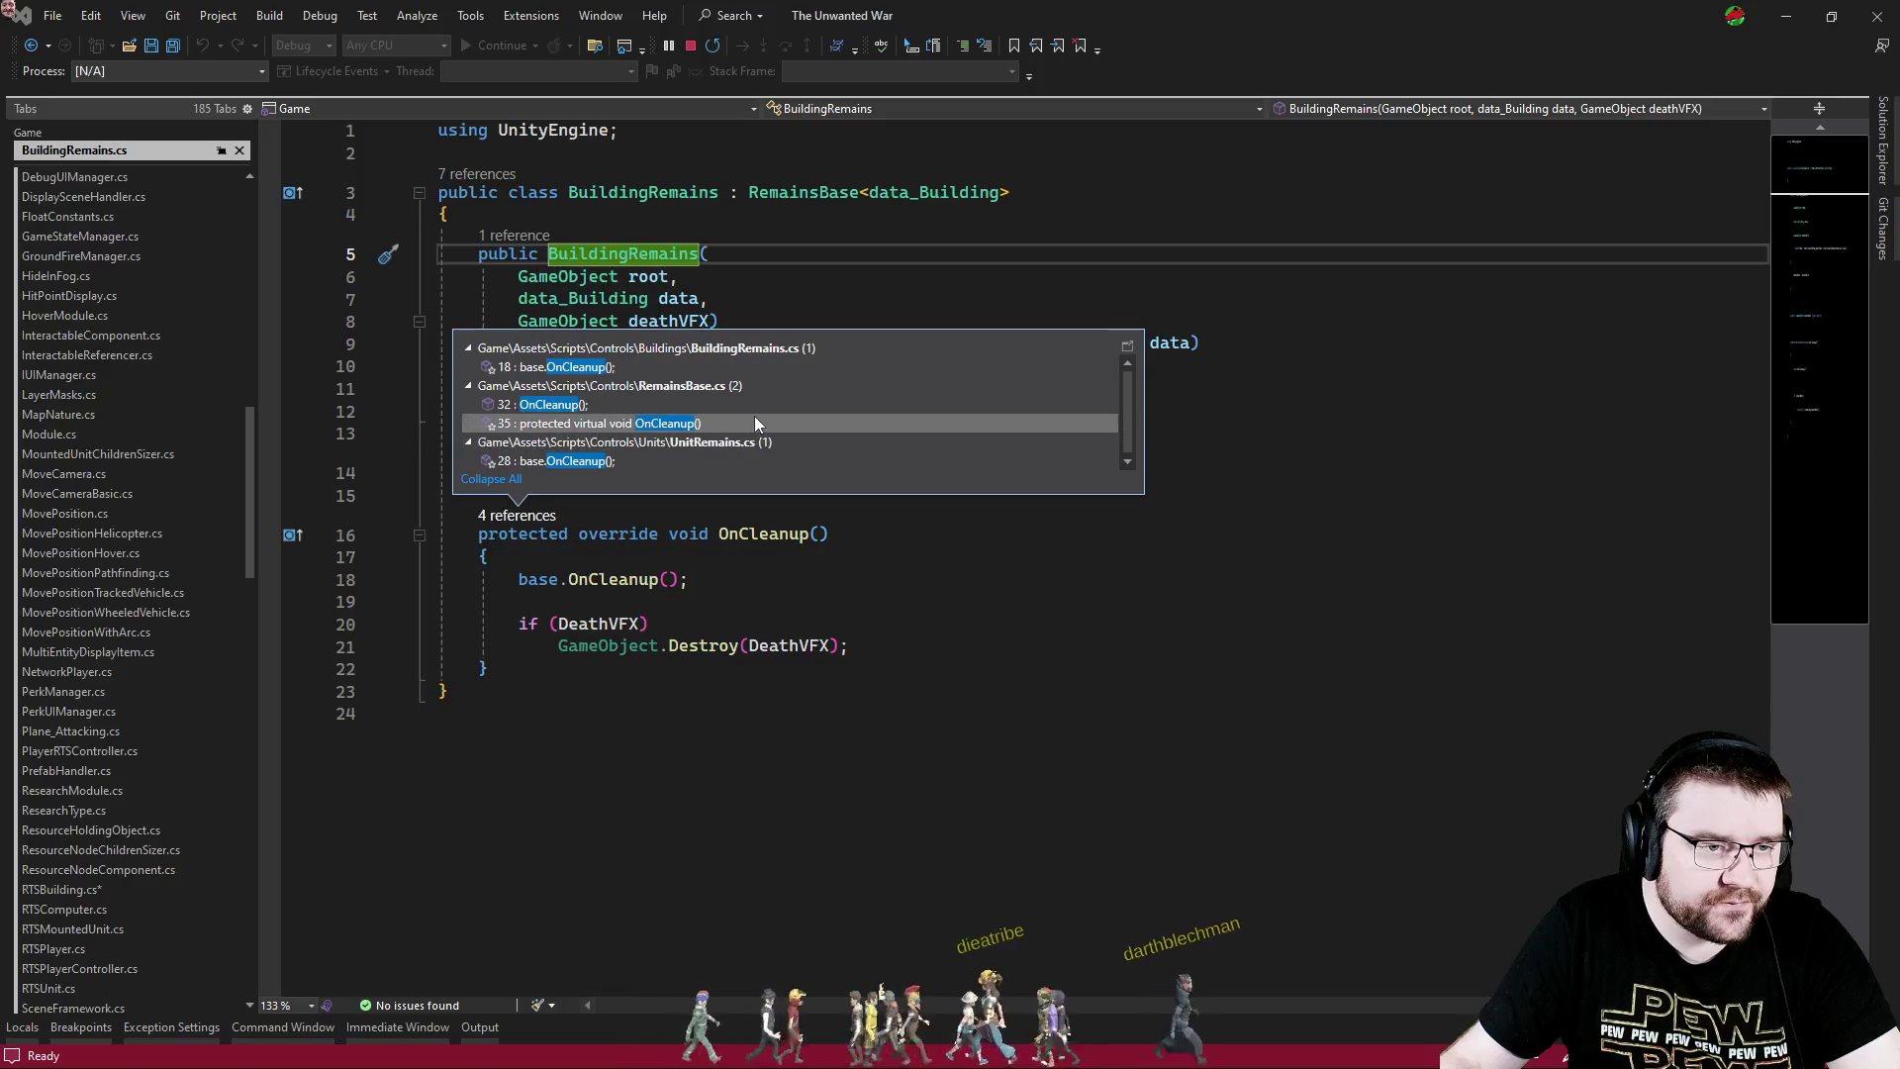
- Trace the OnCleanup and Cleanup references from BuildingRemains.cs into RemainsBase.cs and RemainsHolder.cs
double_click(782, 368)
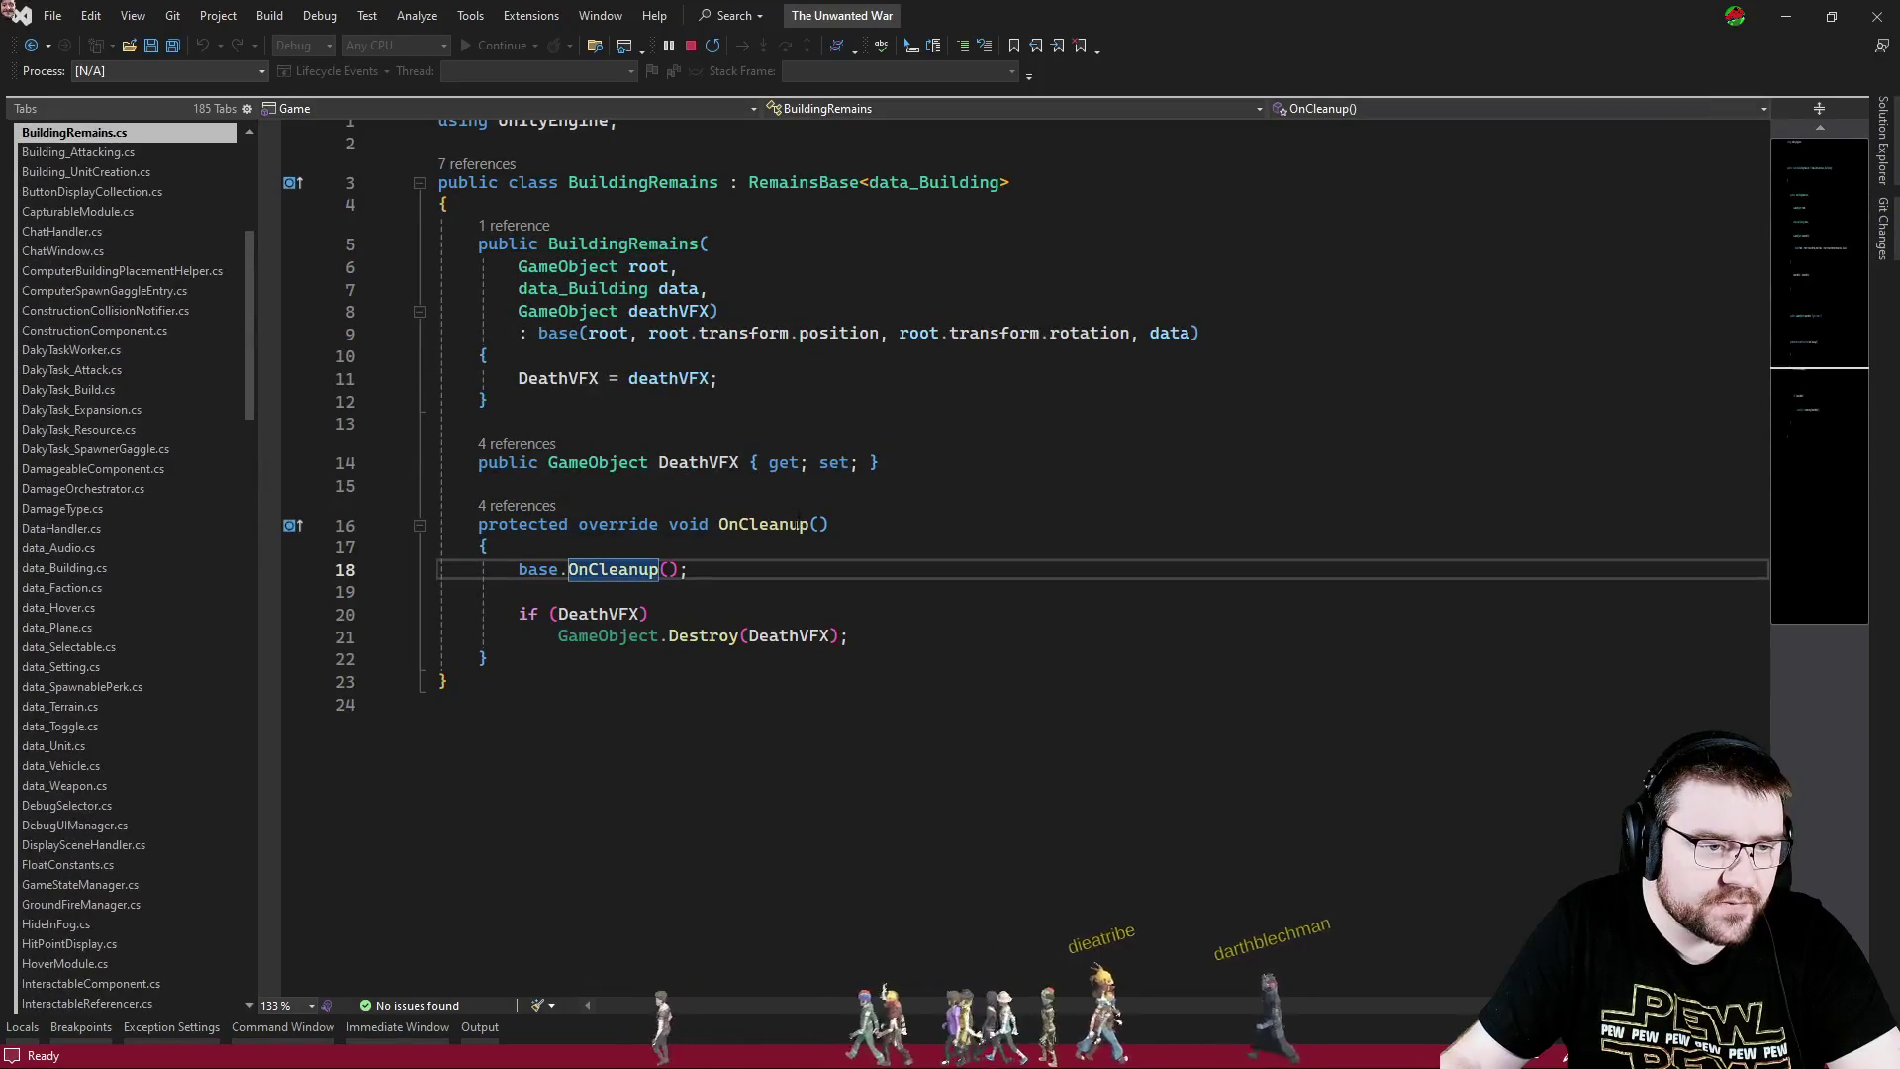
left_click(531, 506)
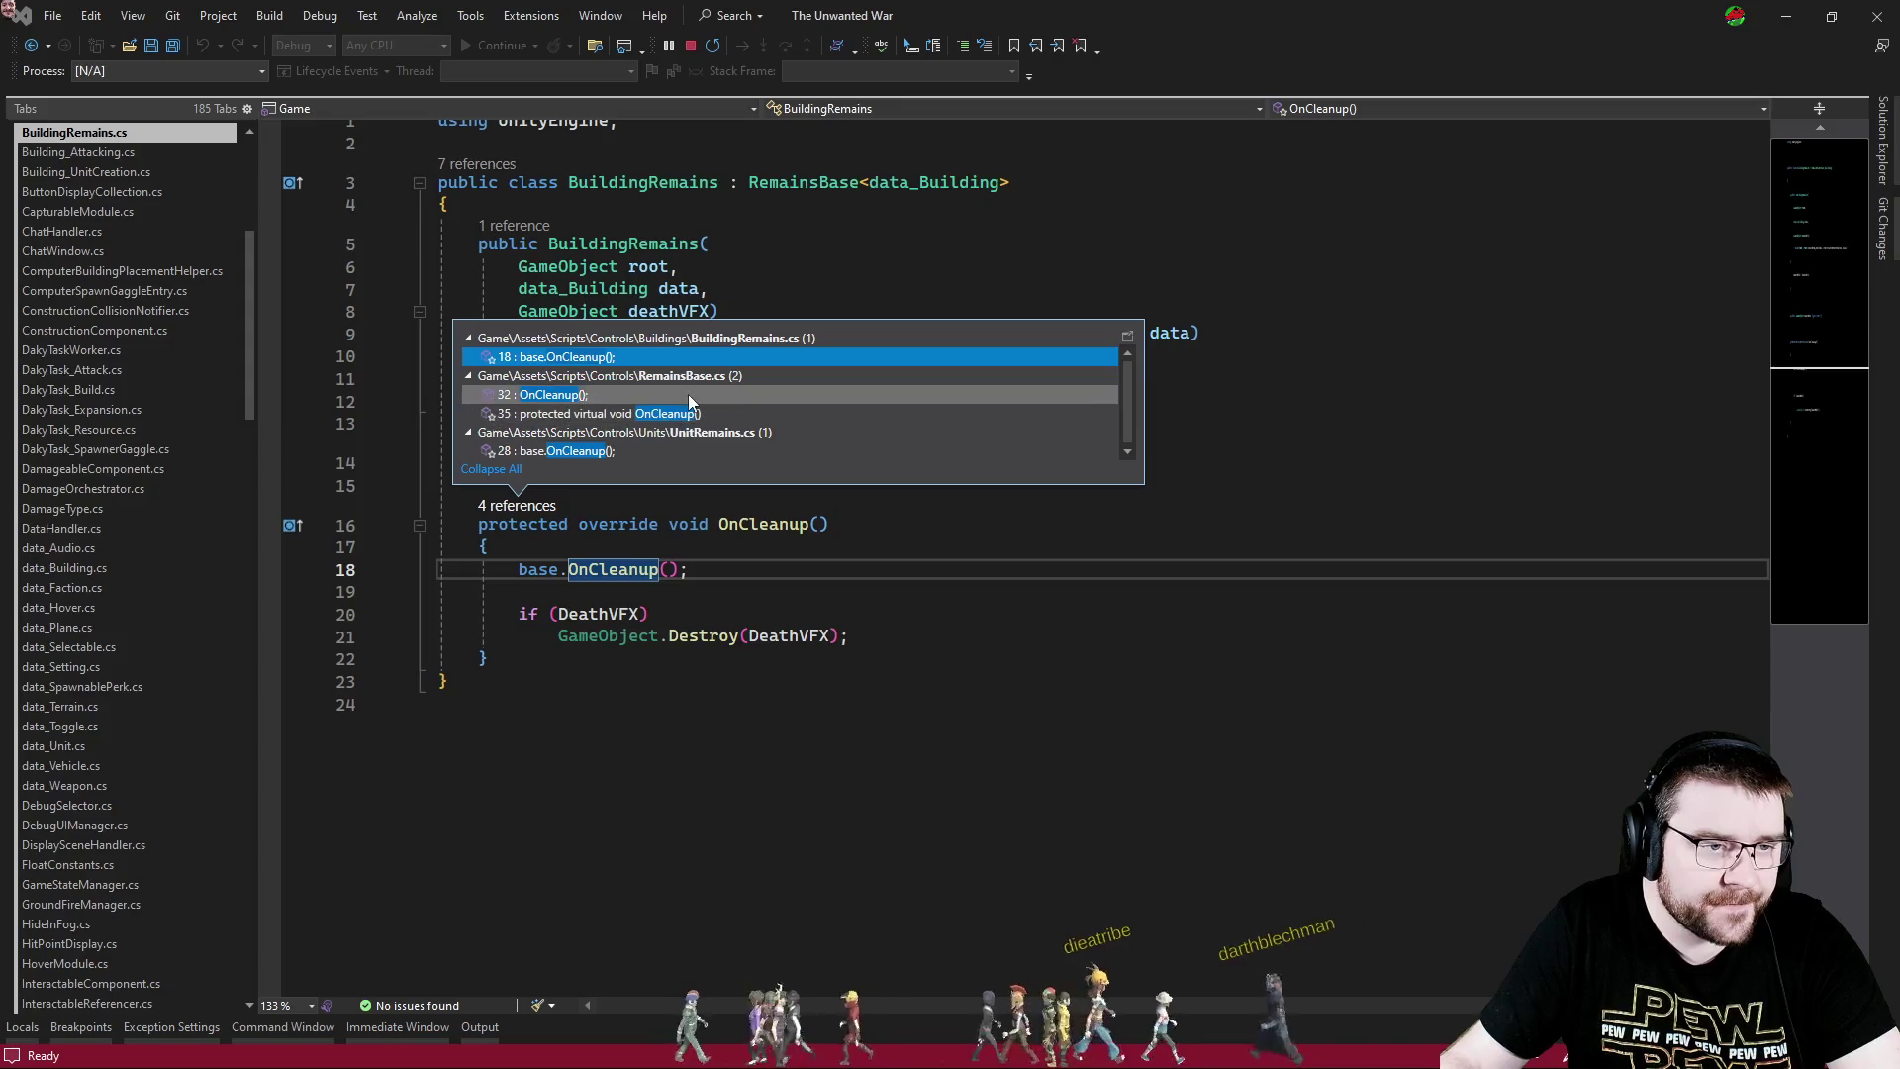
double_click(687, 394)
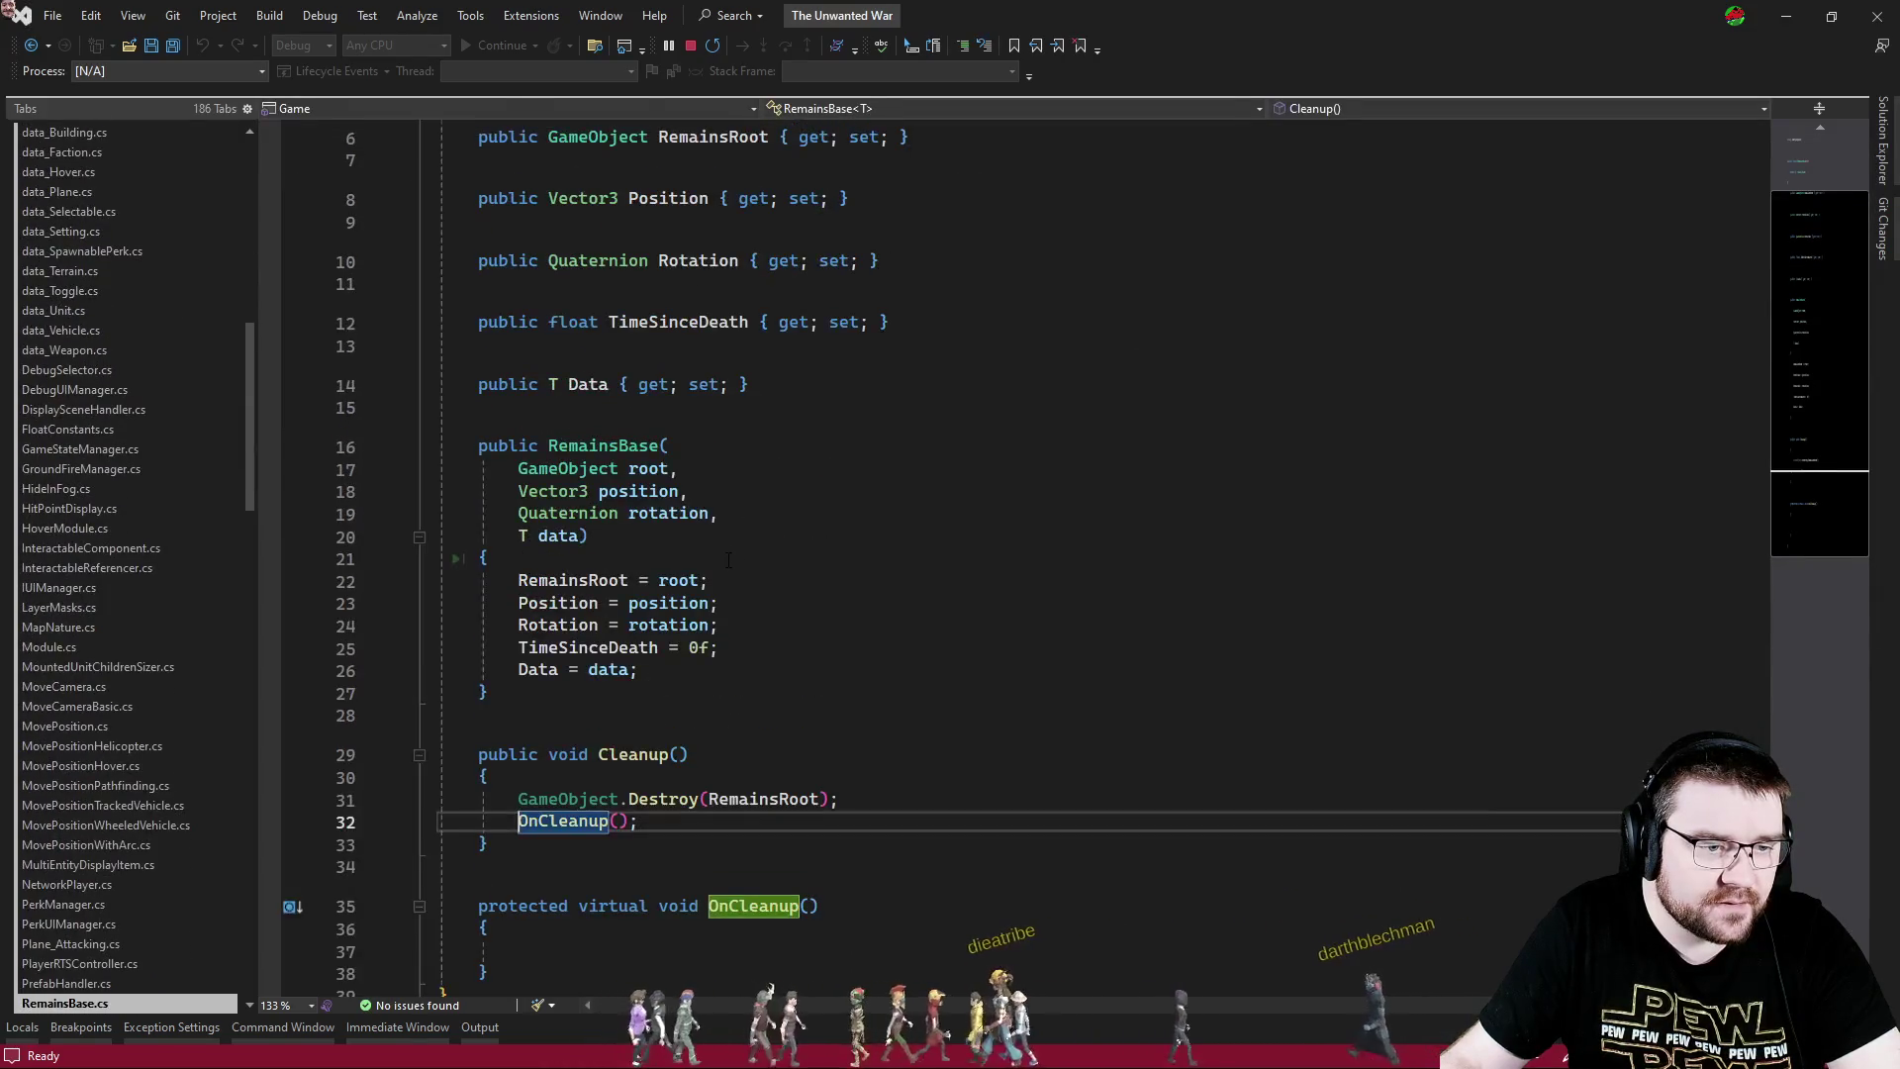
left_click(692, 561)
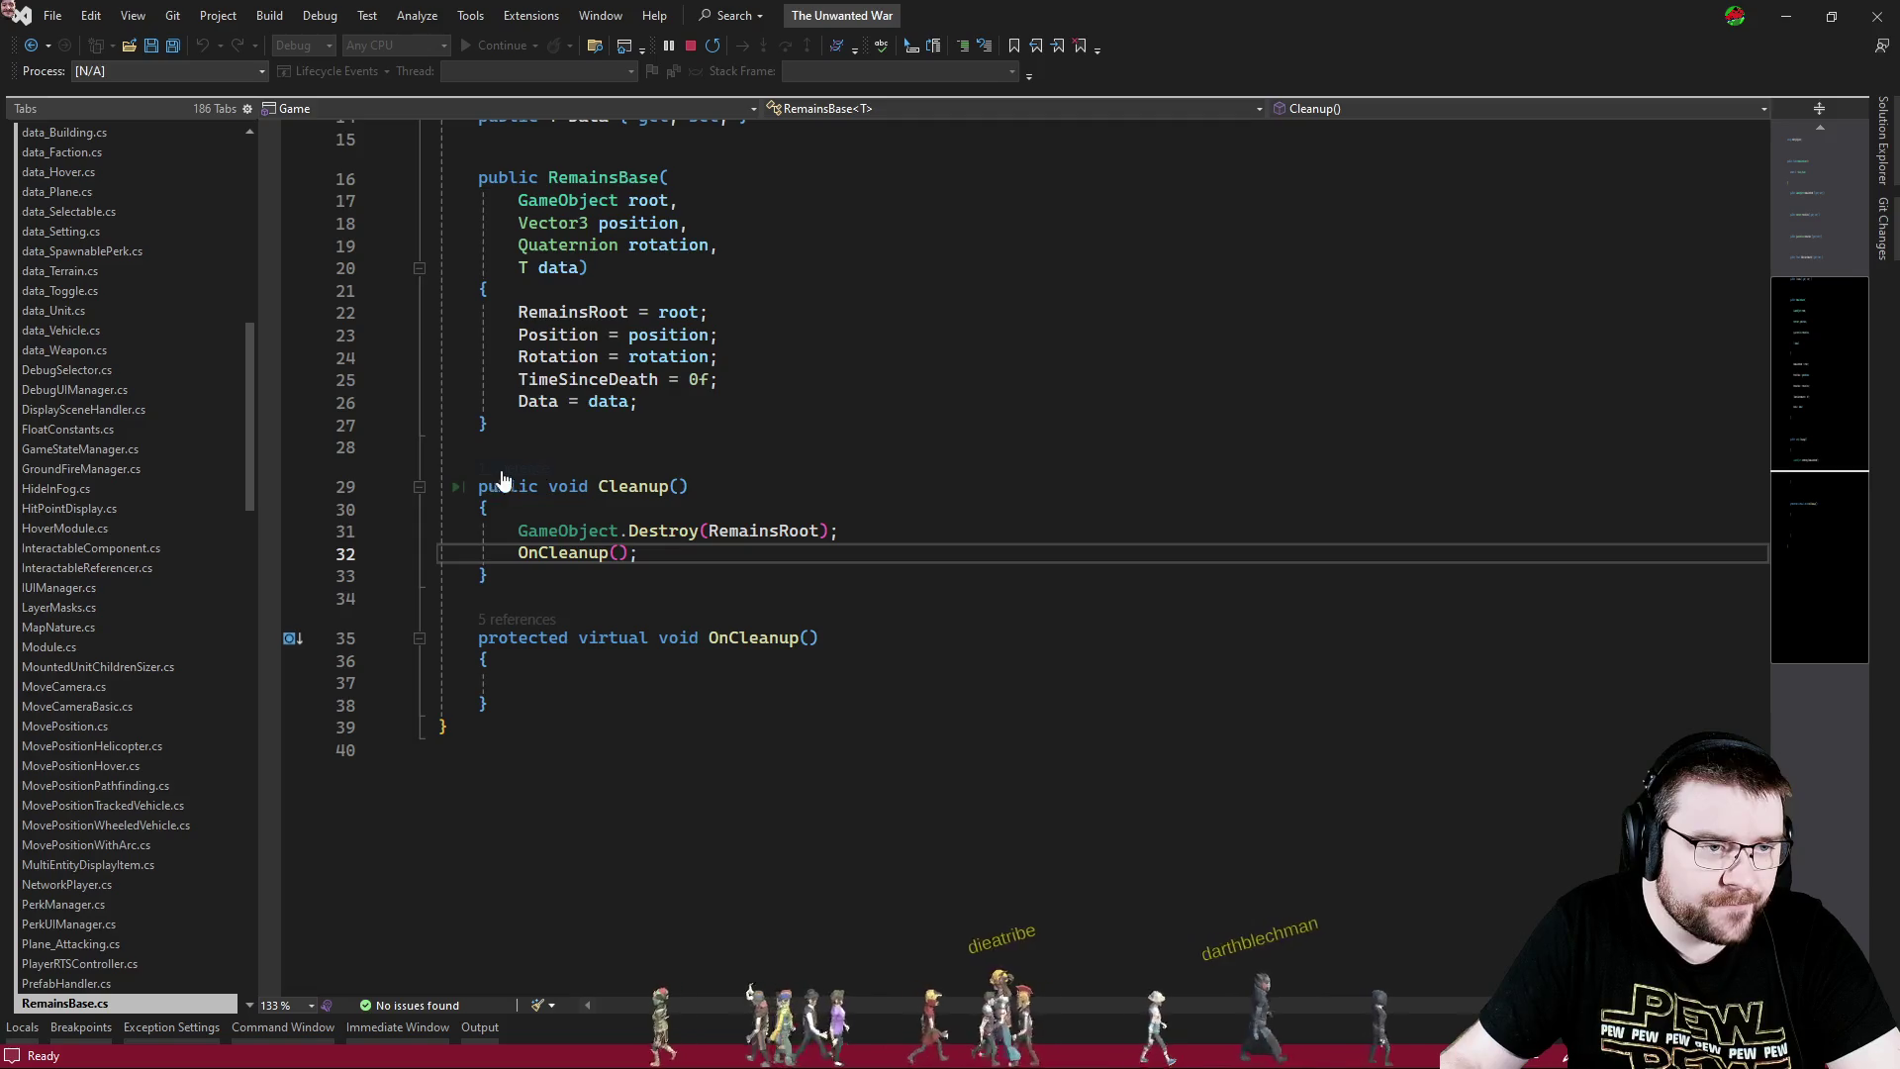
left_click(504, 469)
double_click(586, 414)
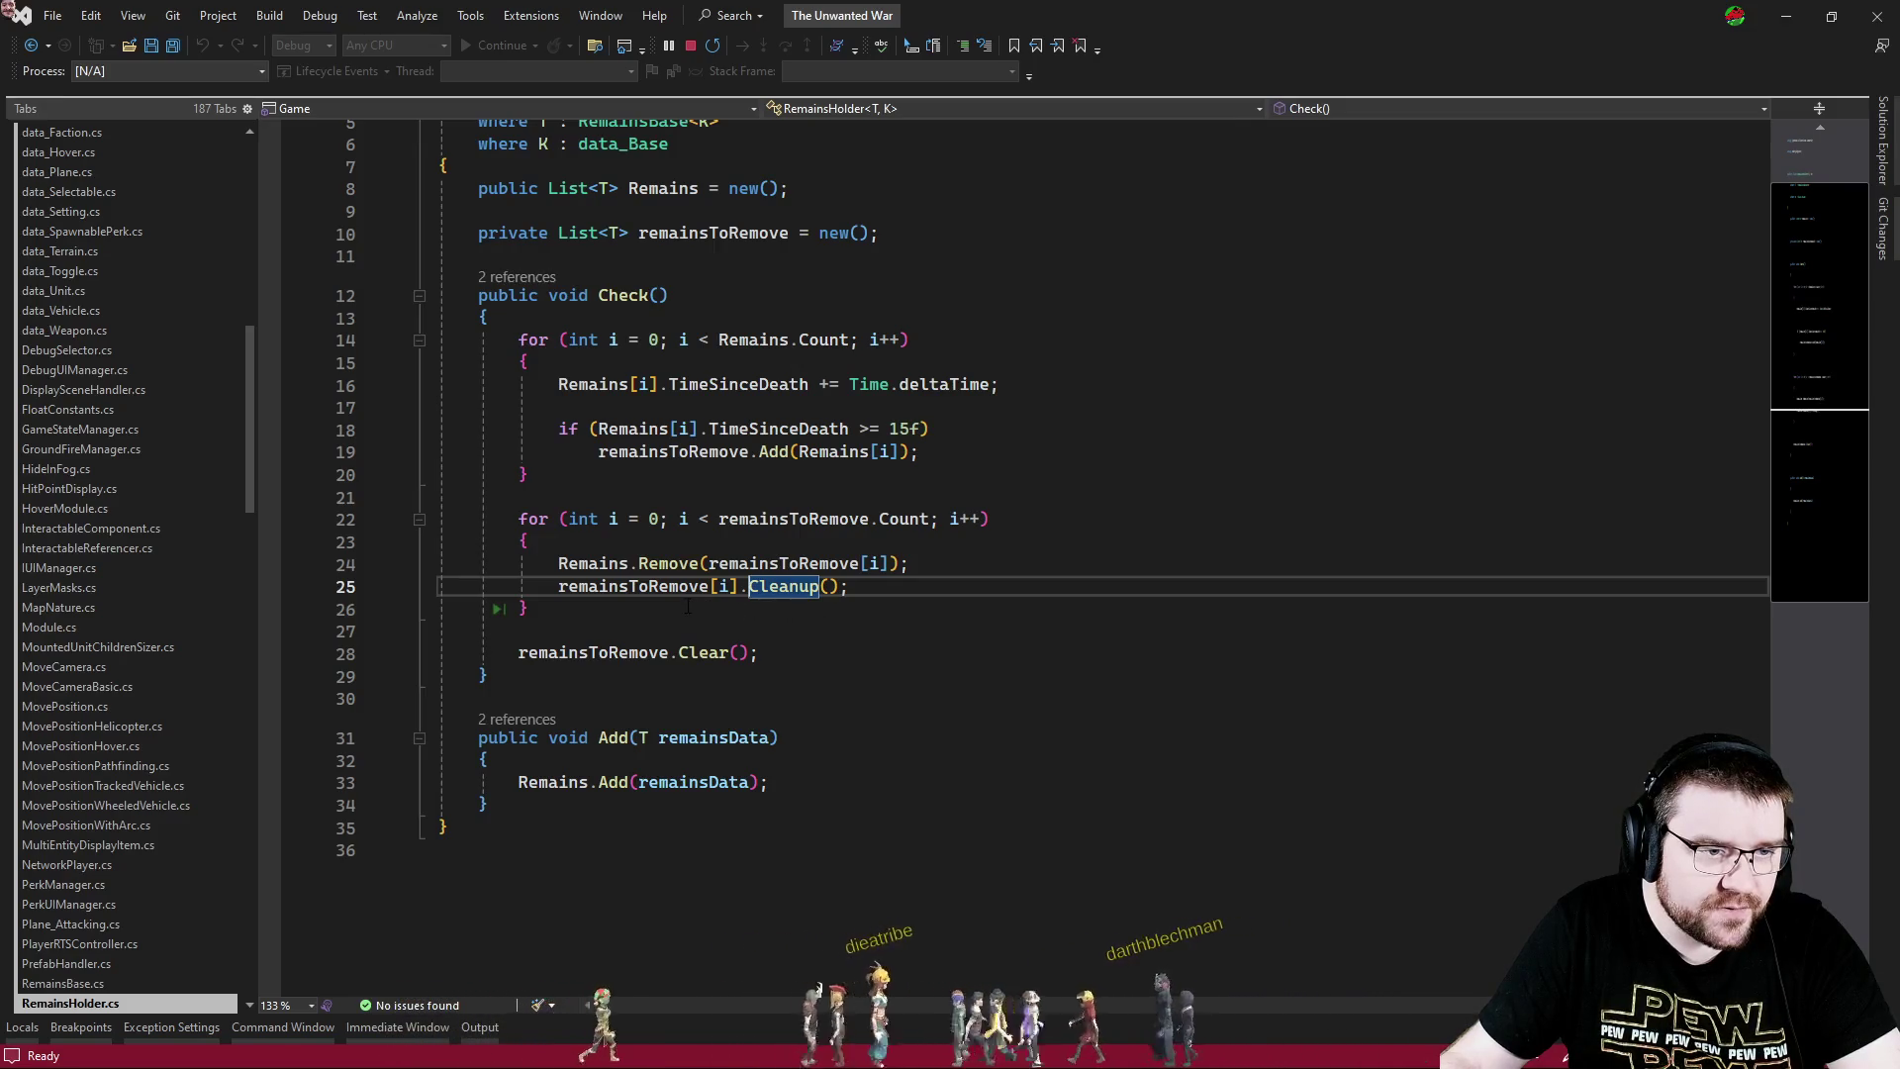
- Switch to RTSBuilding.cs at the commented-out Explode(pieces) line
key("ctrl+Tab")
key("ctrl+Tab")
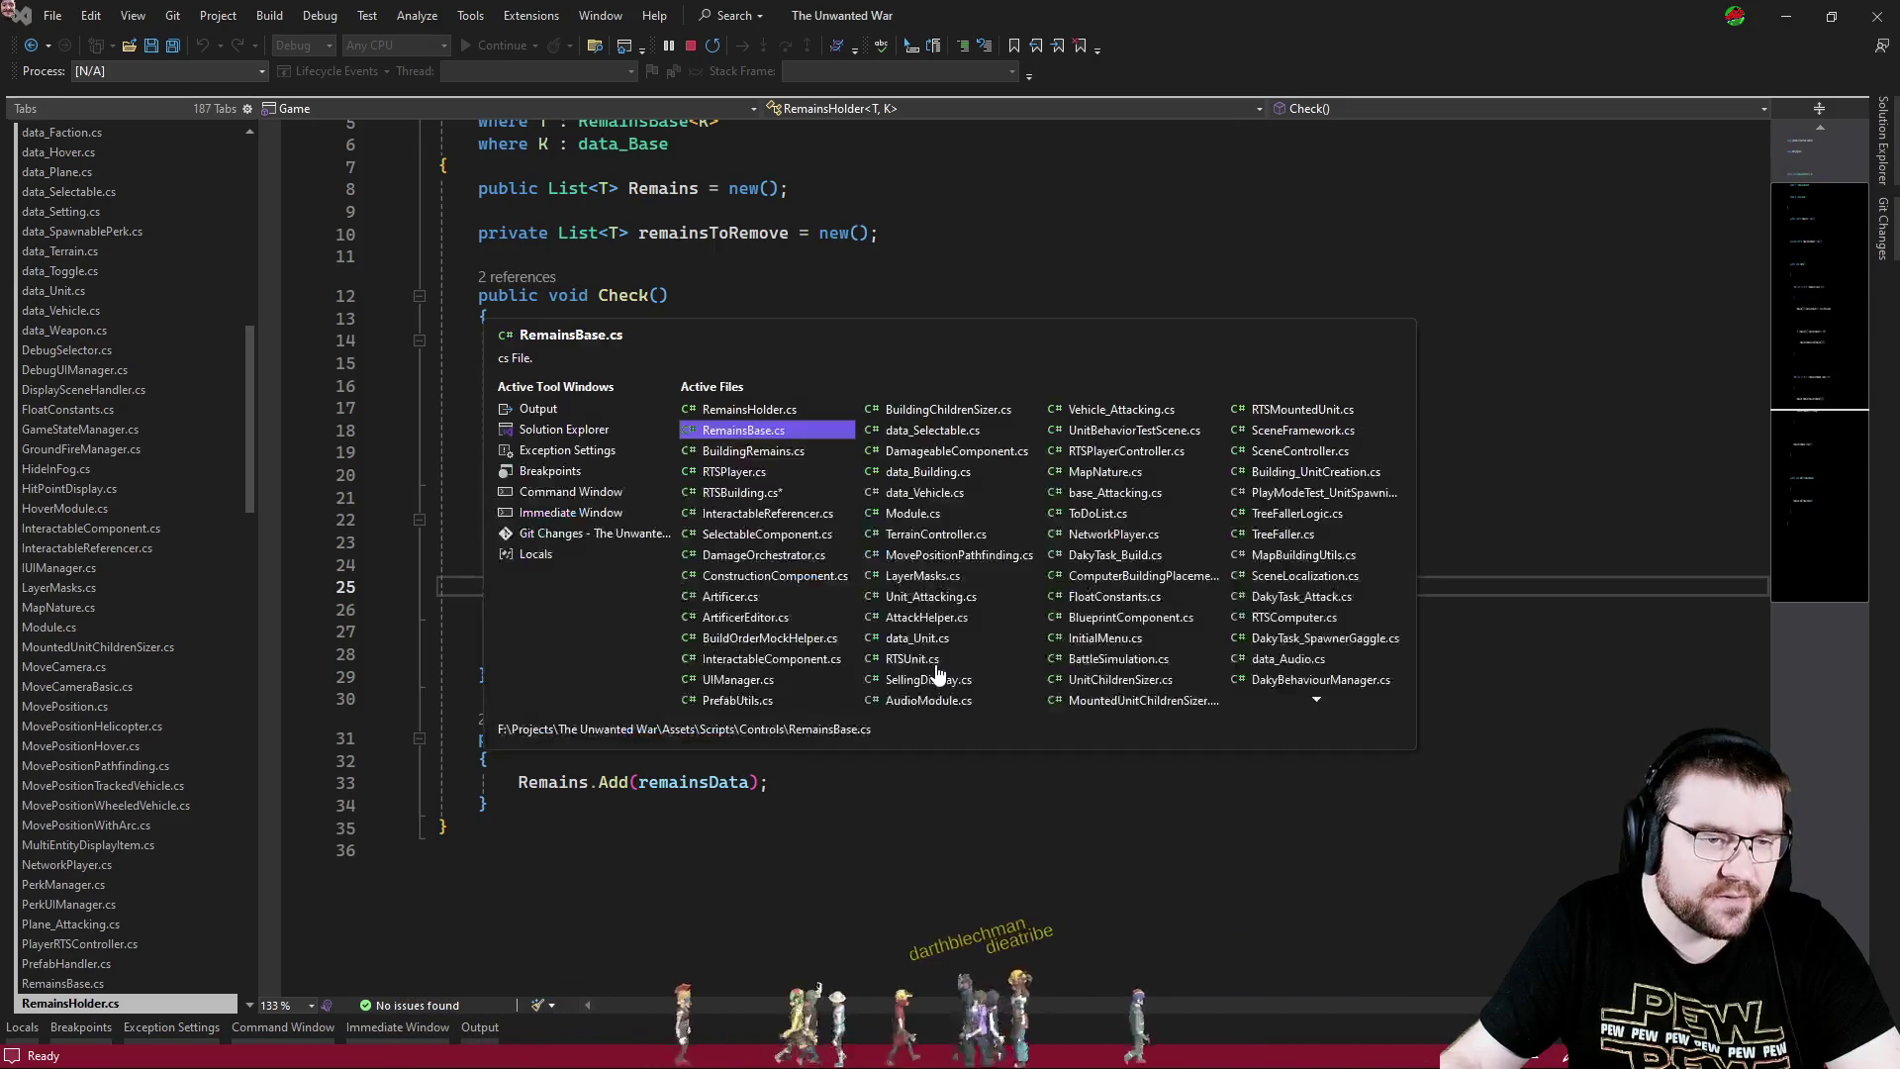
key("ctrl+Tab")
key("ctrl+Tab")
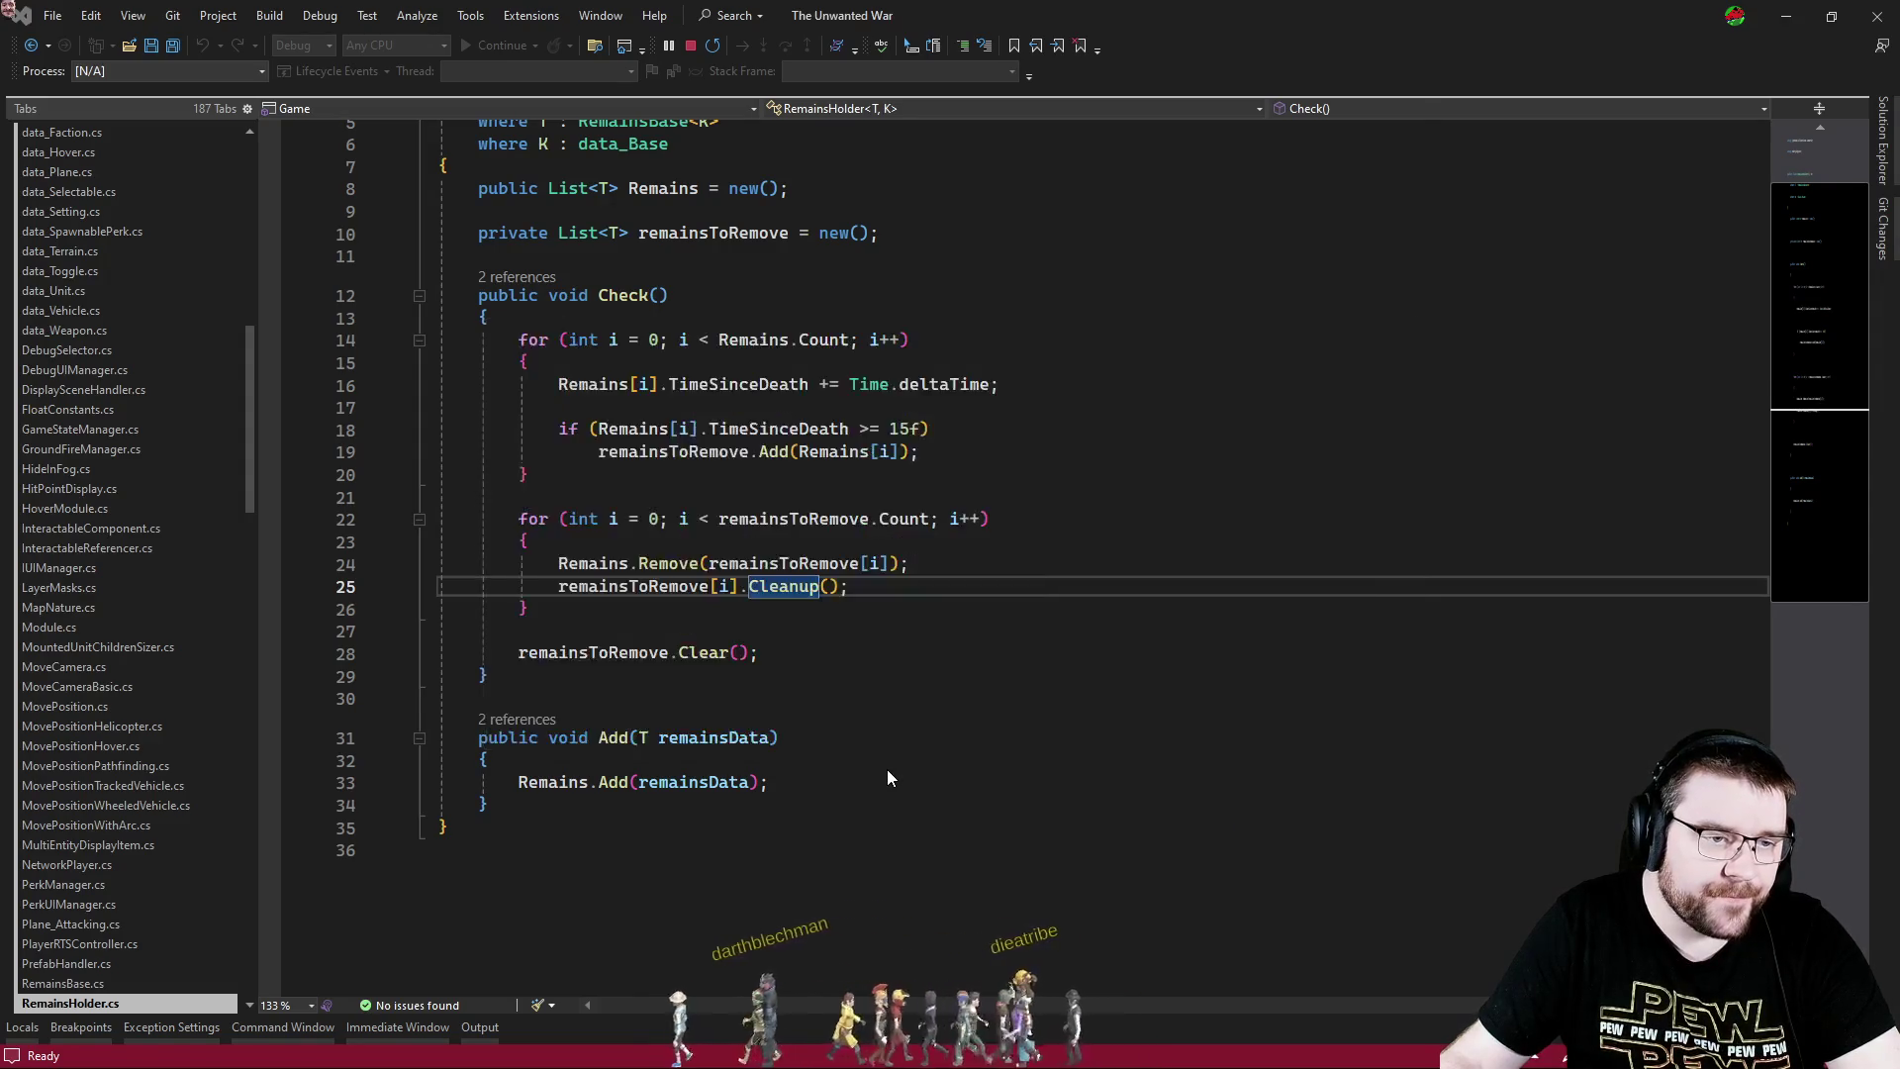
left_click(891, 520)
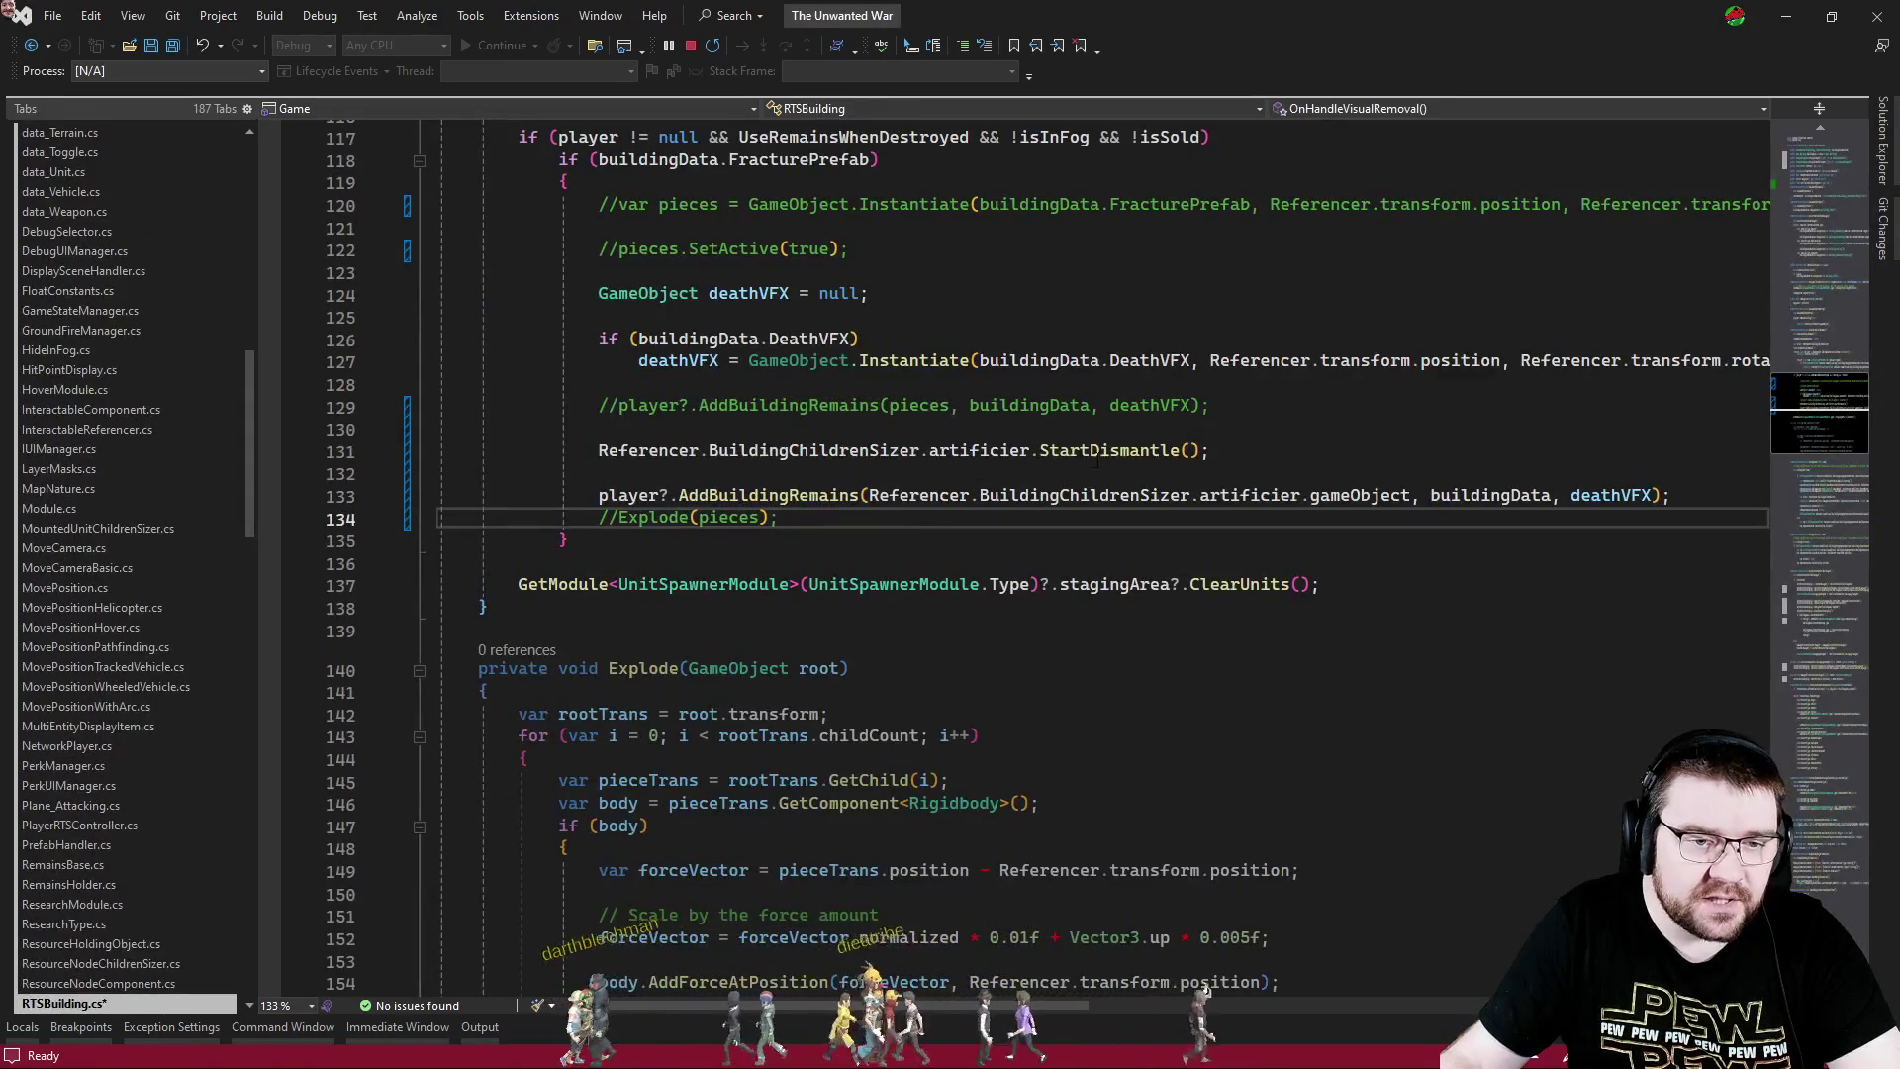
- Insert a new line after the AddBuildingRemains call and reference the artificier via IntelliSense
left_click(1228, 455)
left_click(1718, 502)
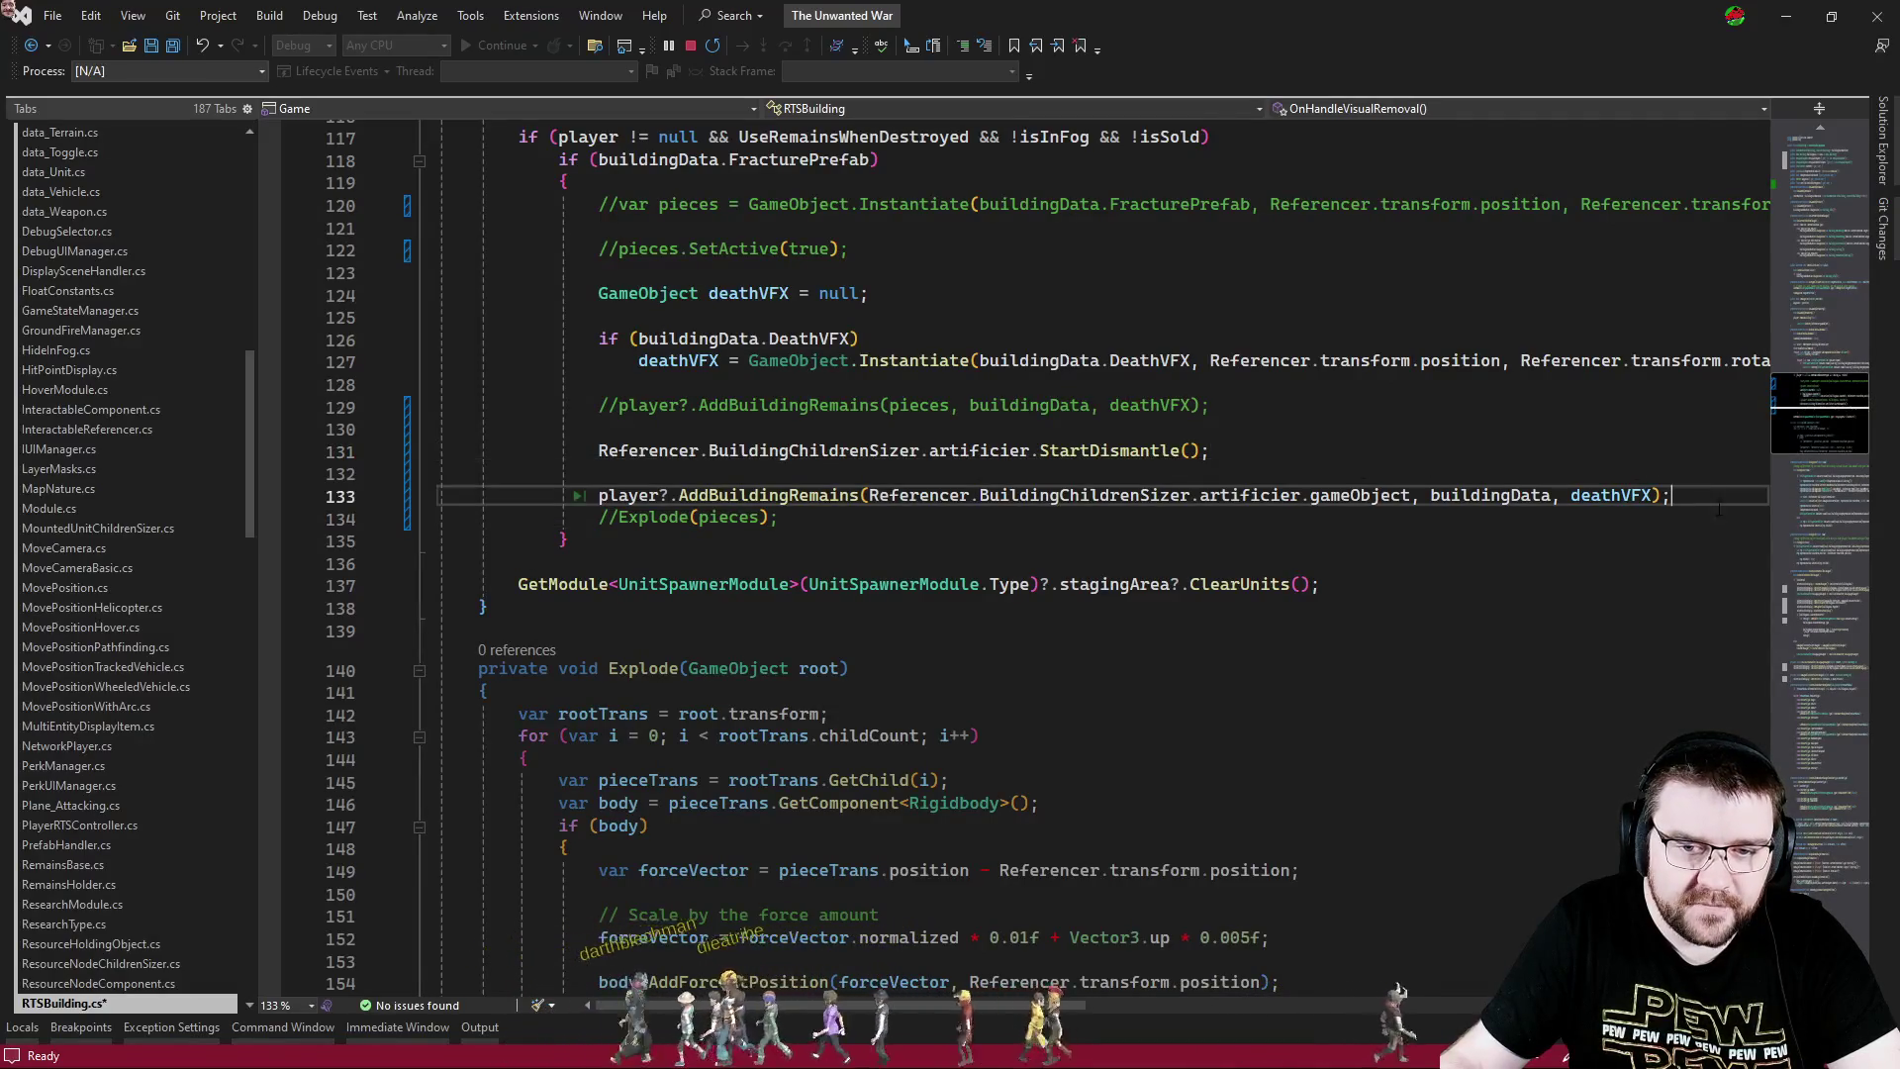
key("Return")
key("Return")
key("Up")
key("Return")
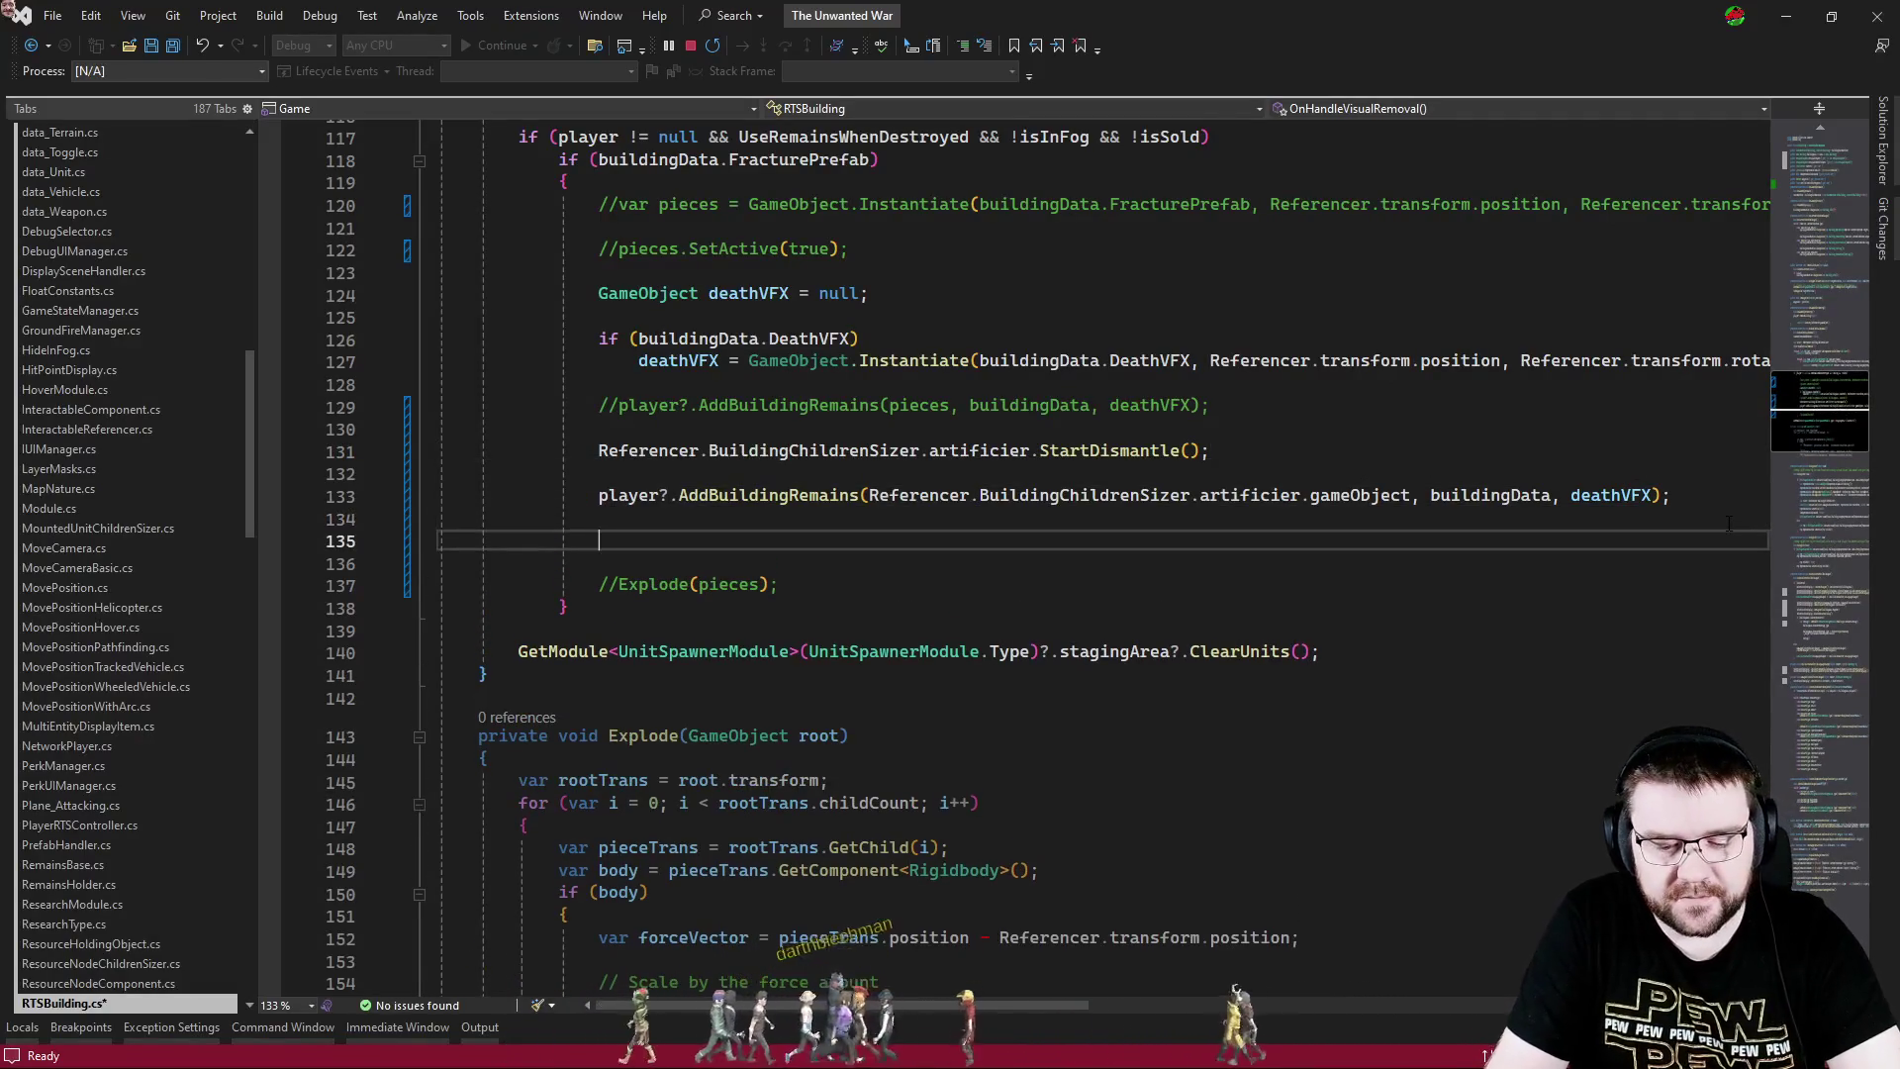
type("refere")
key("Down")
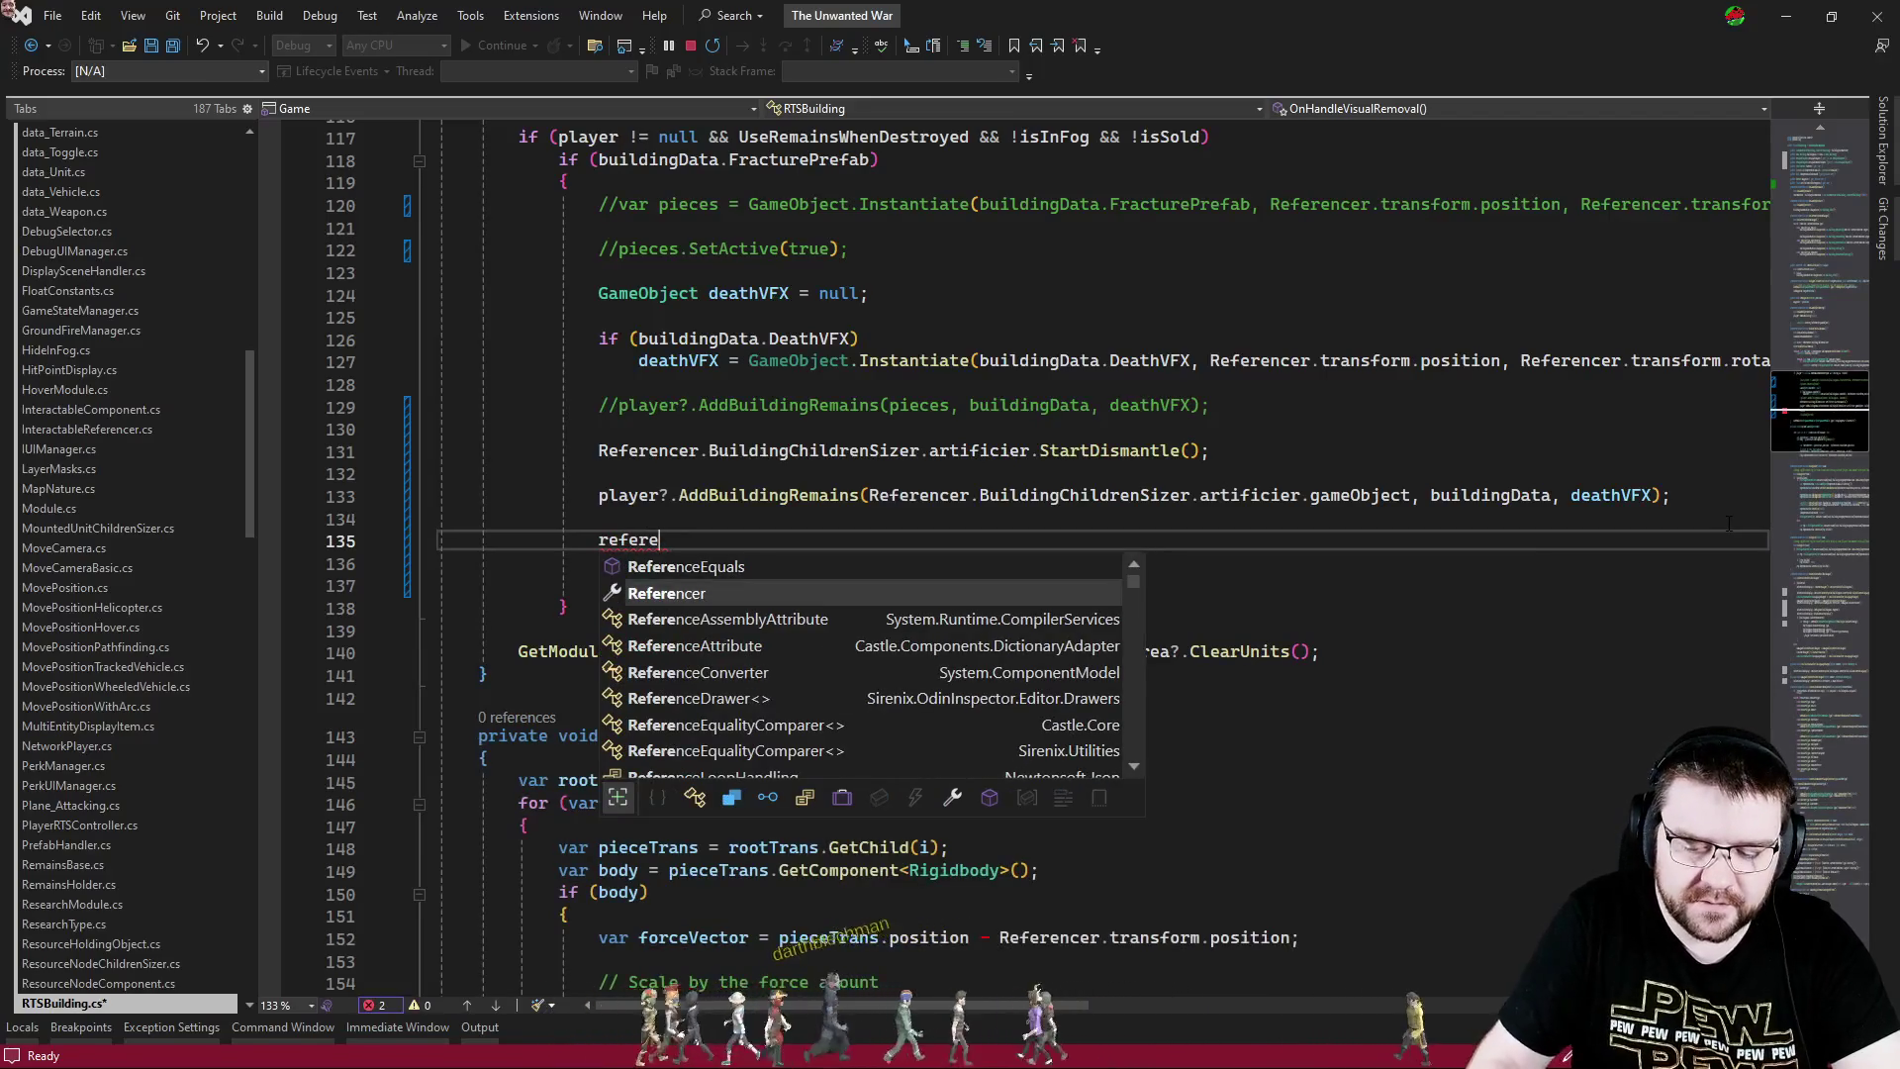
type(".bu")
key("Tab")
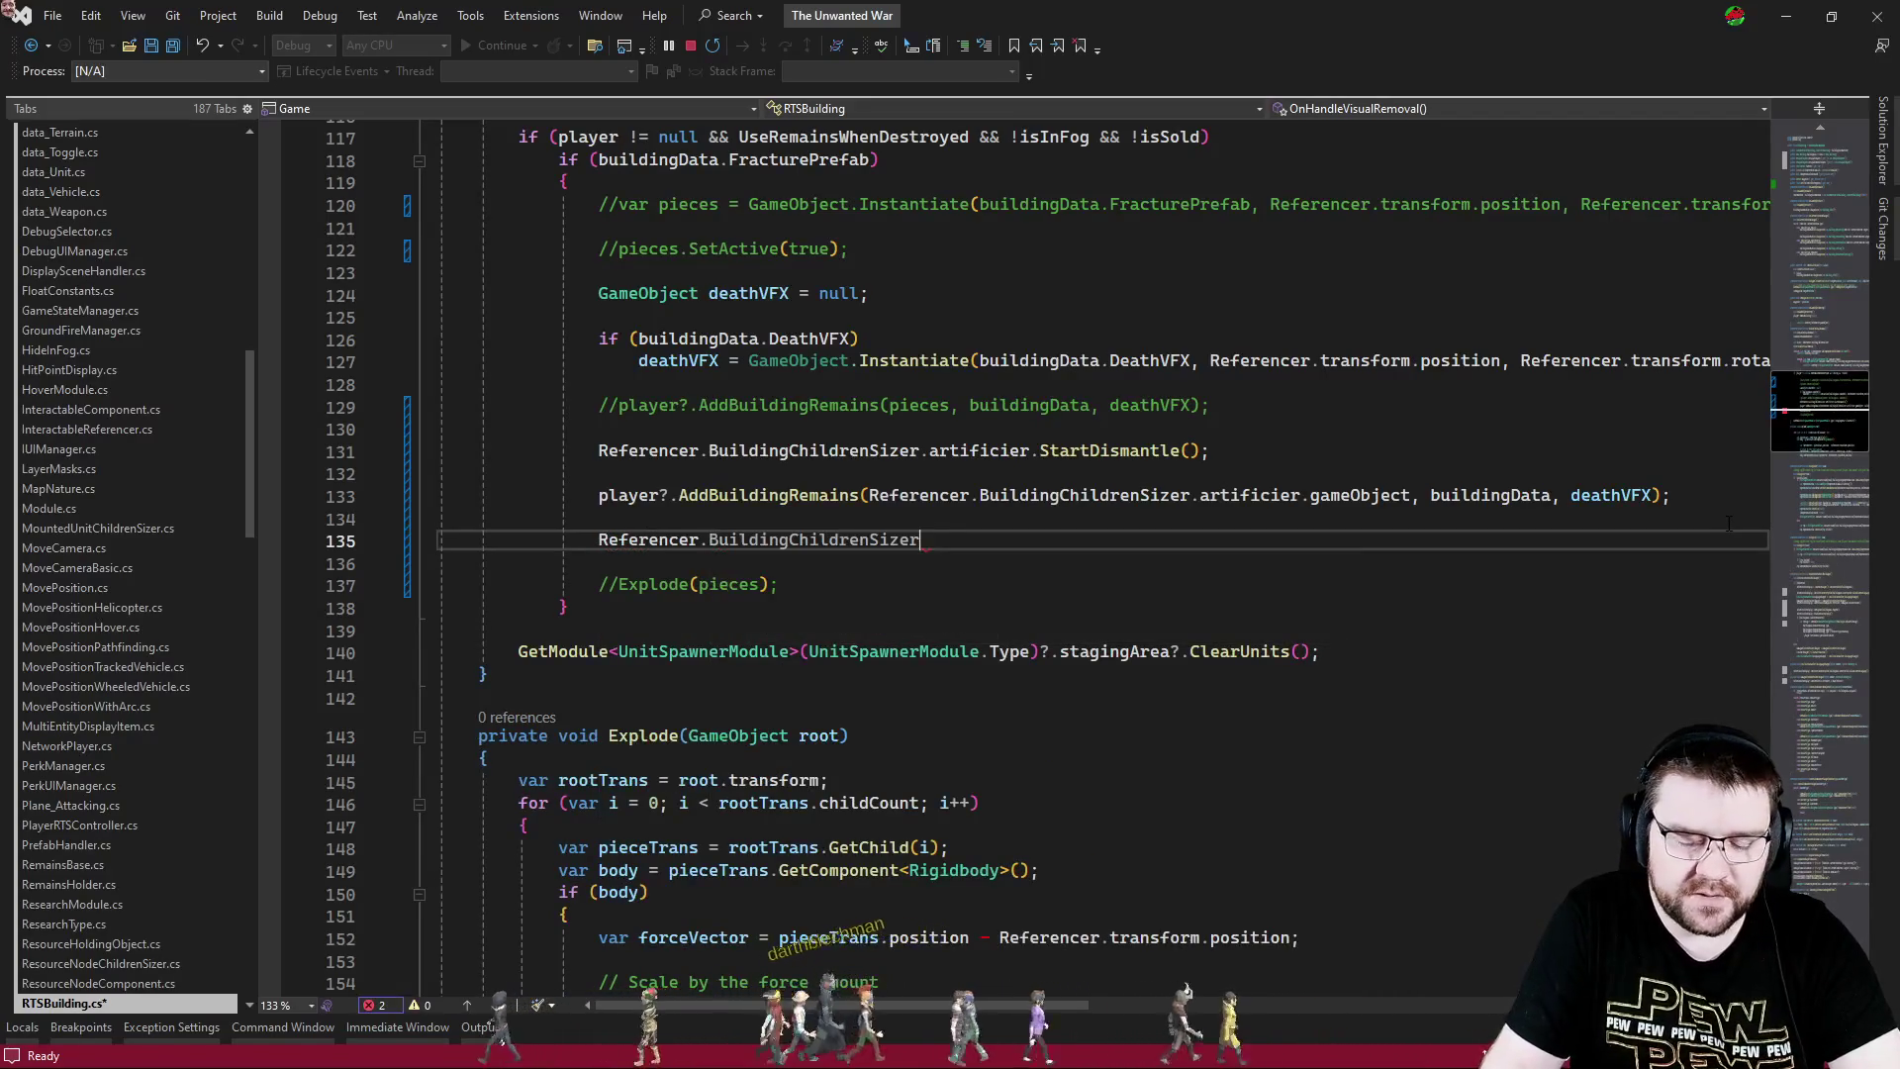
type(".ar")
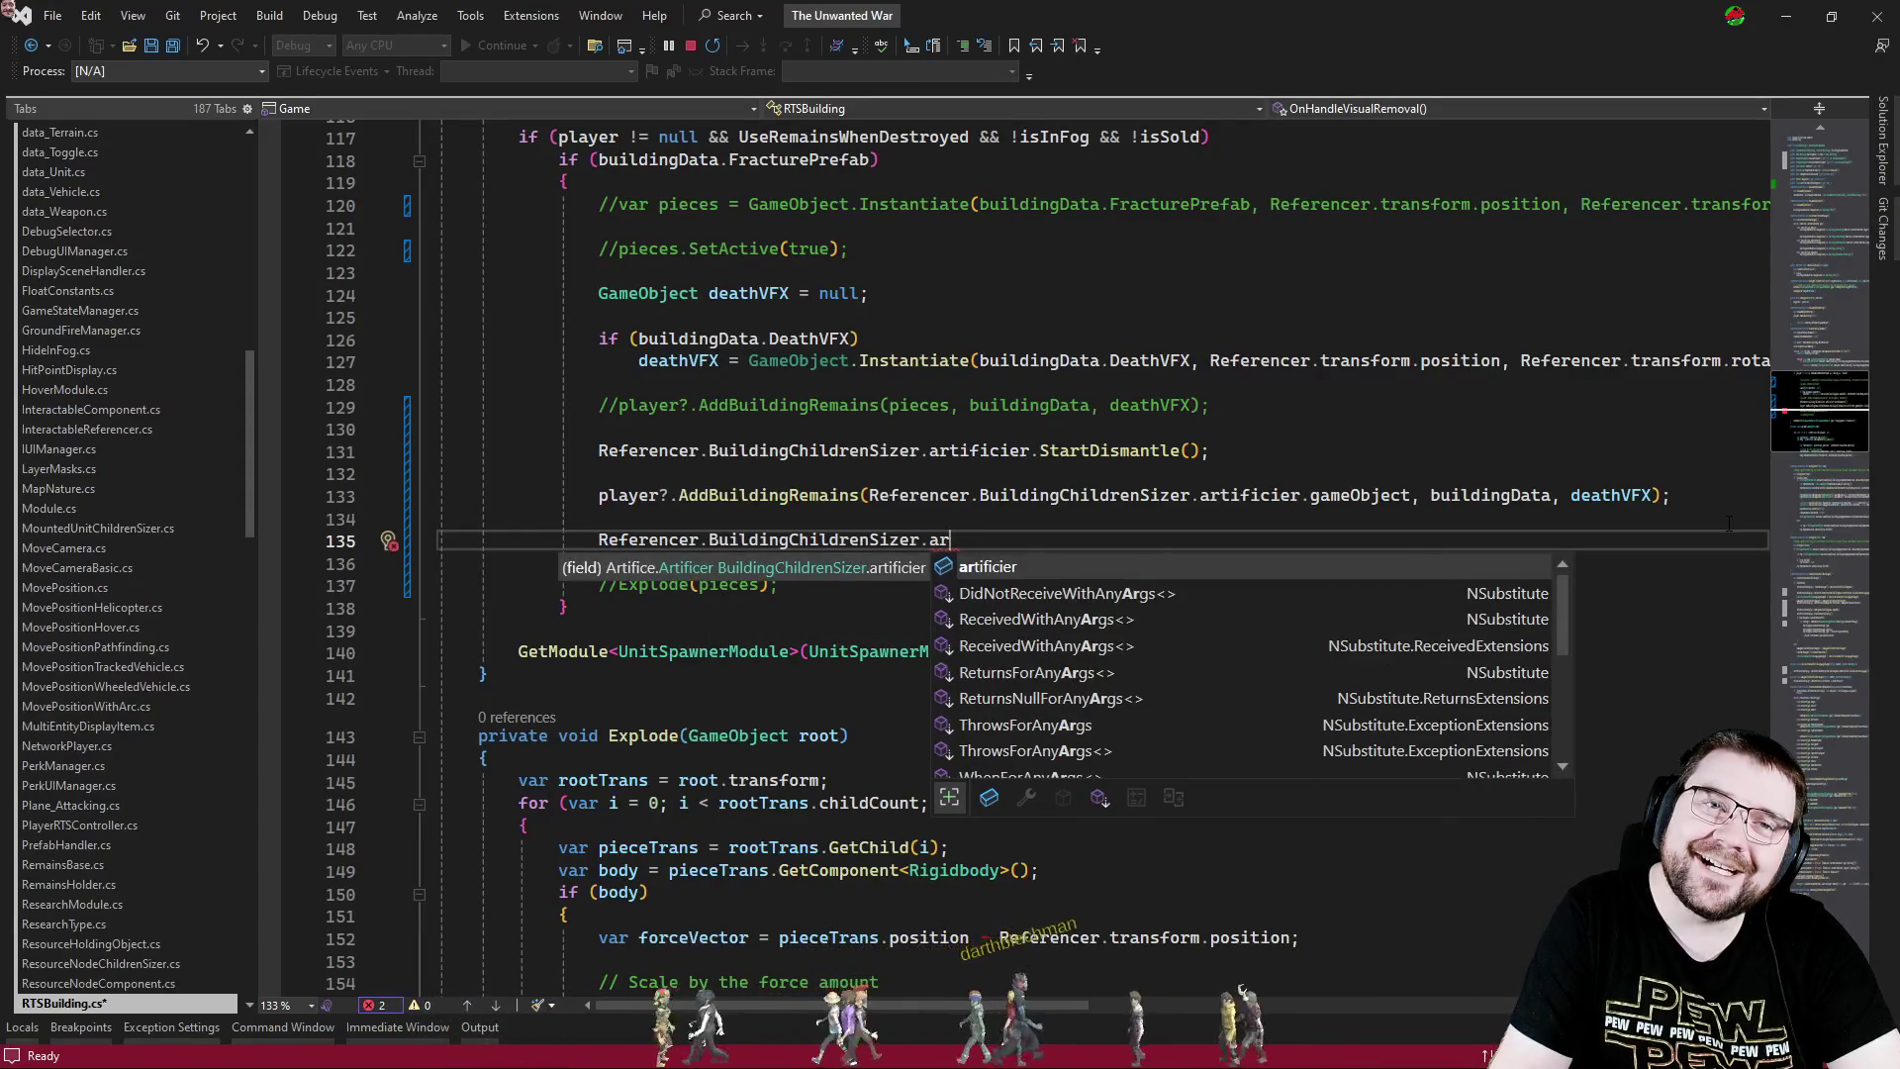
key("Tab")
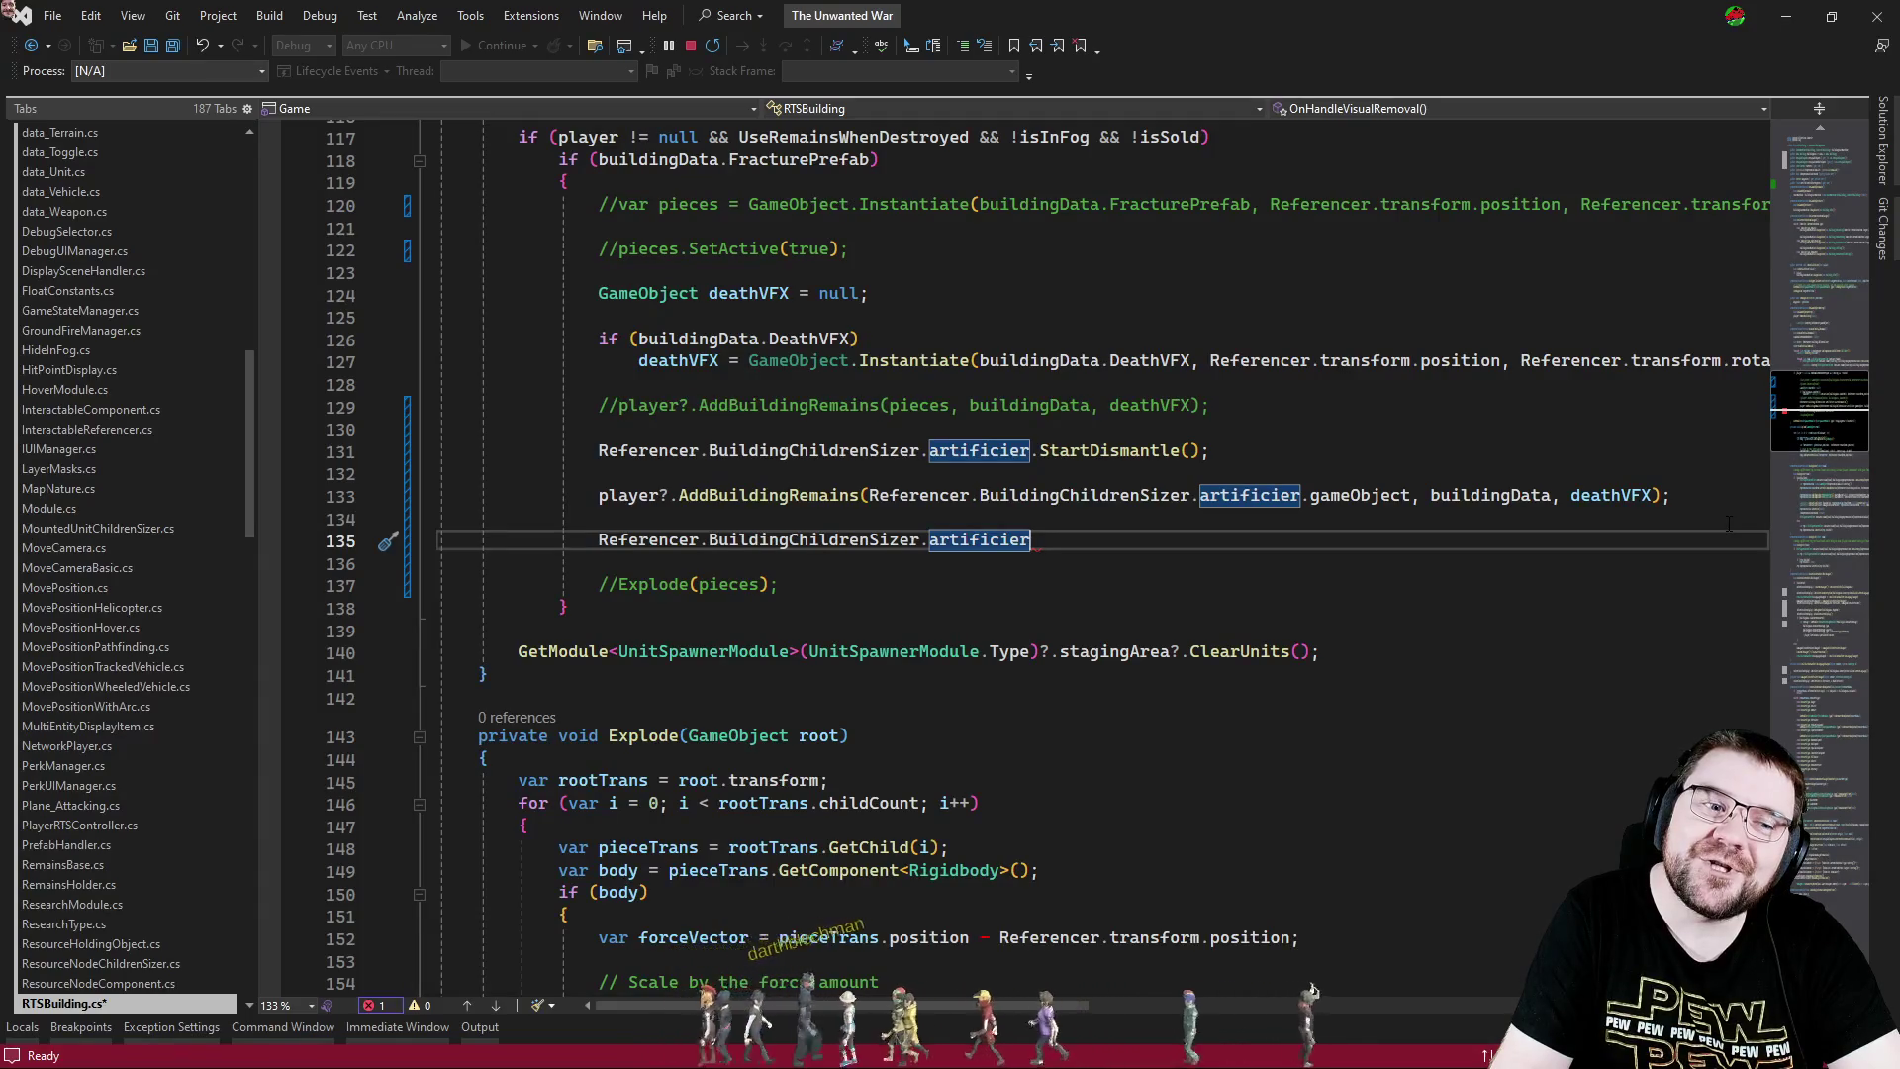
- Complete it with .transform.SetParent(player.buildingRemainsRoot) and open AddBuildingRemains in RTSPlayer.cs
type(".")
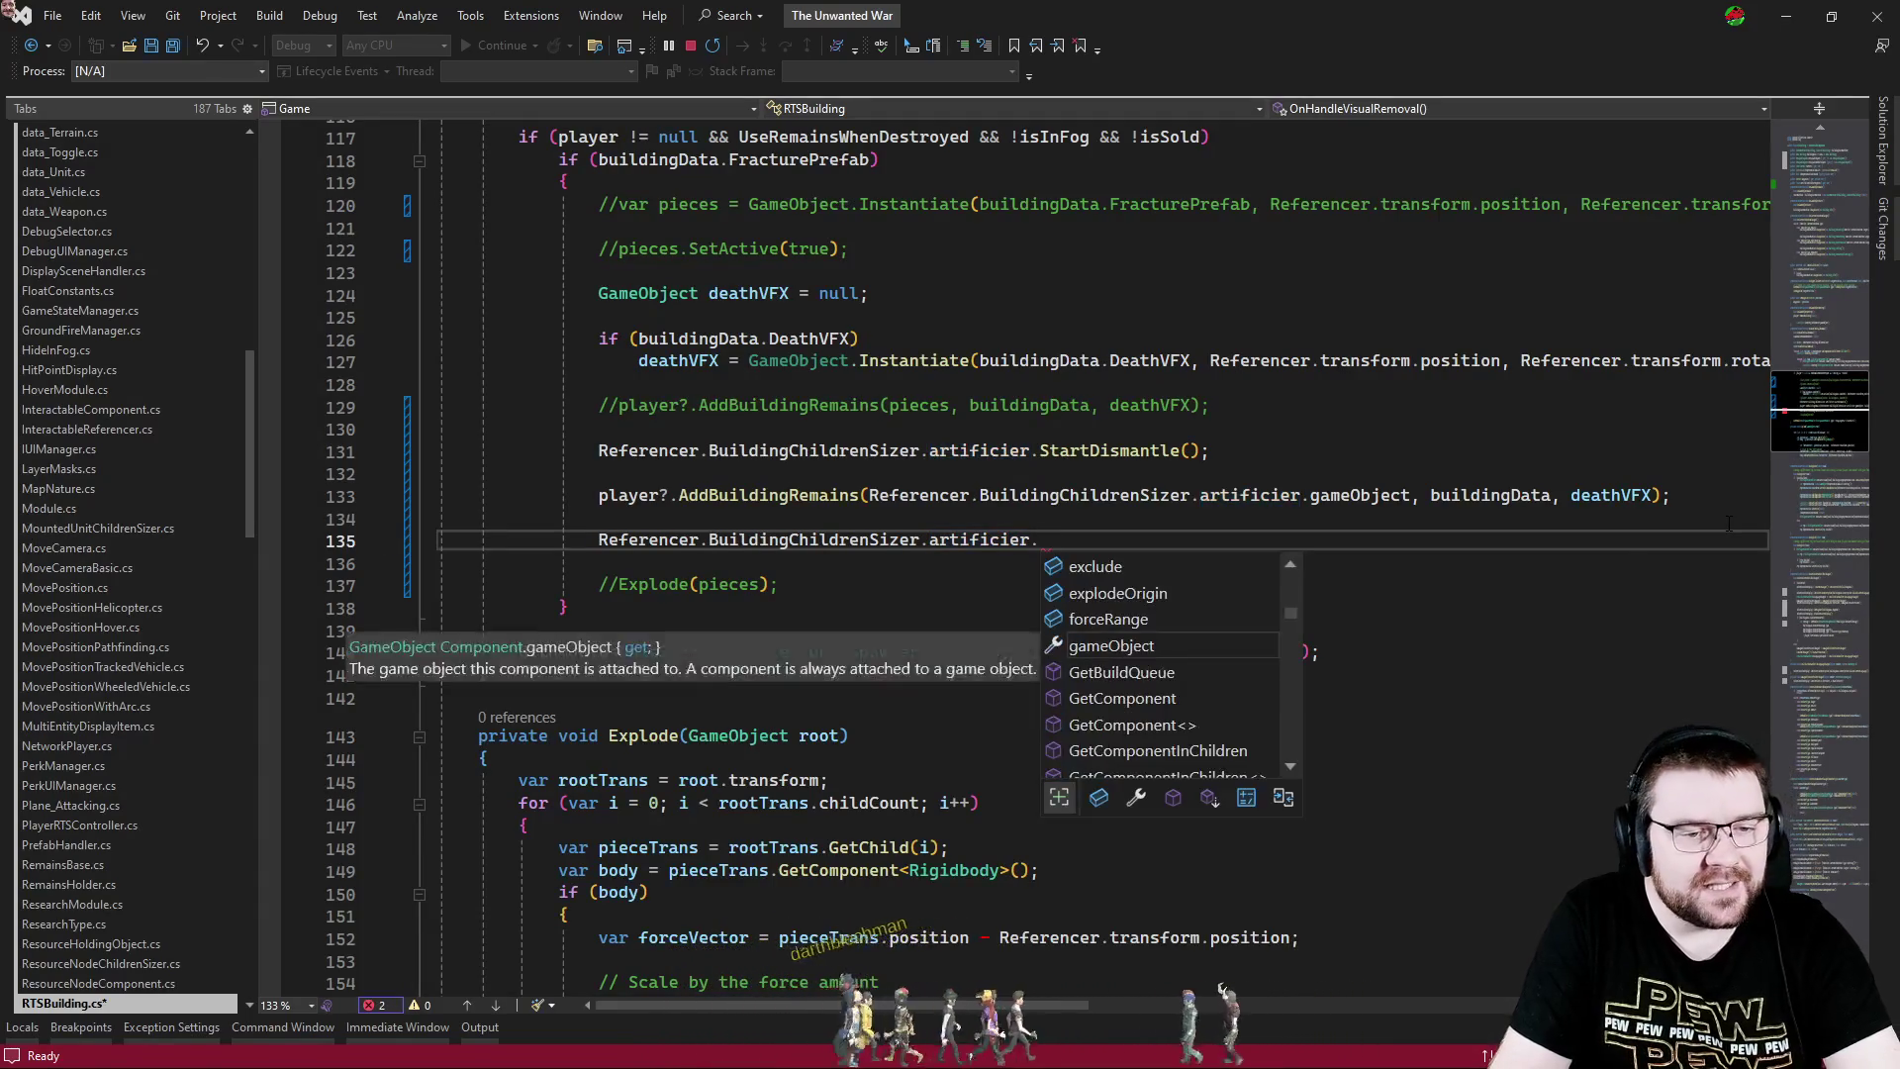
type("transform.setpa")
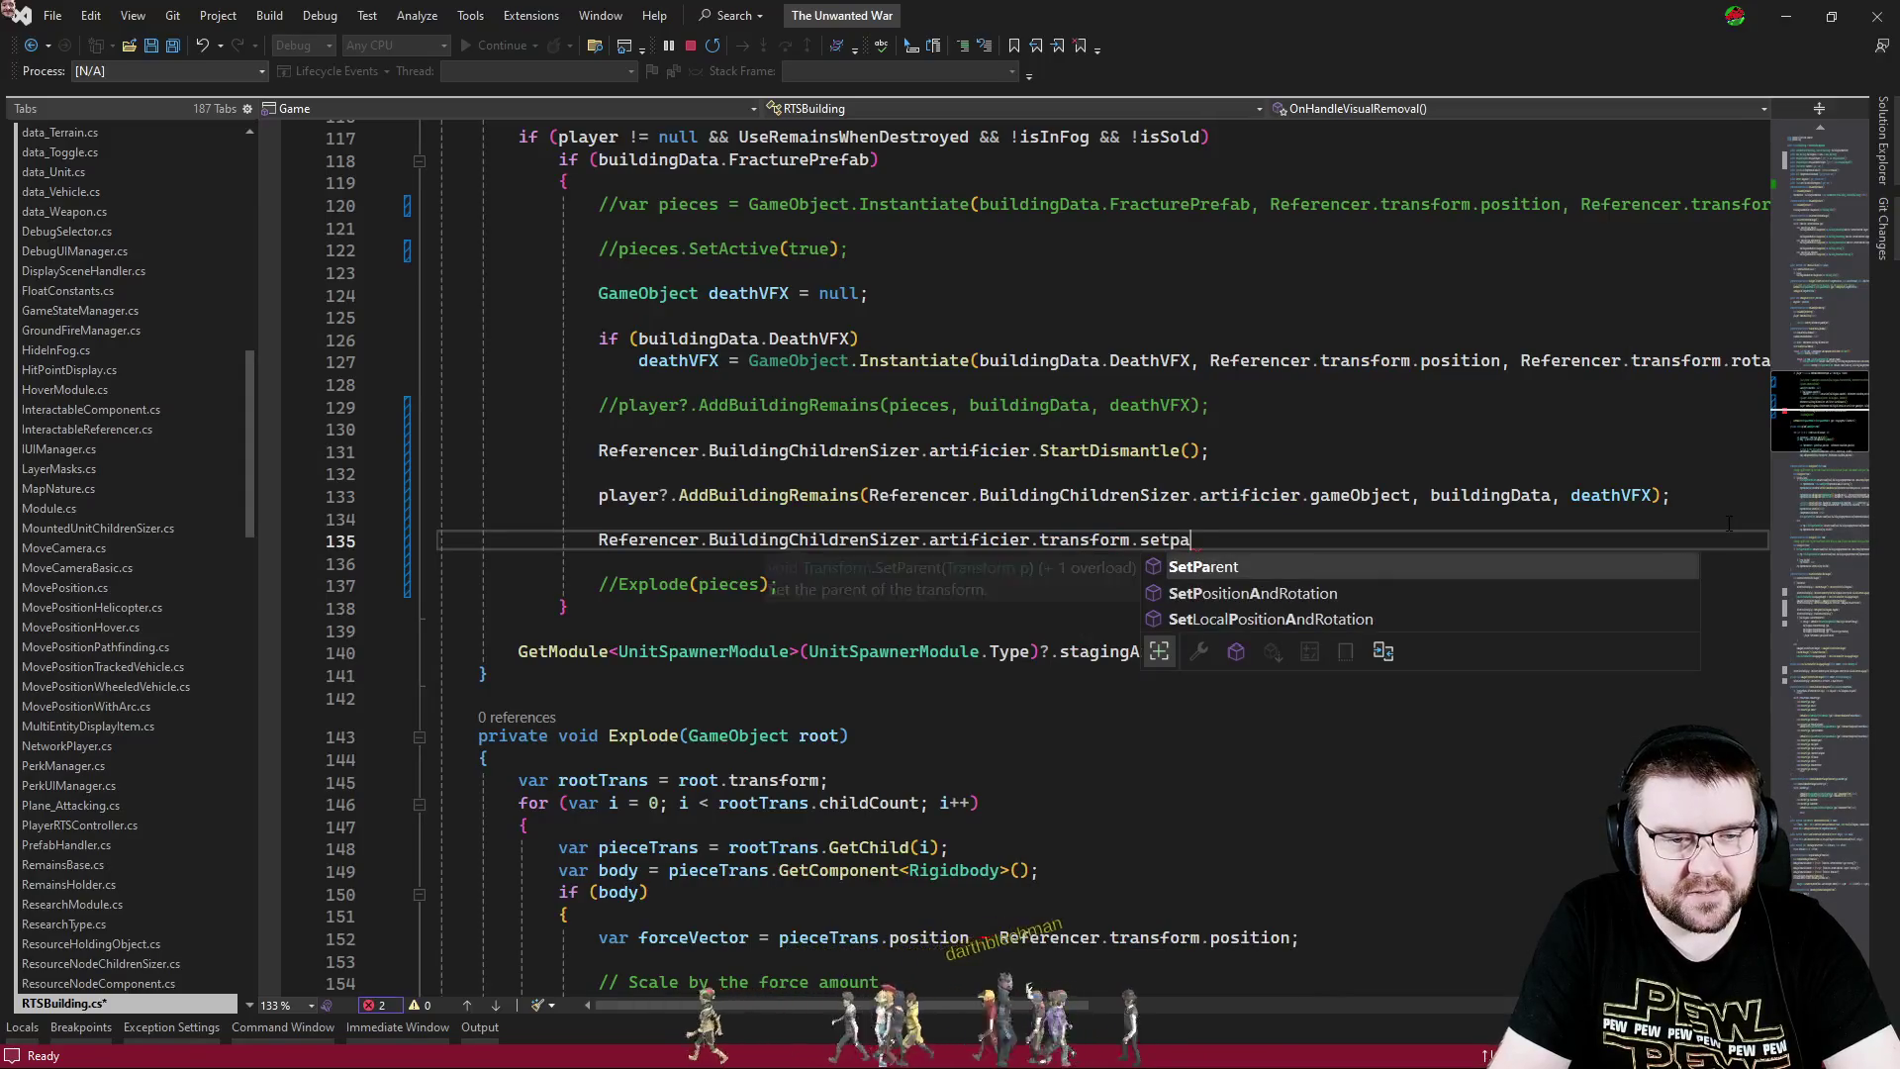
type("(player.")
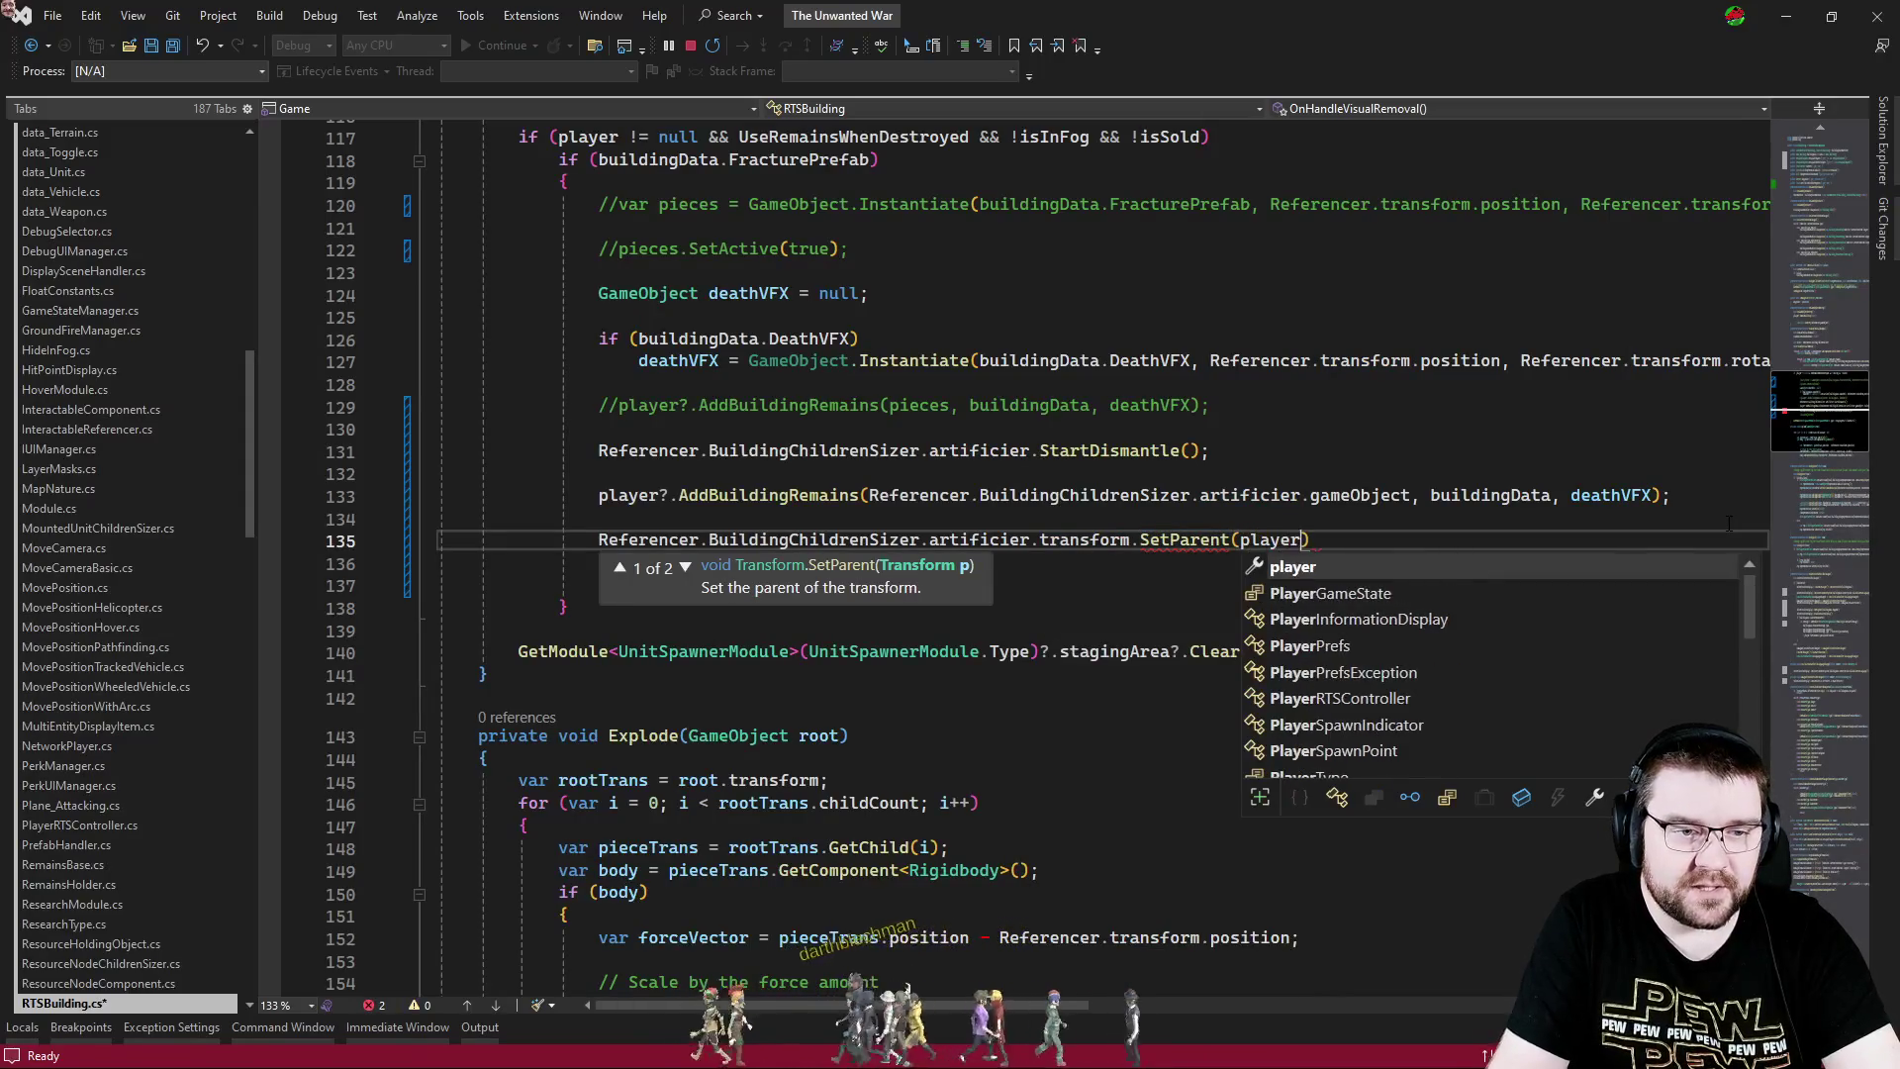
type("remain")
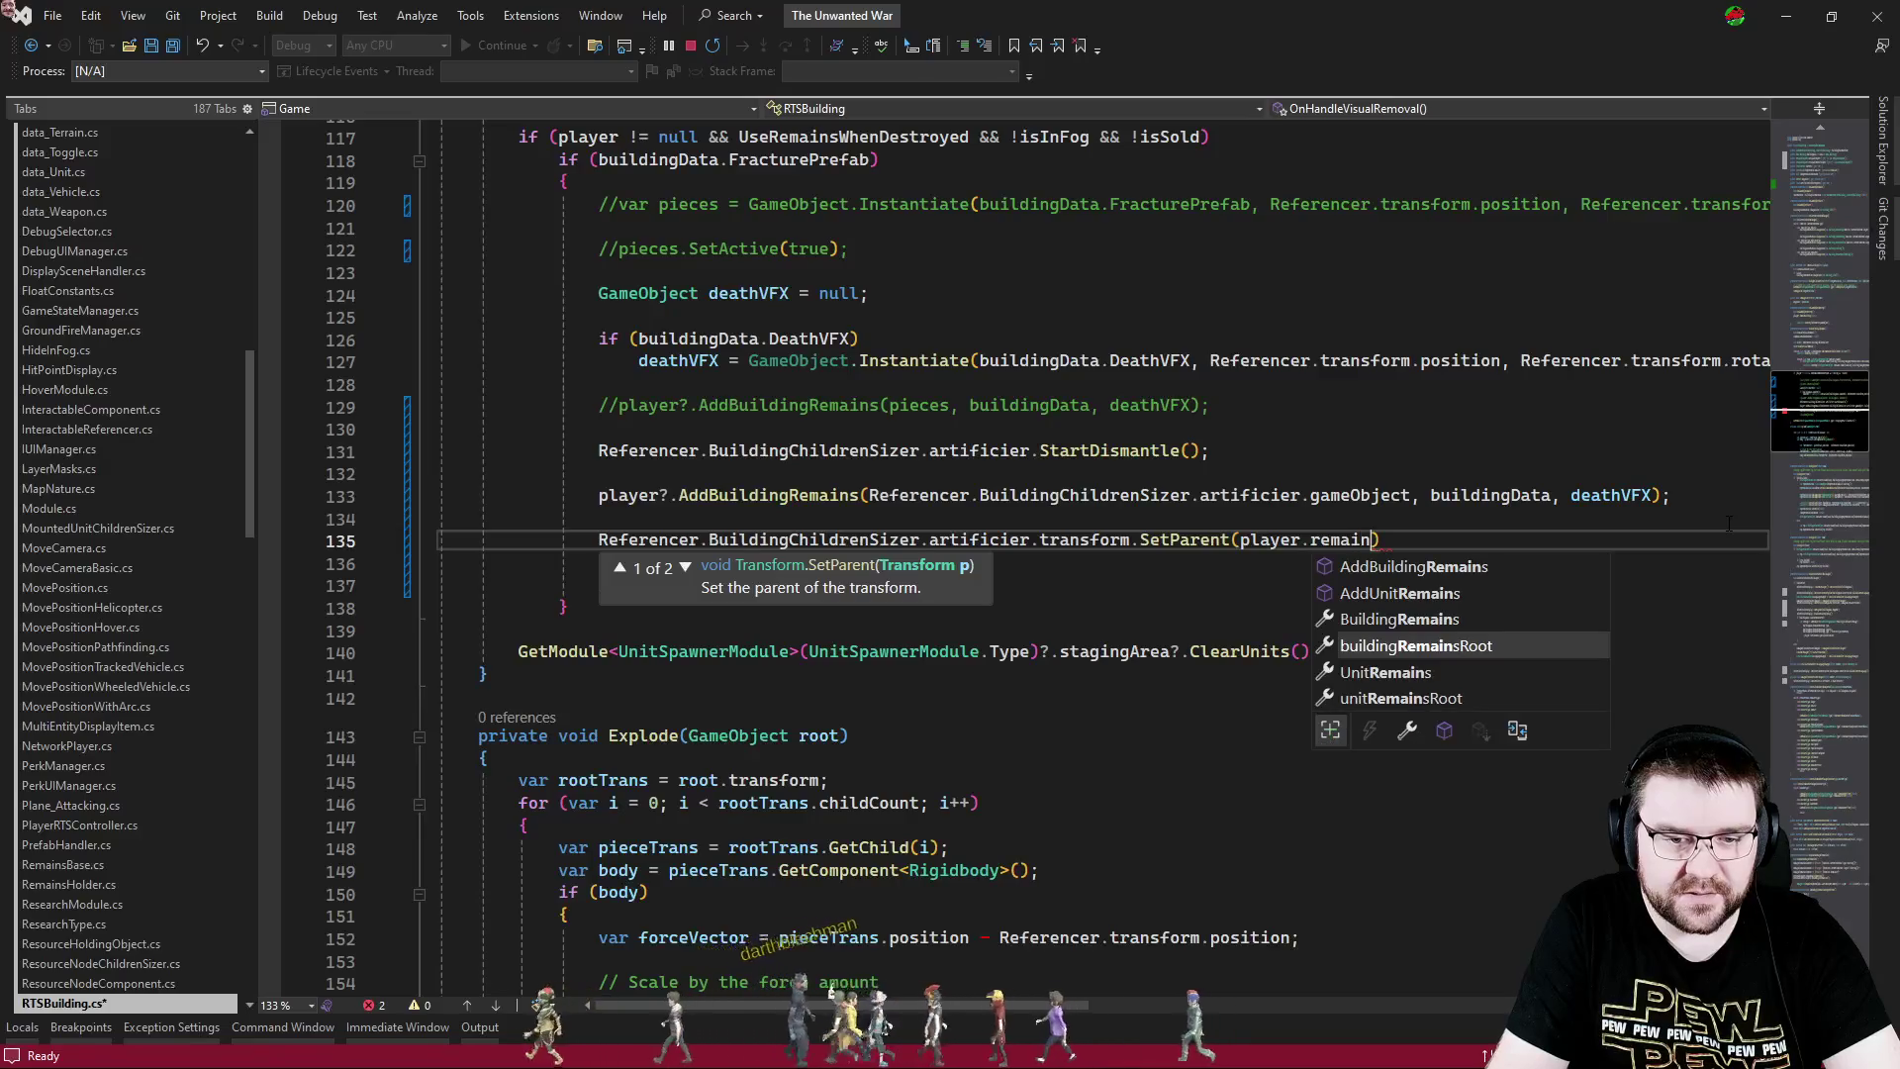
type(")")
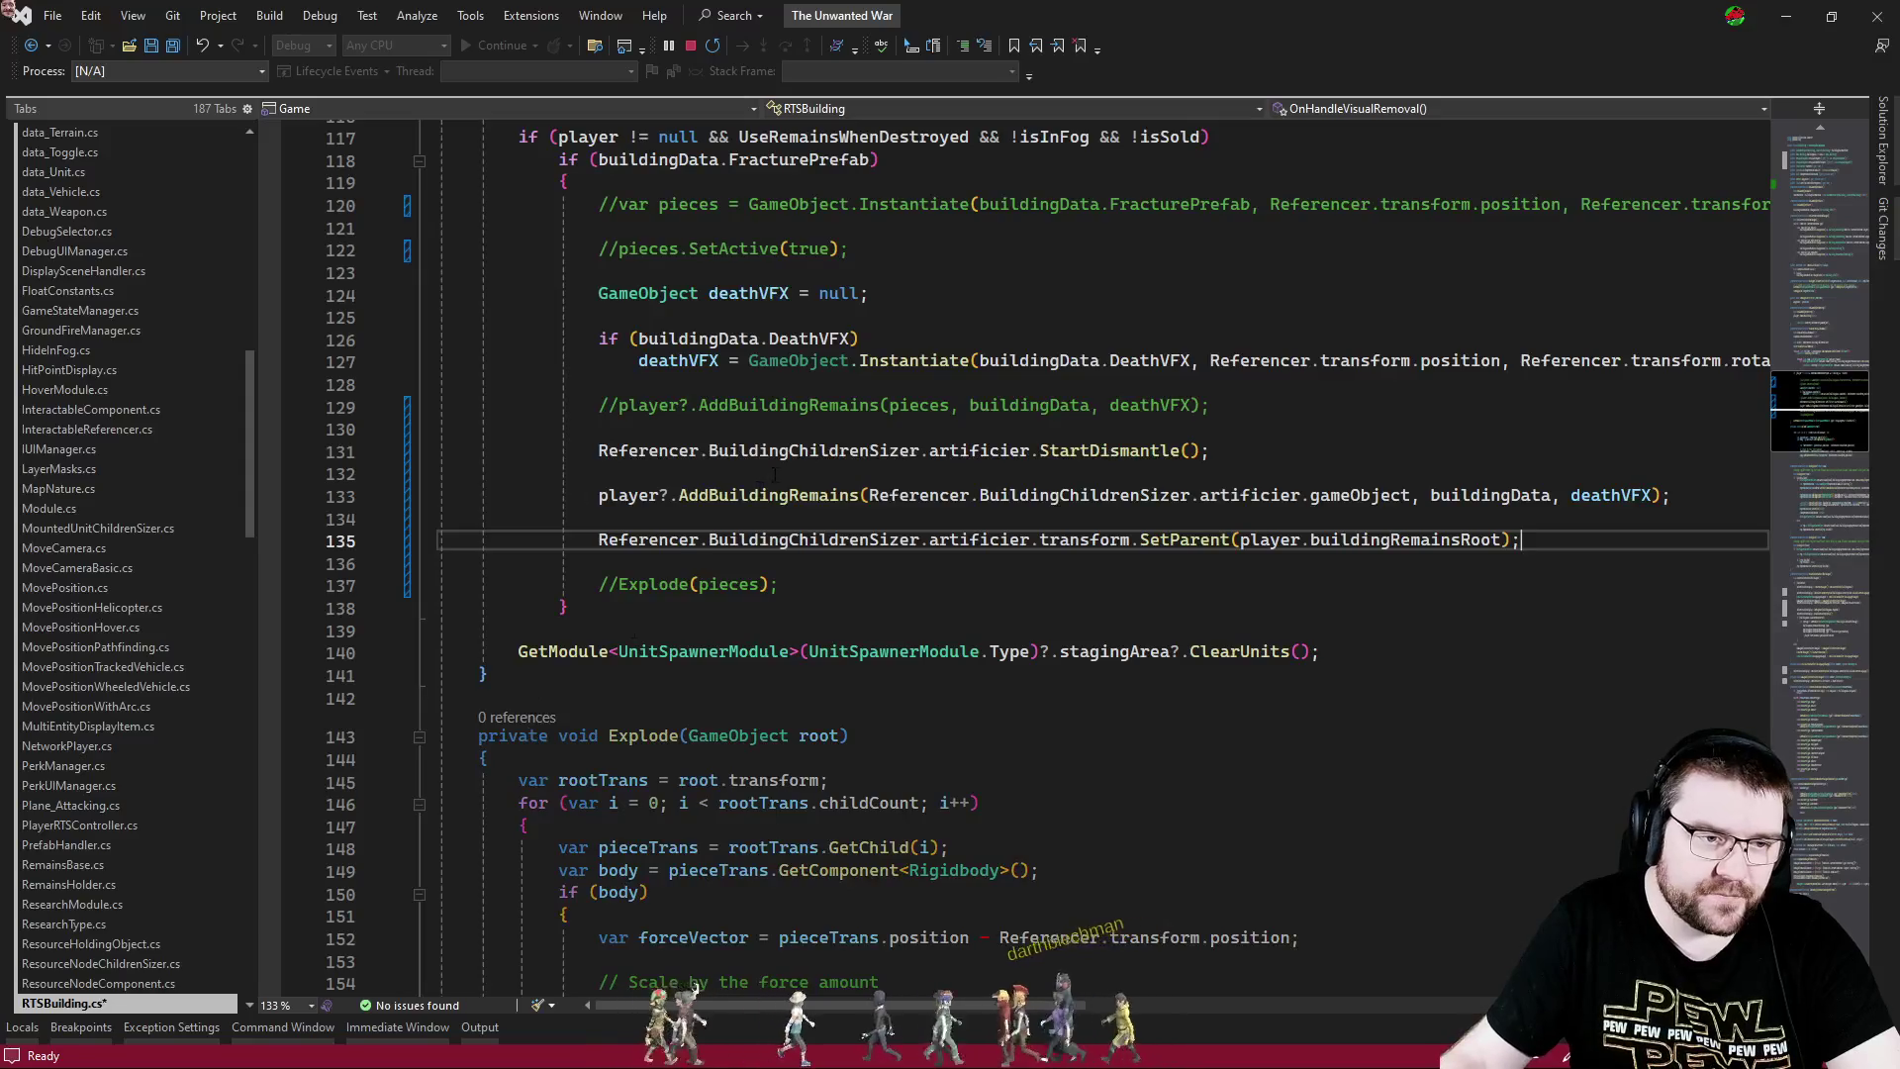
left_click(841, 496, "ctrl")
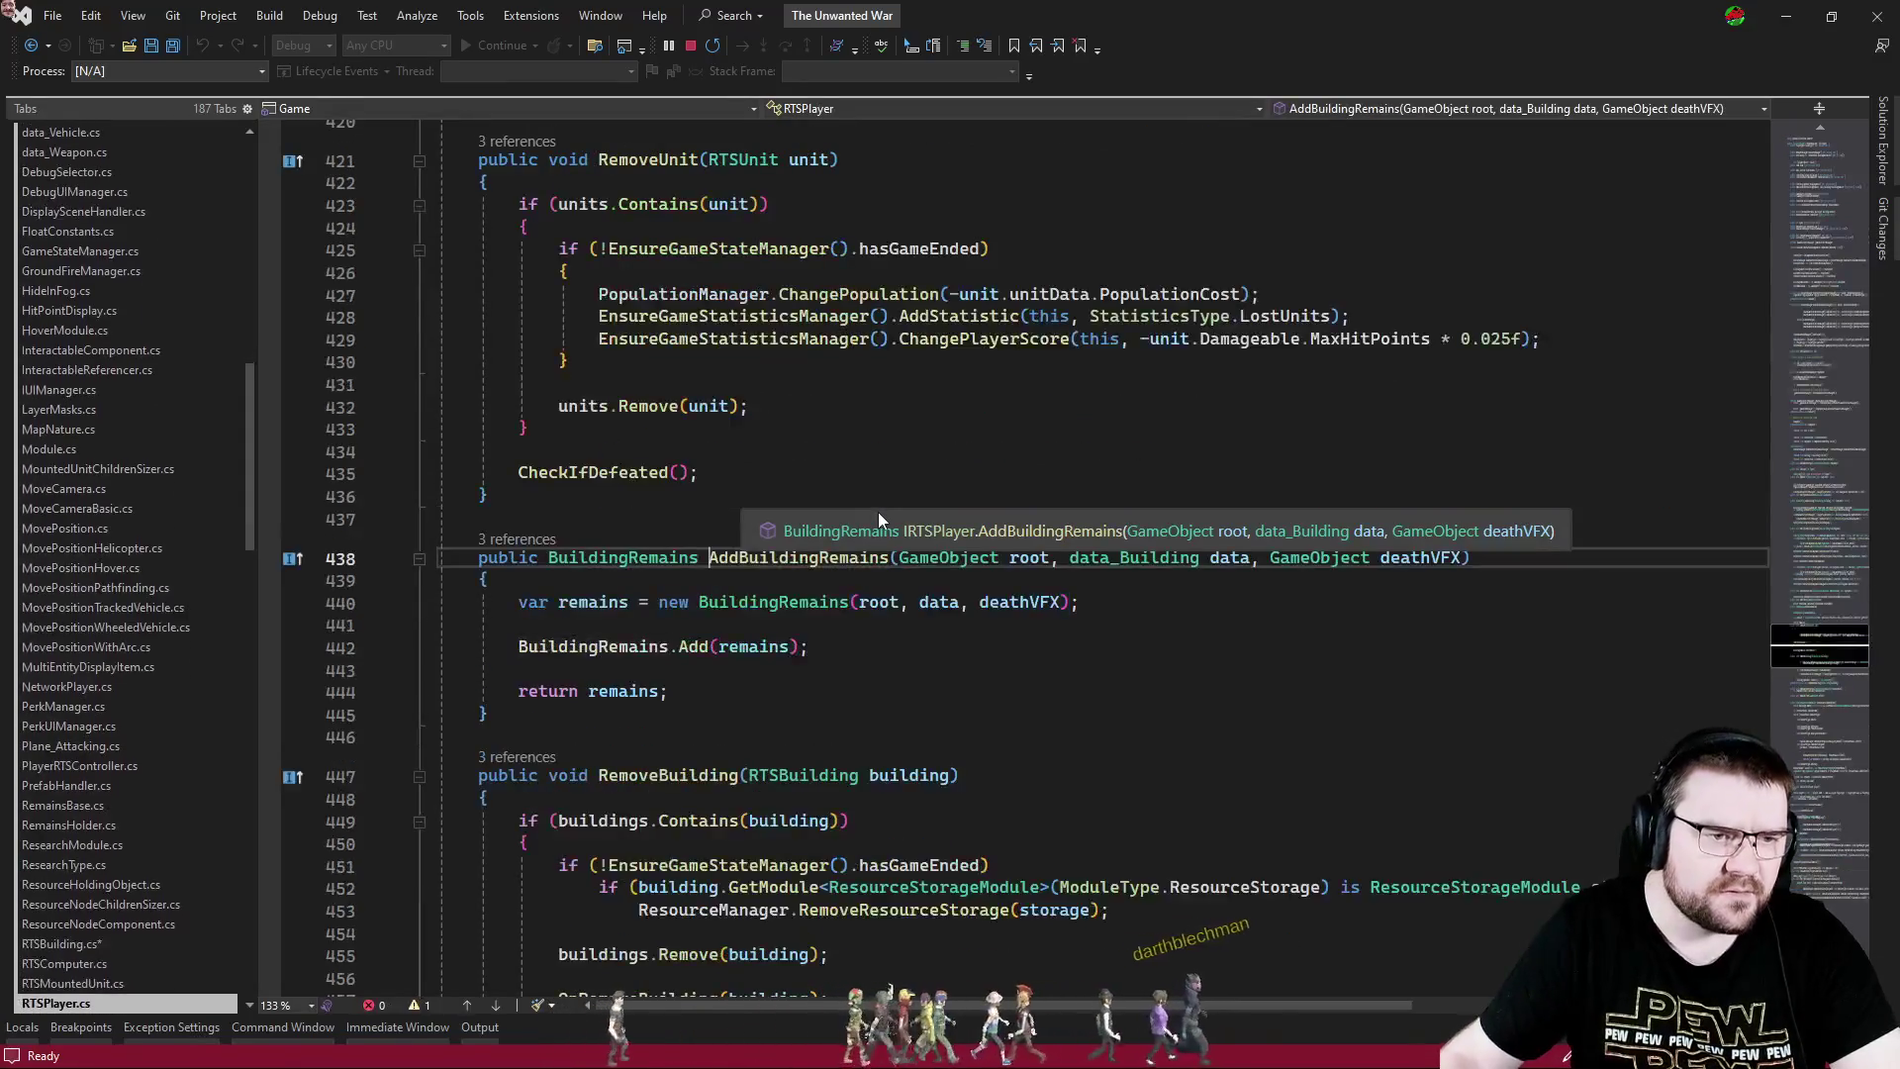
- Go back to RTSBuilding.cs, save all files with the new SetParent line, and return to Unity
key("ctrl+minus")
left_click(1208, 581)
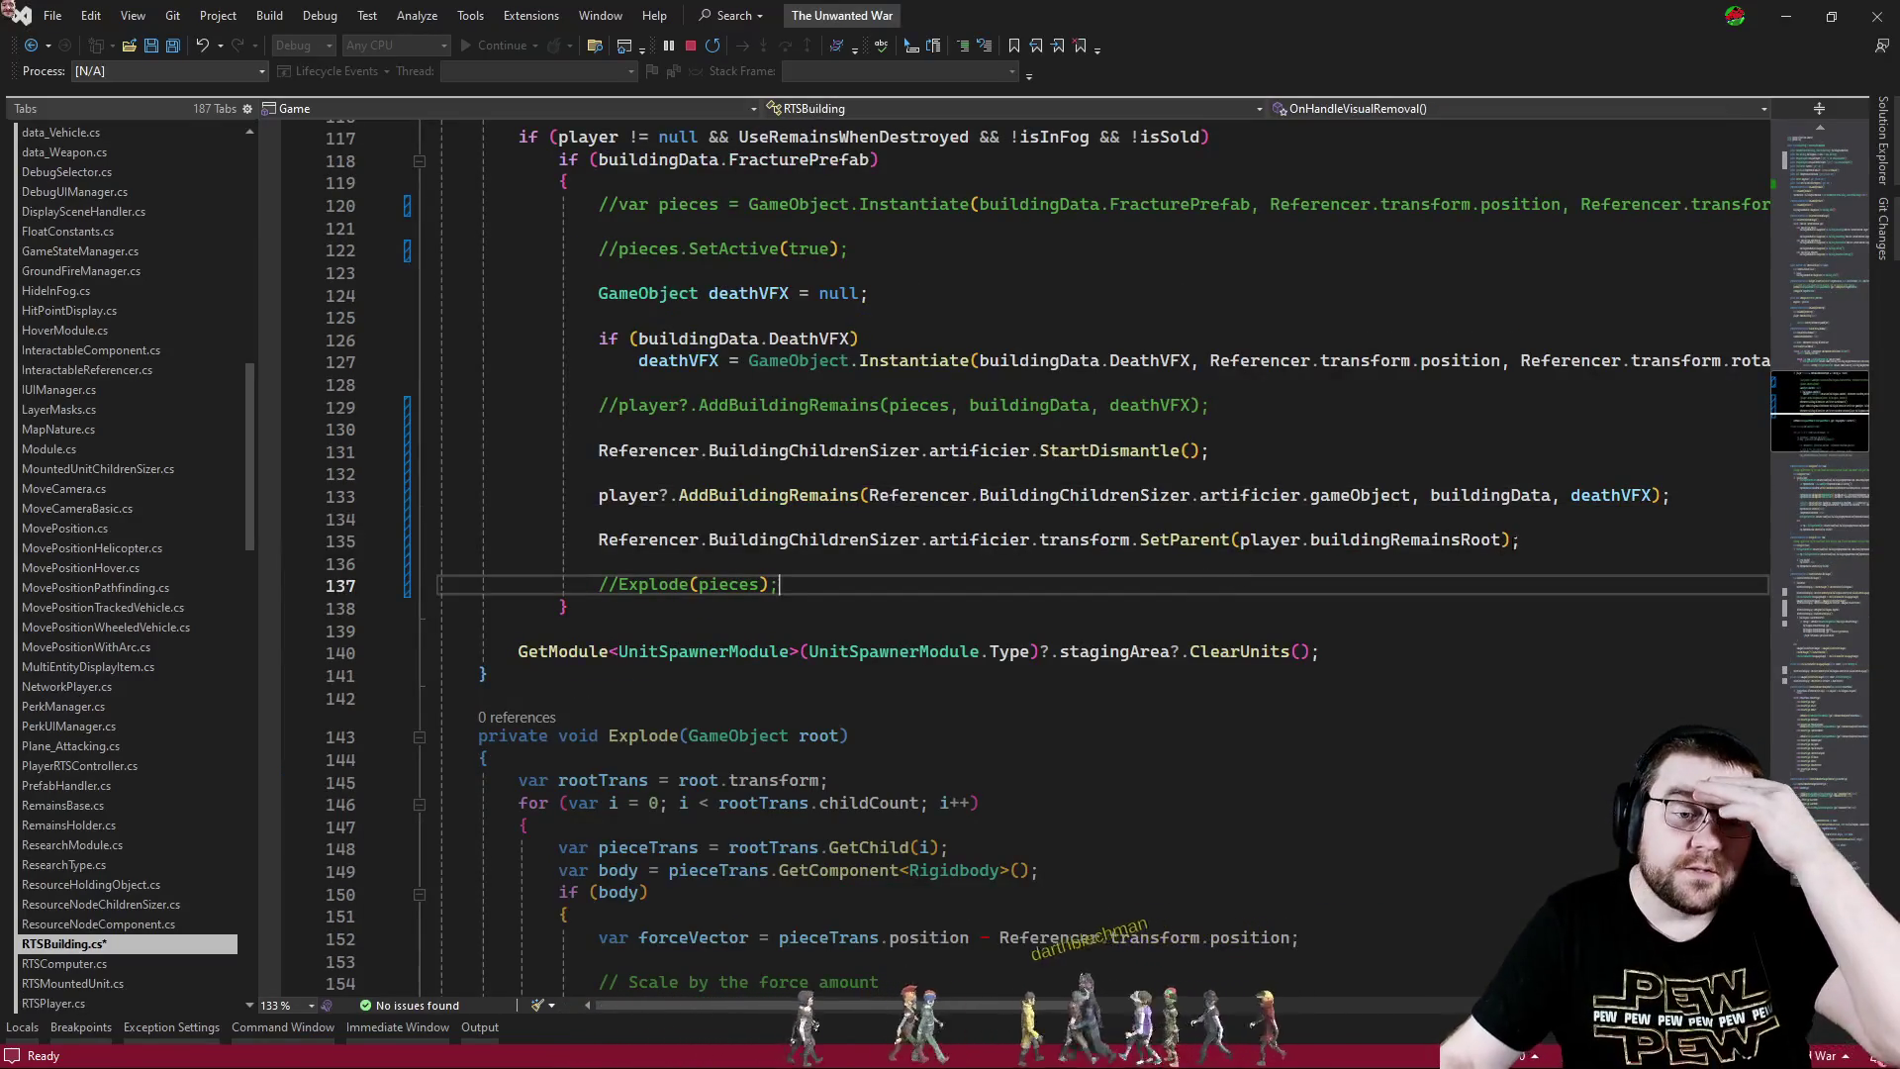
left_click(1539, 535)
left_click(1543, 453)
left_click(1540, 495)
left_click(1540, 542)
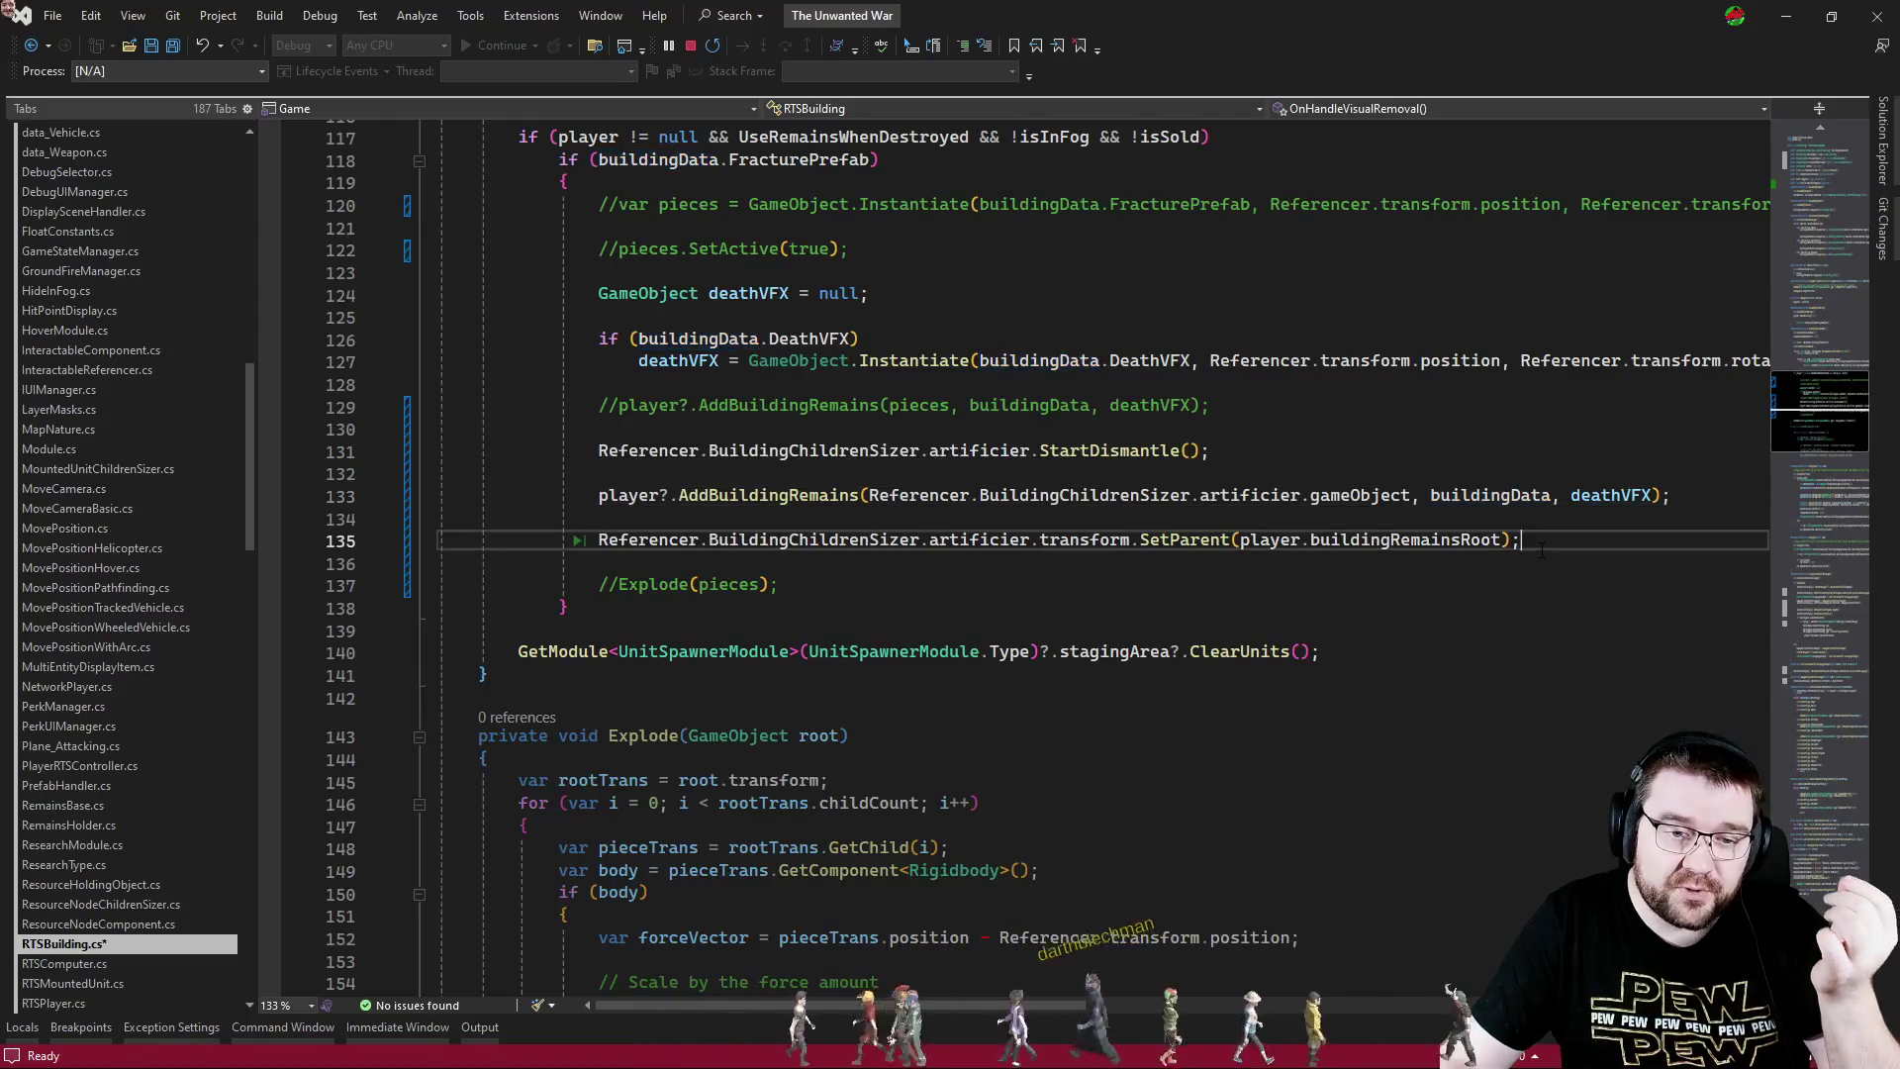
left_click(1525, 560)
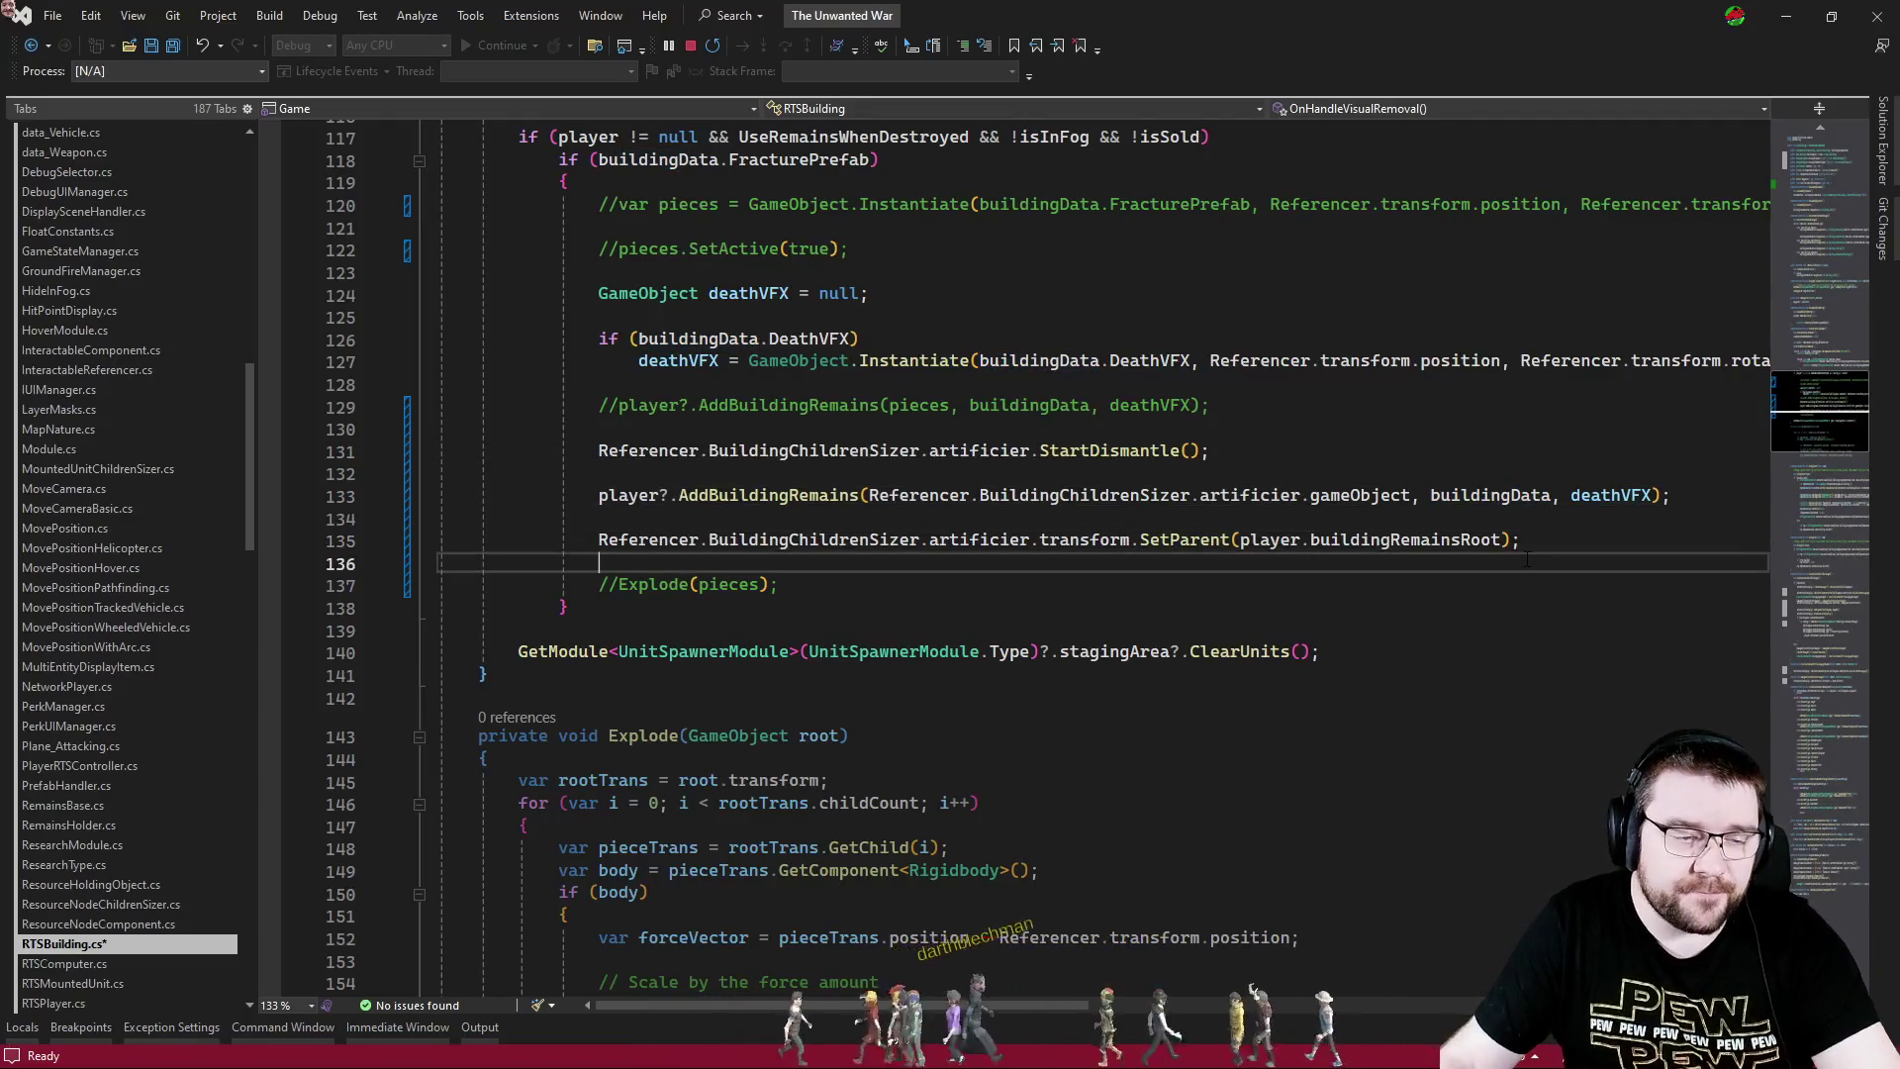
left_click(173, 46)
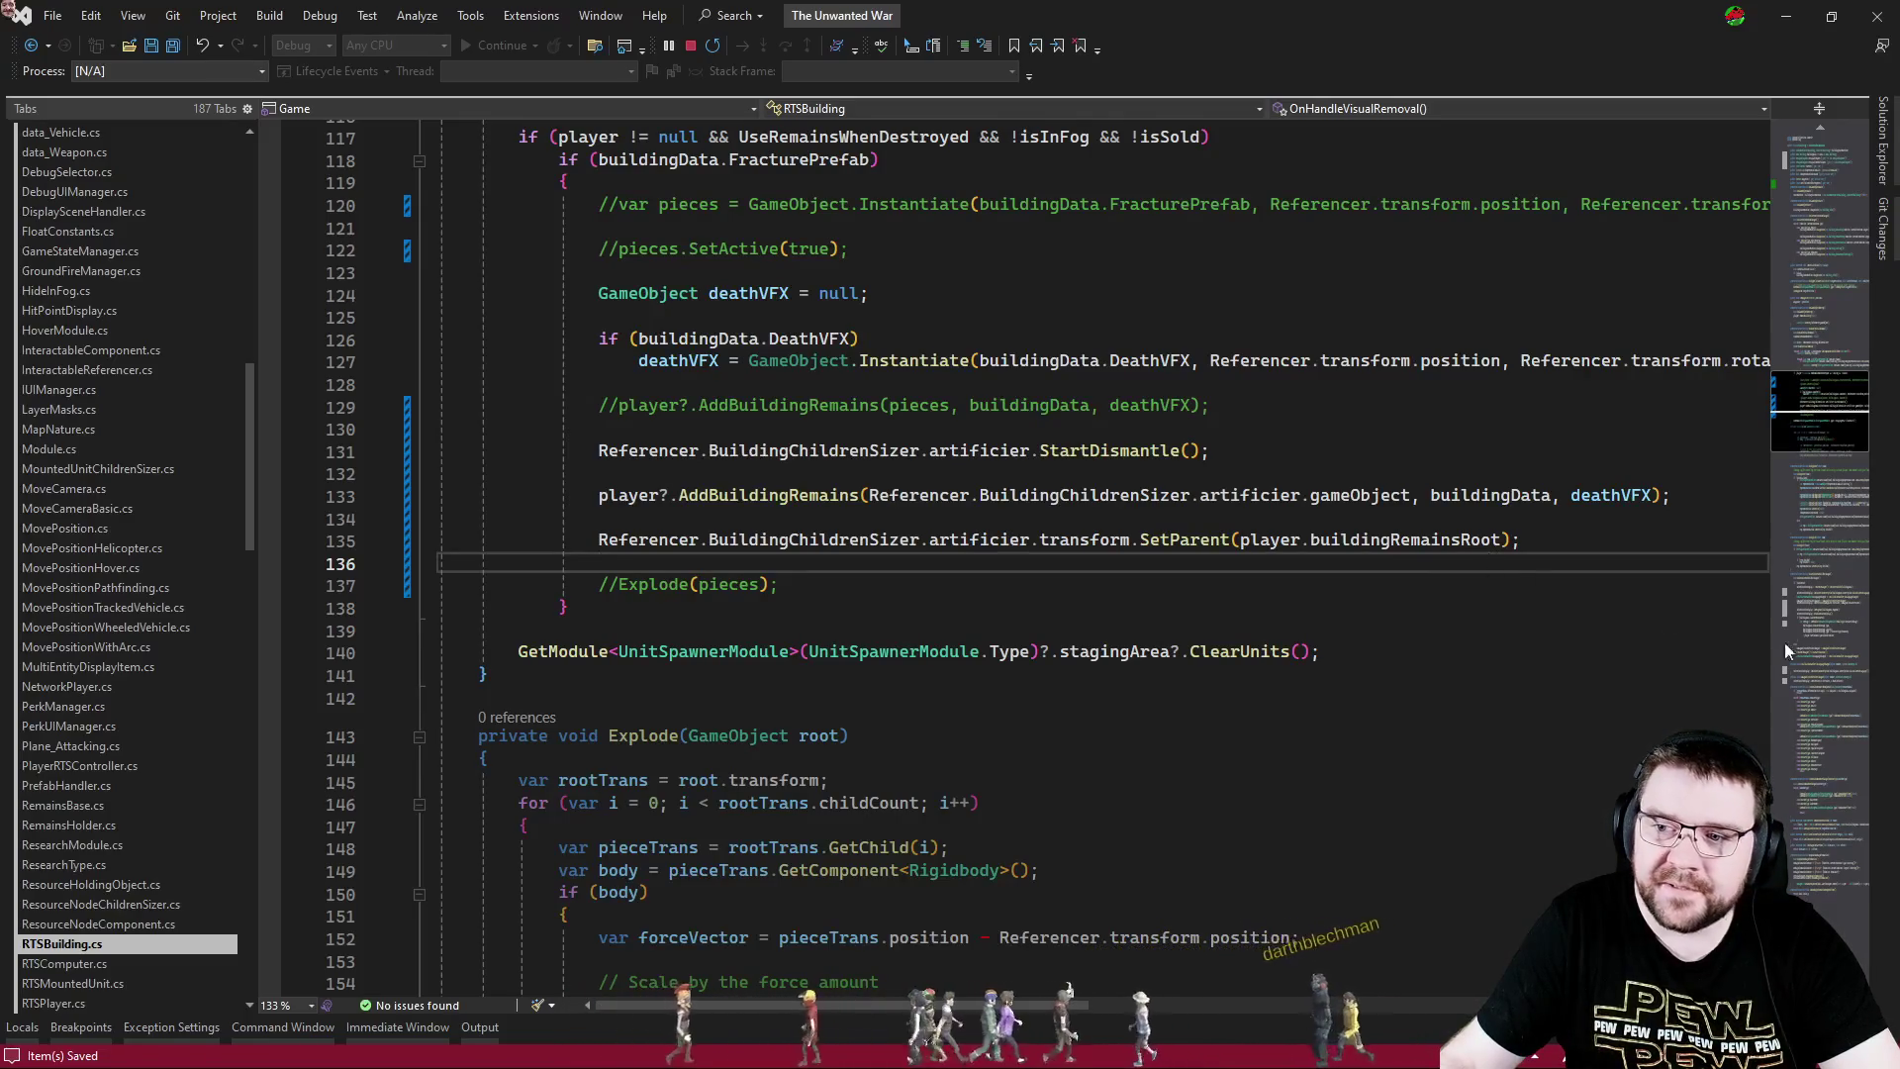
key("alt+Tab")
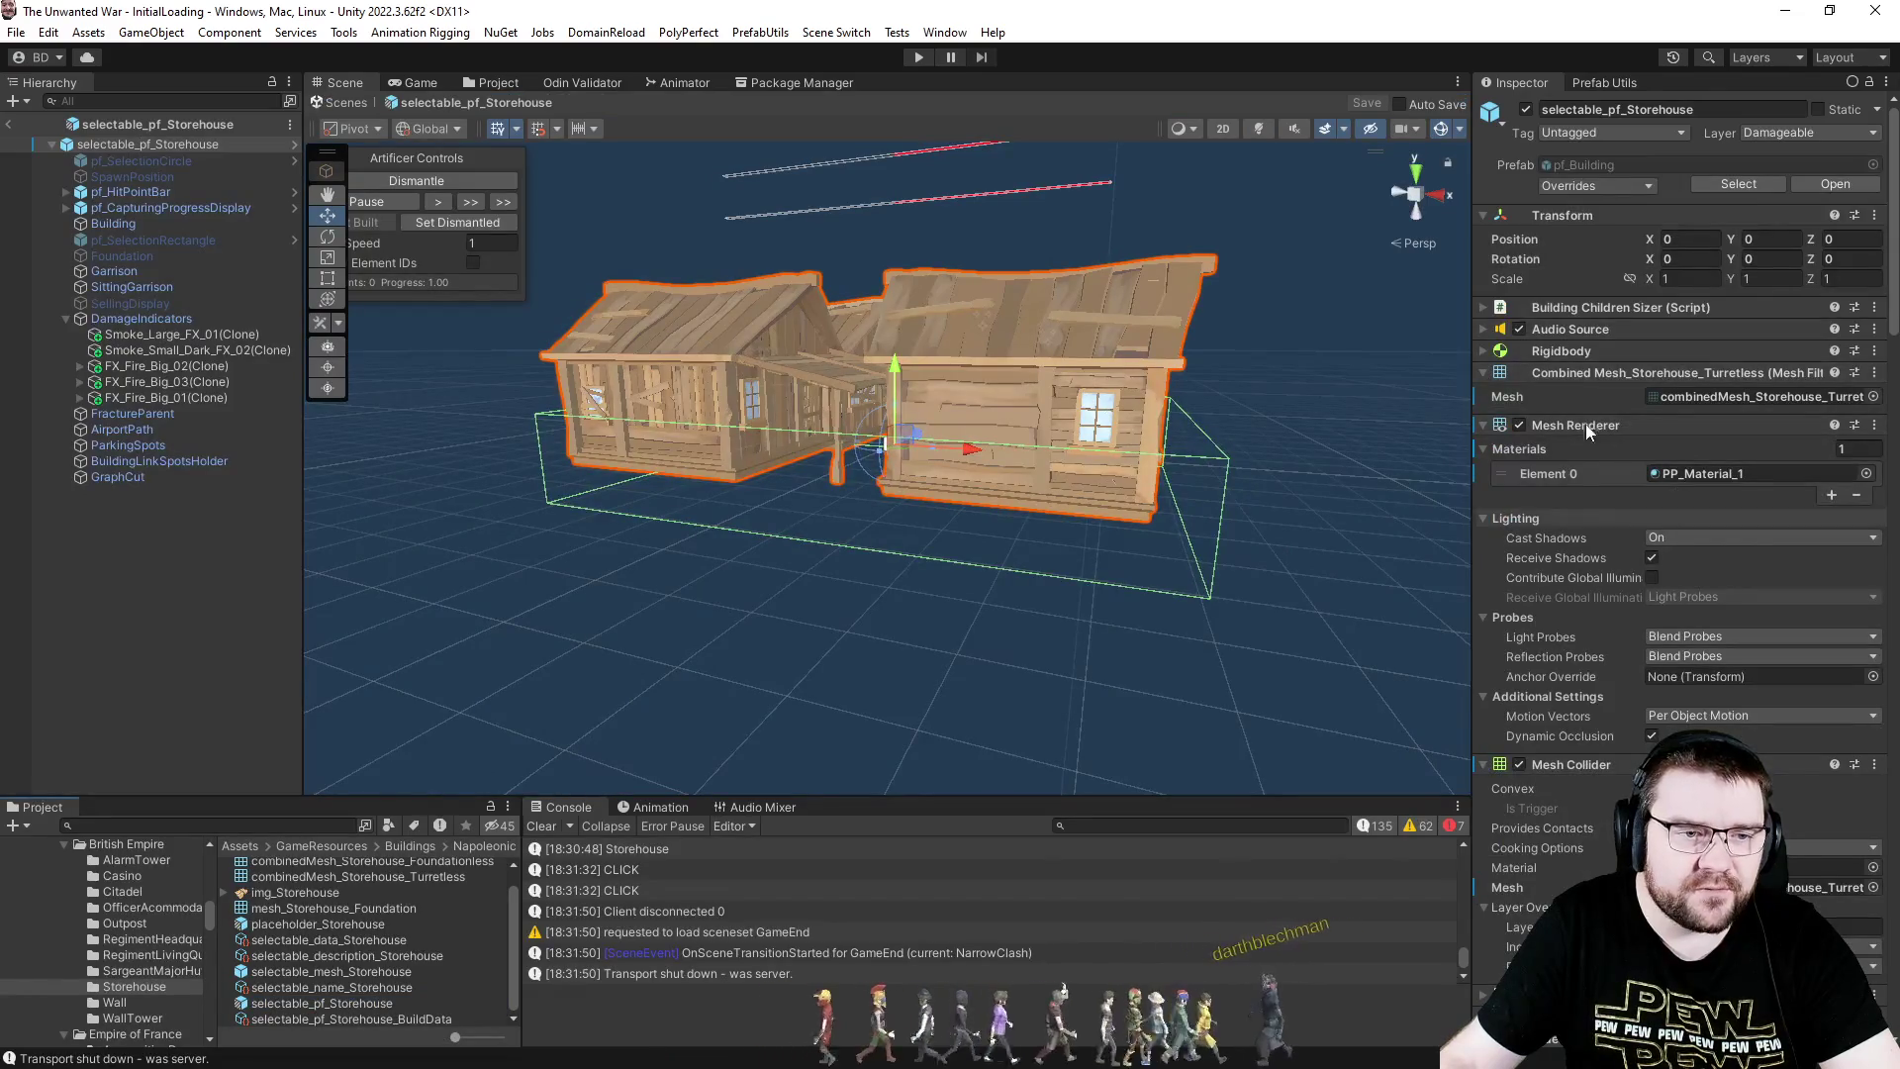
- Exit the Storehouse prefab and open pf_Building from Assets/Prefabs/GameObjectPrefabs
left_click(115, 223)
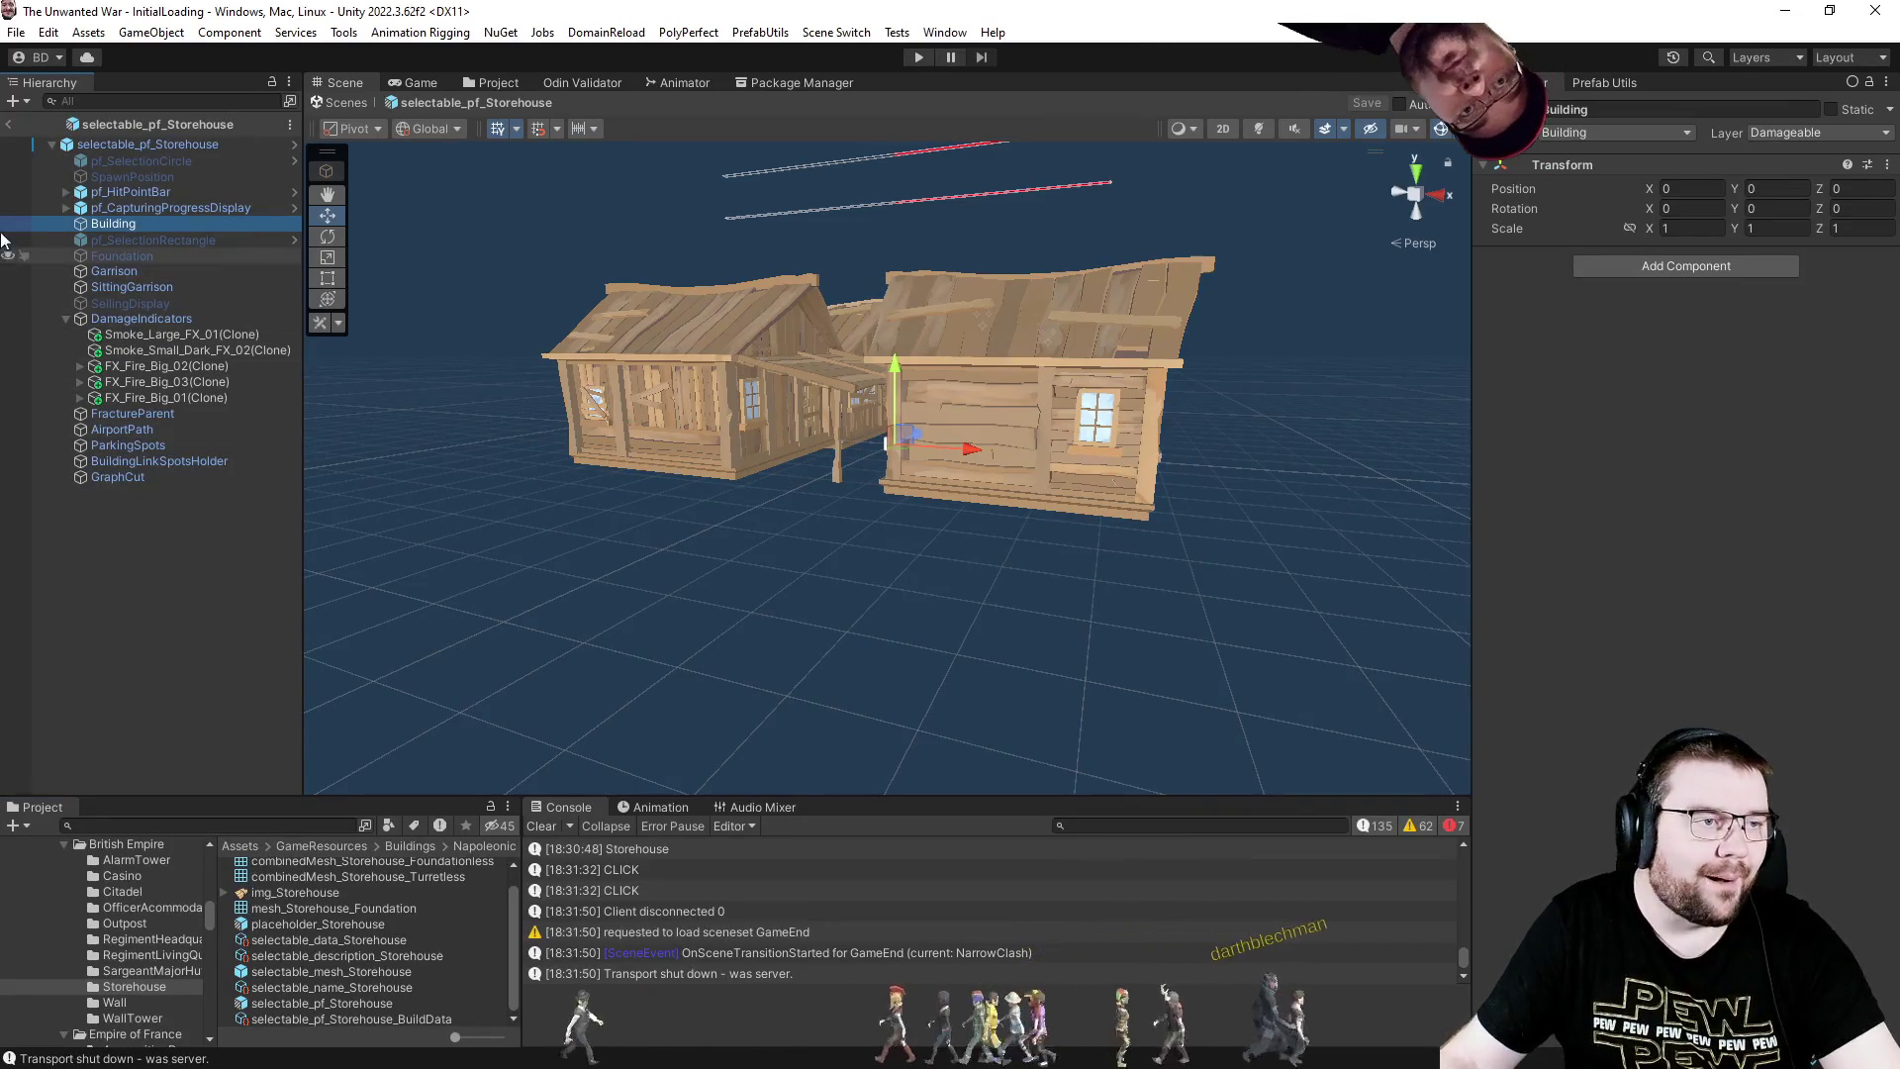
left_click(340, 102)
left_click(492, 82)
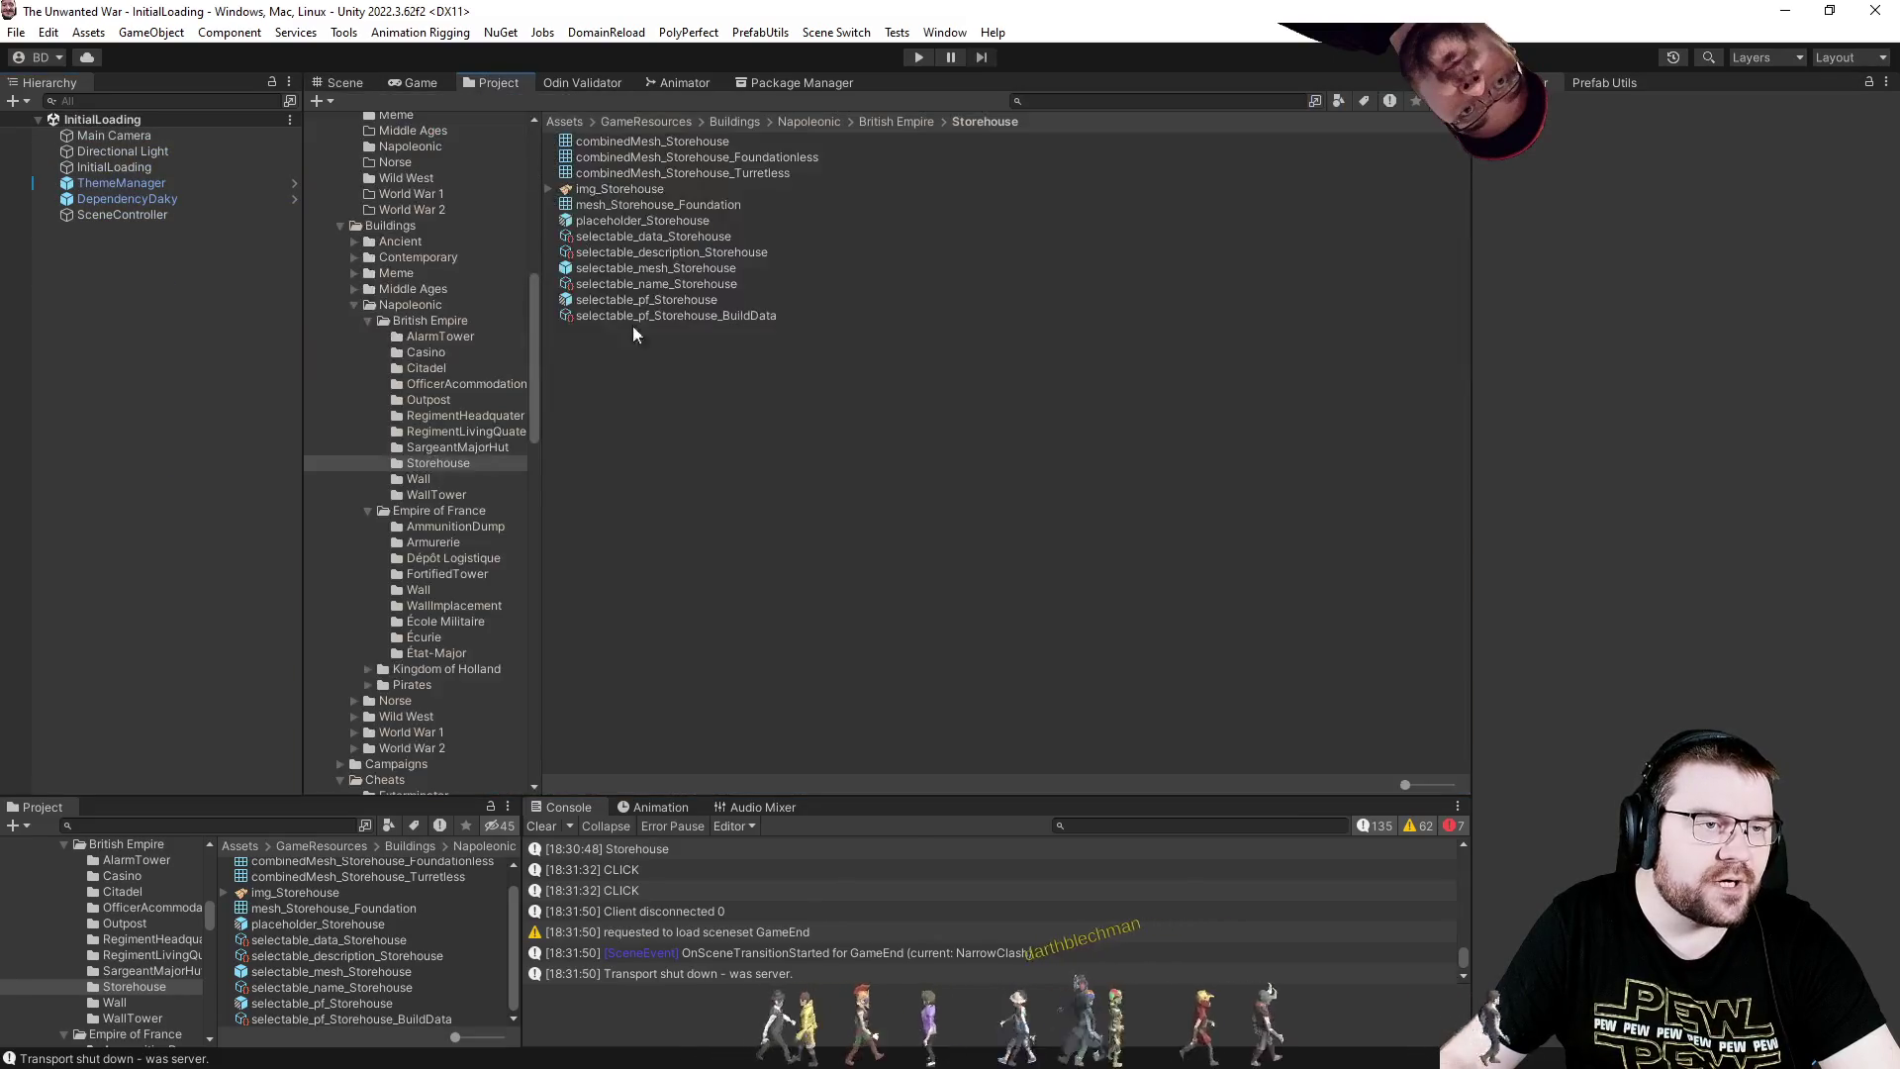
scroll(485, 441, "down", 15)
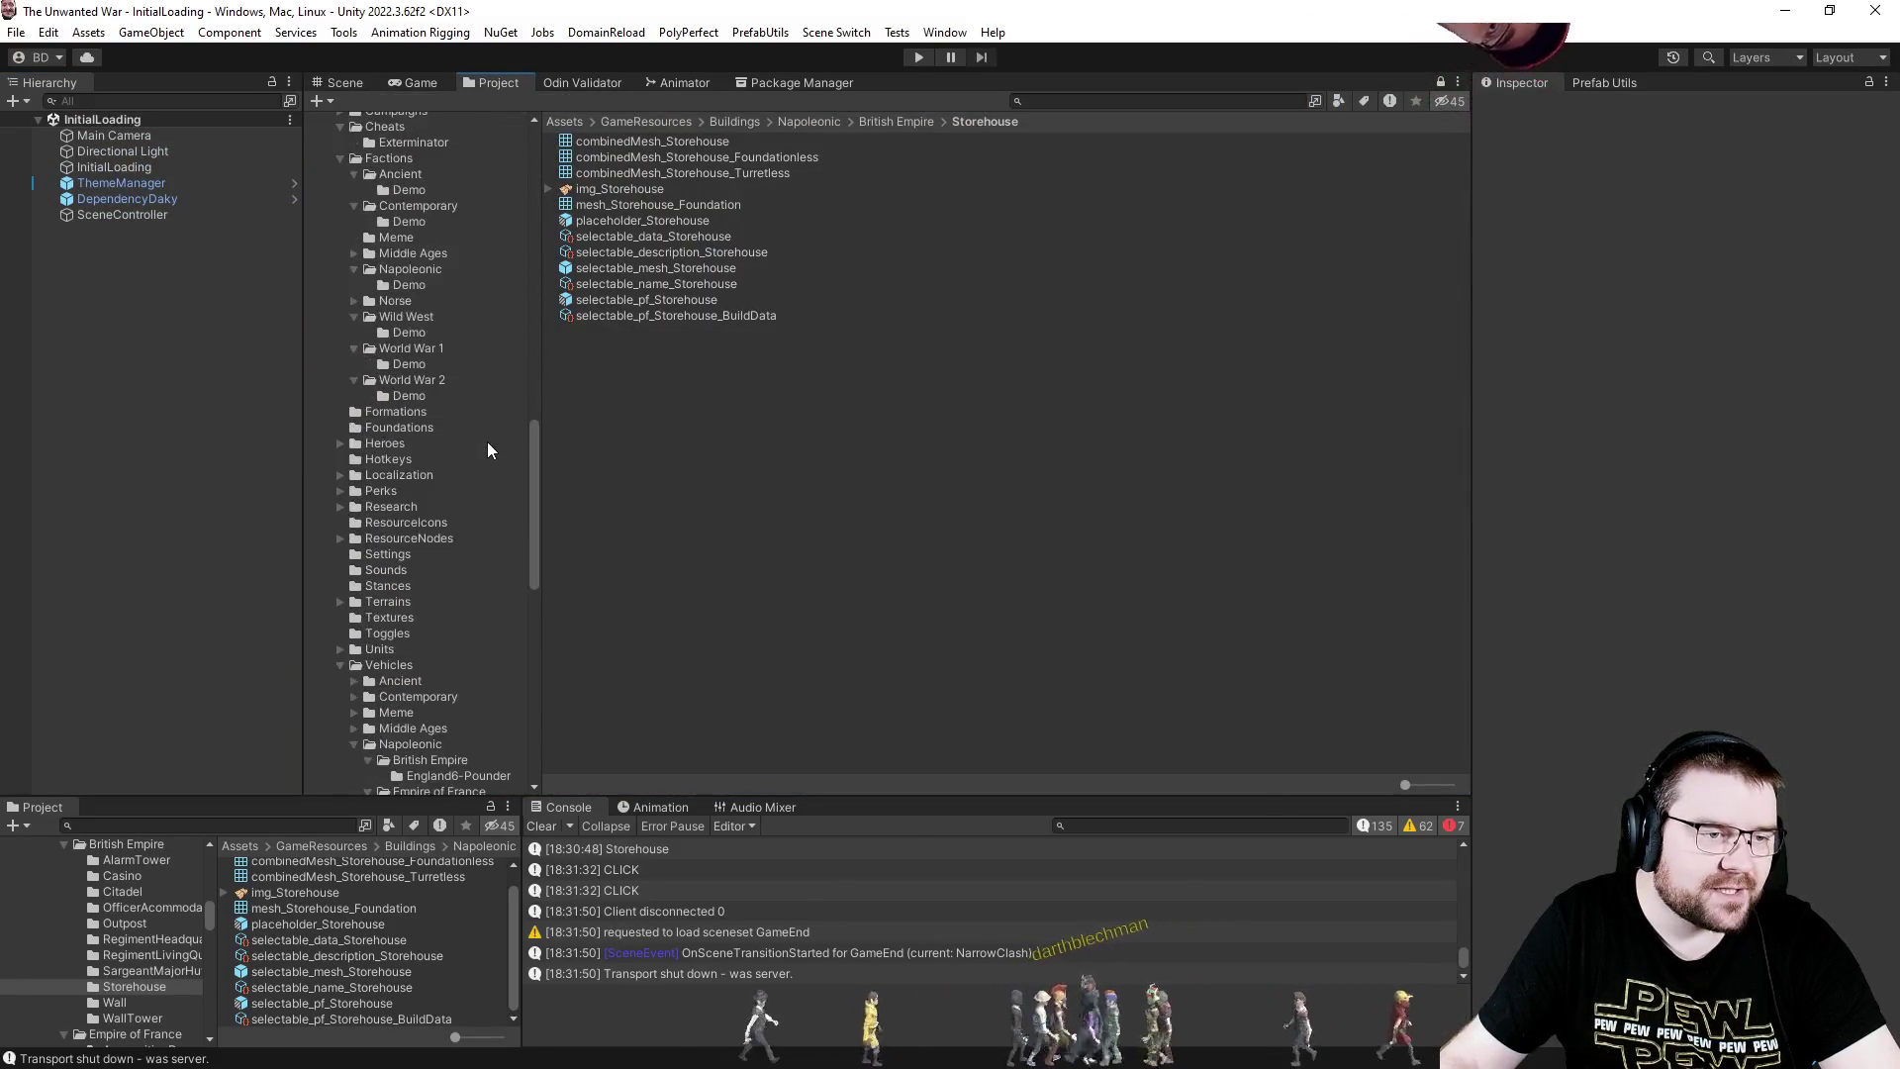
scroll(479, 513, "down", 5)
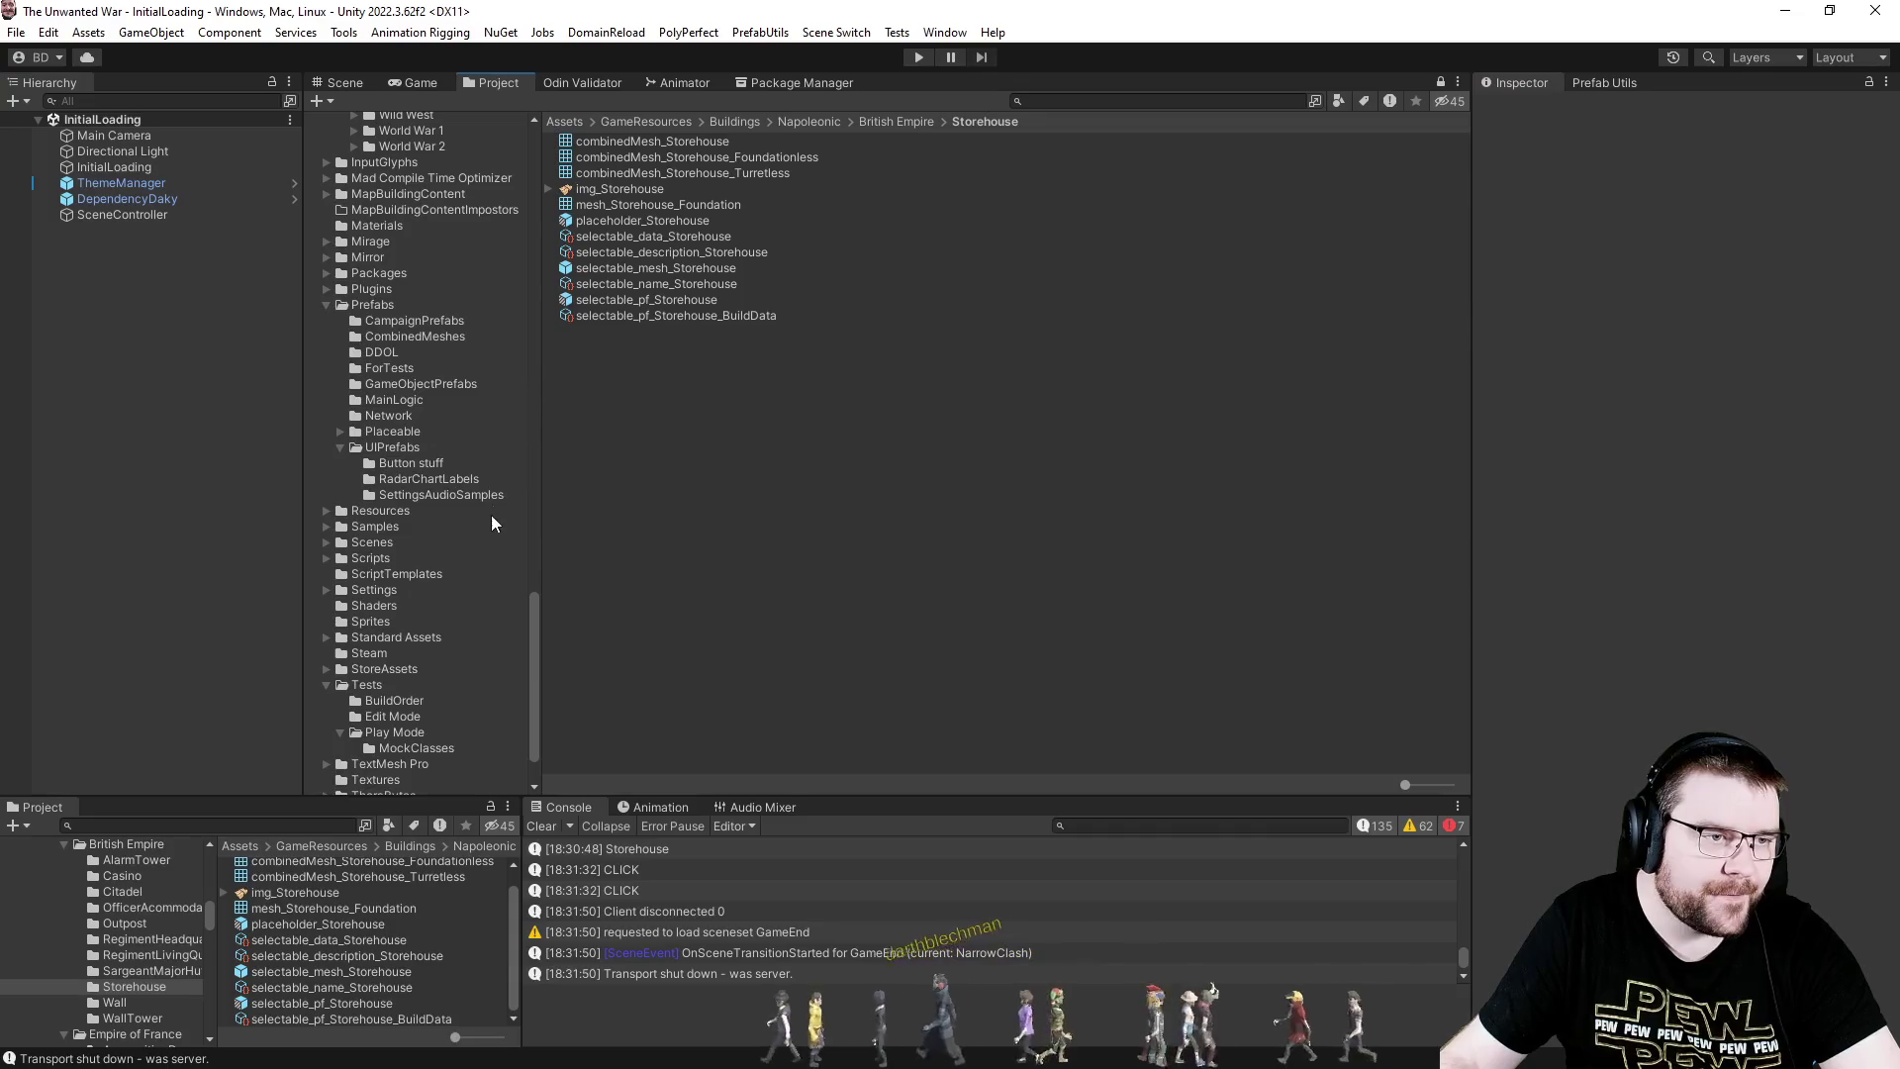
left_click(457, 386)
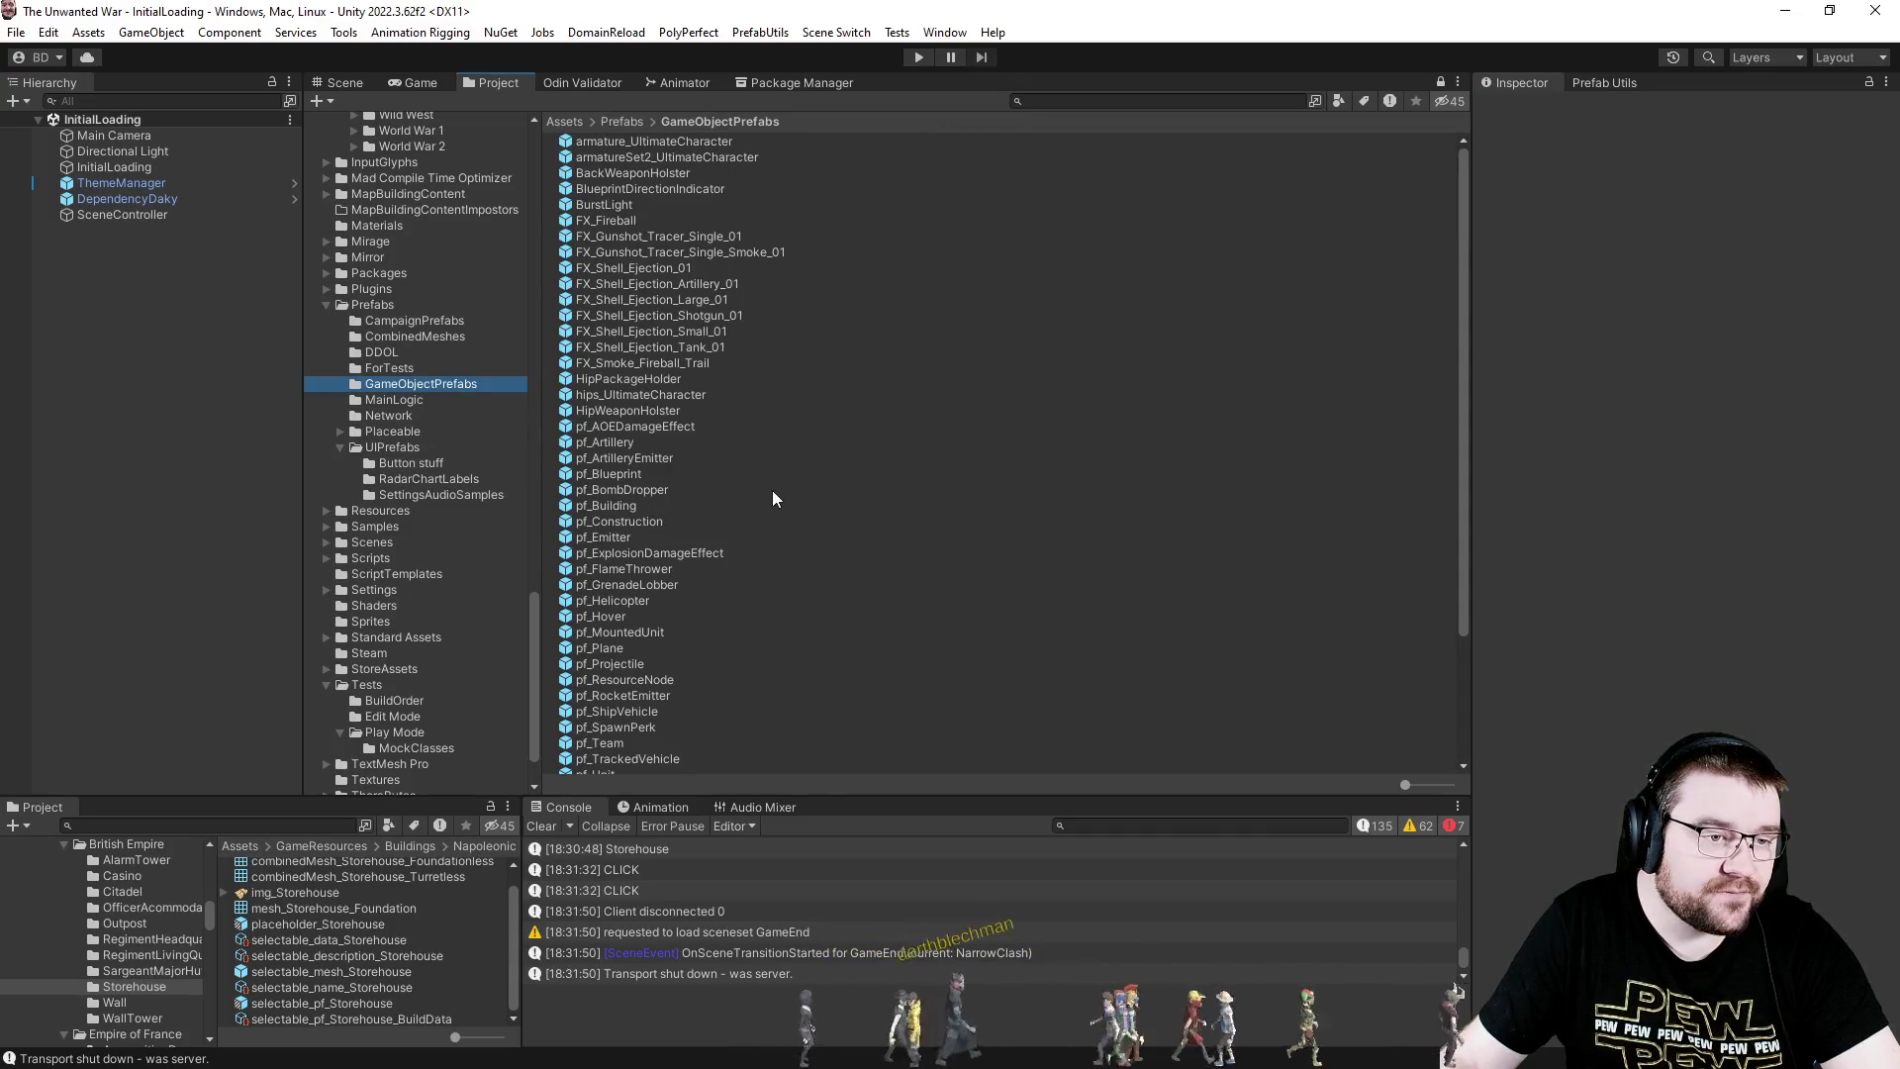
double_click(609, 507)
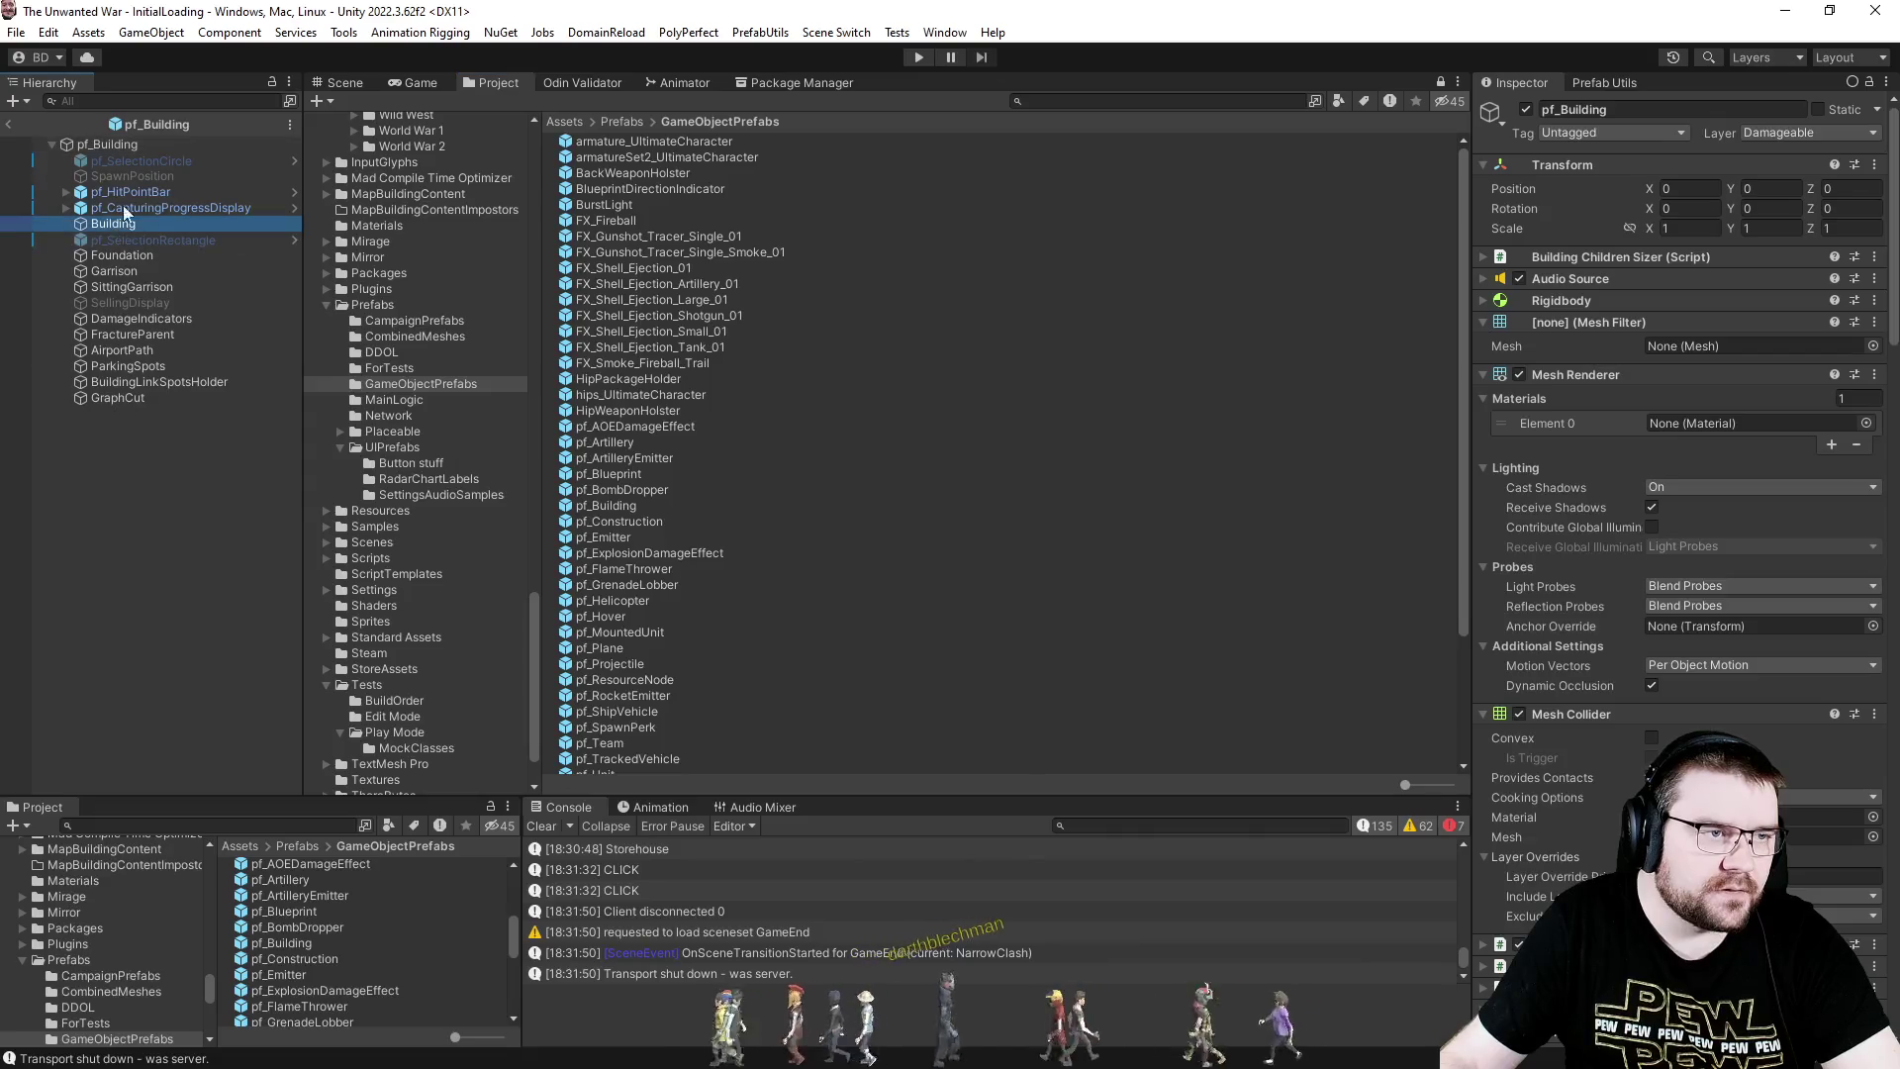
- Copy pf_Building's Mesh Filter and paste it as a new component on the child Building
left_click(129, 145)
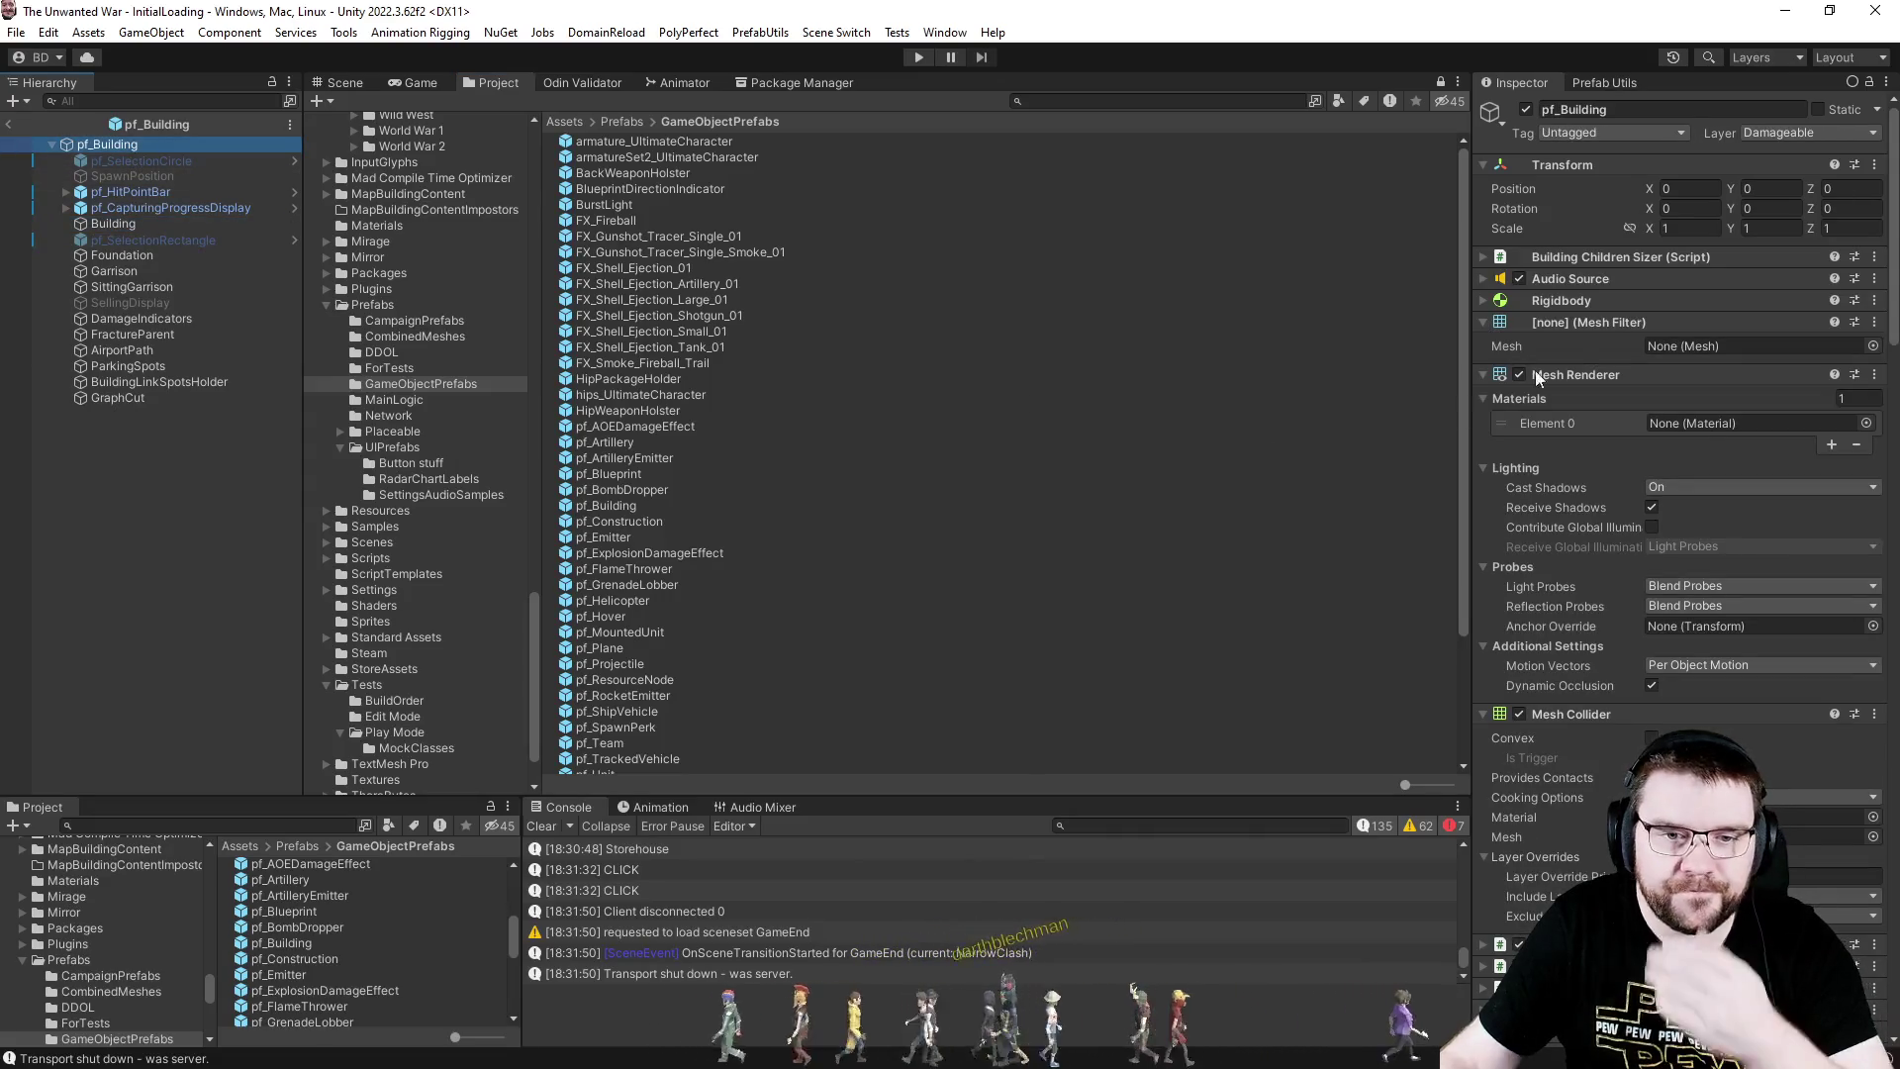
right_click(1682, 322)
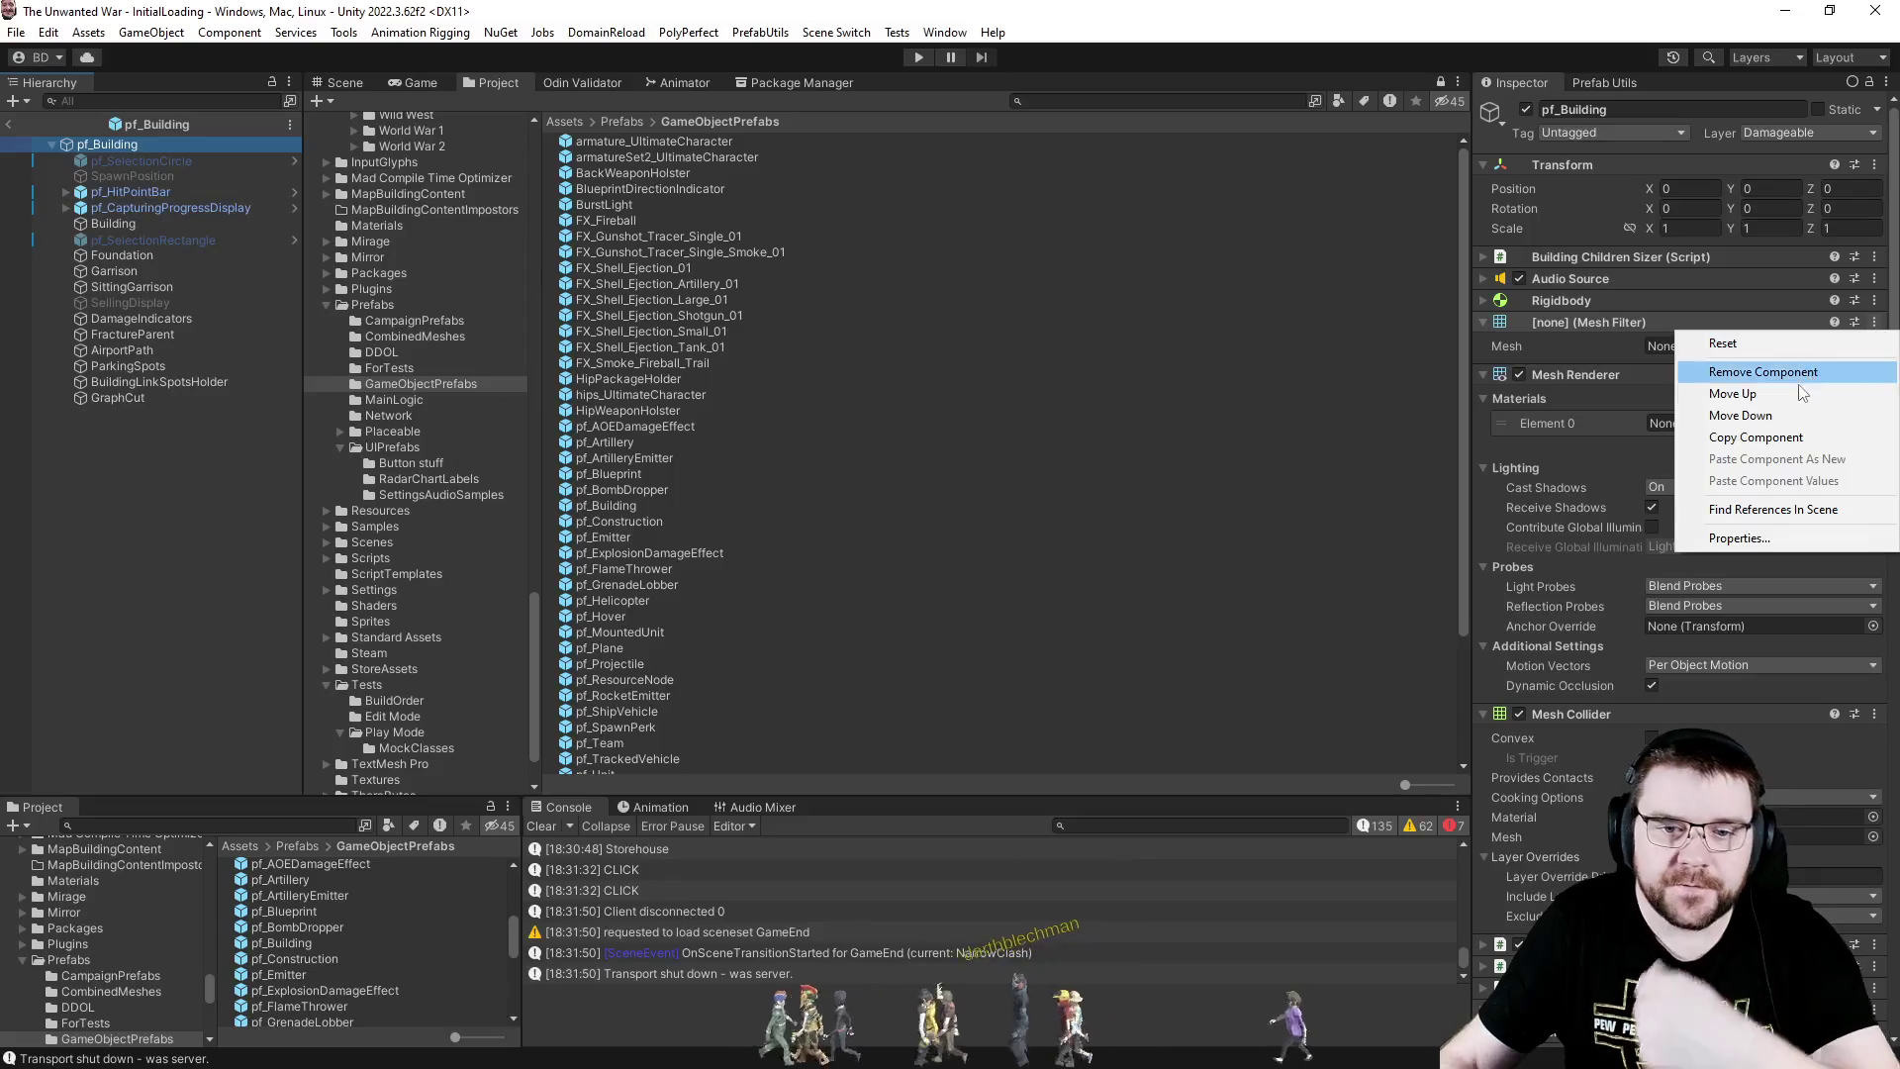
left_click(1764, 438)
left_click(124, 223)
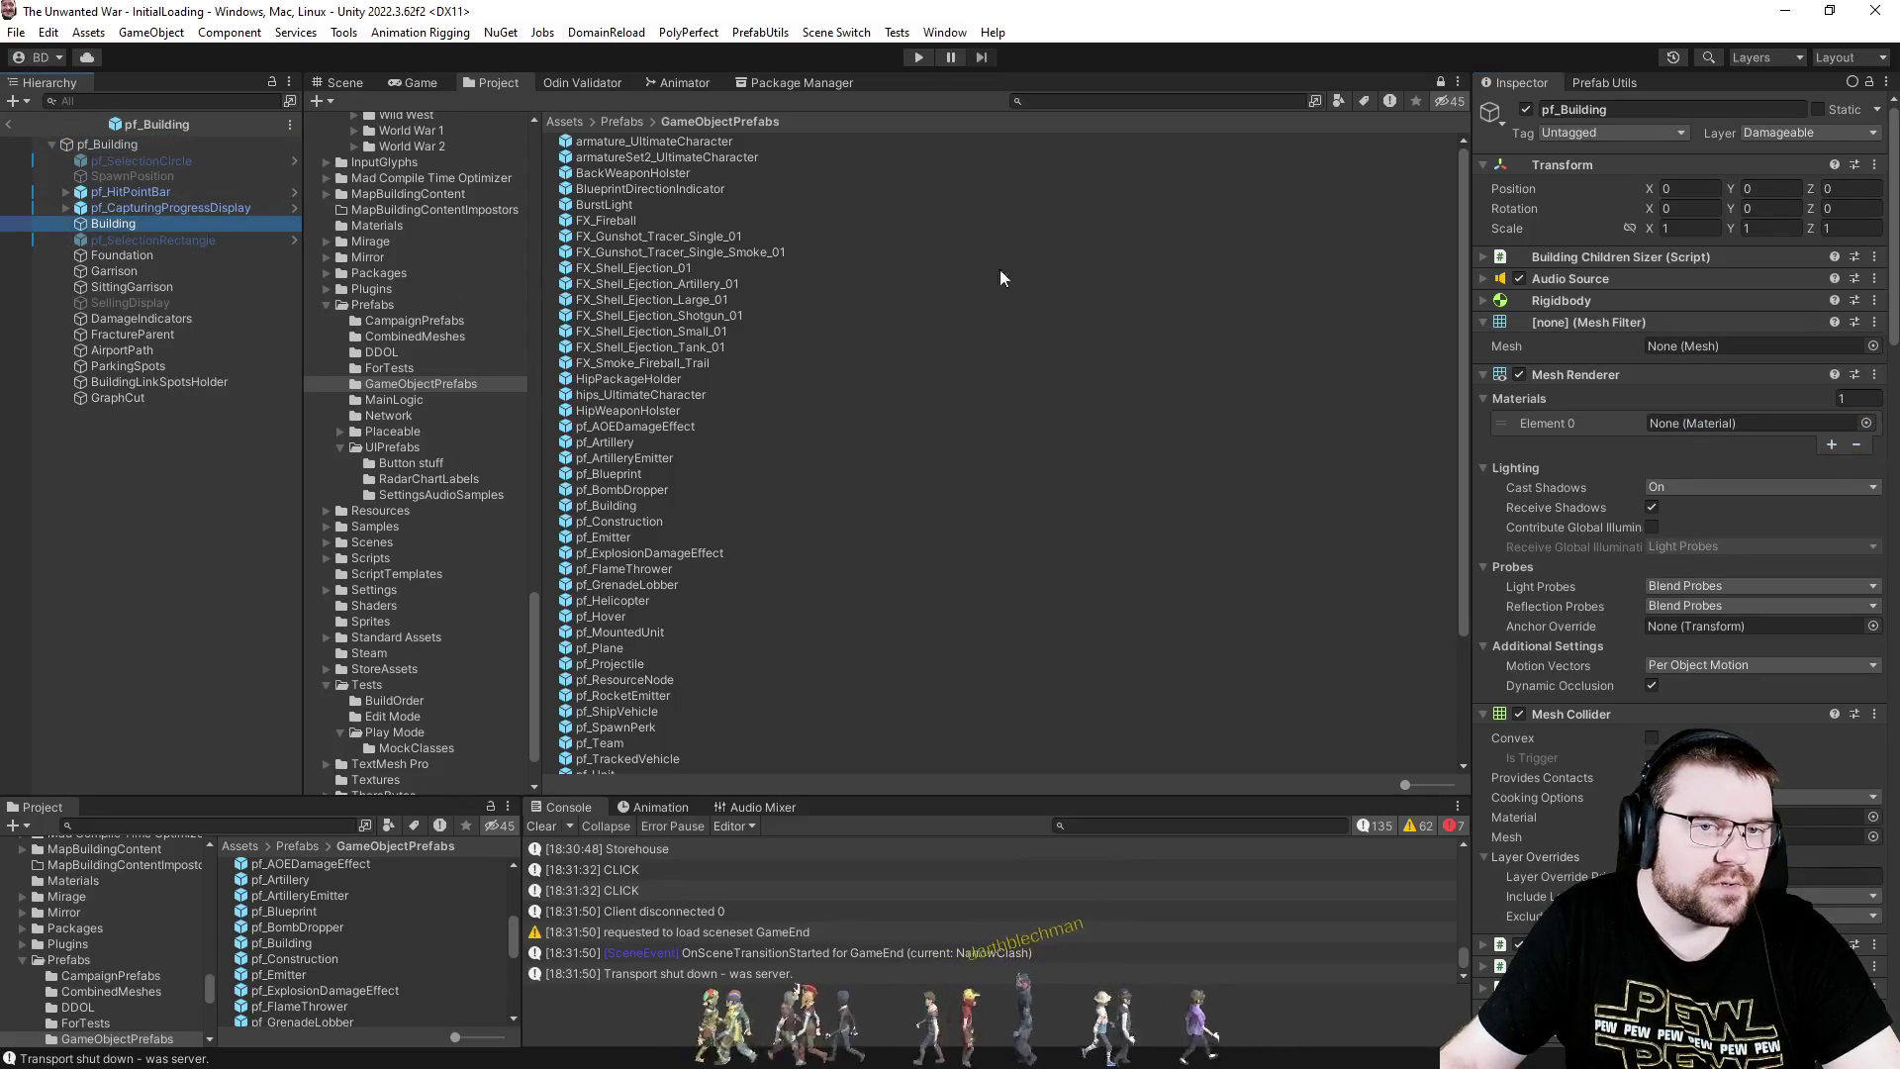
right_click(1870, 170)
mouse_move(1761, 343)
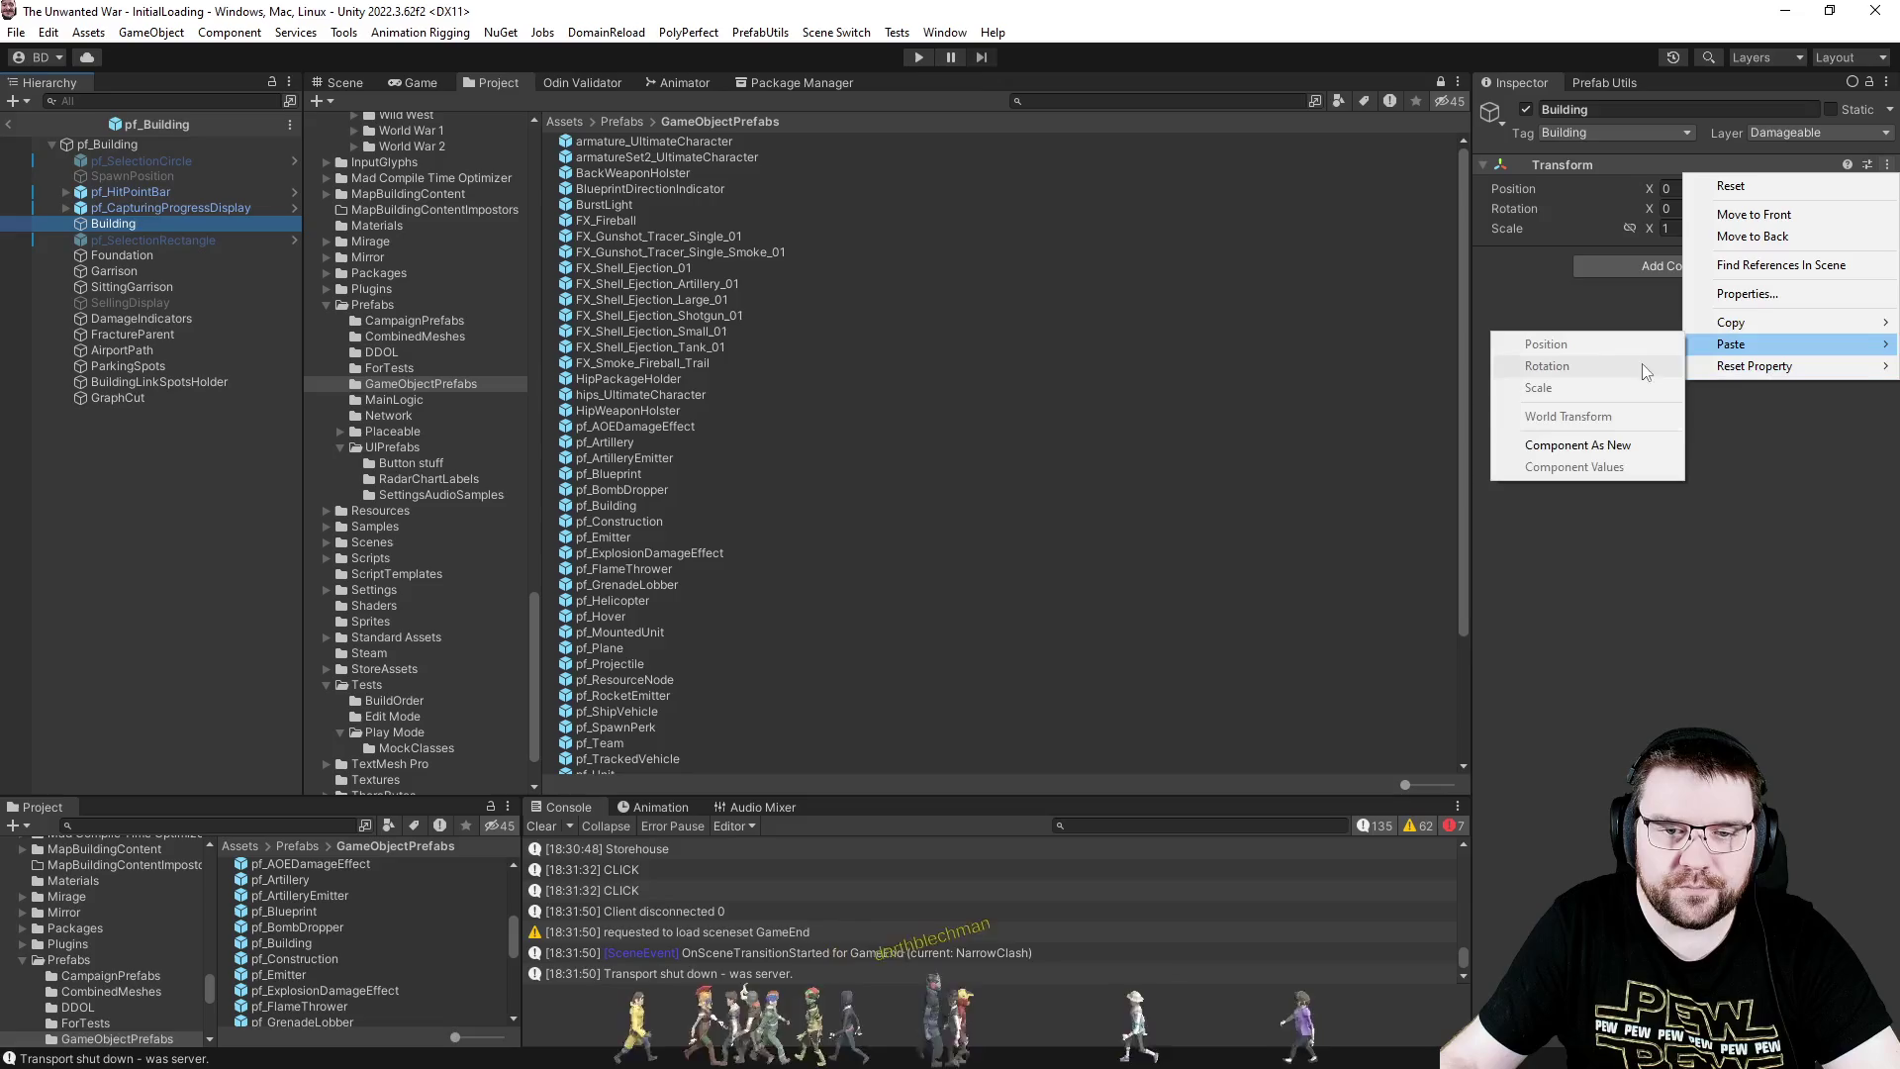
left_click(1574, 445)
- Copy the Mesh Renderer from pf_Building onto the child Building as a new component
left_click(107, 144)
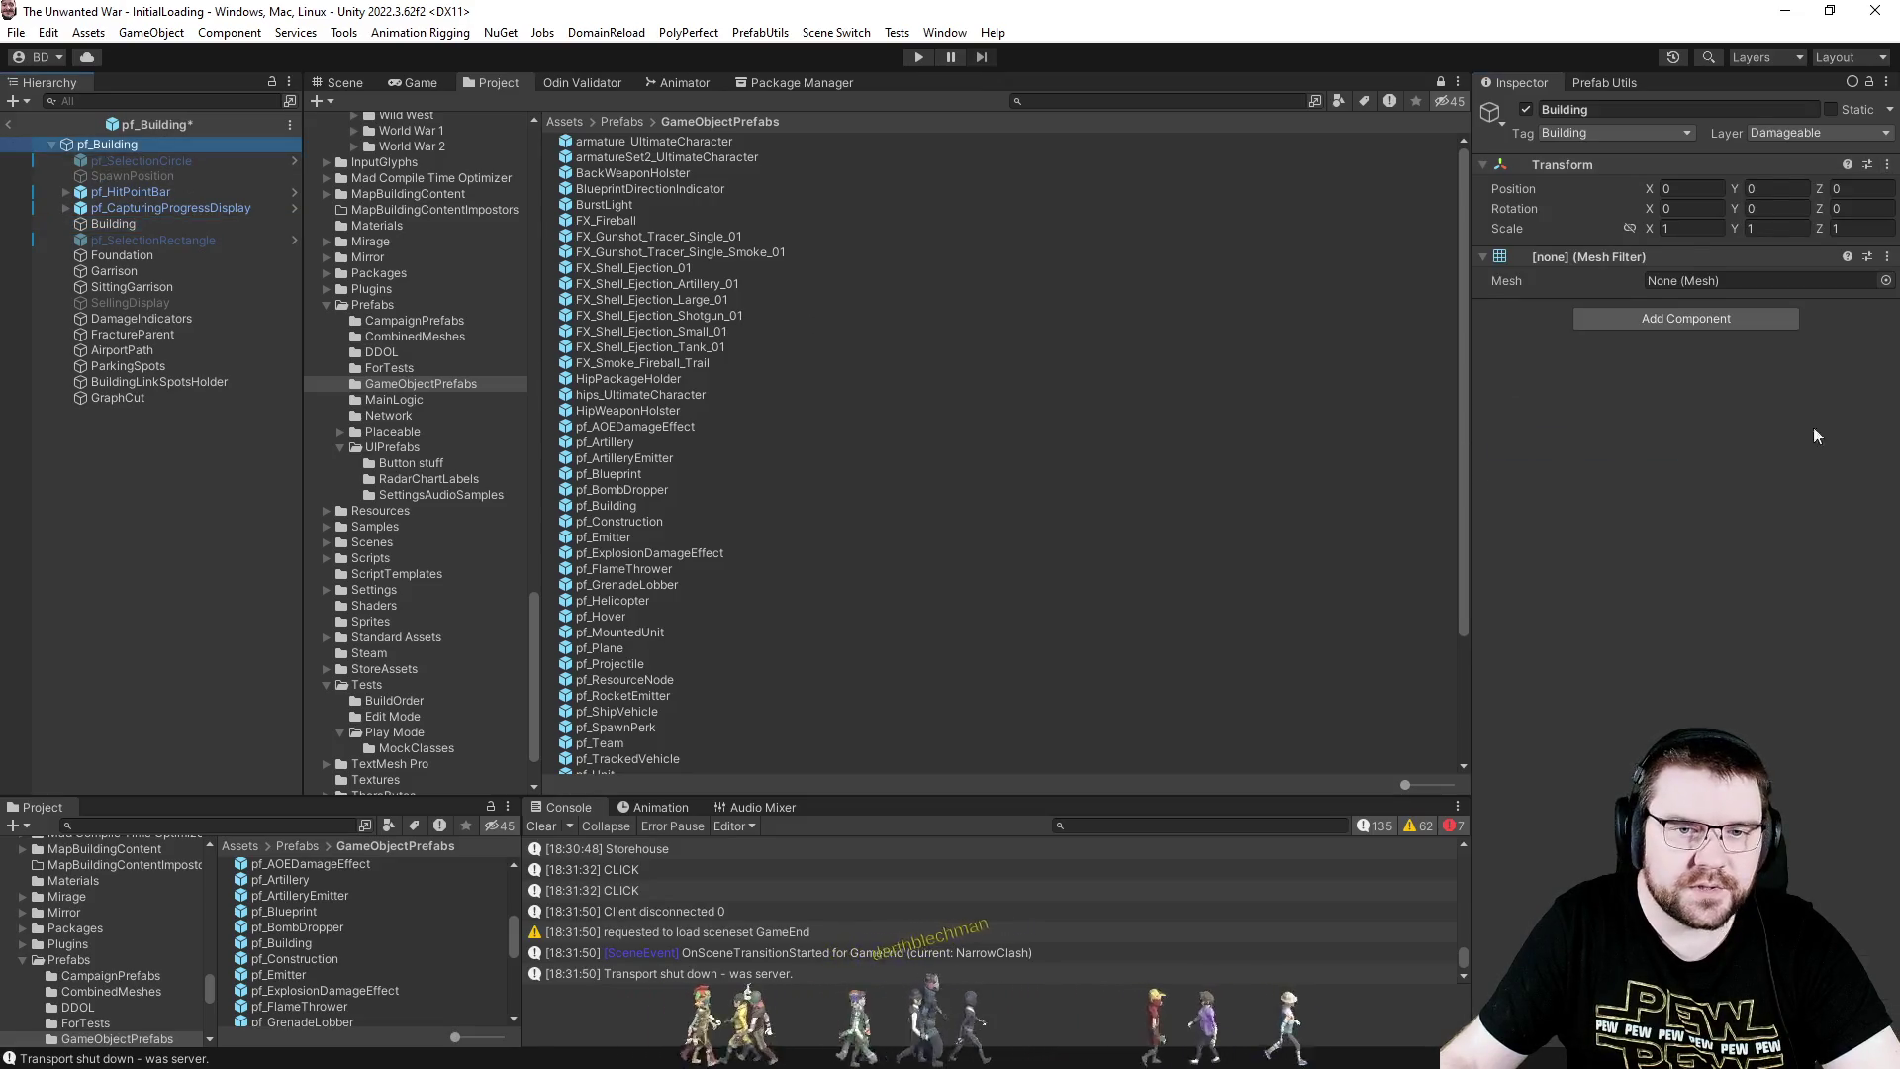
right_click(1865, 401)
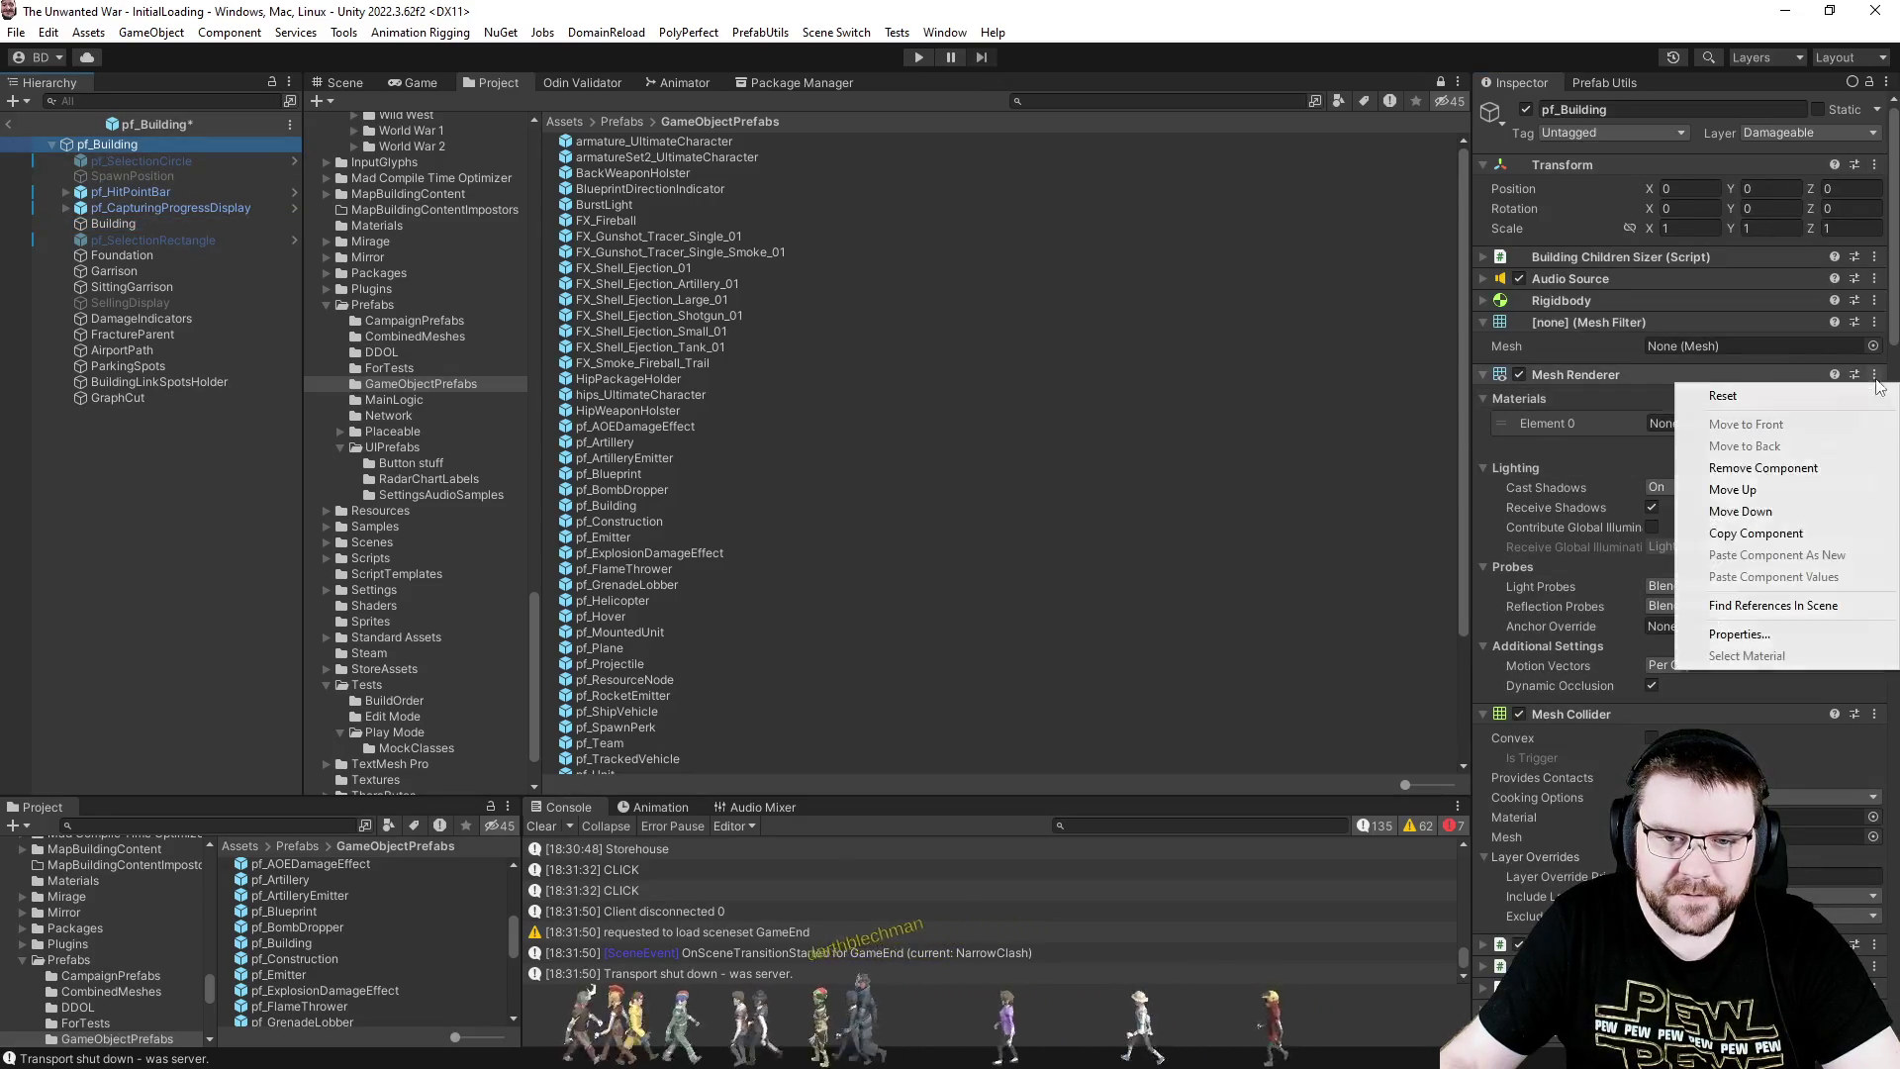
left_click(1767, 530)
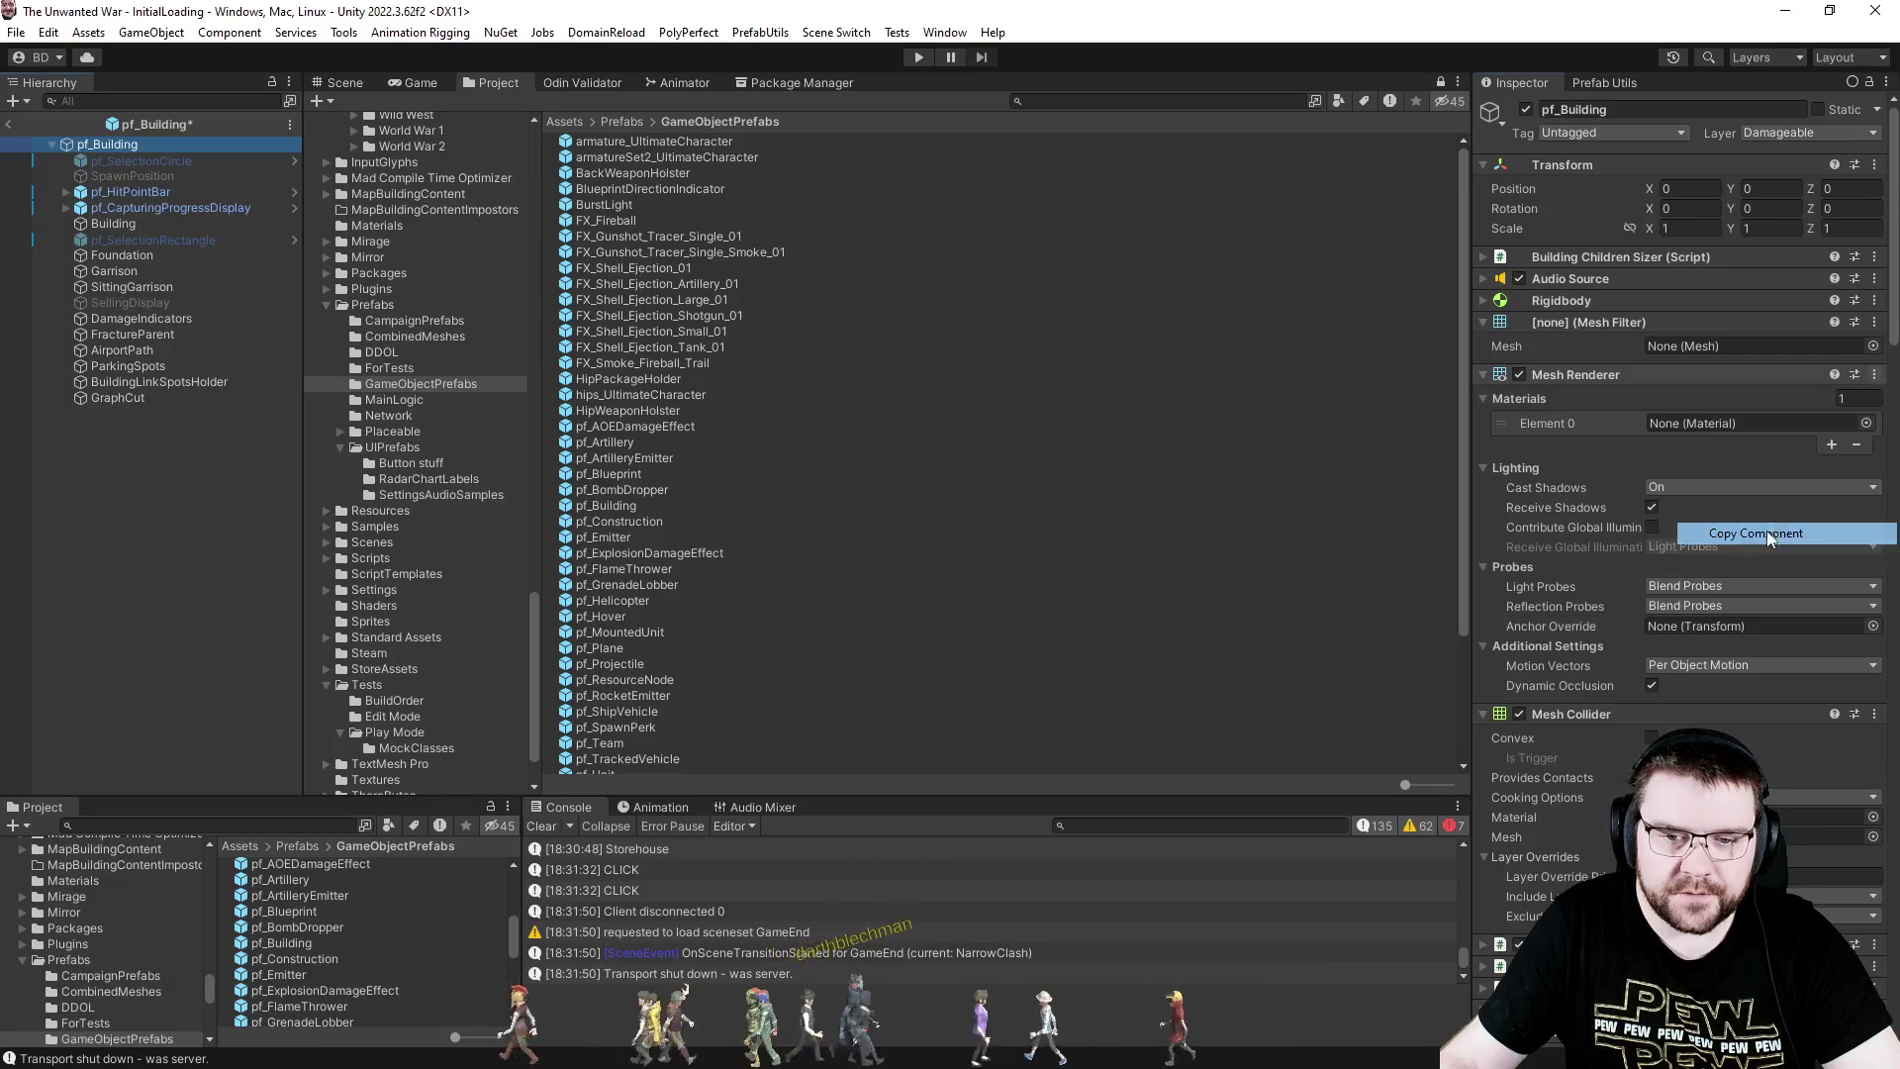
left_click(111, 224)
left_click(1887, 257)
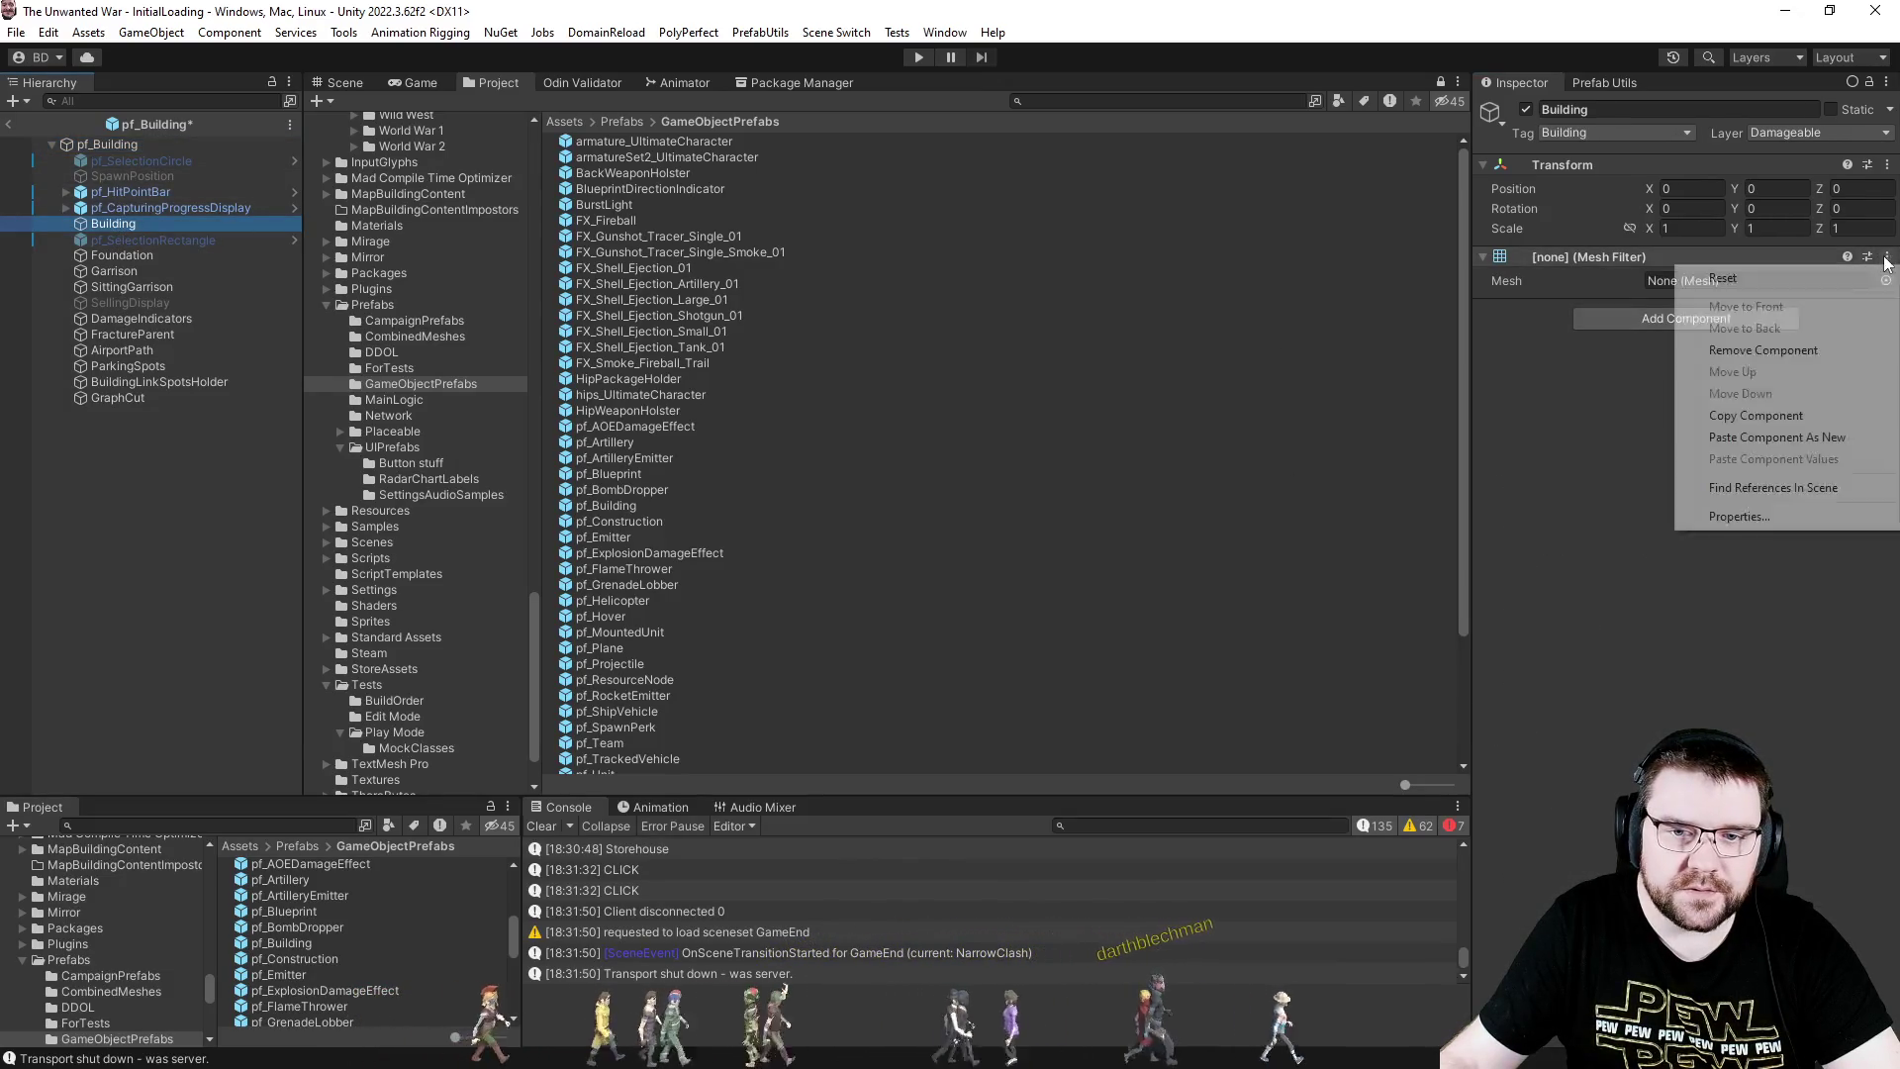
left_click(1713, 437)
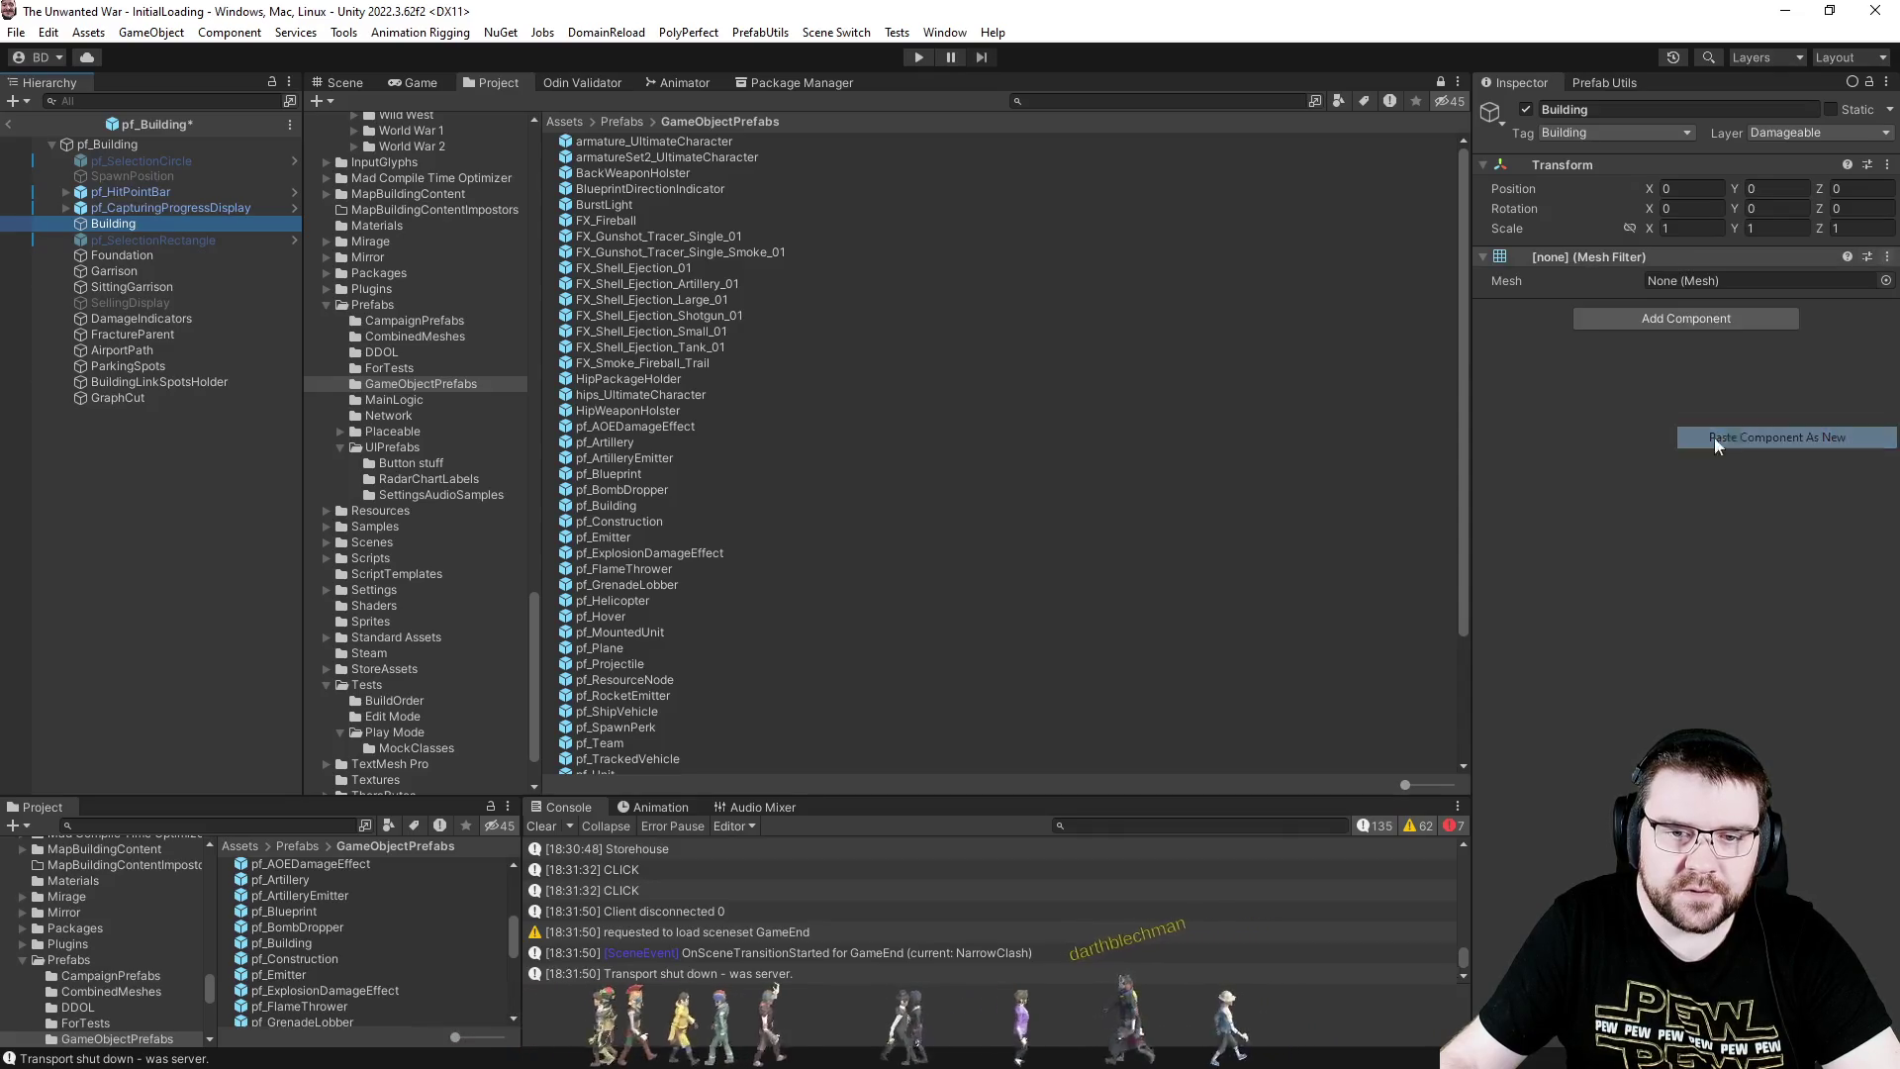
- Copy the Artificer from pf_Building onto the child Building as a new component
left_click(96, 146)
scroll(1654, 638, "down", 5)
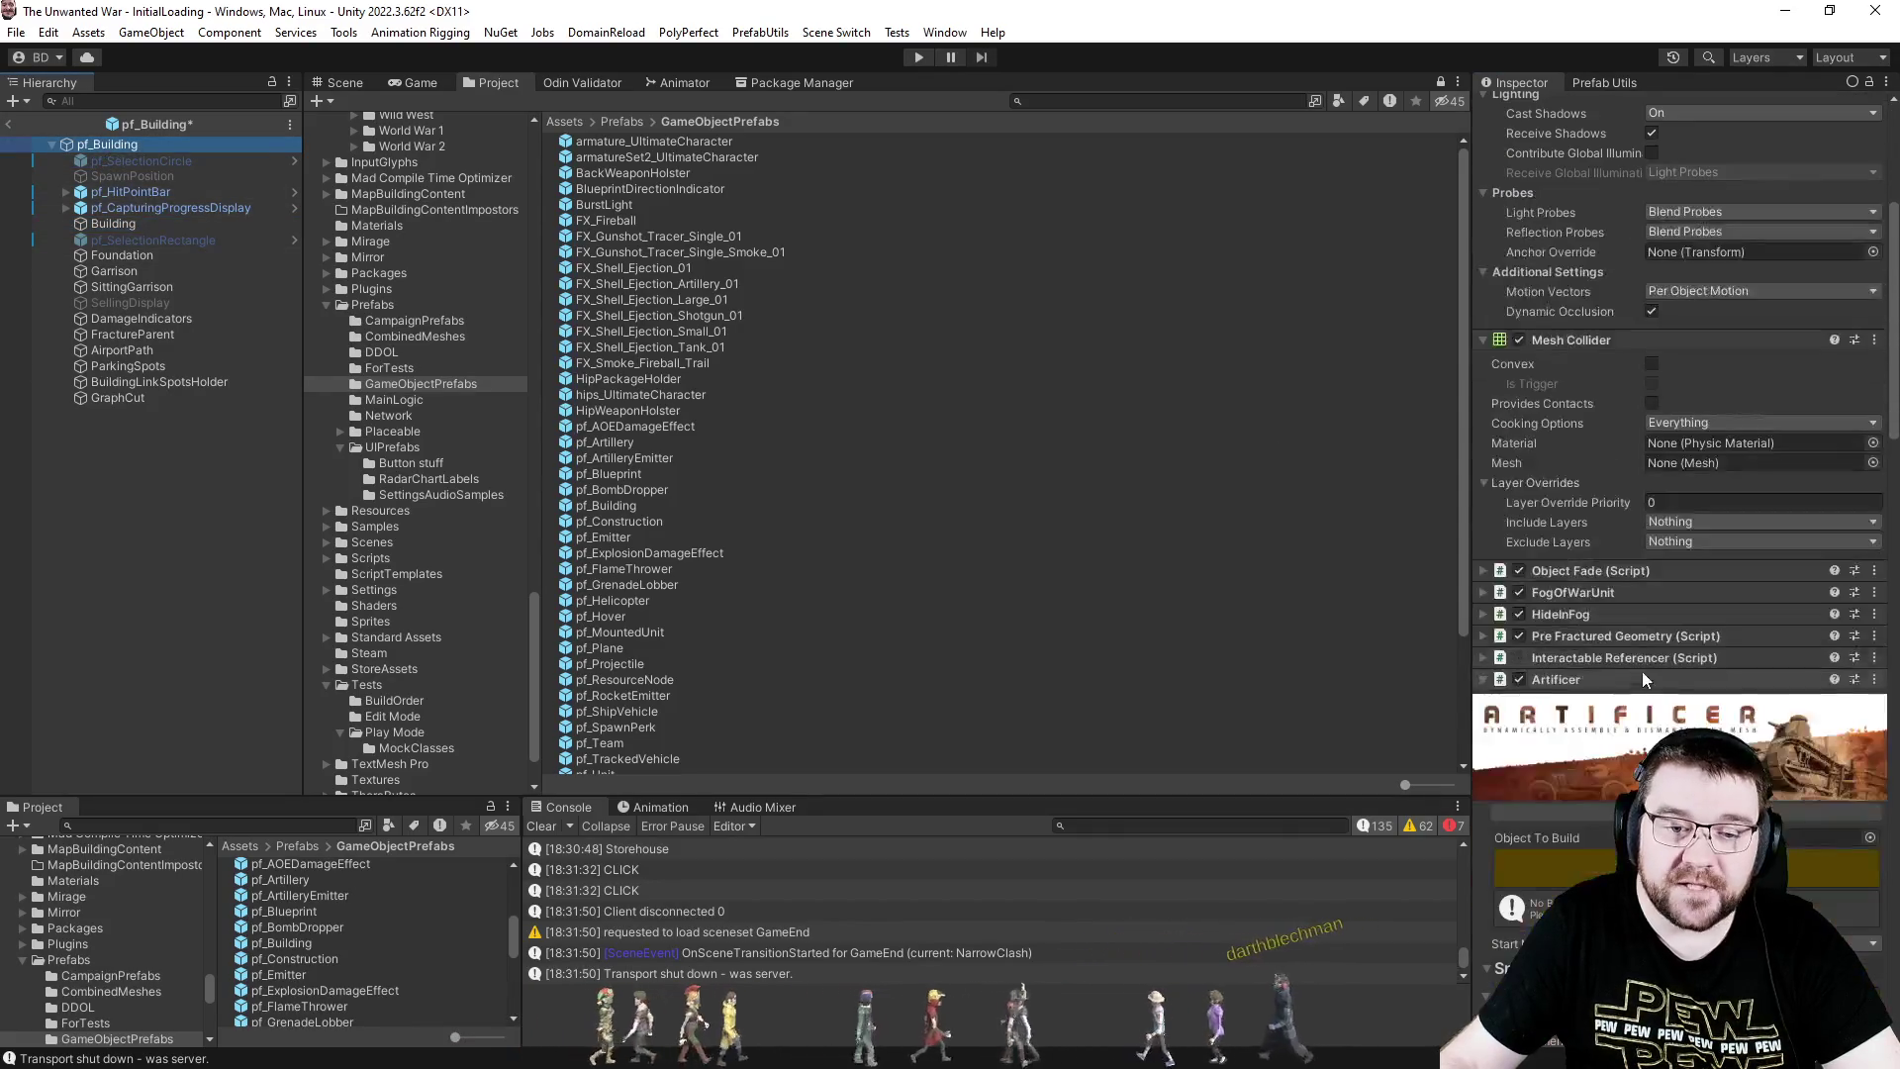
left_click(1873, 679)
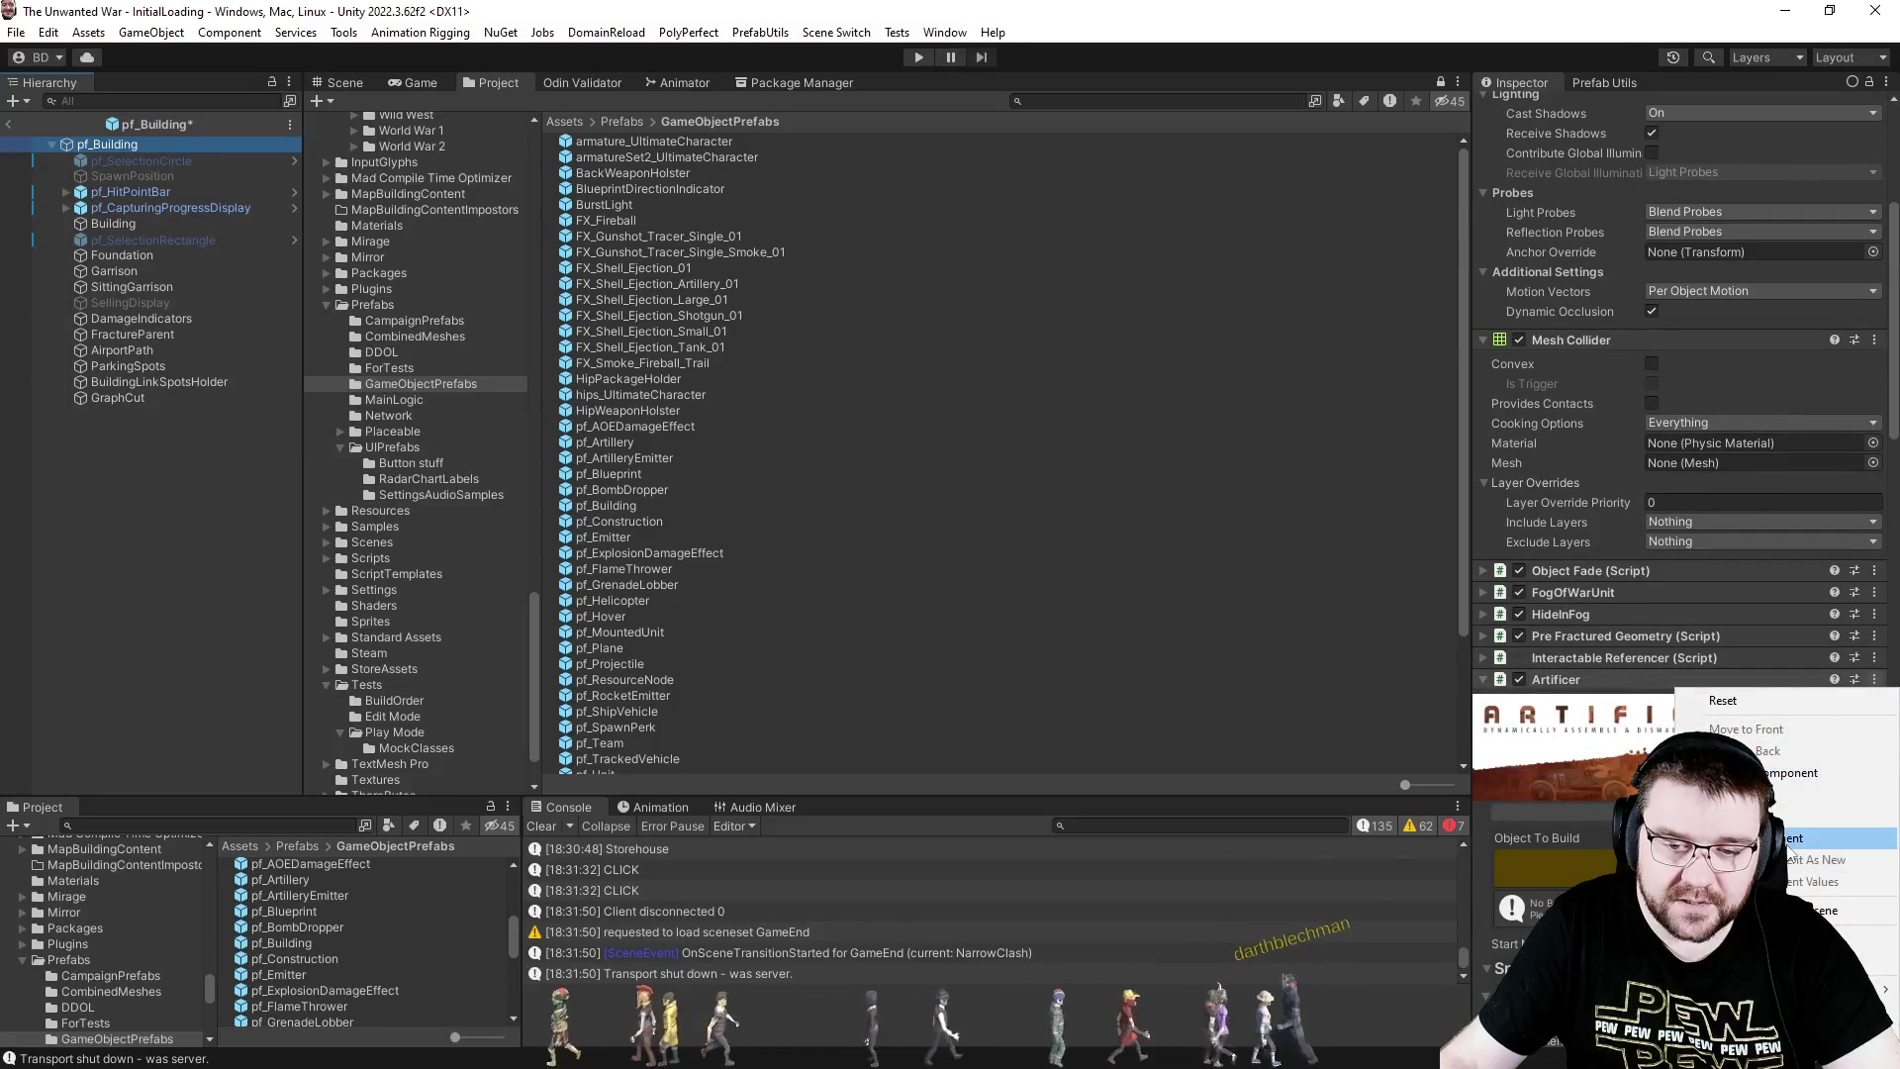
key("Escape")
left_click(216, 223)
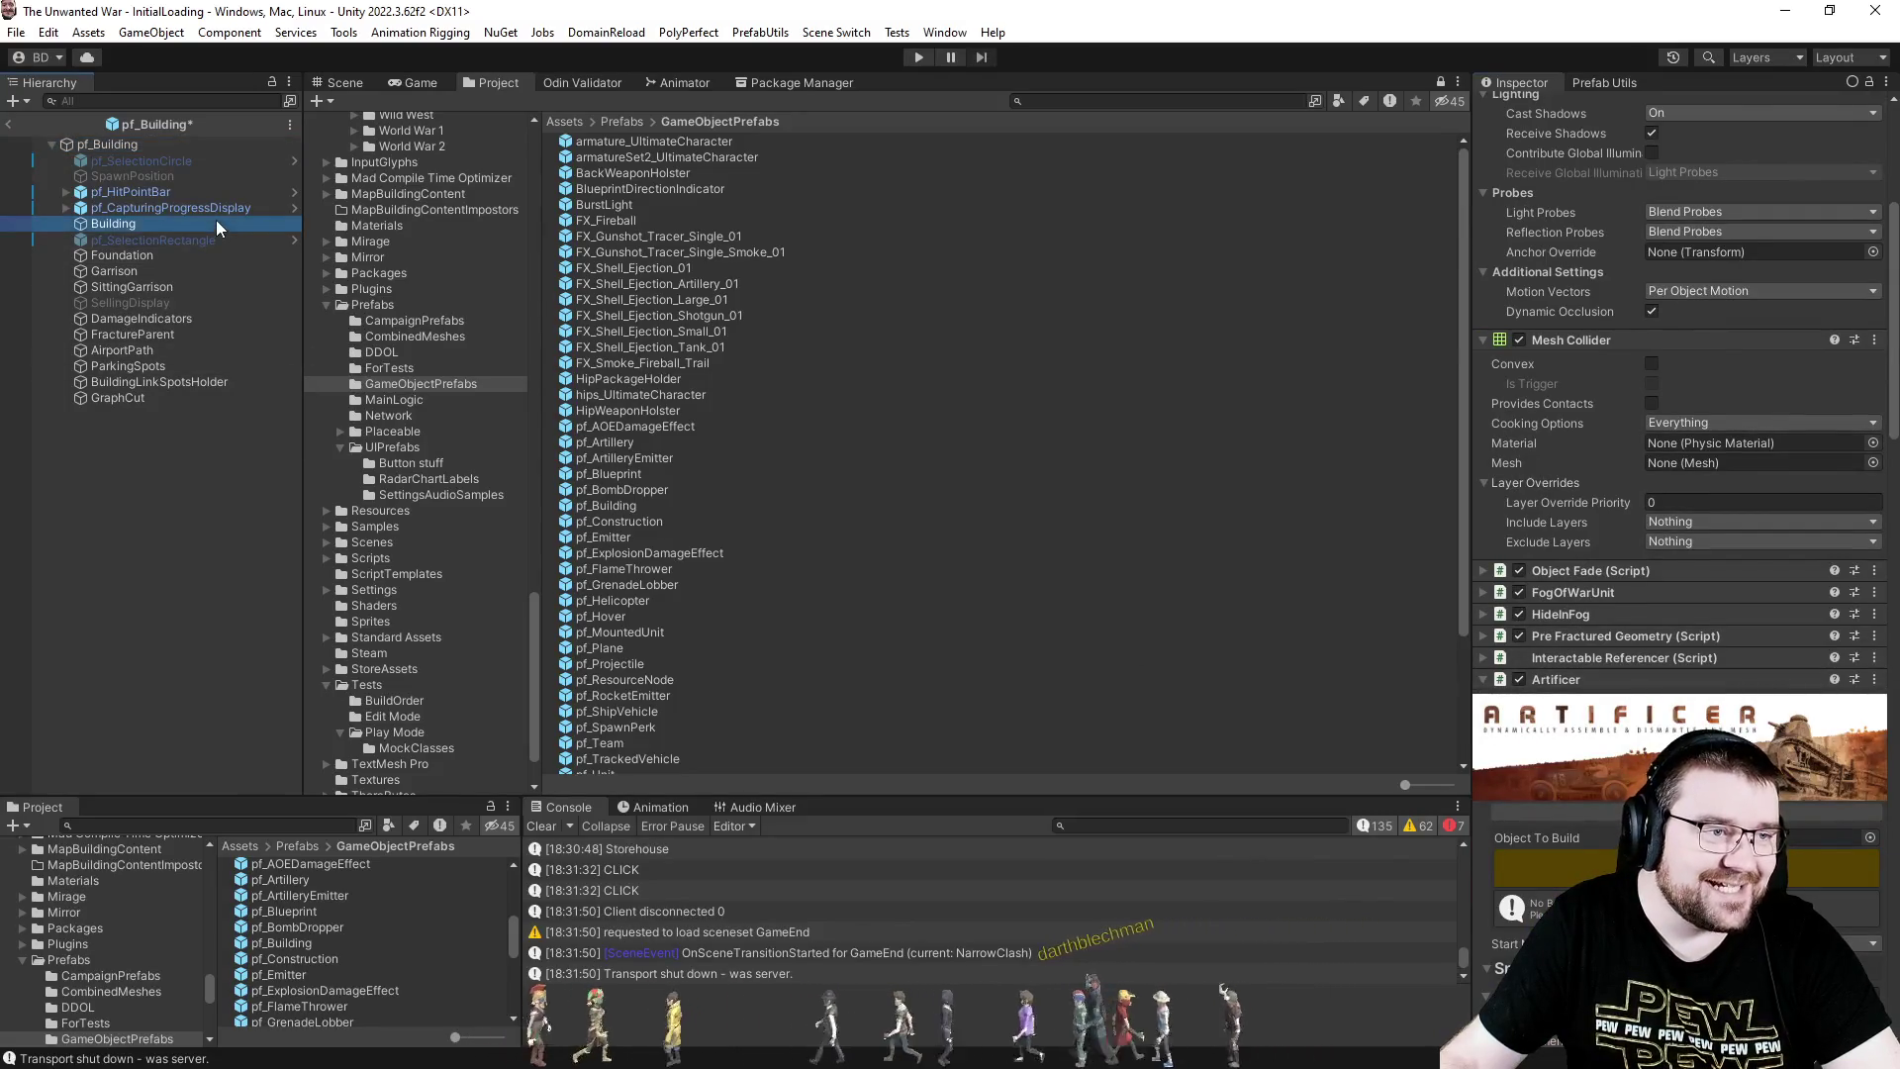
left_click(1887, 310)
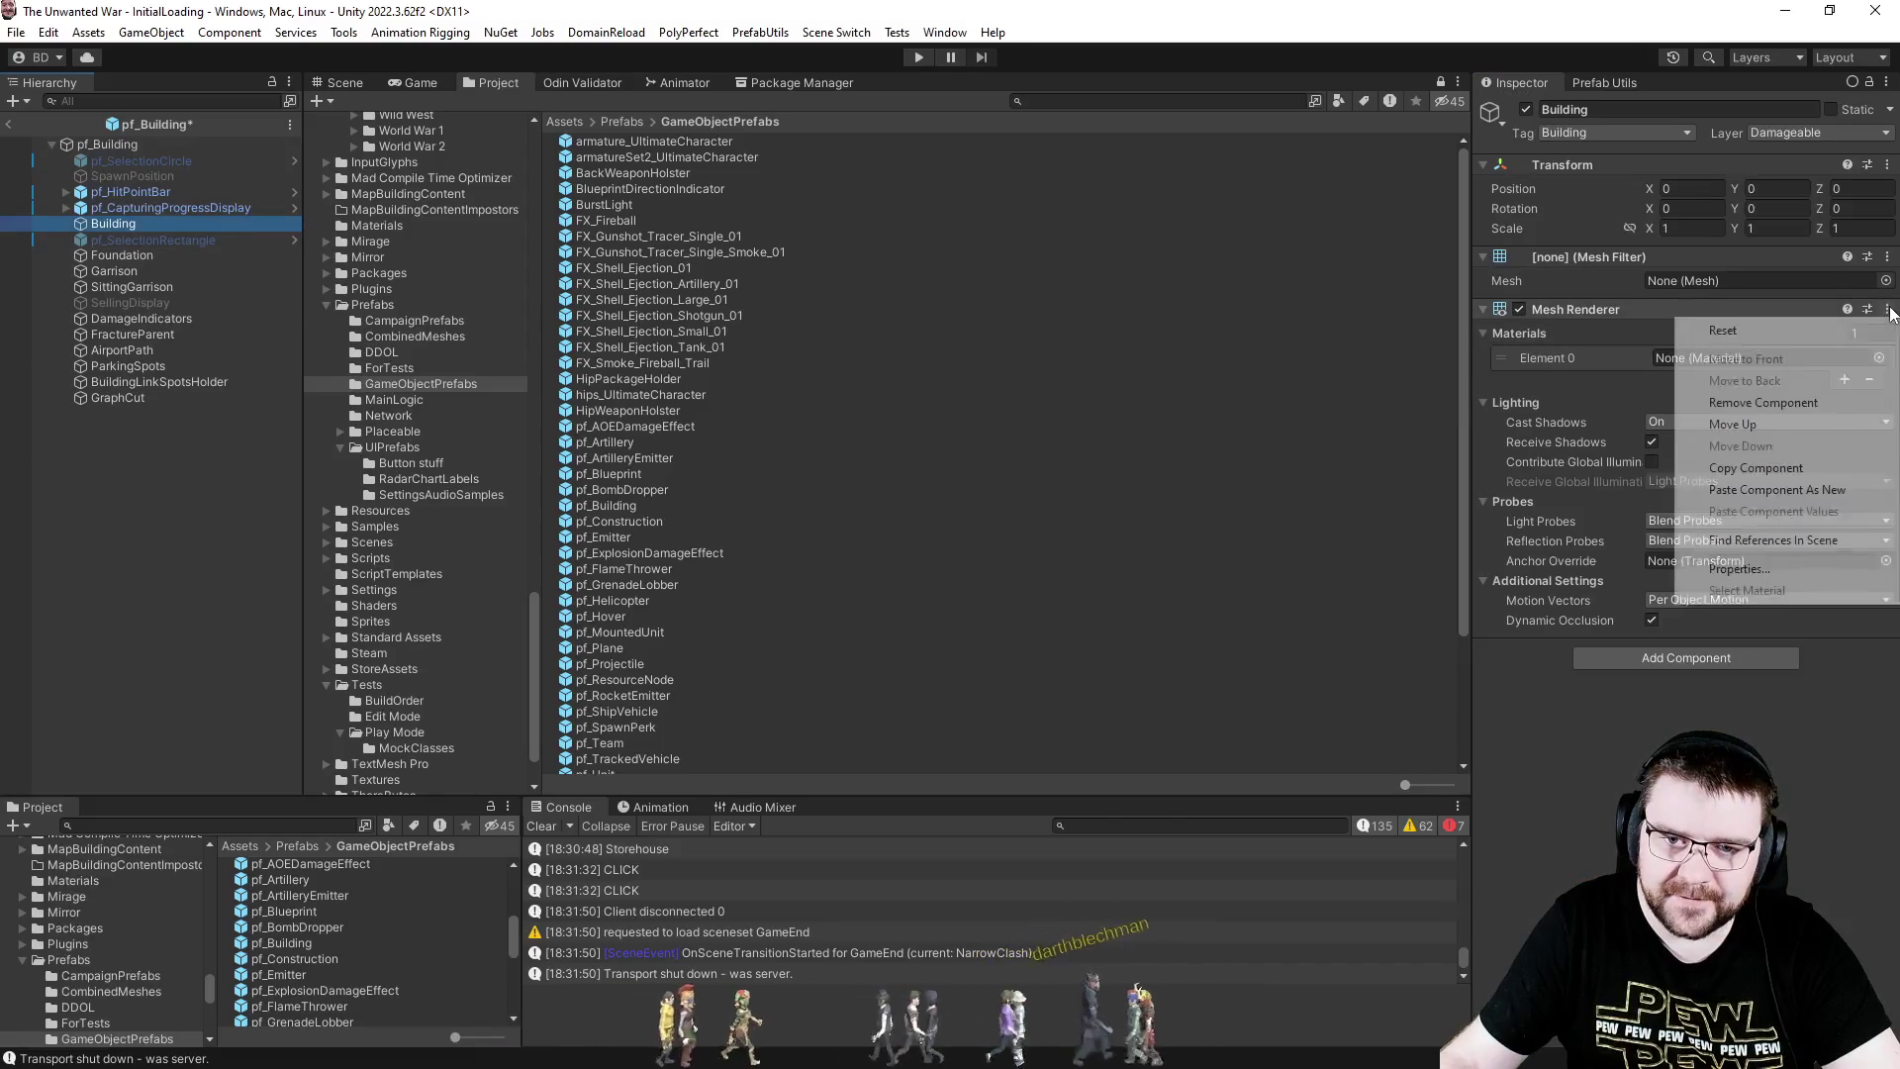
left_click(1761, 491)
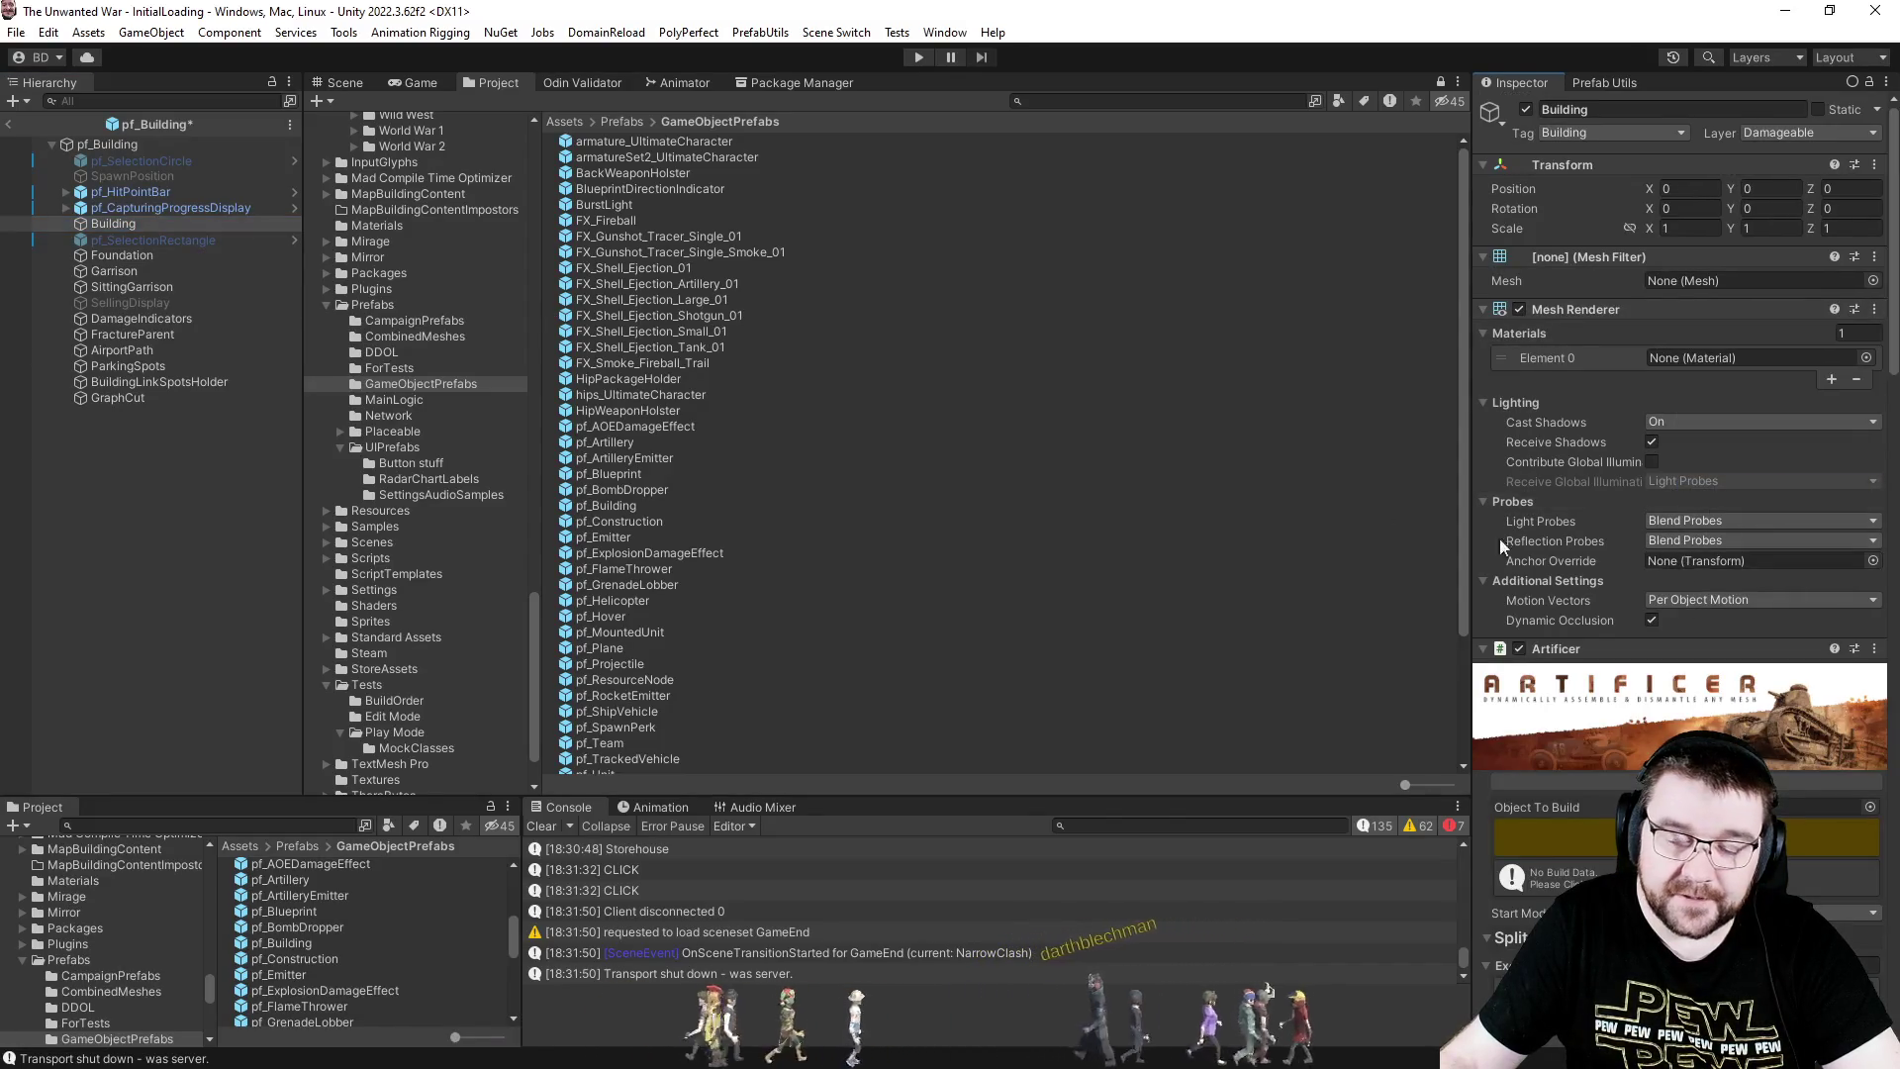
scroll(1785, 591, "down", 5)
left_click(109, 144)
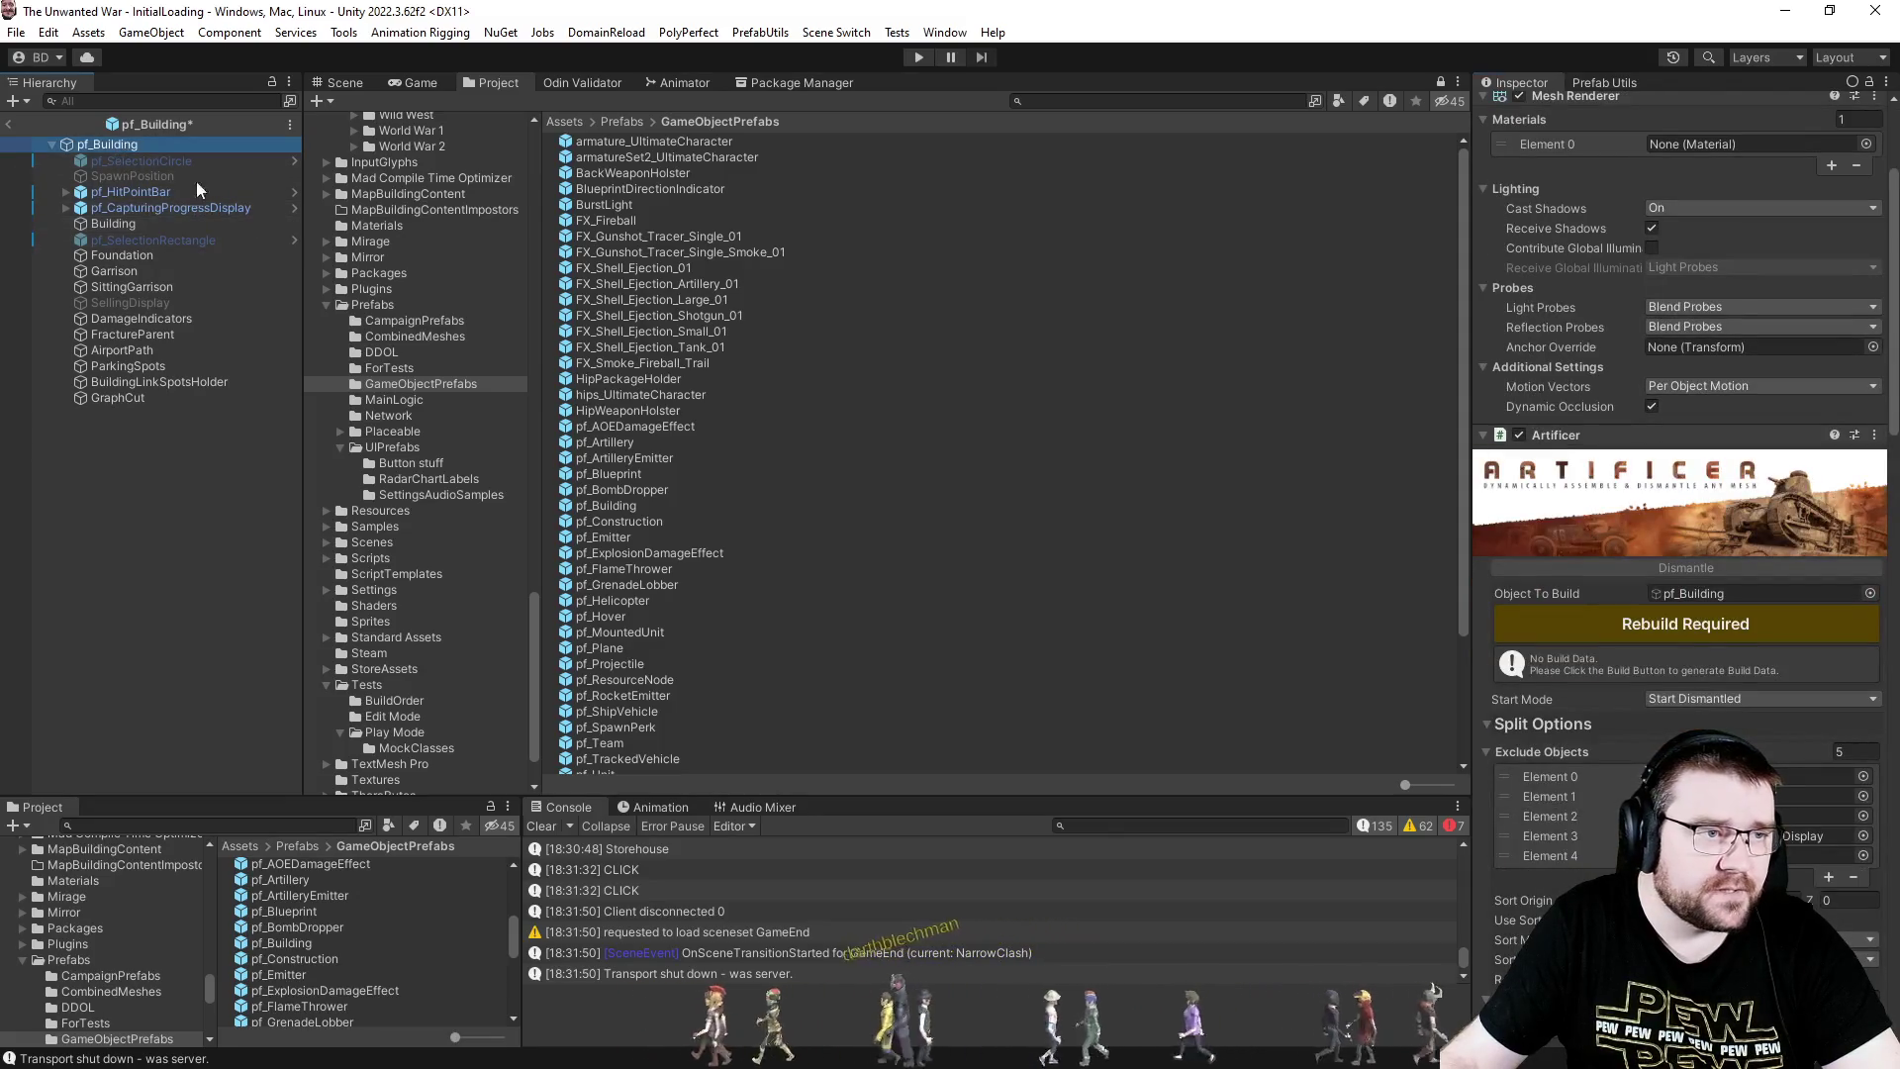
- Remove the Artificer component from the pf_Building root
scroll(1682, 692, "down", 10)
left_click(1874, 519)
left_click(1727, 614)
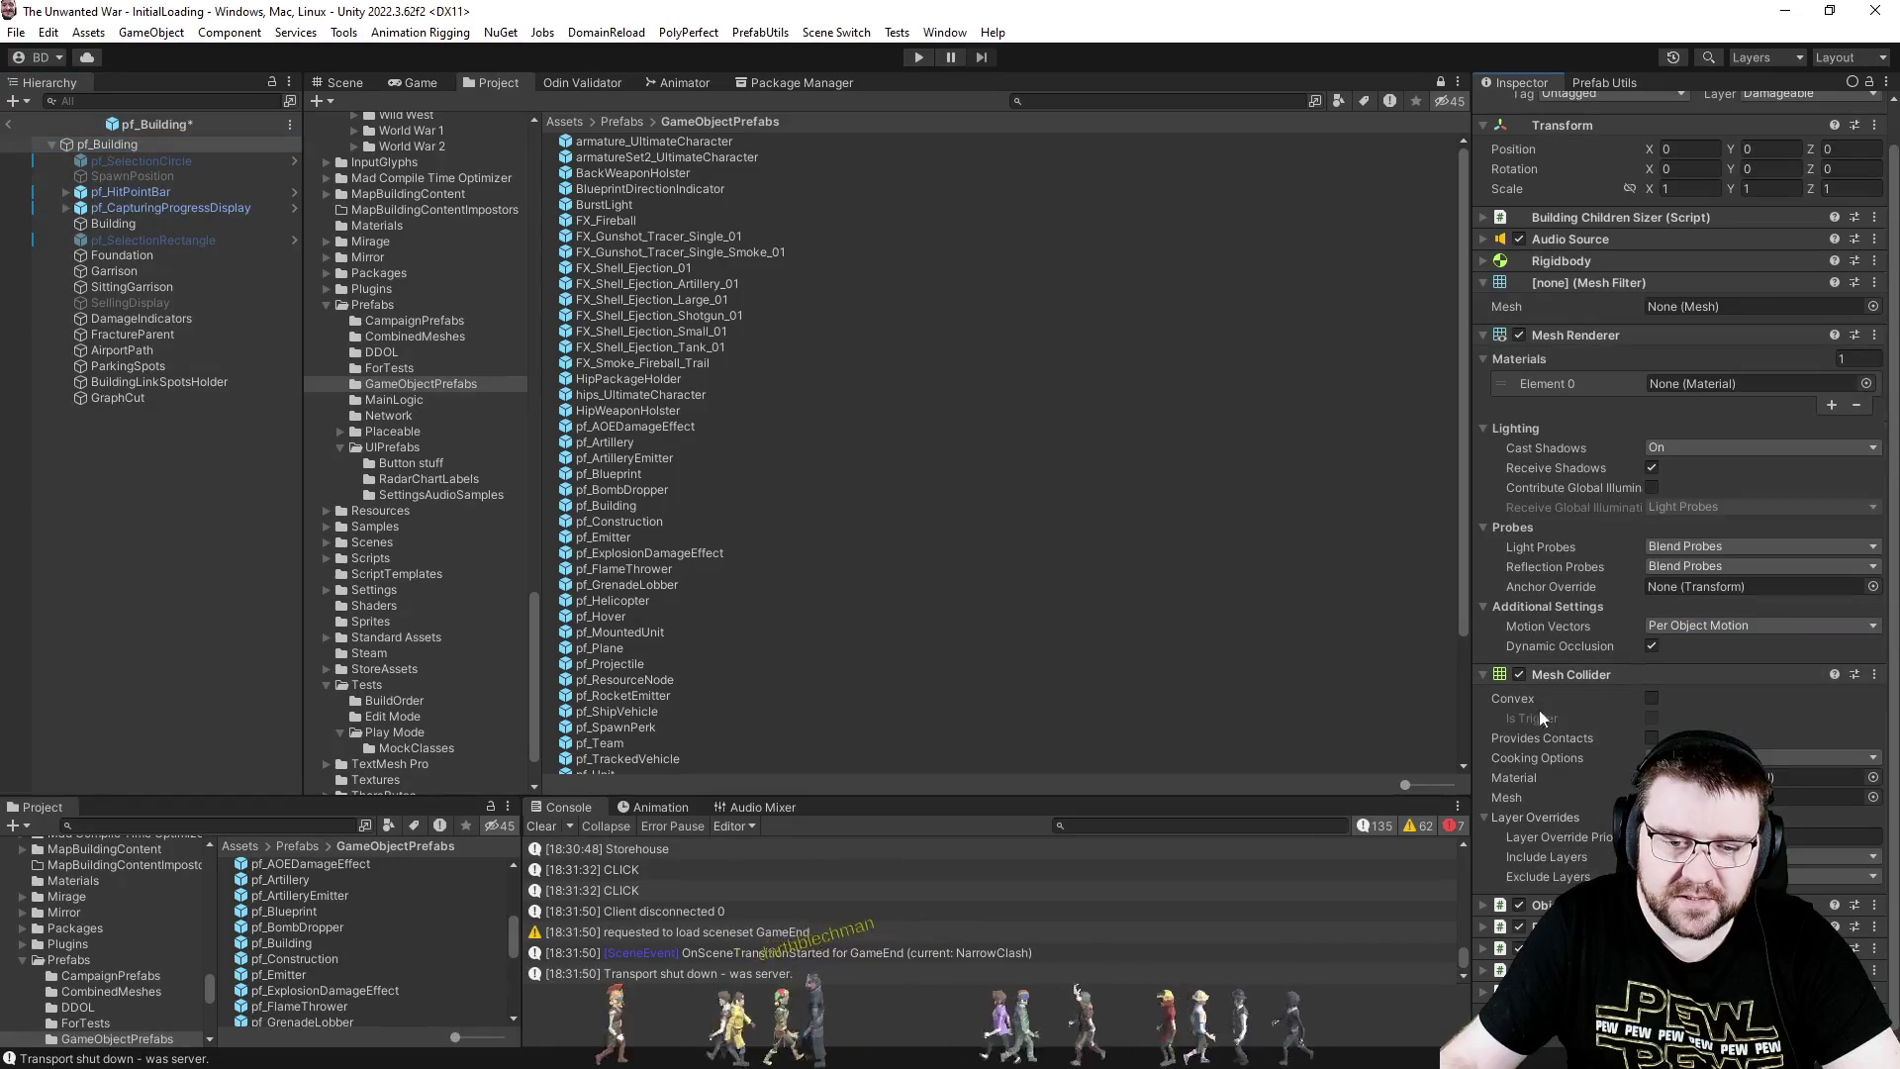
- Remove the Mesh Renderer and Mesh Filter components from pf_Building as well
scroll(1582, 773, "up", 2)
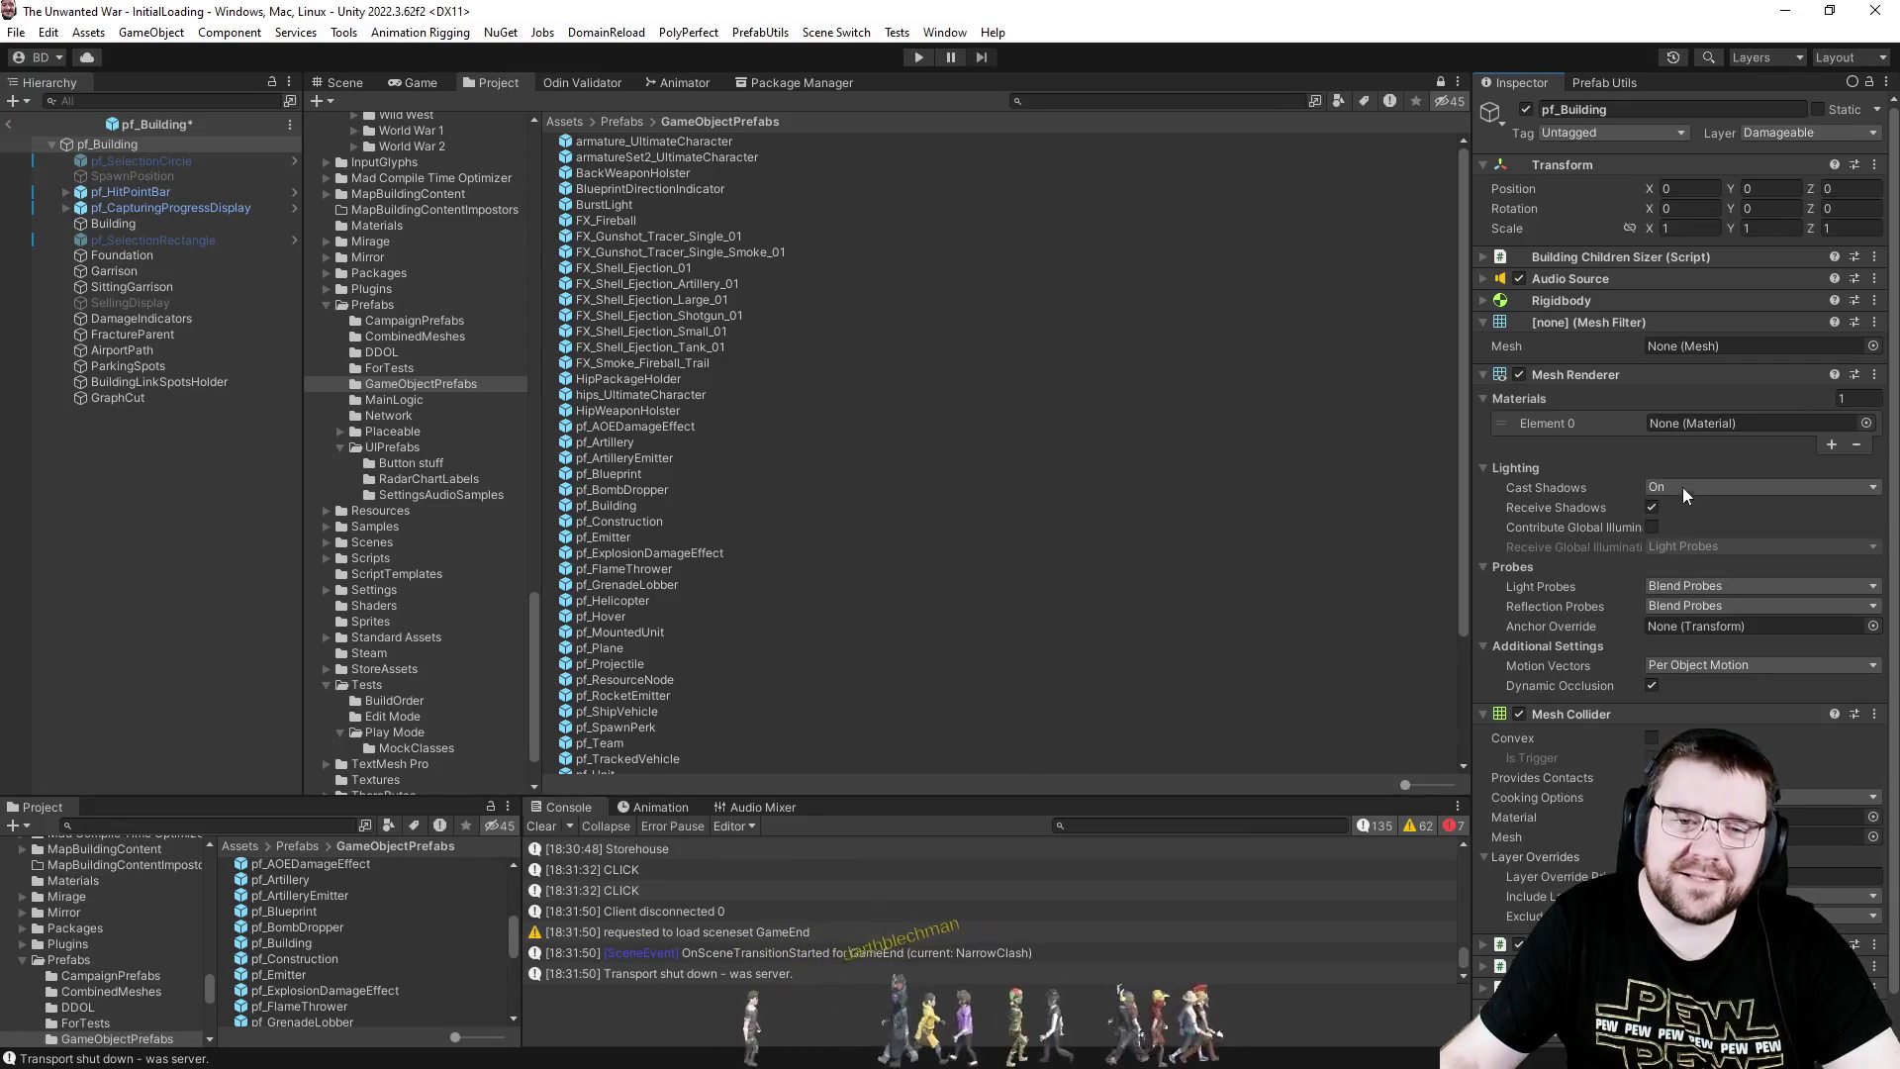
left_click(1877, 321)
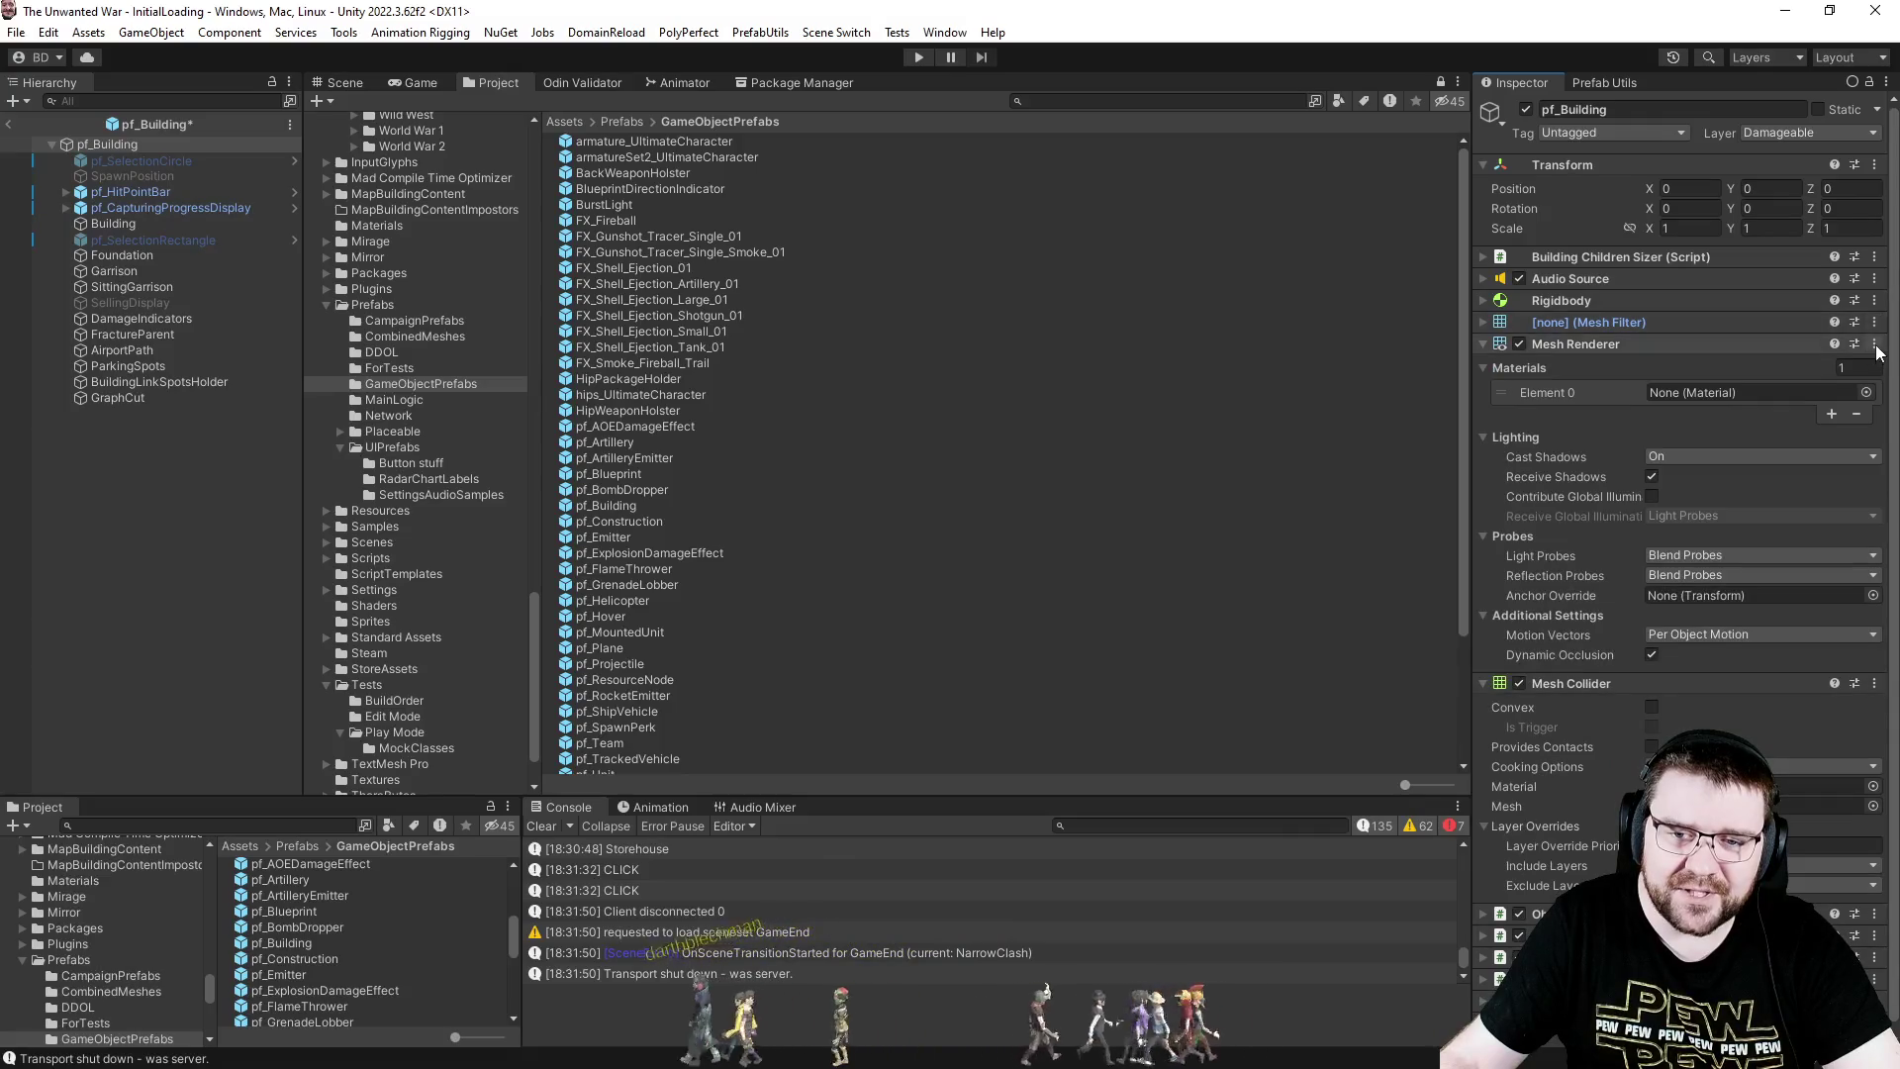
left_click(1874, 344)
left_click(1802, 425)
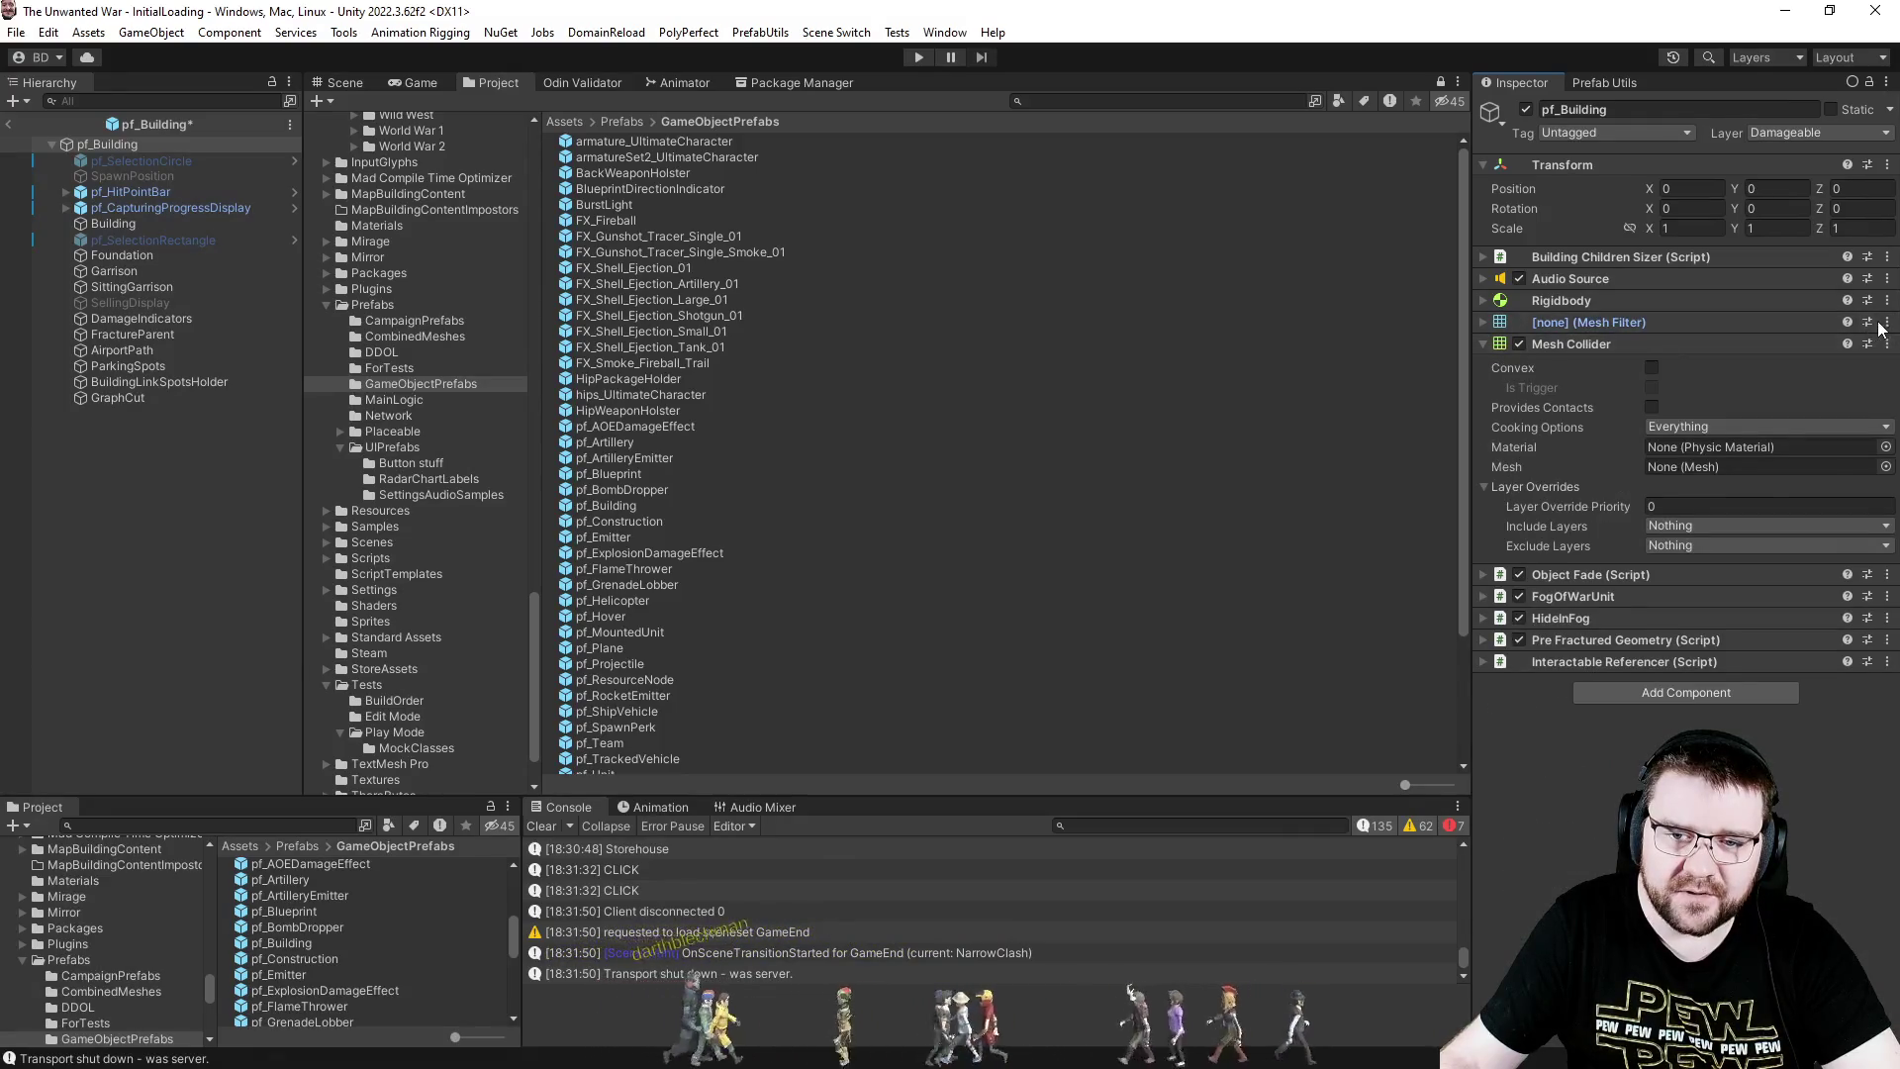
left_click(1860, 321)
left_click(1887, 322)
left_click(1757, 416)
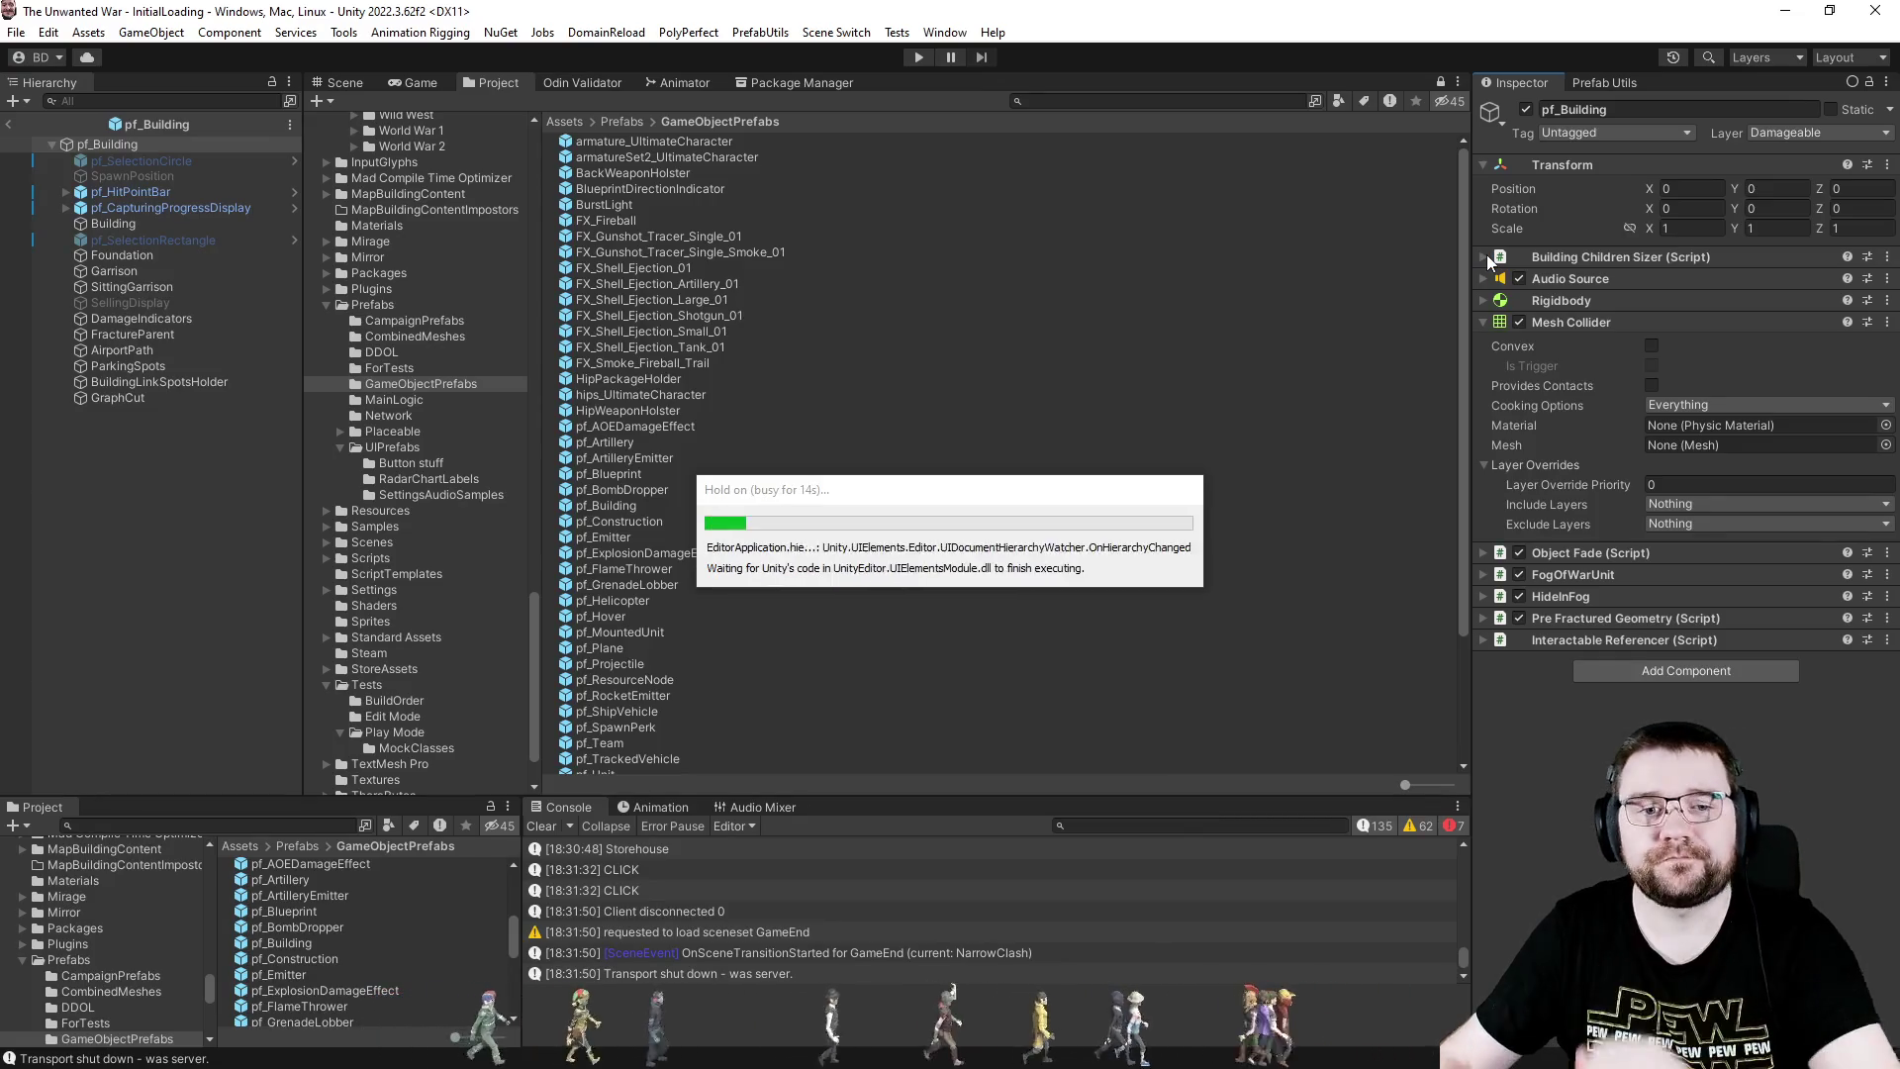
- Drag the child Building's Artificer into the Building Children Sizer's empty Artificer field
left_click(1486, 256)
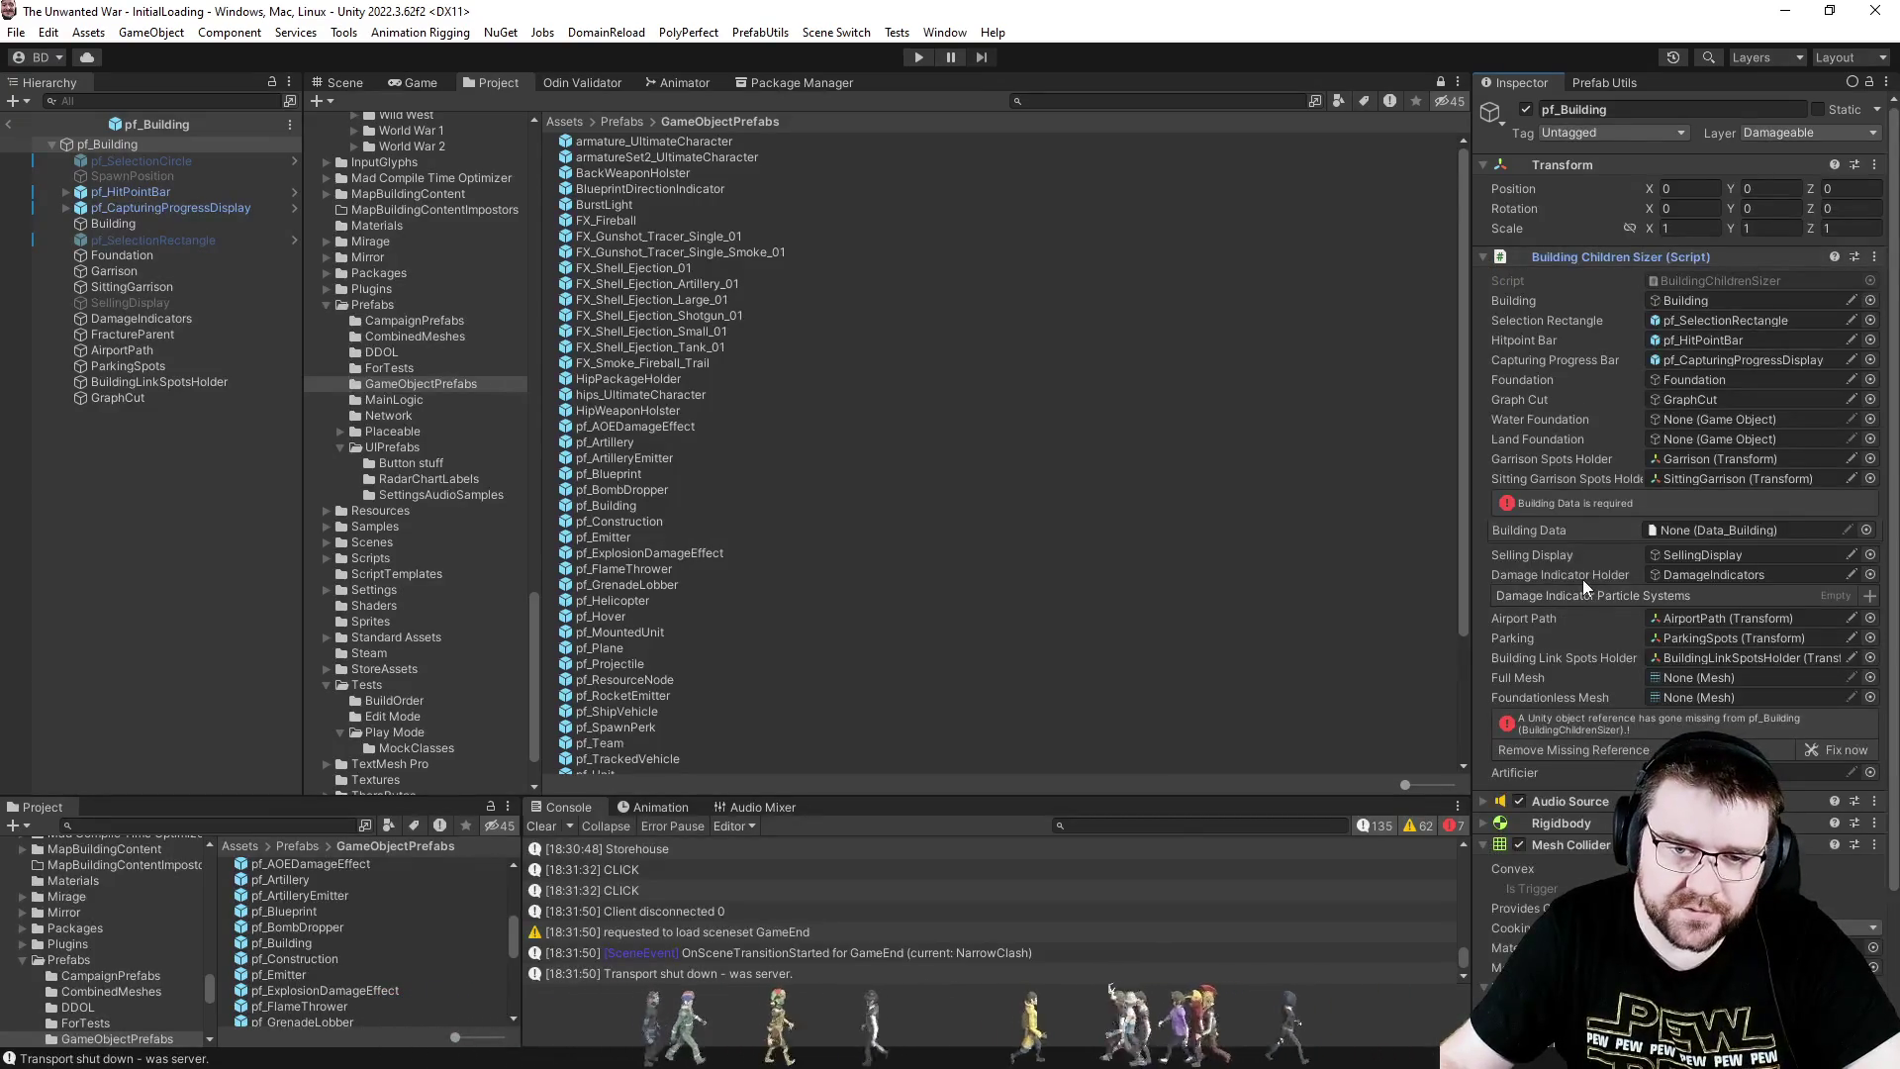
scroll(1570, 542, "down", 3)
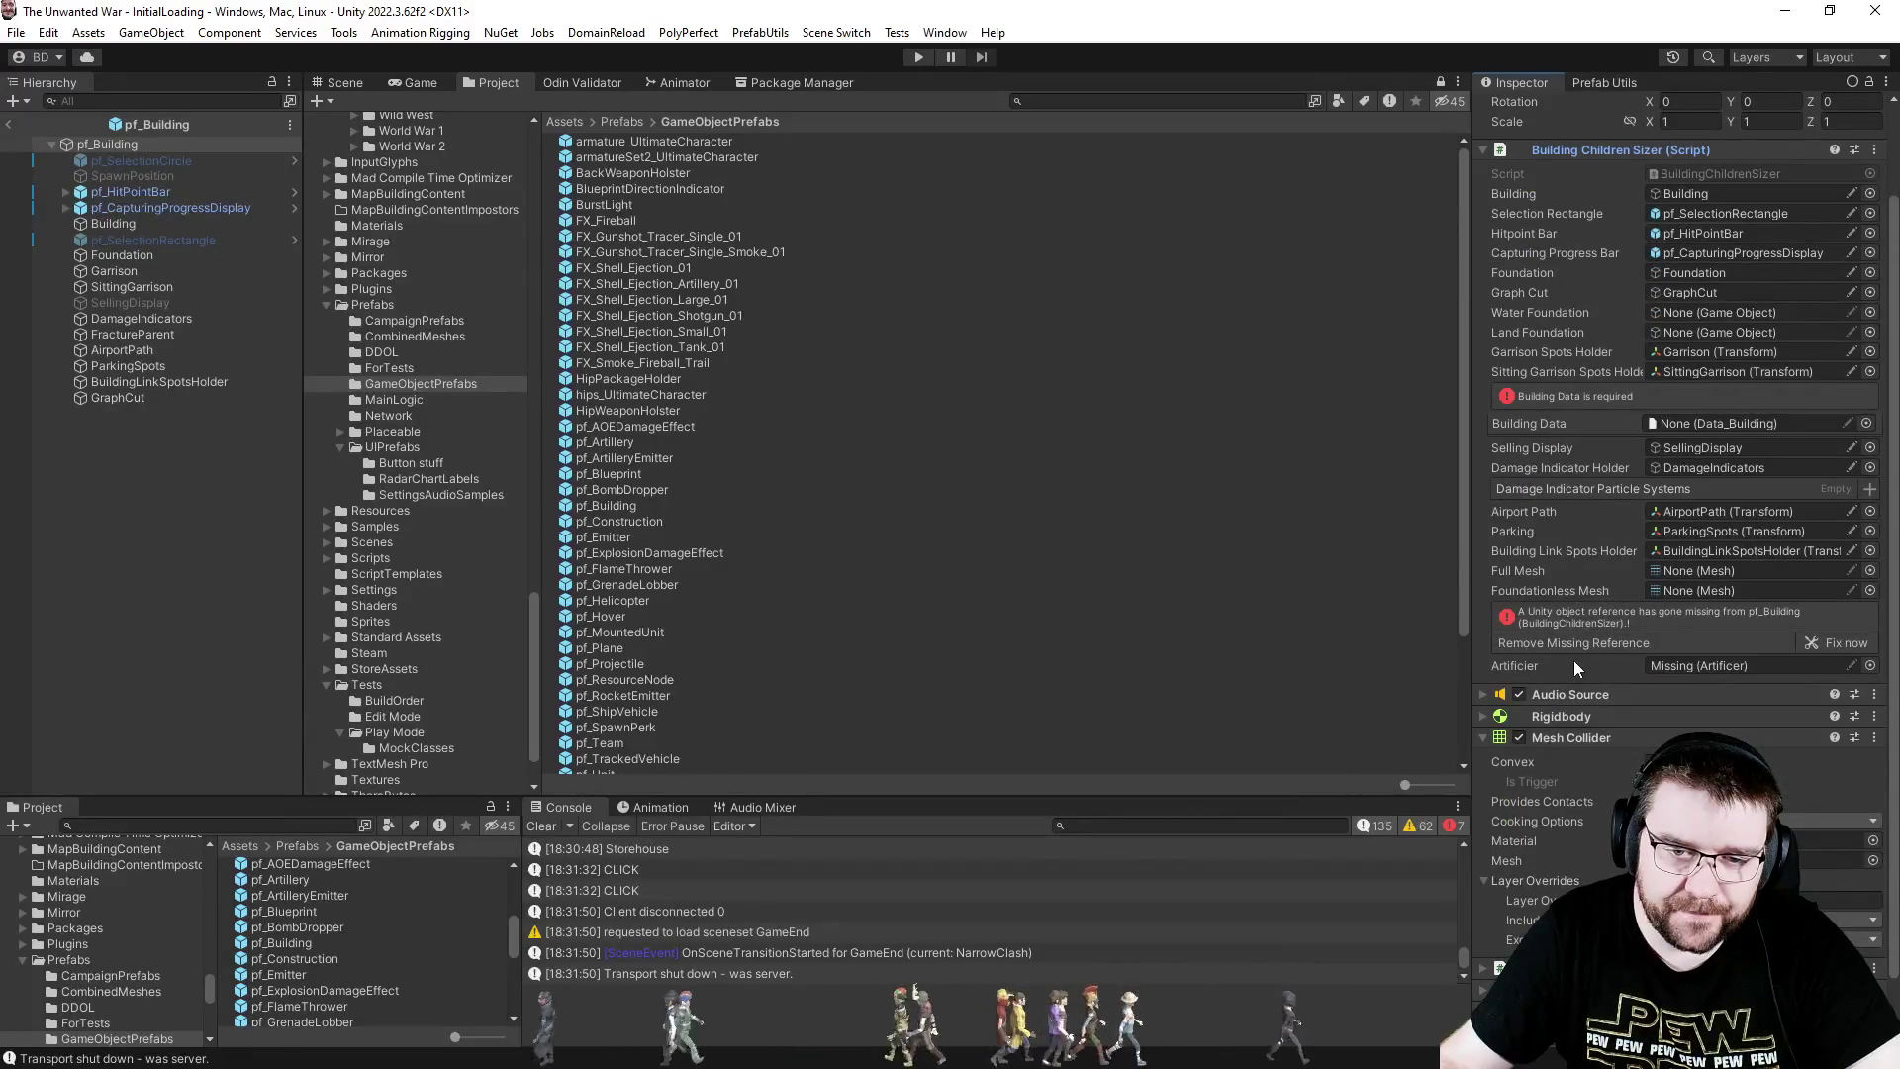
scroll(1577, 640, "down", 2)
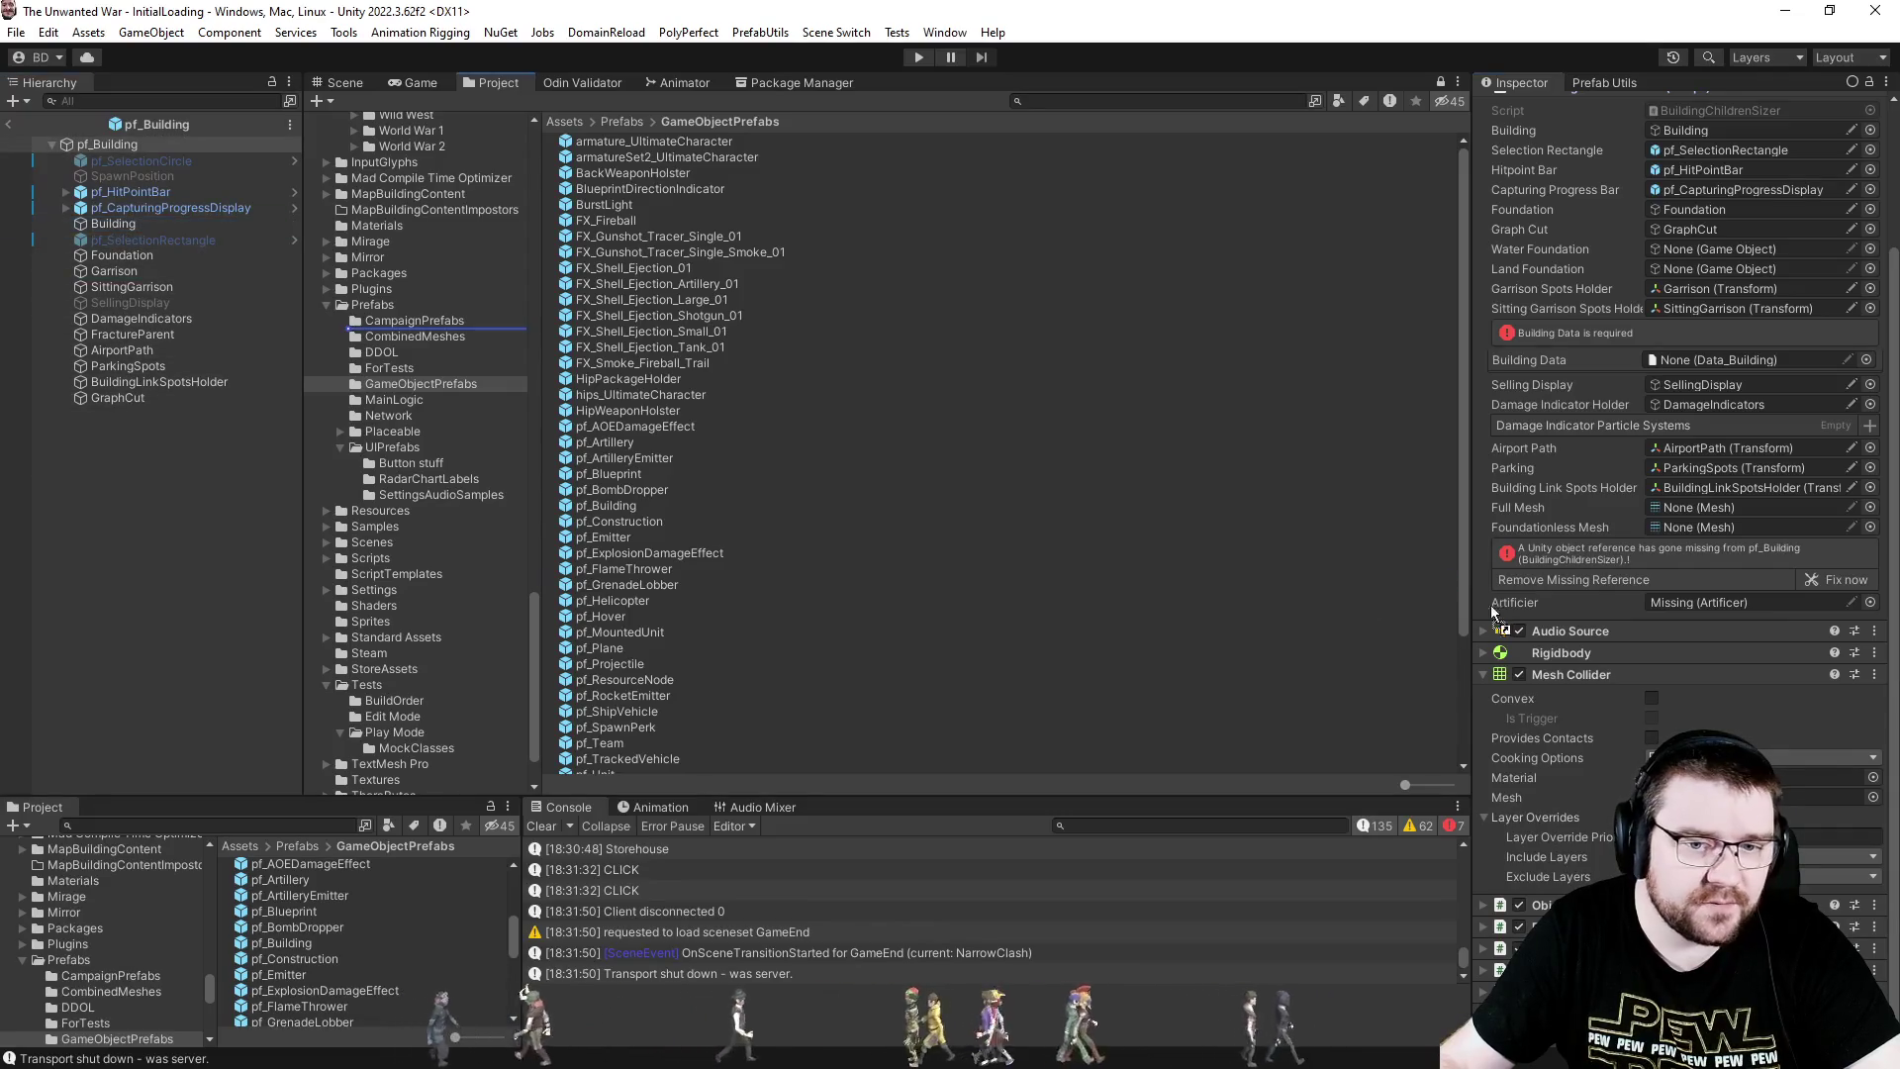
left_click_drag(1702, 594, 1698, 601)
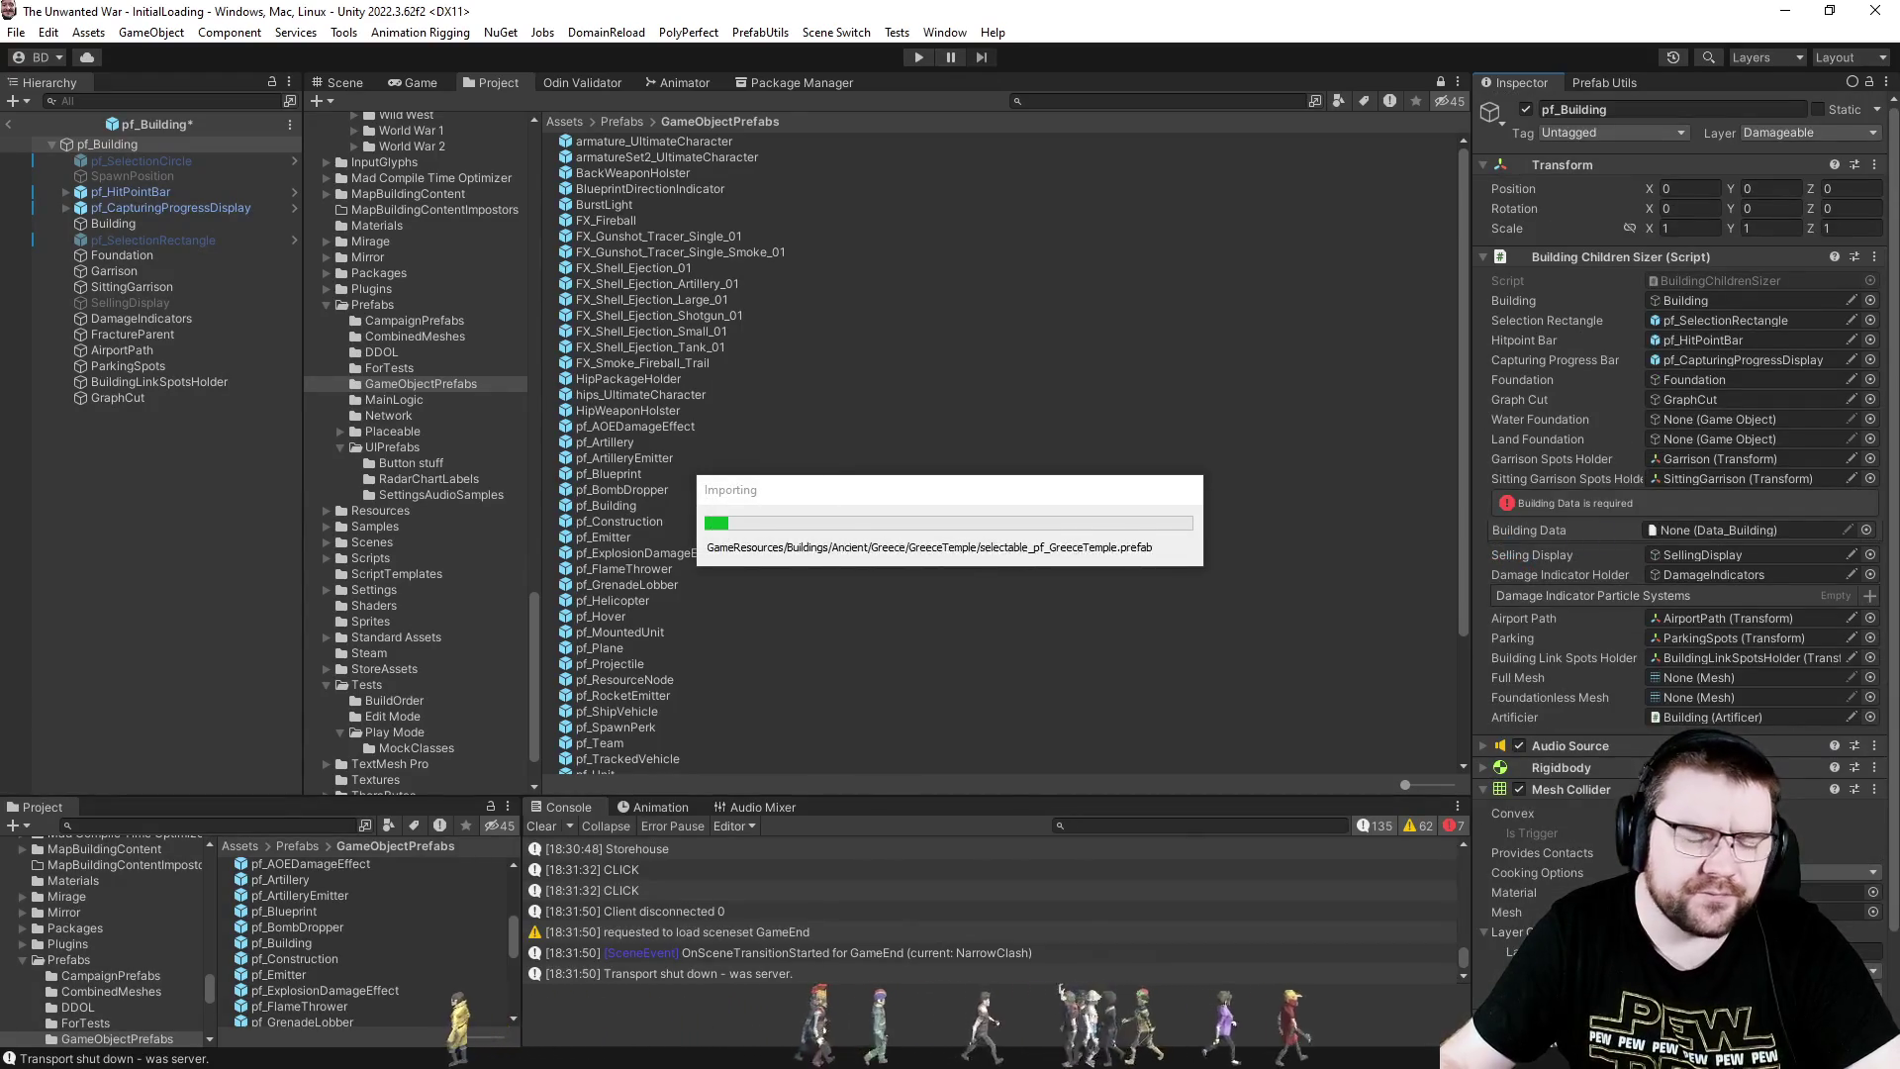
- Switch to Visual Studio and review ConstructionComponent.cs
key("alt+Tab")
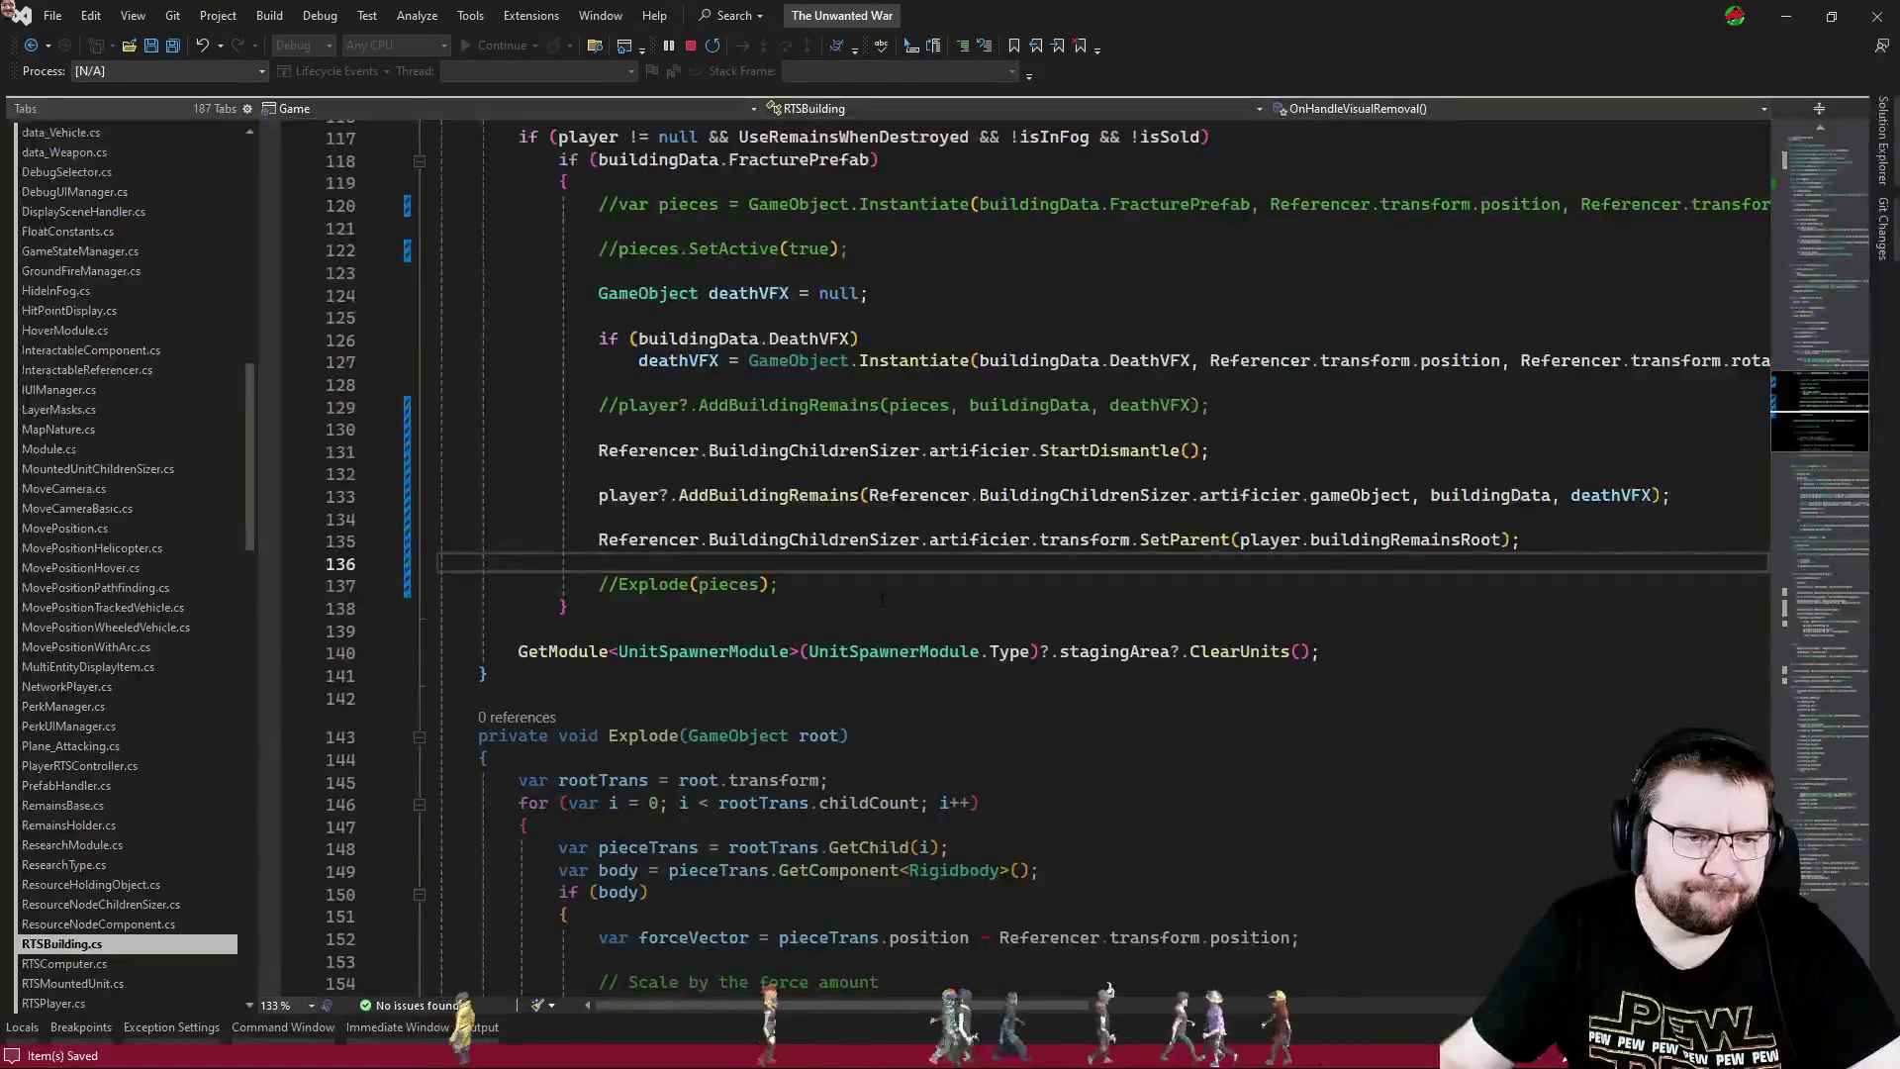
key("ctrl+Tab")
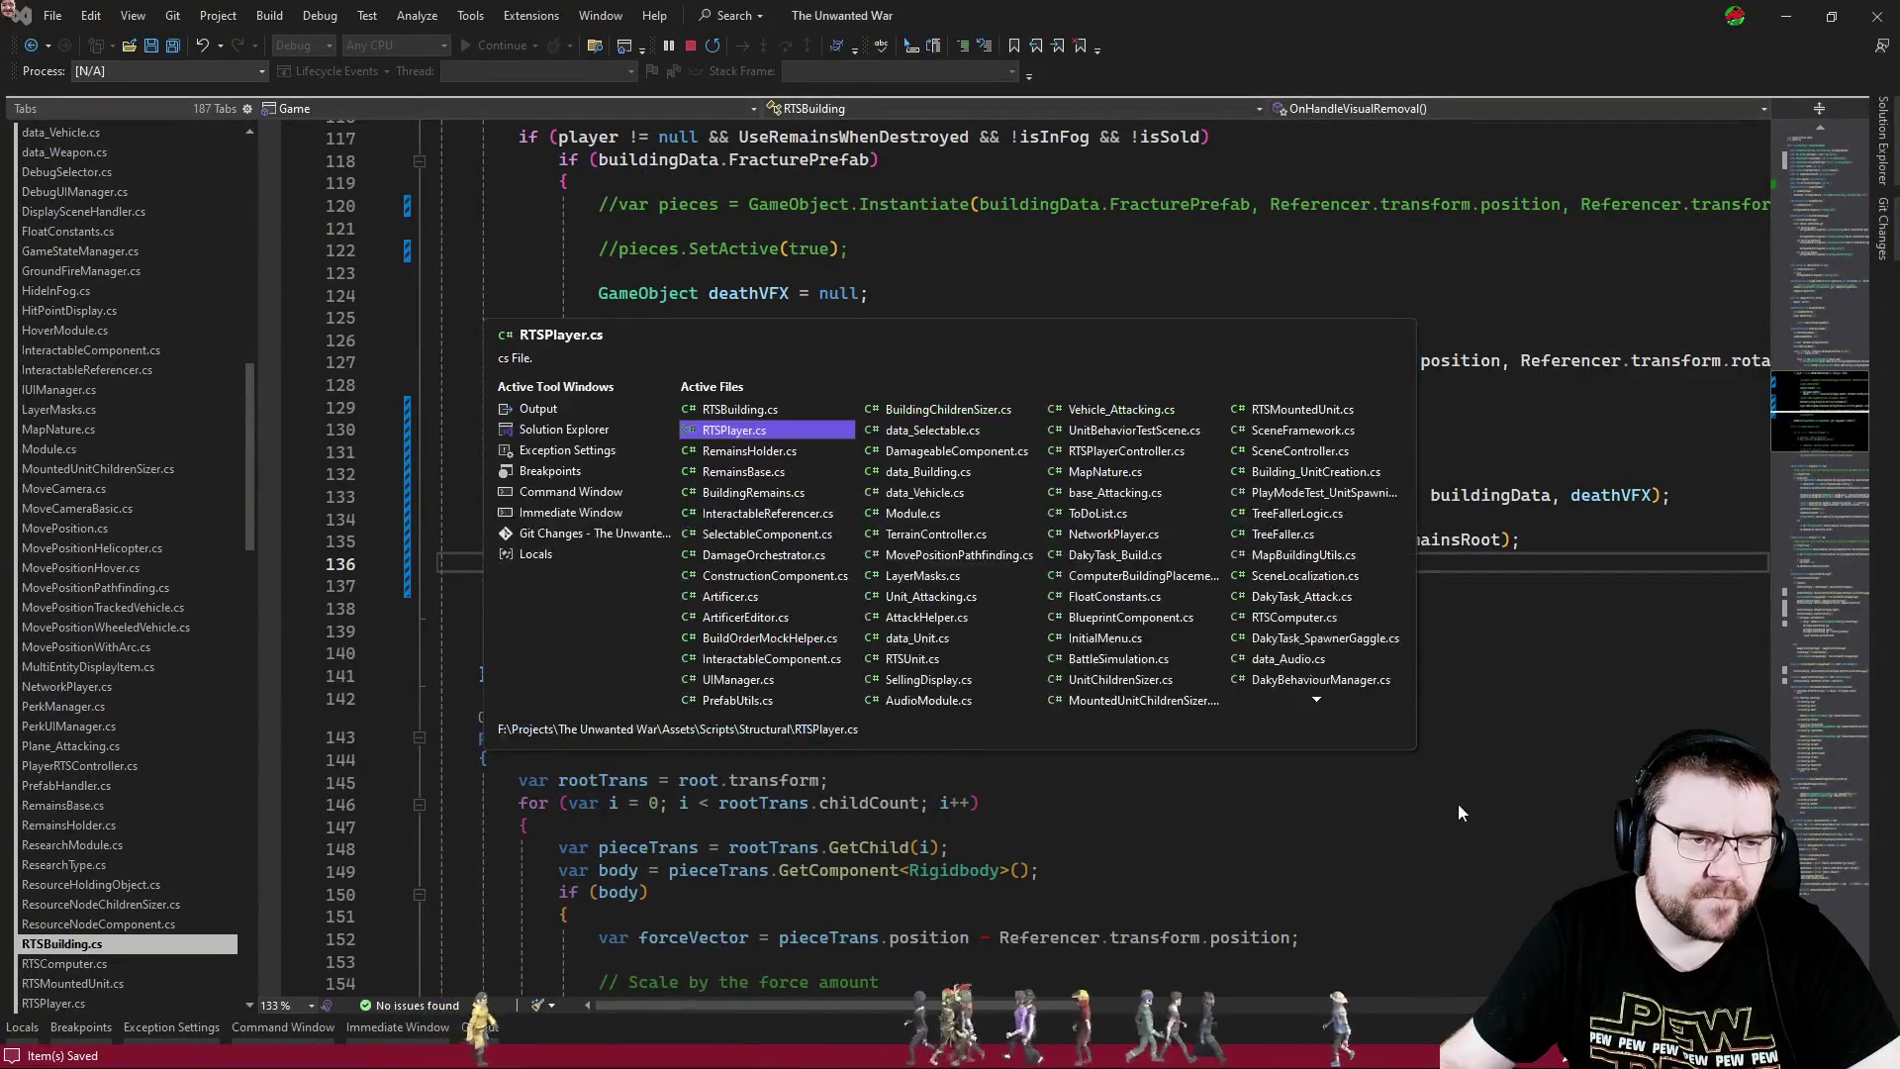
key("ctrl+Tab")
key("ctrl+Tab")
key("ctrl+Tab")
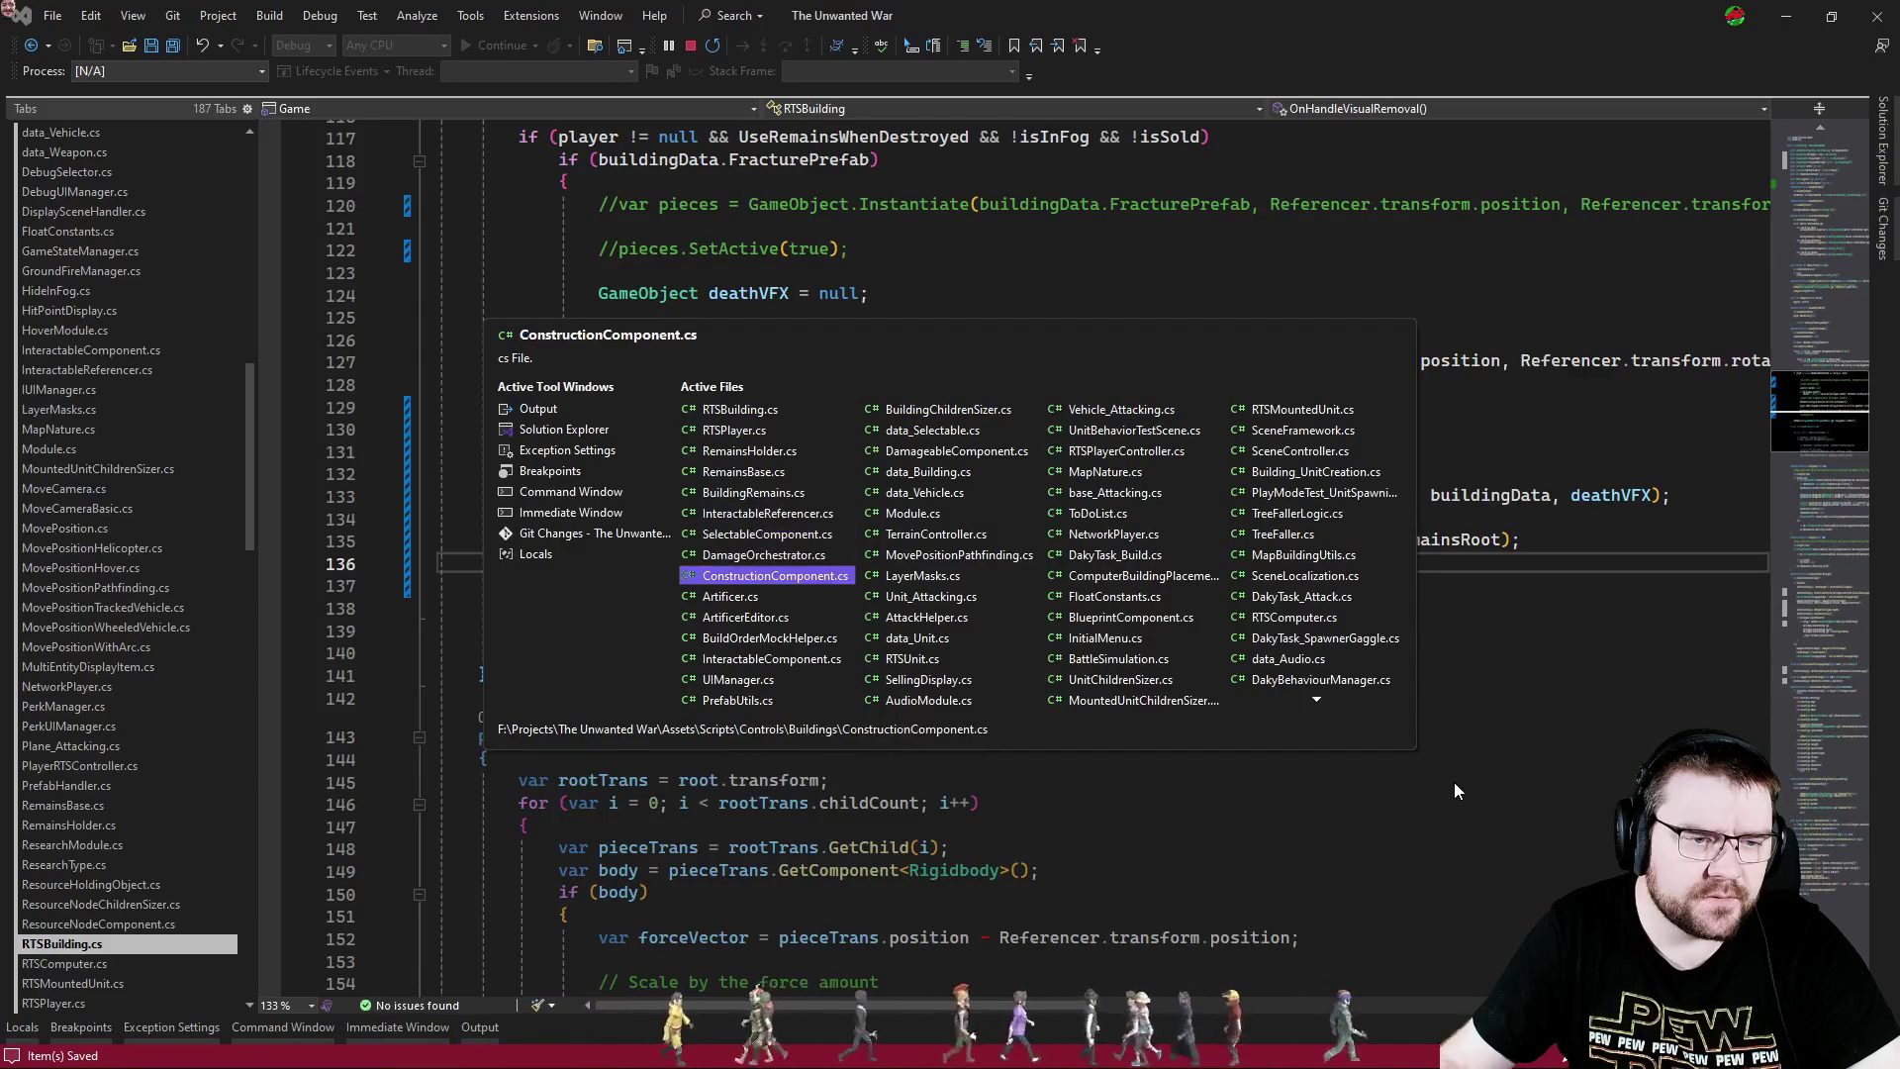
left_click(1106, 557)
left_click(1112, 742)
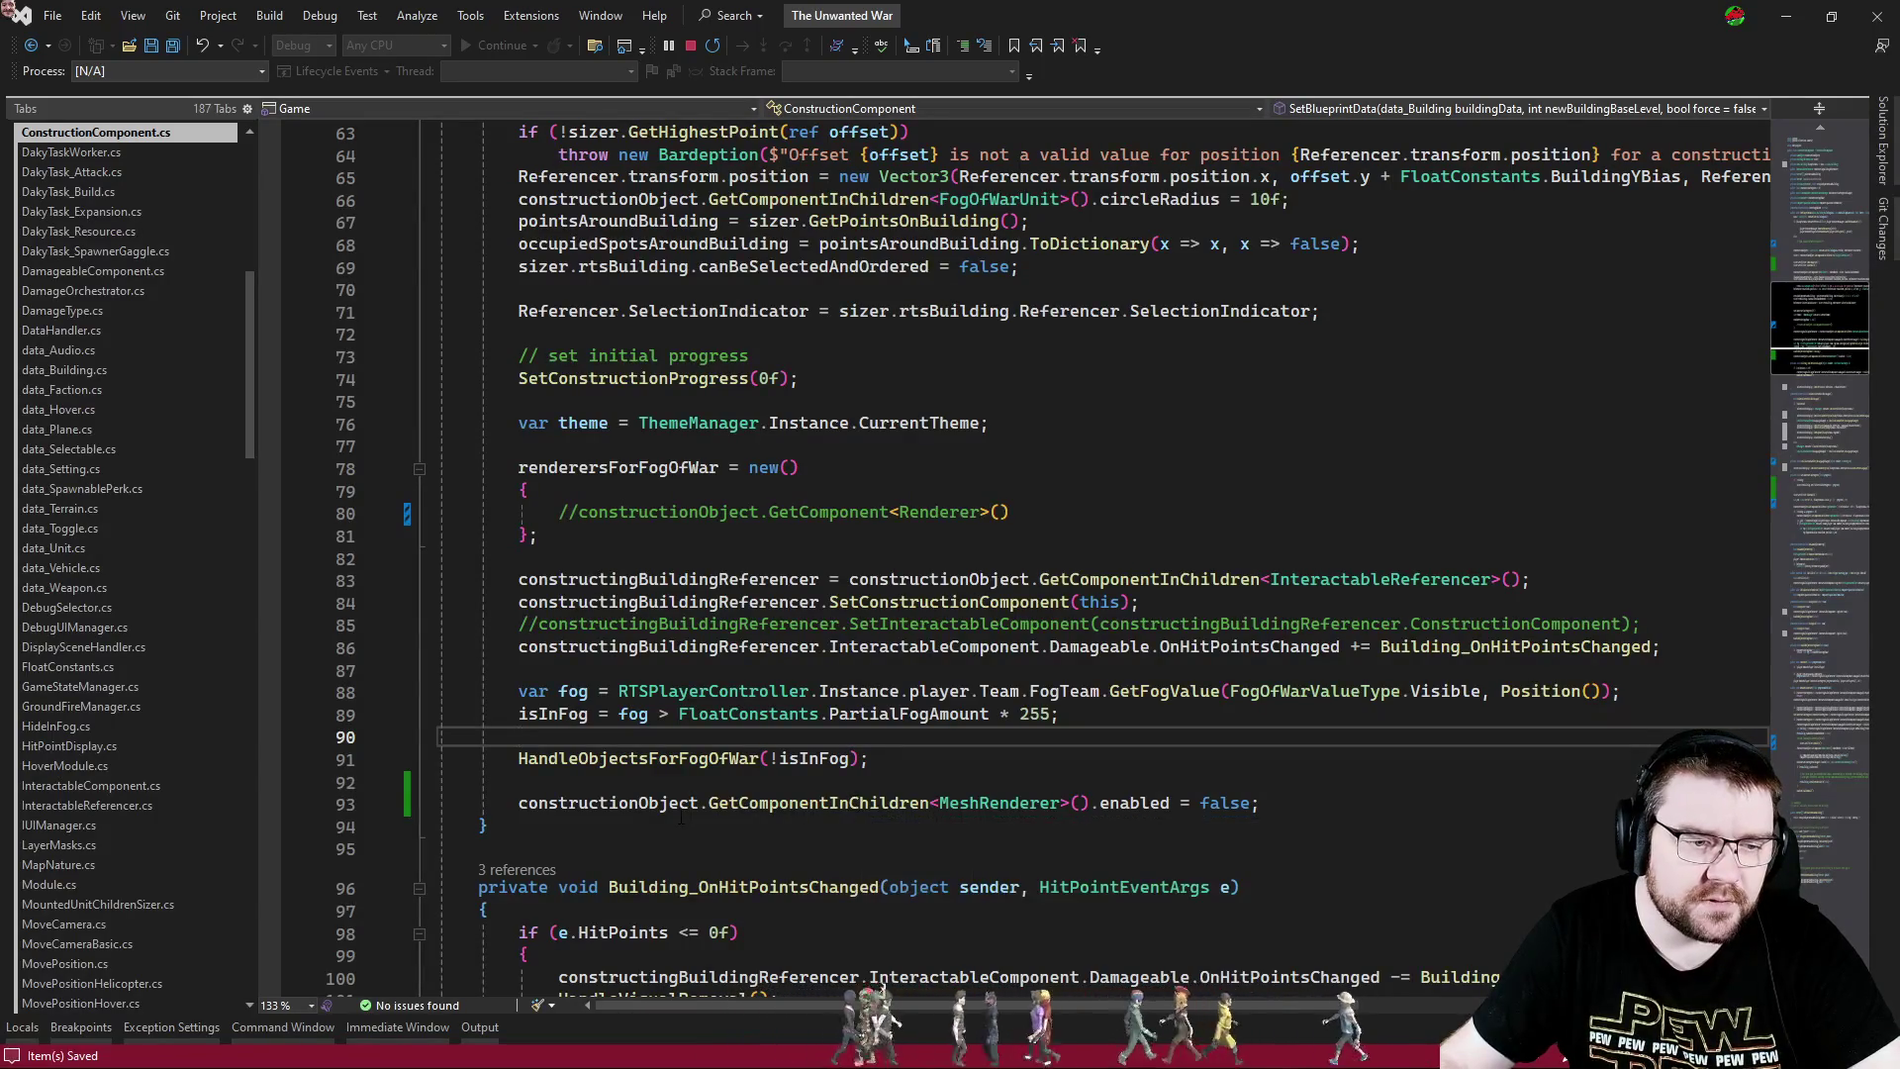
left_click(1058, 778)
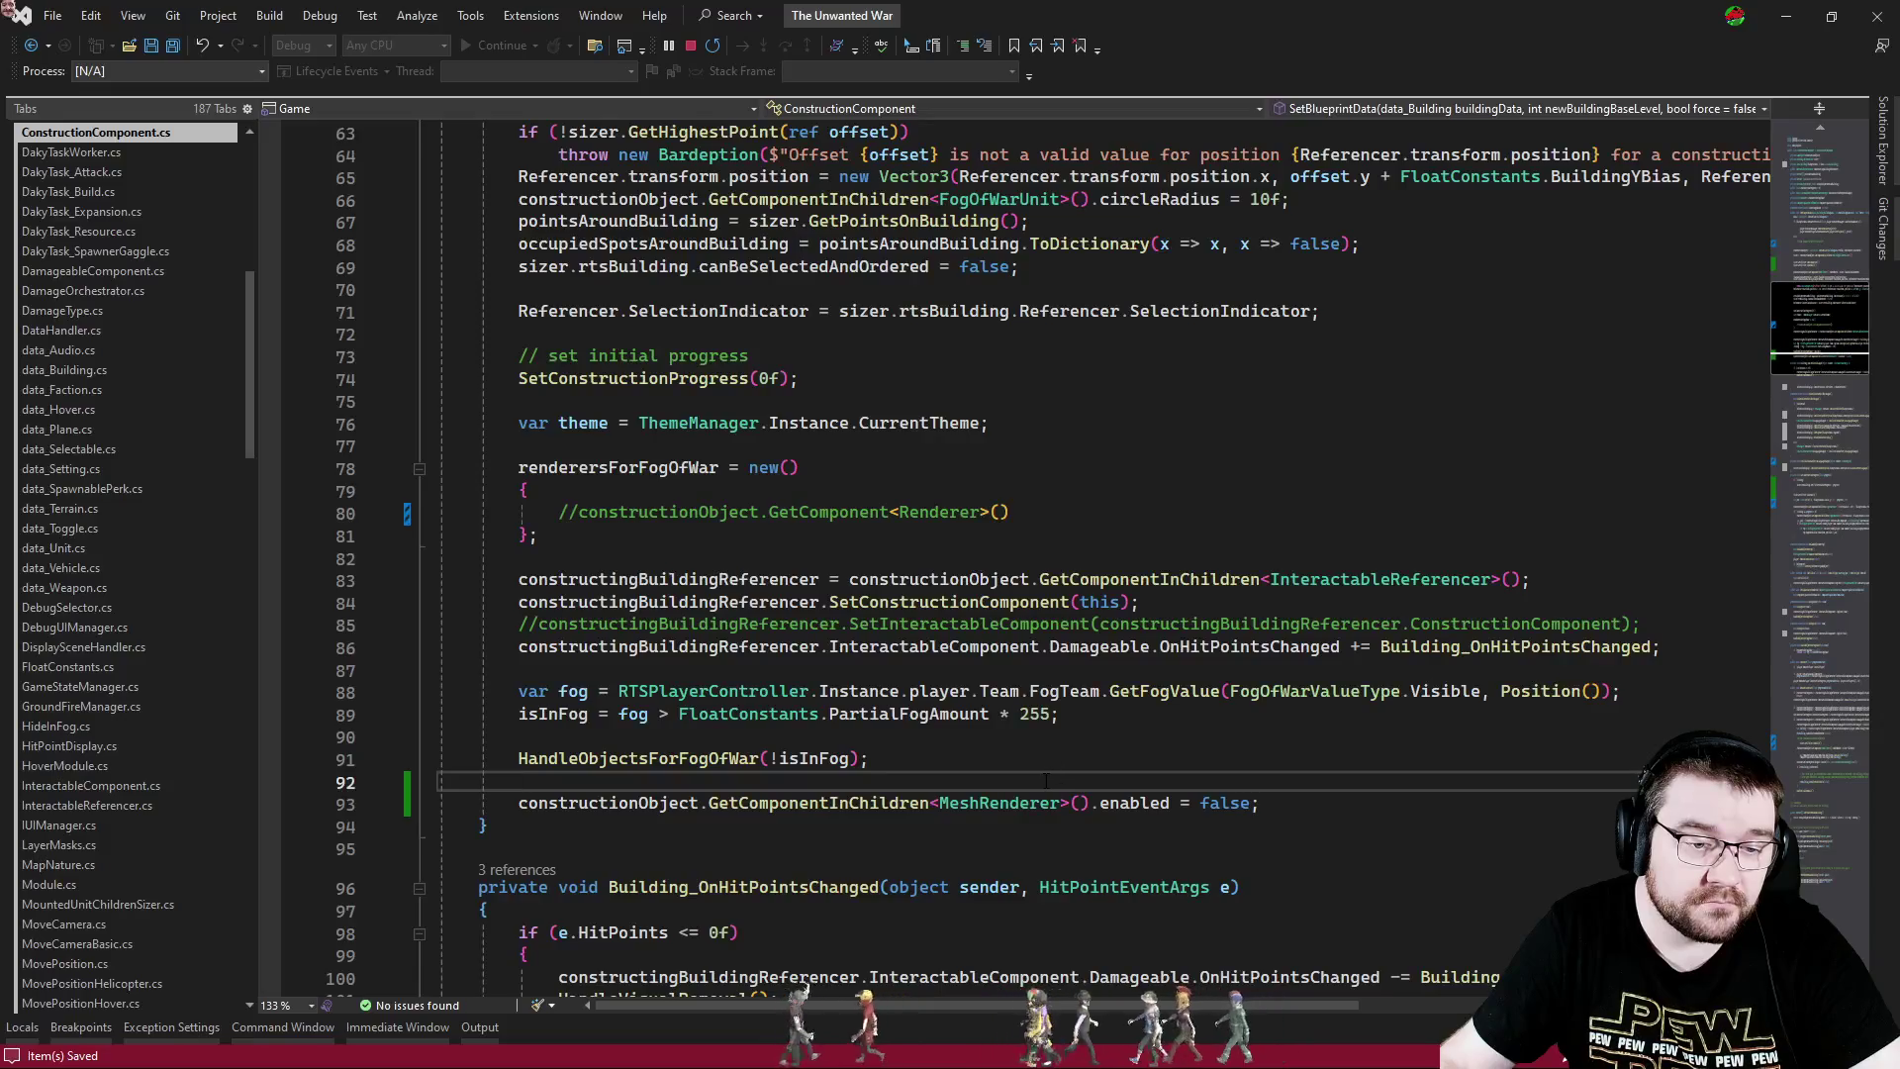
scroll(1049, 780, "up", 2)
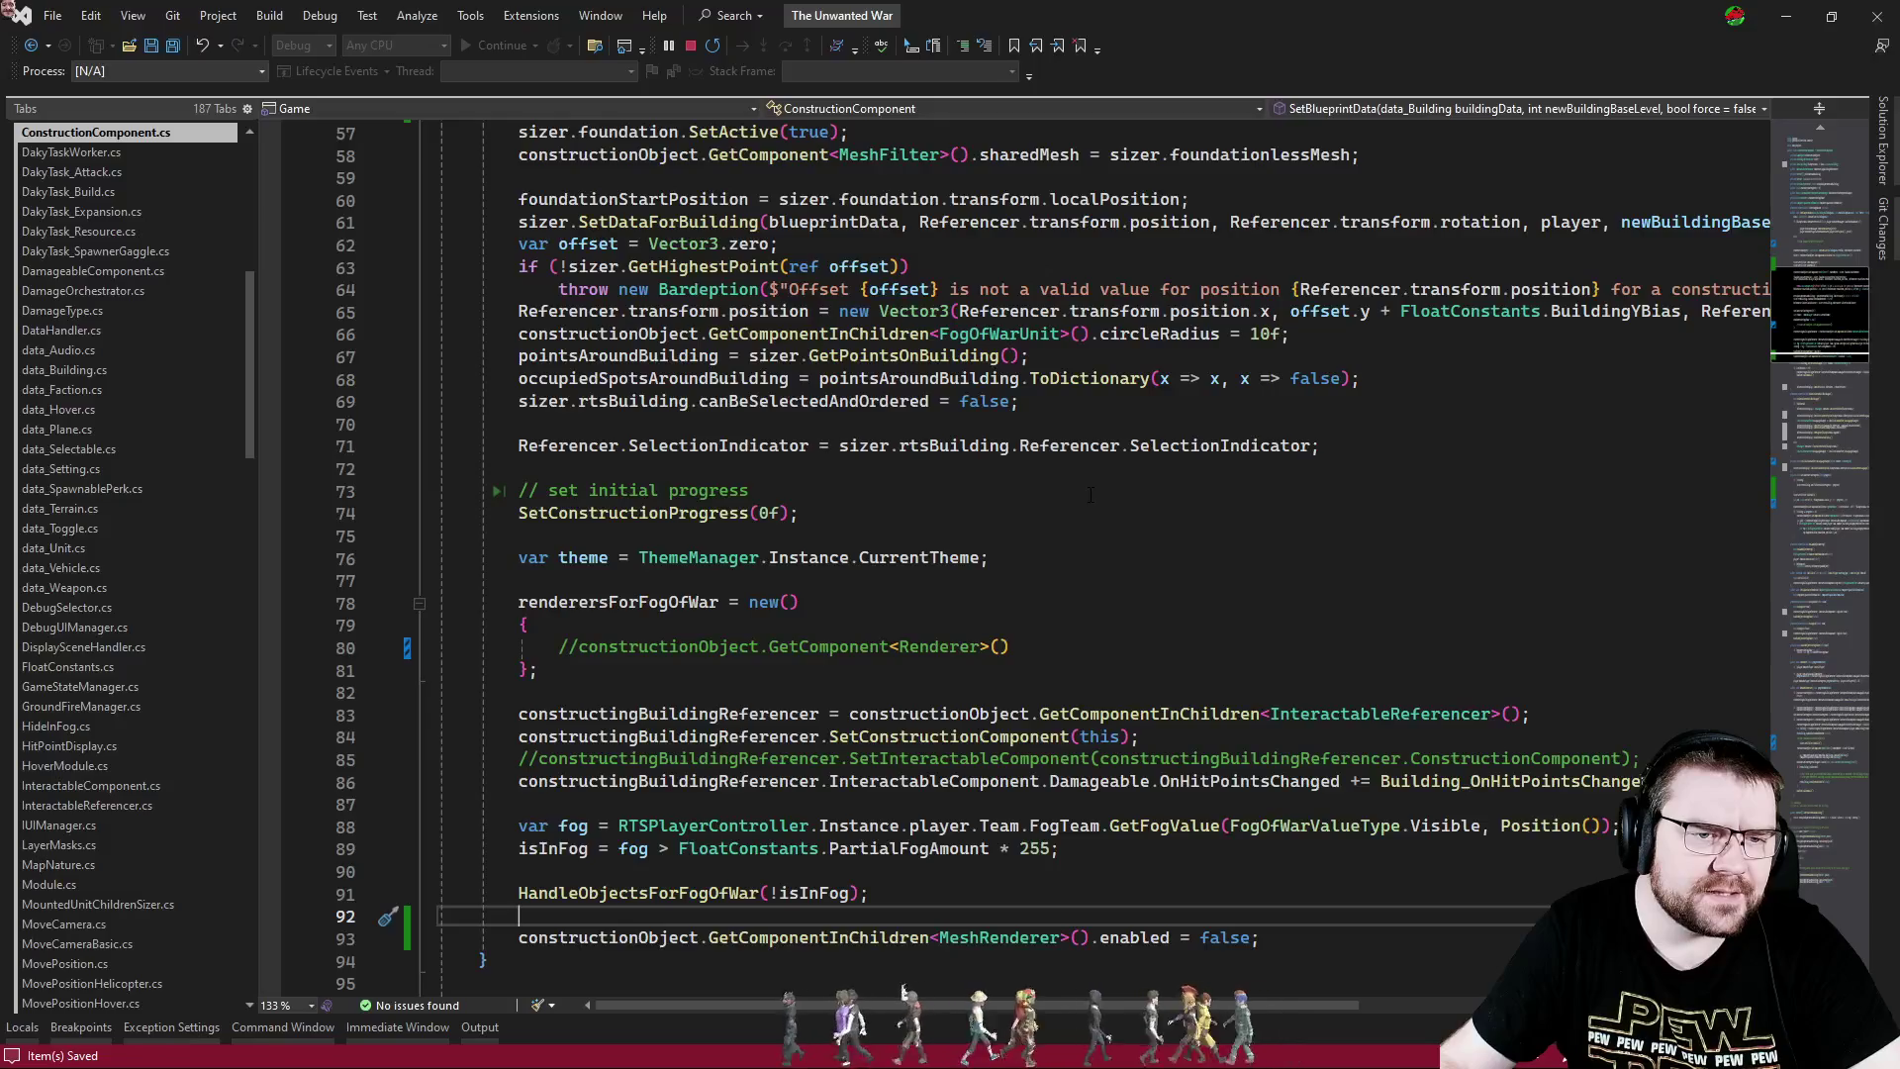
scroll(1079, 499, "up", 4)
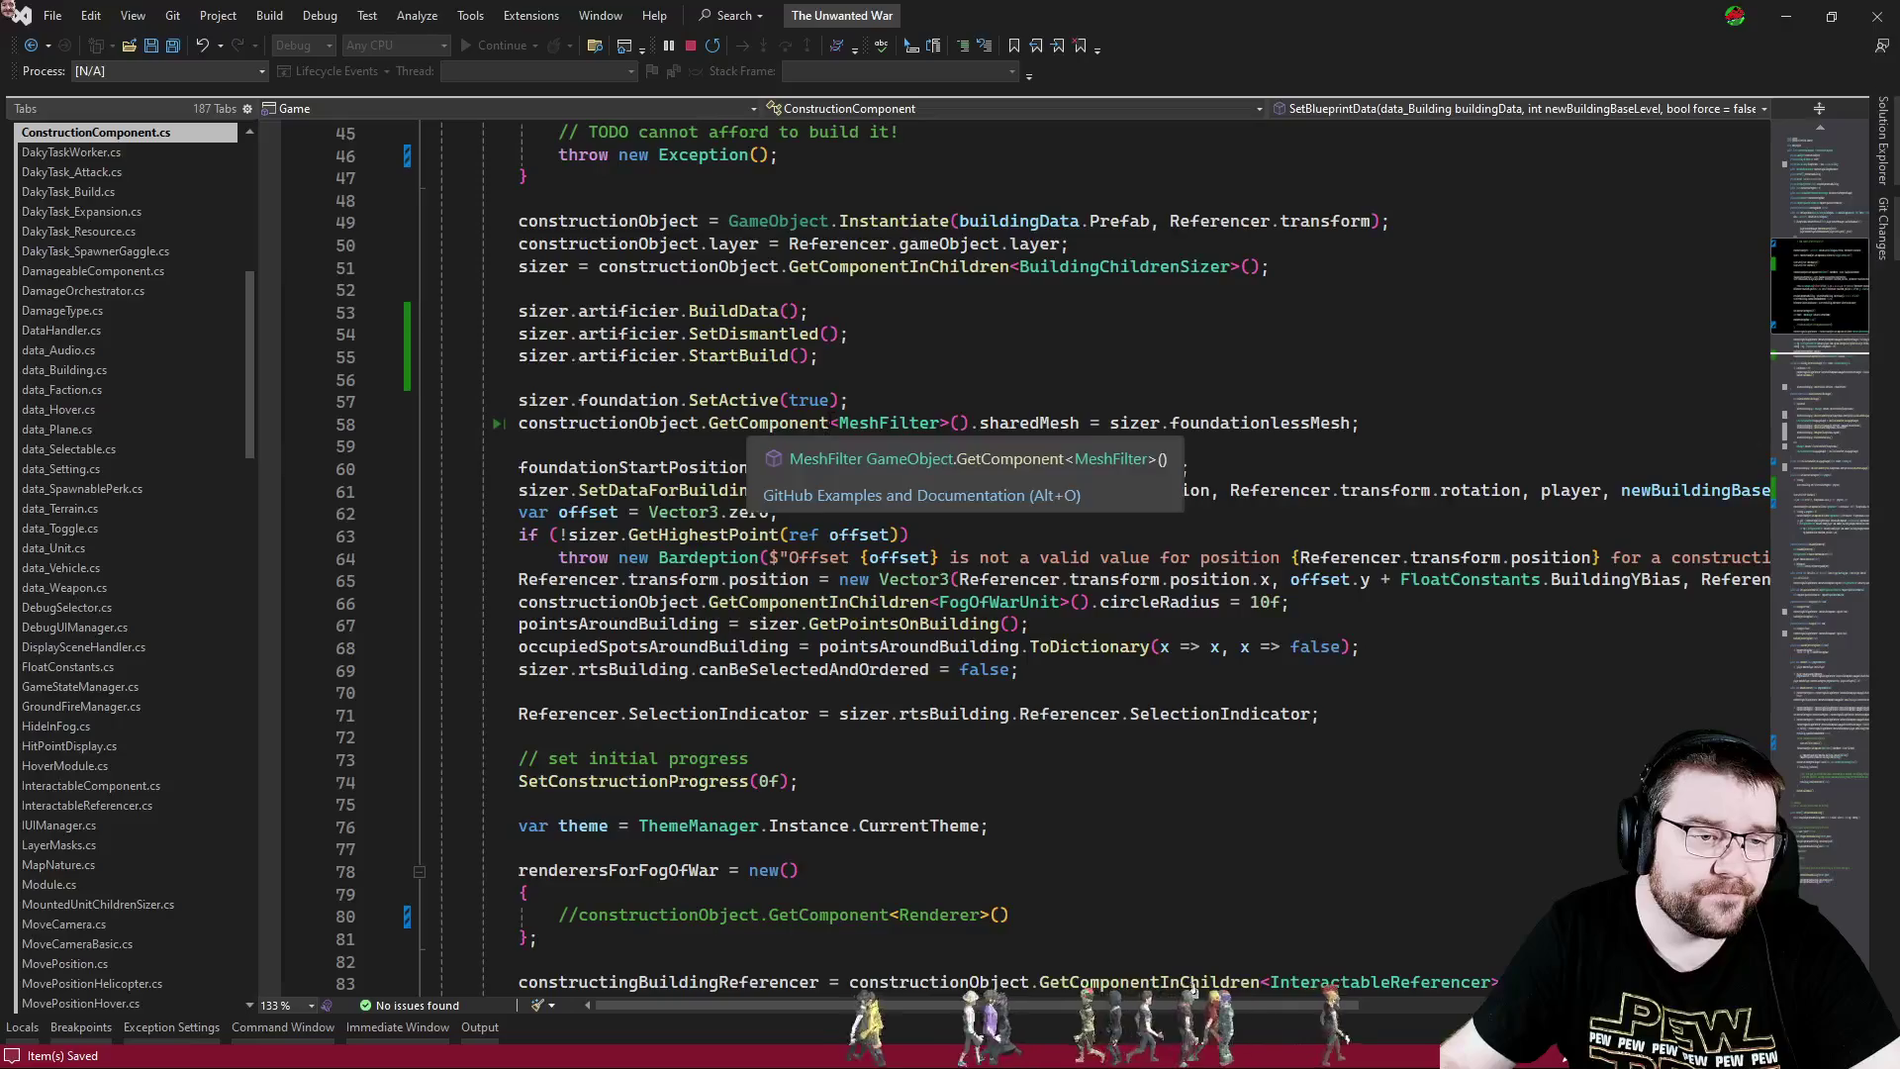
- Change GetComponent on line 58 to GetComponentInChildren, then move to PrefabUtils.cs
left_click(830, 422)
type("InCom")
key("BackSpace")
key("BackSpace")
type("hildren")
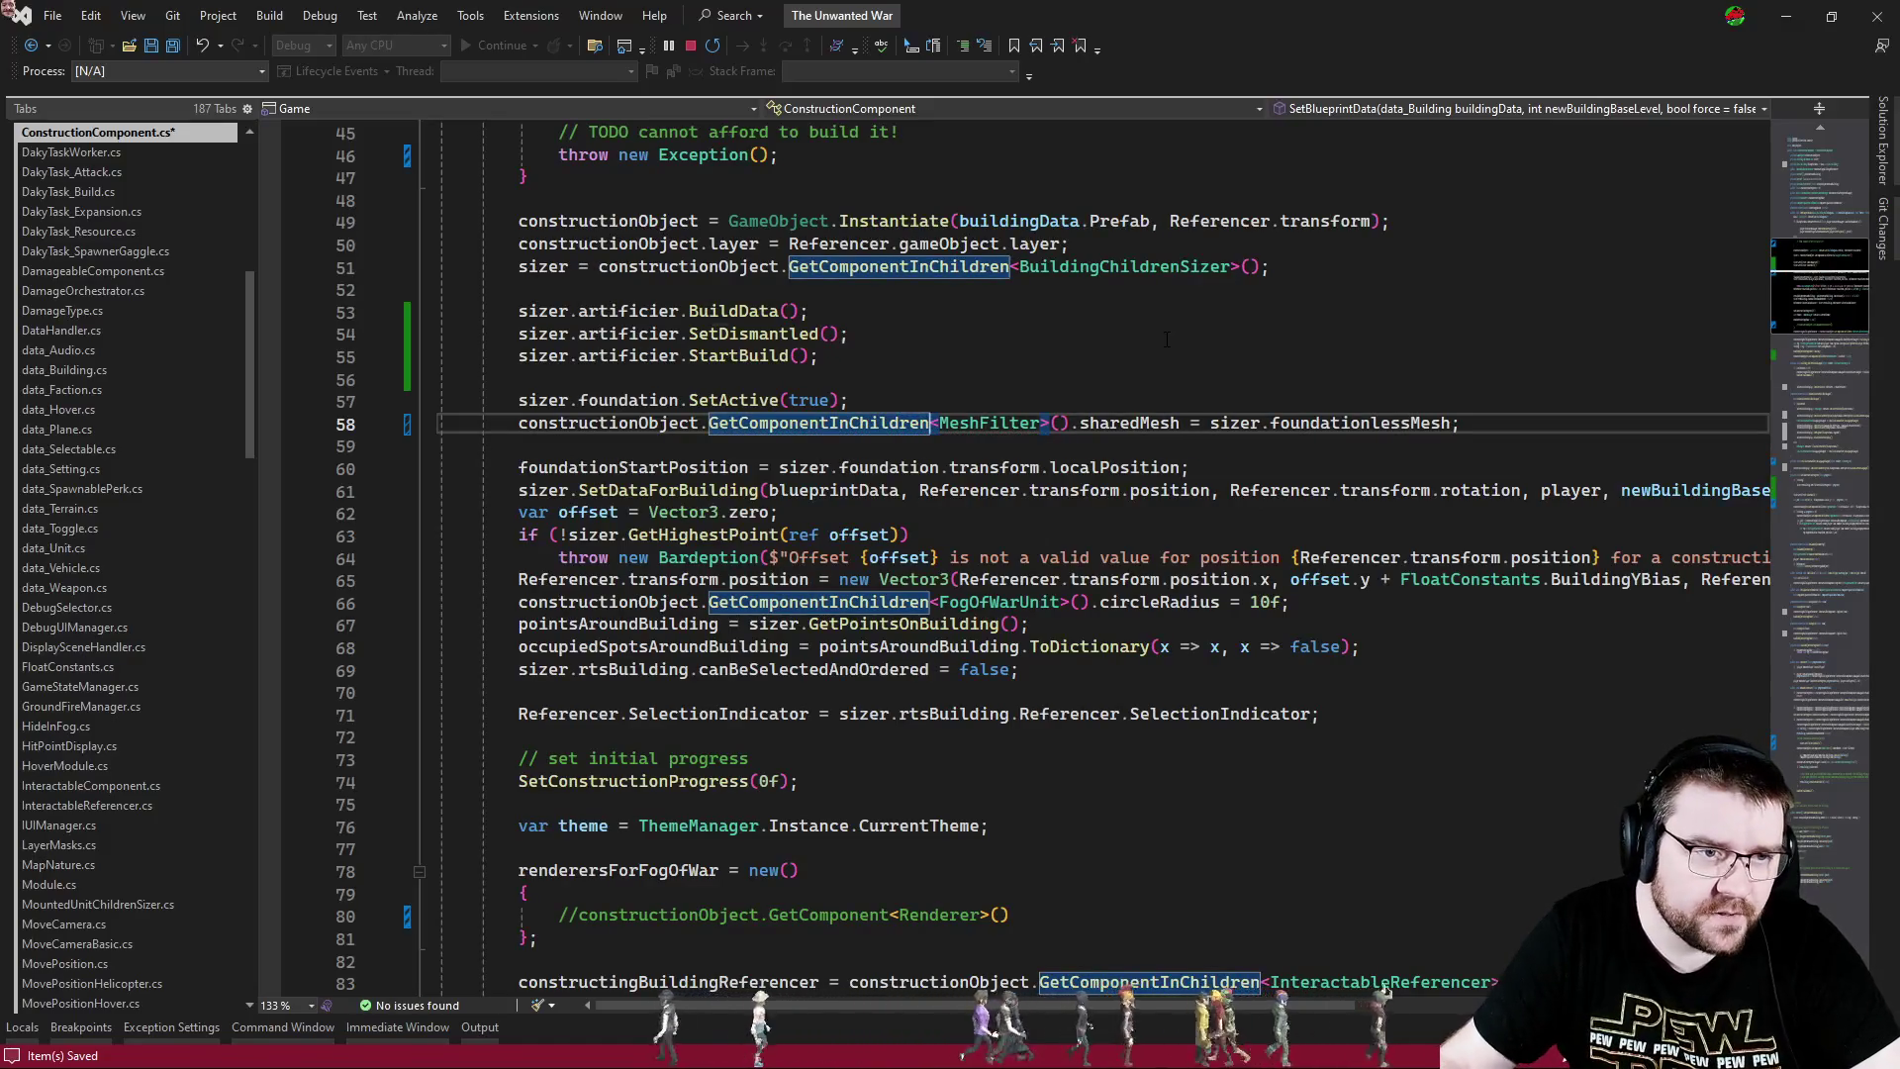
left_click(1167, 340)
left_click(1066, 382)
scroll(1067, 382, "up", 4)
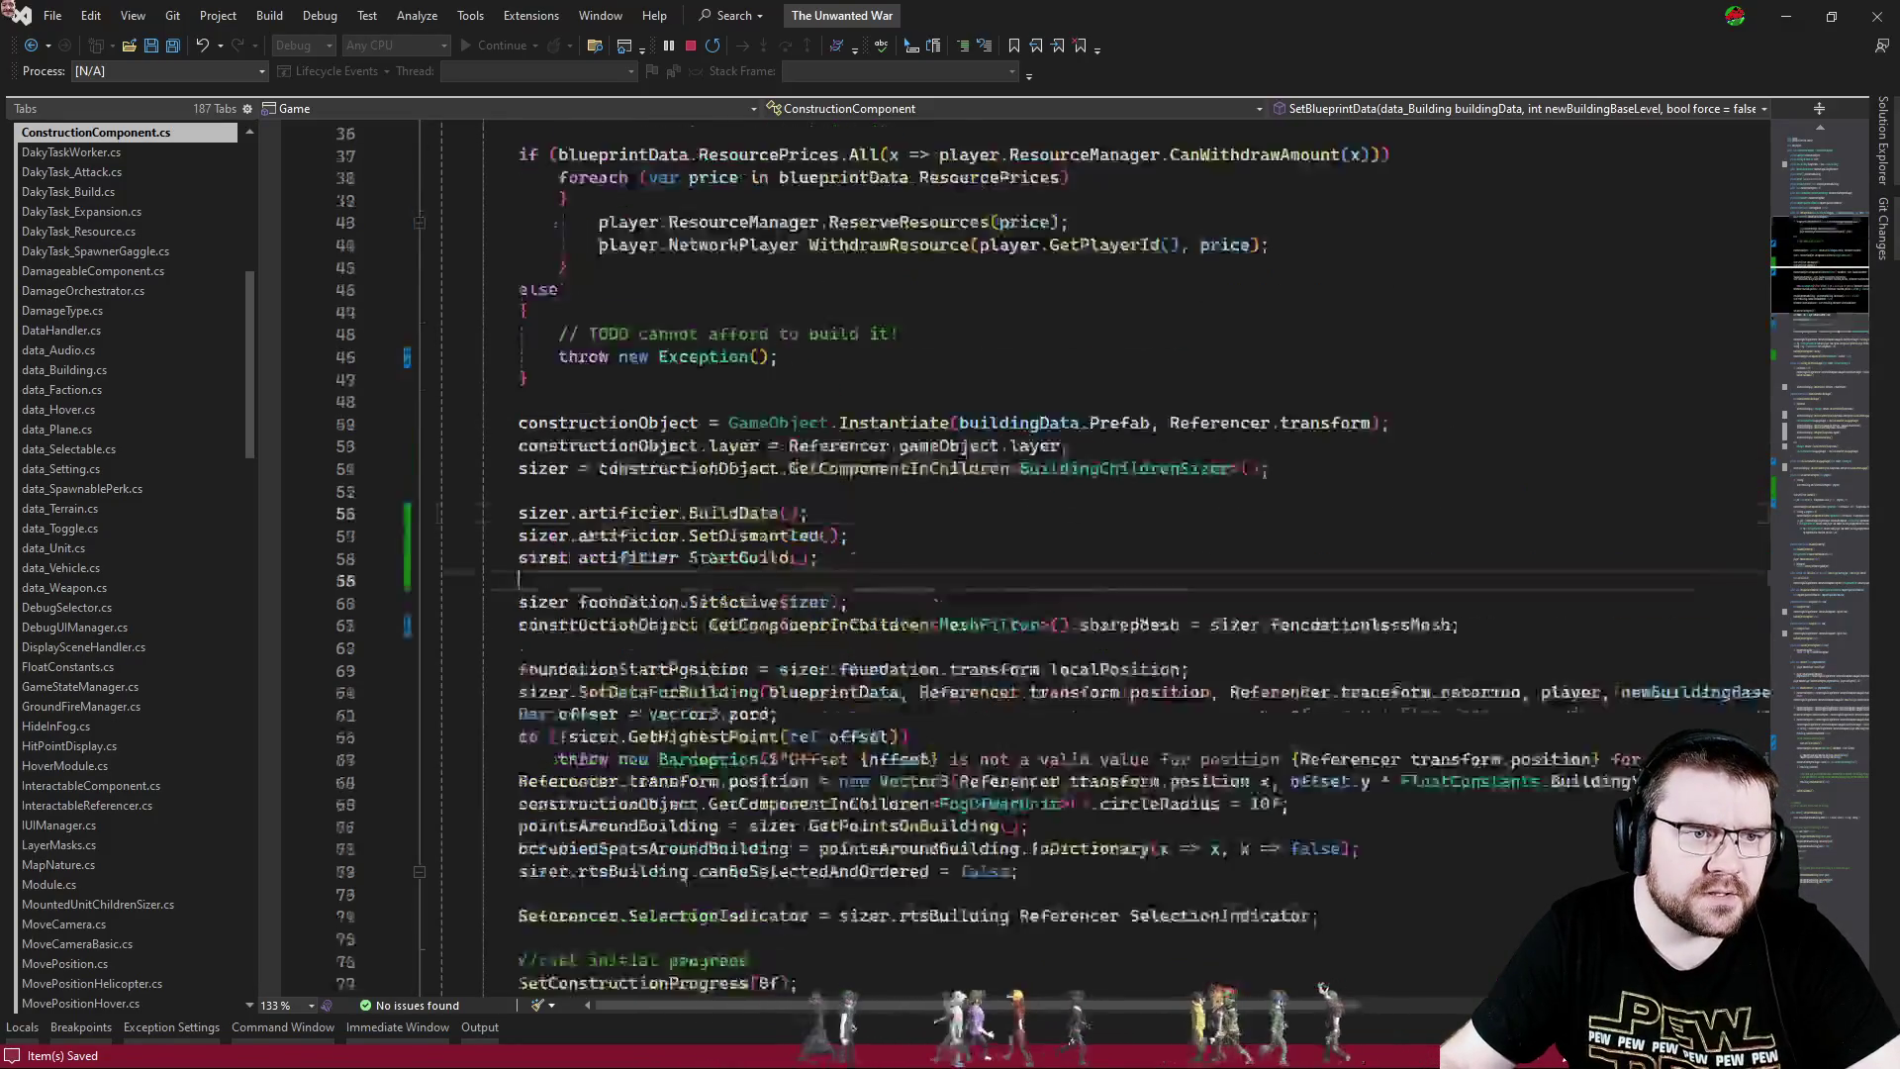
scroll(1233, 623, "down", 5)
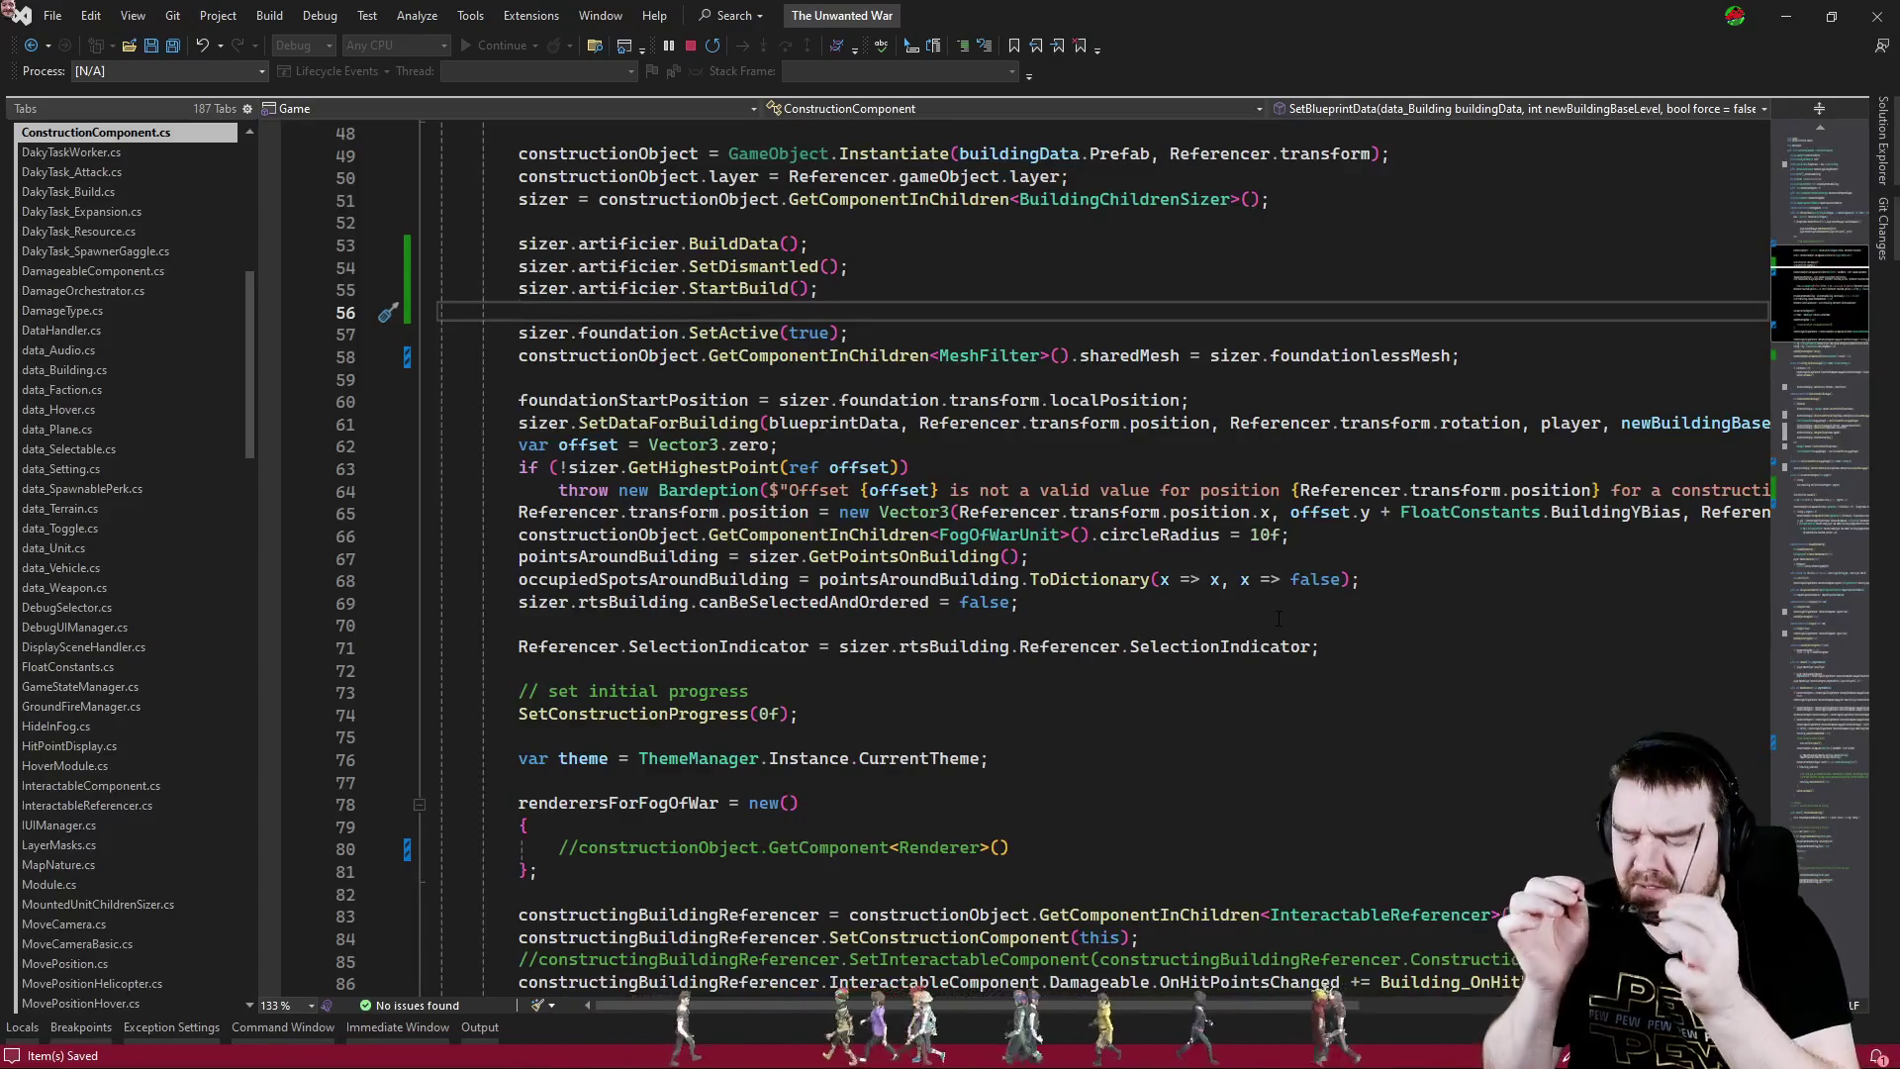
key("ctrl+Tab")
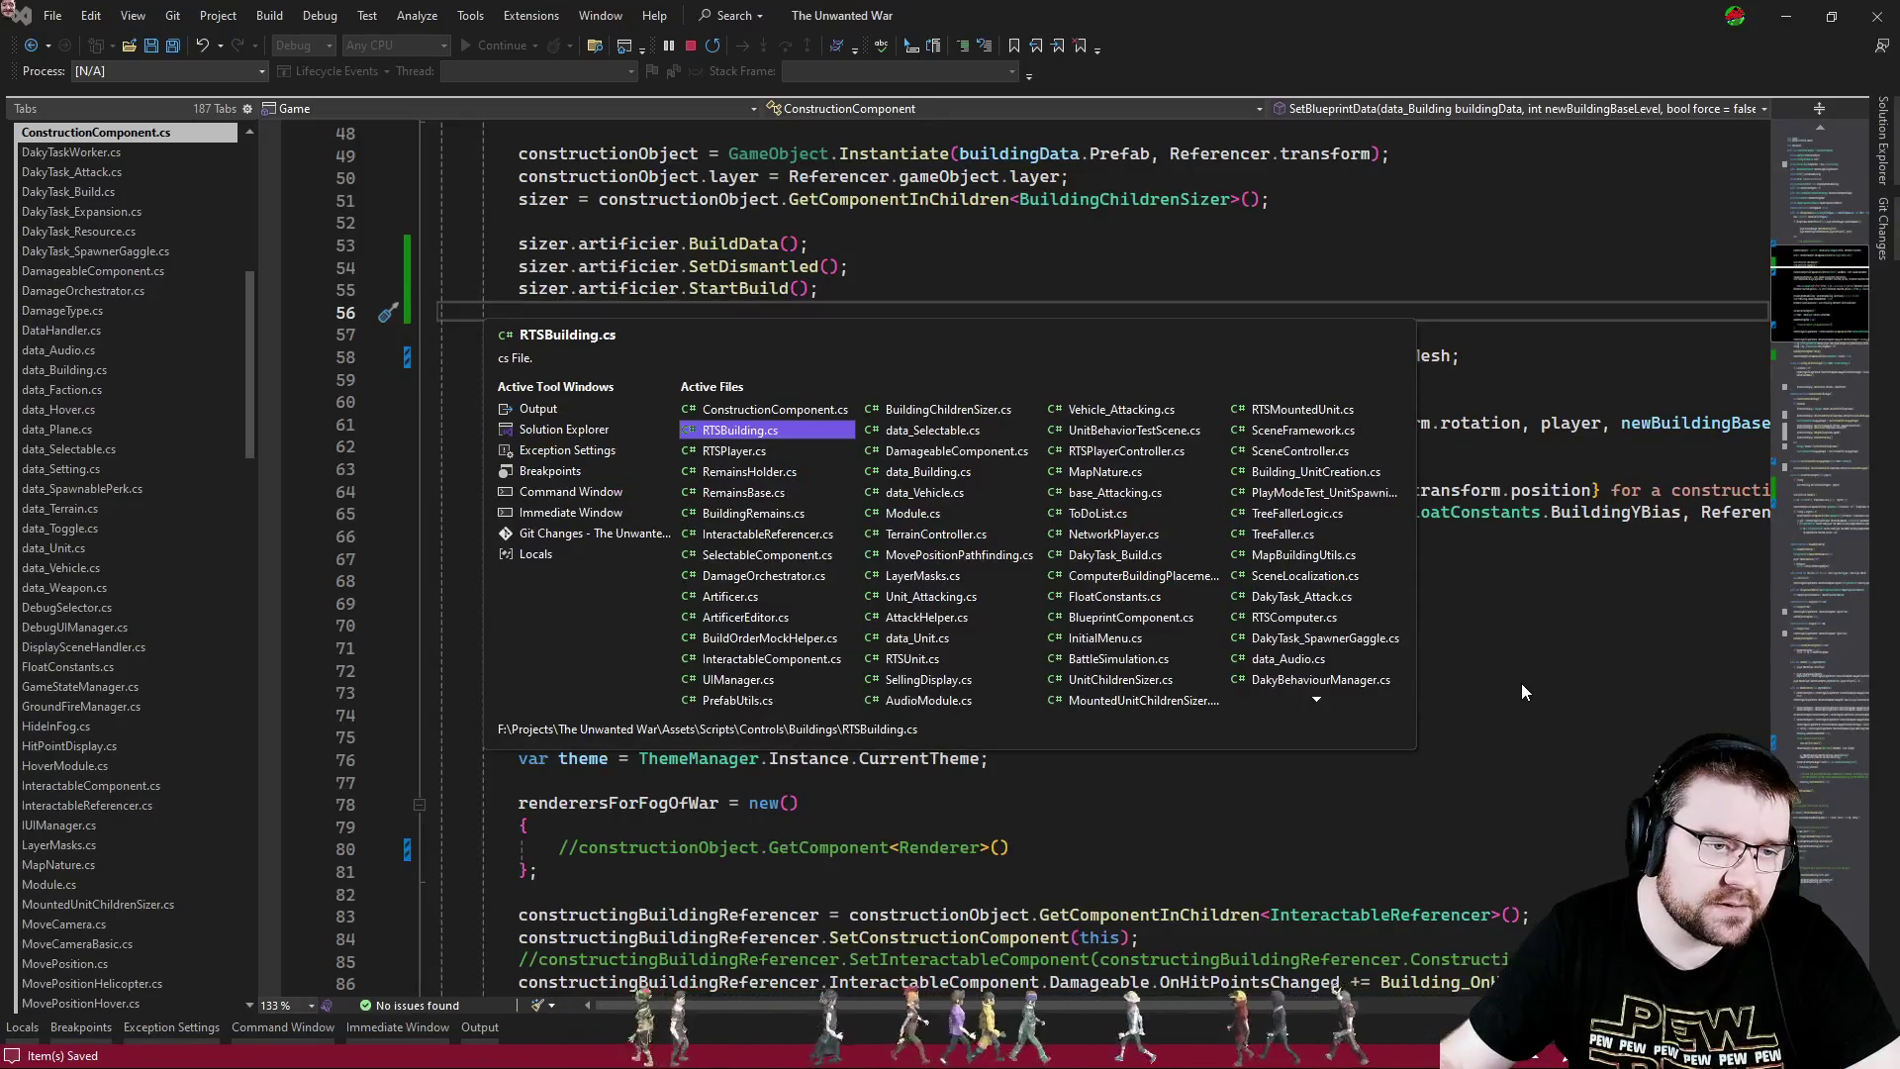
key("ctrl+Tab")
key("ctrl+Tab")
key("ctrl+Tab")
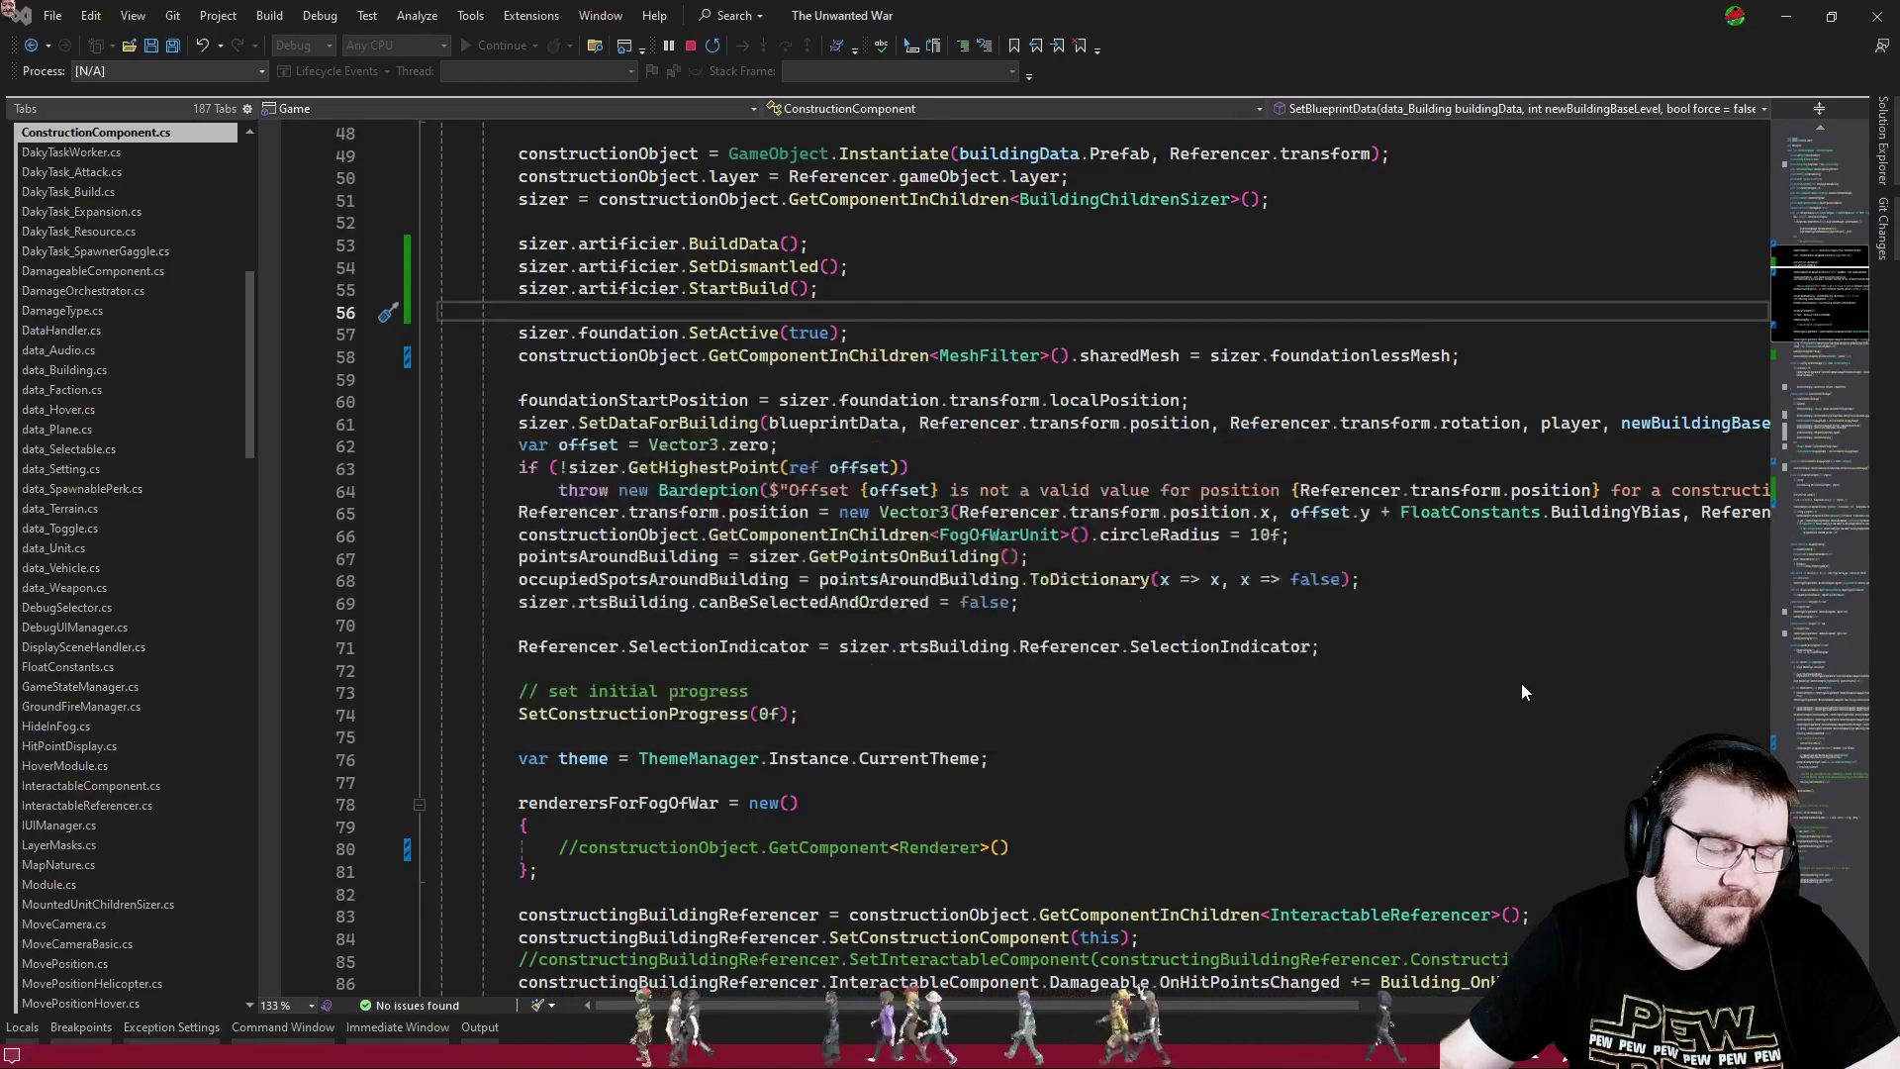
- Follow CombineBuildingMeshes and CombineBuildingMeshesInPrefabStage down to CombineMeshesInPrefab
scroll(1237, 614, "down", 3)
left_click(1171, 579)
scroll(1170, 579, "up", 10)
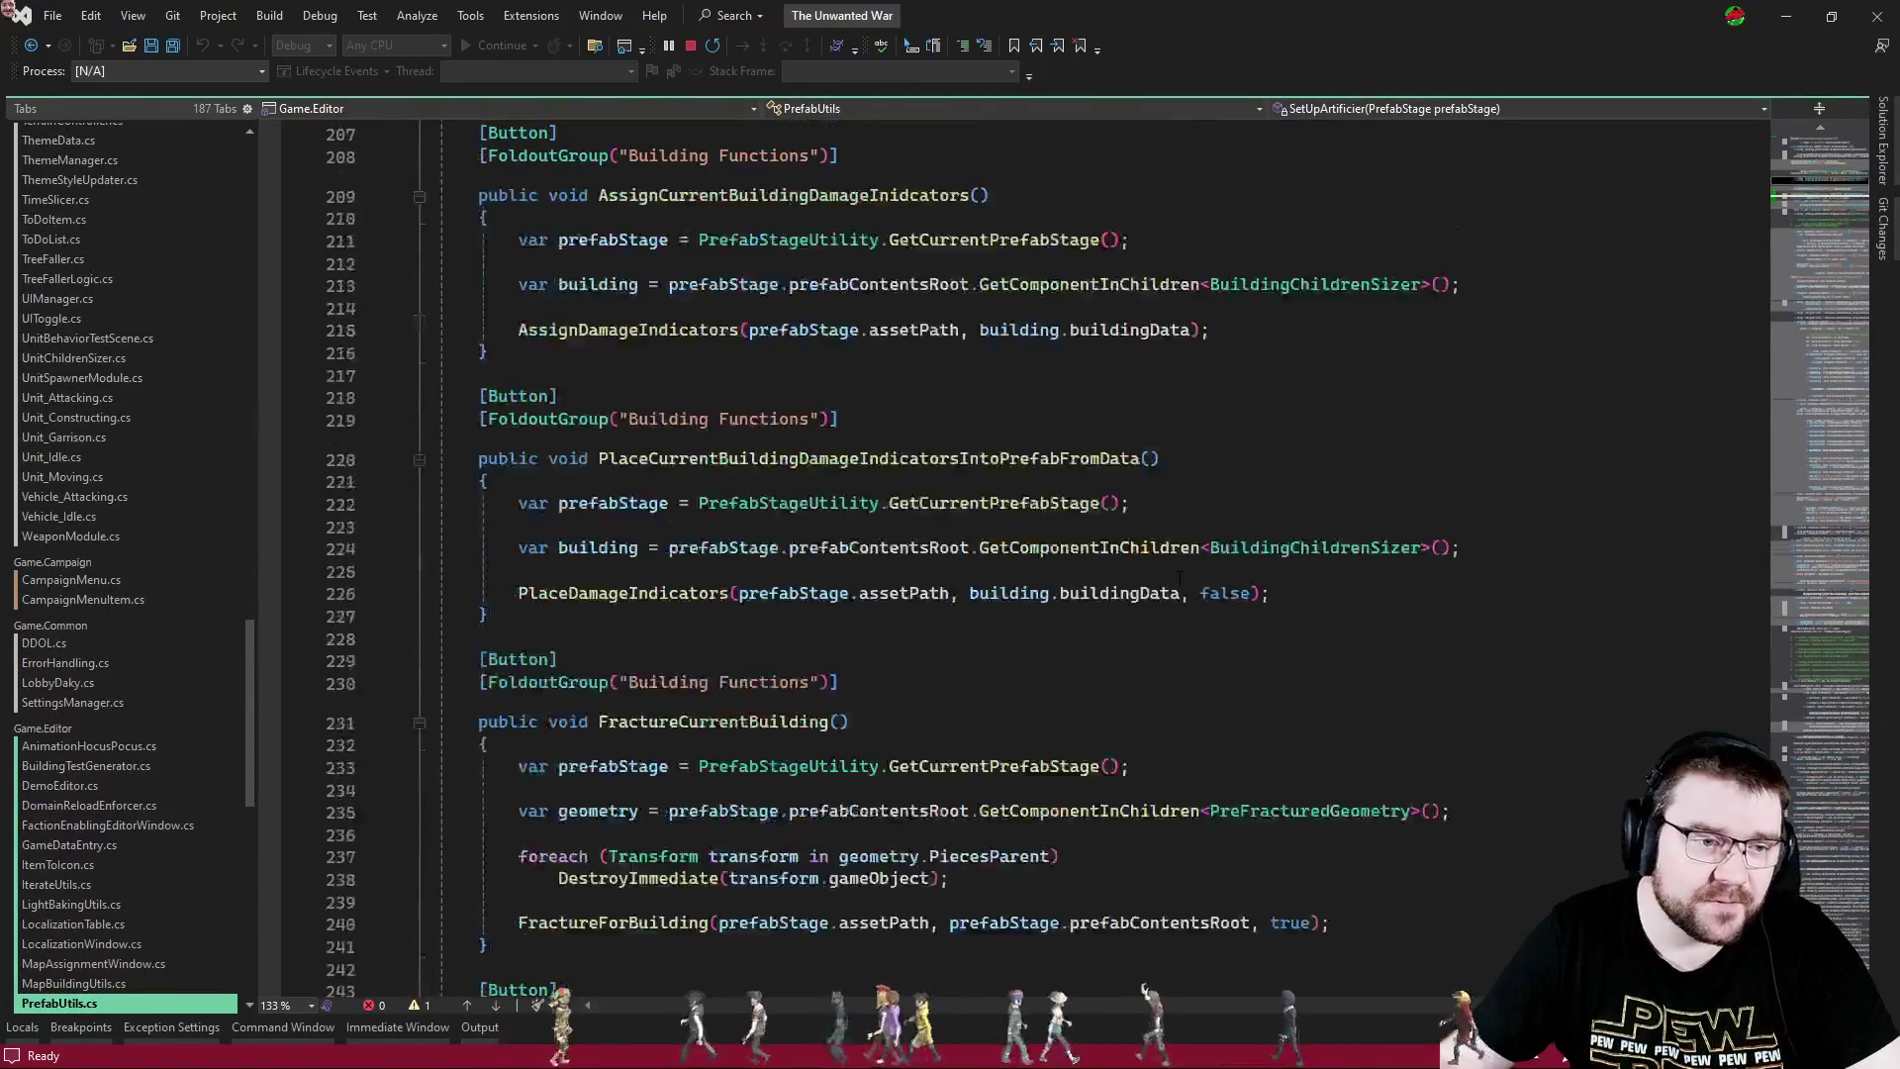
left_click(965, 693)
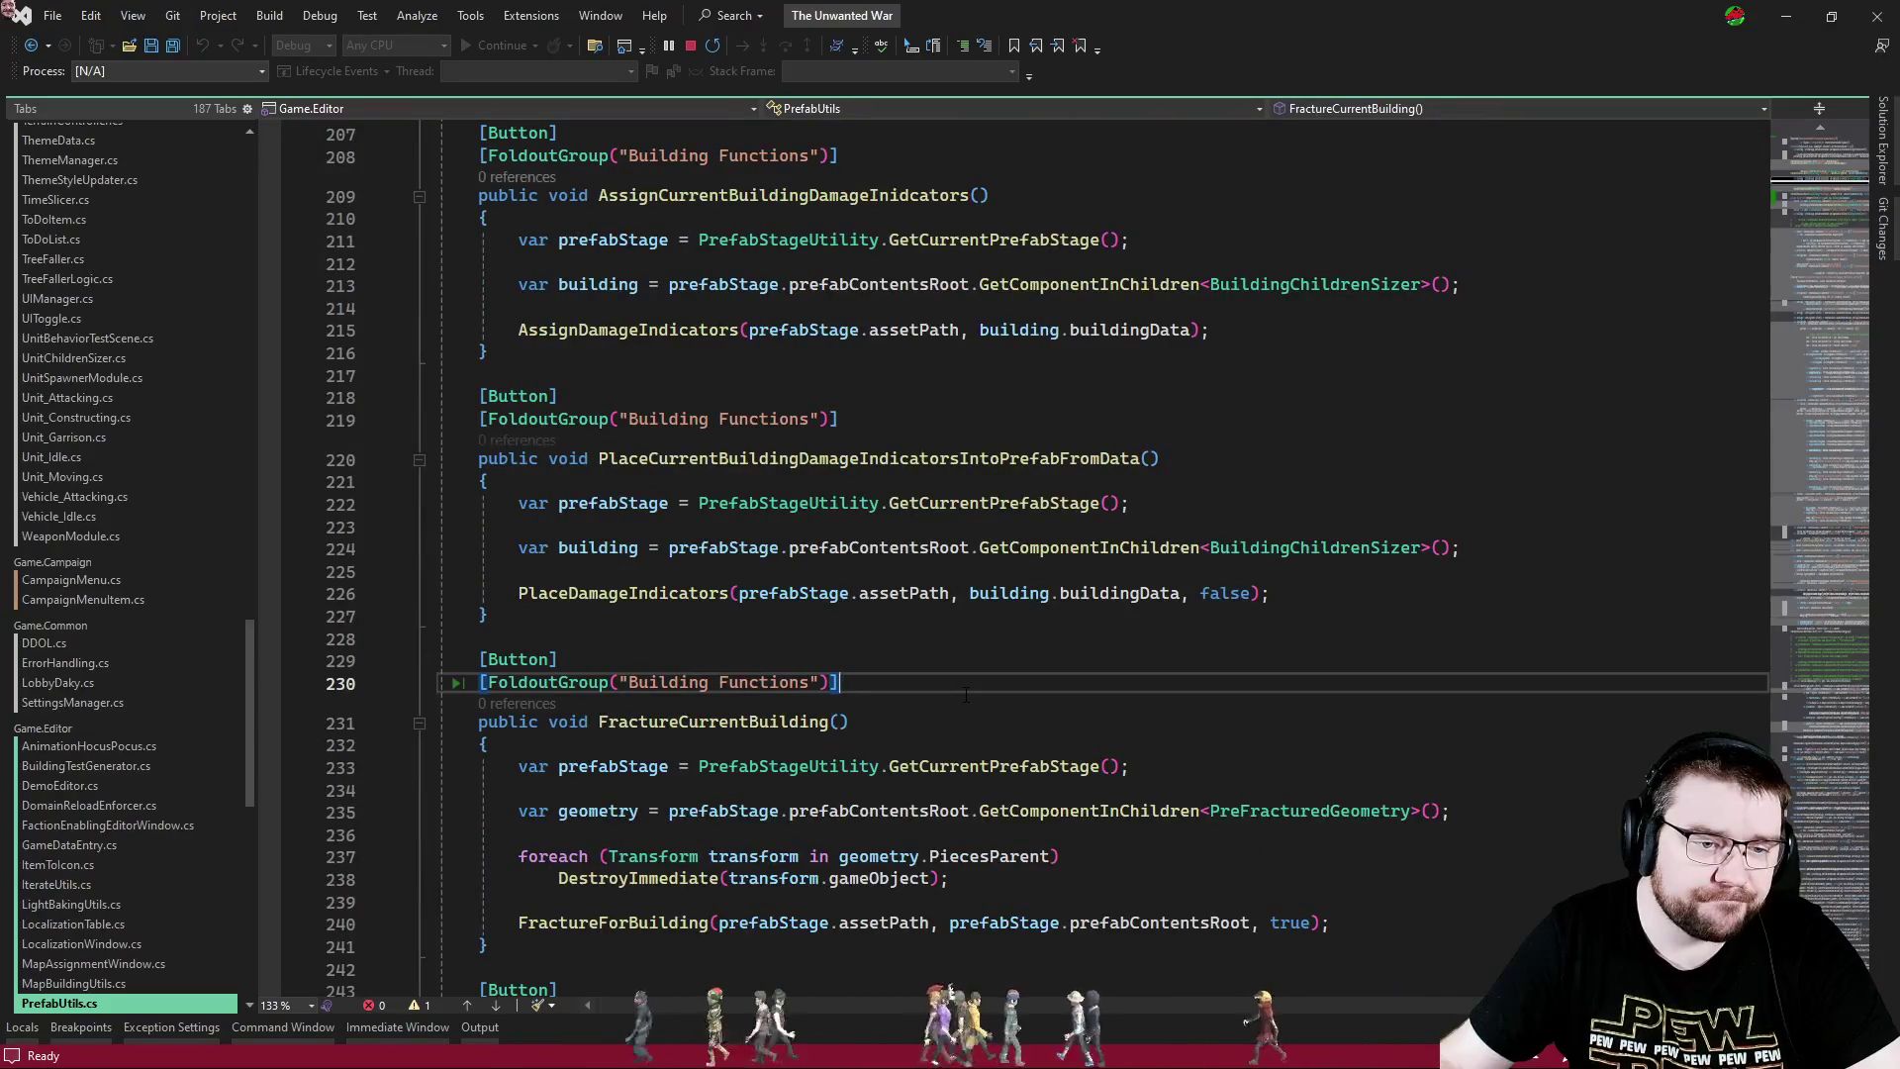
scroll(978, 696, "up", 10)
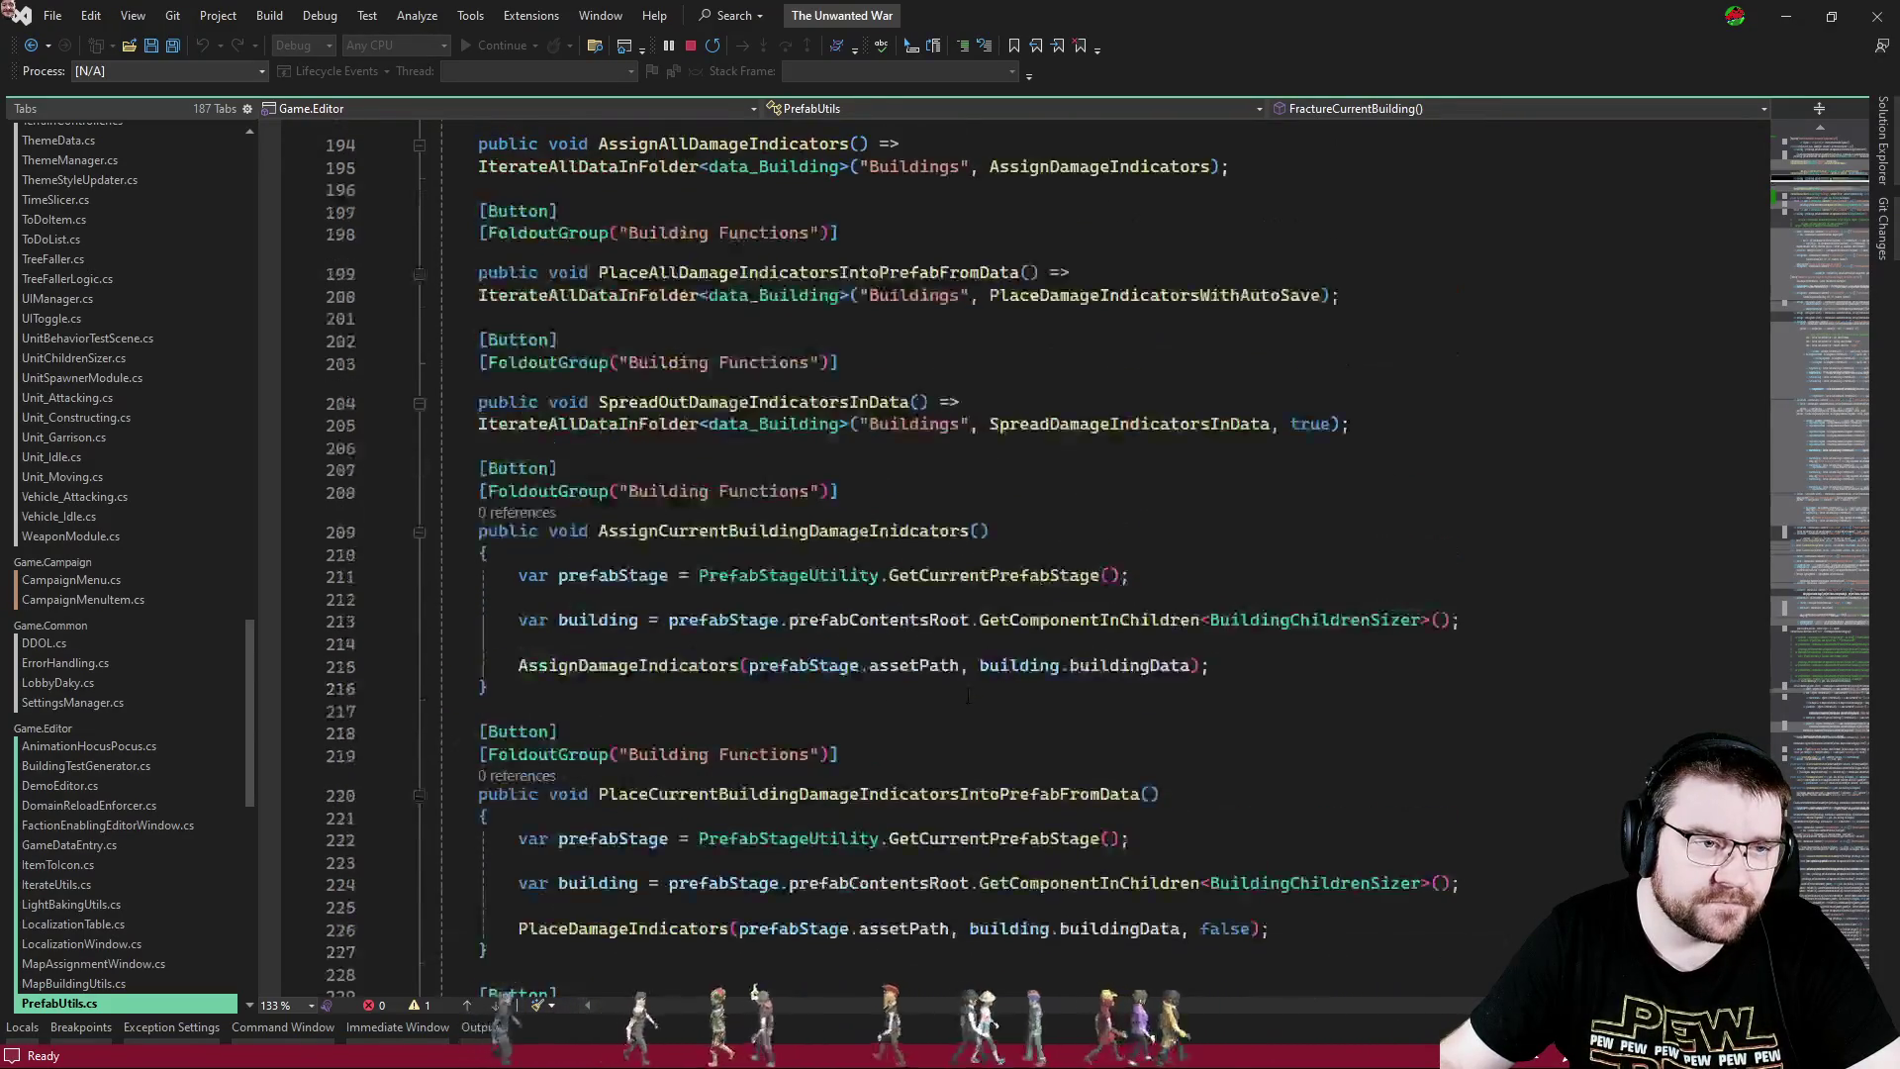
left_click(1052, 510)
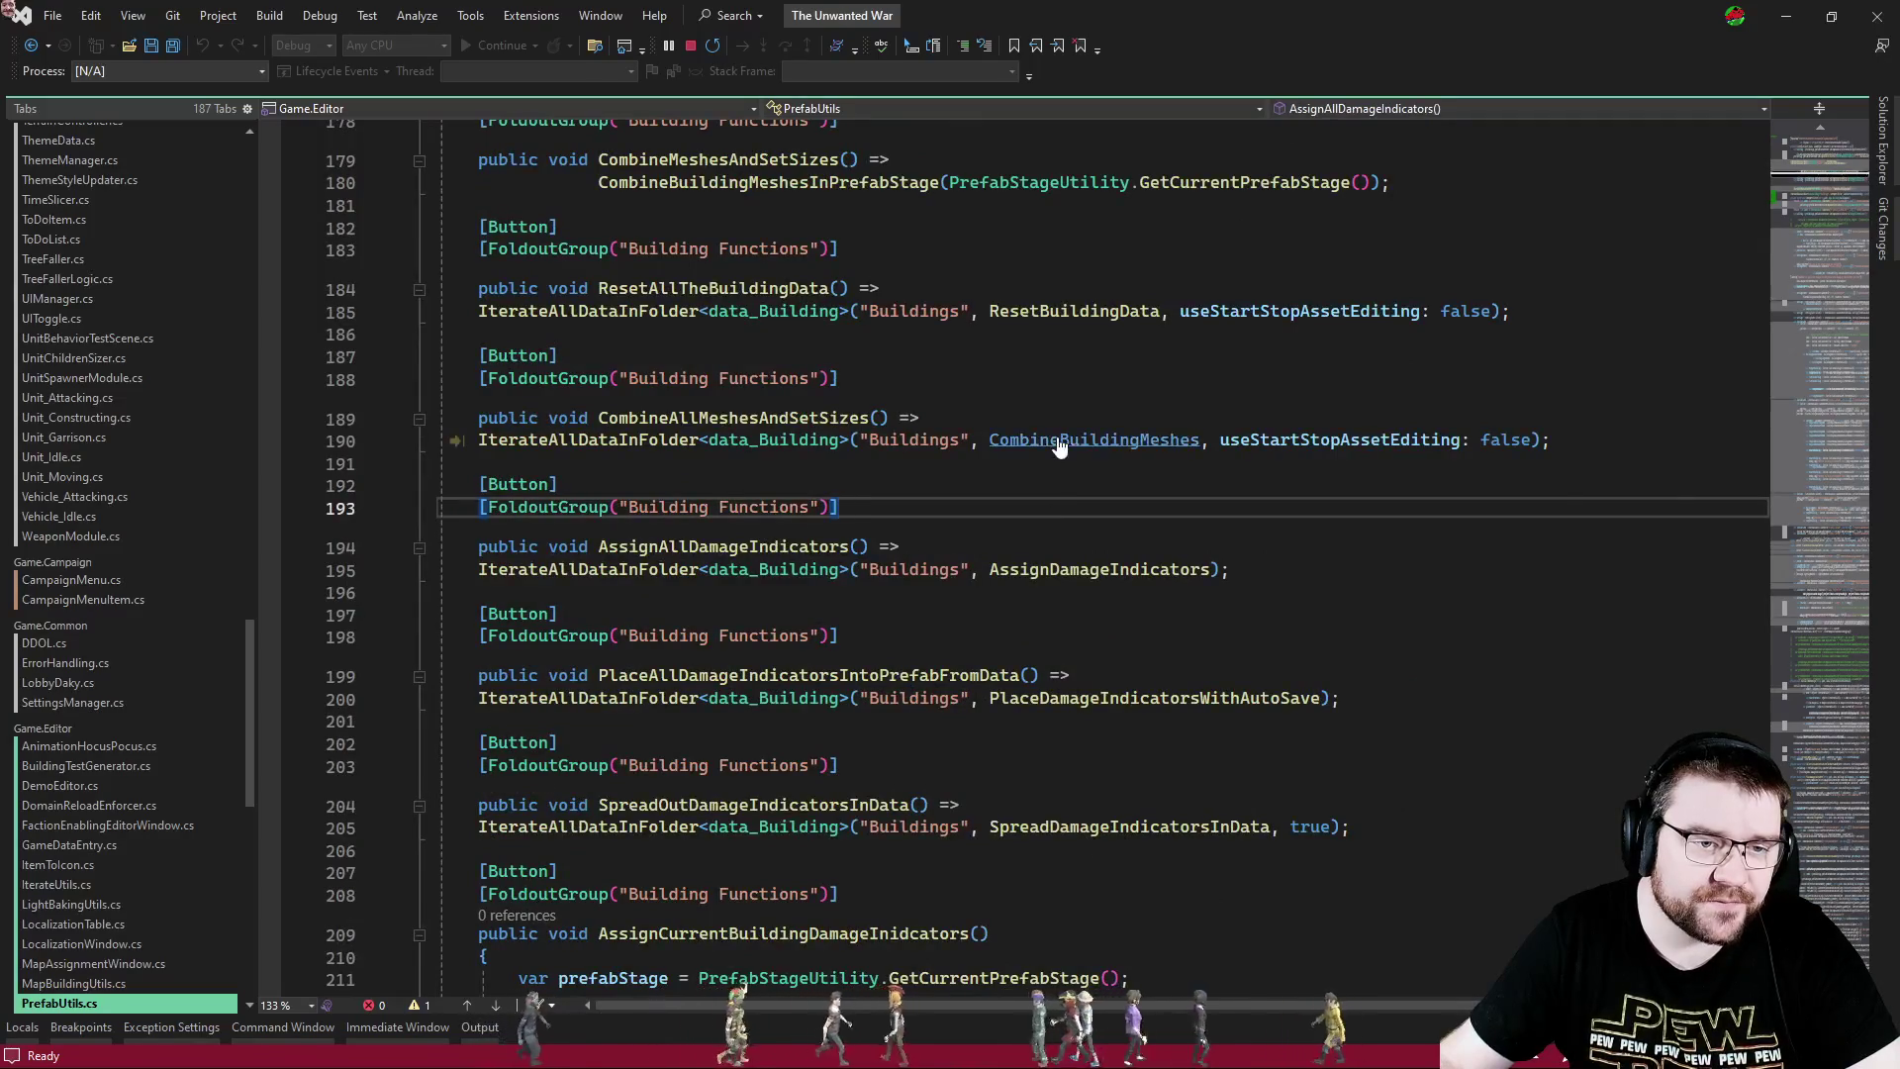
left_click(1093, 439, "ctrl")
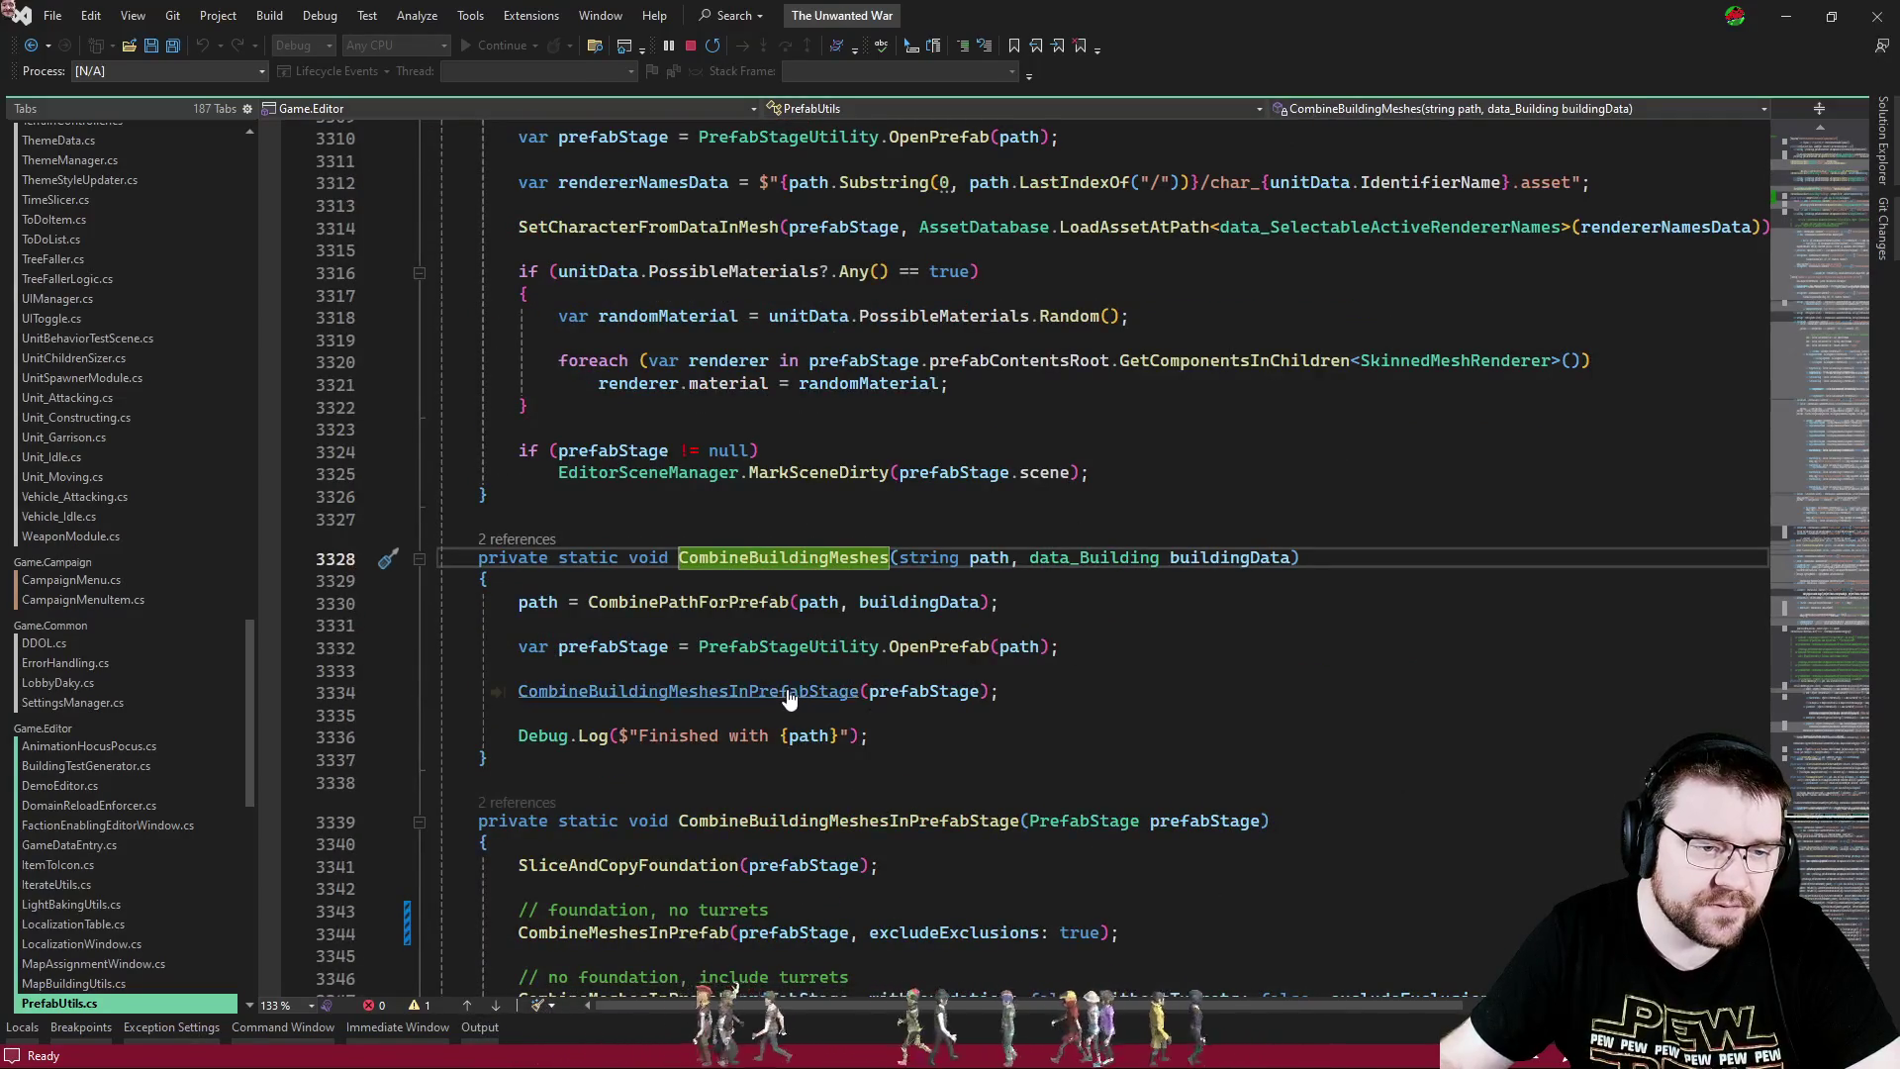
left_click(803, 698, "ctrl")
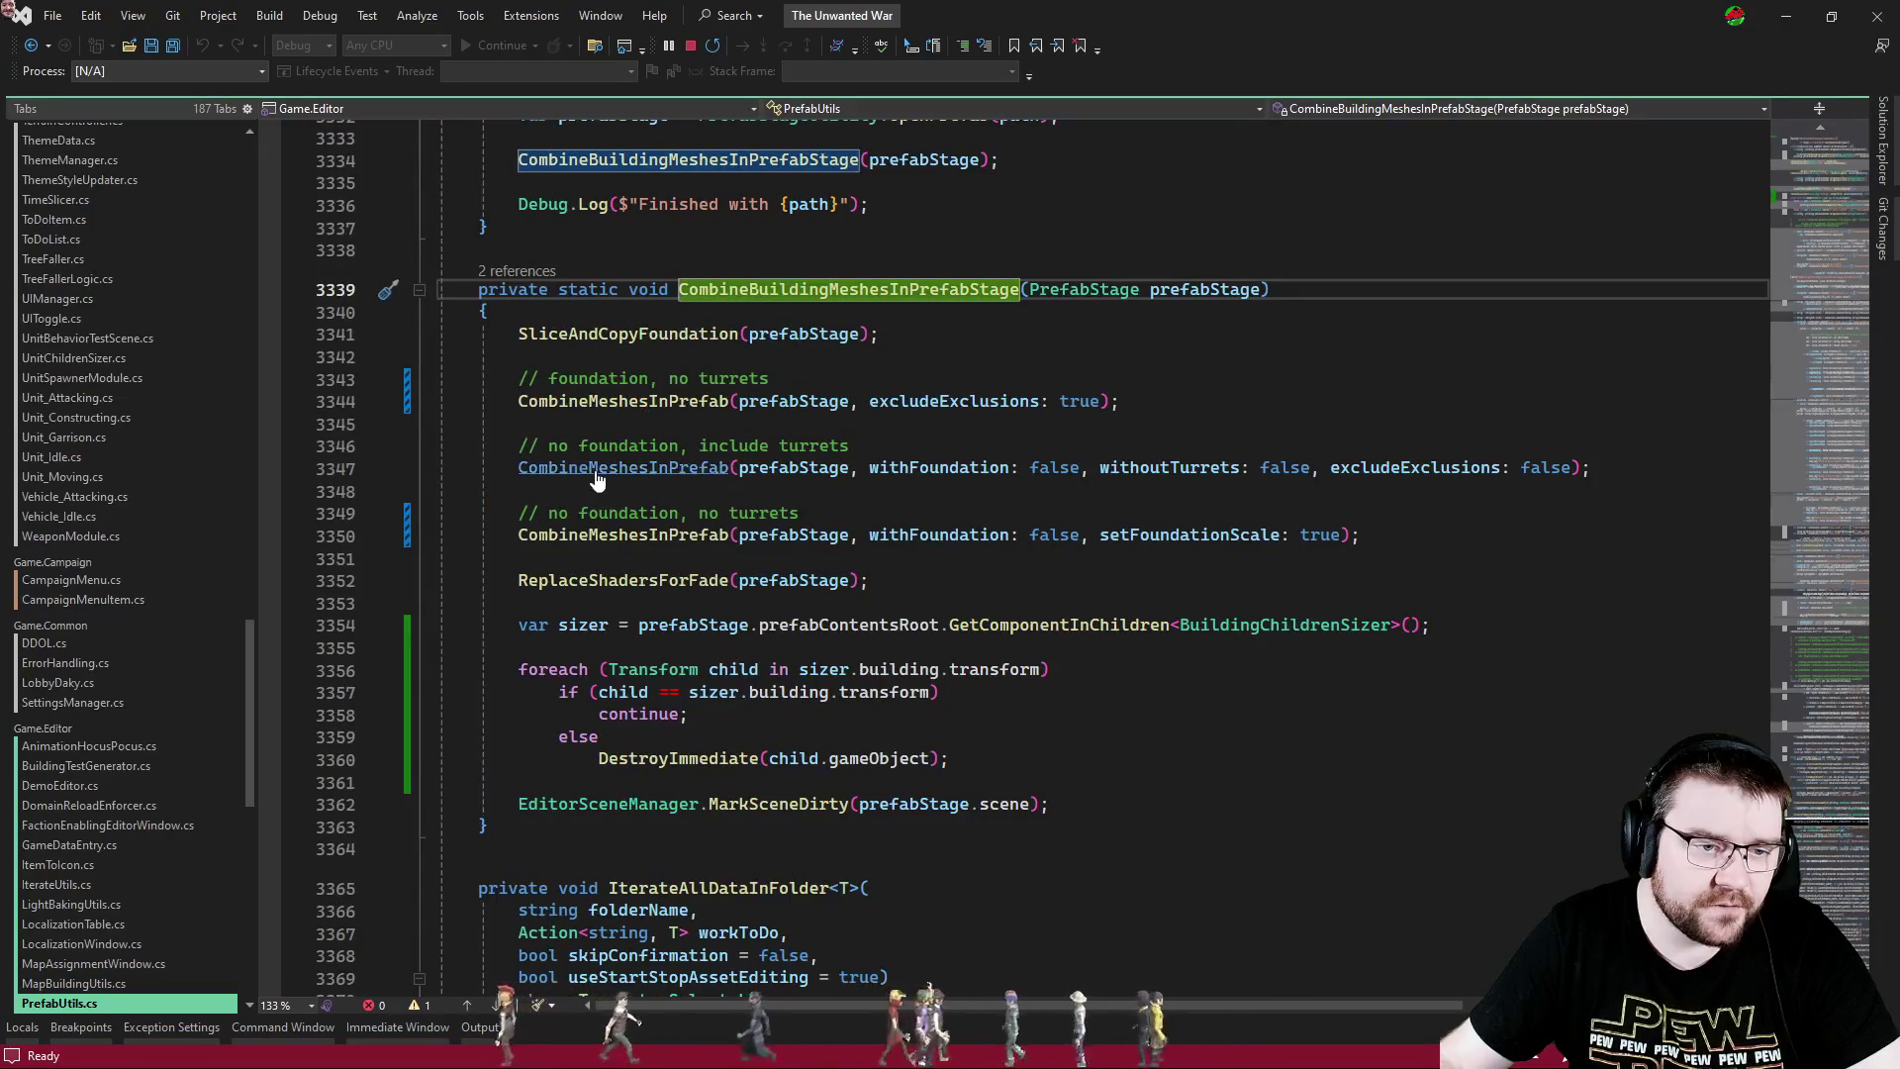
mouse_move(597, 479)
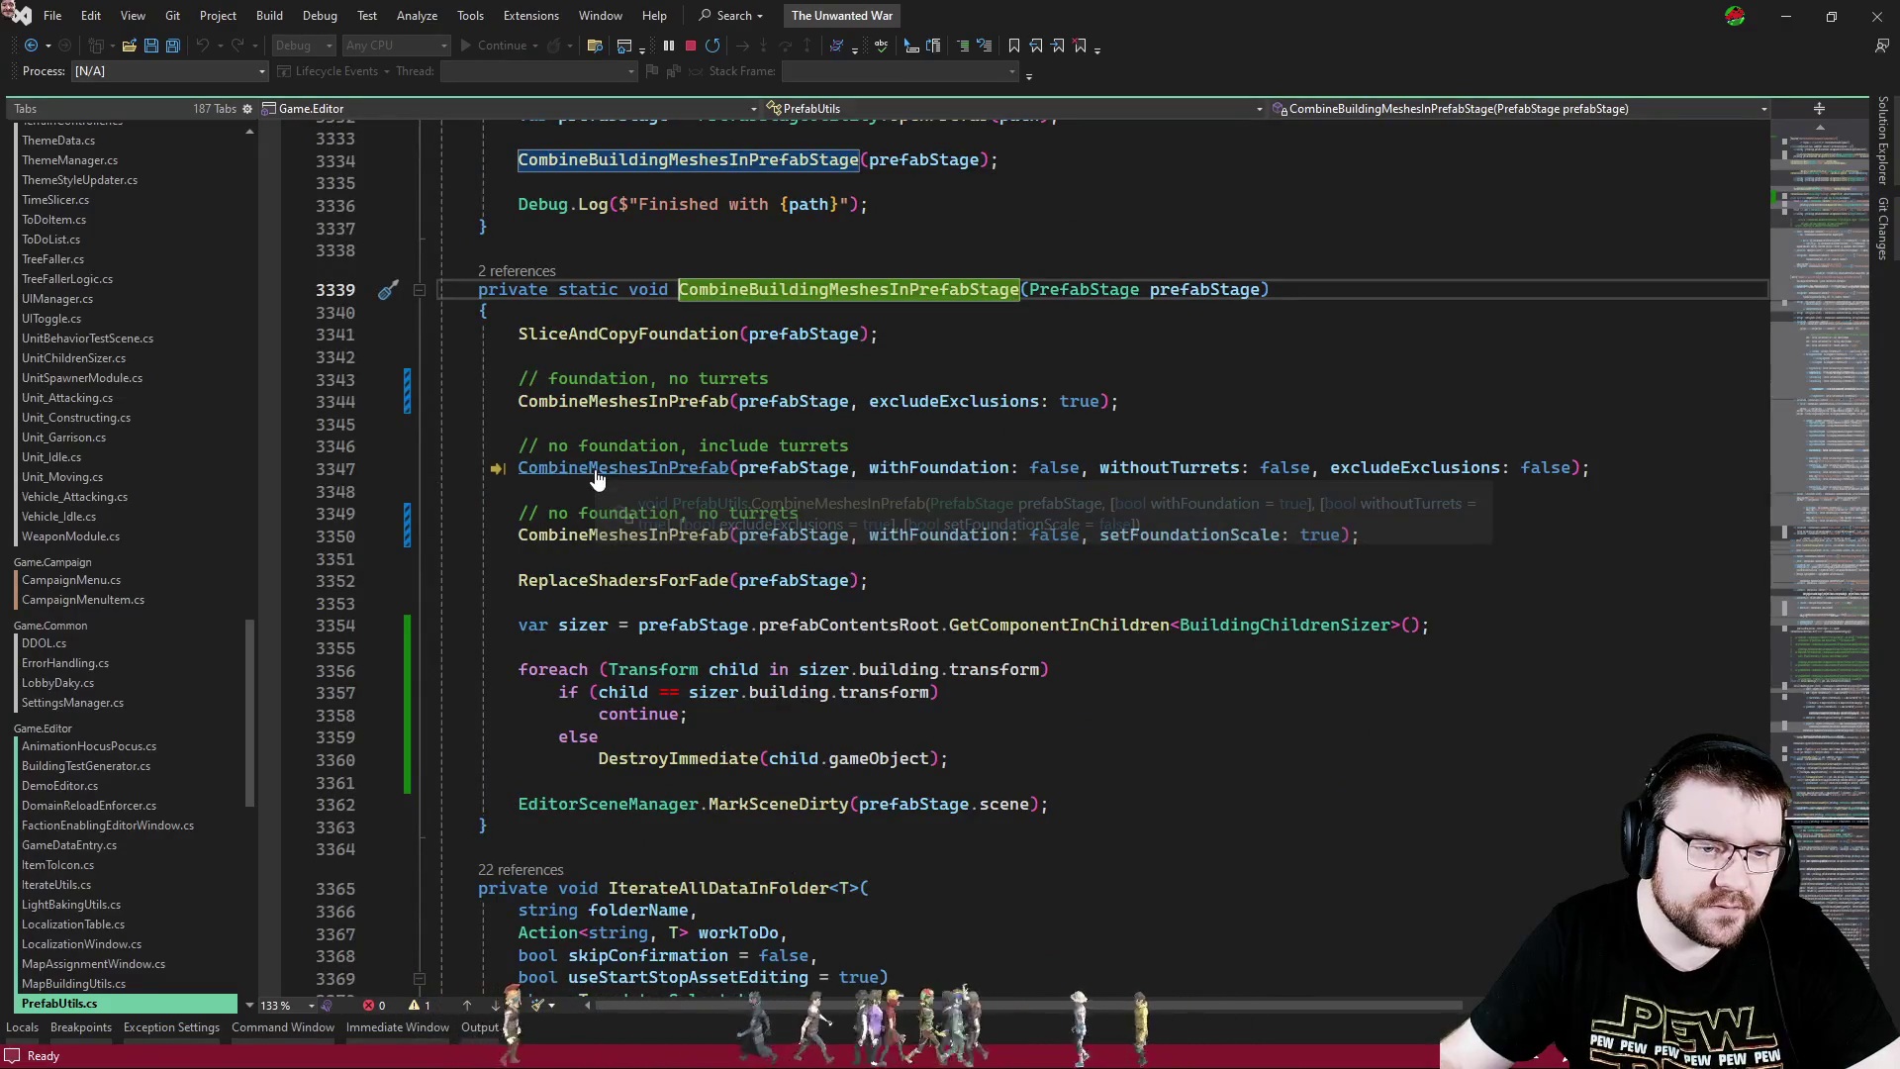
left_click(597, 479, "ctrl")
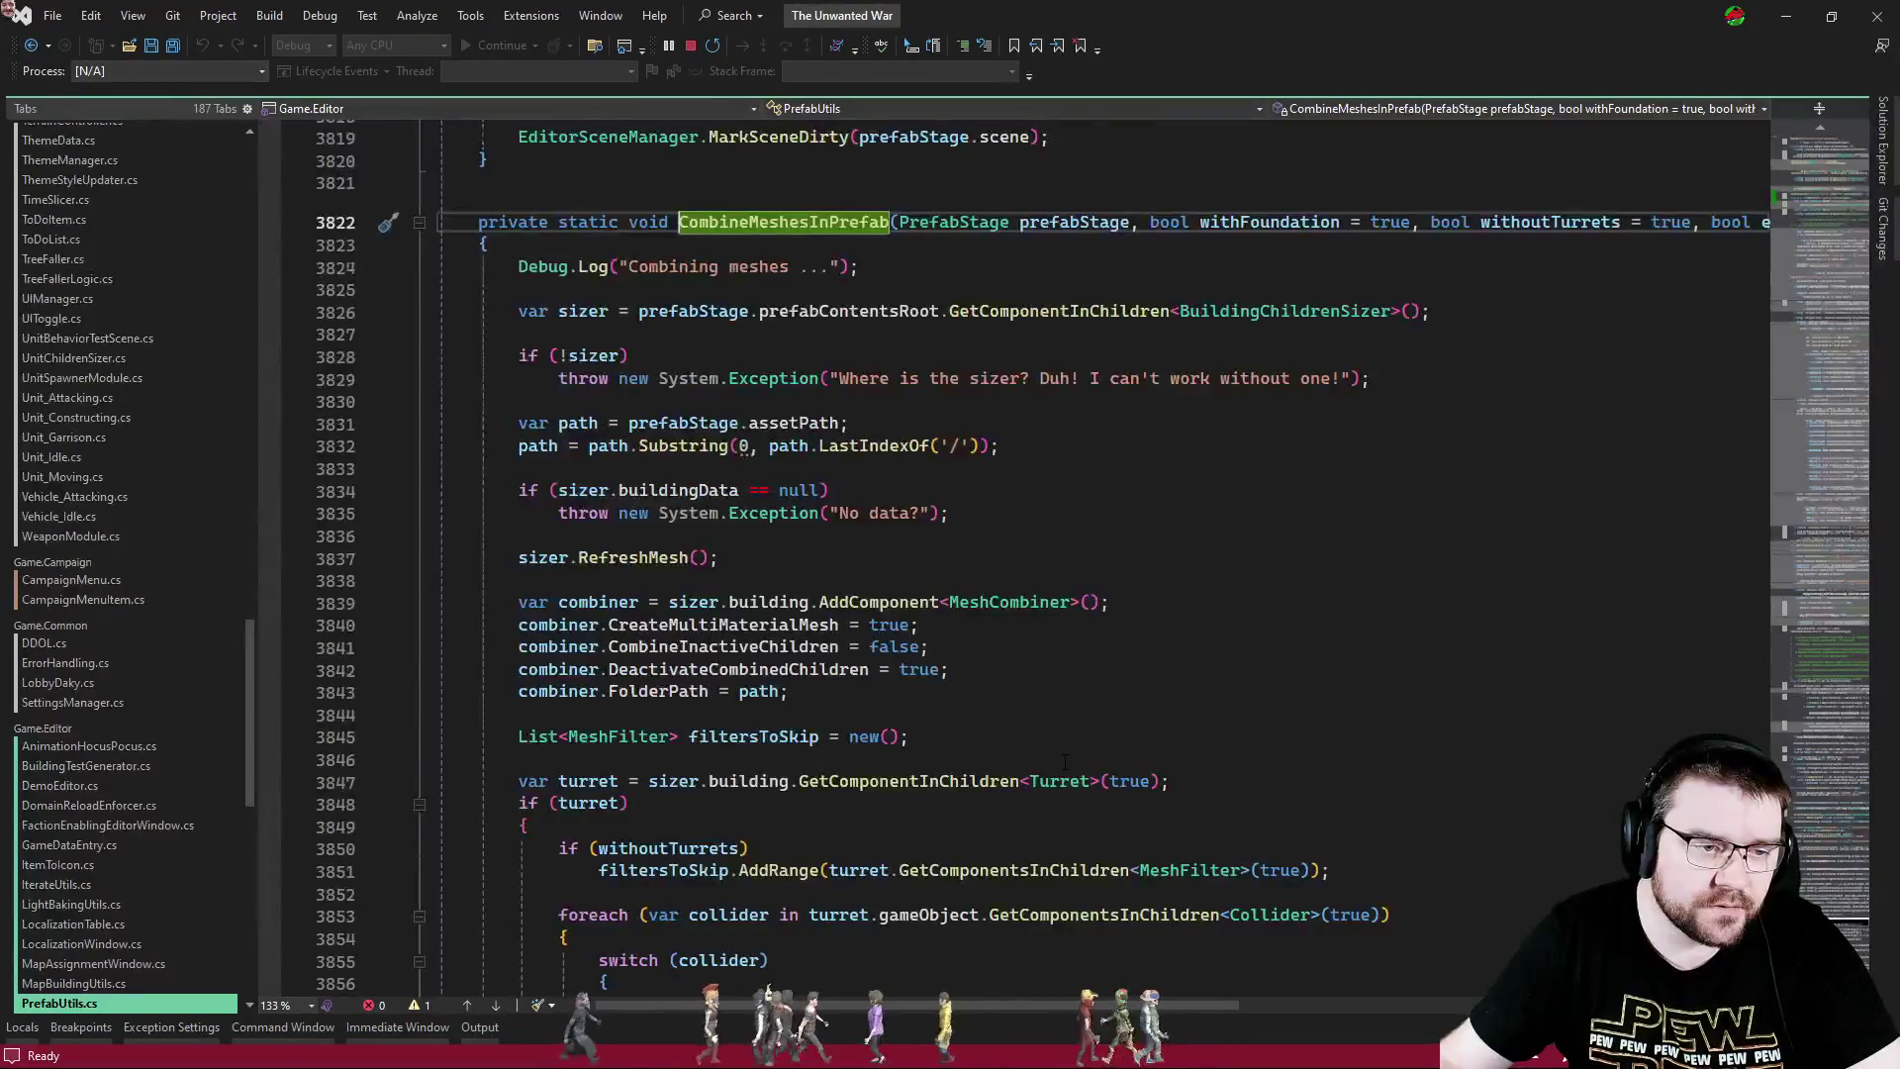
- Inspect the RefreshMesh definition, return, and place the caret after building on line 3839
scroll(1064, 761, "down", 3)
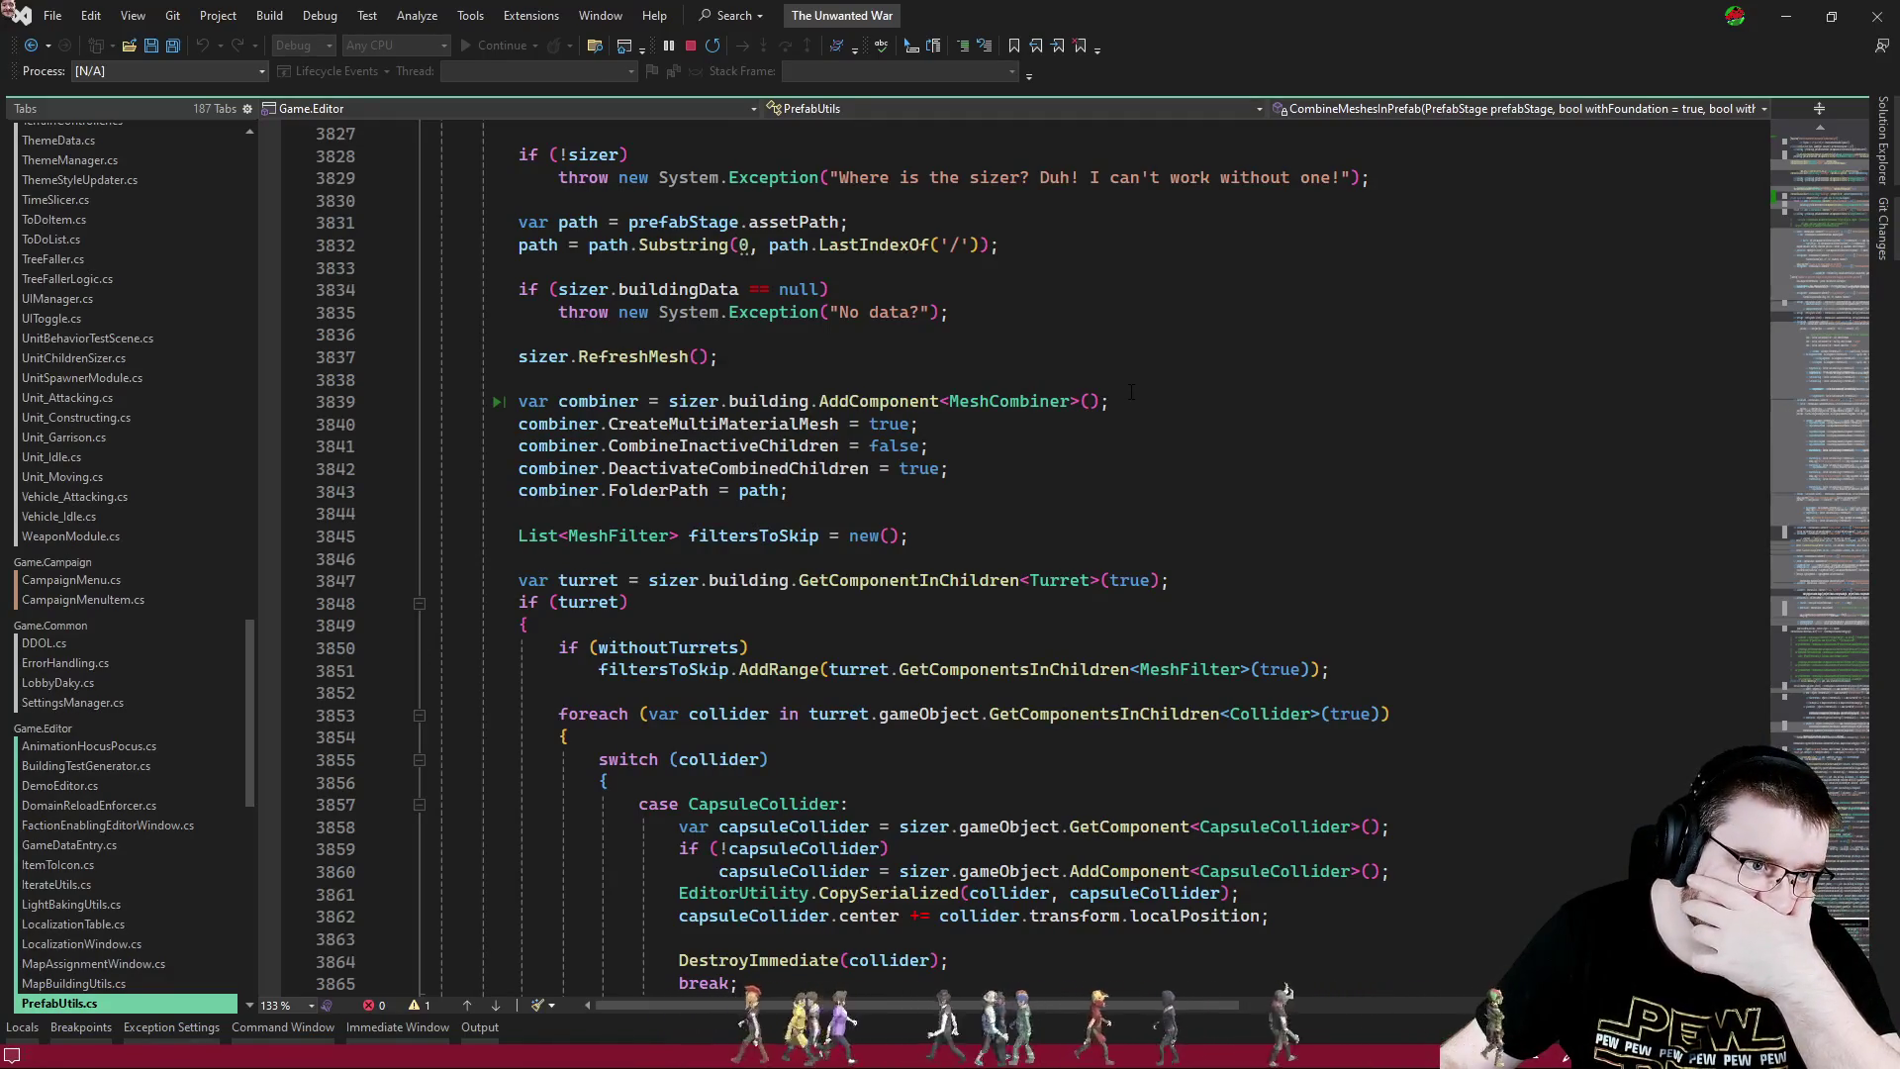
left_click(644, 357, "ctrl")
scroll(1088, 653, "down", 3)
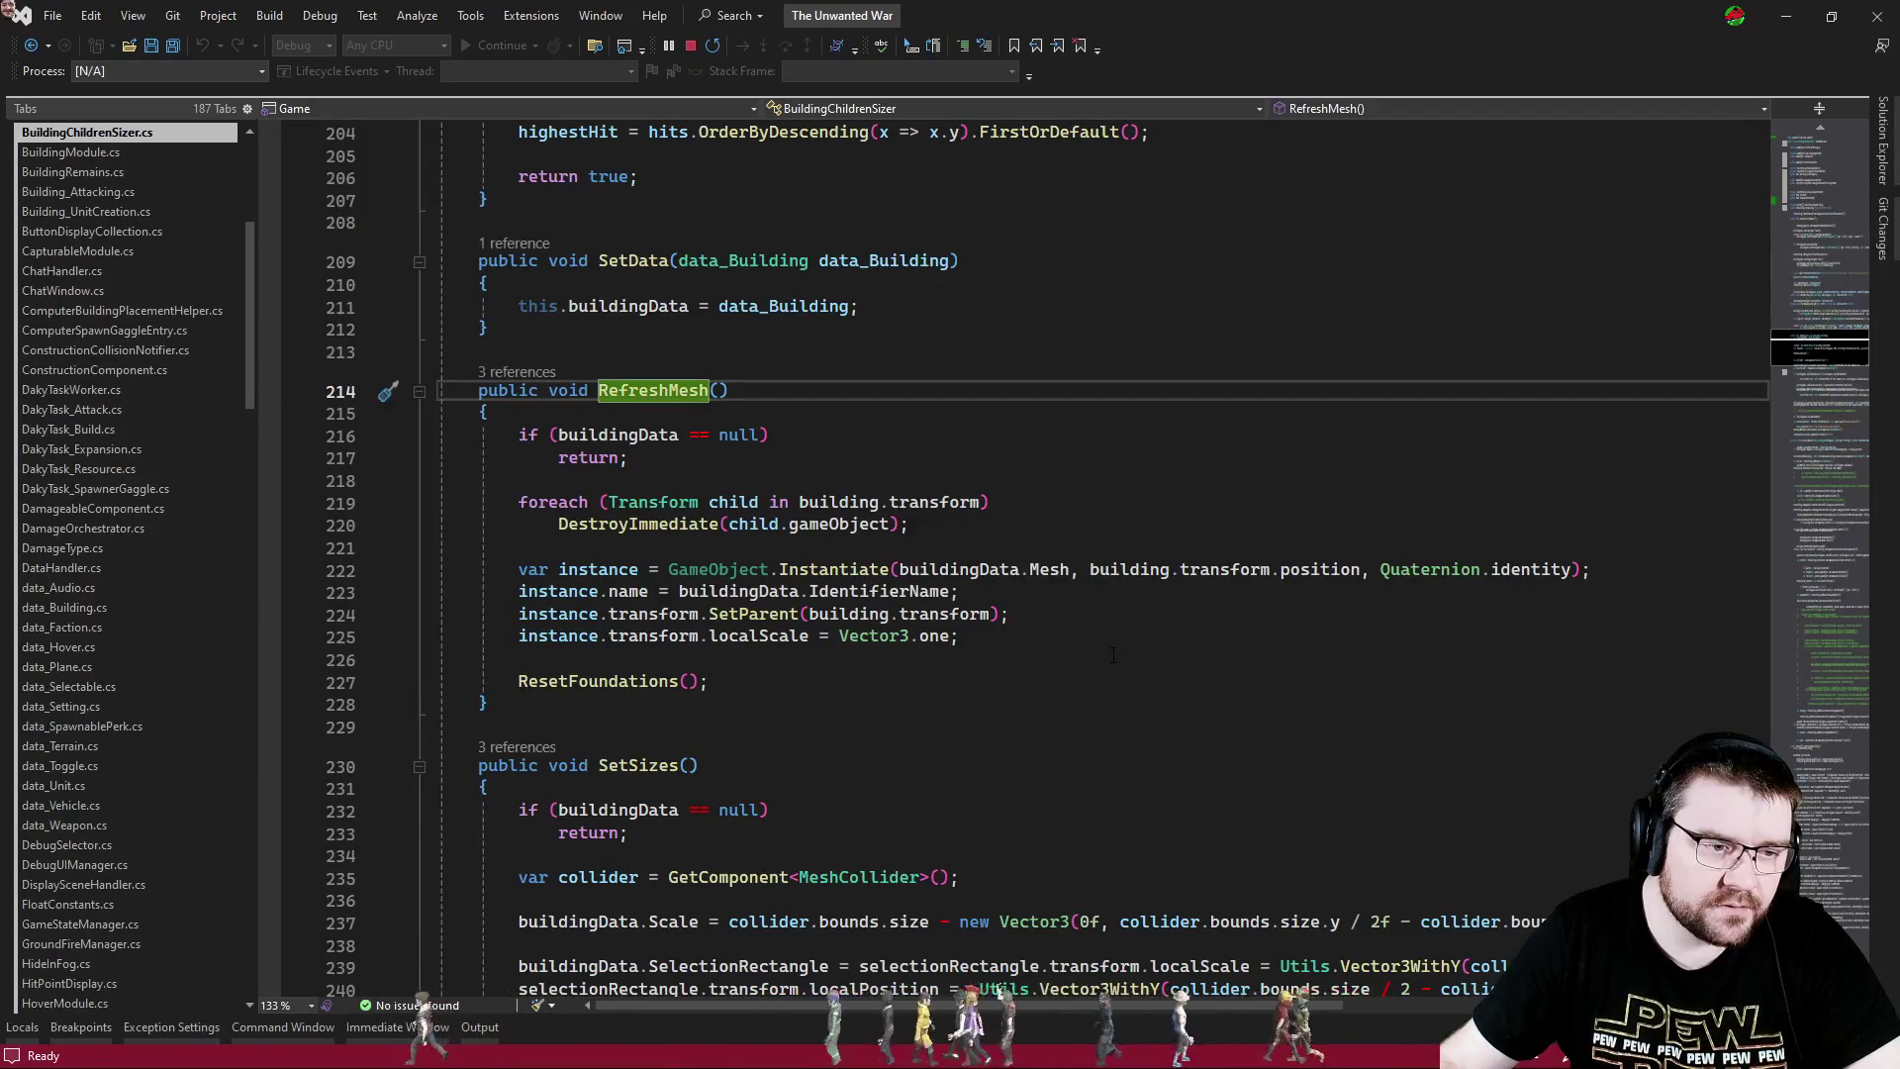
key("ctrl+minus")
scroll(1113, 653, "down", 3)
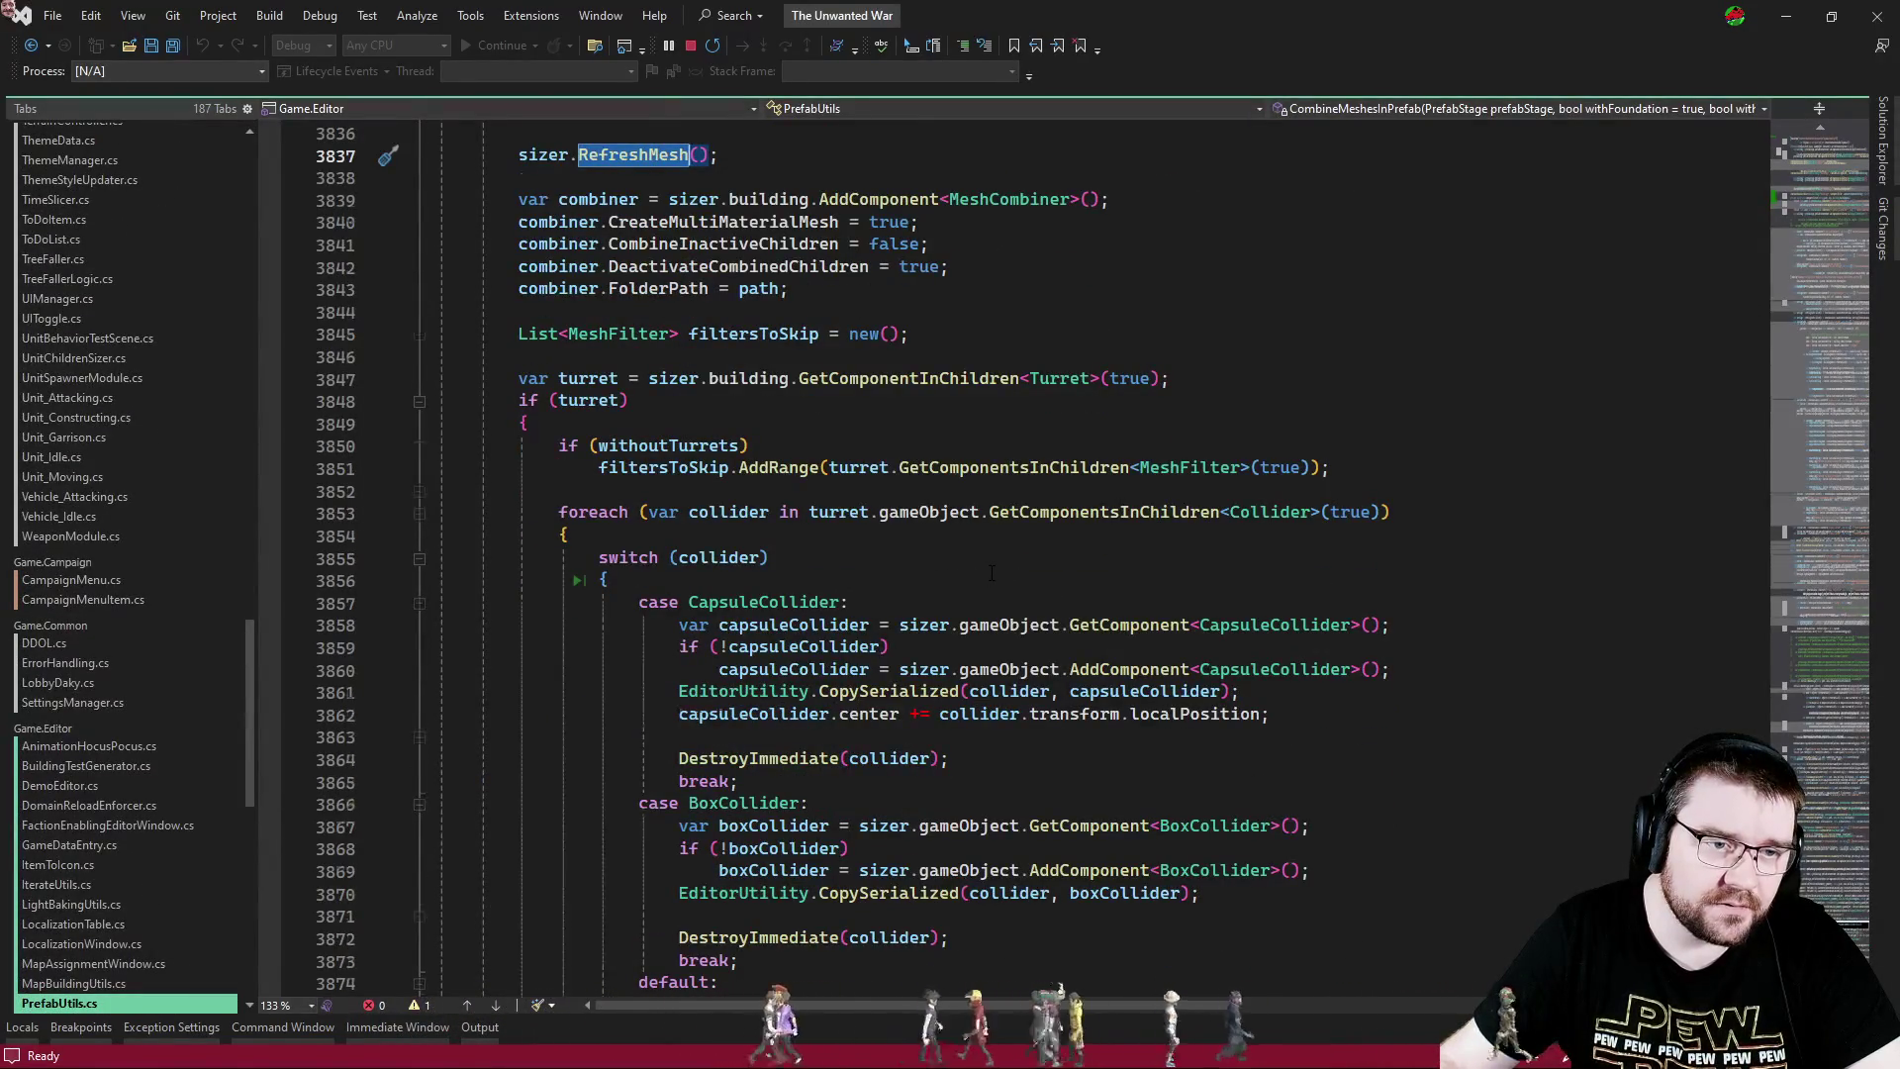
scroll(992, 572, "down", 4)
scroll(998, 572, "down", 2)
scroll(994, 570, "up", 13)
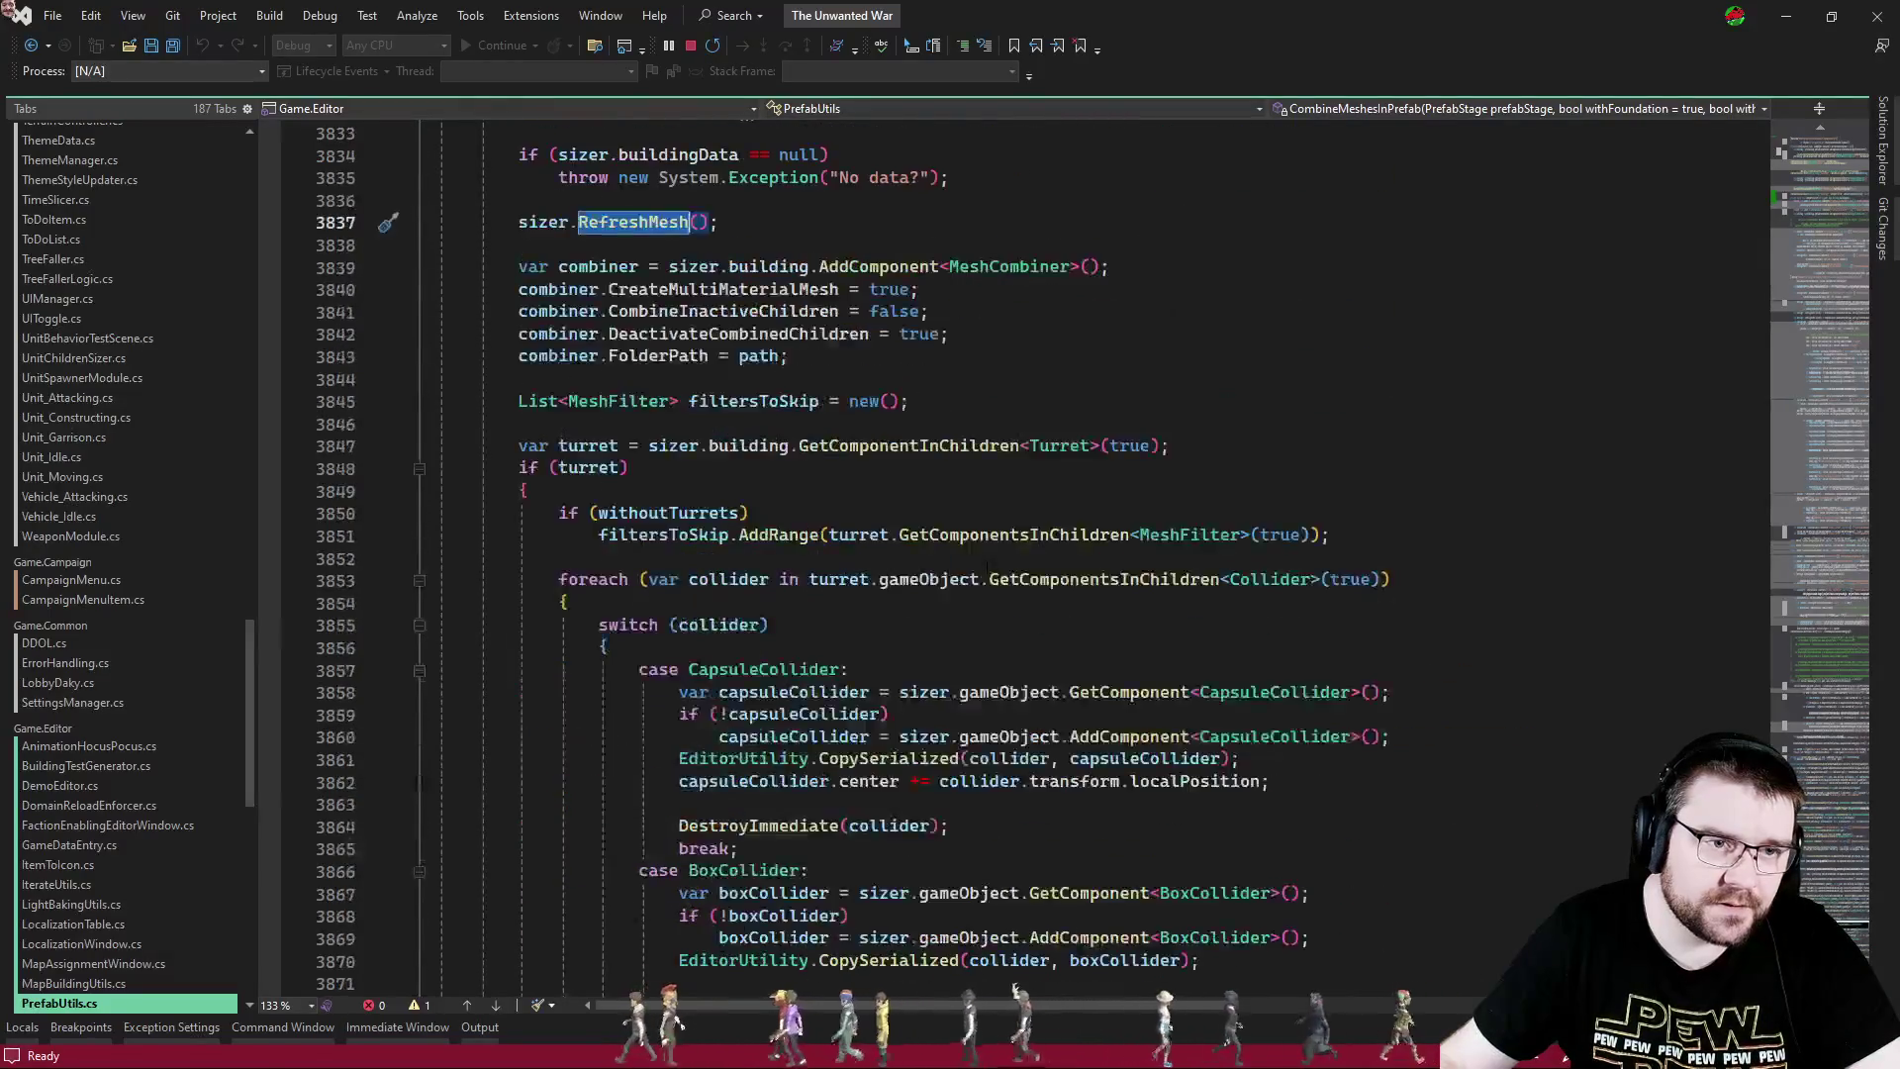
mouse_move(1066, 1005)
left_mouse_down()
mouse_move(1403, 1005)
mouse_move(1065, 1005)
left_mouse_up()
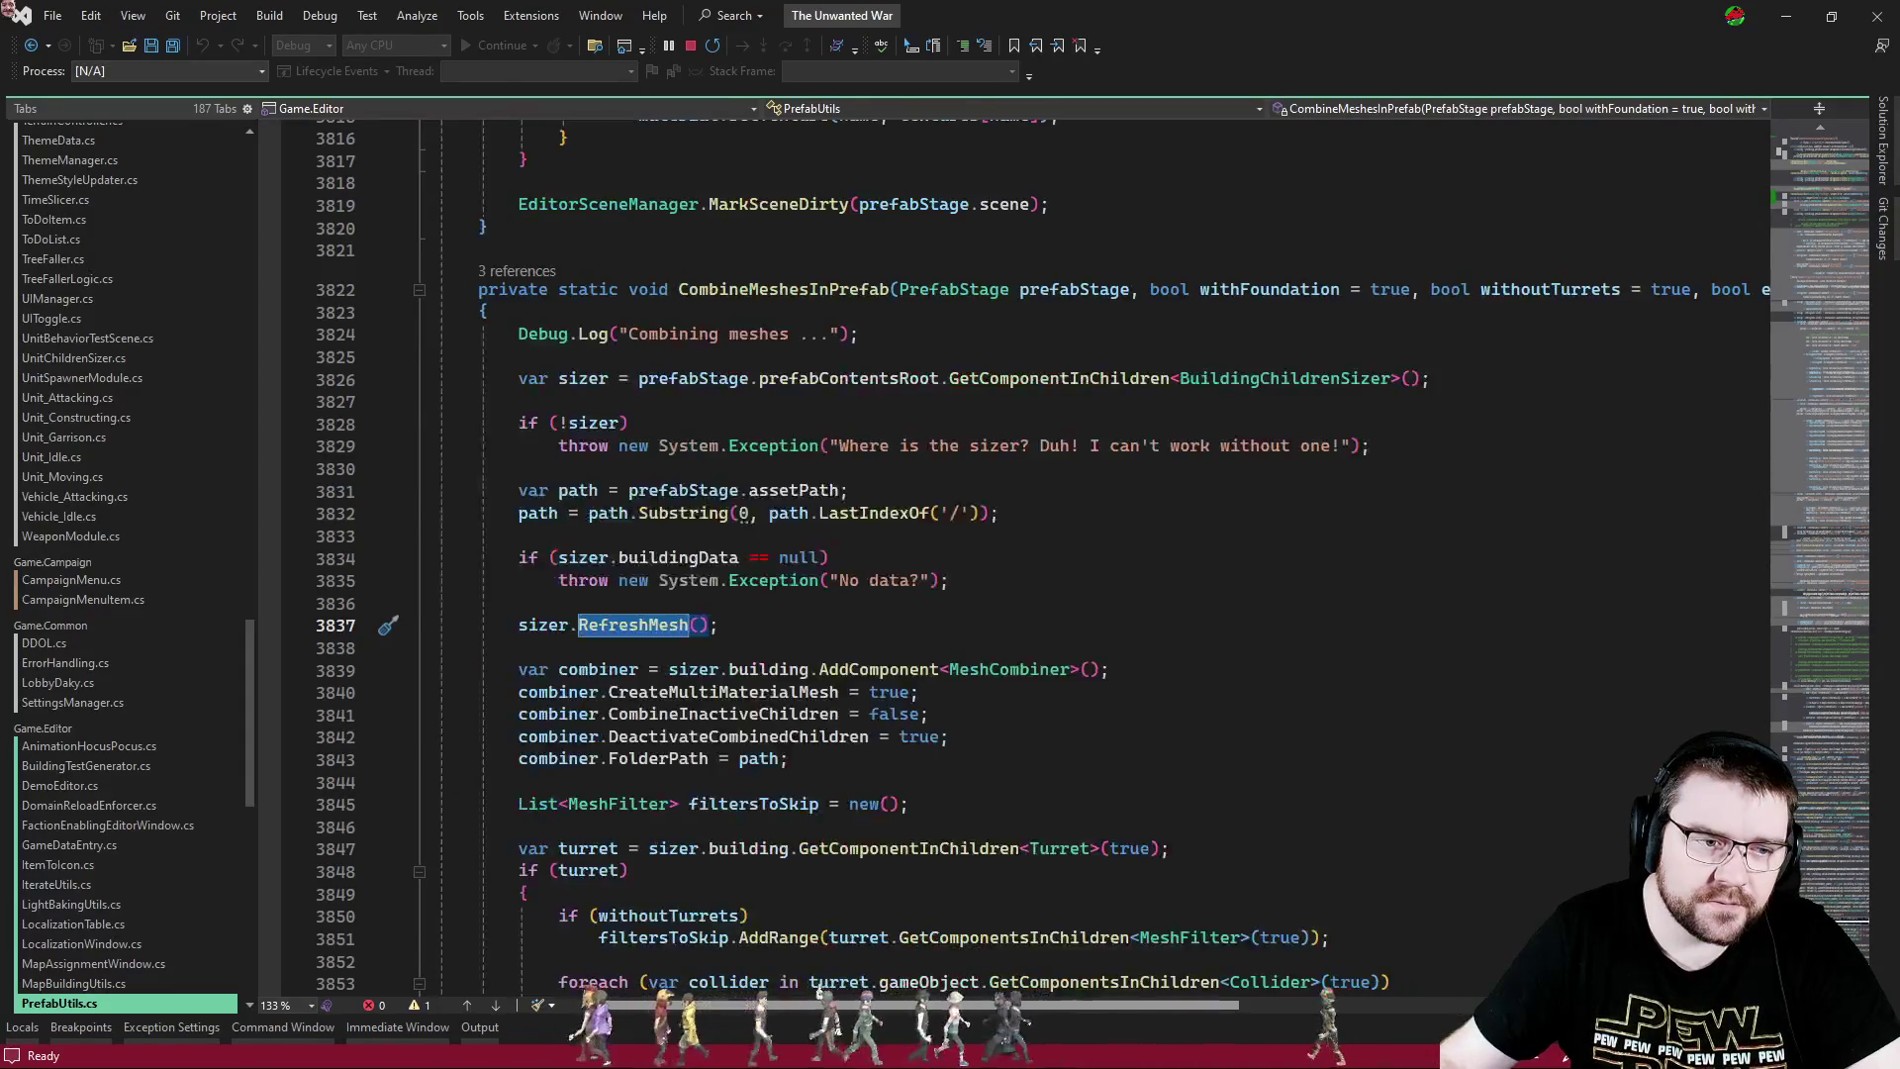
scroll(877, 618, "down", 3)
left_click(768, 428)
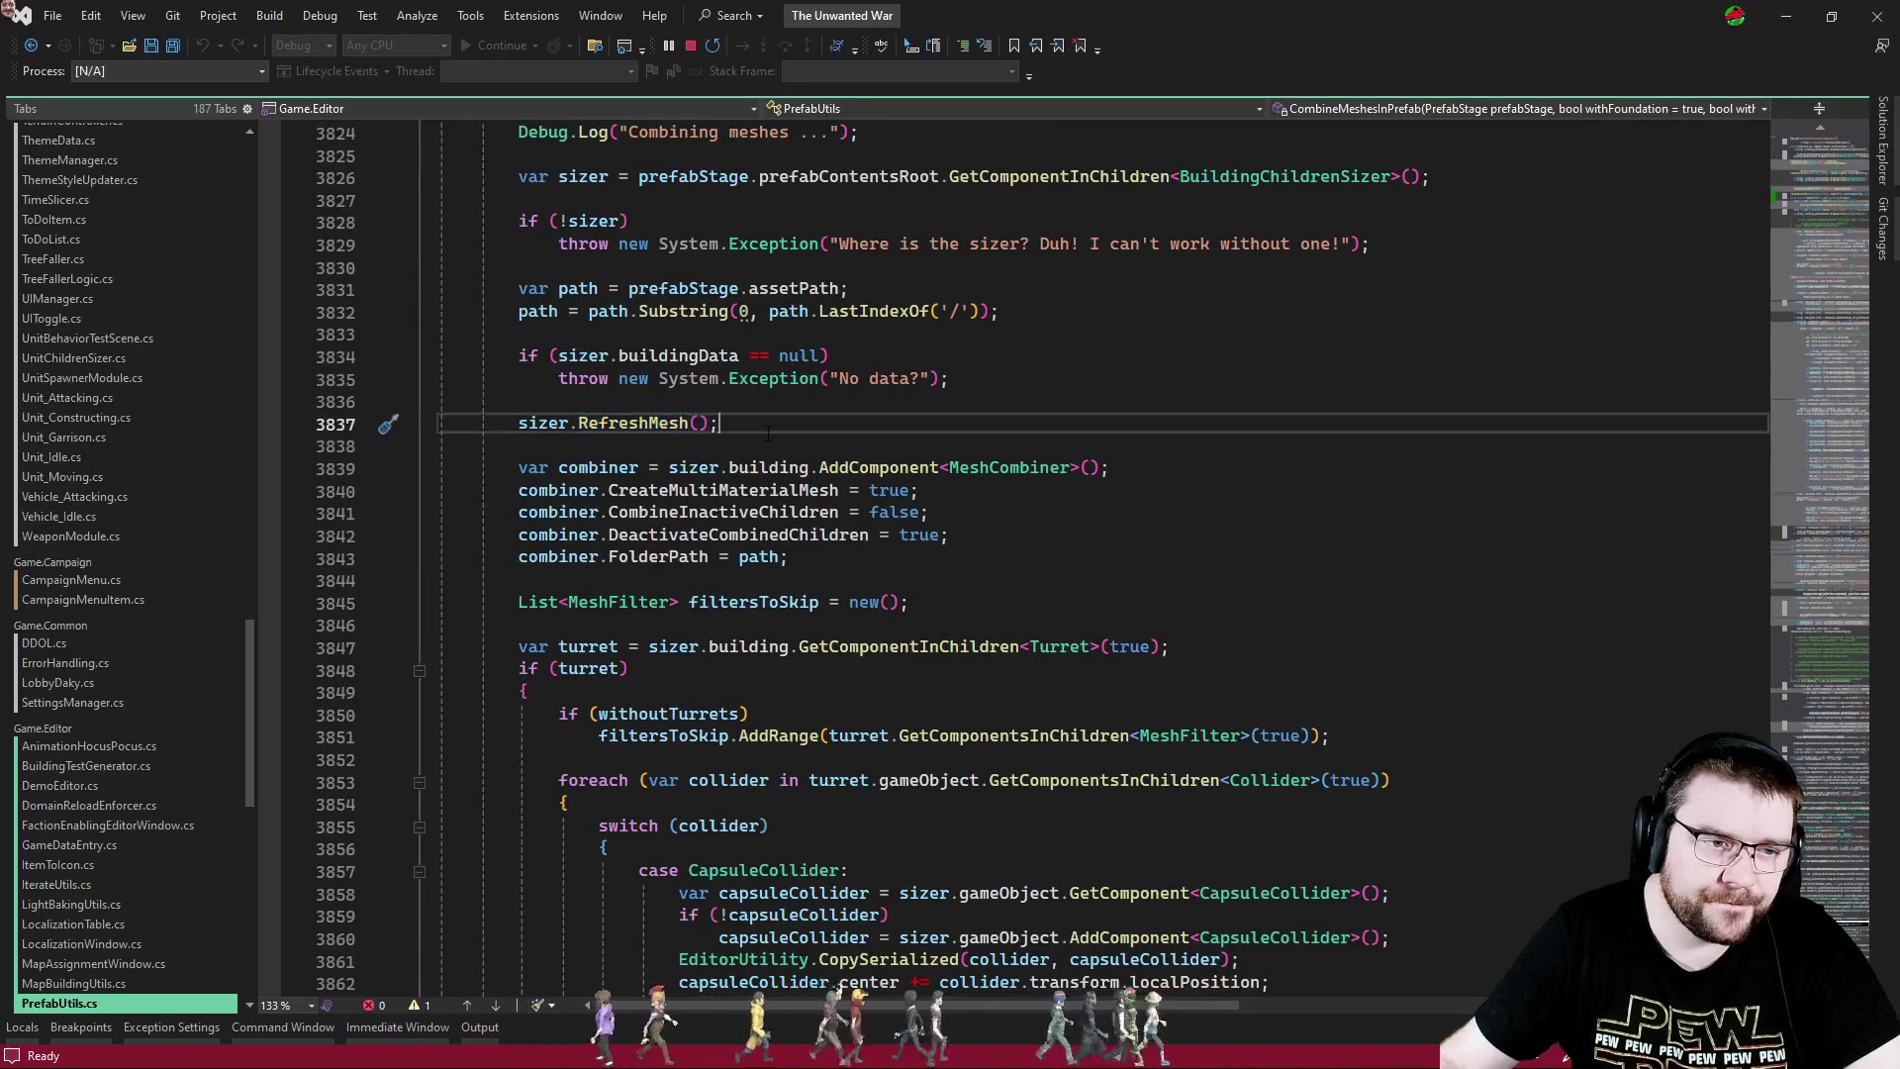
left_click(985, 560)
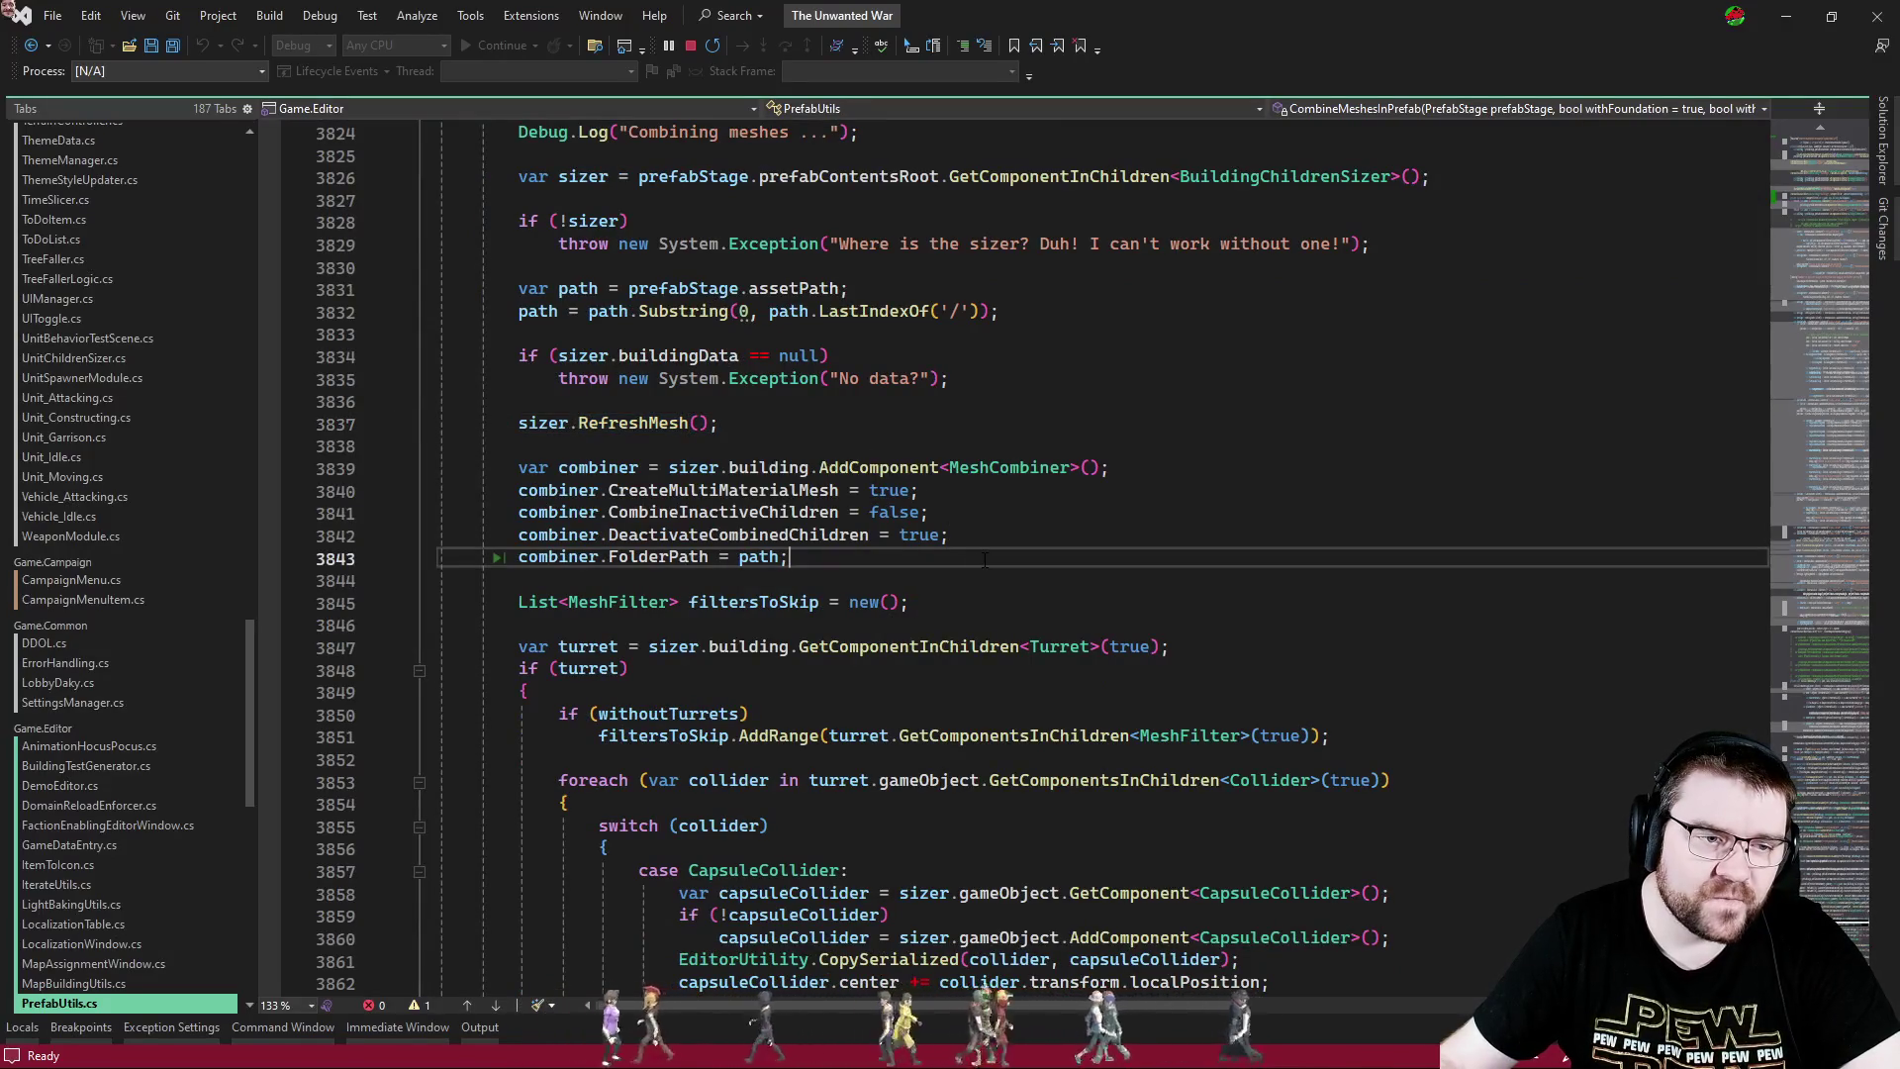
left_click(801, 469)
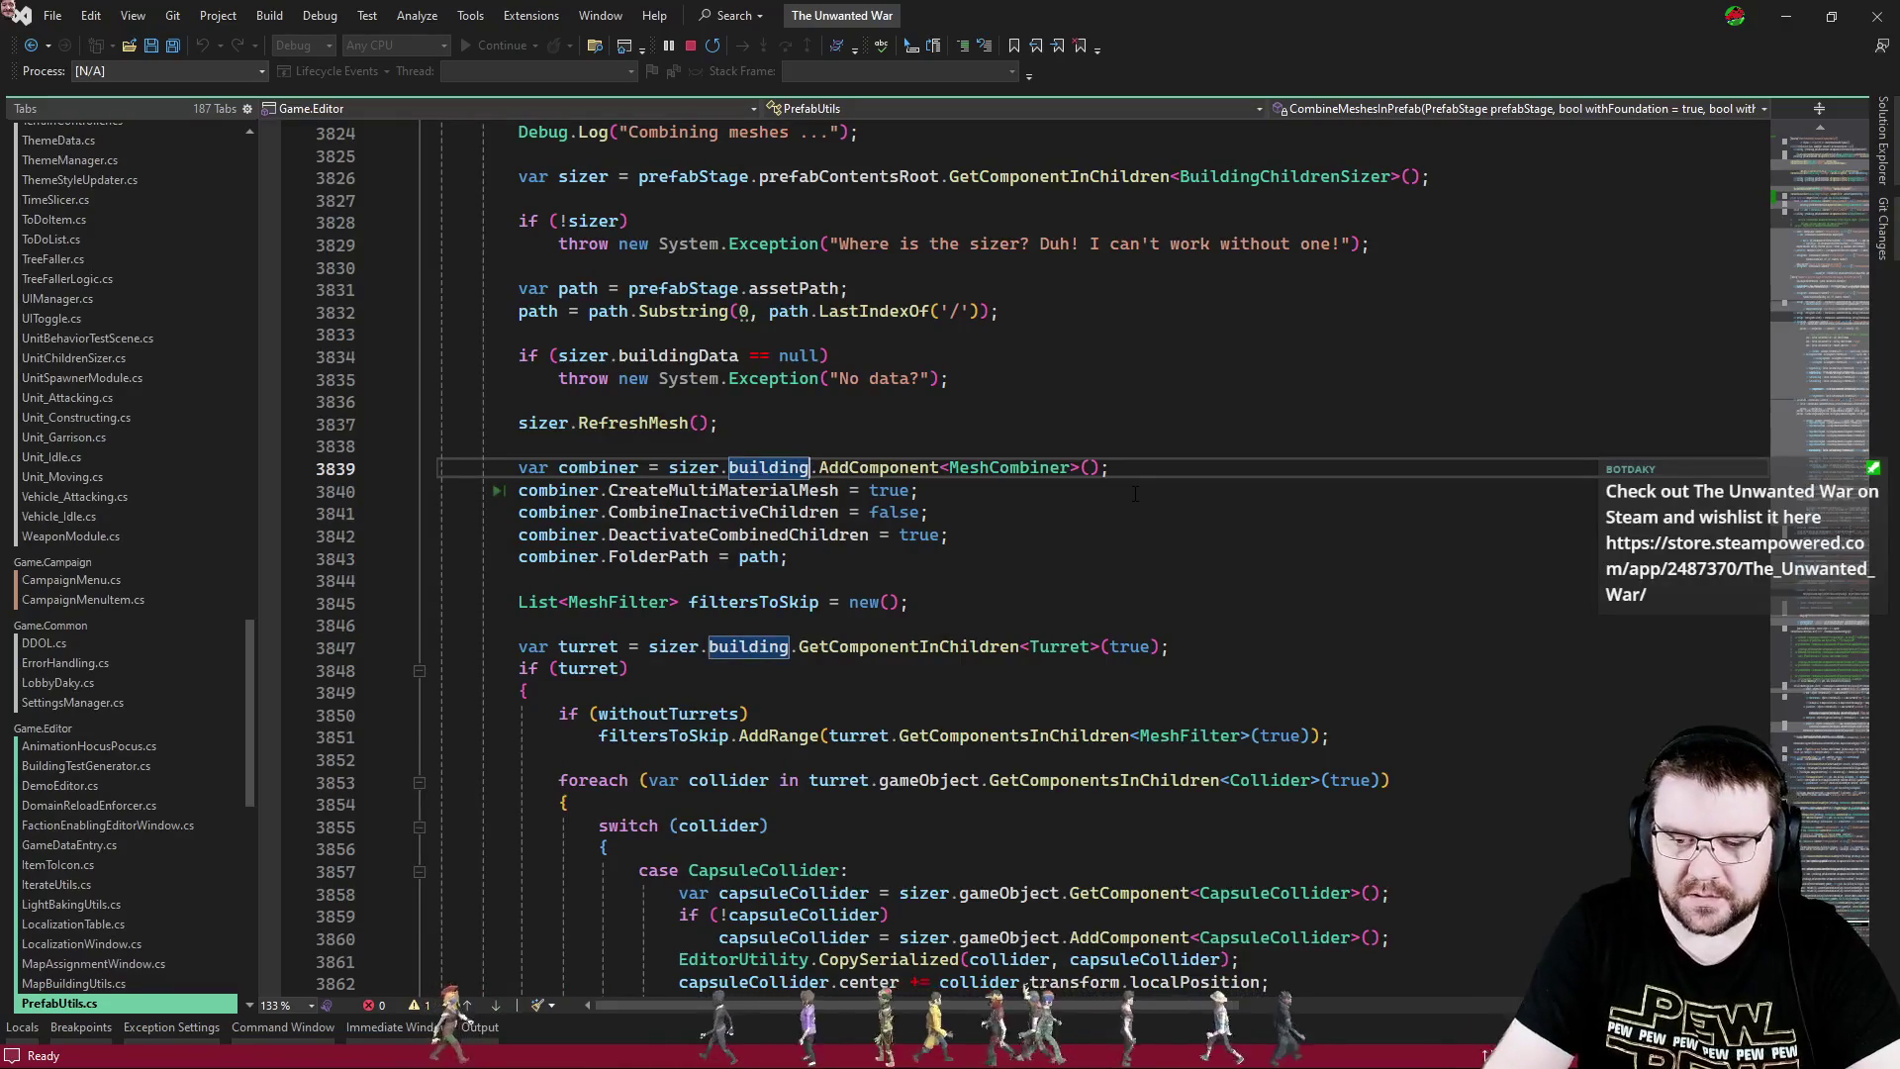
- Append transform.GetChild(0).gameObject after building on line 3839 and review the surrounding code
type(".getc")
key("BackSpace")
key("BackSpace")
key("BackSpace")
type(".t")
key("Tab")
type(".getc(")
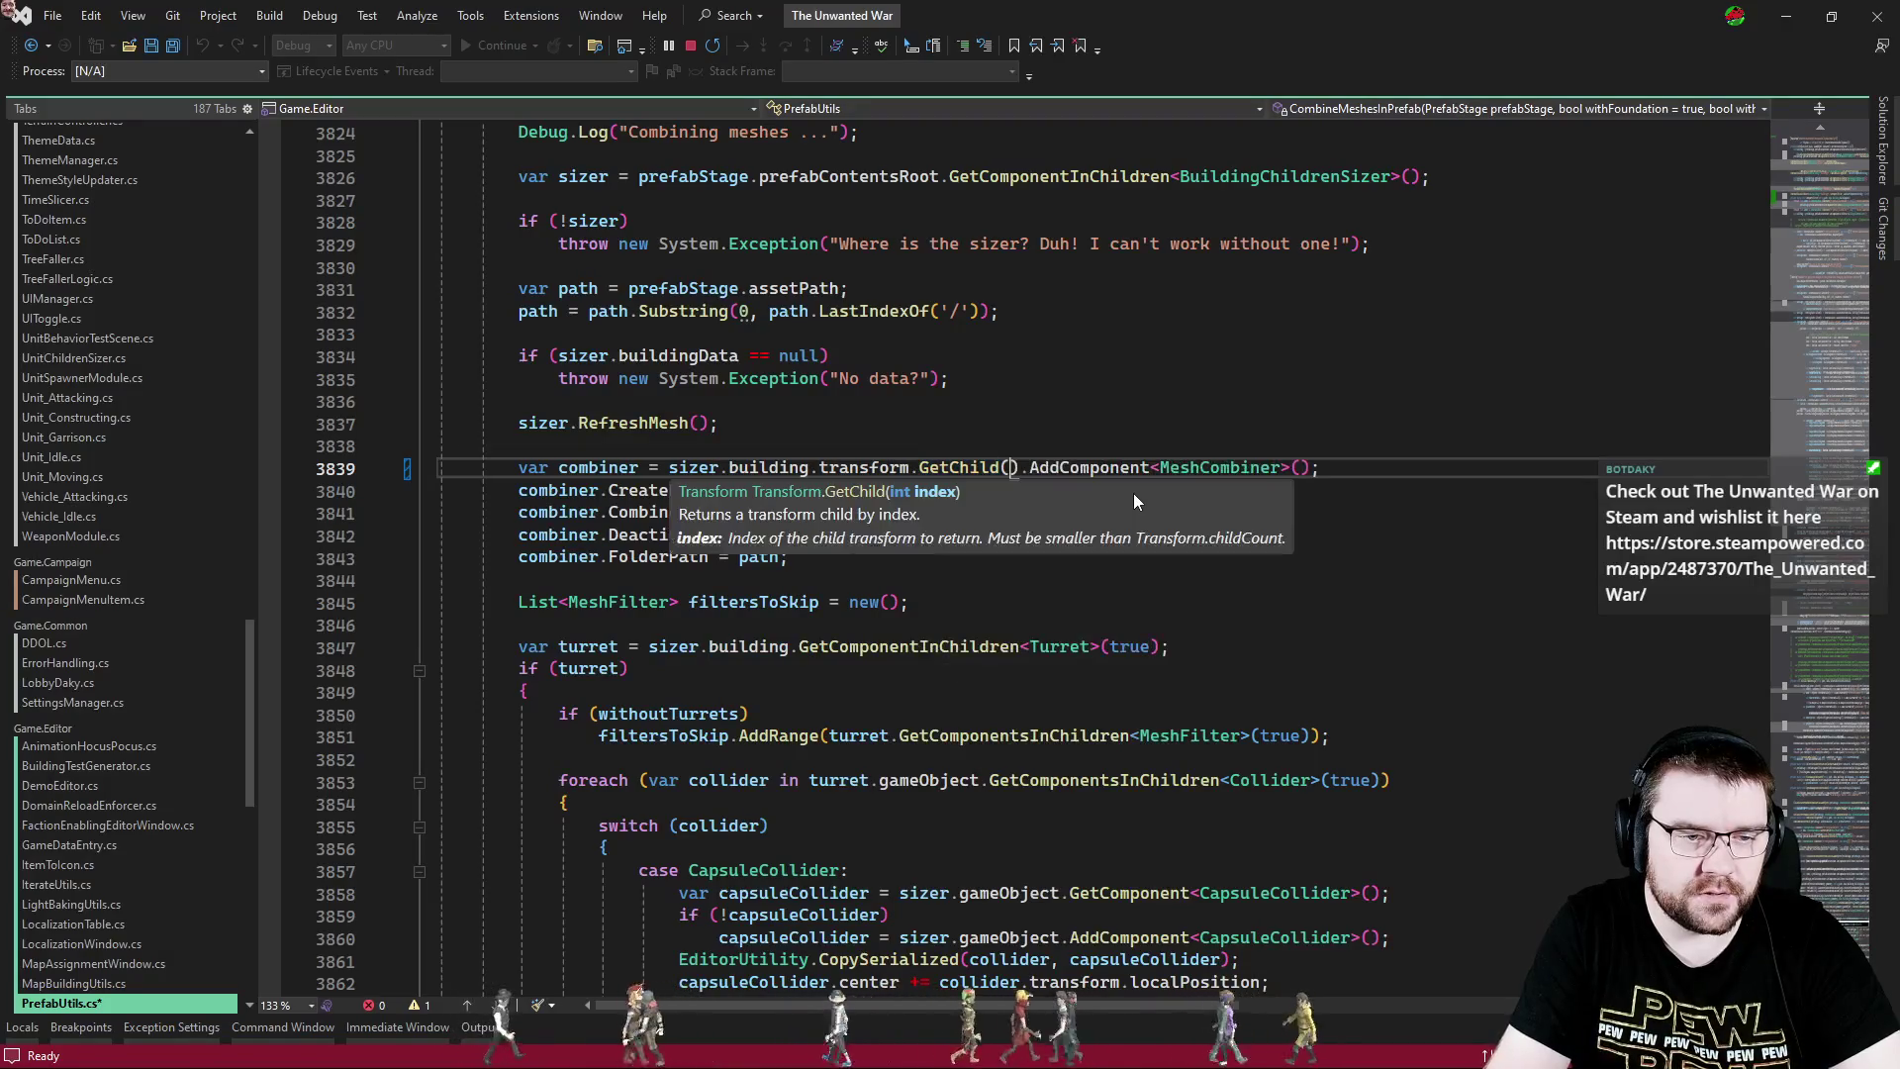
type("0")
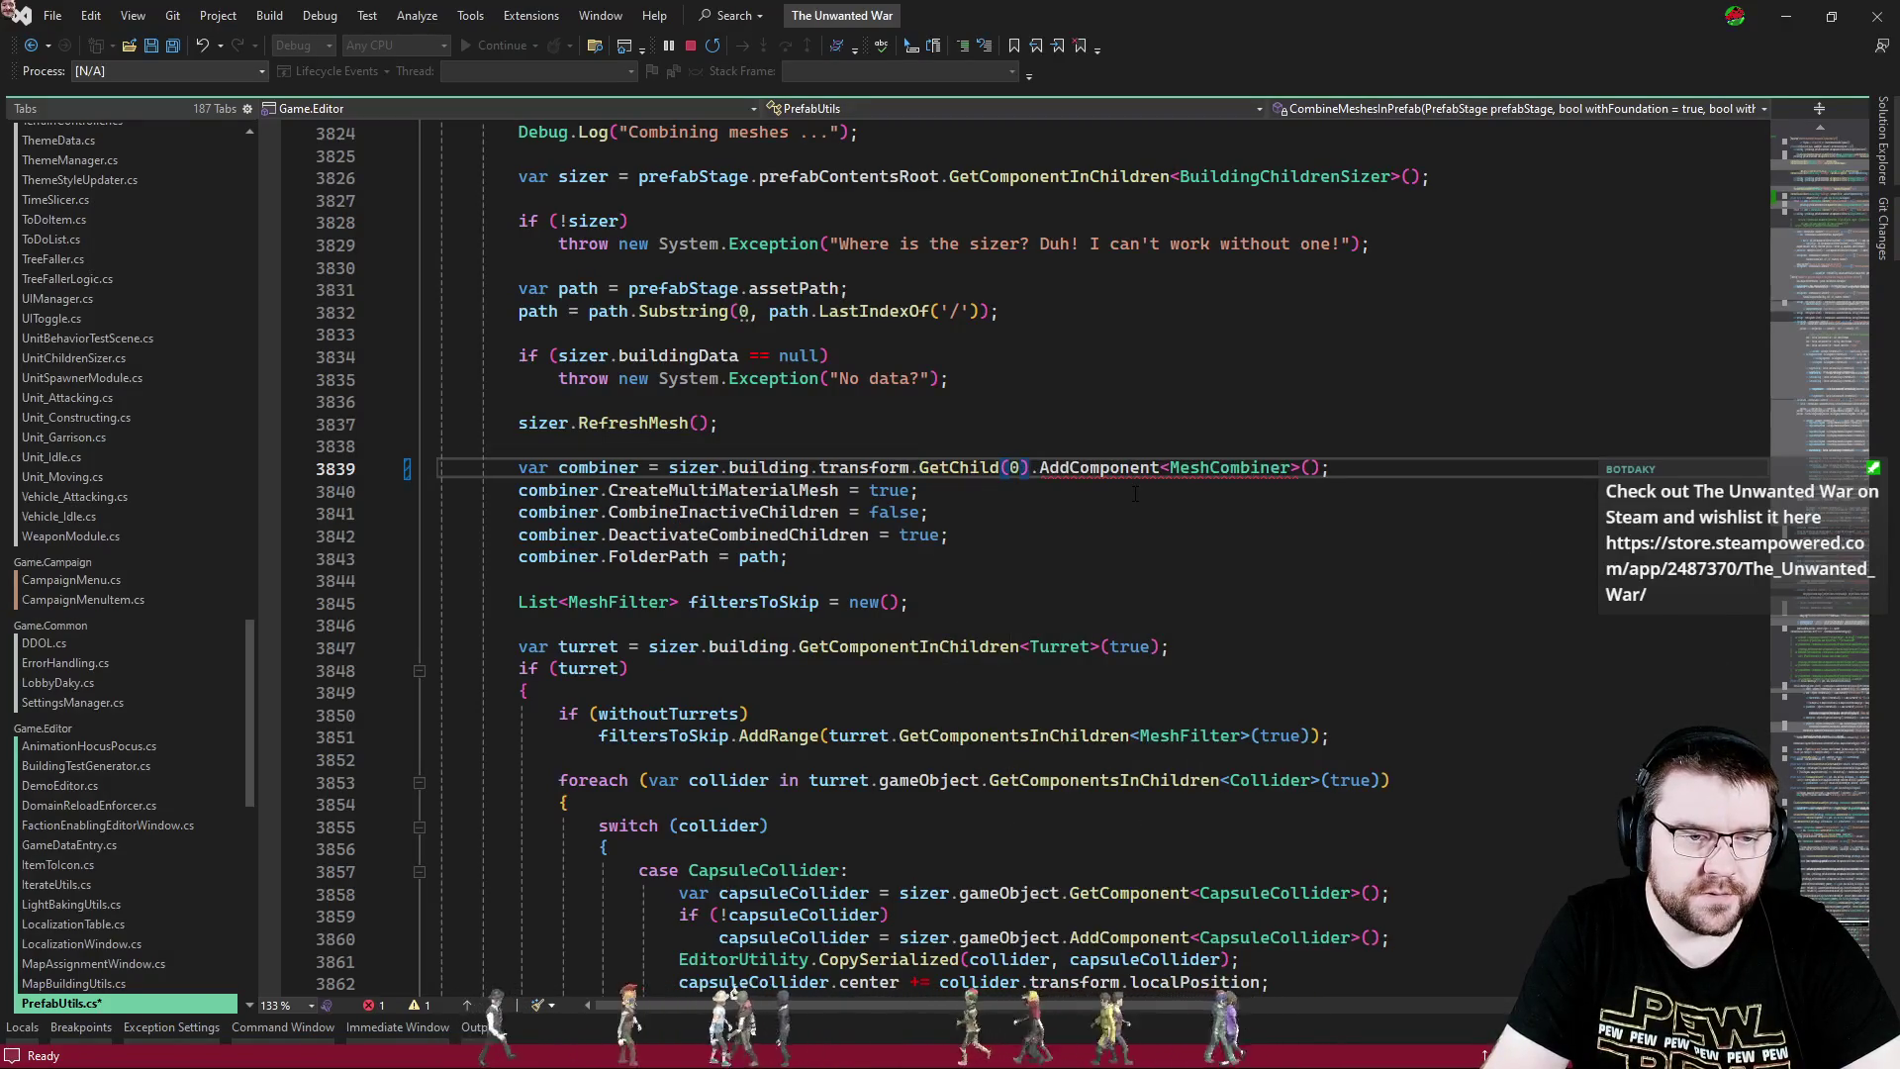
type(".ga.")
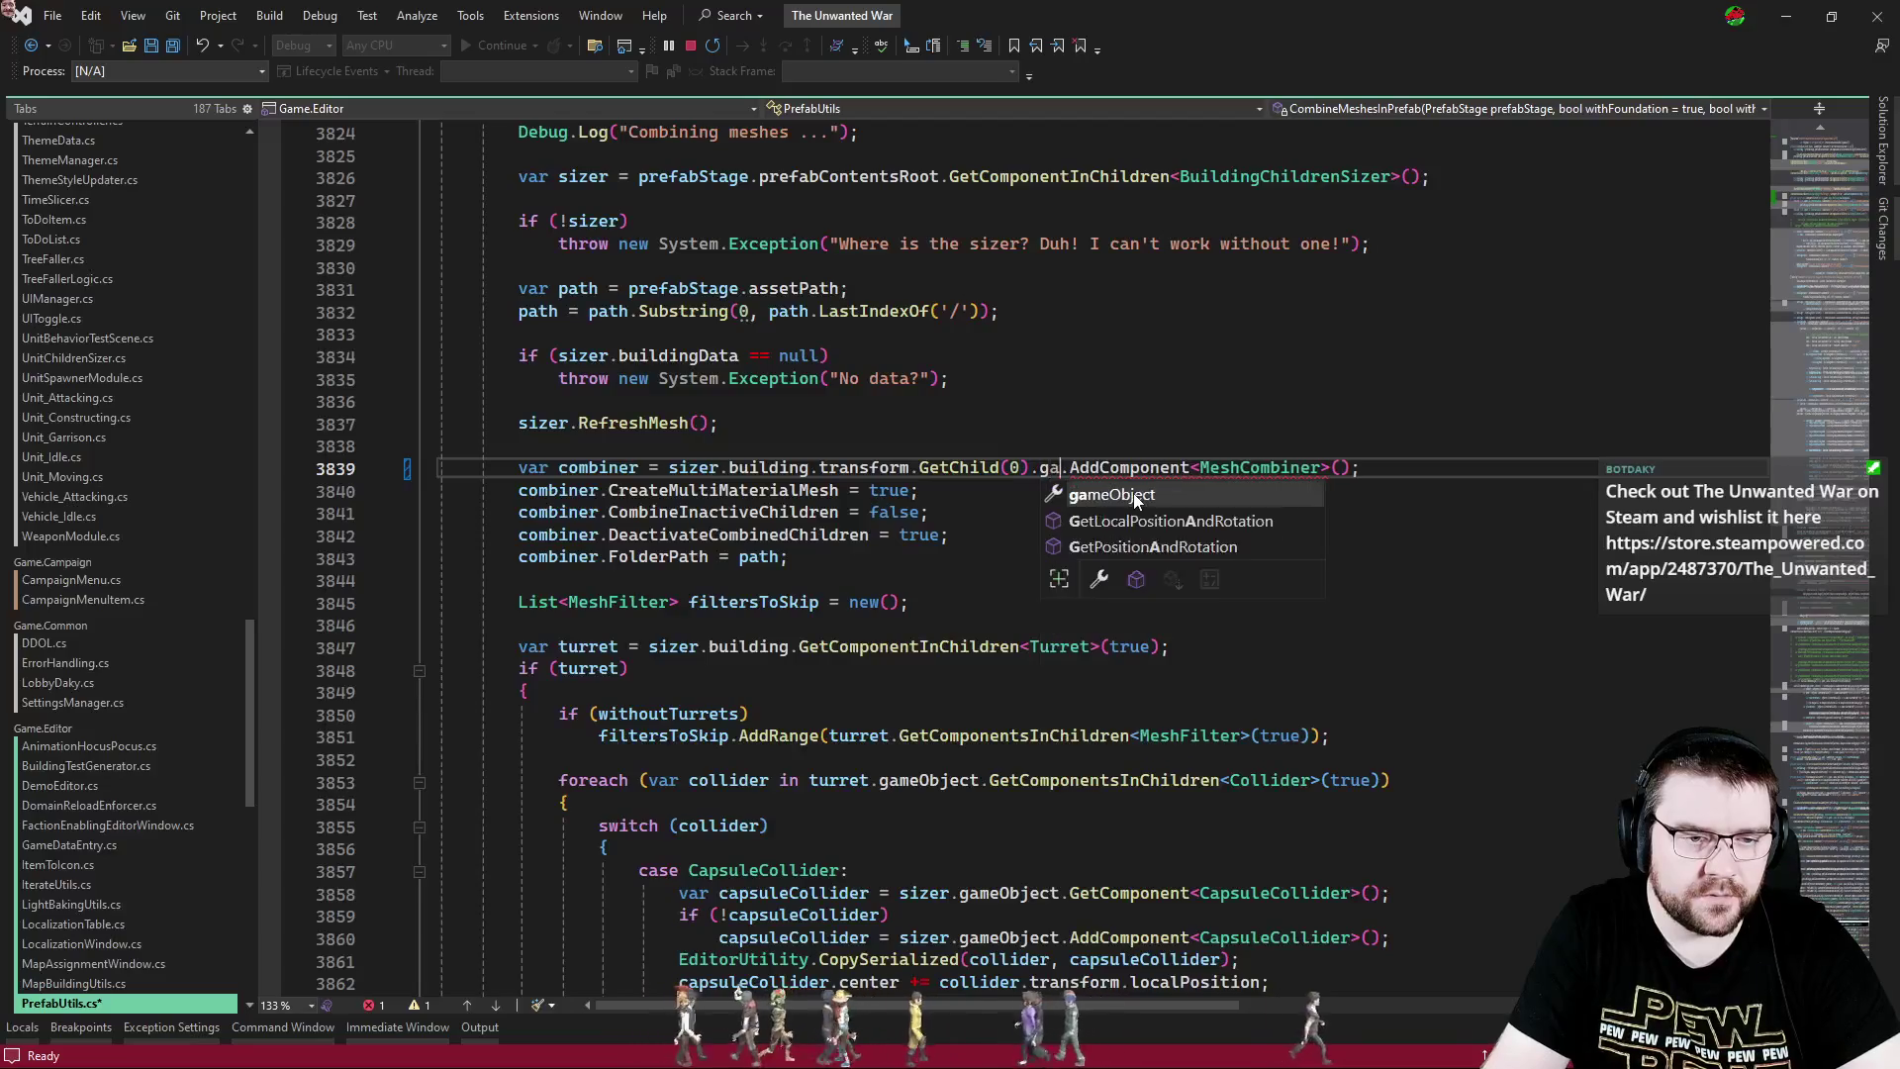
key("Tab")
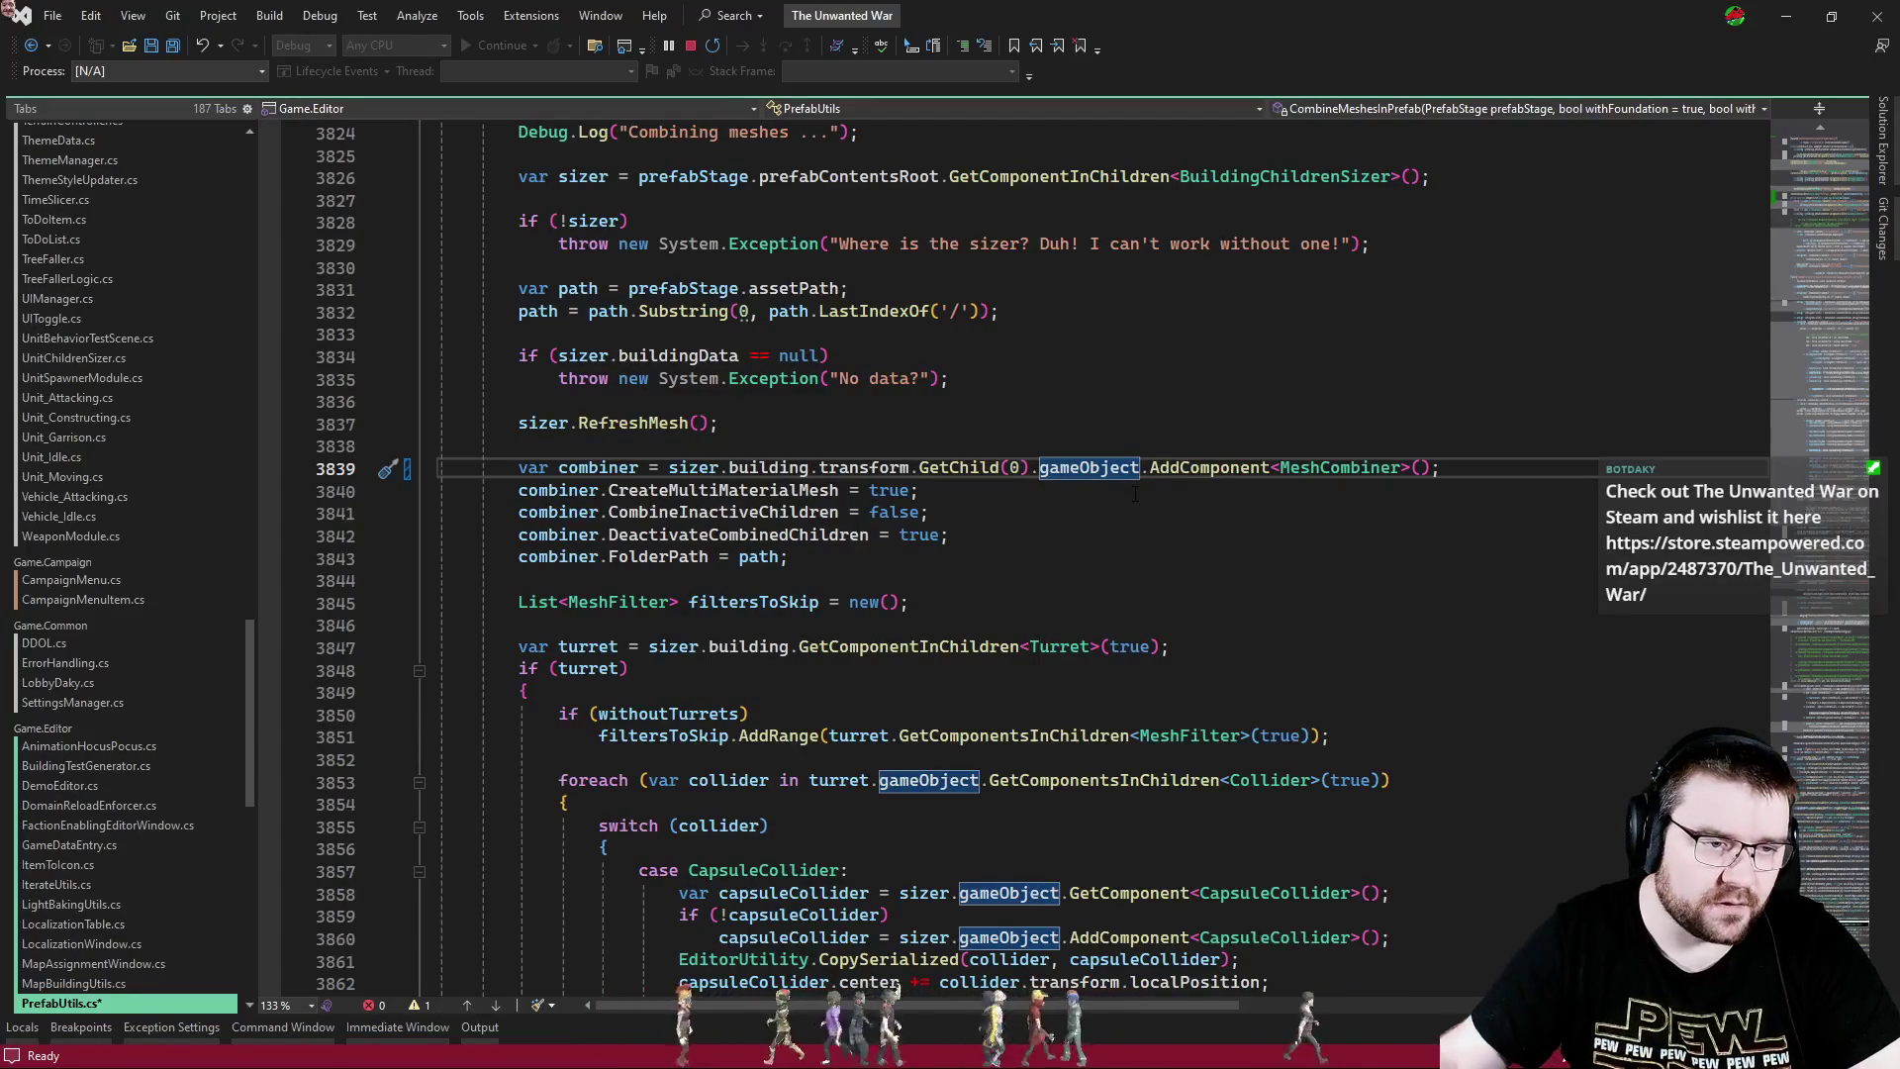
scroll(1188, 512, "down", 2)
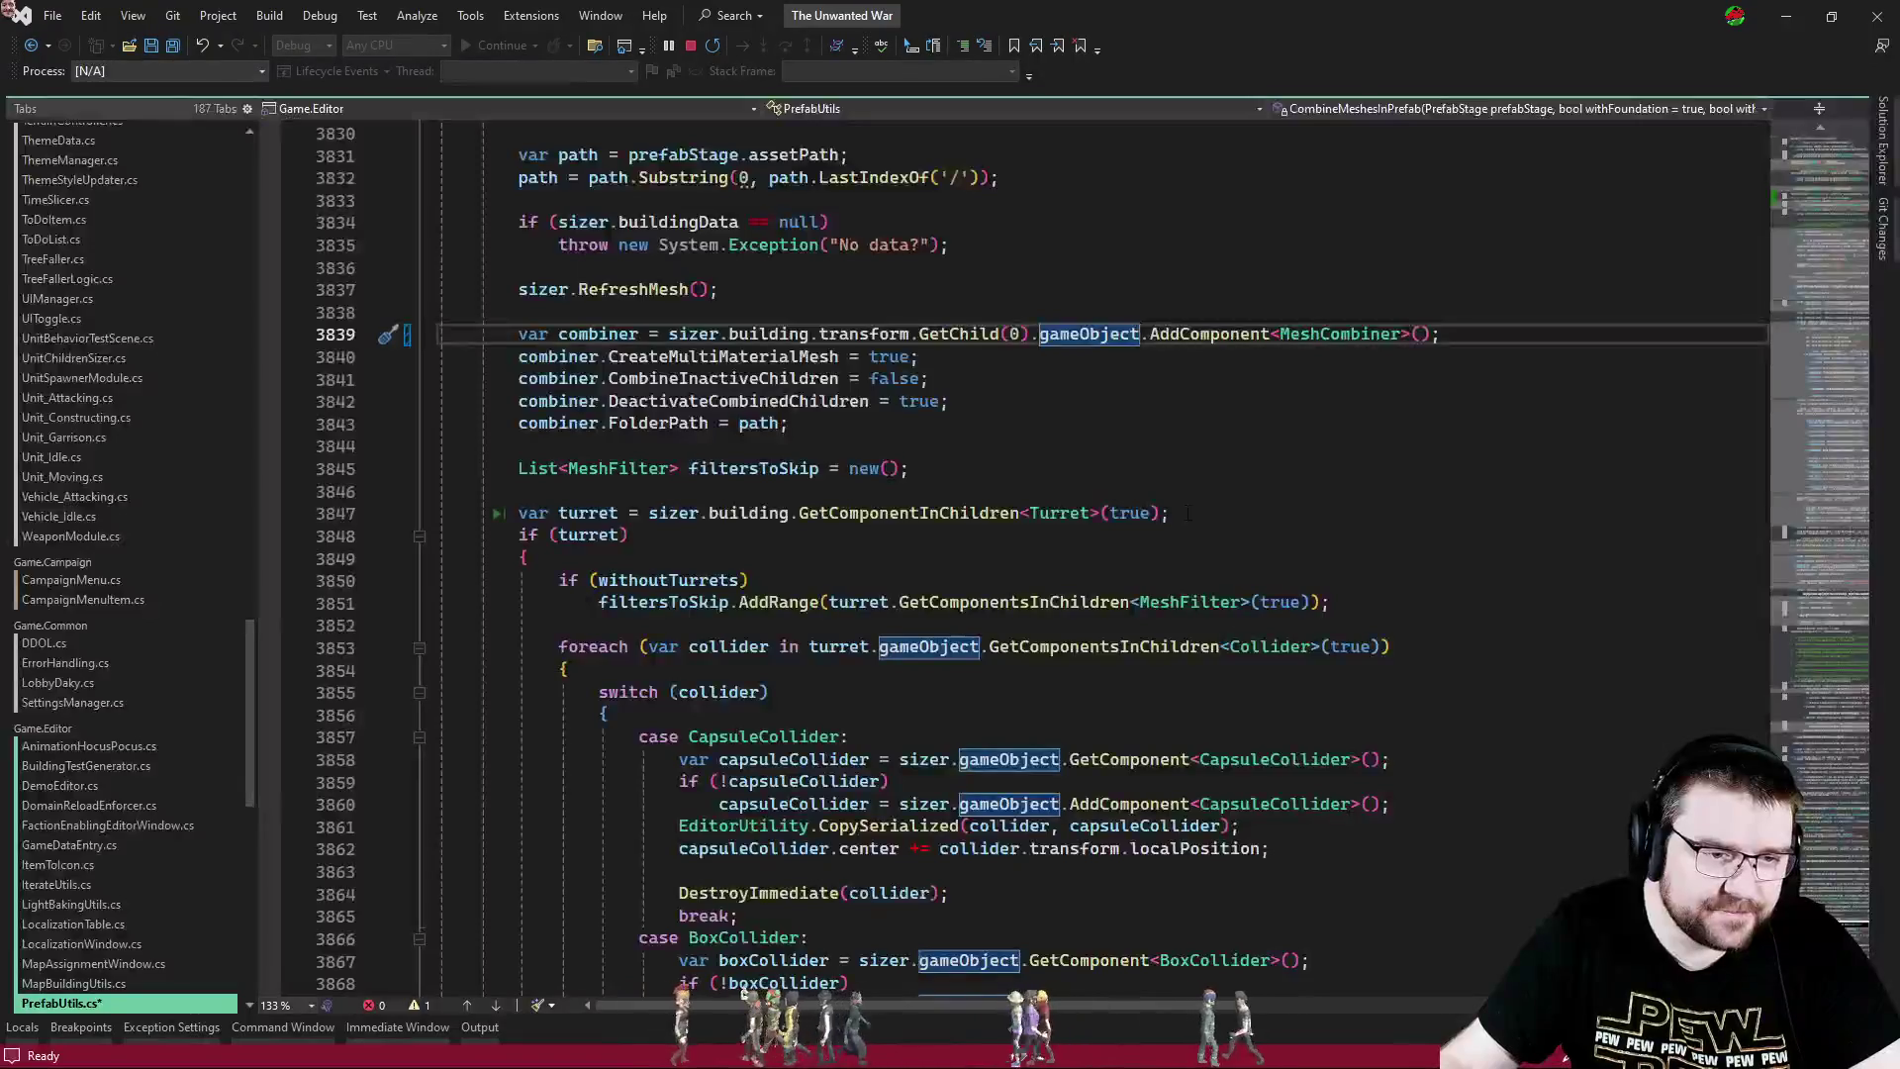
left_click(769, 334)
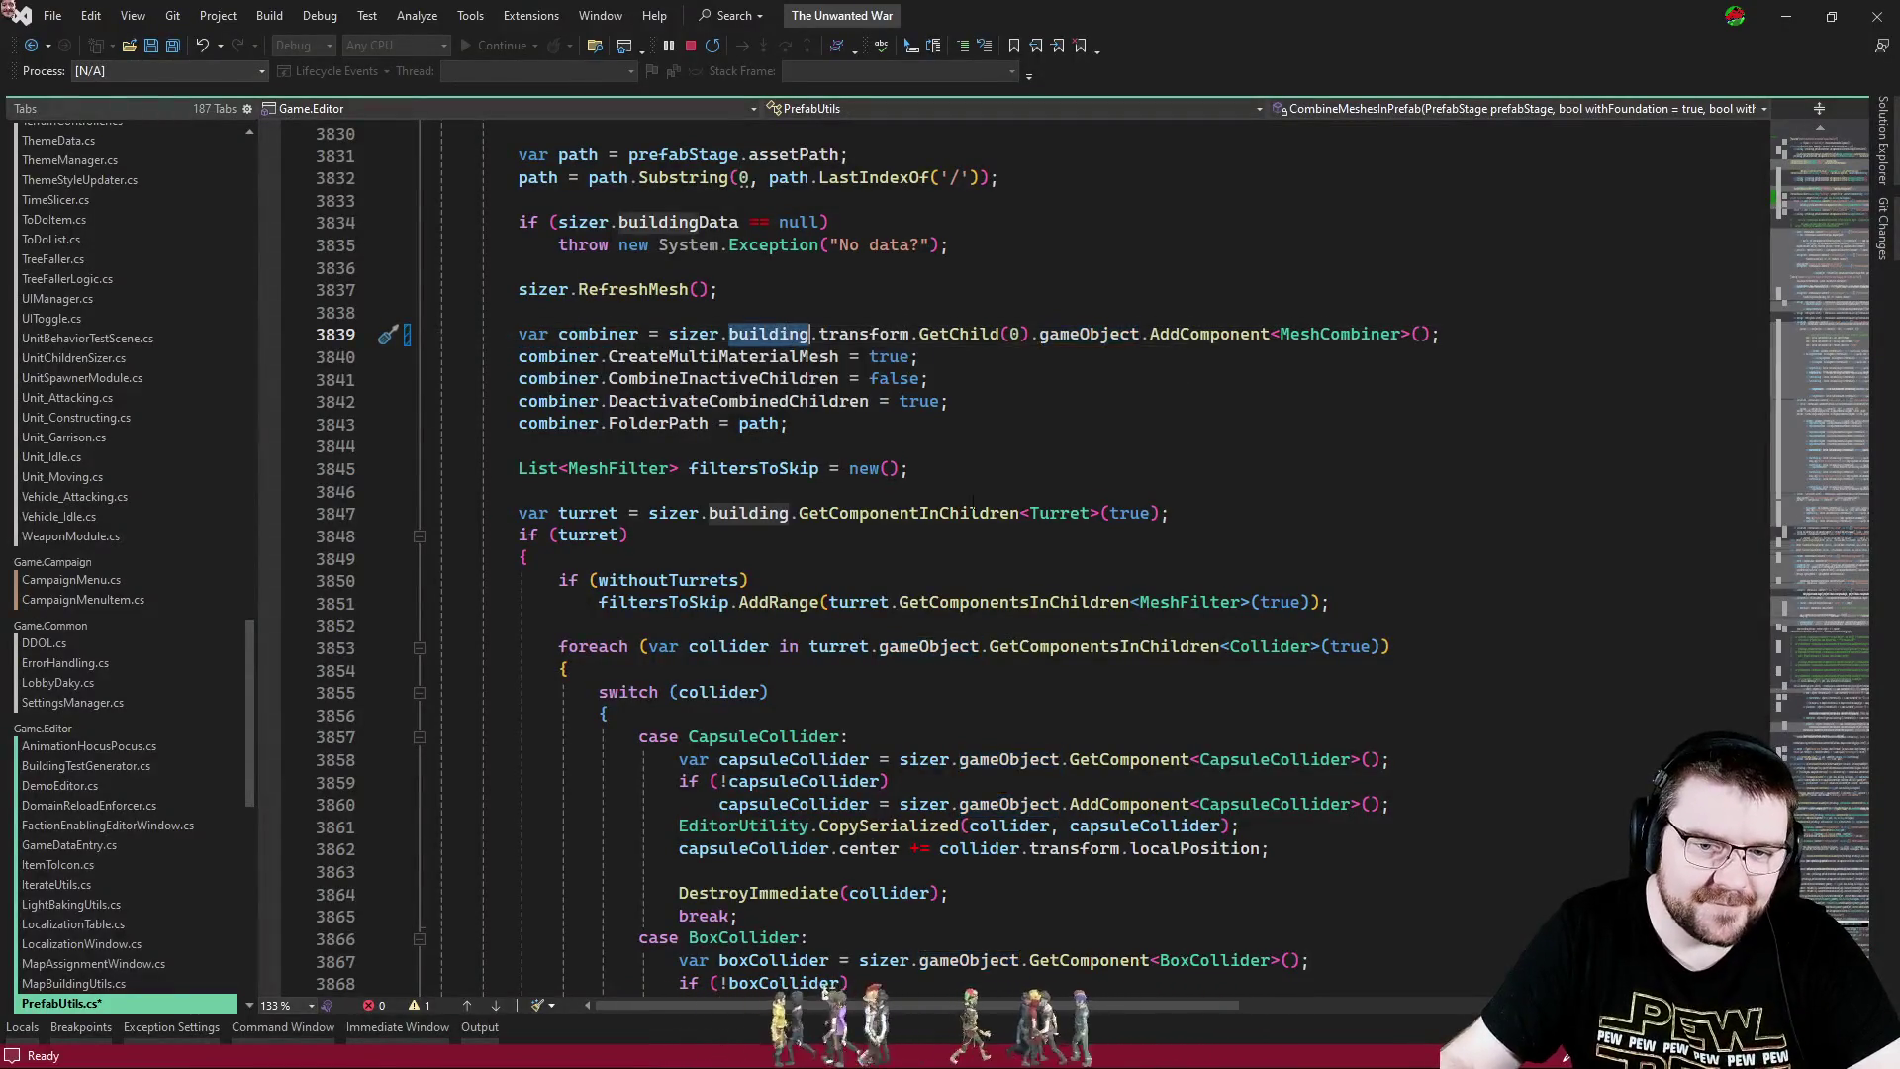
scroll(969, 524, "down", 2)
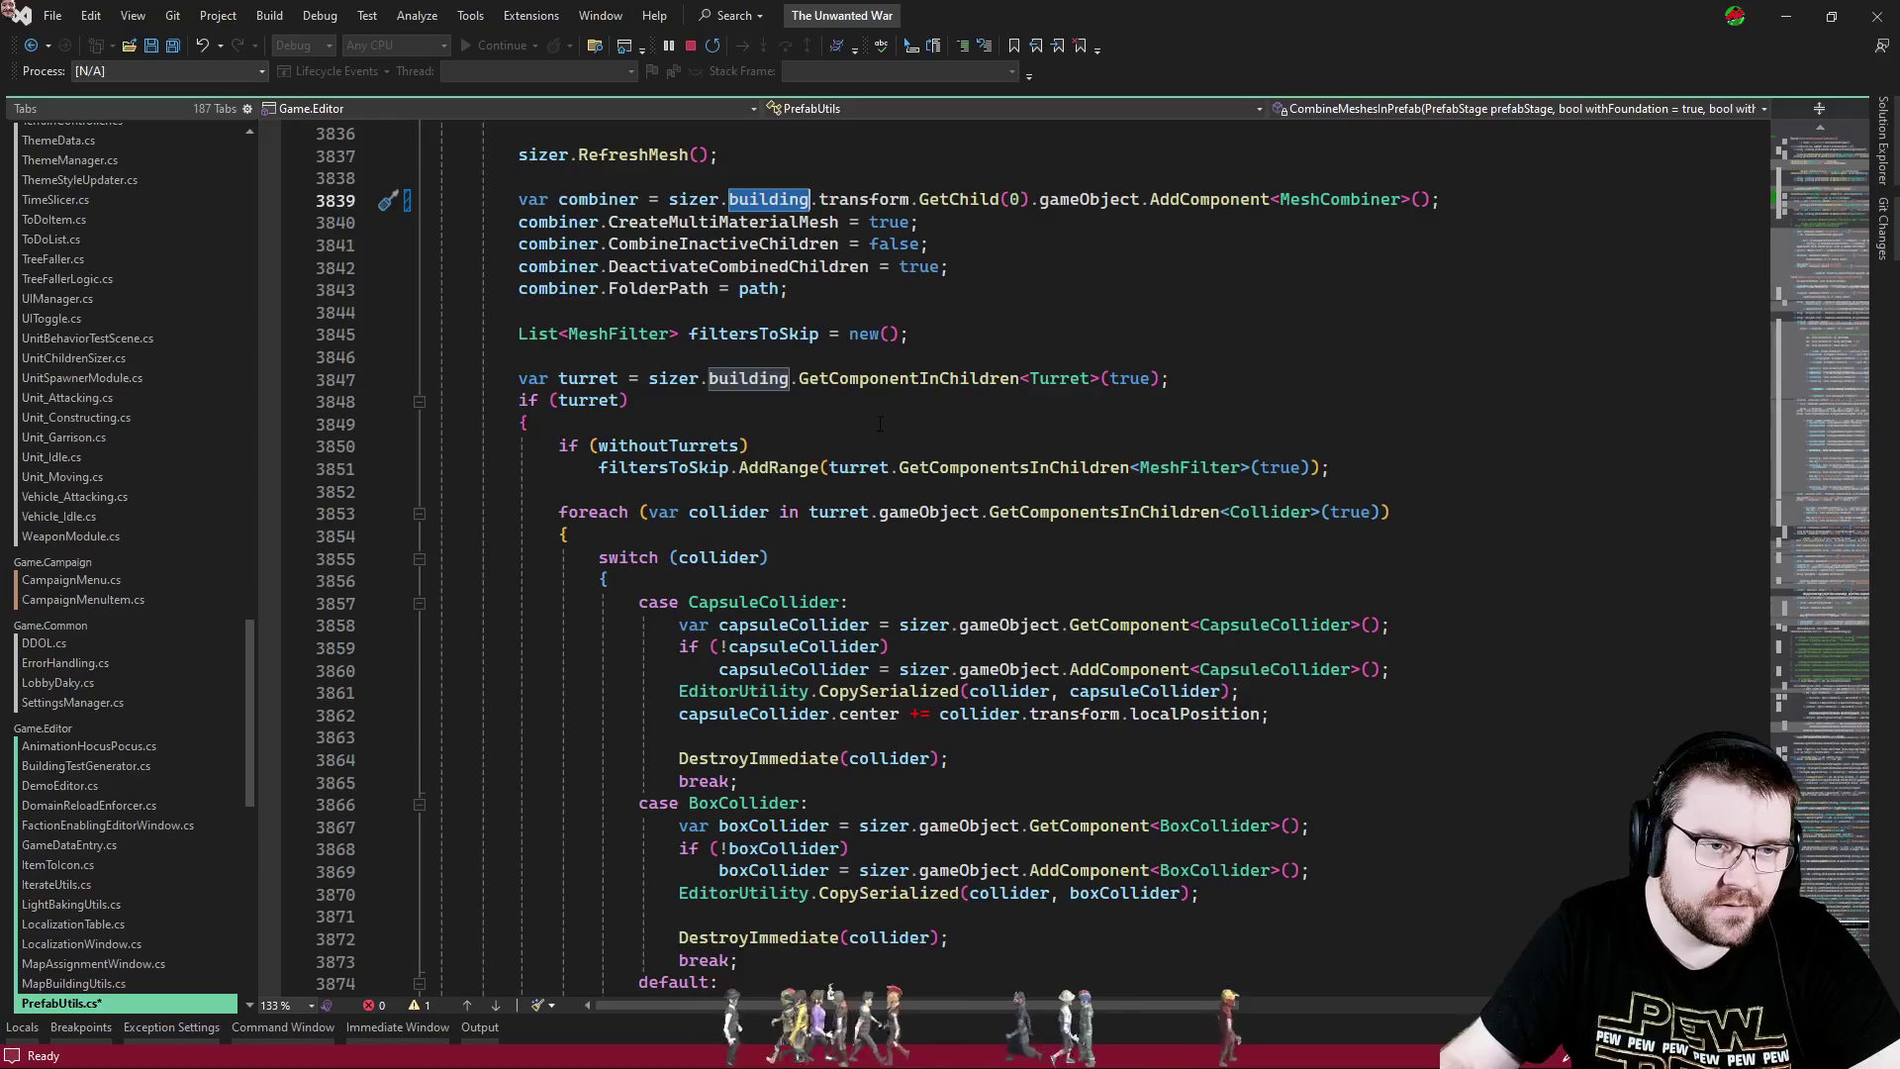
scroll(880, 425, "down", 10)
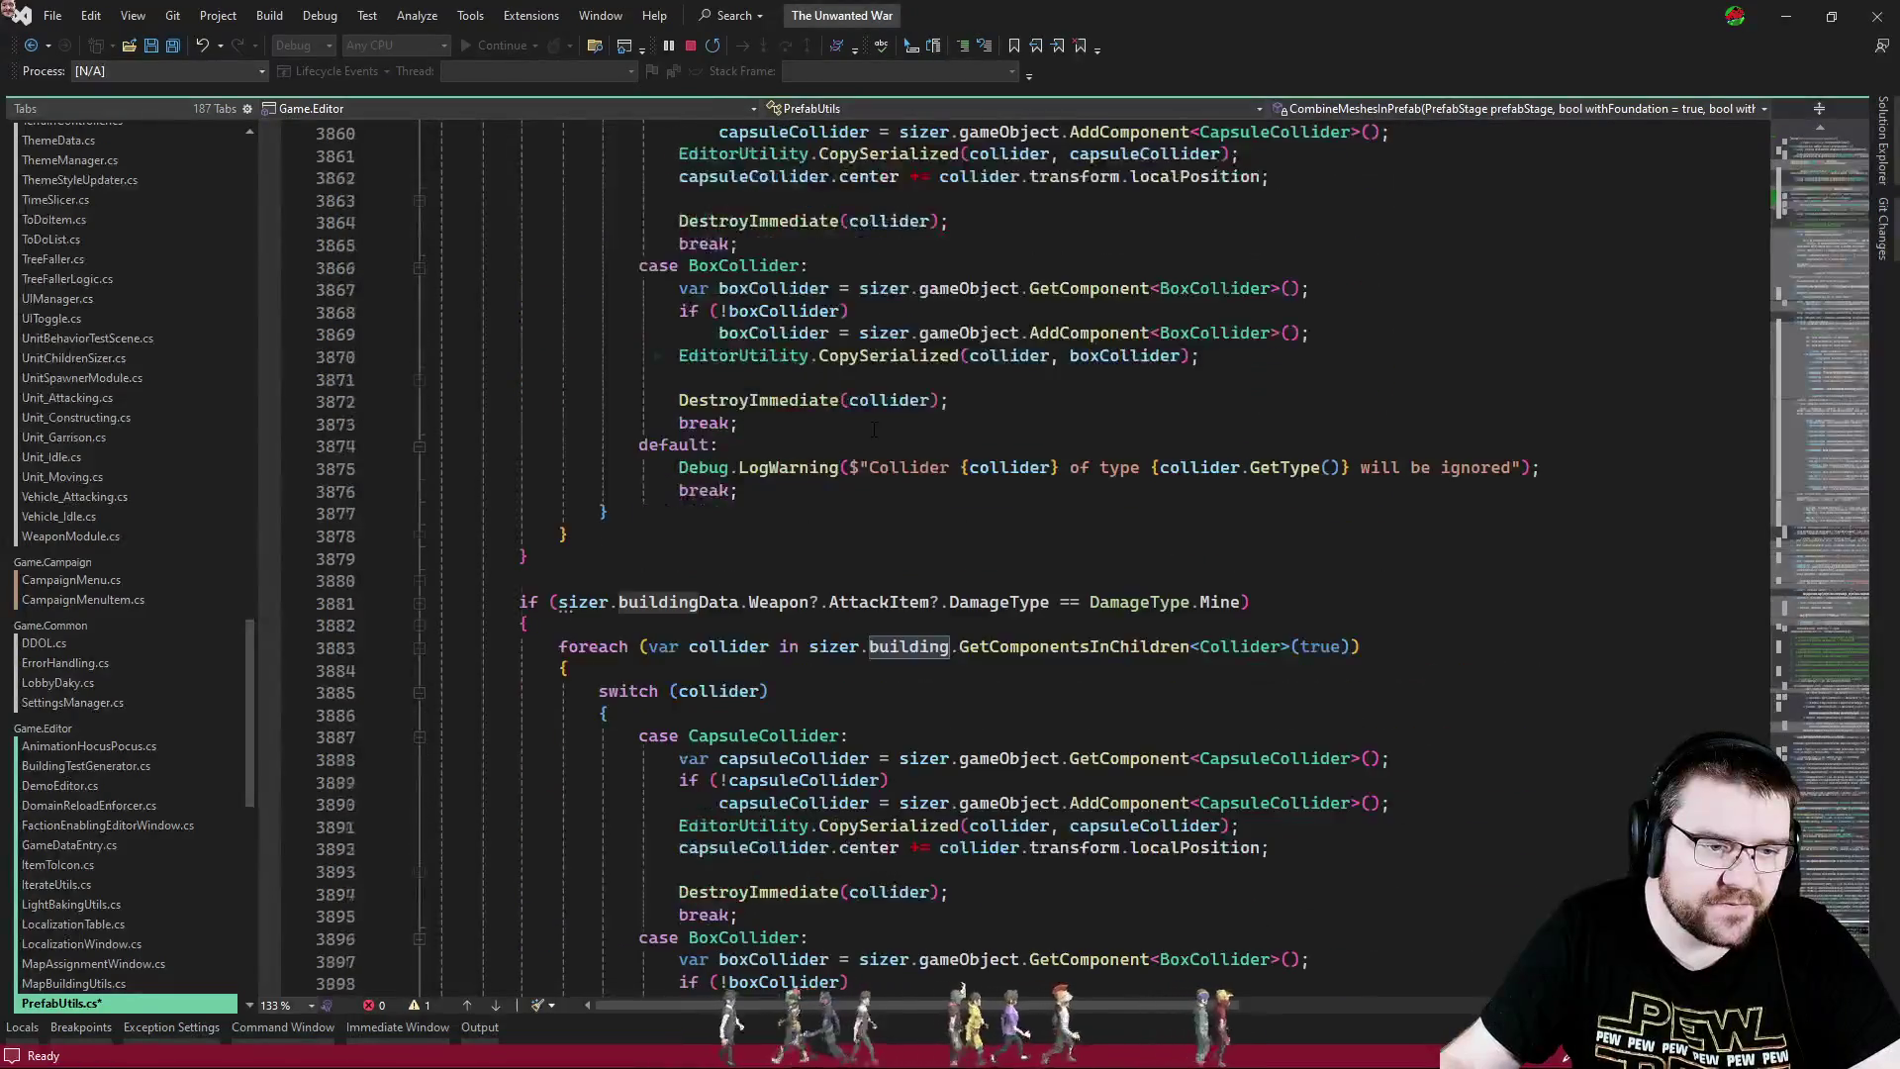
scroll(876, 572, "down", 19)
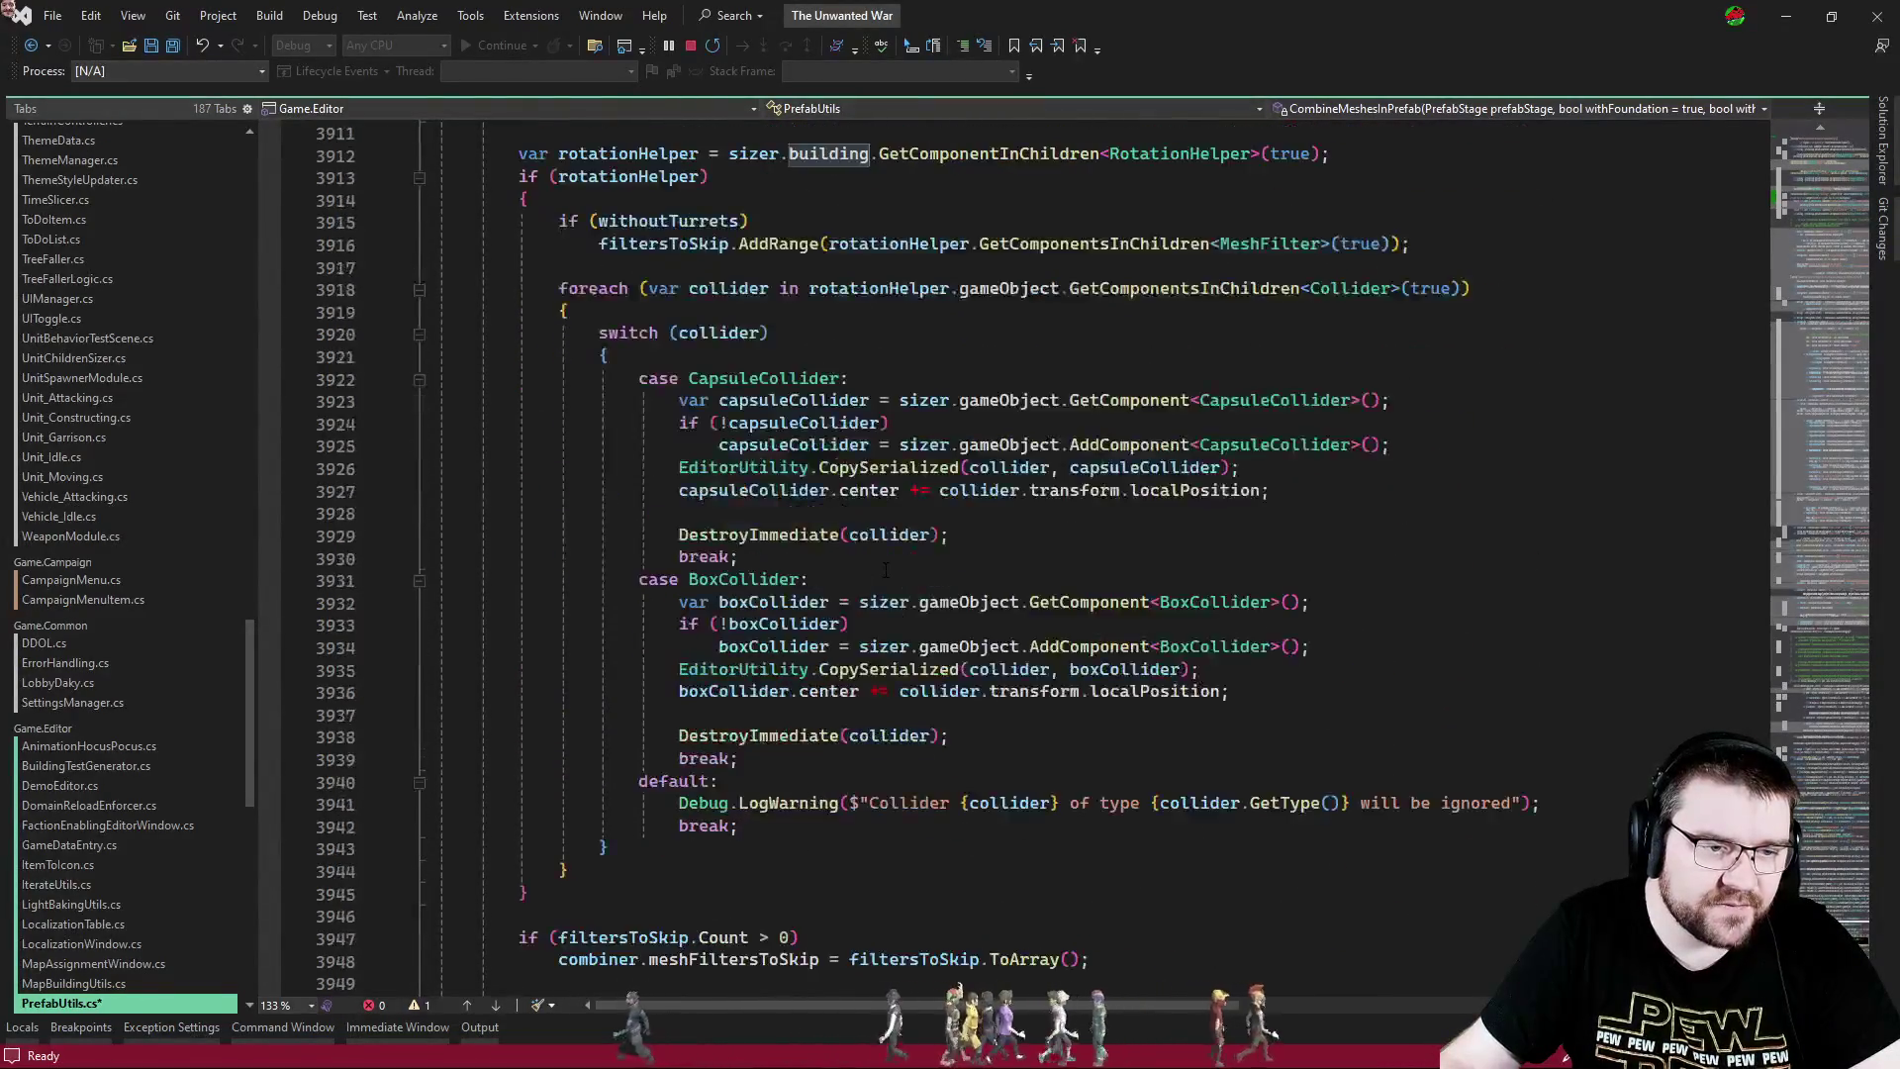
scroll(886, 570, "down", 2)
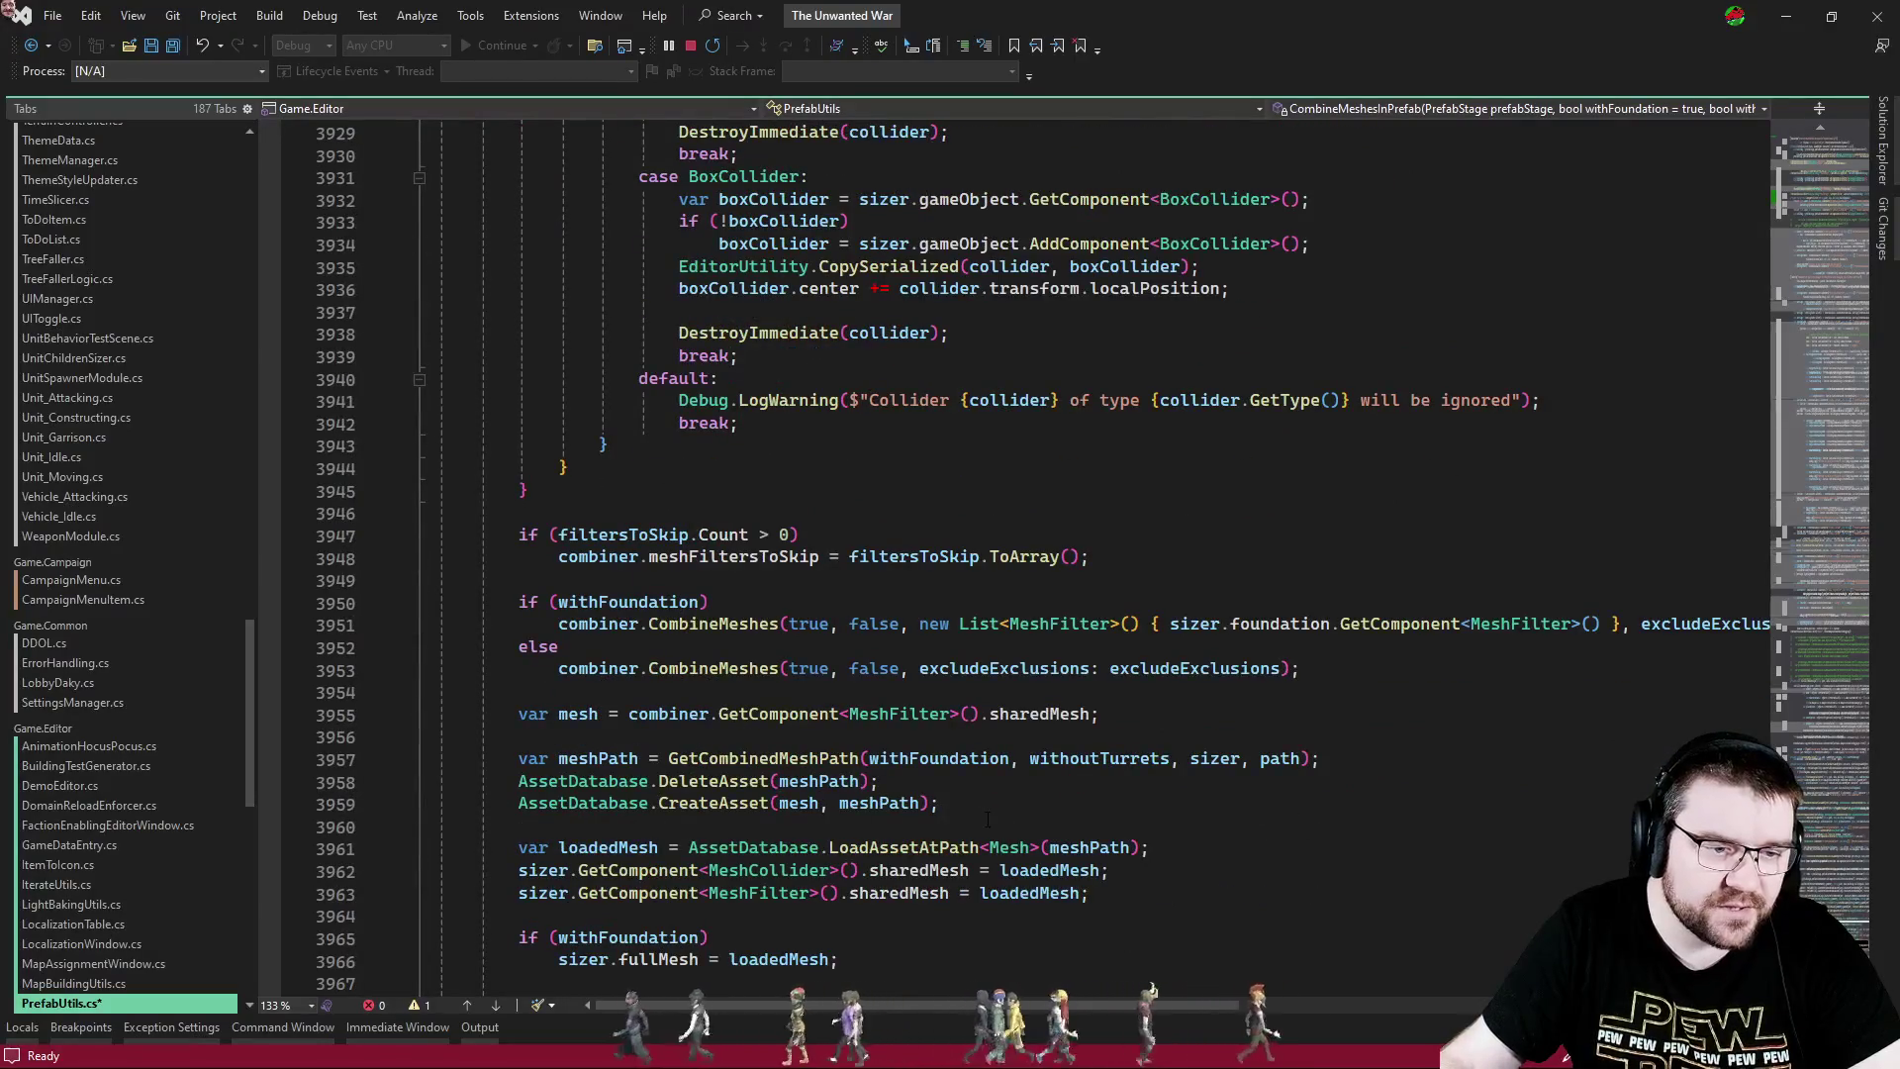
scroll(991, 814, "down", 2)
scroll(994, 810, "down", 2)
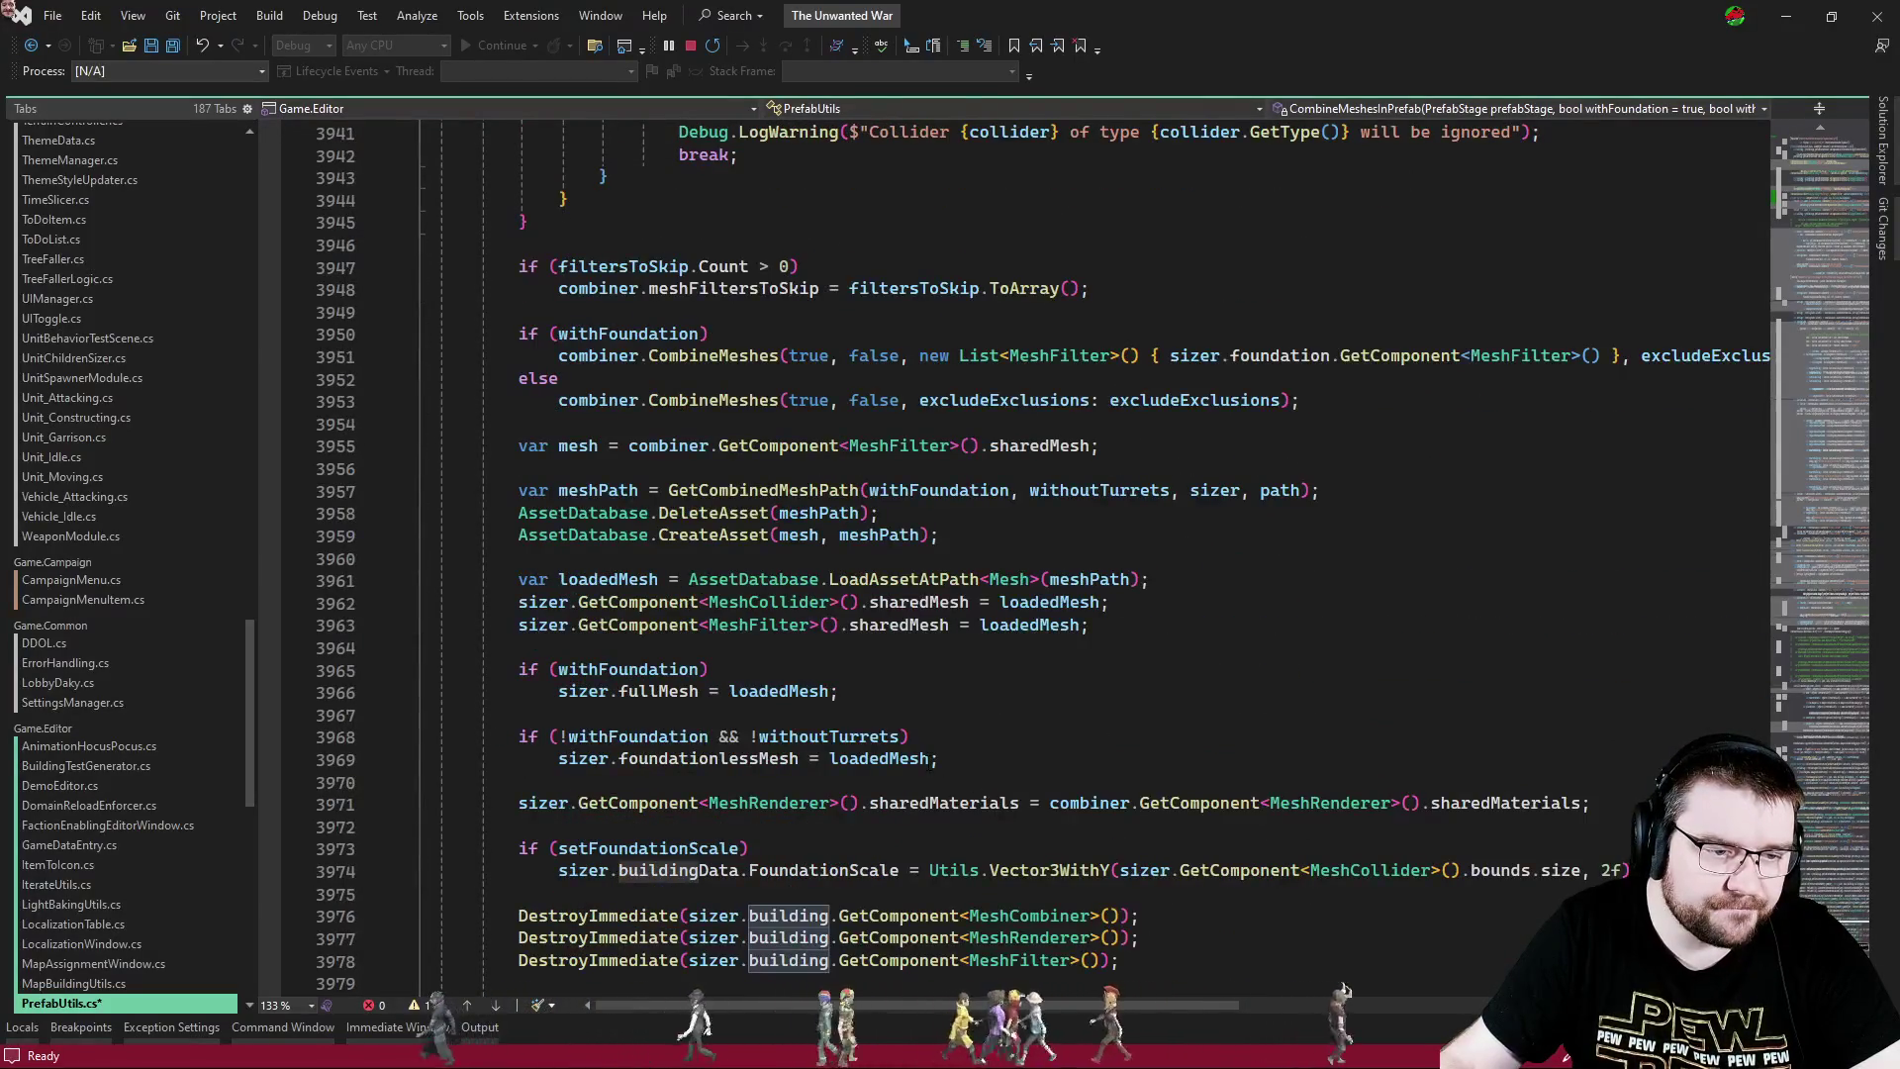
scroll(1003, 712, "up", 20)
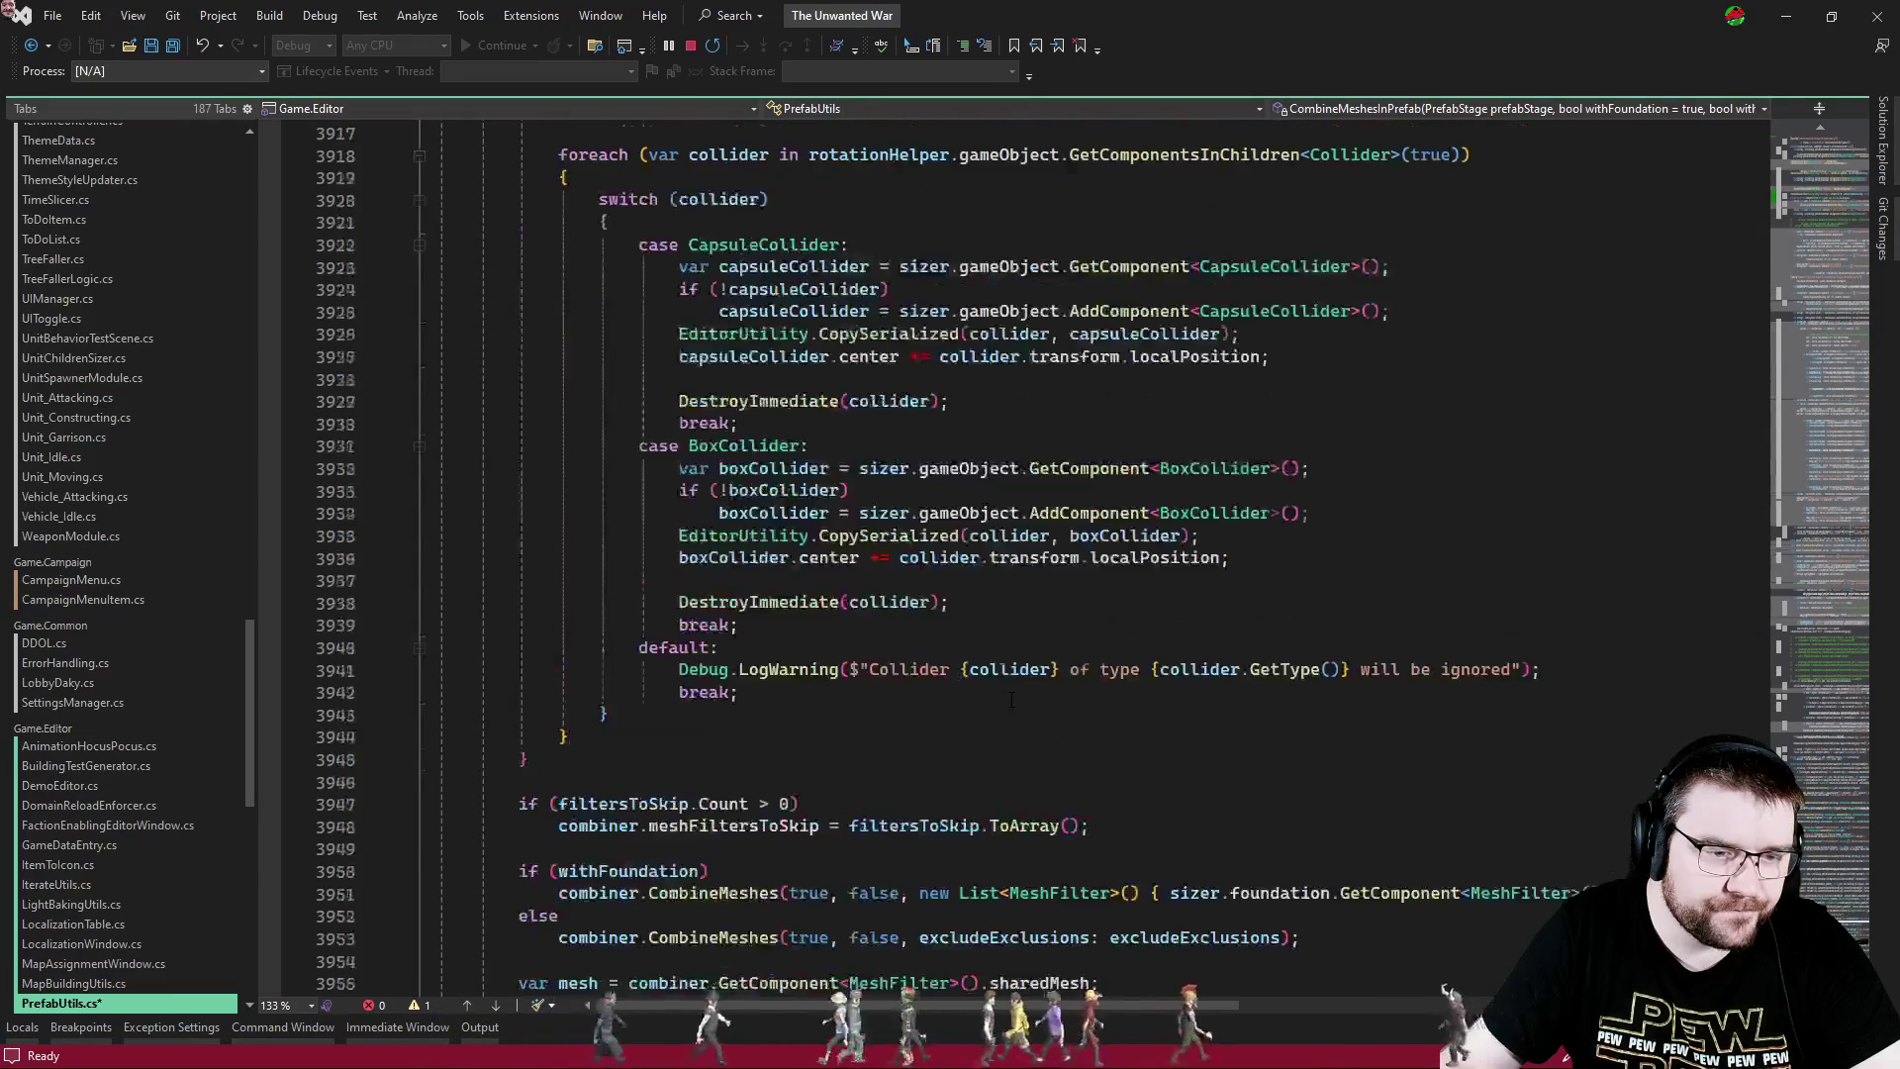
scroll(1011, 699, "up", 14)
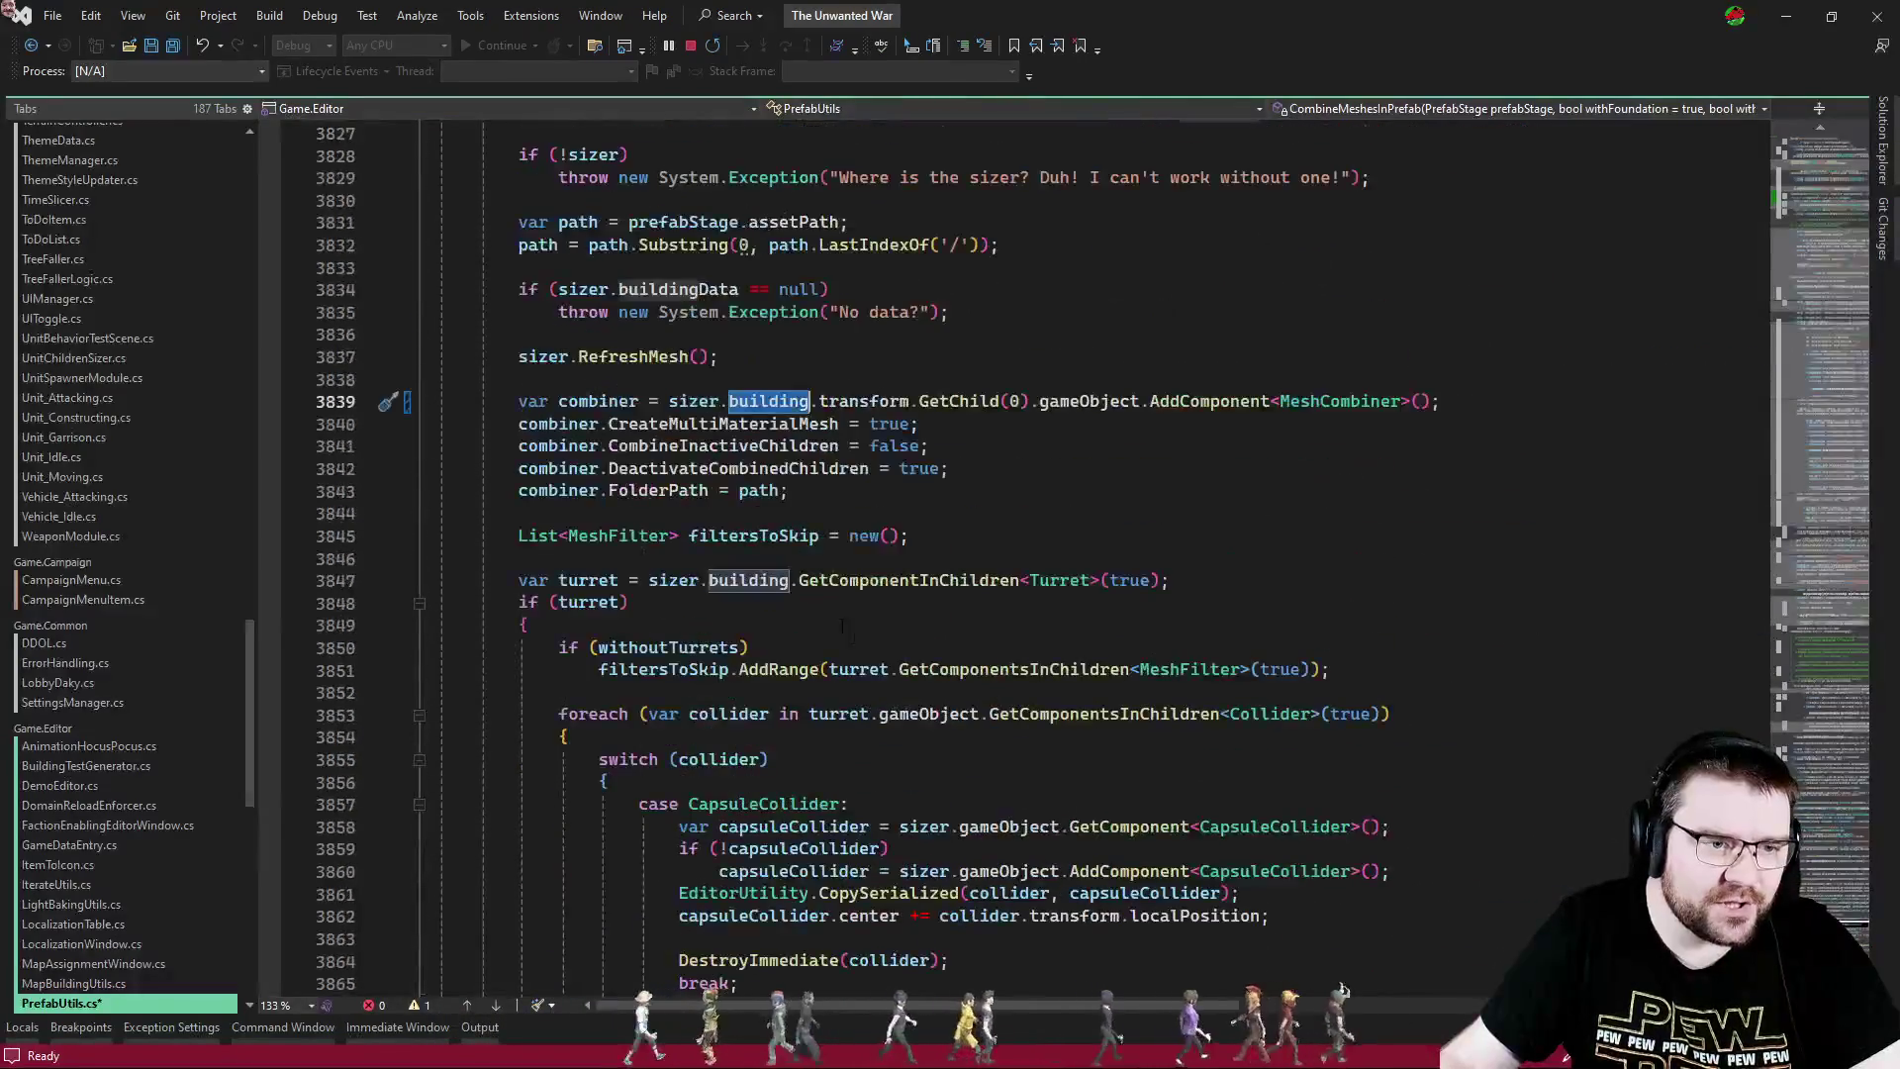
- Delete the GetChild(0) lookup so sizer.building.AddComponent<MeshCombiner>() is used, and save
left_click_drag(820, 400, 1140, 401)
key("shift+Right")
key("Delete")
key("Up")
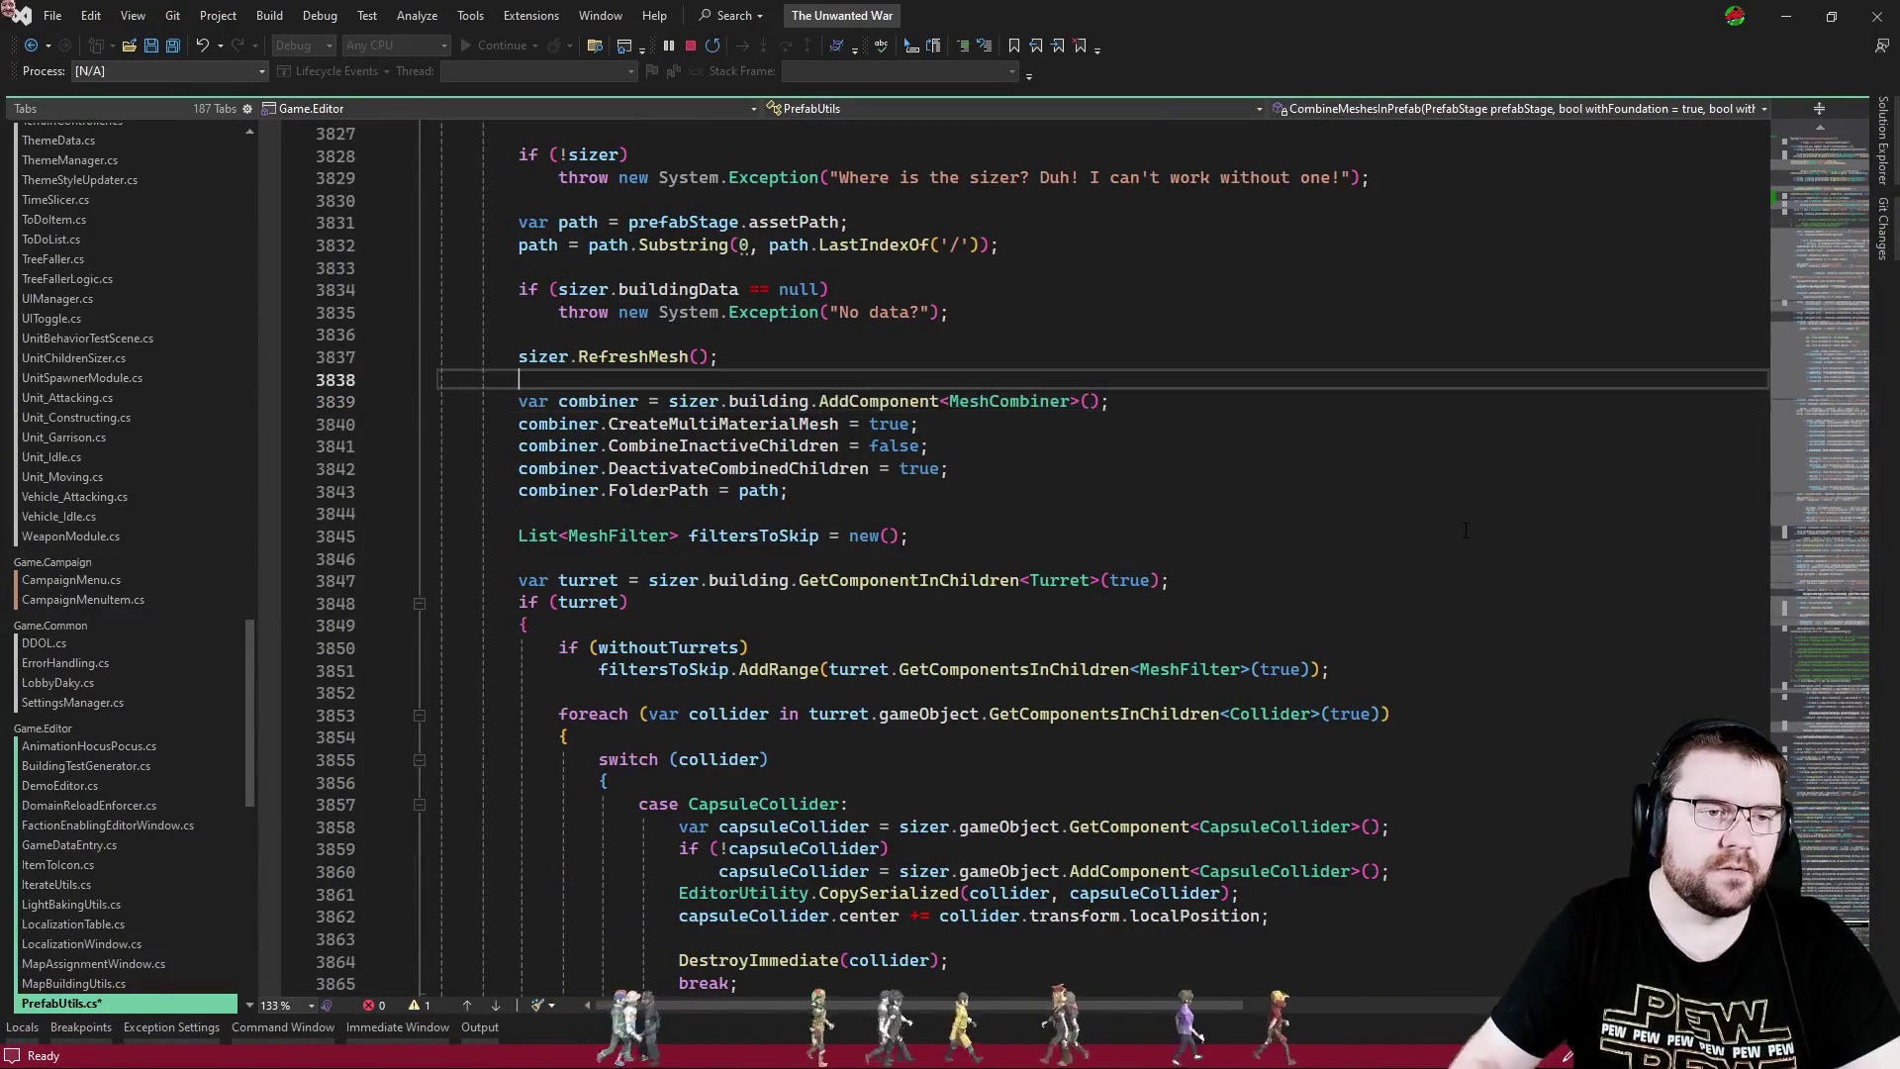
key("ctrl+s")
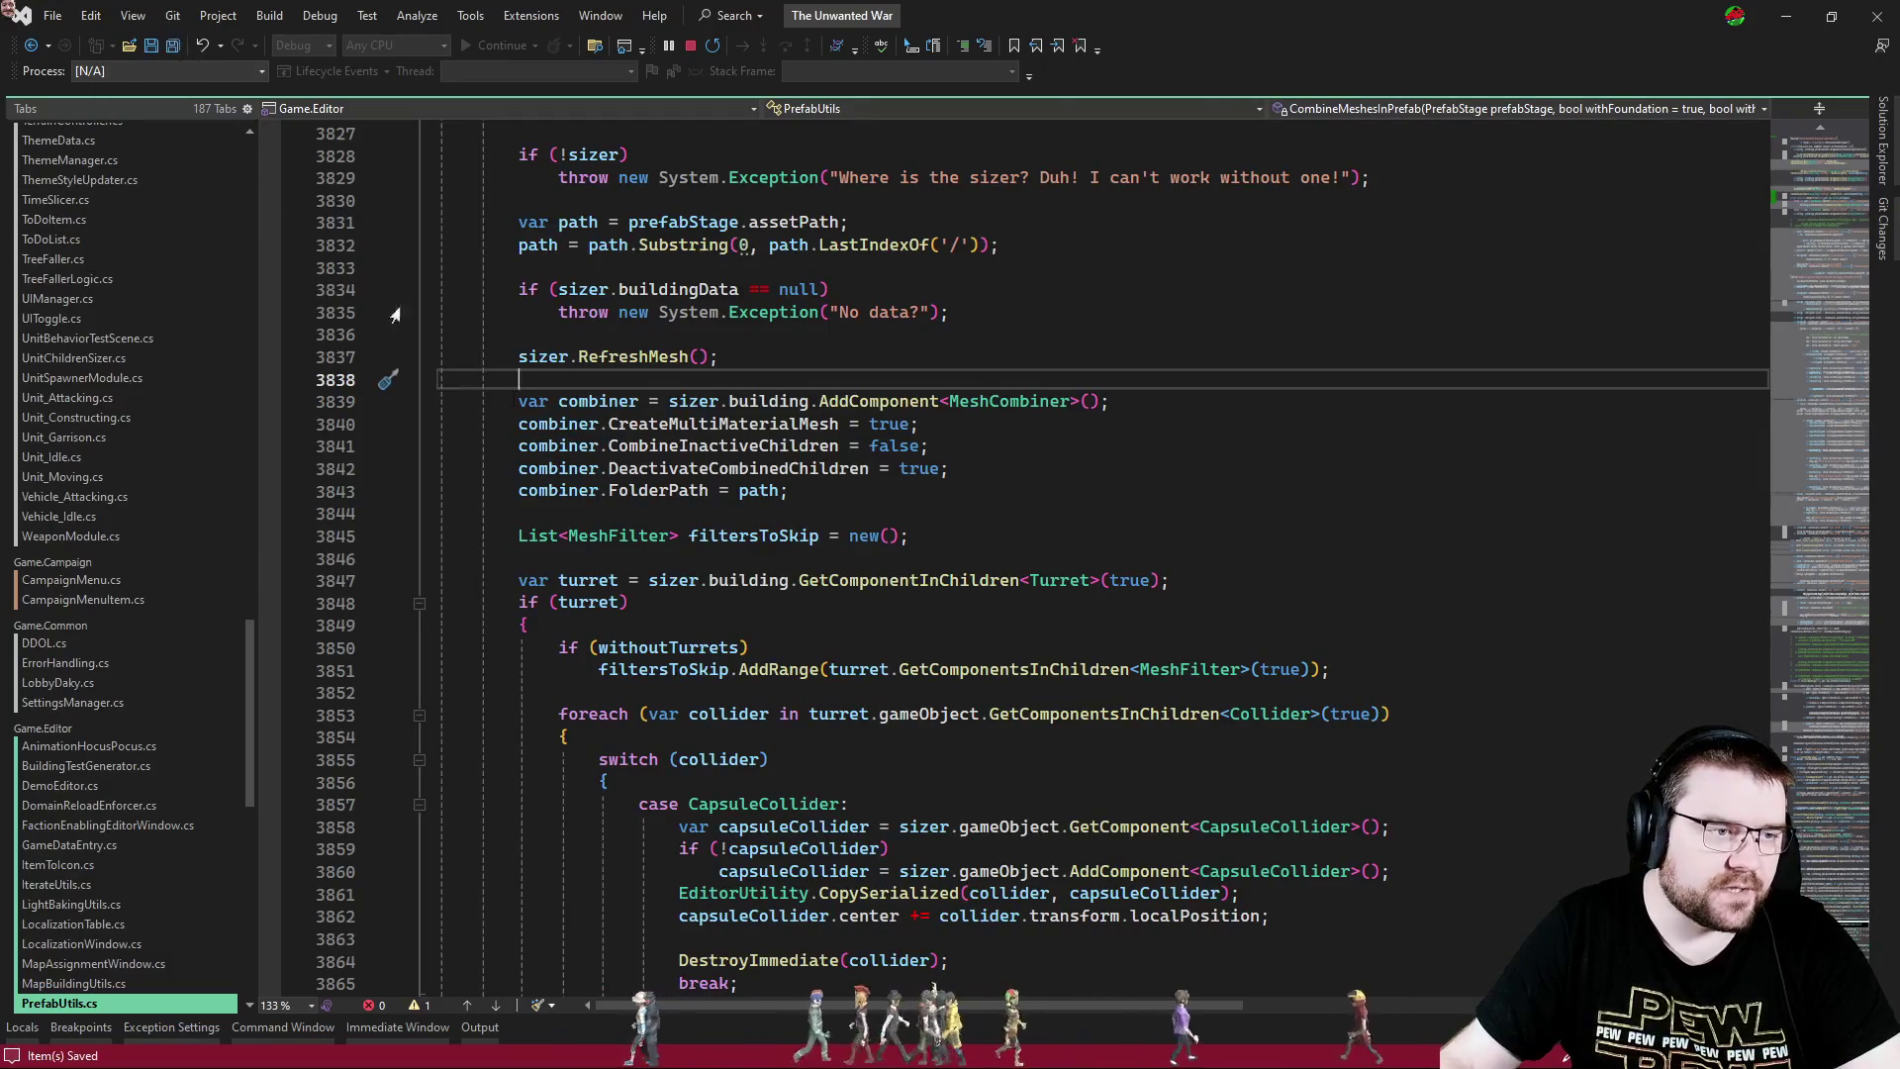
key("alt+Tab")
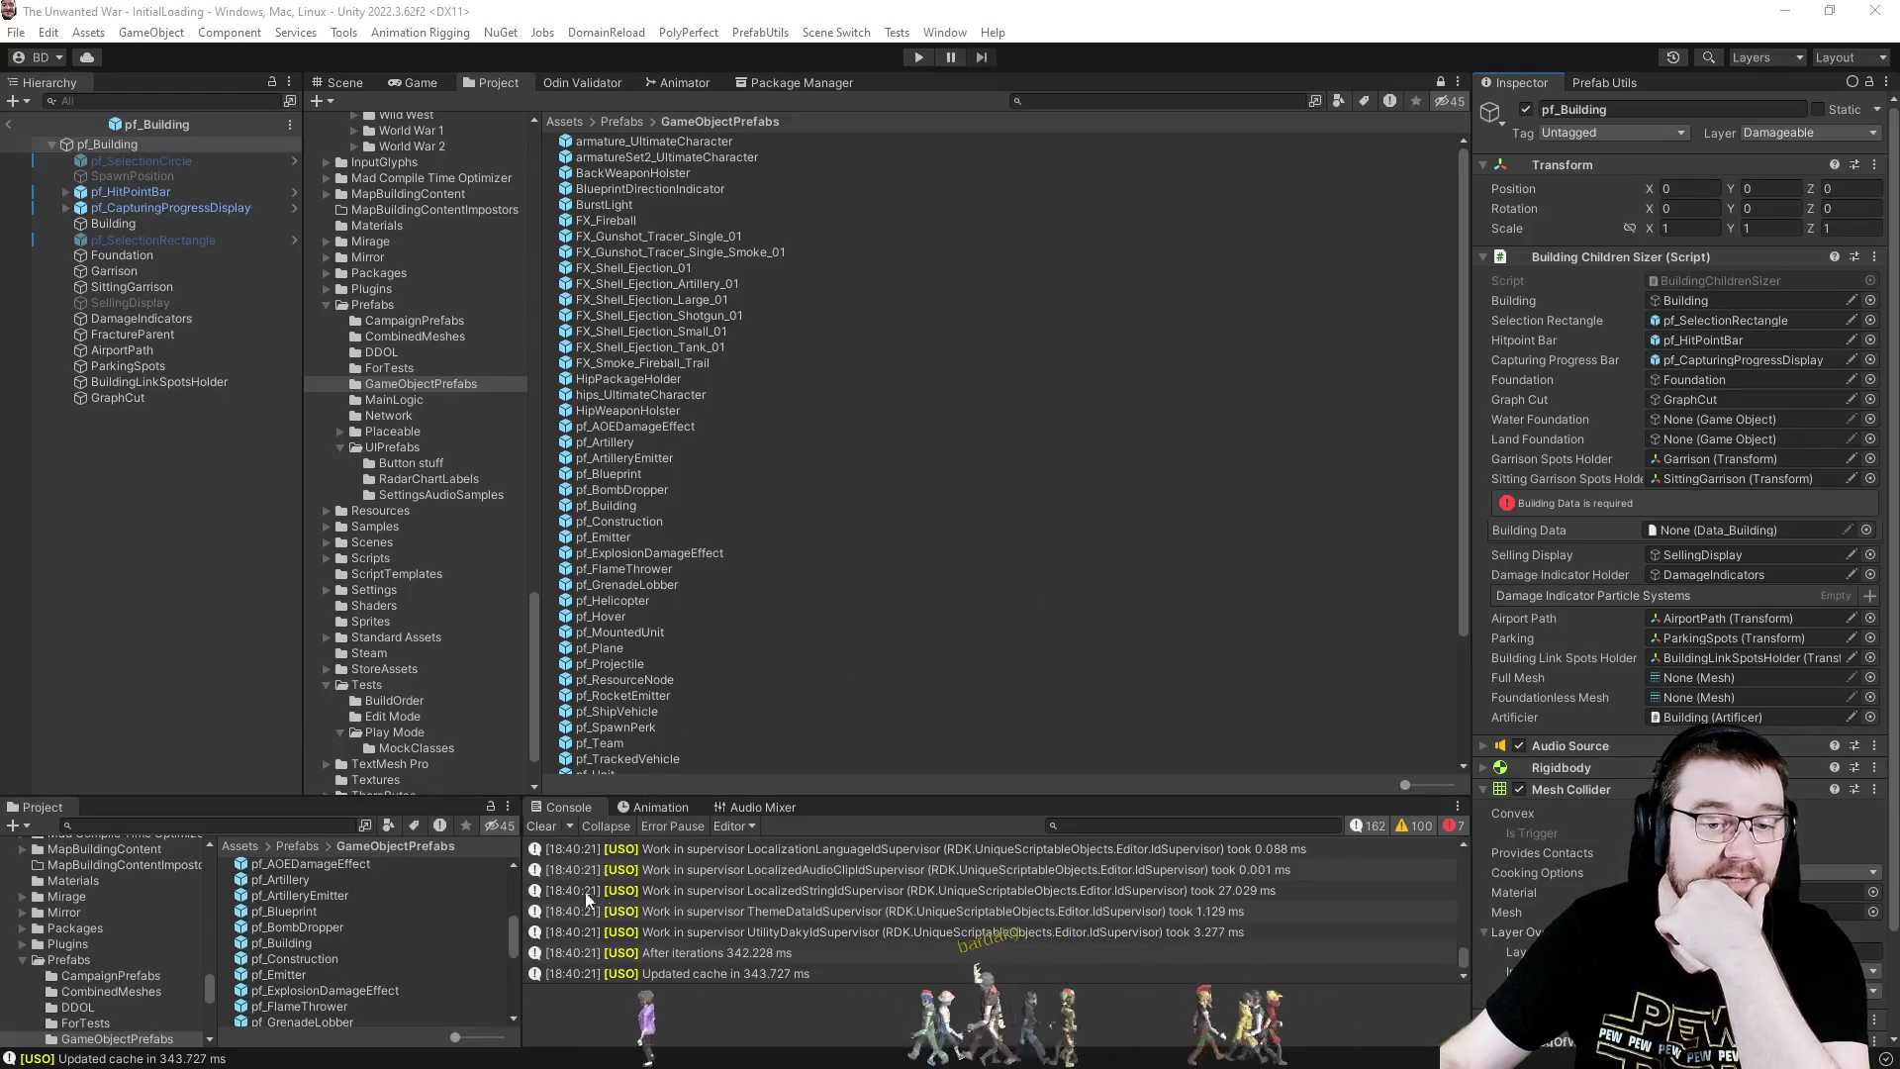
- Empty the Console of all previously logged messages
left_click(548, 827)
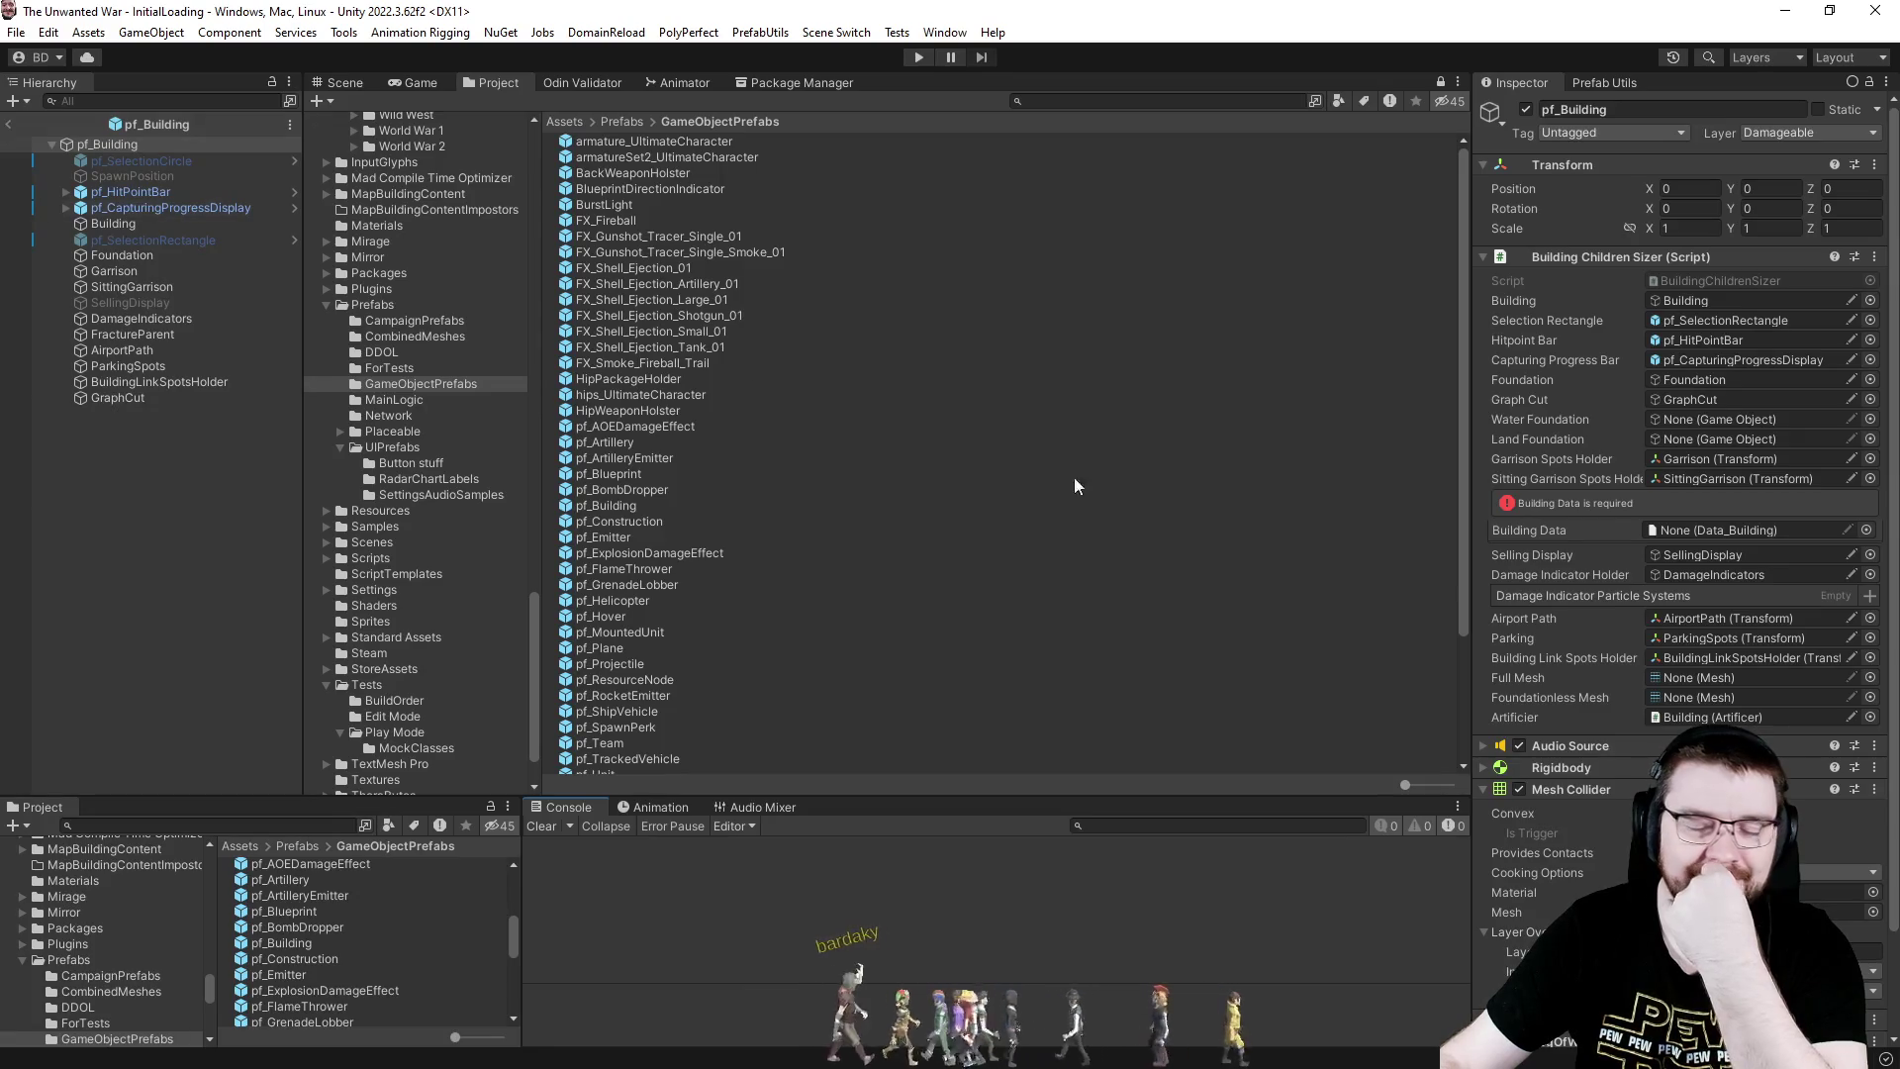
- Change the mesh filter and renderer lookups on lines 3963 and 3971 to GetComponentInChildren
key("alt+Tab")
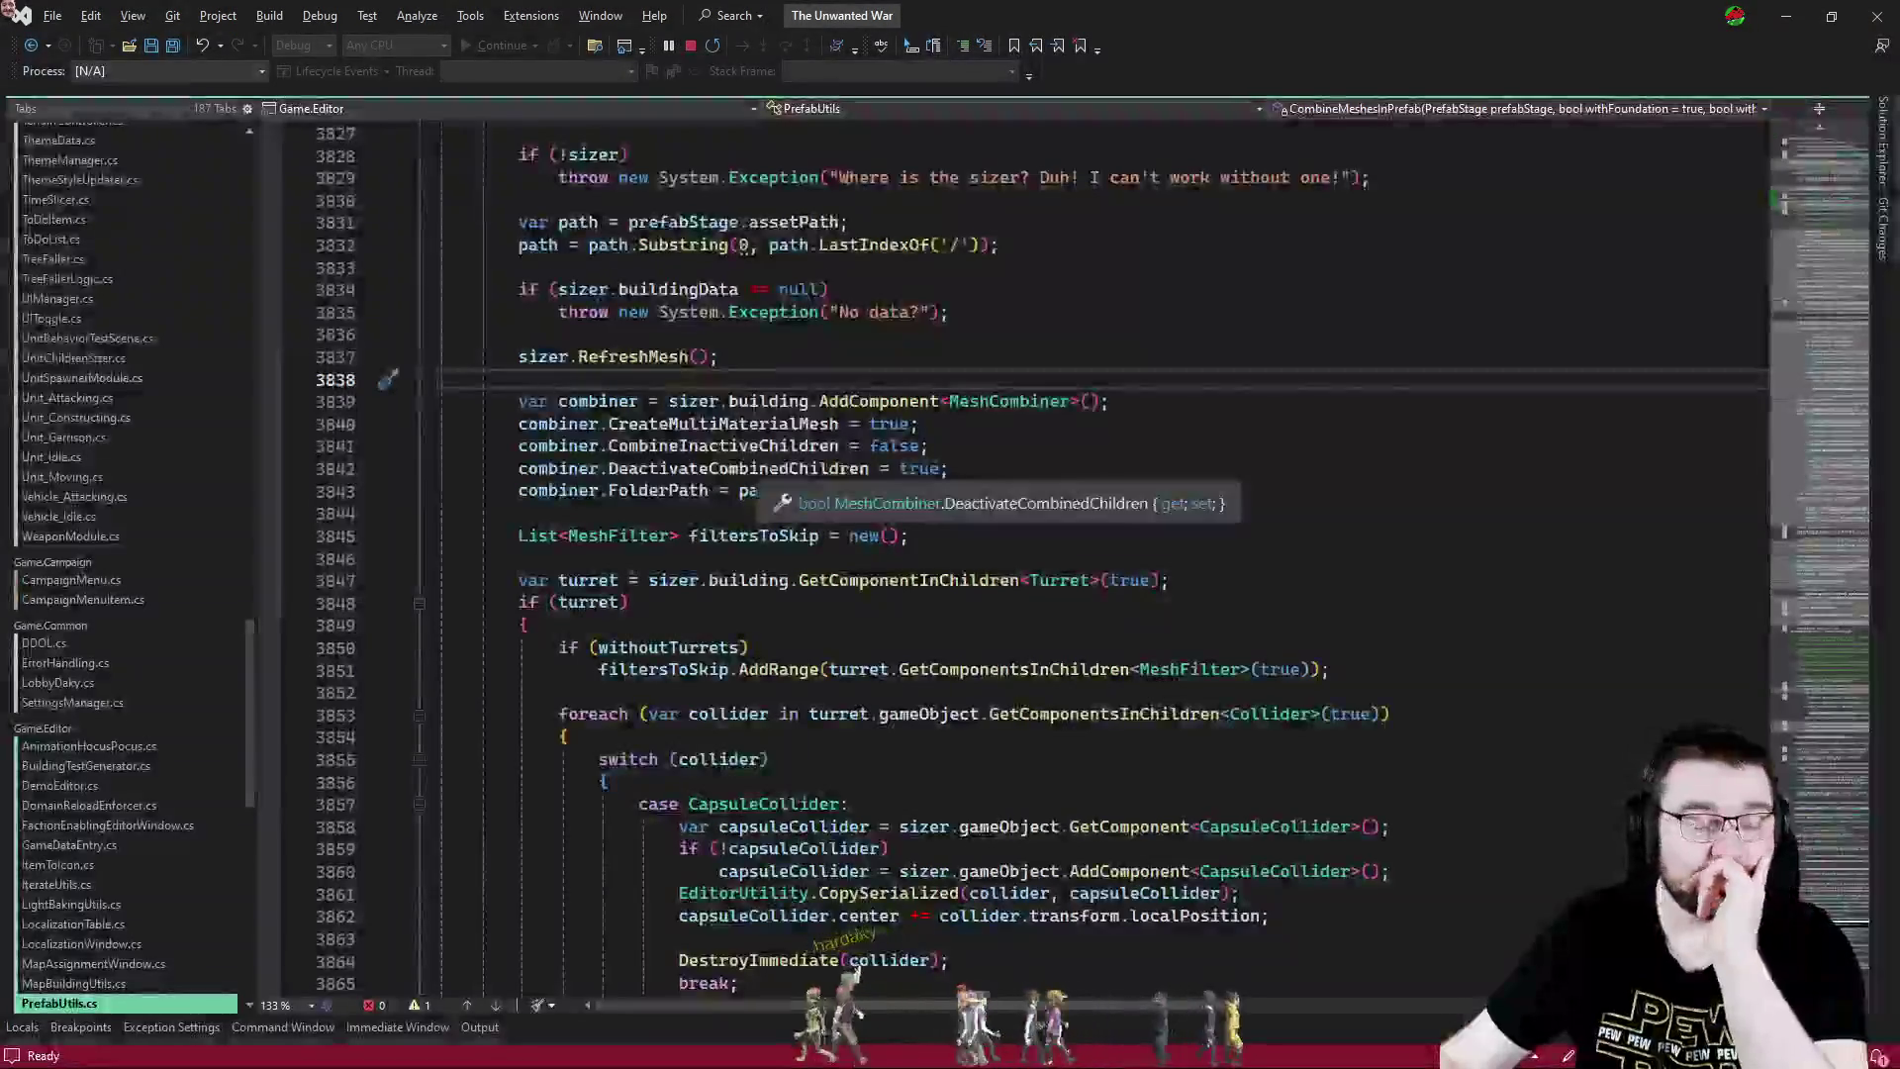
left_click(1006, 450)
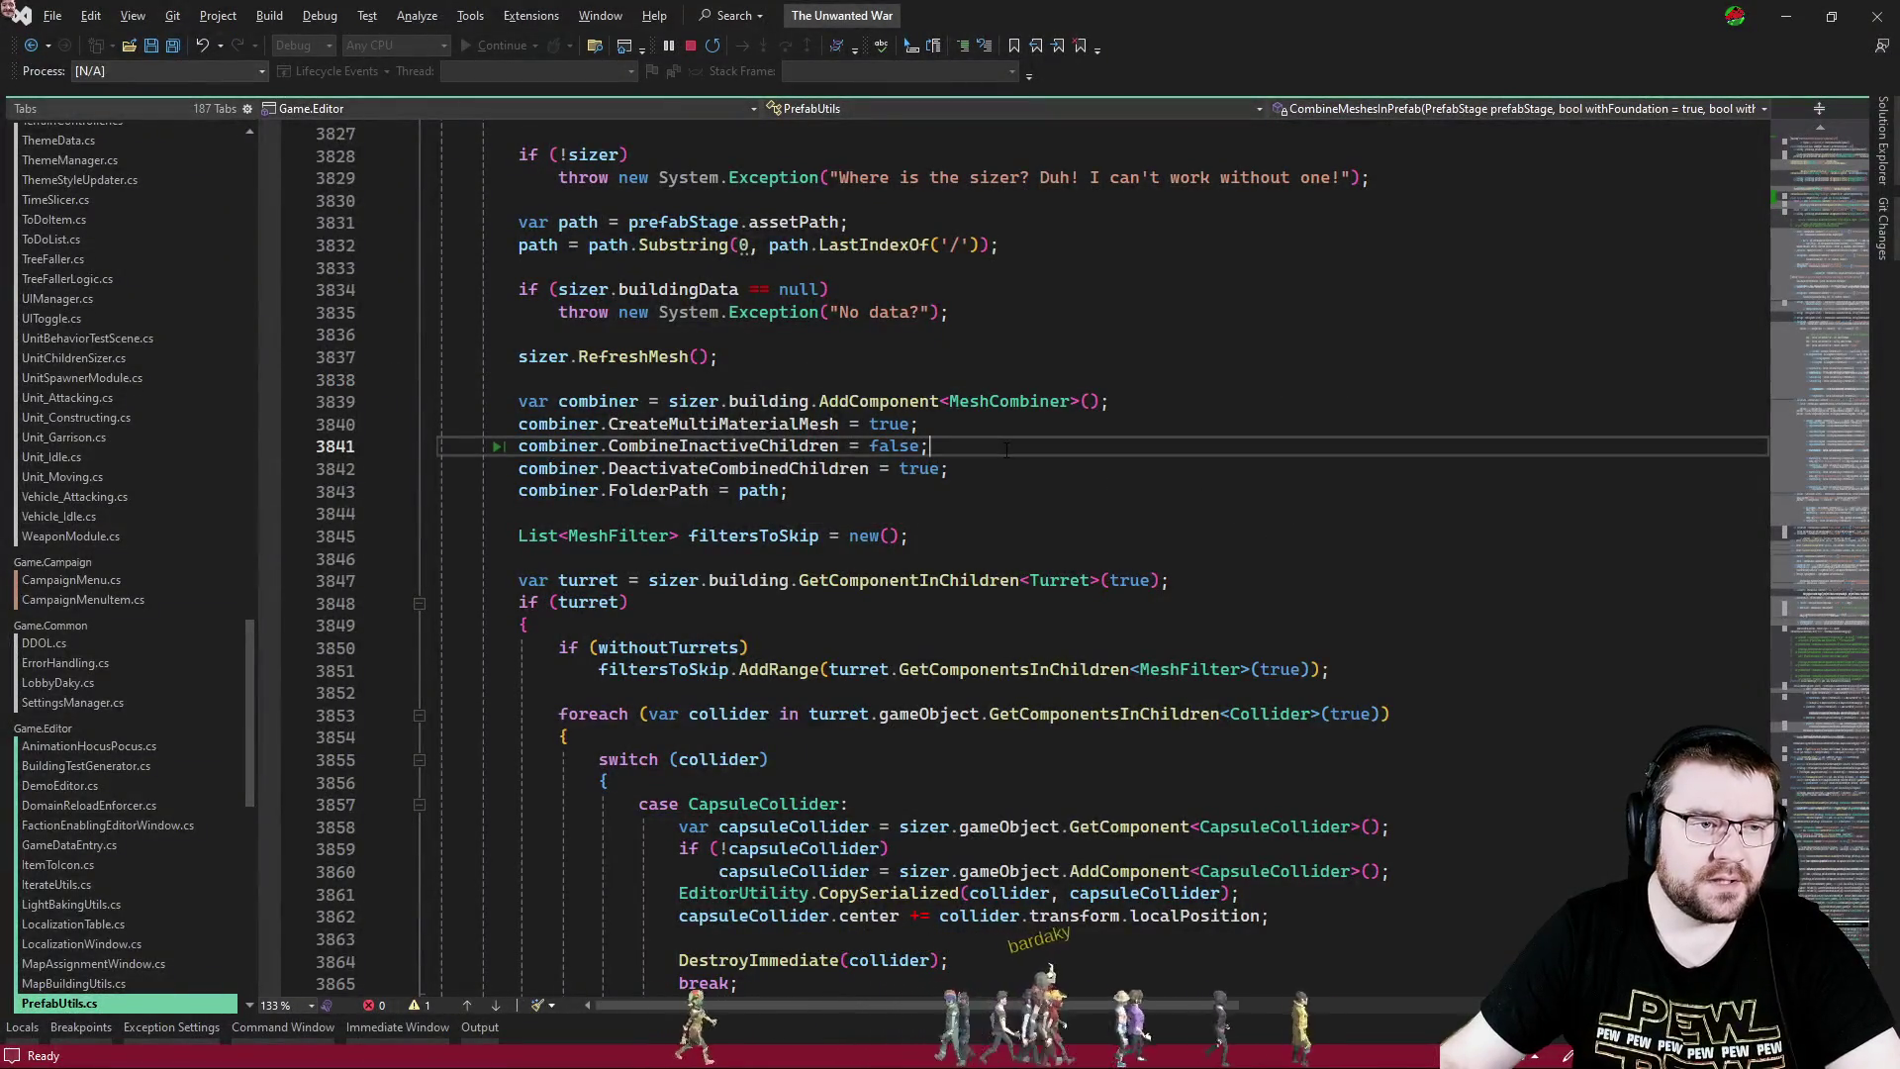
scroll(1007, 450, "up", 5)
left_click(643, 692, "ctrl")
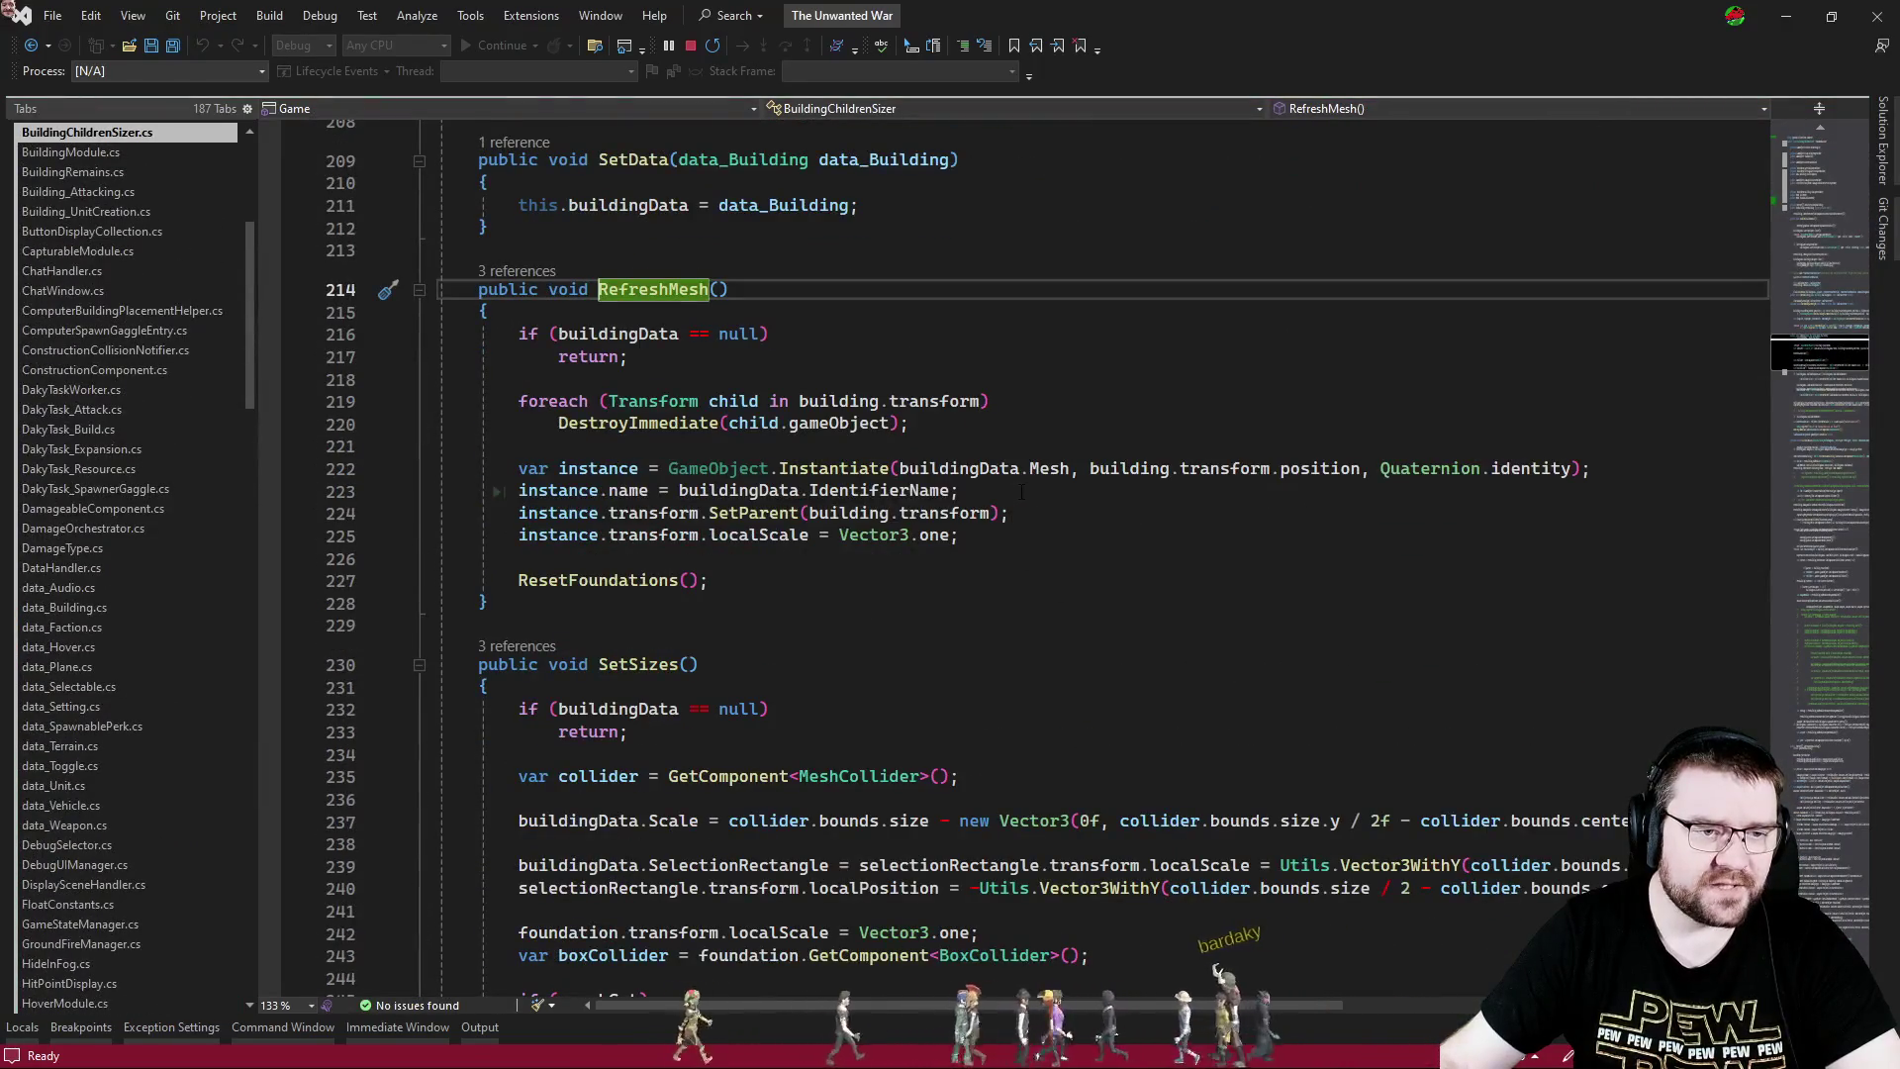
scroll(1050, 566, "down", 4)
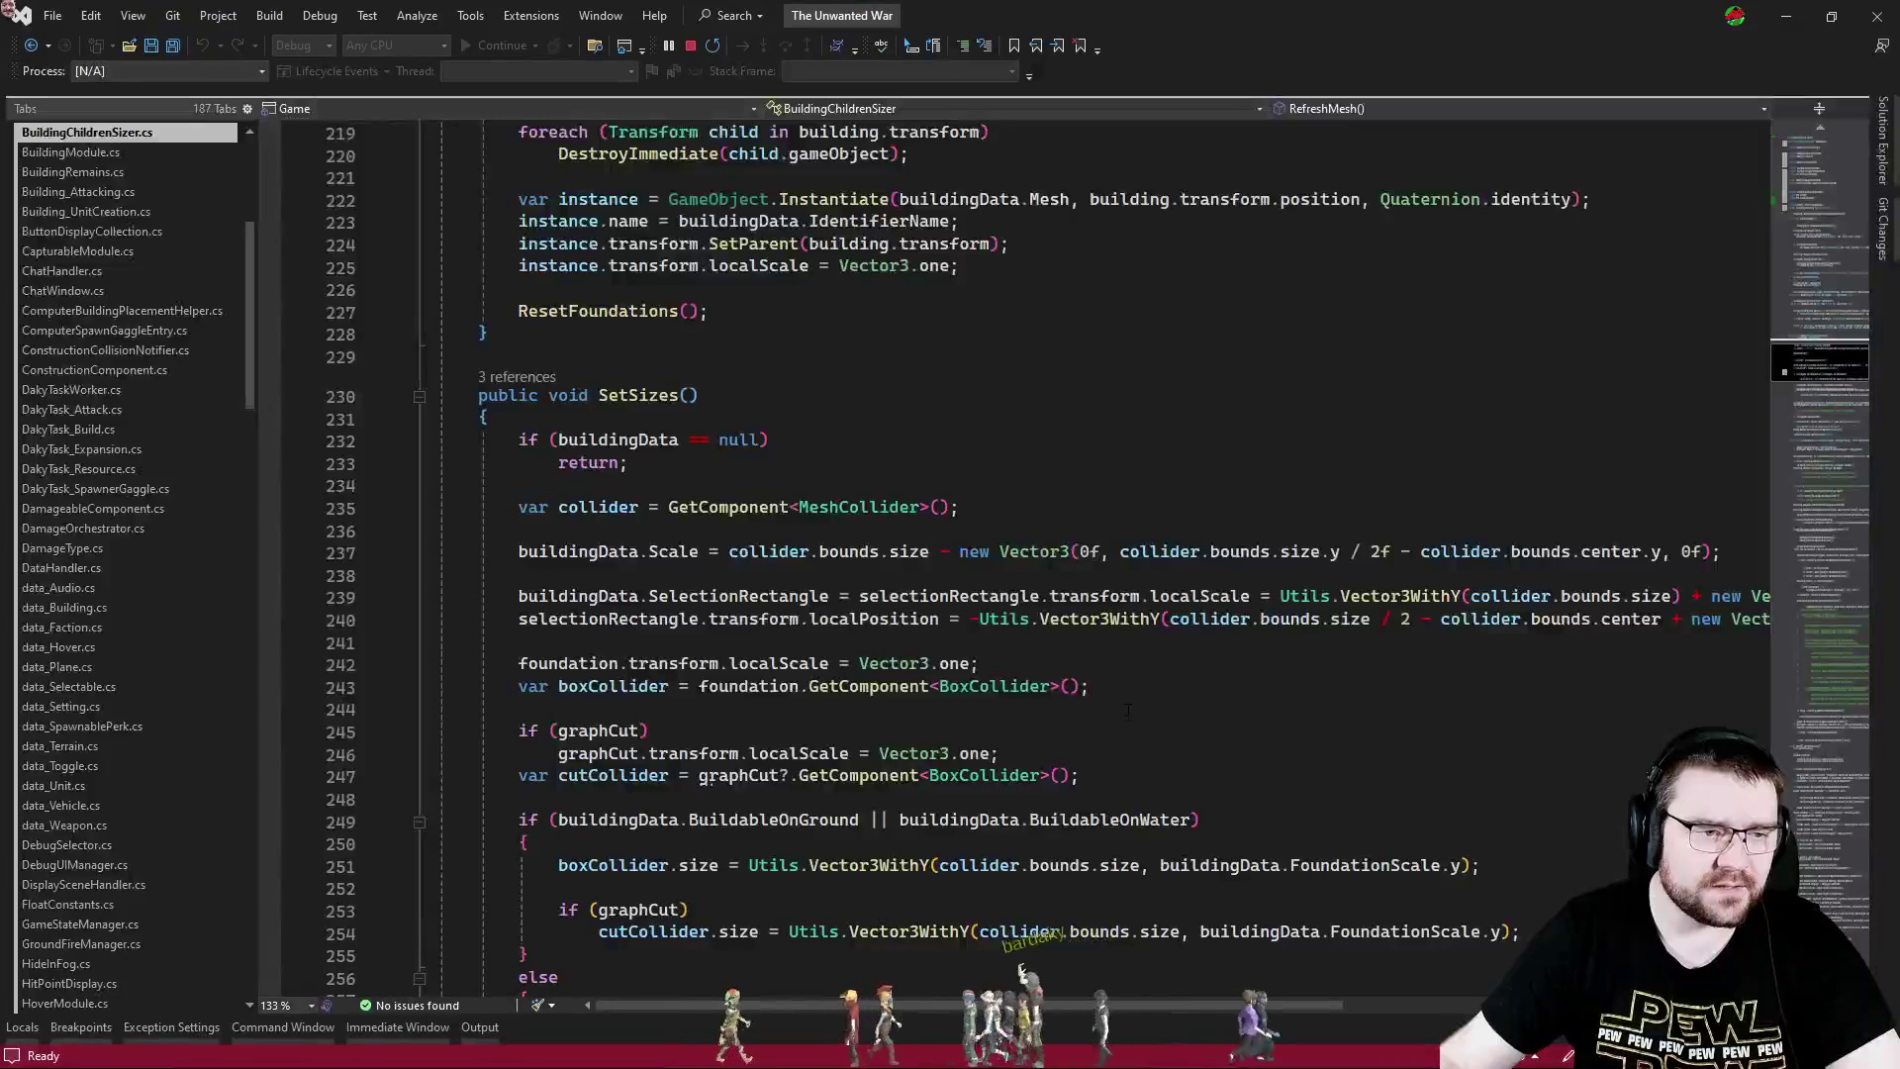
left_click(1154, 671)
key("ctrl+minus")
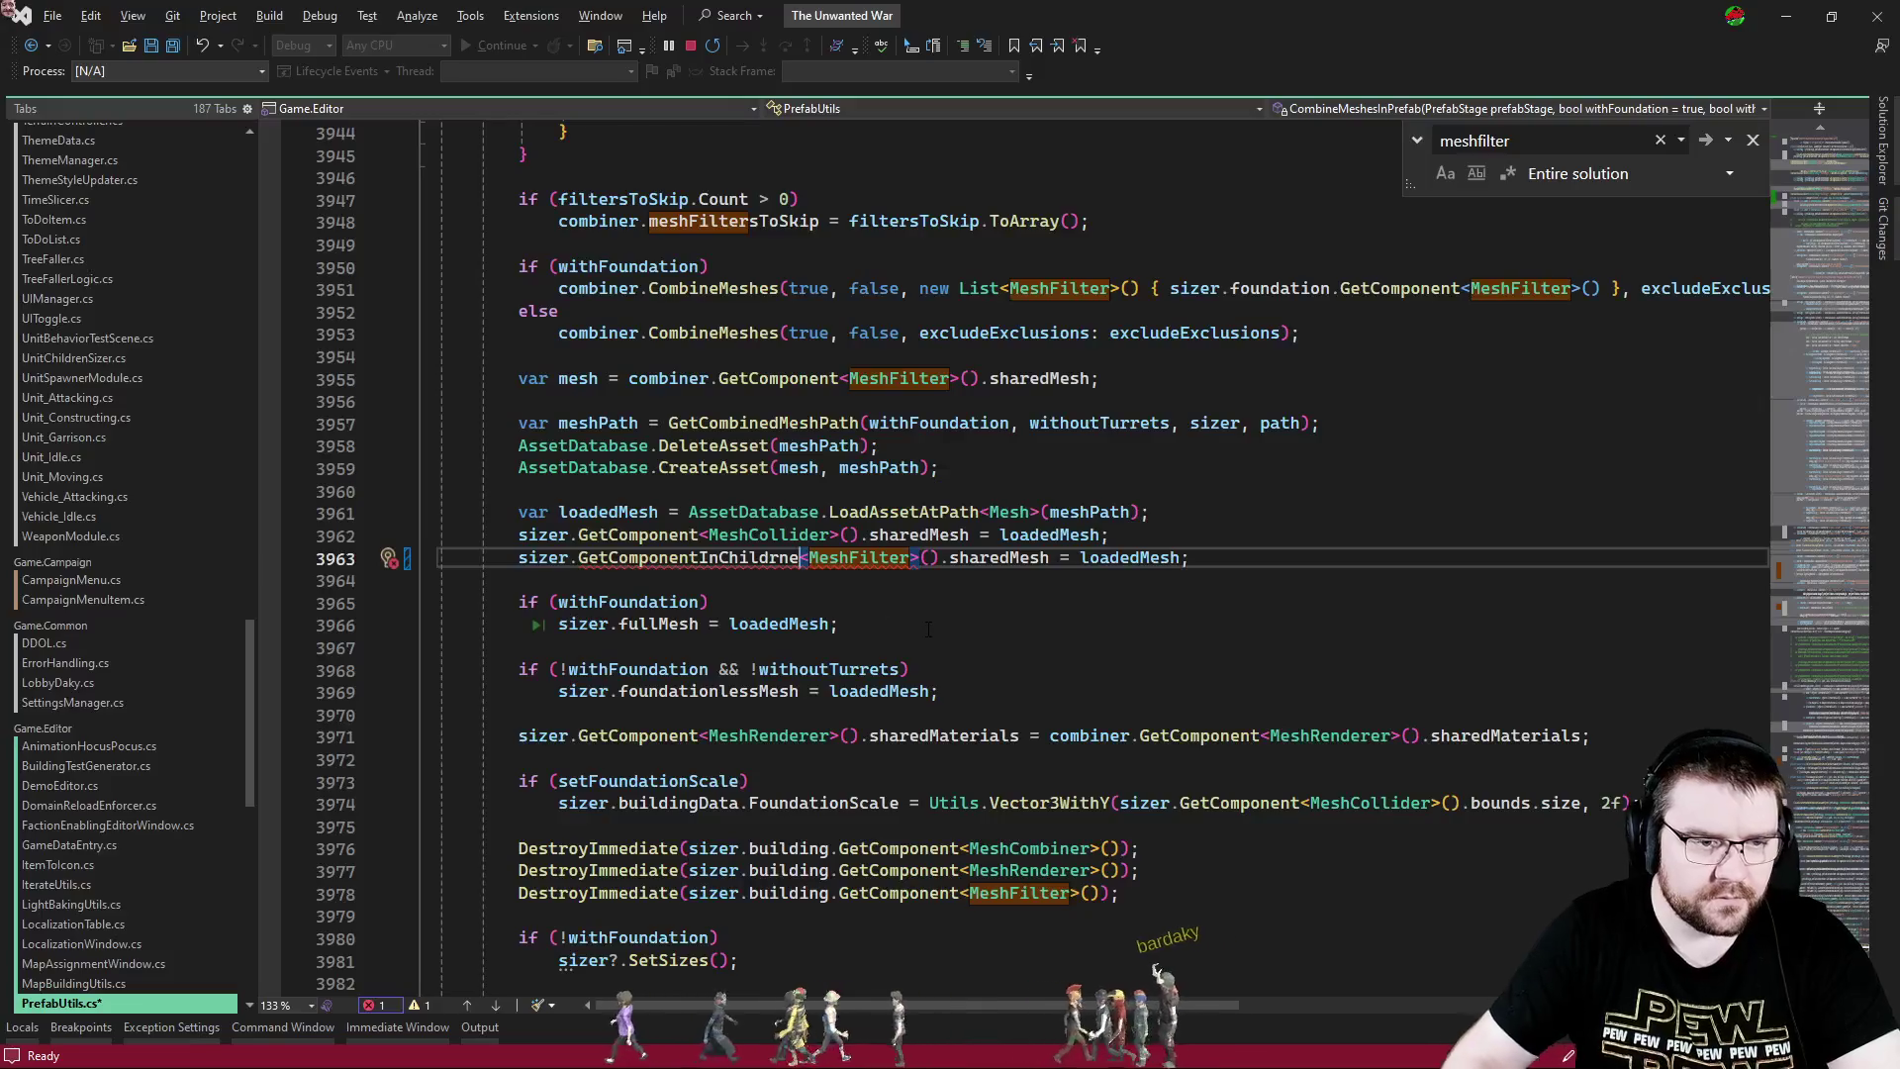
type("InChildren")
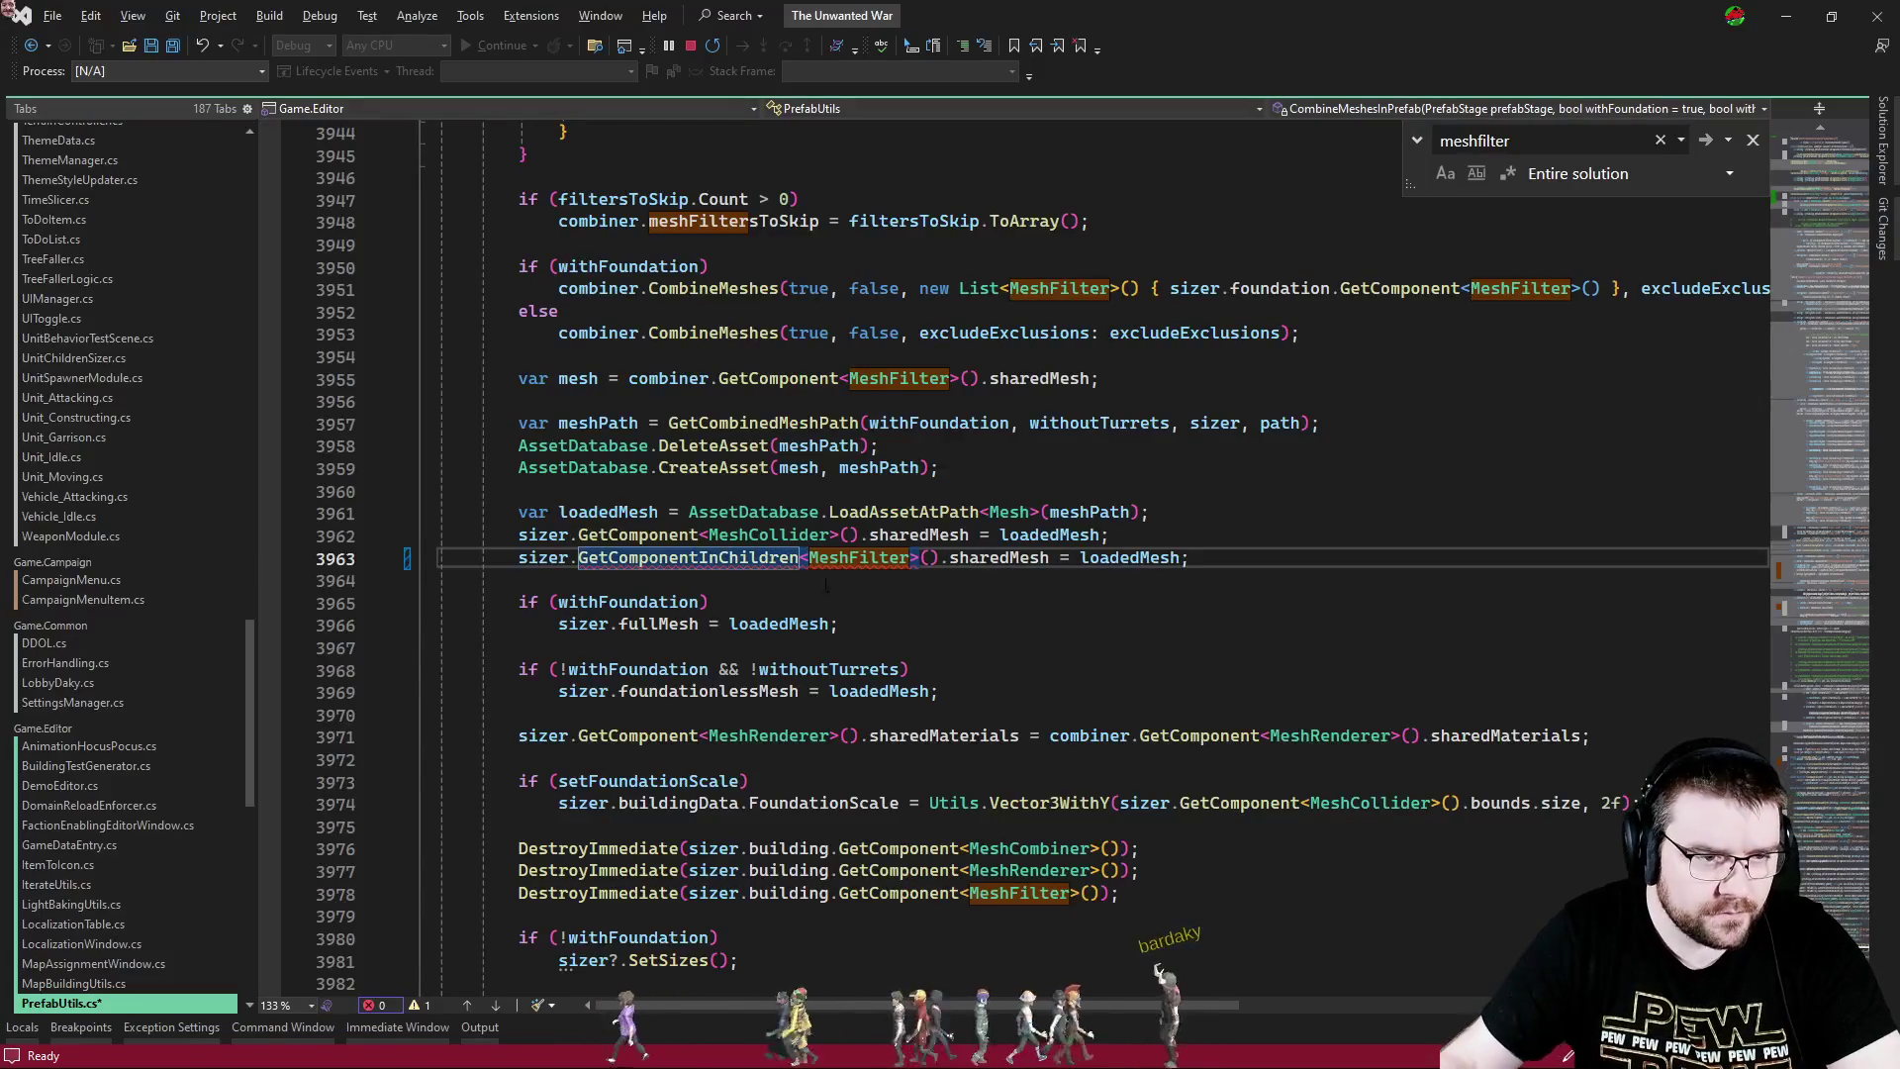
double_click(638, 735)
type("GetComponentInChildren")
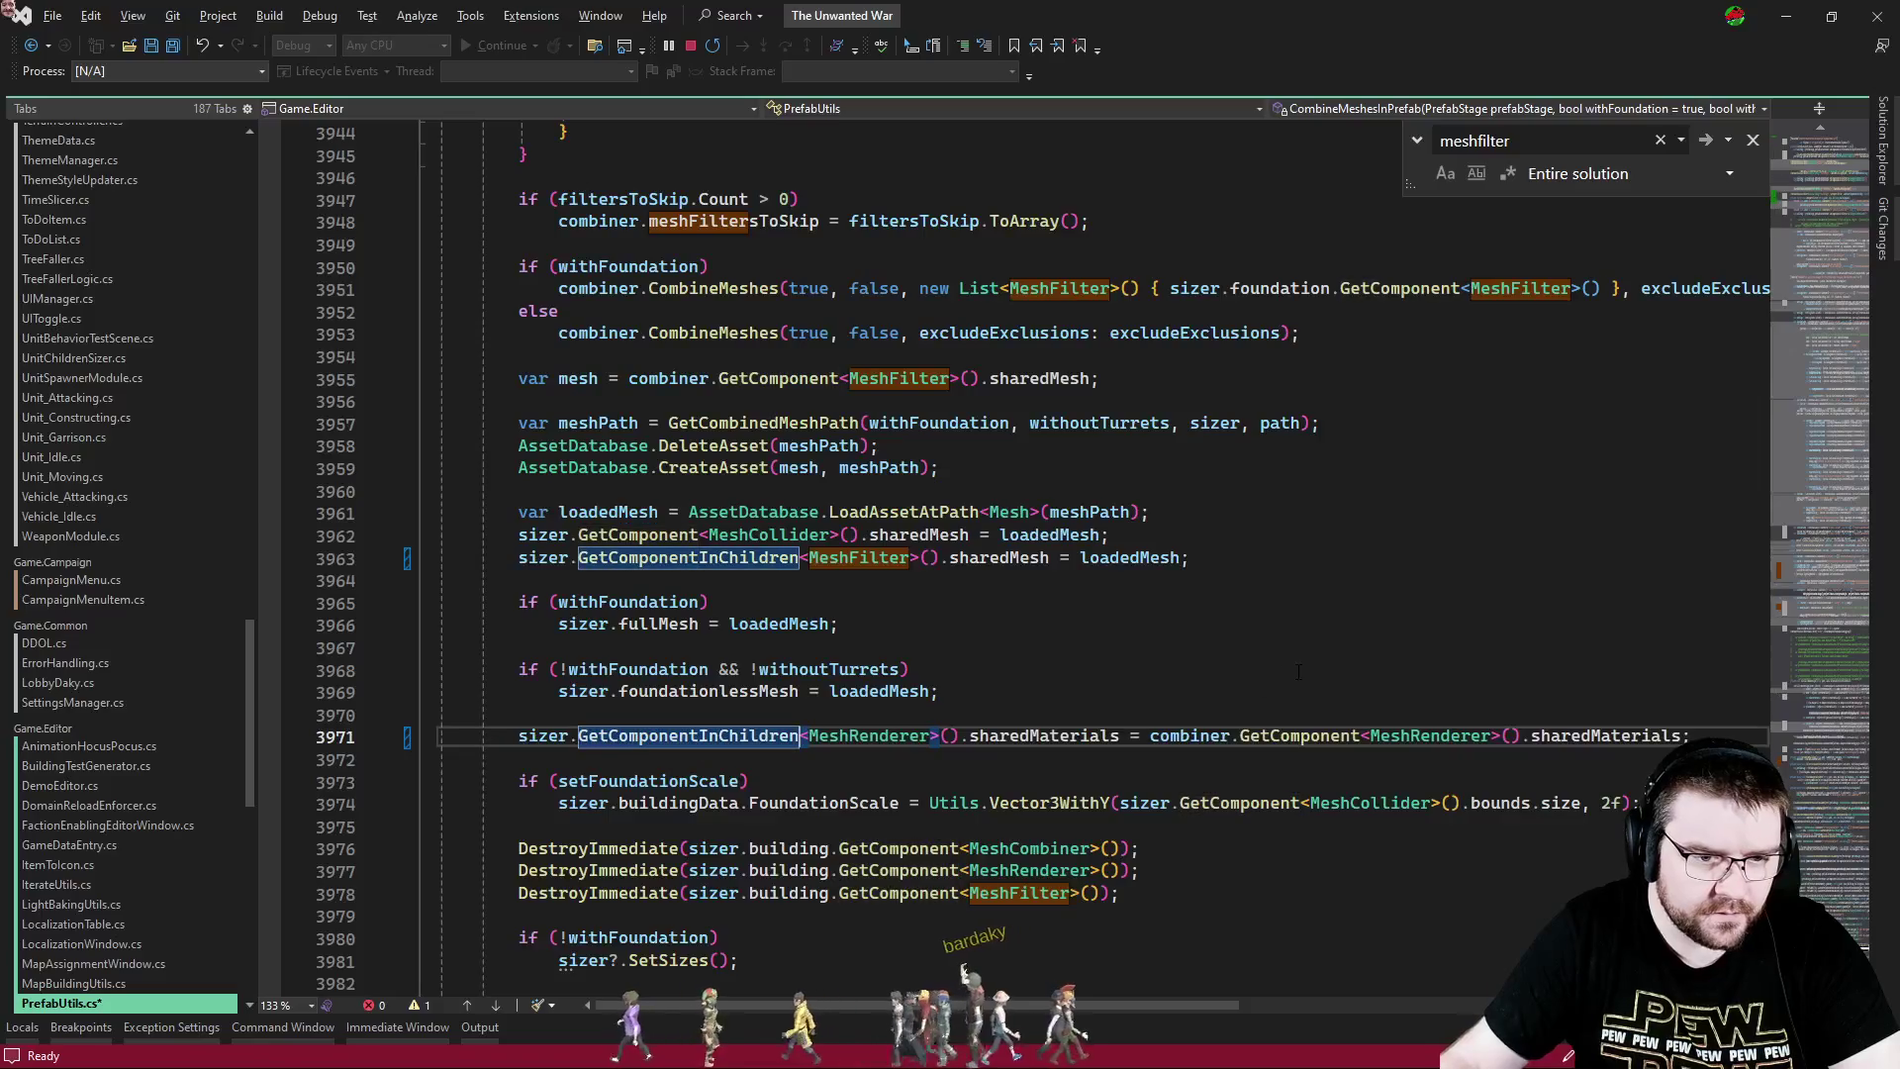
- Comment out the two lines that destroy the building's MeshRenderer and MeshFilter
double_click(1293, 735)
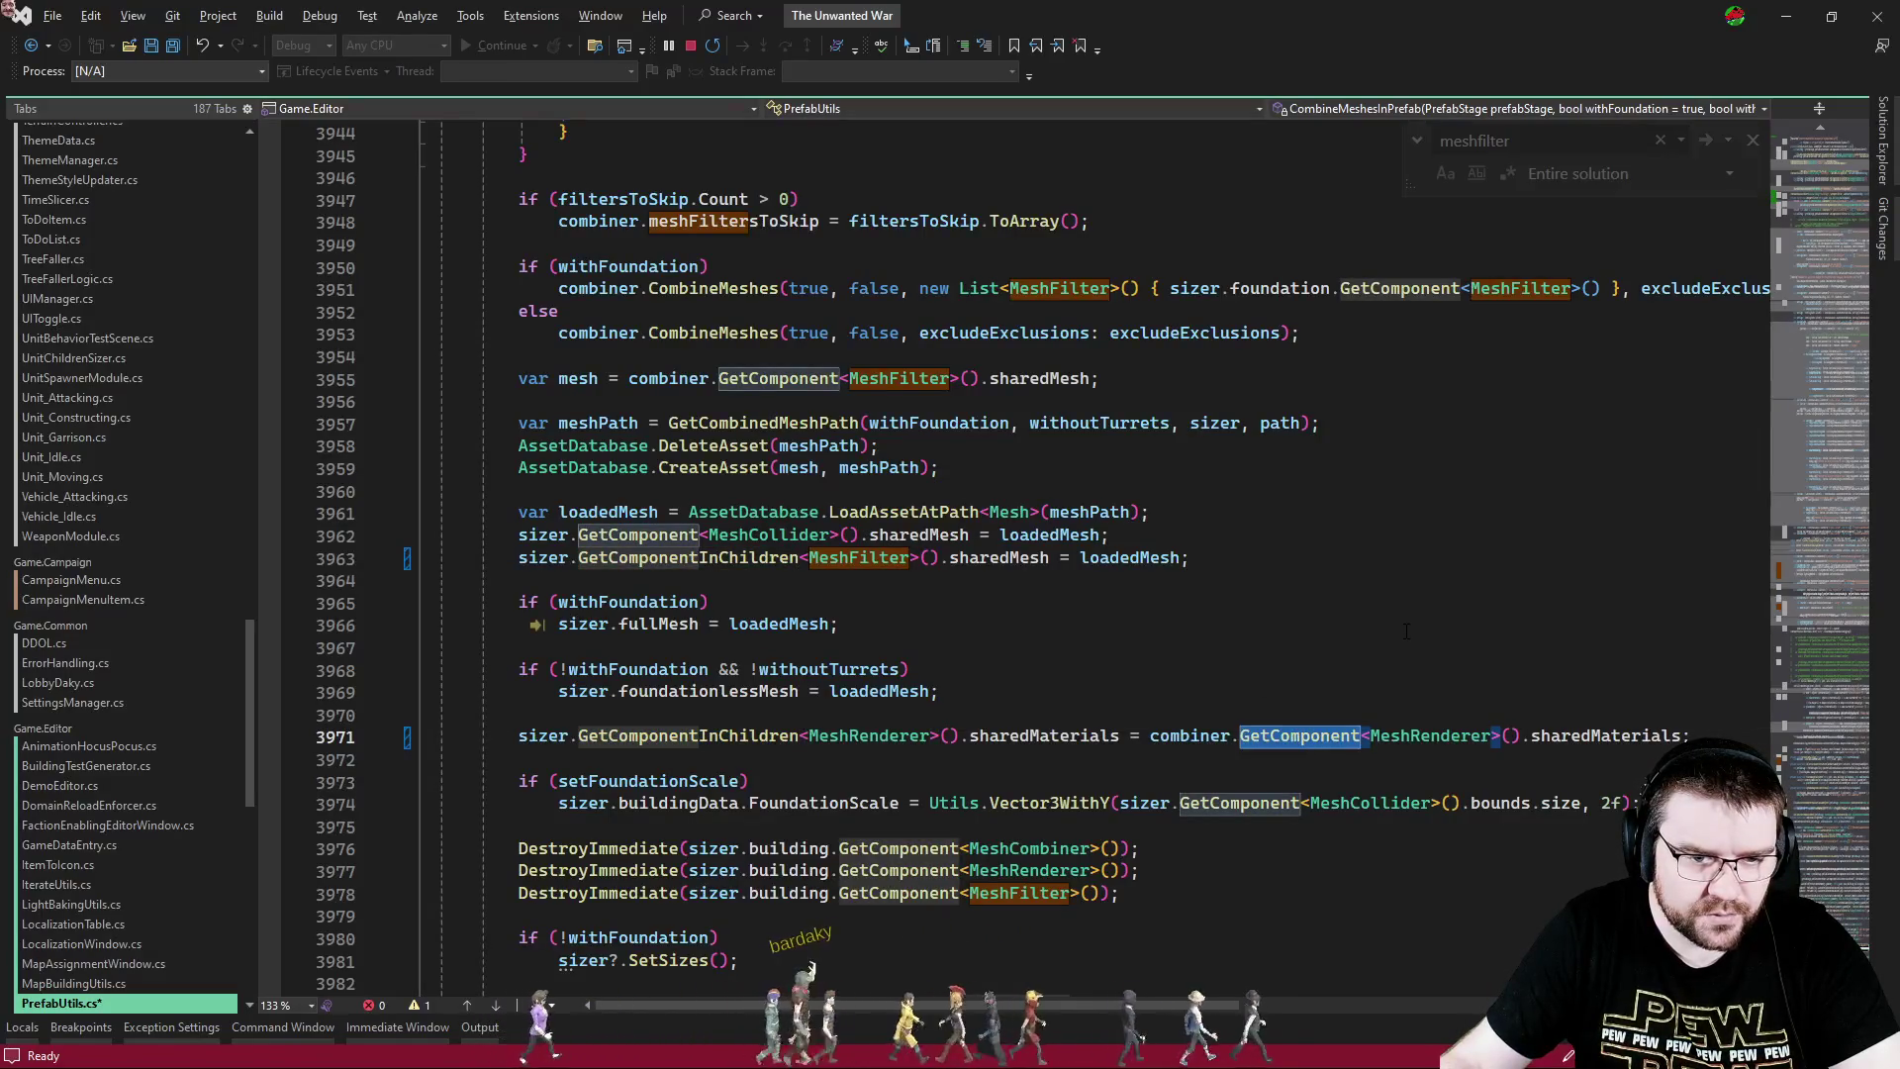
scroll(1403, 630, "down", 5)
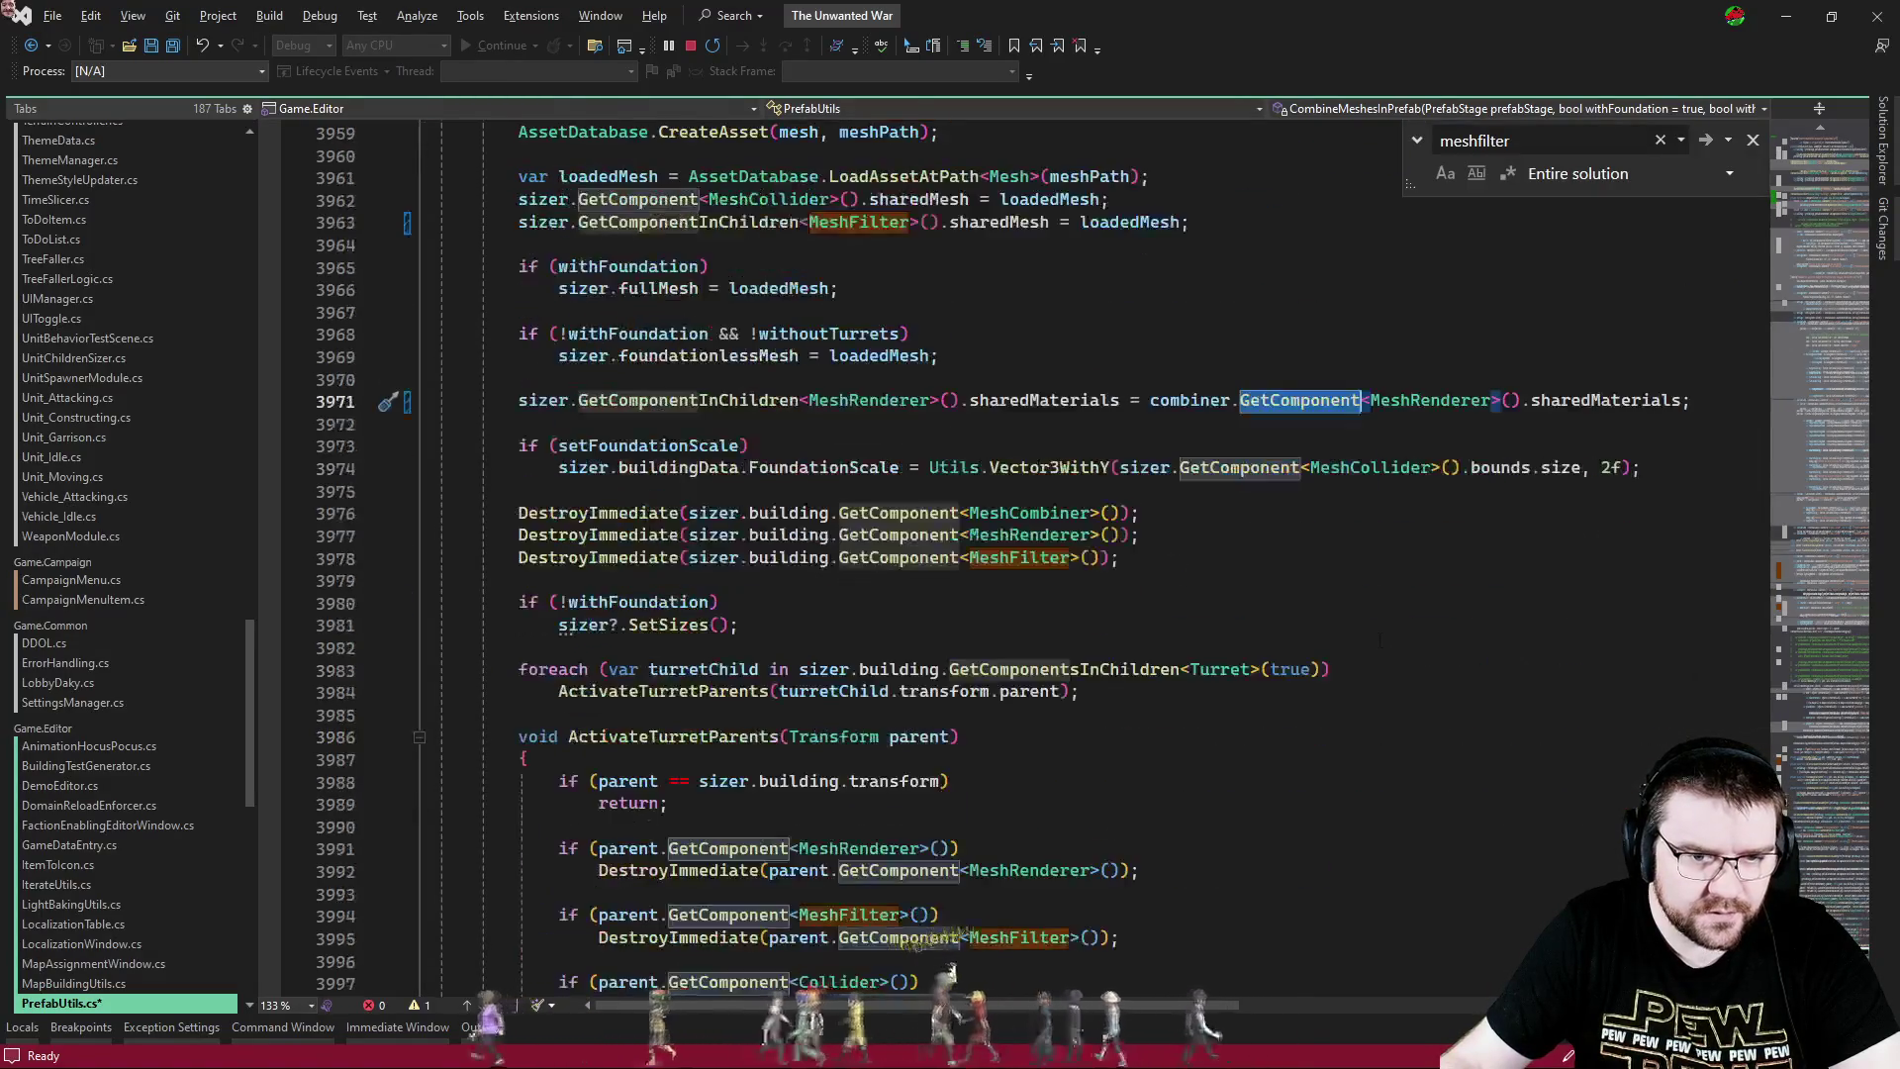
double_click(1227, 471)
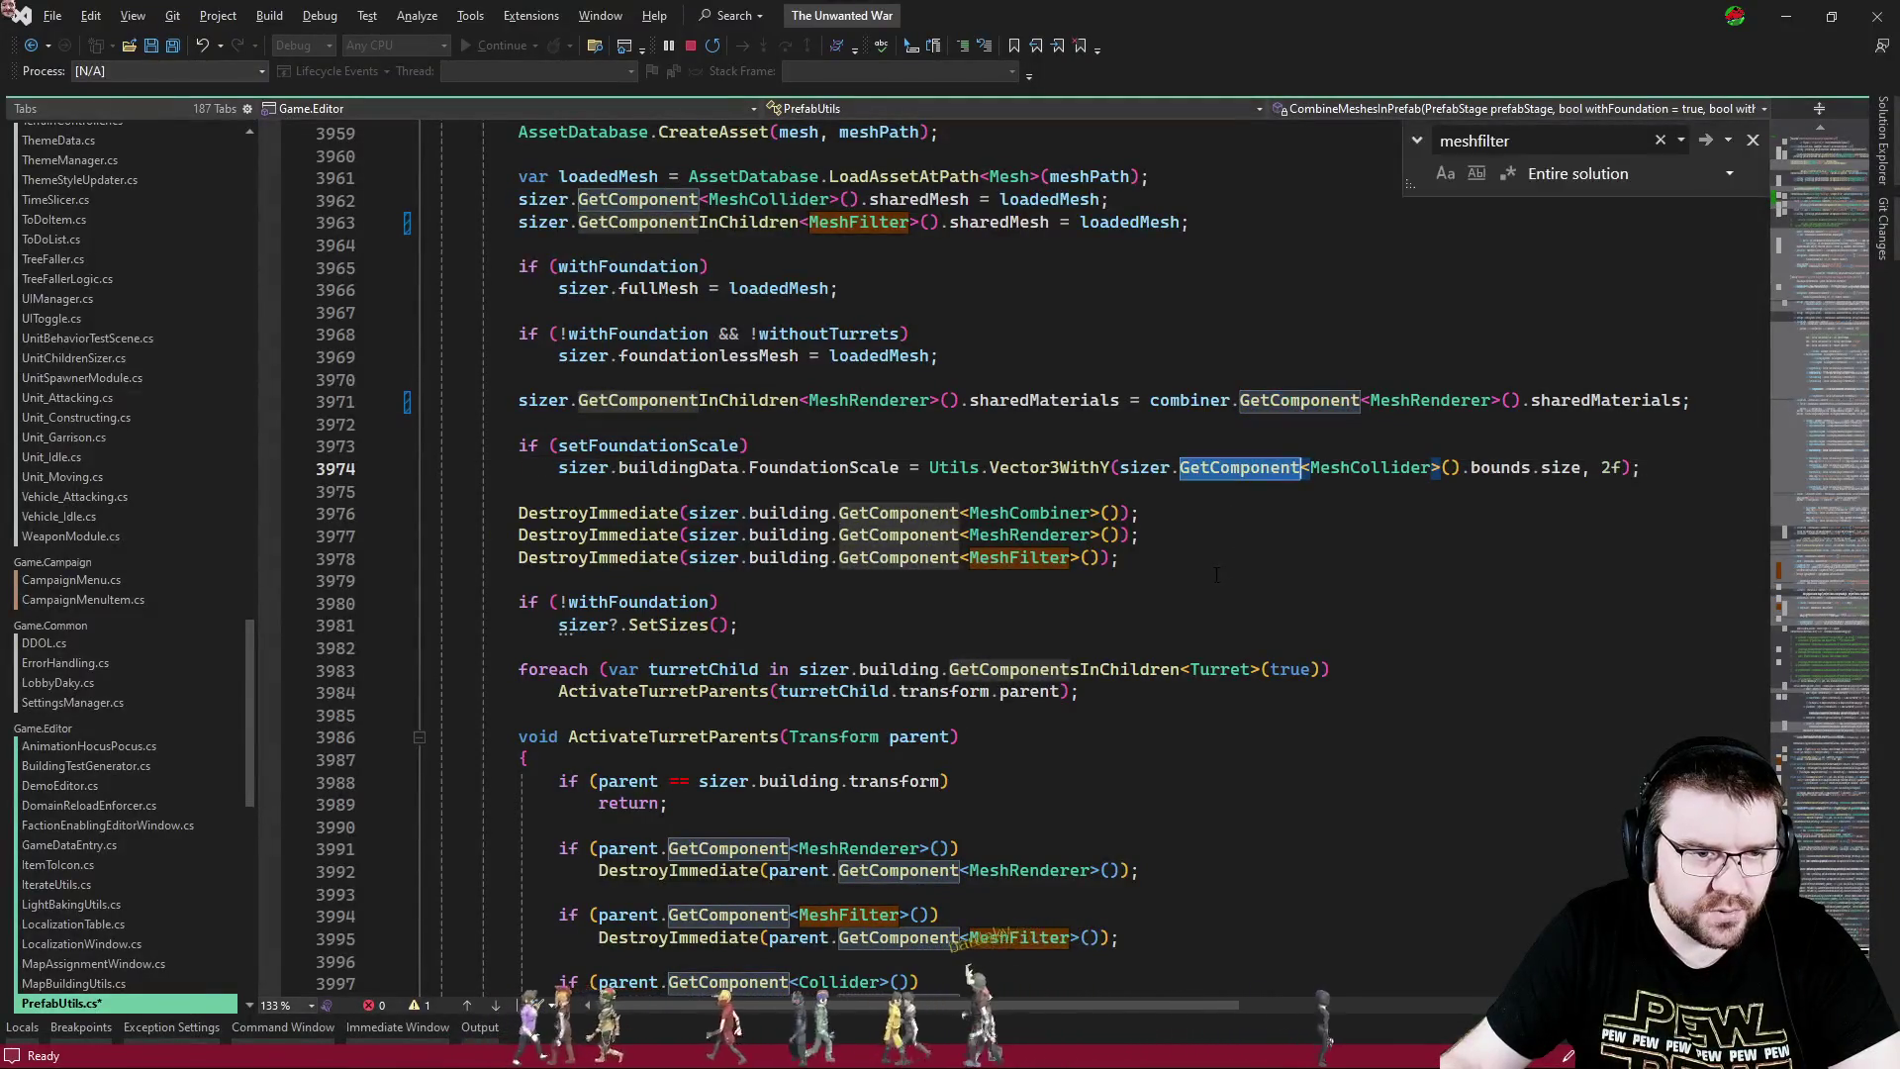
left_click(922, 557)
double_click(906, 557)
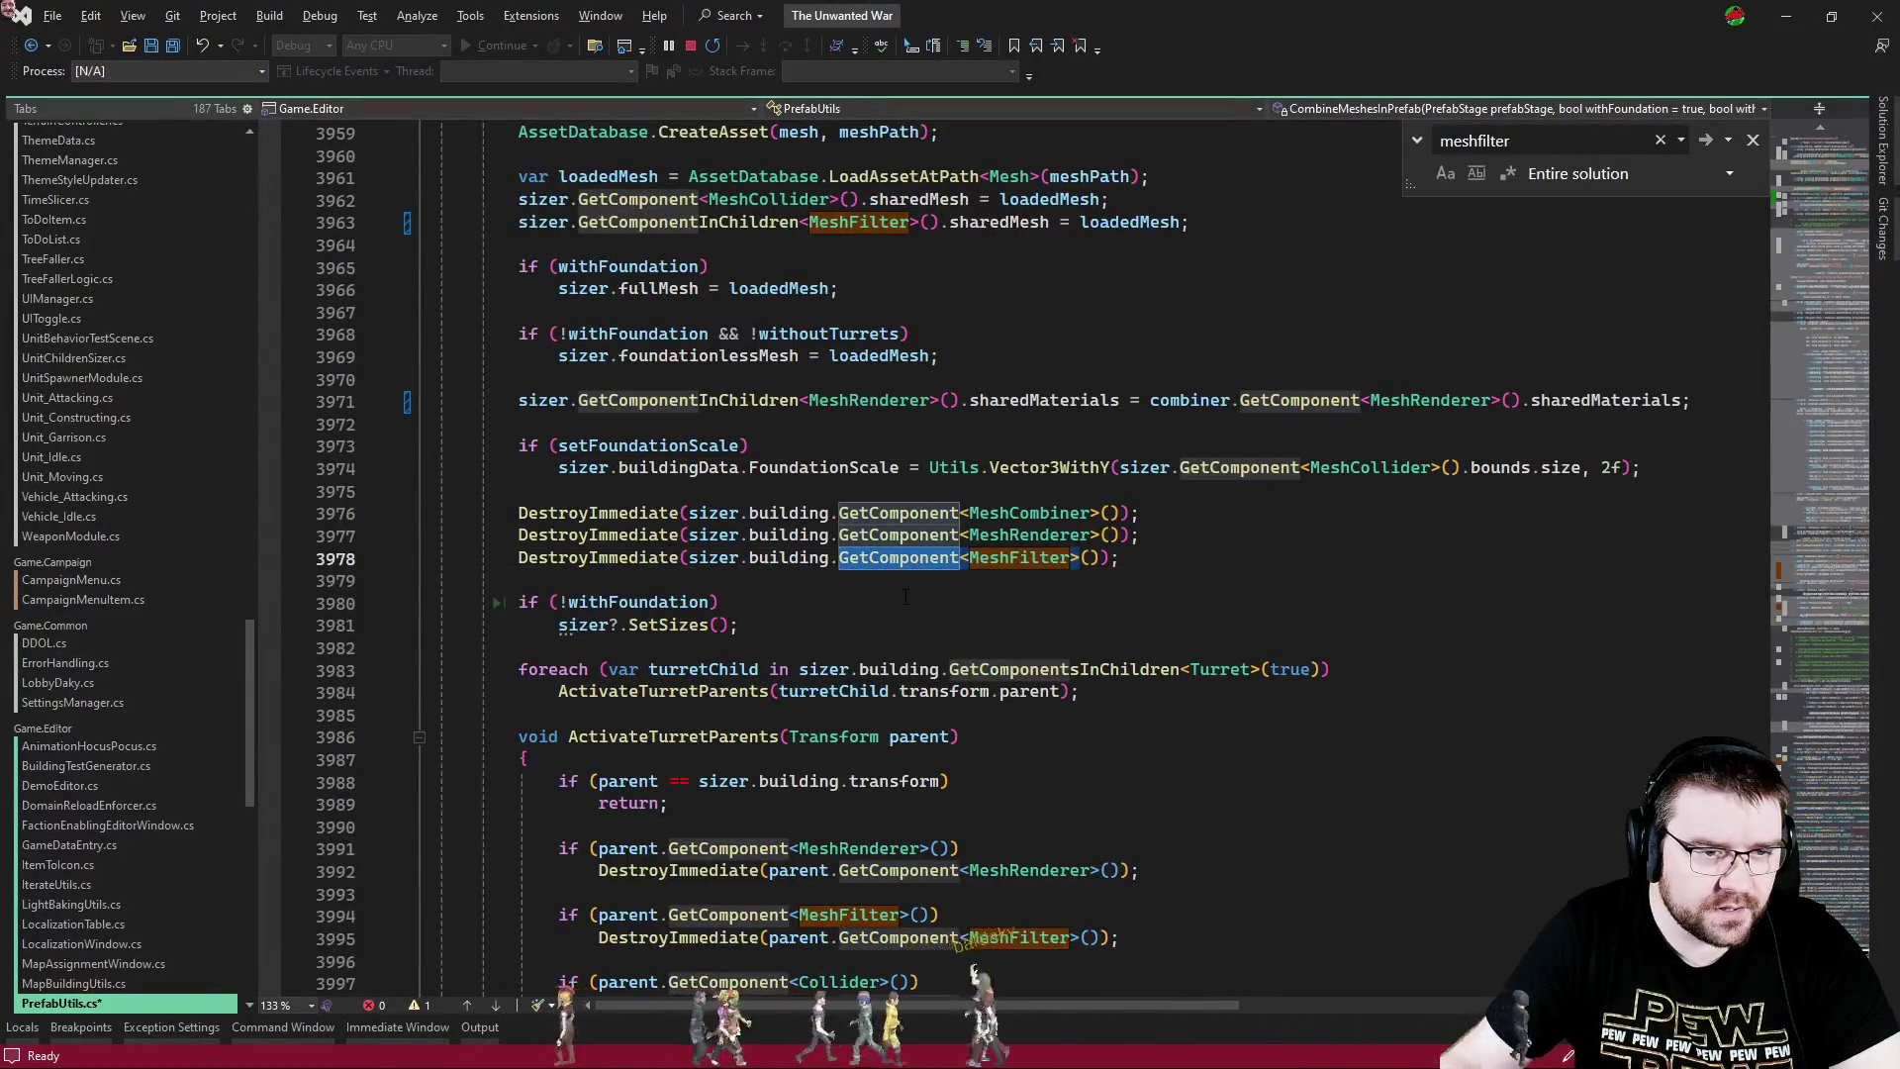
left_click(904, 582)
key("shift+Up")
key("shift+Up")
key("shift+Up")
key("shift+Down")
key("shift+Down")
key("shift+Down")
key("shift+Up")
key("shift+Up")
key("shift+Up")
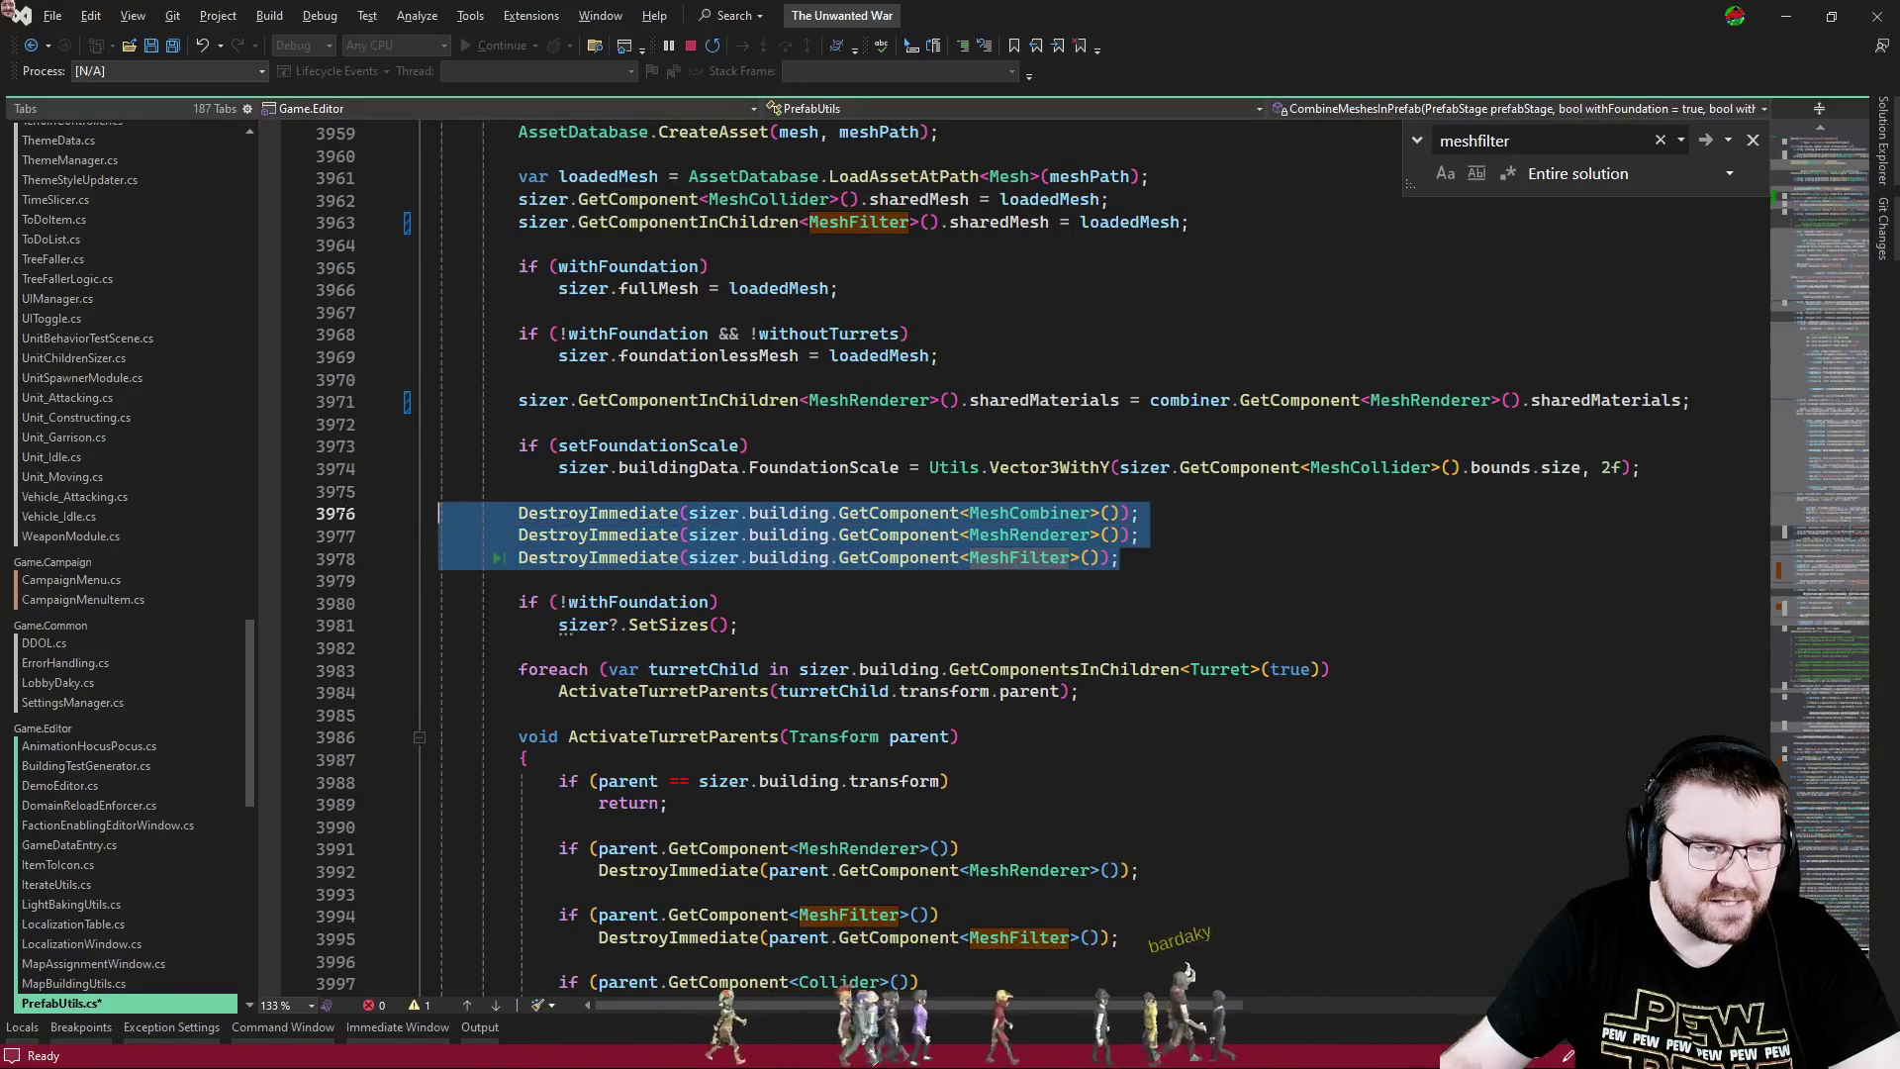
left_click(1108, 584)
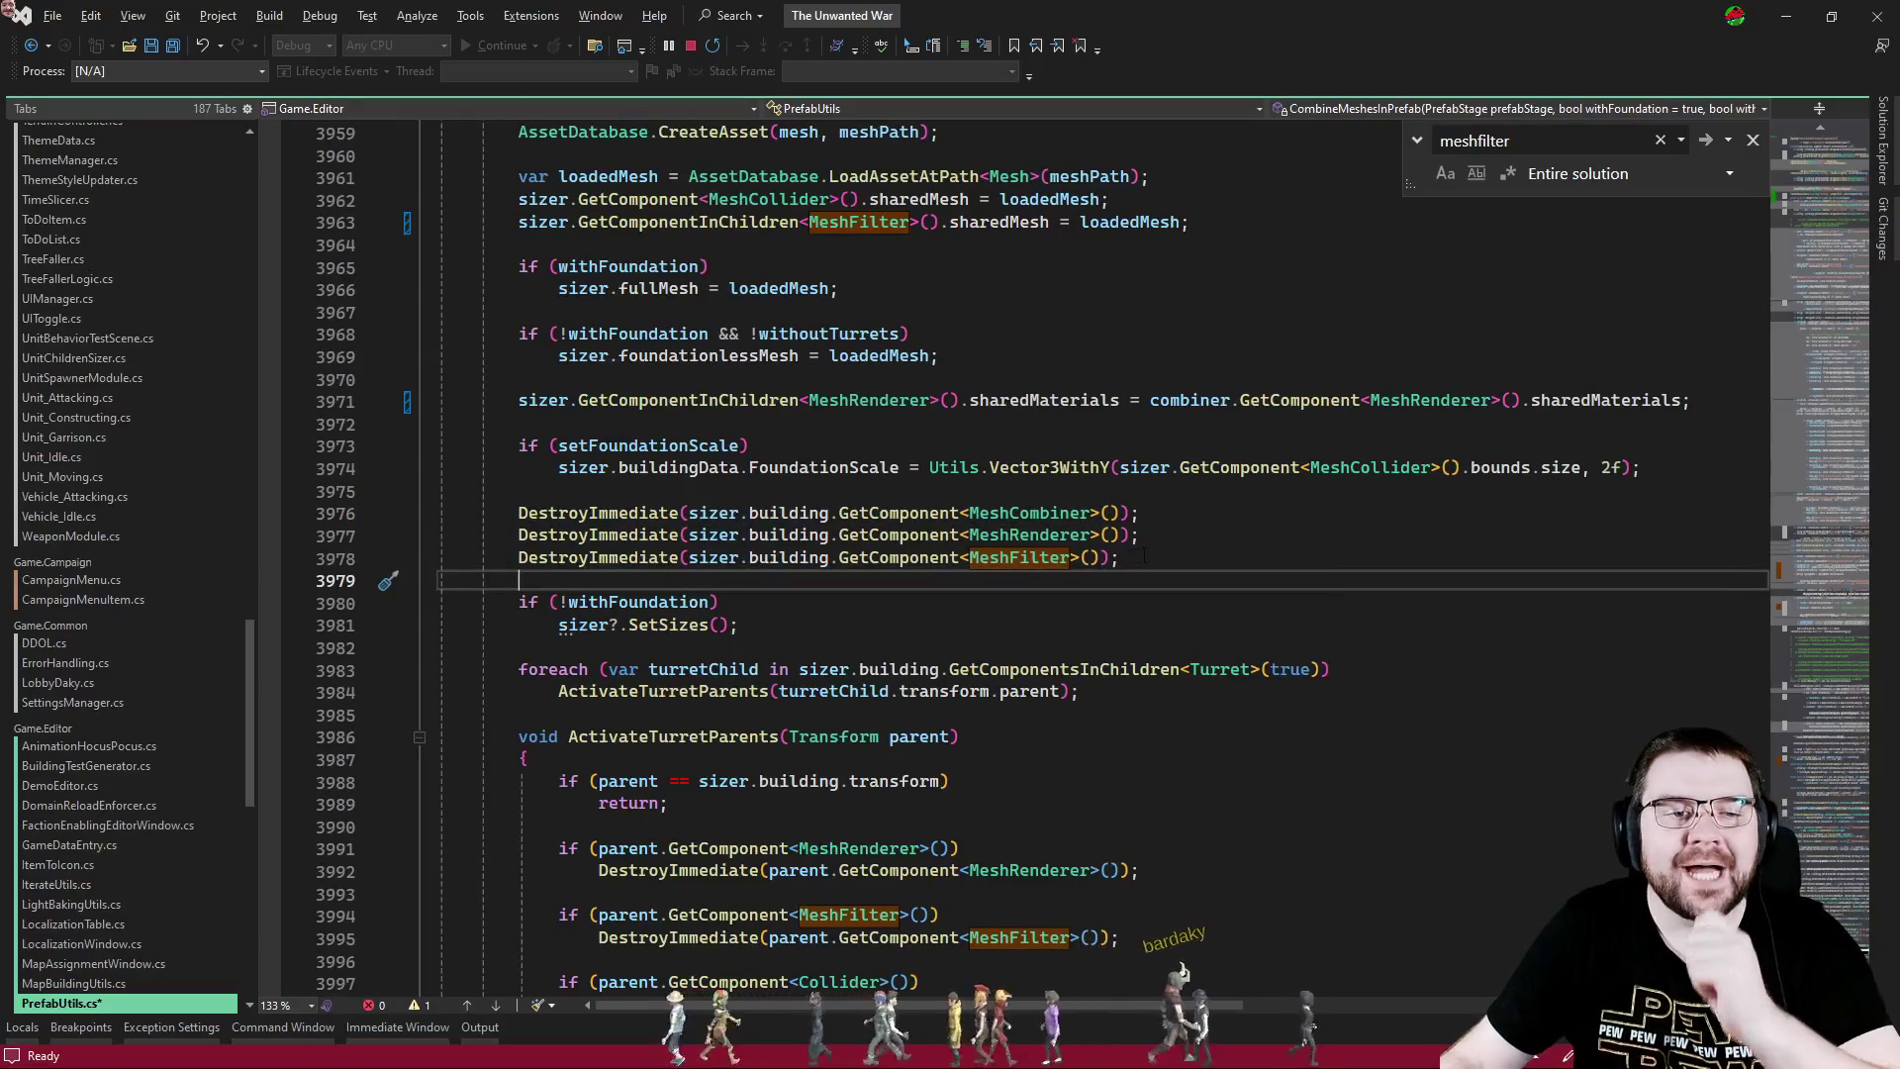
key("shift+Up")
key("shift+Up")
key("shift+Up")
key("shift+Down")
key("shift+Down")
key("shift+Down")
left_click_drag(1165, 560, 420, 543)
key("ctrl+k")
key("ctrl+c")
left_click(1277, 643)
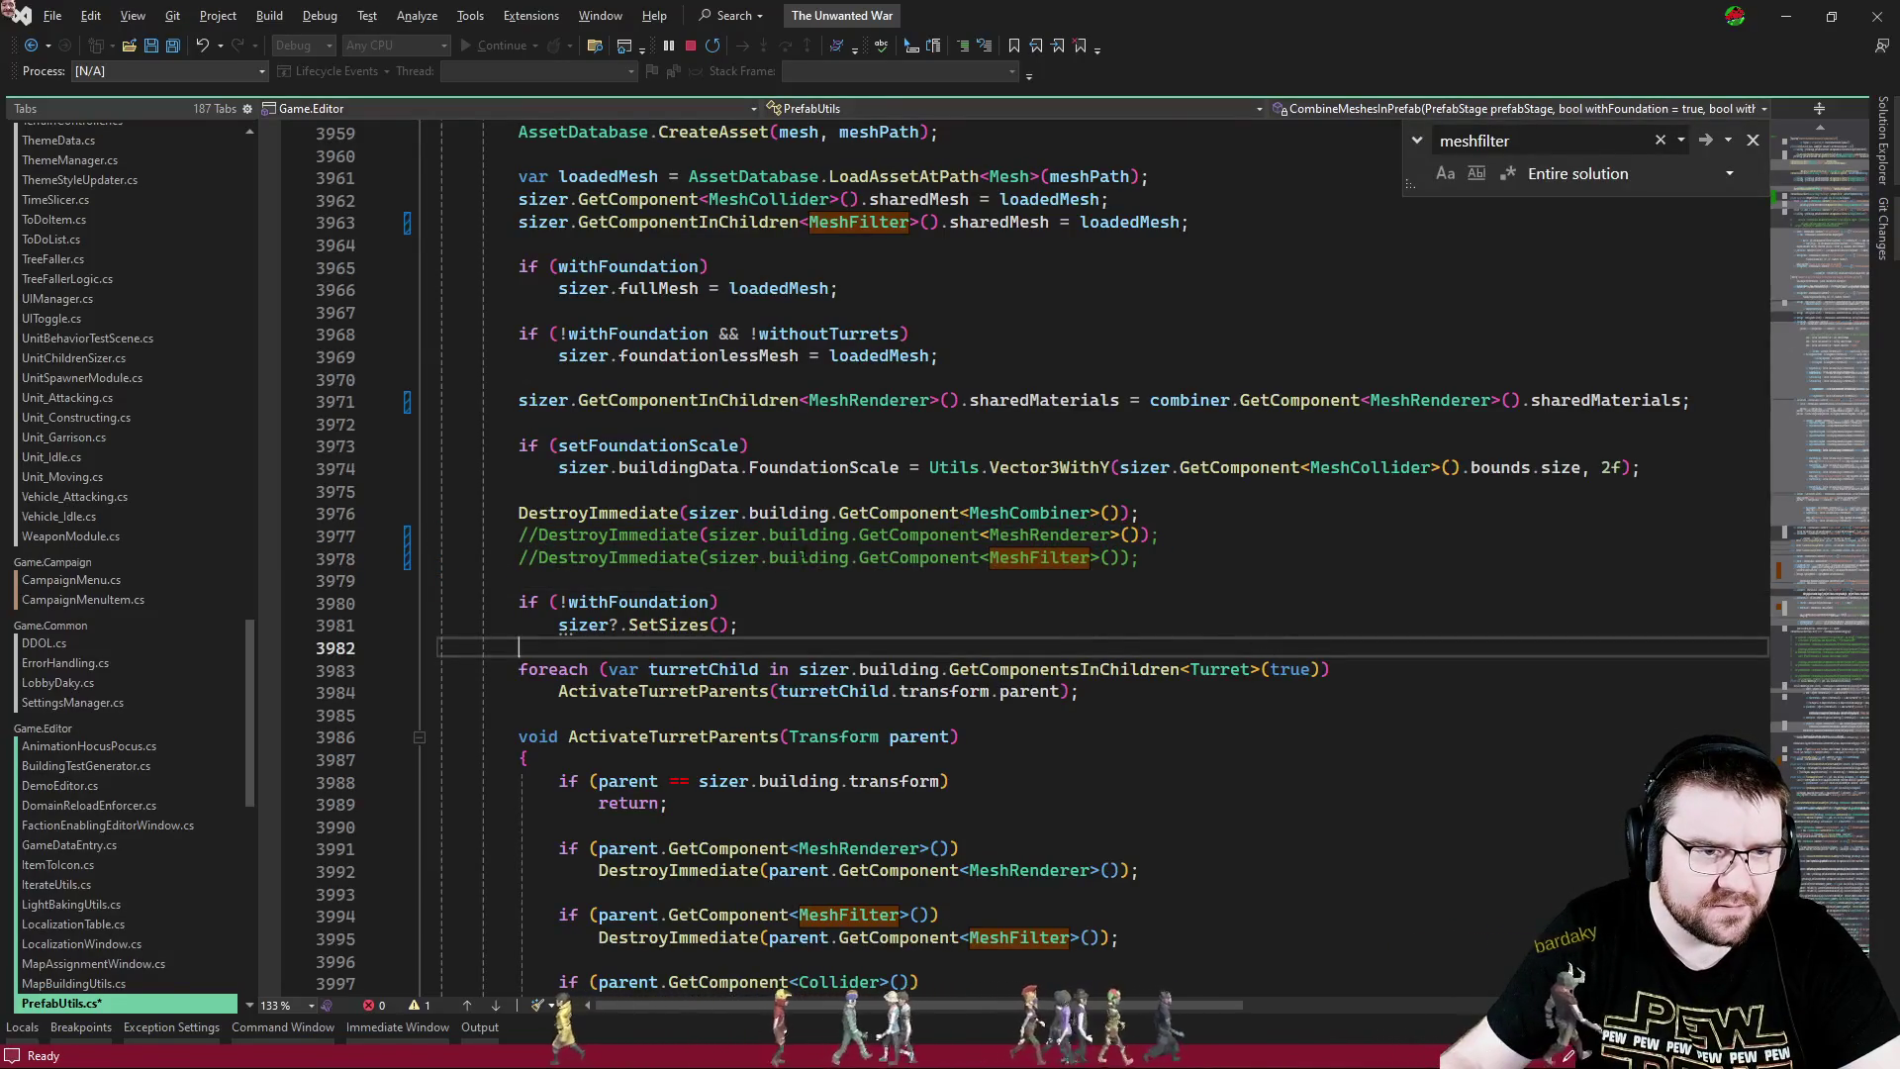
- Scroll up through PrefabUtils.cs and select the AddComponent call on the mesh combiner line
scroll(1088, 554, "up", 6)
scroll(1029, 749, "up", 13)
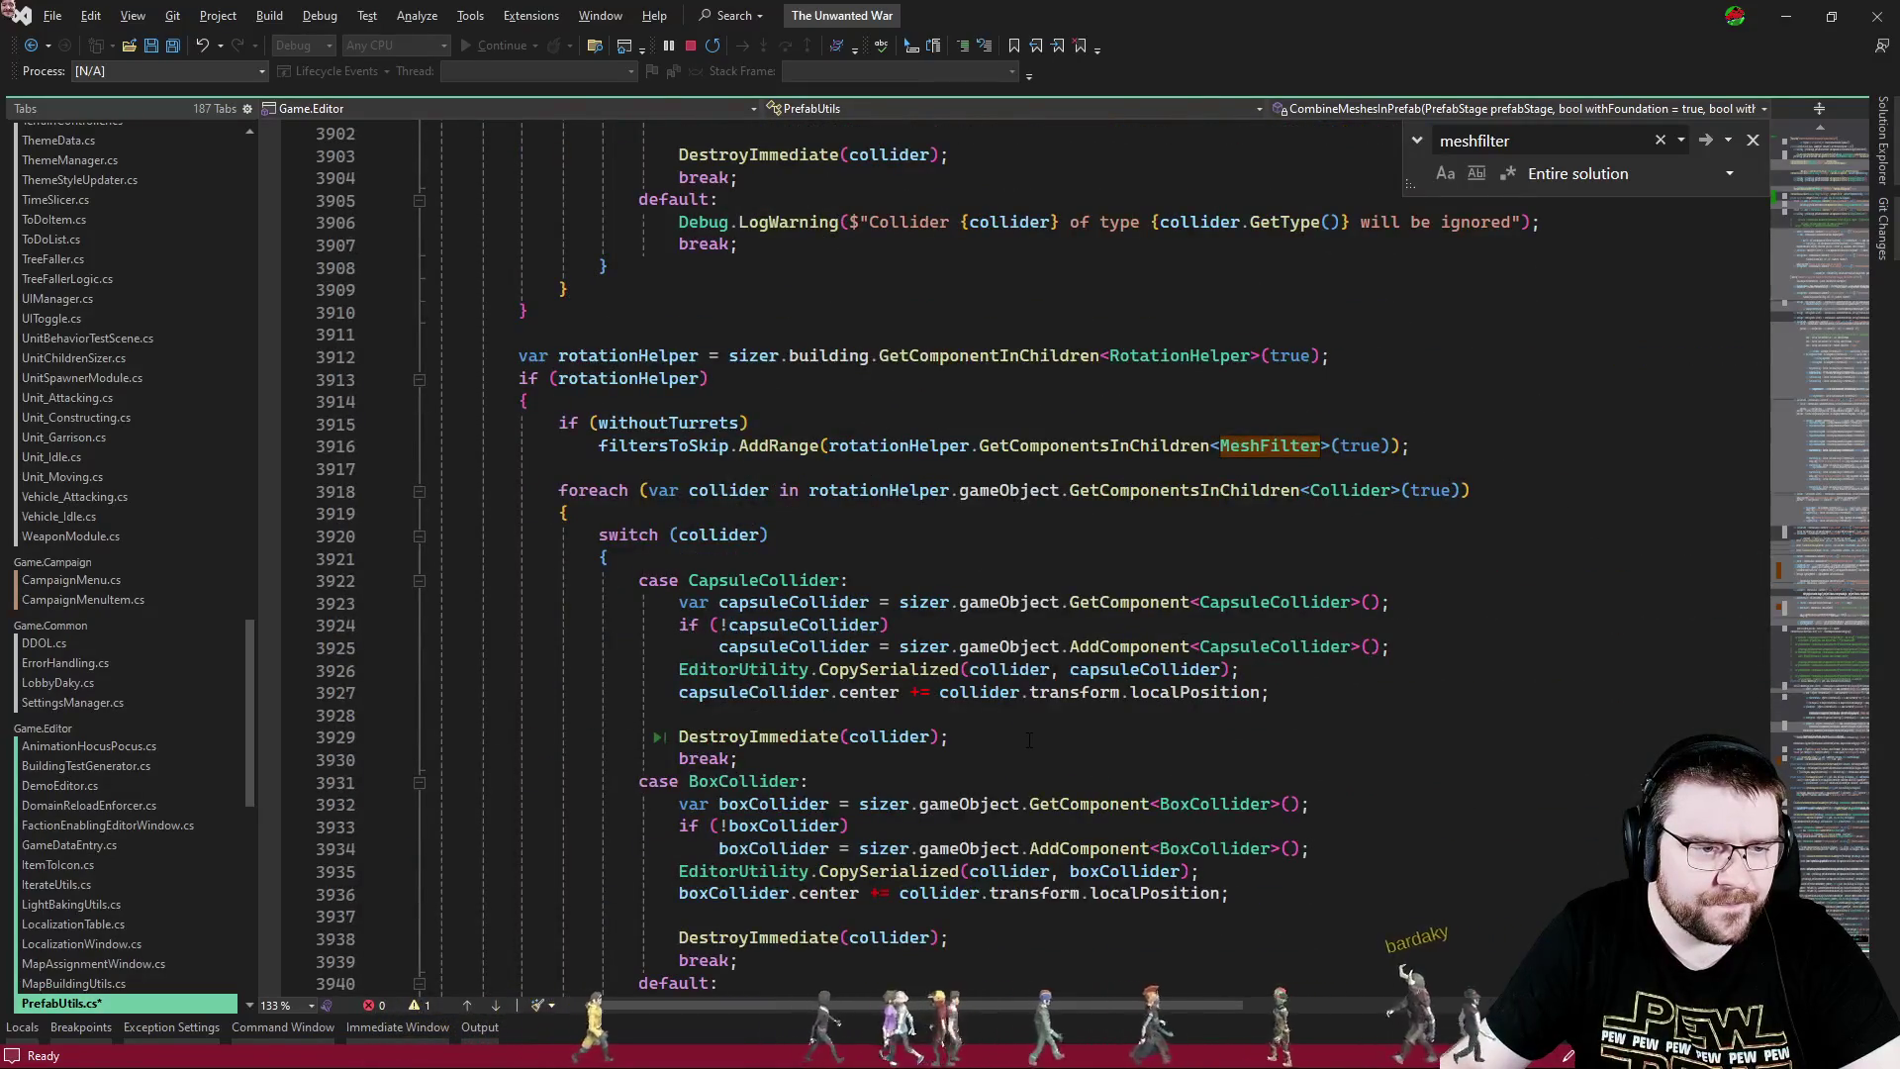
scroll(1029, 740, "up", 12)
scroll(1031, 740, "up", 12)
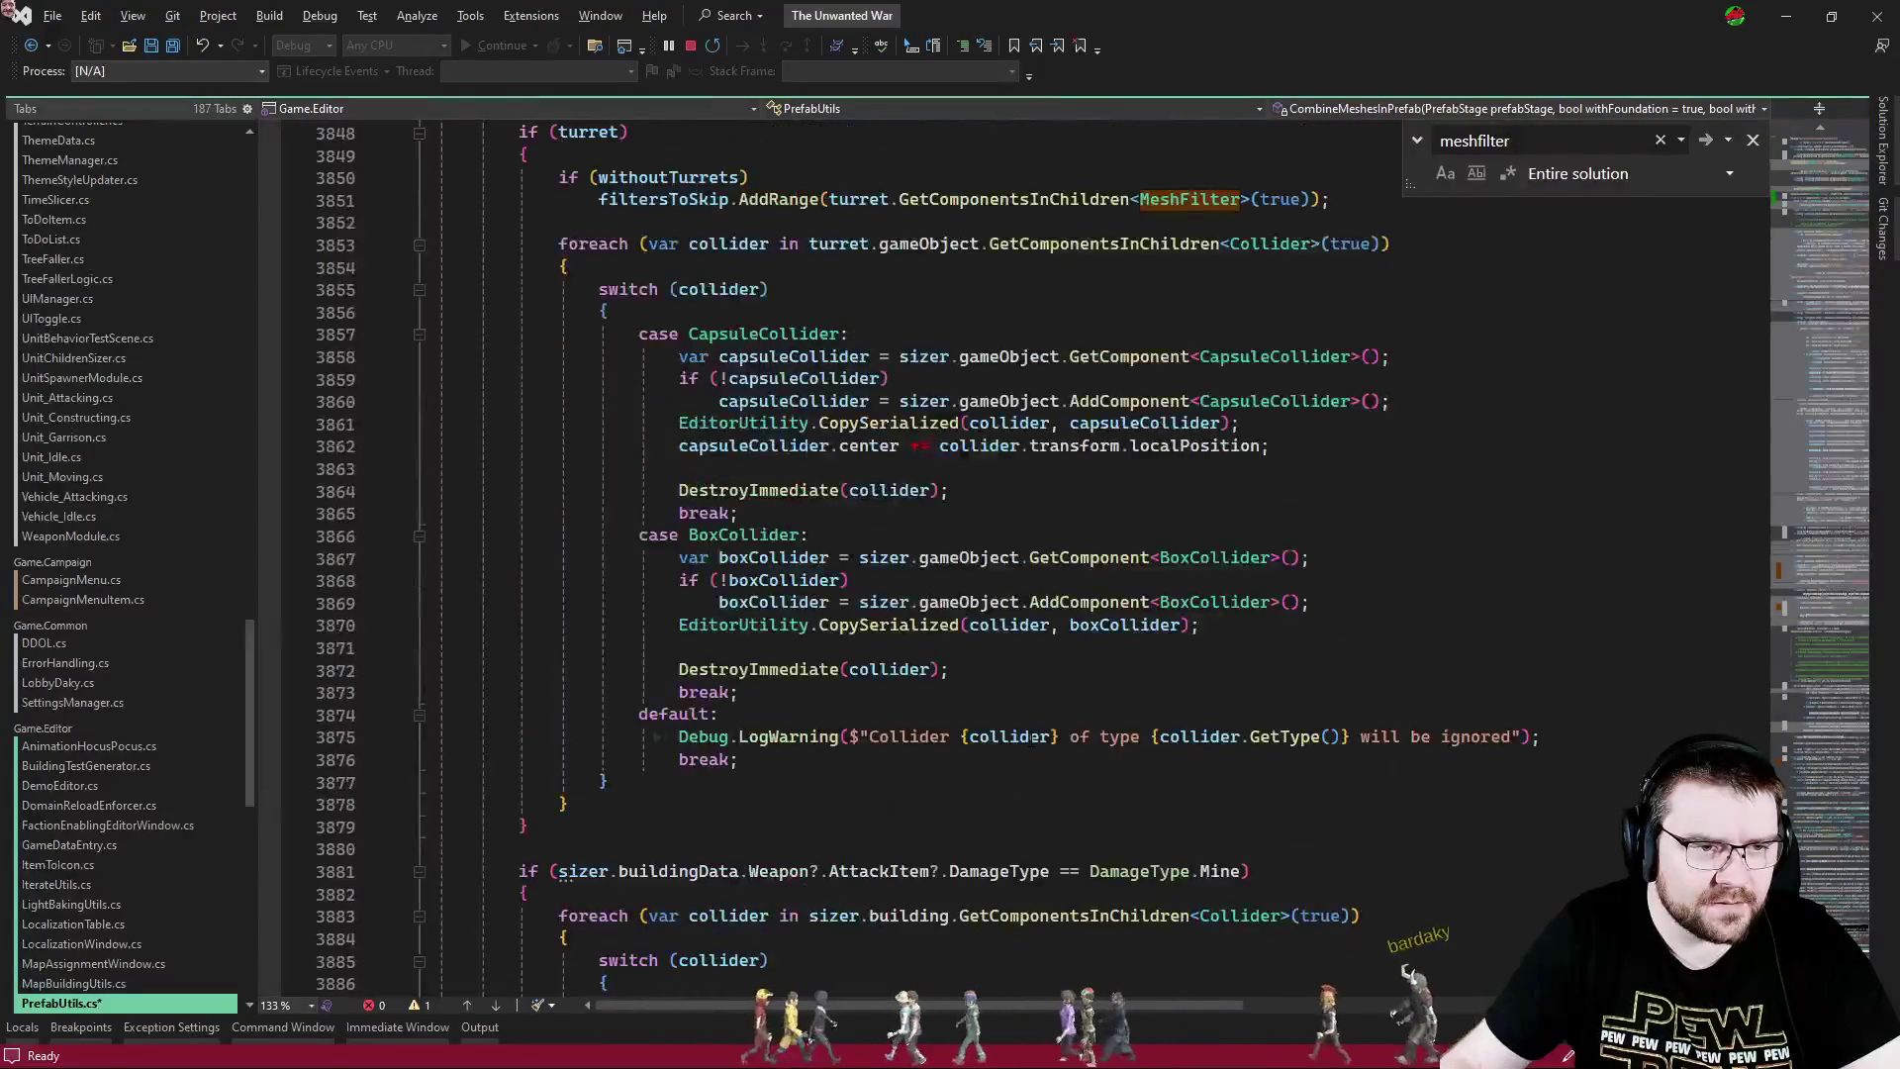
scroll(929, 713, "up", 6)
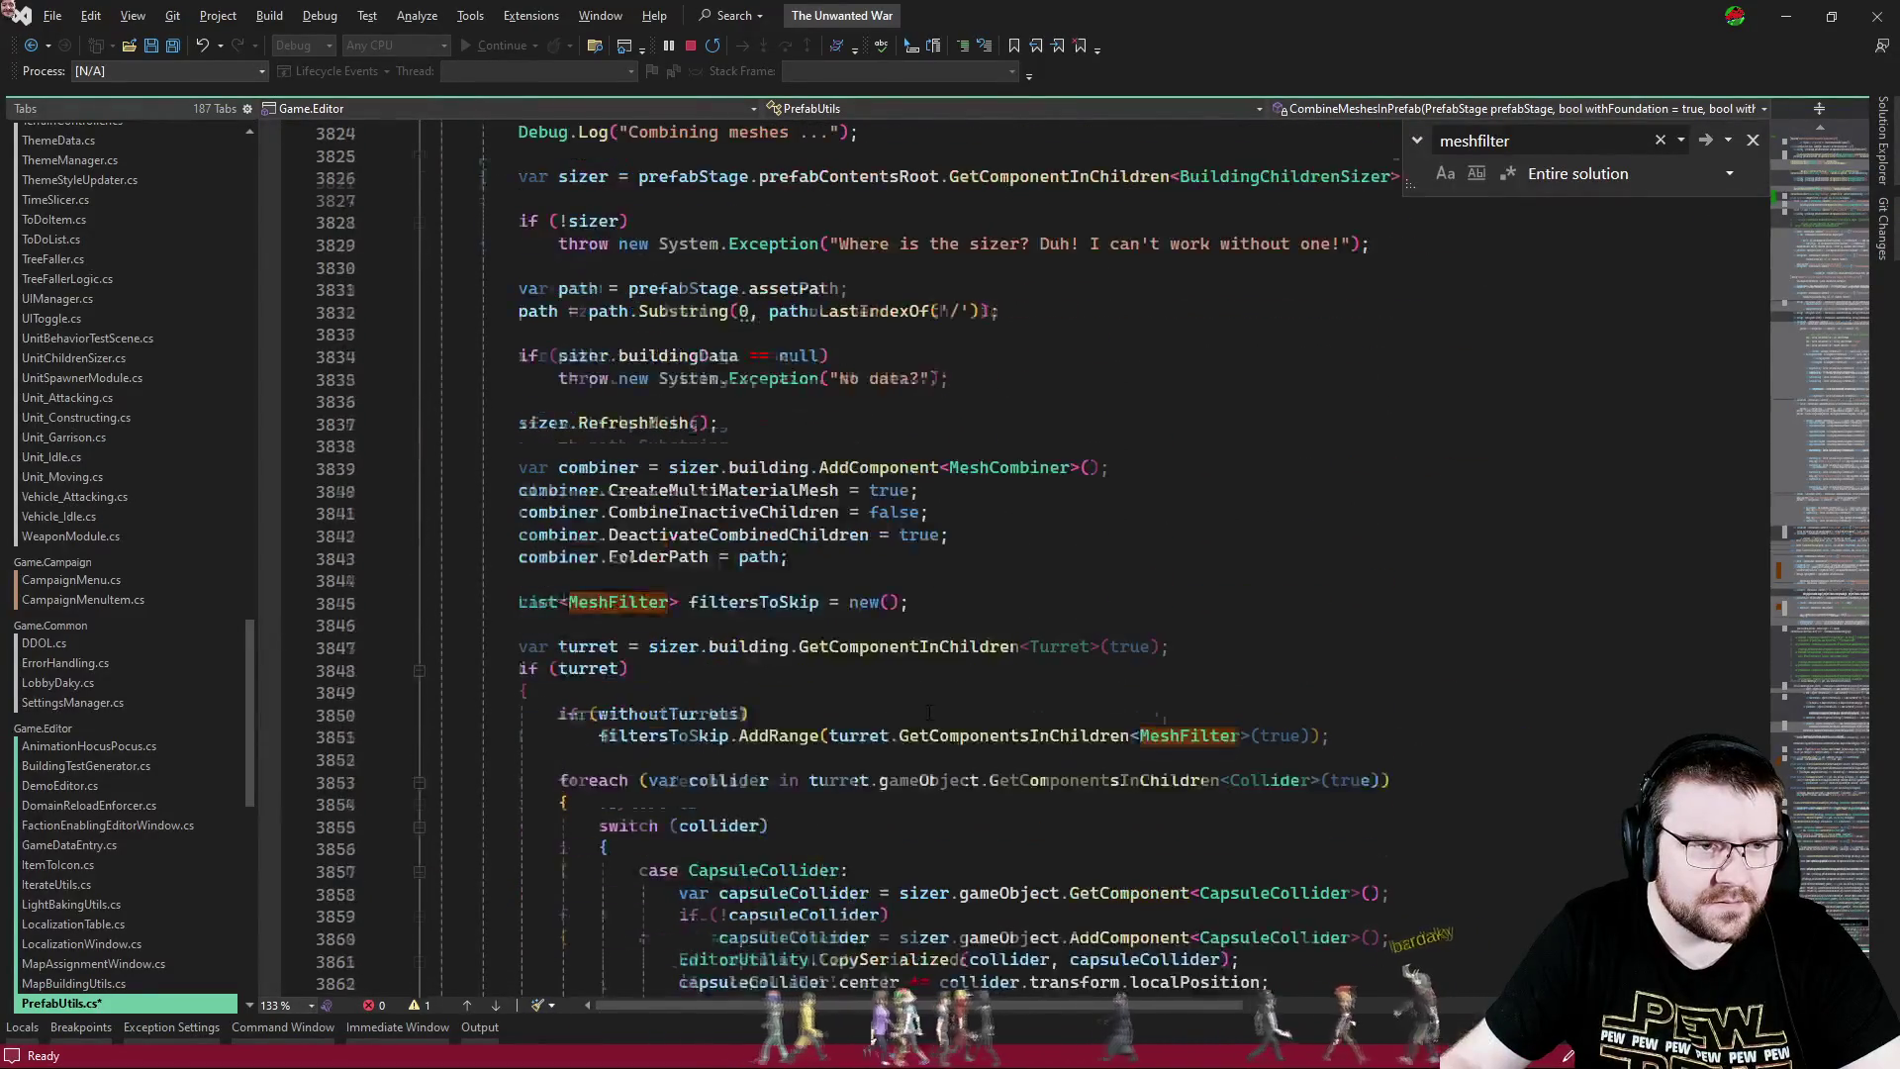
scroll(929, 710, "down", 5)
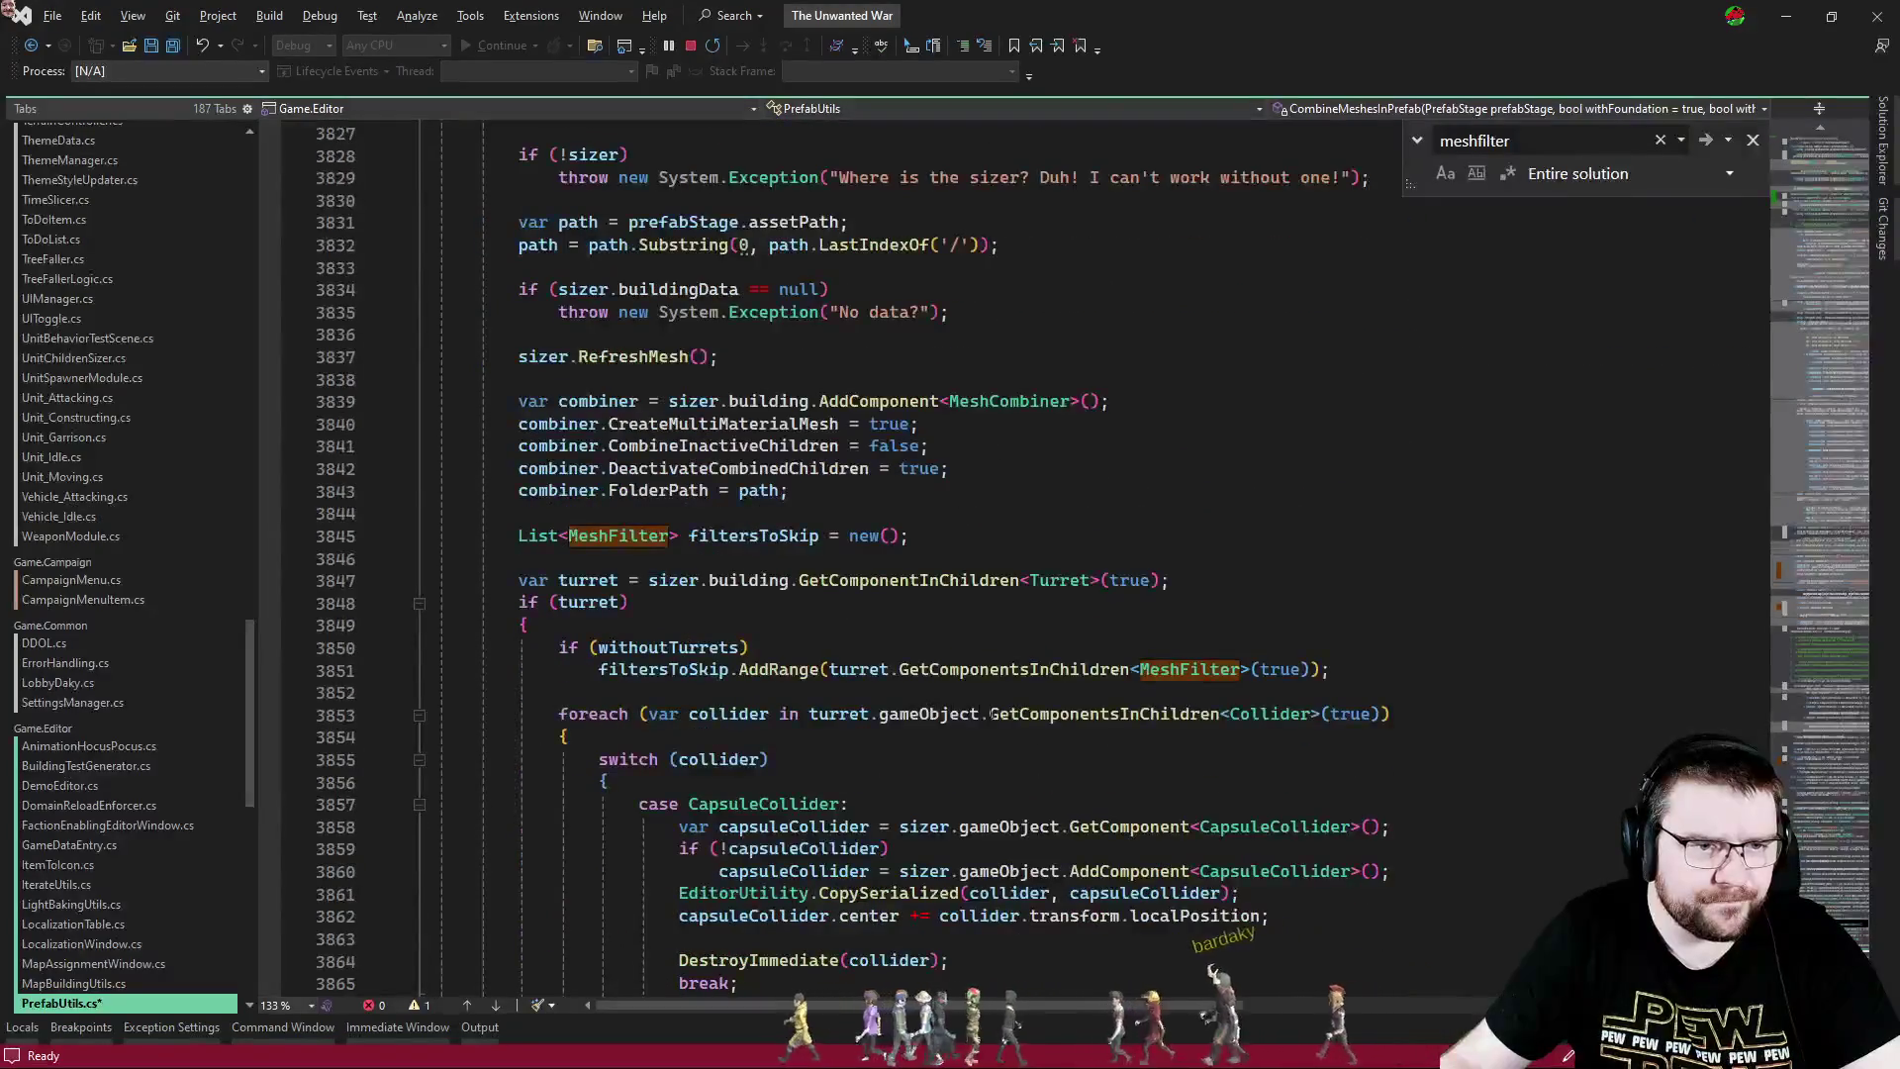
type("add")
key("Escape")
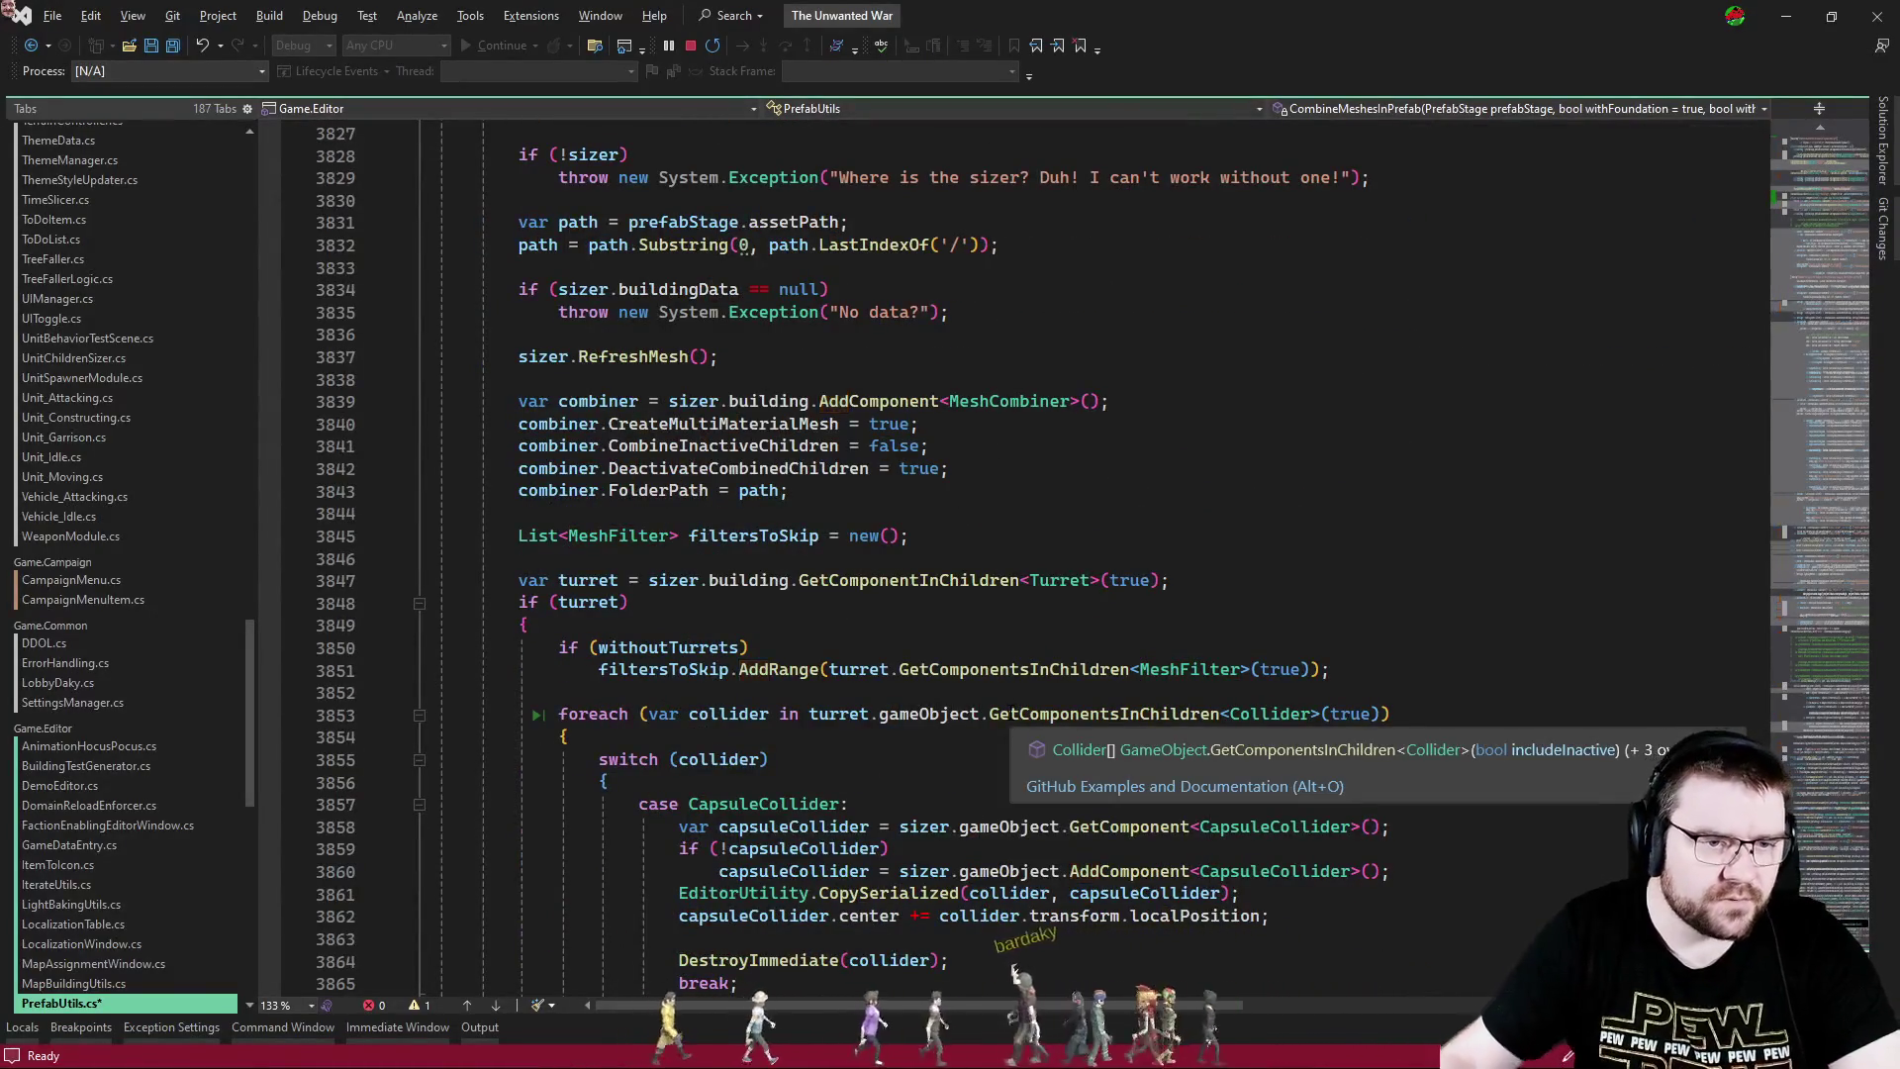
double_click(858, 405)
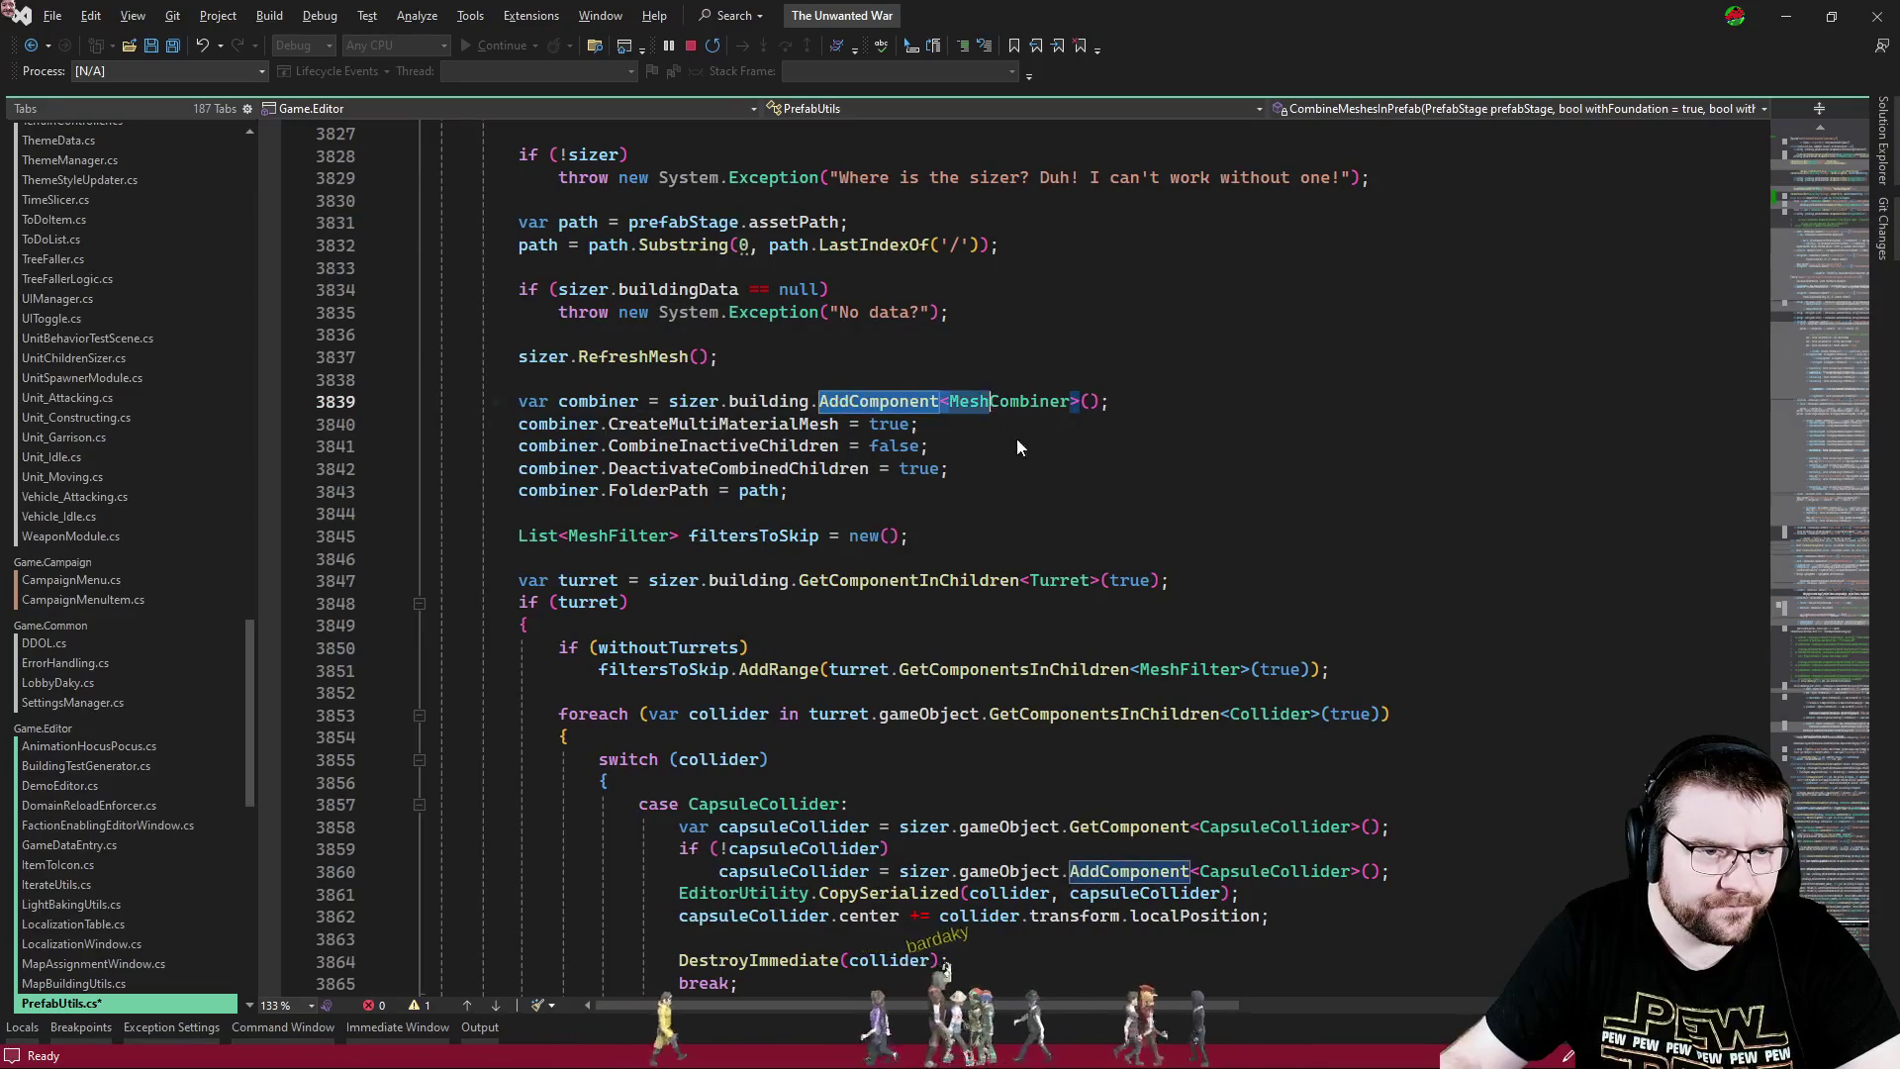
- Search for other AddComponent<Mesh combiner setups and review CombineMeshesByMaterialForMapContent, then return to Unity
key("ctrl+f")
left_click(1388, 599)
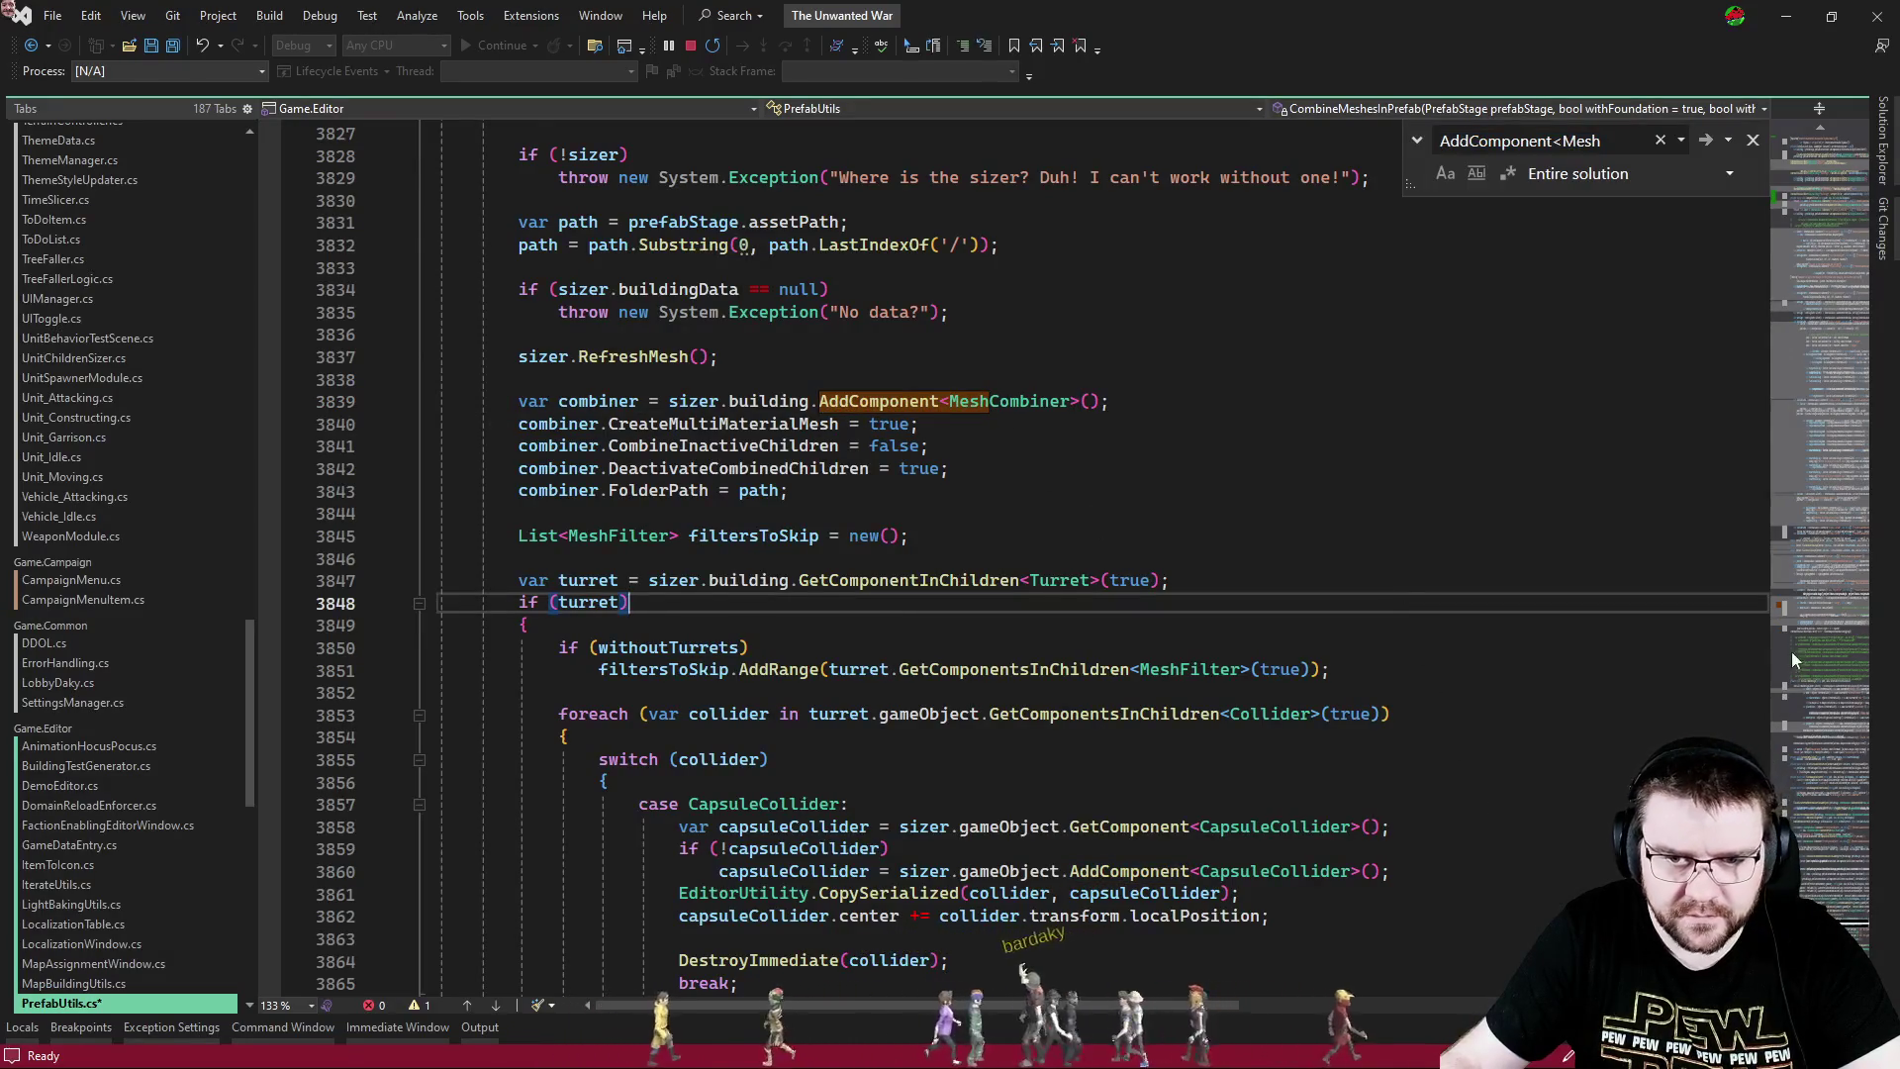
left_click(1791, 665)
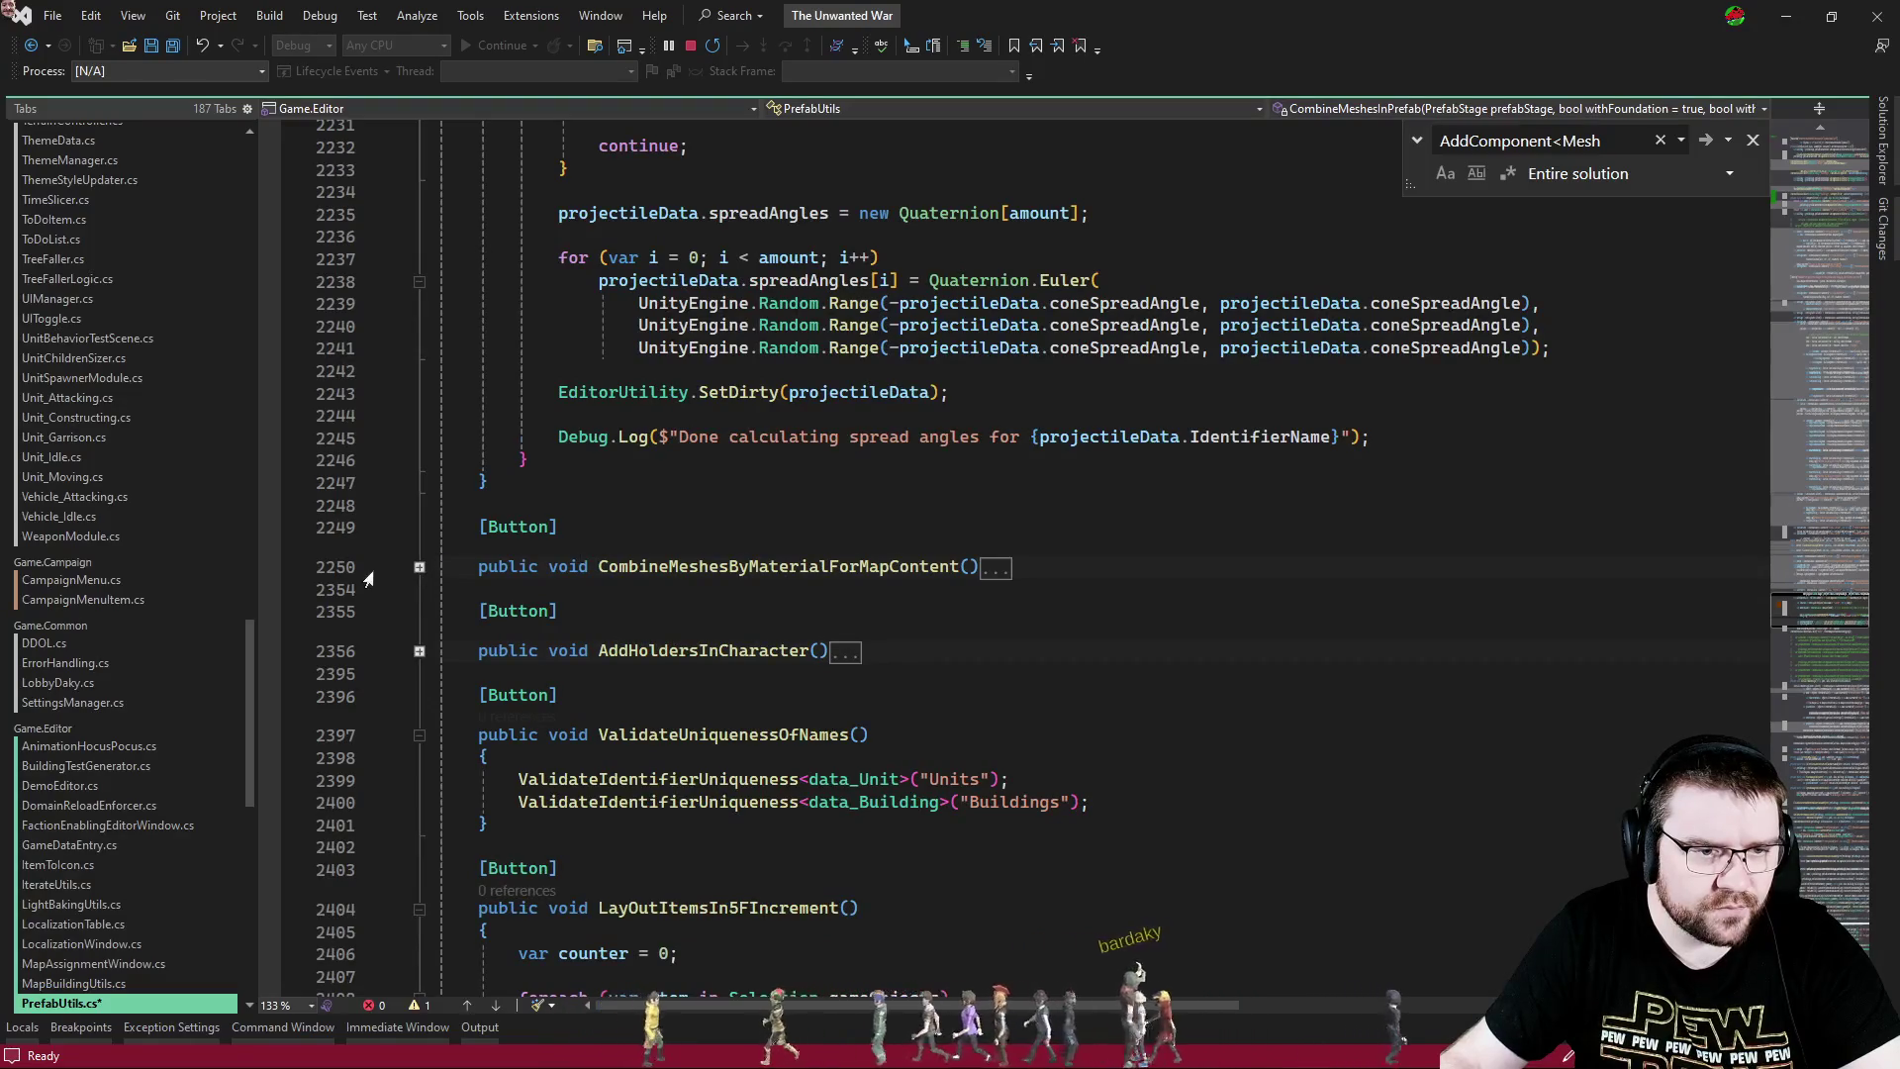
left_click(419, 567)
scroll(989, 554, "down", 12)
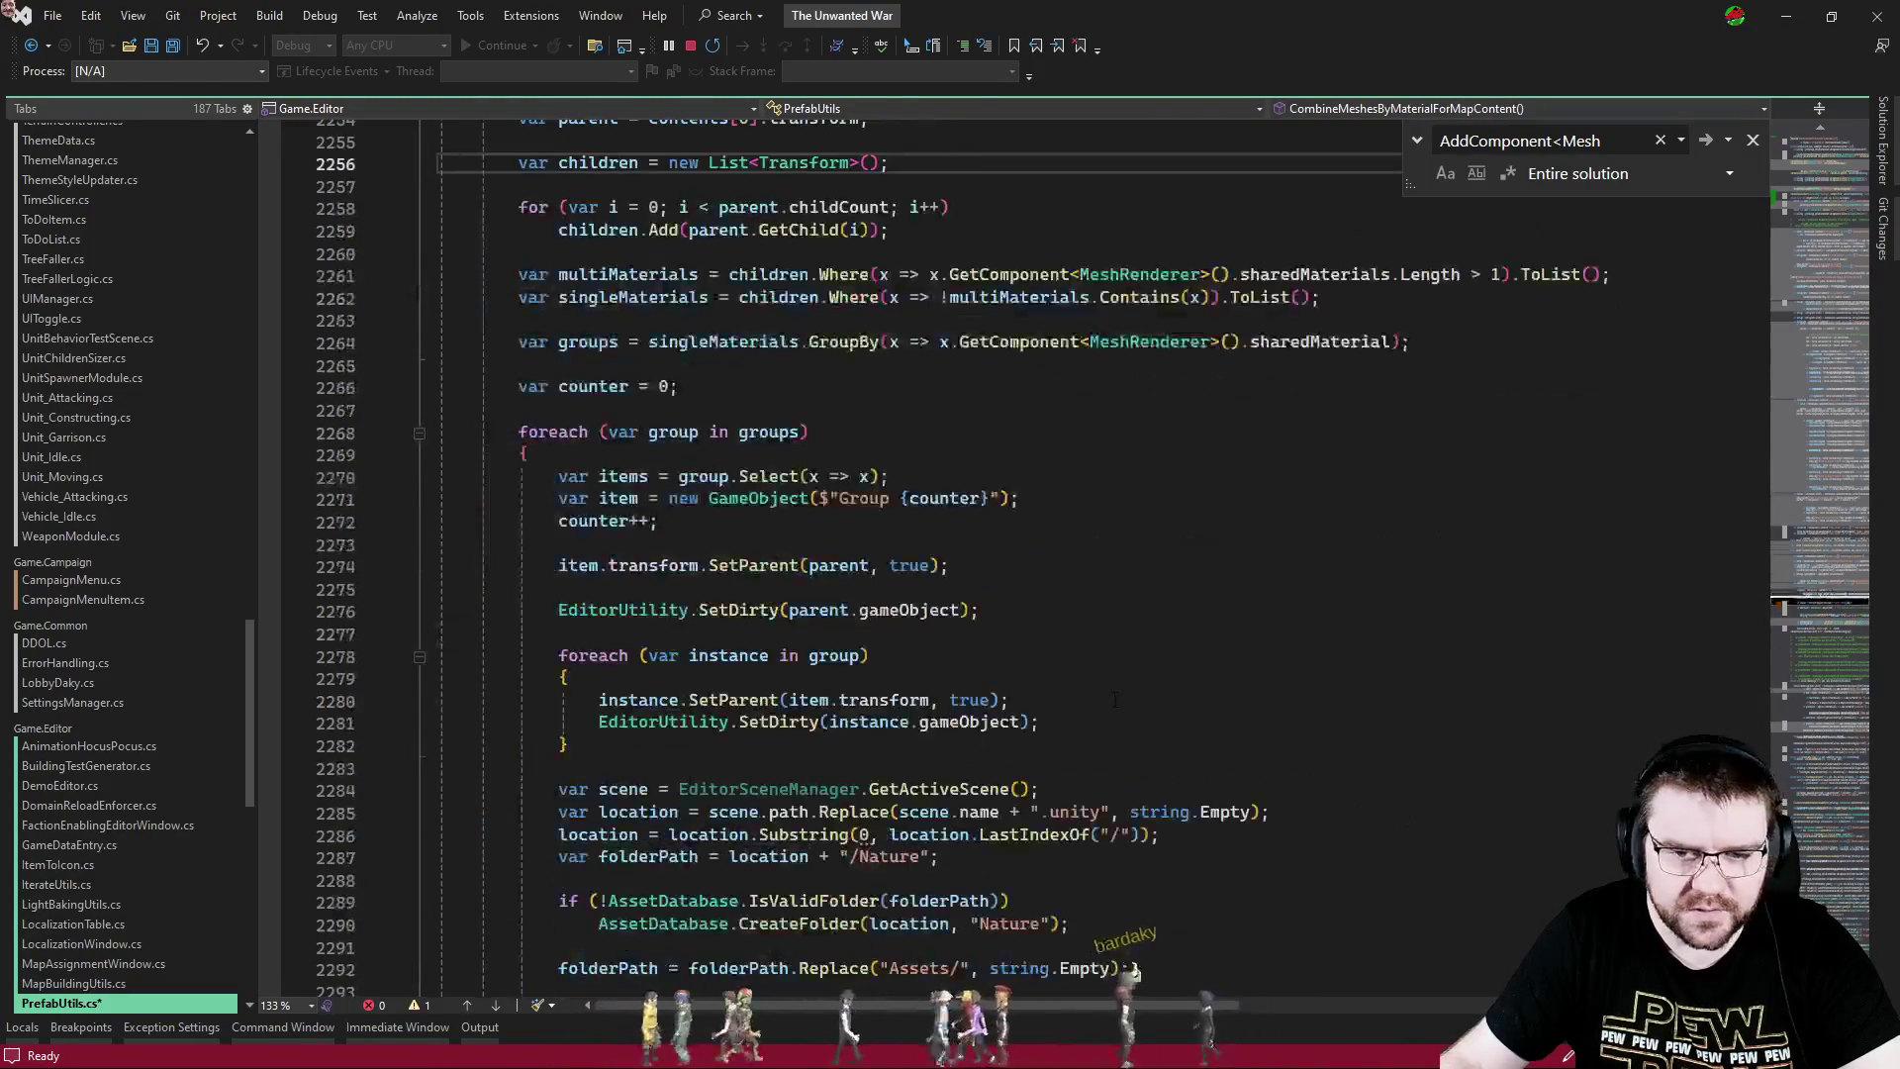
scroll(1115, 699, "down", 3)
left_click(1385, 677)
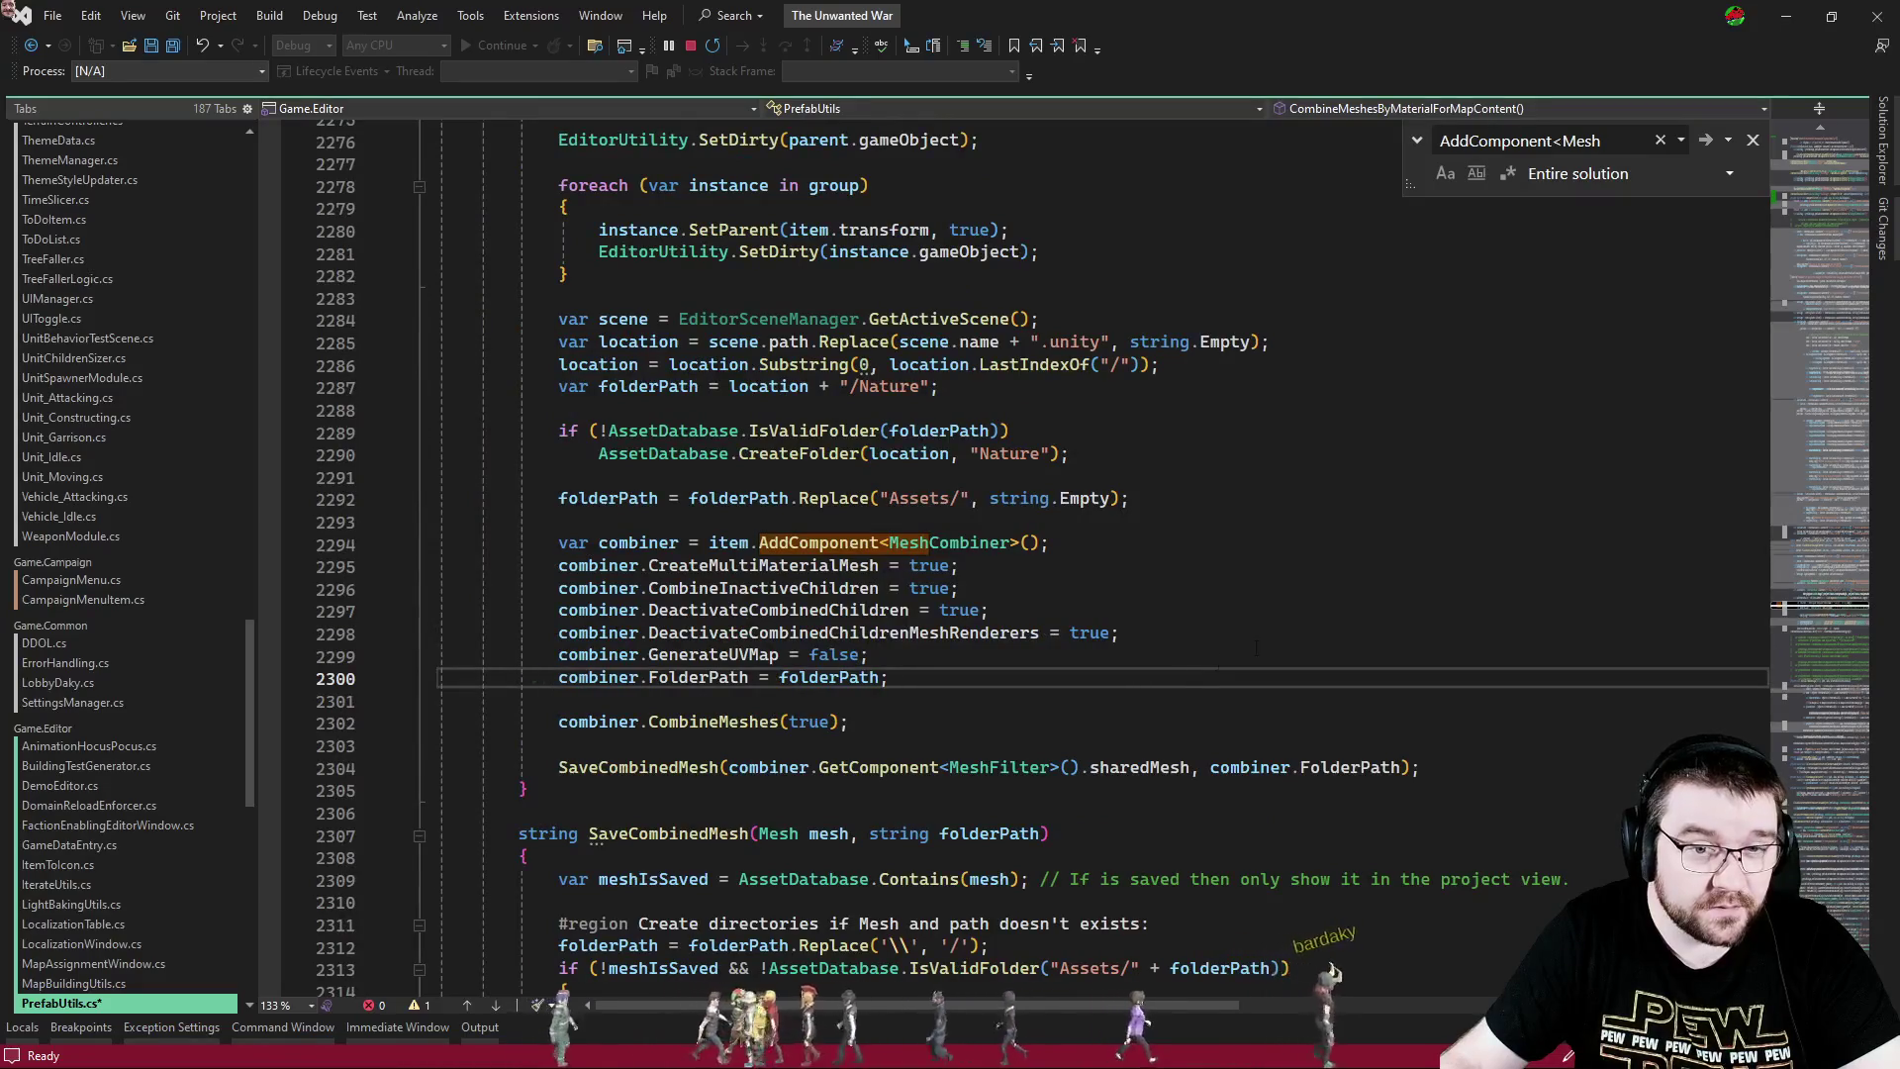
left_click(1387, 484)
key("Escape")
key("alt+Tab")
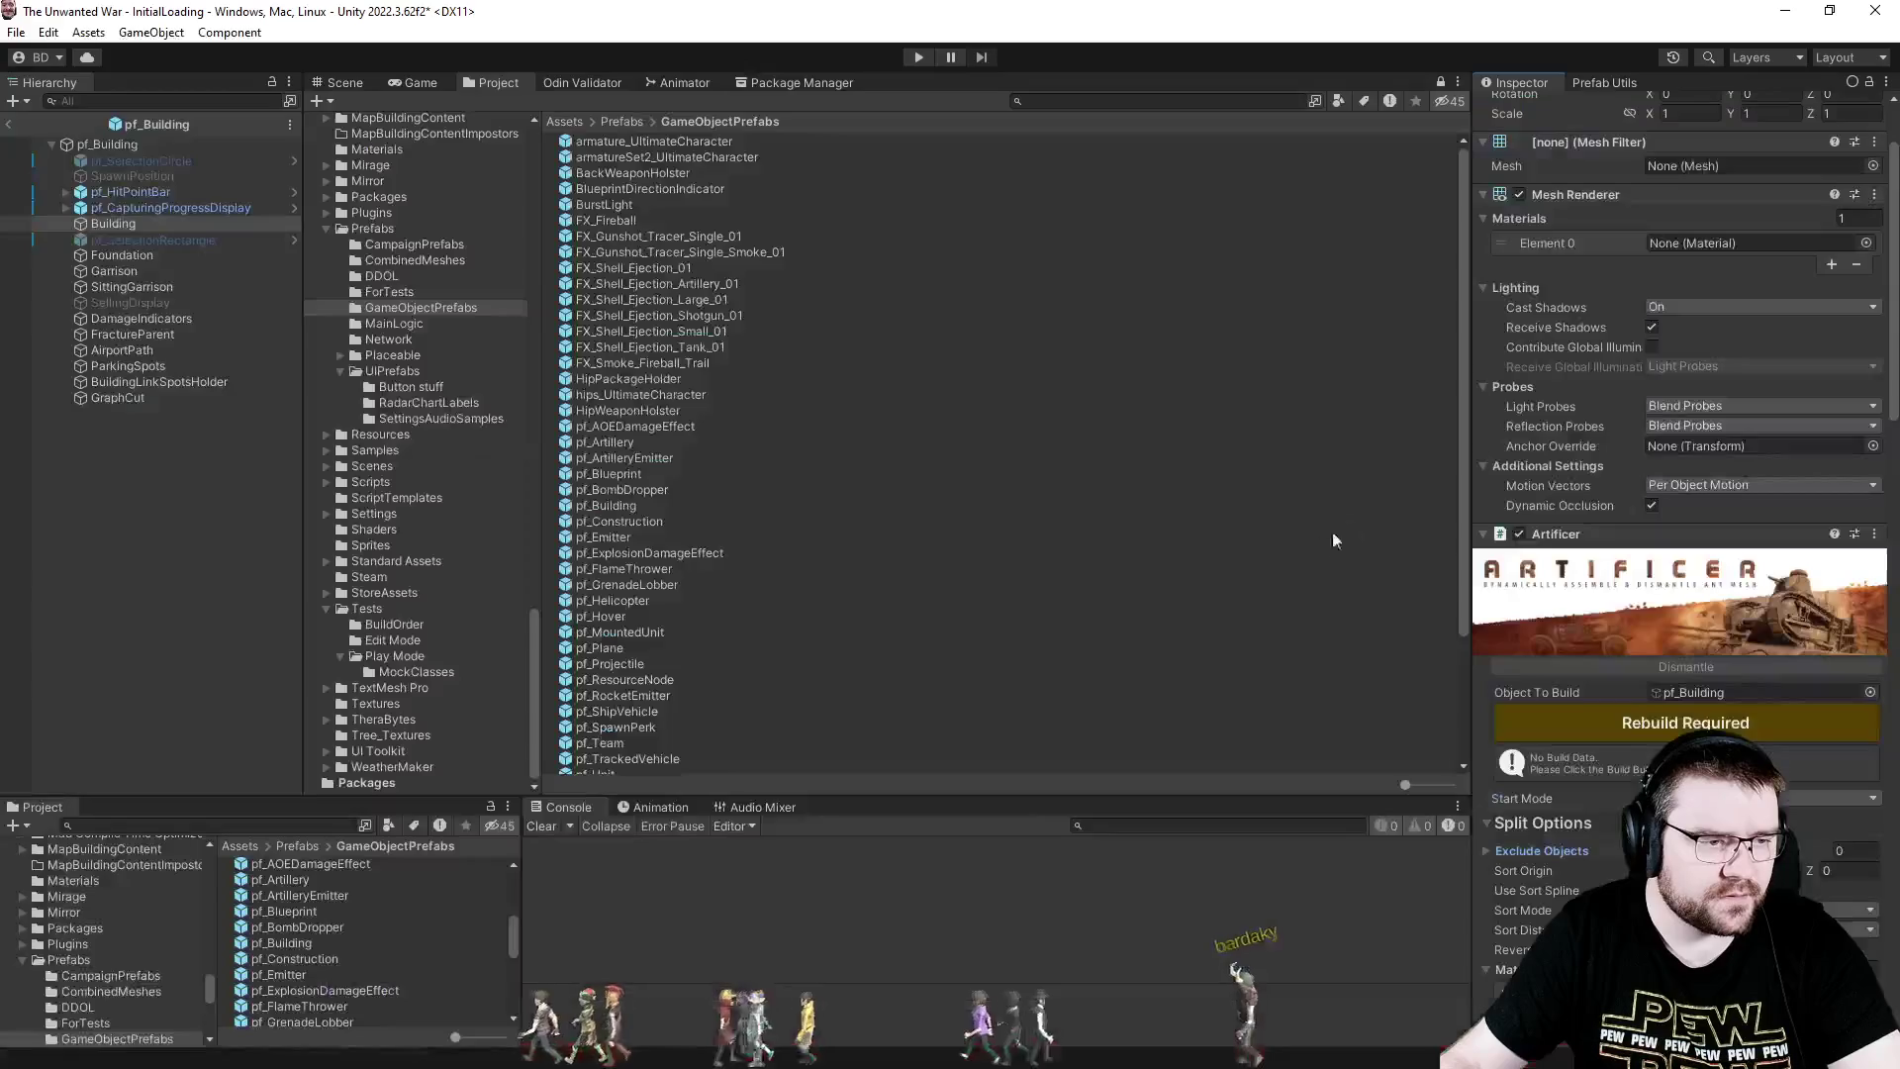
- Leave pf_Building and open selectable_pf_Storehouse from the British Empire Storehouse folder in the Scene view
left_click(8, 124)
scroll(431, 423, "up", 5)
scroll(446, 424, "up", 5)
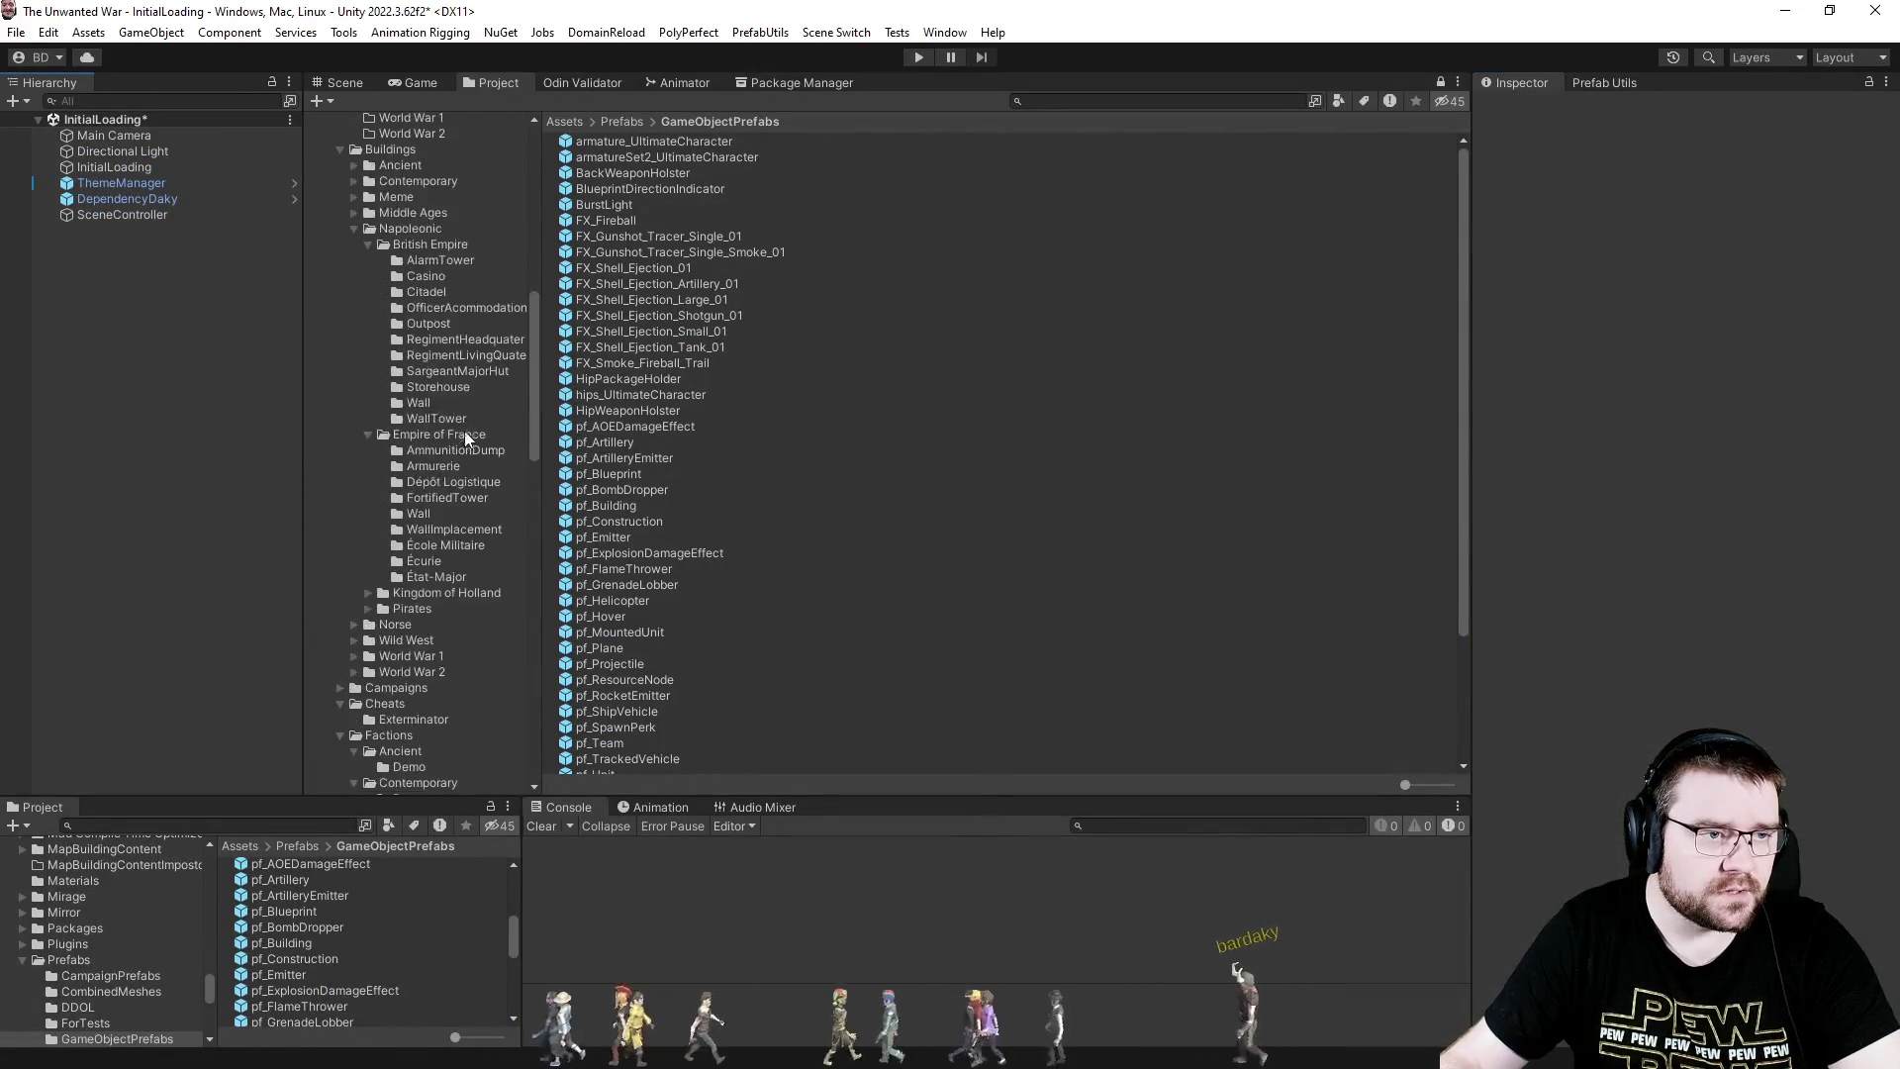
left_click(438, 387)
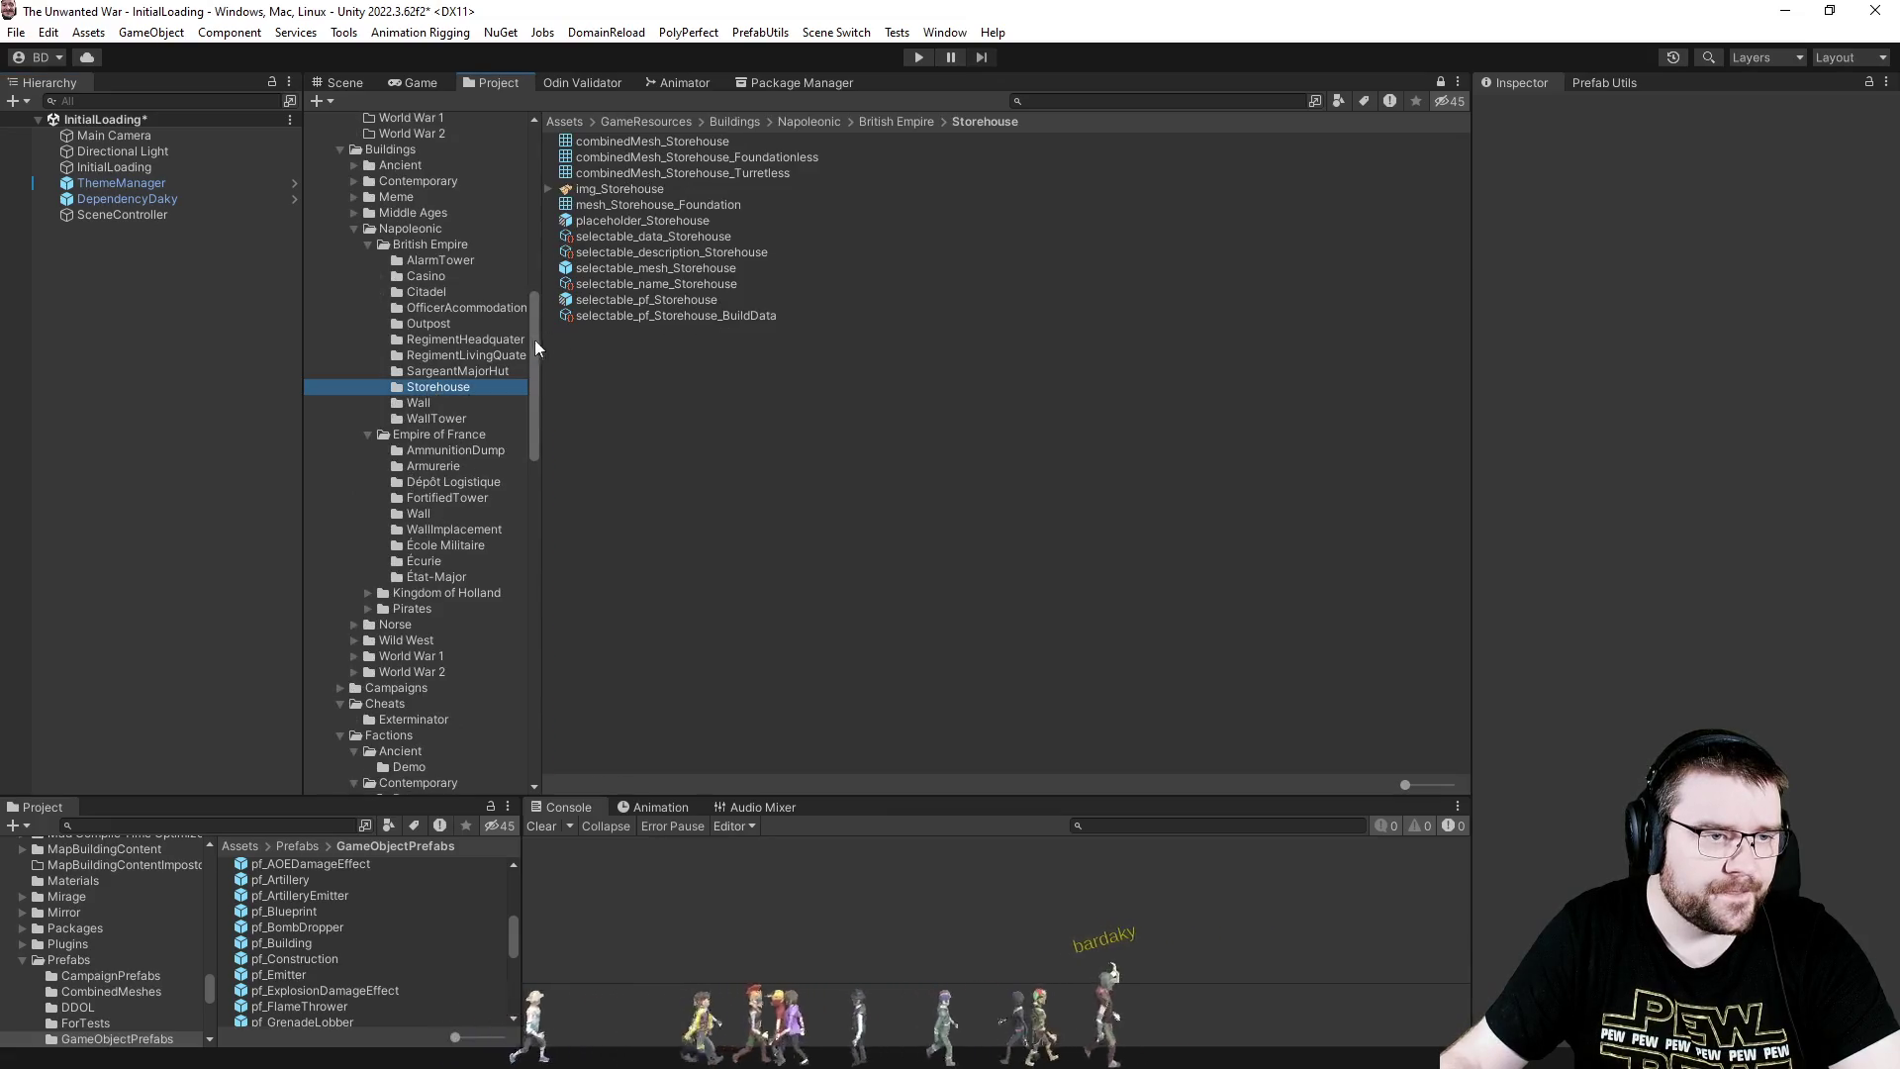
left_click(604, 302)
double_click(604, 301)
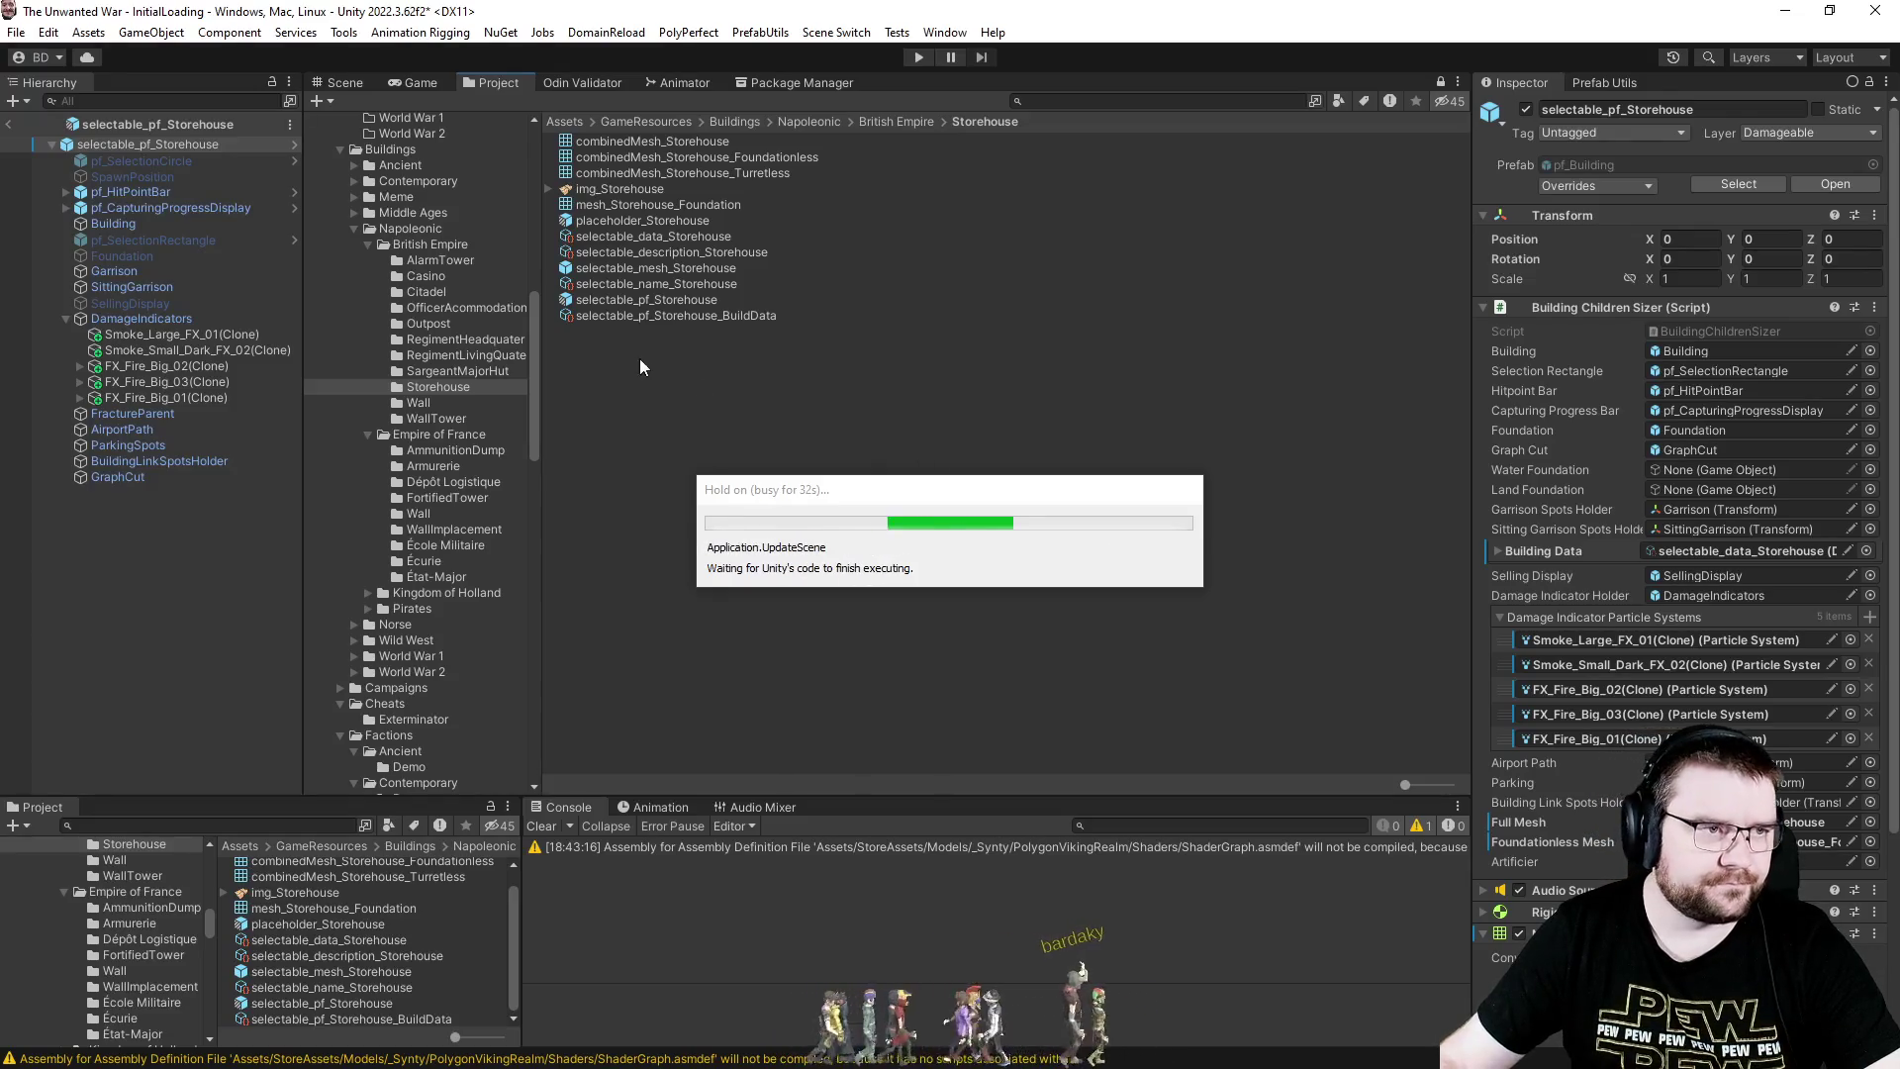
left_click(345, 83)
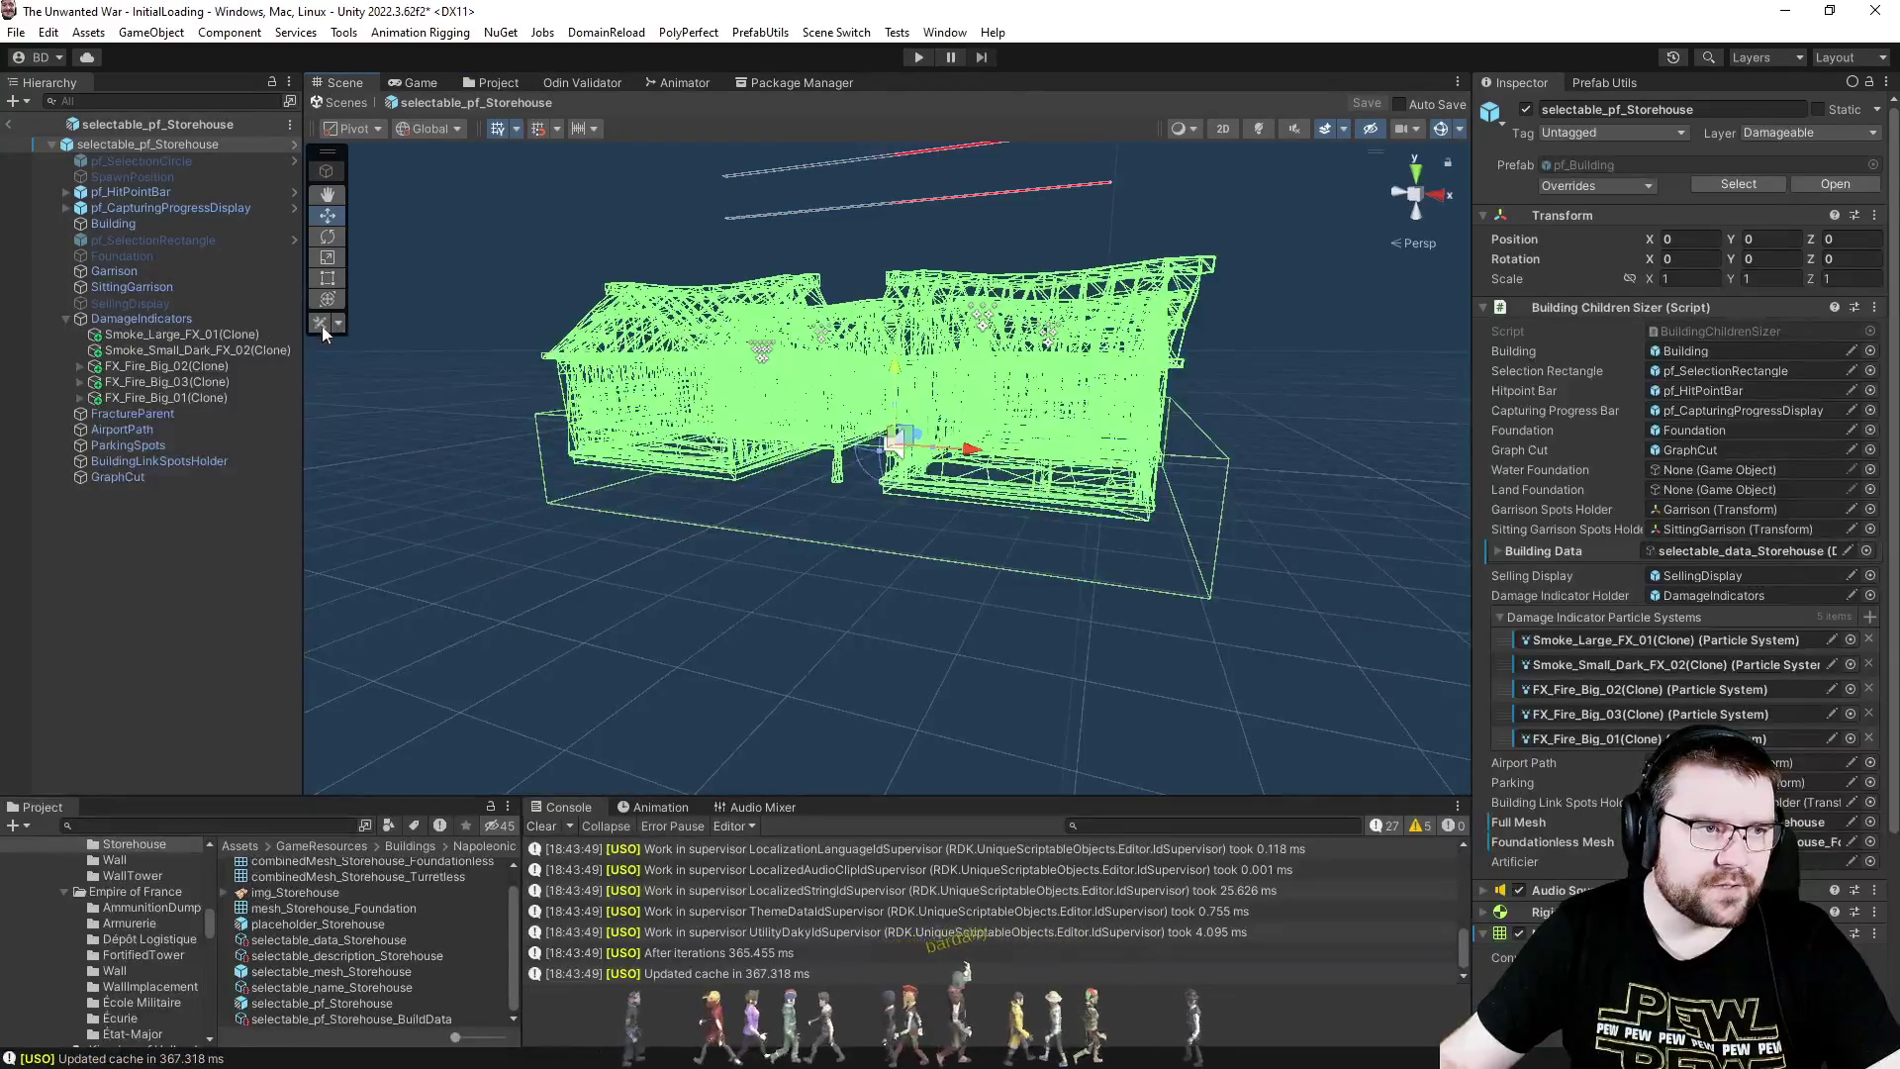
- Reset the Building object's data with Prefab Utils and expand Building and Storehouse in the Hierarchy
left_click(148, 225)
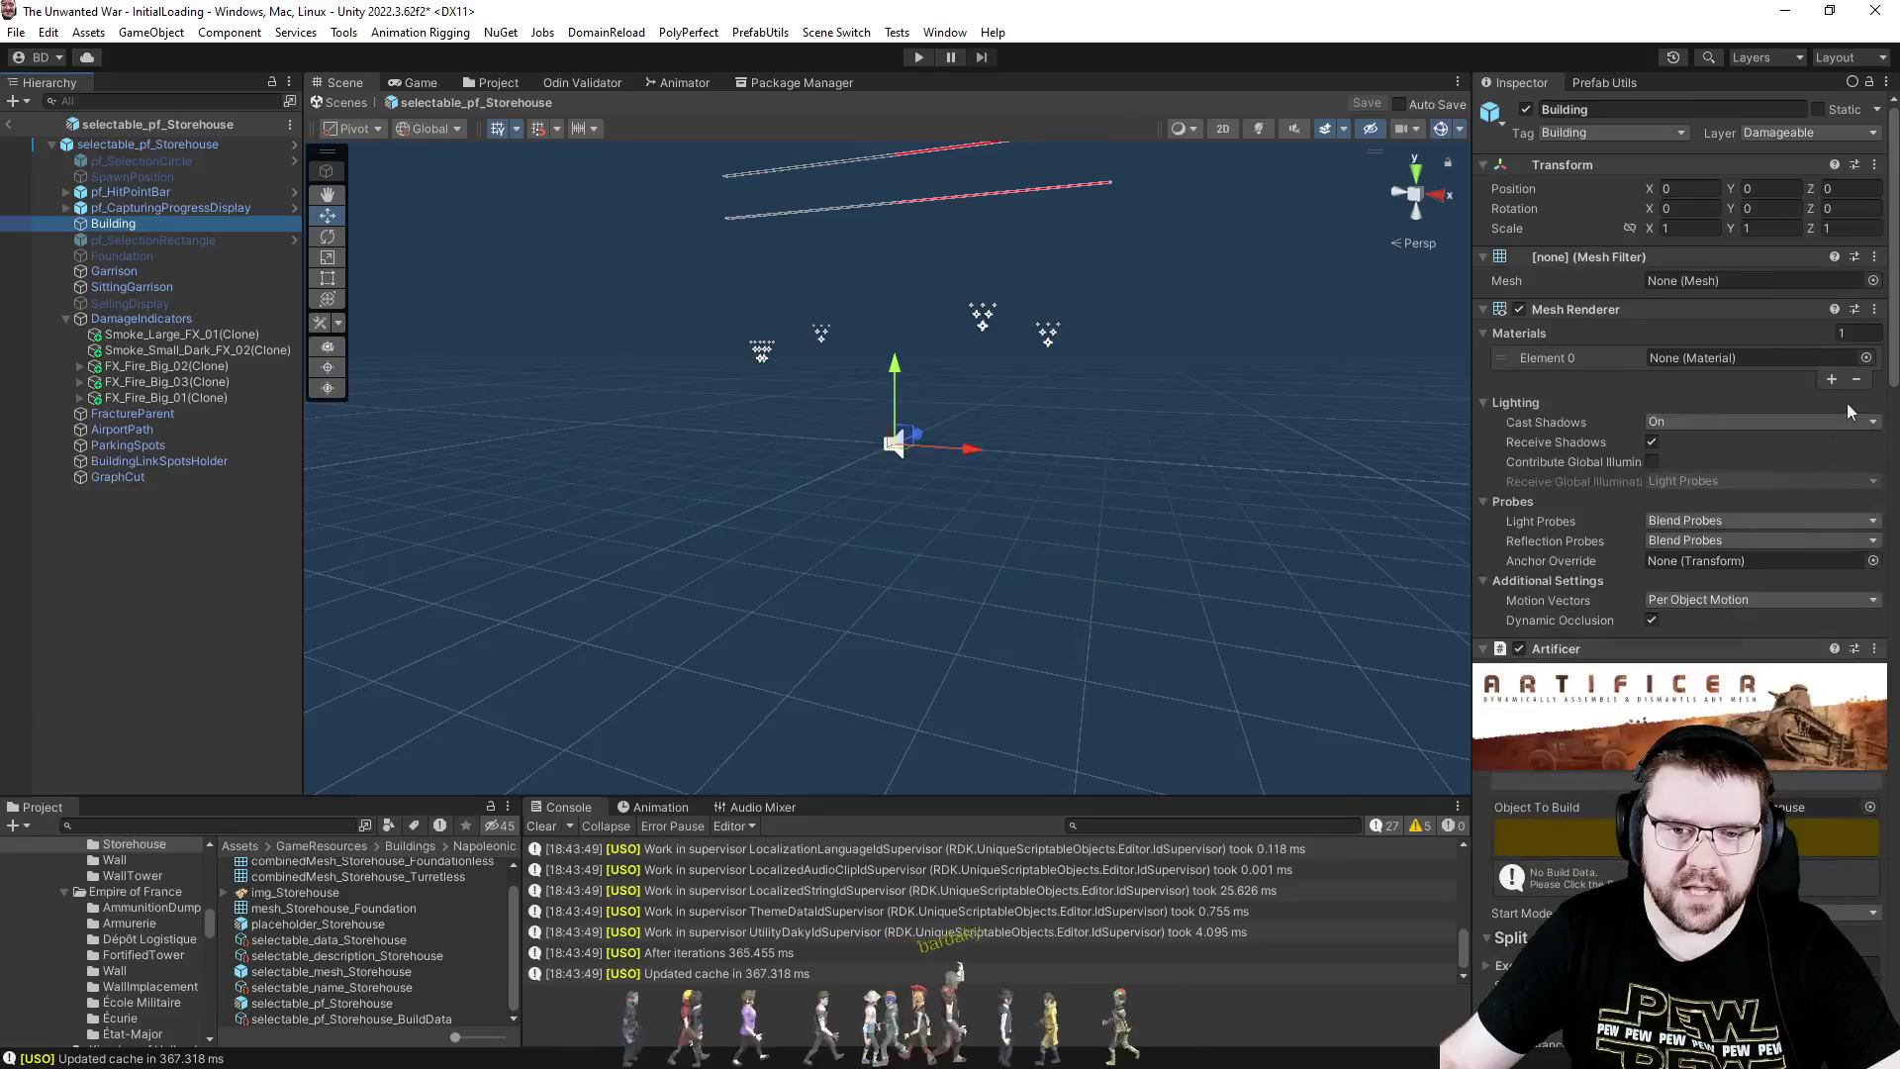
left_click(1585, 85)
left_click(1623, 176)
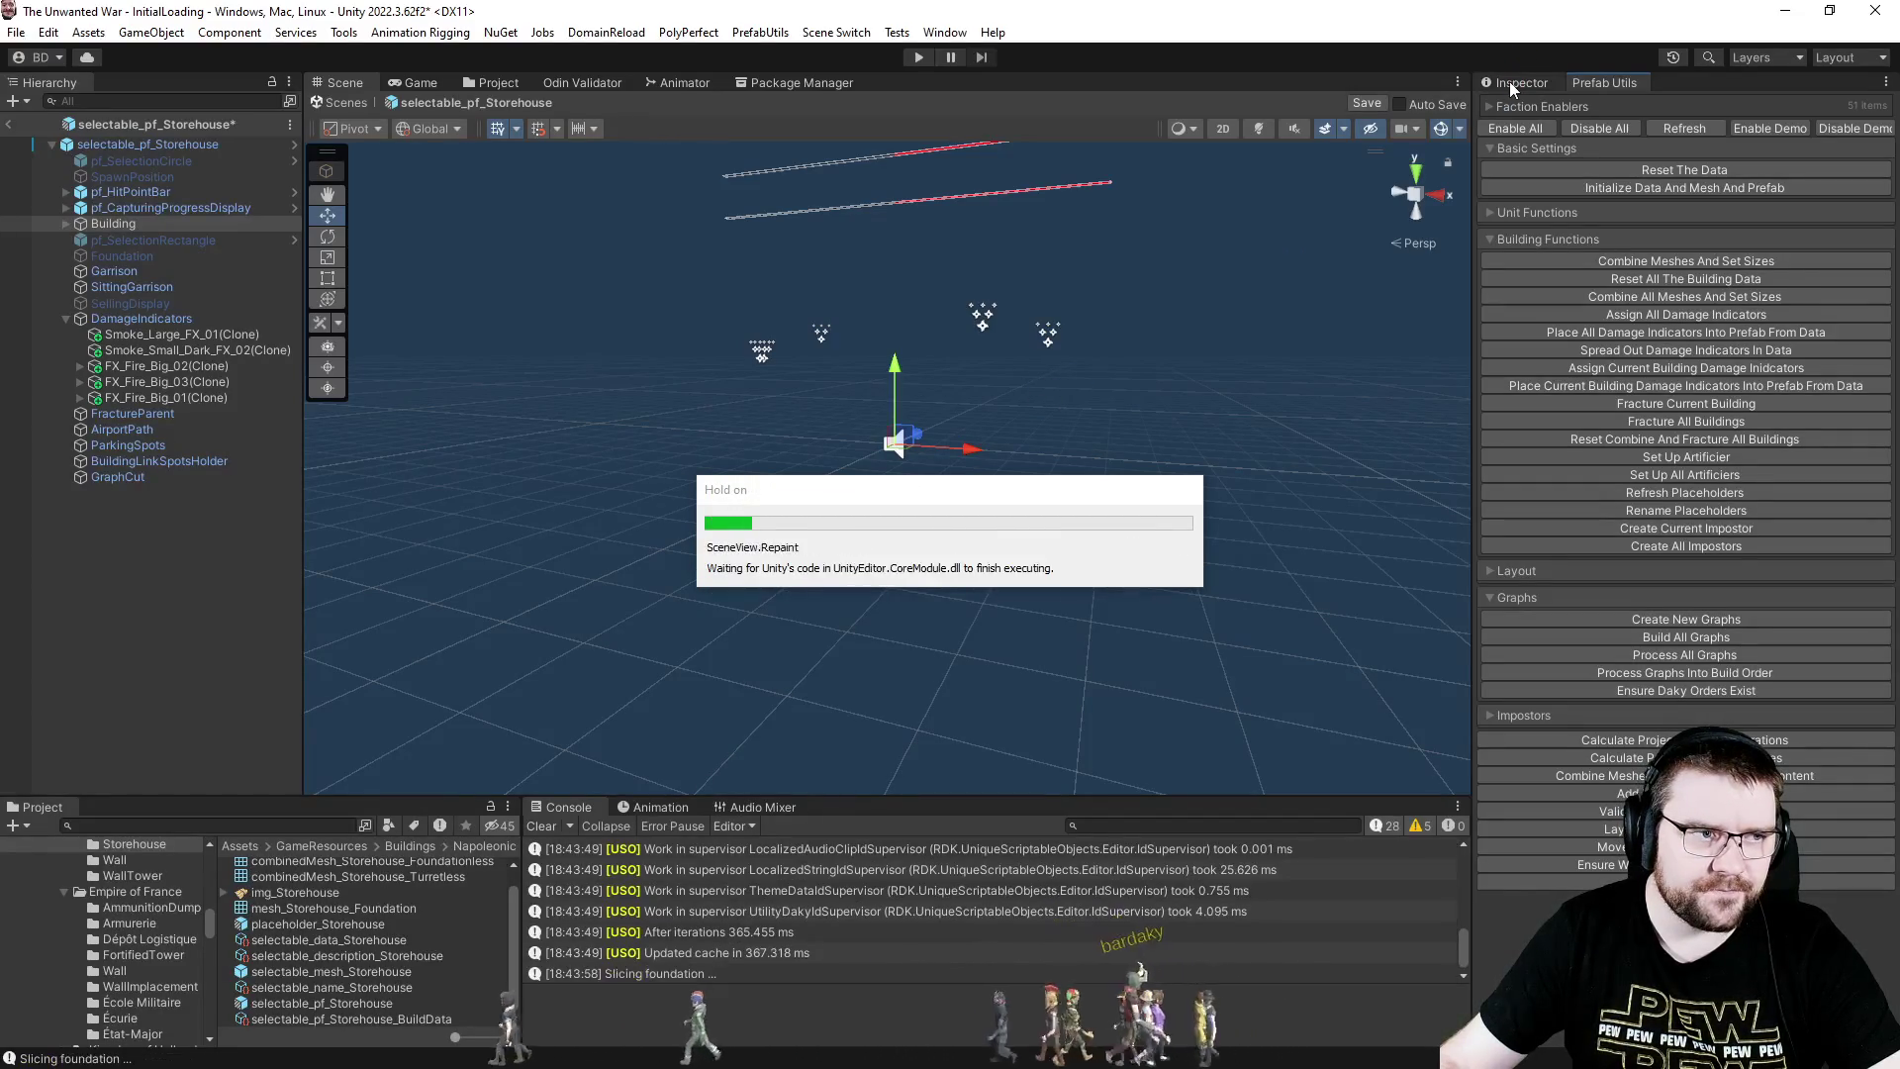
left_click(1510, 83)
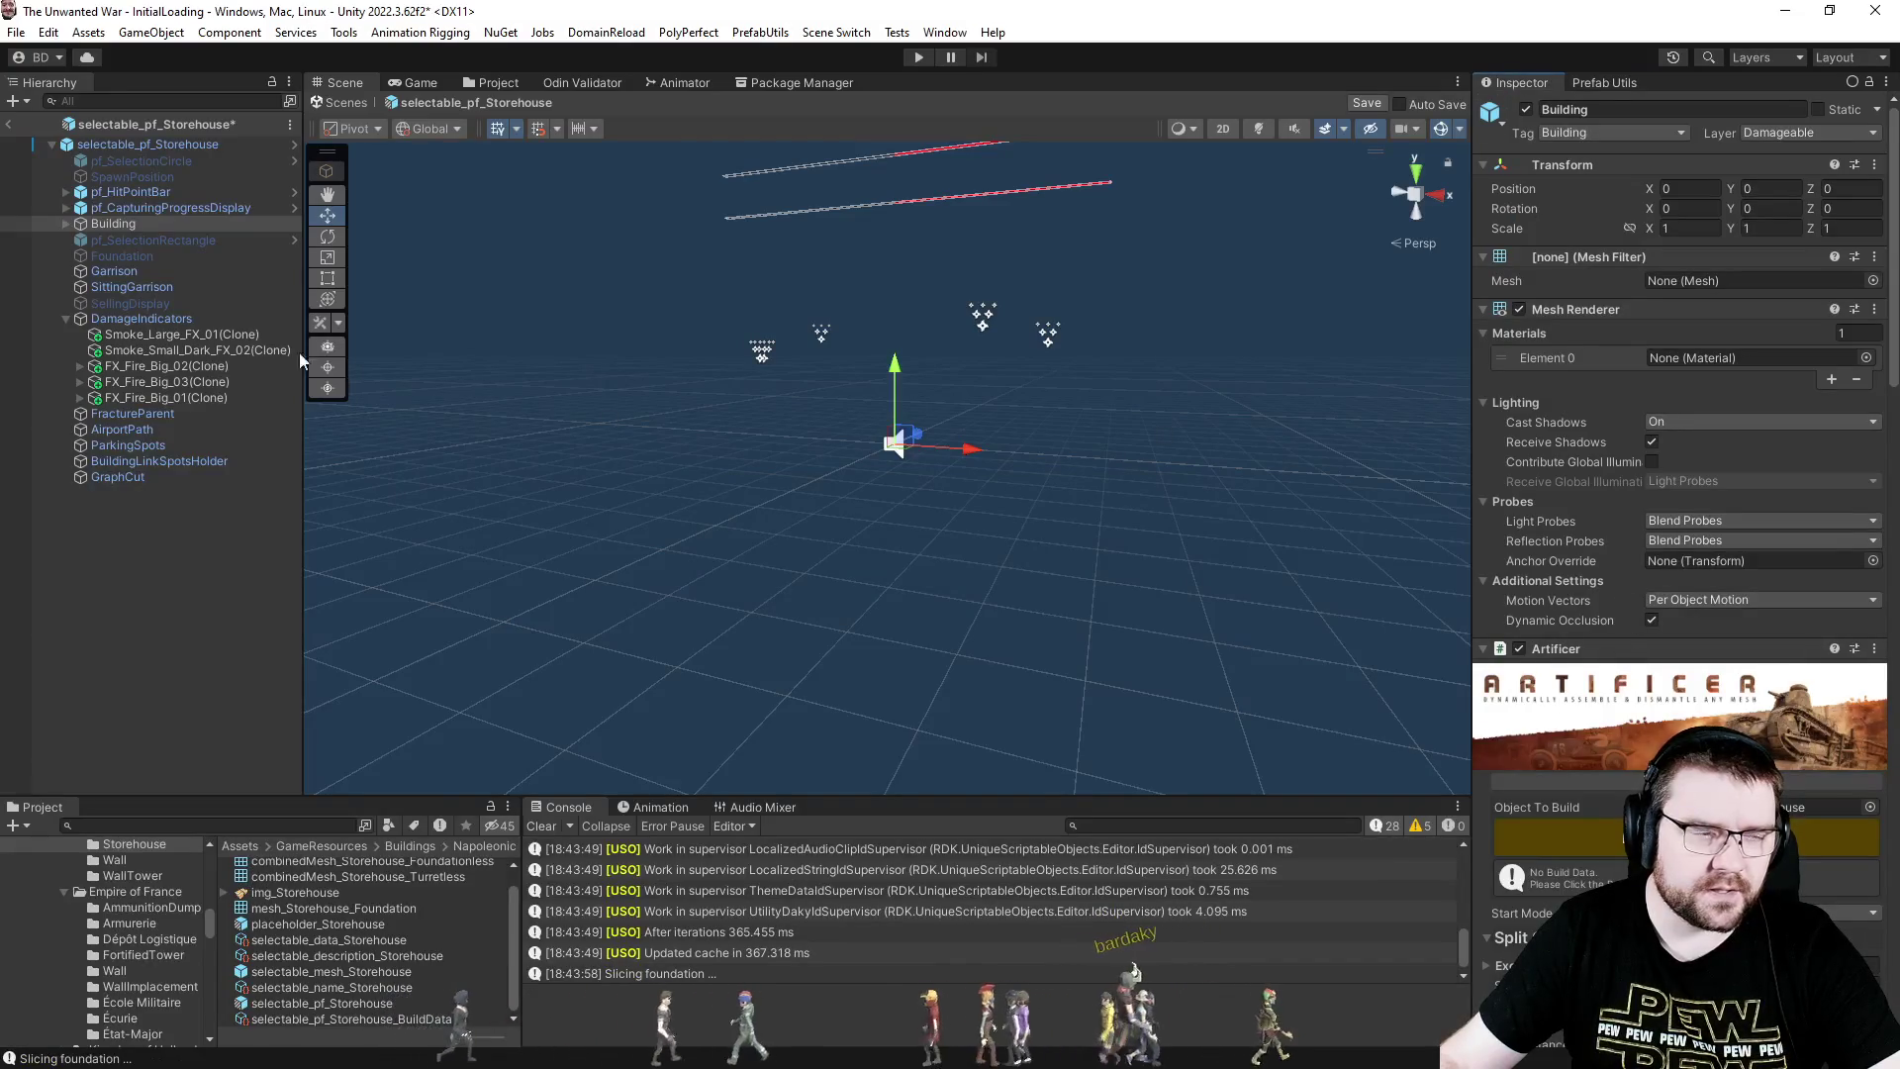
left_click(64, 224)
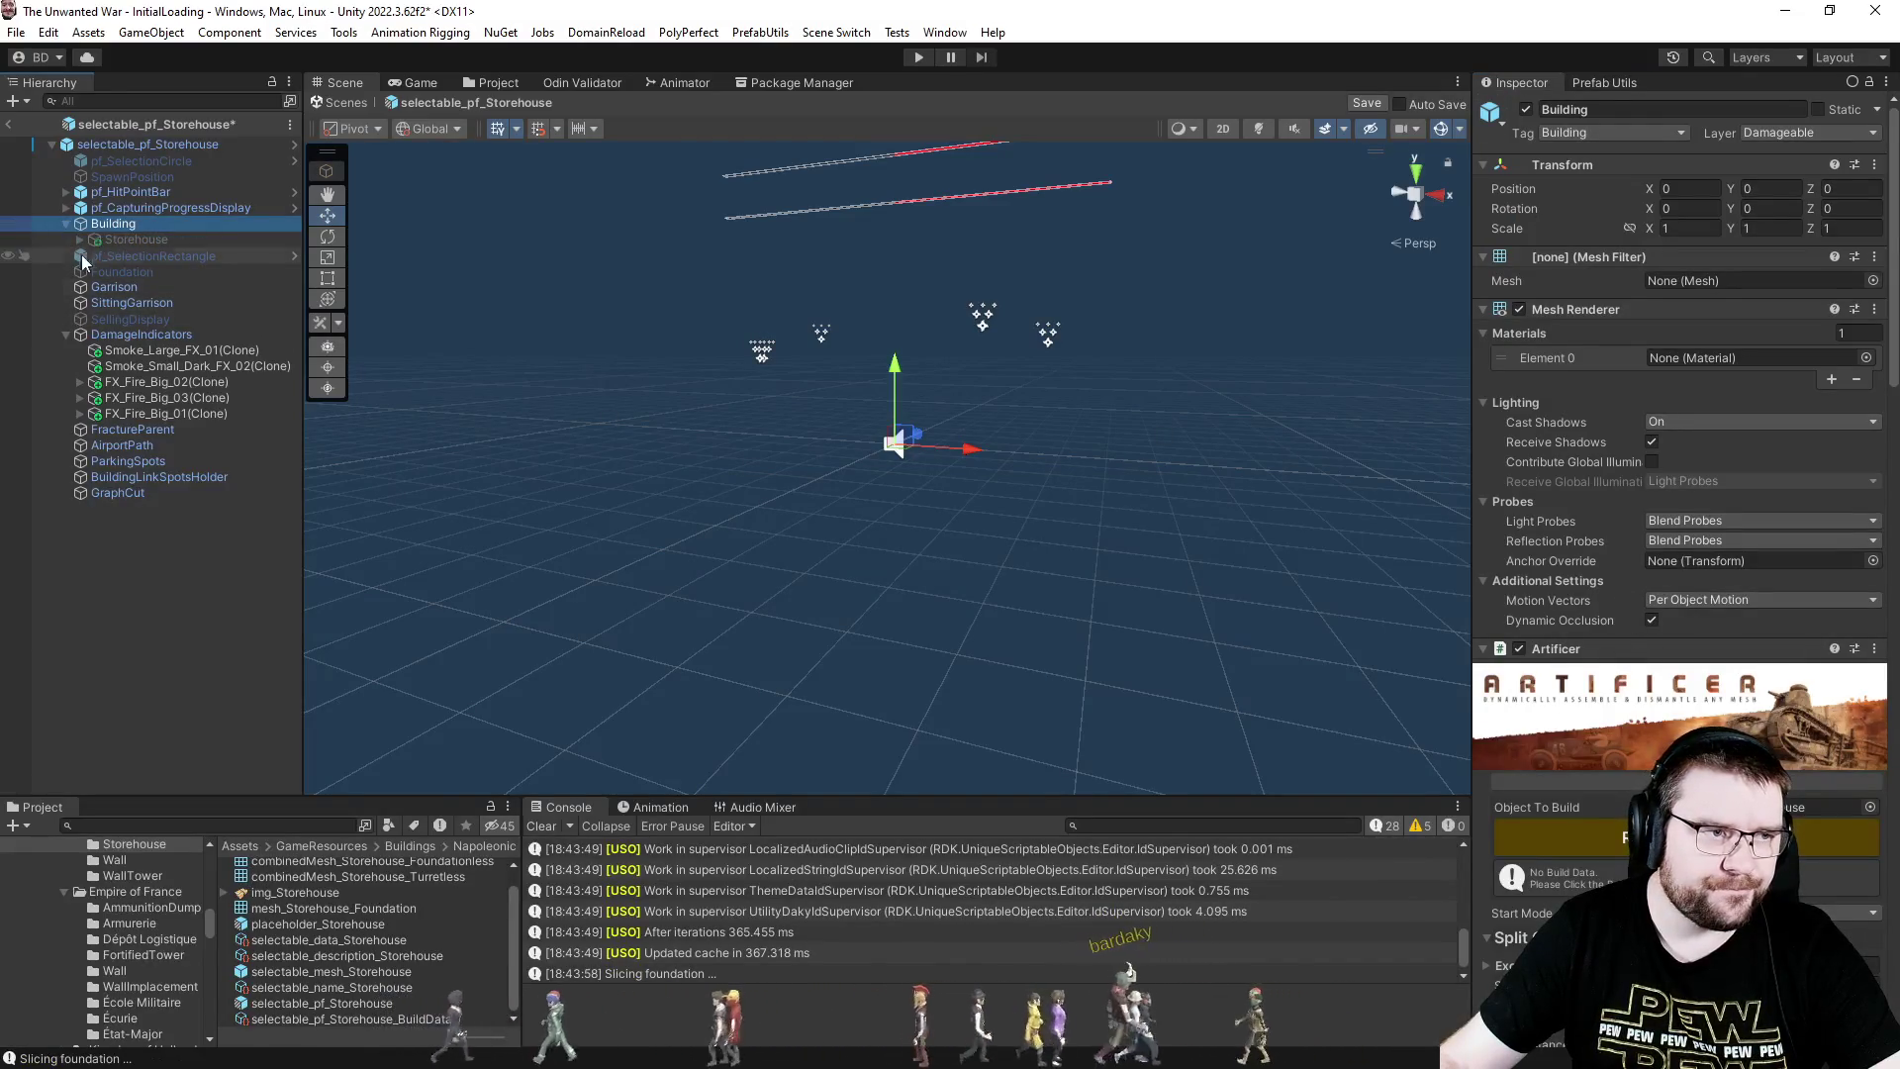
left_click(75, 241)
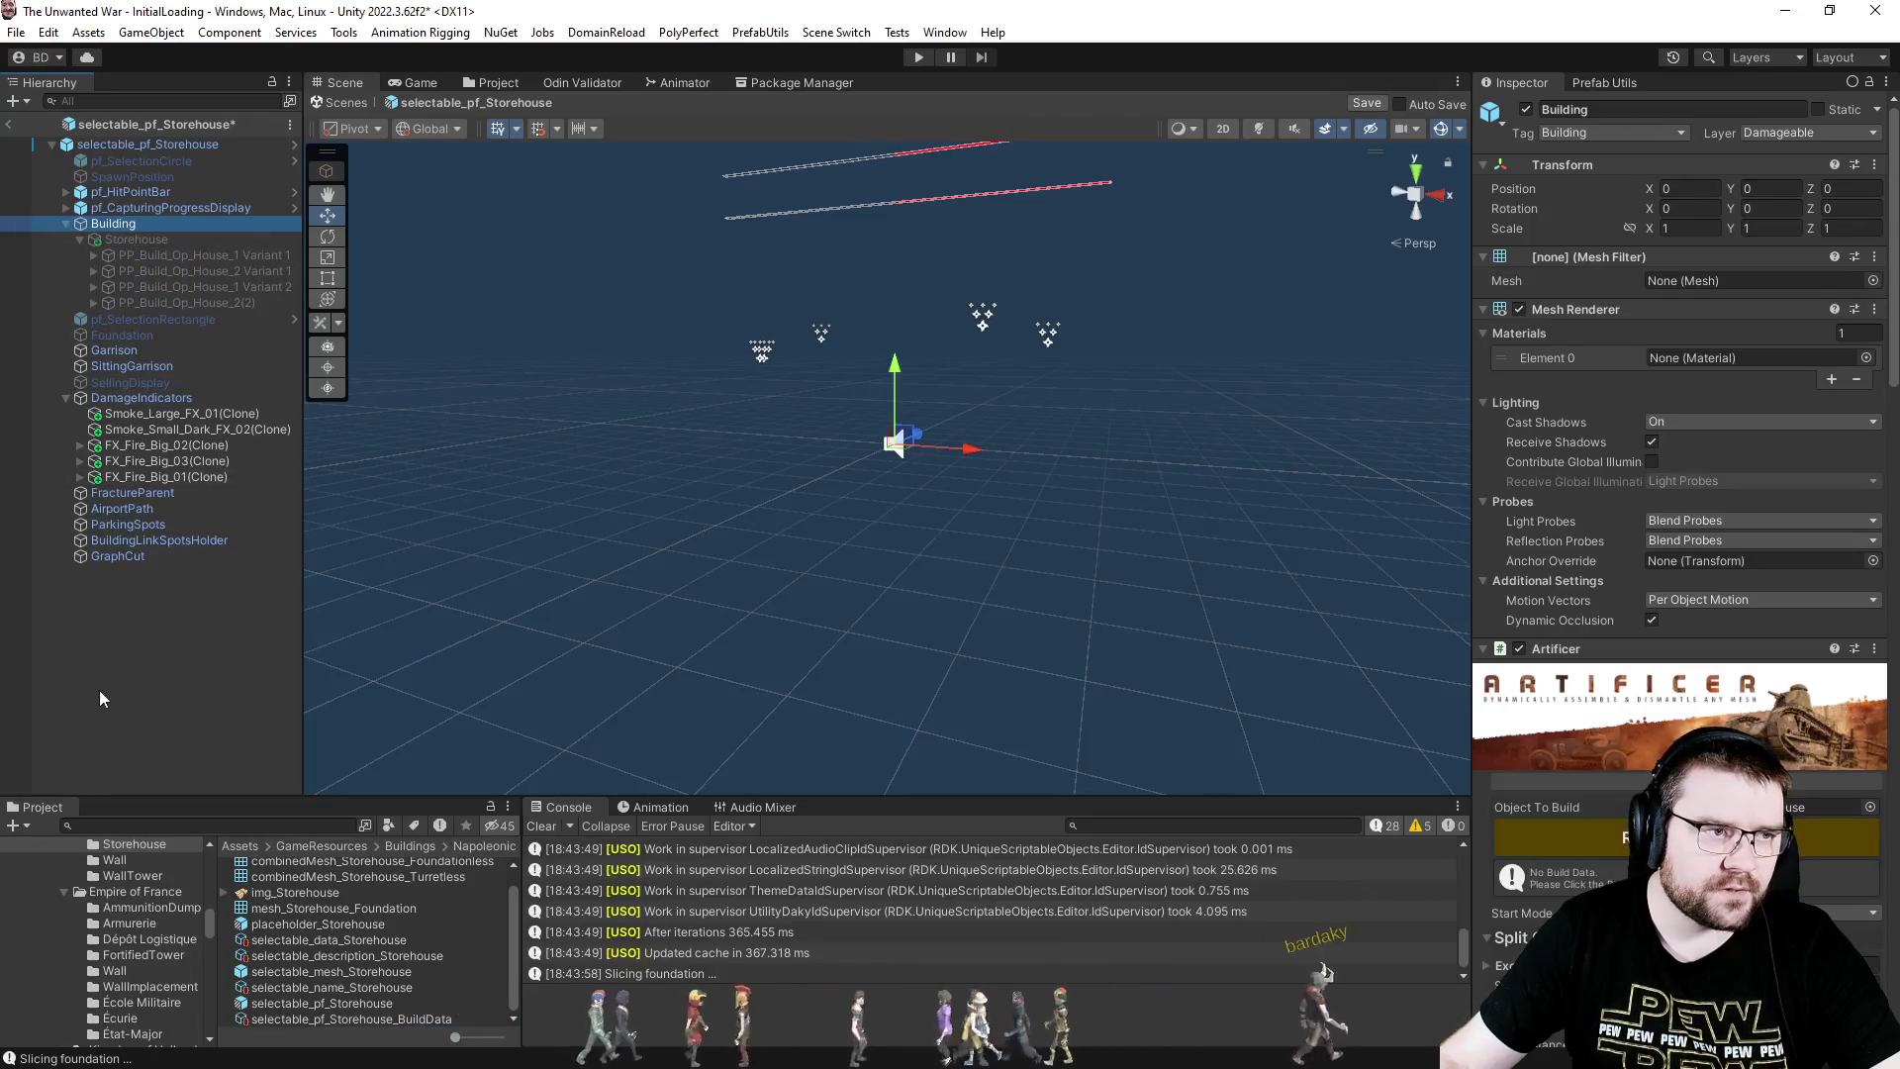
- Clear the Console, save selectable_mesh_Storehouse, reopen selectable_pf_Storehouse and run Combine Meshes And Set Sizes
left_click(545, 827)
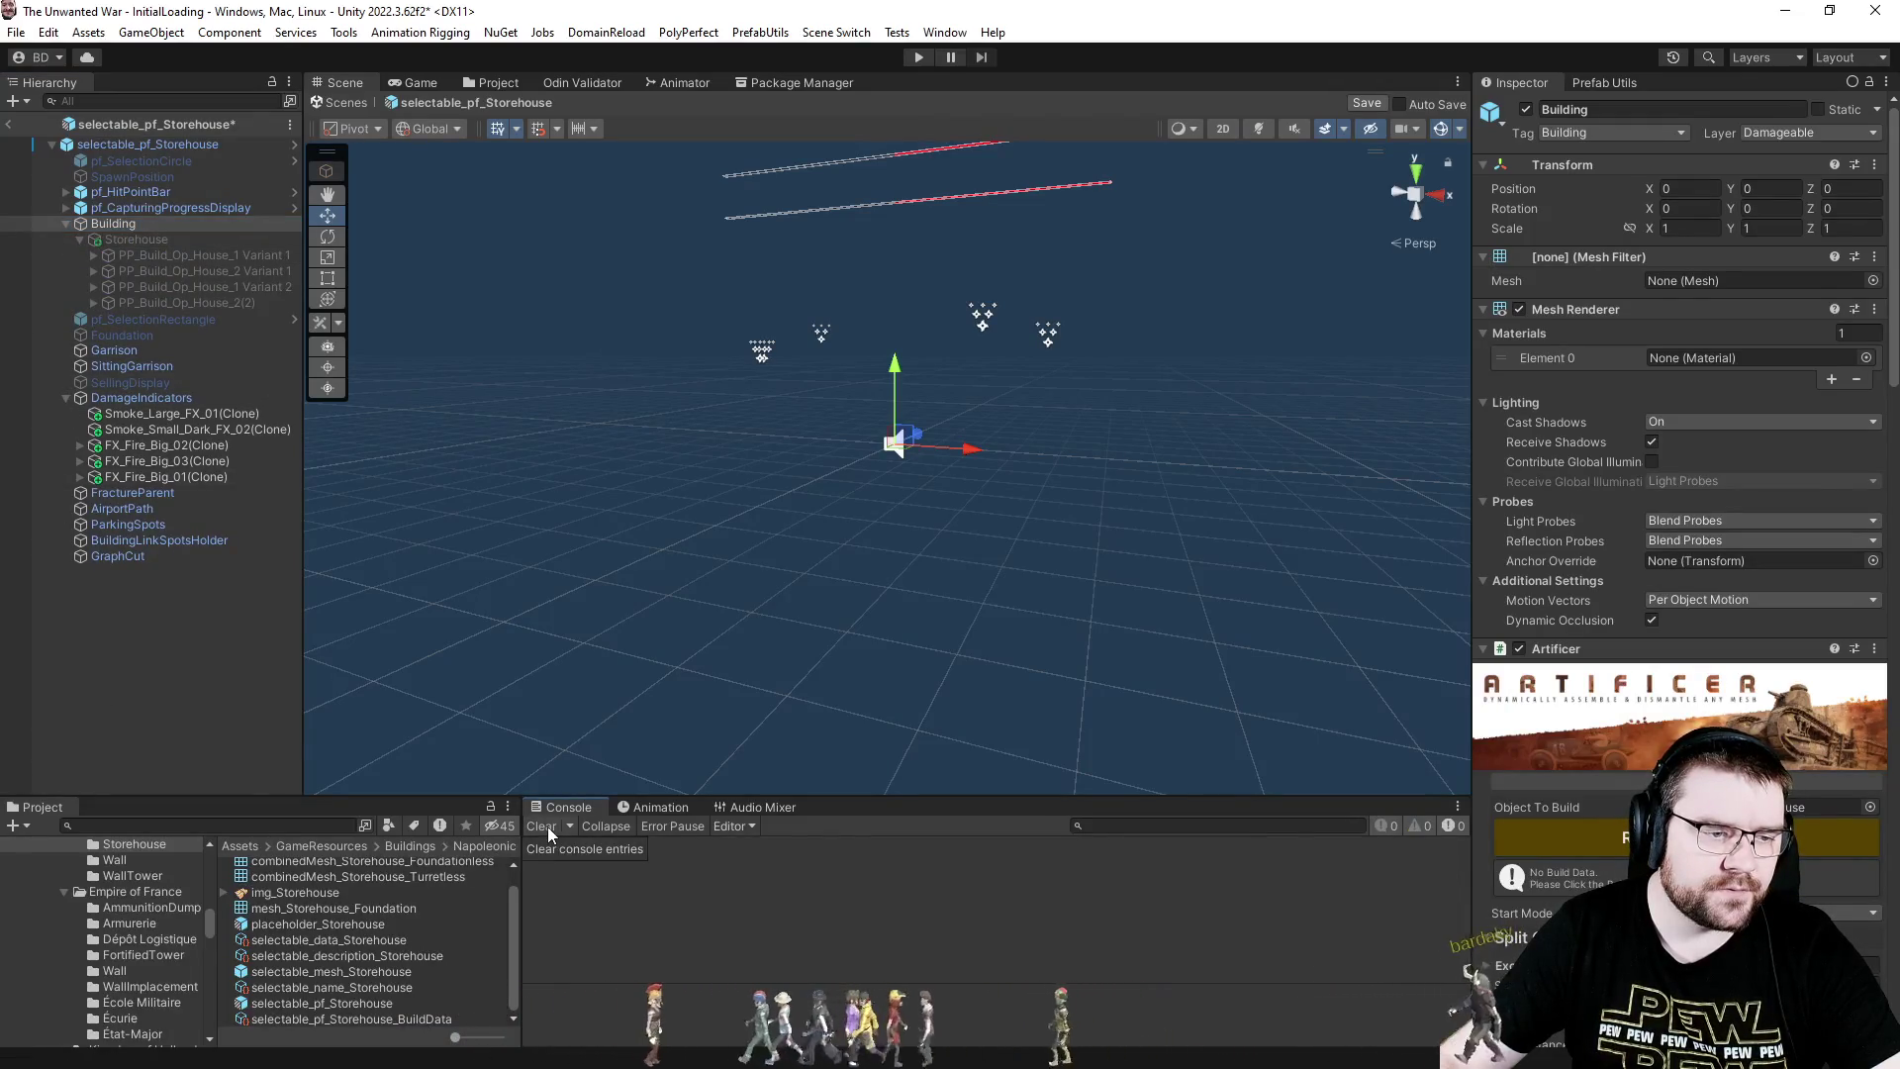
double_click(372, 972)
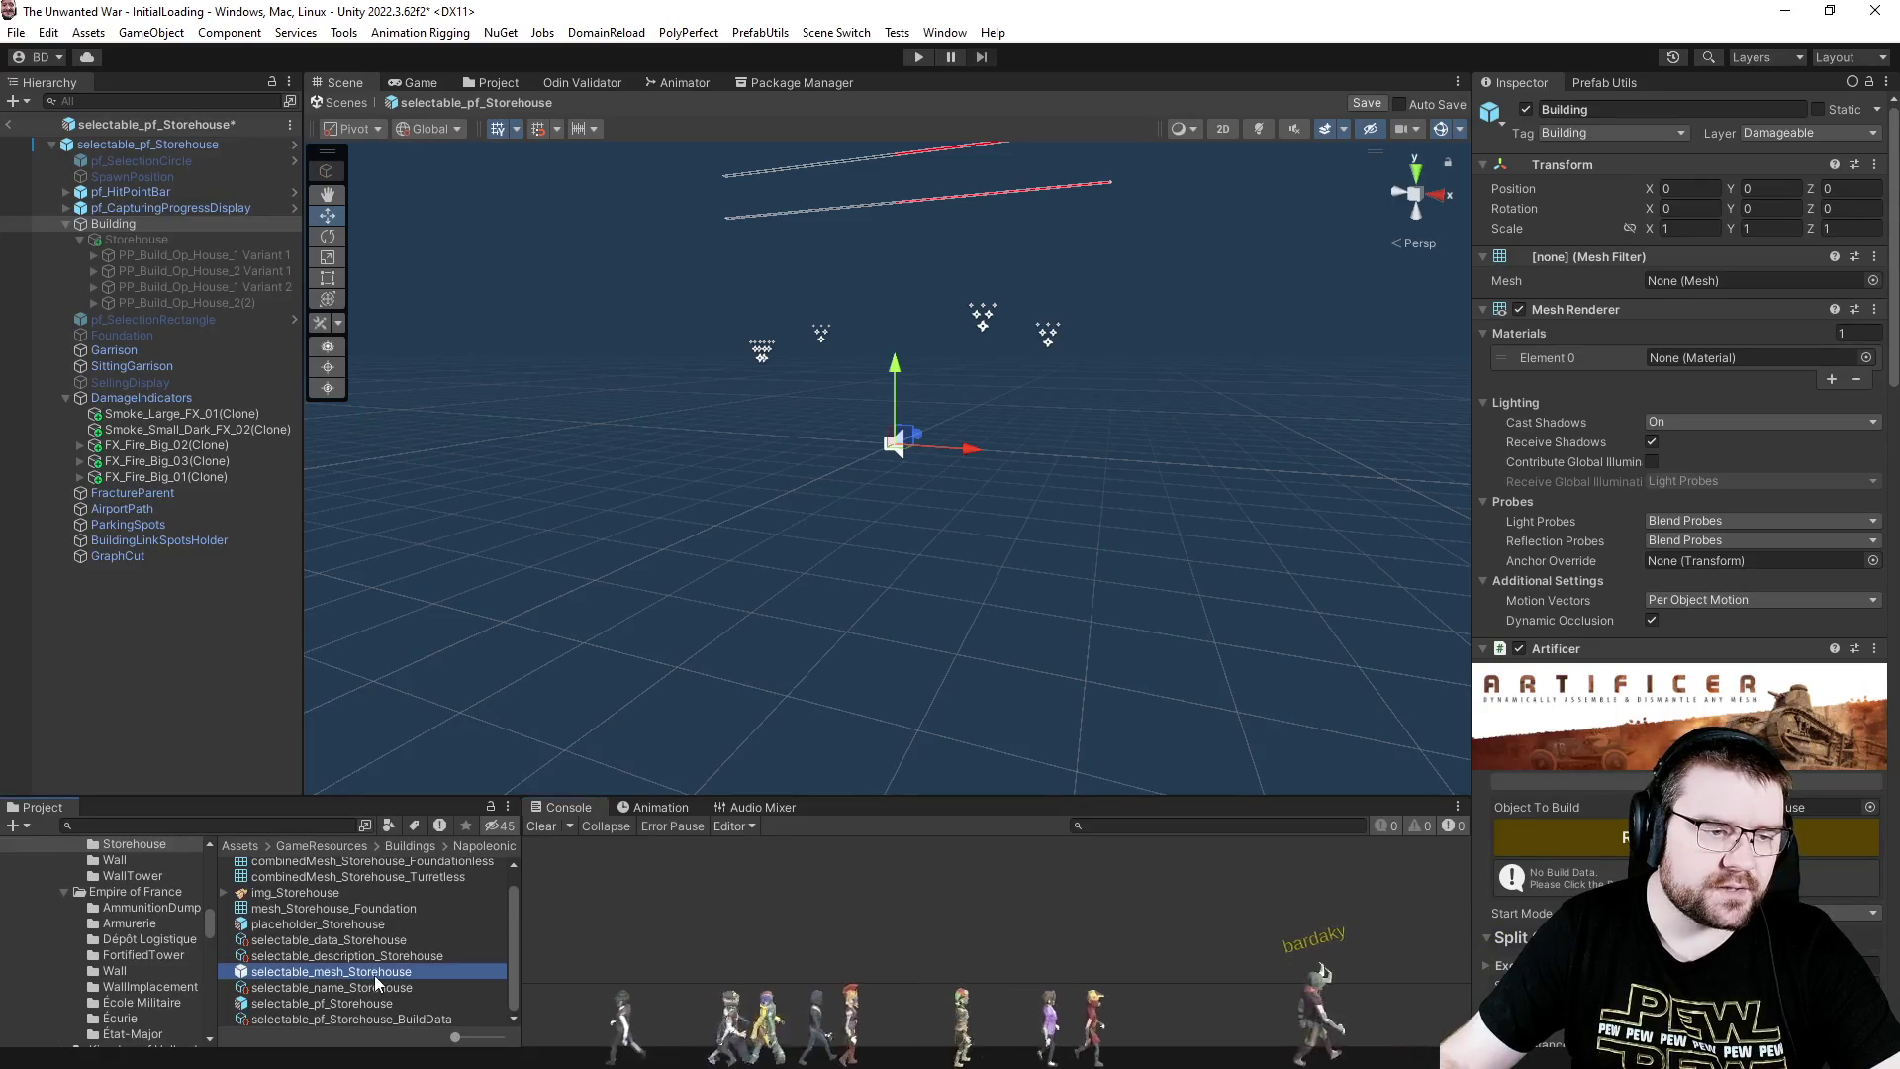
key("Return")
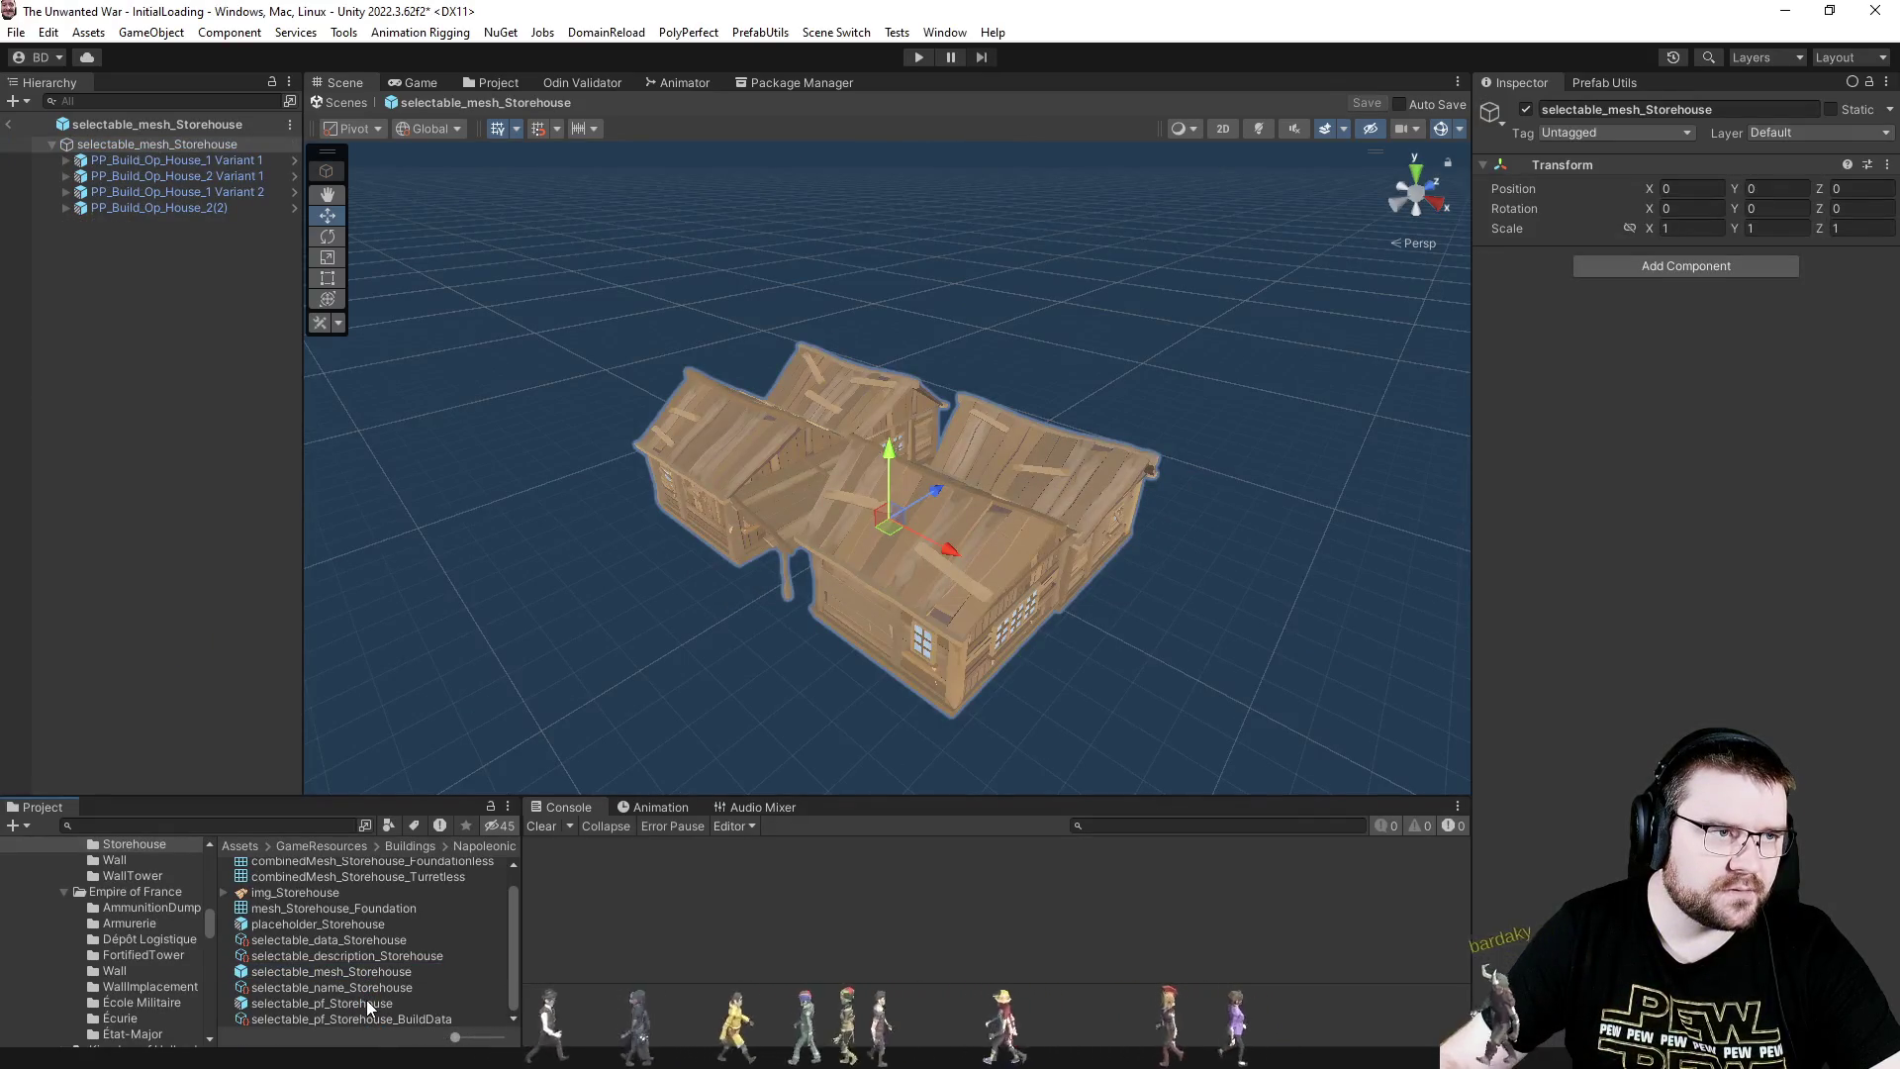
double_click(367, 1001)
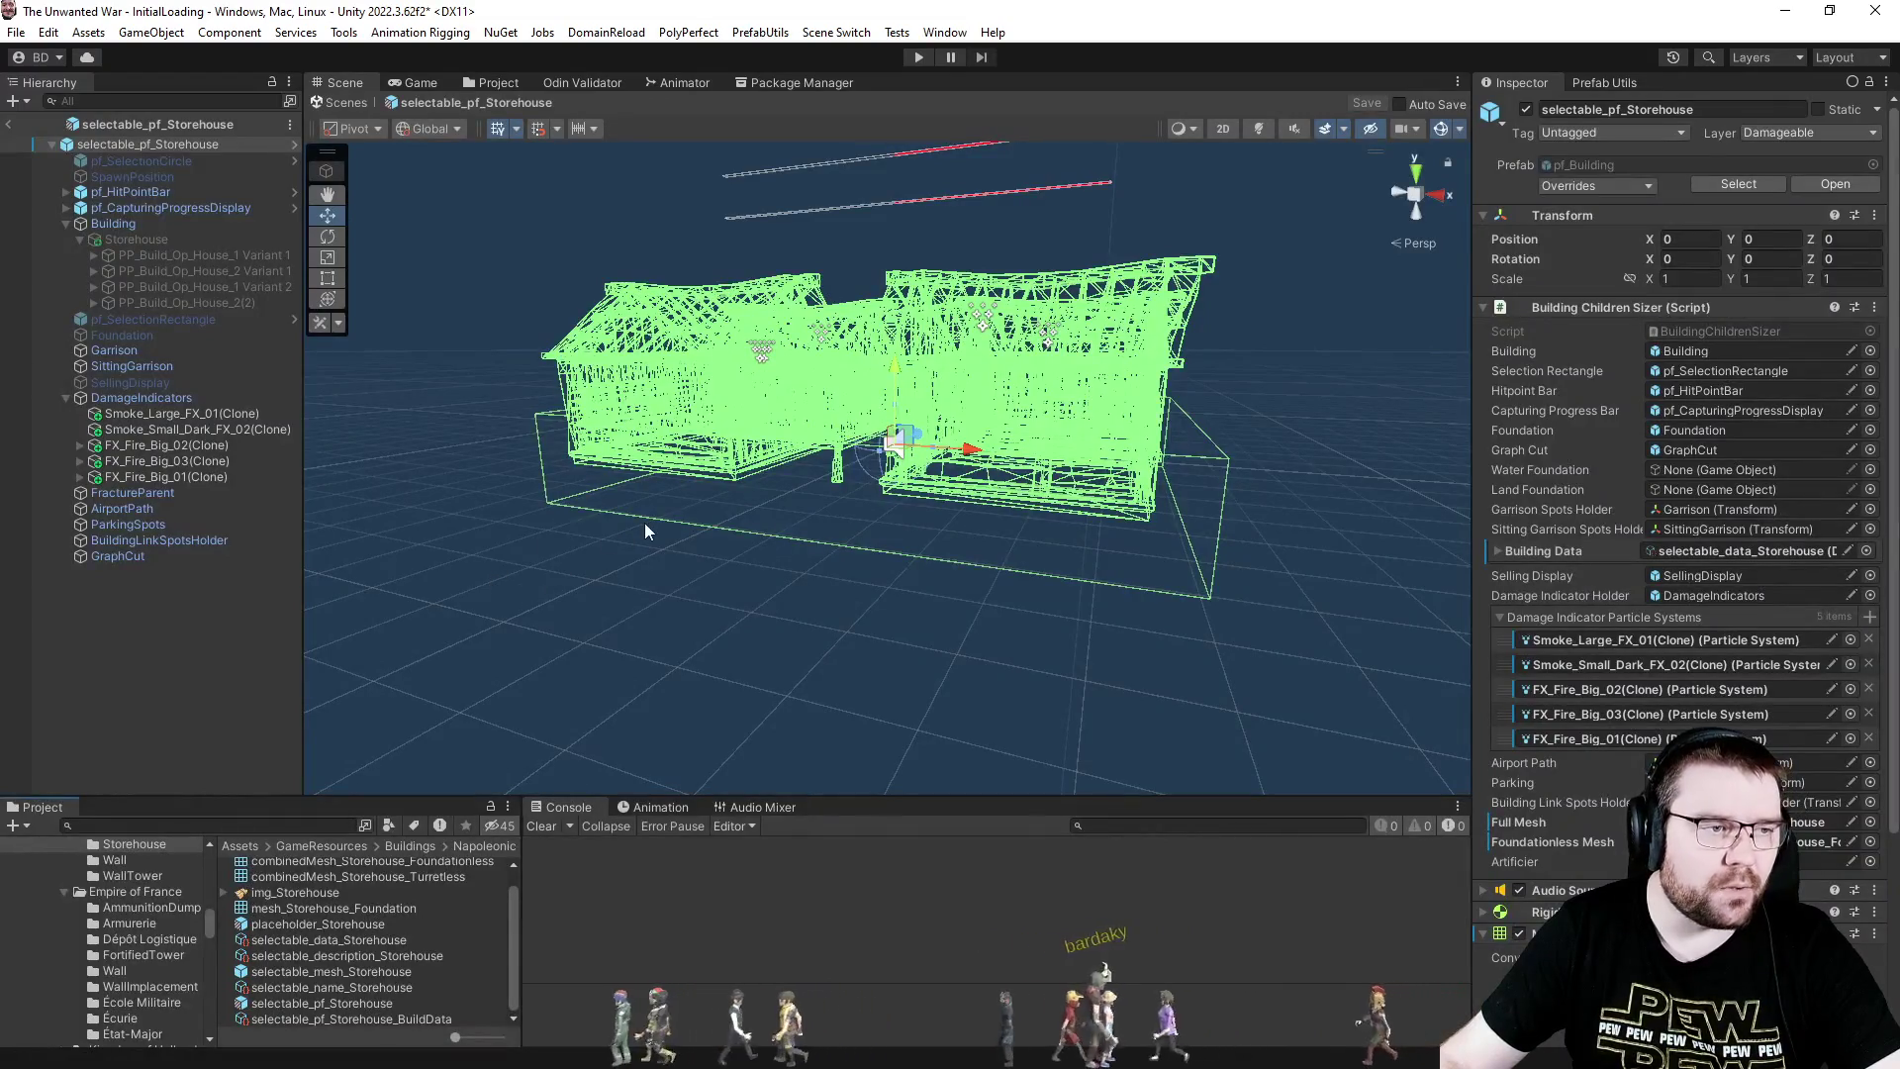
left_click(1611, 85)
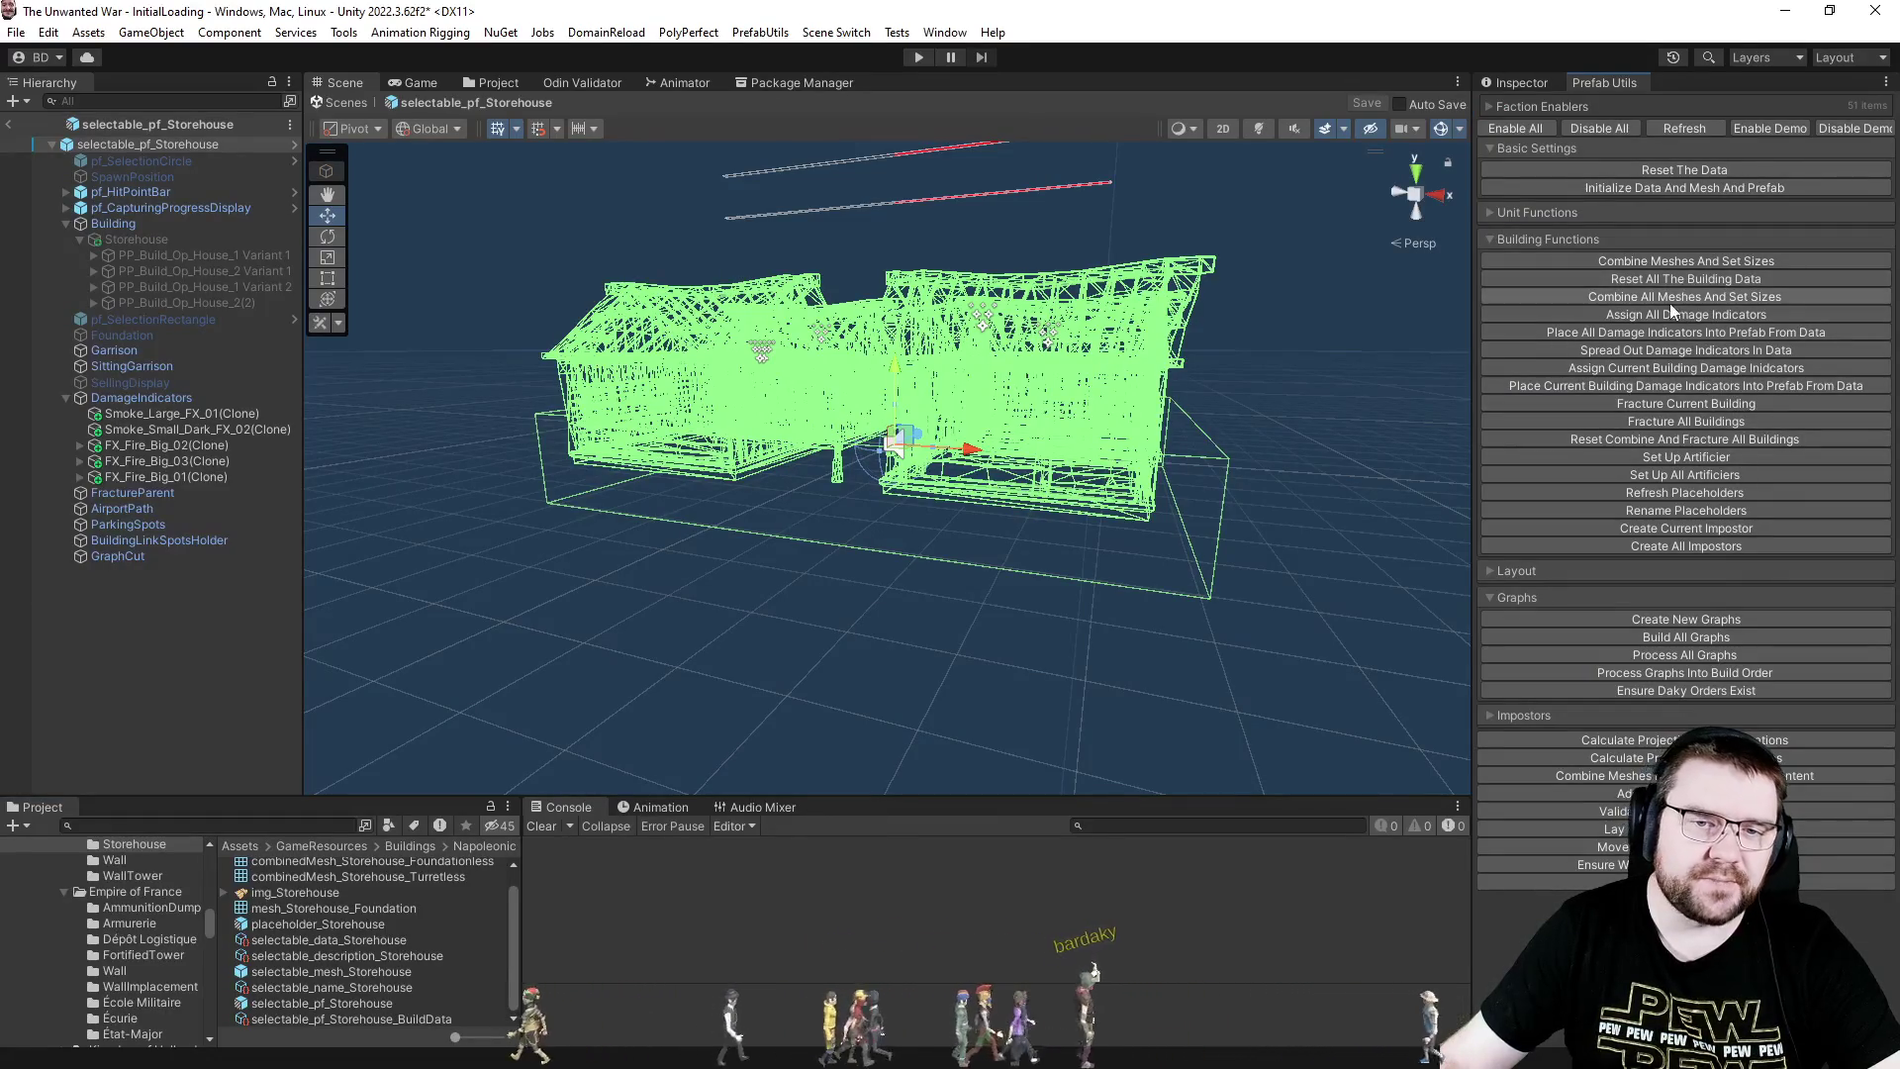
left_click(1673, 261)
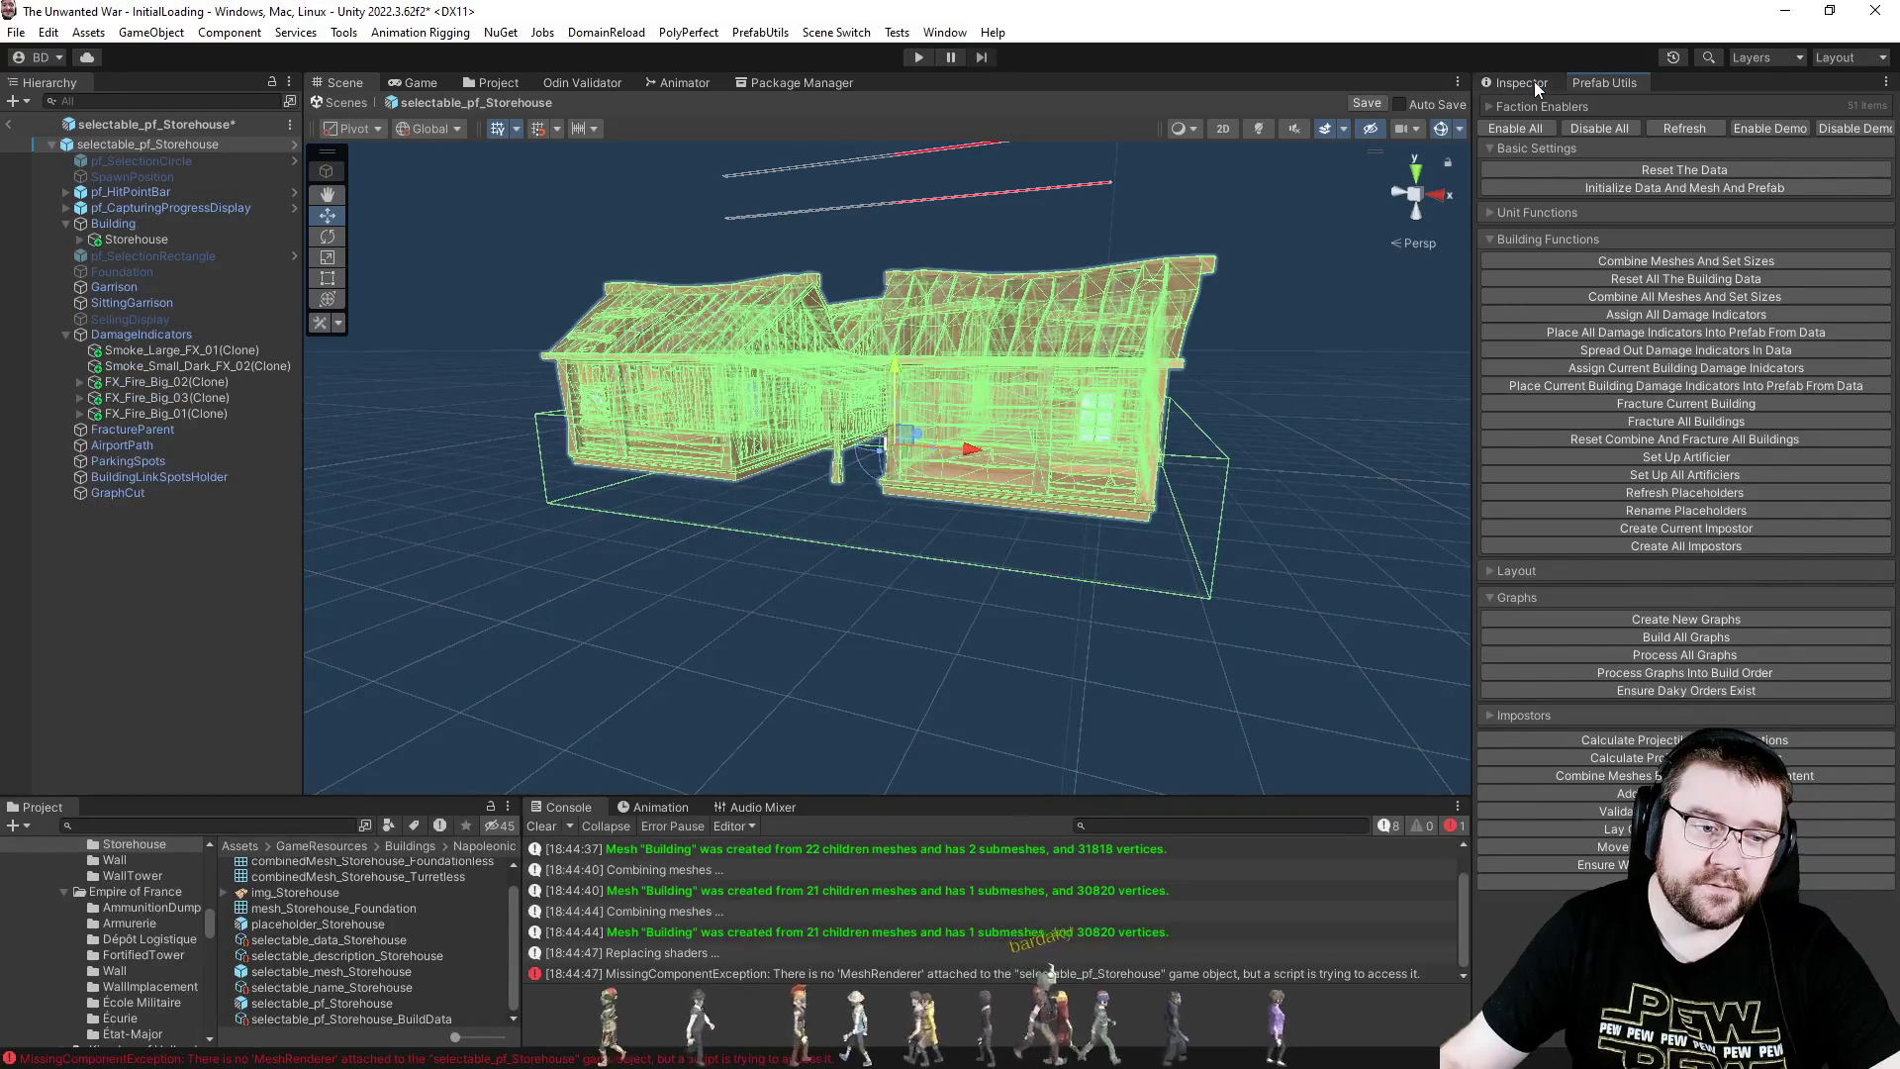
- Open the MissingComponentException's stack trace and follow it to the failing line in PrefabUtils.cs
left_click(1533, 81)
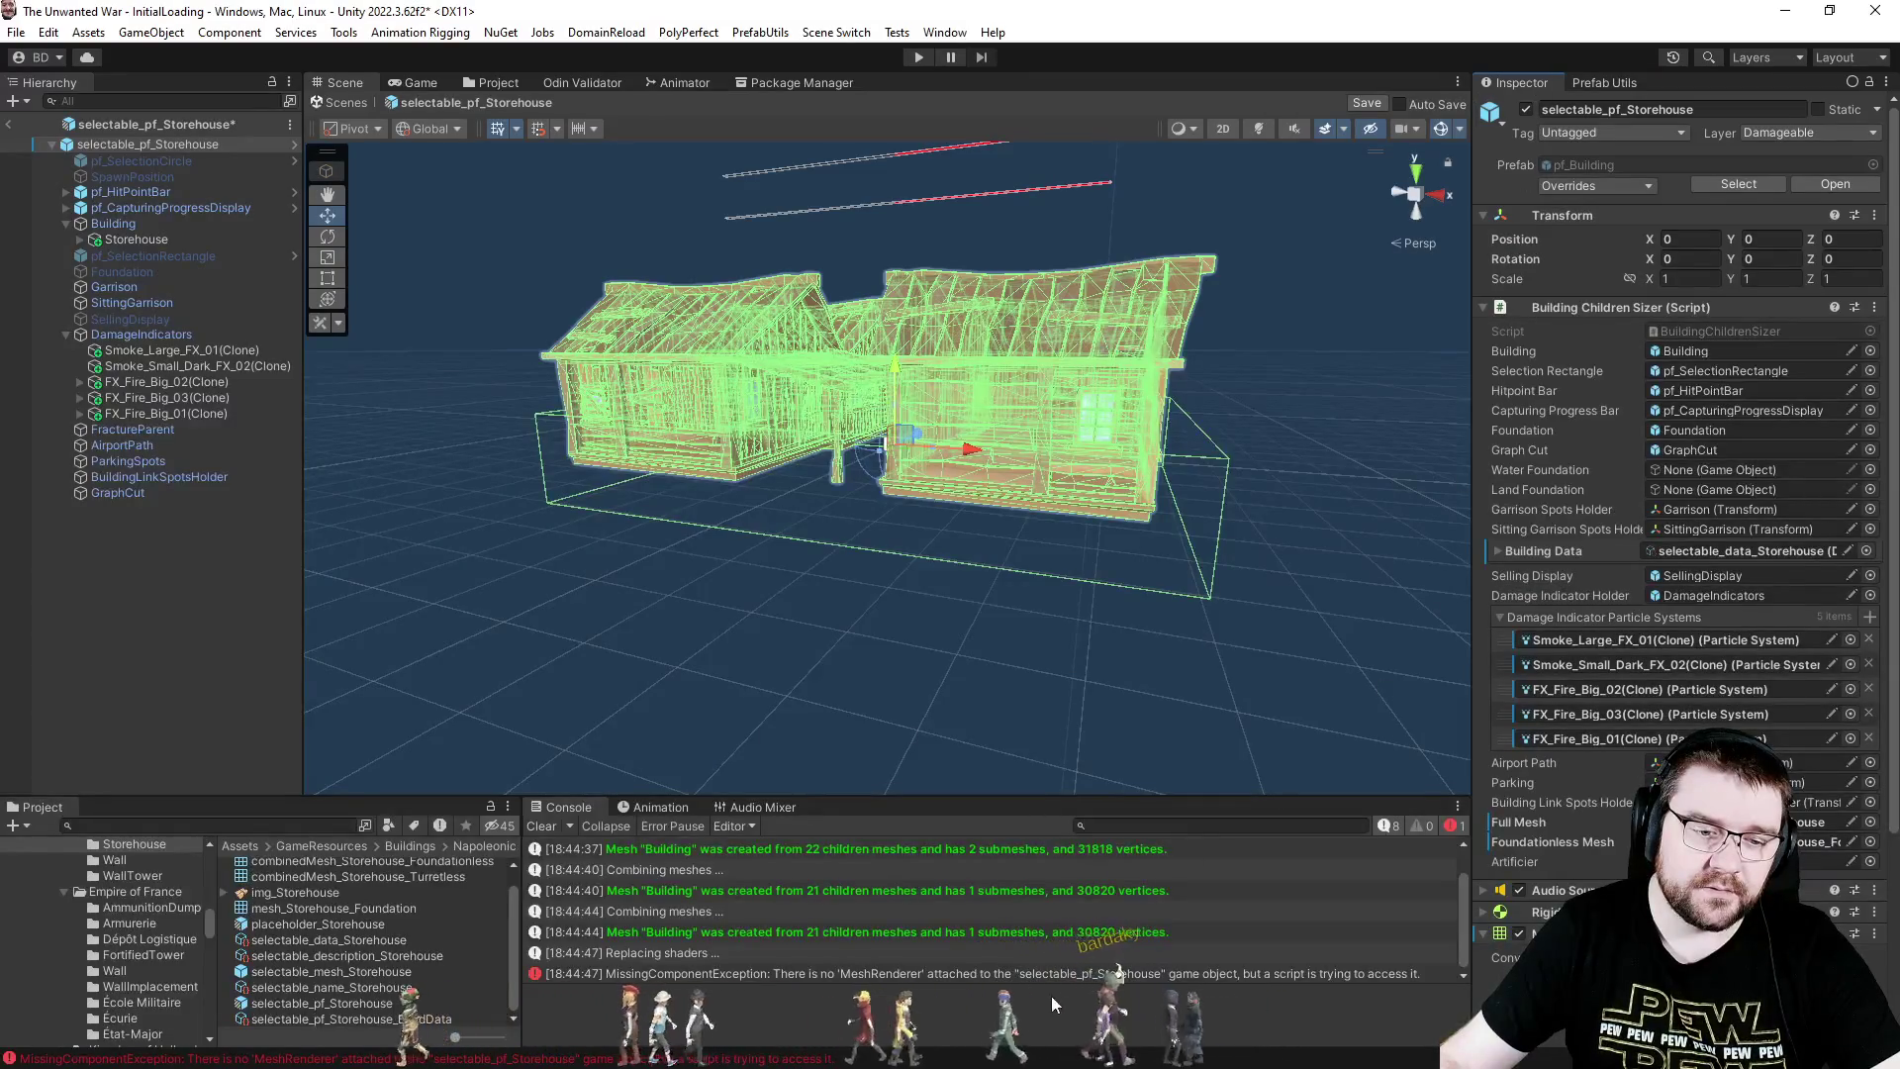
left_click(1066, 971)
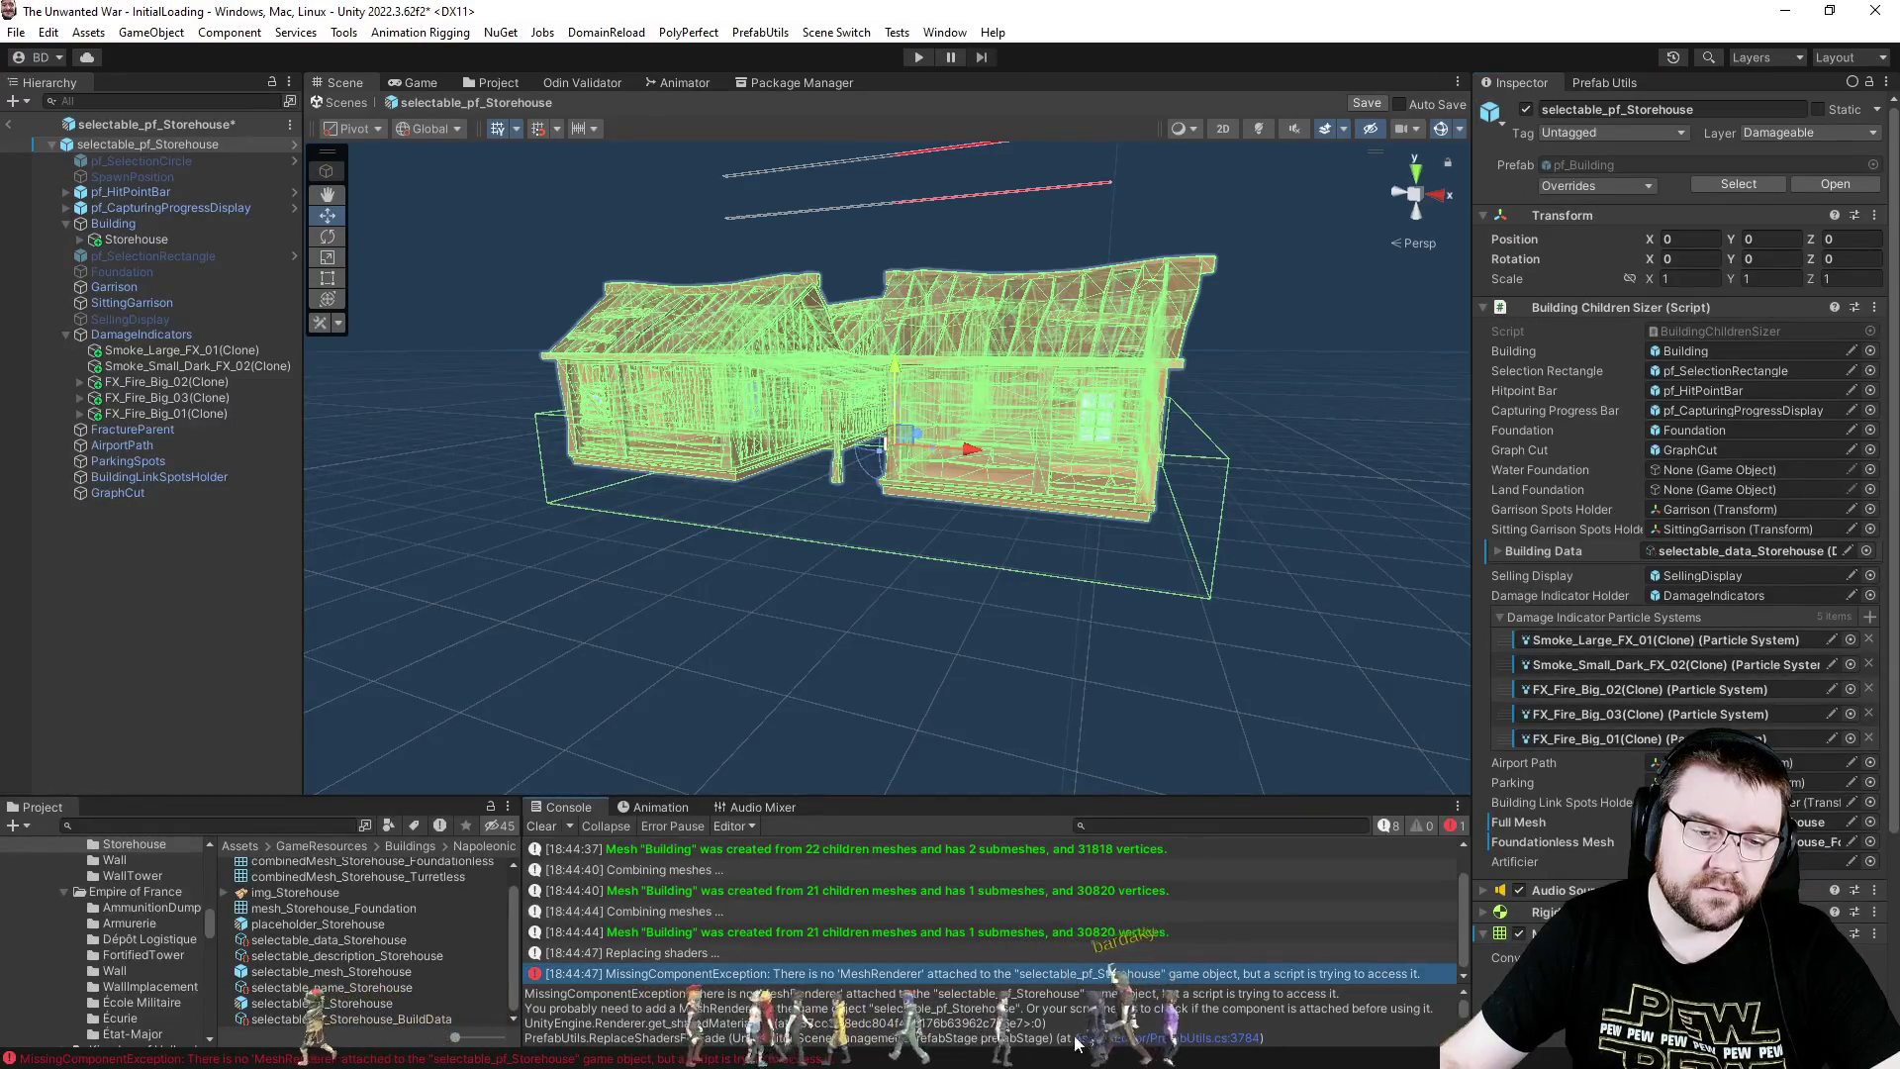
left_click(1147, 1038)
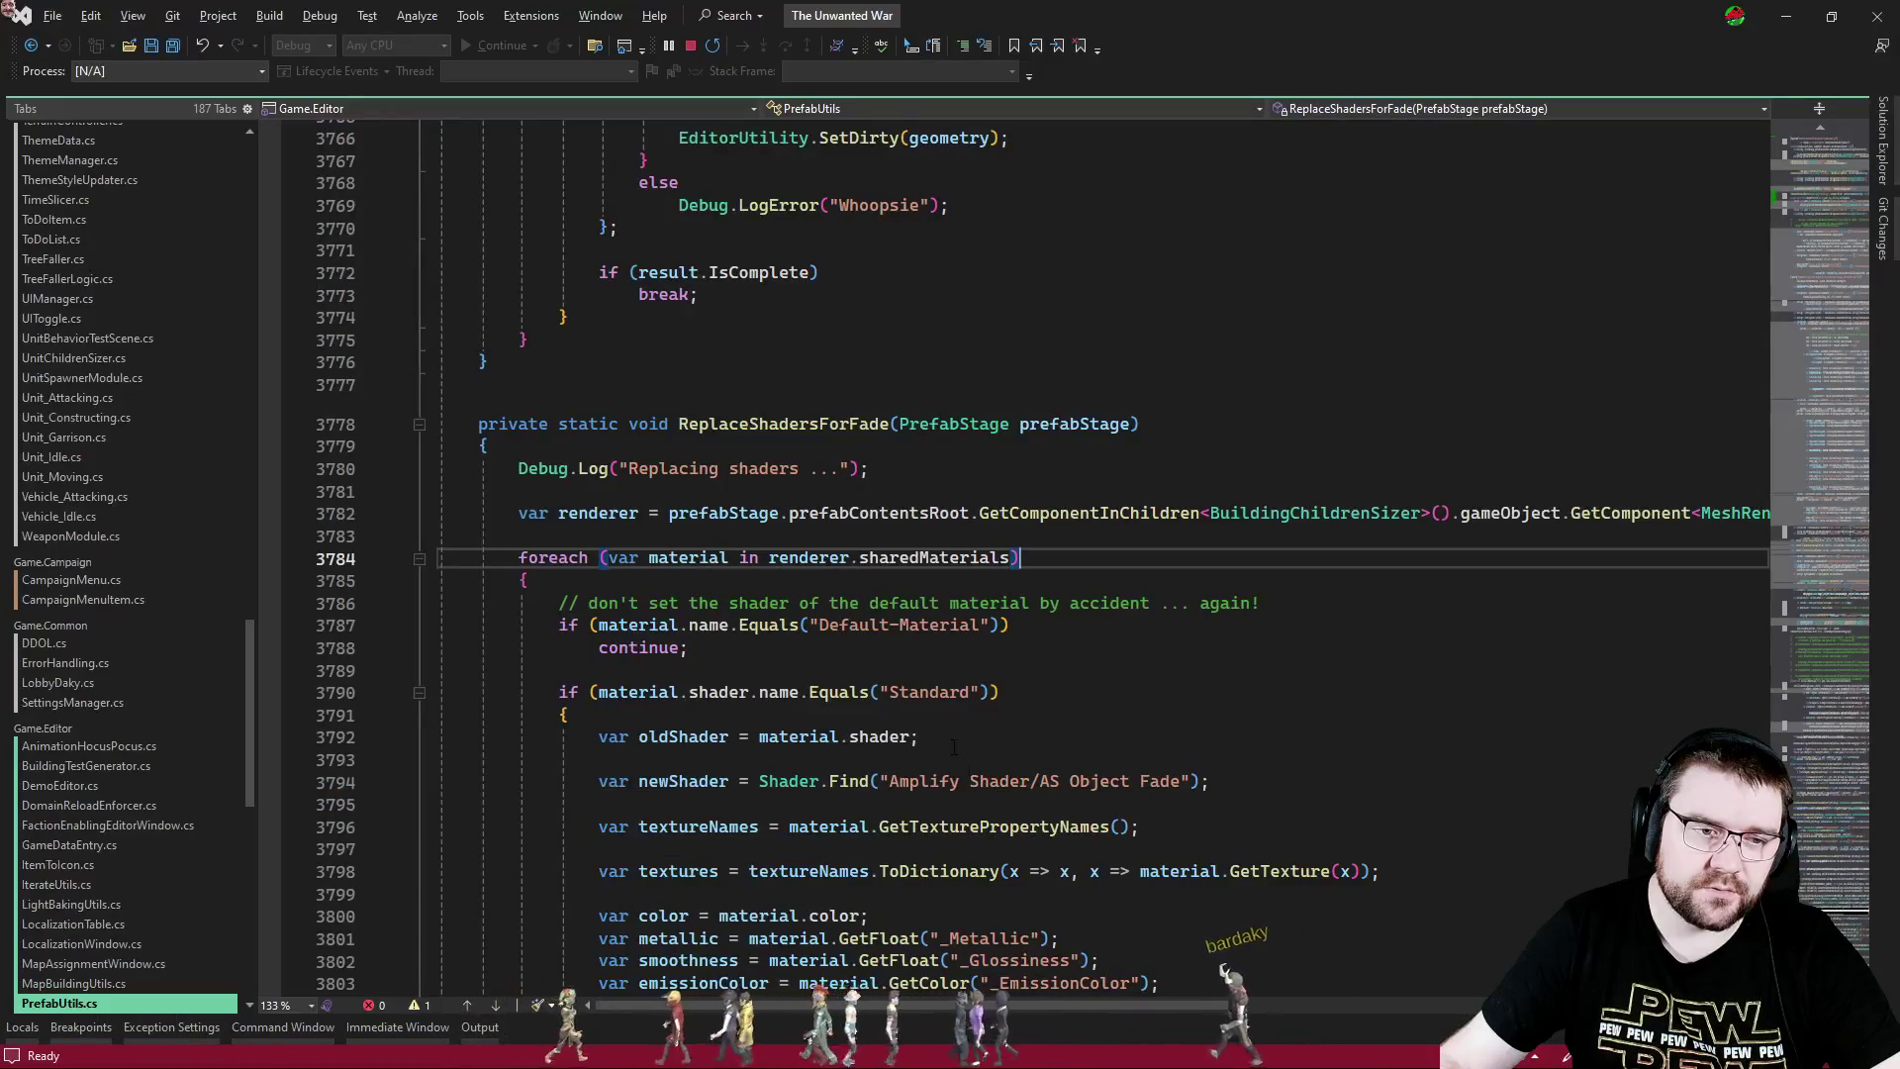
- Make line 3782 use GetComponentInChildren<MeshRenderer>(), save PrefabUtils.cs, and return to Unity
left_click(798, 559)
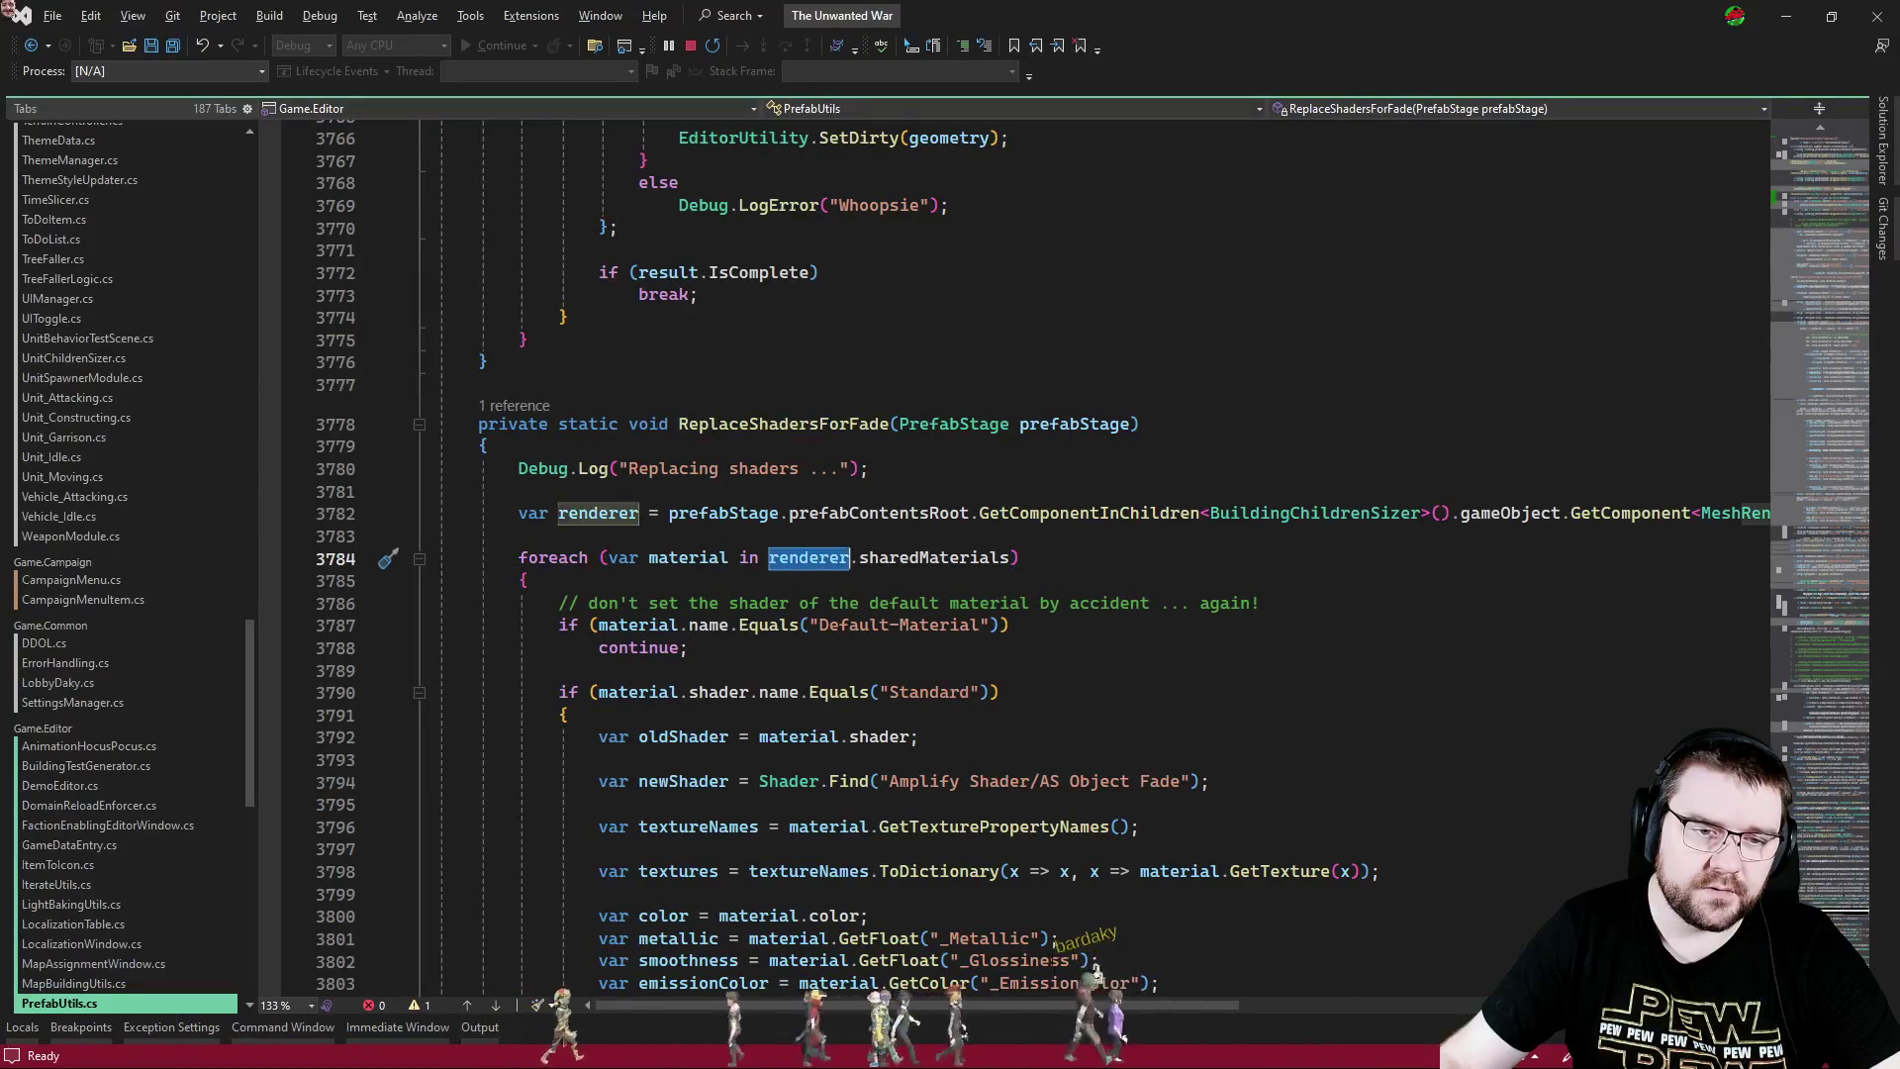
scroll(1432, 594, "right", 4)
left_click(1454, 513)
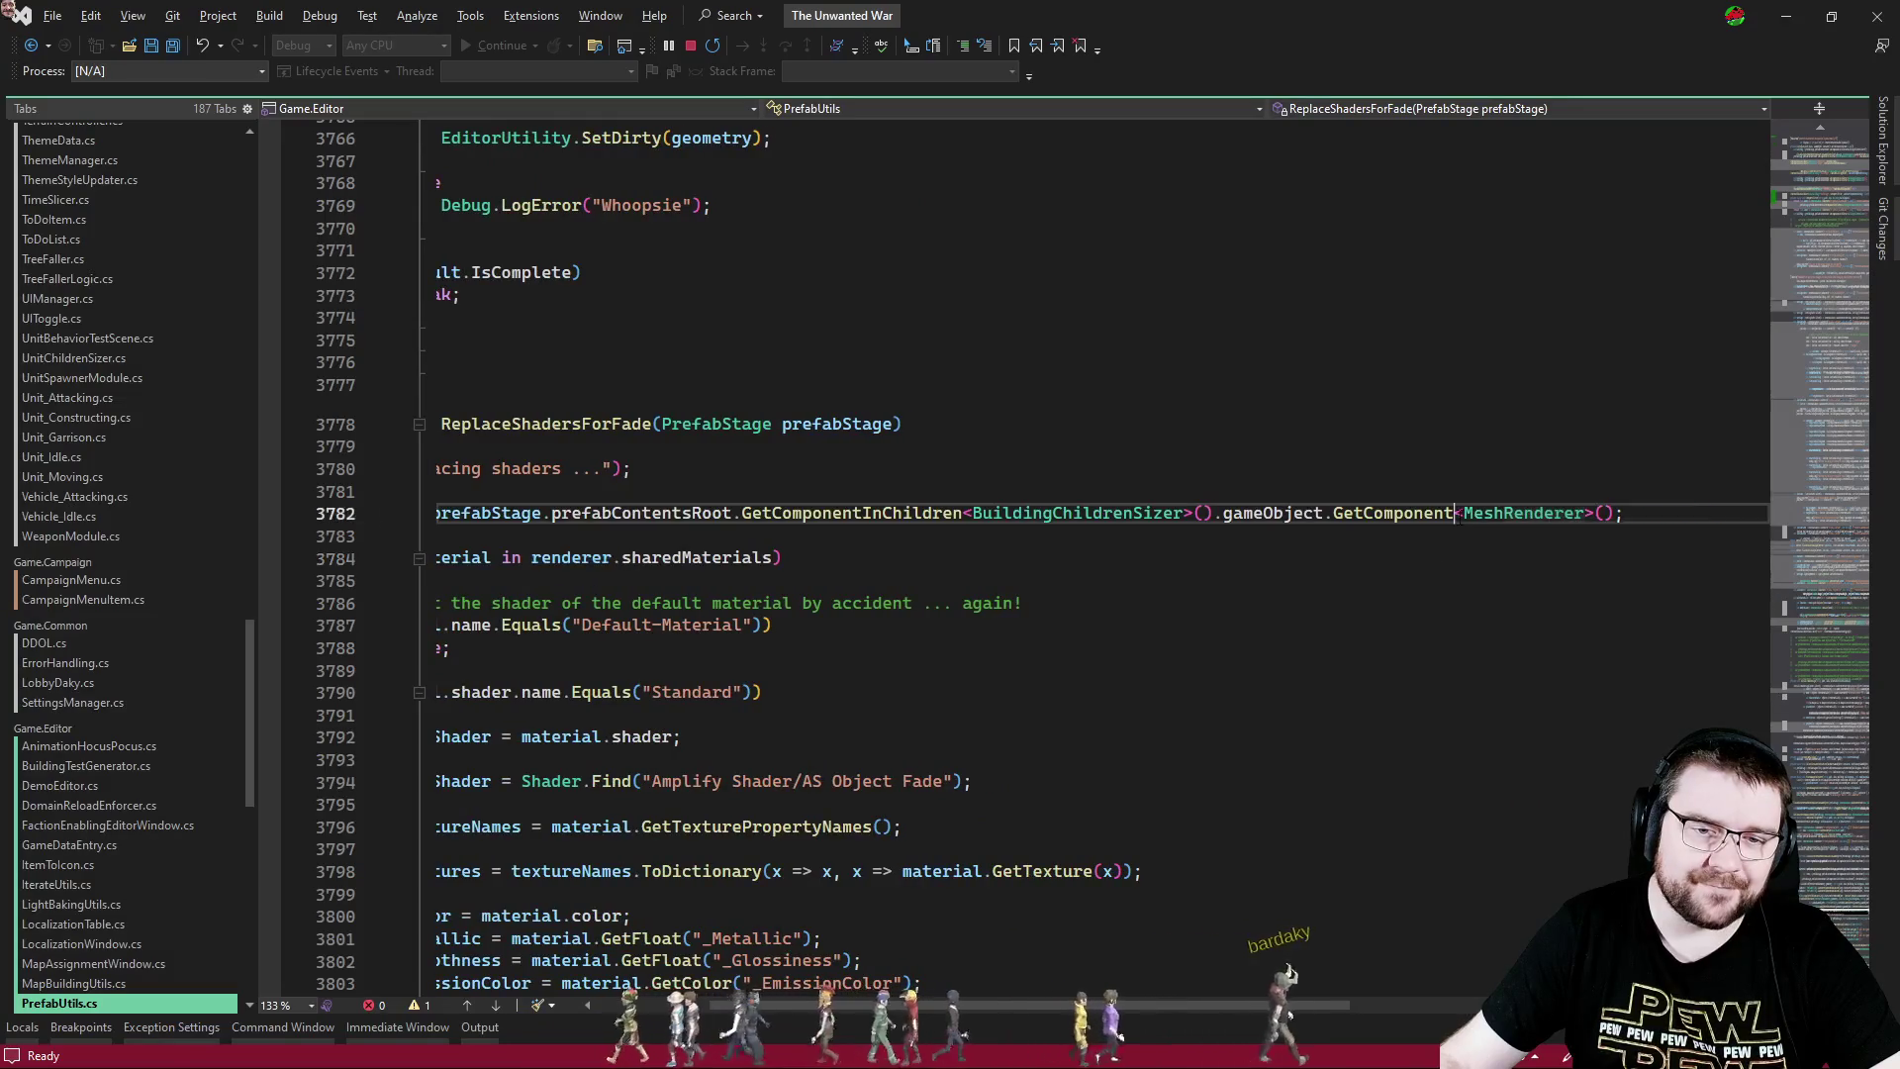
type("InChildren")
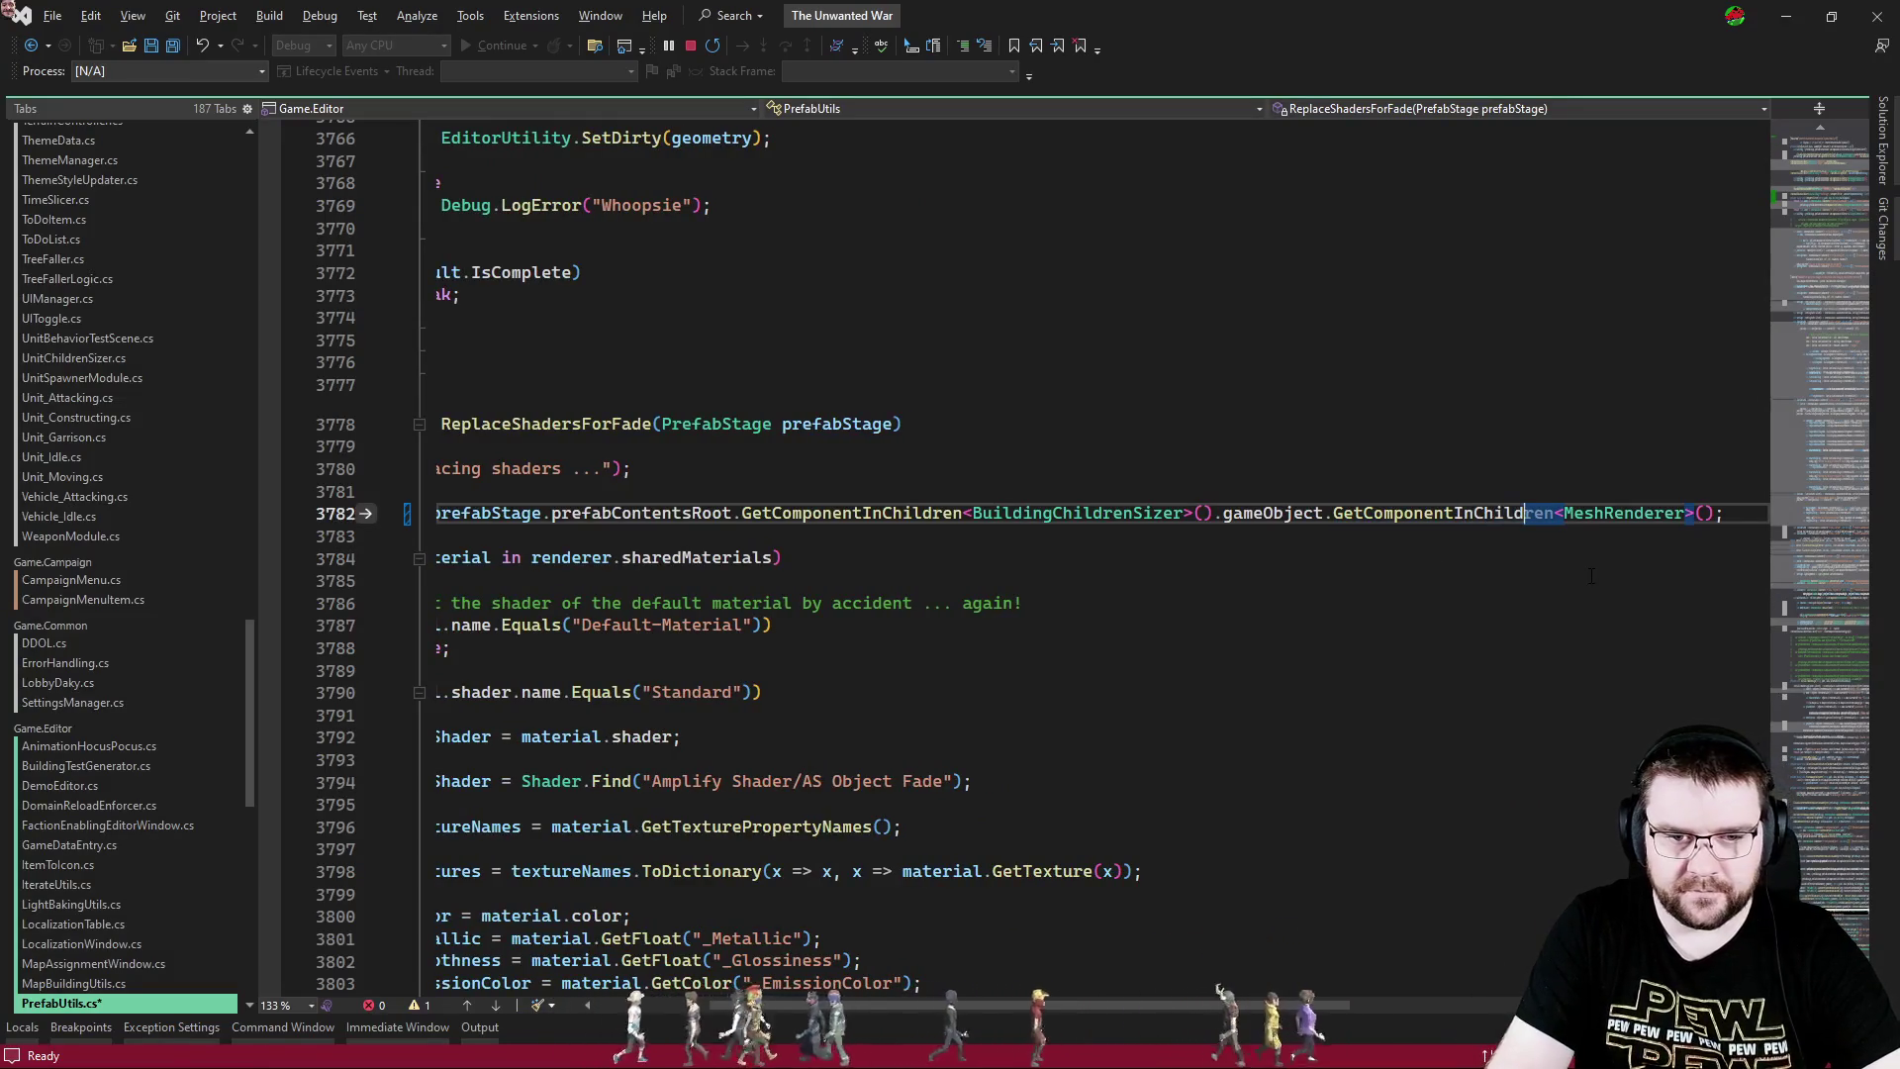
key("Home")
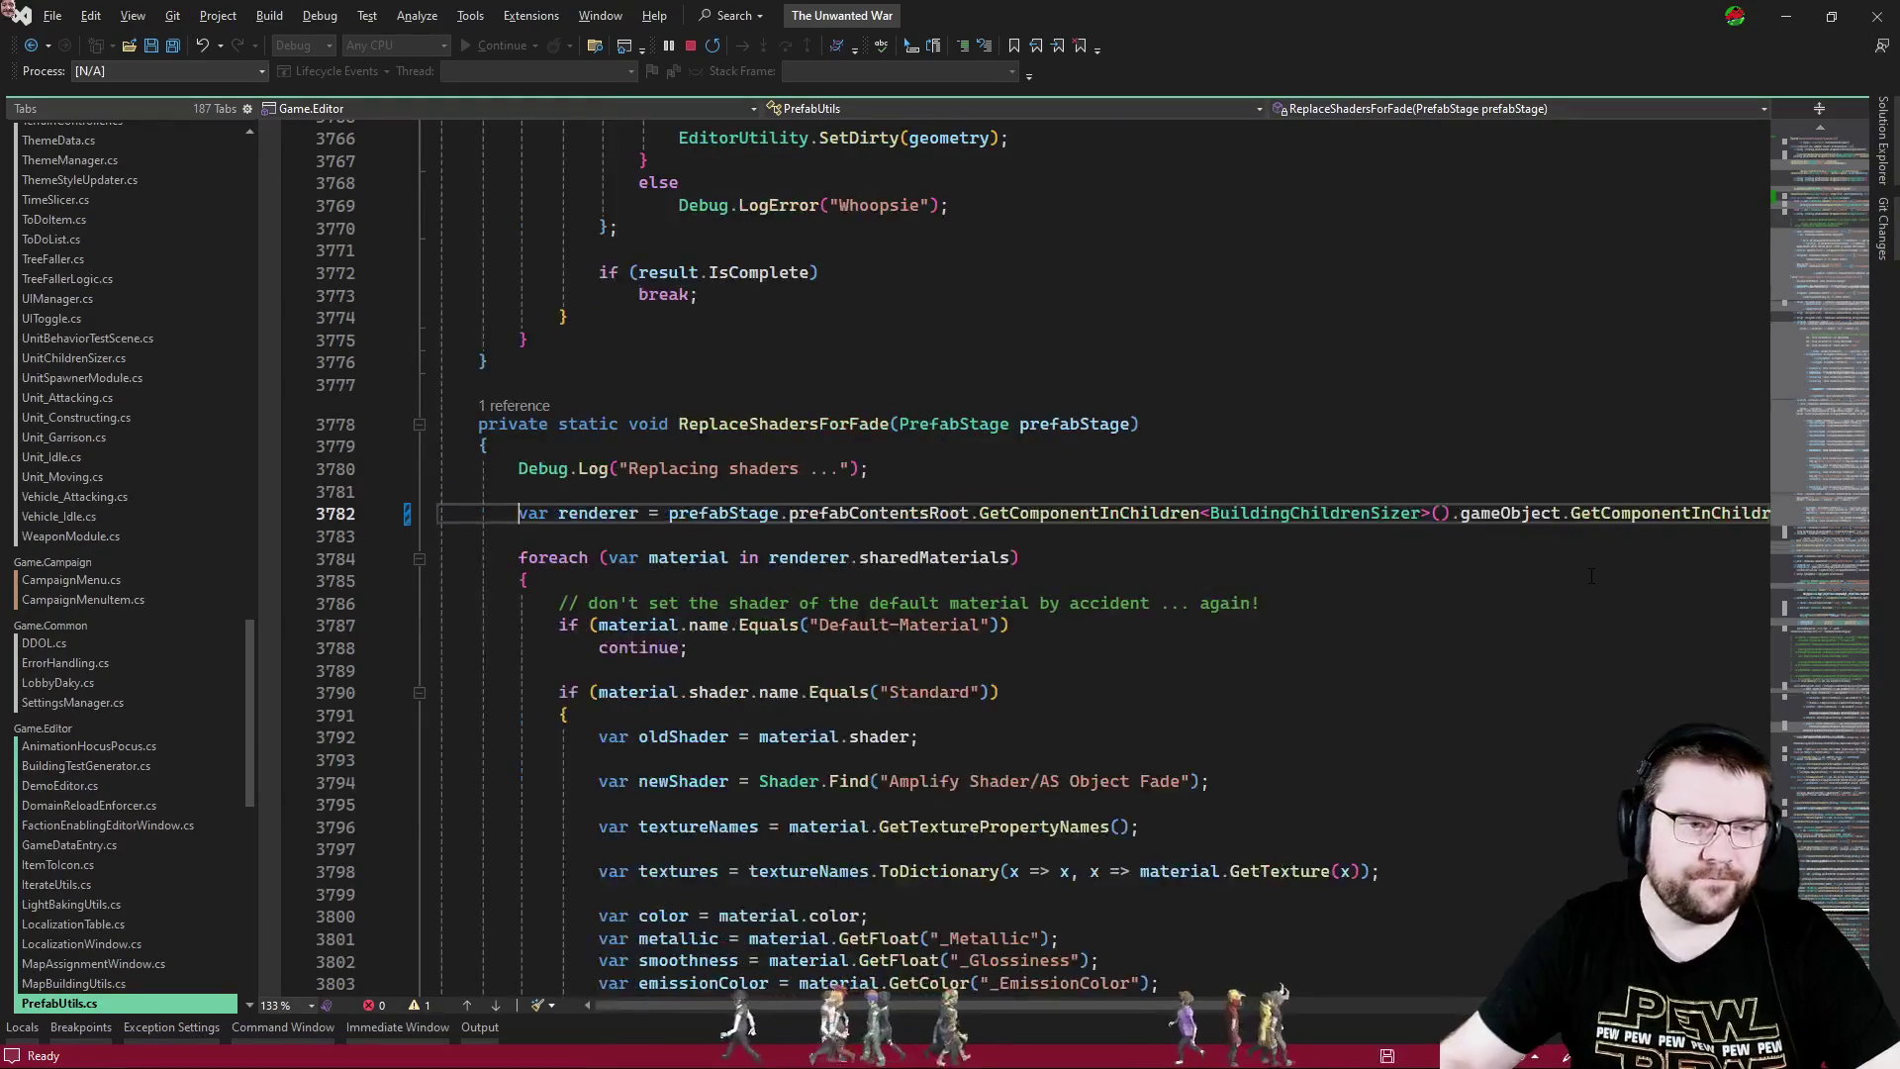
key("alt+Tab")
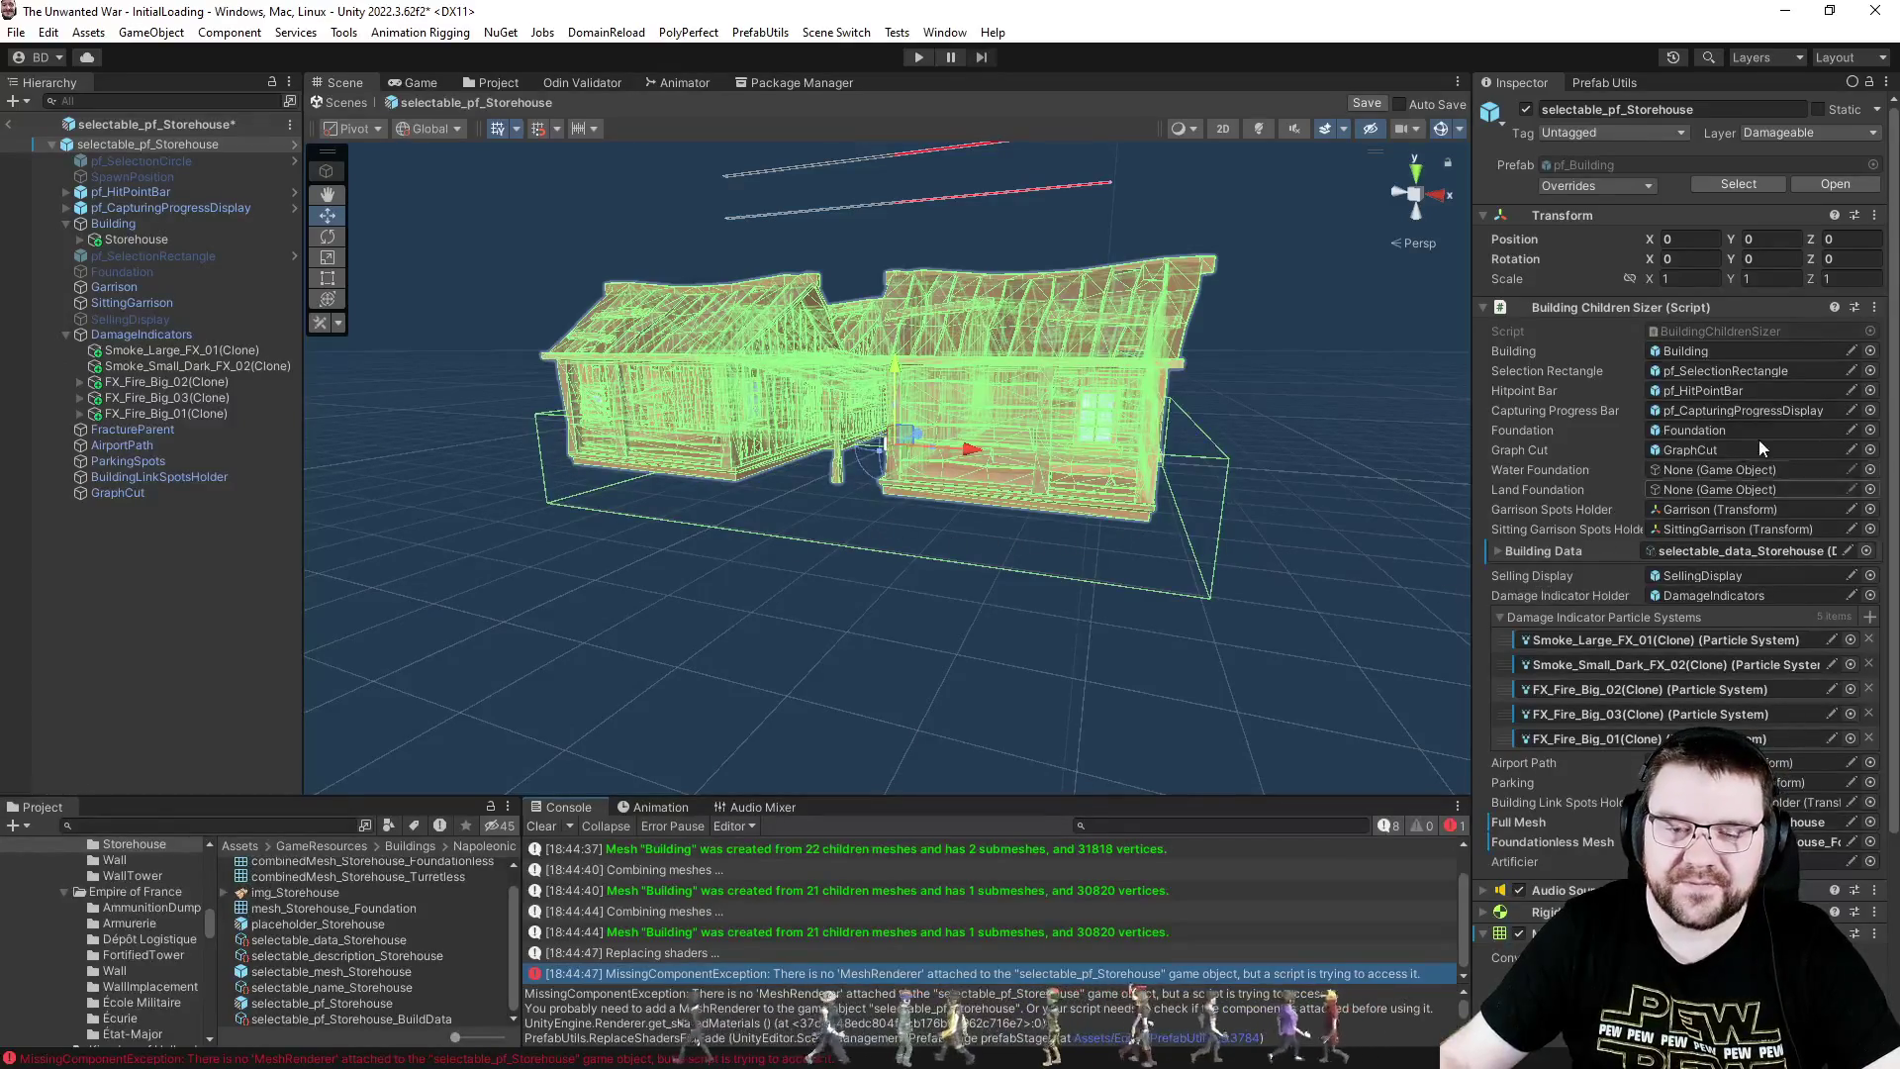
- Select Building and check its Mesh Renderer and Artificer show the combined storehouse mesh, then show Prefab Utils
scroll(1896, 348, "down", 5)
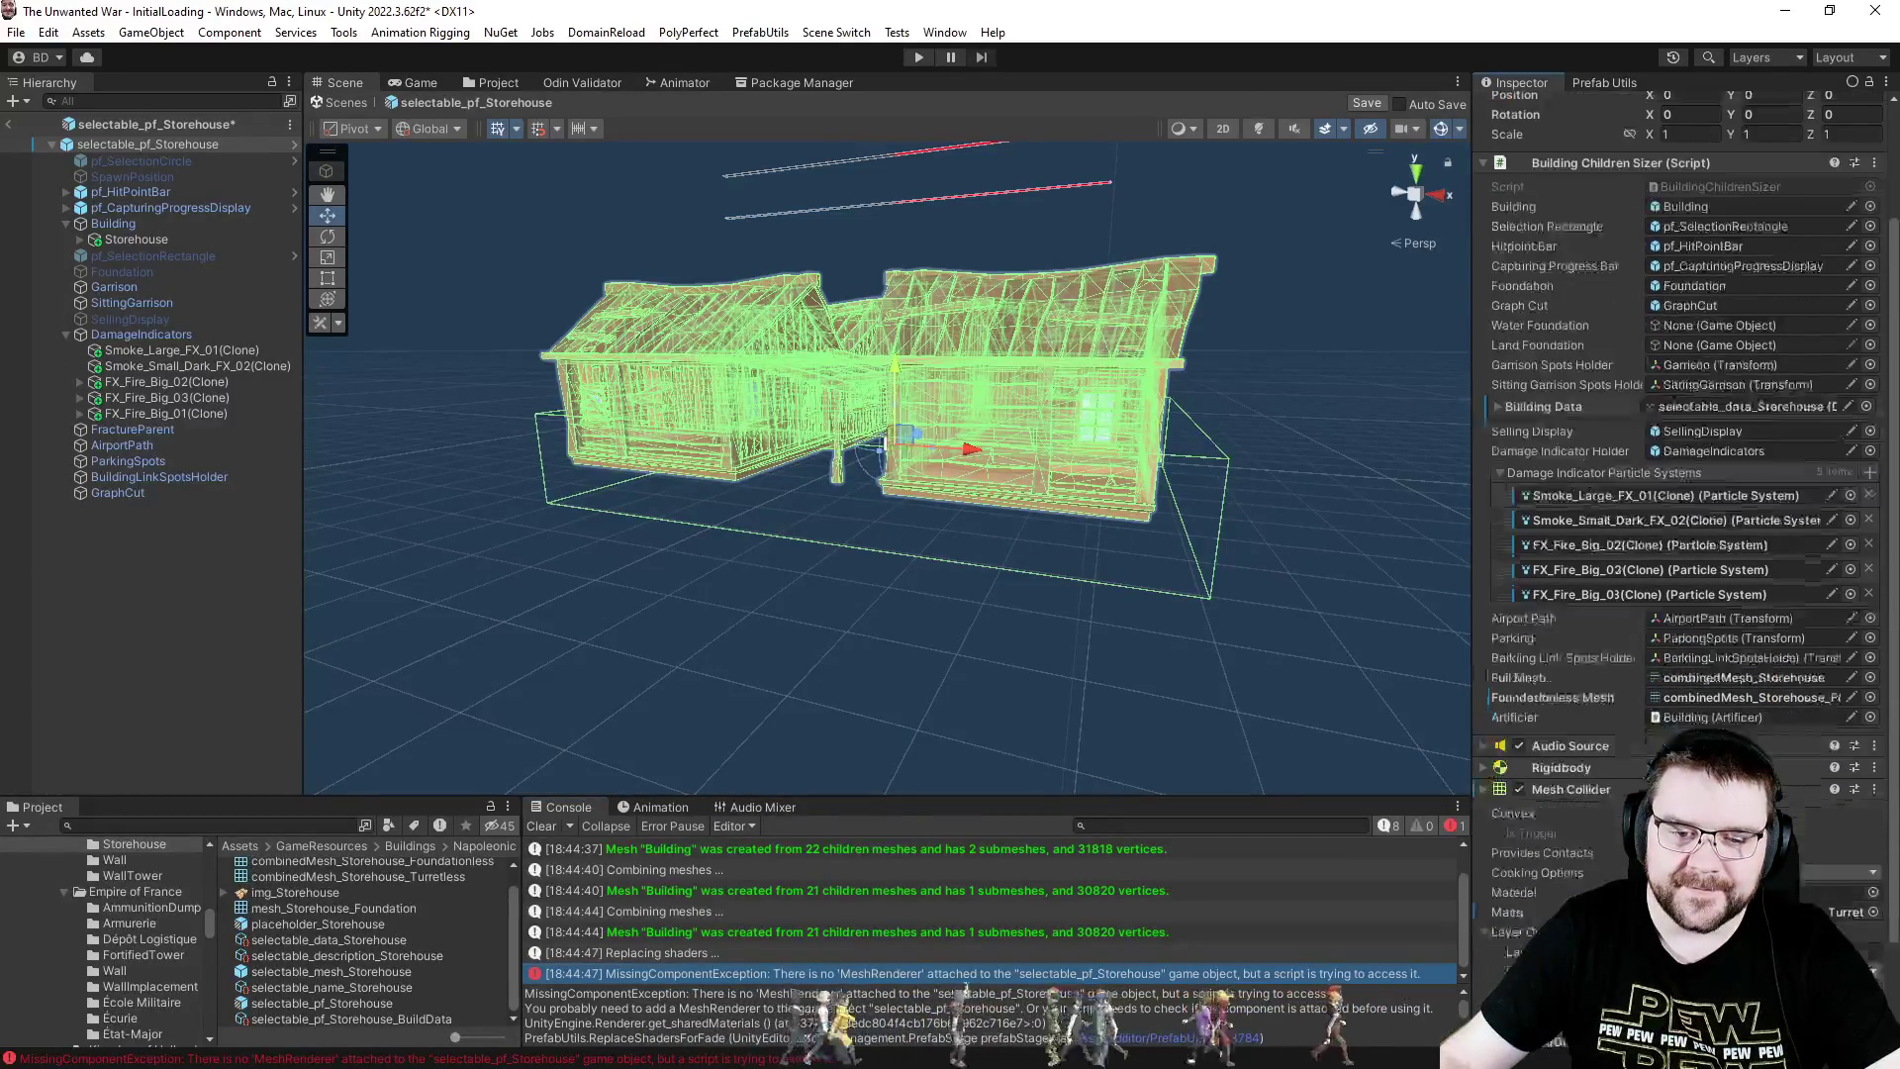
scroll(1891, 186, "up", 5)
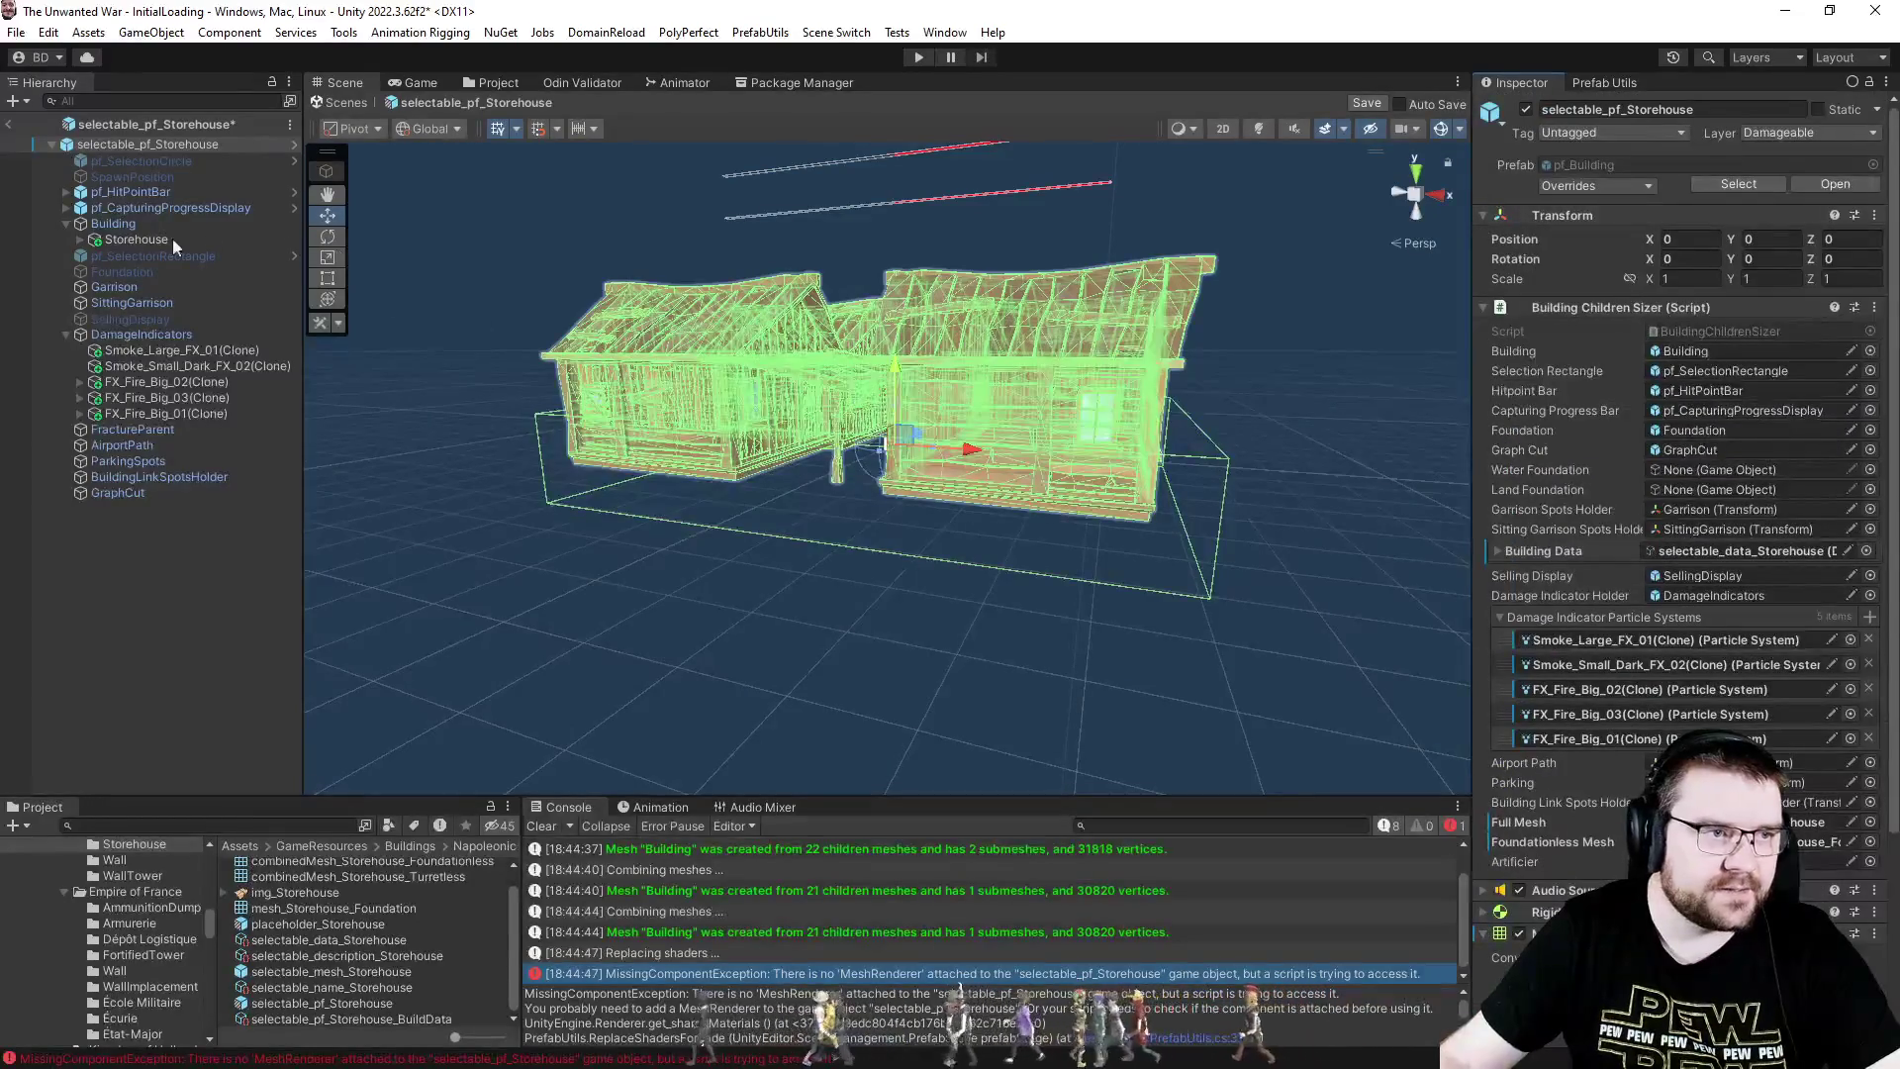
left_click(114, 226)
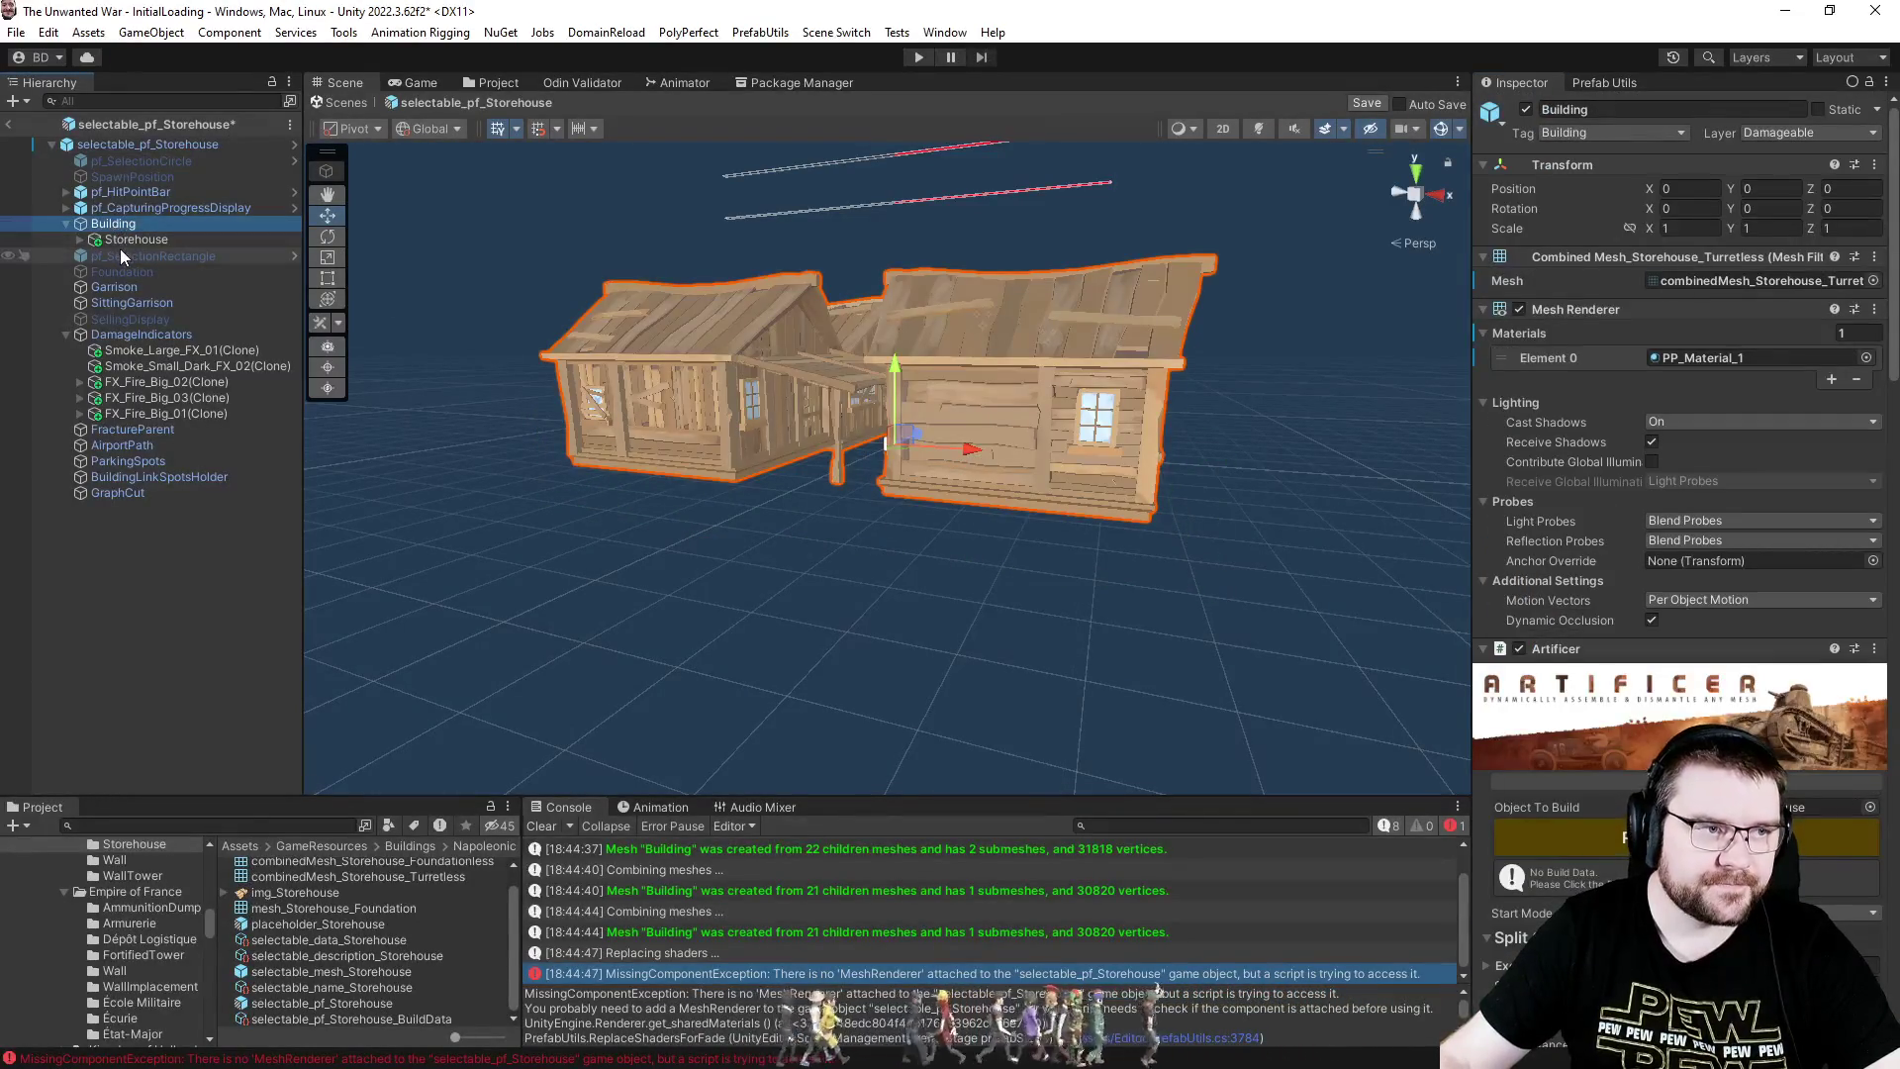
scroll(1897, 302, "down", 4)
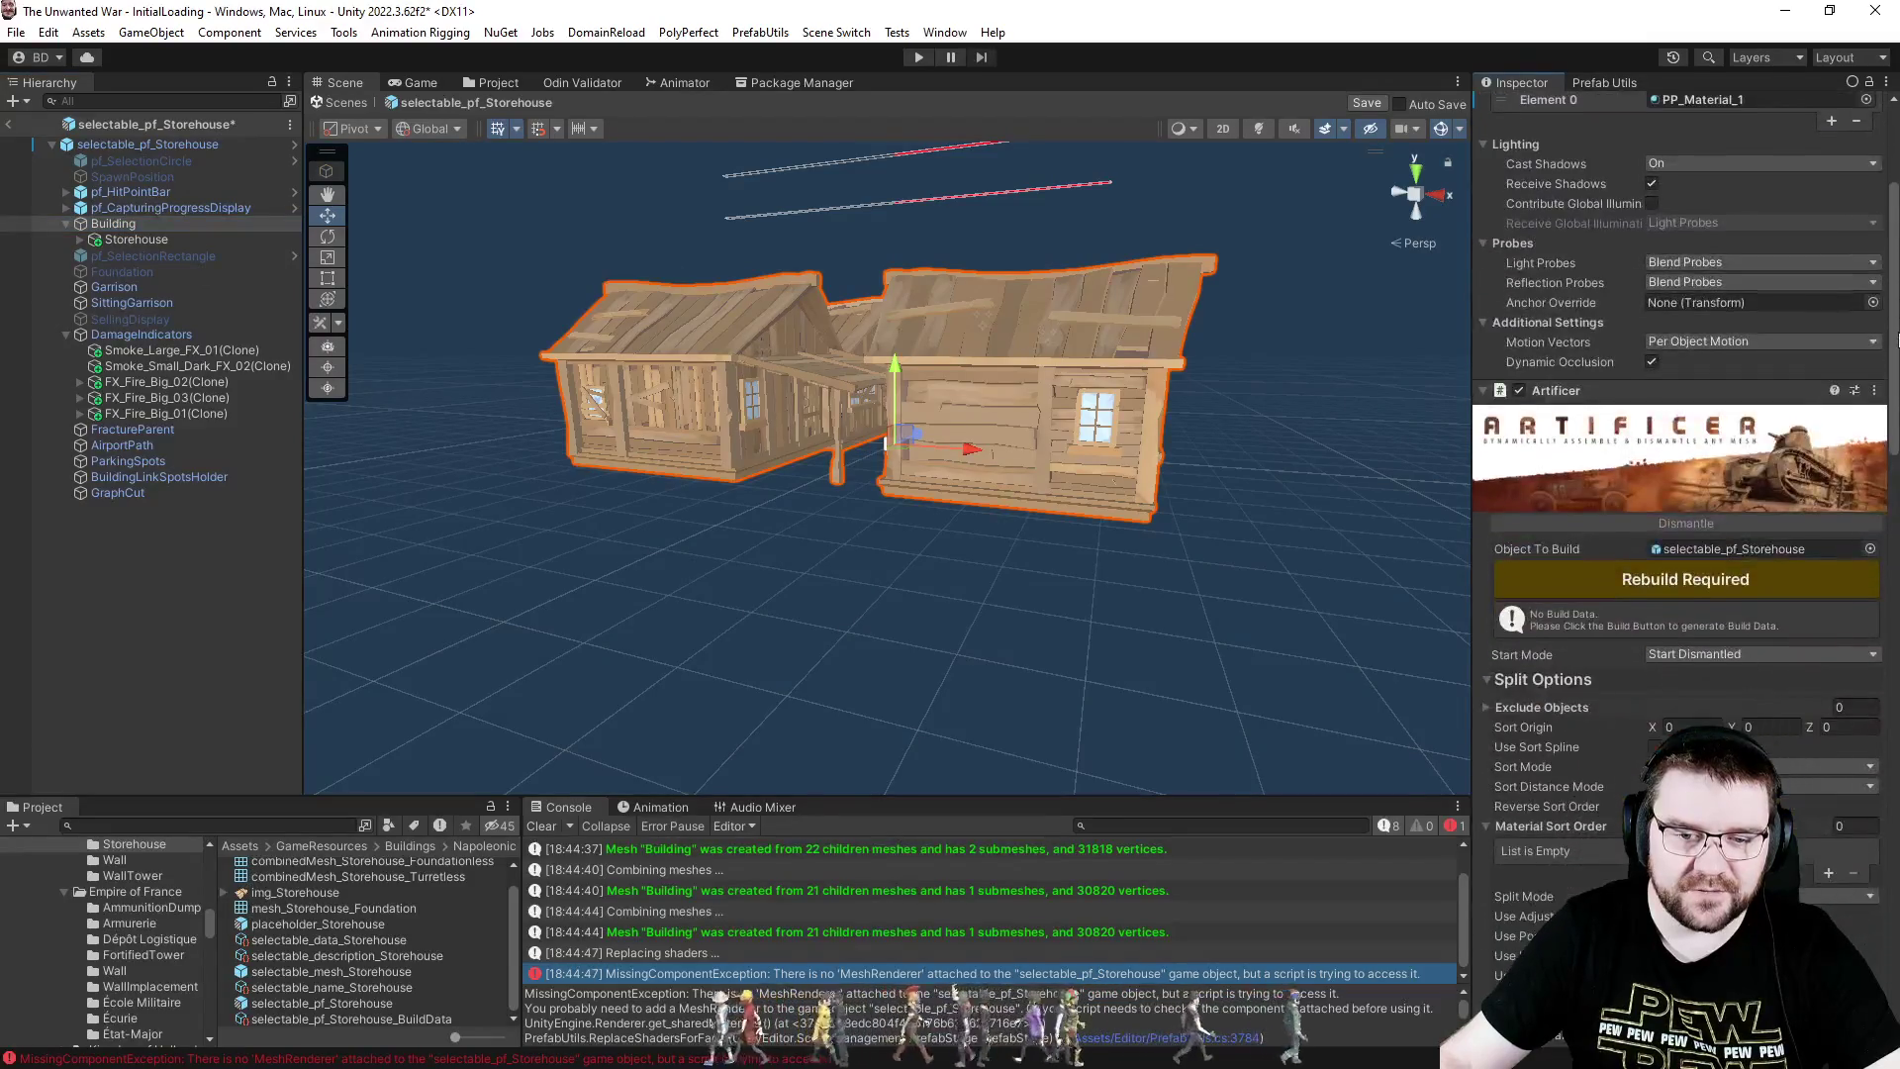
scroll(1892, 277, "up", 4)
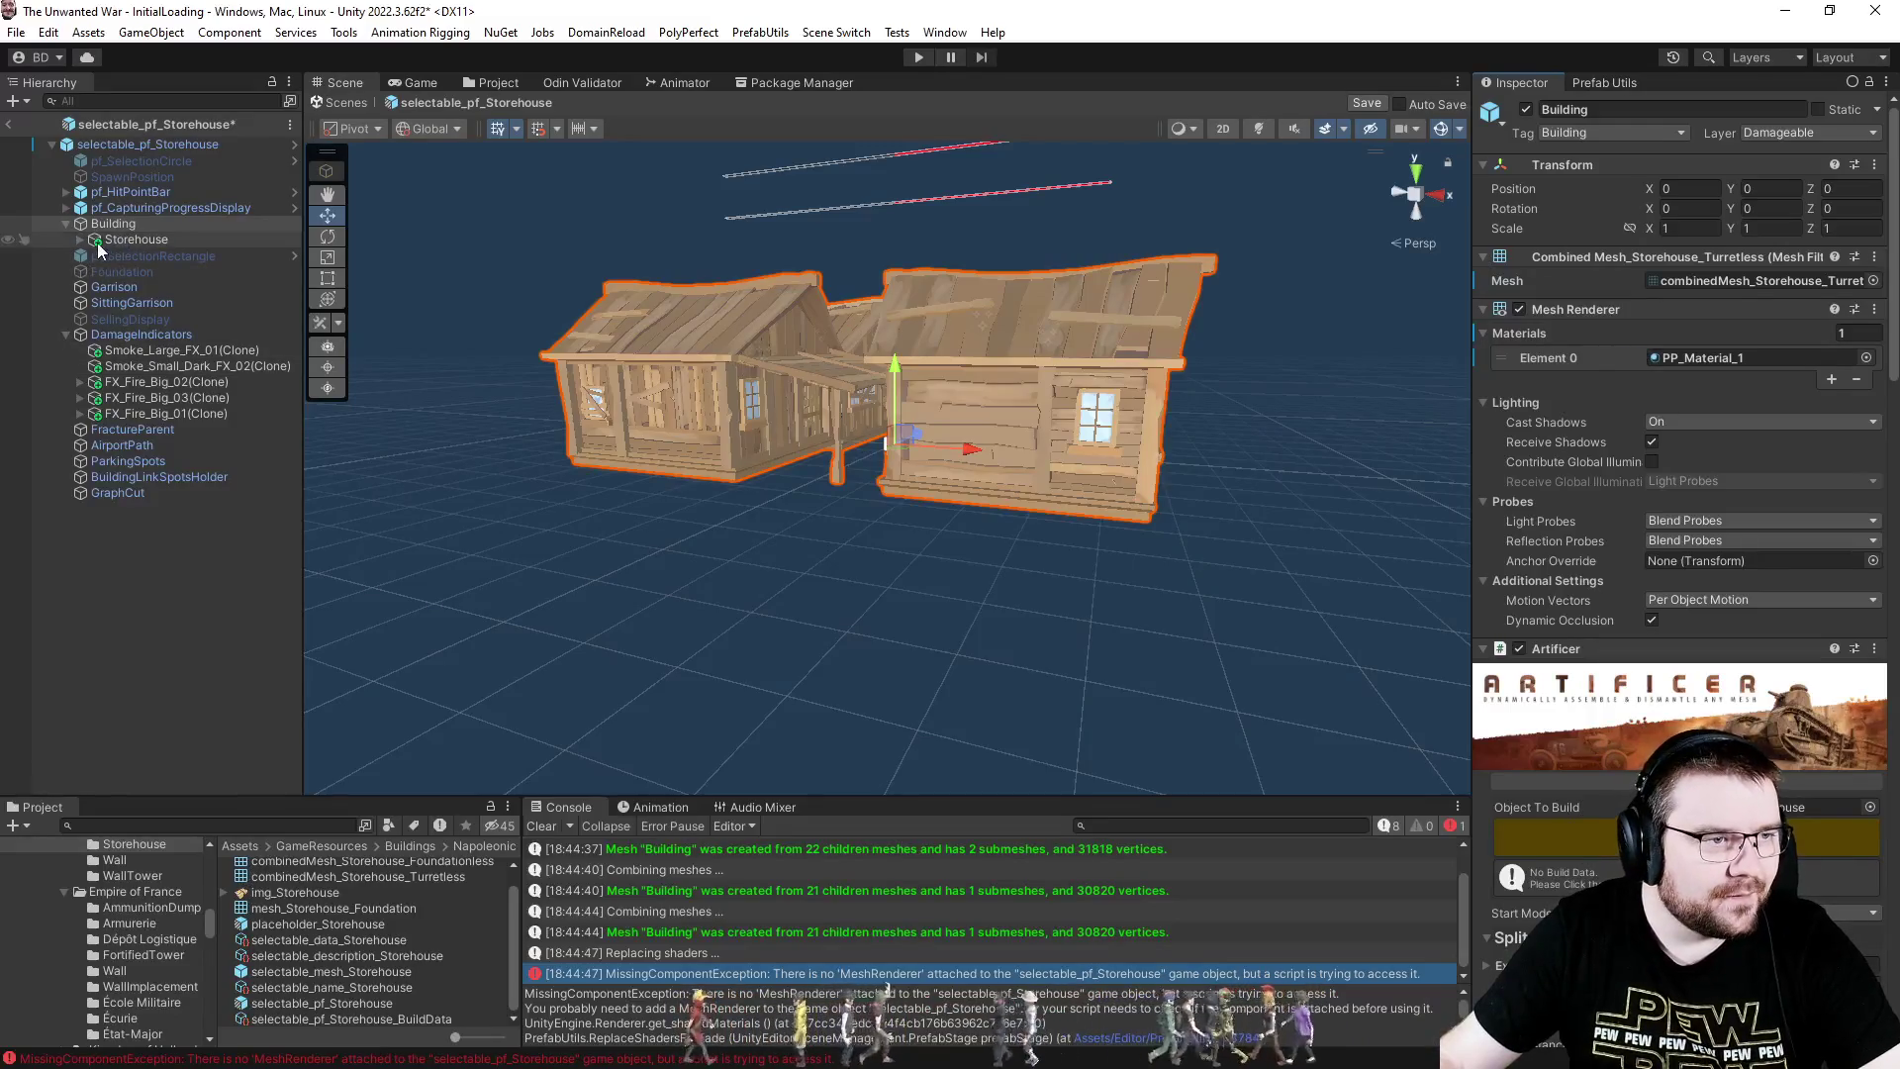
left_click(1623, 81)
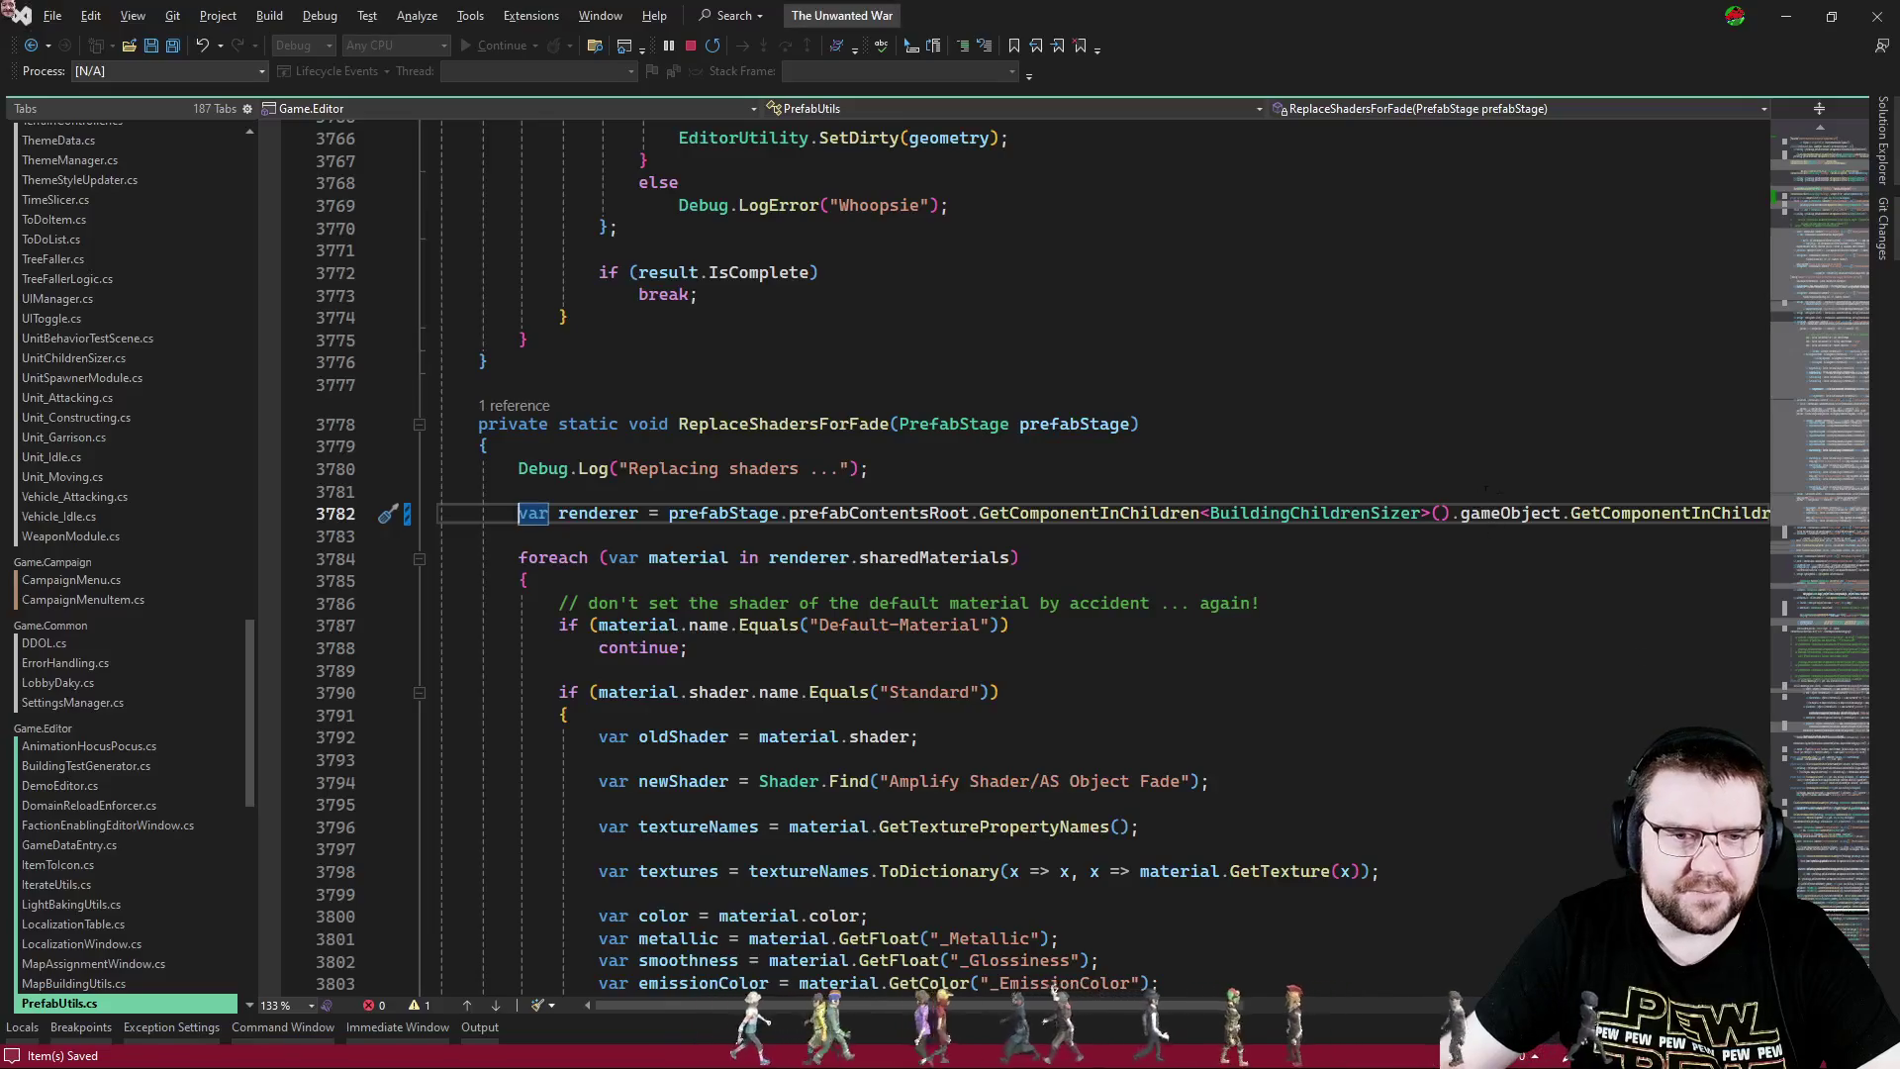
- Review SetUpAllArtificiers and jump to the IterateAllDataInFolder definition in PrefabUtils.cs
left_click(1784, 205)
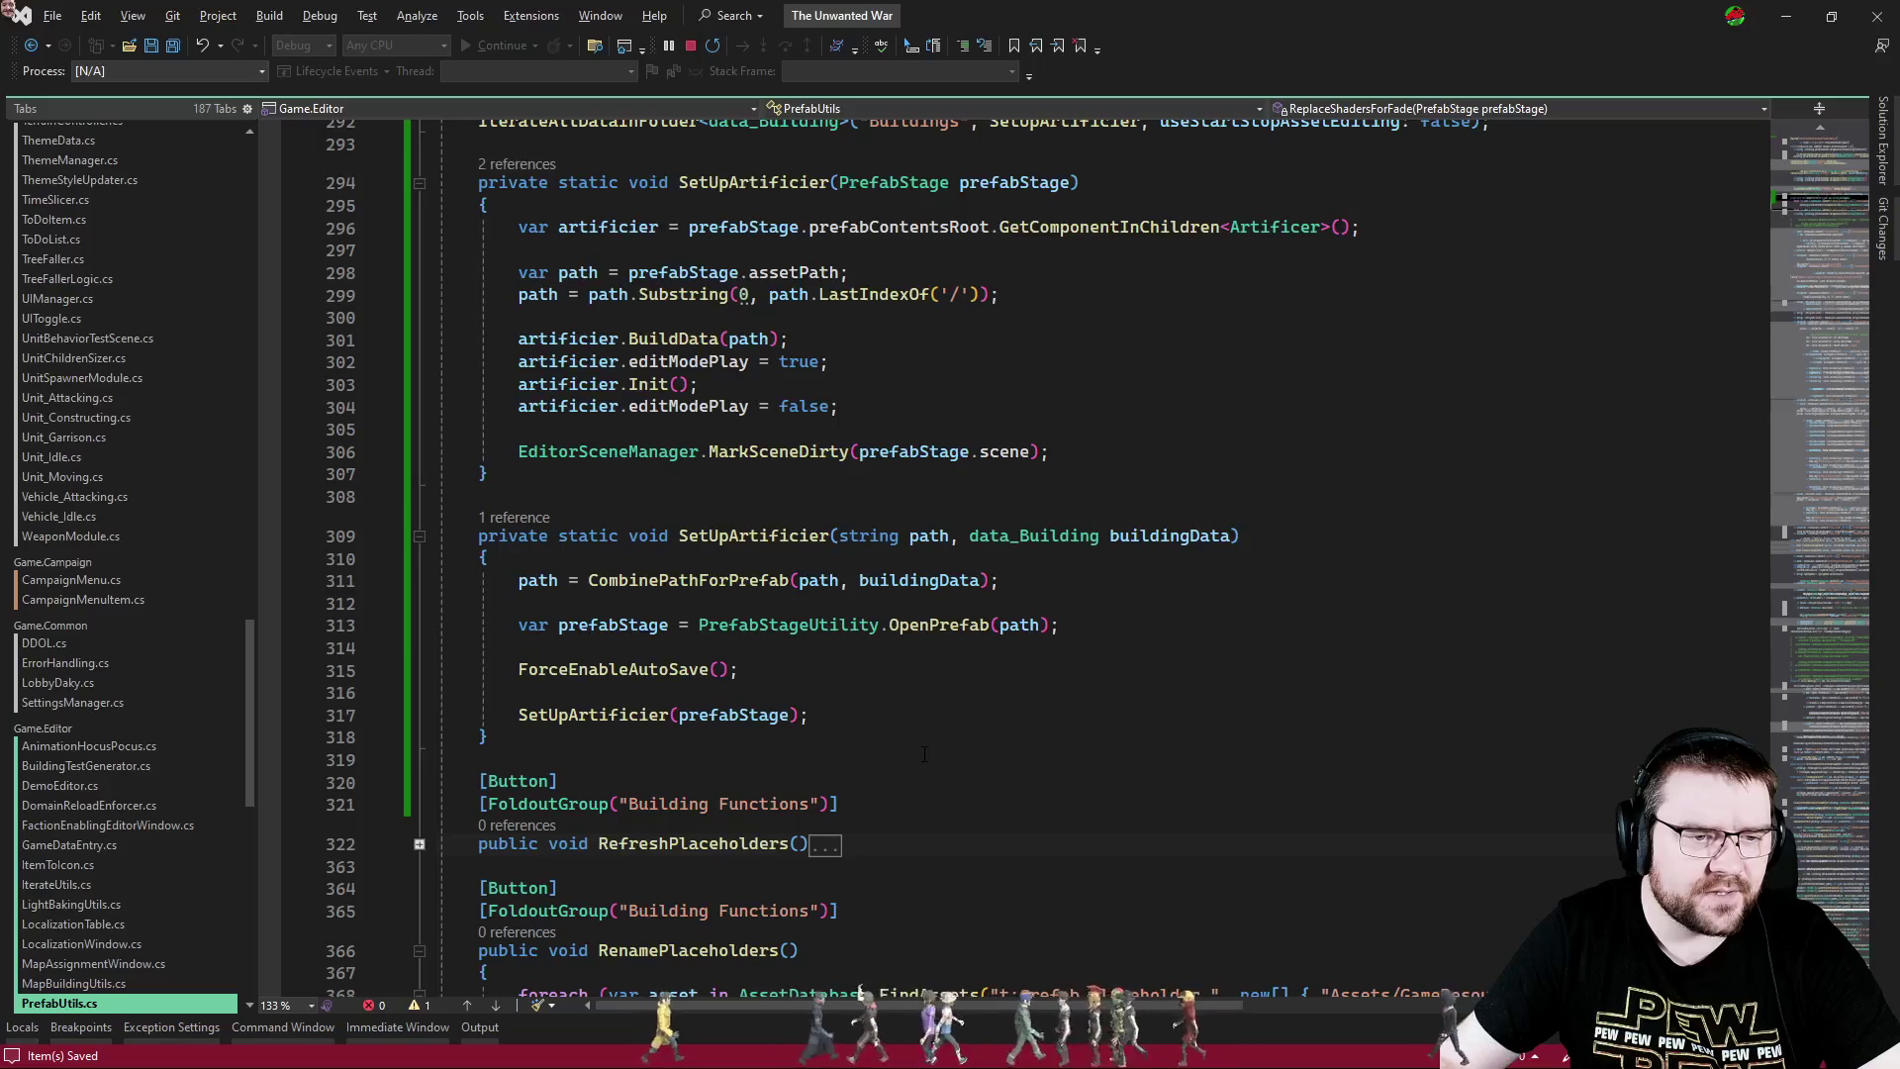
scroll(905, 782, "up", 2)
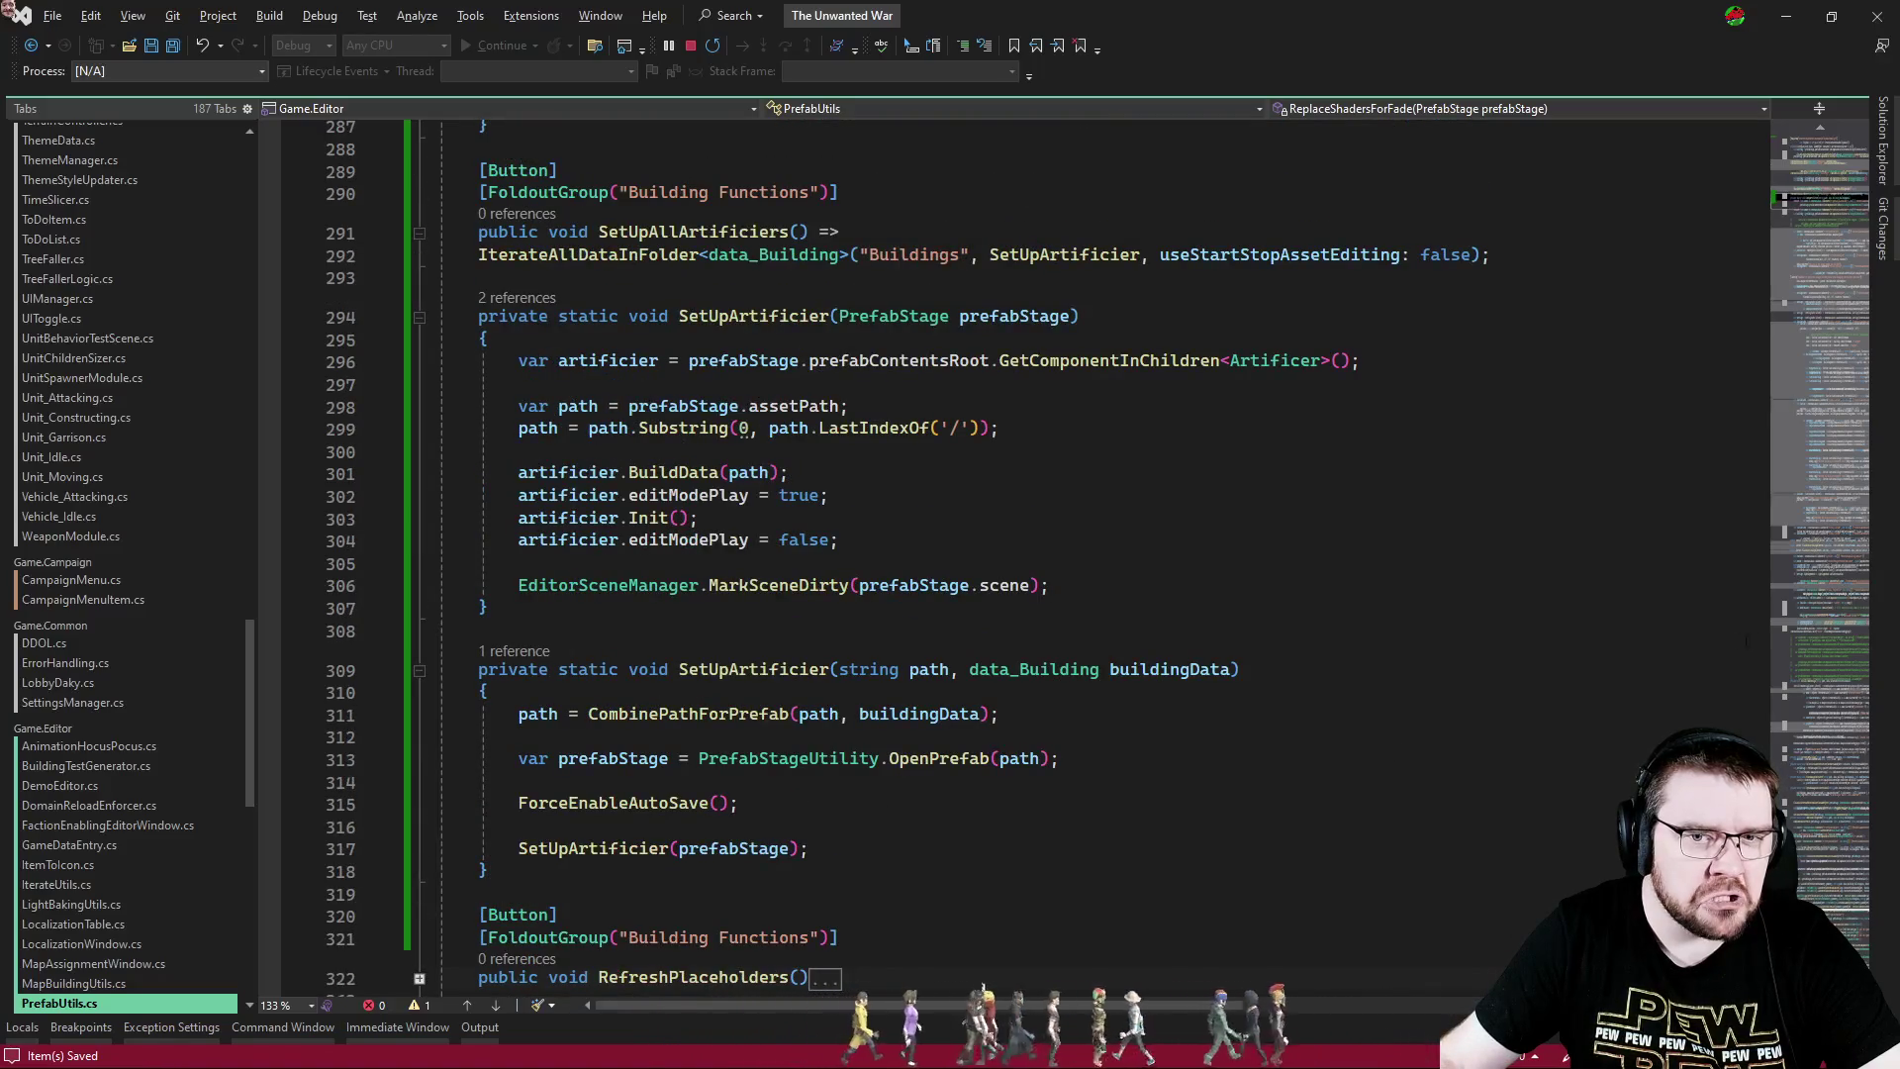
key("F12")
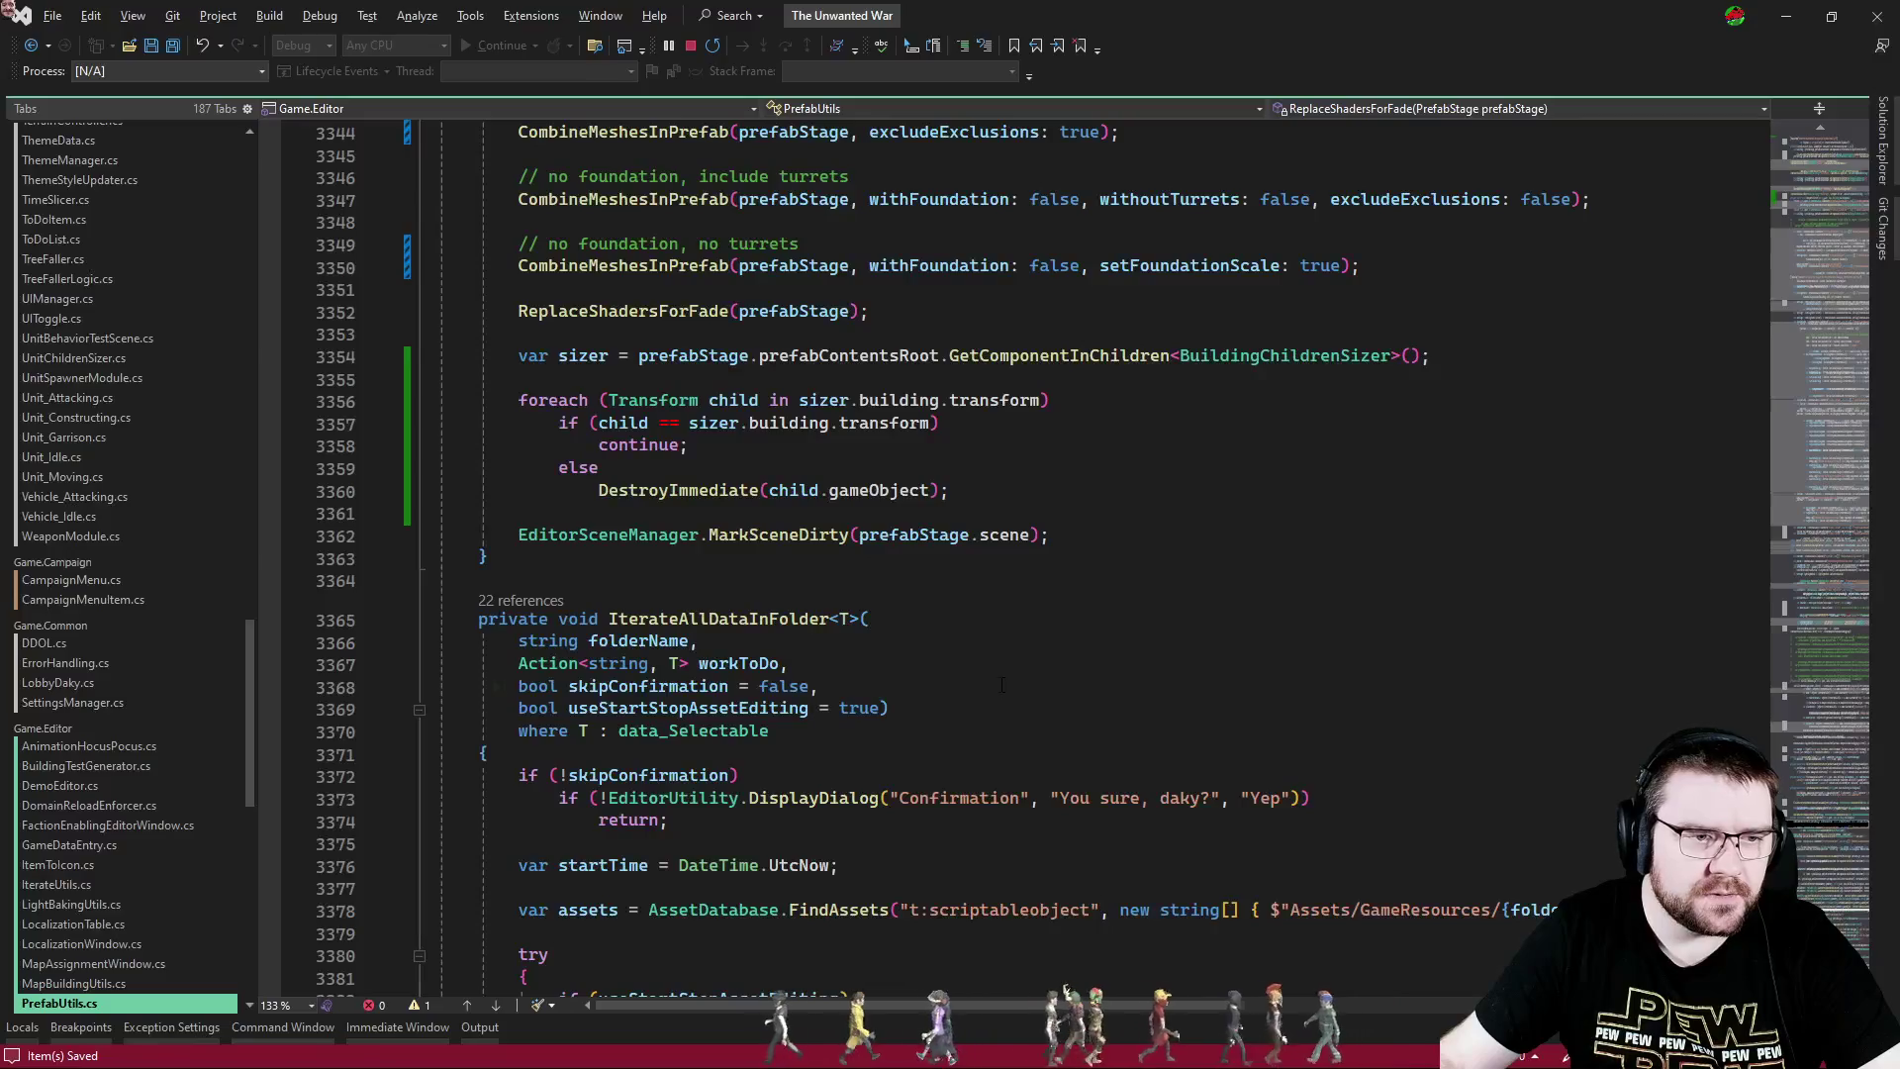
scroll(1007, 687, "up", 4)
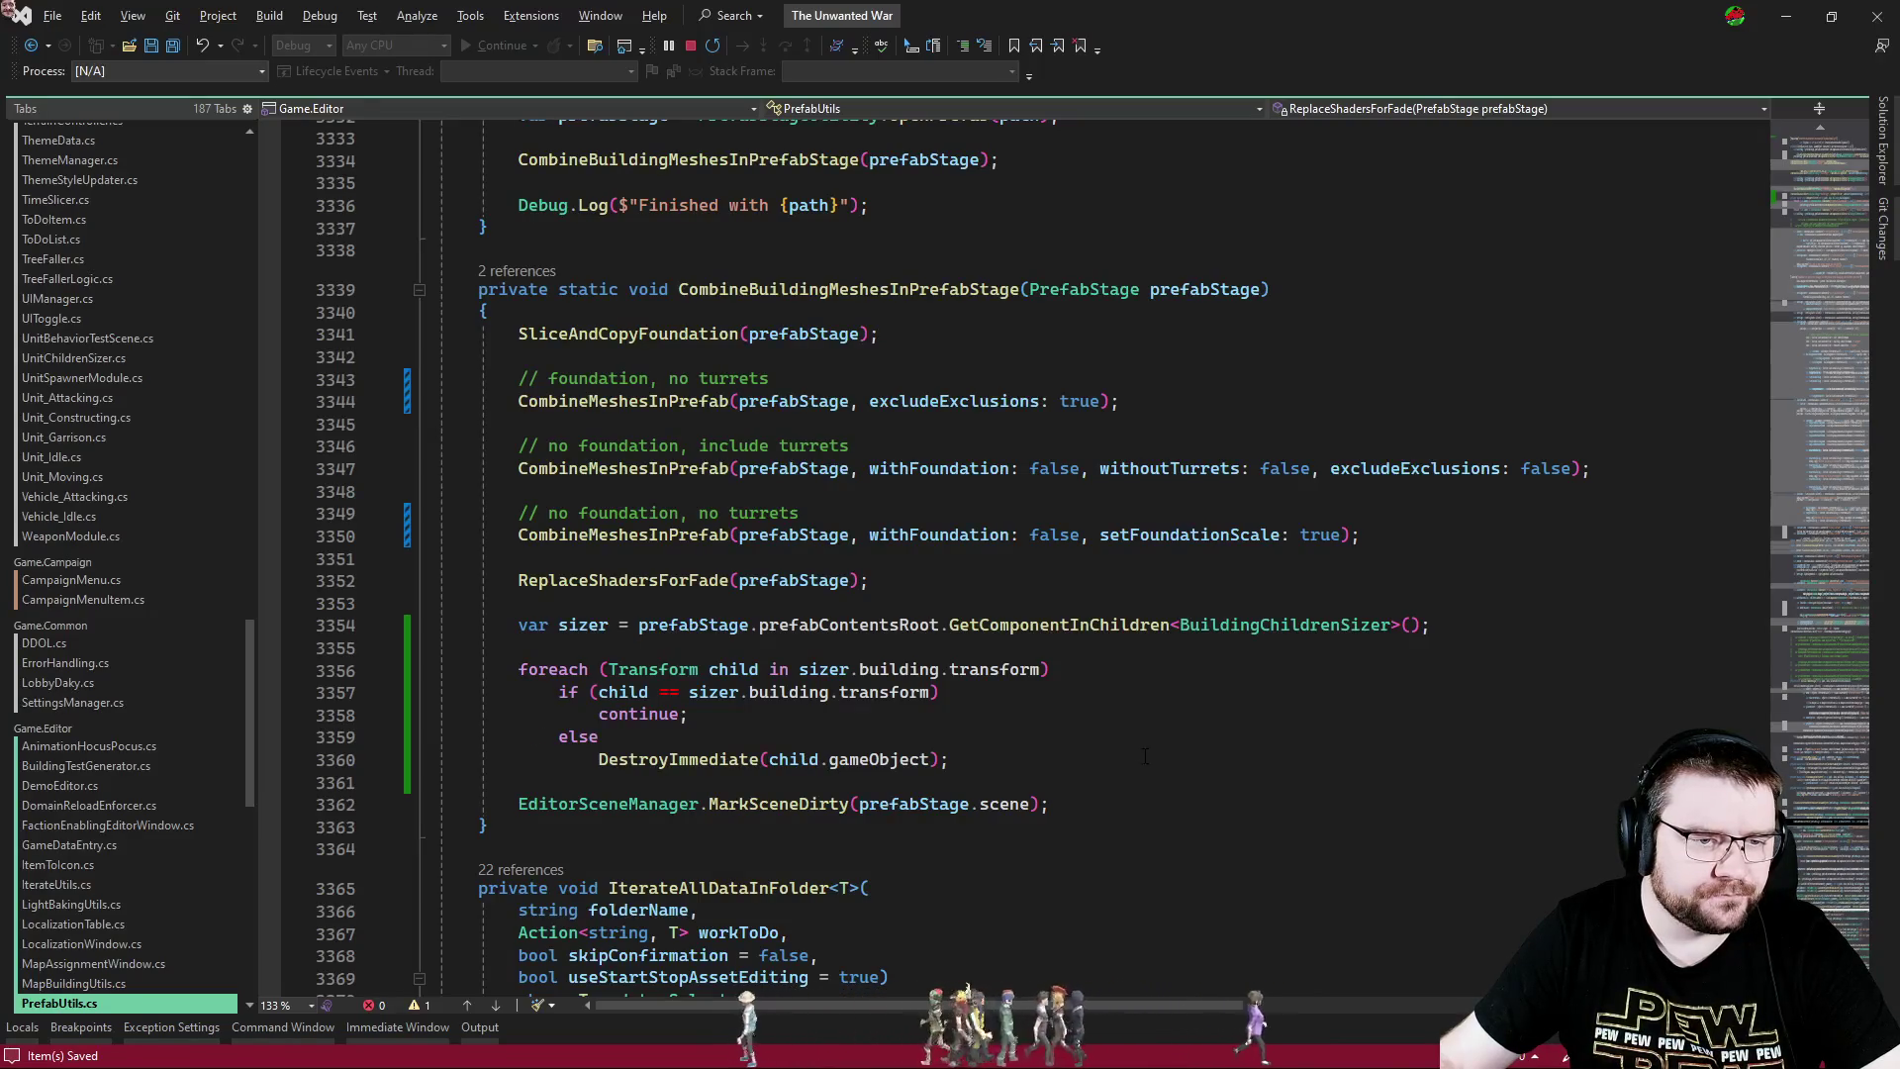
key("alt+Tab")
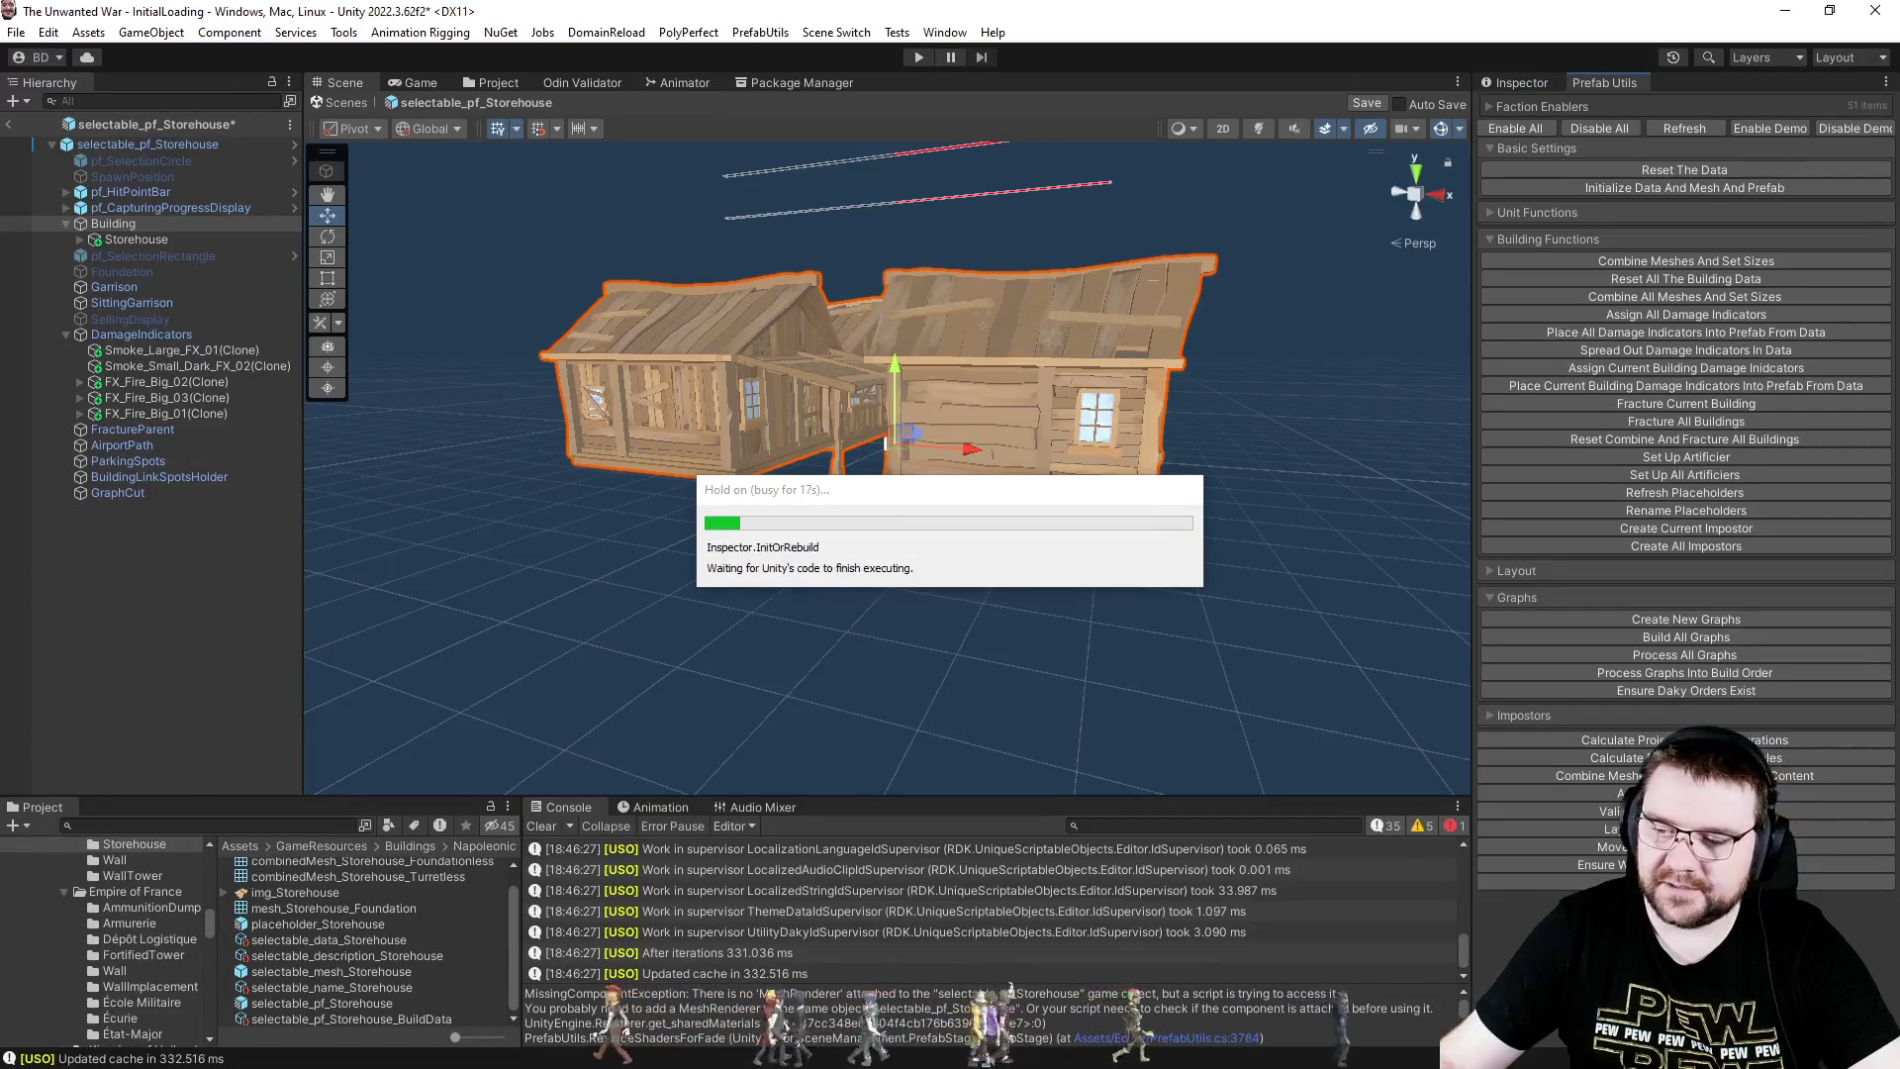
key("alt+Tab")
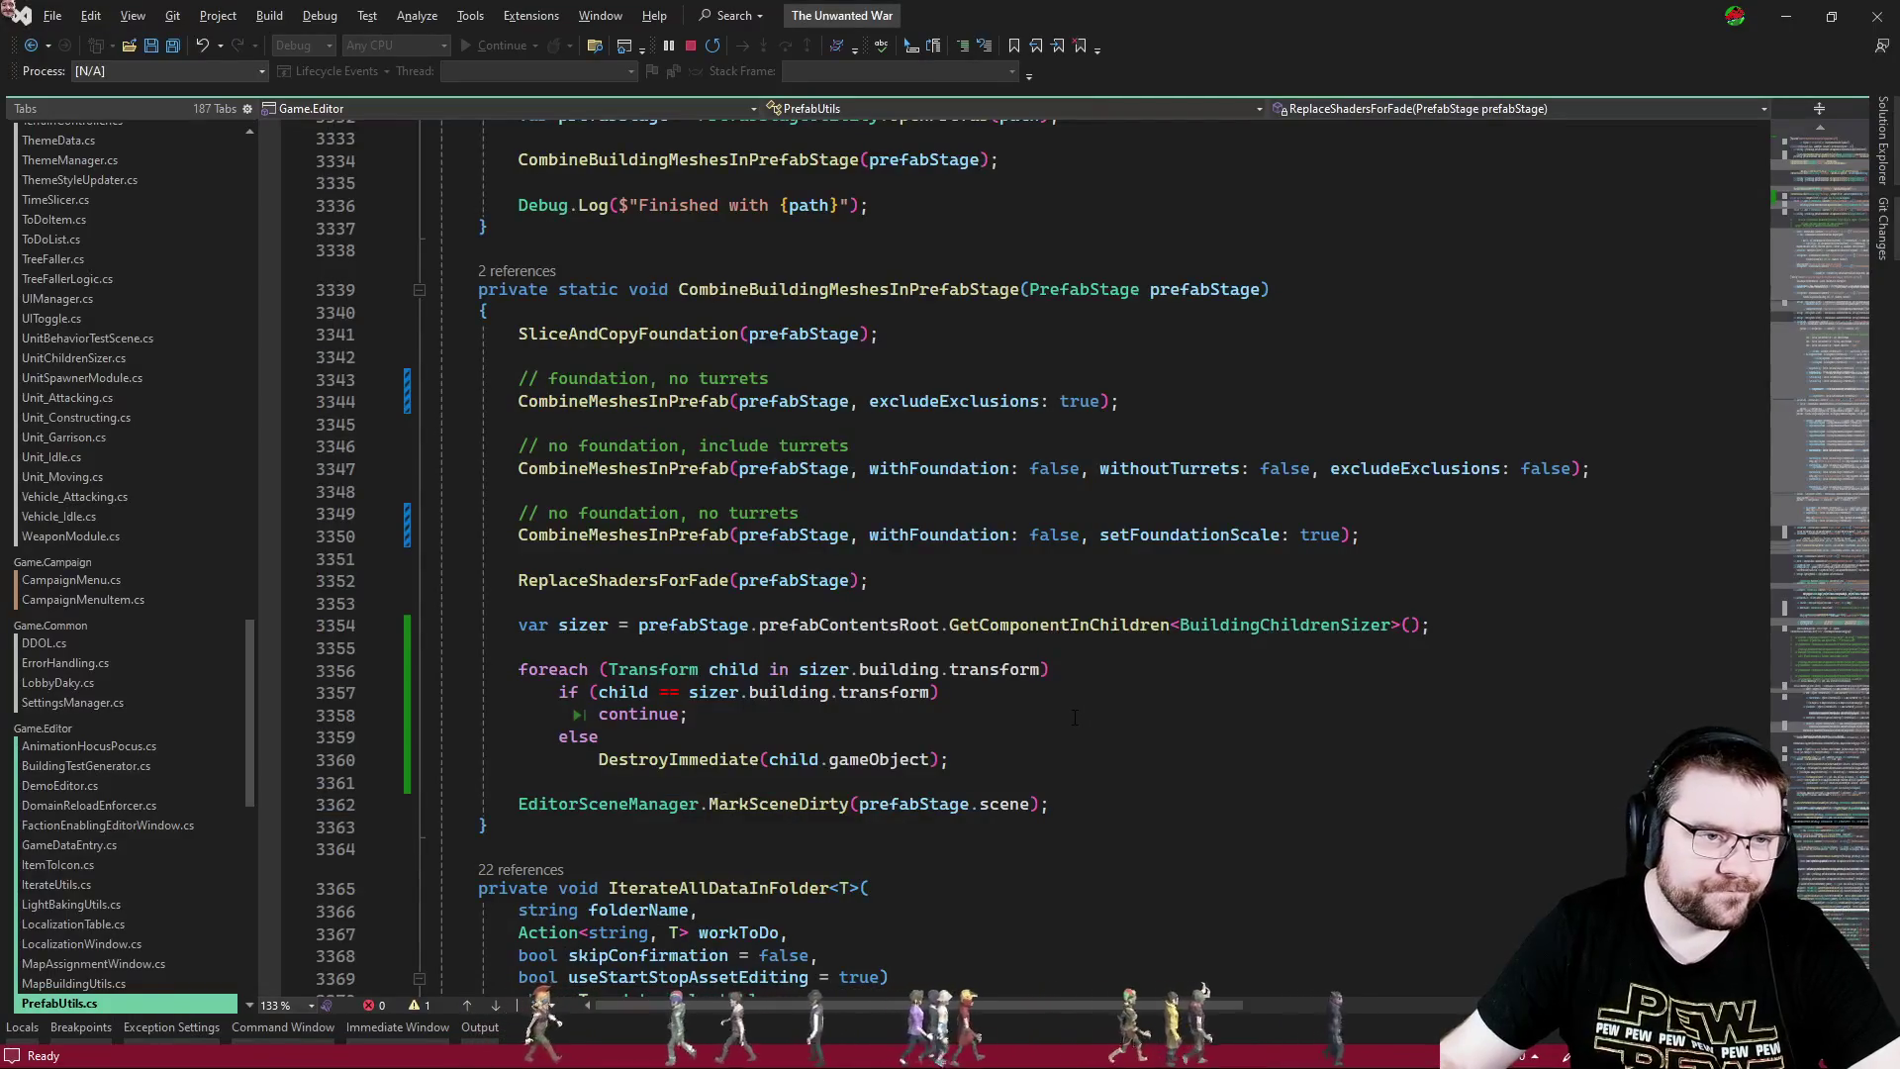
- Scroll the Building's Inspector to Artificer and drag selectable_pf_Storehouse_BuildData into Build Profile
key("alt+Tab")
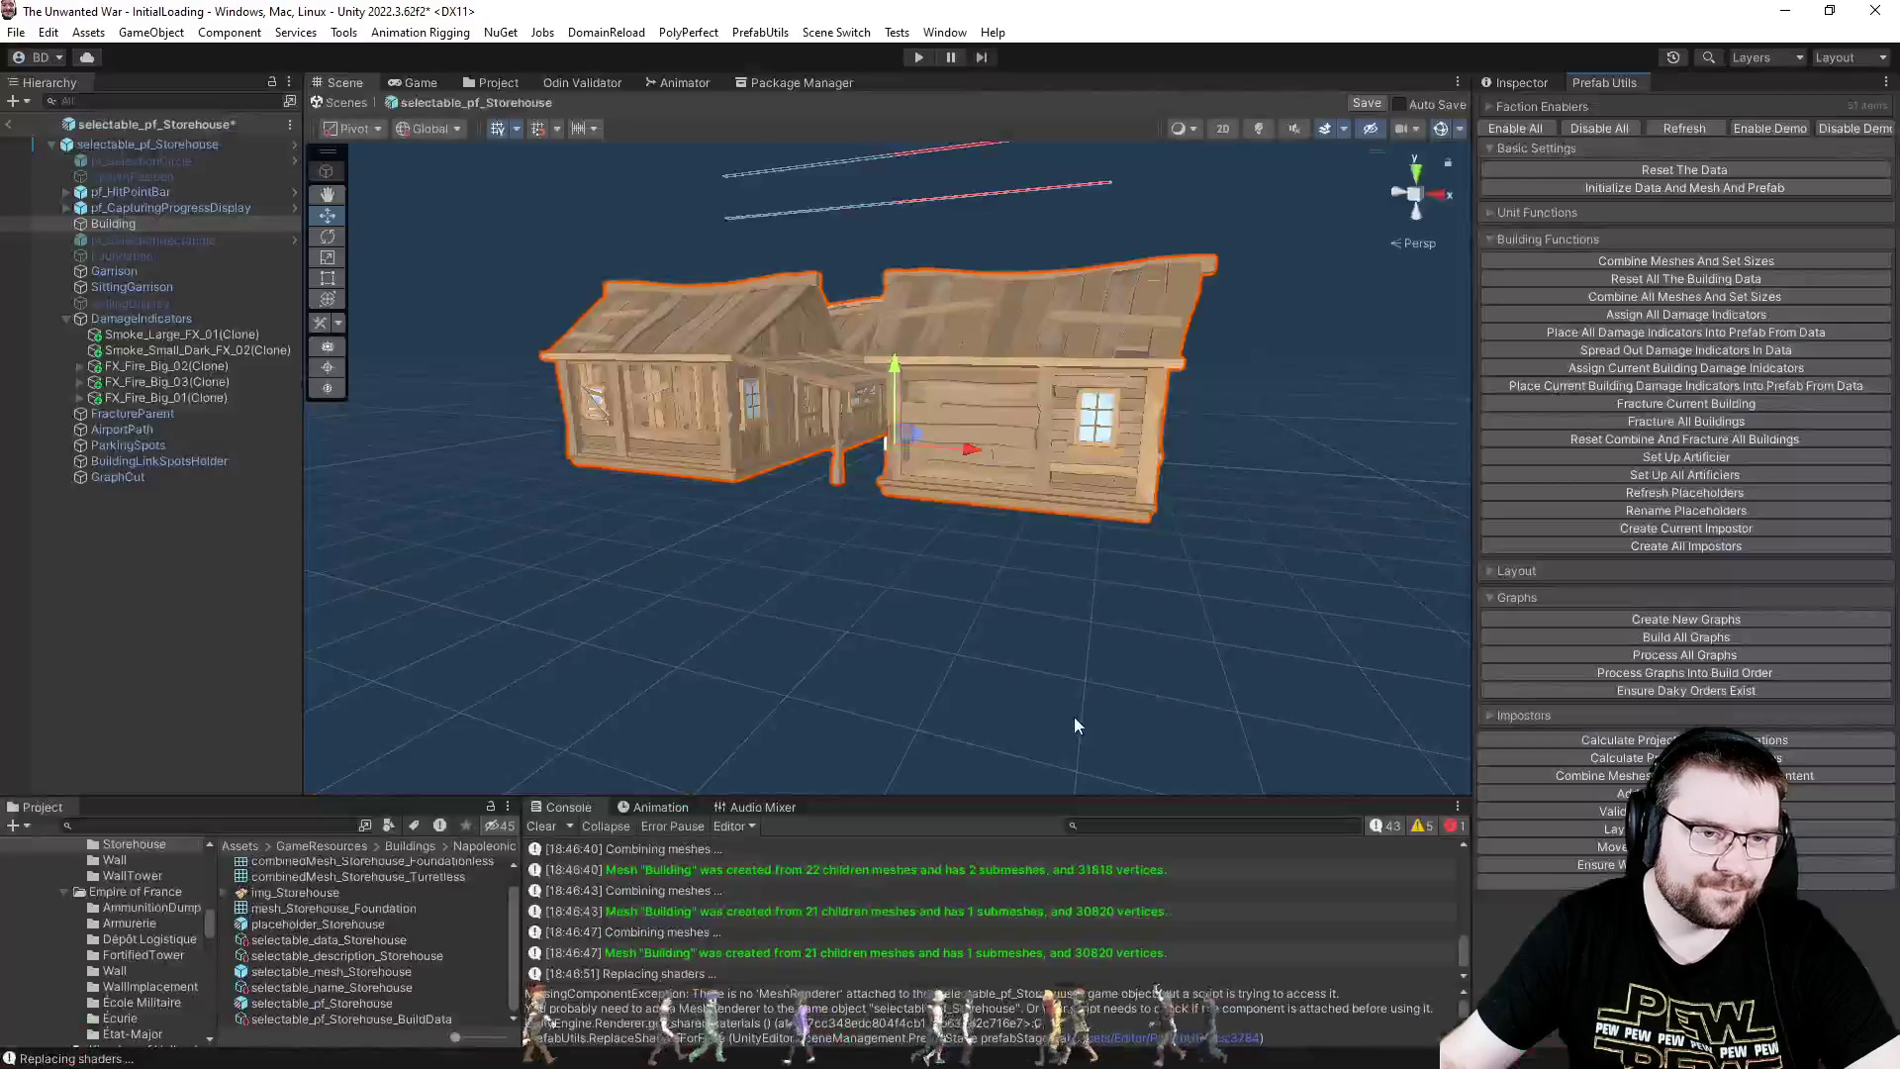
left_click(1530, 76)
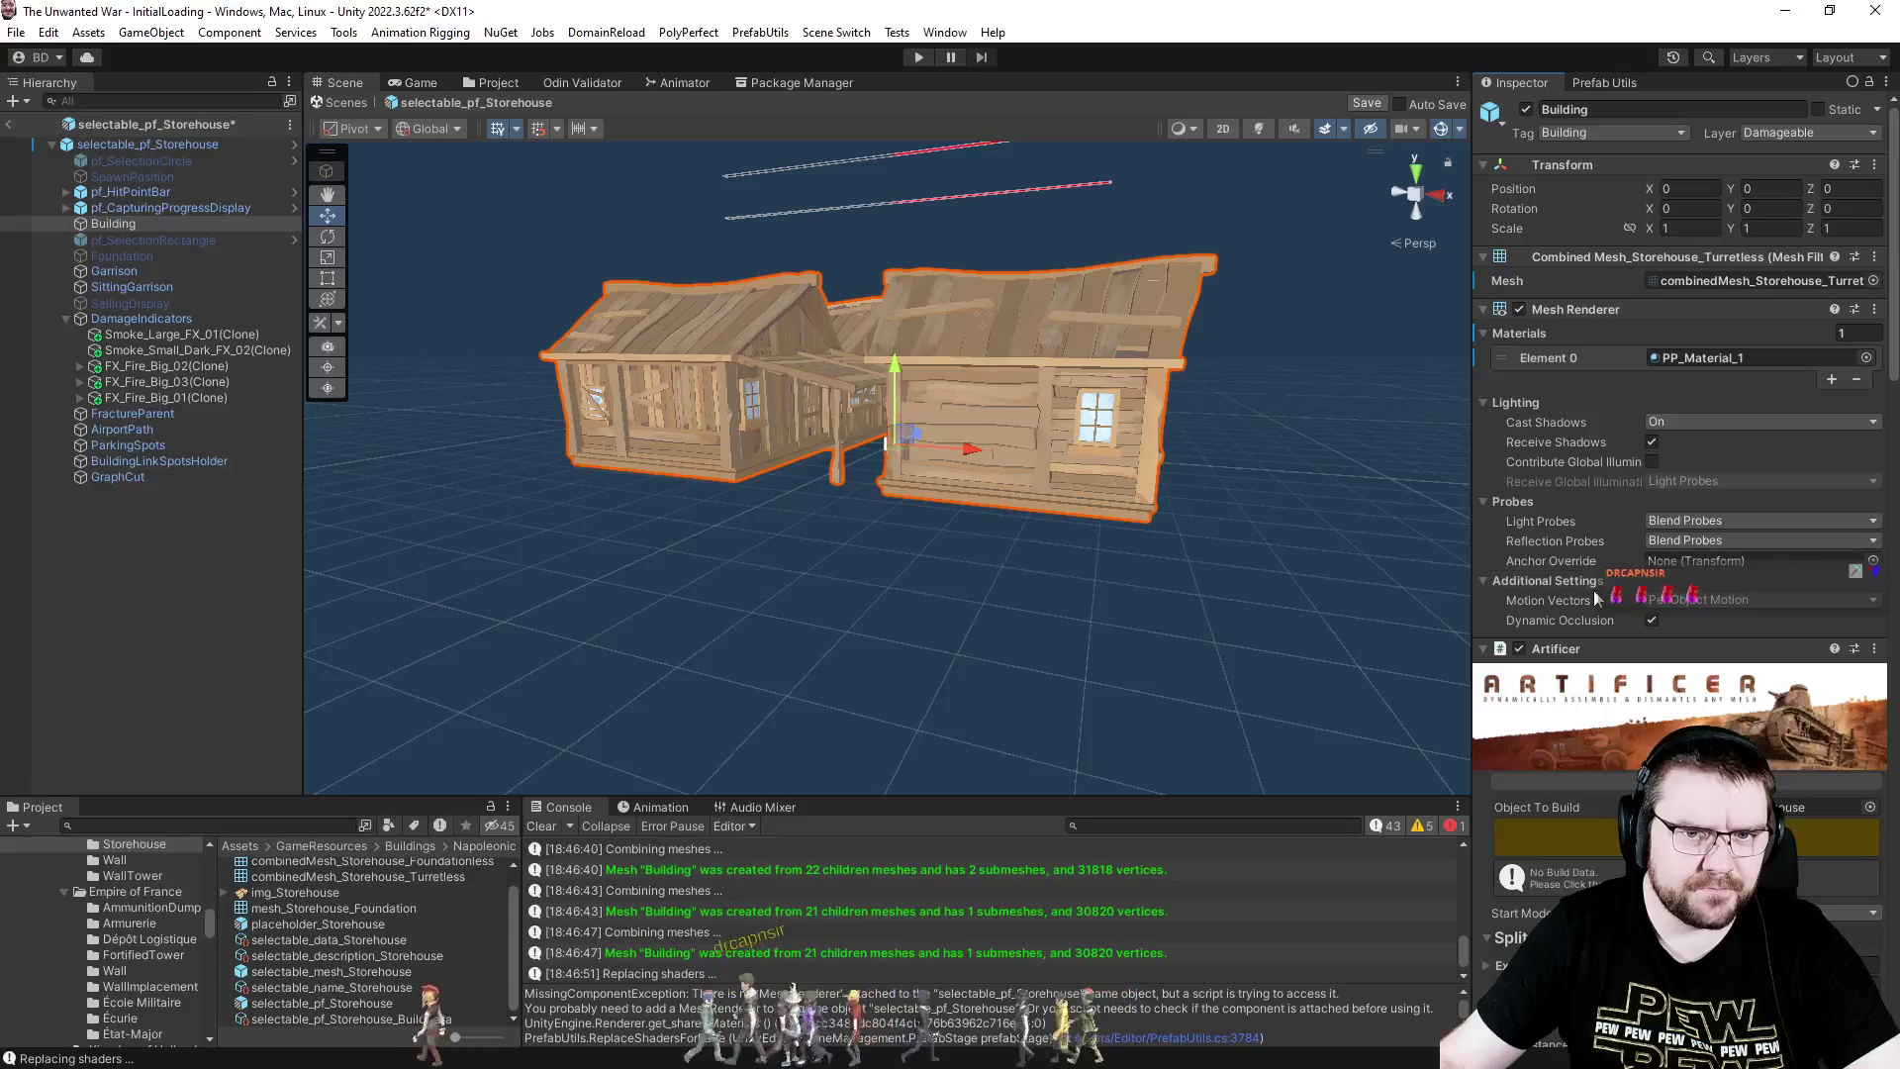
scroll(1593, 590, "down", 10)
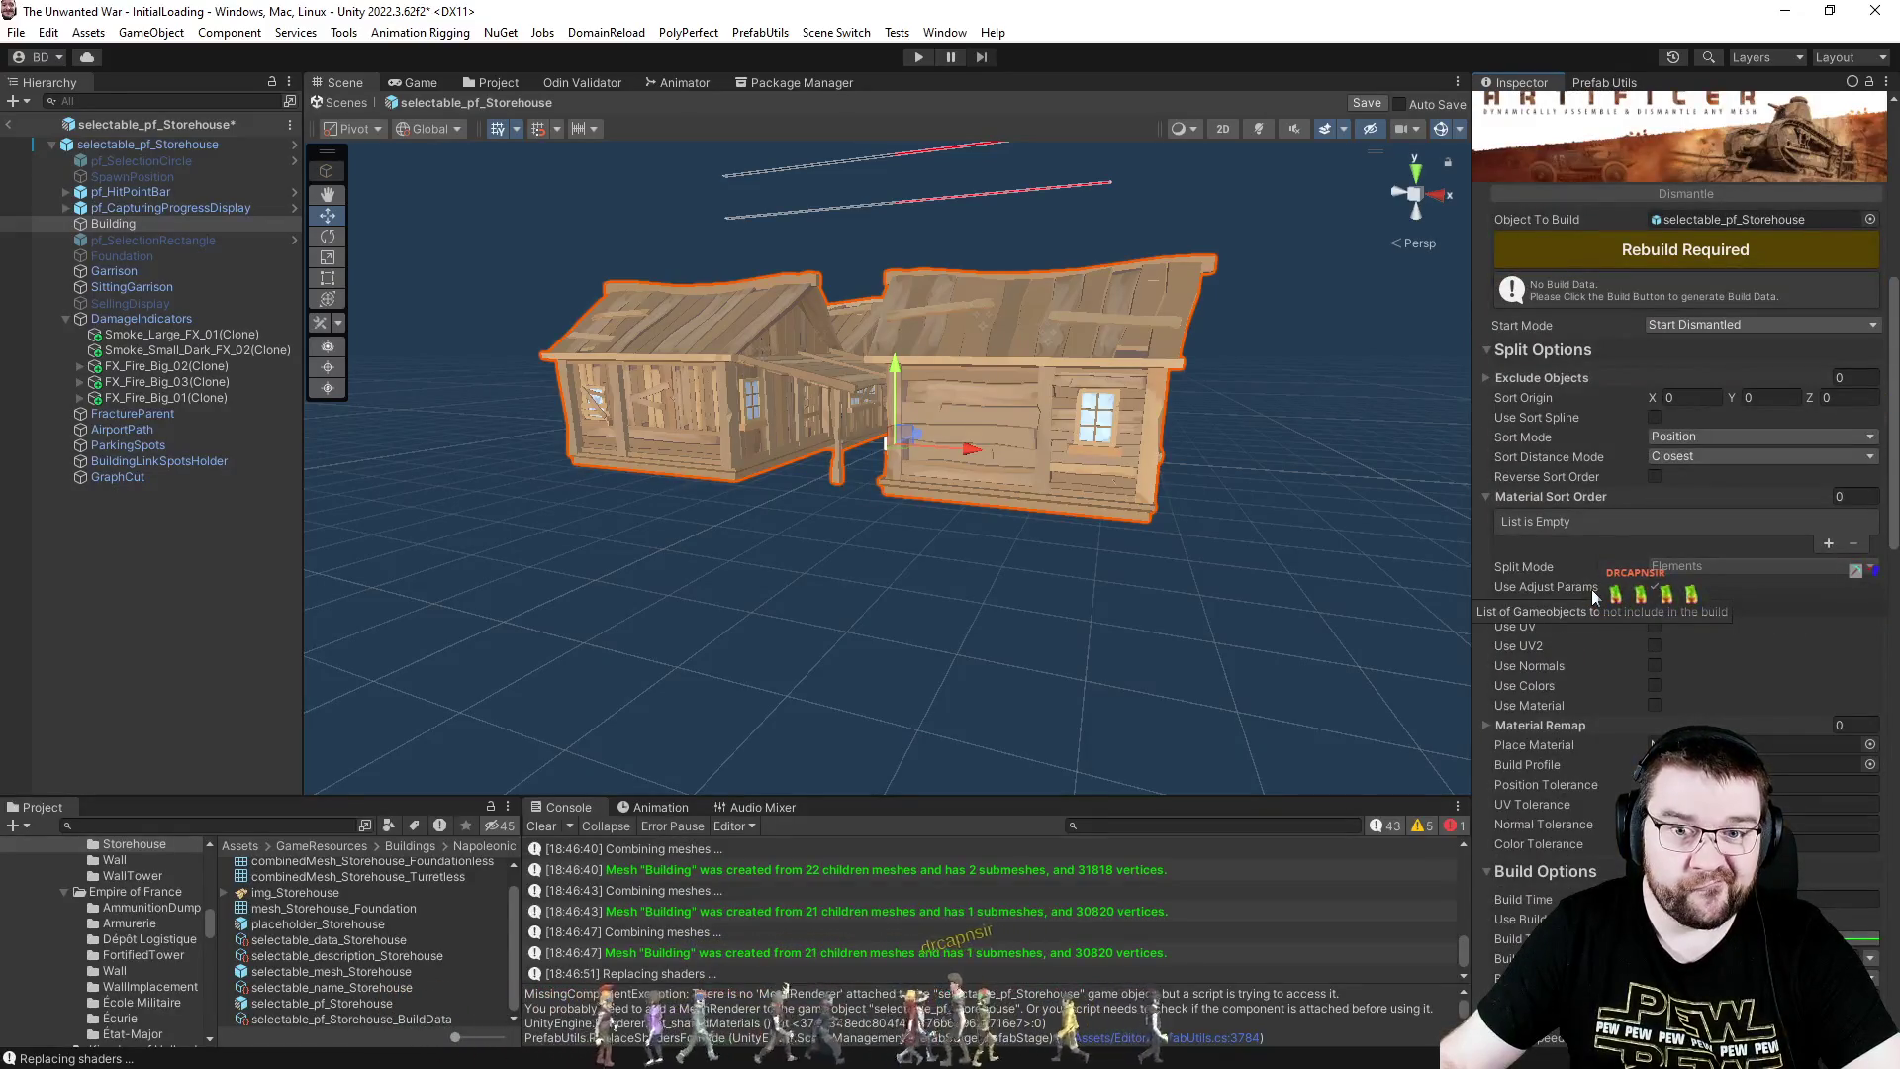
scroll(1586, 587, "down", 5)
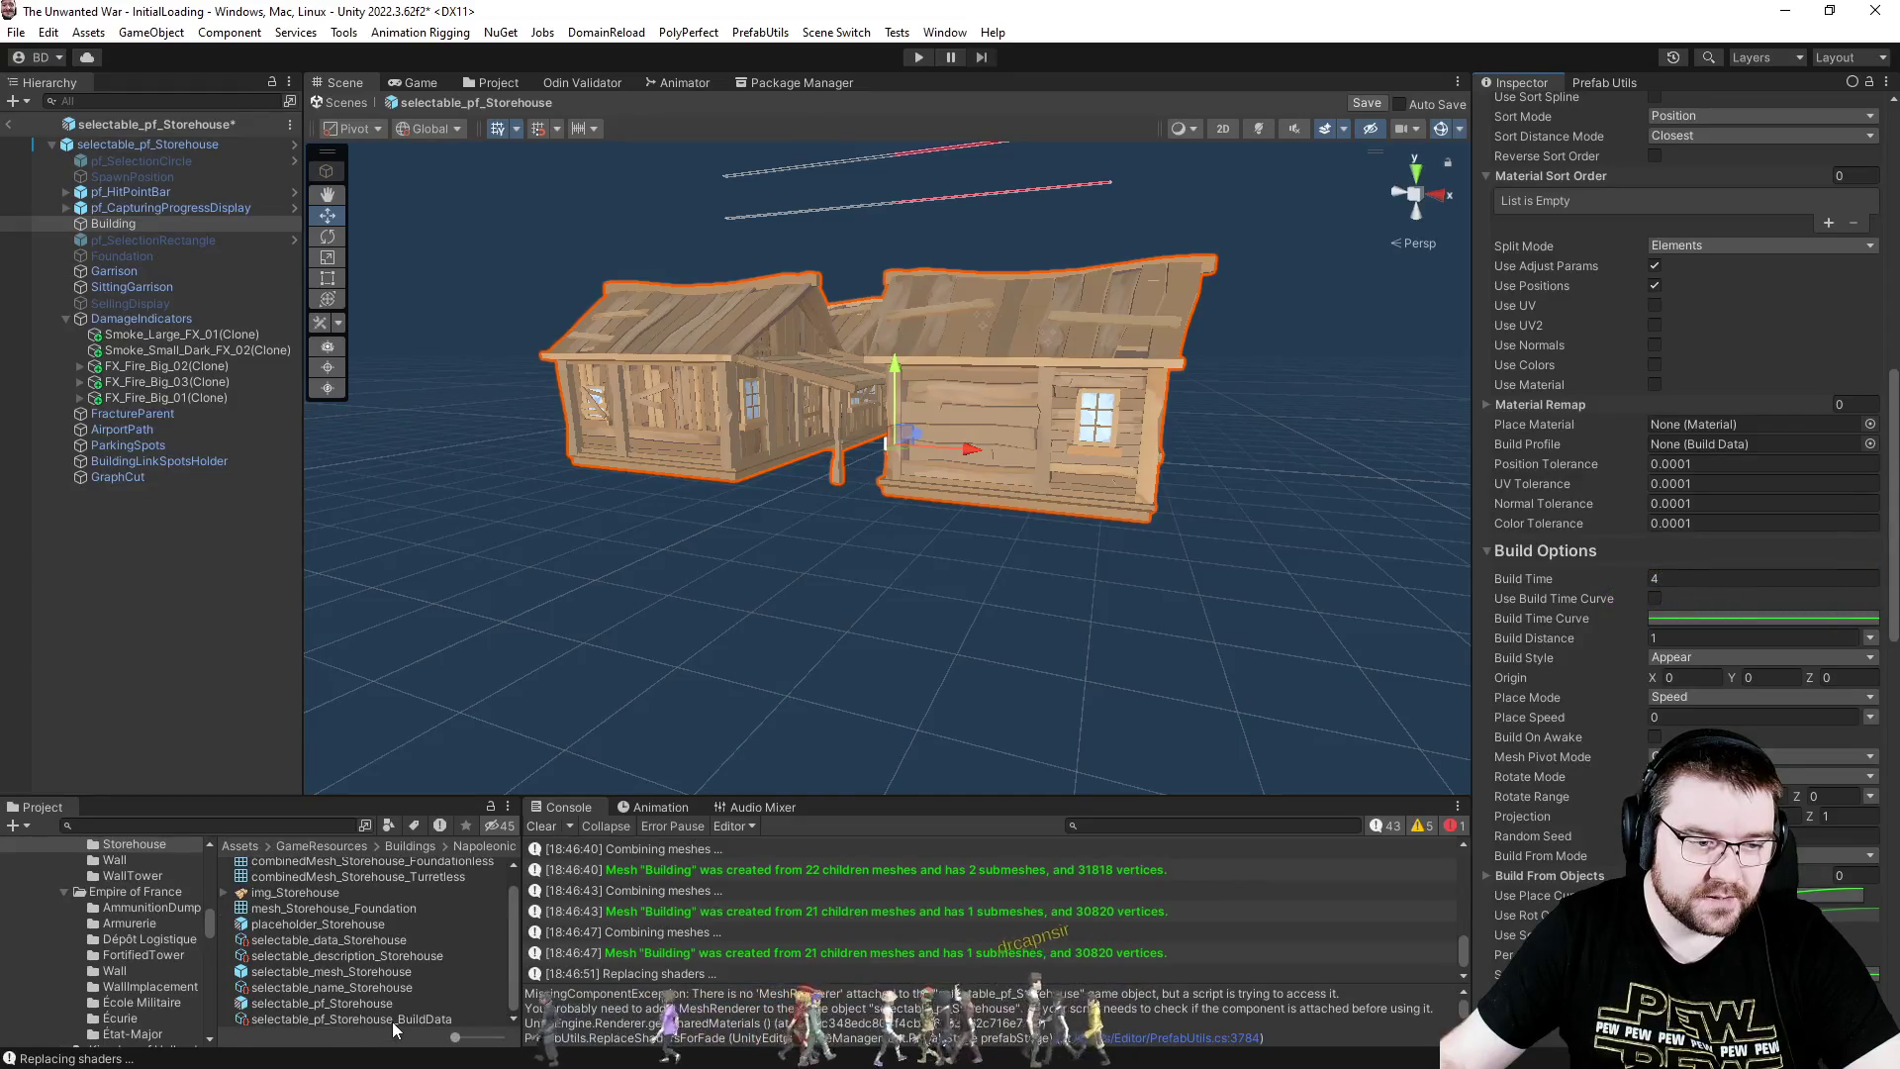
left_click_drag(1635, 479, 1690, 444)
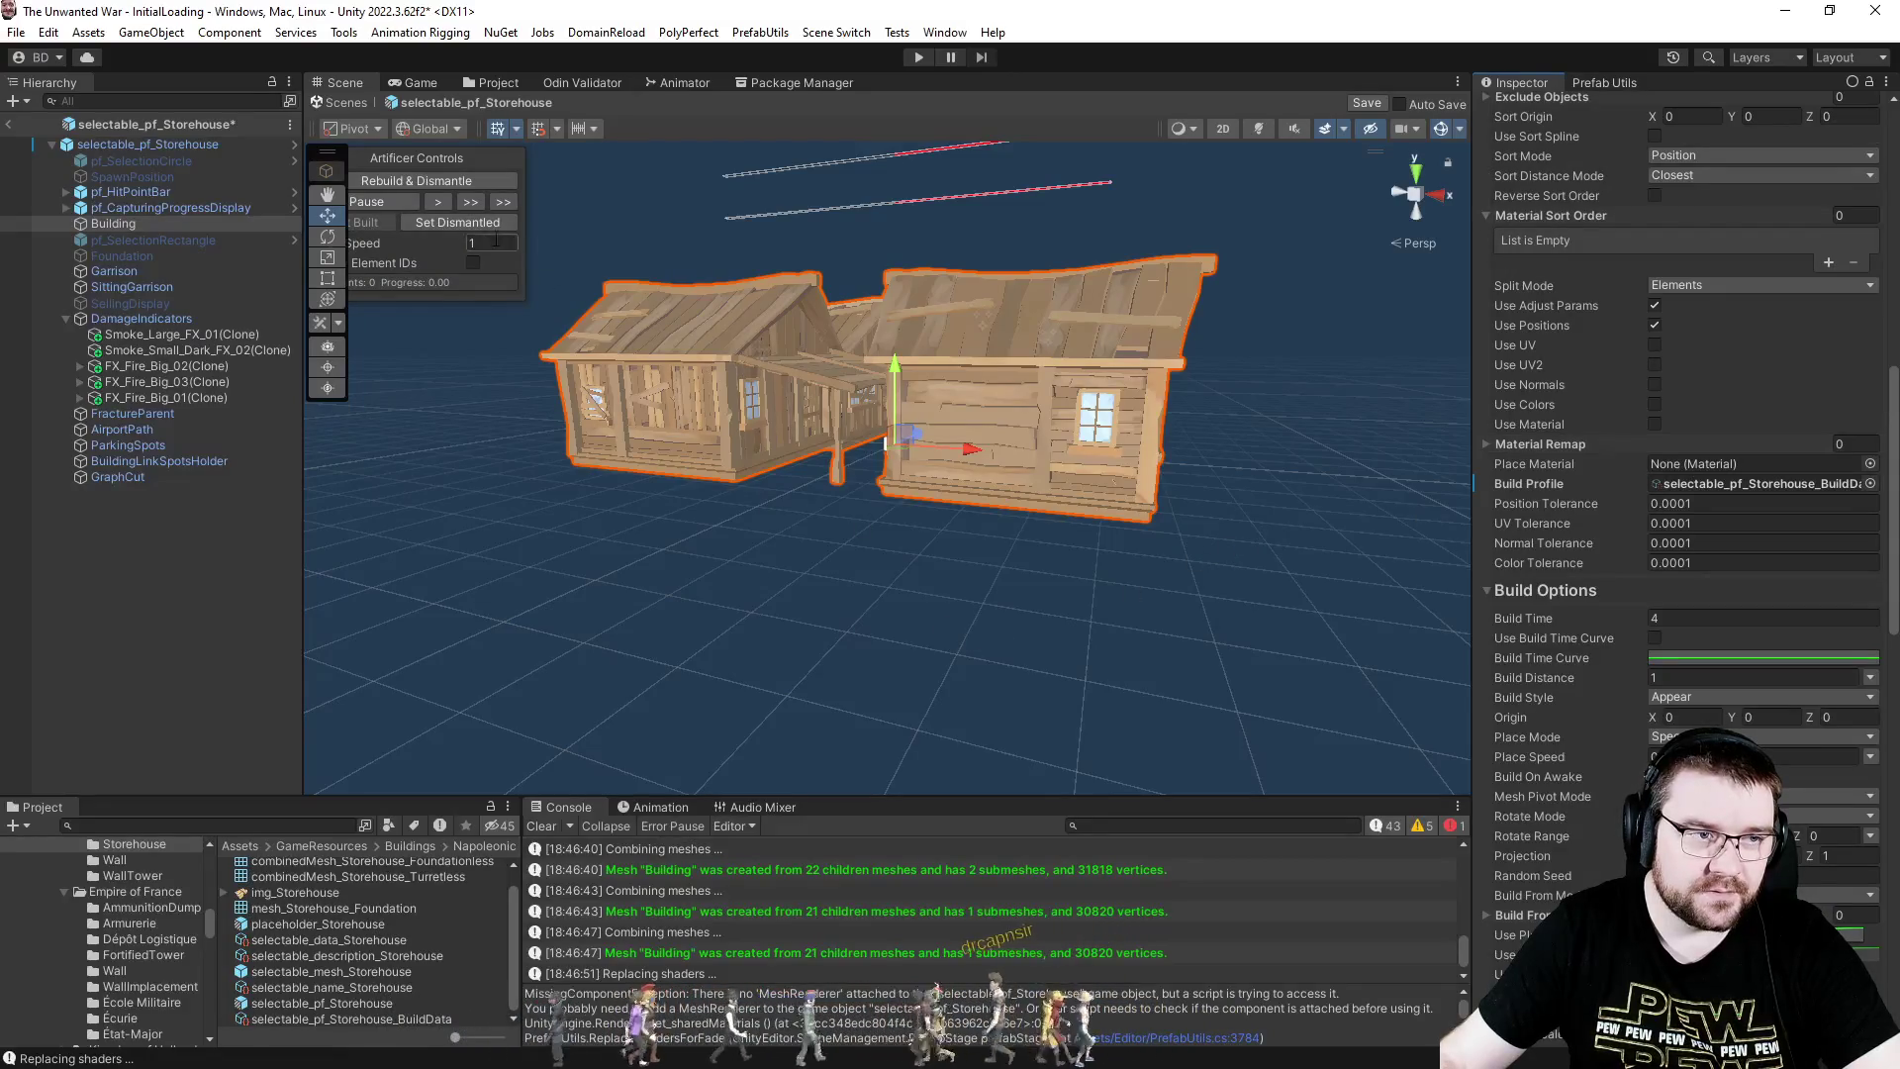
- Test Rebuild & Dismantle and Built in Artificer Controls, save the Storehouse prefab, and clear the Console
left_click(447, 181)
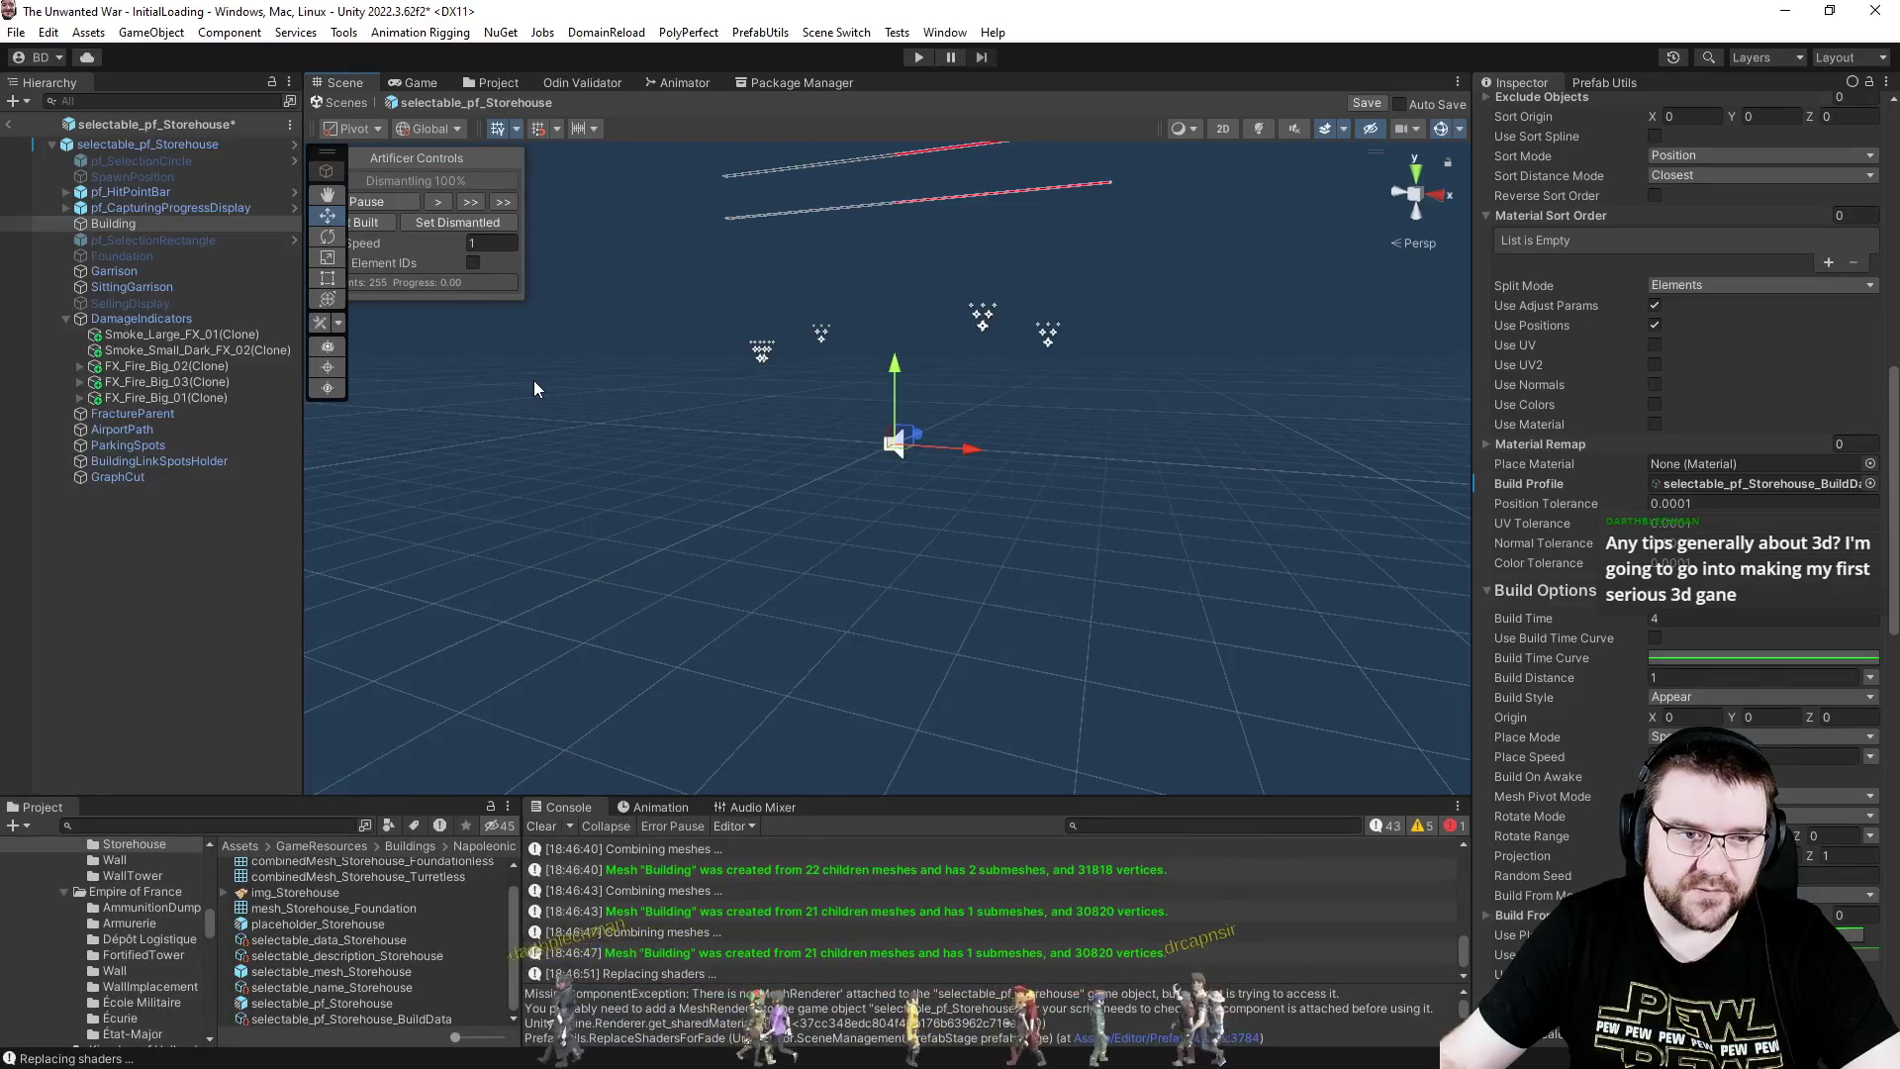
left_click(382, 219)
left_click(418, 186)
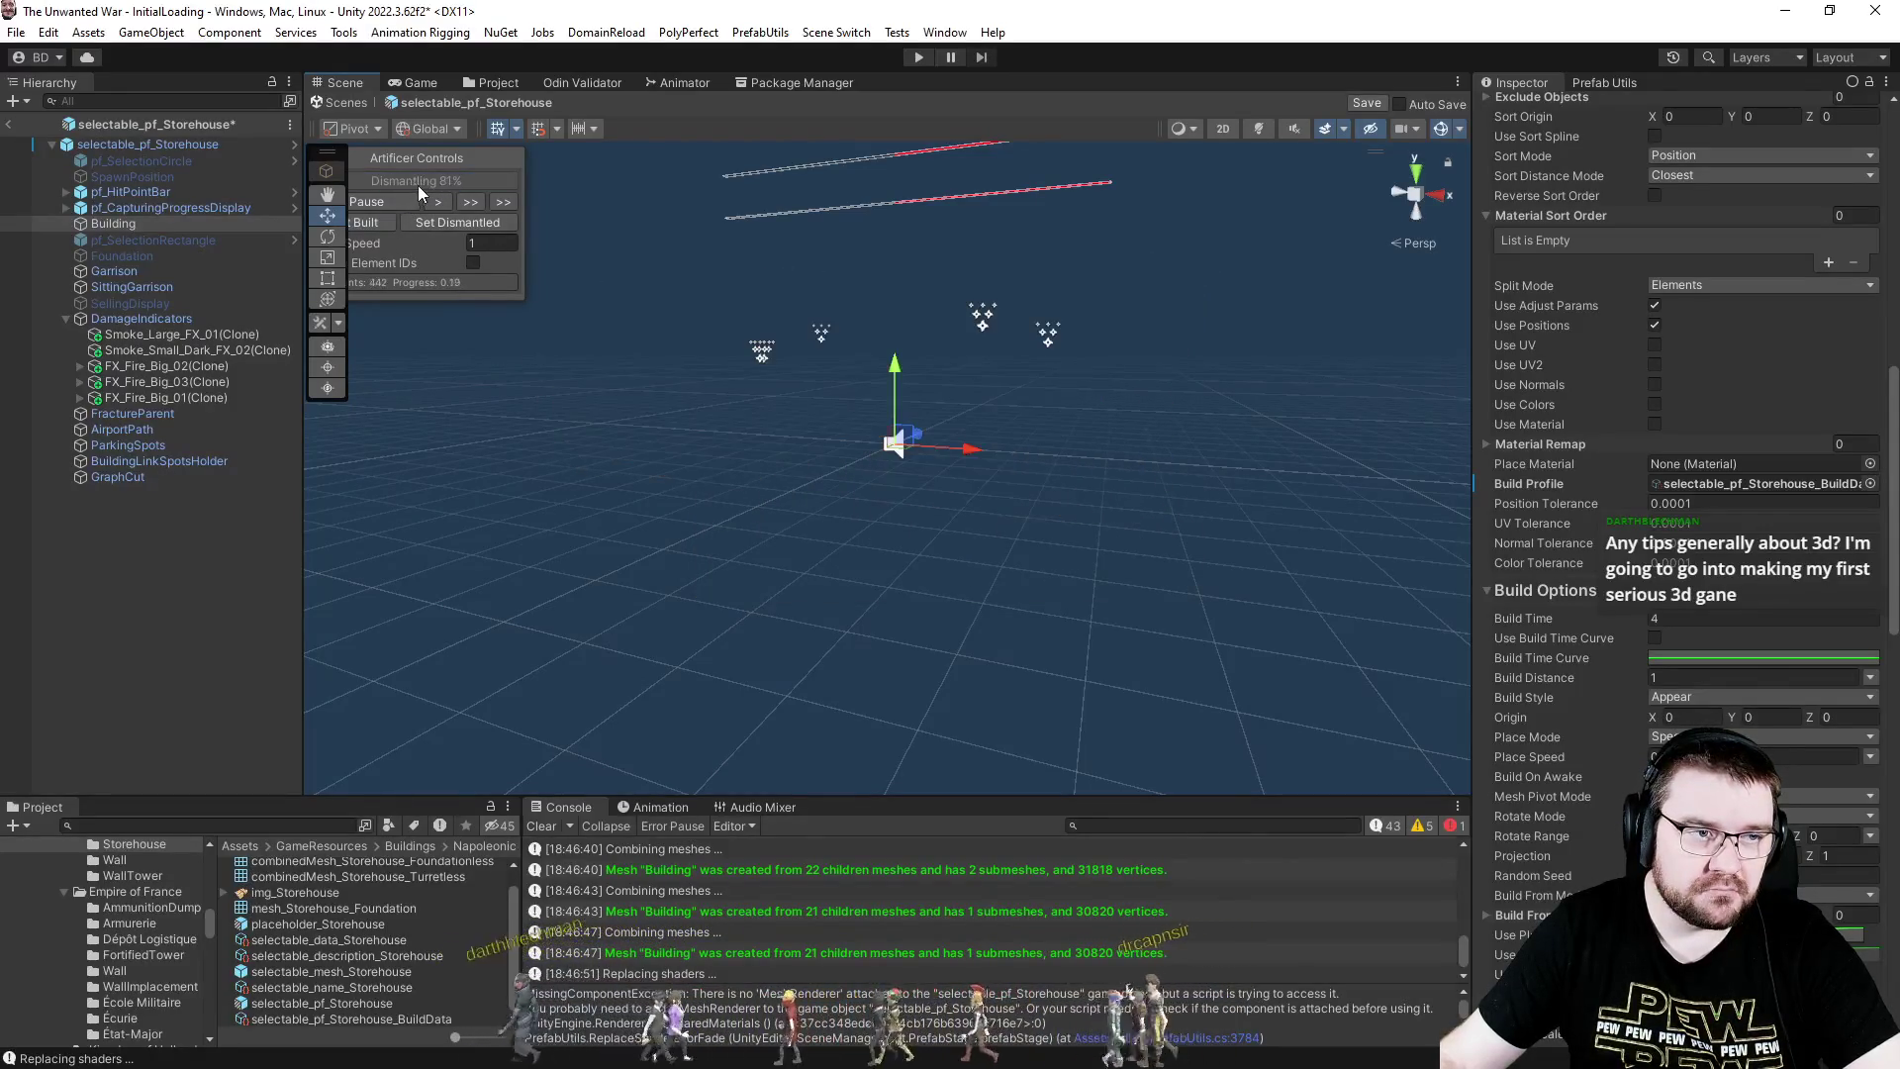
left_click(377, 220)
left_click(162, 607)
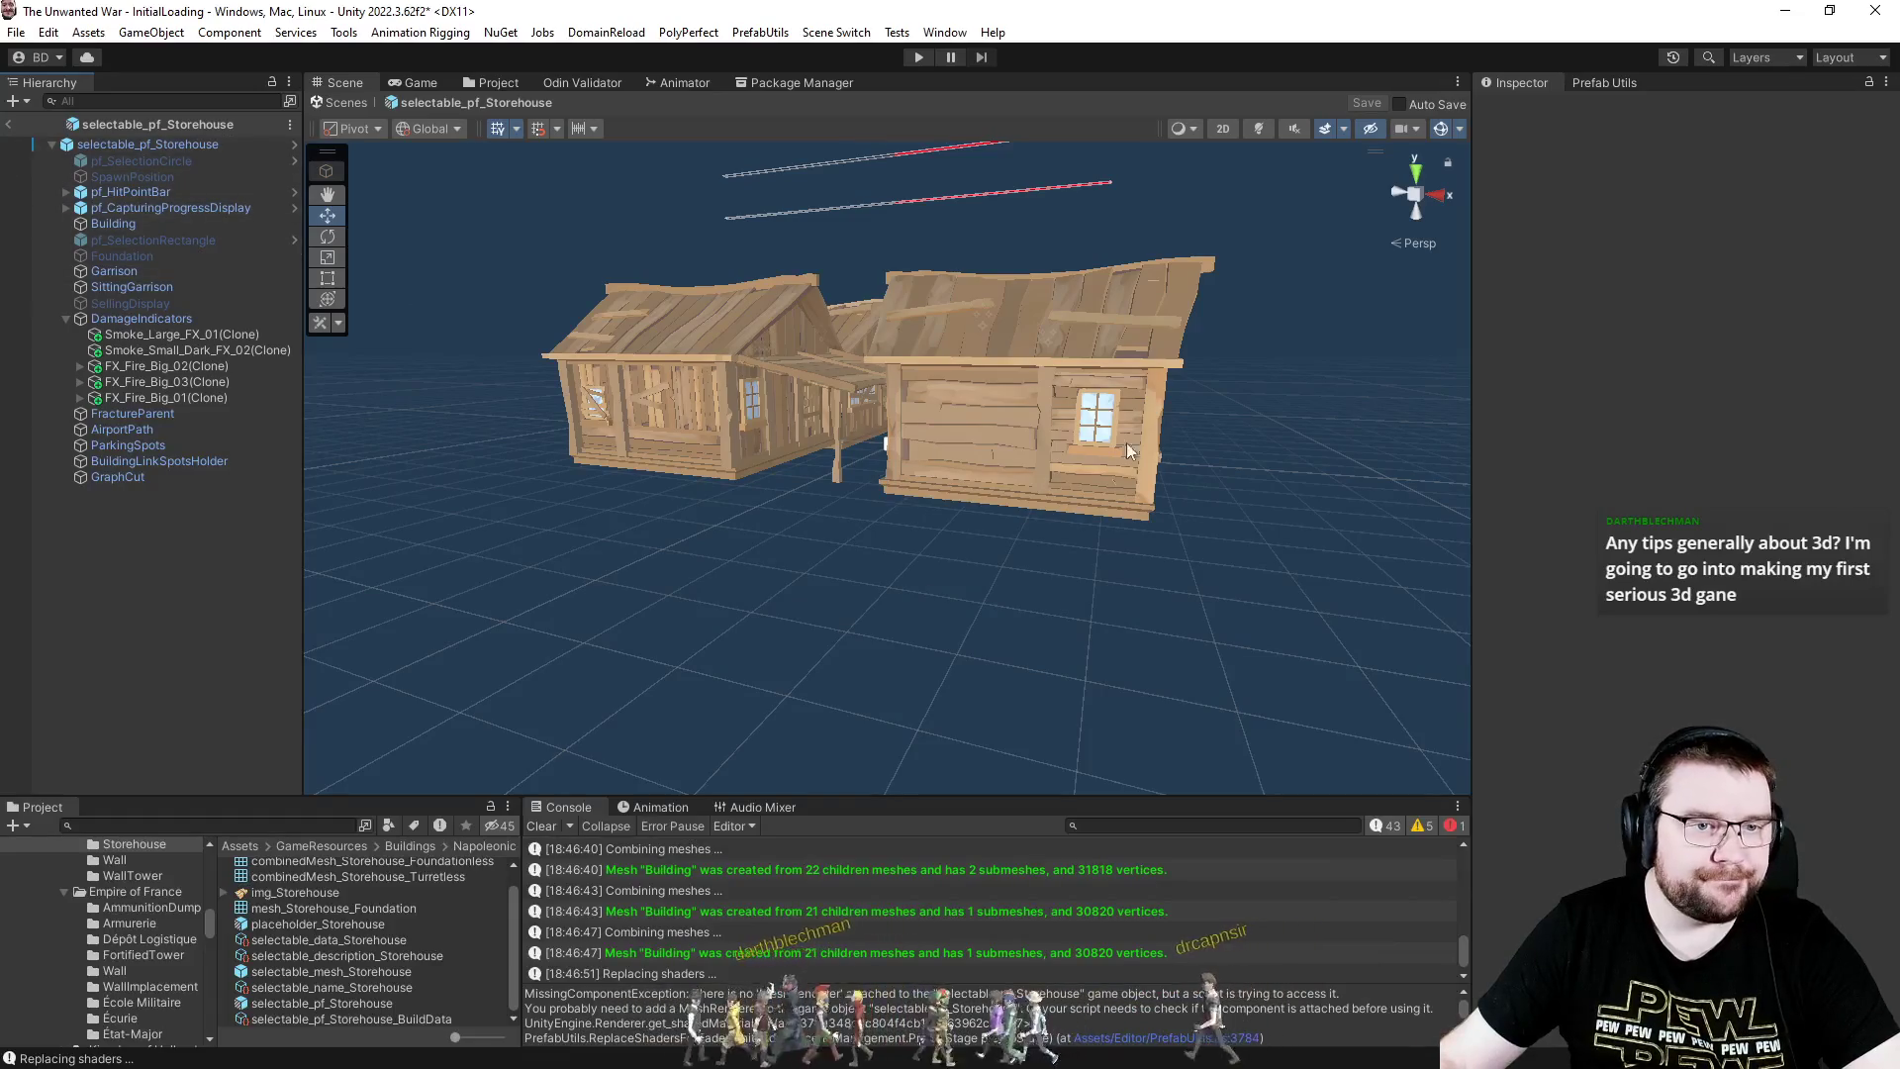
left_click(536, 827)
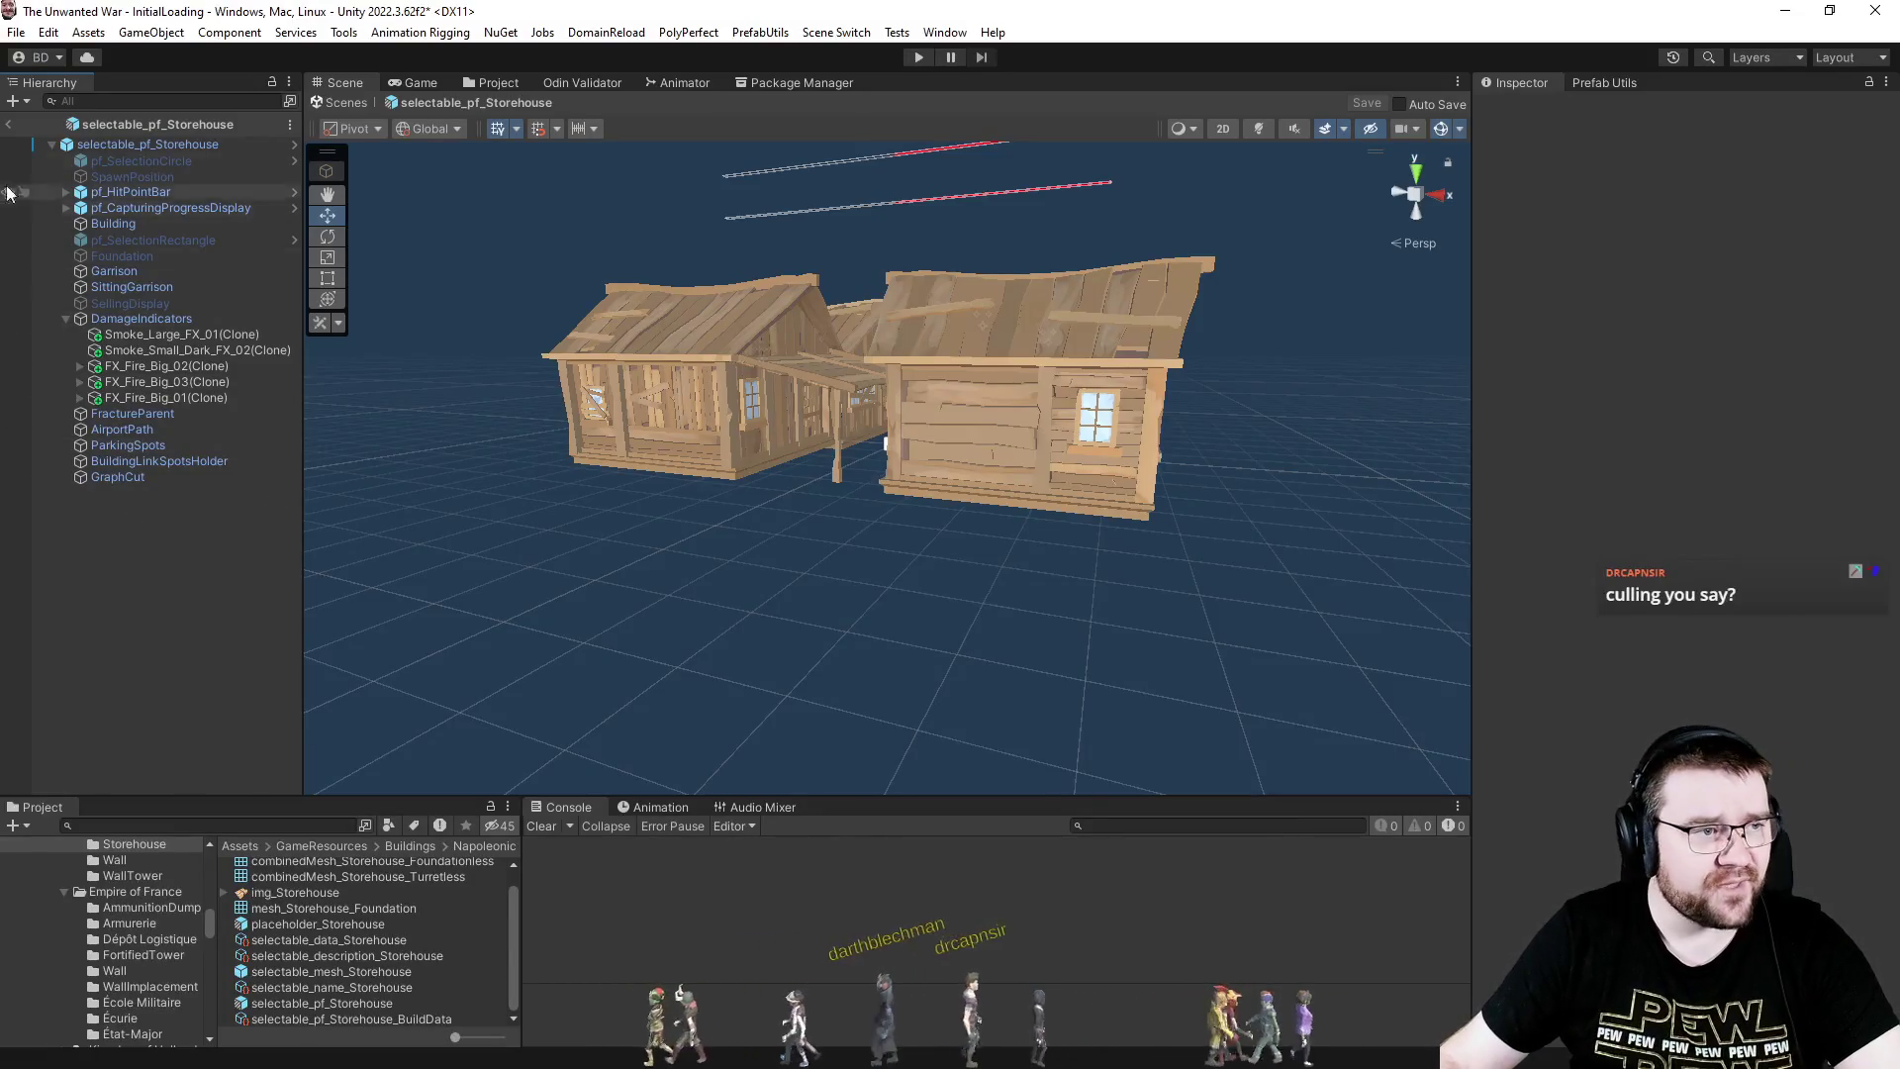
- Exit the Storehouse prefab back to the InitialLoading scene and enter Play mode
left_click(6, 126)
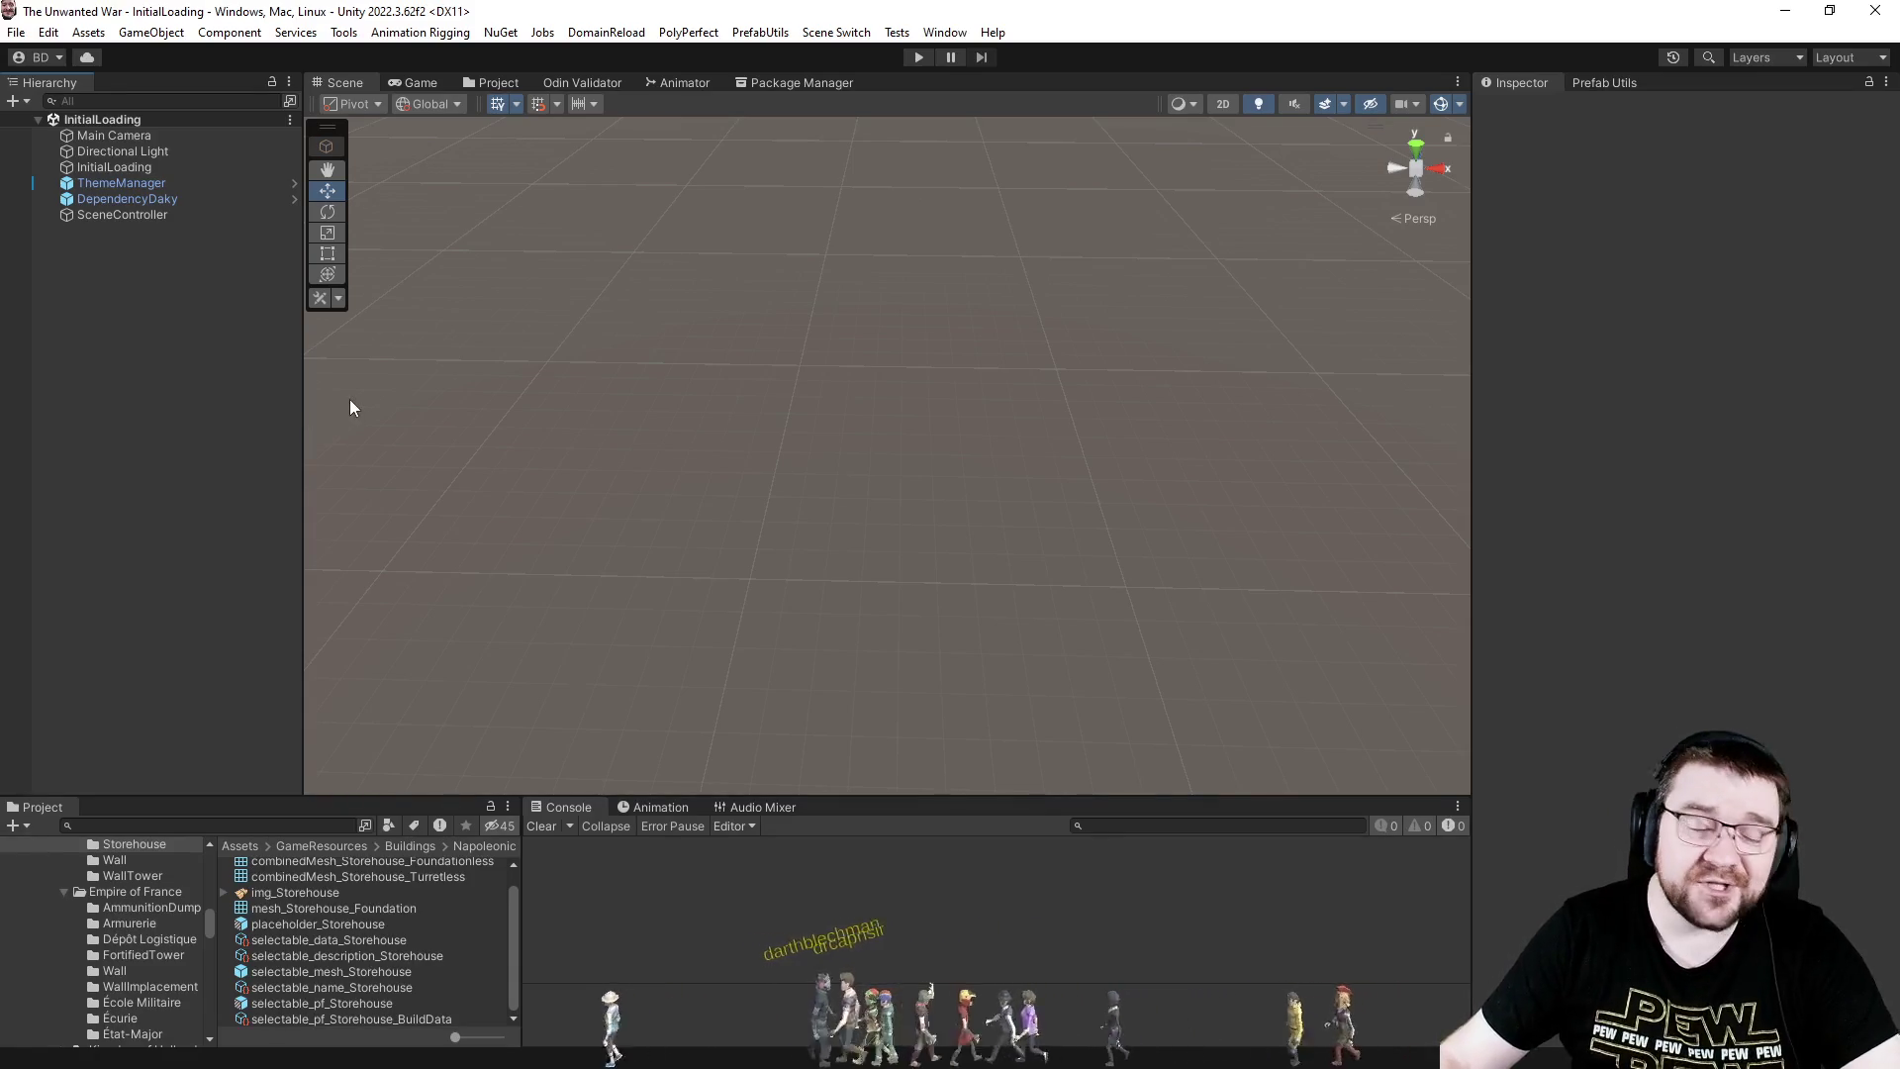
left_click(918, 59)
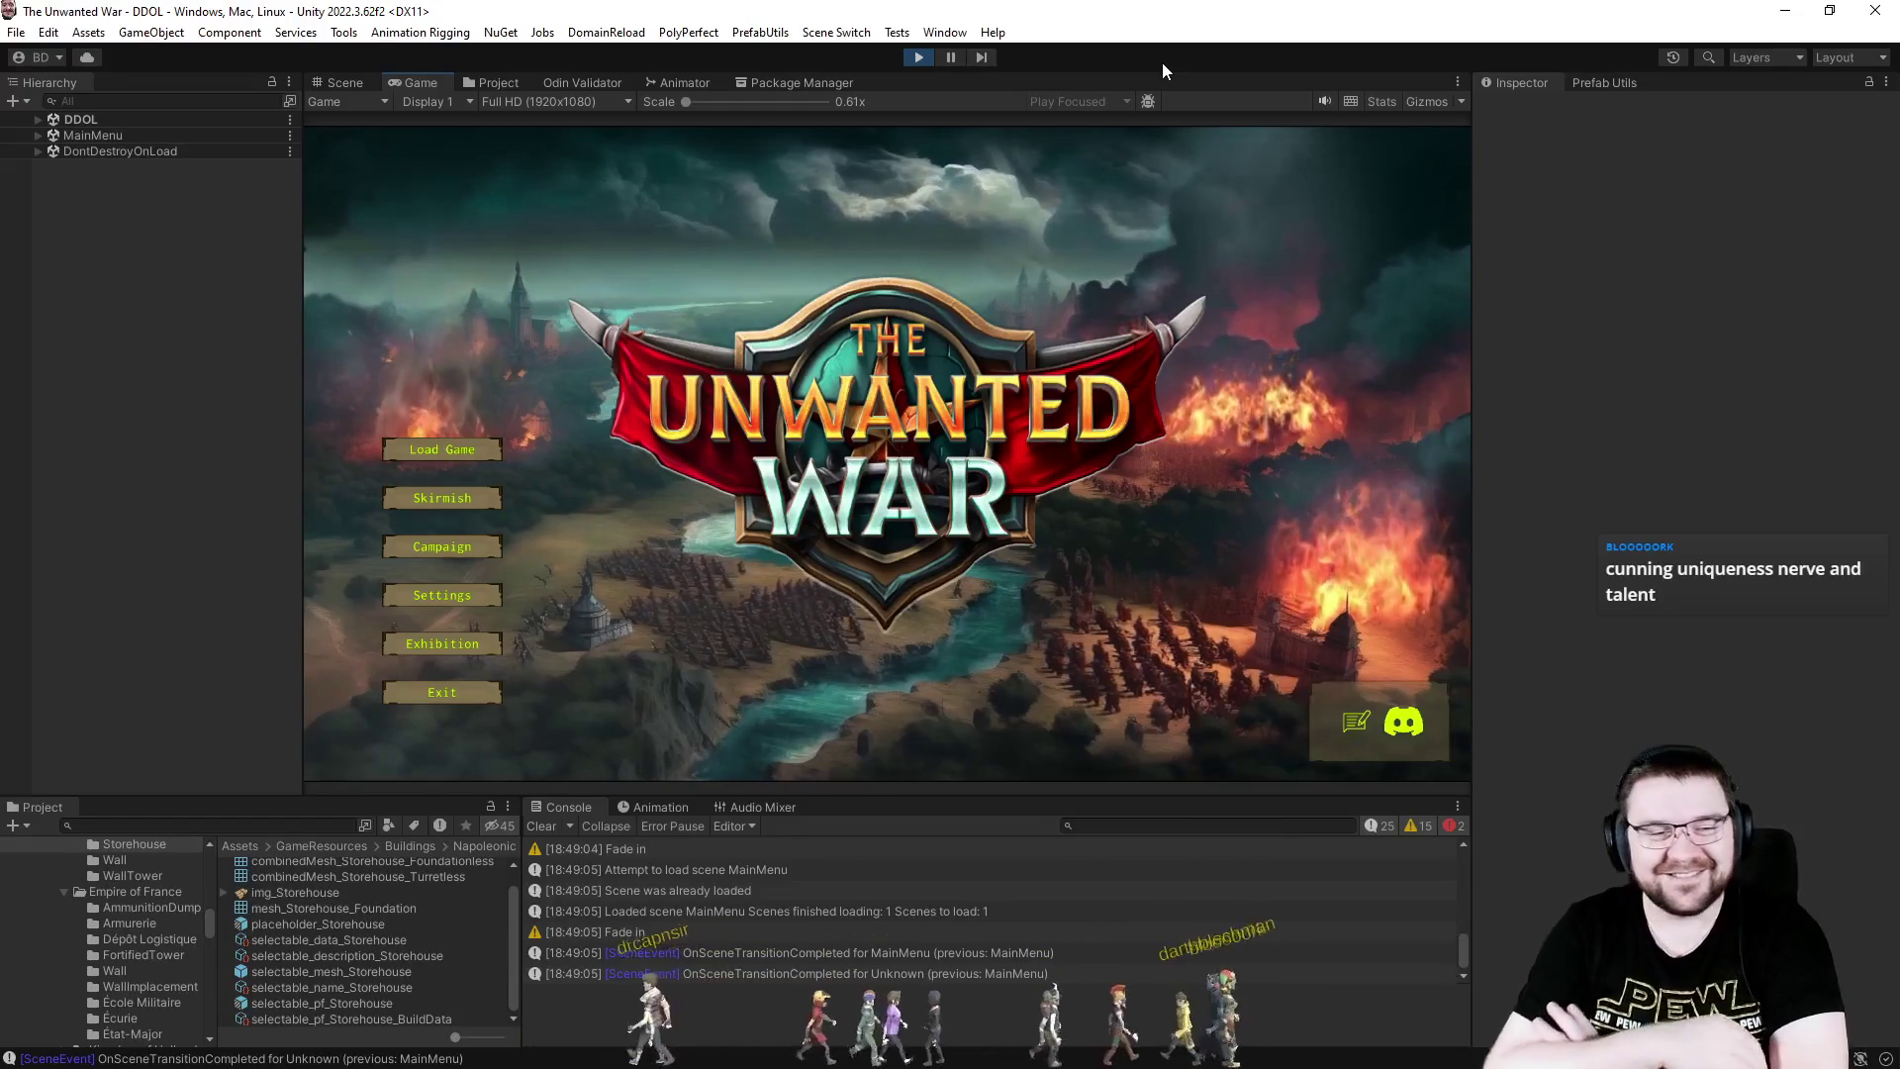
- In the Skirmish lobby, make slot 3 a PC - Effortless opponent, checking the Map Explored options
left_click(471, 496)
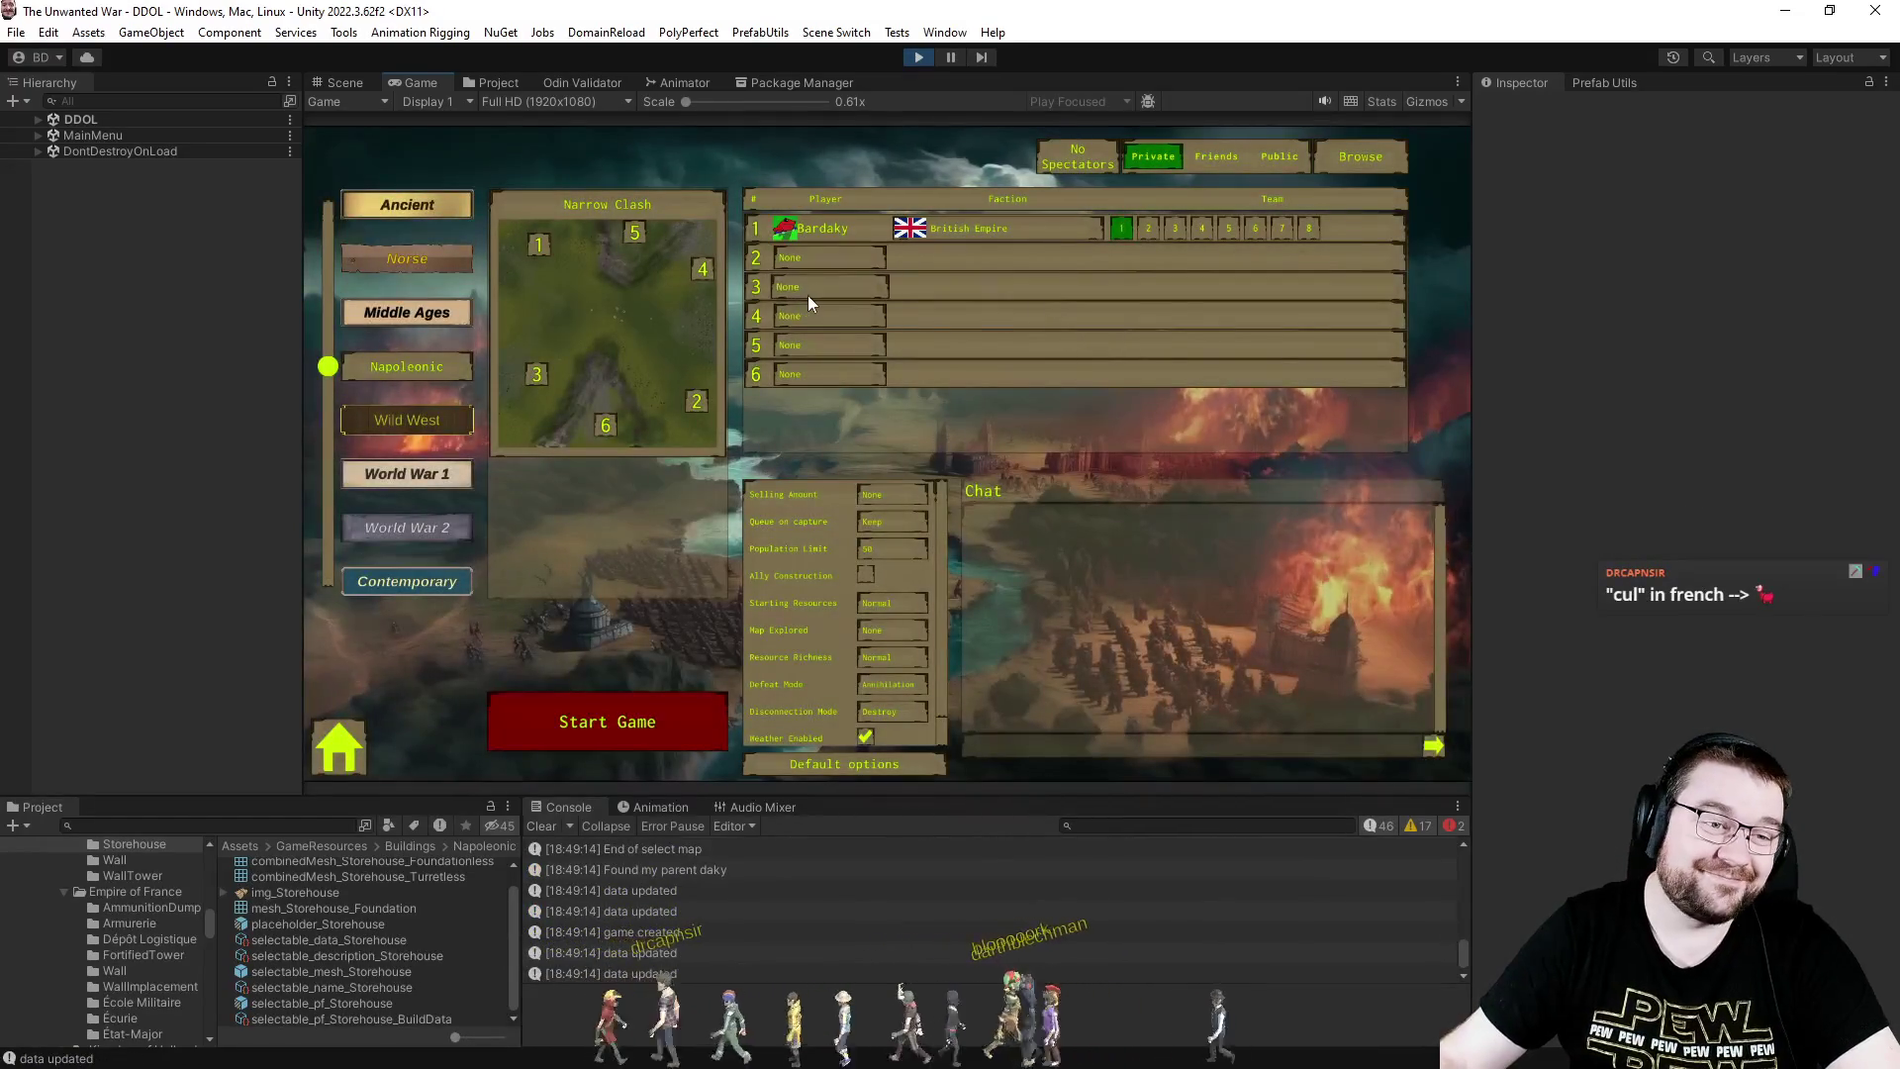
left_click(810, 289)
left_click(829, 364)
left_click(895, 631)
left_click(908, 711)
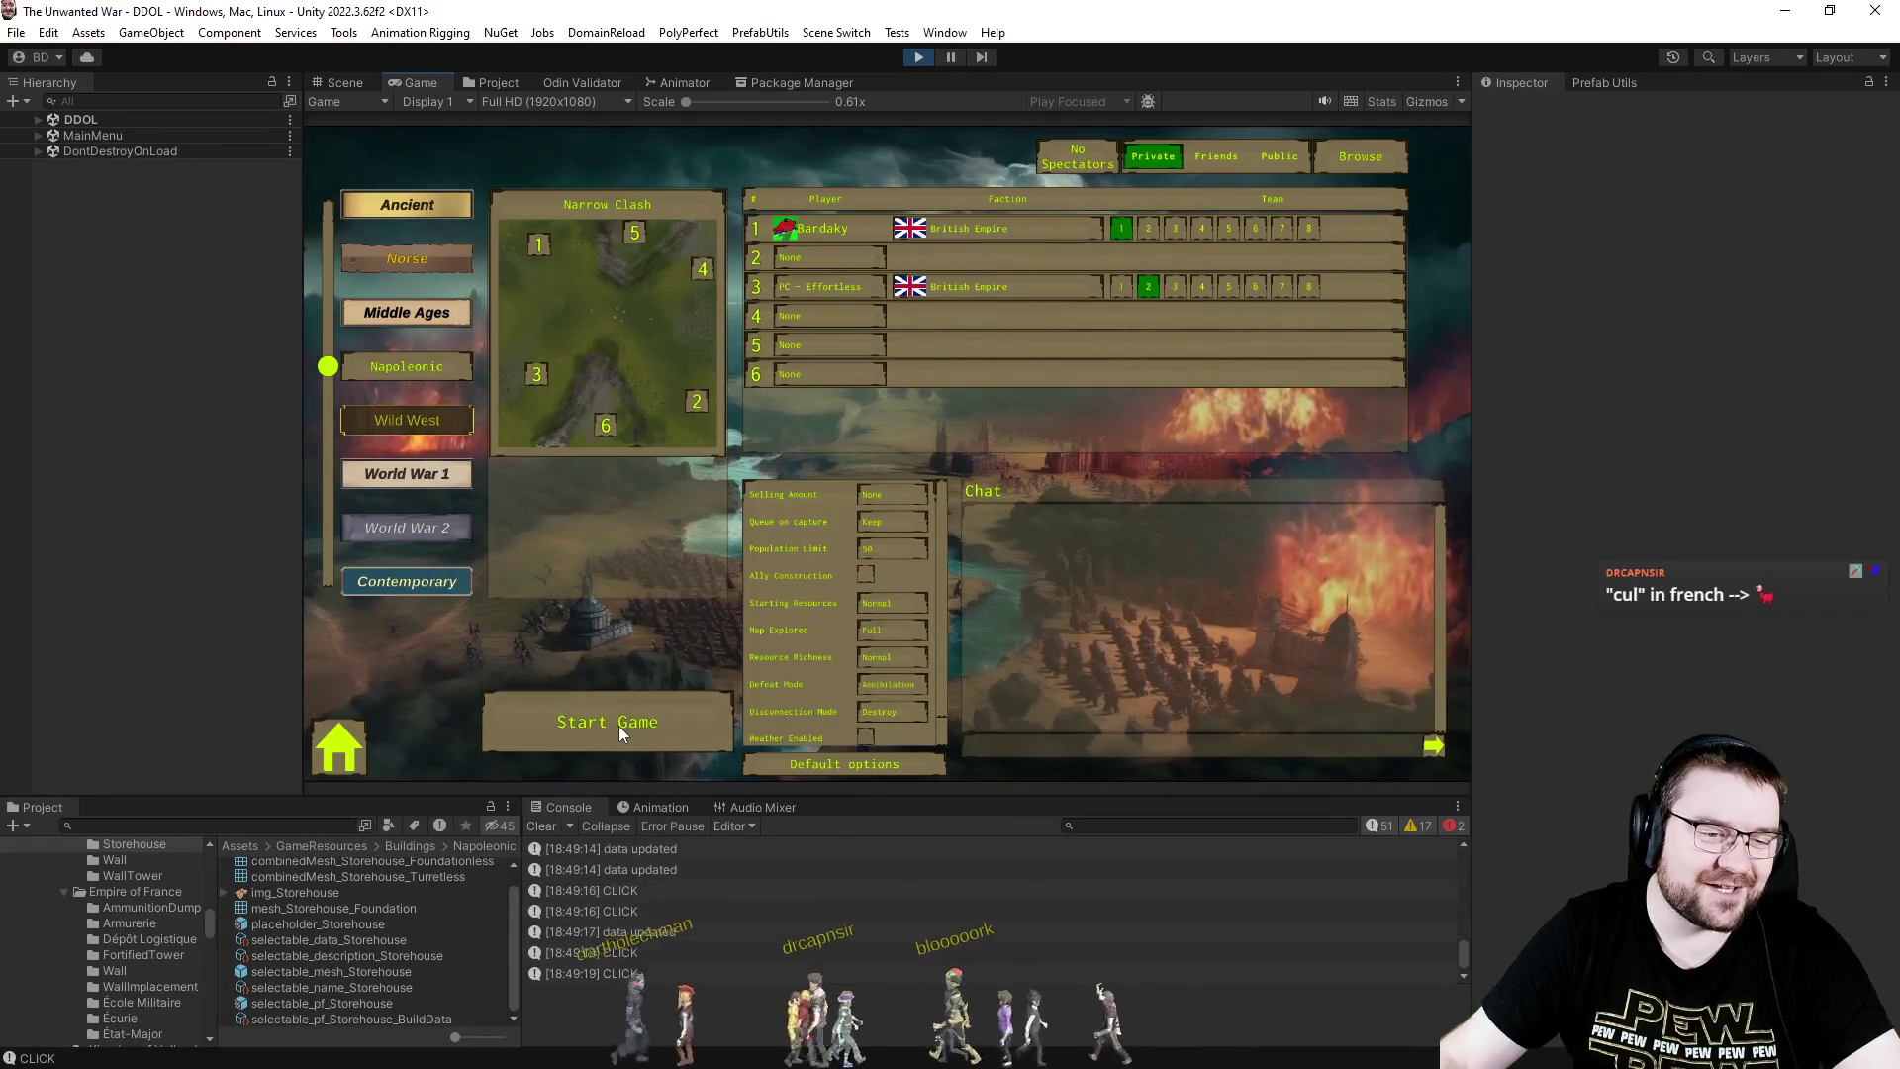
- Start the skirmish, stop Play mode, and open ObjectFade.cs from the console error
left_click(621, 726)
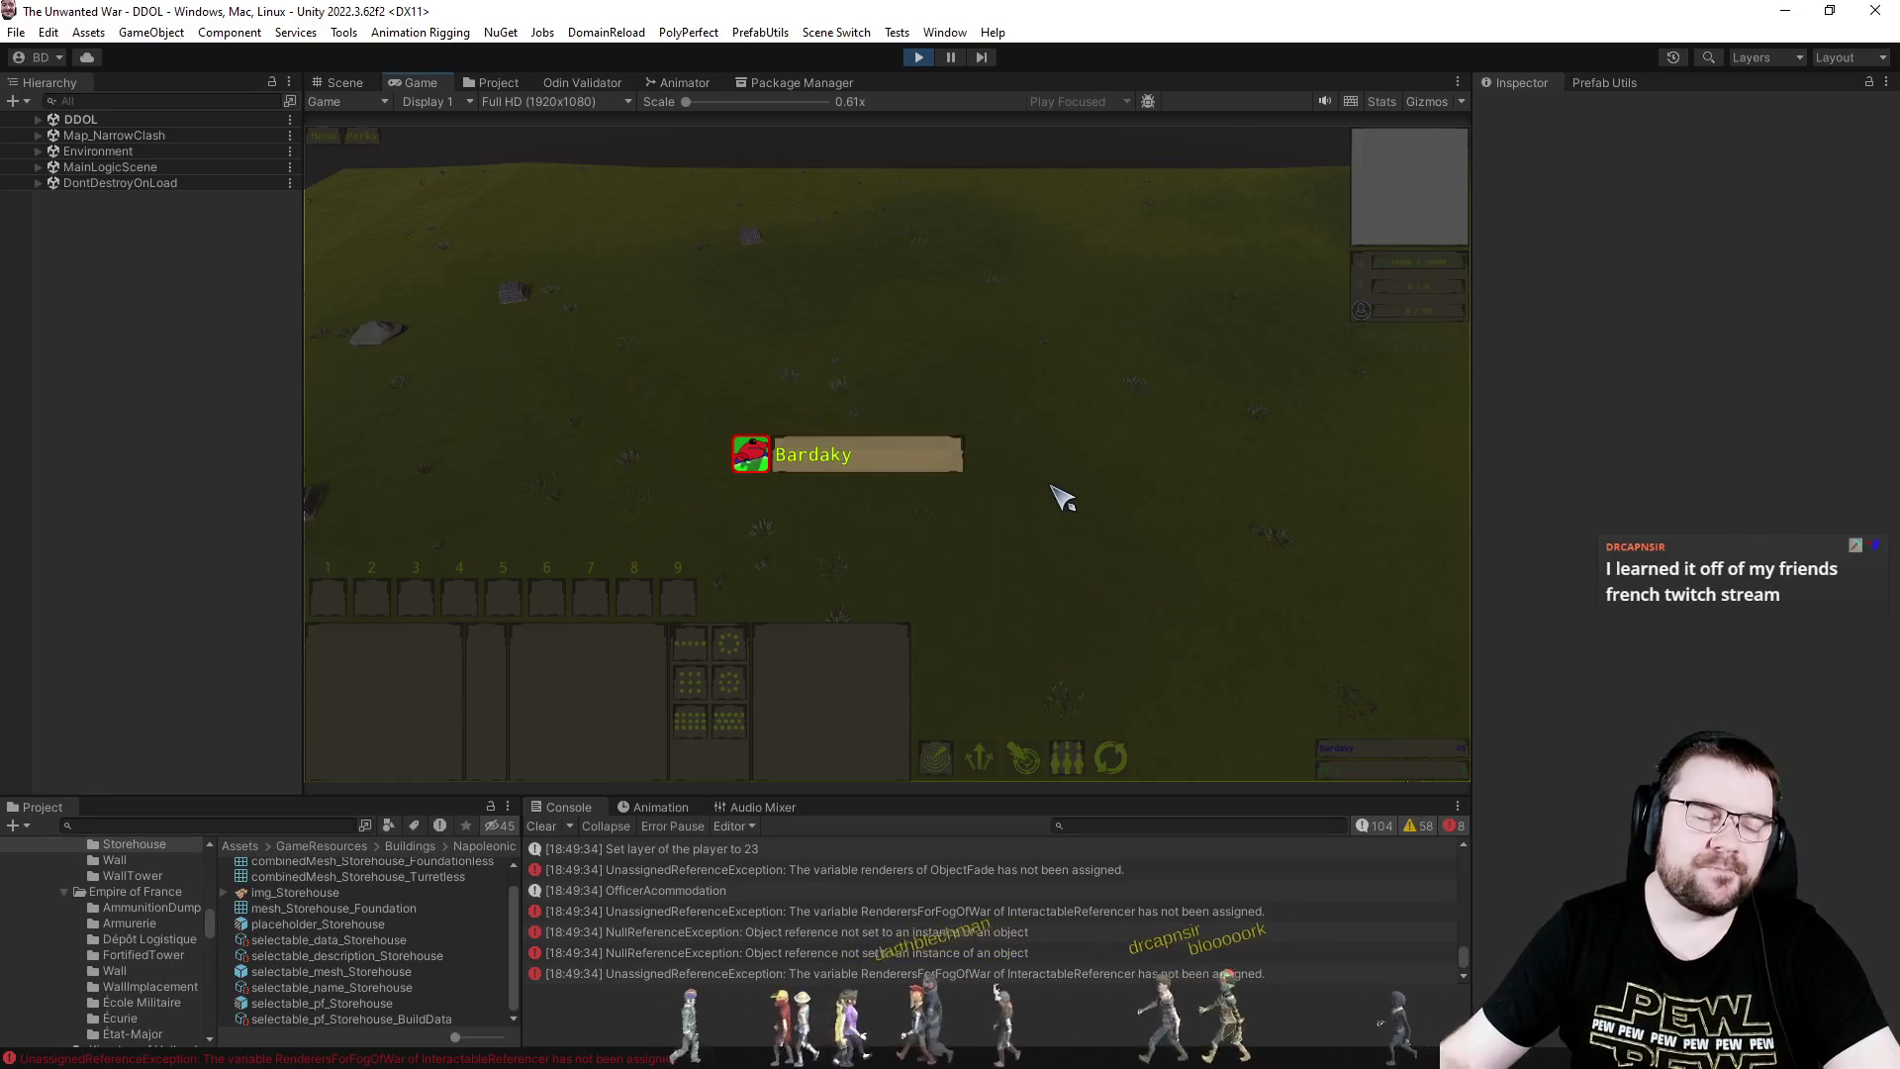
left_click(922, 60)
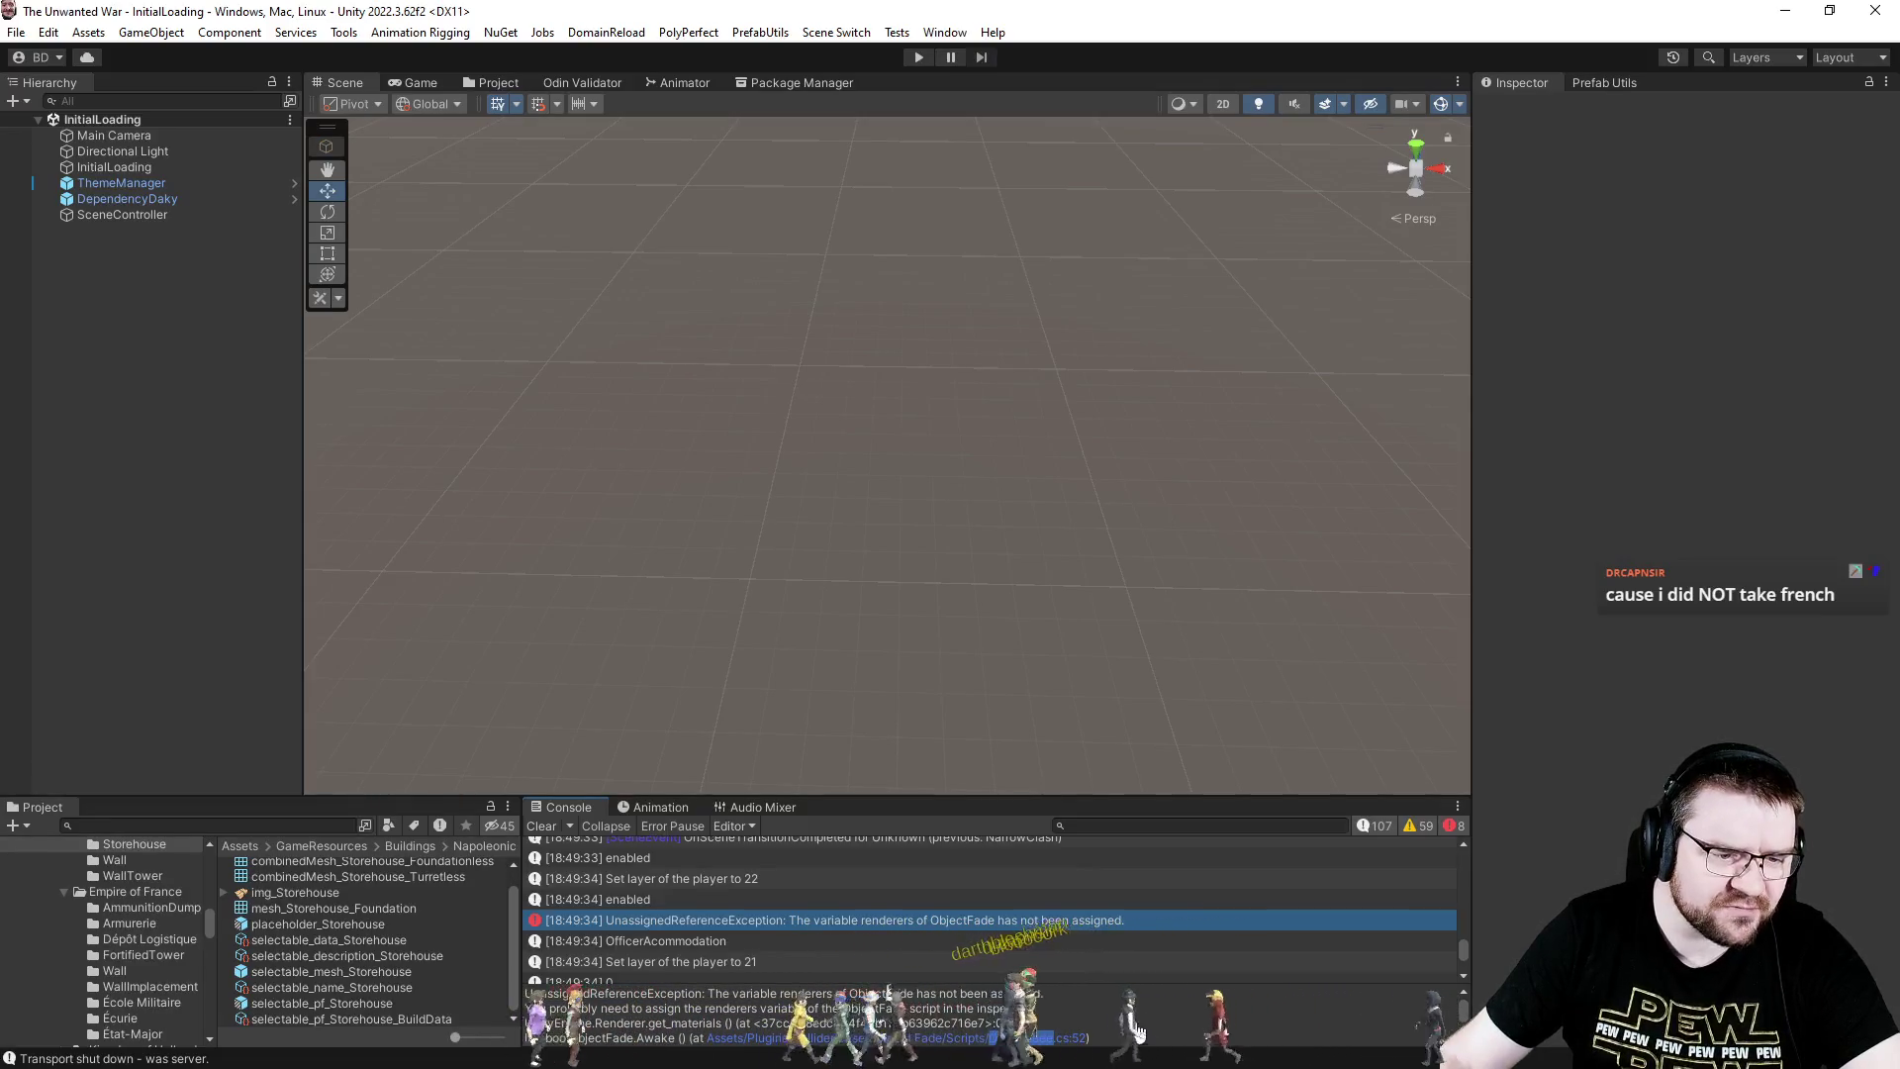
left_click(1138, 1019)
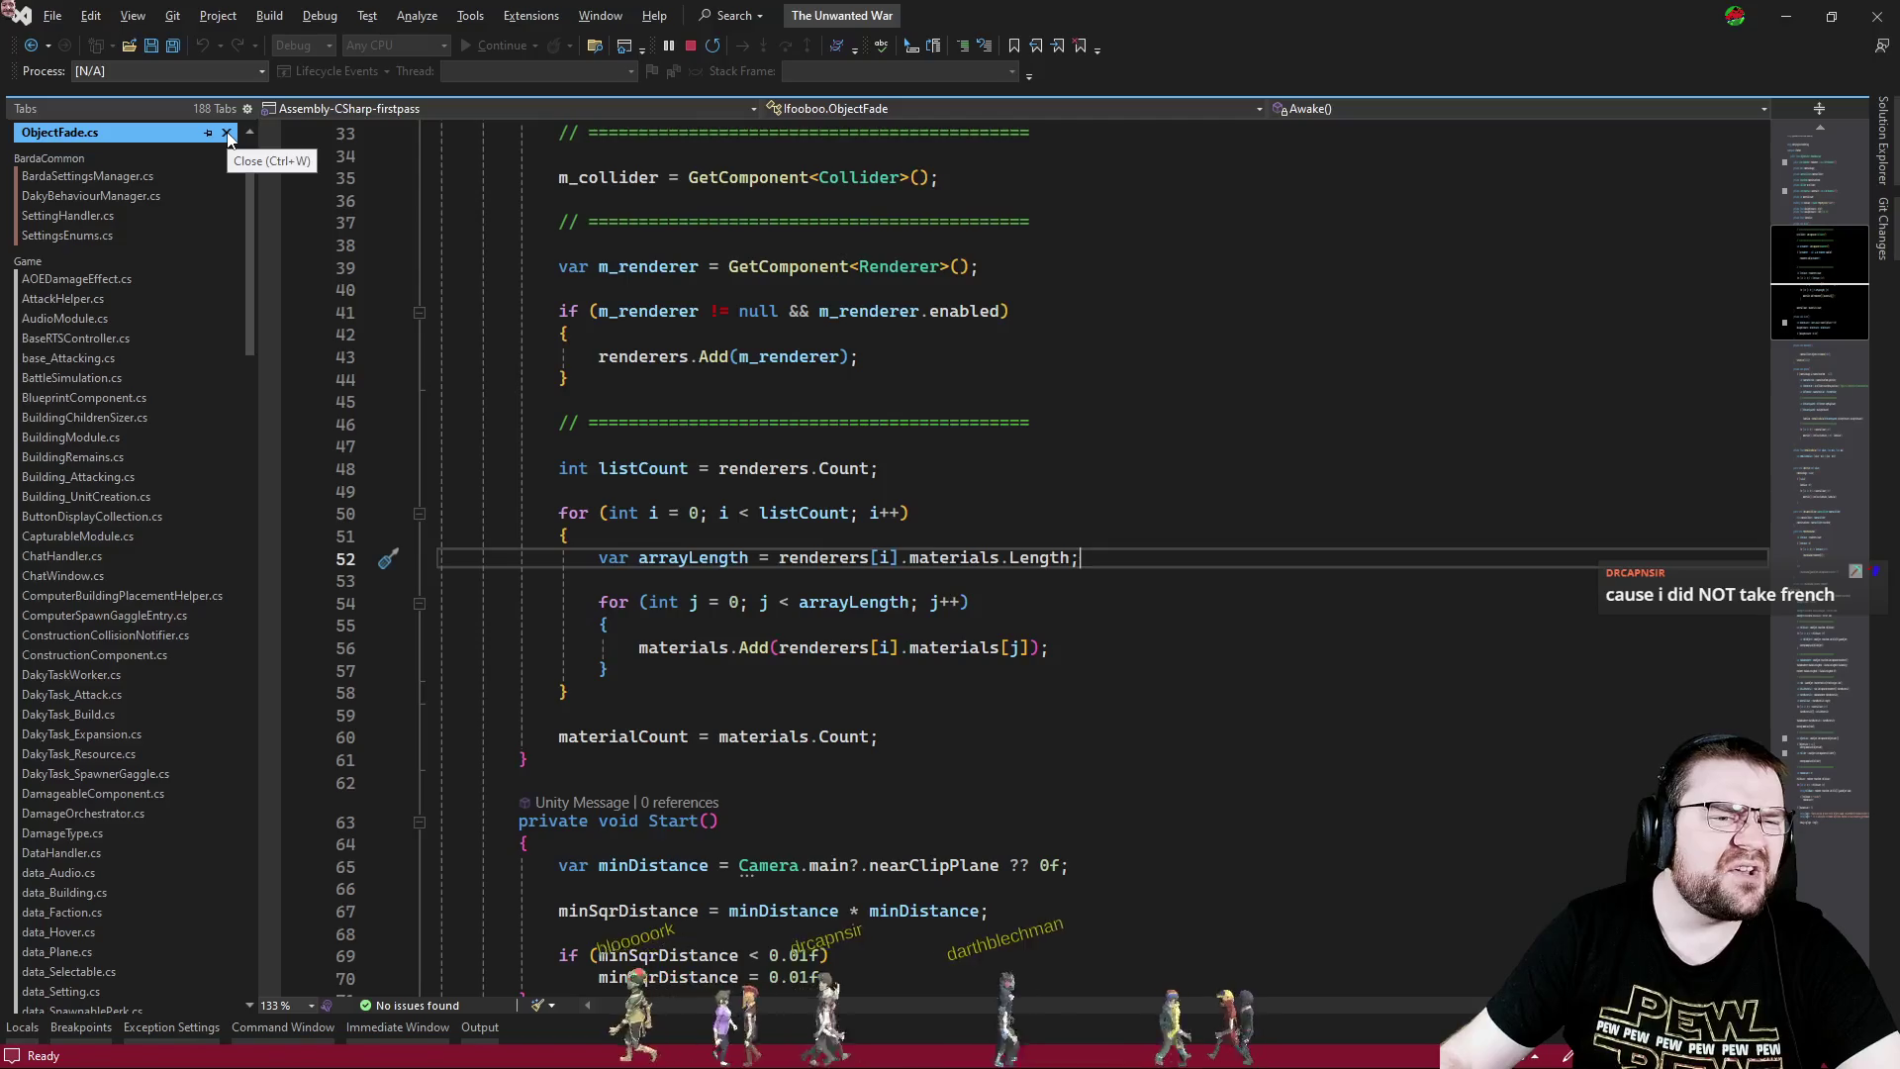
left_click(227, 134)
key("alt+Tab")
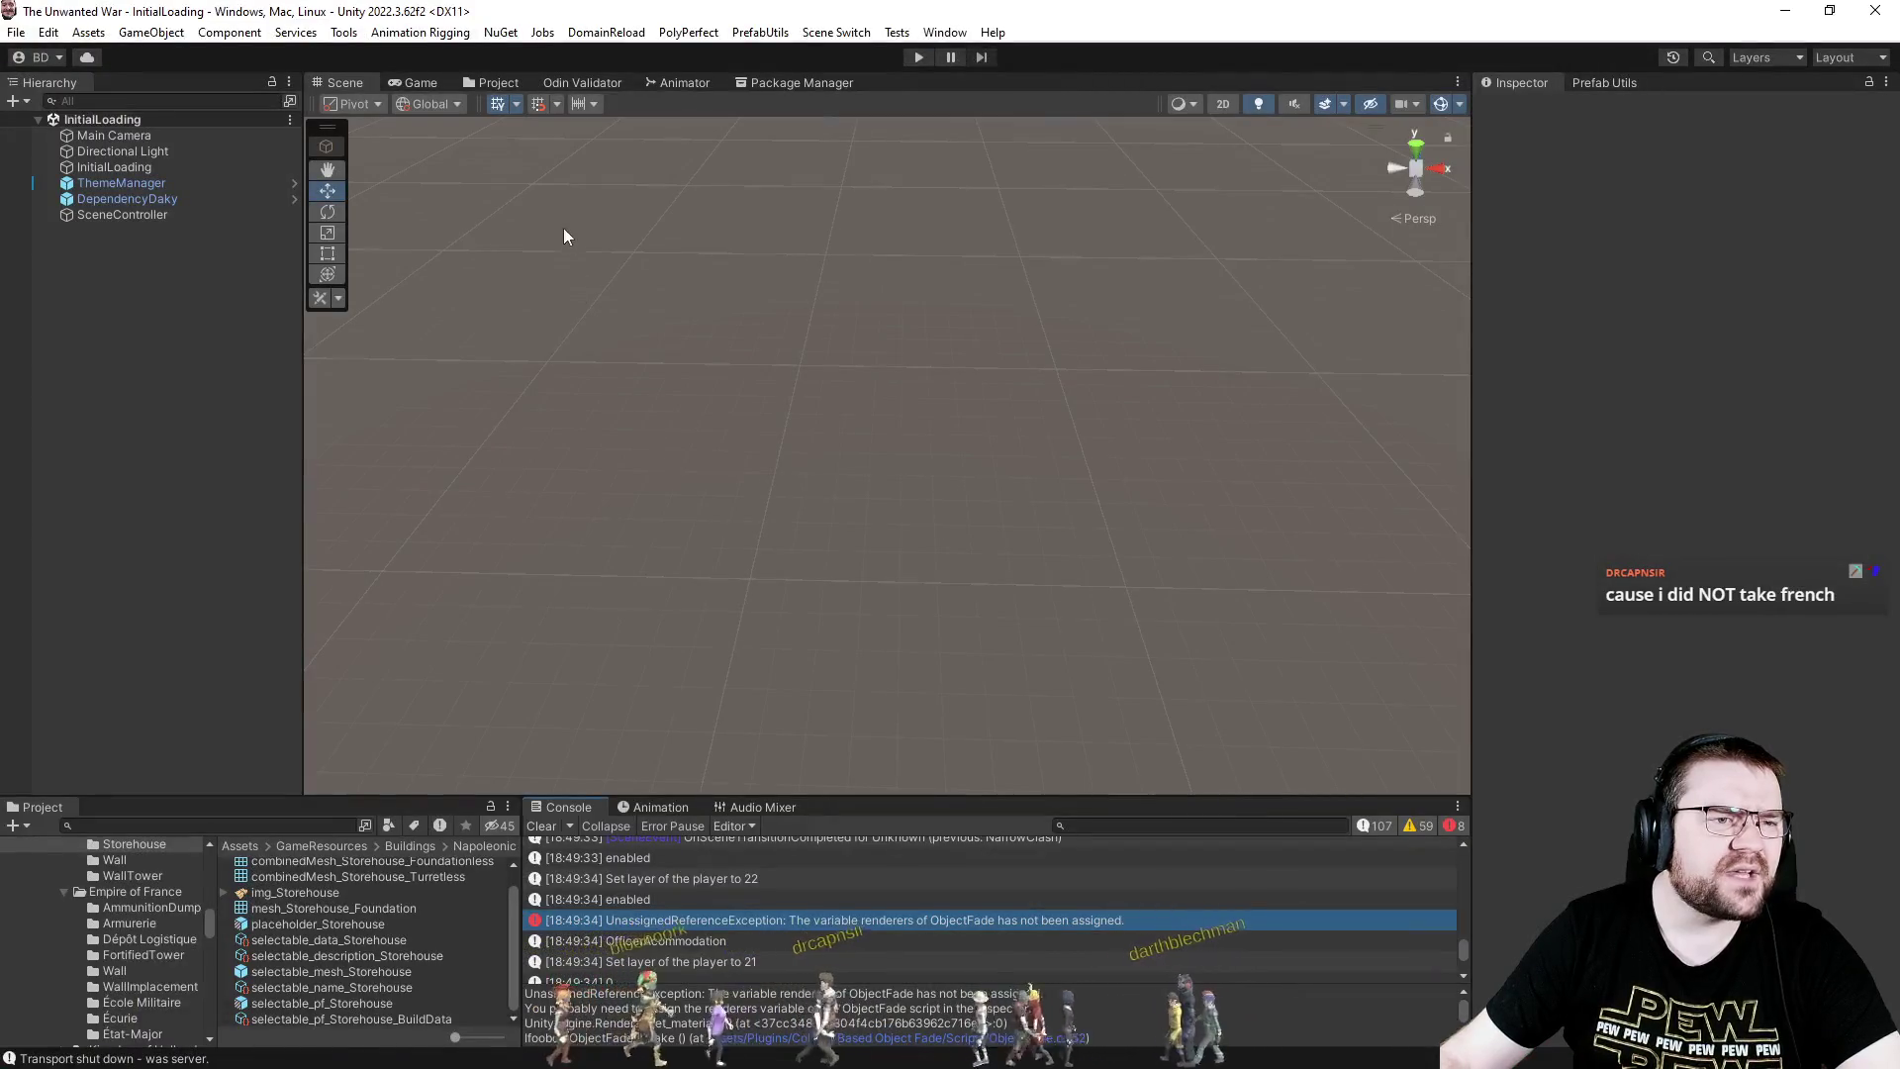
- In the Project browser, go to Prefabs > GameObjectPrefabs and select pf_Building
left_click(492, 82)
scroll(415, 445, "down", 10)
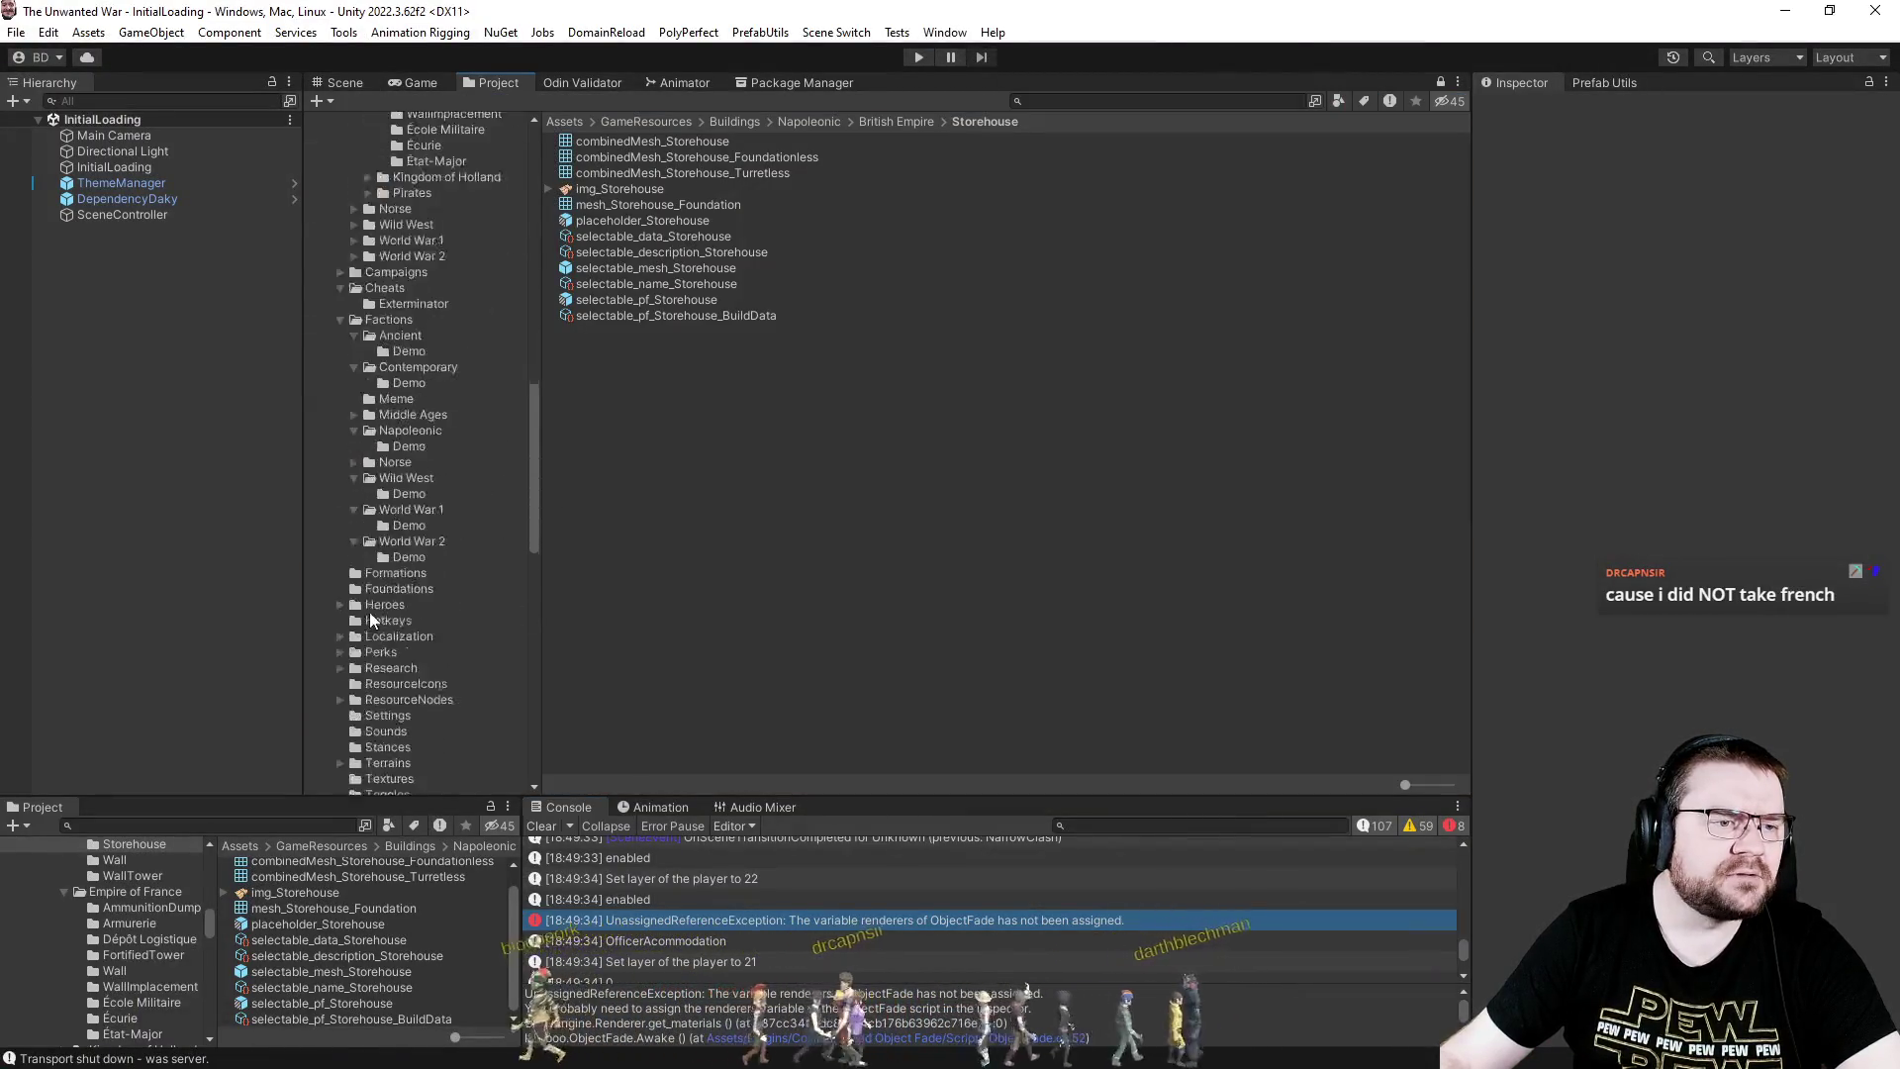
scroll(406, 604, "down", 6)
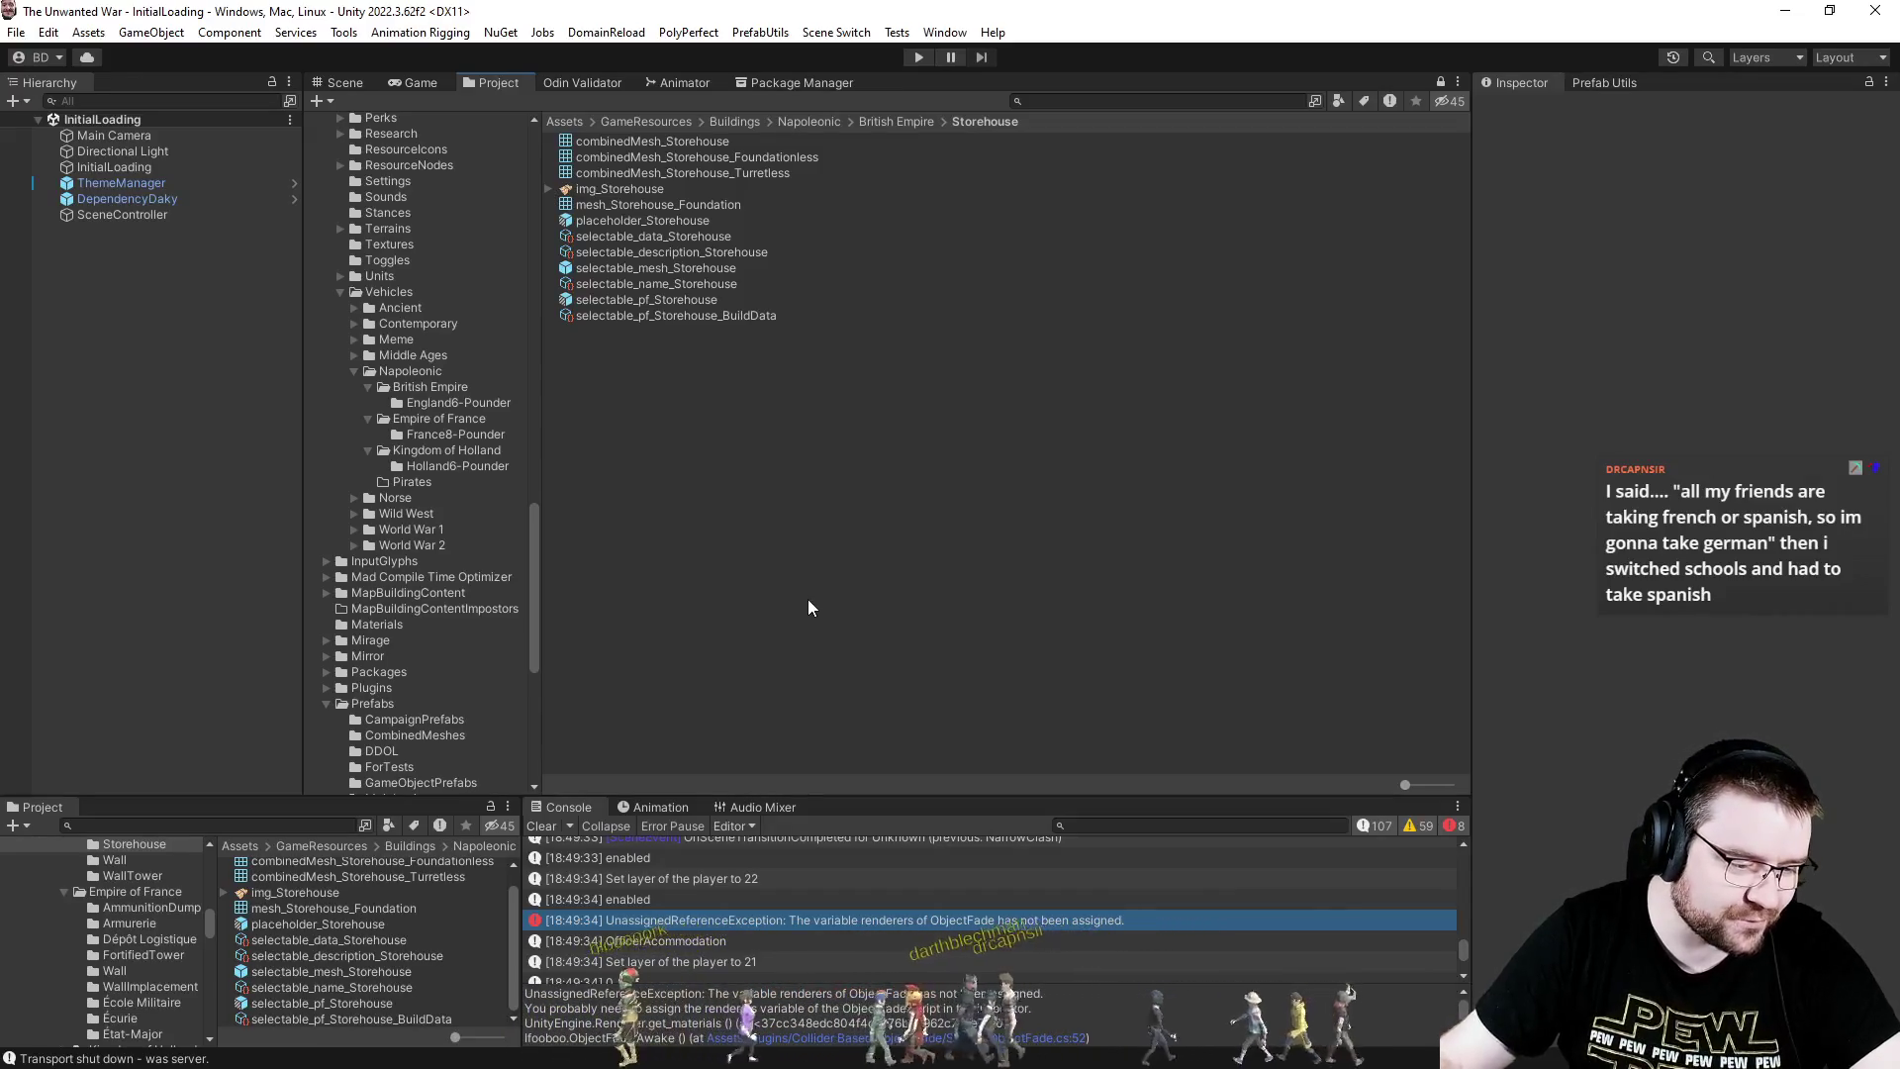
scroll(435, 618, "down", 3)
left_click(441, 606)
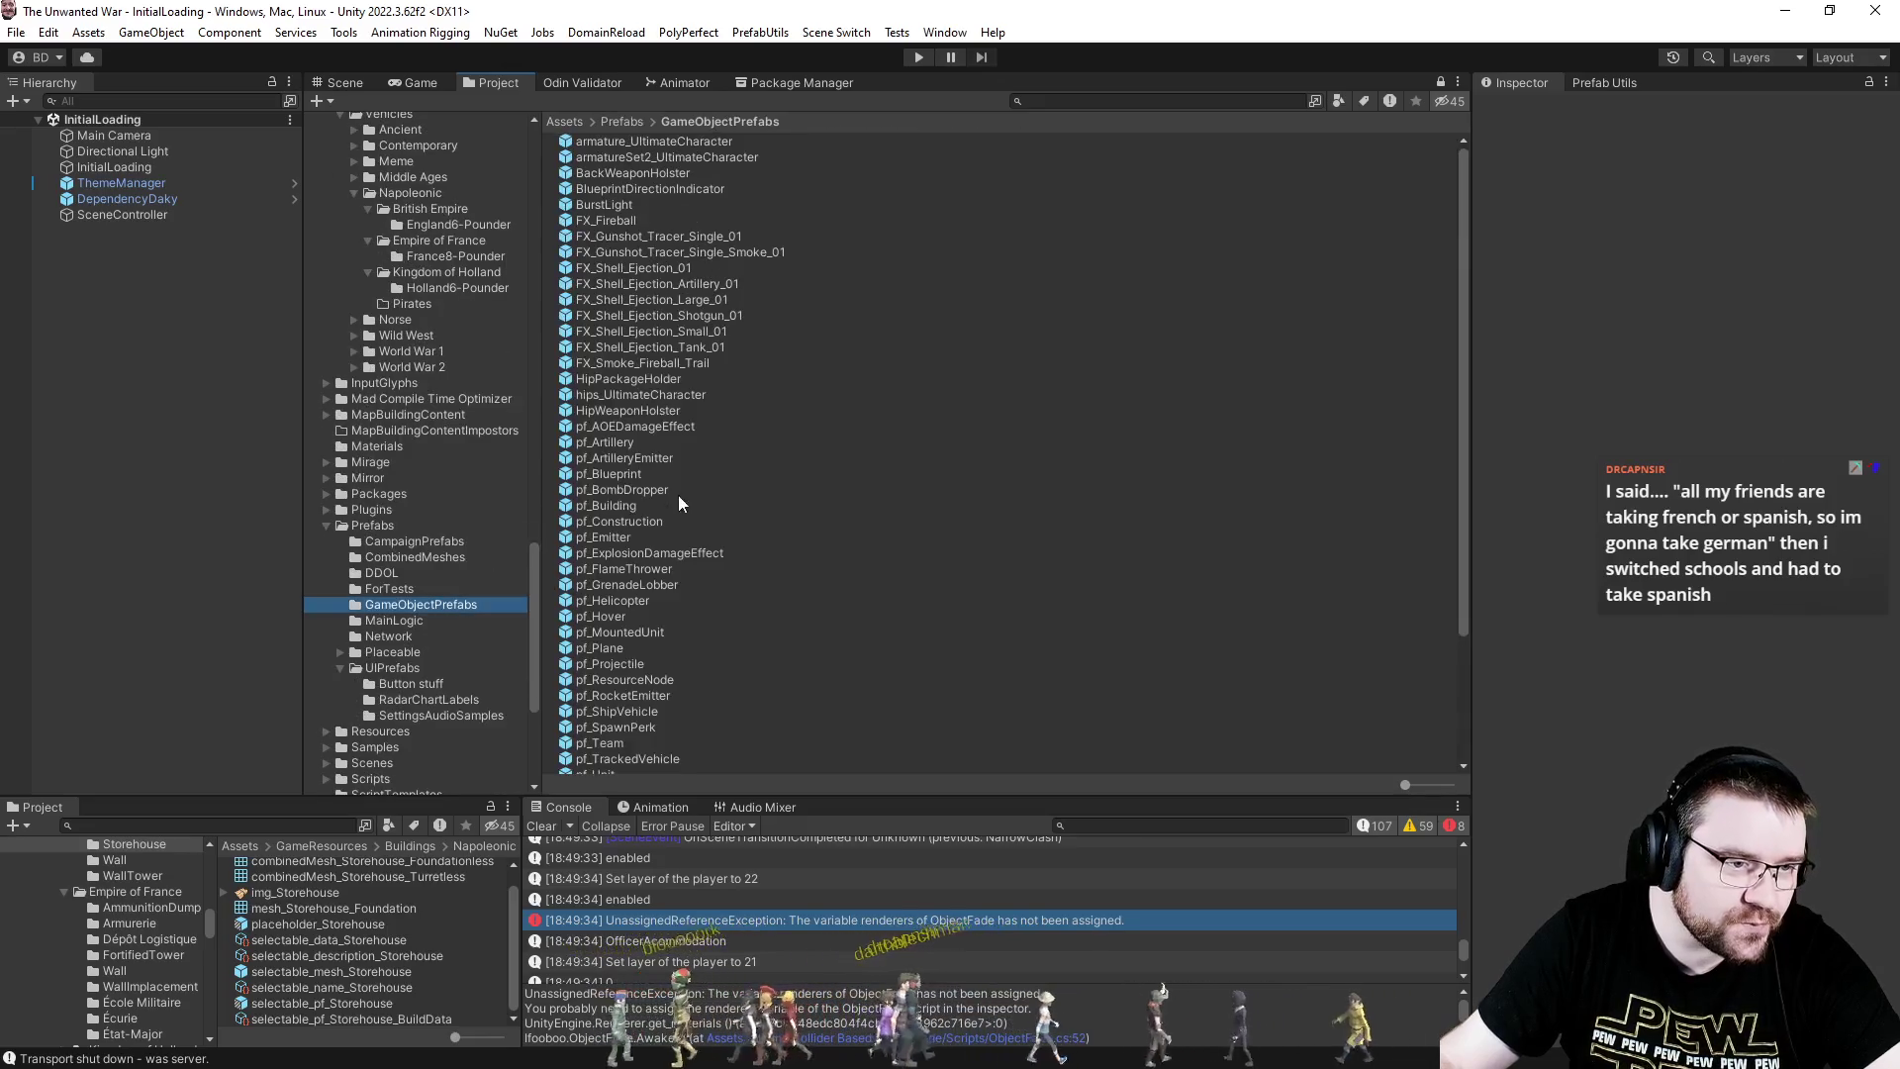
left_click(606, 506)
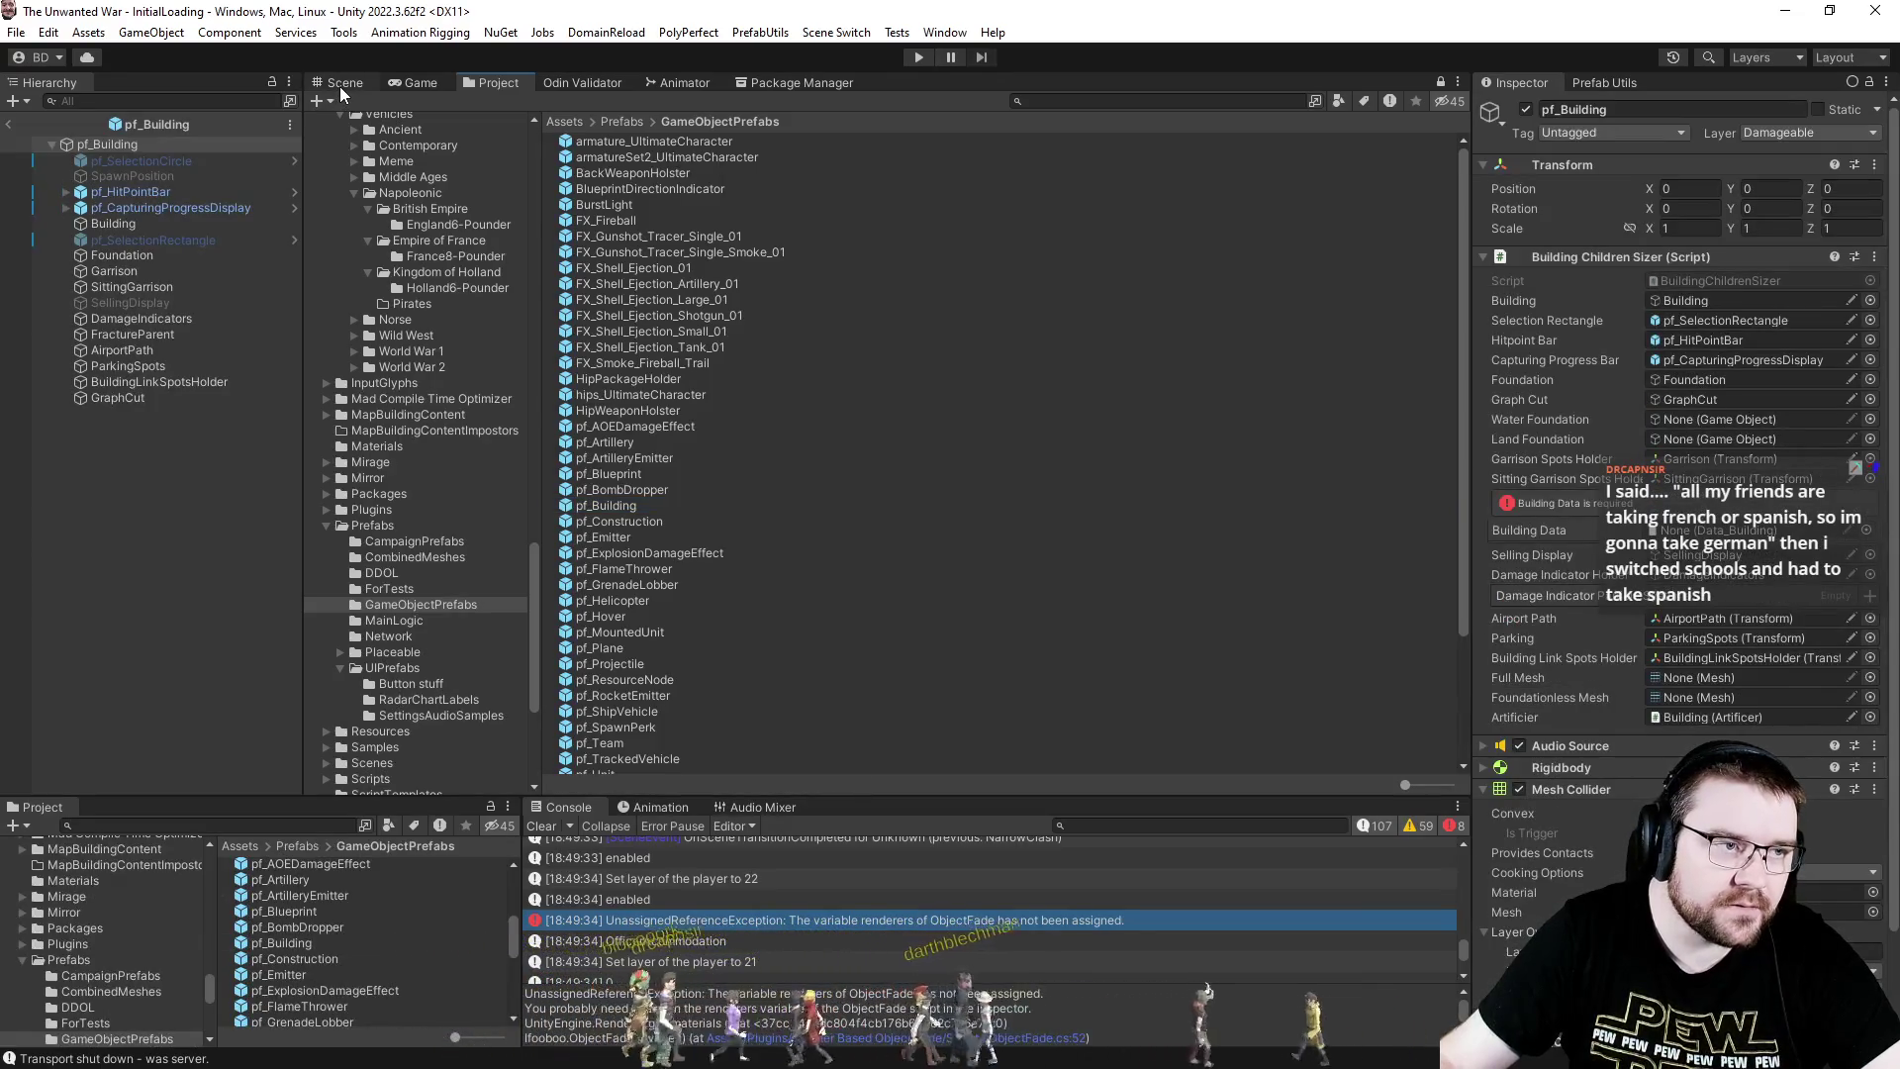
- Open pf_Building, put Building into Object Fade's Renderers Element 0, then exit Prefab Mode
left_click(341, 86)
scroll(1558, 714, "down", 2)
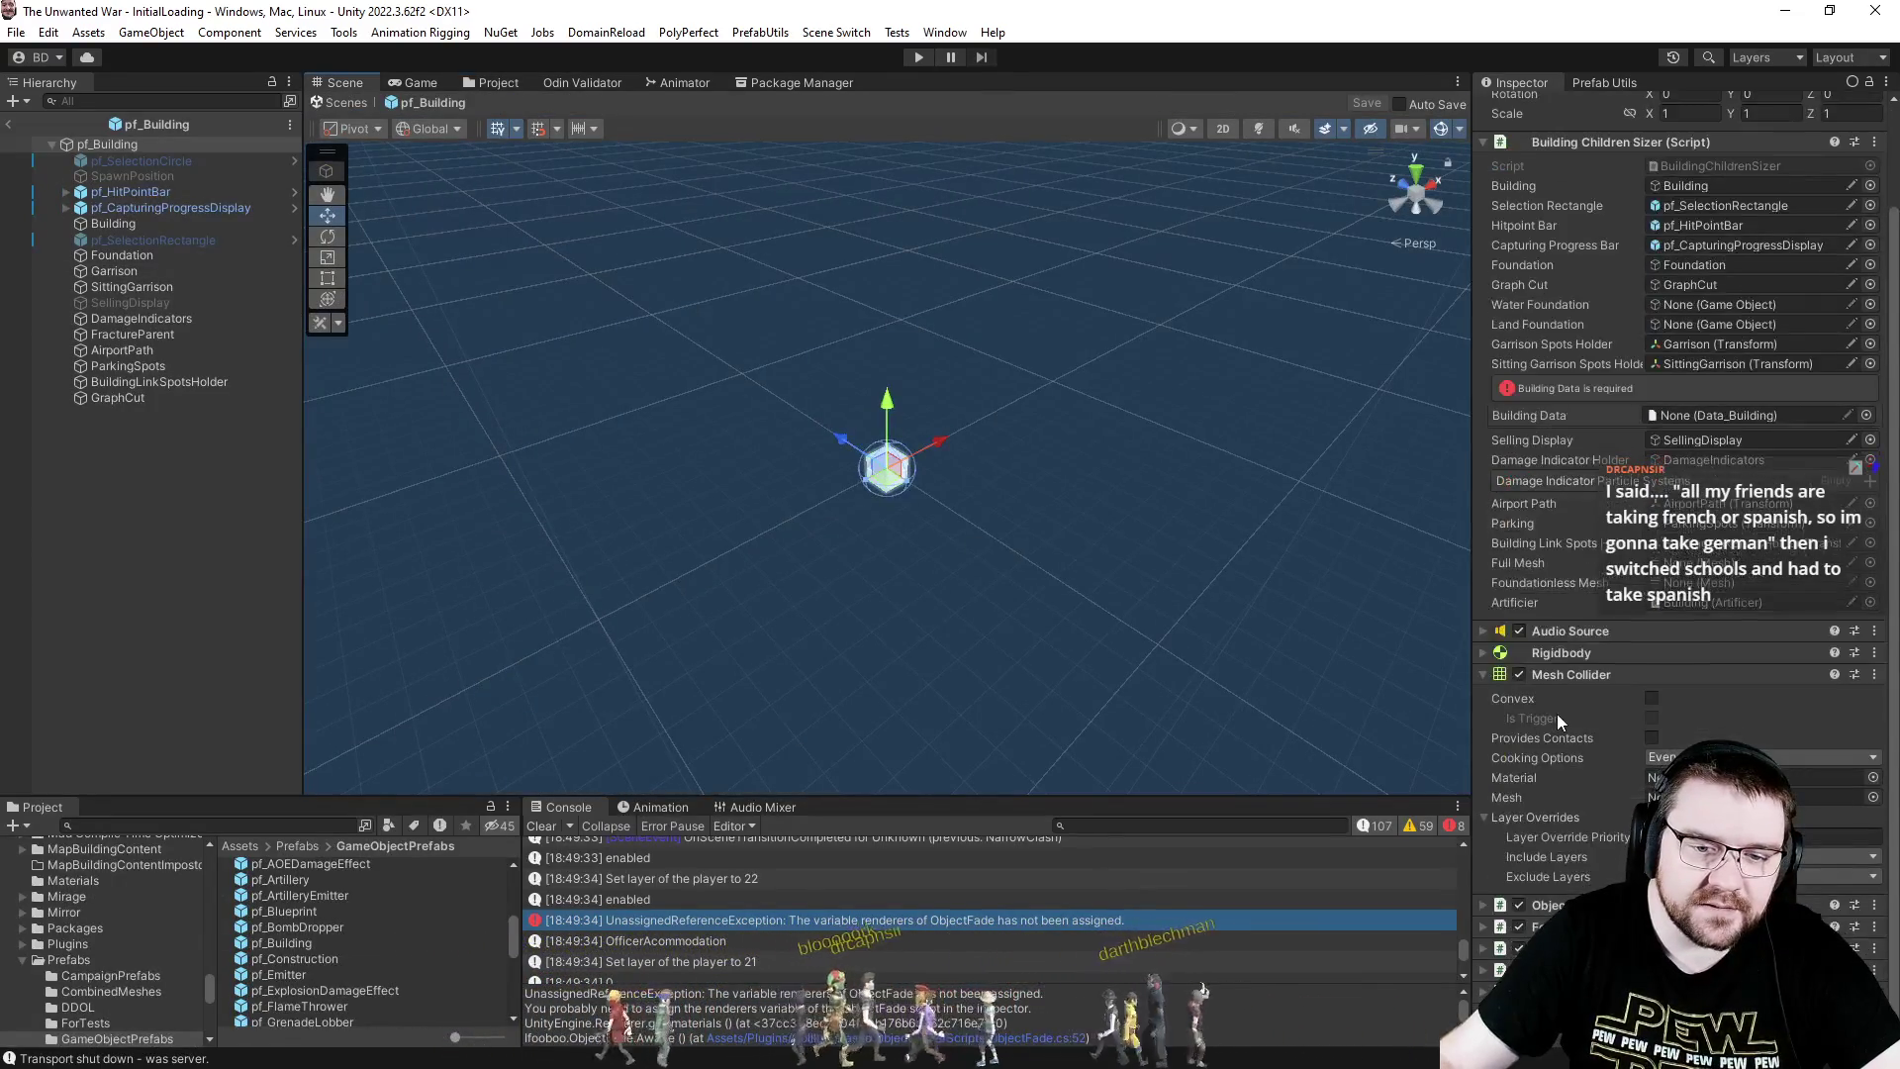
scroll(1606, 849, "down", 1)
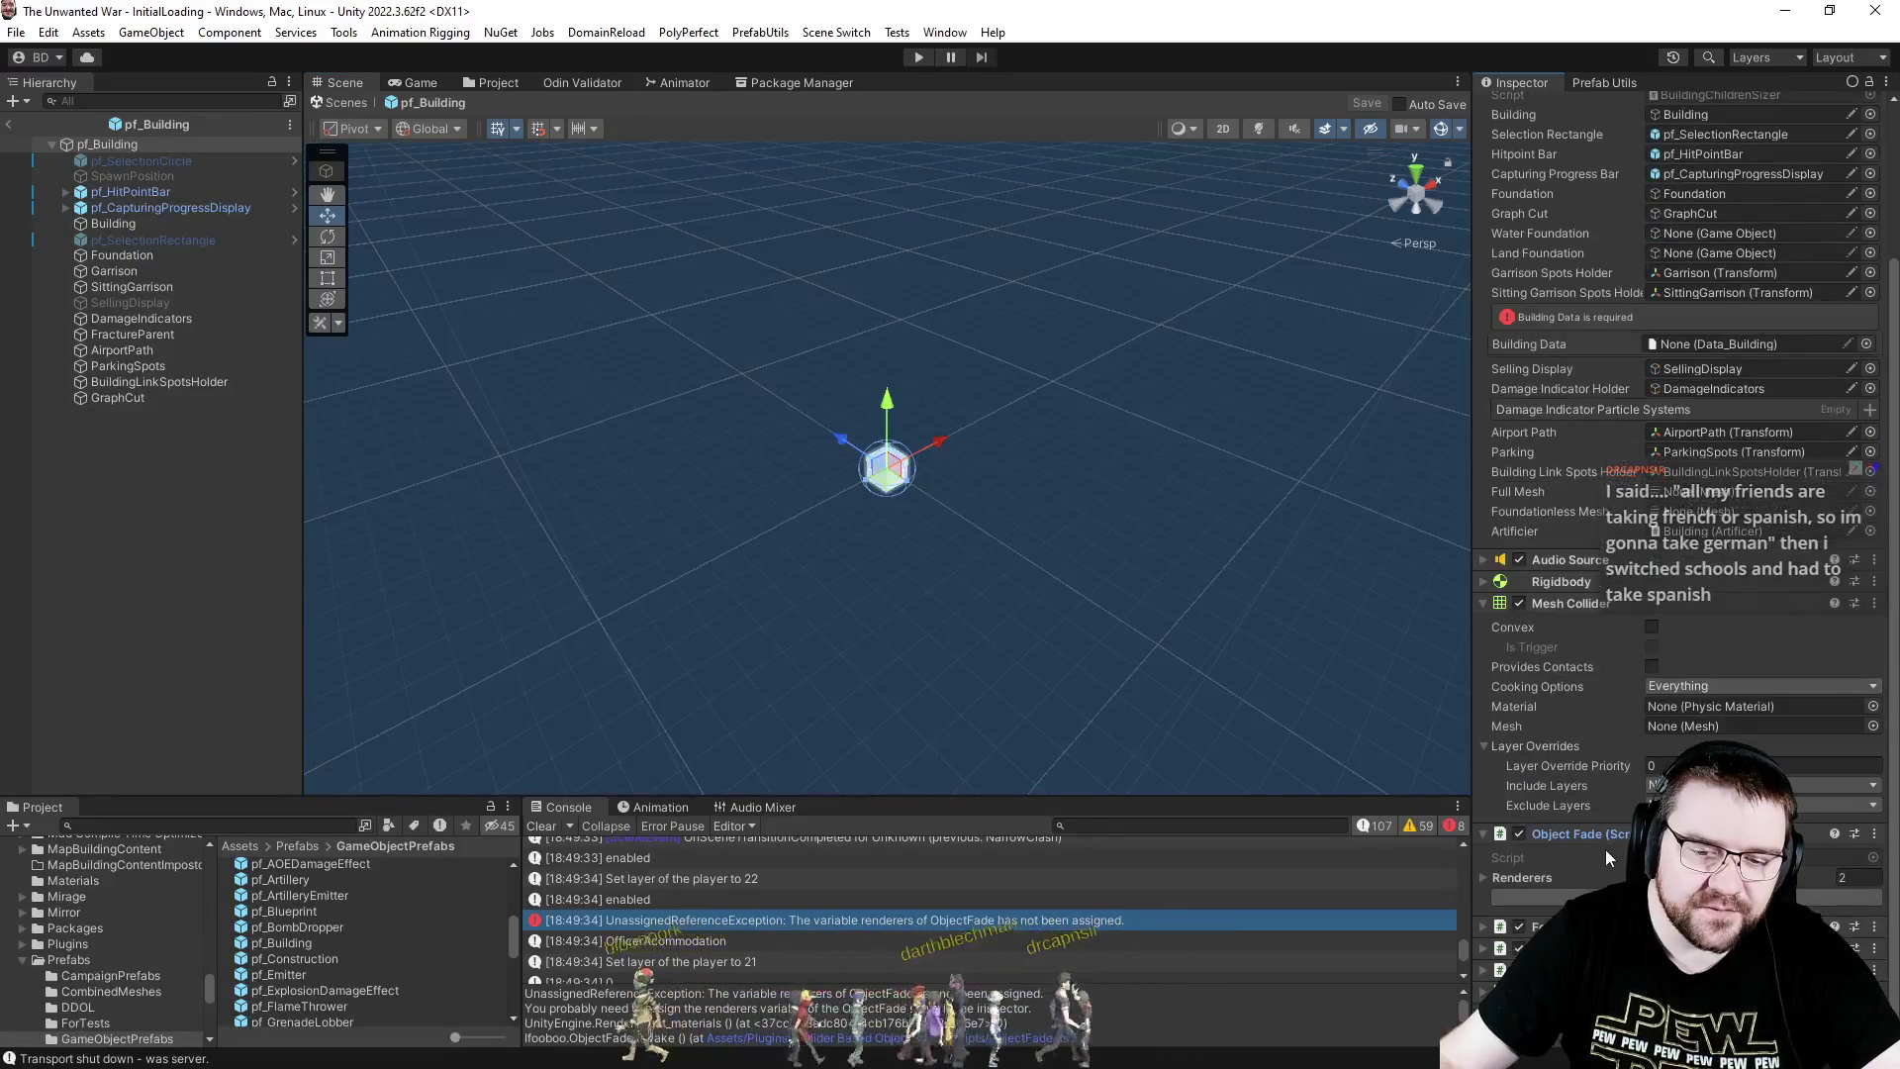
left_click(1530, 875)
scroll(1530, 875, "down", 1)
mouse_move(116, 224)
left_mouse_down()
mouse_move(119, 144)
mouse_move(1820, 833)
left_mouse_up()
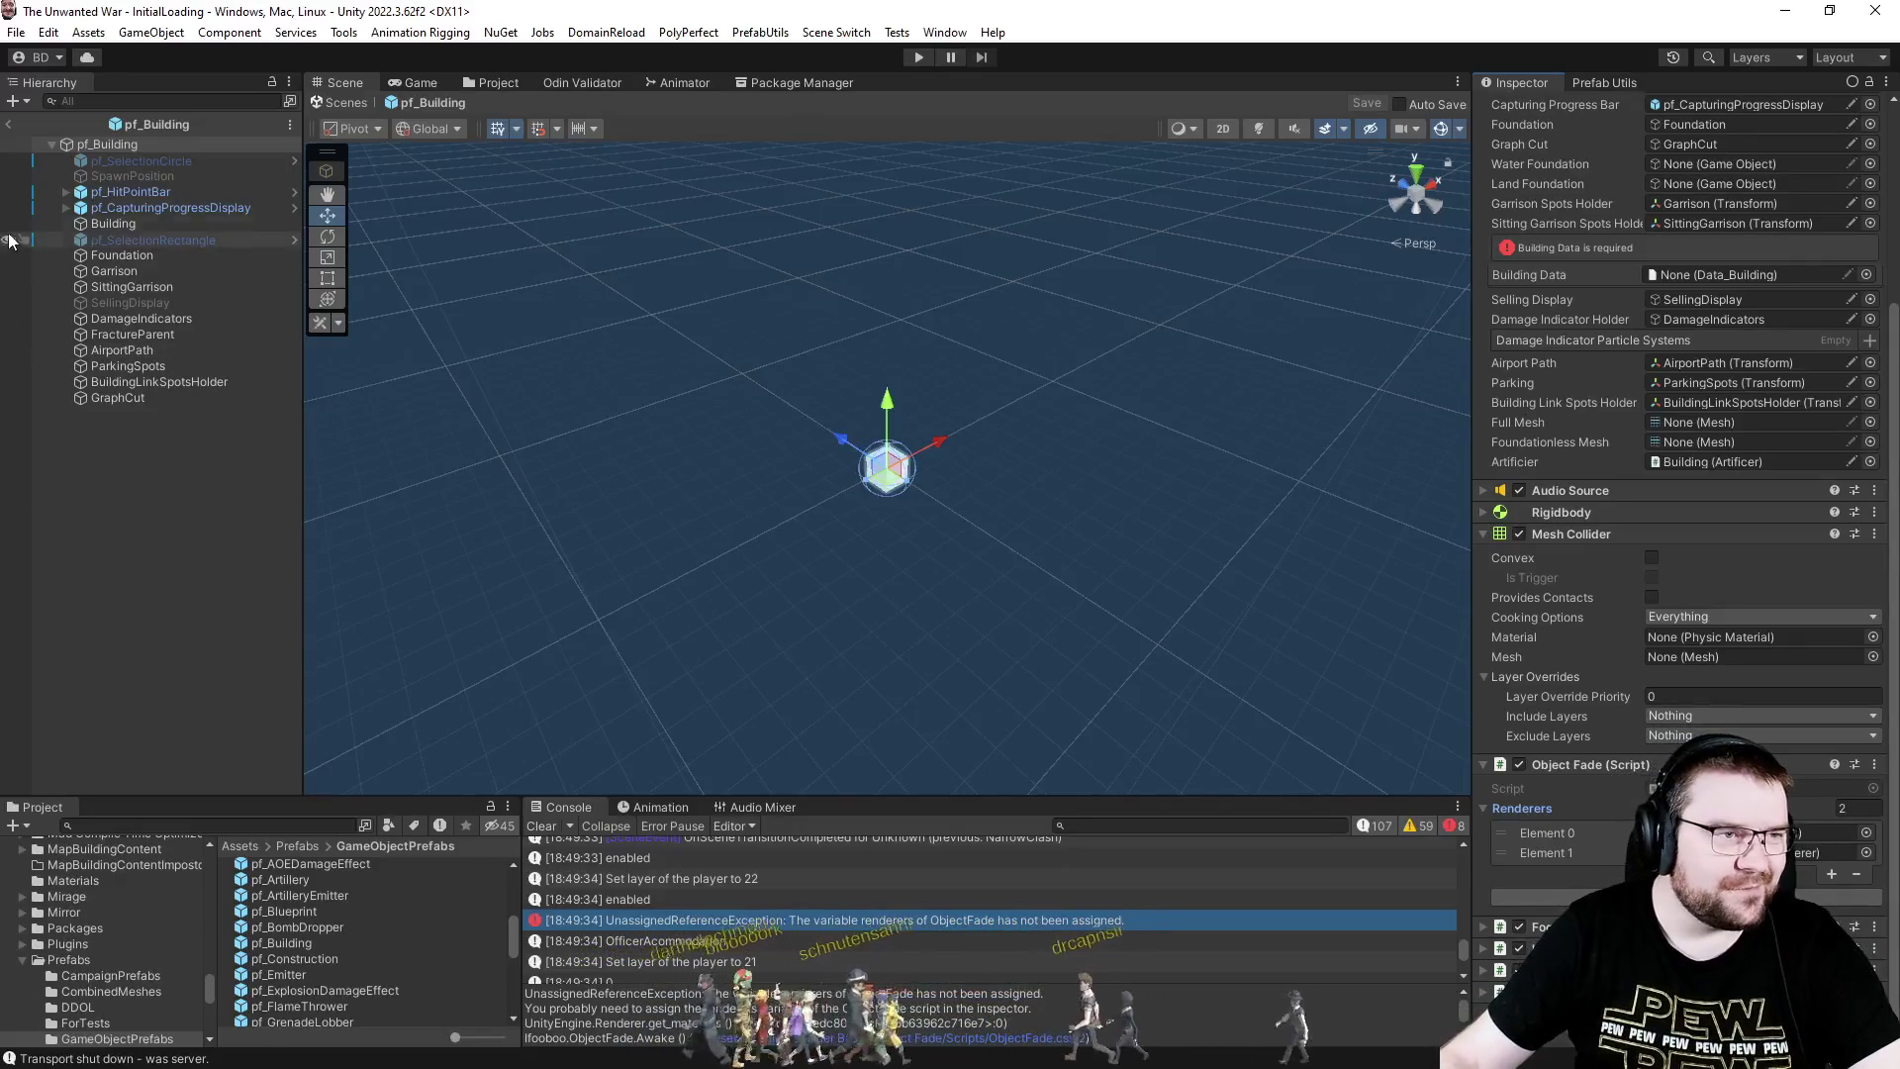
left_click(8, 132)
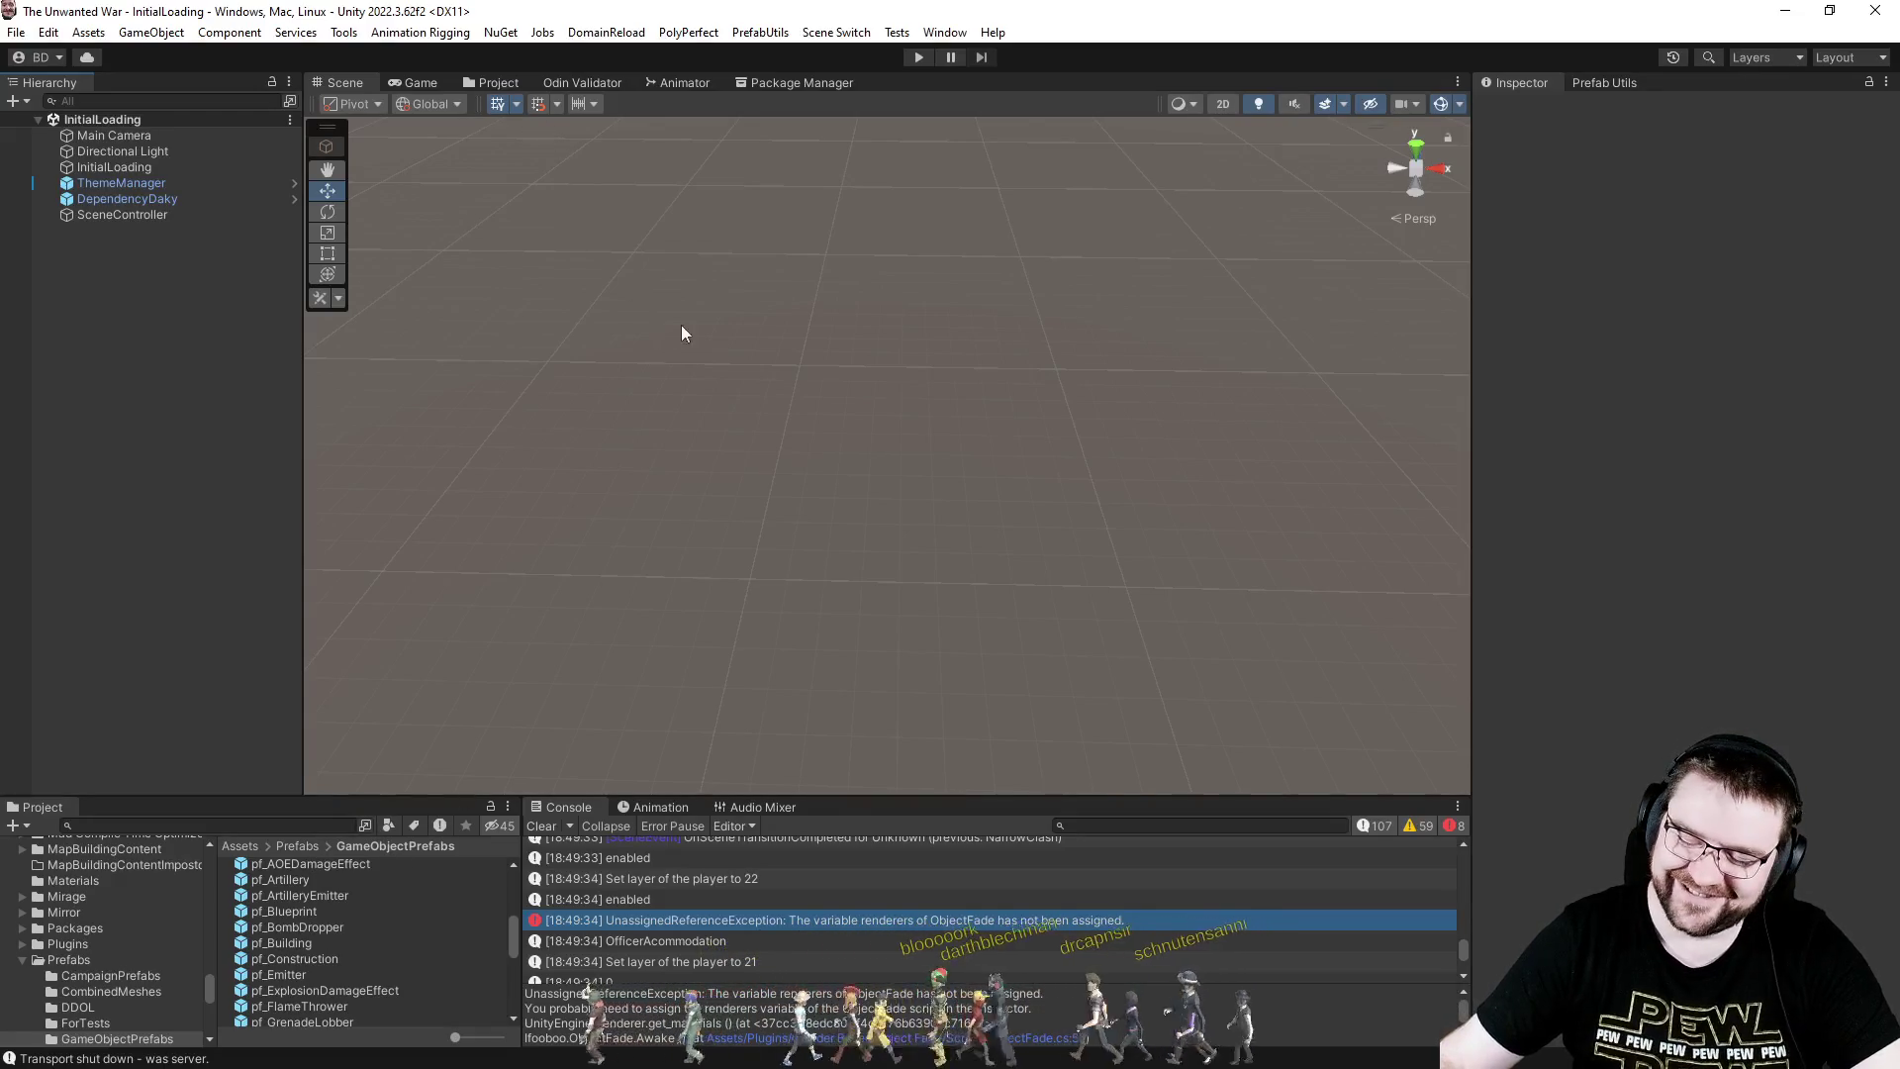
- Select the ObjectFade error, then show the RenderersForFogOfWar UnassignedReferenceException stack trace
scroll(863, 894, "down", 2)
left_click(833, 905)
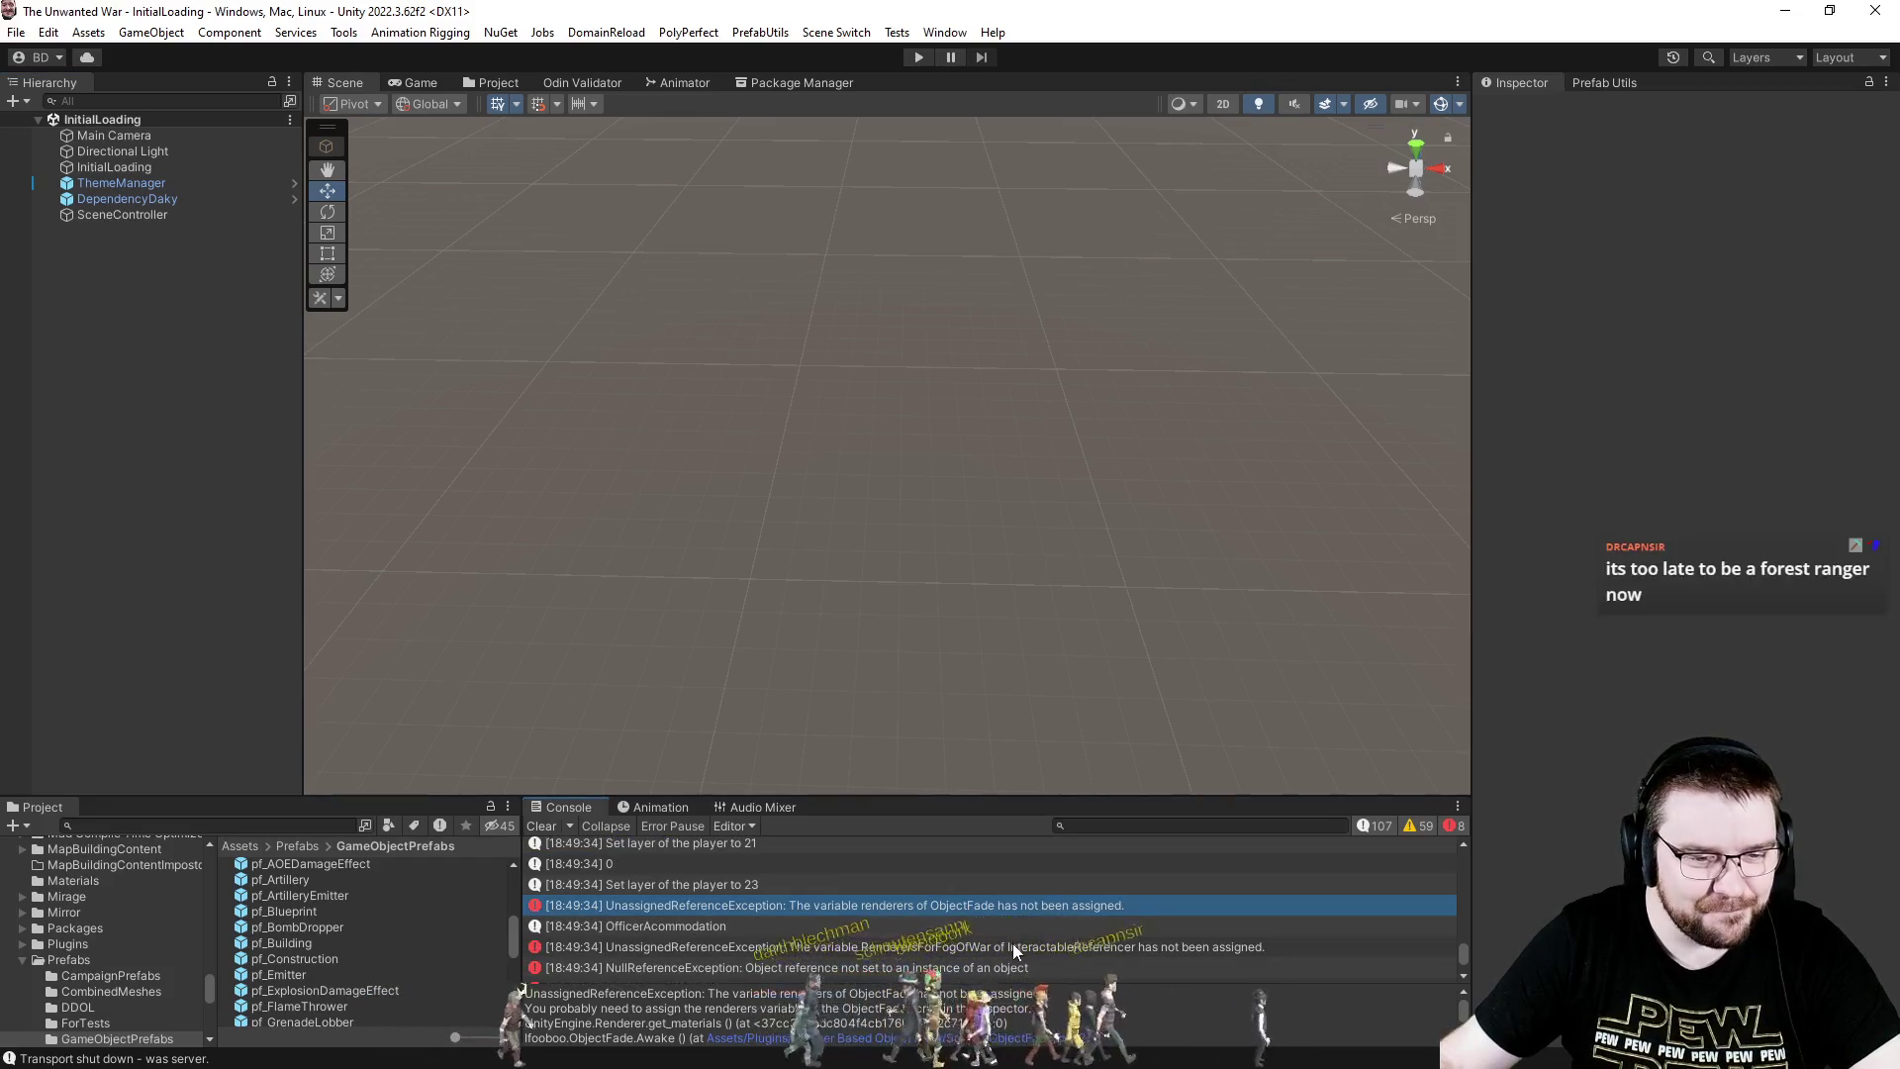
left_click(1013, 944)
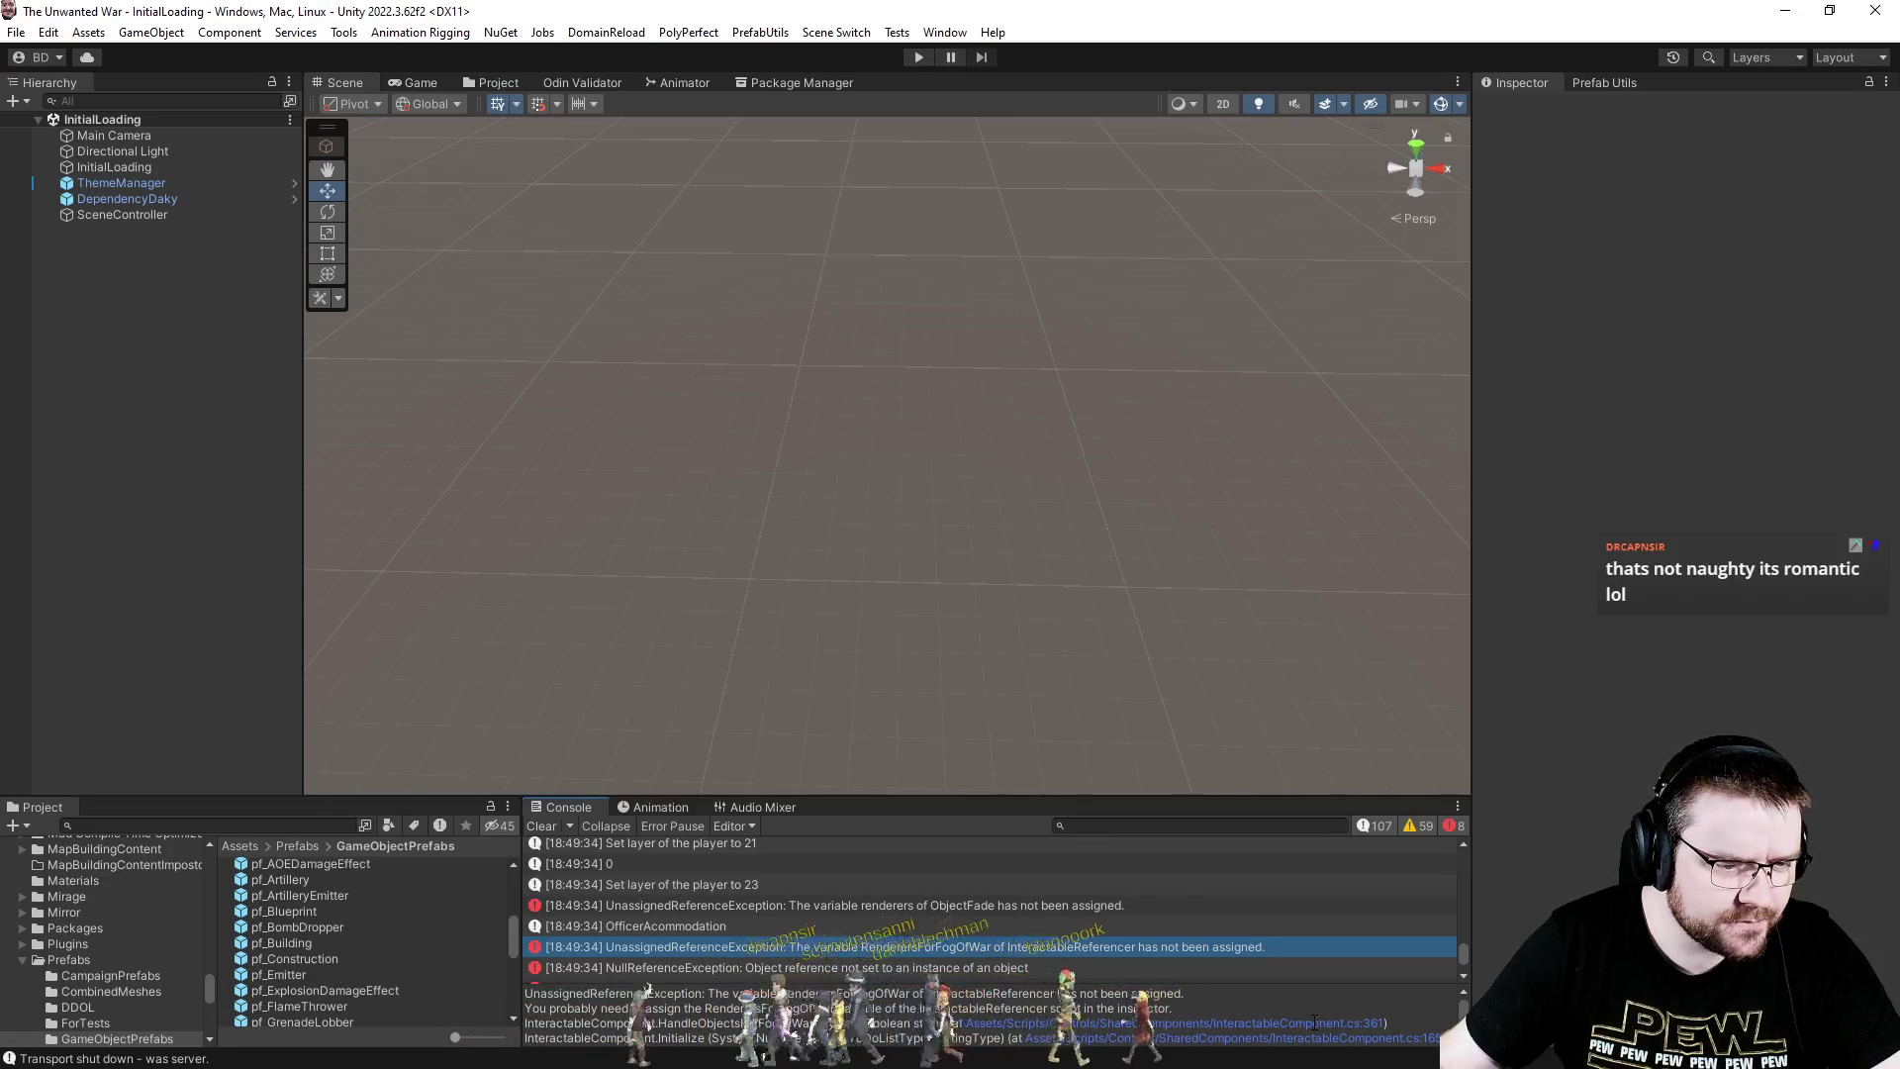
left_click(1447, 1022)
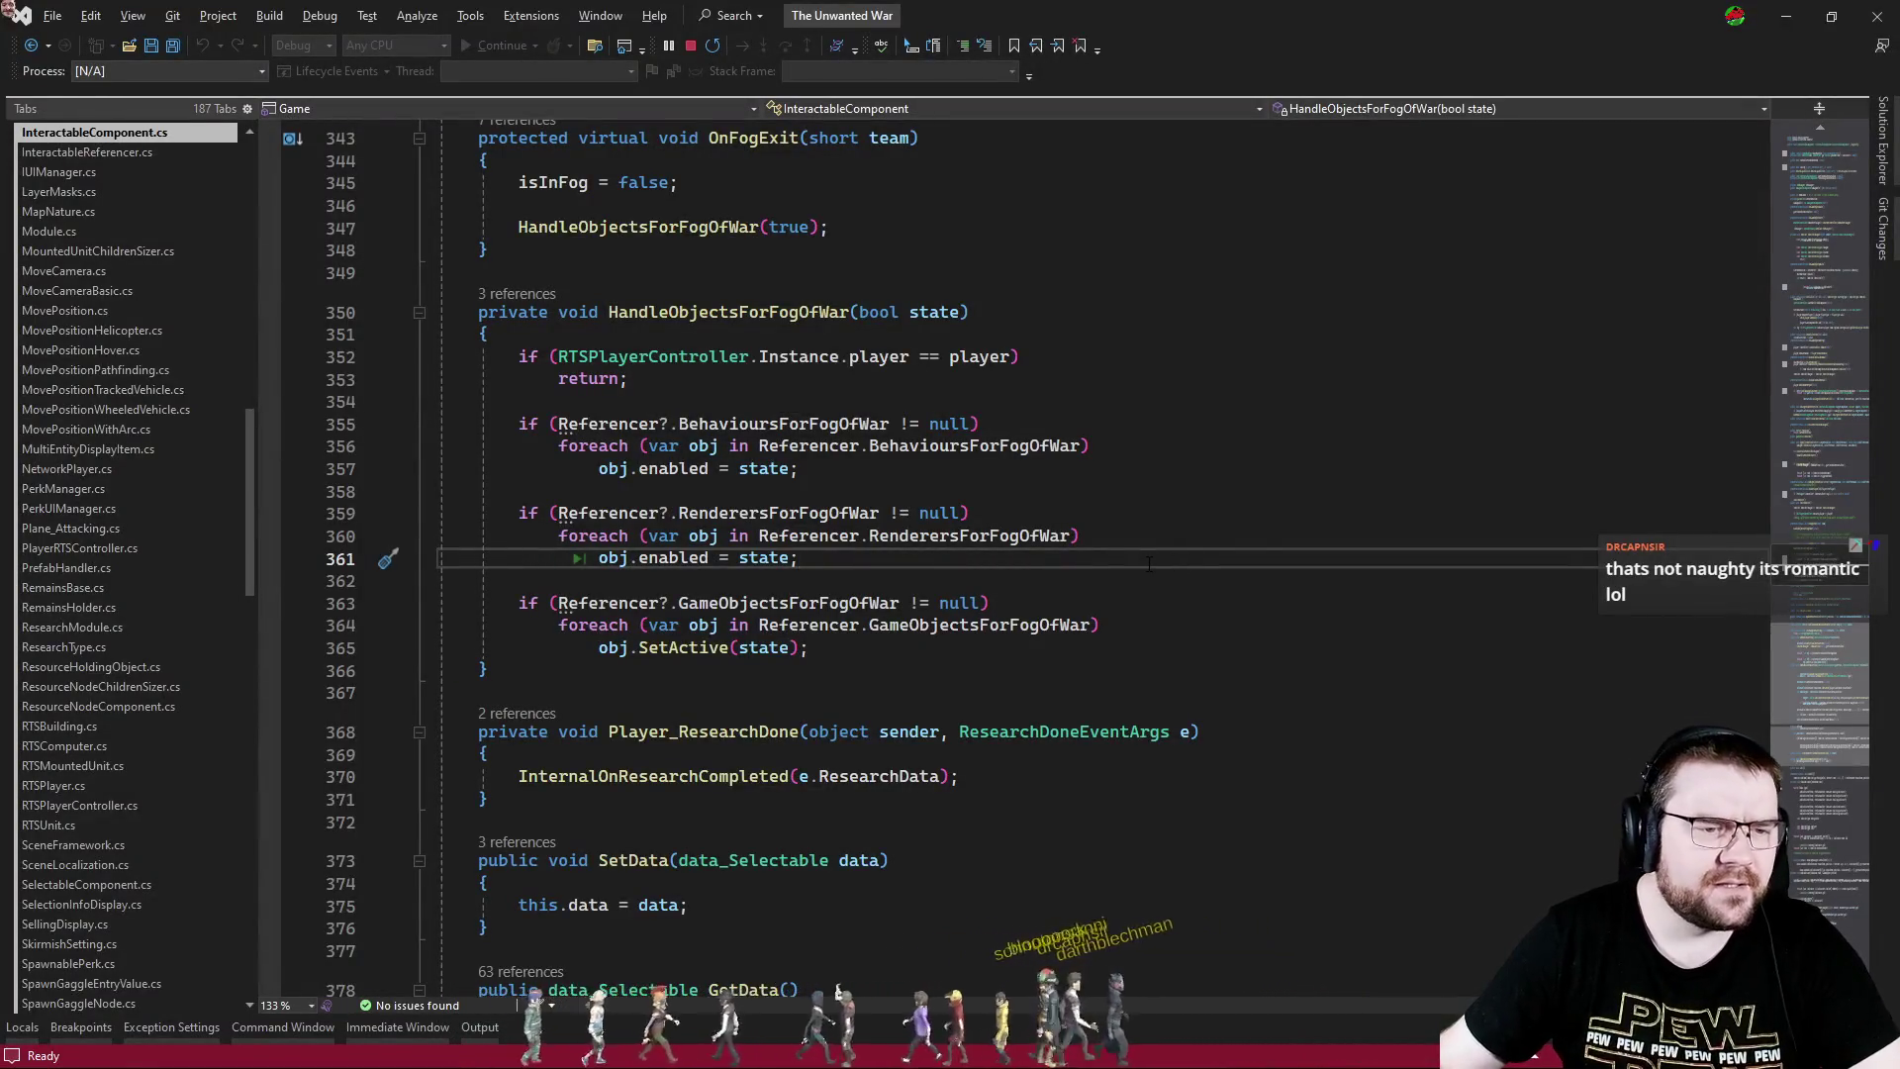
key("alt+Tab")
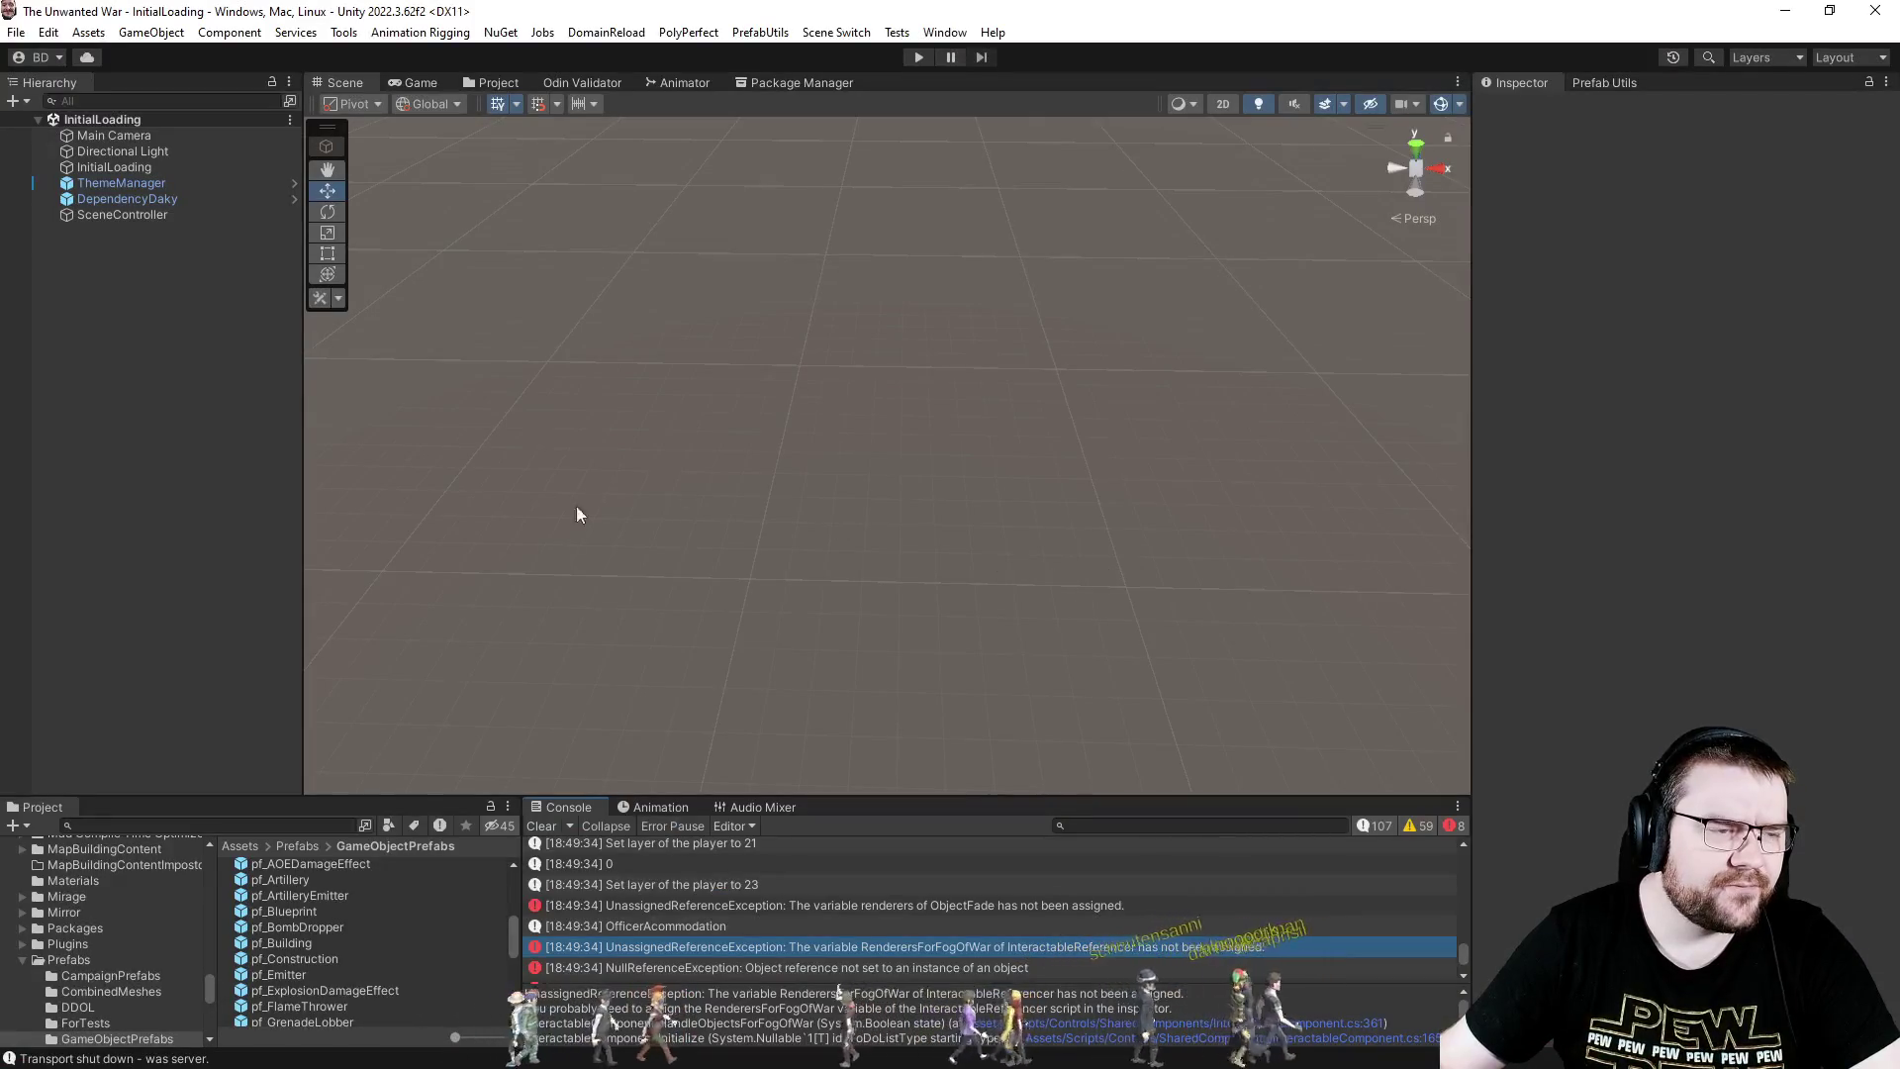
left_click(299, 941)
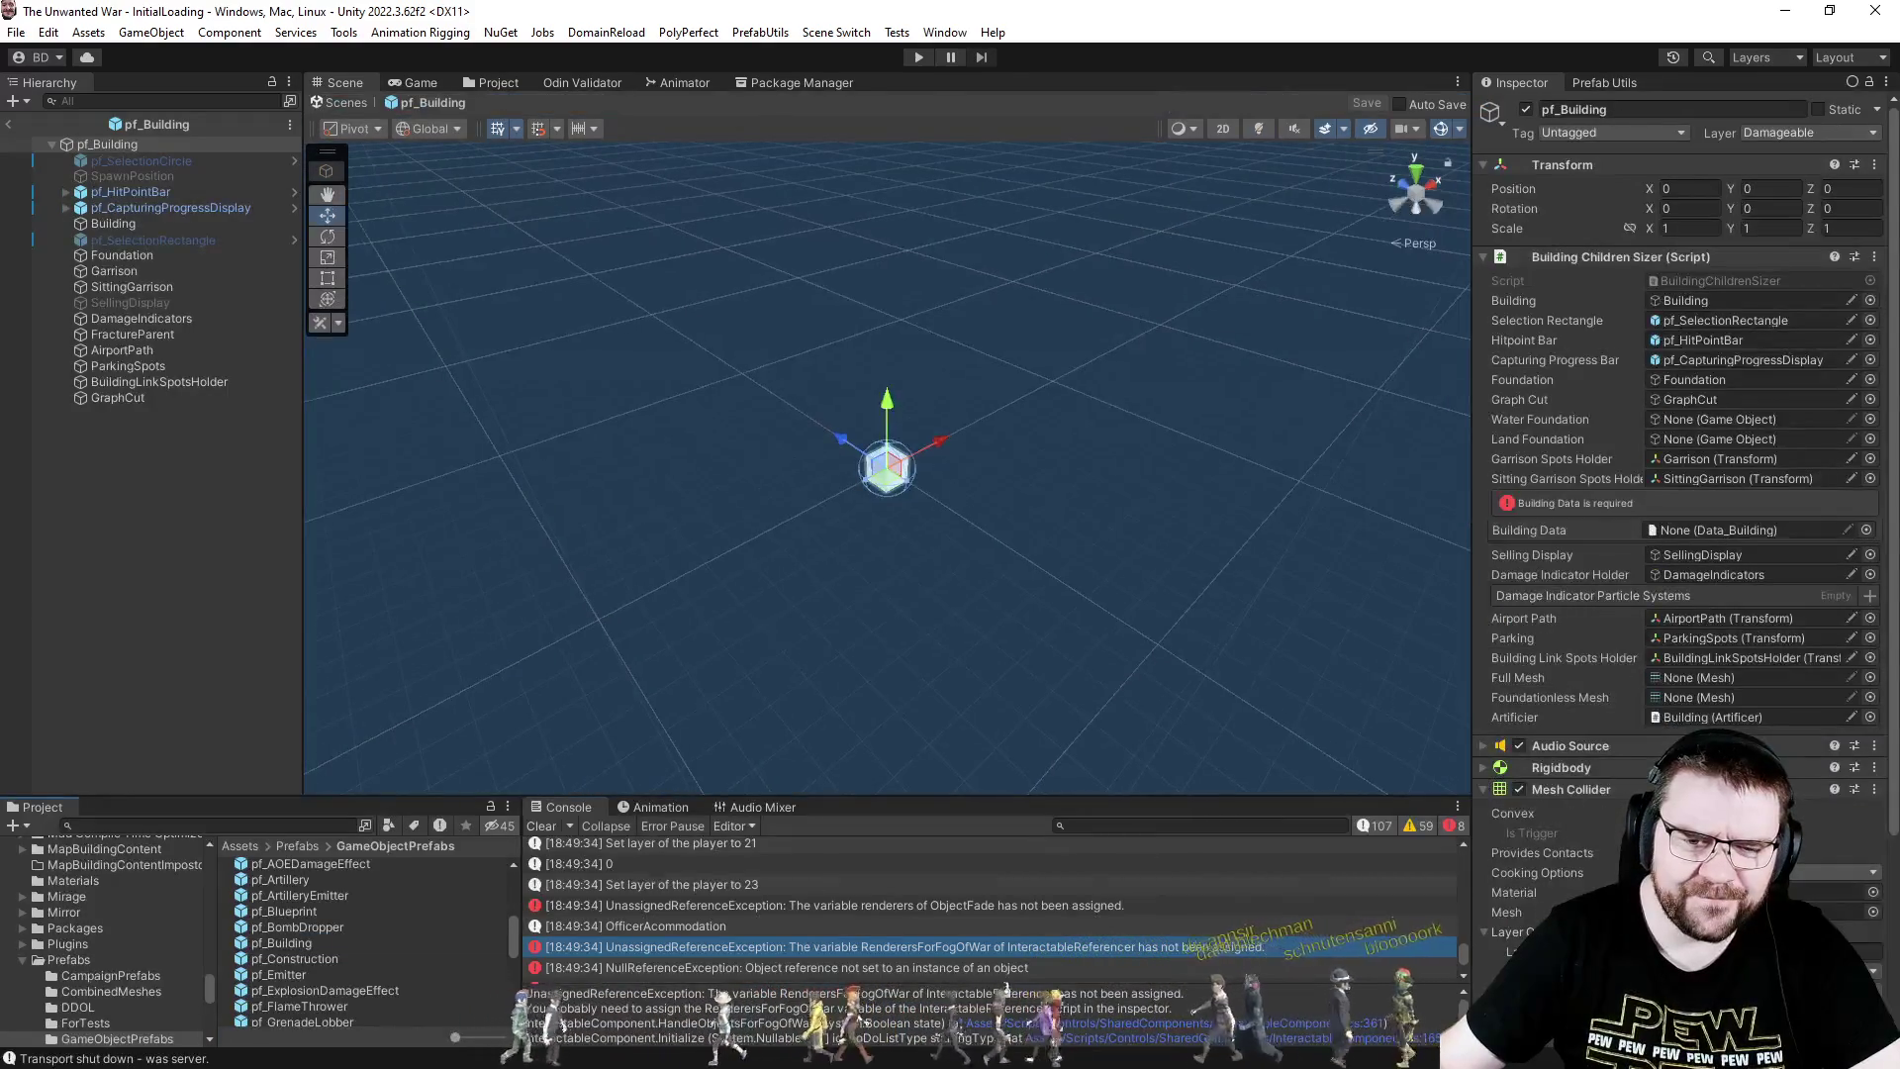
- Remove the empty 'None (Renderer)' slot from Interactable Referencer's Renderers For Fog Of War list
scroll(1587, 701, "down", 5)
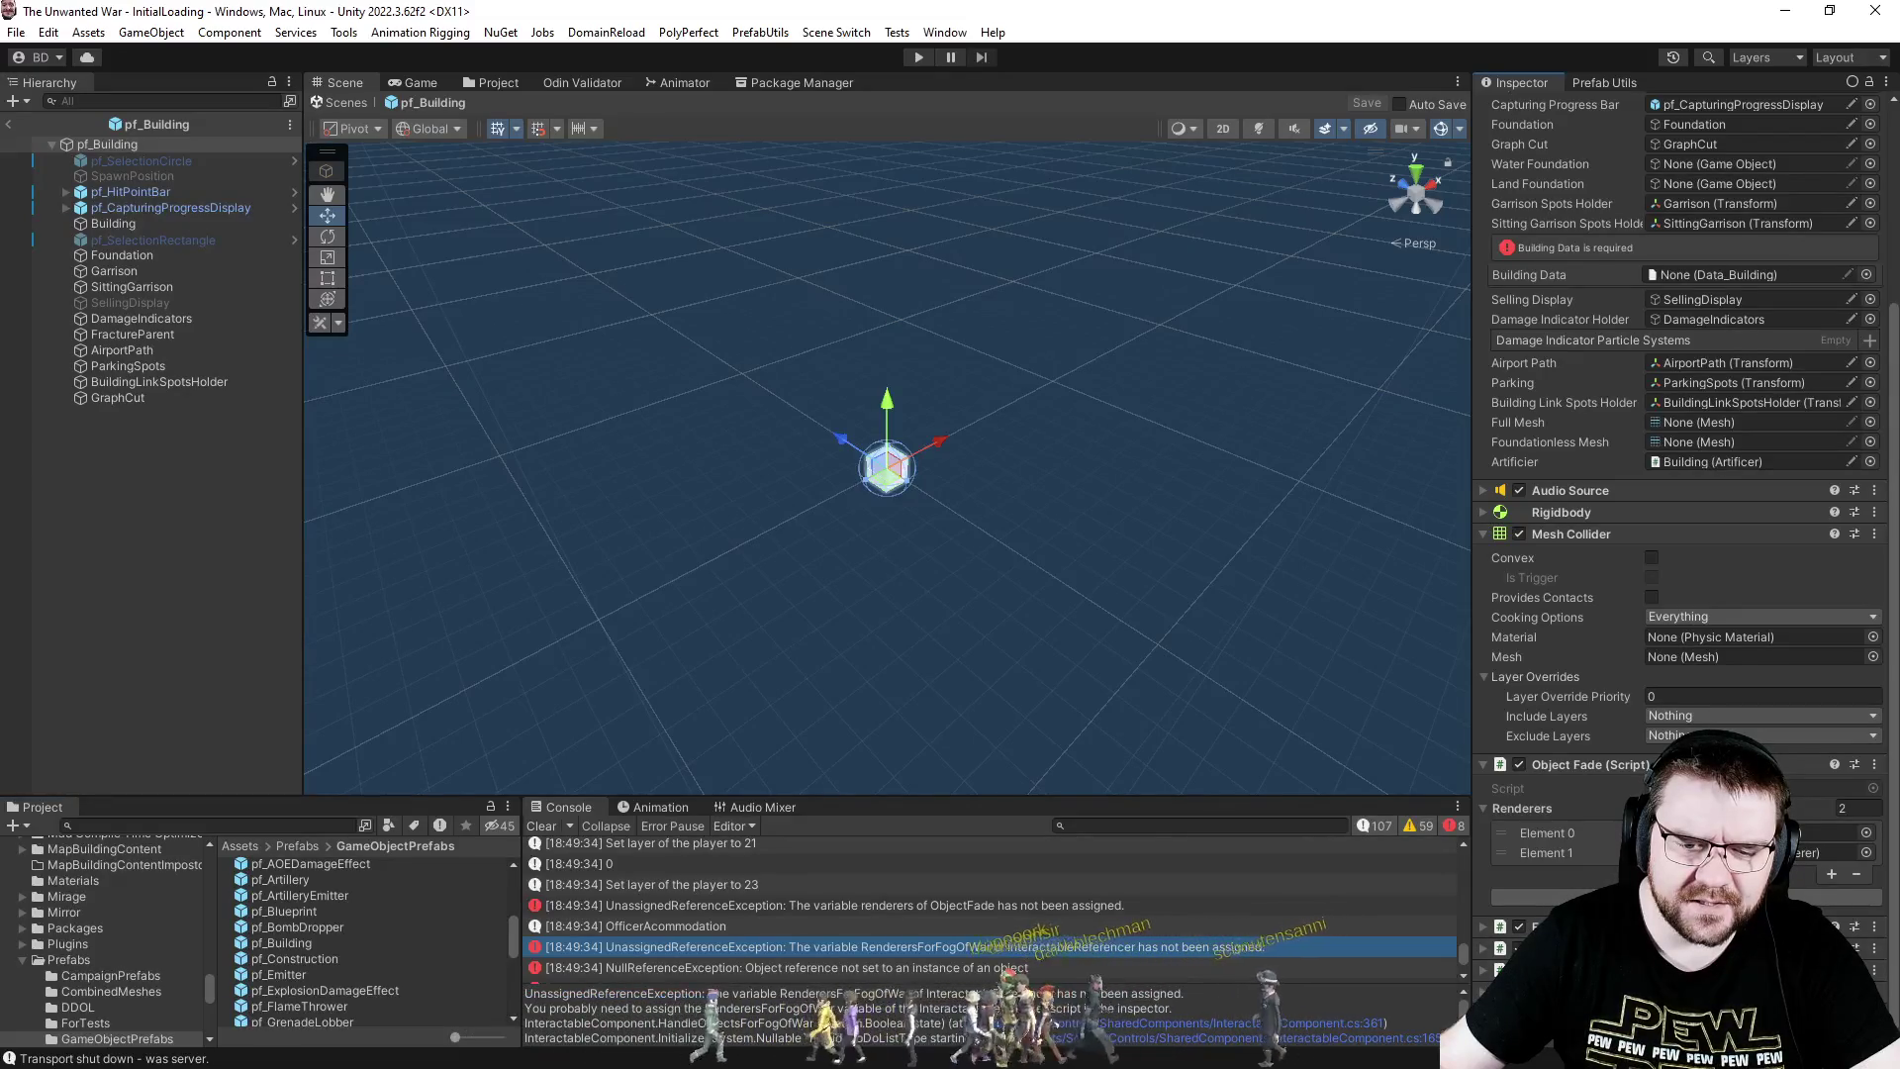
scroll(1682, 446, "down", 4)
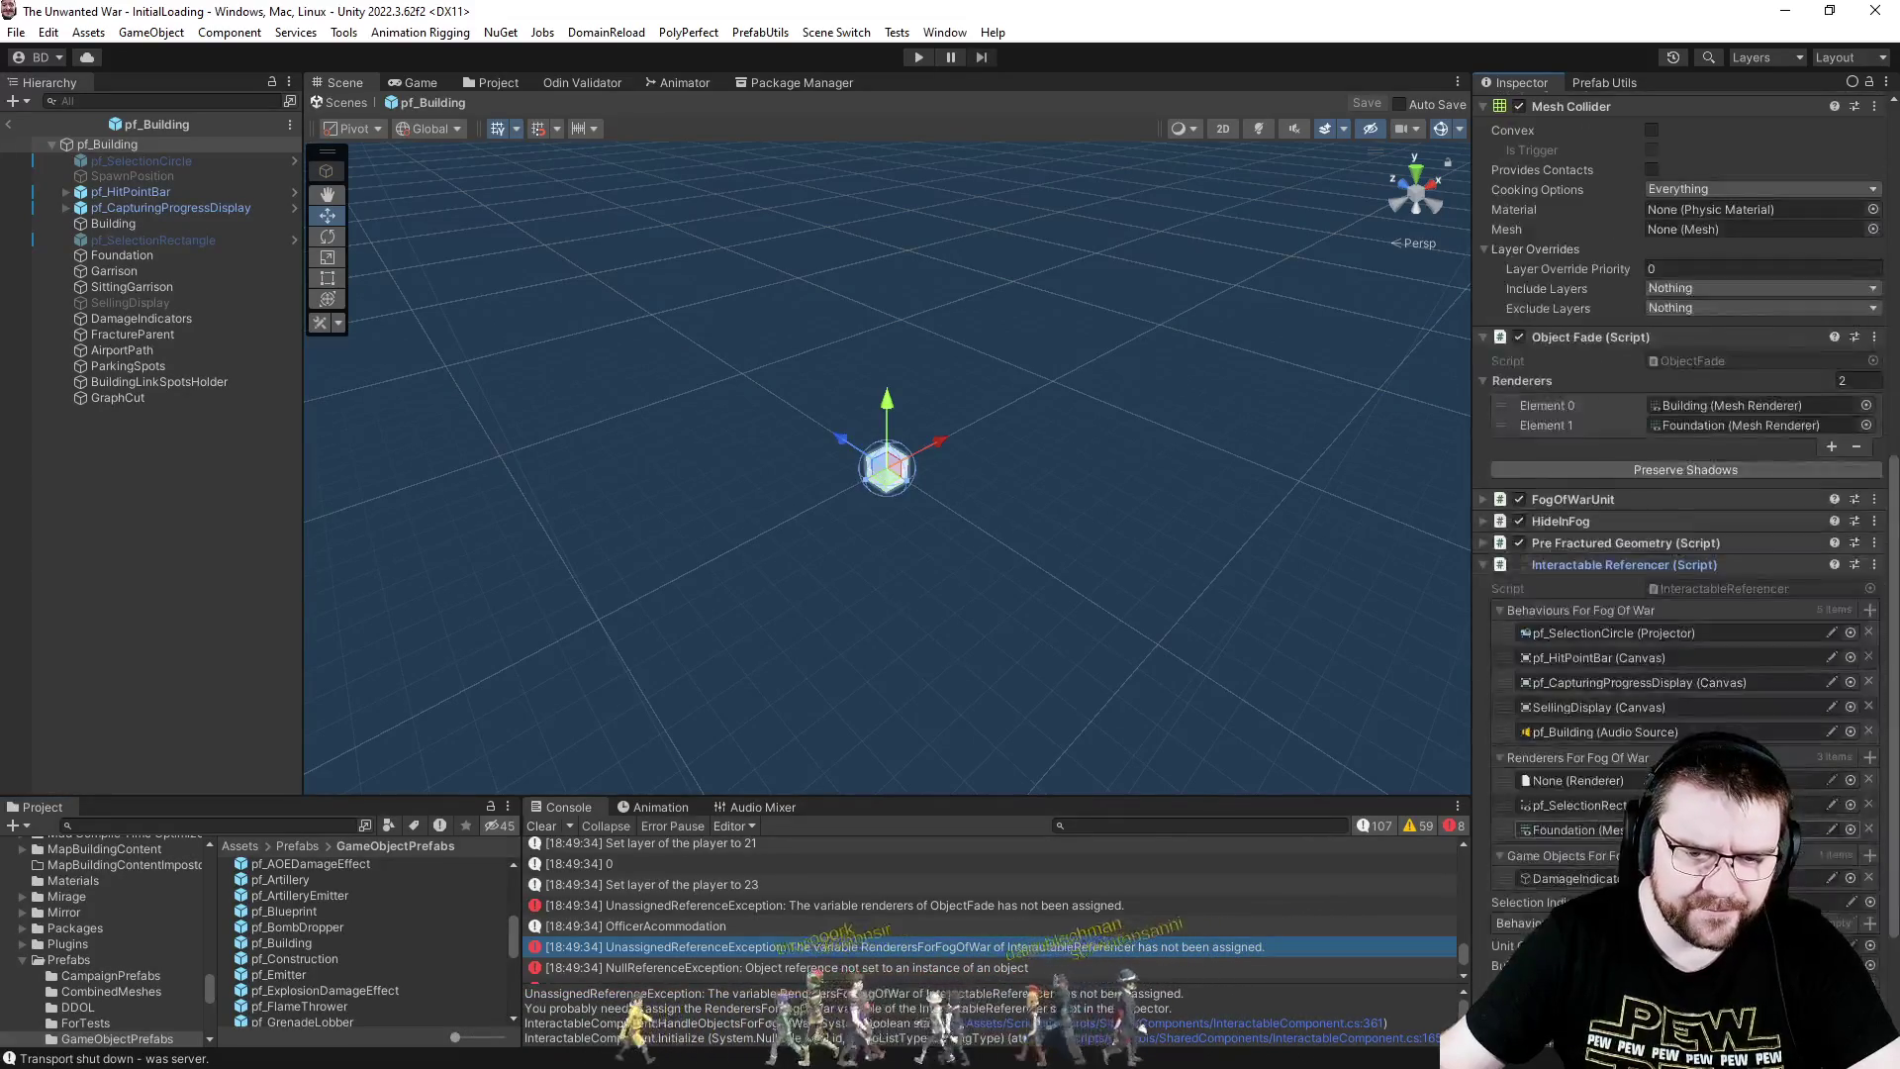
scroll(1871, 605, "down", 2)
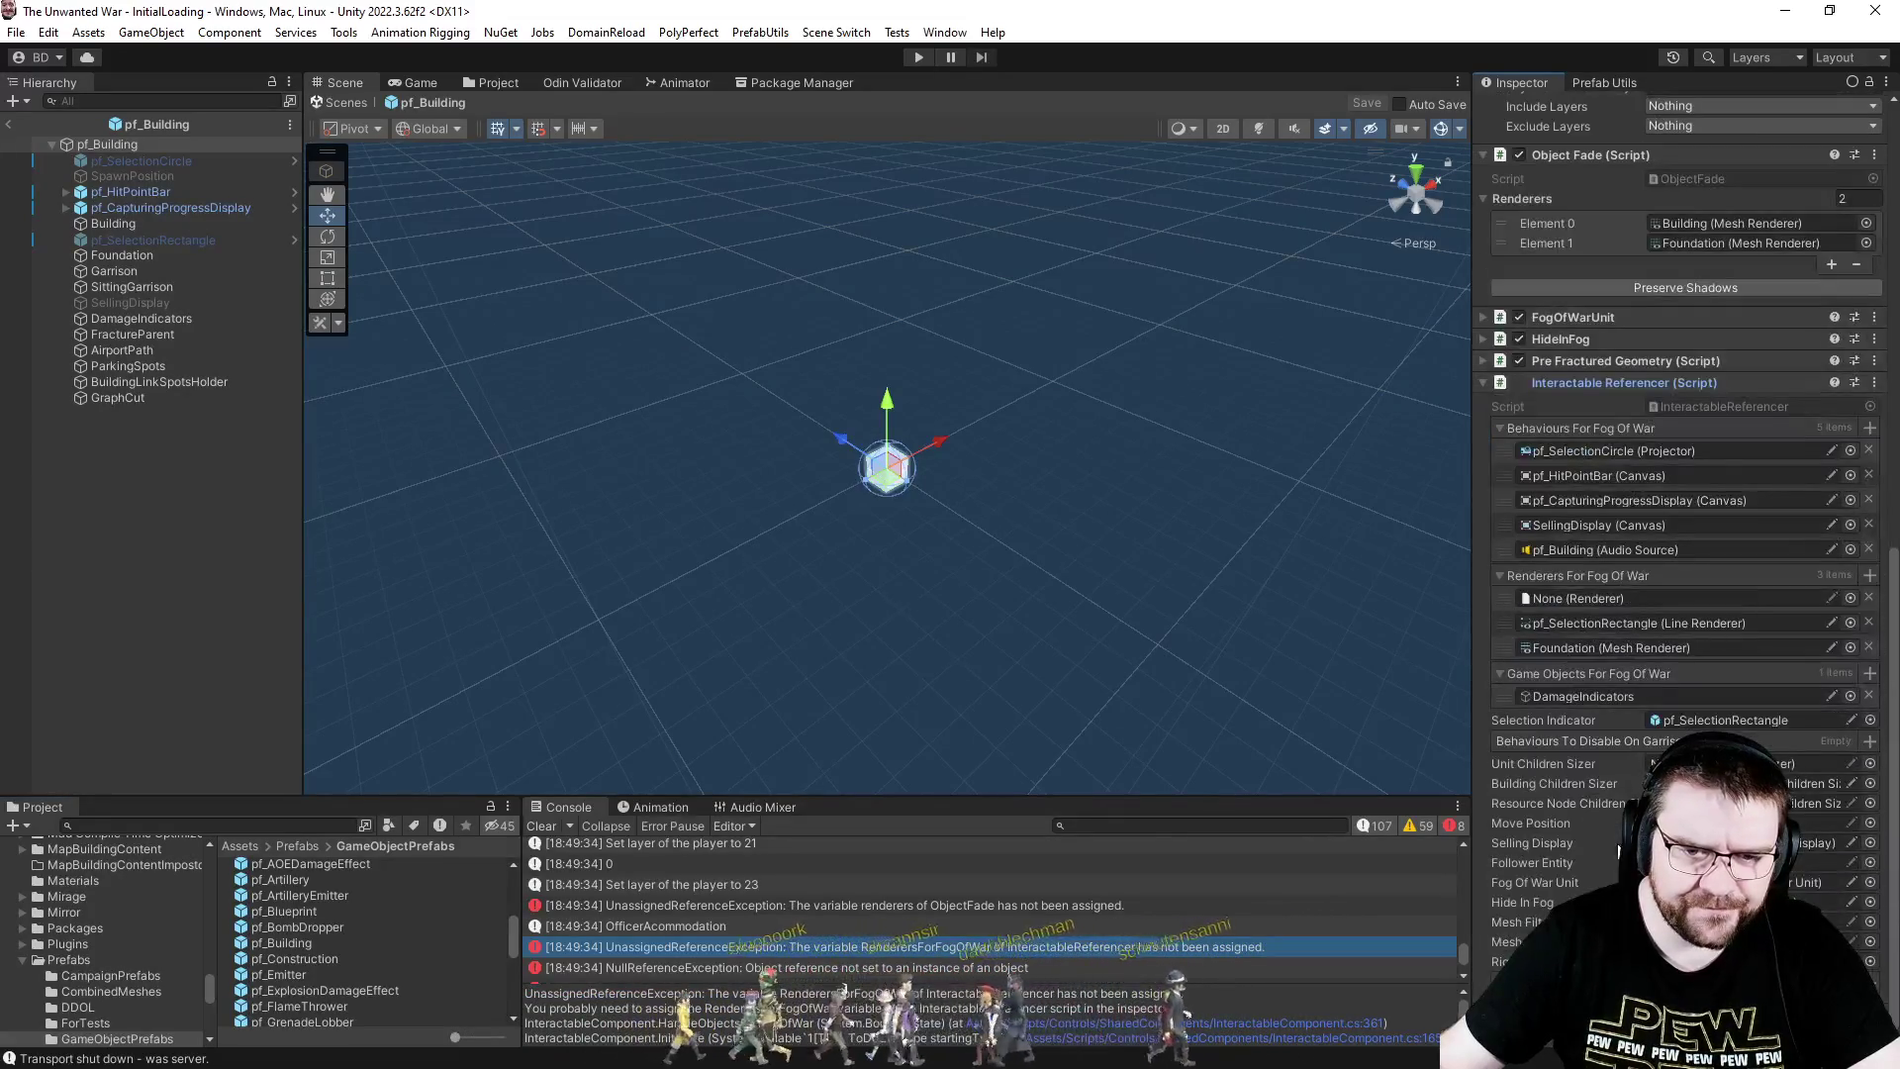
left_click(1869, 599)
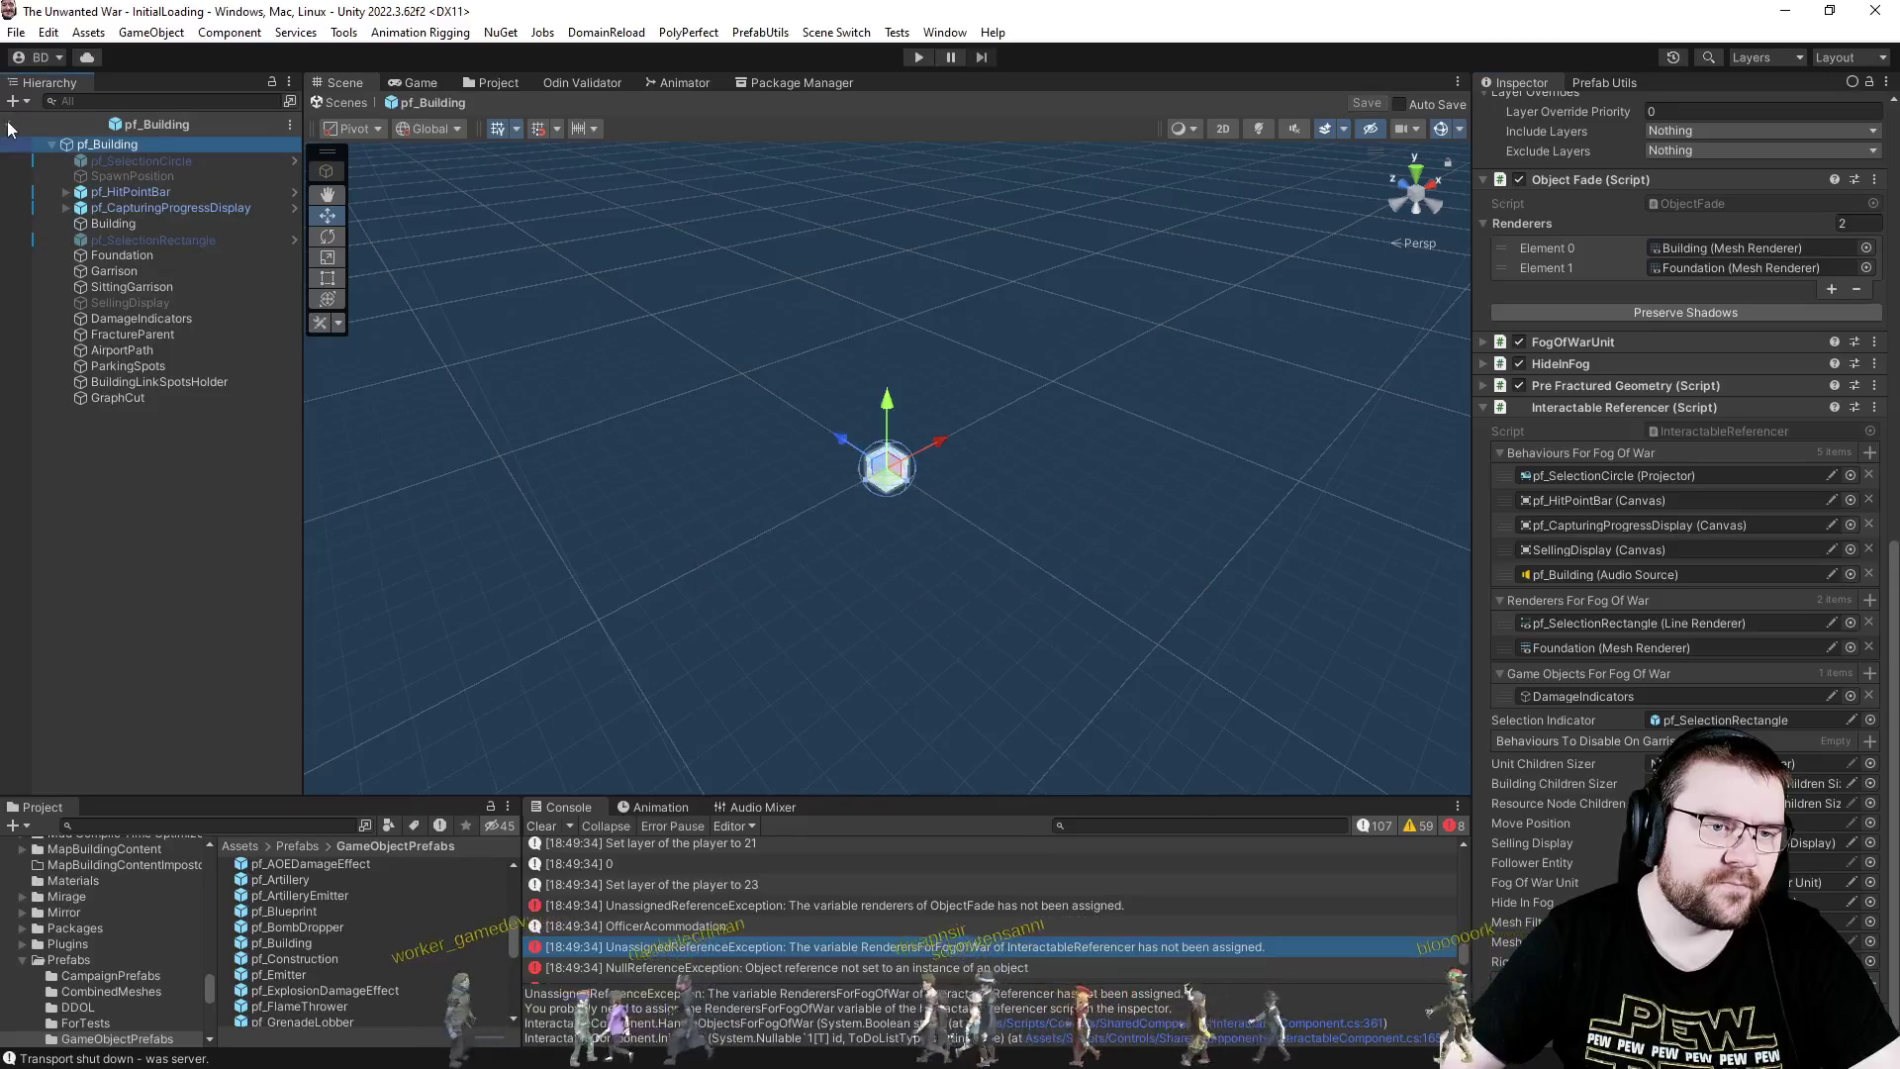
- Exit prefab mode, show the Project tab, and enter Play mode
left_click(10, 125)
left_click(486, 83)
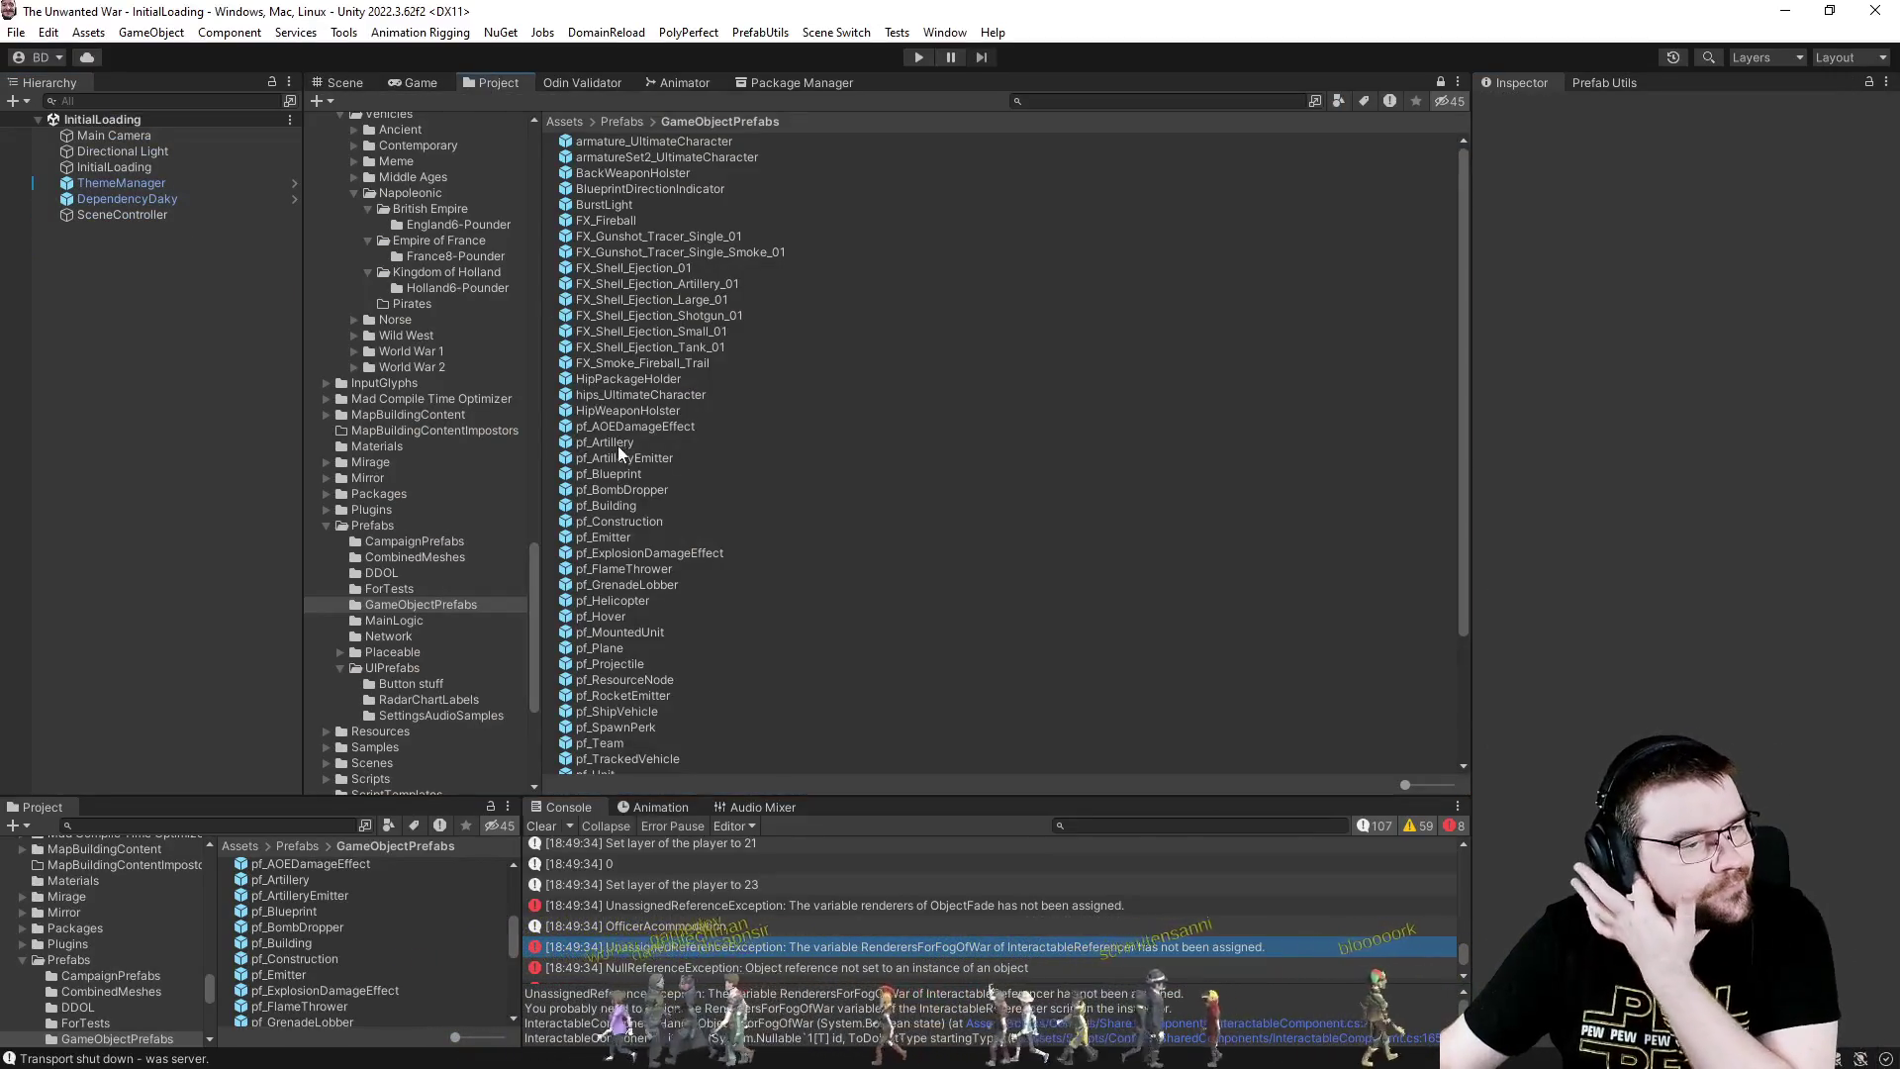
left_click(926, 54)
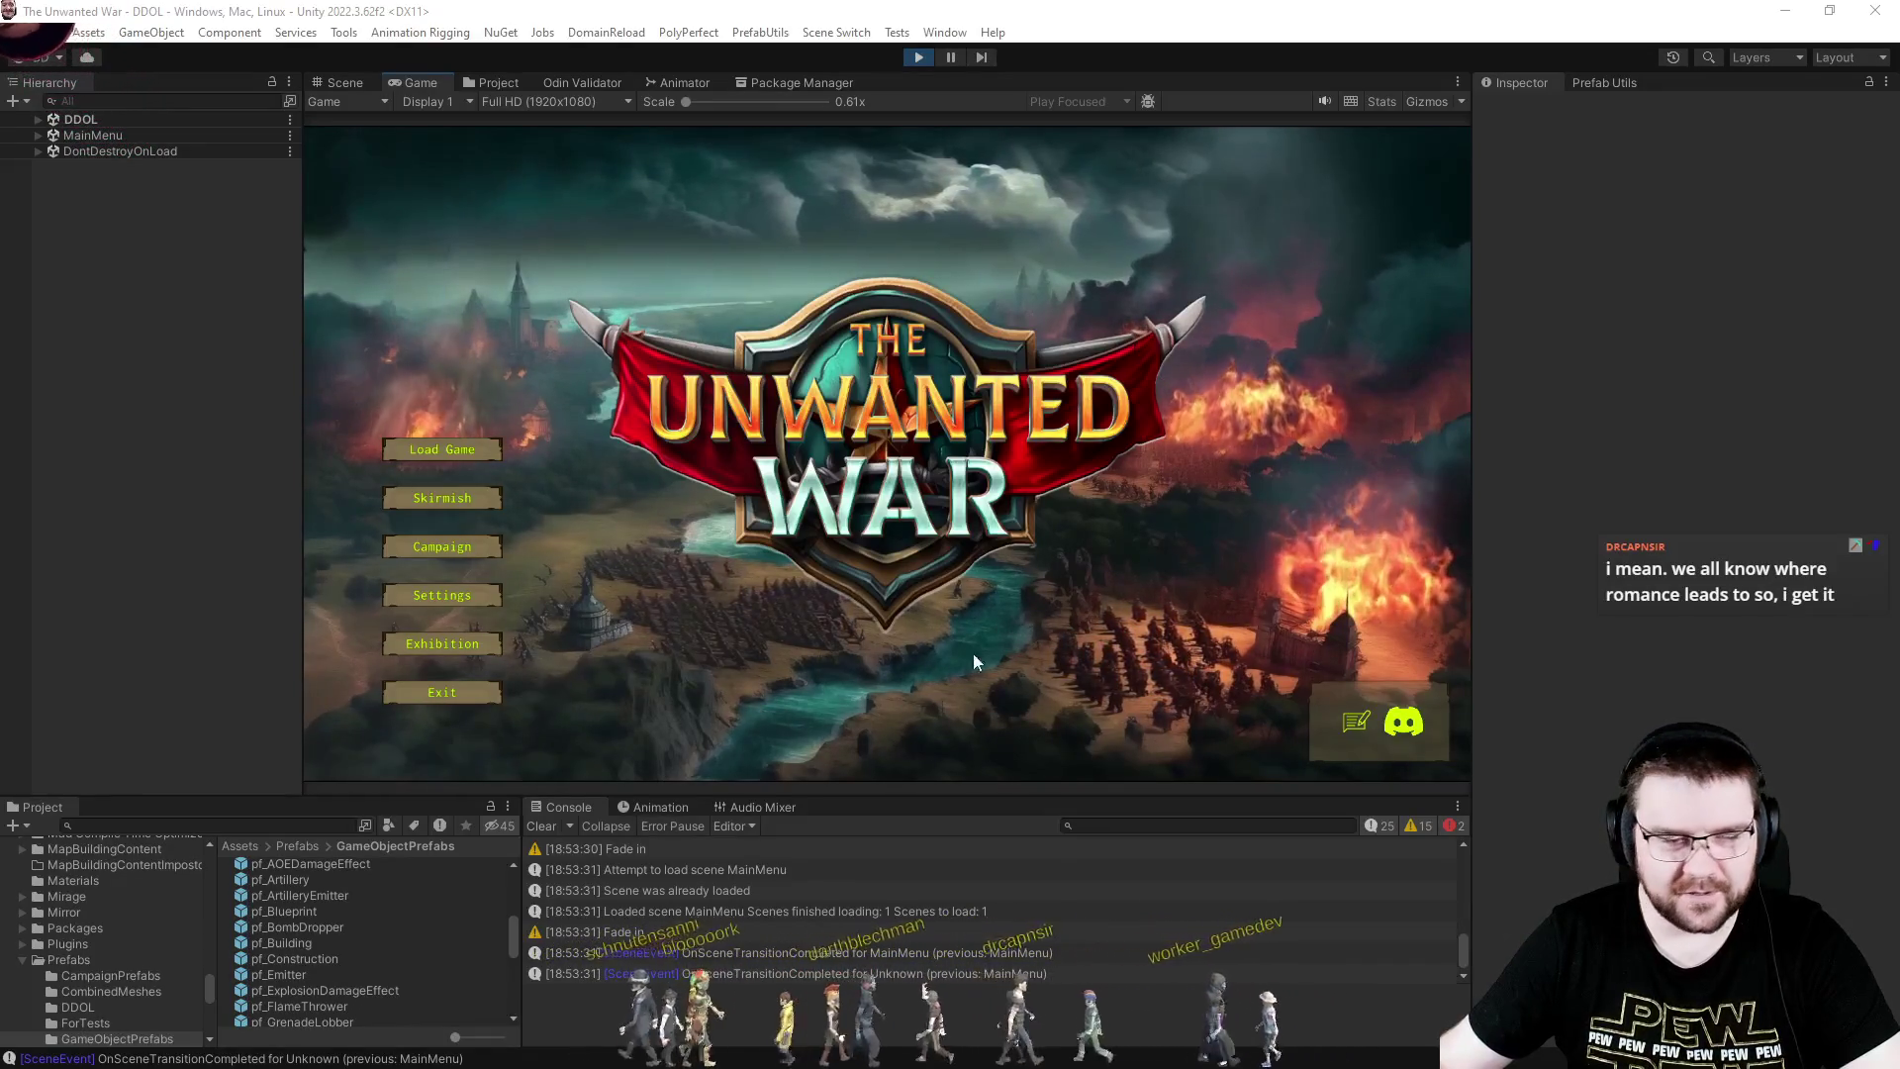
- Start a Narrow Clash skirmish with slot 3 as PC - Effortless, then stop Play mode
left_click(466, 501)
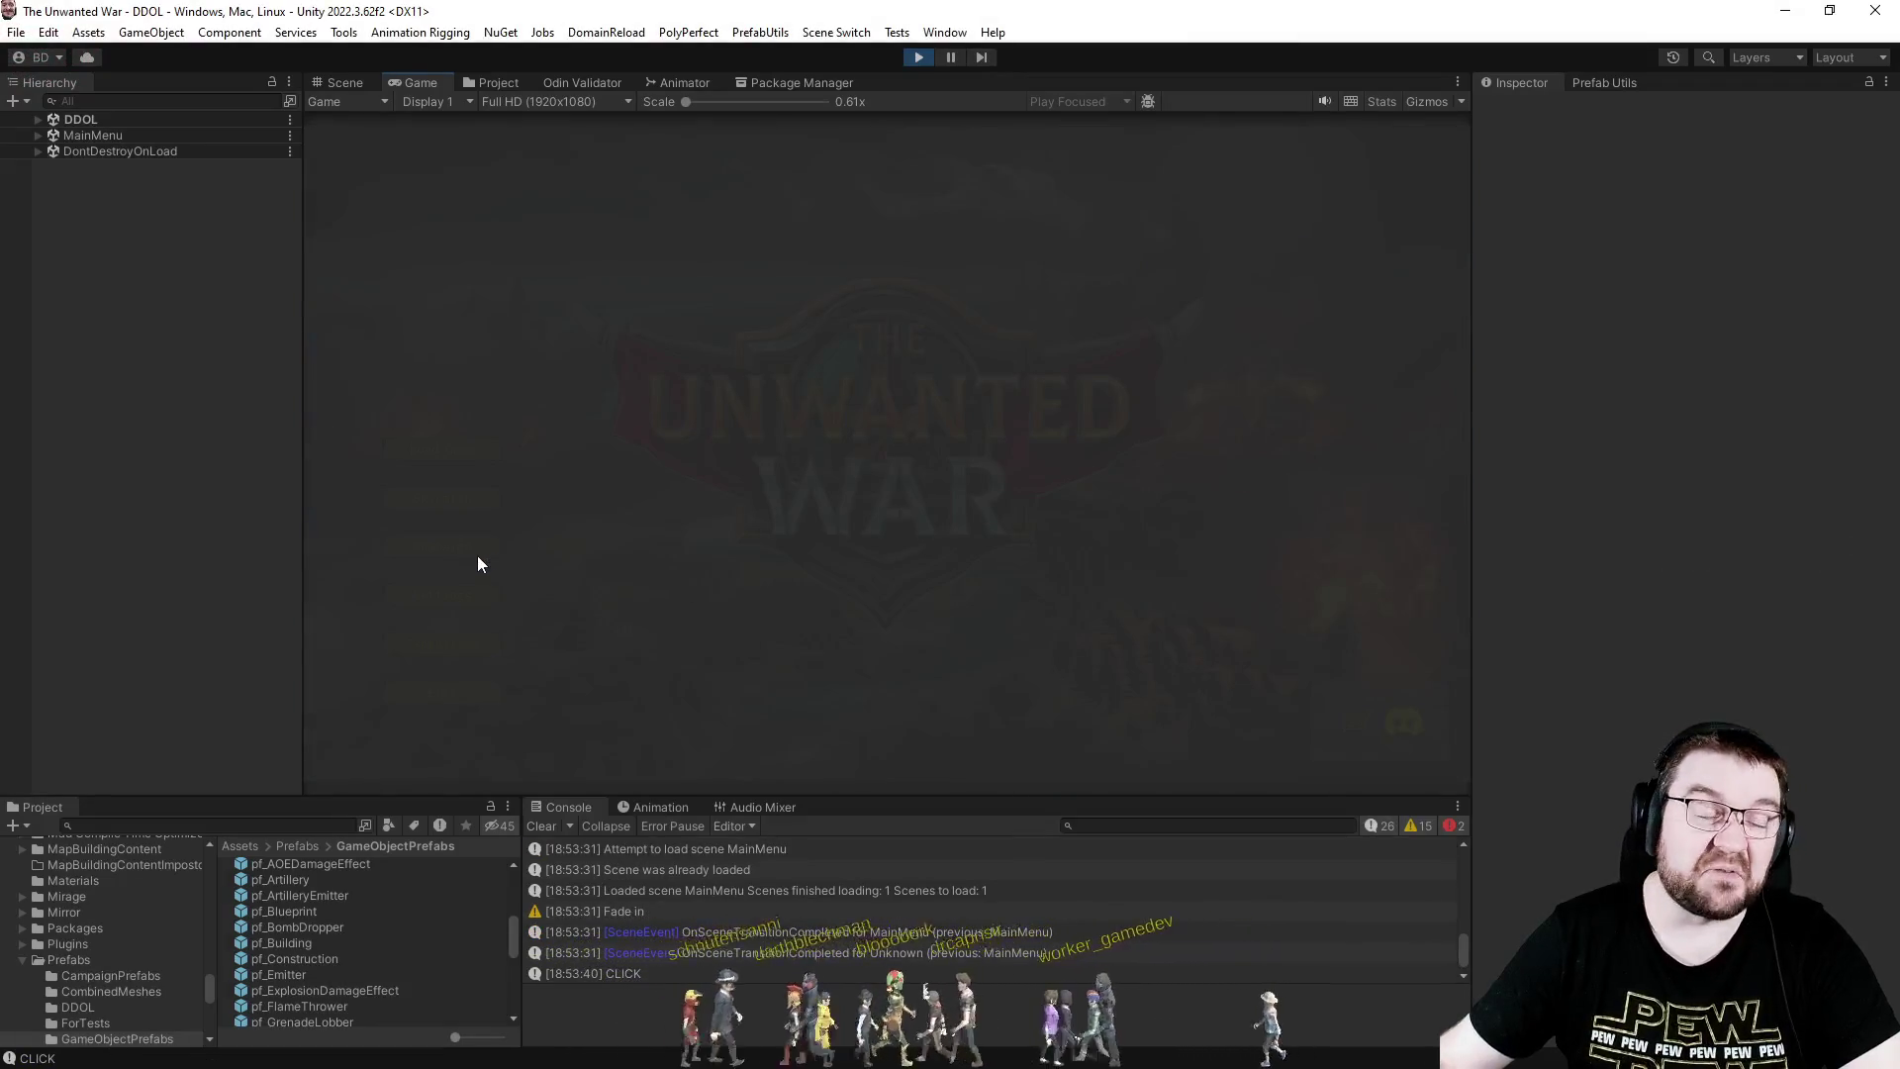
left_click(876, 289)
left_click(828, 354)
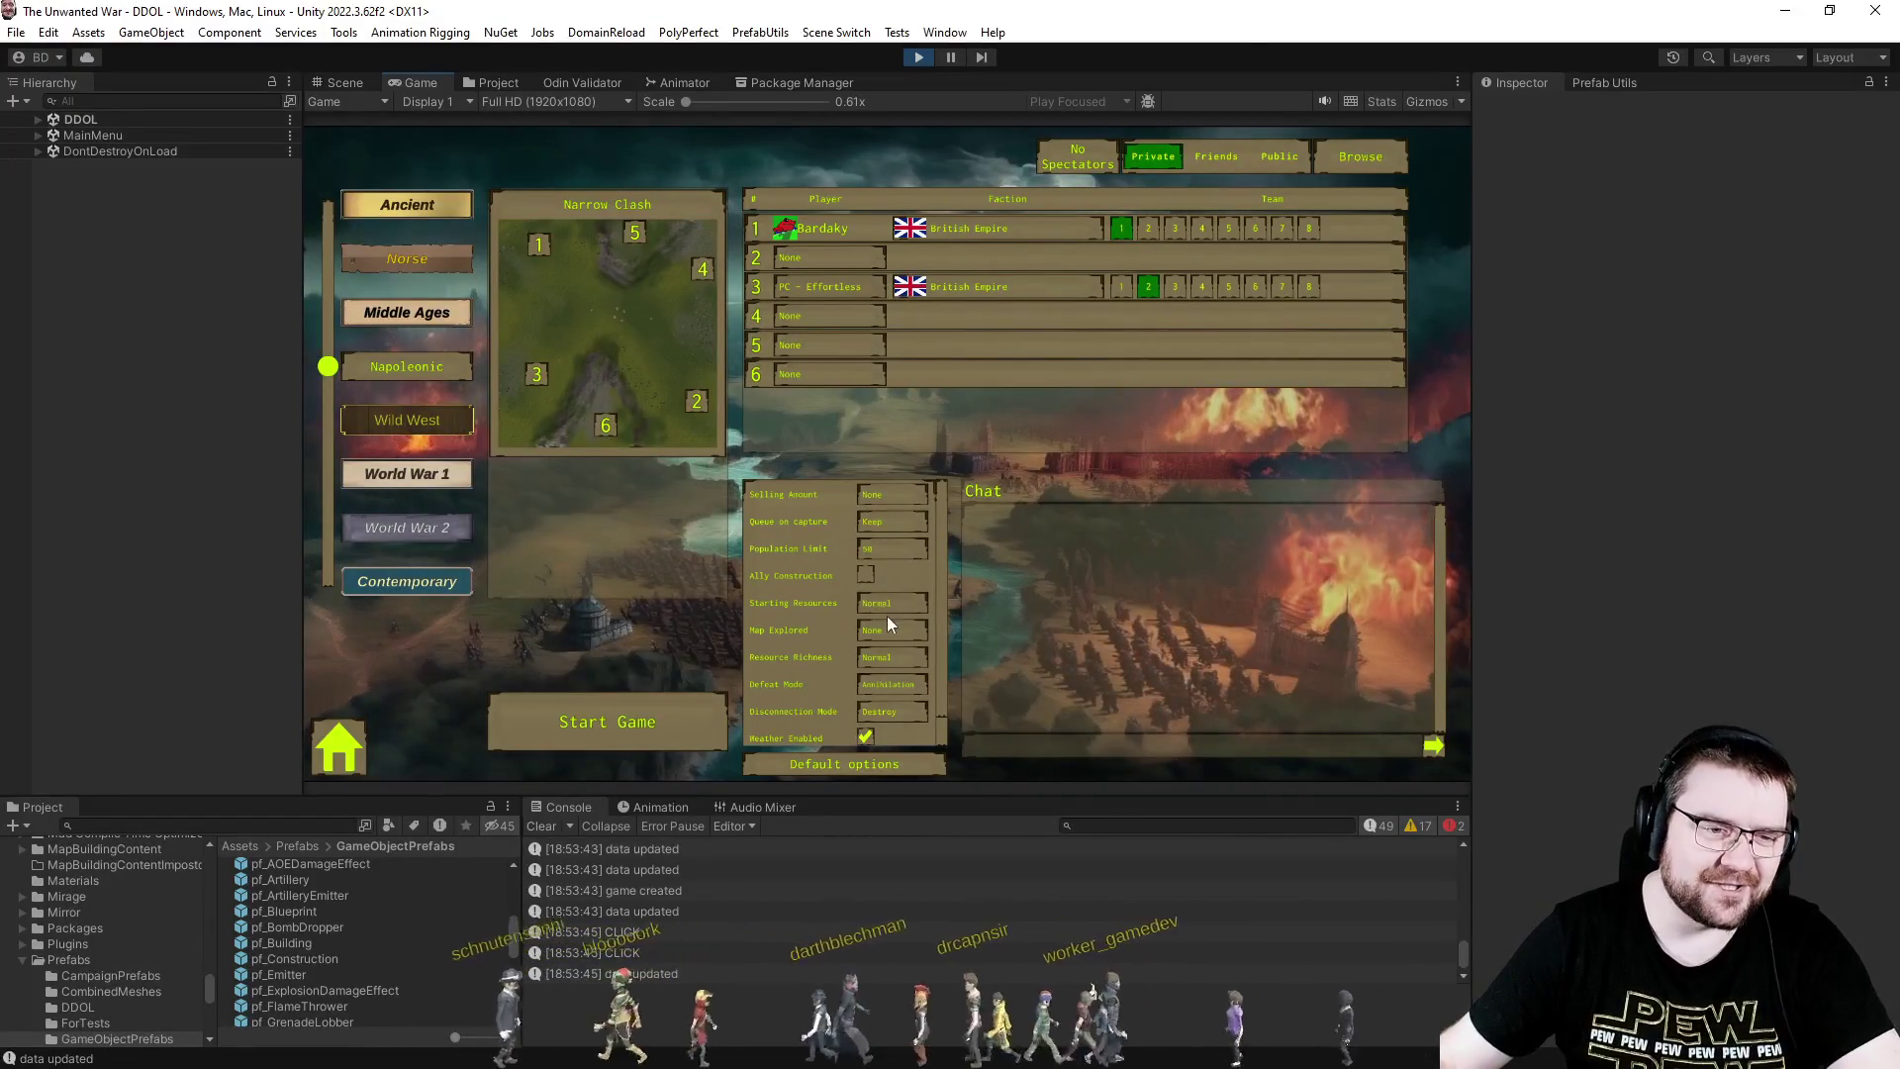
left_click(679, 715)
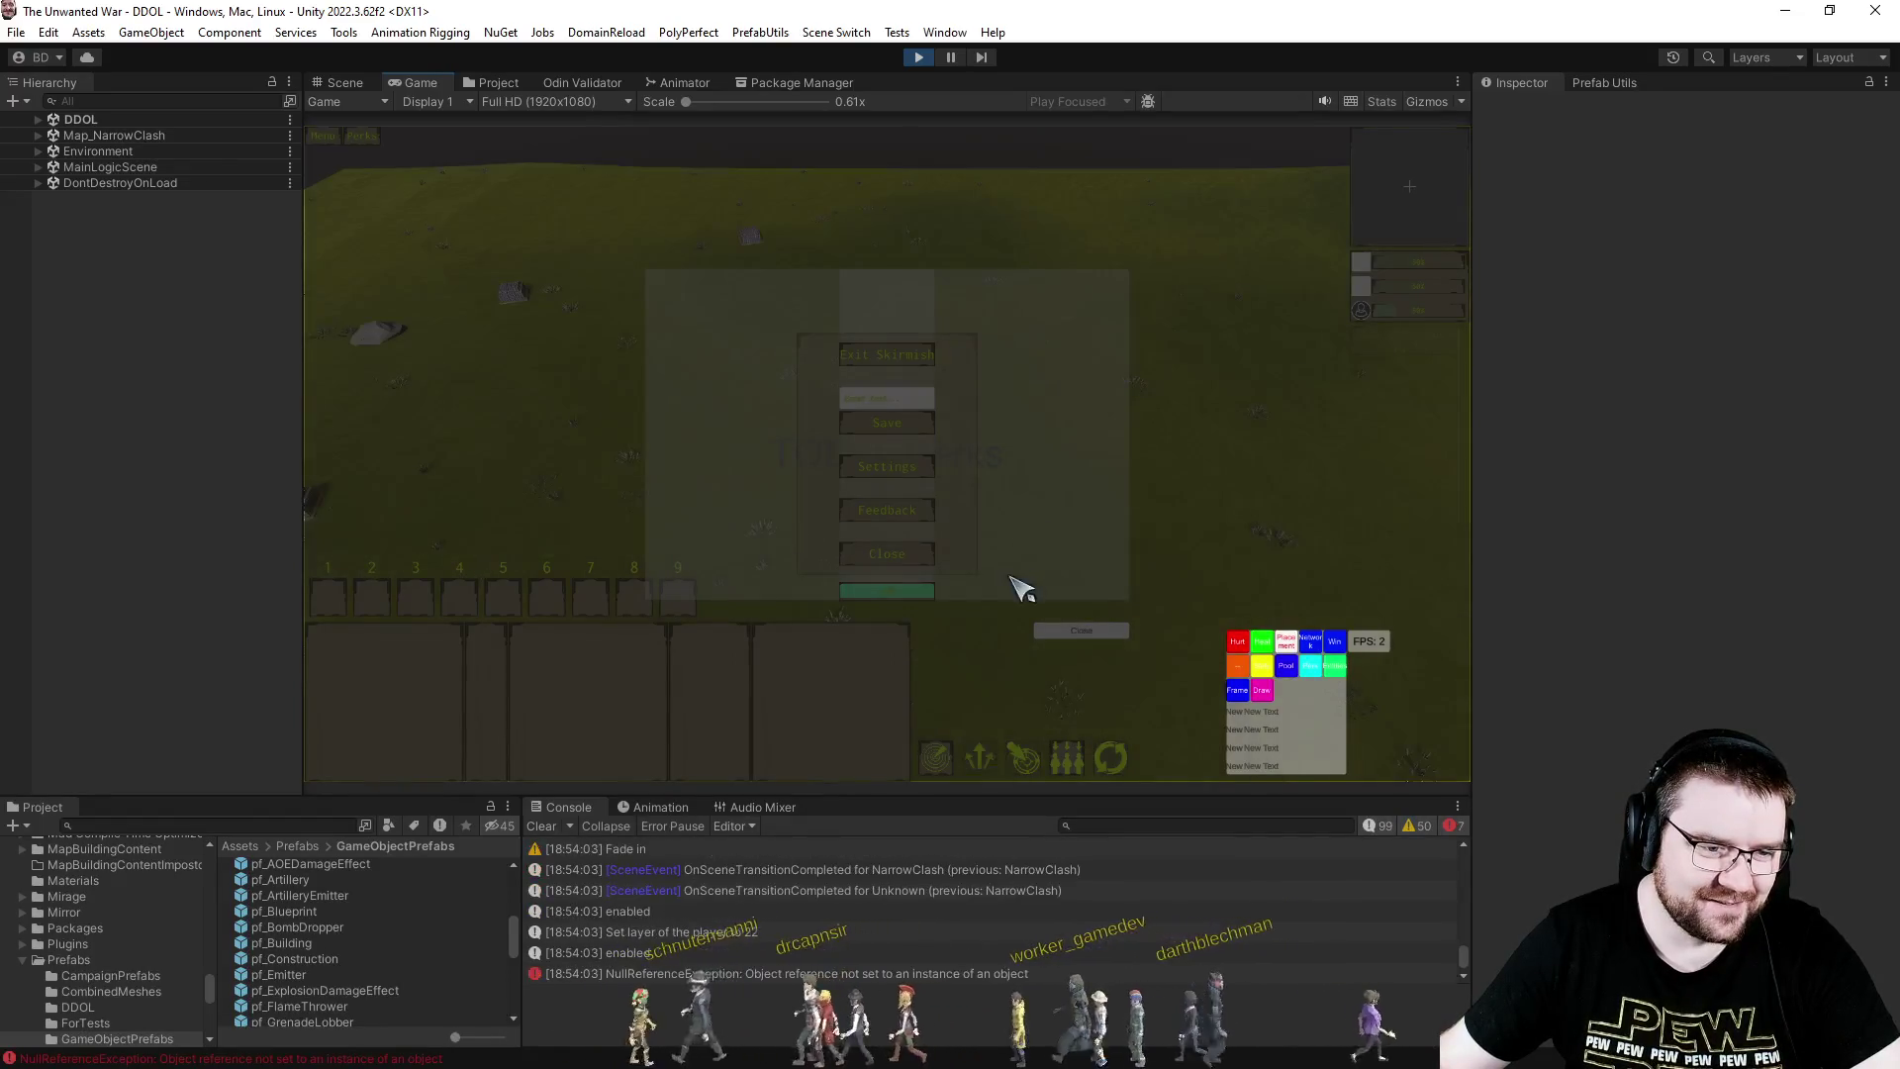
left_click(918, 57)
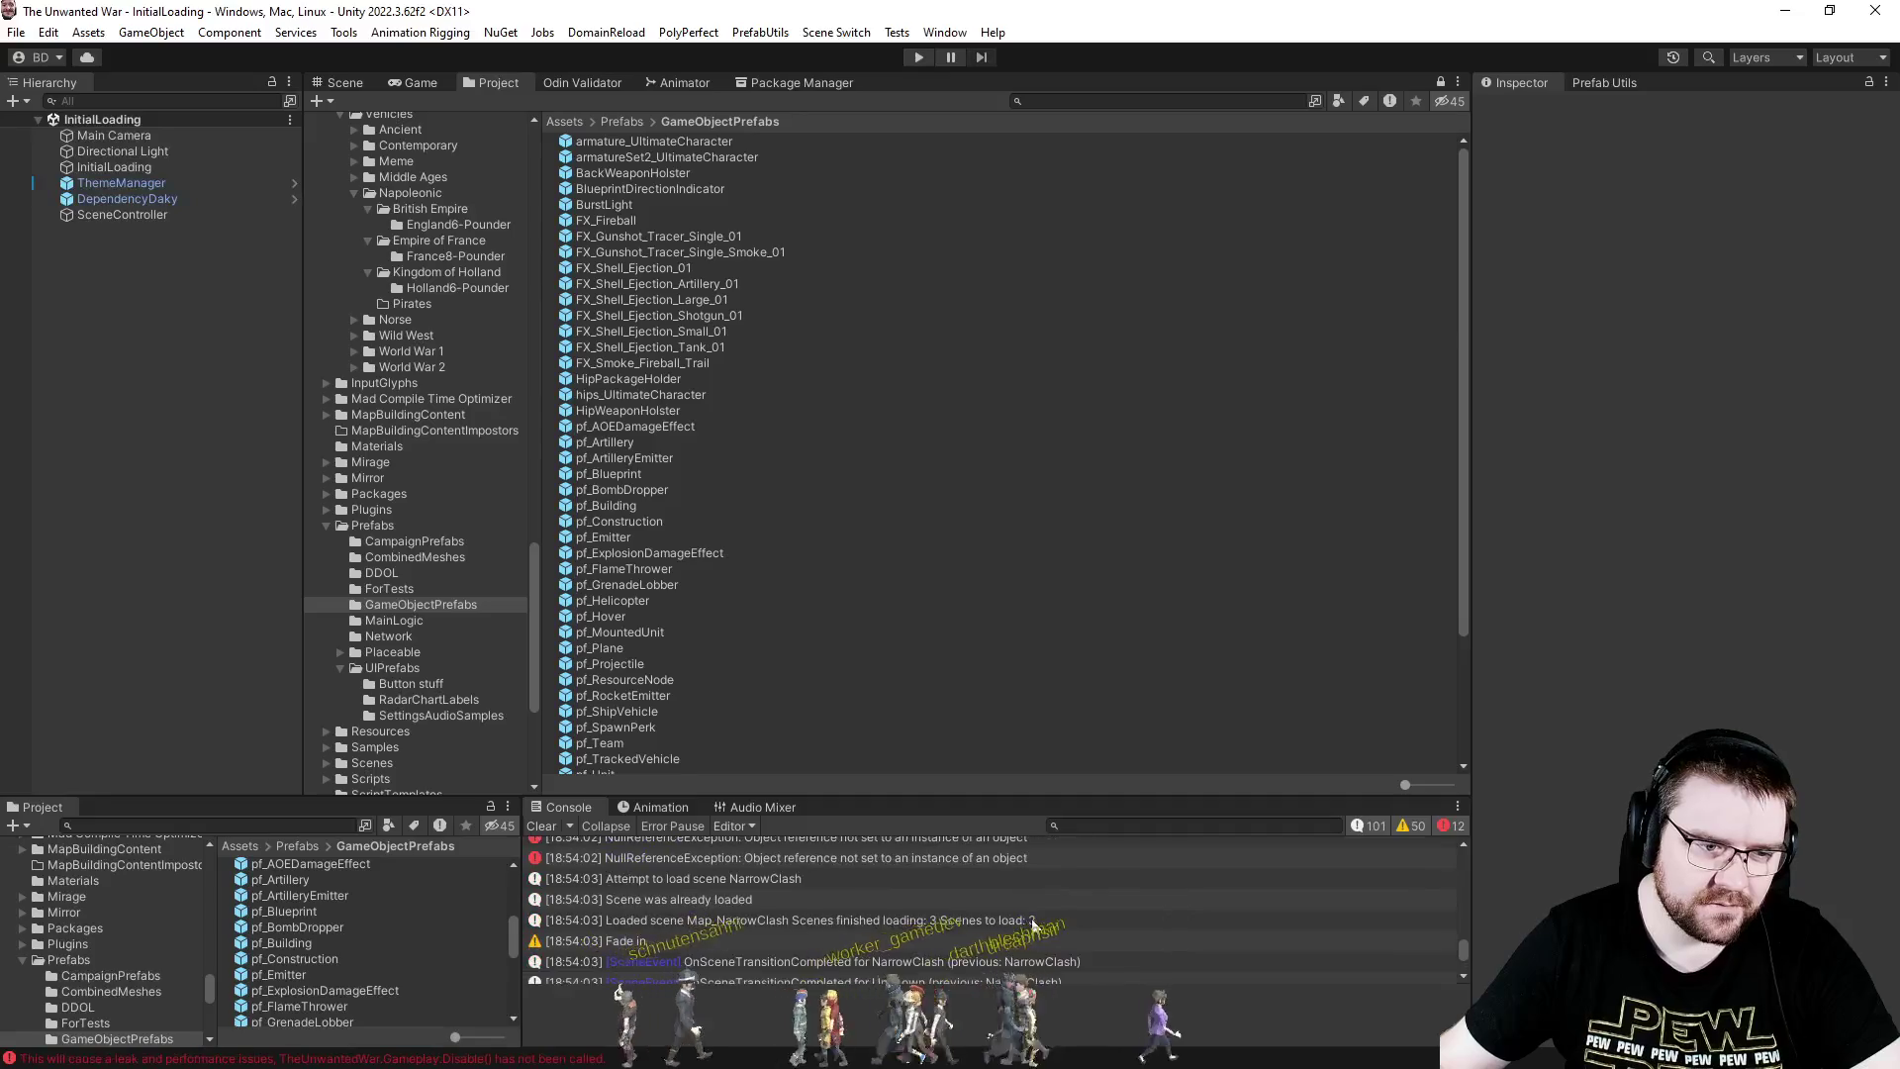
- Inspect the MissingReferenceException, then run DomainReload > DomainReload from the menu bar
scroll(976, 918, "up", 1)
left_click(901, 906)
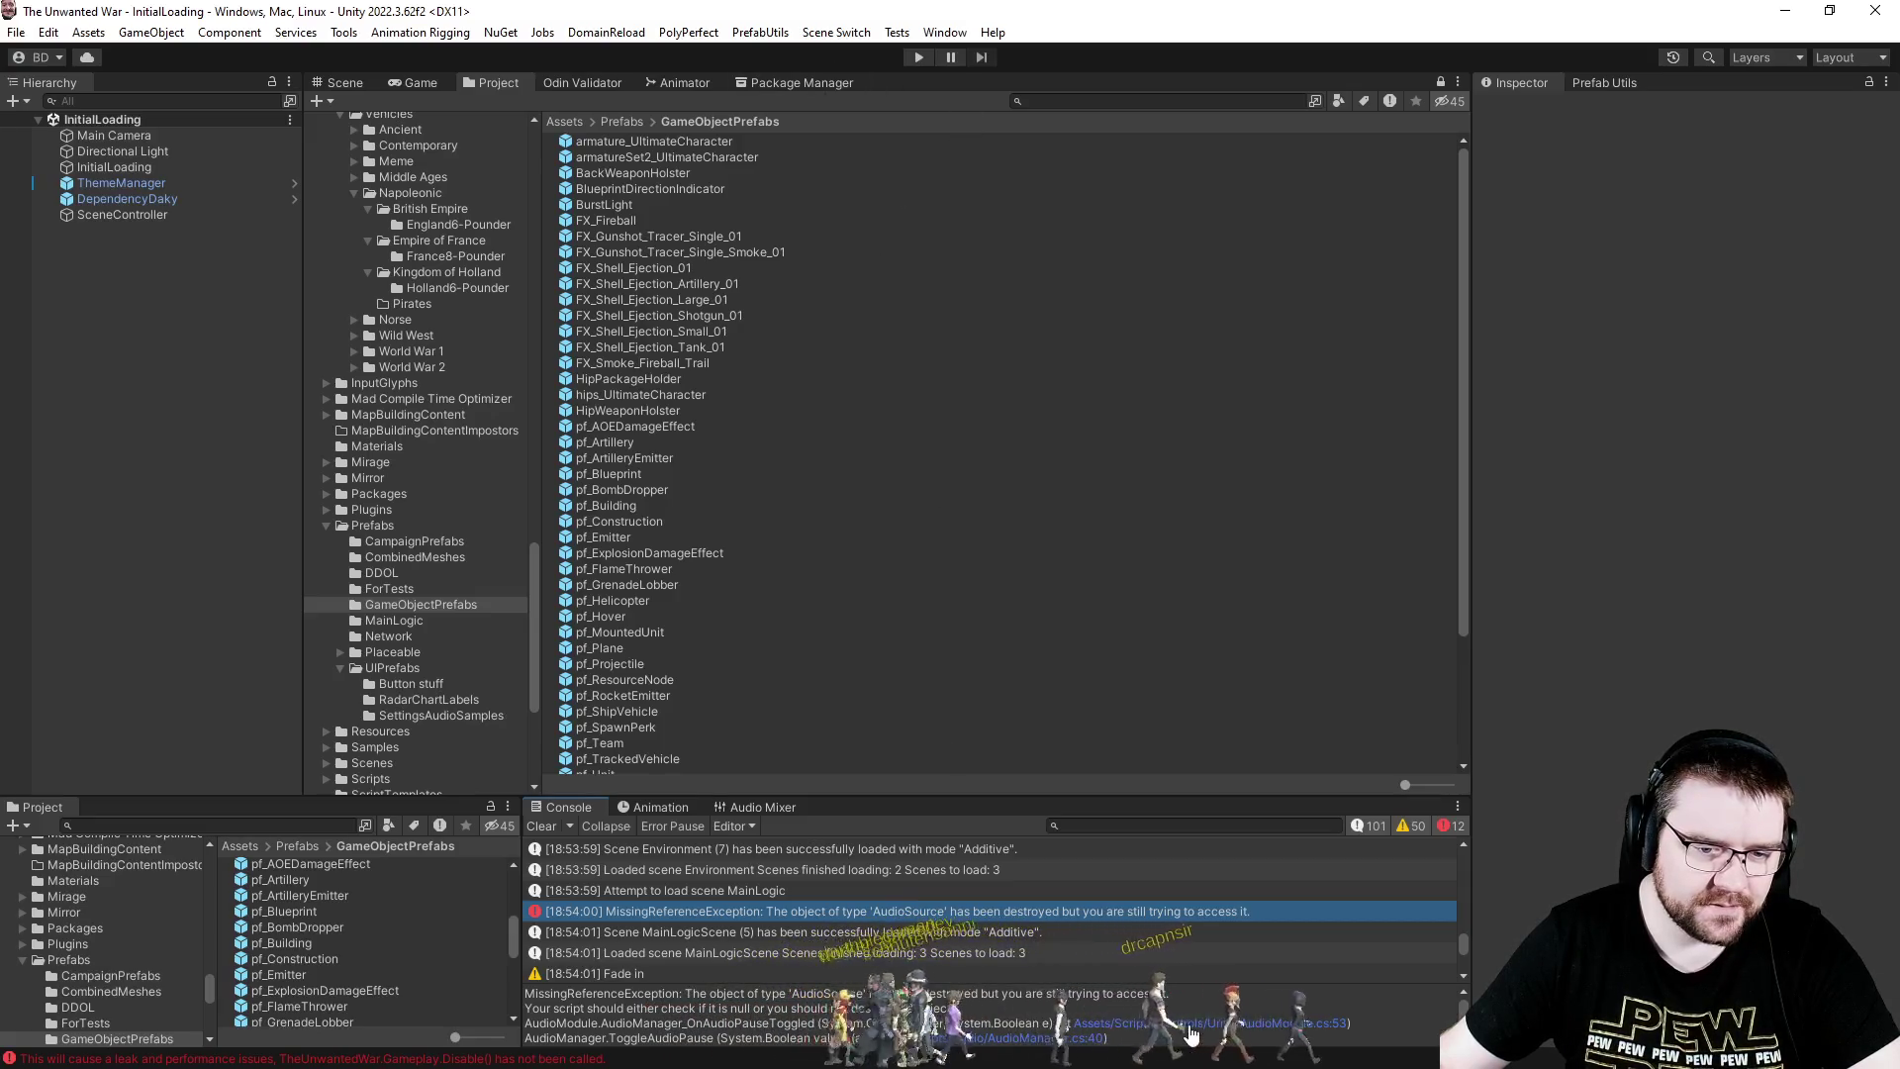
left_click(605, 33)
left_click(614, 57)
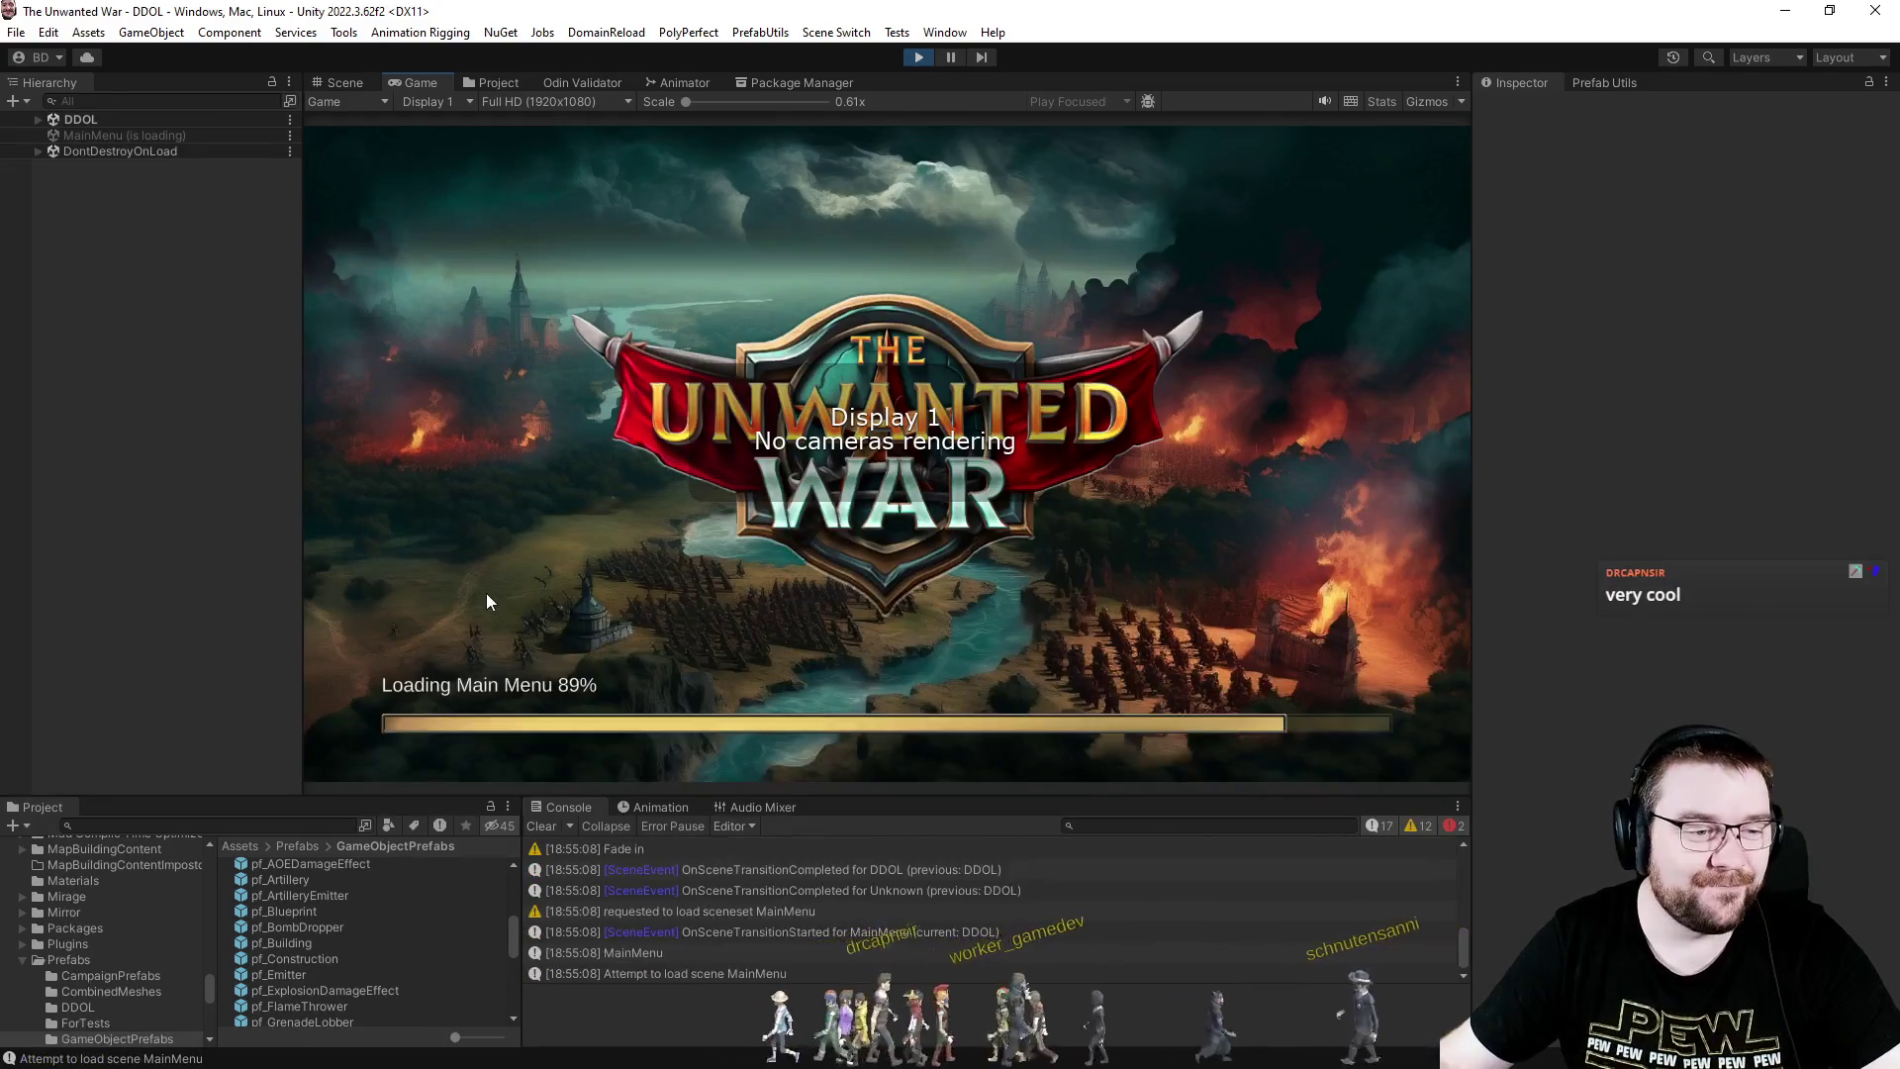
- Launch another Narrow Clash skirmish with slot 3 as PC - Effortless, then stop Play mode
left_click(450, 500)
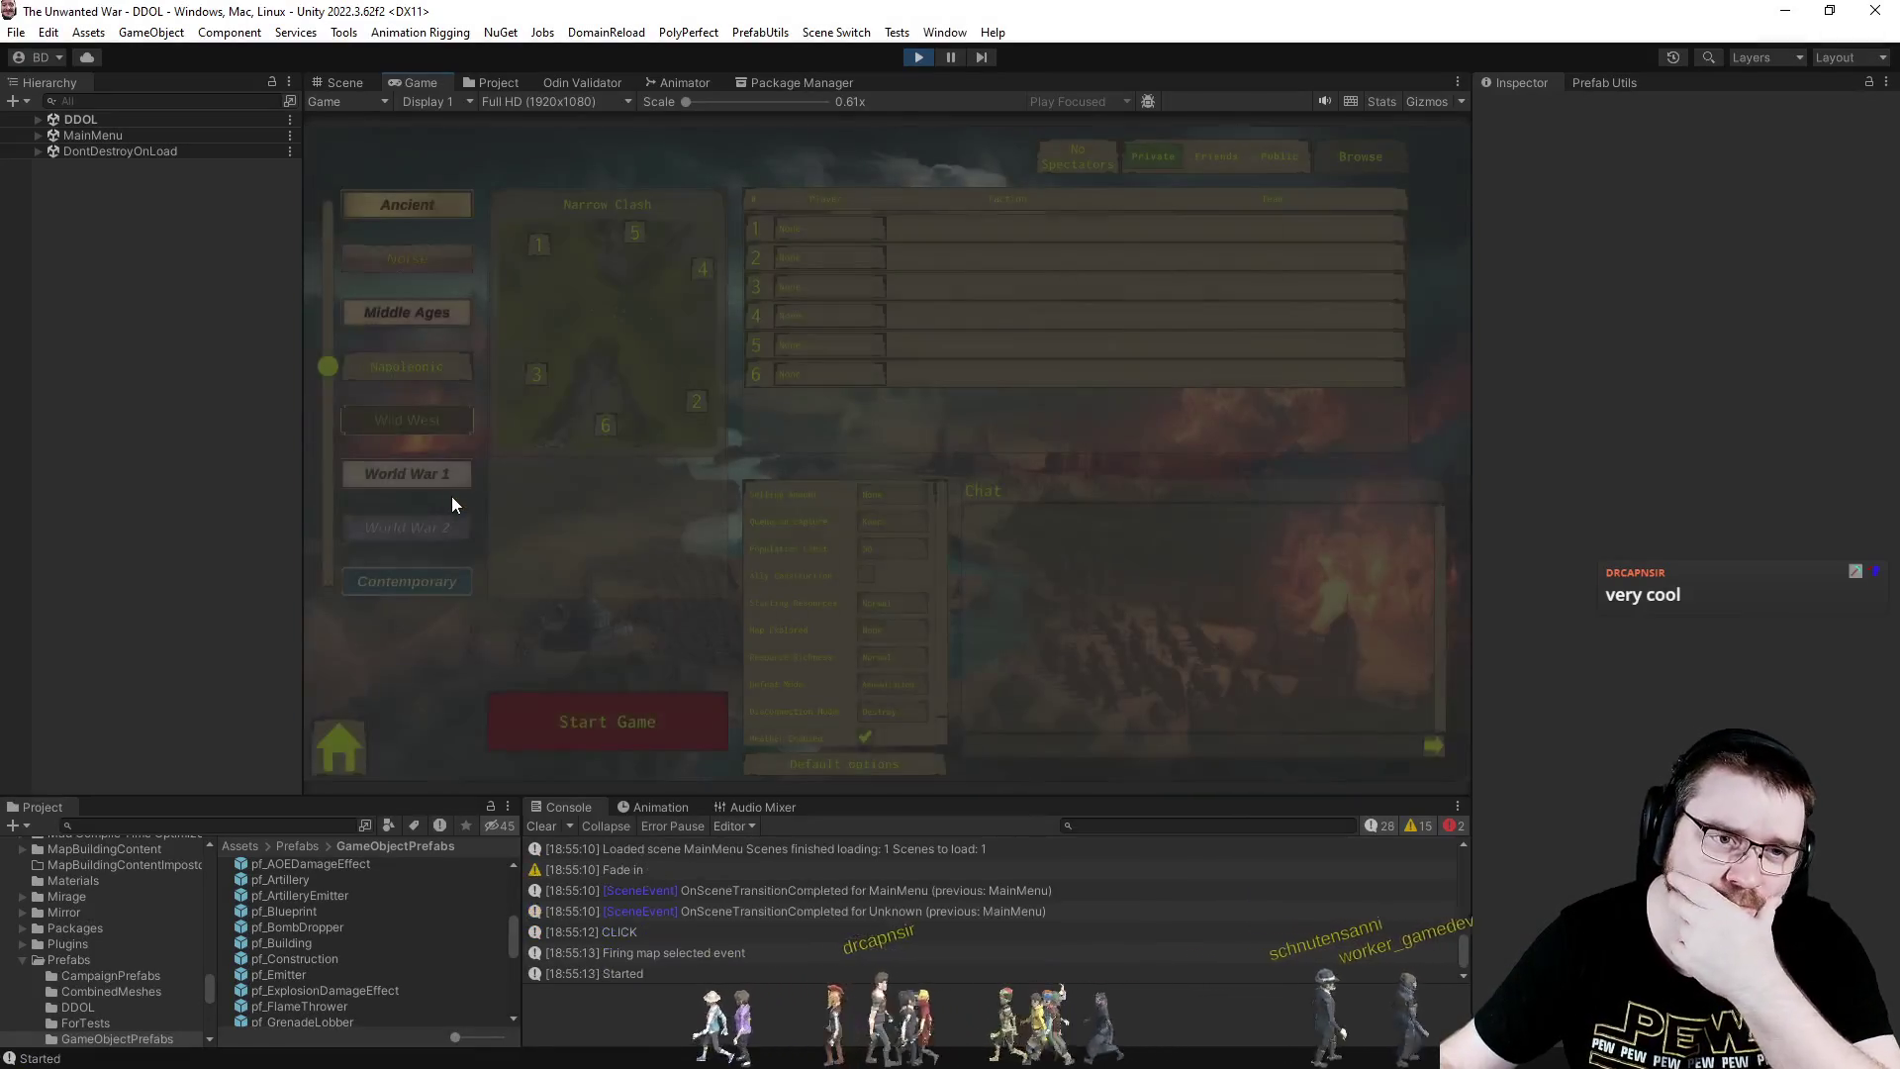
left_click(839, 288)
left_click(826, 368)
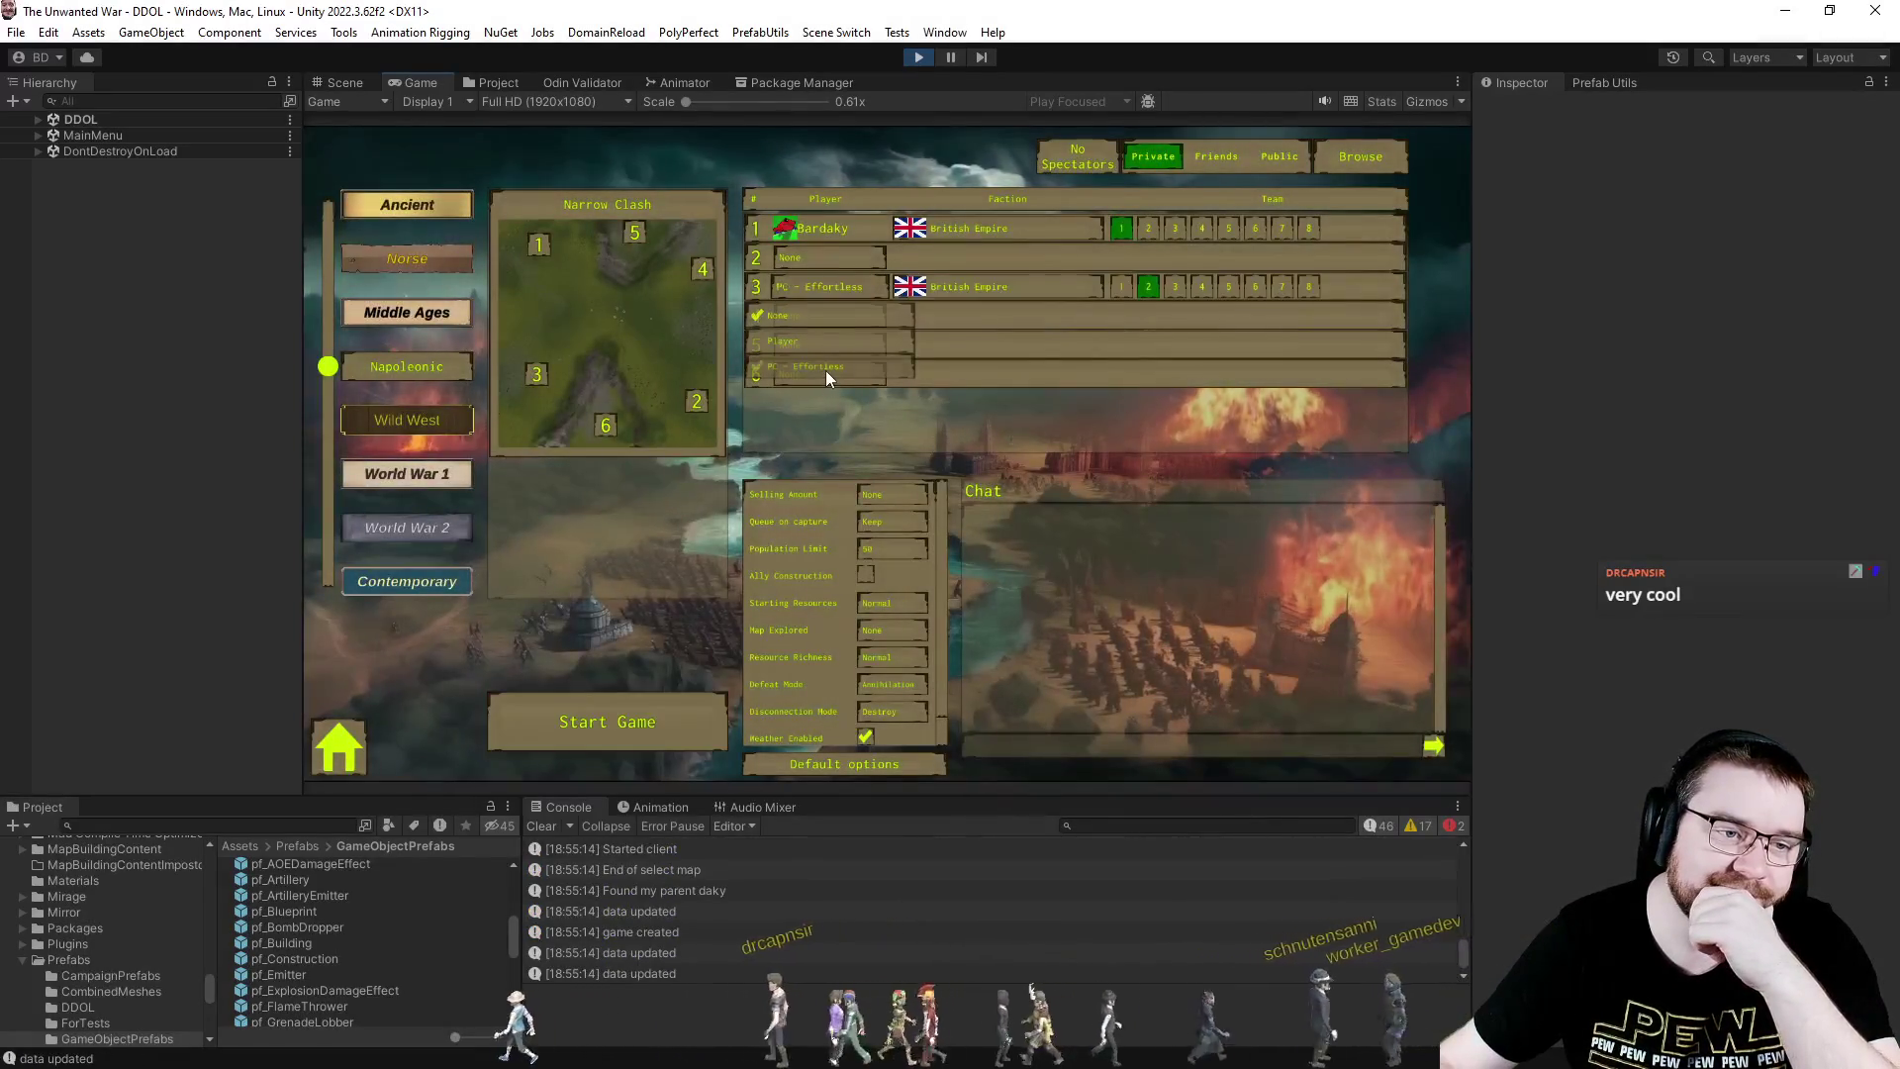
left_click(697, 738)
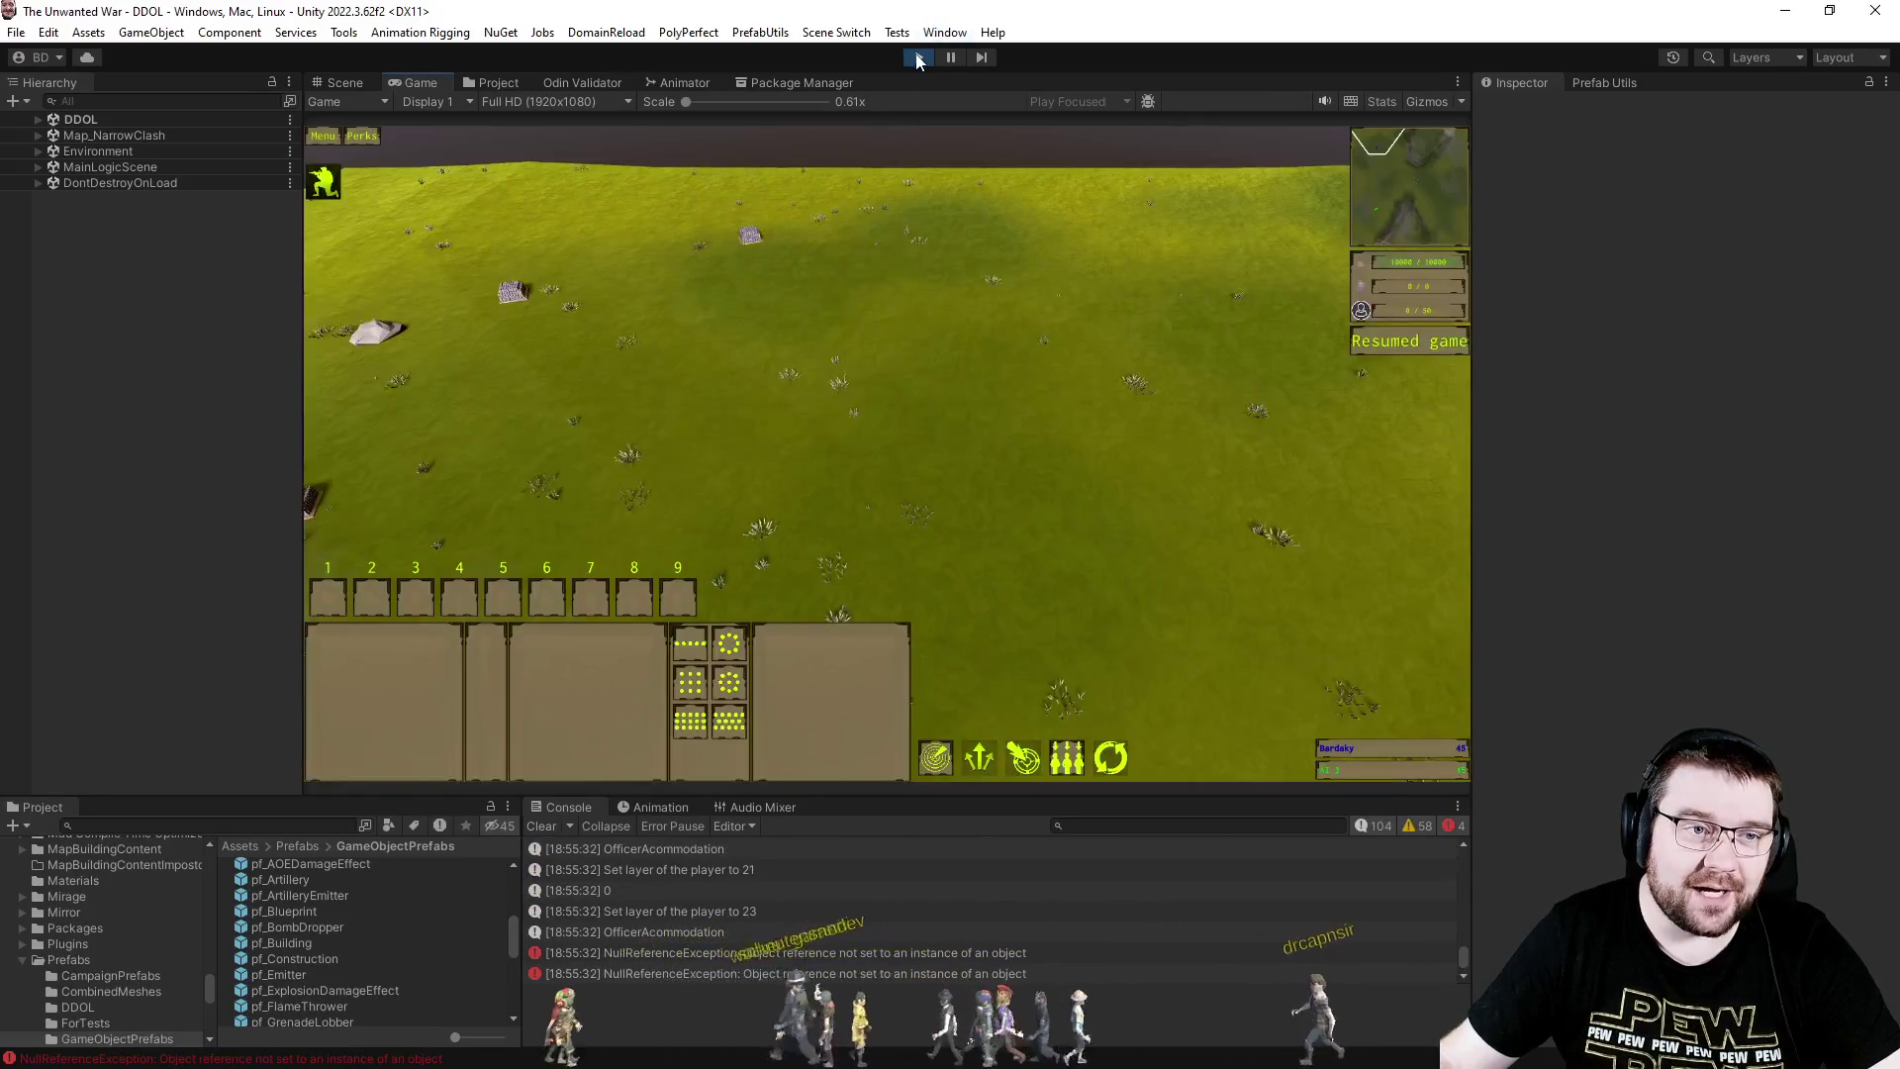
left_click(917, 57)
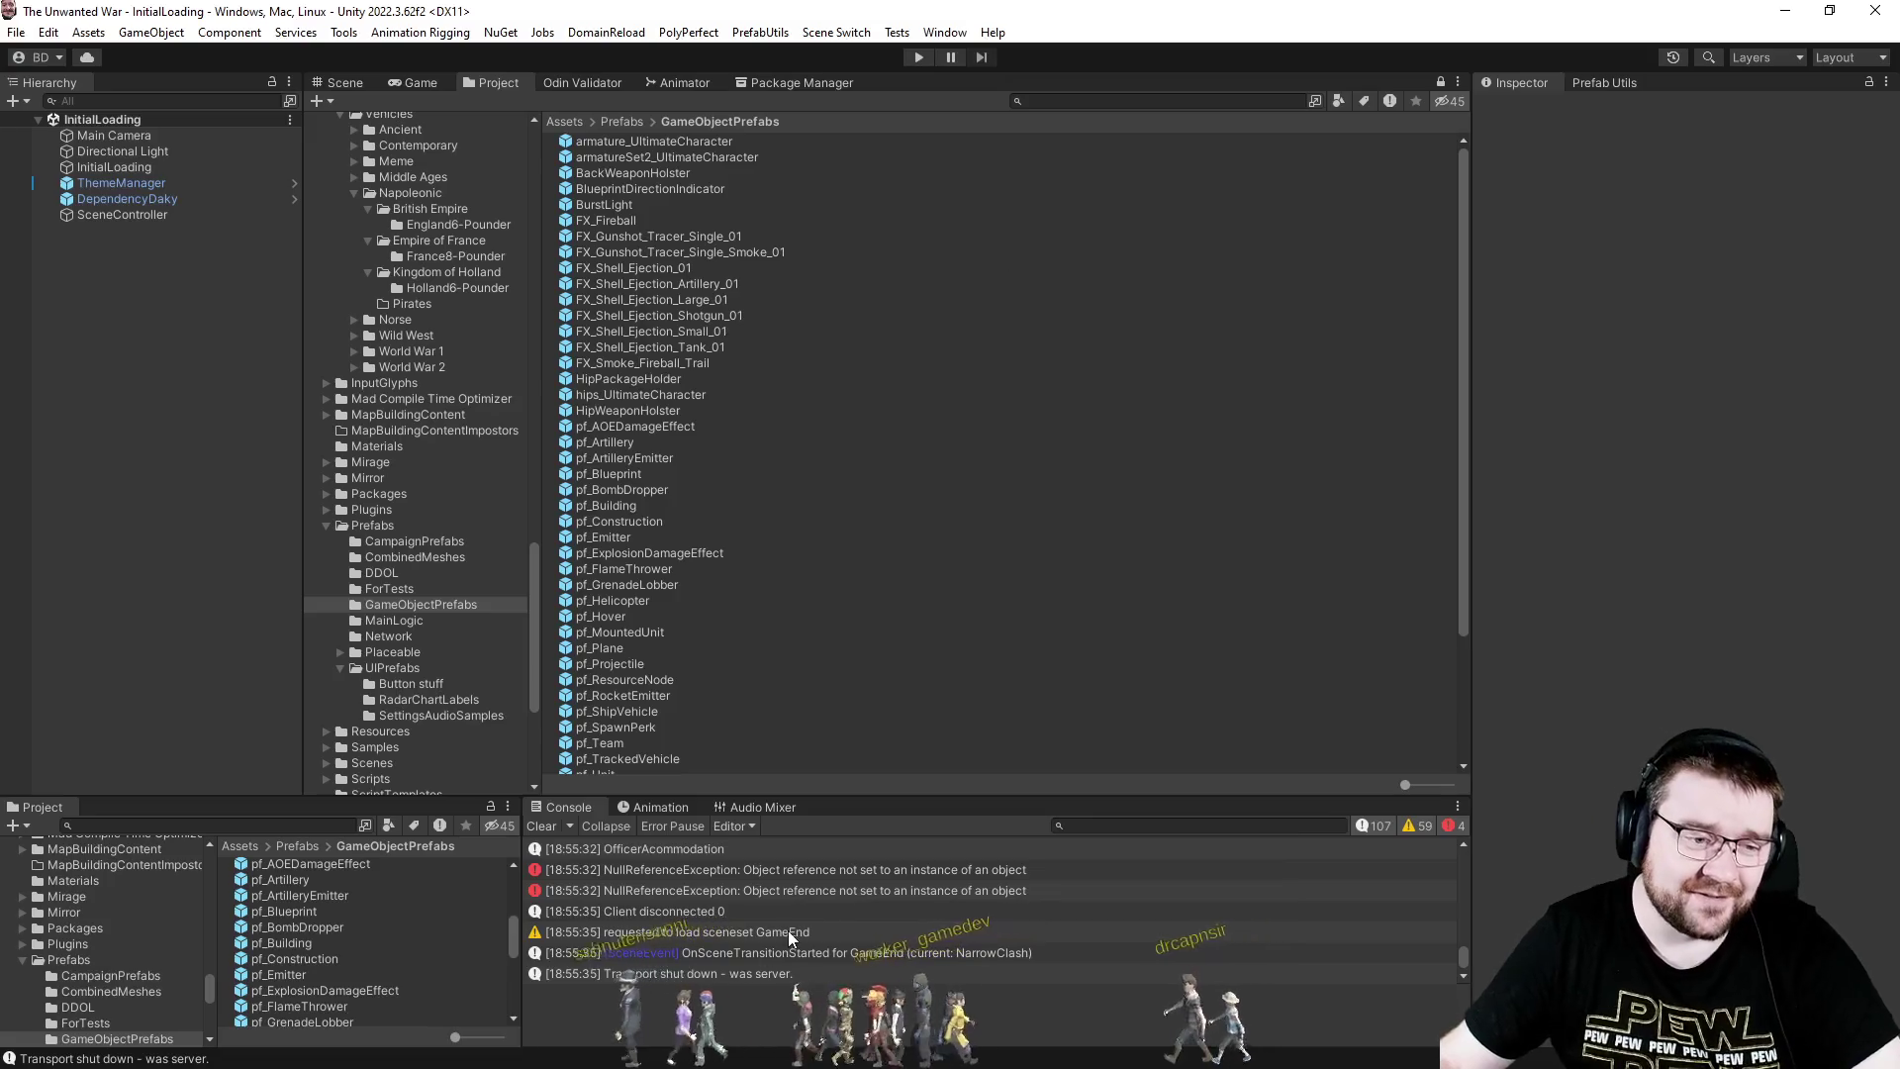
- Show the stack trace of the Artificer NullReferenceException in the Console, then return to Unity
left_click(765, 871)
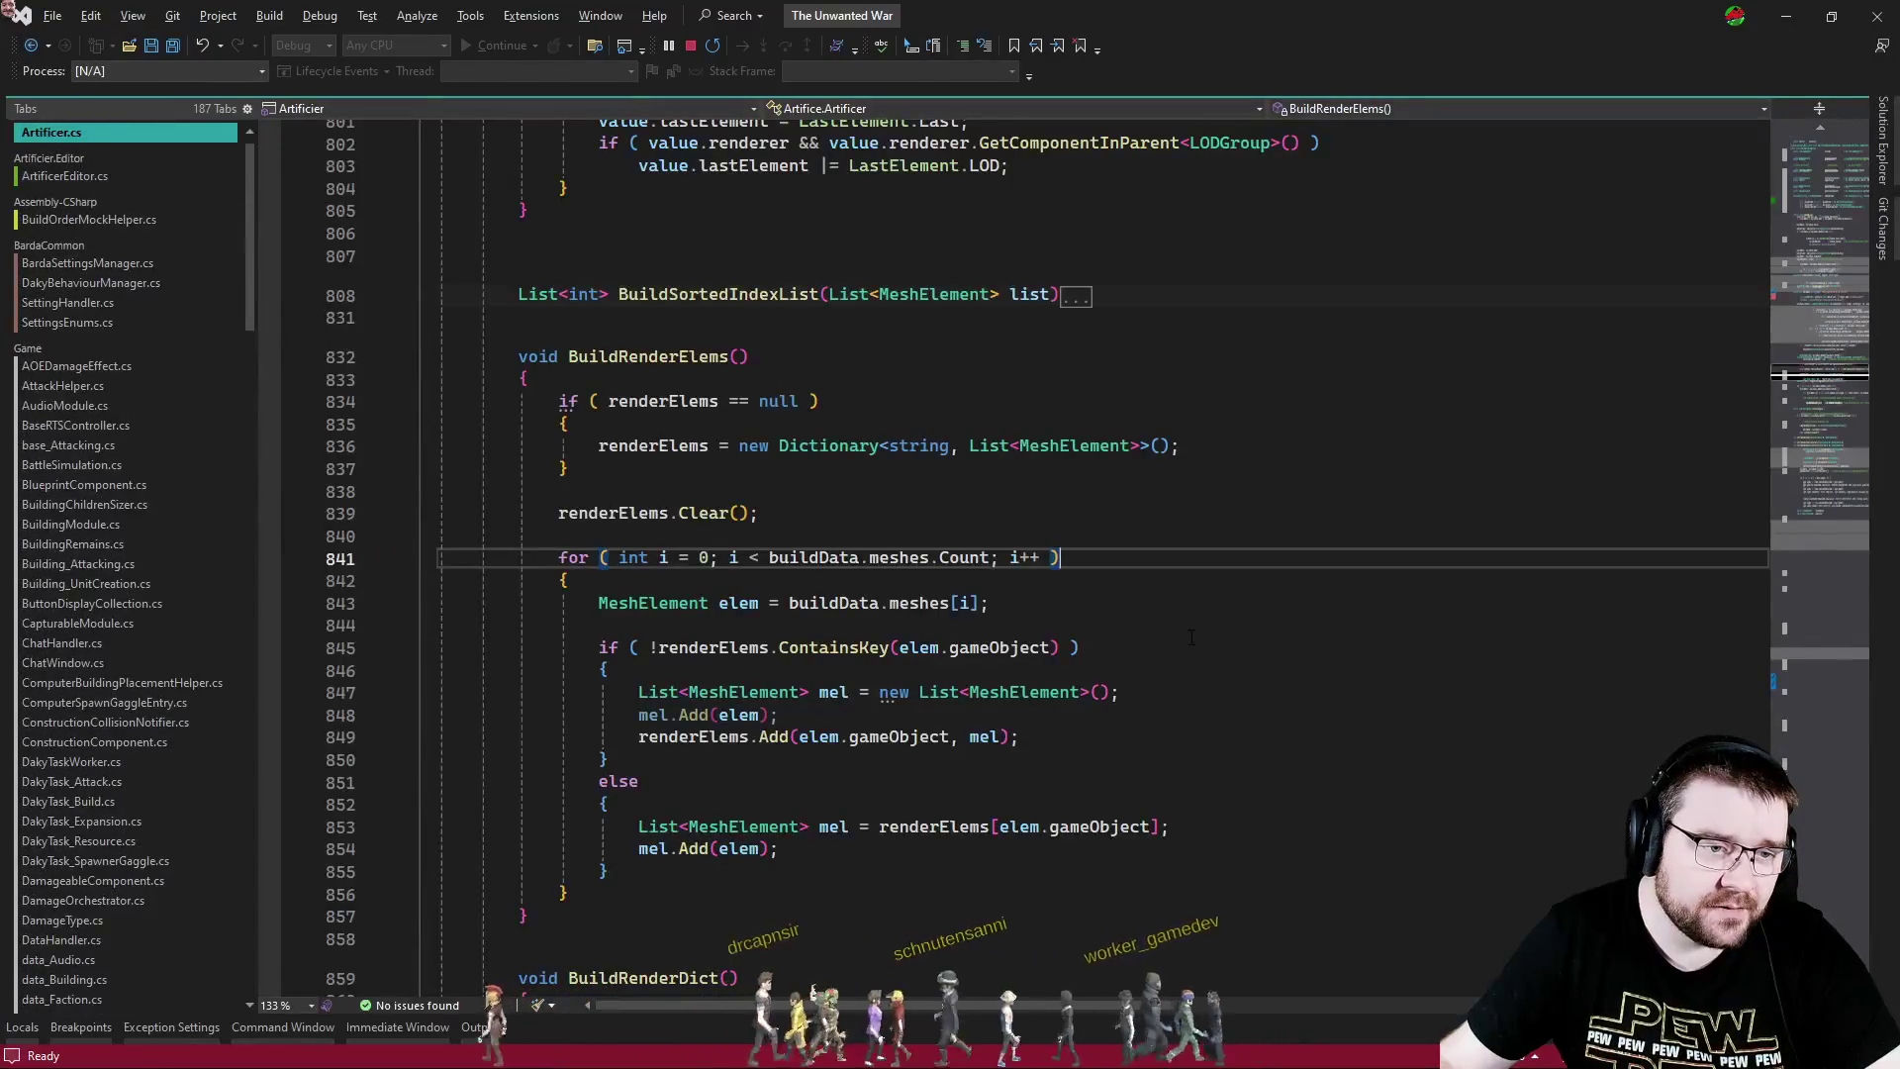
key("alt+Tab")
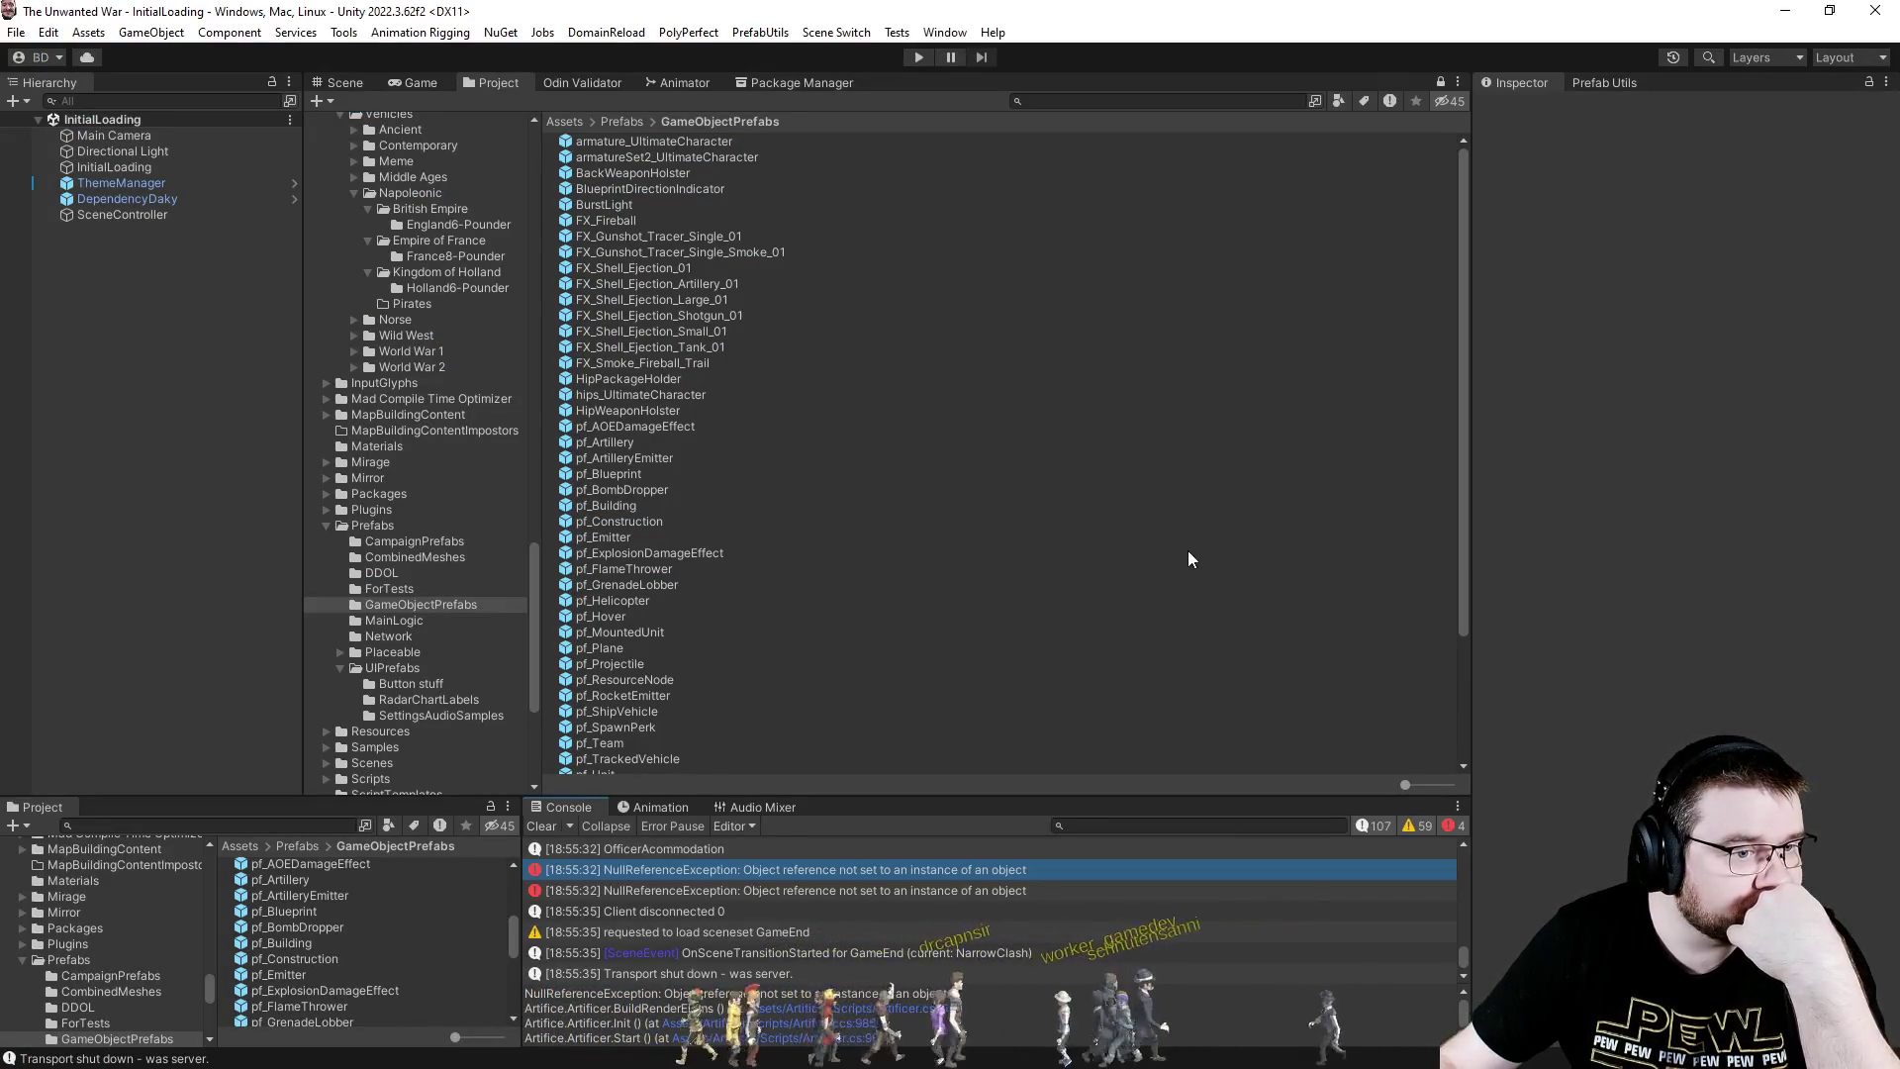
- Run 'Reset All The Building Data' from Prefab Utils and confirm with Yep
scroll(508, 550, "down", 10)
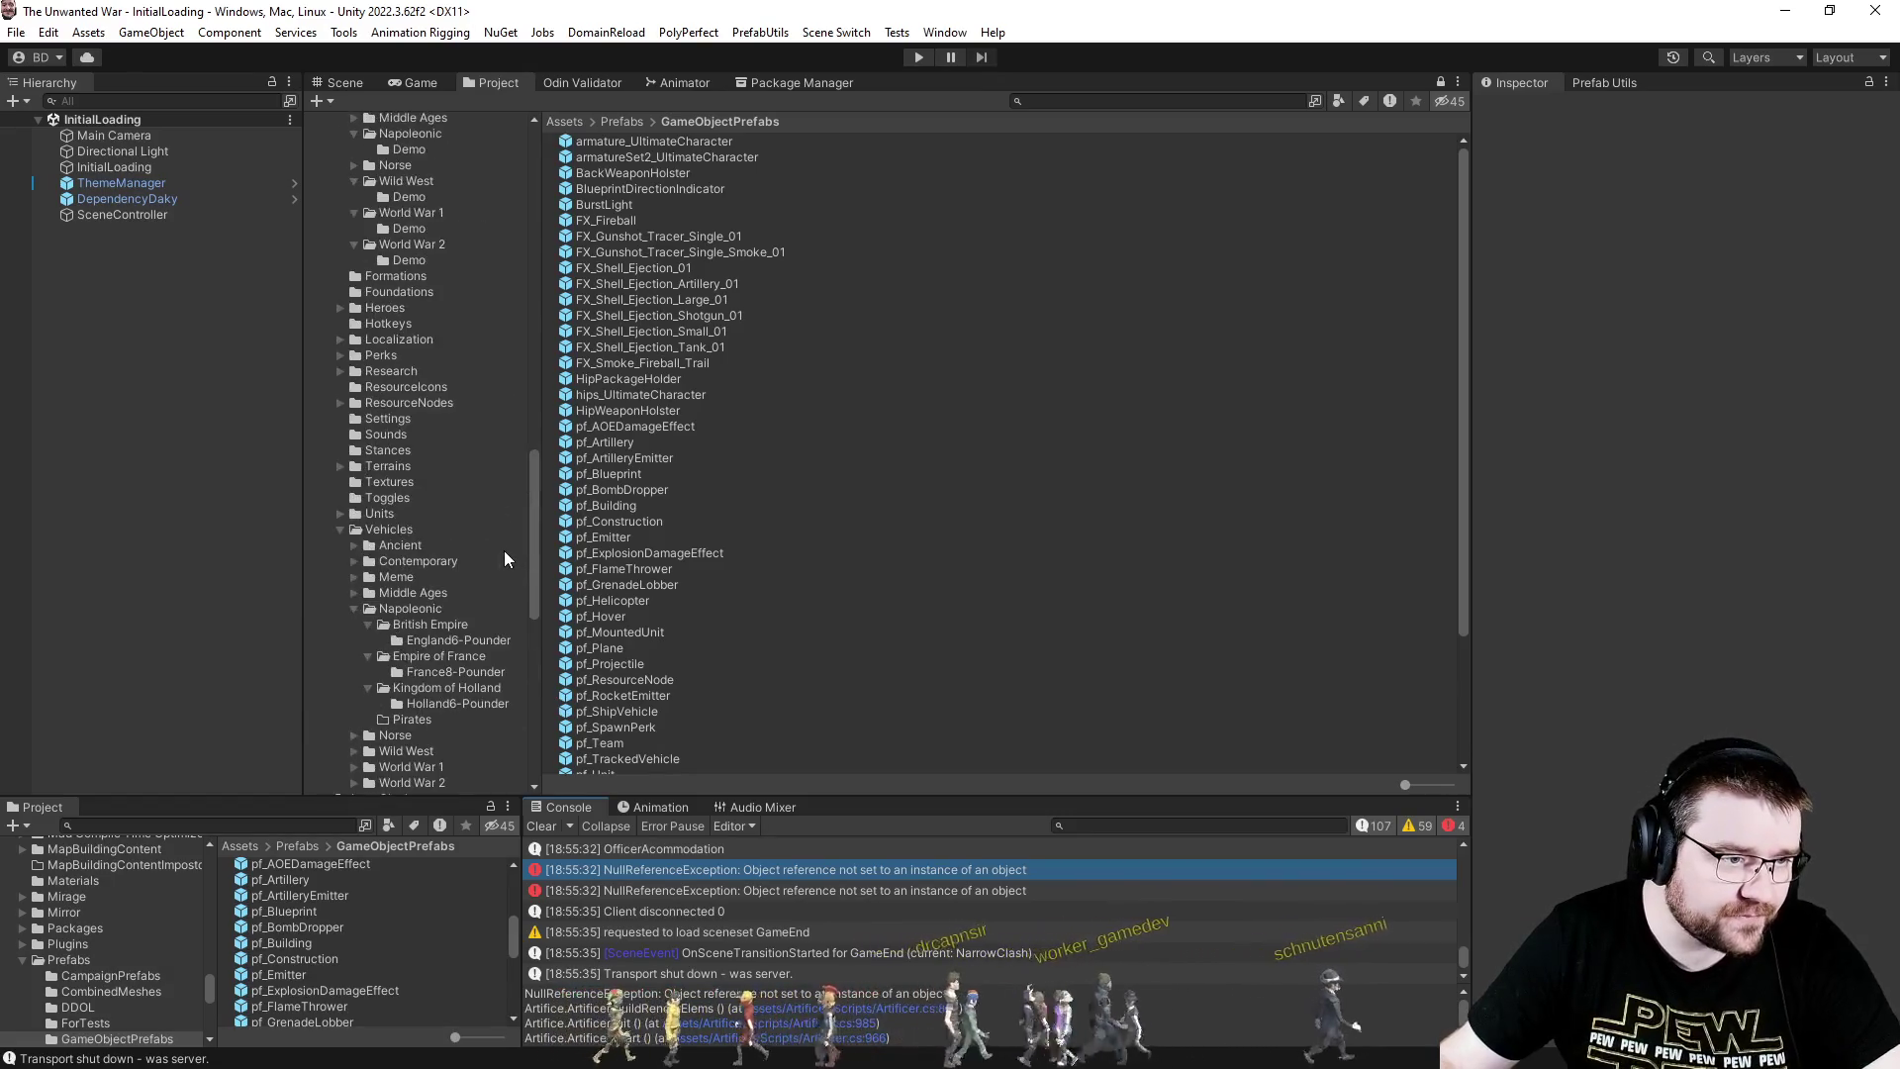
left_click(1608, 86)
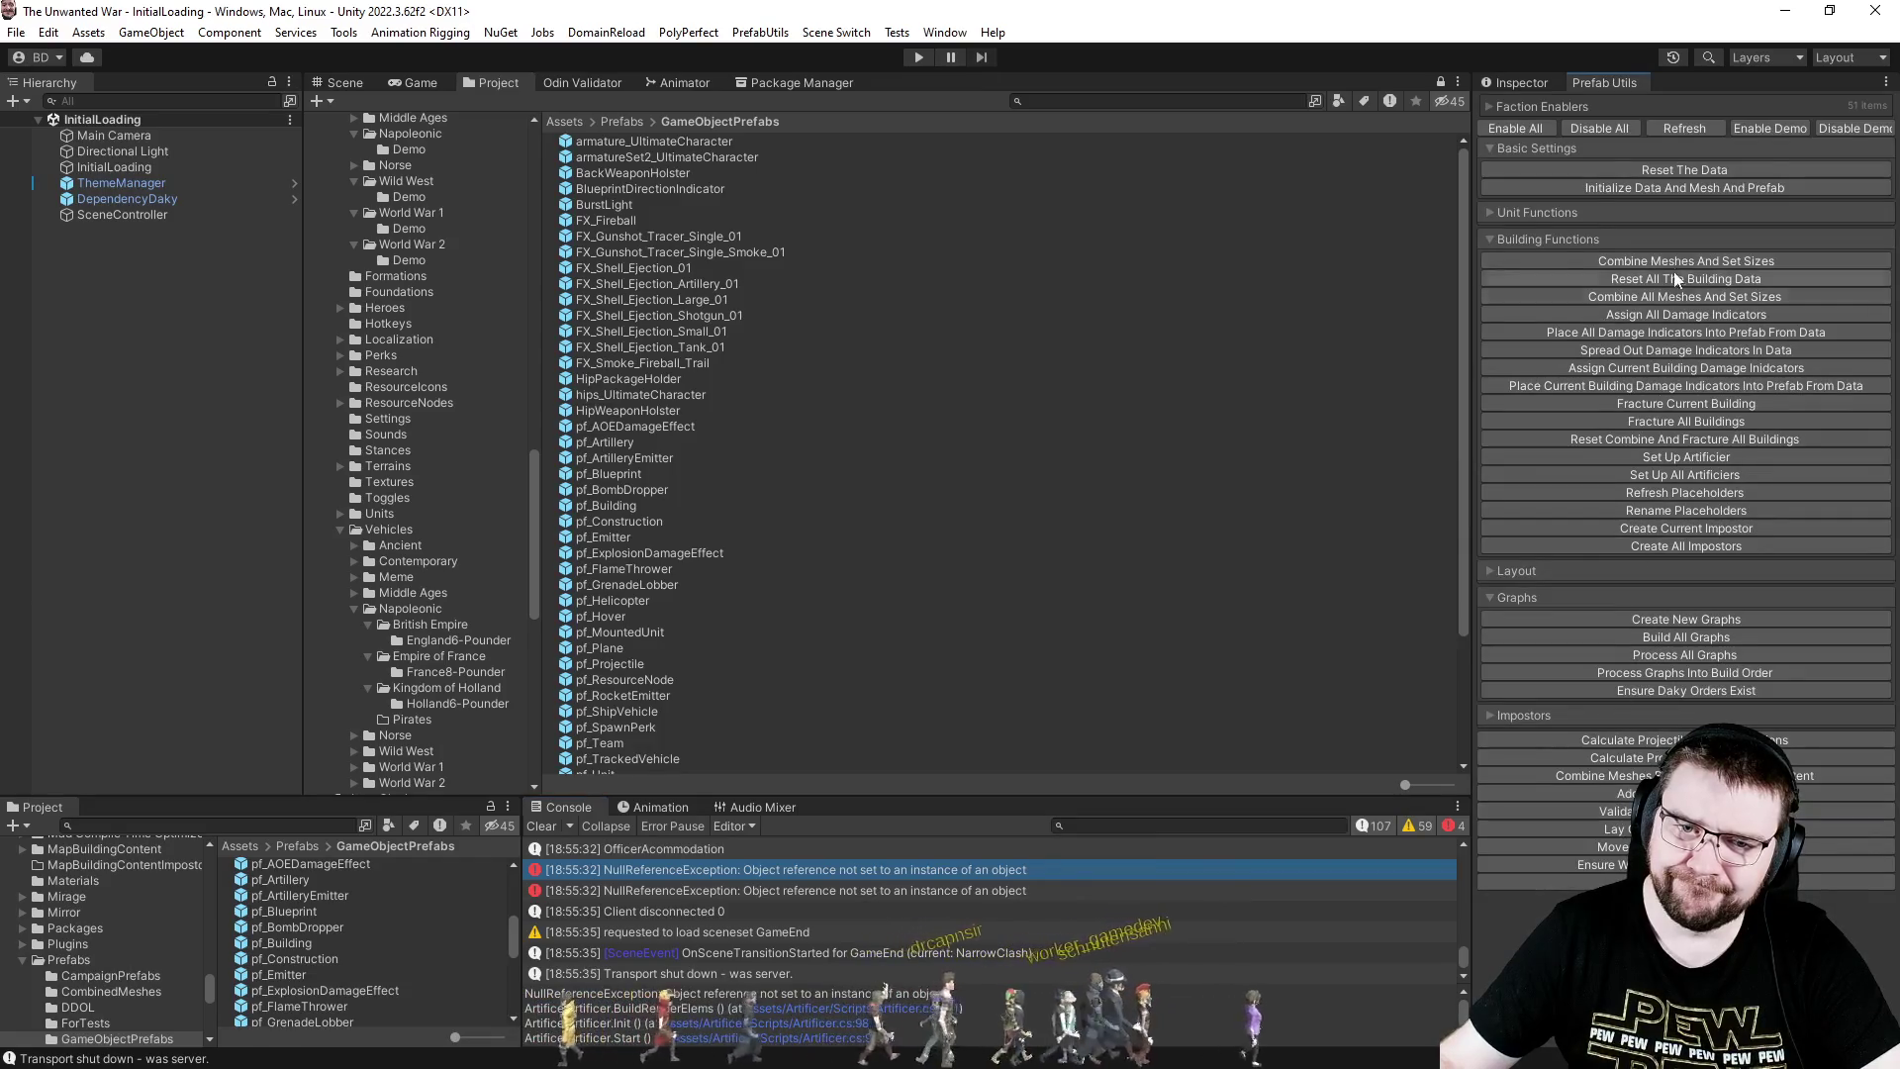
left_click(1559, 108)
left_click(1559, 109)
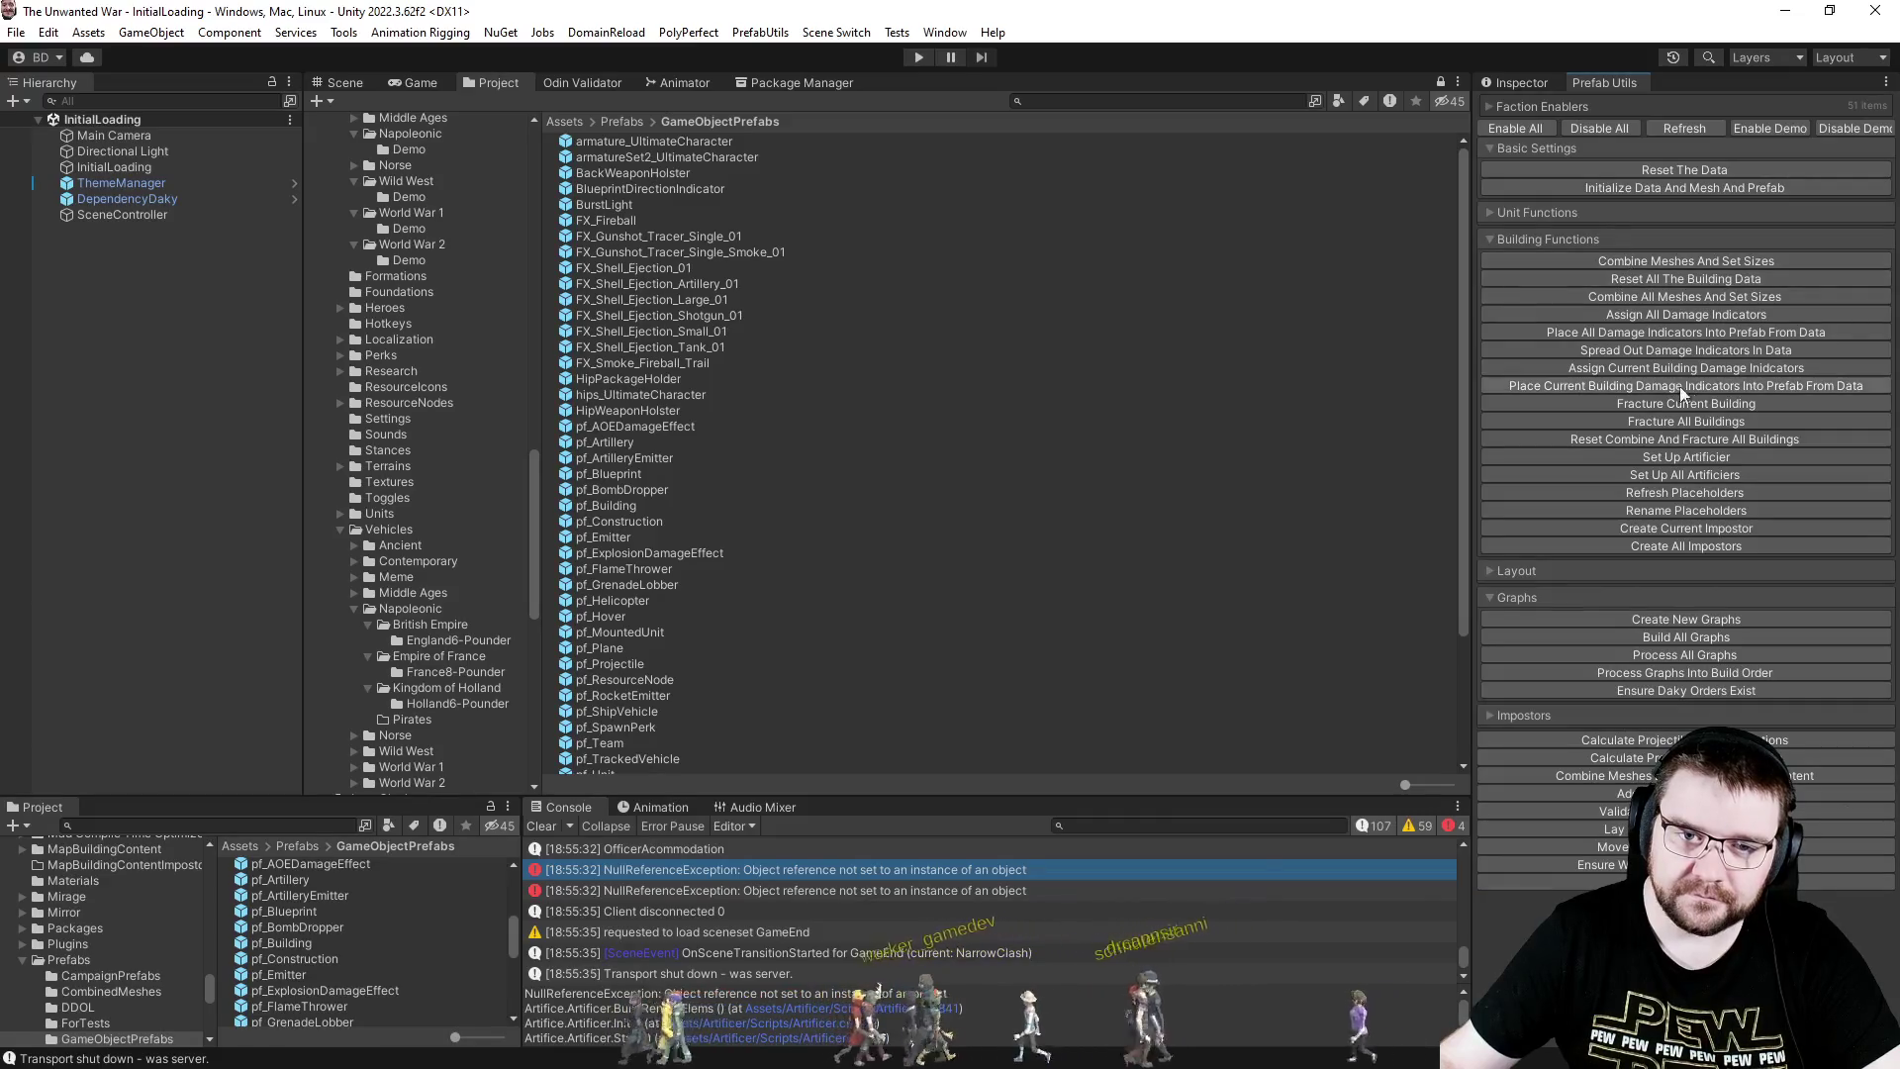
left_click(1719, 276)
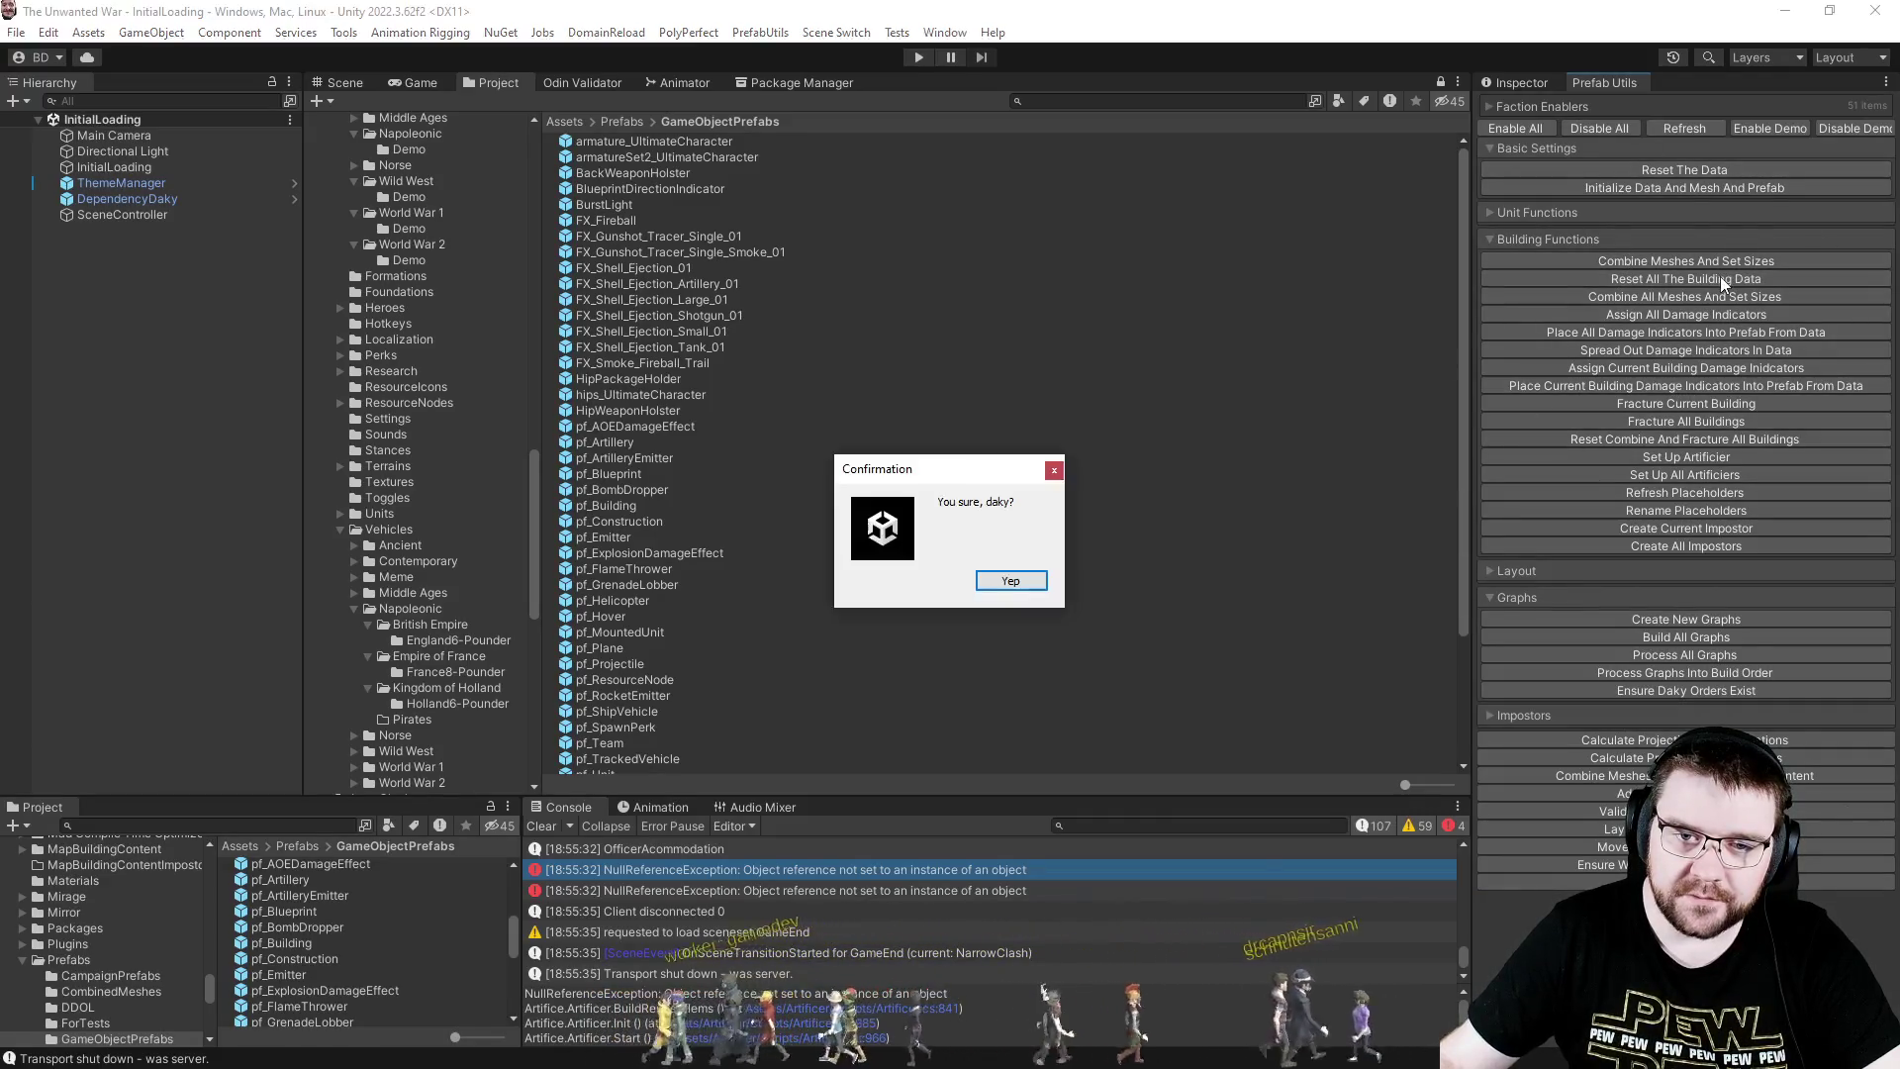
left_click(1011, 584)
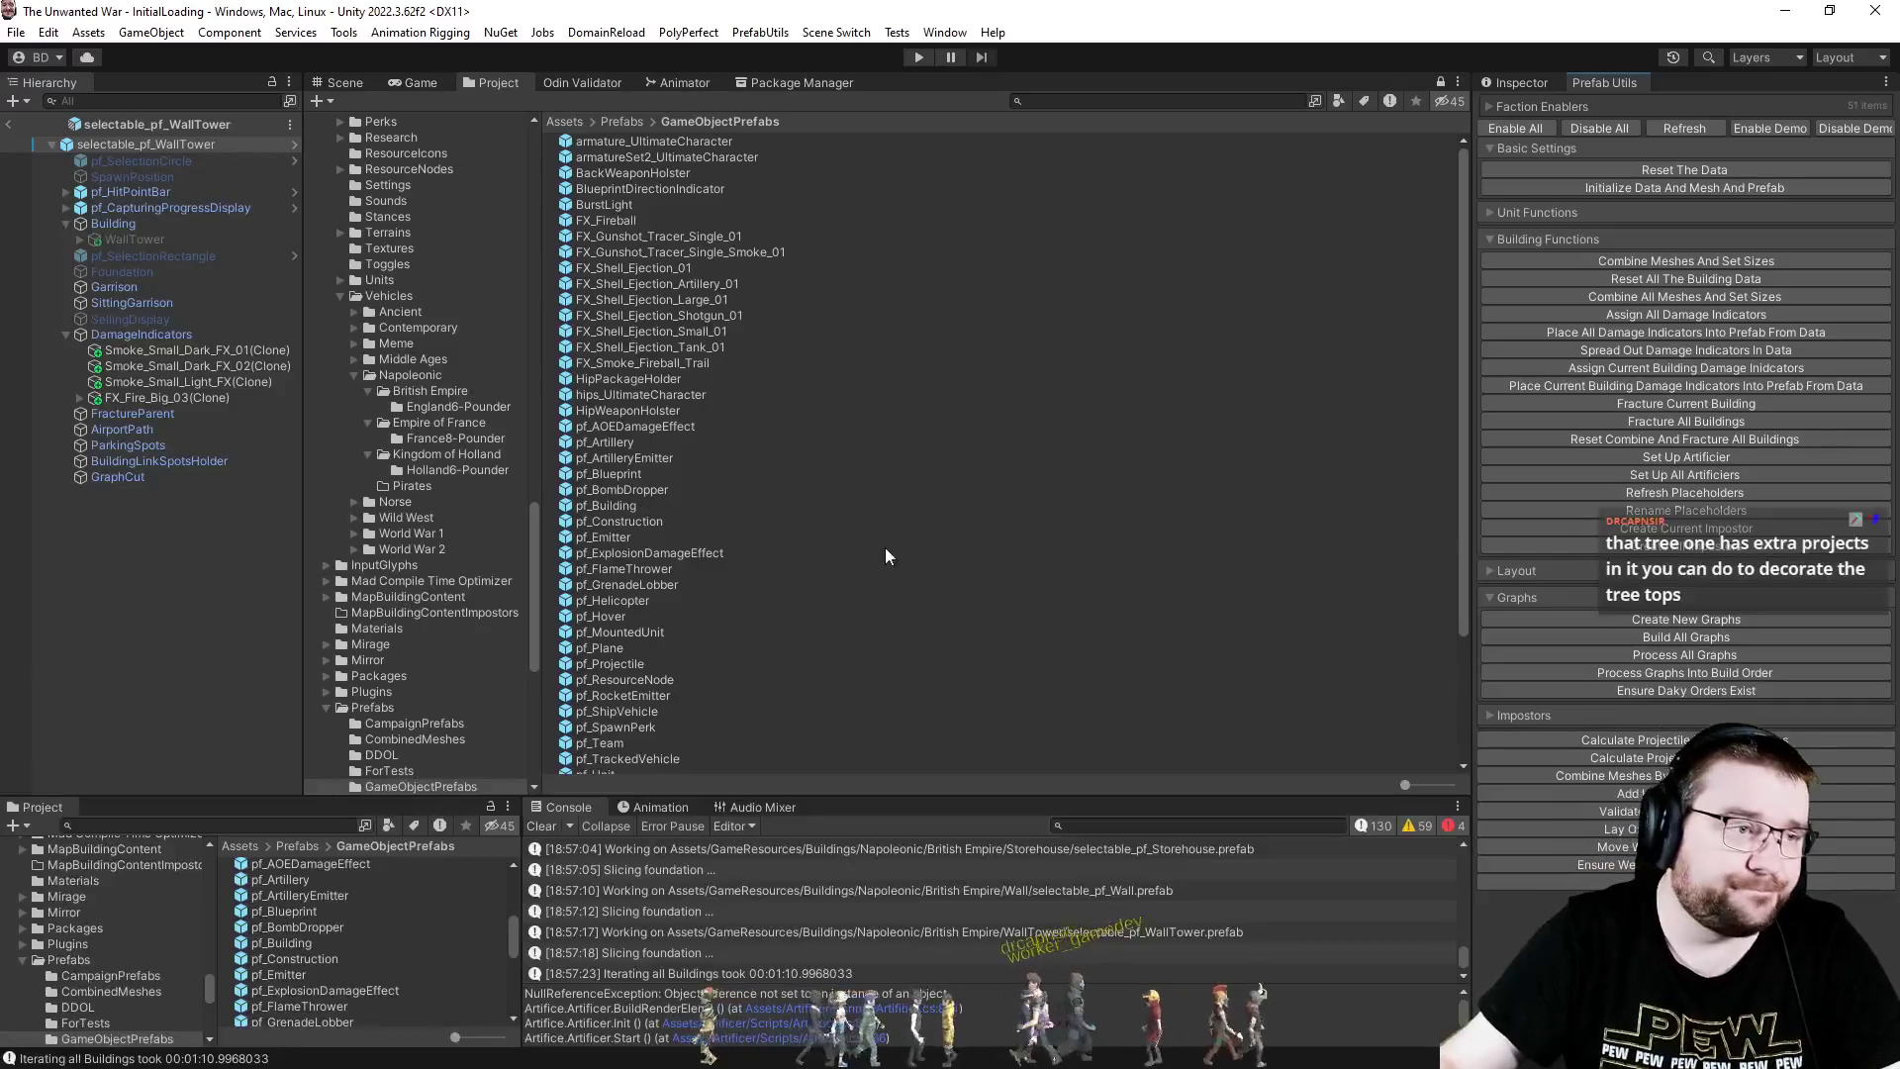
- Review the two NullReferenceException entries in the Console
scroll(1116, 902, "up", 5)
scroll(1116, 900, "up", 3)
left_click(932, 942)
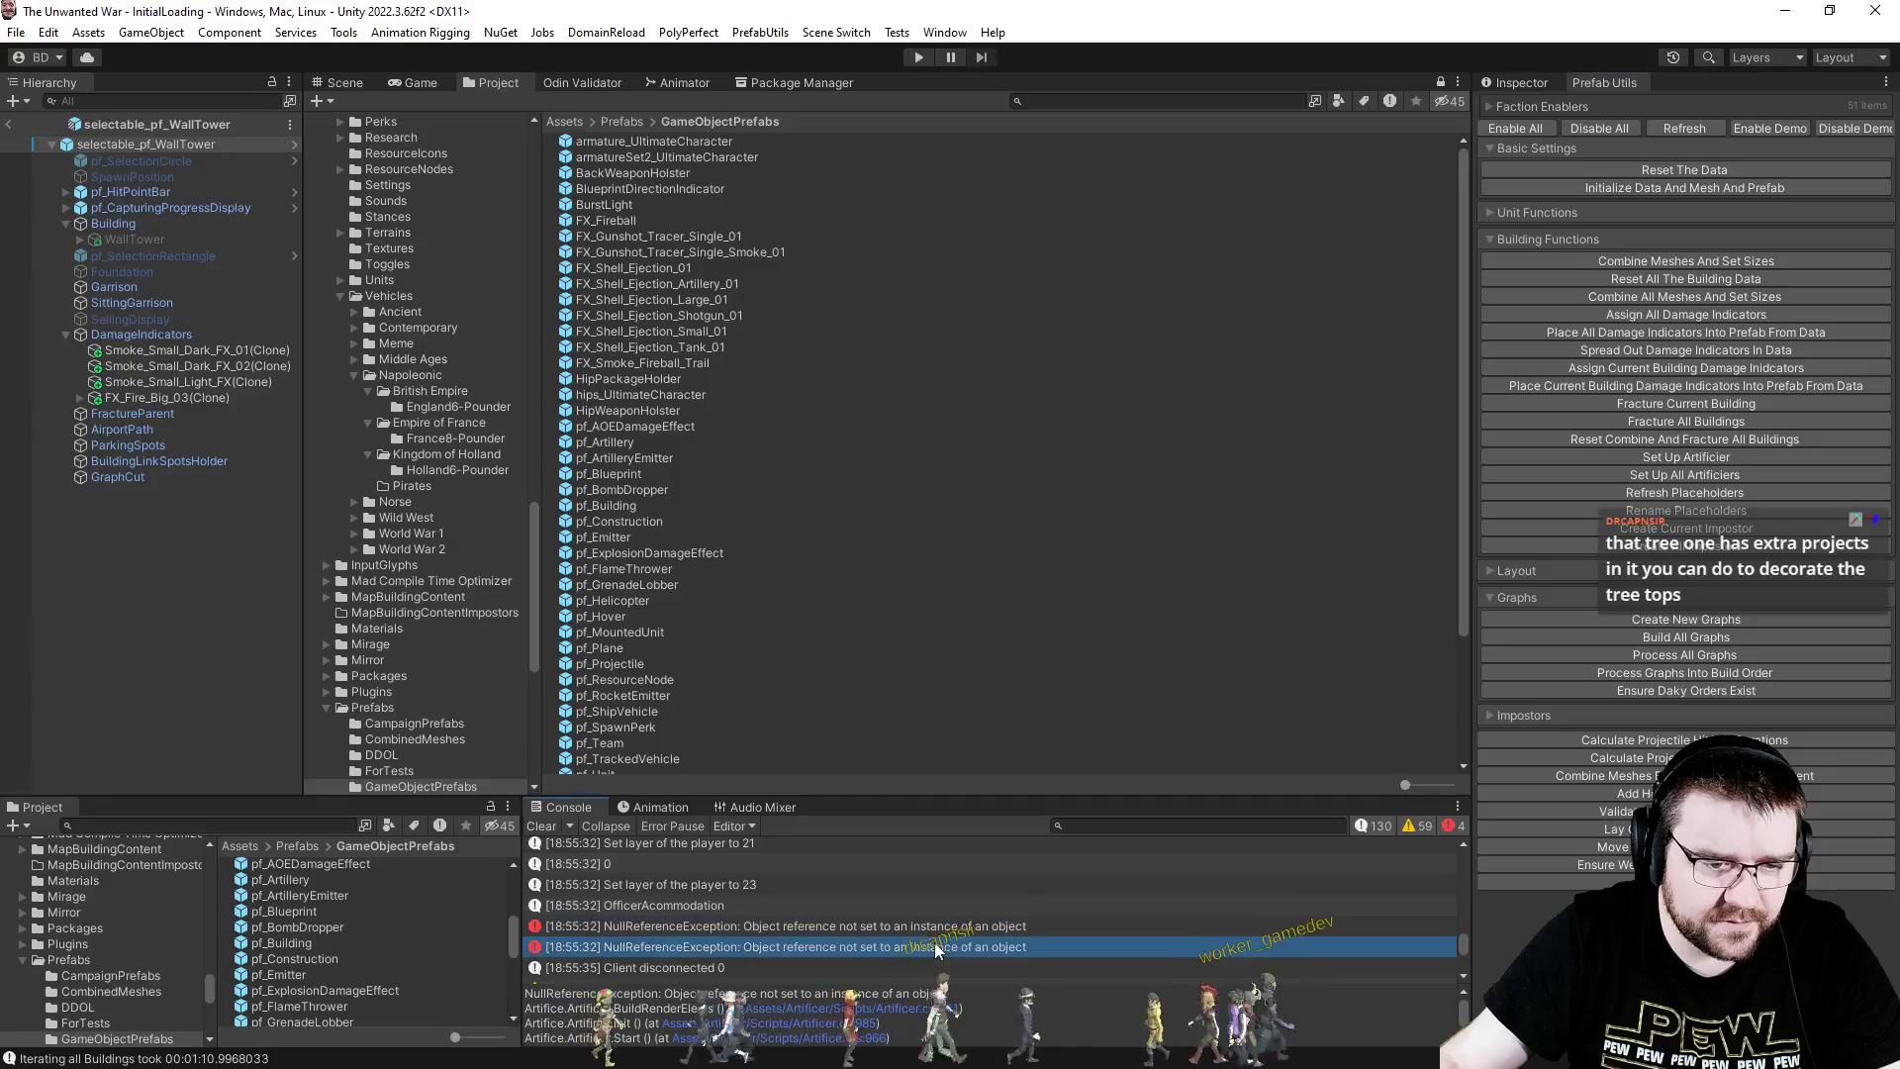
left_click(959, 925)
scroll(940, 936, "down", 3)
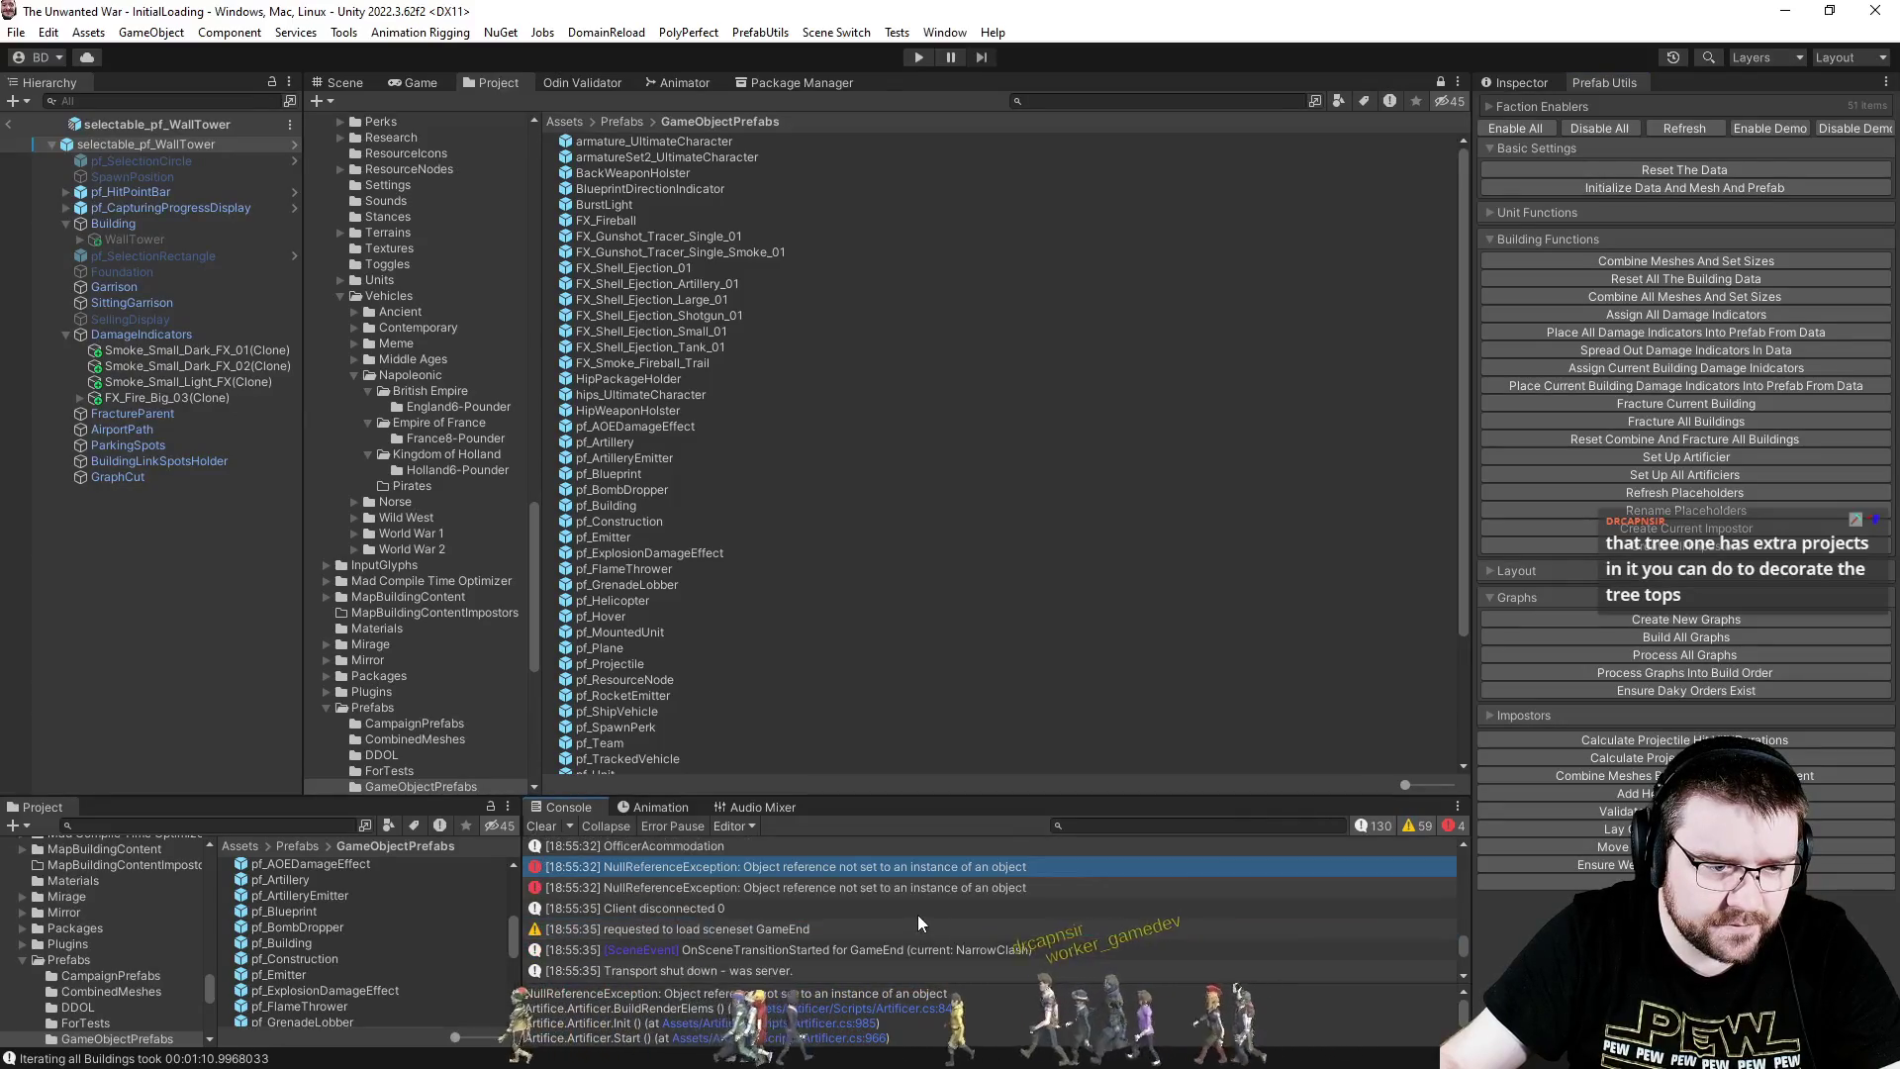
scroll(911, 908, "down", 5)
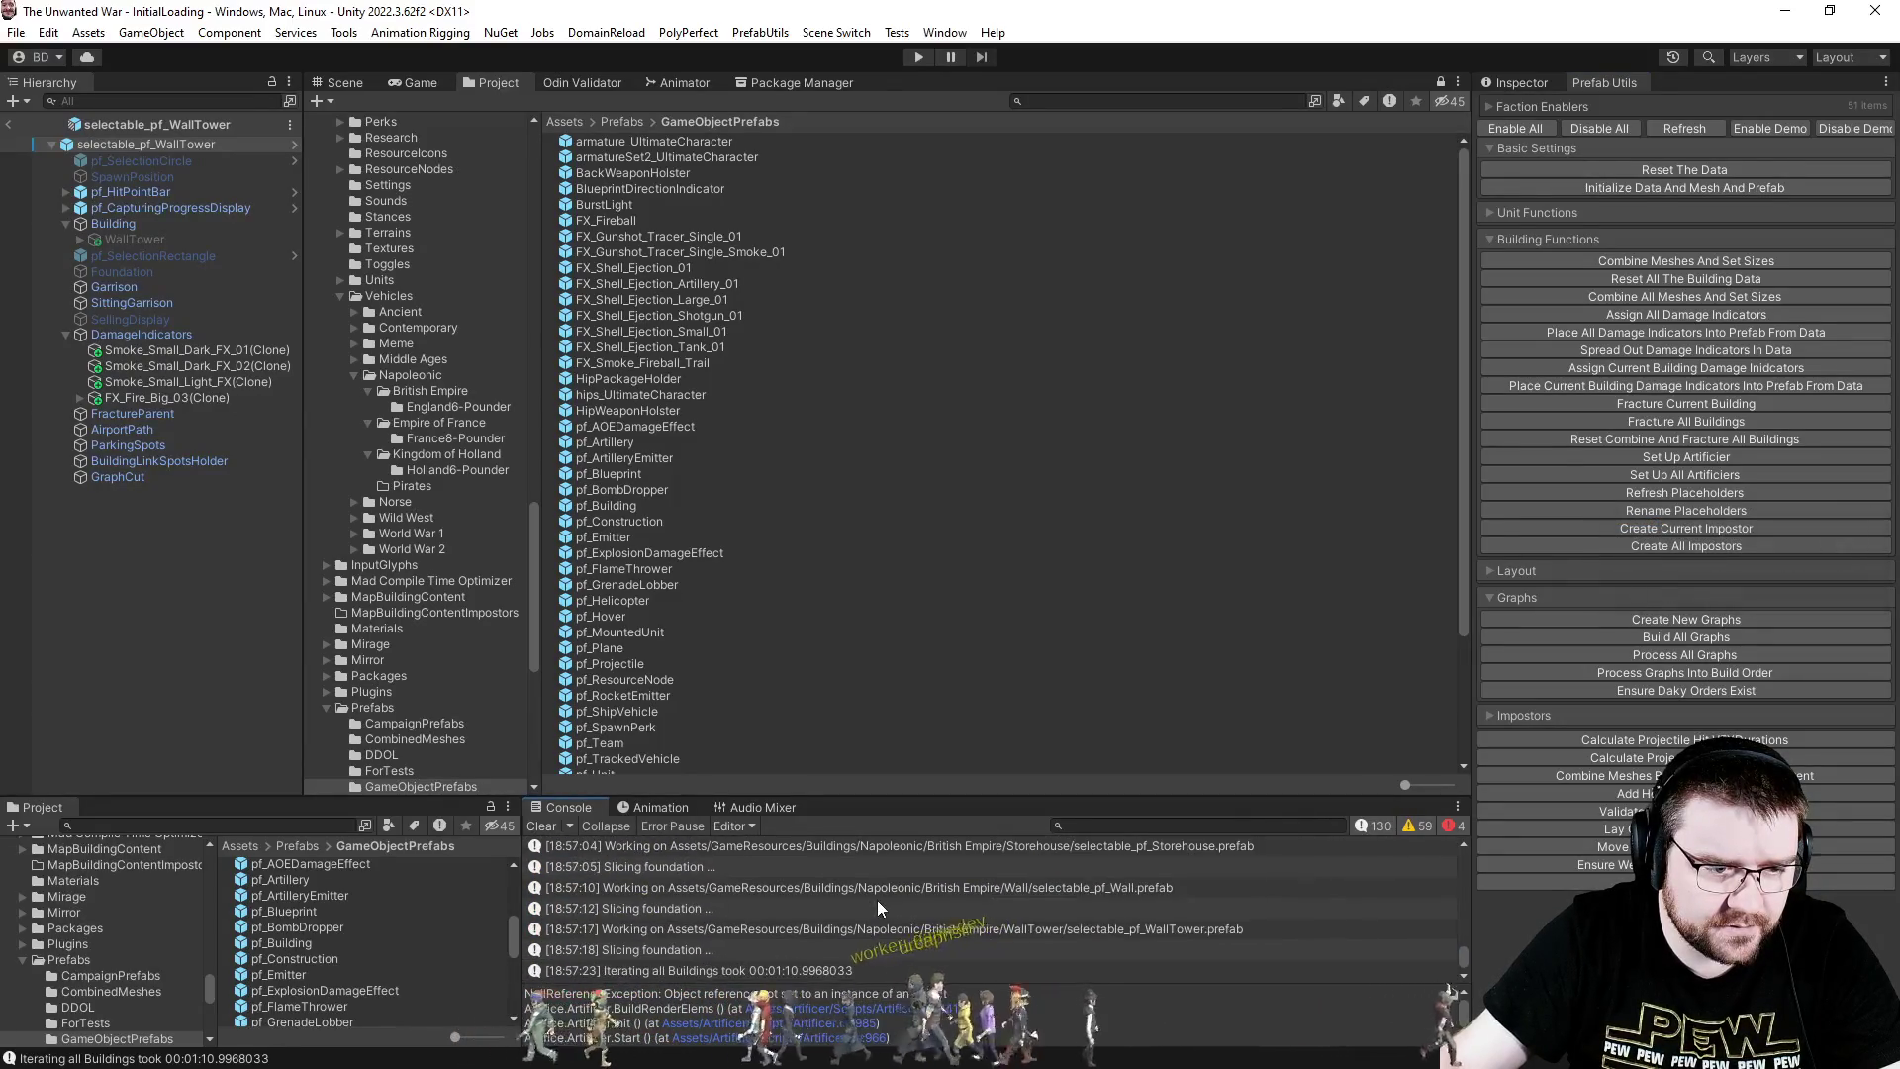
- Clear the Console, then run and confirm 'Set Up All Artificiers' across all building prefabs
left_click(546, 825)
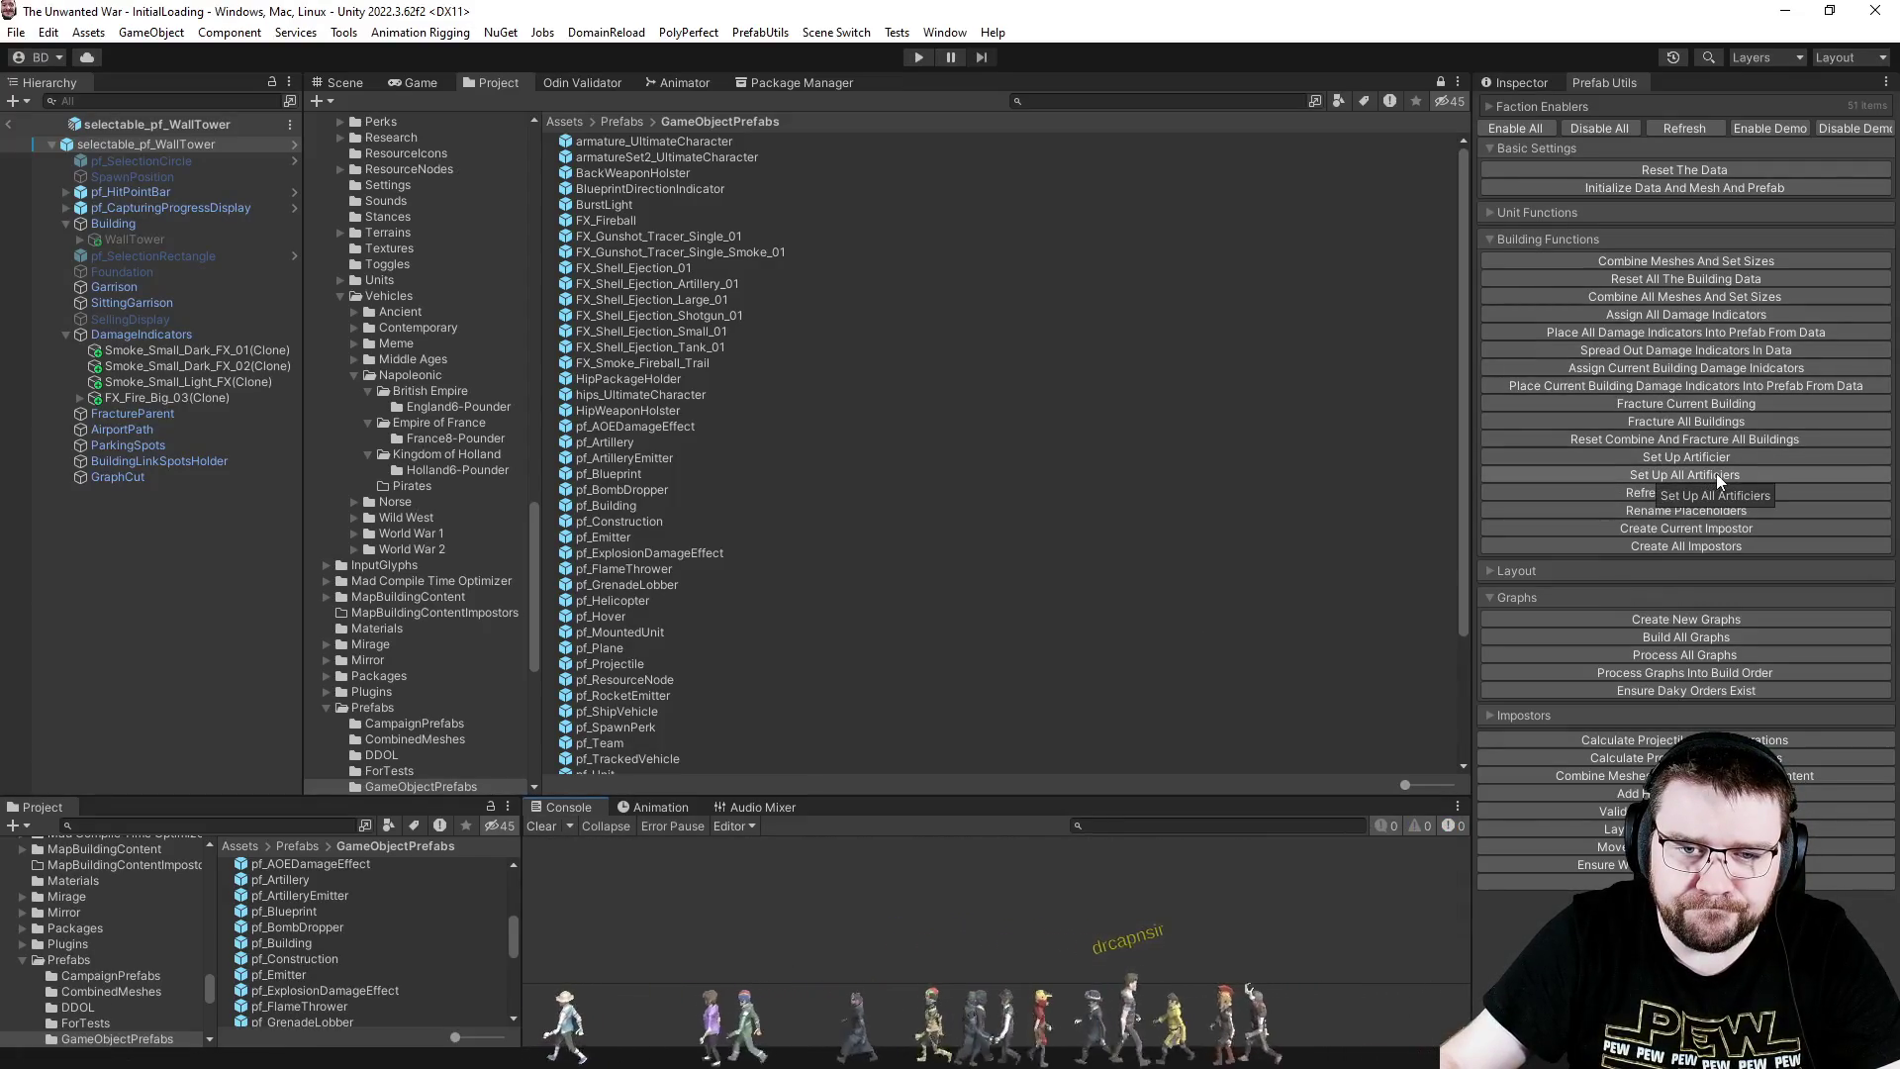
left_click(1726, 297)
left_click(1012, 582)
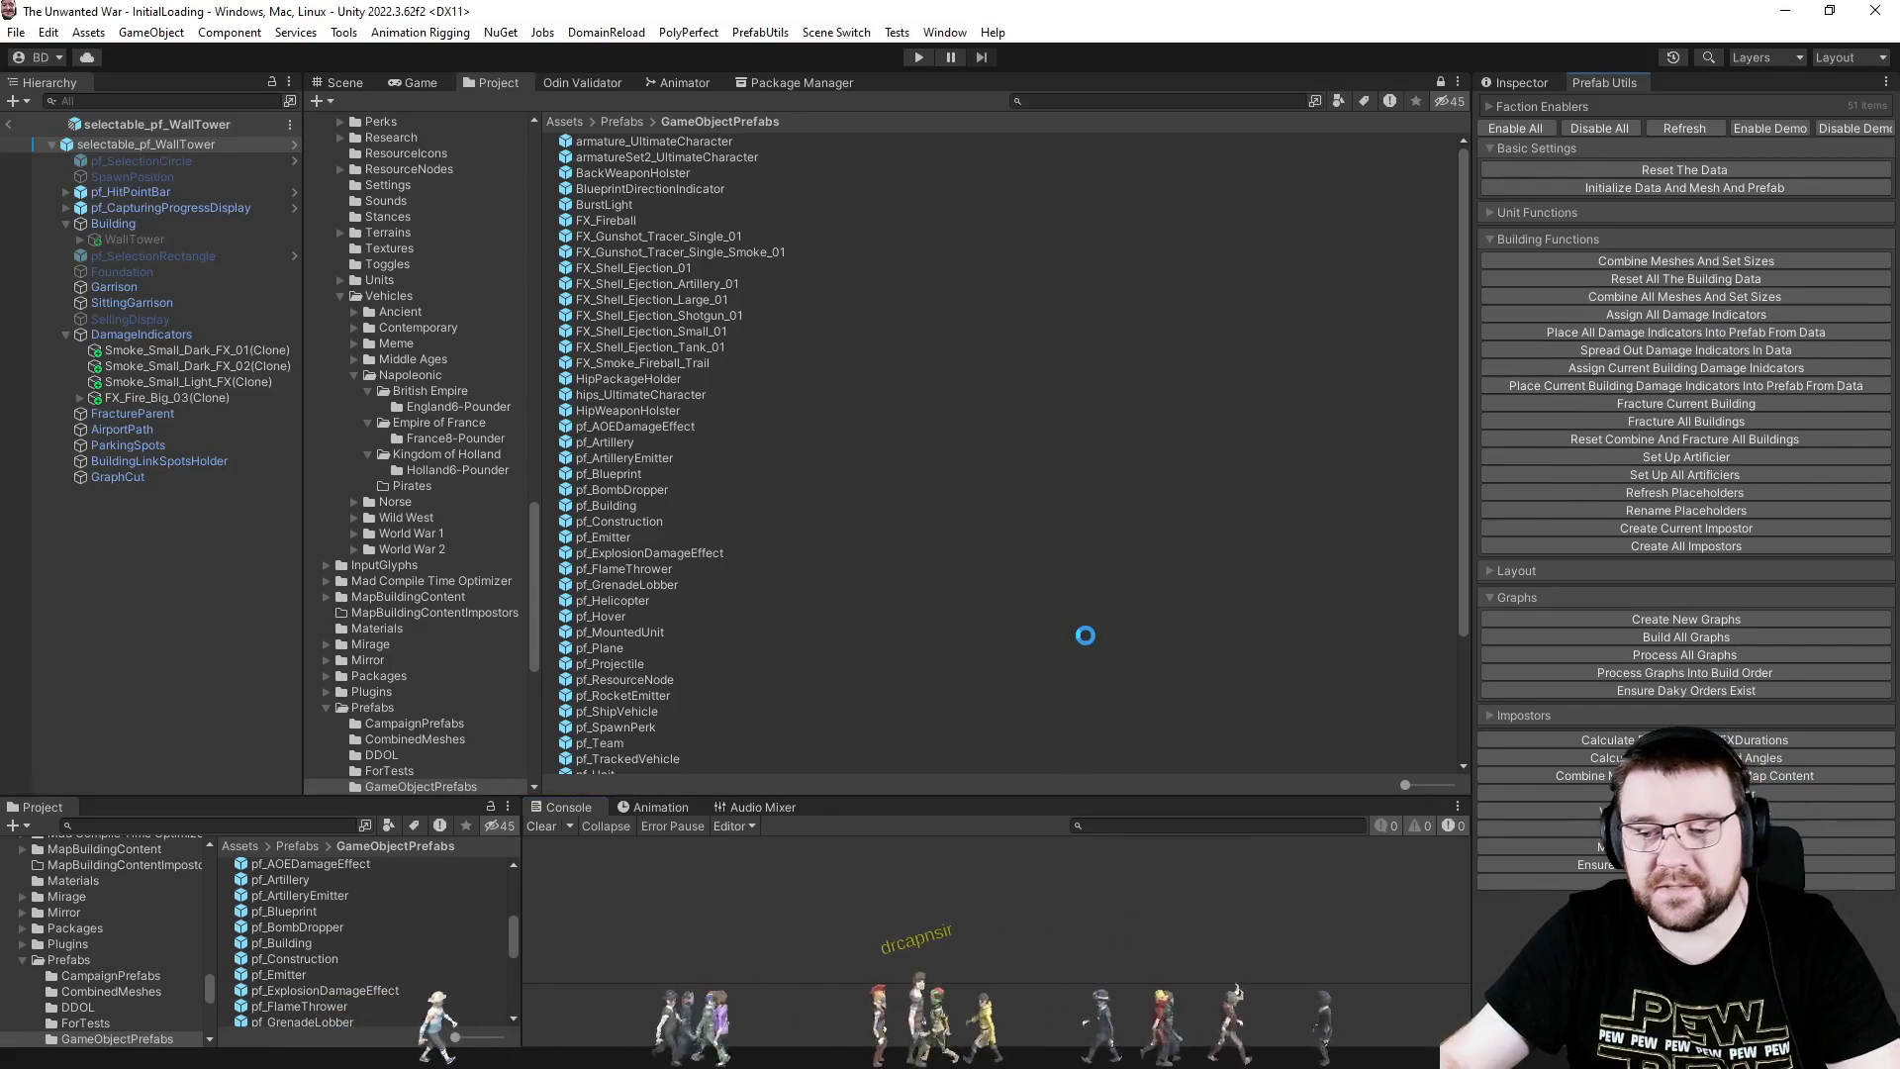
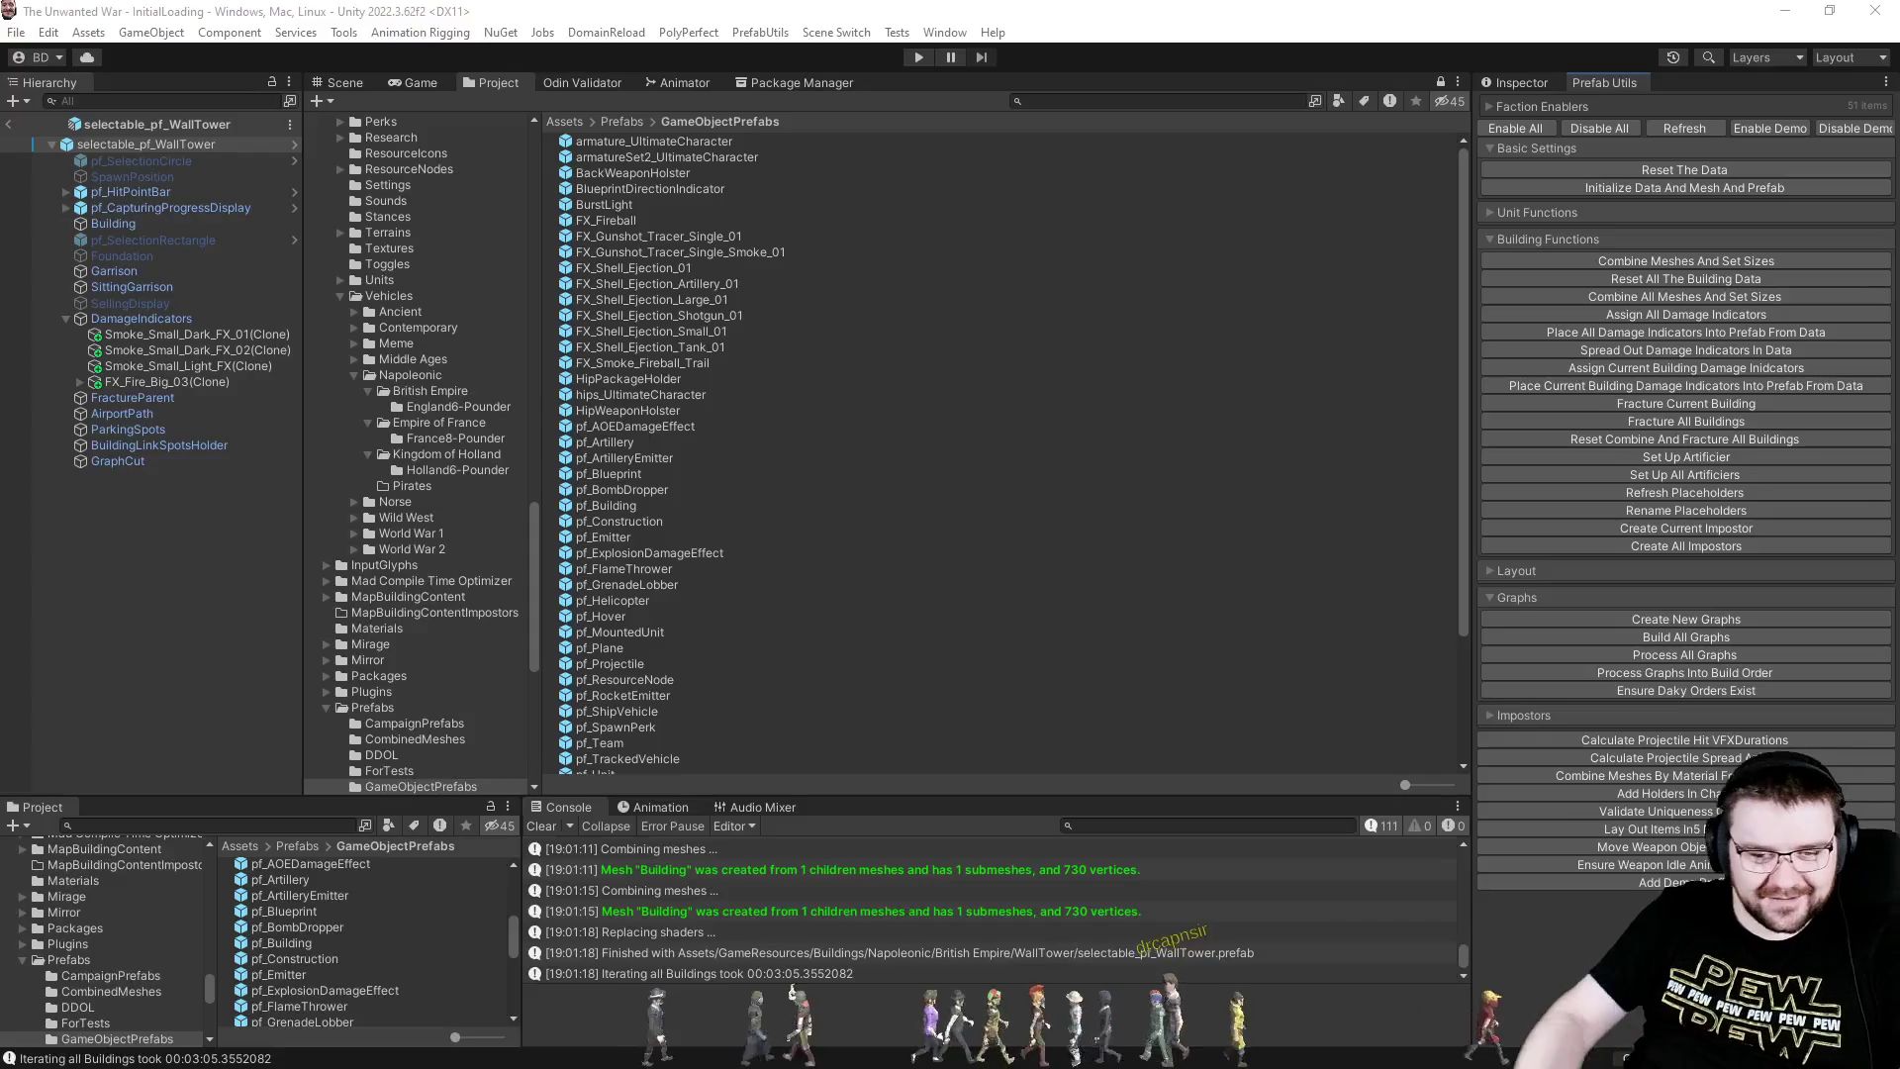
- Clear the Console, run Set Up All Artificiers on all building prefabs, and enter Play mode
left_click(554, 825)
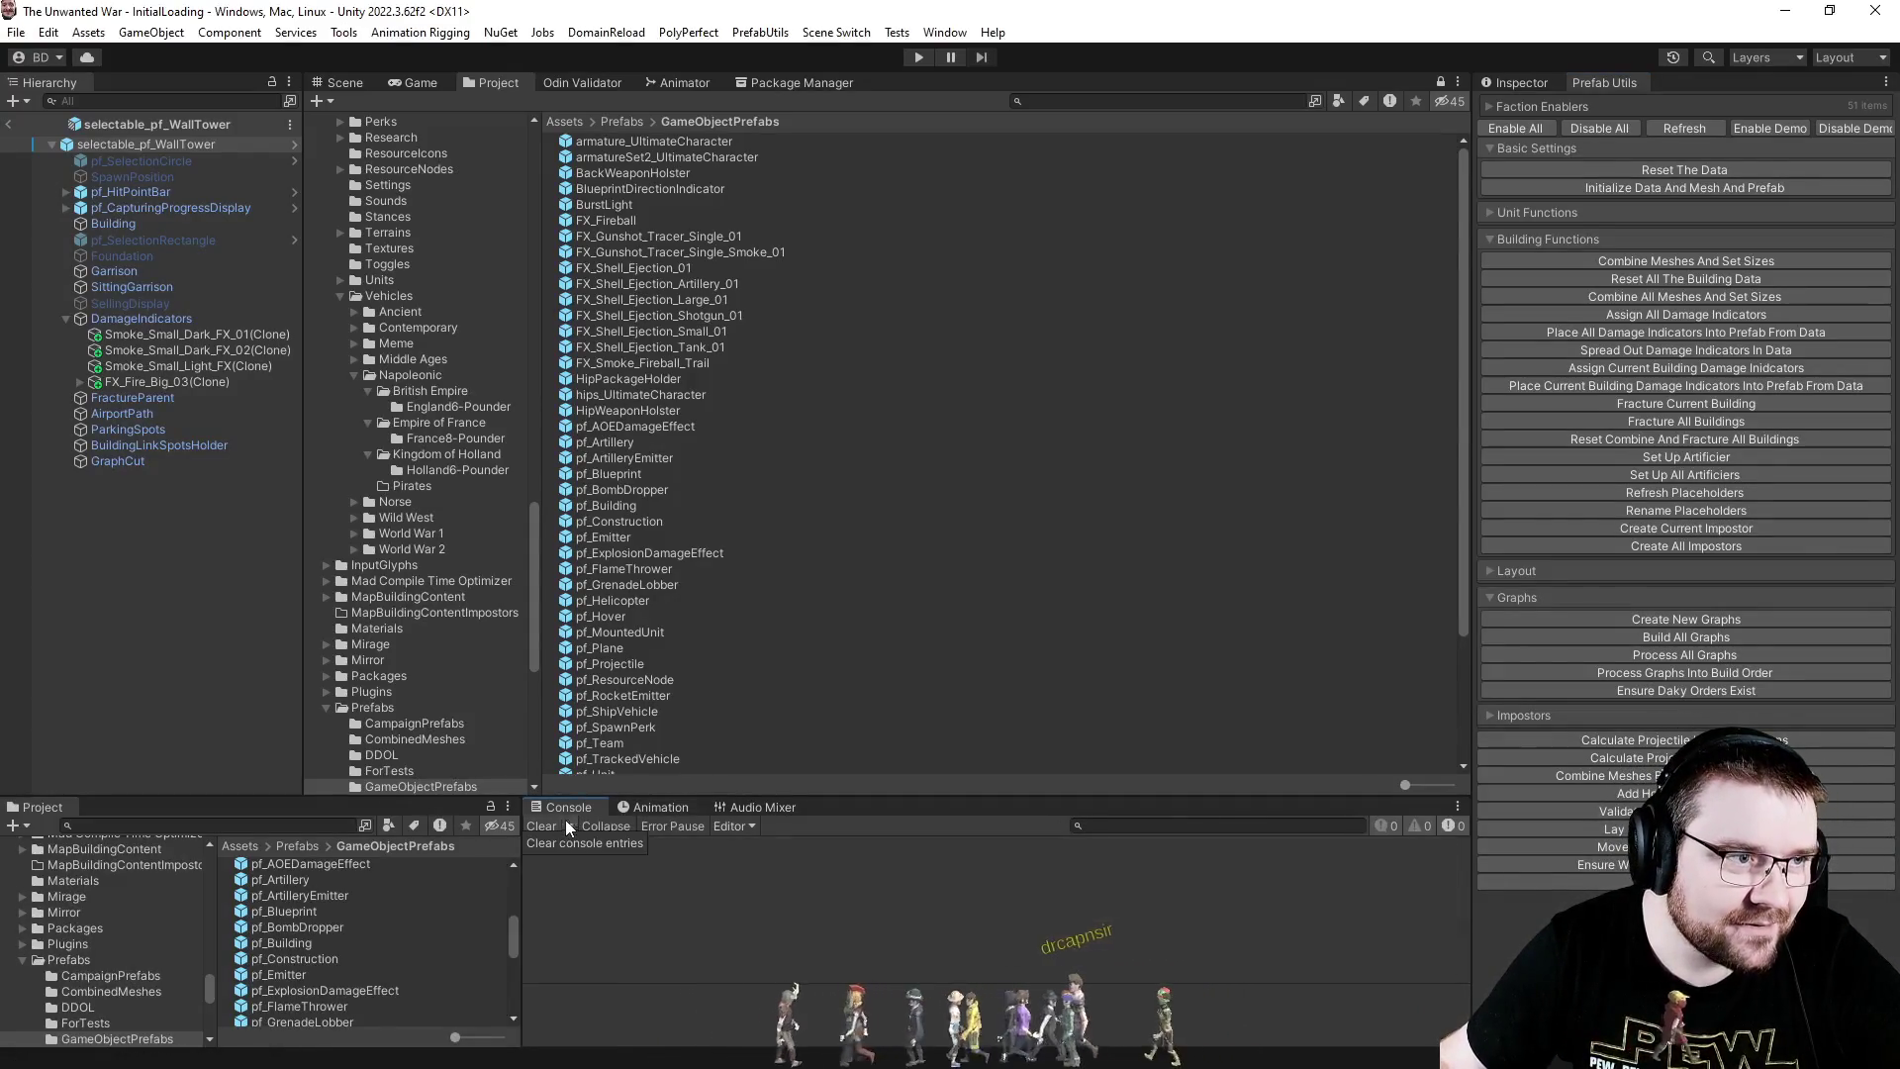
left_click(1698, 473)
left_click(1009, 581)
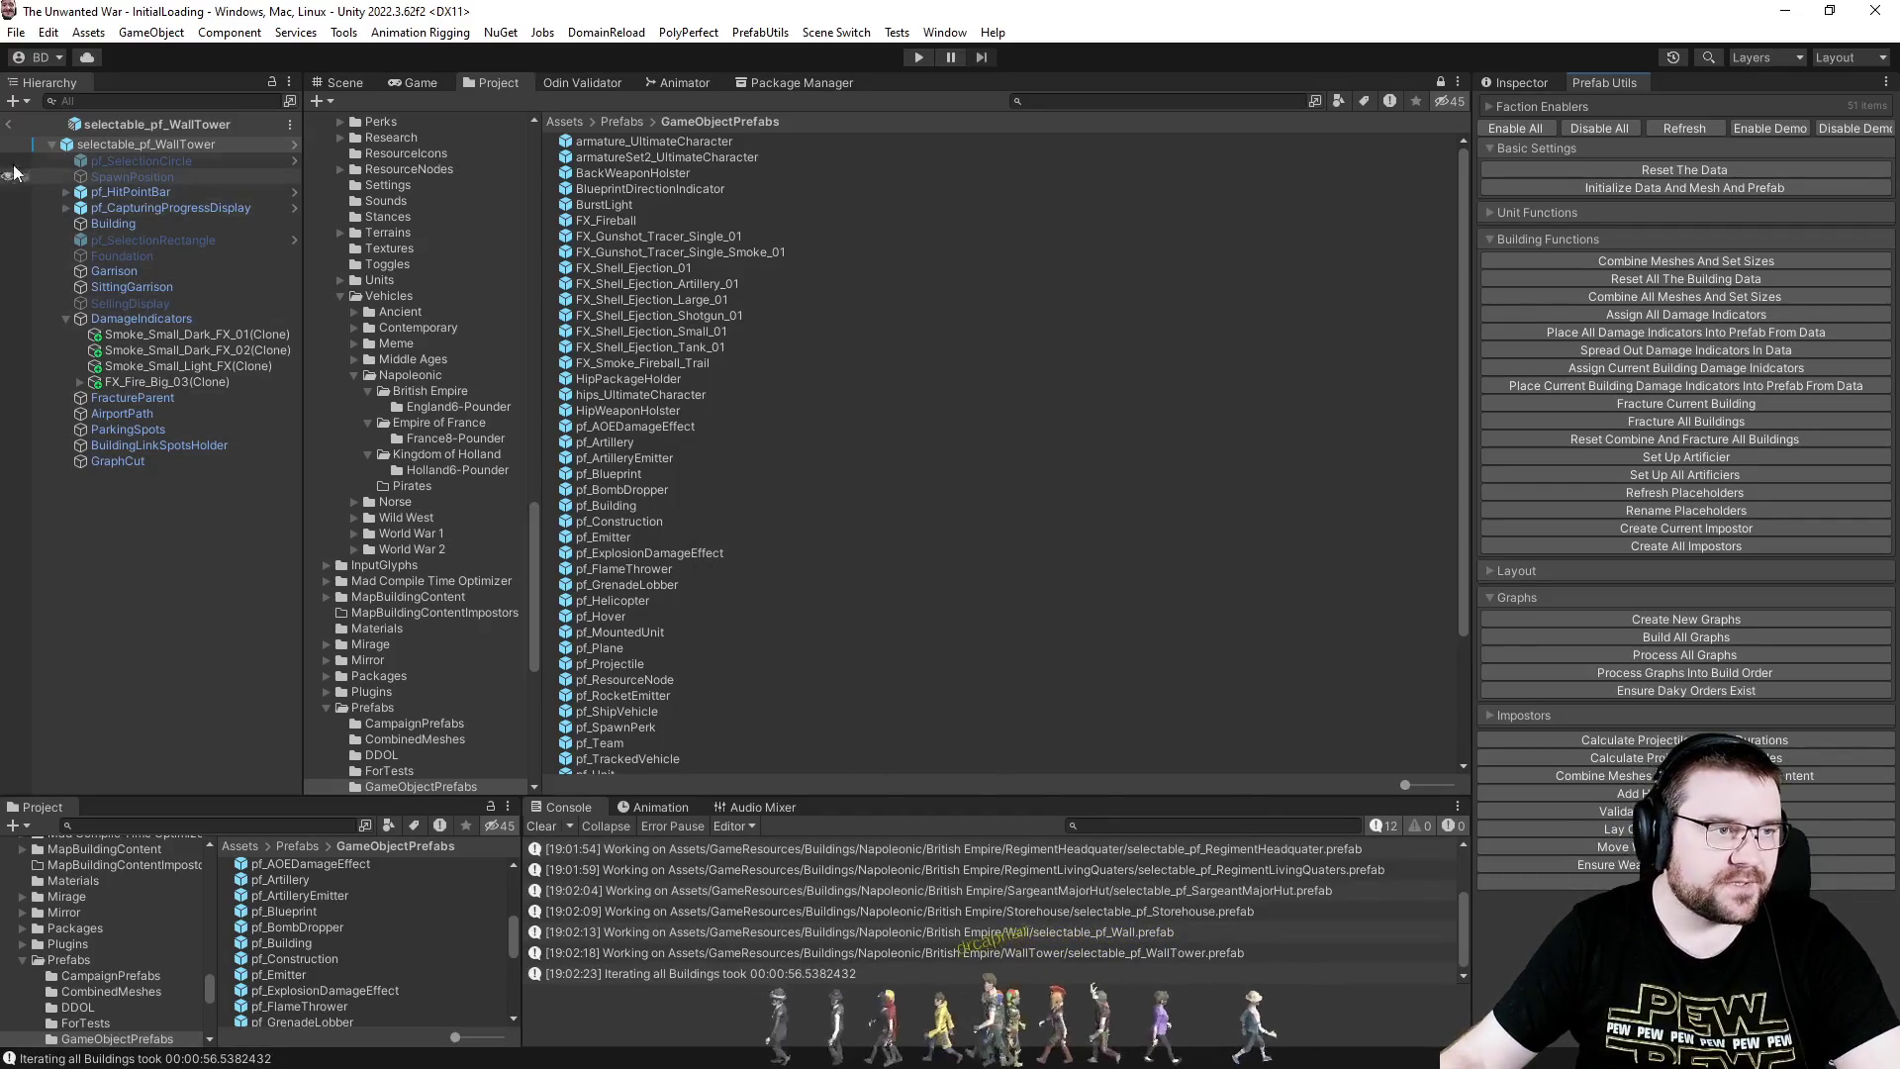
left_click(918, 56)
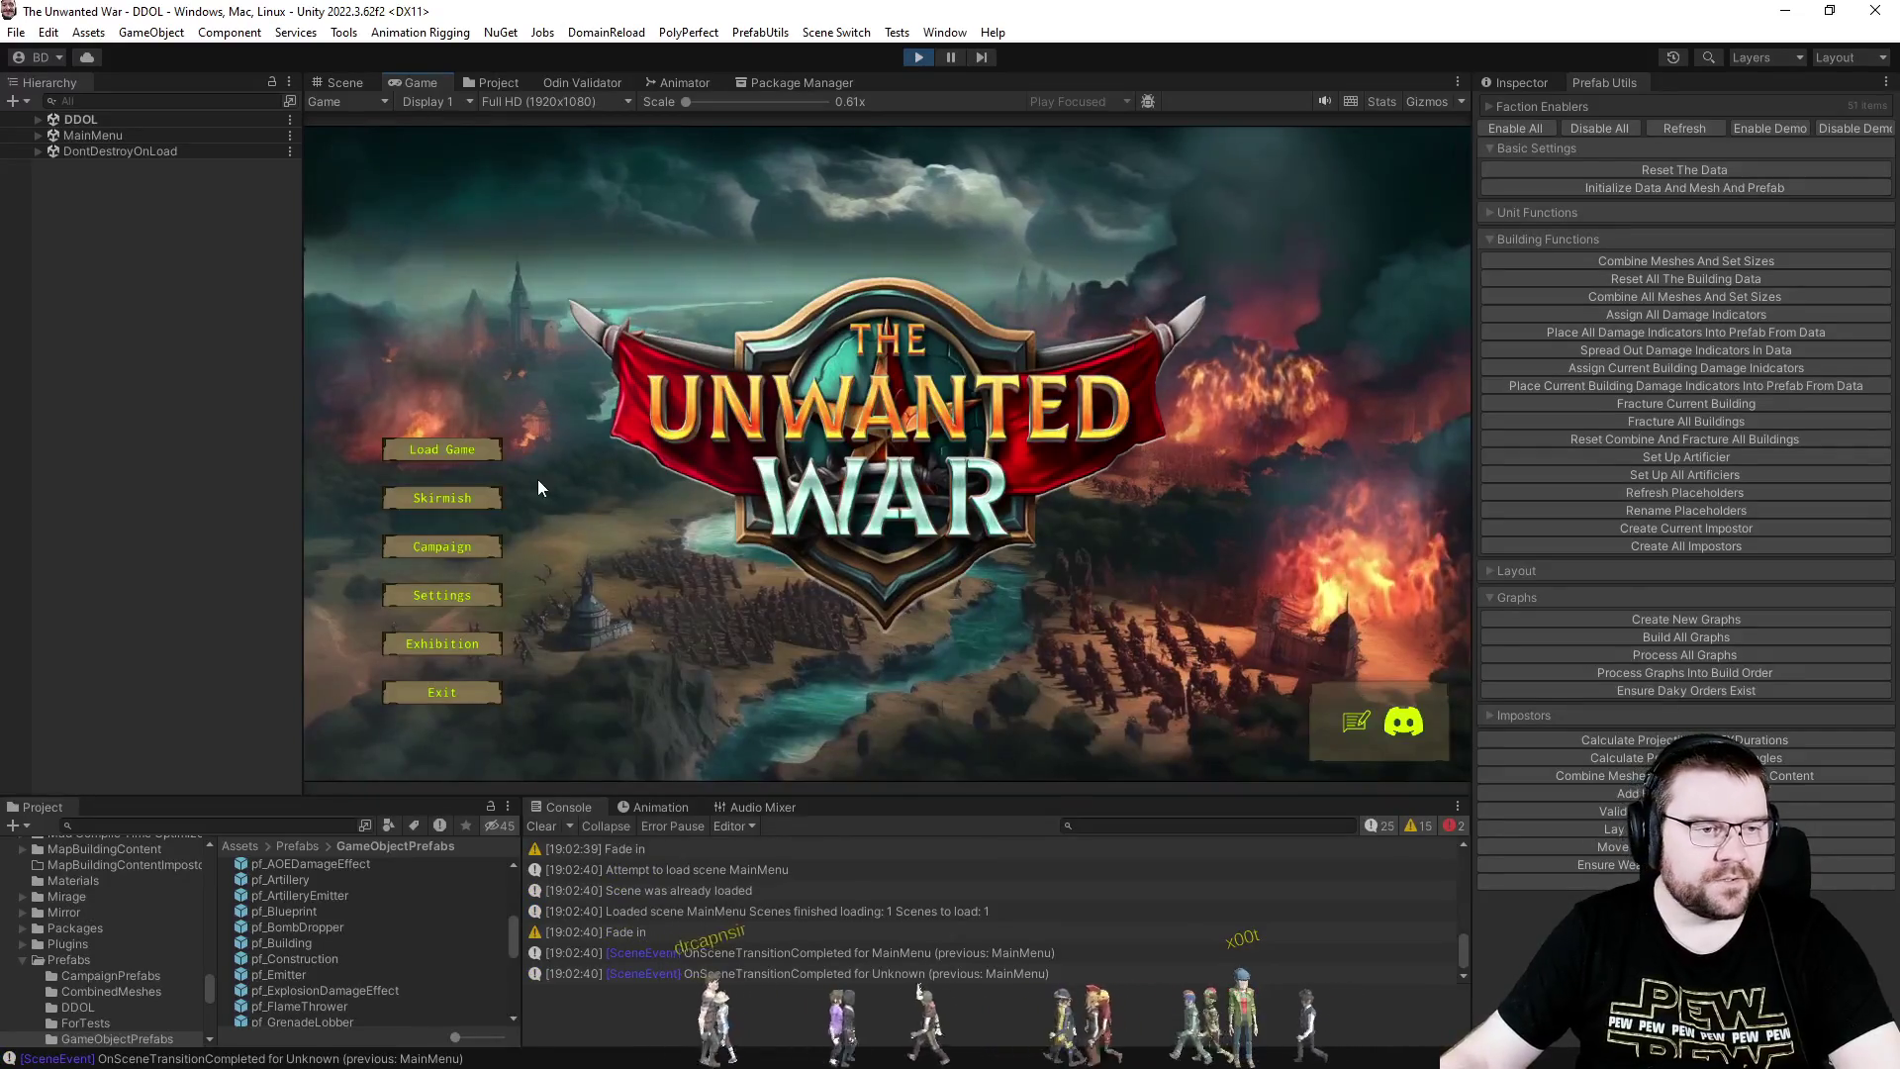
- Start a Narrow Clash skirmish with a PC opponent in slot 3 and Map Explored set to Full
left_click(467, 504)
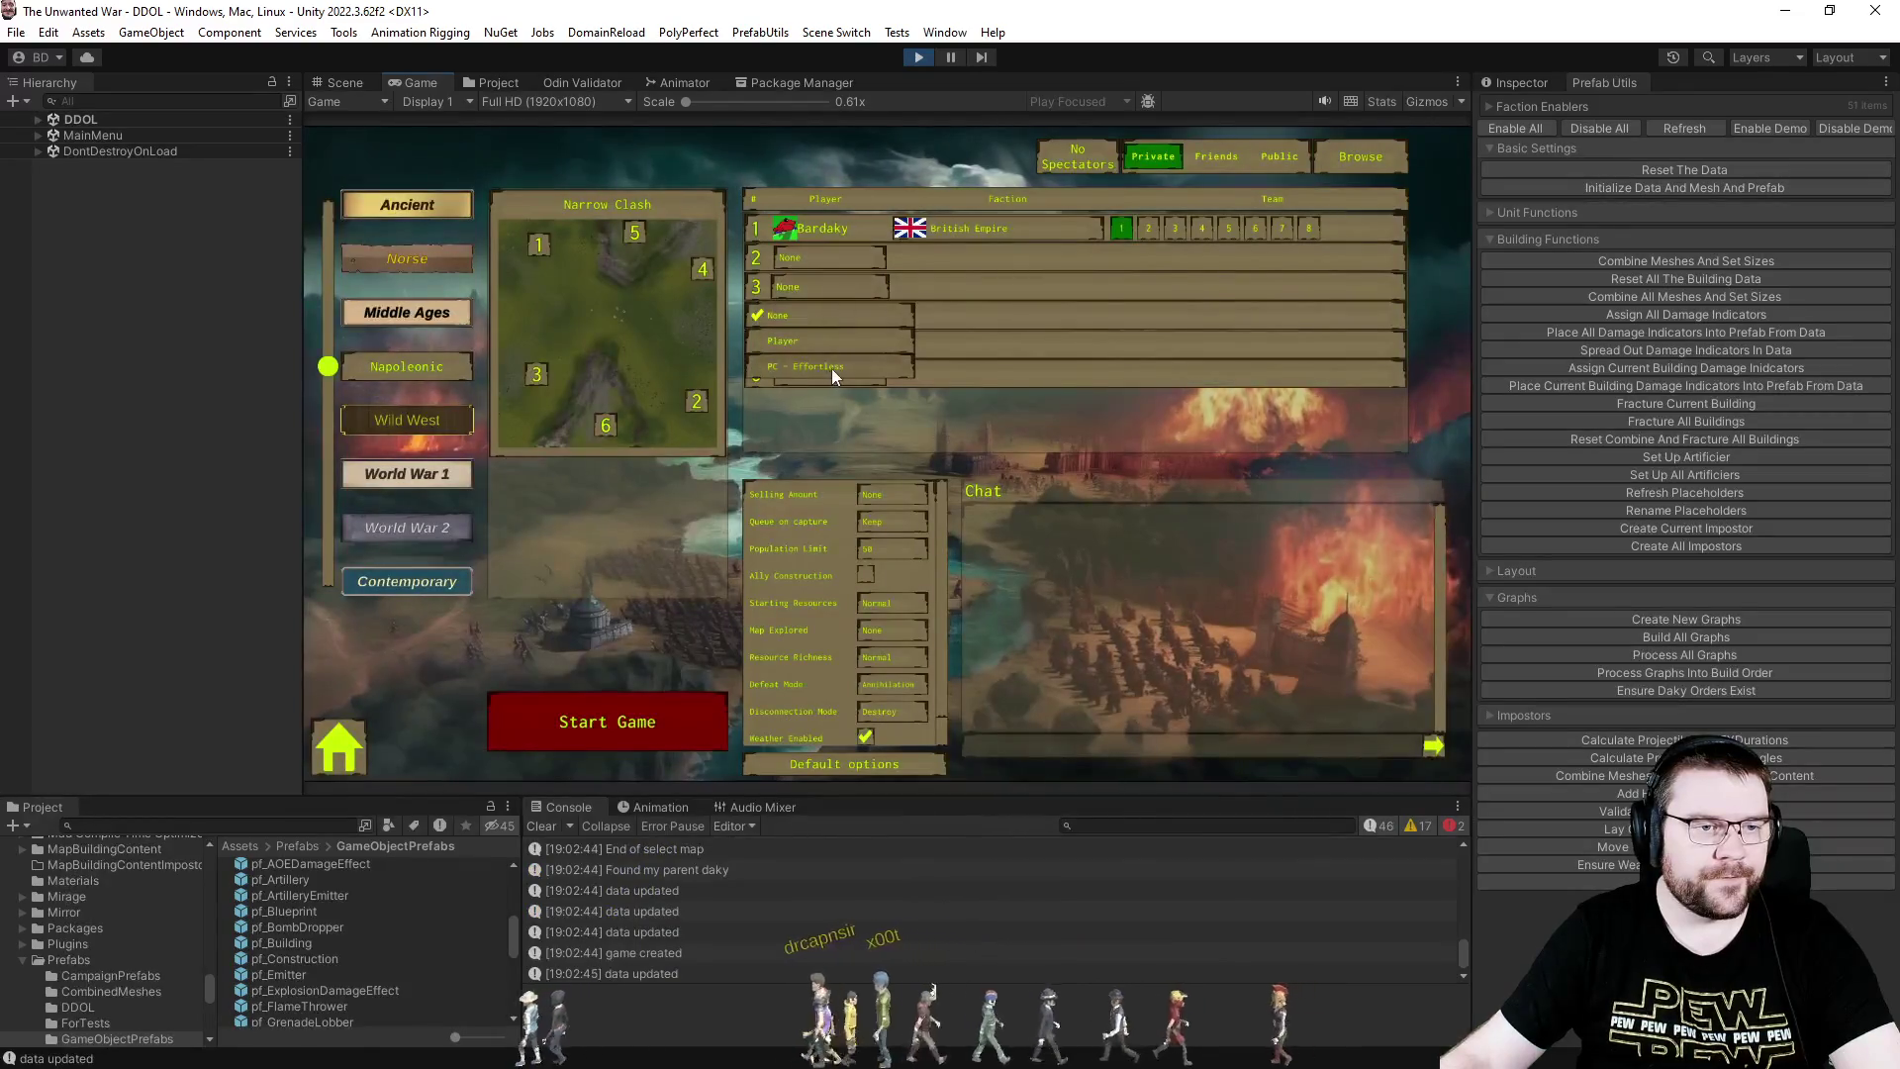
left_click(831, 368)
left_click(890, 630)
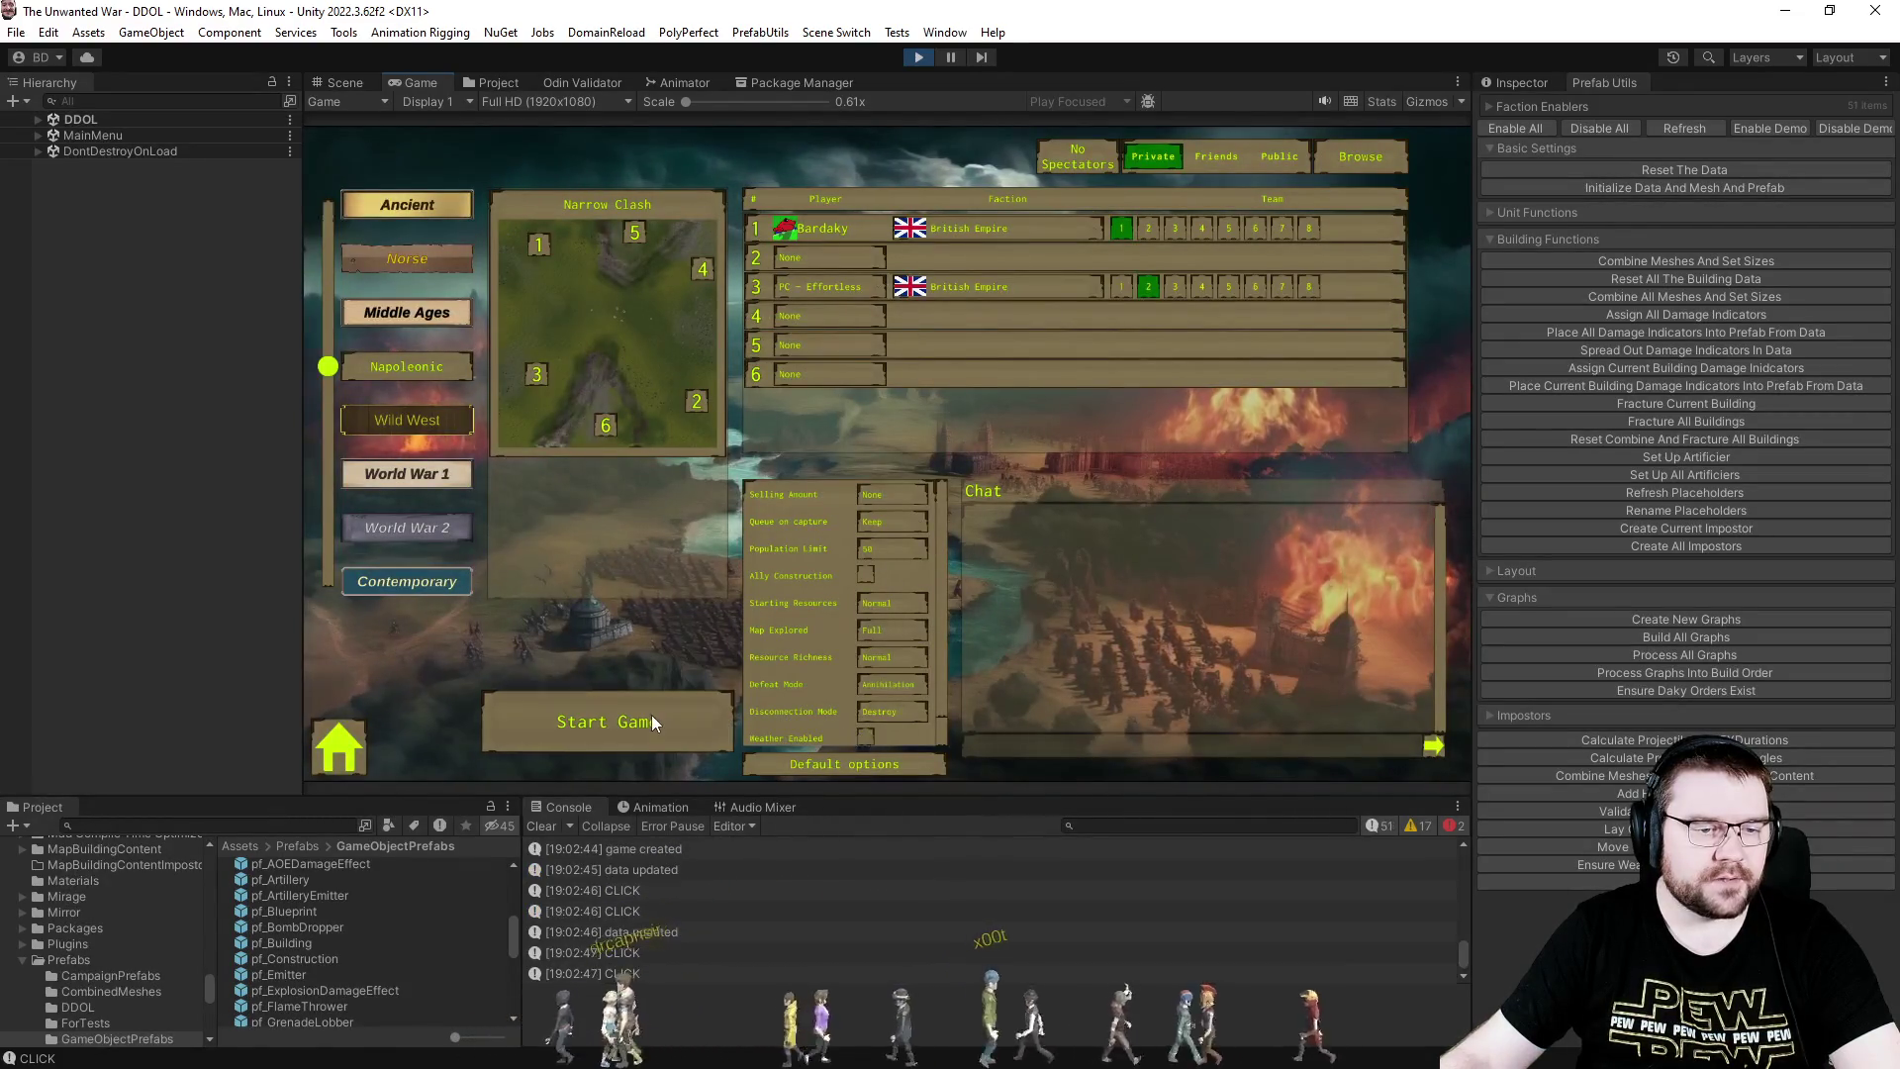
left_click(643, 718)
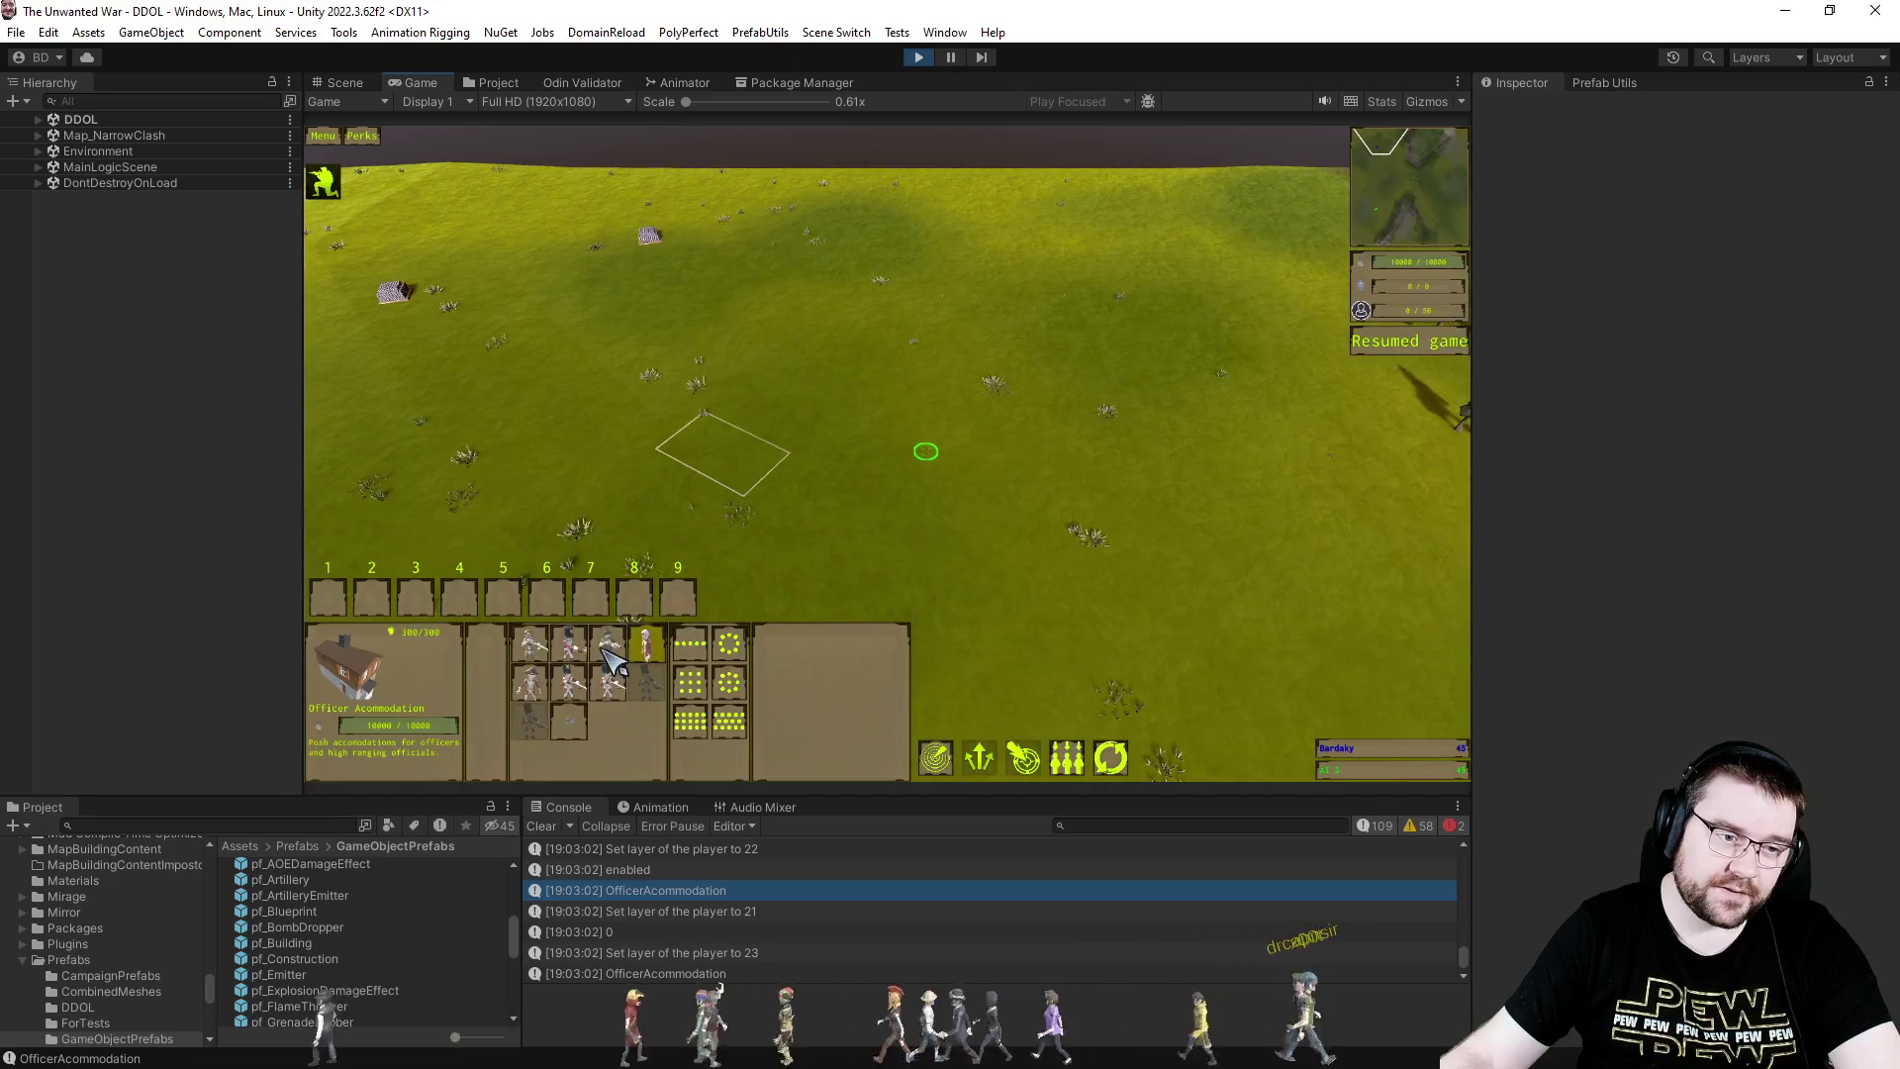
- Train an Engineer, have it place a Storehouse construction site, then select the finished storehouse
left_click(609, 653)
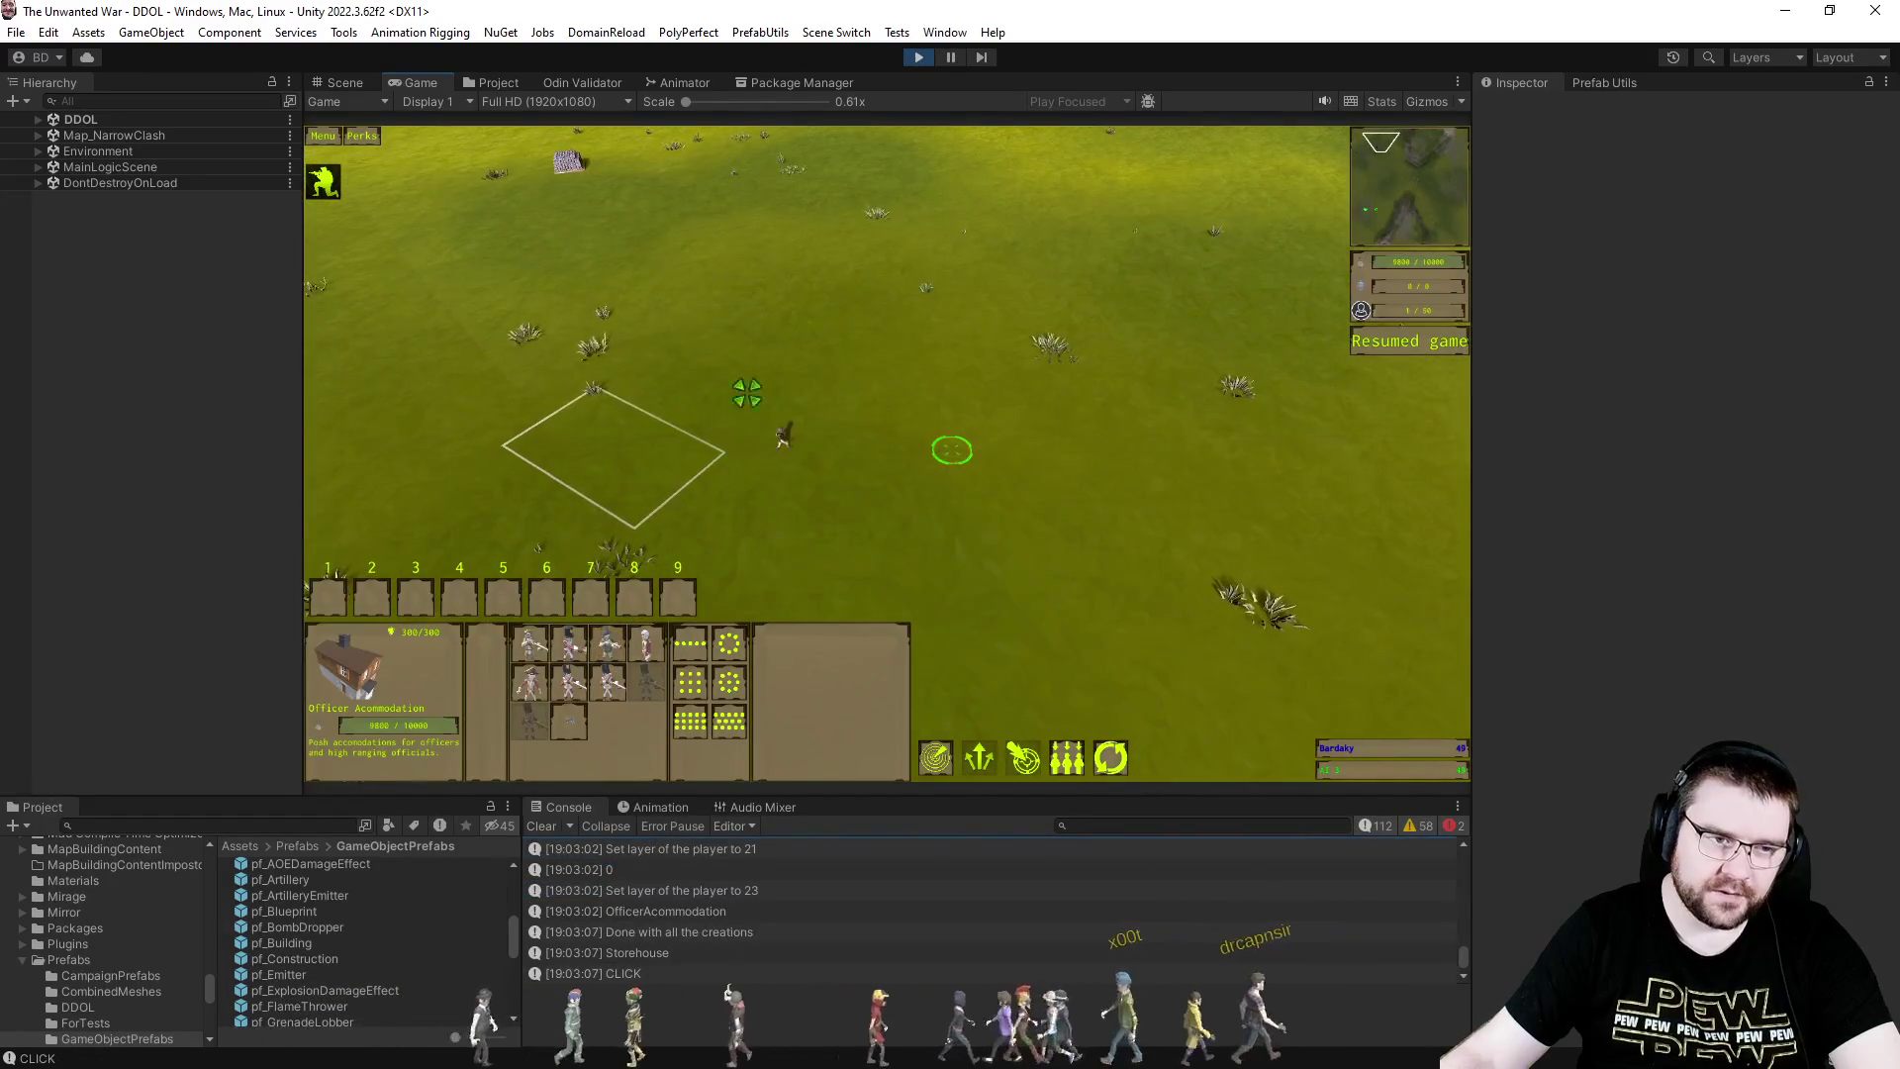
left_click(726, 386)
left_click(648, 645)
left_click(1064, 331)
scroll(866, 467, "down", 3)
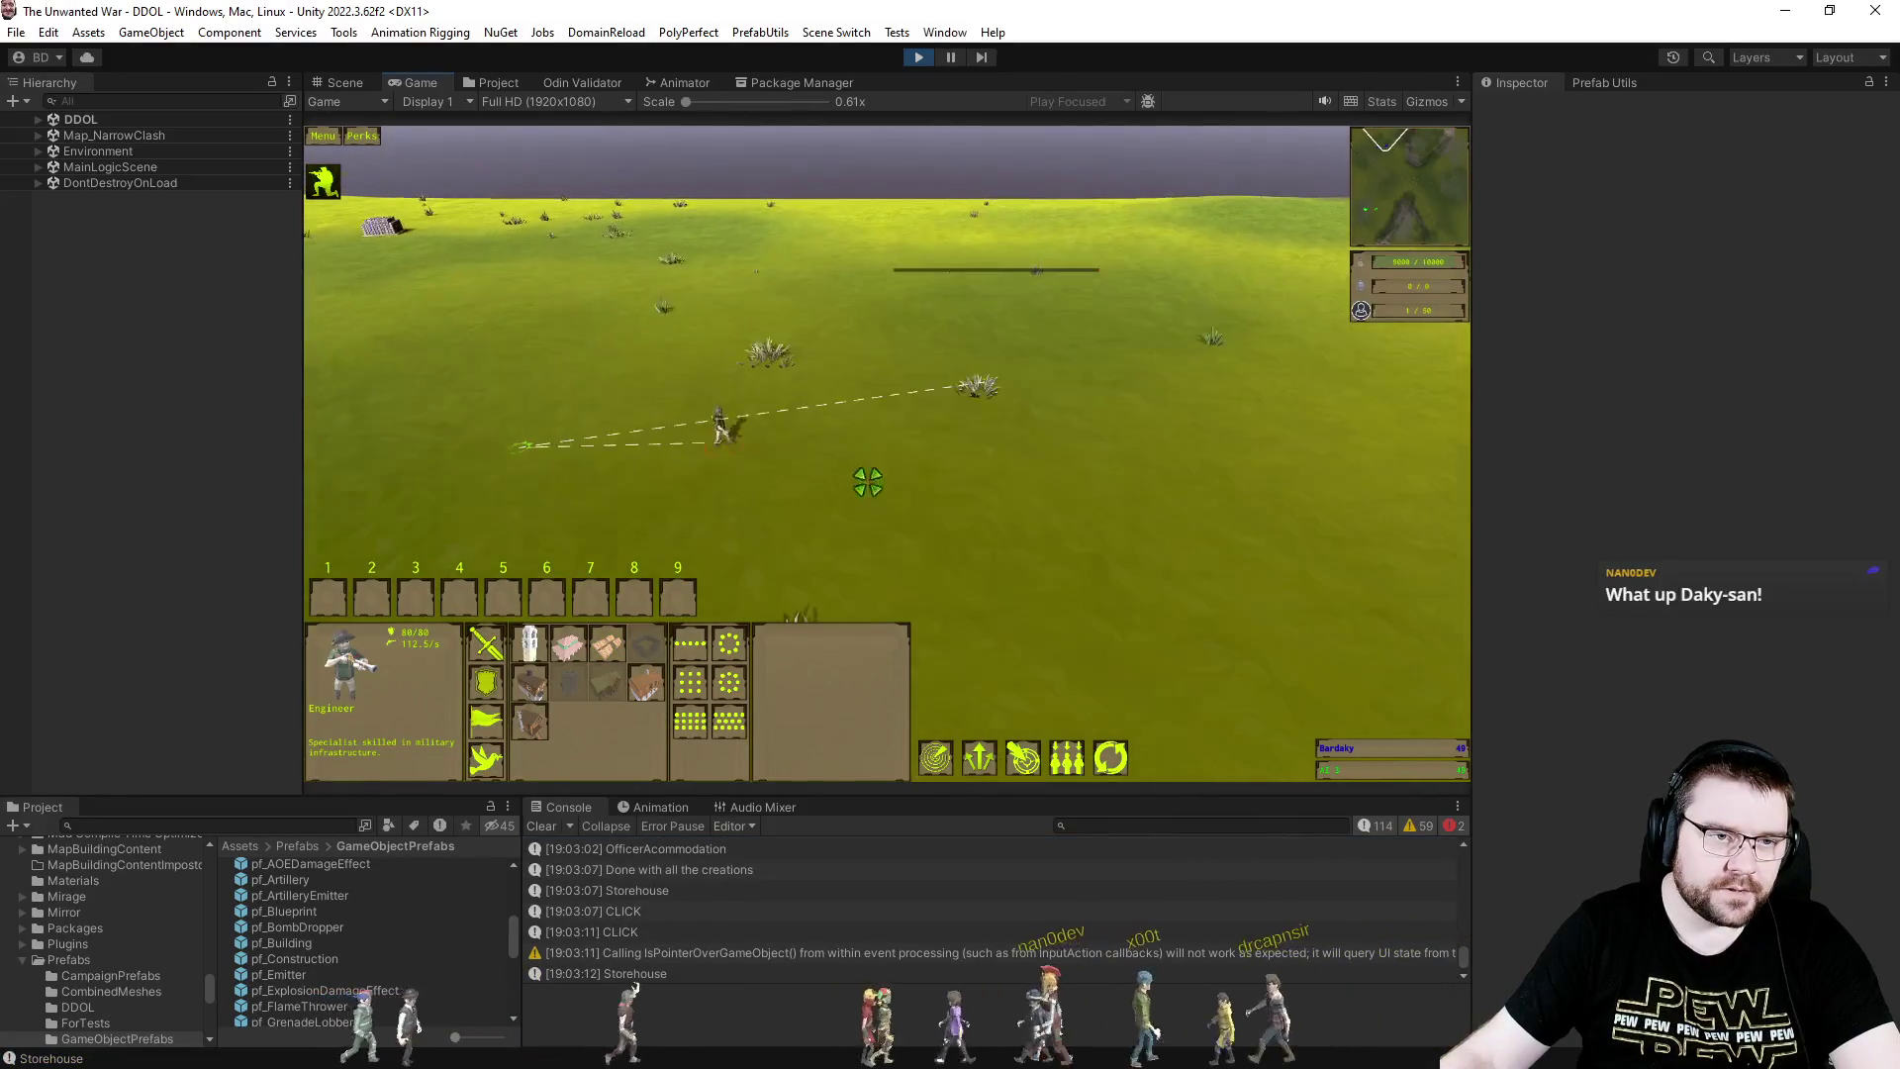
mouse_move(729, 403)
left_mouse_down()
mouse_move(870, 458)
mouse_move(933, 521)
left_mouse_up()
left_click(948, 539)
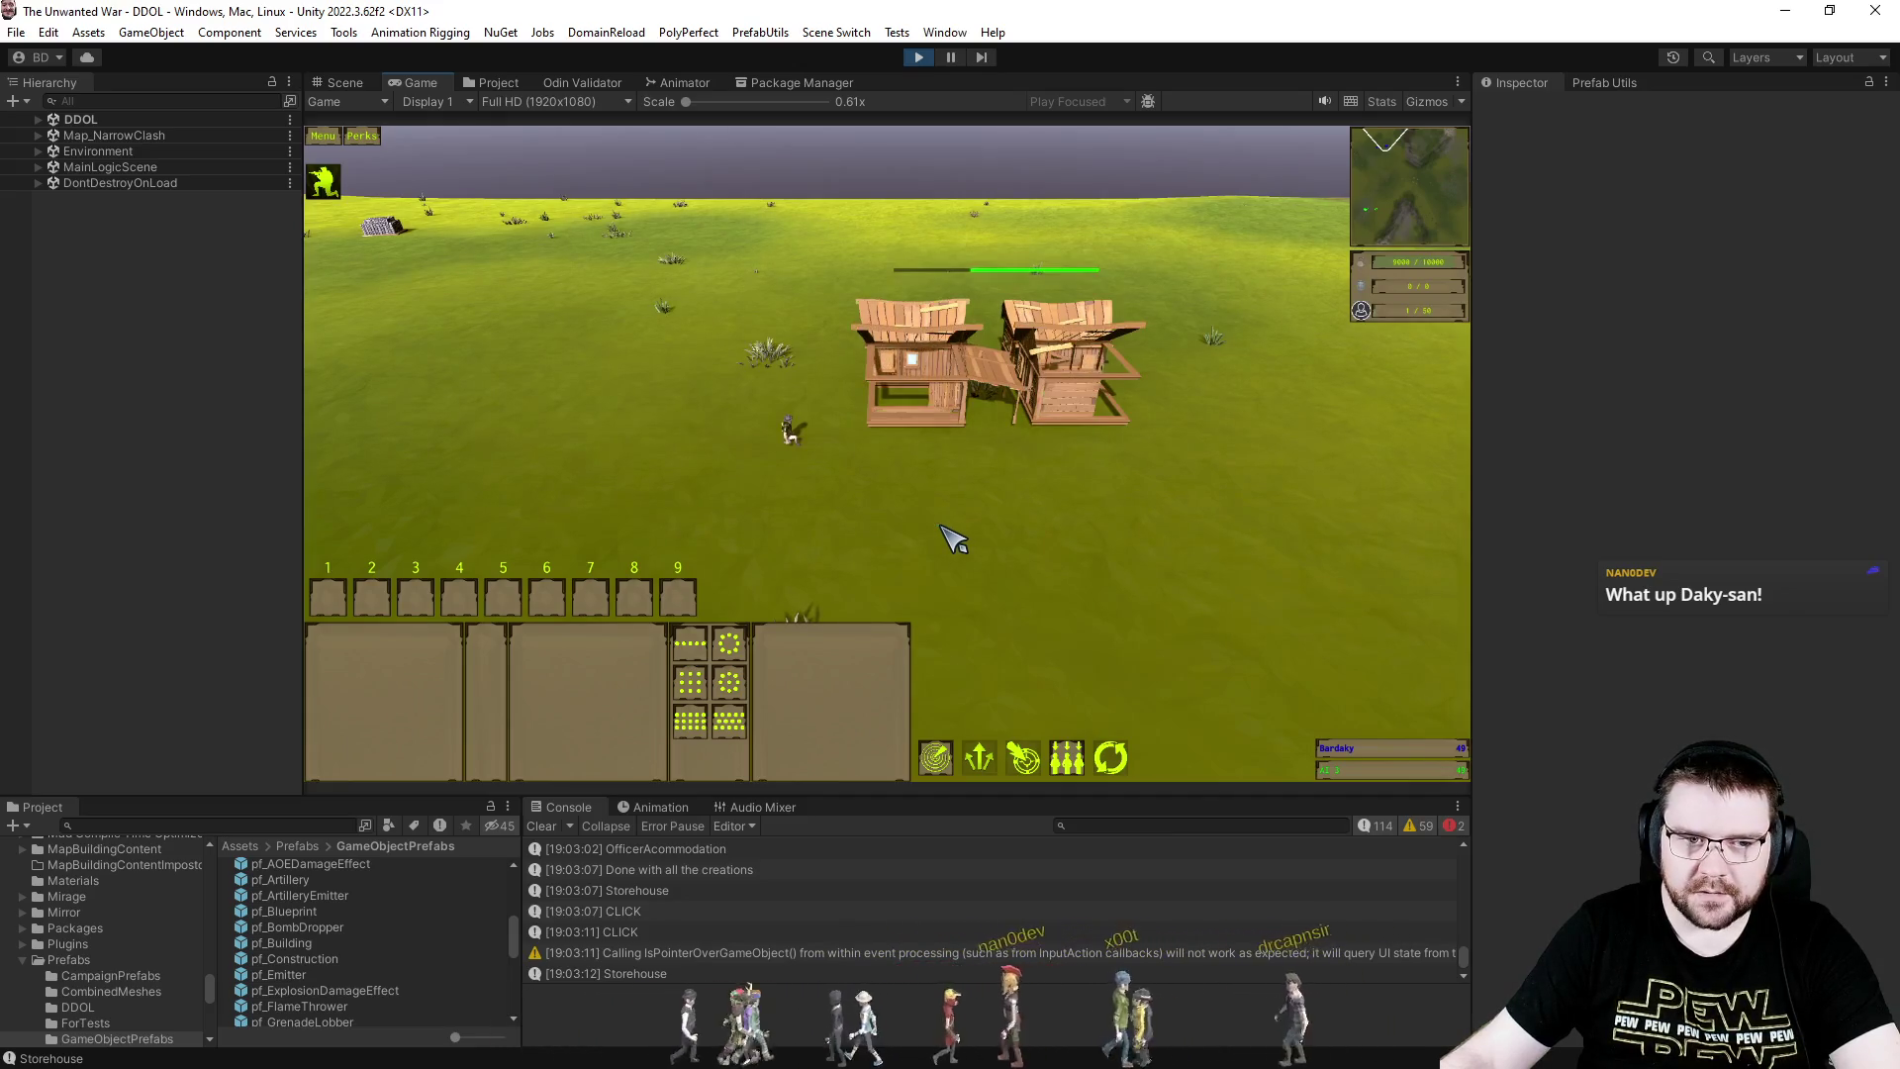
key("a")
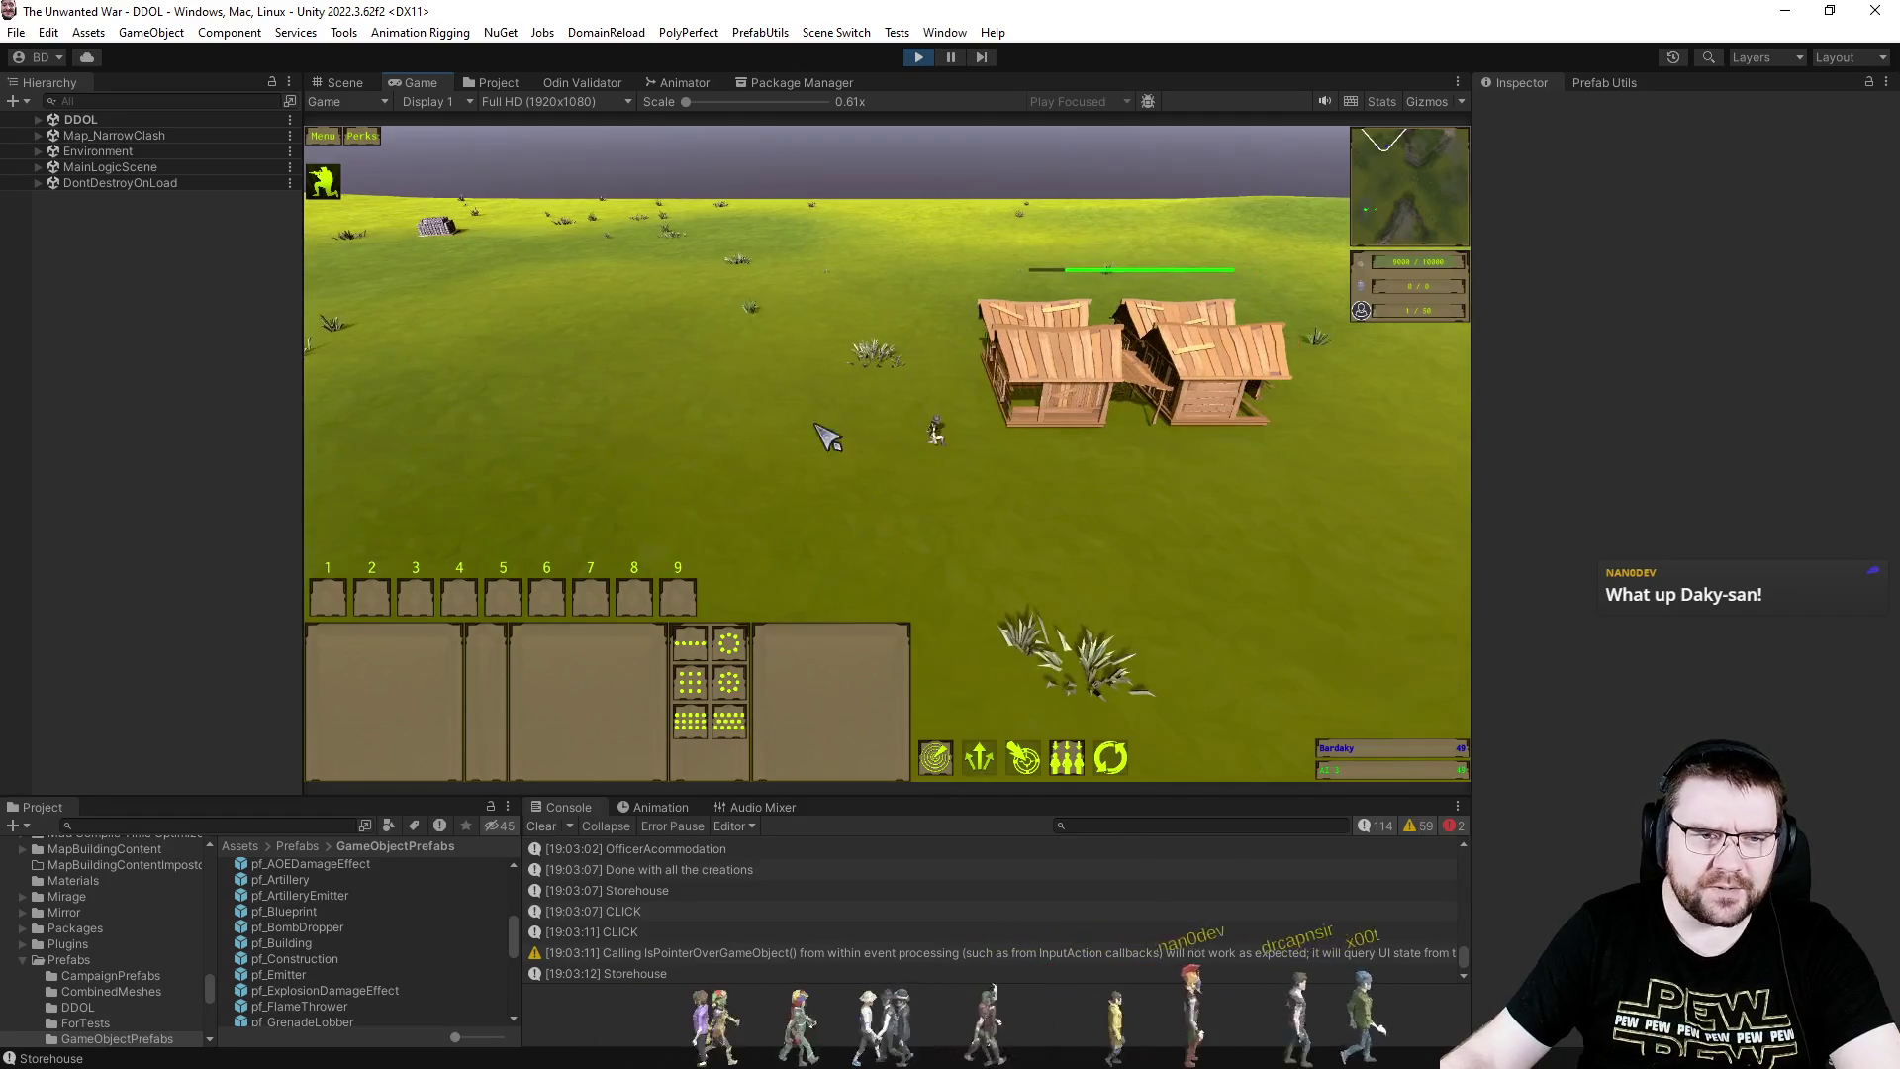
left_click(935, 432)
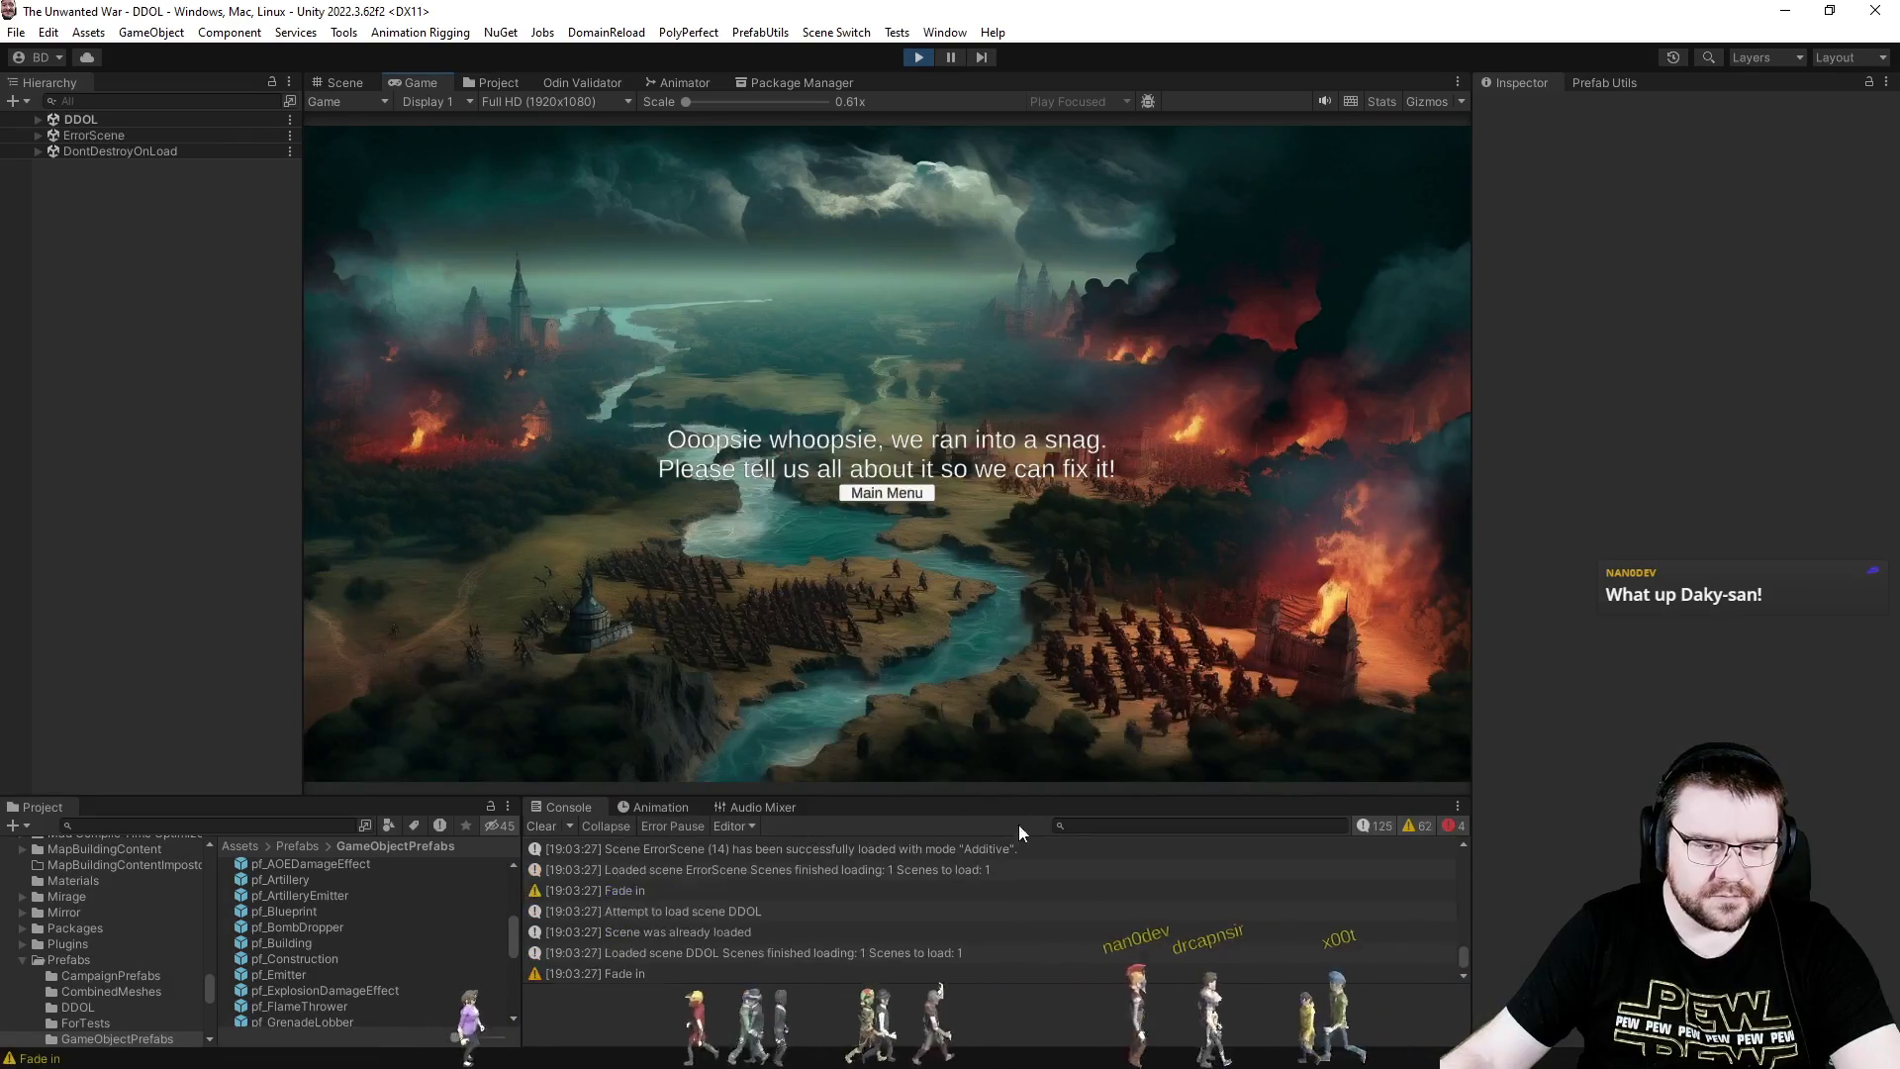
- Exit Play mode and open the storehouse MissingComponentException about the missing MeshFilter from the Console
left_click(922, 57)
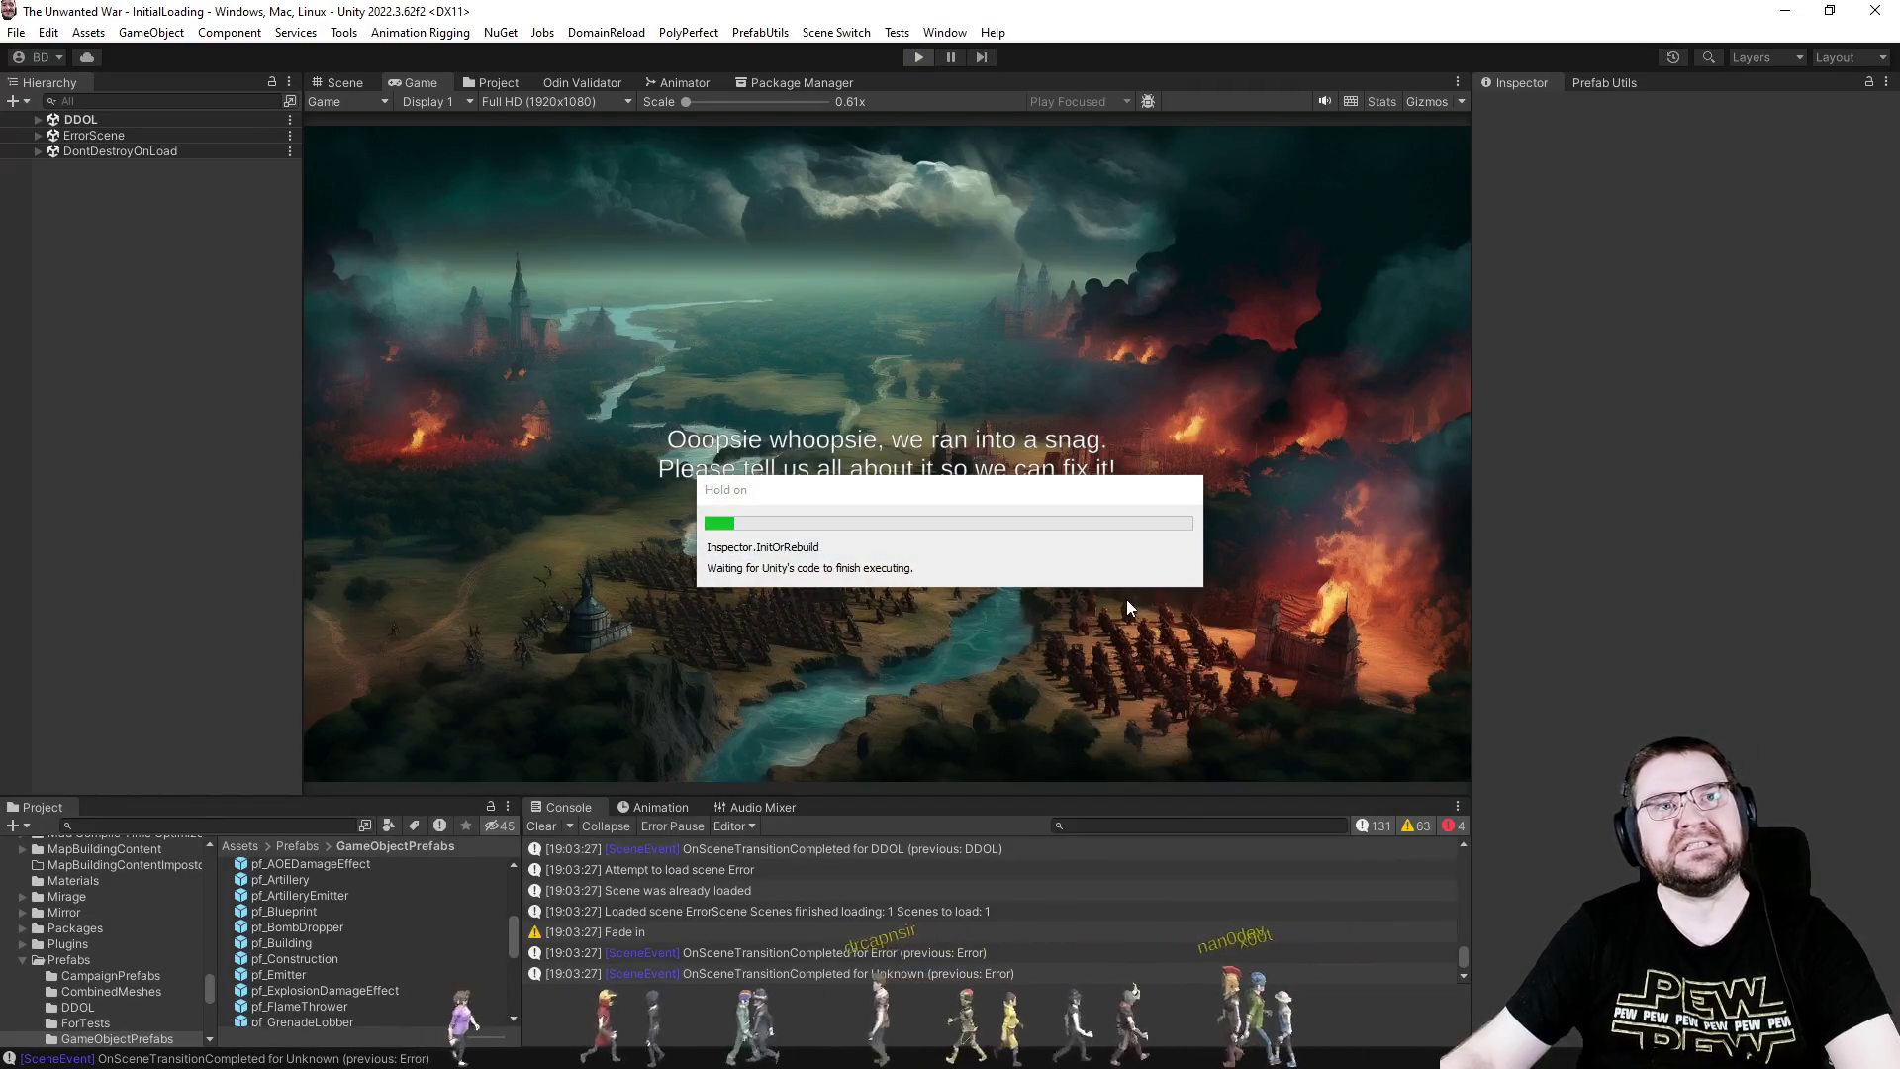
scroll(1054, 903, "up", 1)
scroll(1054, 902, "up", 3)
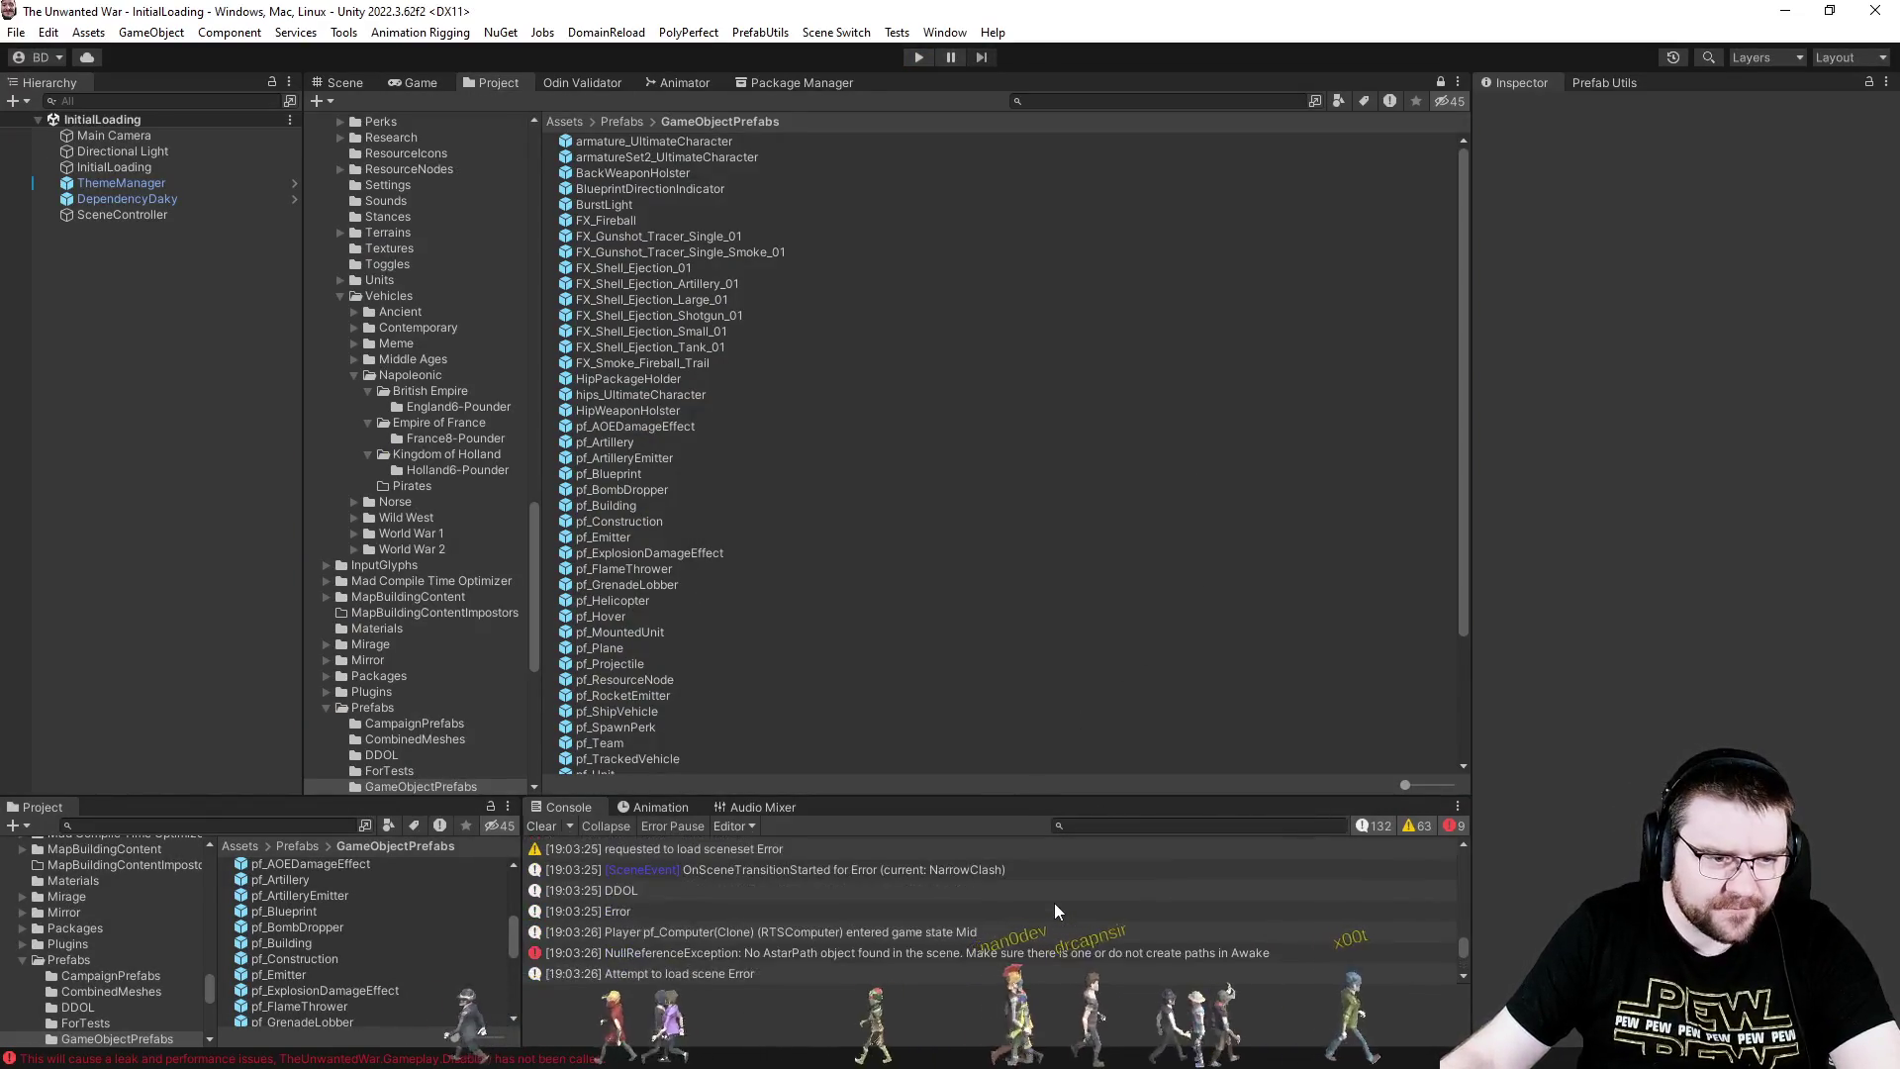
left_click(956, 951)
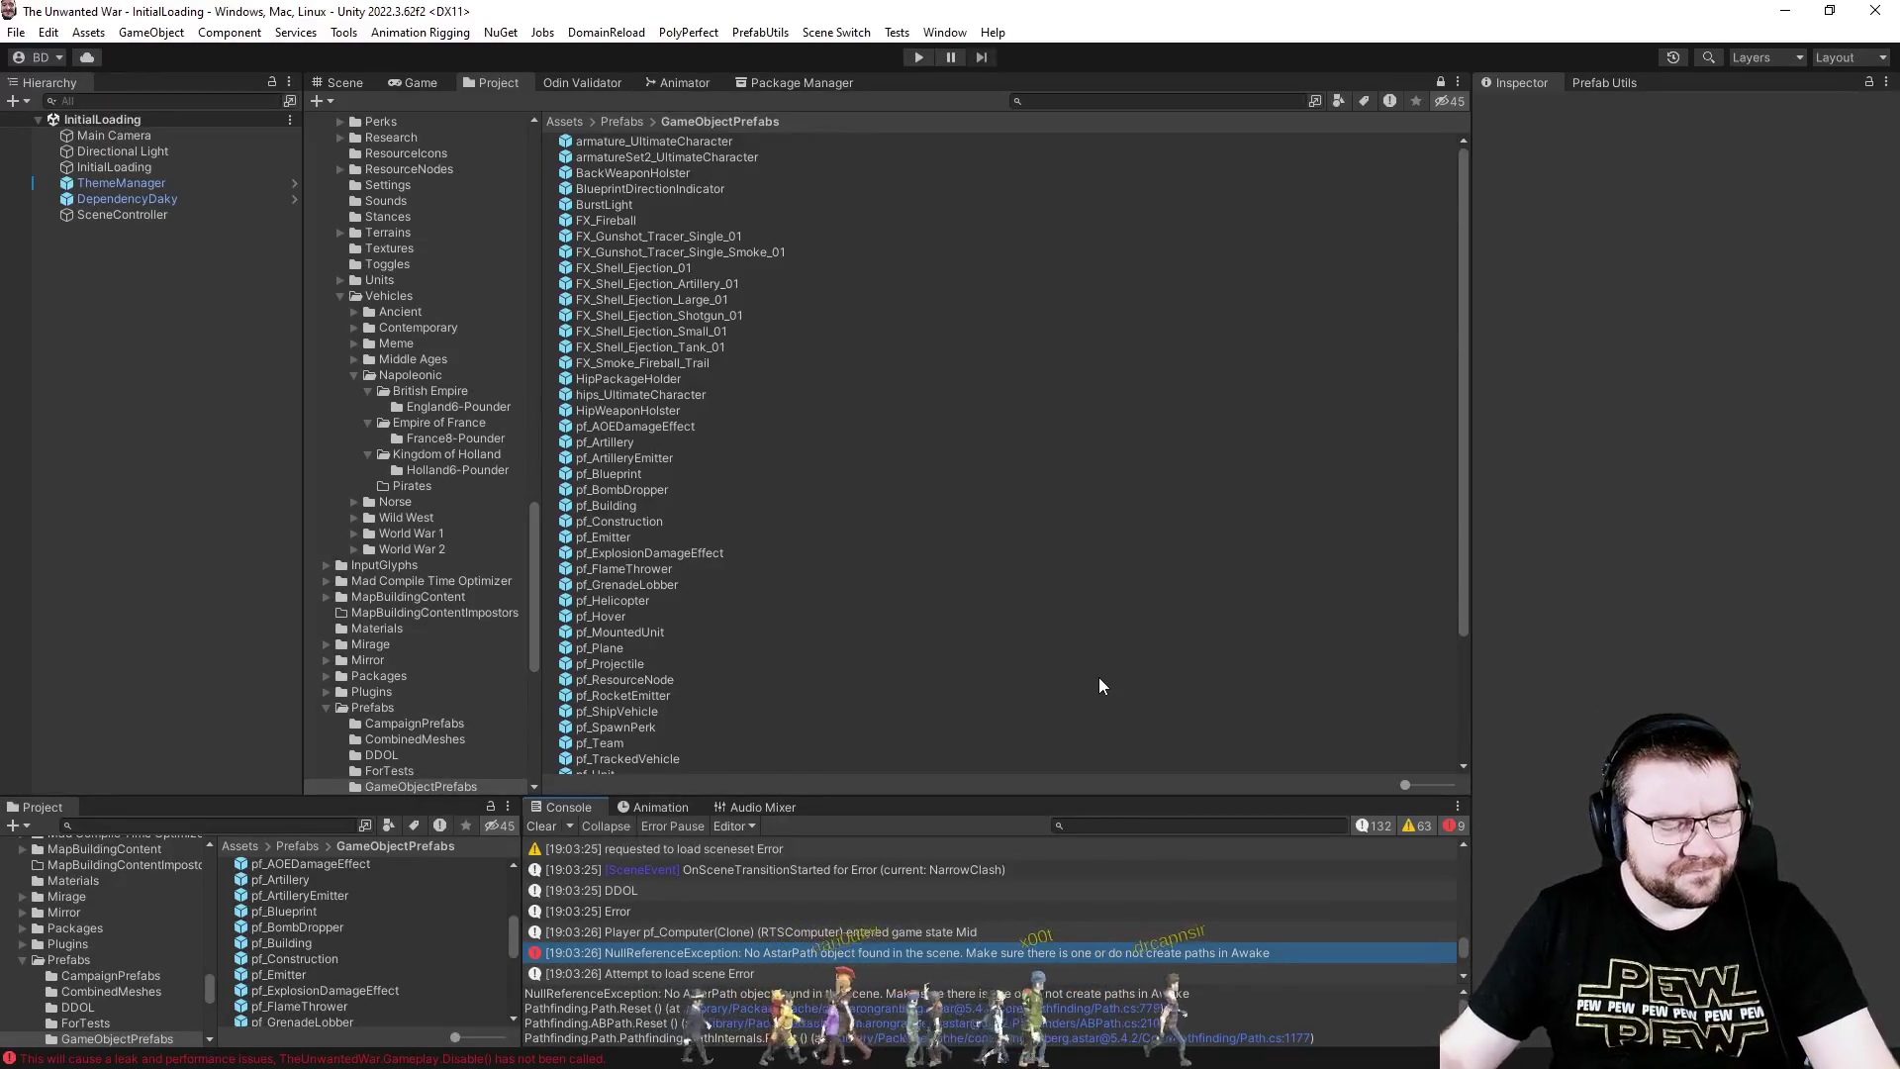
scroll(955, 920, "up", 1)
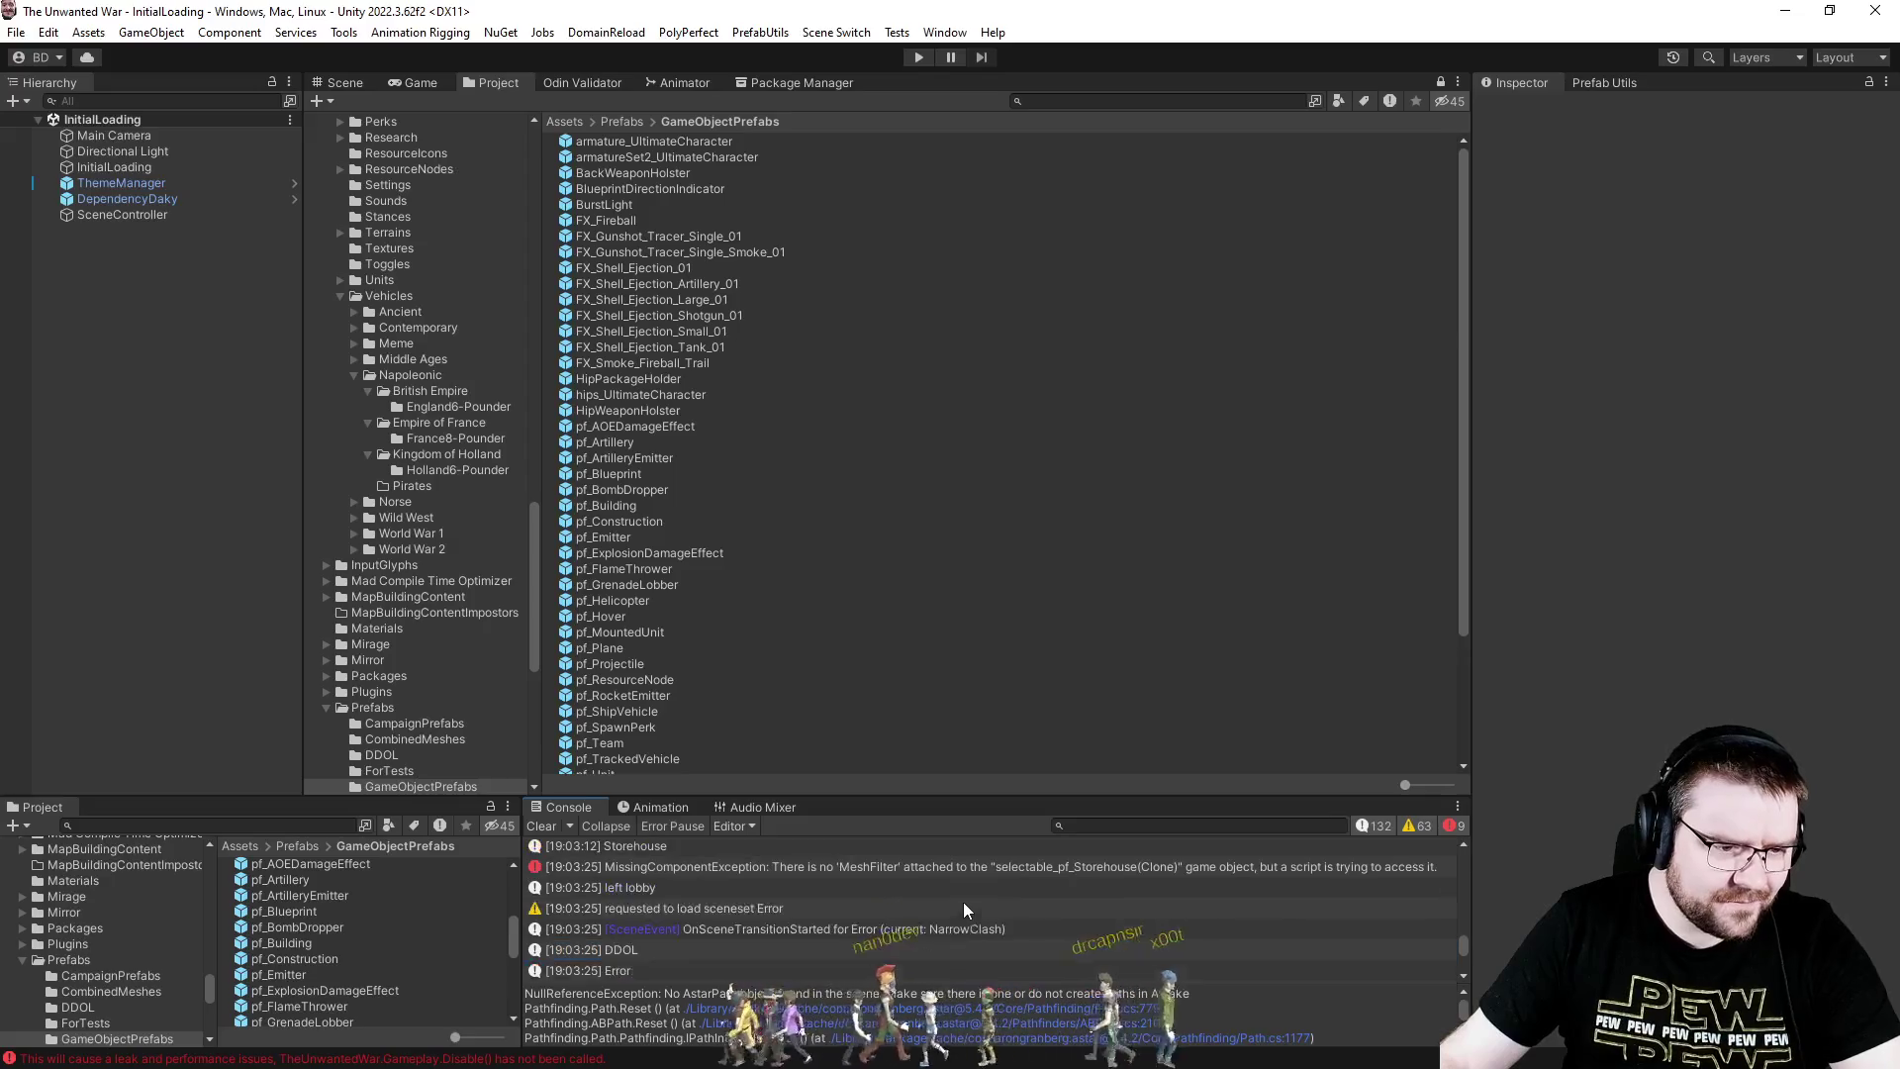
left_click(950, 871)
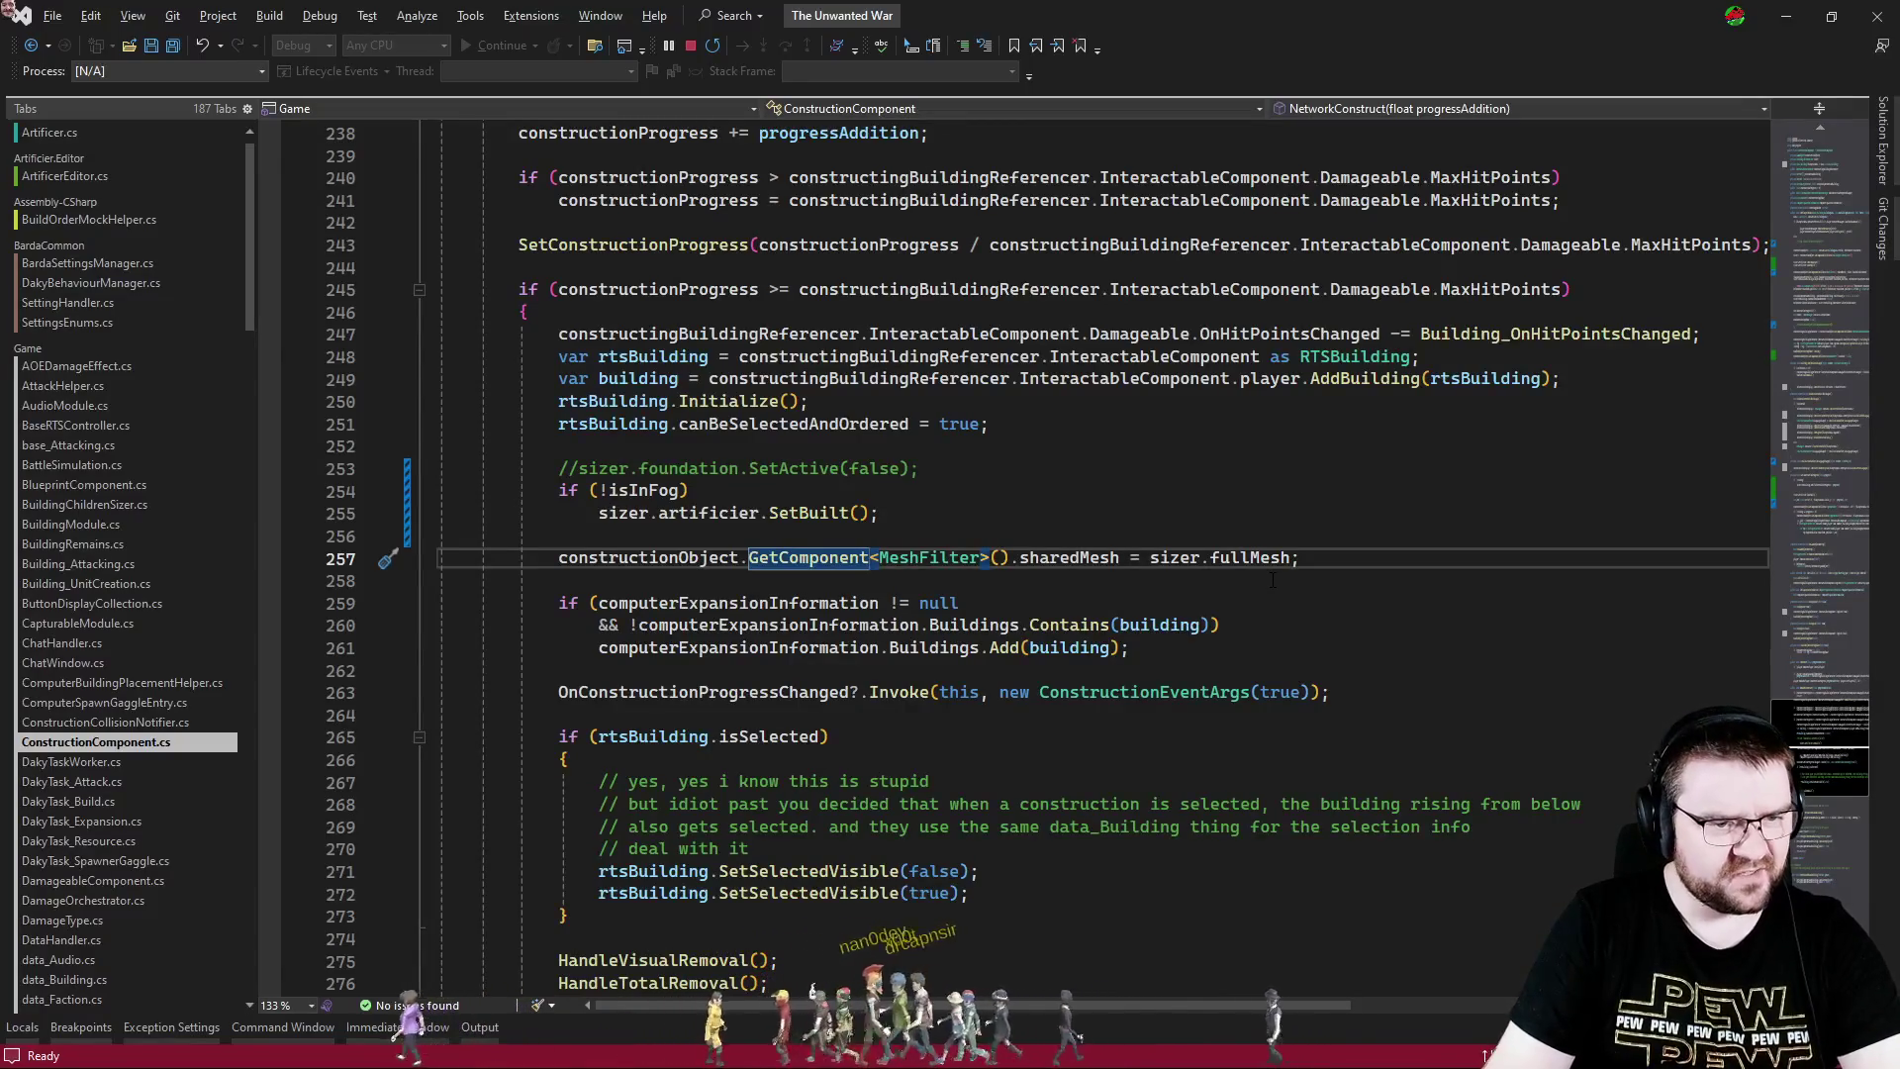
- Change line 257's mesh lookup to sizer.building.GetComponent<MeshFilter>()
key("alt+Tab")
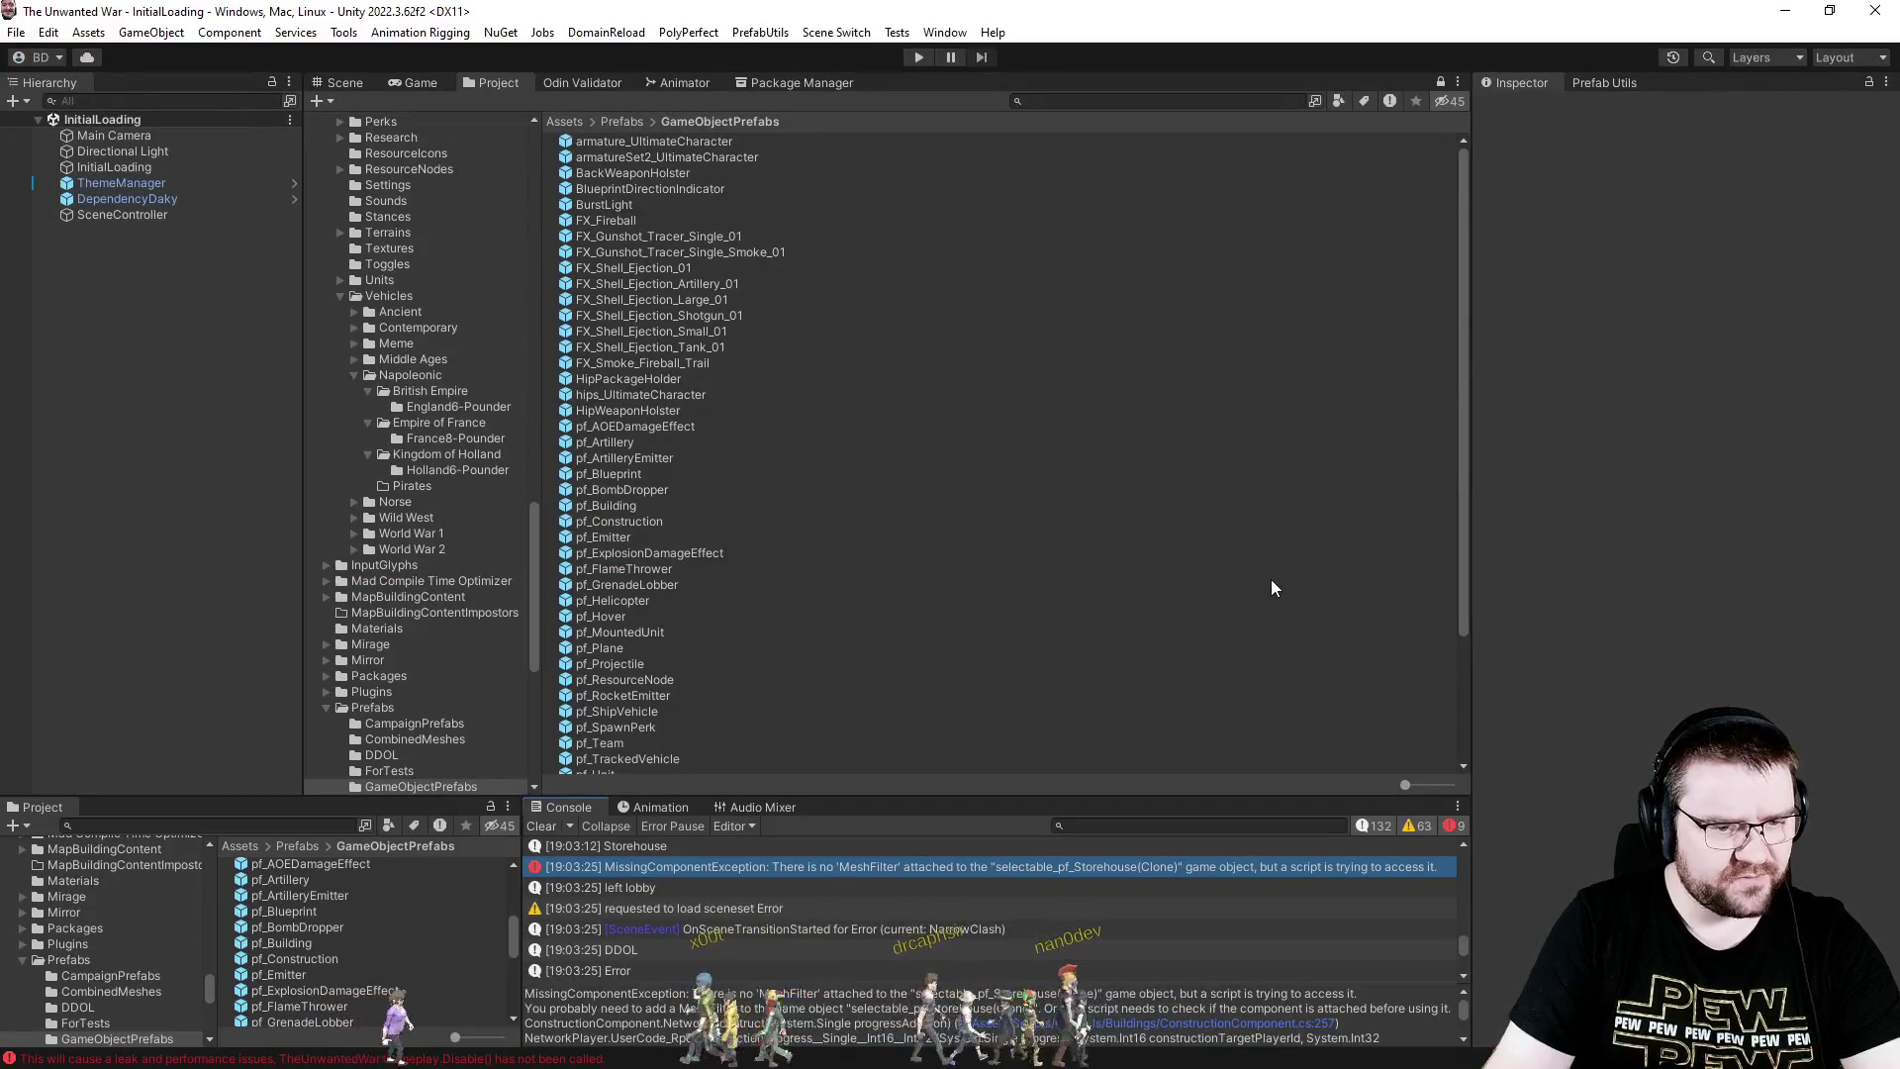
key("alt+Tab")
type("InC")
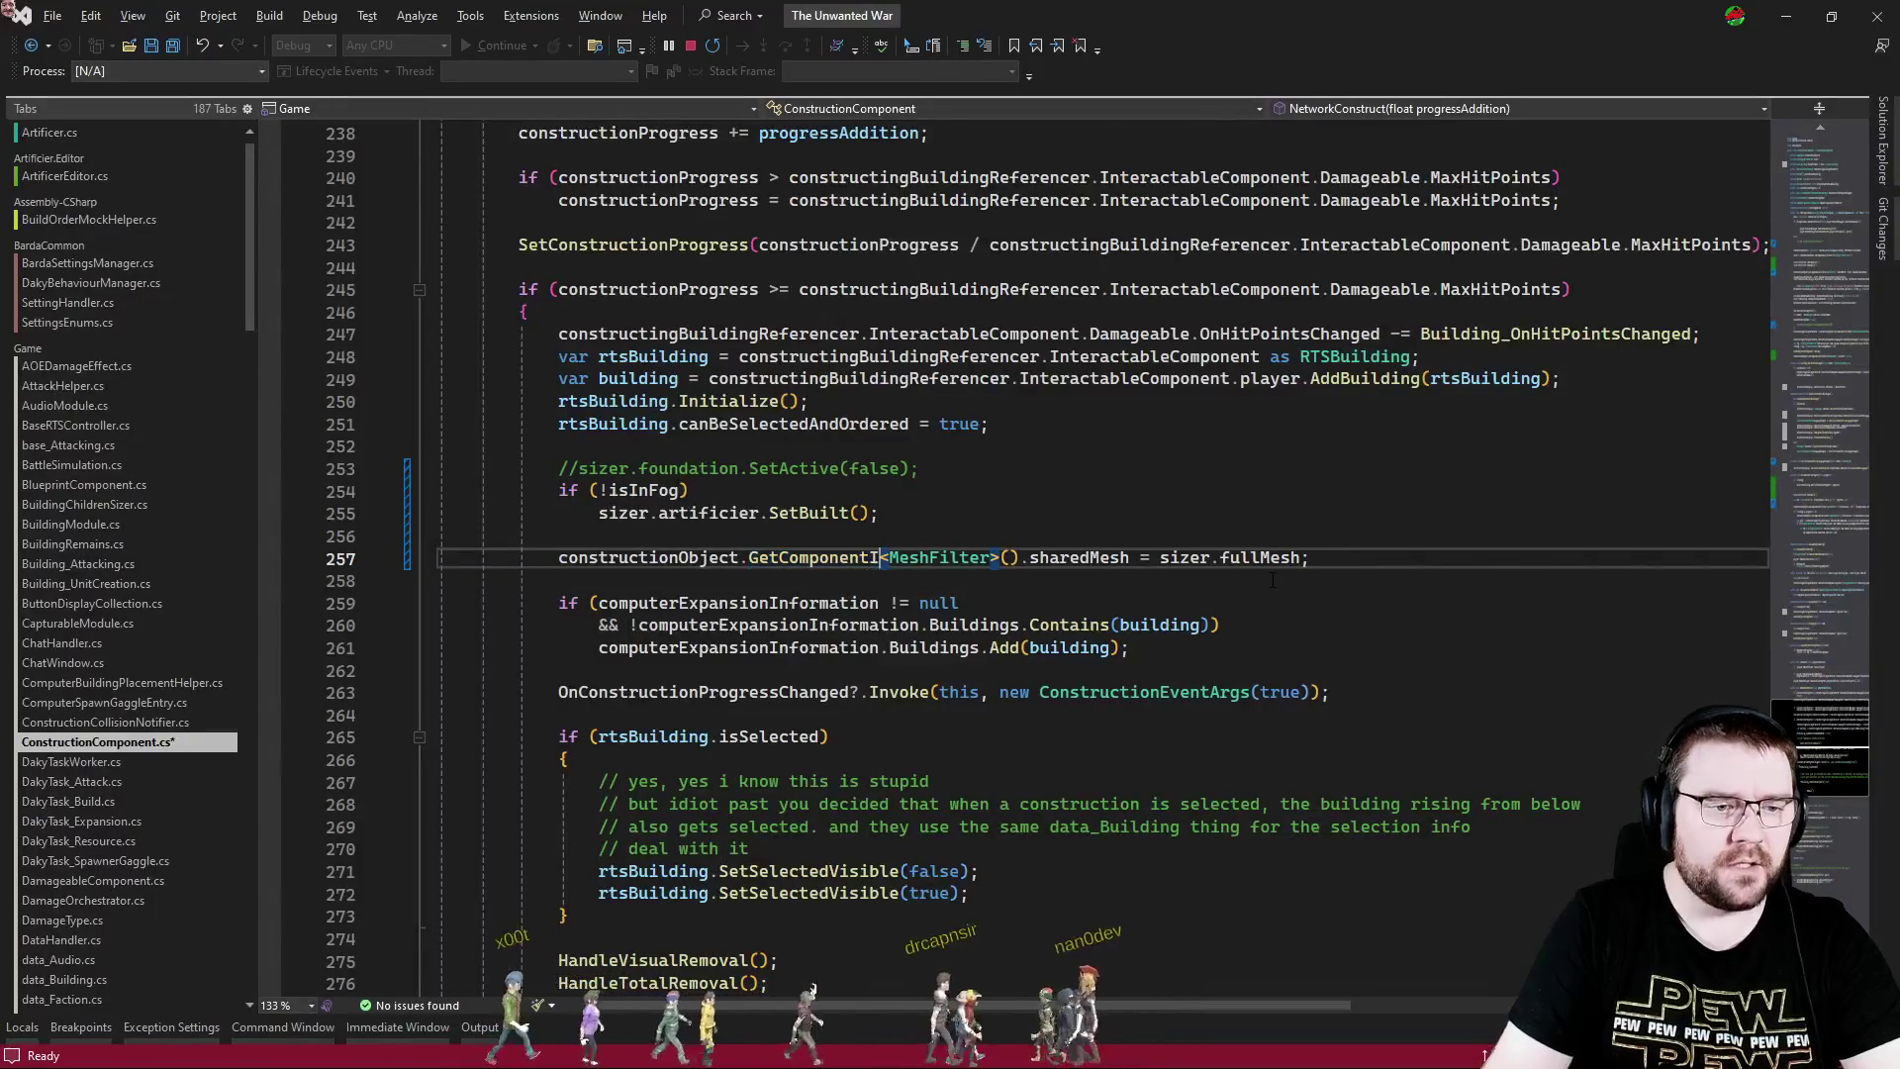
type("hildren")
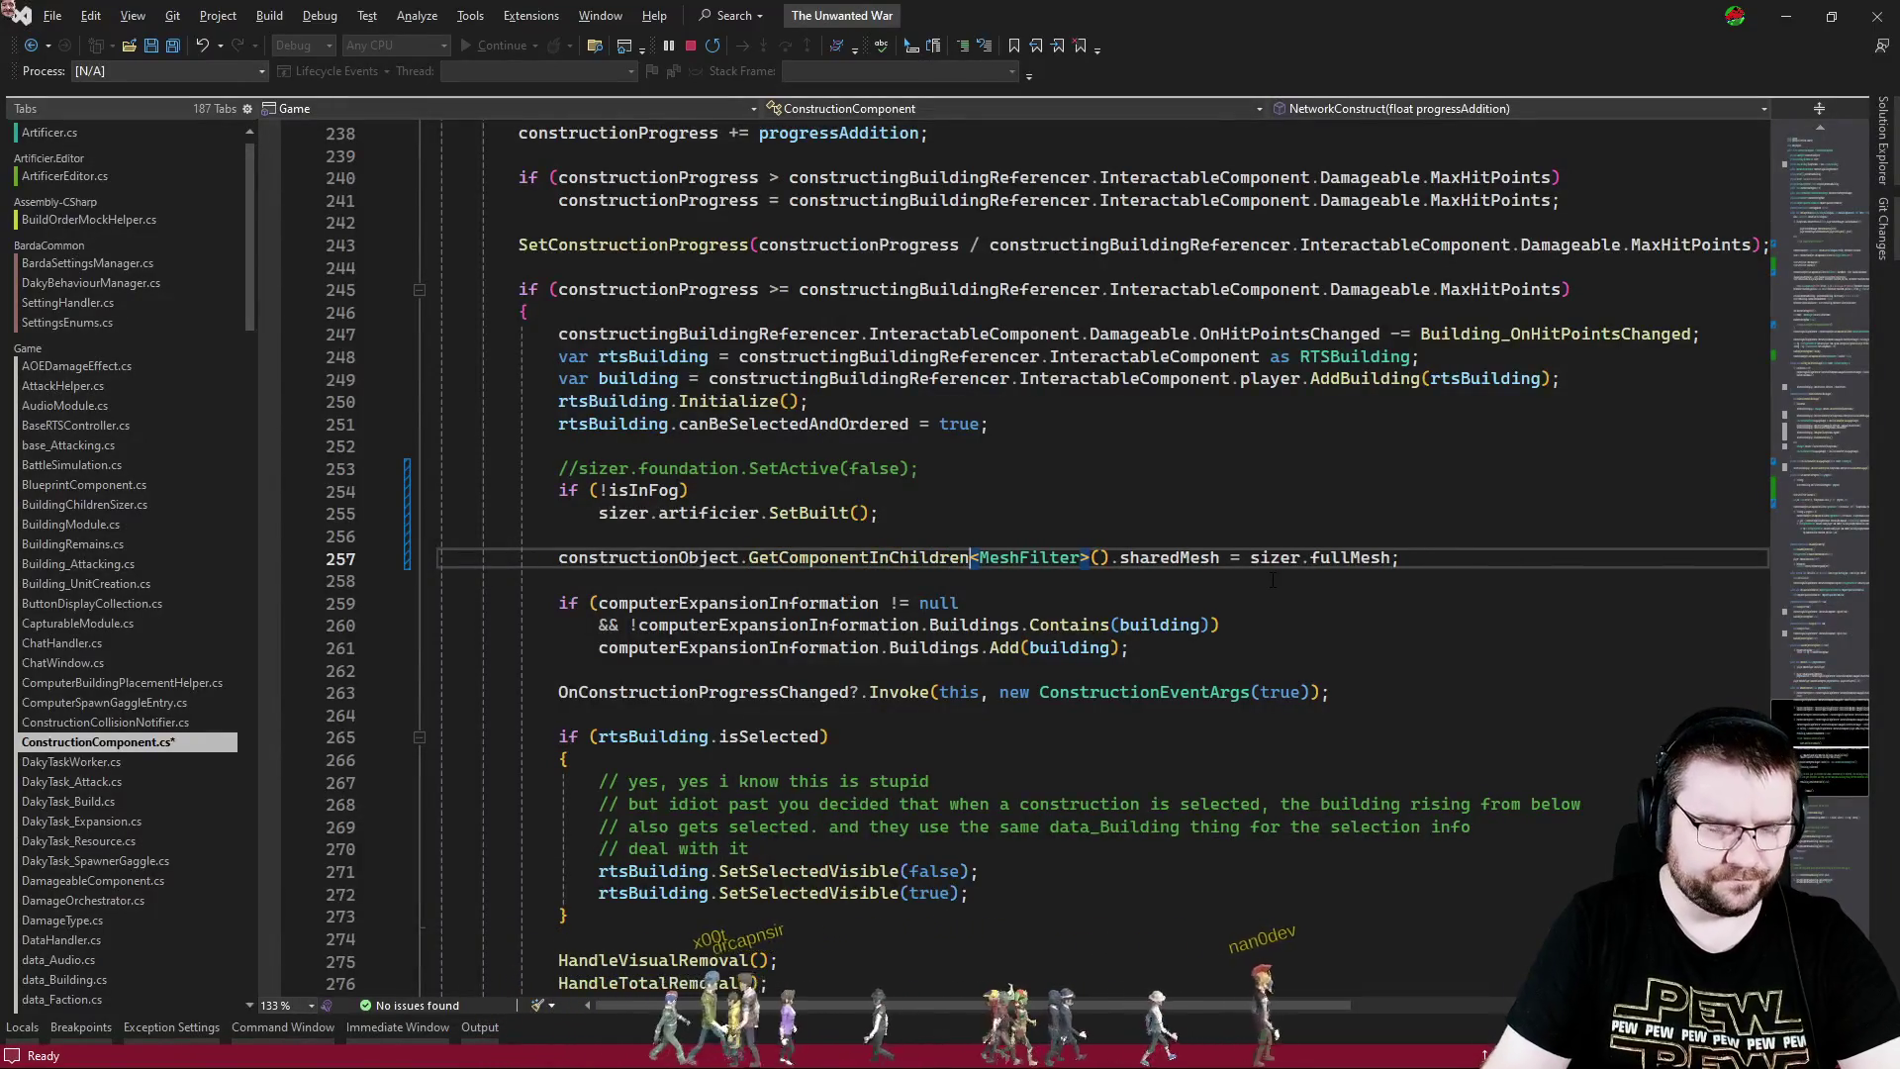
key("shift+Home")
type("sizer.b")
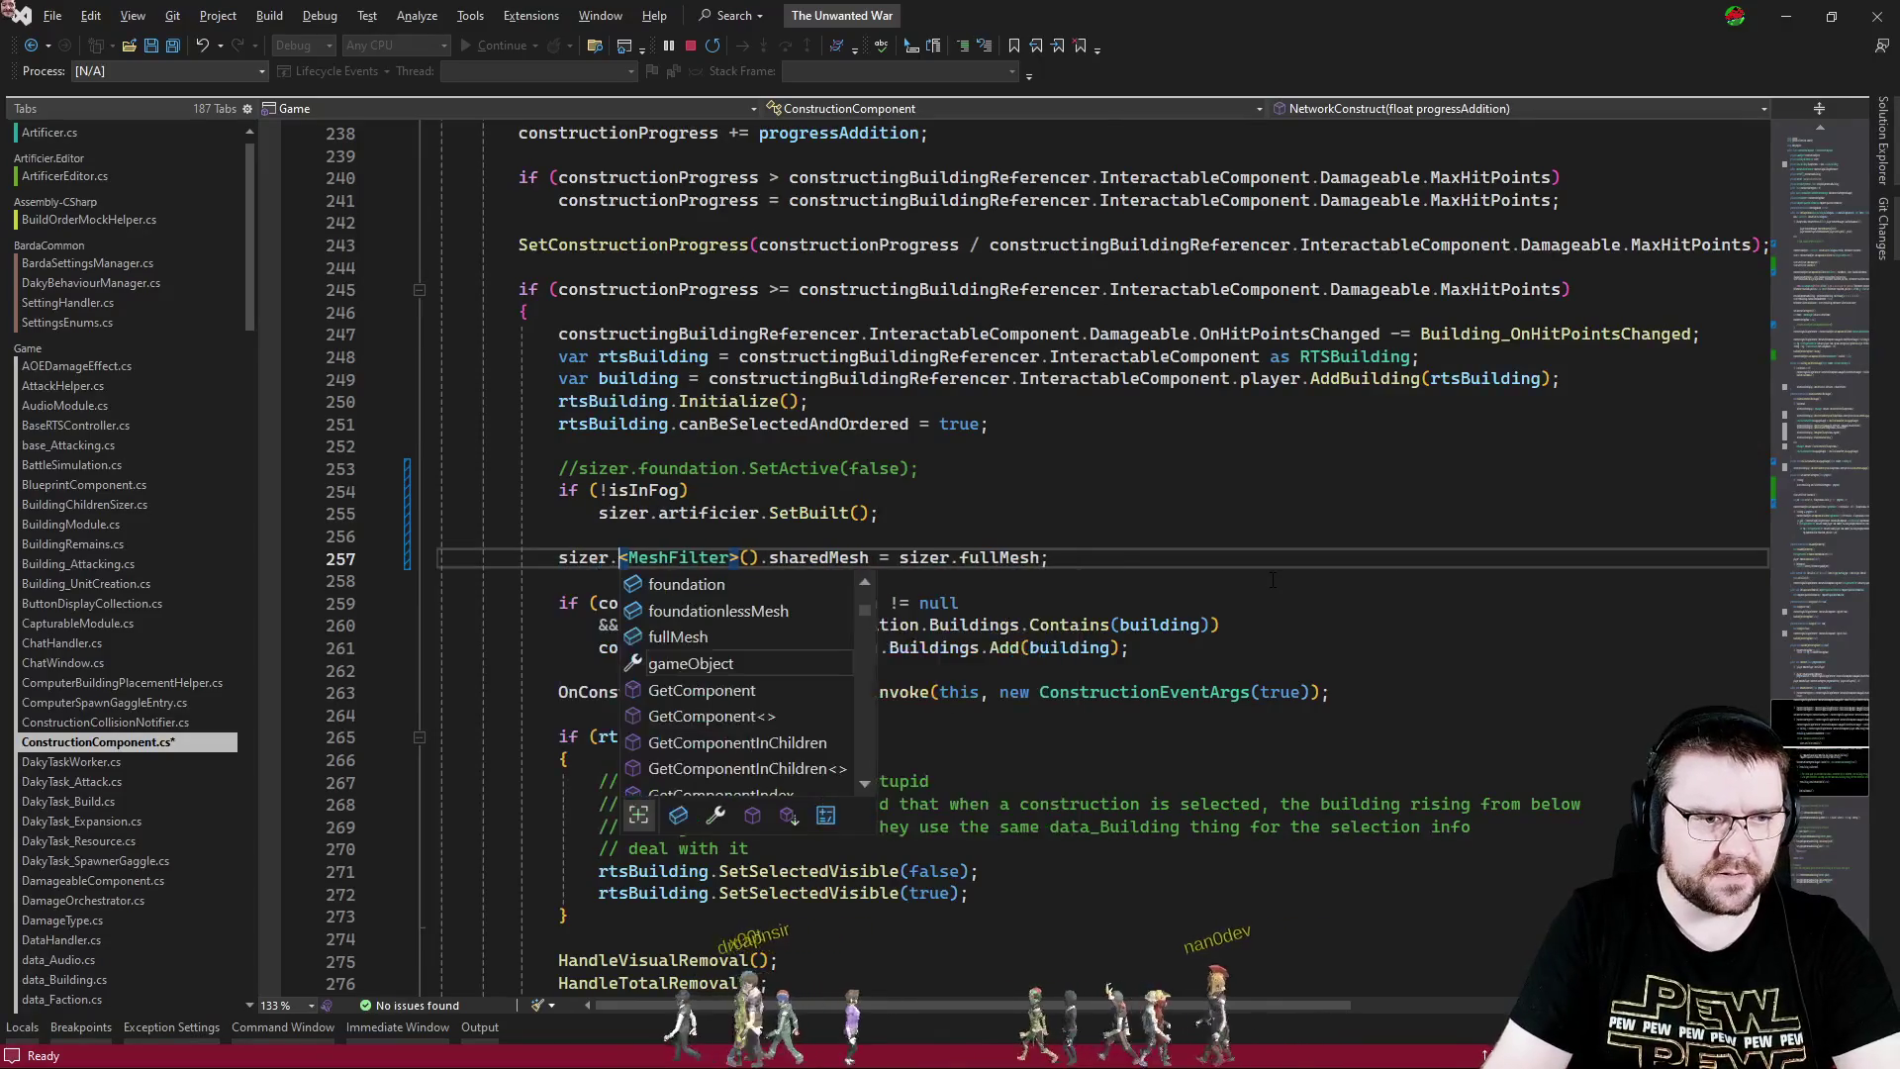
key("Tab")
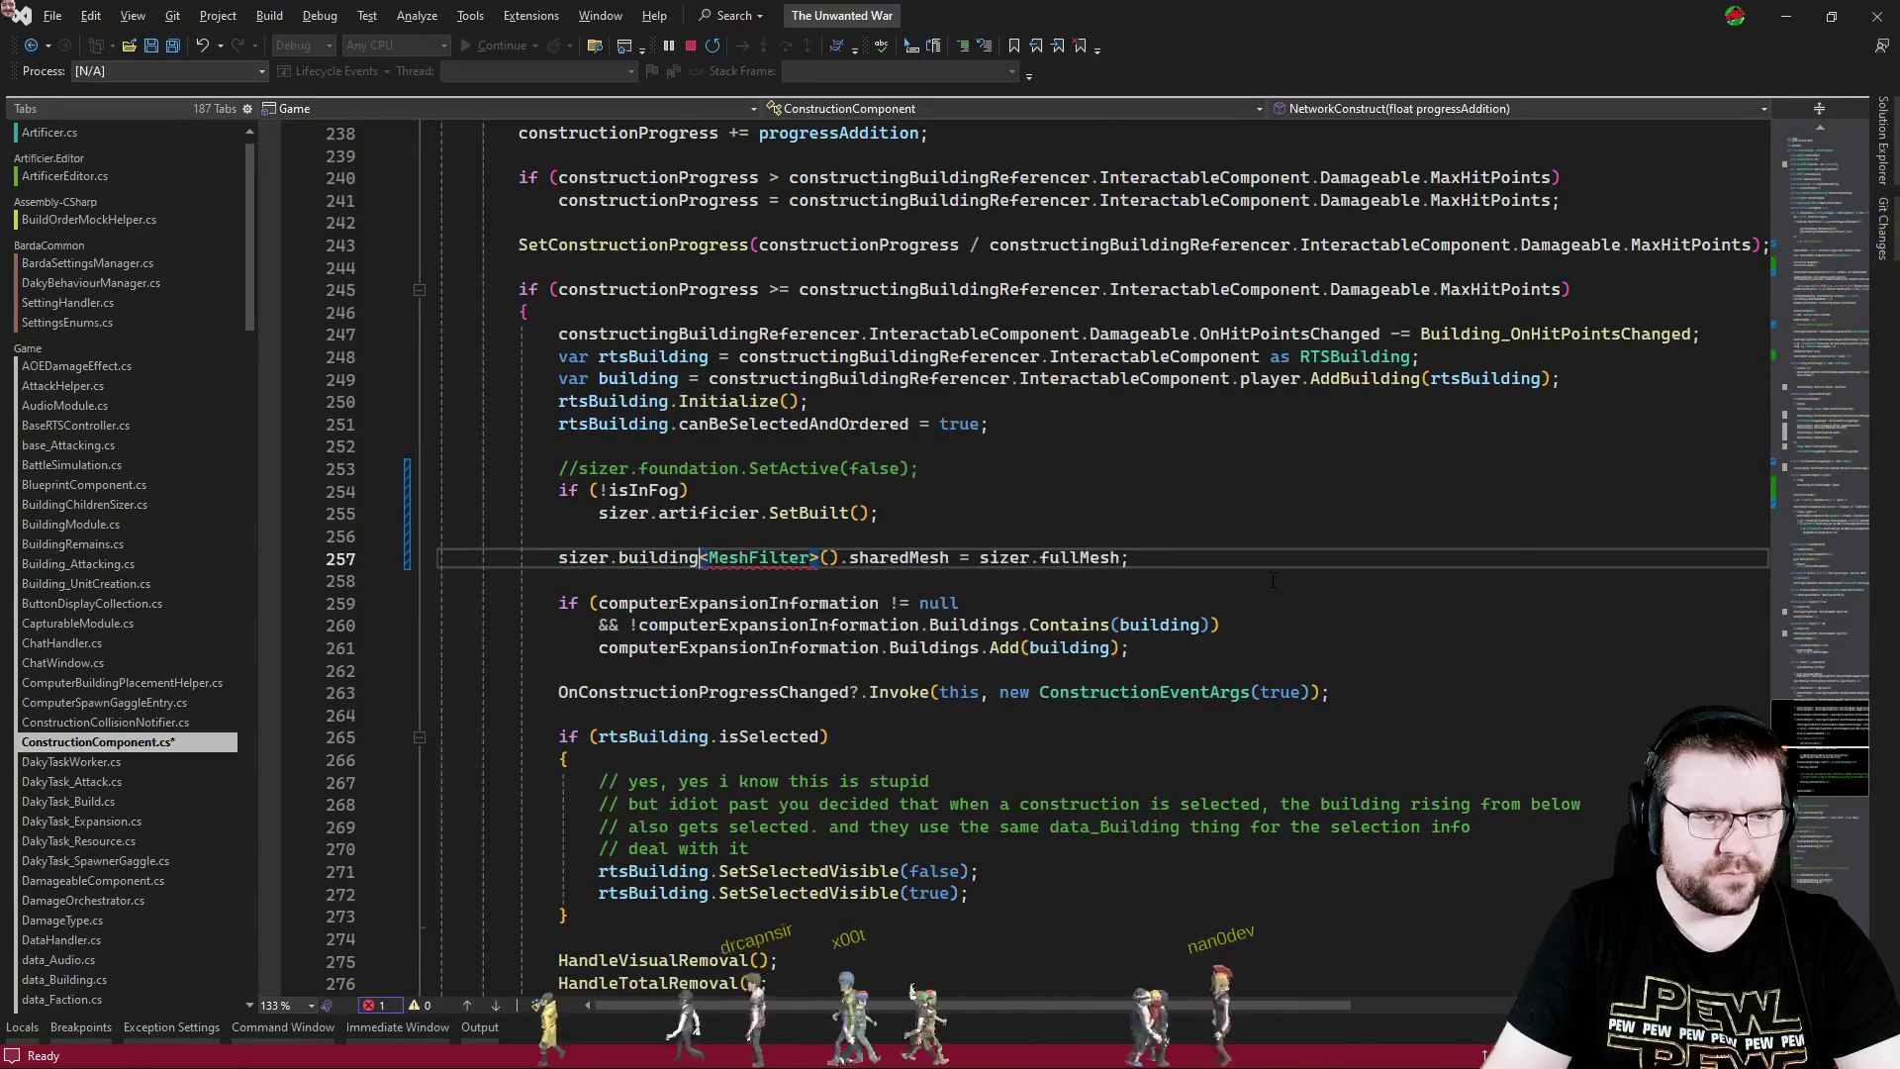
type(".get")
key("Tab")
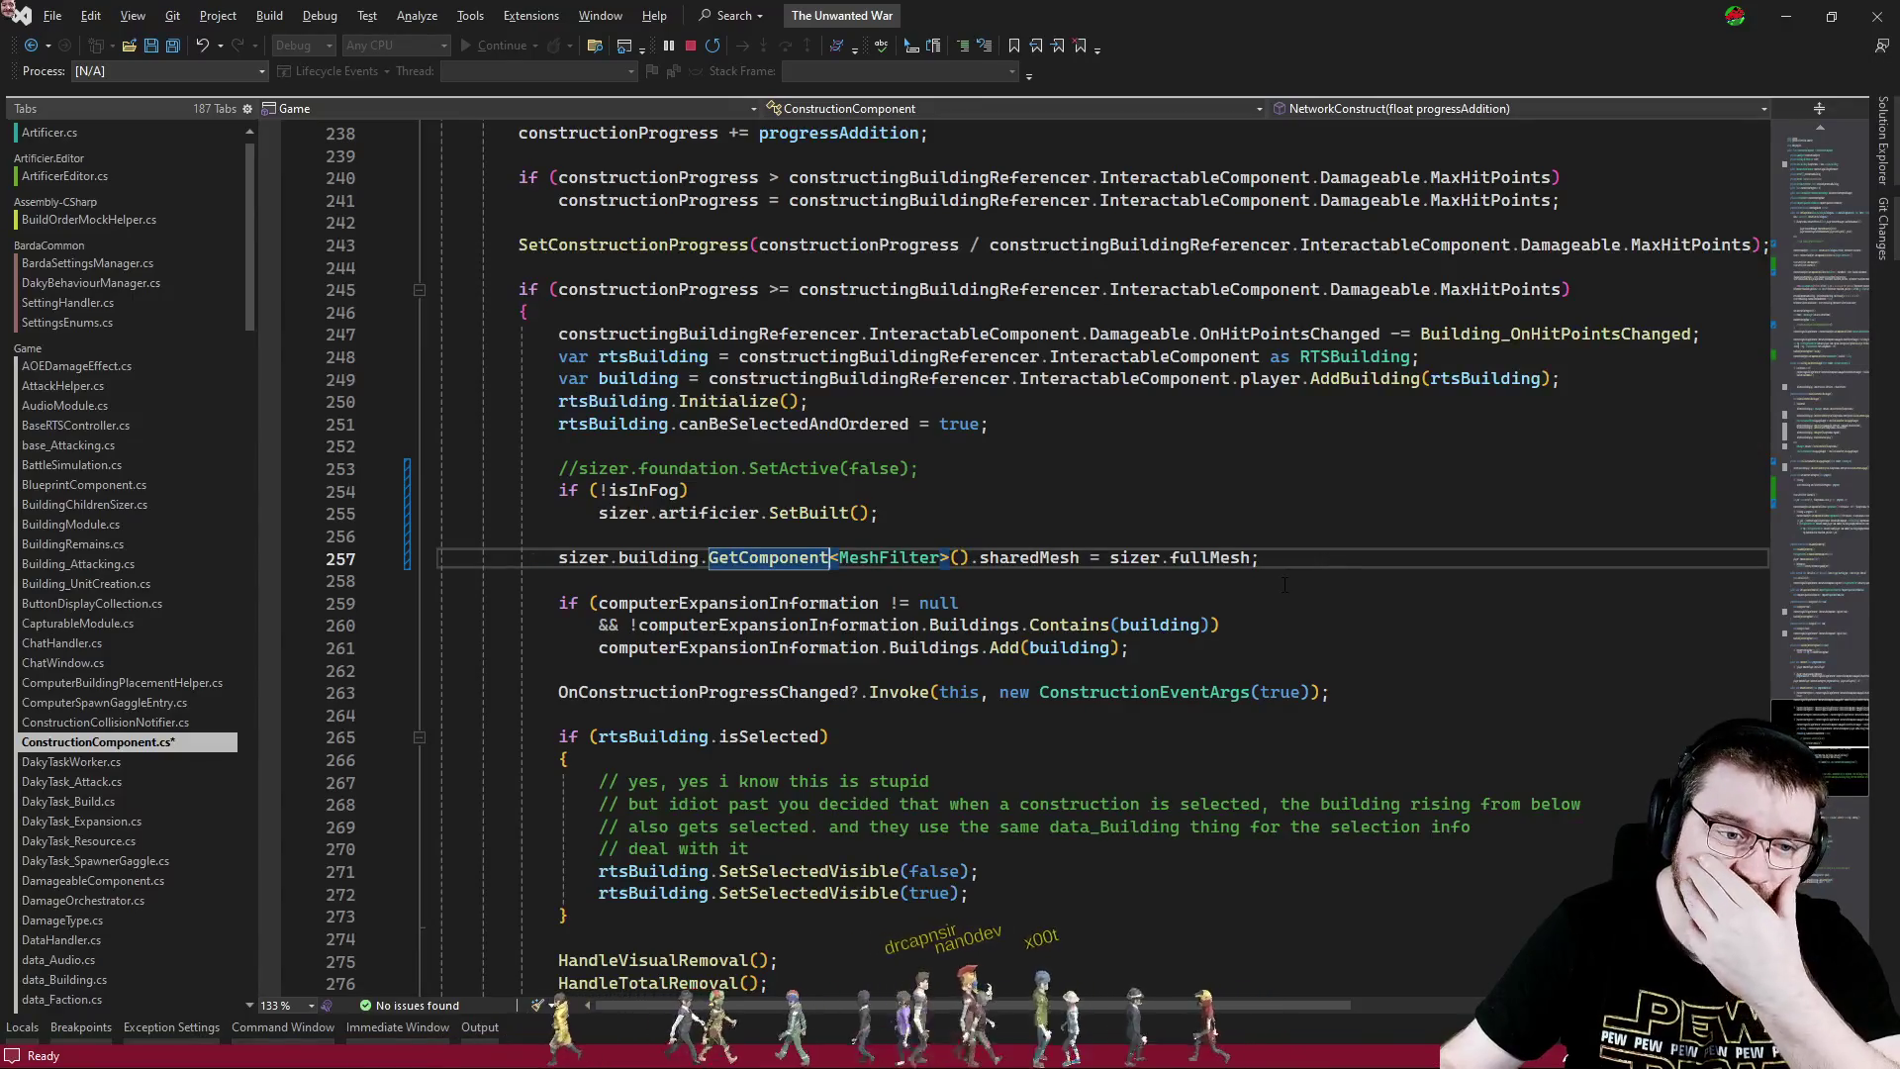
- Comment out line 257 with Ctrl+K, Ctrl+C and save ConstructionComponent.cs
key("Home")
key("Home")
key("shift+End")
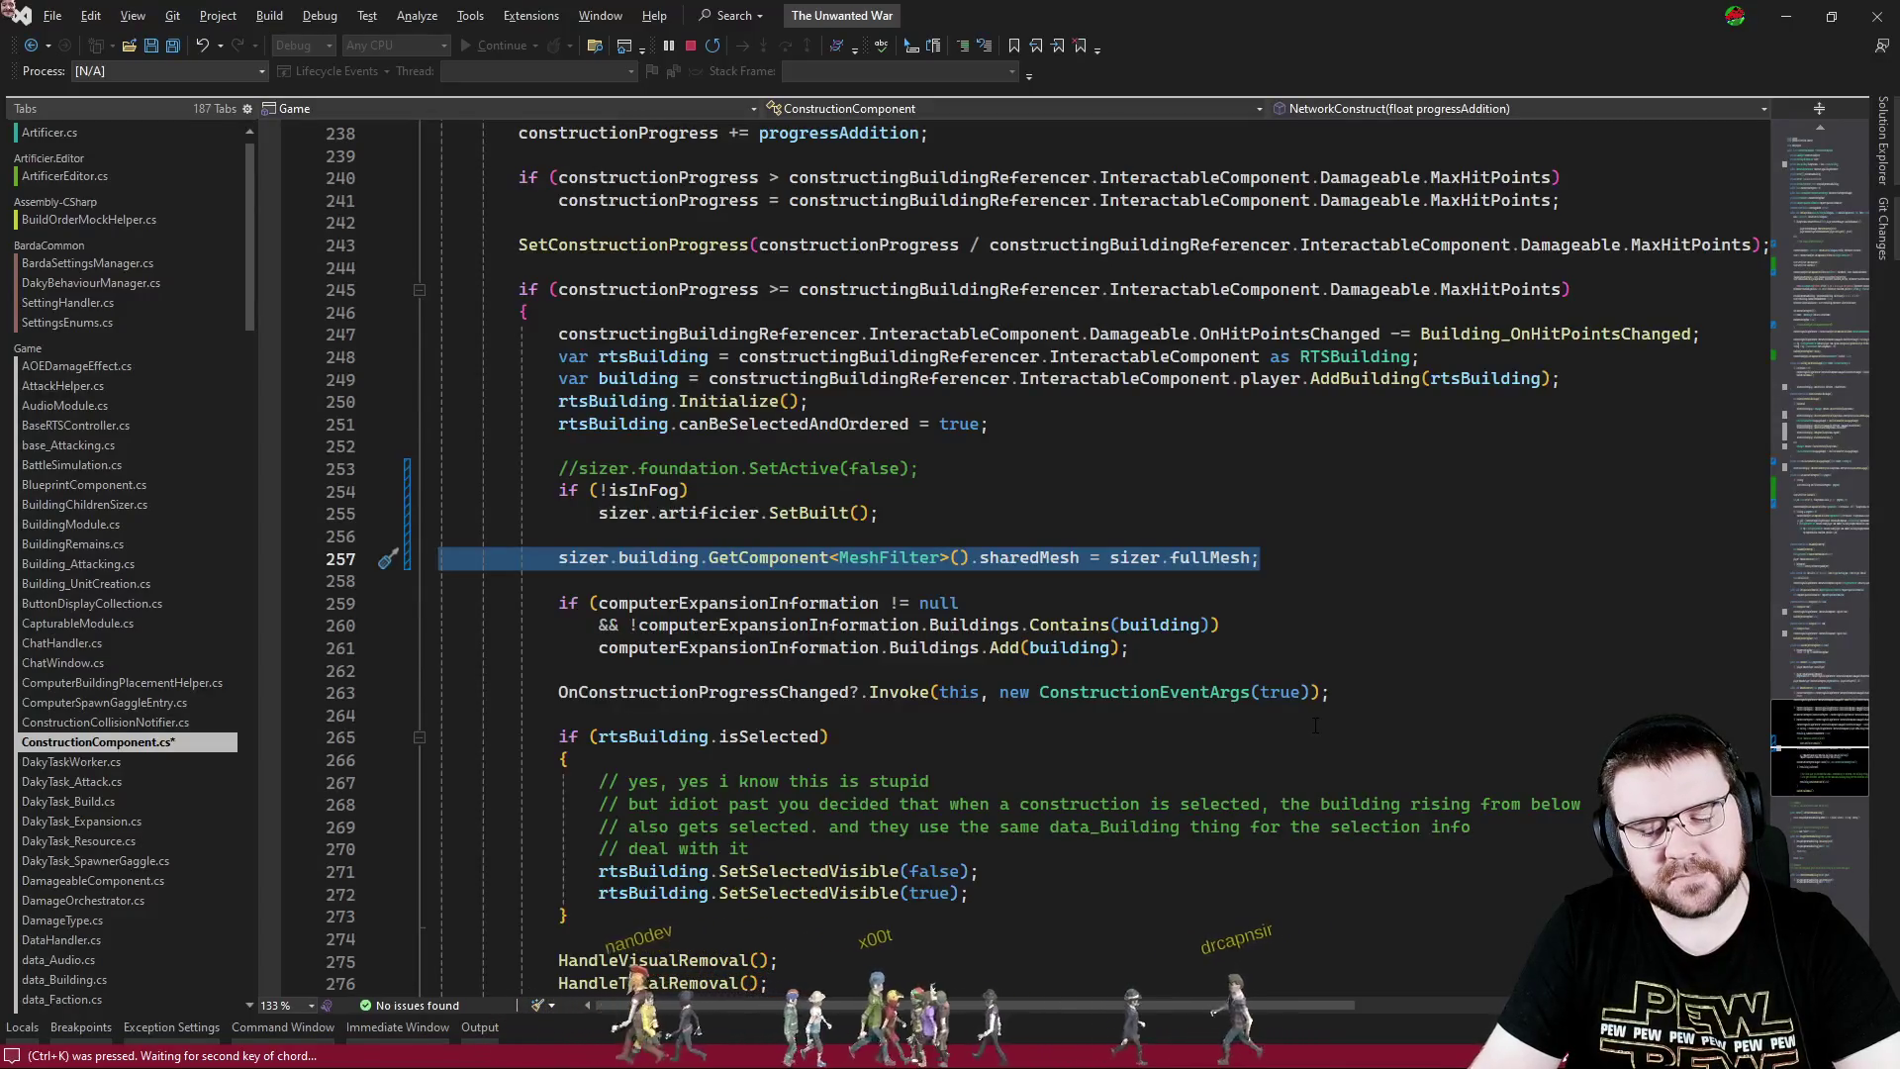
key("End")
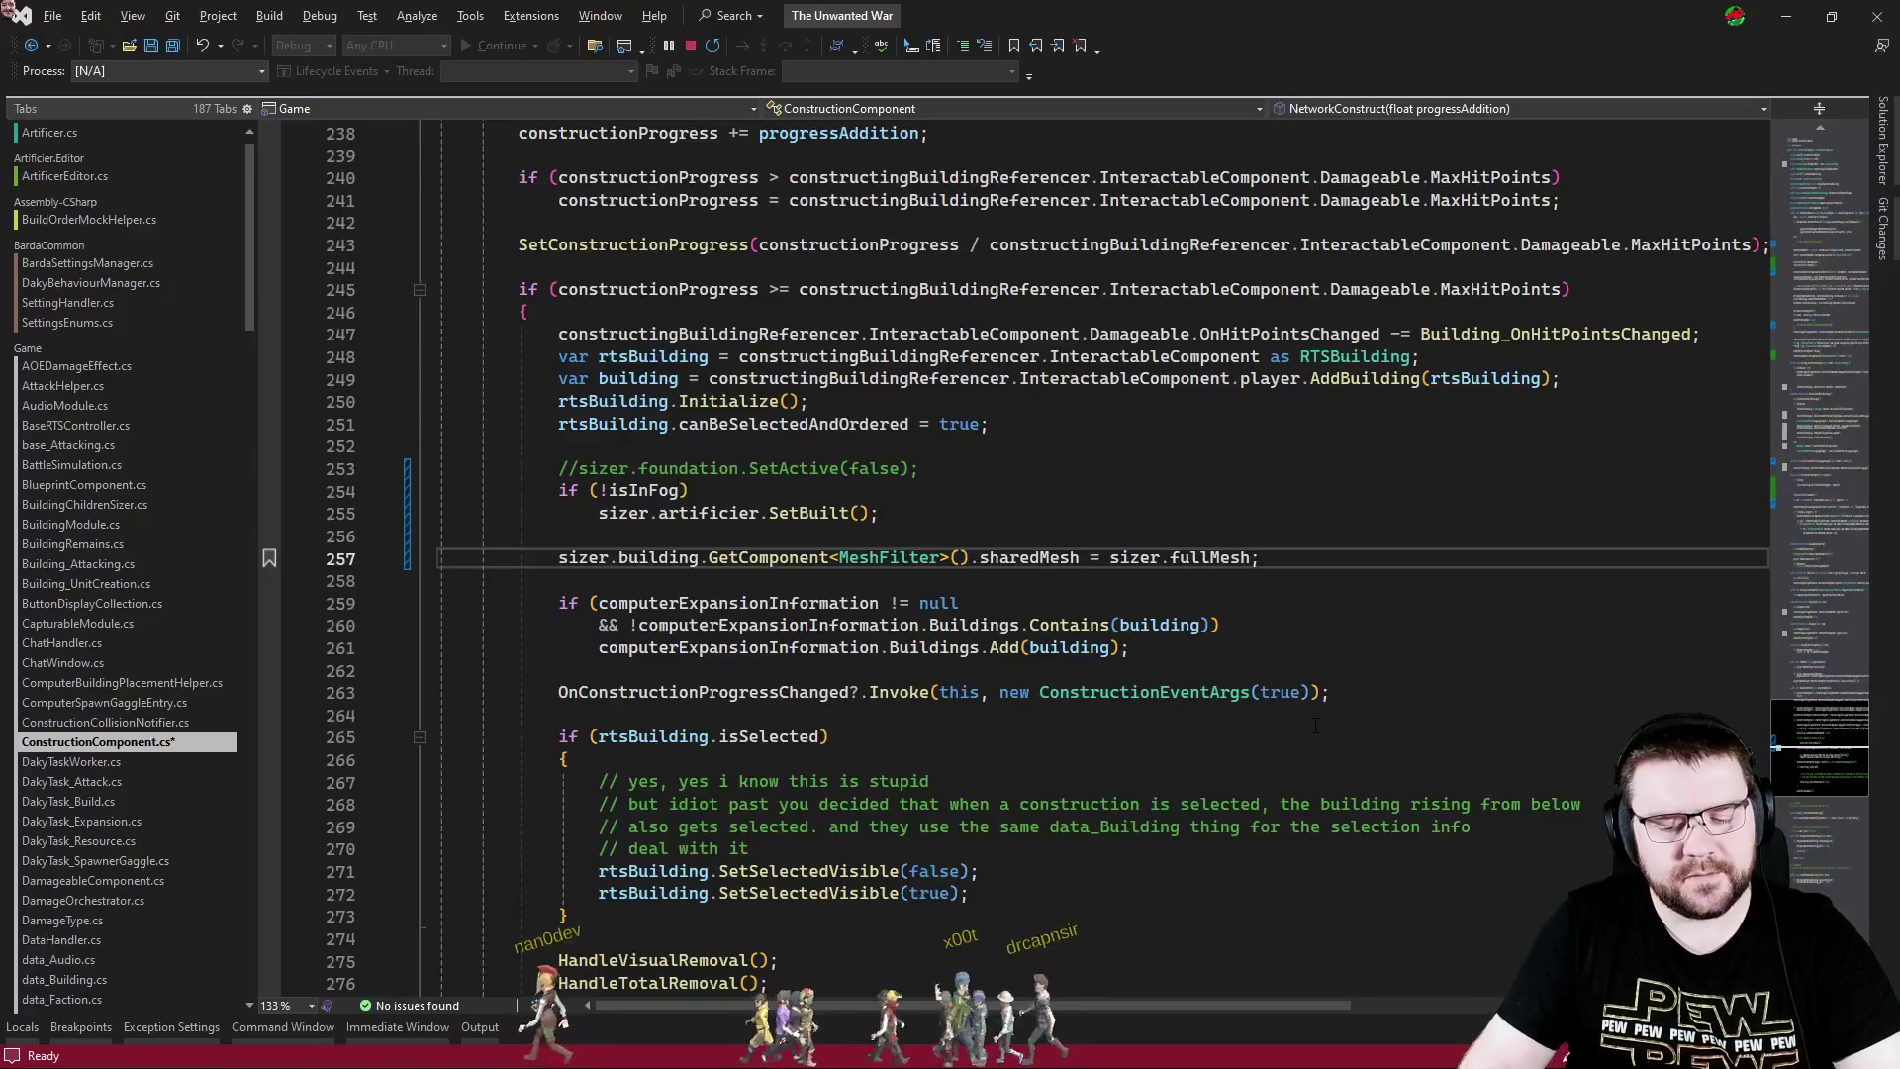
key("shift+Home")
key("ctrl+k")
key("ctrl+c")
key("Up")
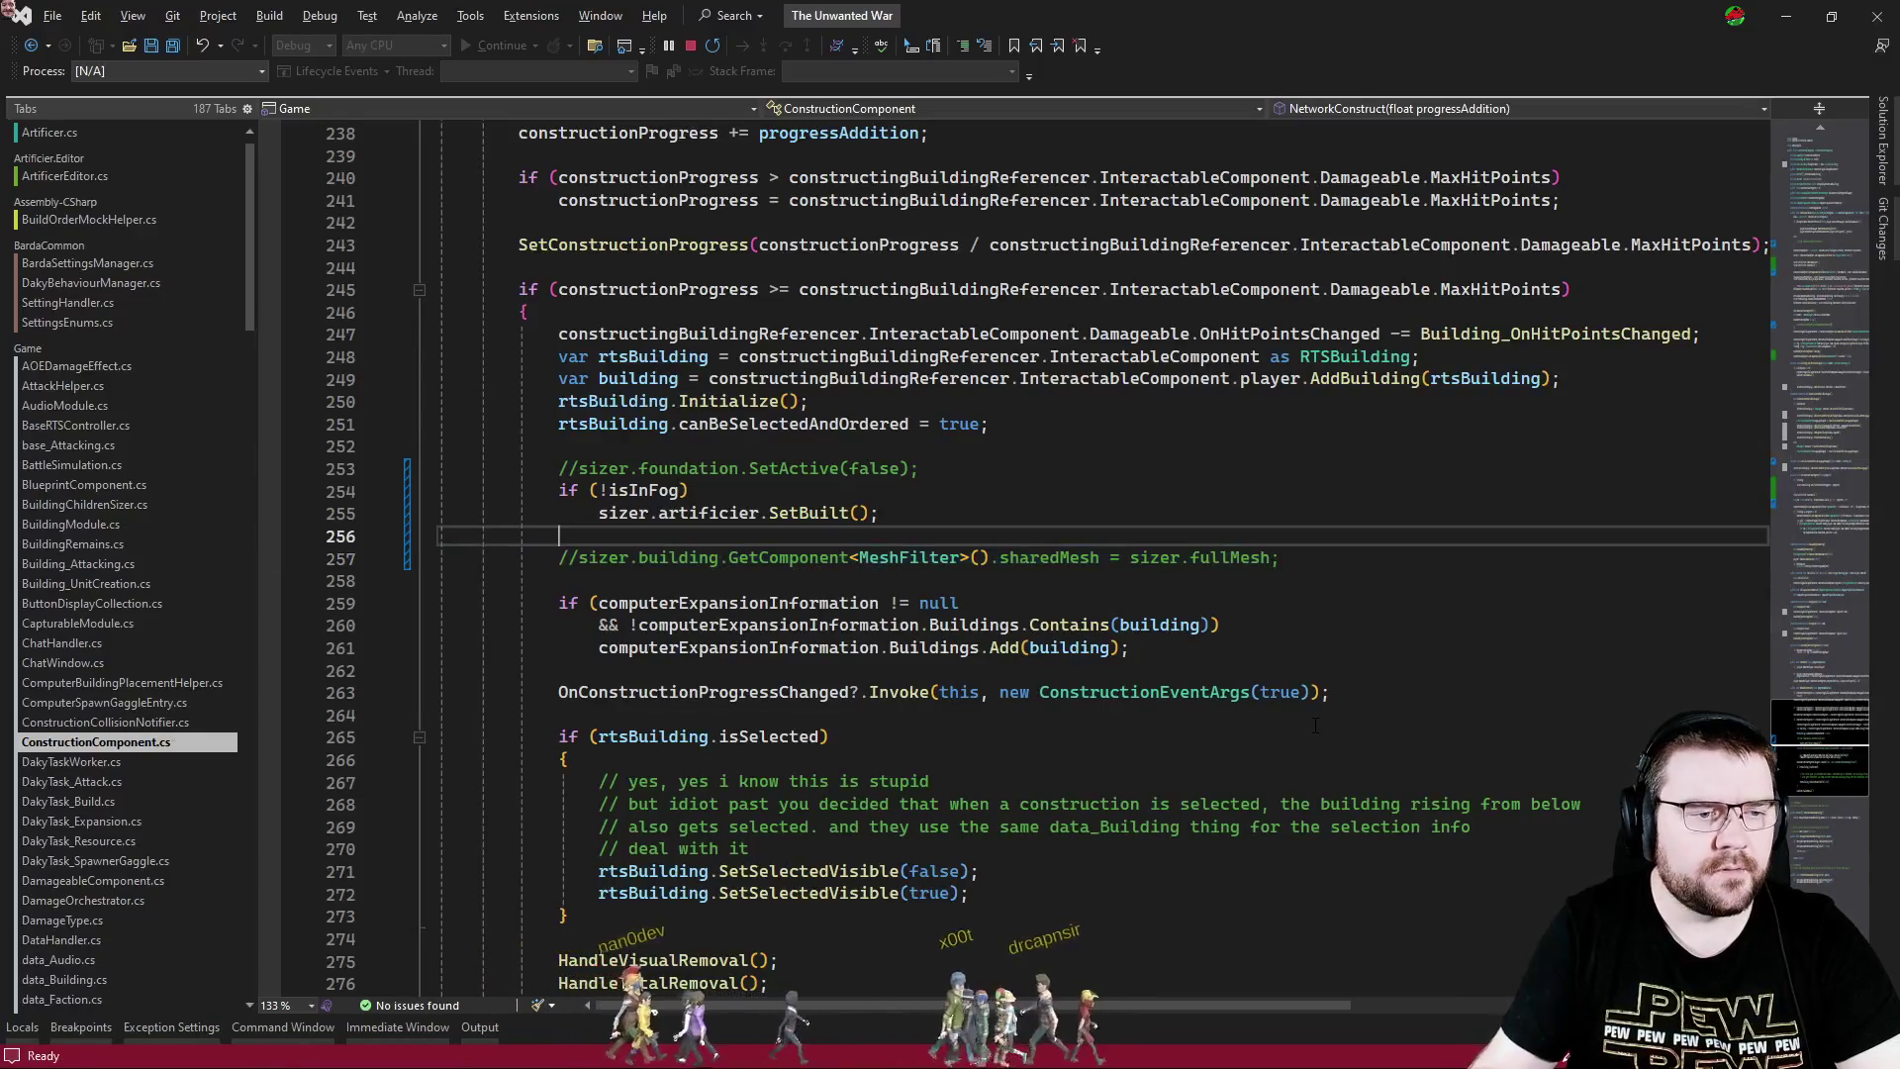
key("alt+Tab")
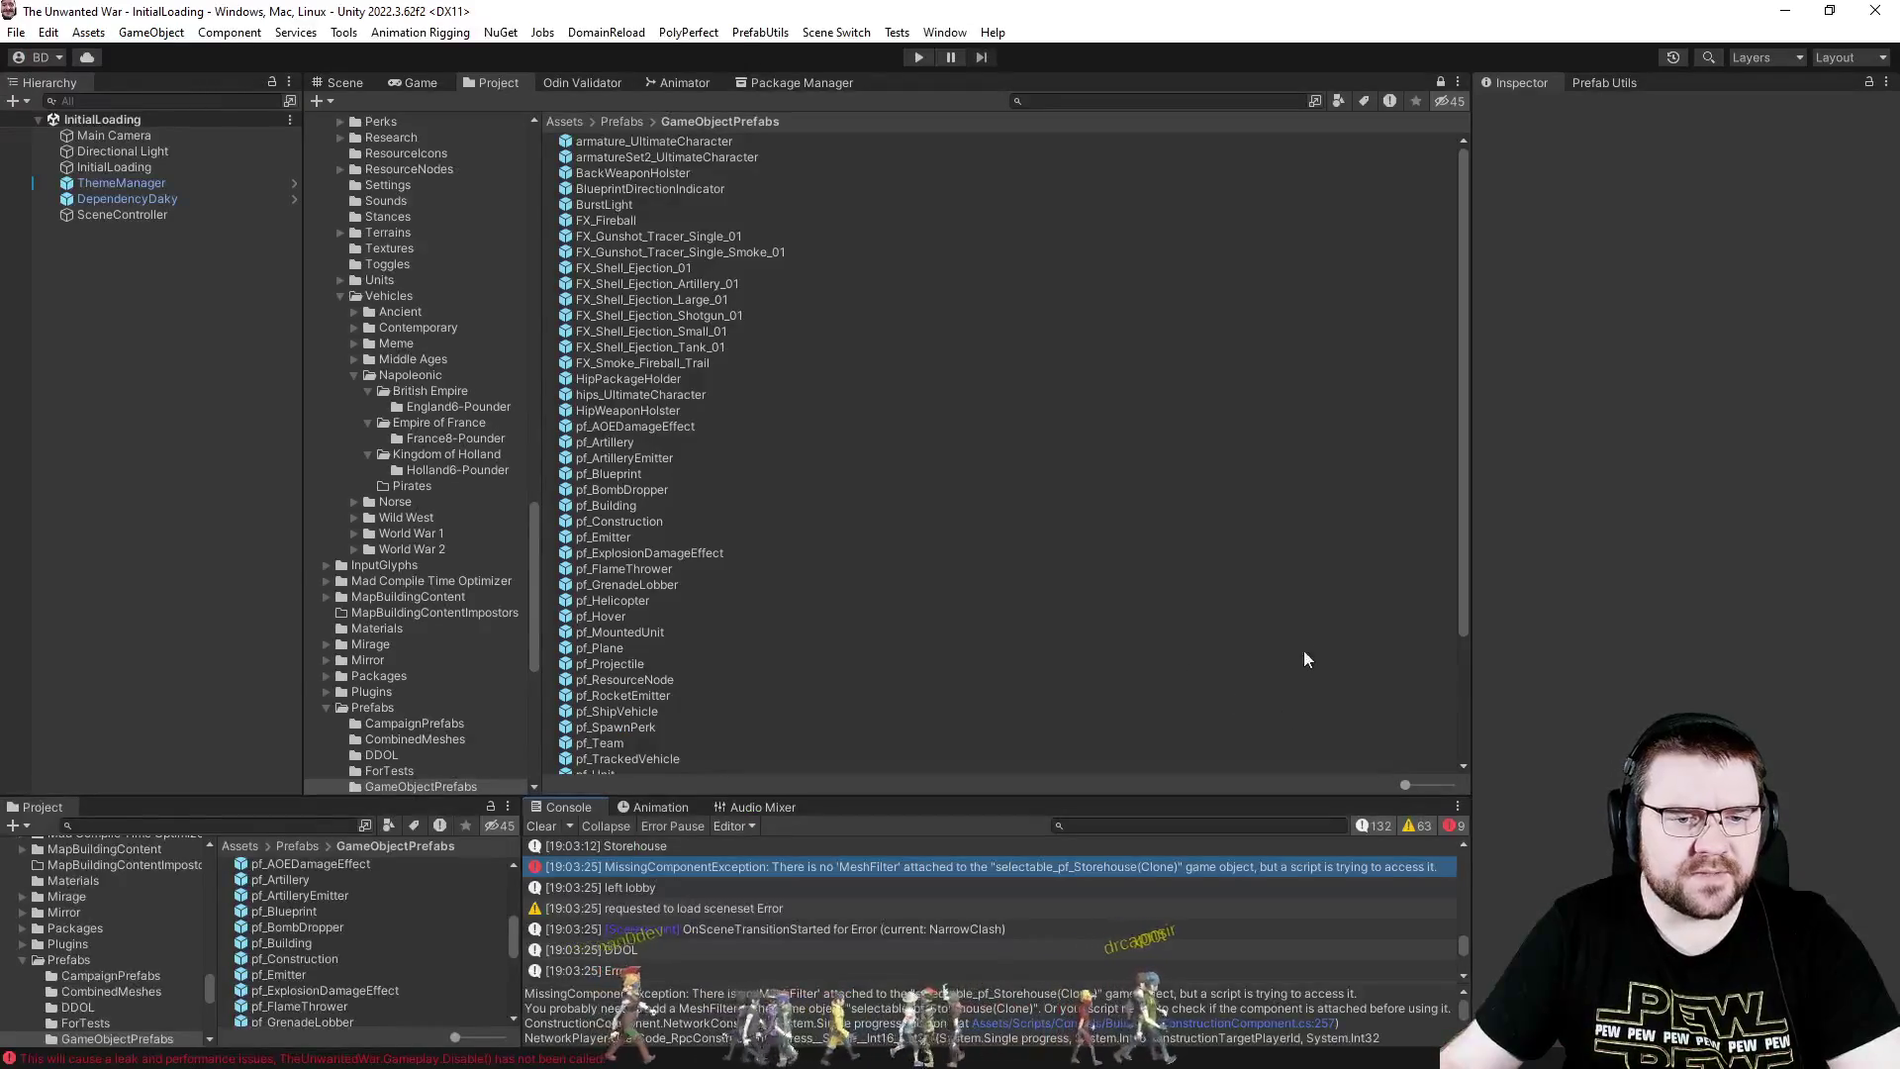
key("alt+Tab")
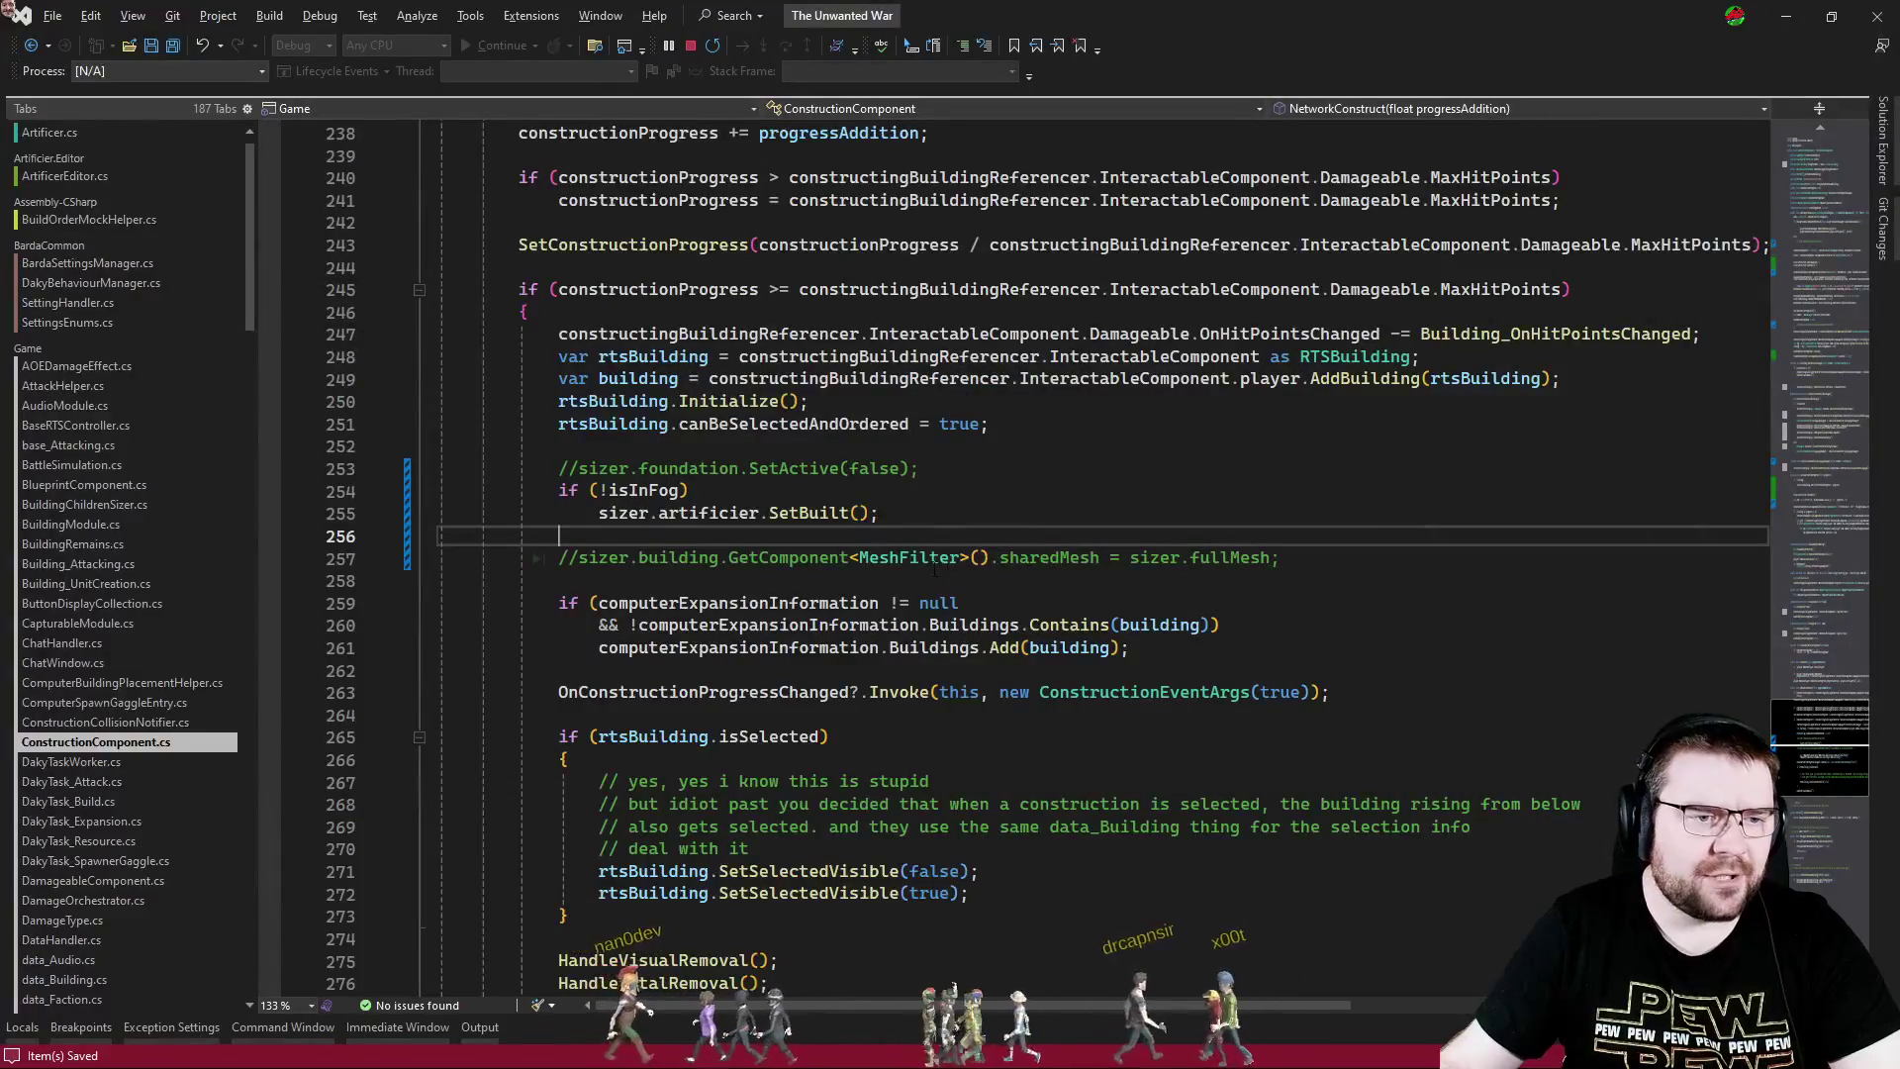
- Review foundation uses, SetConstructionProgress and the construction setup code in ConstructionComponent.cs, then return to Unity
double_click(697, 471)
left_click_drag(1829, 495, 1799, 512)
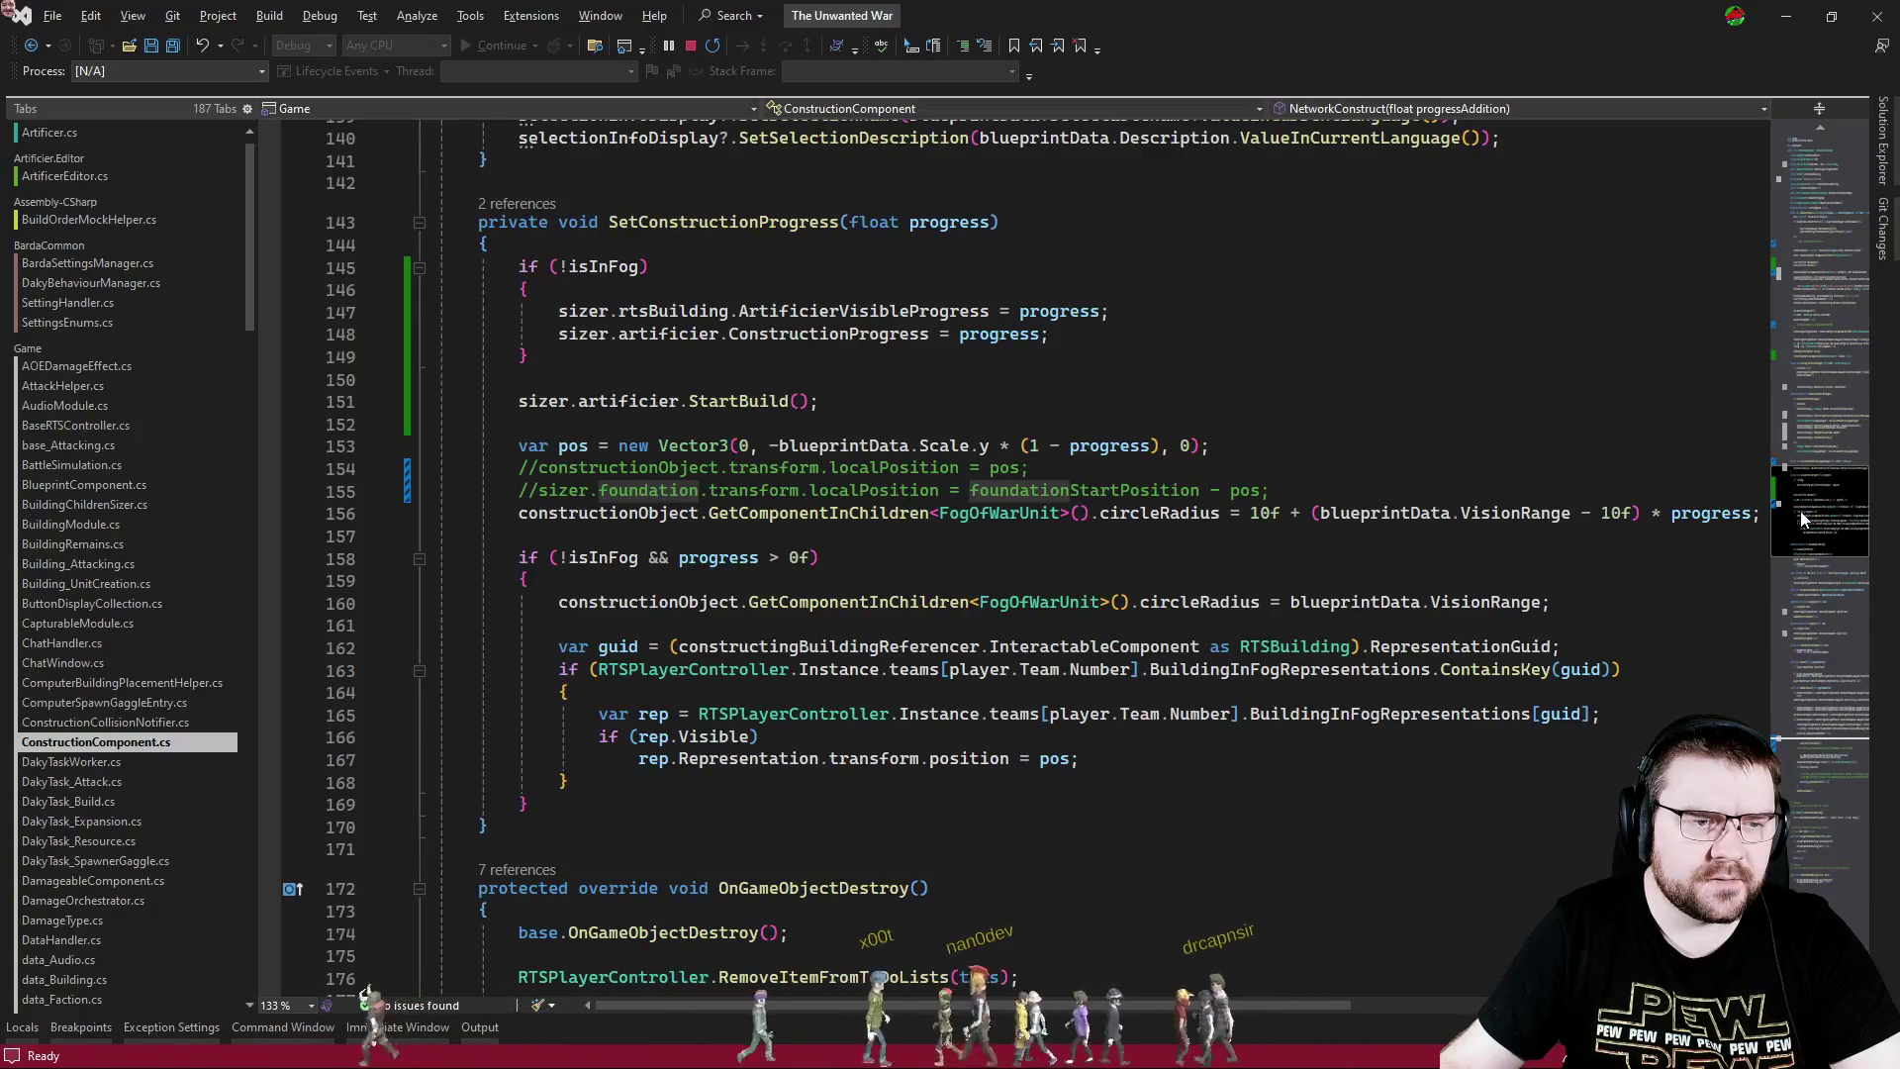
left_click(1339, 492)
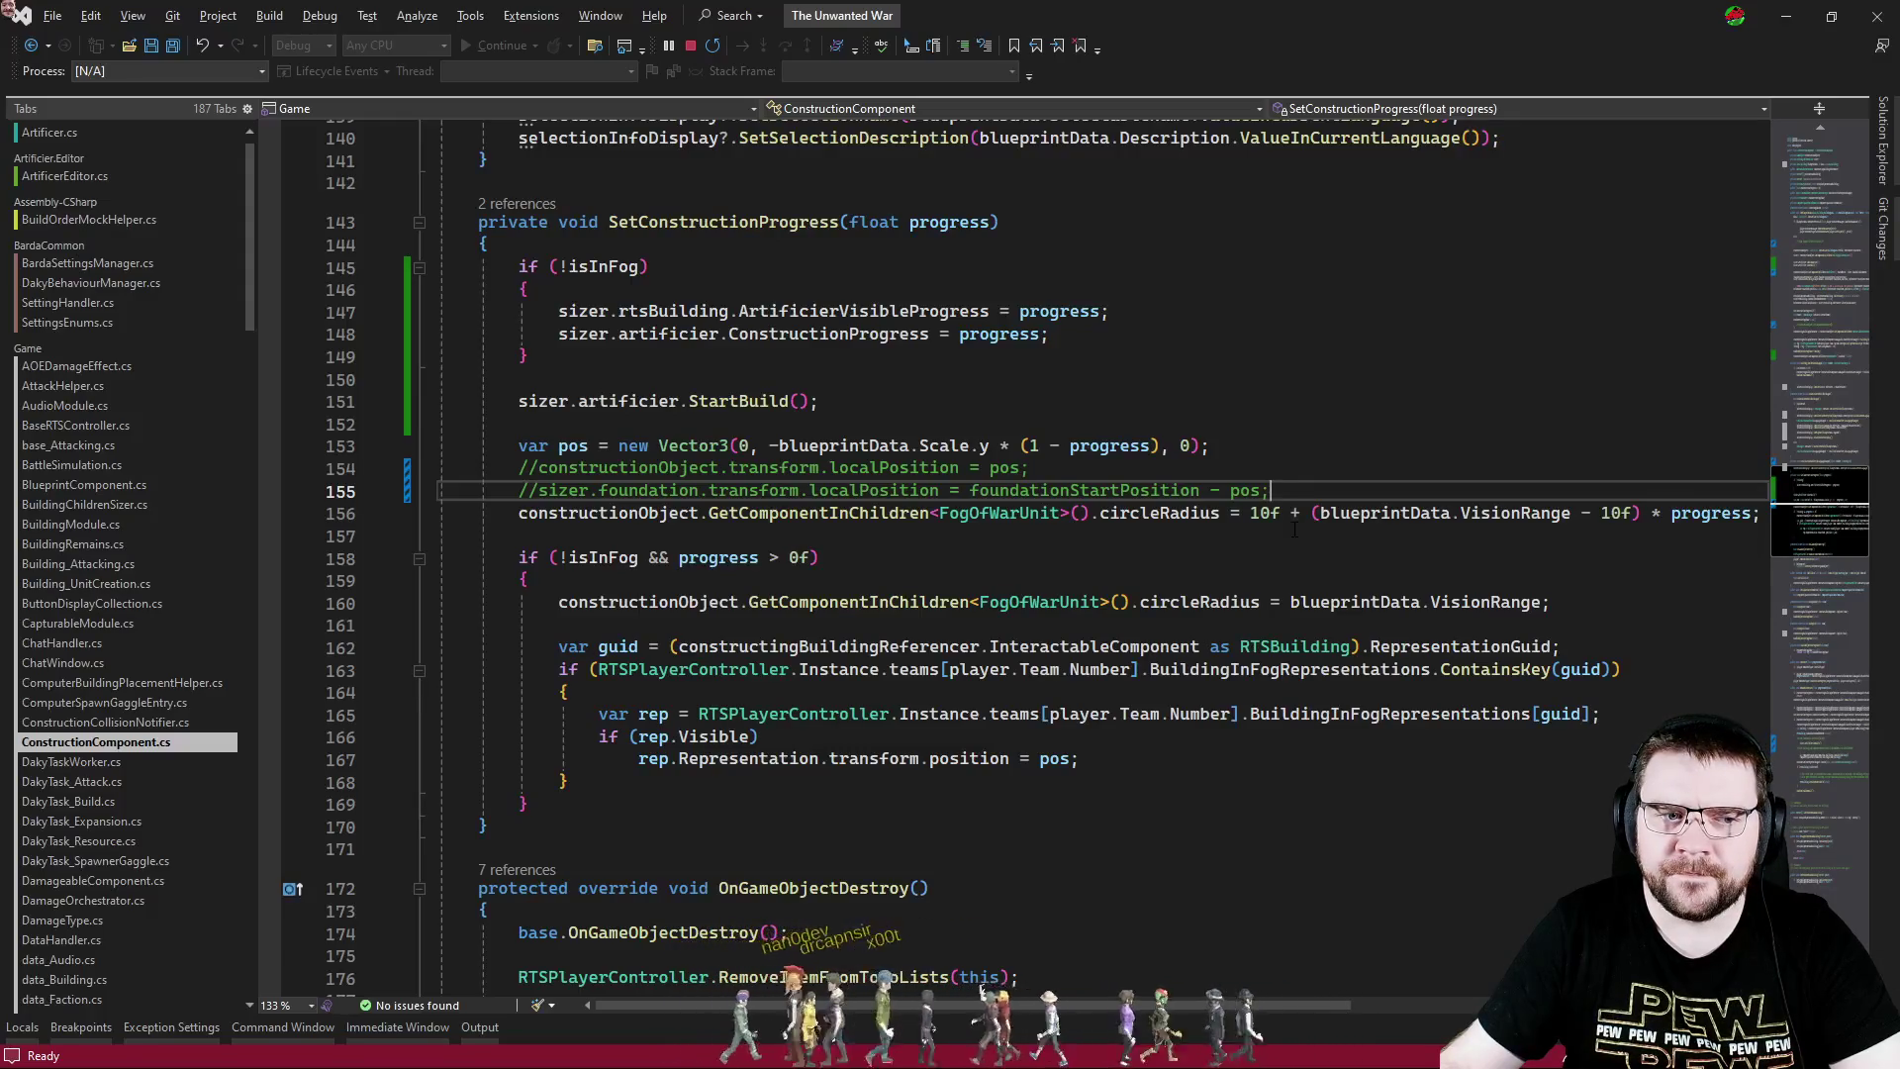
left_click(1826, 364)
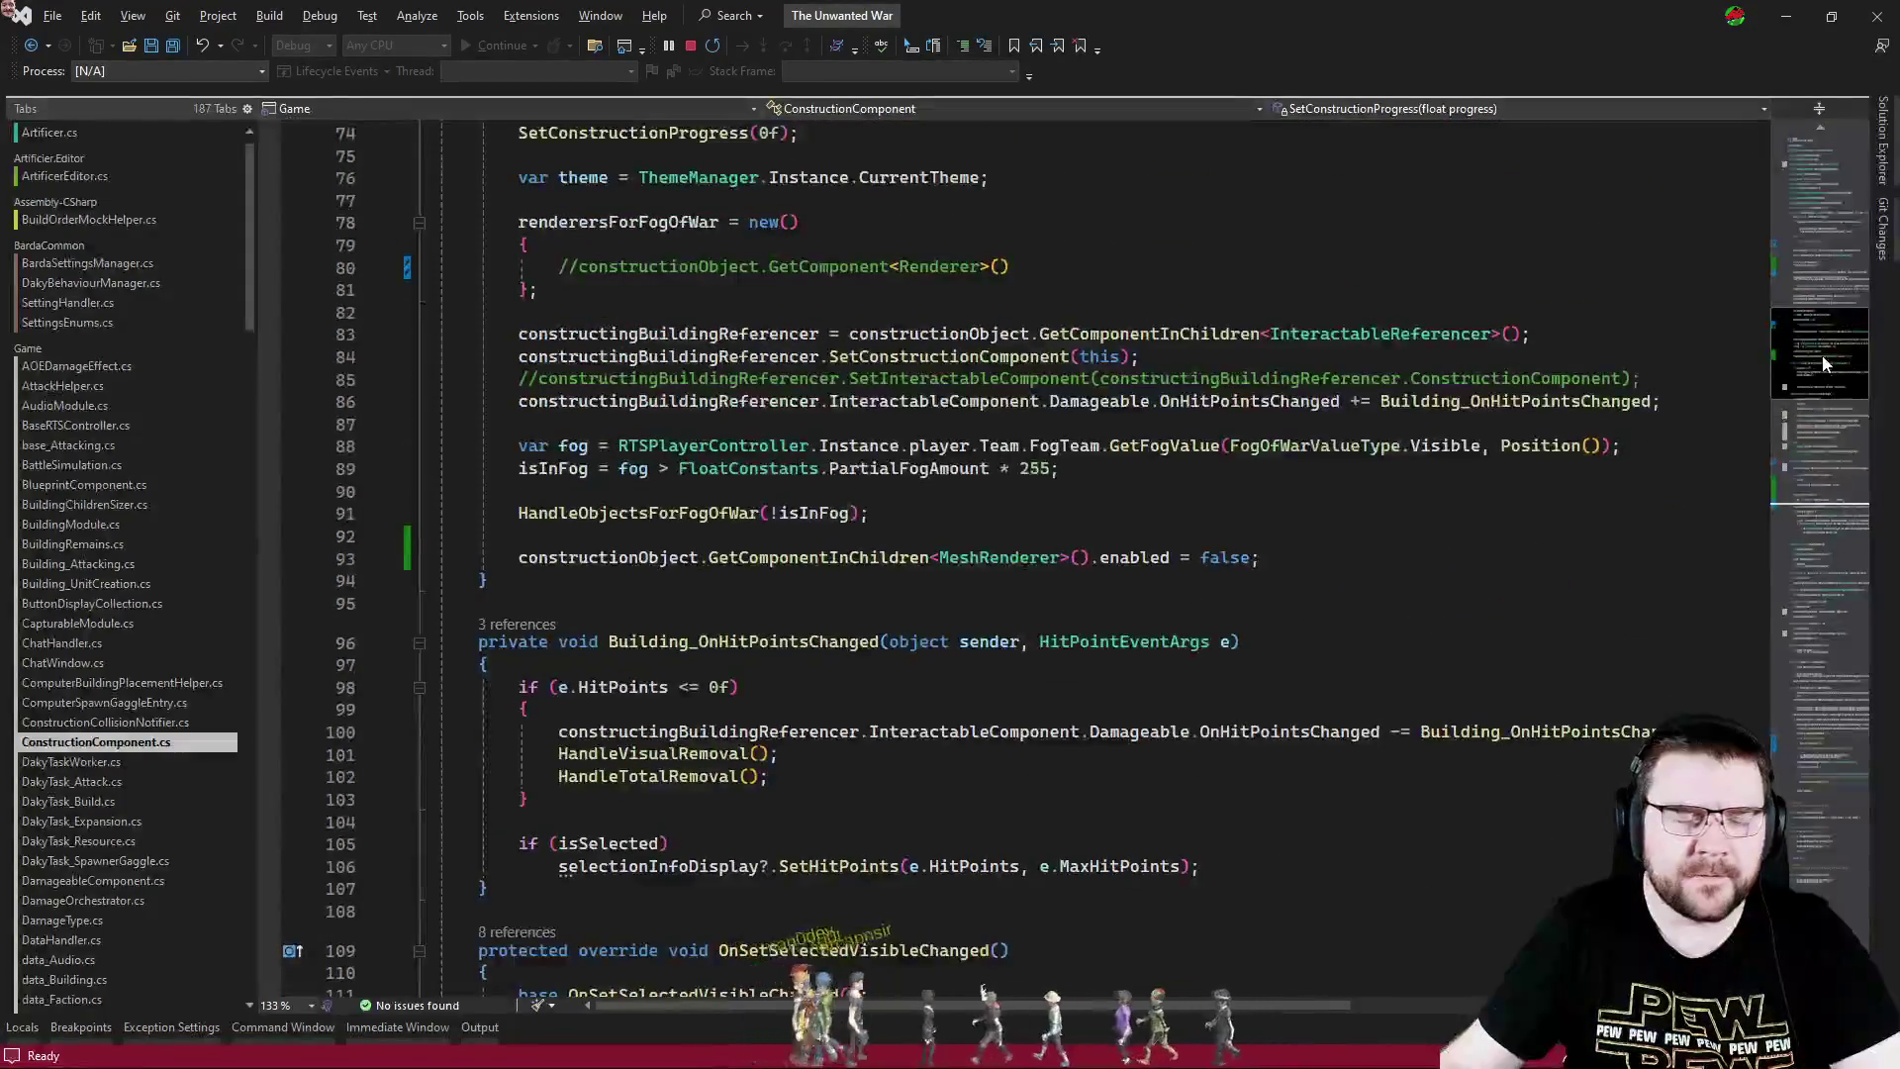
mouse_move(1825, 364)
left_mouse_down()
mouse_move(1827, 303)
mouse_move(1813, 498)
left_mouse_up()
key("alt+Tab")
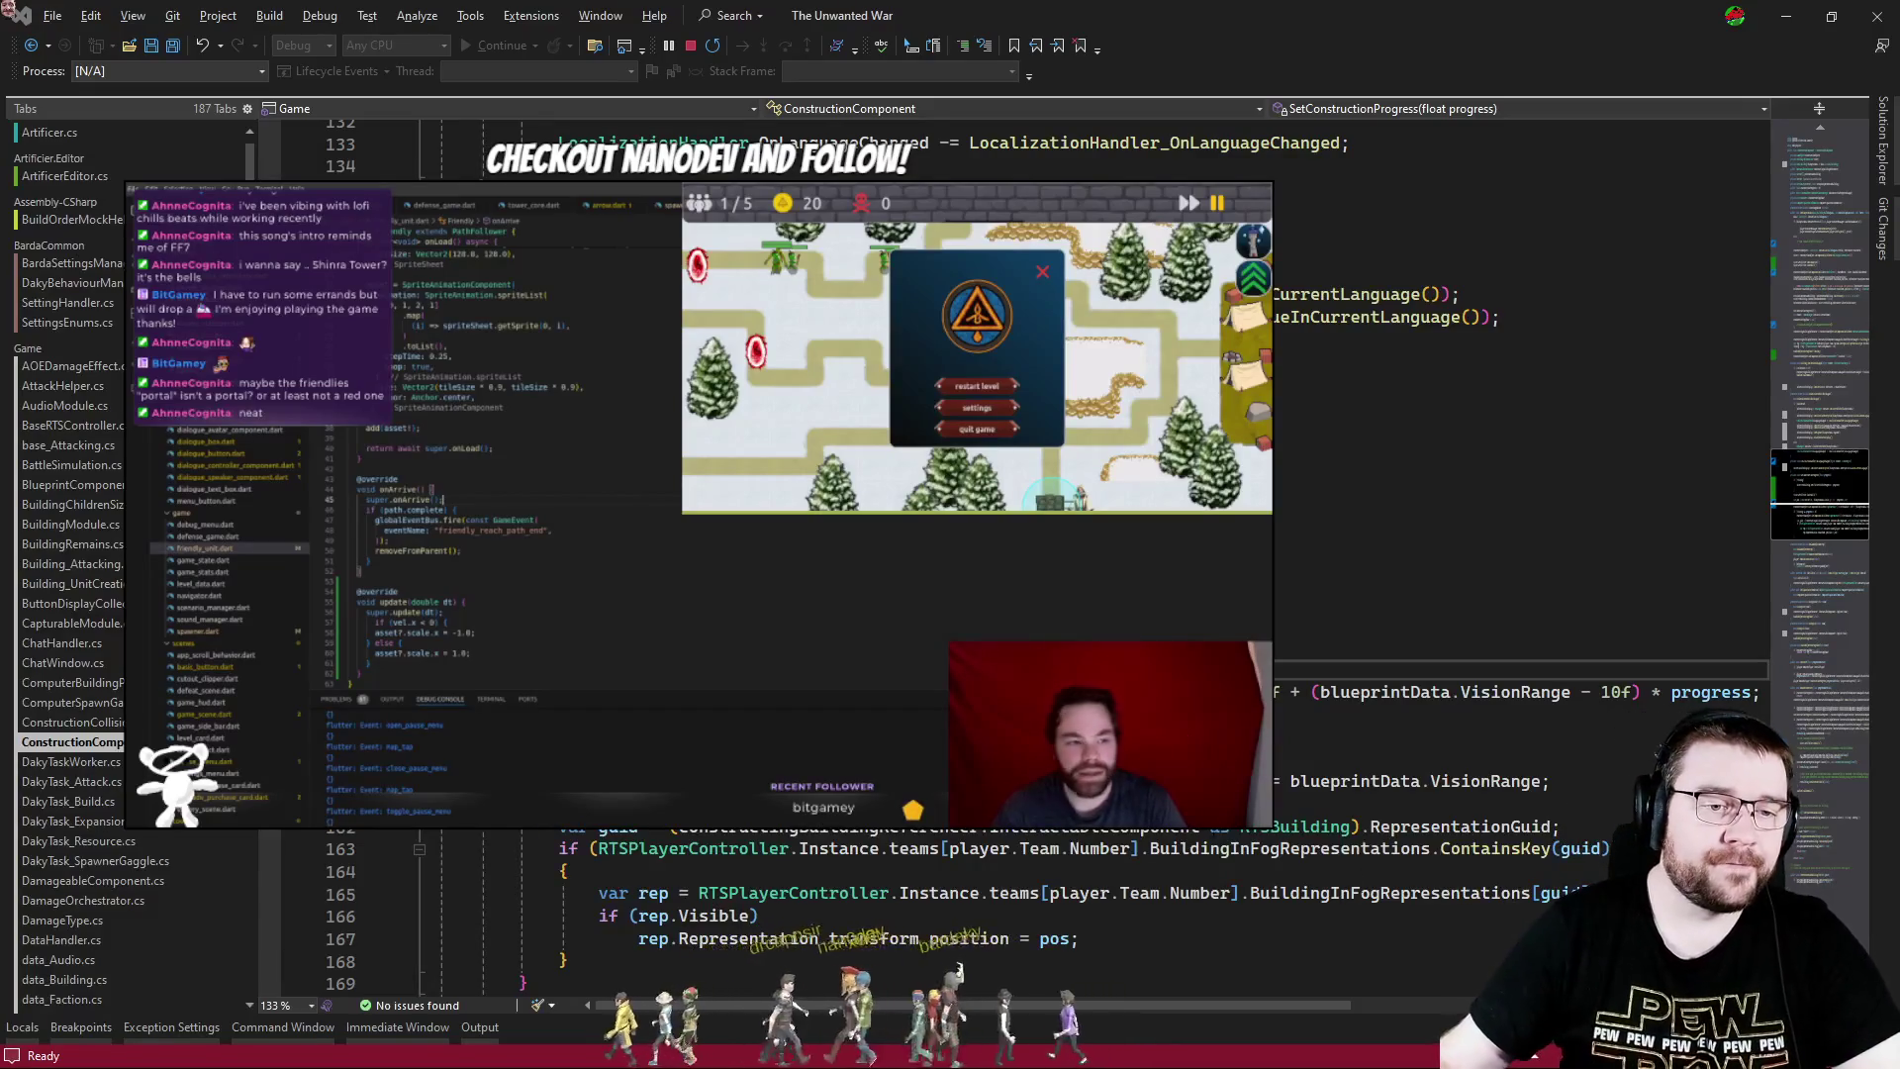
left_click(1385, 603)
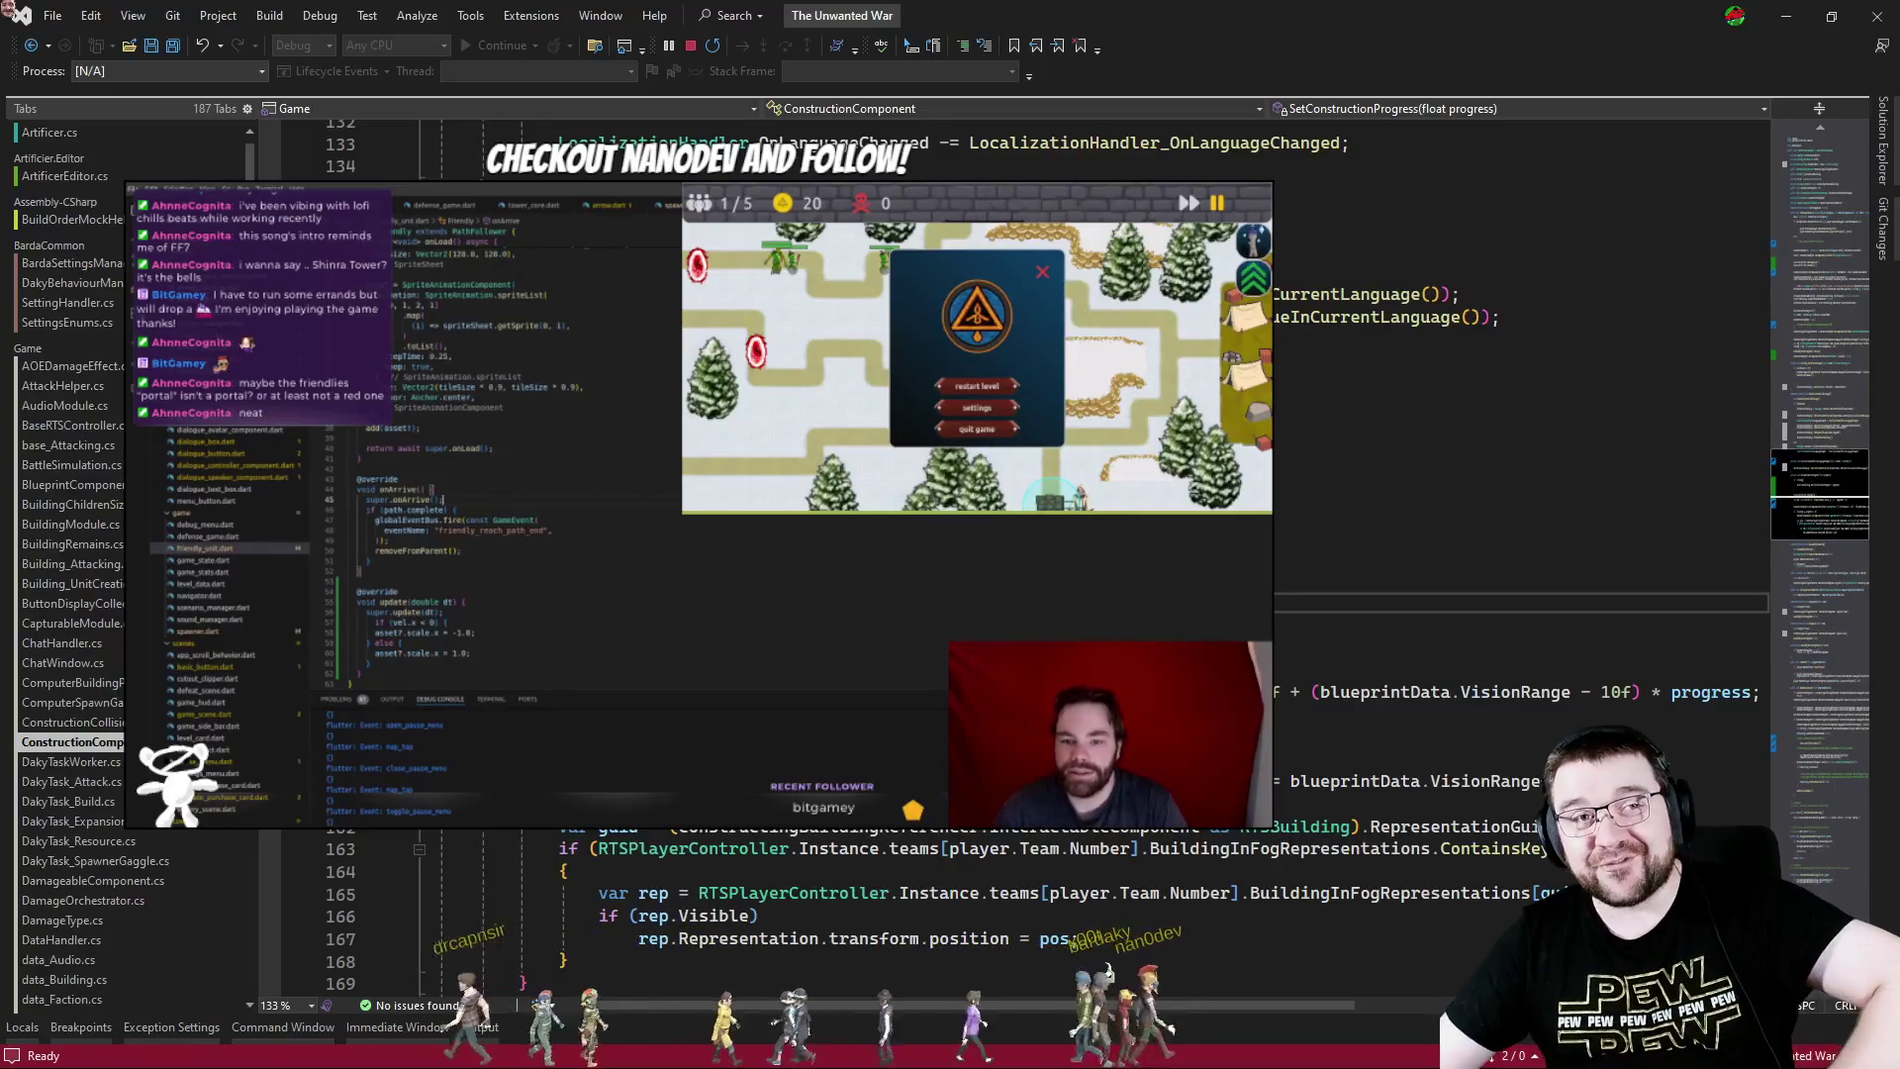
key("alt+Tab")
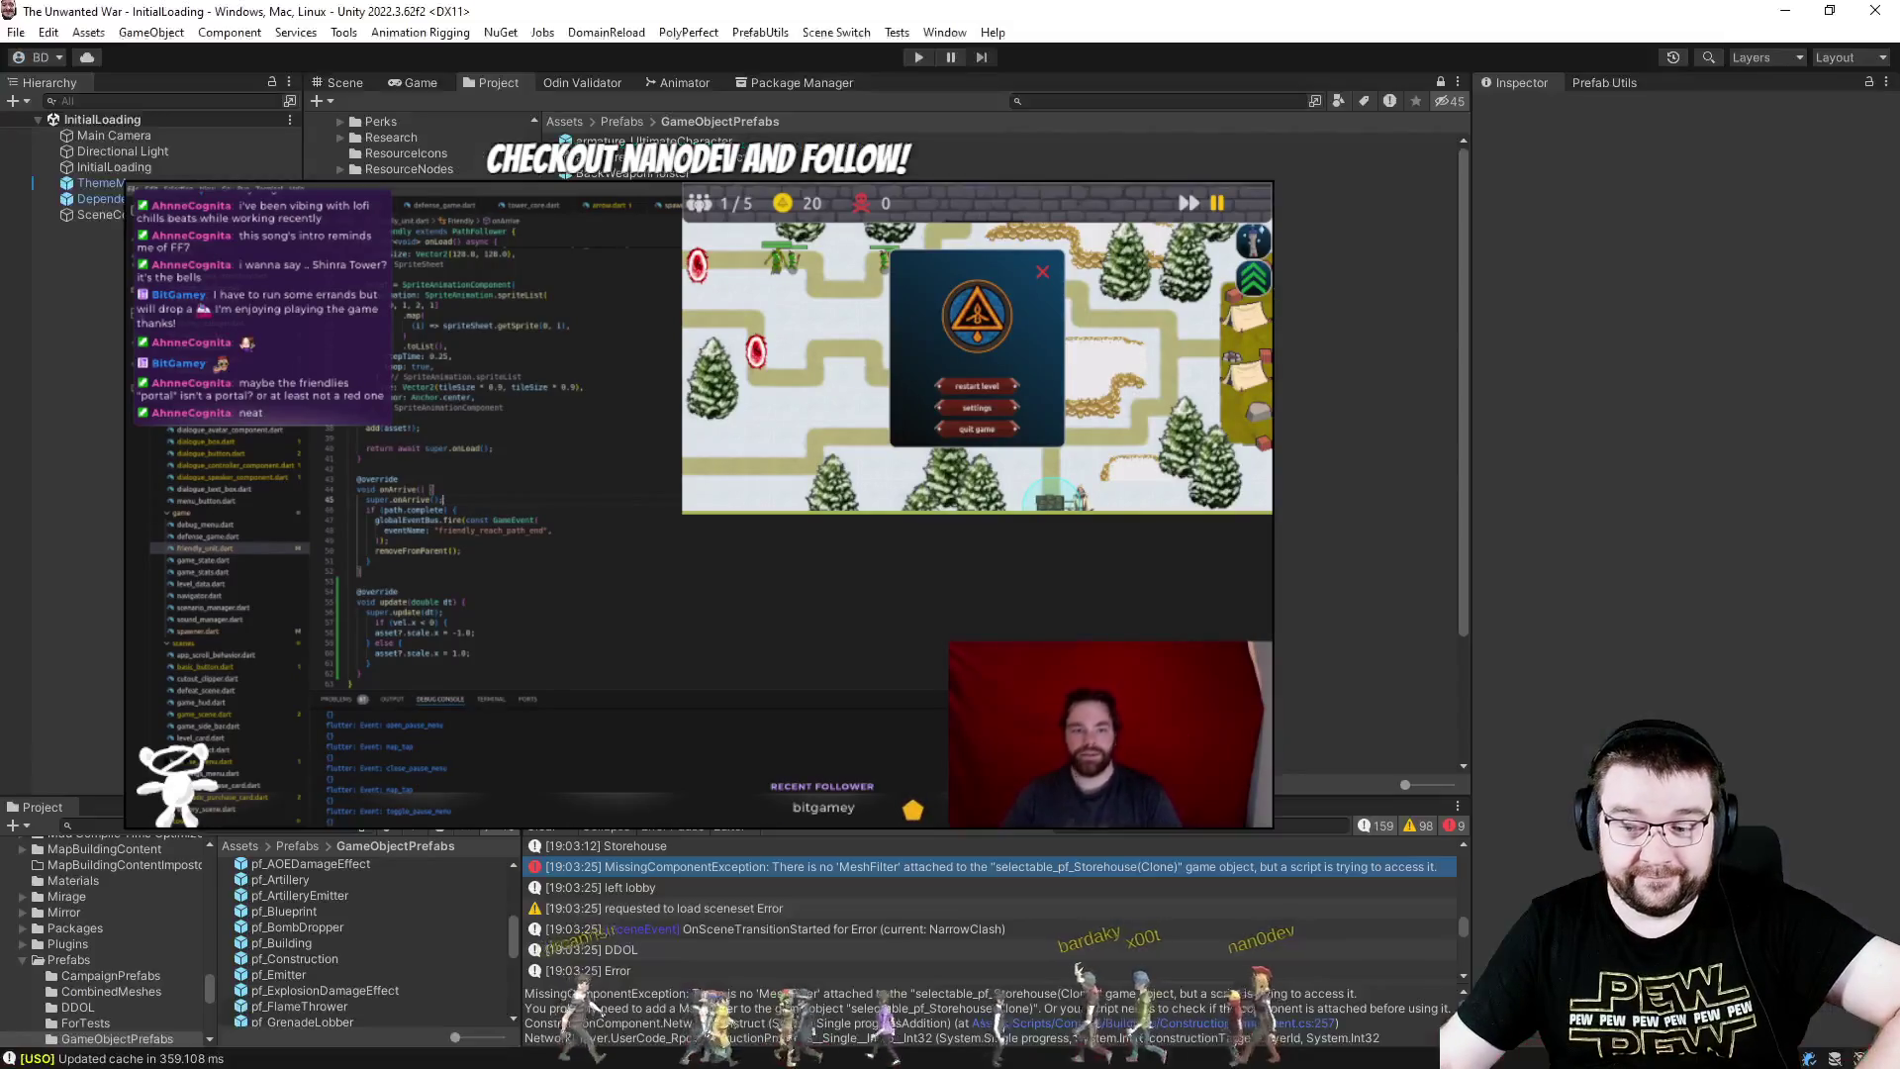
- Enter Play mode and launch Narrow Clash with PC - Effortless in slot 3 and Map Explored Full
left_click(910, 57)
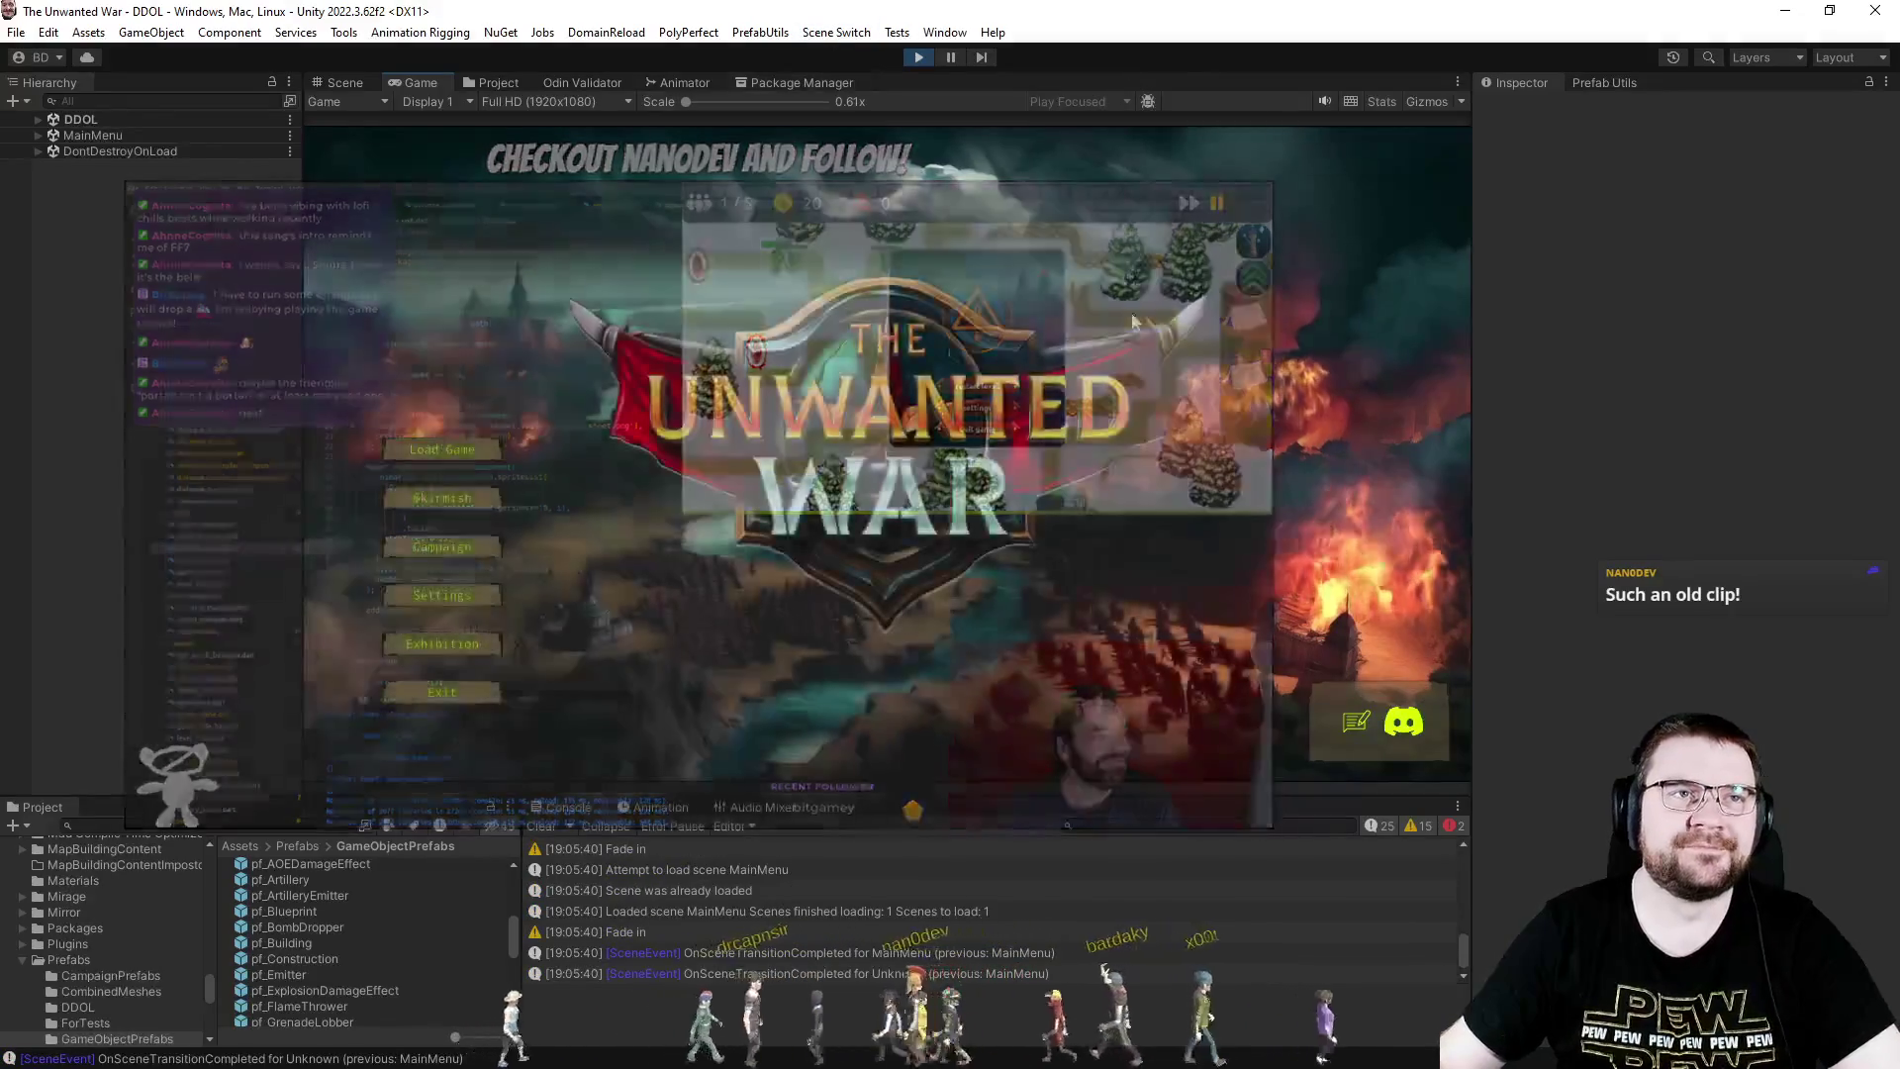
left_click(489, 493)
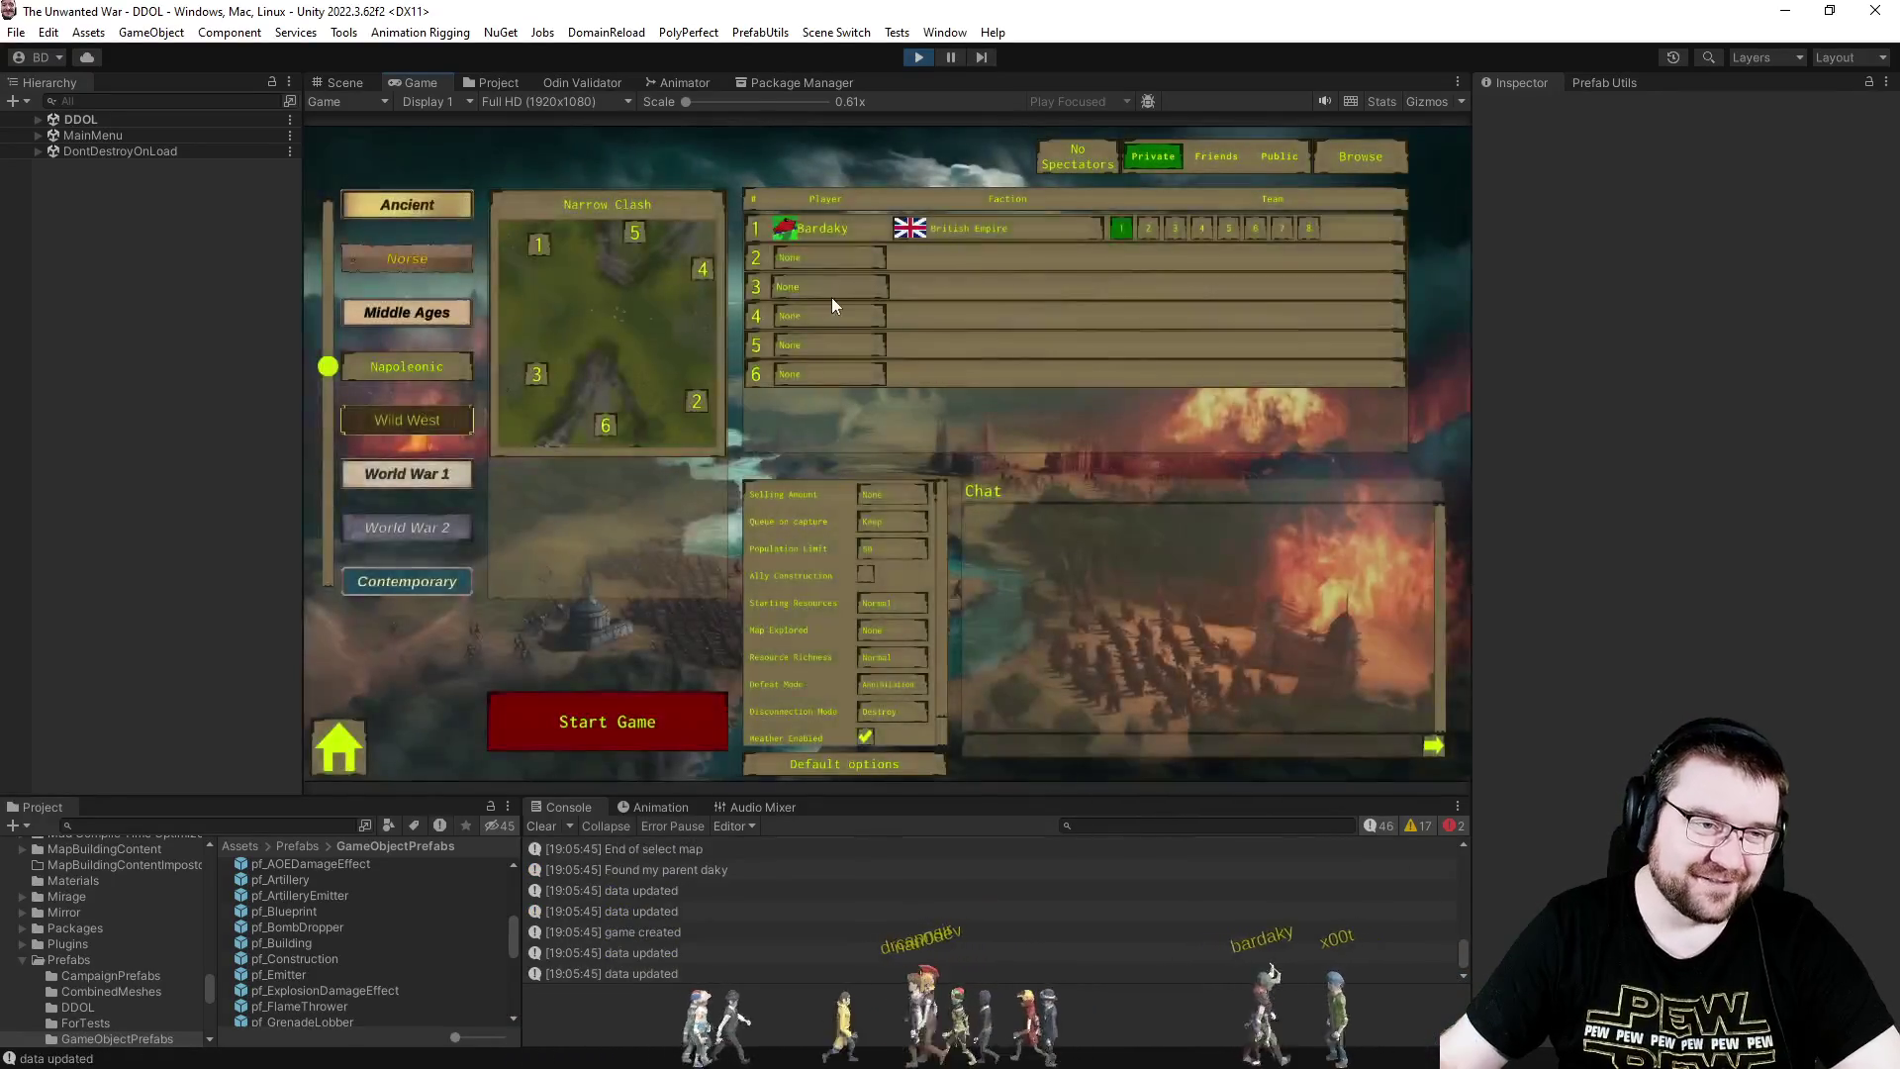
left_click(829, 289)
left_click(825, 371)
left_click(909, 626)
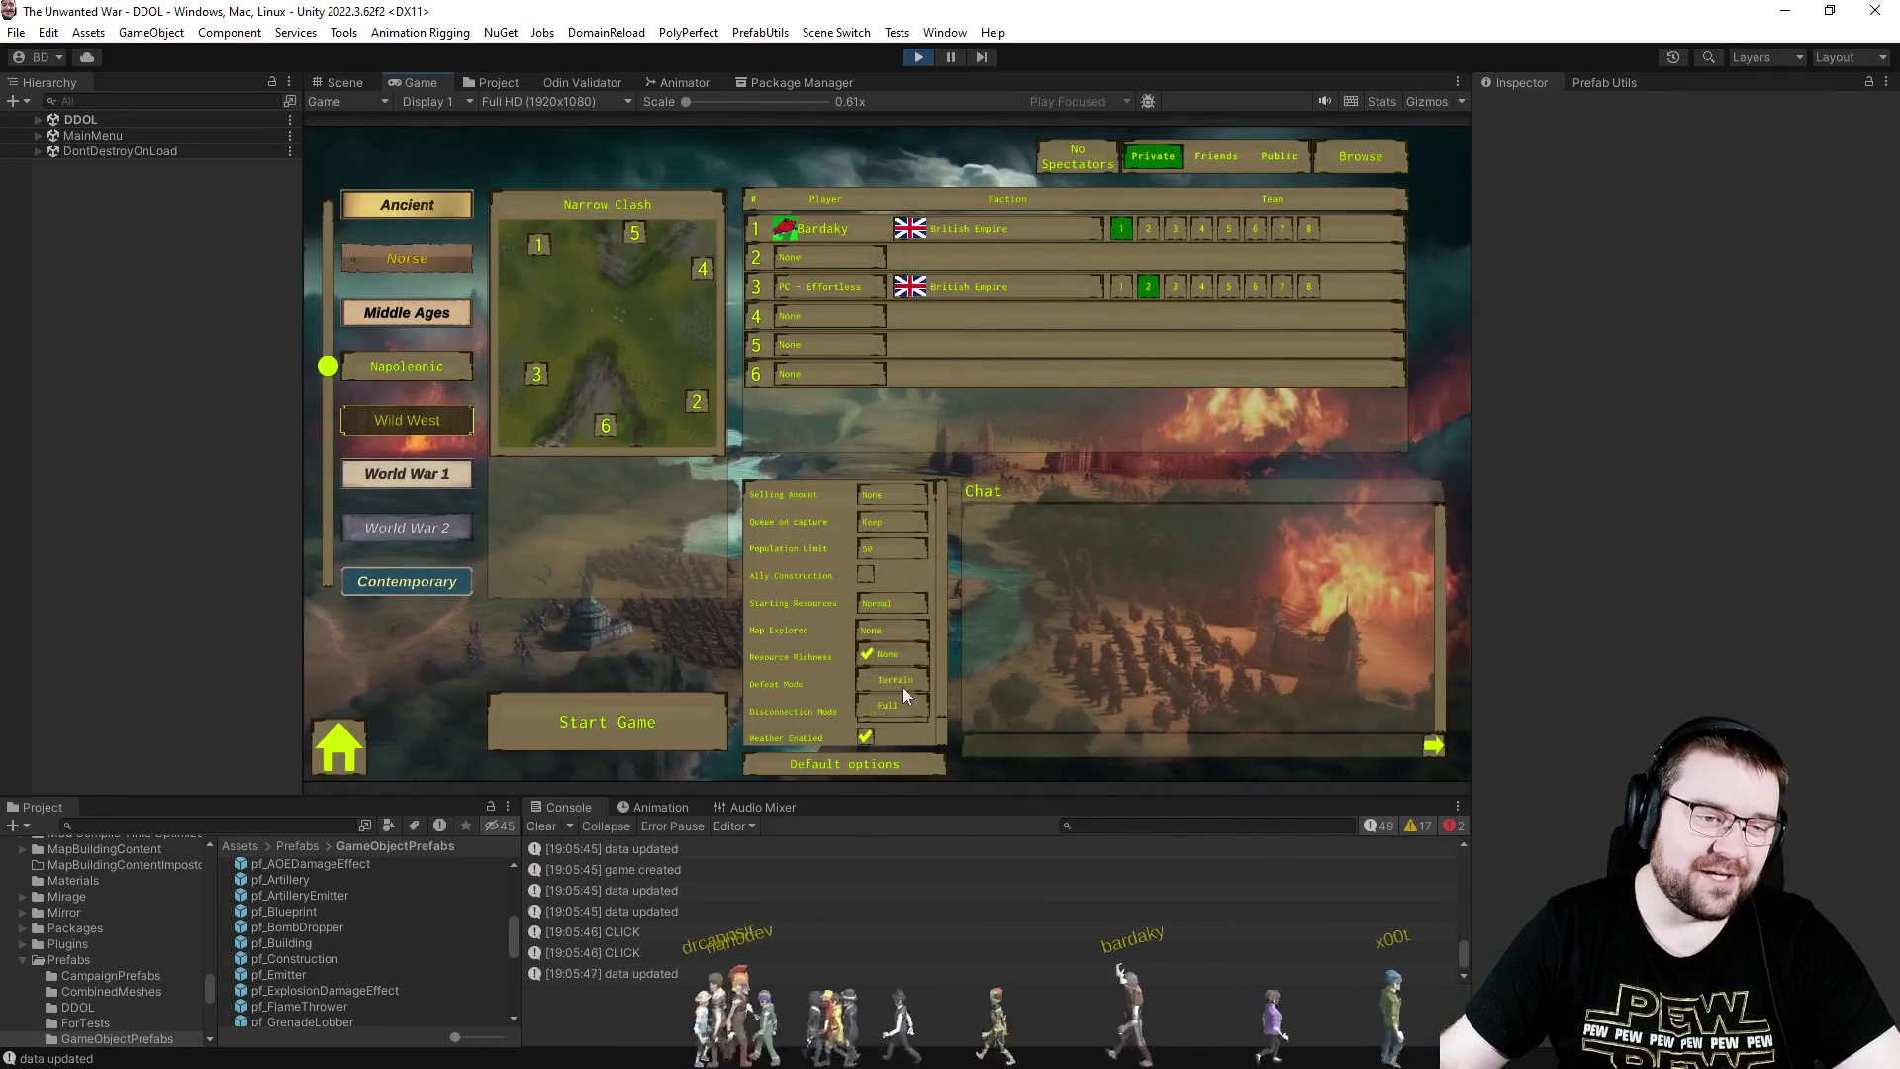
left_click(673, 744)
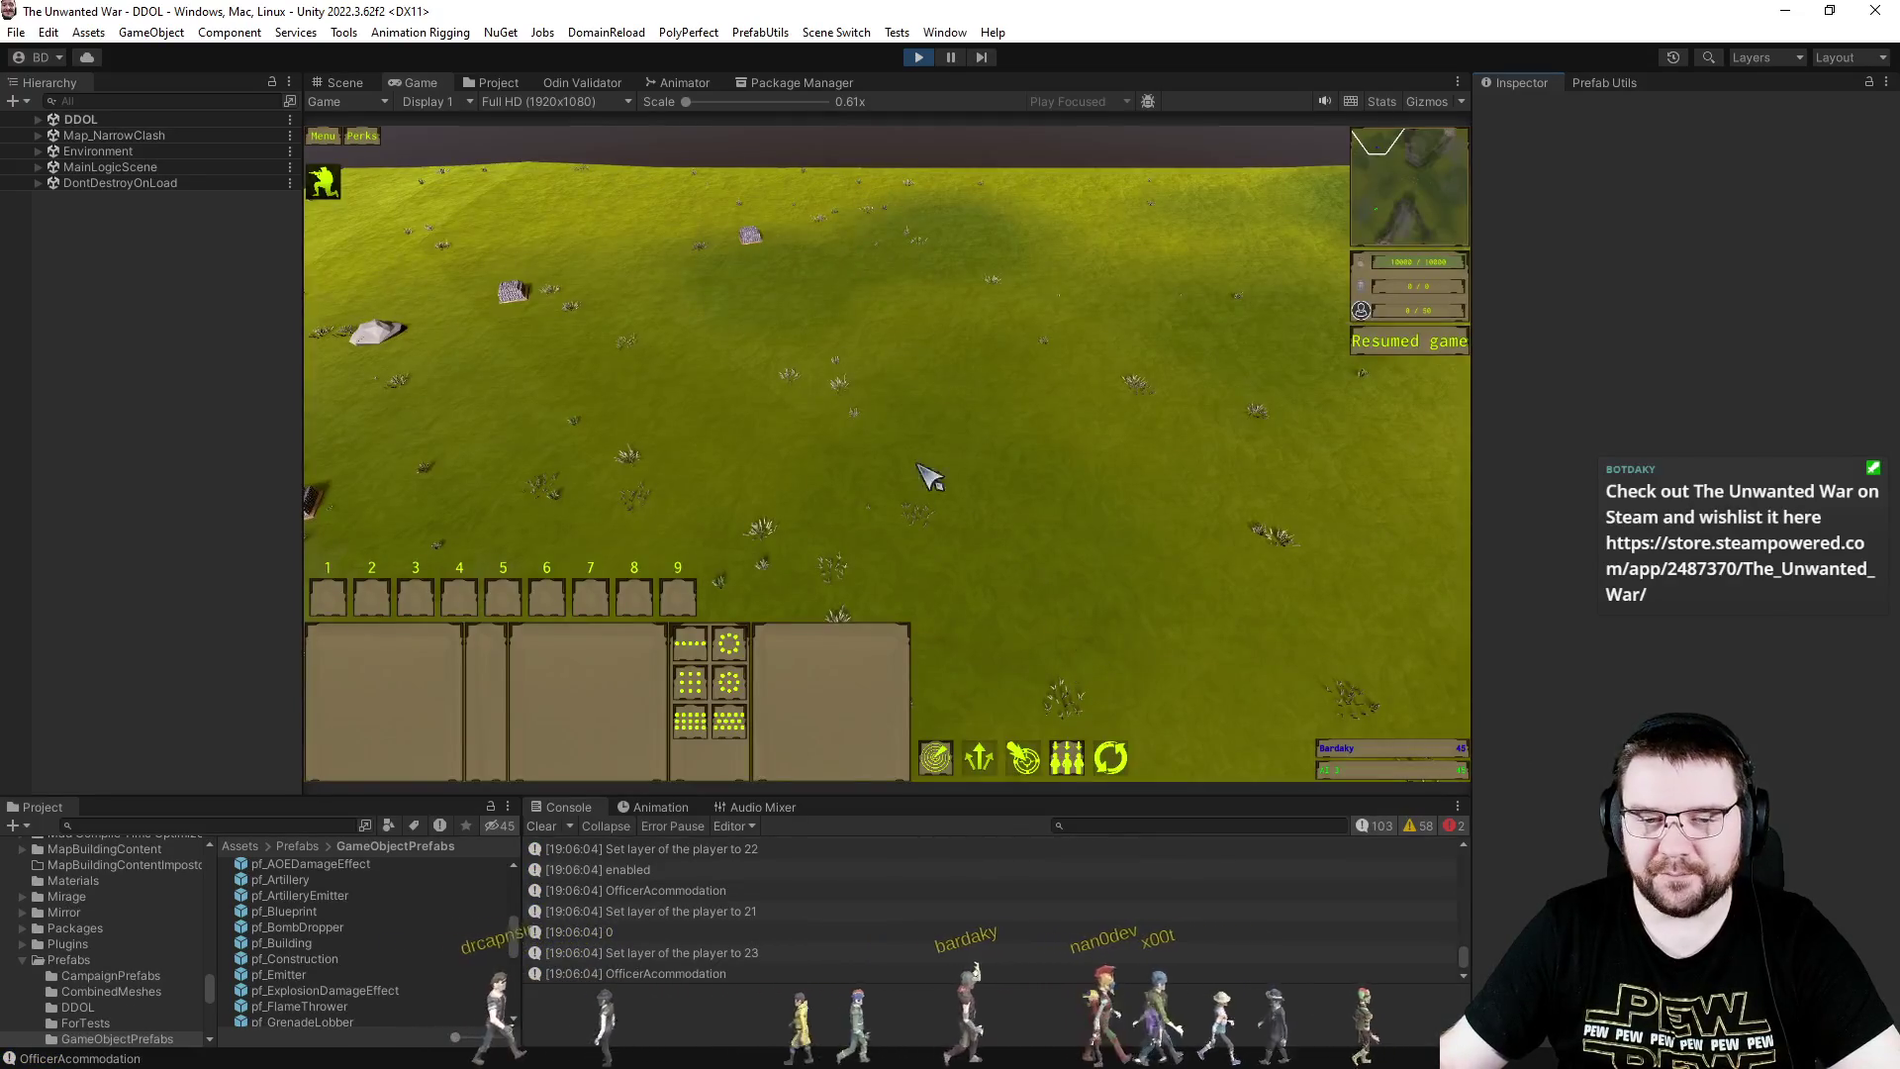
- Set a rally point, queue a unit, and have the Engineer place a Storehouse construction
right_click(1049, 460)
key("e")
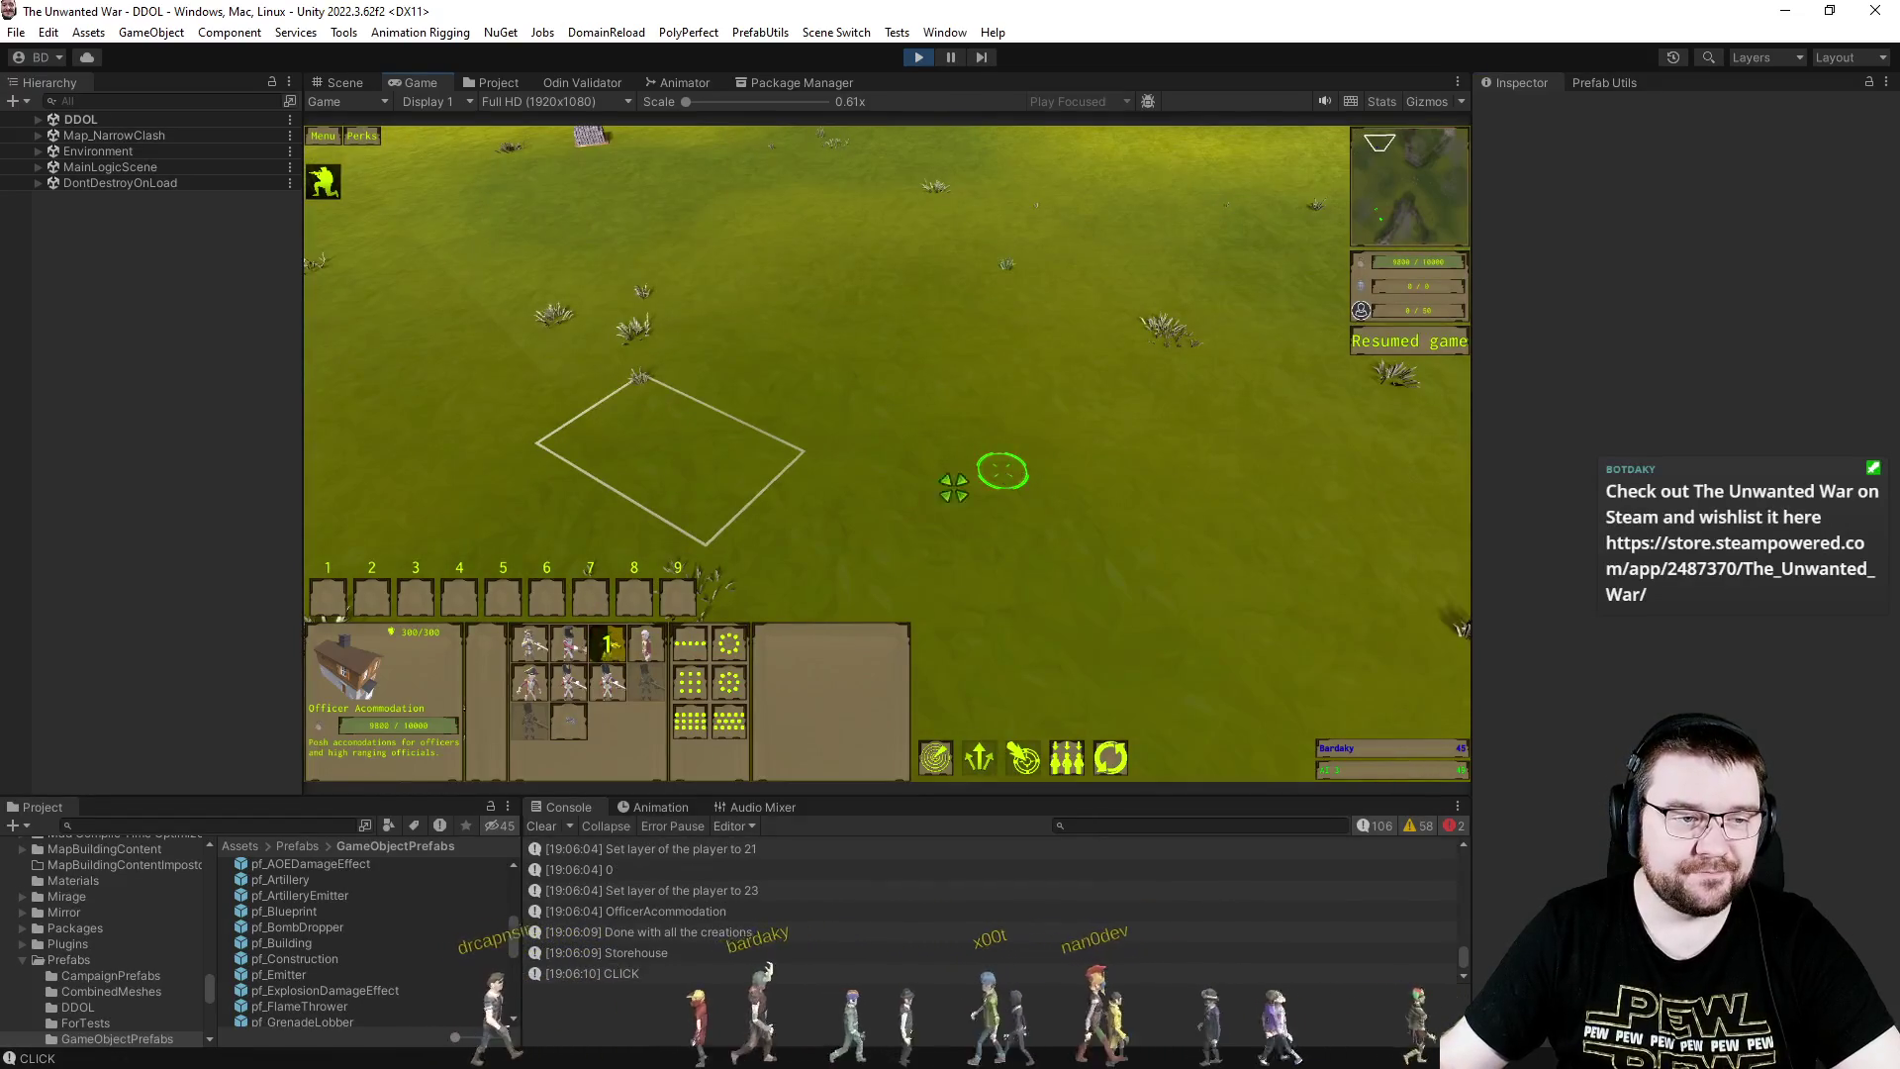
scroll(1013, 572, "up", 5)
mouse_move(820, 381)
left_mouse_down()
mouse_move(1009, 552)
mouse_move(967, 509)
mouse_move(890, 594)
left_mouse_up()
left_click(607, 643)
left_click(1249, 315)
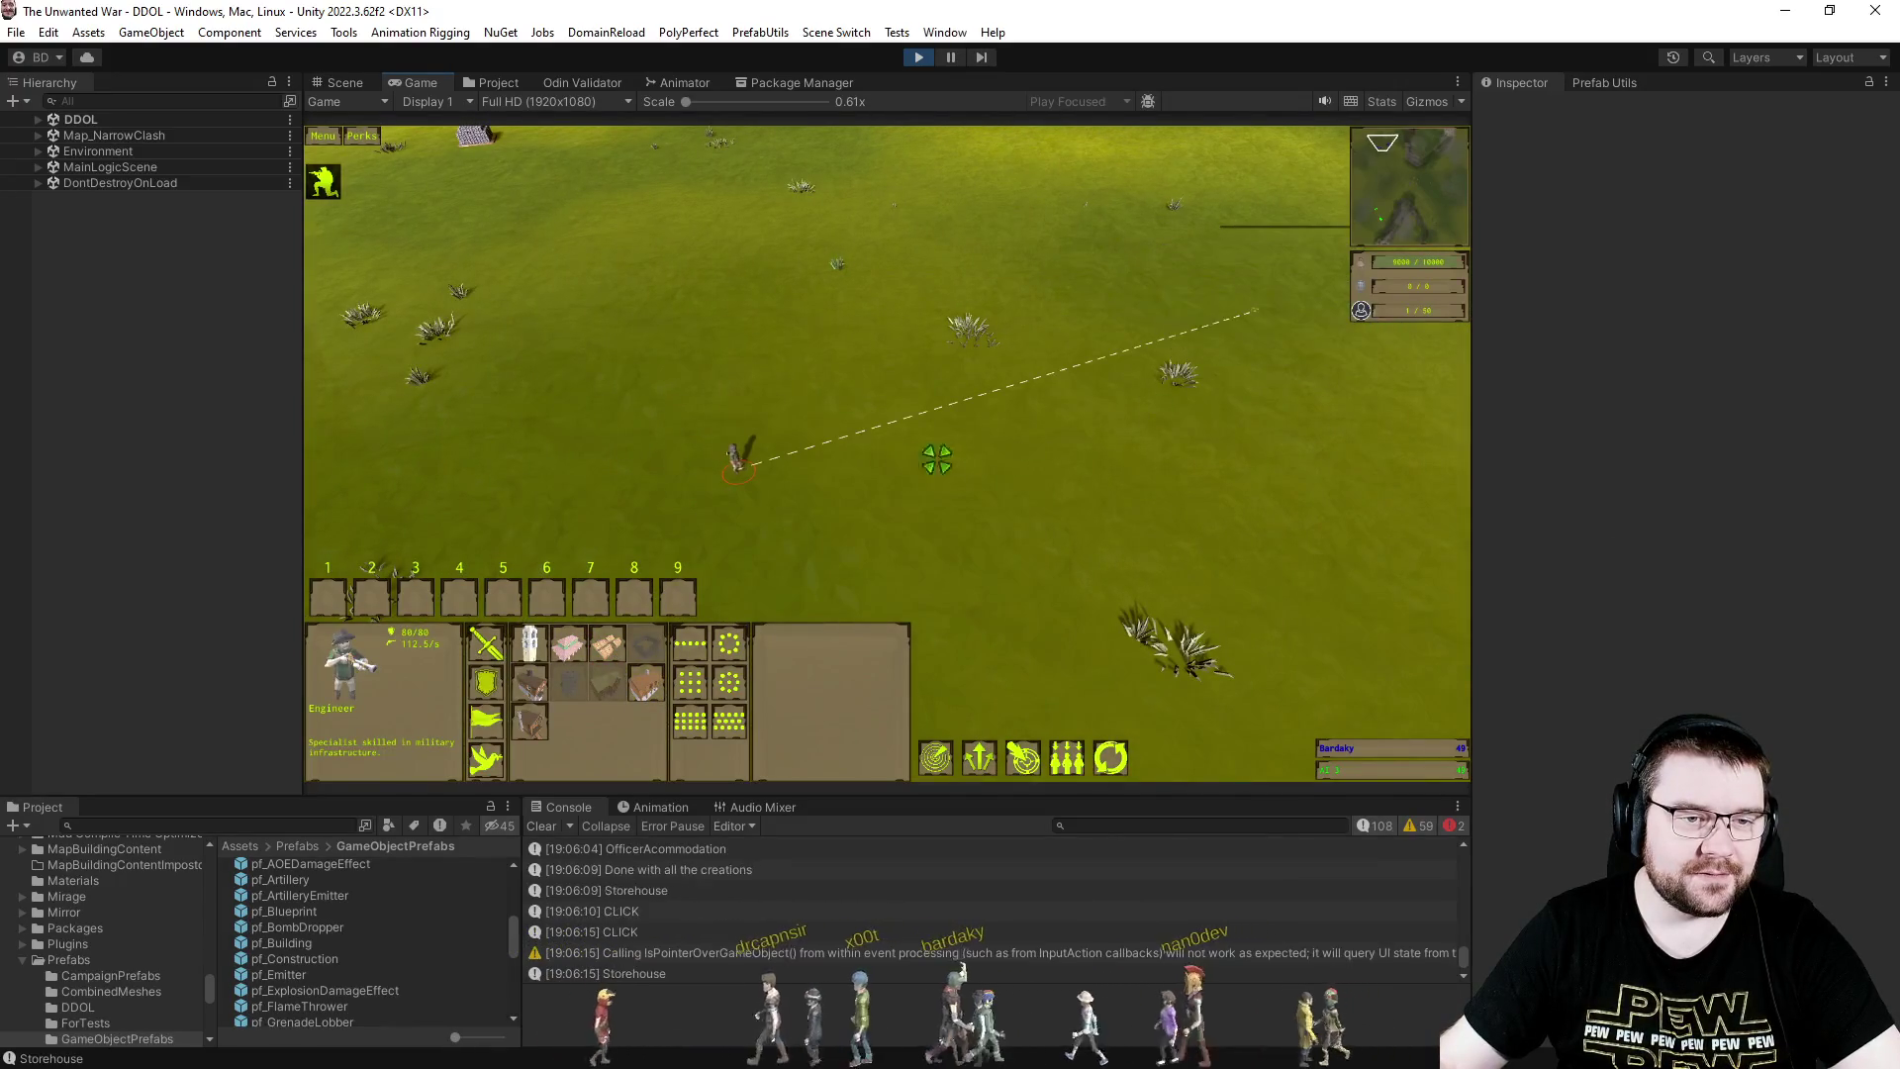
key("d")
- Pause the match, select the storehouse's Foundation in the Scene view, and enable its Mesh Renderer
key("p")
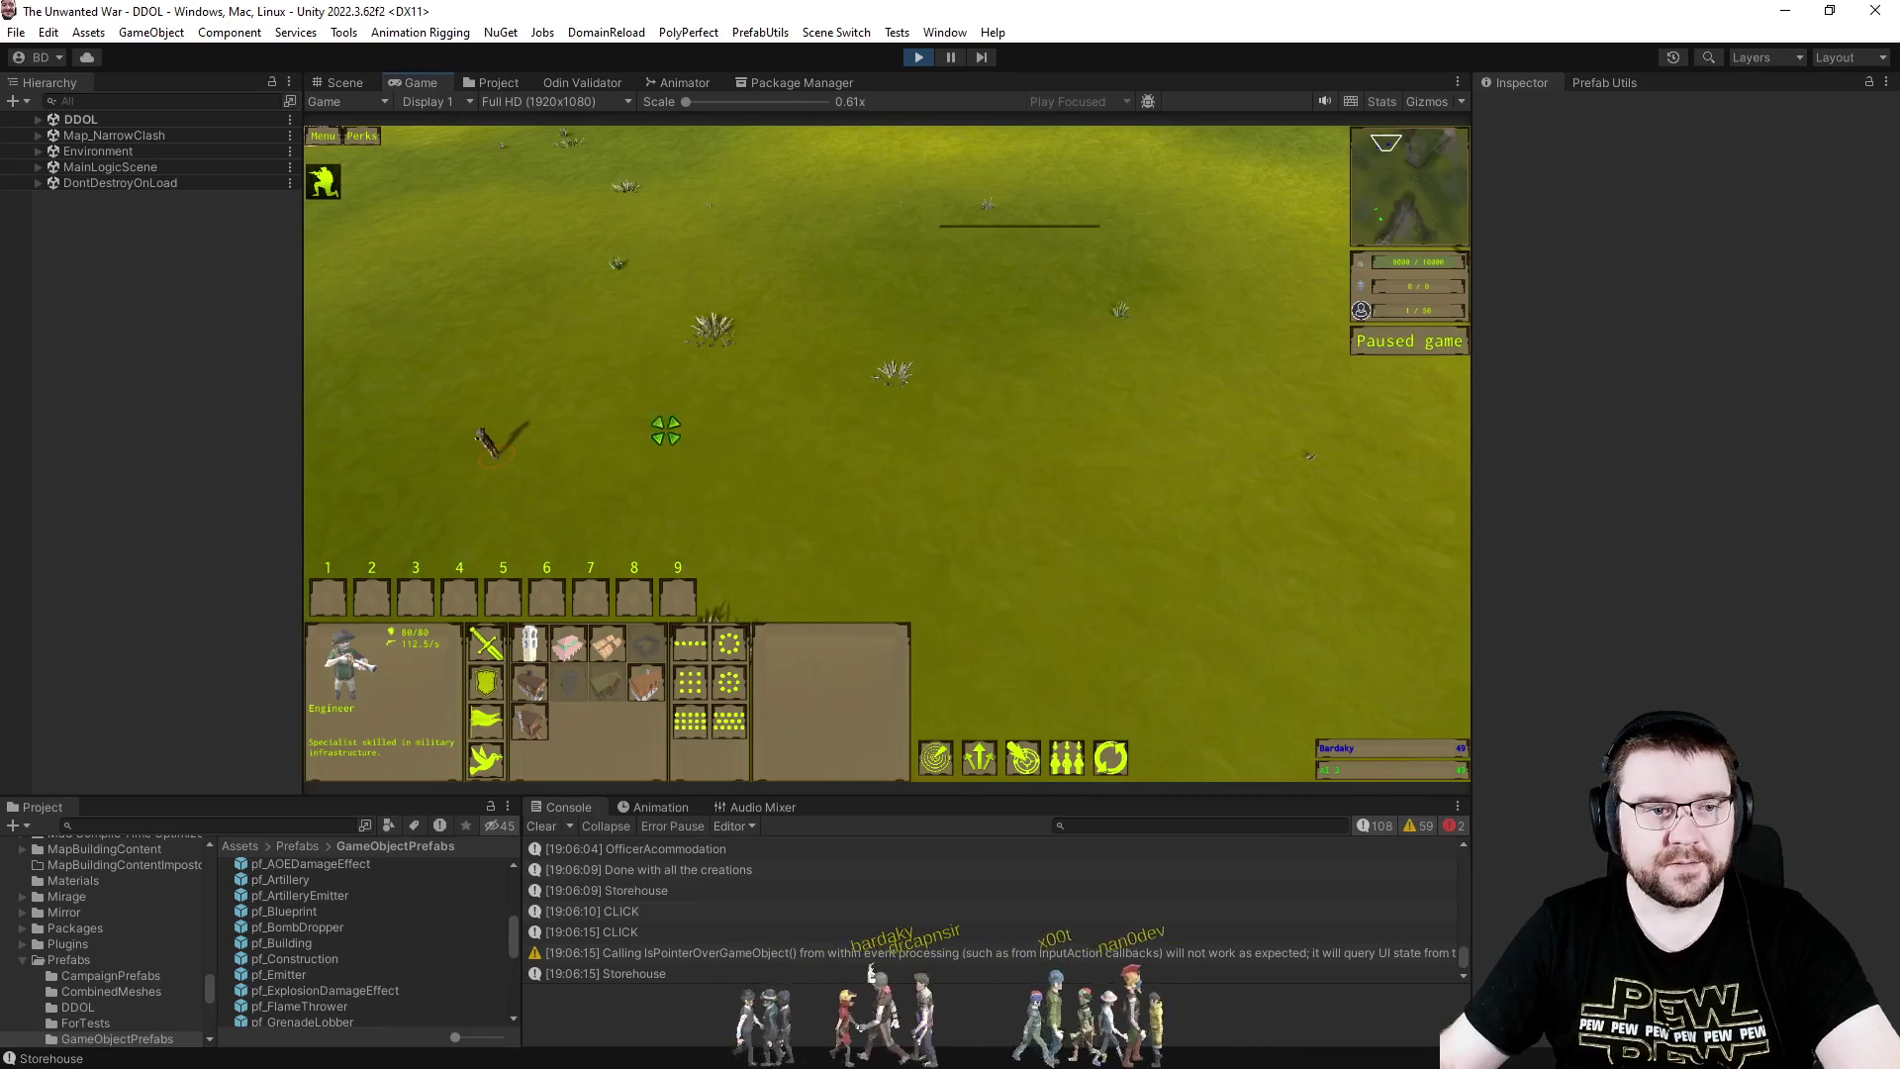
left_click(343, 83)
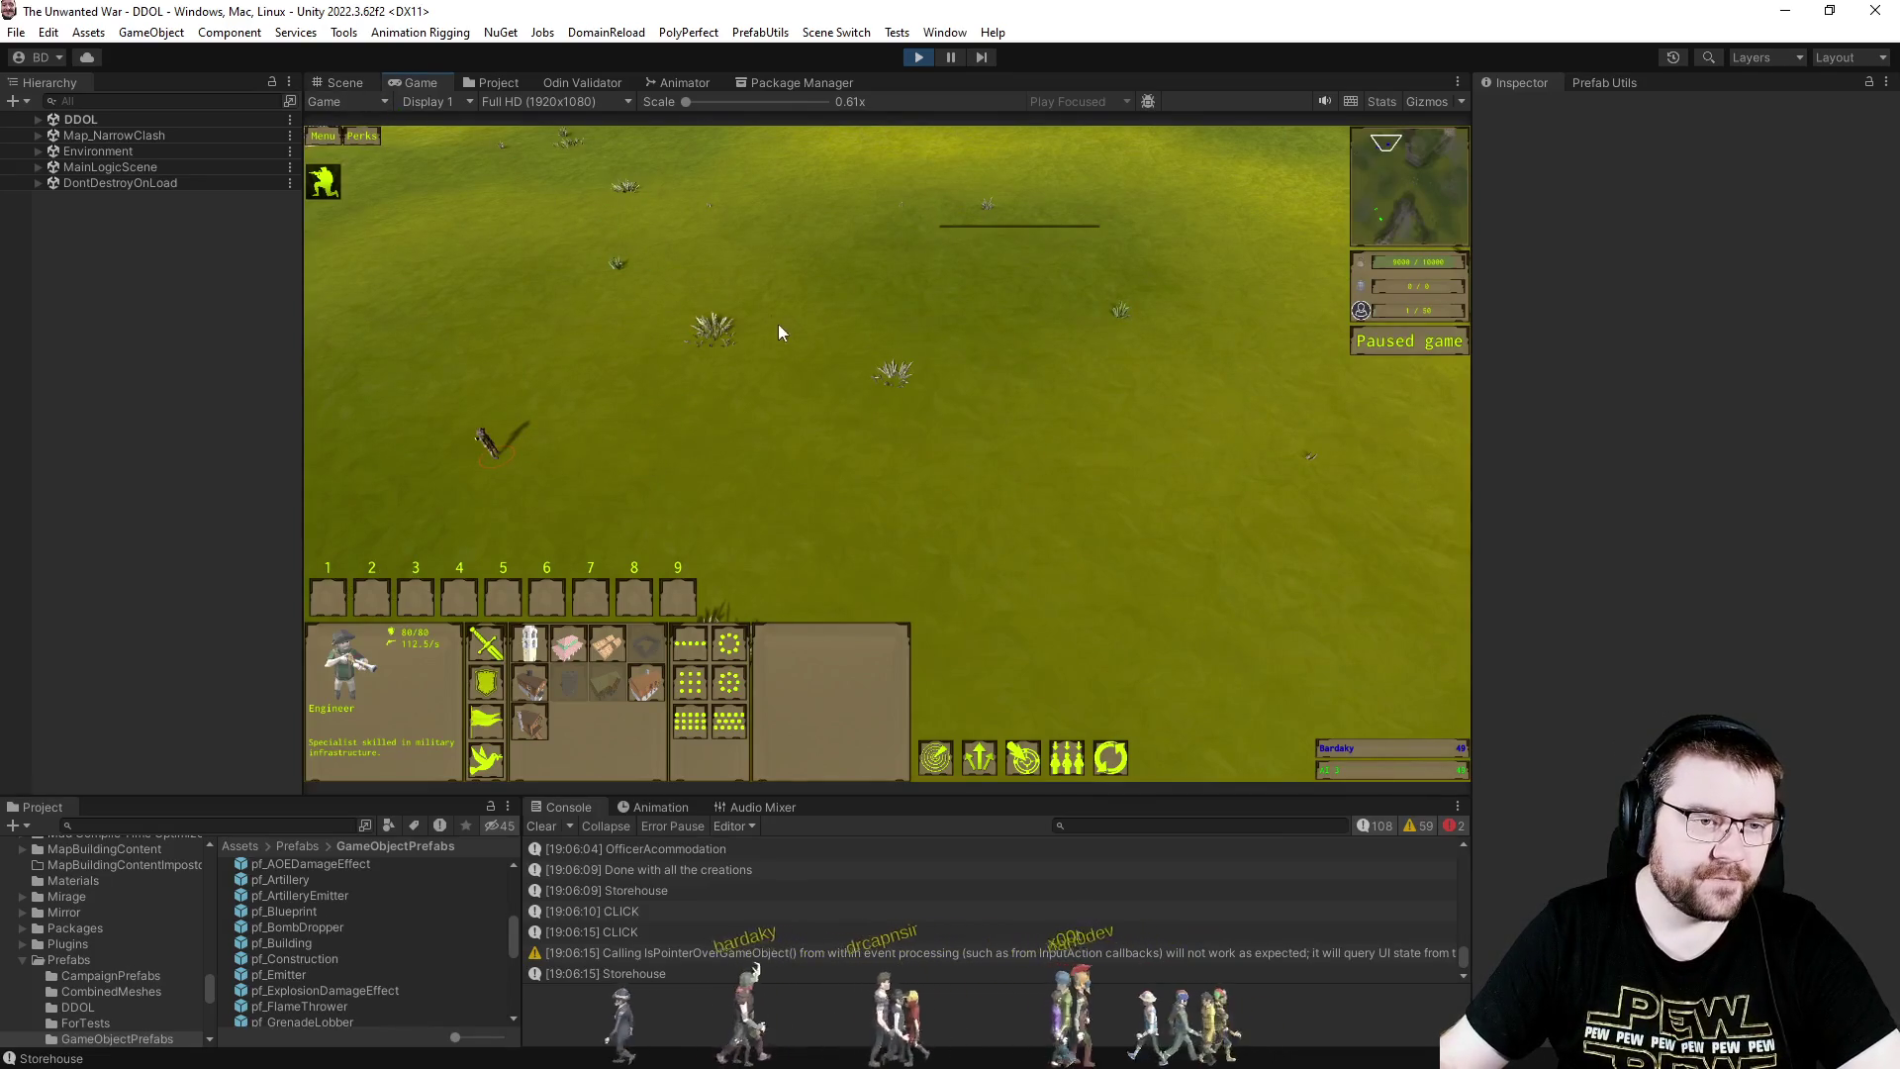
left_click_drag(987, 465, 1086, 425)
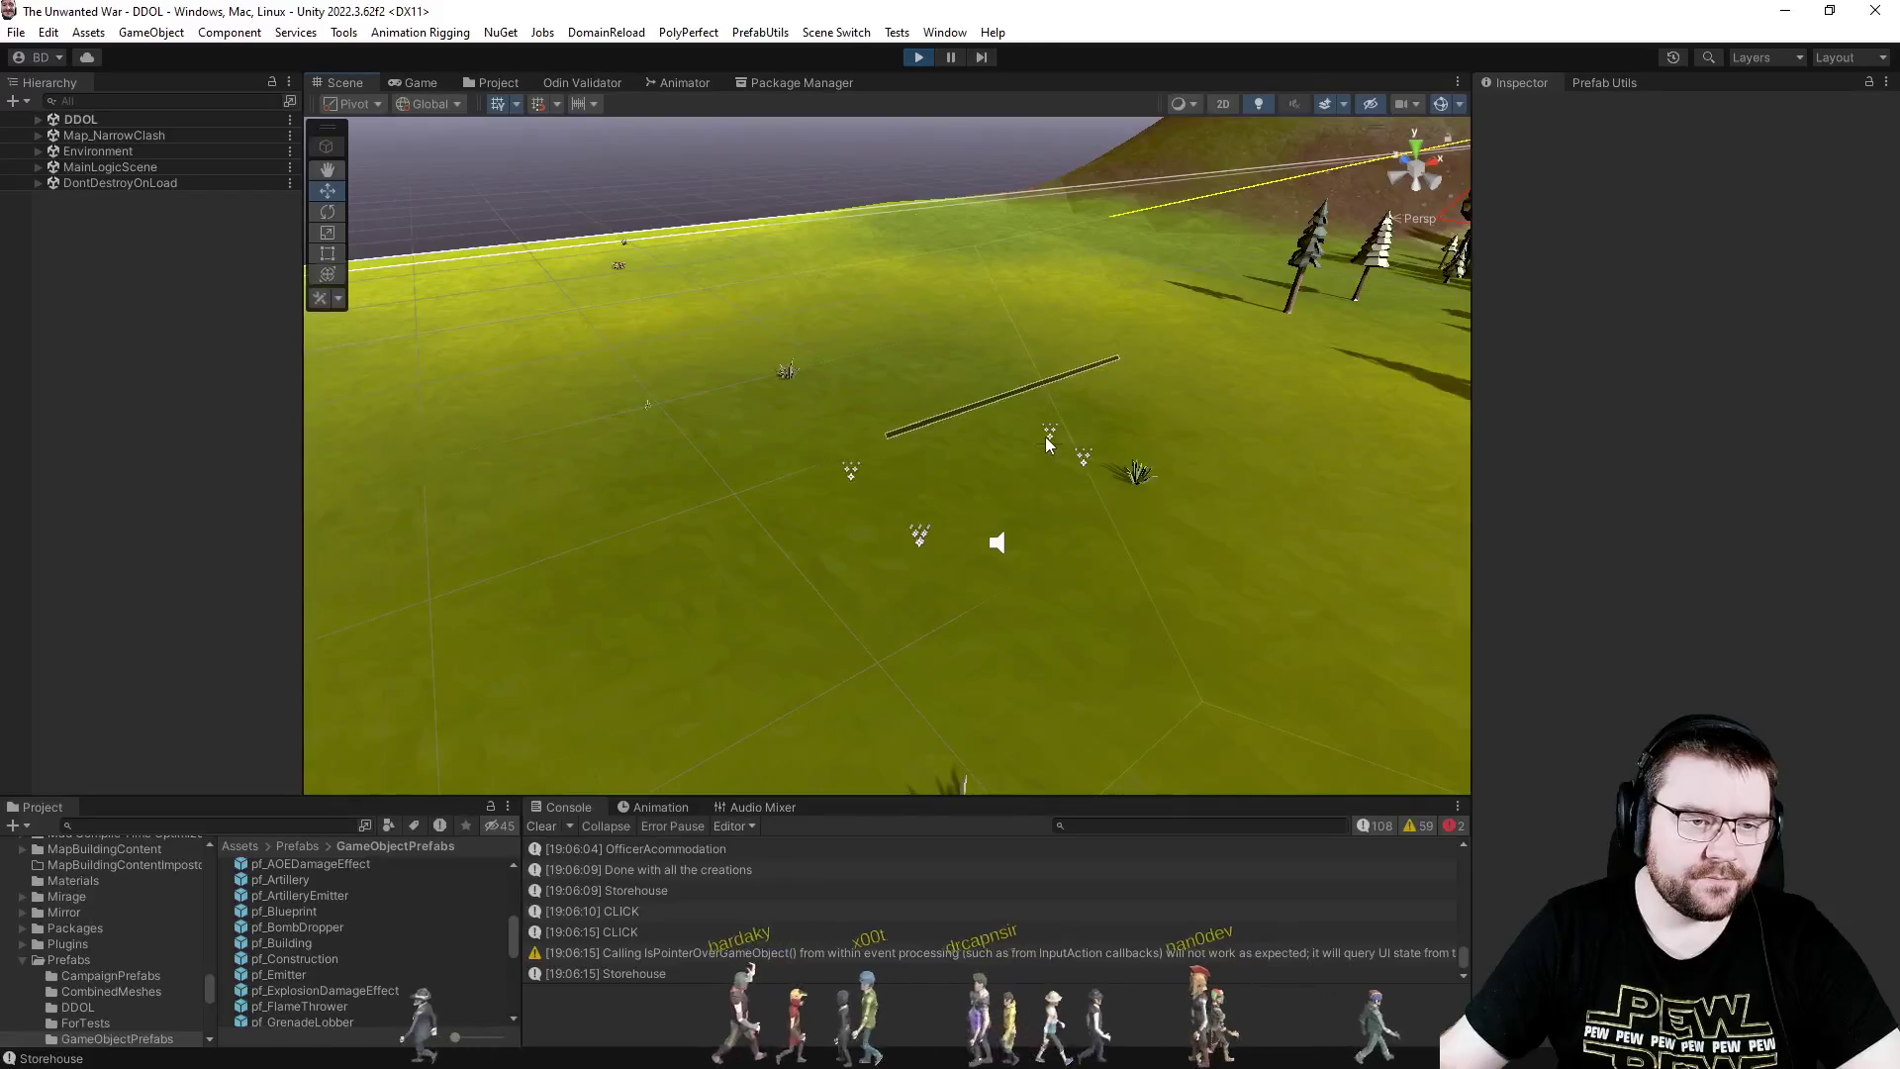
left_click(1047, 439)
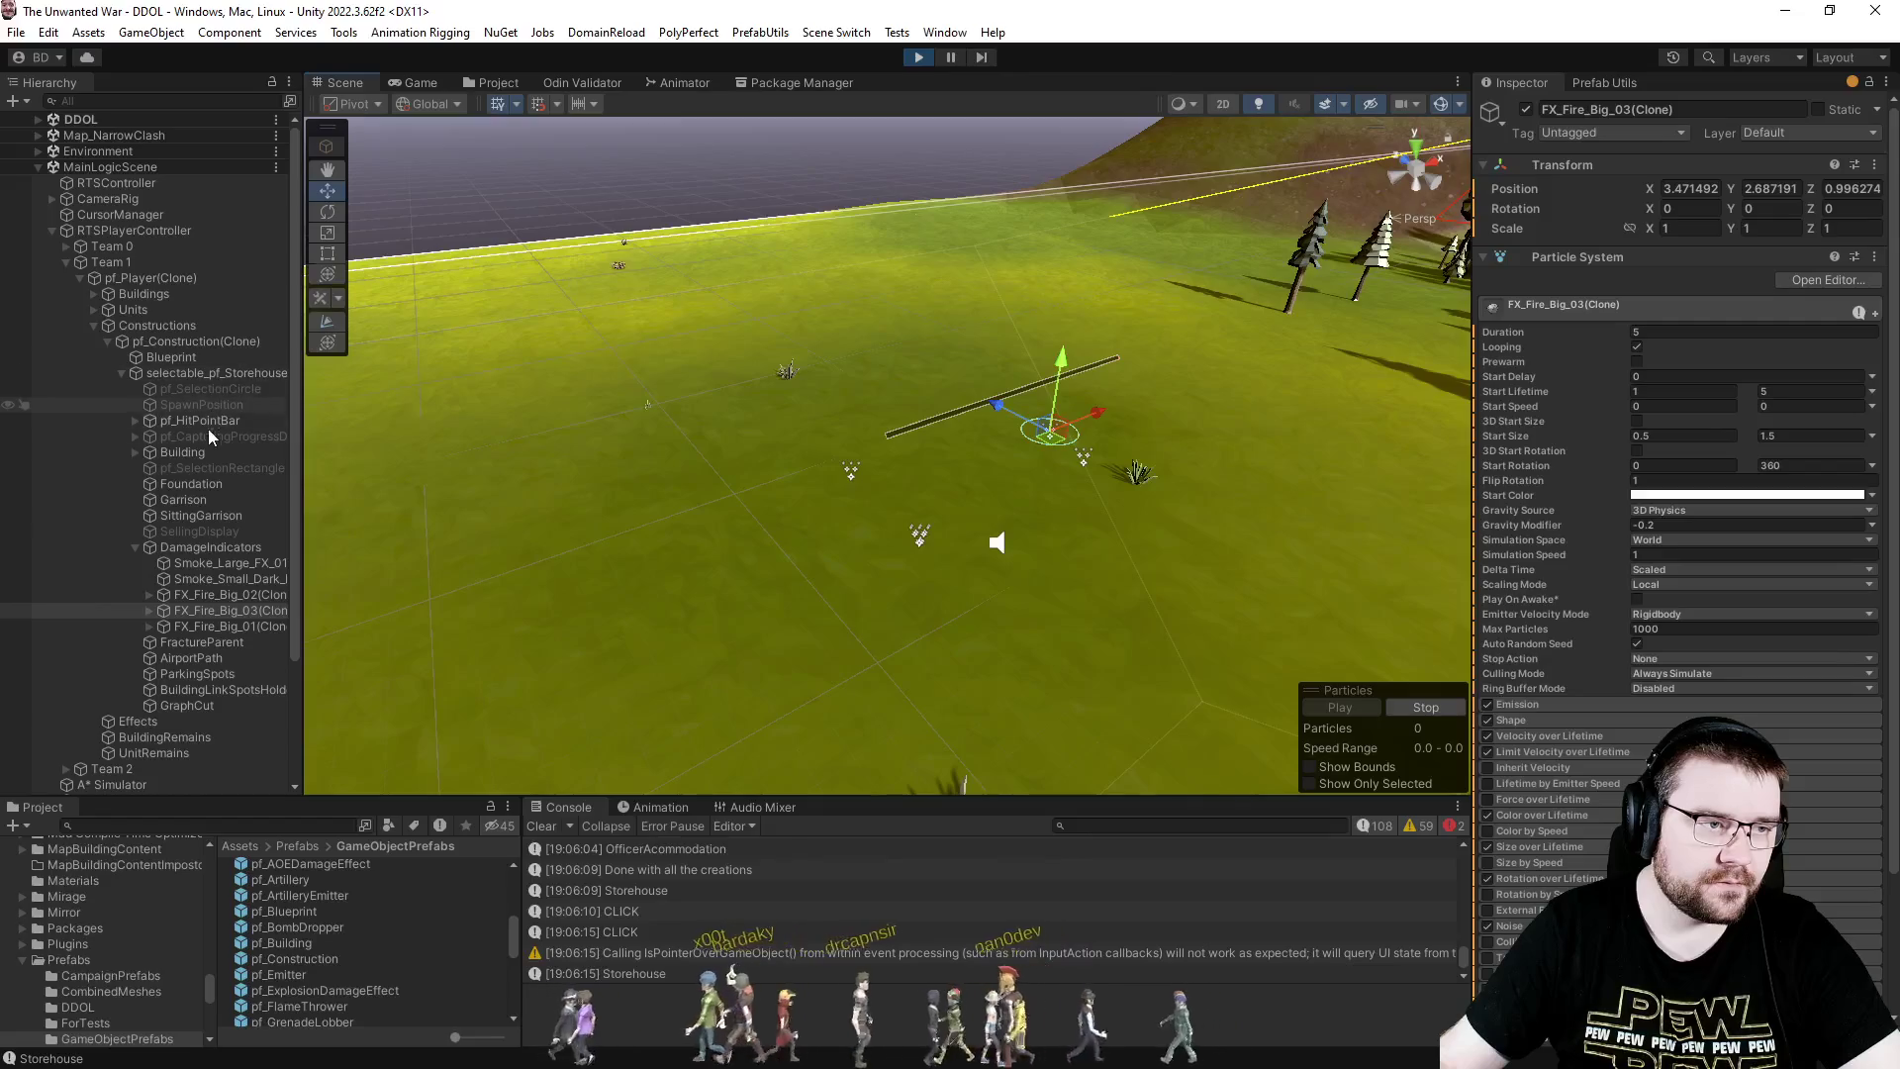
left_click(215, 485)
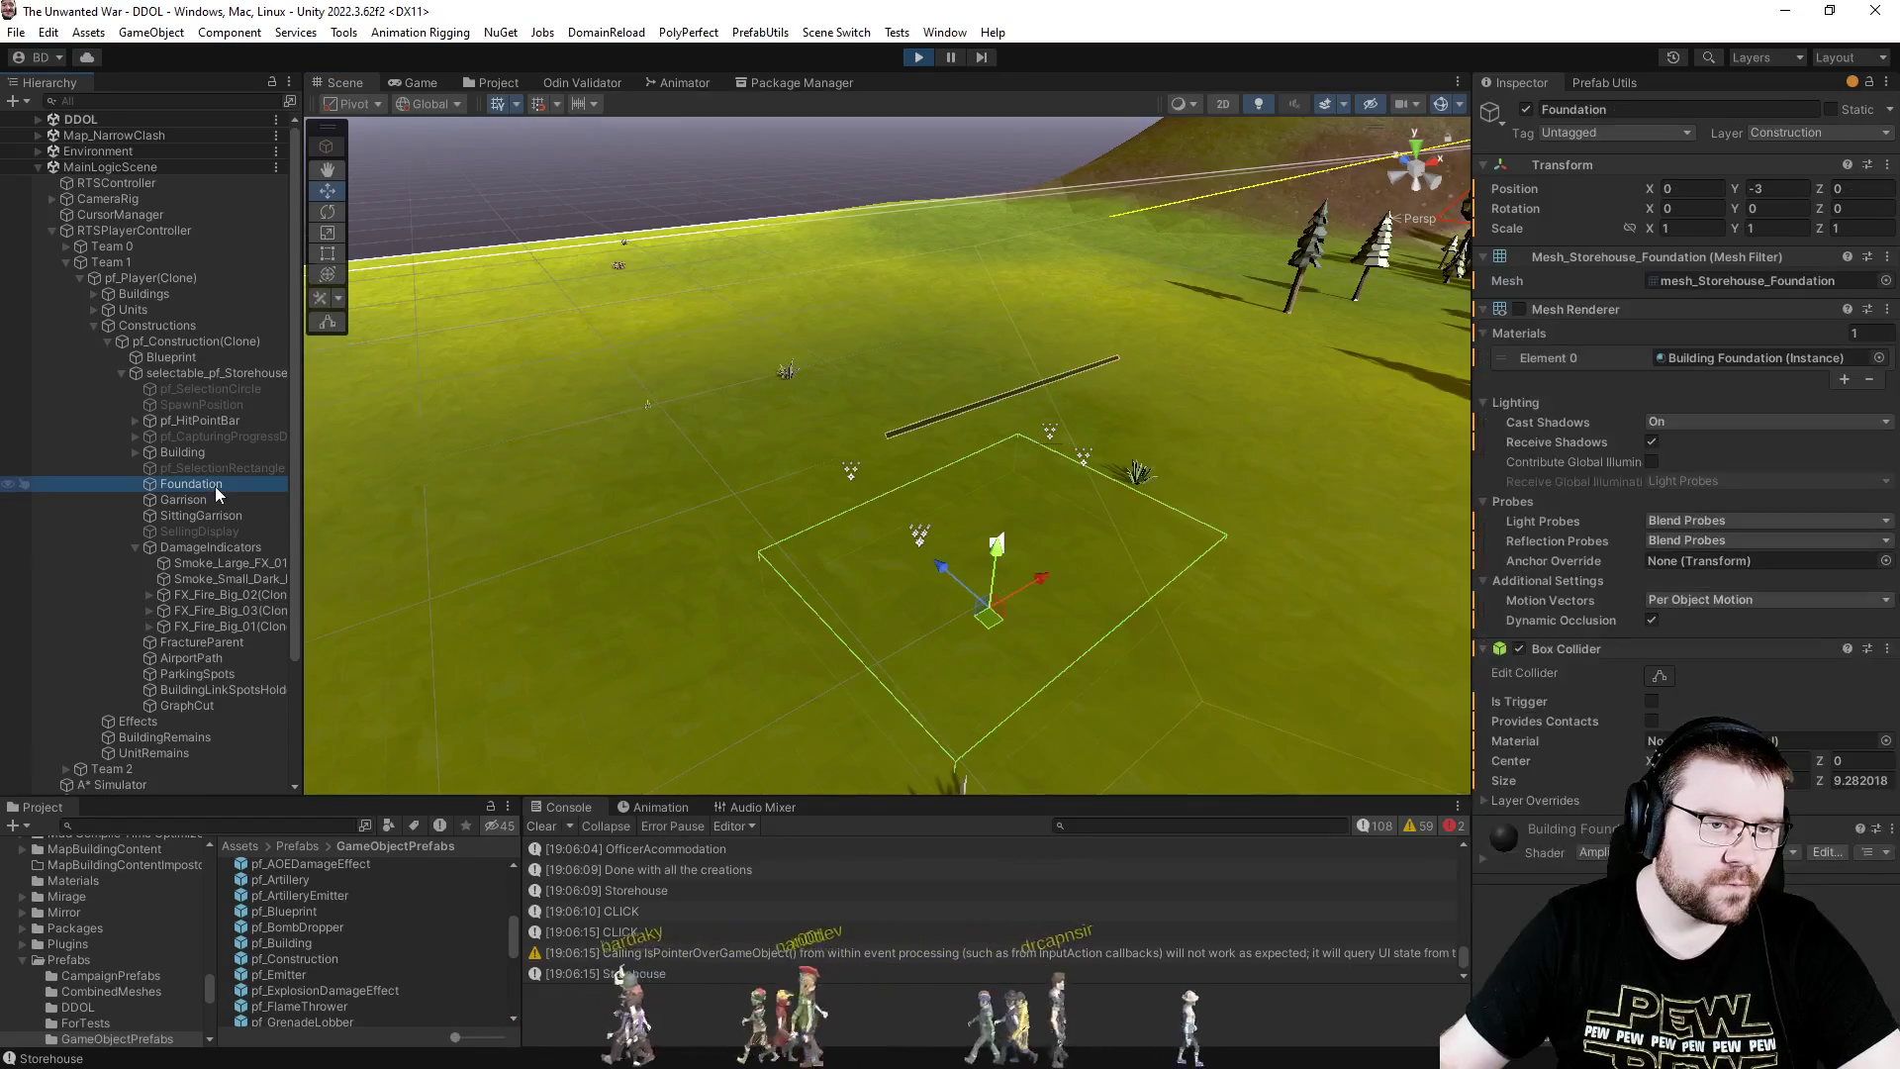
mouse_move(817, 555)
left_mouse_down()
mouse_move(755, 412)
mouse_move(762, 425)
left_mouse_up()
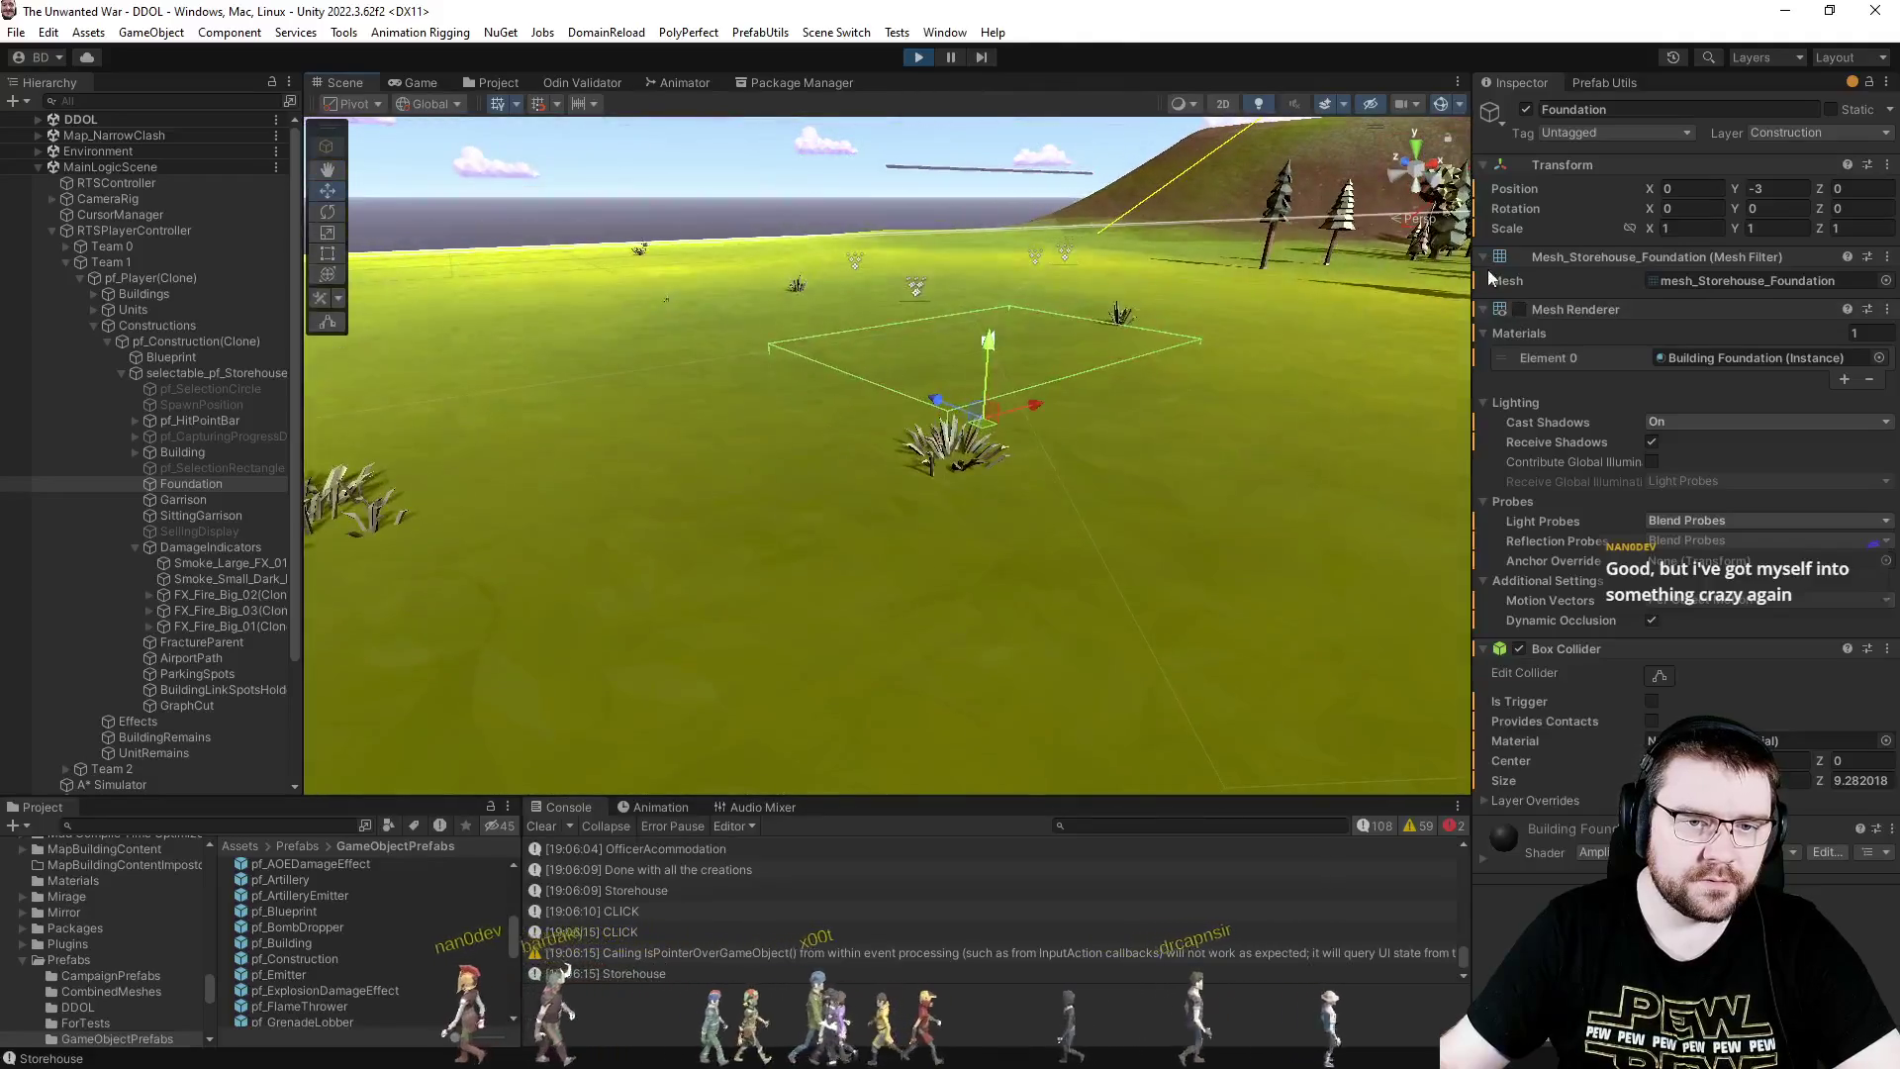
left_click(1520, 309)
left_click_drag(1138, 465, 1124, 493)
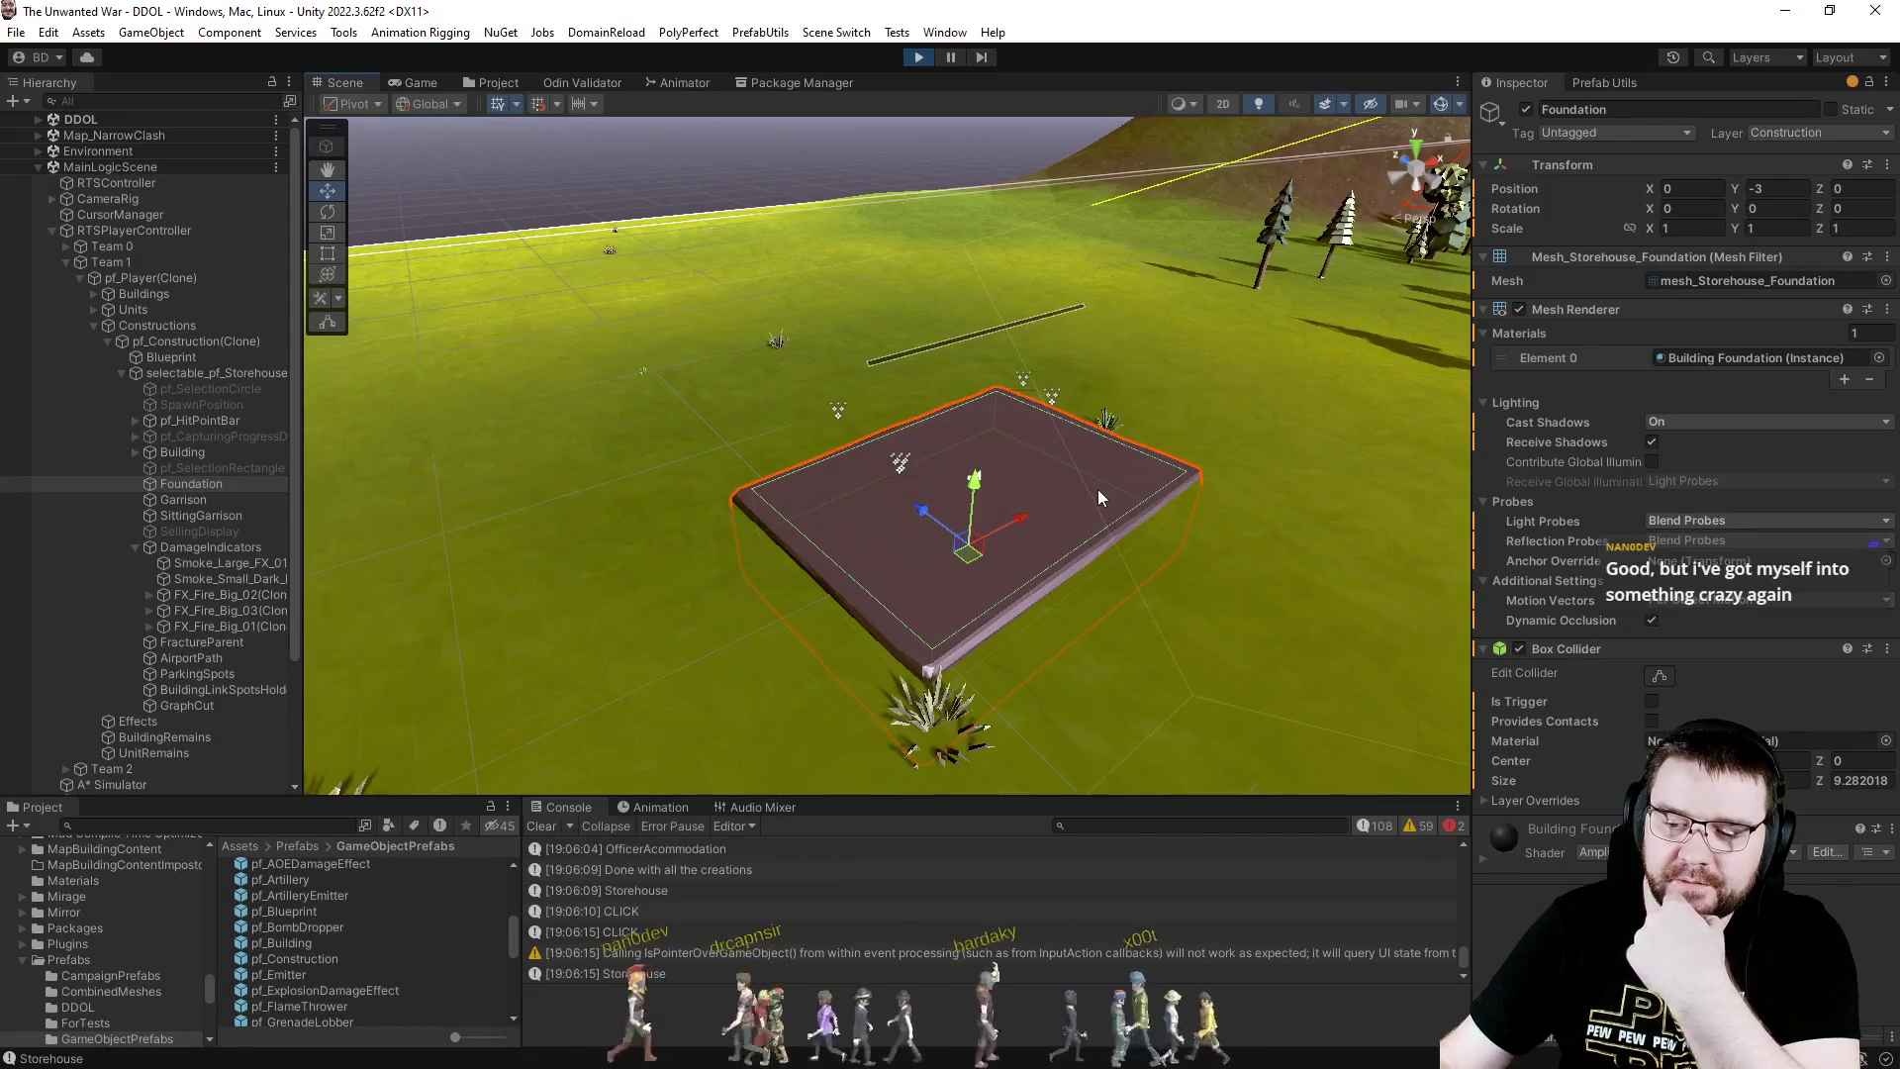
- Return to the Game view, resume the match, and switch to Visual Studio
left_click(485, 83)
left_click(422, 82)
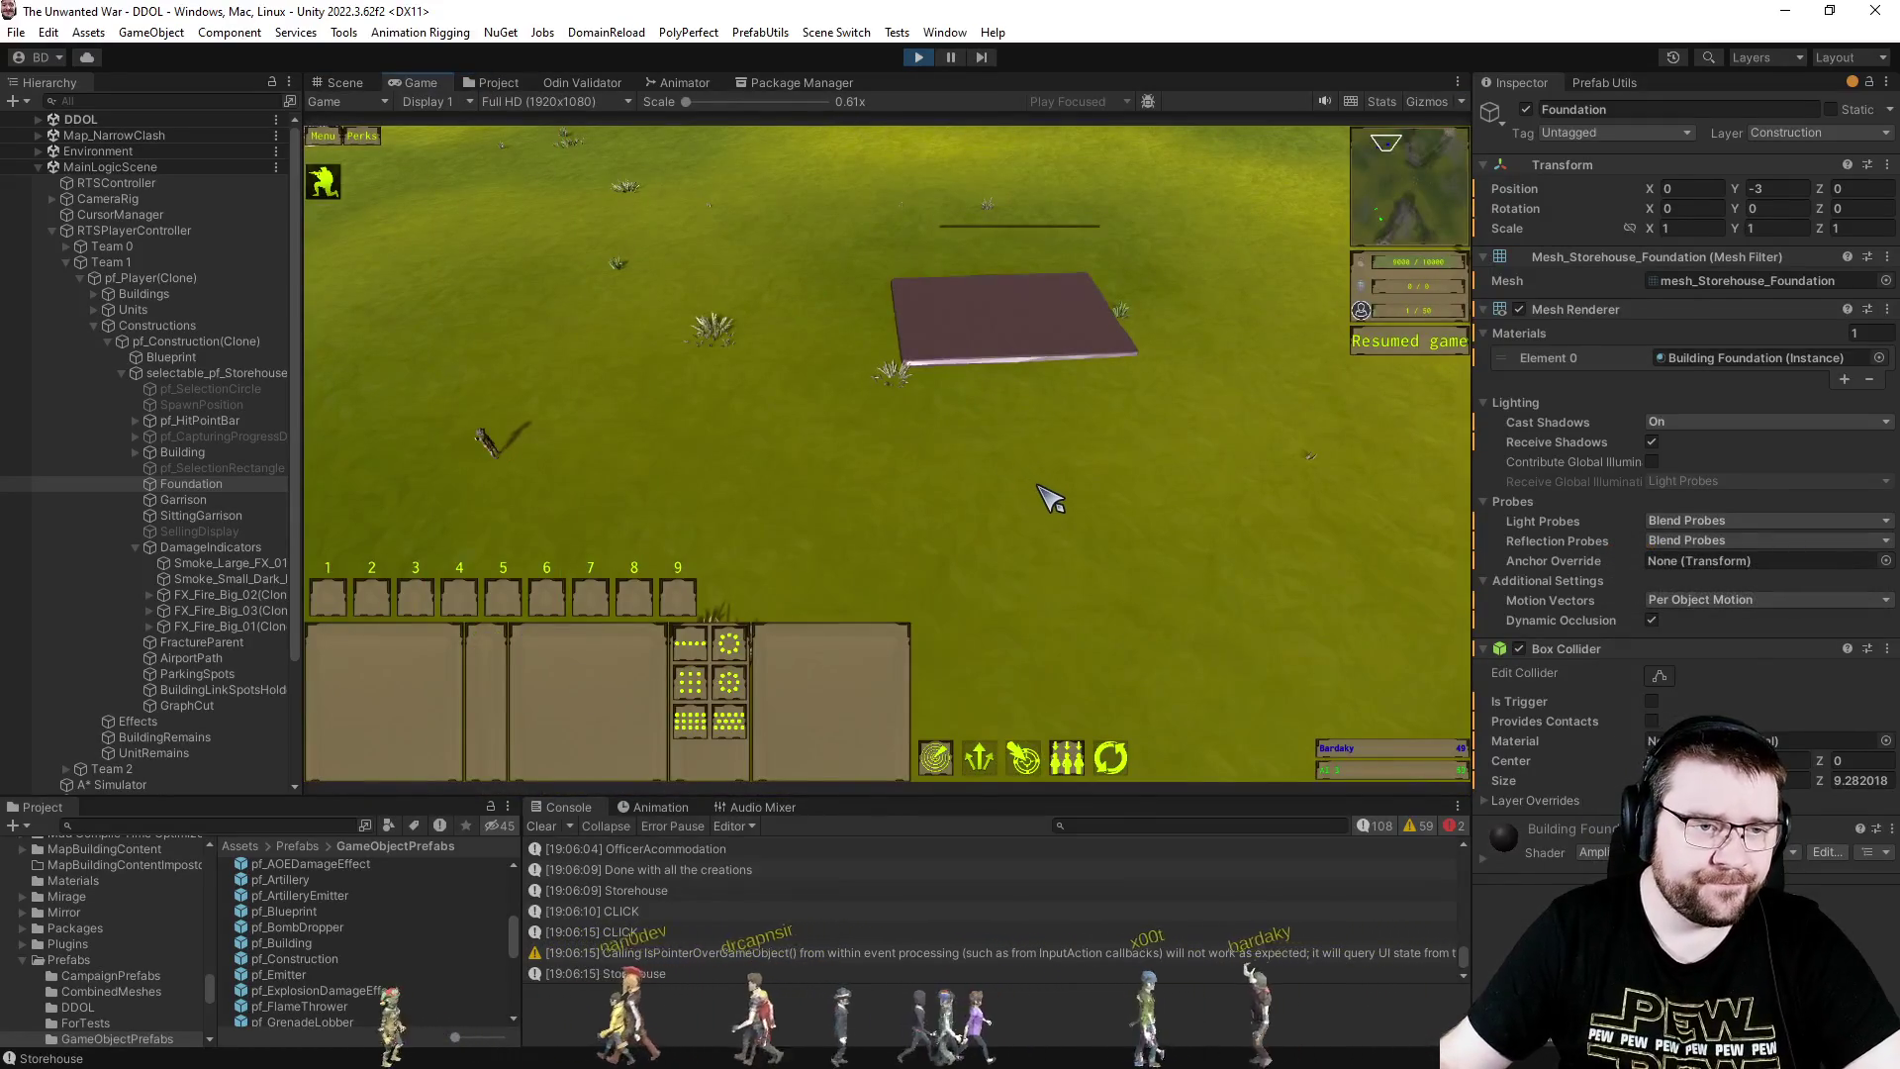
key("p")
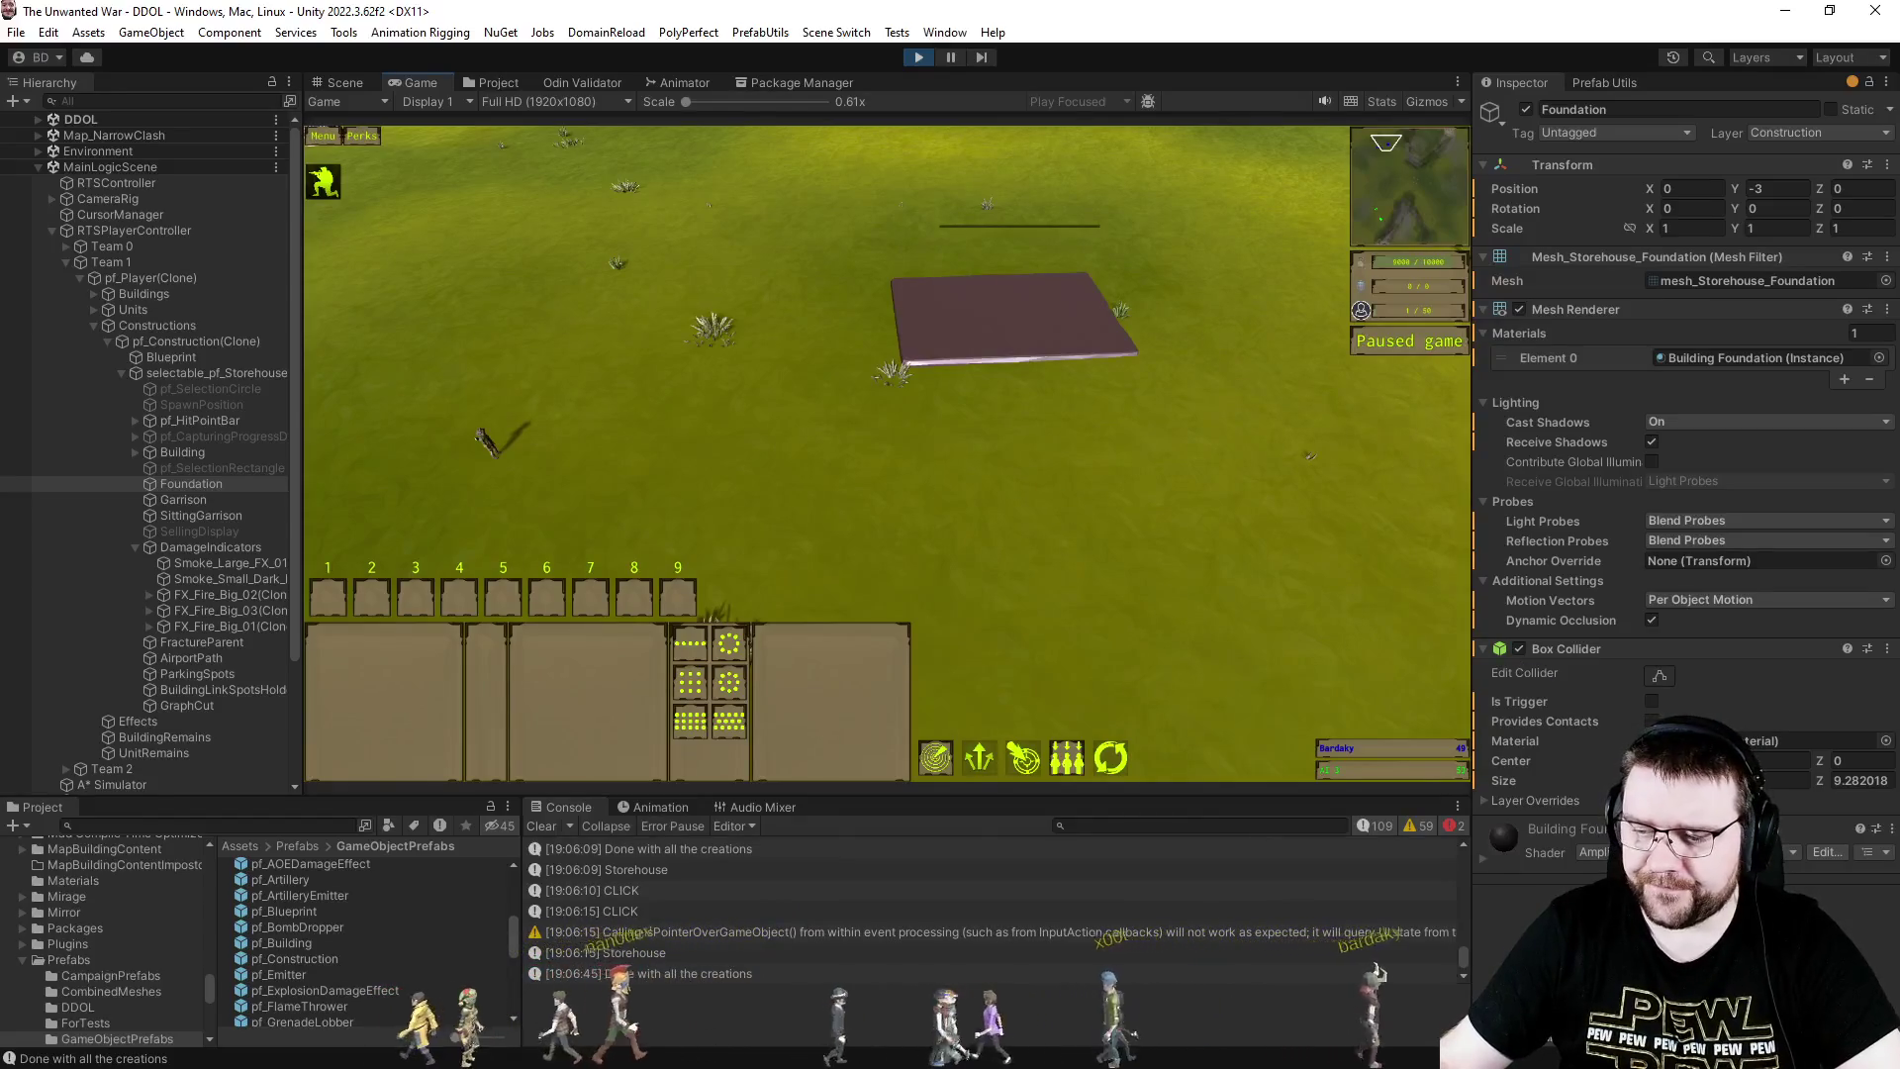
key("alt+Tab")
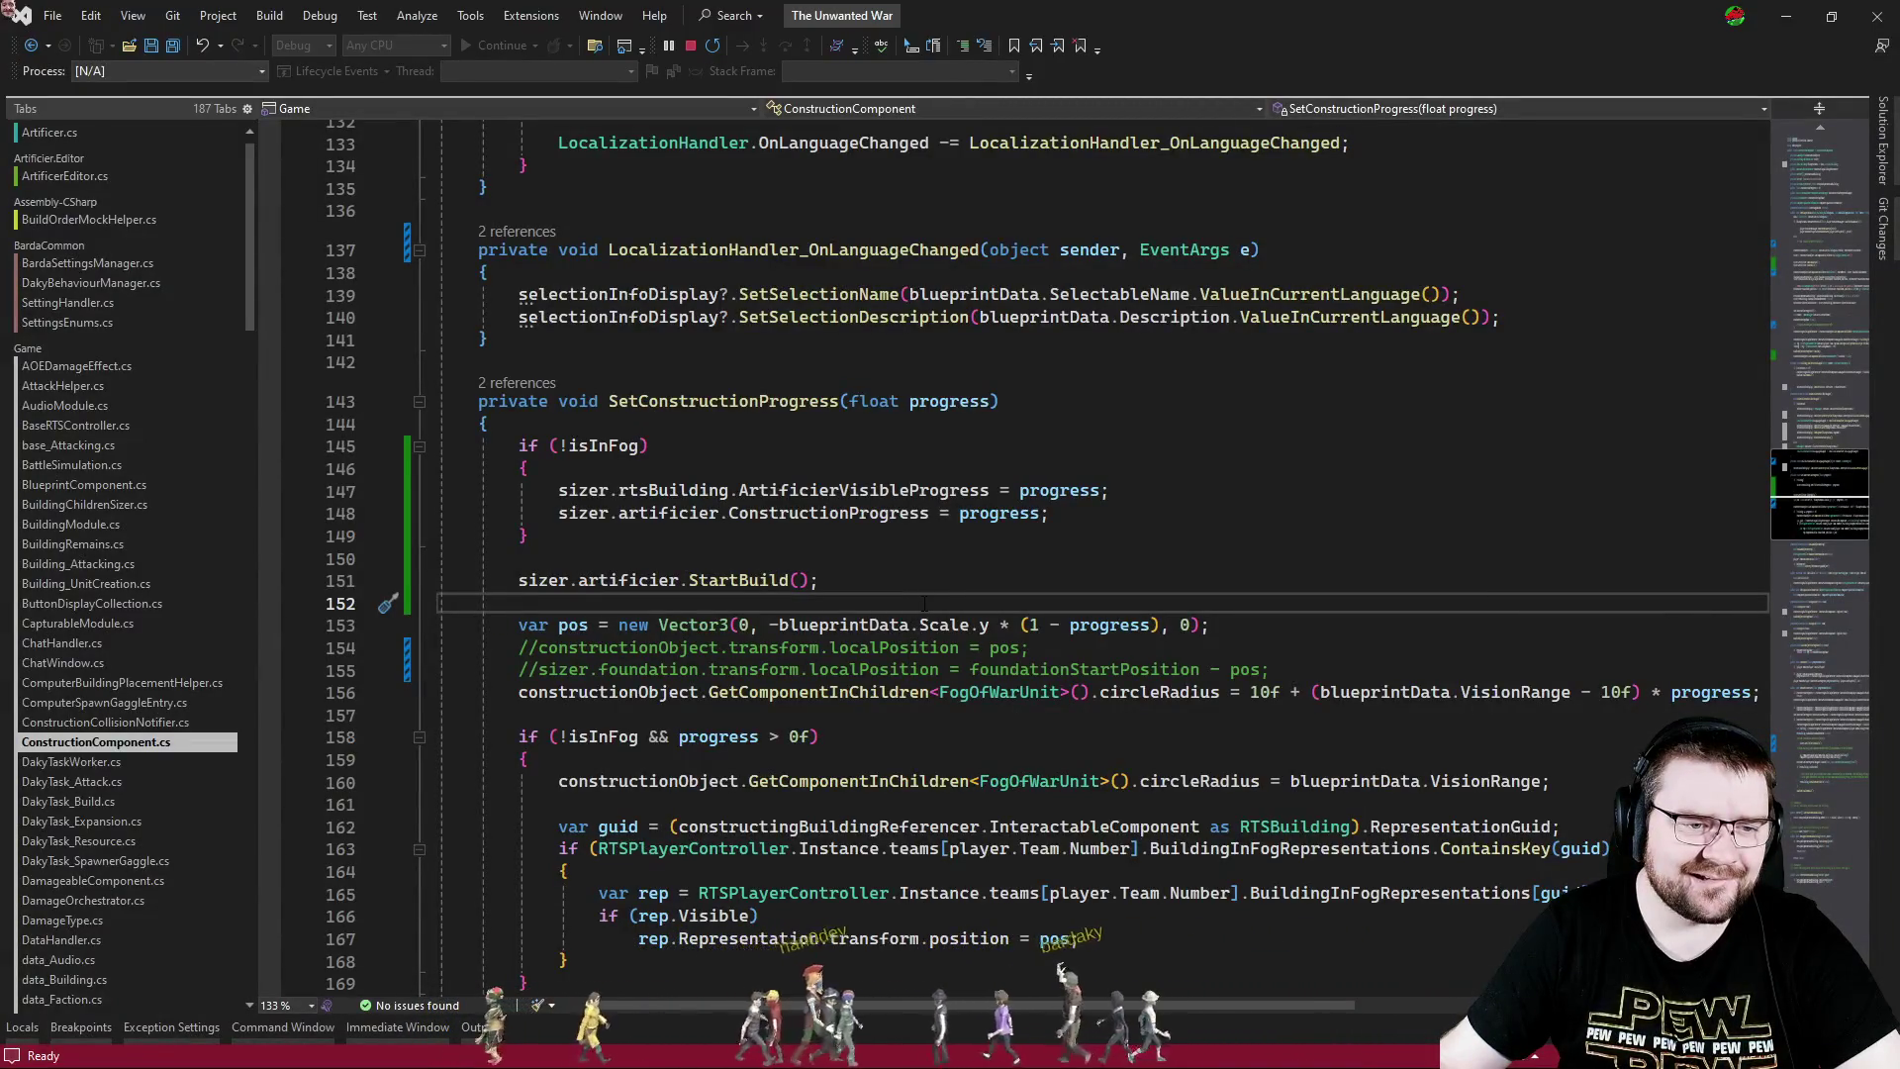
- Rewrite line 93 to fetch sizer.building.GetComponent<MeshRenderer>() instead of constructionObject.GetComponentInChildren
left_click_drag(1805, 499, 1826, 349)
left_click(1270, 406)
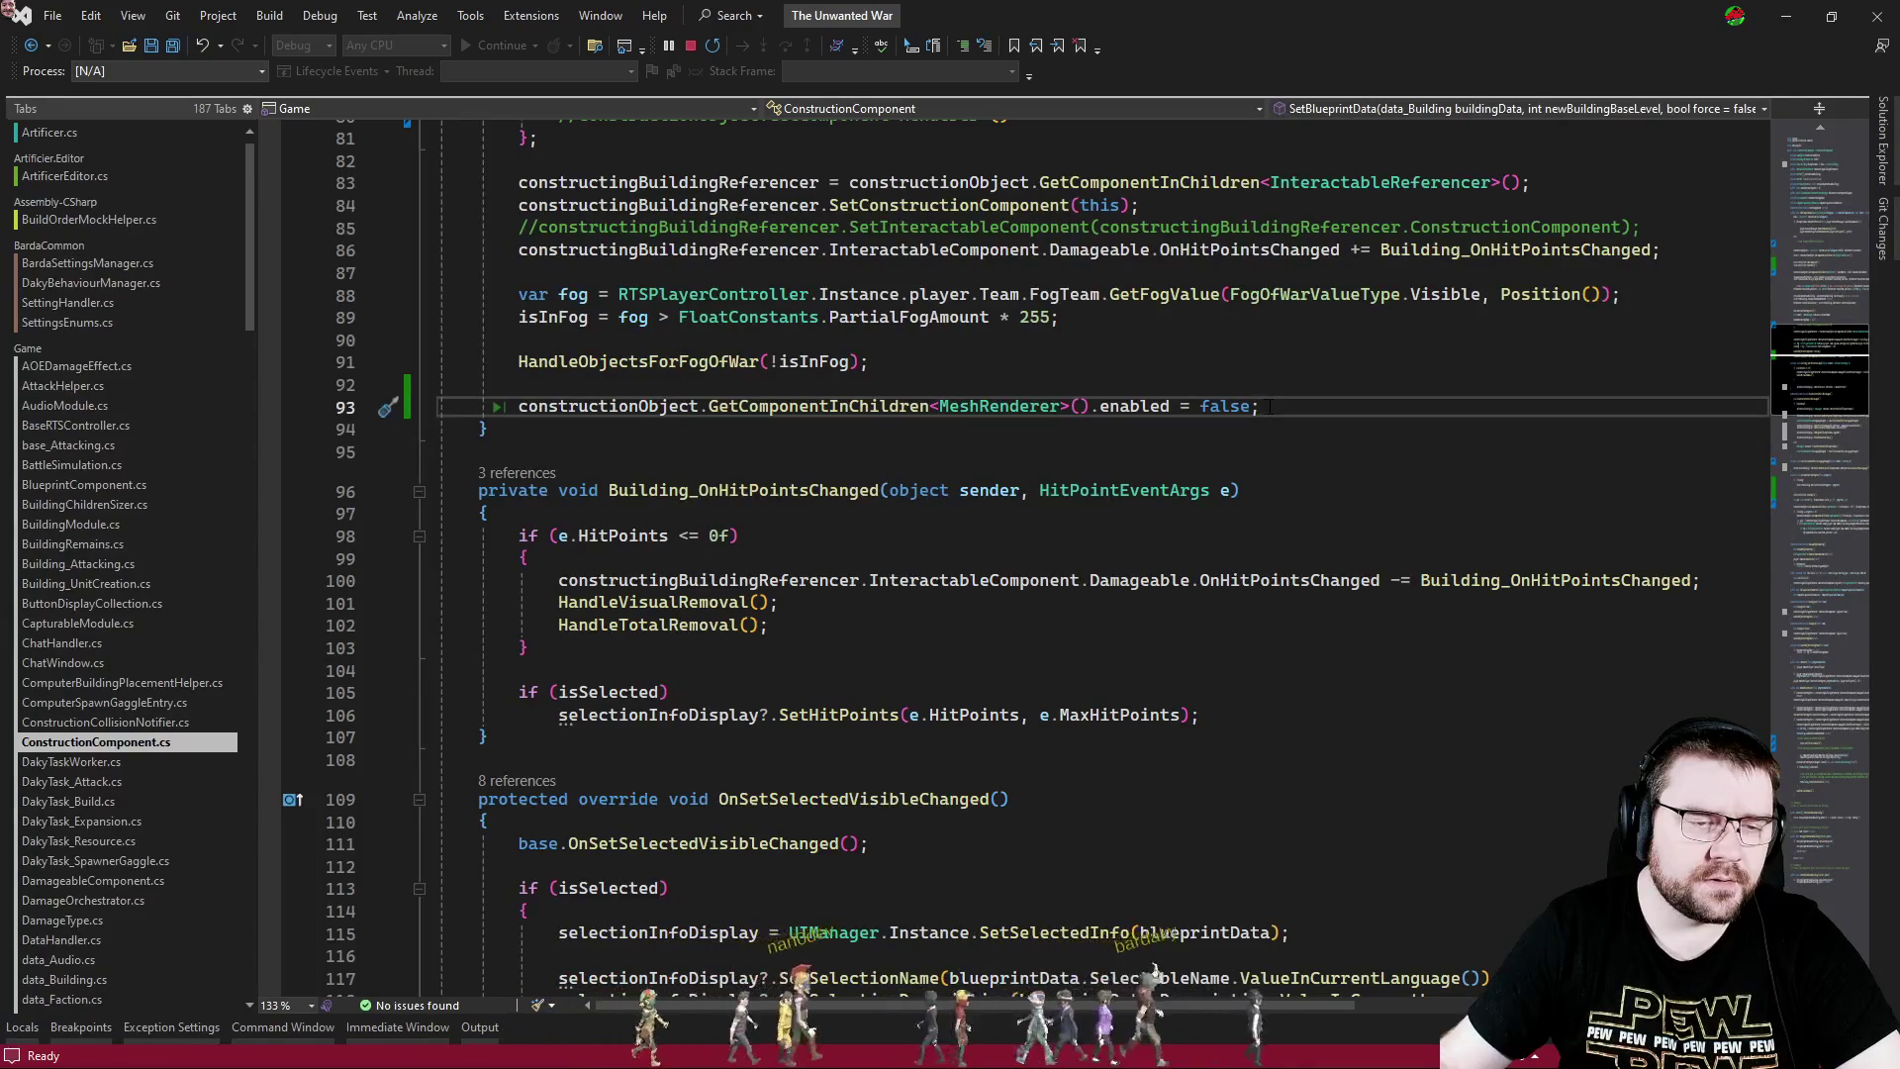
left_click(931, 407)
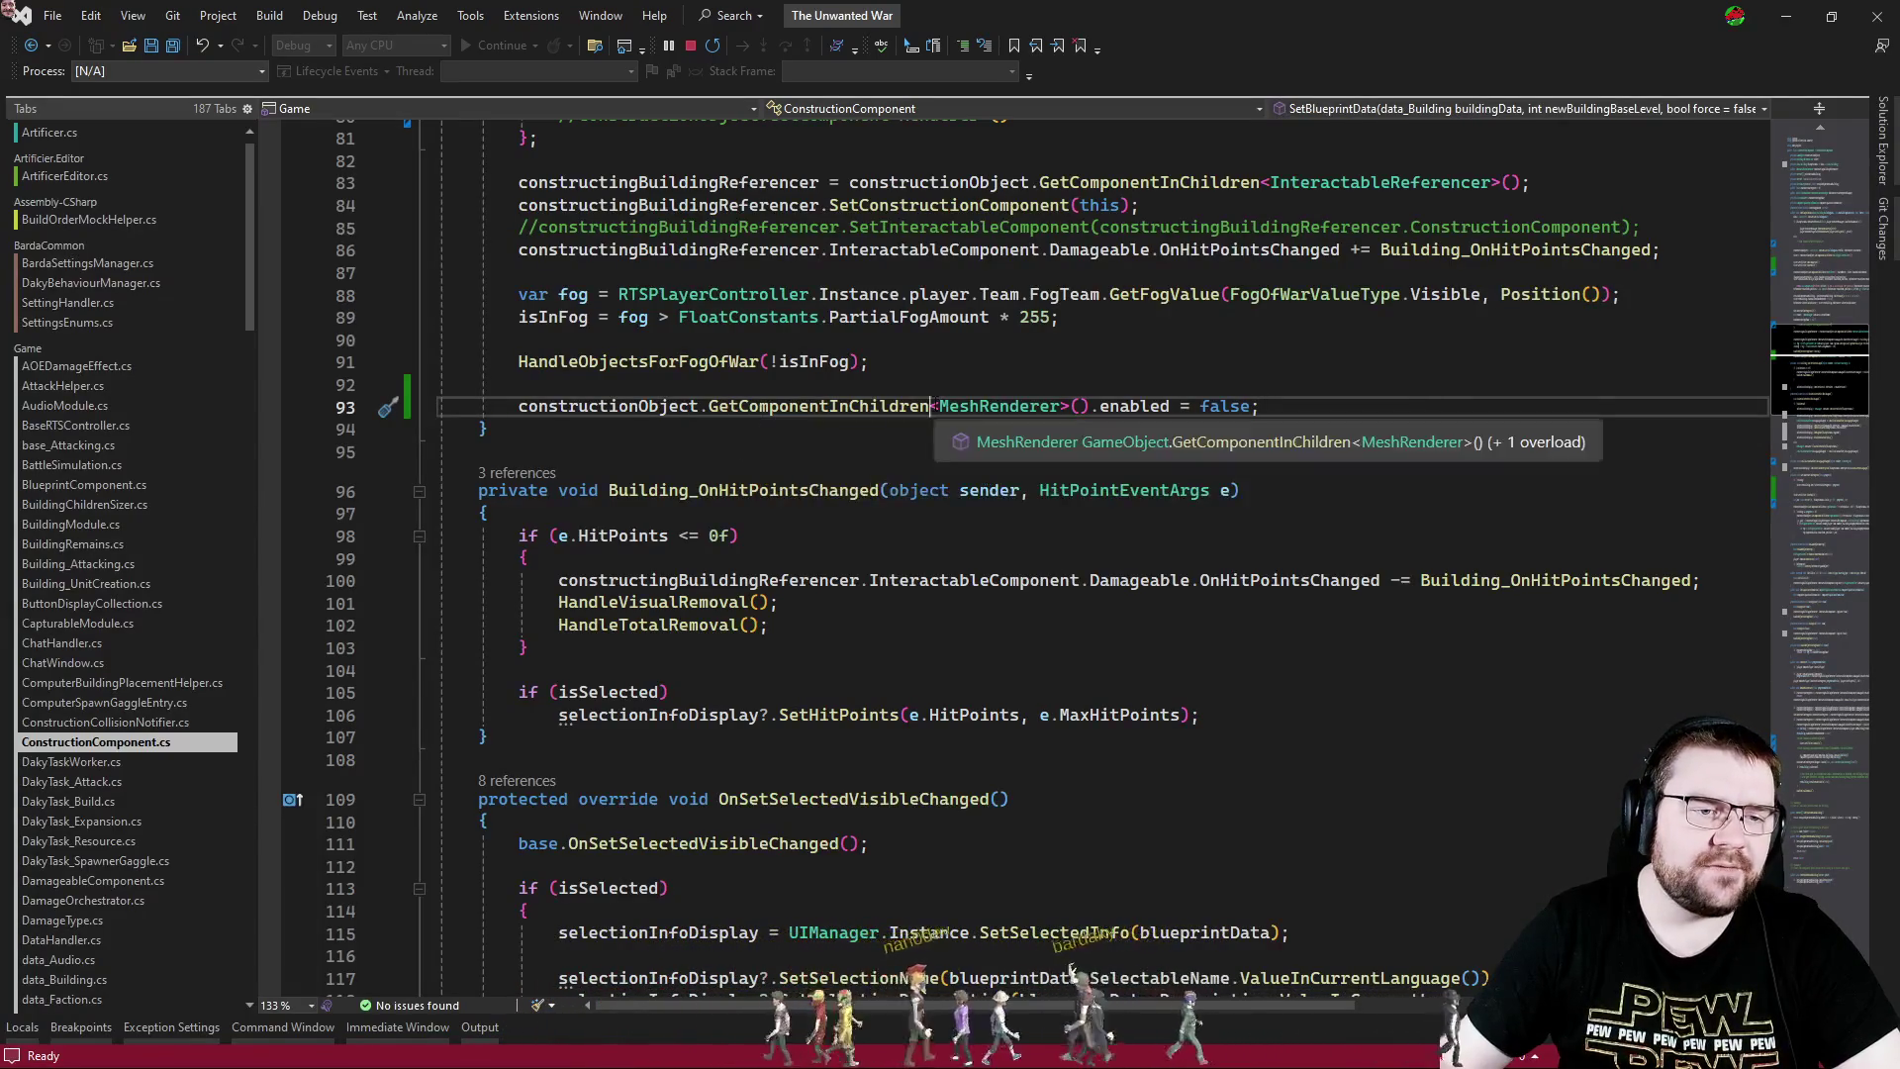
key("ctrl+shift+Left")
key("ctrl+shift+Left")
key("ctrl+shift+Left")
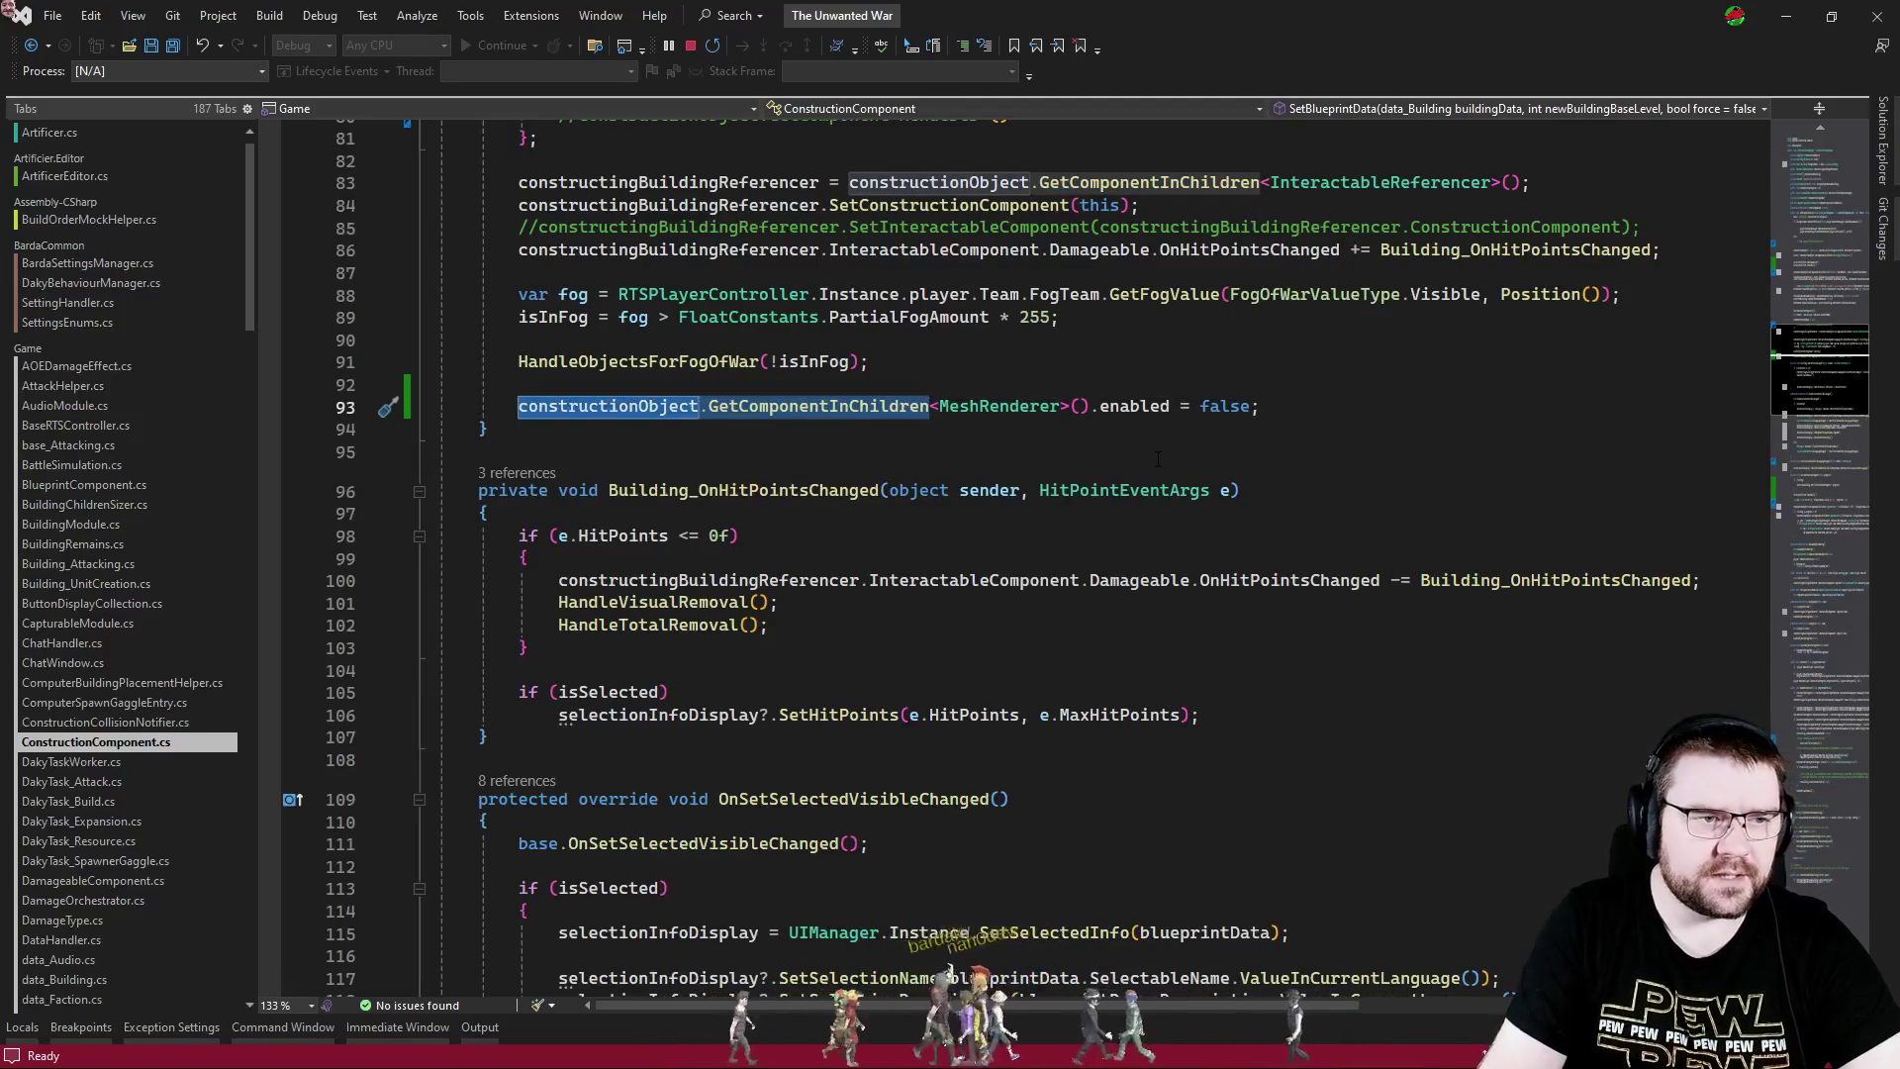
scroll(1158, 459, "up", 5)
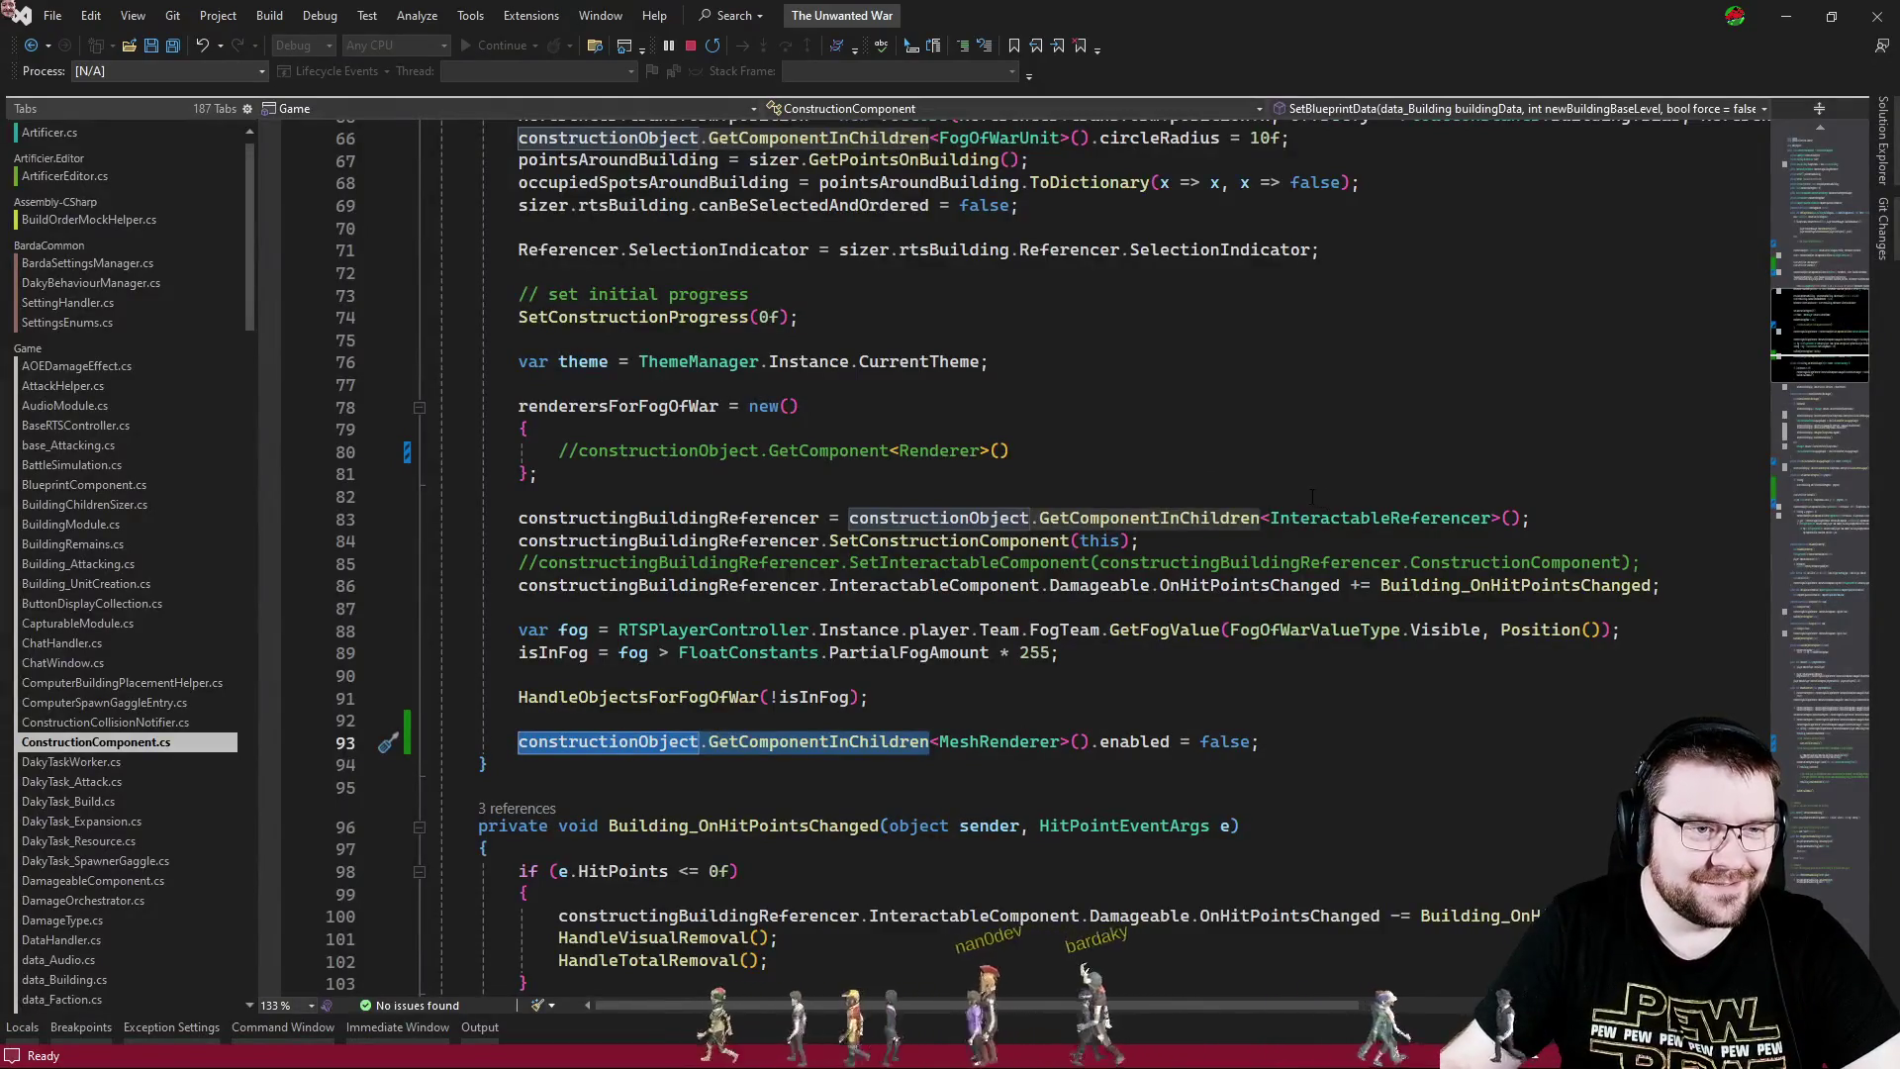
scroll(1304, 493, "up", 3)
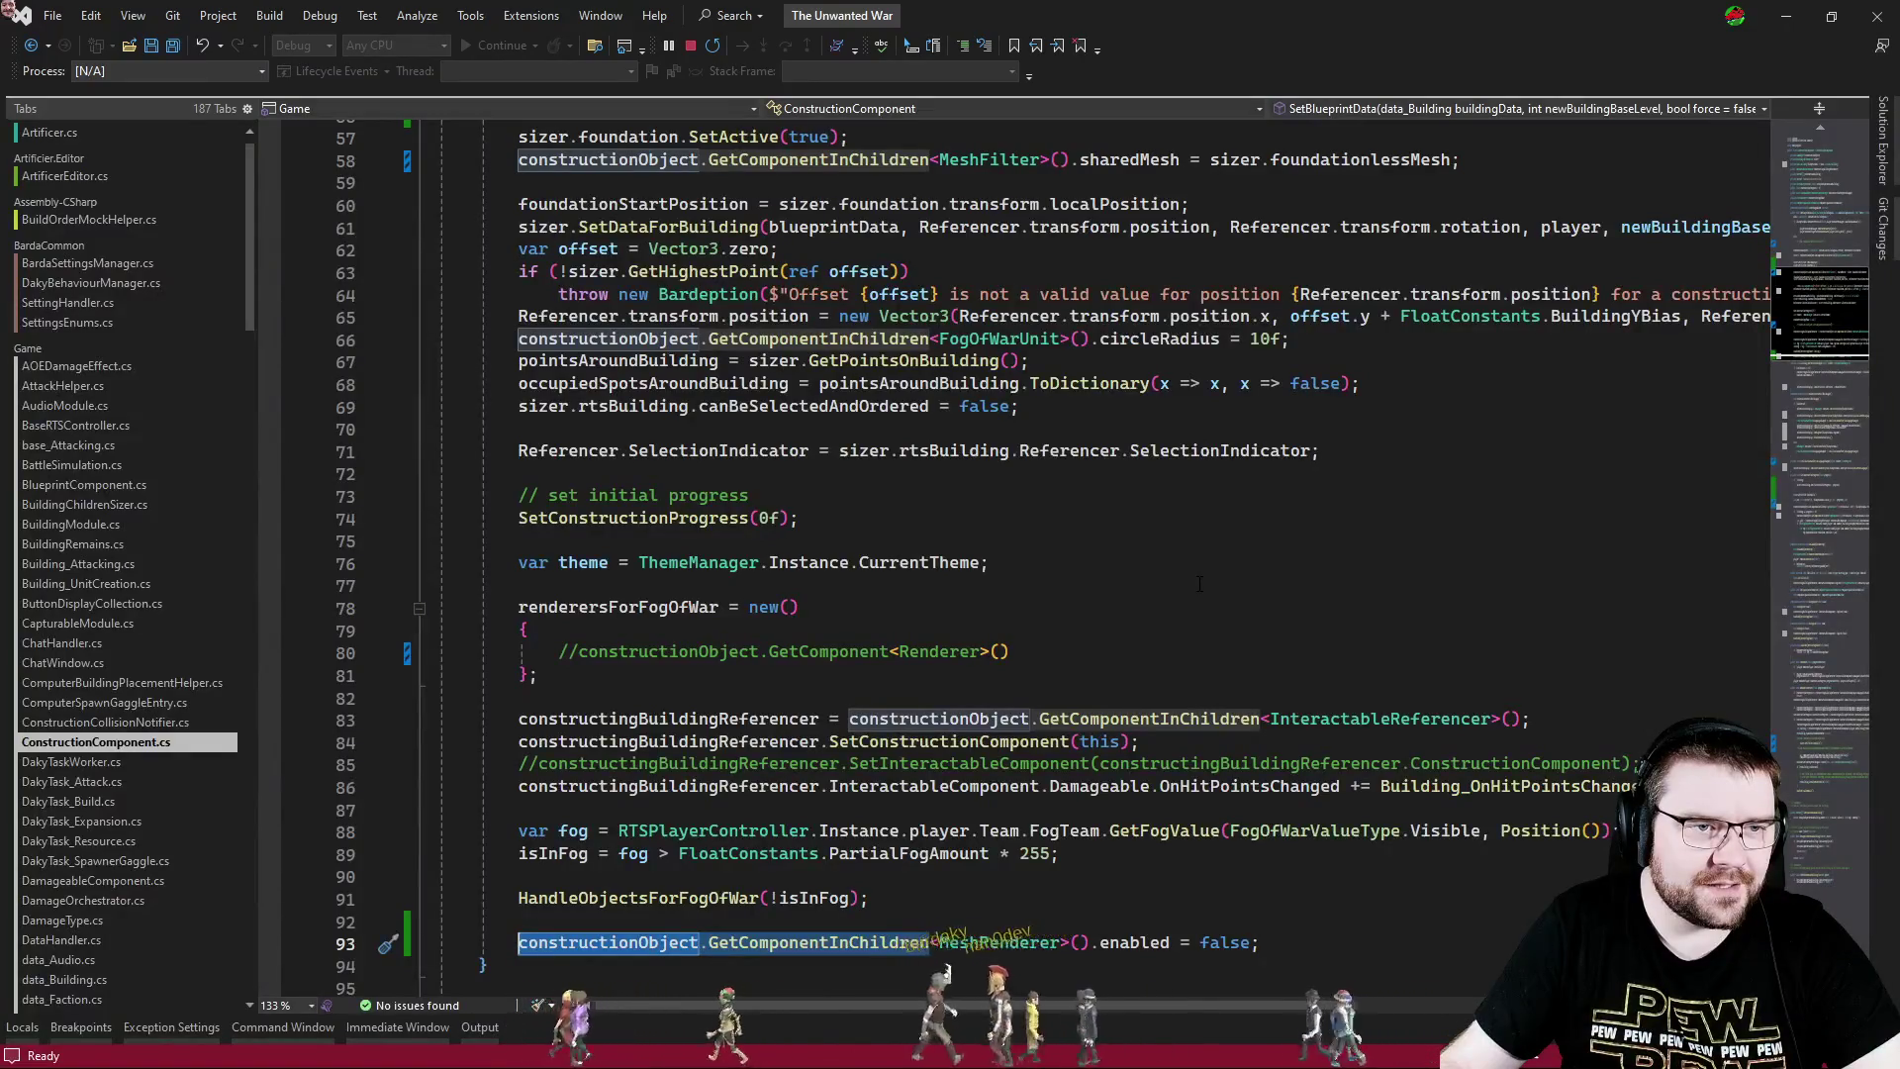
scroll(1199, 584, "up", 3)
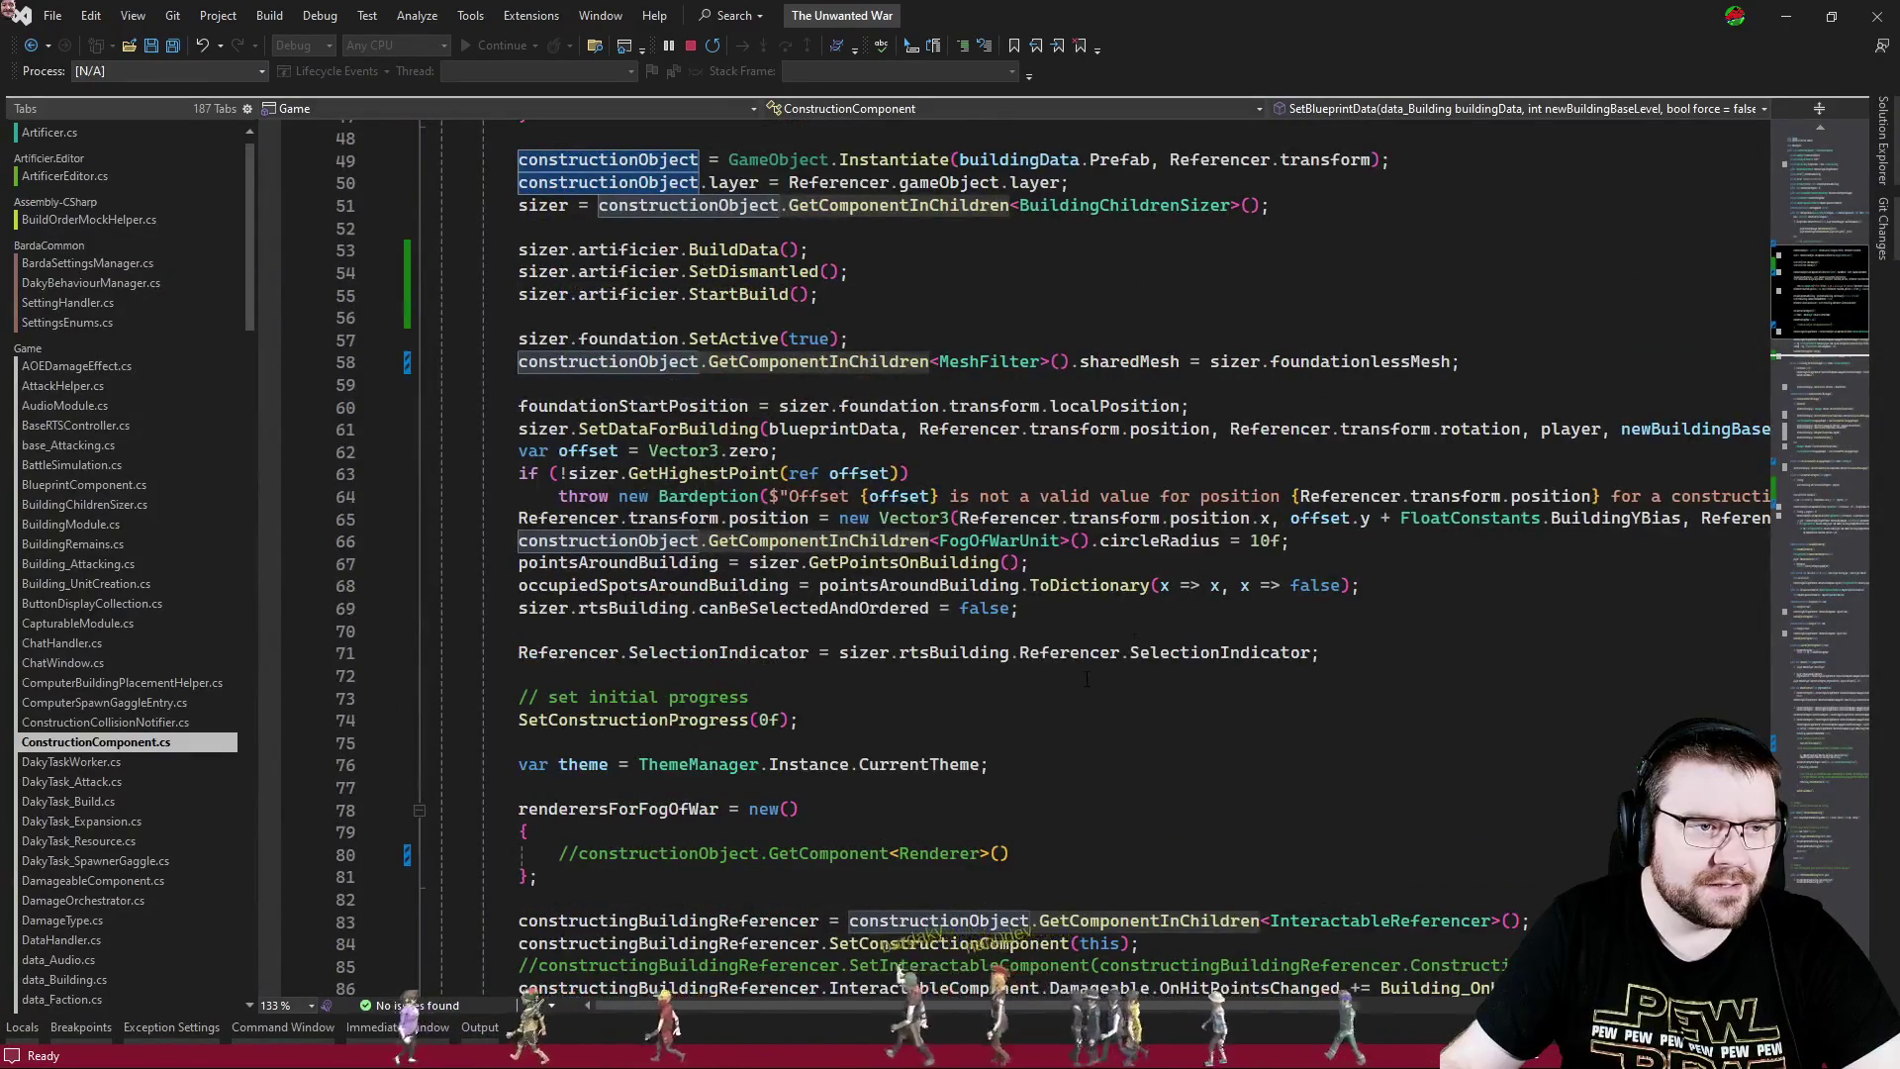
scroll(1209, 774, "down", 3)
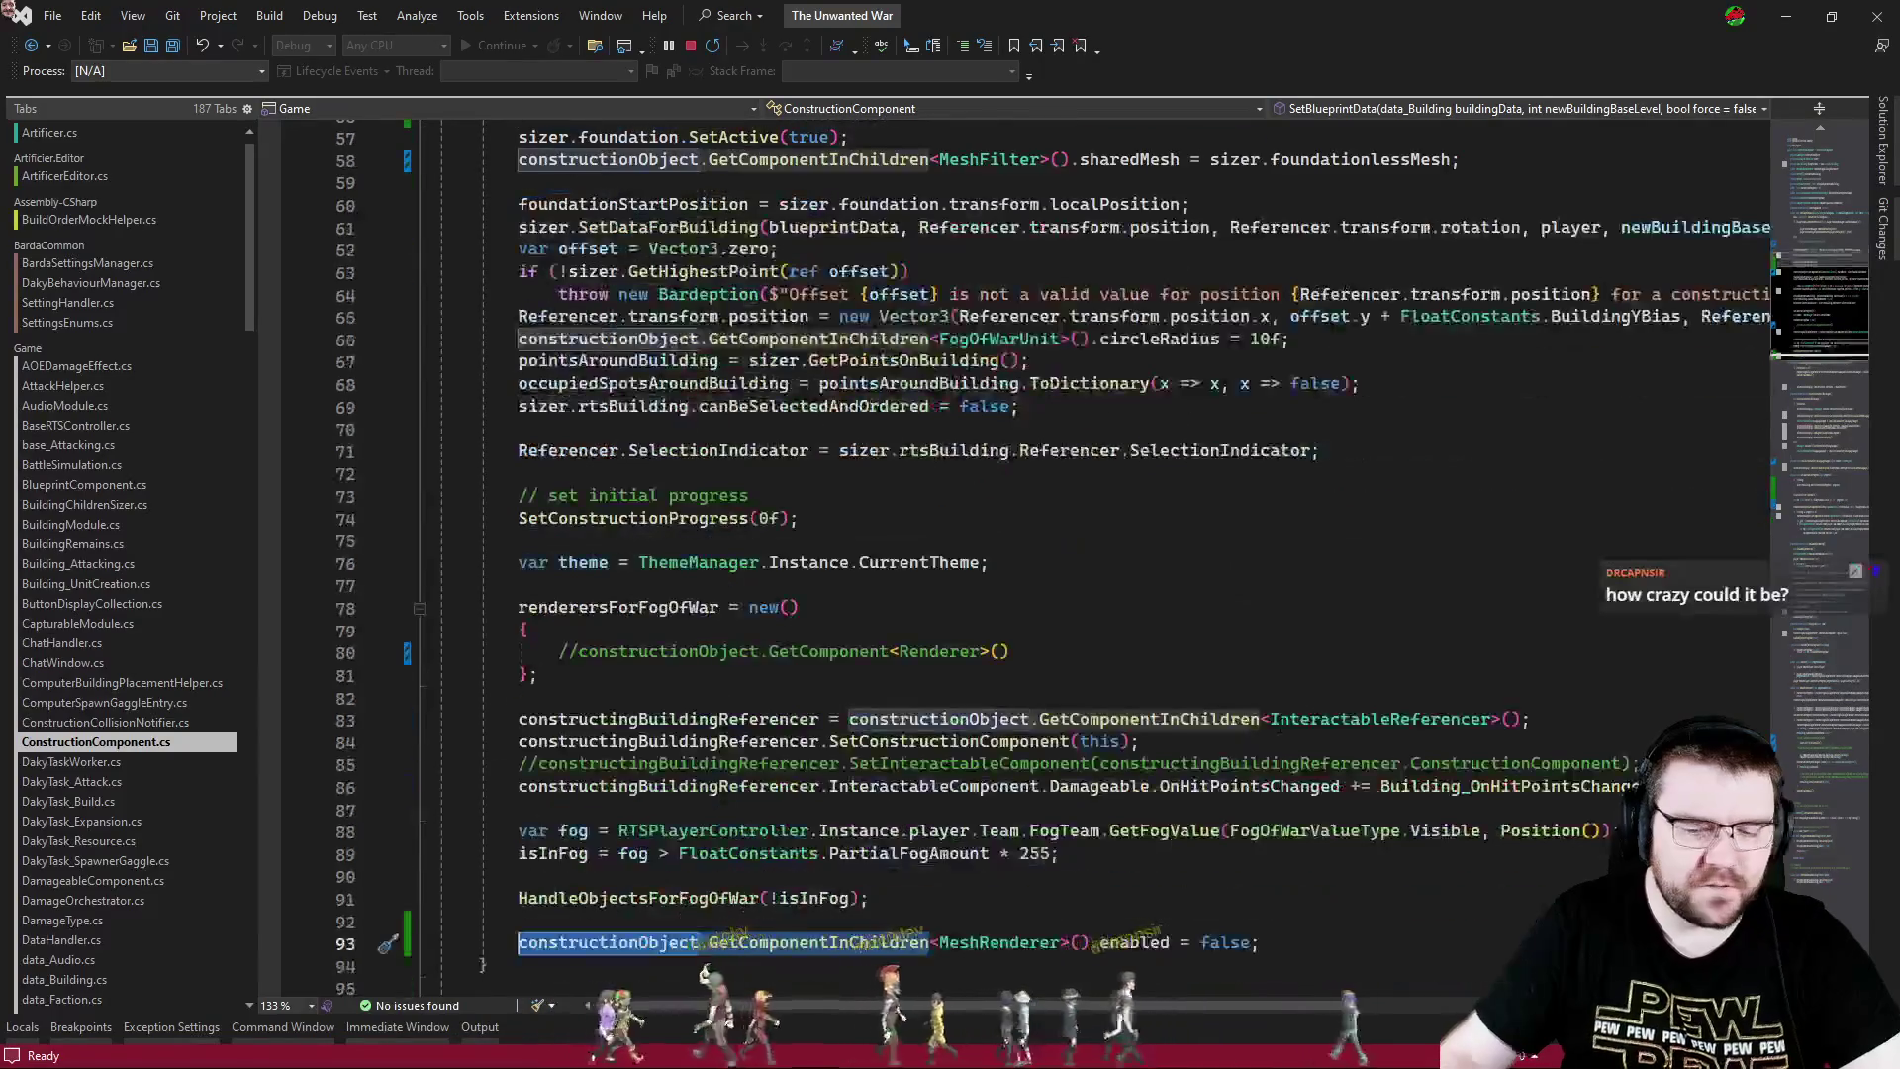
type("sizer.bu")
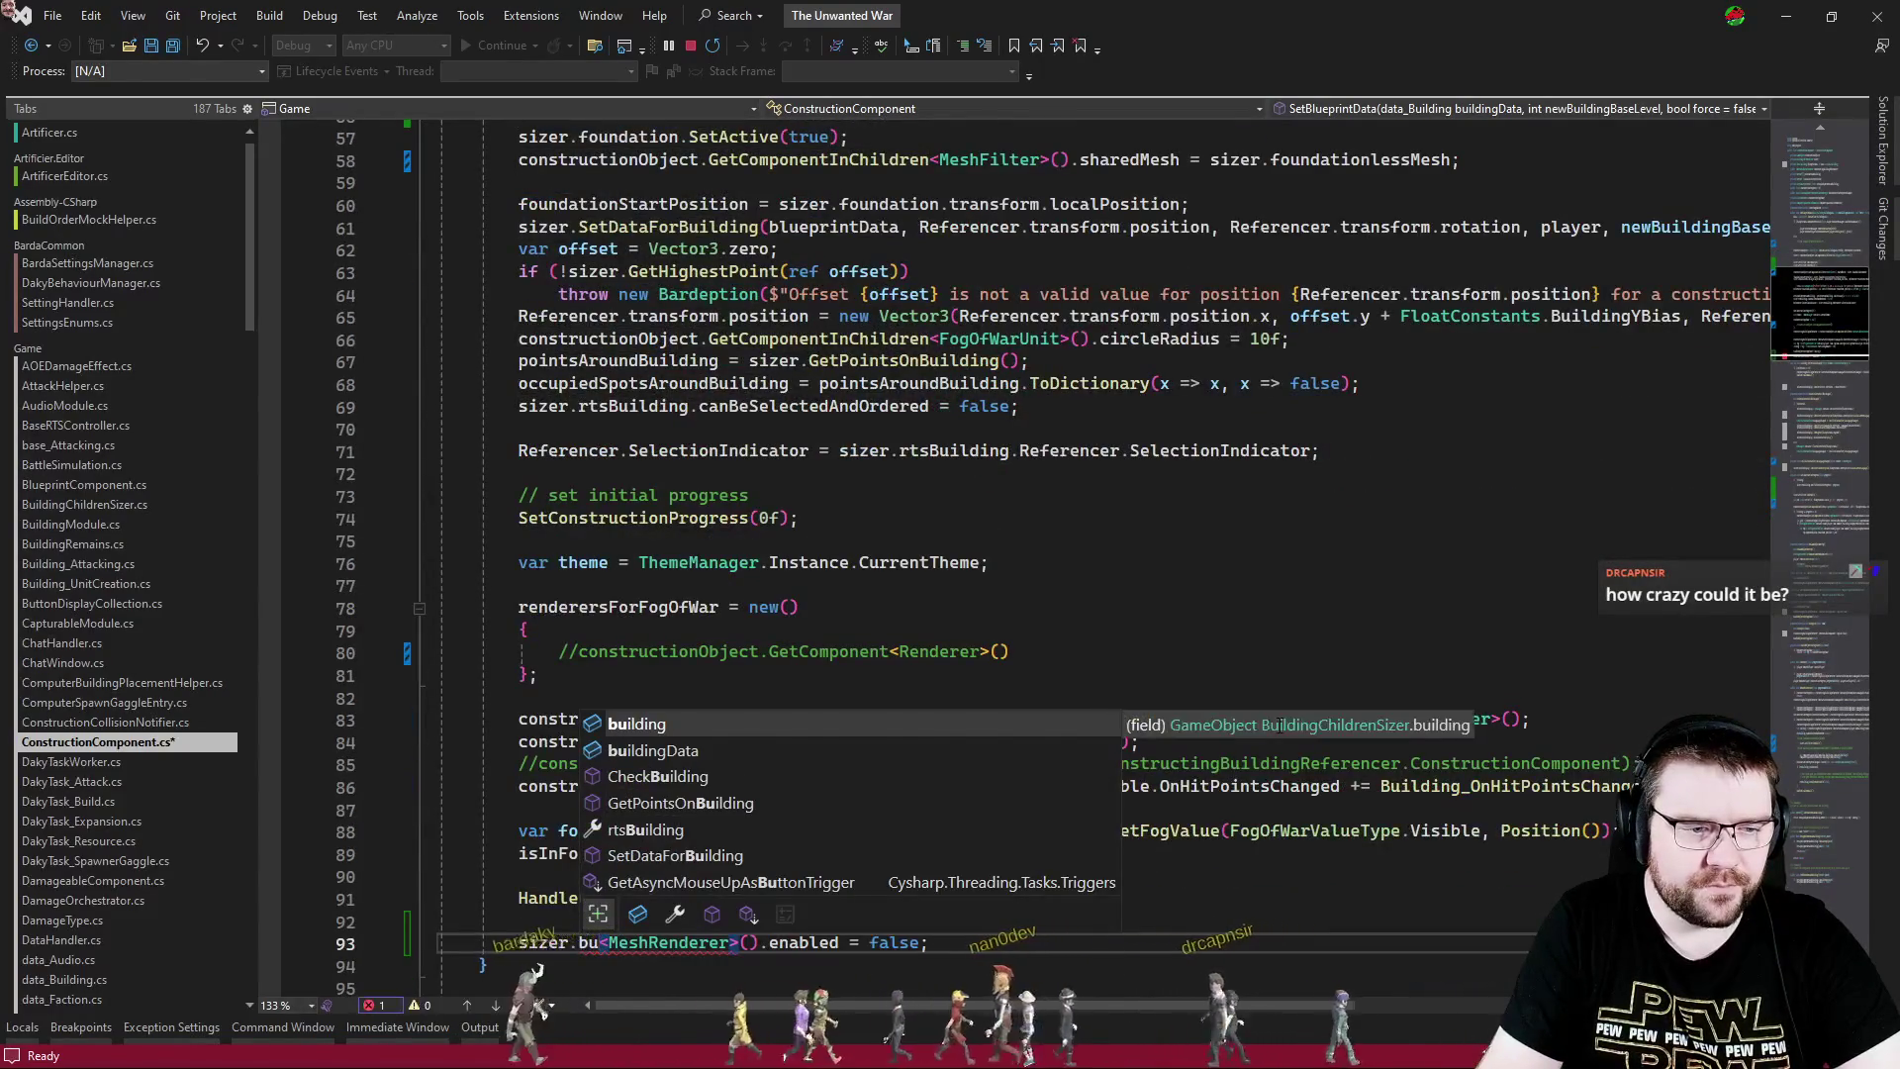
key("Tab")
type(".Get")
key("Tab")
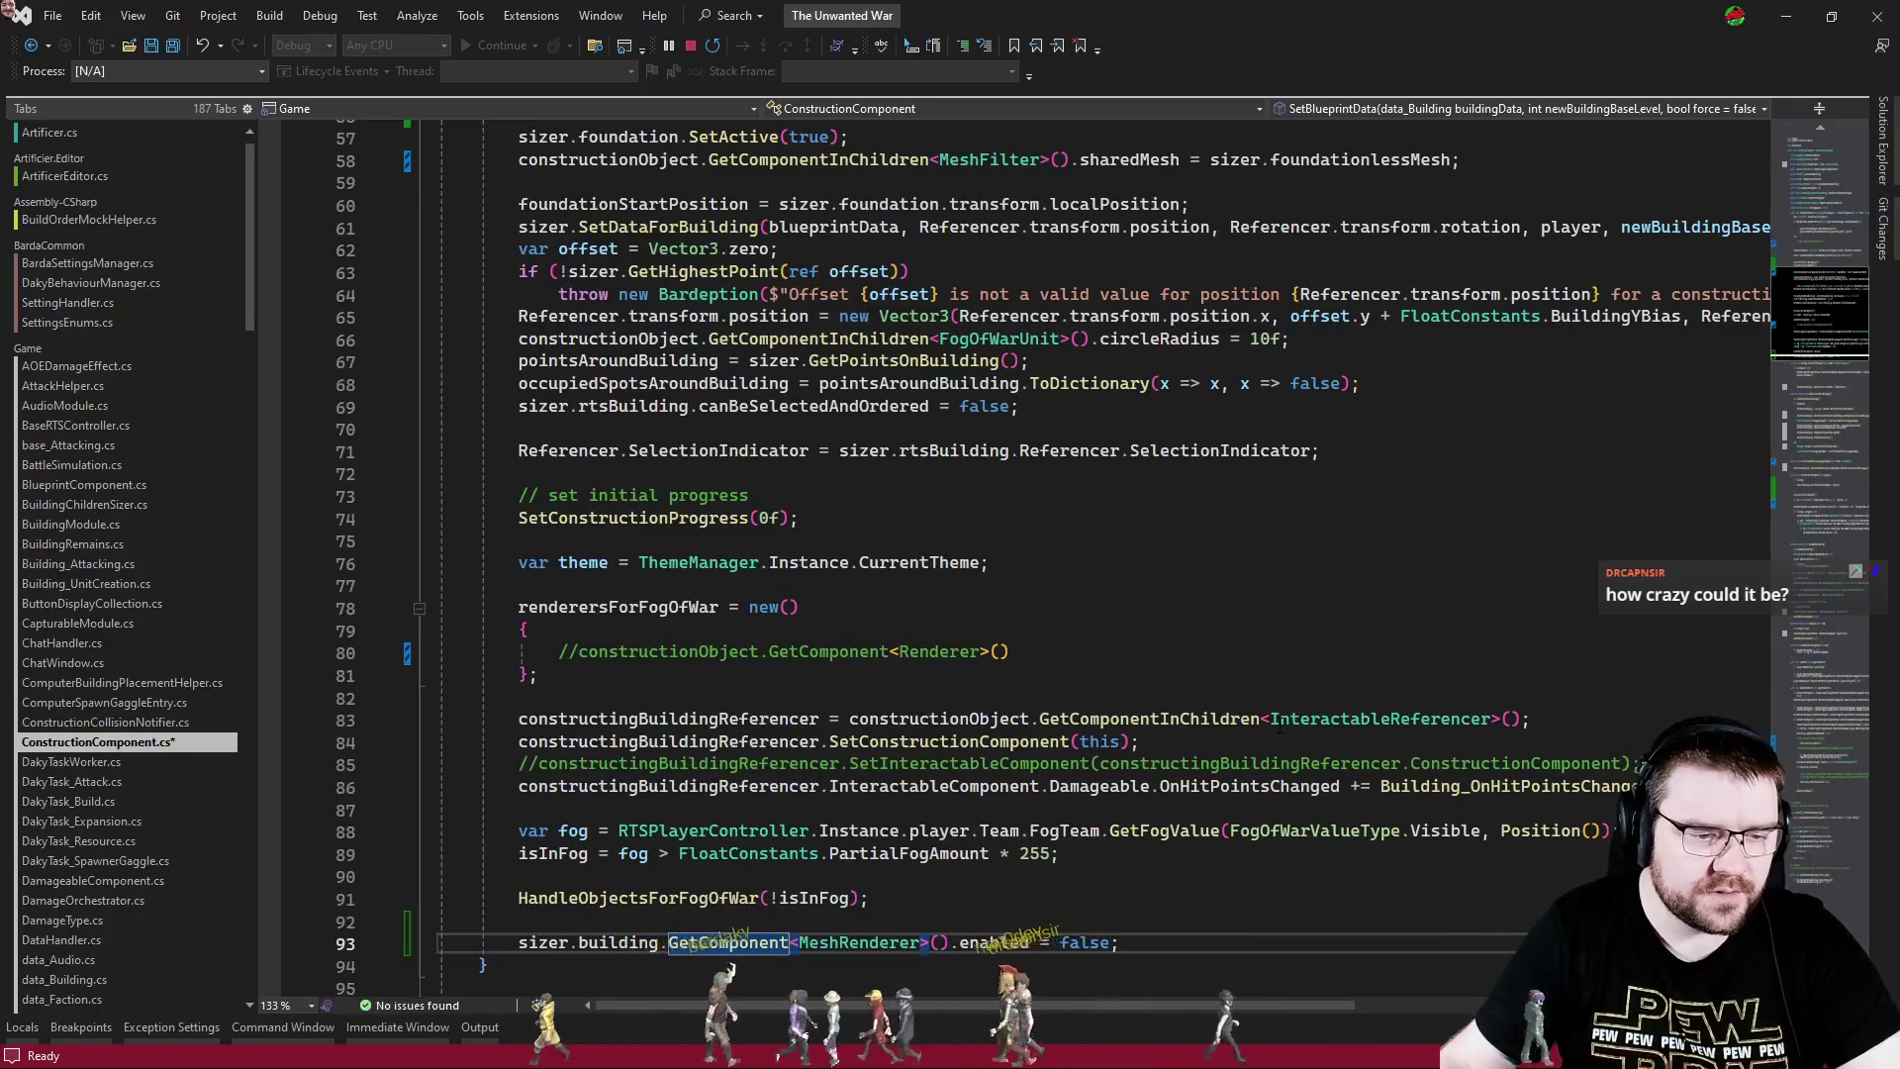
- Paste the sizer.building.GetComponent call onto line 58 for the MeshFilter and return to Unity
left_click(520, 942, "shift")
key("ctrl+c")
double_click(608, 159)
key("ctrl+v")
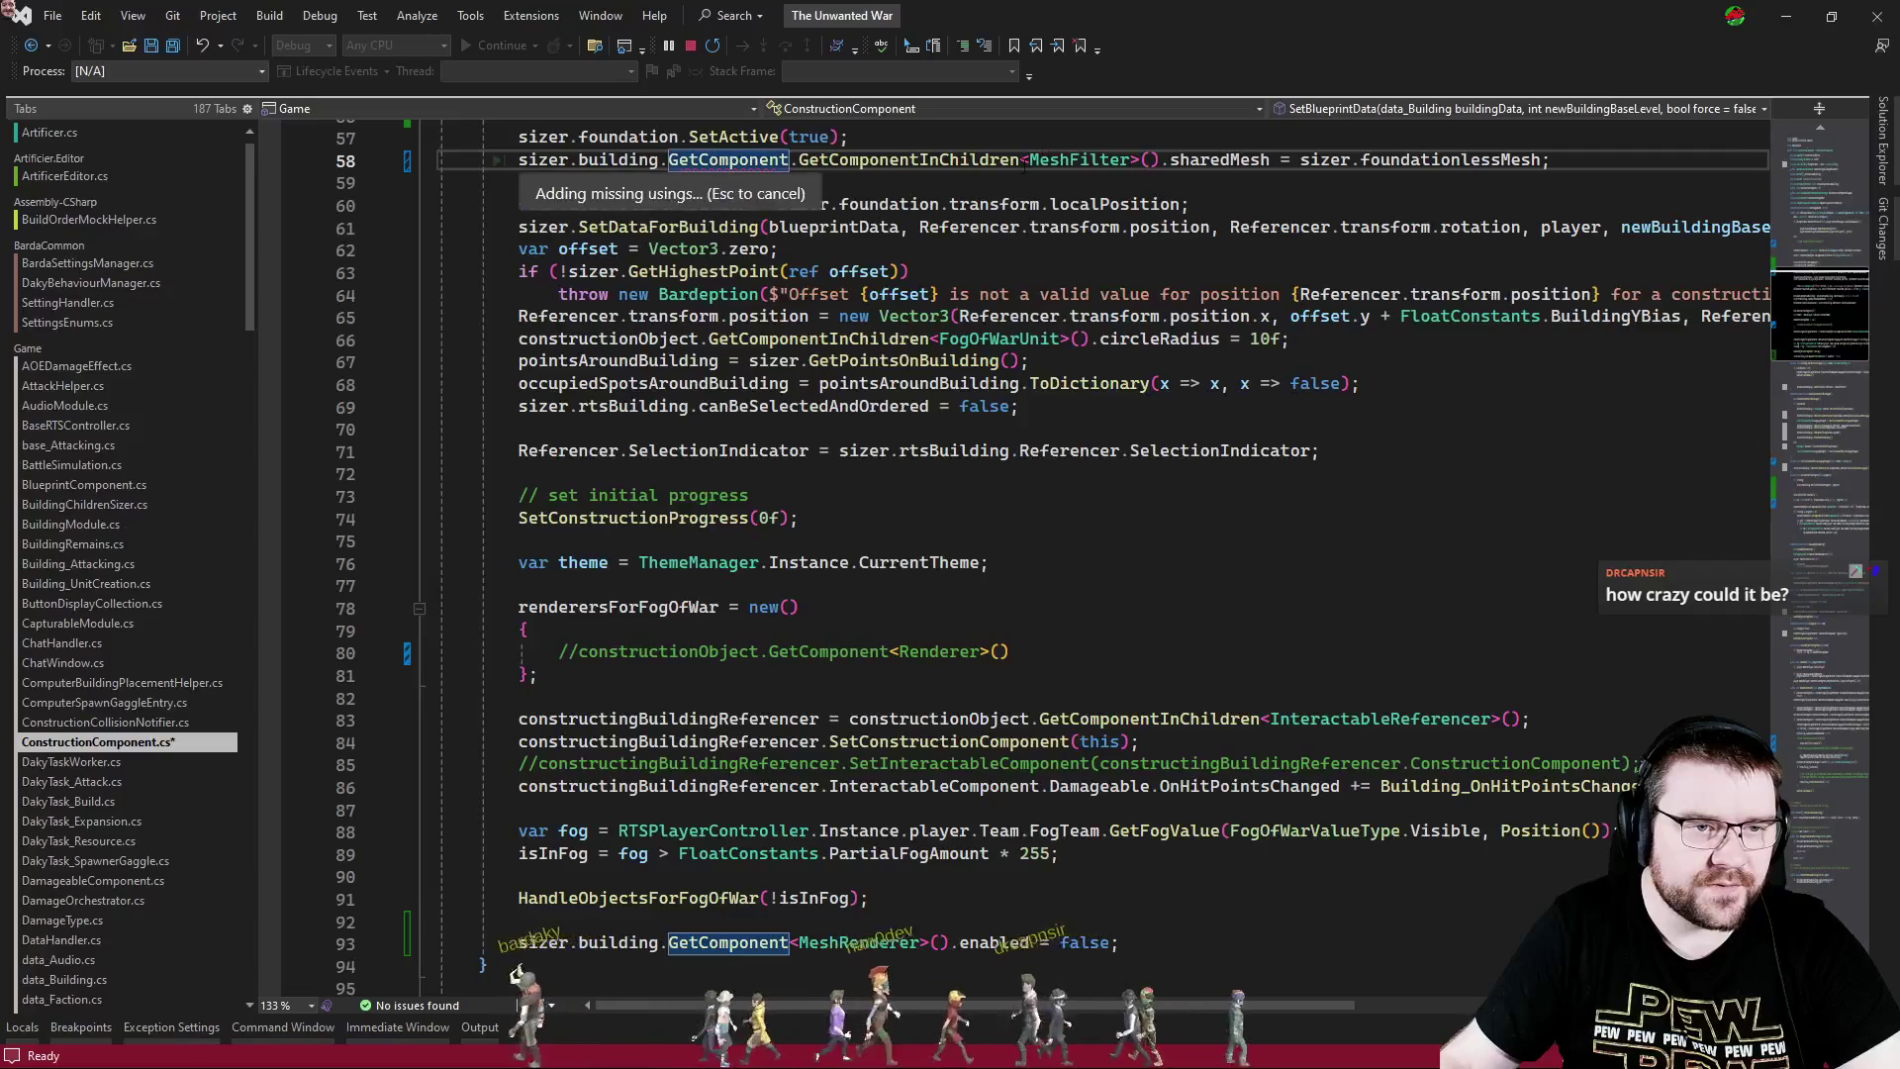
left_click(1020, 159)
key("BackSpace")
key("BackSpace")
key("BackSpace")
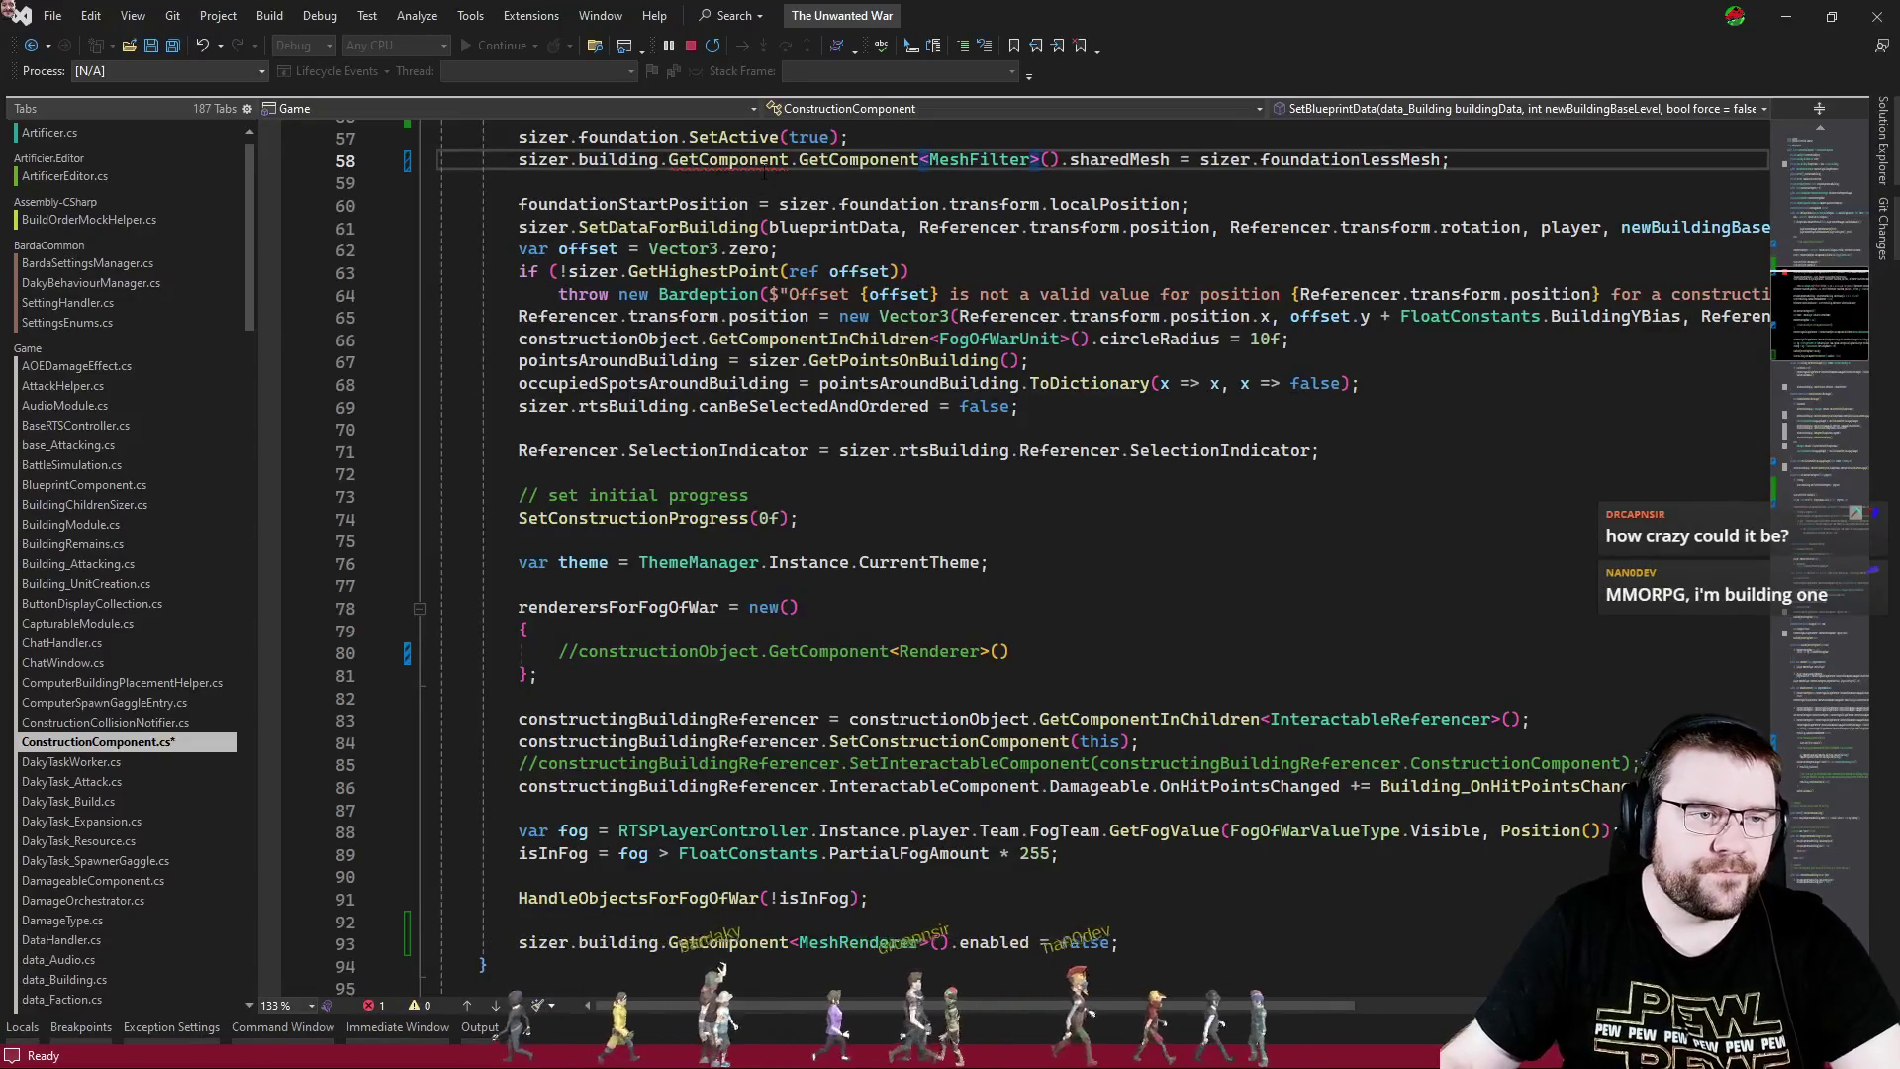
key("ctrl+BackSpace")
key("ctrl+BackSpace")
left_click(1192, 585)
key("alt+Tab")
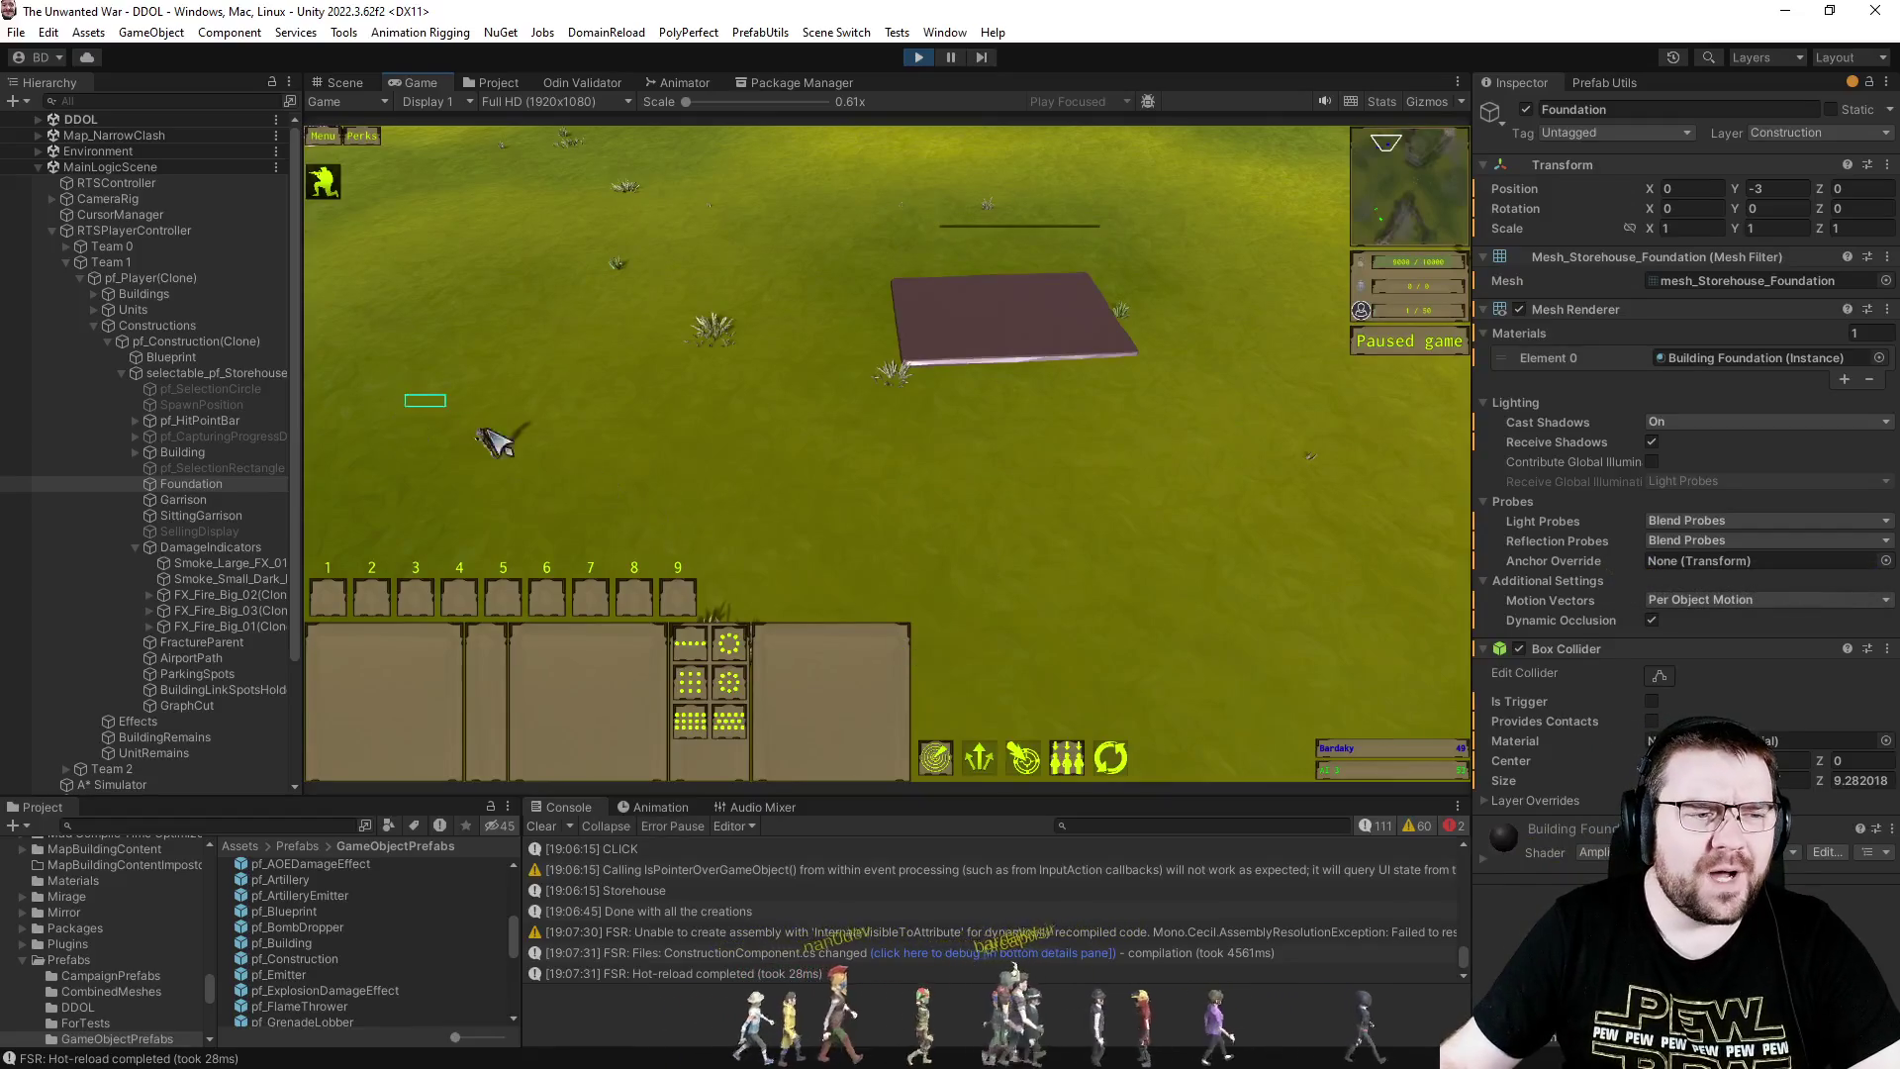
- Have the Engineer place a new Storehouse on the grass and order it to build
left_click(567, 645)
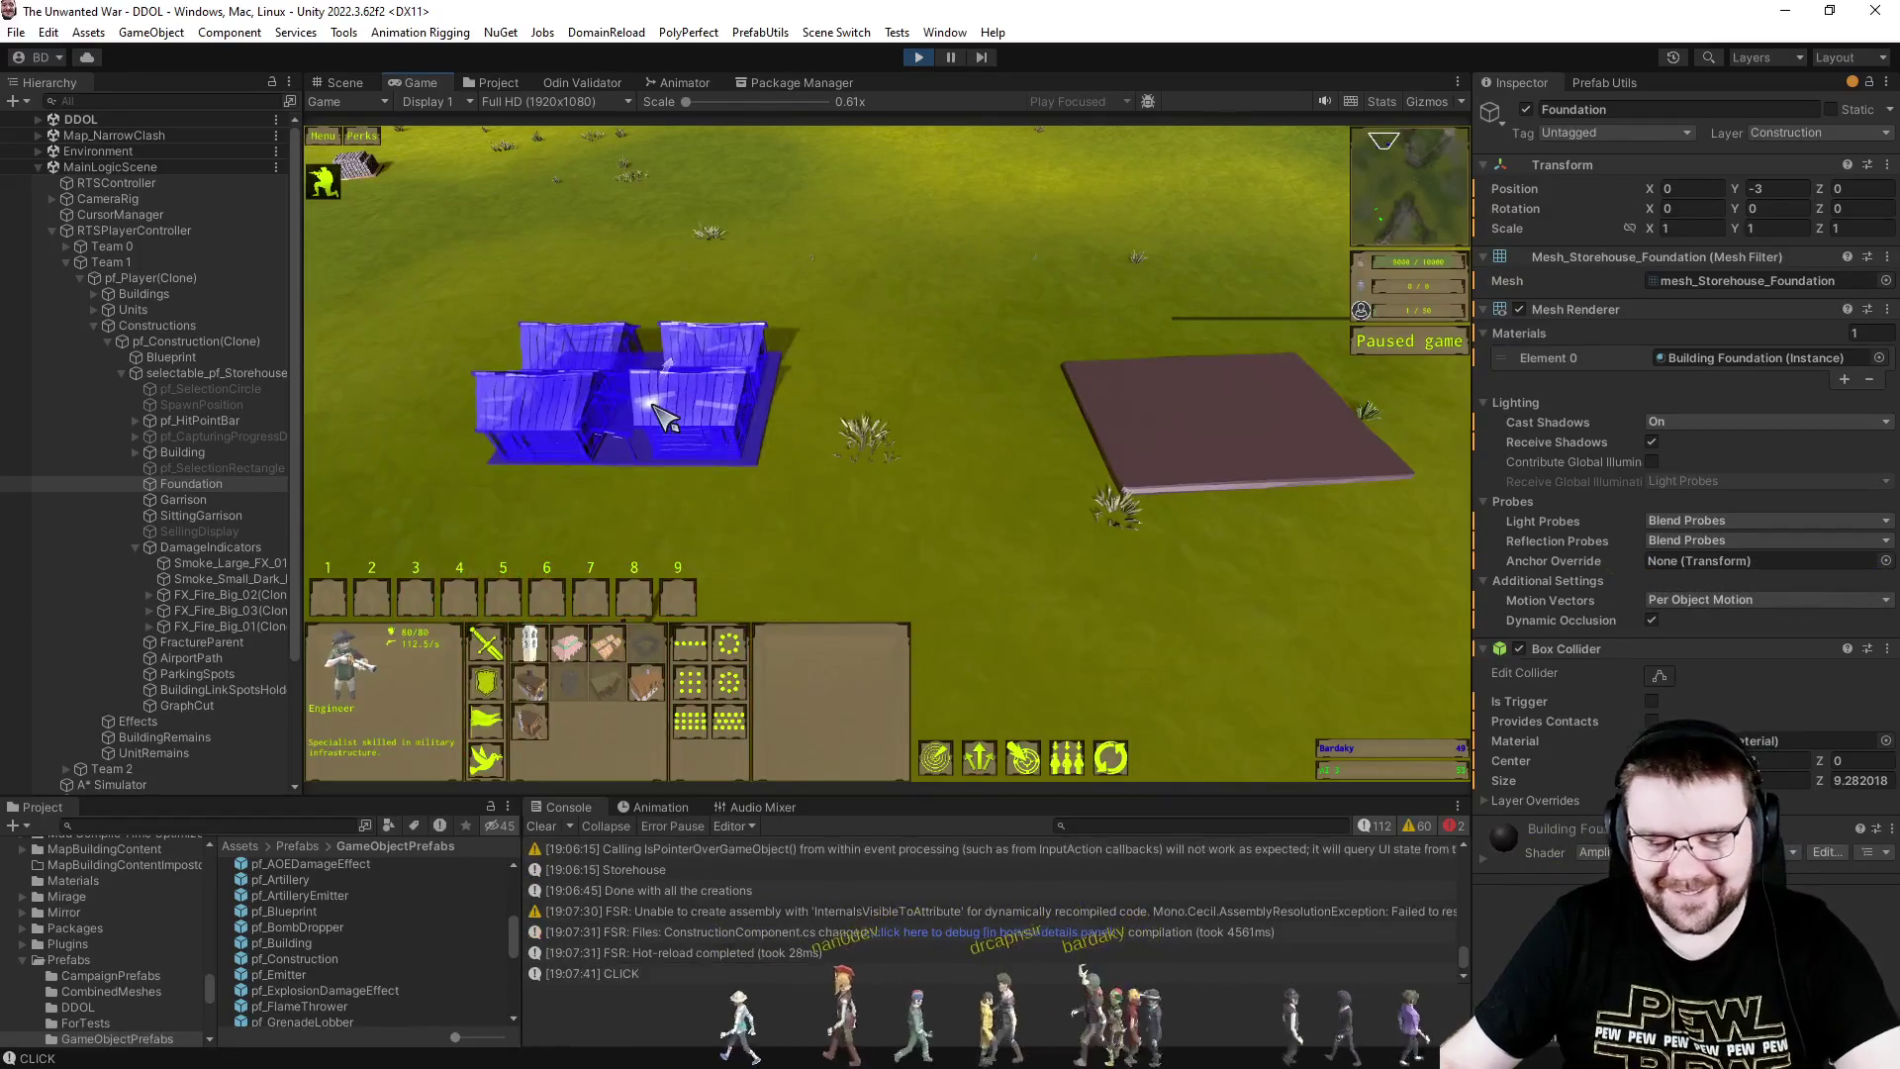
left_click(712, 381)
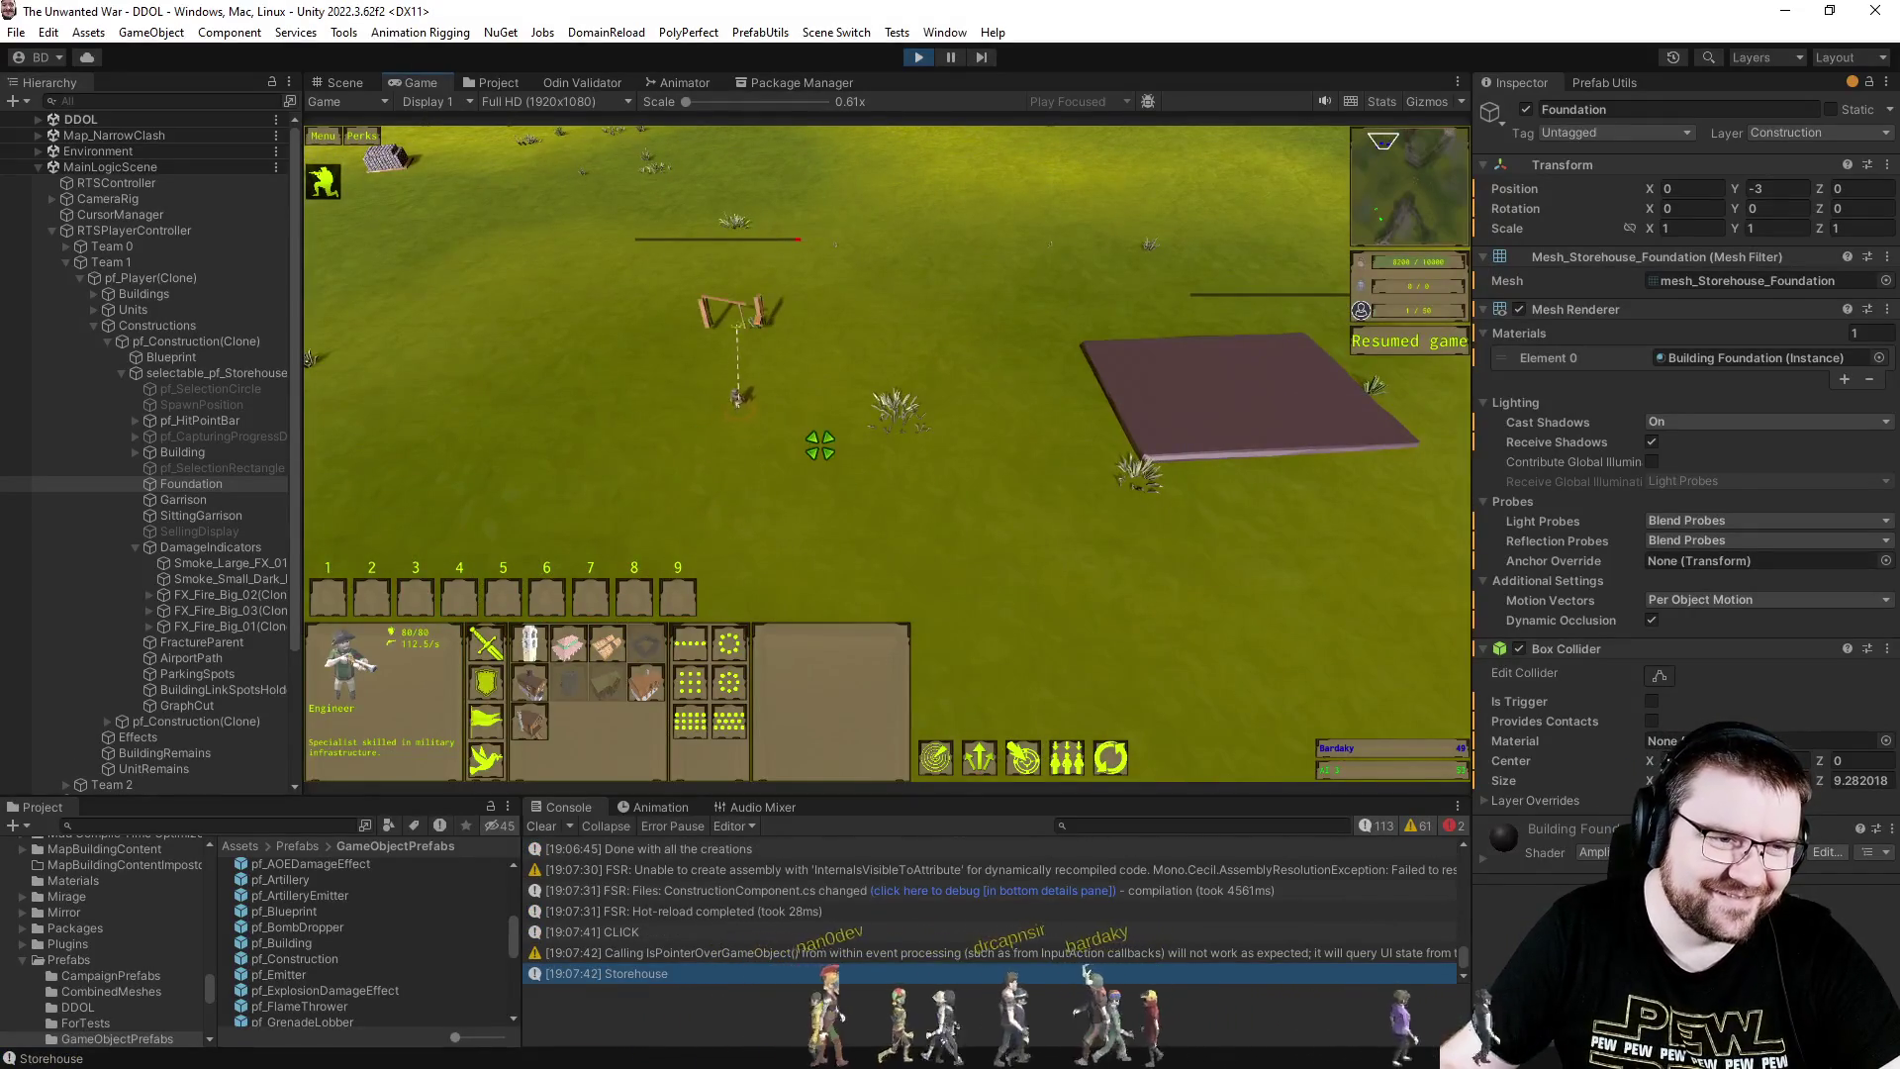
scroll(820, 446, "up", 5)
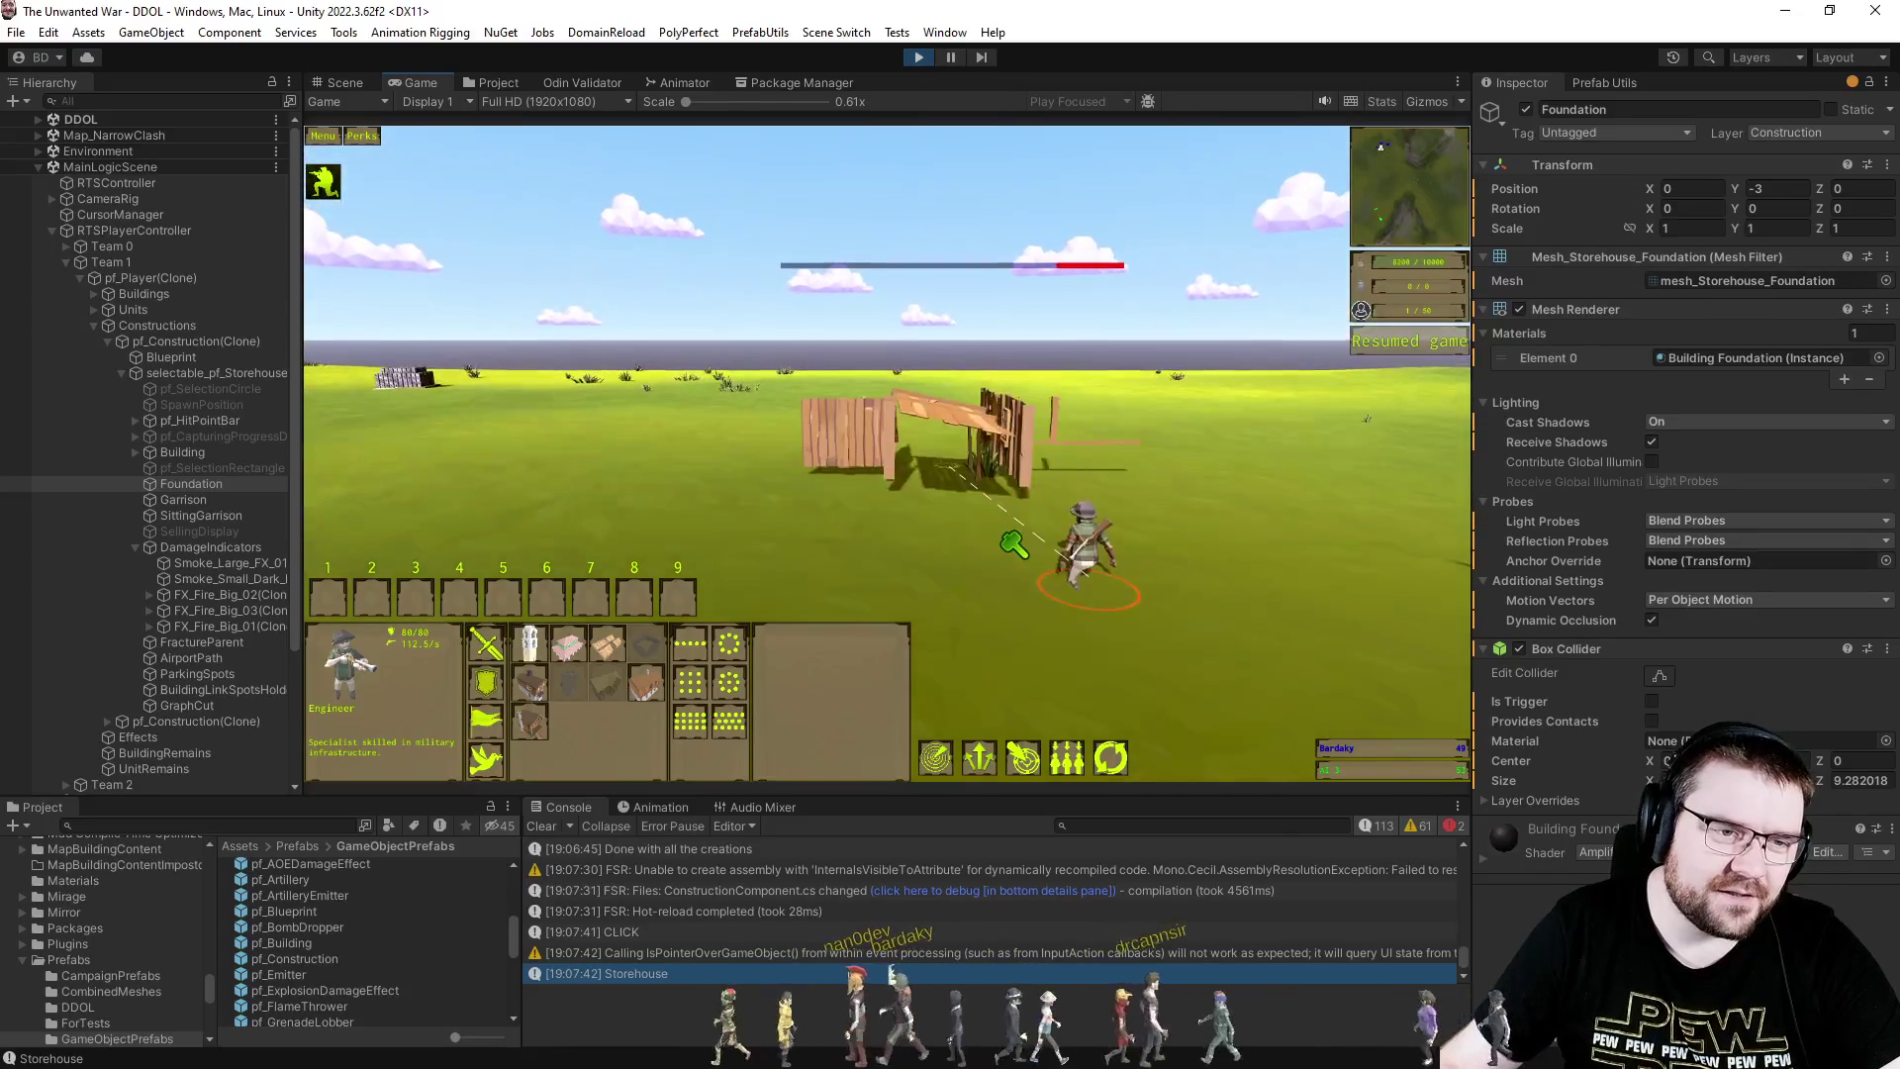
scroll(1014, 544, "up", 5)
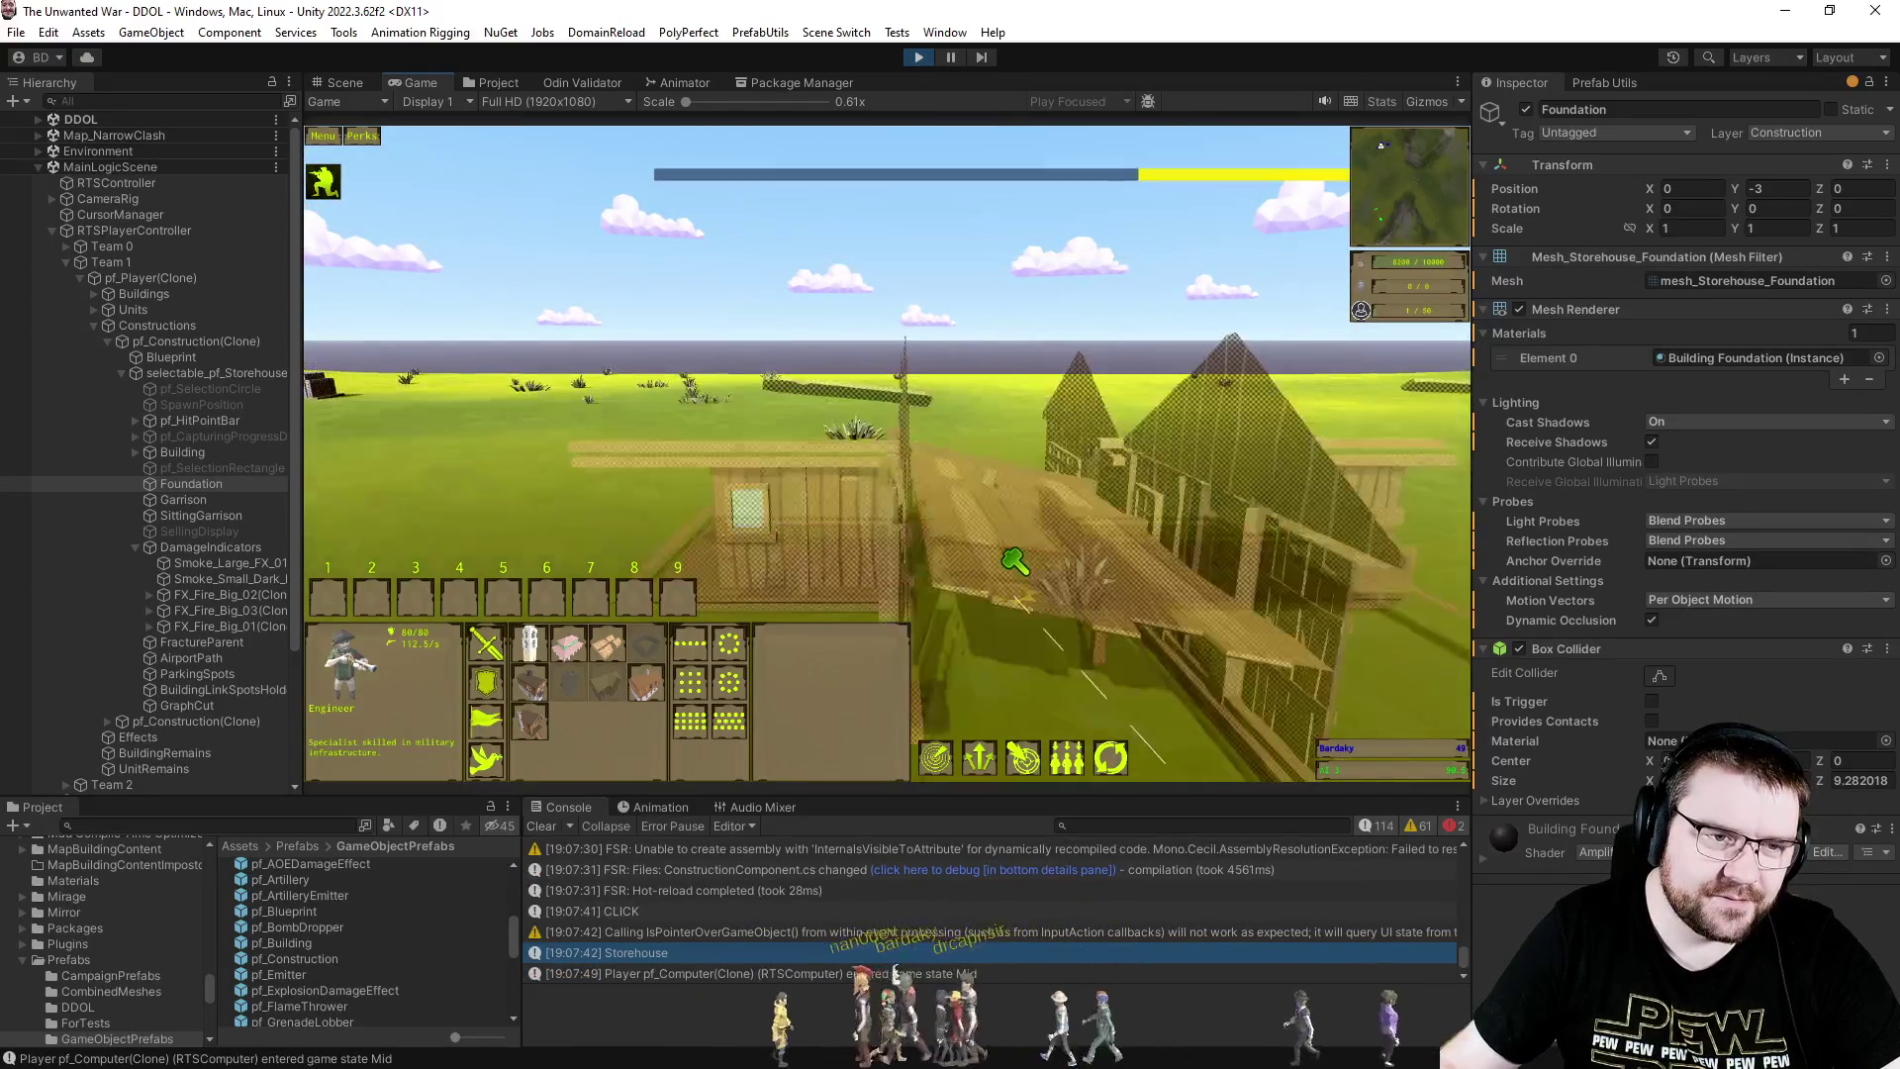
scroll(1015, 562, "down", 3)
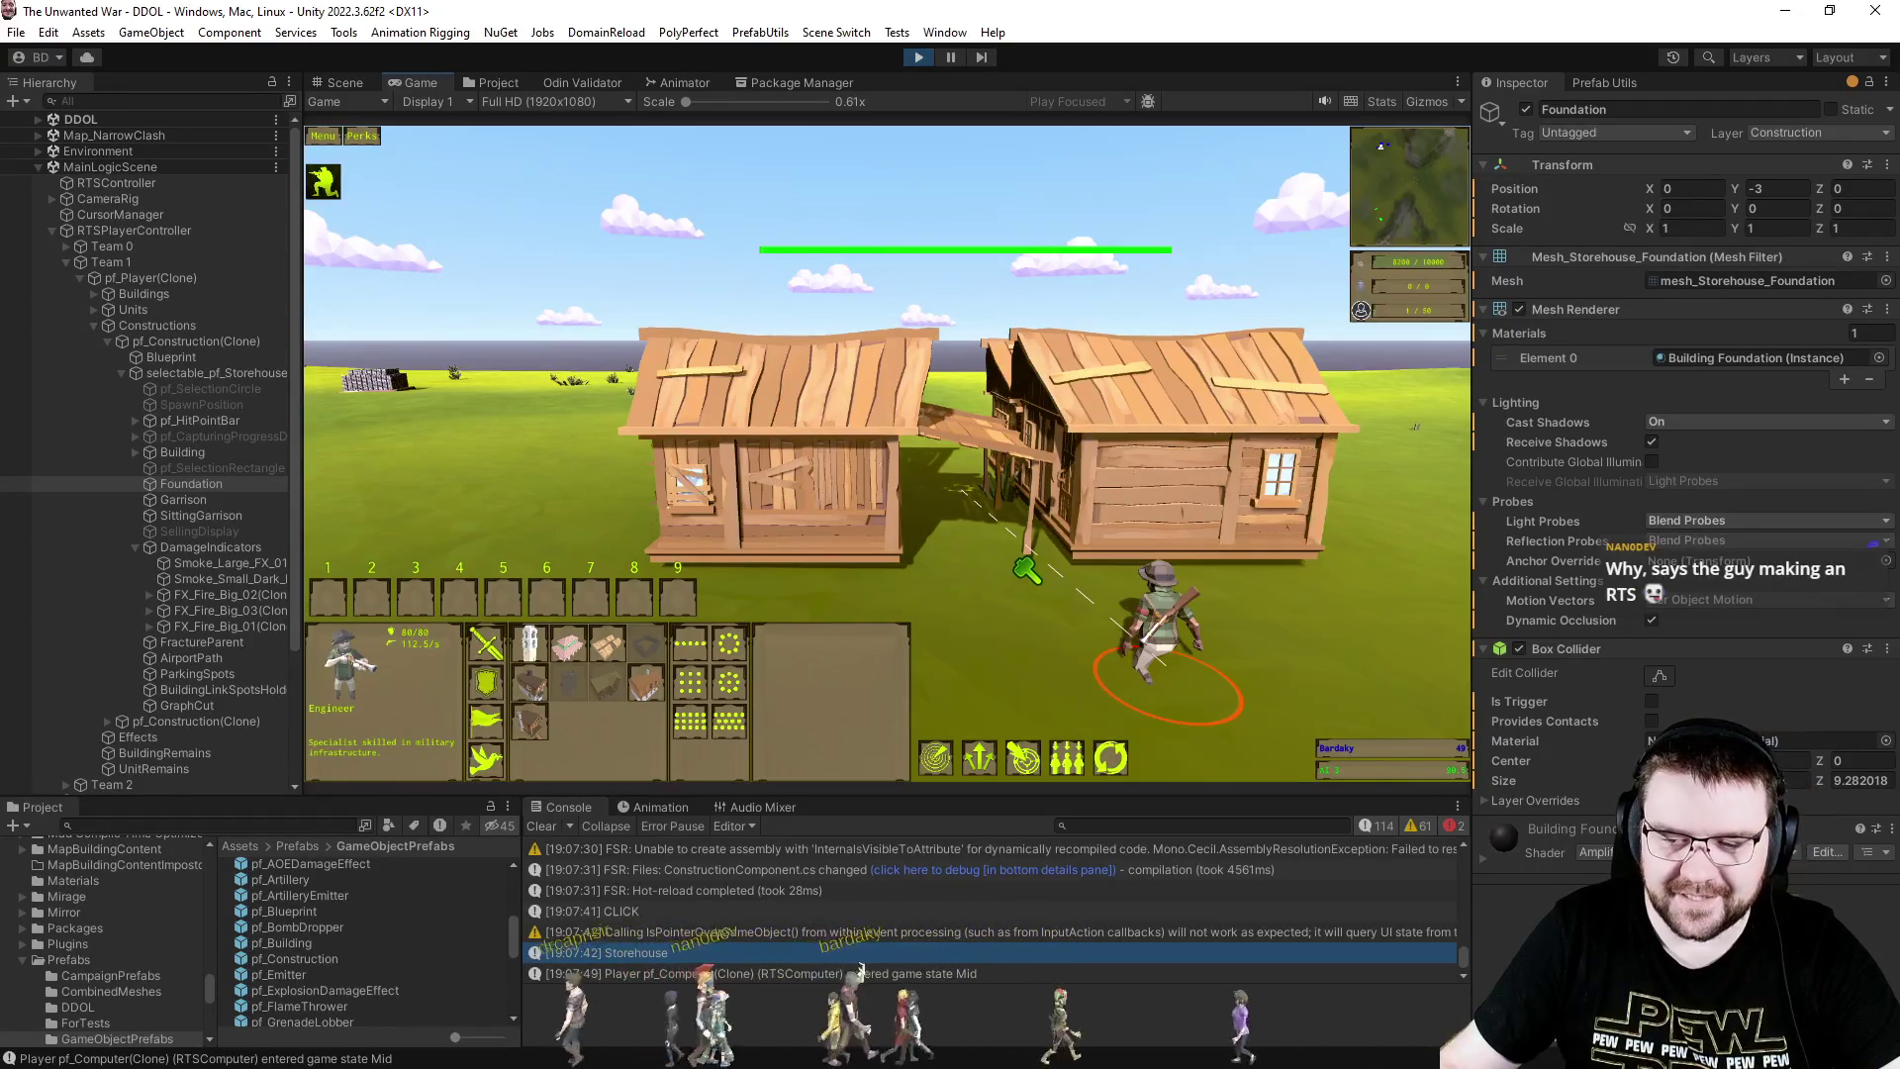
scroll(1014, 579, "down", 5)
right_click(1034, 453)
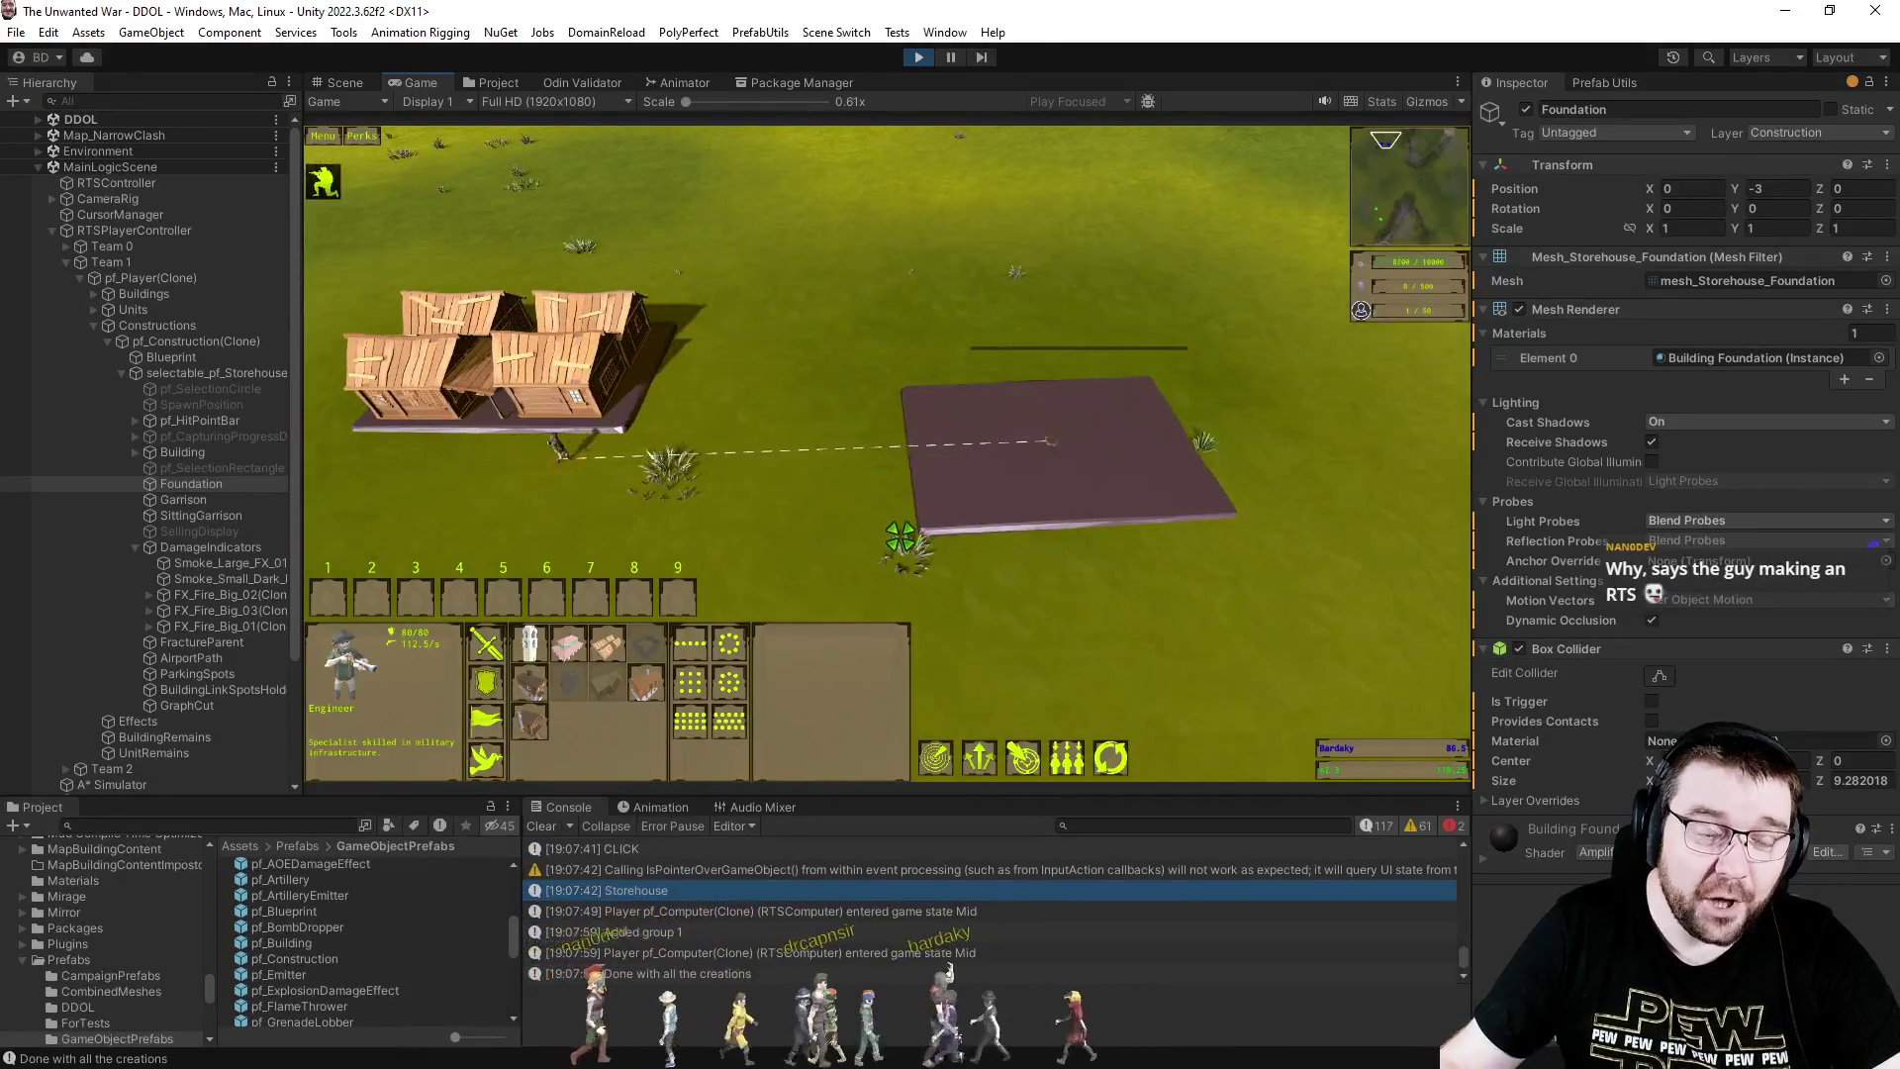
- Move the Engineer to another spot, pause the game, and switch to Visual Studio
scroll(901, 537, "up", 3)
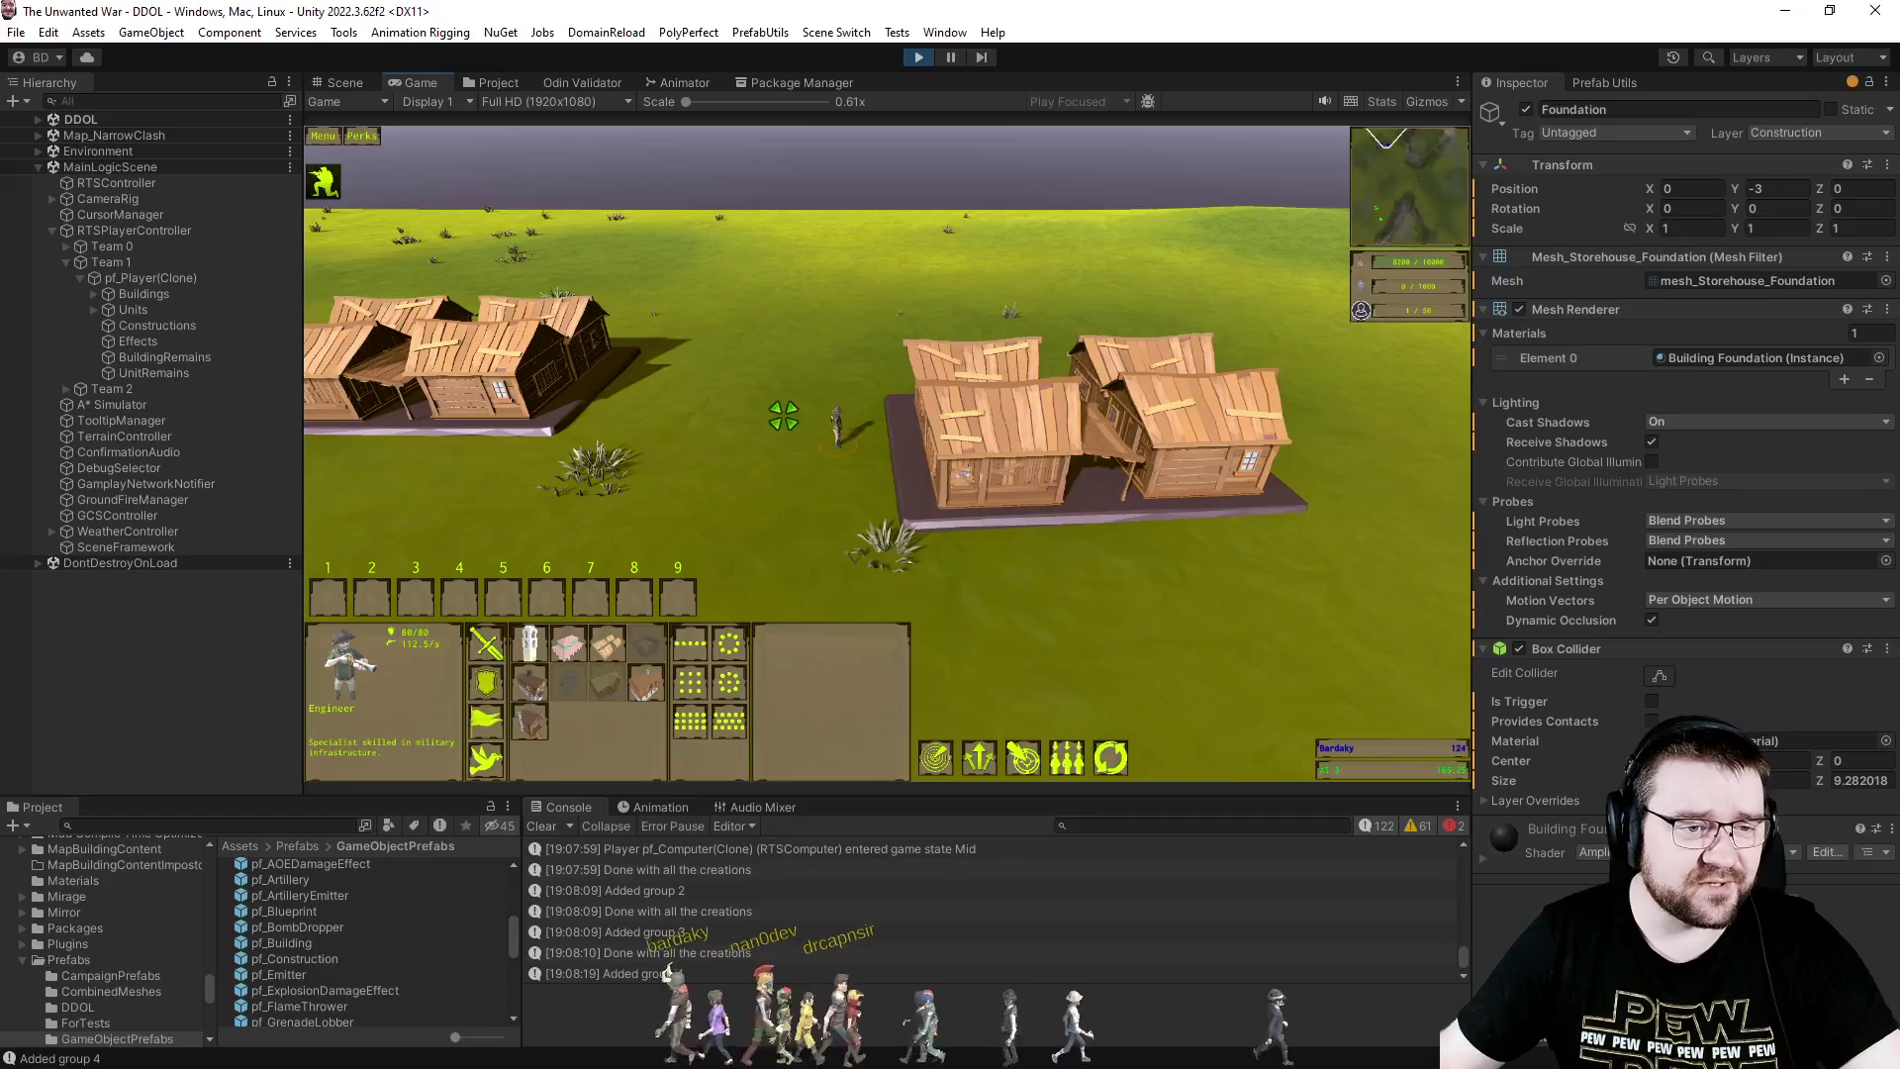
right_click(748, 416)
key("p")
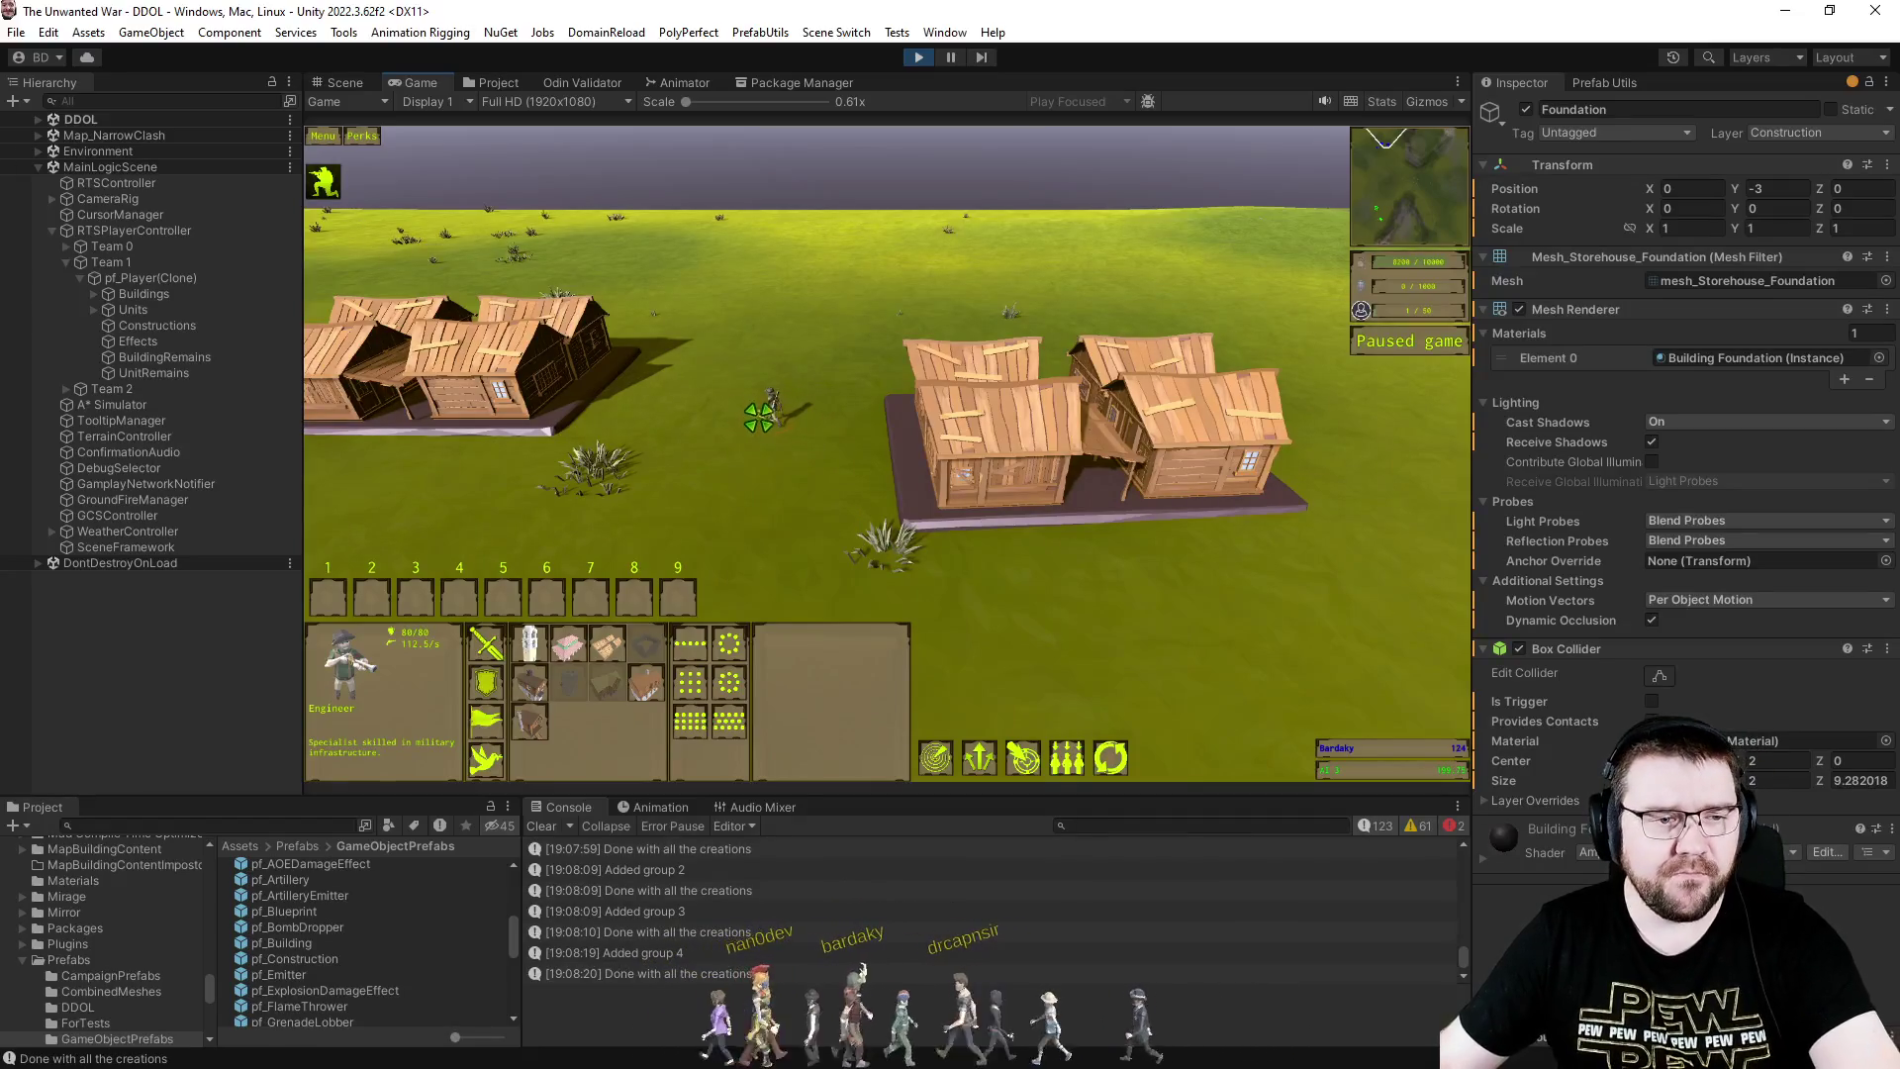
key("alt+Tab")
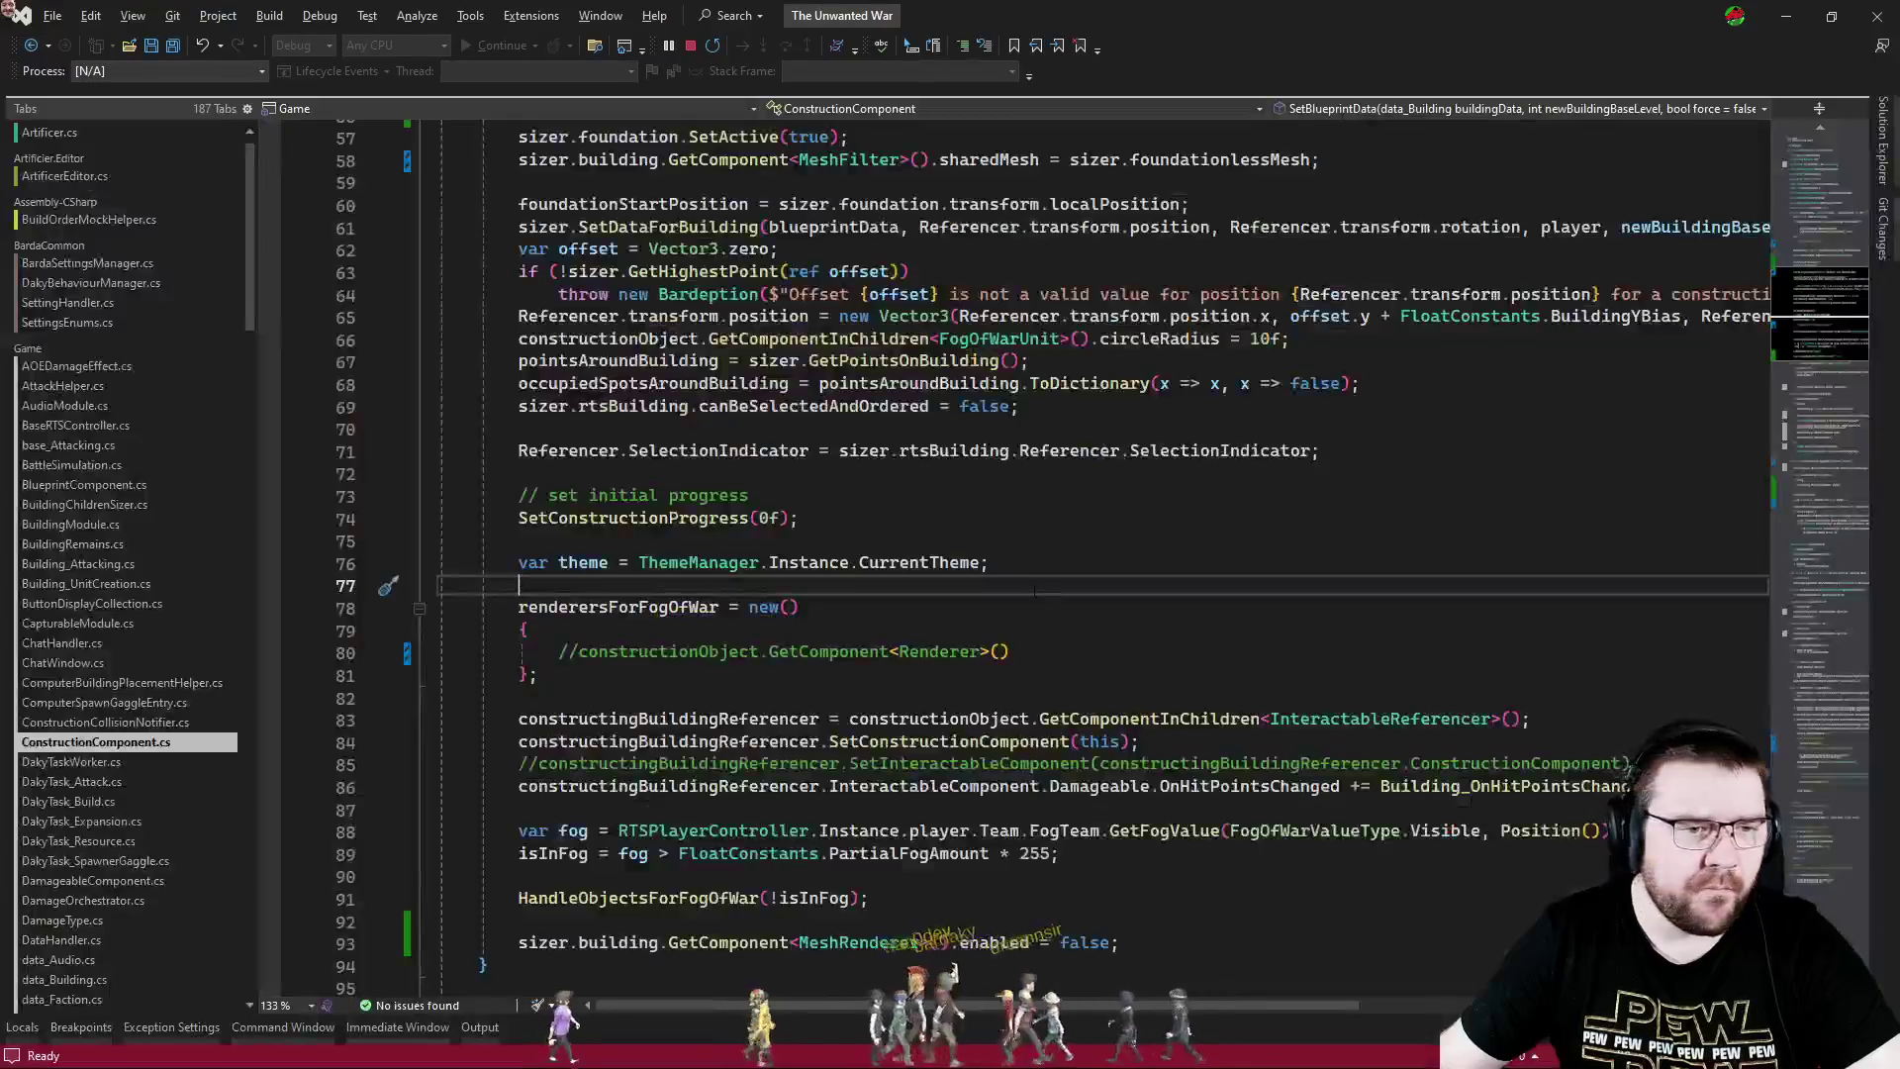
scroll(1111, 600, "down", 2)
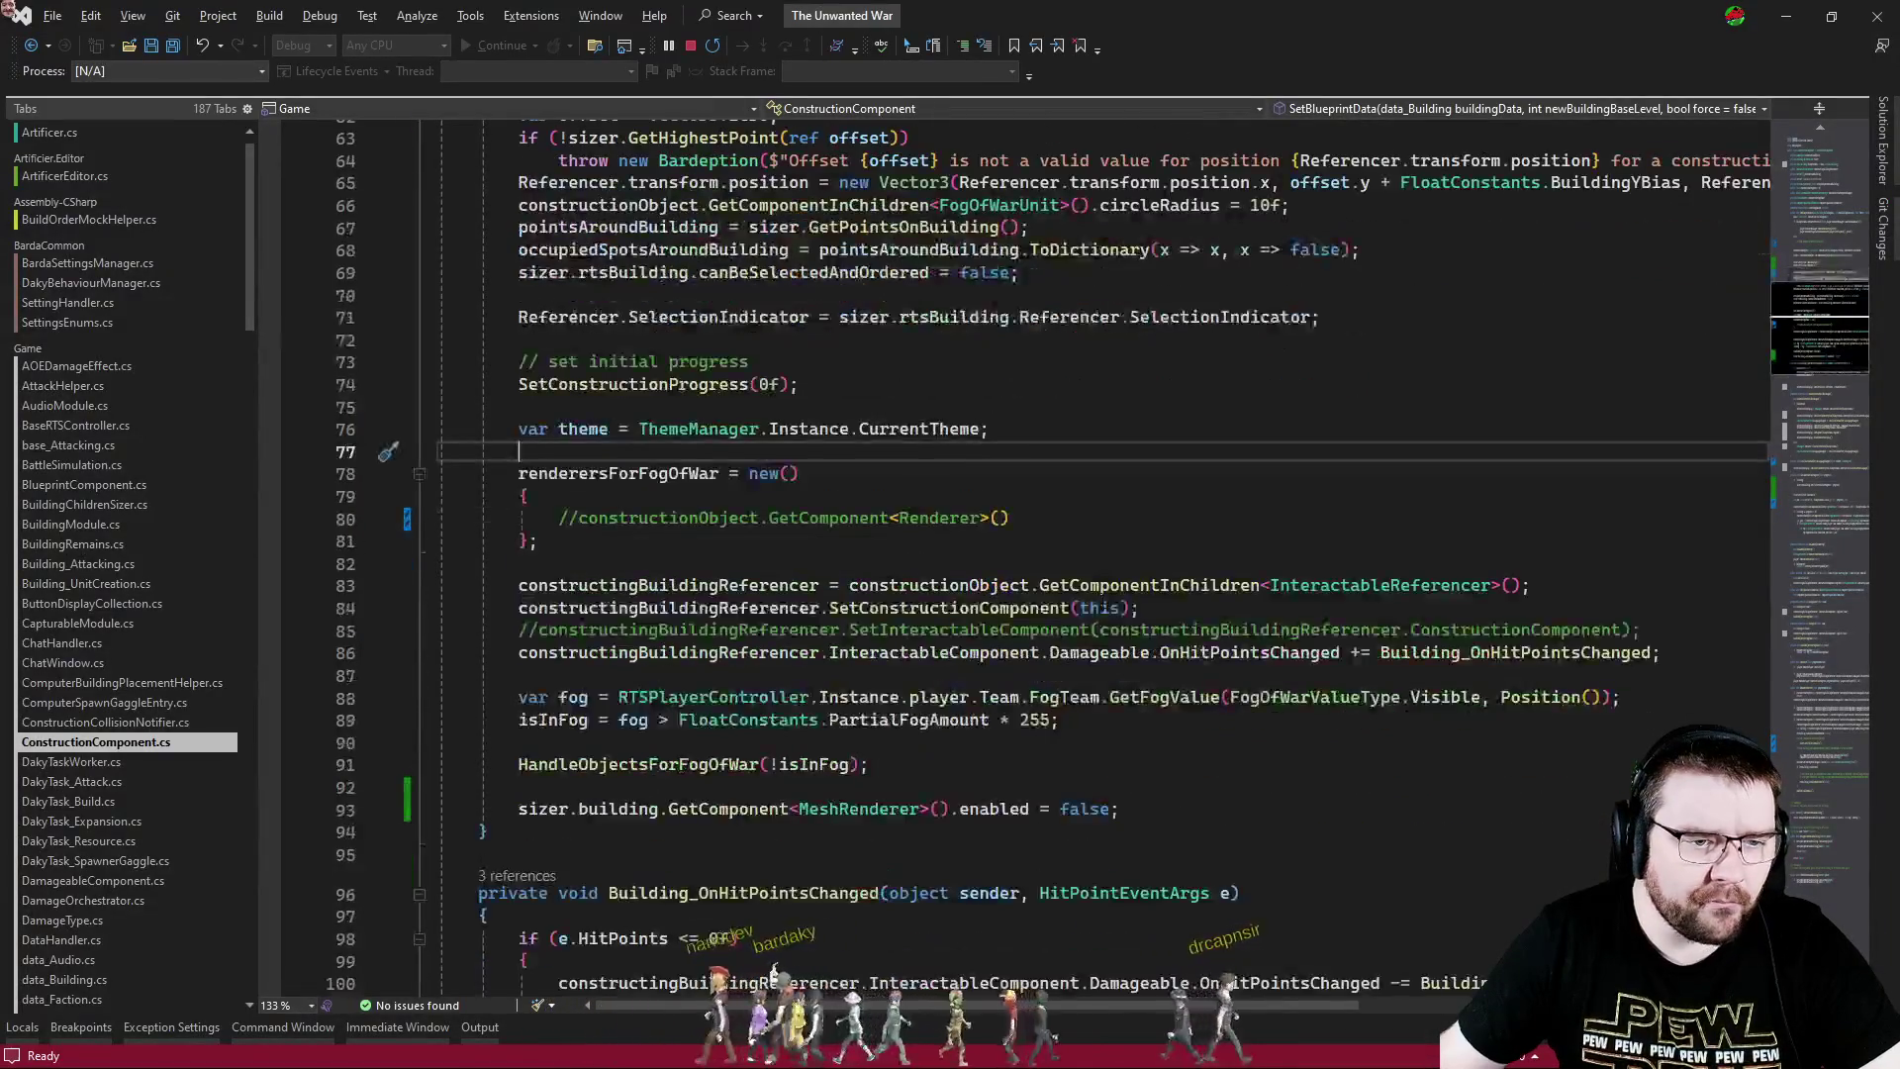
scroll(1108, 727, "down", 1)
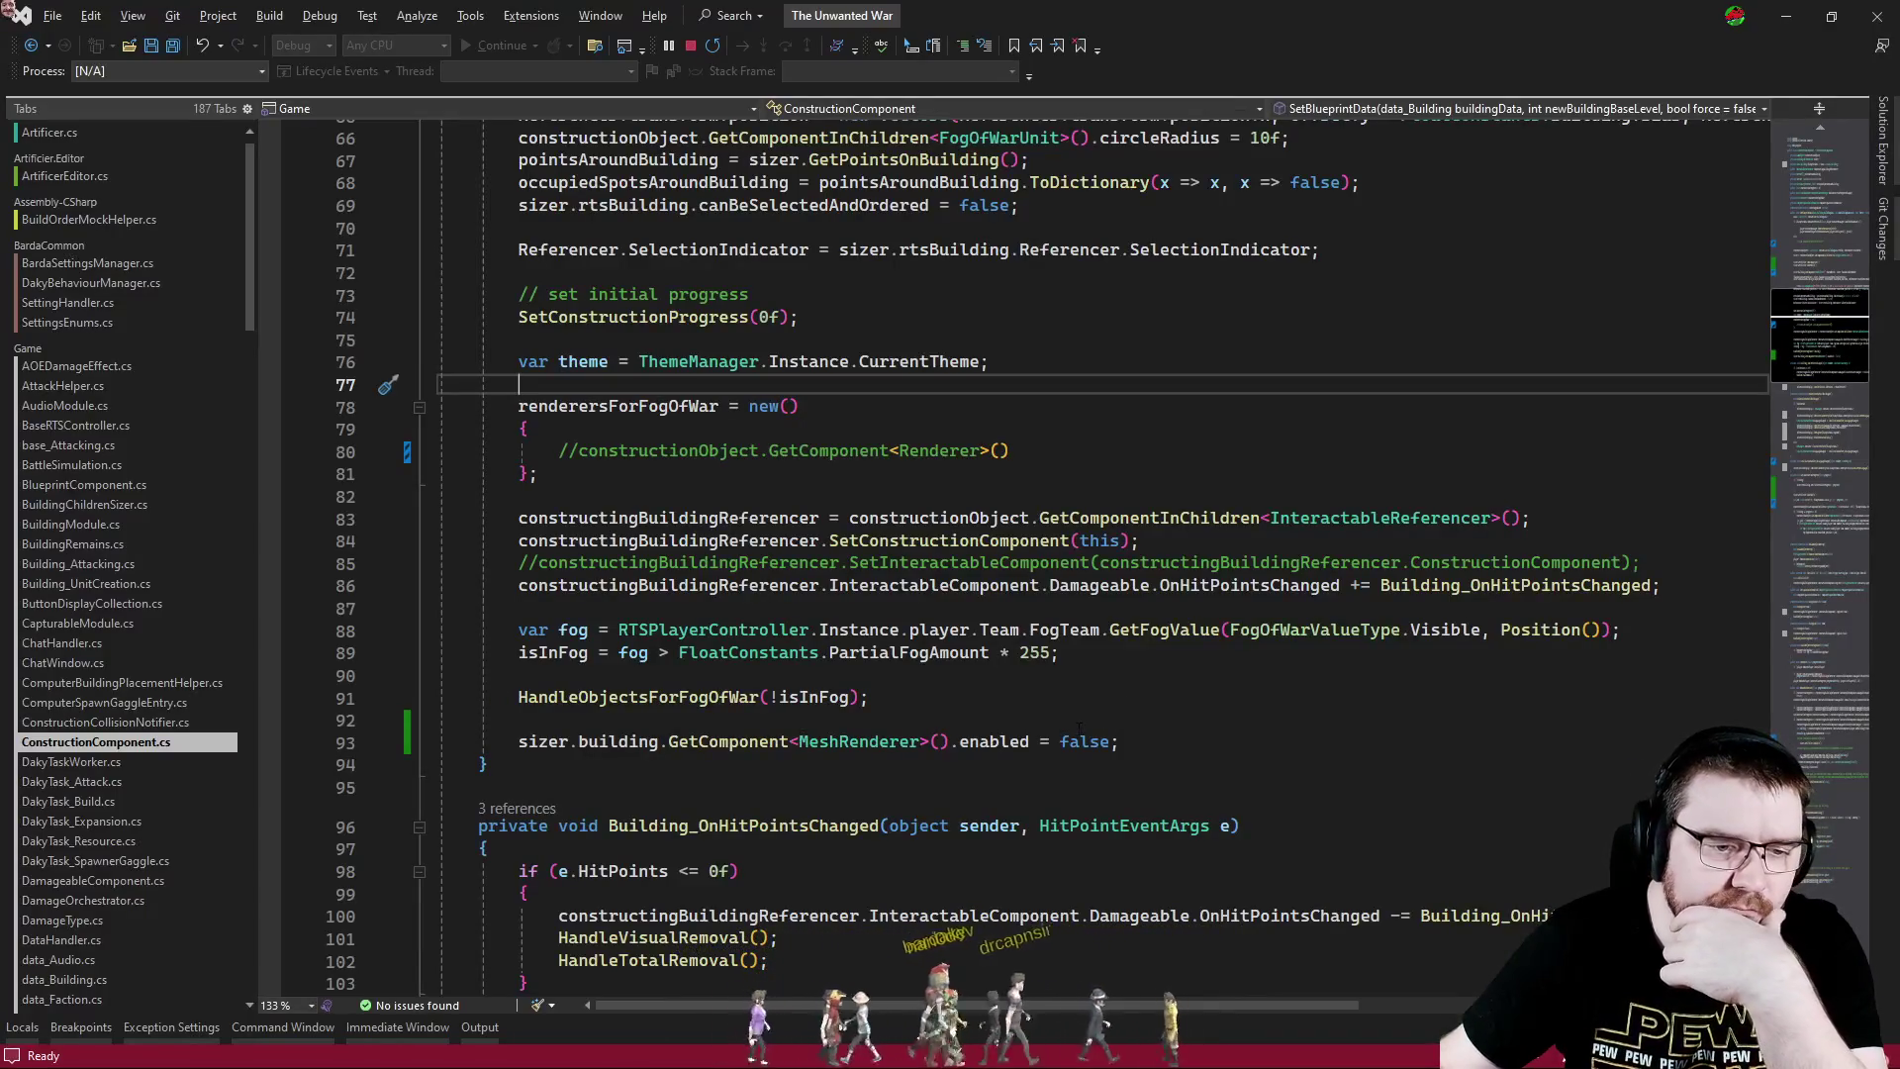
scroll(1068, 720, "up", 4)
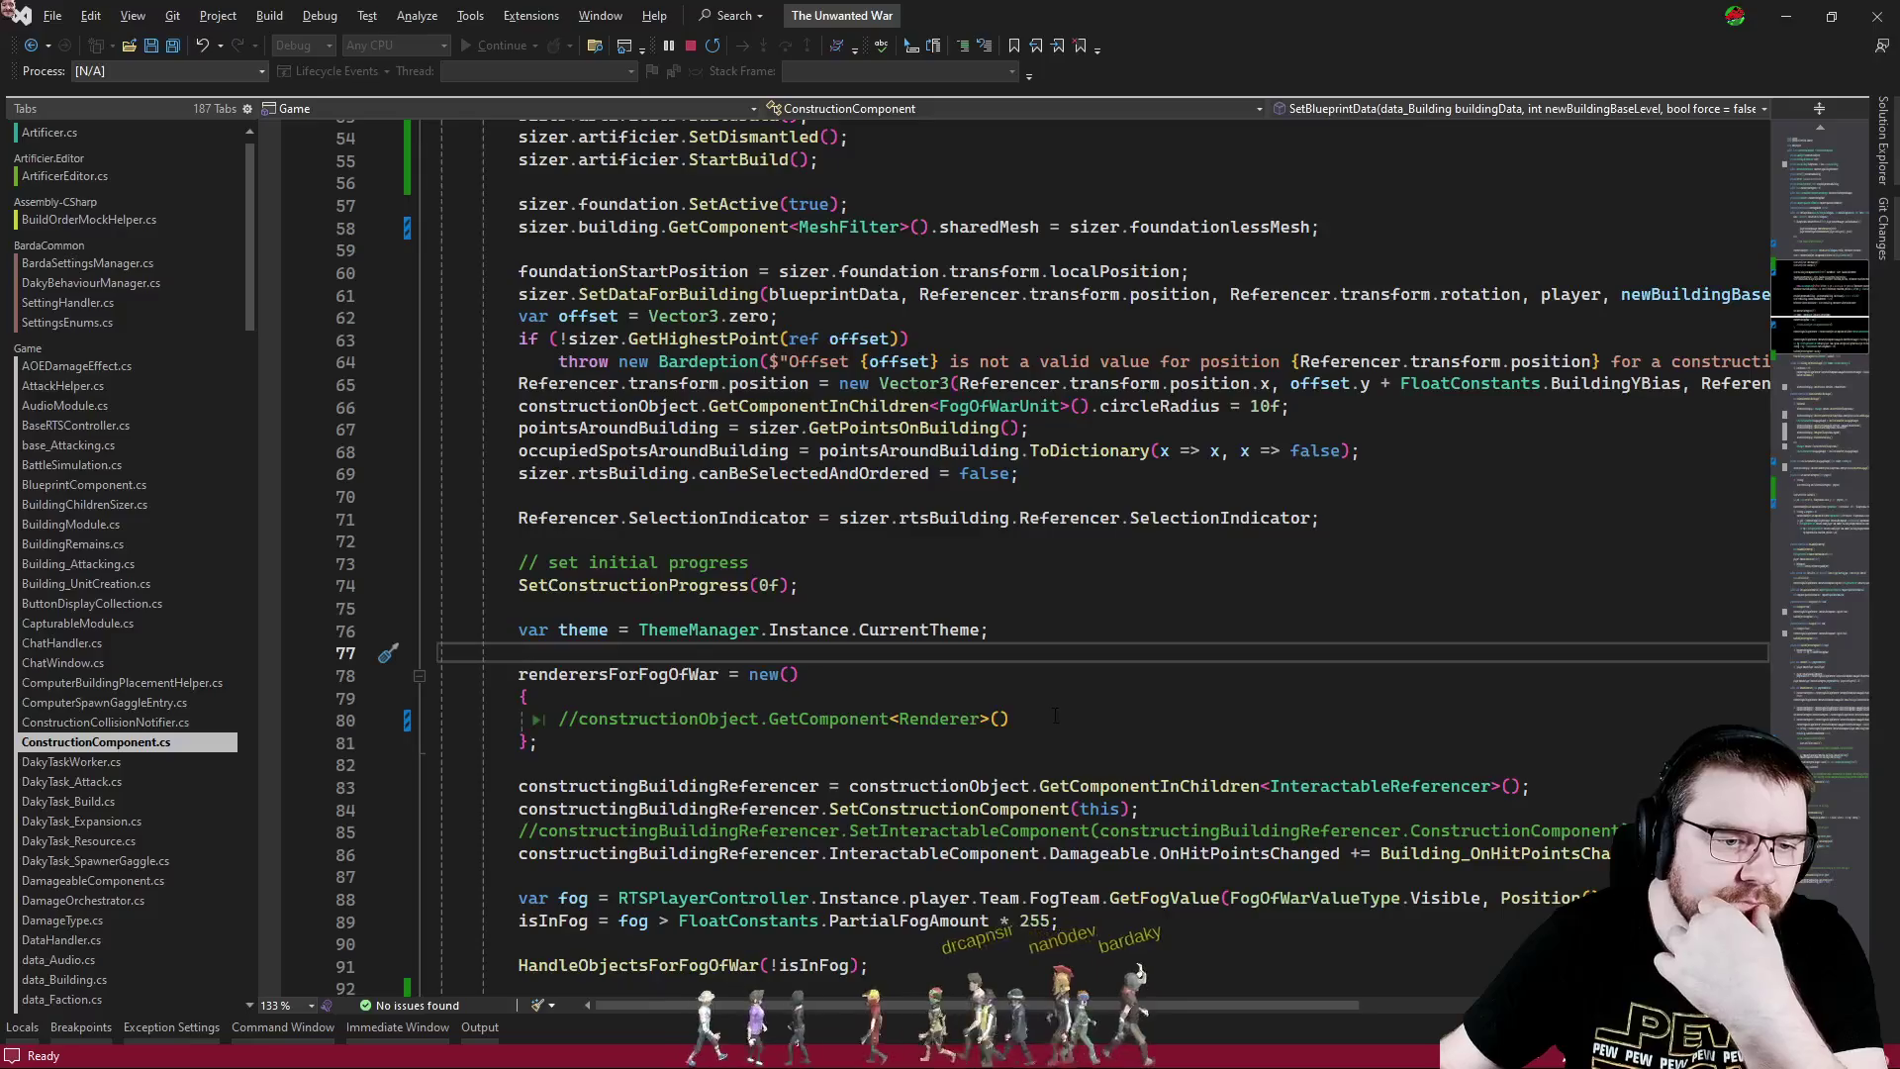
scroll(1054, 717, "up", 2)
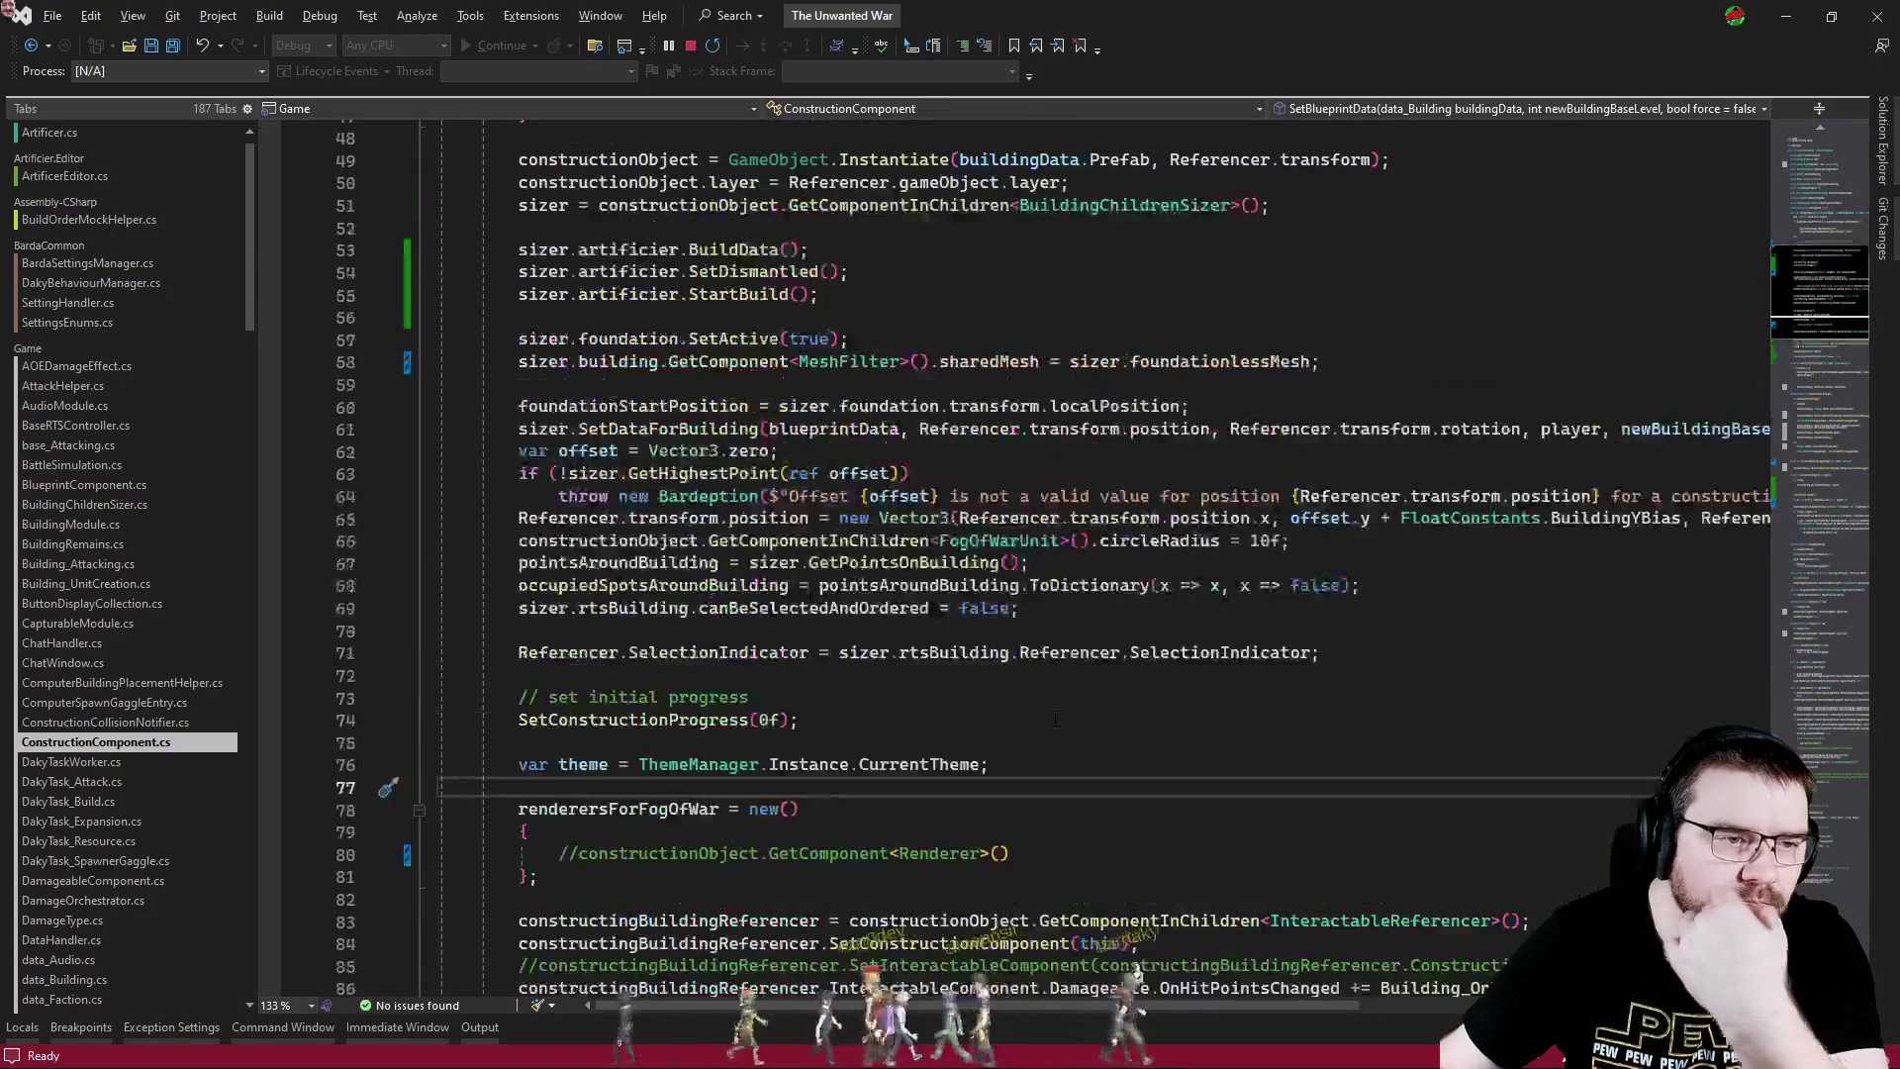
scroll(1053, 717, "up", 3)
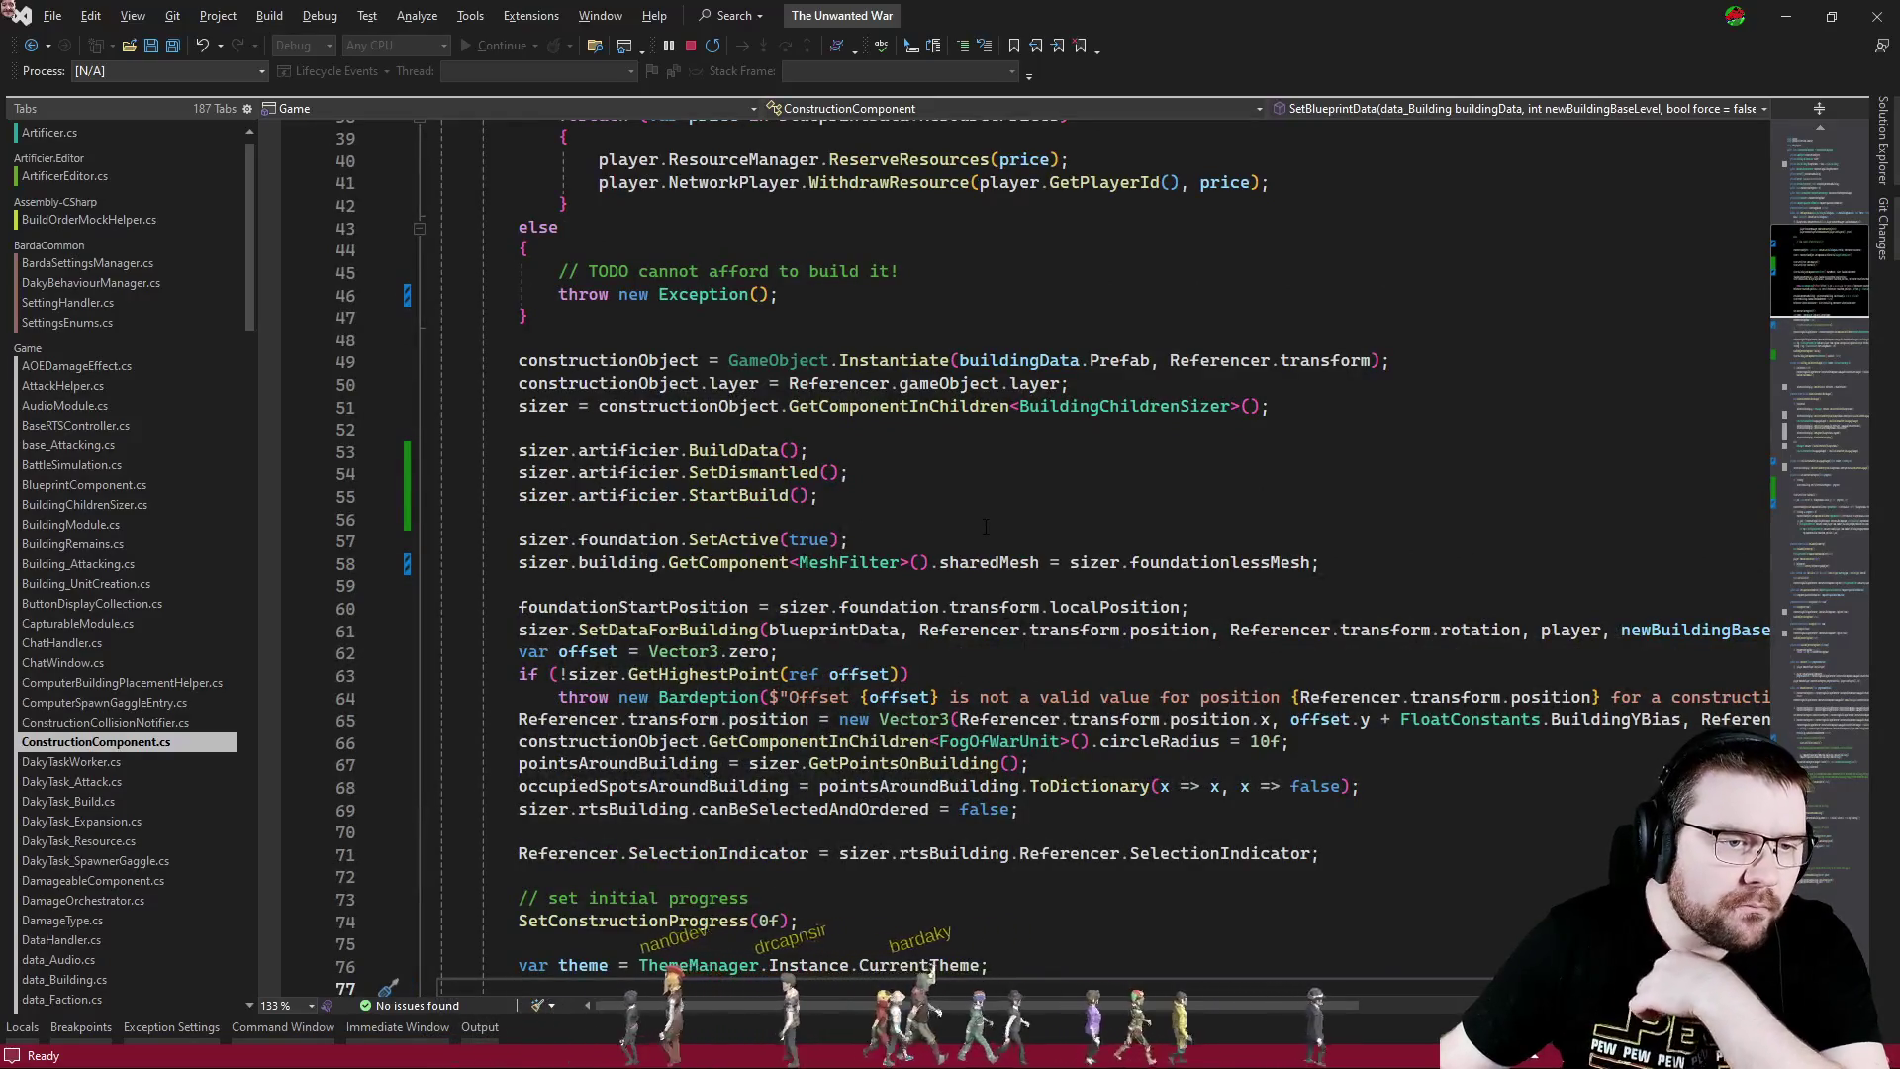
scroll(986, 526, "up", 4)
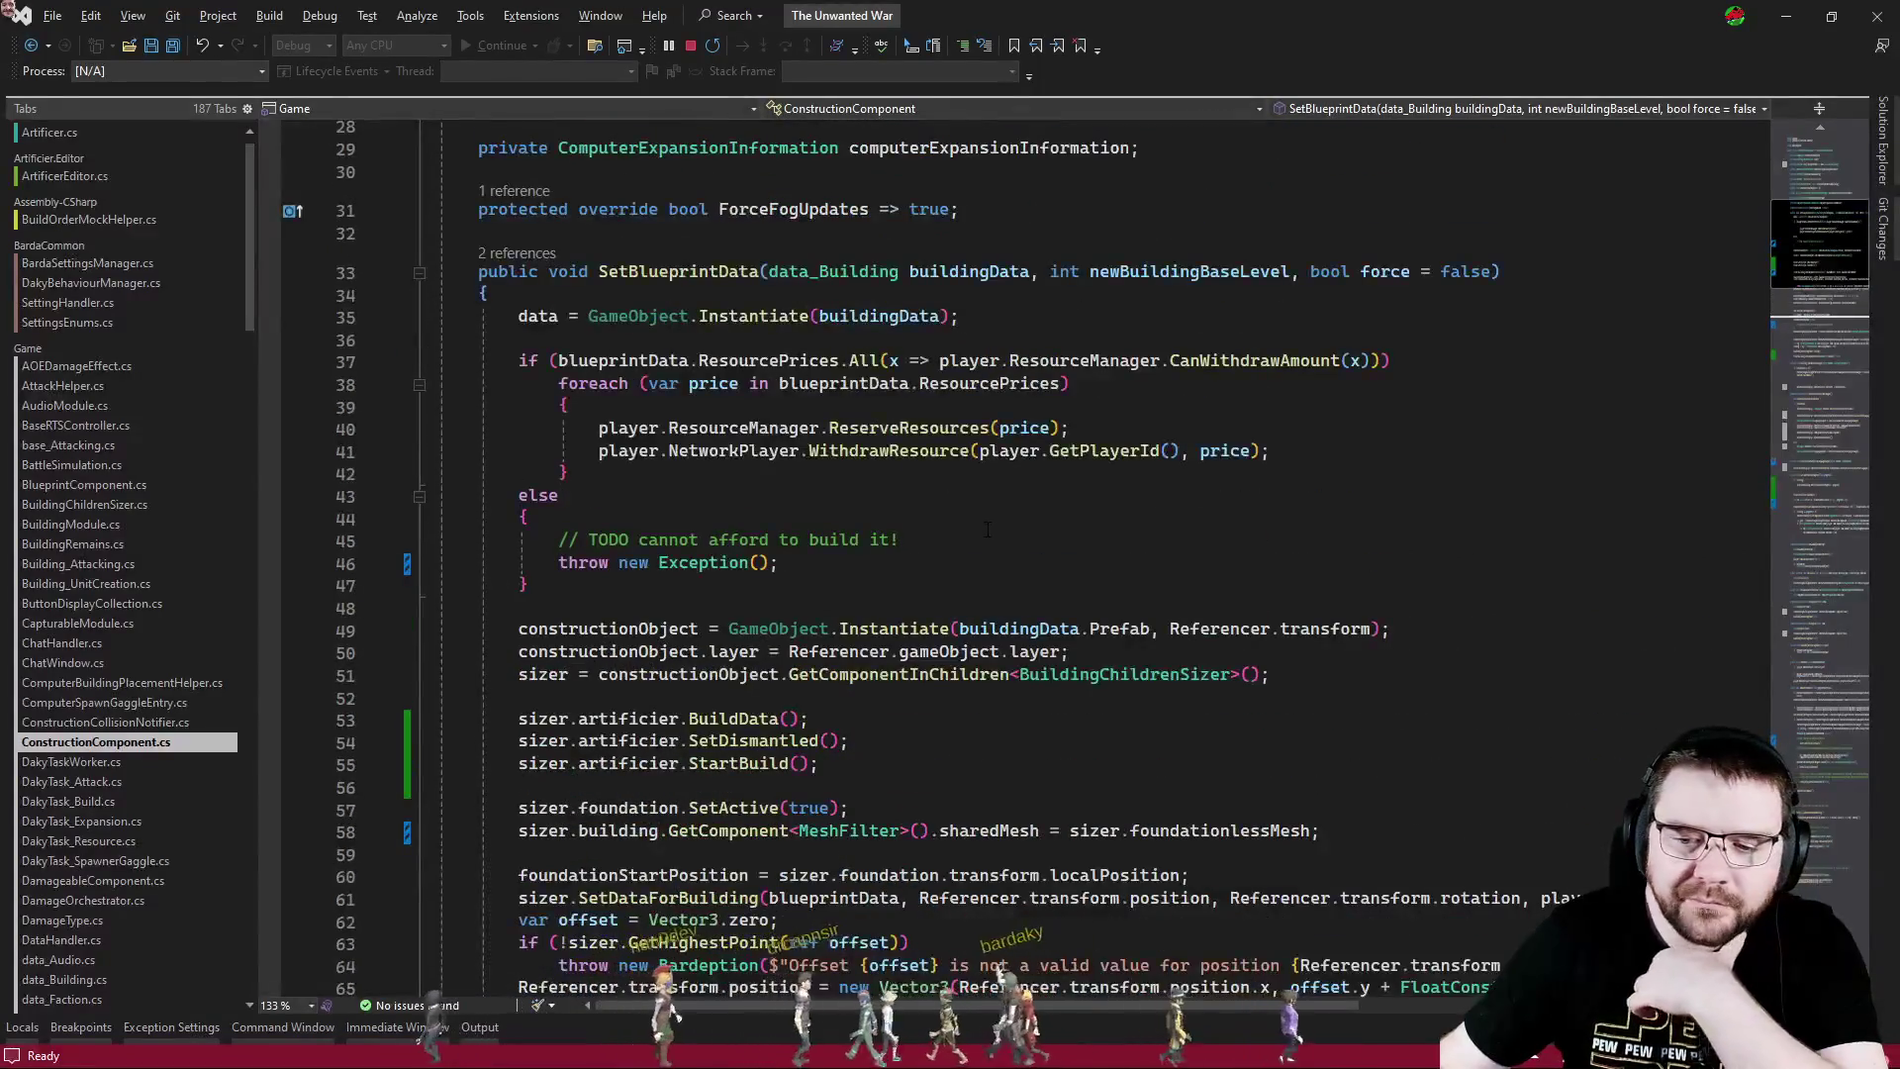
scroll(989, 526, "down", 20)
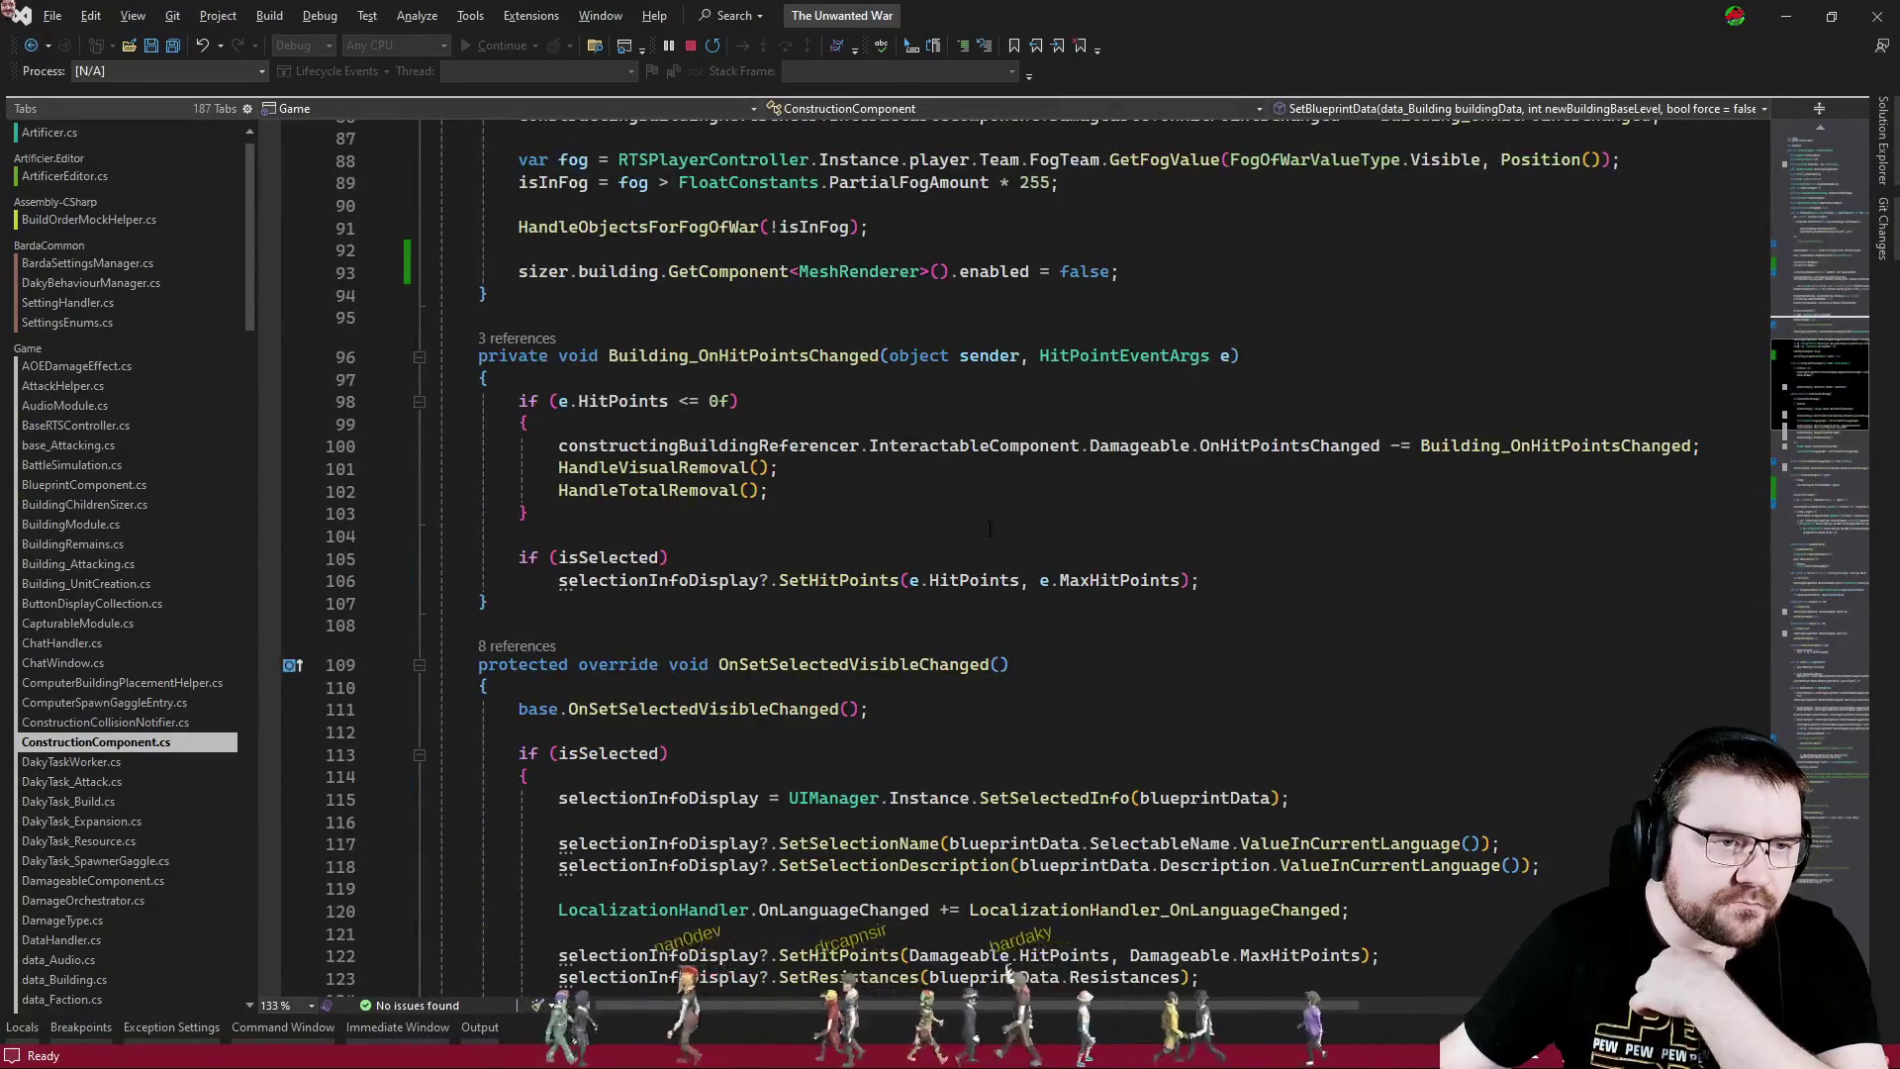
scroll(989, 527, "down", 2)
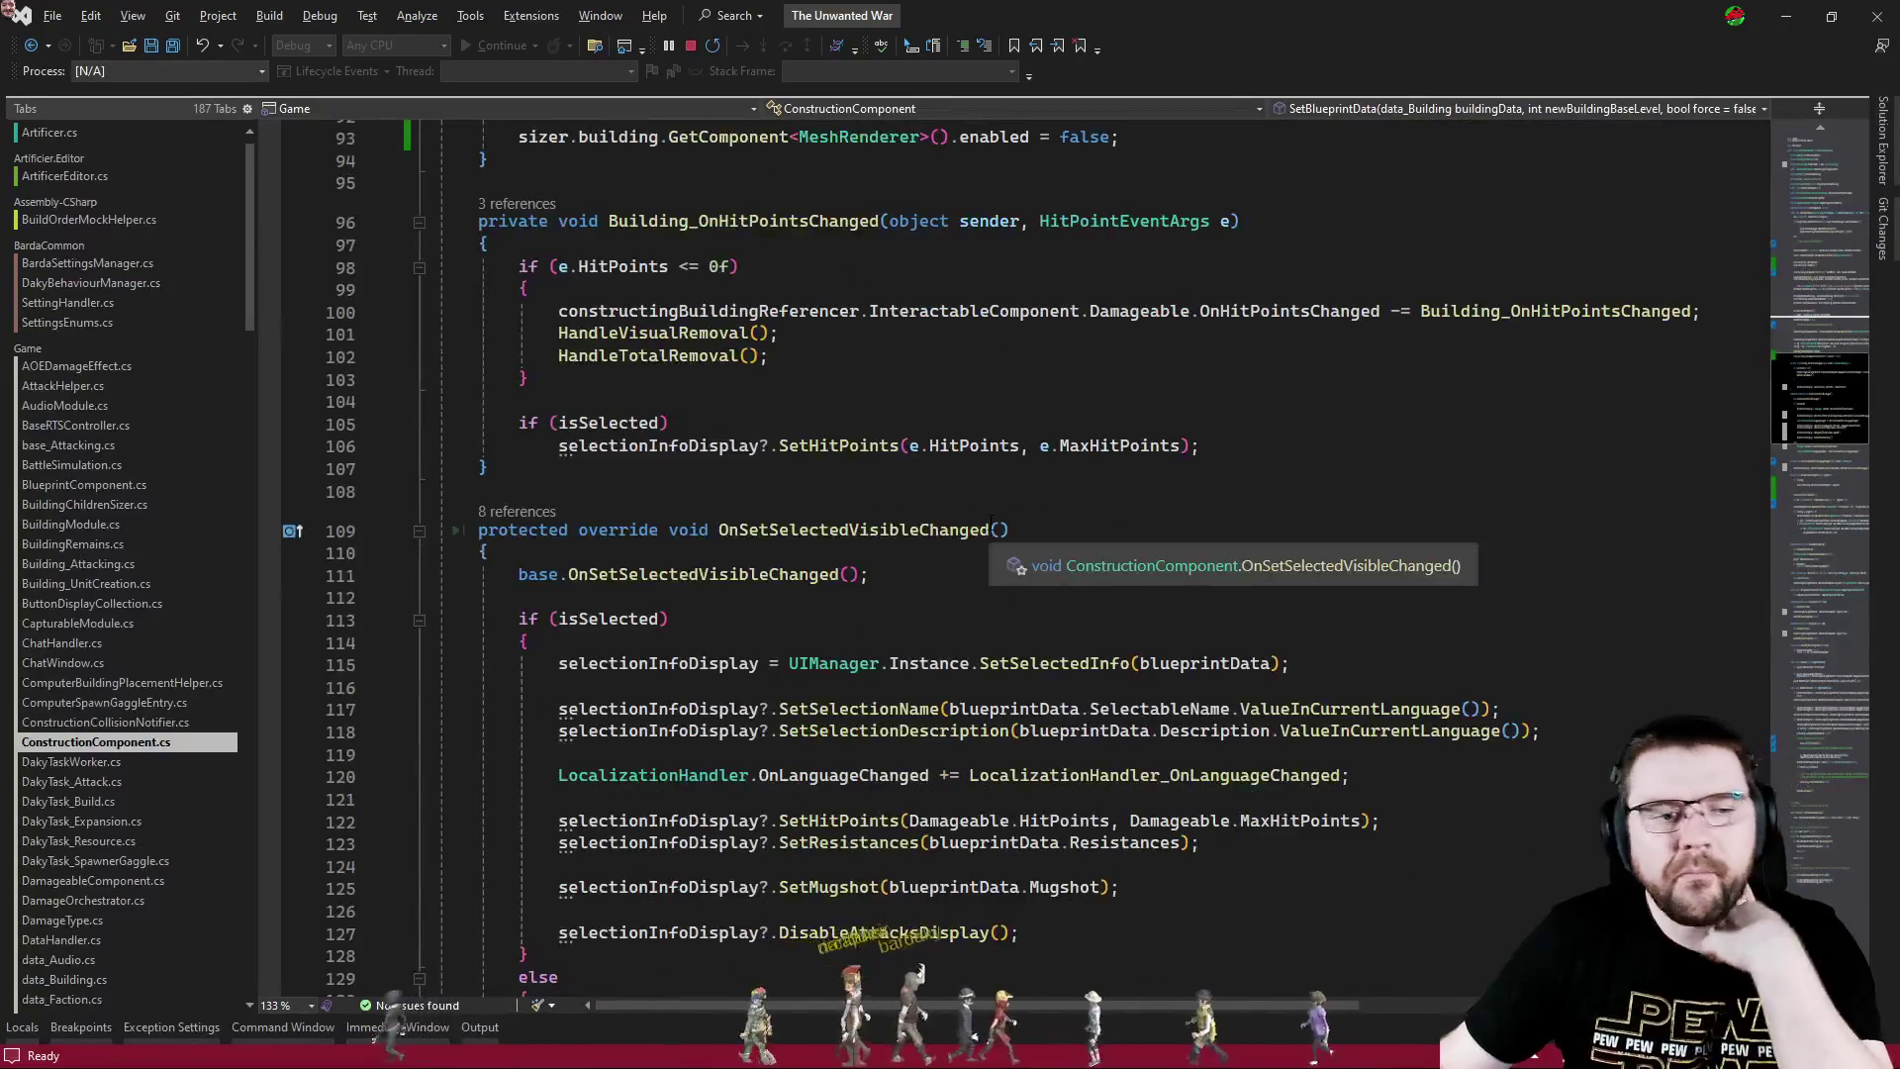
scroll(959, 531, "down", 5)
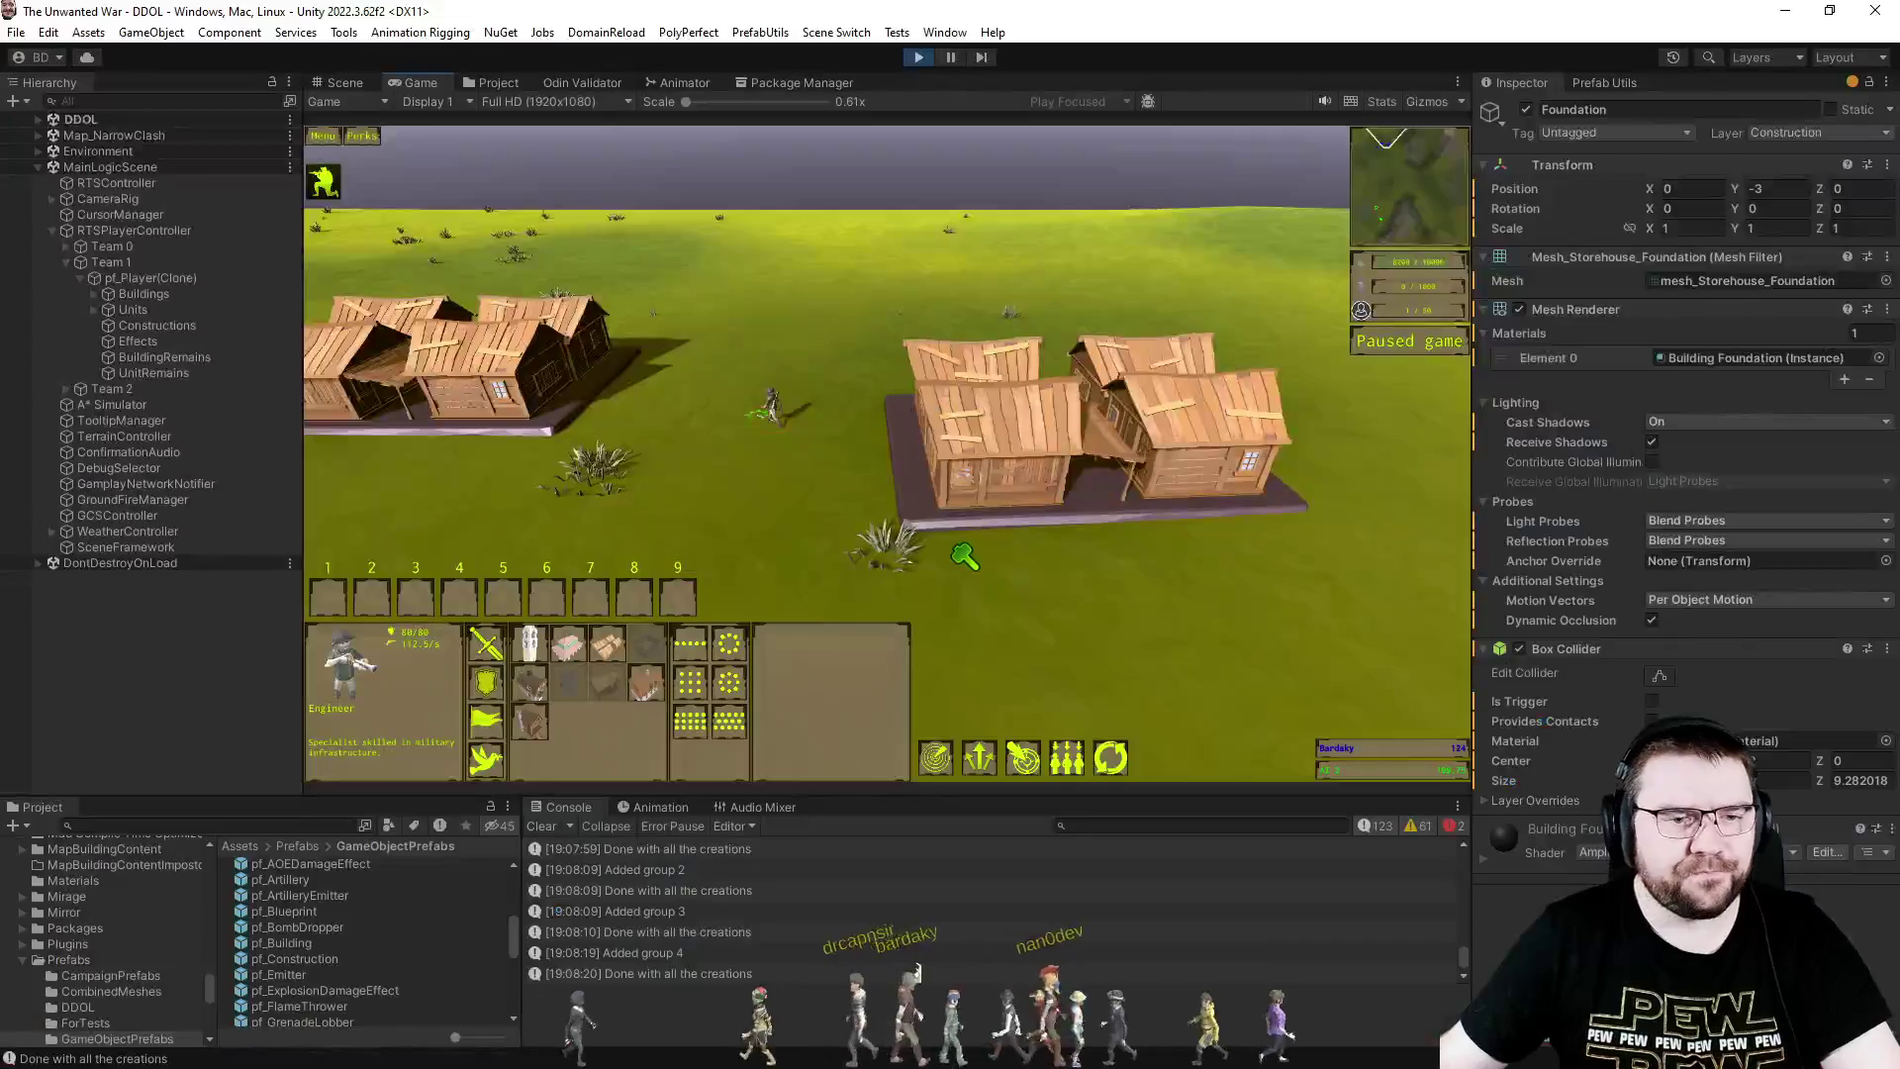
- In the Scene view, inspect the right storehouse and its Building child object
key("alt+Tab")
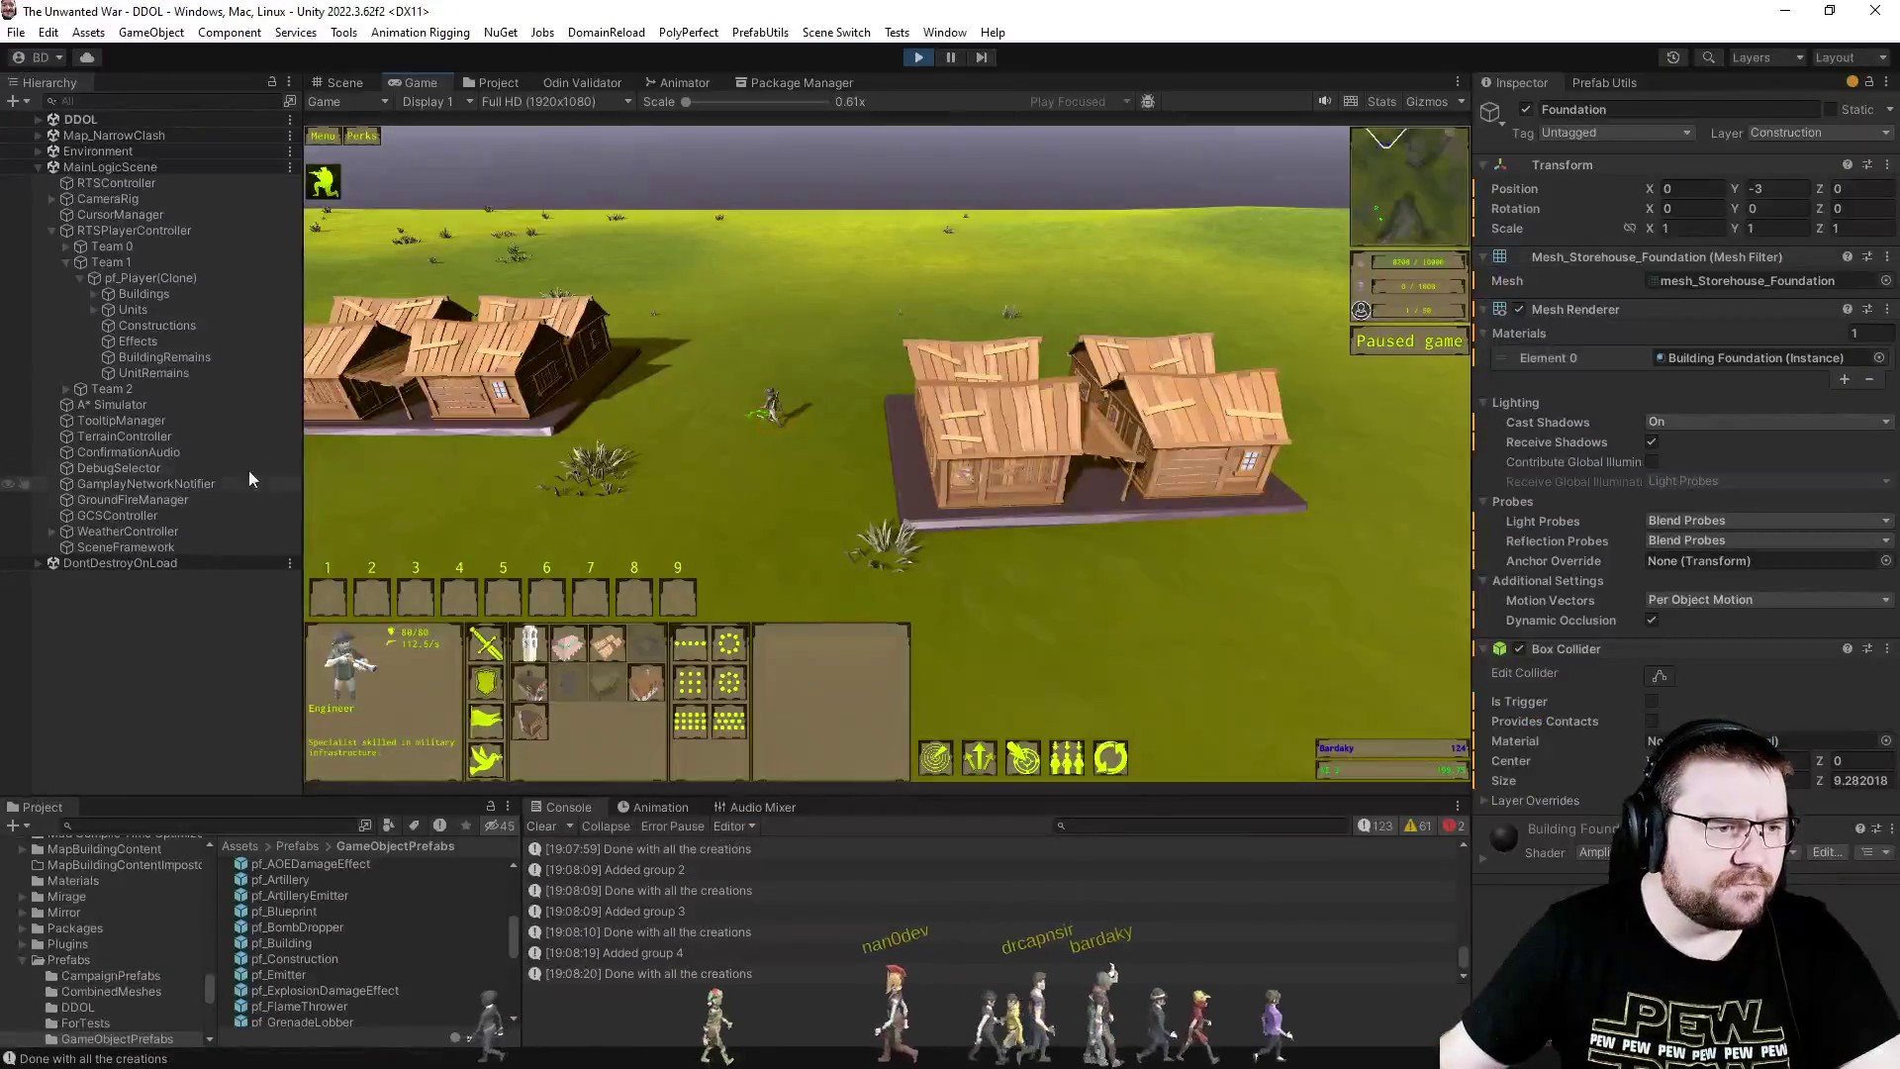
left_click(346, 82)
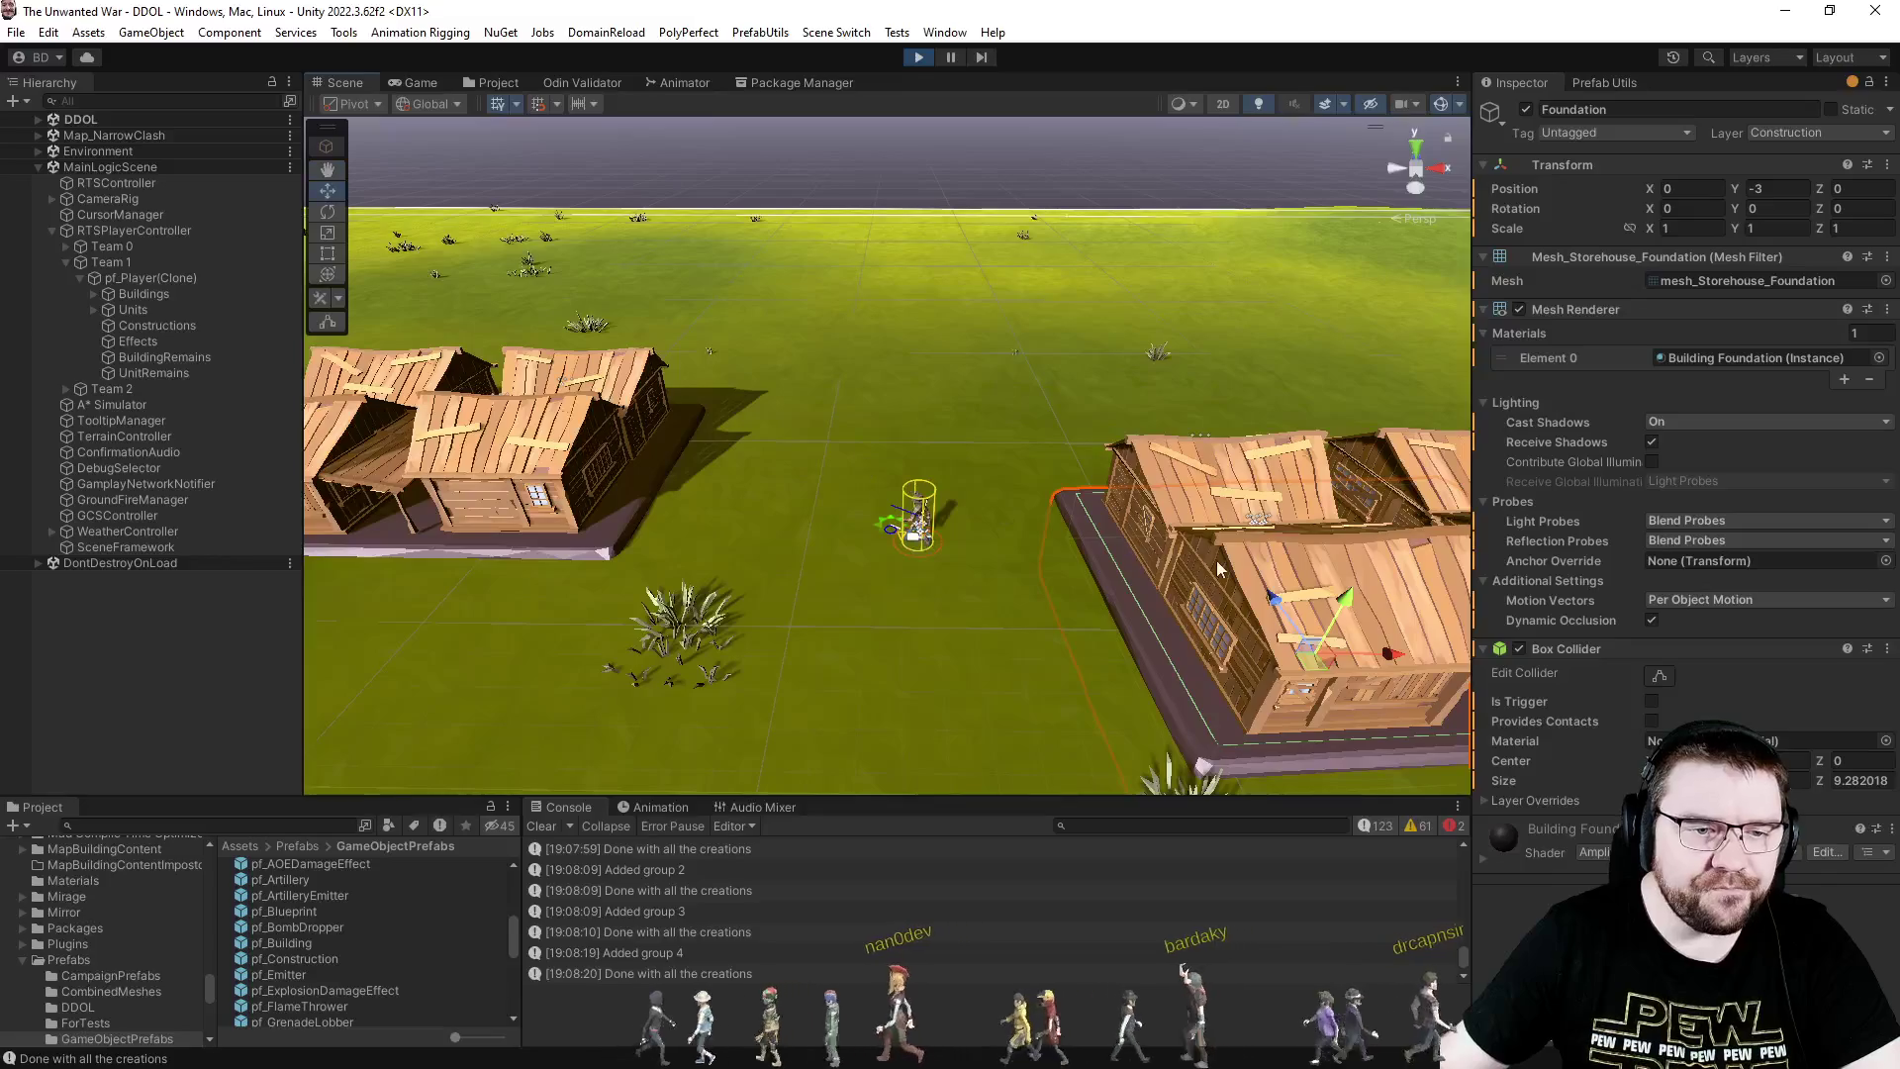
left_click(1231, 560)
left_click(212, 345)
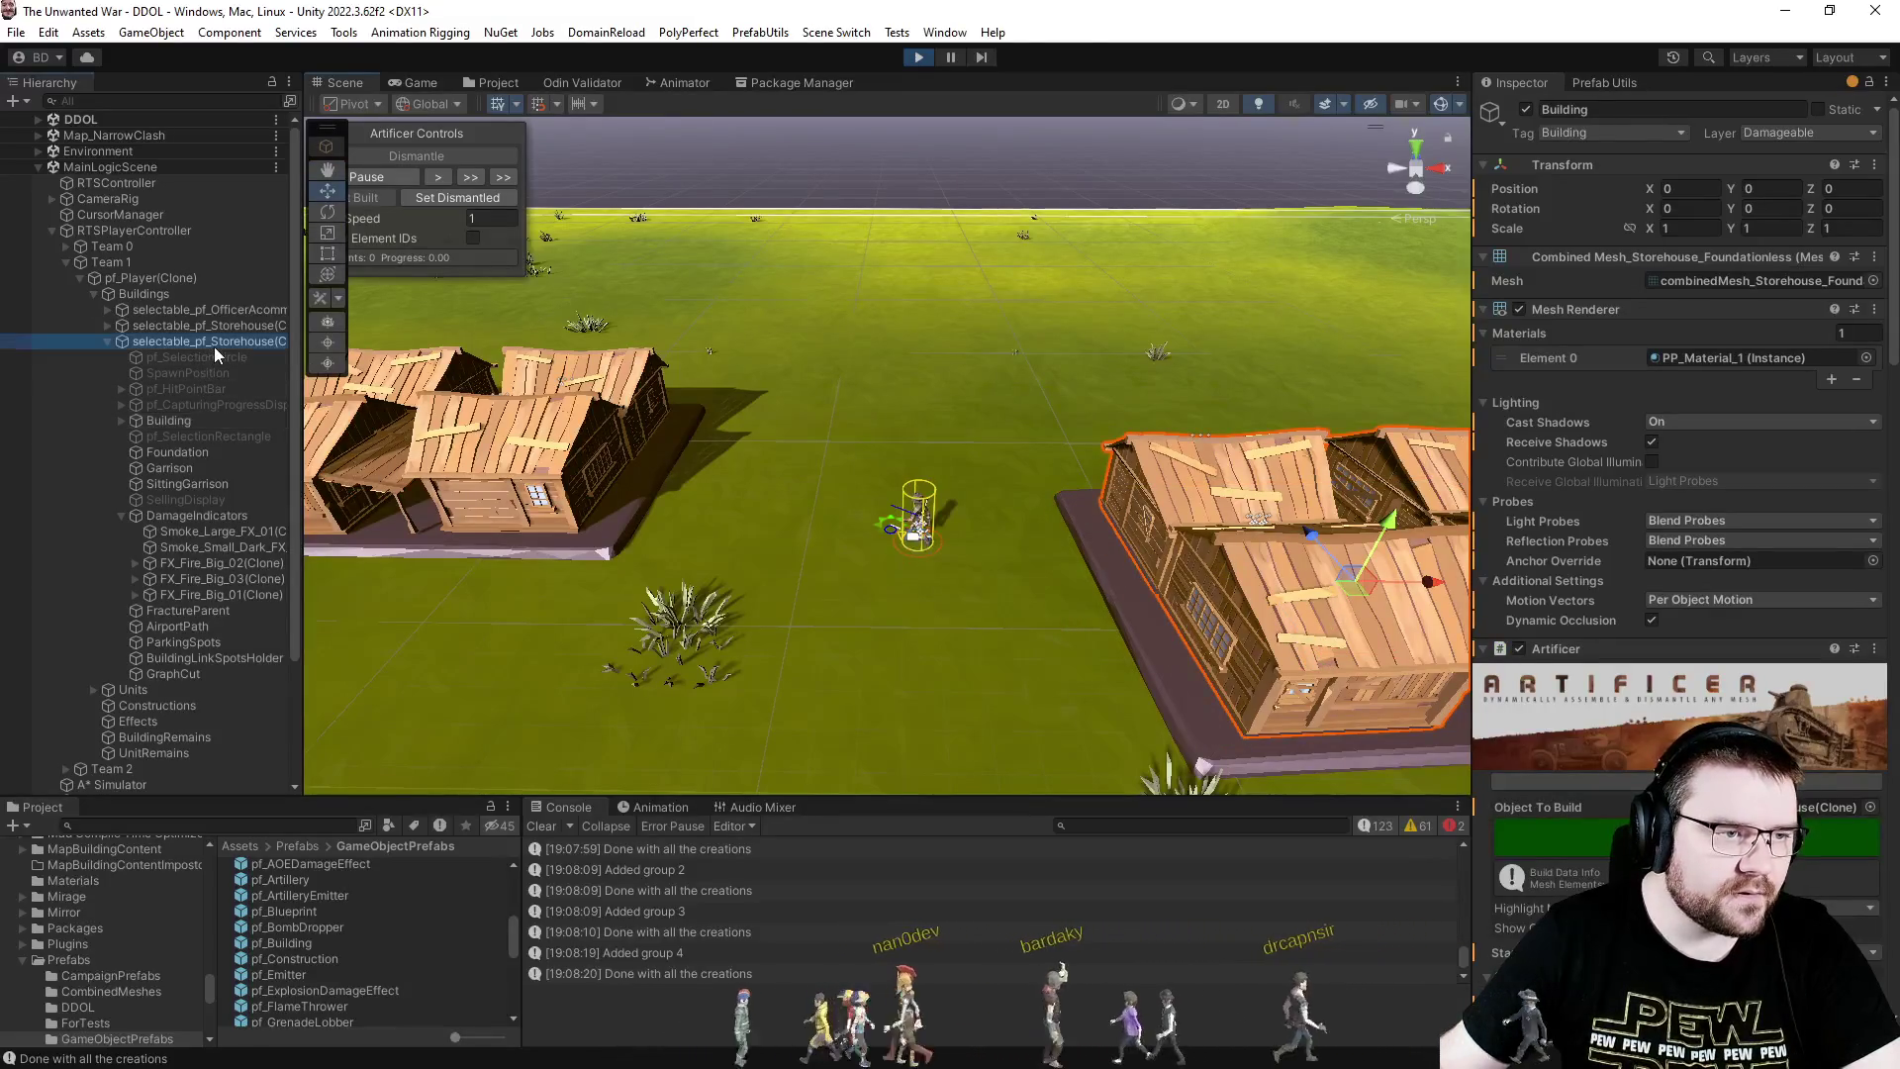
left_click(199, 419)
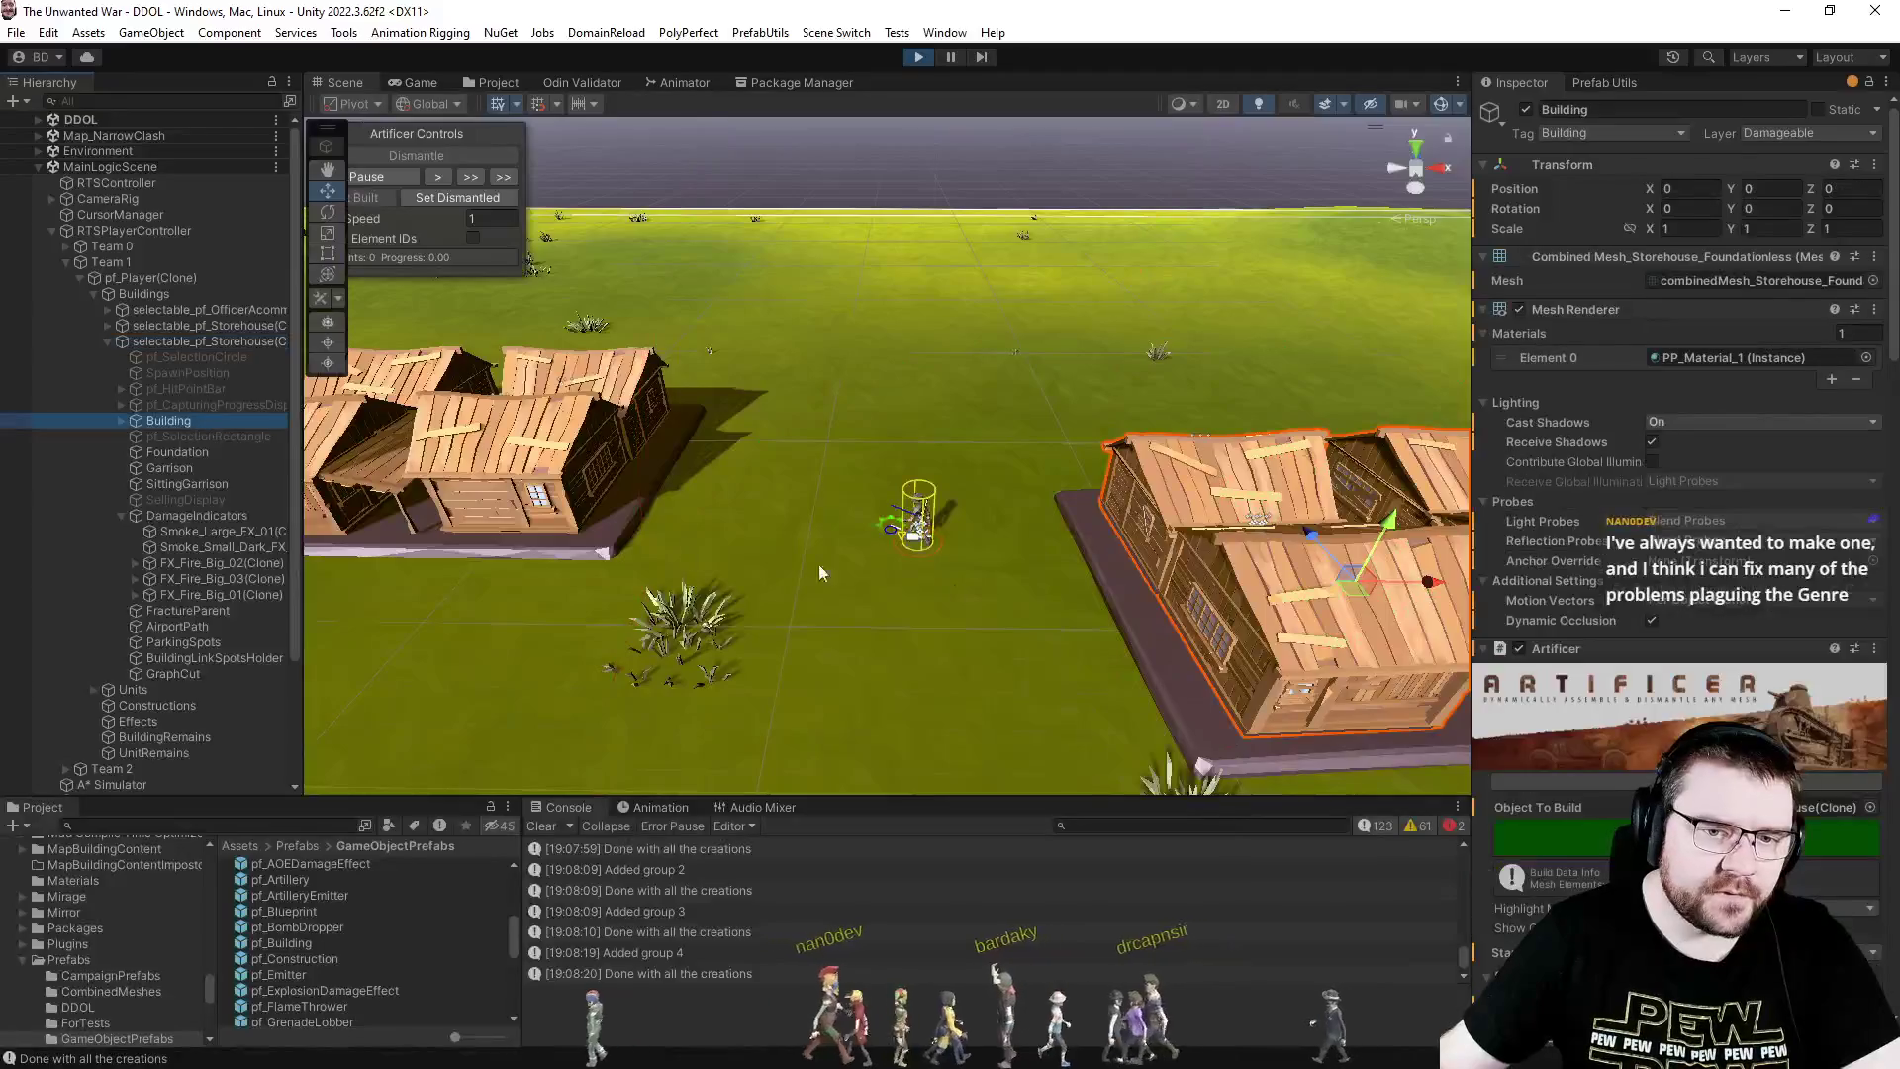
left_click(485, 83)
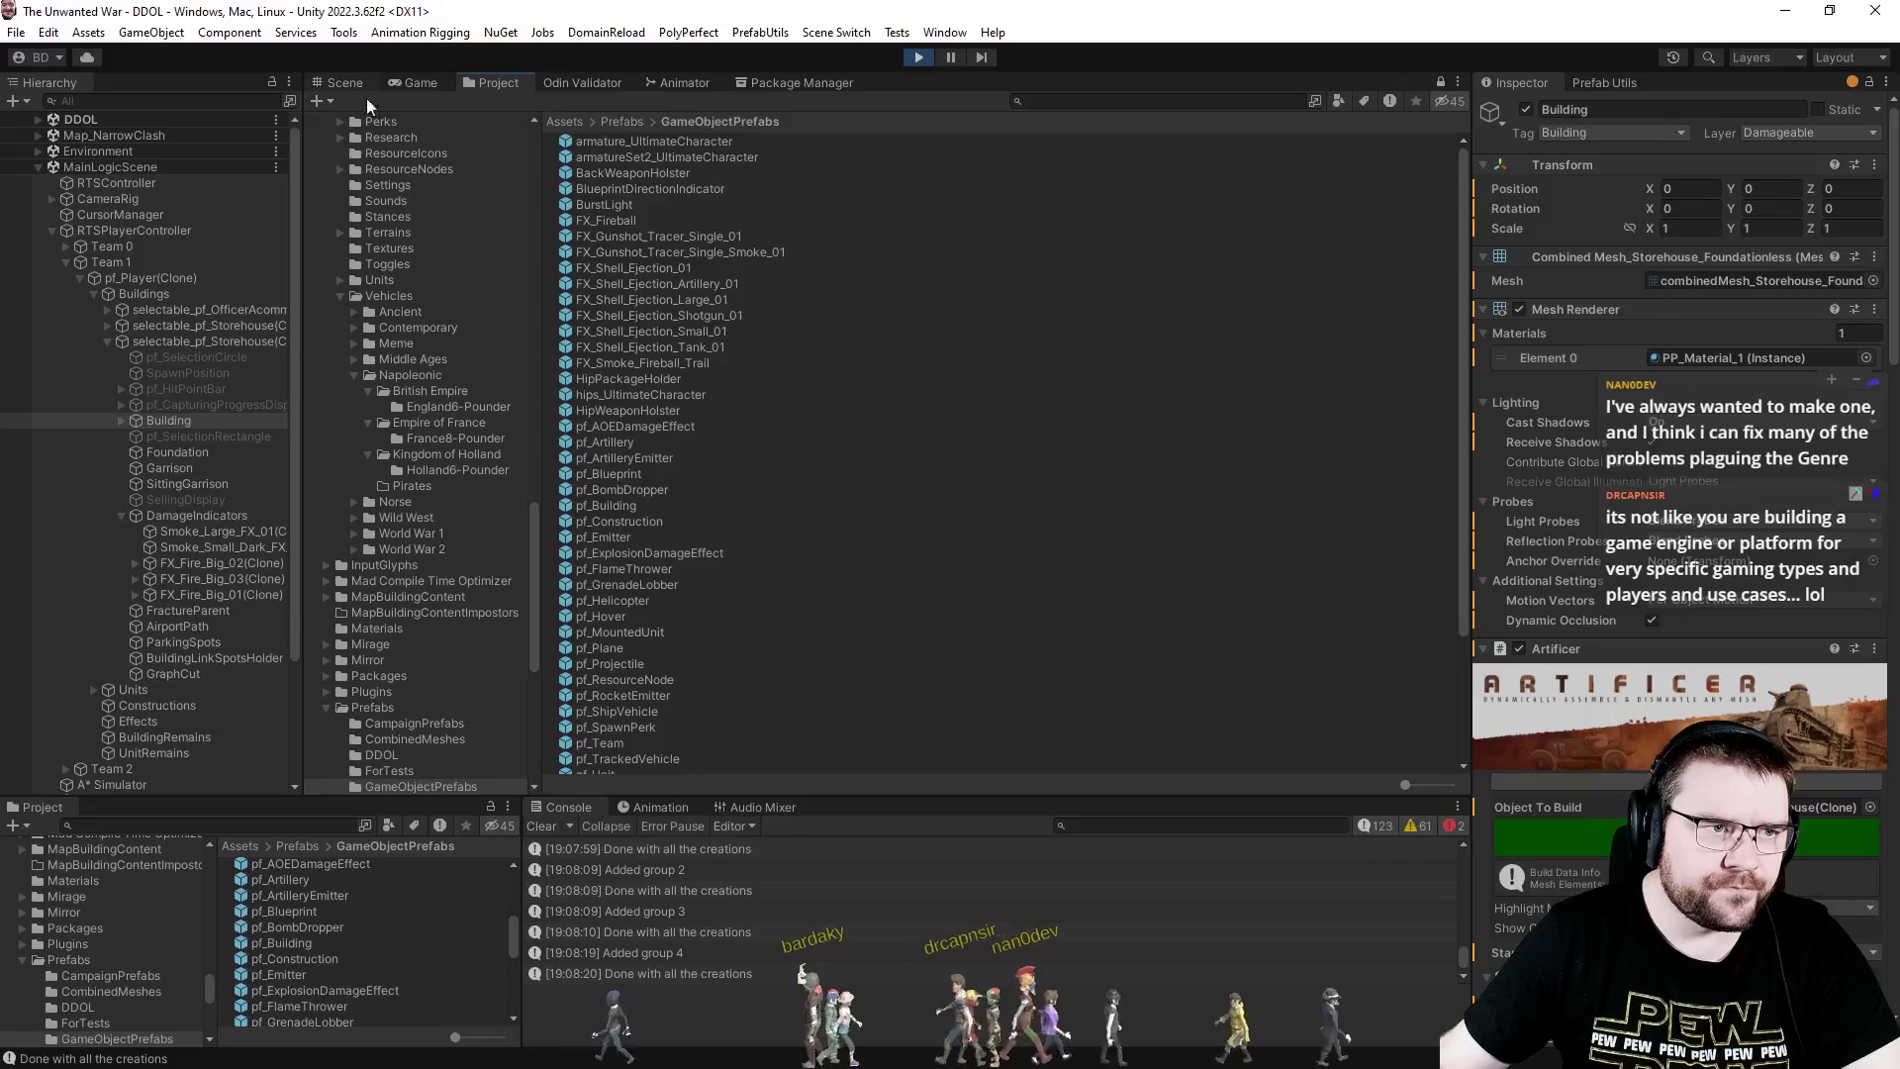
left_click(416, 83)
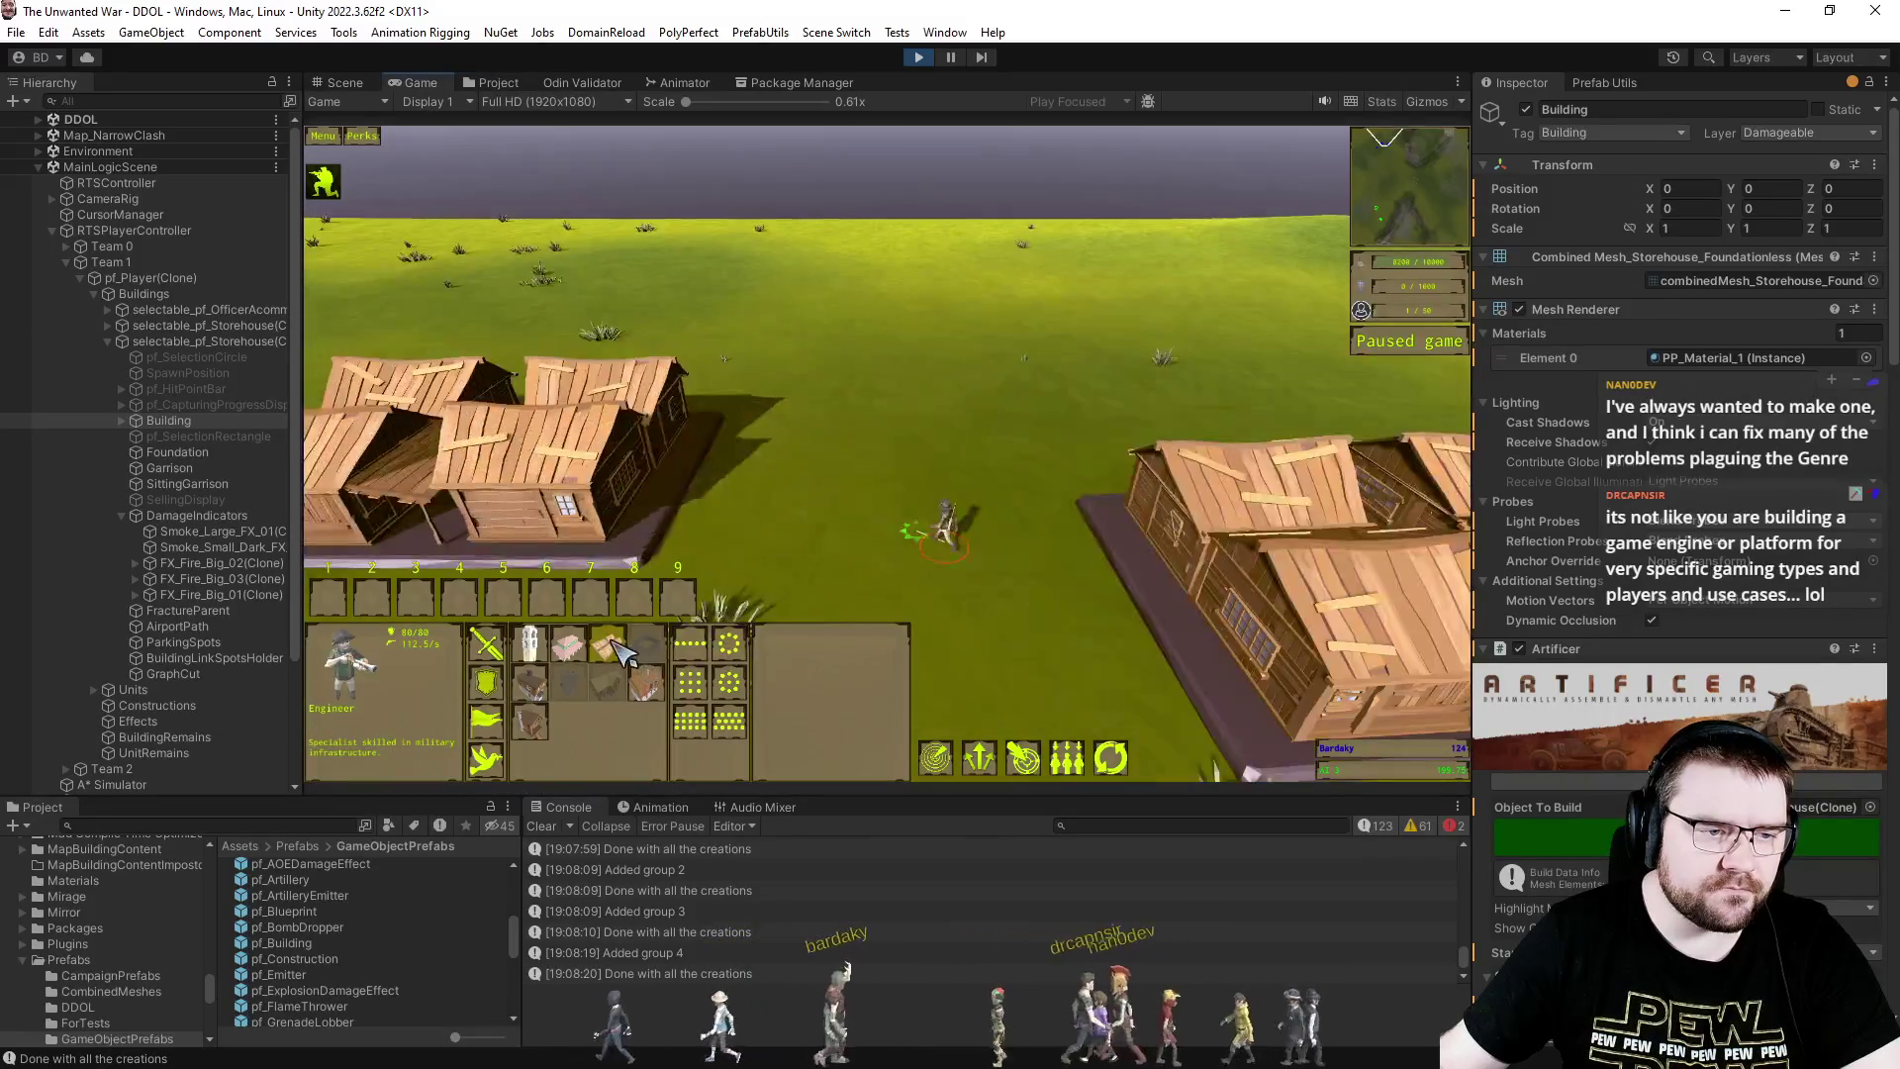
- Place another Storehouse and check its Building child's children and Mesh Filter in the Hierarchy
left_click(640, 644)
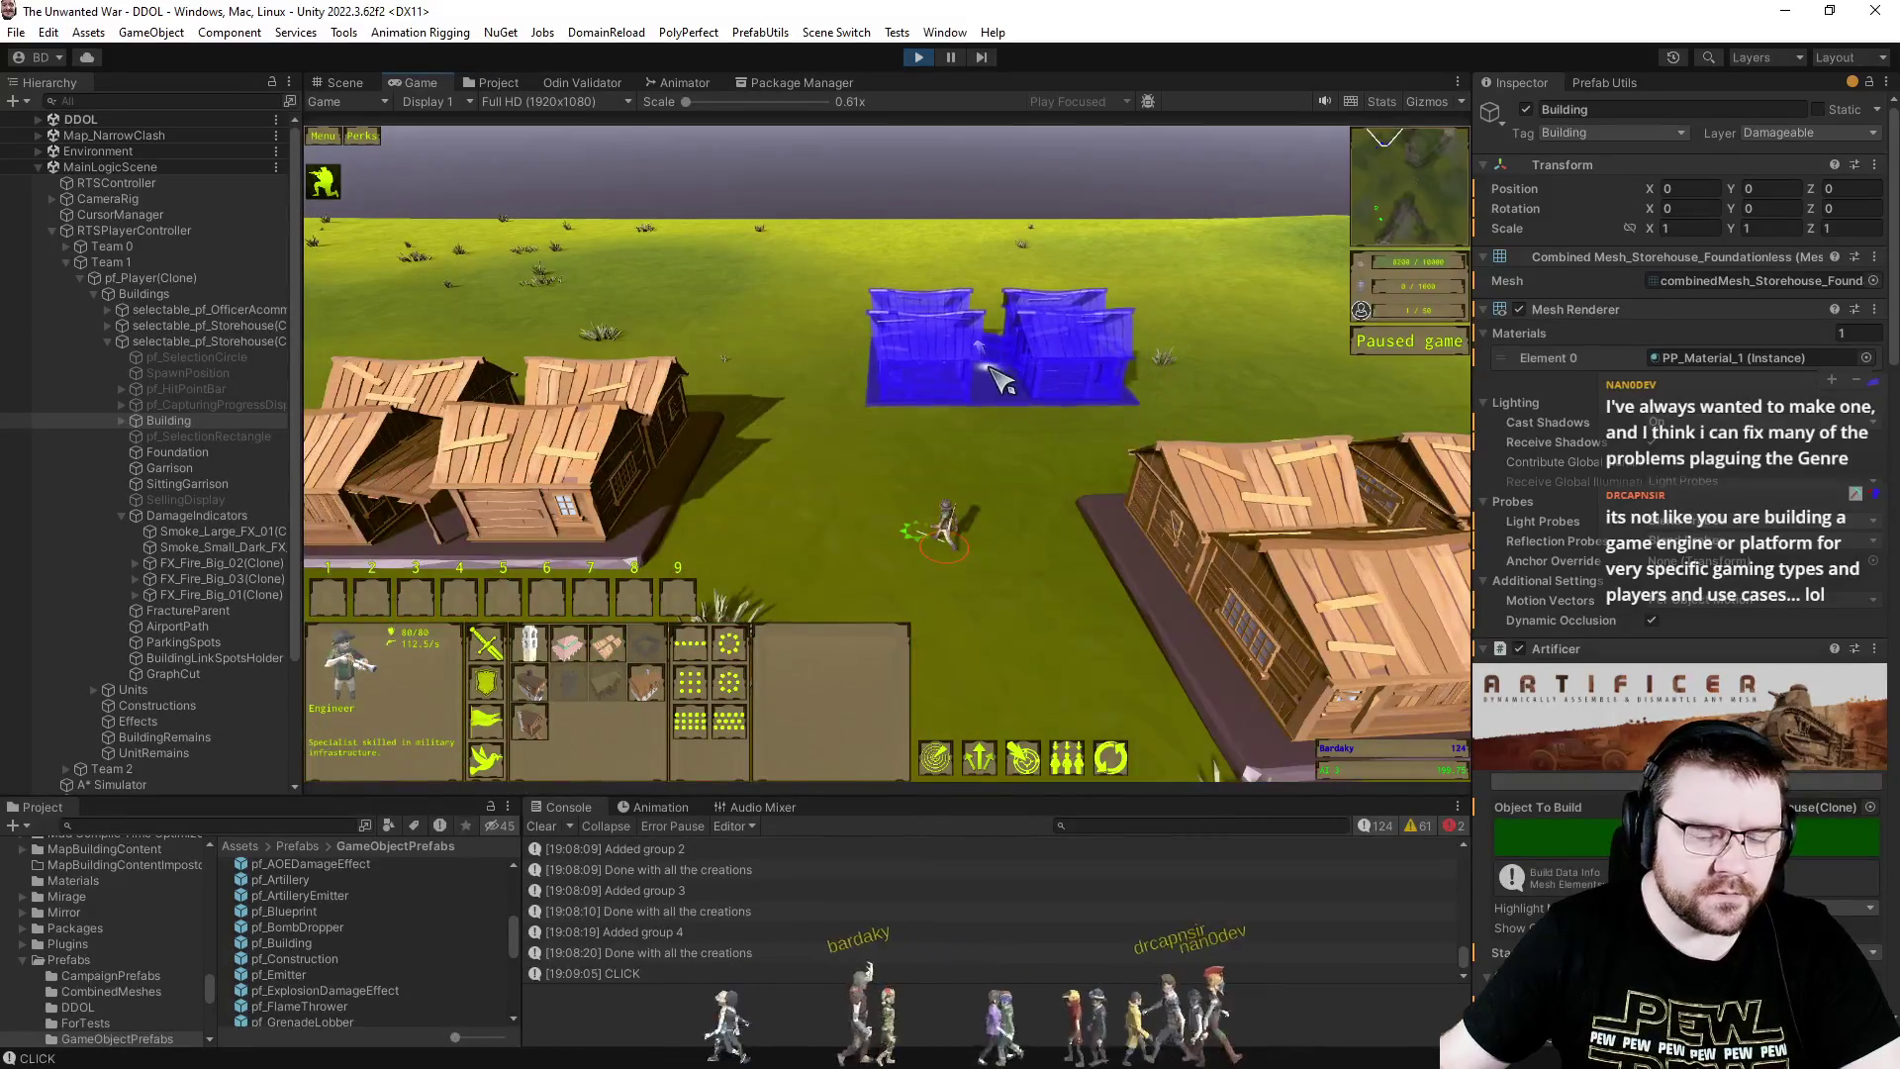
left_click(990, 354)
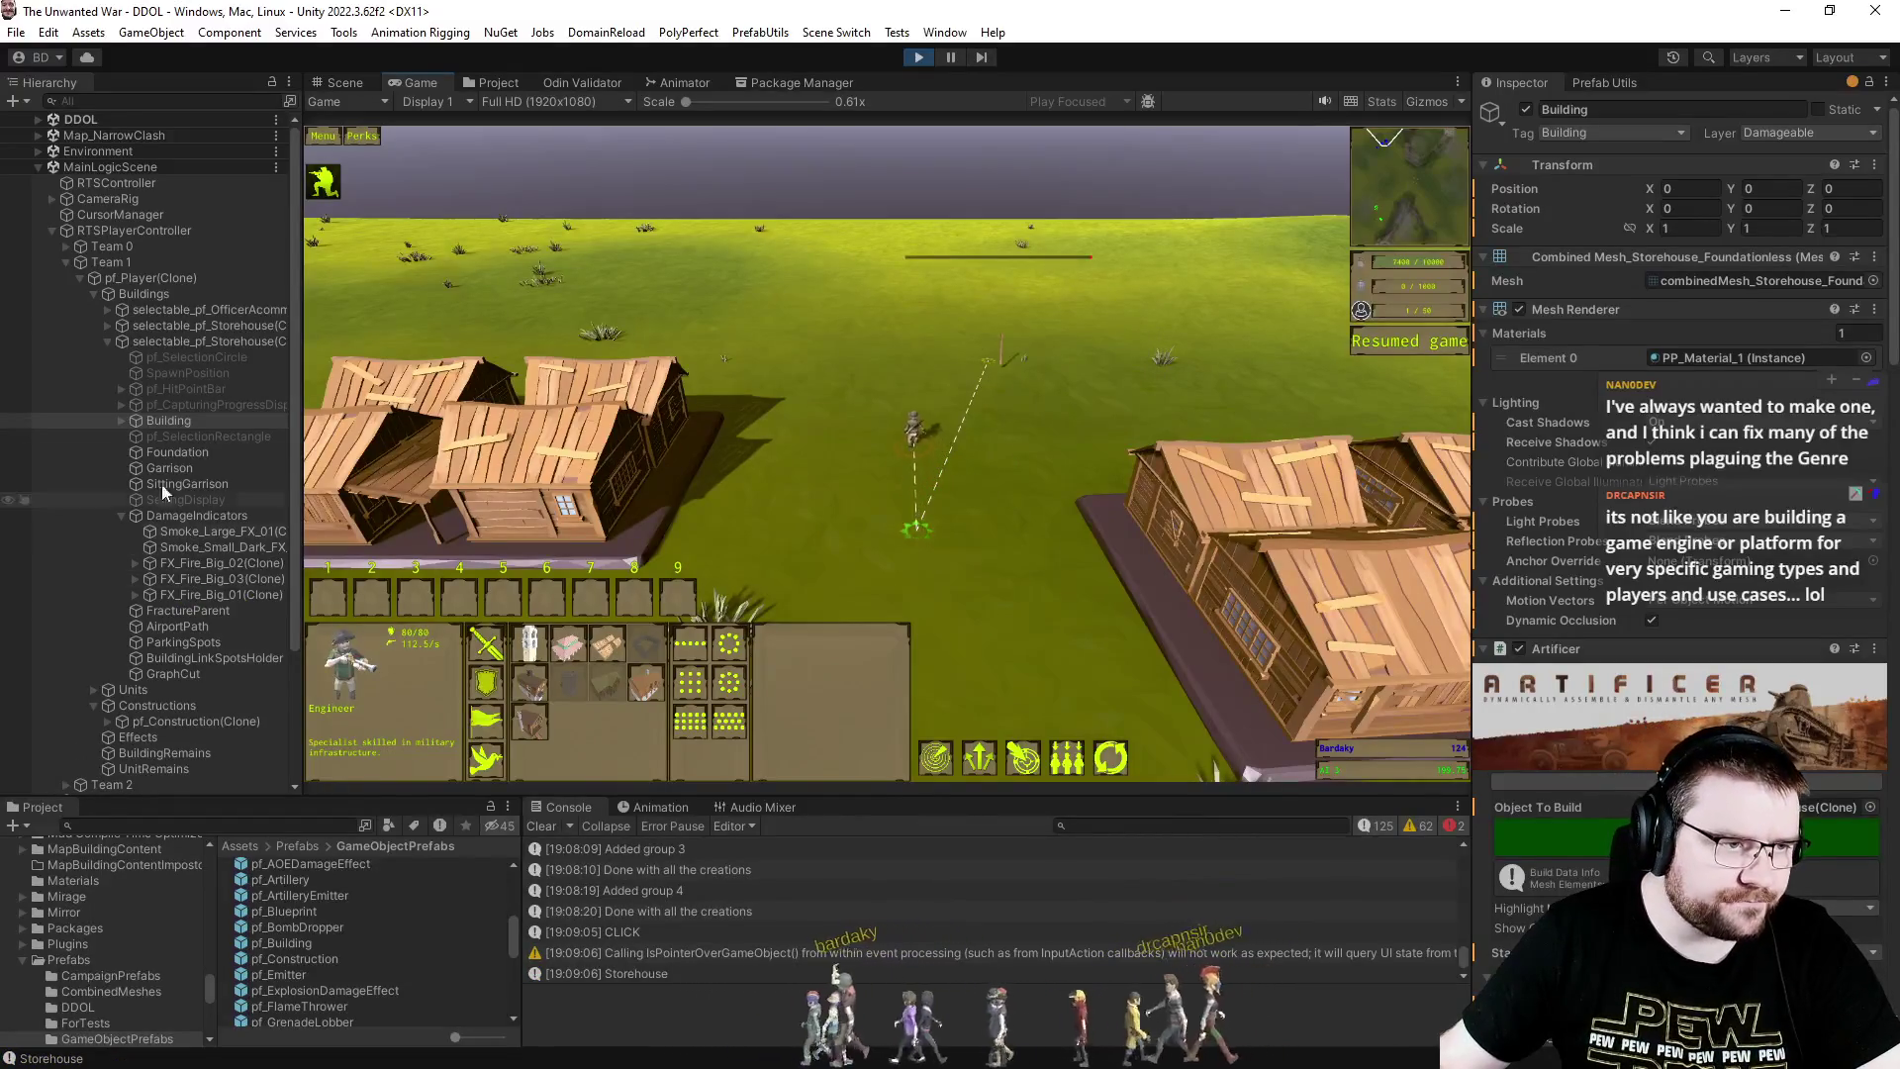
left_click(105, 346)
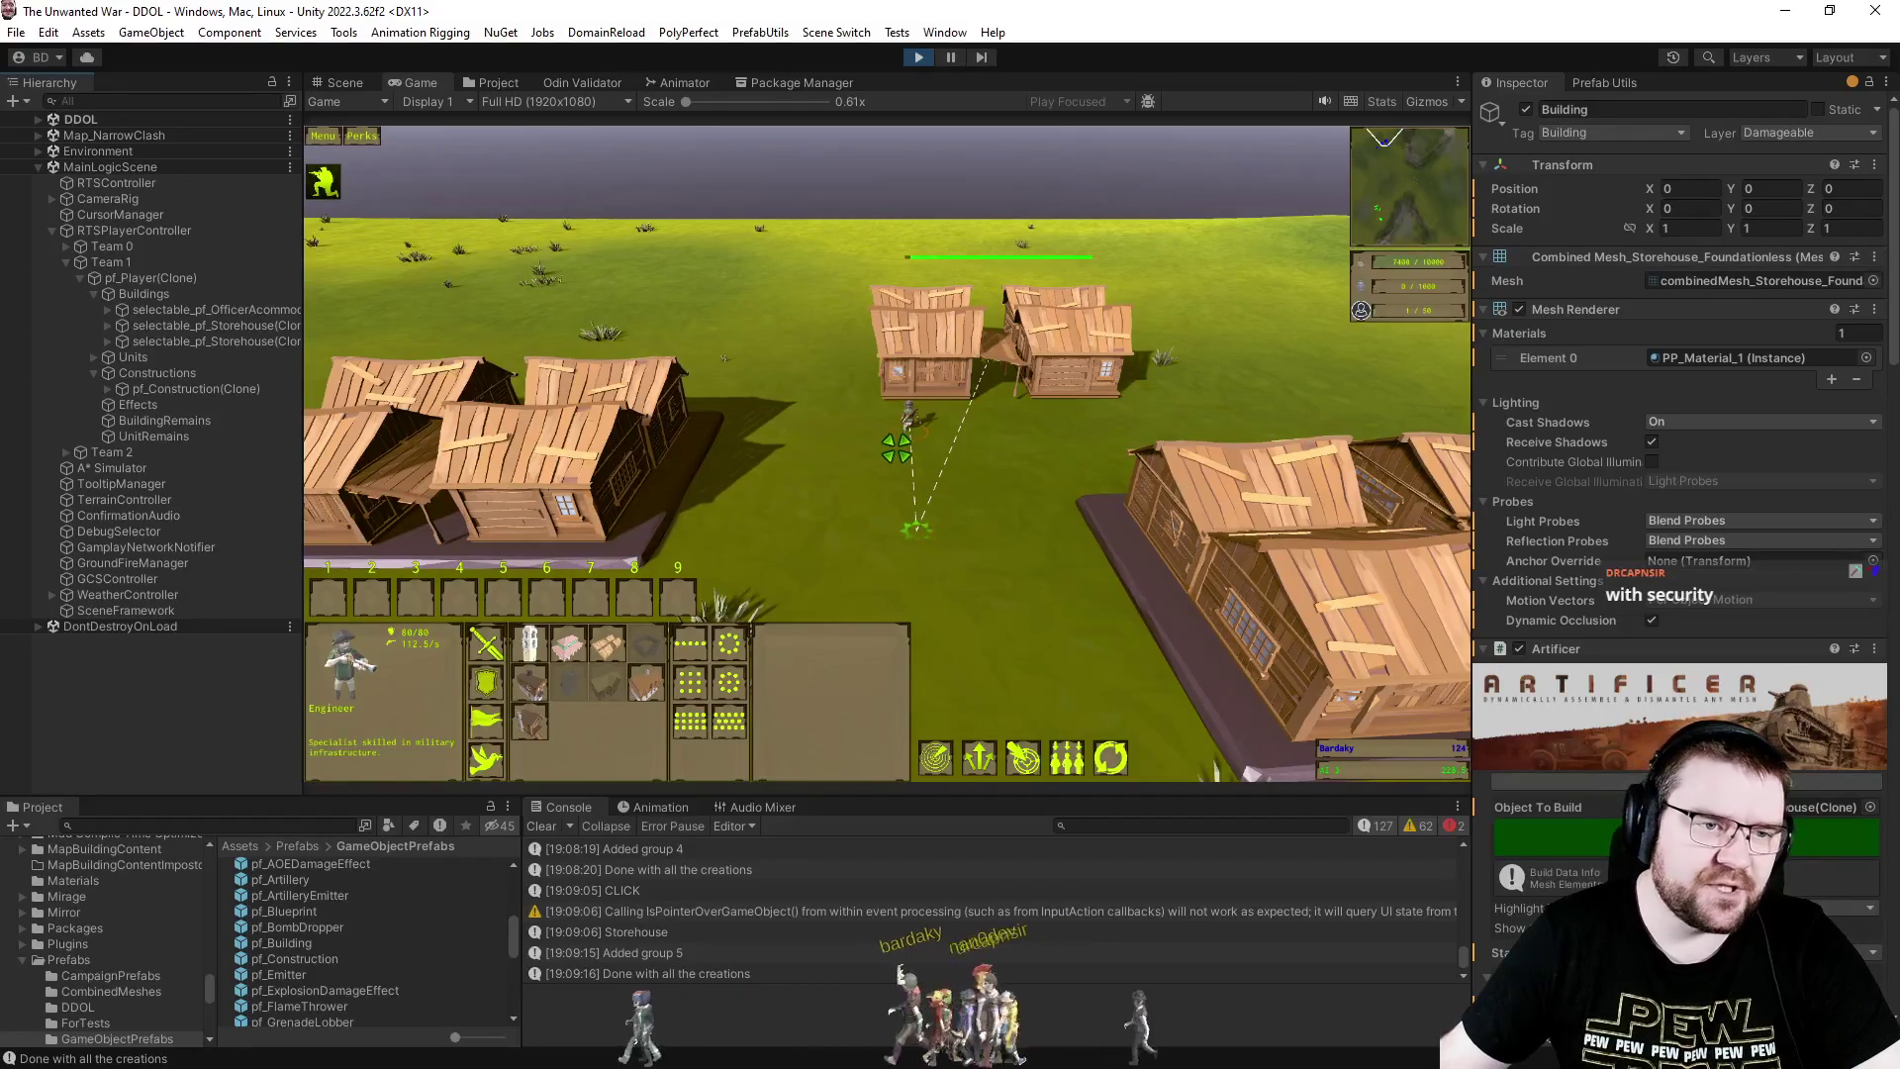
left_click(171, 358)
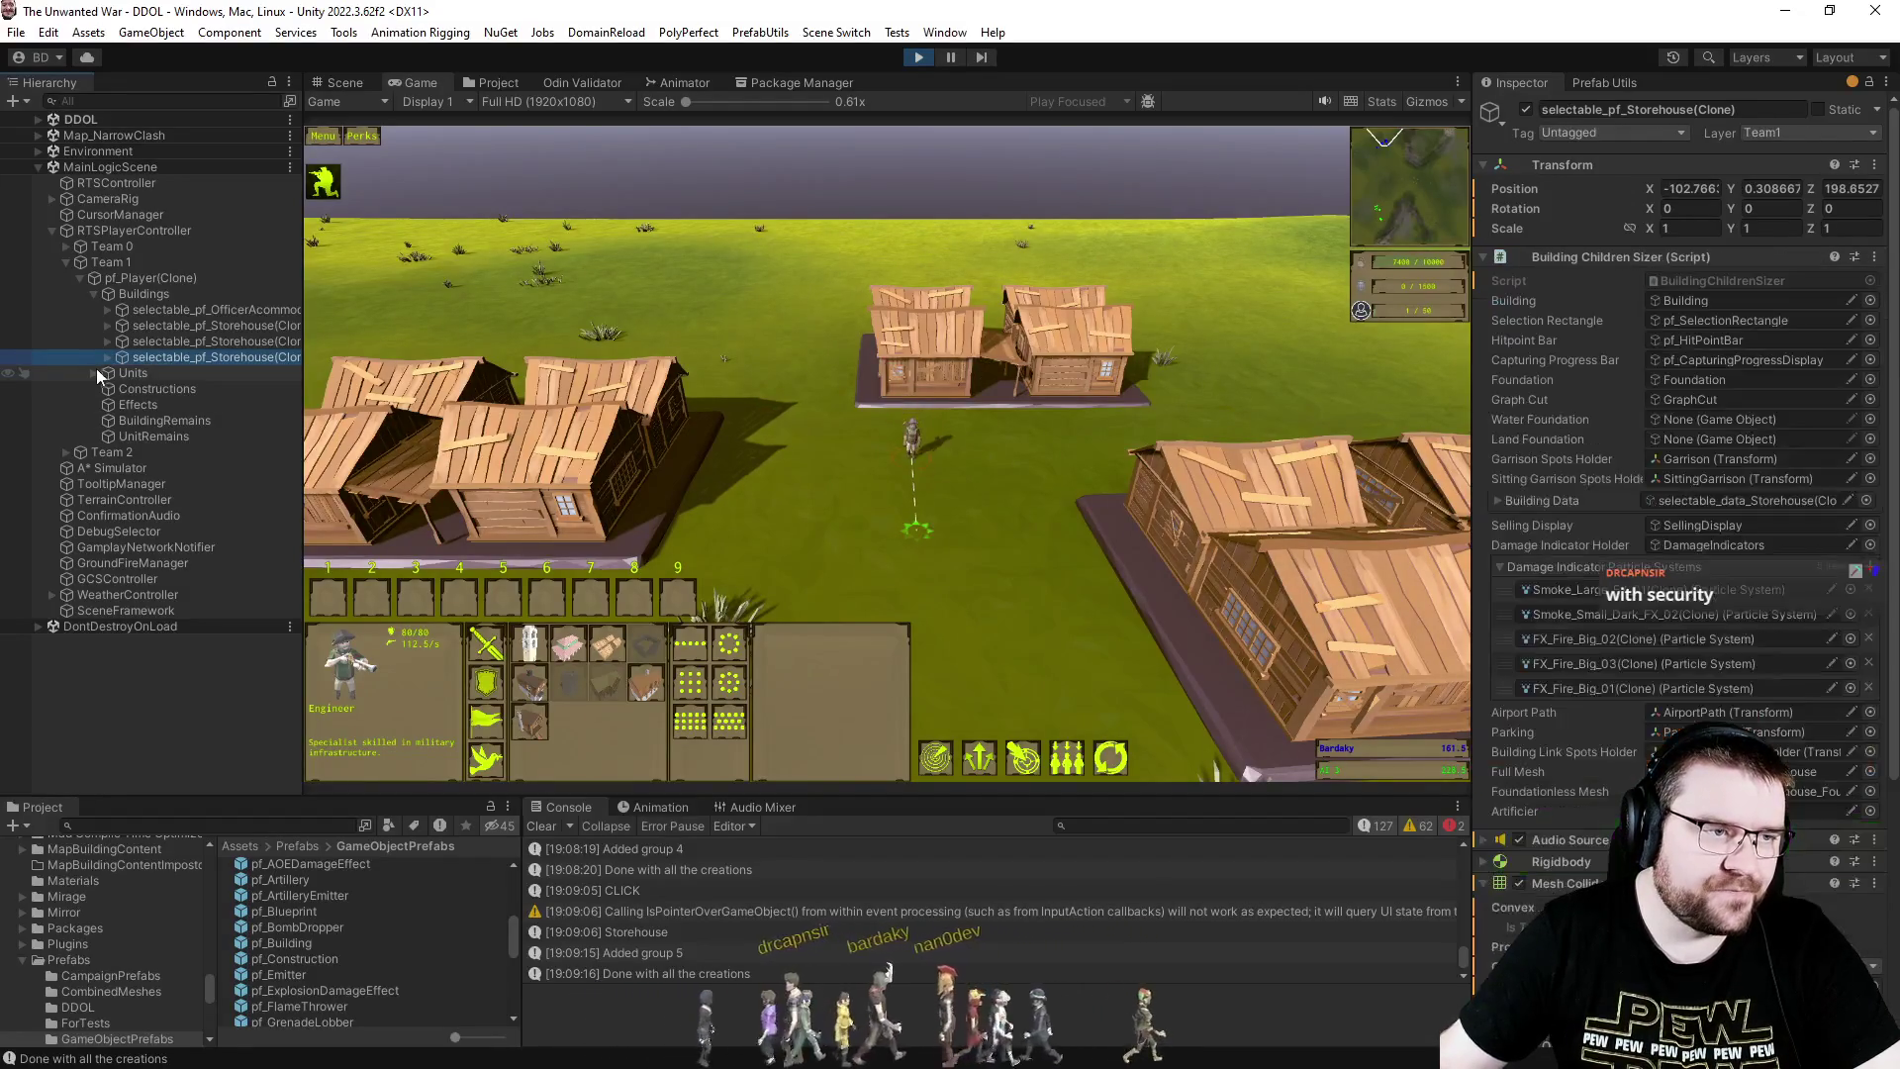
left_click(108, 357)
left_click(159, 436)
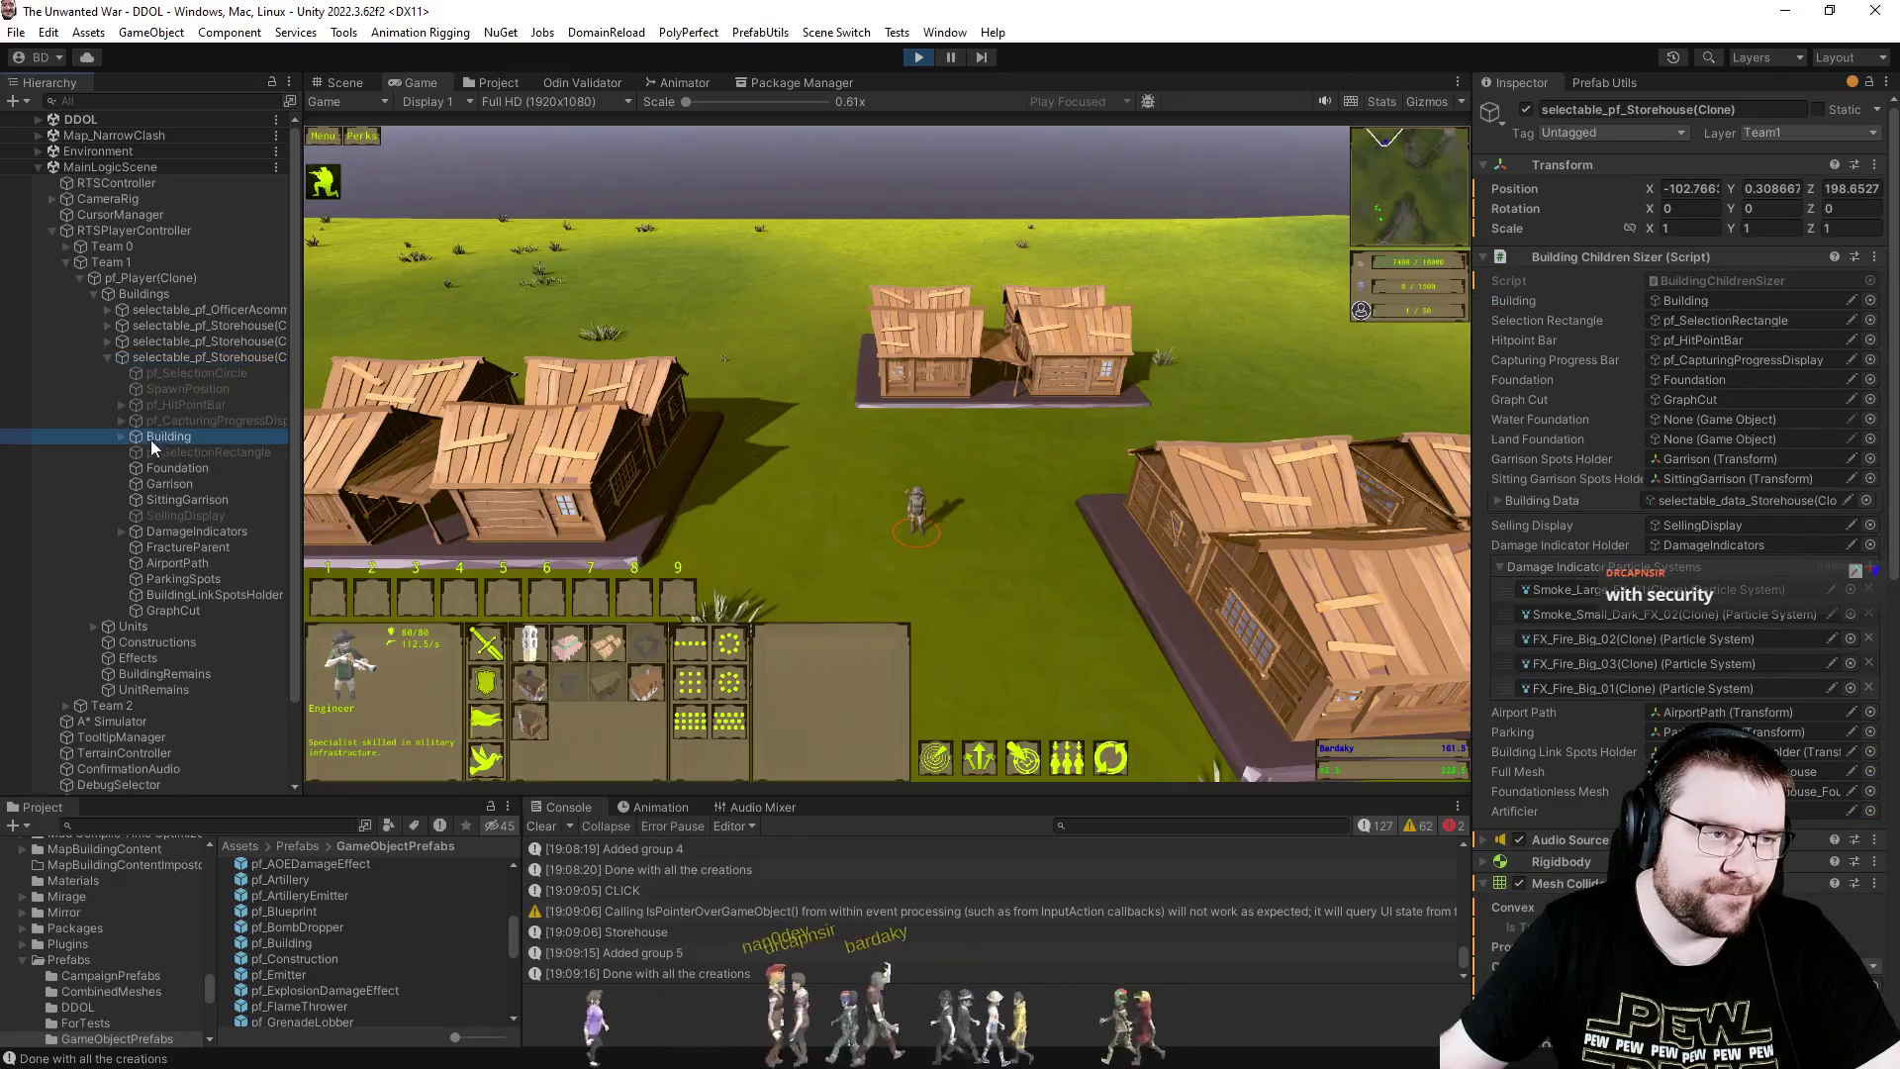
left_click(121, 436)
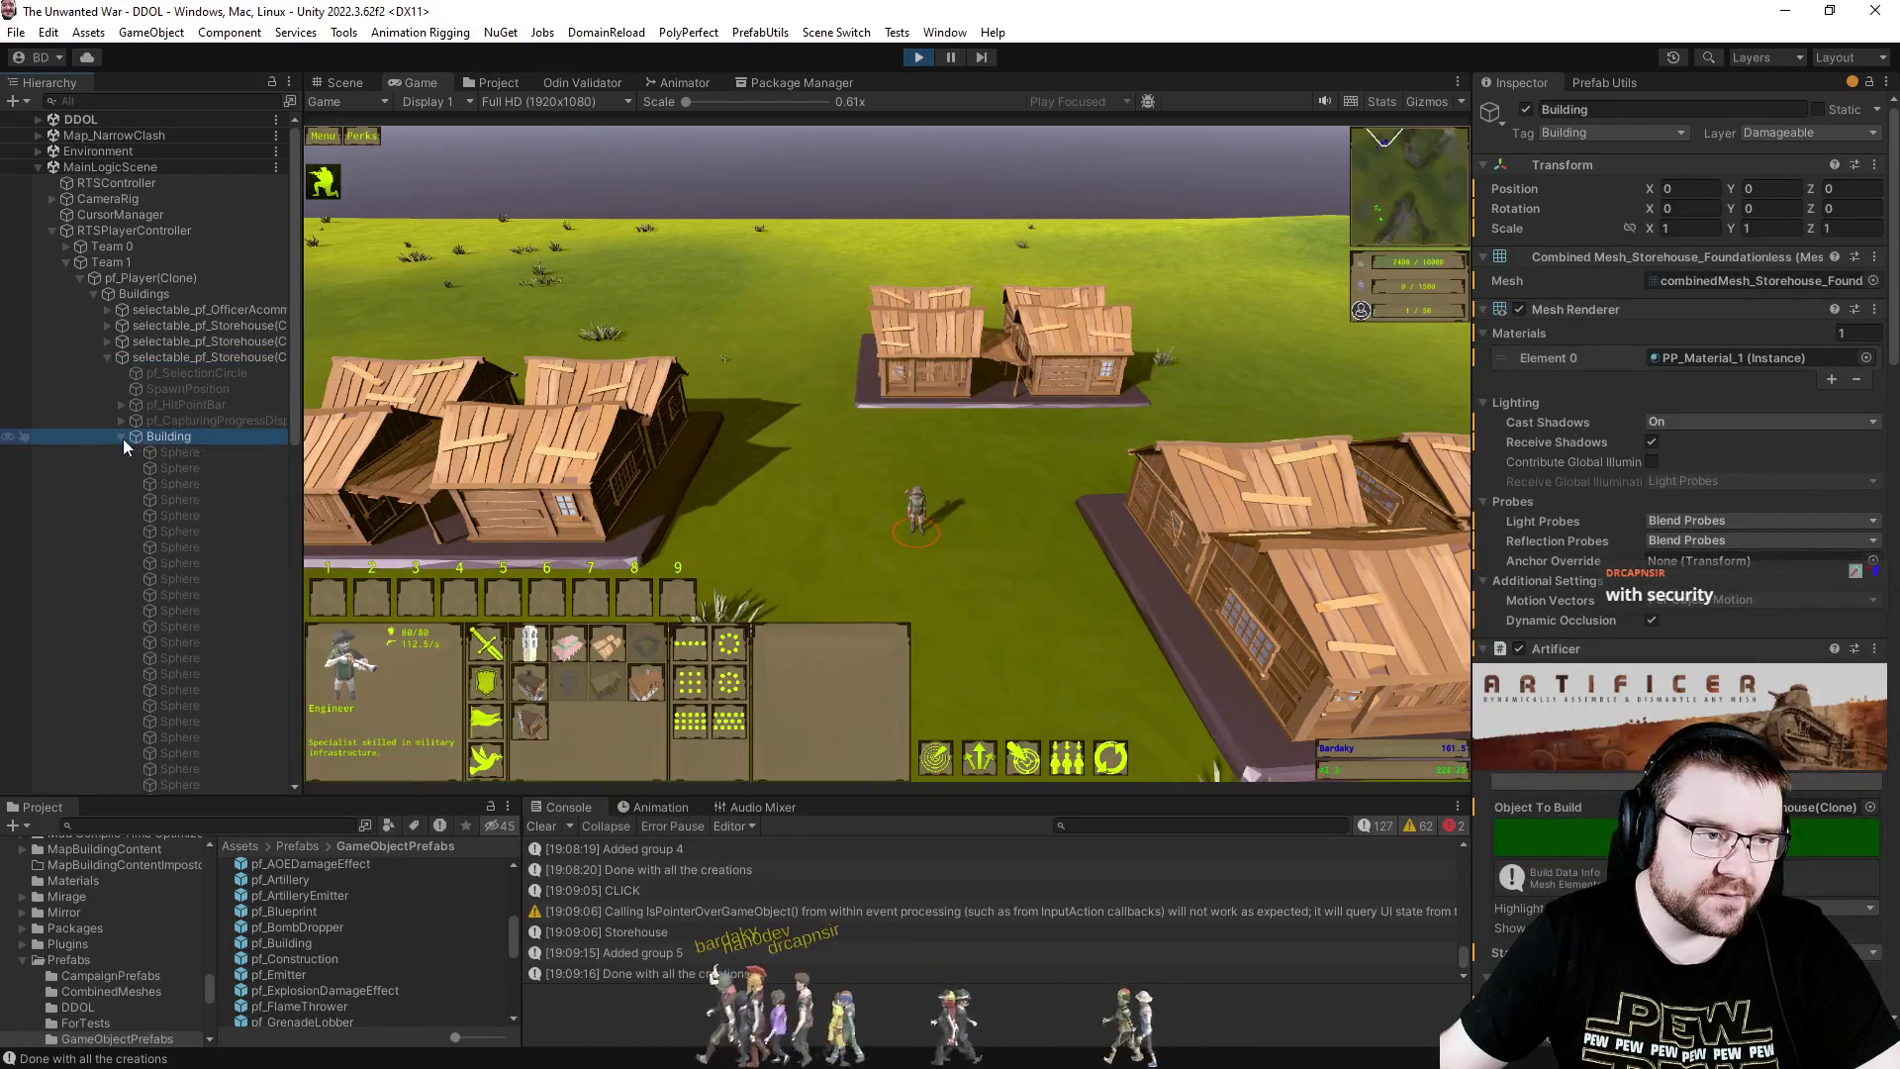
left_click(122, 436)
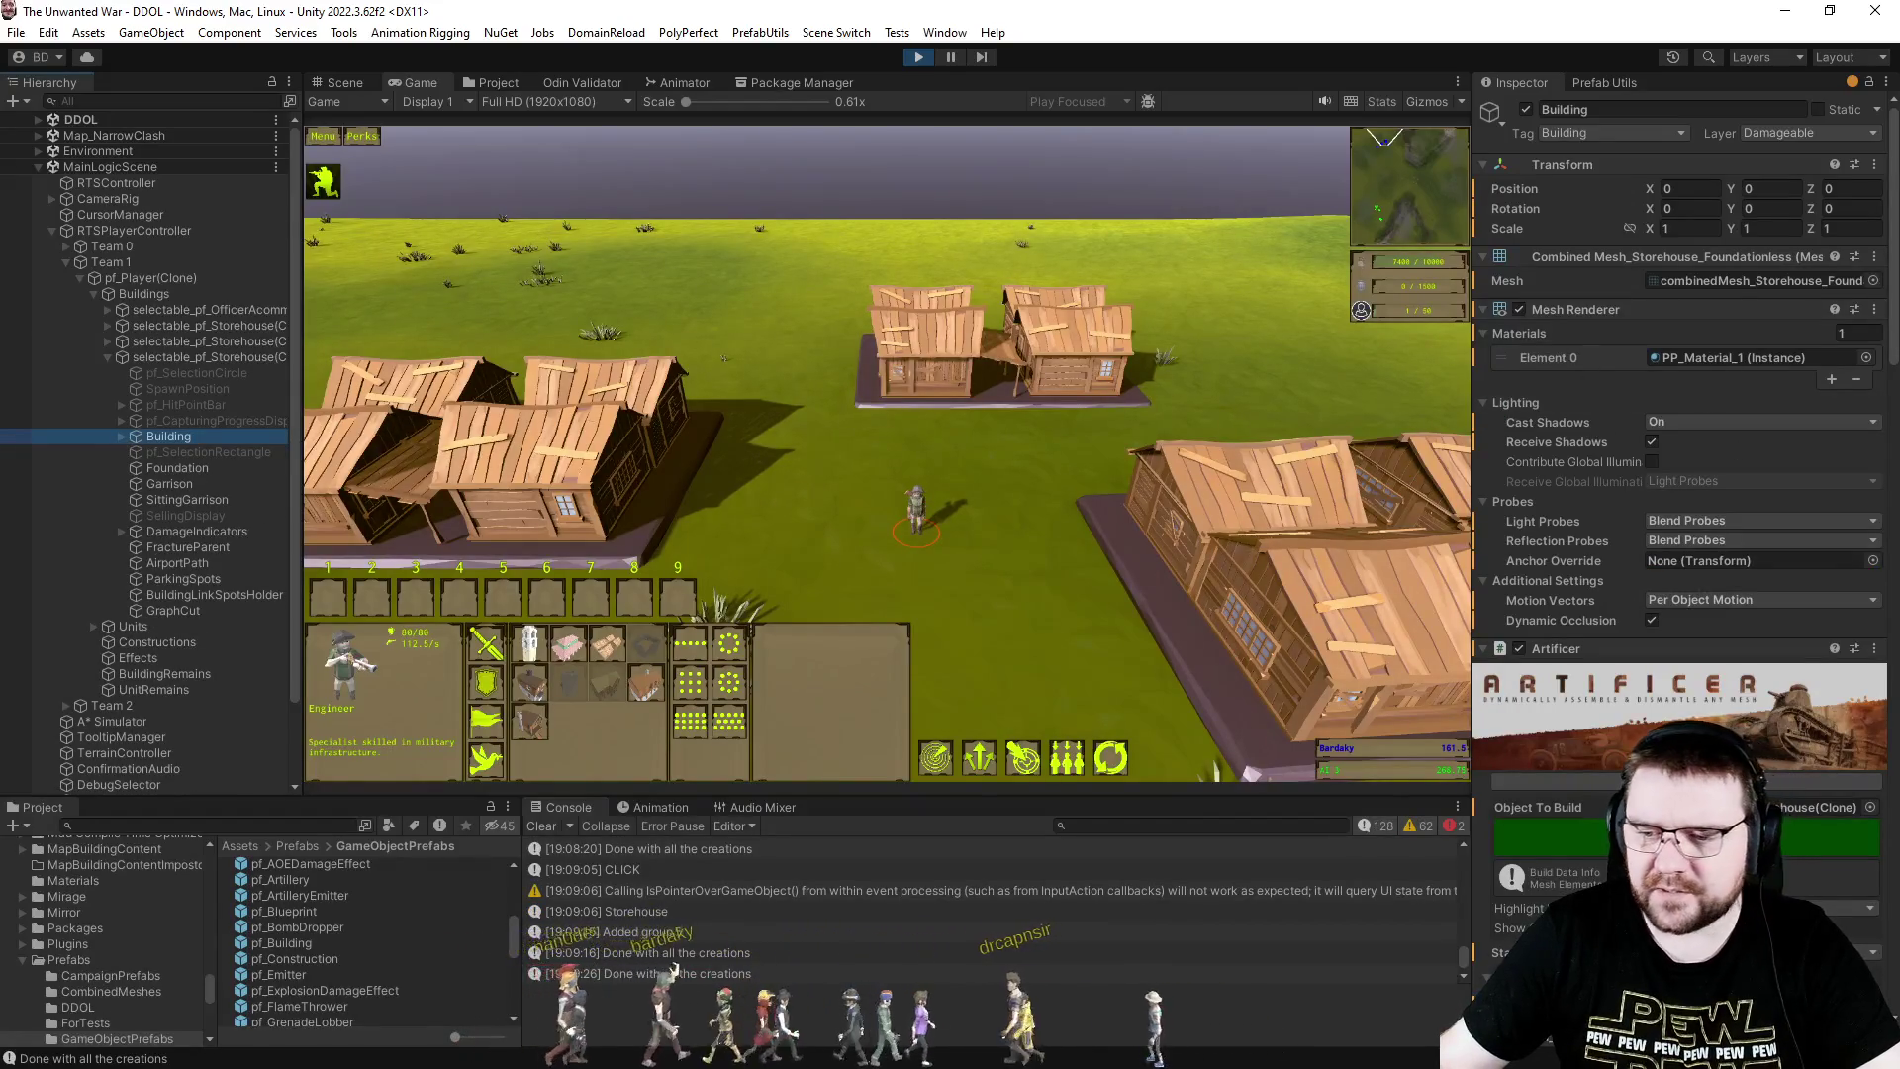
key("alt+Tab")
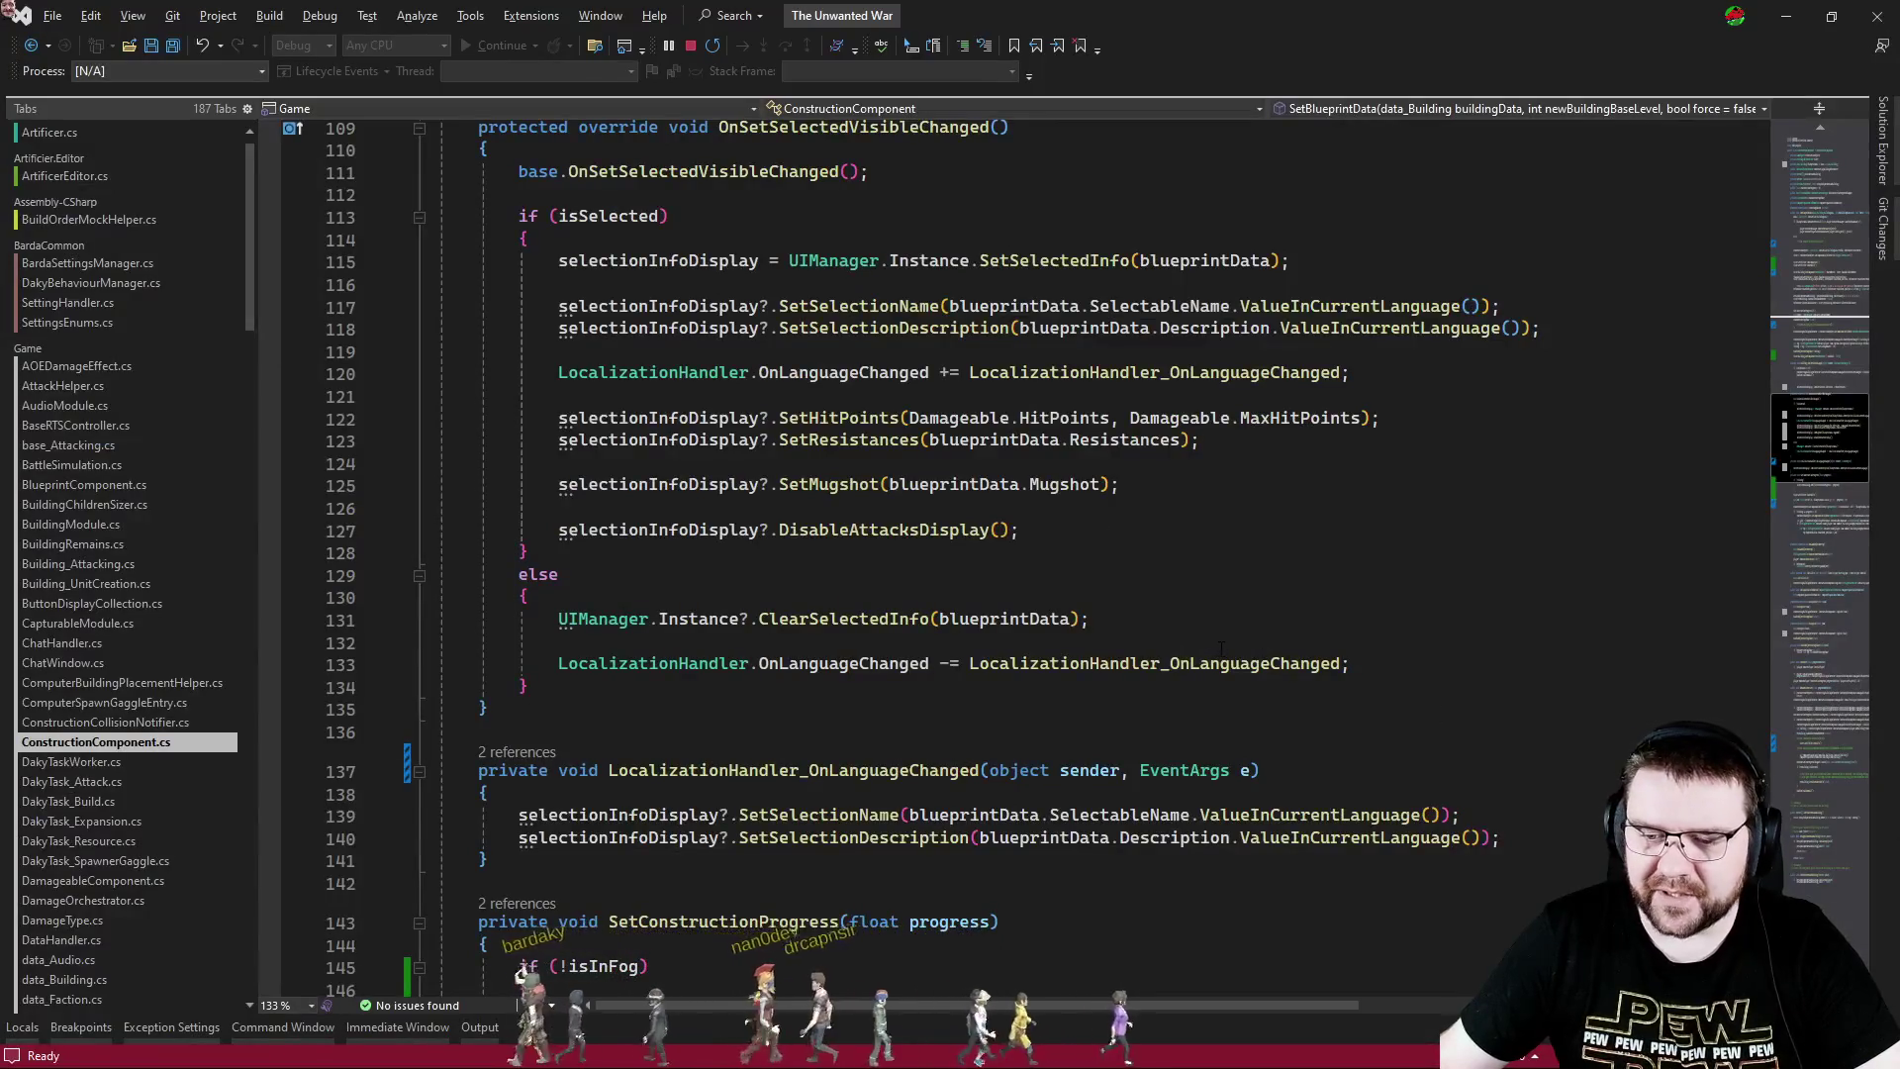
- Review ConstructionComponent.cs at OnSetSelectedVisibleChanged, leaving the caret on empty line 126
mouse_move(1266, 656)
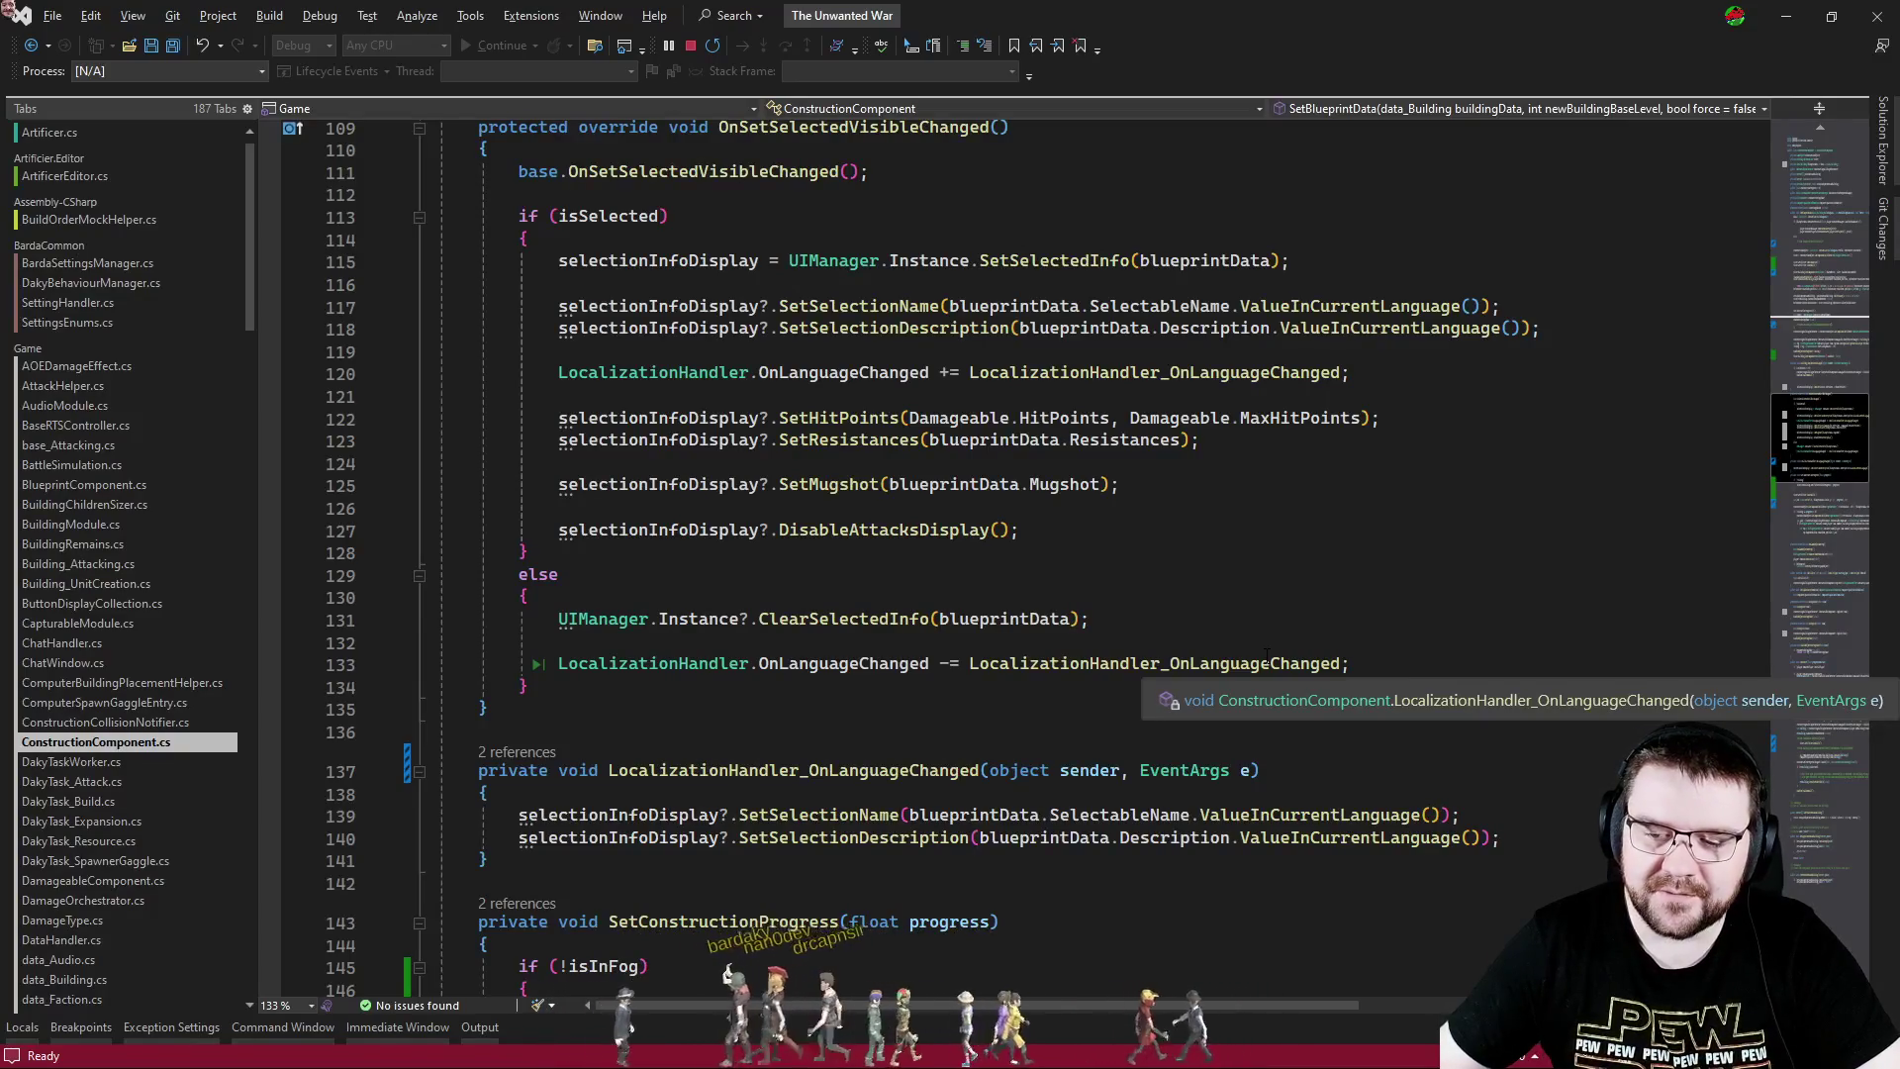
left_click(1237, 597)
left_click(1203, 485)
left_click(1171, 508)
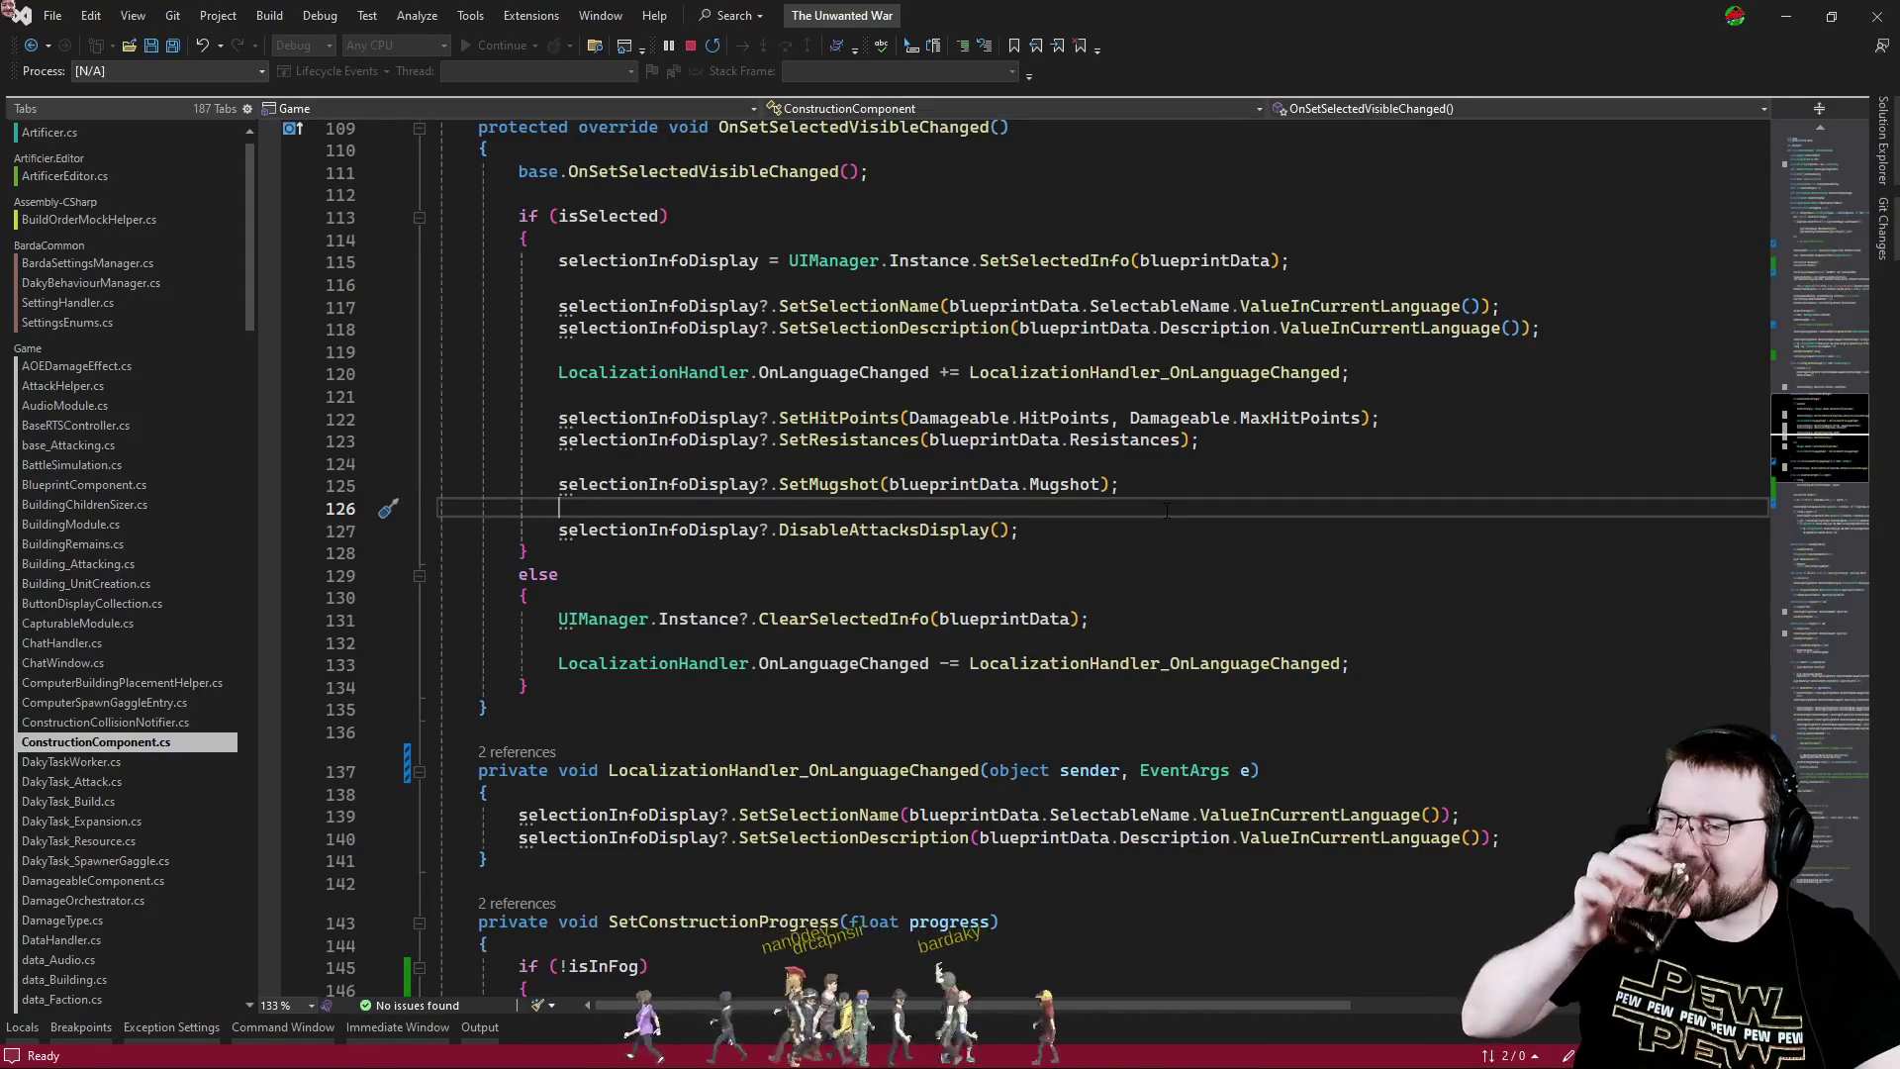
key("alt+Tab")
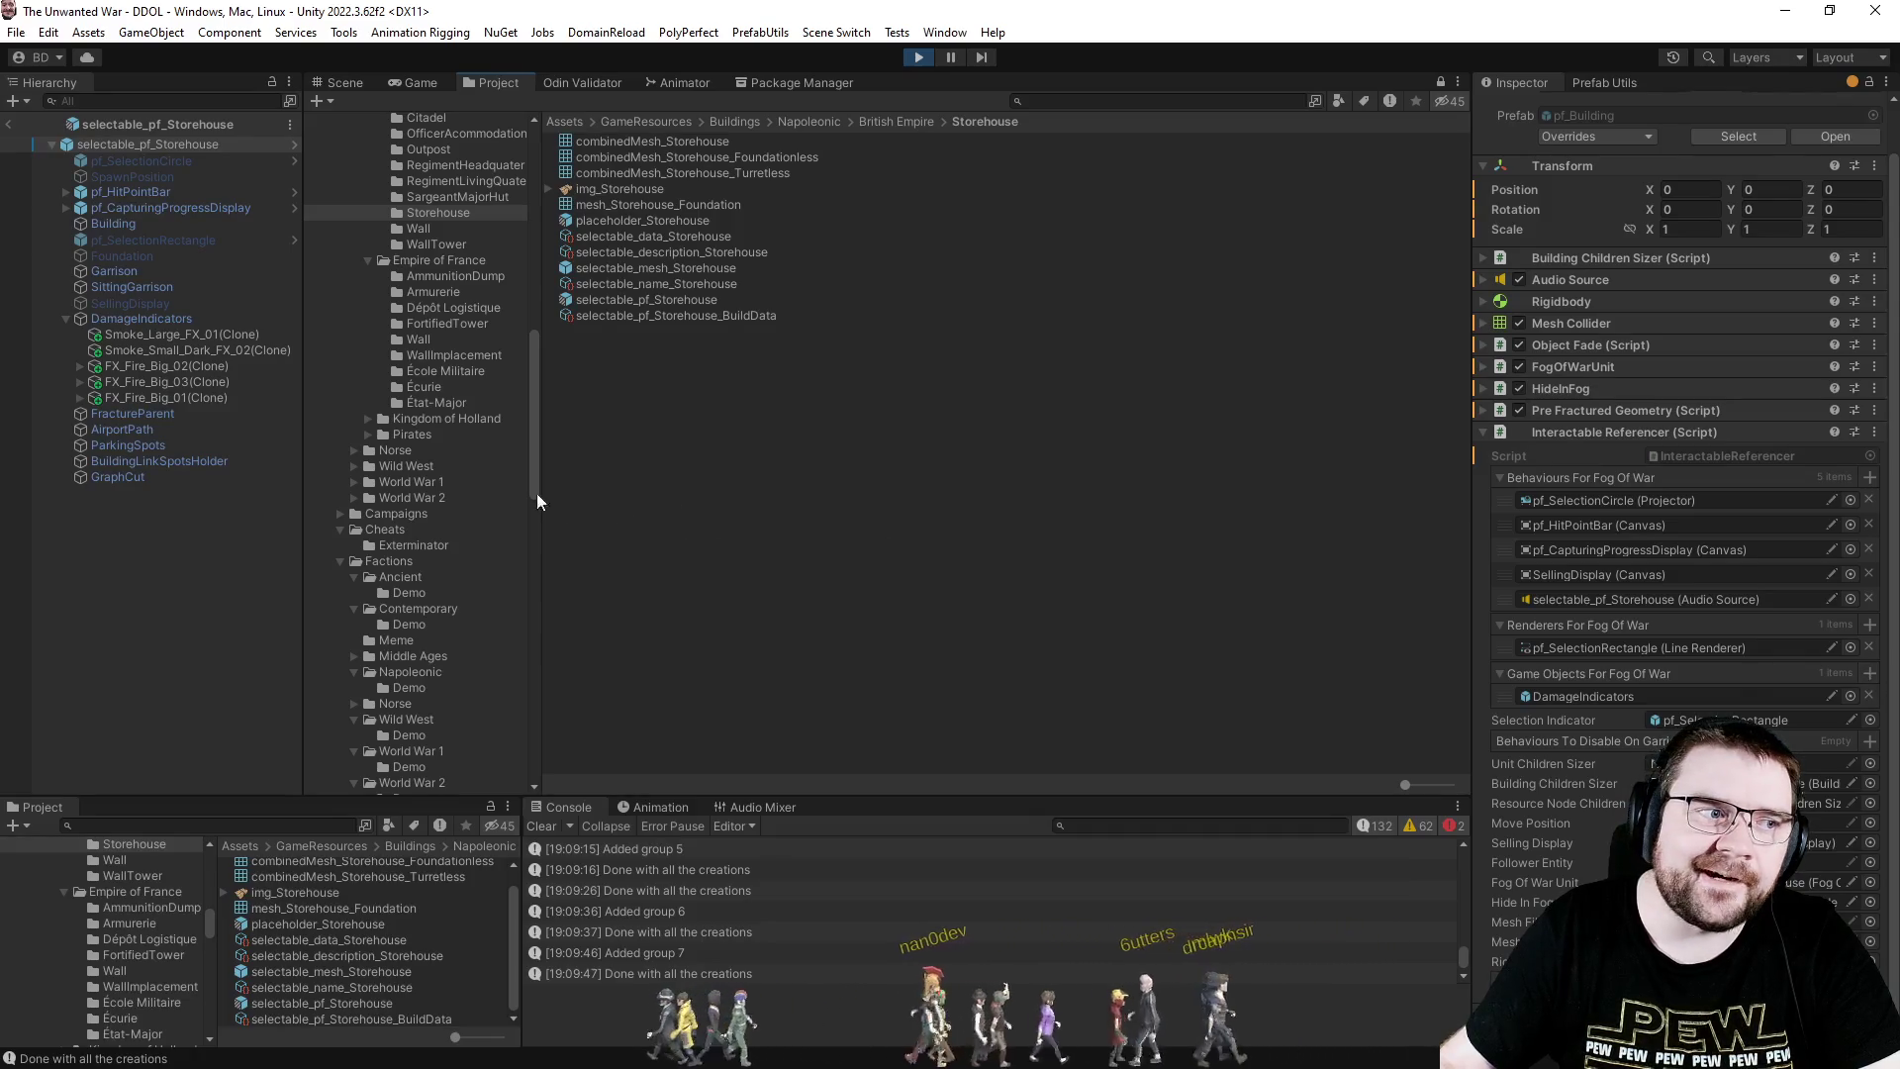
- Enable the Mesh Renderer on the storehouse prefab's Foundation and exit prefab mode
left_click(156, 261)
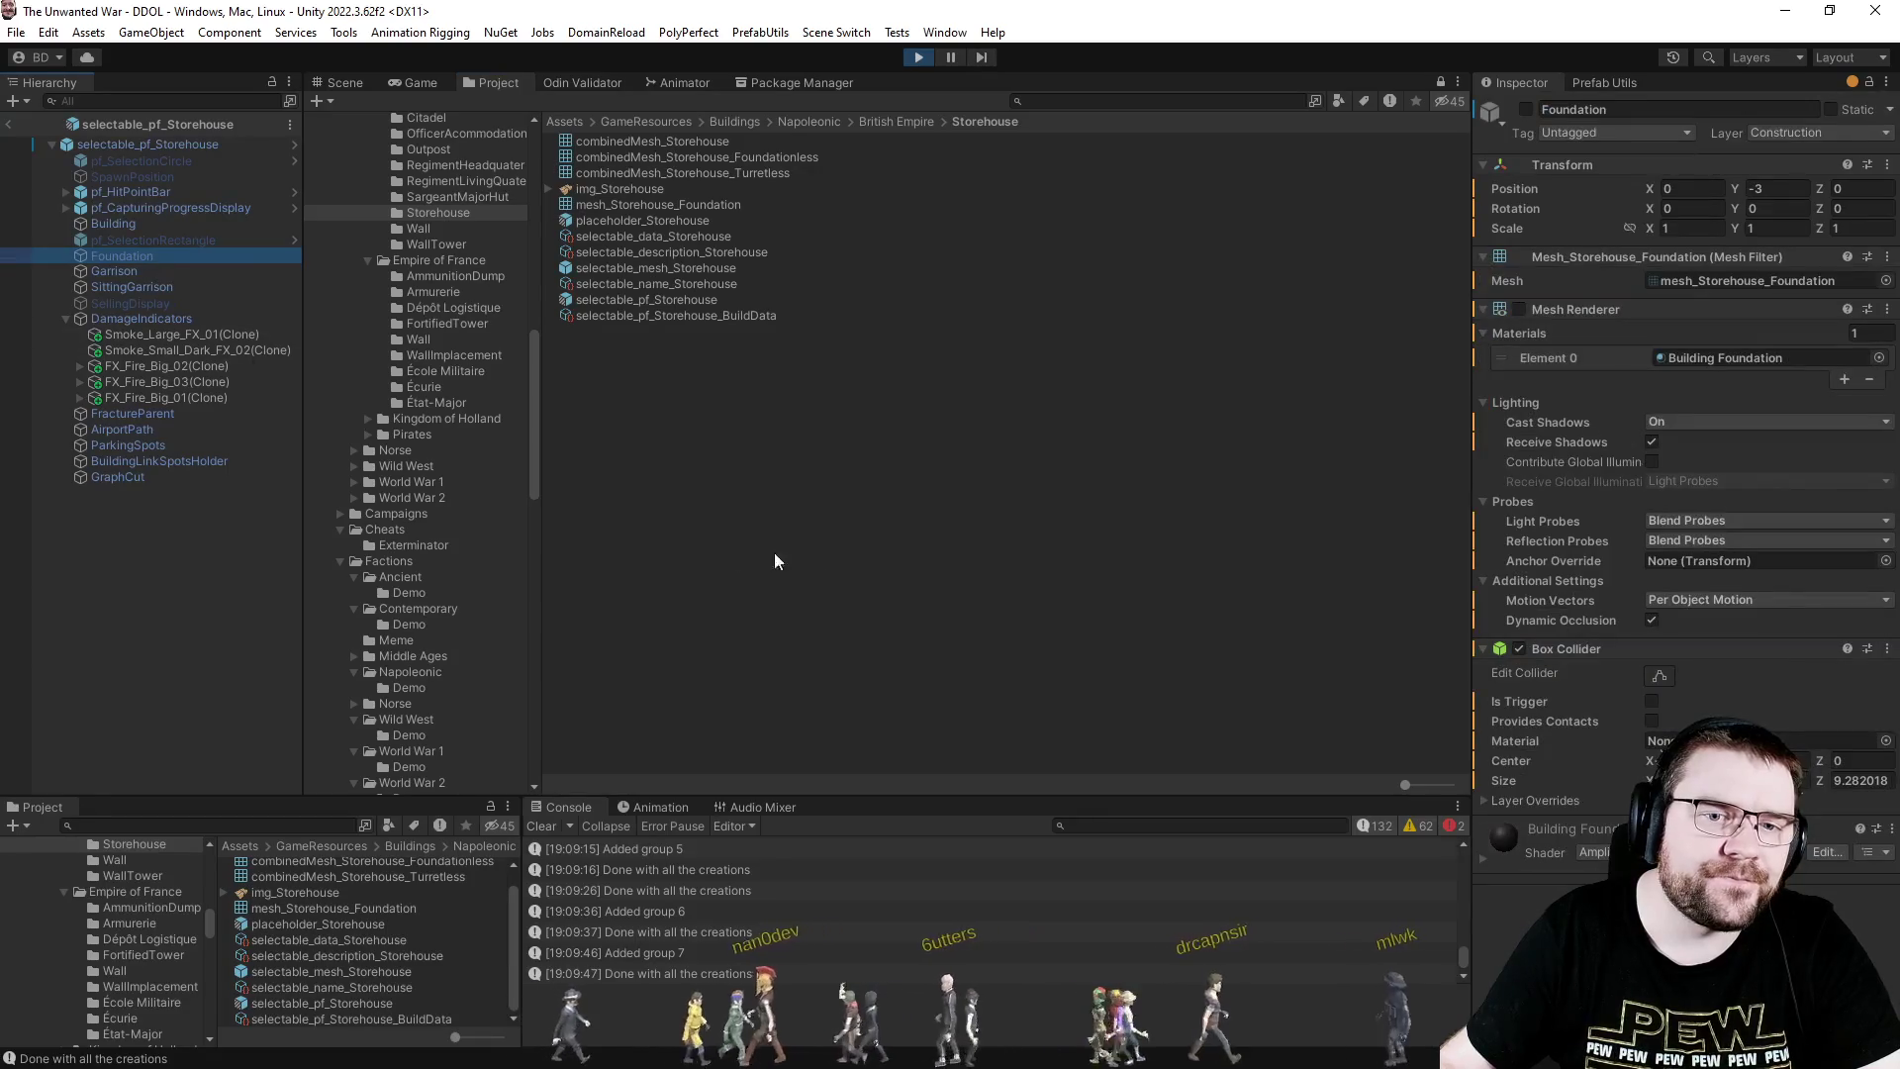
left_click(1517, 308)
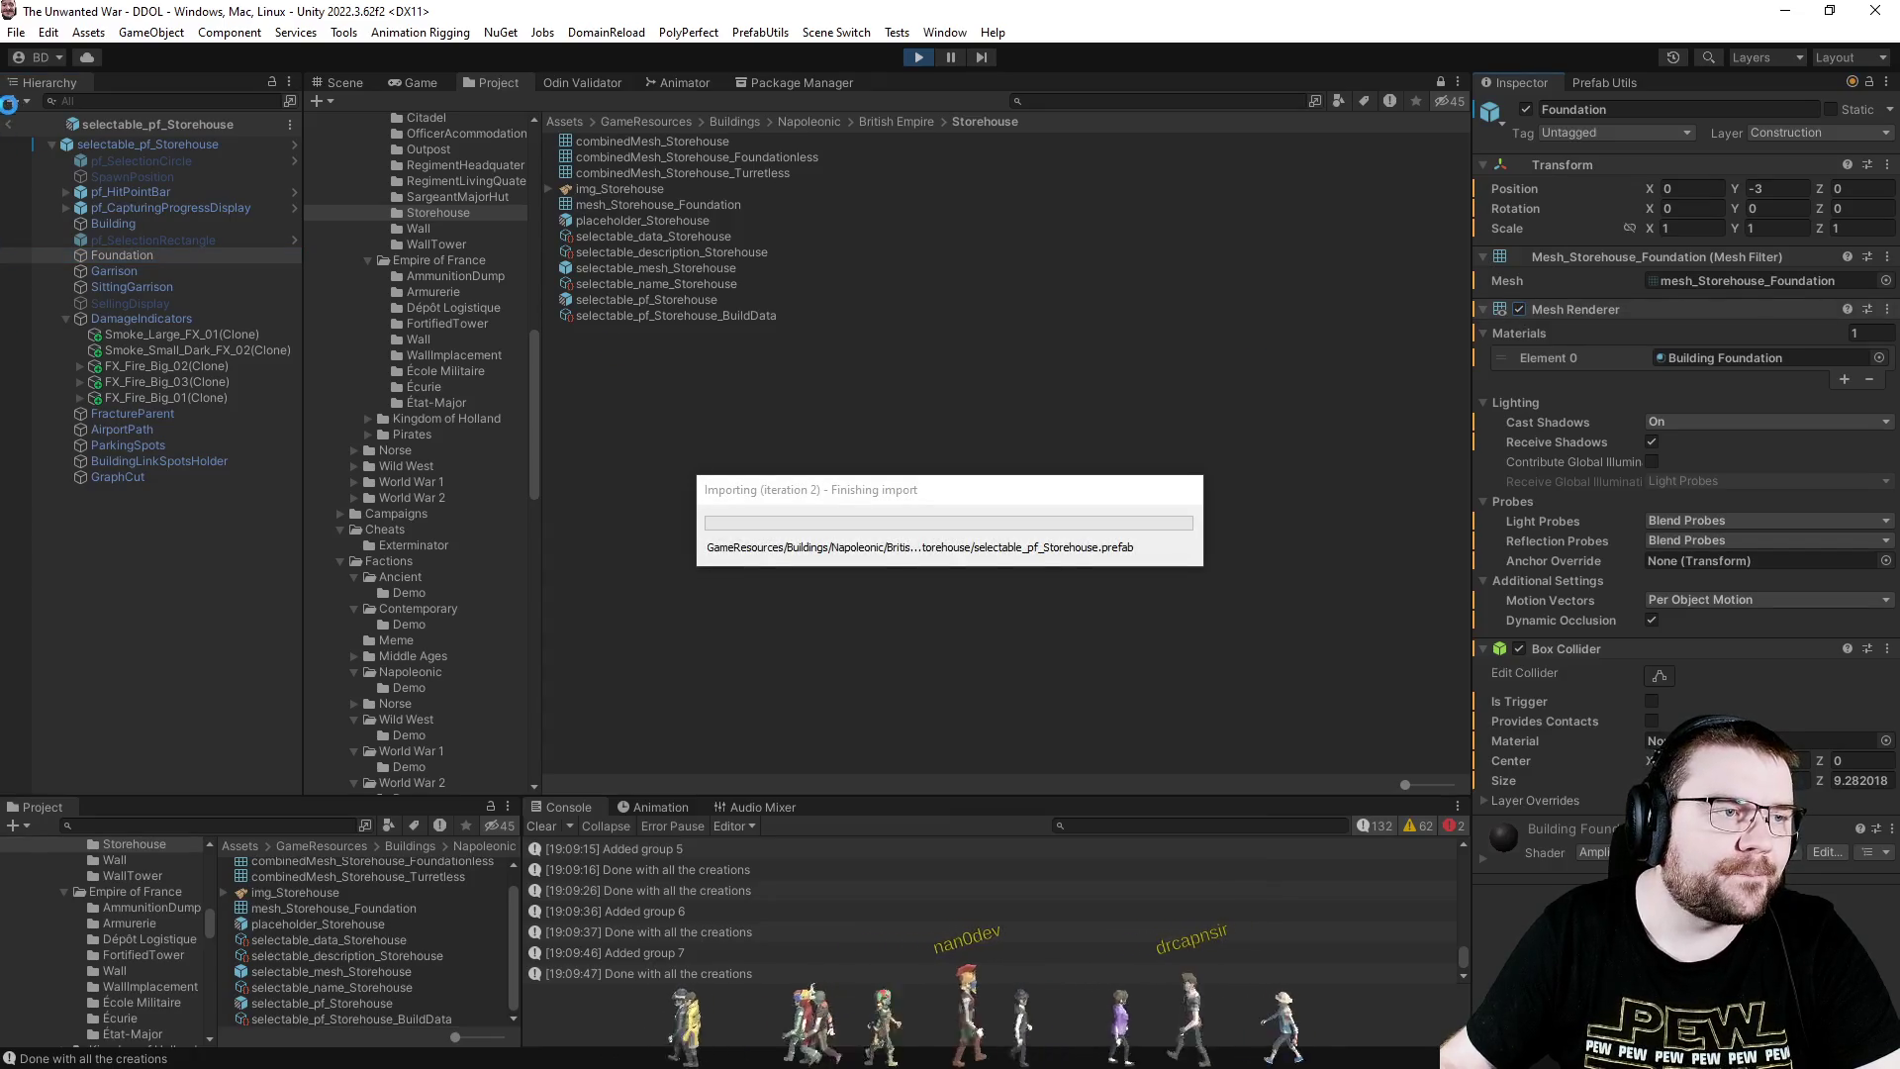
left_click(8, 123)
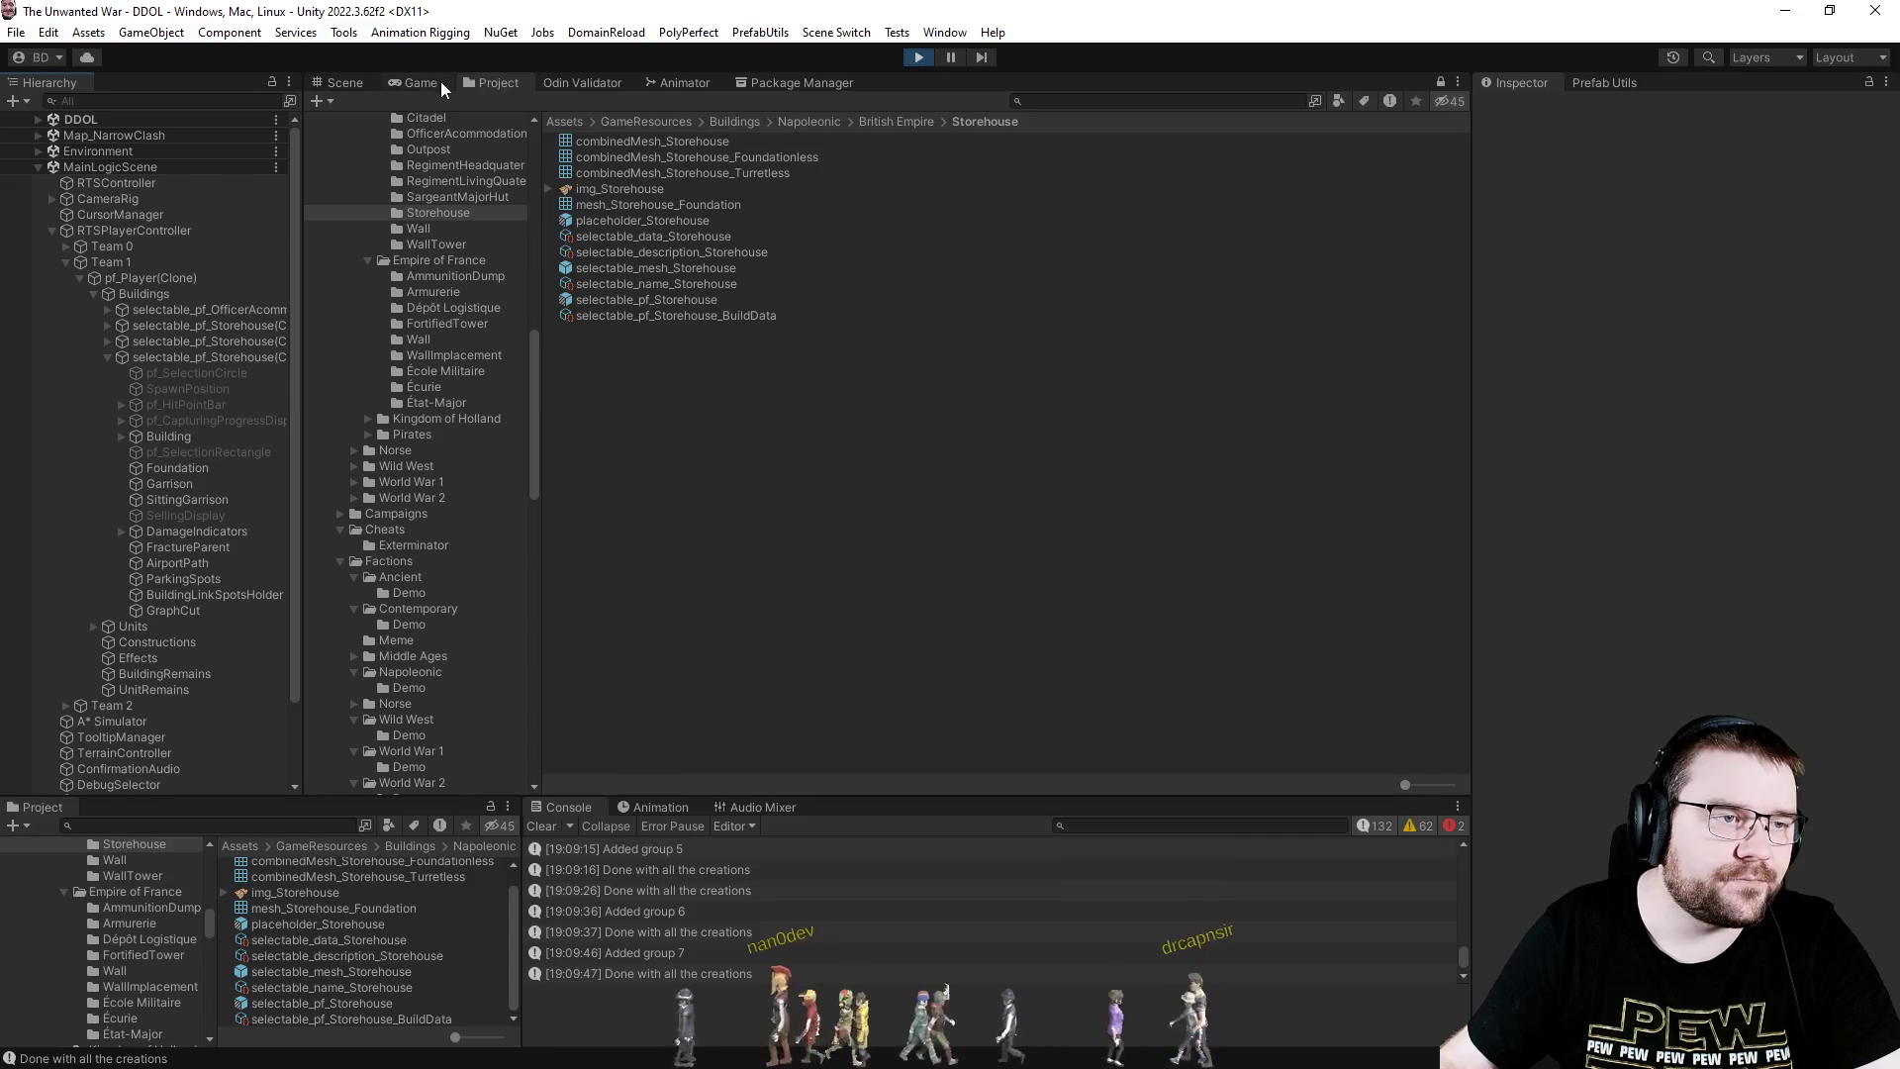
- In the Game view, have the engineer place a new Storehouse construction
left_click(442, 81)
left_click_drag(849, 432, 1107, 615)
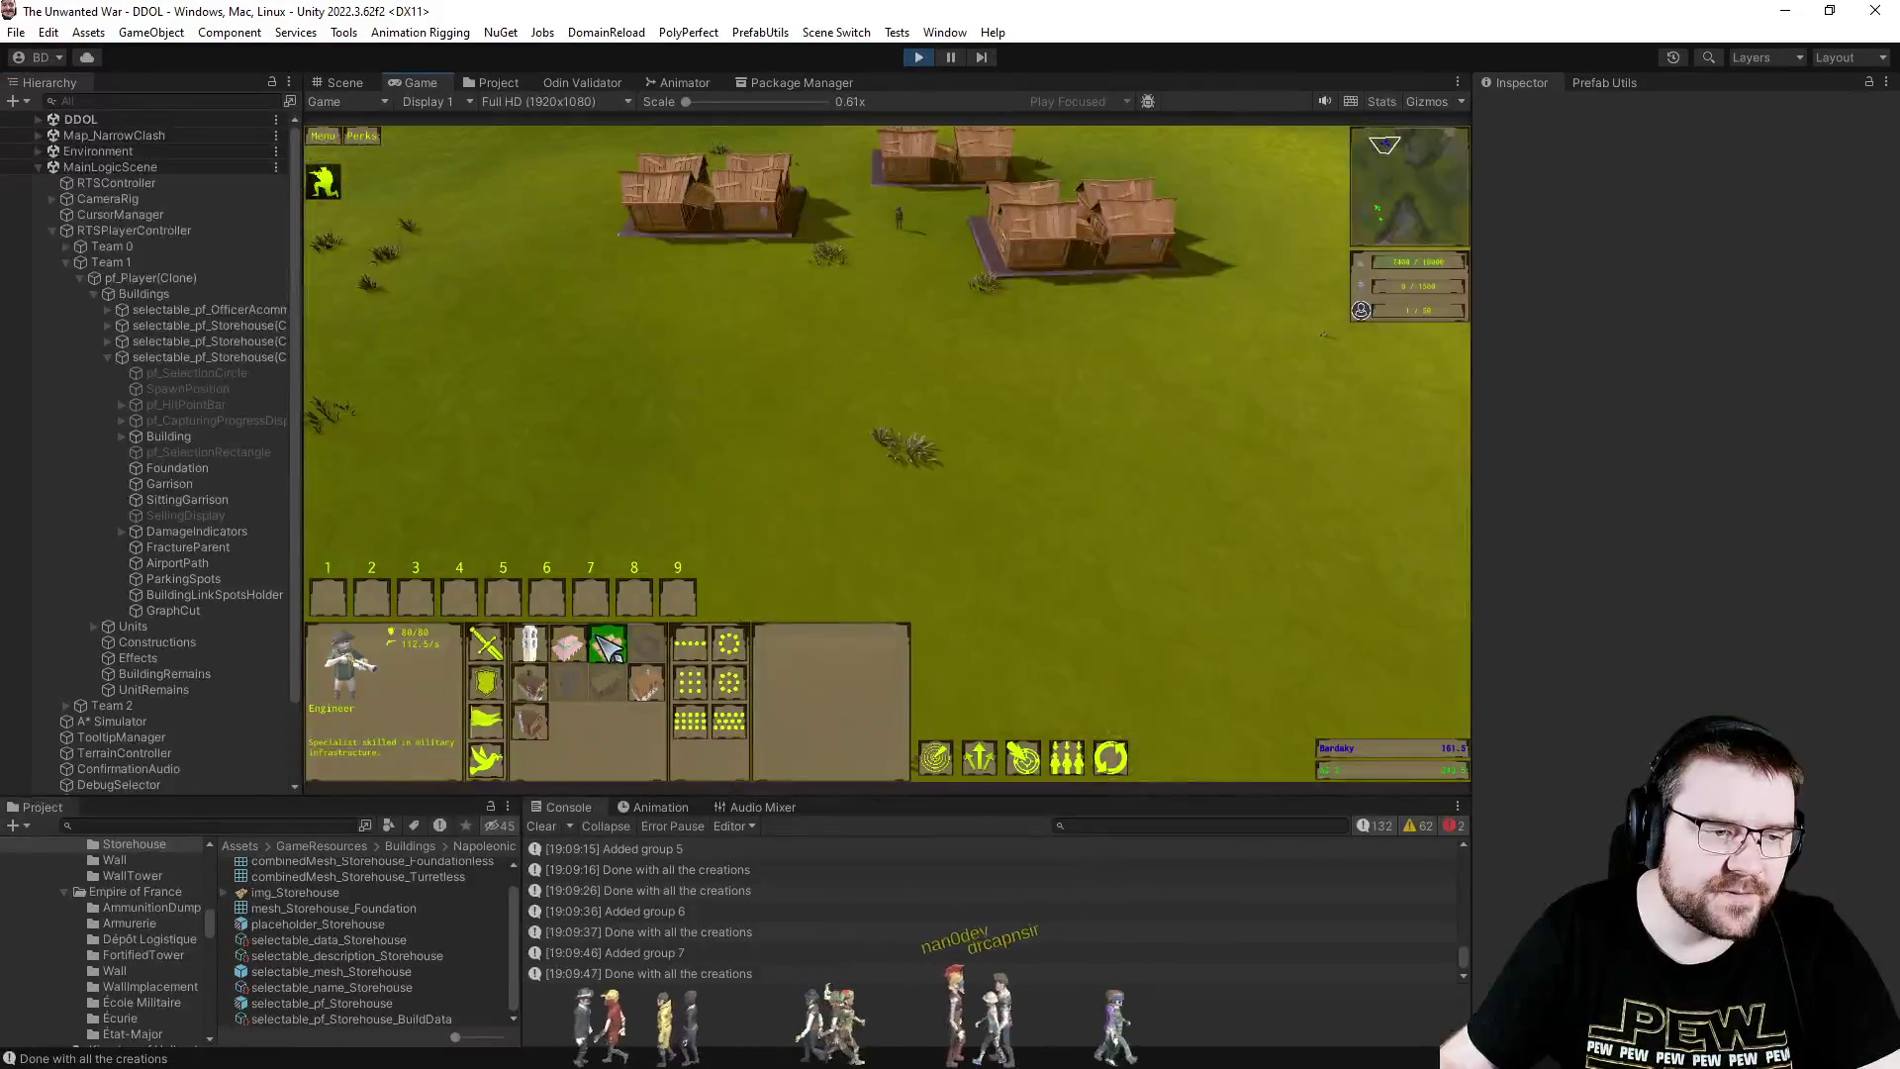
left_click(606, 644)
left_click(1187, 483)
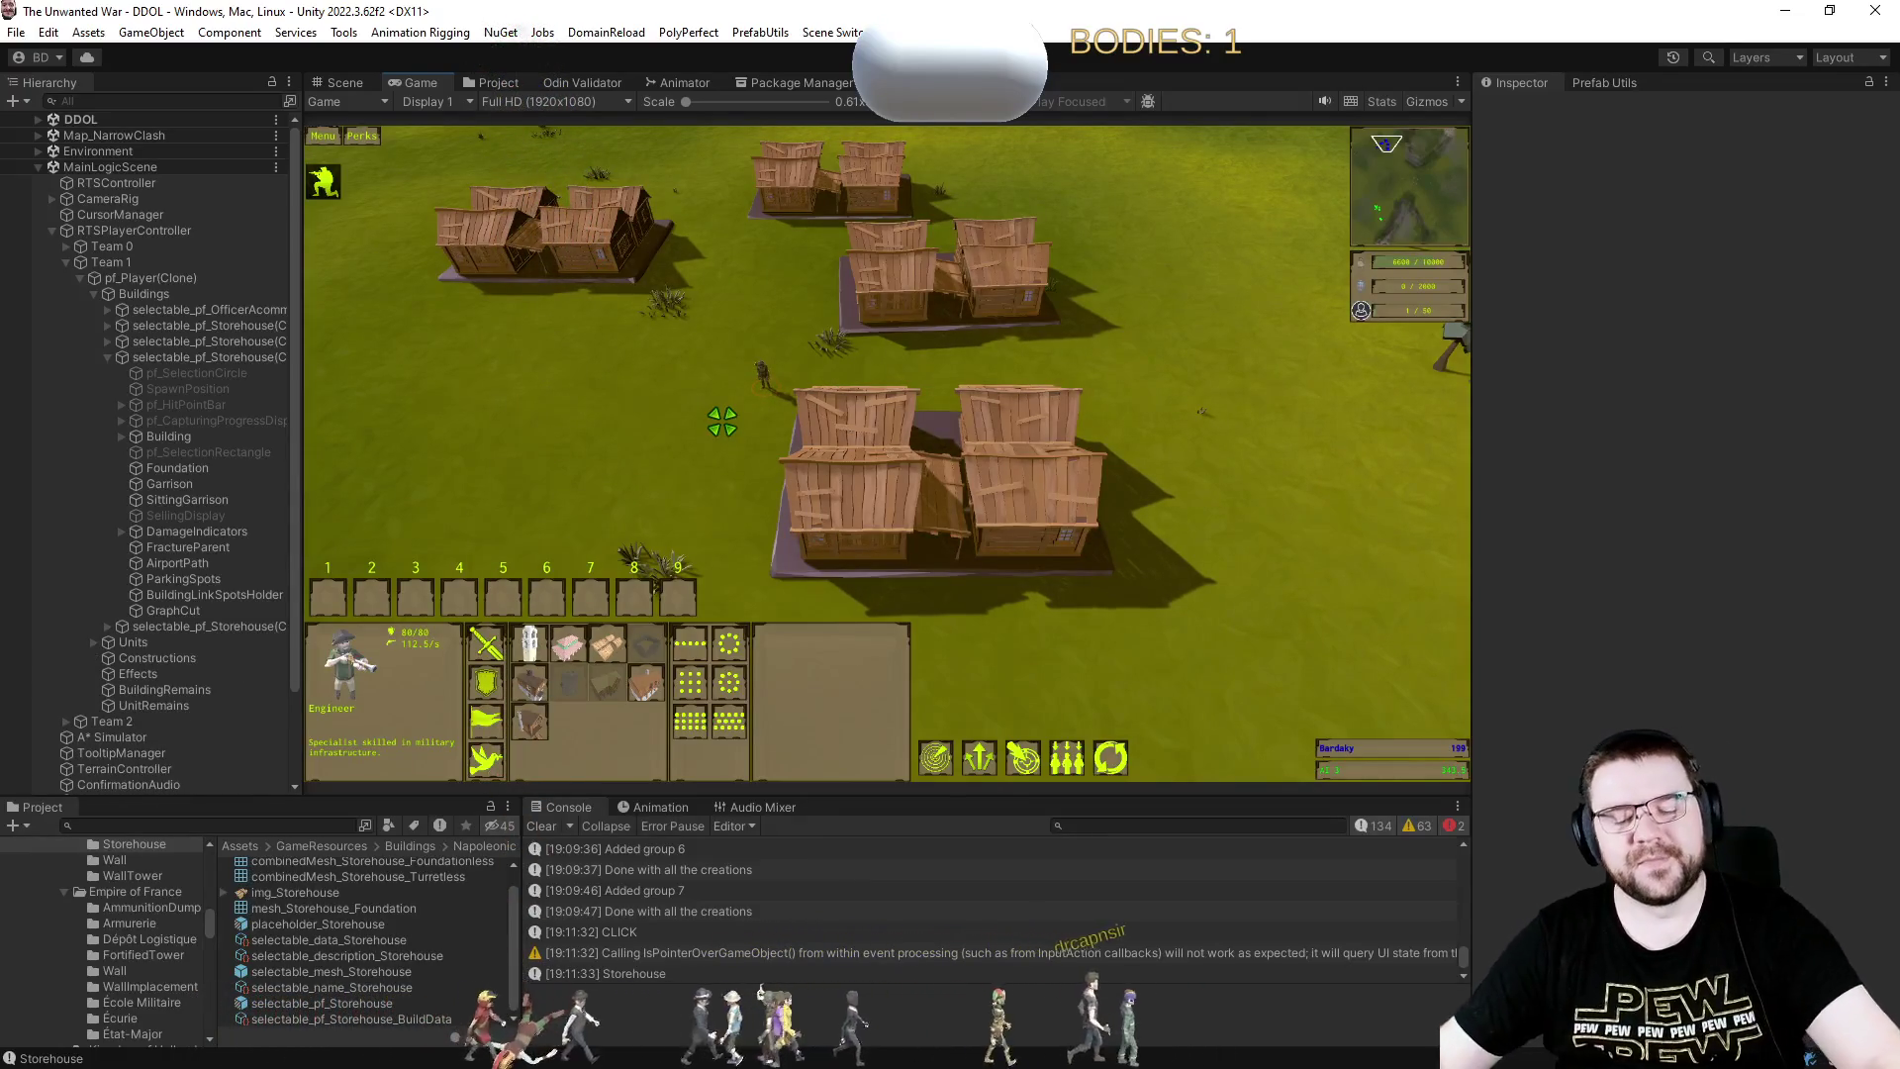
- Pause the game and have the engineer place a Storehouse construction site
key("Escape")
key("Escape")
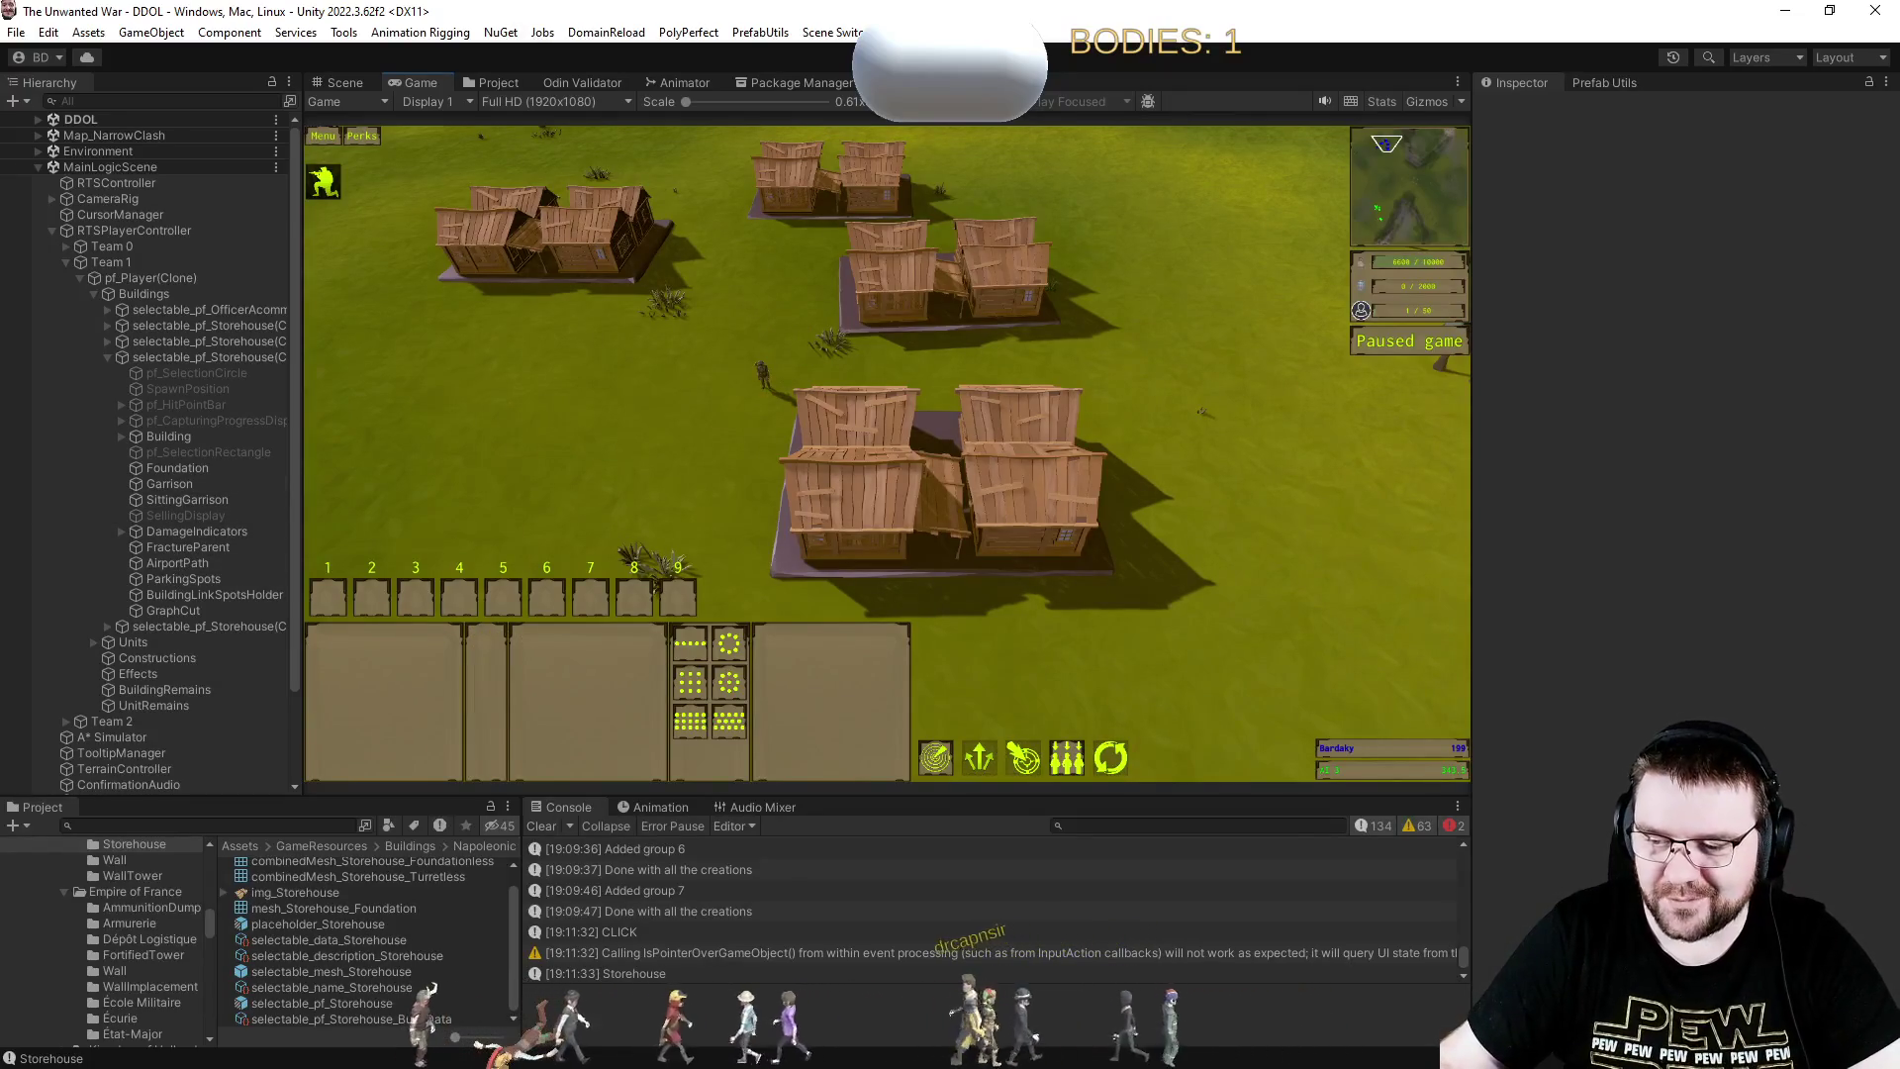
left_click(762, 374)
left_click(529, 682)
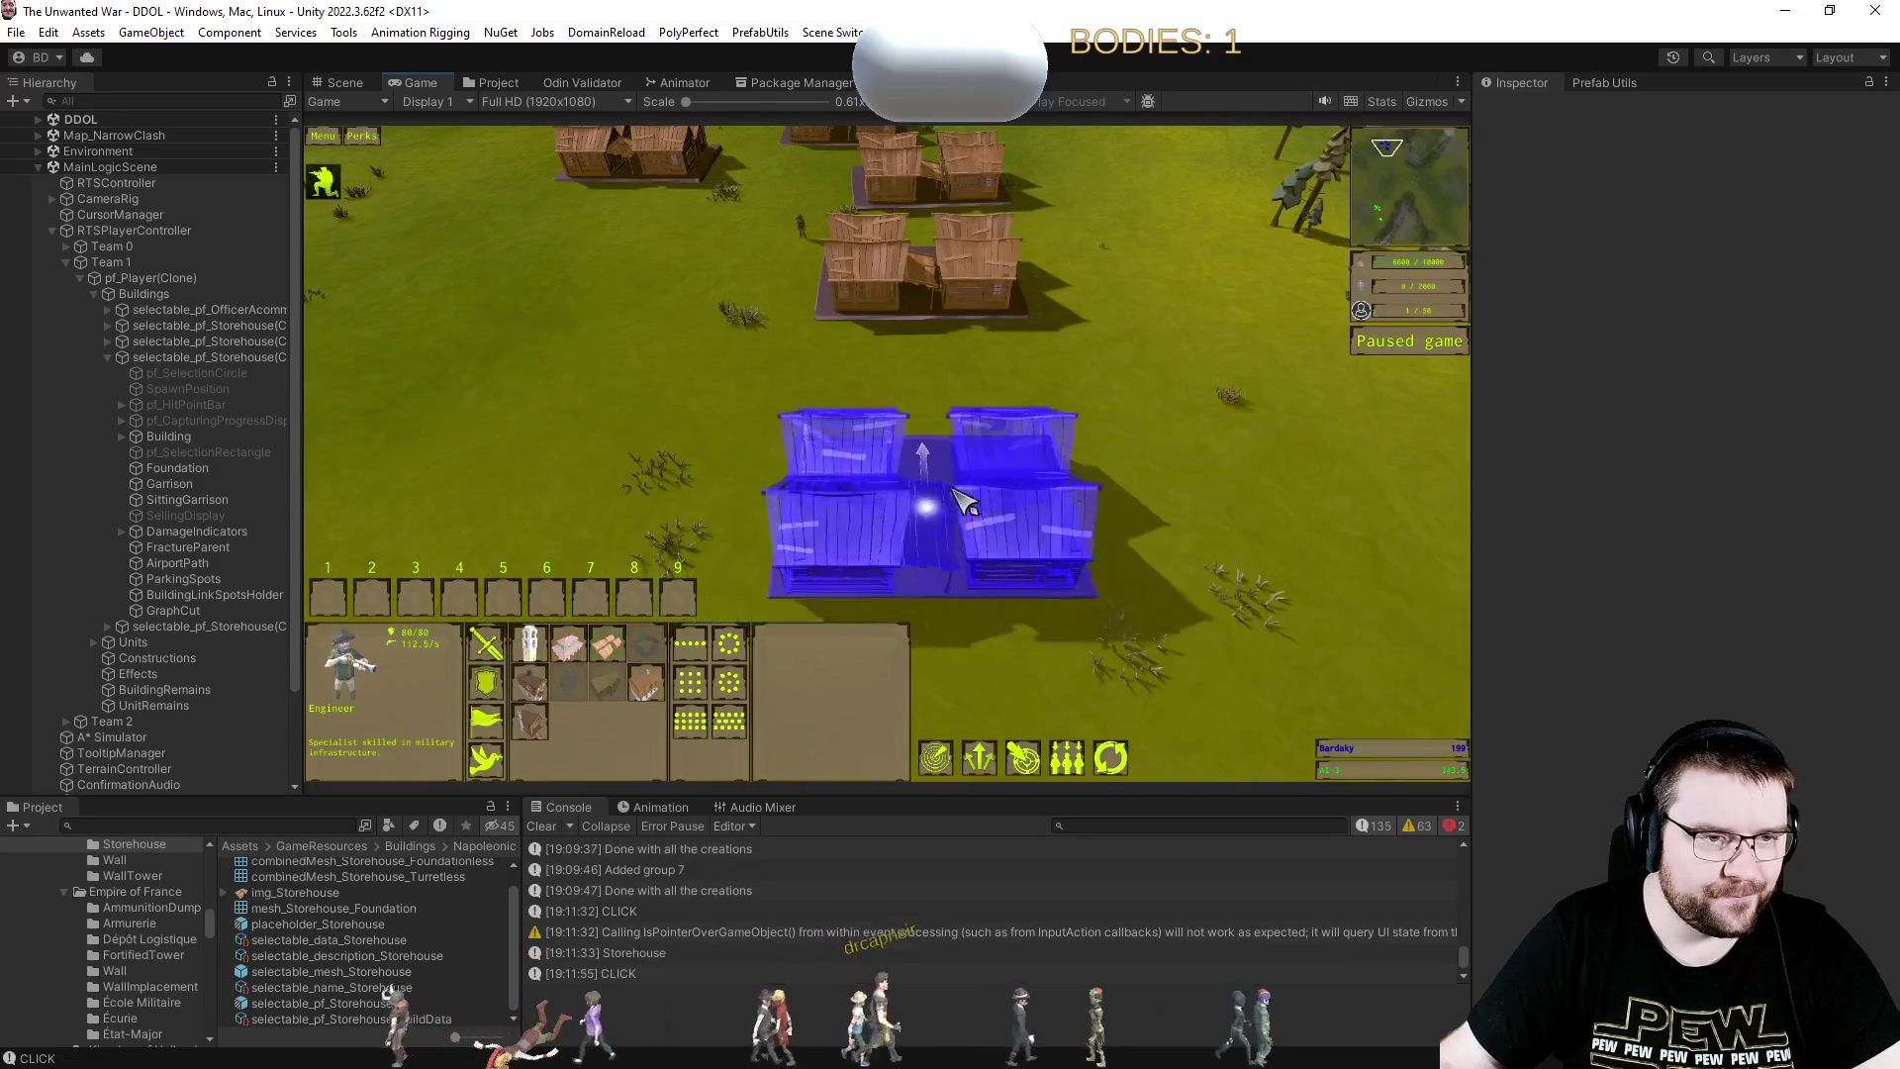
left_click(912, 458)
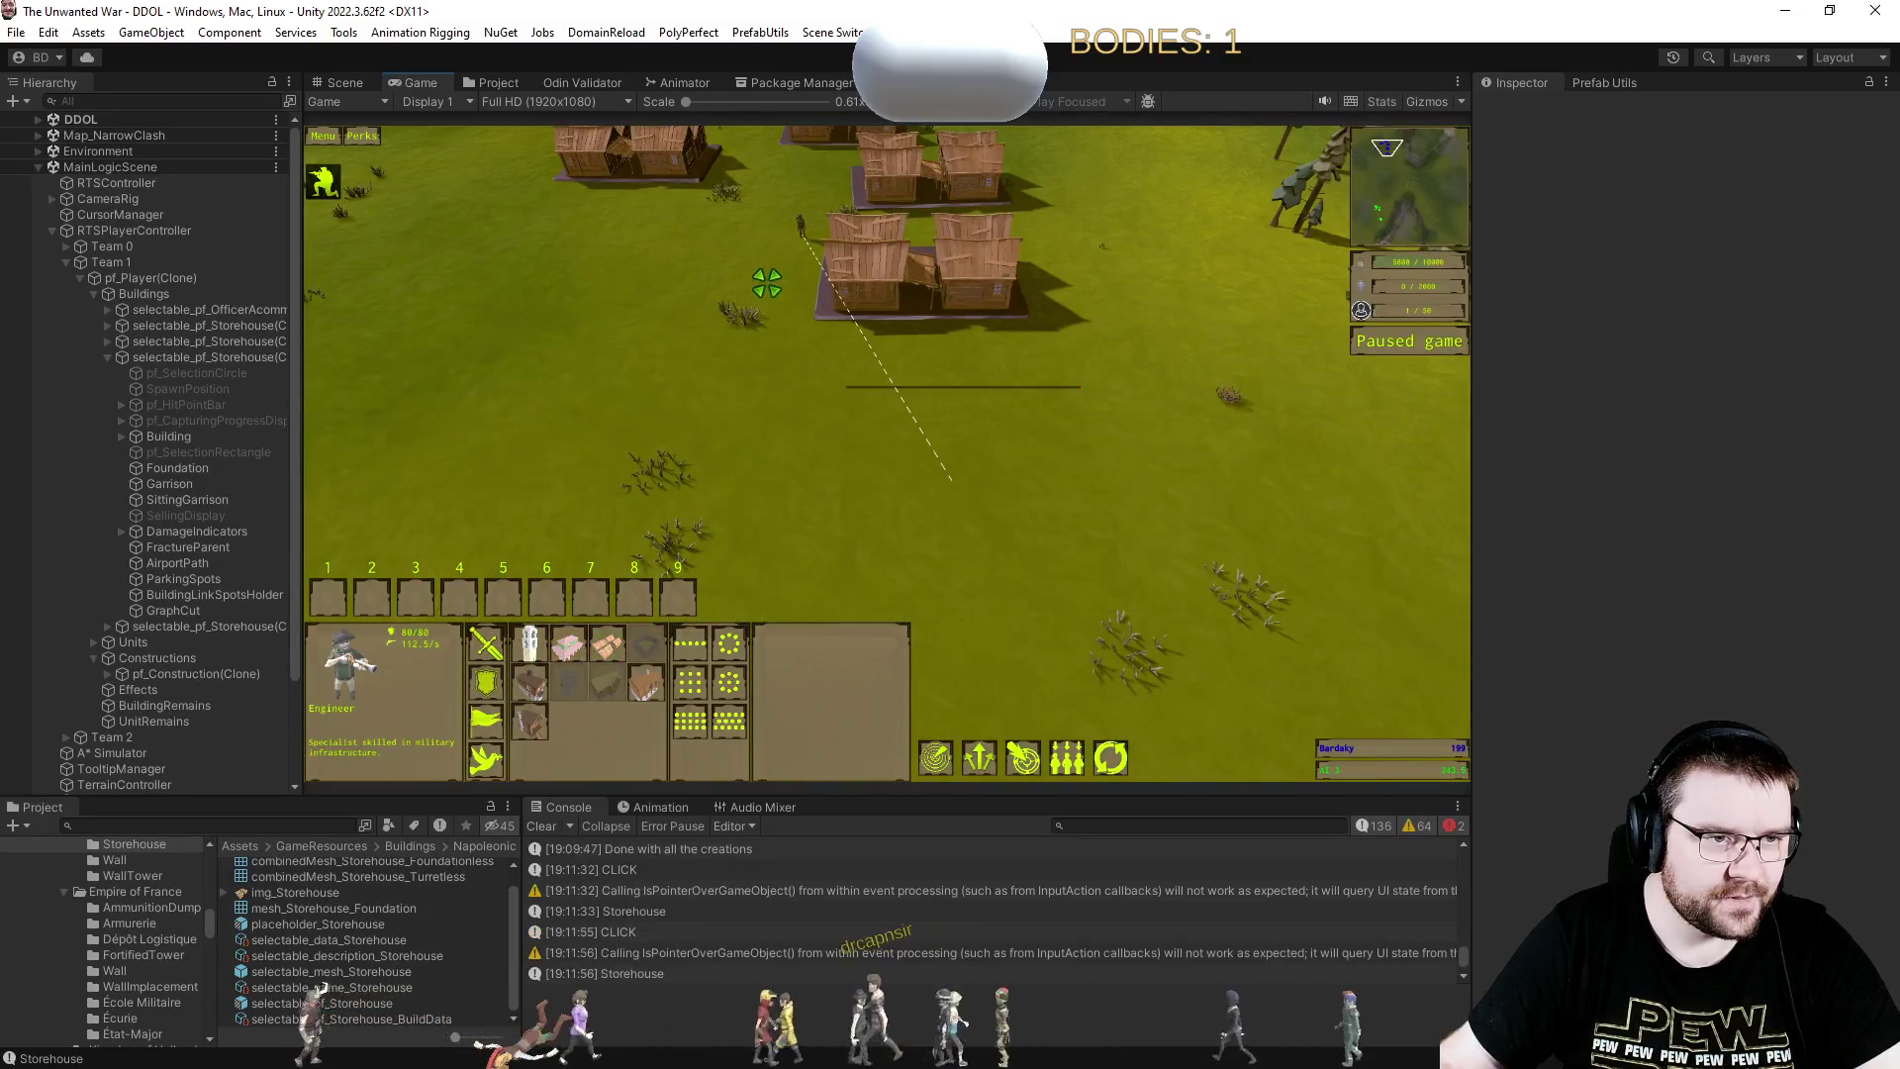
- Enable the Mesh Renderer on pf_Construction(Clone)'s storehouse Foundation, then inspect its Building object
left_click(107, 673)
left_click(121, 706)
scroll(198, 663, "down", 5)
left_click(224, 580)
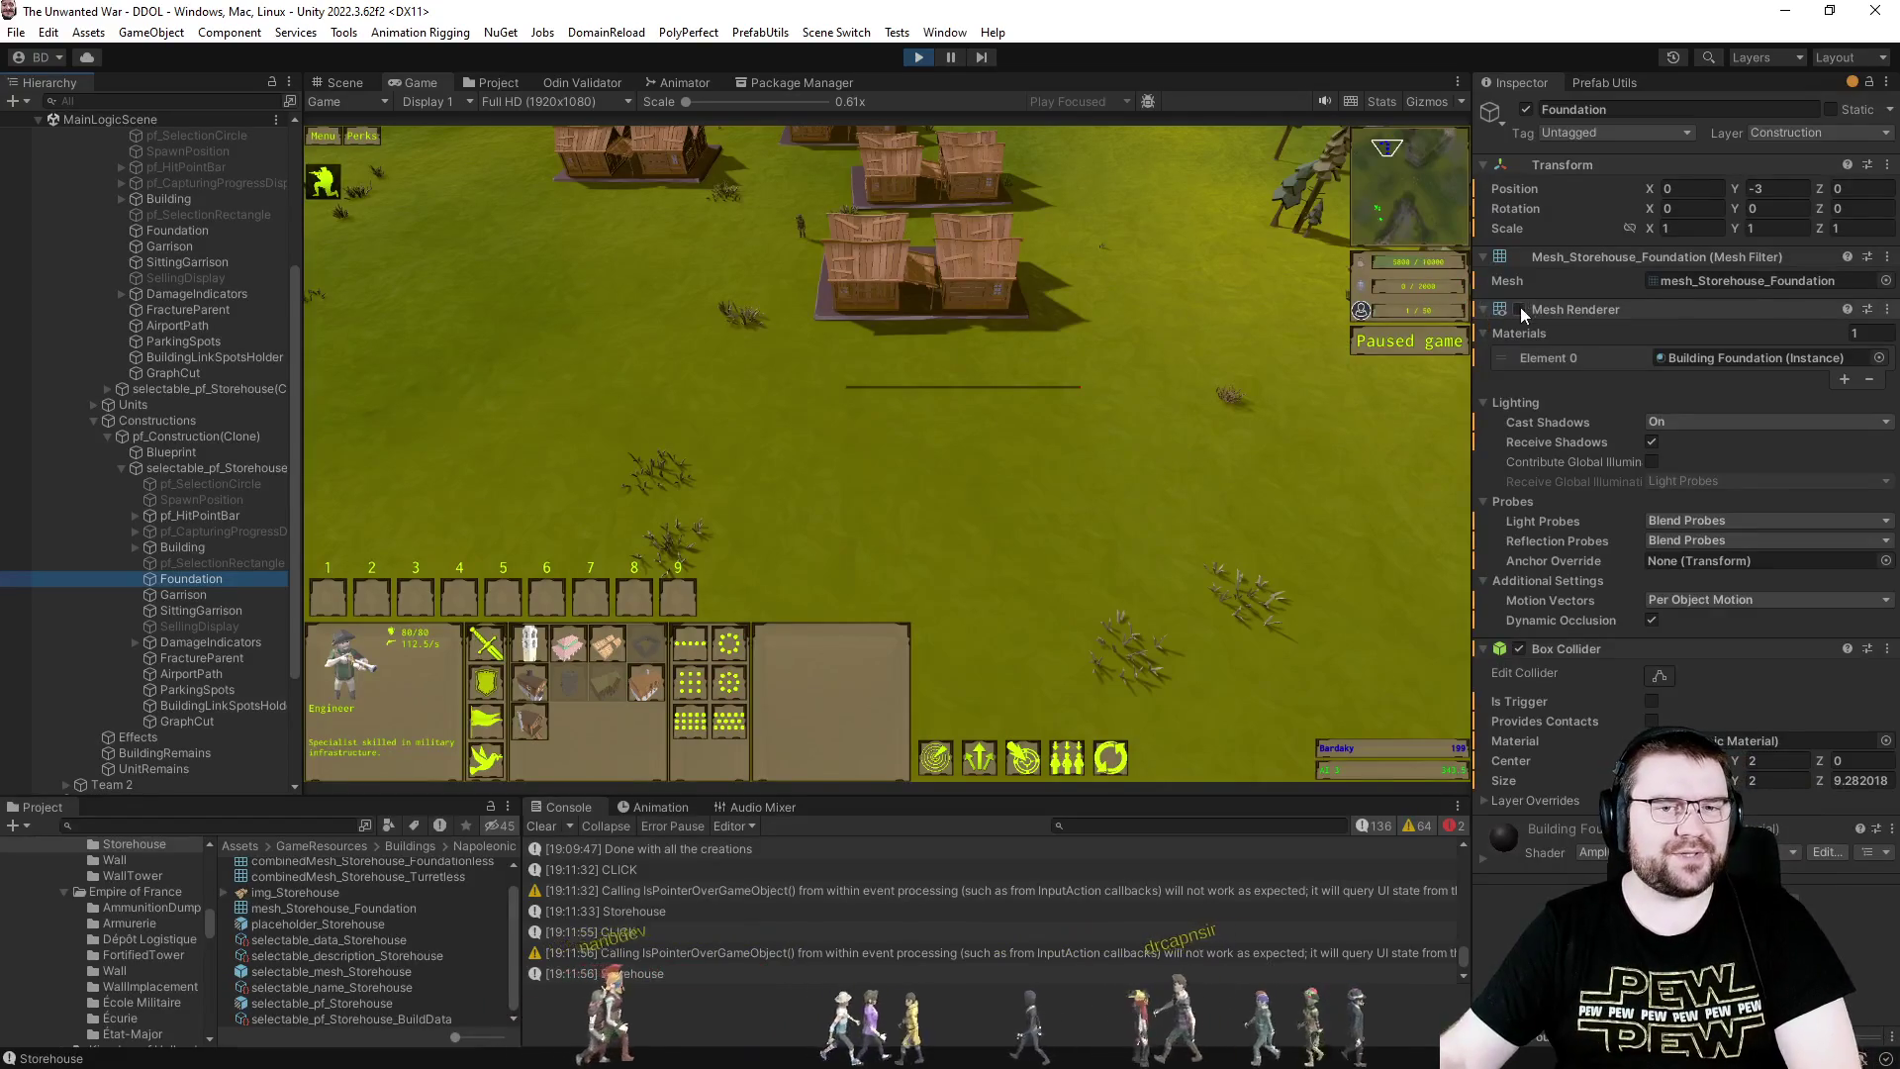
left_click(1519, 310)
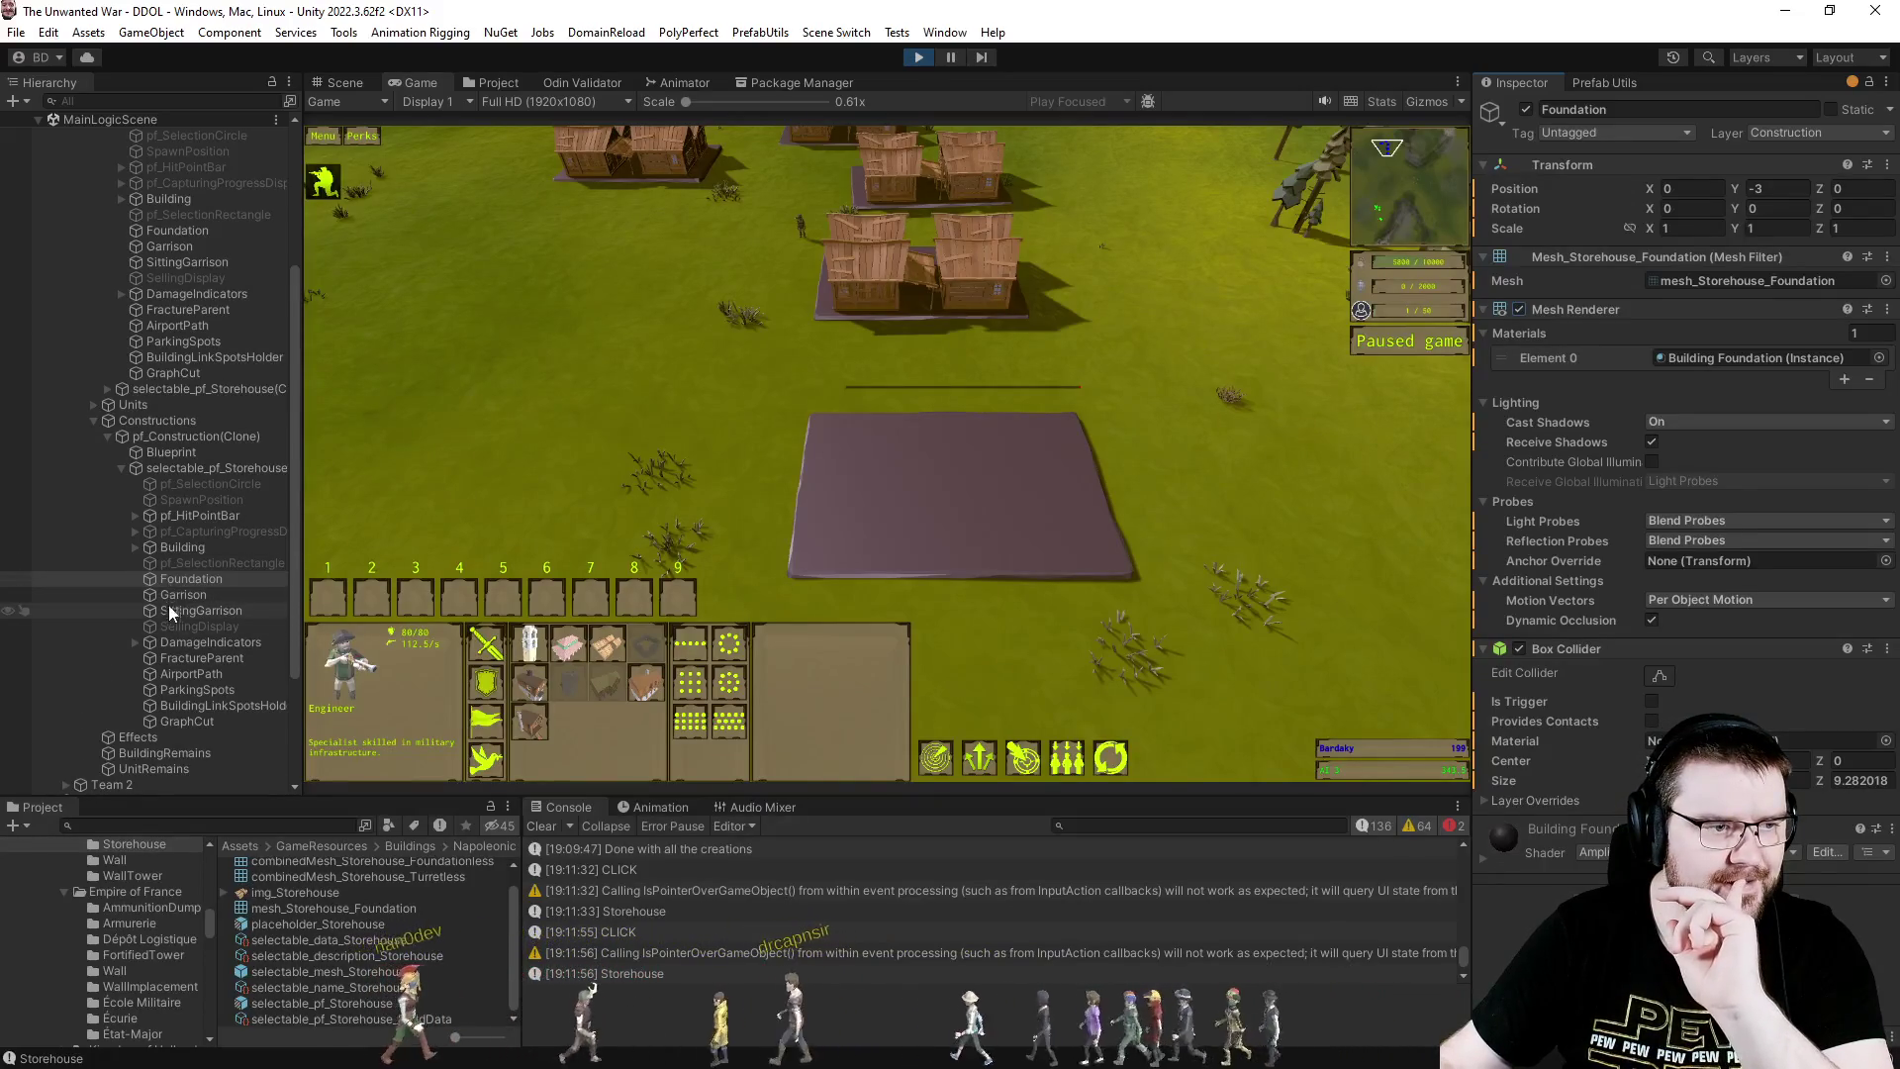
left_click(176, 546)
scroll(1610, 682, "down", 4)
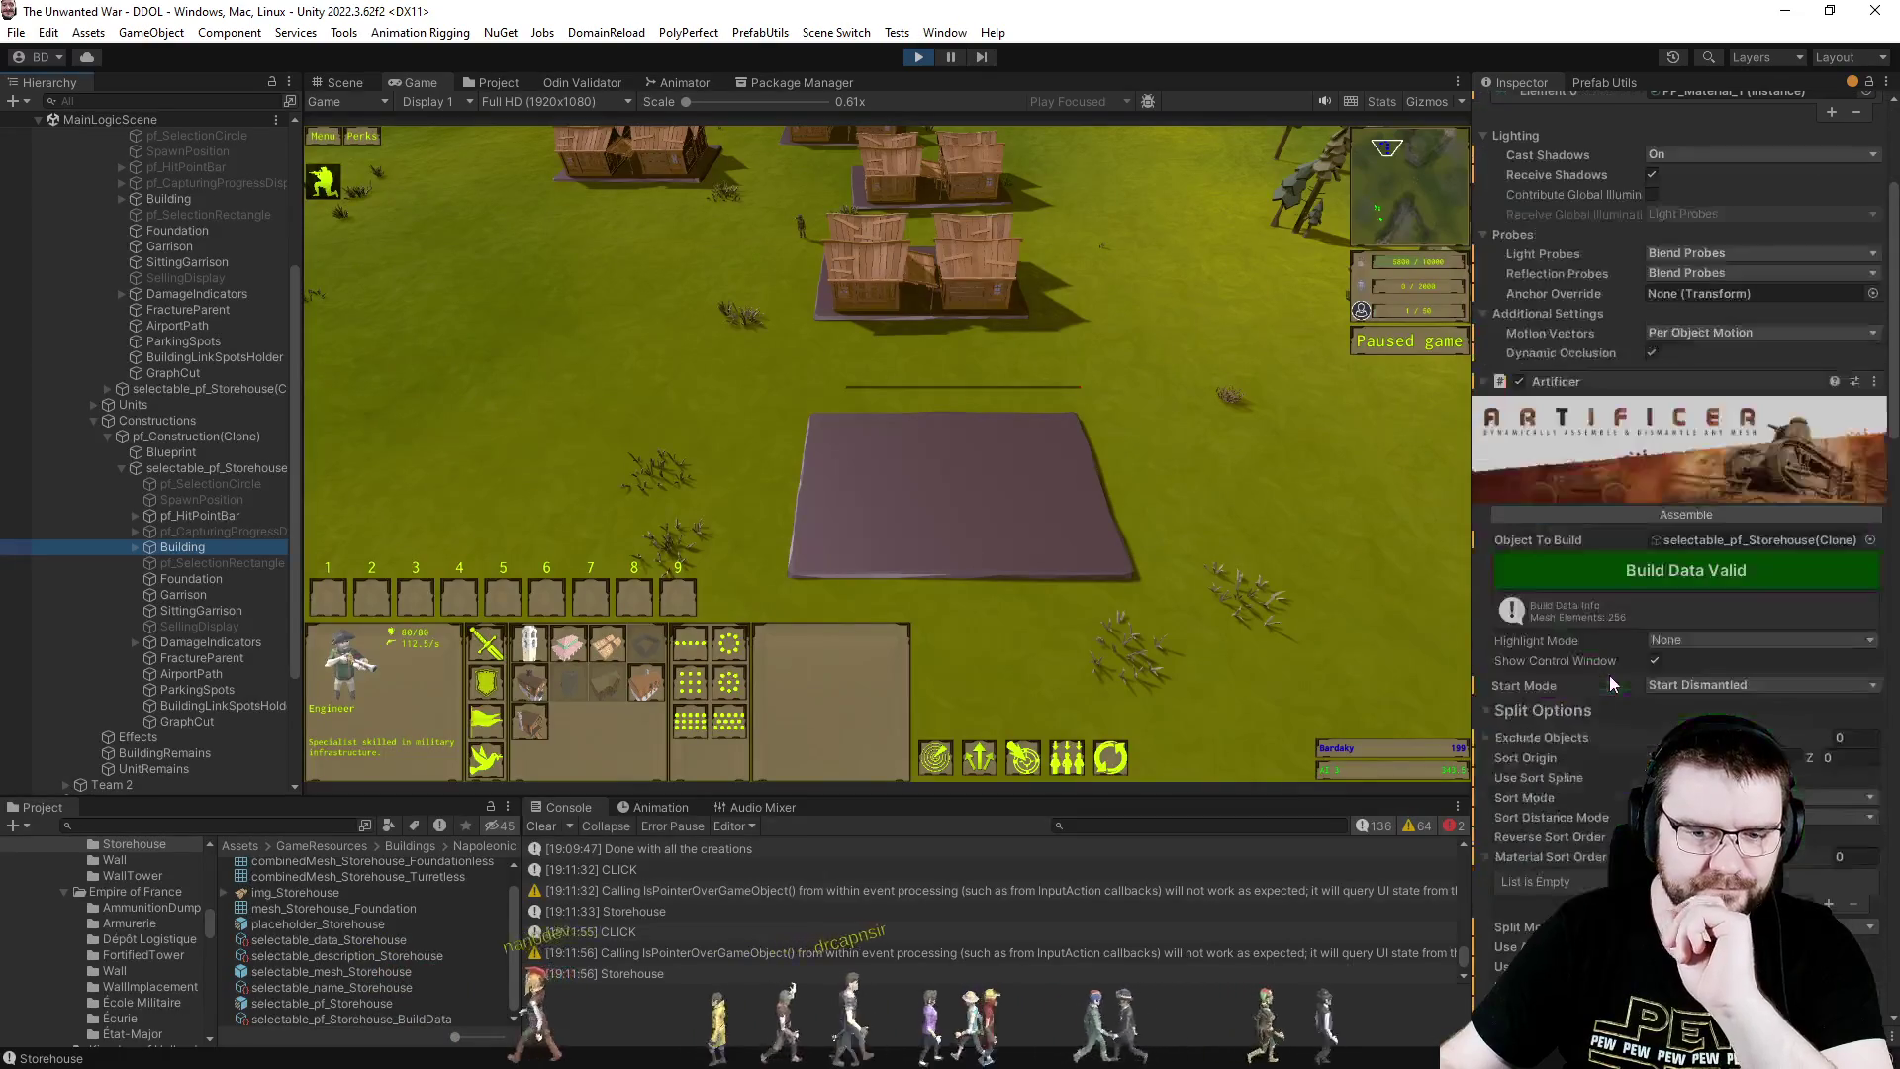
key("alt+Tab")
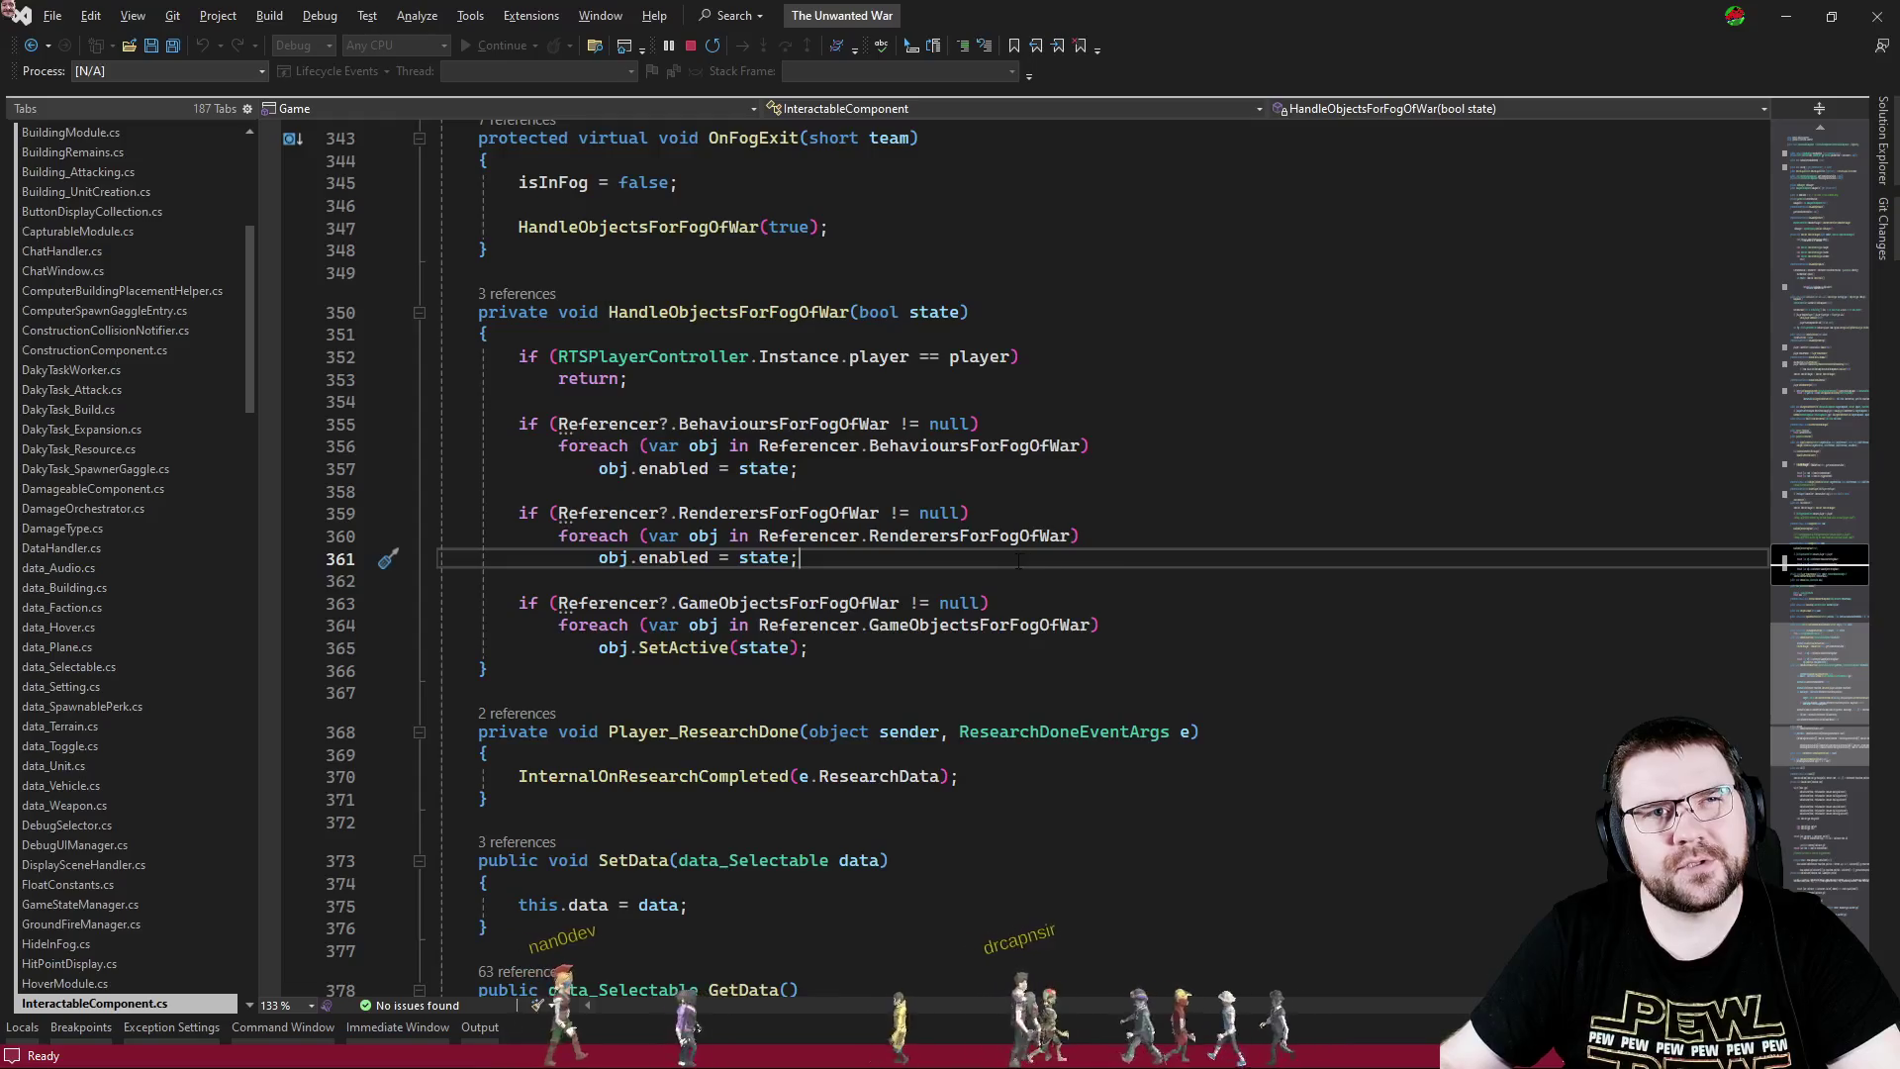
- Switch to ConstructionComponent.cs and scroll through its code
key("ctrl+Tab")
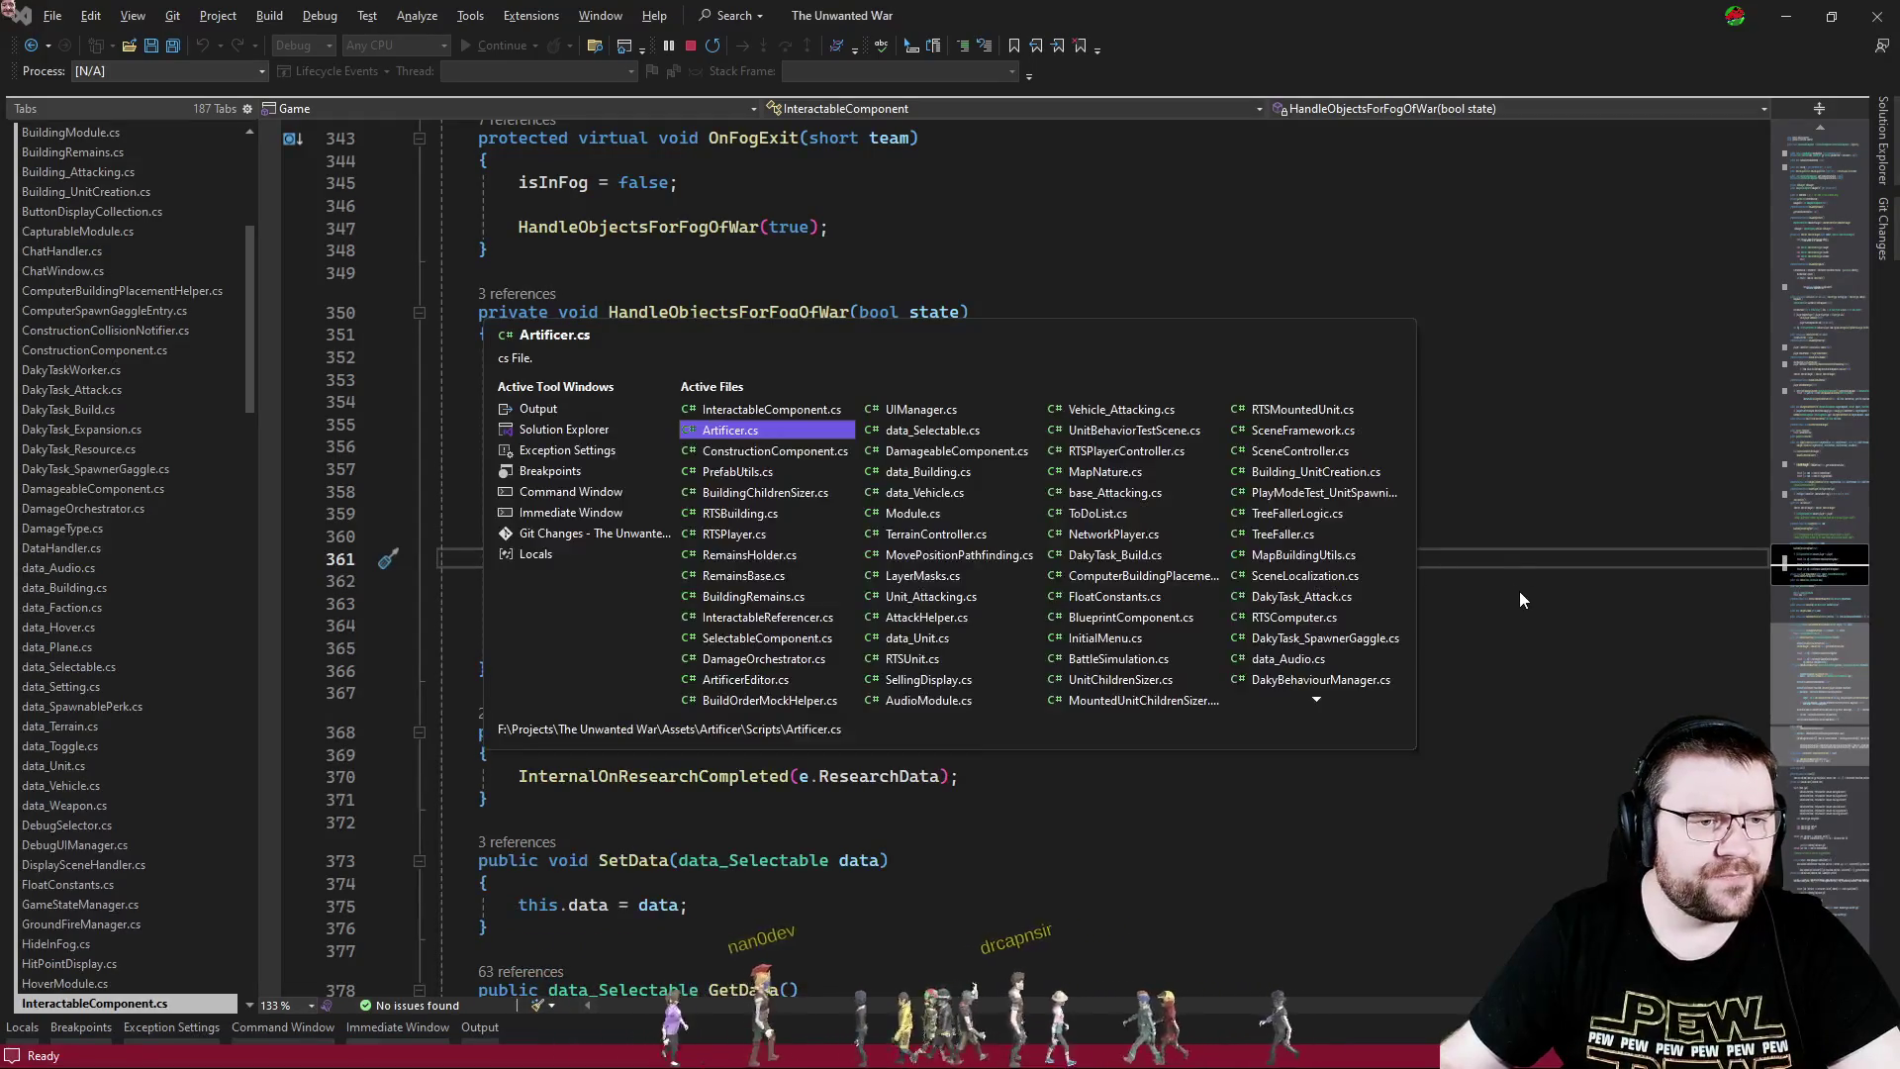
key("ctrl+Tab")
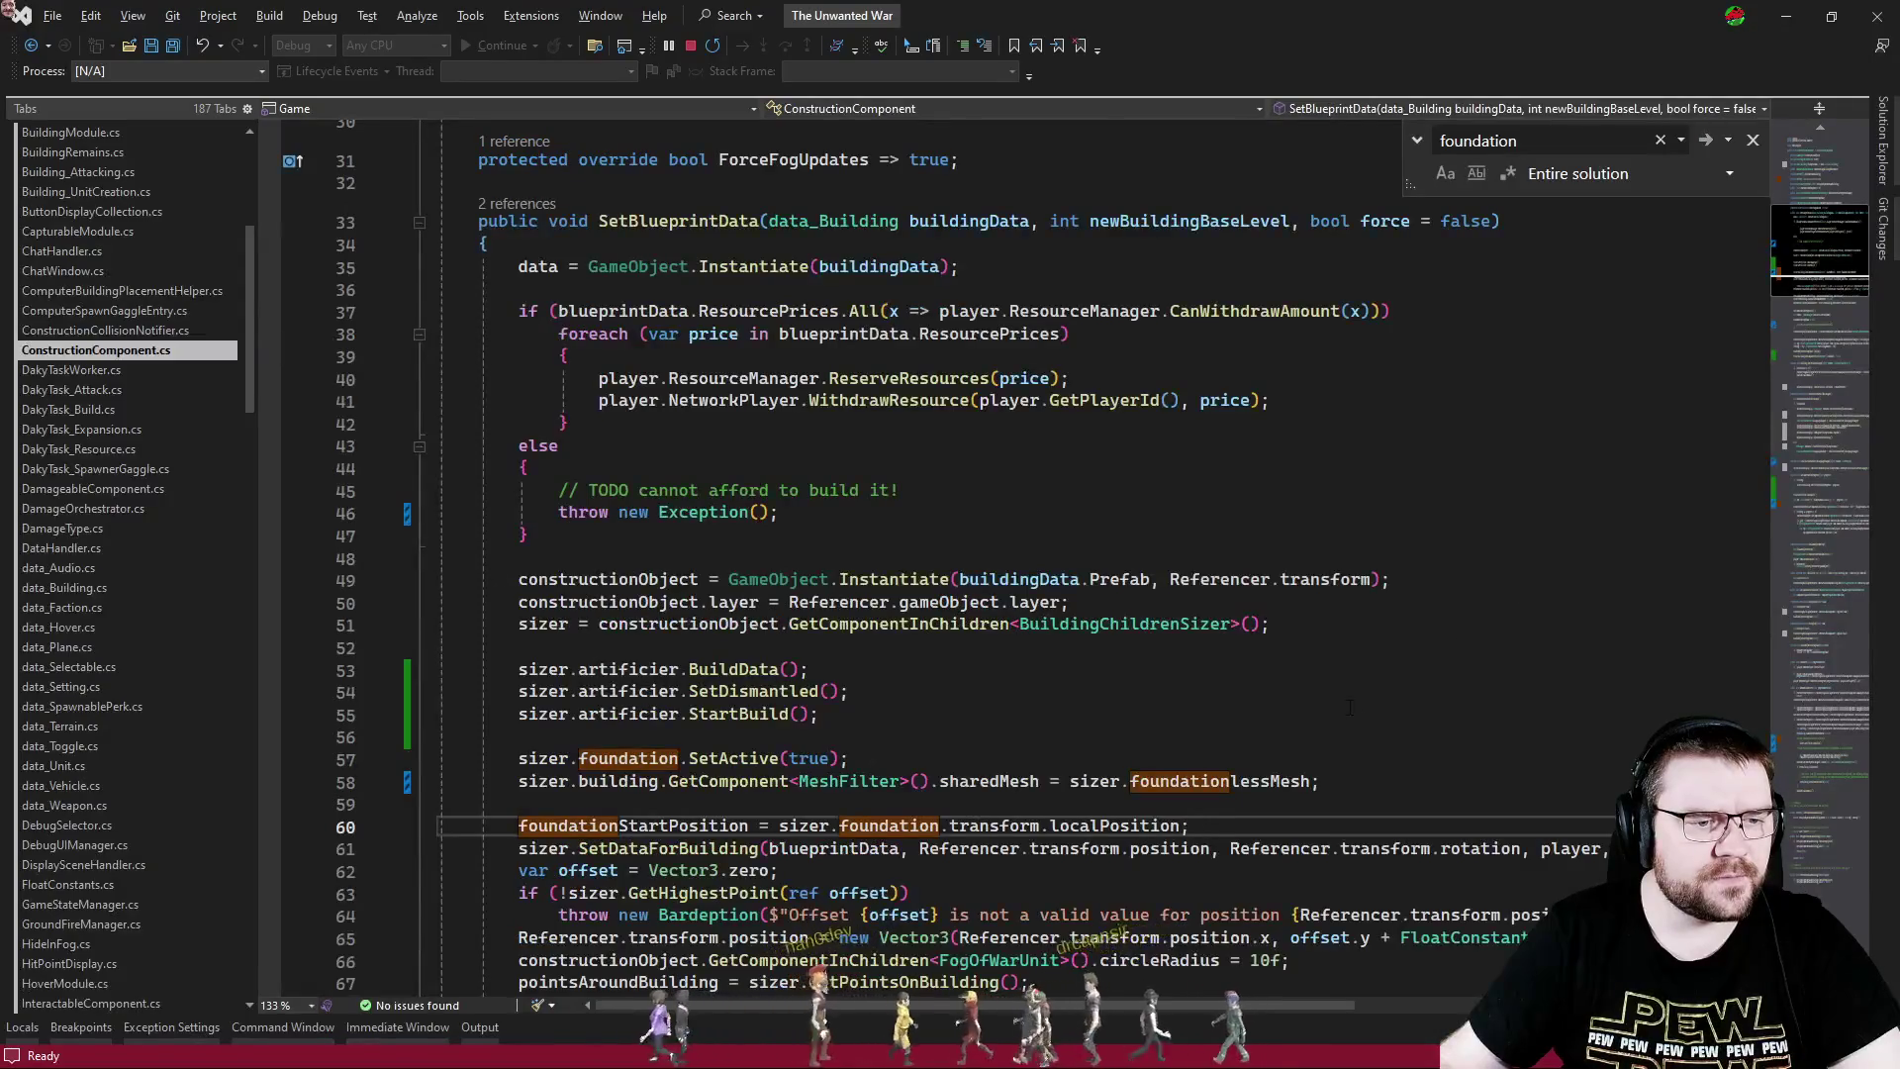
scroll(1257, 685, "down", 3)
scroll(868, 653, "up", 2)
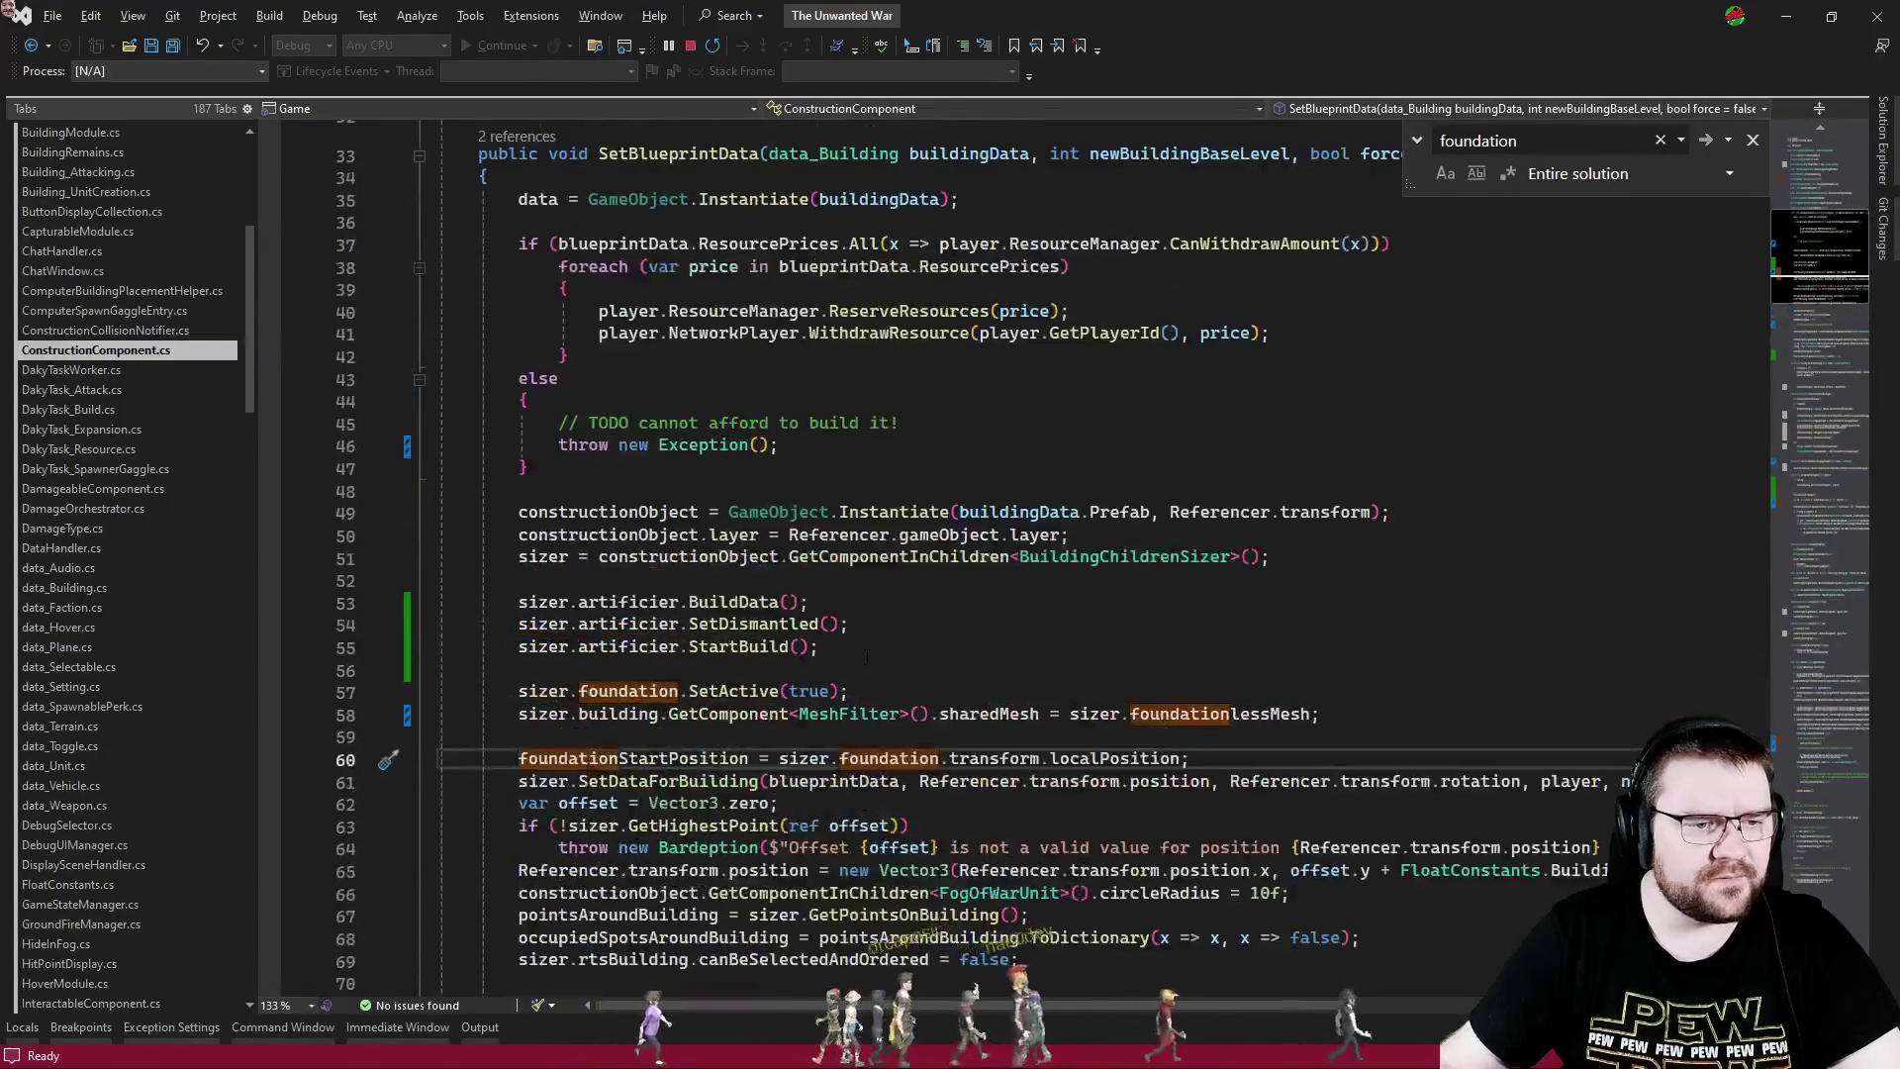
scroll(873, 689, "up", 1)
scroll(873, 690, "down", 4)
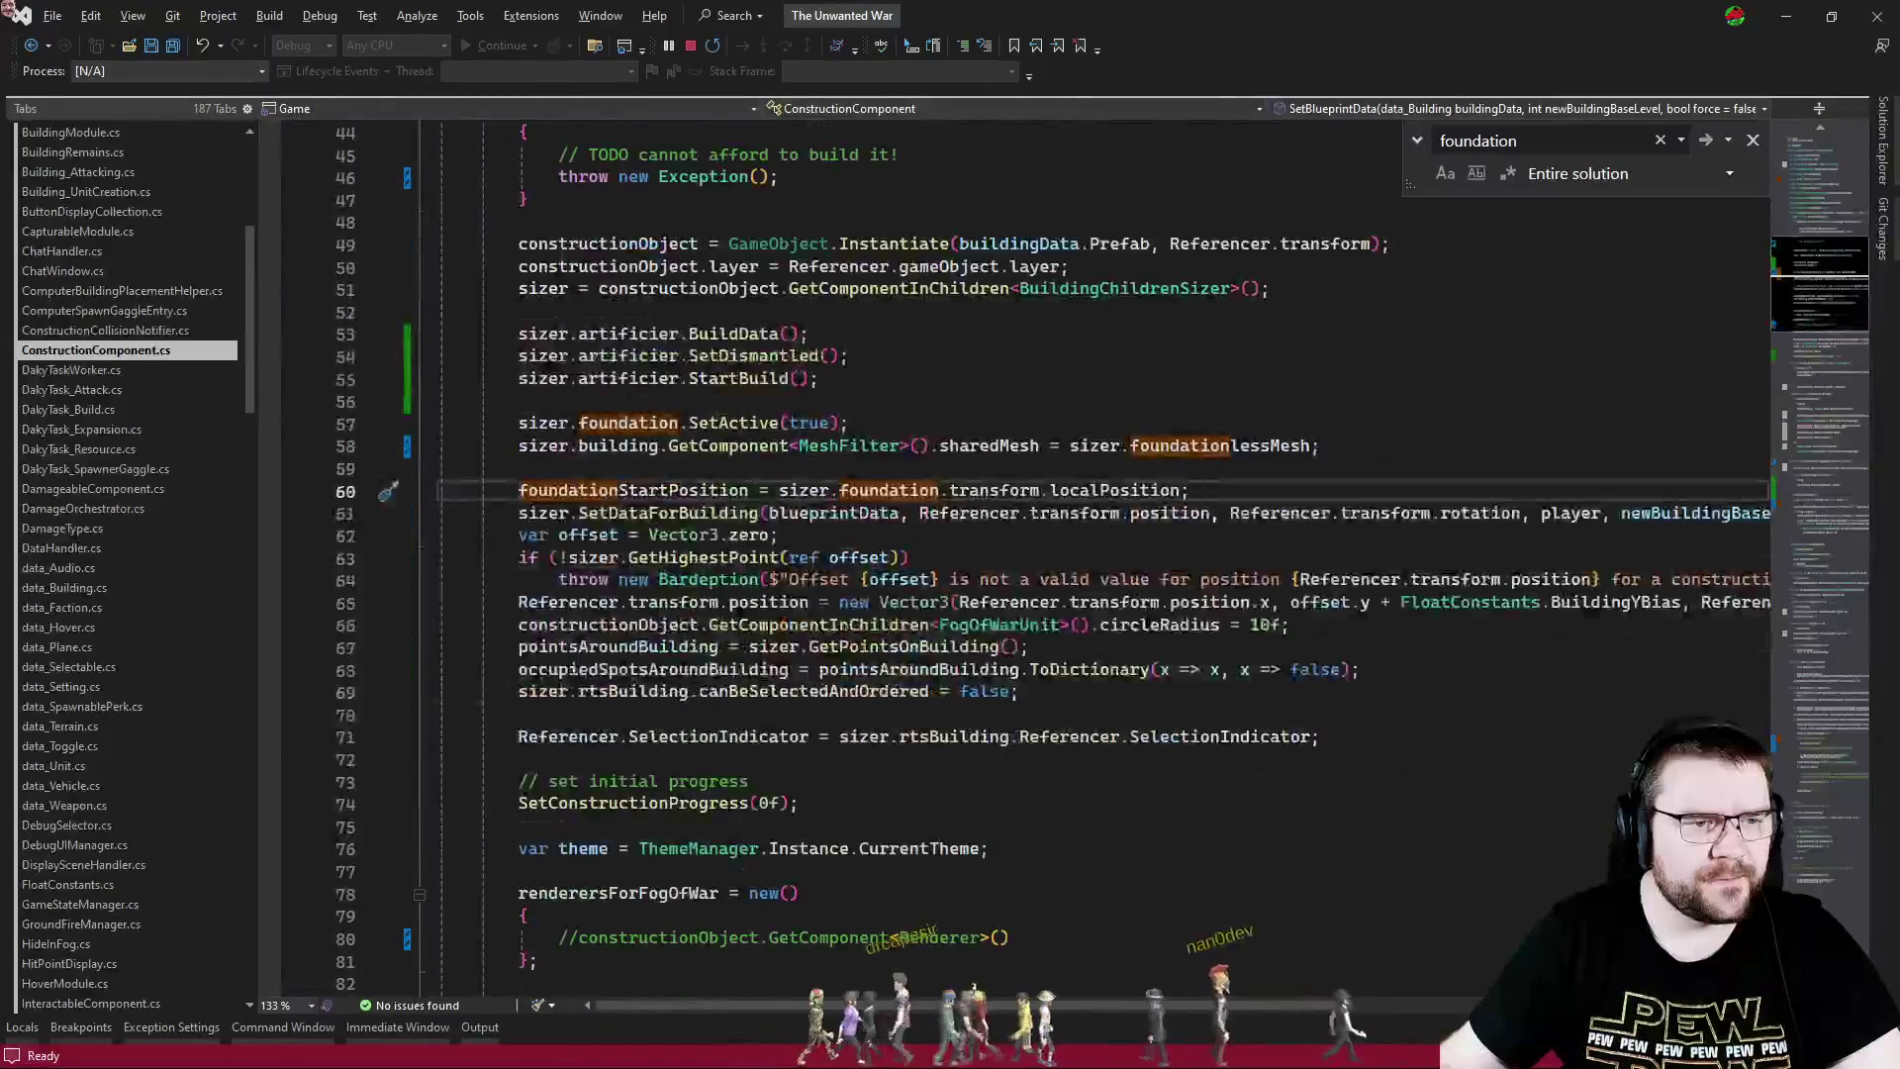
scroll(1809, 500, "down", 20)
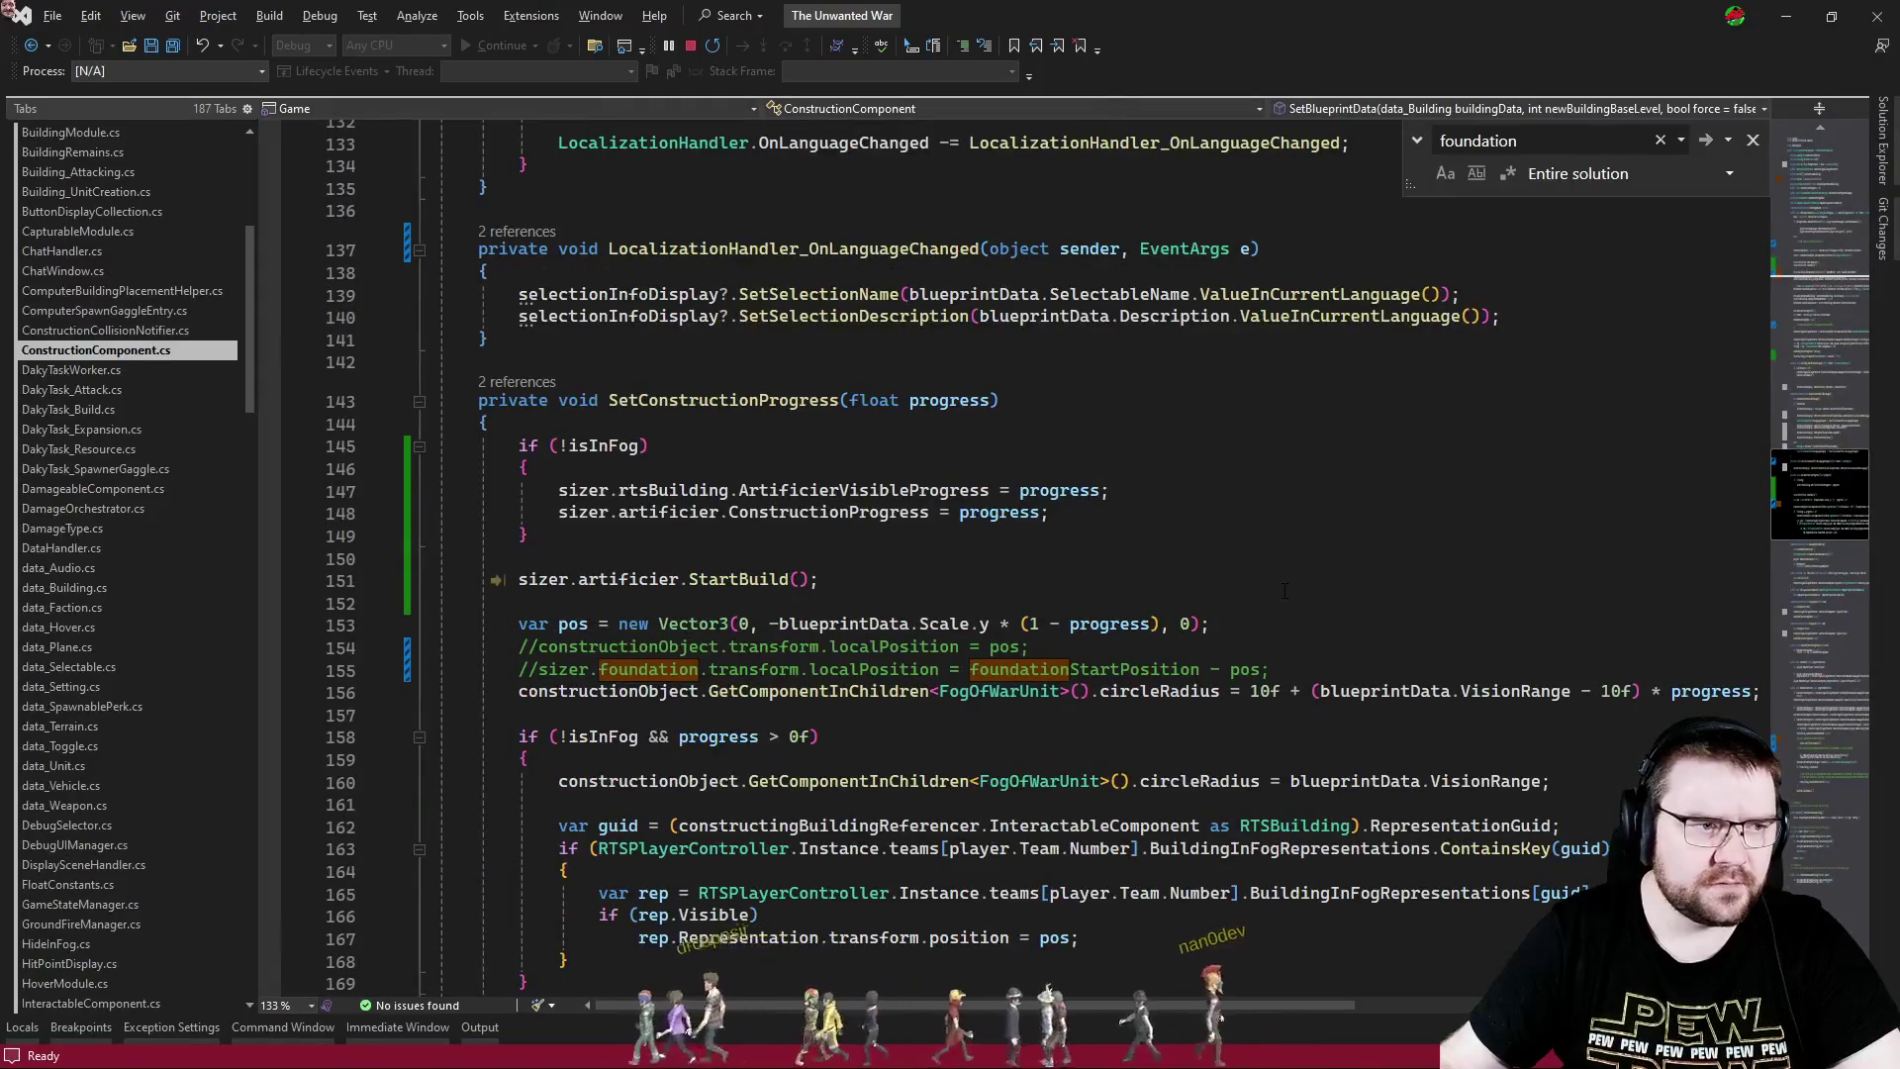
- In BuildingChildrenSizer, search for 'foundation' and jump to the serialized mesh fields
key("ctrl+Tab")
key("ctrl+Tab")
key("ctrl+Tab")
key("ctrl+Tab")
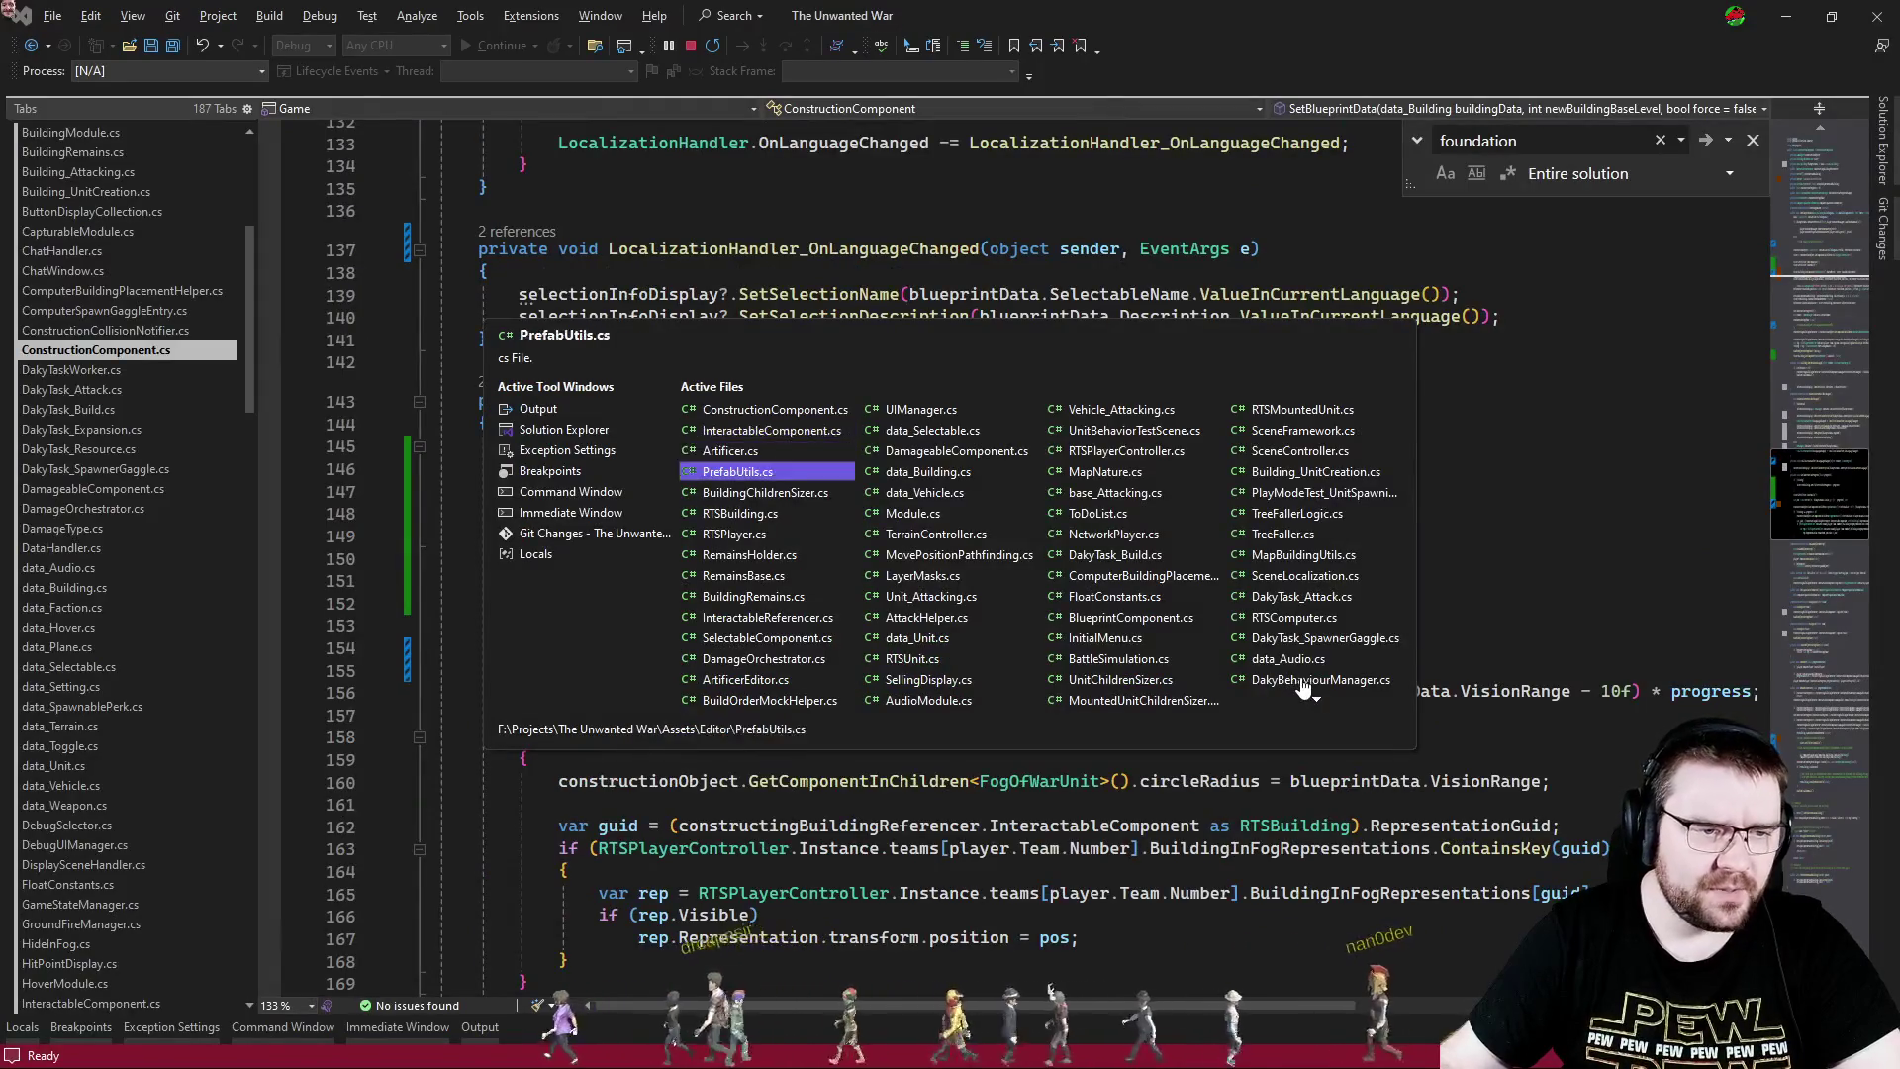
key("ctrl+f")
type("d")
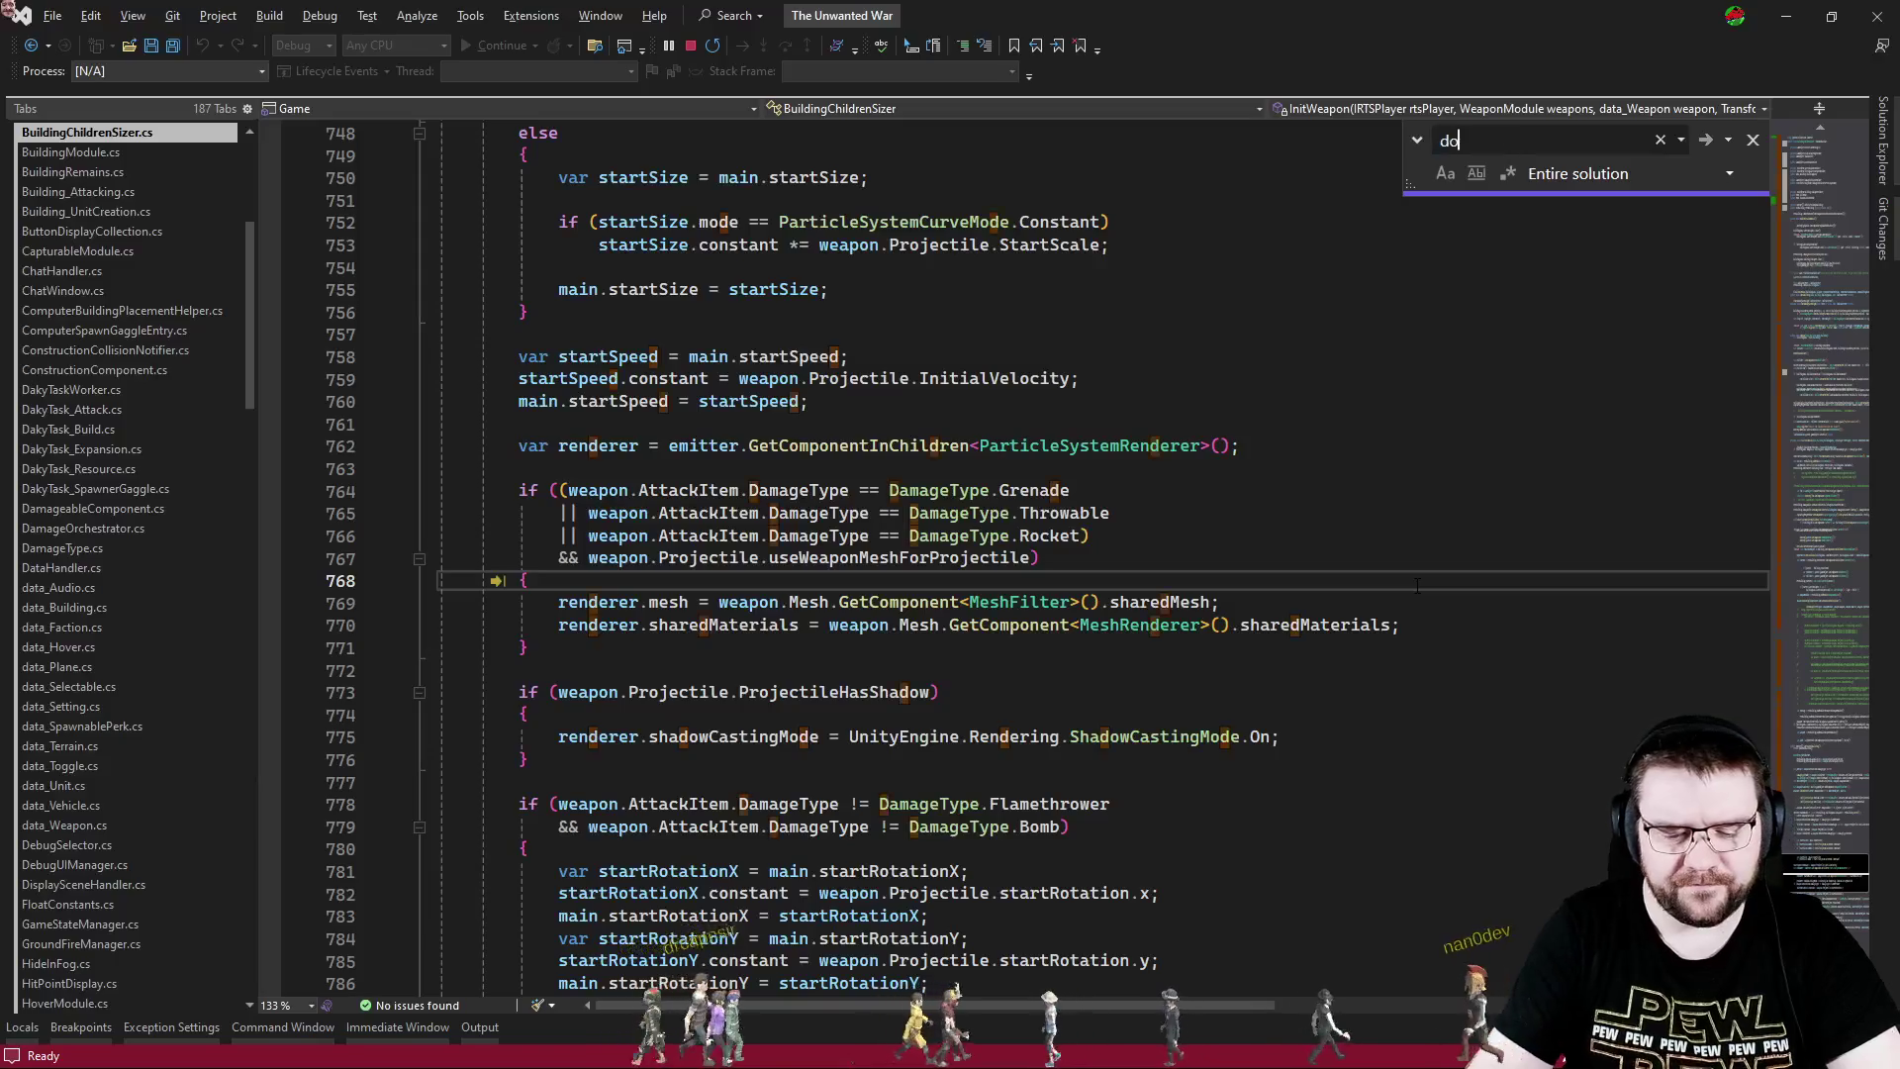
type("foundation")
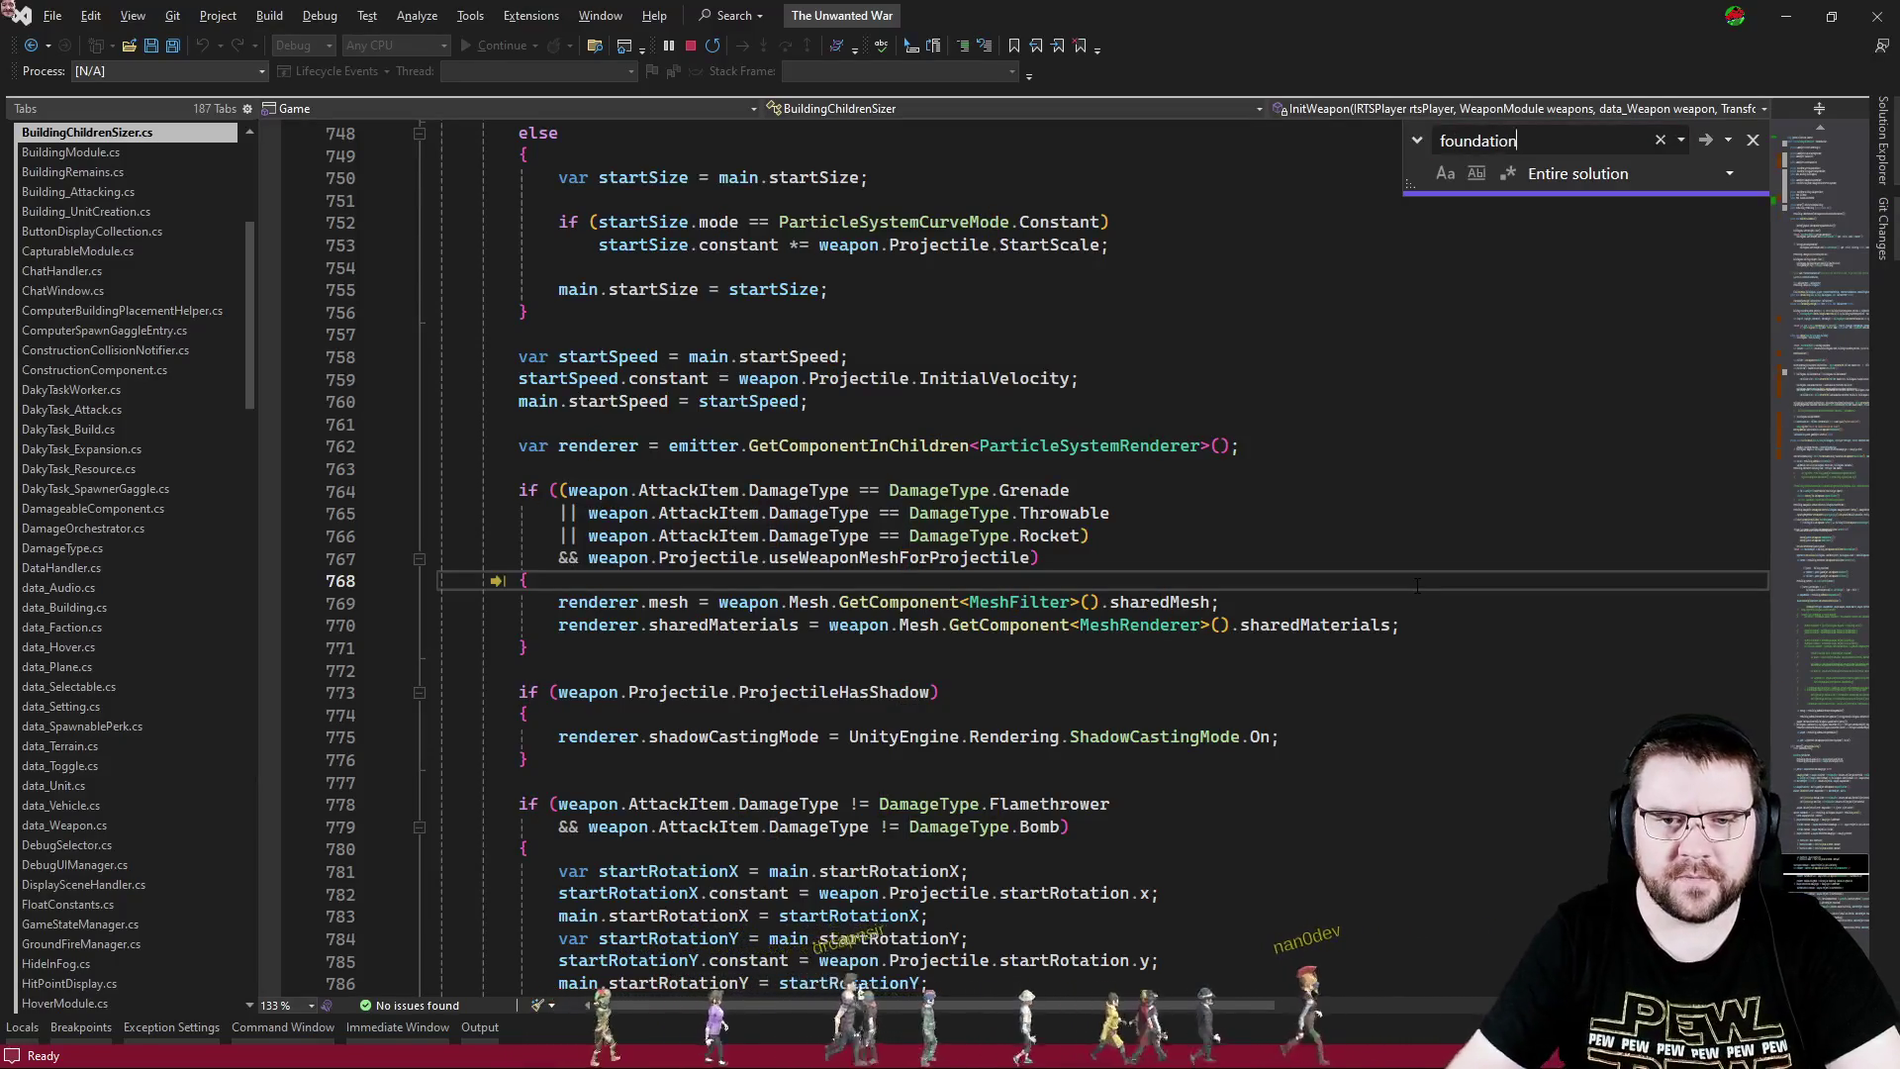
key("Return")
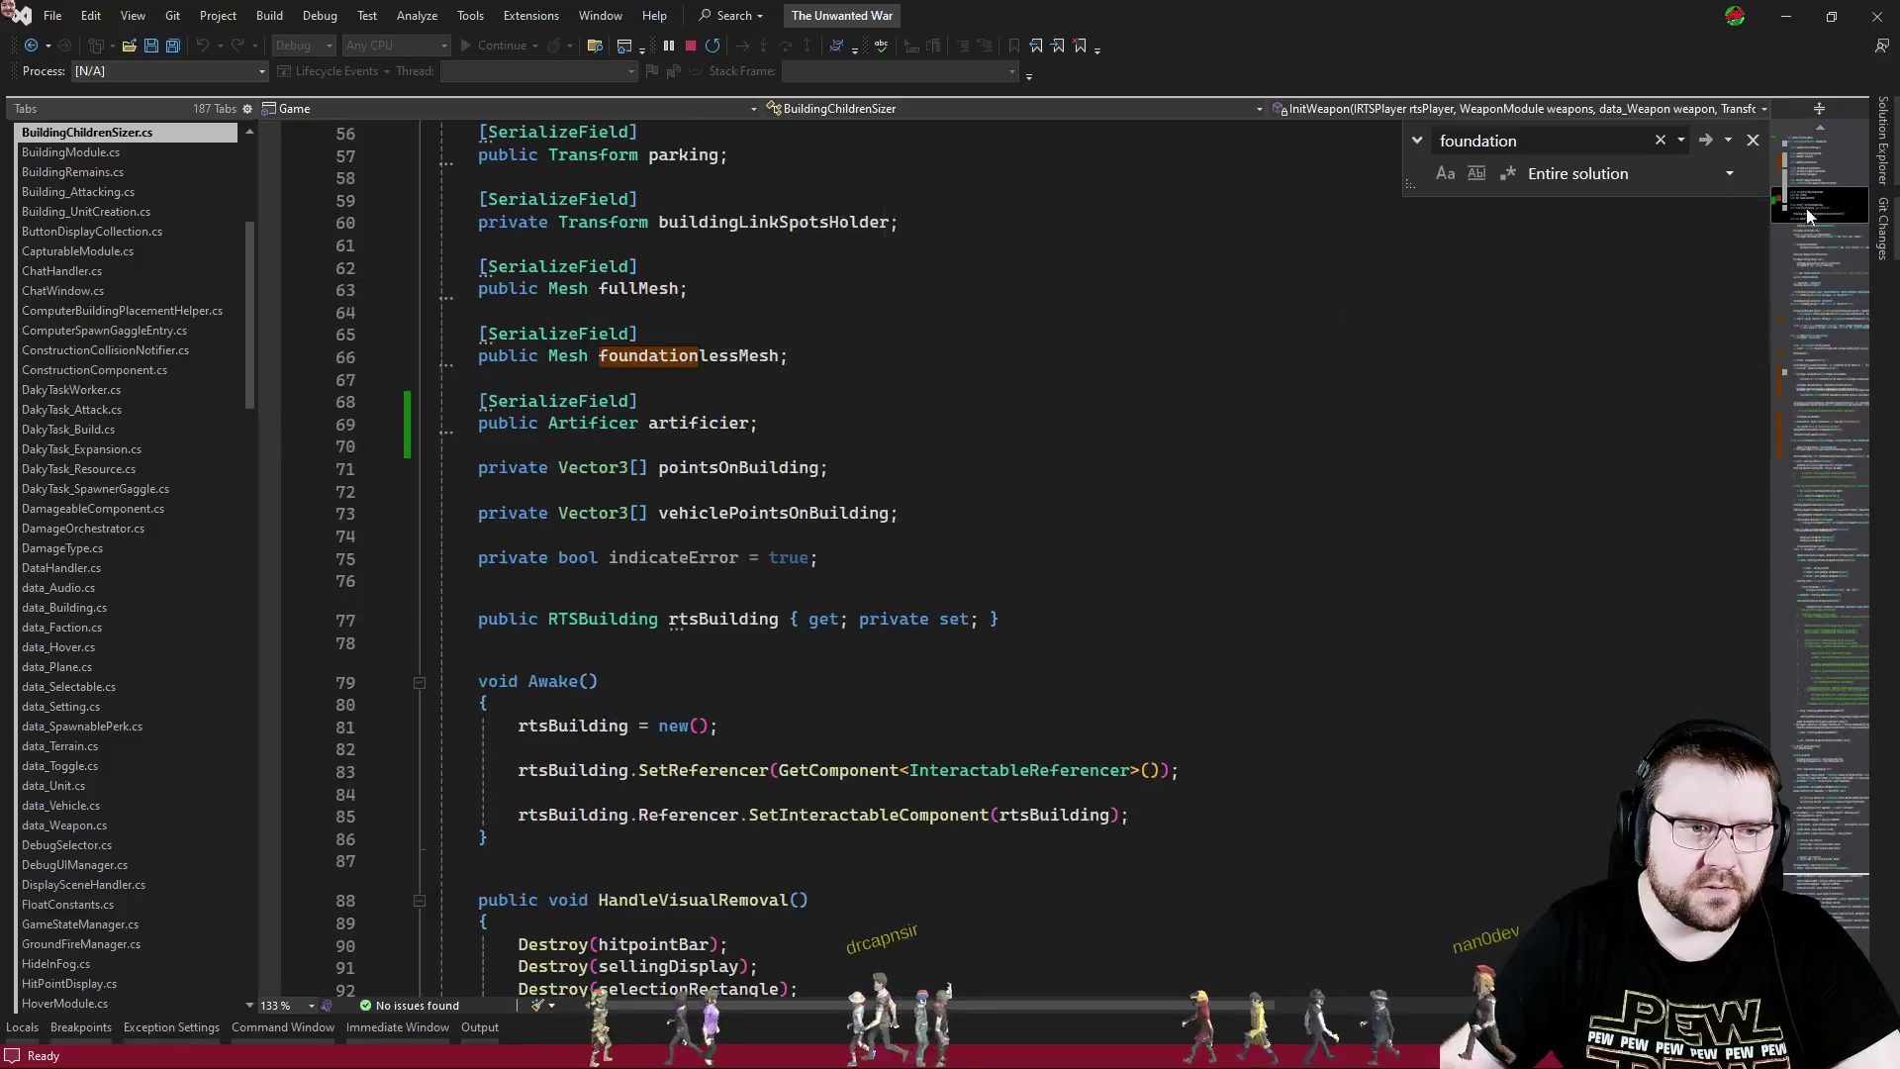
left_click(1824, 324)
left_click_drag(1821, 319, 1820, 368)
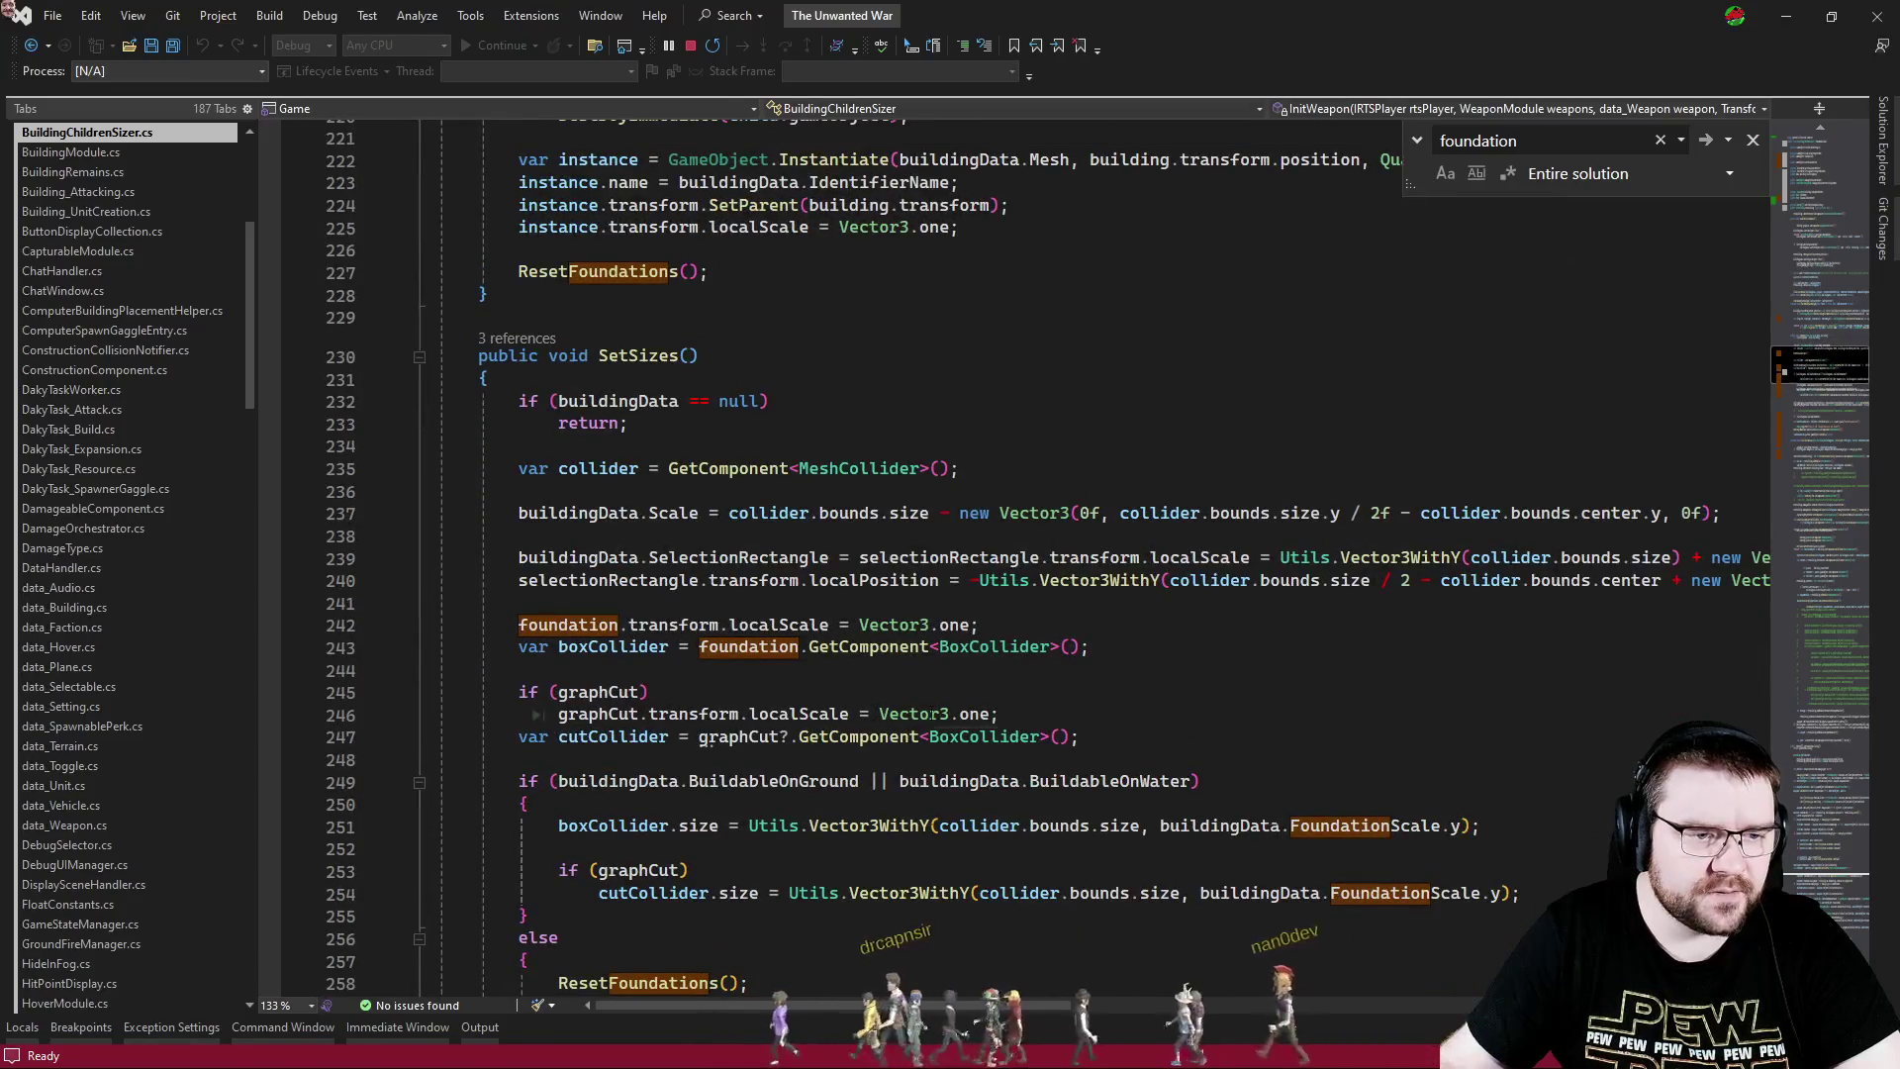
- Review ResetFoundations, marking the line that deactivates the land foundation's parent
scroll(866, 688, "down", 8)
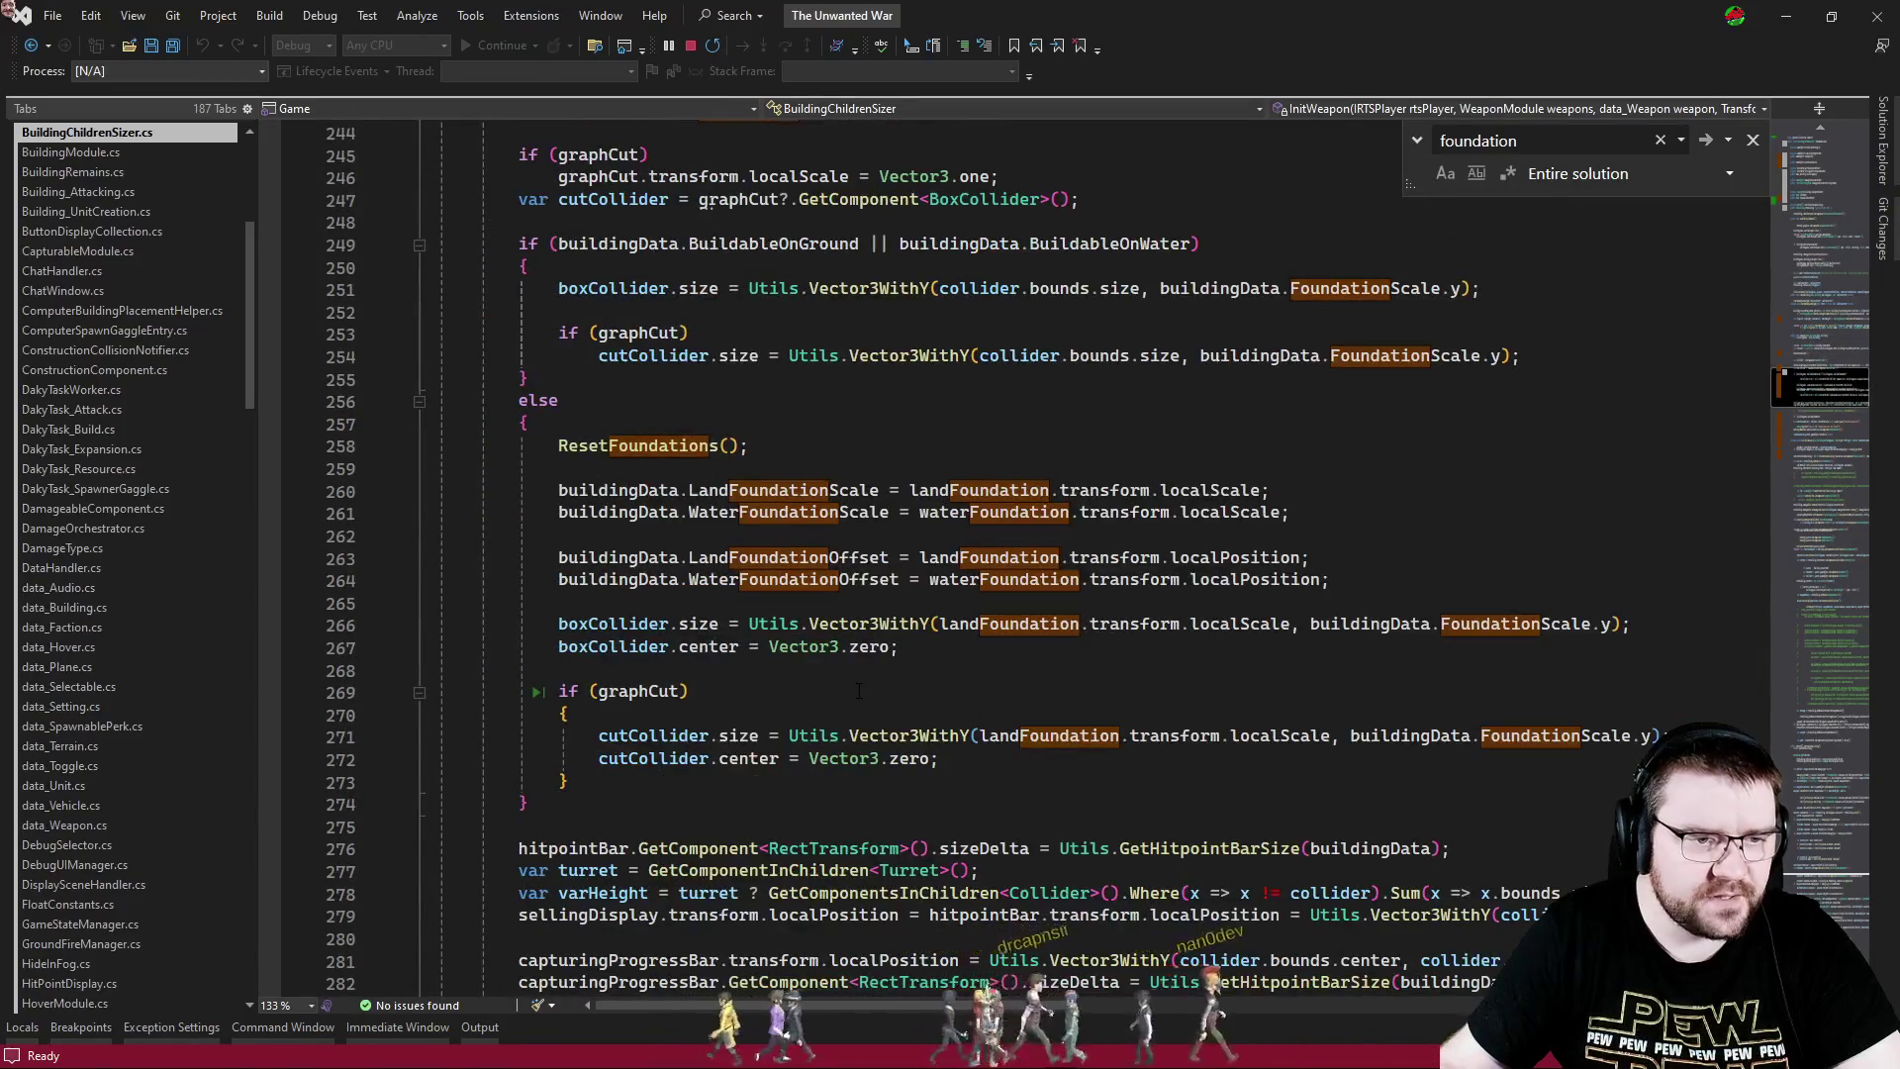
scroll(858, 689, "down", 14)
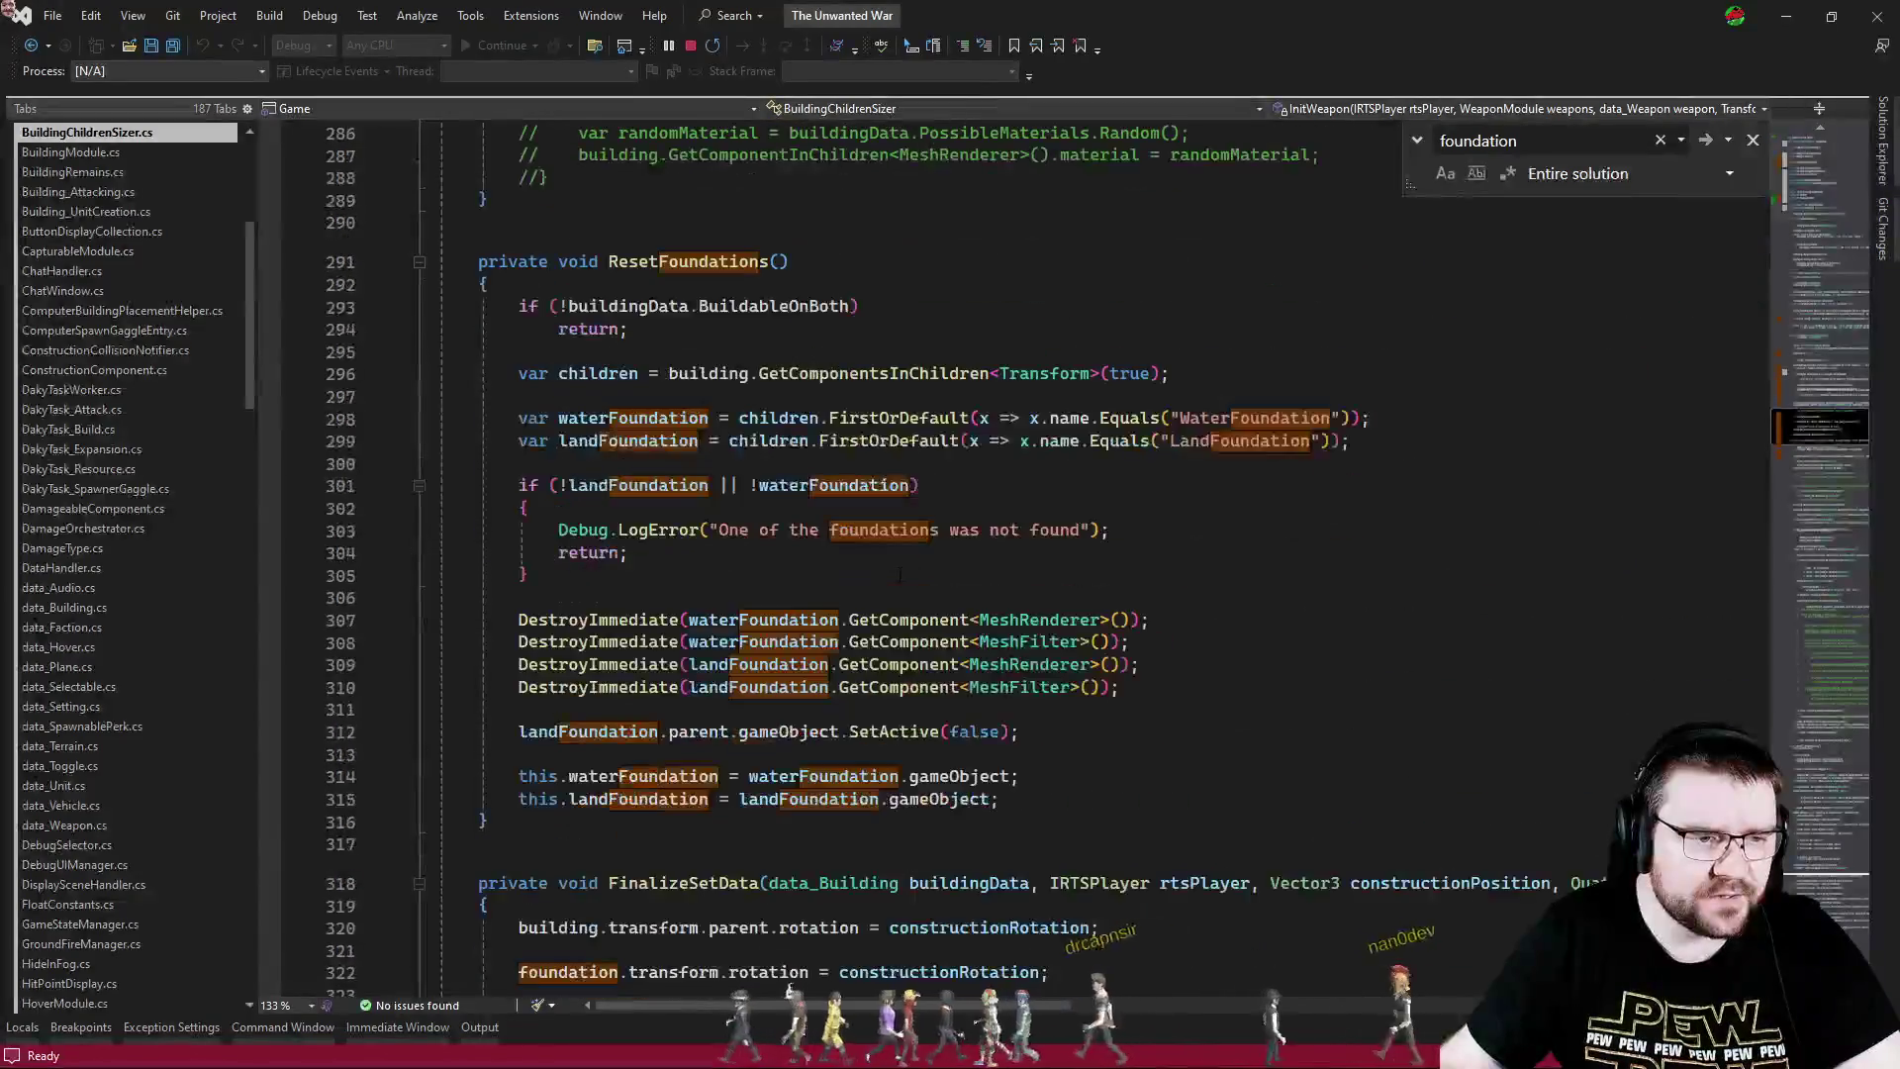
scroll(846, 591, "down", 3)
scroll(920, 683, "up", 2)
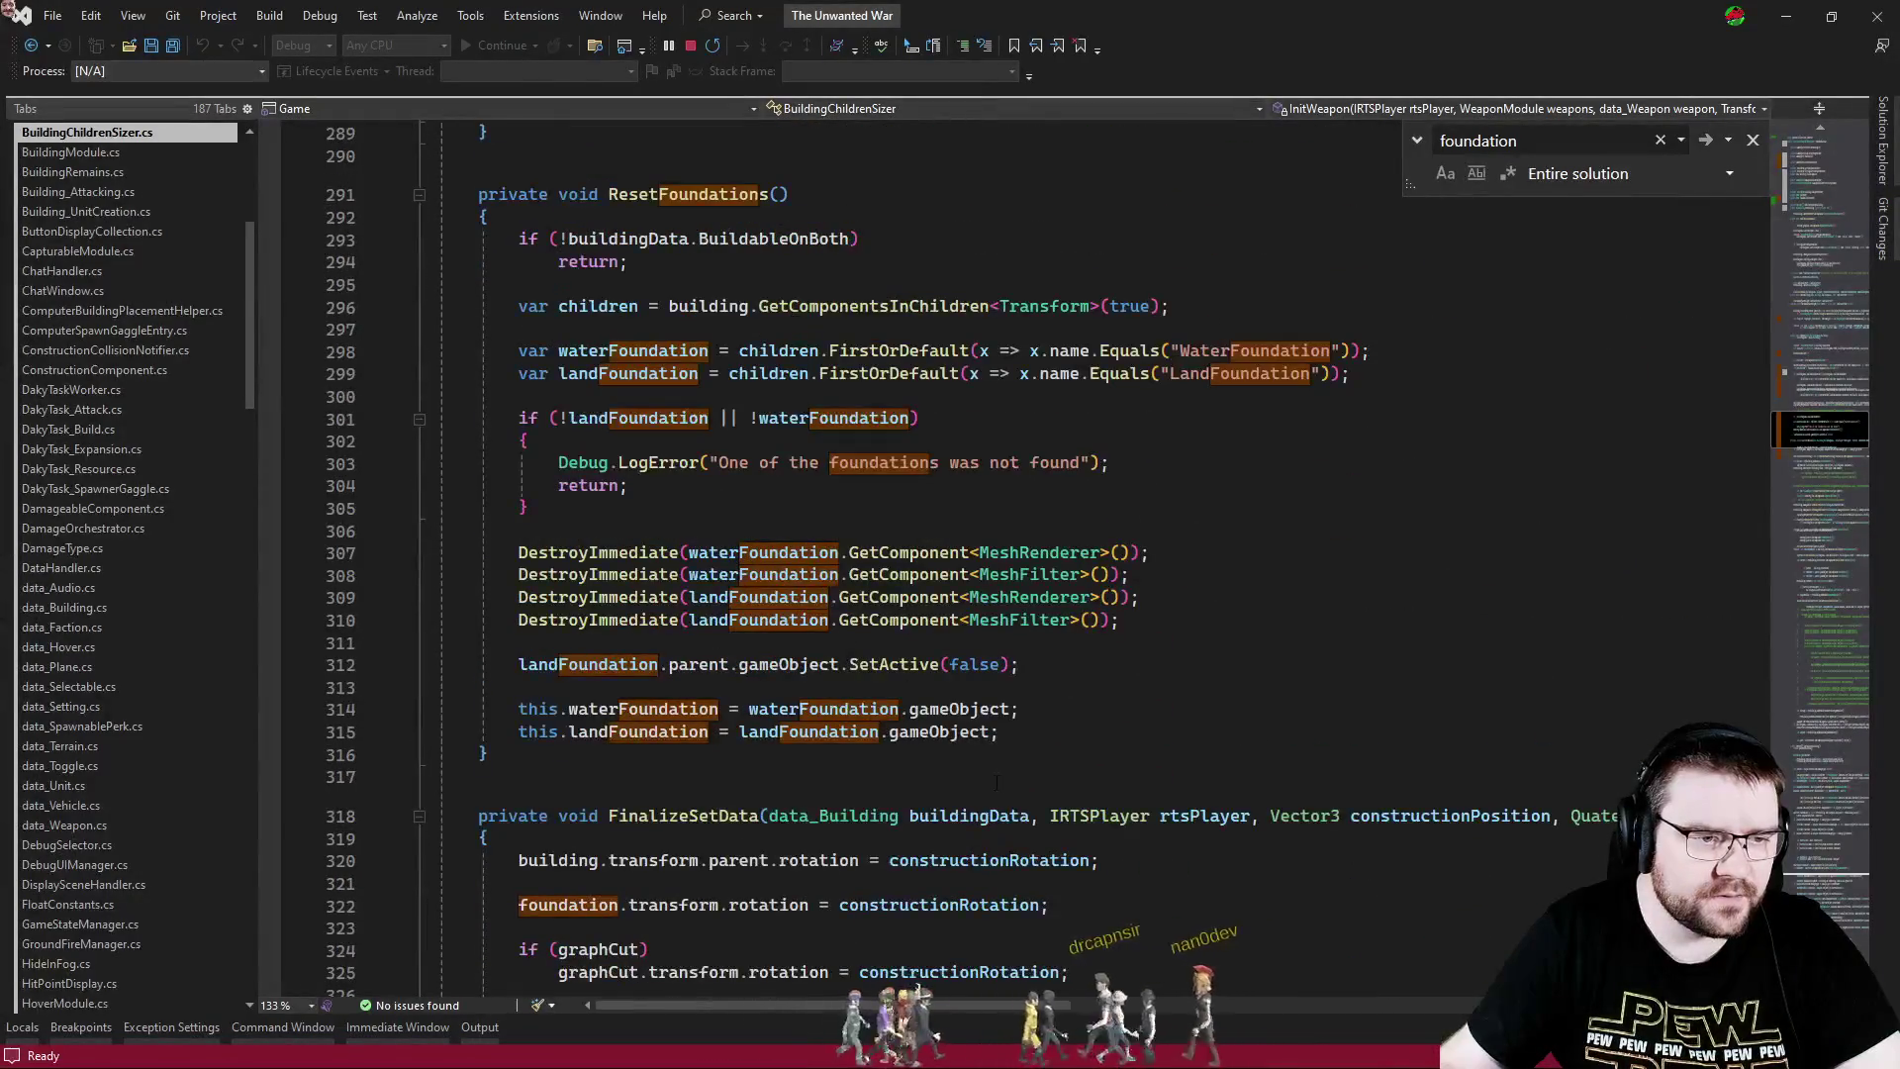
left_click(1049, 669)
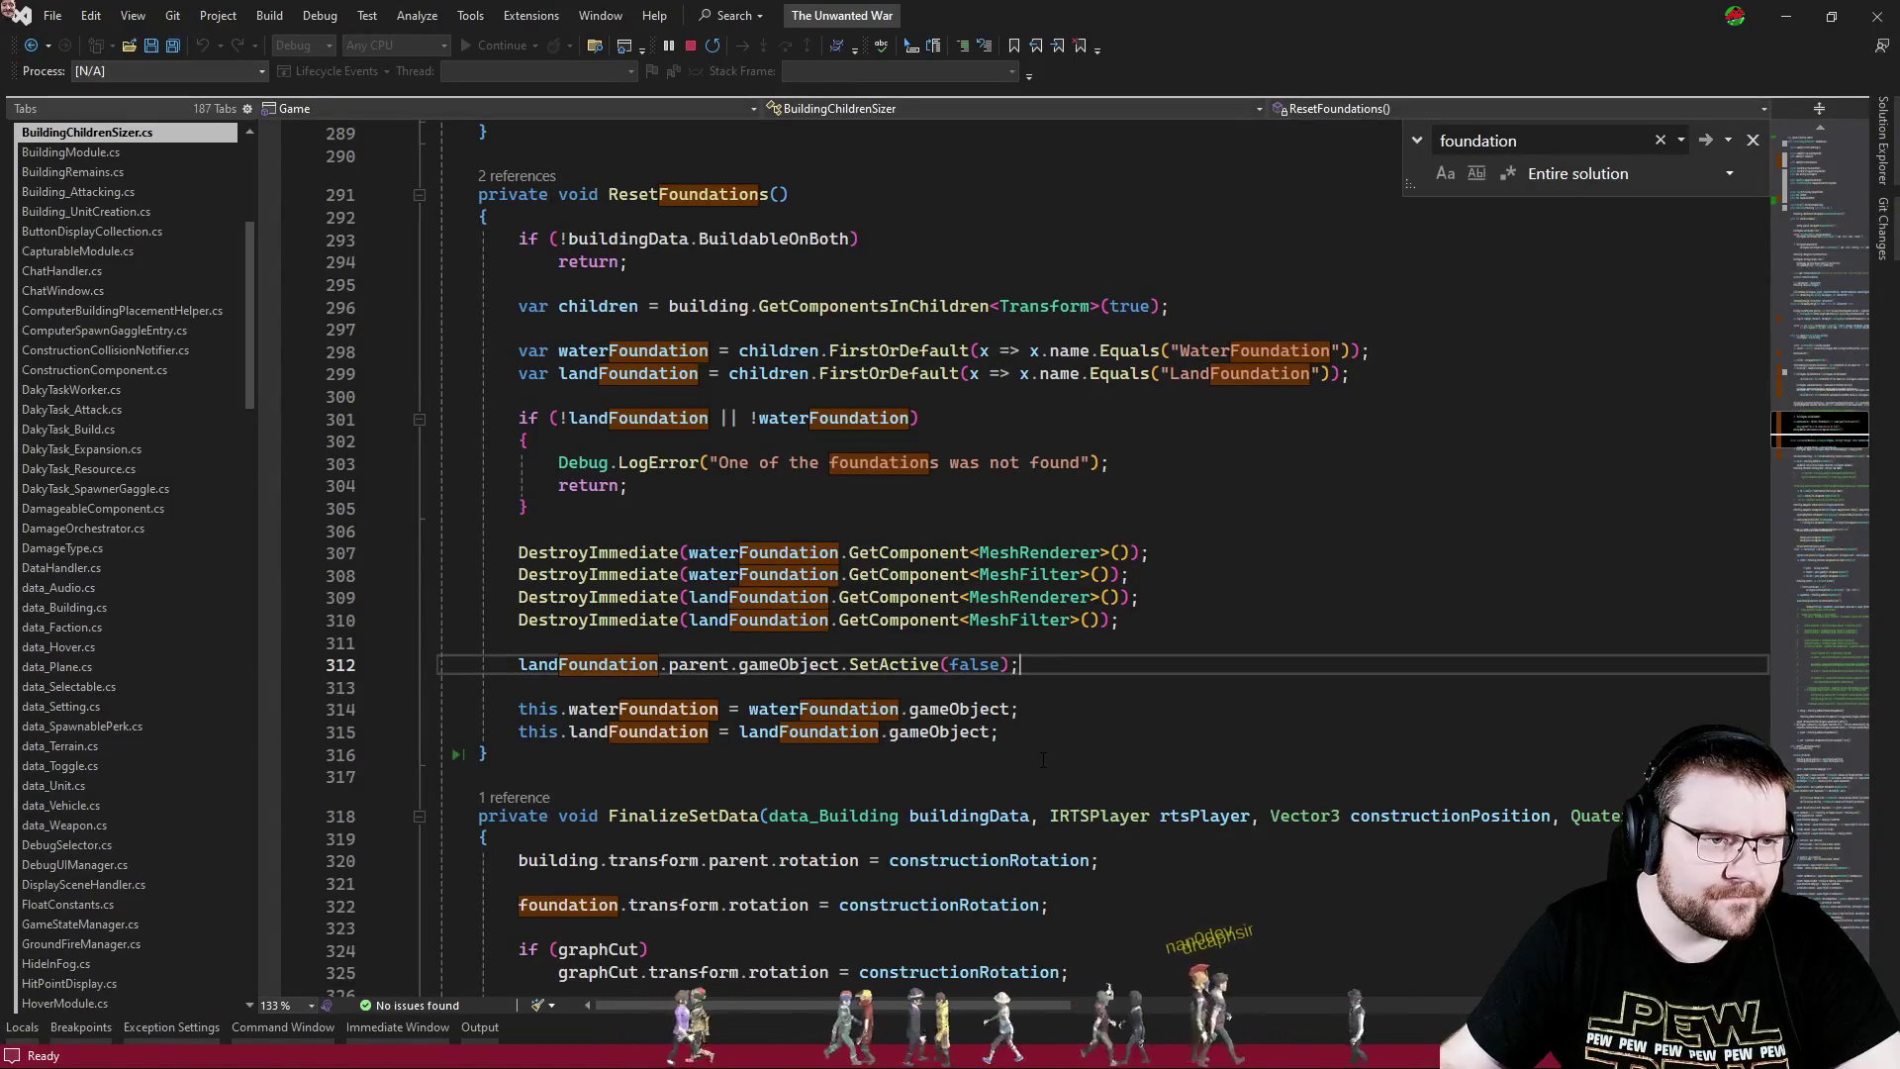
scroll(1032, 760, "down", 4)
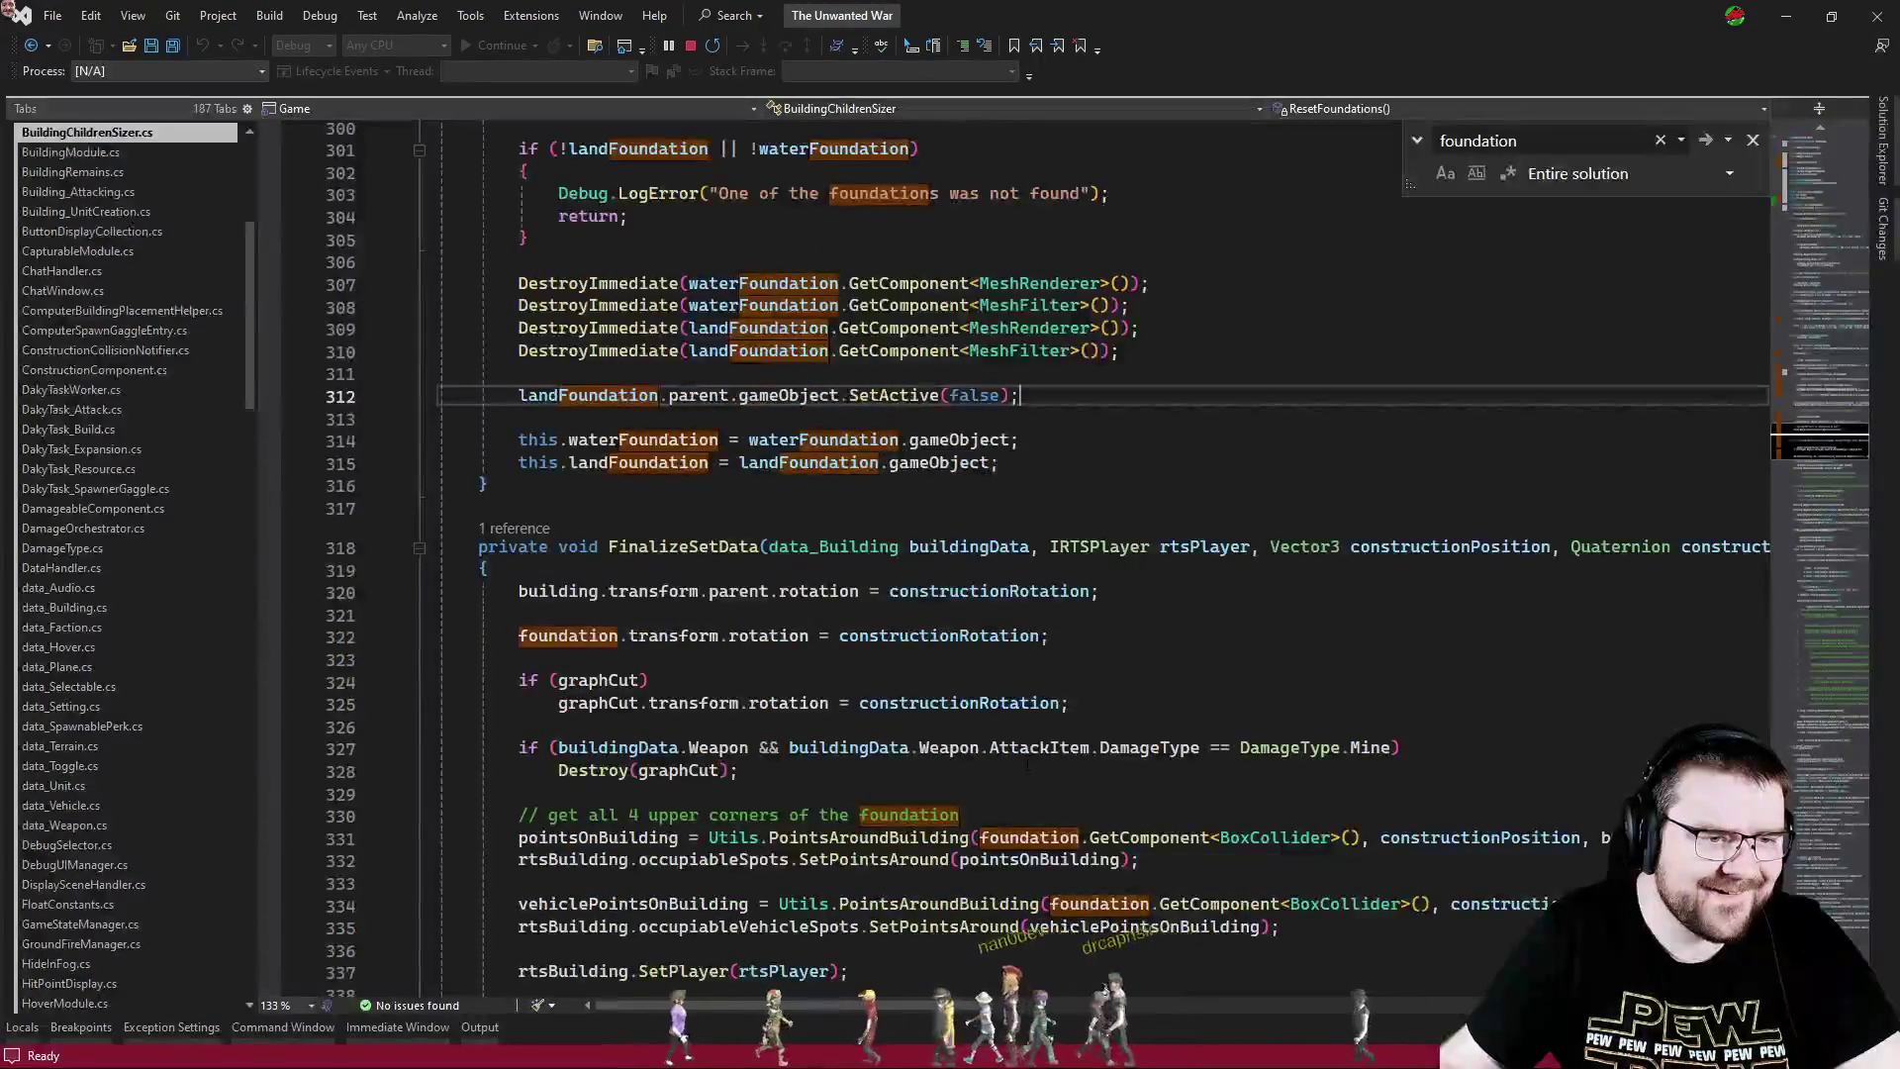
scroll(1029, 761, "down", 3)
scroll(1027, 760, "down", 5)
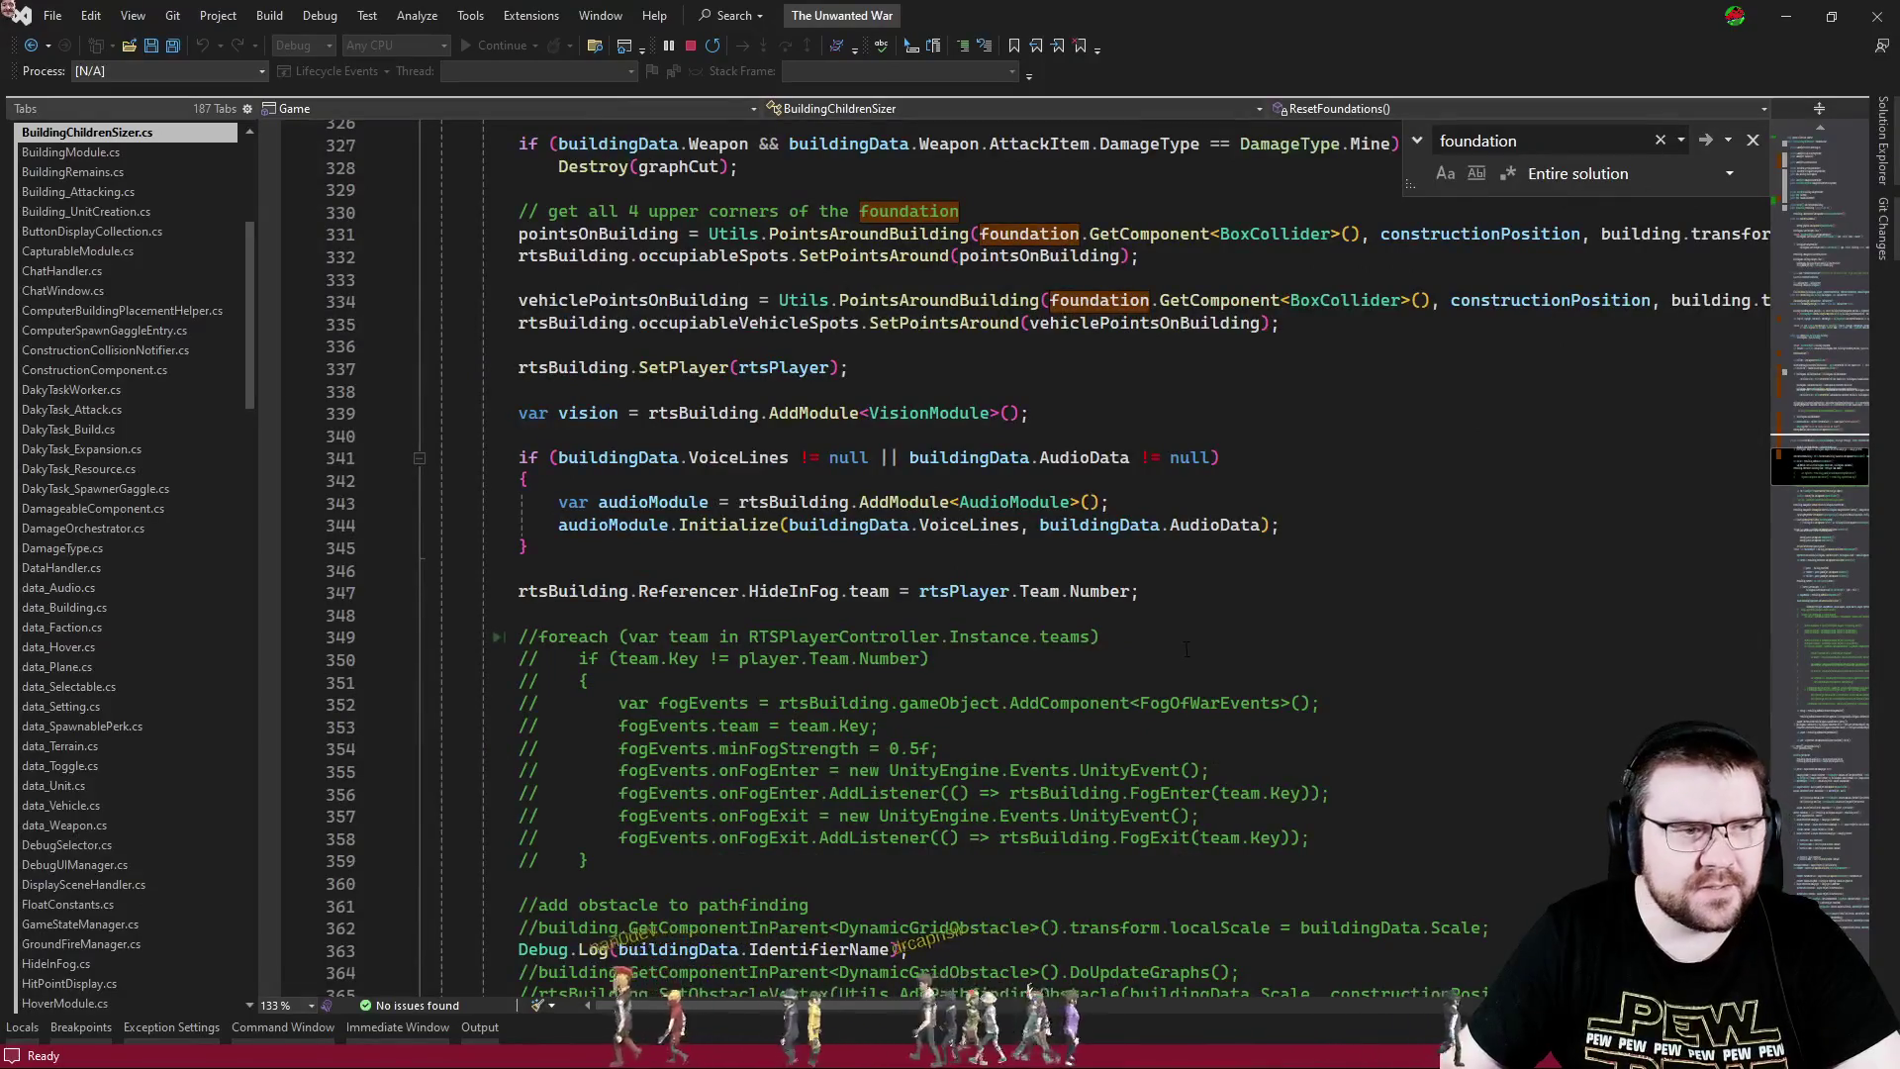
- Check the paused game, then search RTSBuilding.cs for 'foundation' where OnFogEnter copies it
key("alt+Tab")
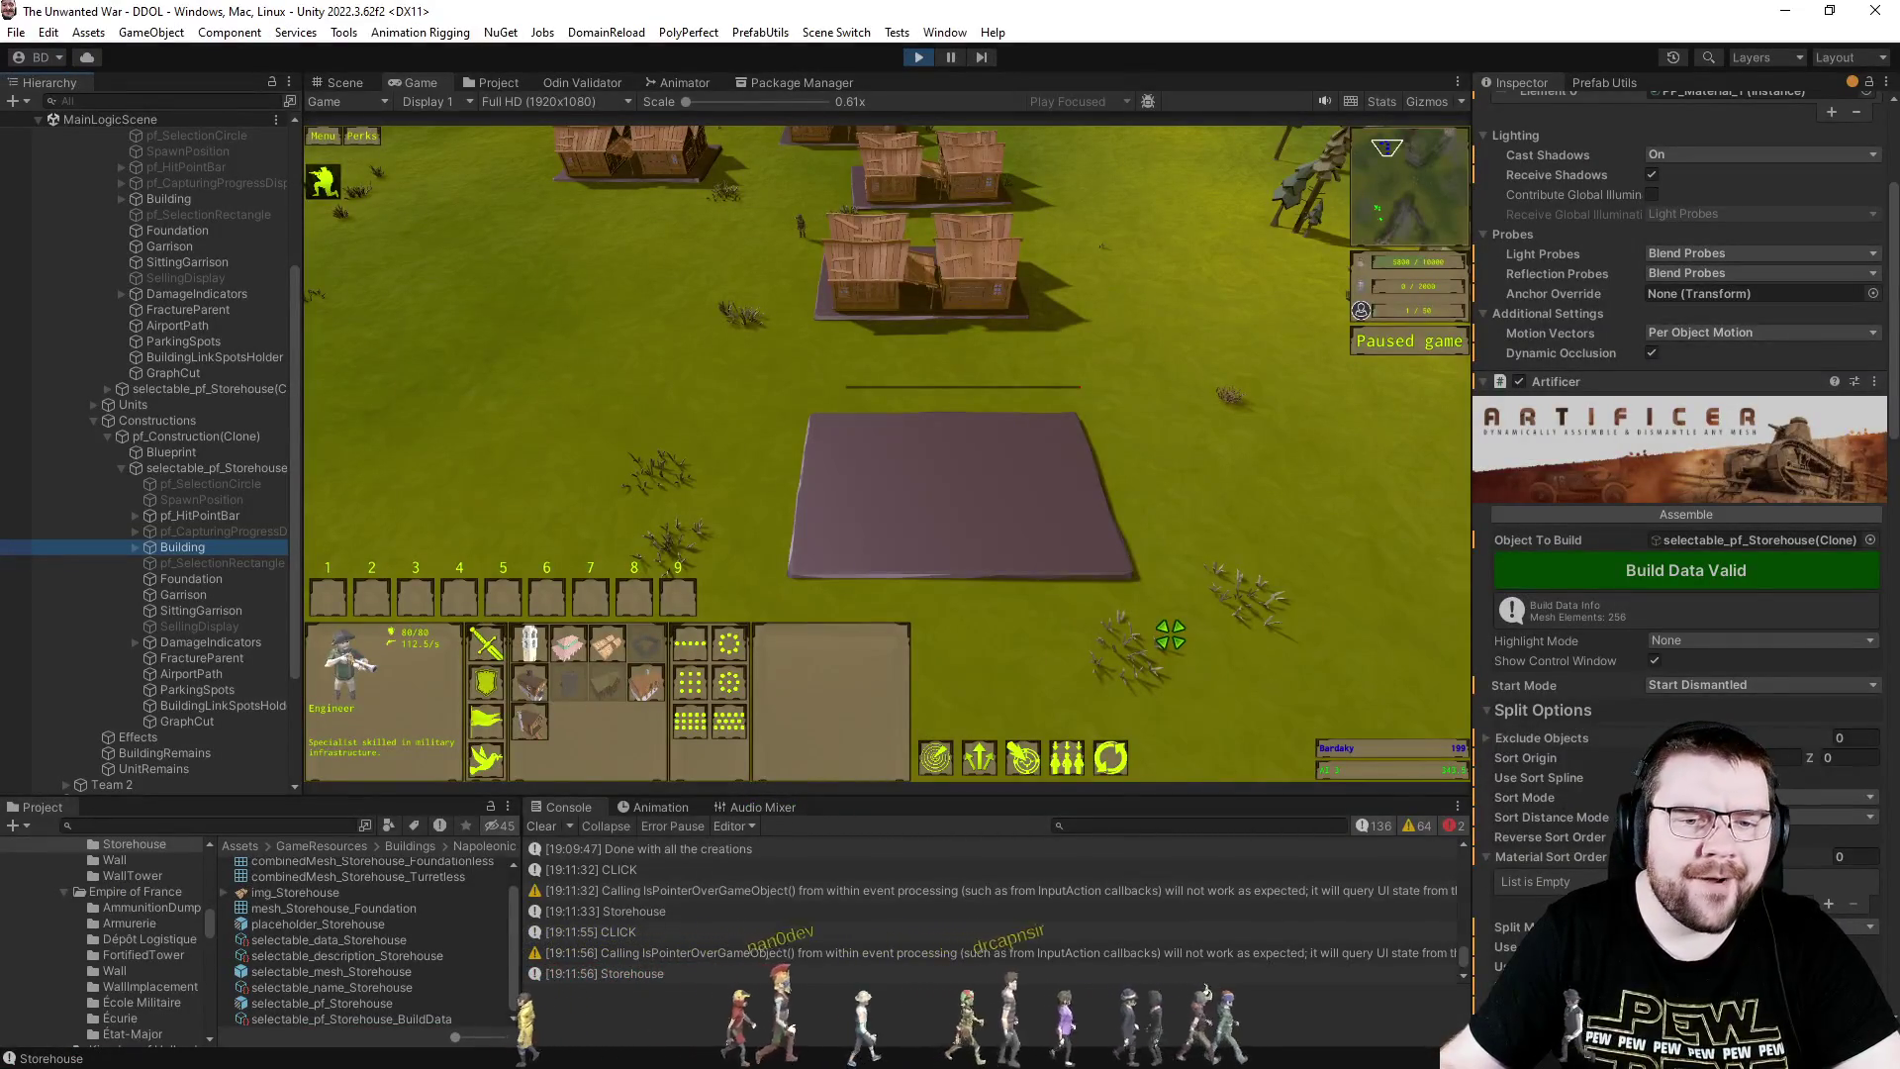
key("alt+Tab")
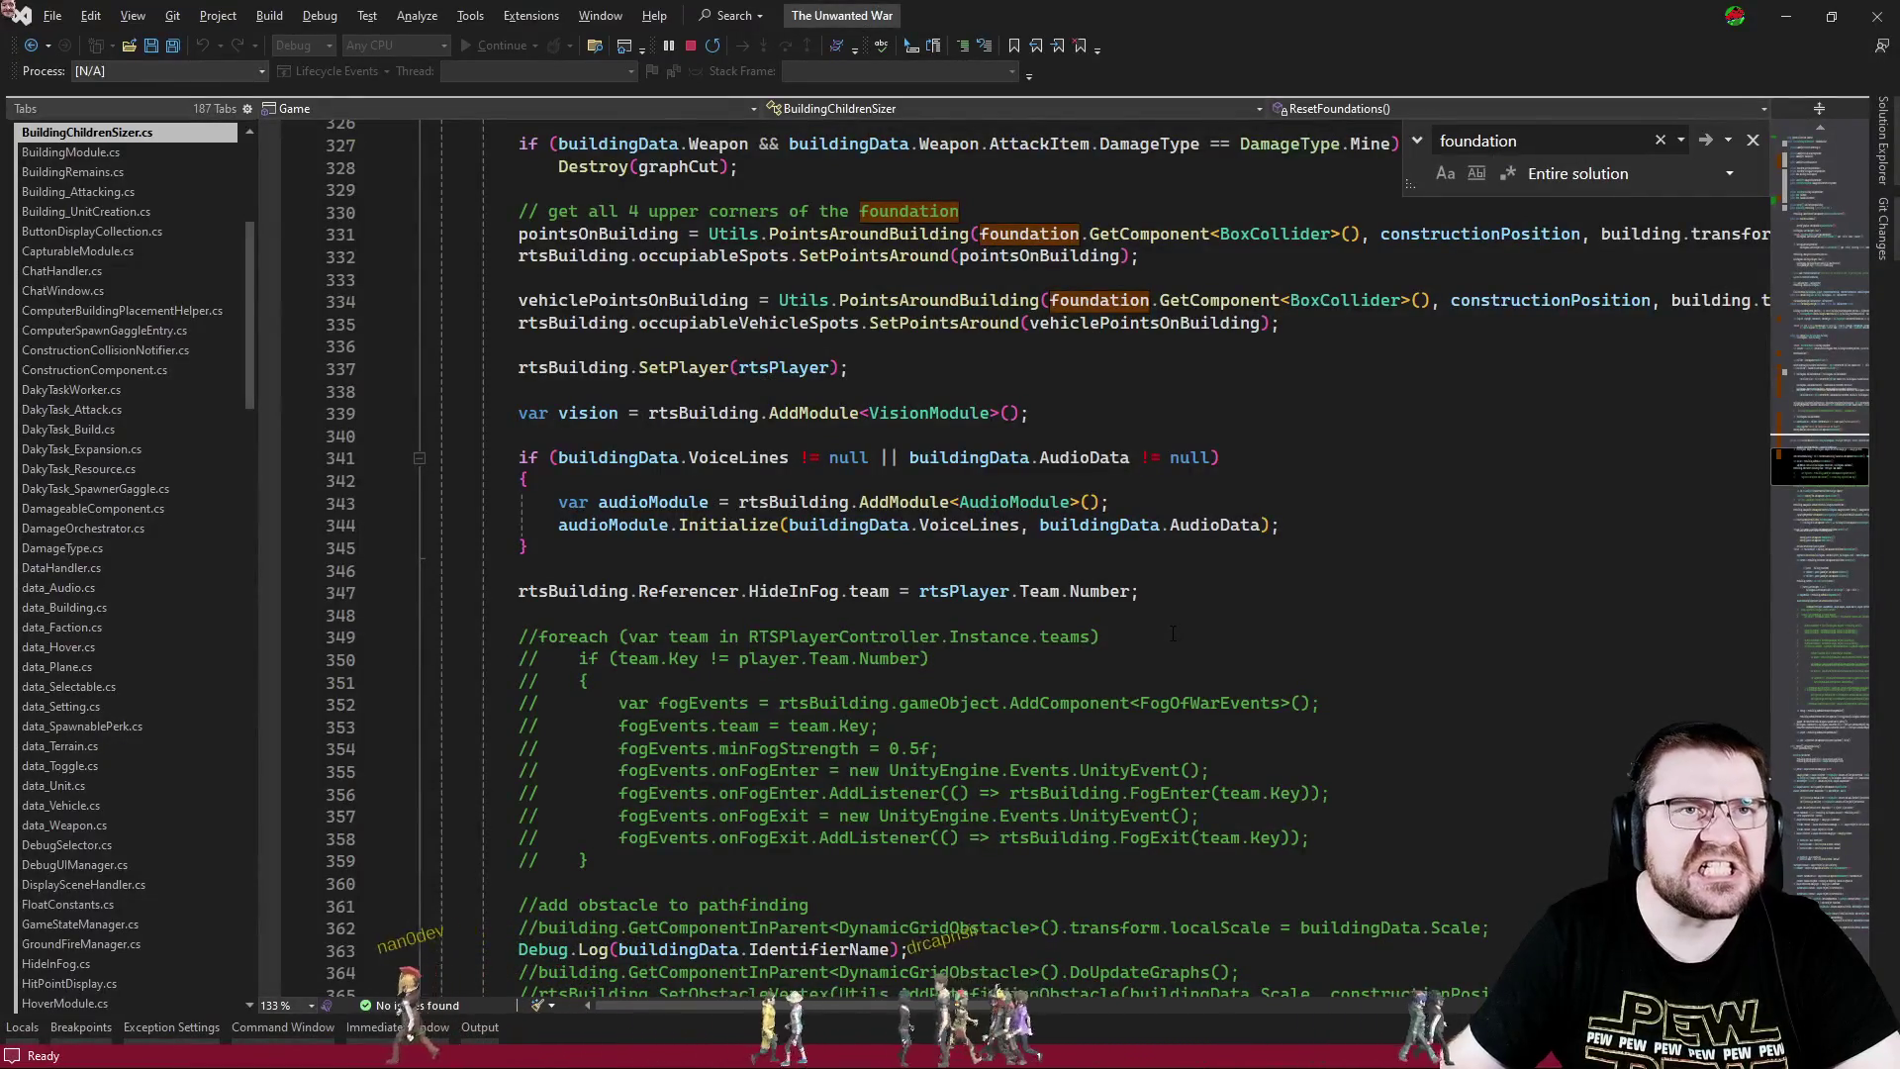
key("ctrl+Tab")
key("ctrl+Tab")
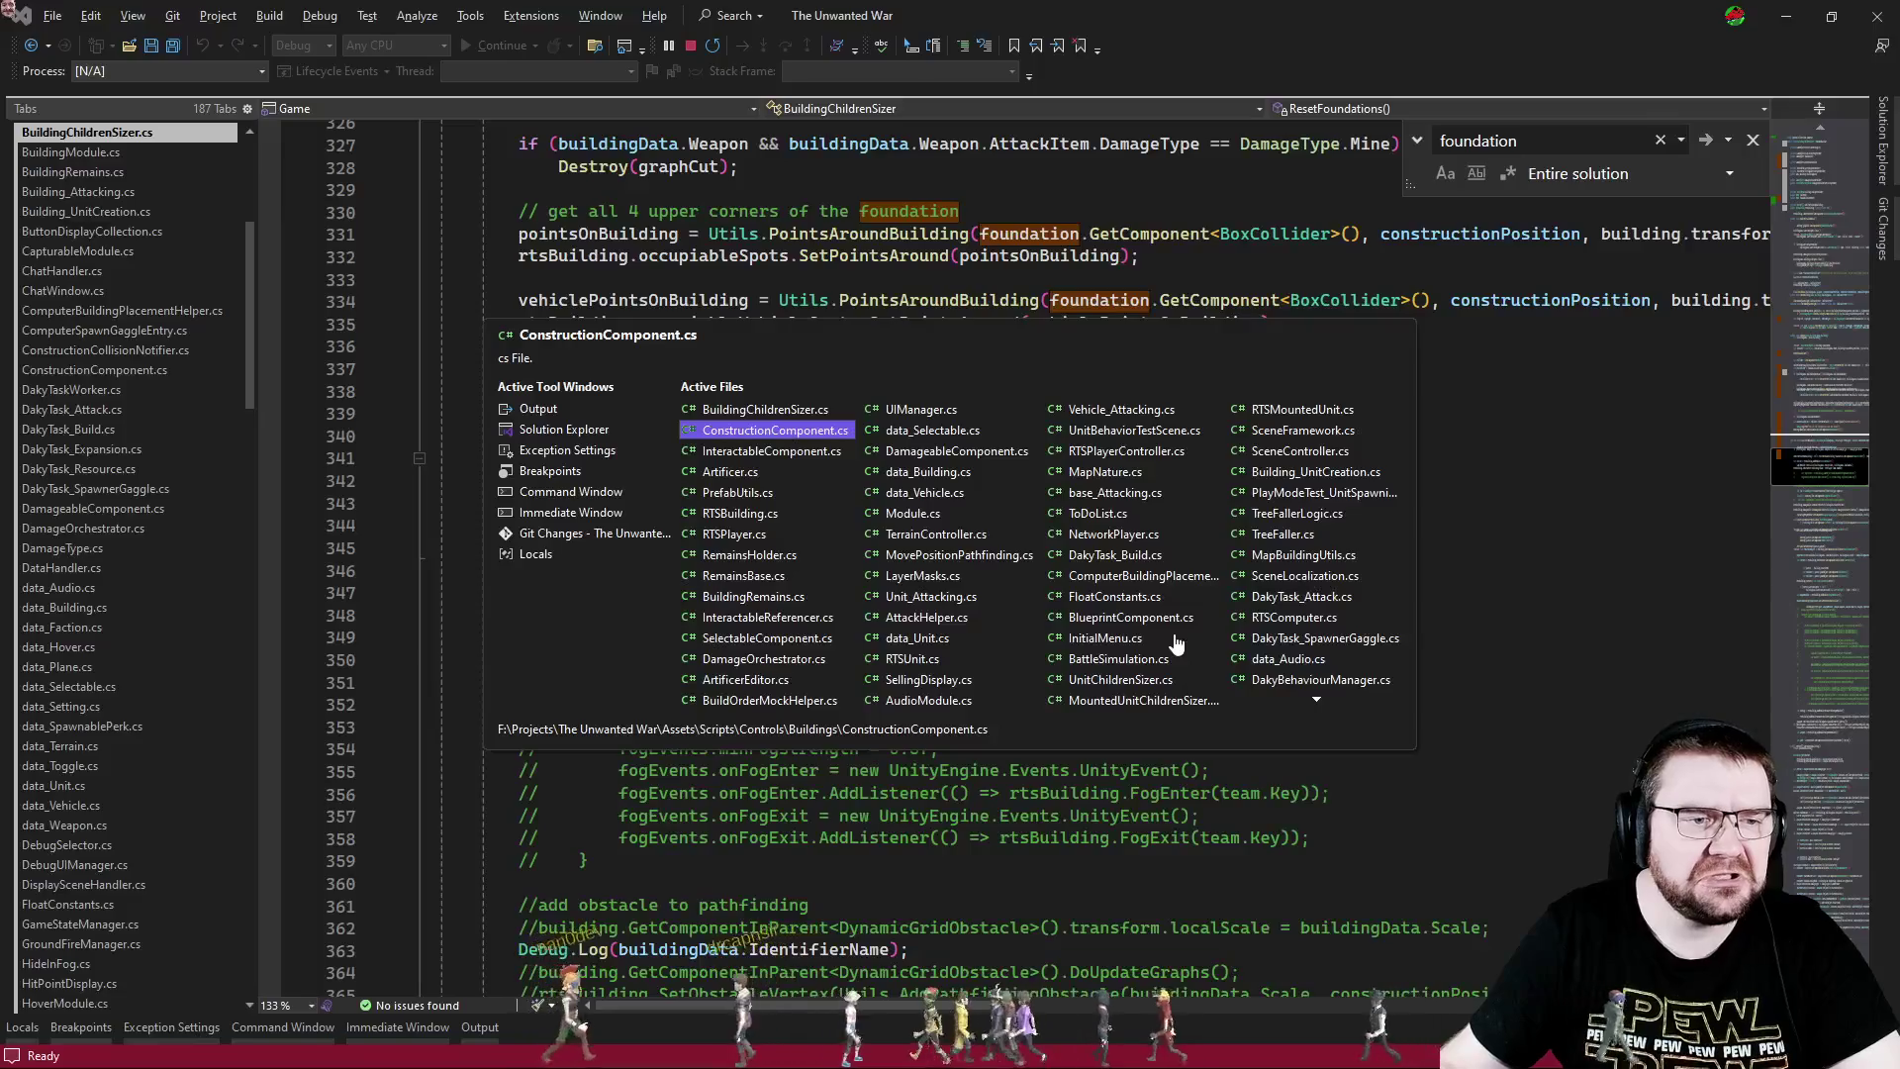
key("ctrl+Tab")
key("ctrl+Tab")
key("ctrl+Tab")
key("ctrl+f")
type("foundation")
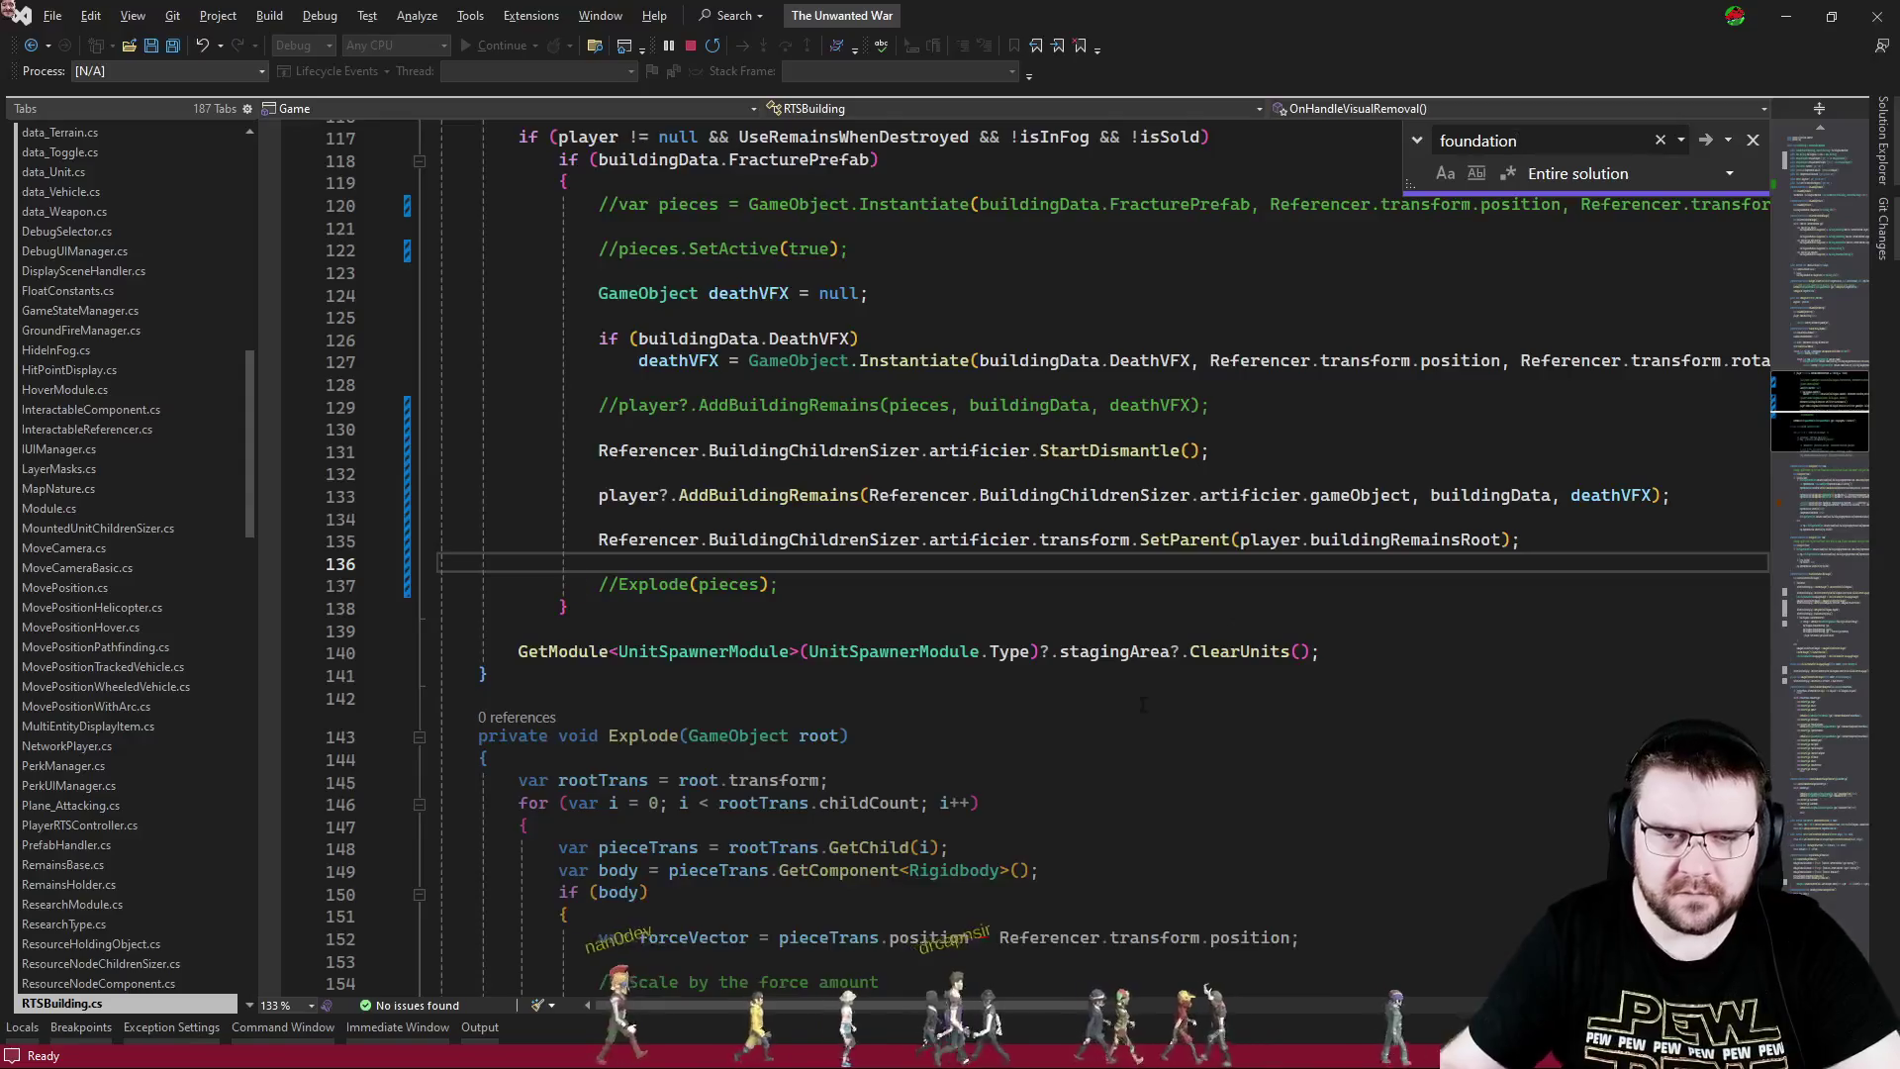
scroll(1335, 760, "down", 4)
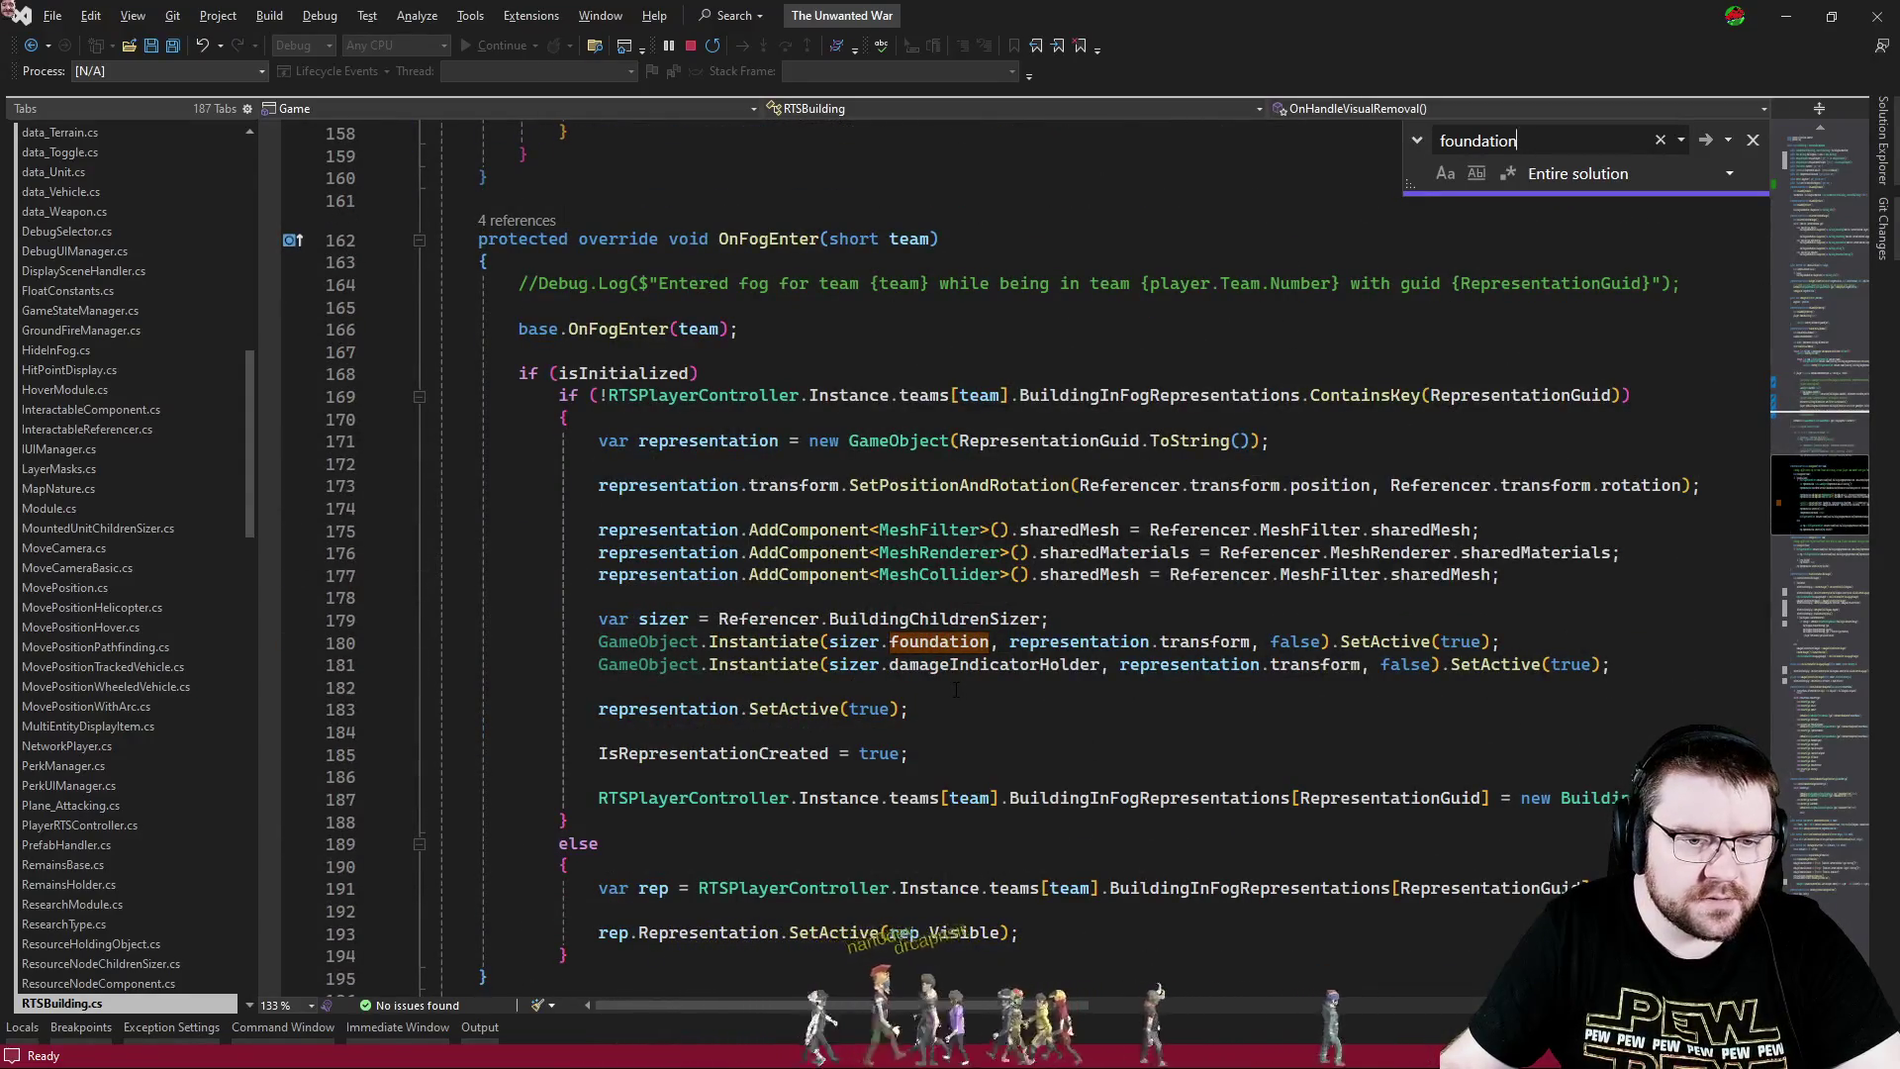
left_click(956, 690)
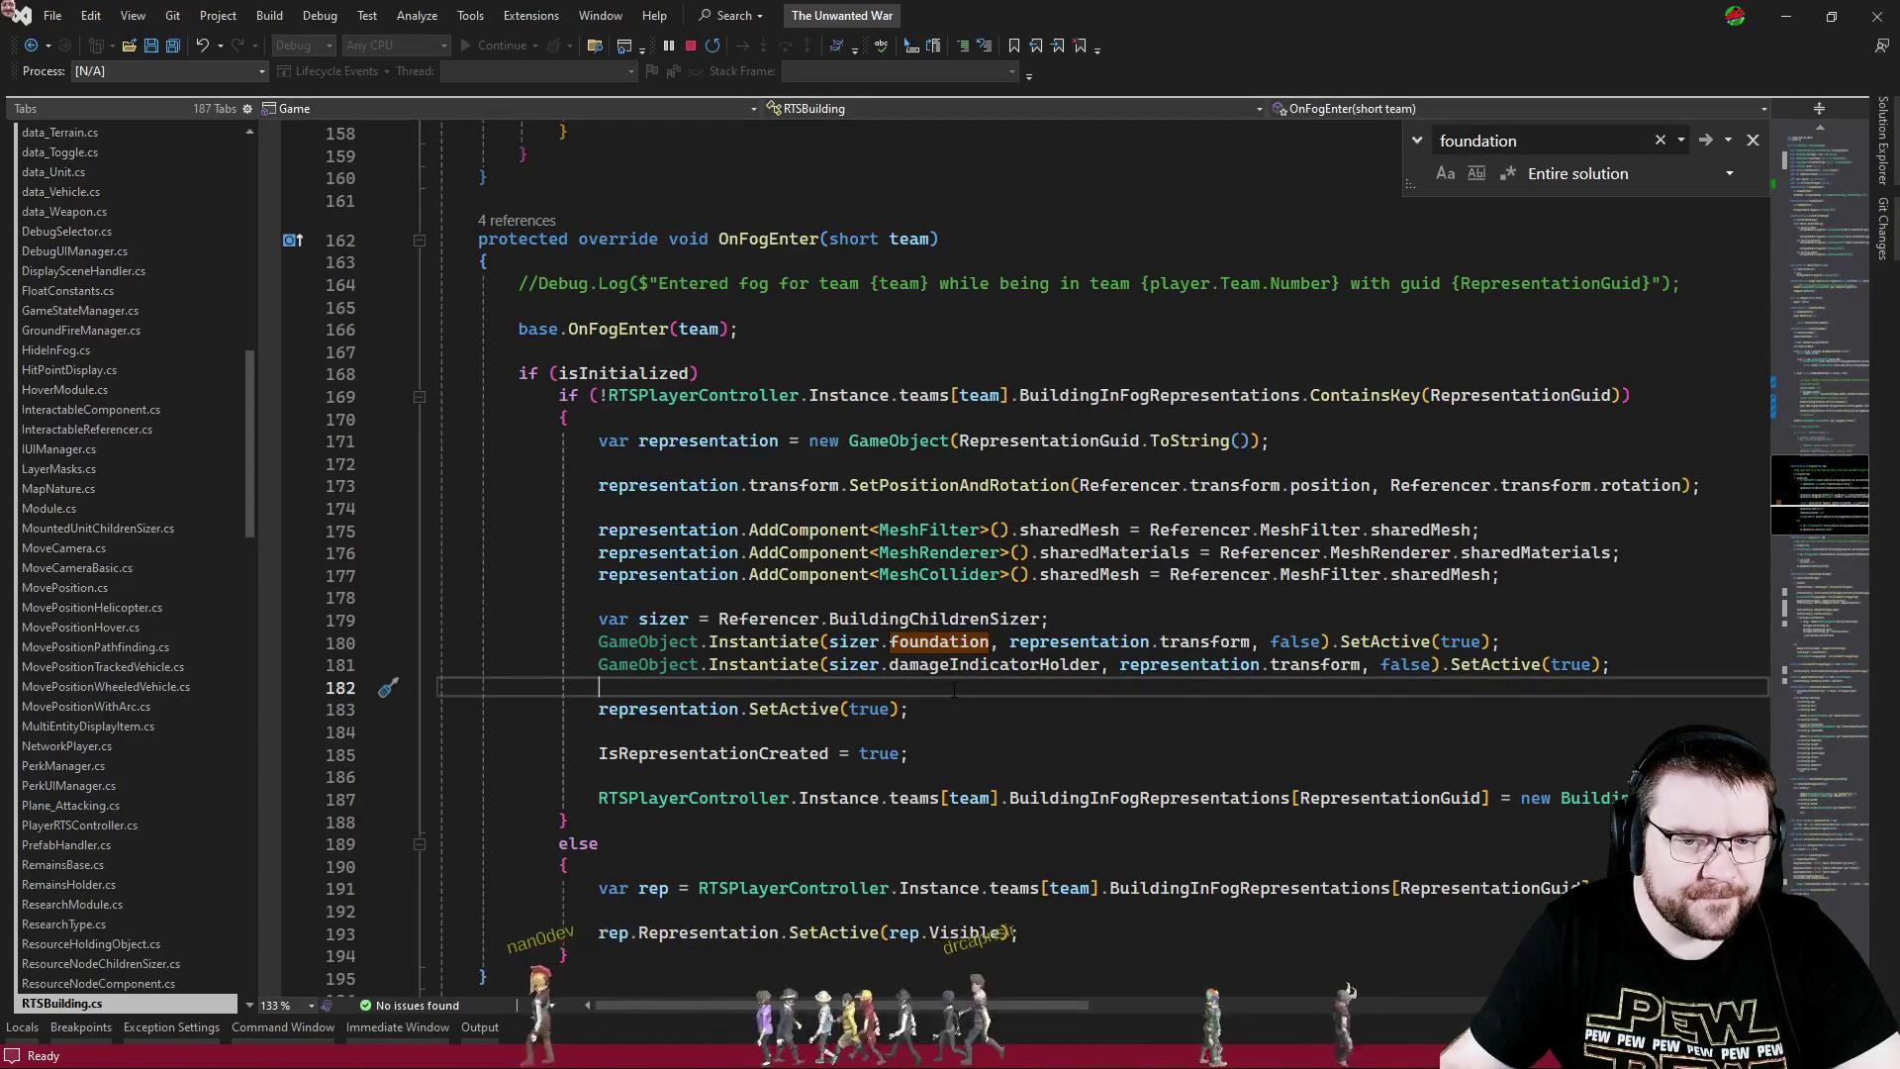
- Return to BuildingChildrenSizer's foundation code at the HideInFog team assignment
left_click(1818, 834)
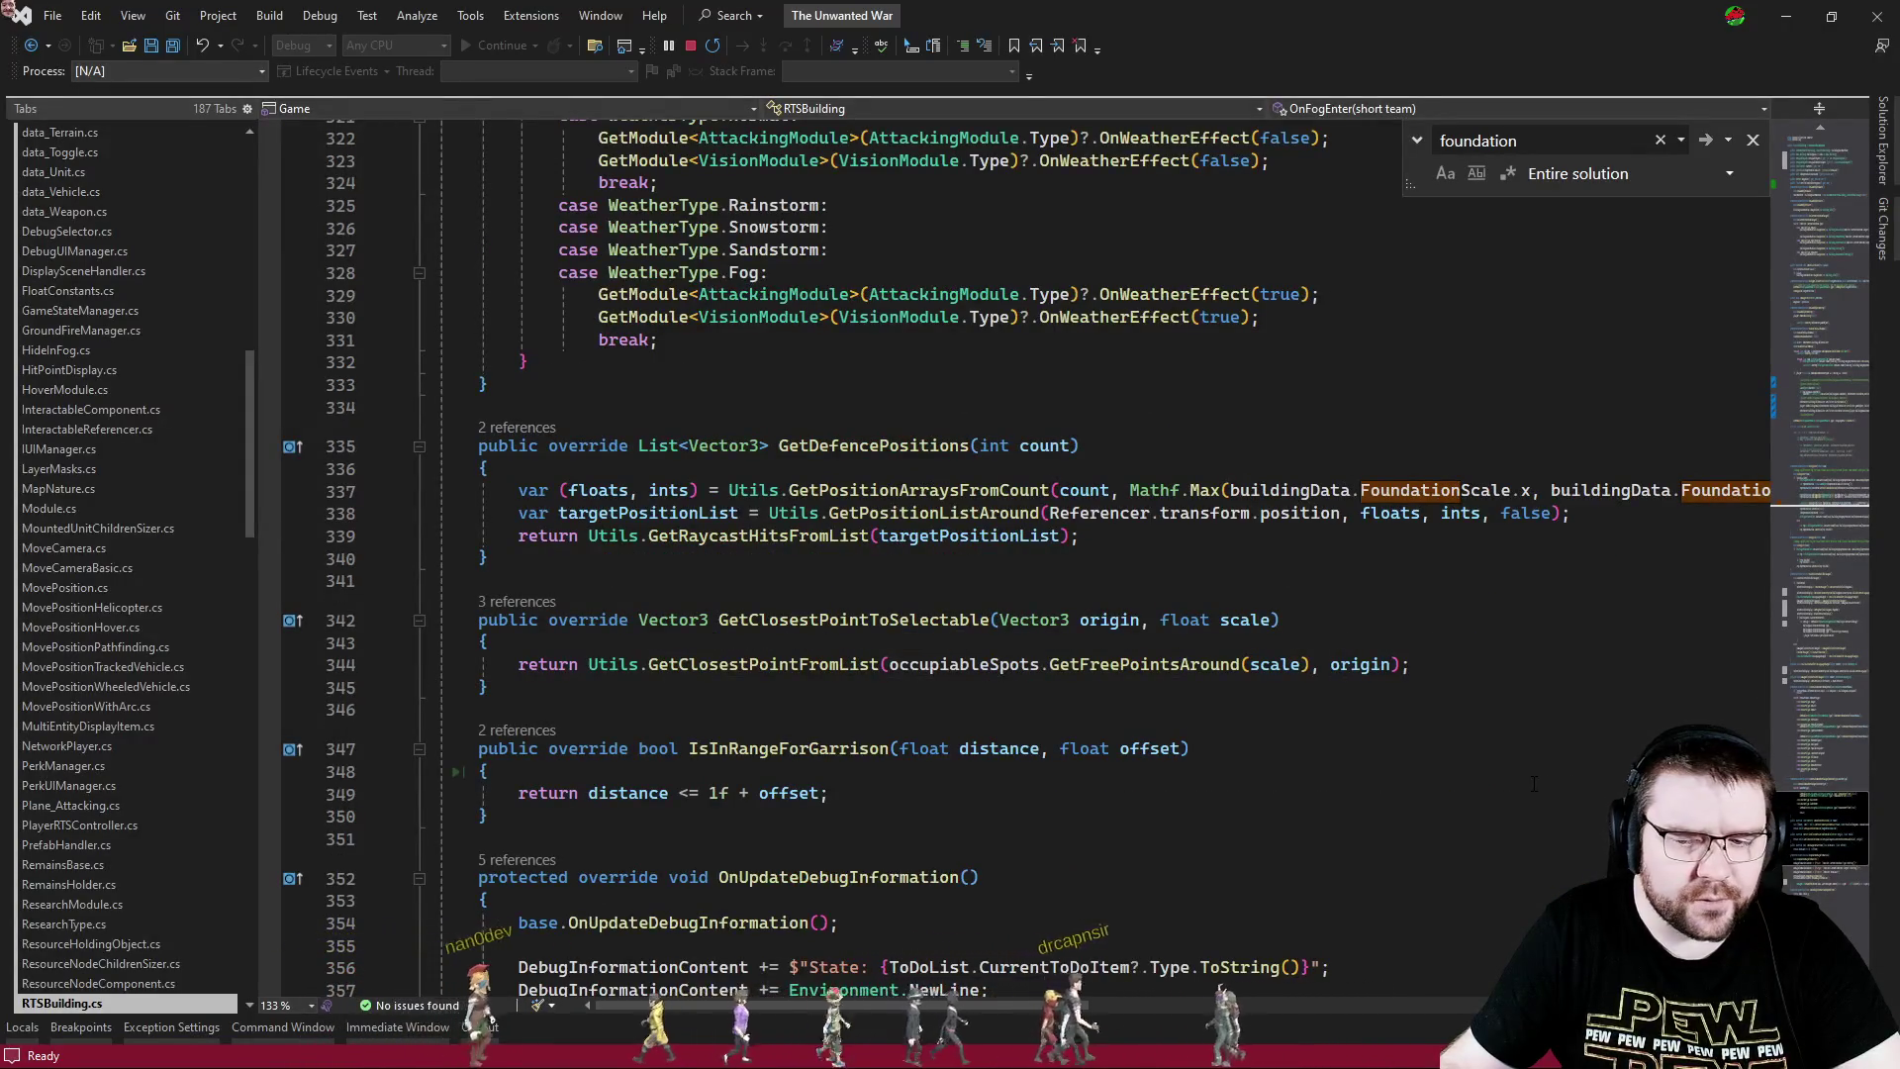
key("F3")
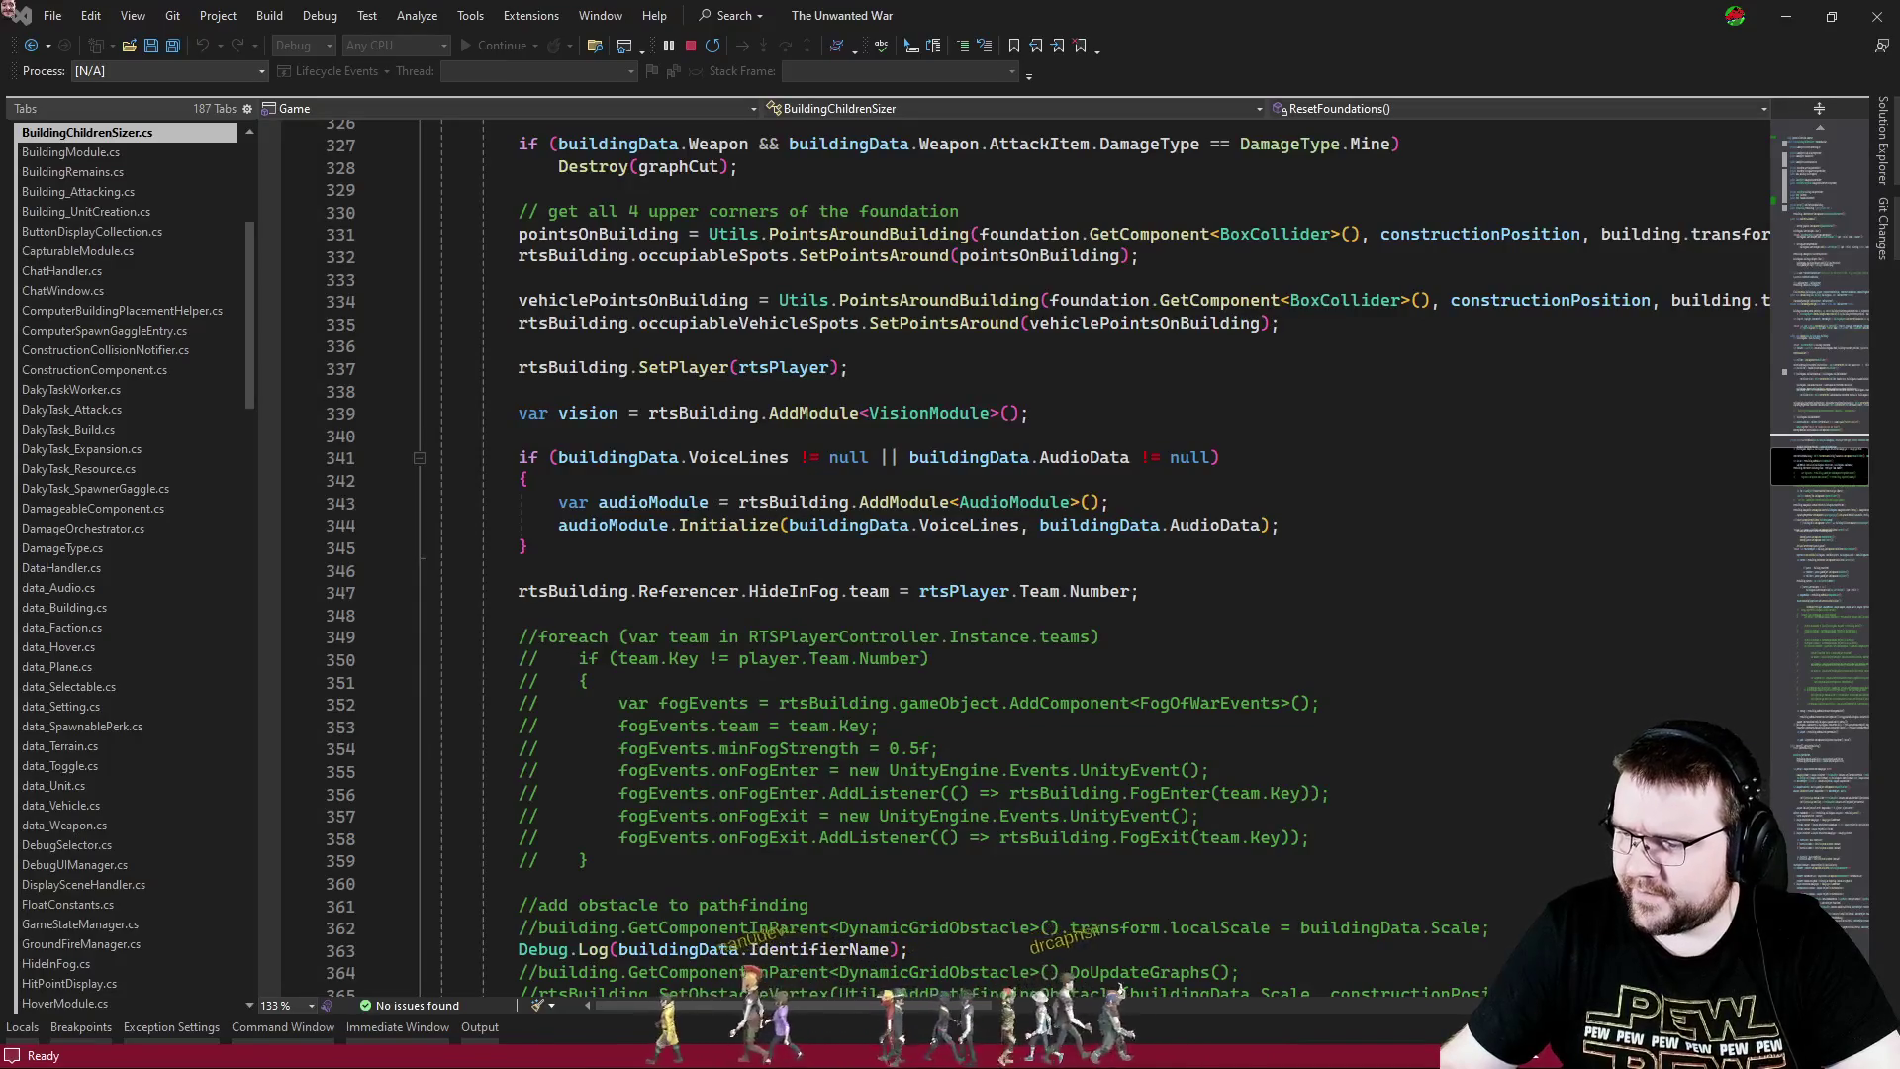
left_click(1170, 592)
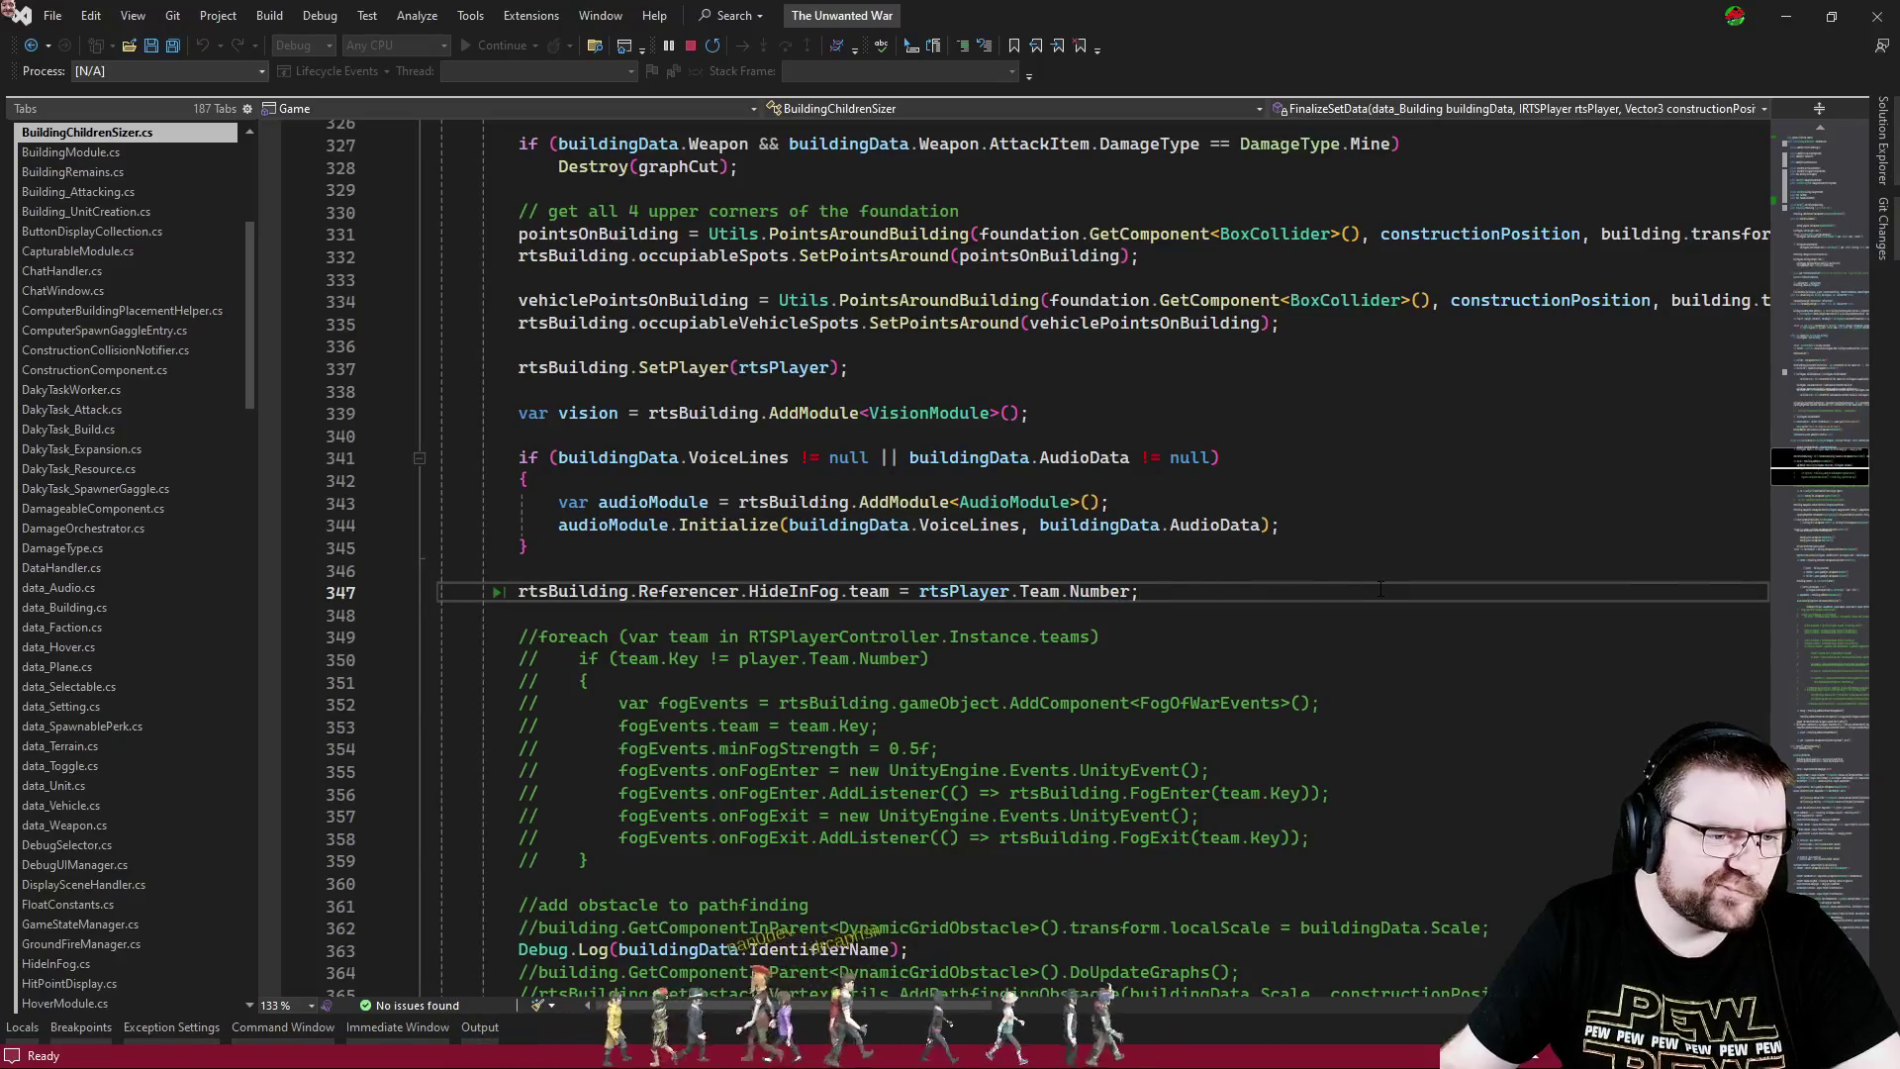
- In ConstructionComponent.cs, mark the line computing the construction position offset
key("ctrl+Tab")
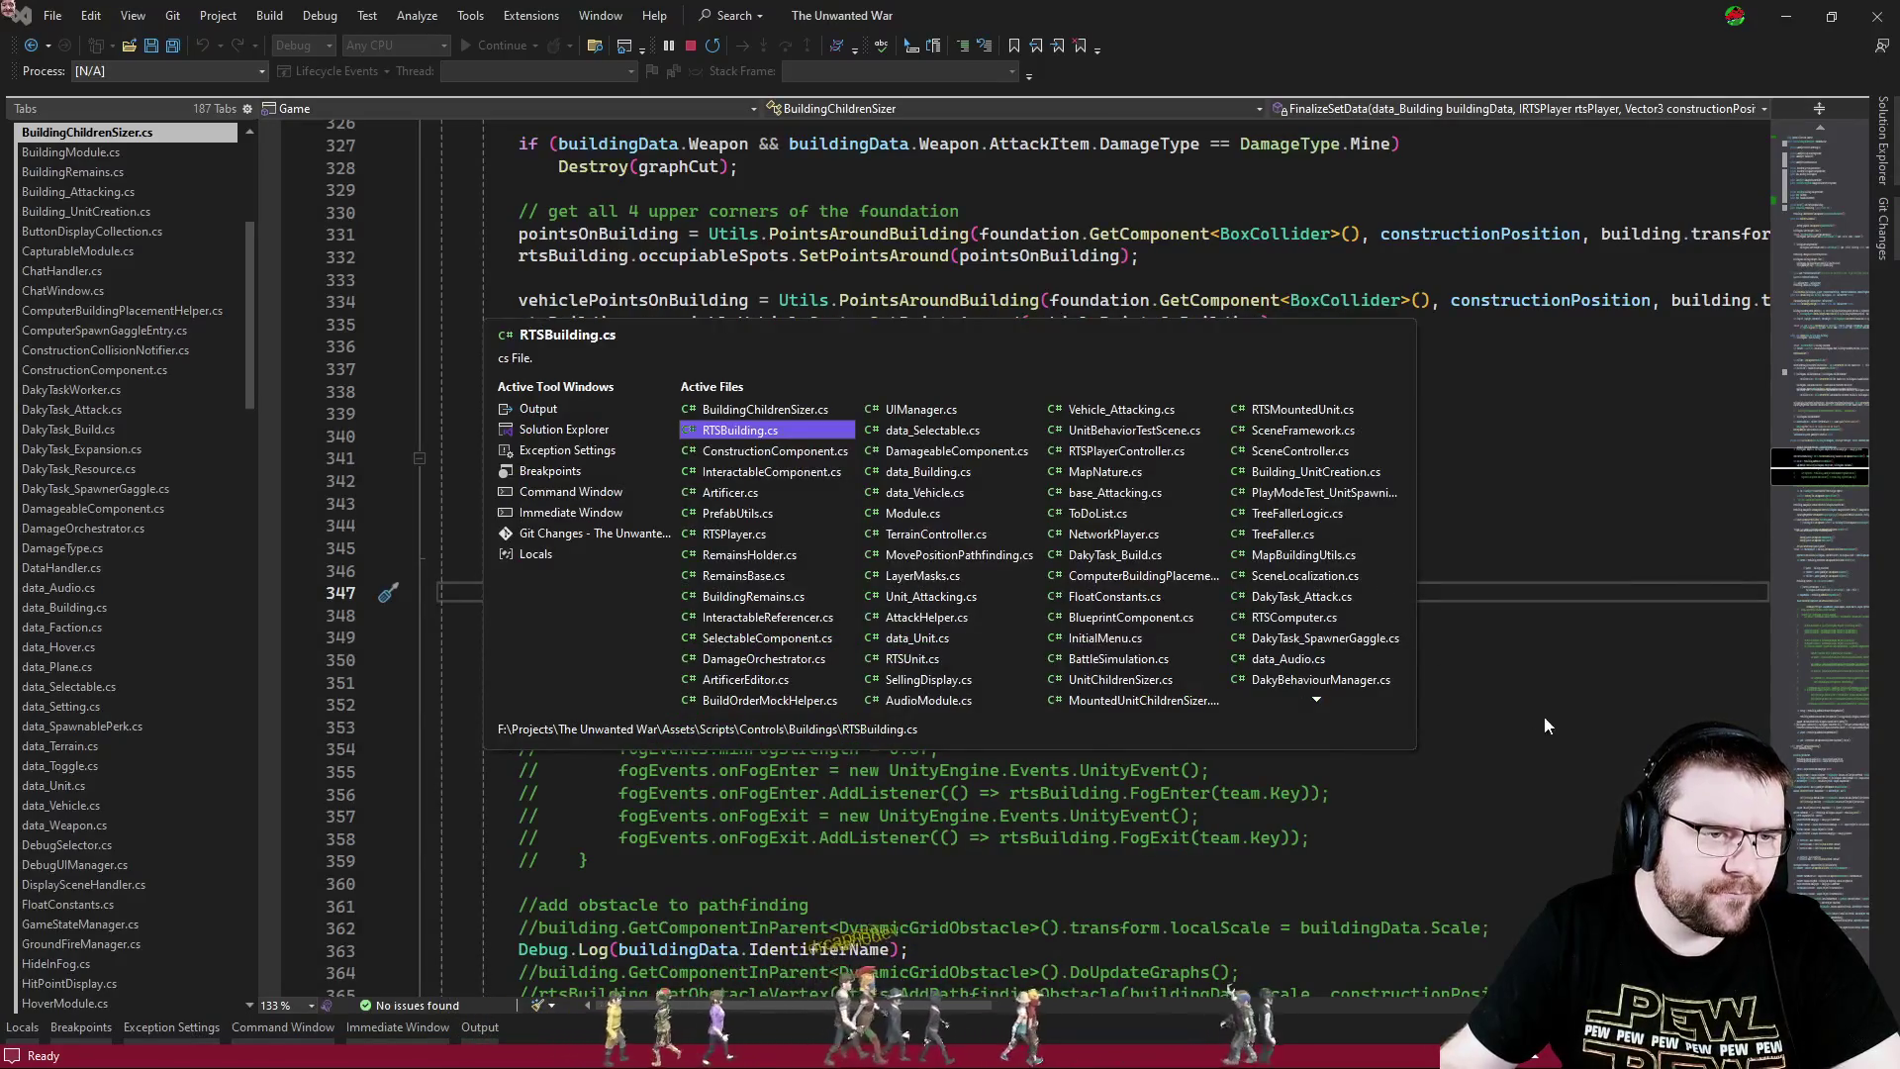
key("ctrl+Tab")
left_click(1329, 621)
scroll(1329, 612, "down", 2)
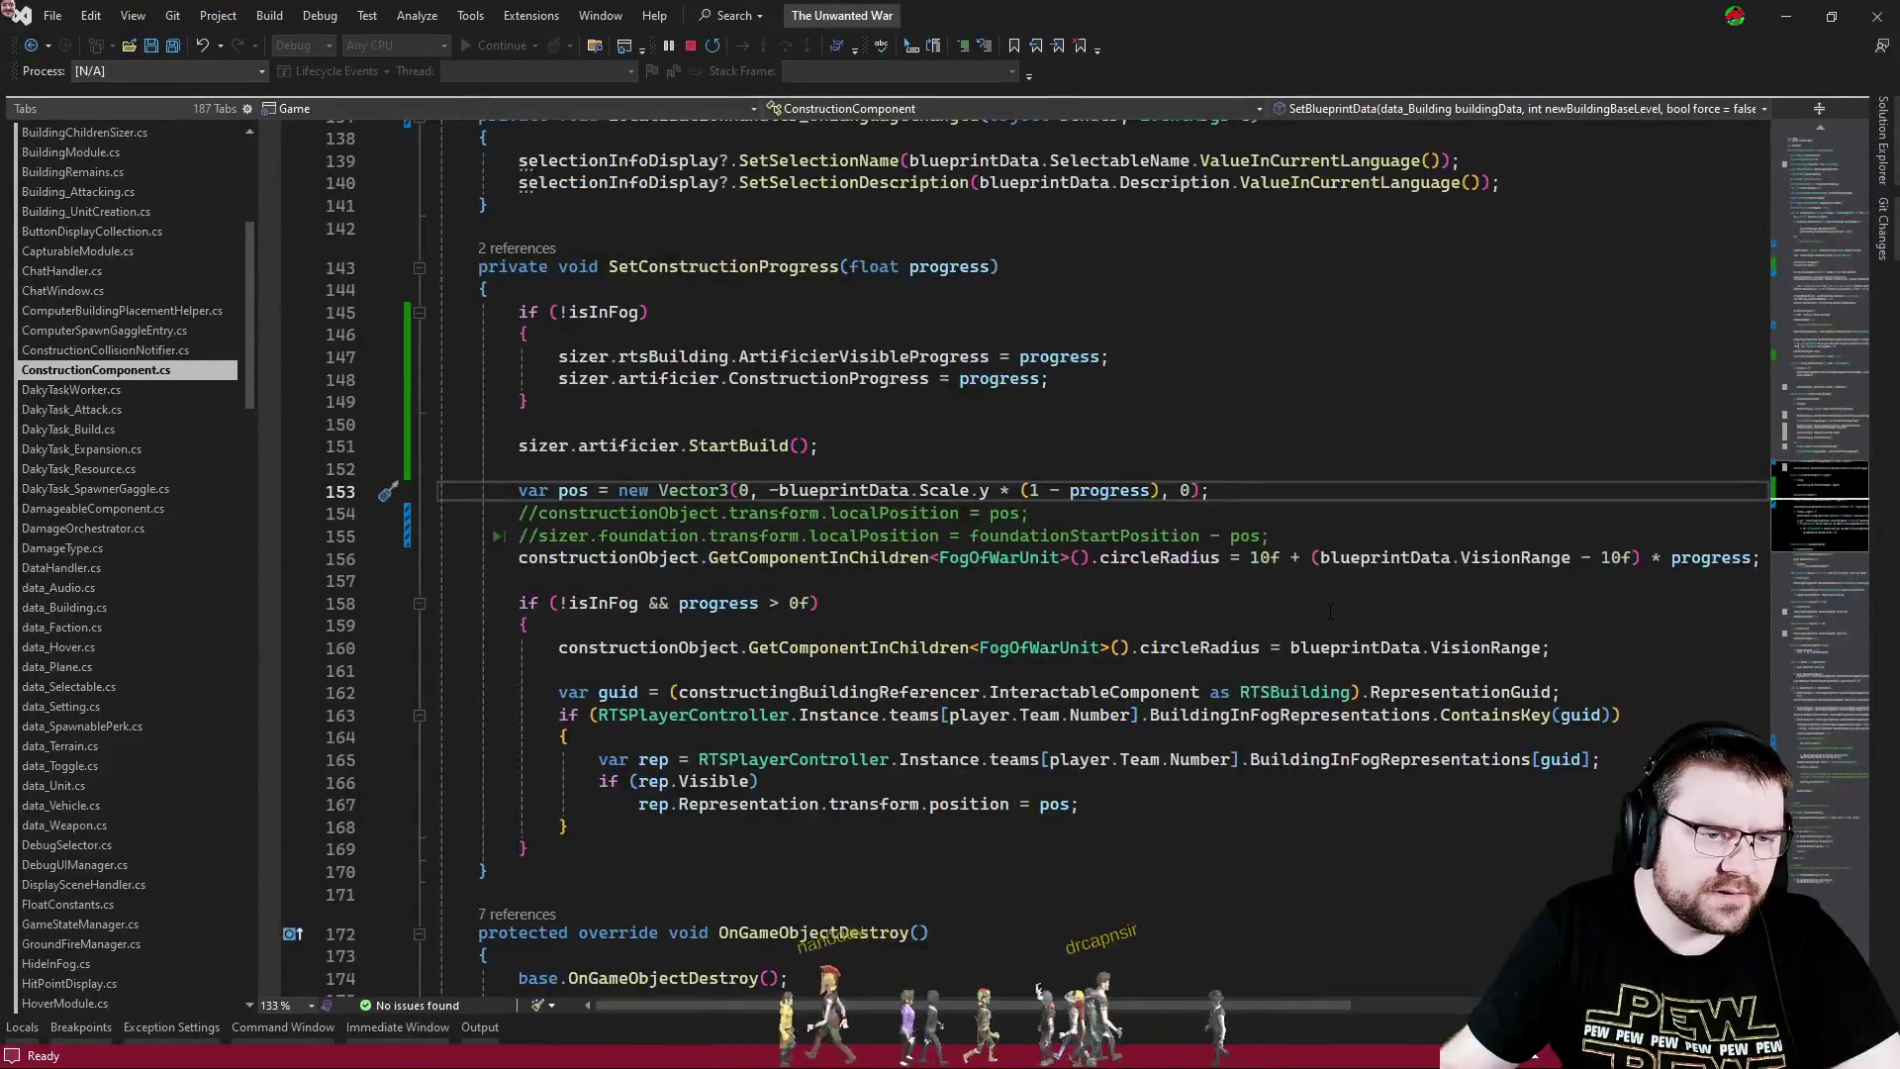
scroll(1329, 611, "up", 18)
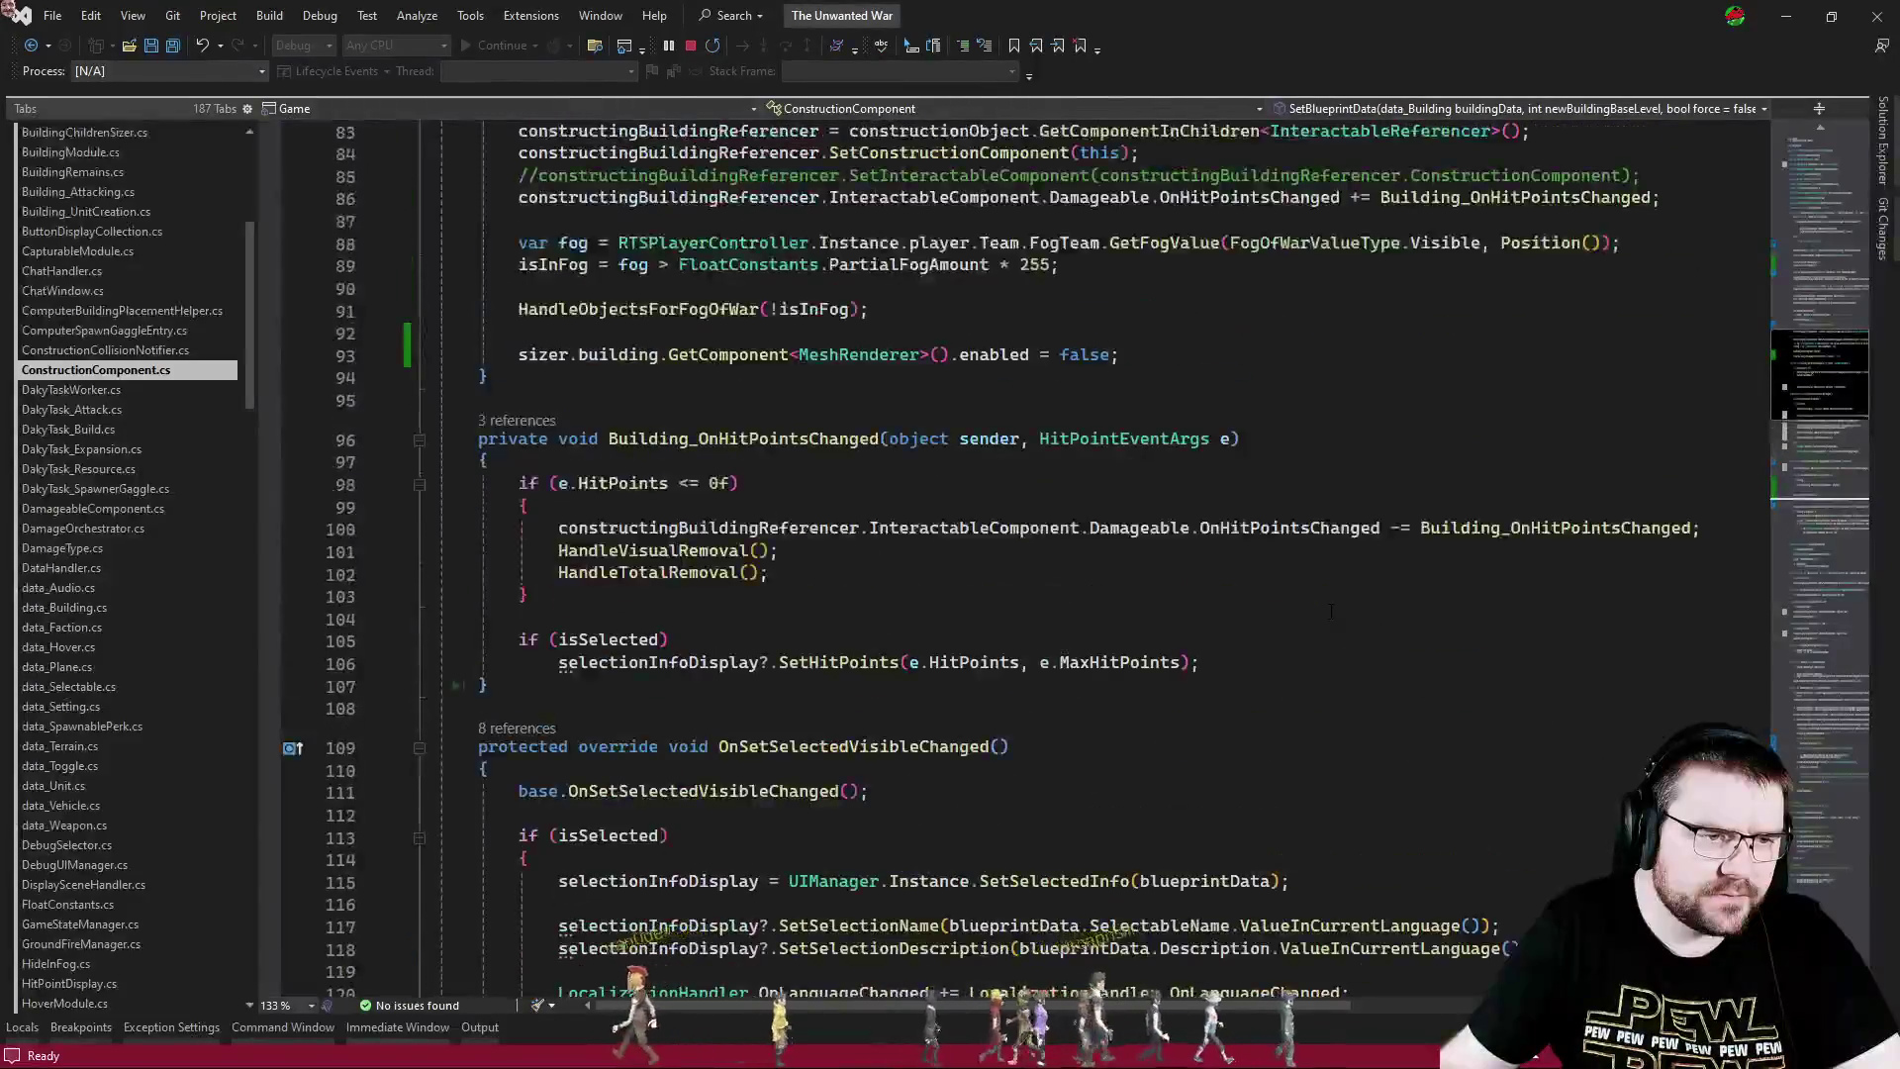
scroll(1330, 610, "up", 5)
- Search for 'foundation' and inspect the commented-out foundation deactivation in NetworkConstruct
key("ctrl+f")
type("founda")
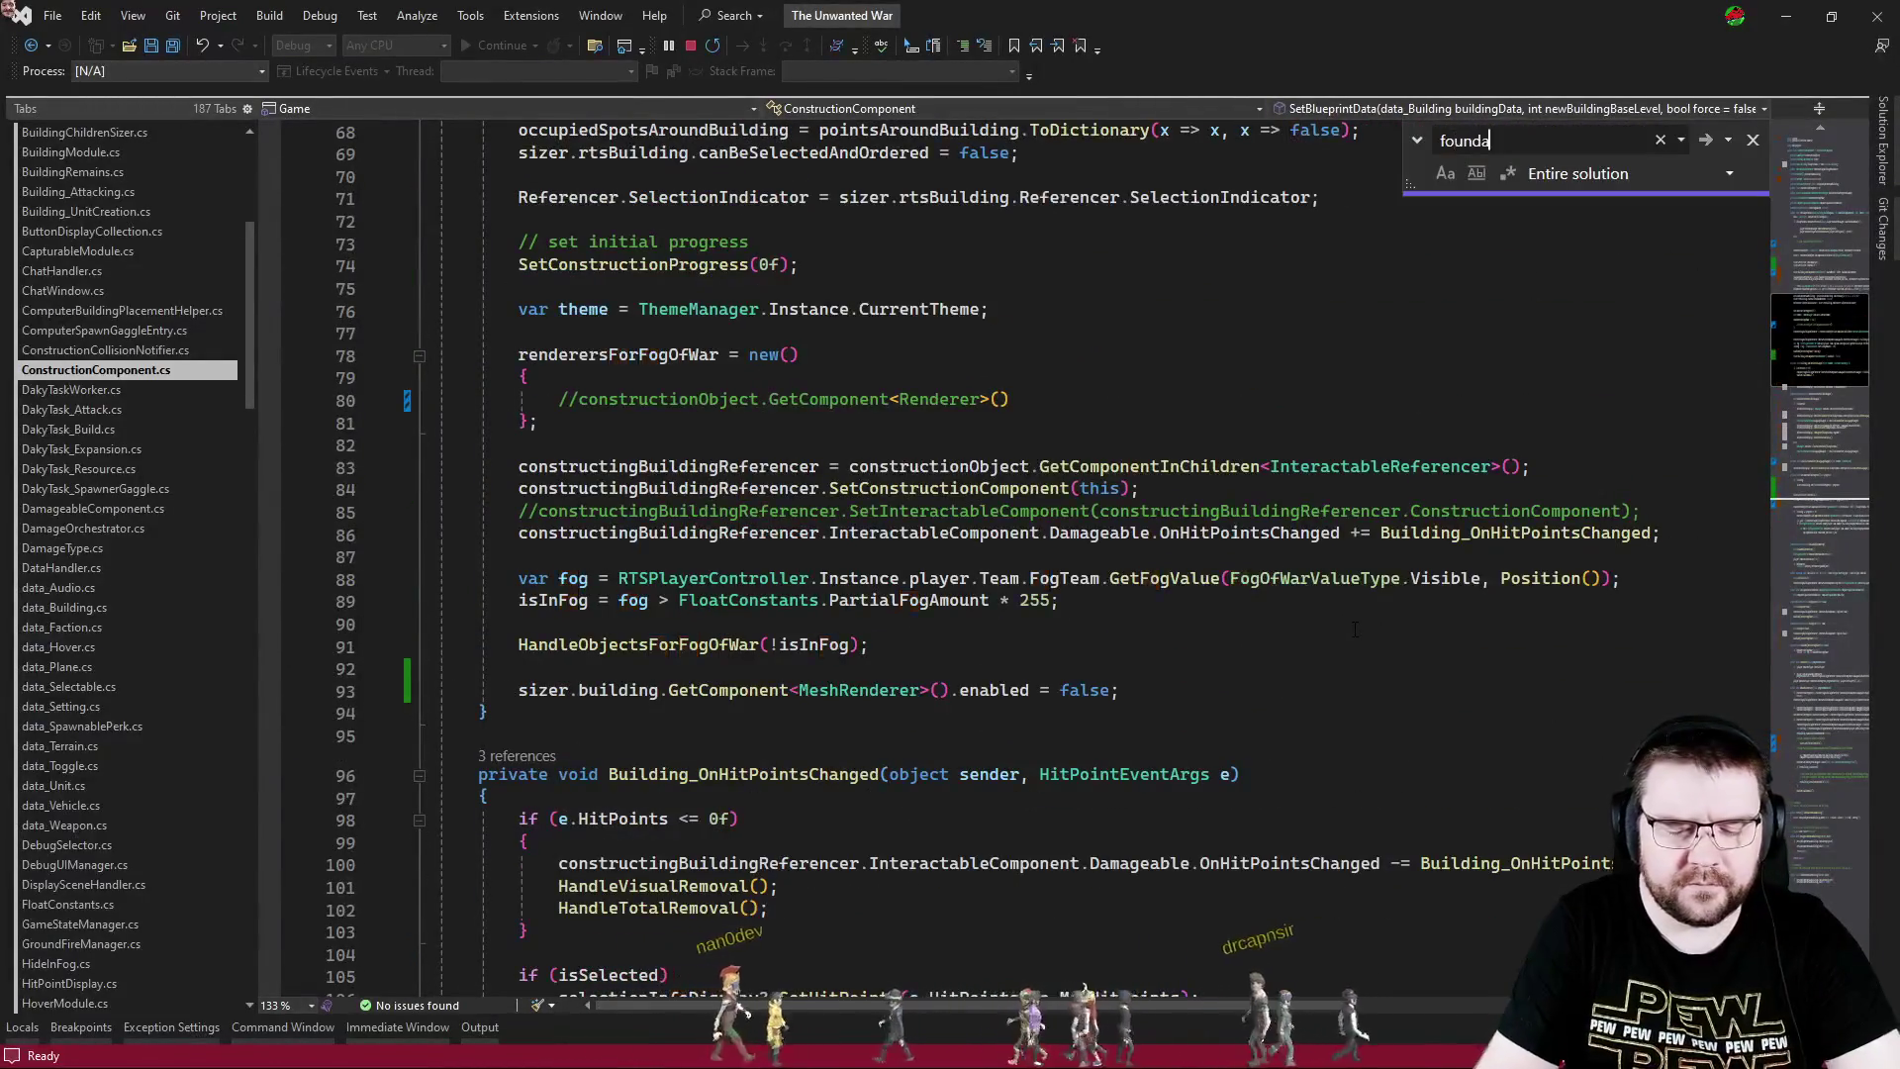
type("tion")
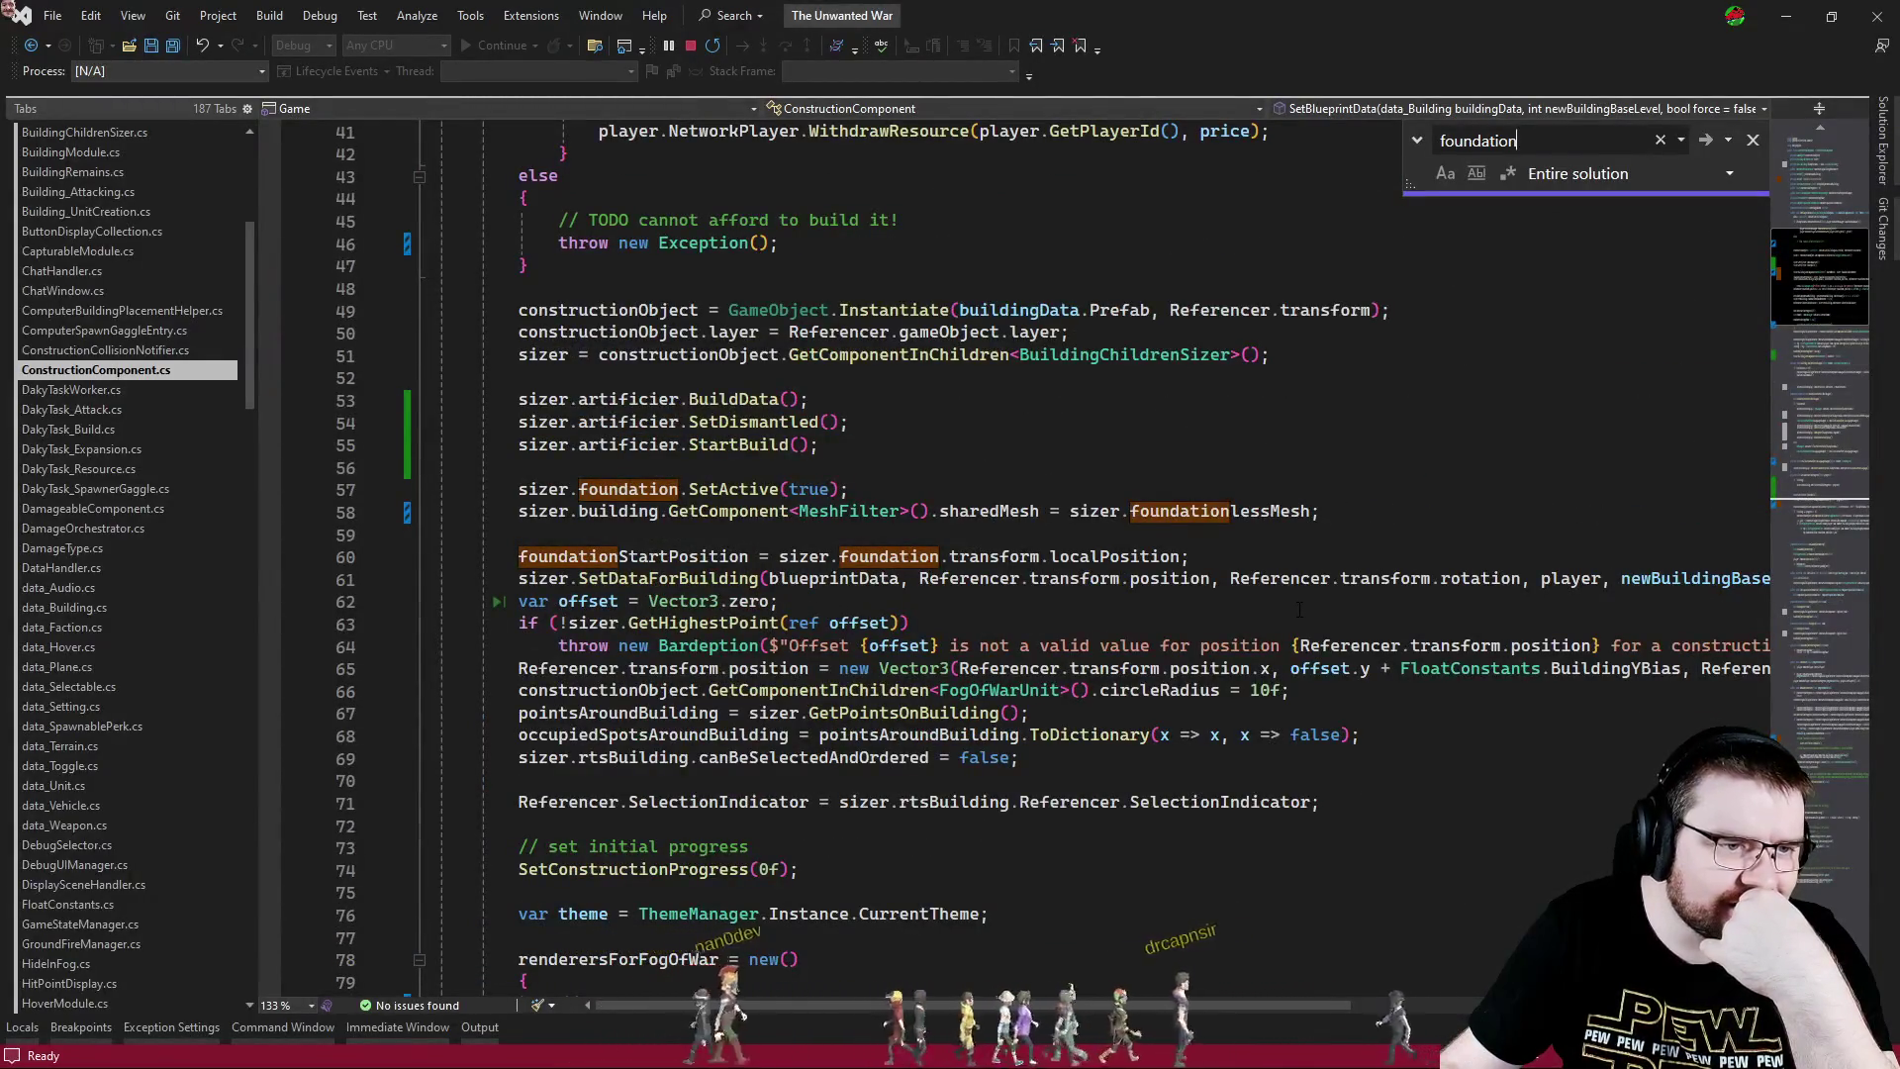
scroll(1297, 610, "down", 20)
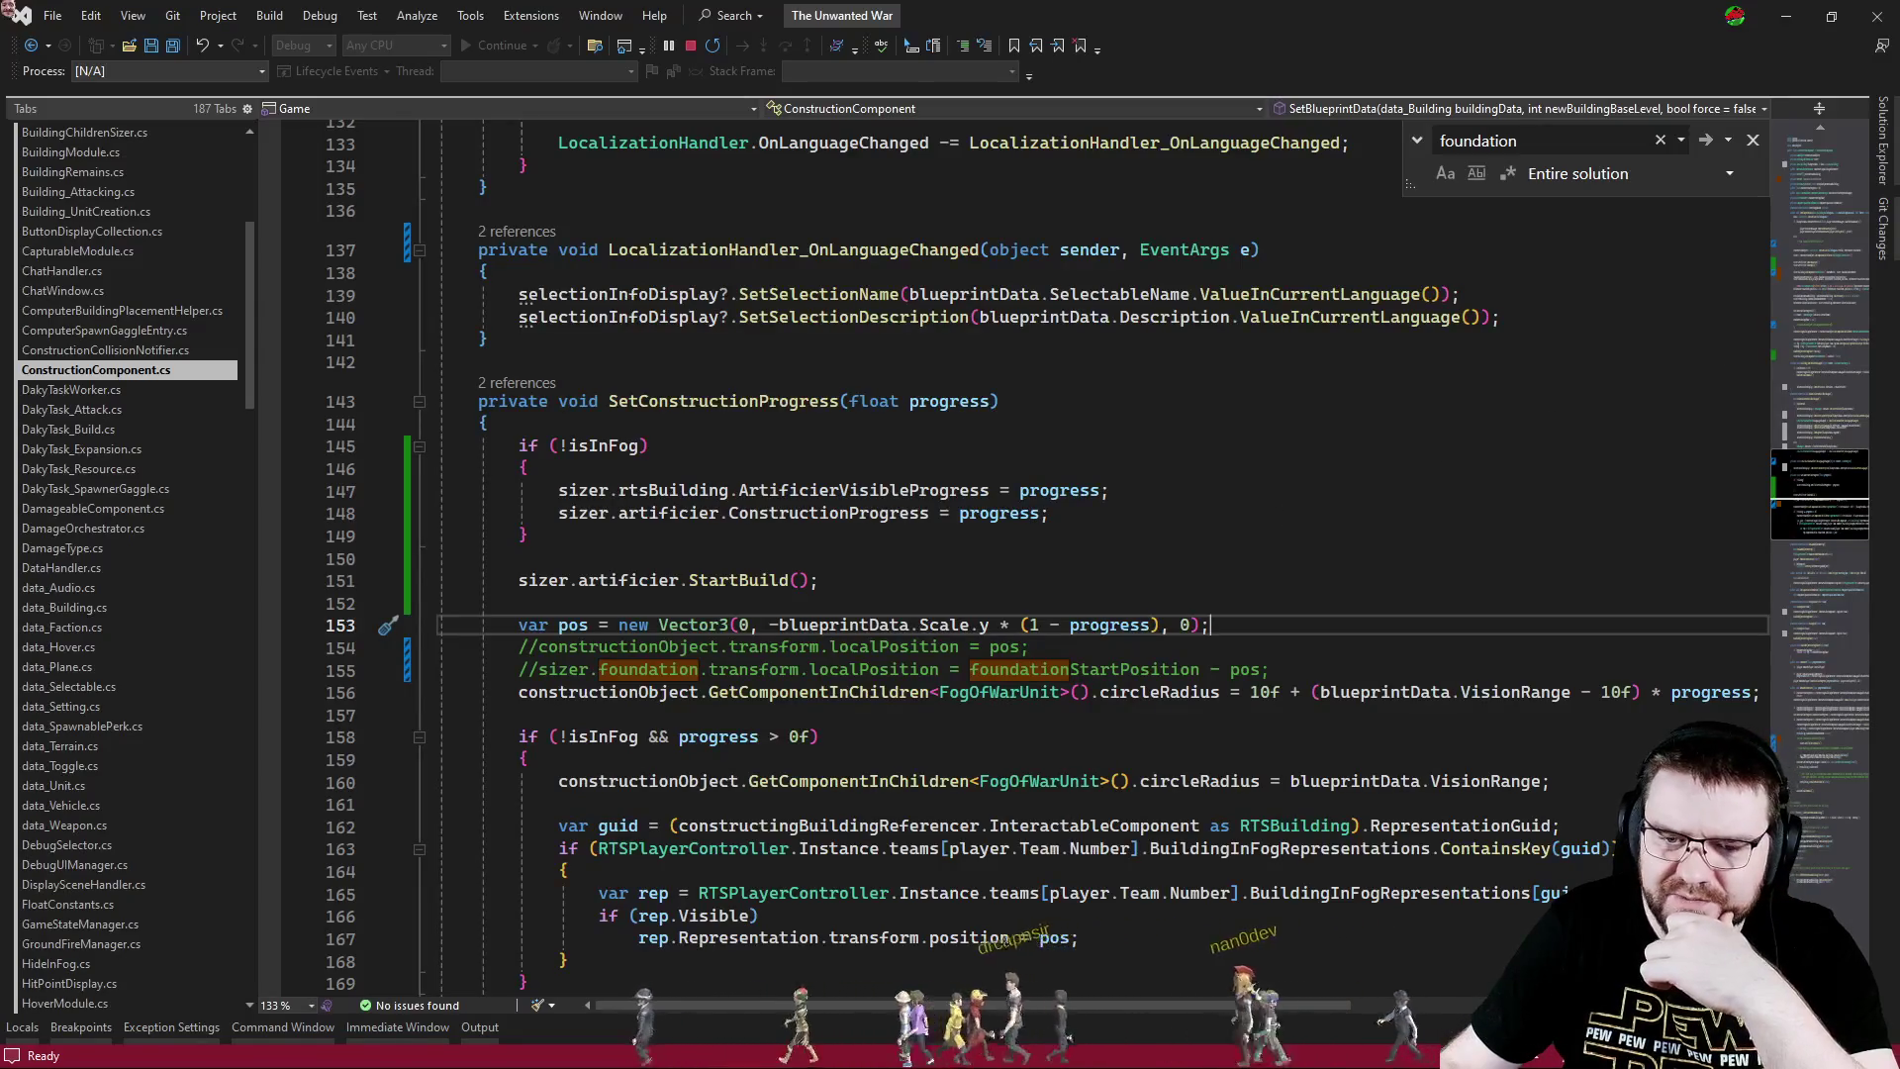
left_click(1793, 737)
left_click(334, 670)
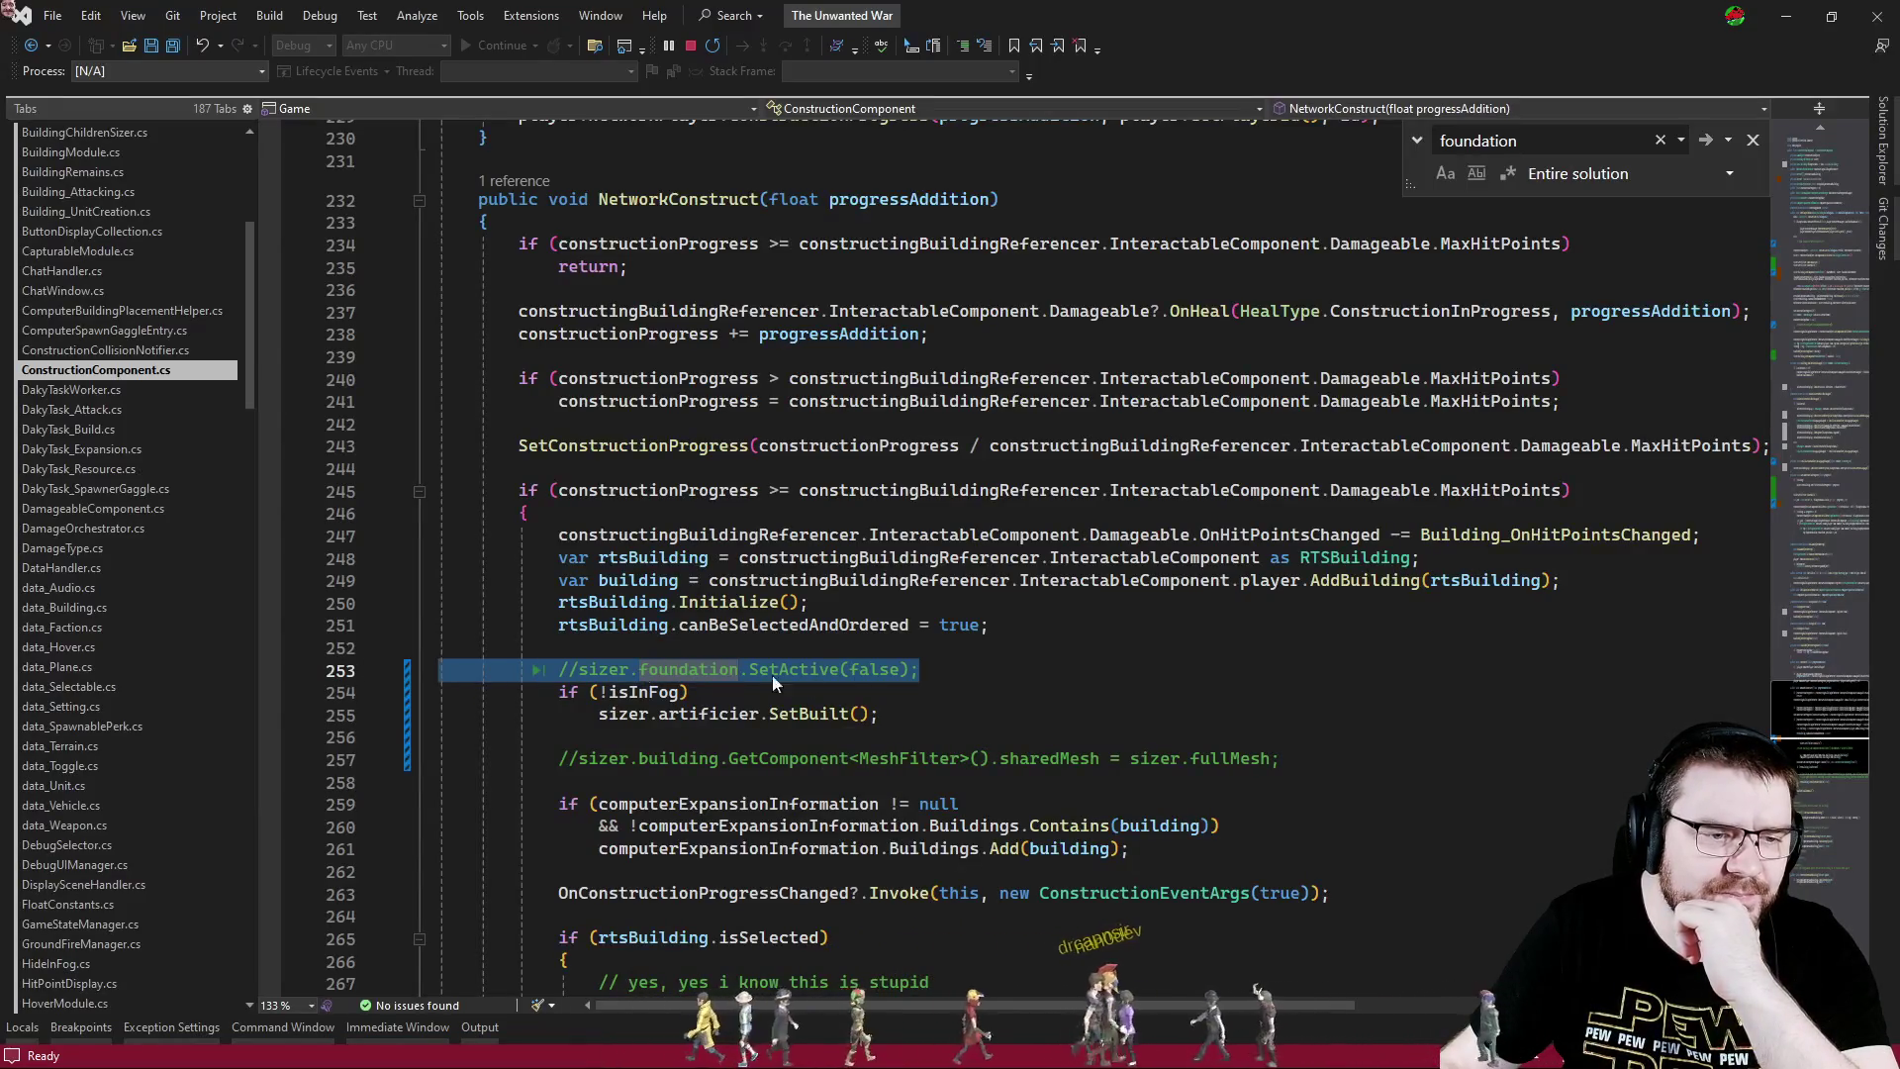
left_click(999, 674)
key("alt+Tab")
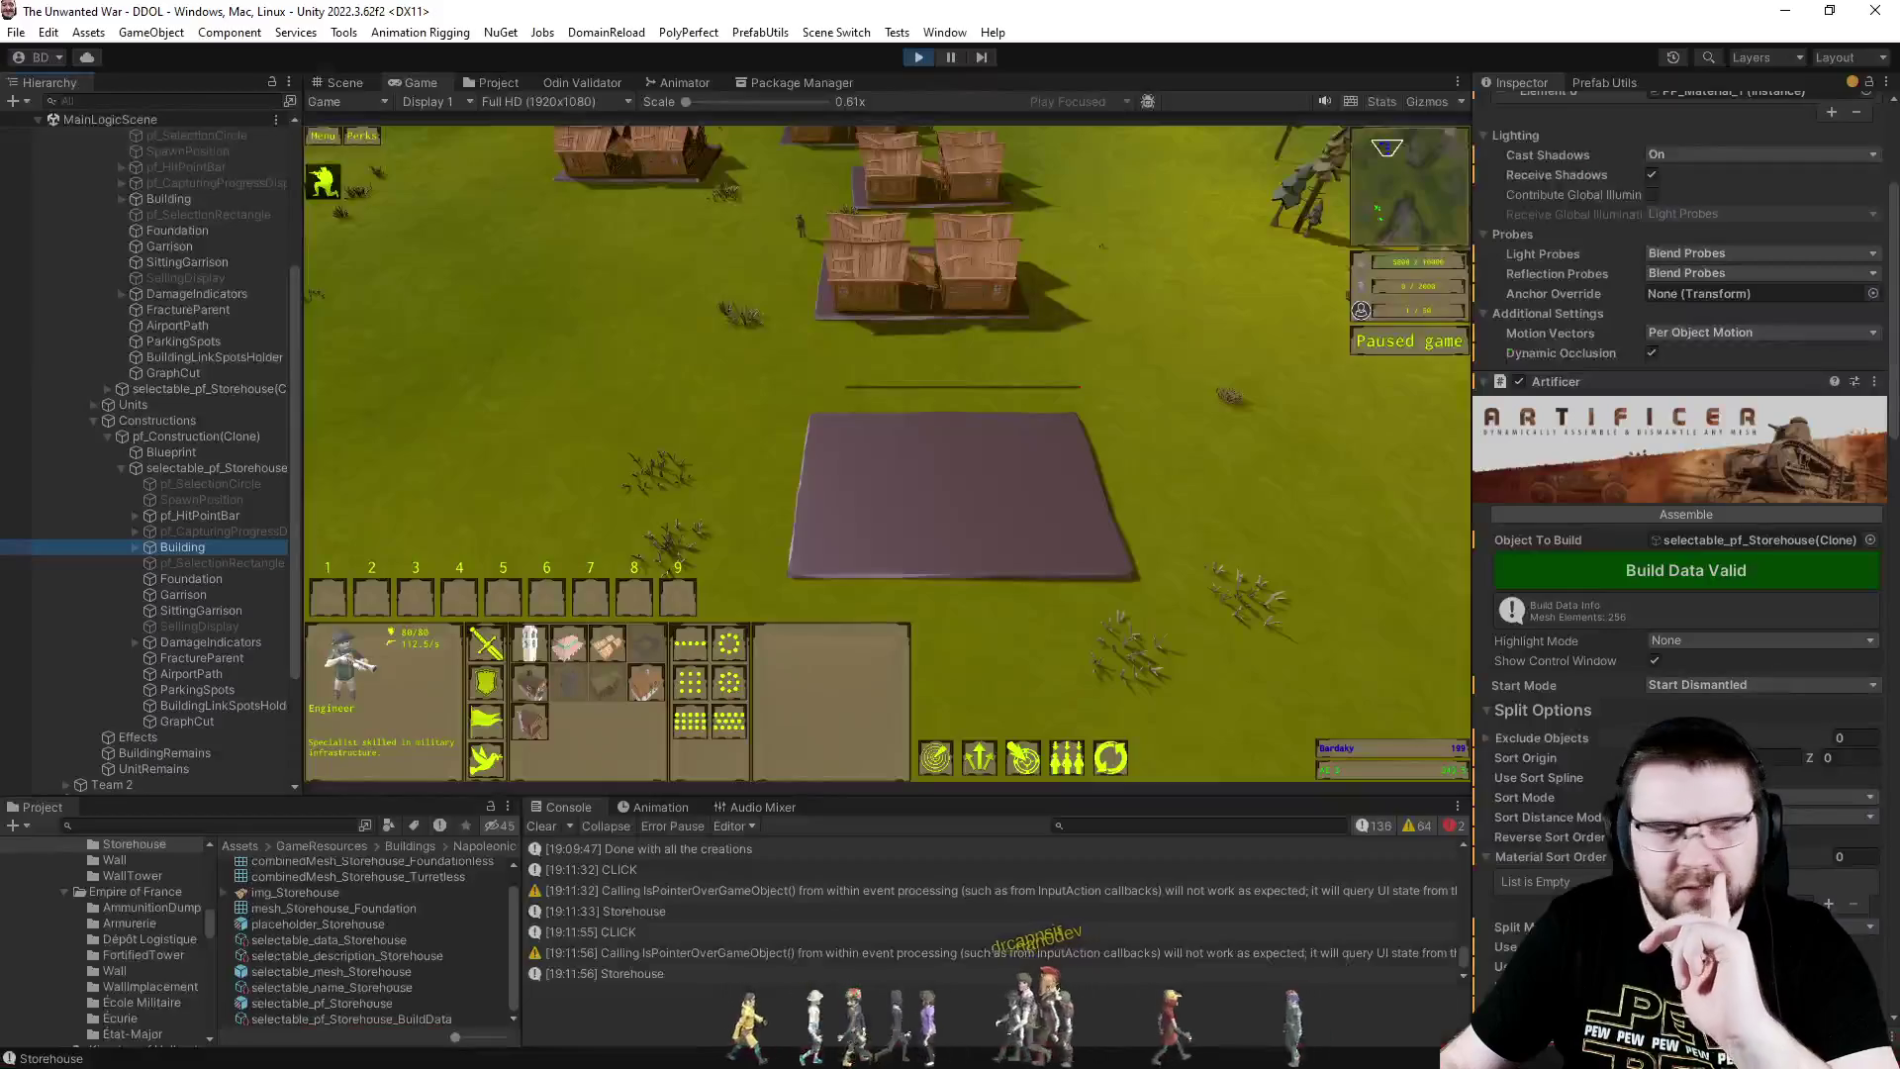
- Place a new Storehouse and inspect the Foundation inside its pf_Construction(Clone)
left_click(763, 501)
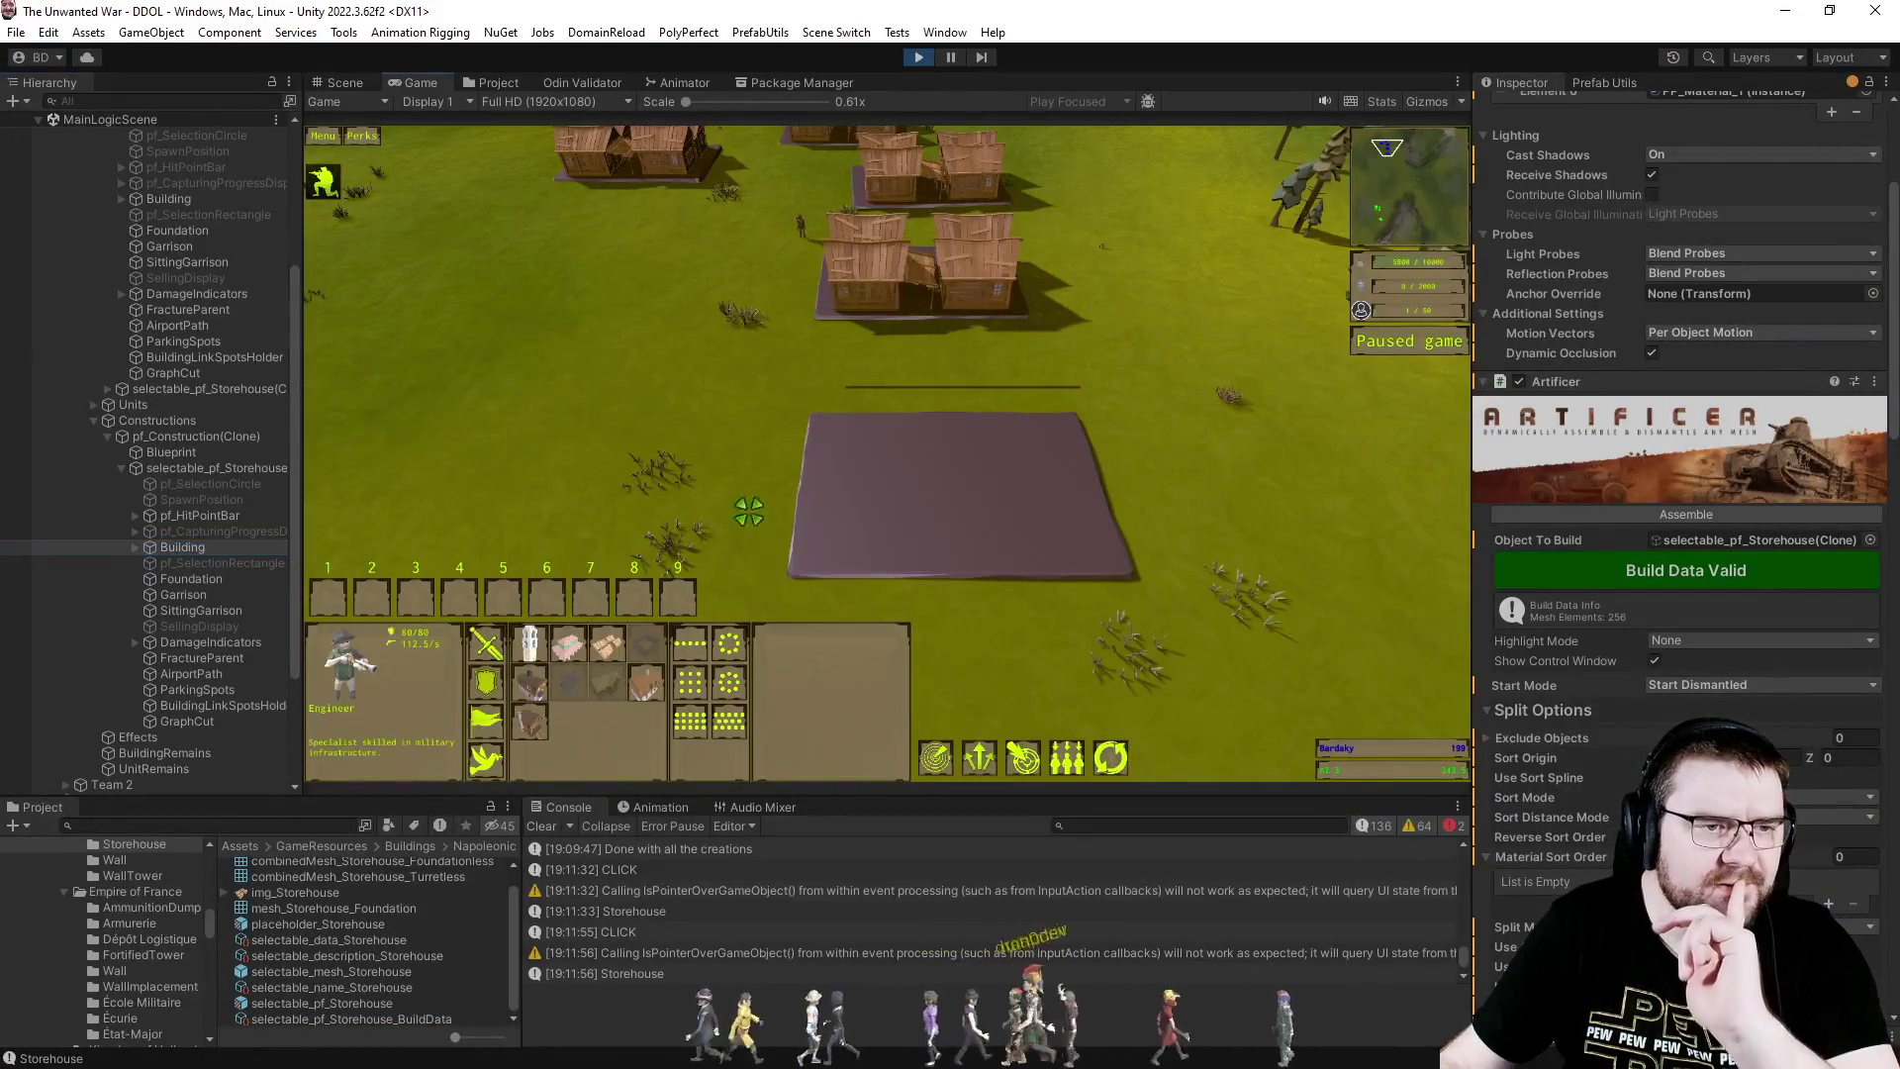
left_click(615, 643)
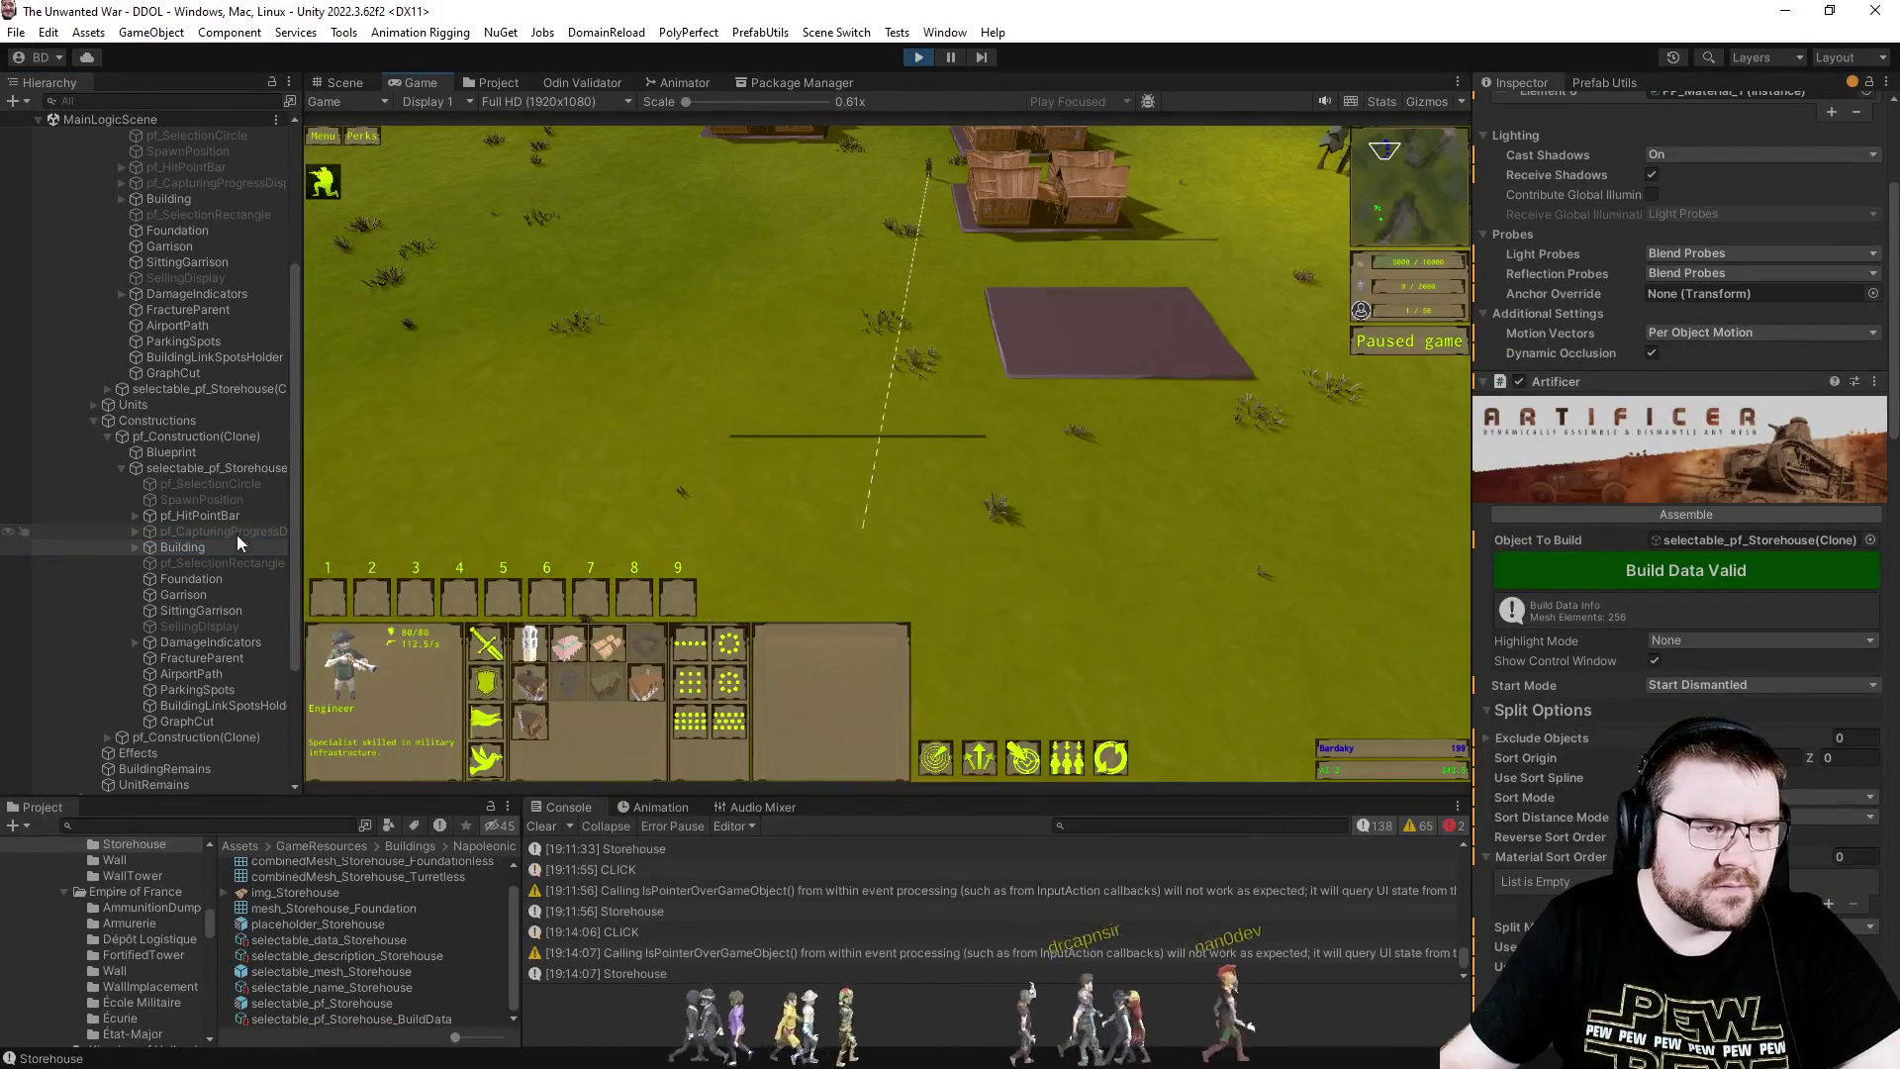
left_click(107, 740)
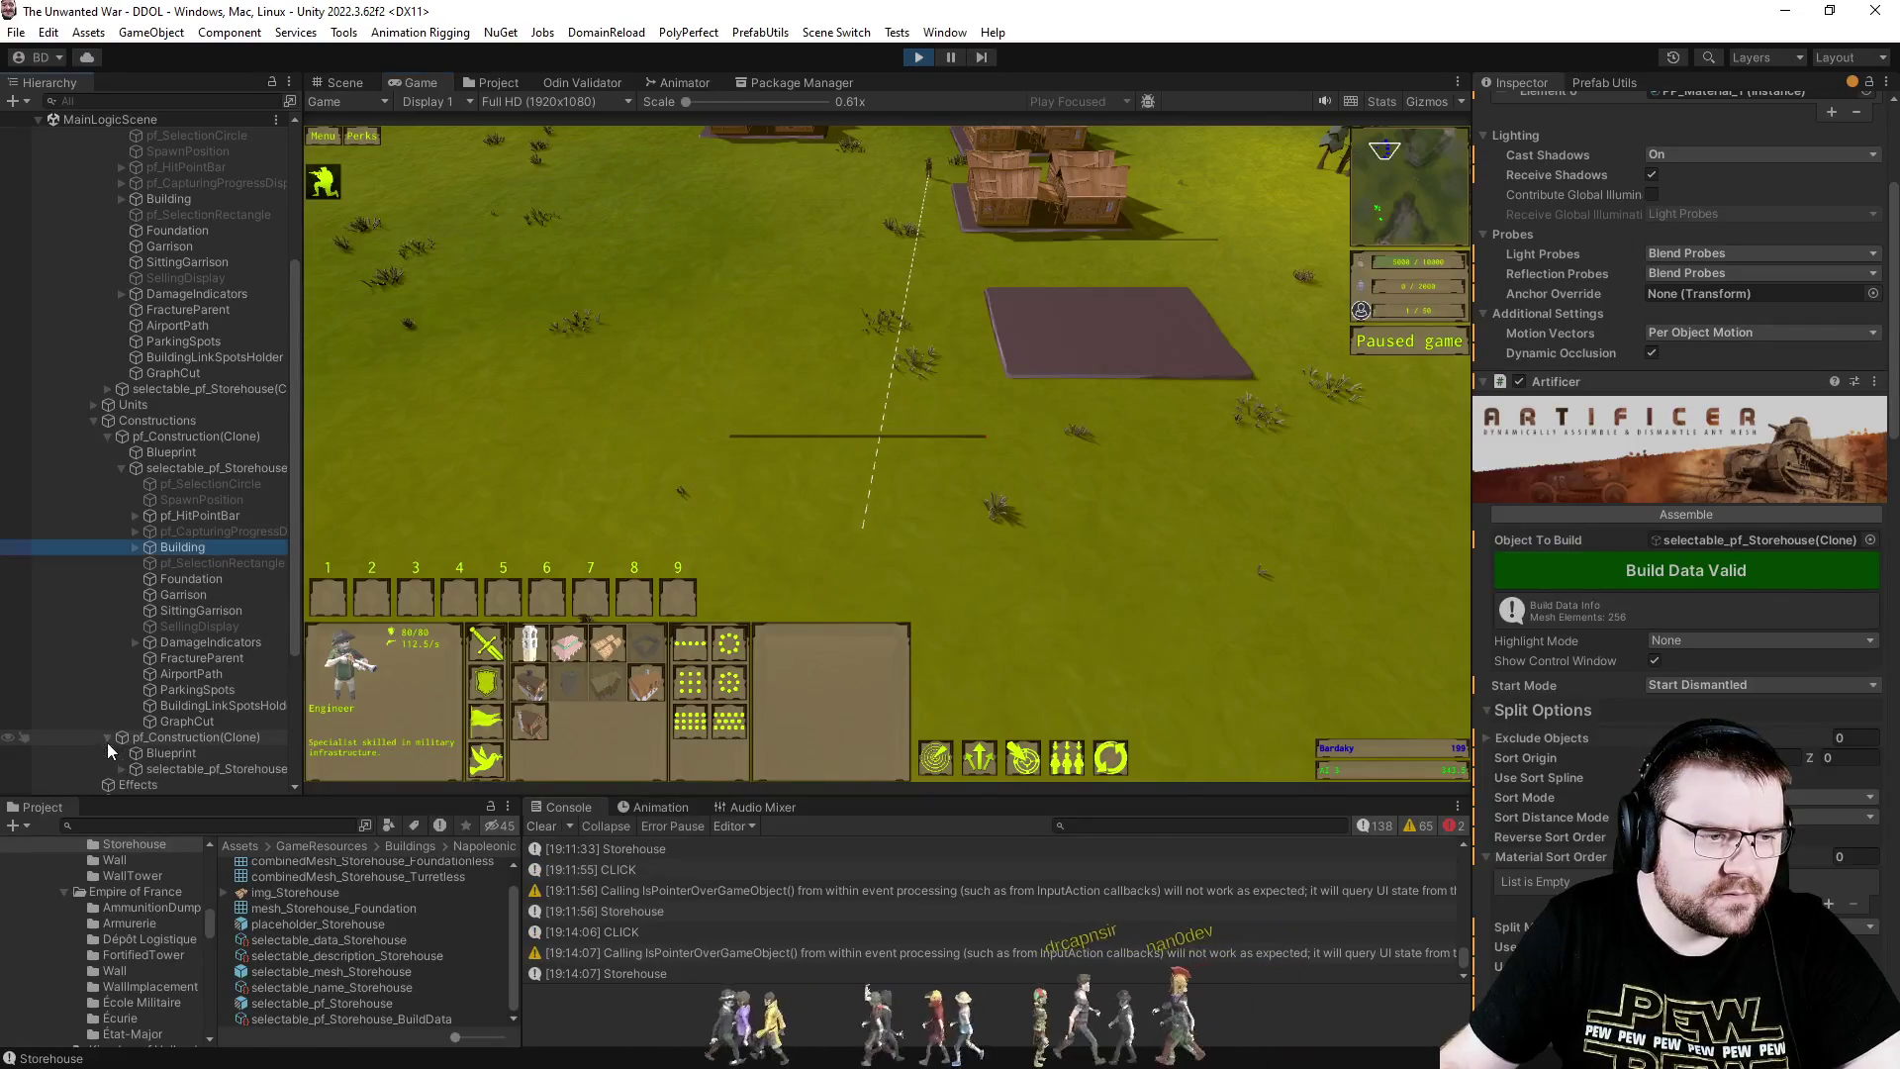
left_click(121, 782)
scroll(246, 607, "down", 5)
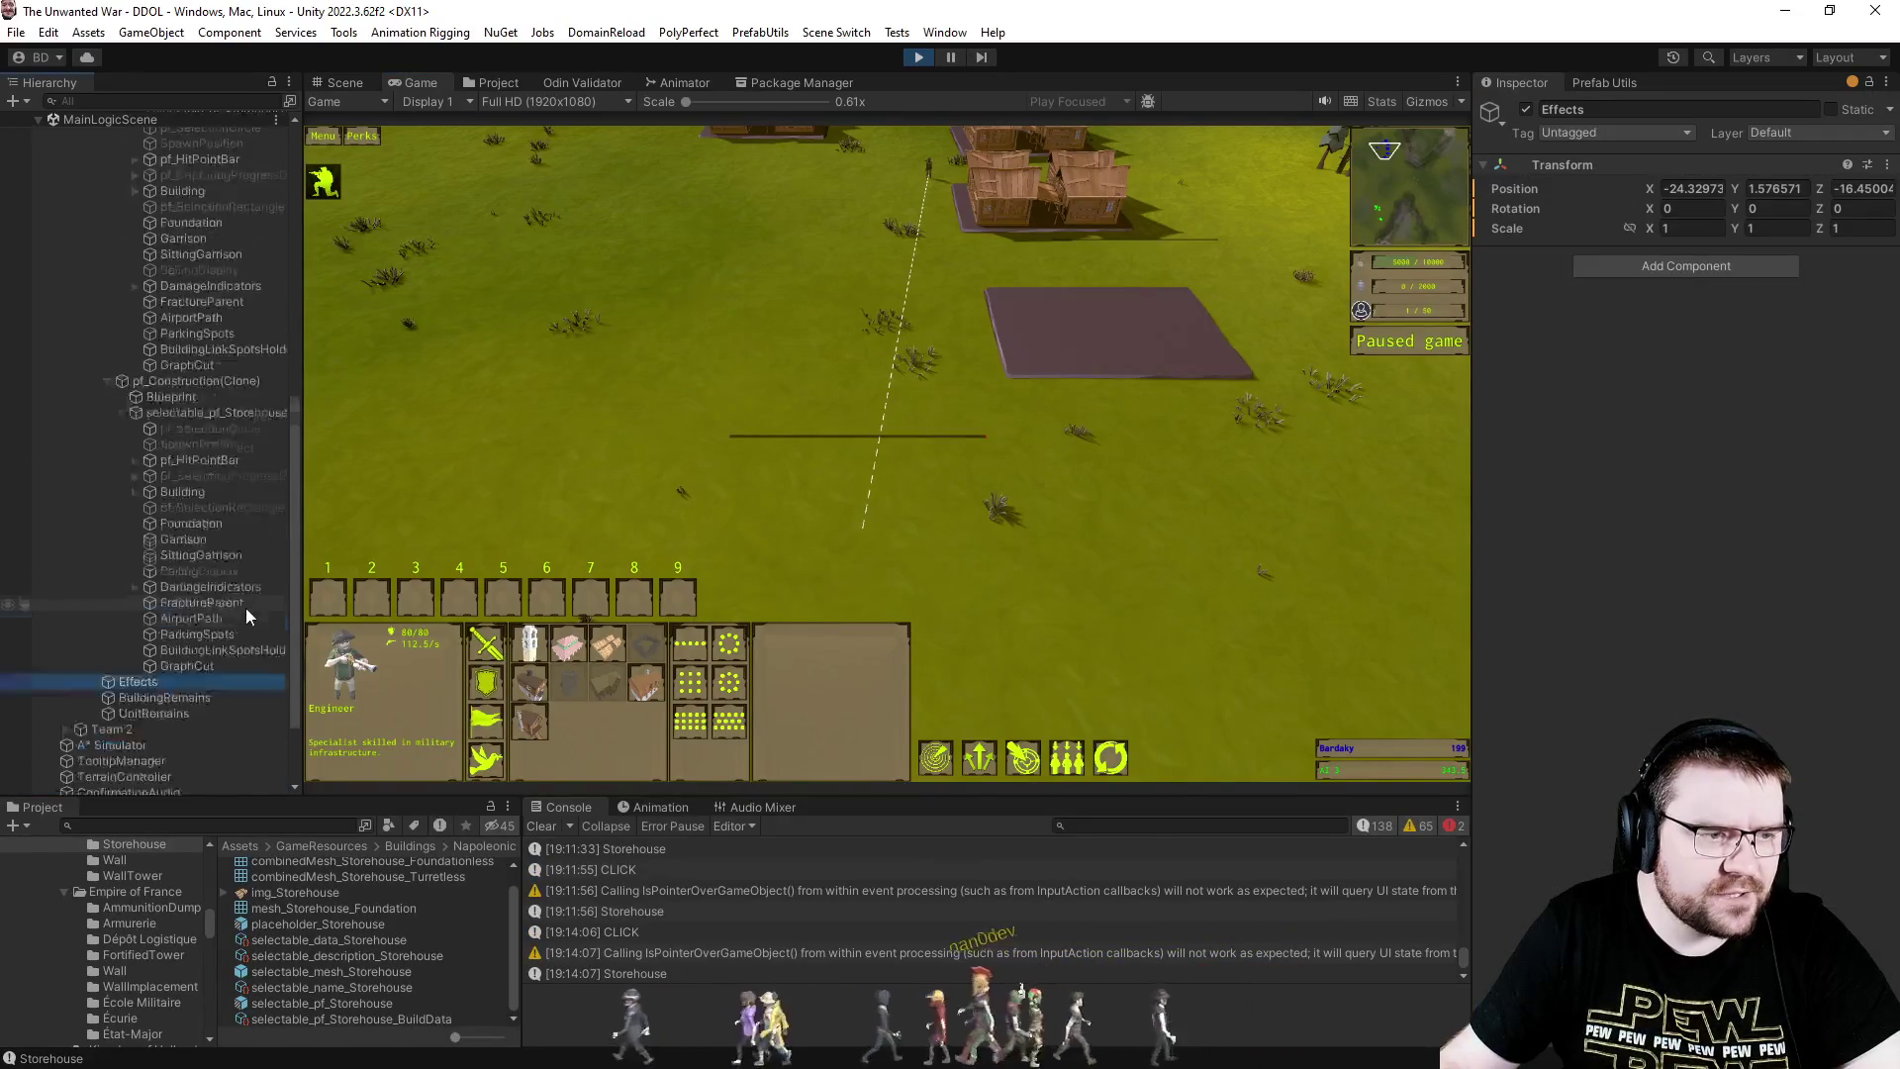
left_click(192, 407)
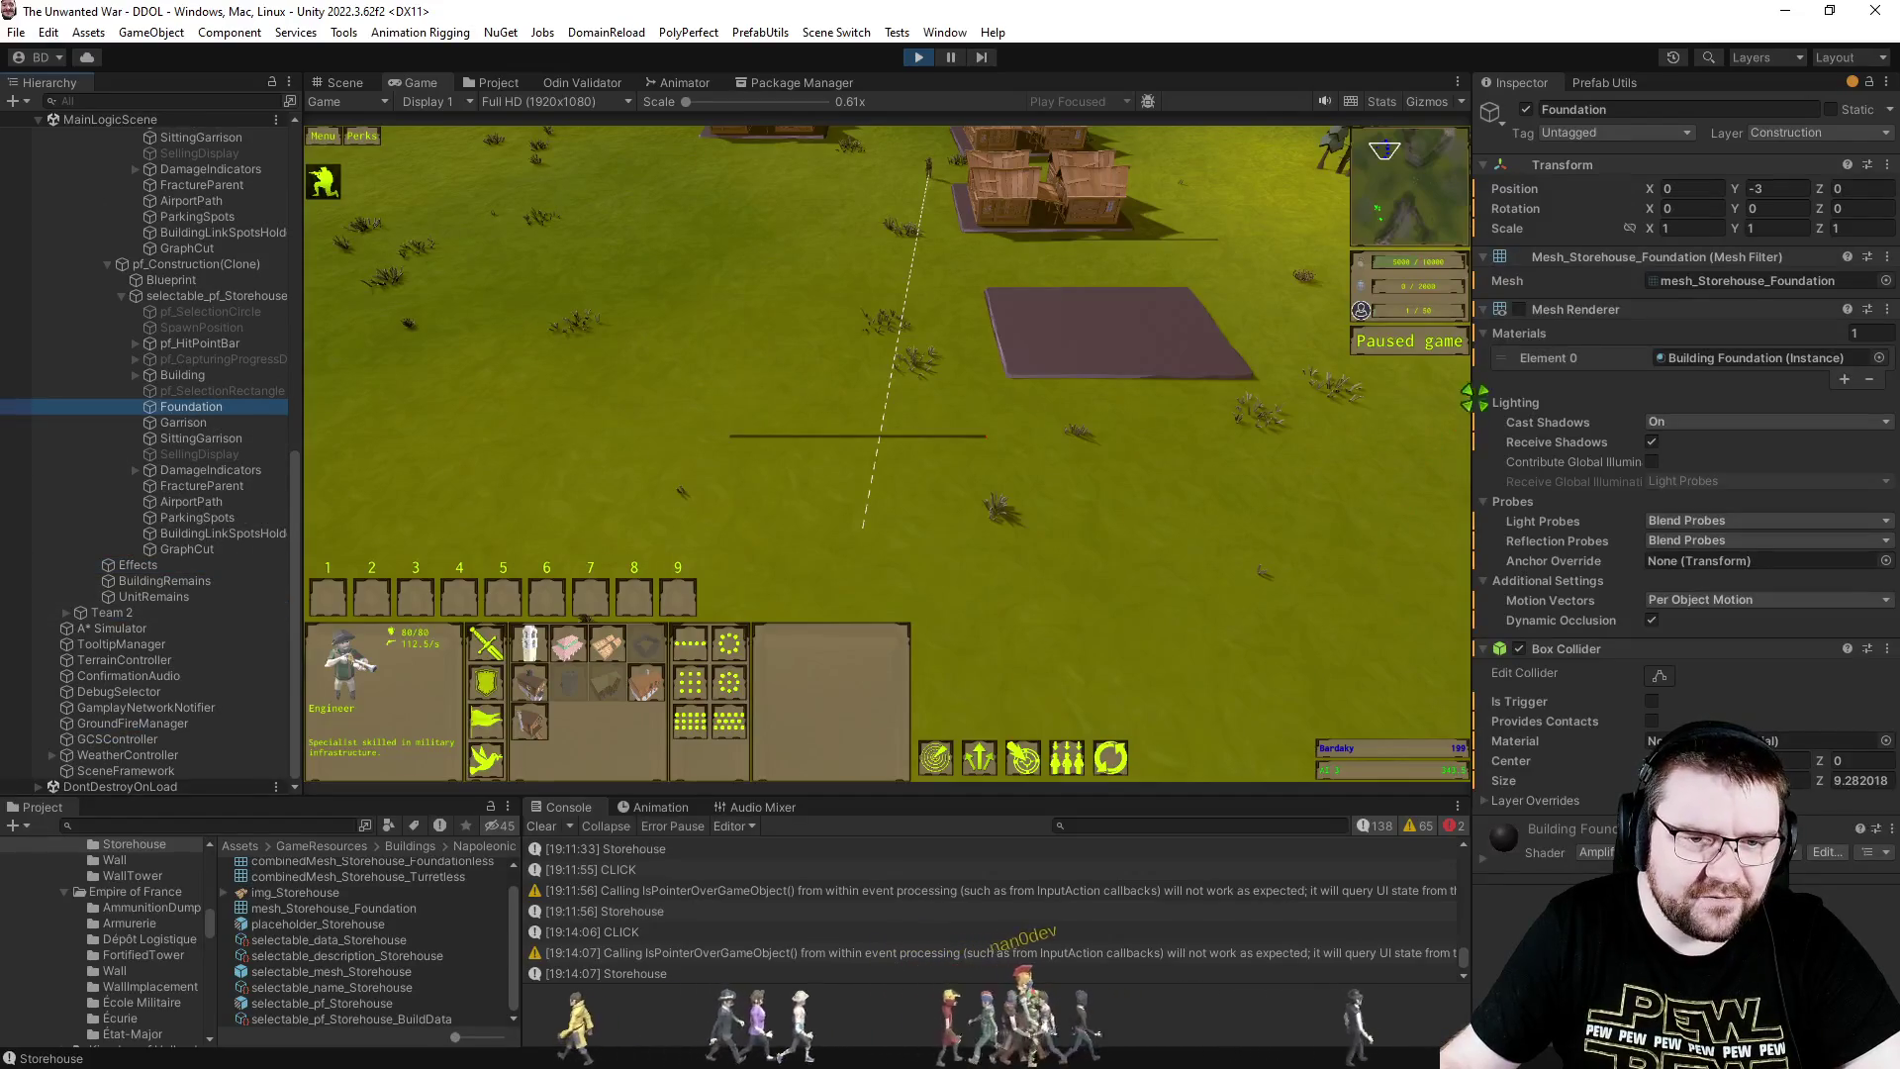
- Open the selectable_pf_Storehouse prefab, inspect its Foundation, and return to the scene
left_click(338, 1003)
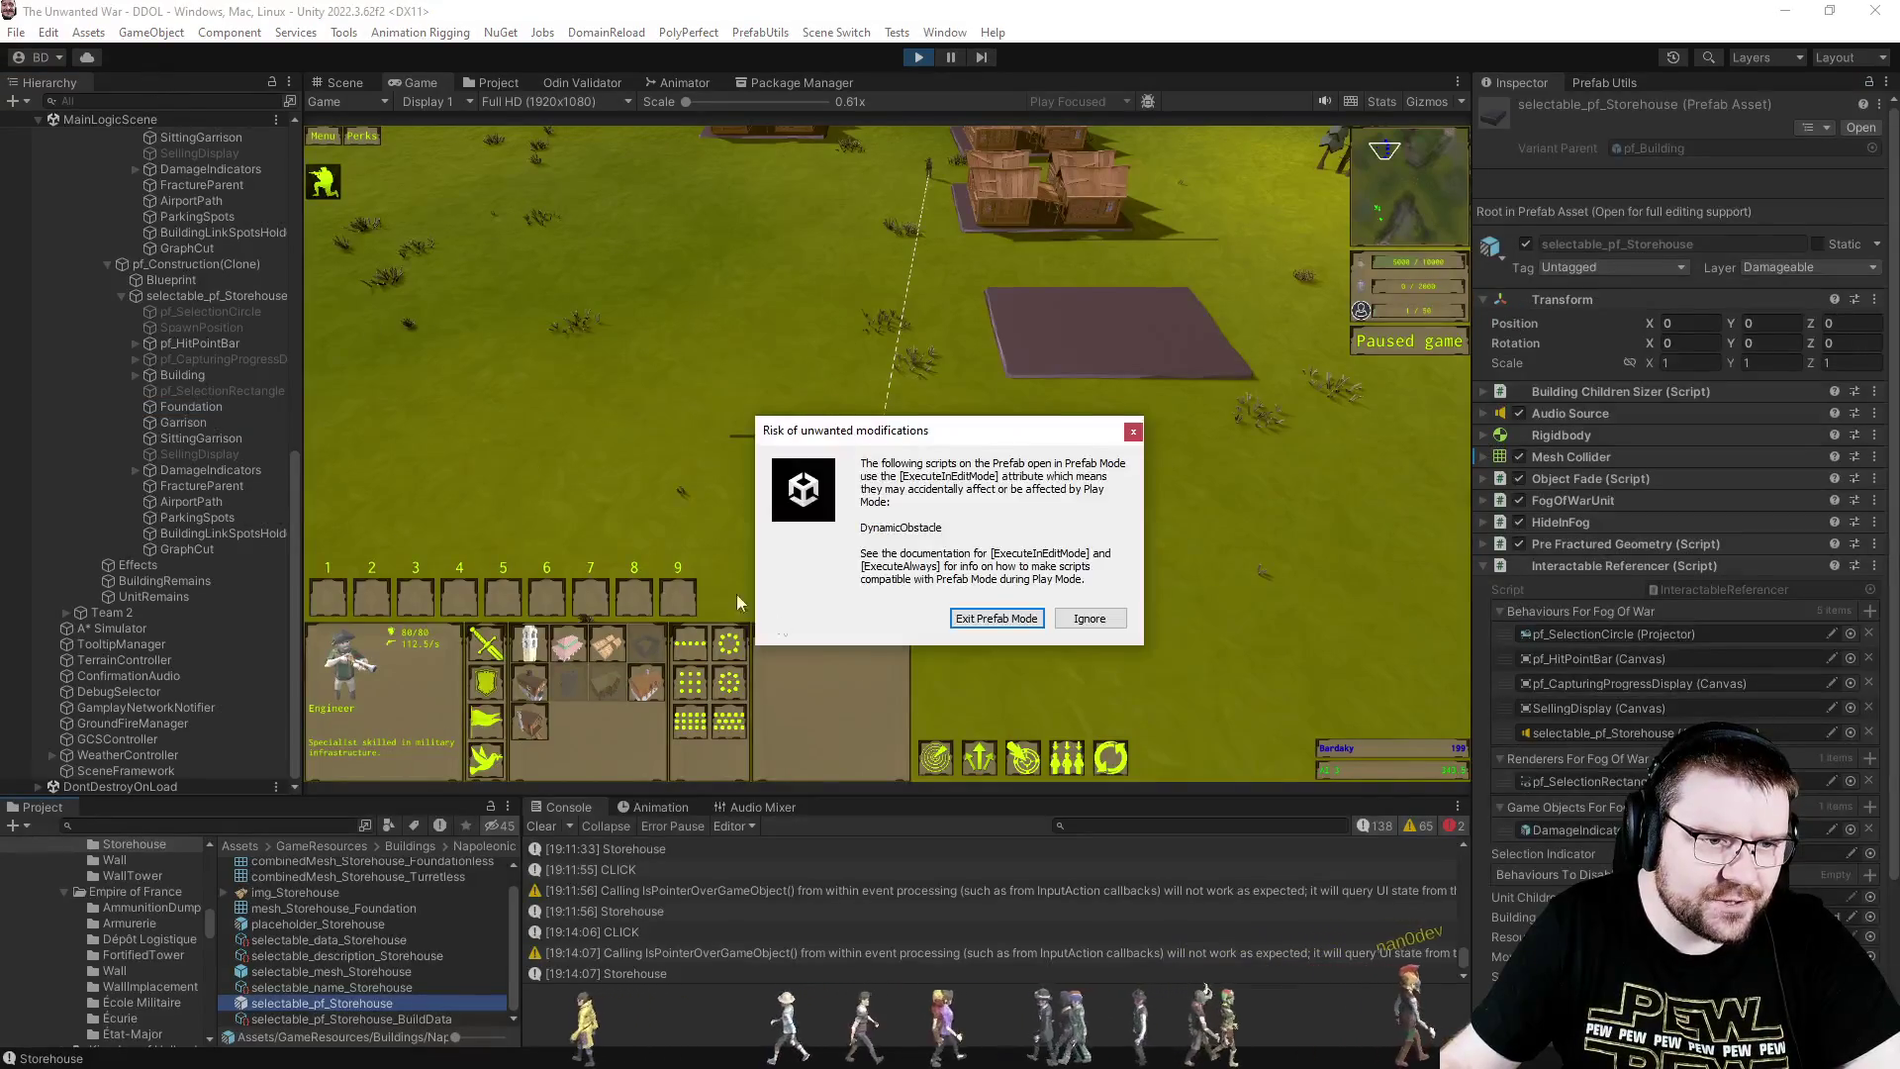
left_click(1006, 626)
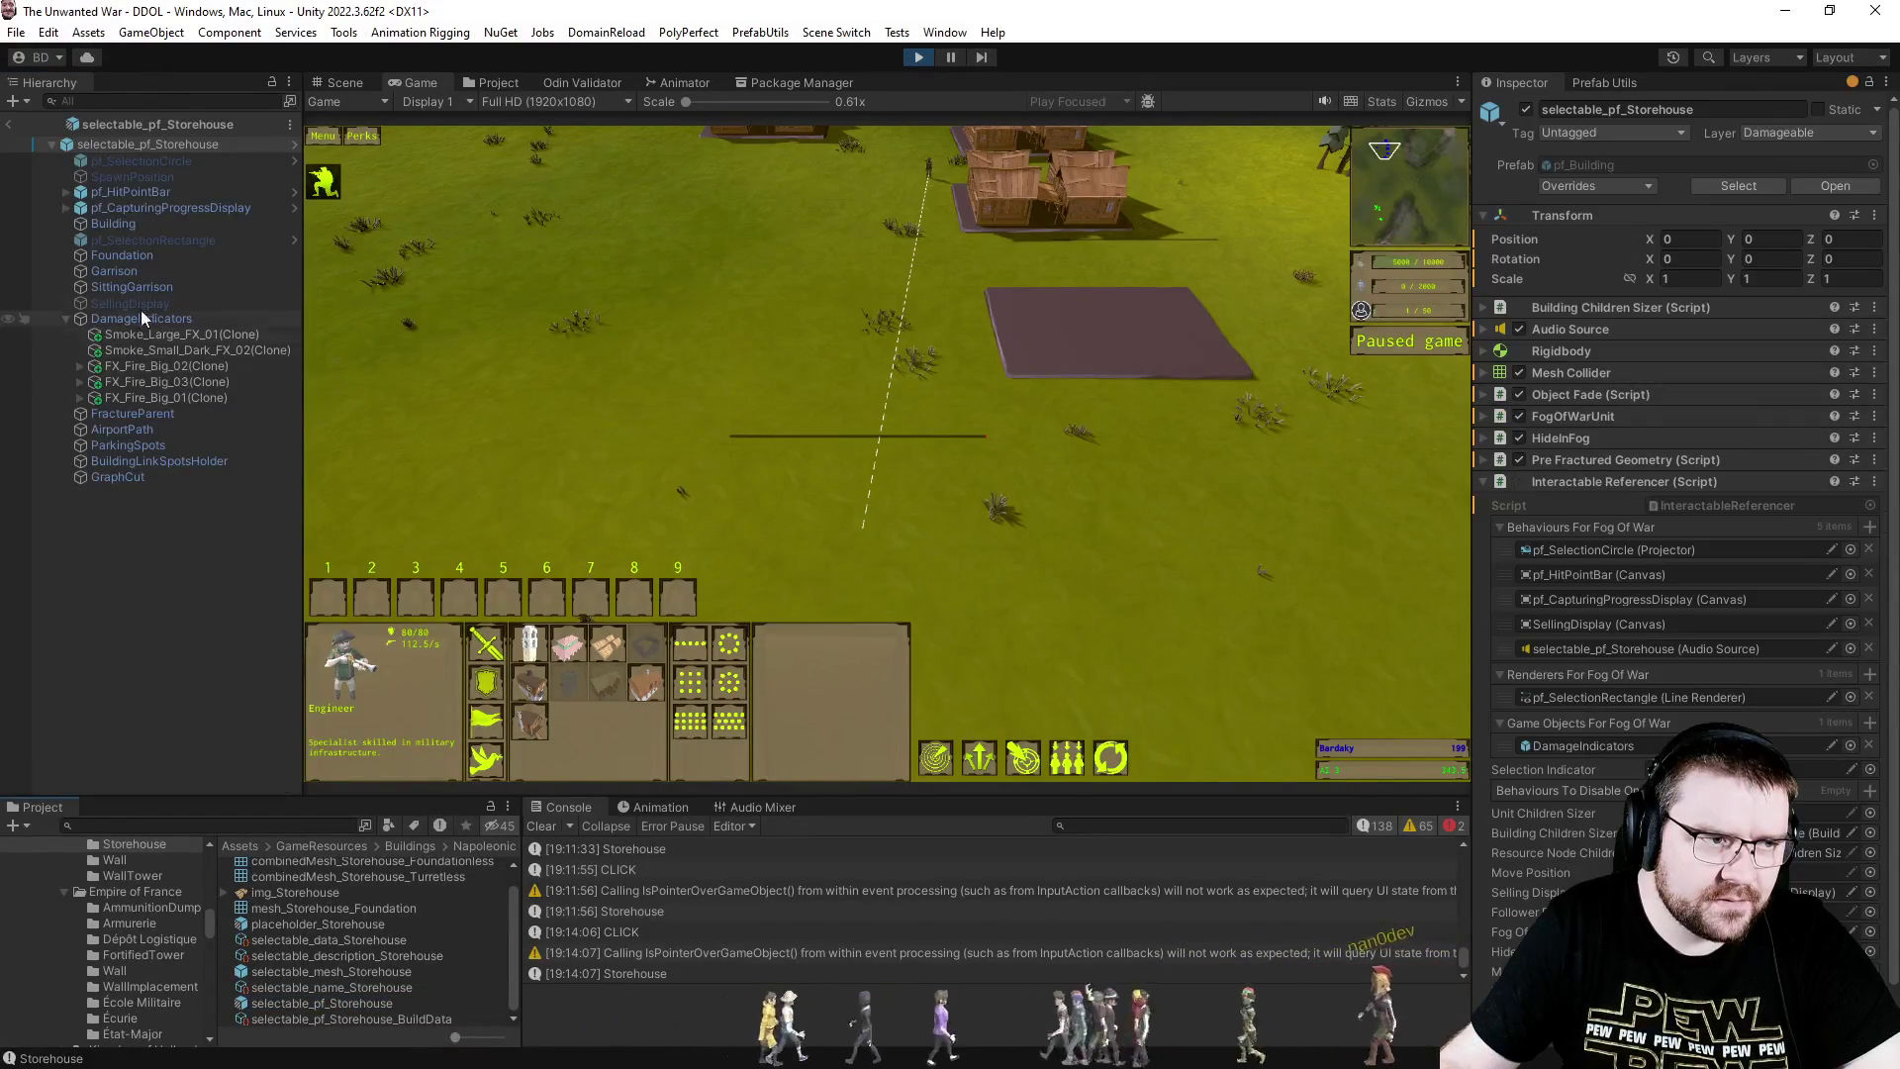
left_click(145, 256)
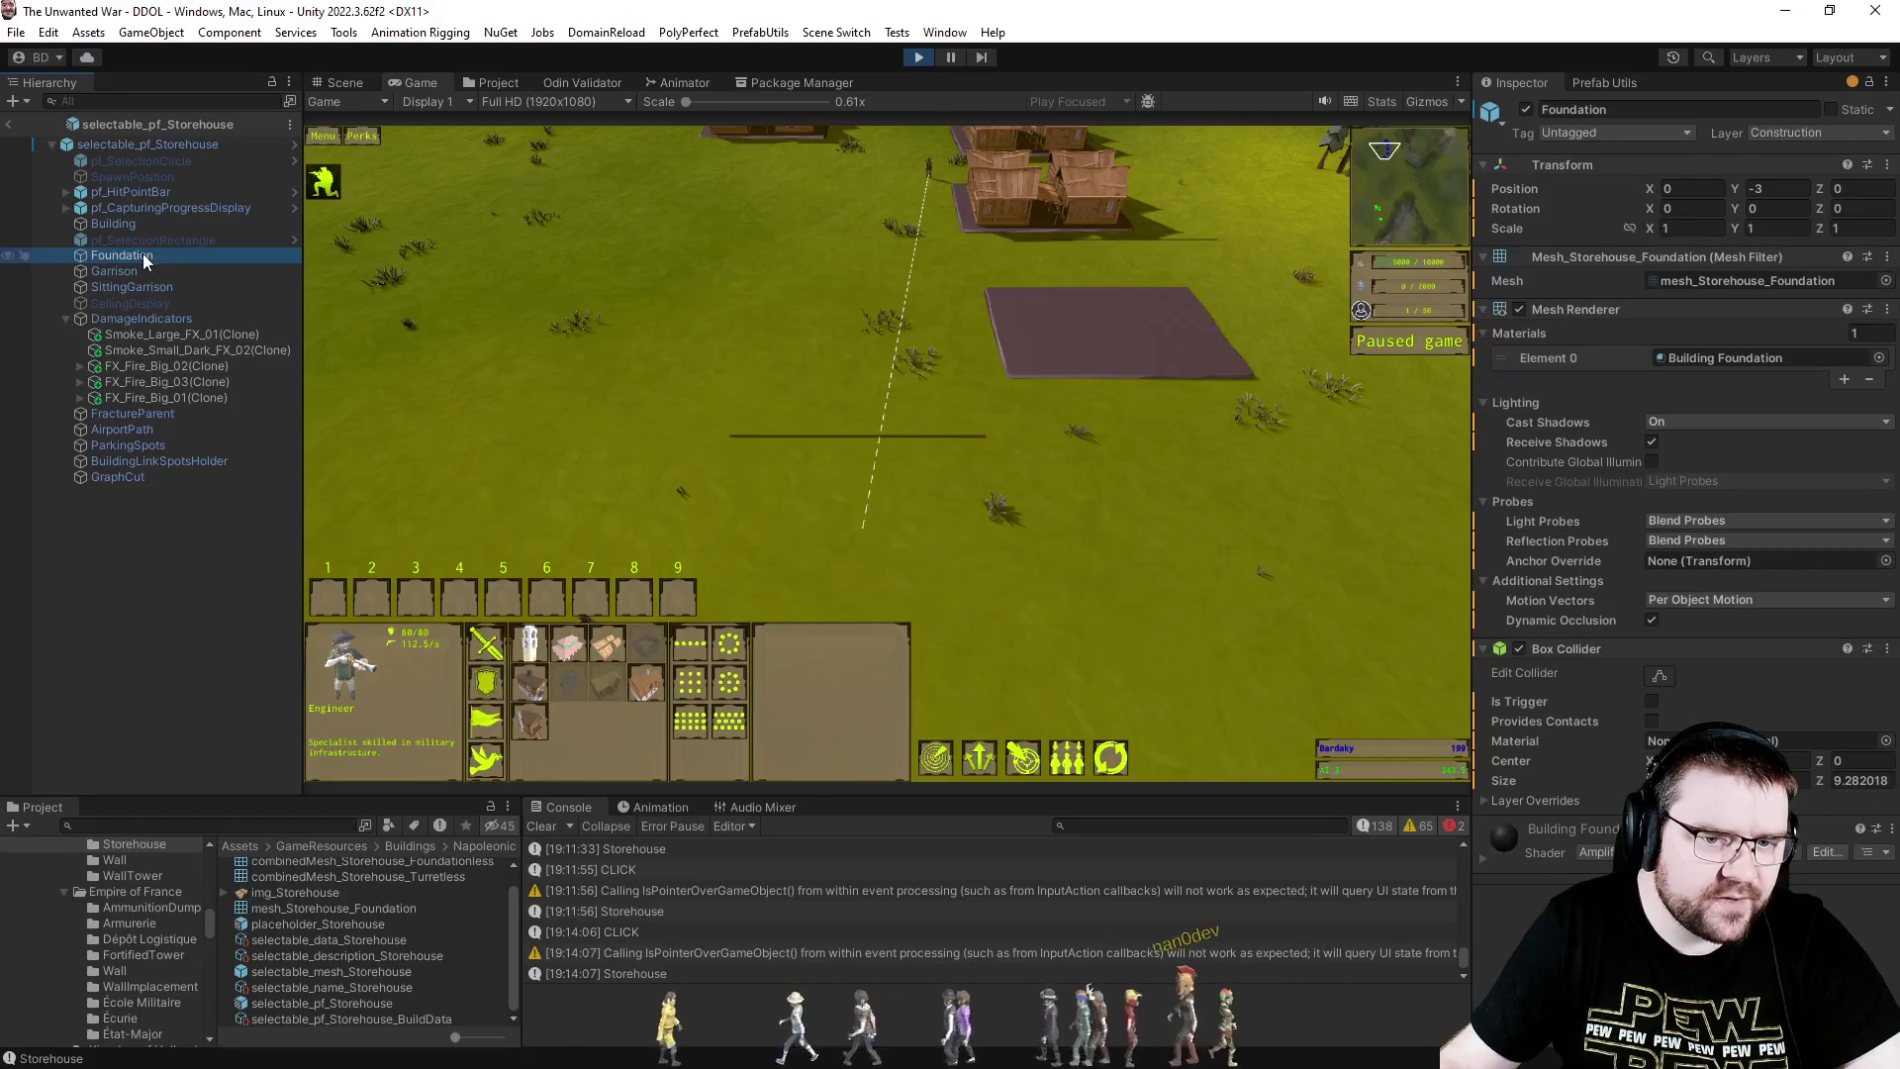
left_click(8, 126)
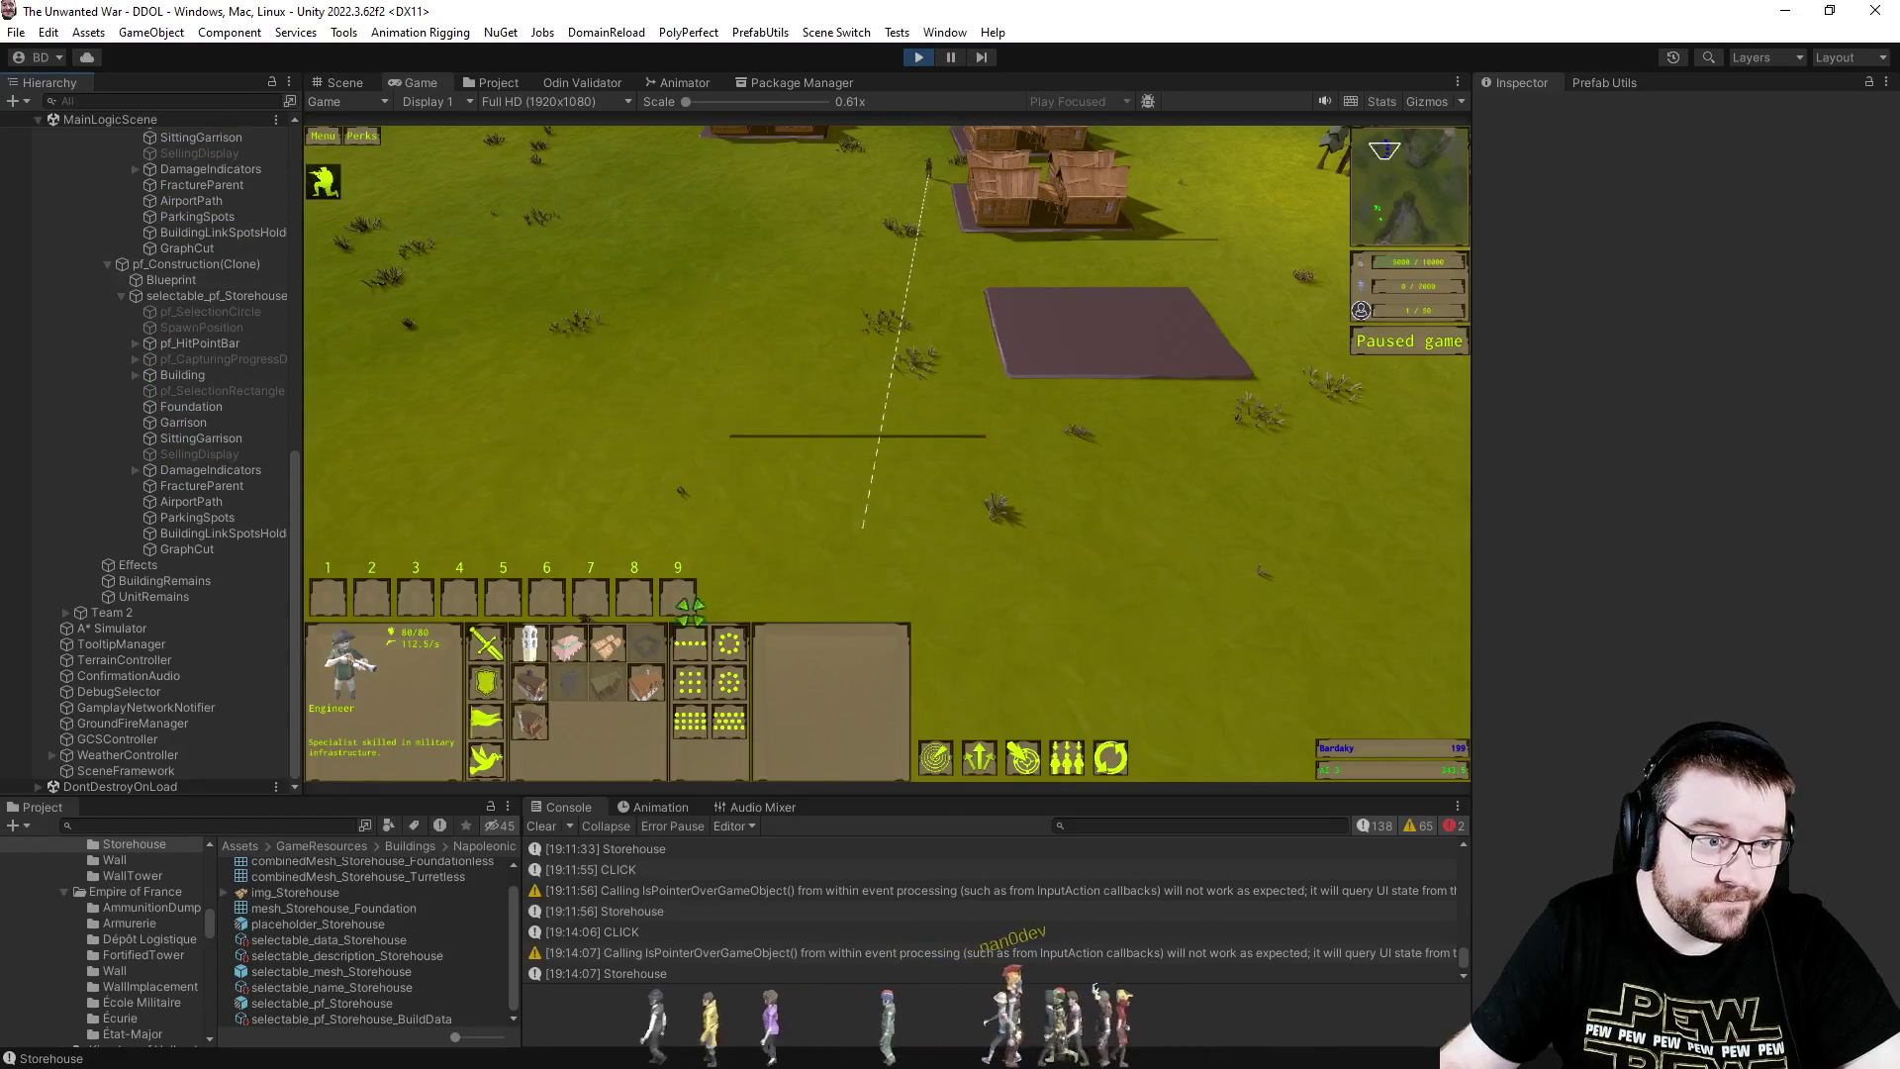
key("alt+Tab")
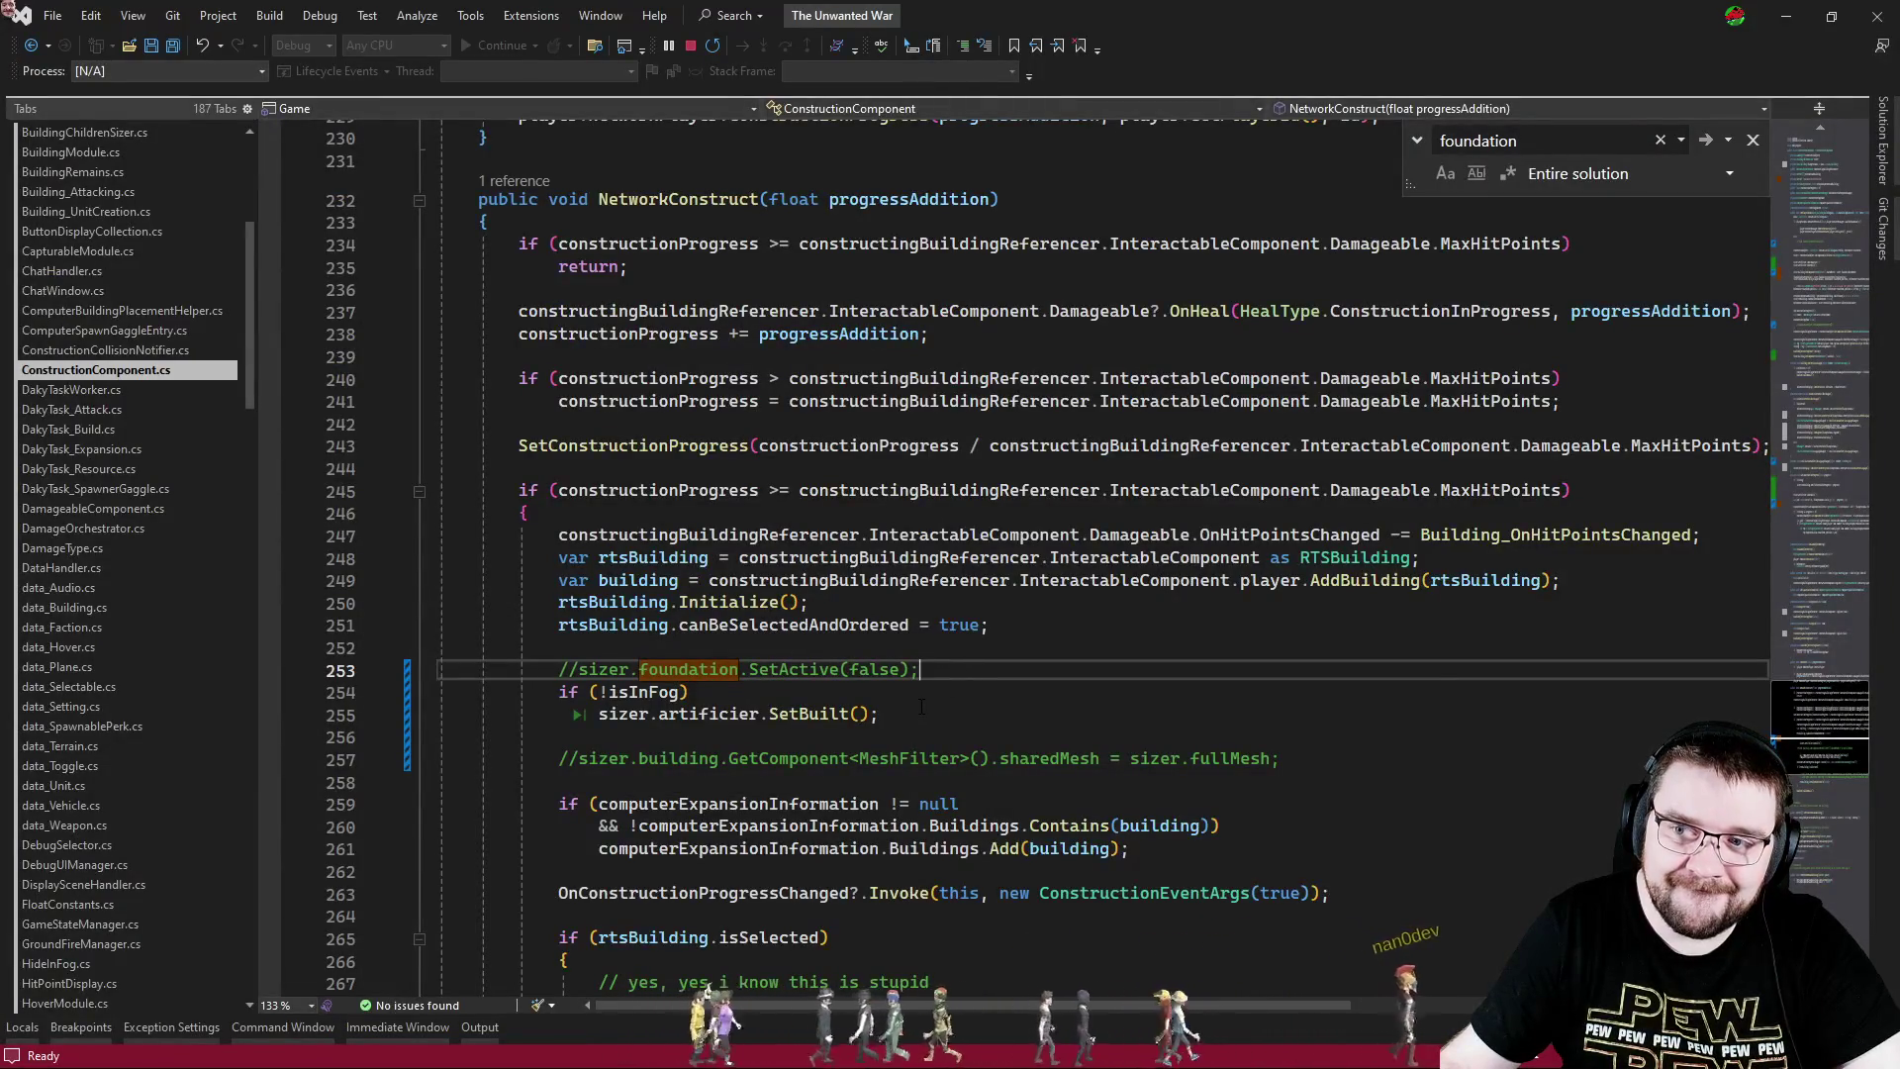
- Review the fog check around lines 254, 157 and 148 of ConstructionComponent.cs
left_click(965, 695)
scroll(979, 701, "down", 3)
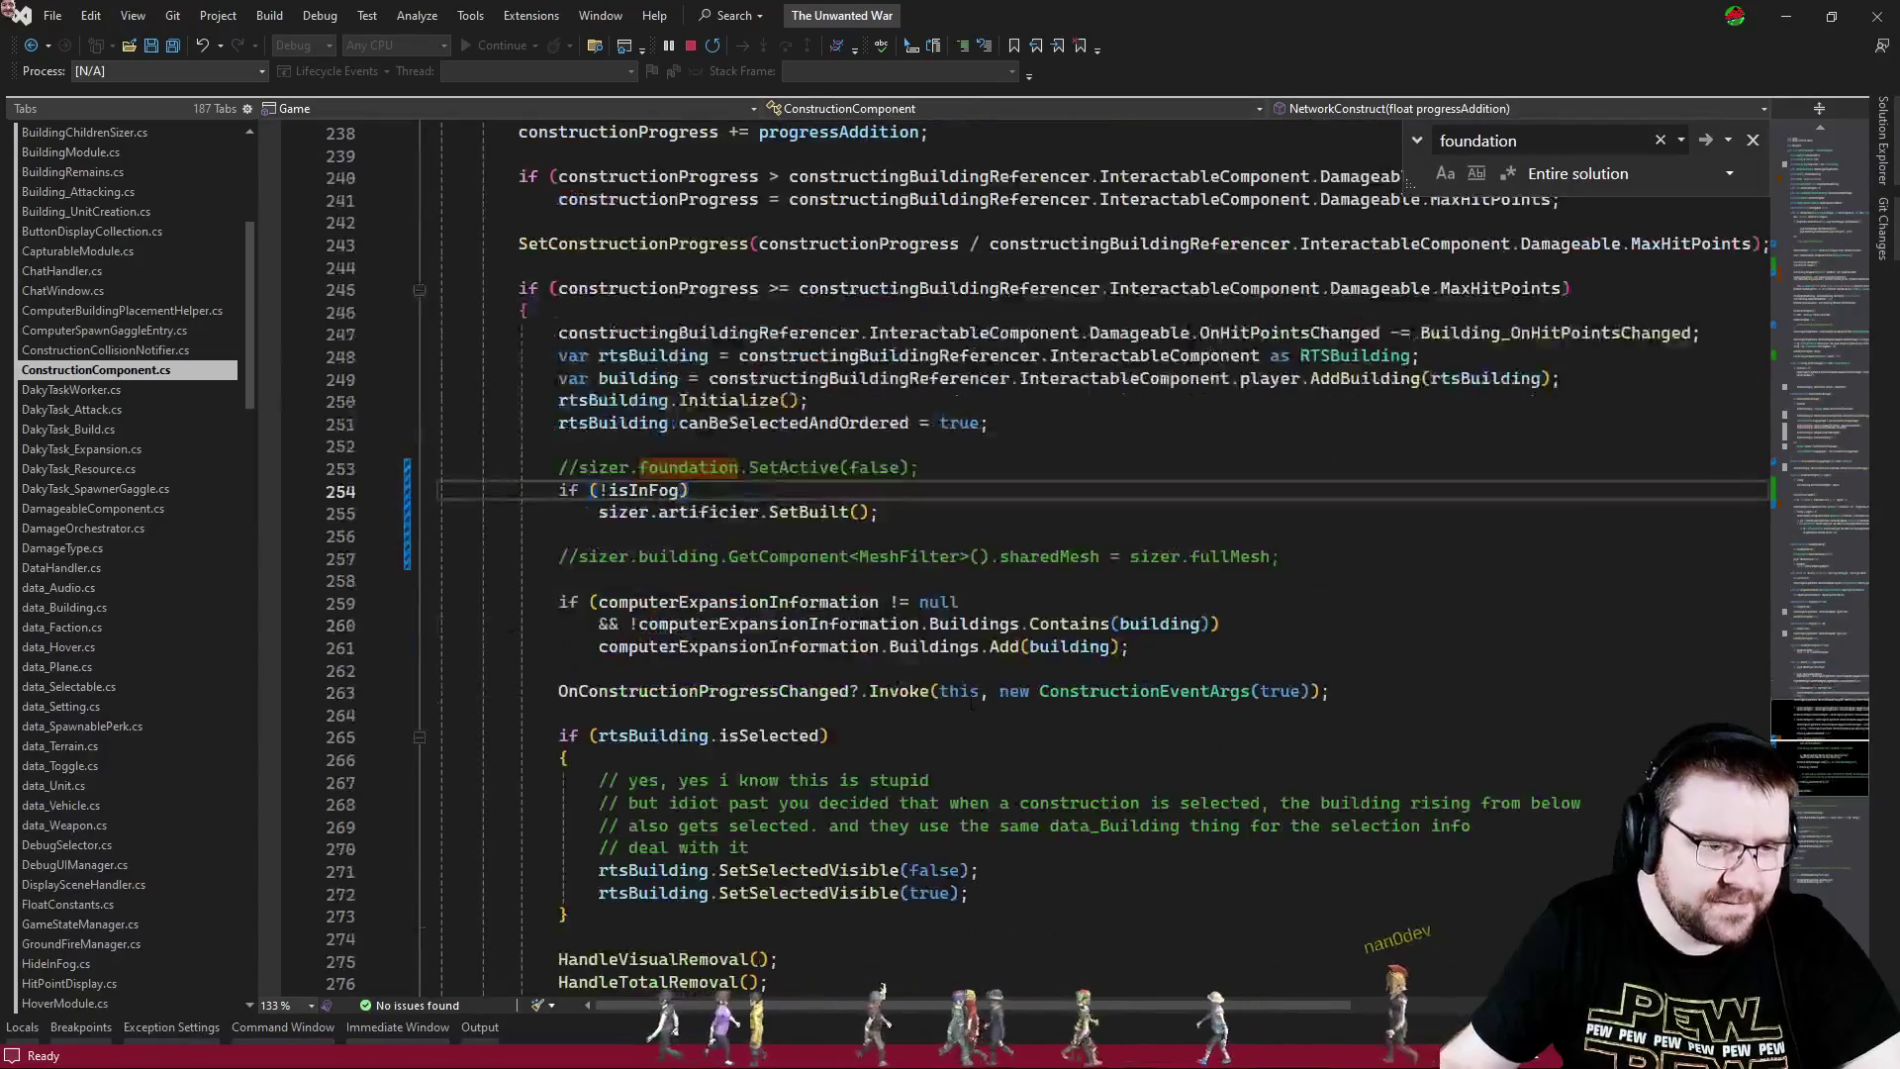
scroll(1842, 503, "up", 20)
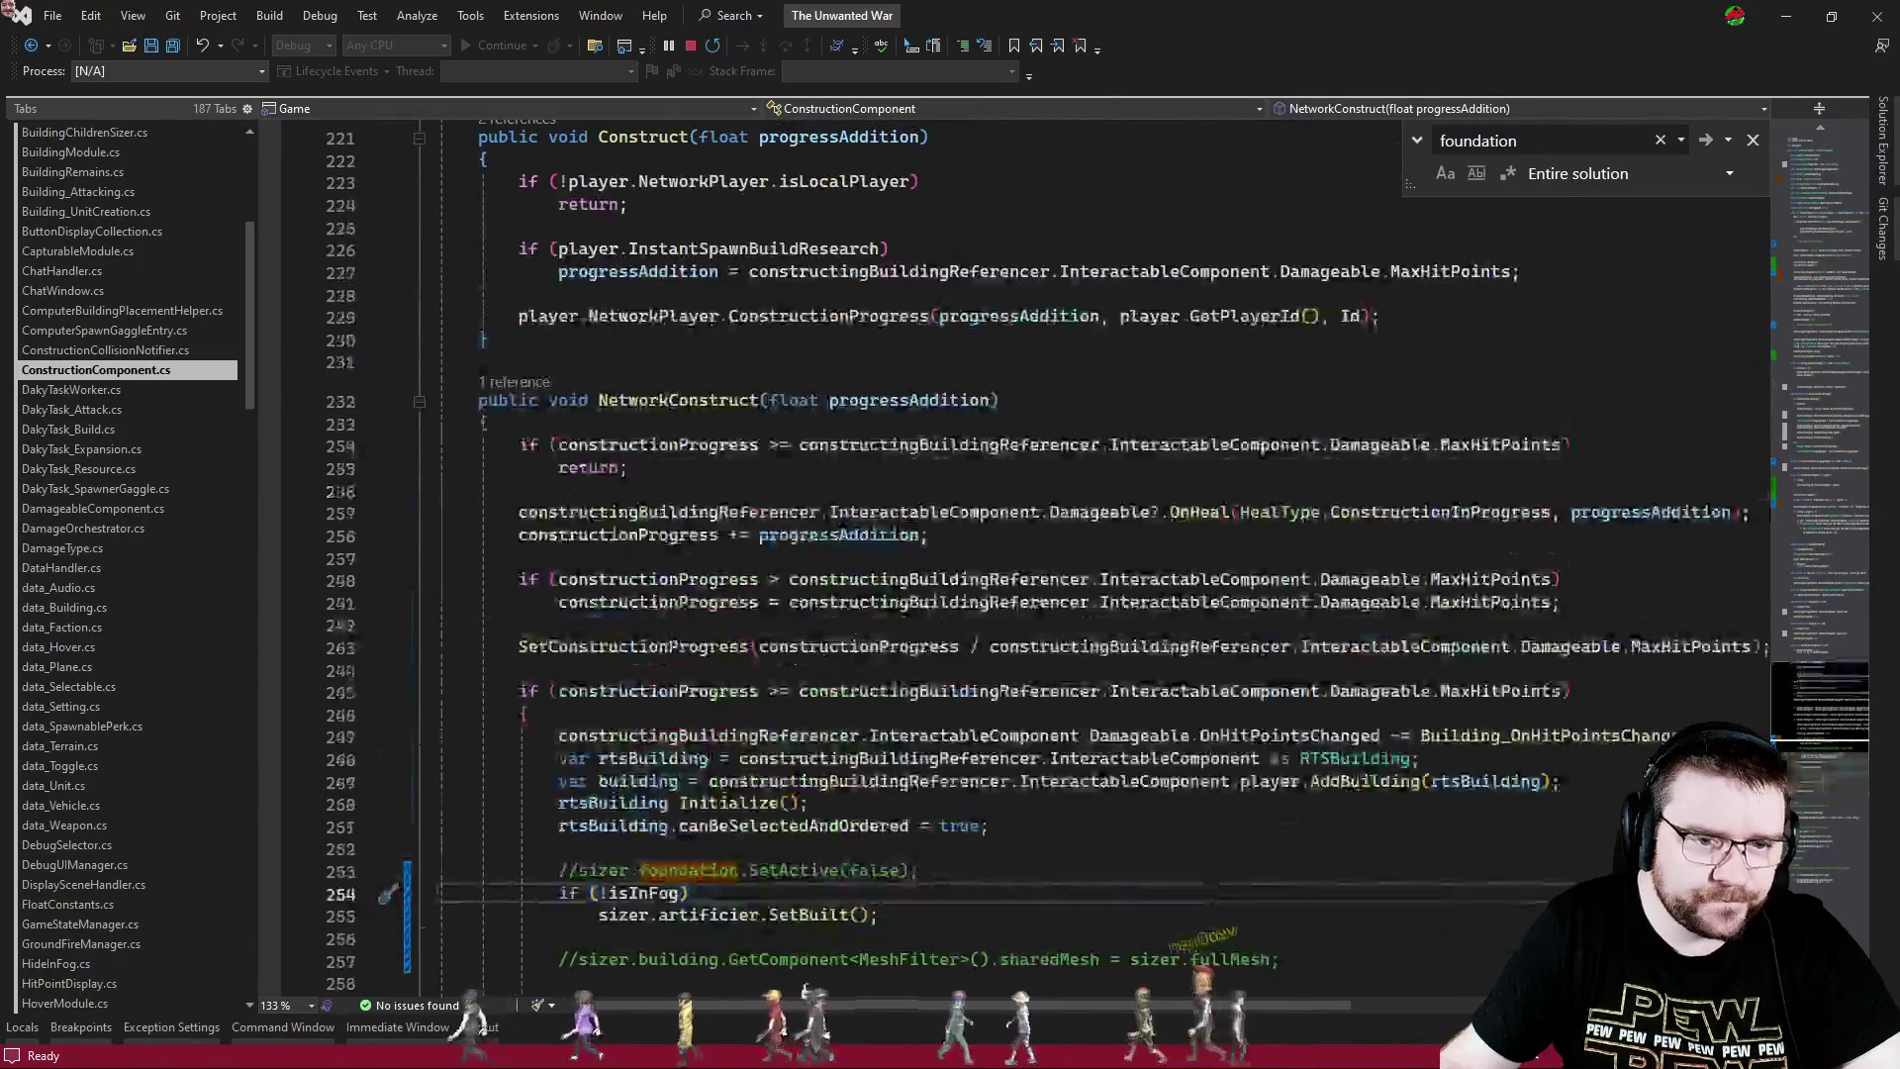
left_click(1046, 693)
scroll(1045, 695, "up", 1)
left_click(1414, 557)
- Search the solution for 'false' and jump to the construction setup near line 46
key("ctrl+f")
type("flase")
key("ctrl+a")
type("false")
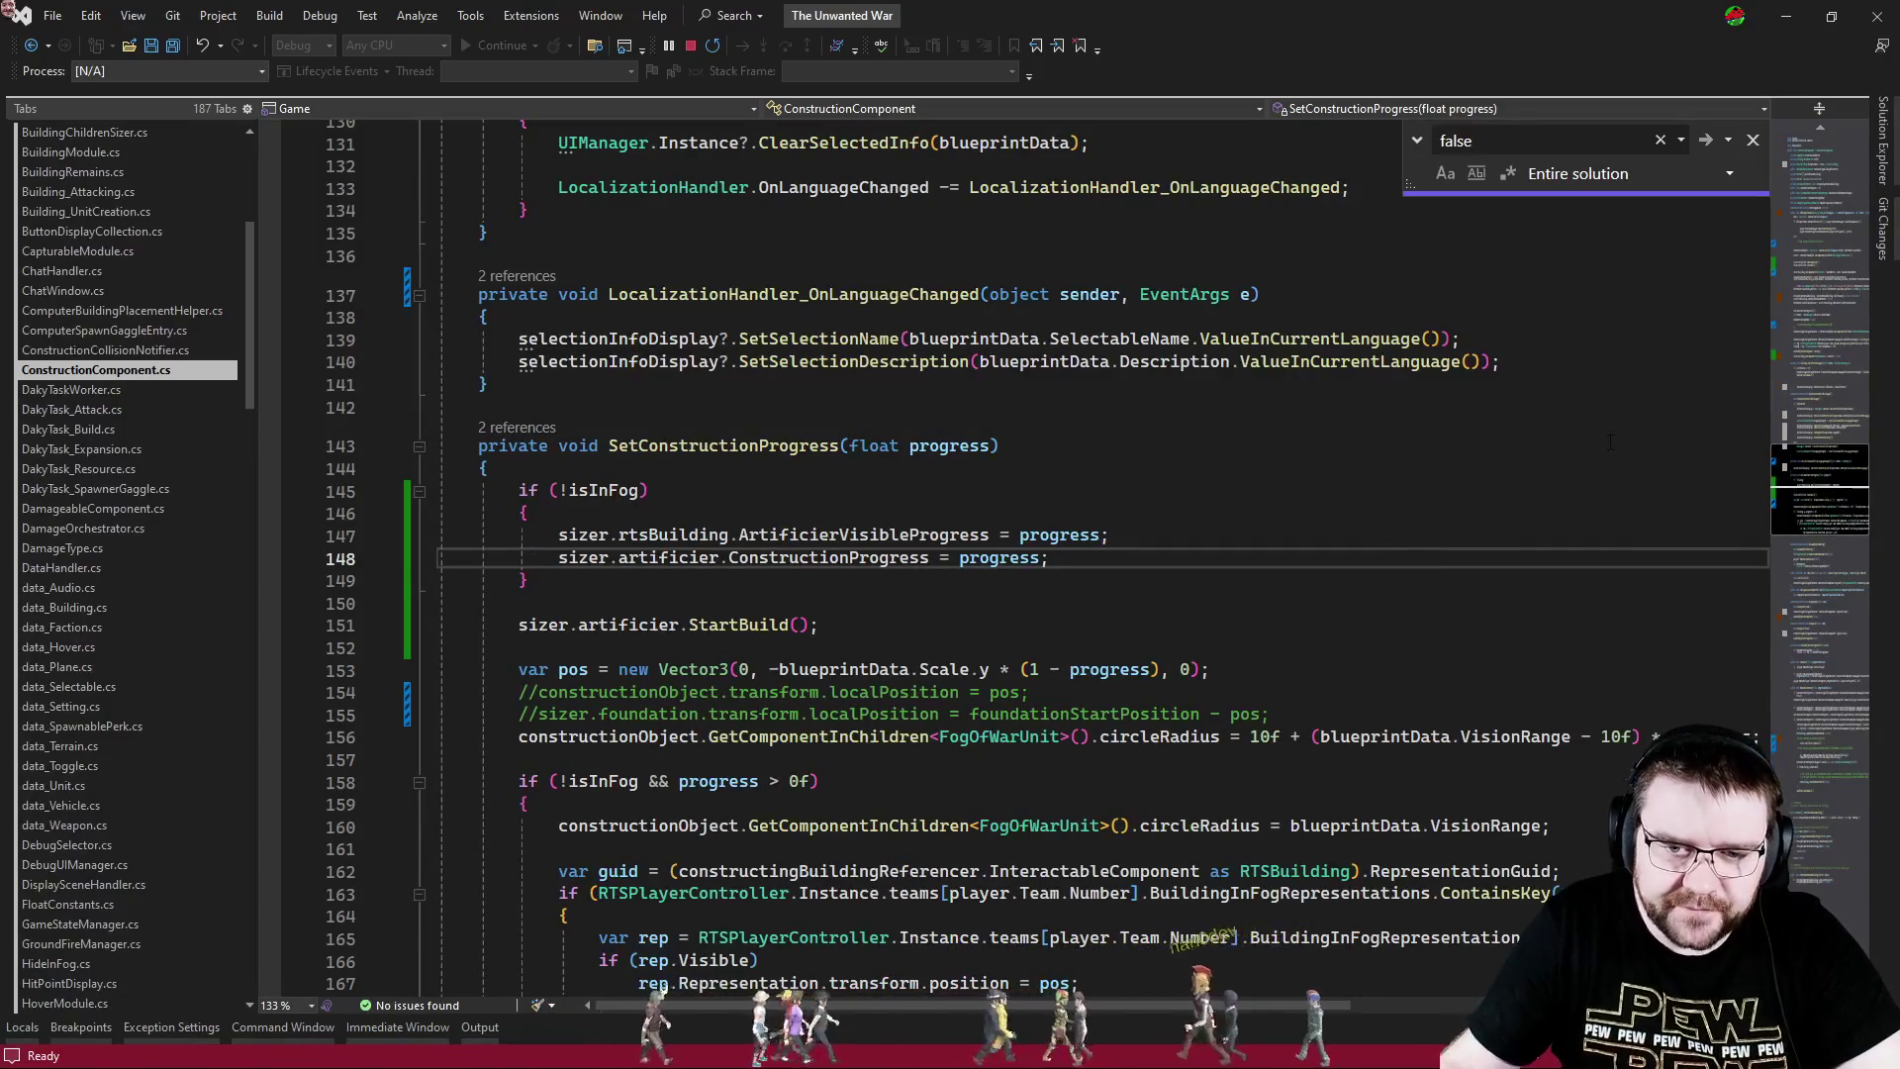
left_click(1814, 289)
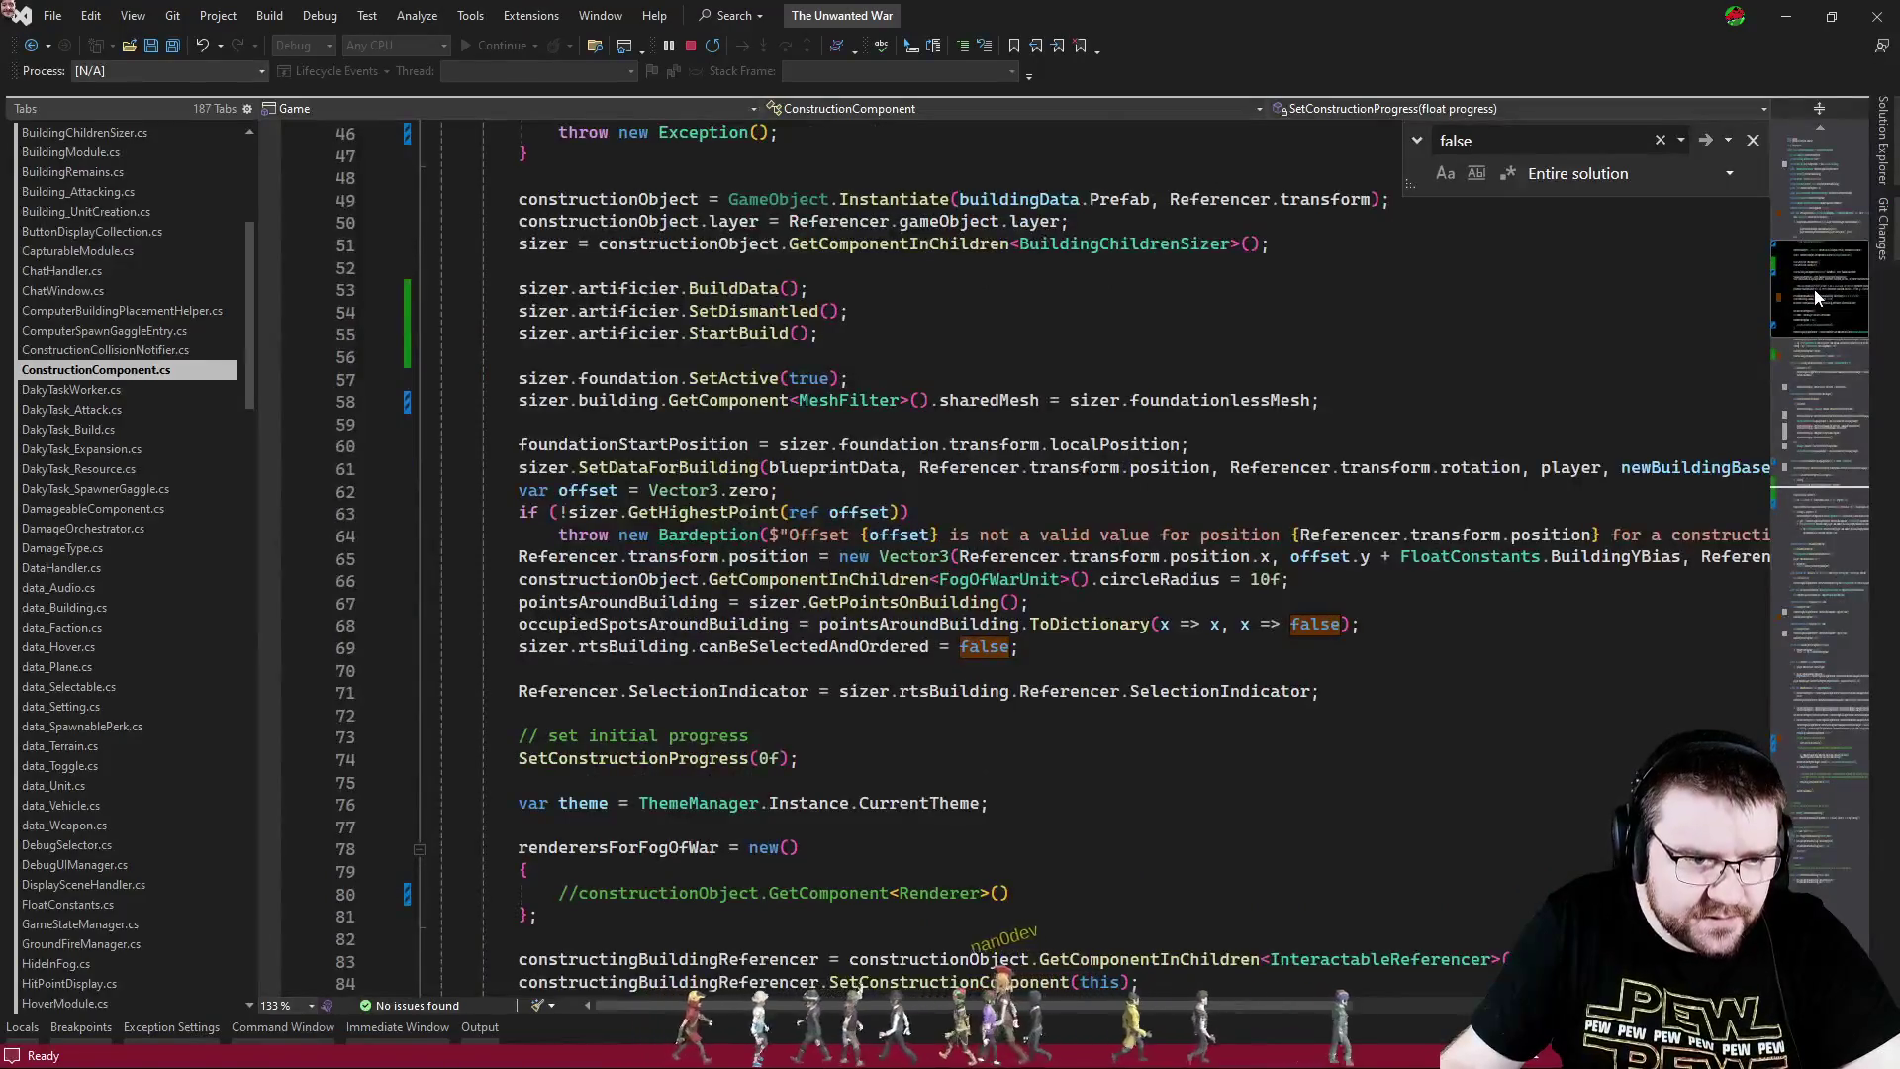
scroll(1813, 289, "down", 1)
mouse_move(1813, 293)
left_mouse_down()
mouse_move(1820, 241)
mouse_move(1799, 740)
mouse_move(1825, 621)
left_mouse_up()
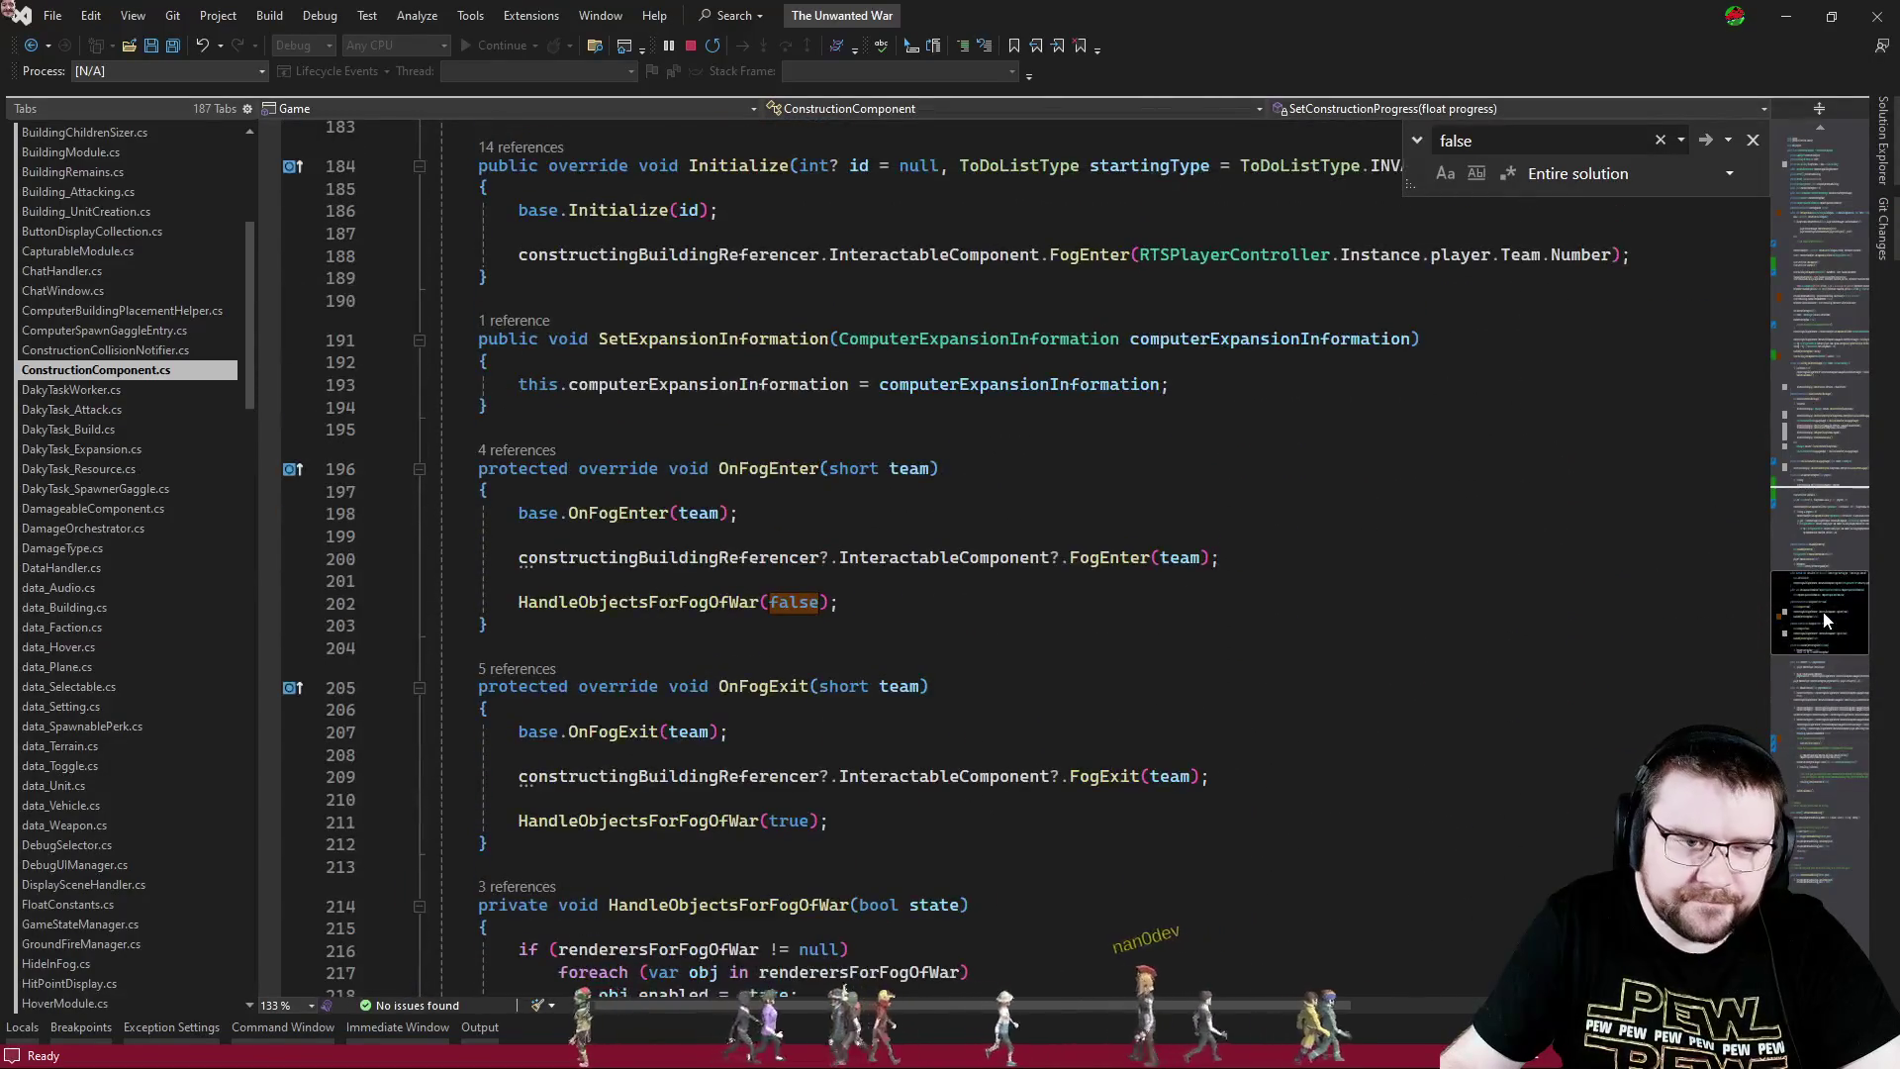
- Go to the HandleObjectsForFogOfWar definition and find where renderersForFogOfWar is assigned
left_click(876, 623)
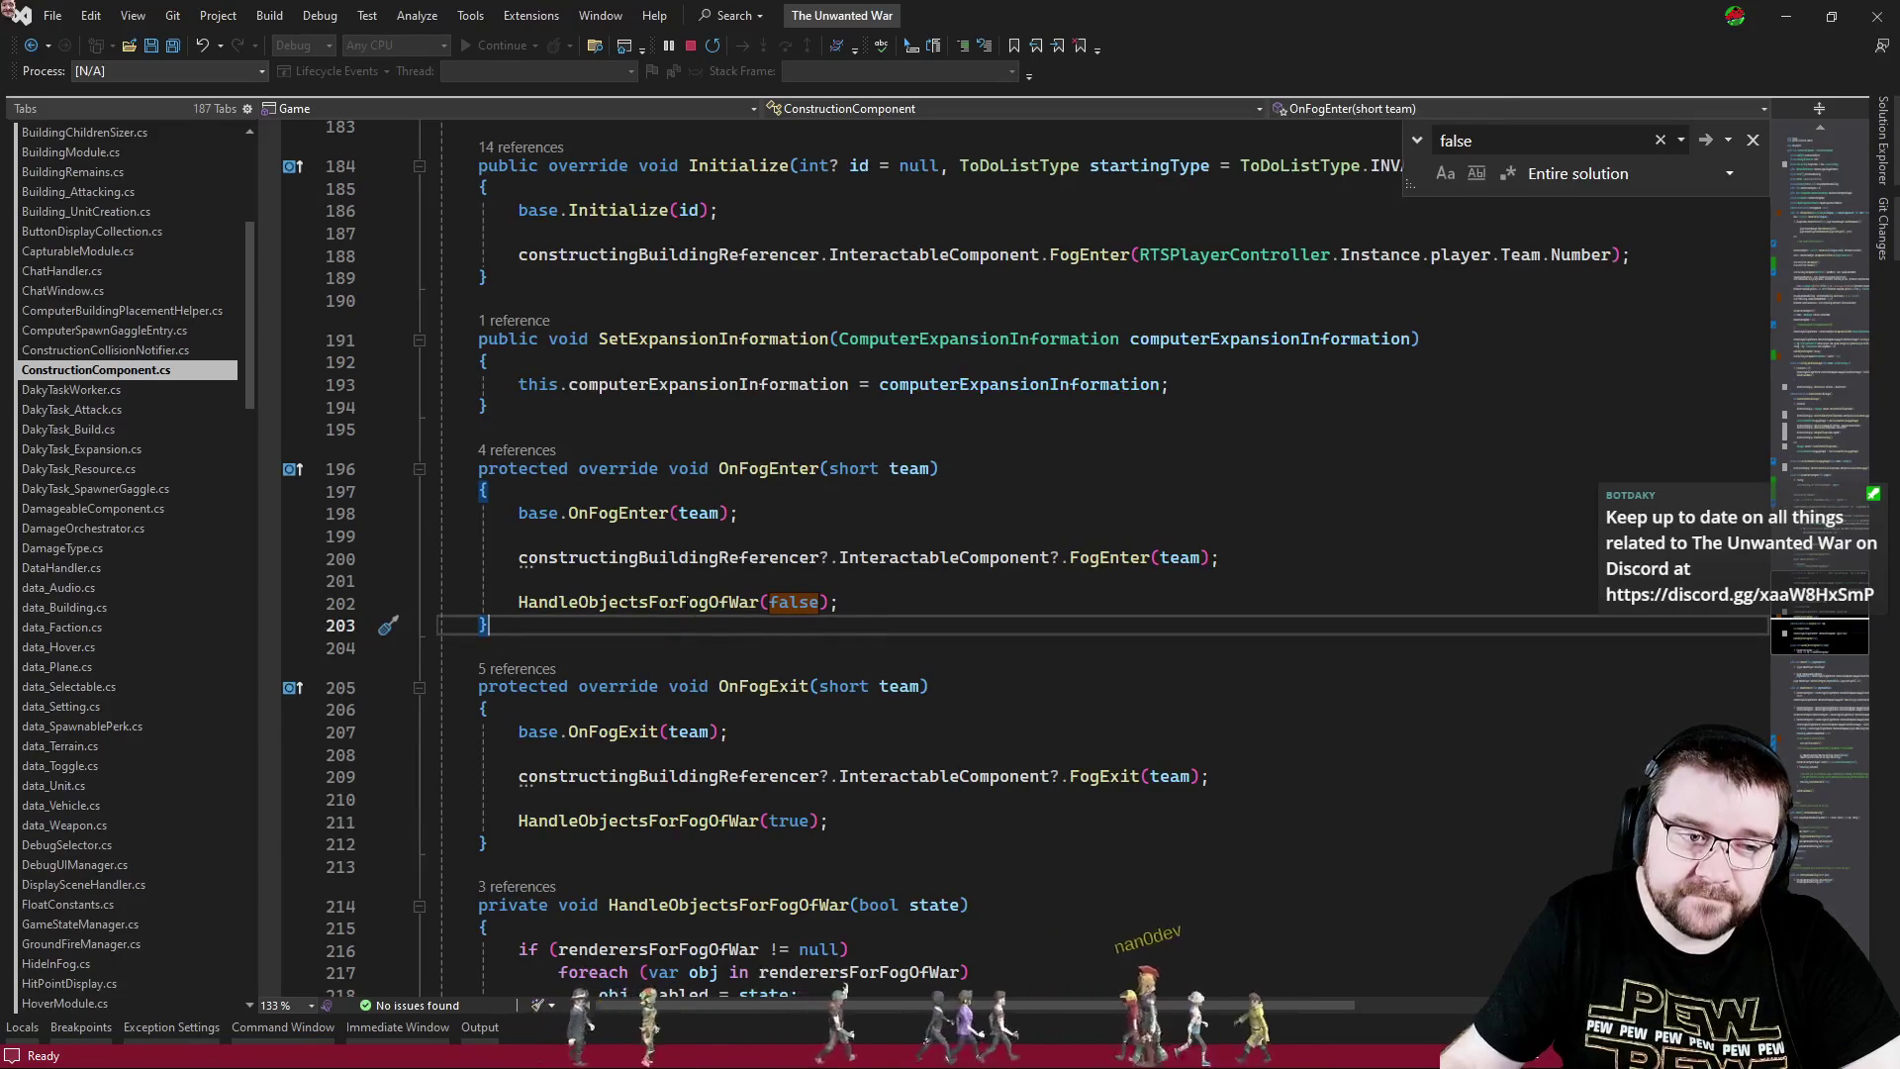
left_click(638, 602, "ctrl")
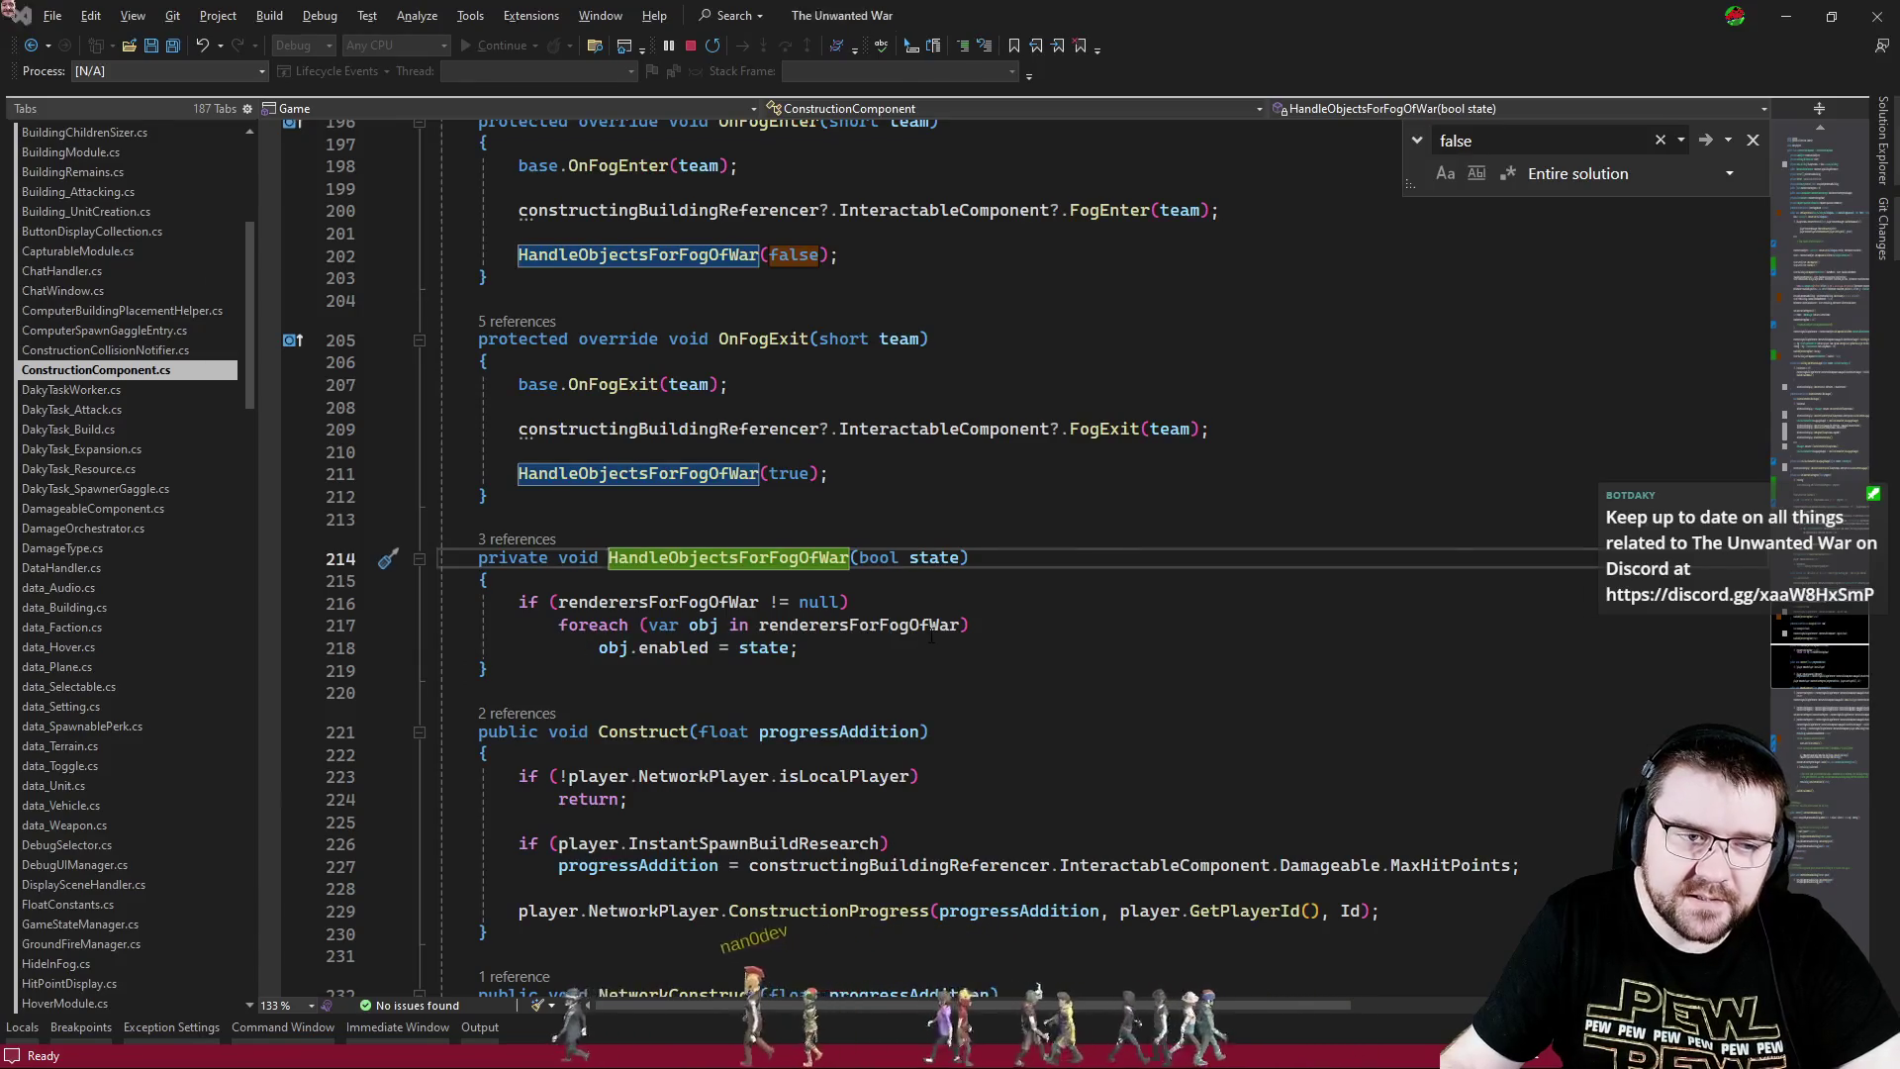
key("alt+Tab")
key("alt+Tab")
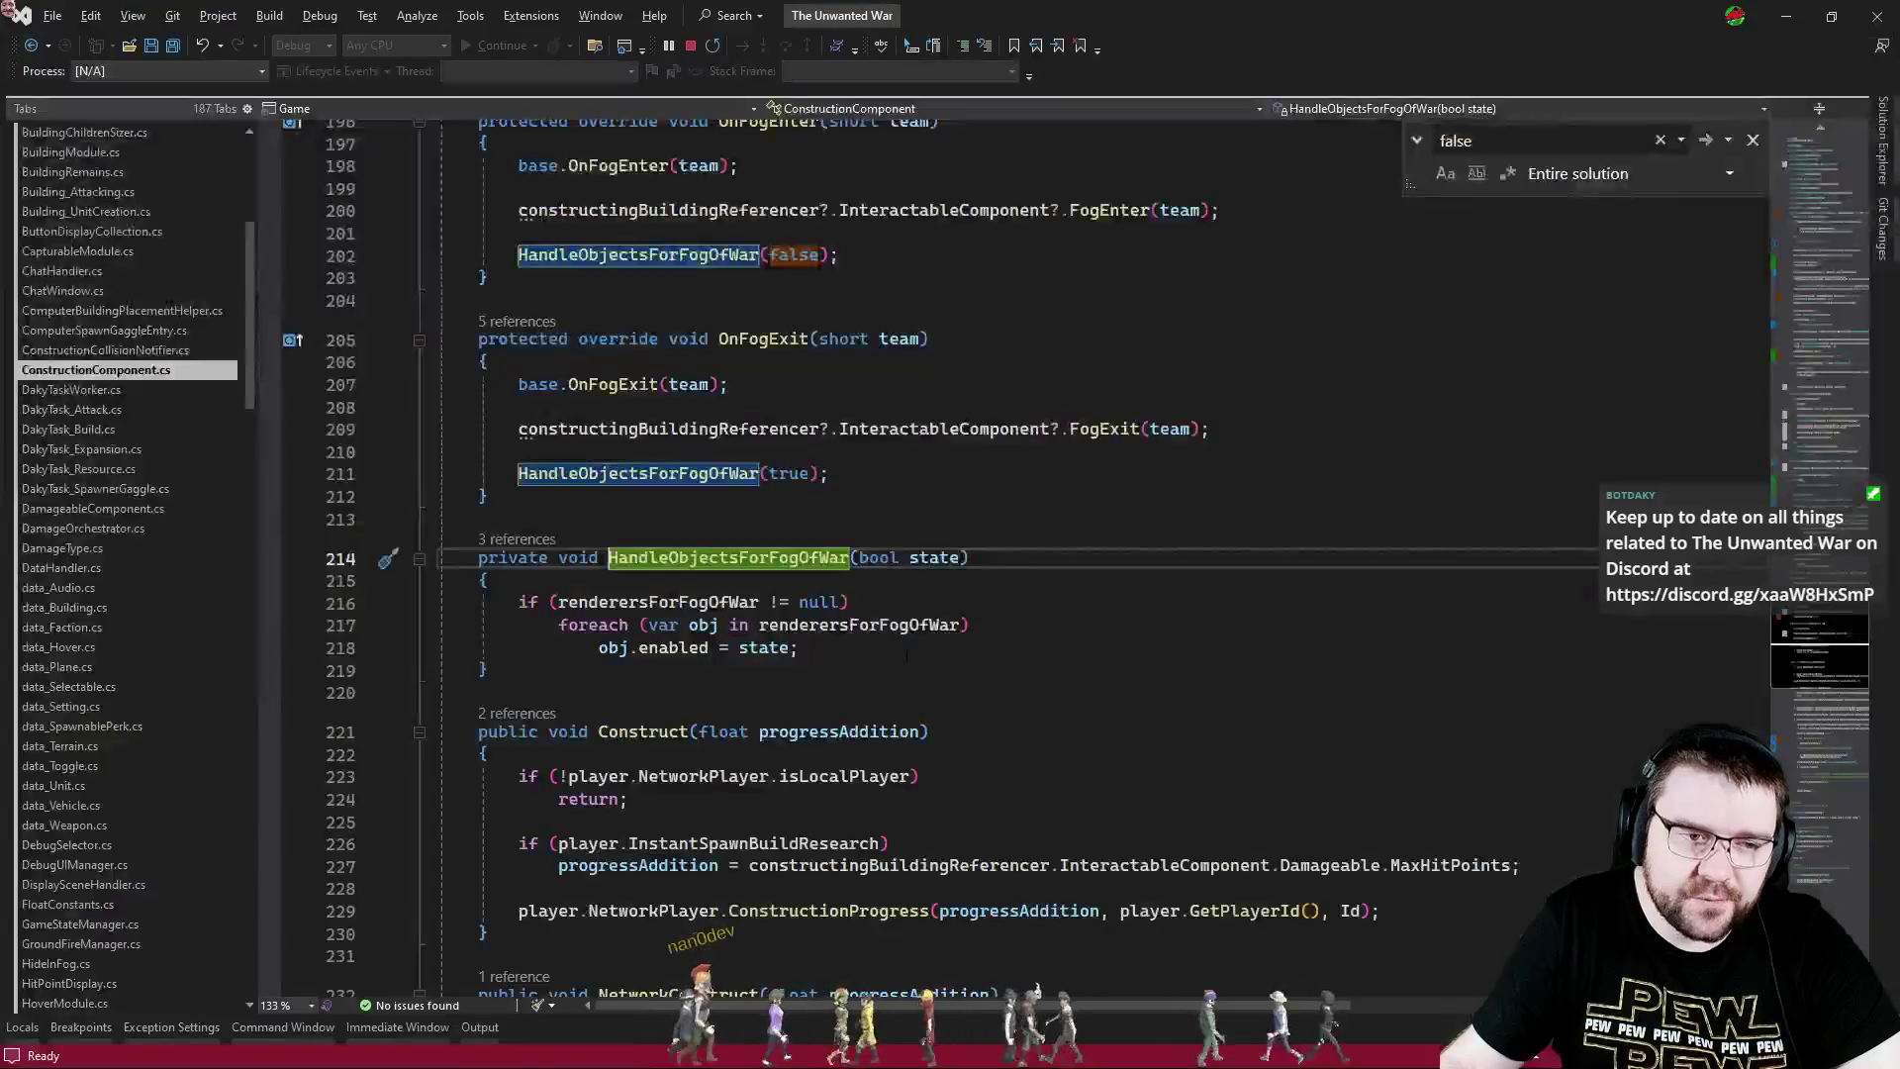
left_click(954, 625)
left_click(1825, 317)
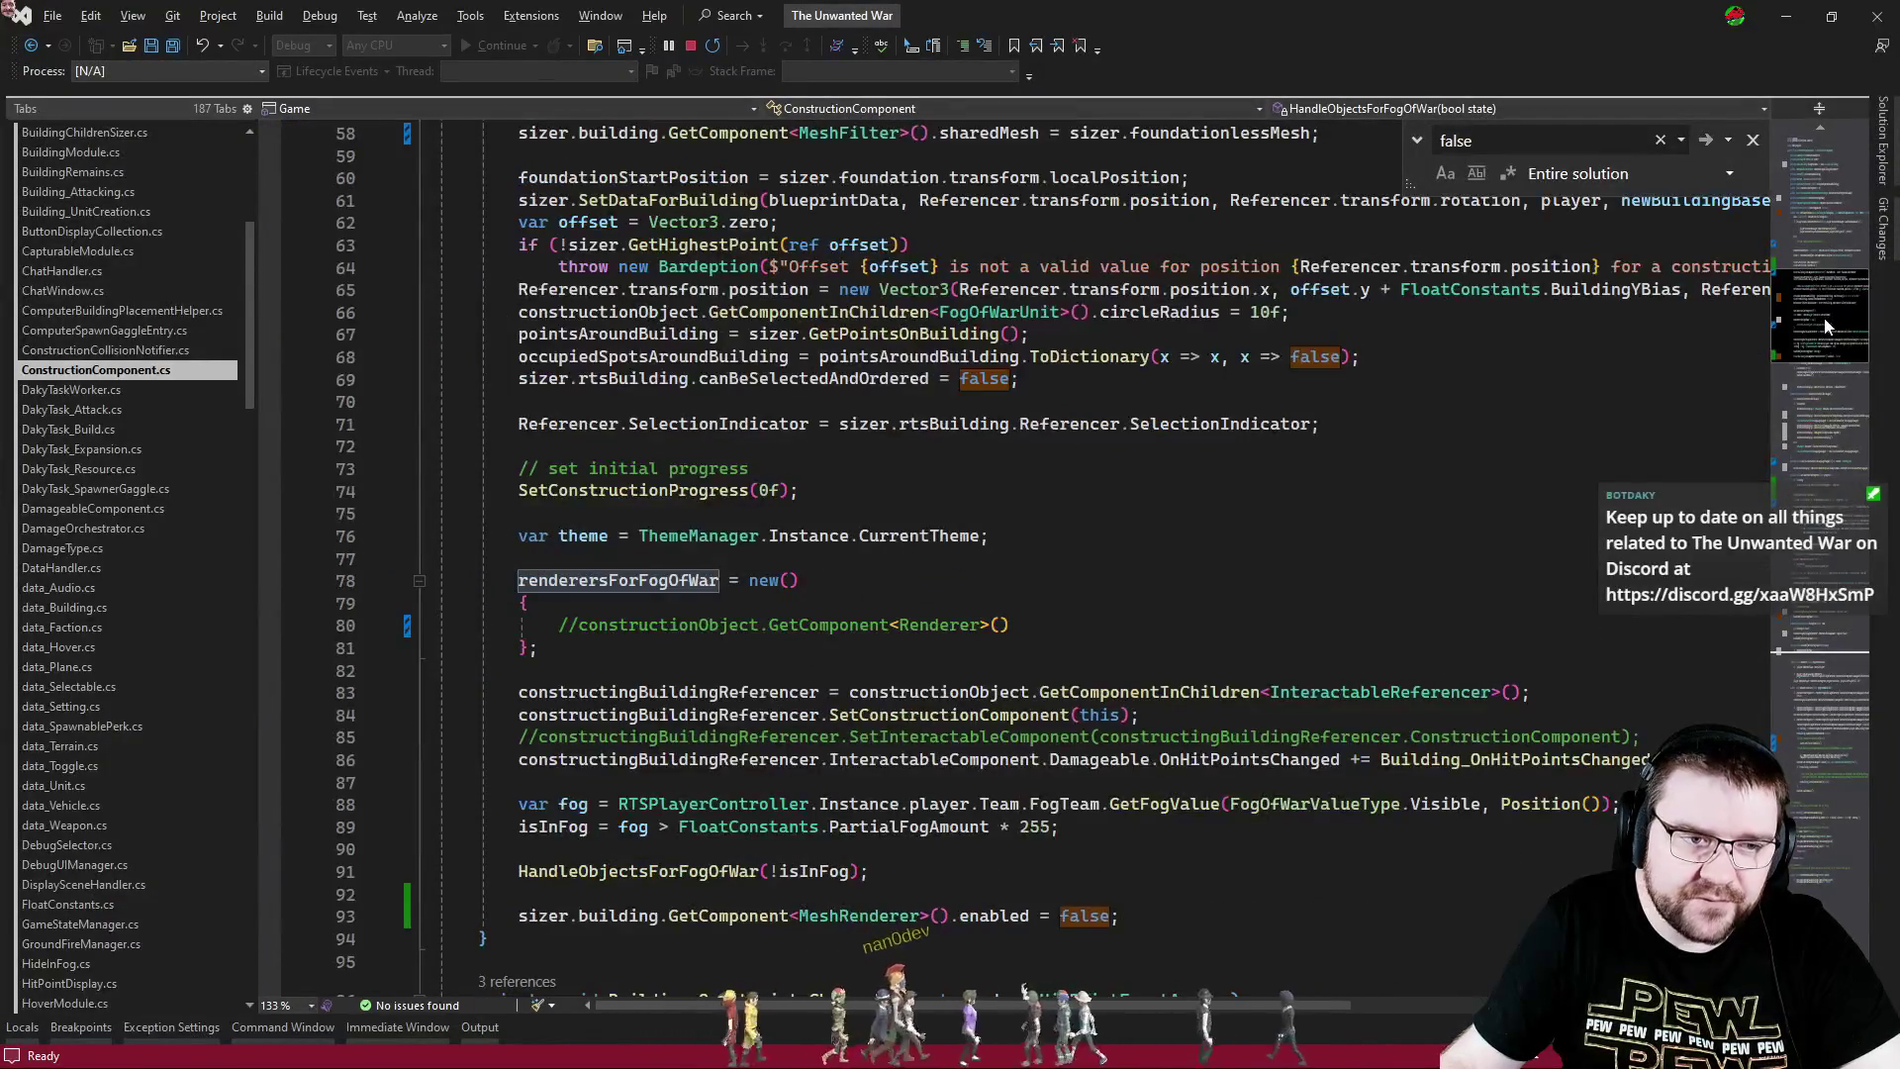
mouse_move(1825, 324)
left_mouse_down()
mouse_move(1820, 233)
mouse_move(1799, 621)
mouse_move(1821, 859)
mouse_move(1753, 564)
mouse_move(1826, 342)
left_mouse_up()
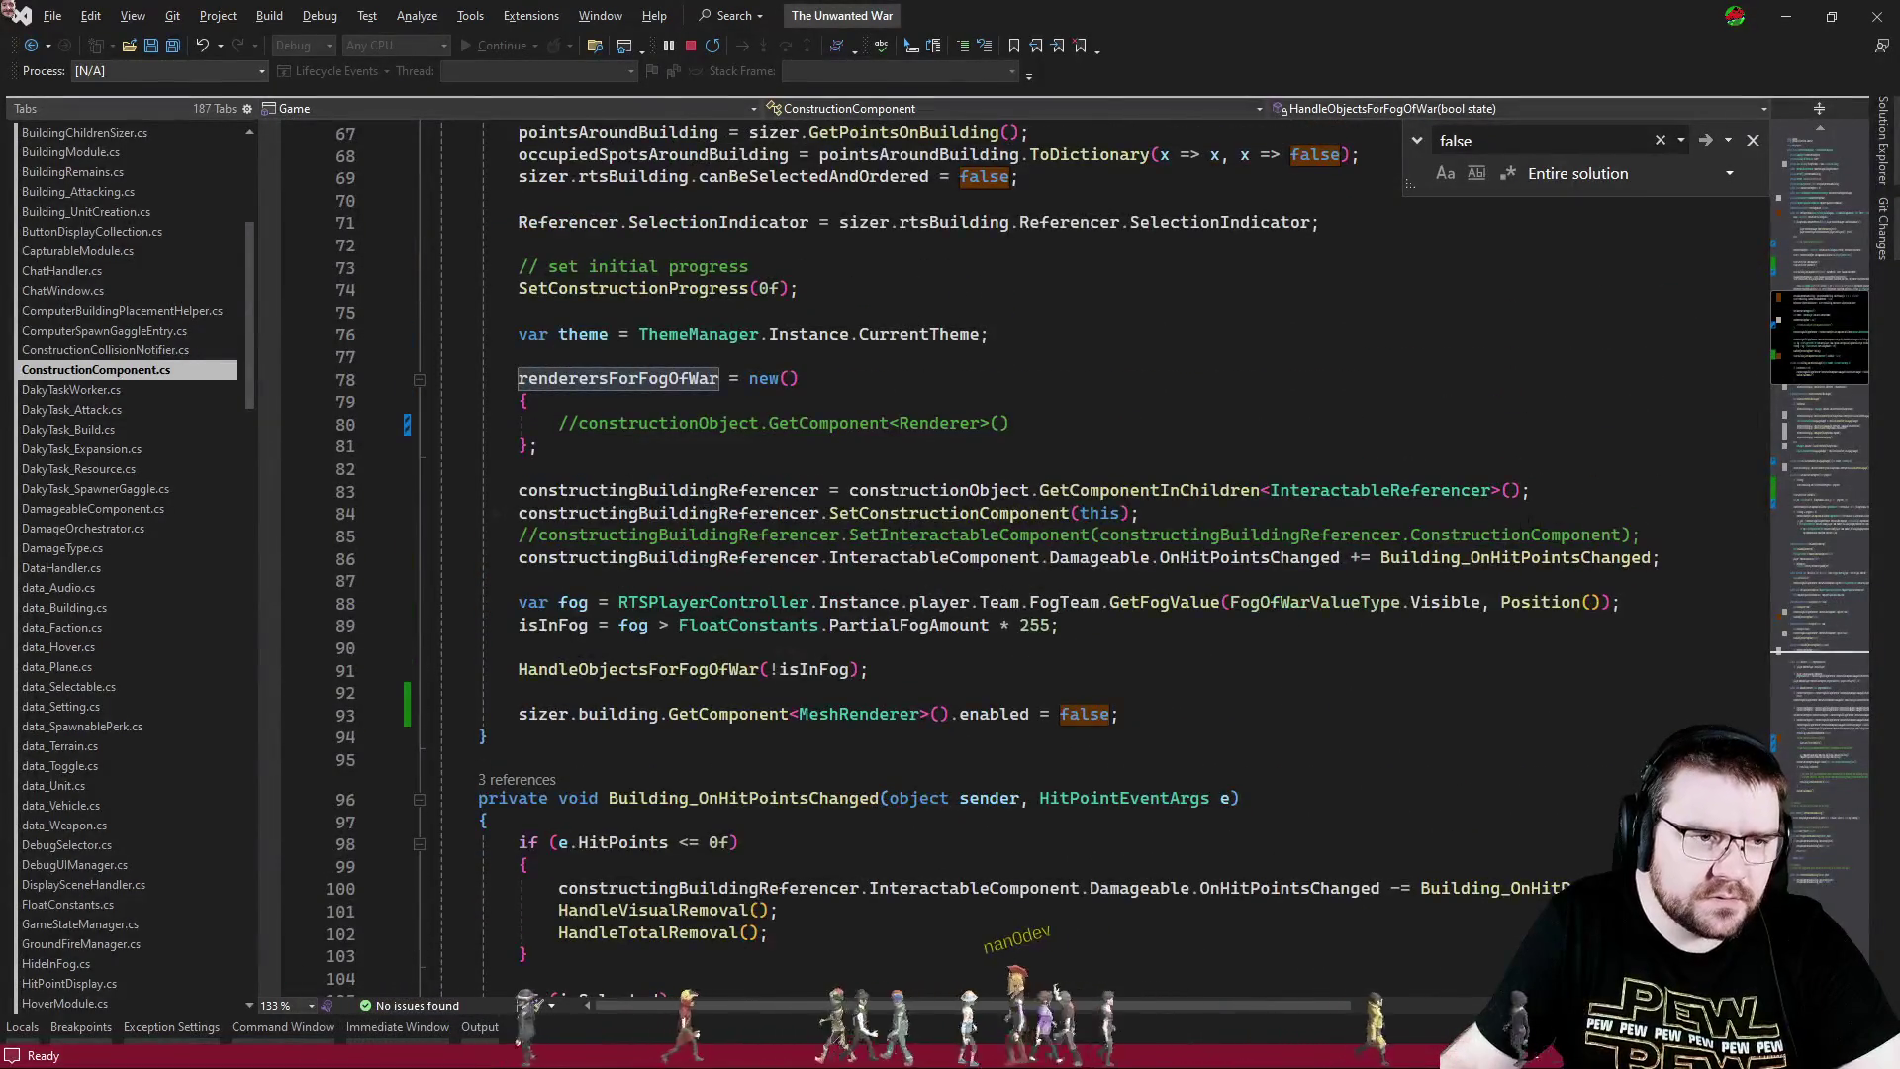
- Close the Find box and switch to RTSBuilding.cs
key("Escape")
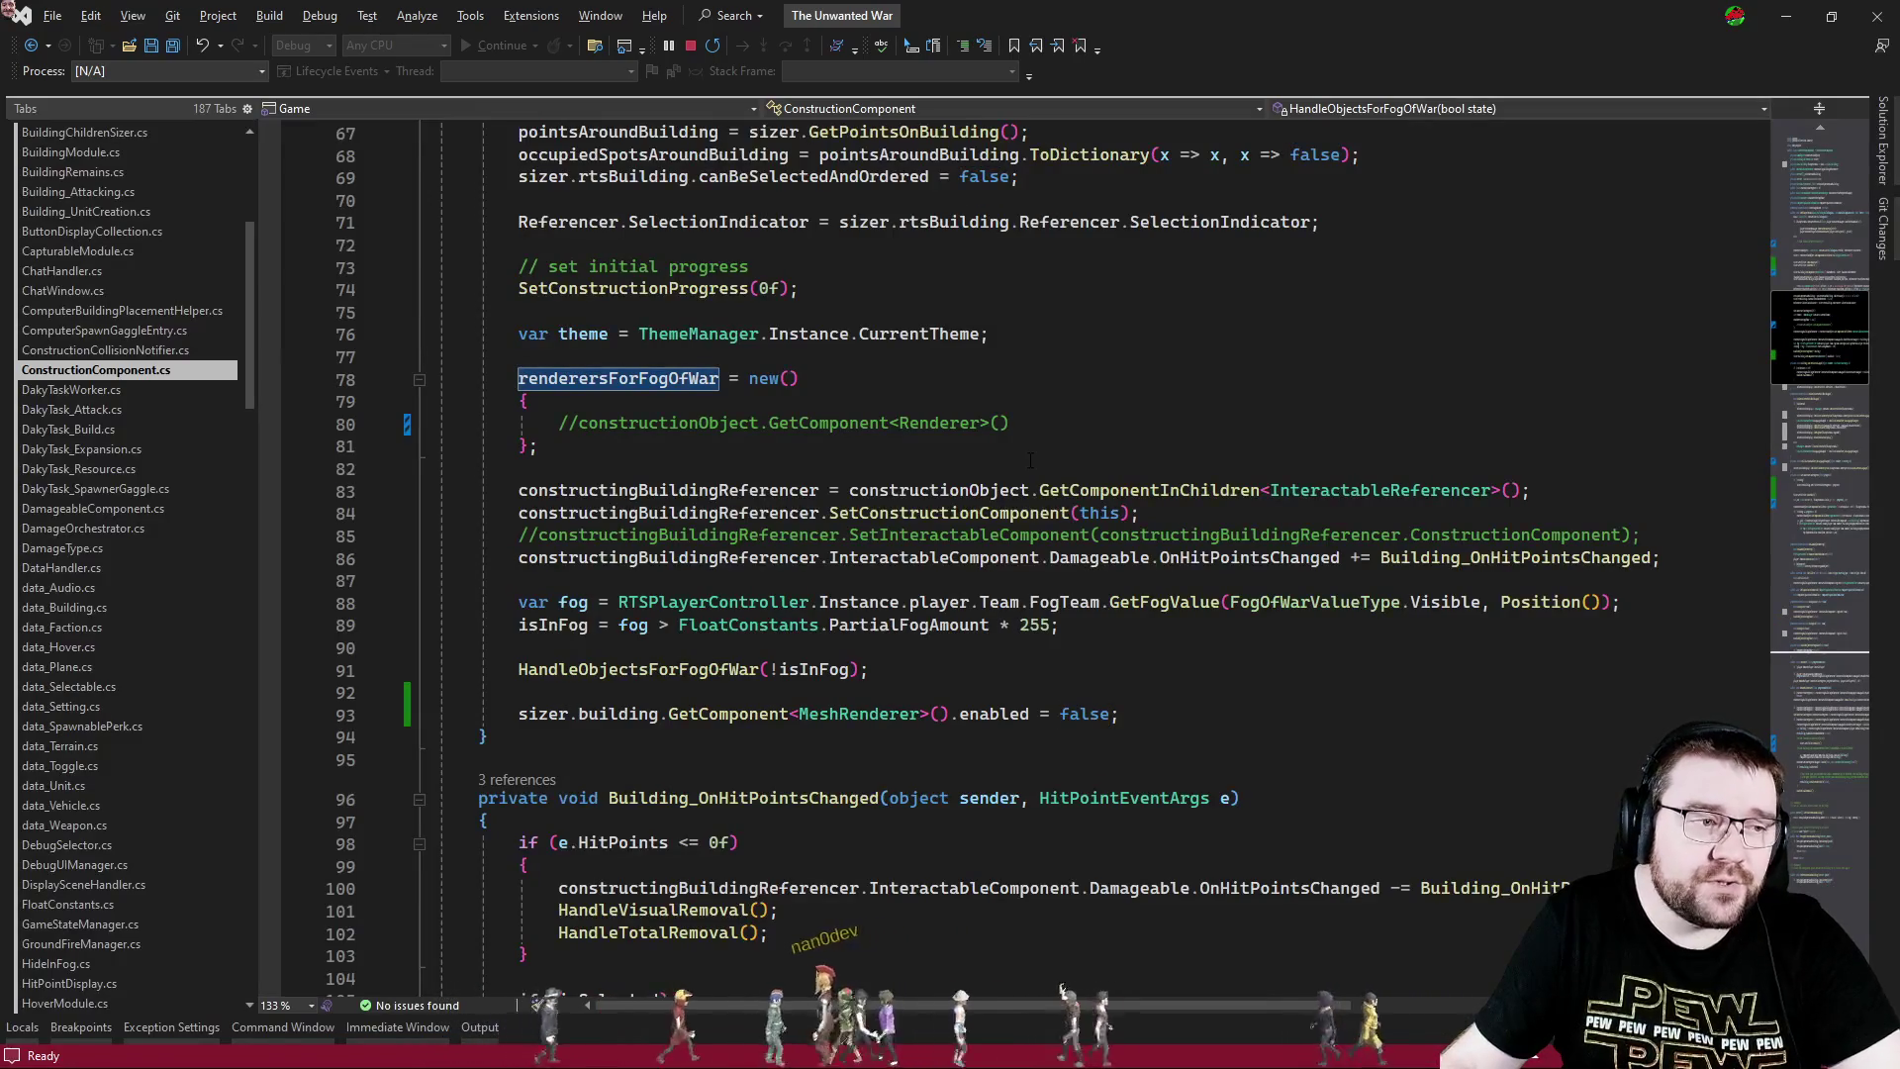
key("ctrl+Tab")
key("Escape")
key("ctrl+Tab")
key("Tab")
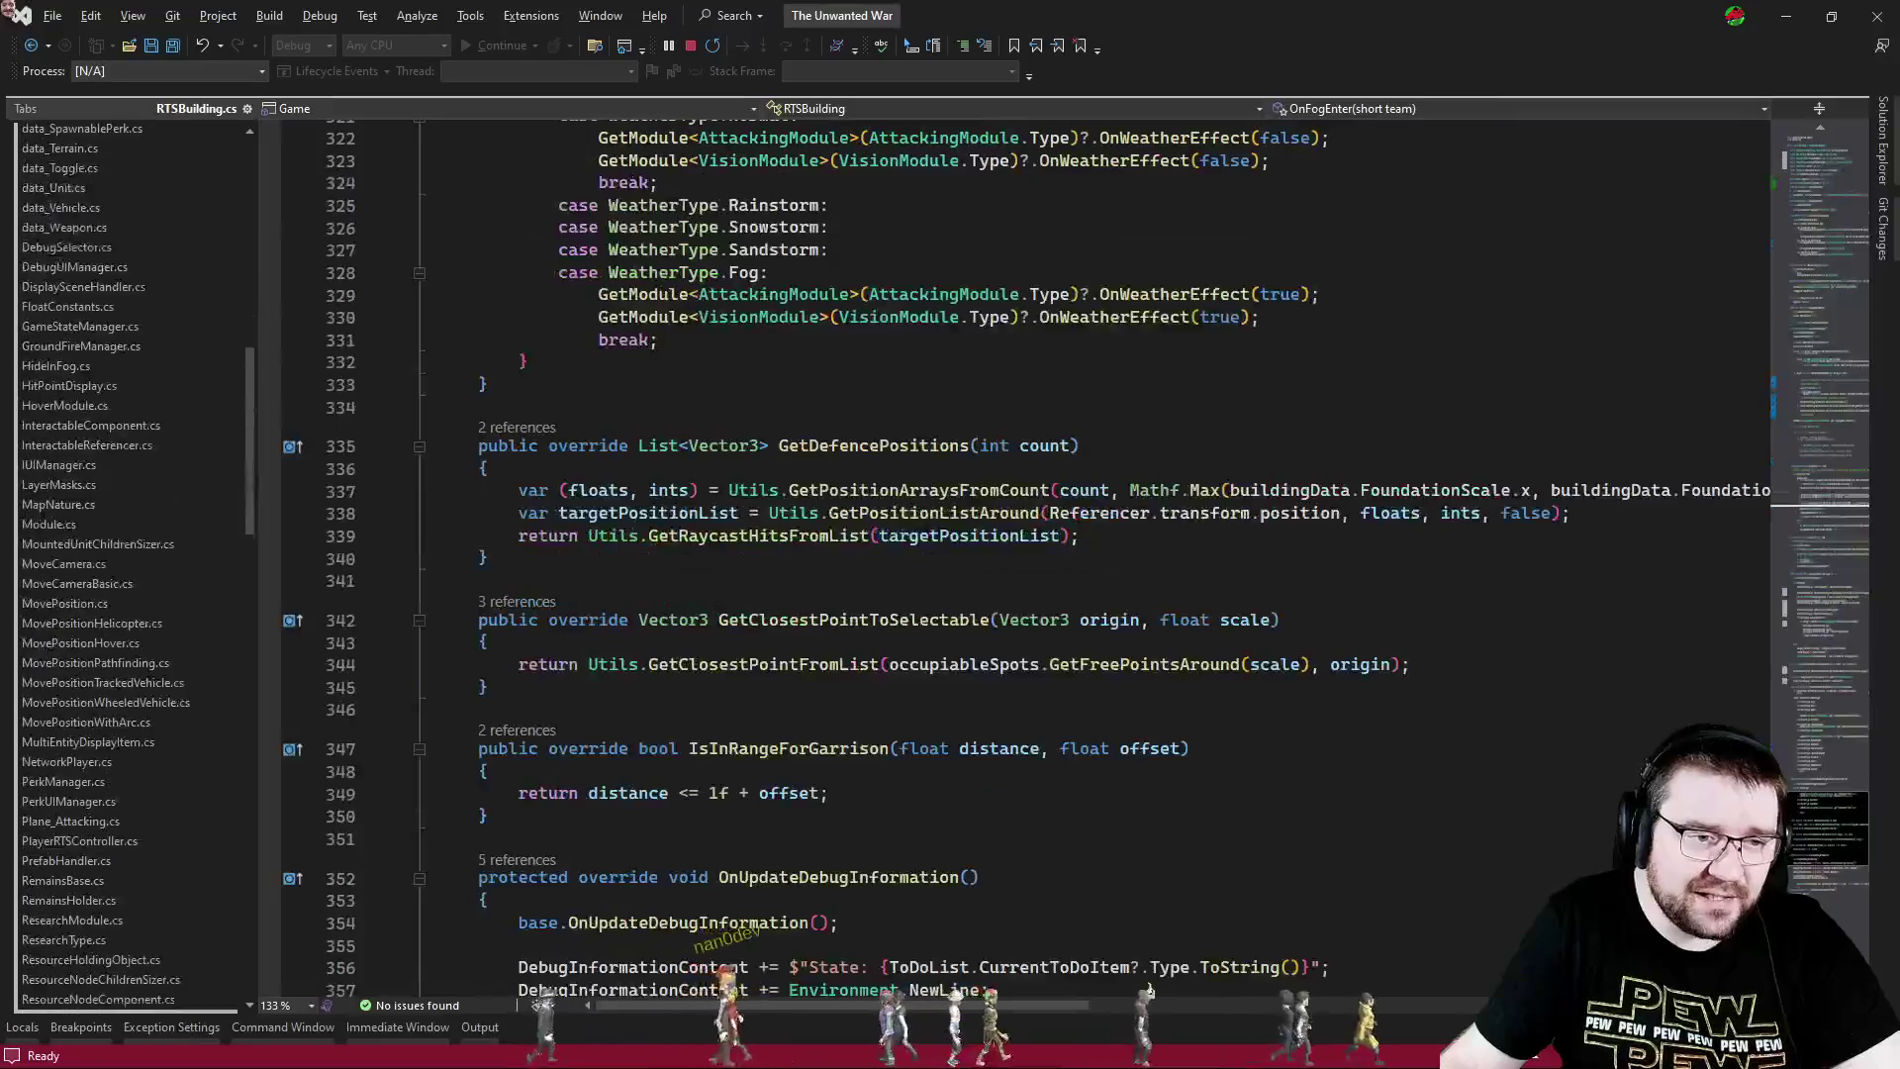
- Search RTSBuilding.cs for 'false' and review its OnFogEnter method
scroll(1257, 661, "down", 6)
key("ctrl+f")
type("false")
key("Return")
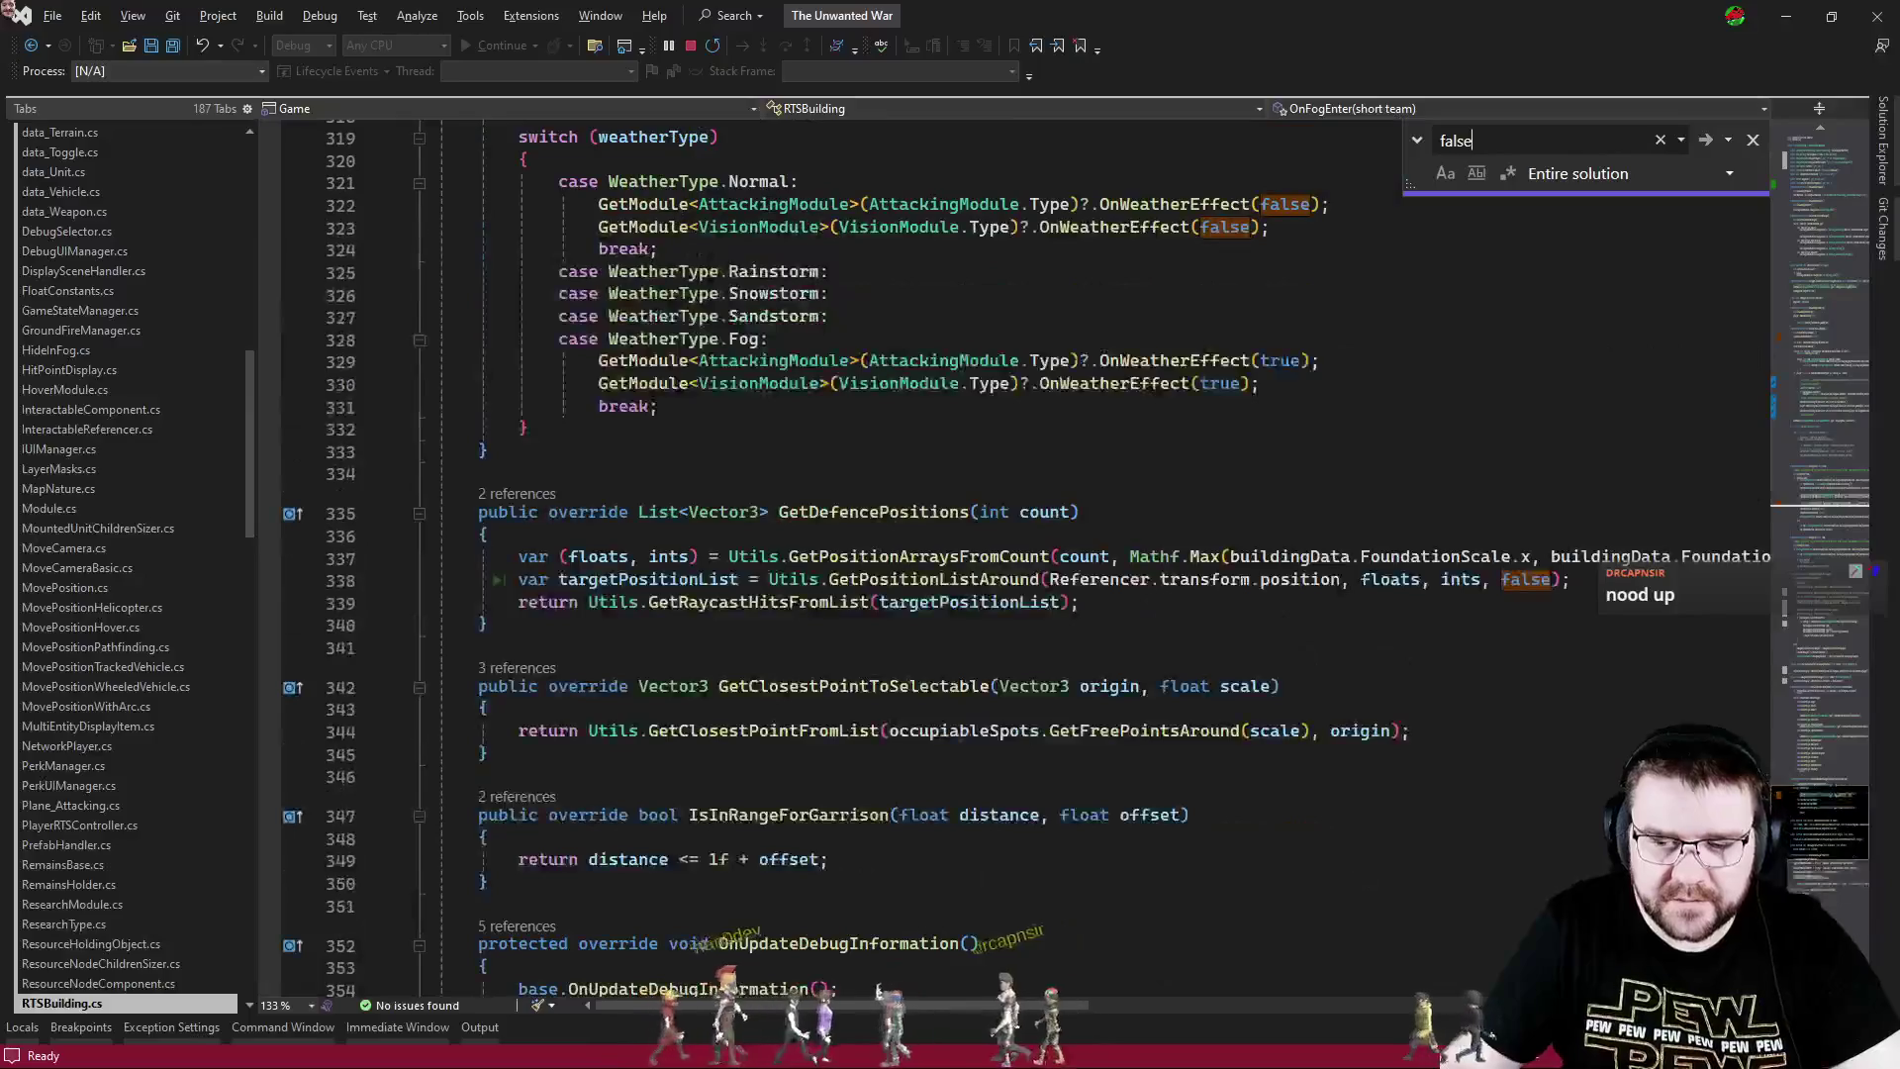
scroll(1197, 542, "up", 4)
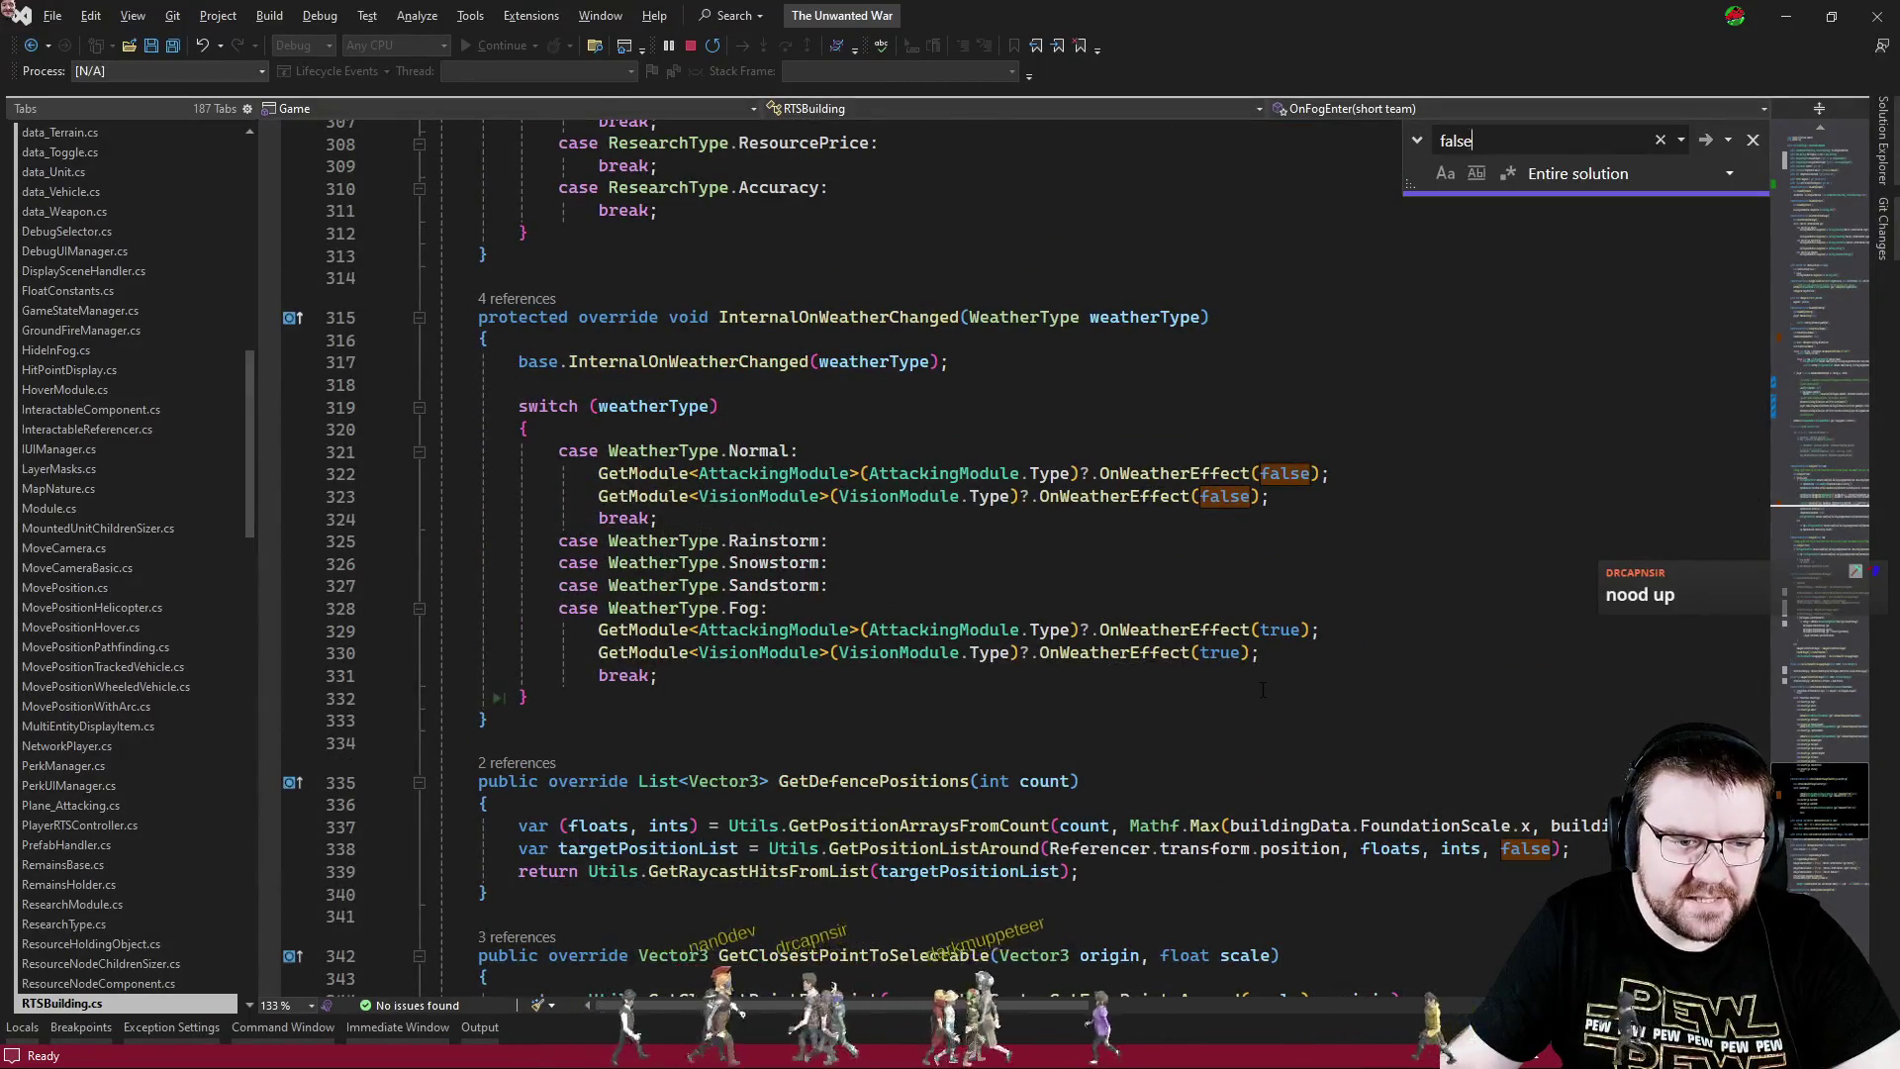
left_click(1798, 511)
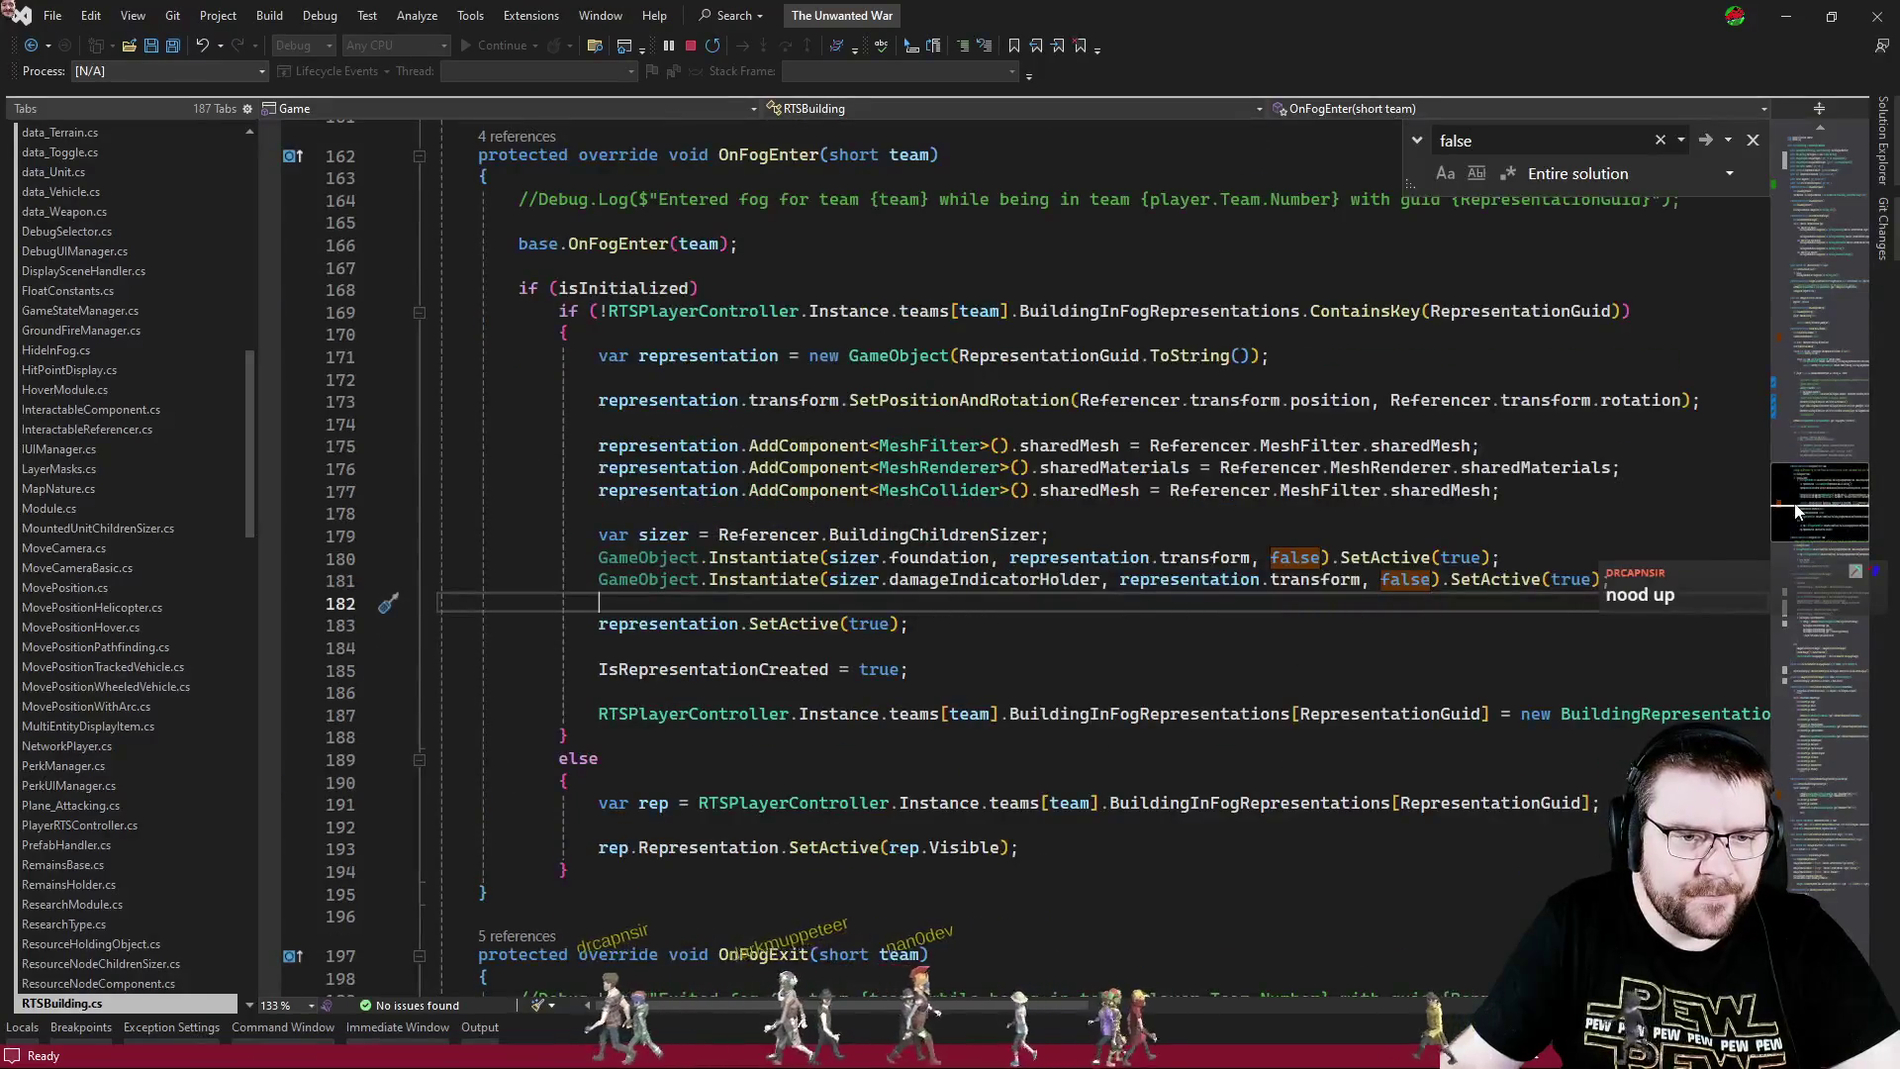
left_click_drag(1798, 512, 1798, 507)
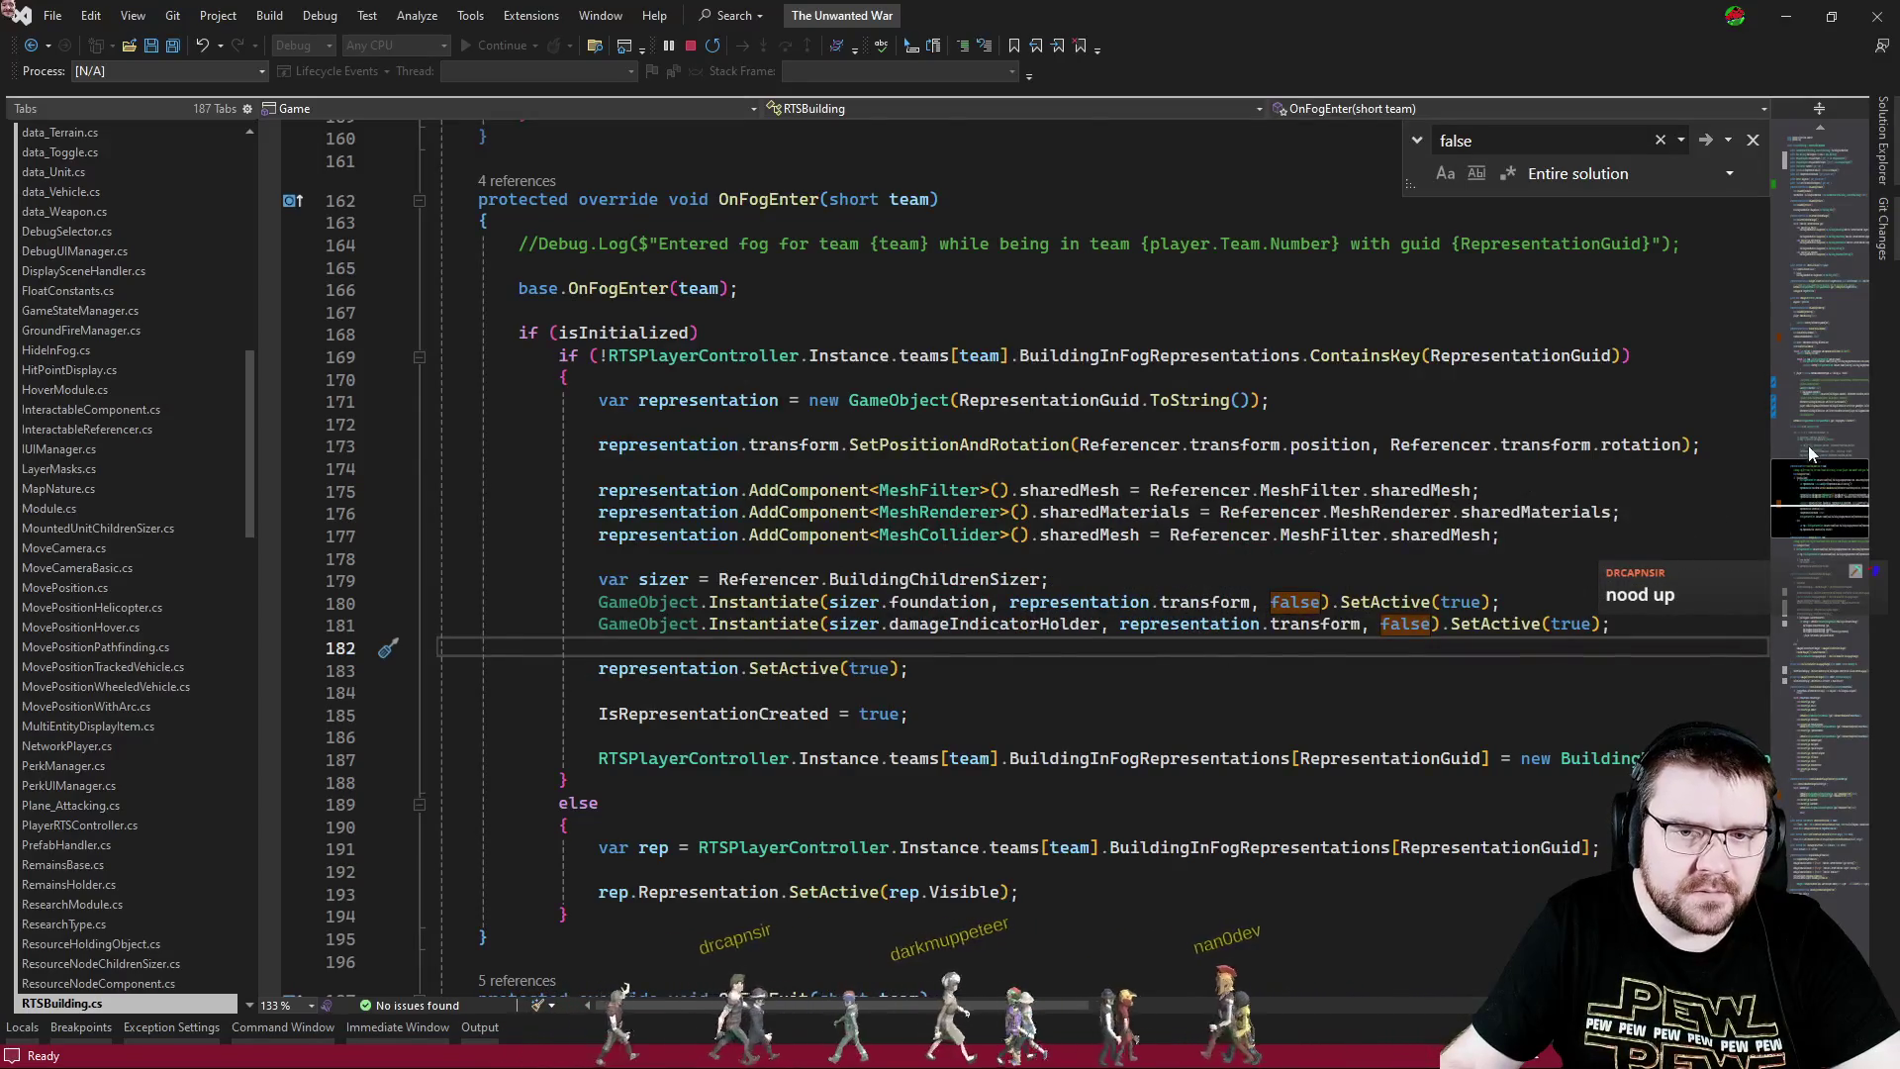
- Review OnHandleVisualRemoval around line 62, then close the search box
left_click(1824, 354)
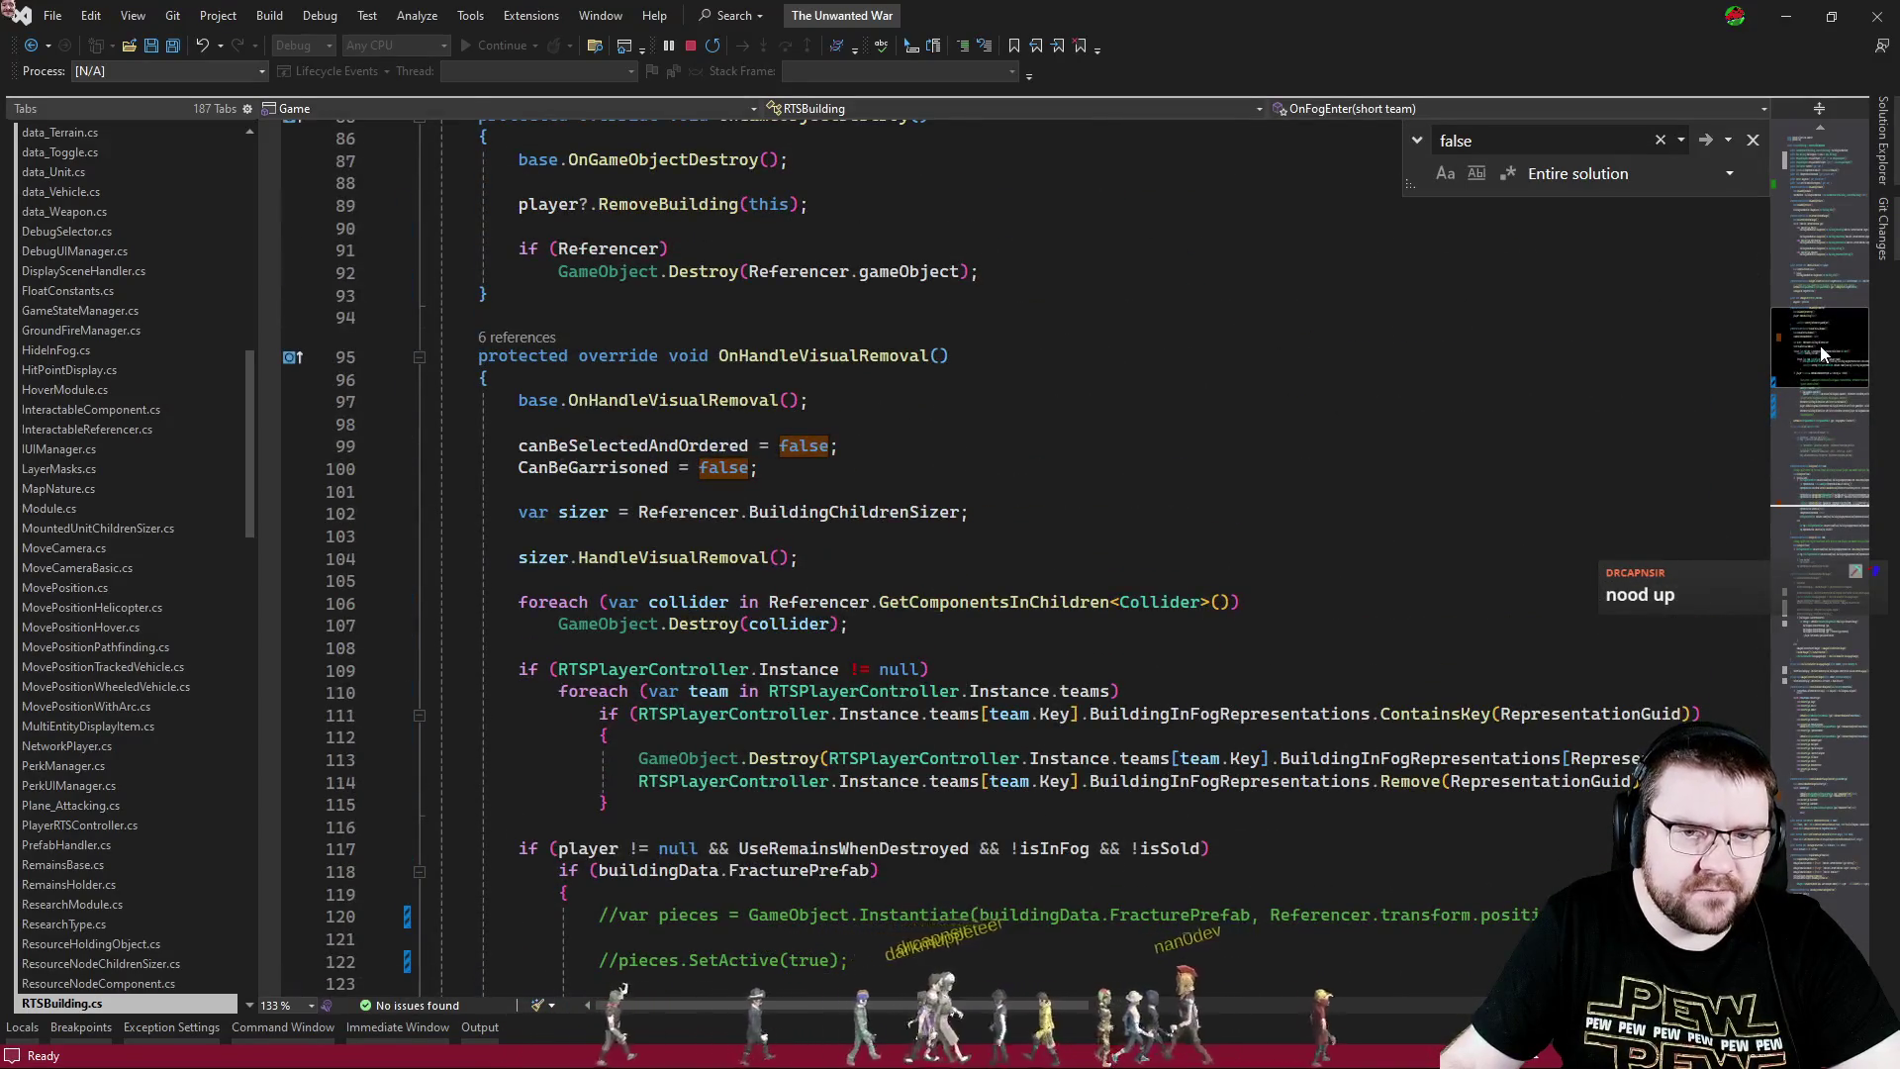
scroll(1088, 494, "up", 20)
scroll(1089, 495, "down", 8)
left_click(1342, 534)
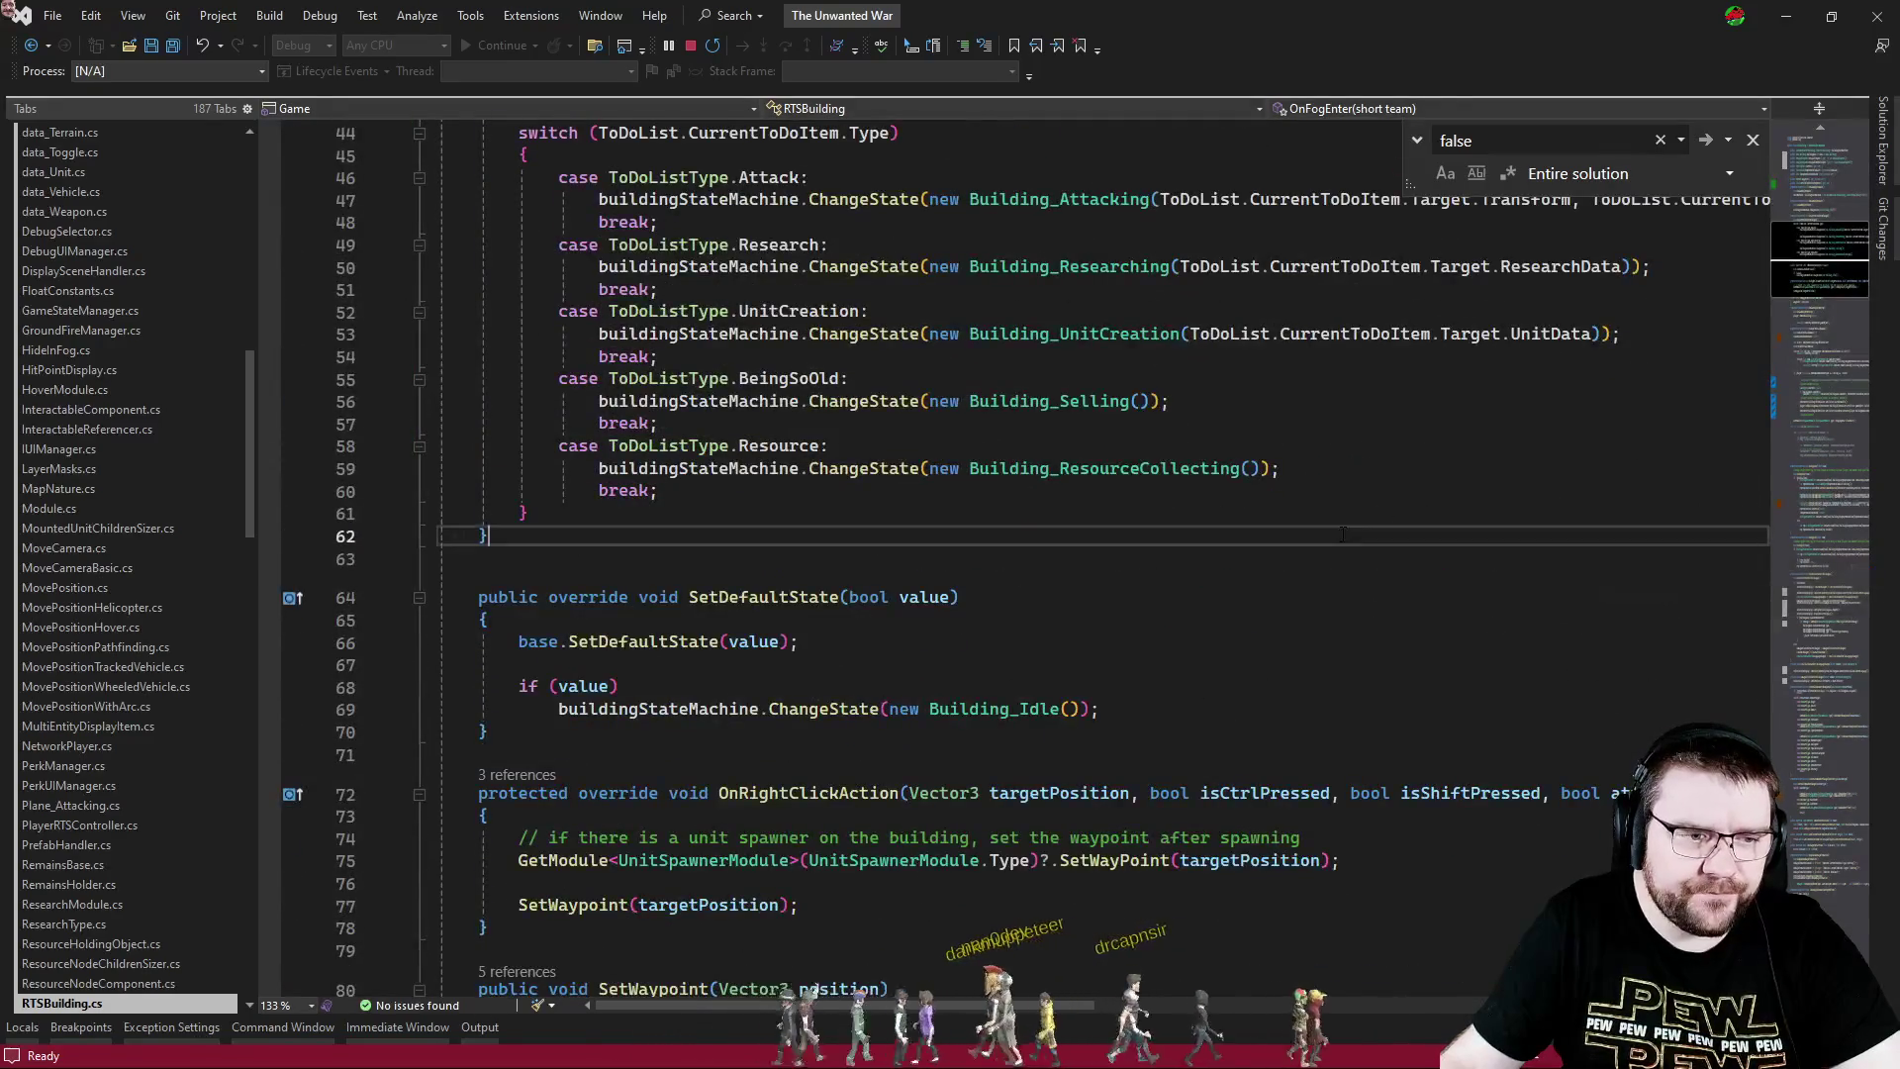
key("Escape")
scroll(1227, 534, "up", 15)
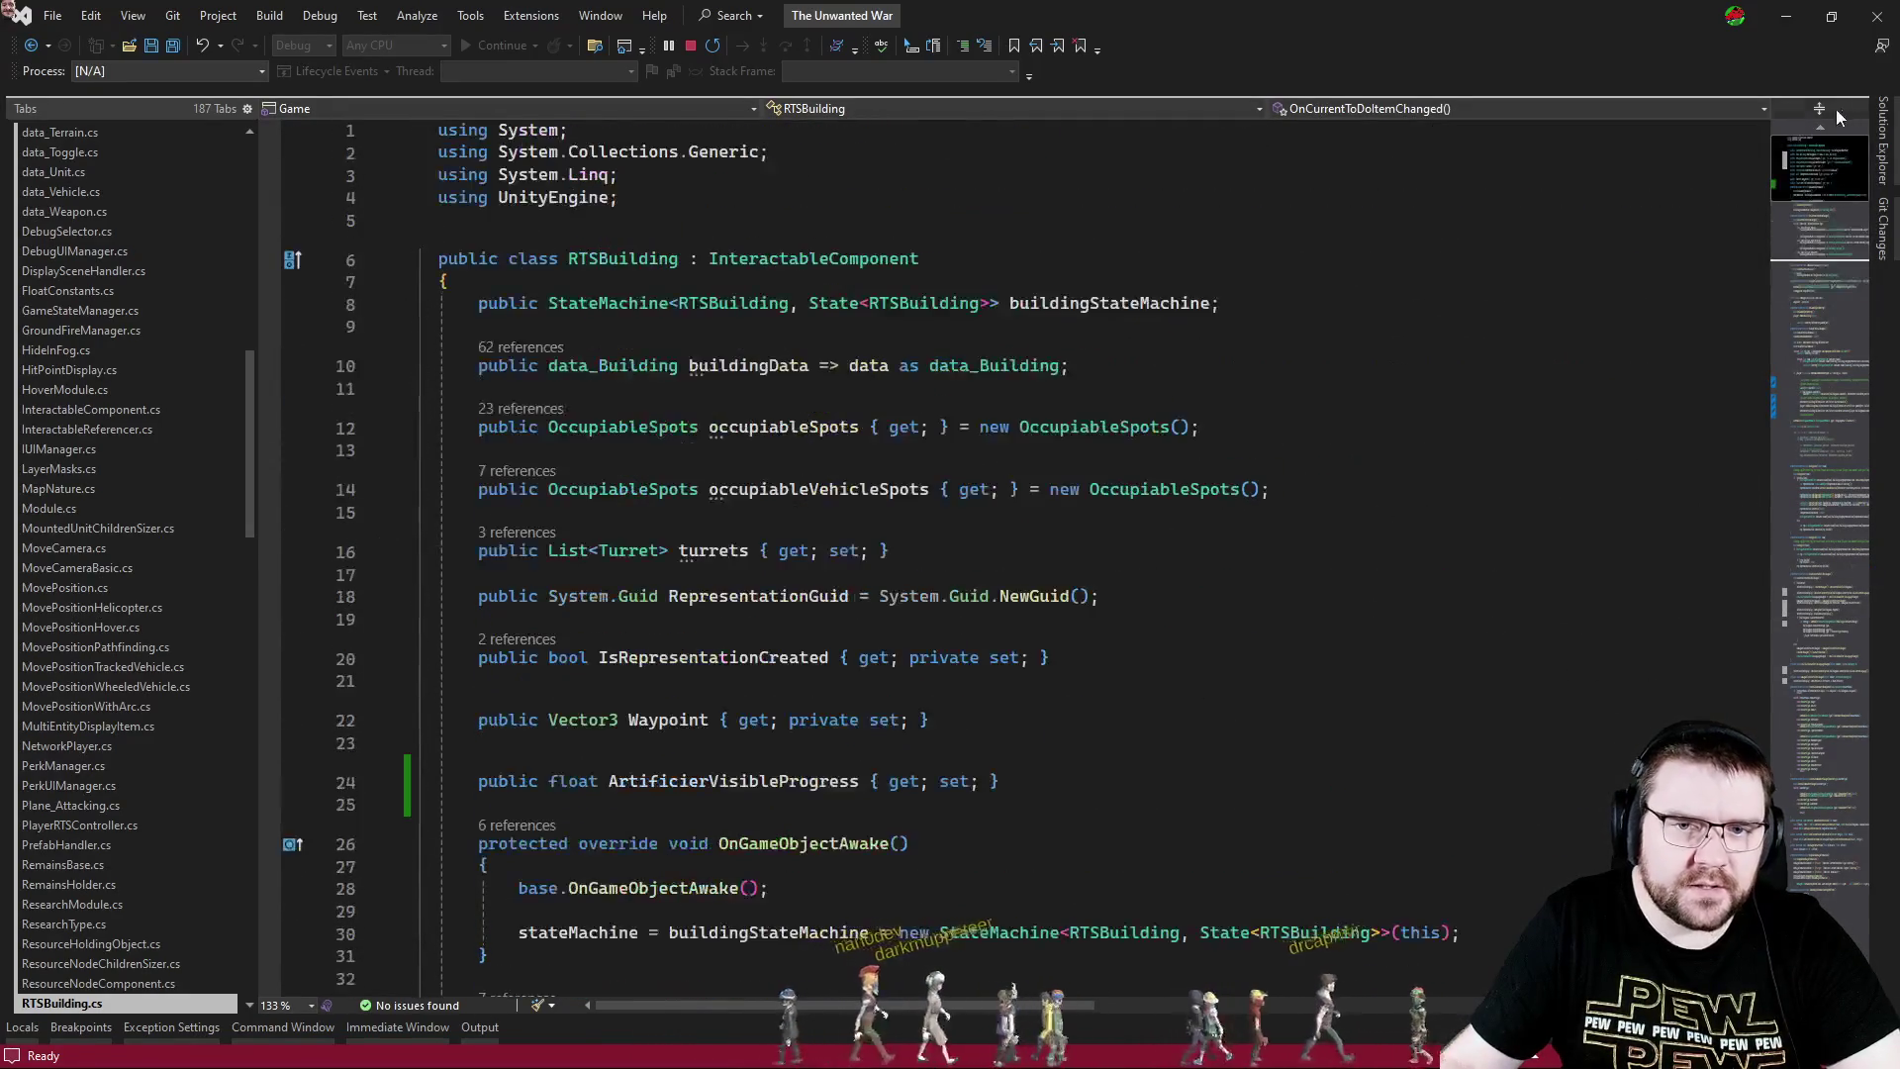
- Open the InteractableComponent definition and search it for 'fog' down to OnFogExit
left_click(792, 259, "ctrl")
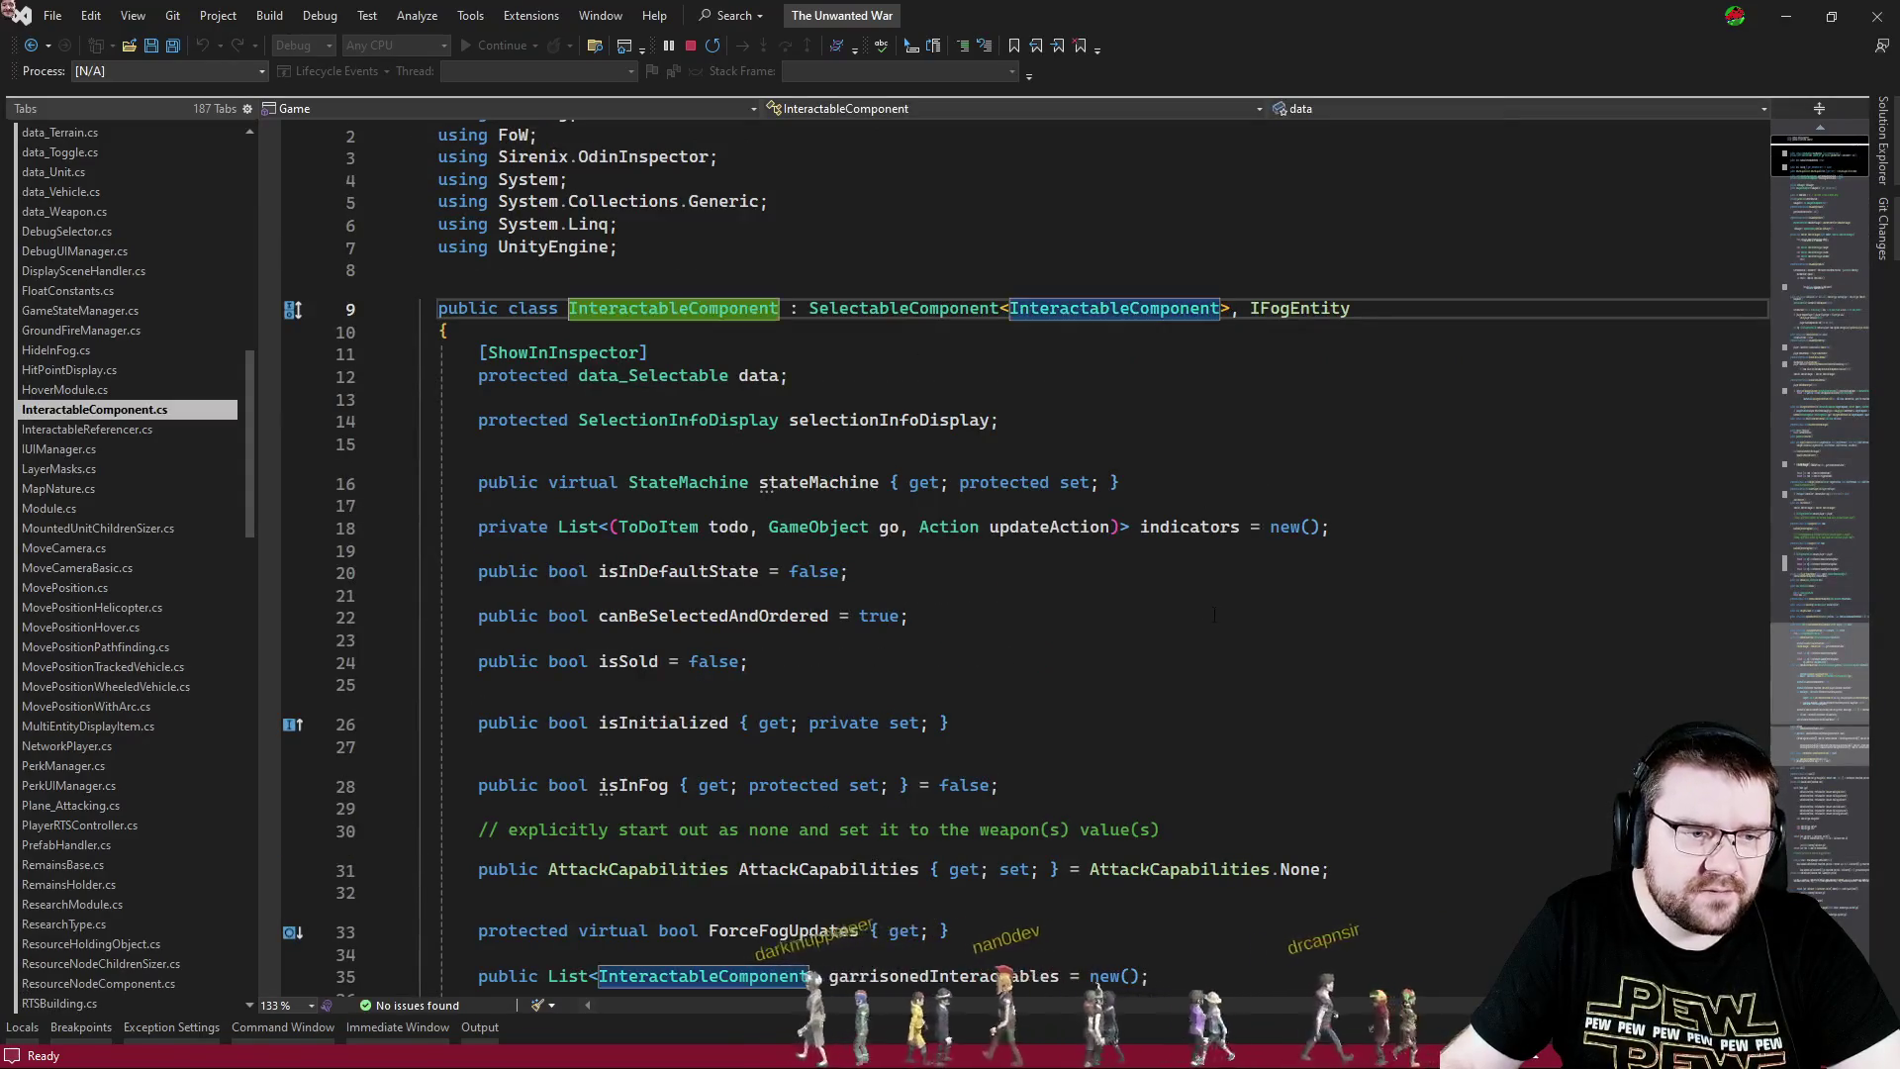
key("ctrl+f")
type("fog")
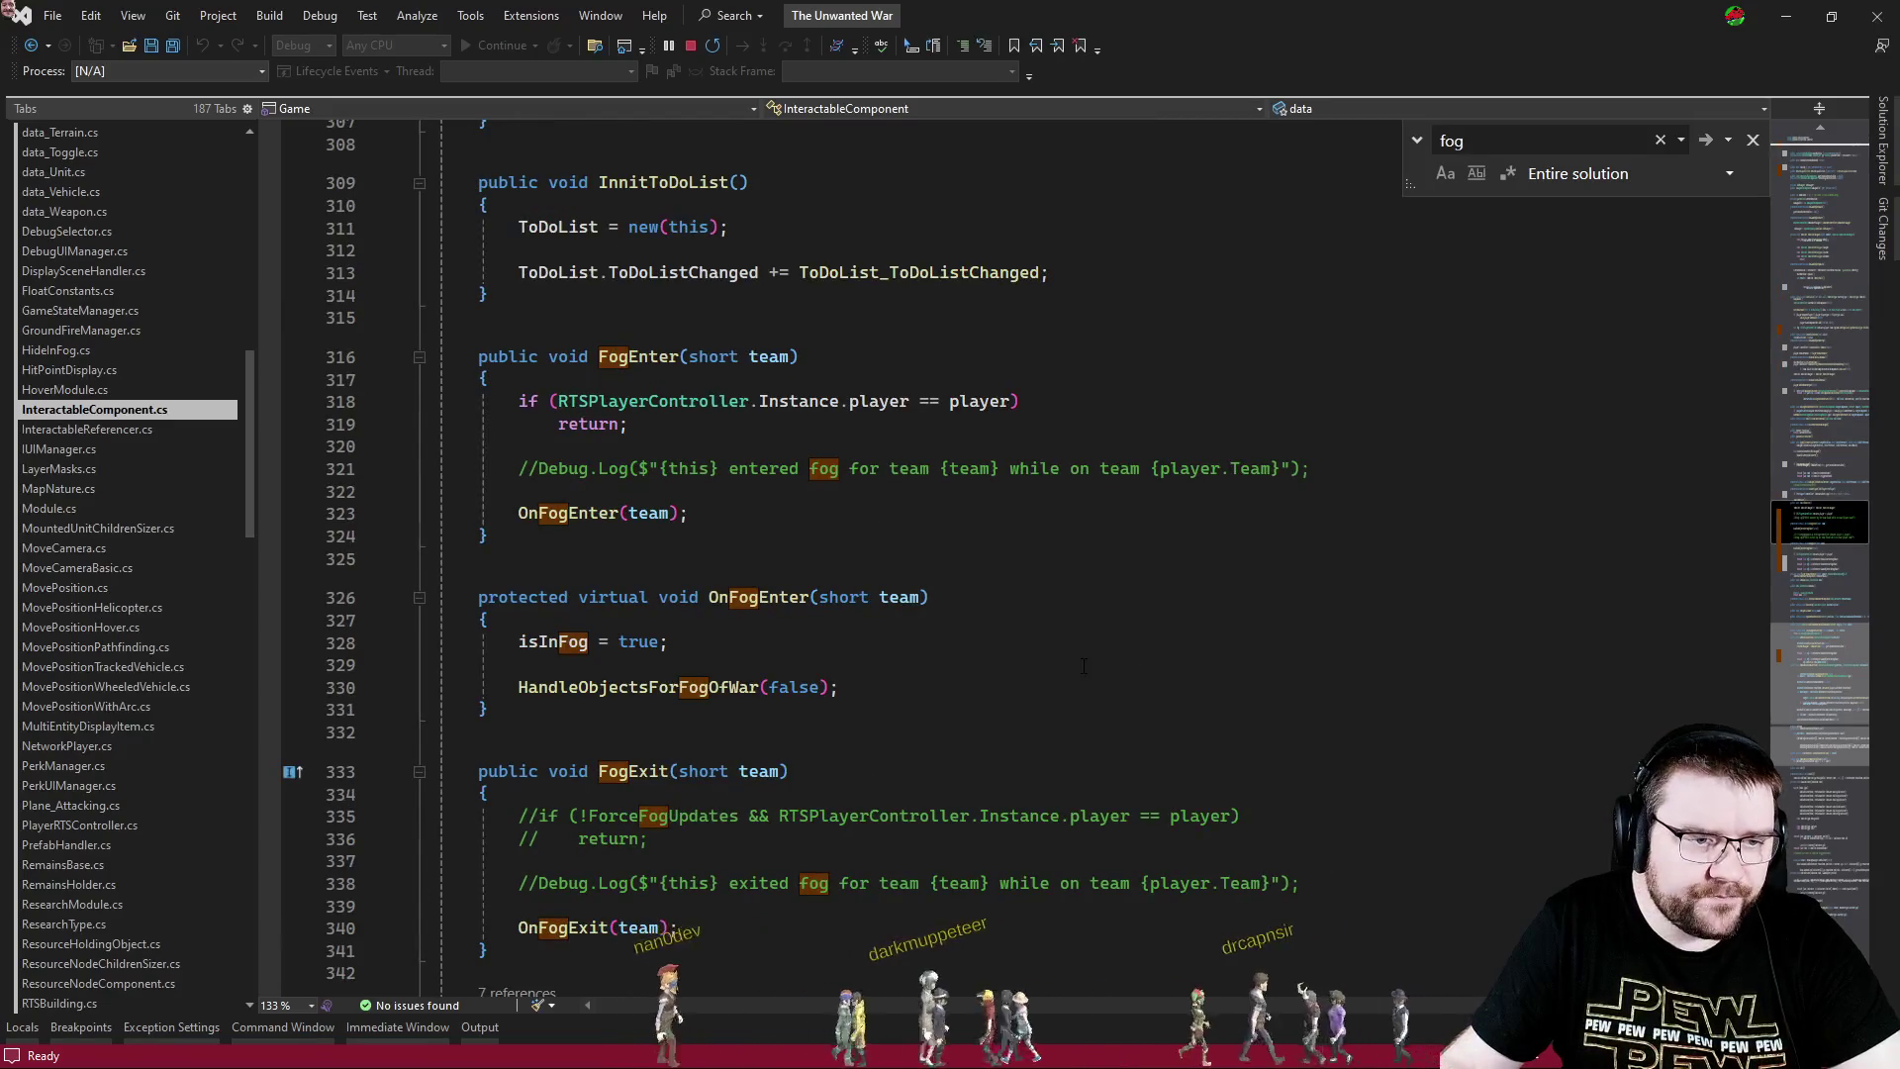
scroll(1070, 677, "down", 7)
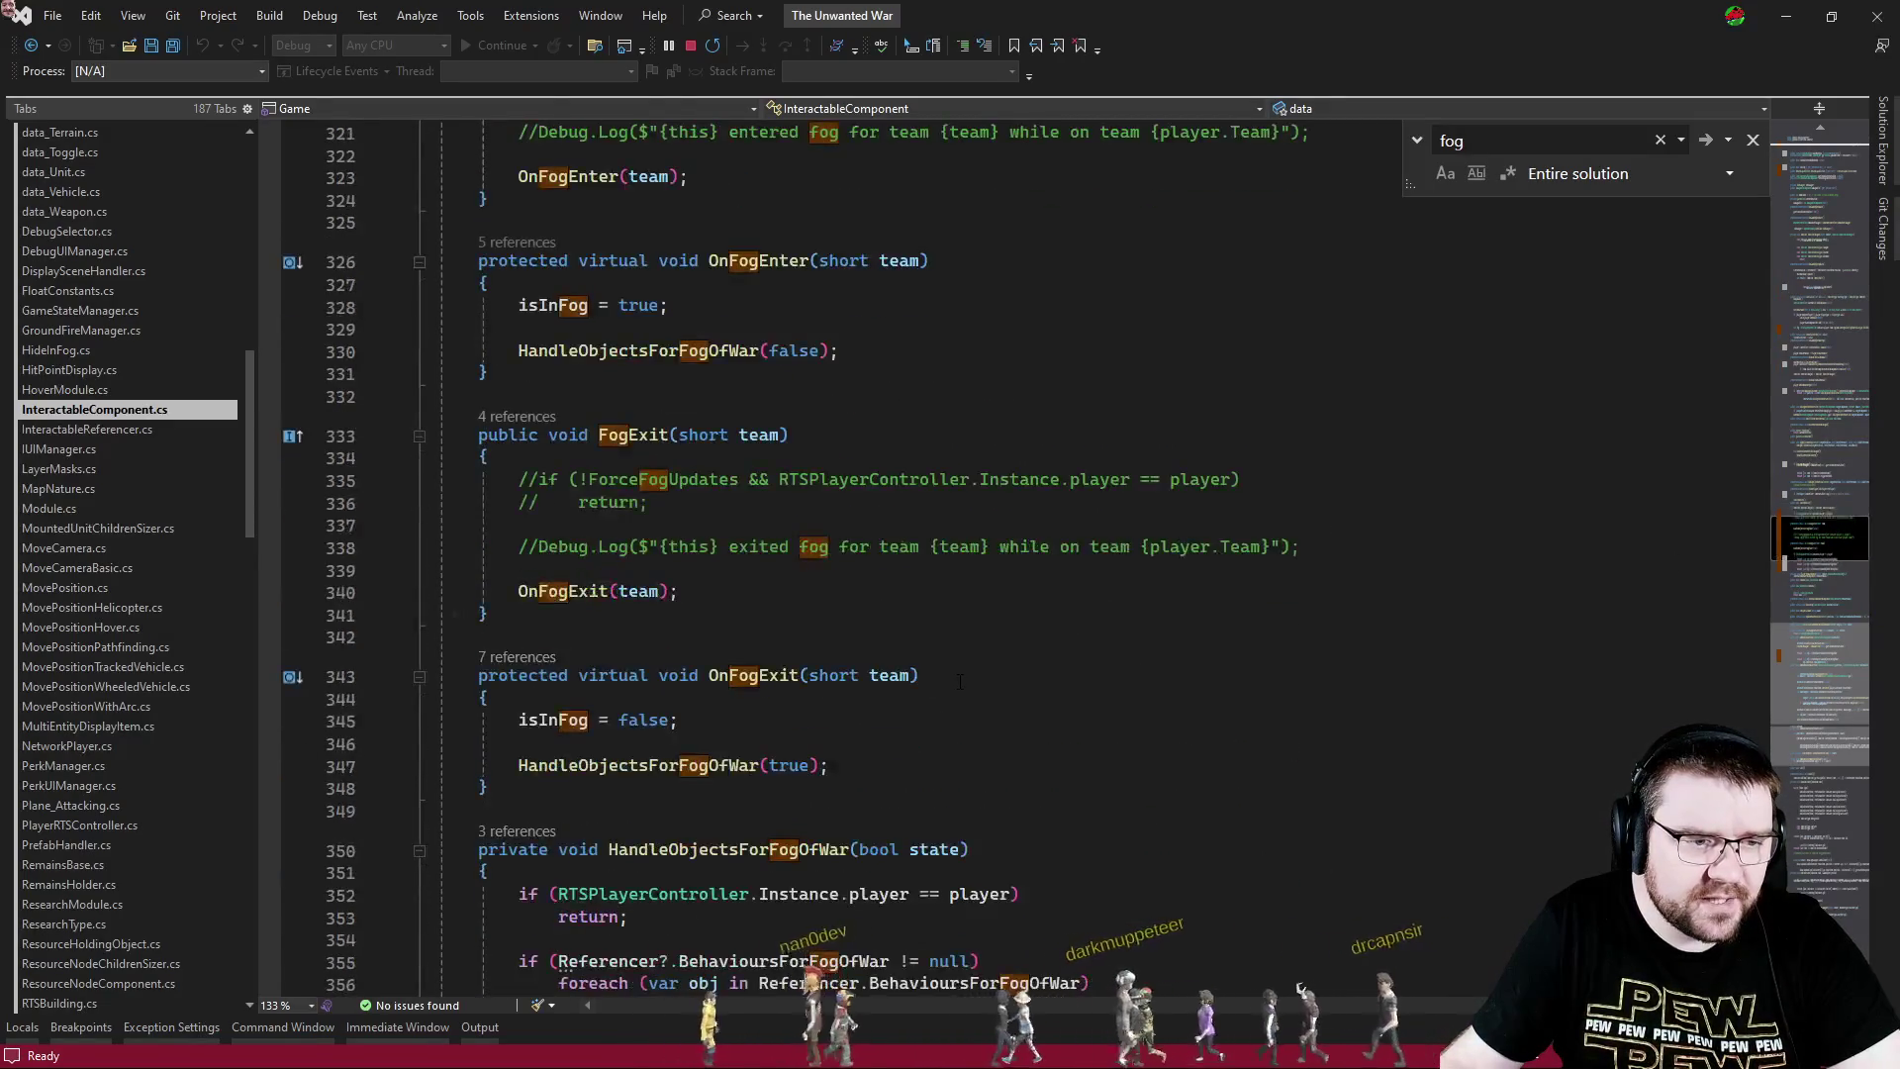
- Wrap the RenderersForFogOfWar foreach body in HandleObjectsForFogOfWar with braces
scroll(960, 680, "down", 4)
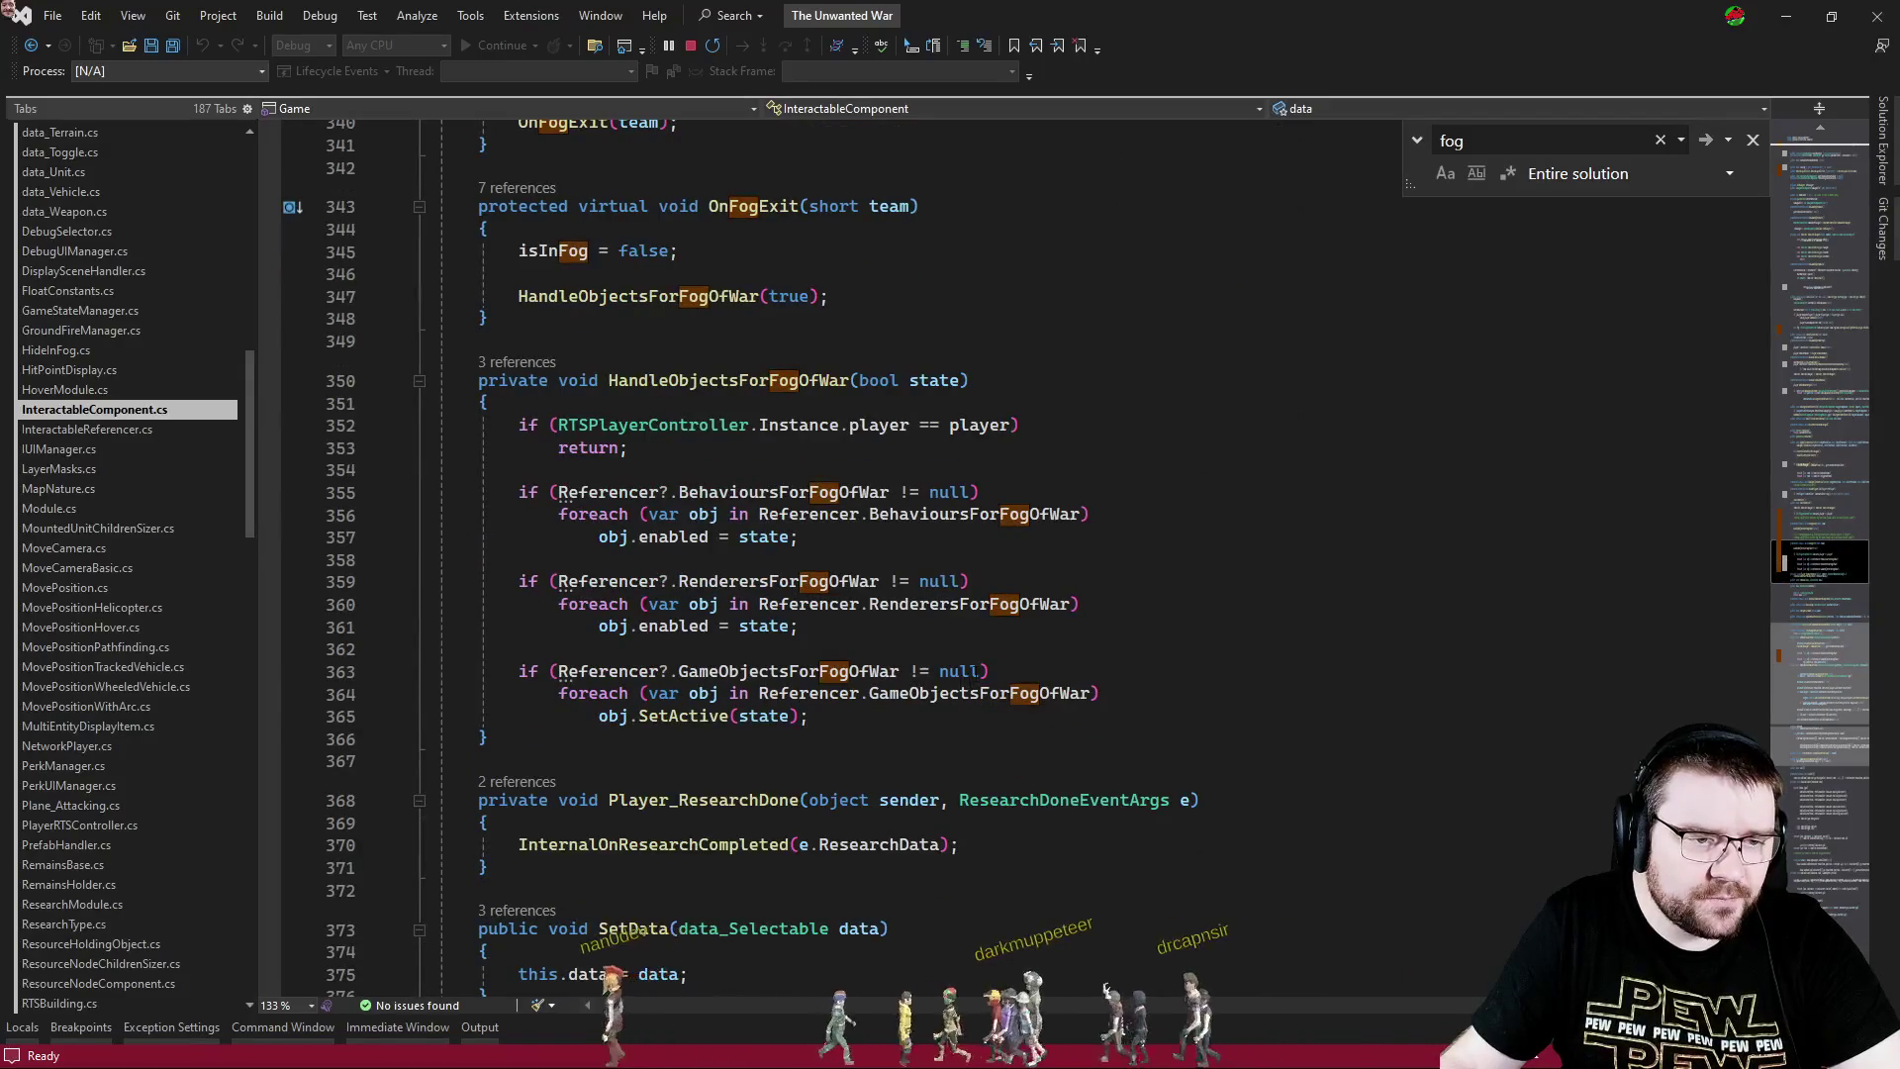
left_click(1277, 581)
left_click(1279, 605)
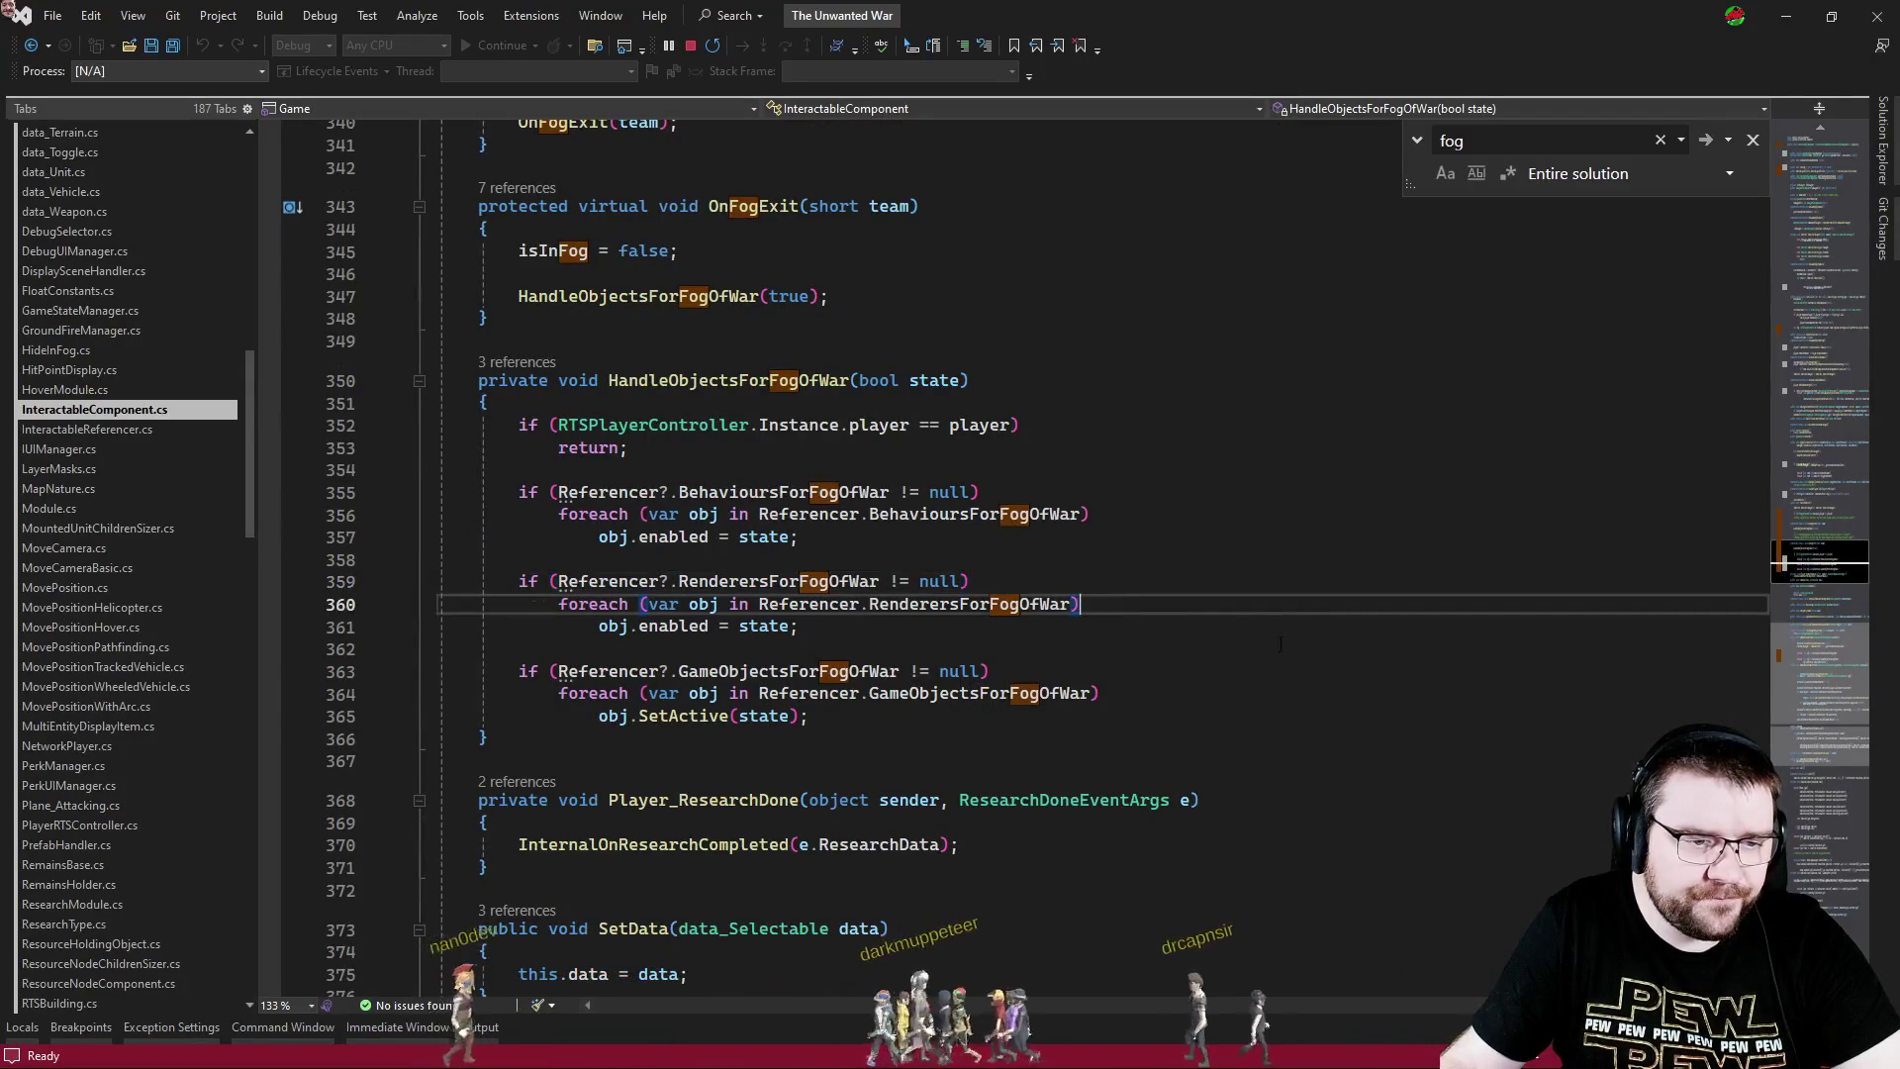
key("Return")
type("{")
key("Return")
key("Down")
key("End")
key("Return")
type("}")
- Add Debug.Log(obj) inside the new loop block
left_click(1289, 643)
type("ebug.Log")
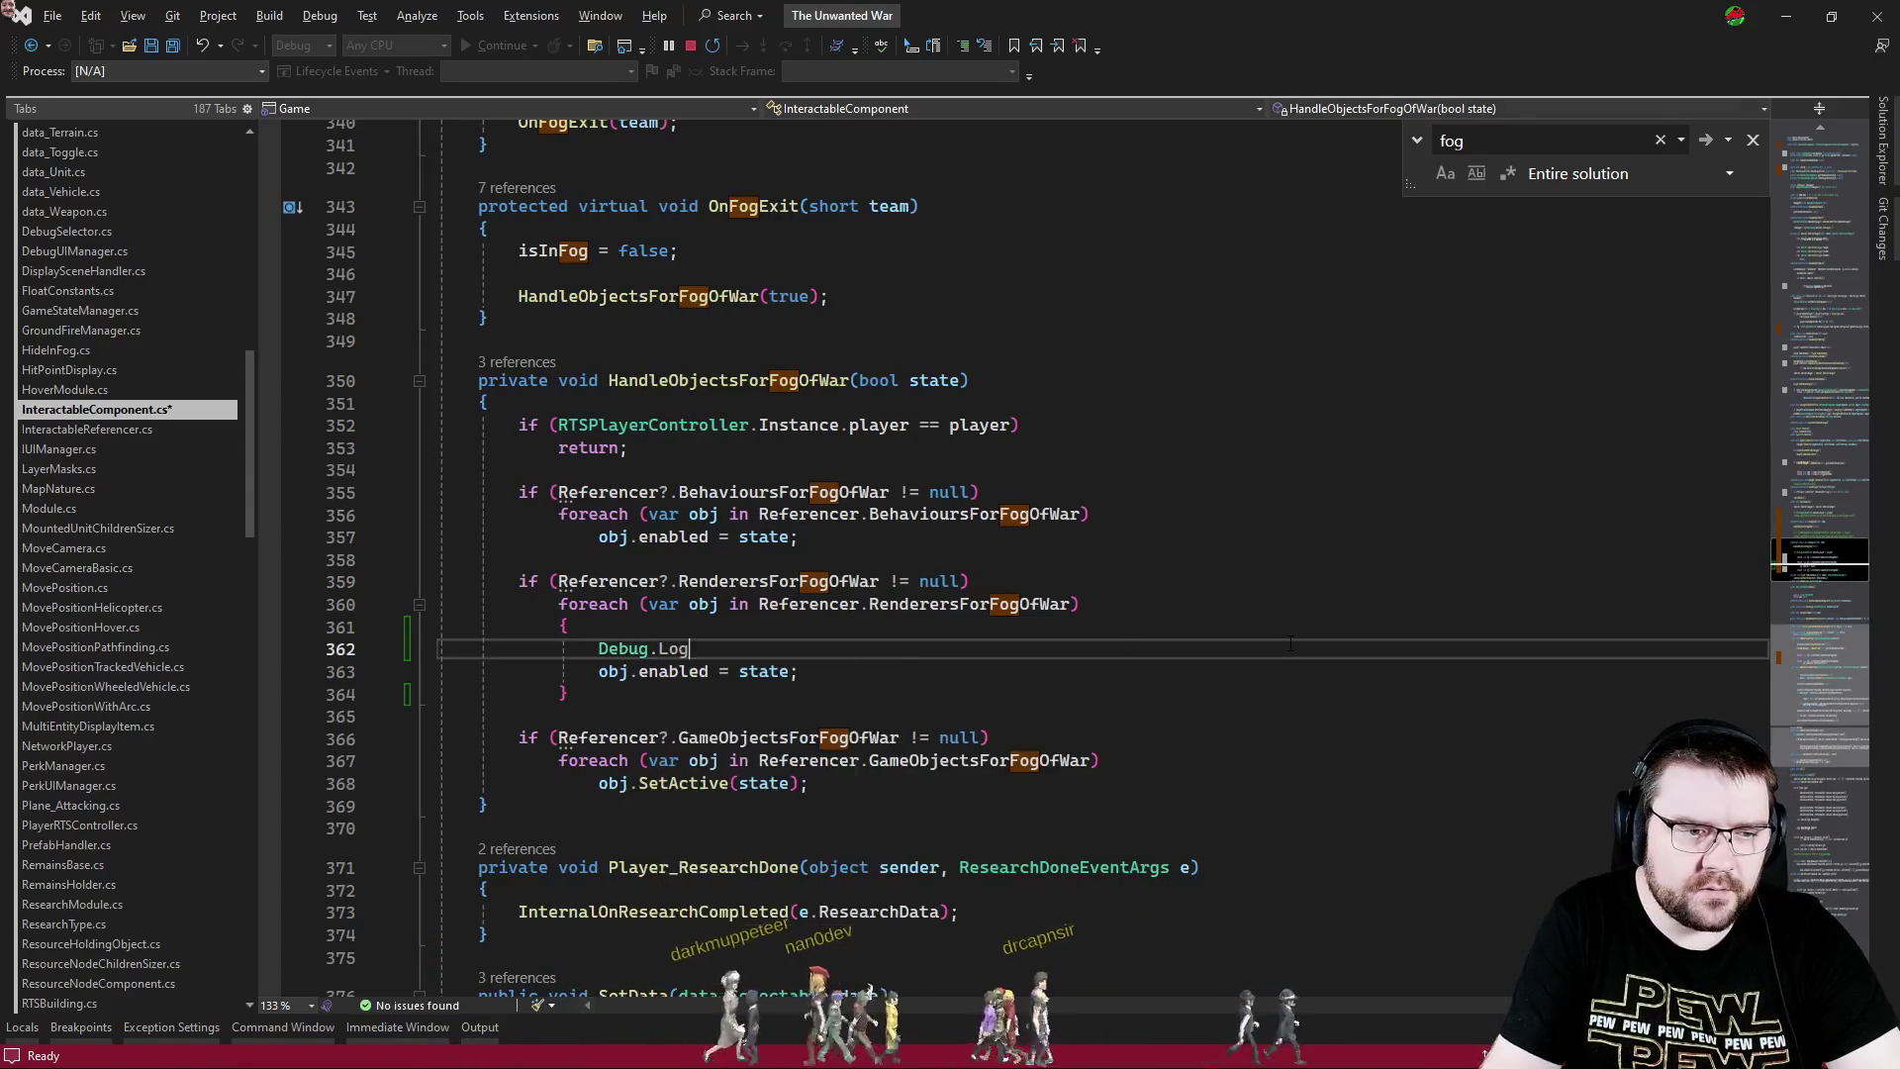
type("(obj);")
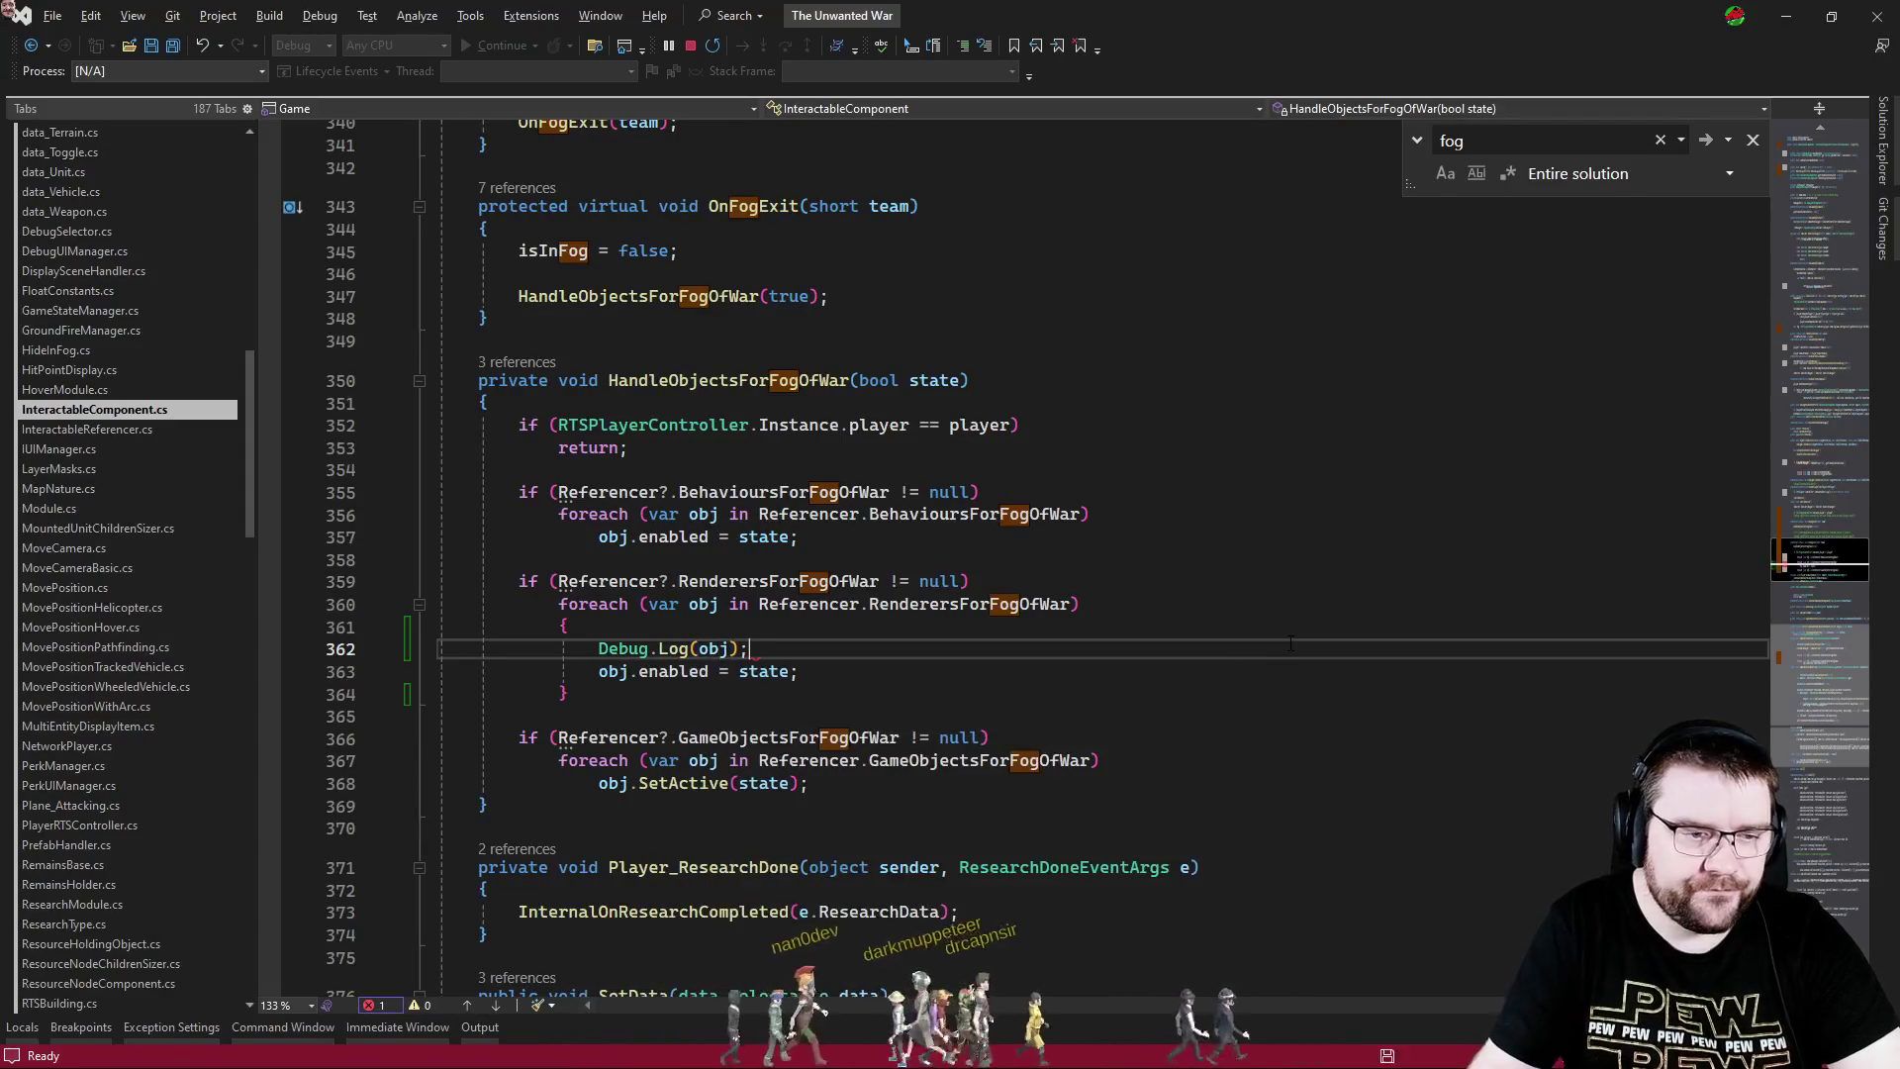
key("alt+Tab")
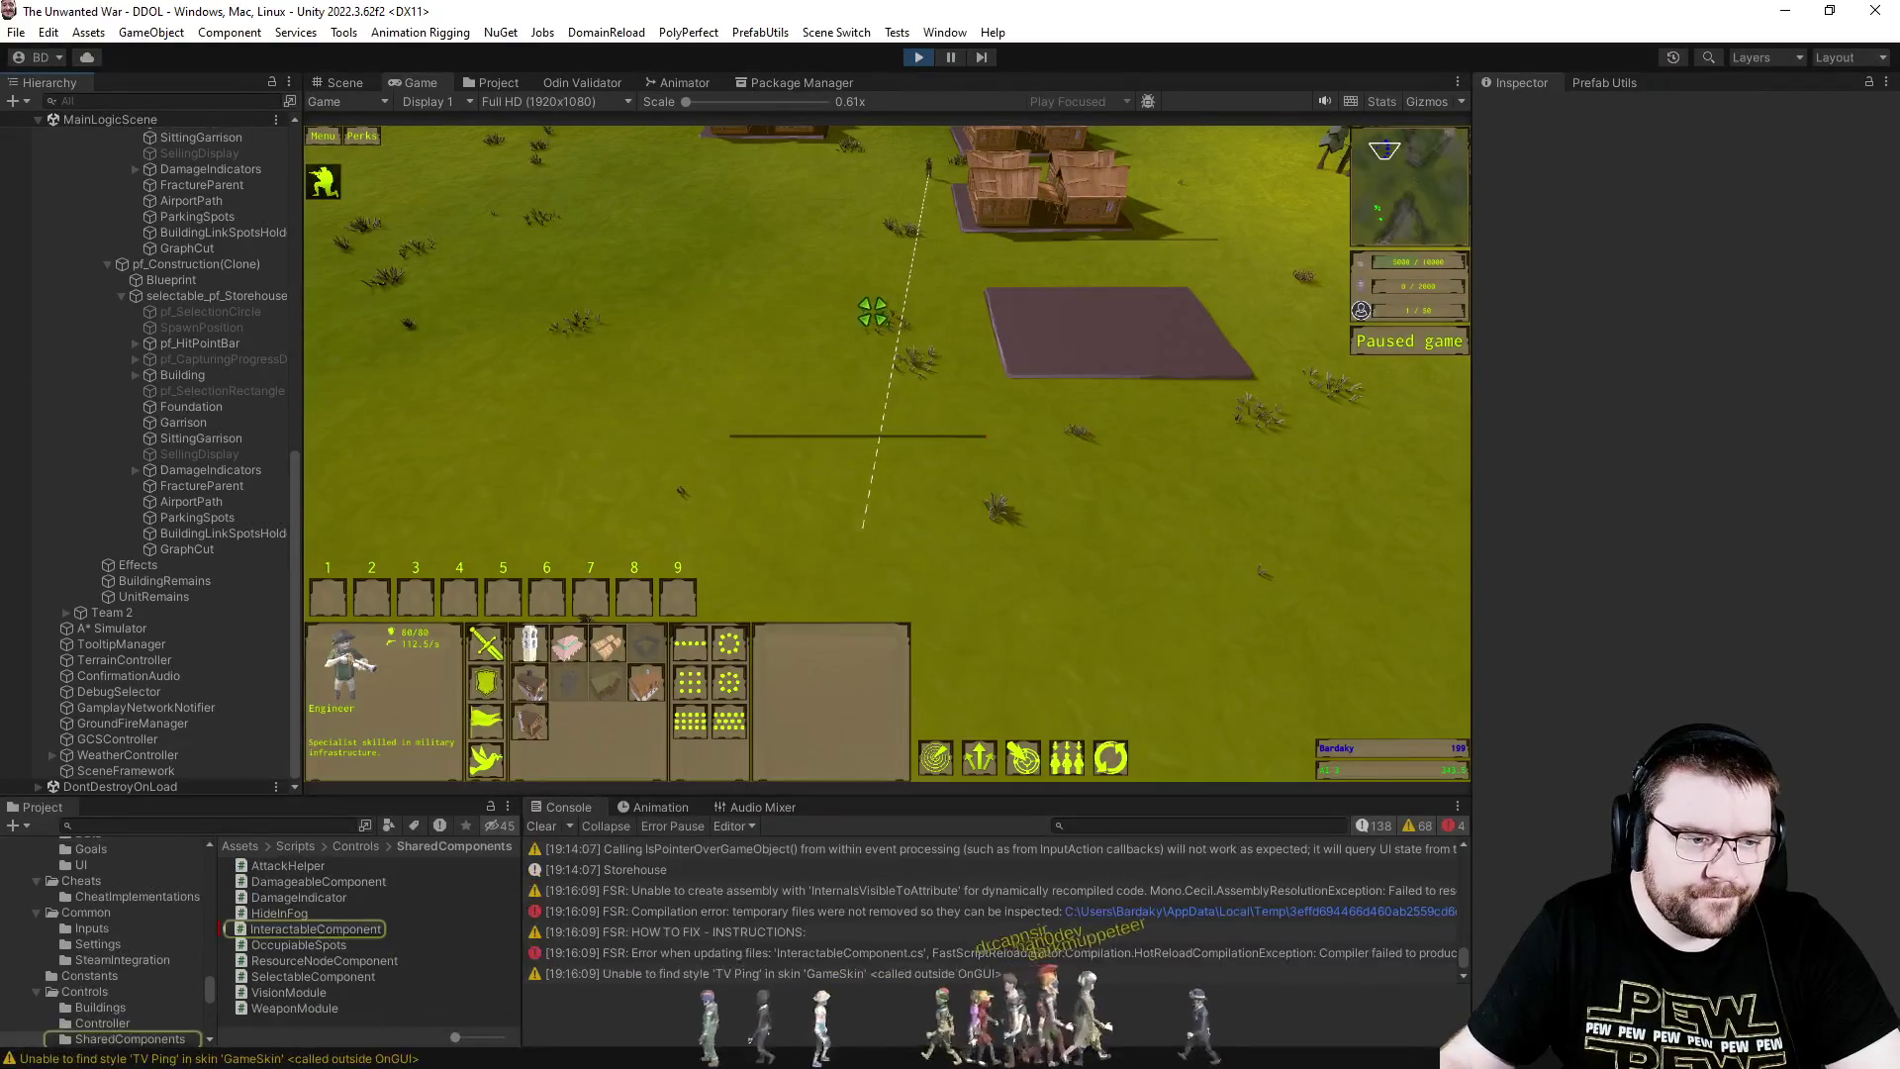
- Deselect the Engineer, exit Play mode with Ctrl+P, and press Play again
left_click(1138, 571)
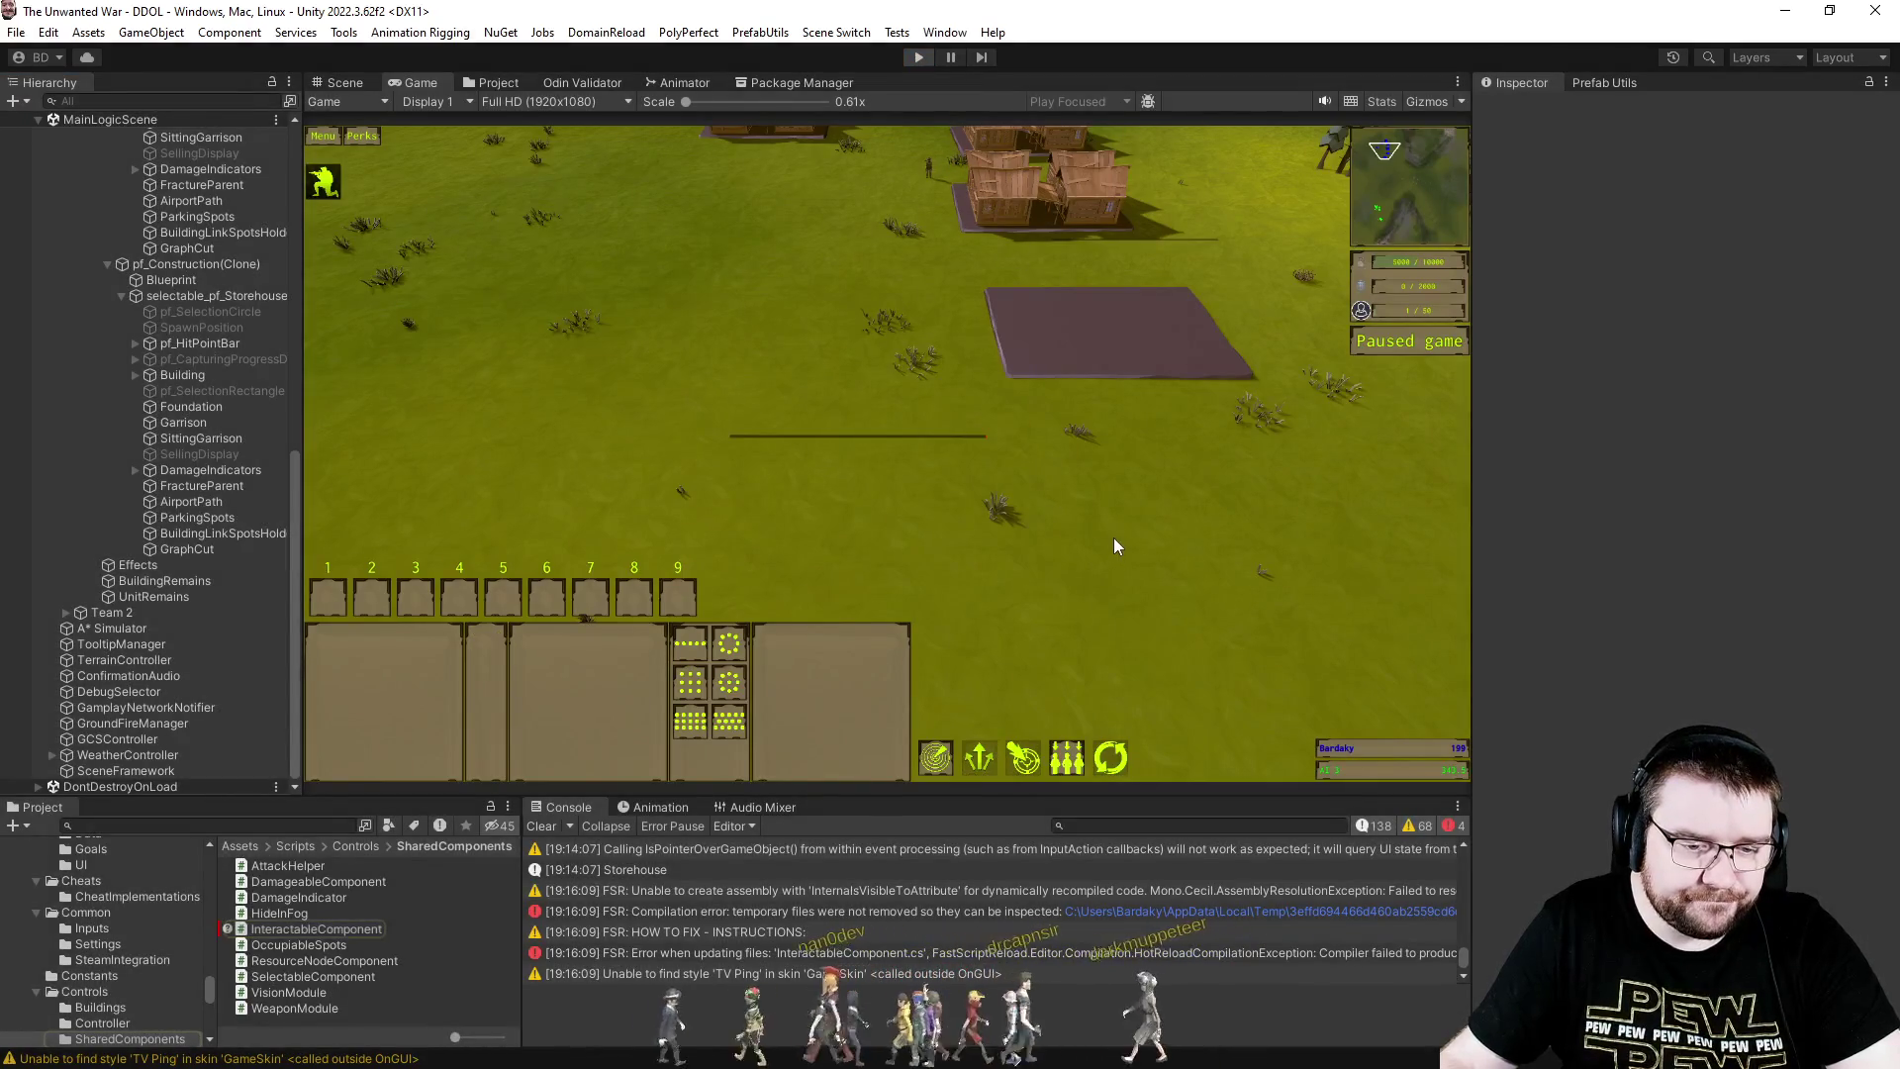
key("ctrl+p")
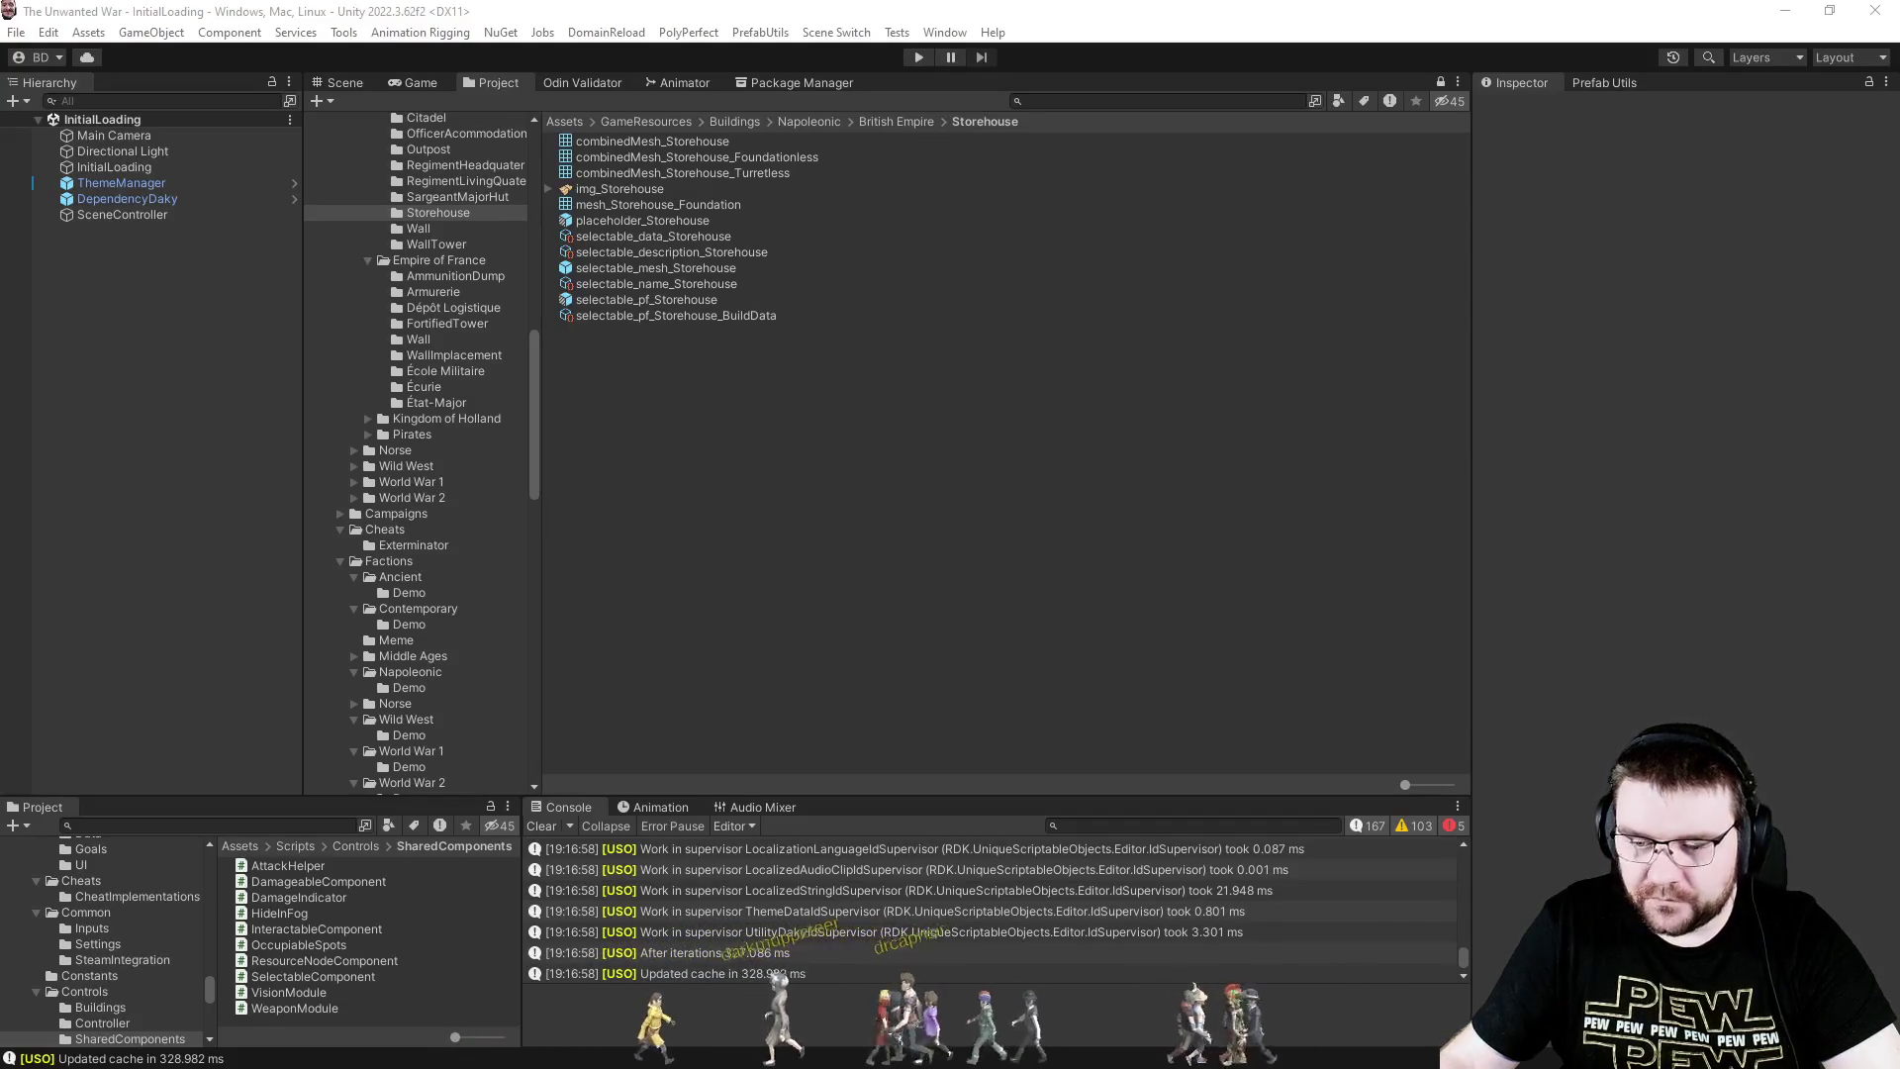
left_click(918, 60)
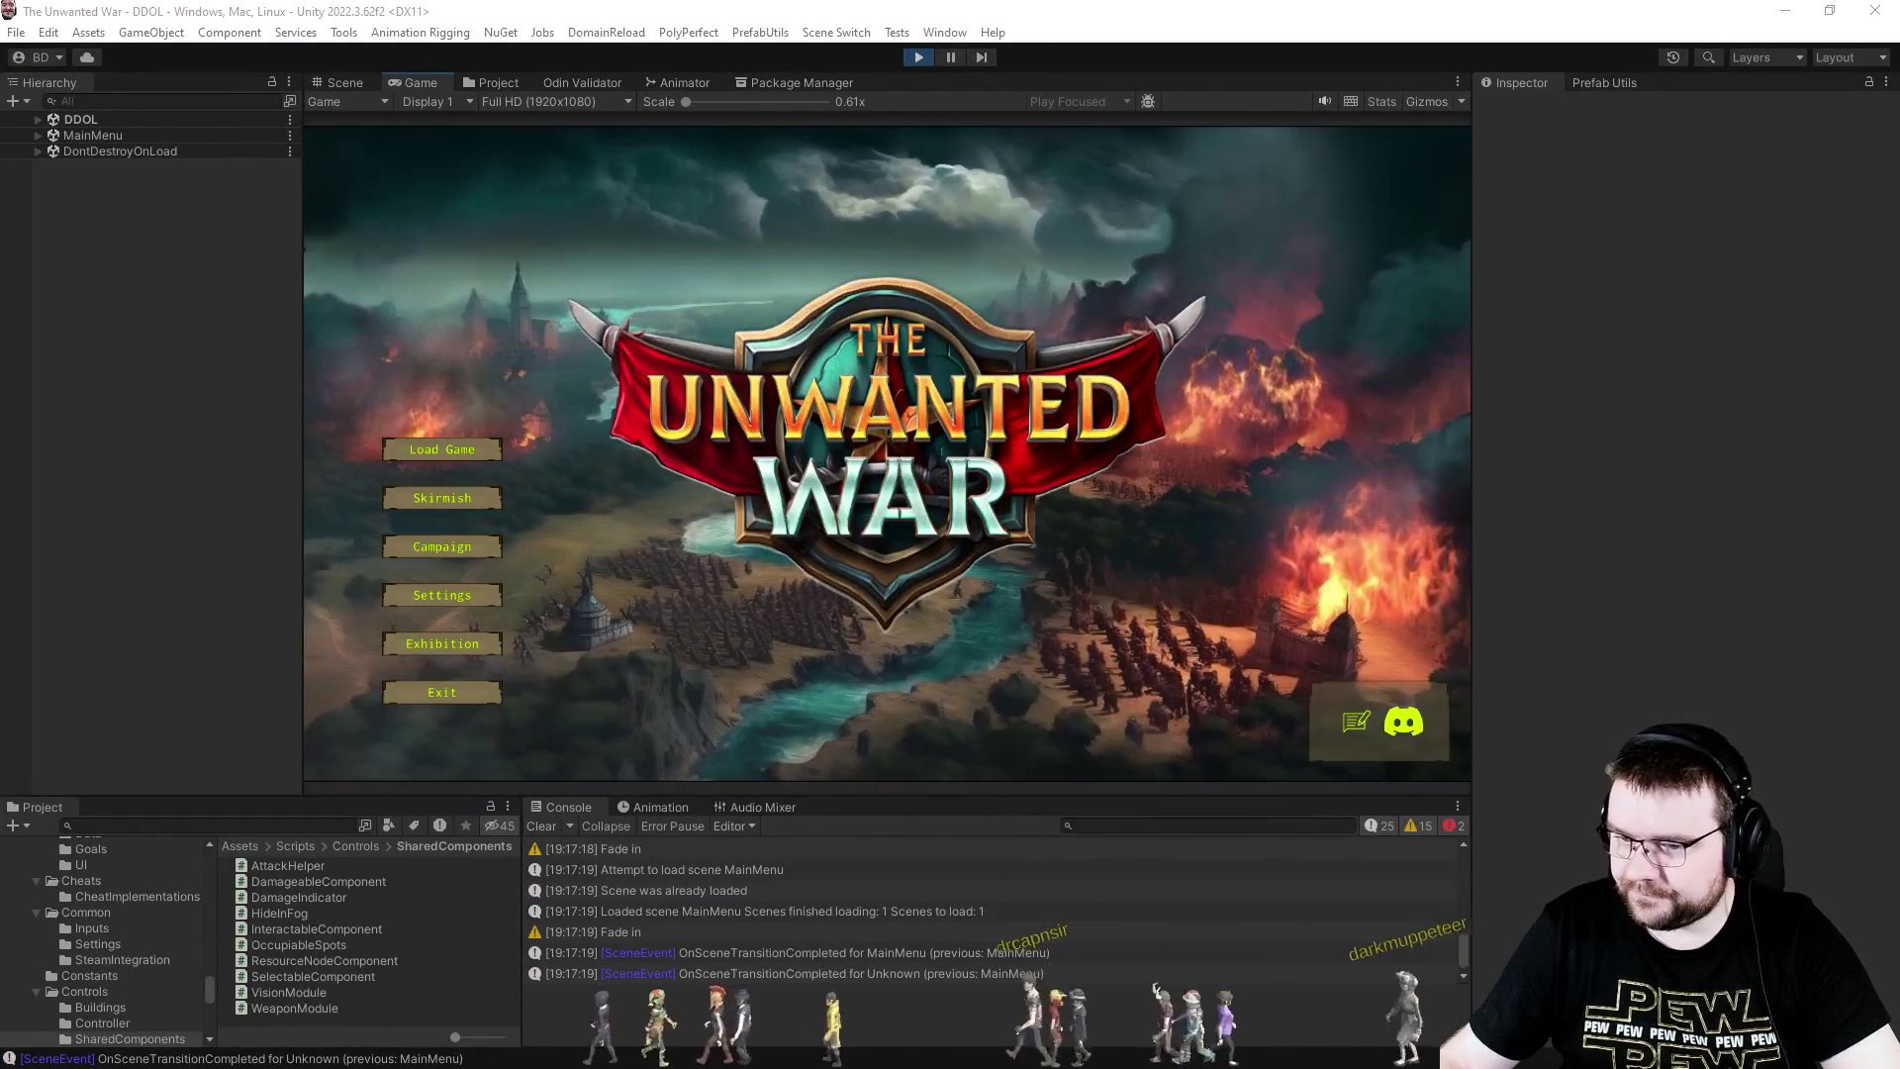
- Start a Narrow Clash skirmish with player 3 as PC - Effortless and Normal starting resources
left_click(442, 500)
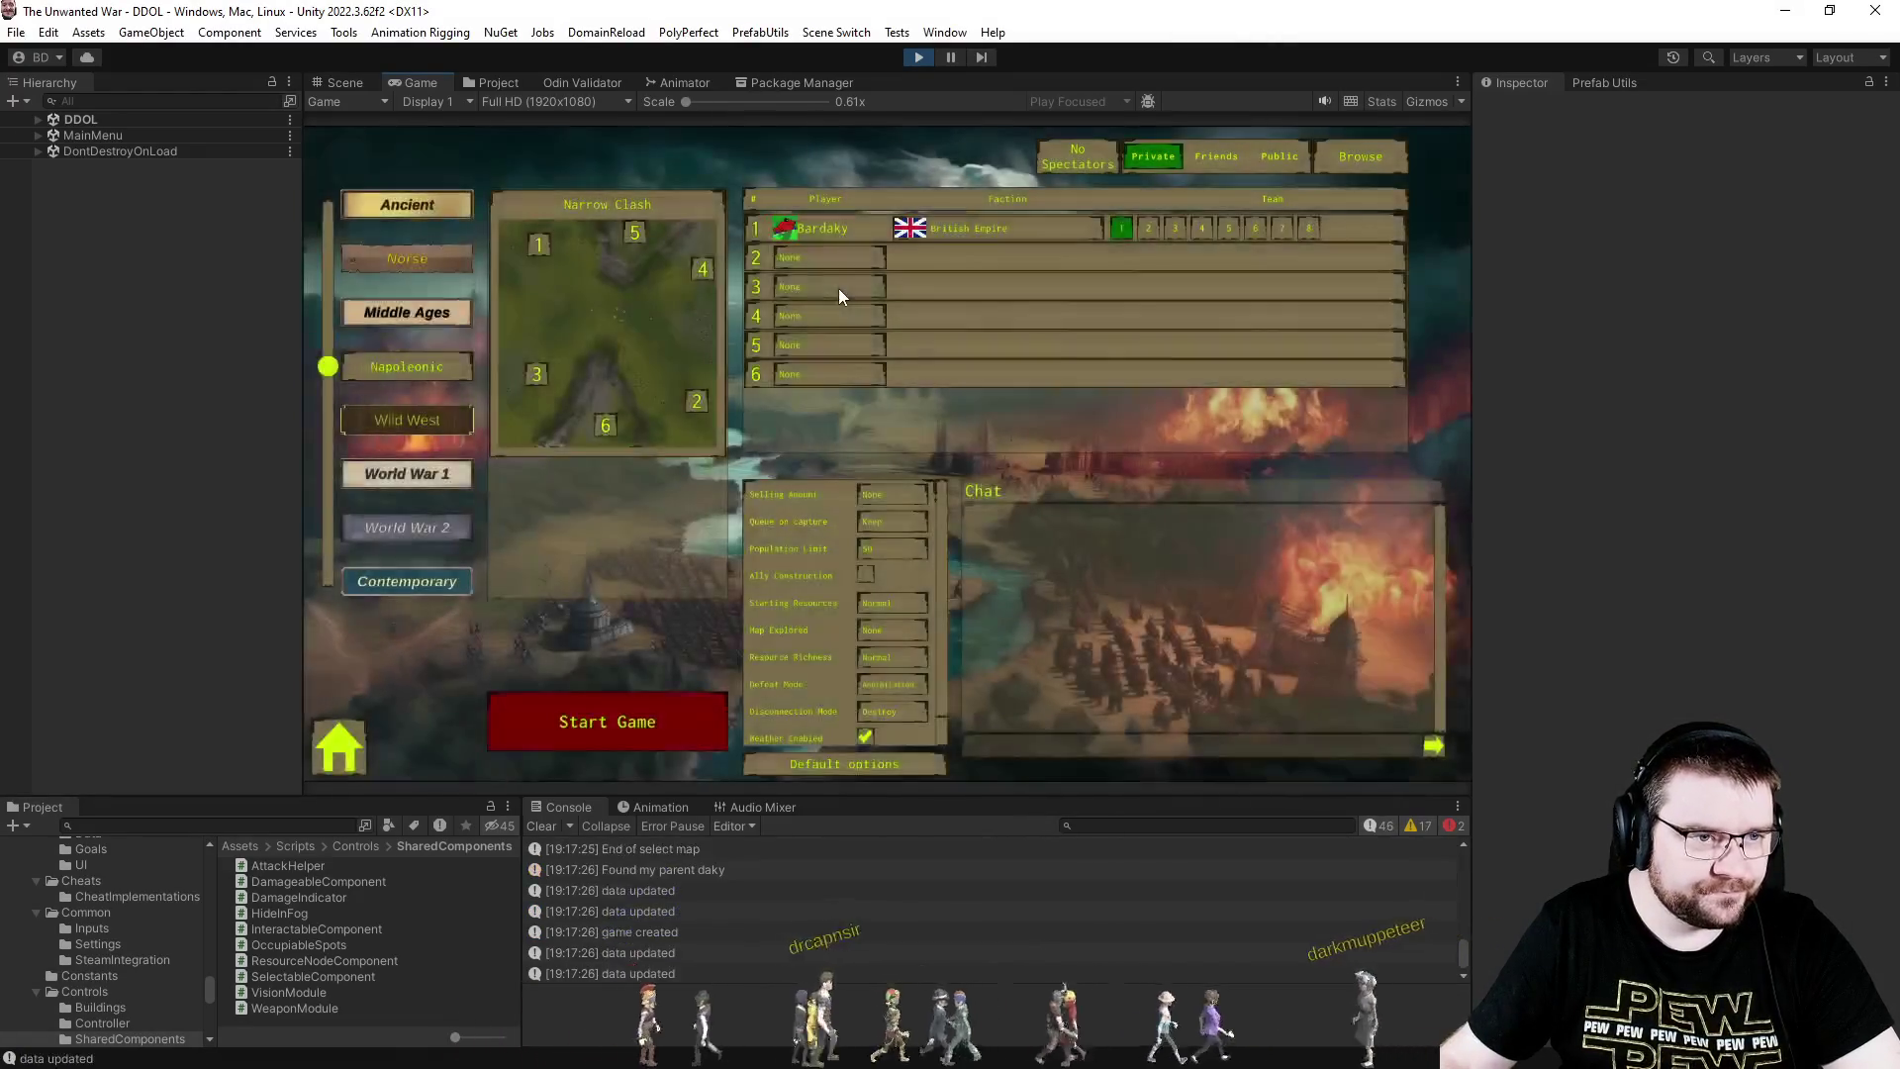
left_click(839, 288)
left_click(818, 366)
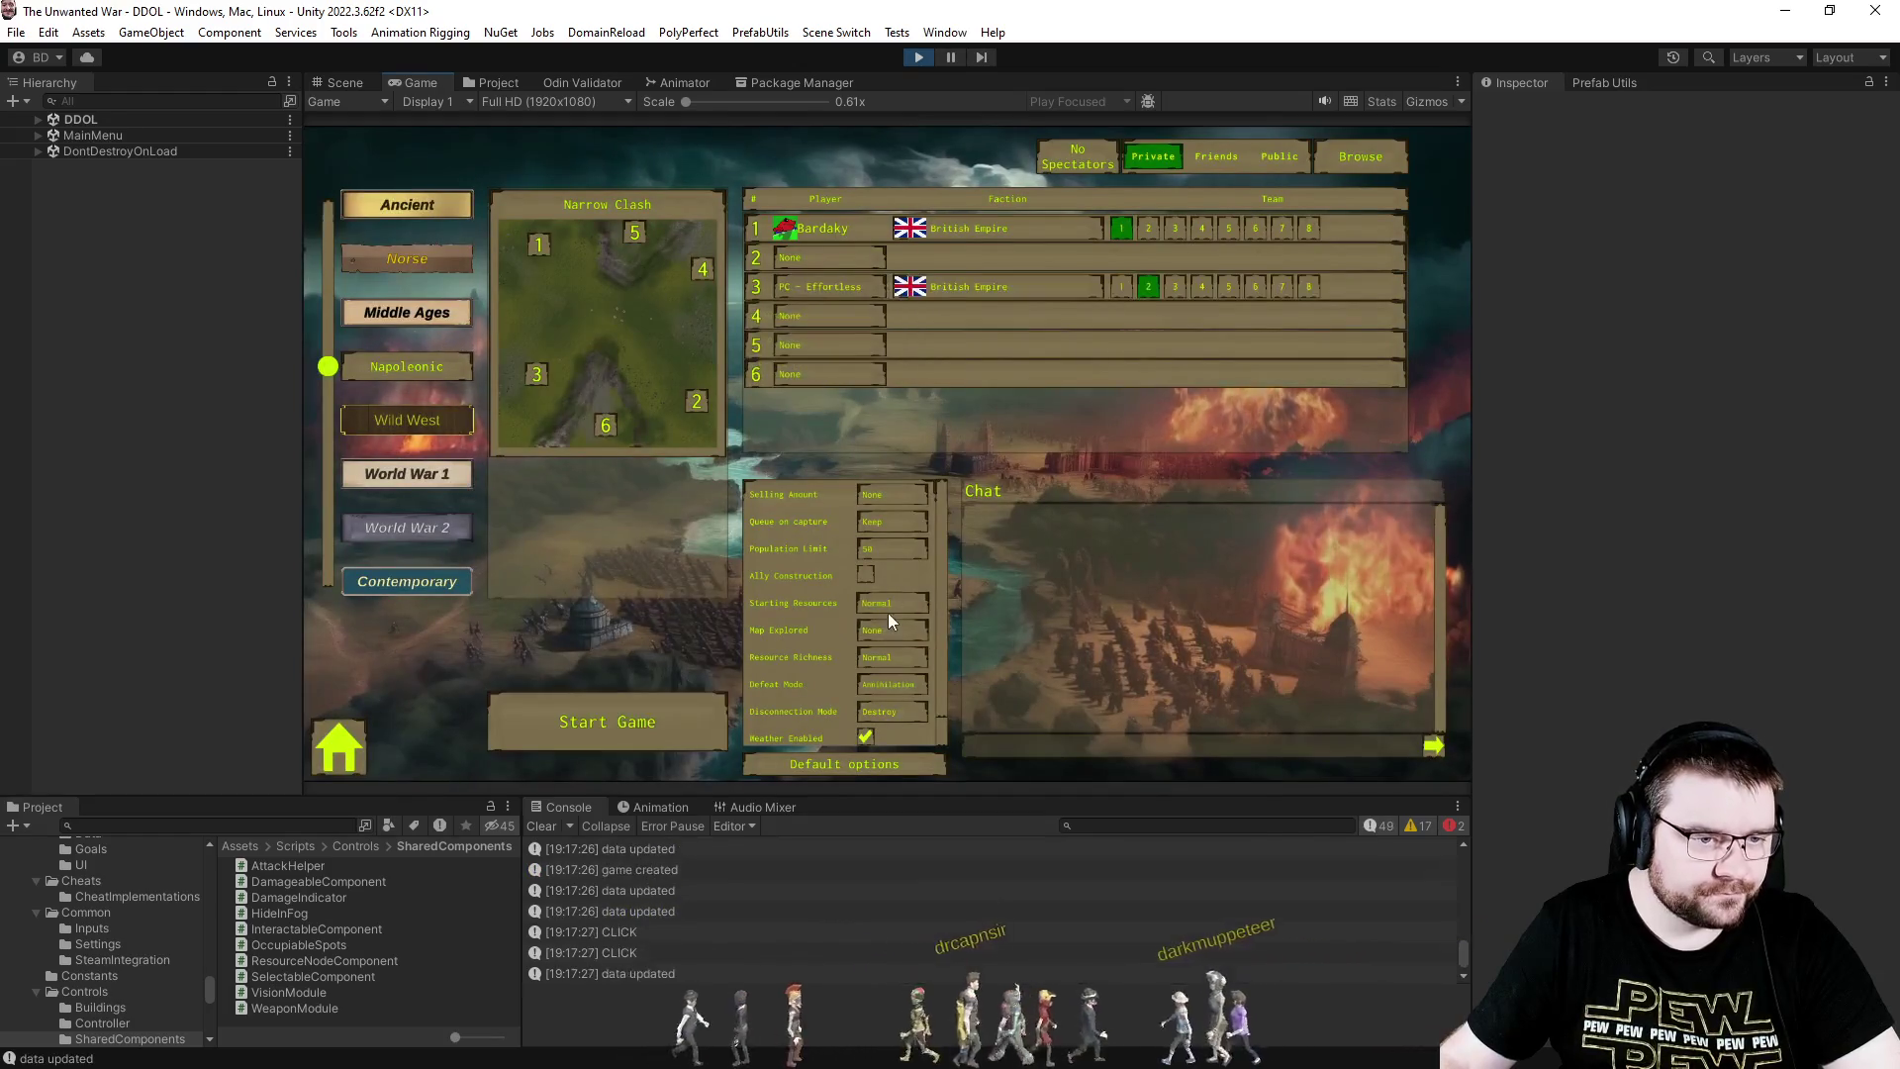
left_click(885, 603)
left_click(873, 598)
left_click(887, 654)
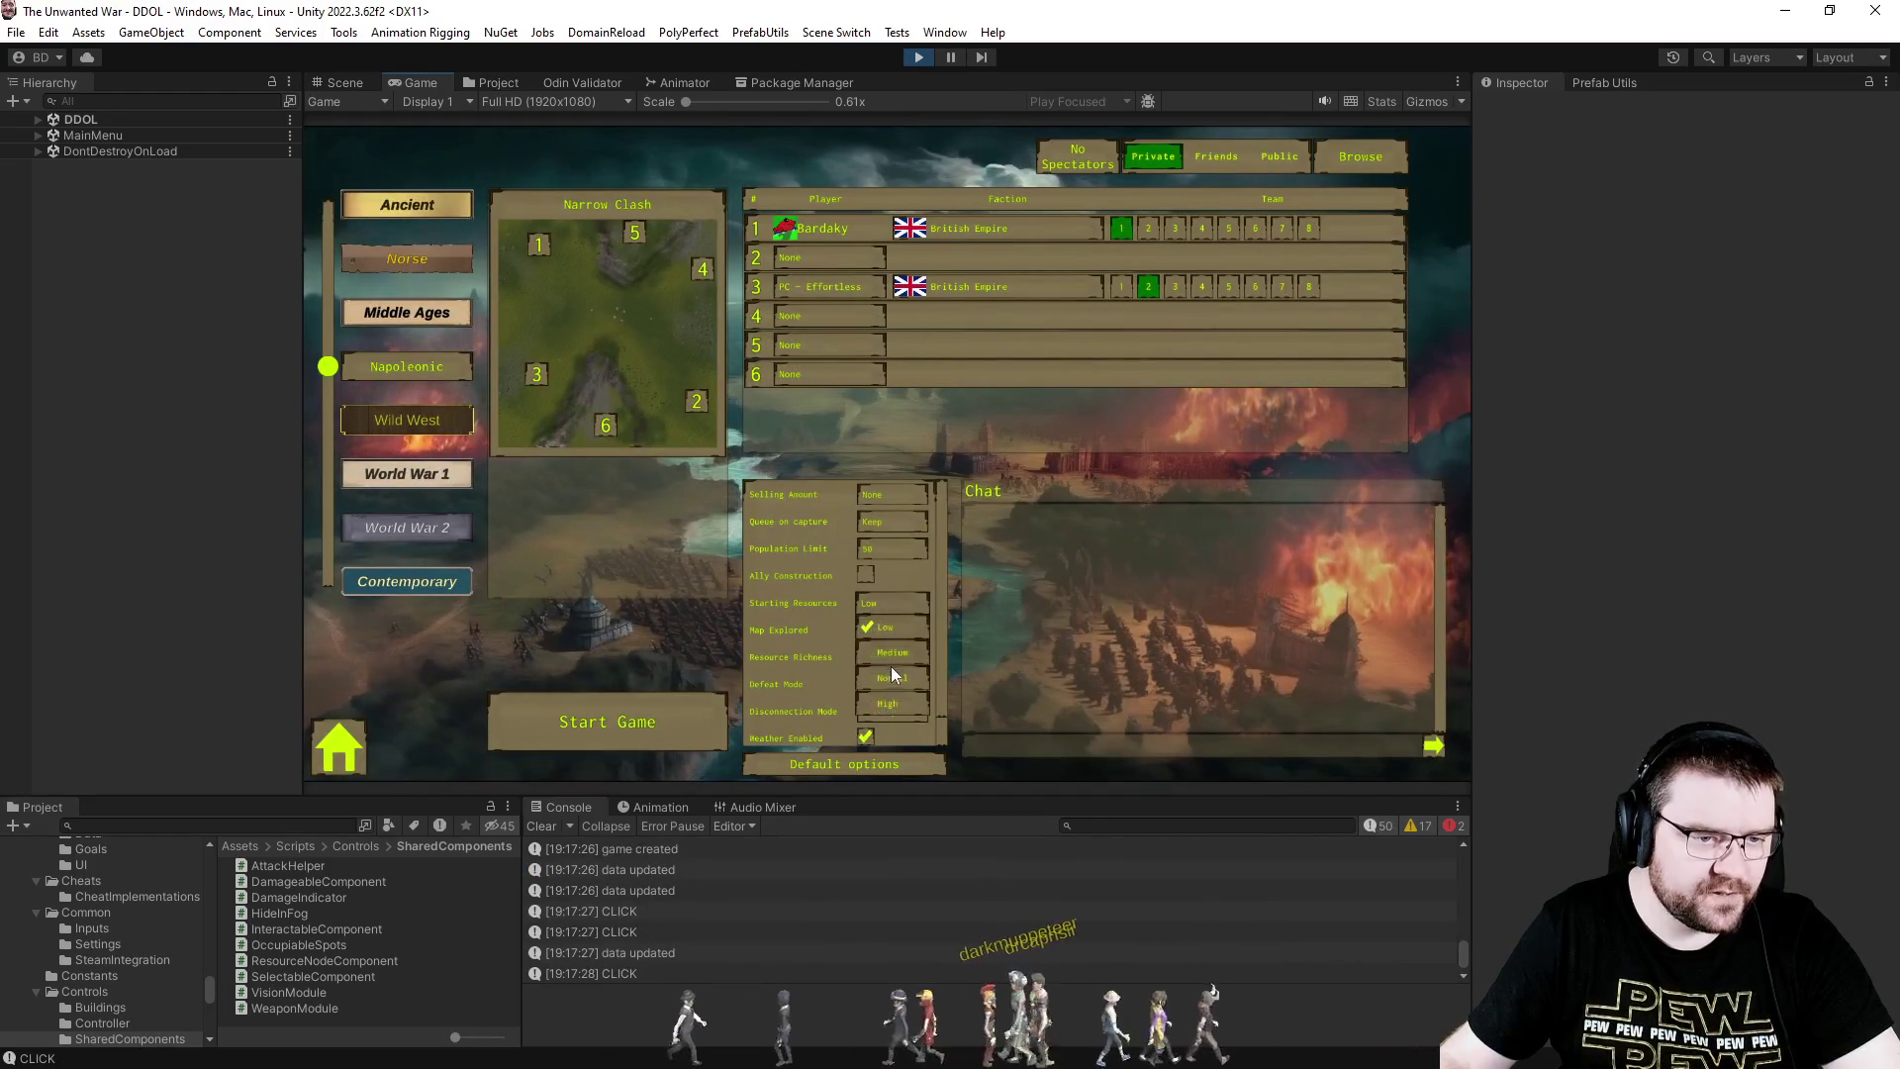
left_click(890, 632)
left_click(893, 656)
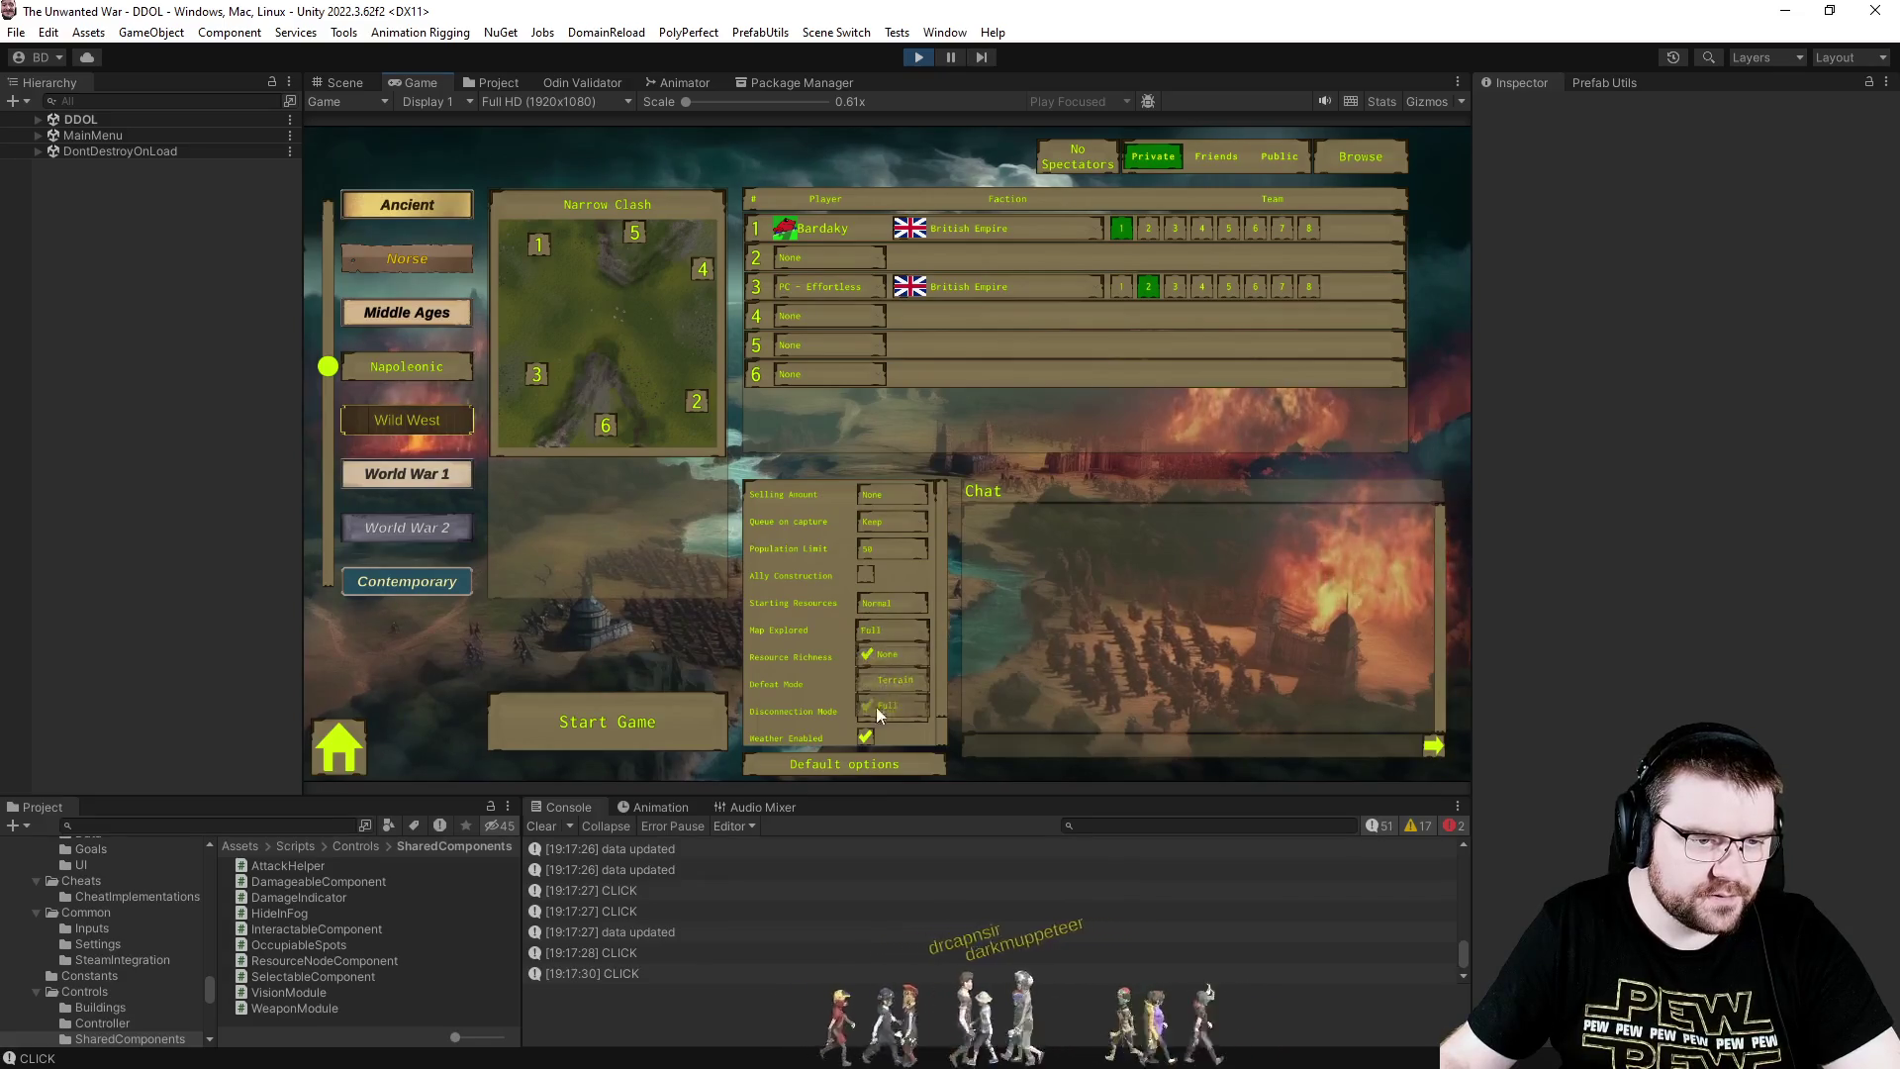
left_click(673, 727)
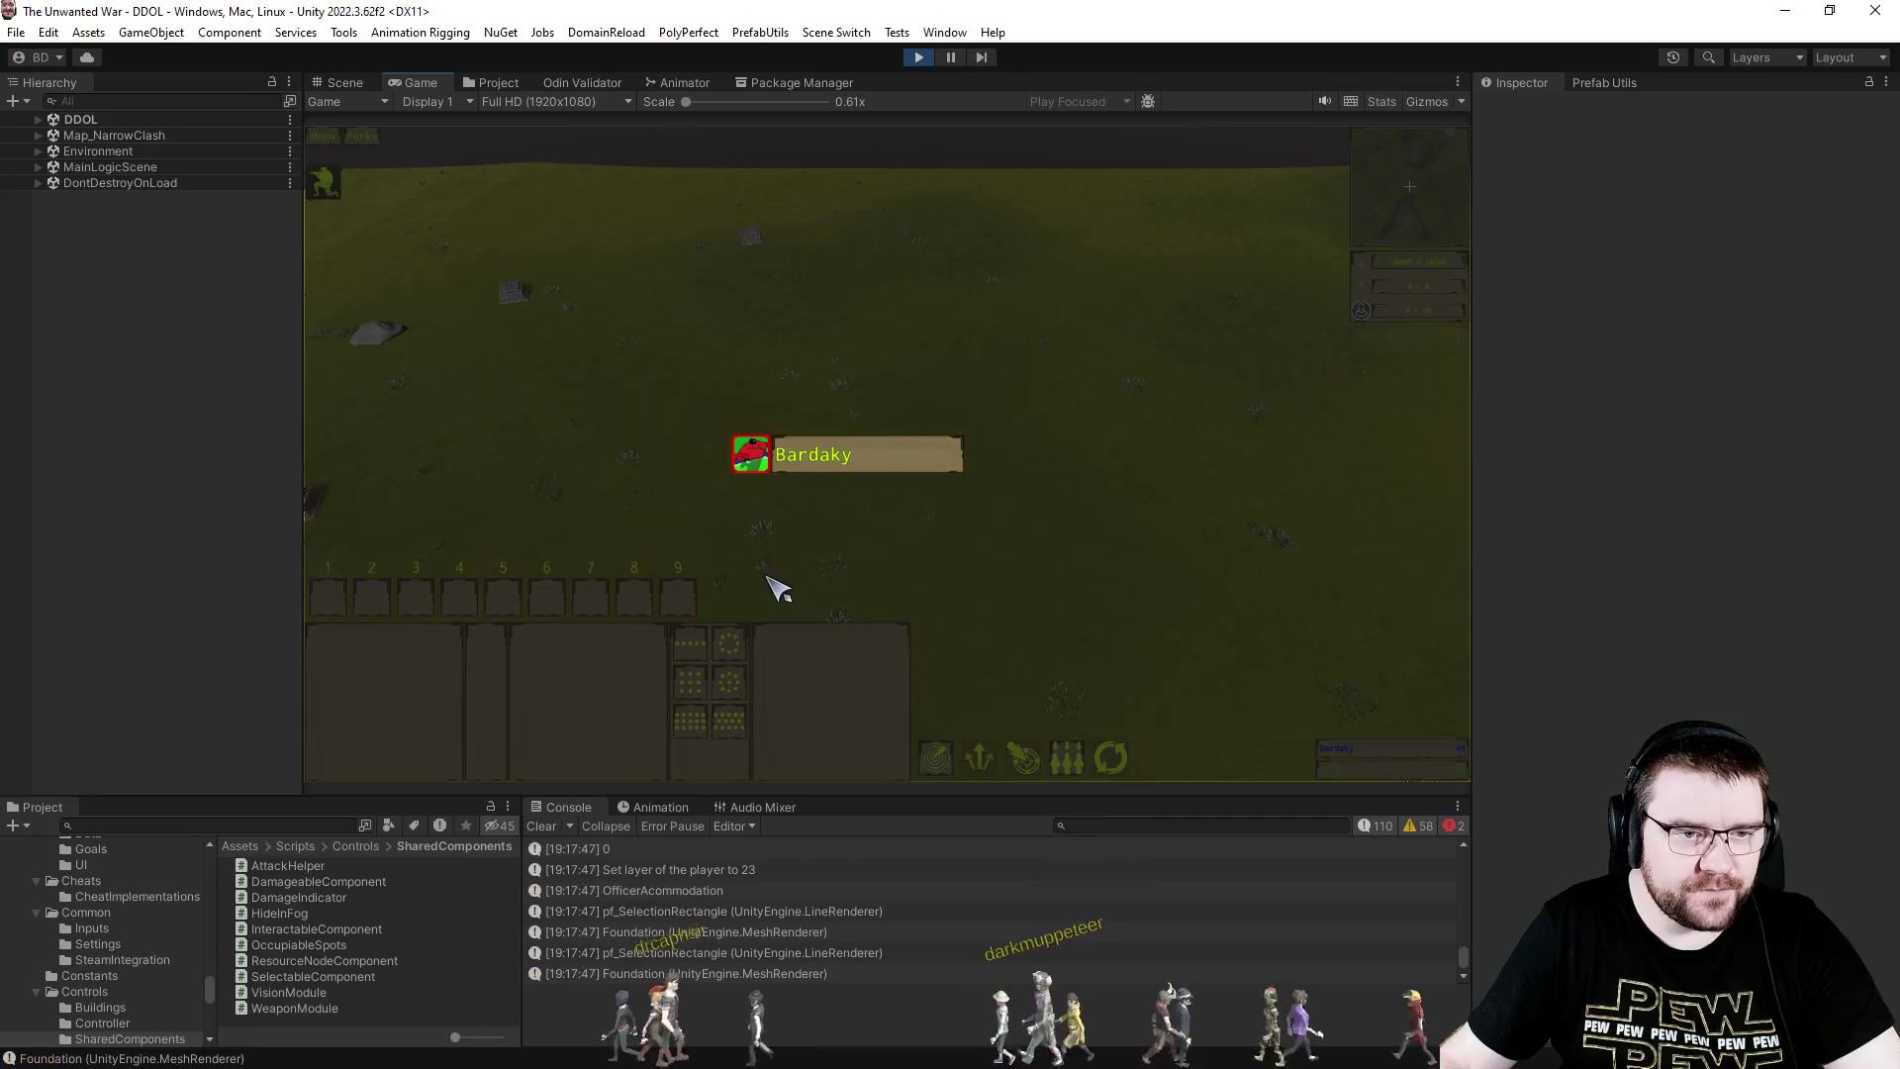
- Resume the match, queue a unit at the Officer Accommodation and clear the console
left_click(890, 593)
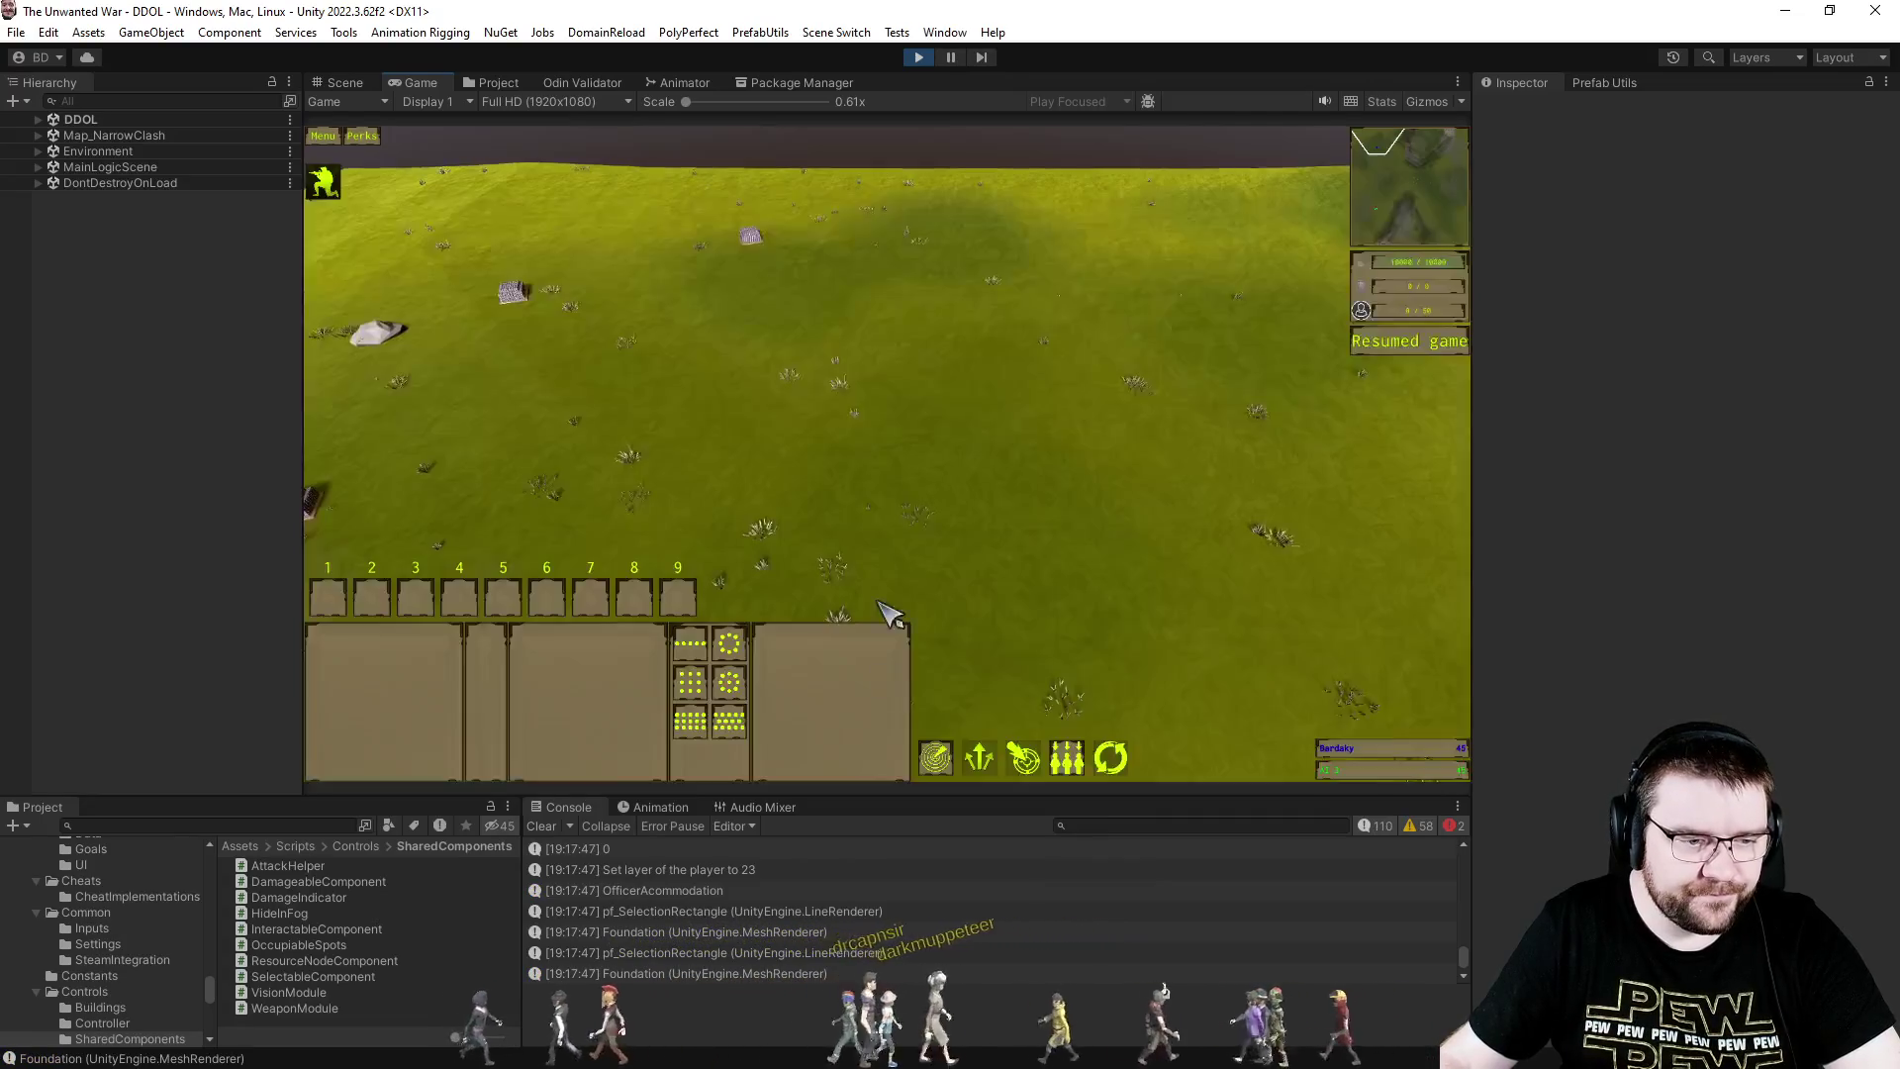
left_click(776, 974)
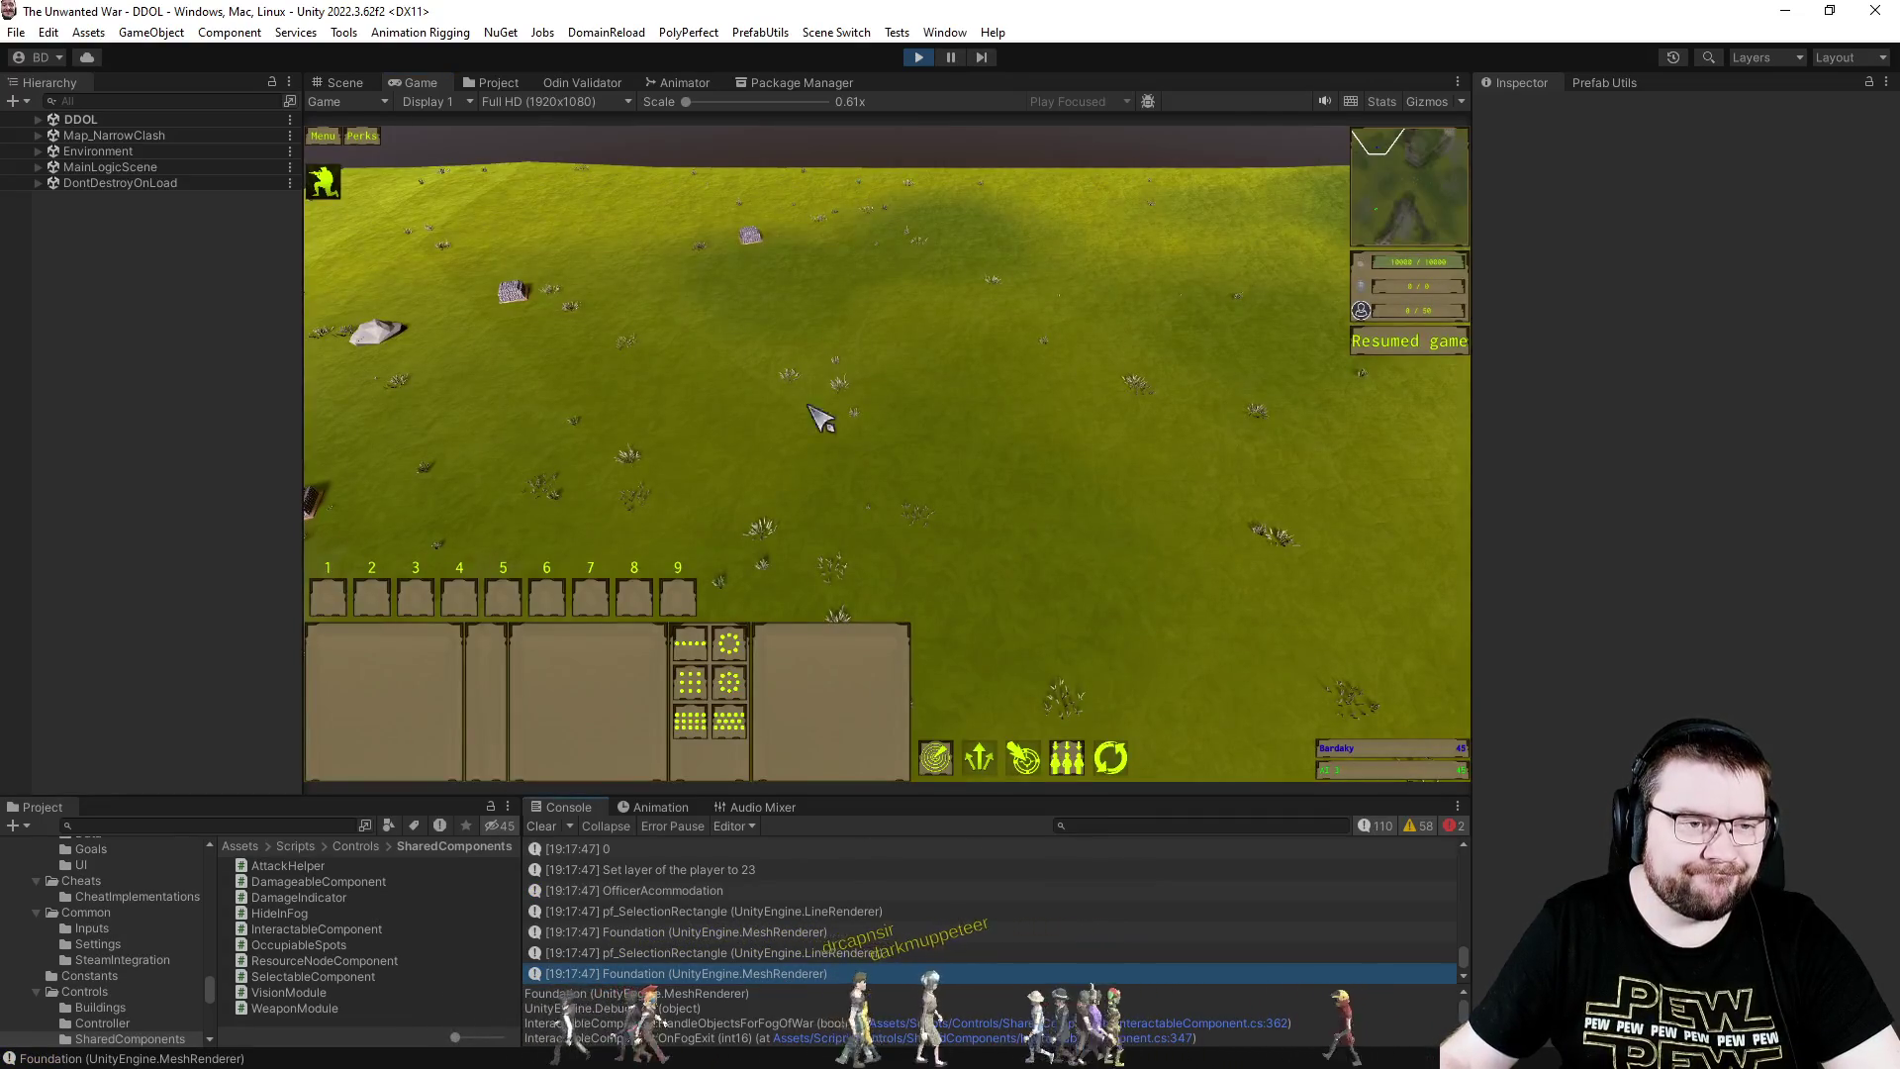
mouse_move(655, 247)
left_mouse_down()
mouse_move(1247, 670)
mouse_move(1265, 737)
left_mouse_up()
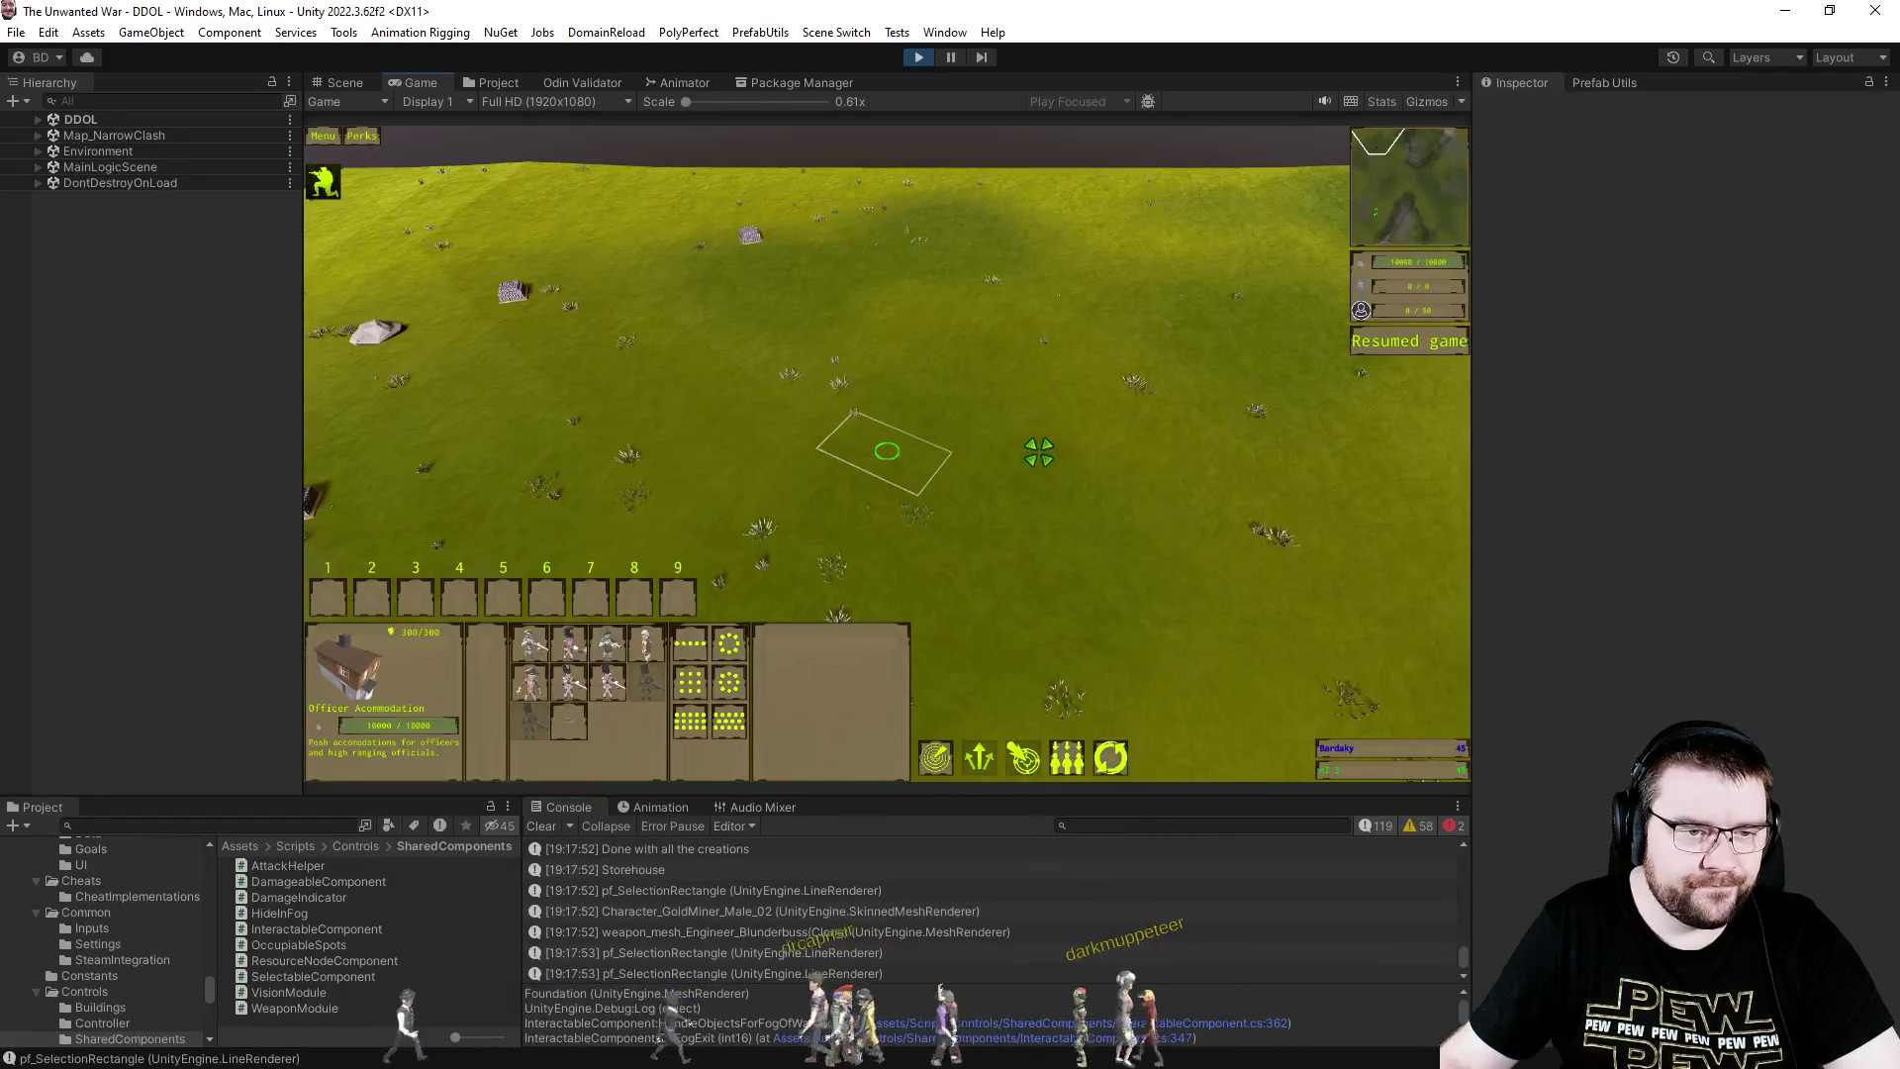
left_click(607, 643)
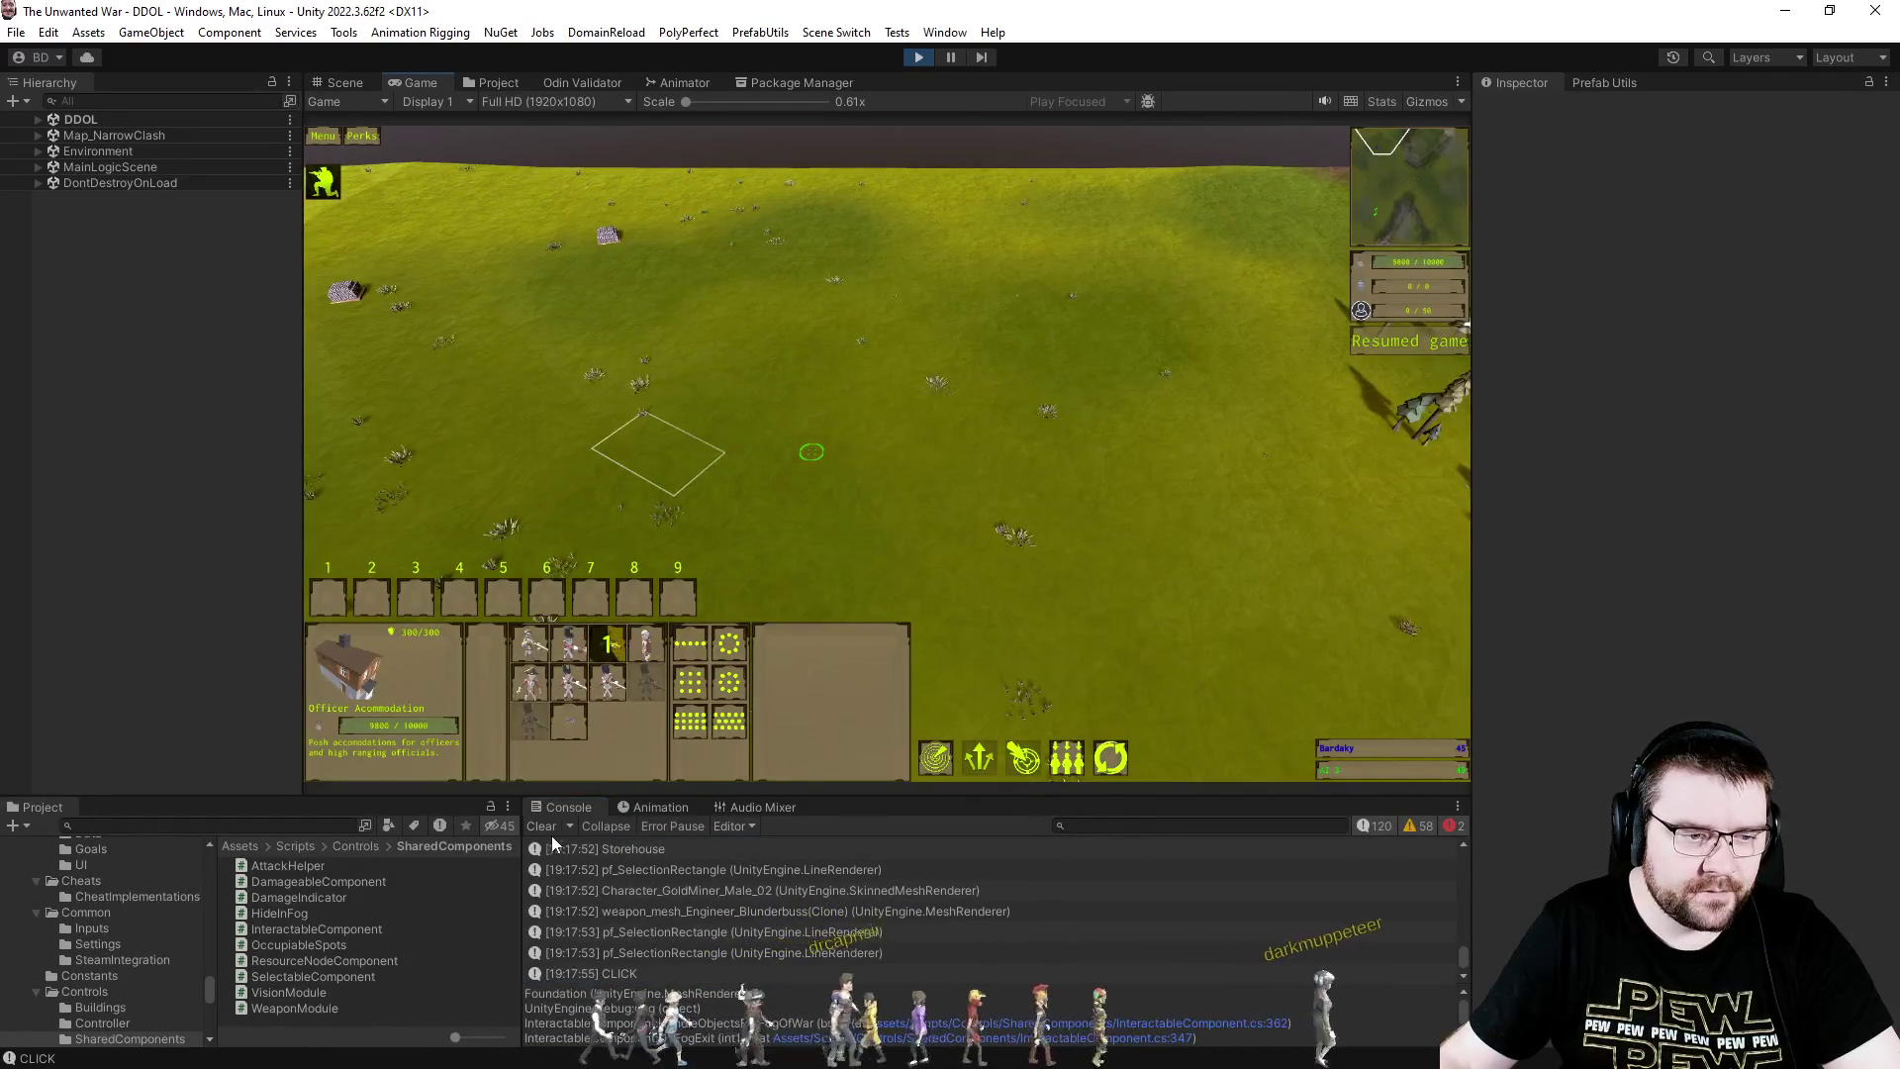
left_click(543, 825)
left_click(791, 450)
- Have the engineer place a Storehouse construction, send him elsewhere, and pause the game
left_click(759, 443)
left_click(607, 643)
left_click(641, 648)
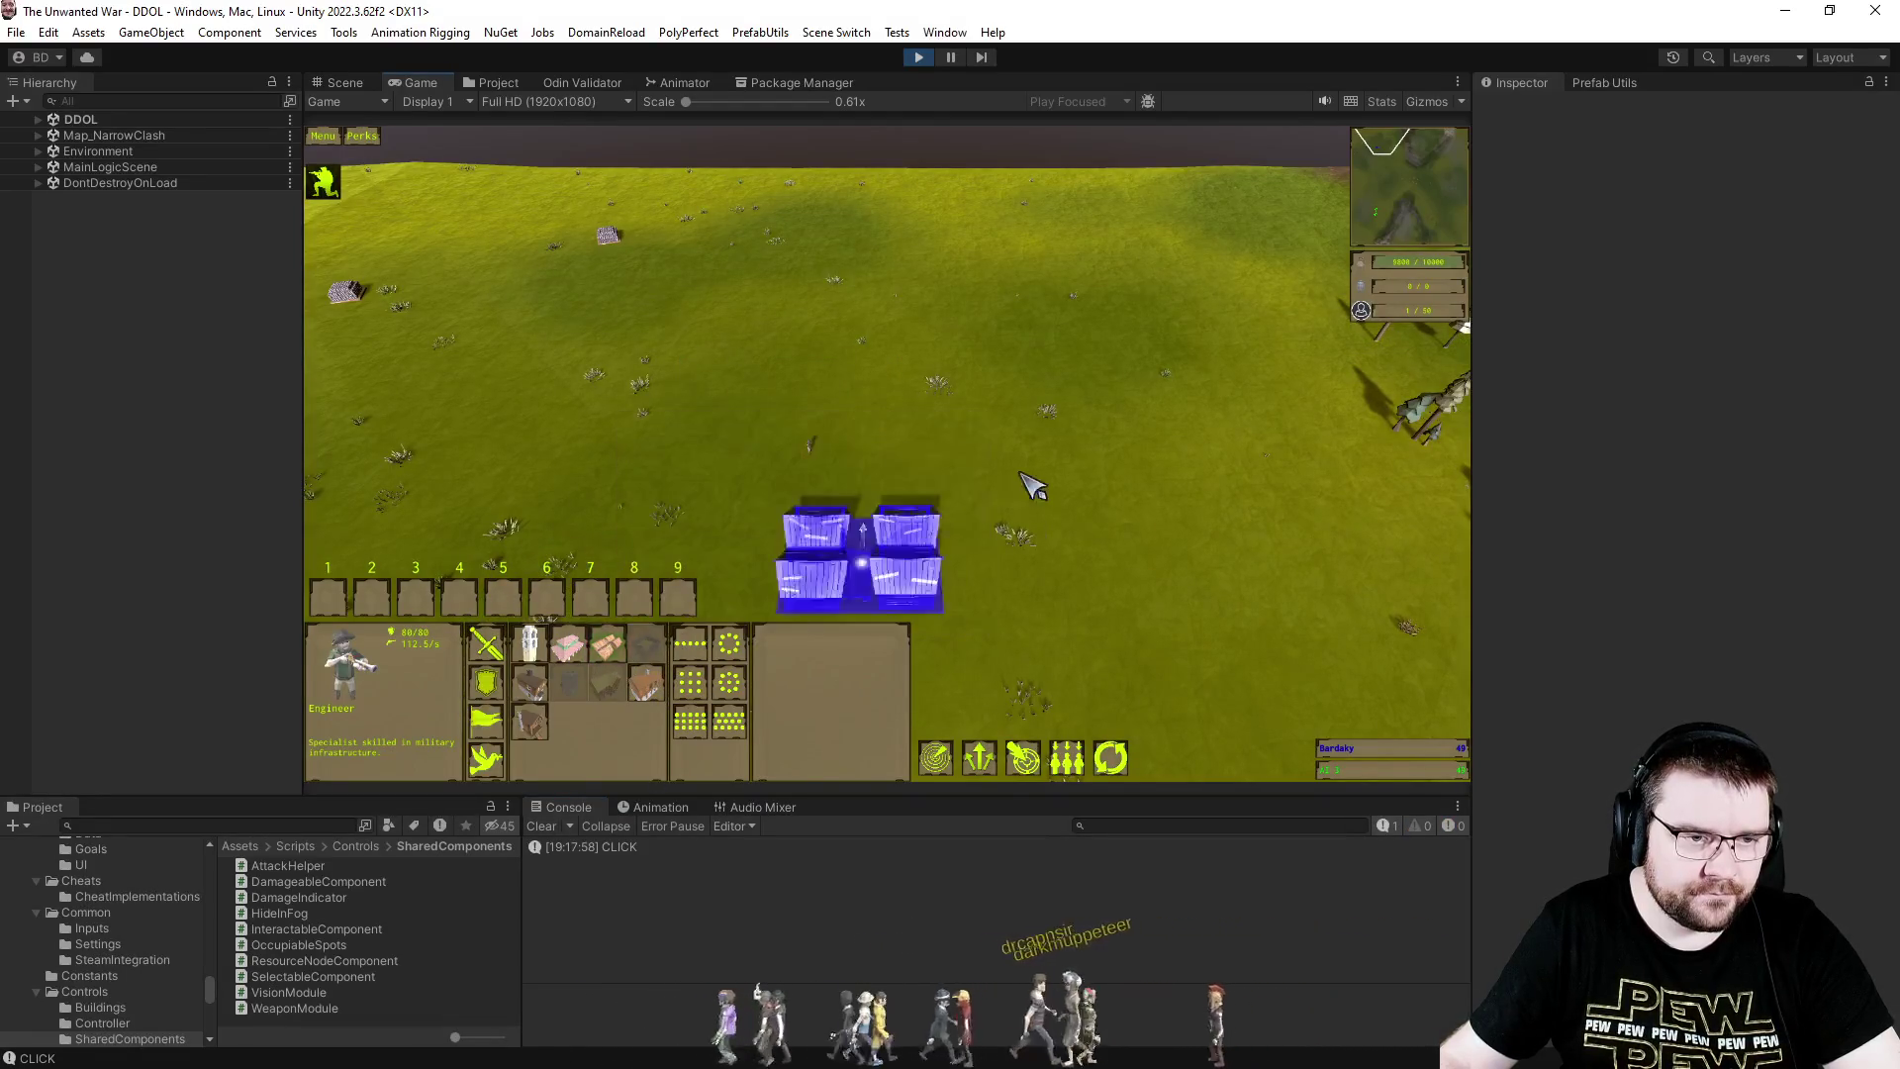
left_click(1083, 391)
scroll(793, 412, "up", 3)
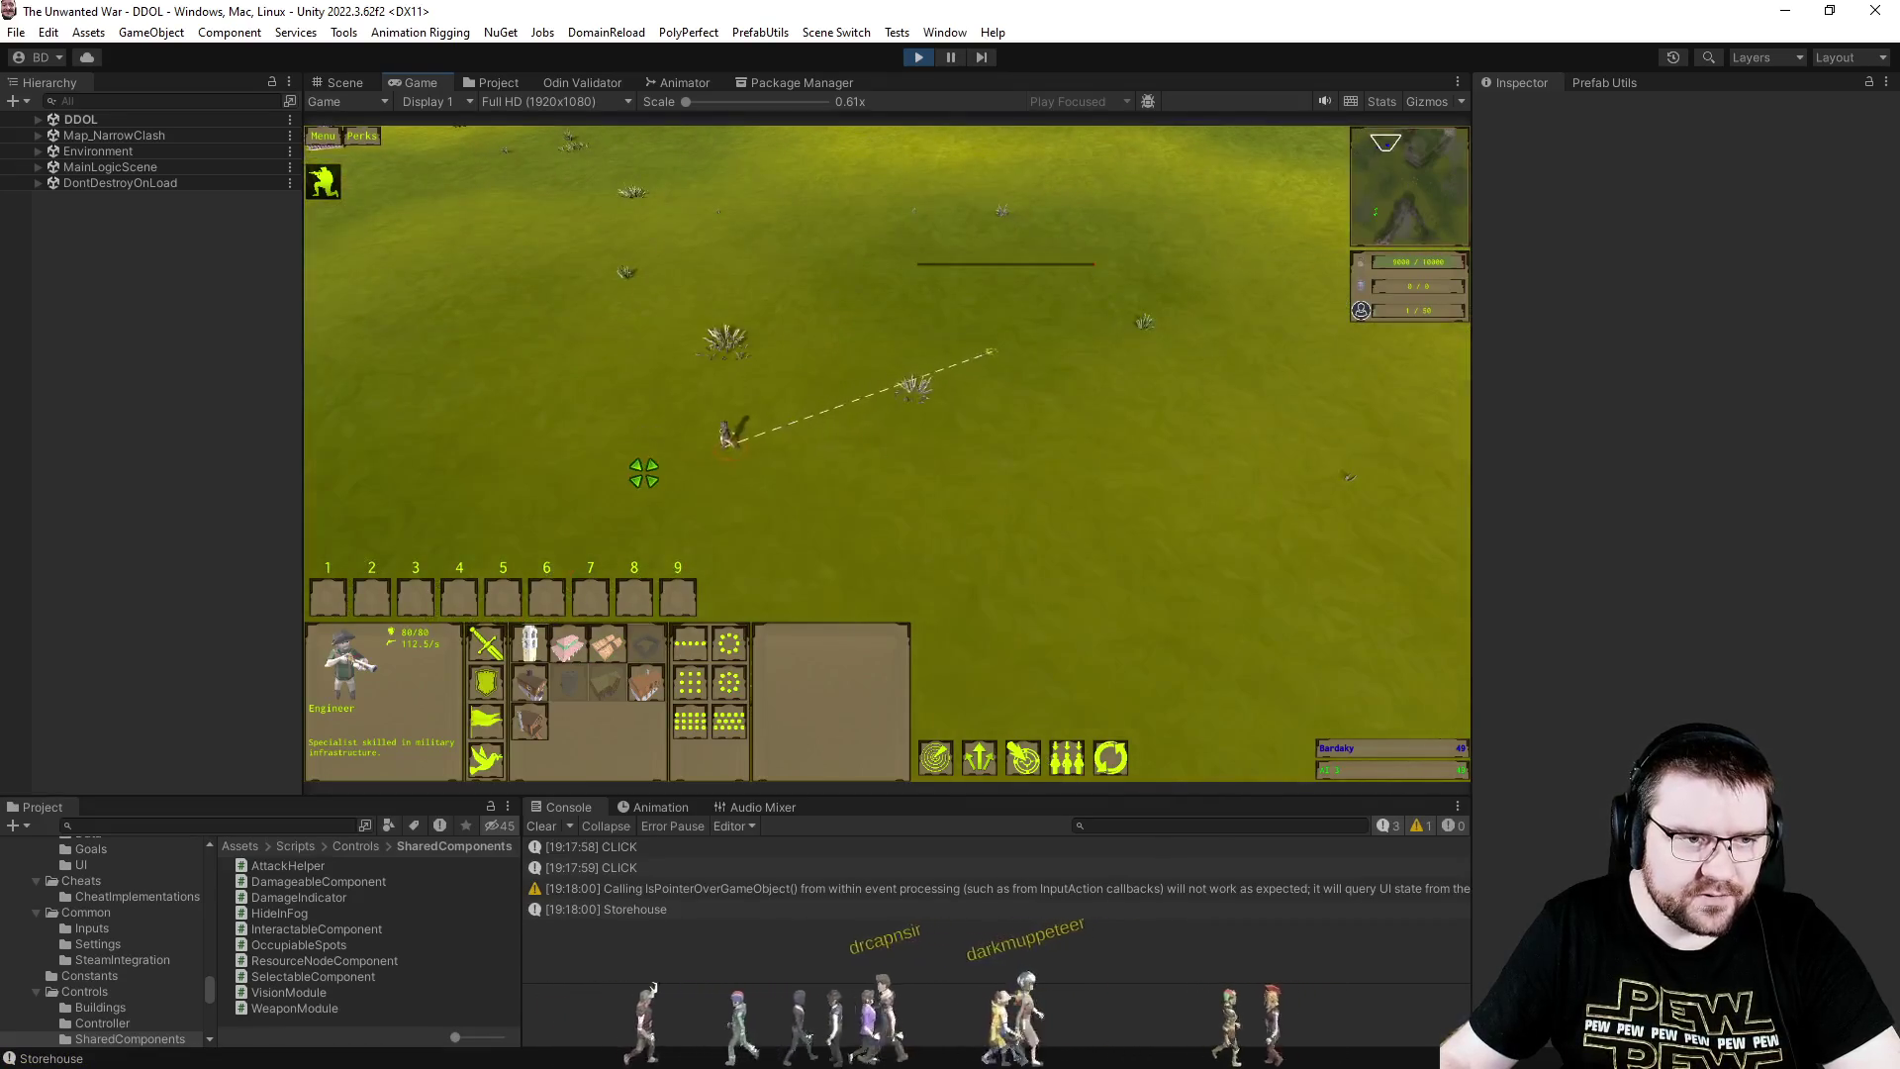
right_click(557, 416)
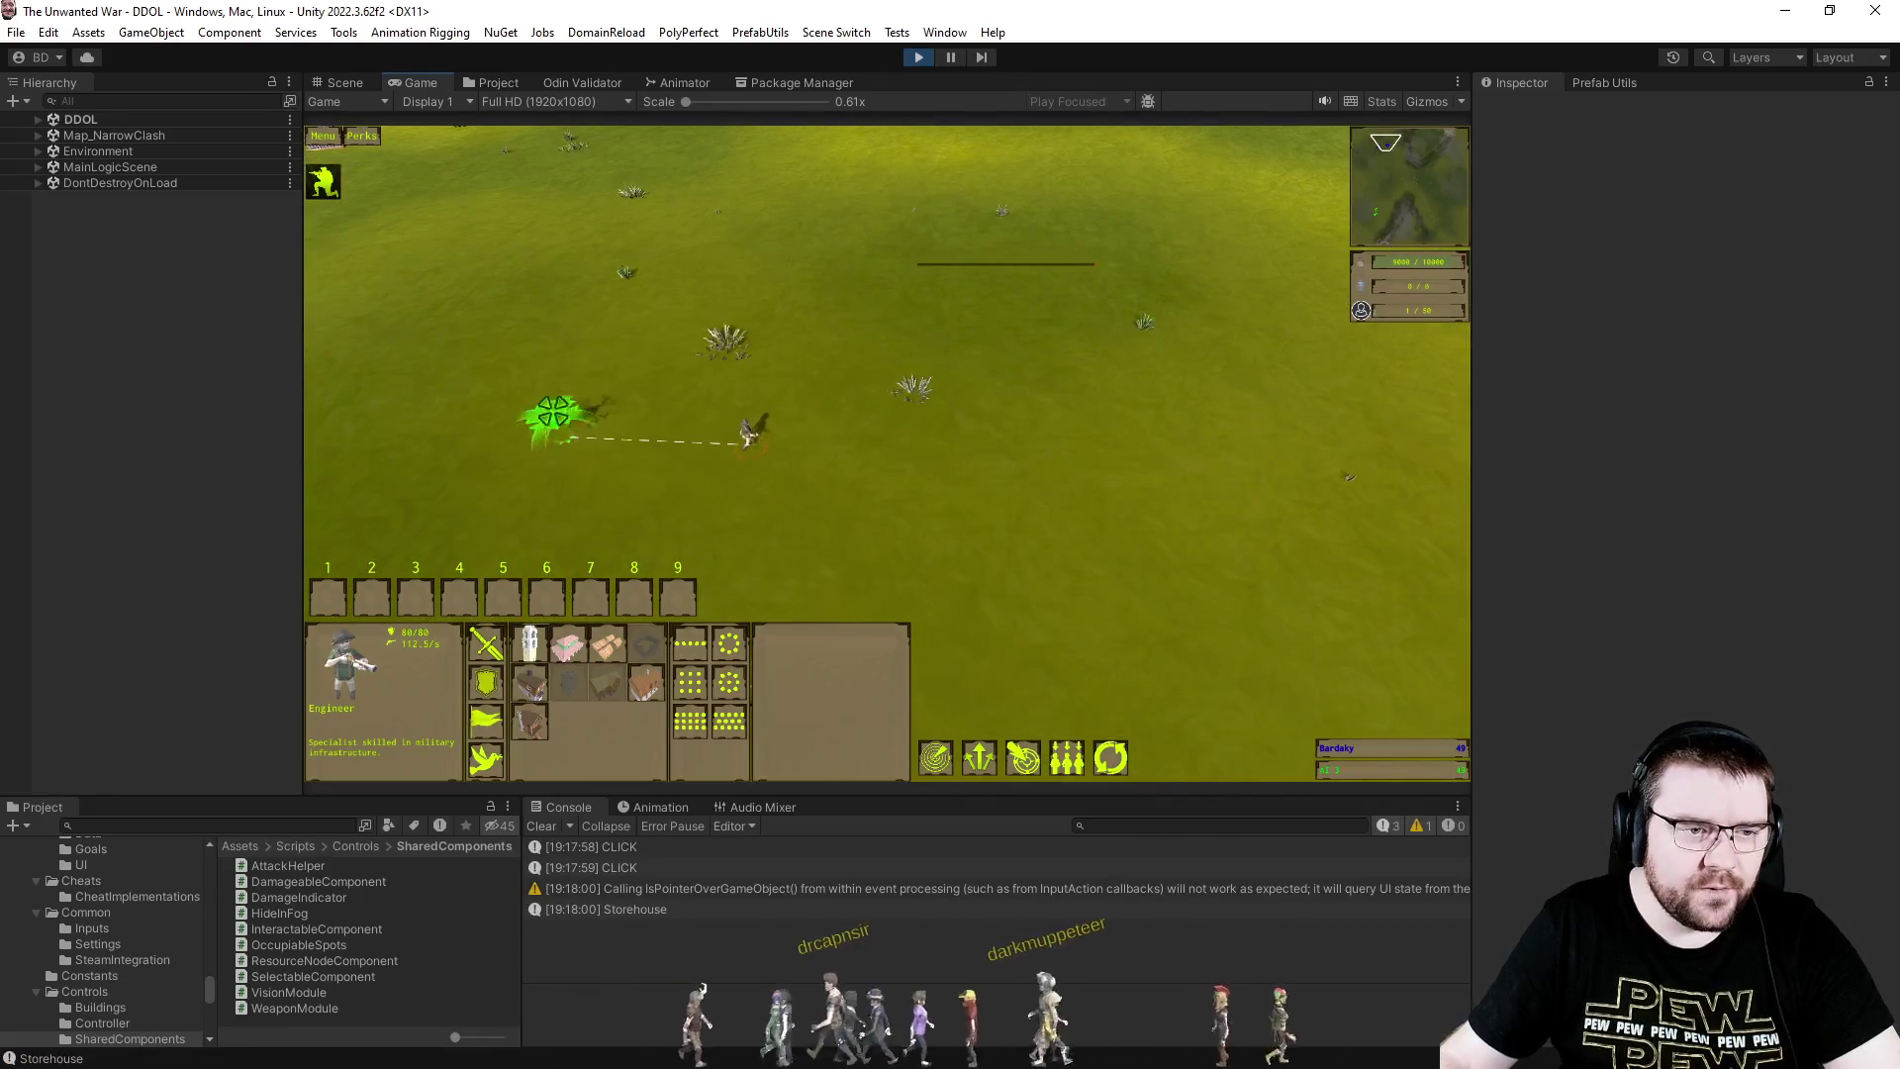
key("p")
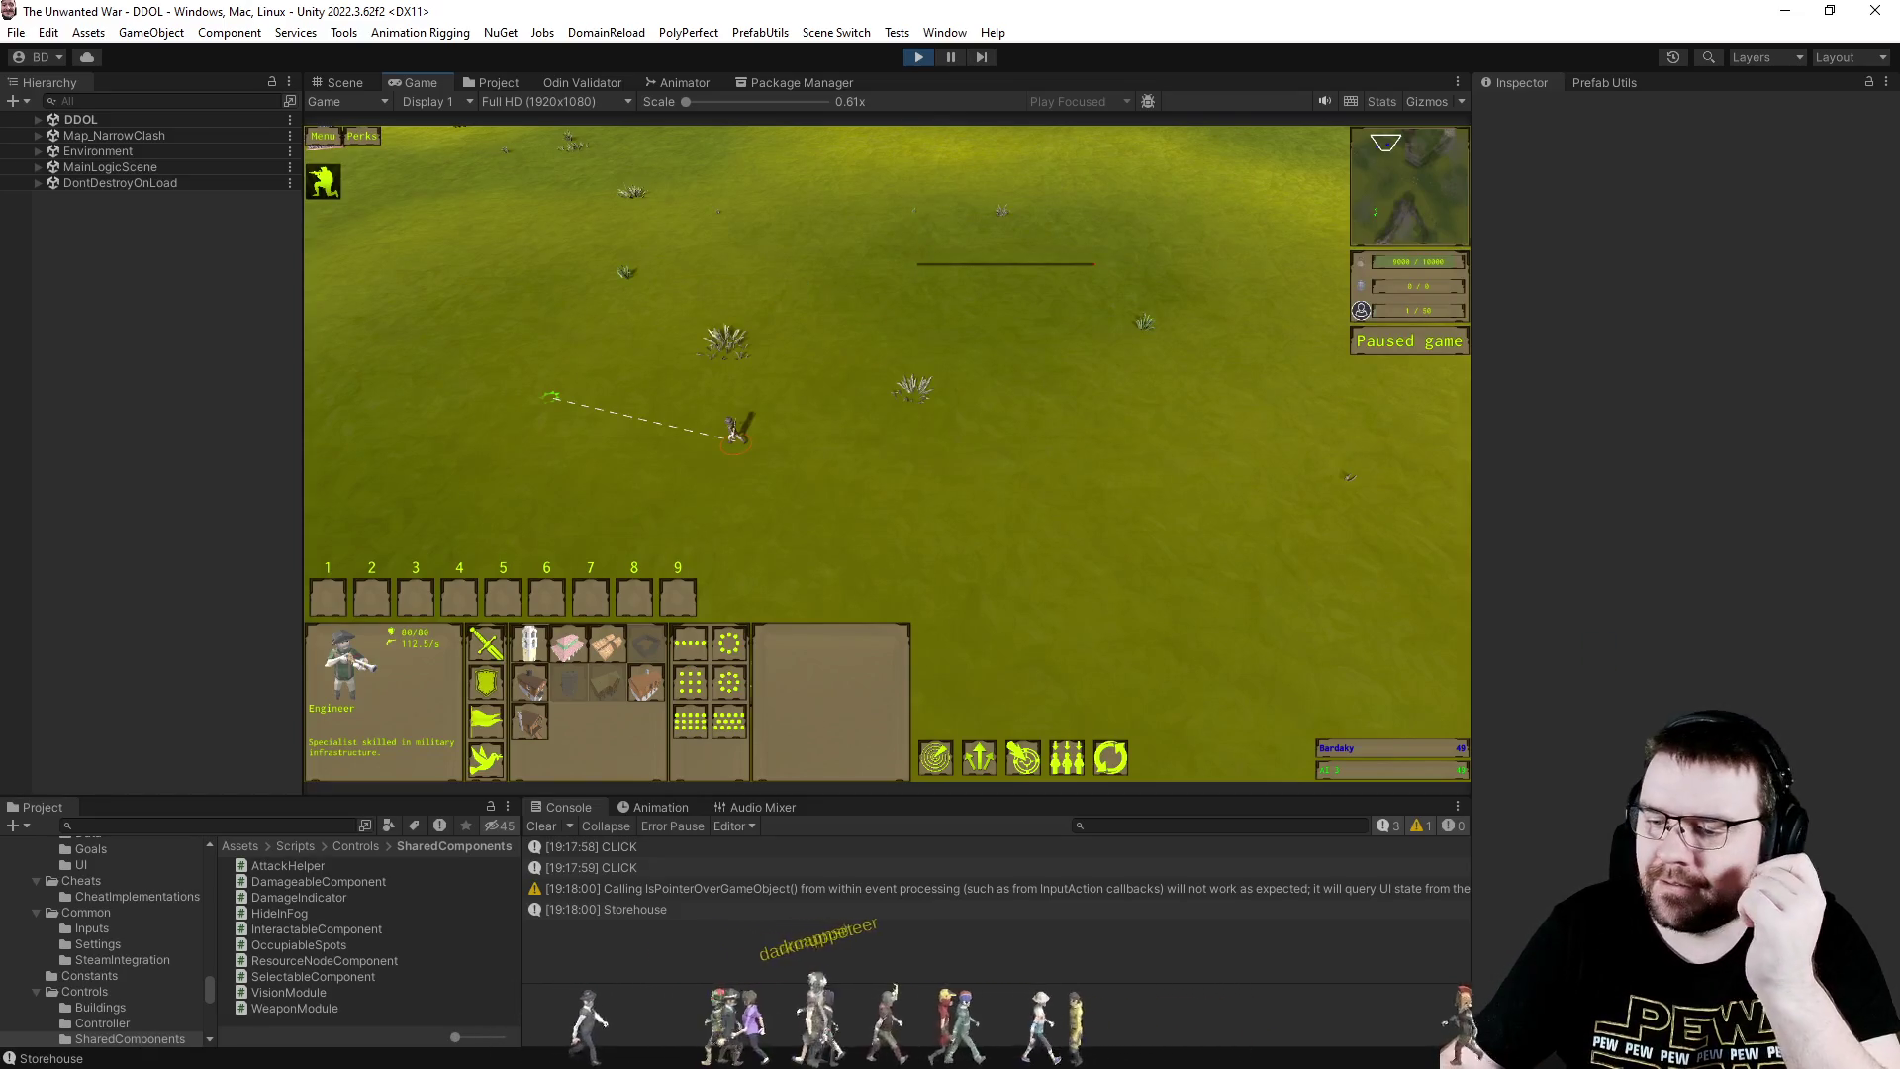
key("alt+Tab")
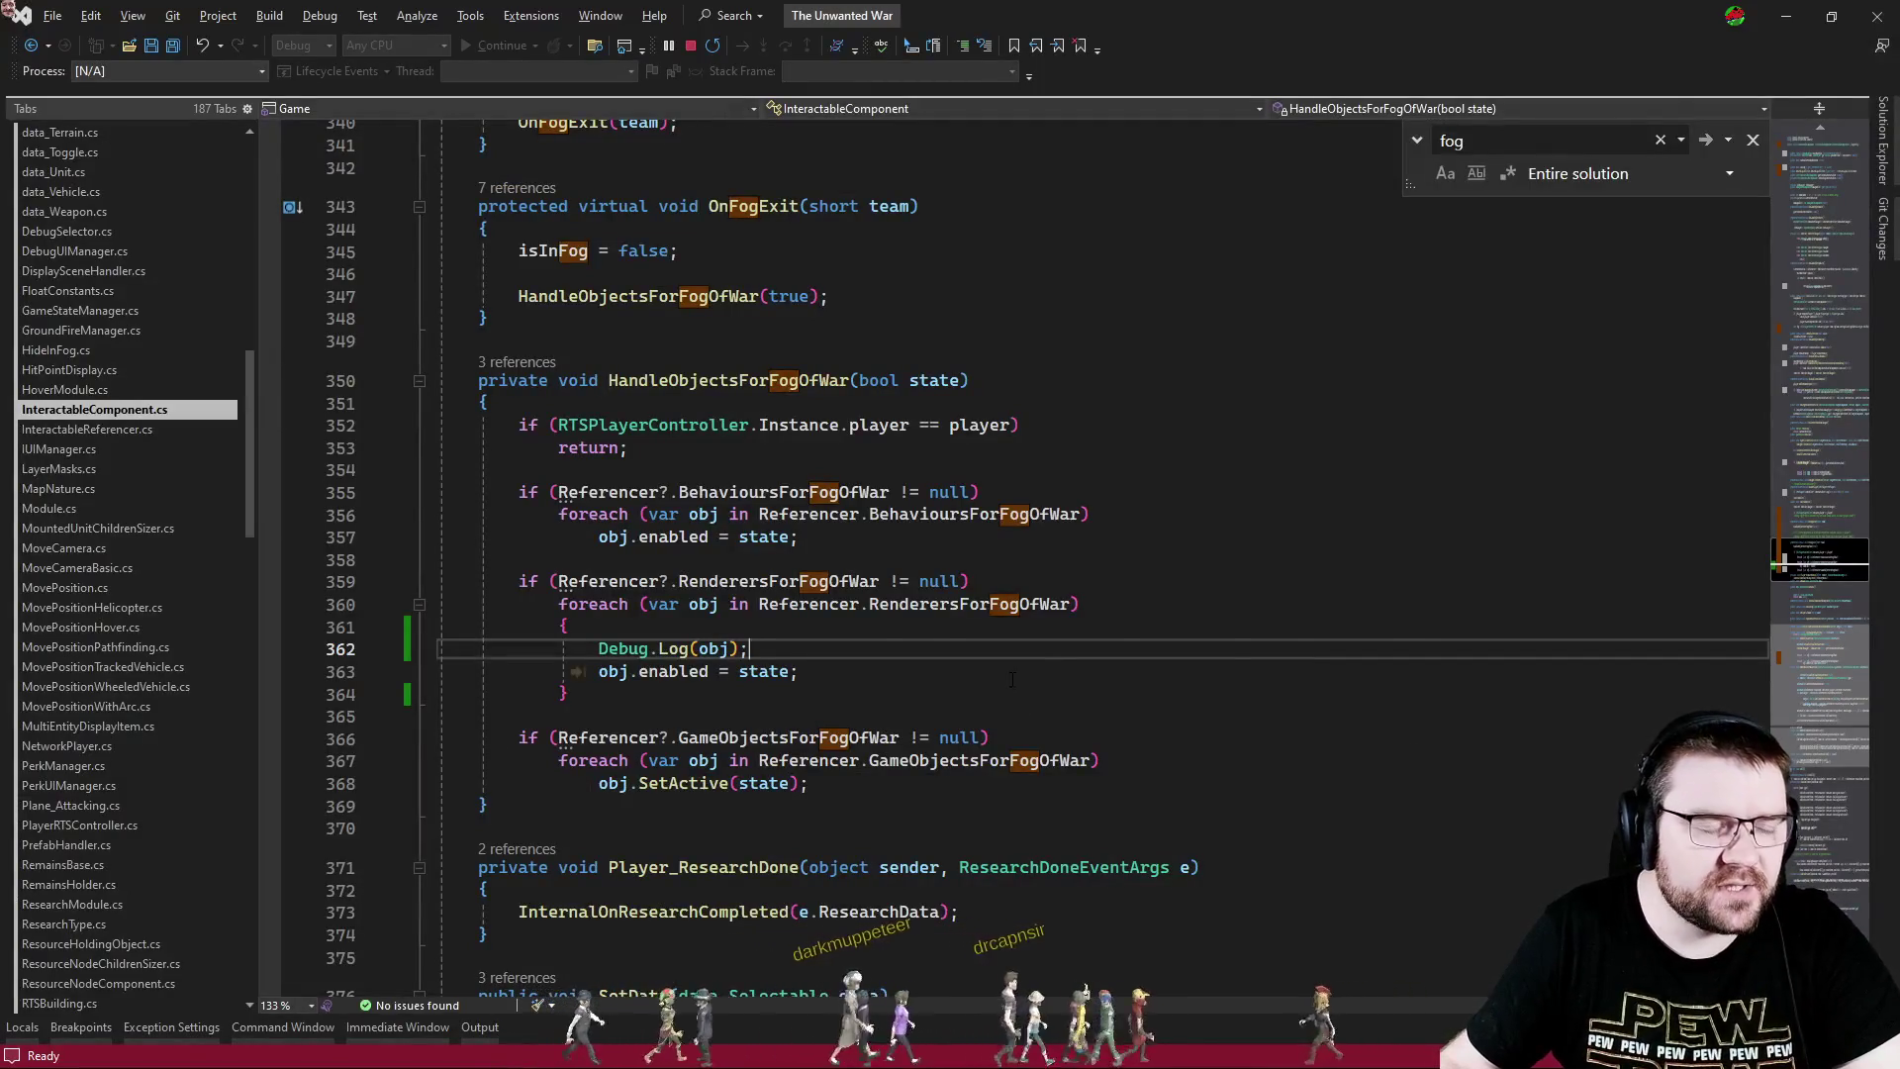
- Find the AddConstruction line inside CreateConstruction in RTSPlayer.cs
key("ctrl+Tab")
key("ctrl+Tab")
key("ctrl+Tab")
key("ctrl+Tab")
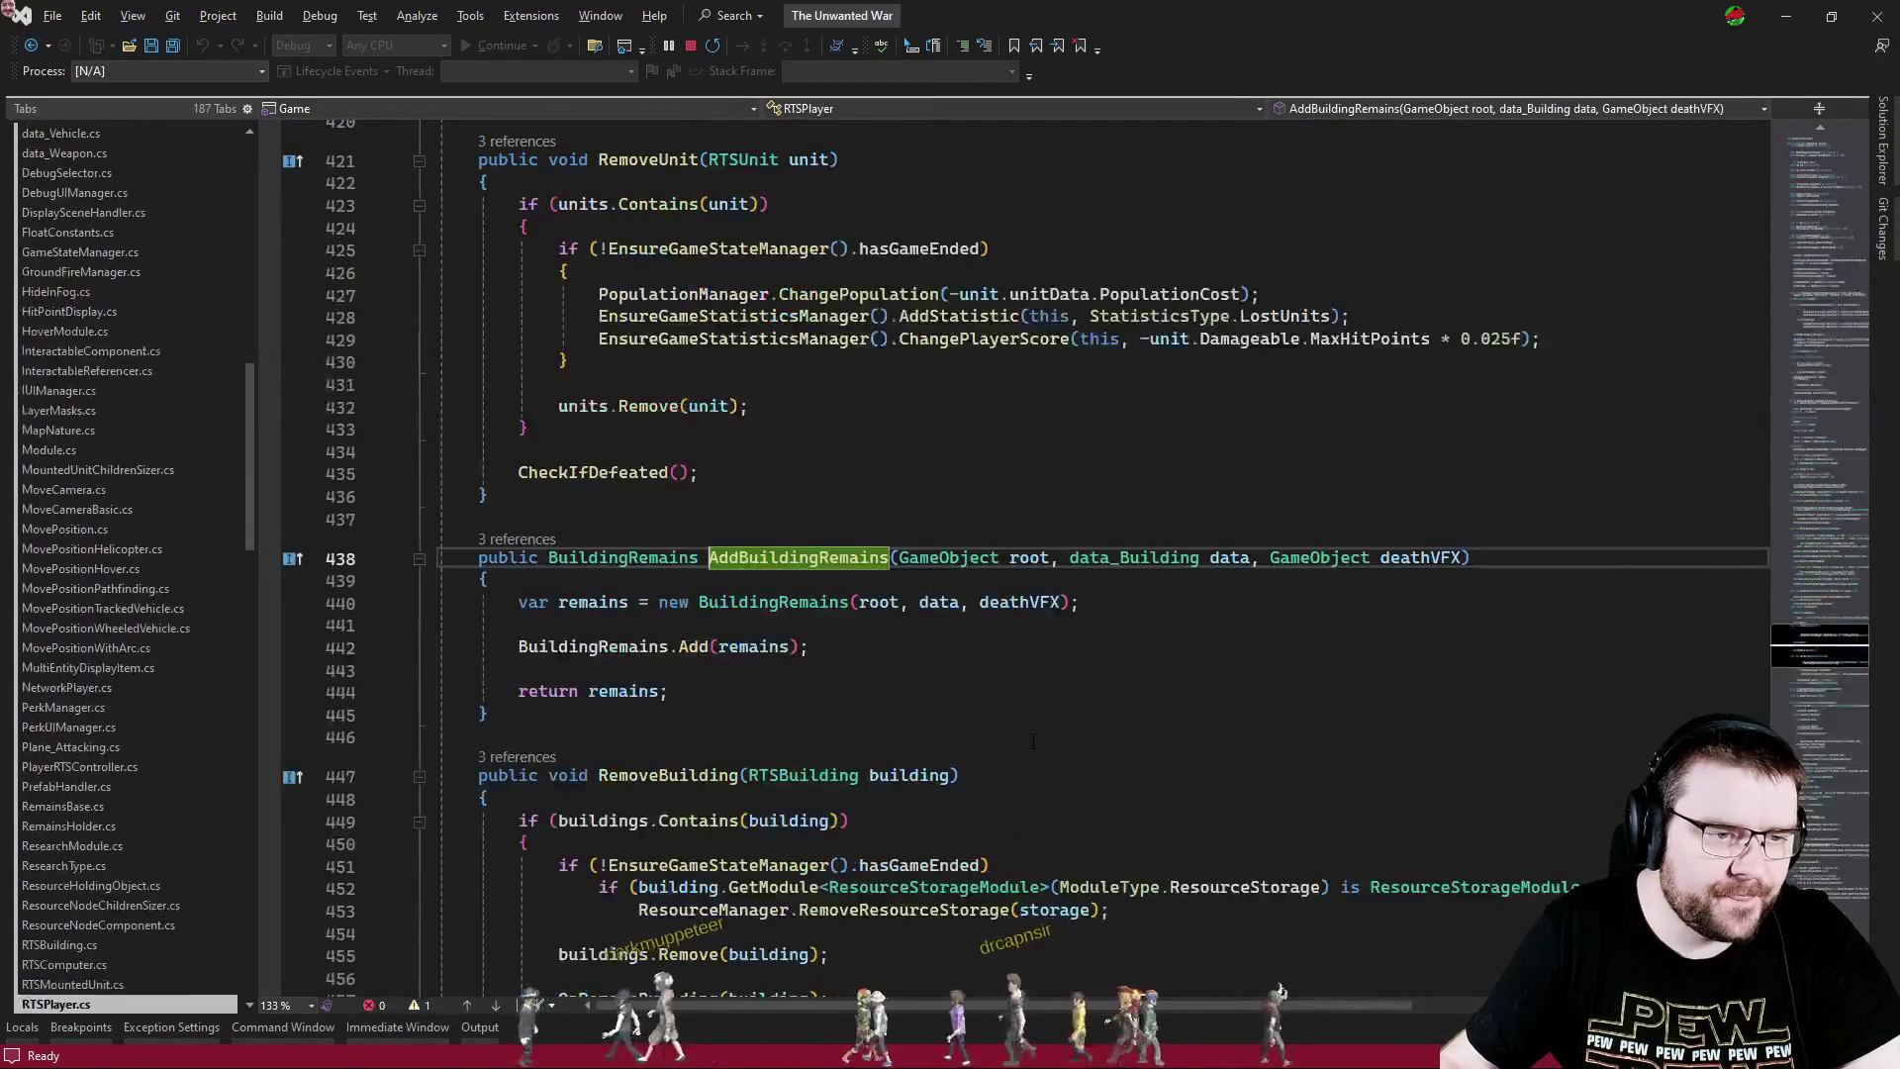
scroll(1227, 629, "down", 4)
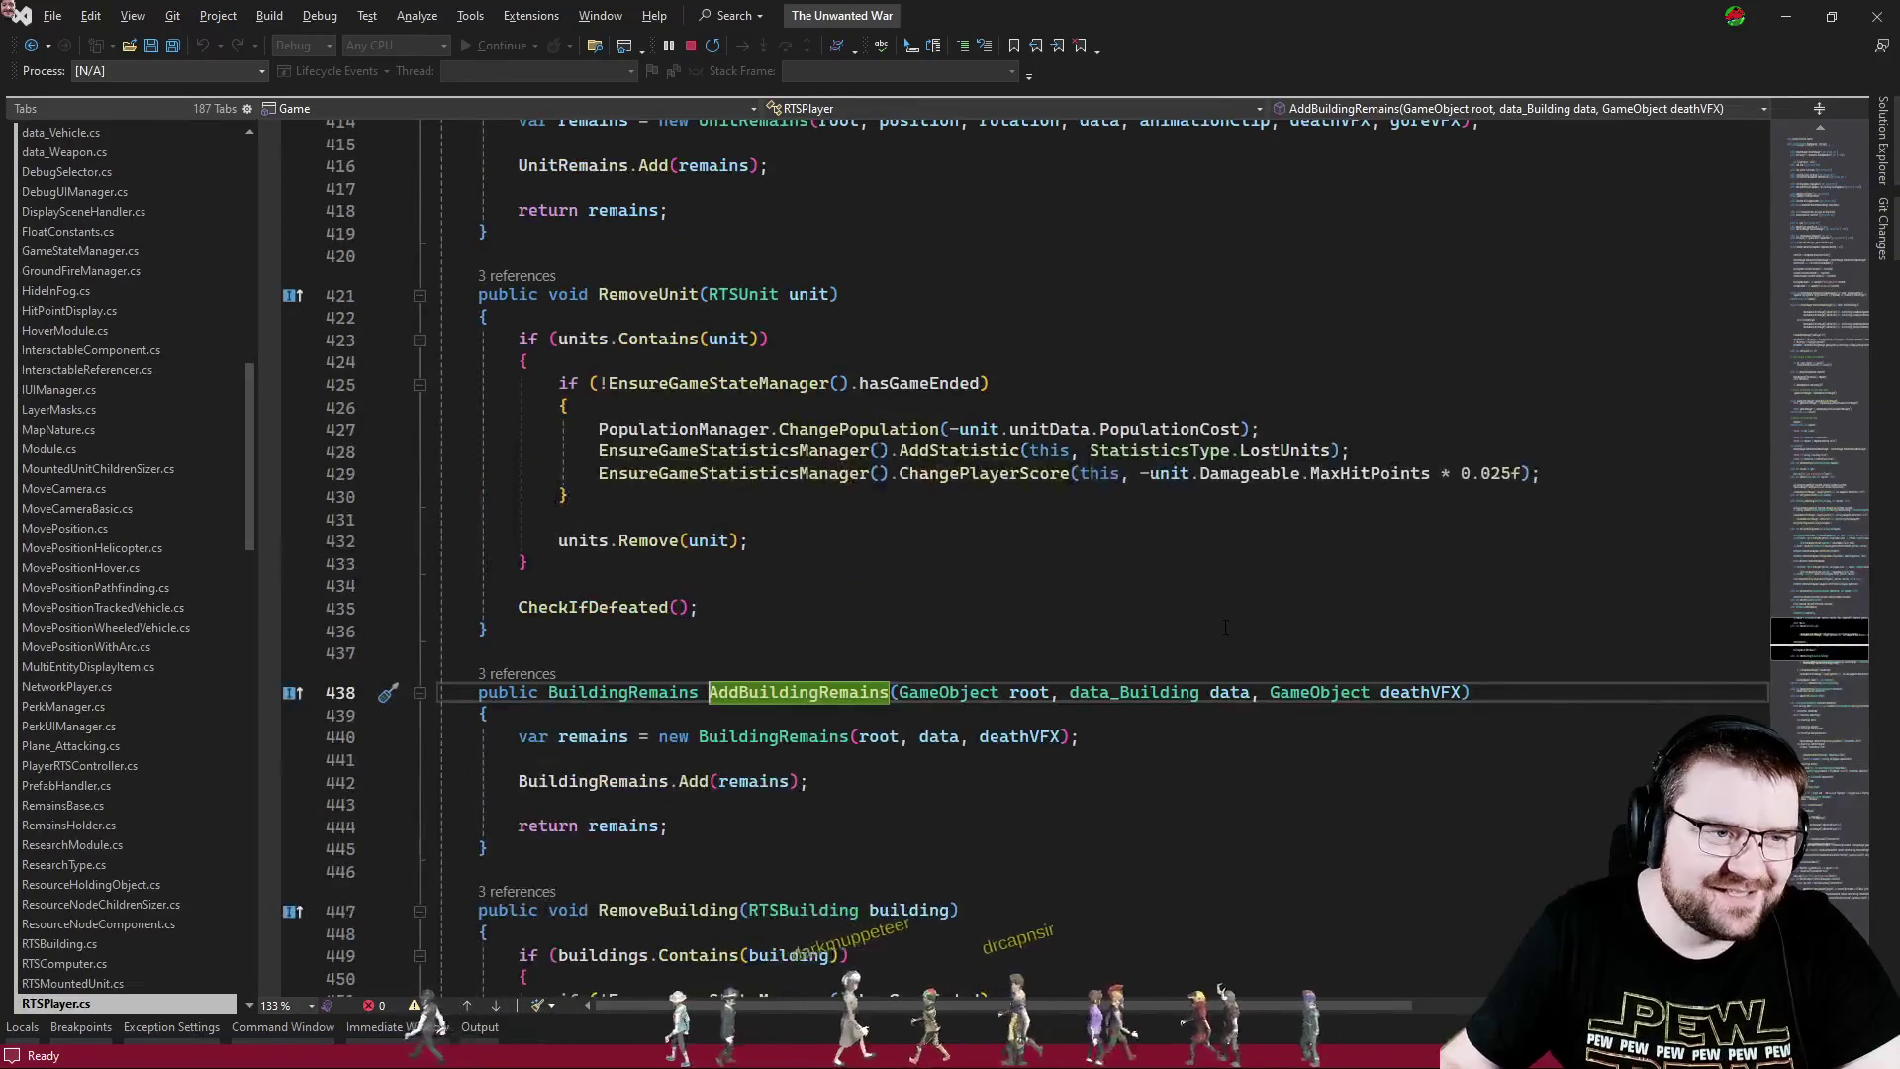
scroll(1227, 629, "down", 6)
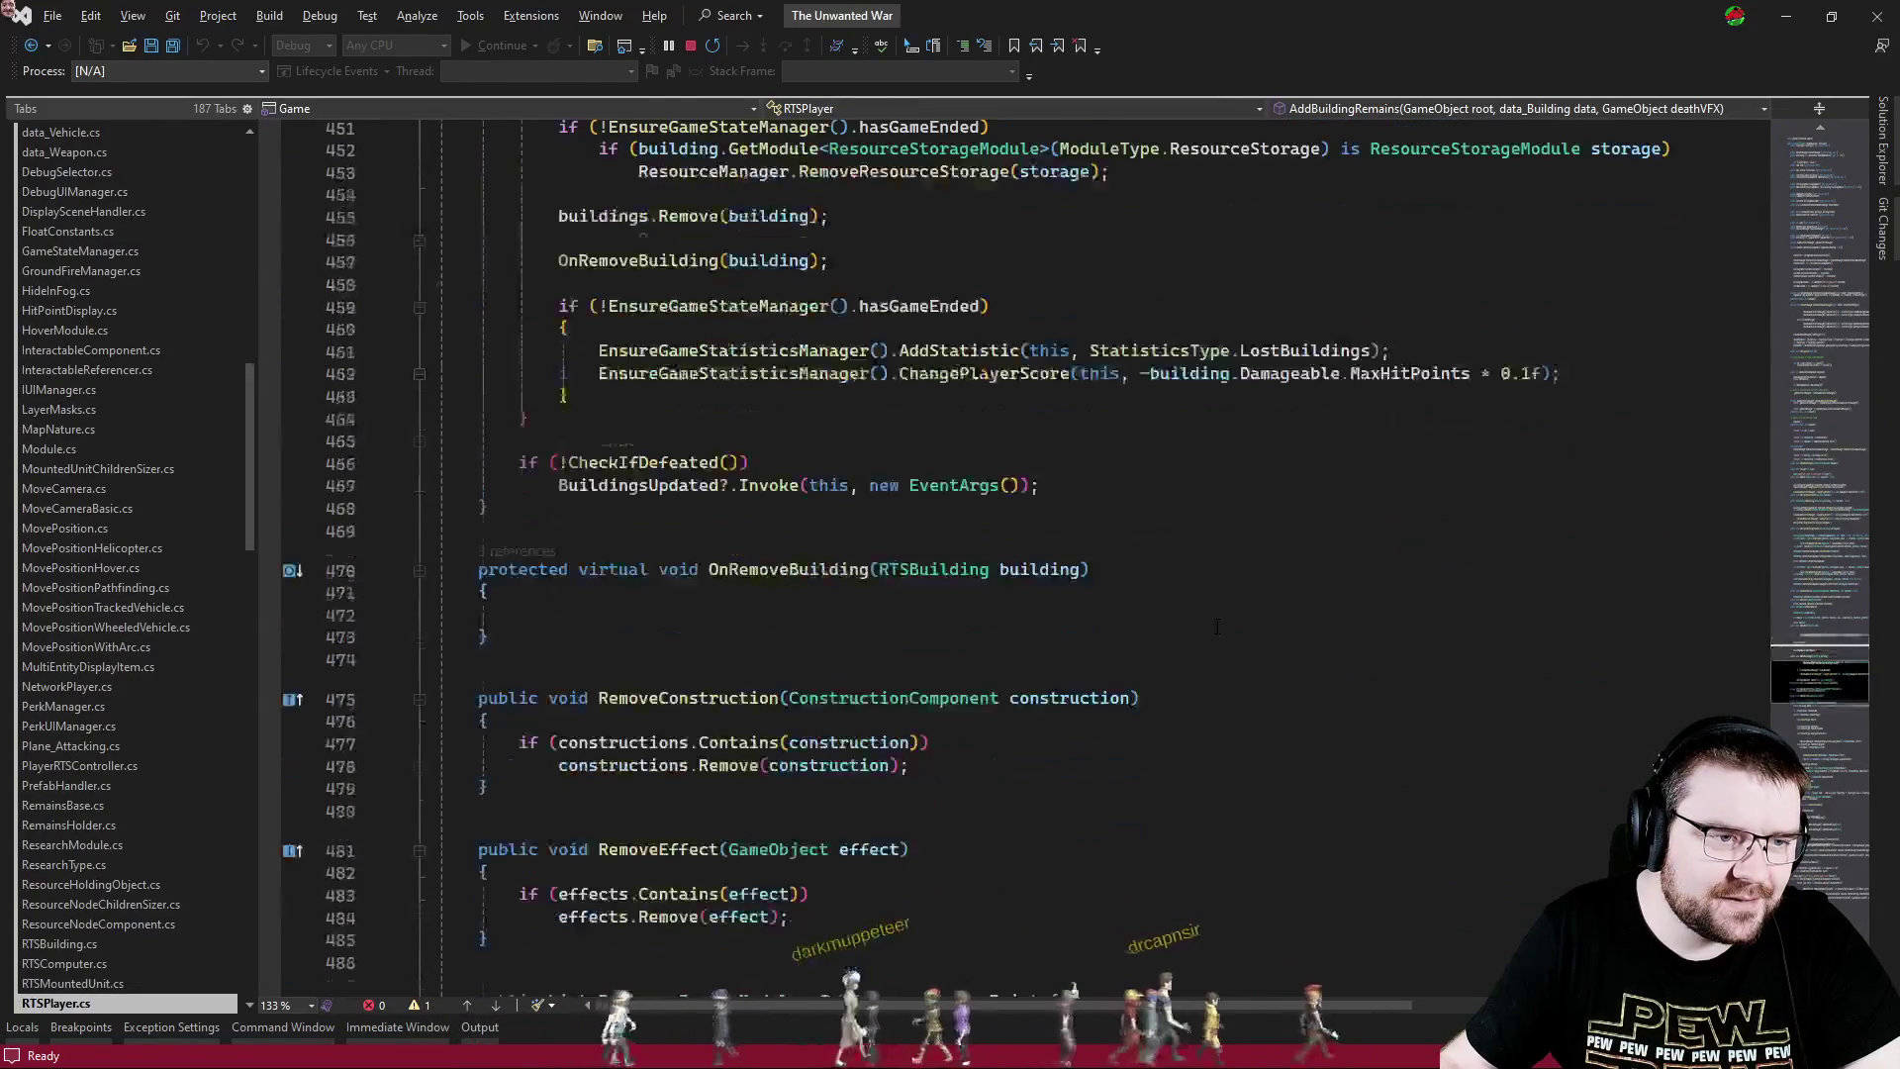
scroll(1204, 625, "up", 7)
scroll(1204, 625, "up", 20)
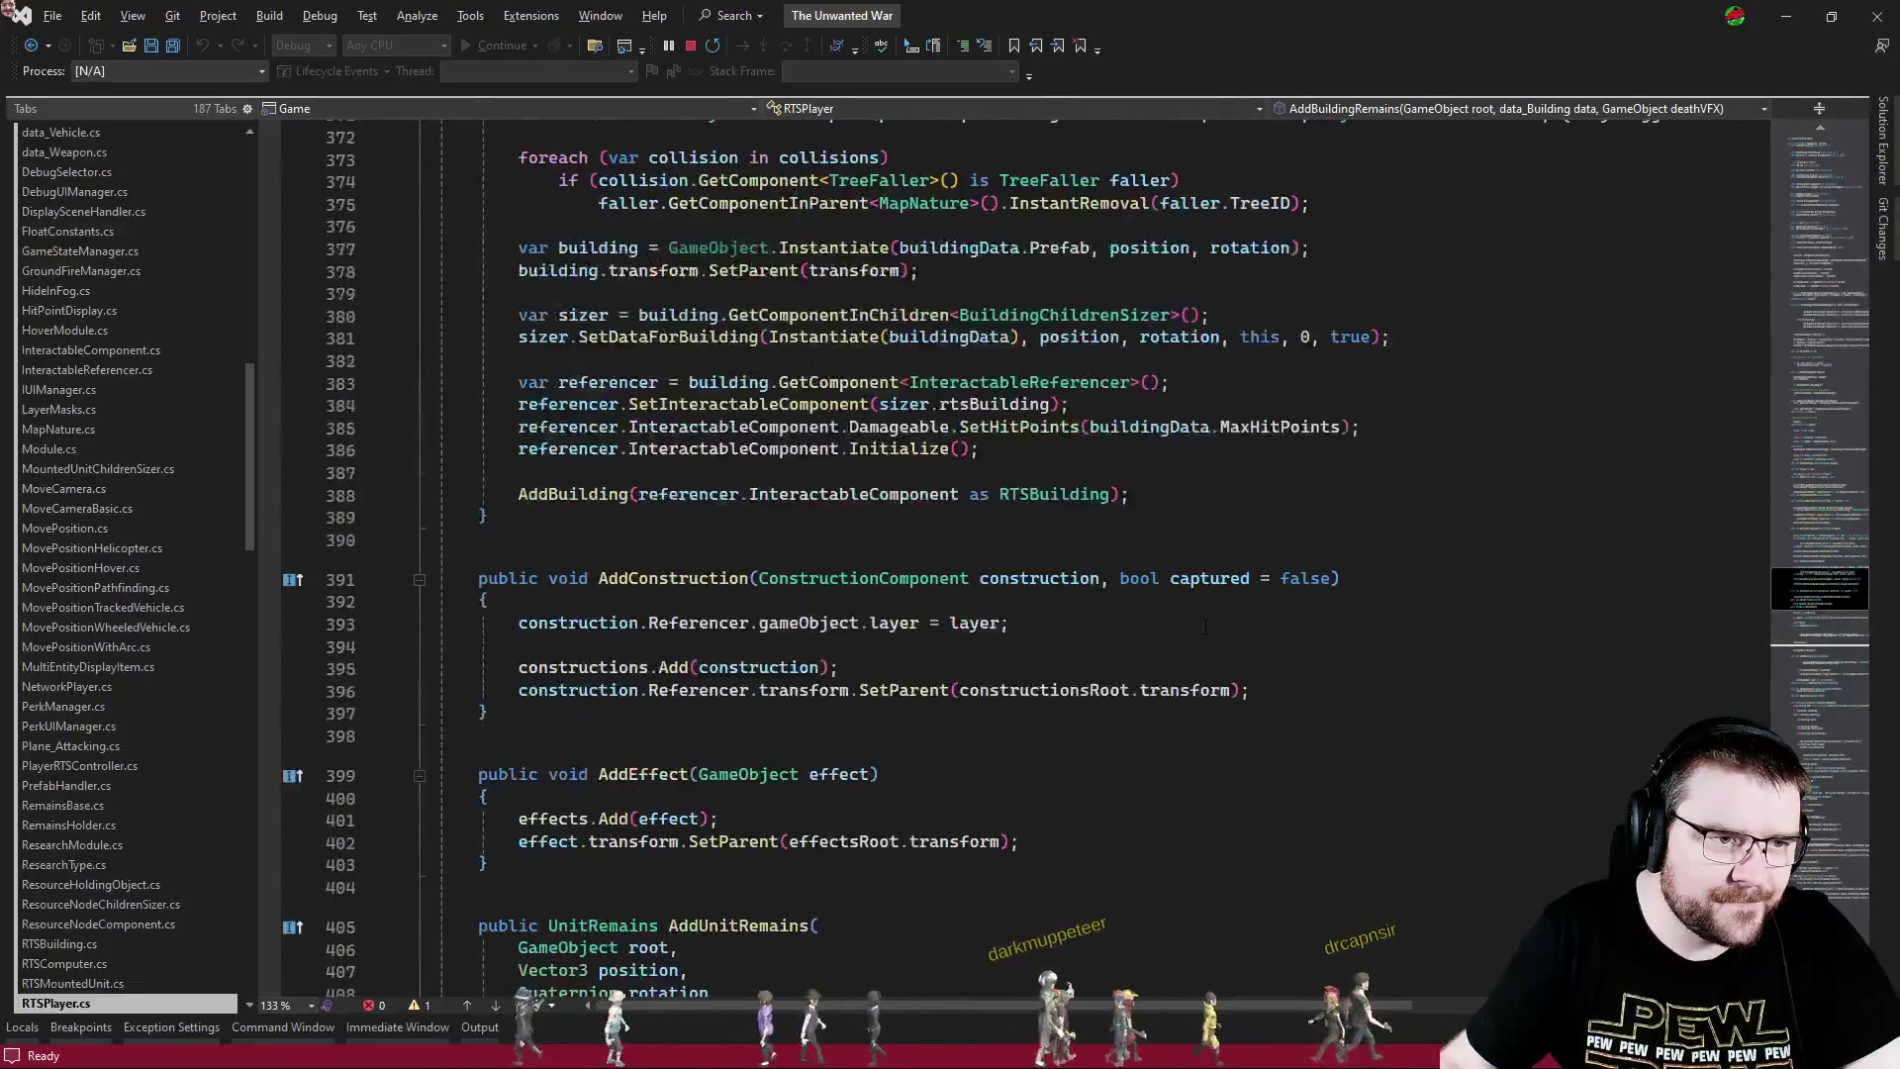
scroll(1209, 625, "down", 3)
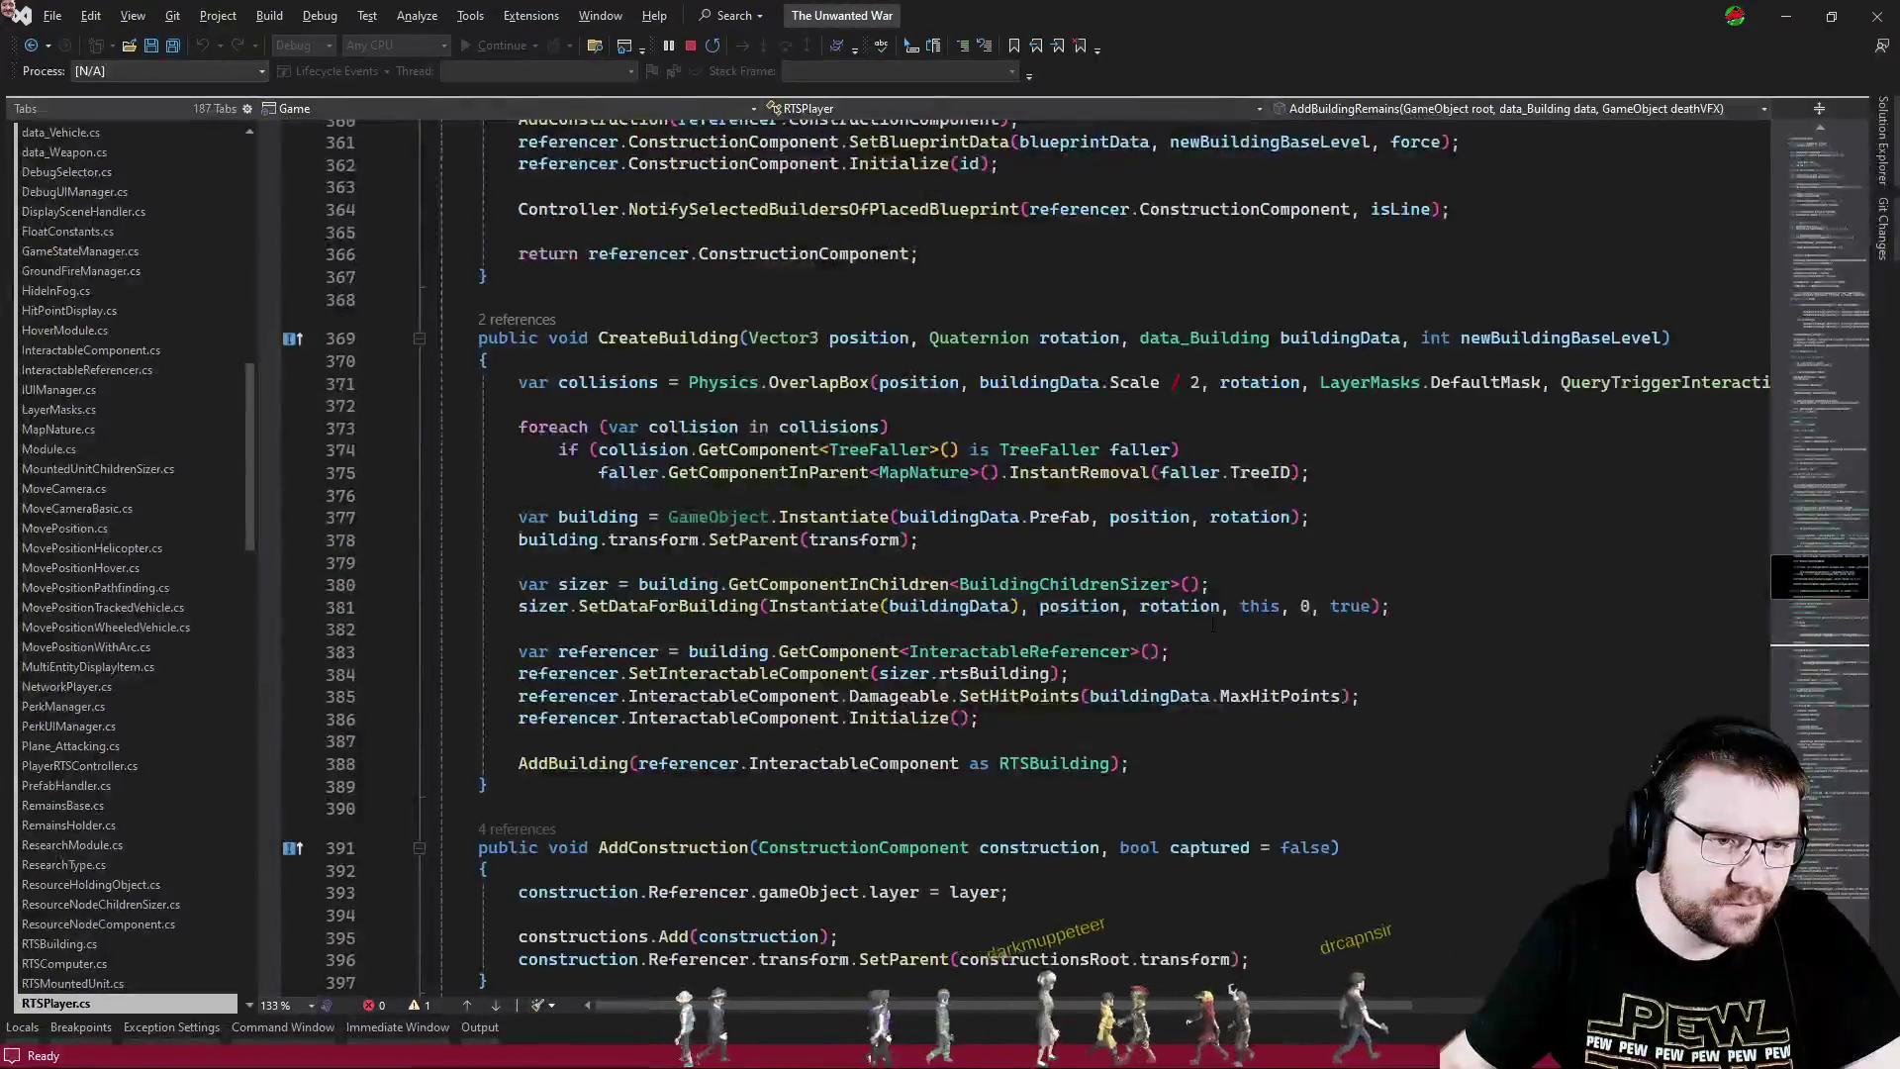
scroll(1216, 625, "up", 7)
left_click(1119, 574)
left_click(1092, 585)
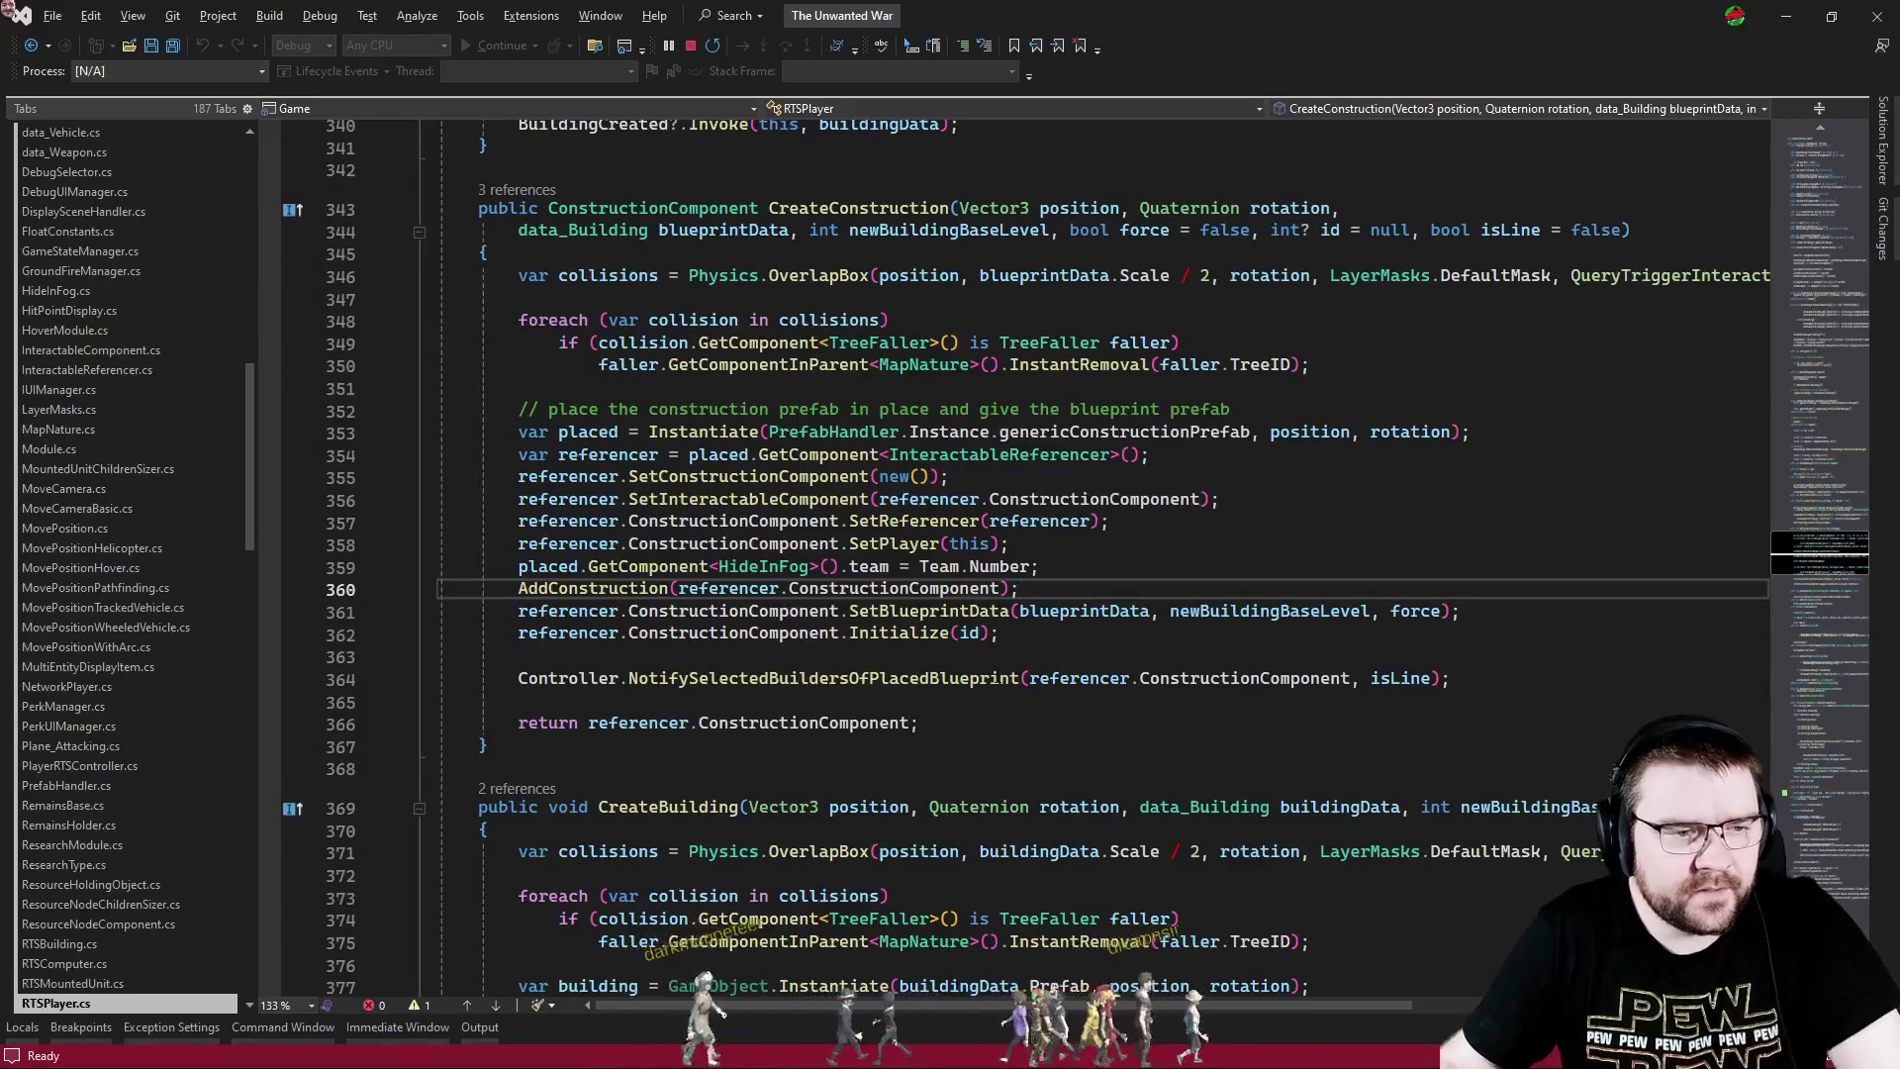
- Follow the construction's Initialize call through to the FogEnter definition
left_click(956, 658)
left_click(922, 644, "ctrl")
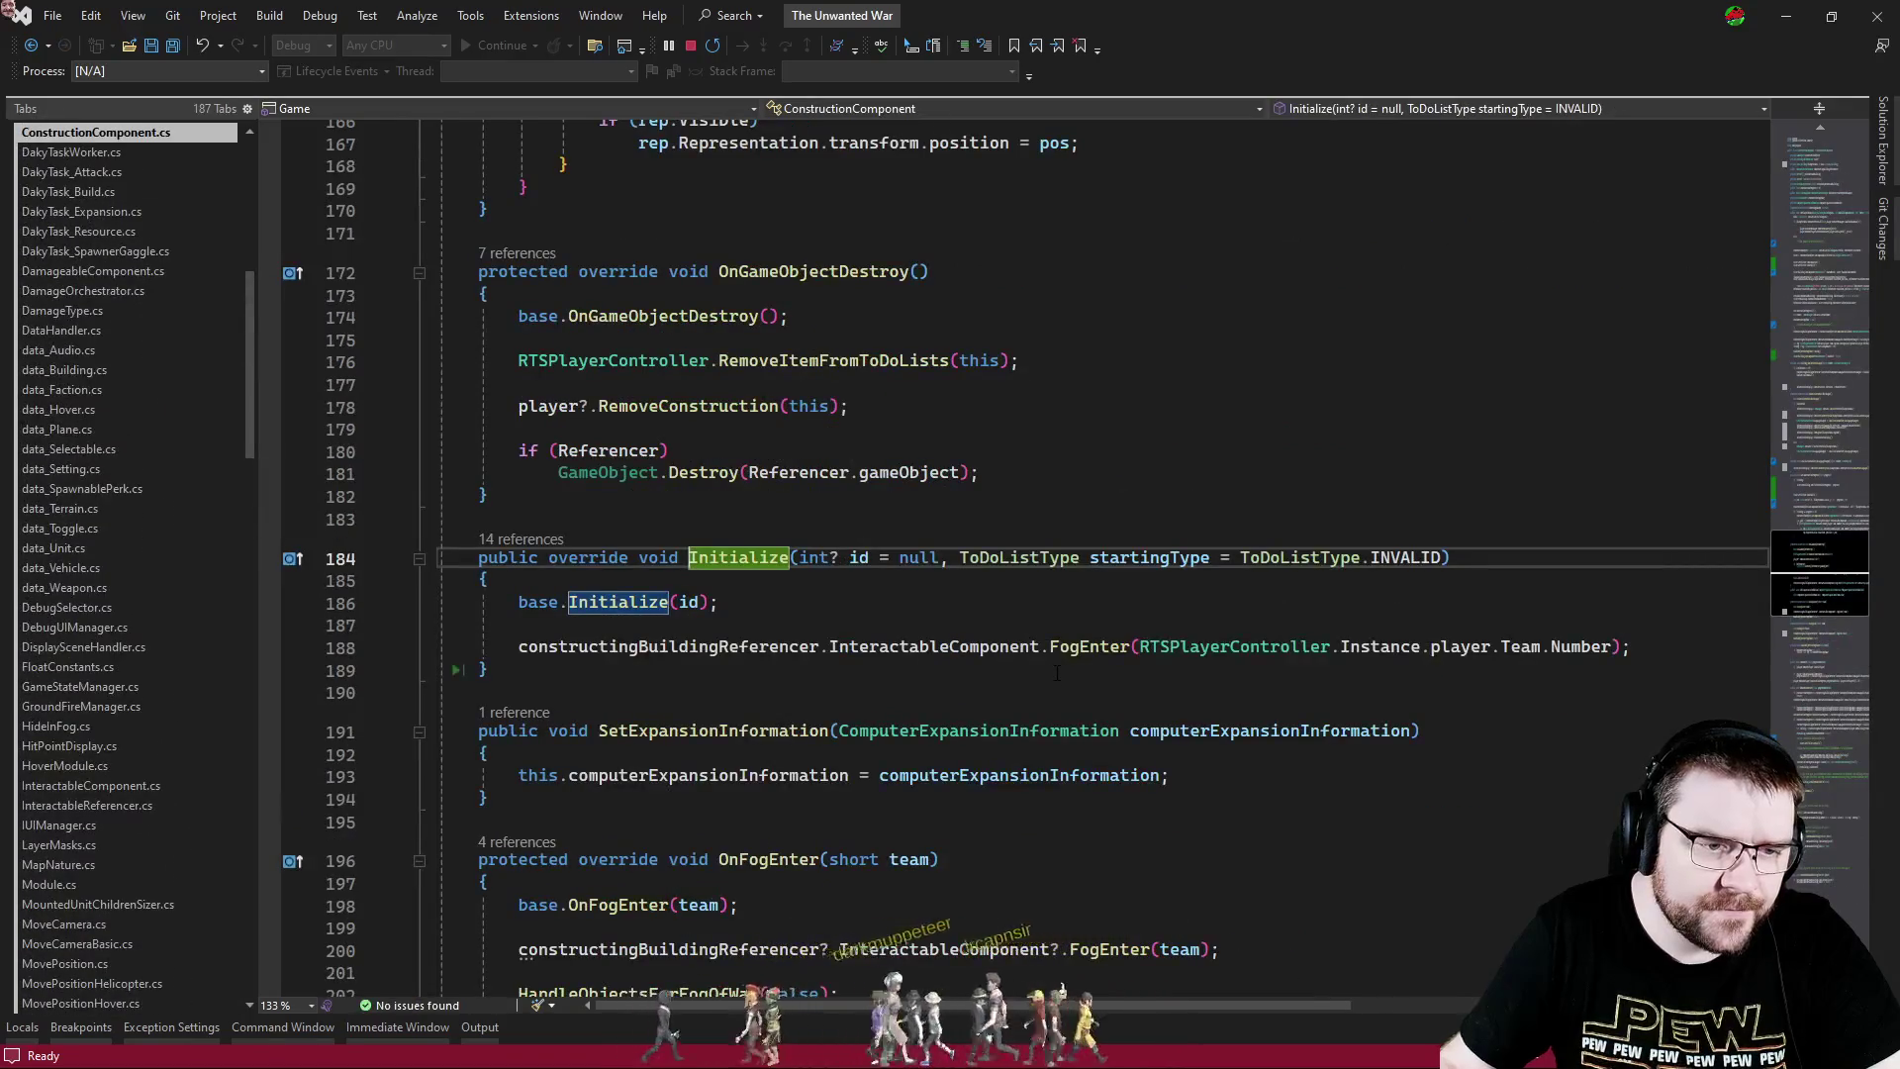
left_click(913, 648)
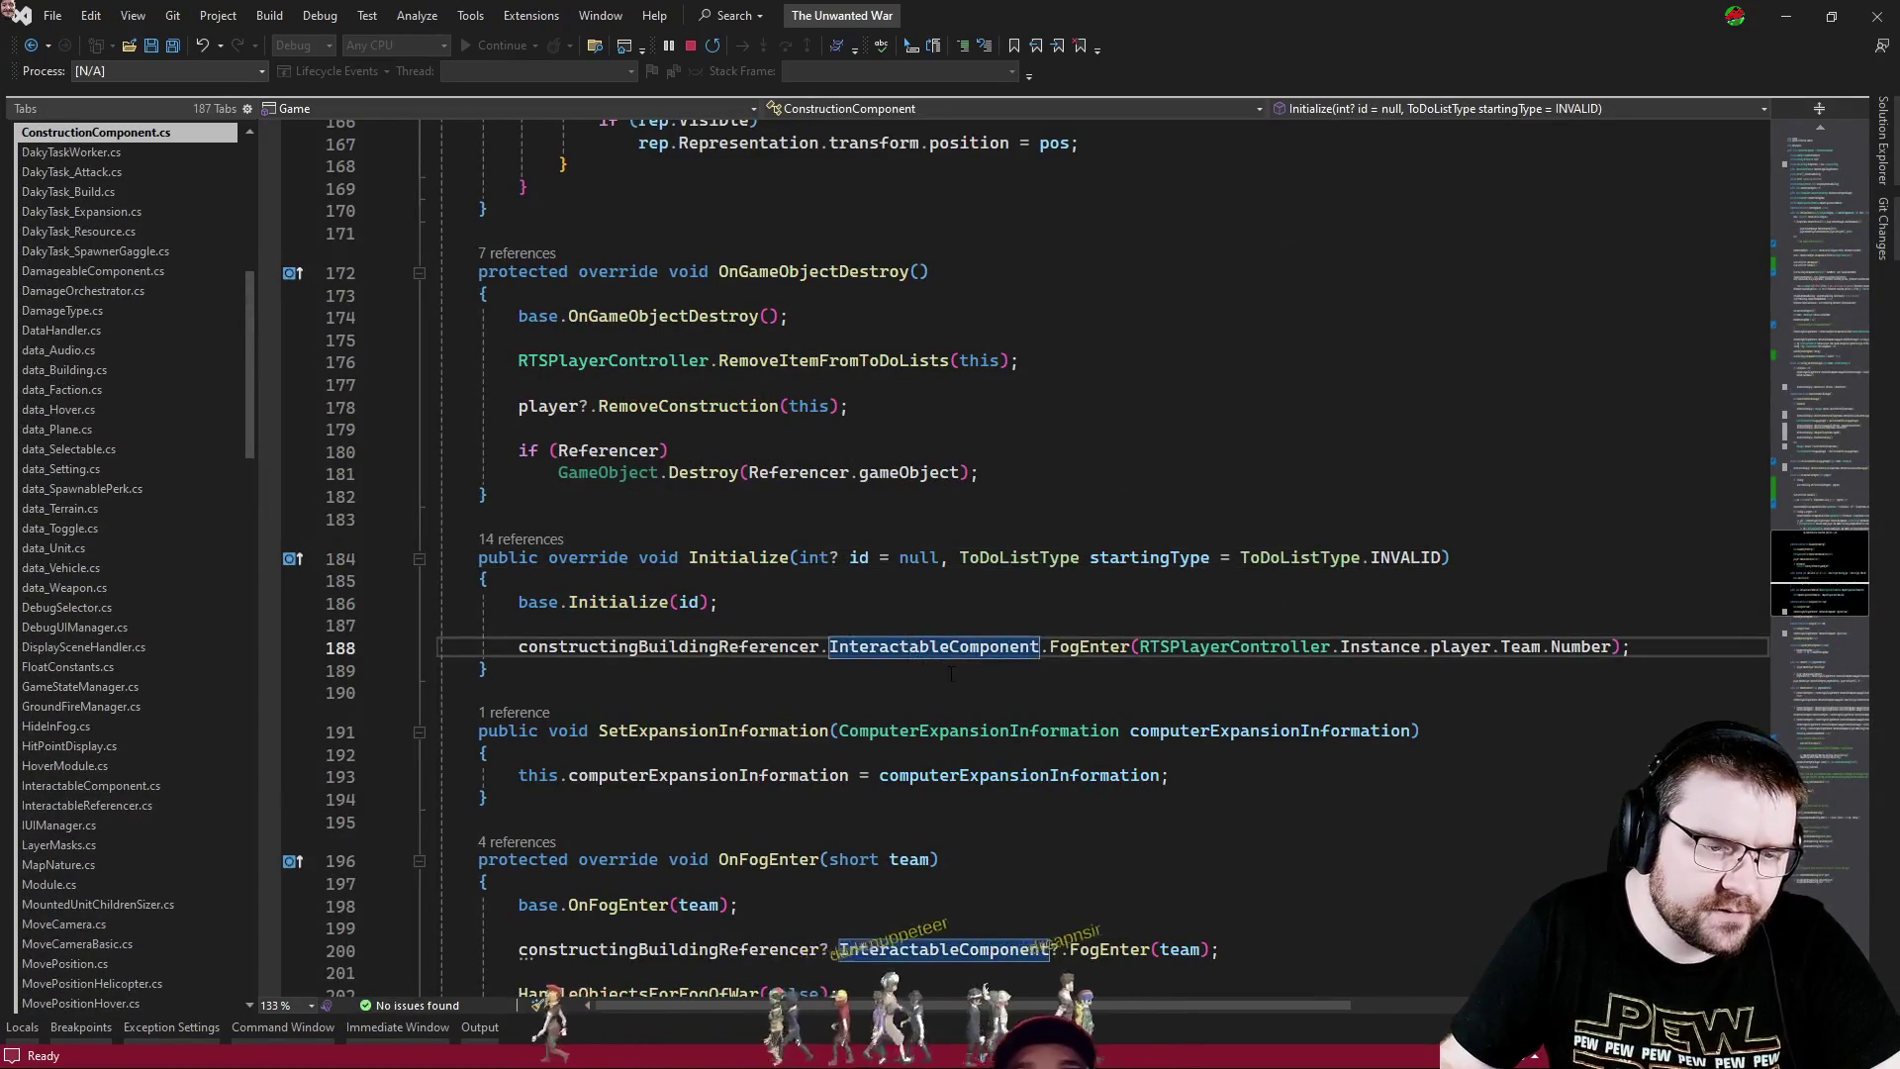
left_click(1062, 653, "ctrl")
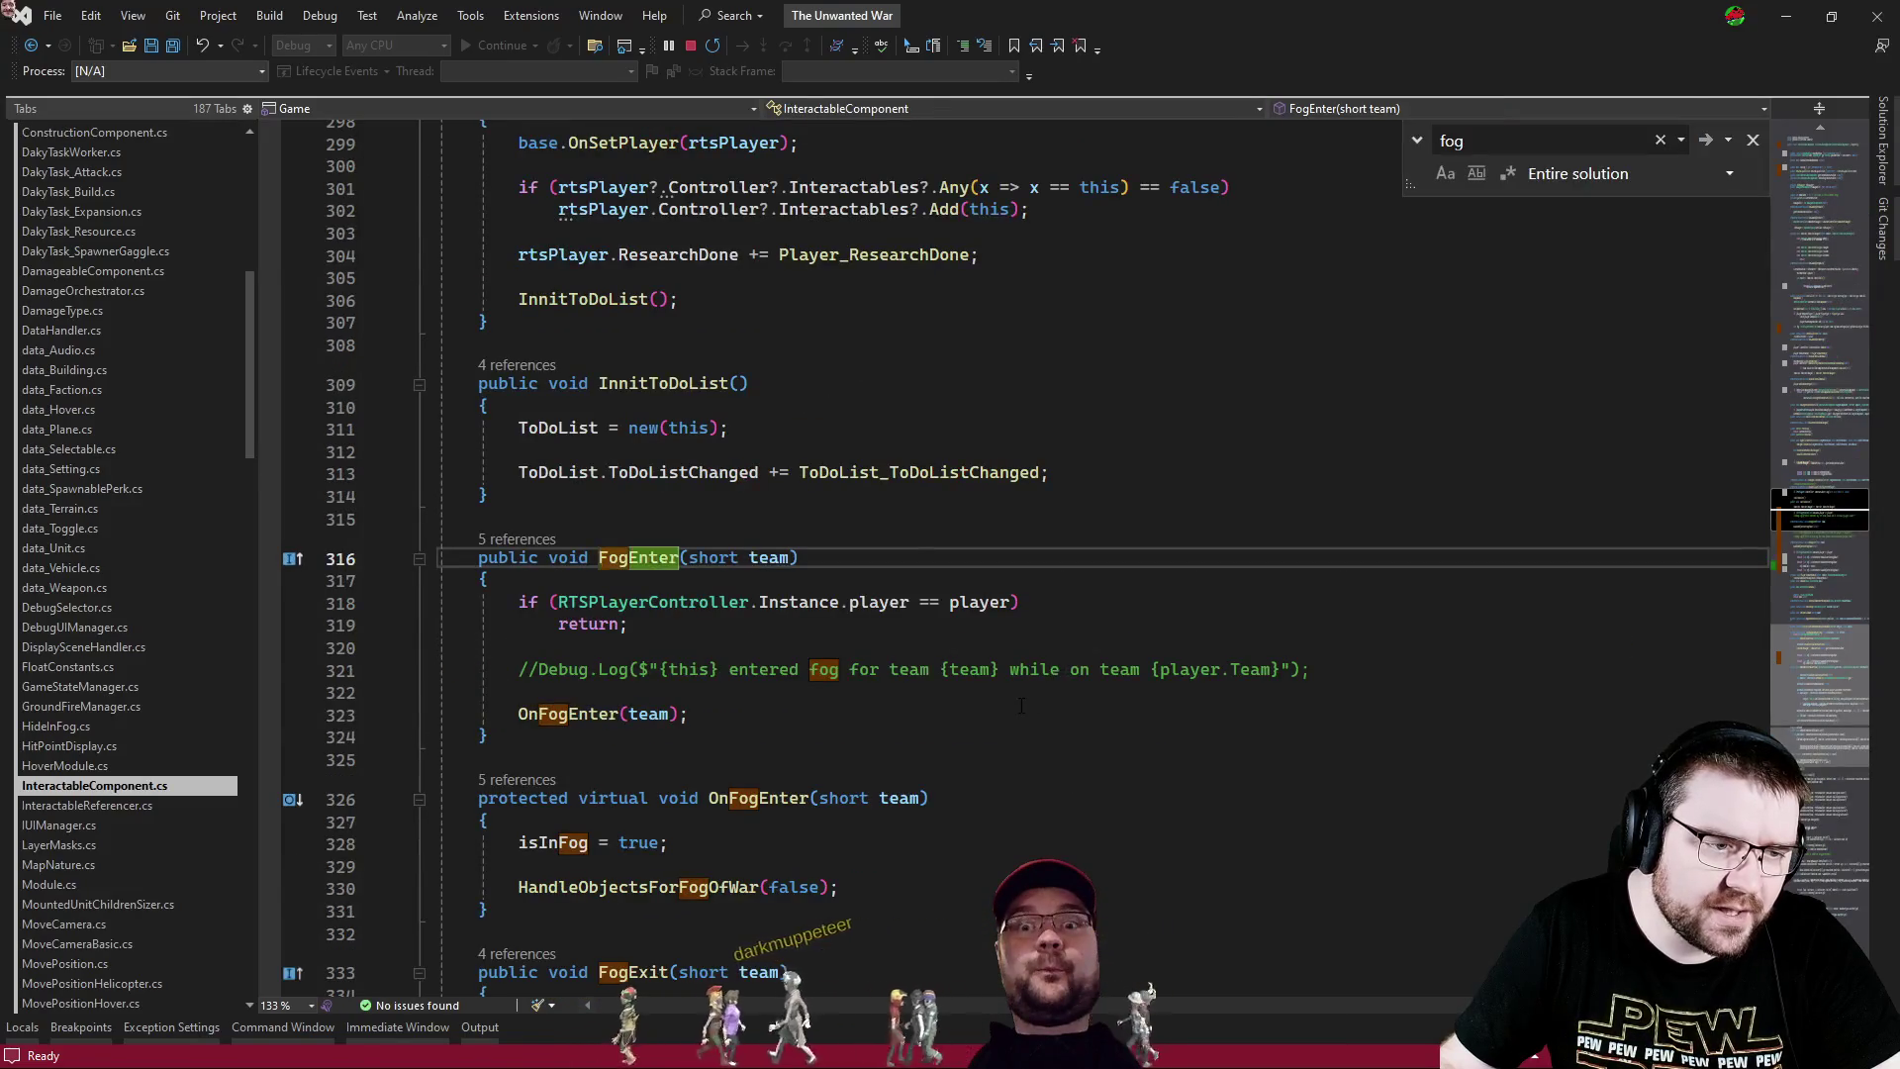
- Trace FogEnter through OnFogEnter into HandleObjectsForFogOfWar, then return to the paused game
scroll(1021, 706, "down", 4)
scroll(1017, 705, "down", 1)
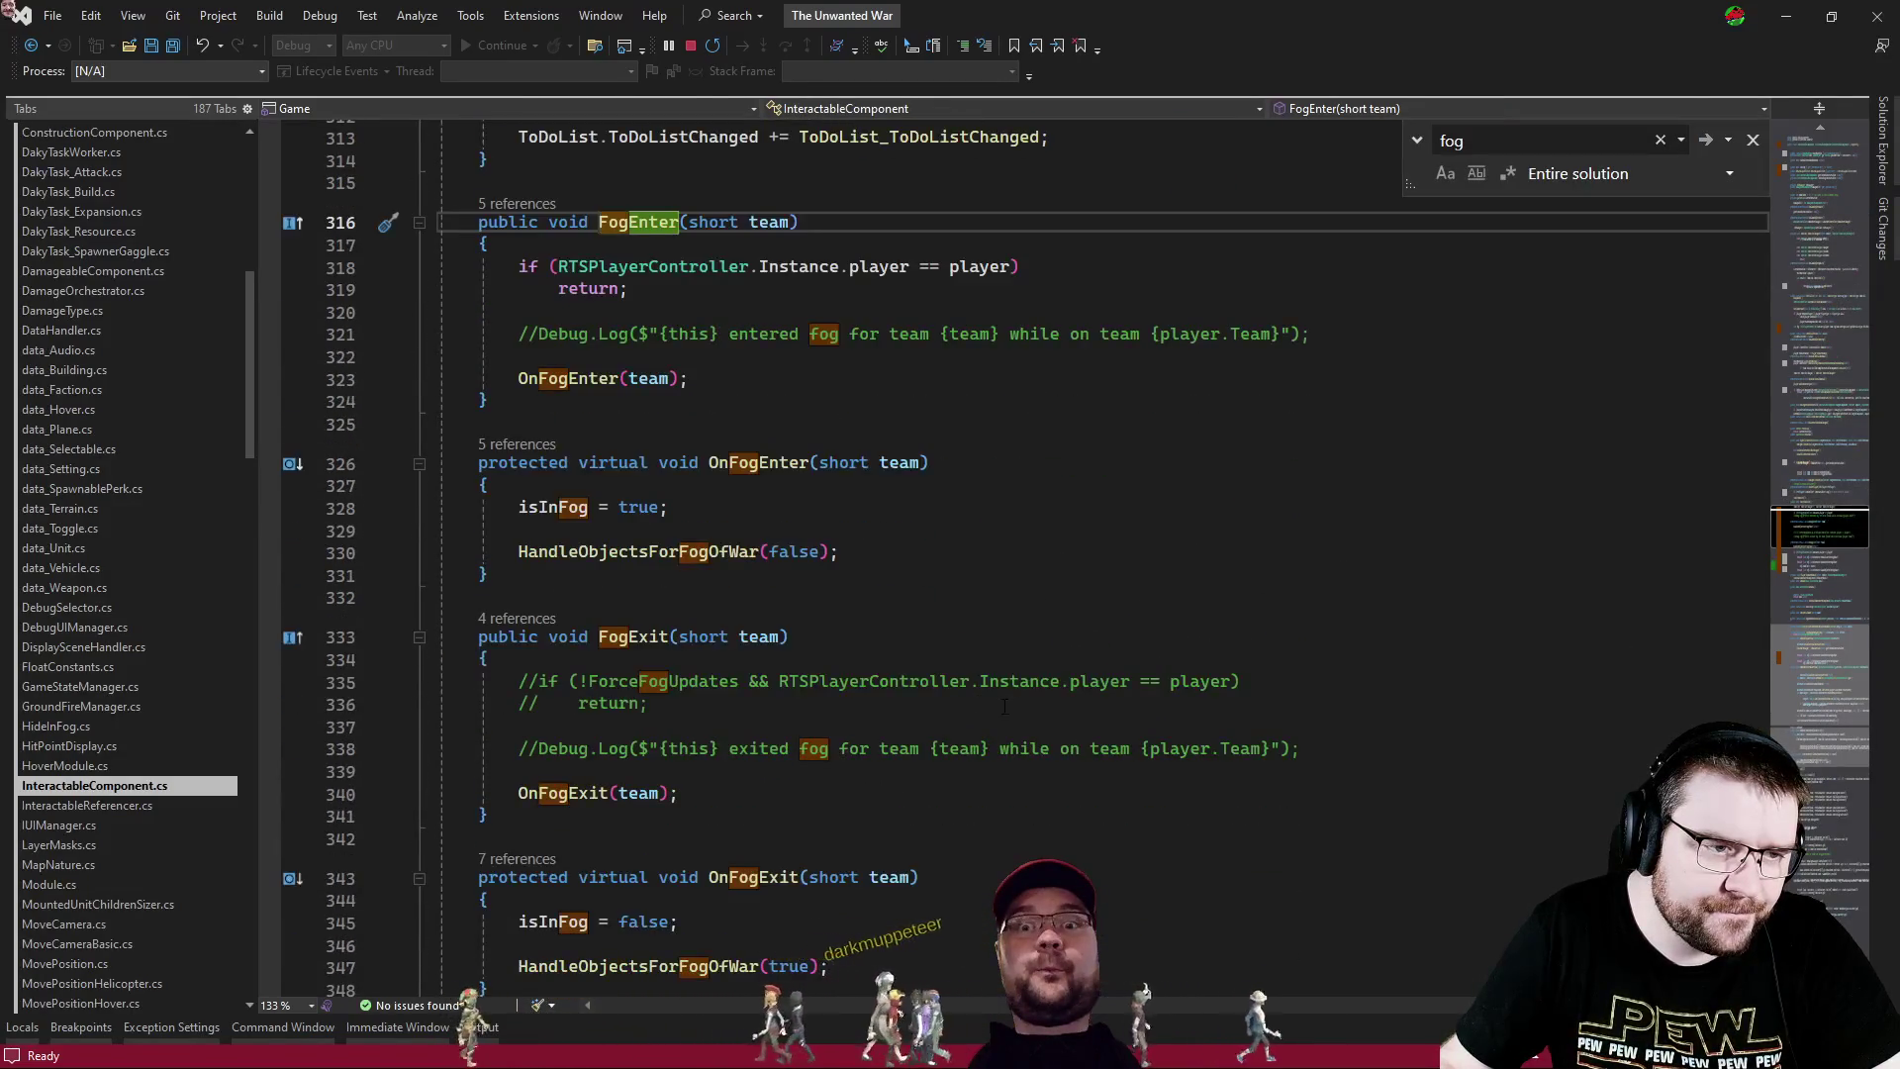
left_click_drag(1316, 333, 440, 356)
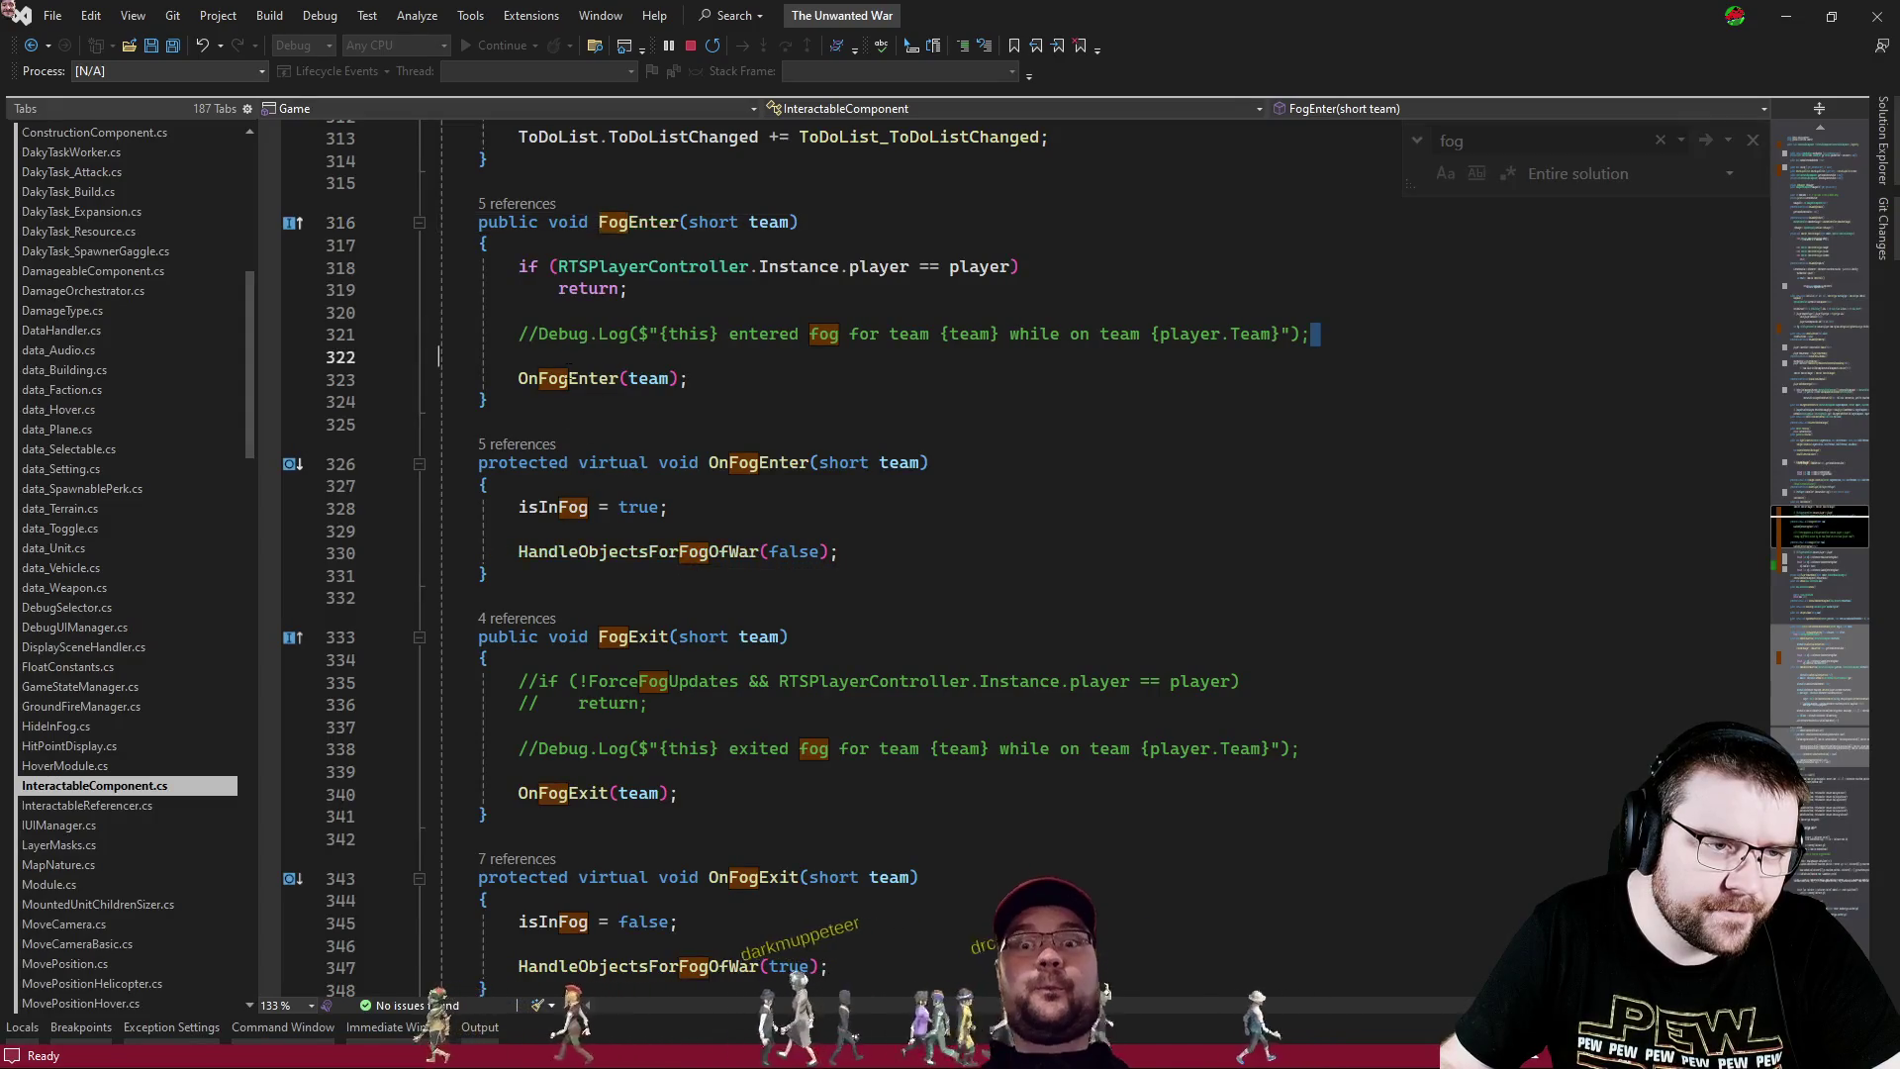
left_click(569, 378, "ctrl")
left_click(638, 653, "ctrl")
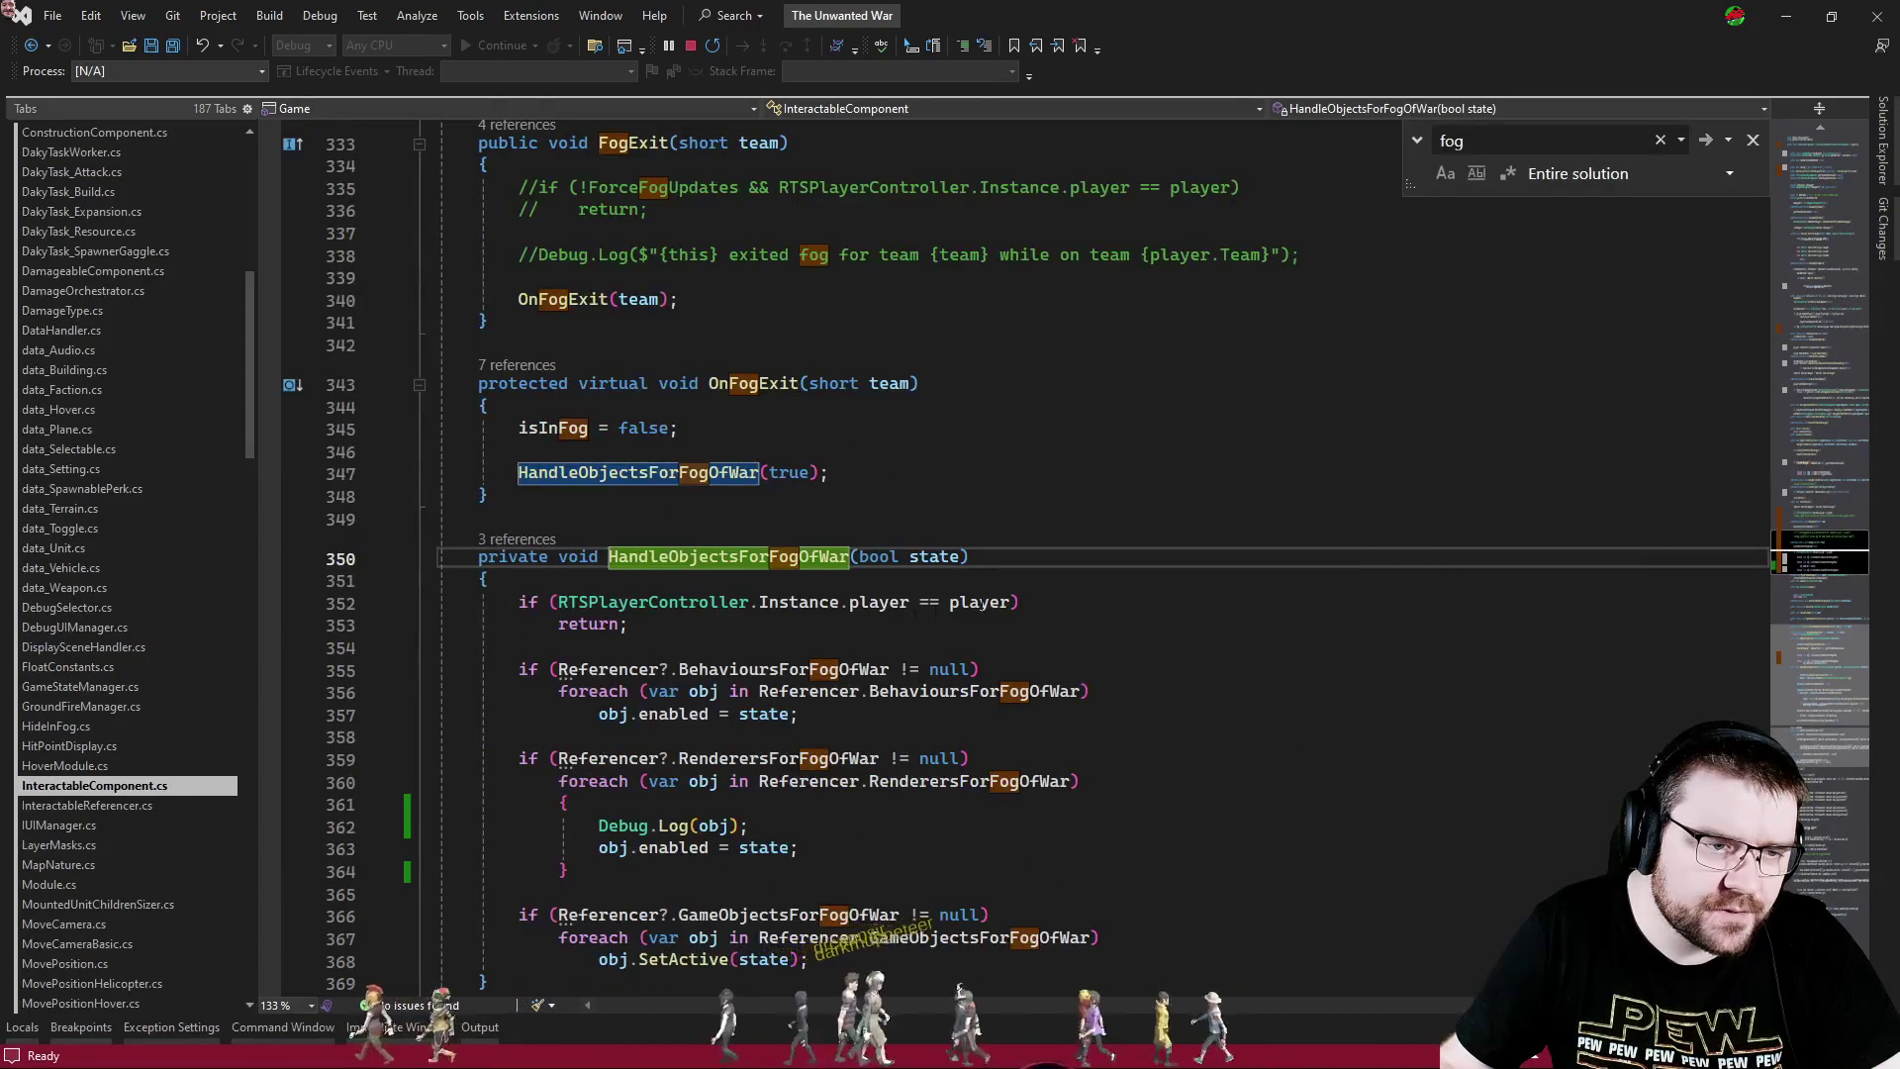
scroll(971, 602, "down", 5)
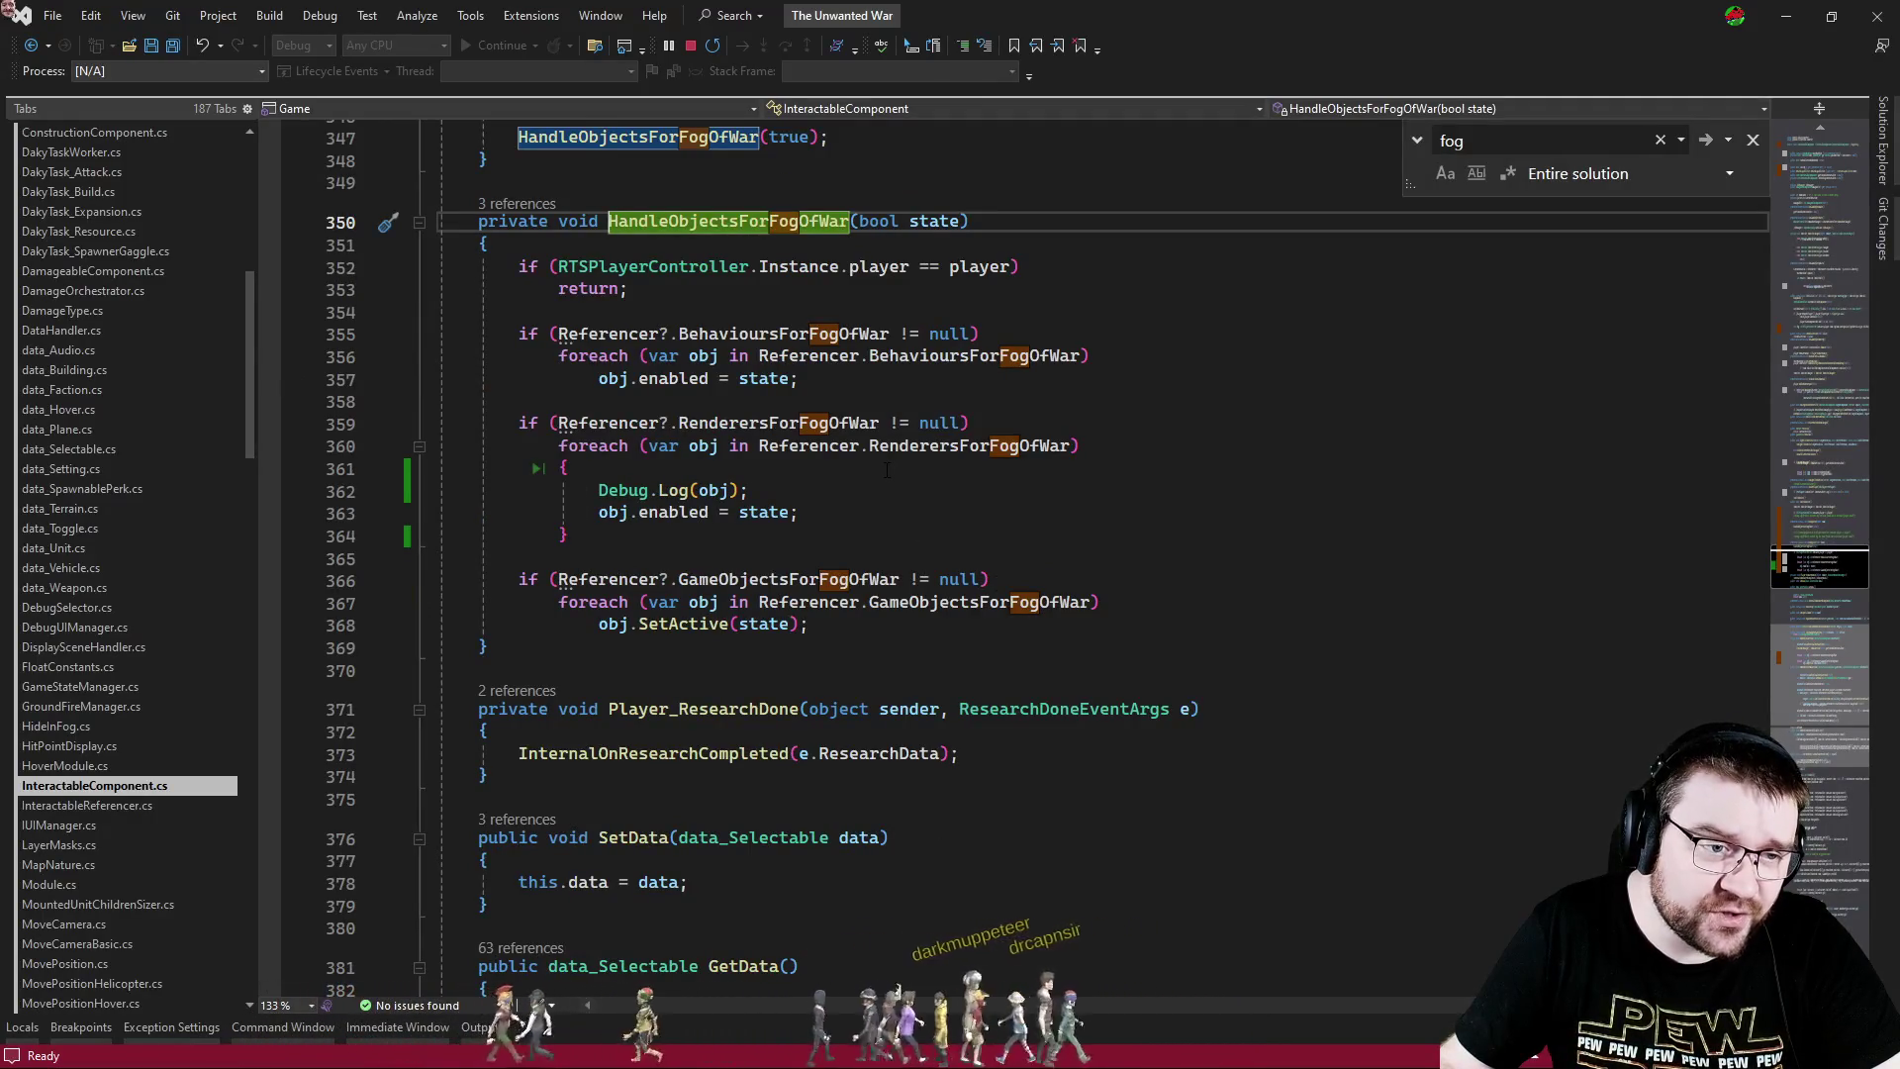
key("alt+Tab")
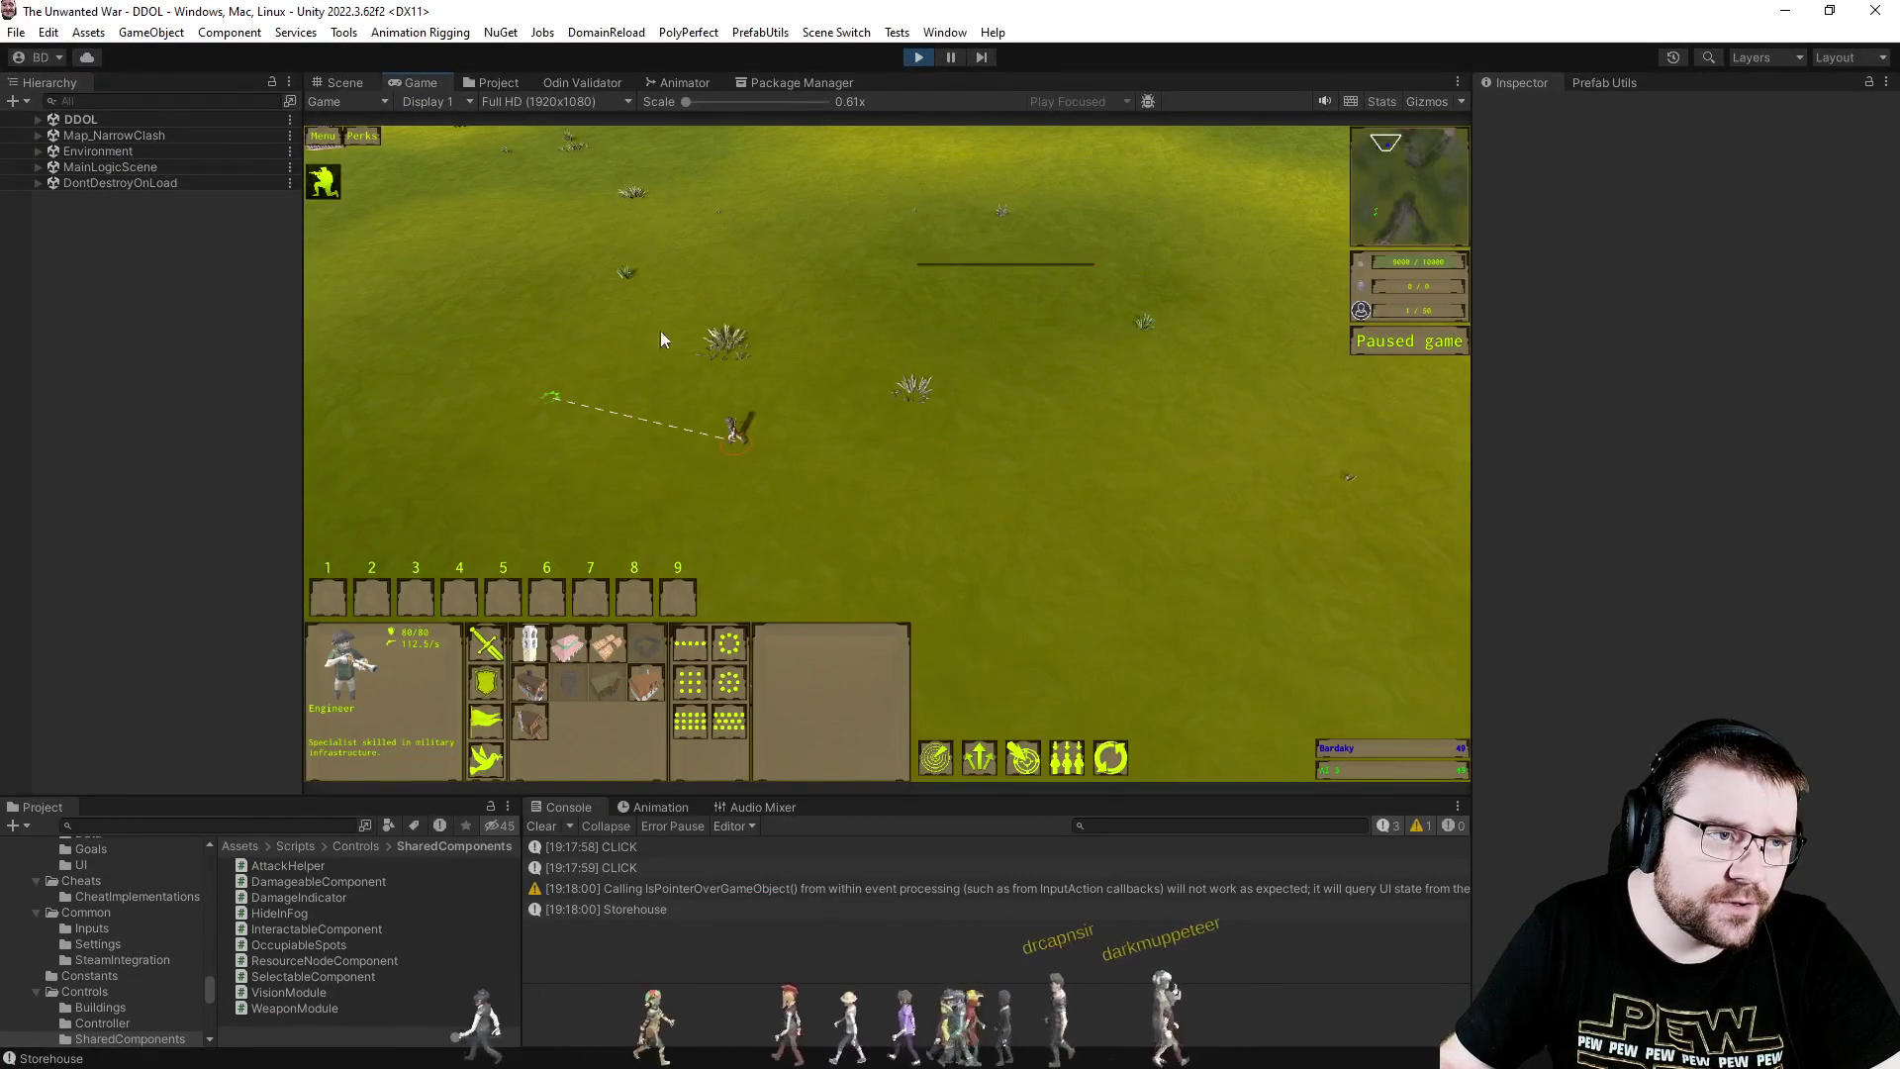
- Expand pf_Construction(Clone) and select selectable_pf_Storehouse to view its Interactable Referencer lists
key("ctrl+1")
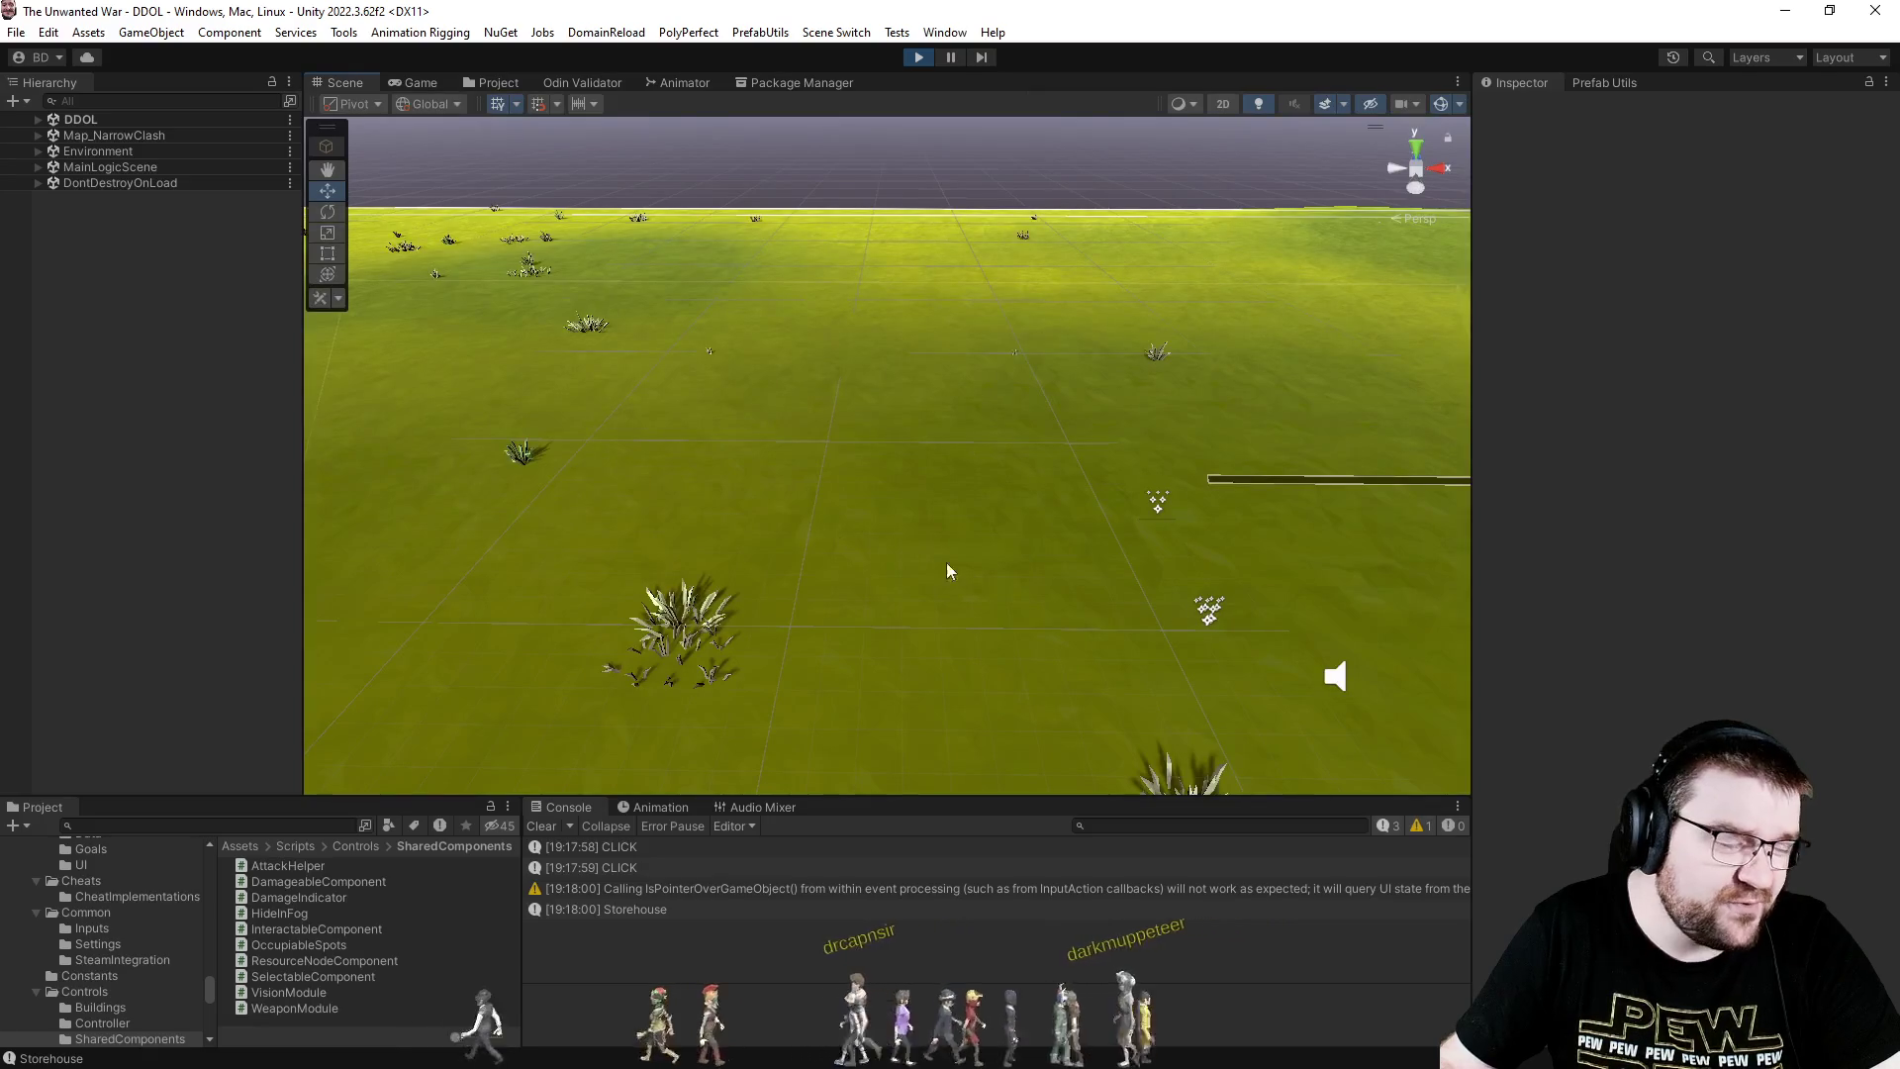
left_click(1209, 610)
left_click(499, 82)
left_click(210, 372)
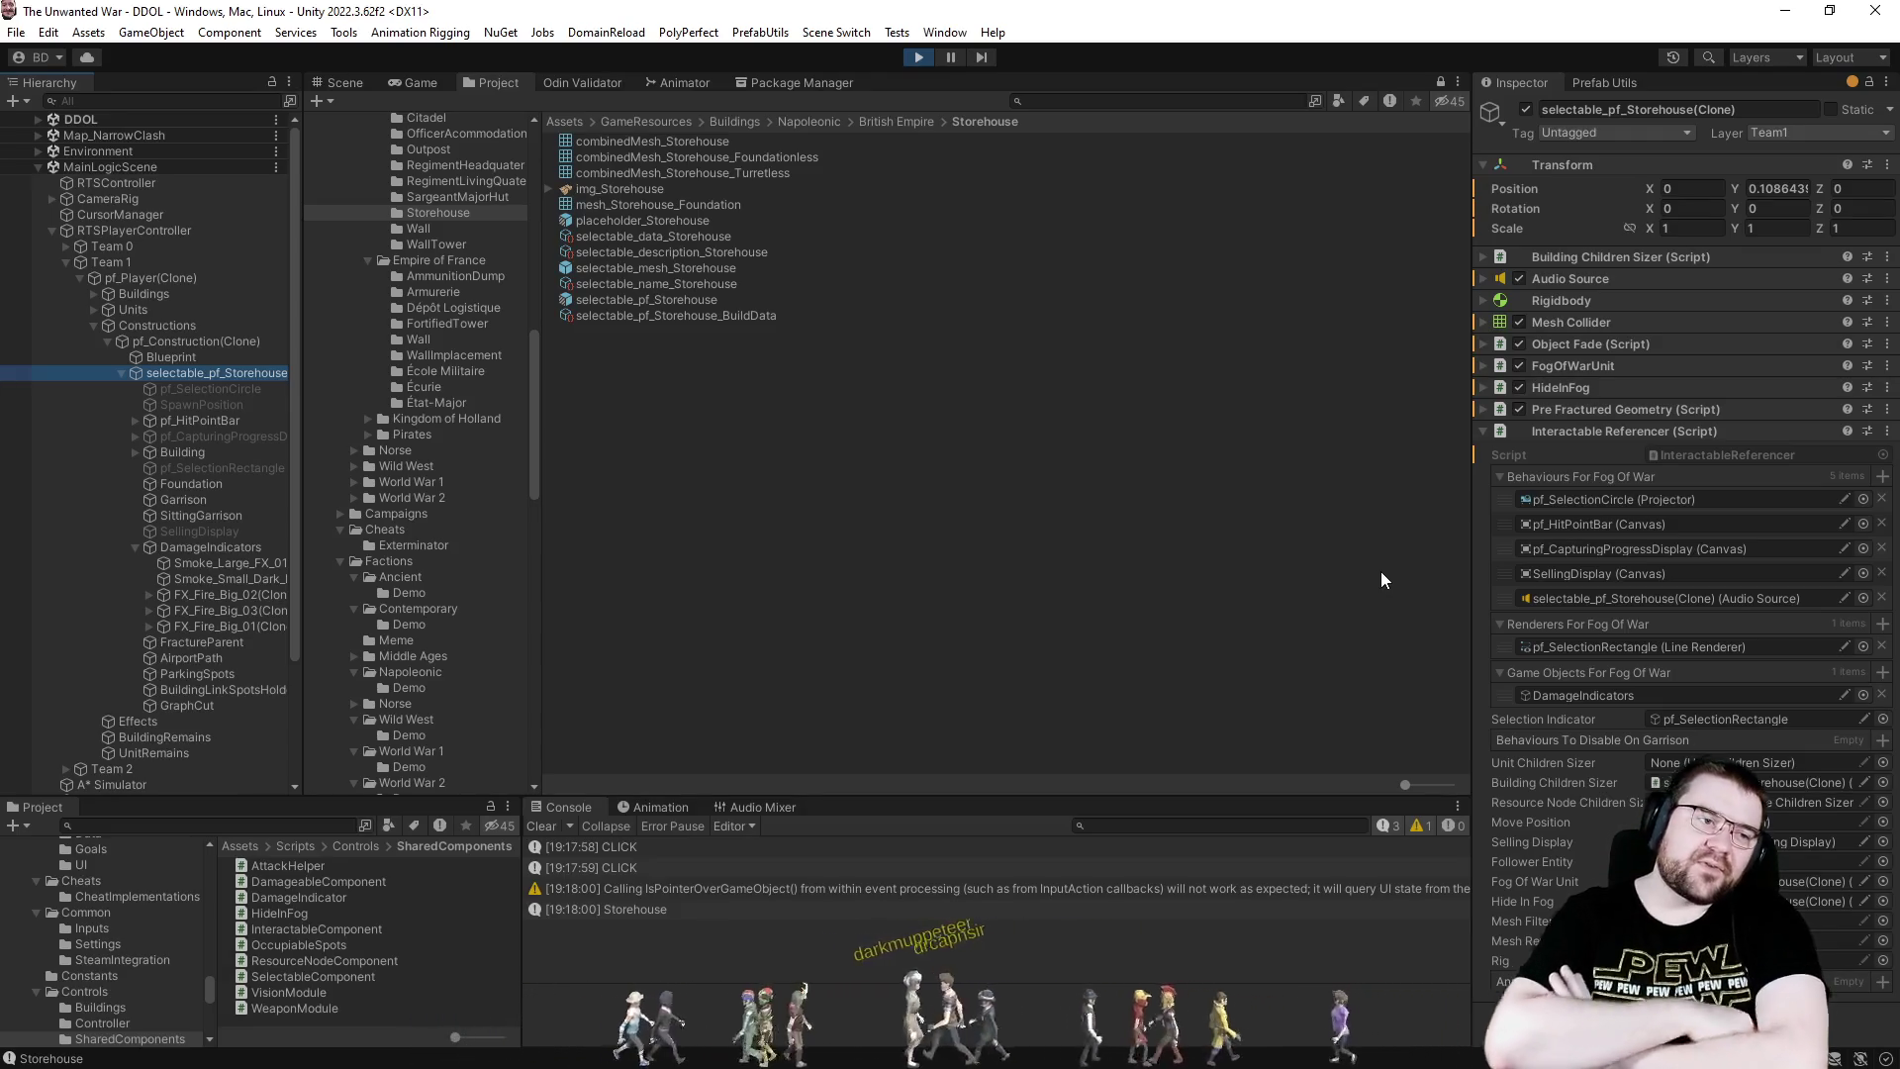
- In selectable_pf_Storehouse's Prefab Mode, drag Foundation into Renderers For Fog Of War, then exit
left_click(655, 302)
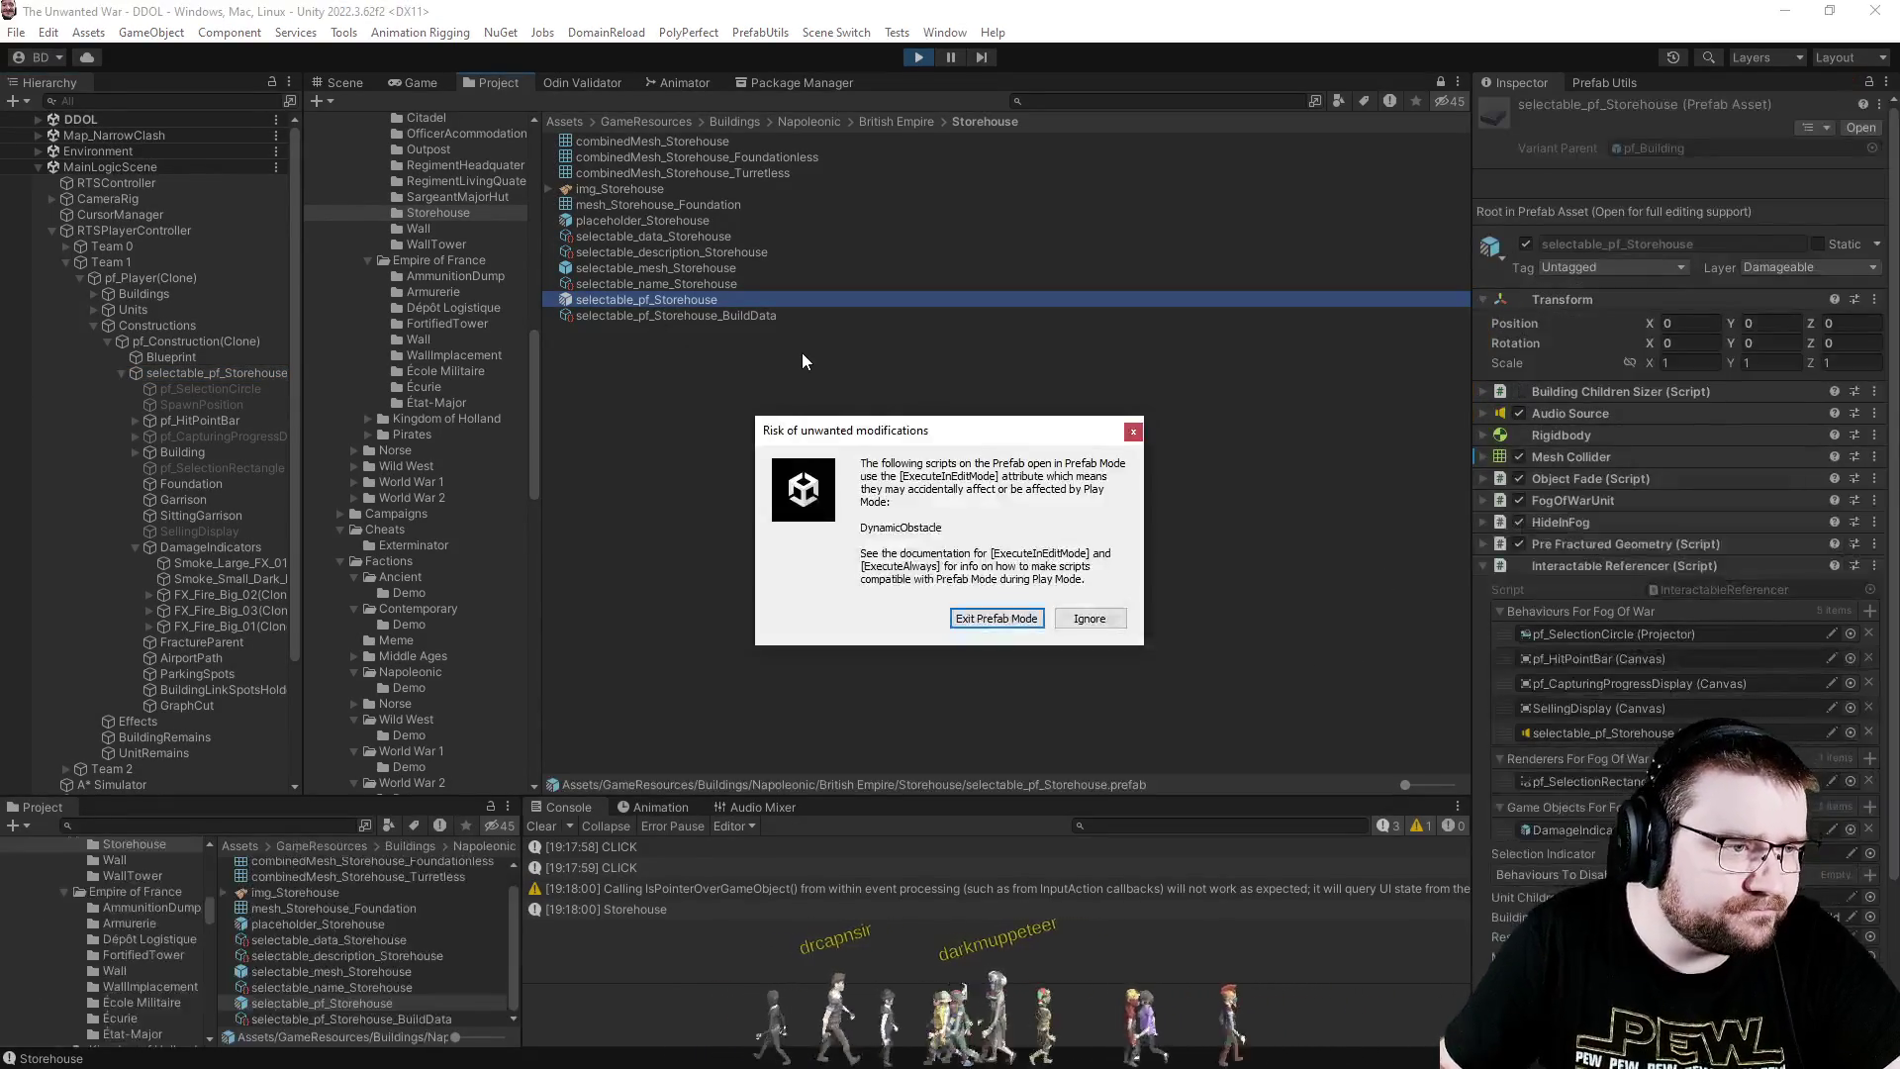
left_click(1065, 626)
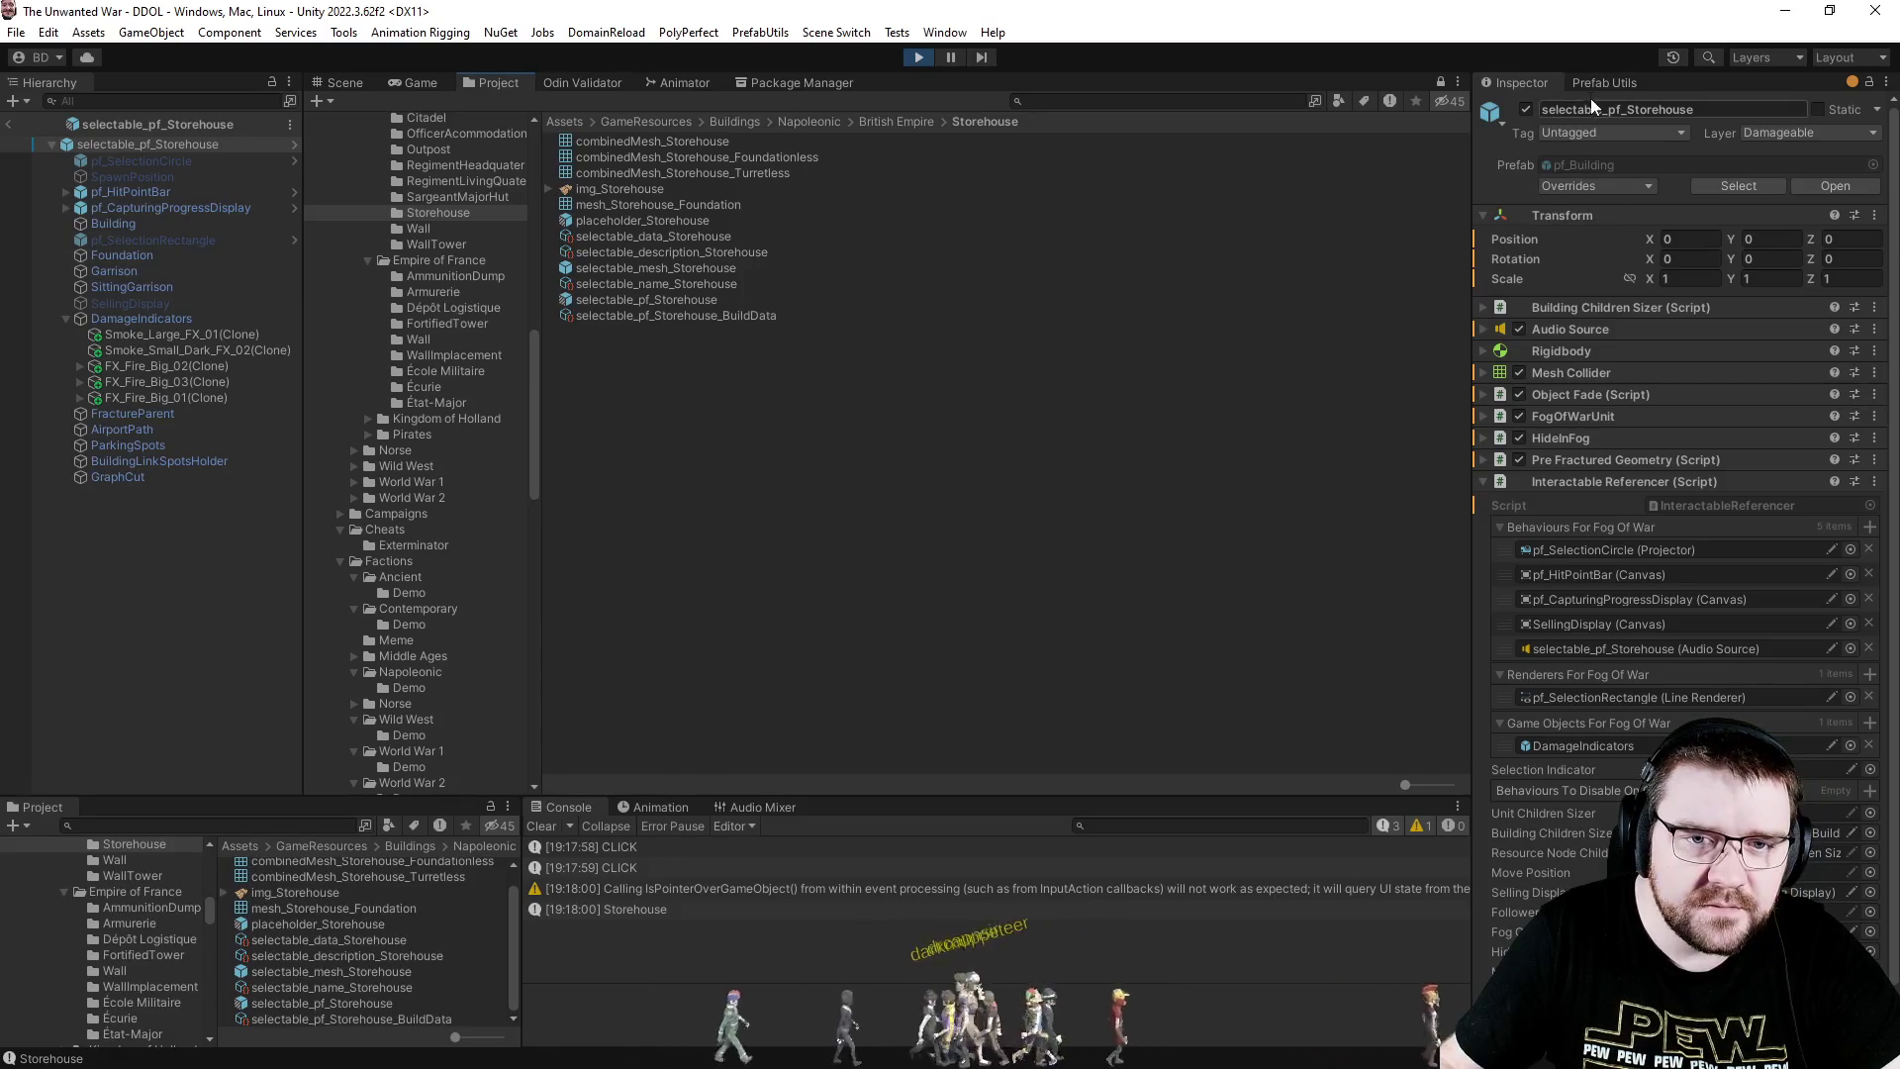
scroll(1630, 535, "down", 1)
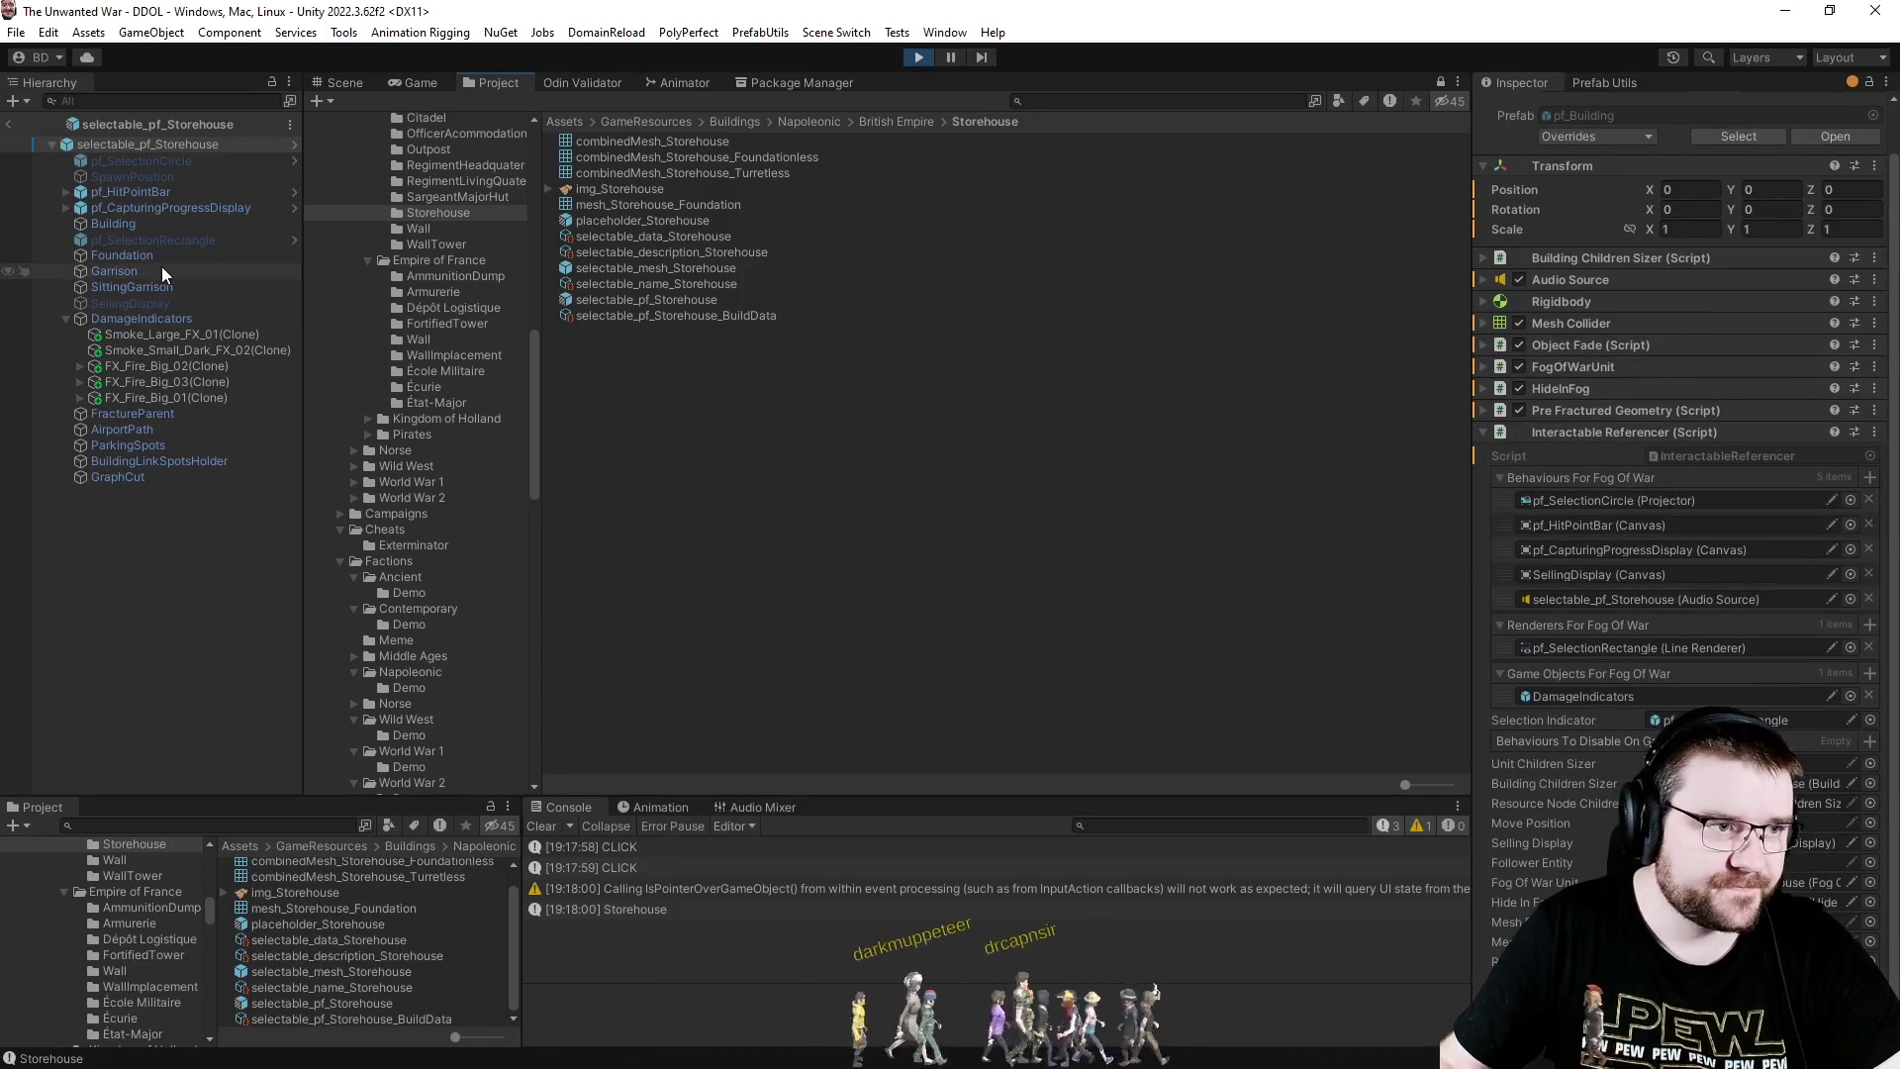
left_click_drag(122, 269, 1659, 635)
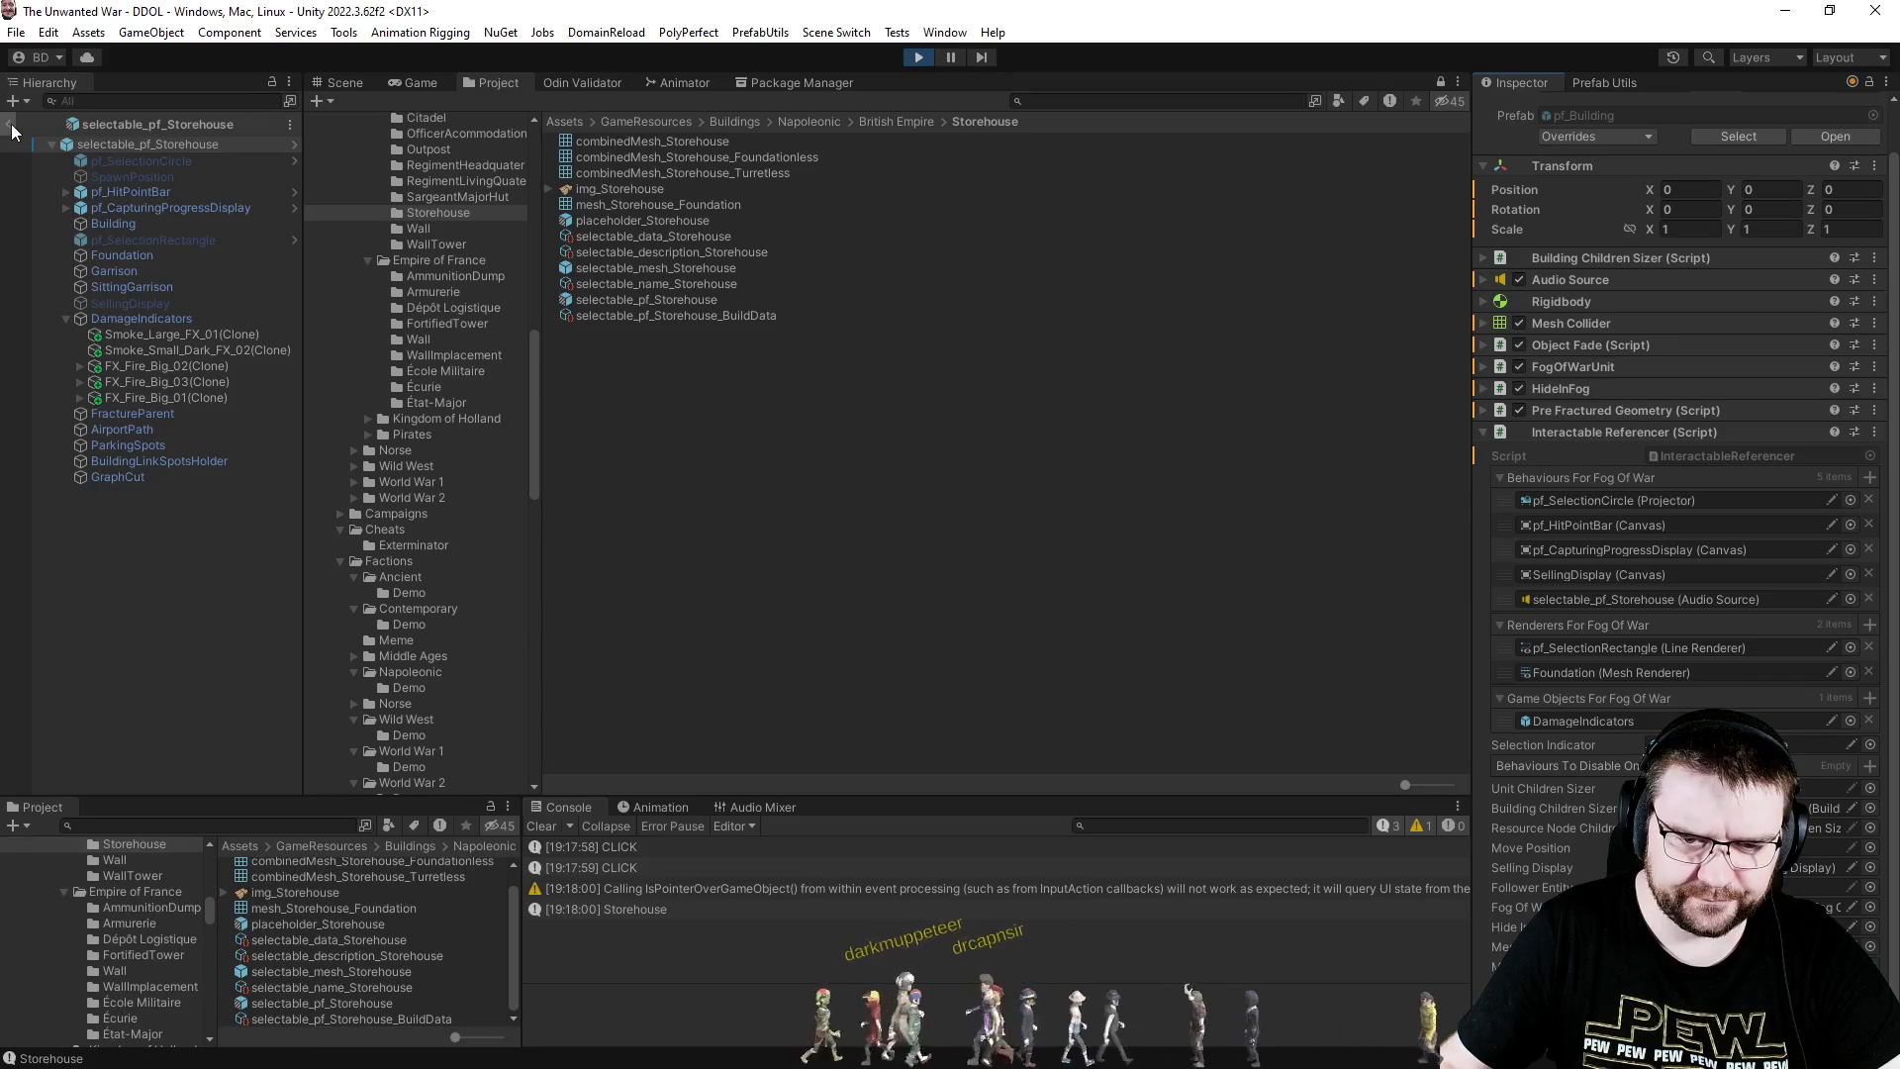
left_click(11, 125)
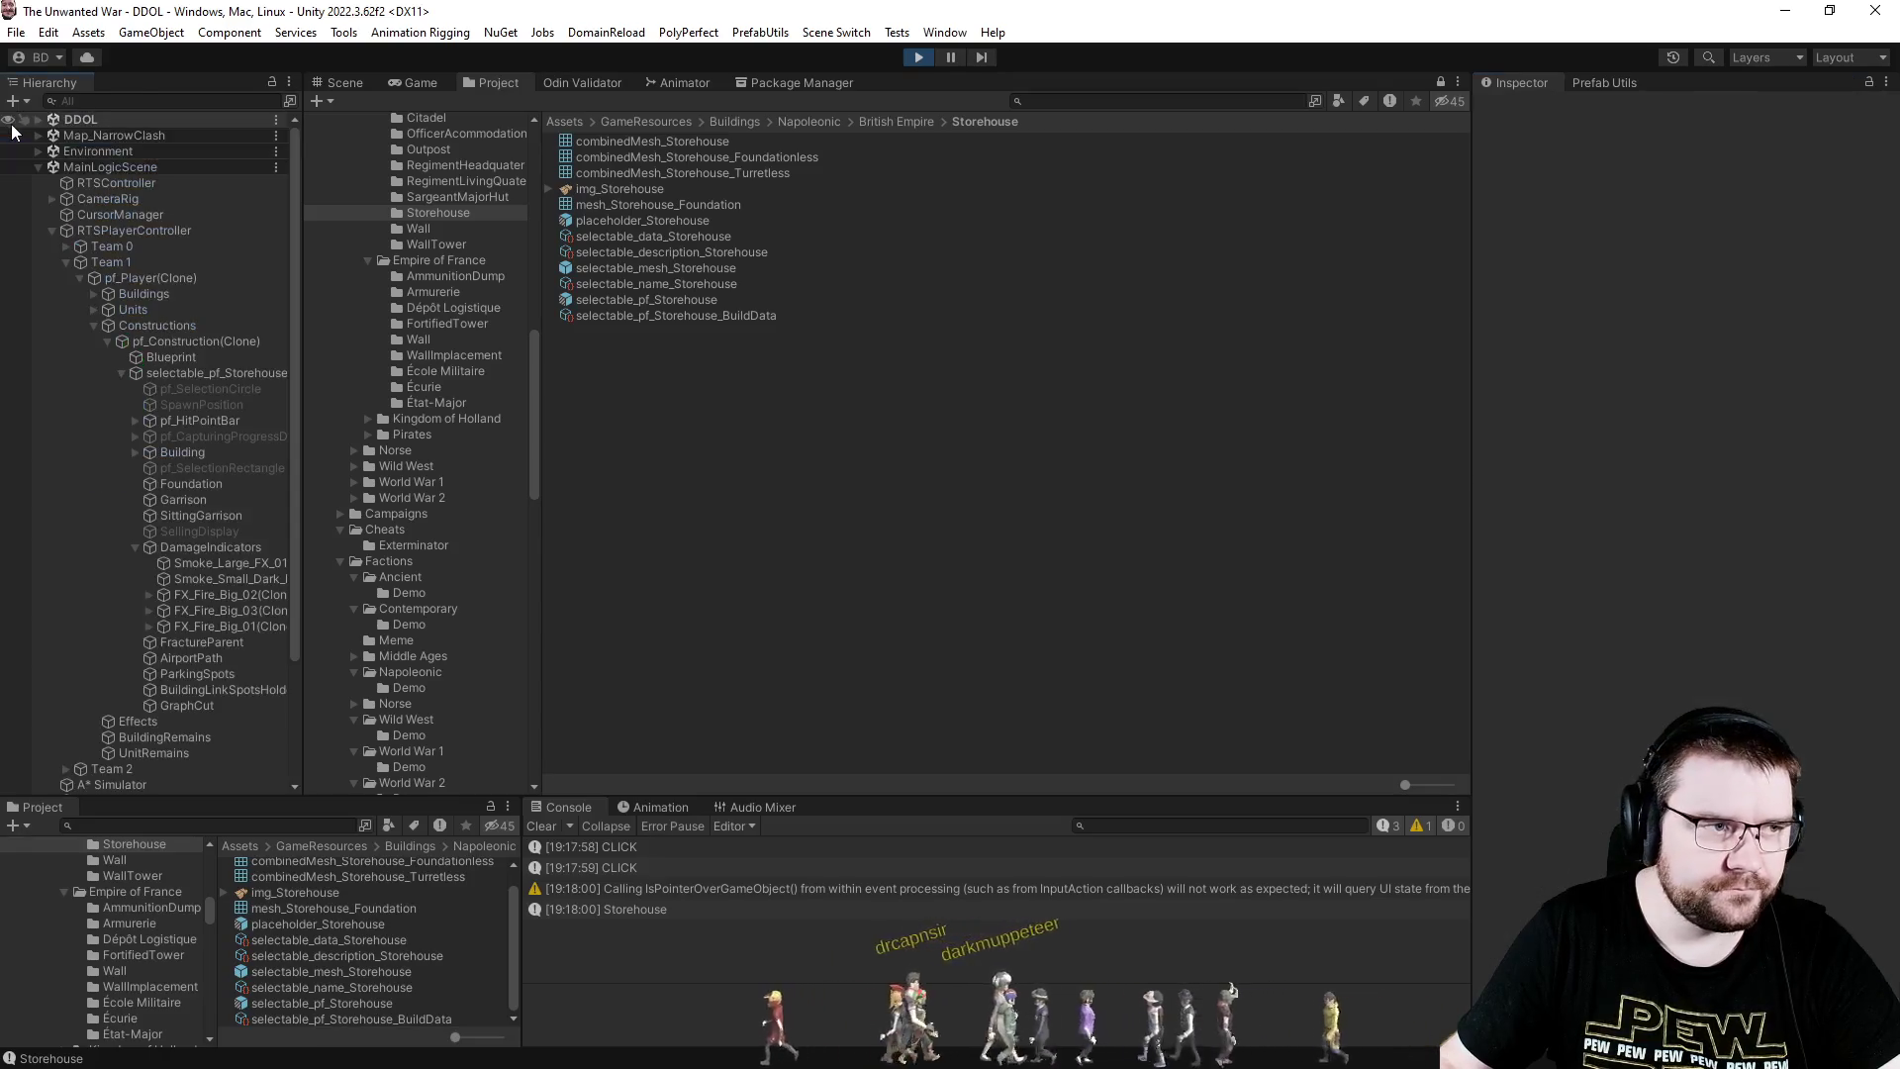
- Place two Storehouse constructions with the engineer while the game runs, then pause it
left_click(427, 80)
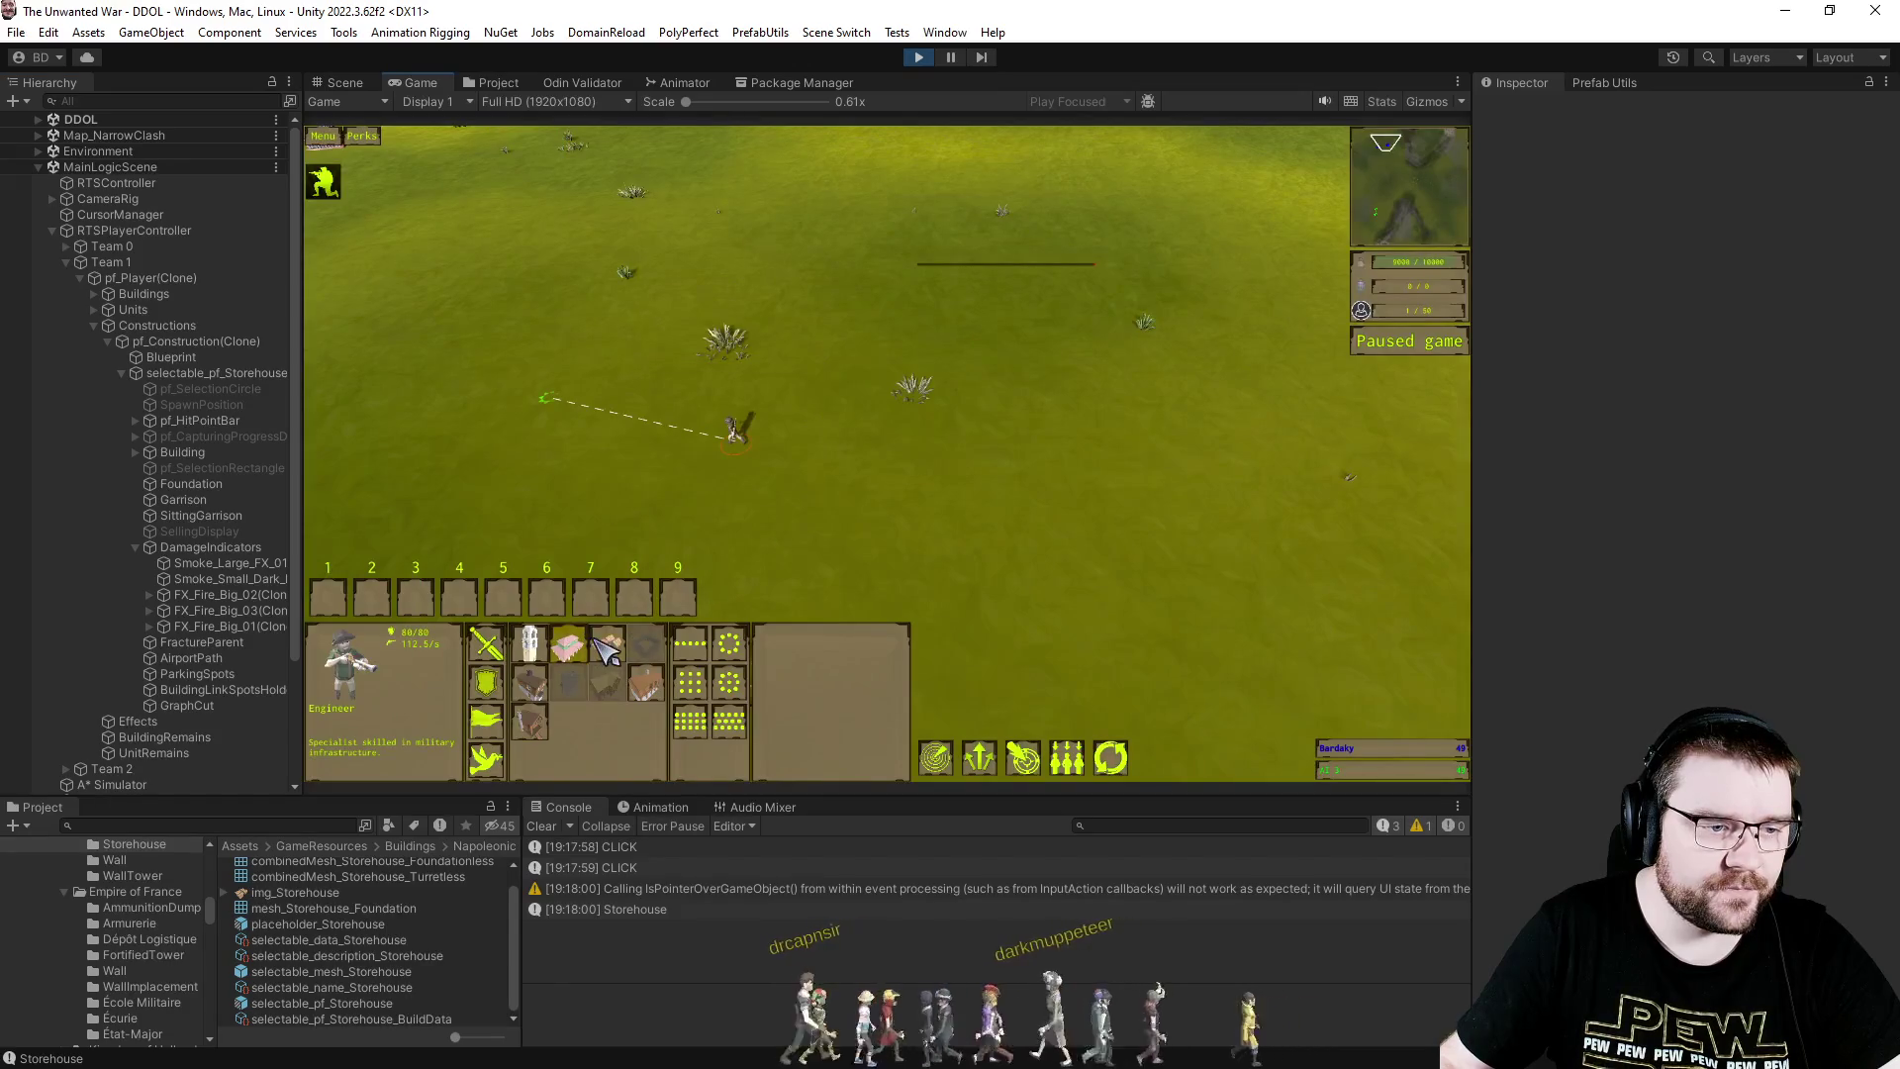
left_click(604, 650)
left_click(717, 272)
key("p")
right_click(1168, 442)
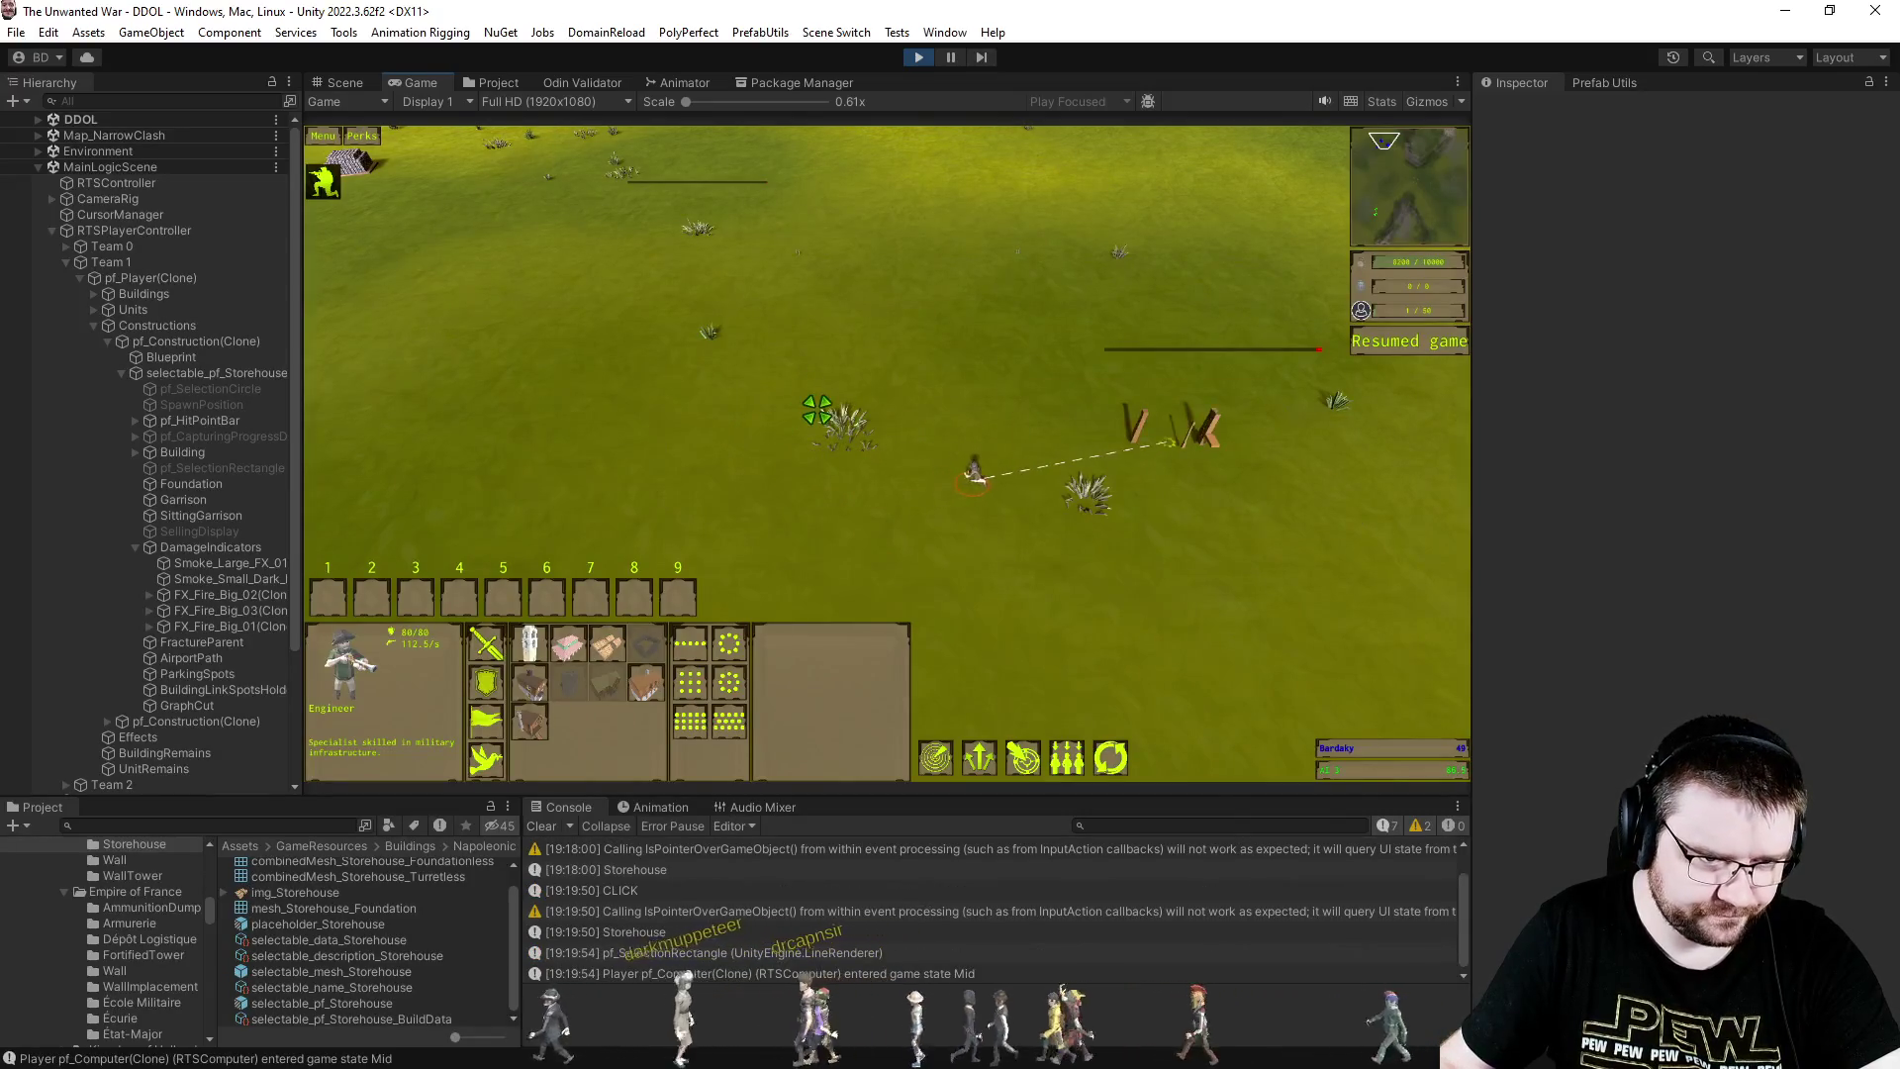
left_click(604, 650)
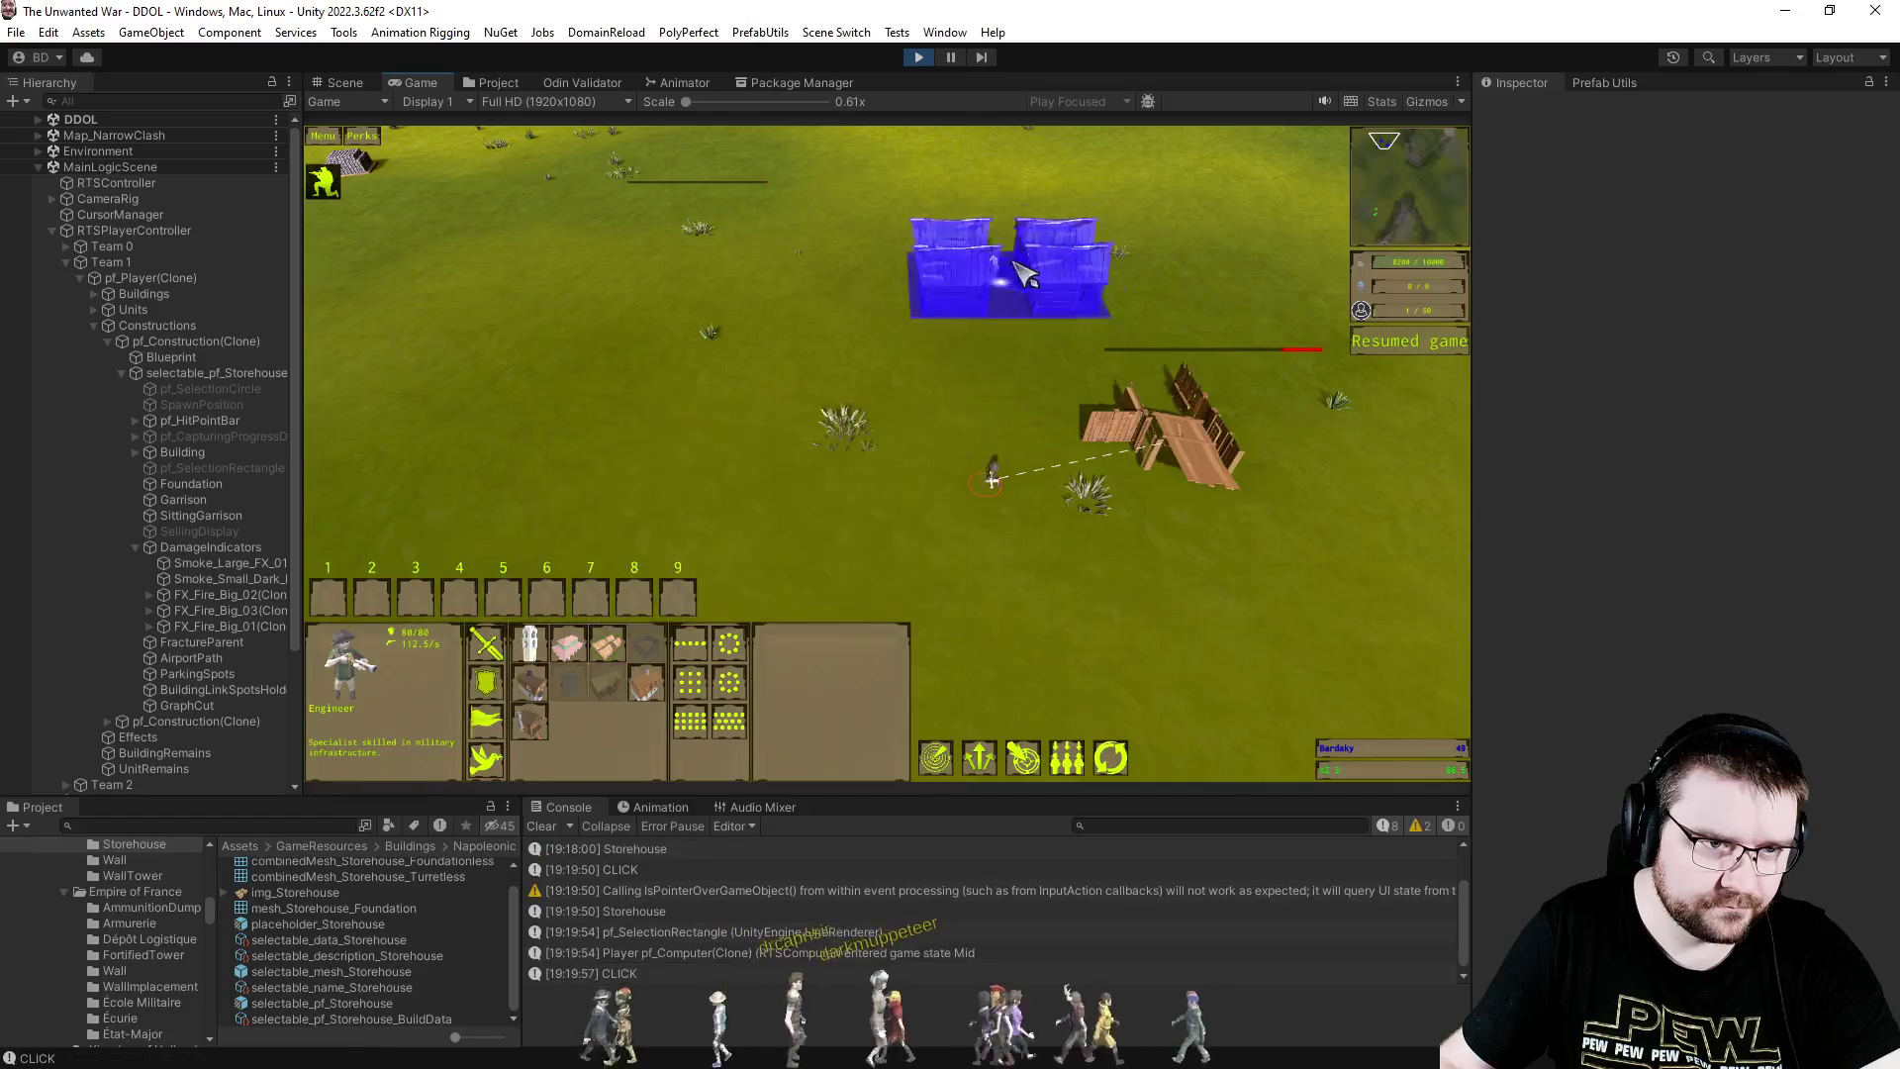
left_click(1079, 213)
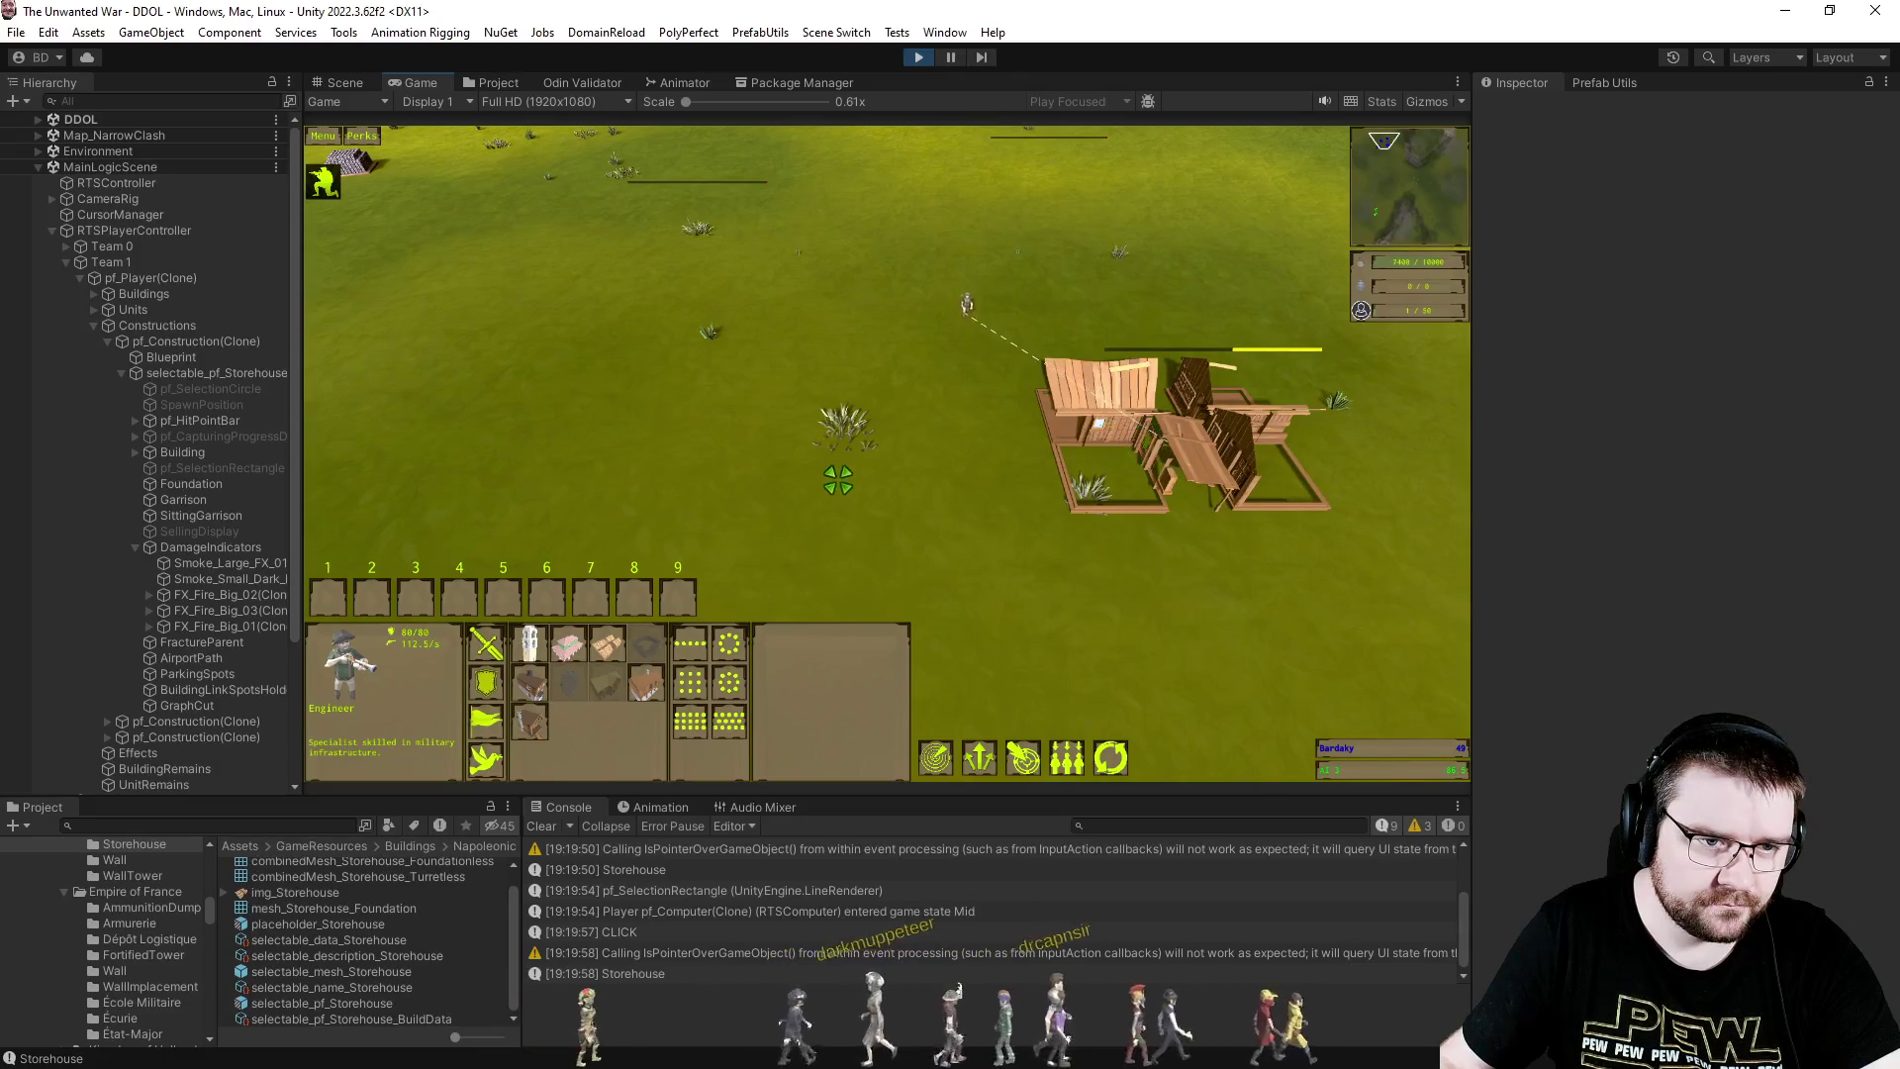
left_click(777, 465)
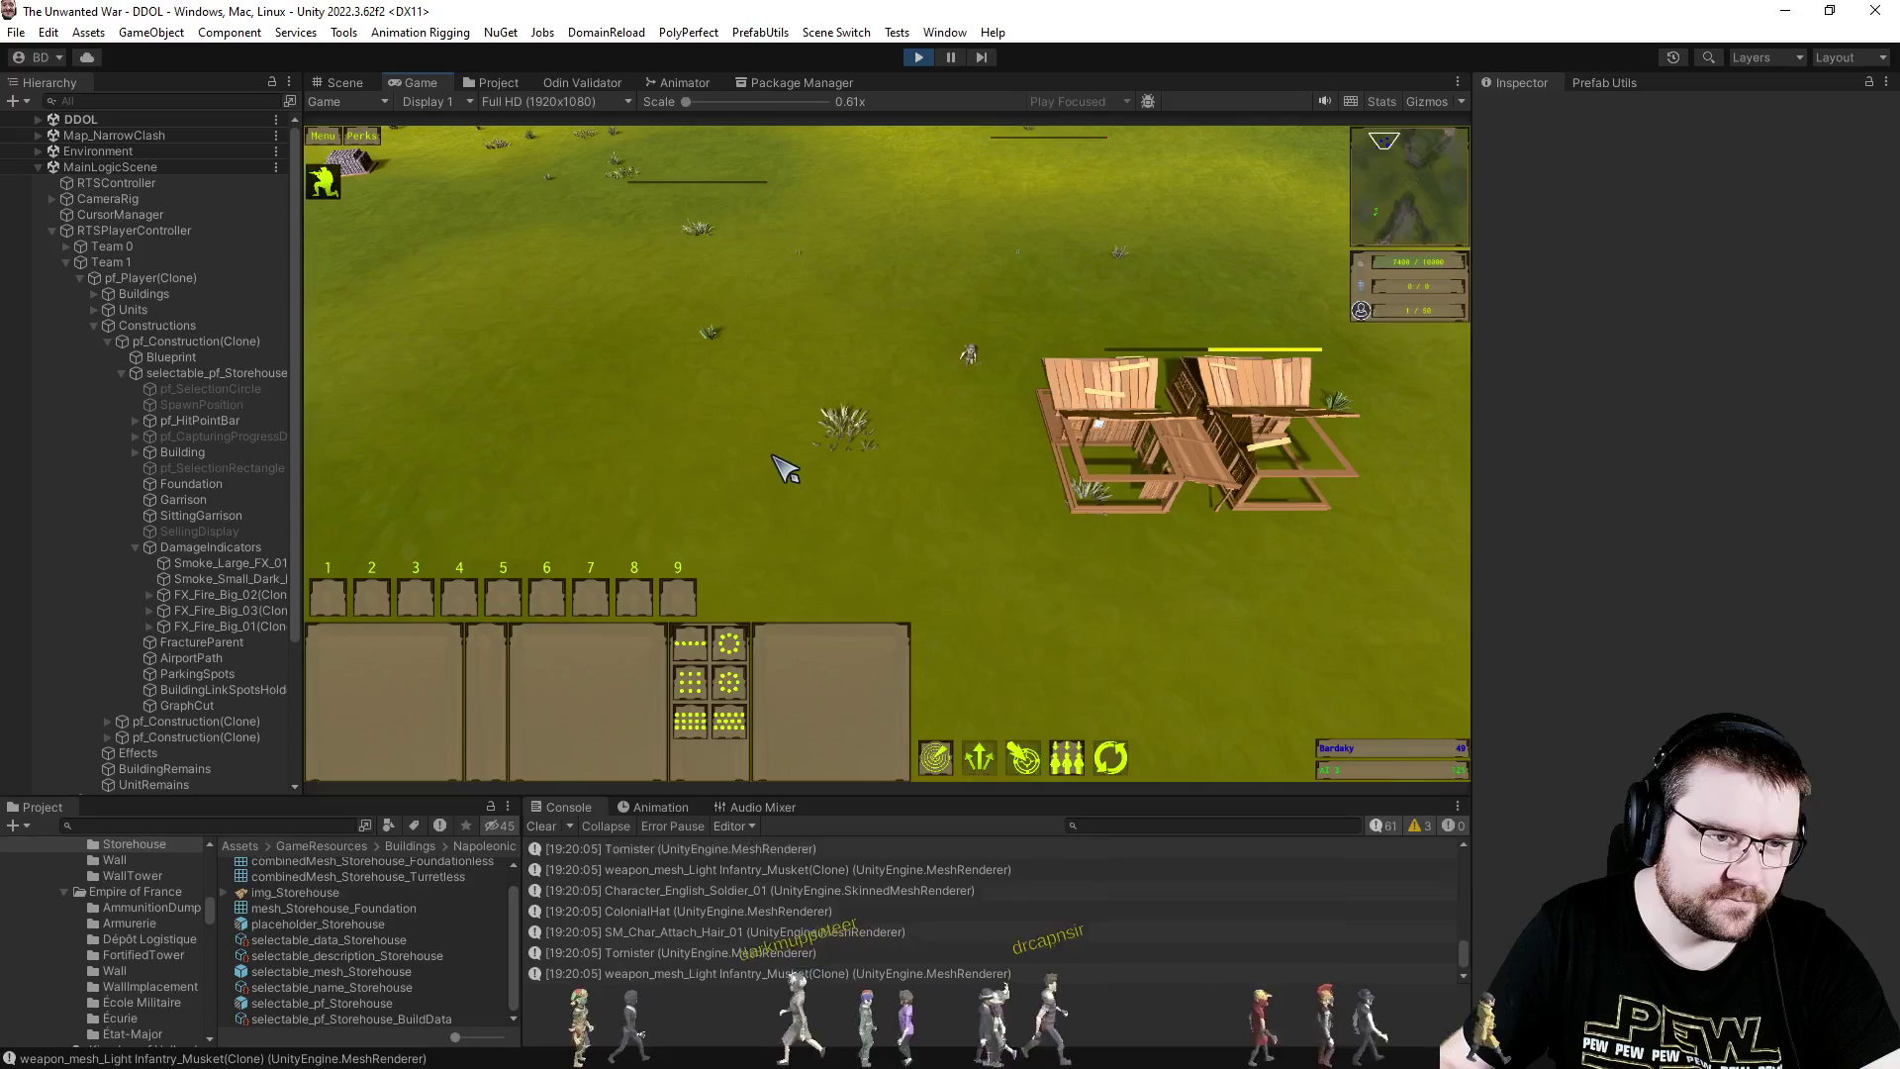
key("p")
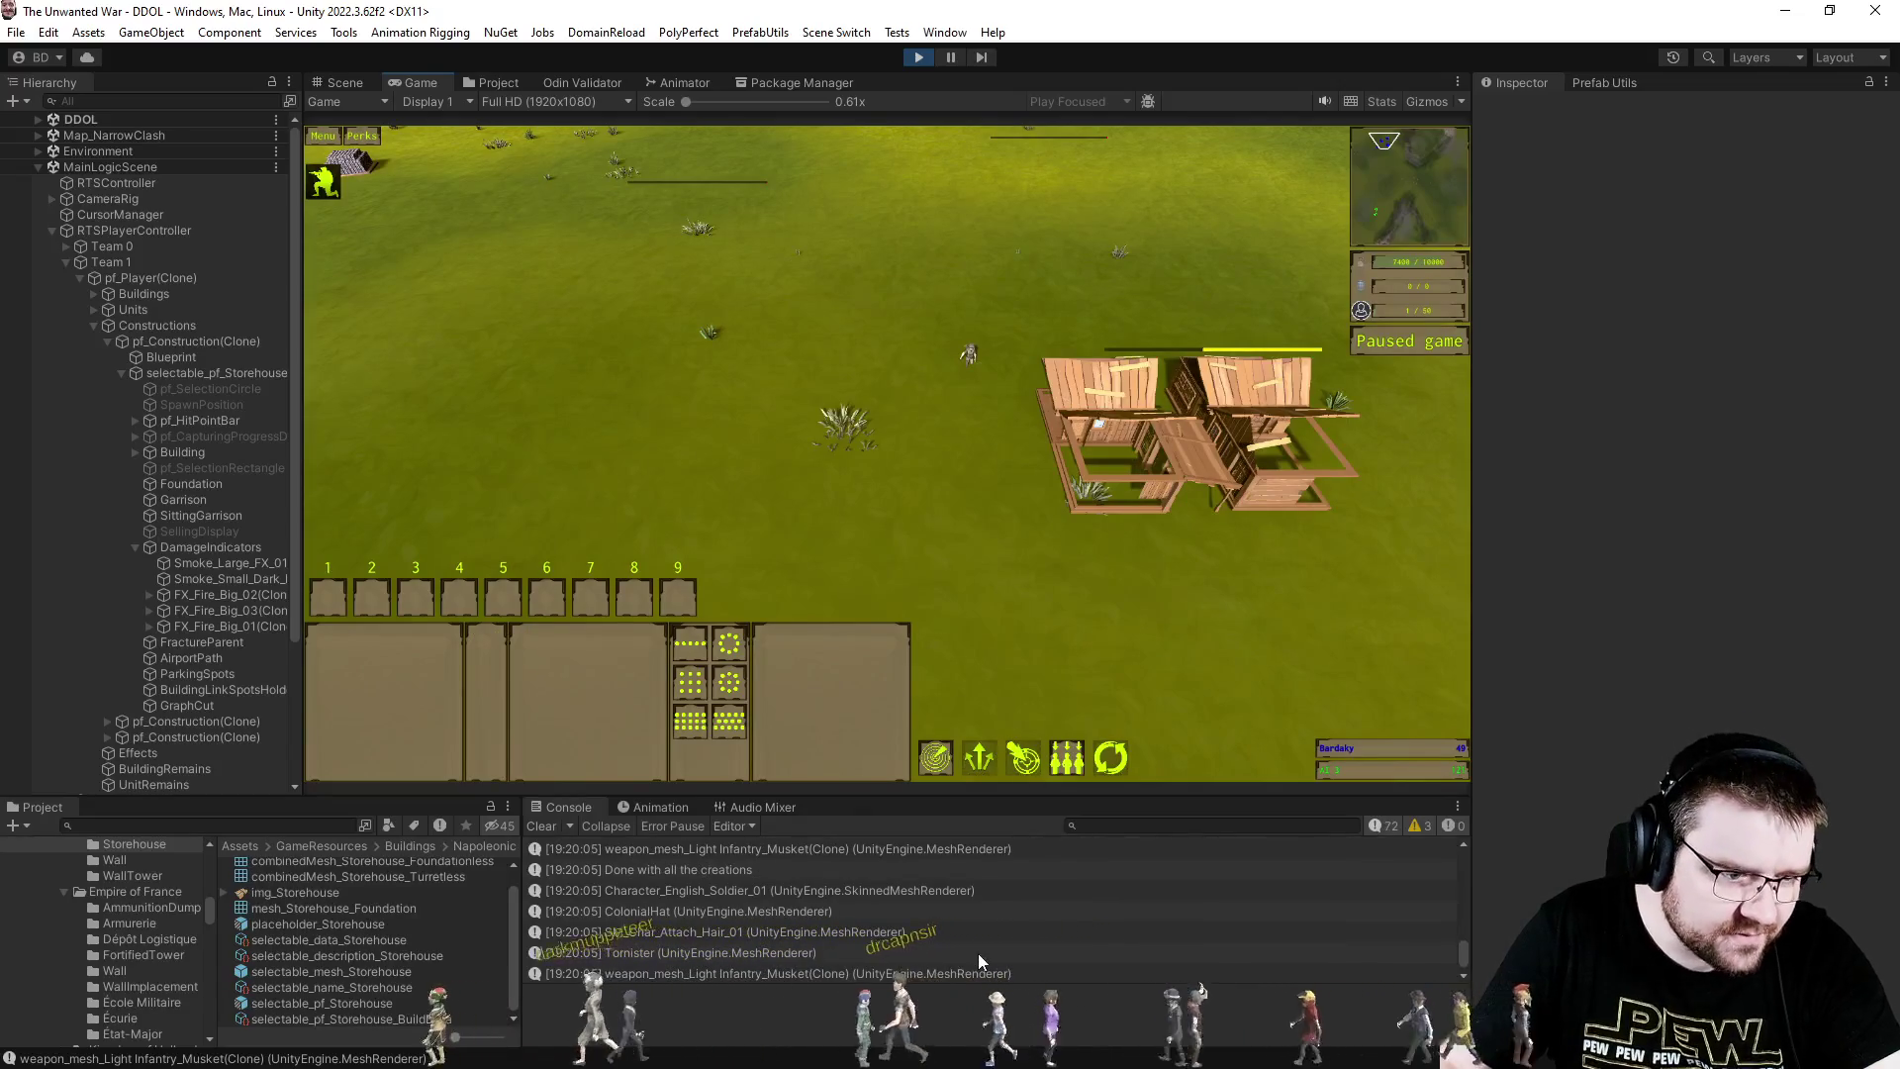
- Clear the console and have the engineer place another Storehouse blueprint
left_click(542, 825)
left_click_drag(831, 323, 998, 505)
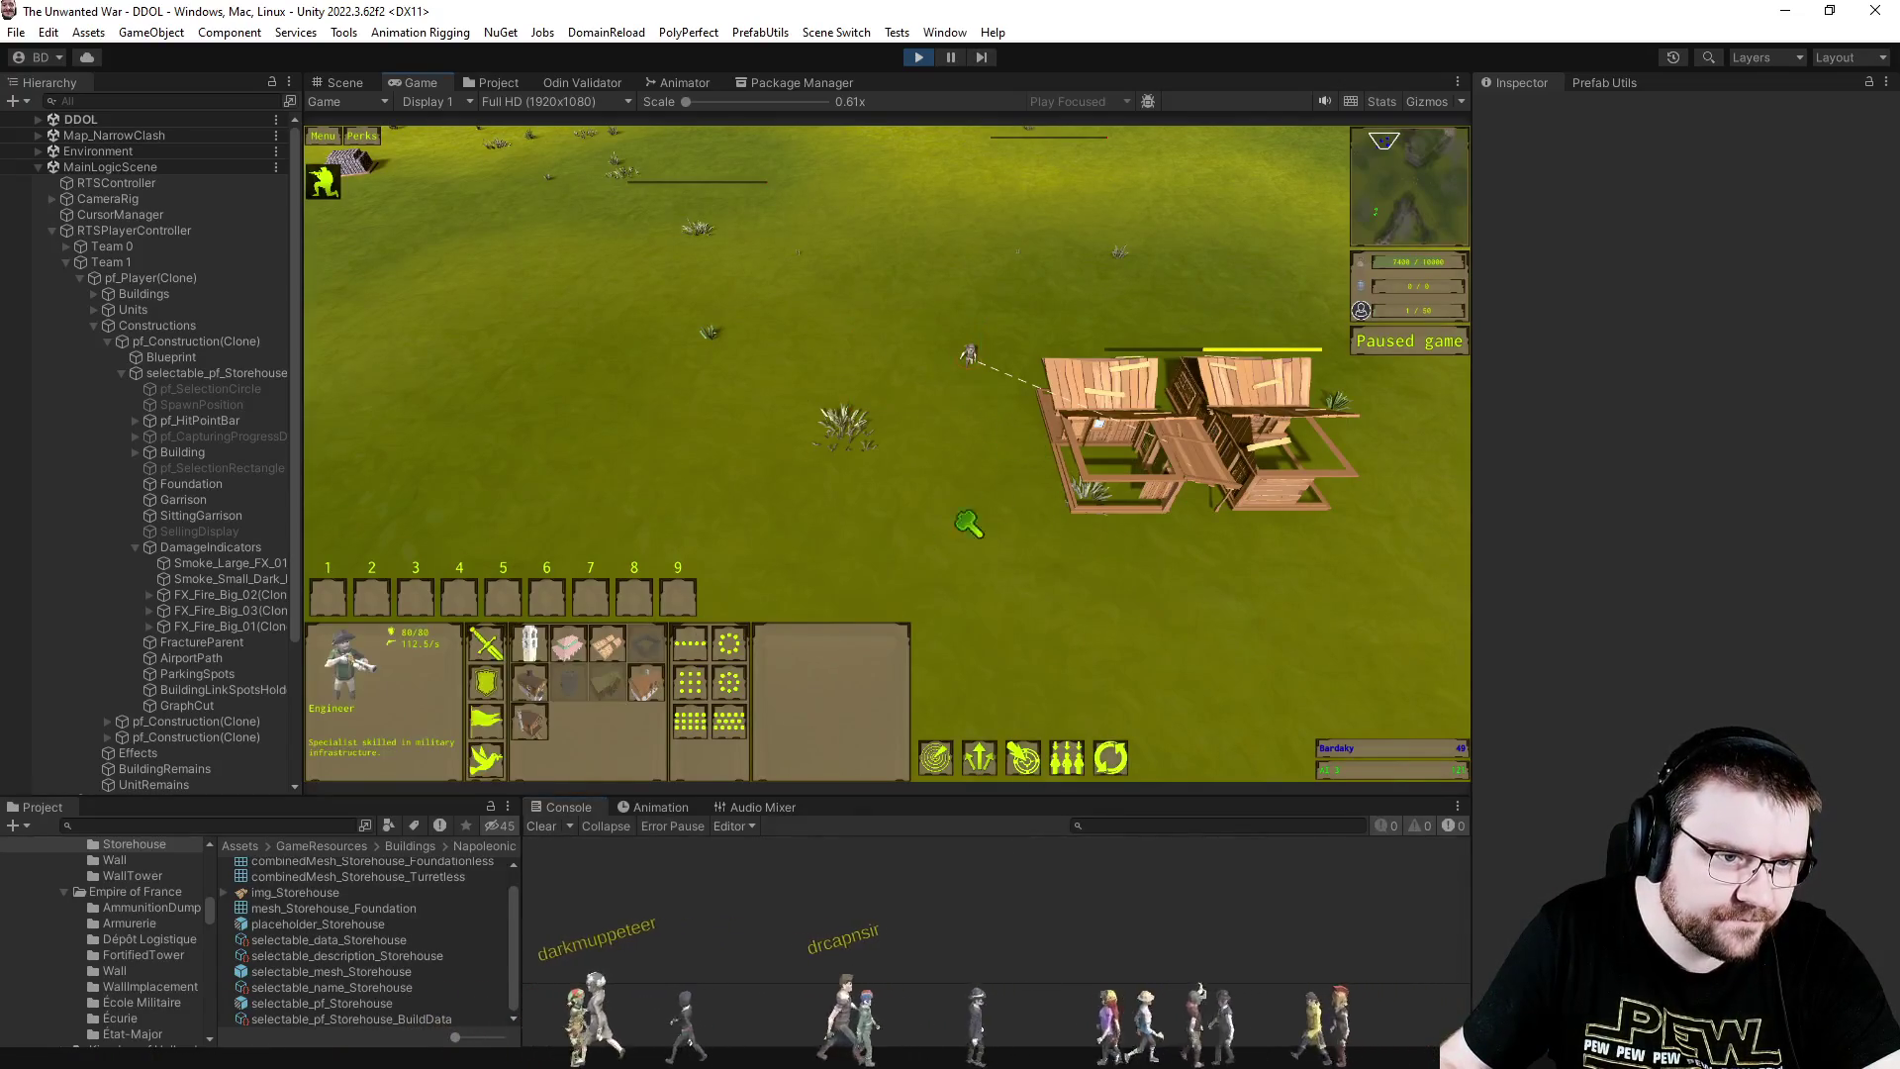
left_click(606, 643)
left_click(1083, 584)
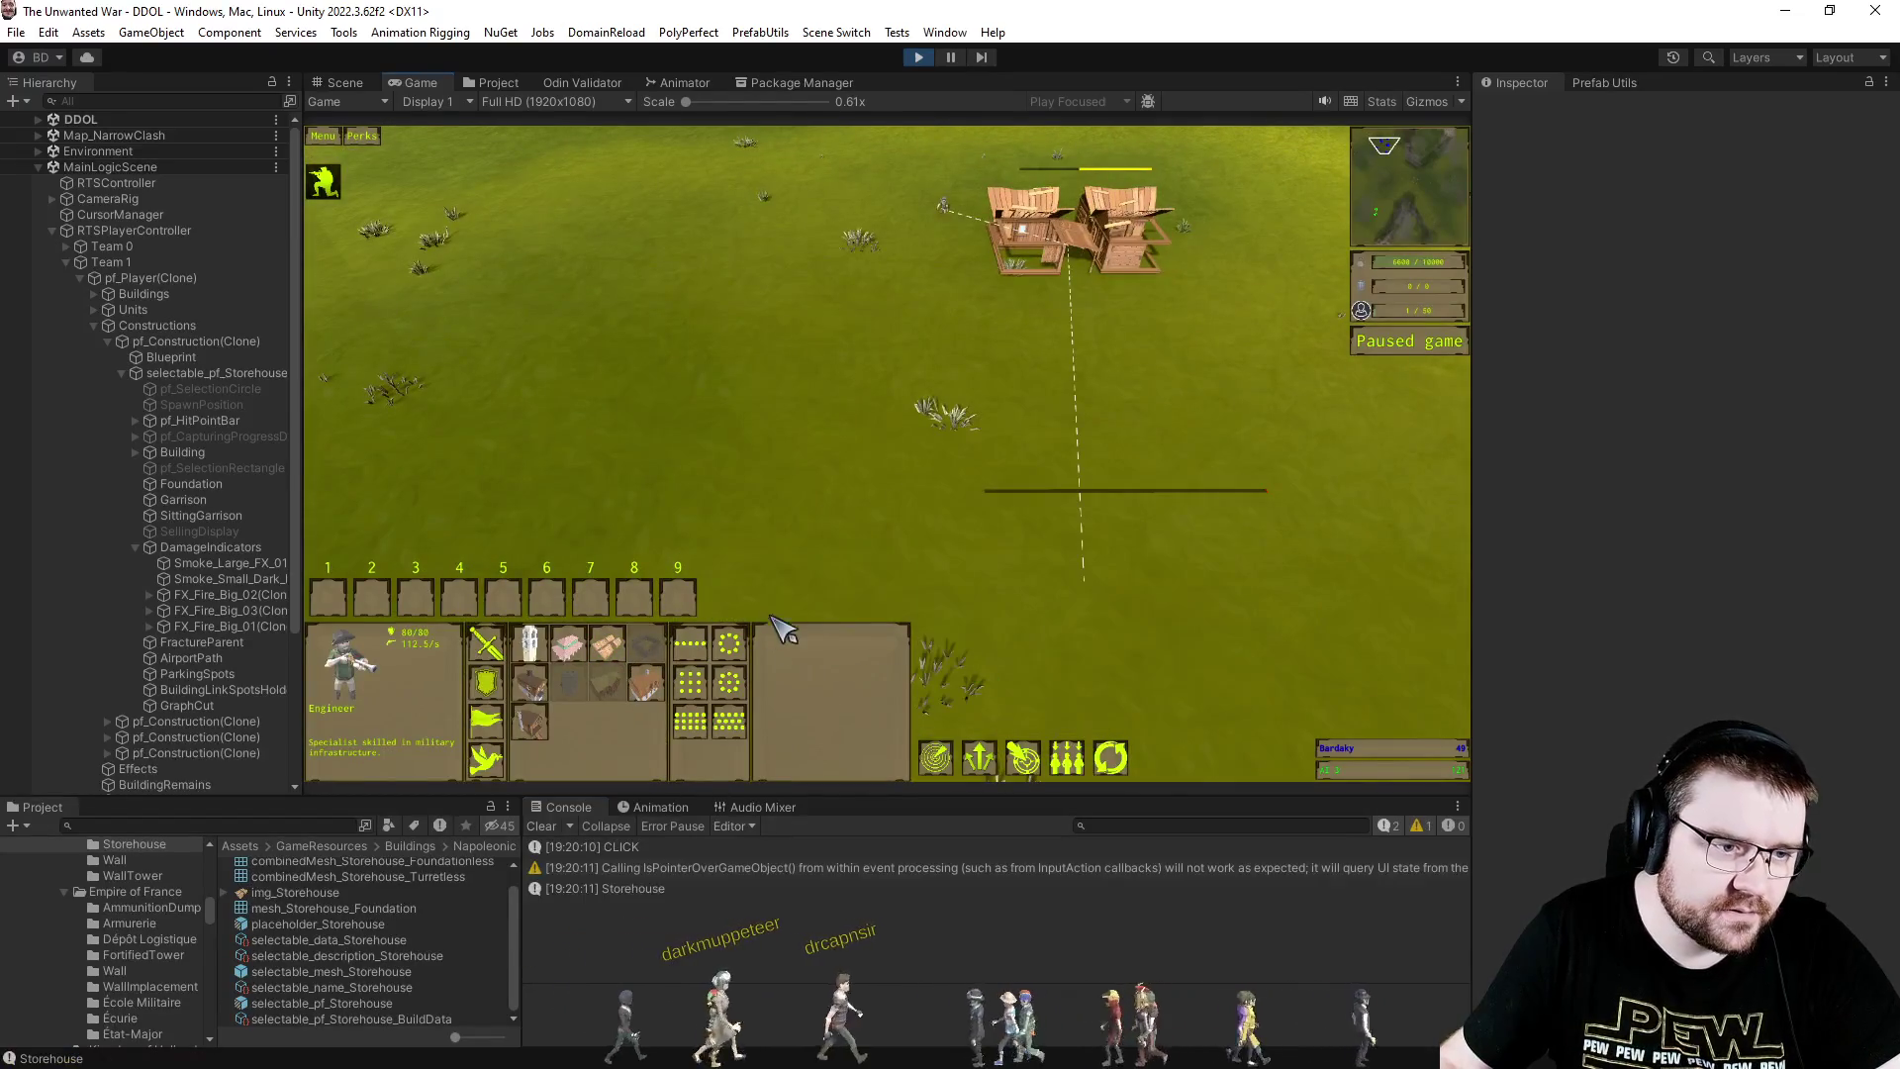
scroll(901, 435, "down", 2)
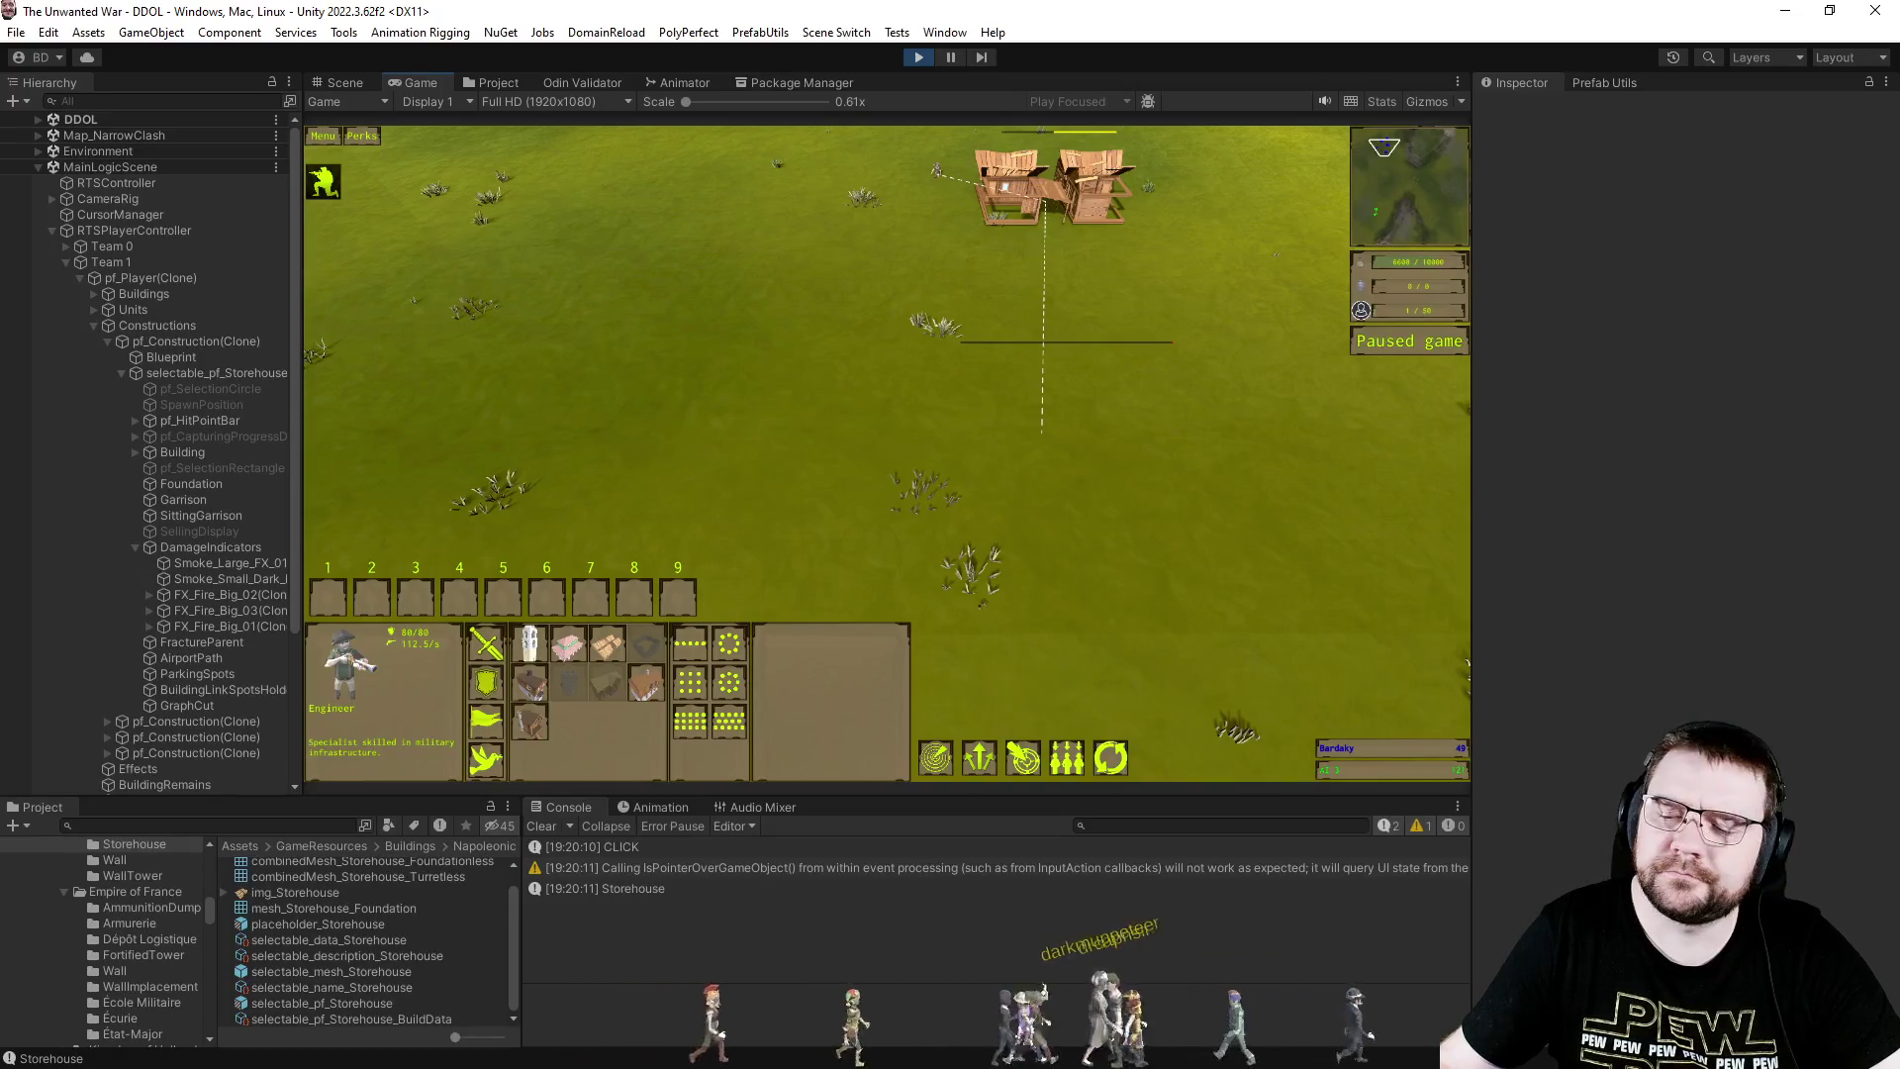
key("alt+Tab")
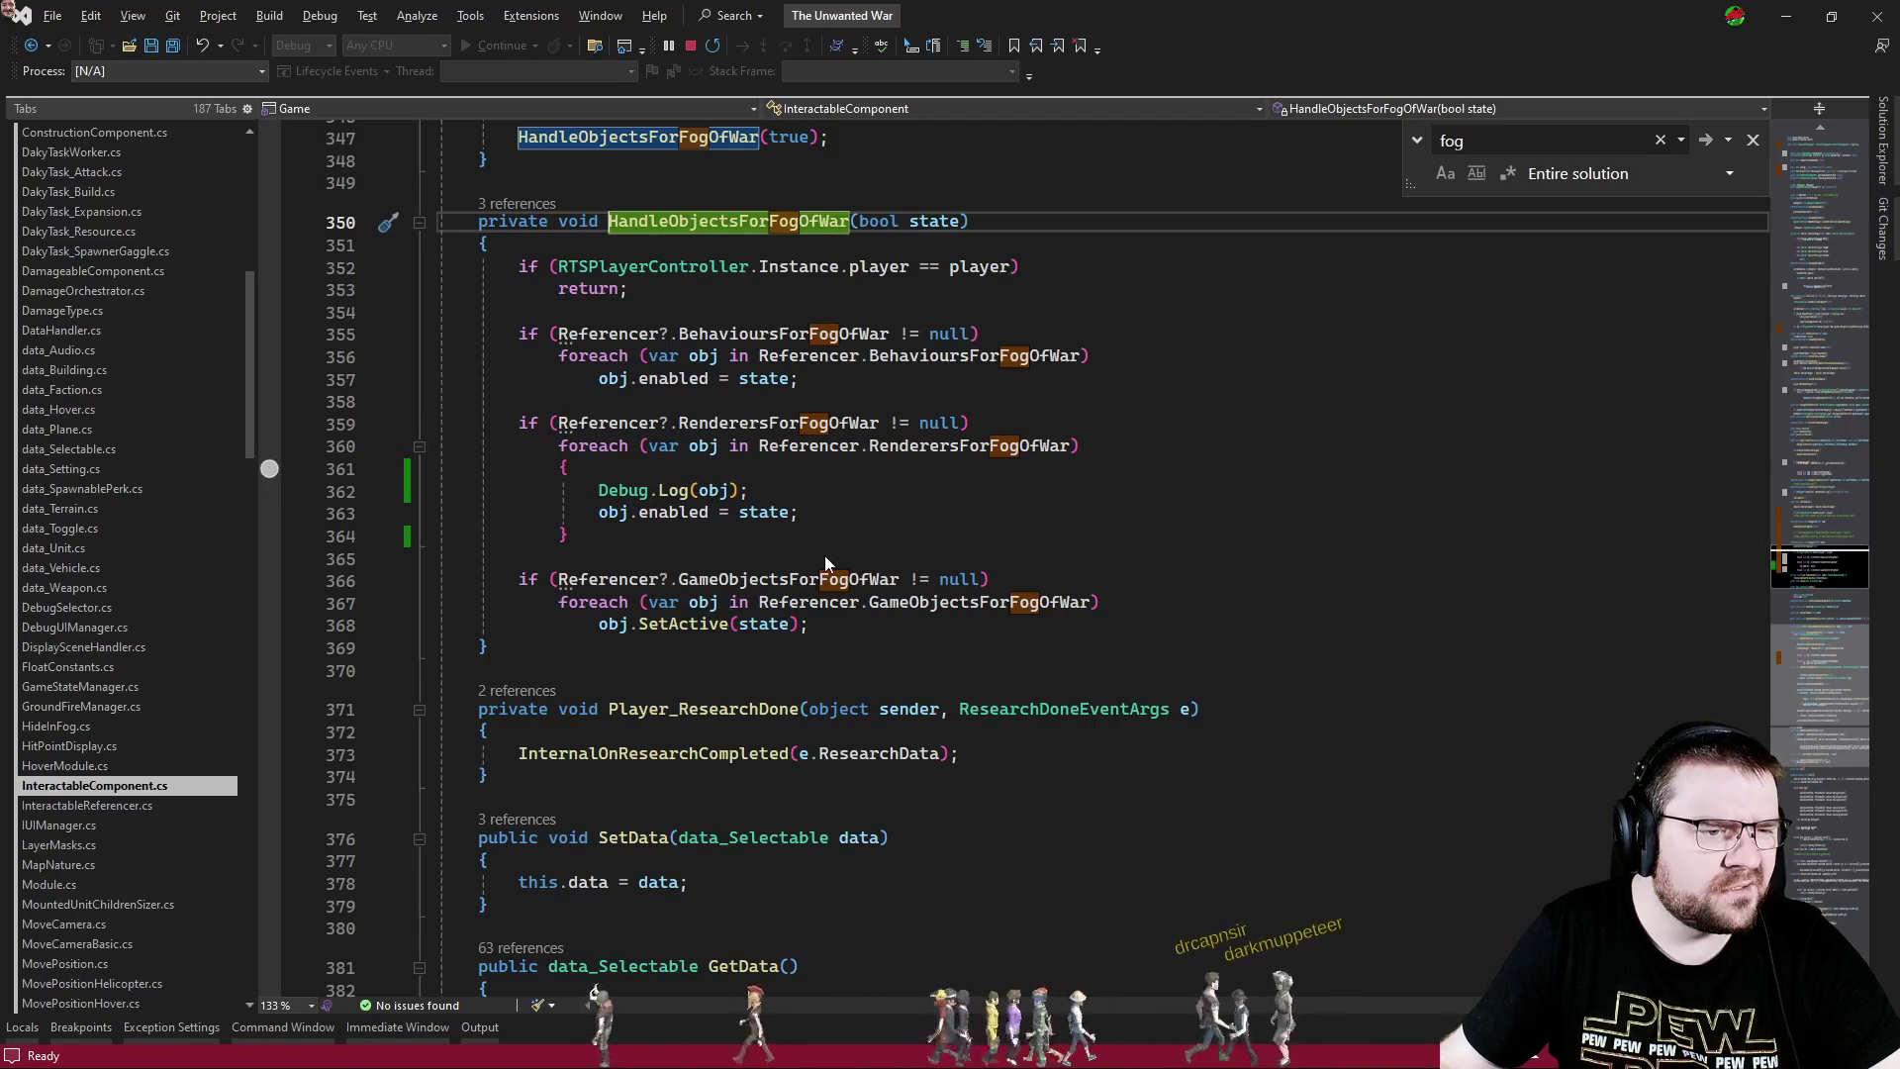
key("alt+Tab")
- Place a Storehouse in the game to hit the HandleObjectsForFogOfWar breakpoint
left_click(607, 645)
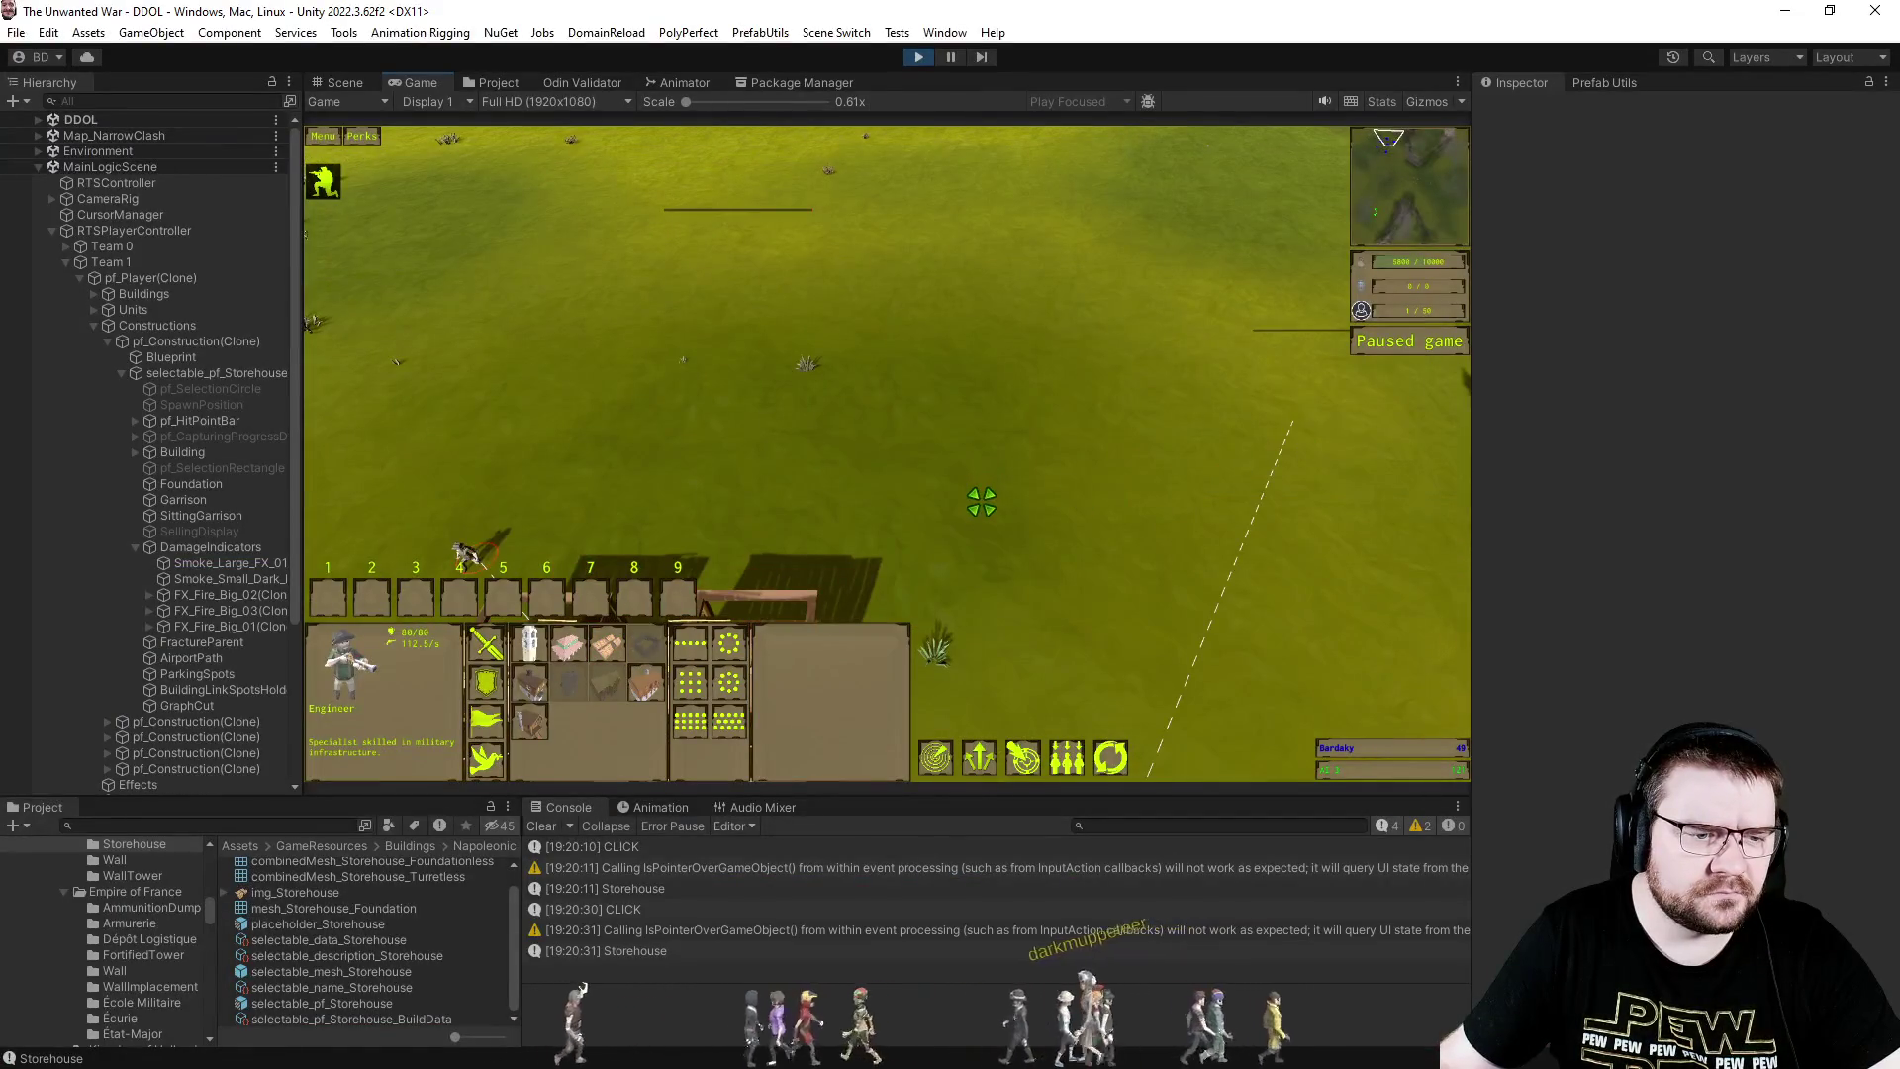
key("alt+Tab")
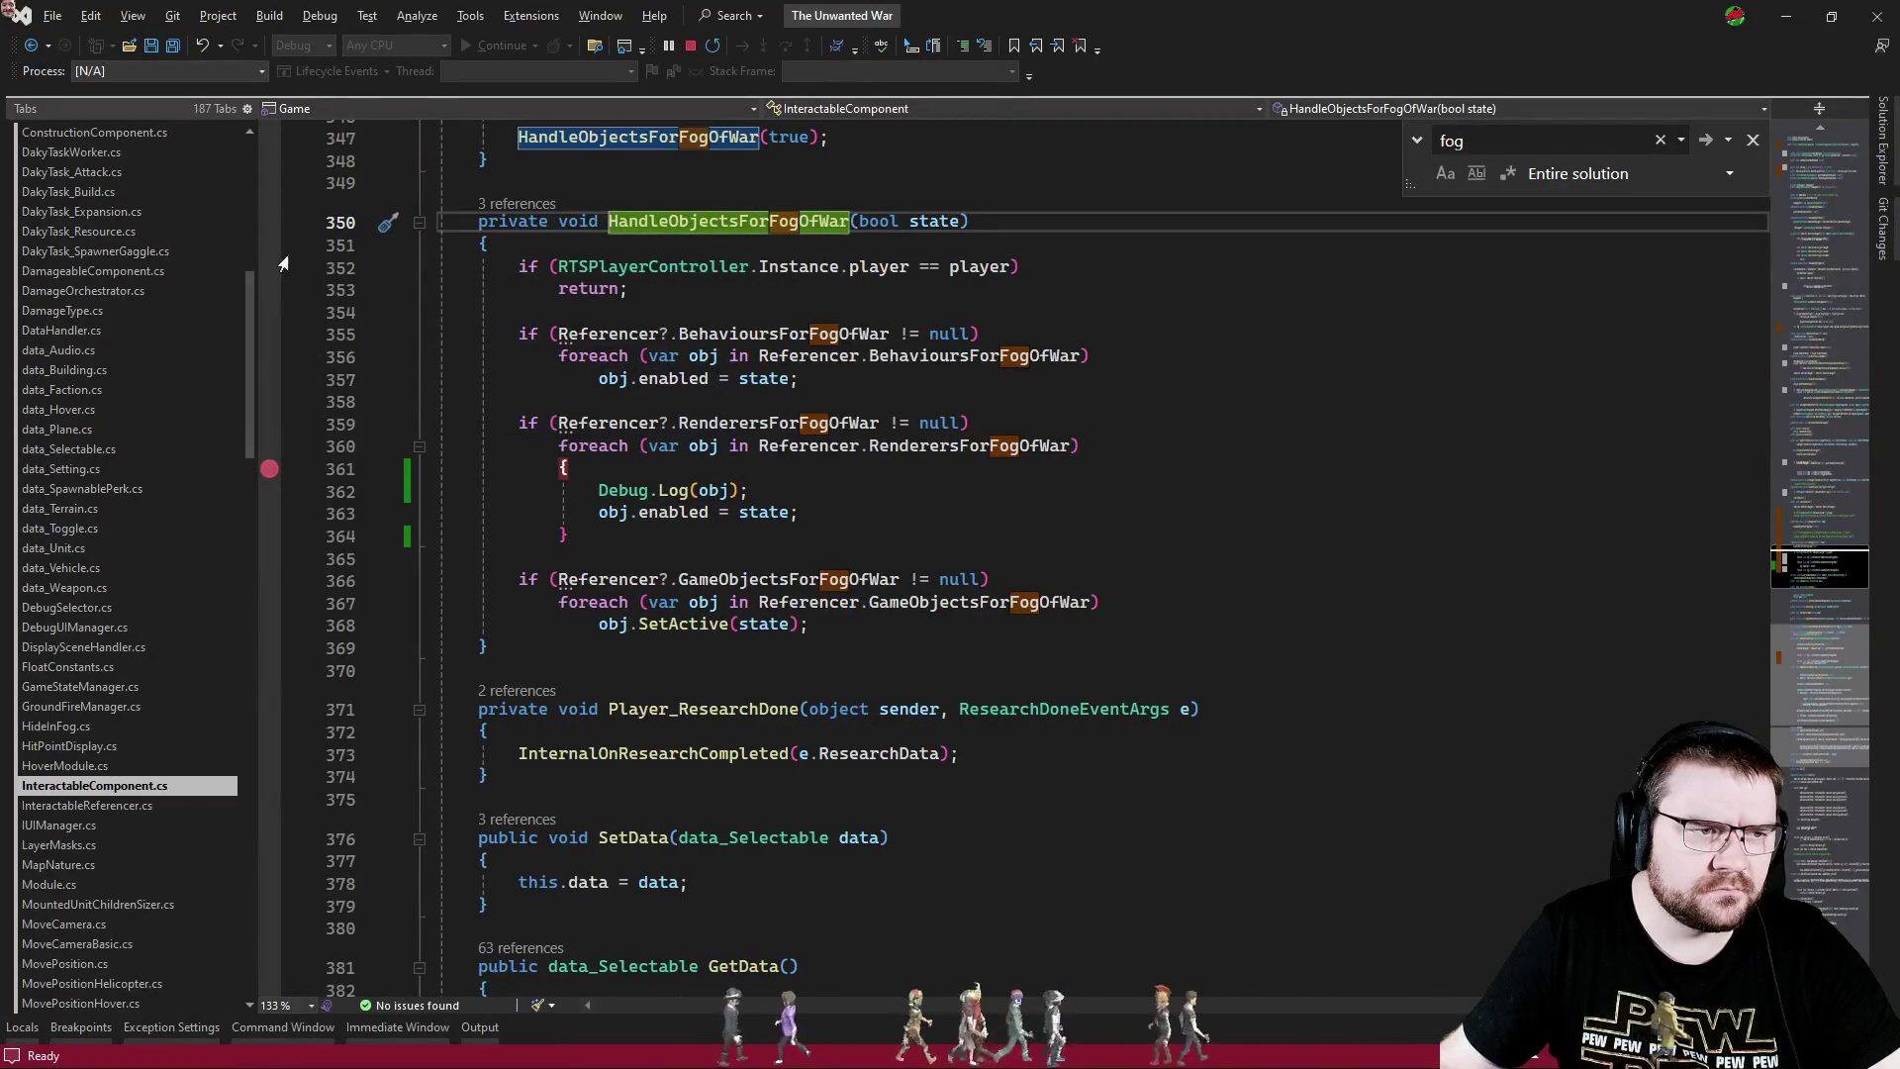
key("alt+Tab")
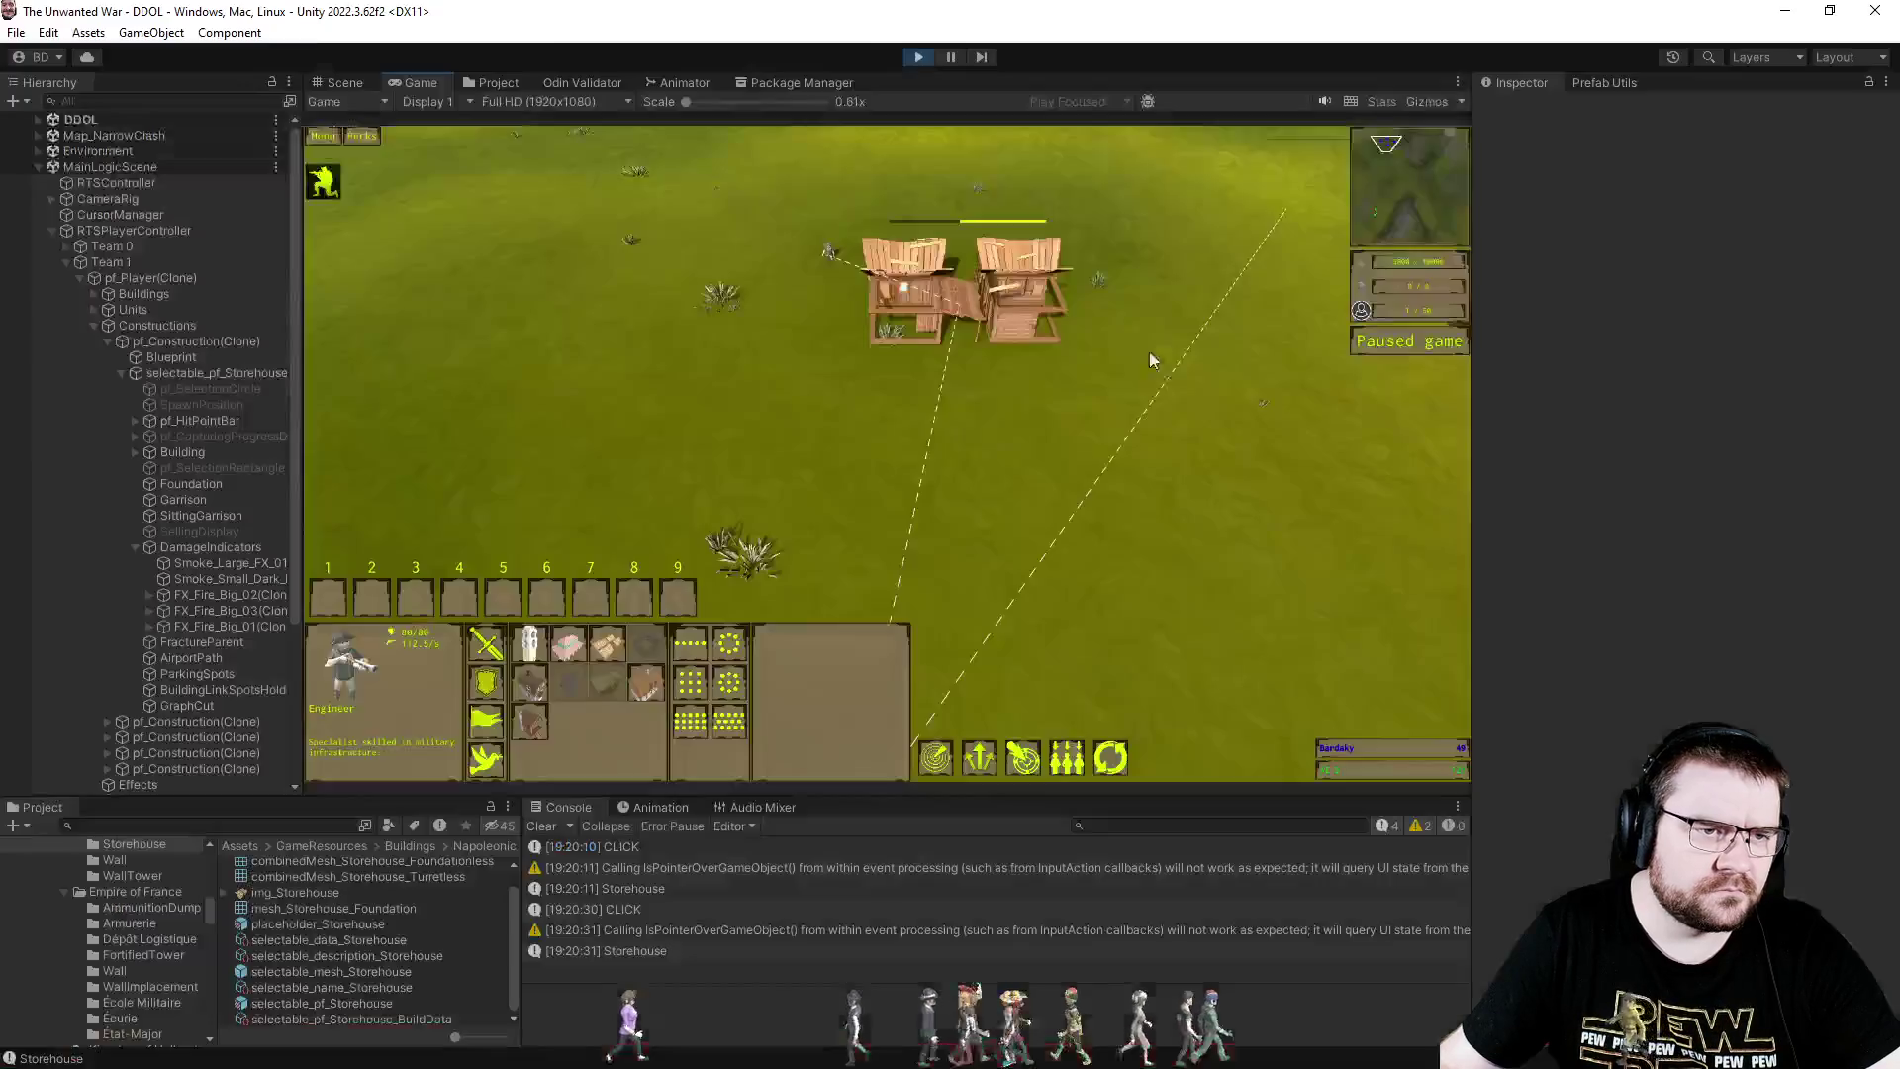
left_click(689, 653)
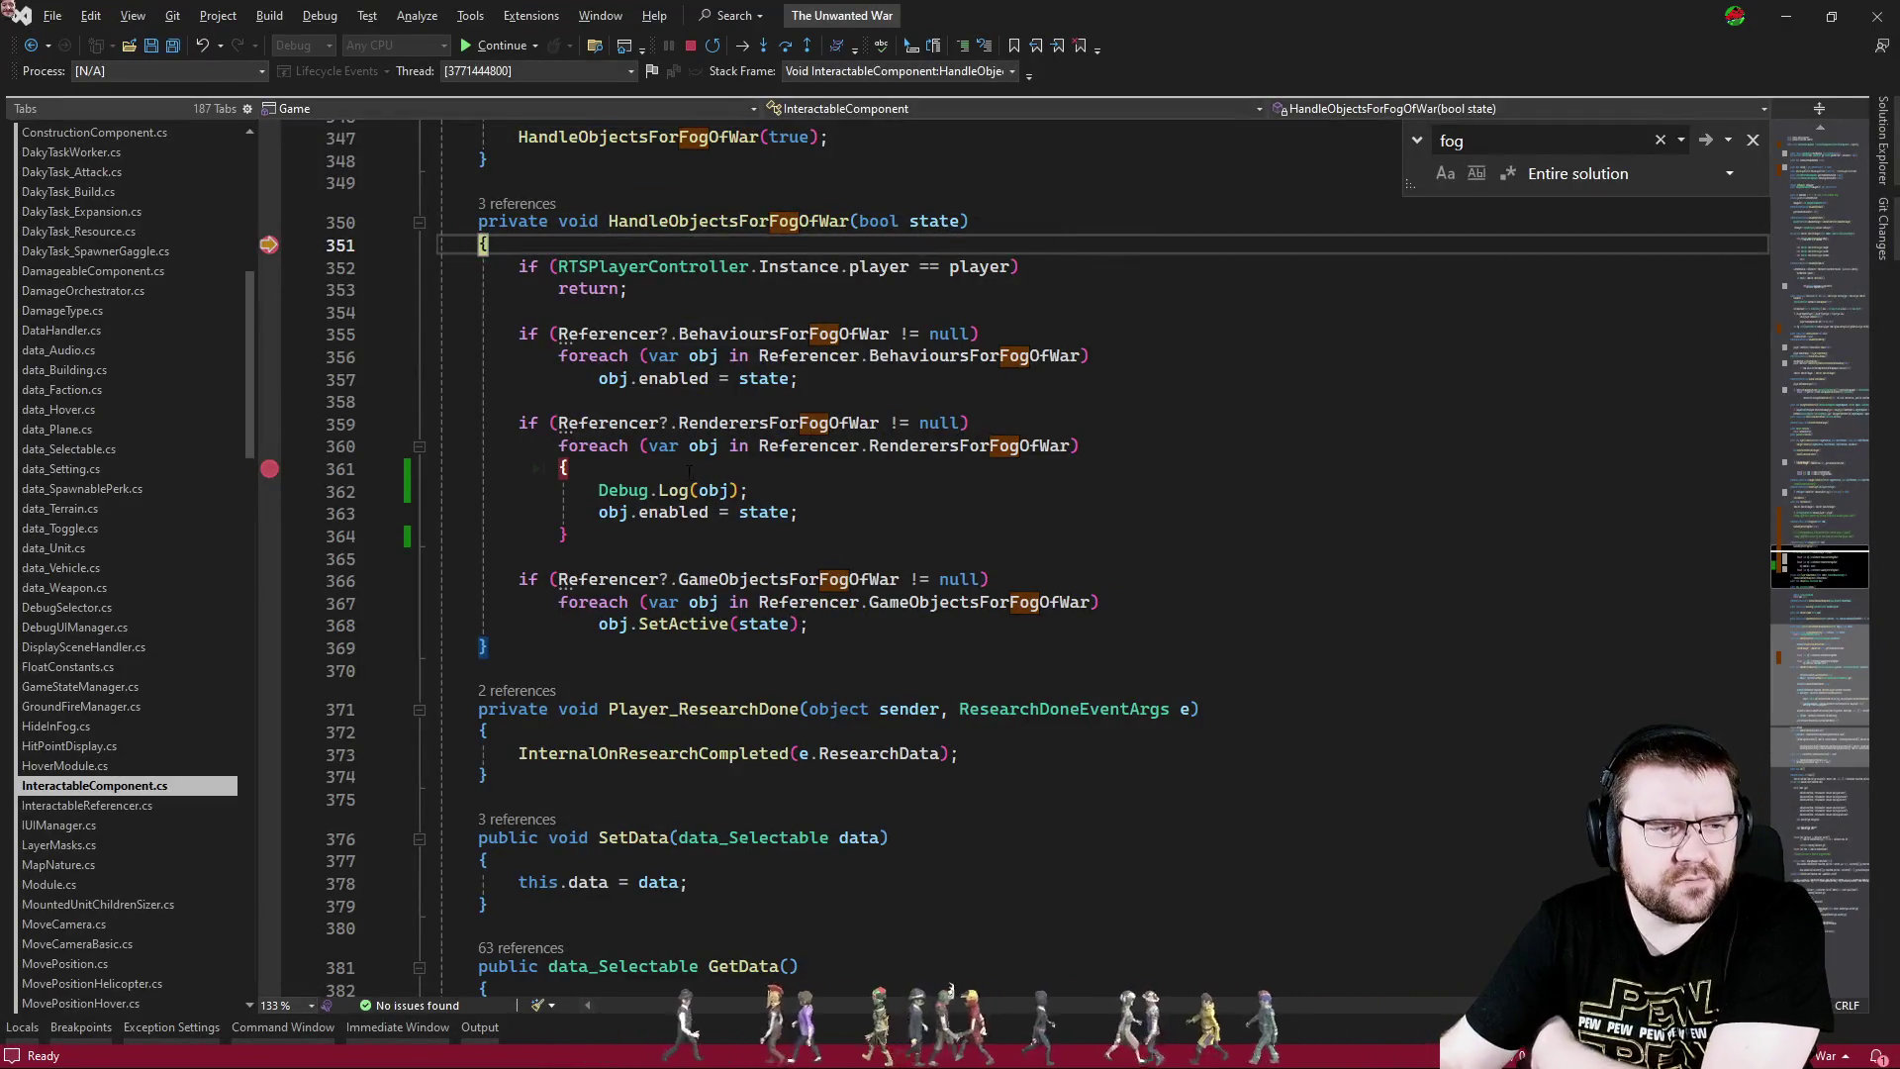
- Inspect the Referencer's RenderersForFogOfWar at line 359 and confirm the list is empty
mouse_move(630, 423)
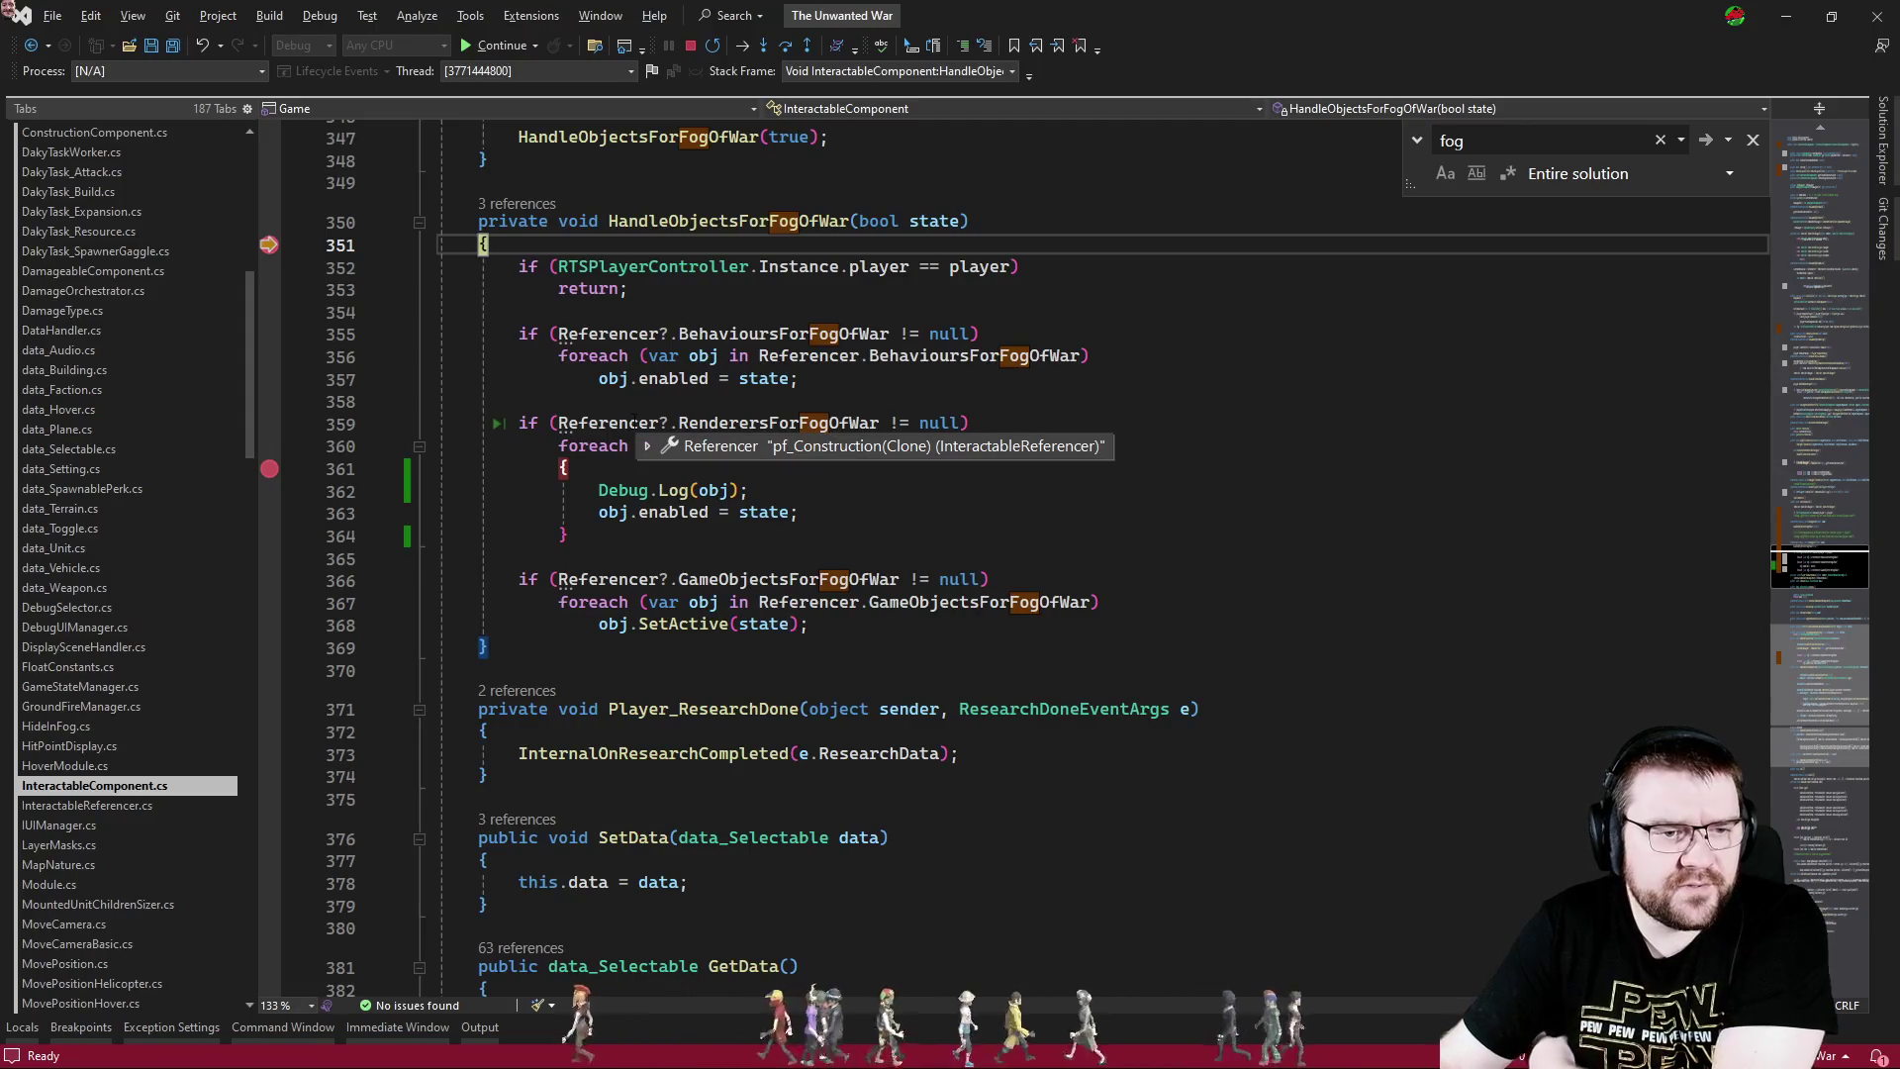
left_click(742, 424)
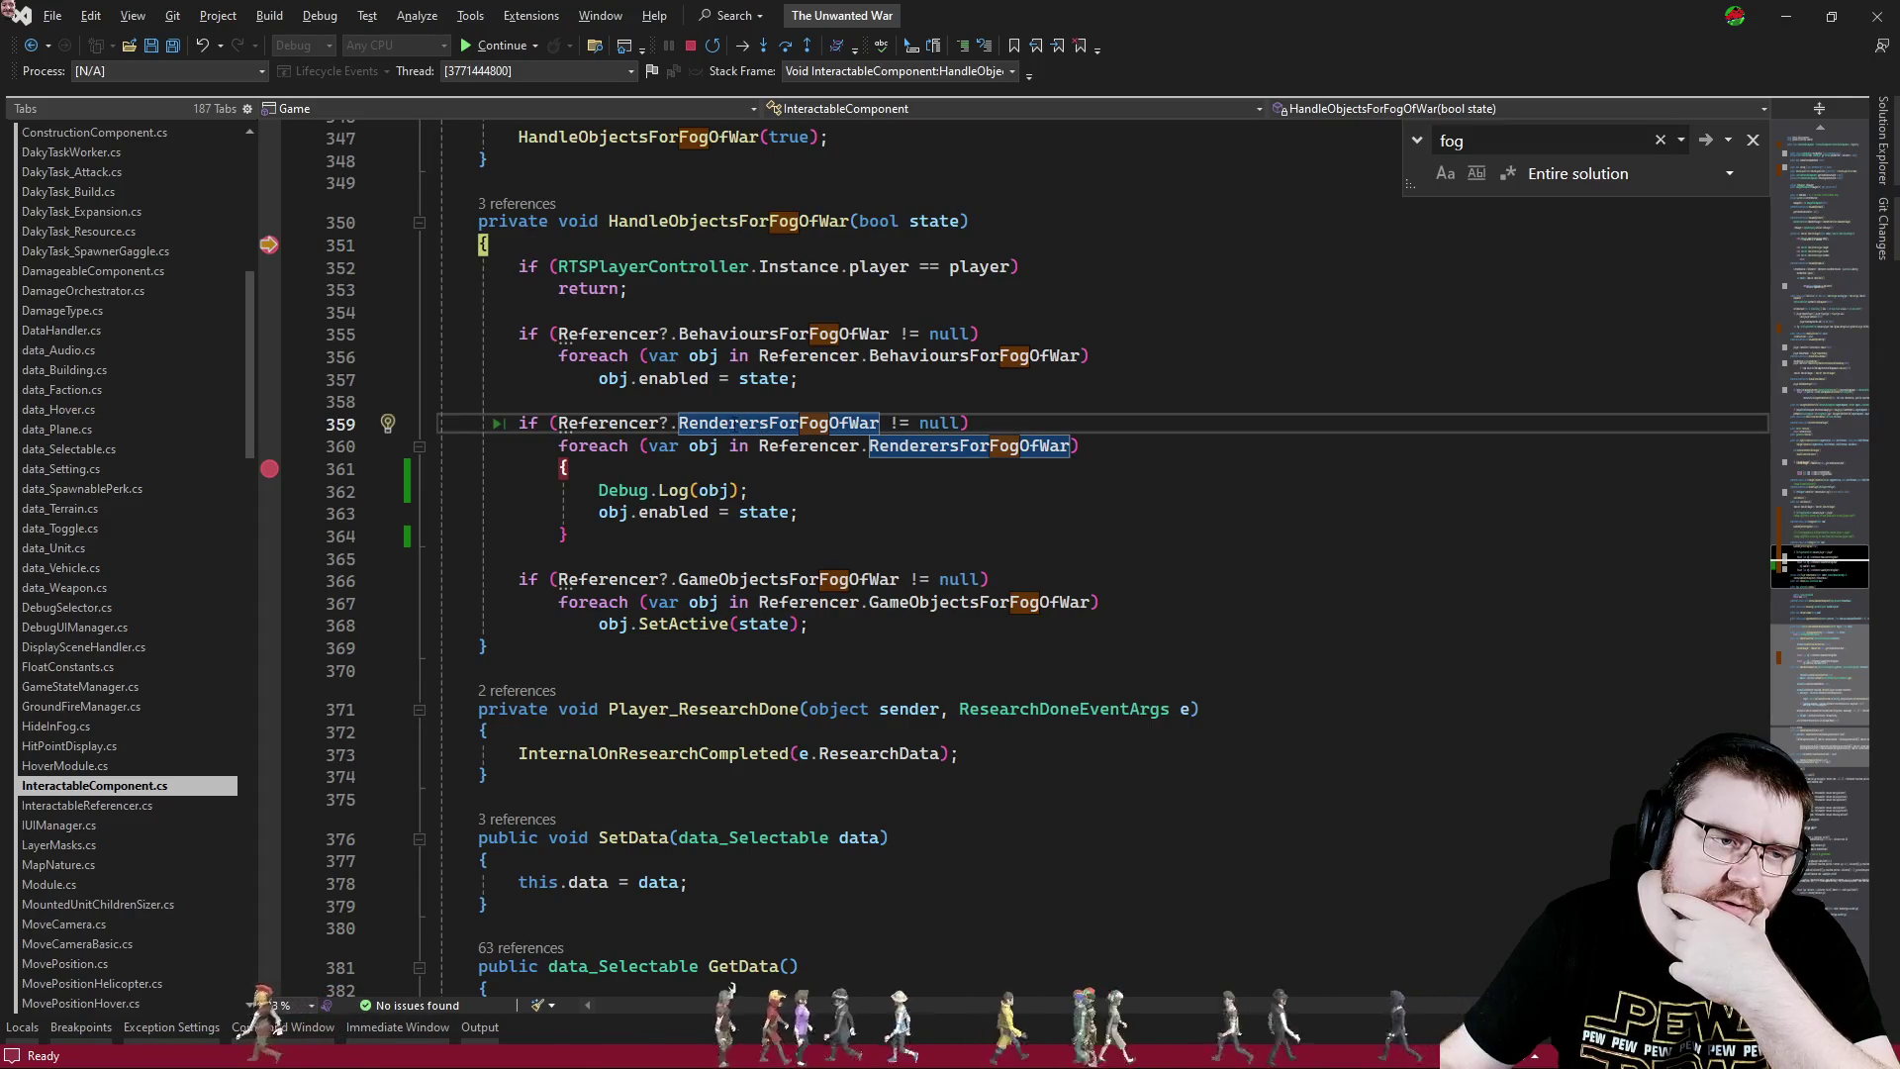
mouse_move(623, 424)
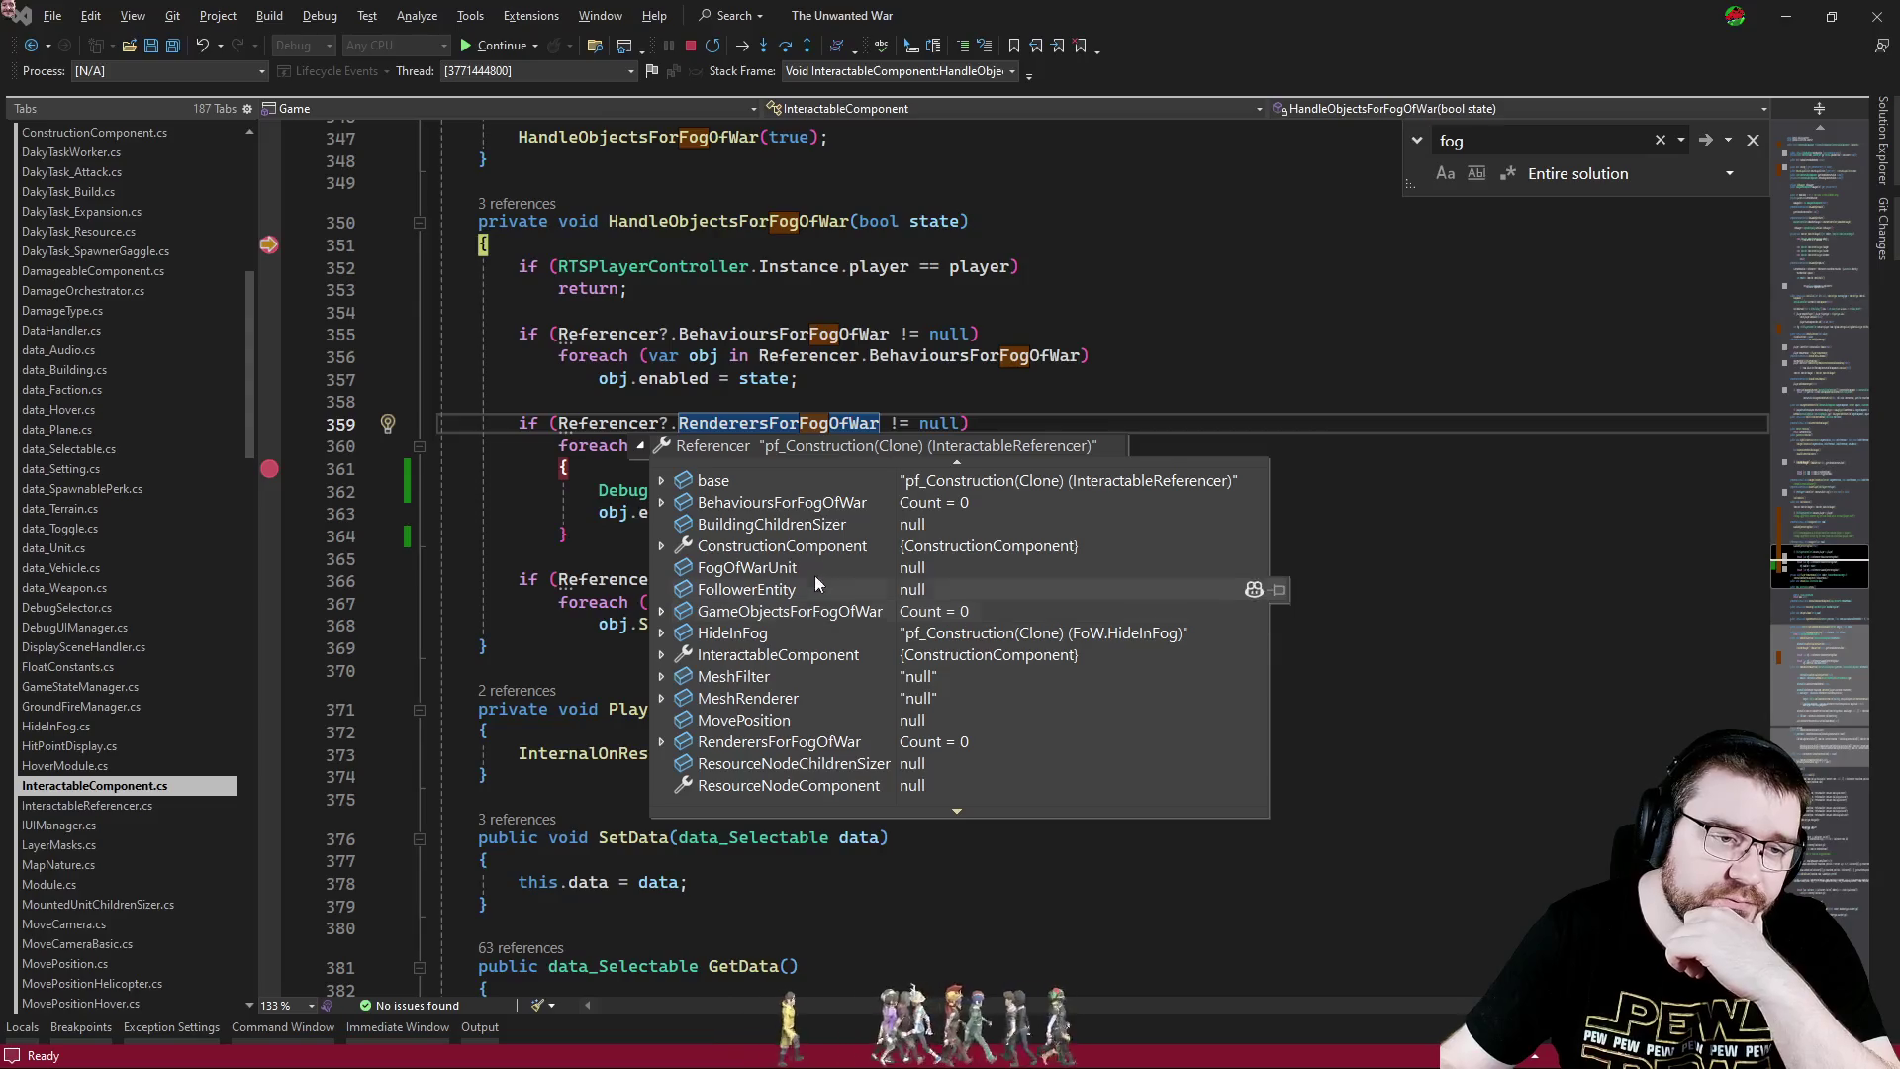
left_click(1069, 310)
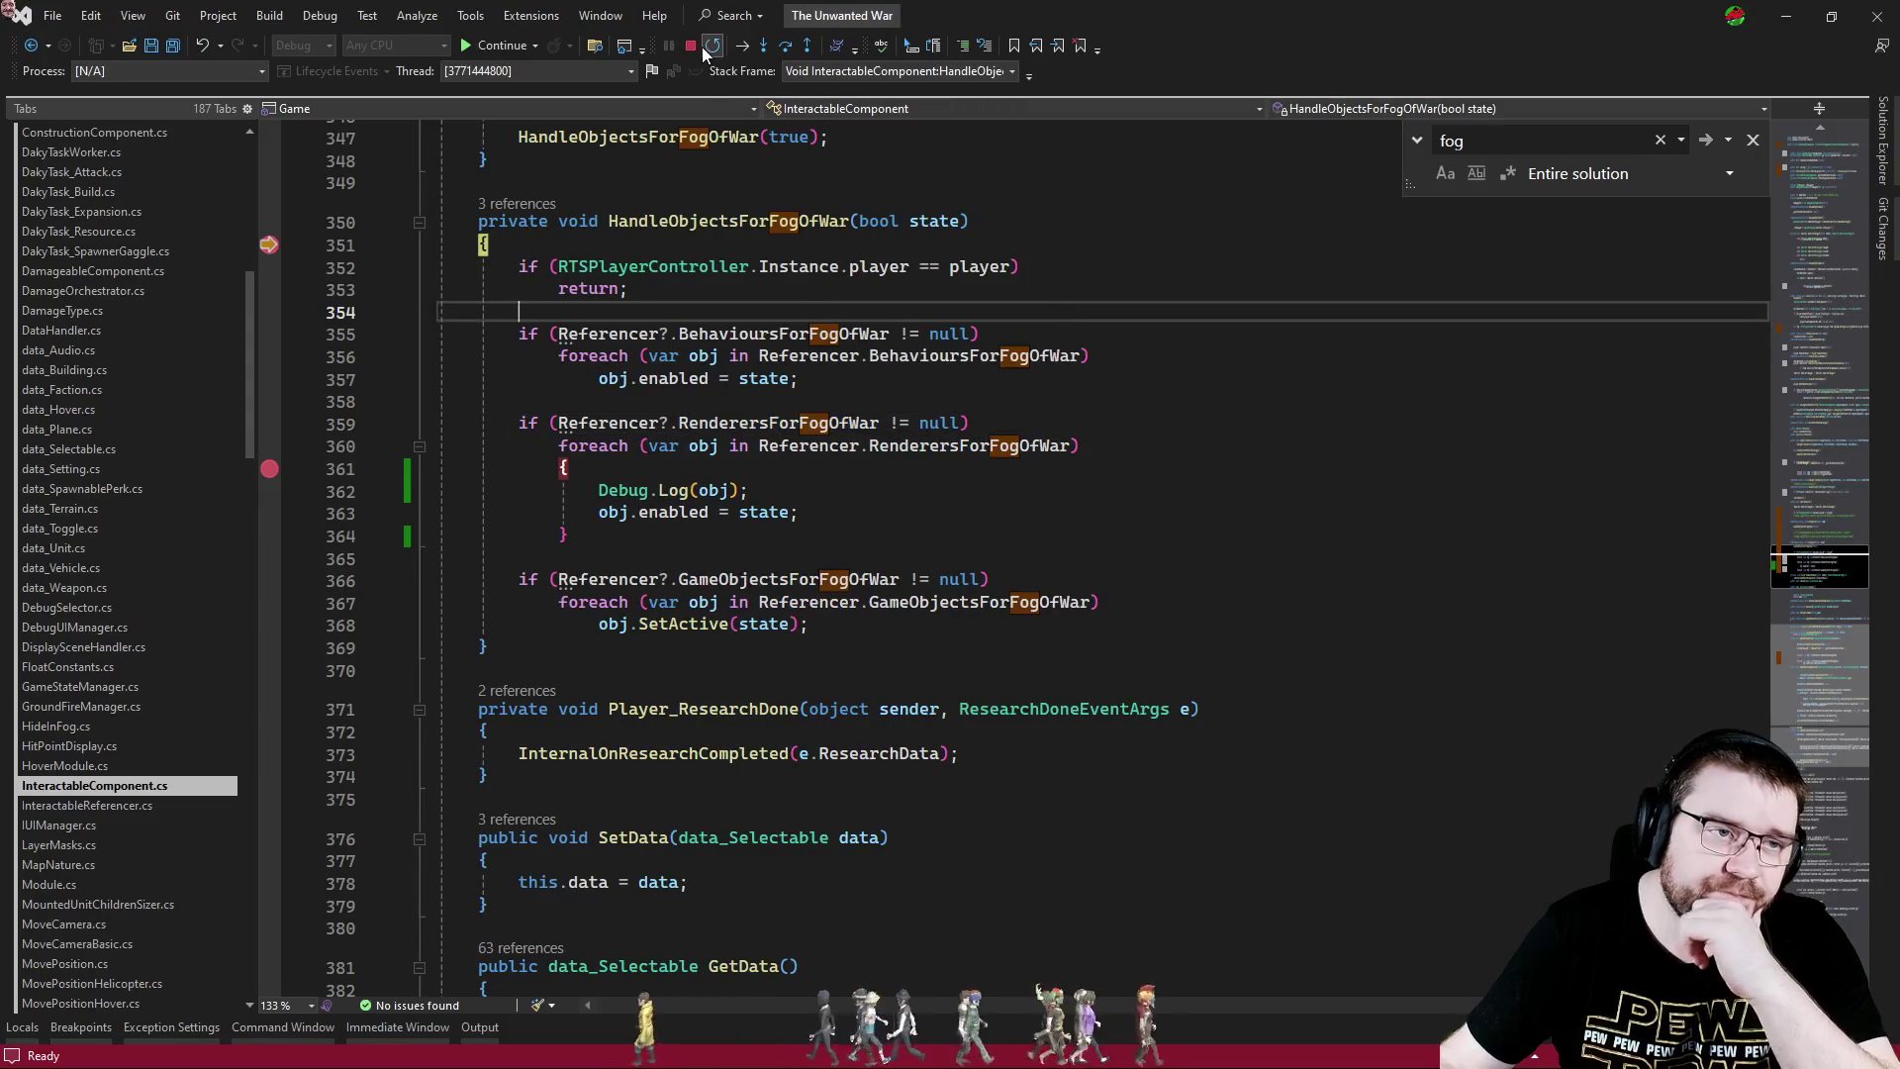
- Remove the breakpoints on lines 361 and 351 and let the game continue
left_click(270, 468)
left_click(269, 245)
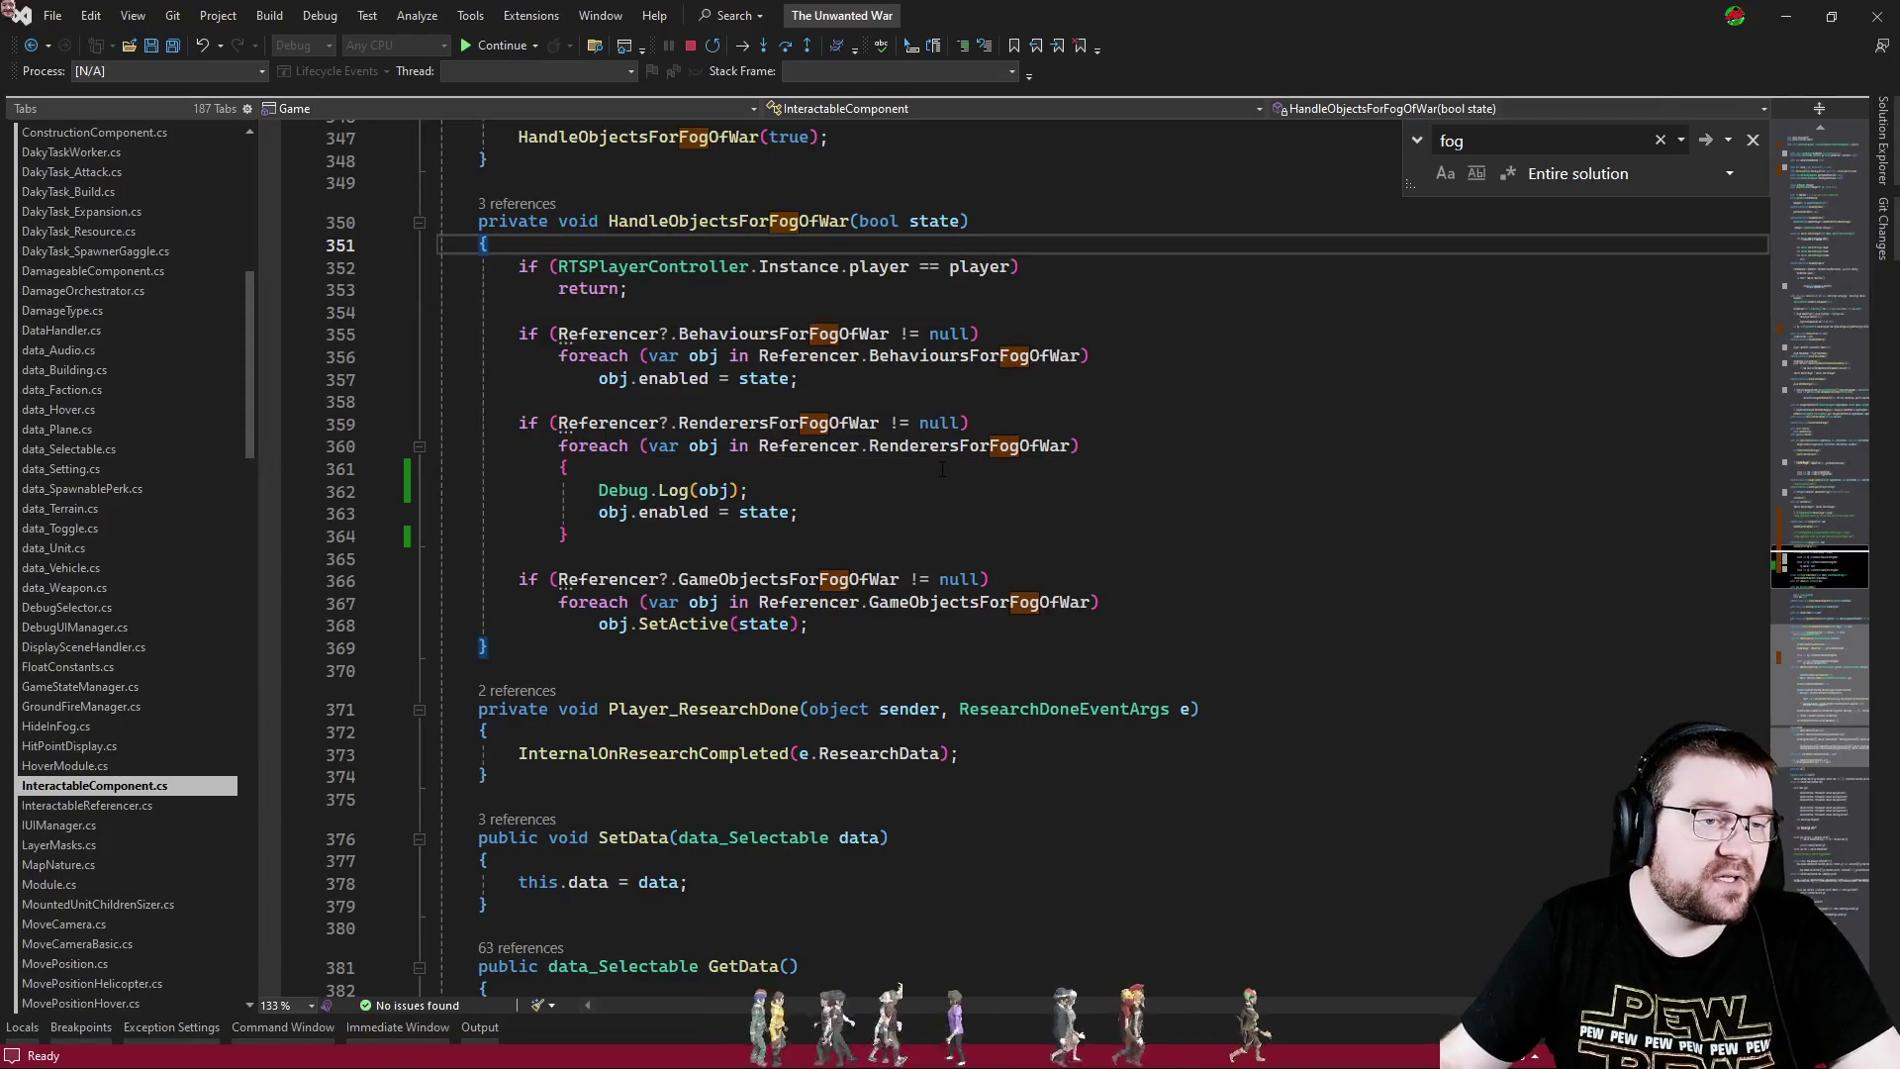
key("alt+Tab")
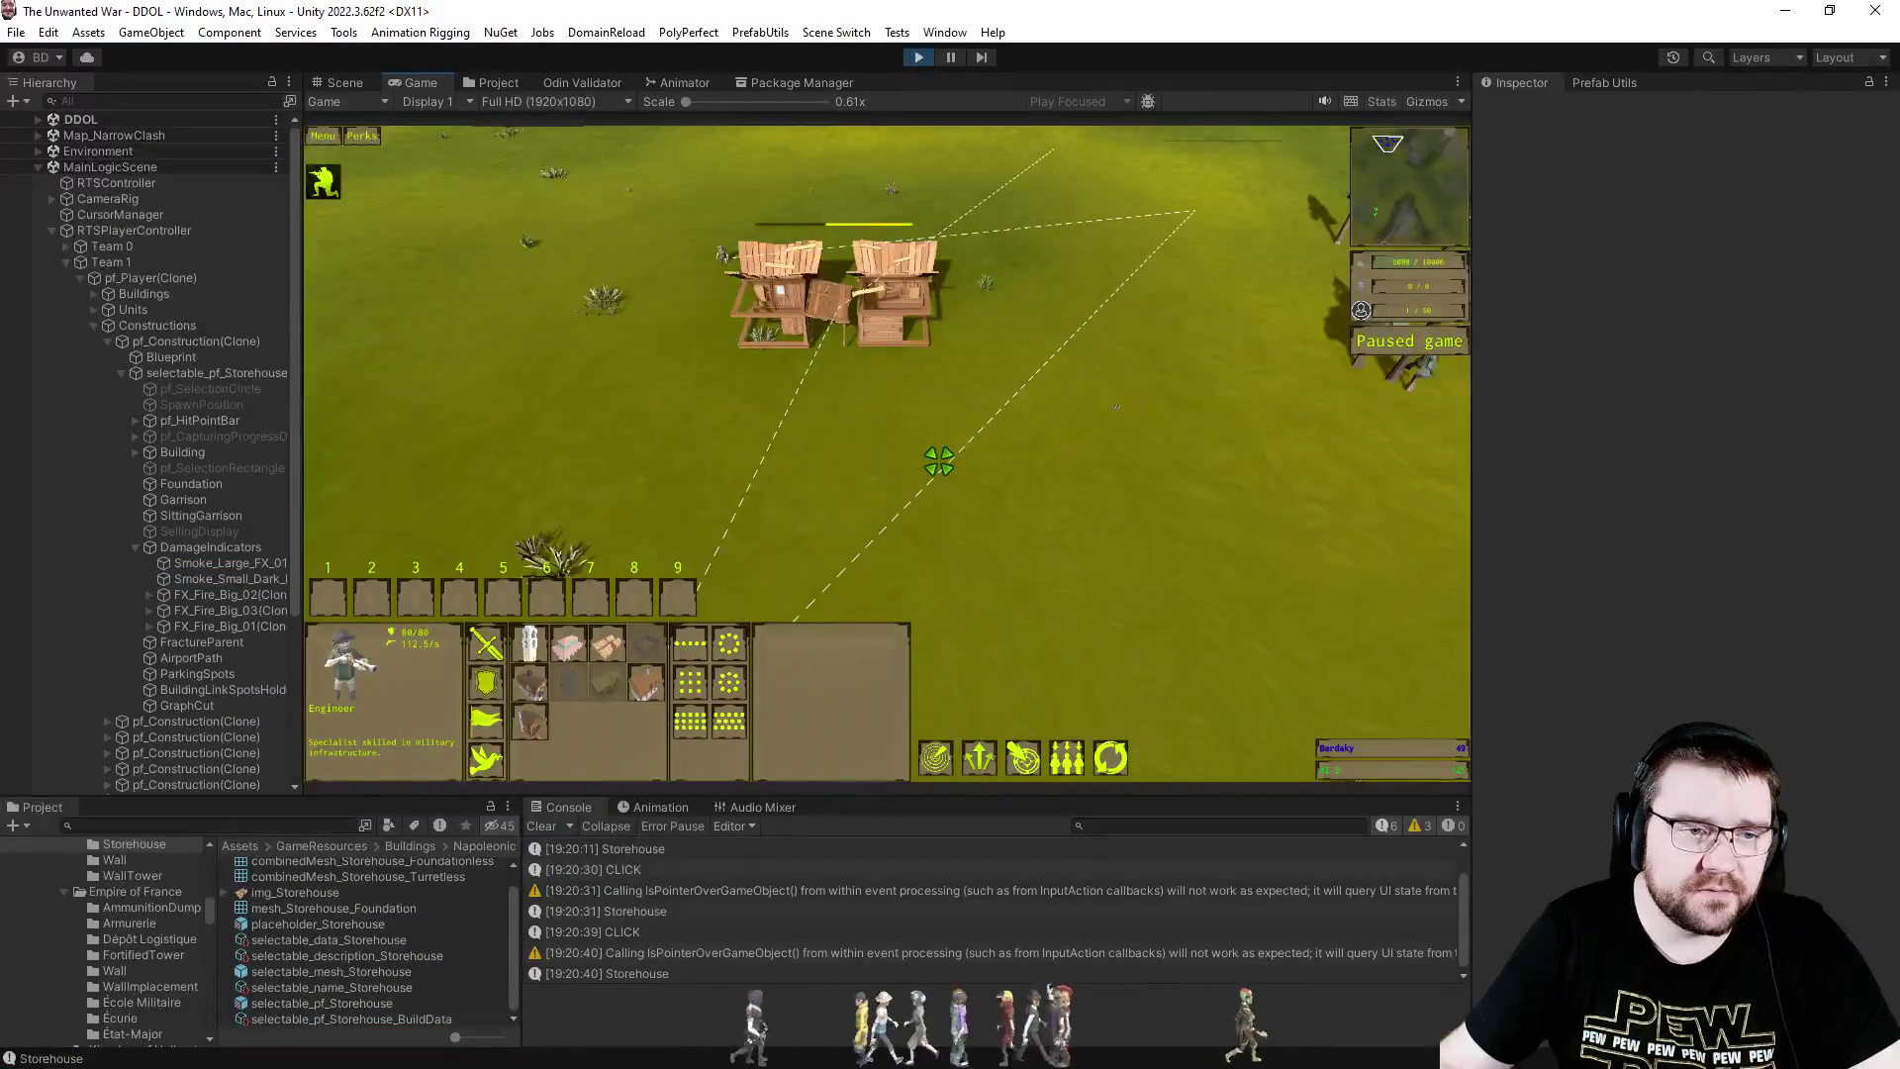
mouse_move(610, 653)
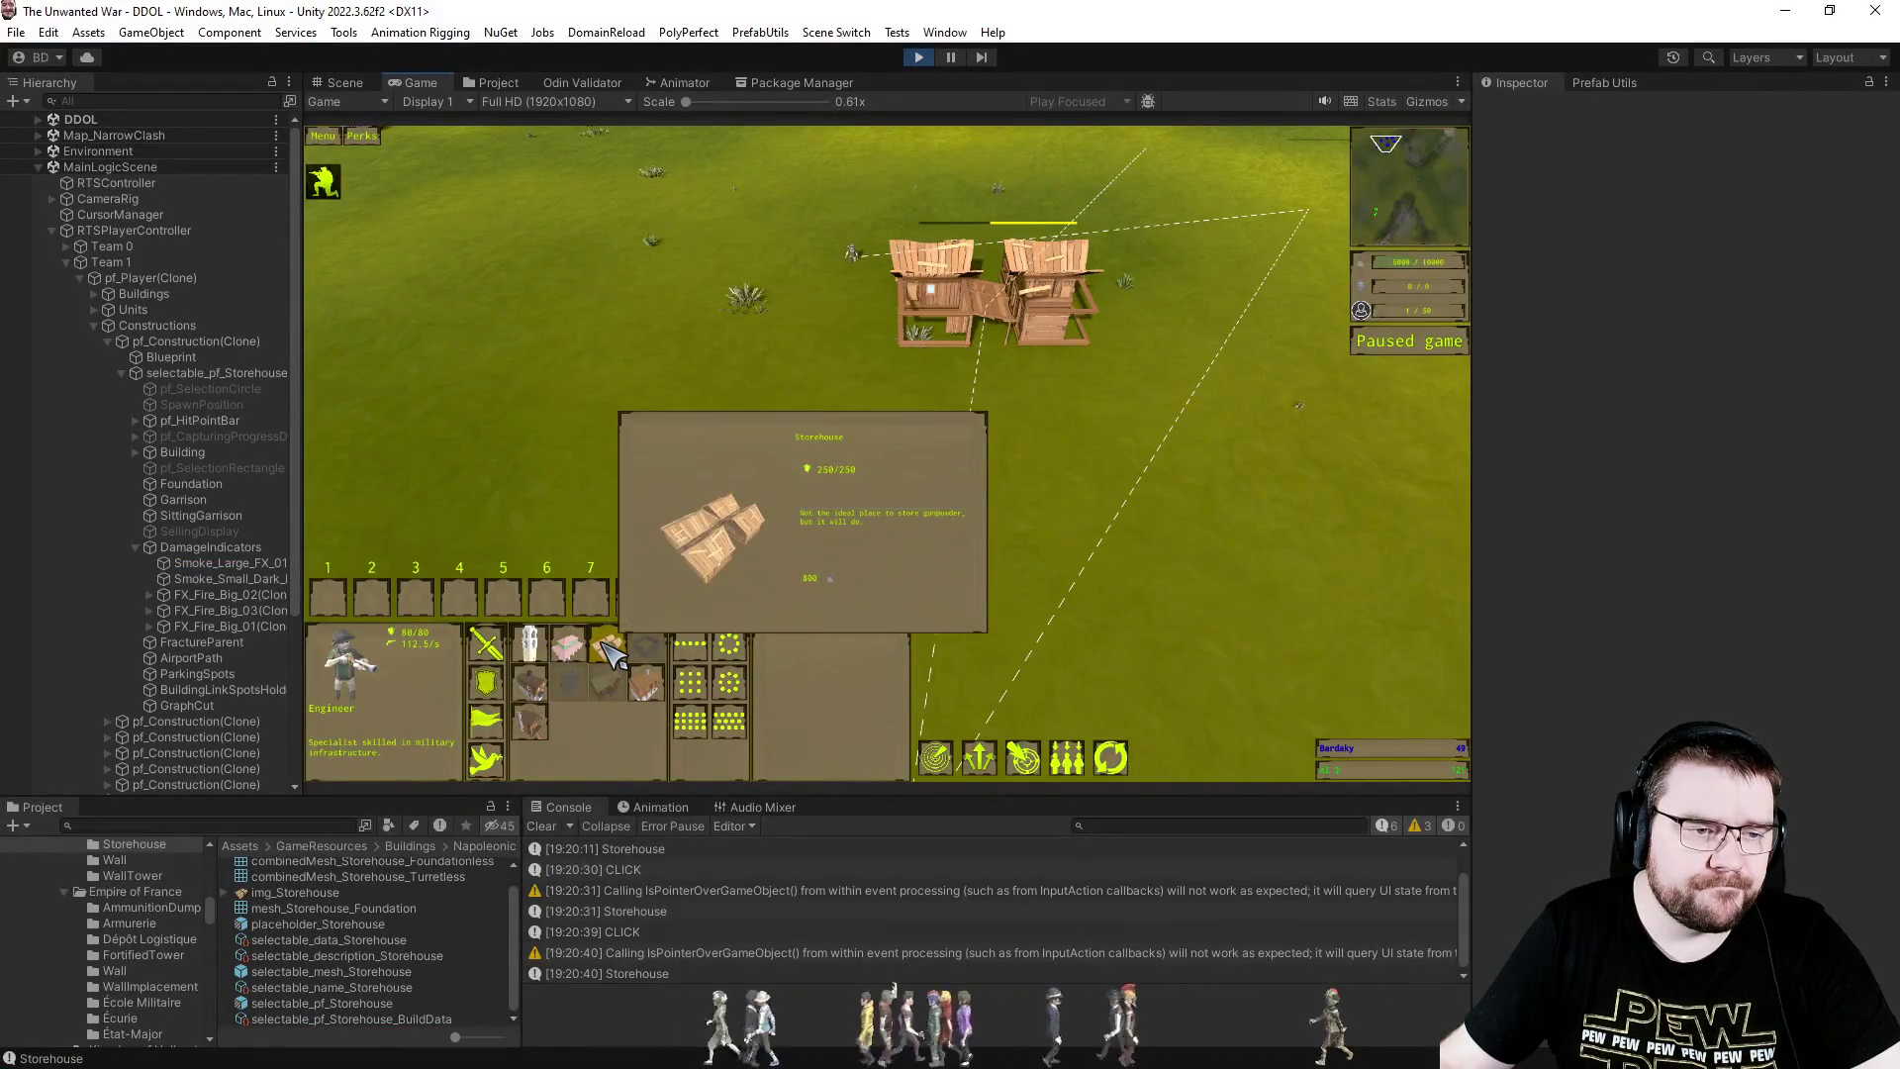
key("alt+Tab")
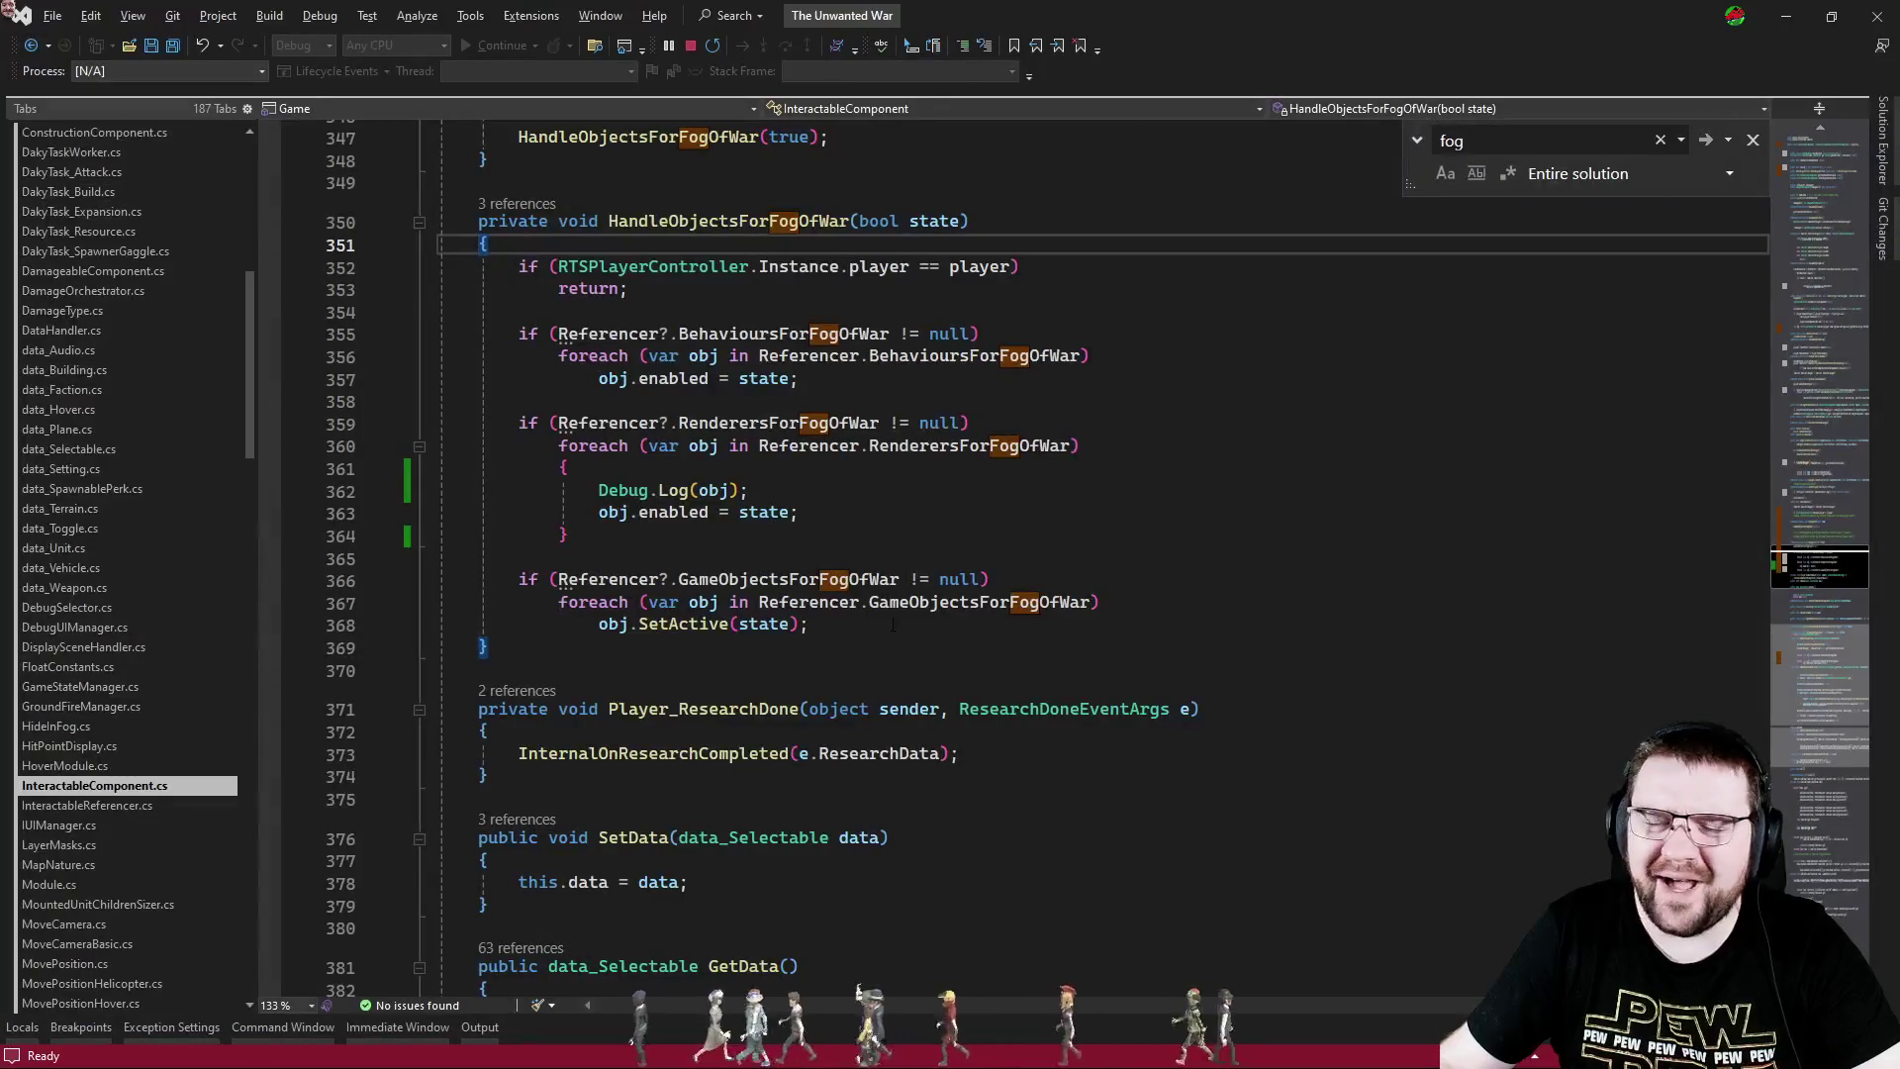
- Review SetConstructionProgress in ConstructionComponent.cs
key("ctrl+Tab")
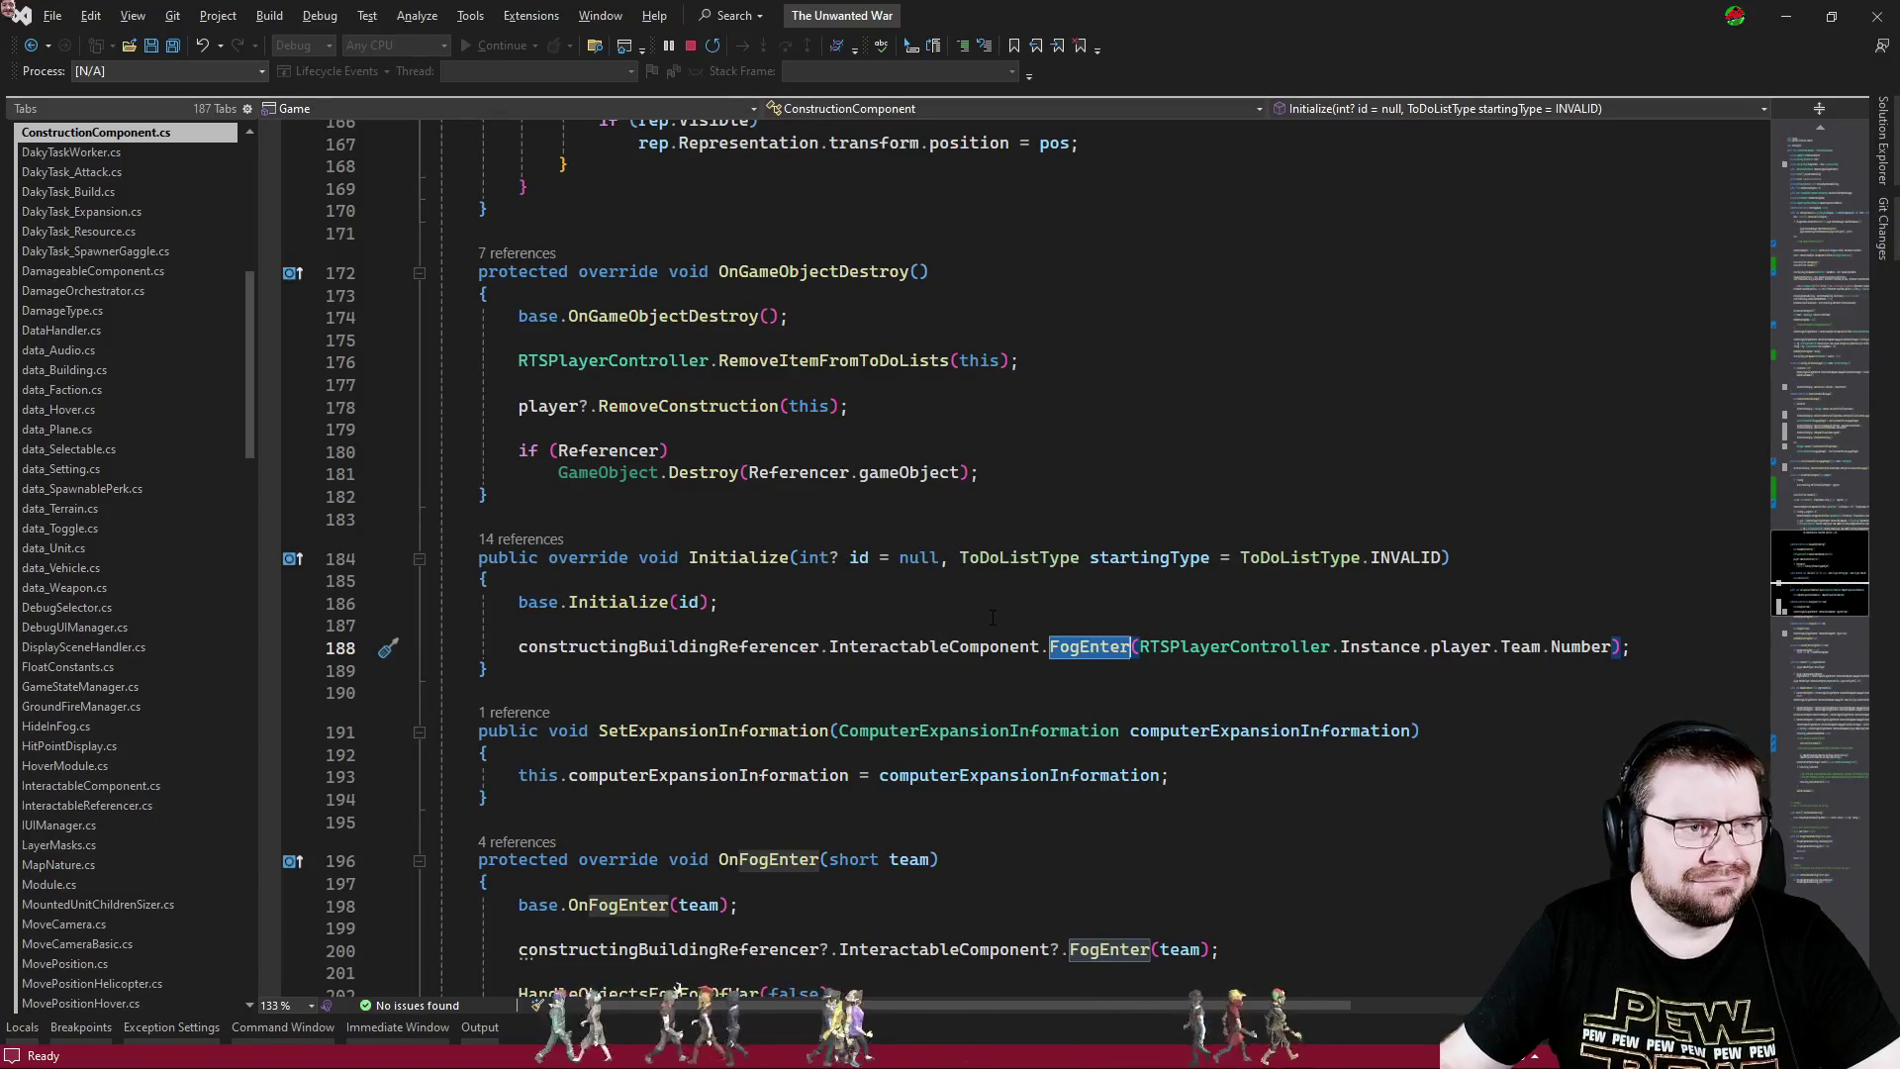
scroll(992, 618, "up", 11)
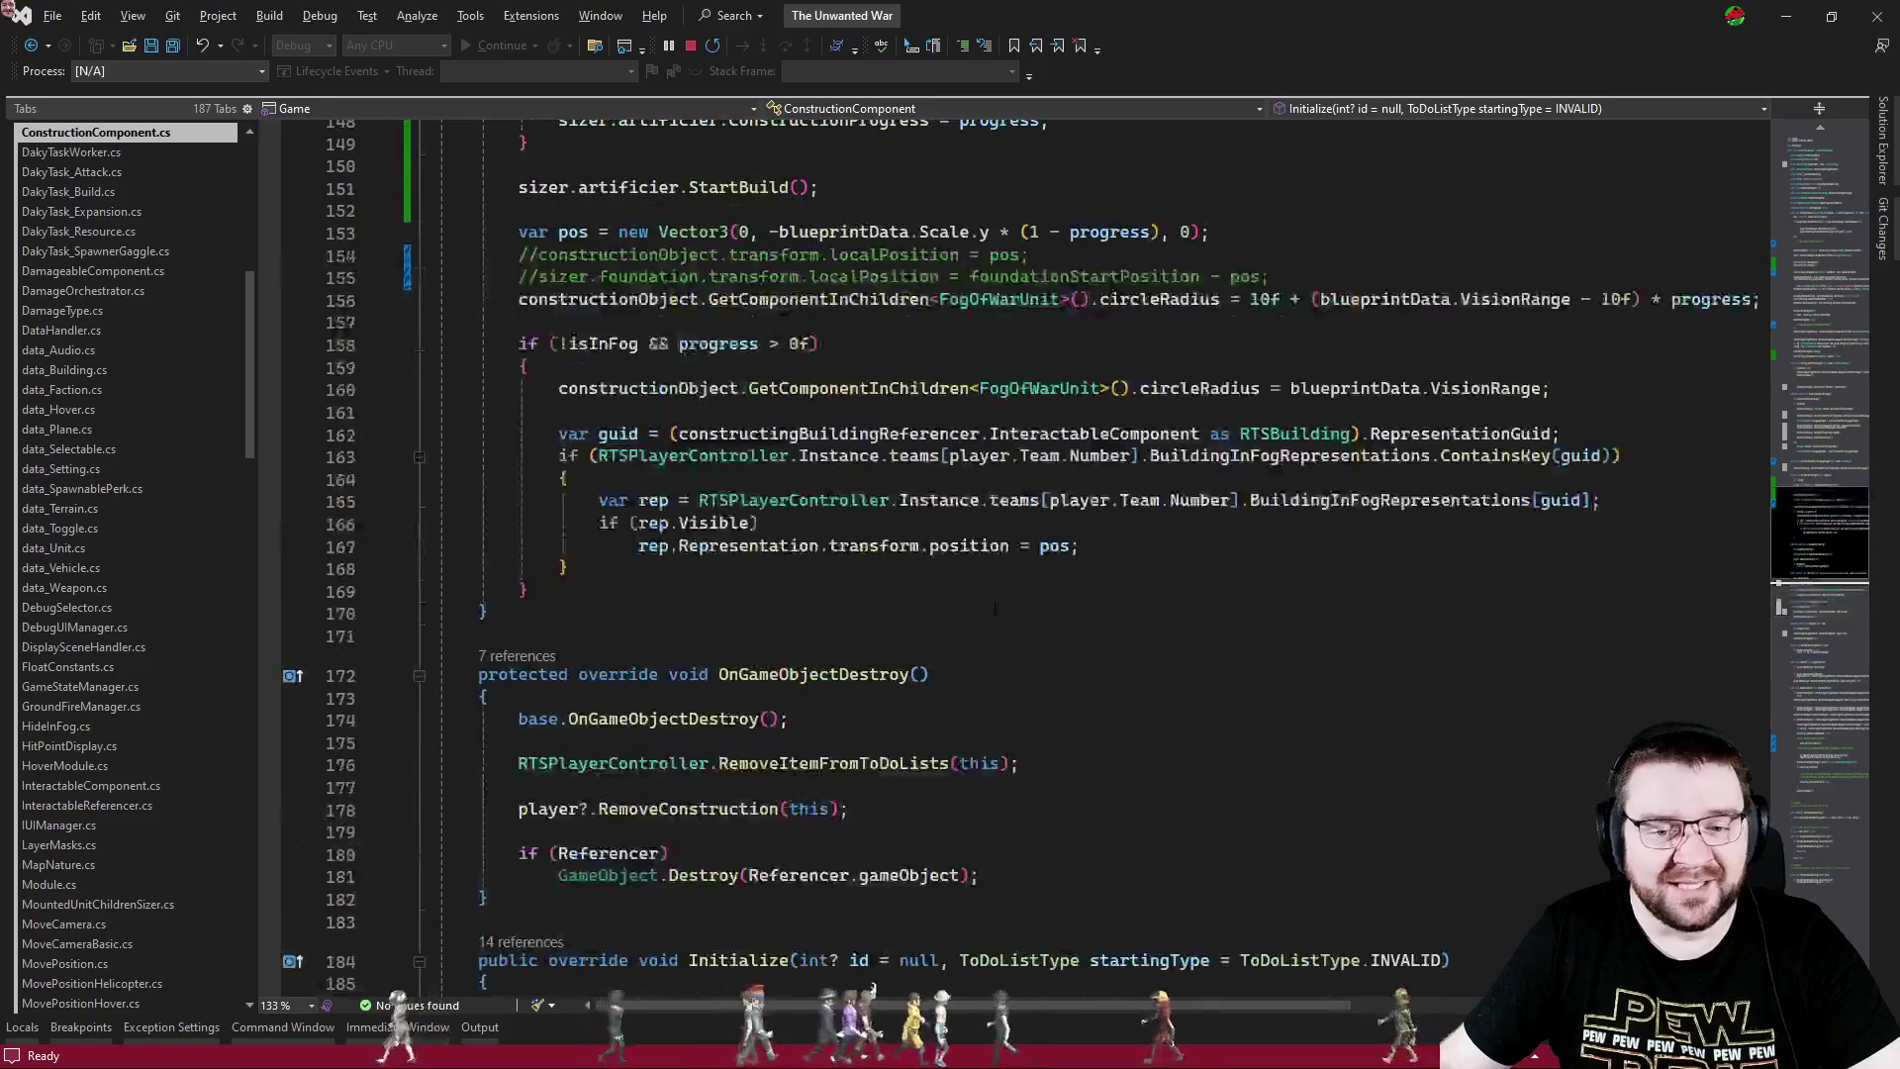
scroll(1039, 610, "down", 1)
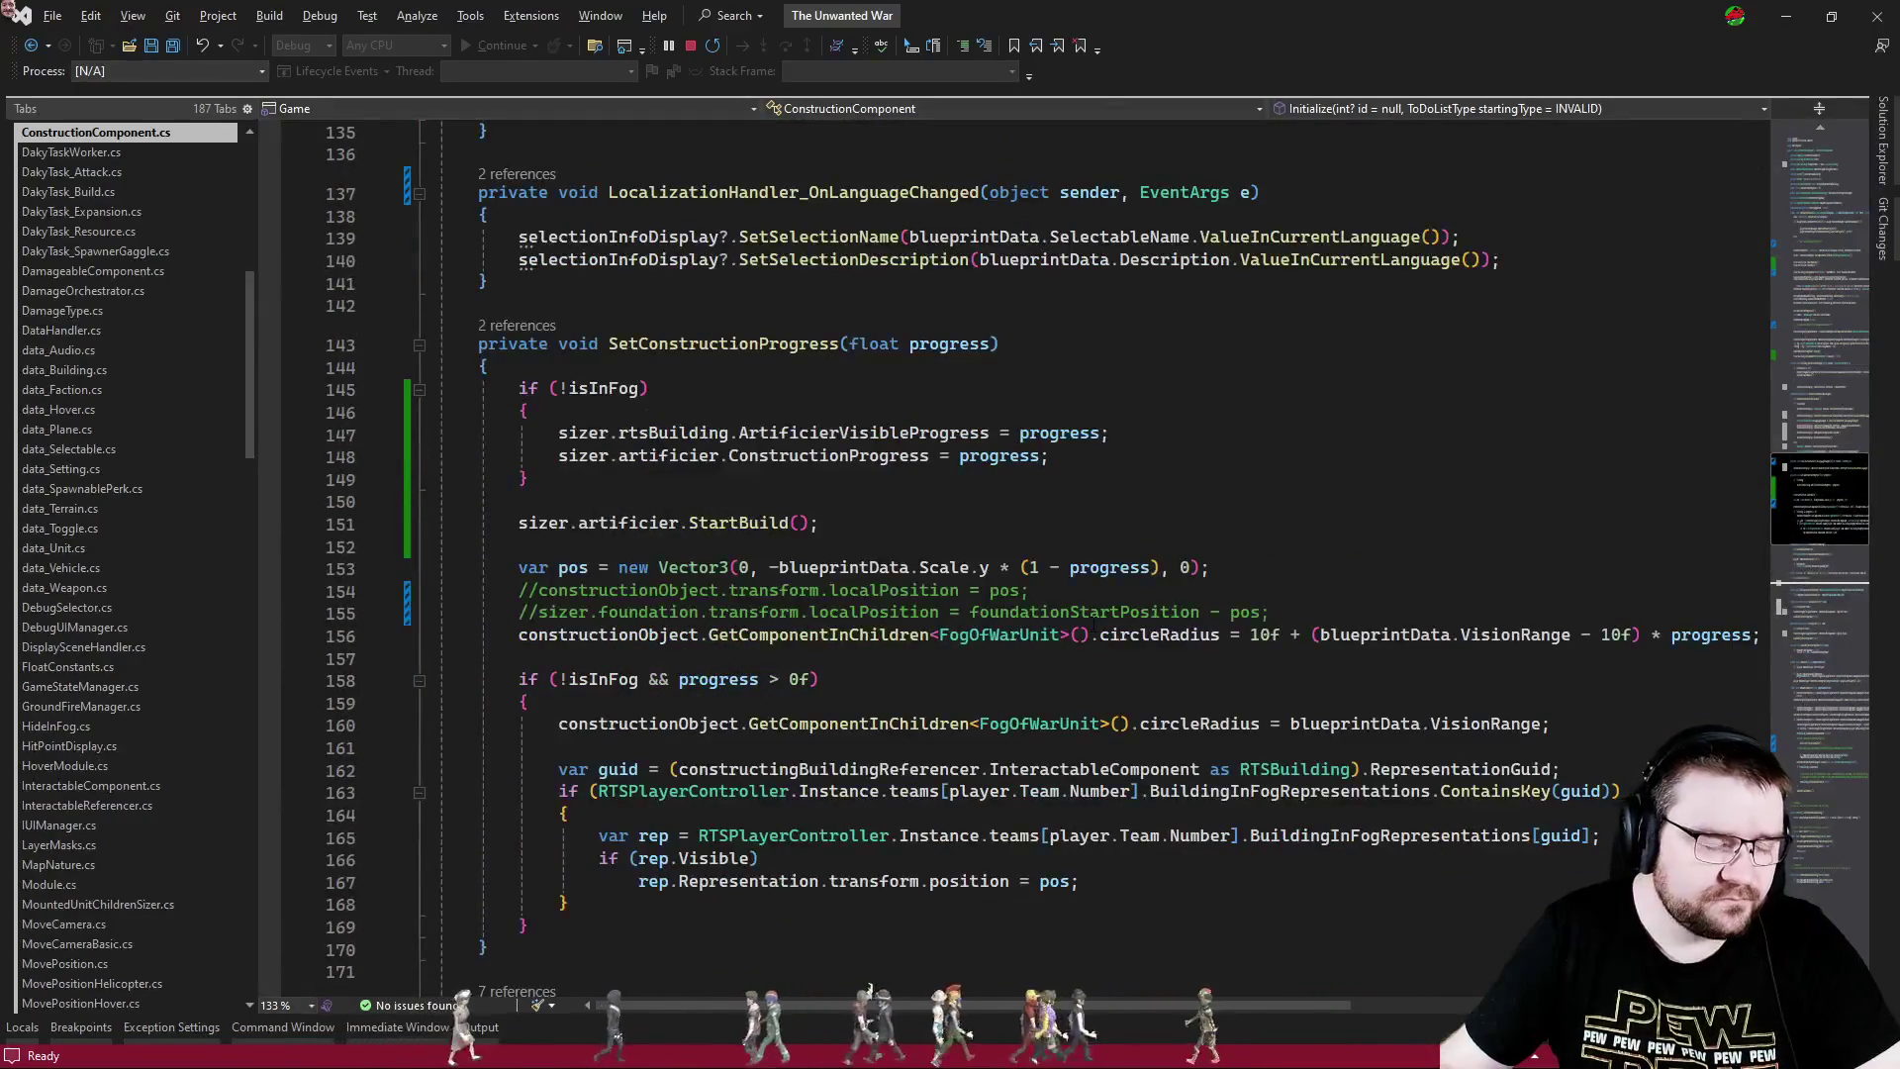
left_click(1096, 539)
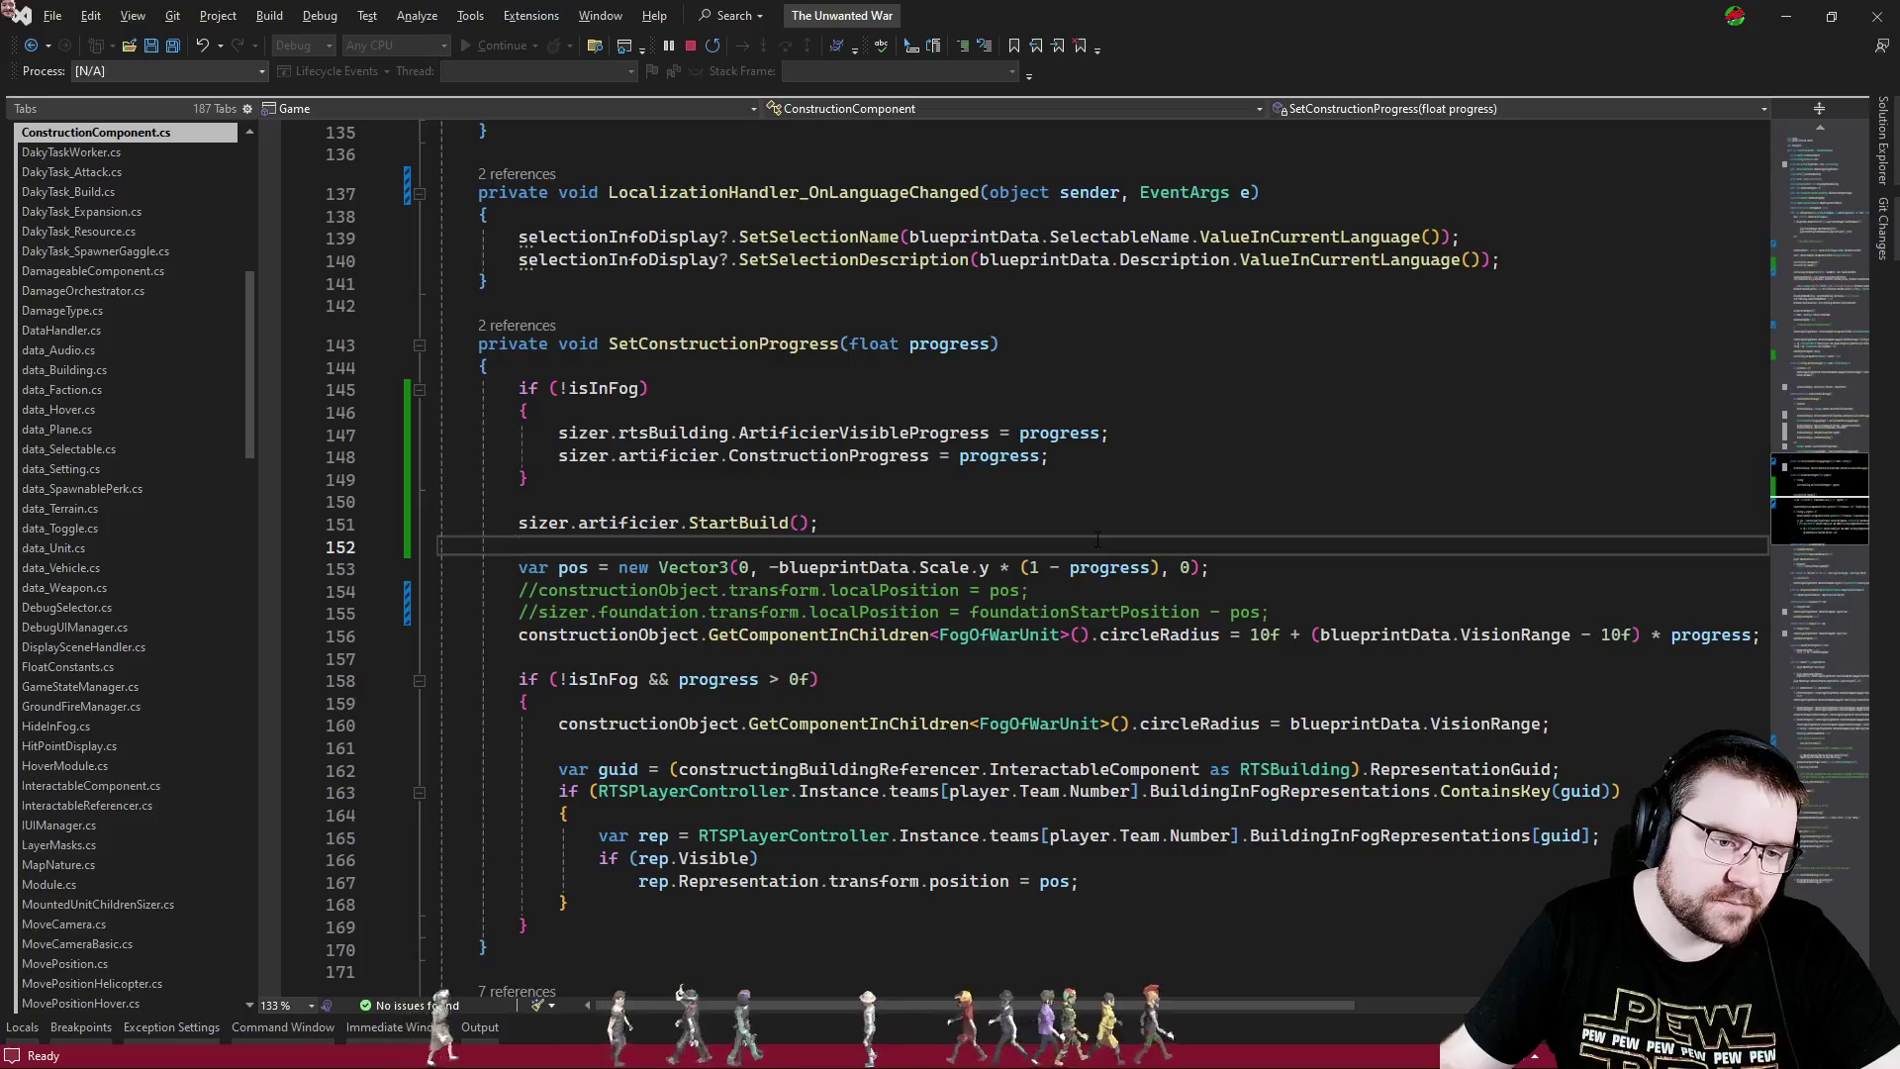
scroll(1096, 539, "down", 2)
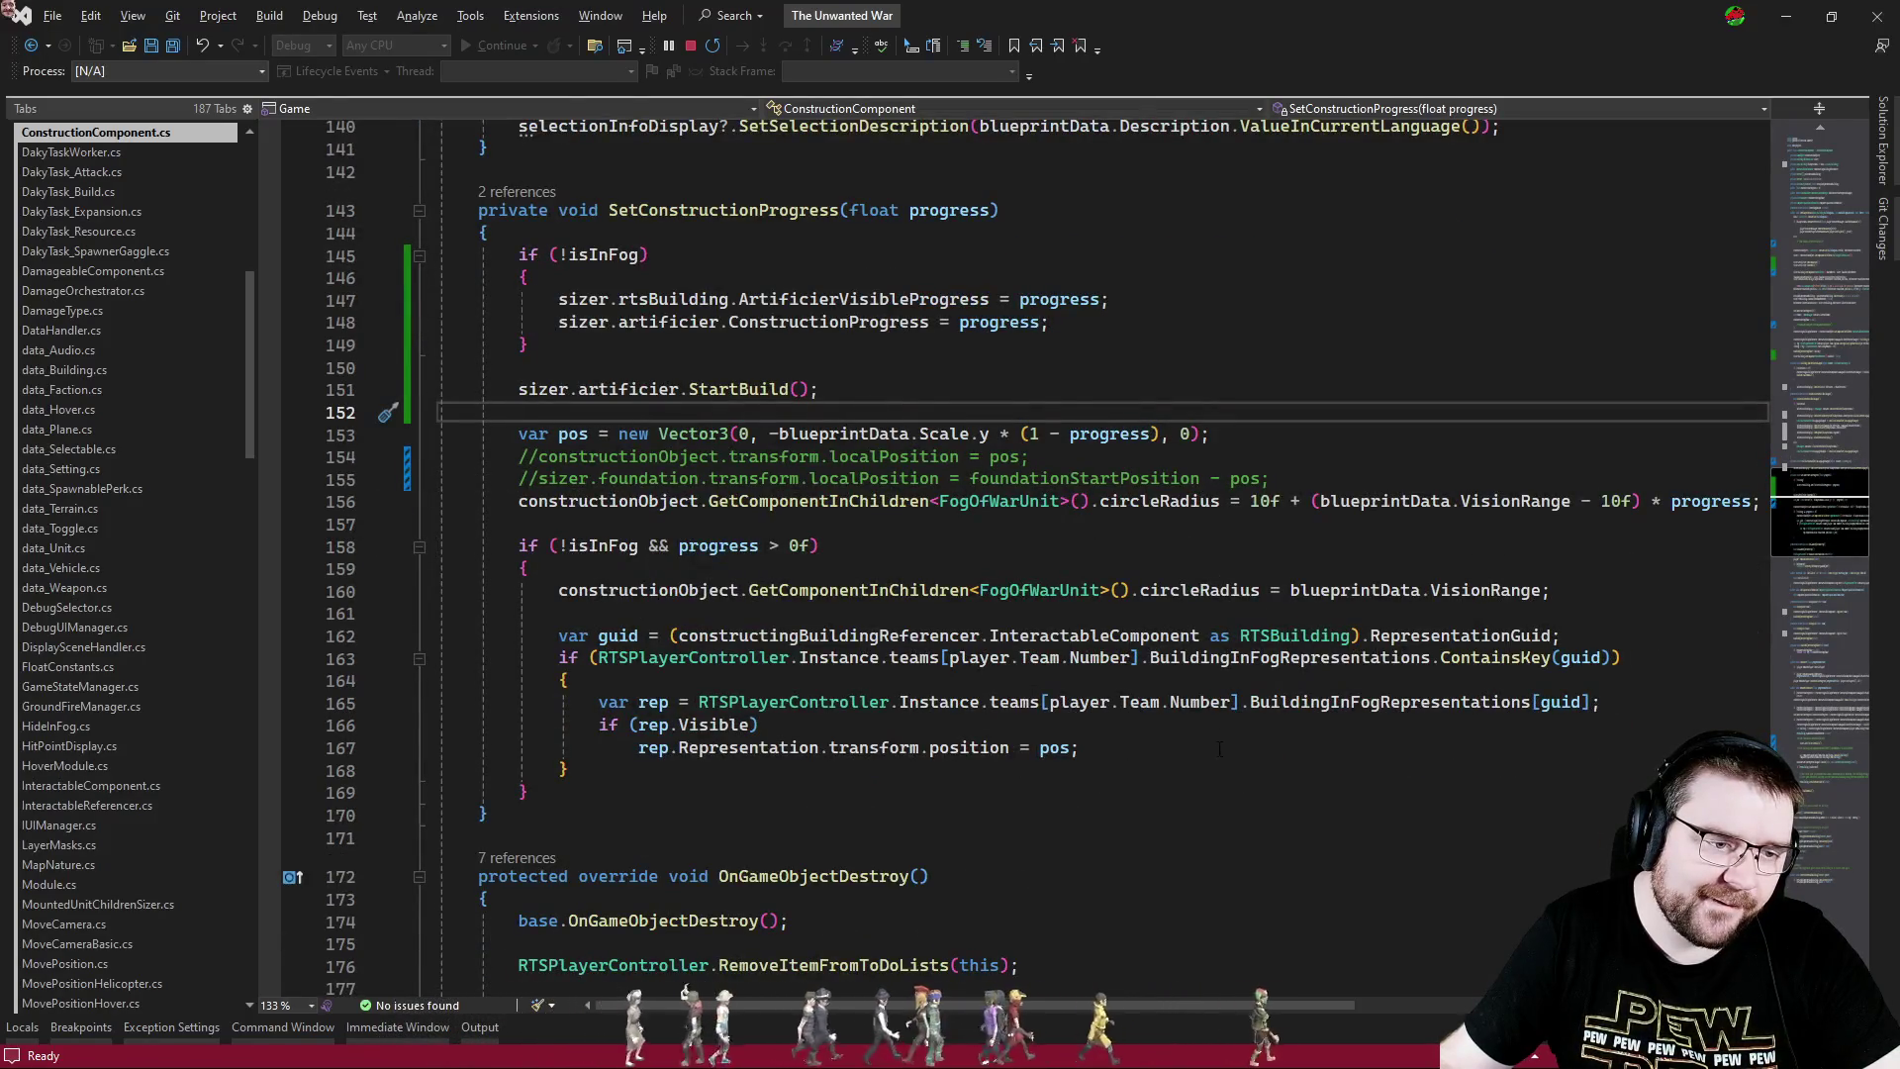
scroll(1219, 749, "down", 6)
scroll(1180, 702, "down", 6)
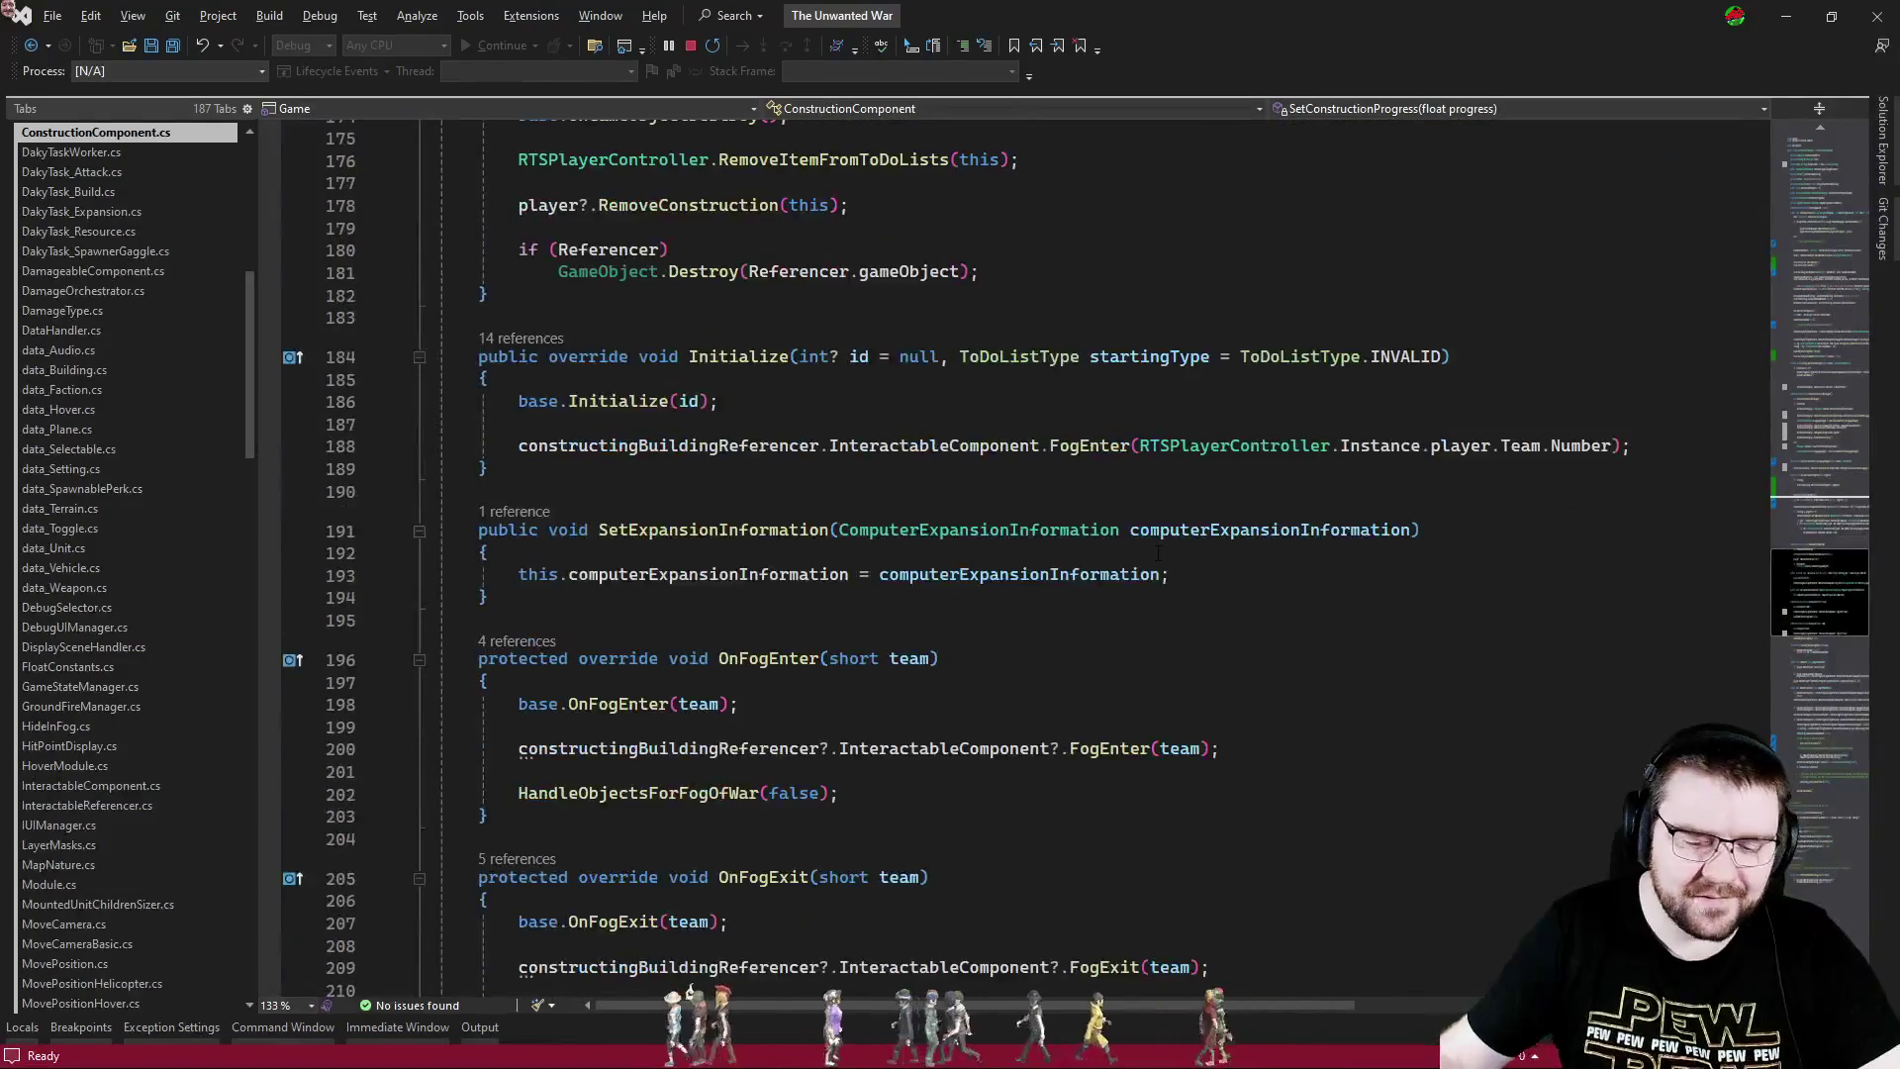
- Search for 'meshrendere' to land on line 93, where the MeshRenderer is disabled
key("ctrl+f")
type("meshrenderer")
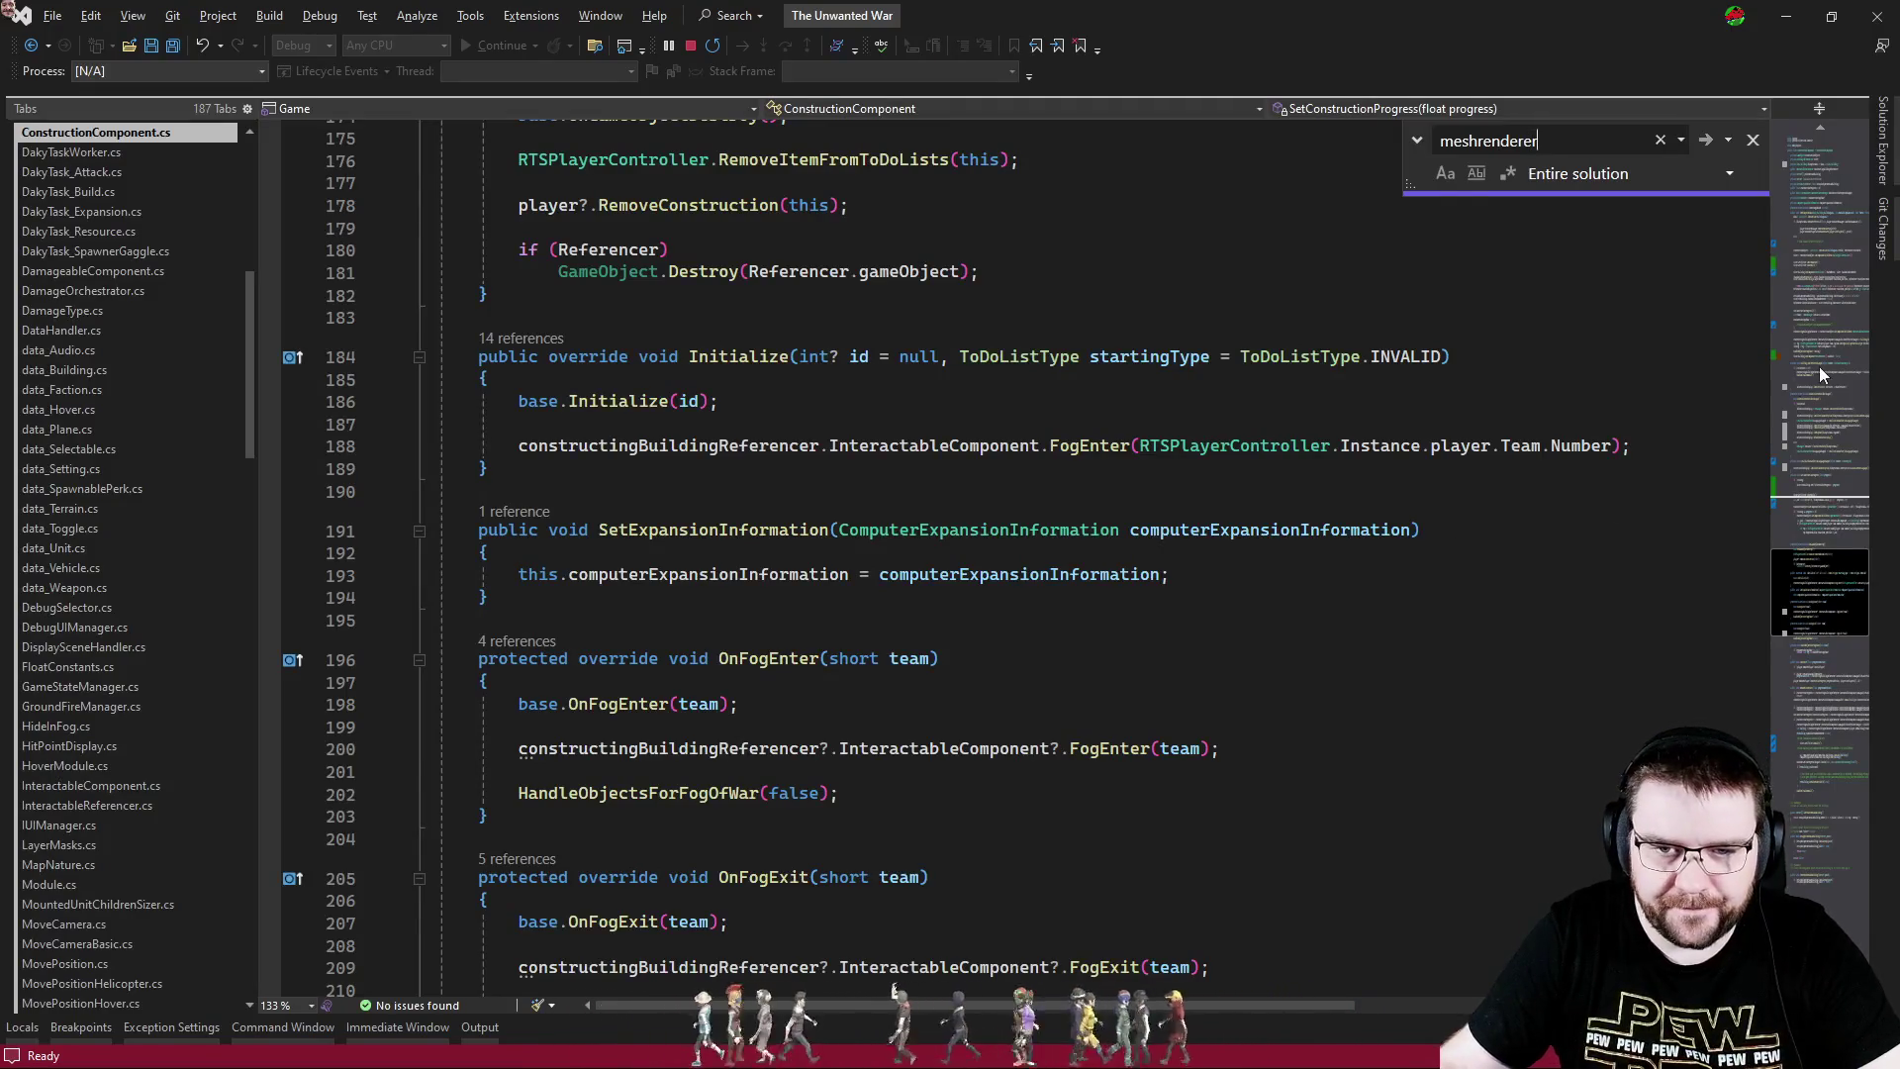
key("Return")
left_click(1123, 560)
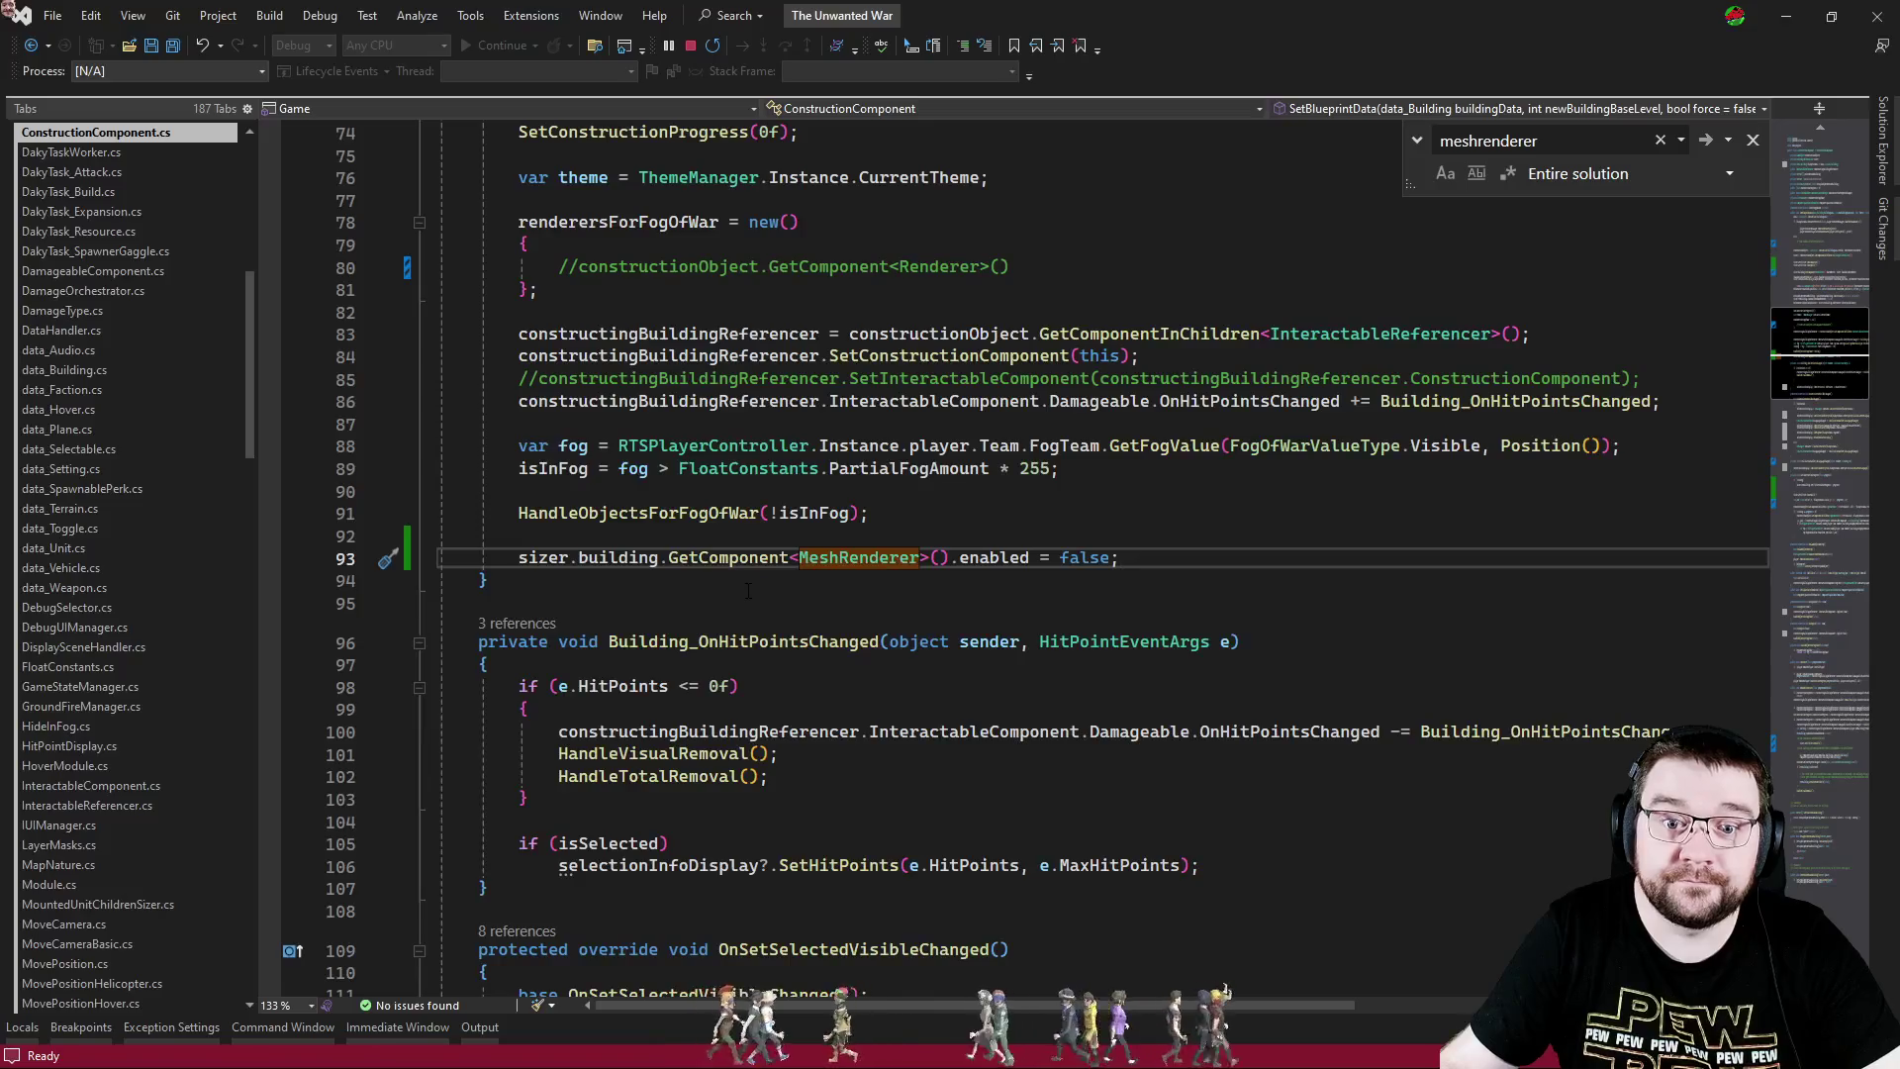
key("ctrl+Tab")
key("ctrl+Tab")
key("ctrl+Tab")
key("ctrl+shift+Tab")
key("ctrl+shift+Tab")
key("ctrl+Tab")
key("ctrl+Tab")
key("ctrl+Tab")
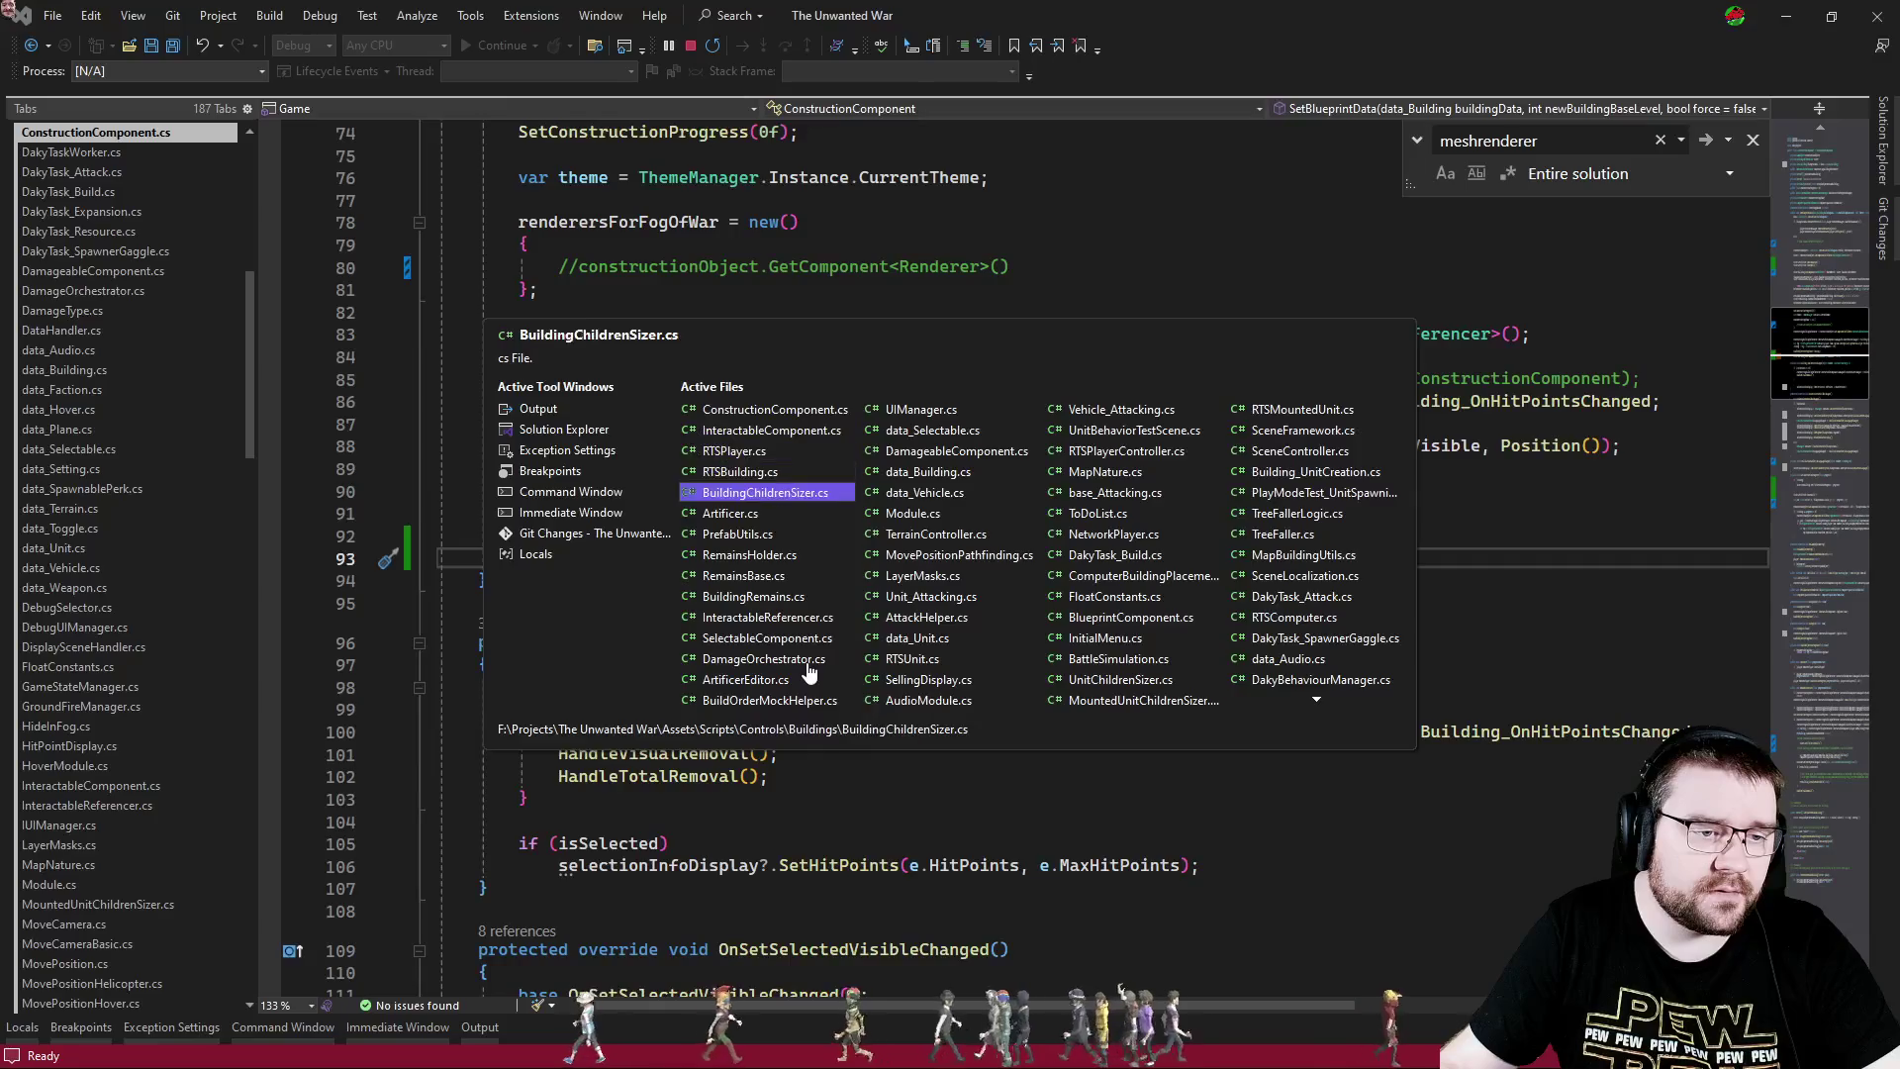
- Search BuildingChildrenSizer.cs for 'mesh' and review the ResetFoundations and weapon emitter code
key("ctrl+f")
type("mesh")
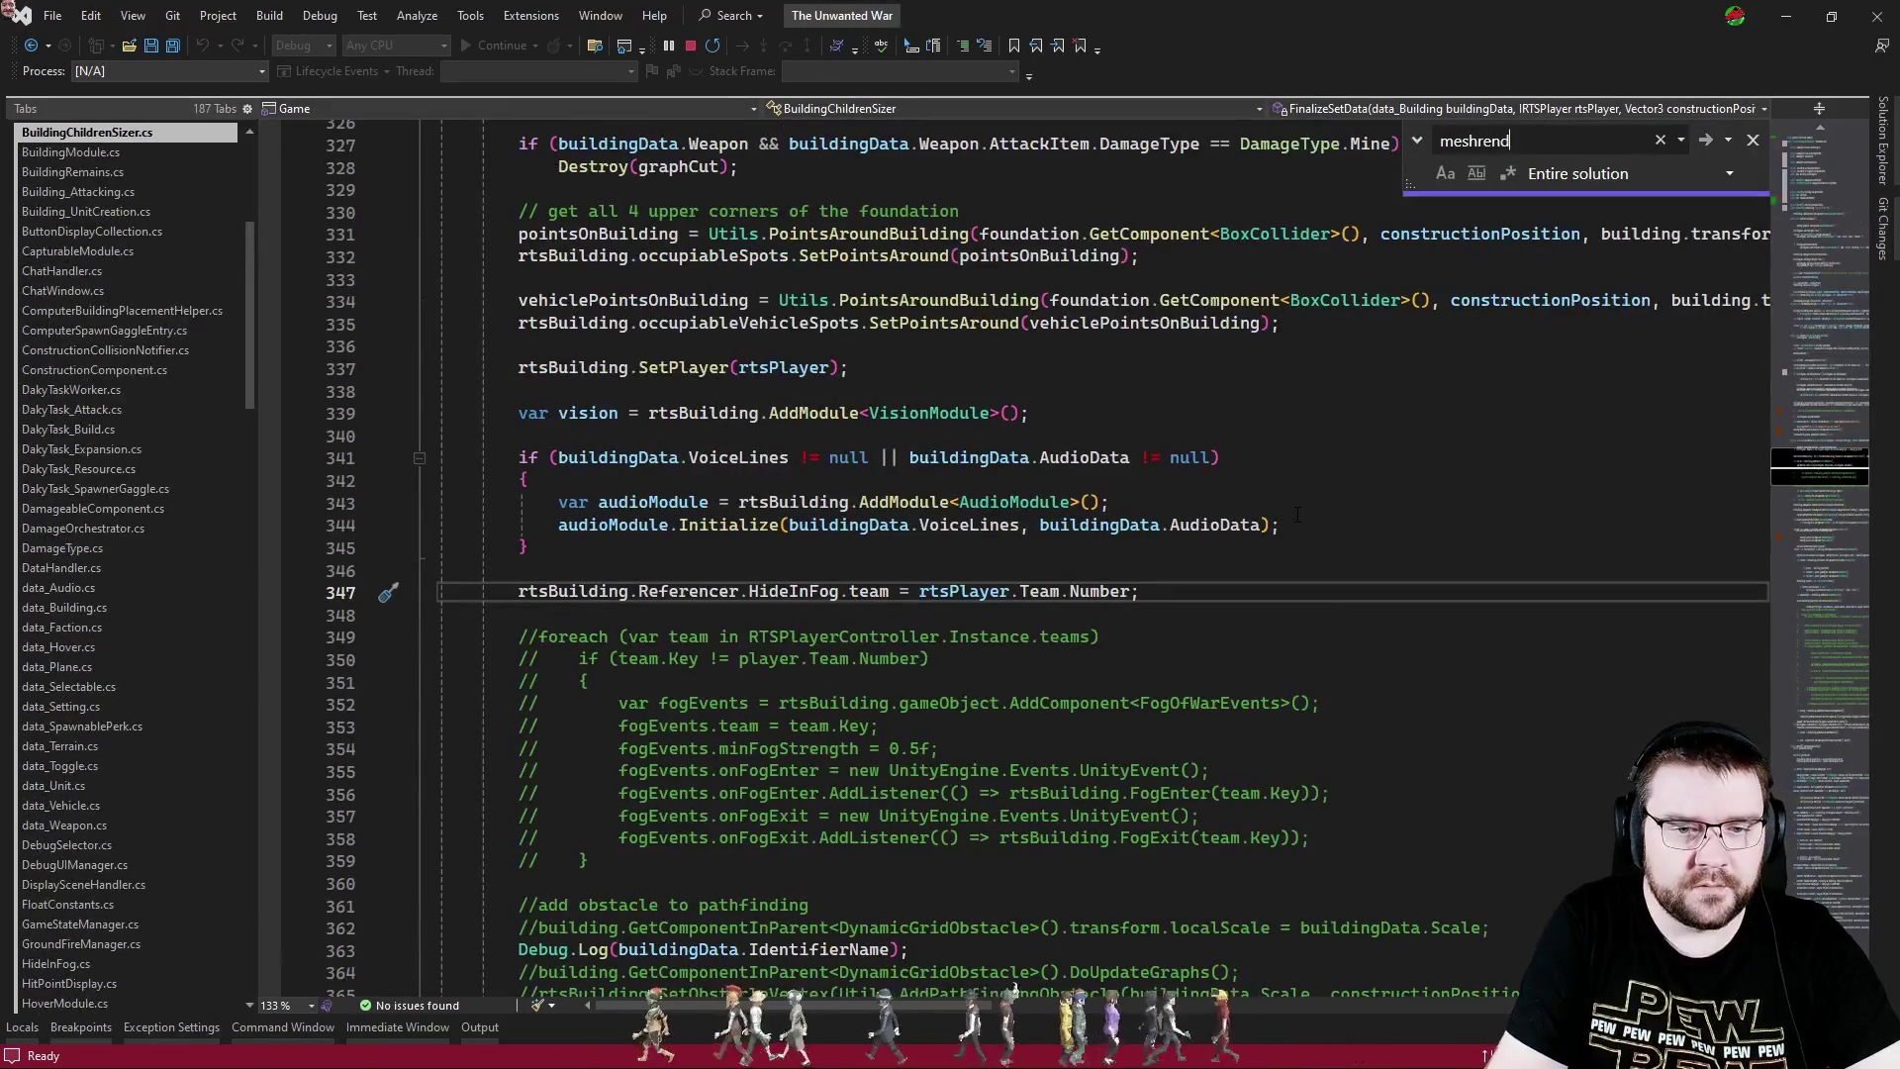
left_click(1826, 418)
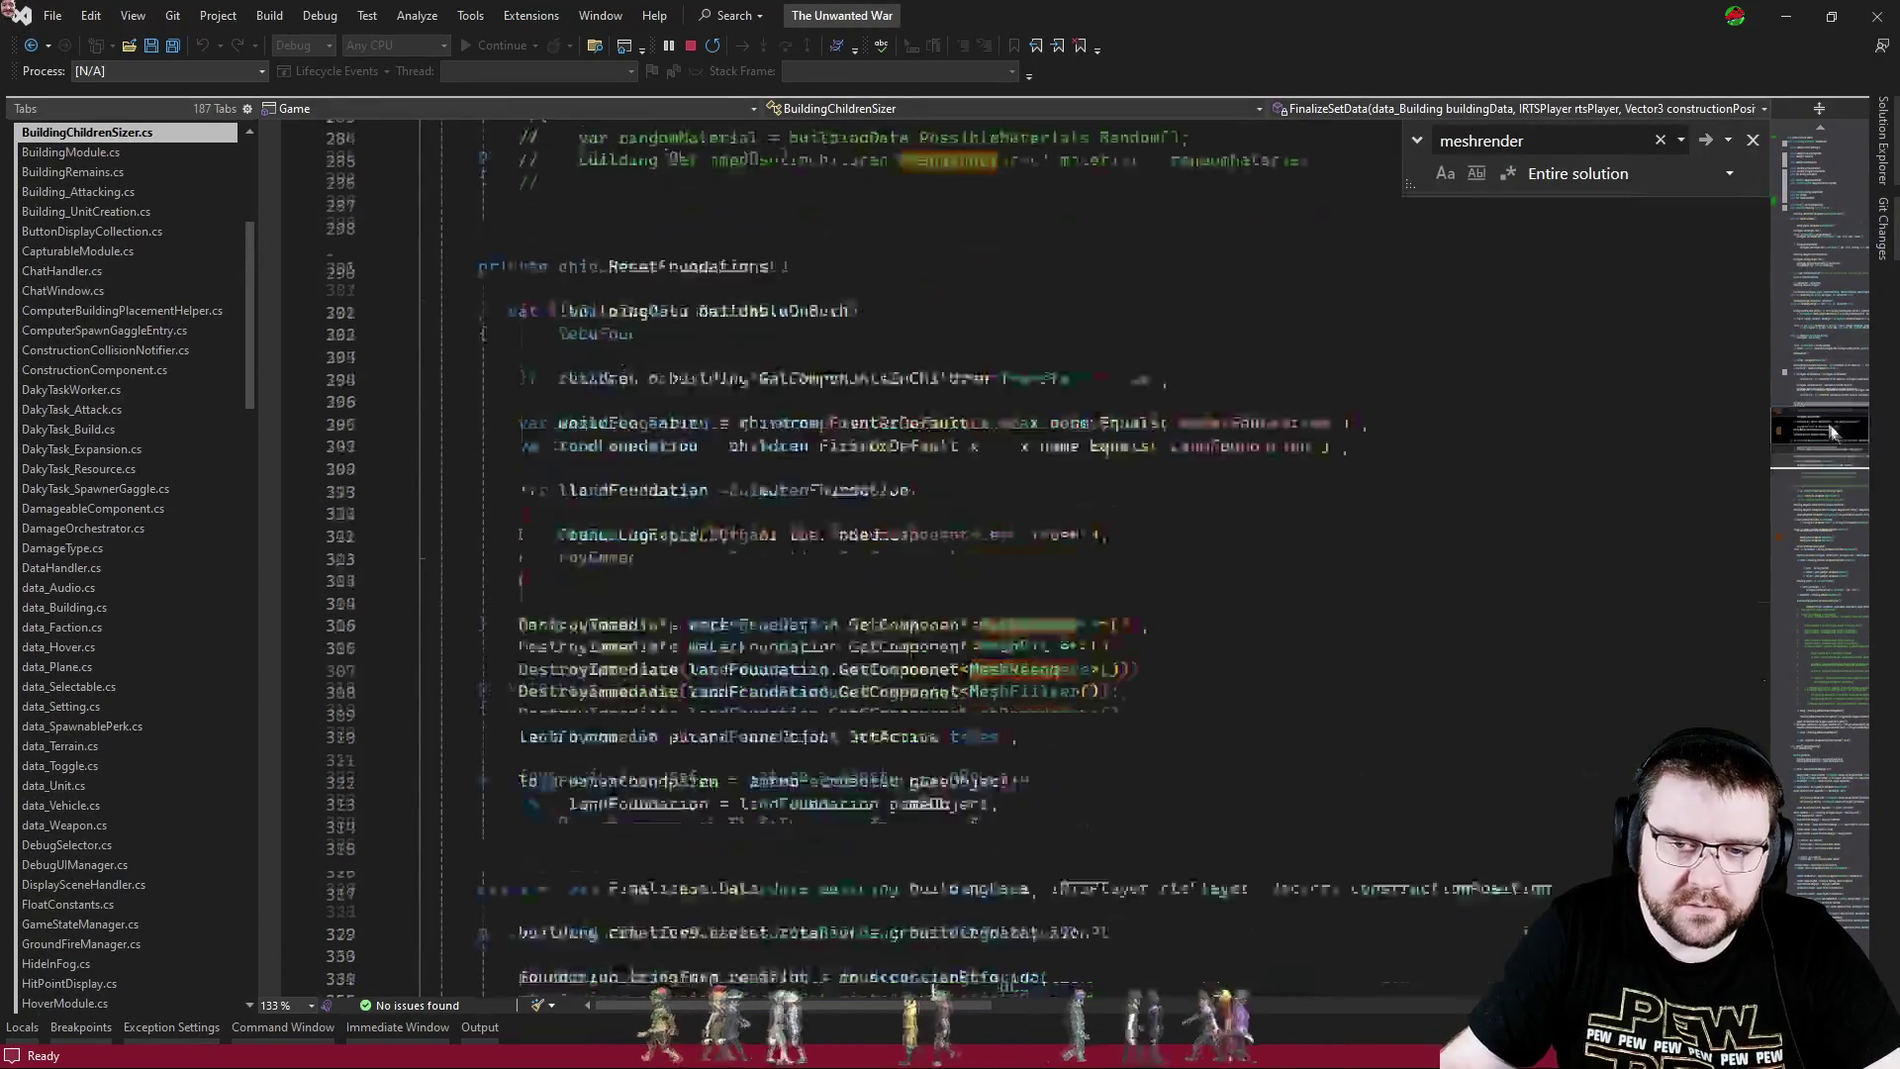
left_click_drag(1826, 418, 1824, 543)
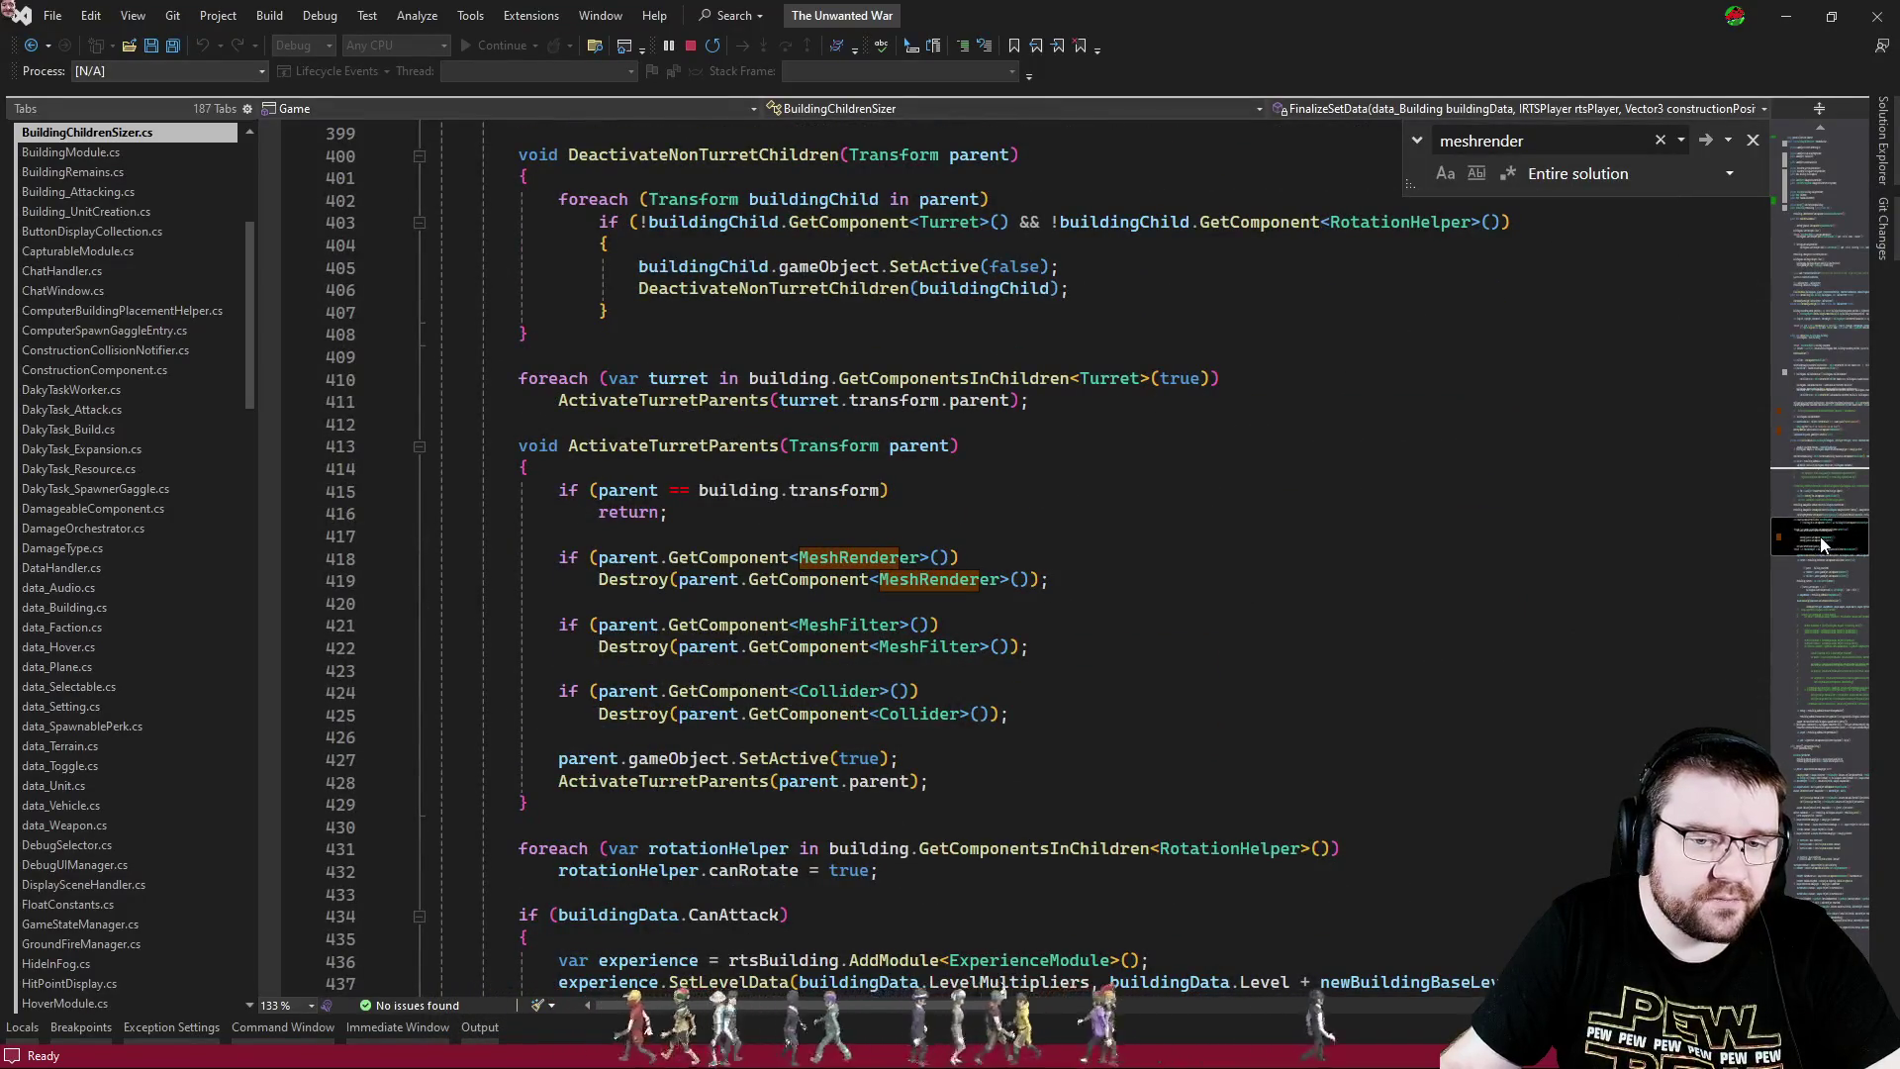
left_click(1811, 876)
left_click(1367, 644)
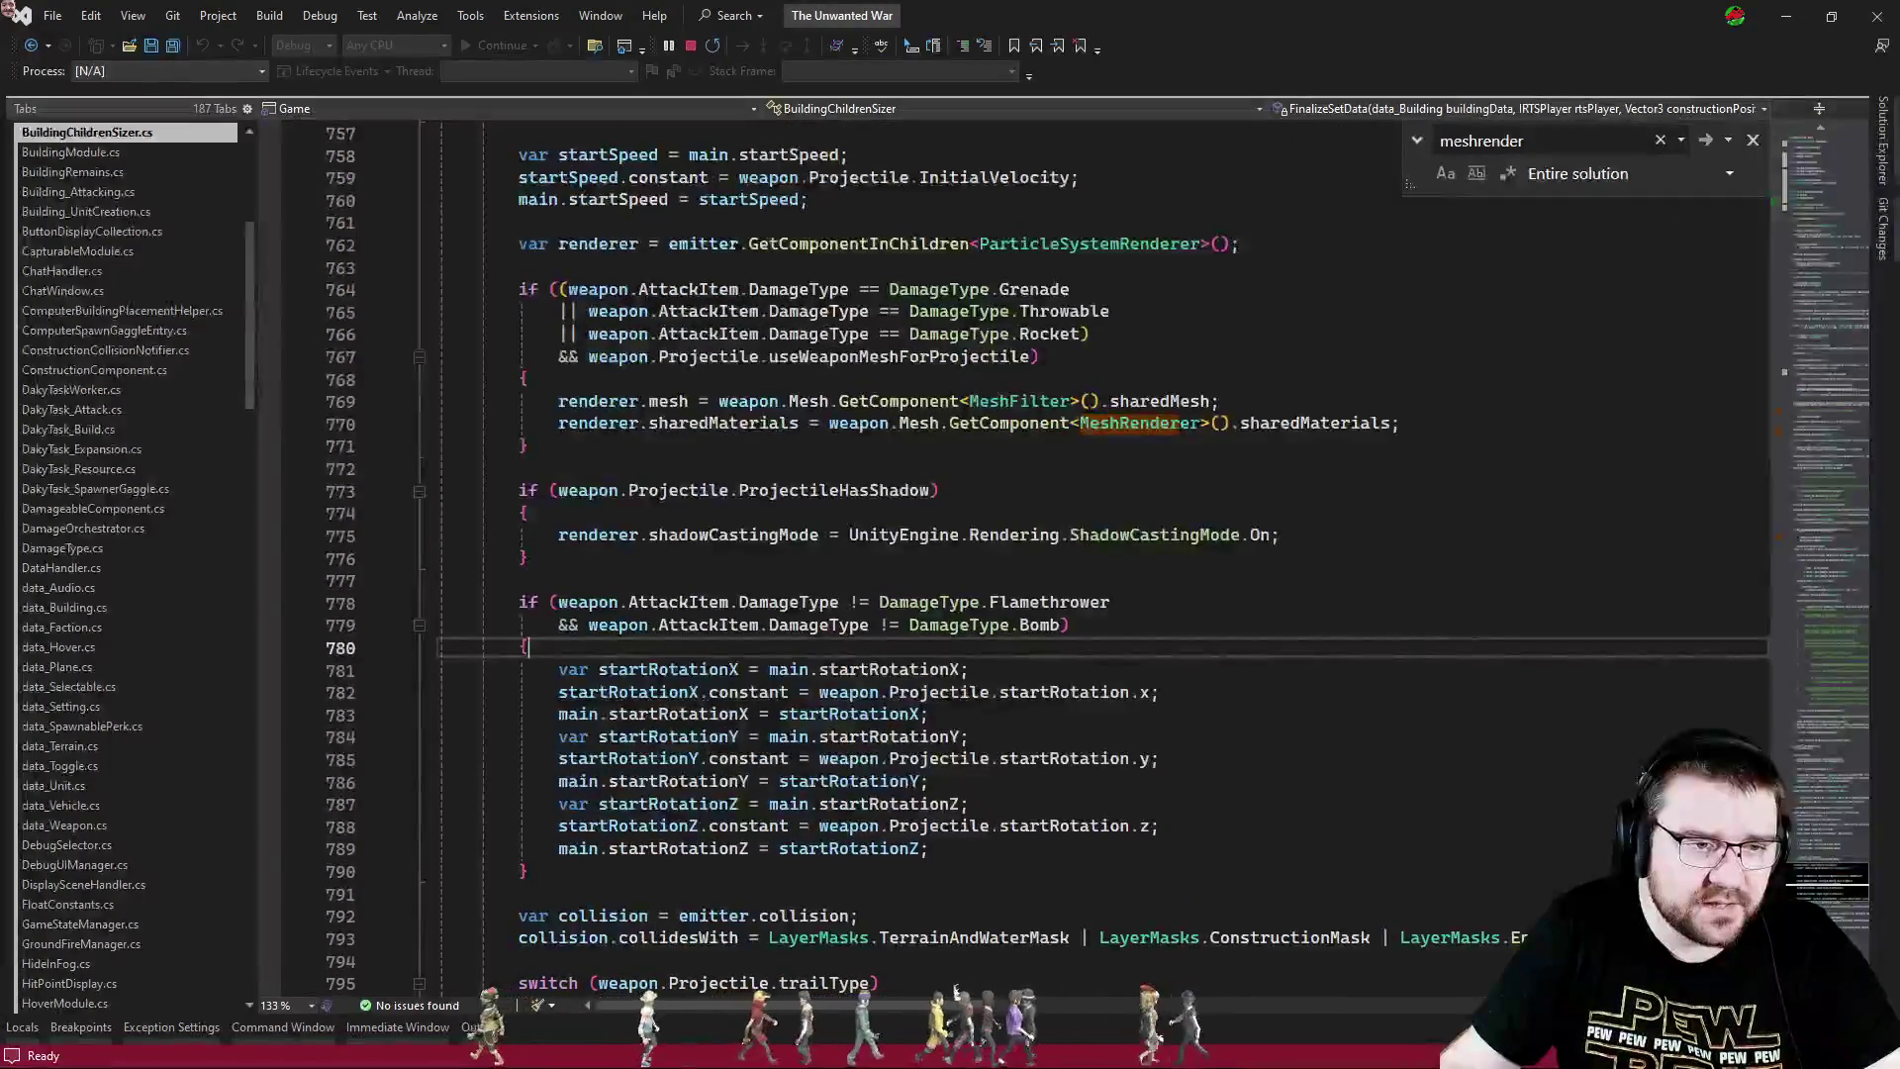
scroll(1346, 633, "up", 15)
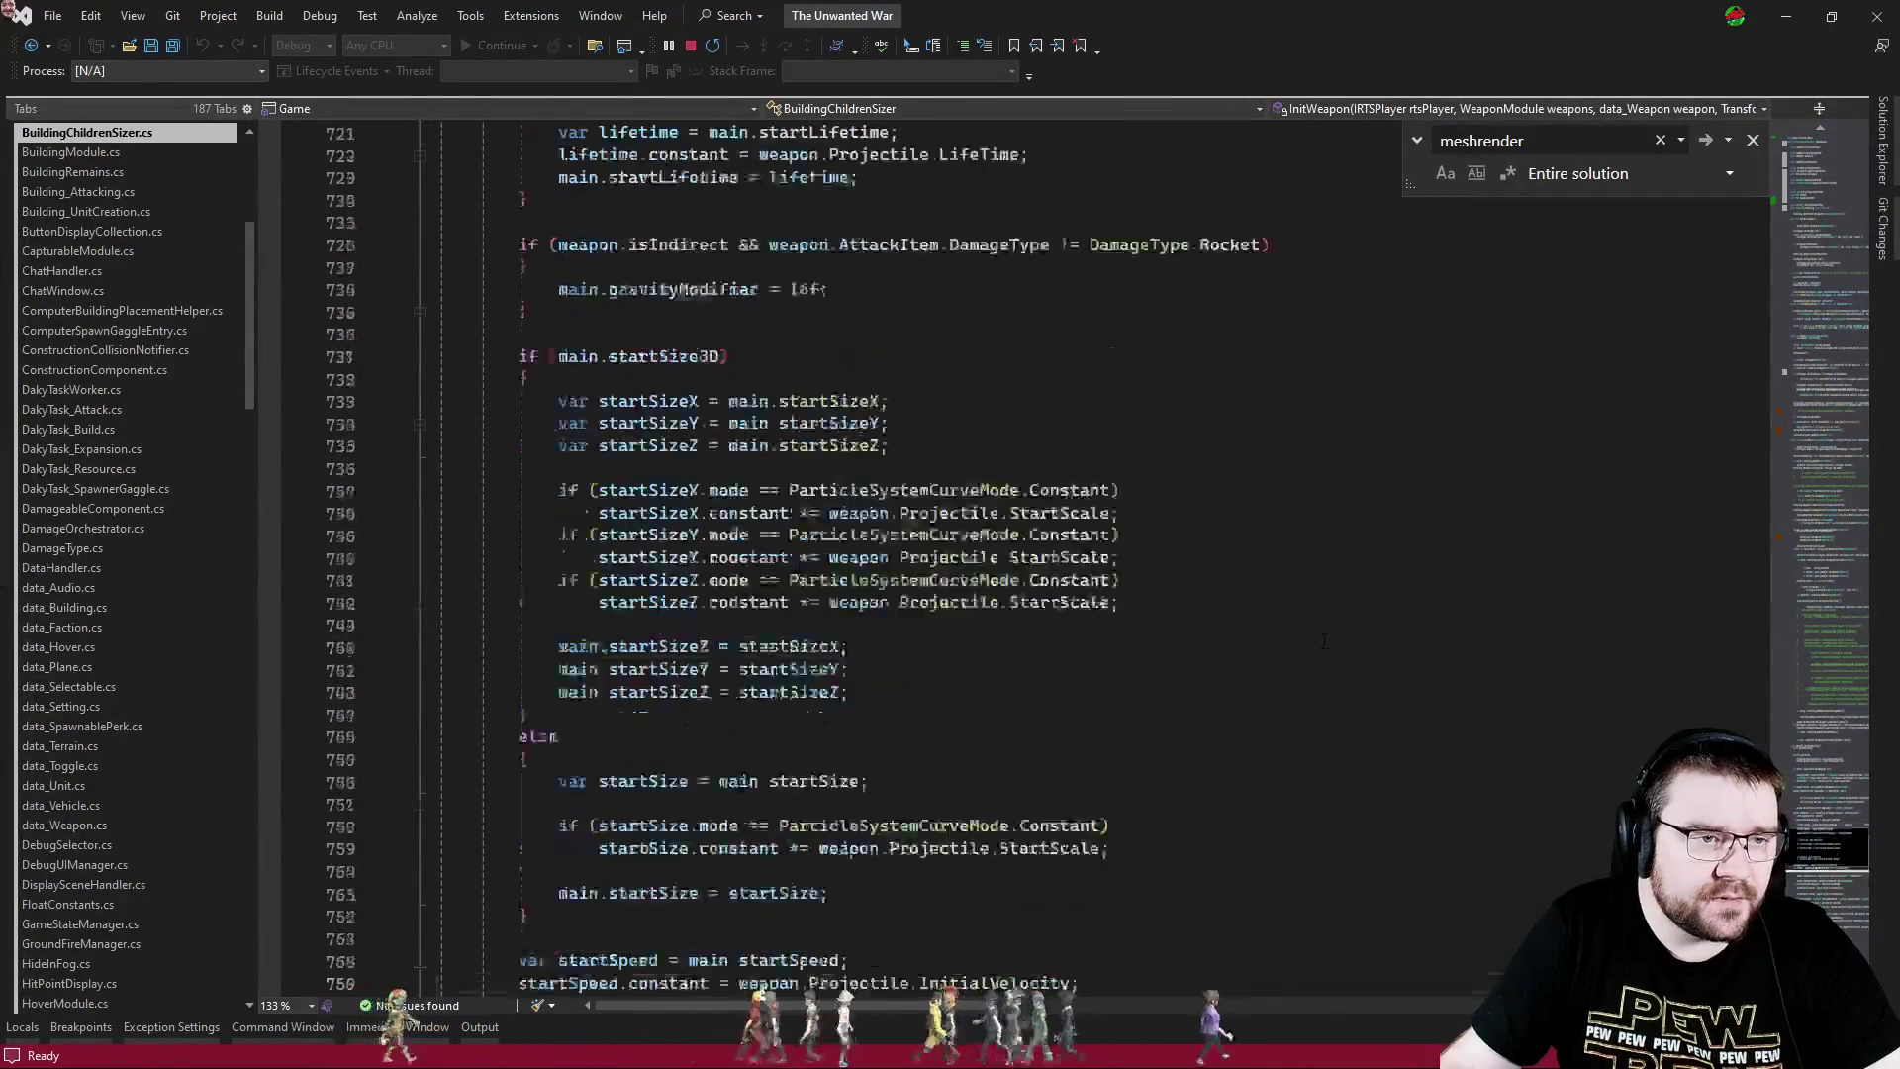
scroll(1323, 641, "up", 10)
left_click(1324, 643)
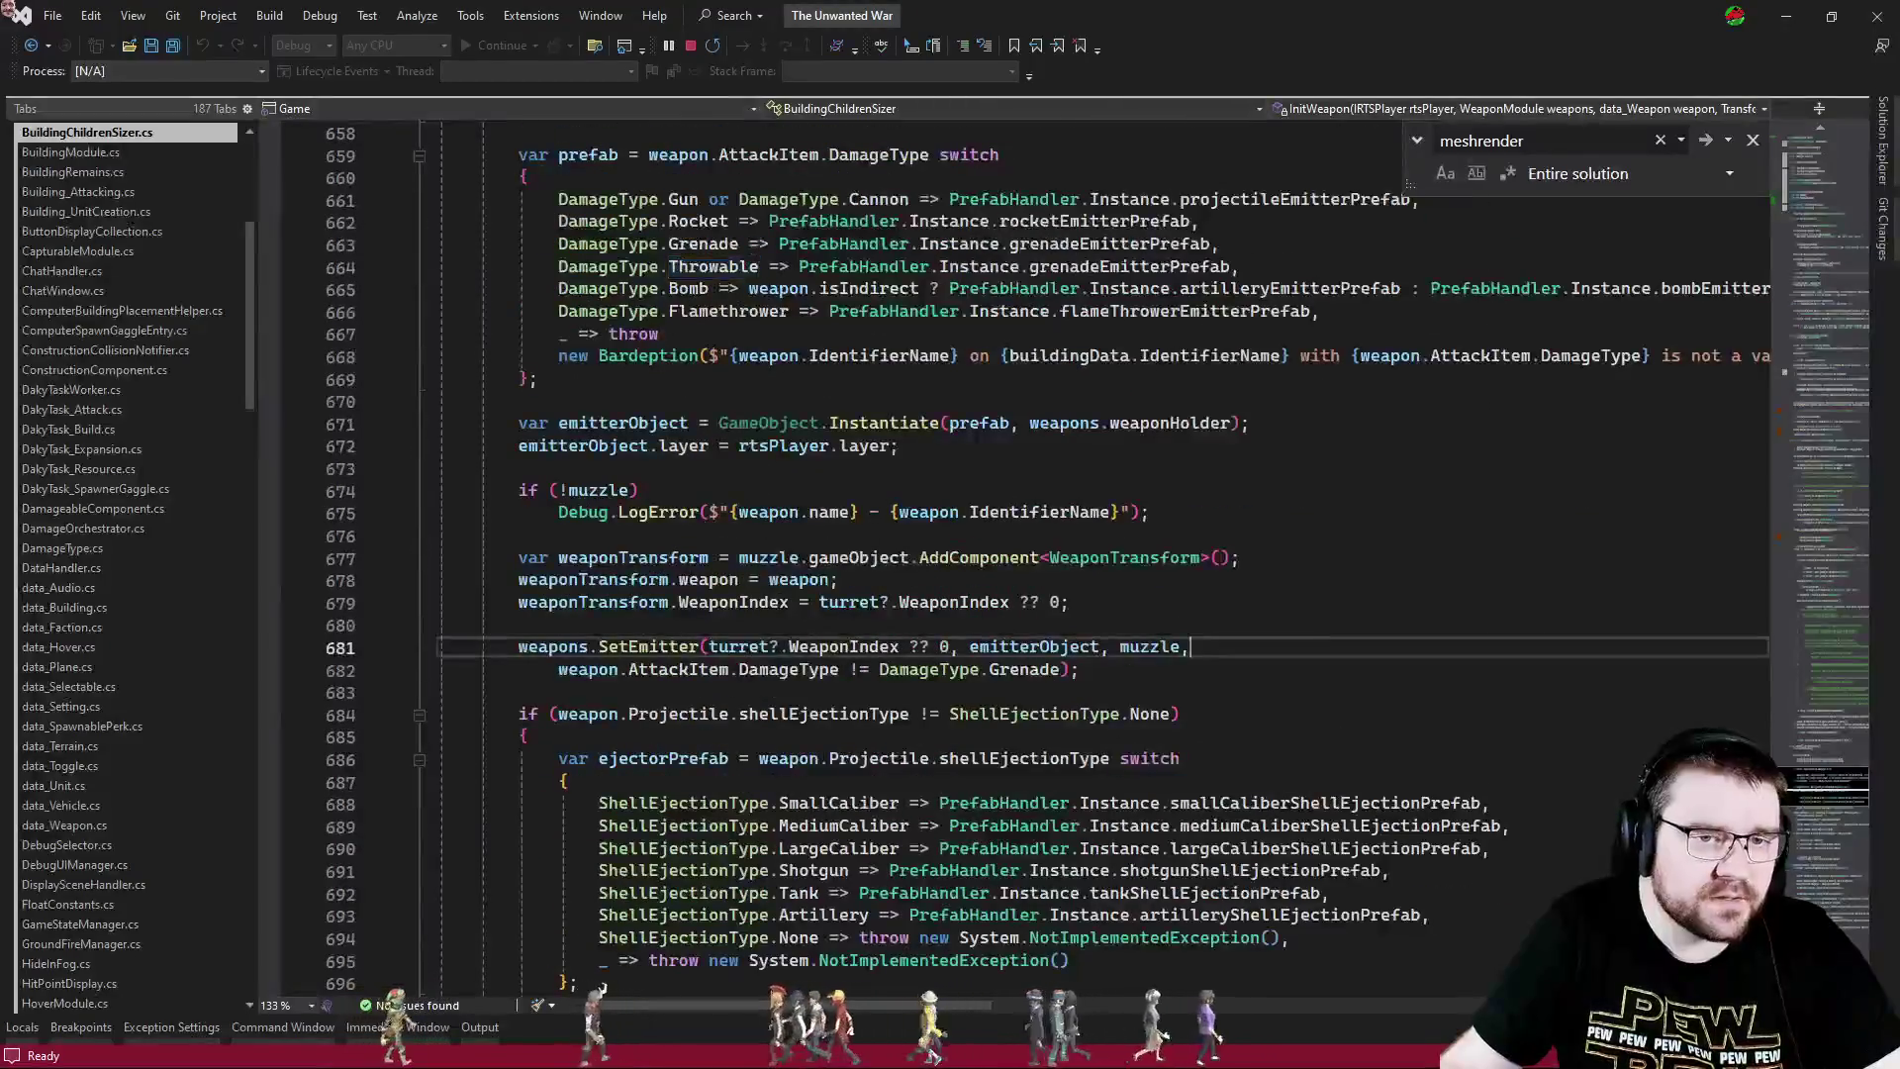
key("Escape")
left_click(1274, 601)
key("ctrl+minus")
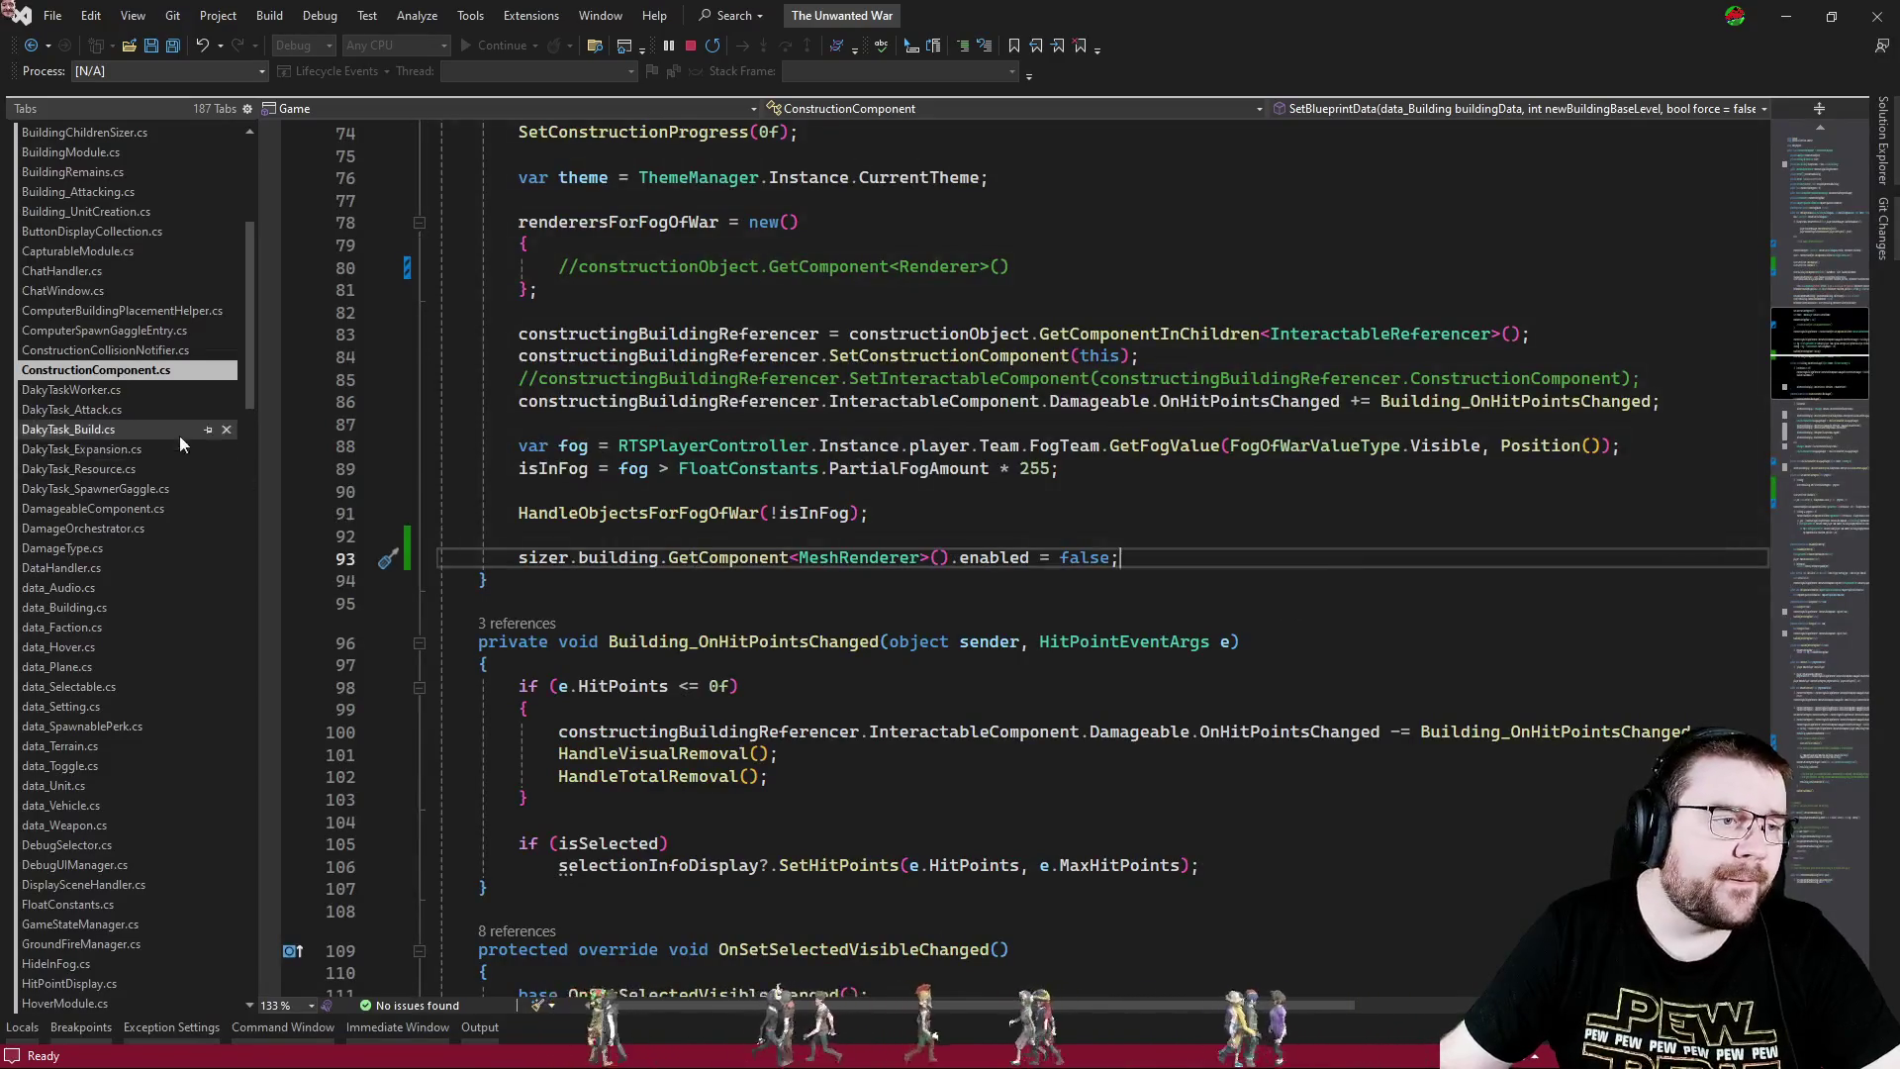
- Search RTSBuilding.cs for 'meshrenderer' and highlight the representation uses in OnFogEnter
key("ctrl+Tab")
key("ctrl+Tab")
key("ctrl+Tab")
key("ctrl+Tab")
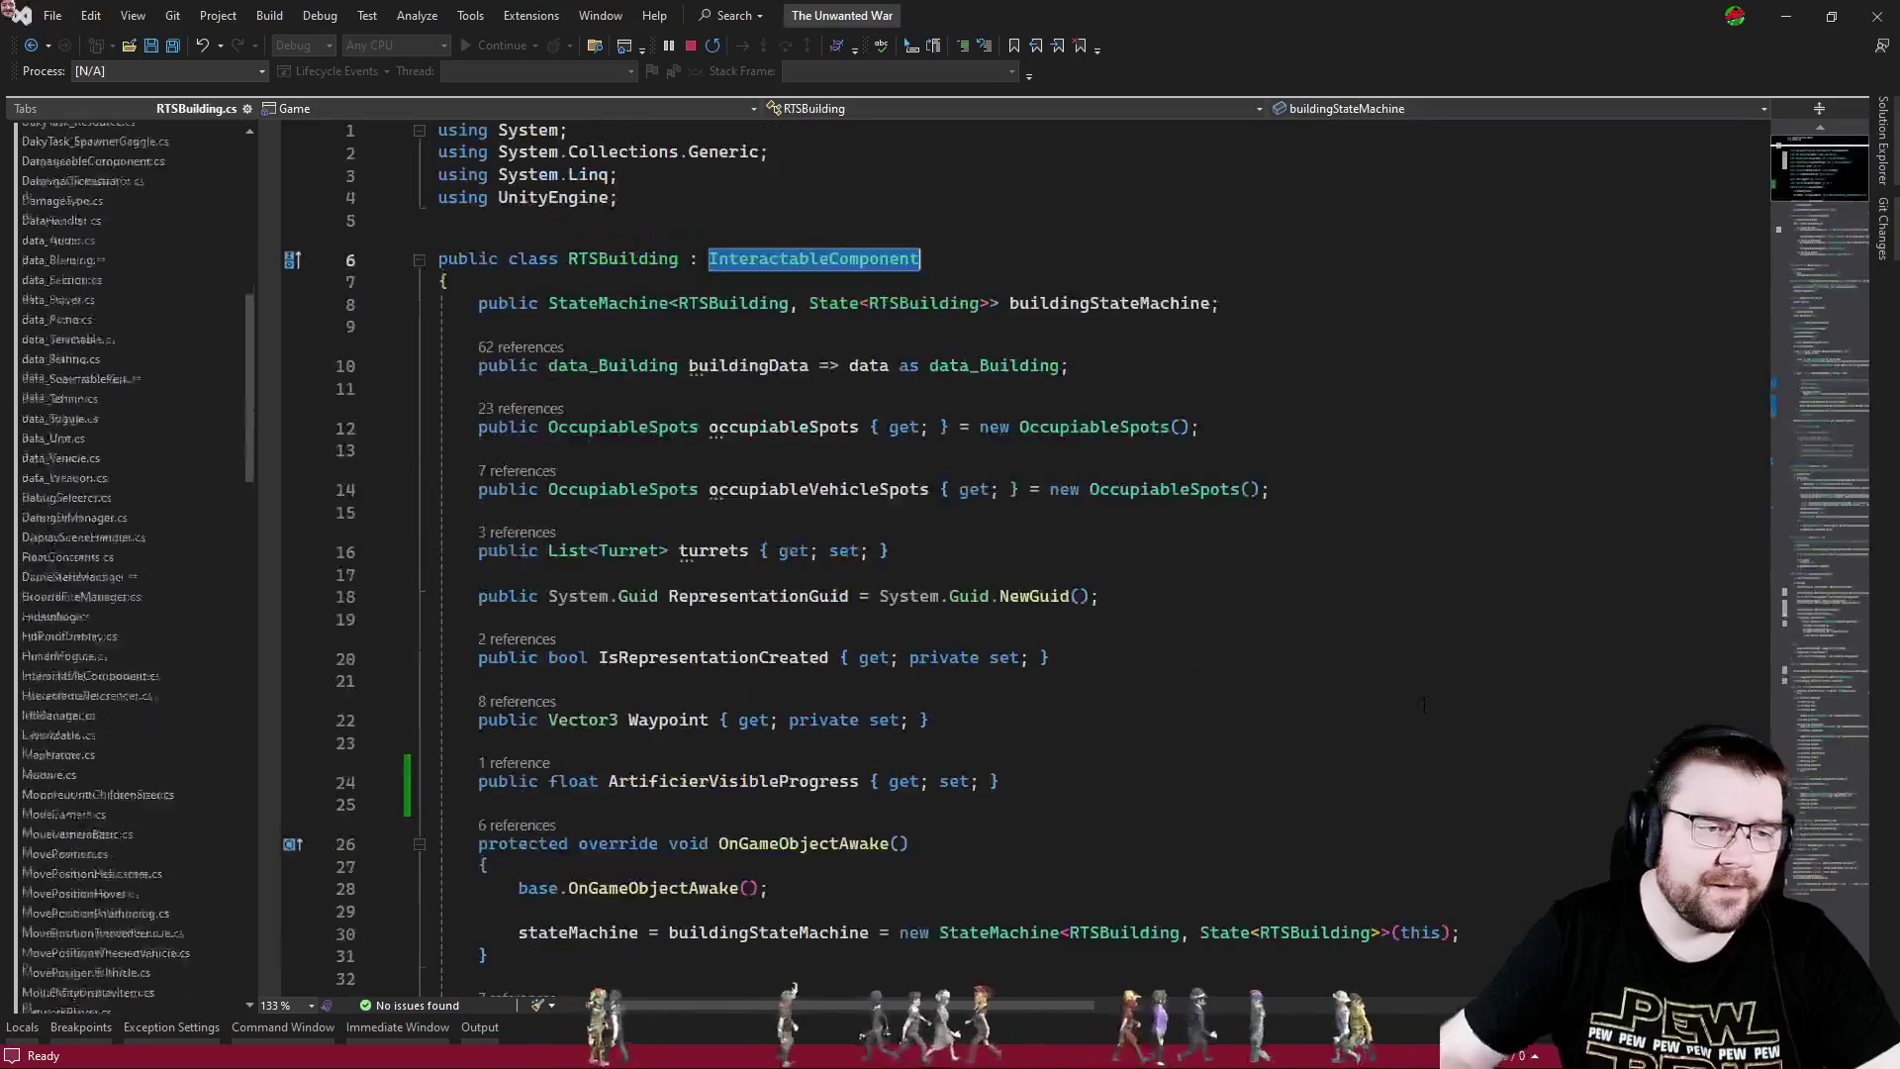
key("ctrl+f")
type("meshrenderer")
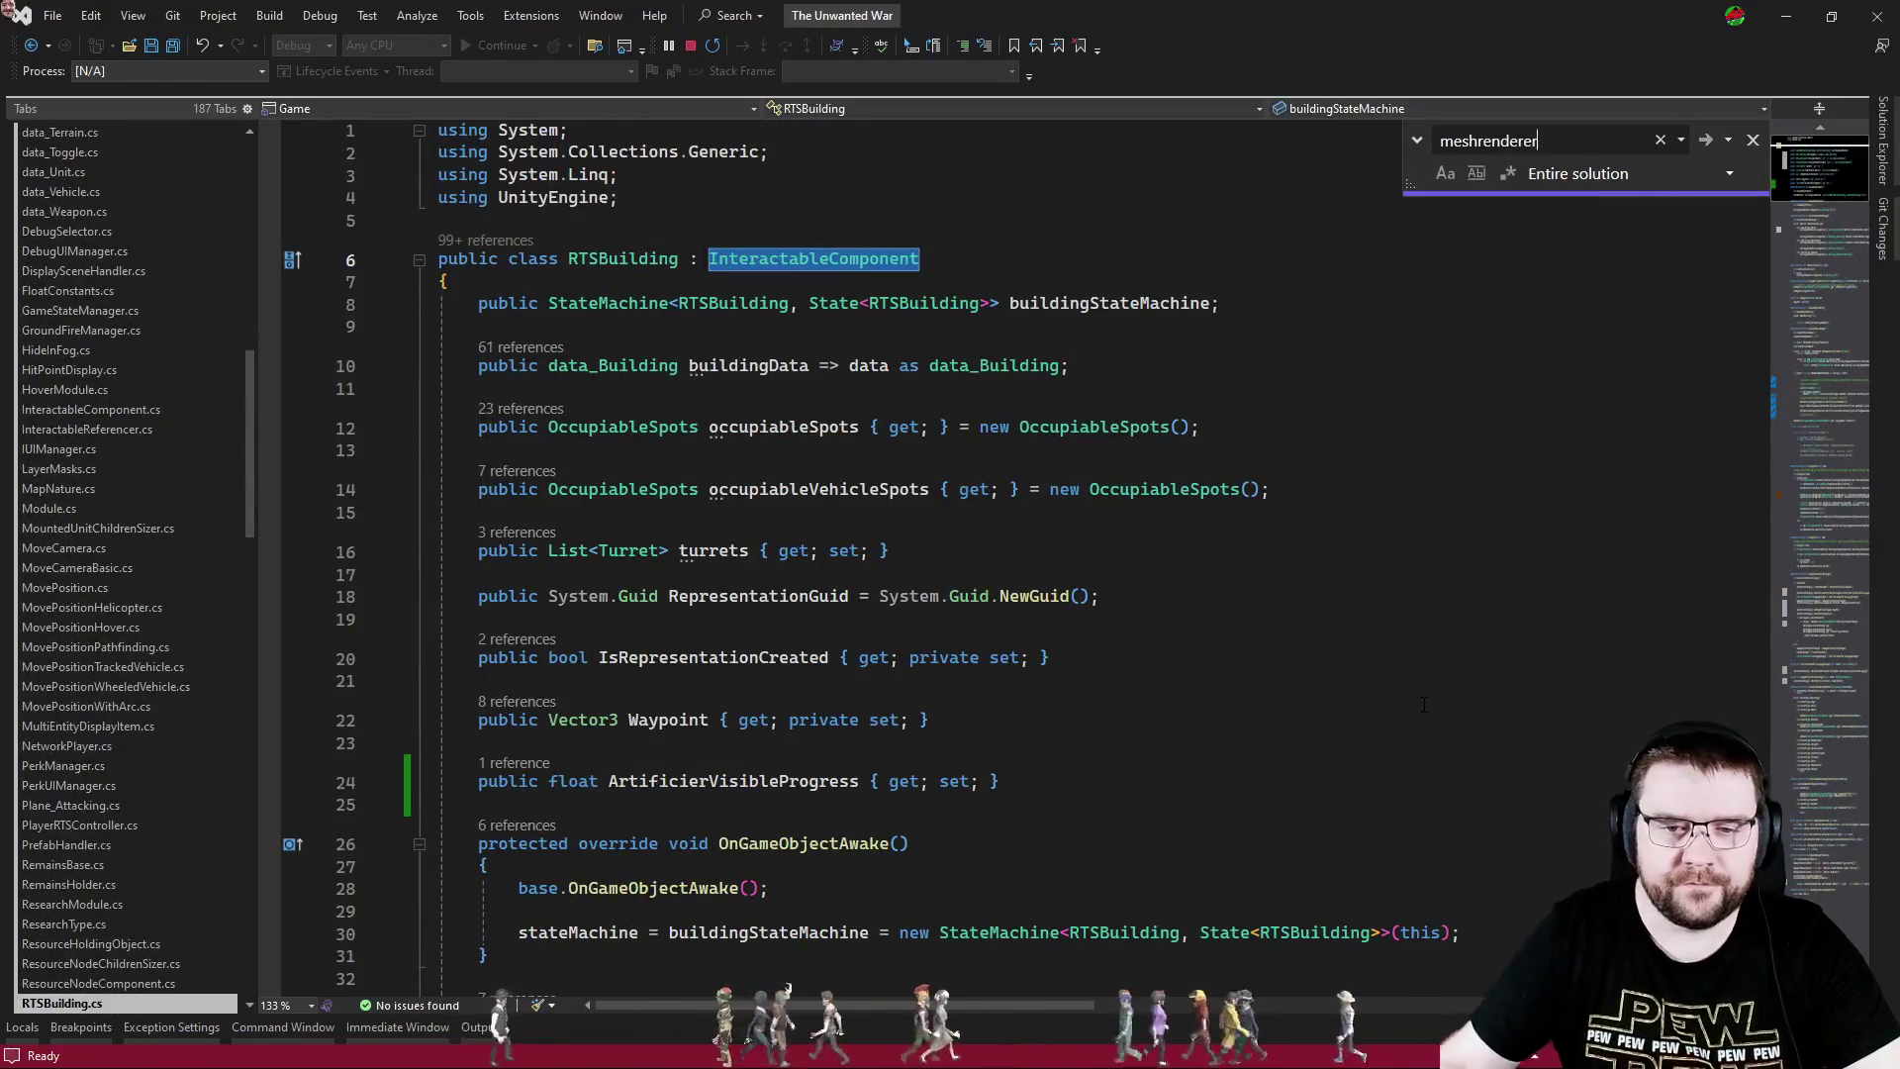
key("Return")
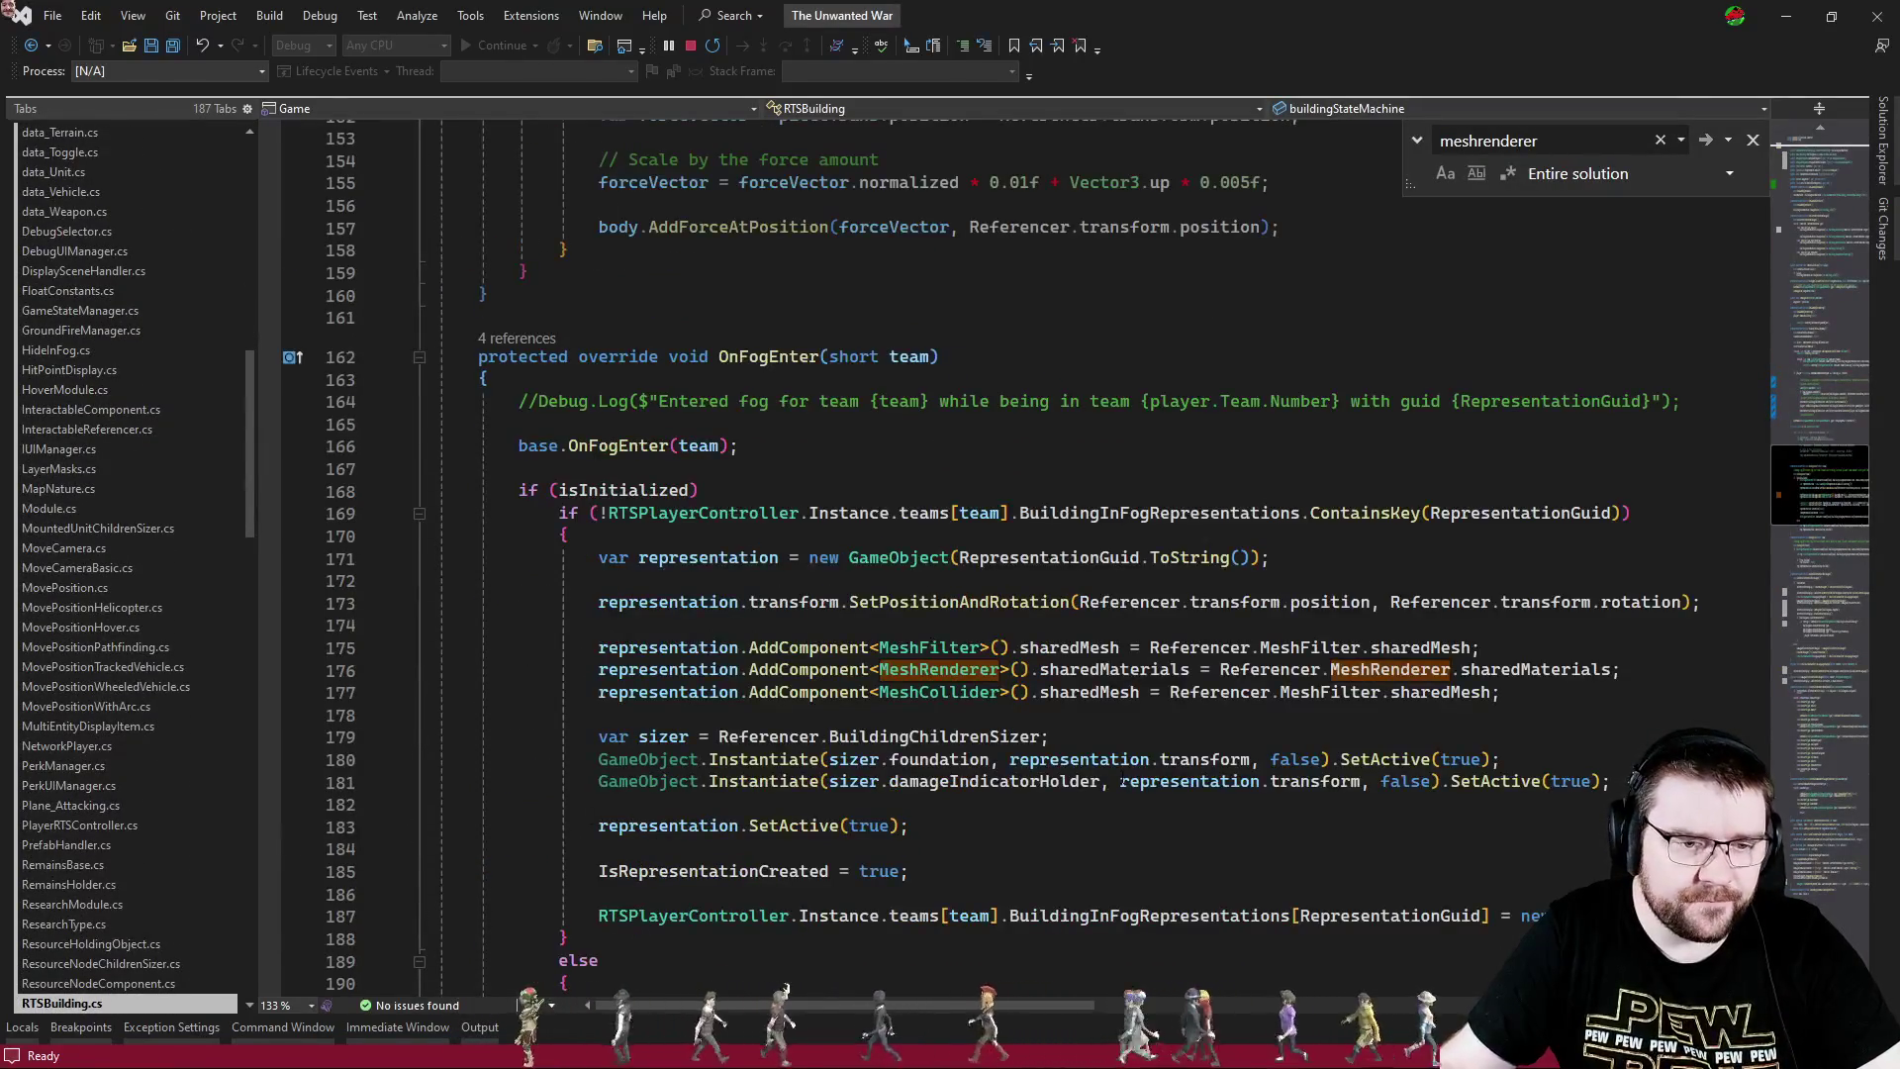
scroll(1121, 781, "down", 2)
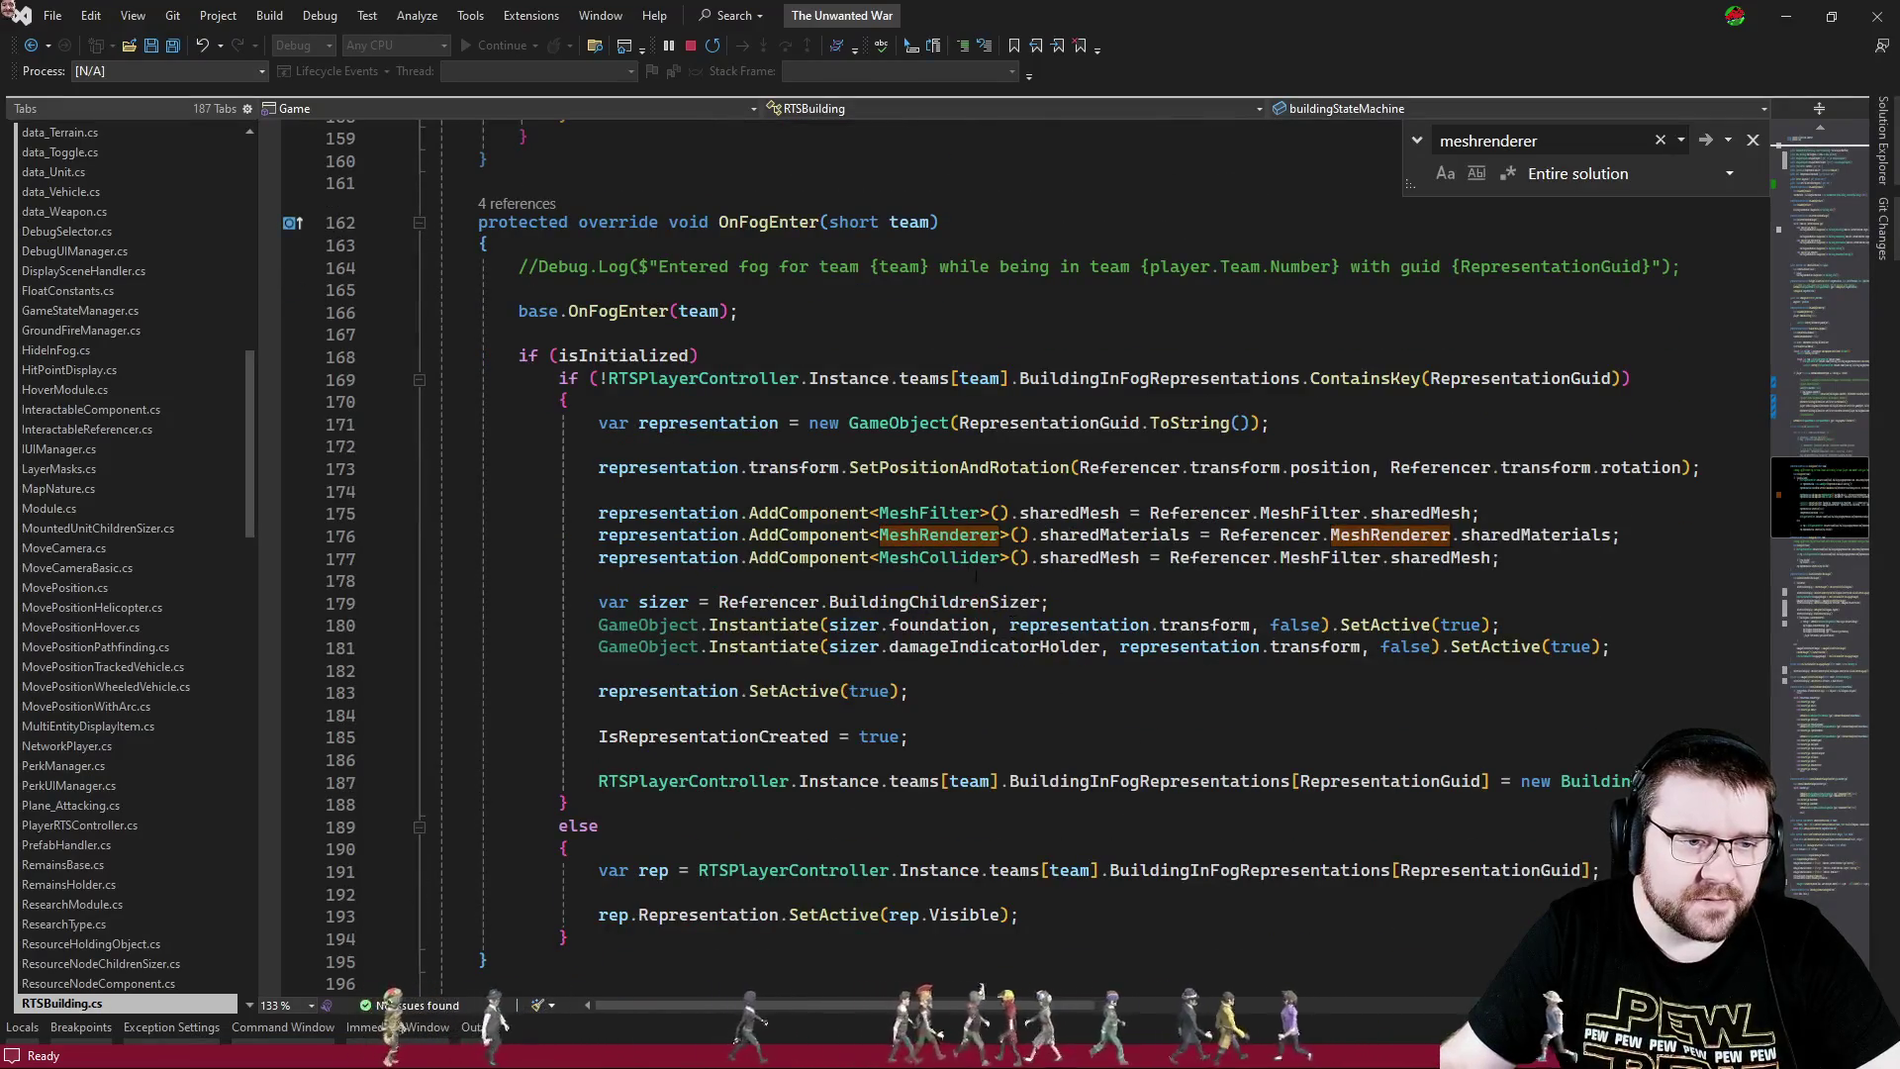
left_click(683, 536)
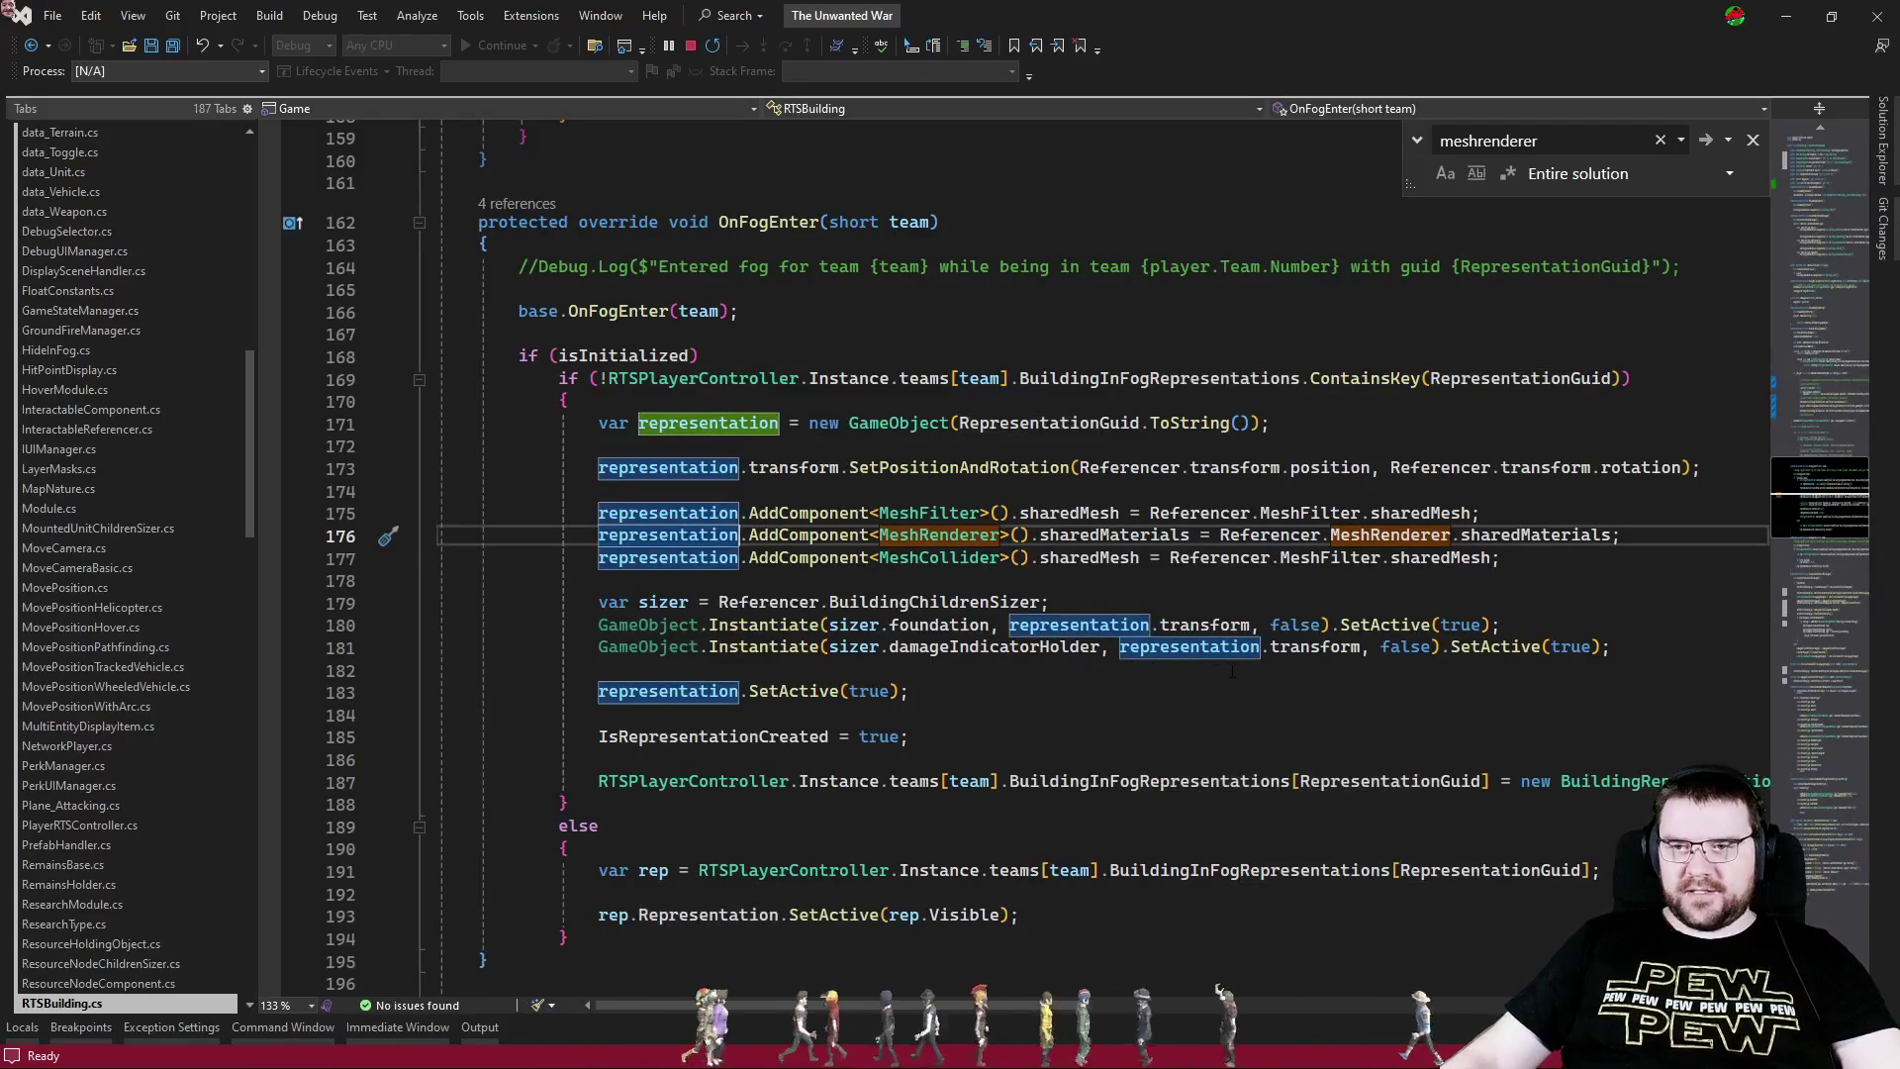
mouse_move(1326, 651)
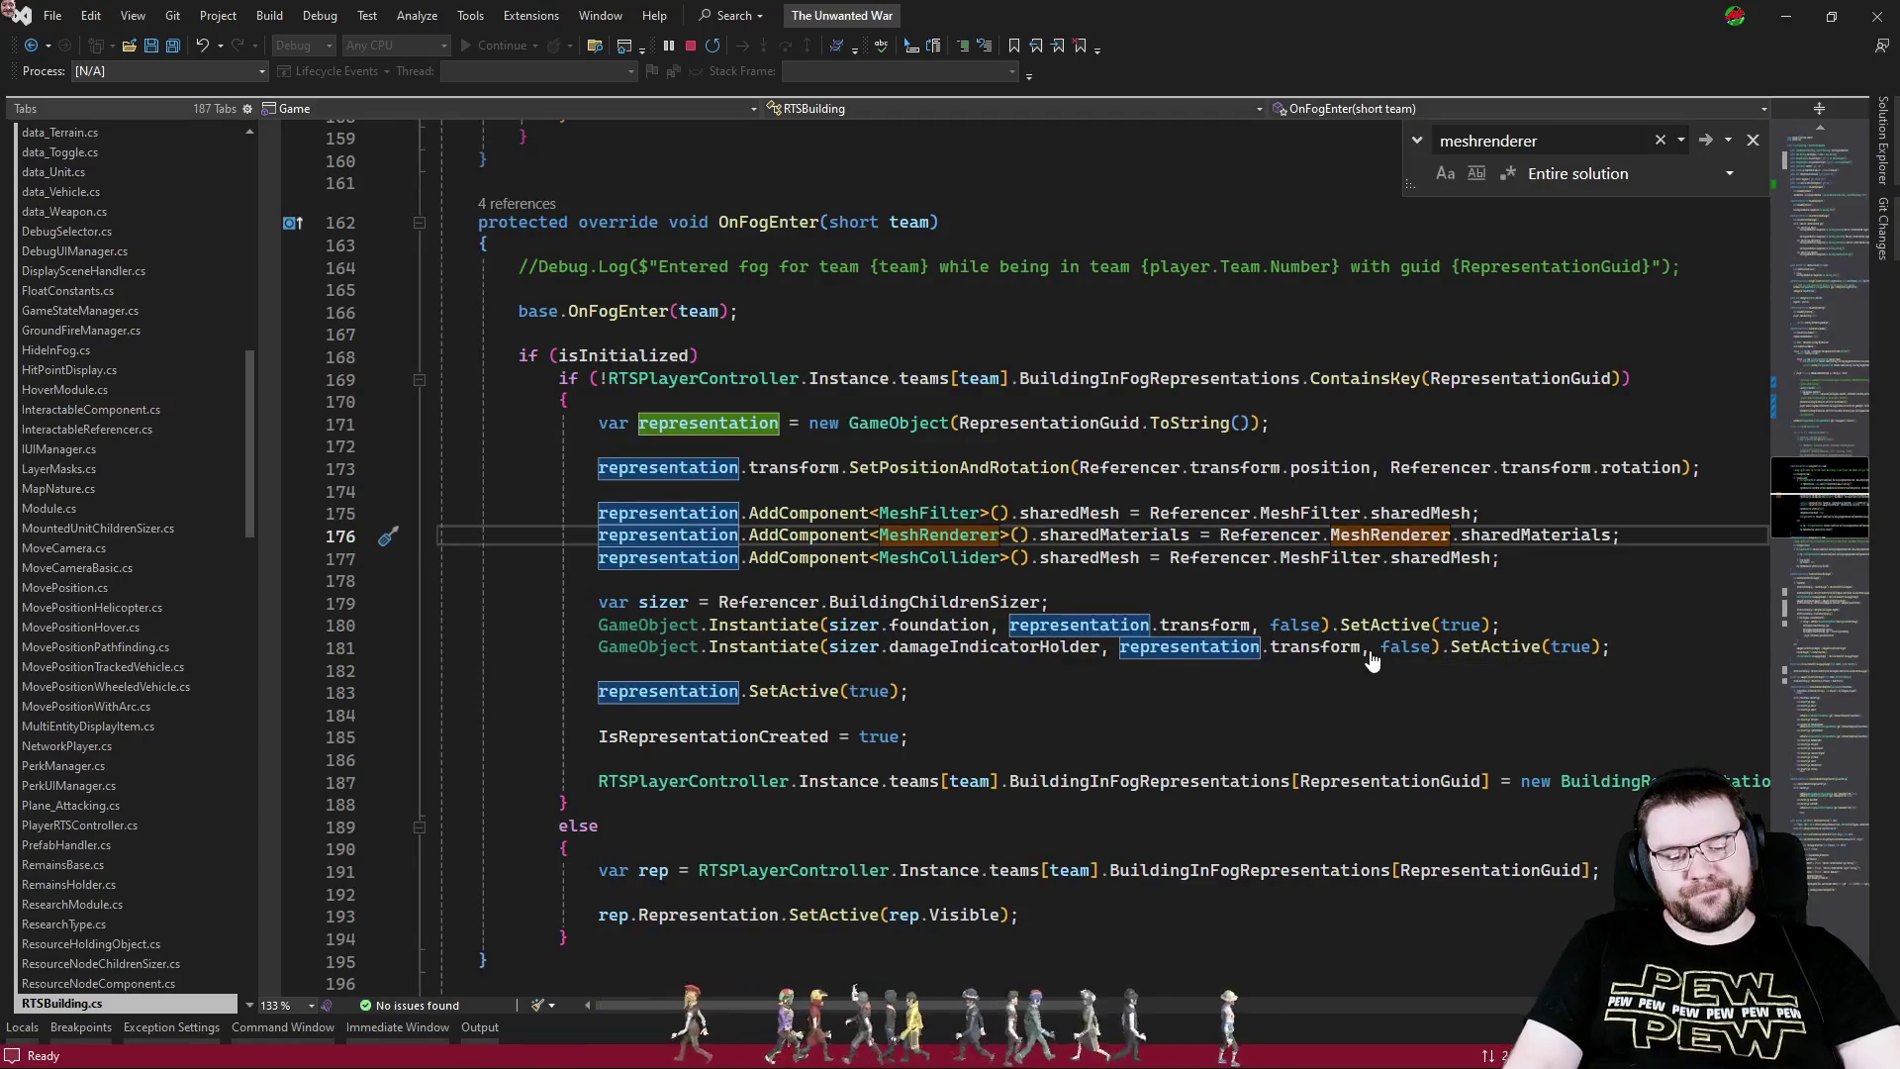
- Run a solution-wide Find All for 'MeshRenderer>'
key("ctrl+shift+f")
type("Mesh")
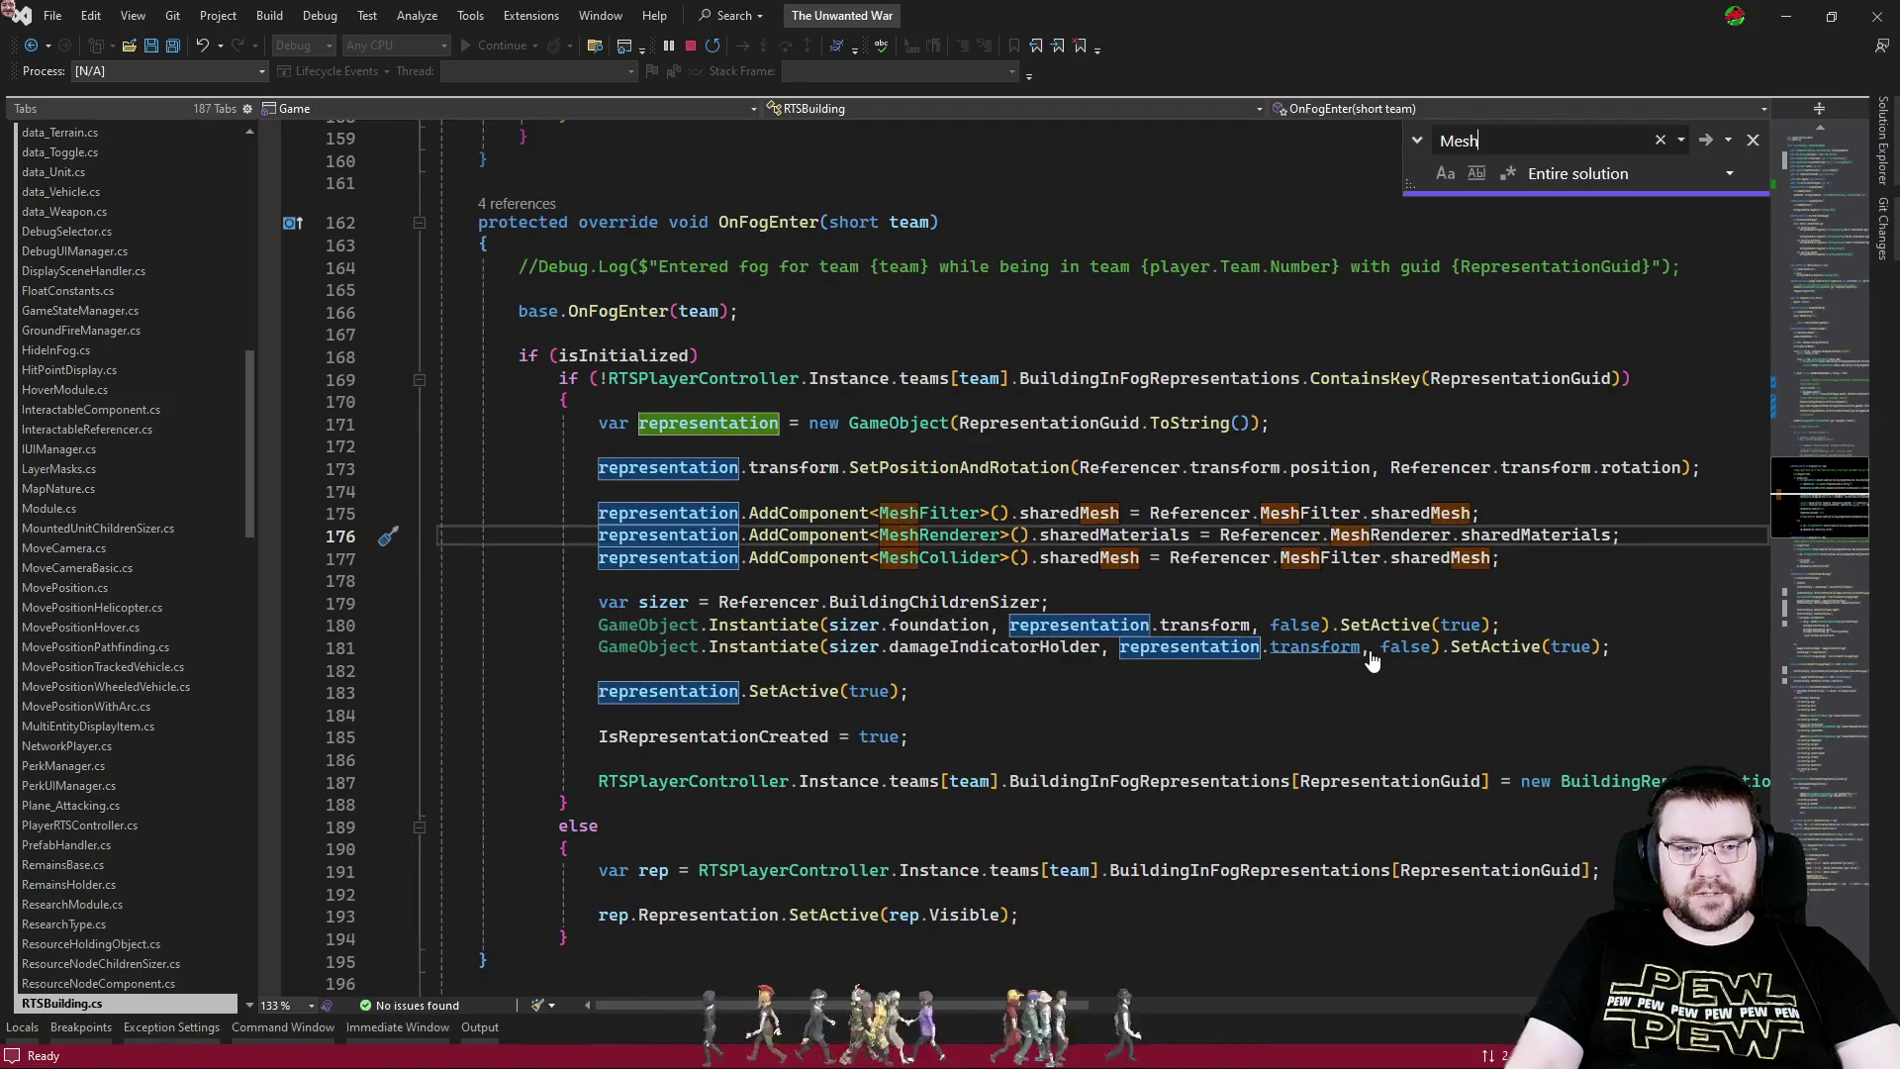
type("Renderer>().enabled")
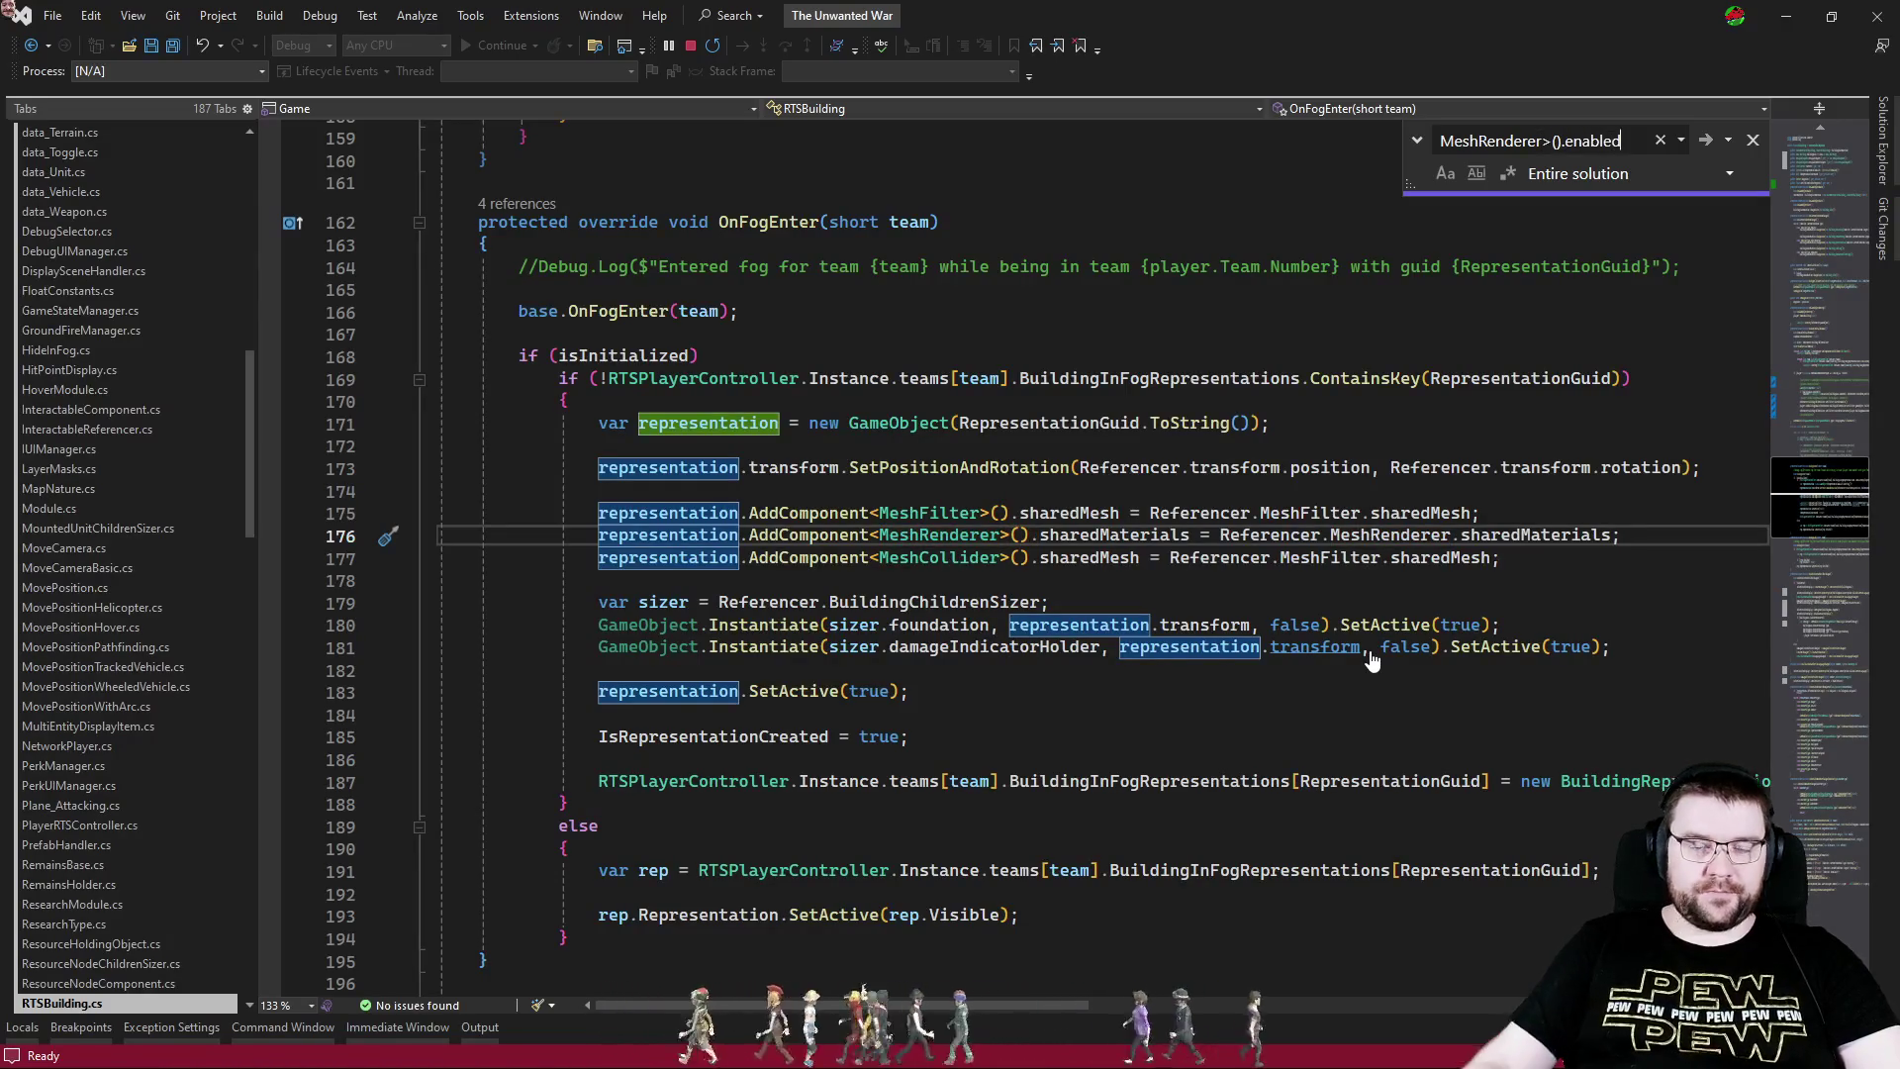
left_click(1728, 139)
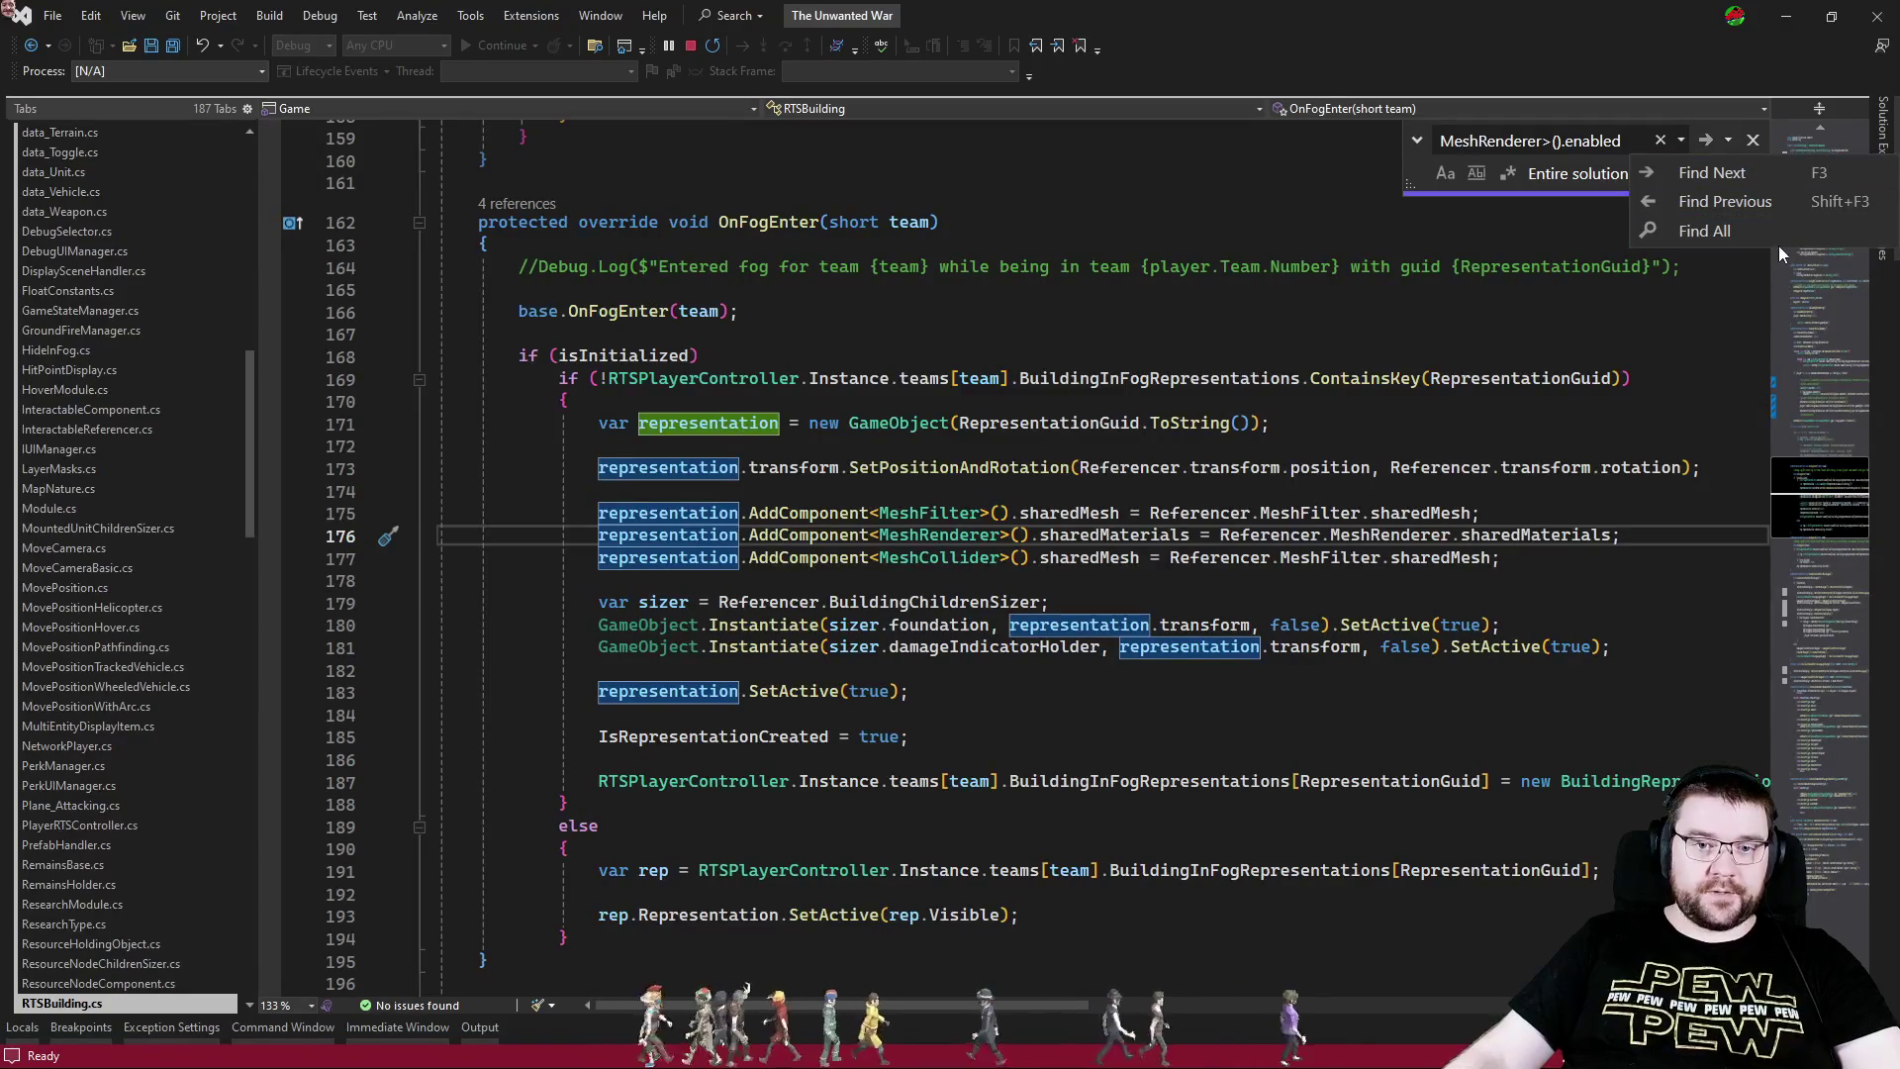
left_click(1707, 224)
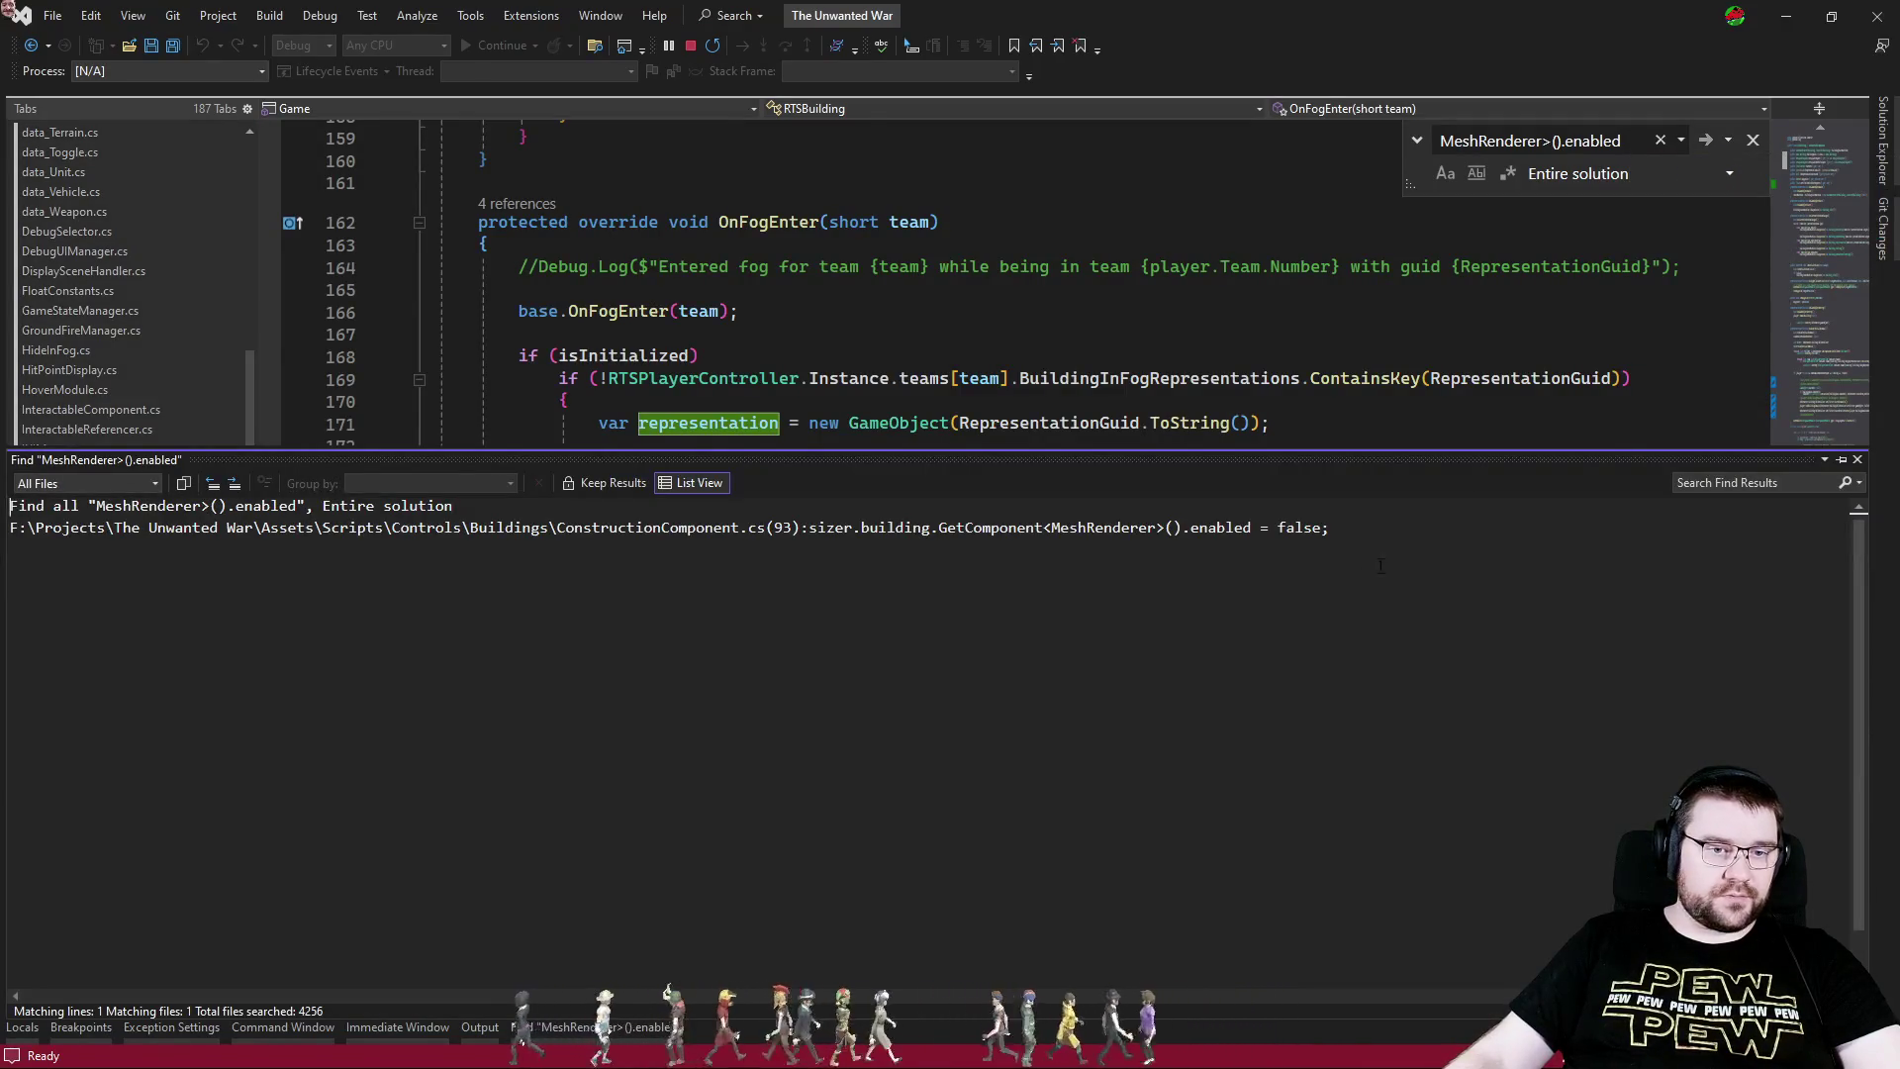
- Open the single match at ConstructionComponent.cs line 93, close Find Results, and return to Unity
double_click(1435, 529)
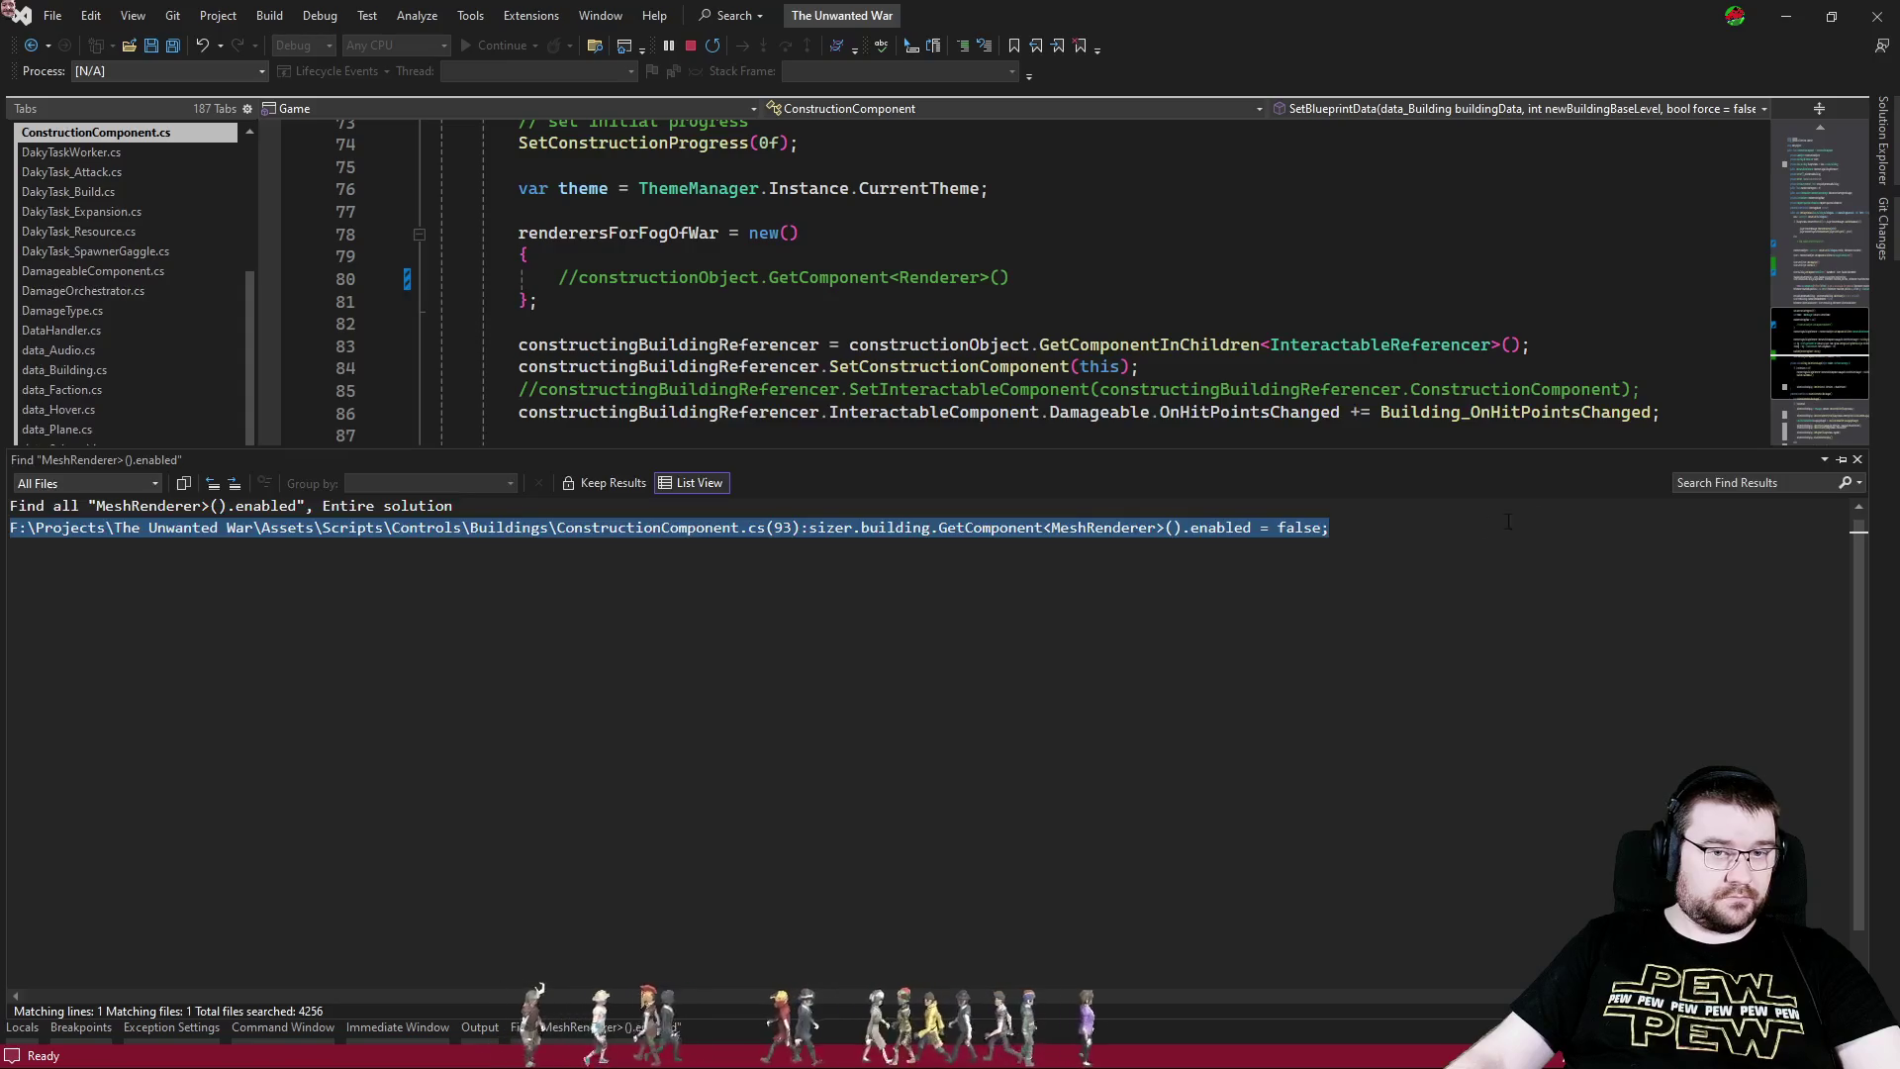
left_click(1856, 462)
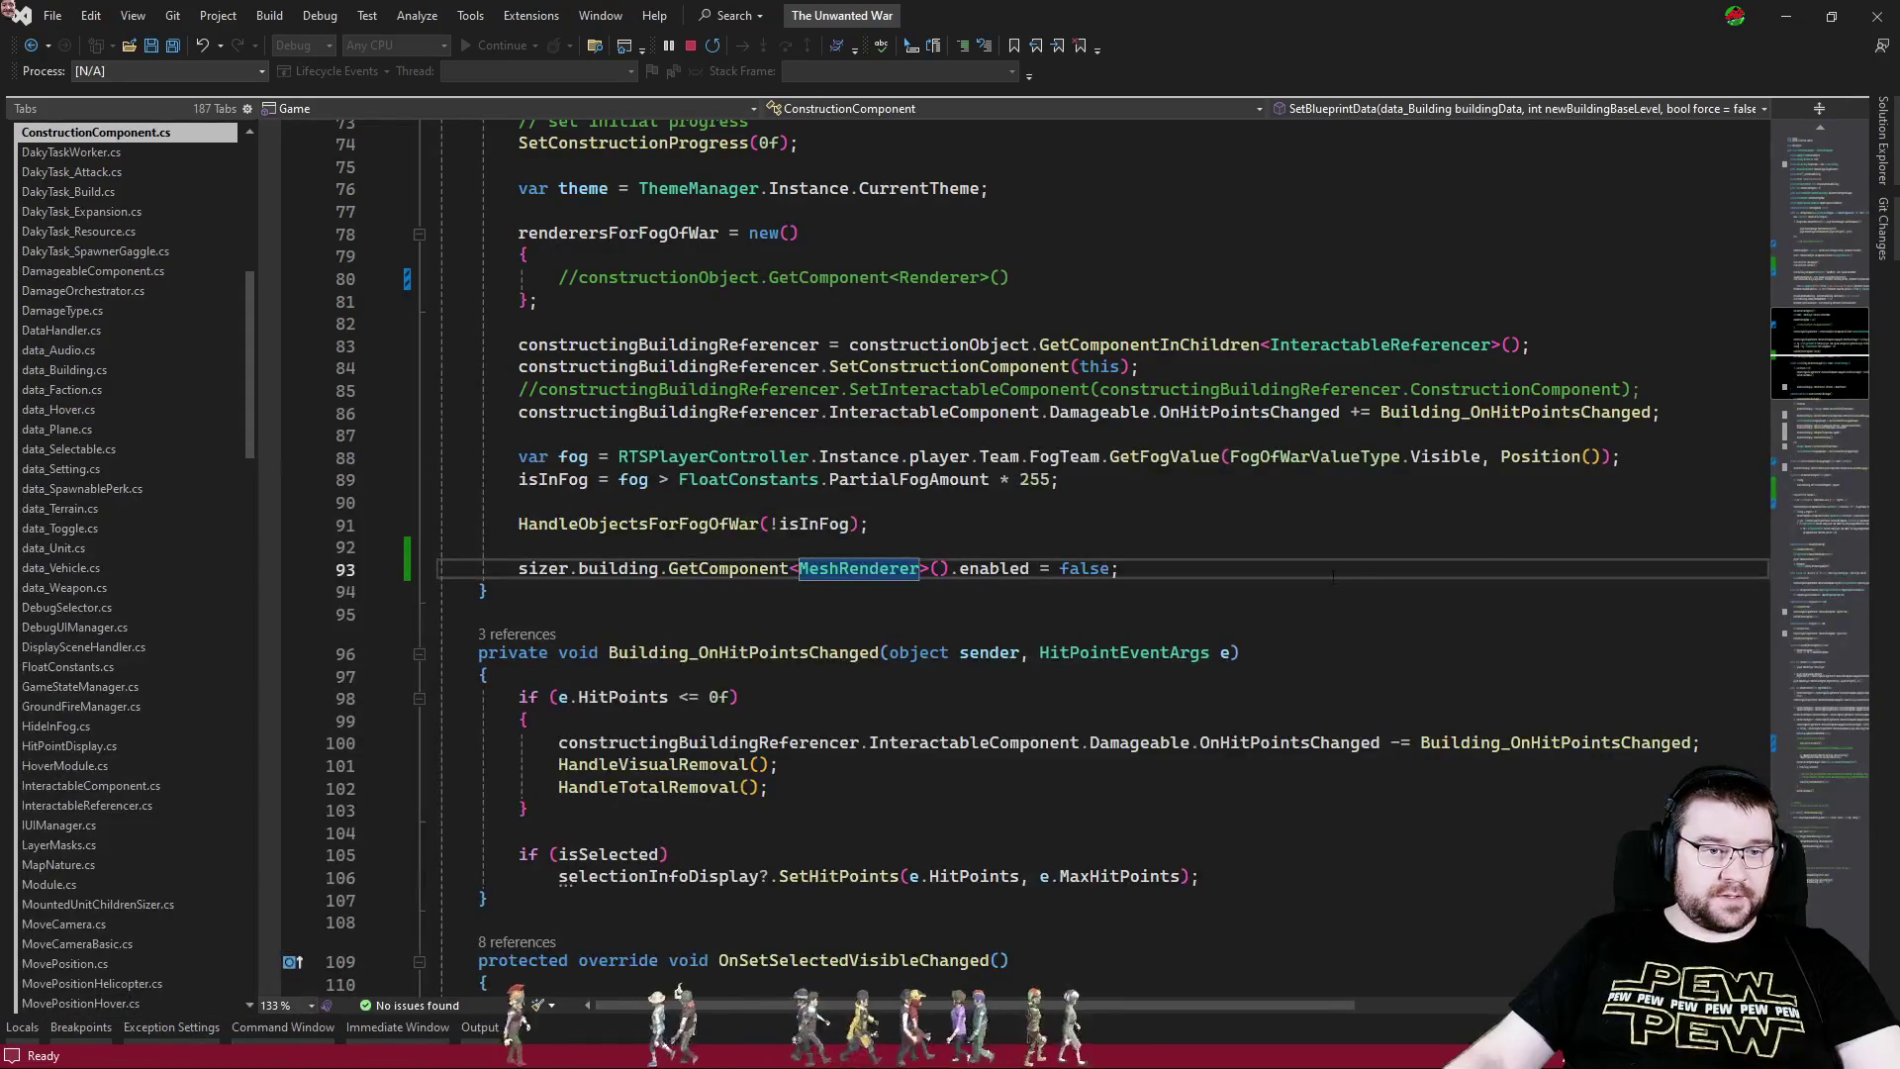
left_click(1218, 571)
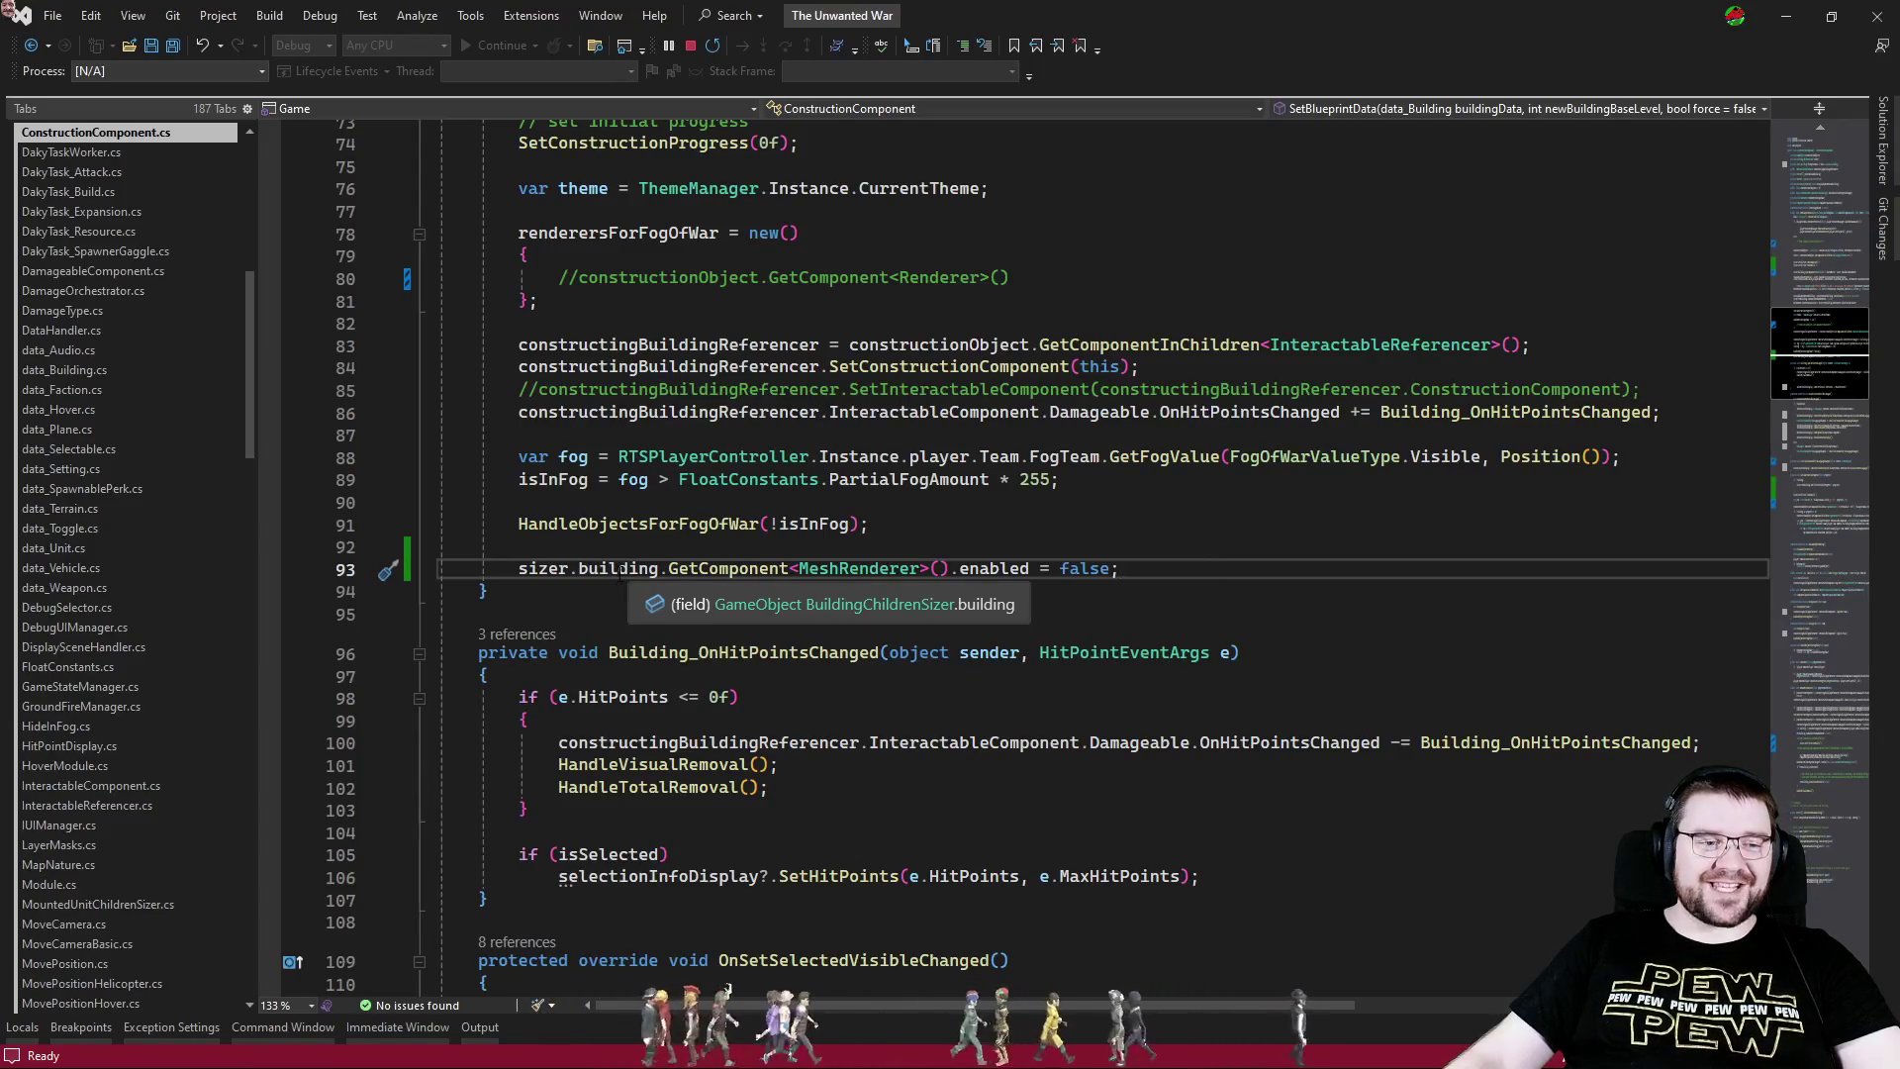
key("alt+Tab")
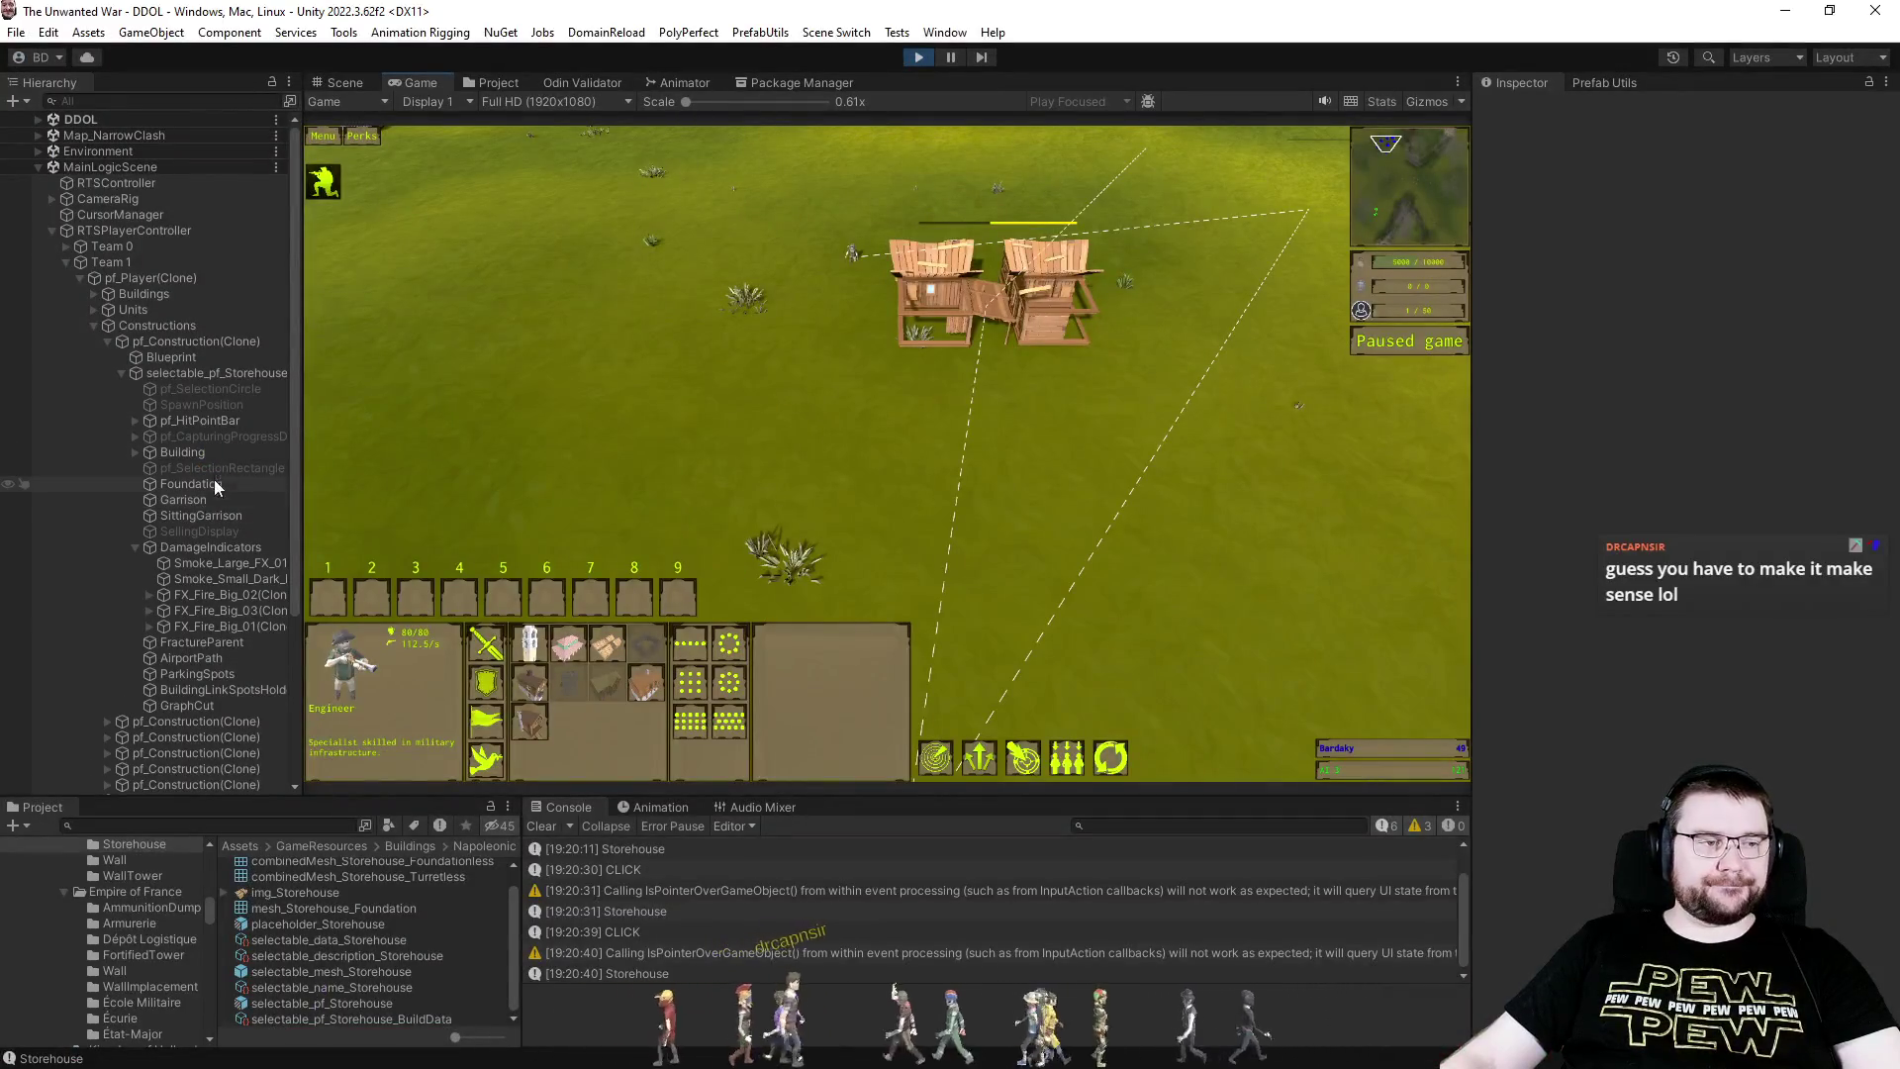
- Check the Building Children Sizer's Building and Foundation references on selectable_pf_Storehouse, then return to Visual Studio
left_click(200, 376)
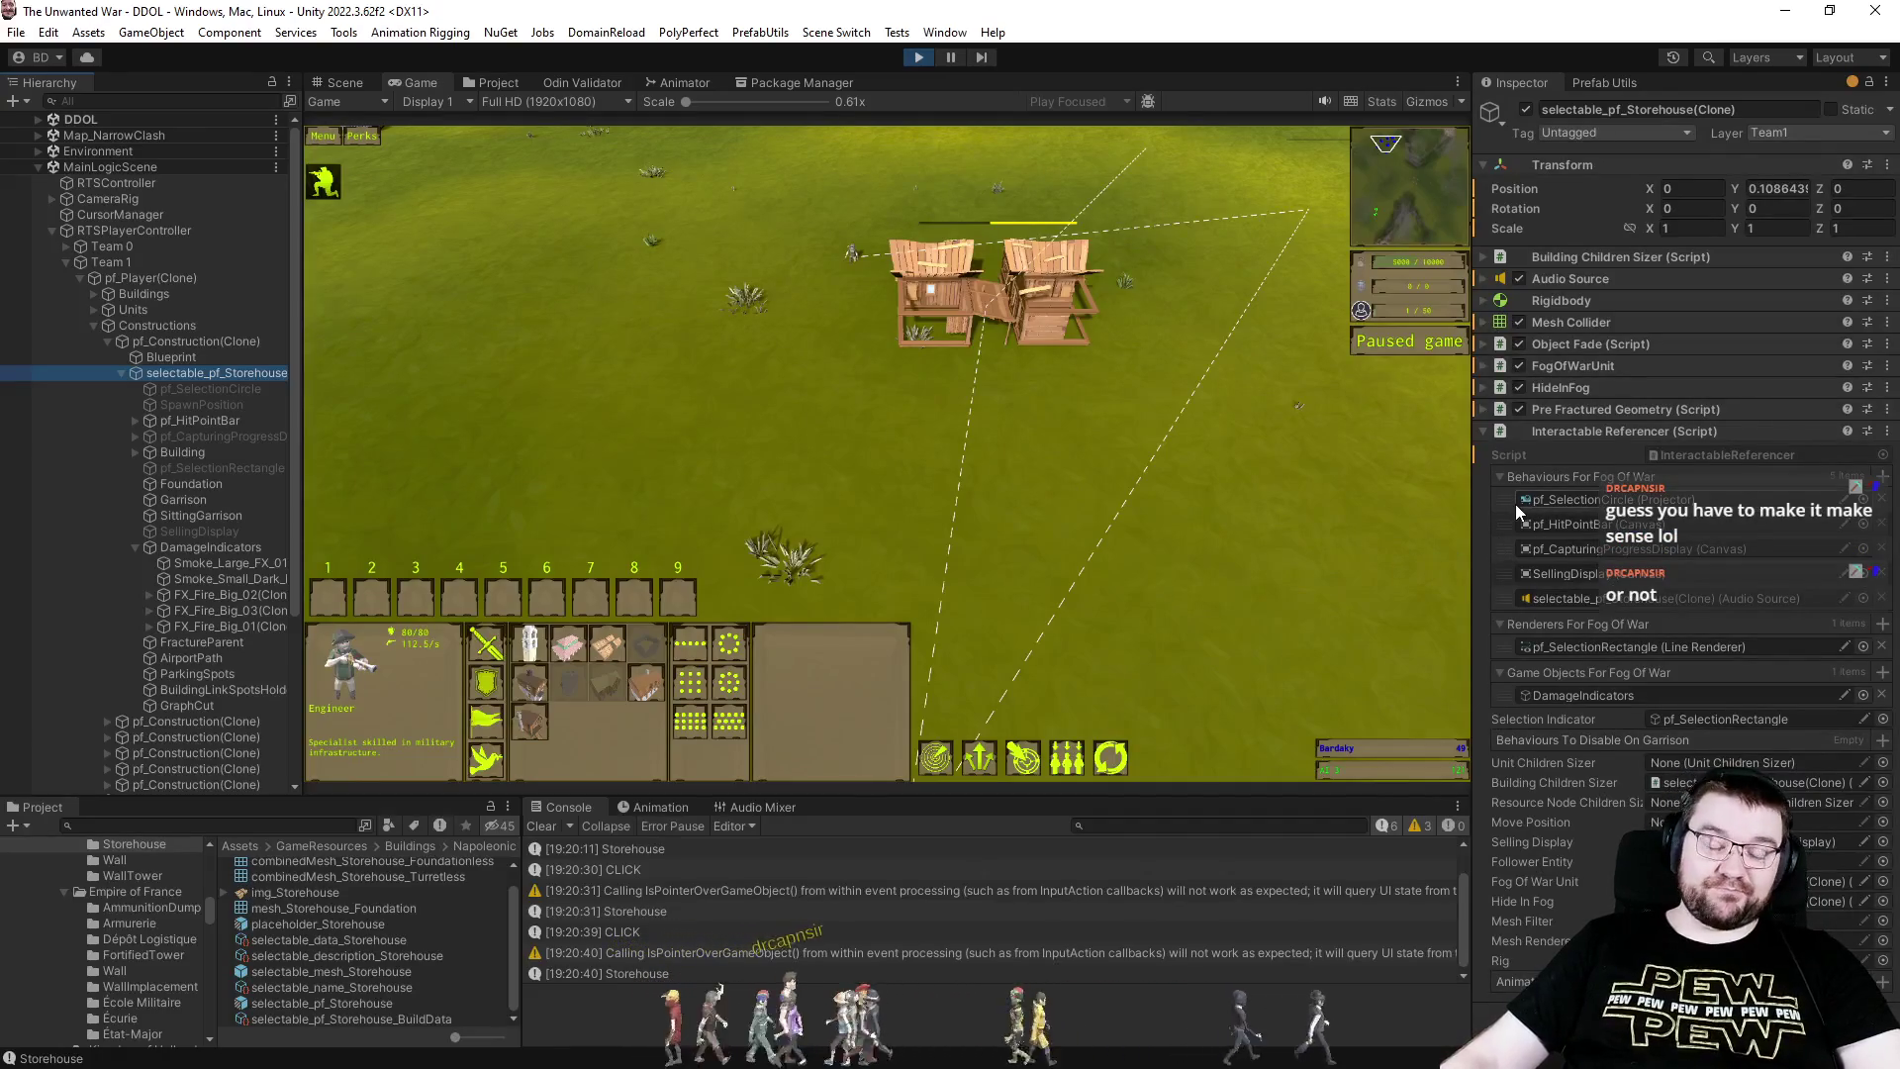
left_click(1617, 255)
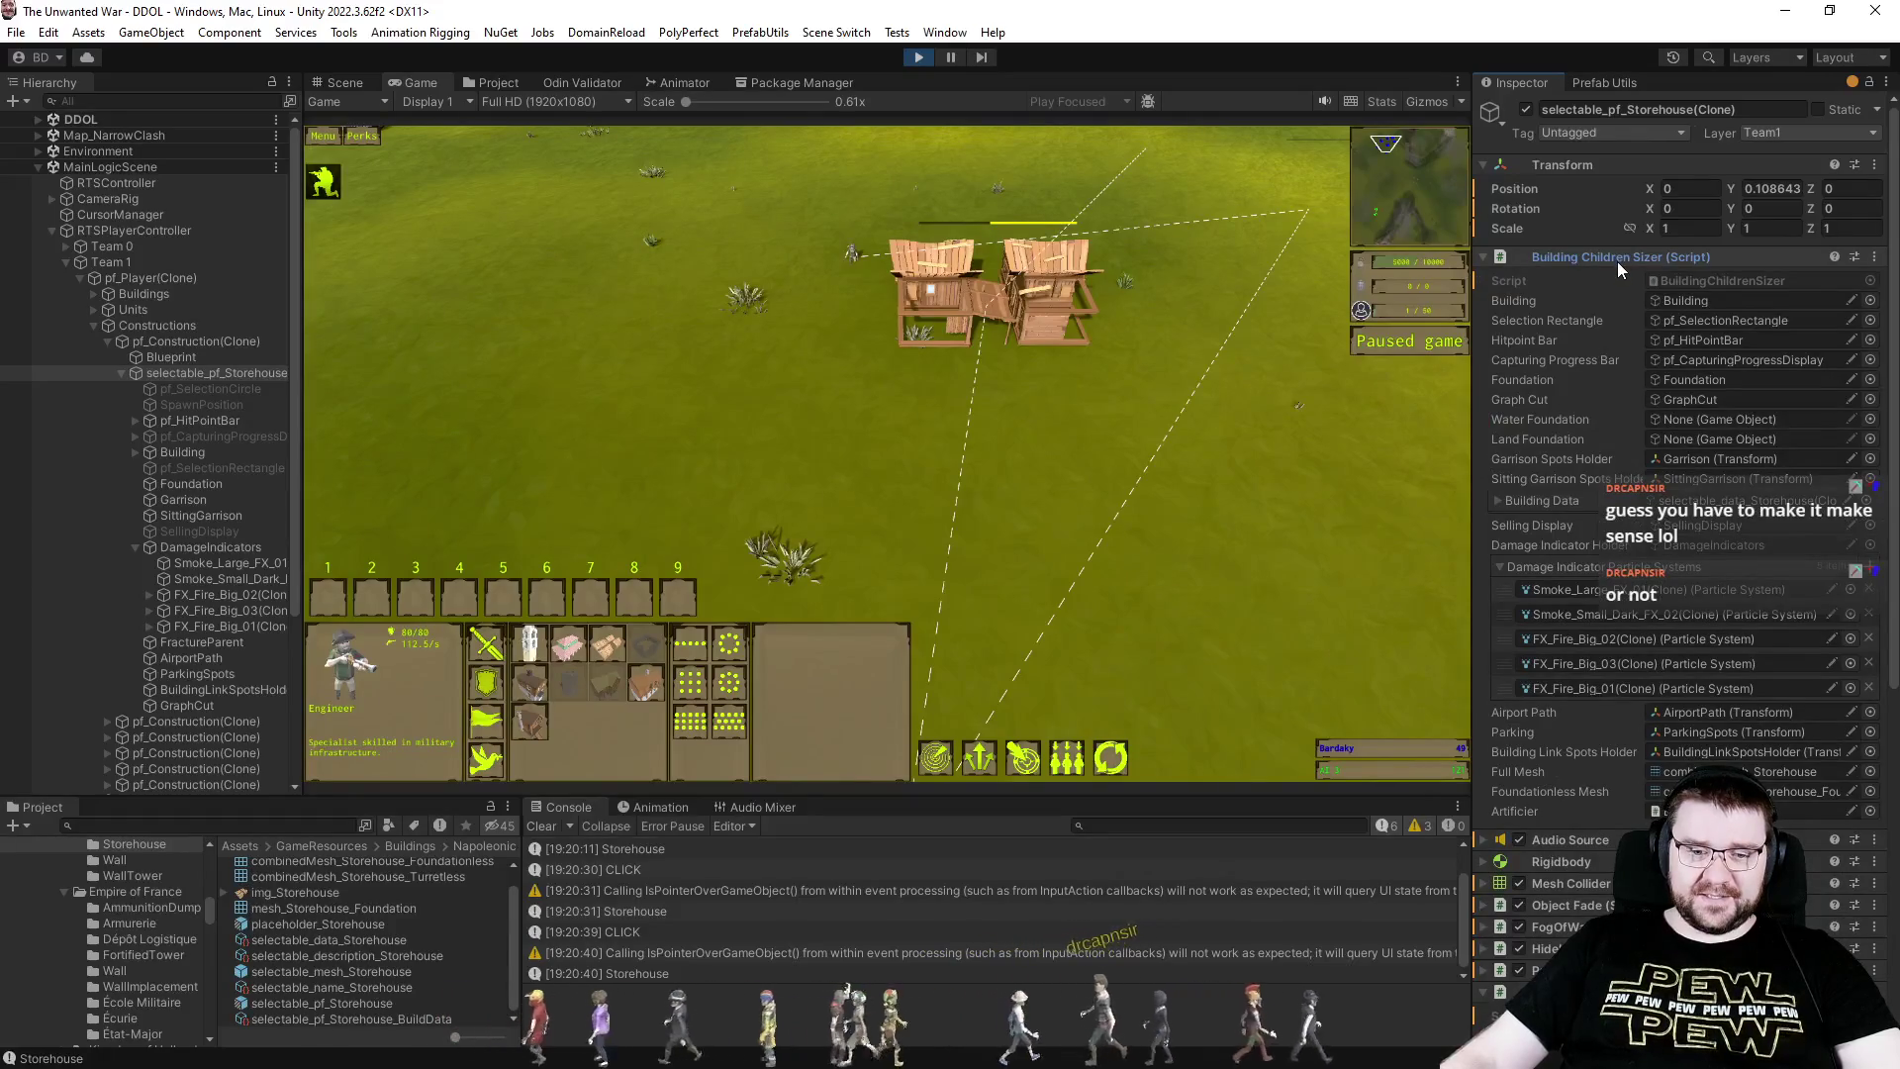
left_click(1616, 258)
key("alt+Tab")
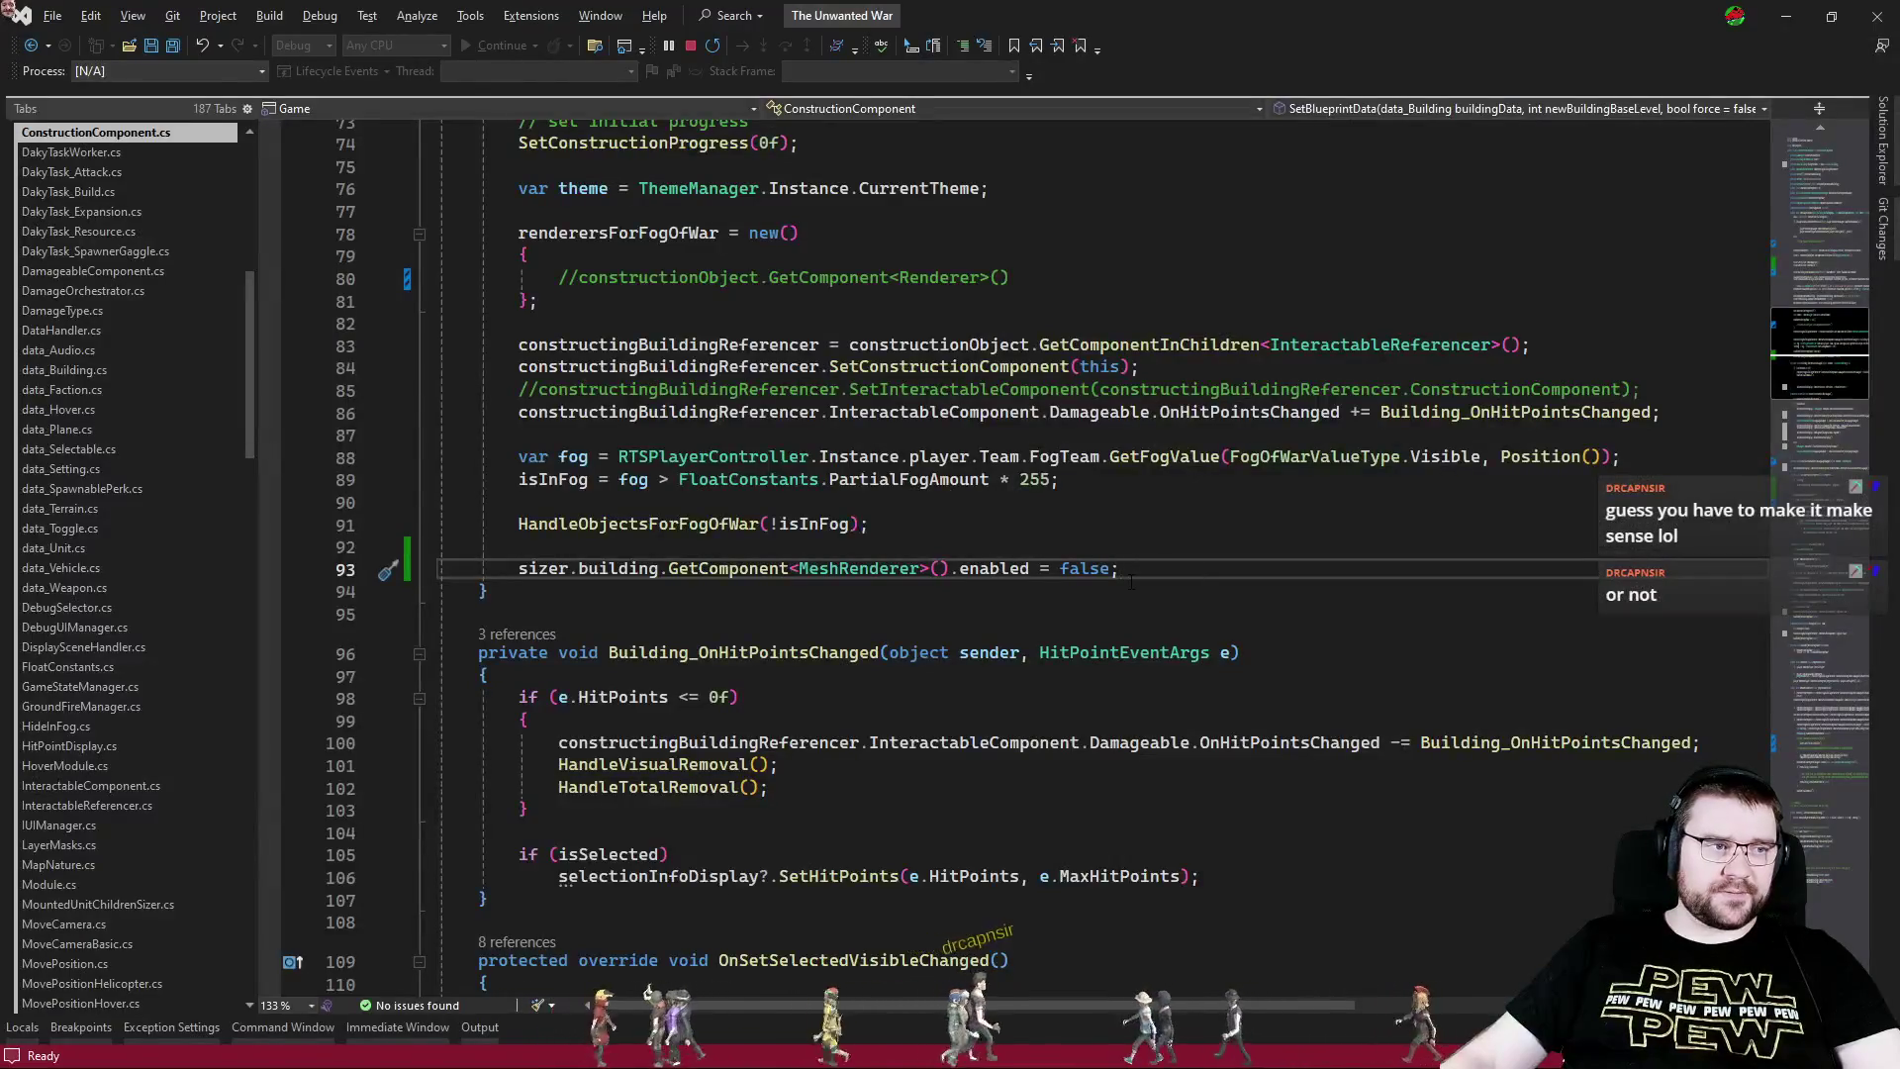
- Find all references to BuildingChildrenSizer.foundation and open its use at RTSBuilding.cs line 180
key("ctrl+Tab")
key("ctrl+Tab")
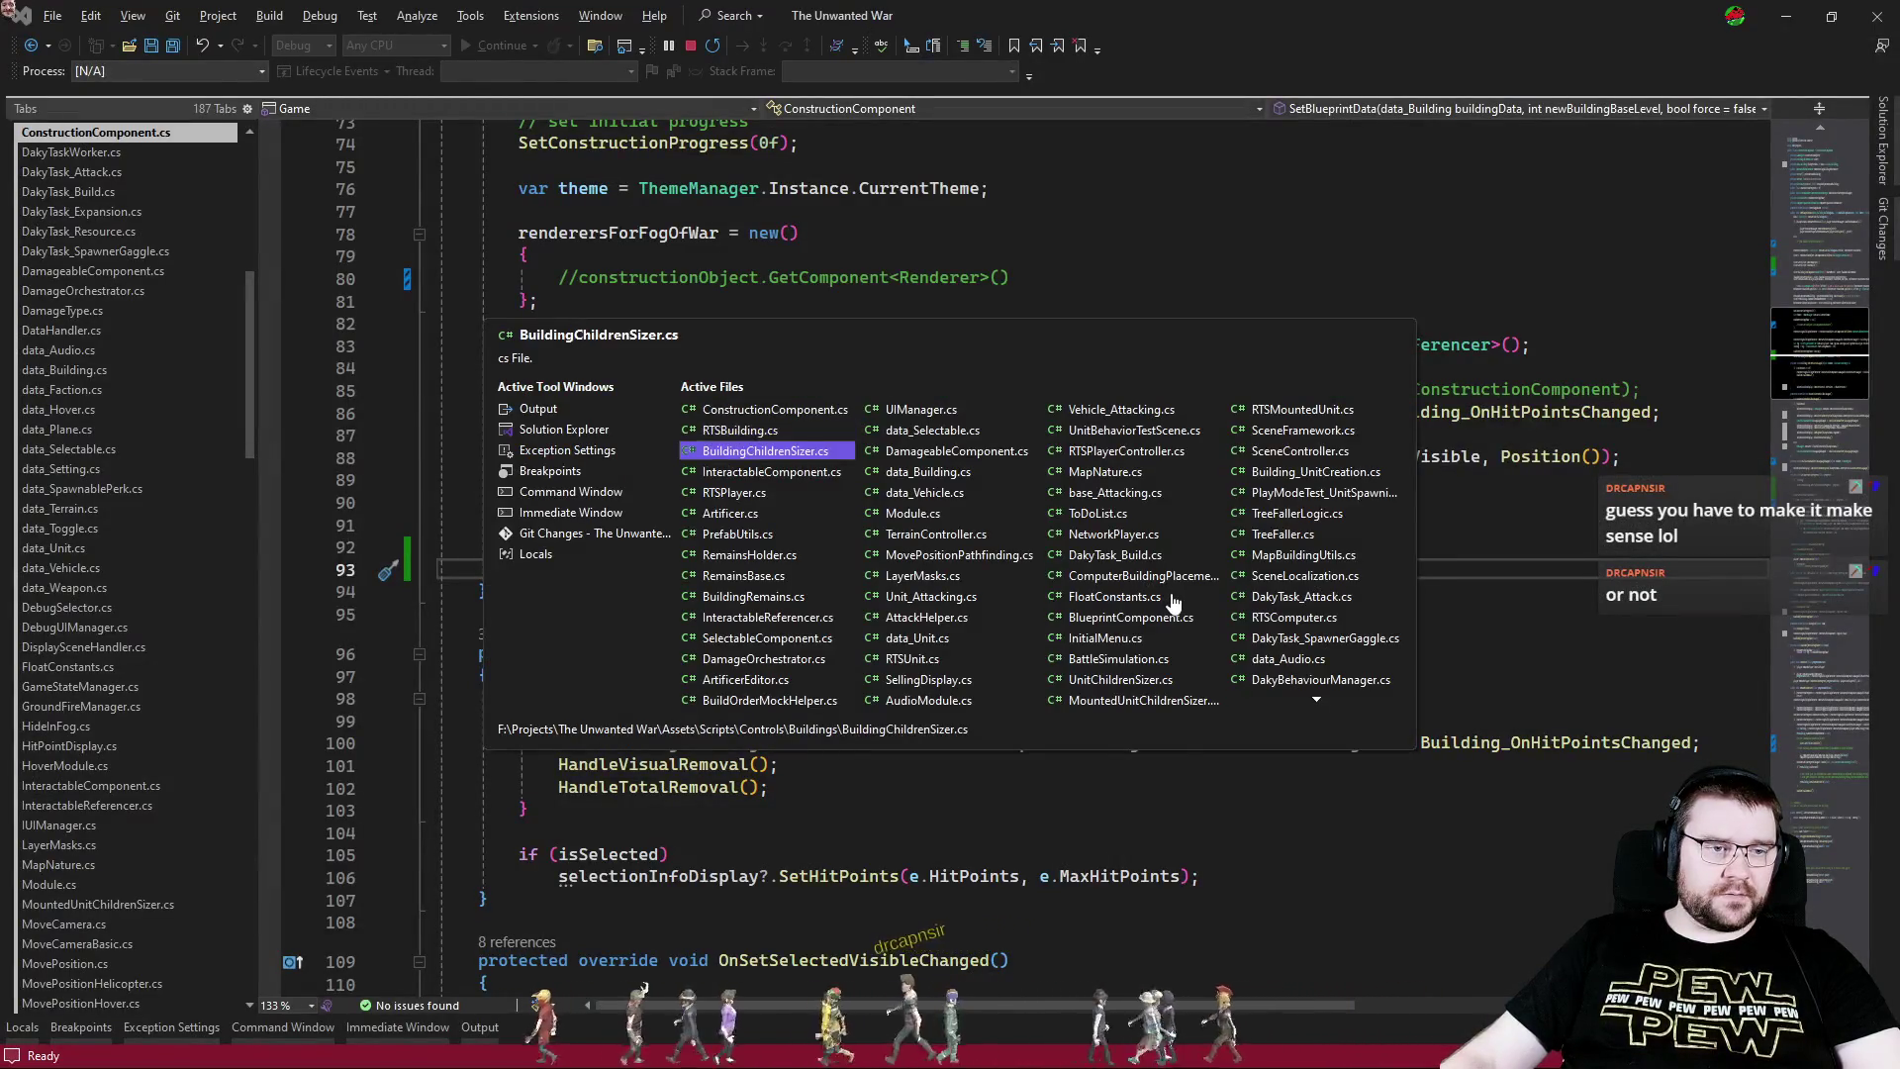
left_click_drag(1844, 234, 1829, 202)
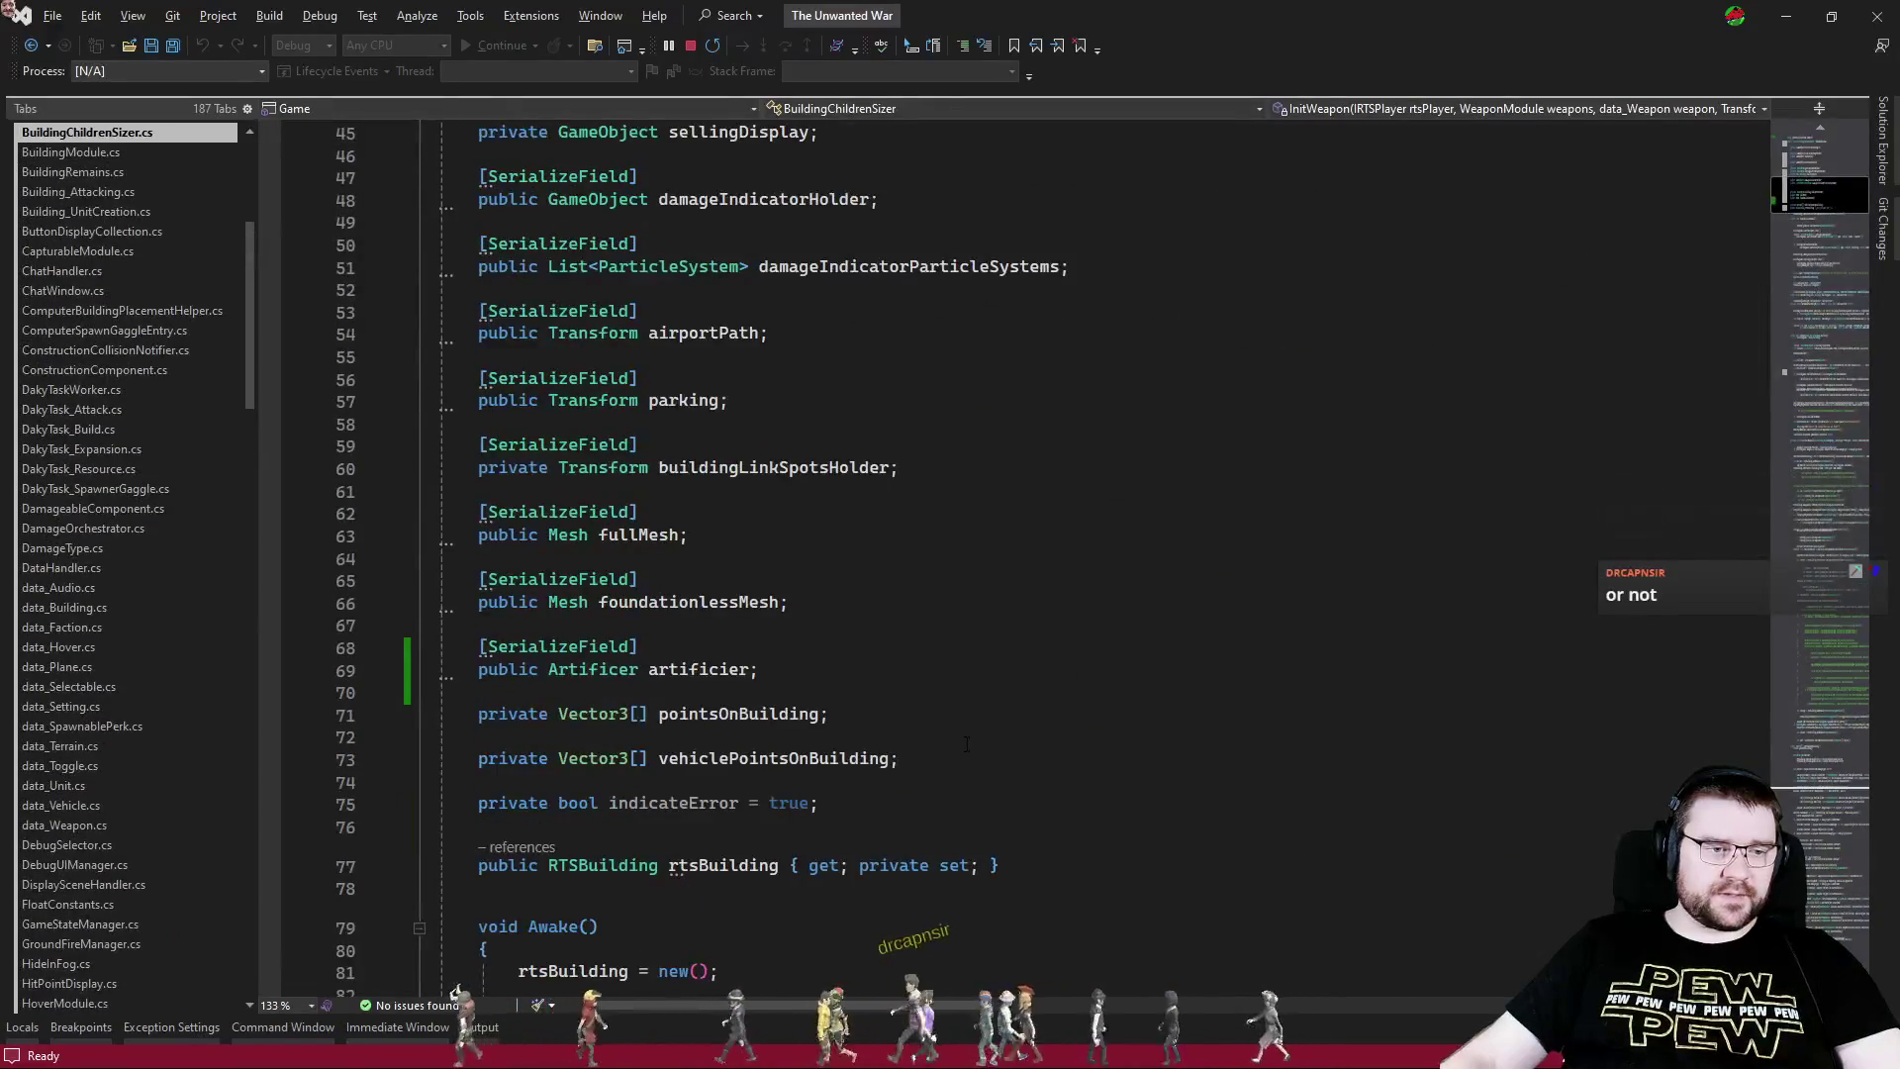
scroll(774, 563, "up", 12)
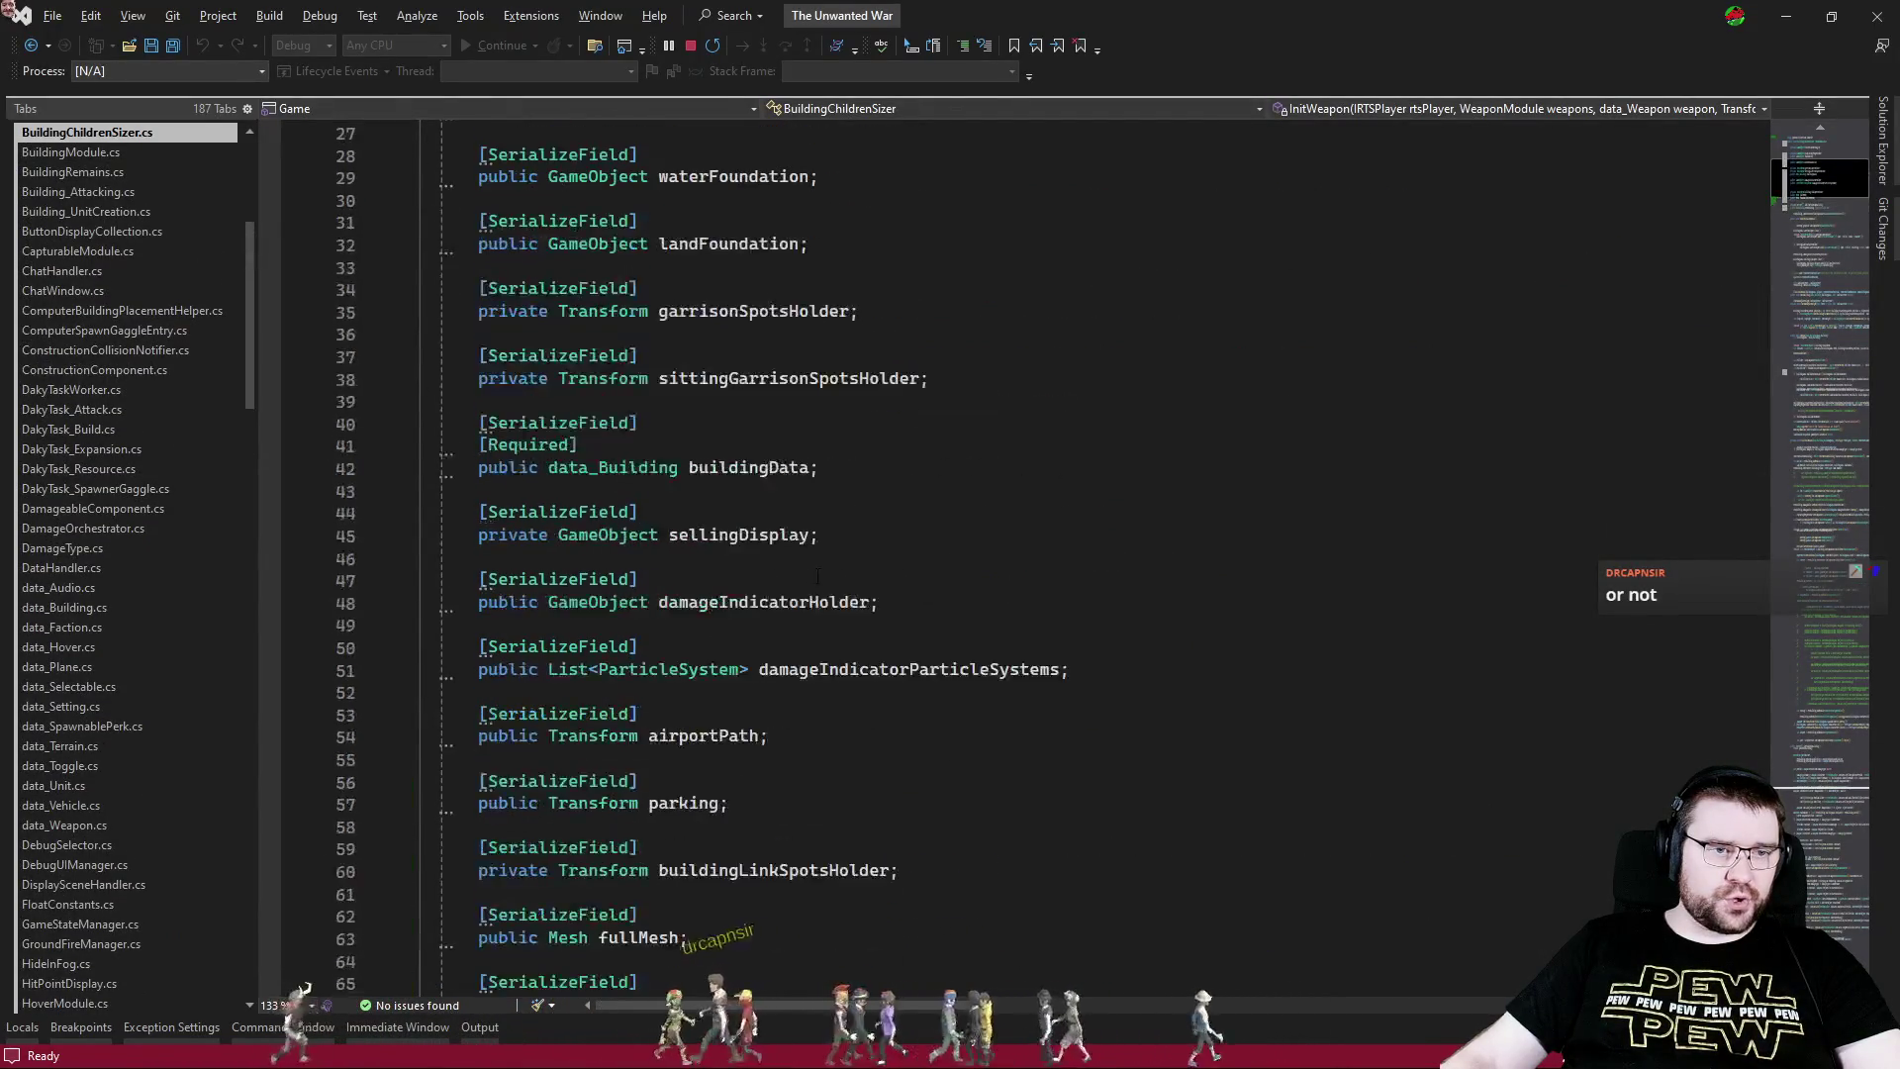
right_click(669, 446)
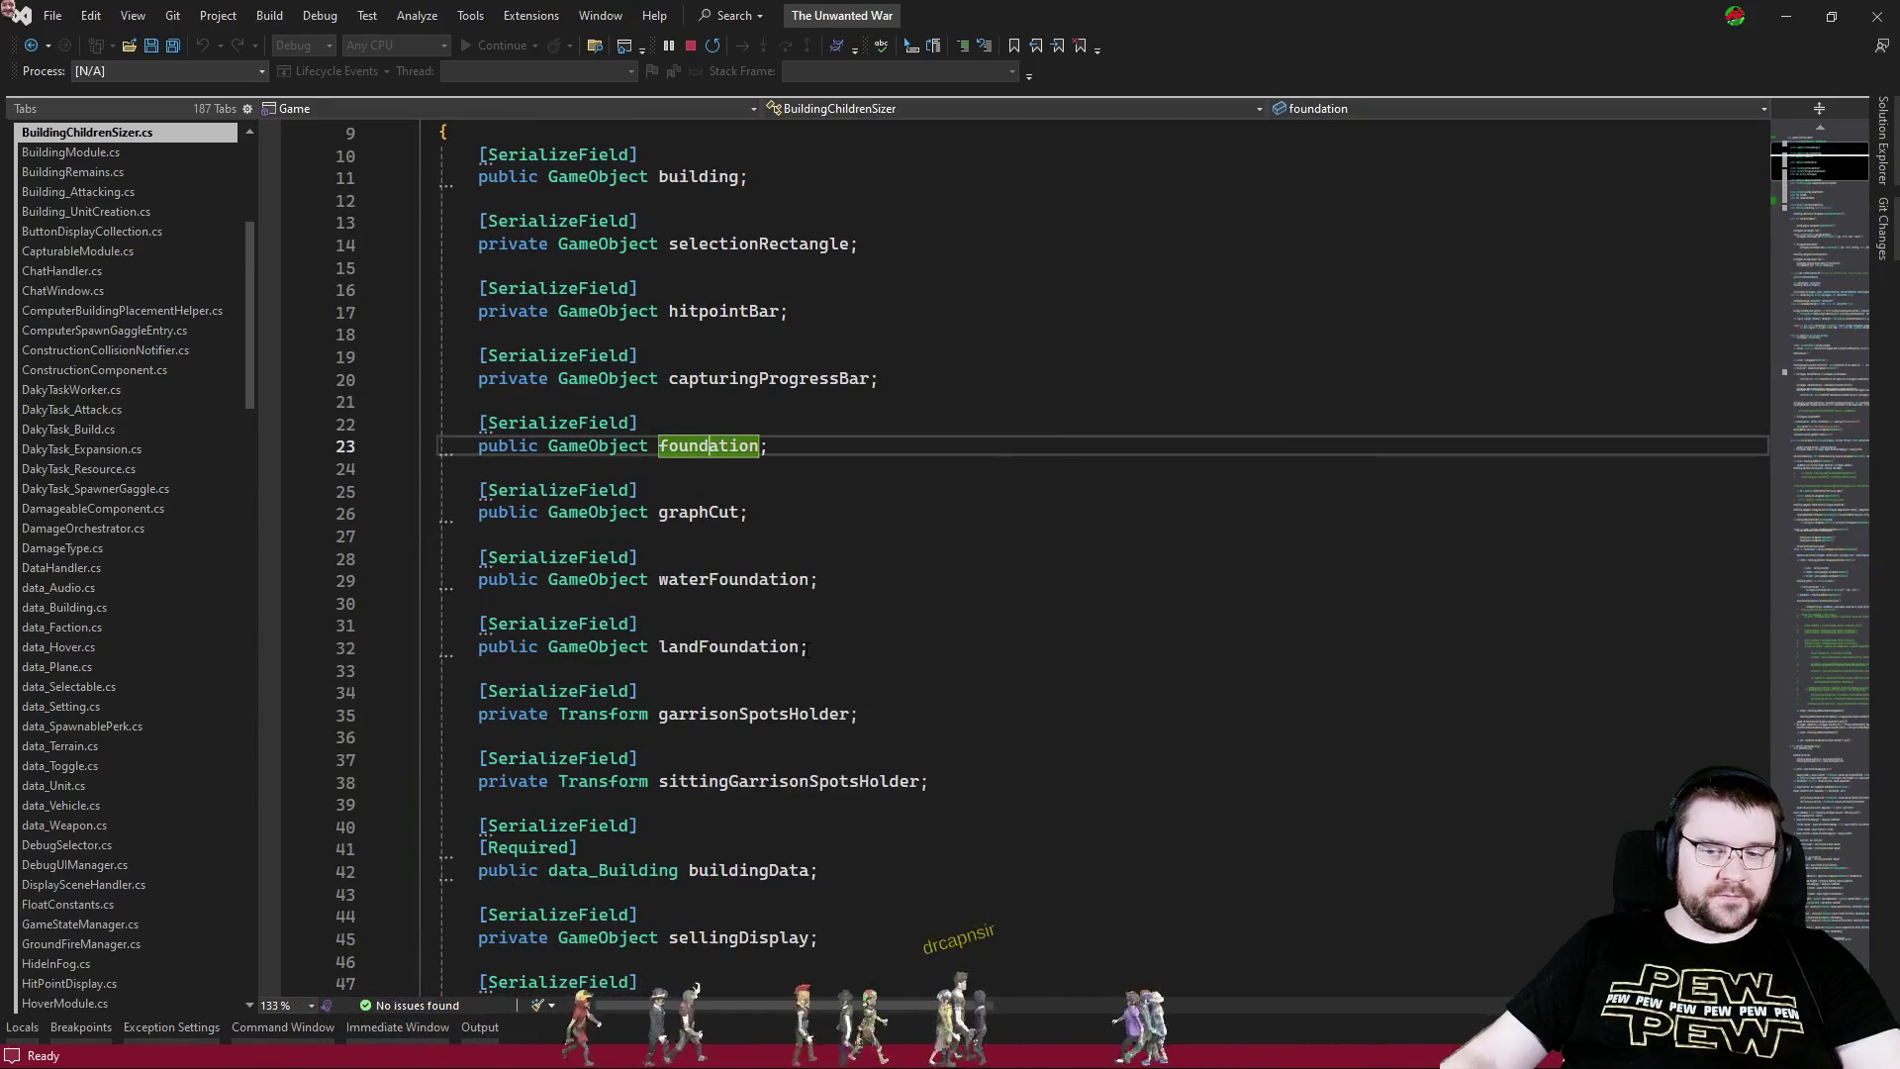
left_click(807, 640)
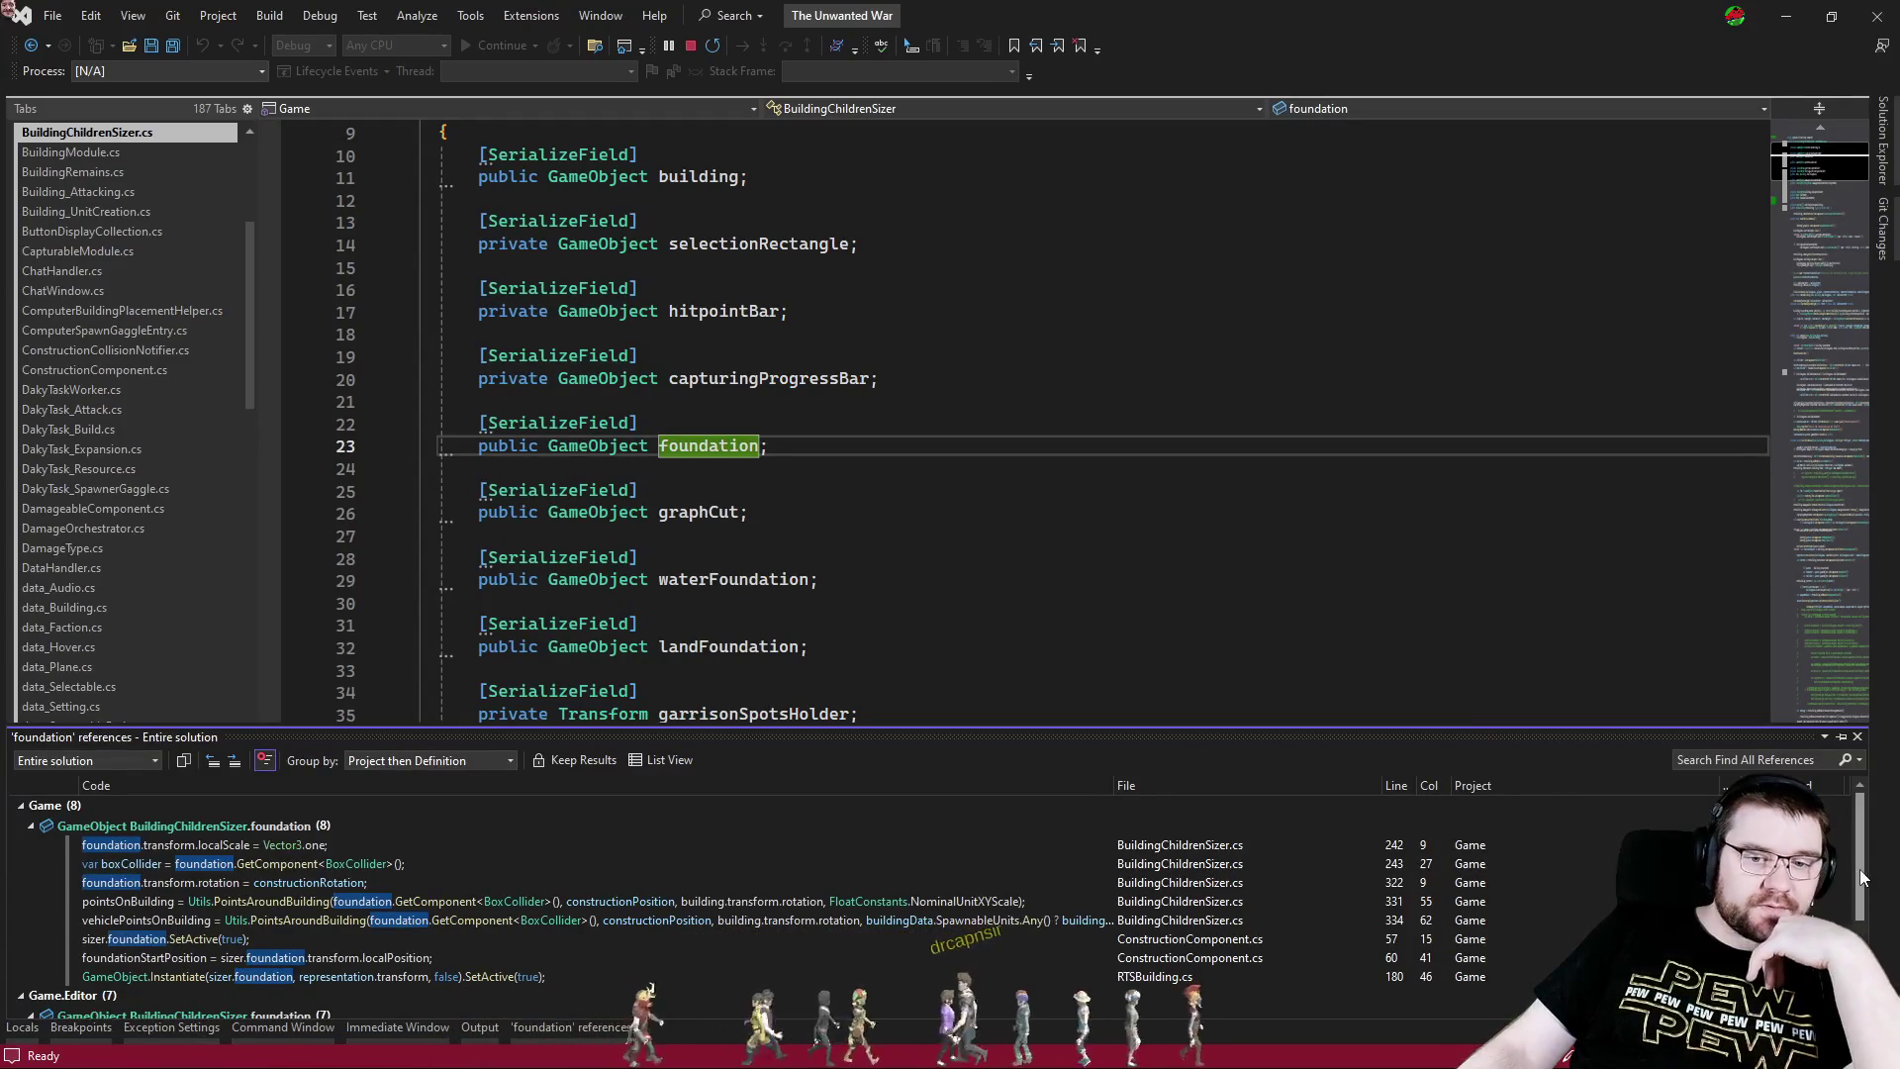
scroll(1868, 891, "down", 1)
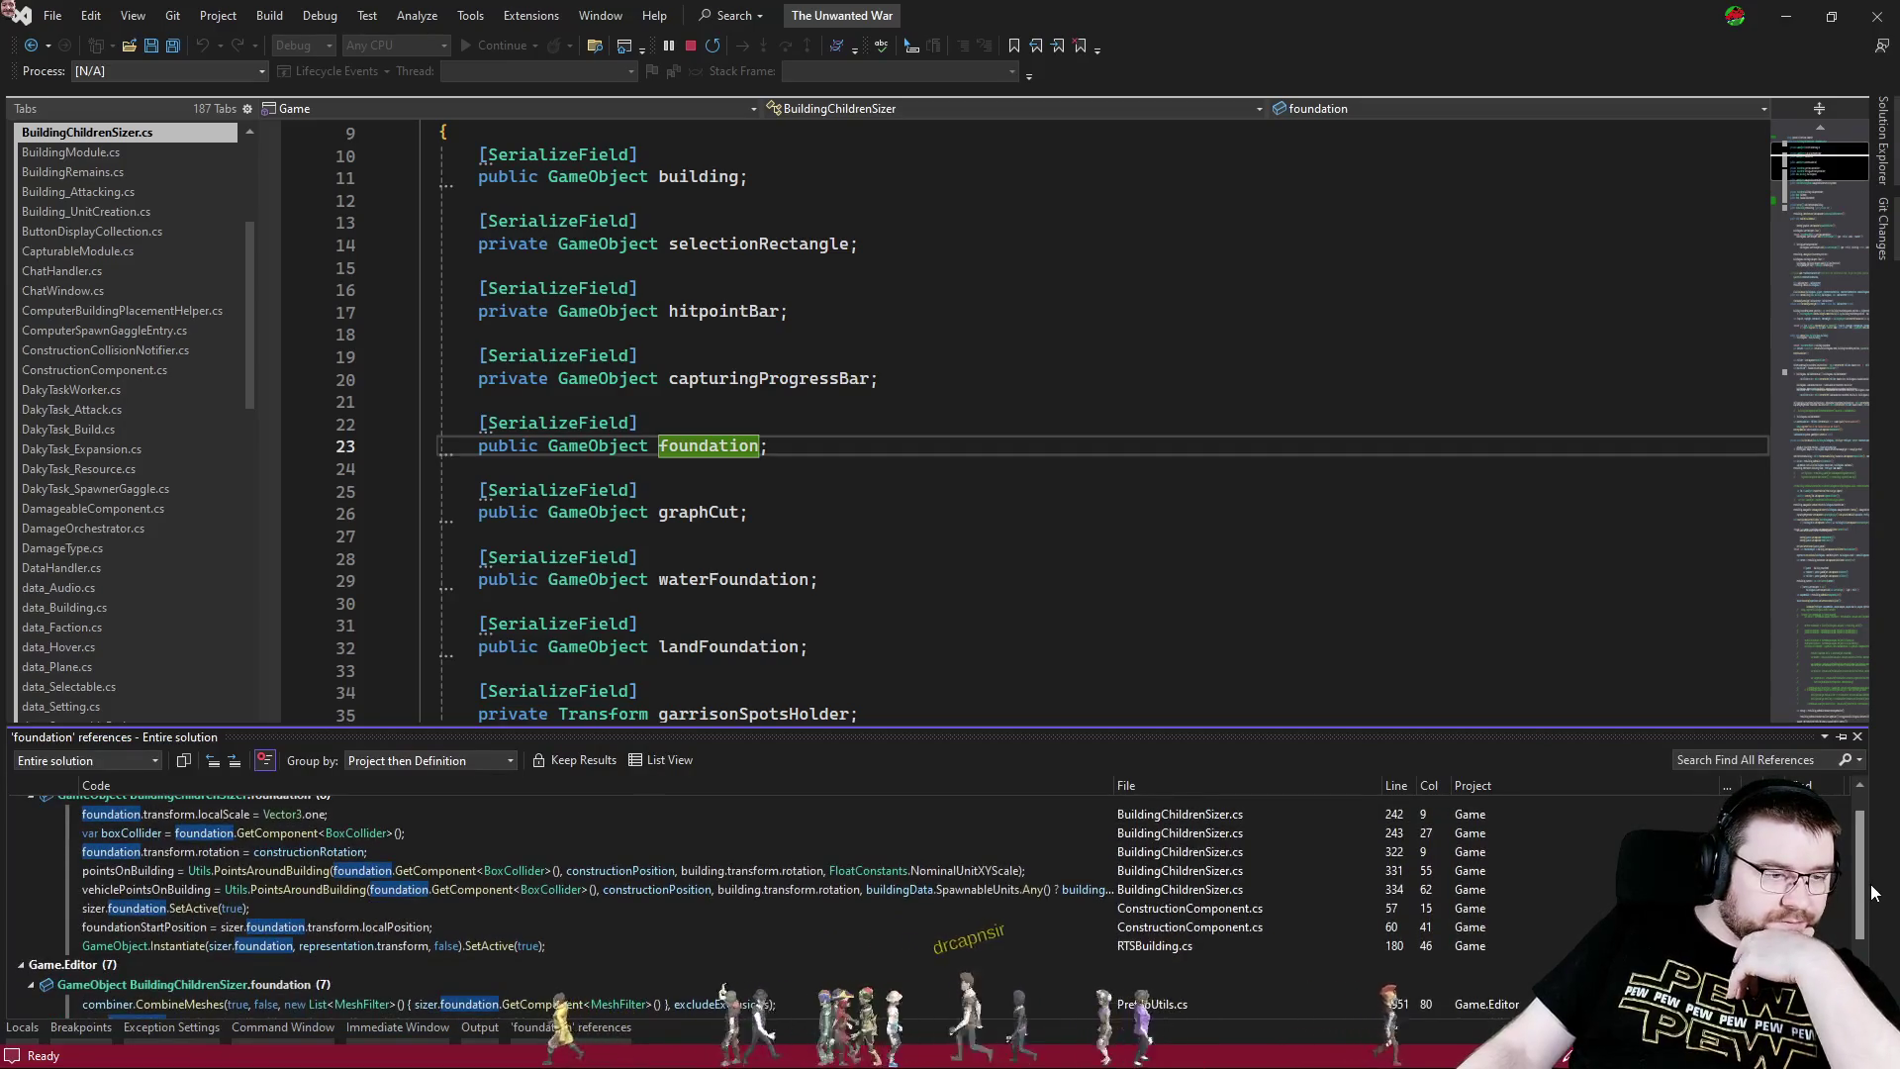
scroll(1870, 892, "down", 1)
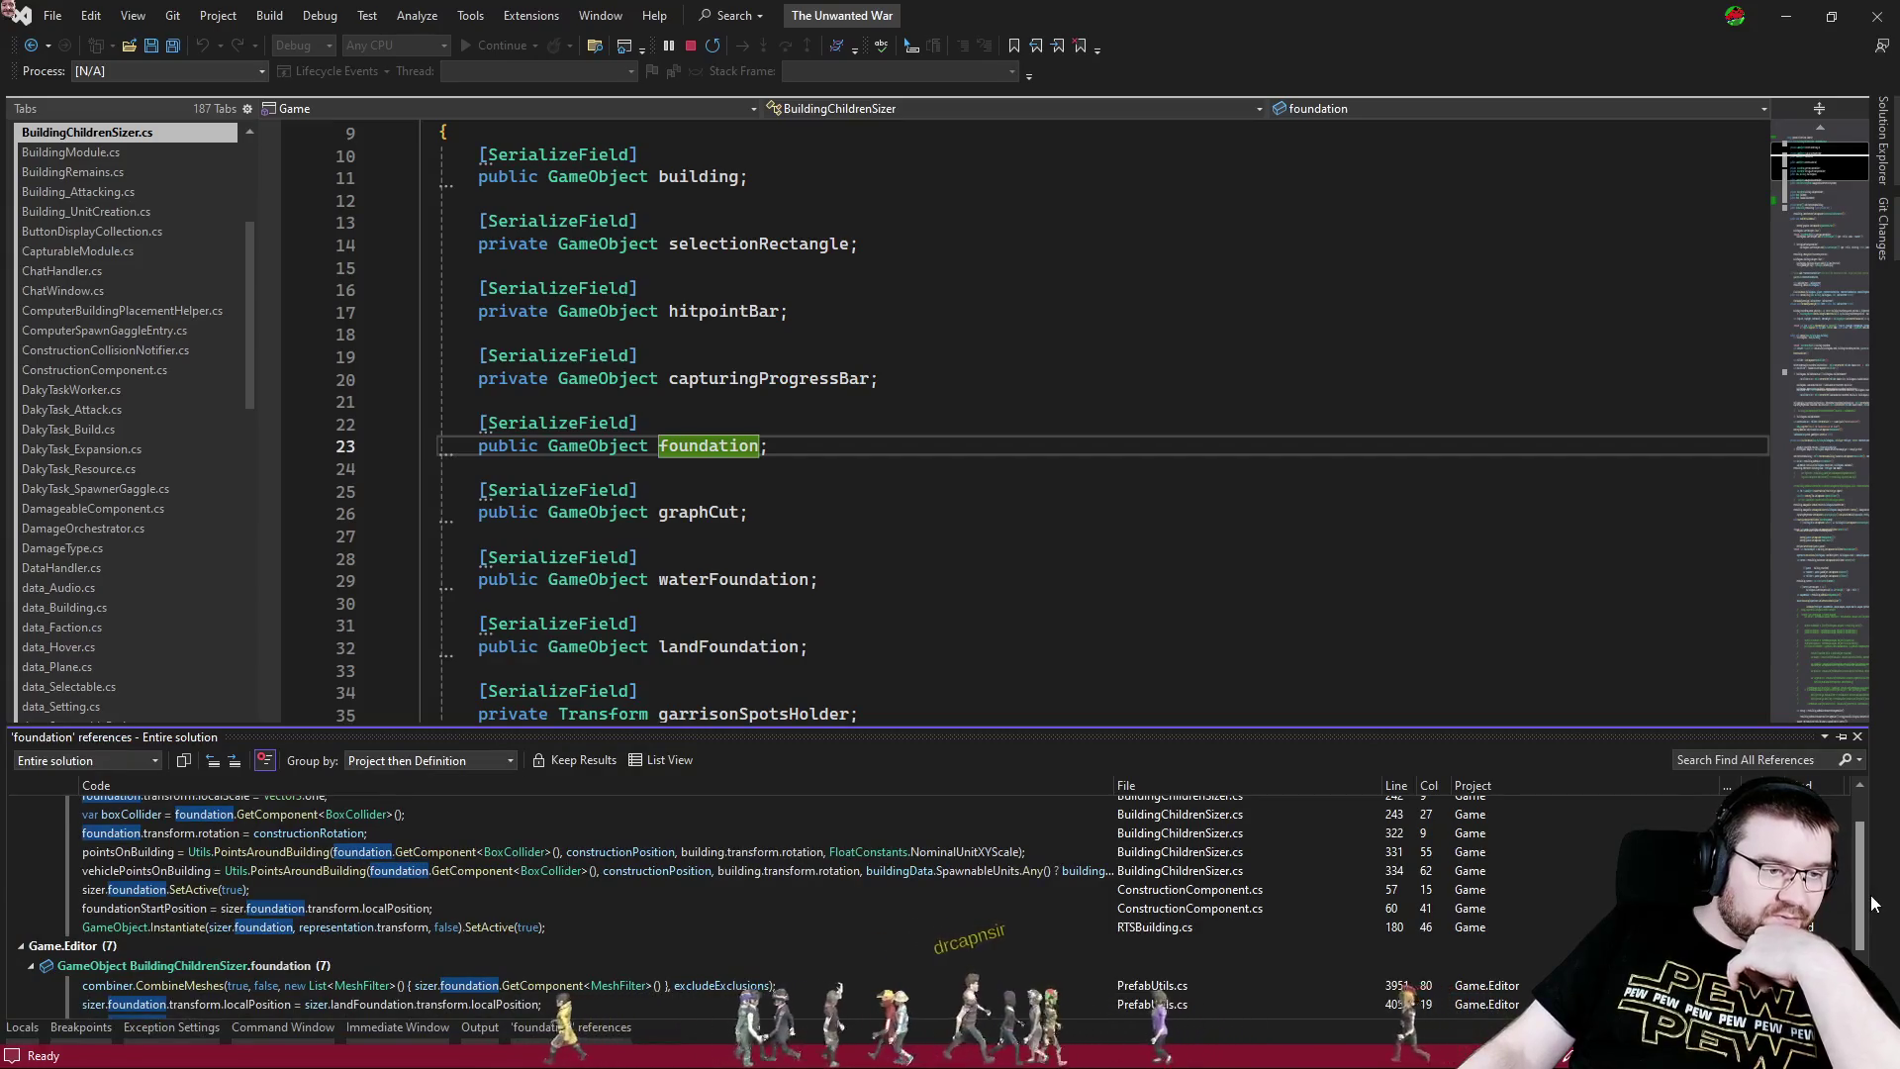
double_click(1201, 930)
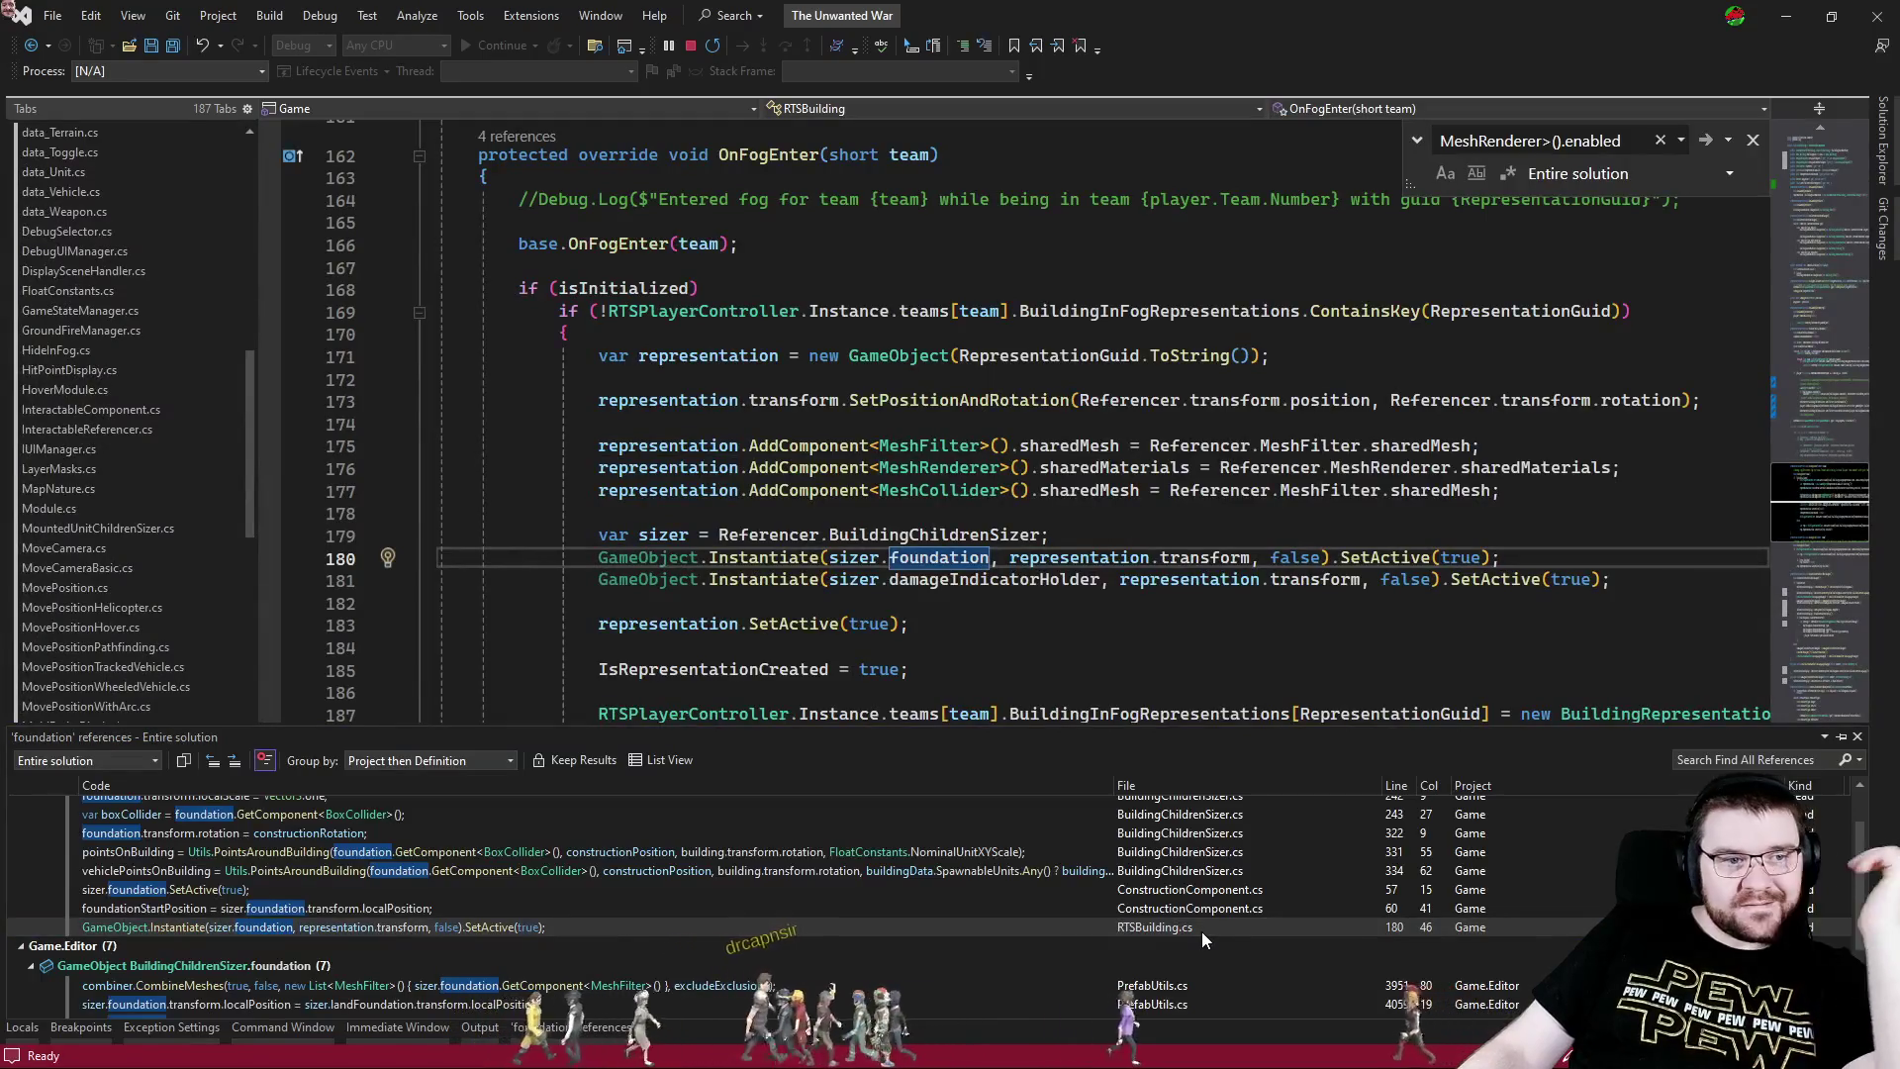
- Review the foundation references in RTSBuilding.cs, then close the references results and the search
scroll(983, 935, "down", 2)
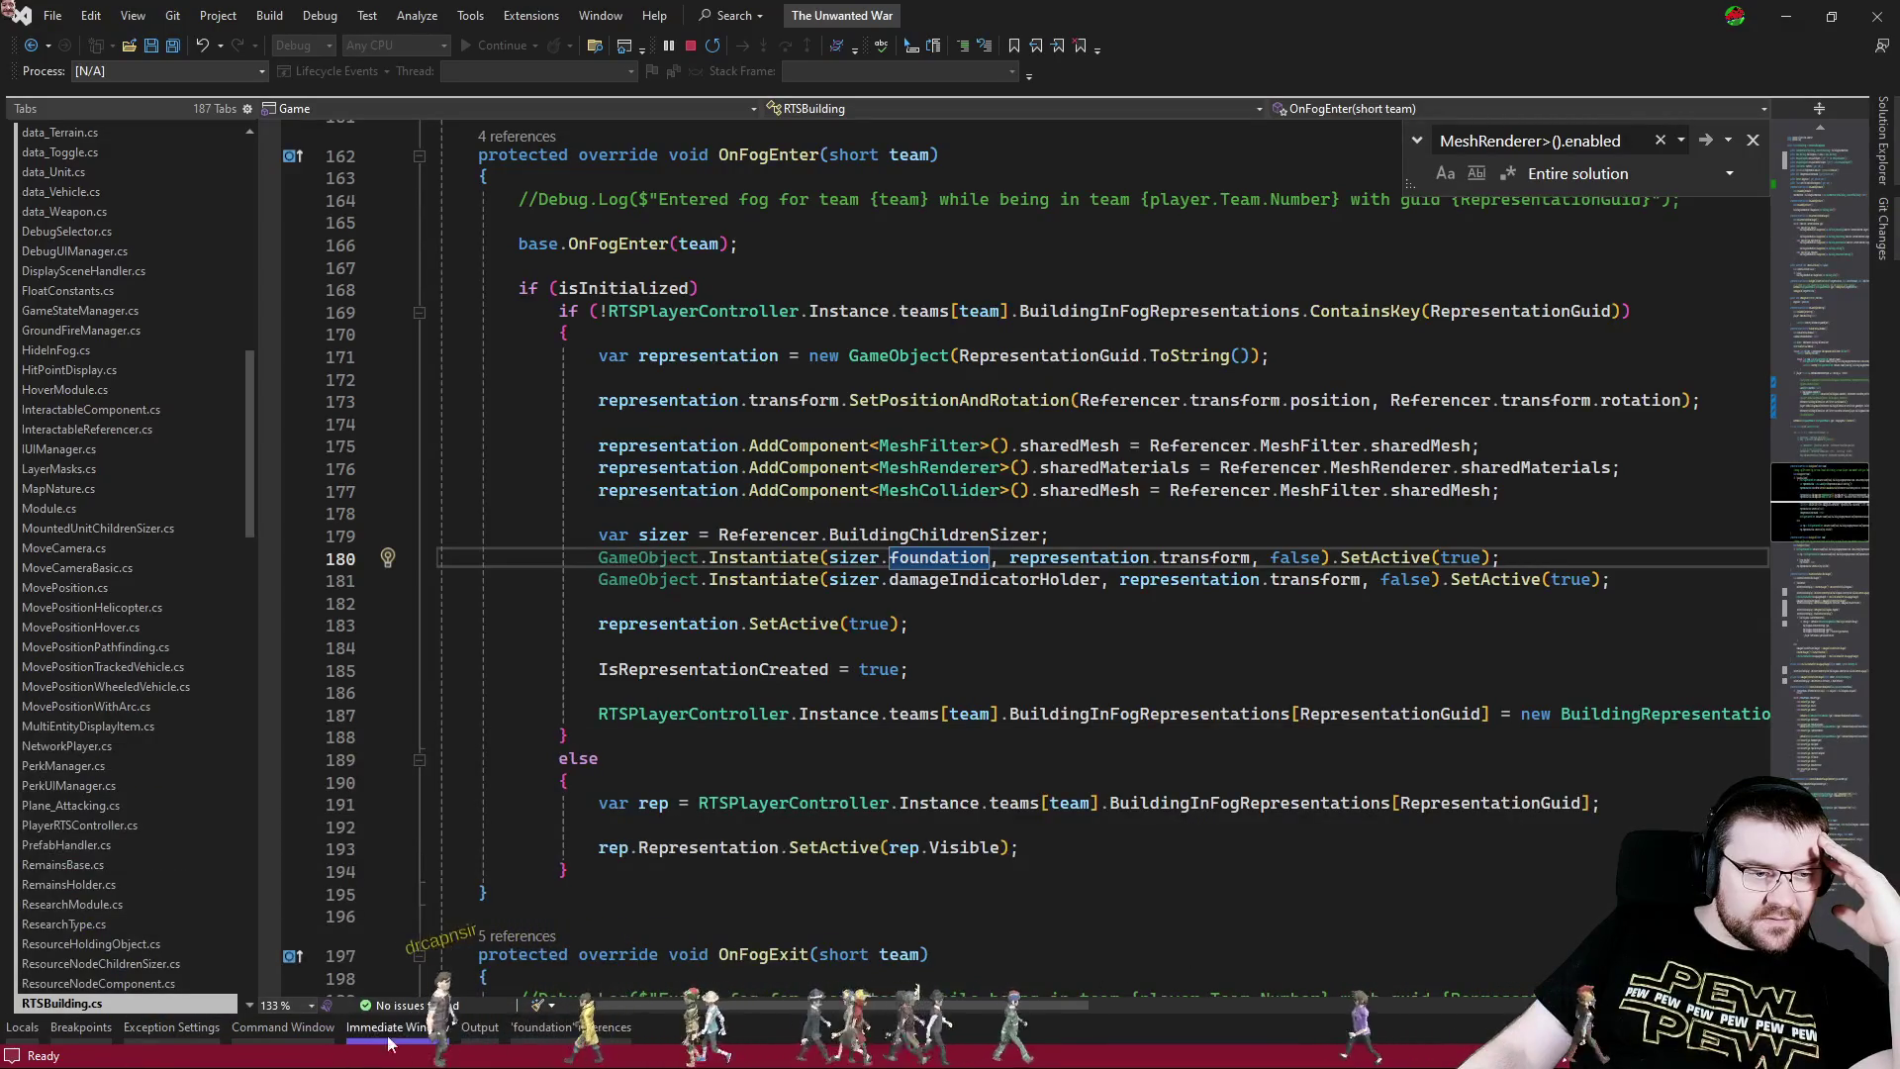
left_click(569, 1026)
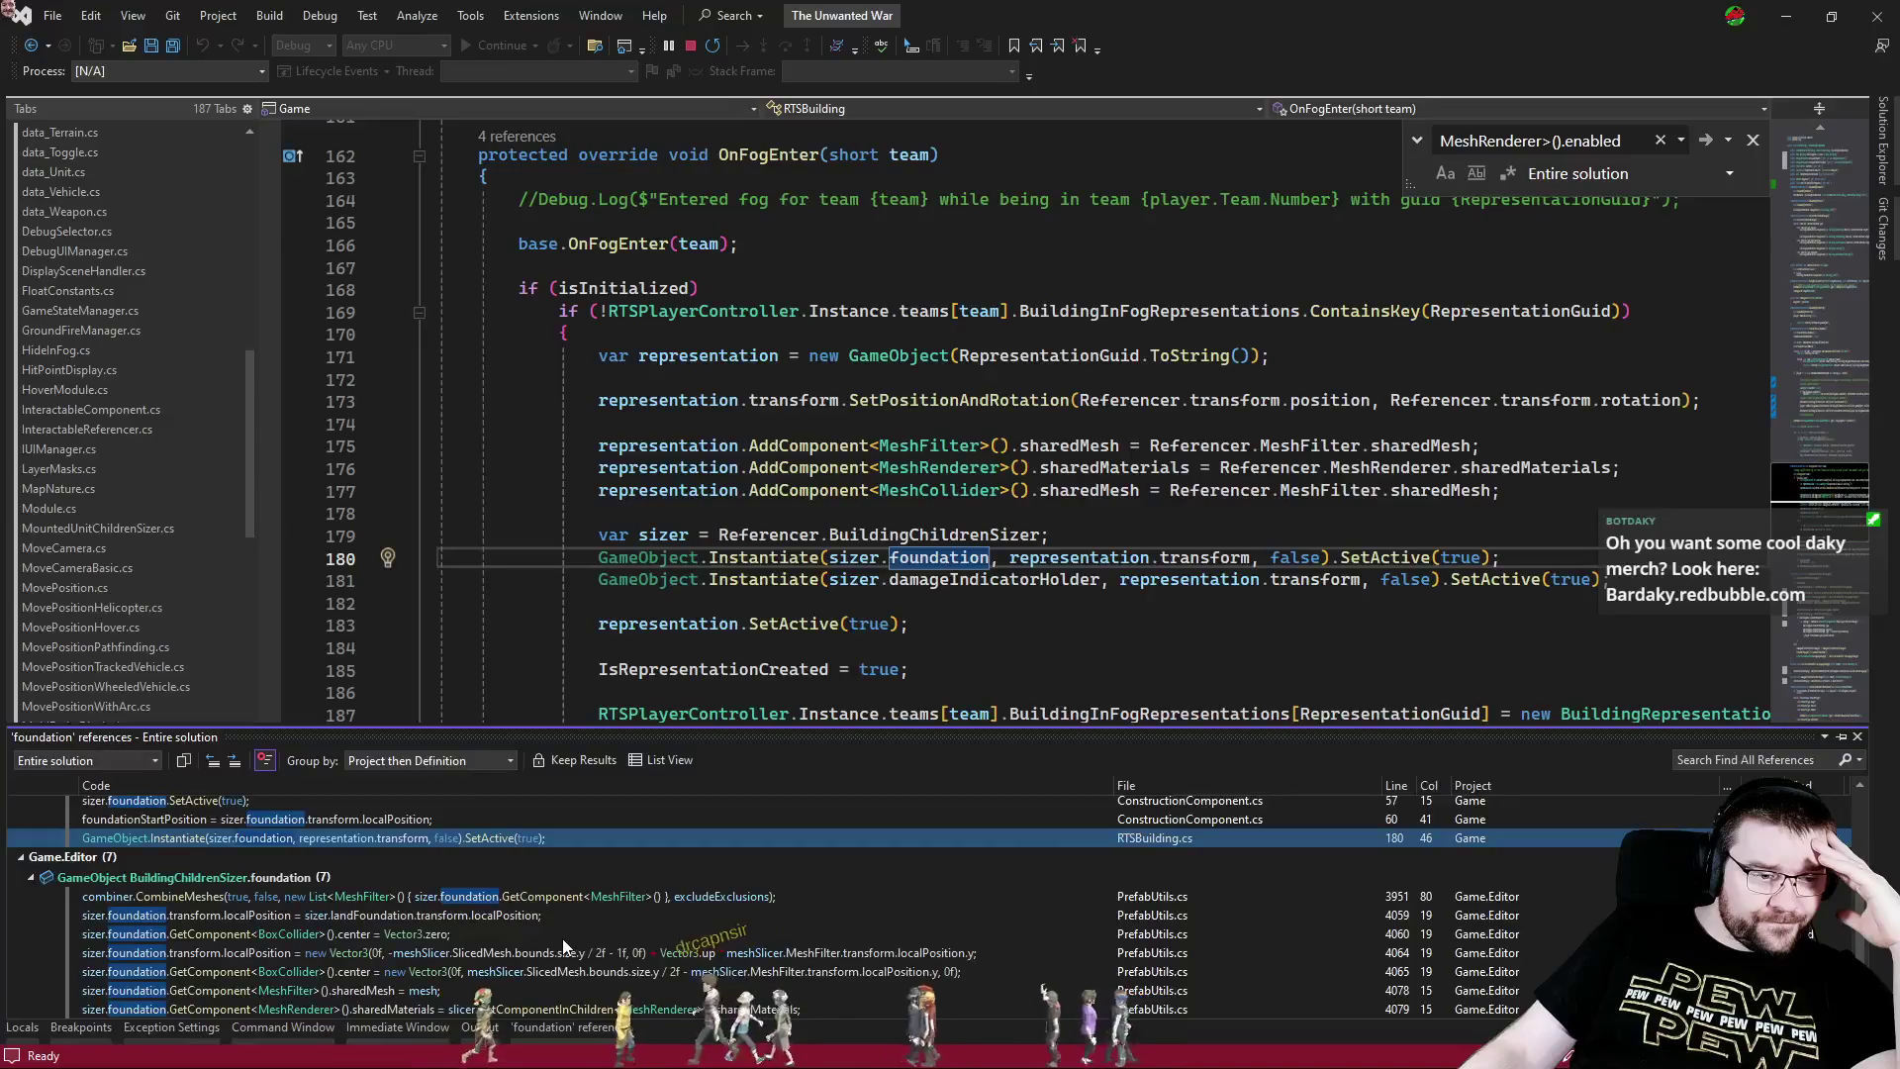
mouse_move(572, 930)
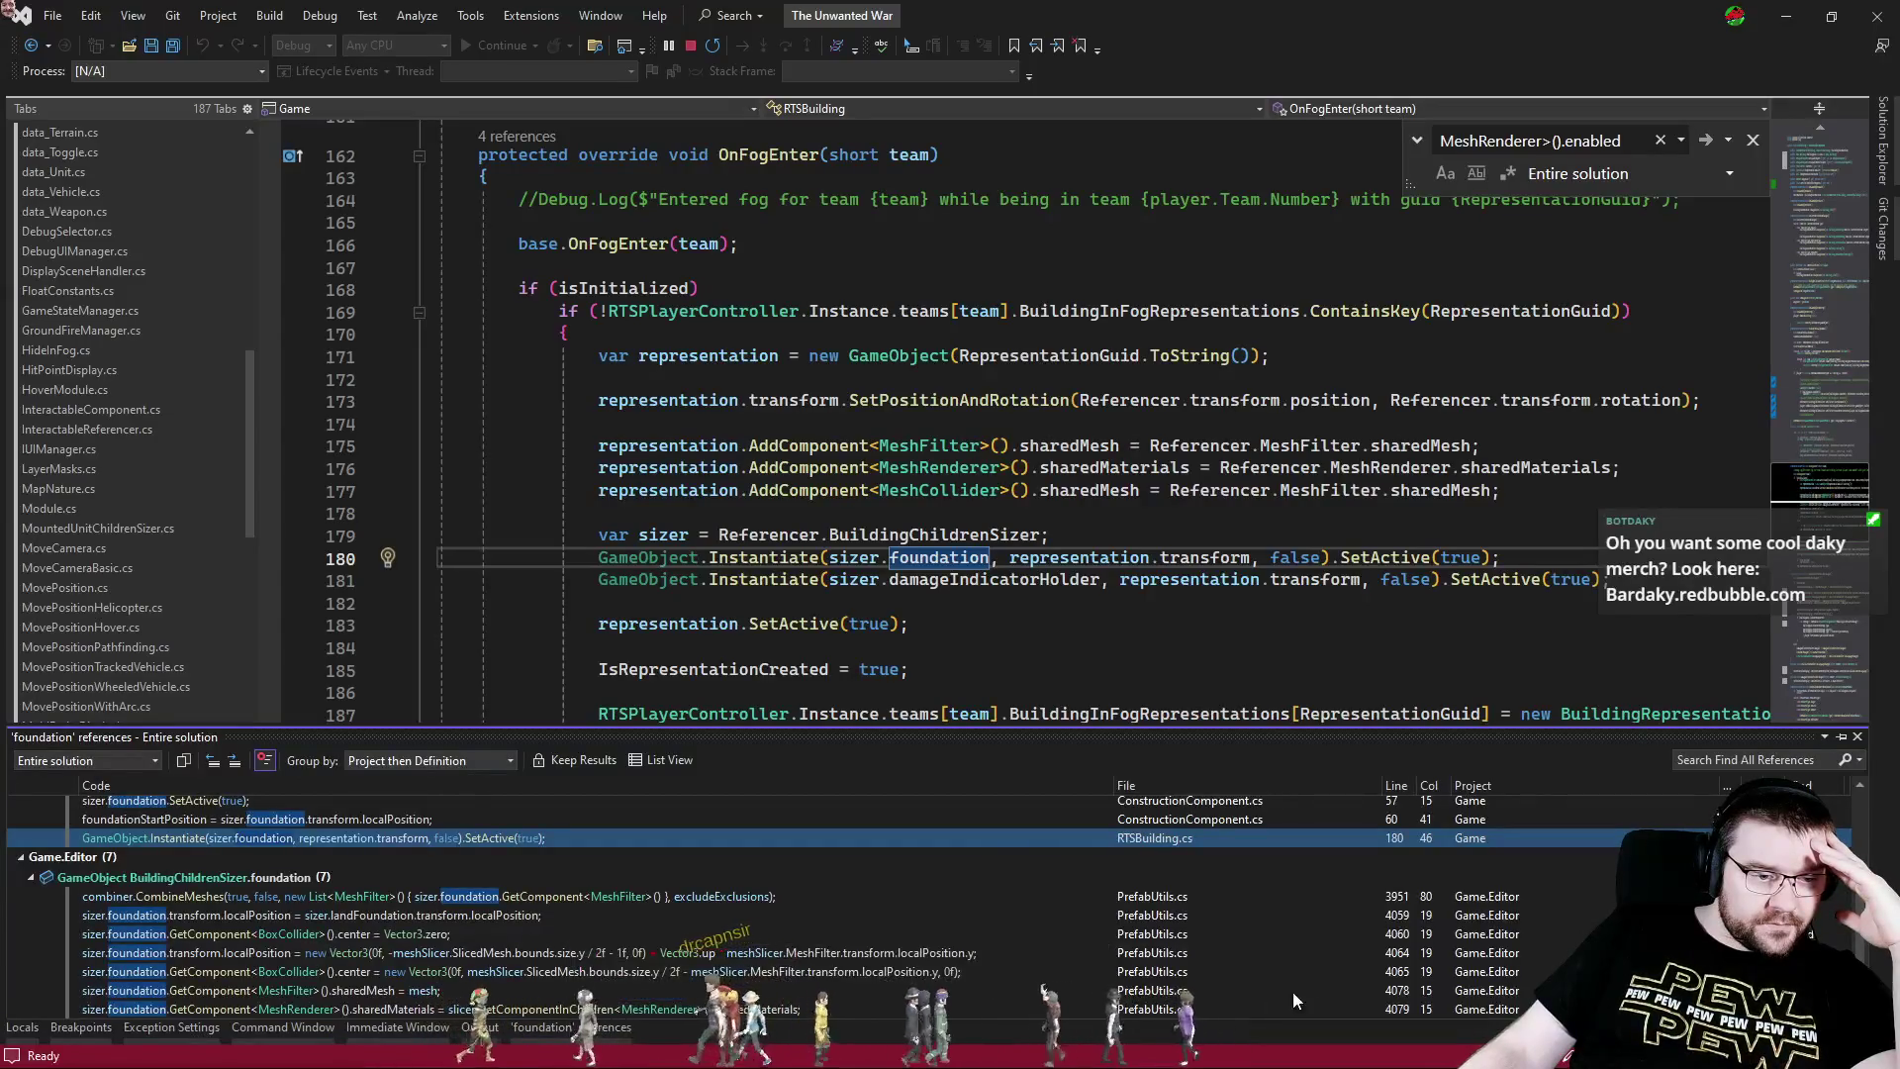
left_click(1857, 737)
key("Down")
key("Down")
key("Down")
left_click(1753, 142)
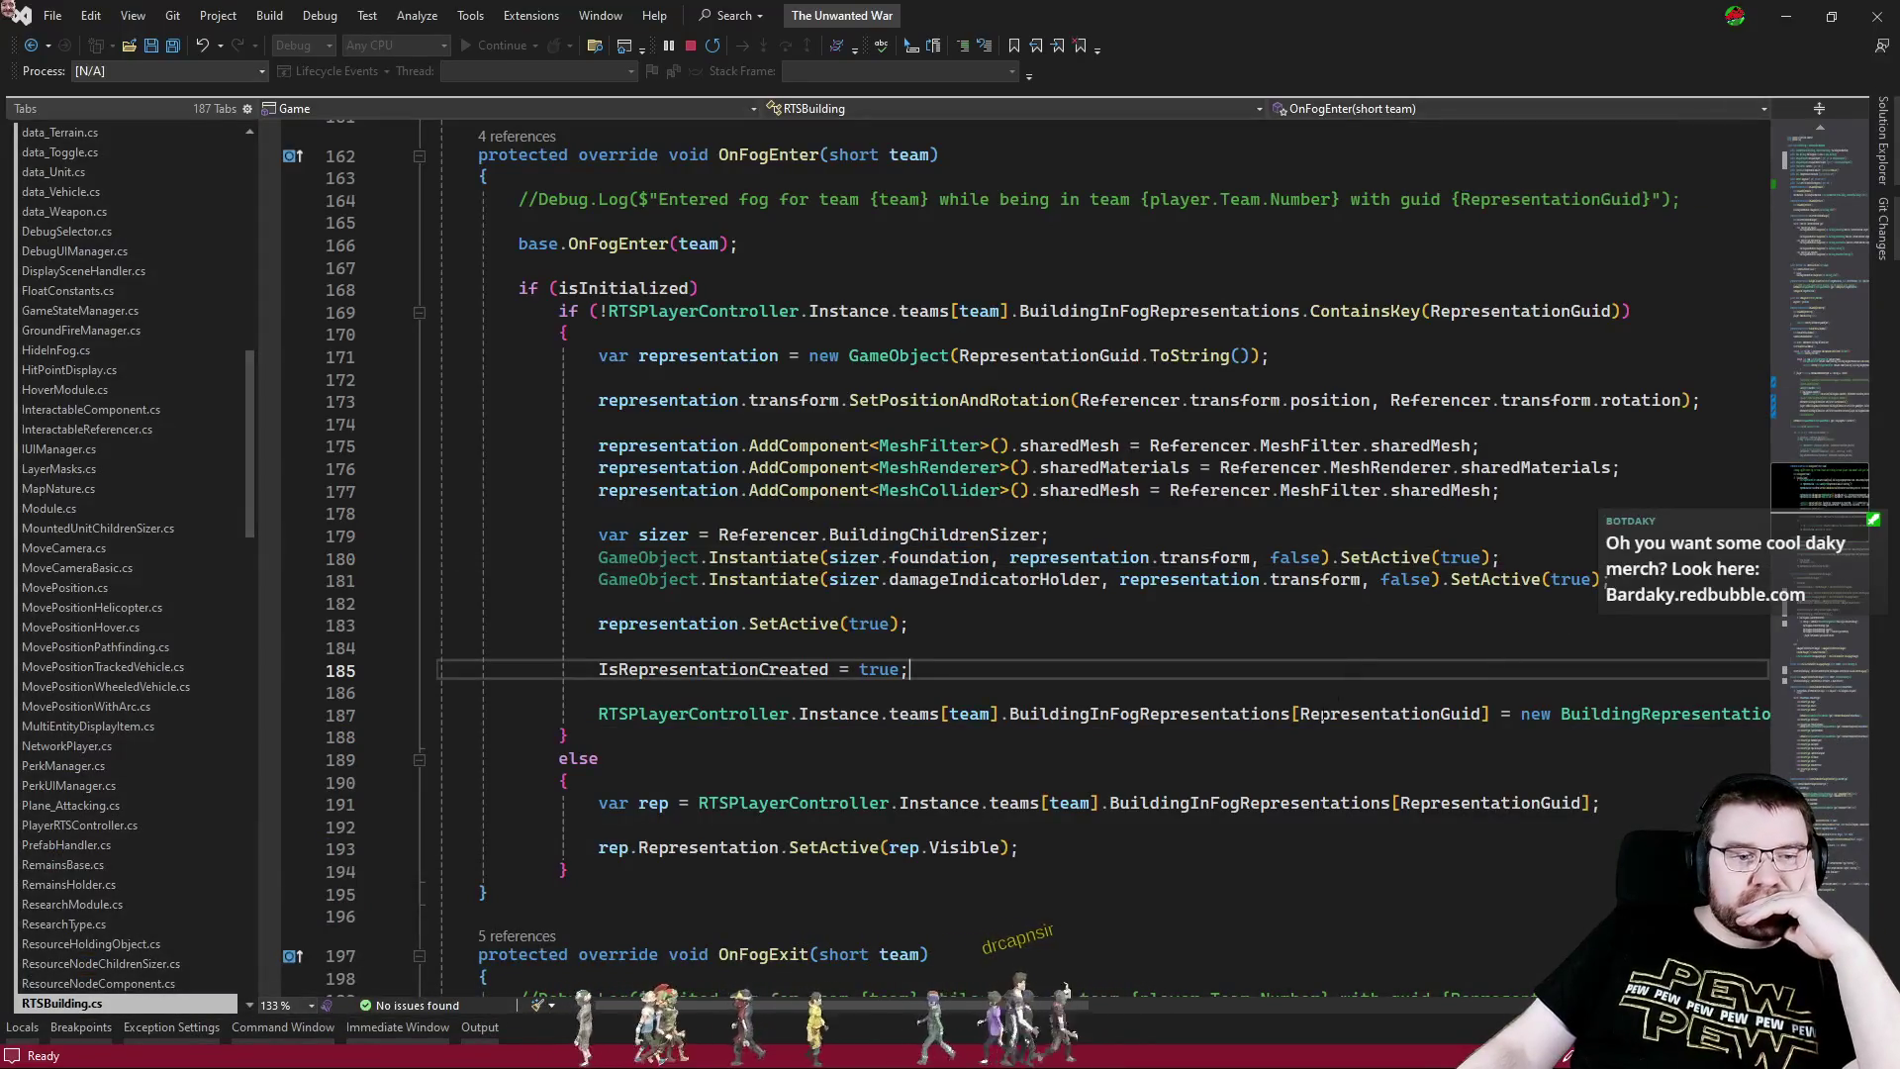
left_click(1817, 402)
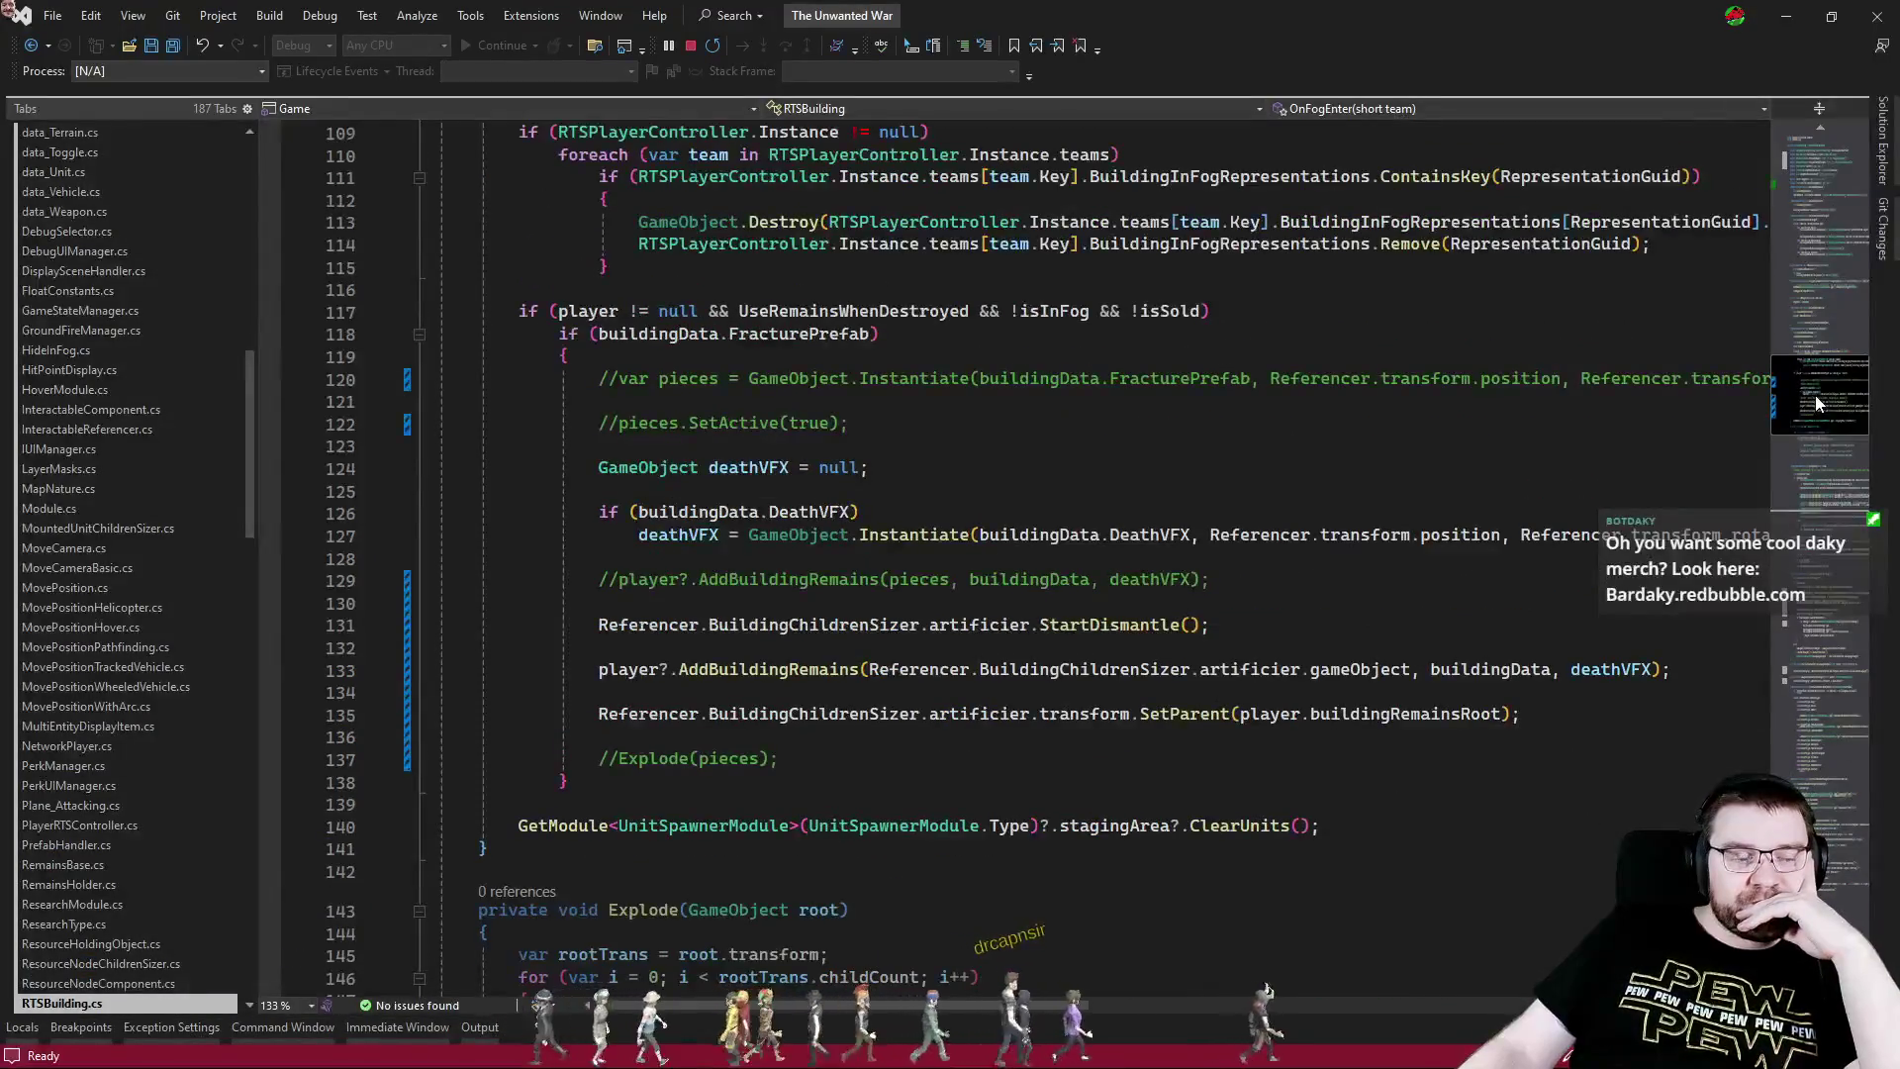
scroll(1815, 395, "up", 1)
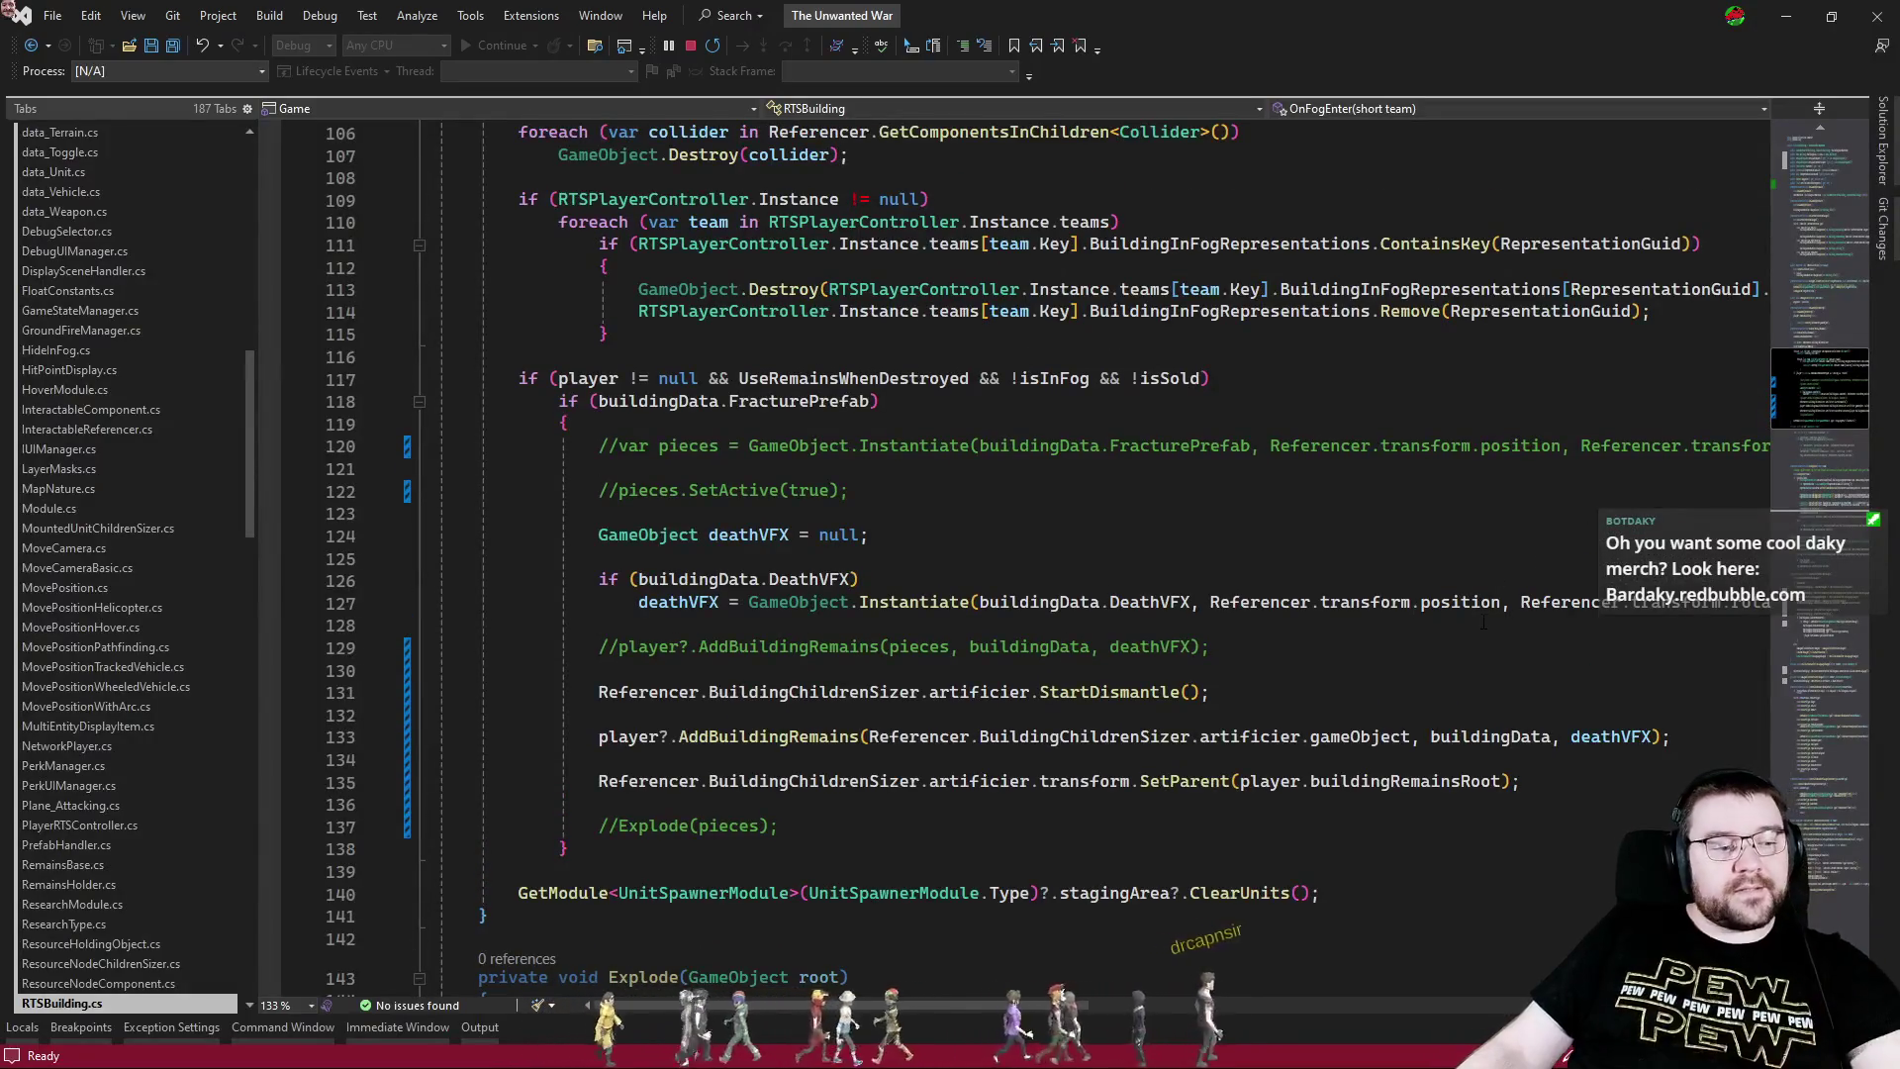
- Duplicate line 93 in ConstructionComponent.cs as an enable of sizer.foundation's MeshRenderer (true), and save
key("ctrl+Tab")
key("ctrl+Tab")
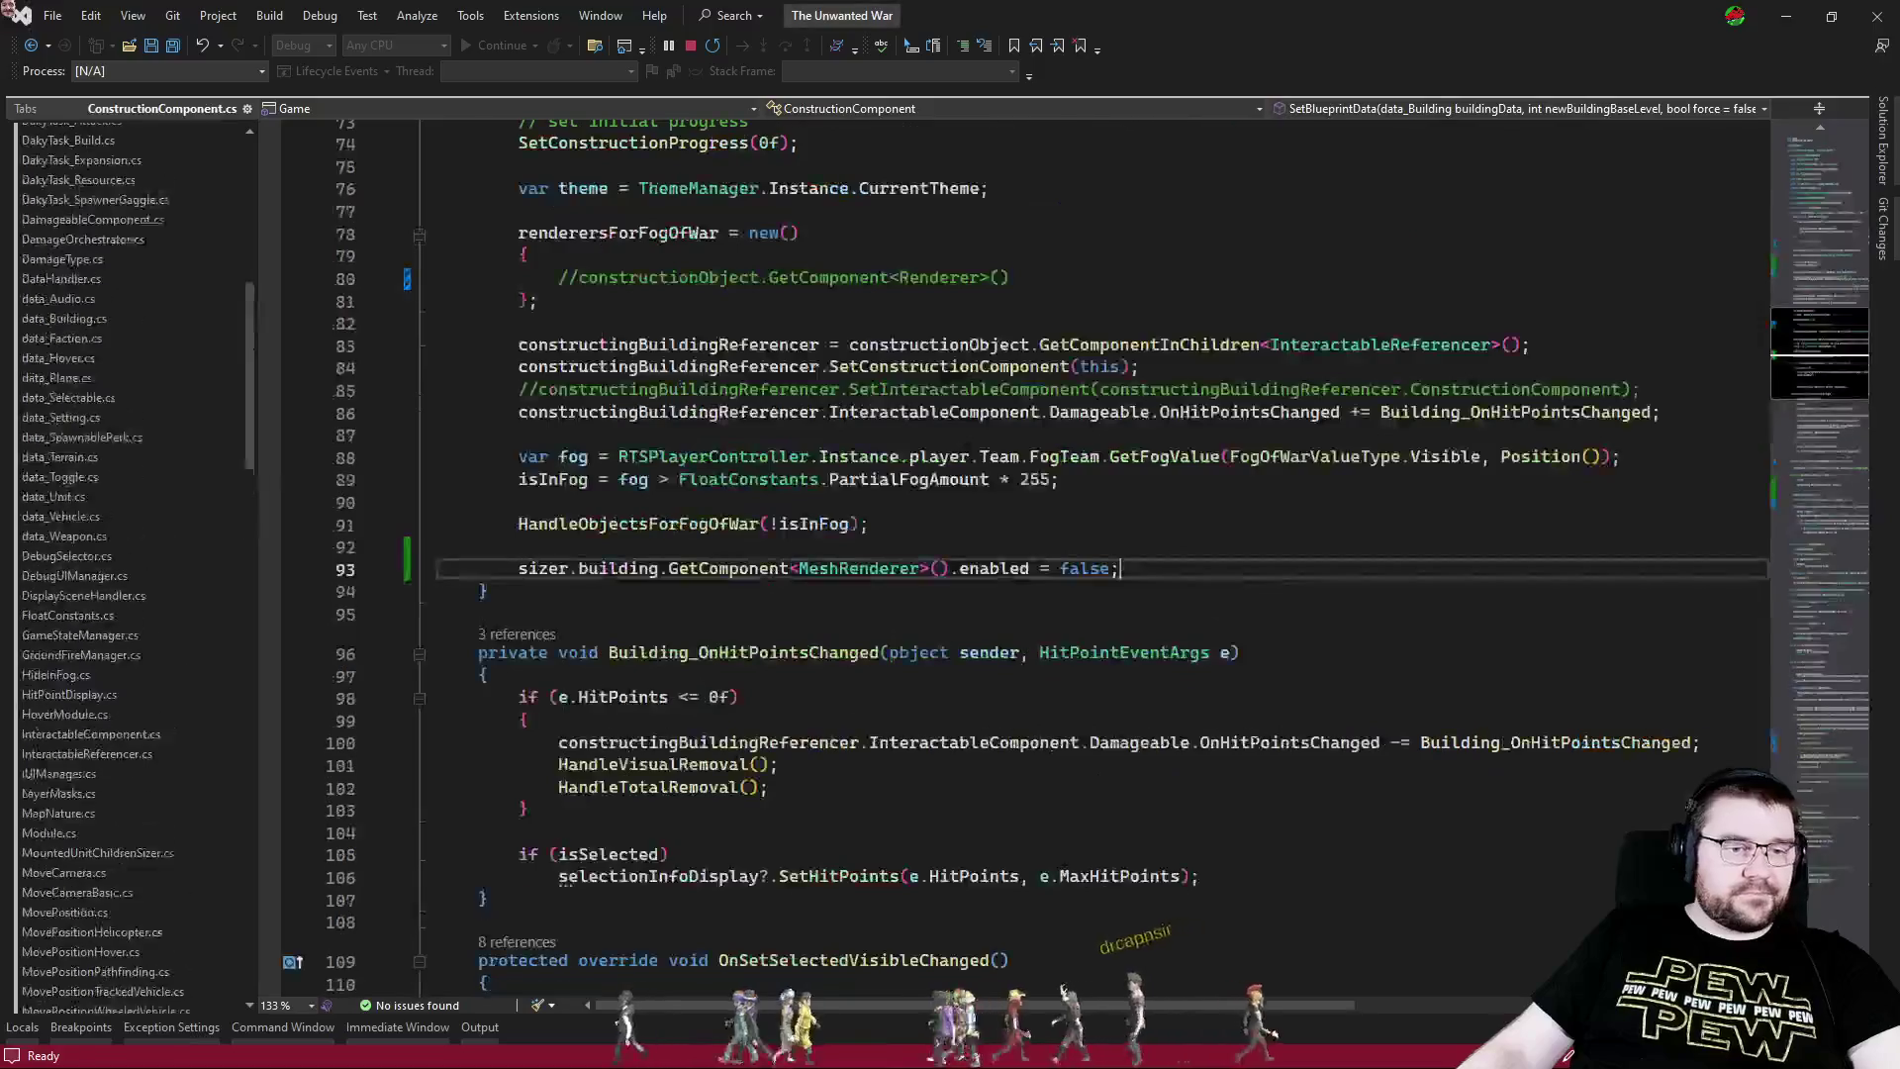
key("ctrl+d")
key("Up")
key("Home")
key("ctrl+Right")
key("ctrl+Right")
key("ctrl+shift+Right")
type("found")
key("Tab")
key("End")
key("Left")
key("ctrl+shift+Left")
type("true")
key("Up")
key("ctrl+s")
key("alt+Tab")
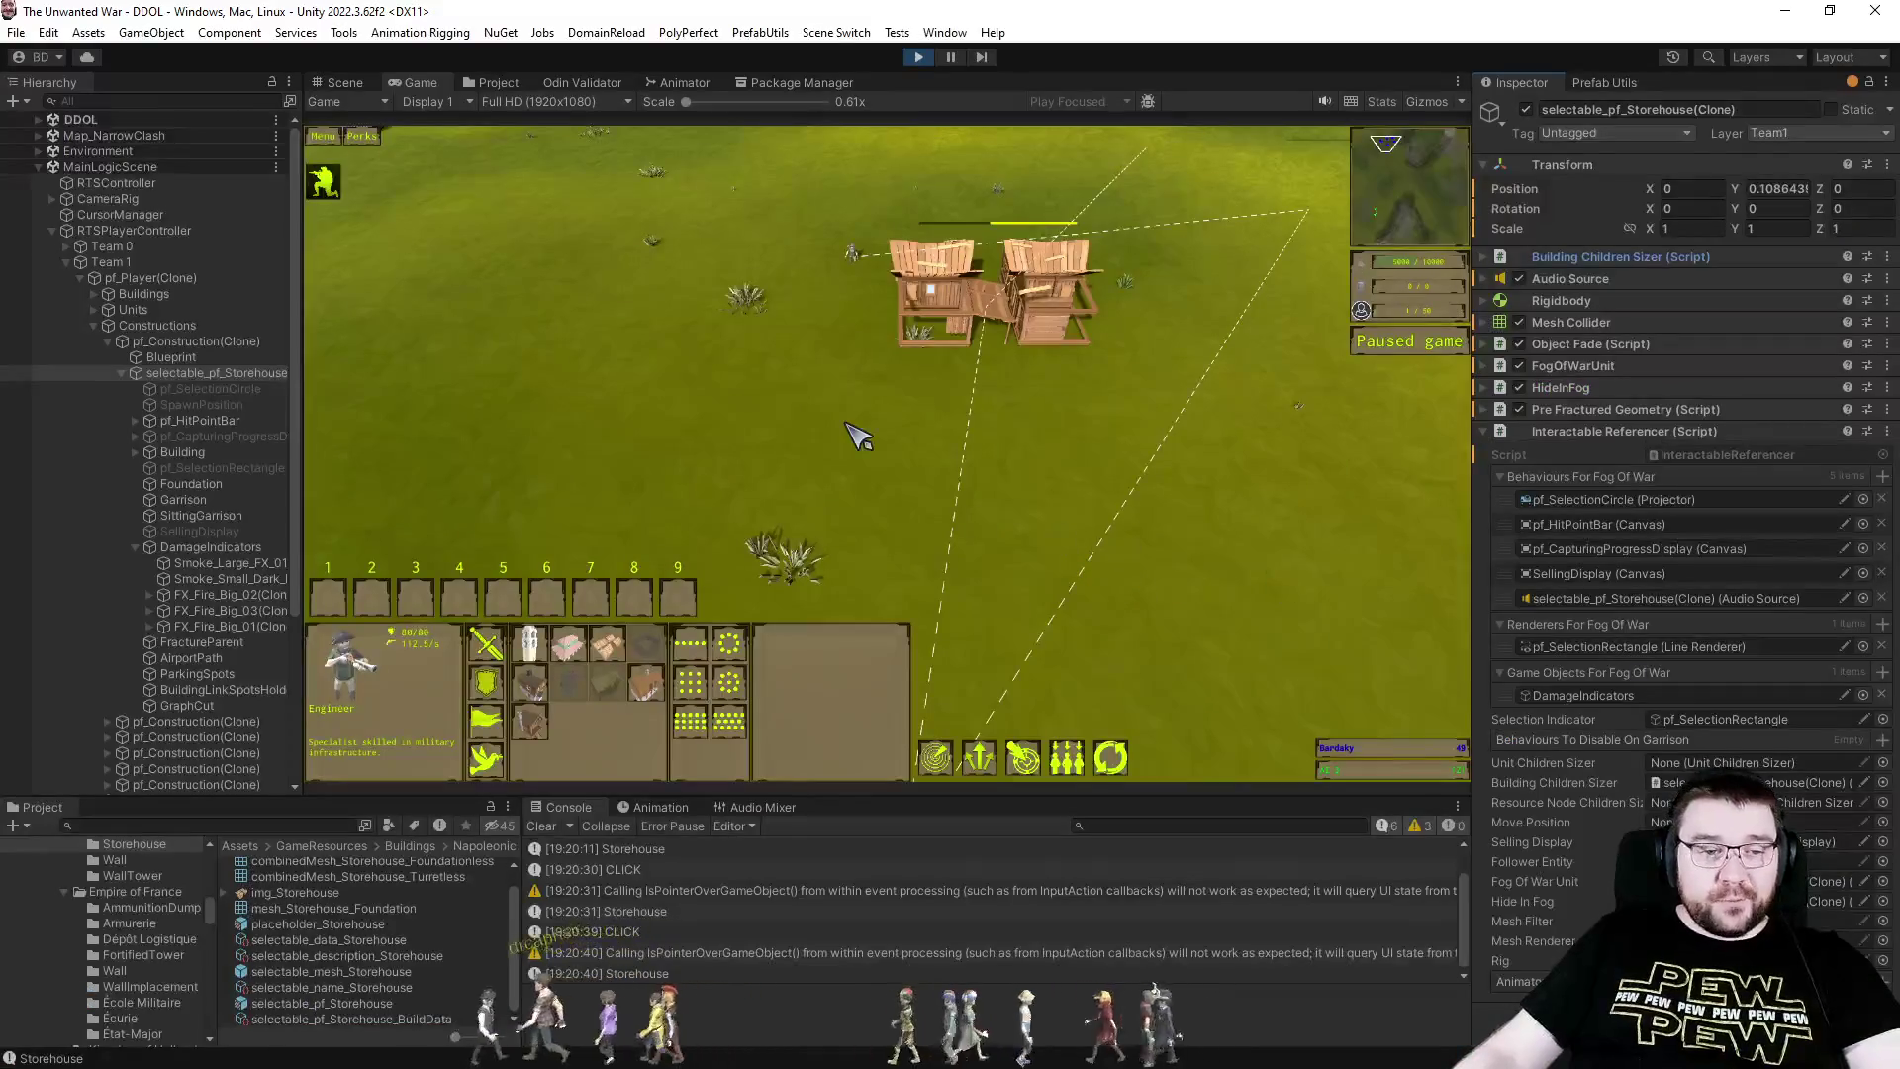
- Select the engineer in the Game view and place another storehouse construction on the ground
left_click(811, 366)
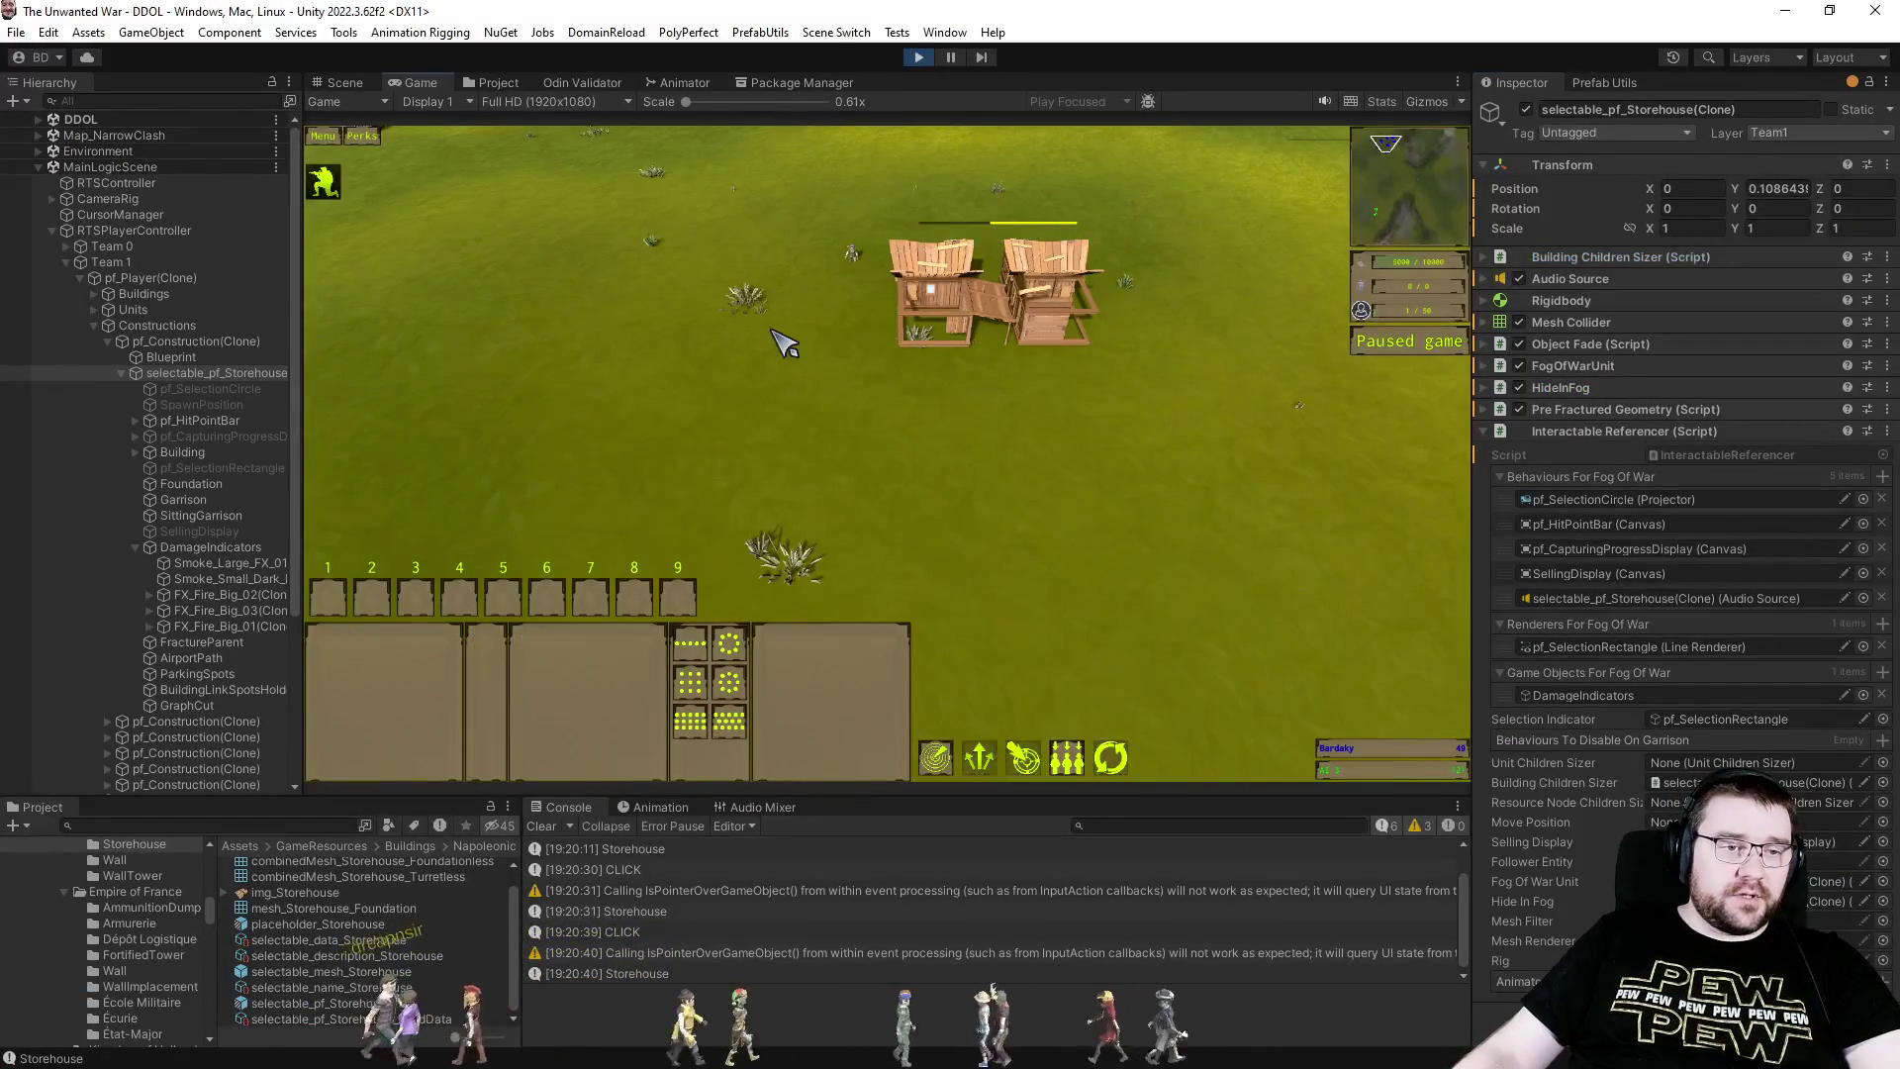
scroll(762, 321, "up", 2)
left_click_drag(769, 300, 941, 437)
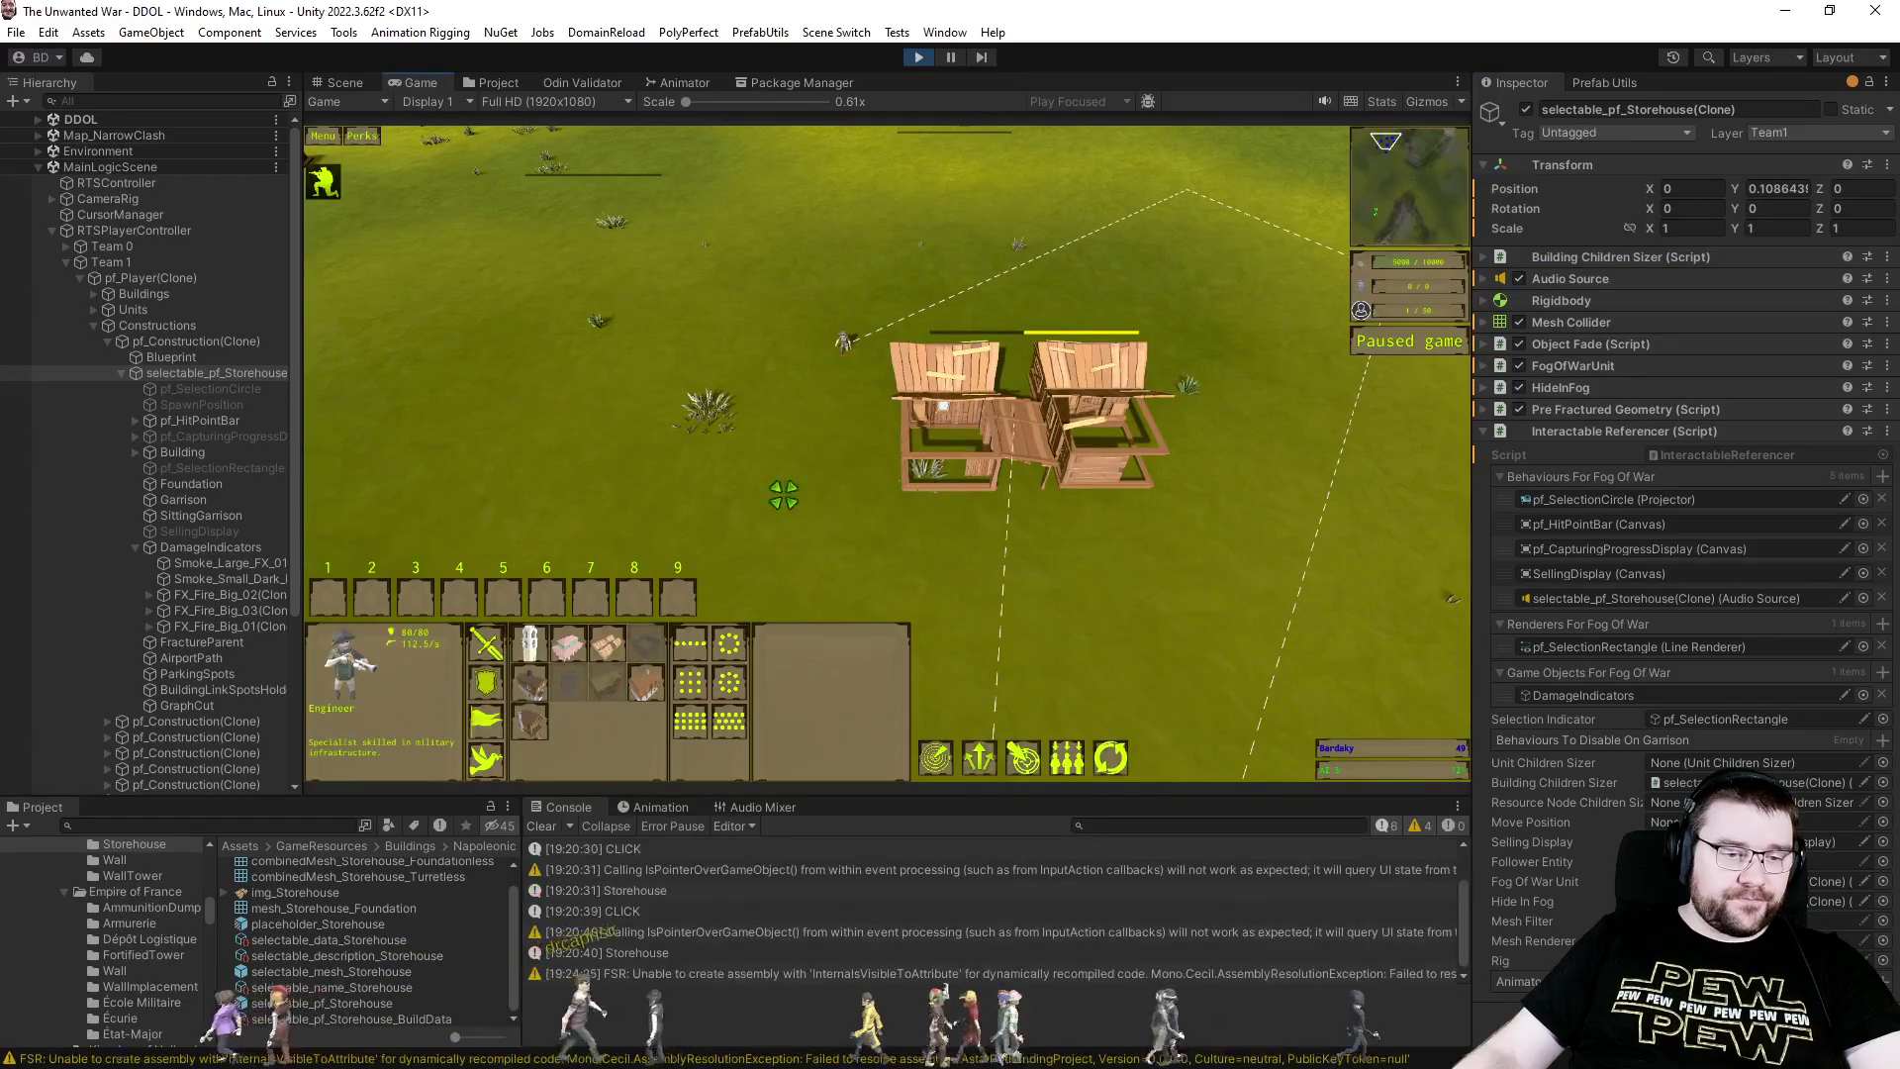
left_click(606, 645)
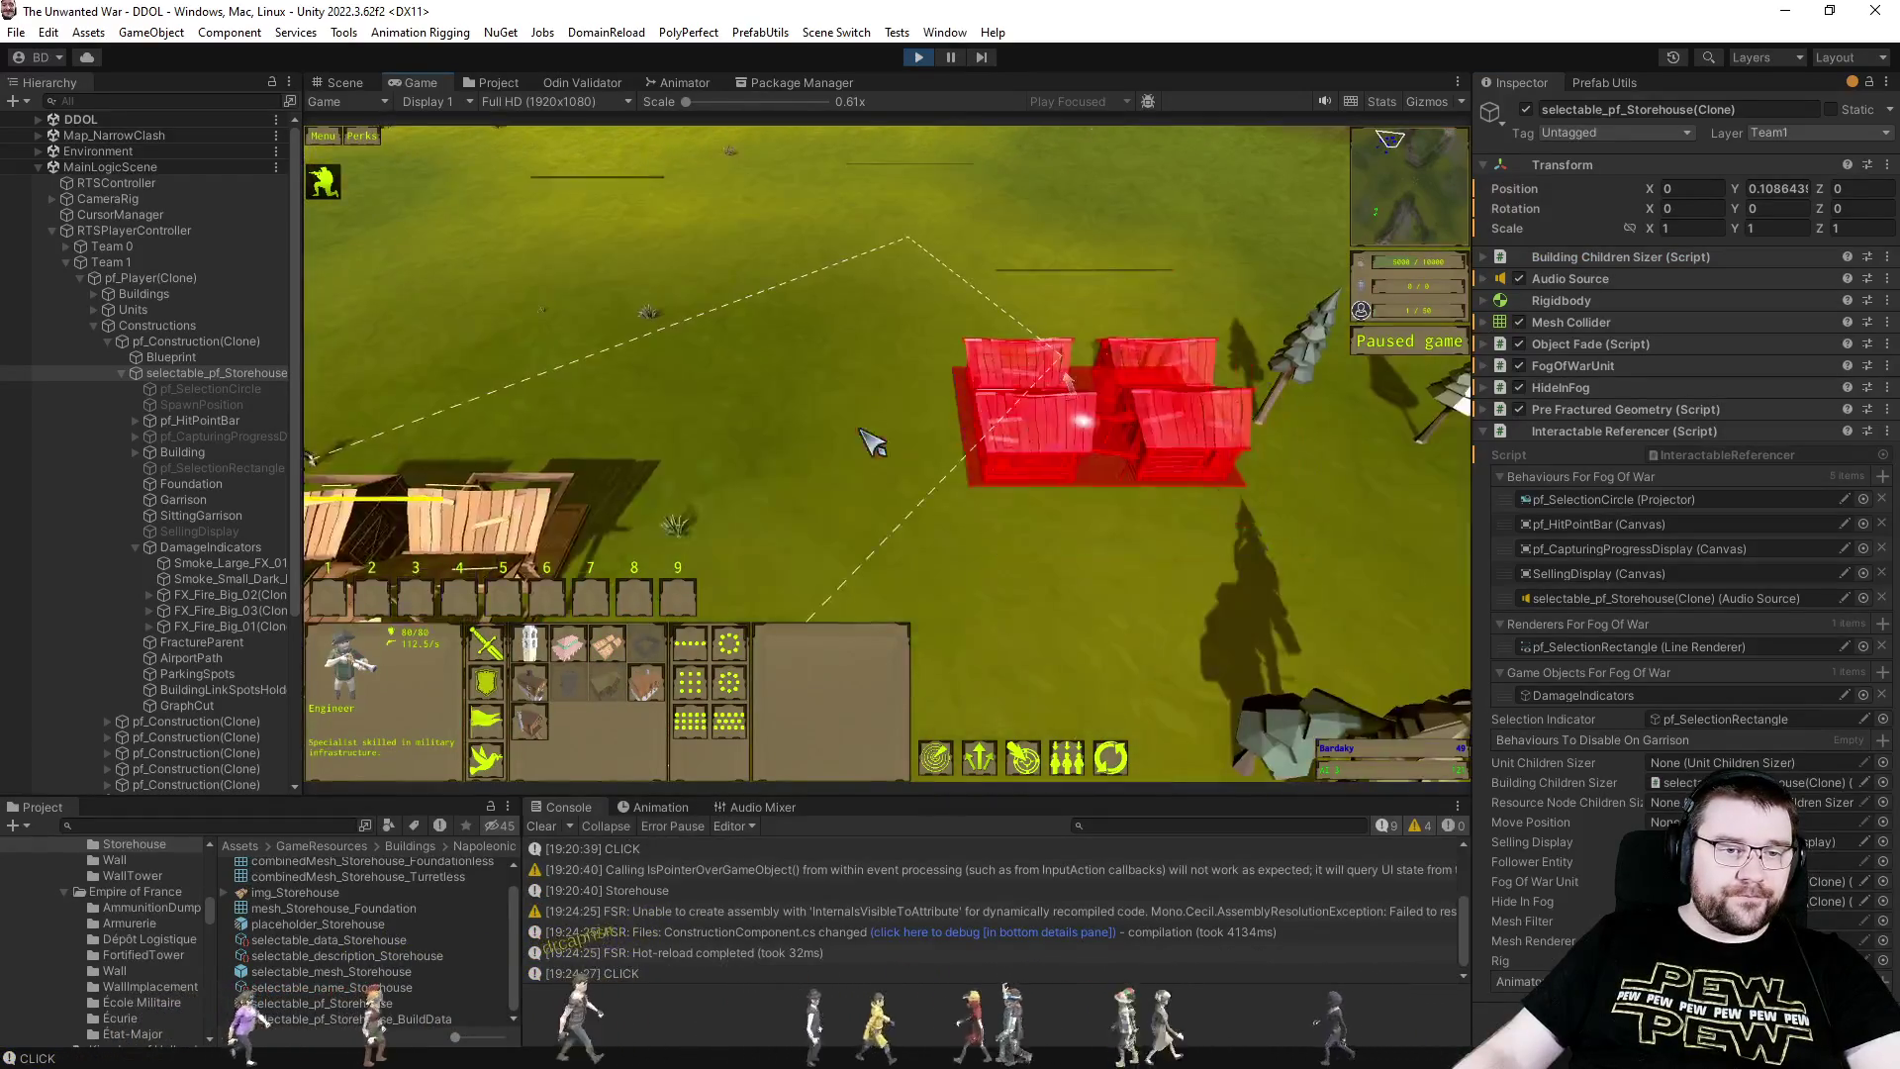
right_click(769, 584)
left_click(599, 426)
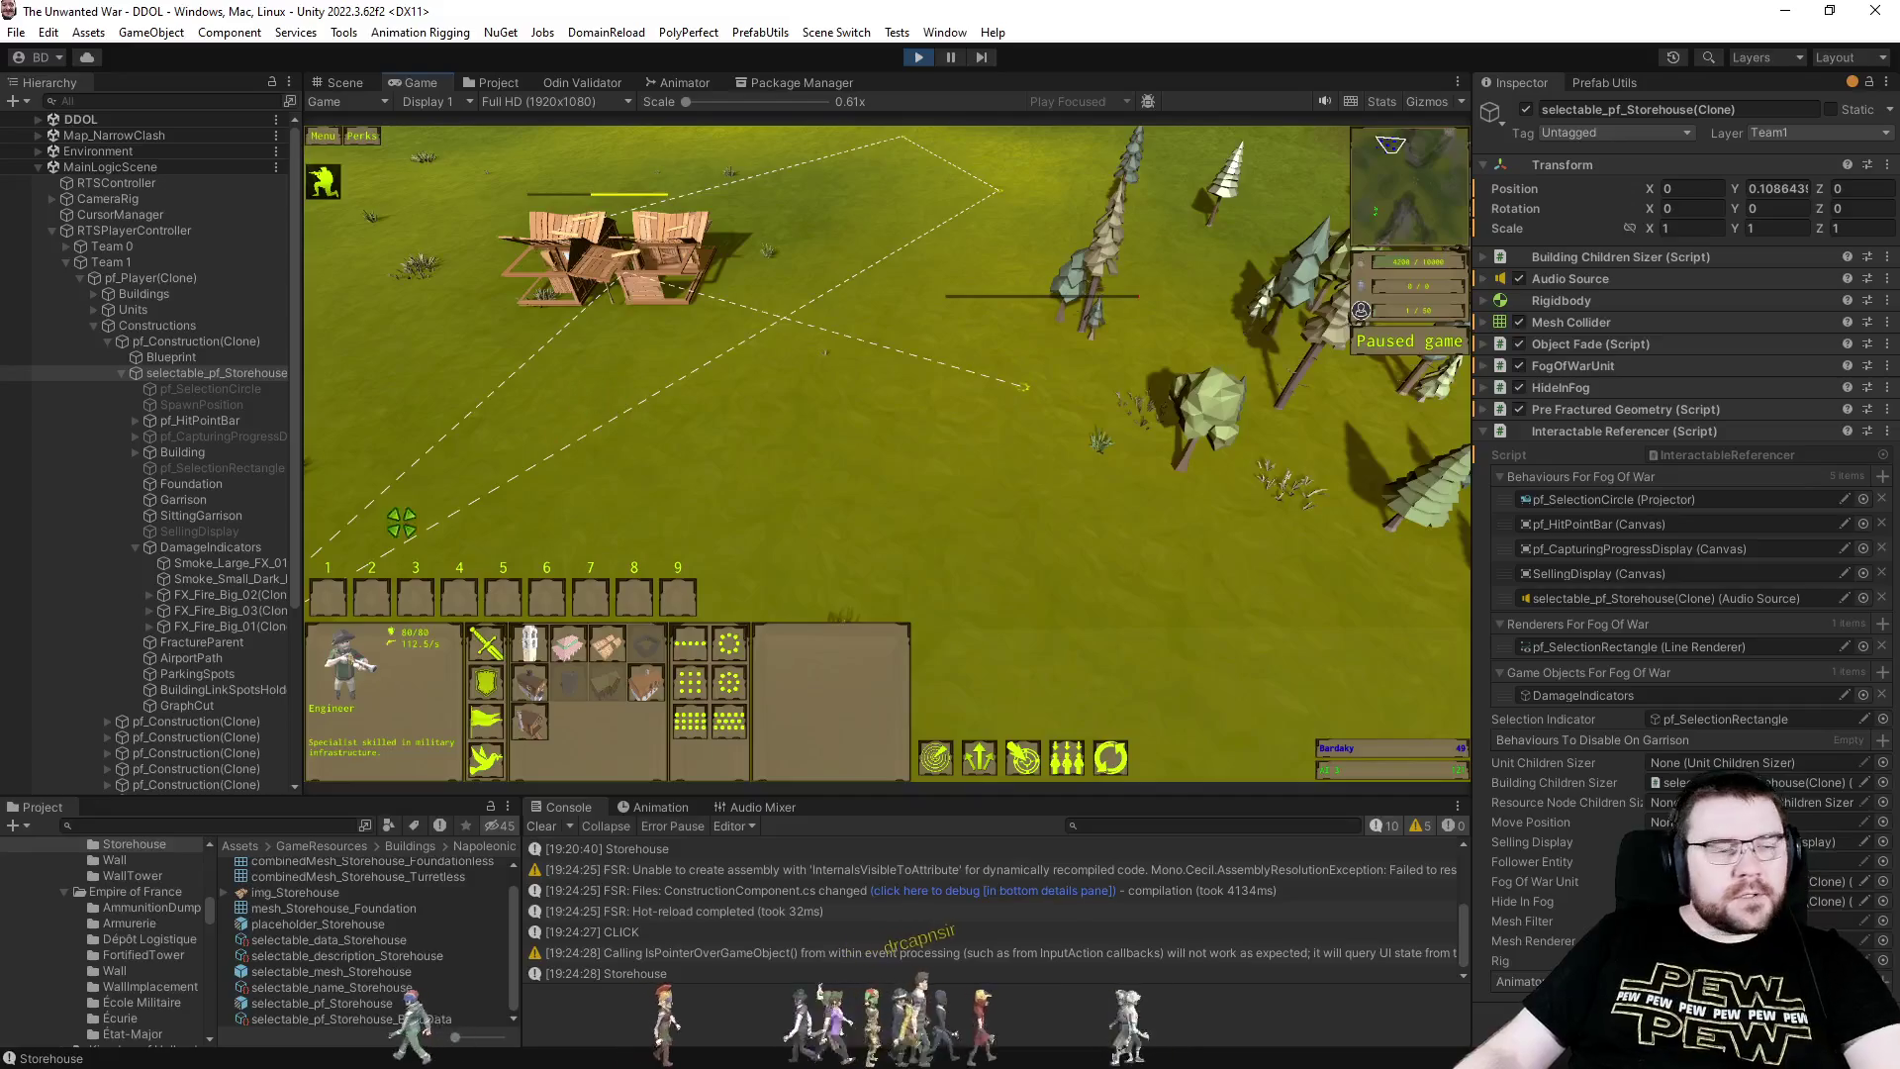
scroll(295, 554, "down", 3)
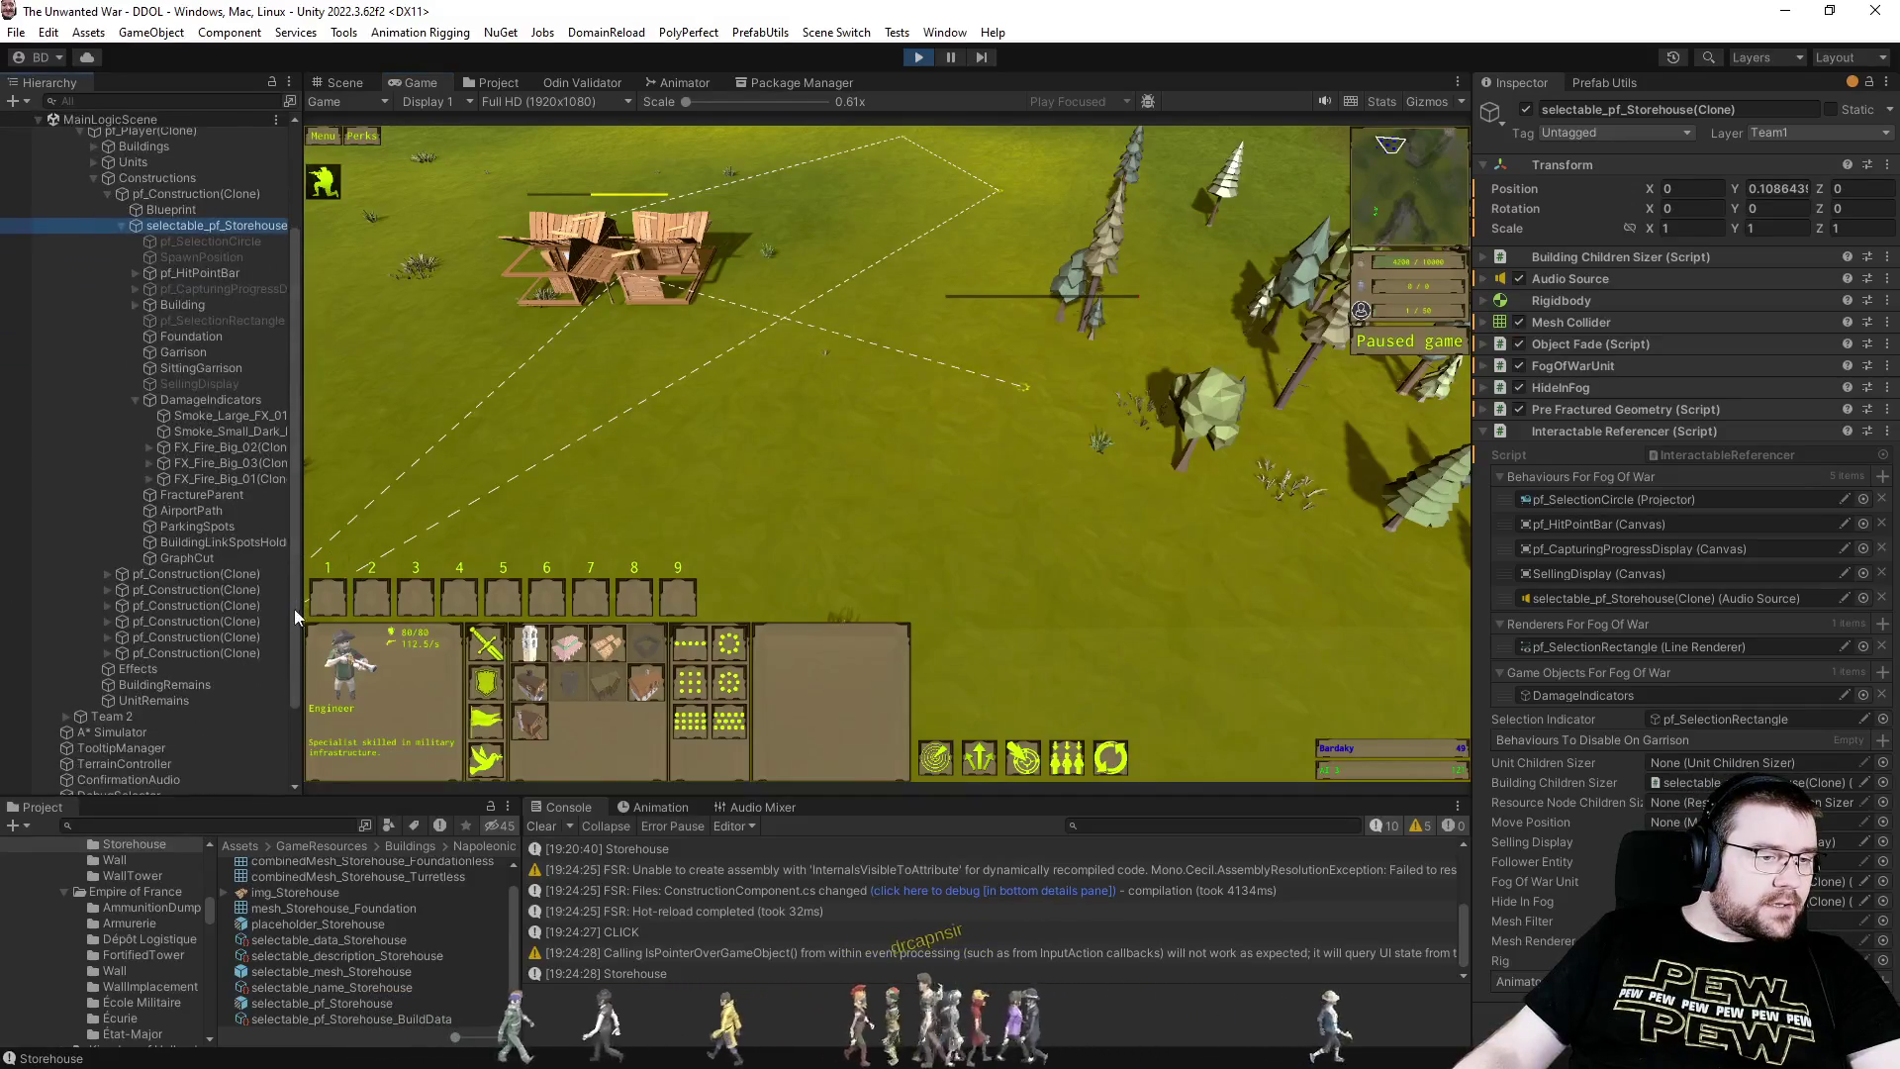
- Select the newest pf_Construction's Foundation and briefly enable, then disable, its Mesh Renderer
left_click(107, 652)
left_click(135, 683)
left_click(121, 684)
scroll(159, 590, "down", 3)
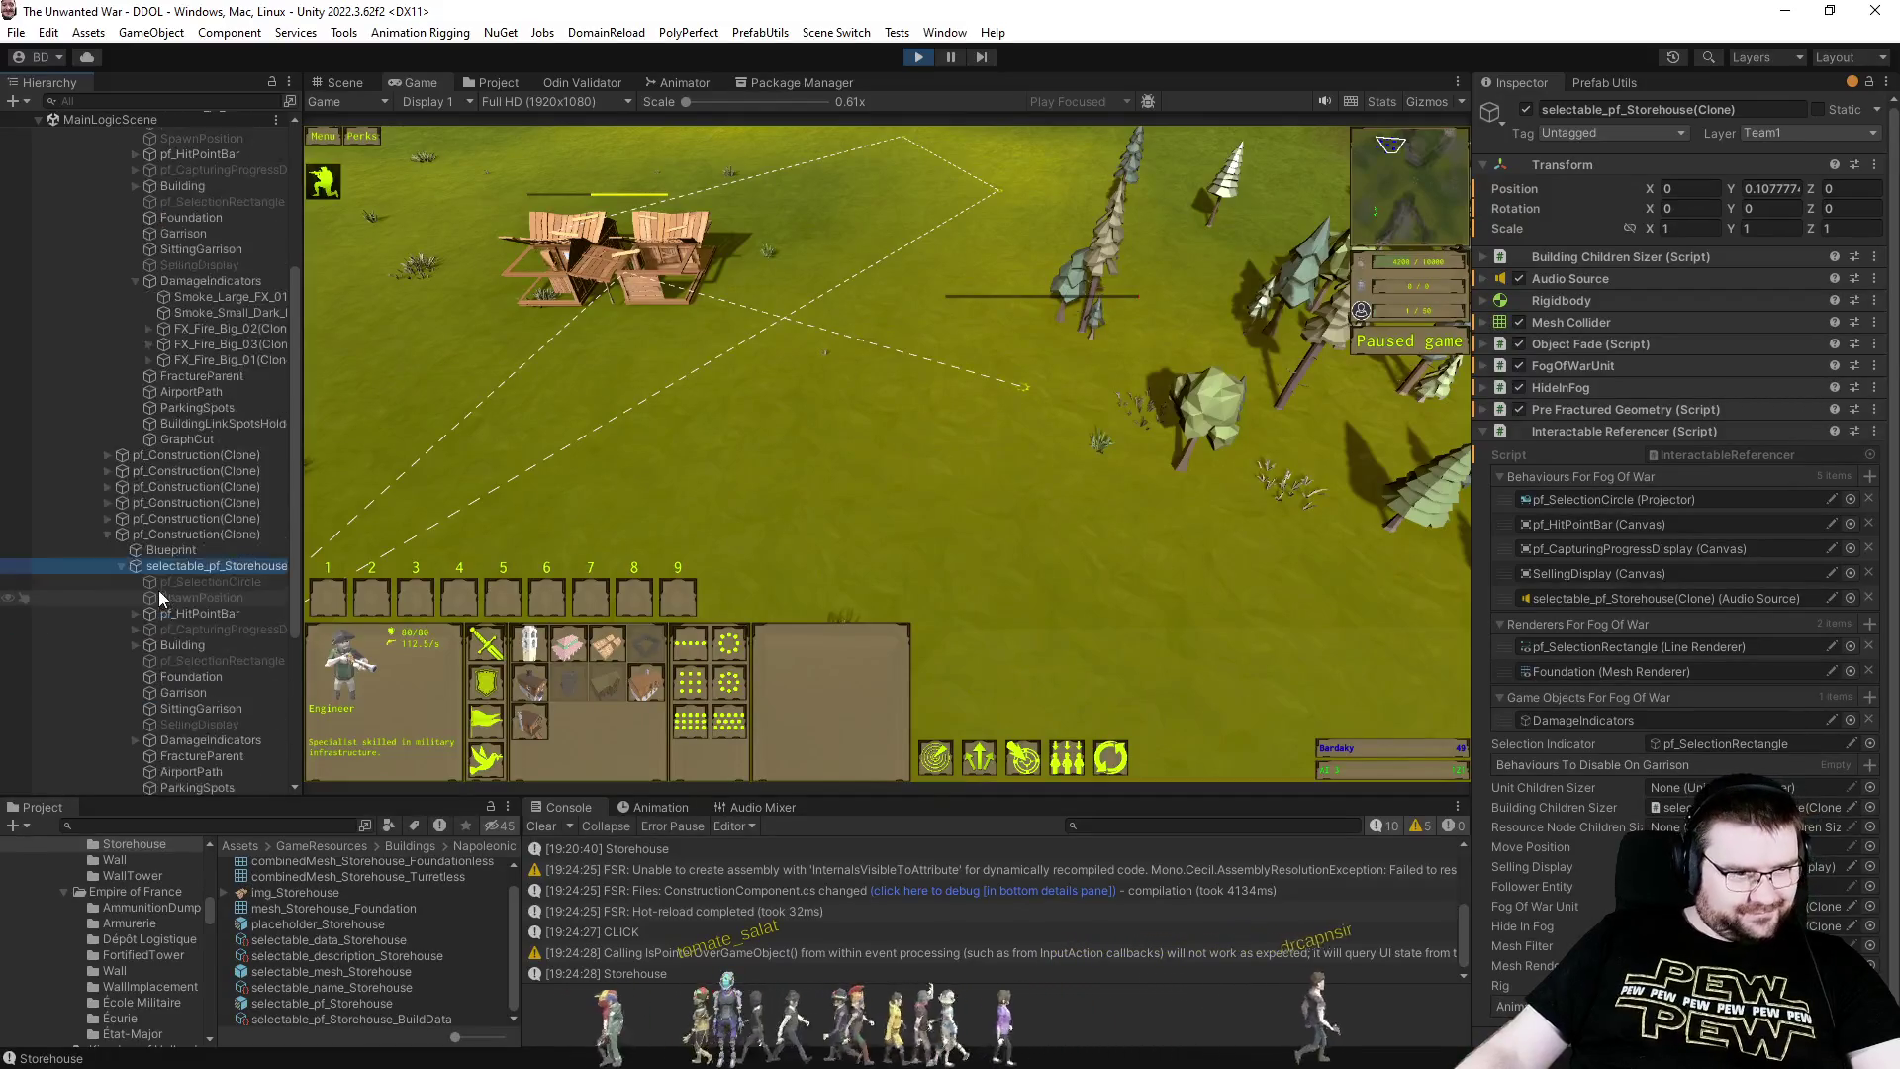
left_click(187, 617)
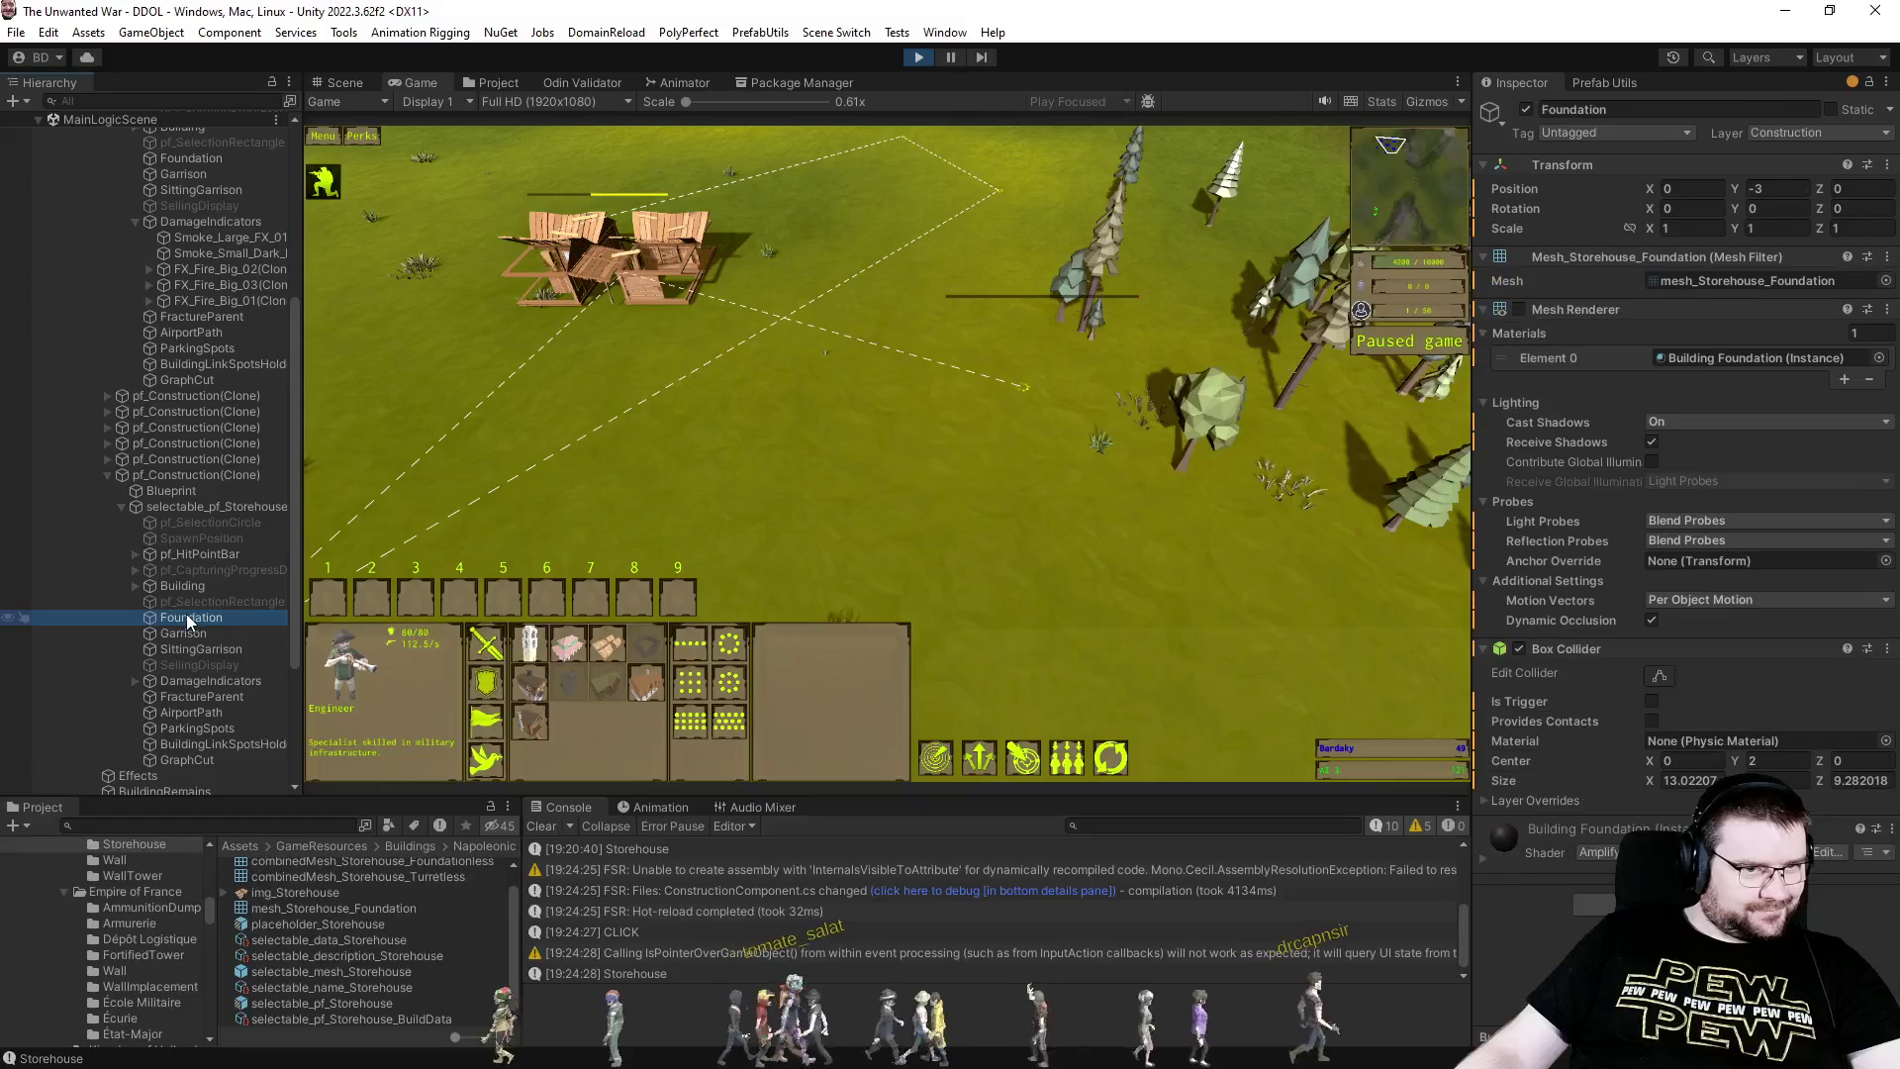
left_click(1520, 301)
left_click(1522, 313)
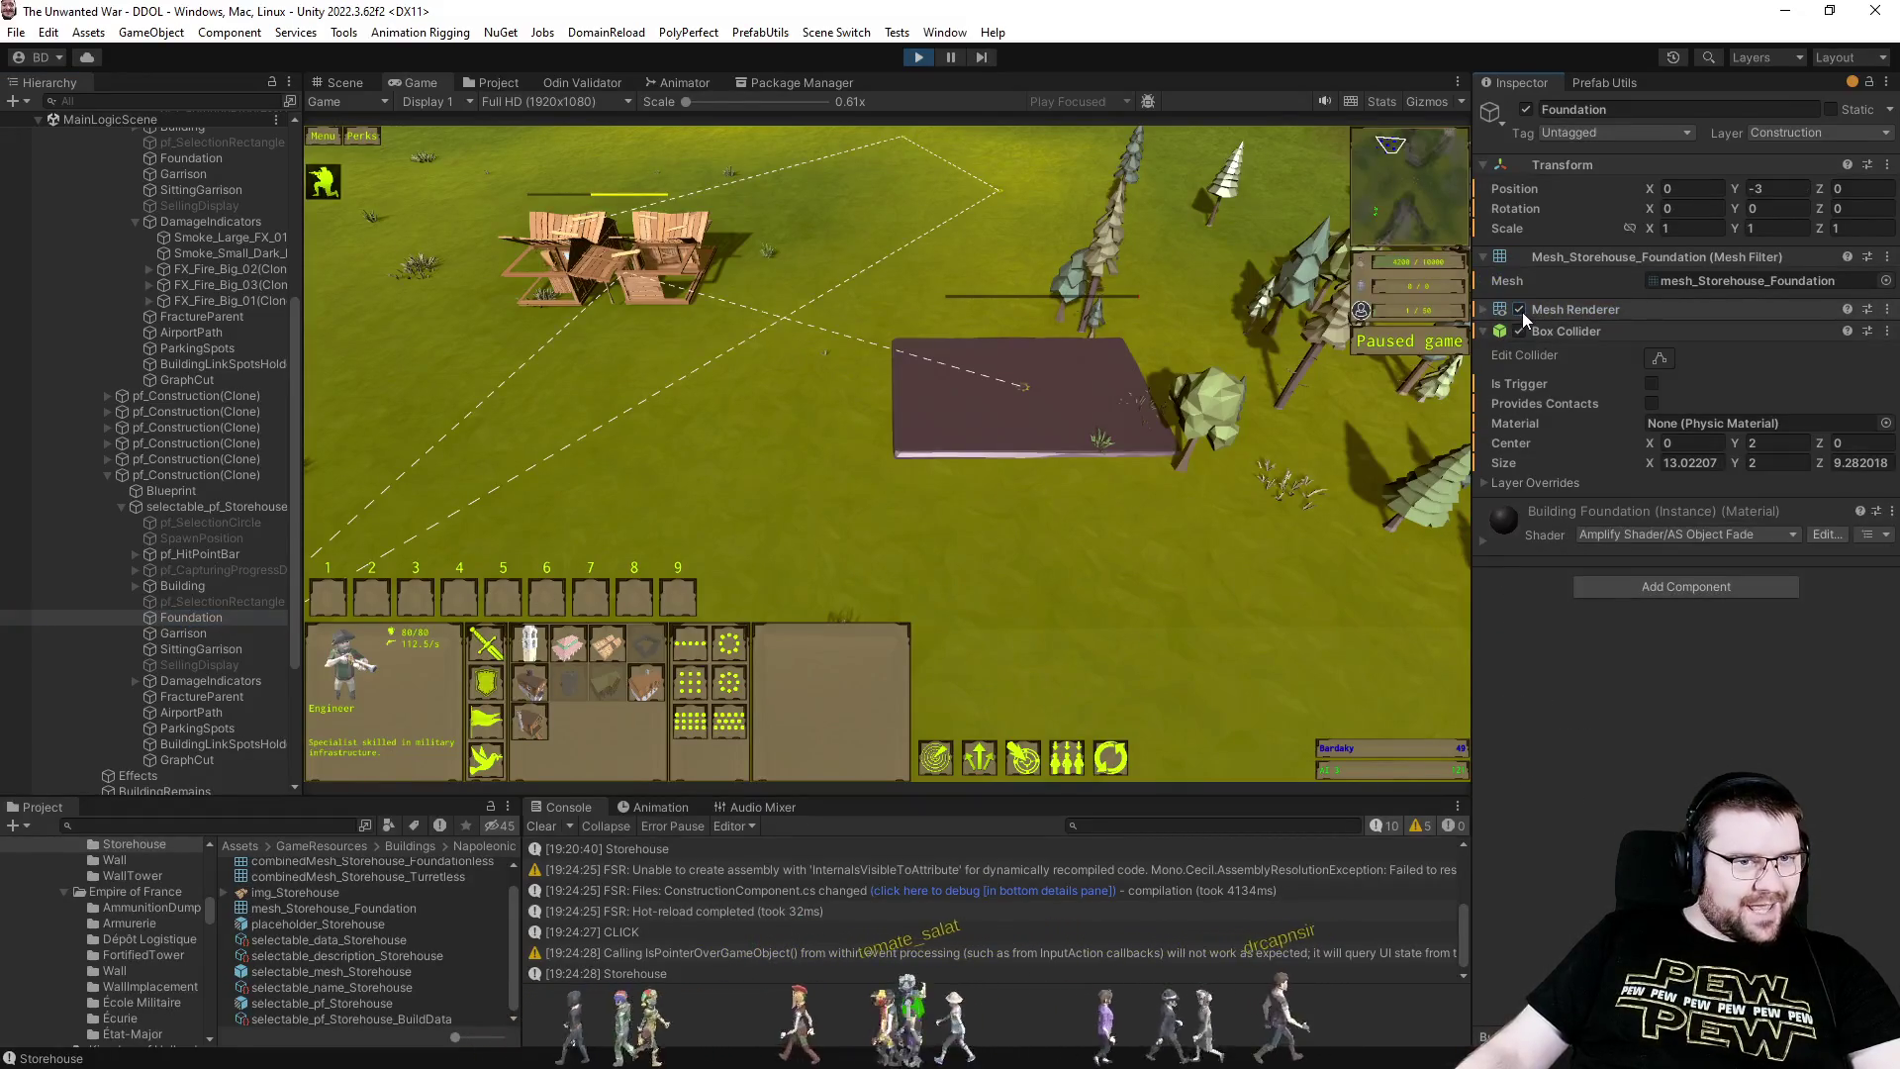
left_click(1521, 310)
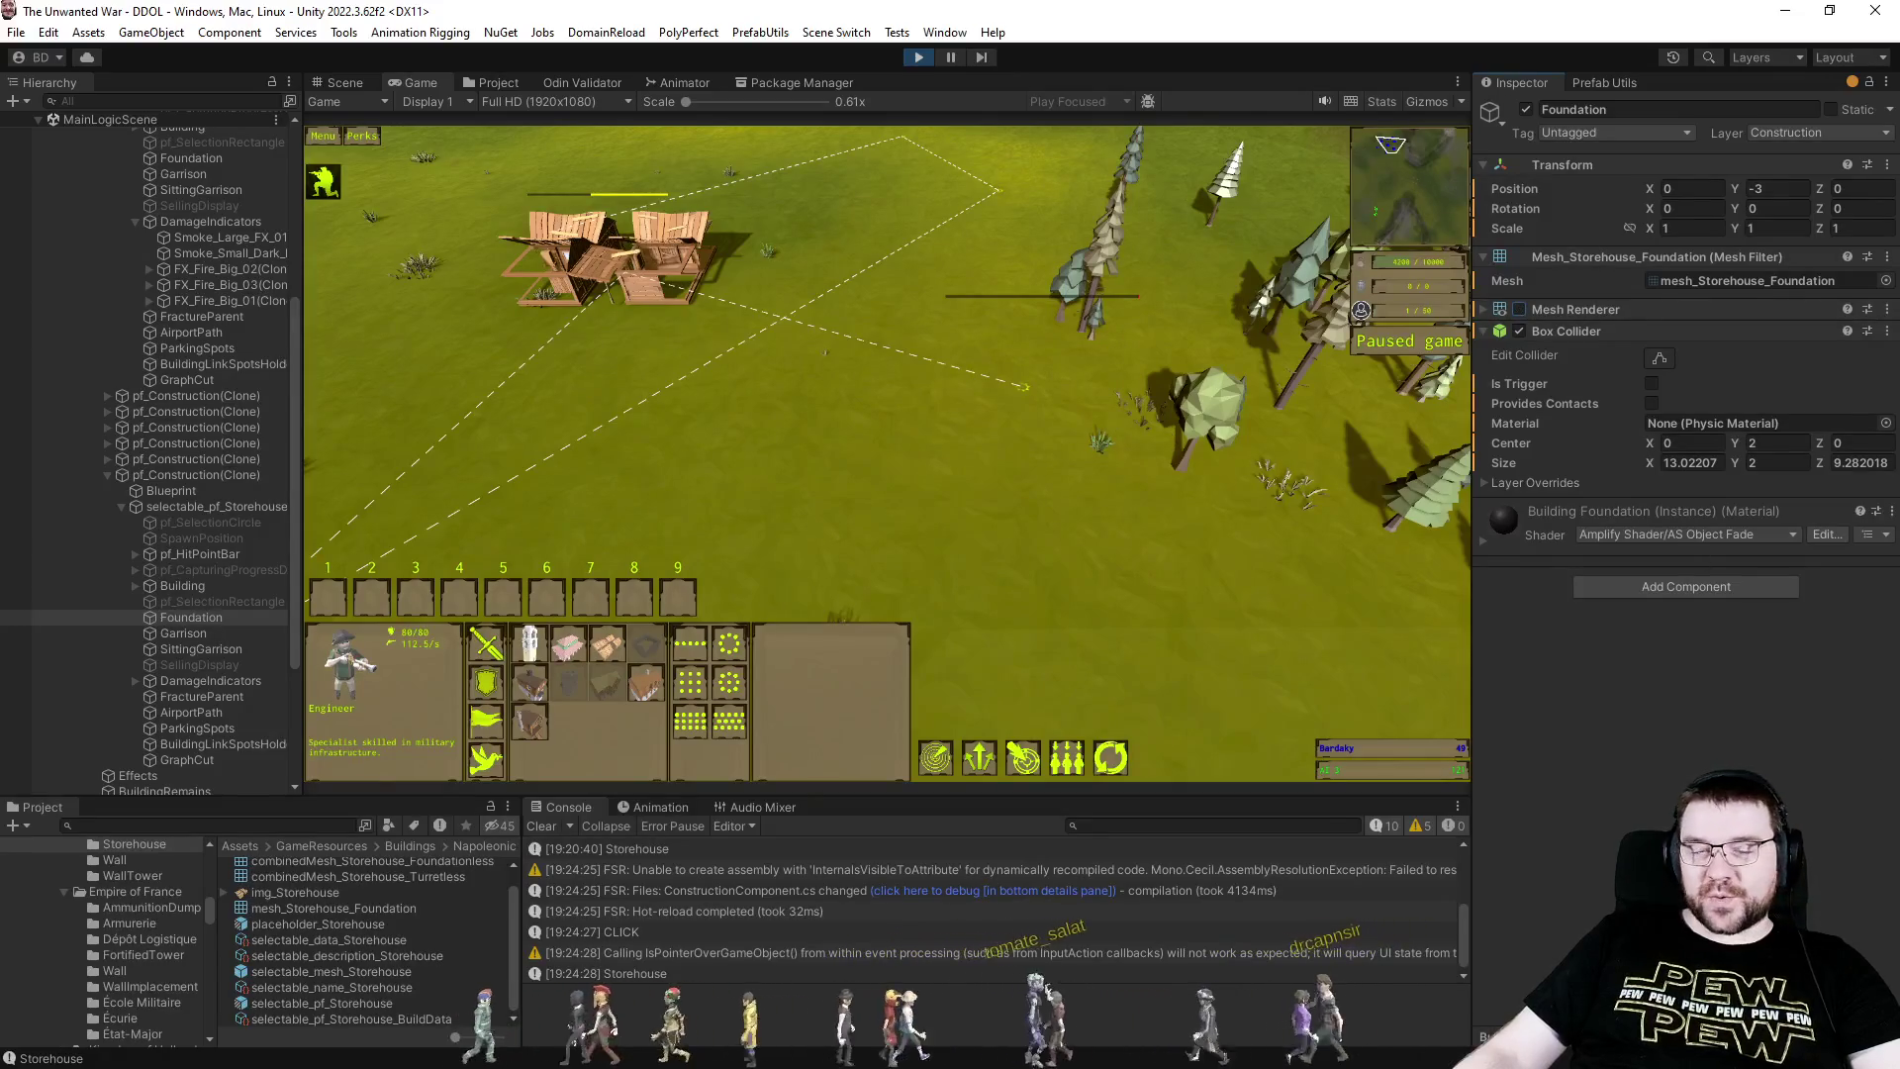
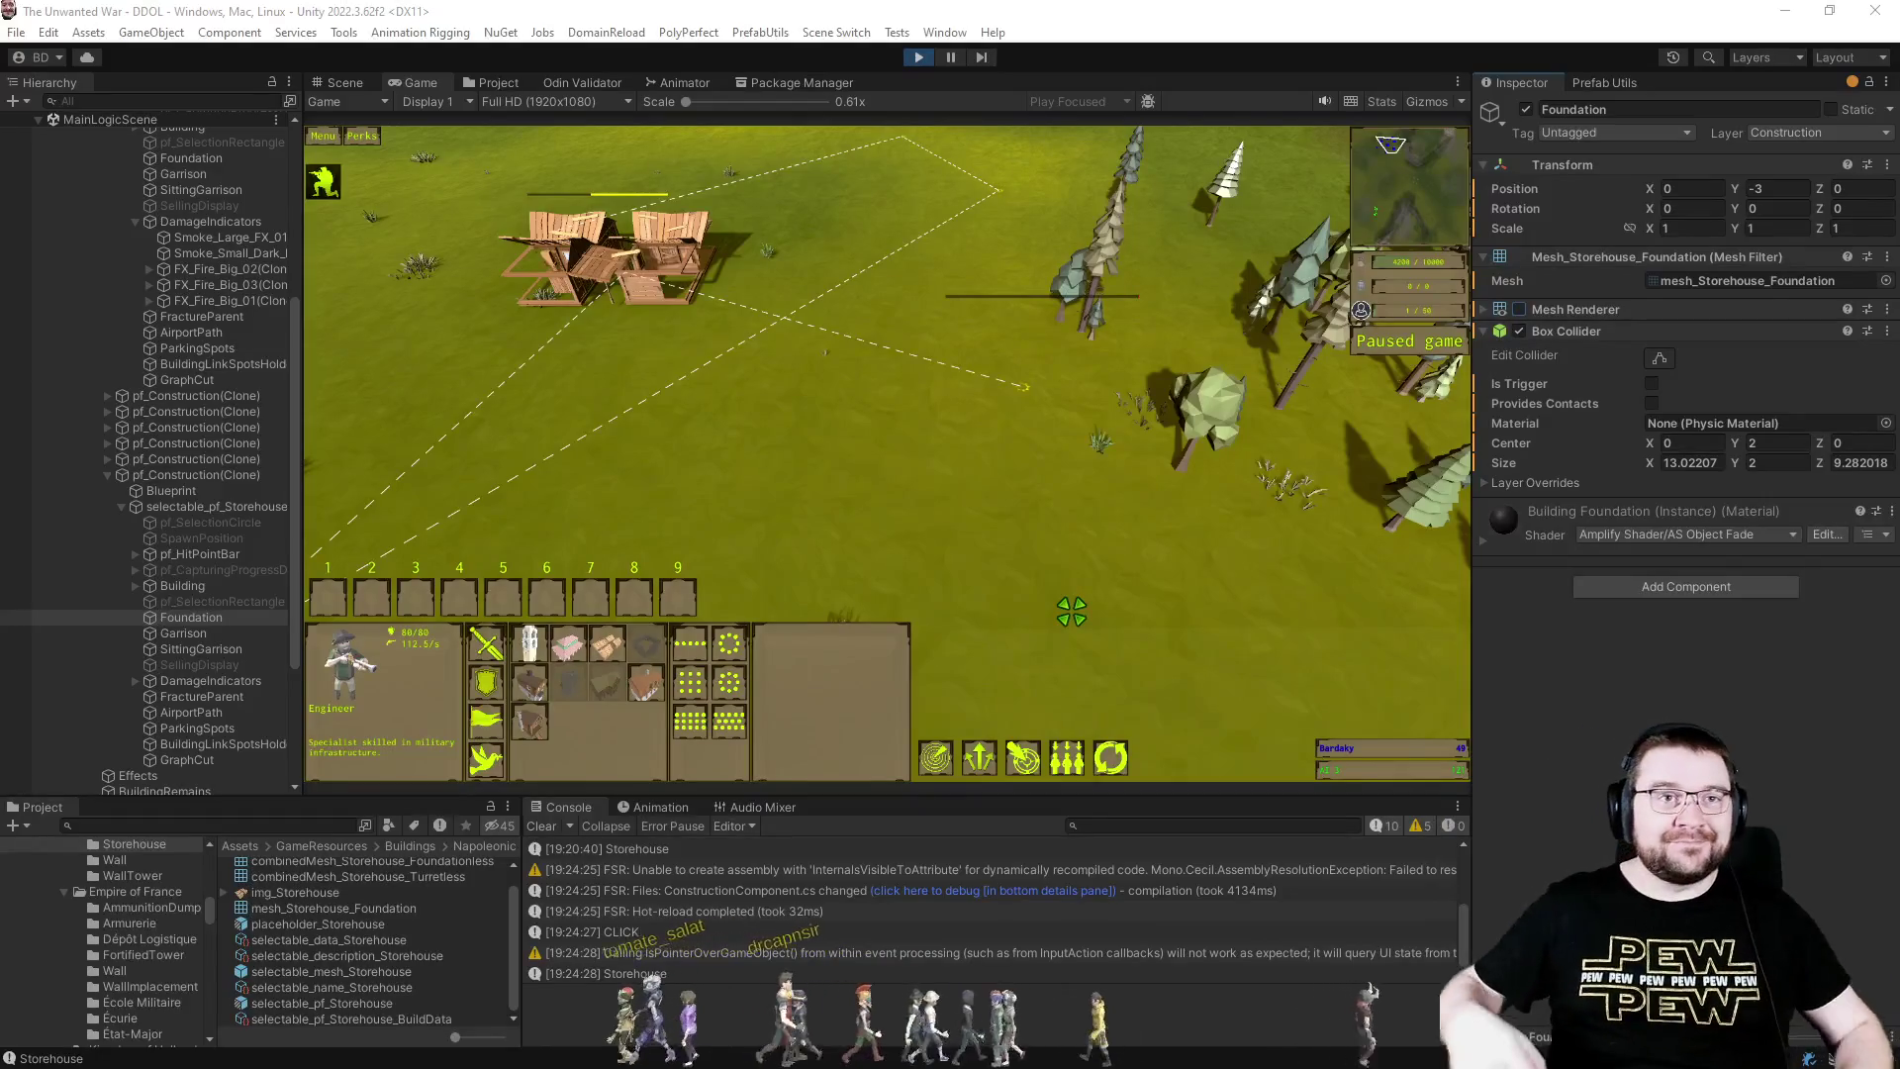
- Cancel the engineer's order, zoom in, and select the placed storehouse's Building object
left_click(1049, 421)
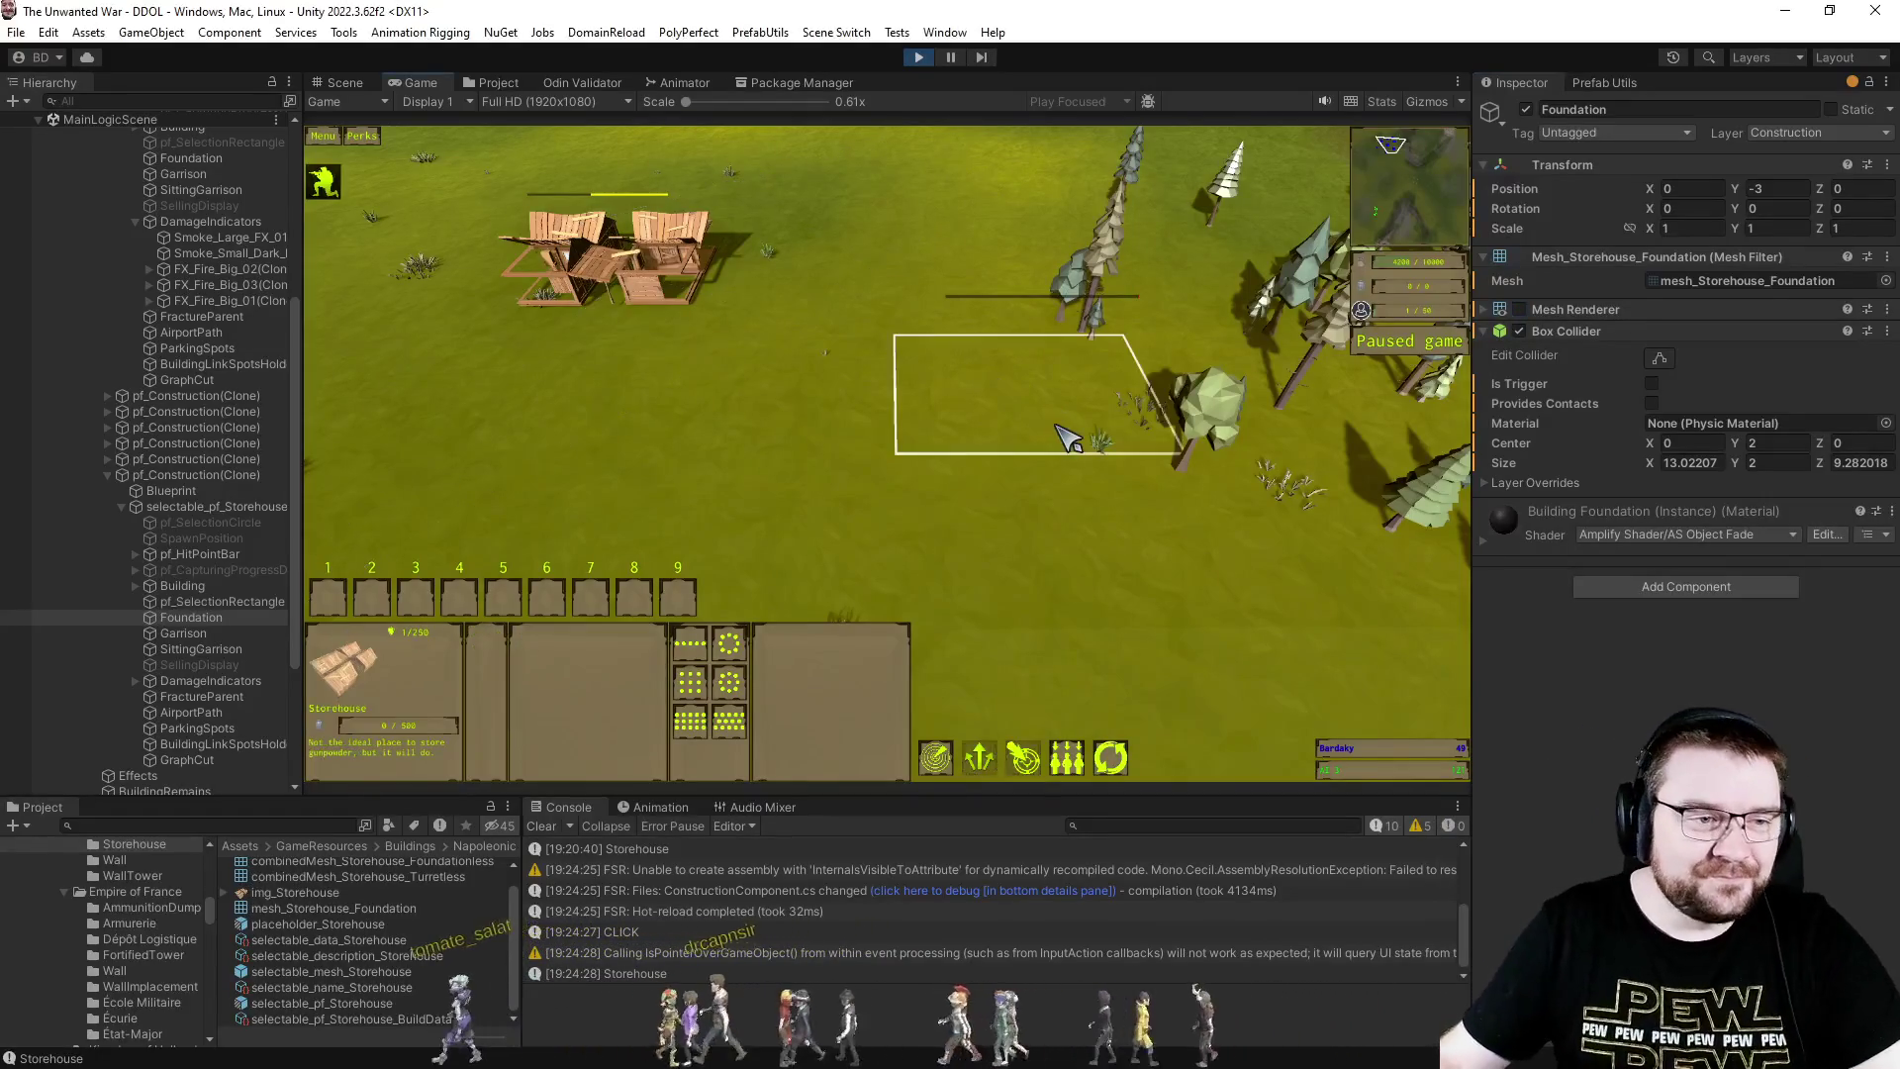
scroll(979, 530, "up", 2)
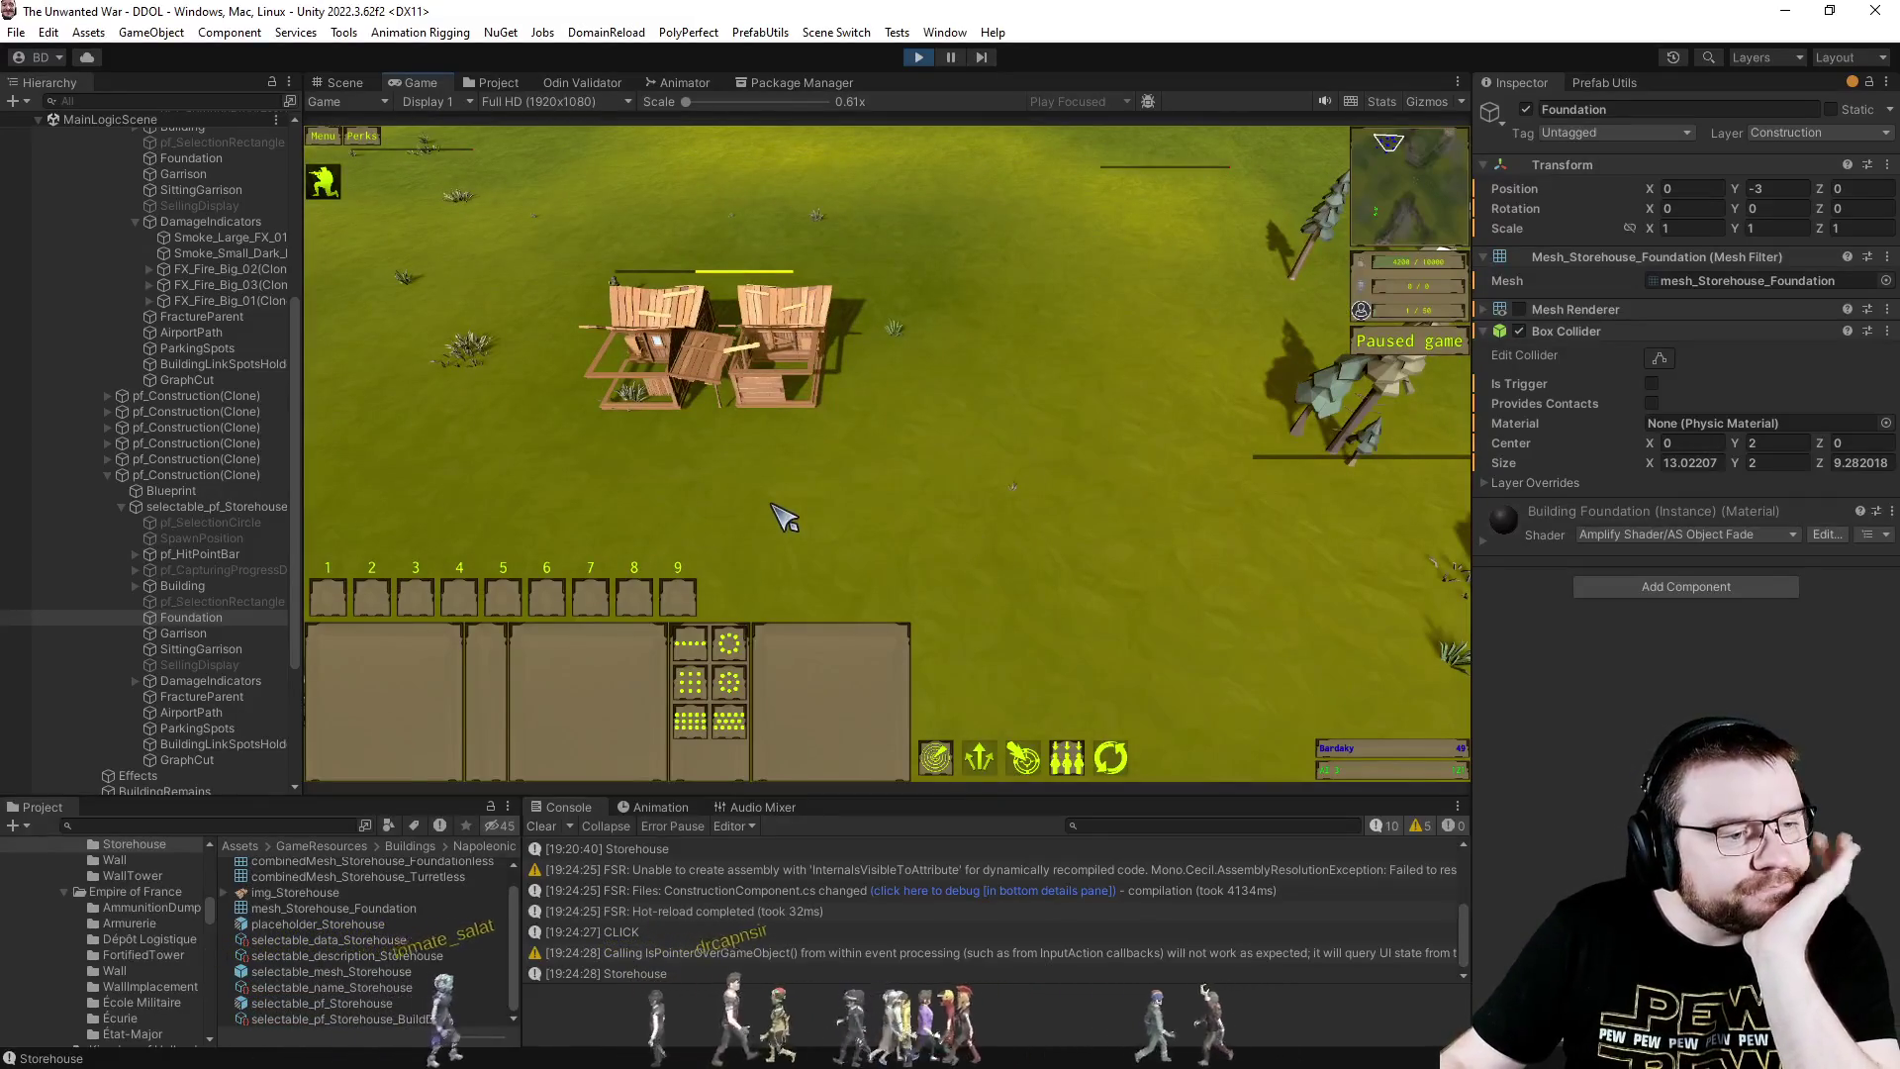
left_click(245, 509)
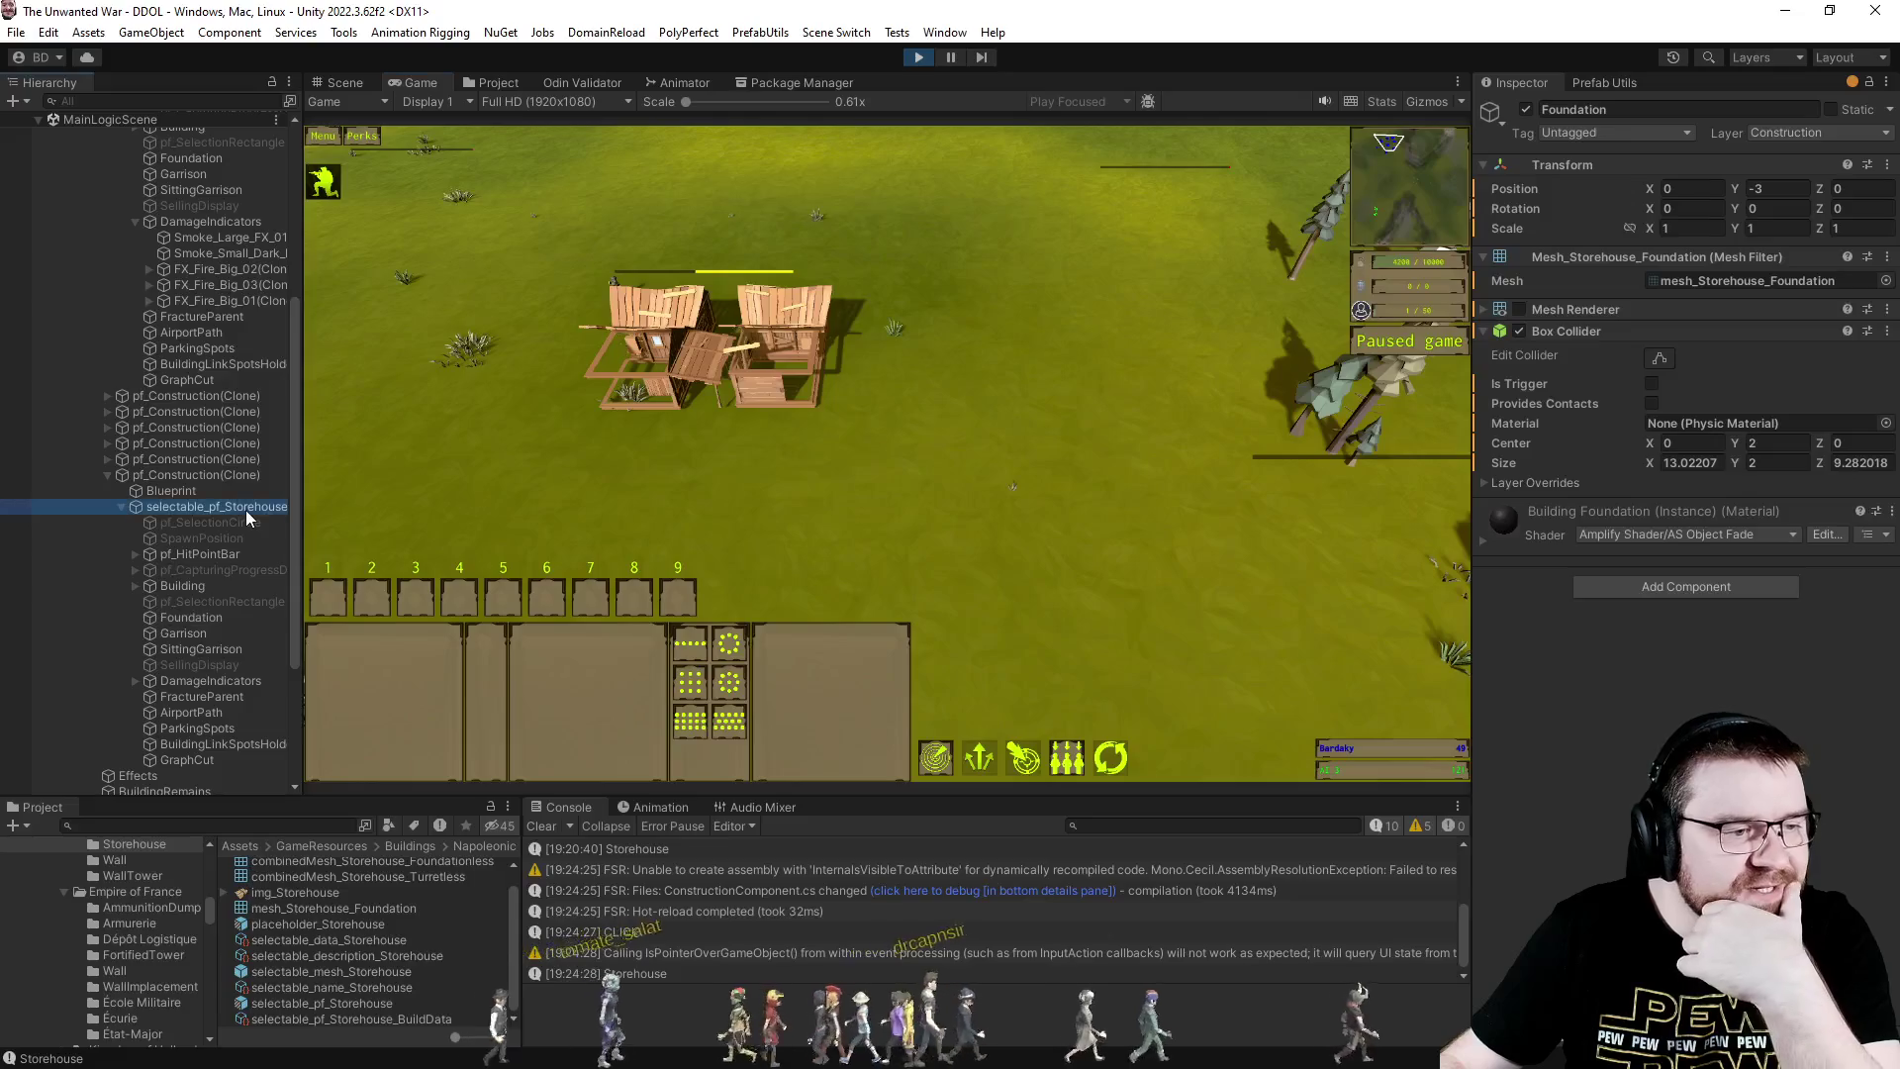
left_click(200, 592)
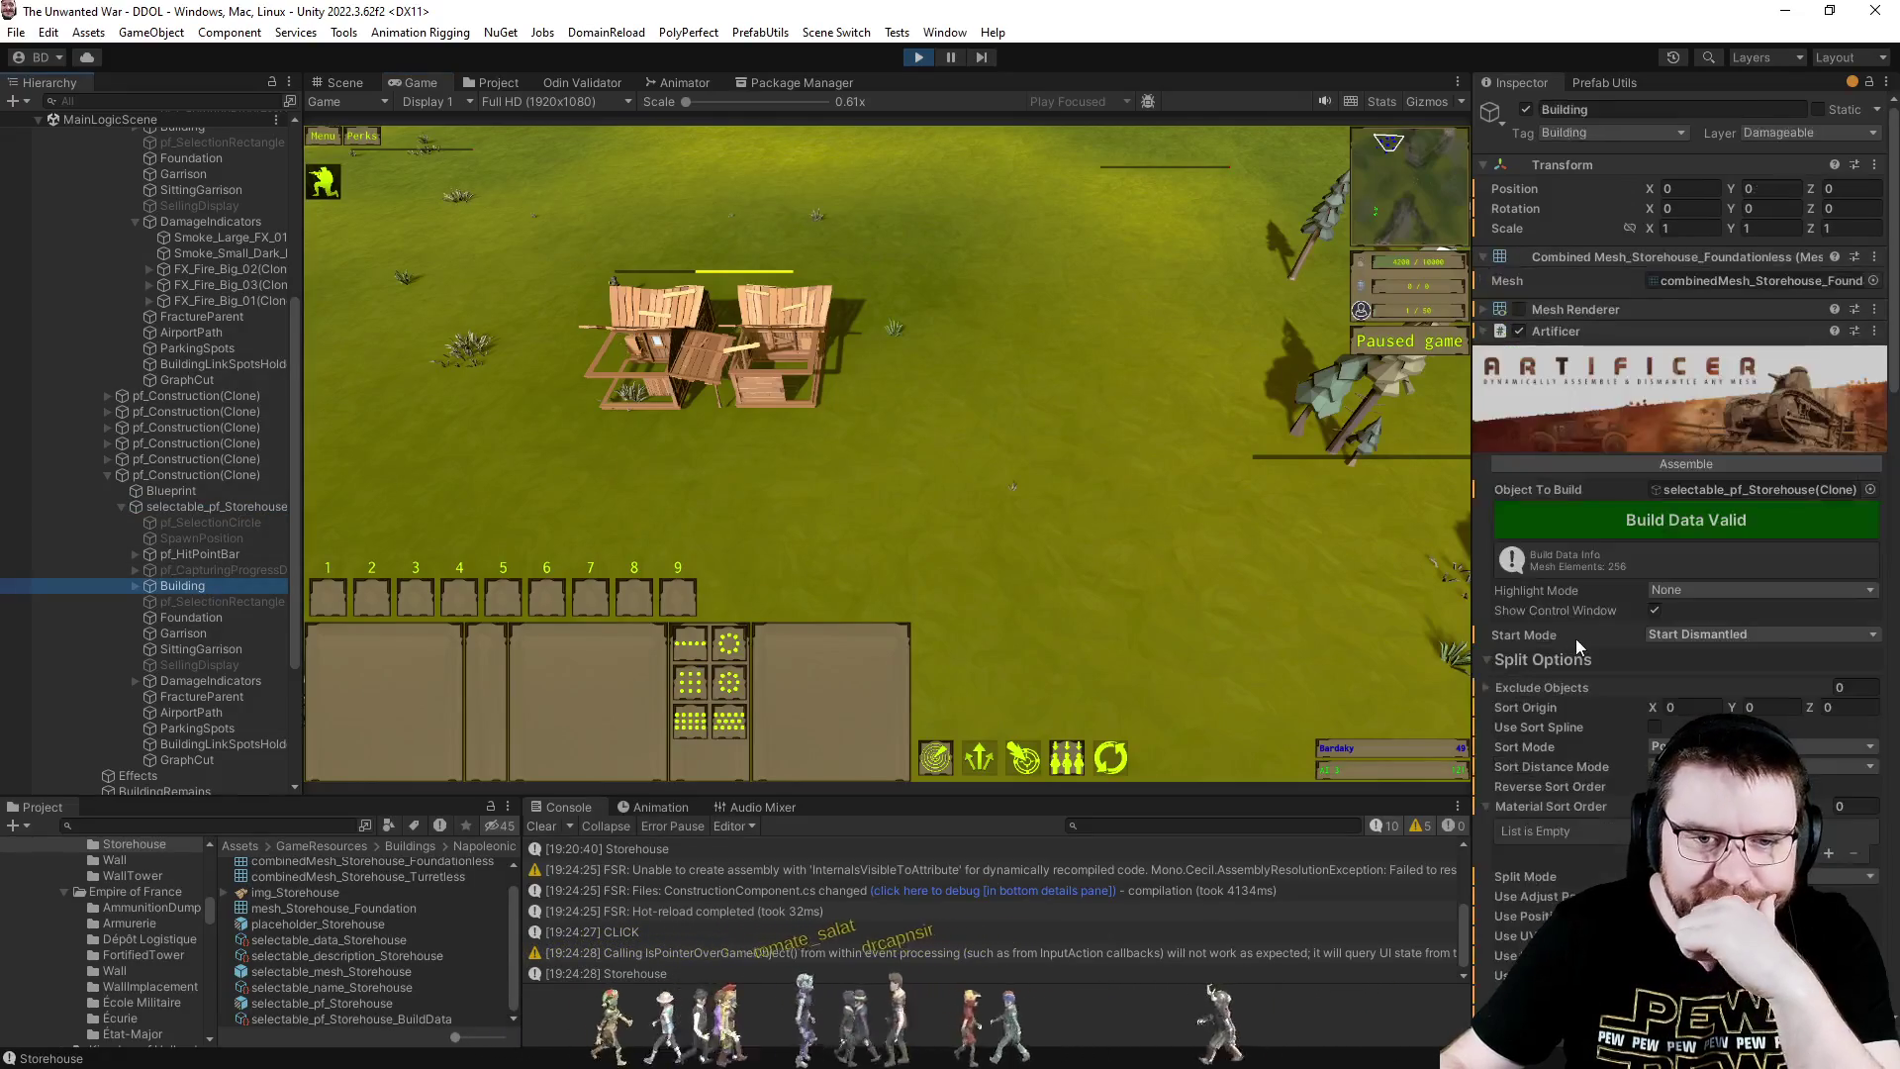
- Review the Building's Artificer component, then select the storehouse prefab asset
scroll(1575, 637, "down", 5)
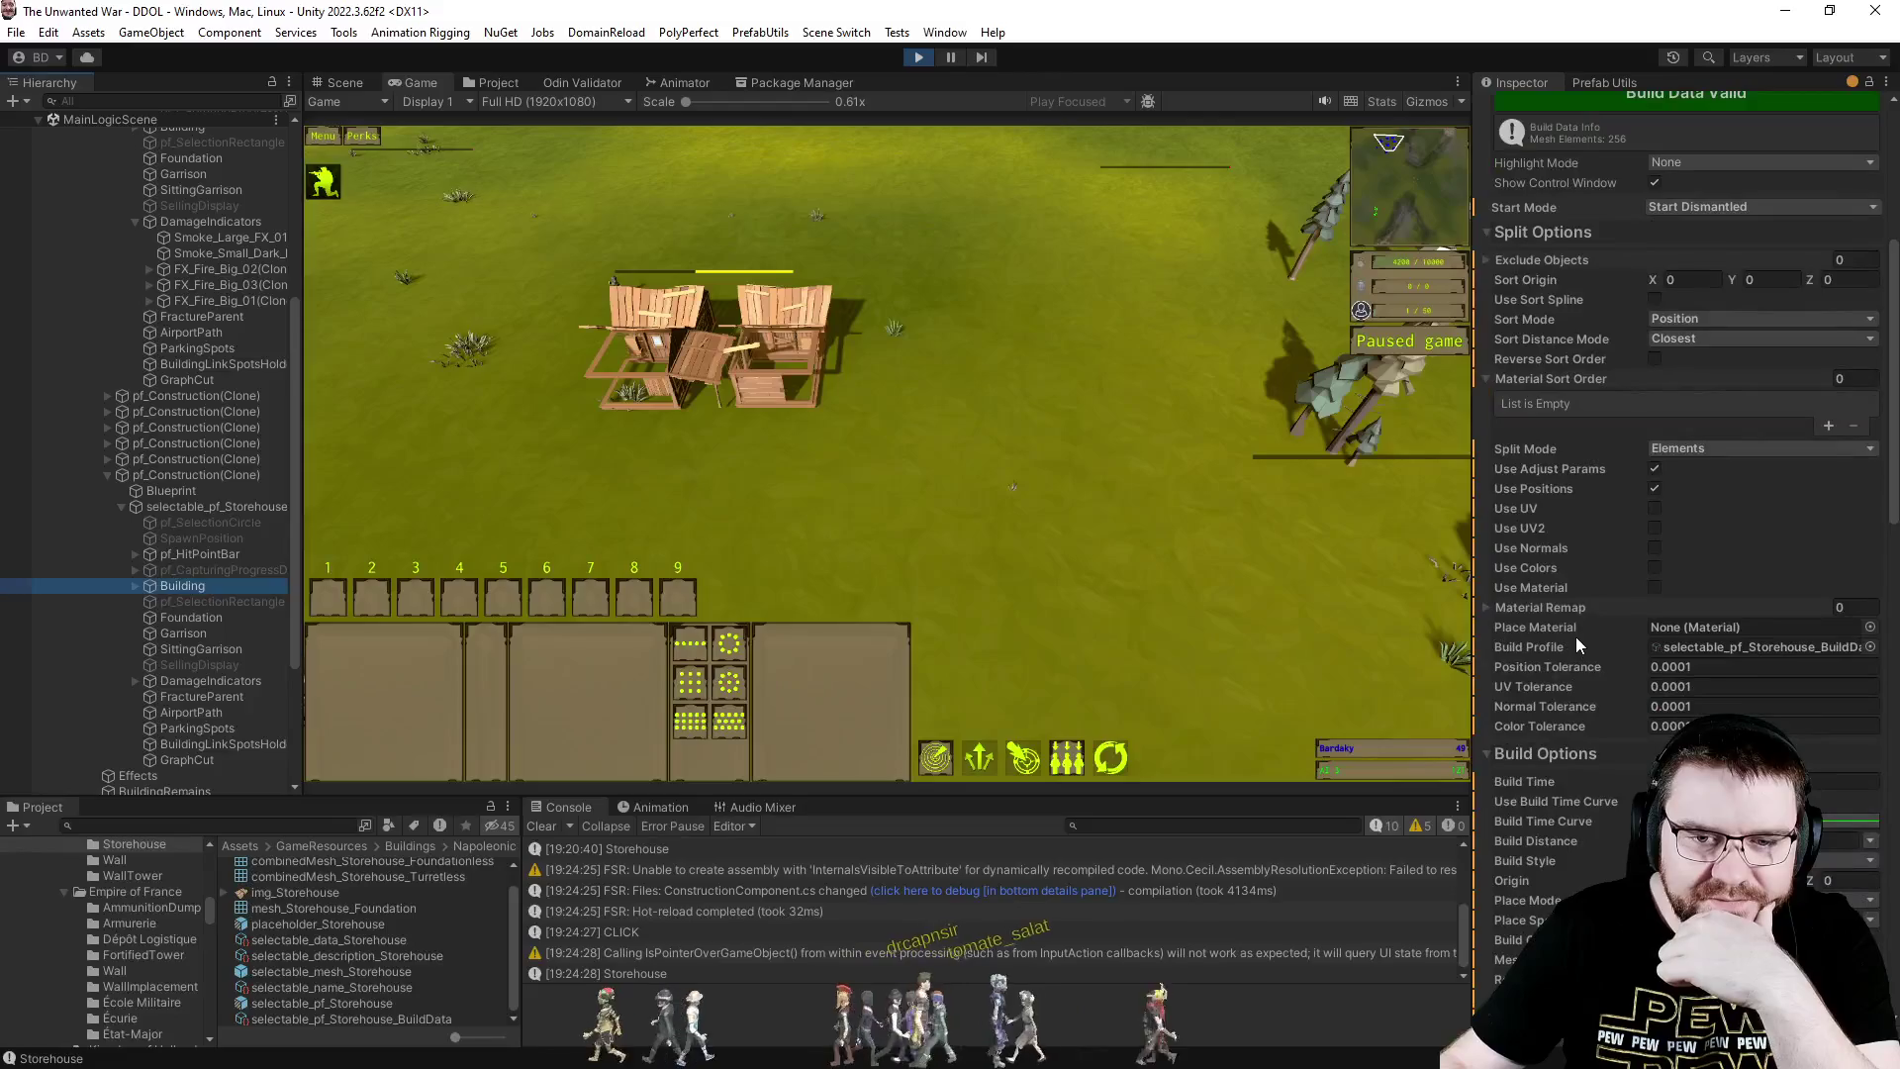
scroll(1576, 645, "down", 10)
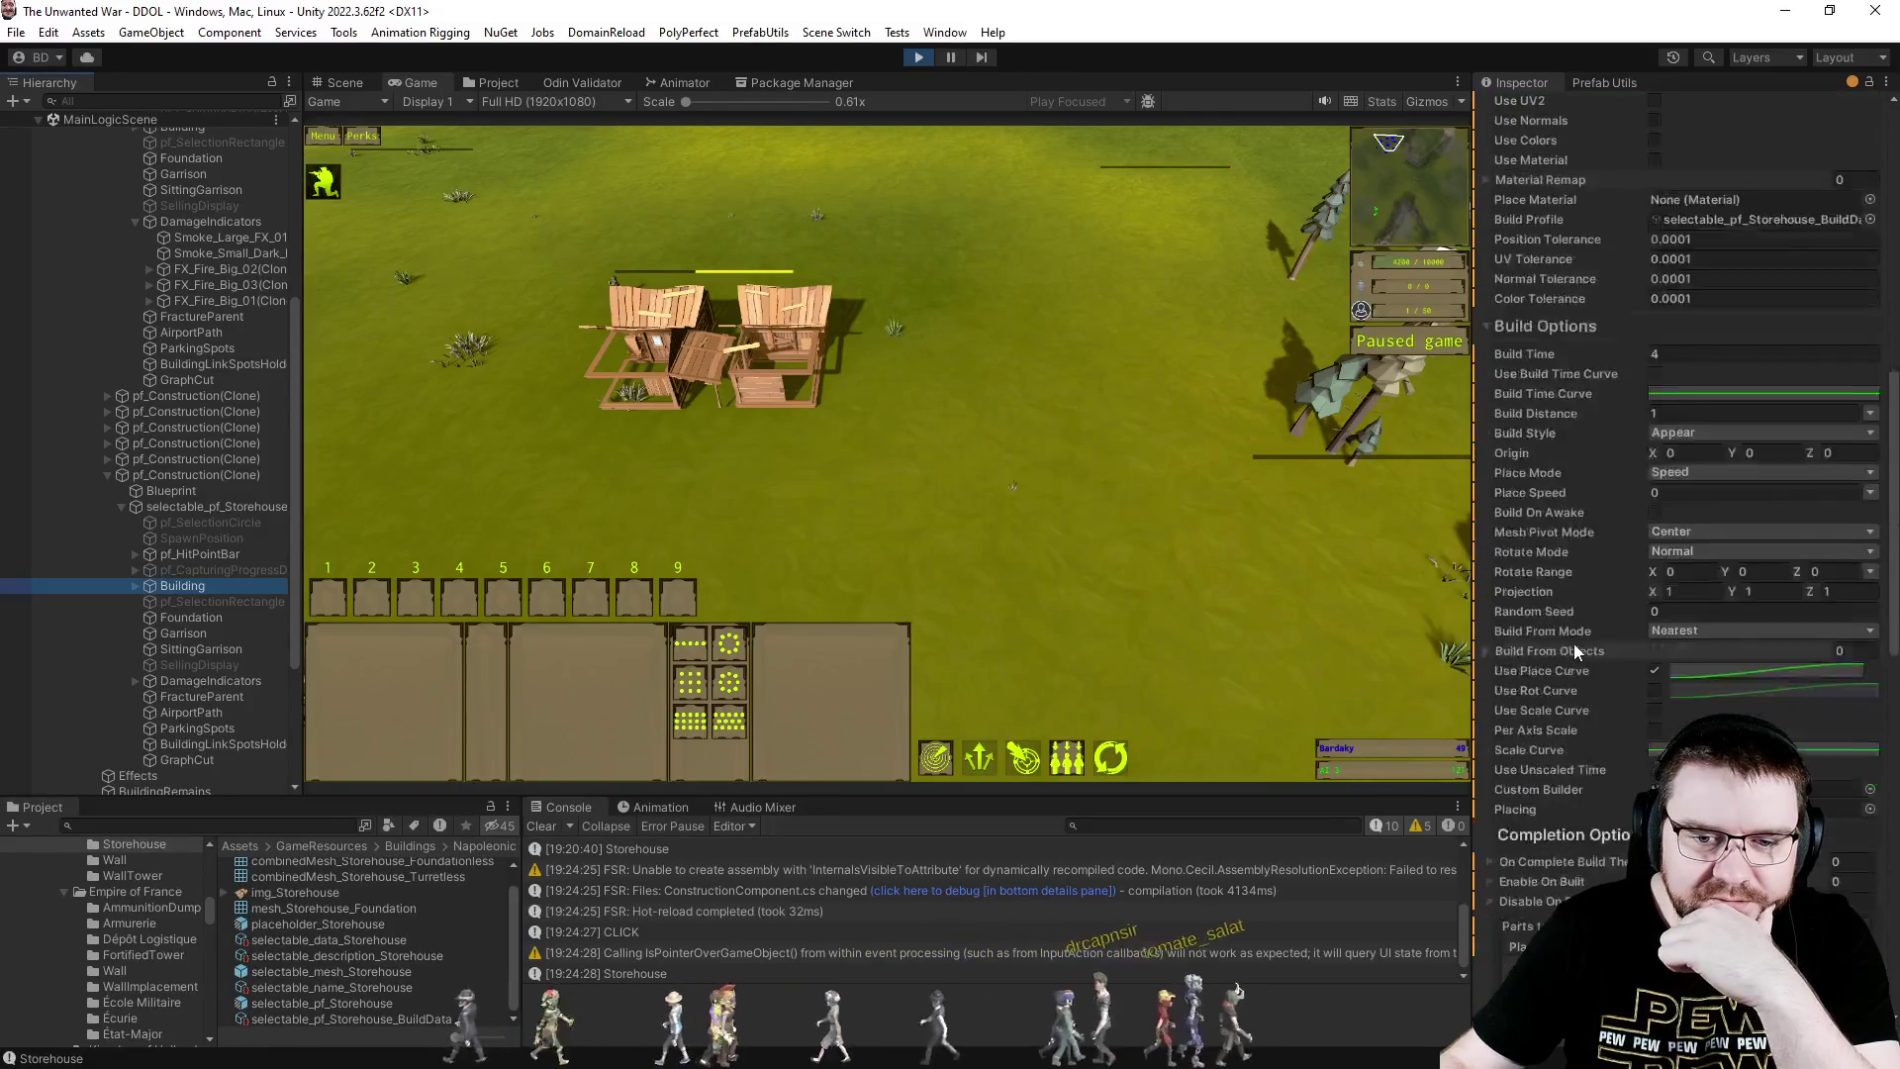
scroll(1575, 651, "down", 10)
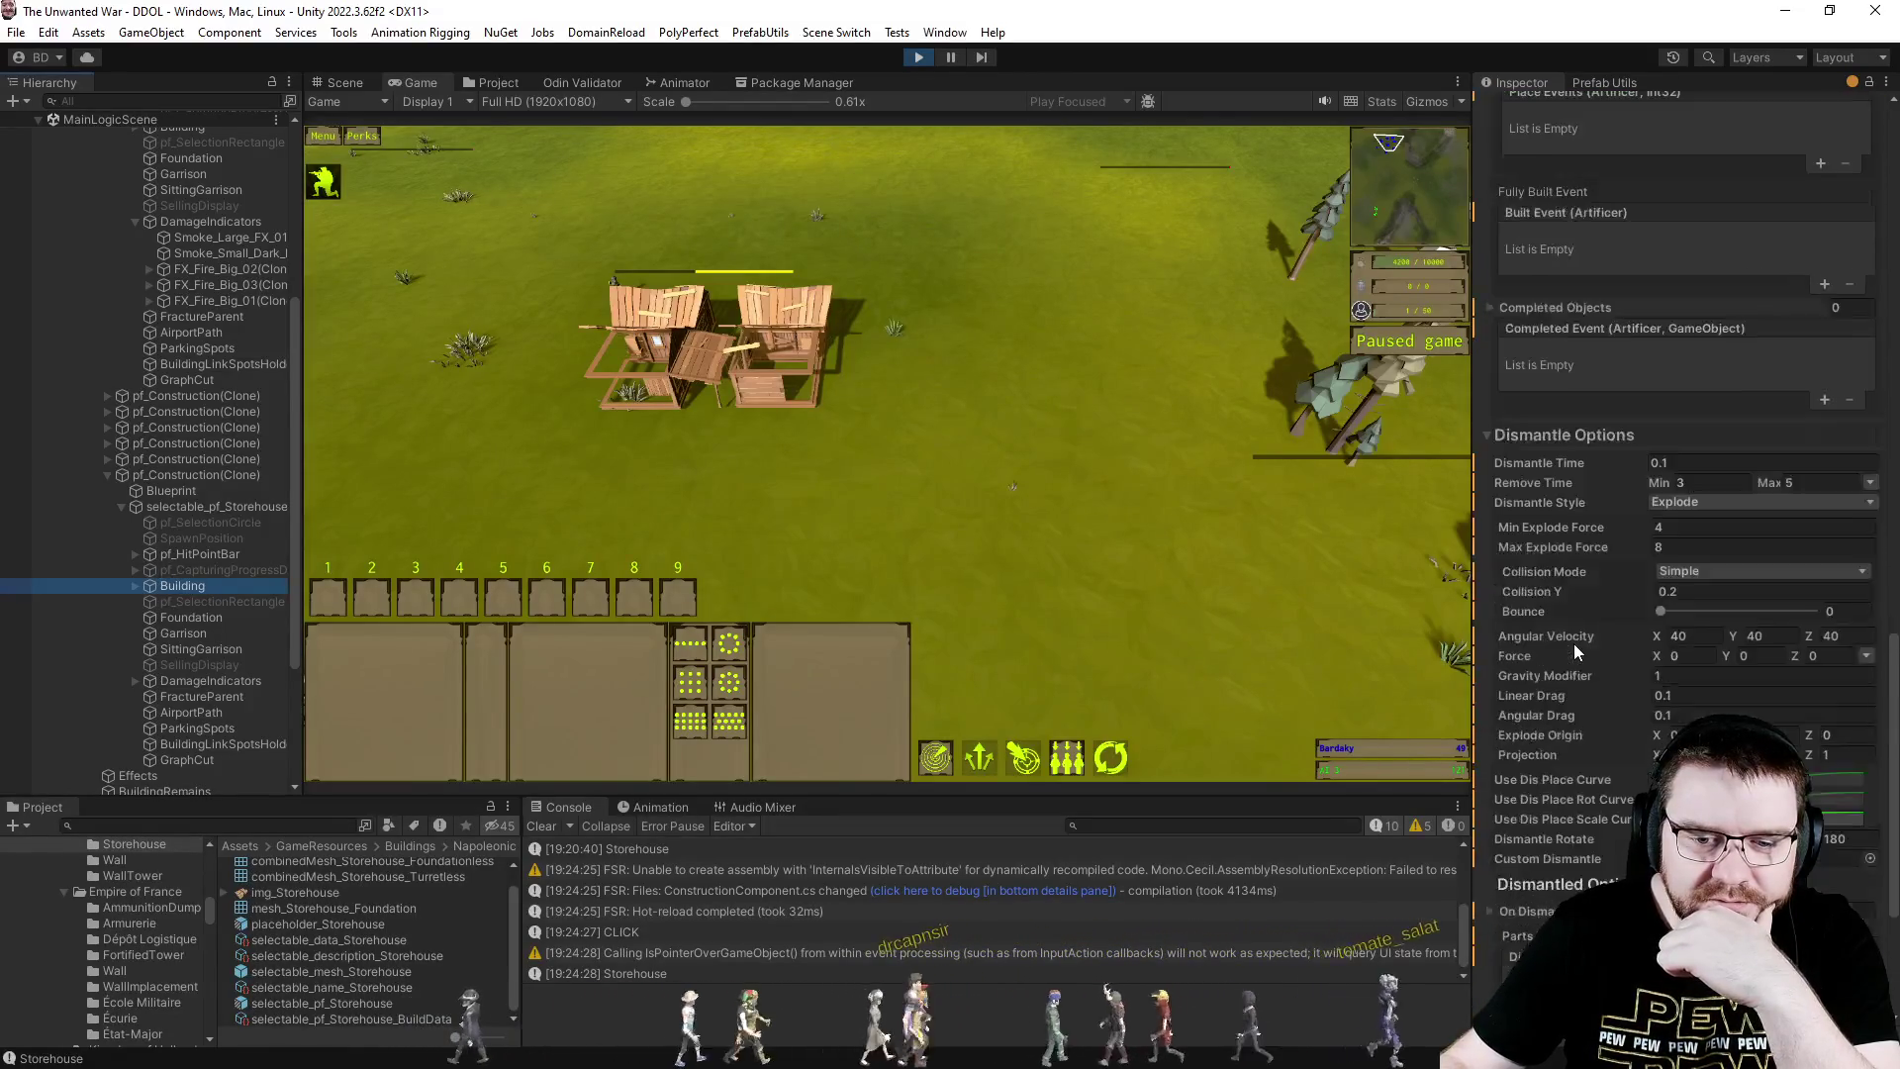
scroll(1574, 644, "up", 10)
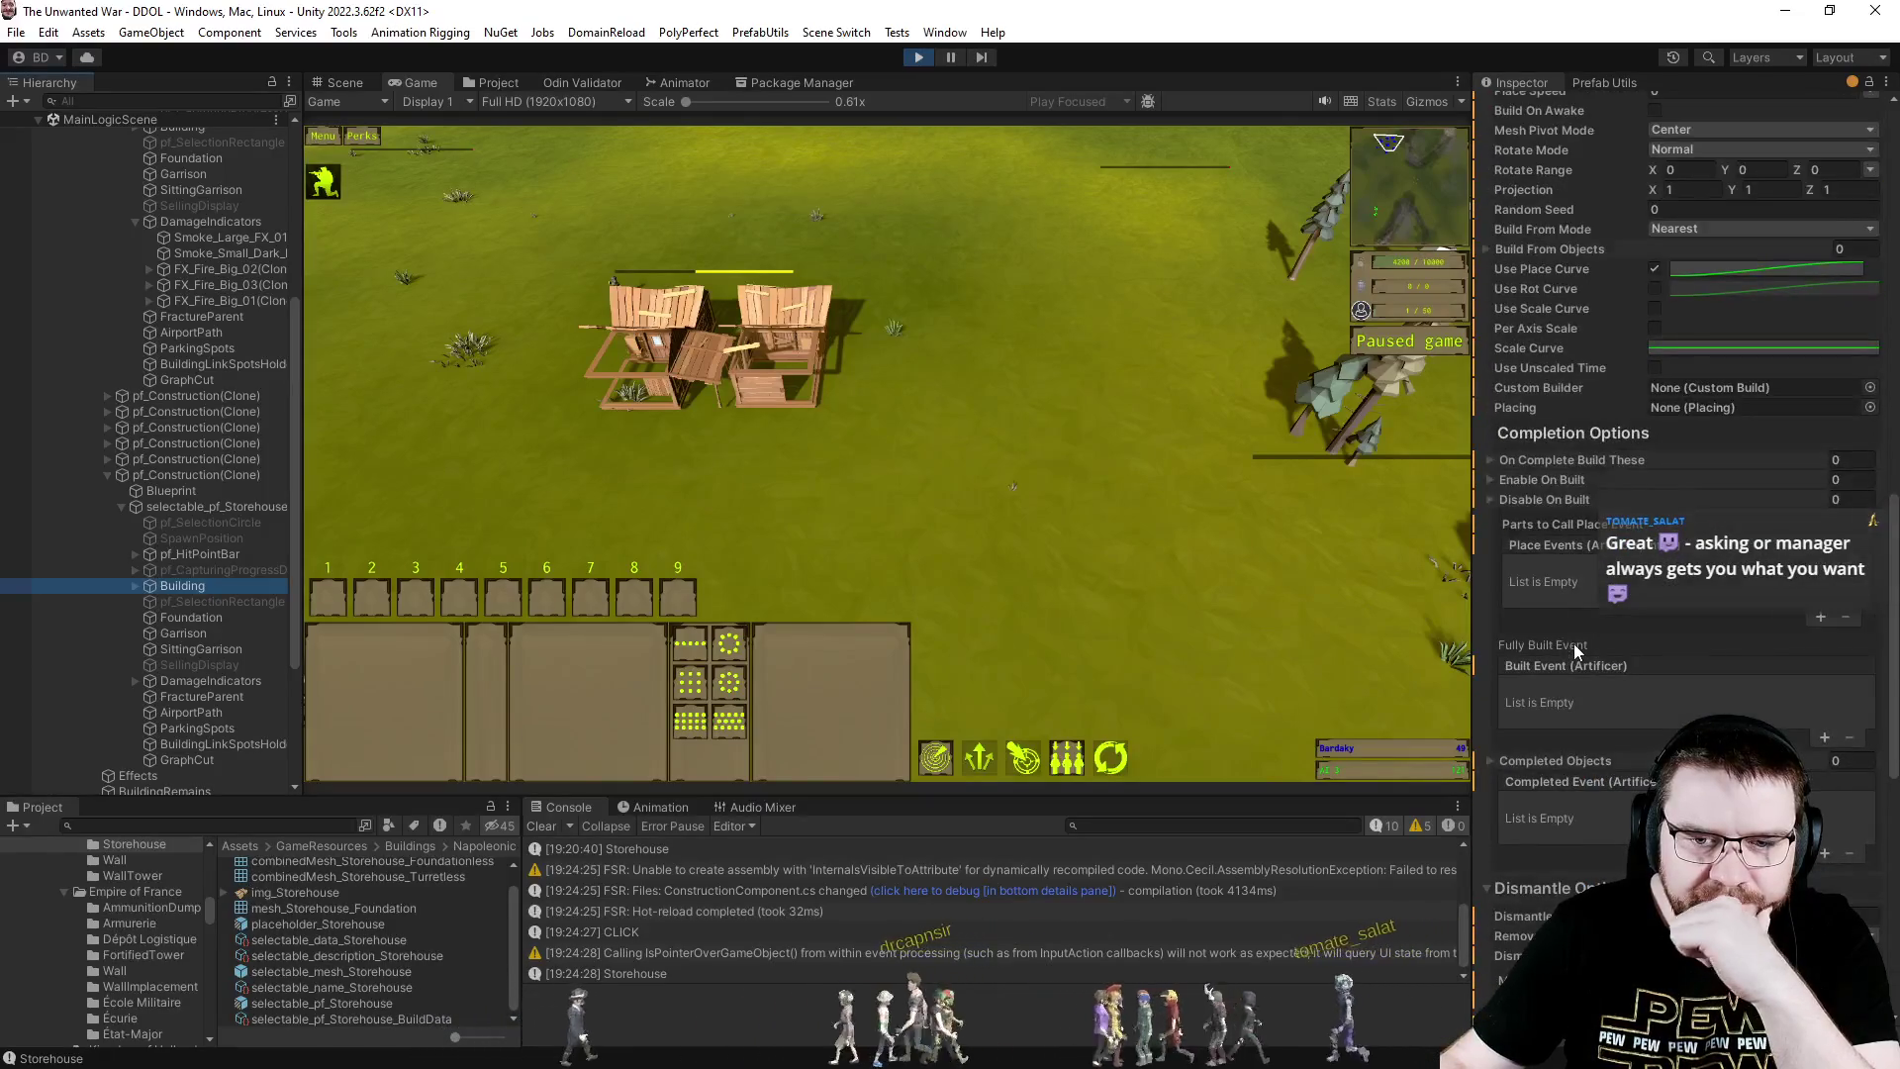
left_click(356, 989)
- Open selectable_pf_Storehouse in prefab mode past the warning and select its Building object
left_click(341, 1003)
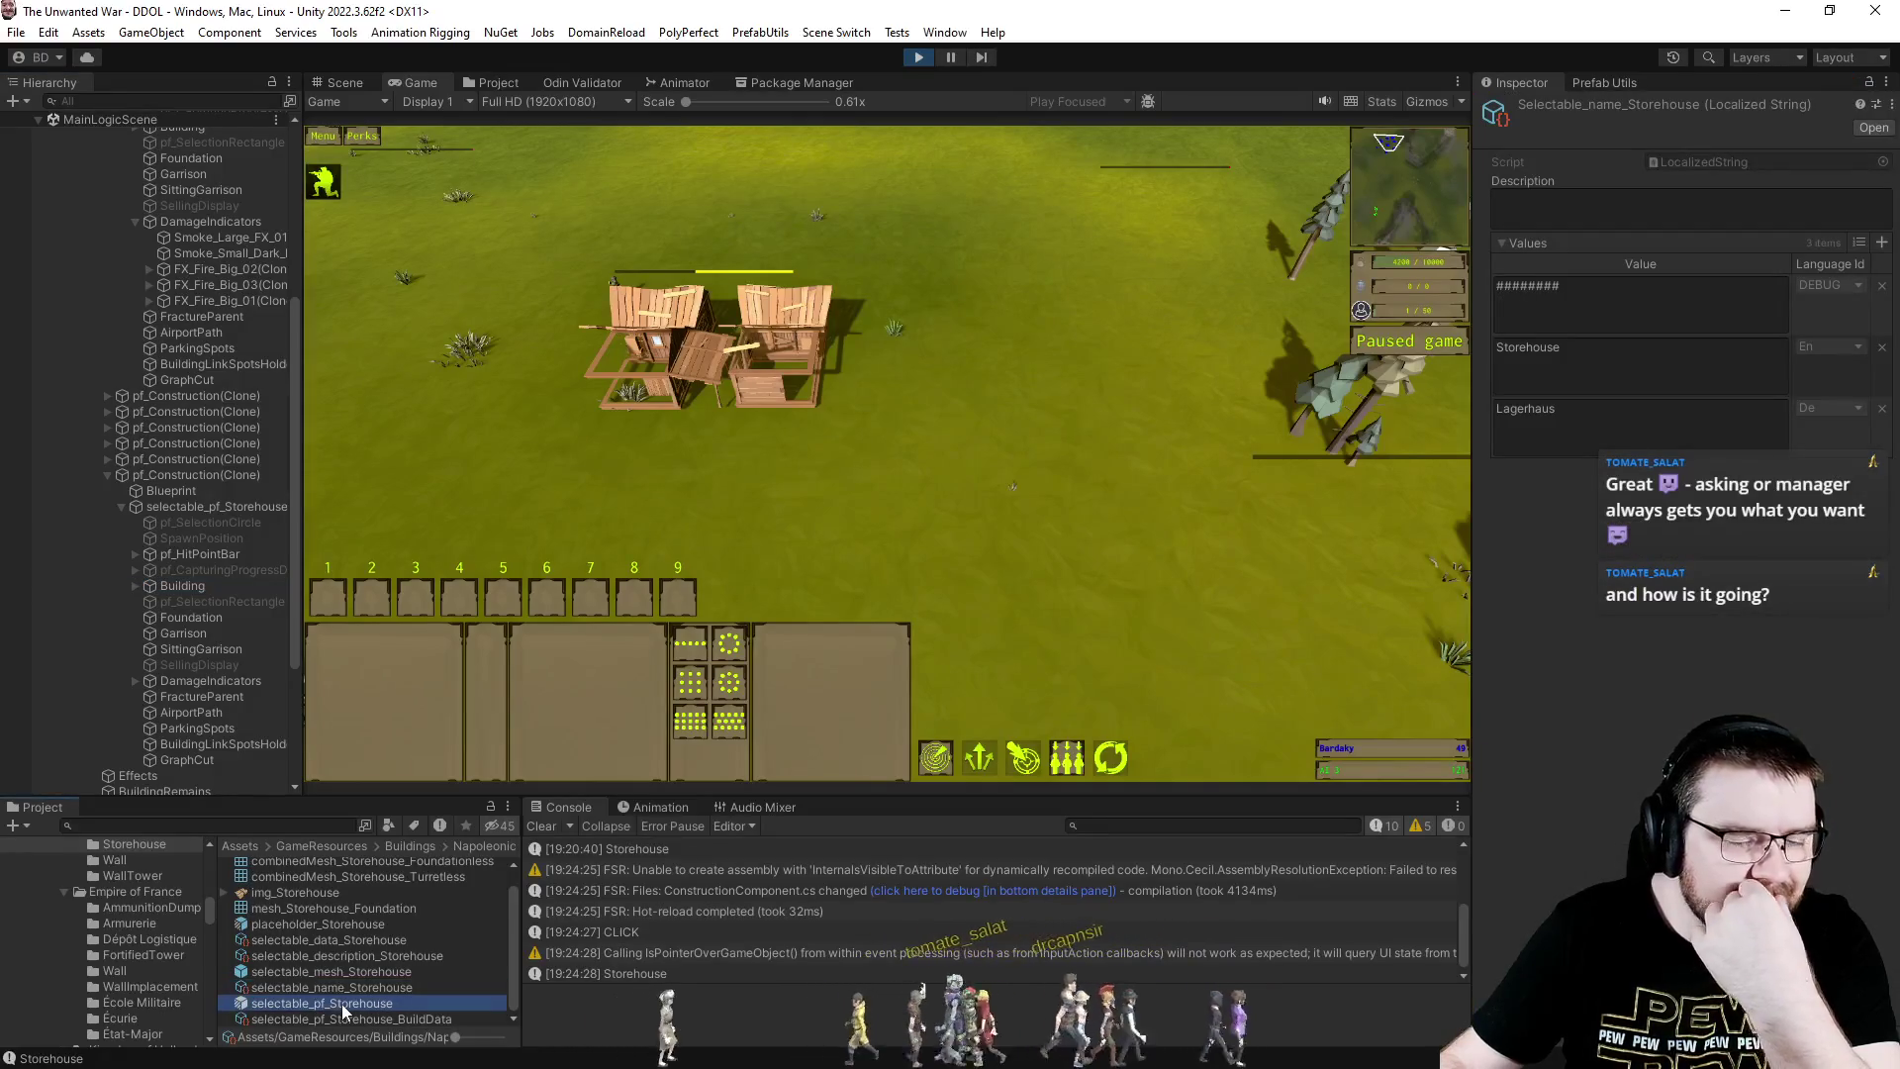
double_click(341, 1003)
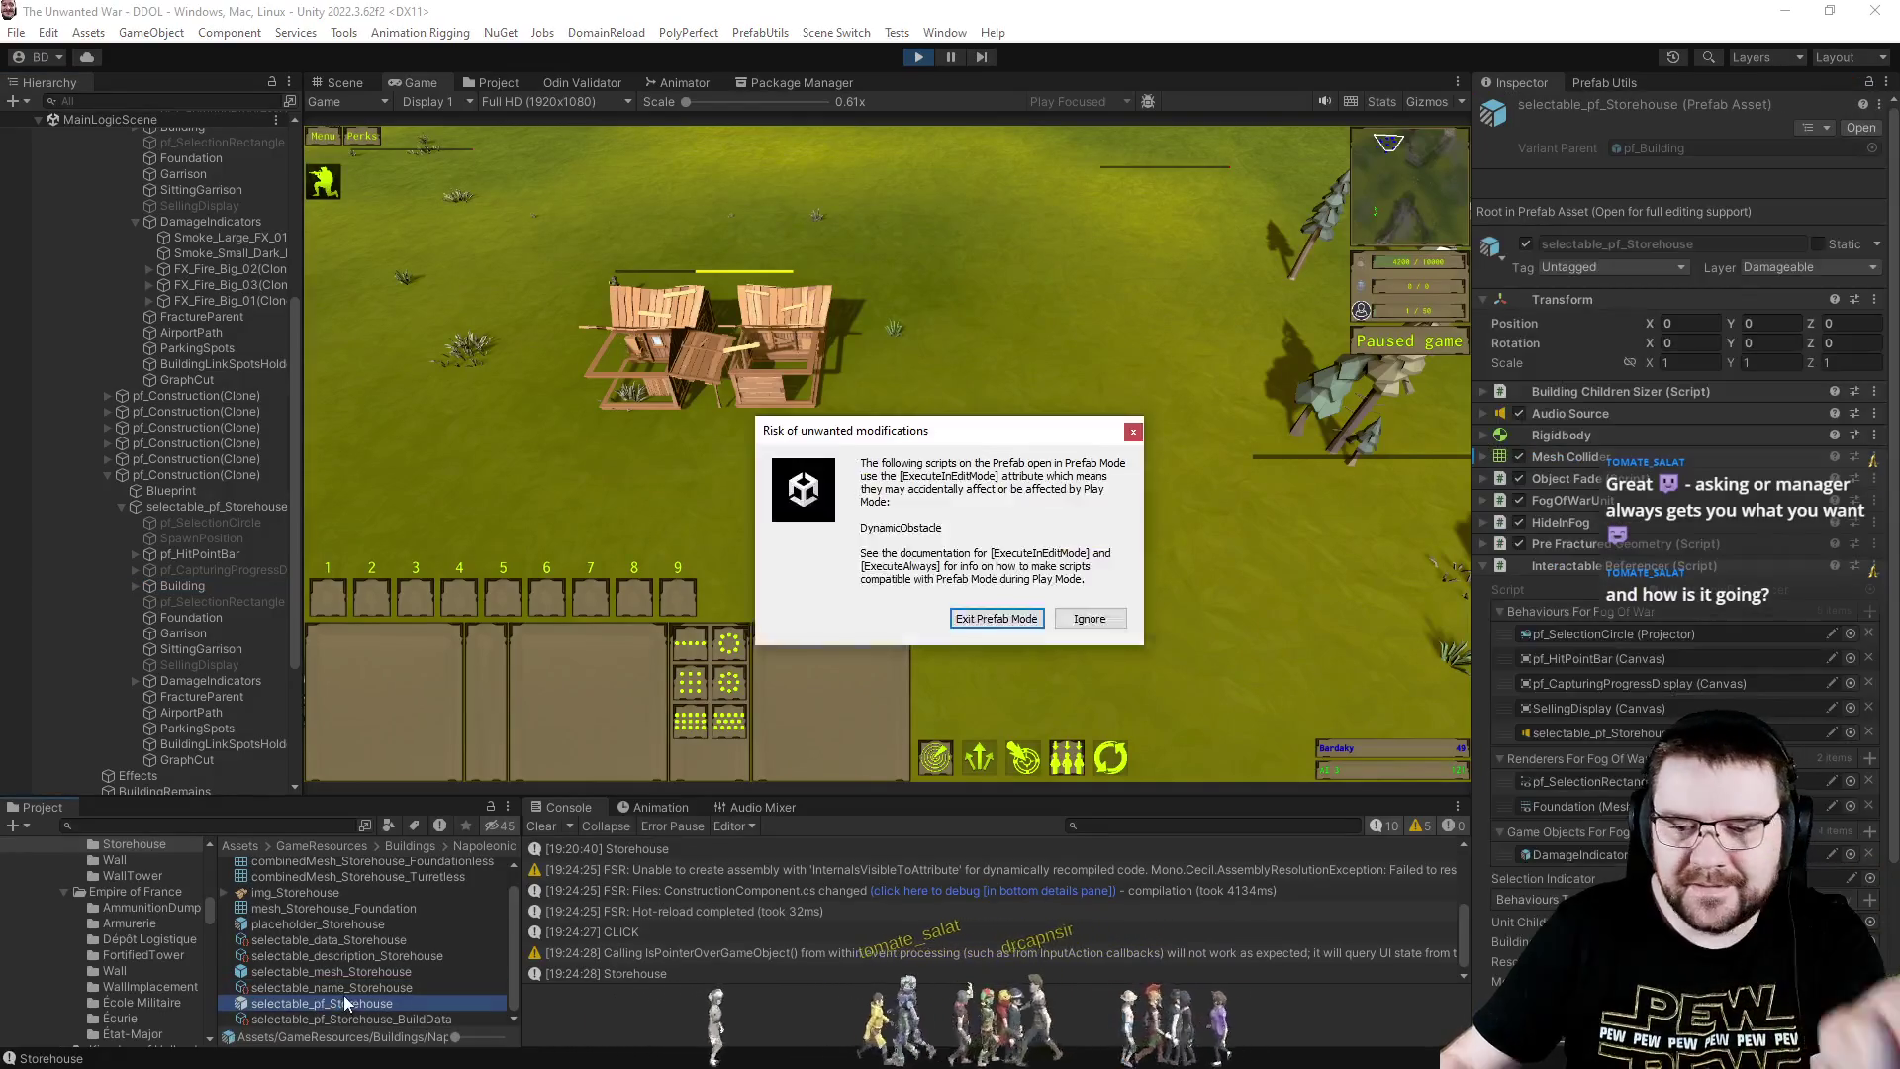
left_click(1093, 624)
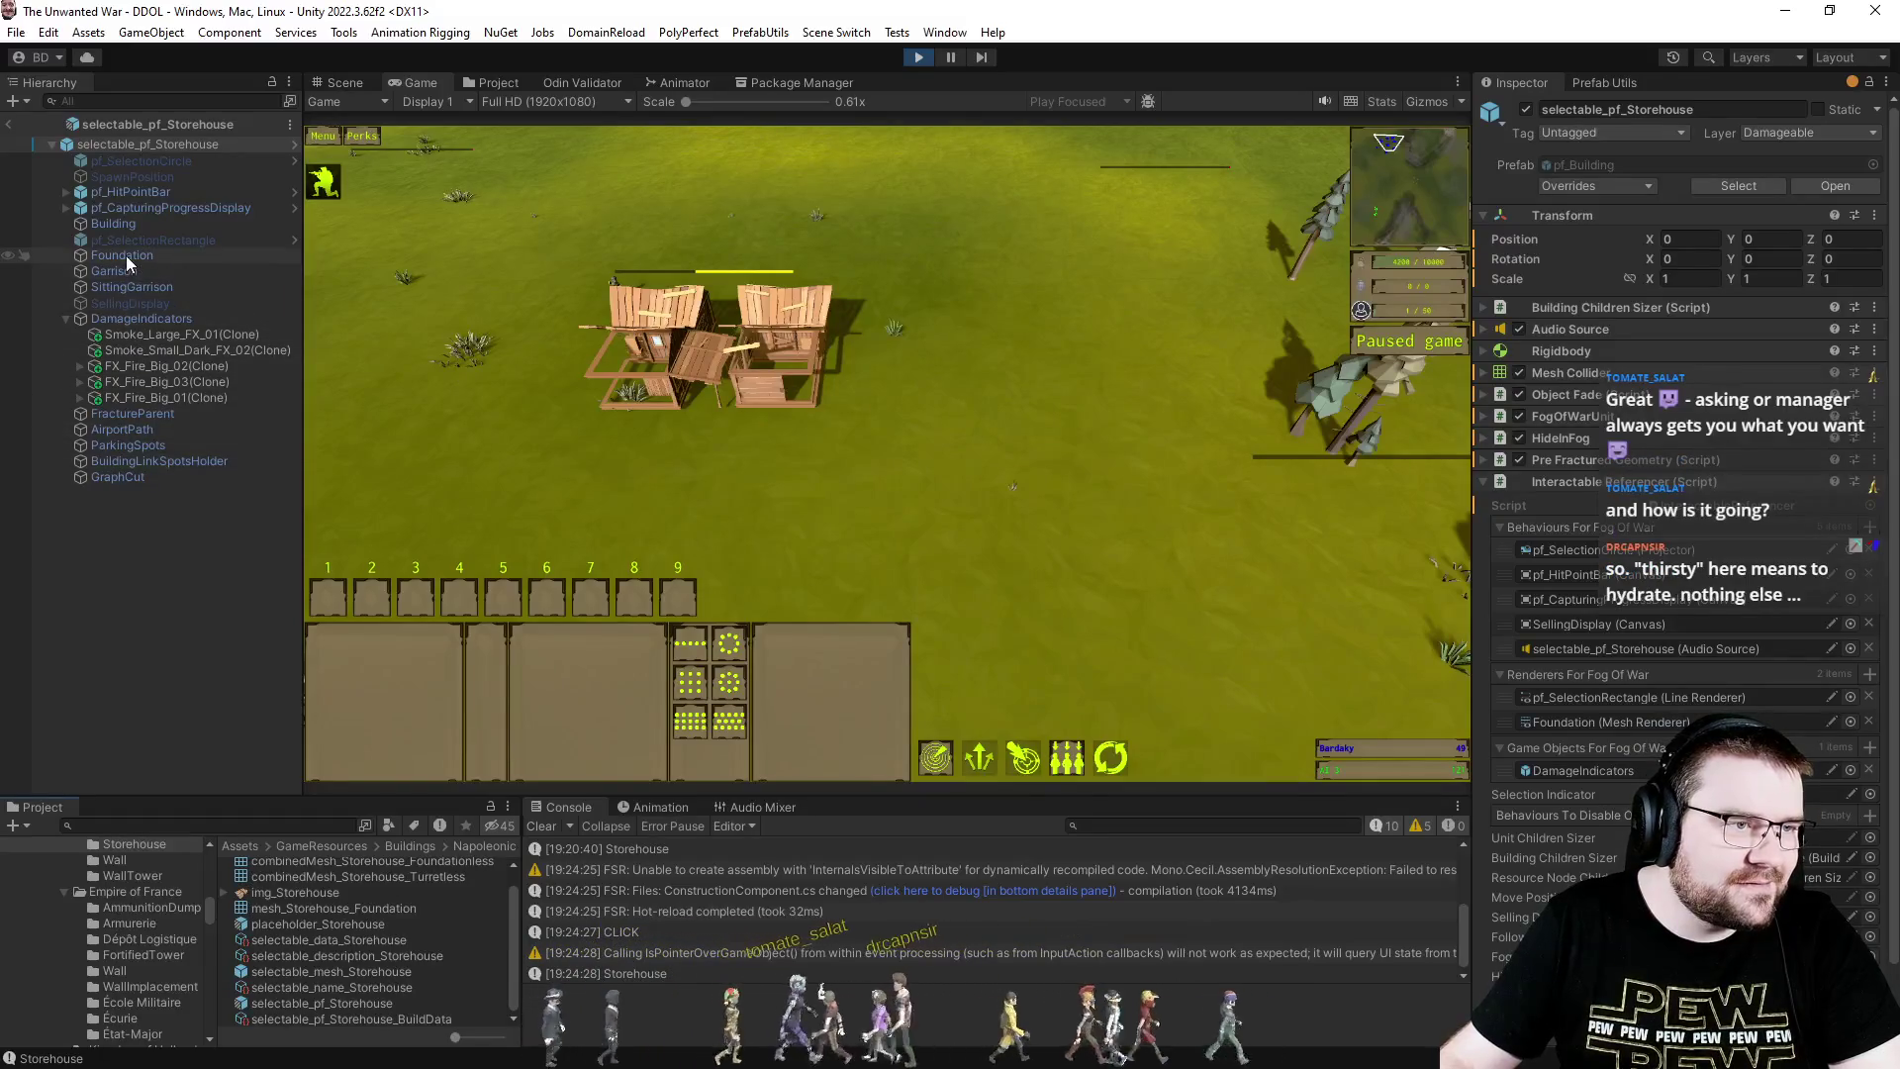
left_click(127, 229)
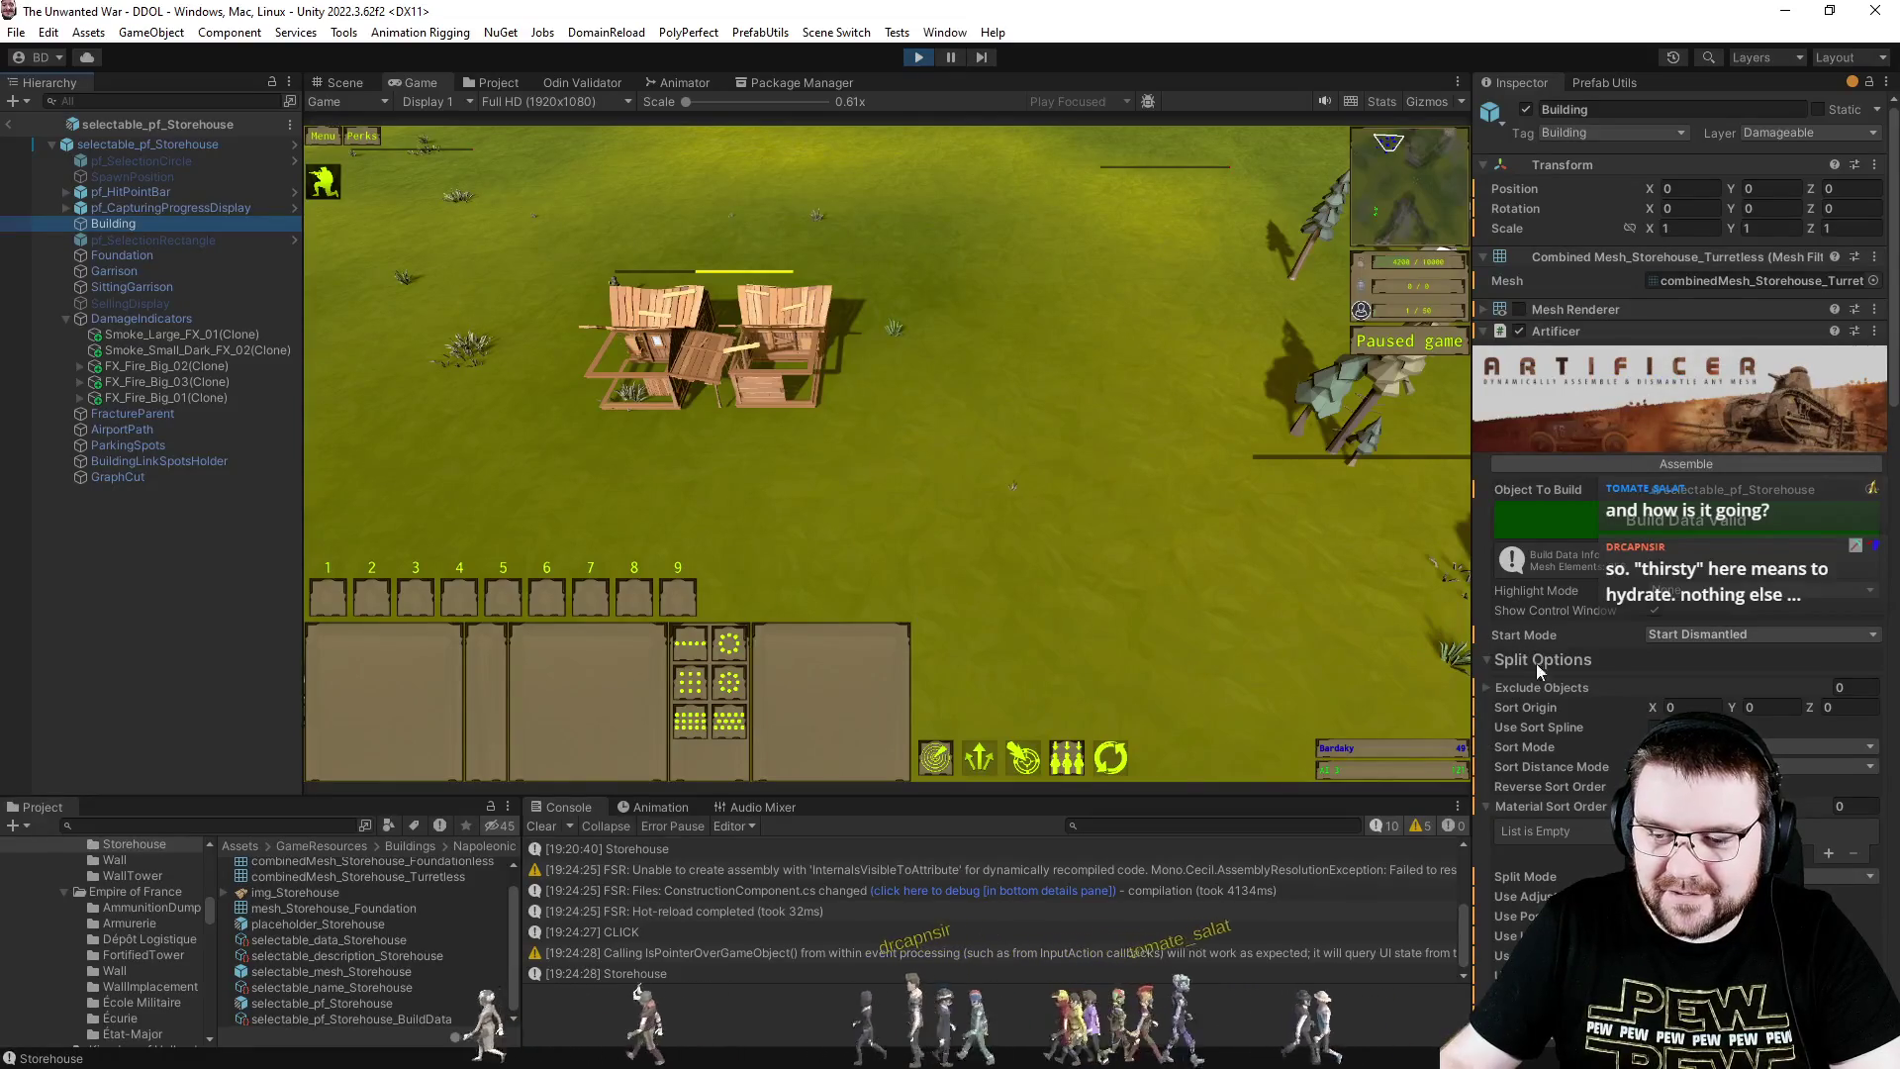
- Add Foundation as Element 0 of the Artificer's Exclude Objects list
scroll(1560, 610, "down", 10)
scroll(1599, 599, "up", 5)
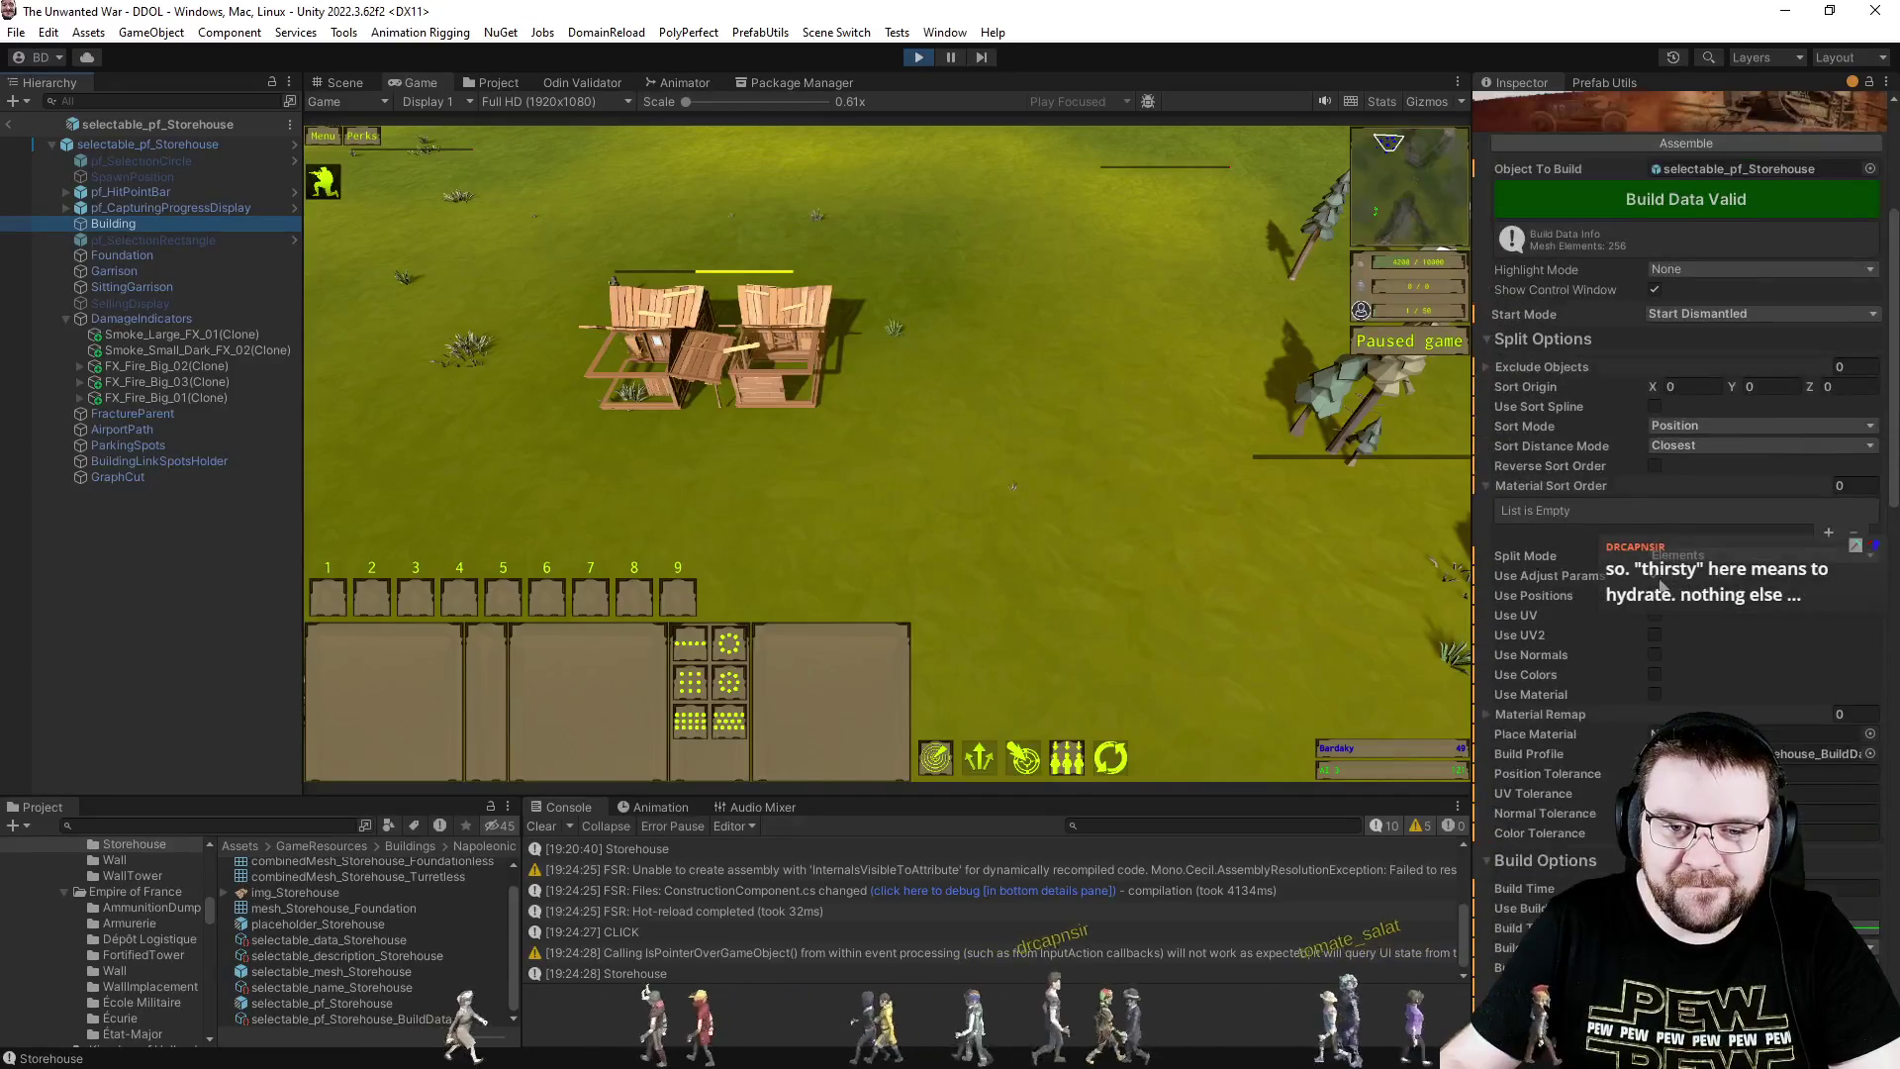
scroll(1771, 525, "up", 3)
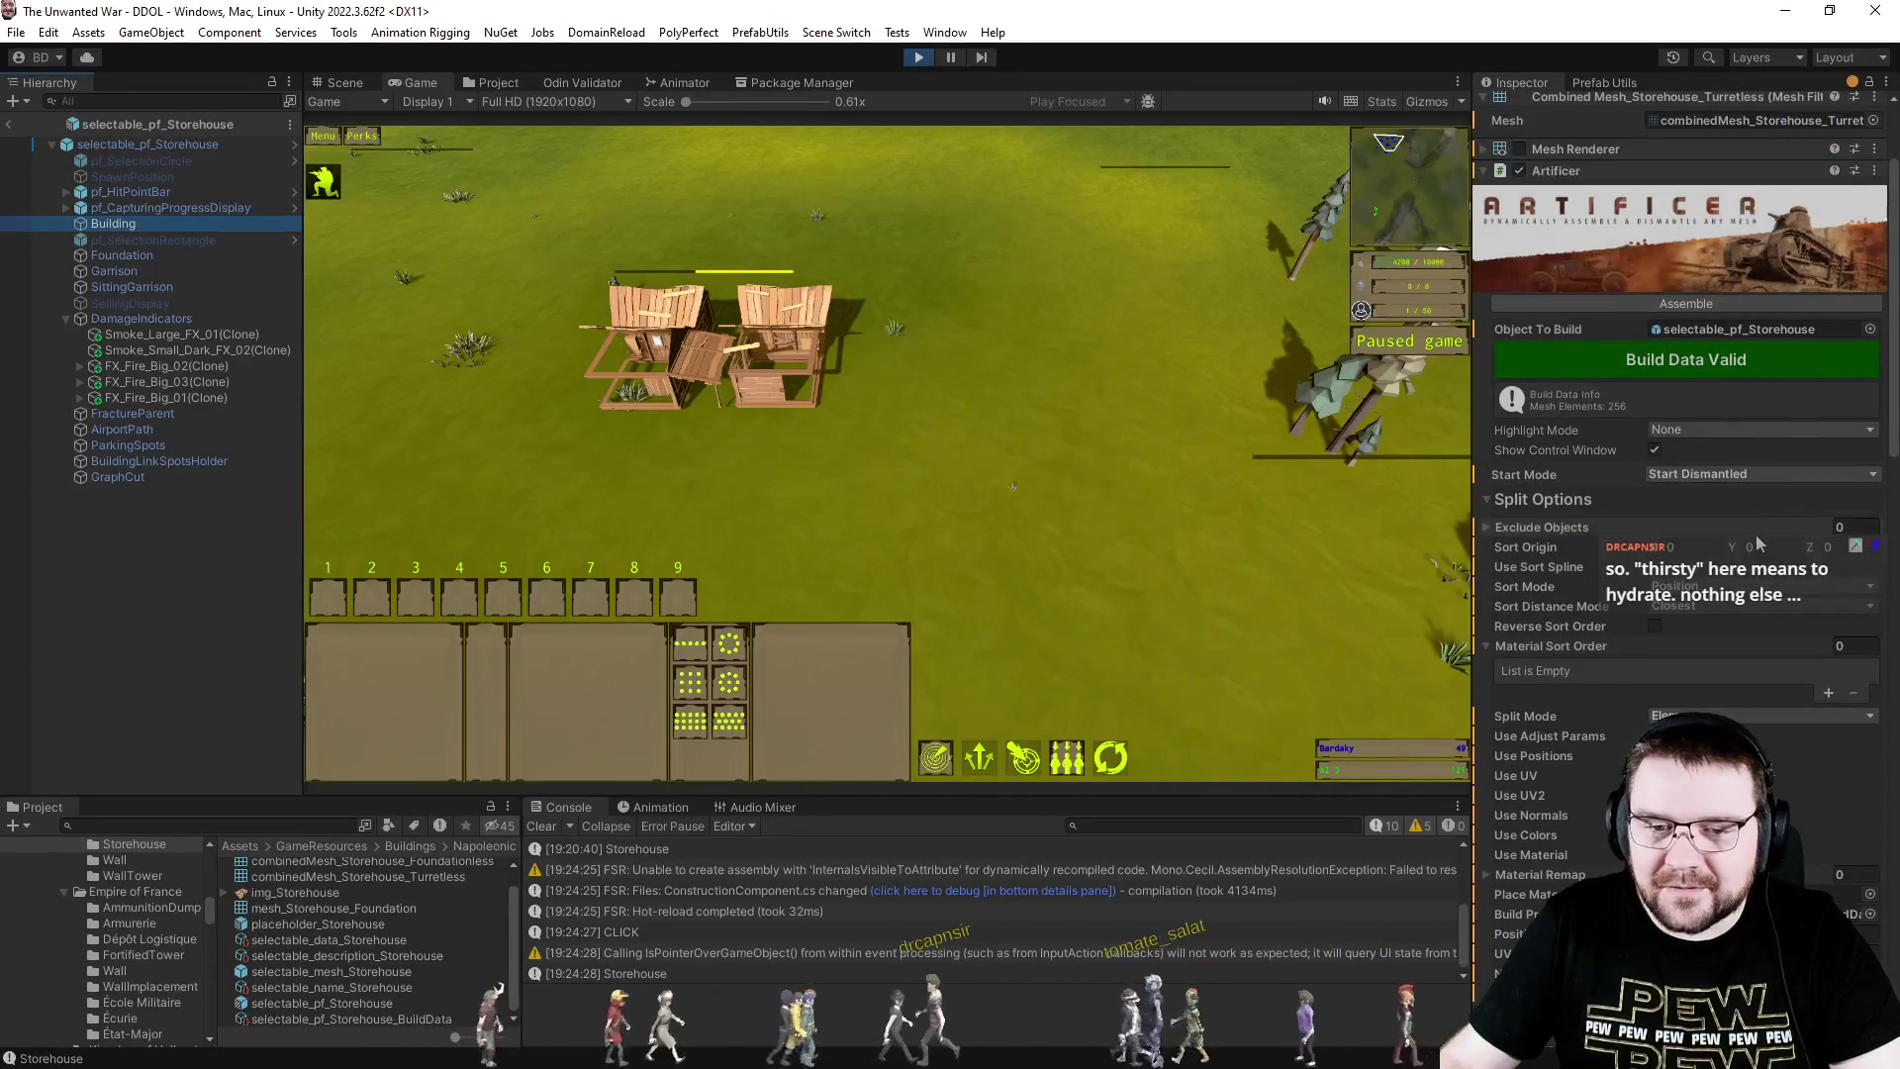
left_click(1631, 527)
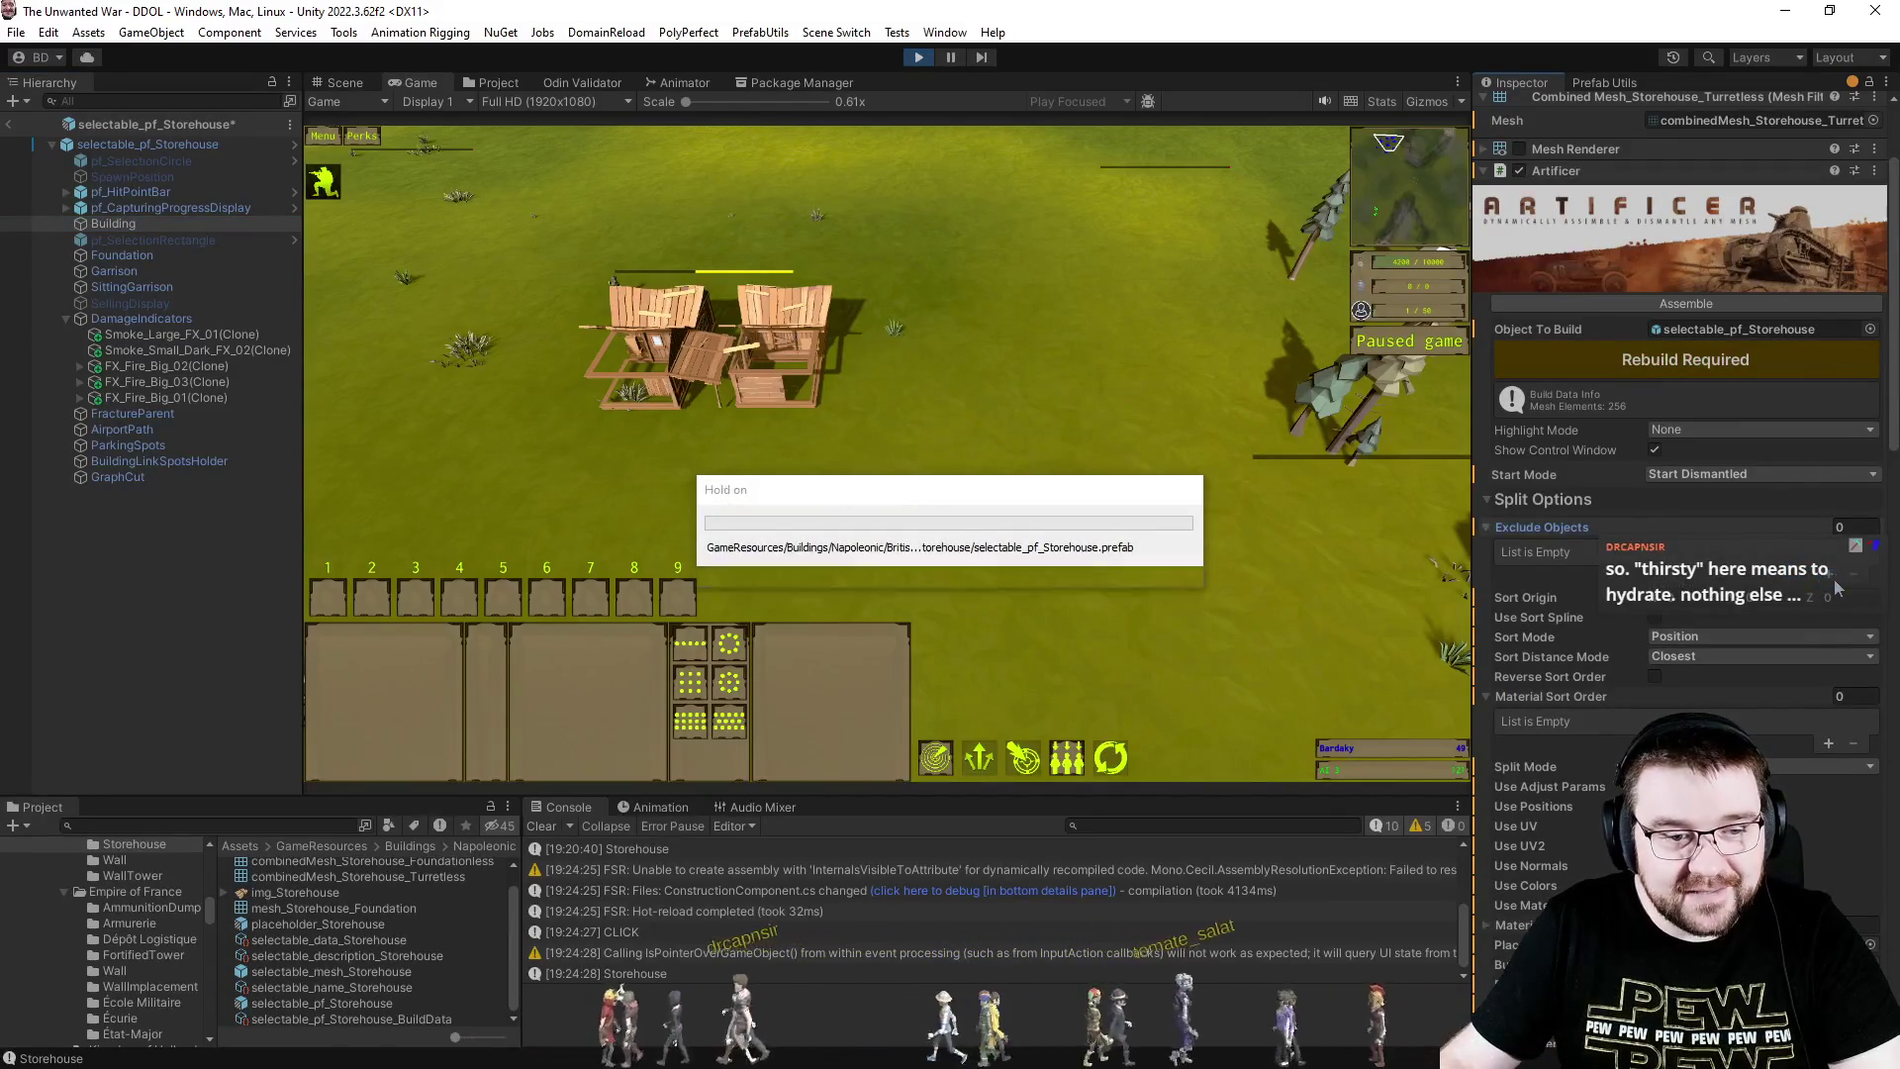
left_click(1830, 576)
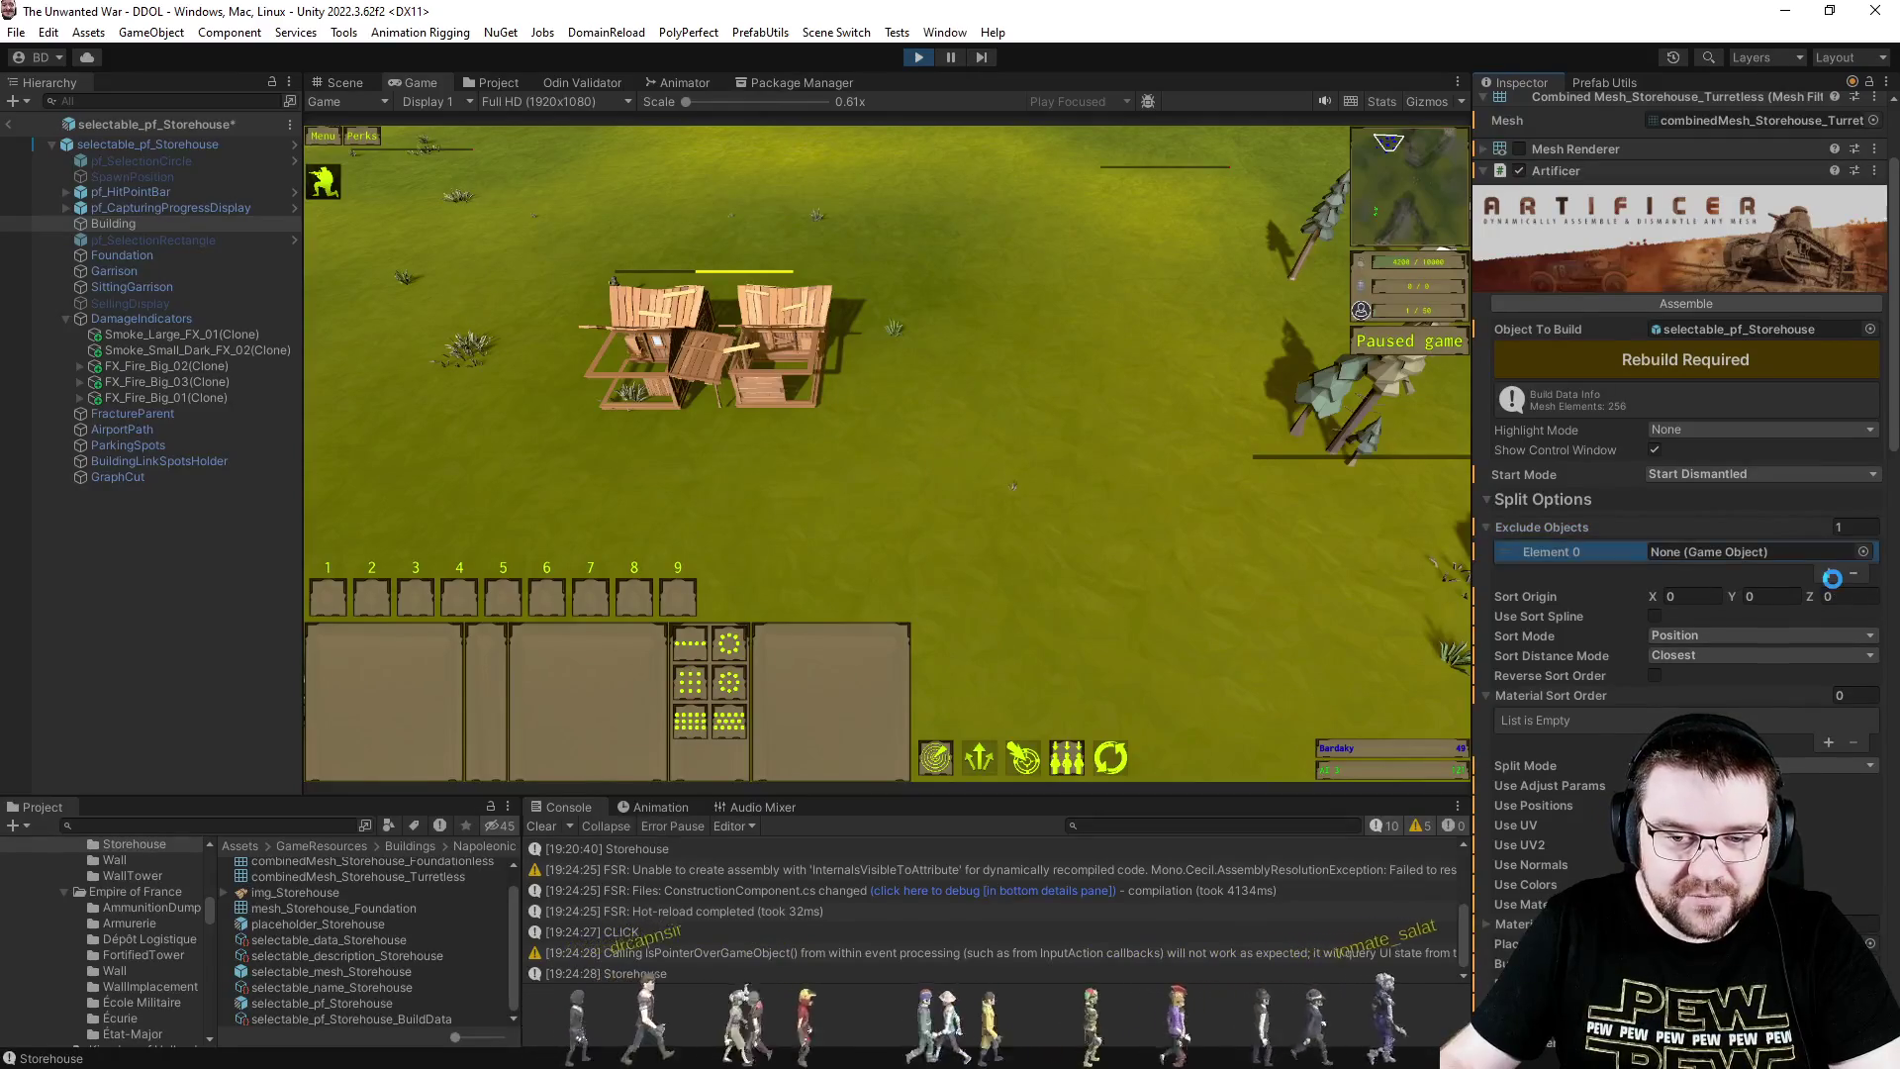
mouse_move(113, 224)
left_mouse_down()
mouse_move(158, 259)
mouse_move(1287, 569)
mouse_move(1724, 551)
left_mouse_up()
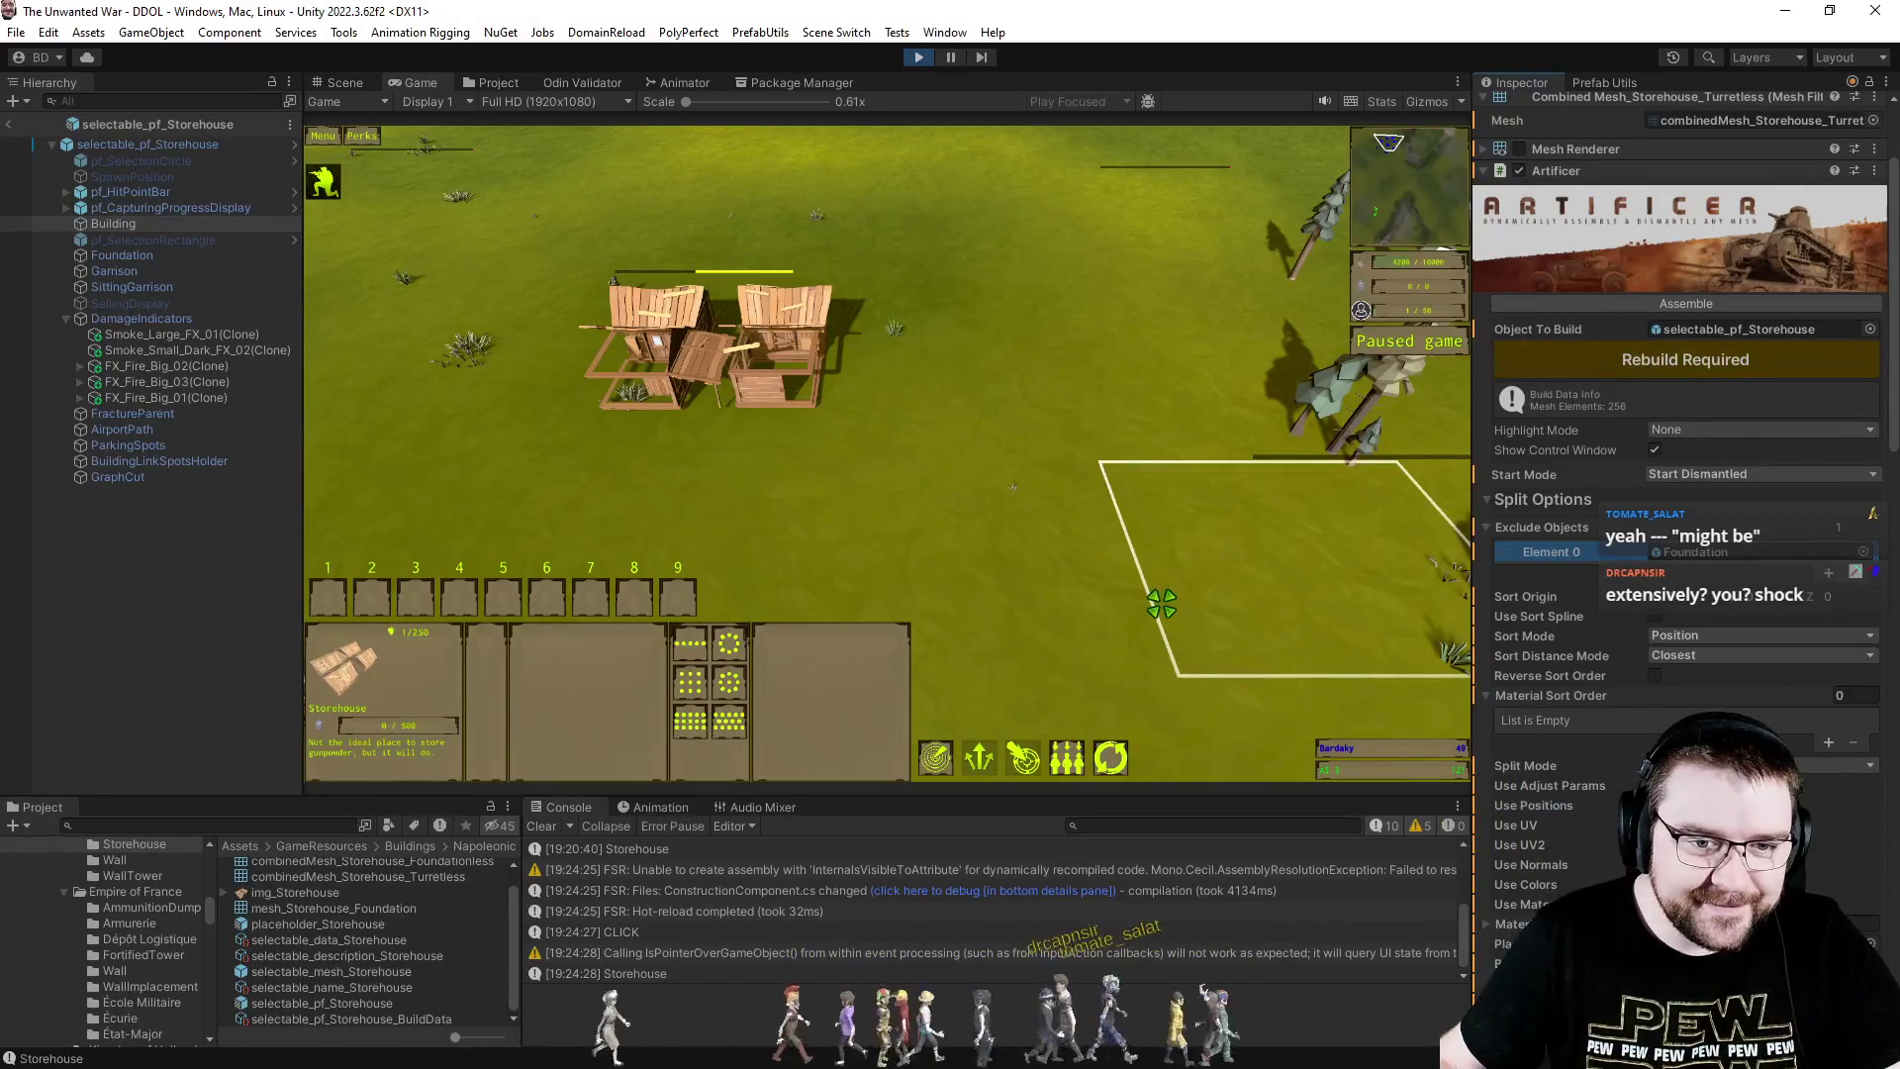
- Rebuild the Artificer data, leave prefab mode, and place a new Storehouse on the grass
left_click(1647, 362)
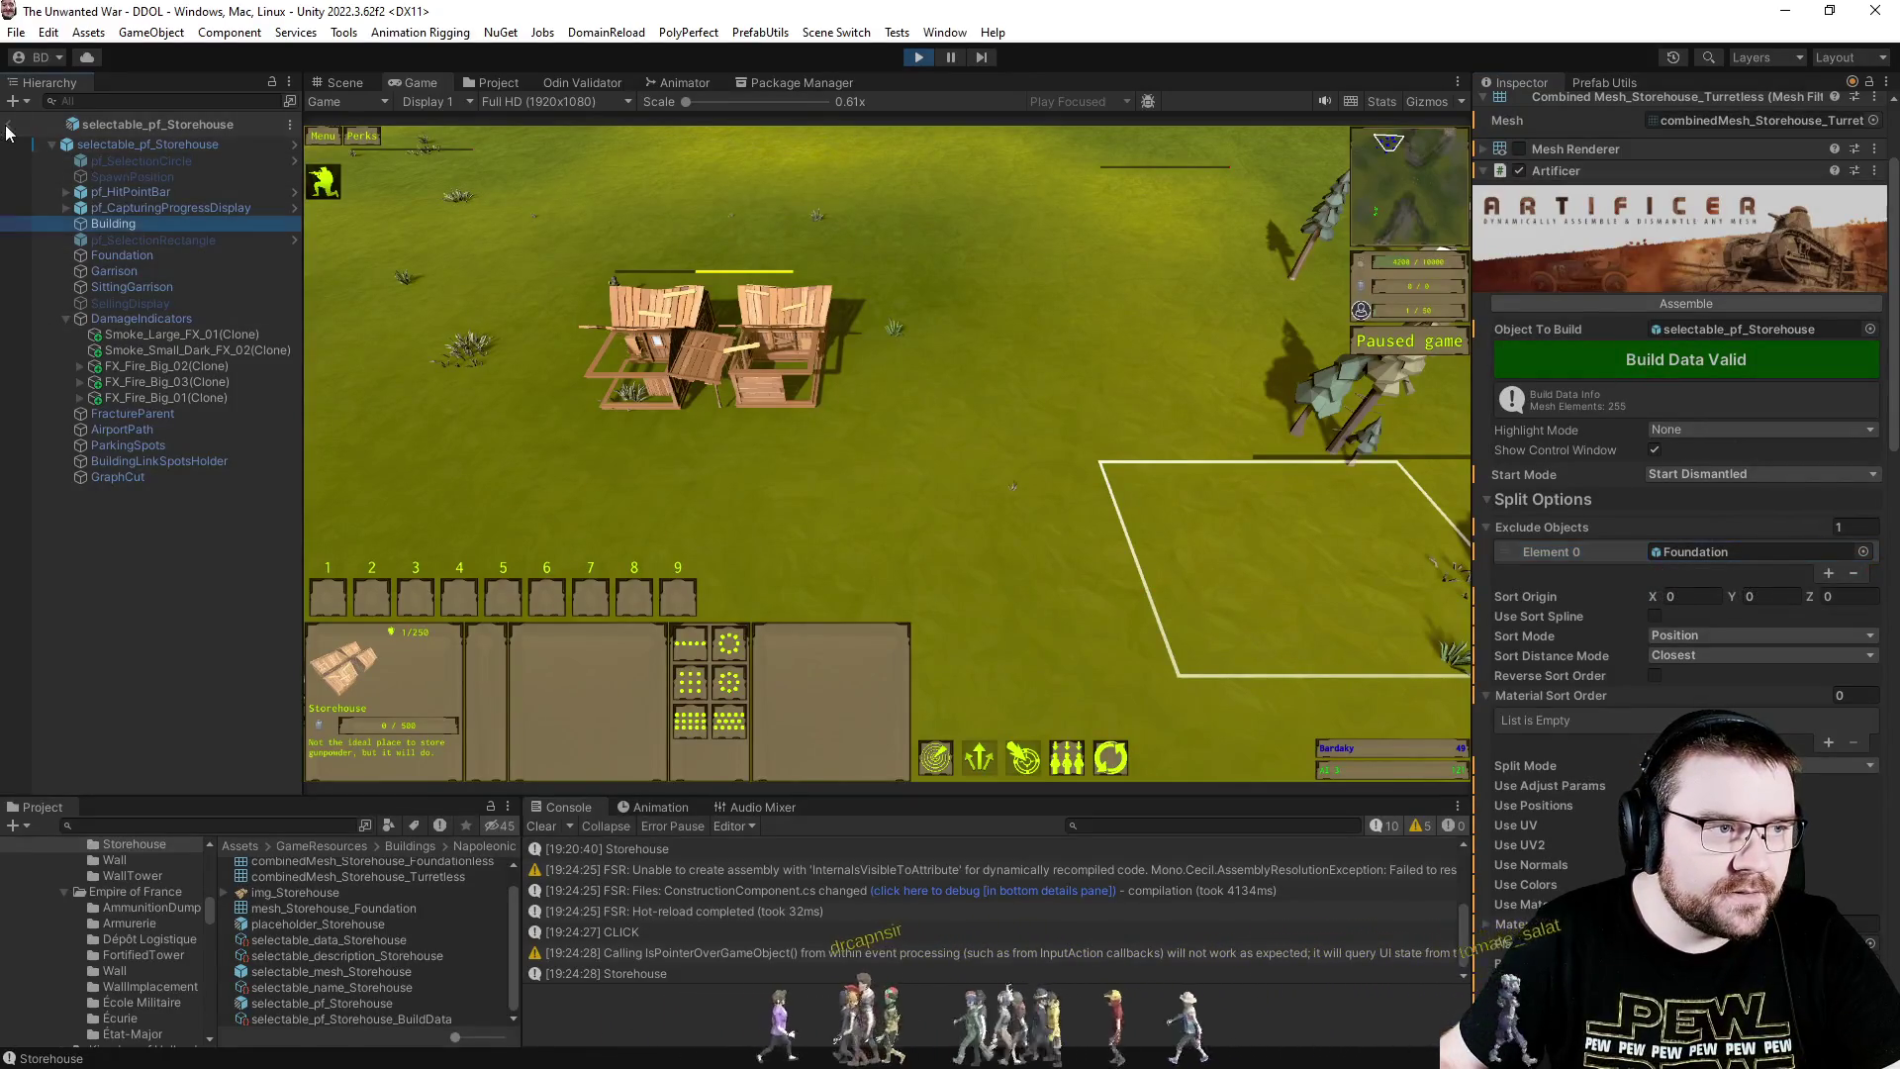
left_click(8, 127)
scroll(850, 485, "down", 5)
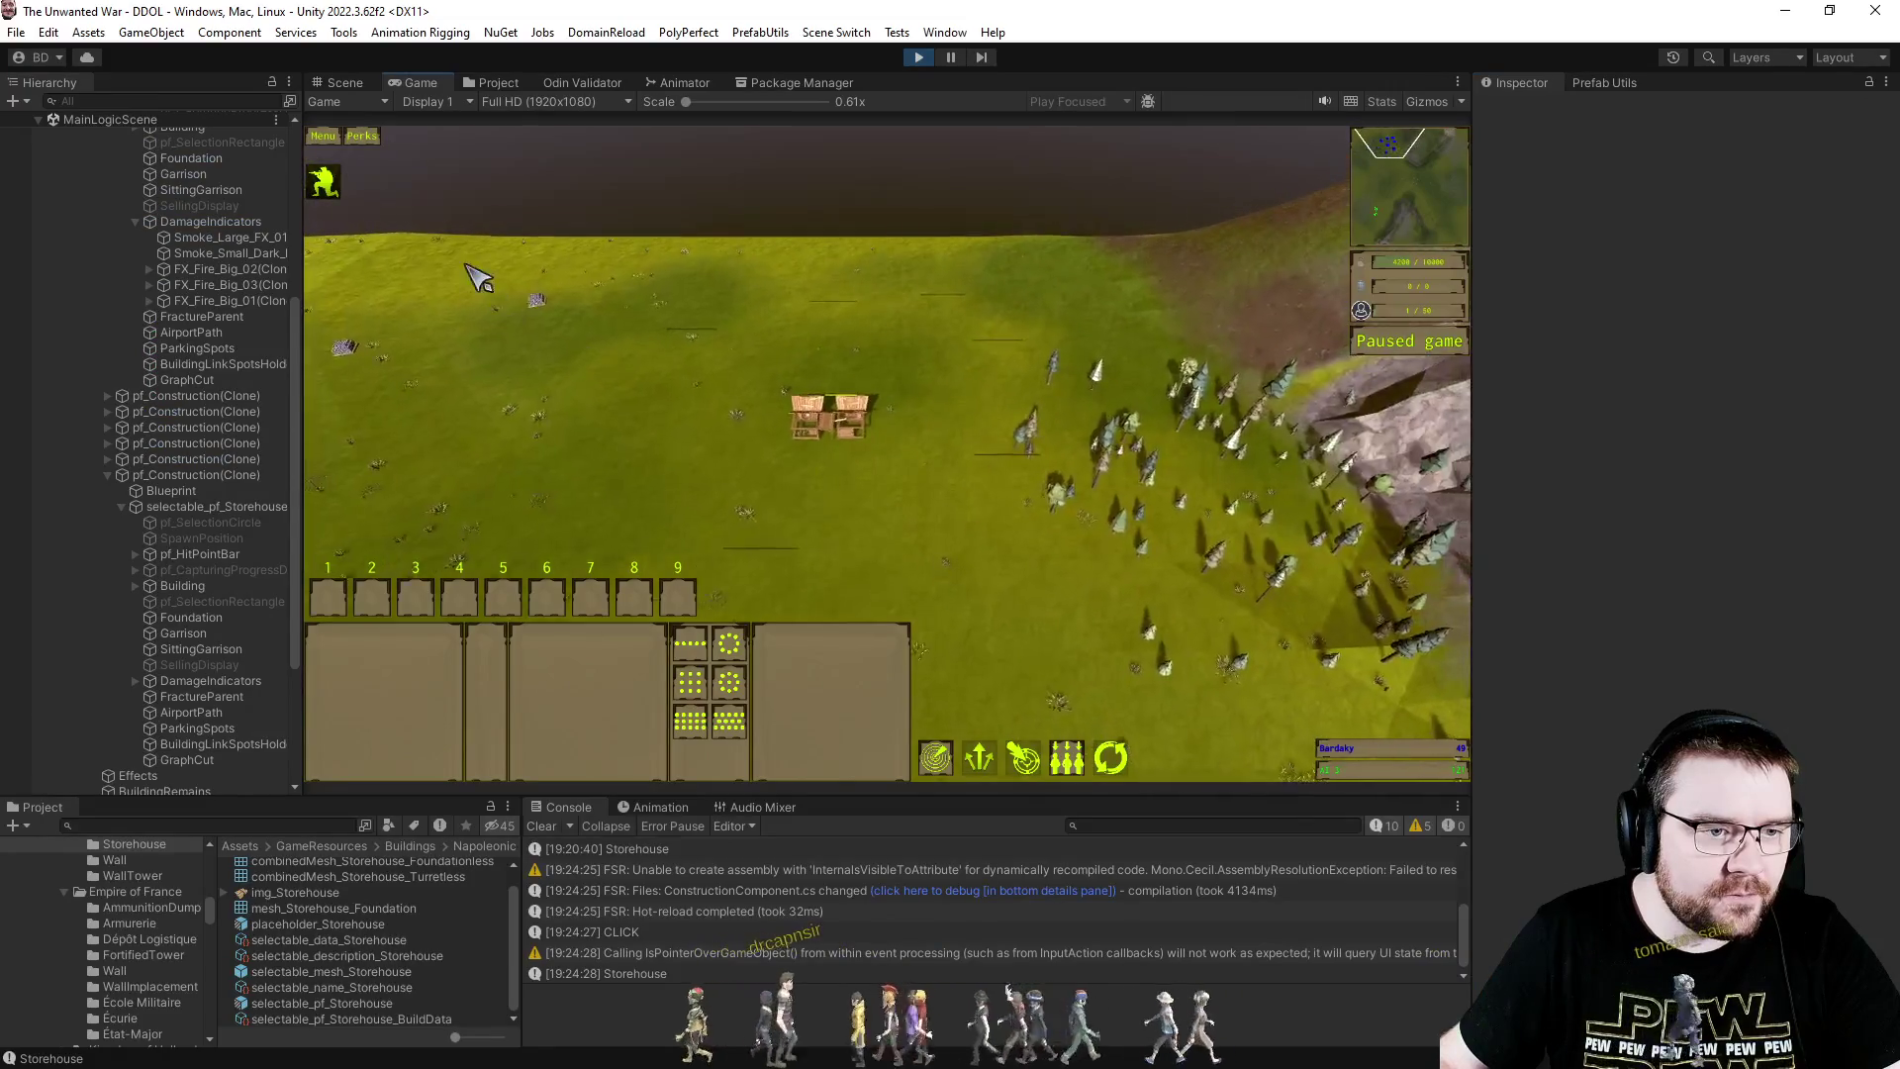
scroll(888, 453, "up", 3)
left_click(645, 683)
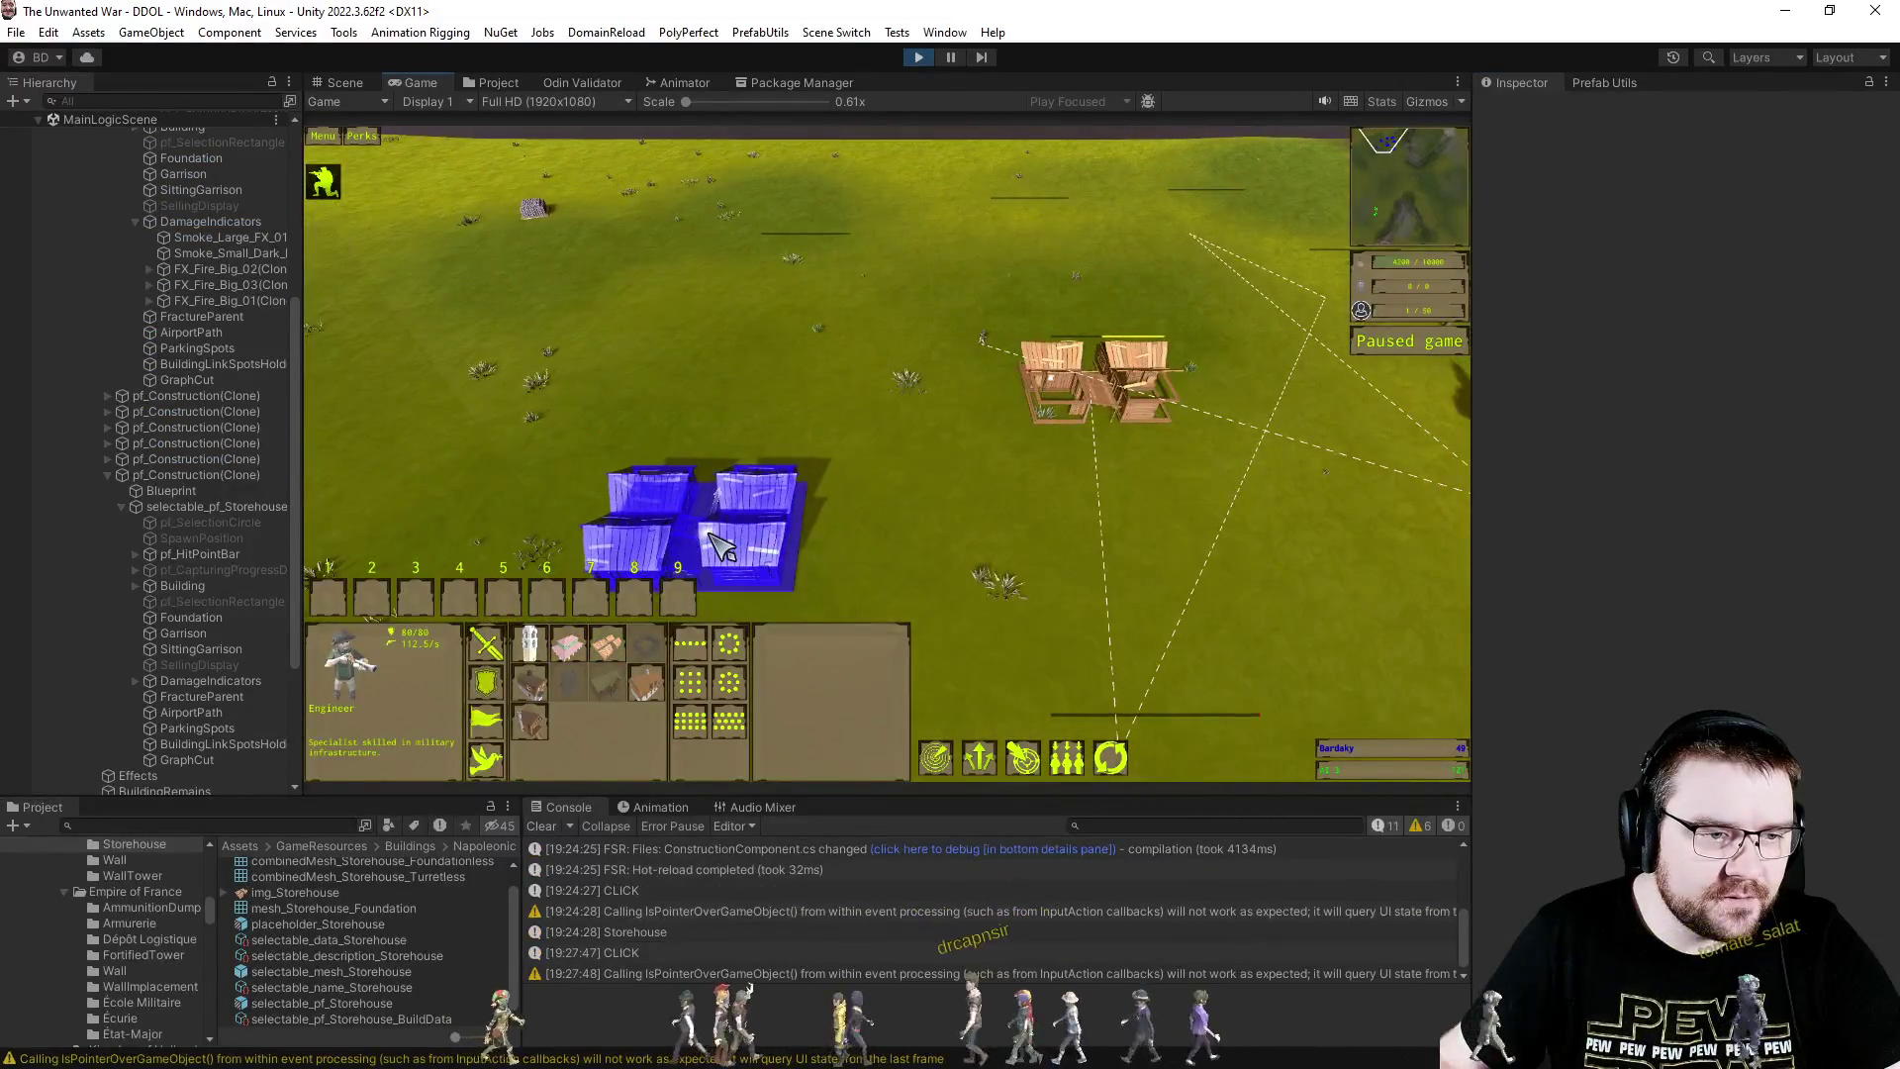
left_click(720, 544)
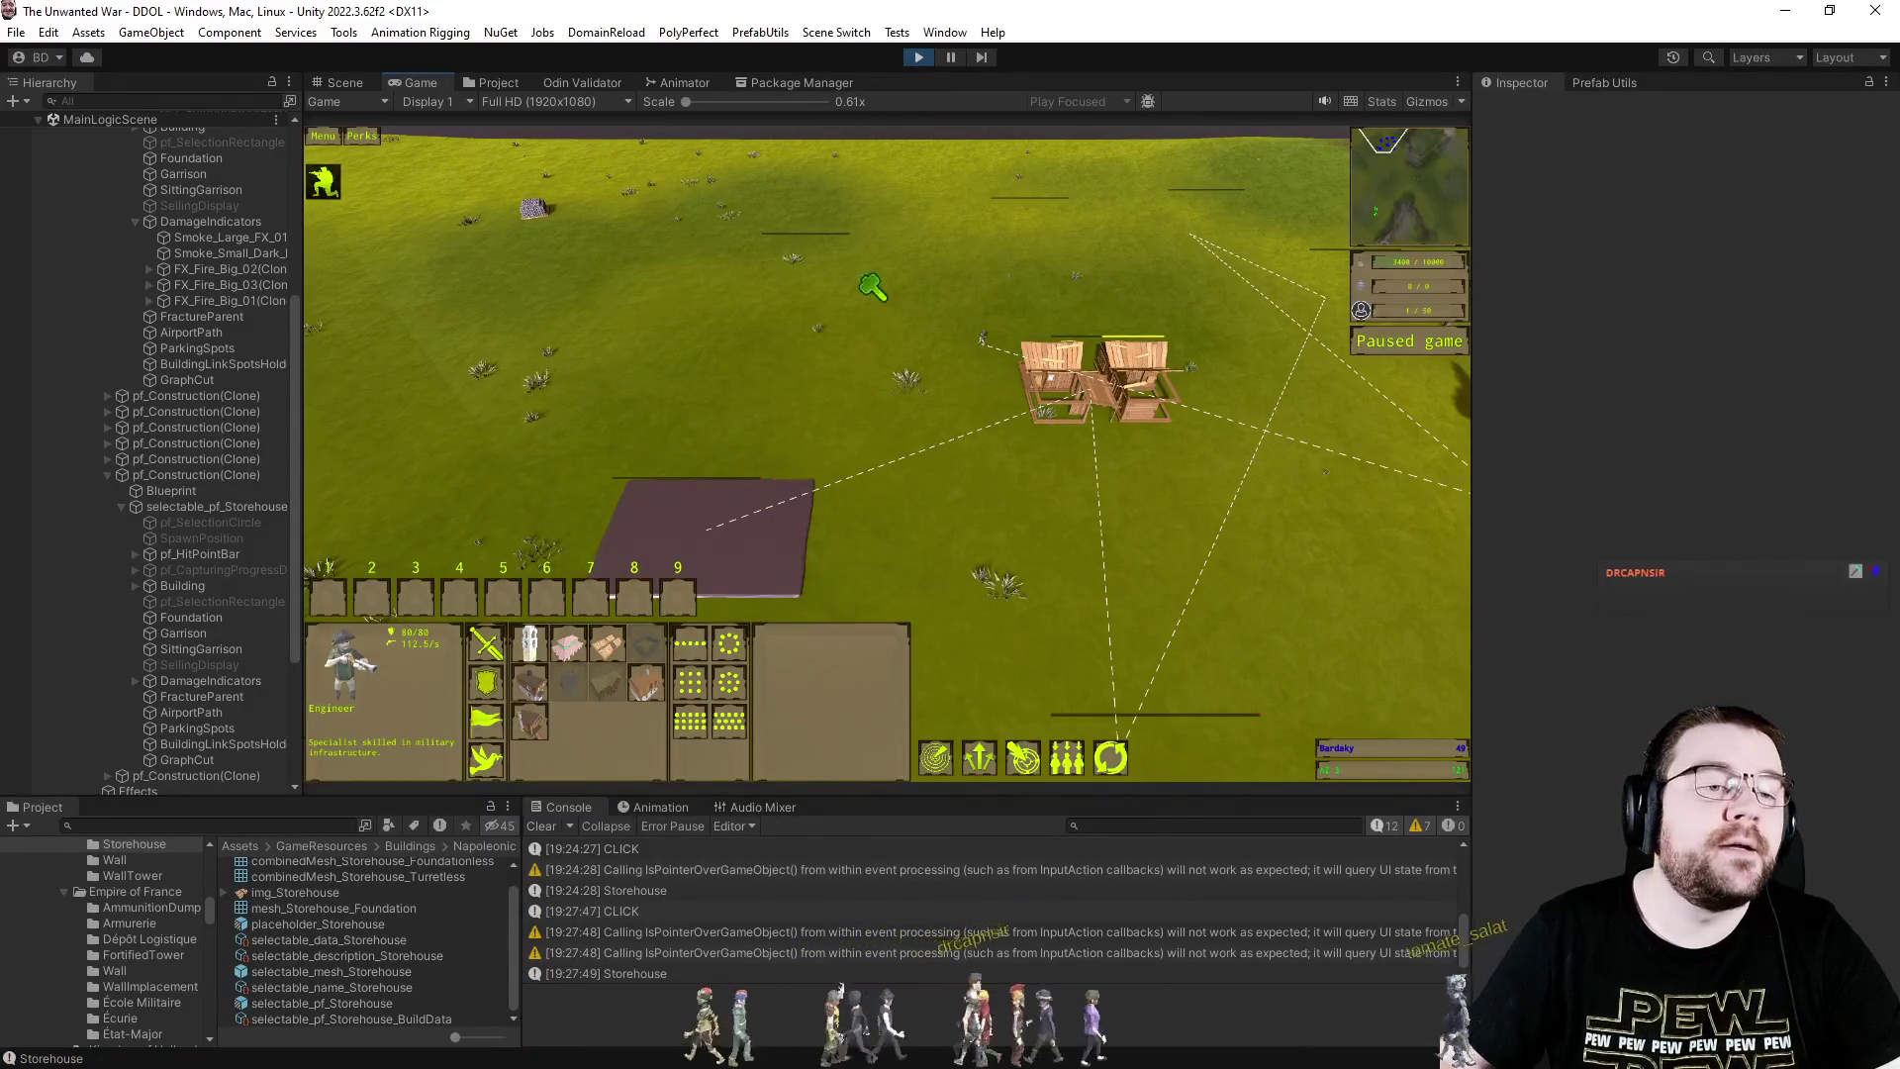
- Stop play mode and pick the foundation renderer line in Visual Studio
left_click(918, 59)
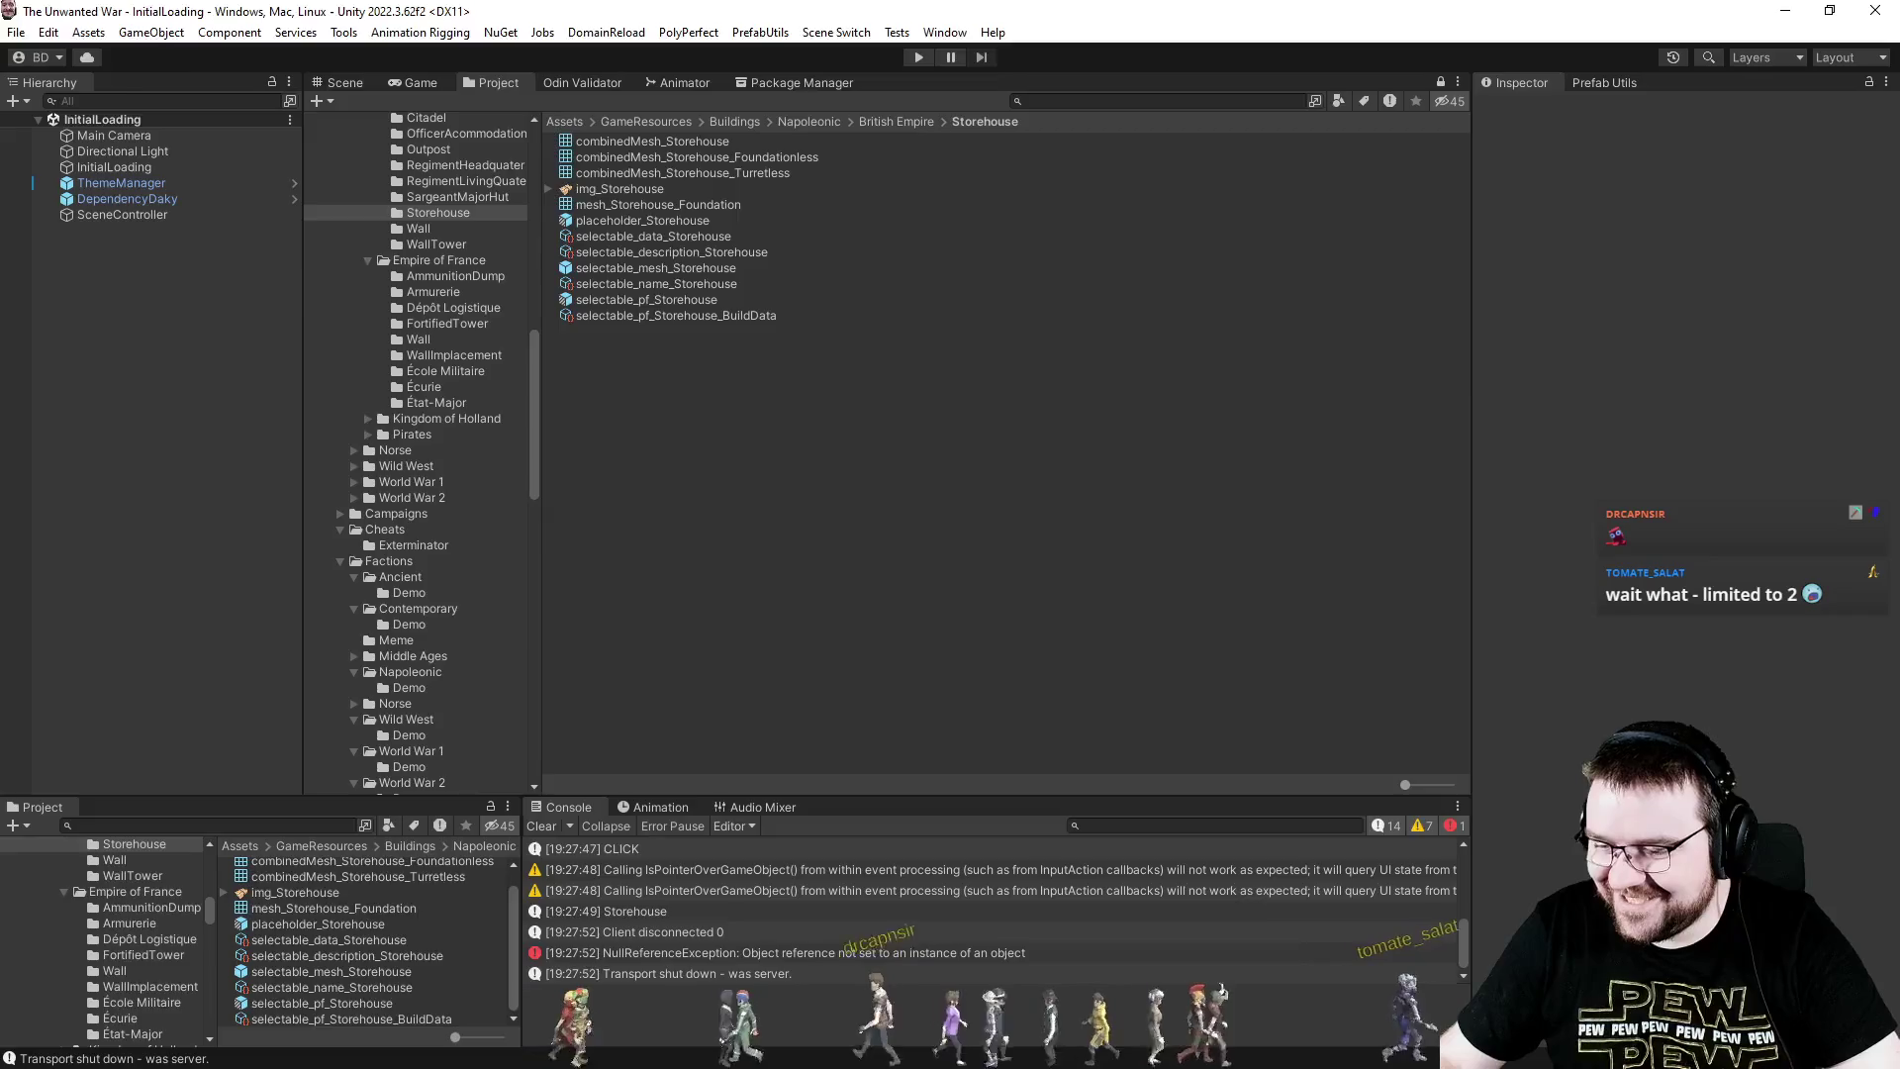
key("alt+Tab")
left_click(1155, 568)
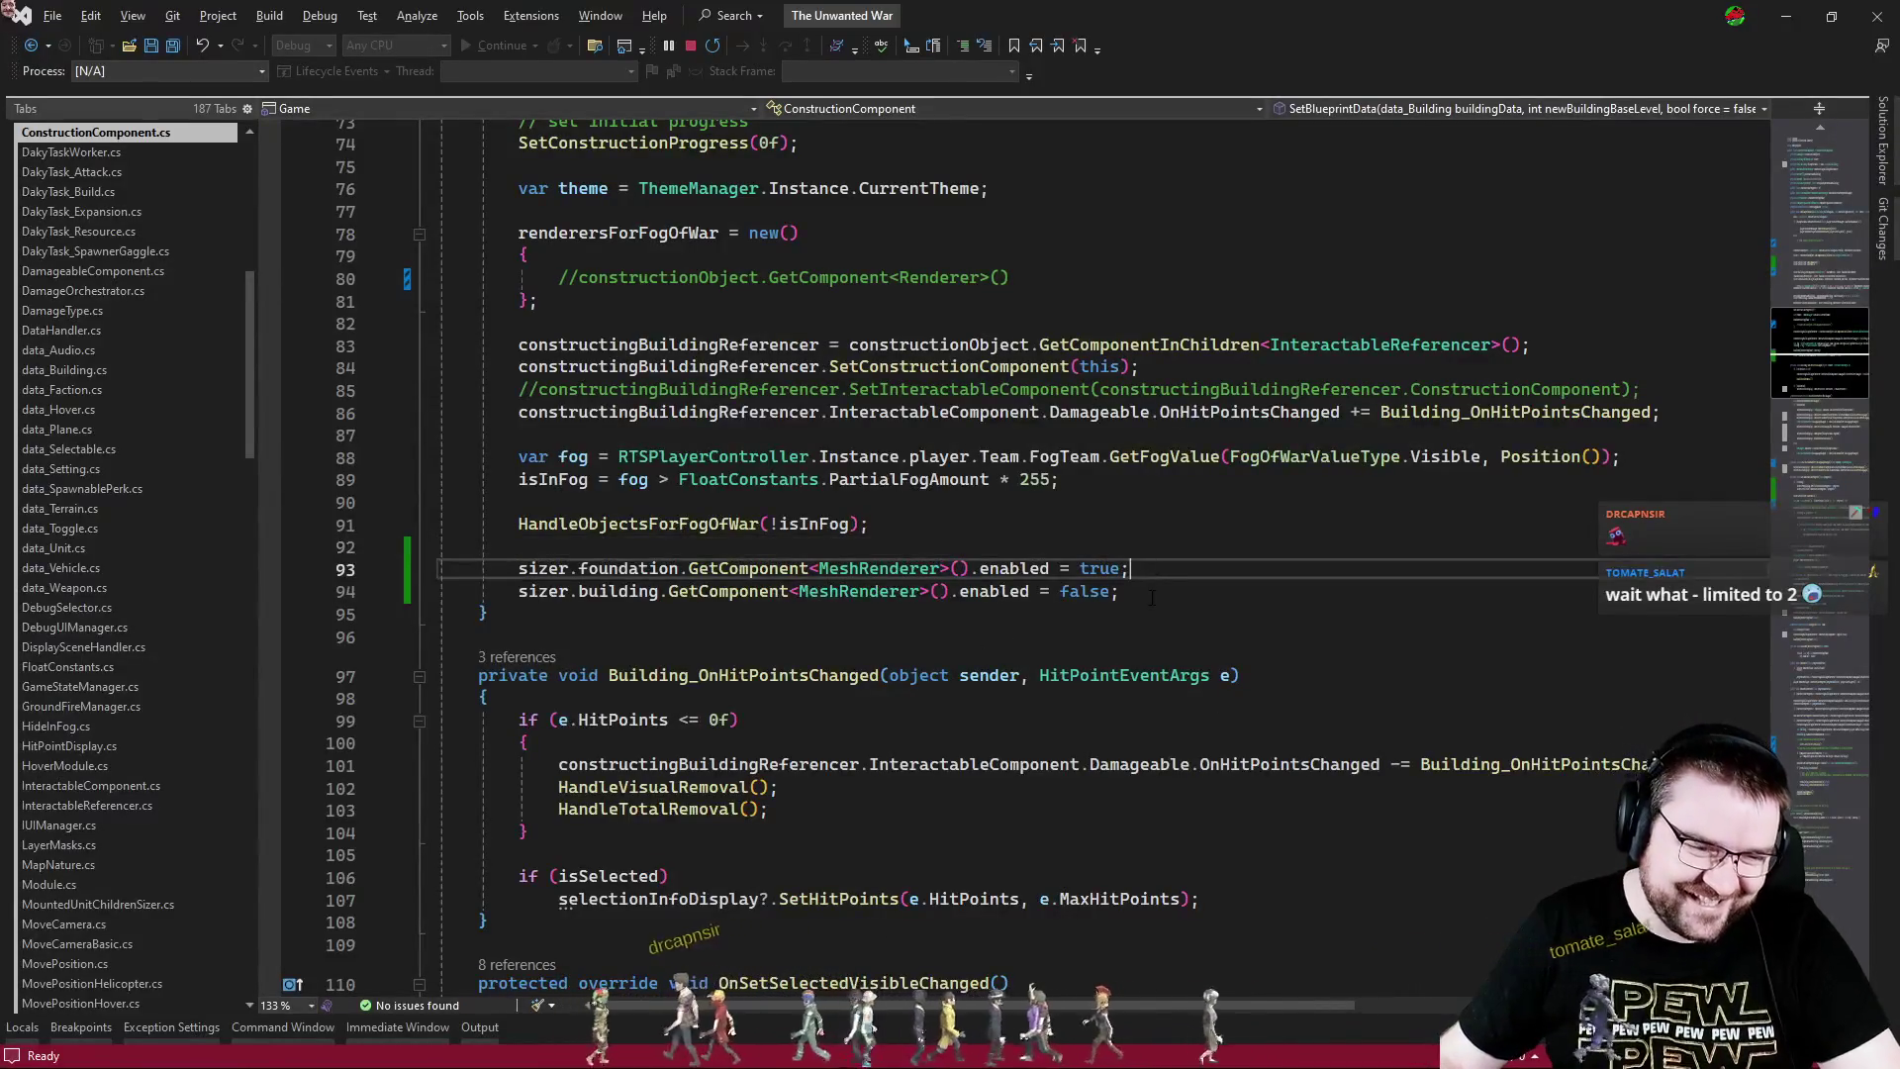
- Cut the line enabling the foundation's mesh renderer in ConstructionComponent.cs, then return to Unity
key("ctrl+x")
key("alt+Tab")
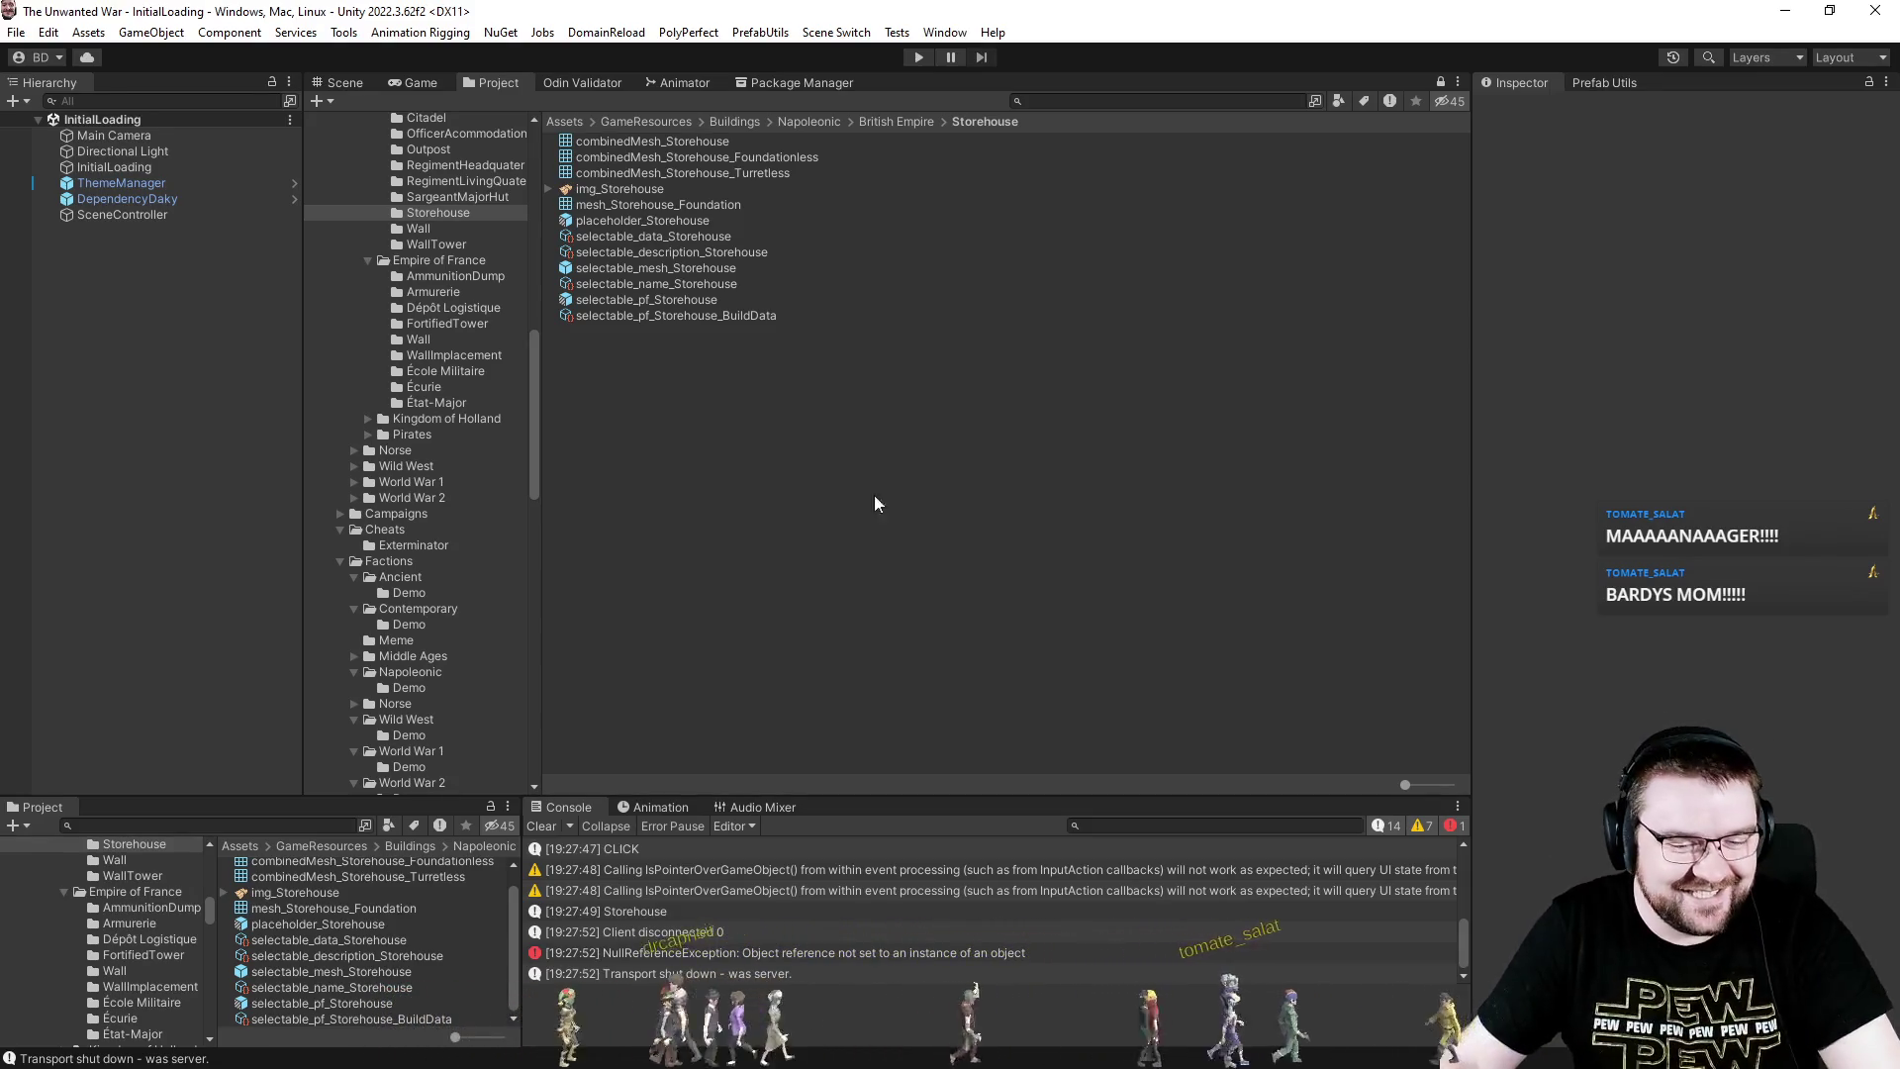
- Clear the Console and use a context menu in the Project window
left_click(538, 827)
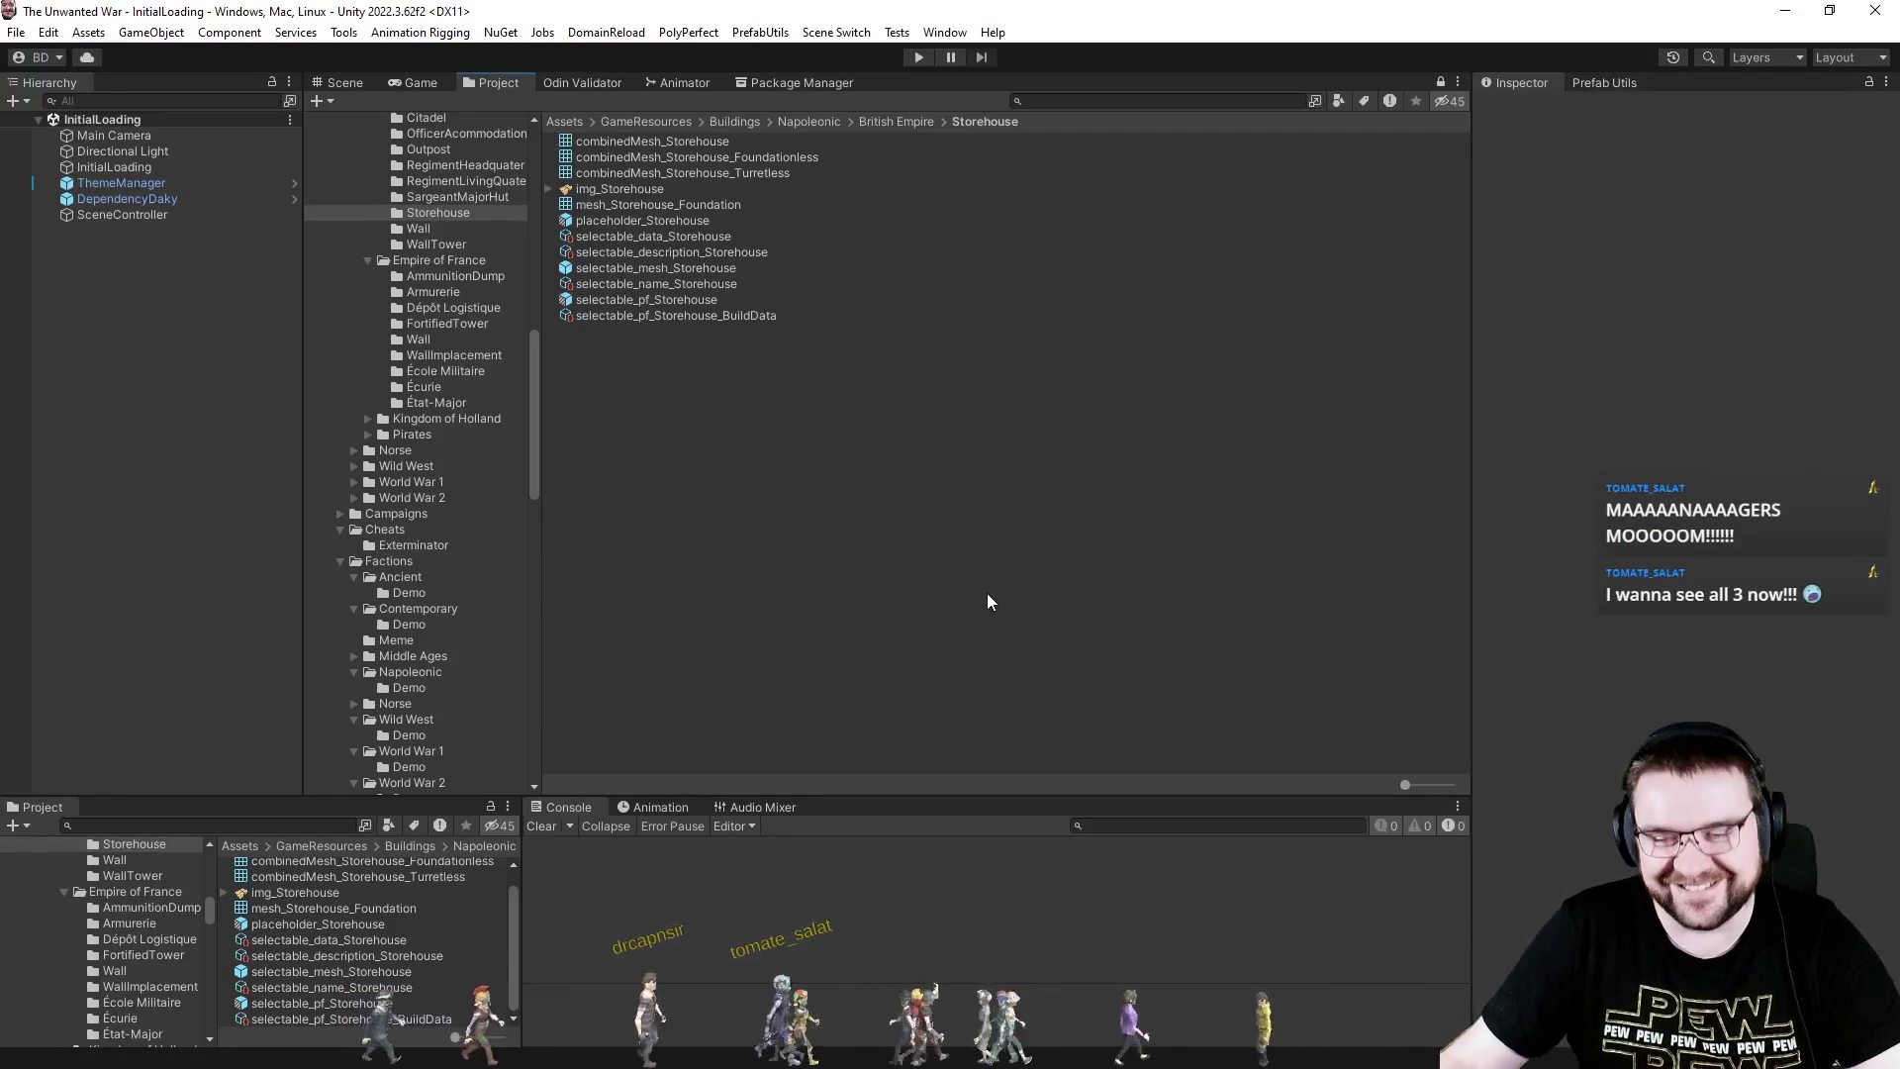
right_click(922, 508)
left_click(760, 454)
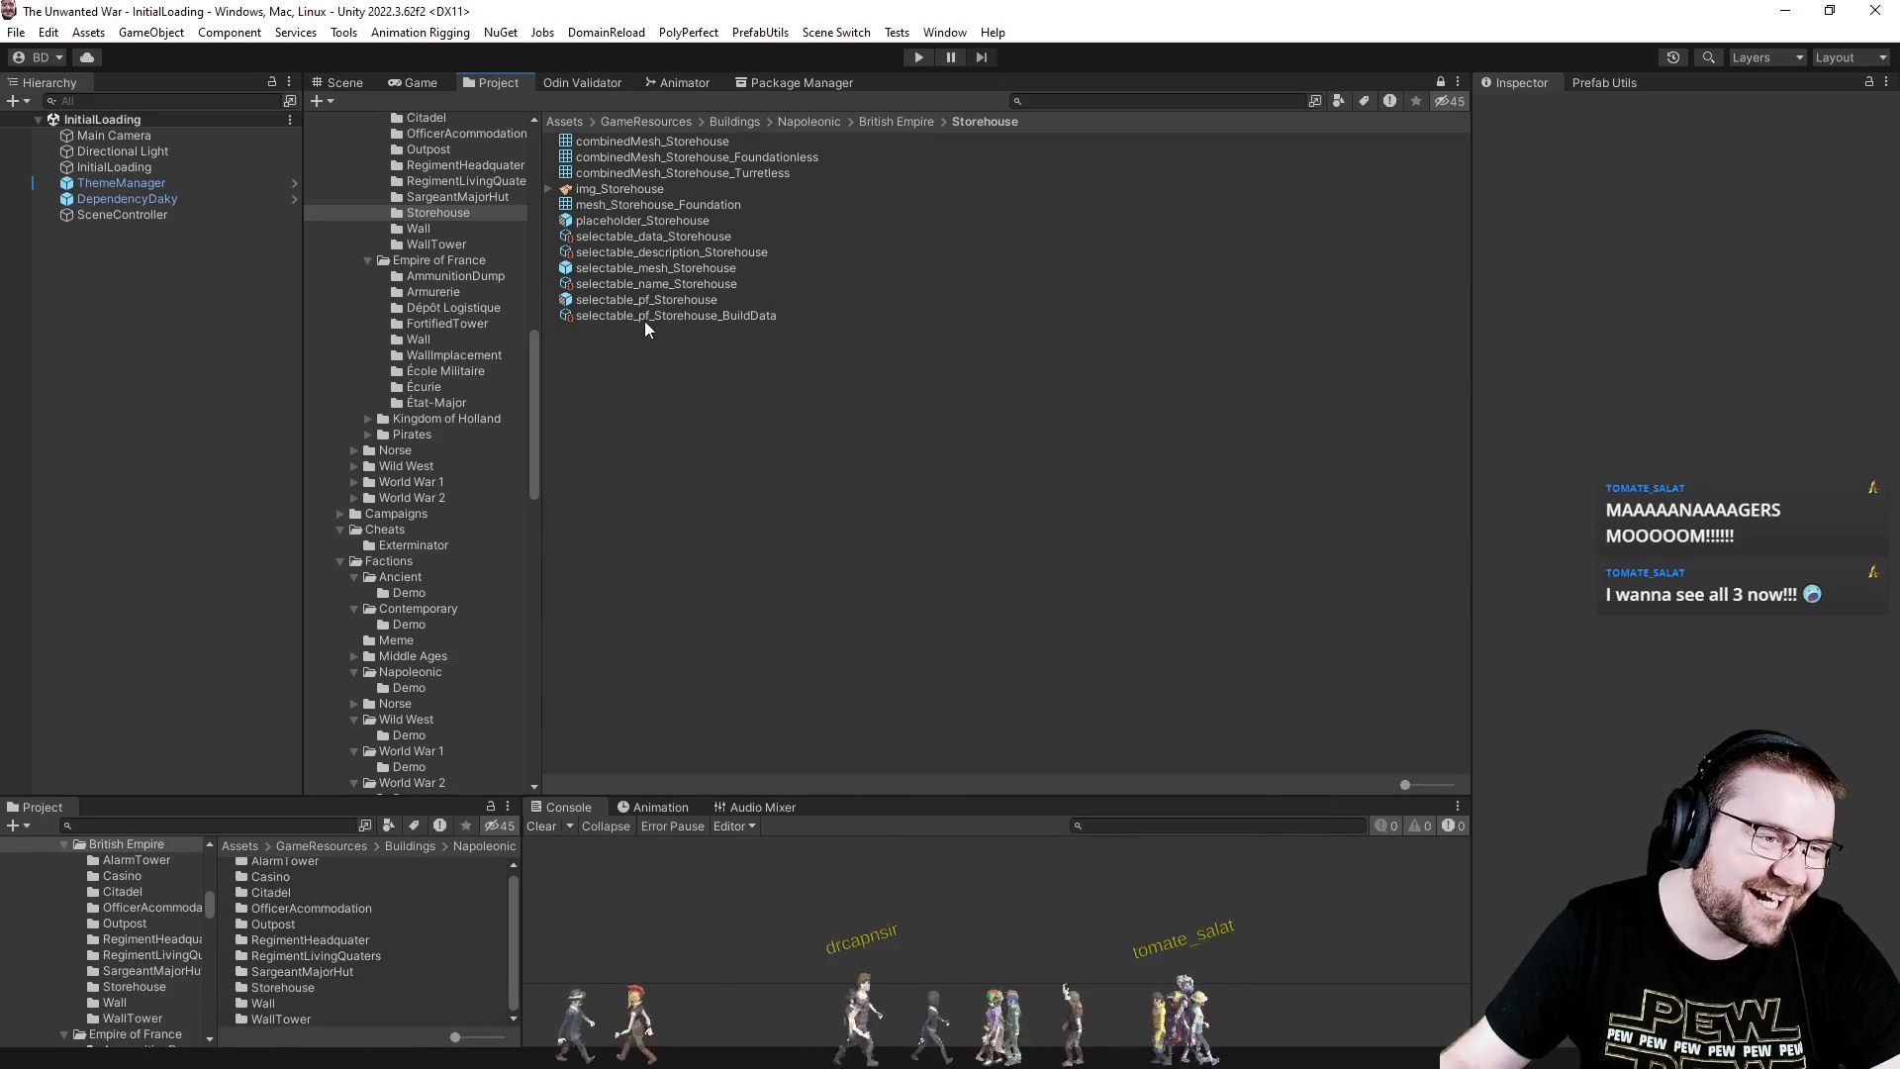
- Open the storehouse prefab, remove Foundation from its fog-of-war renderers, and disable Auto Save
left_click(683, 300)
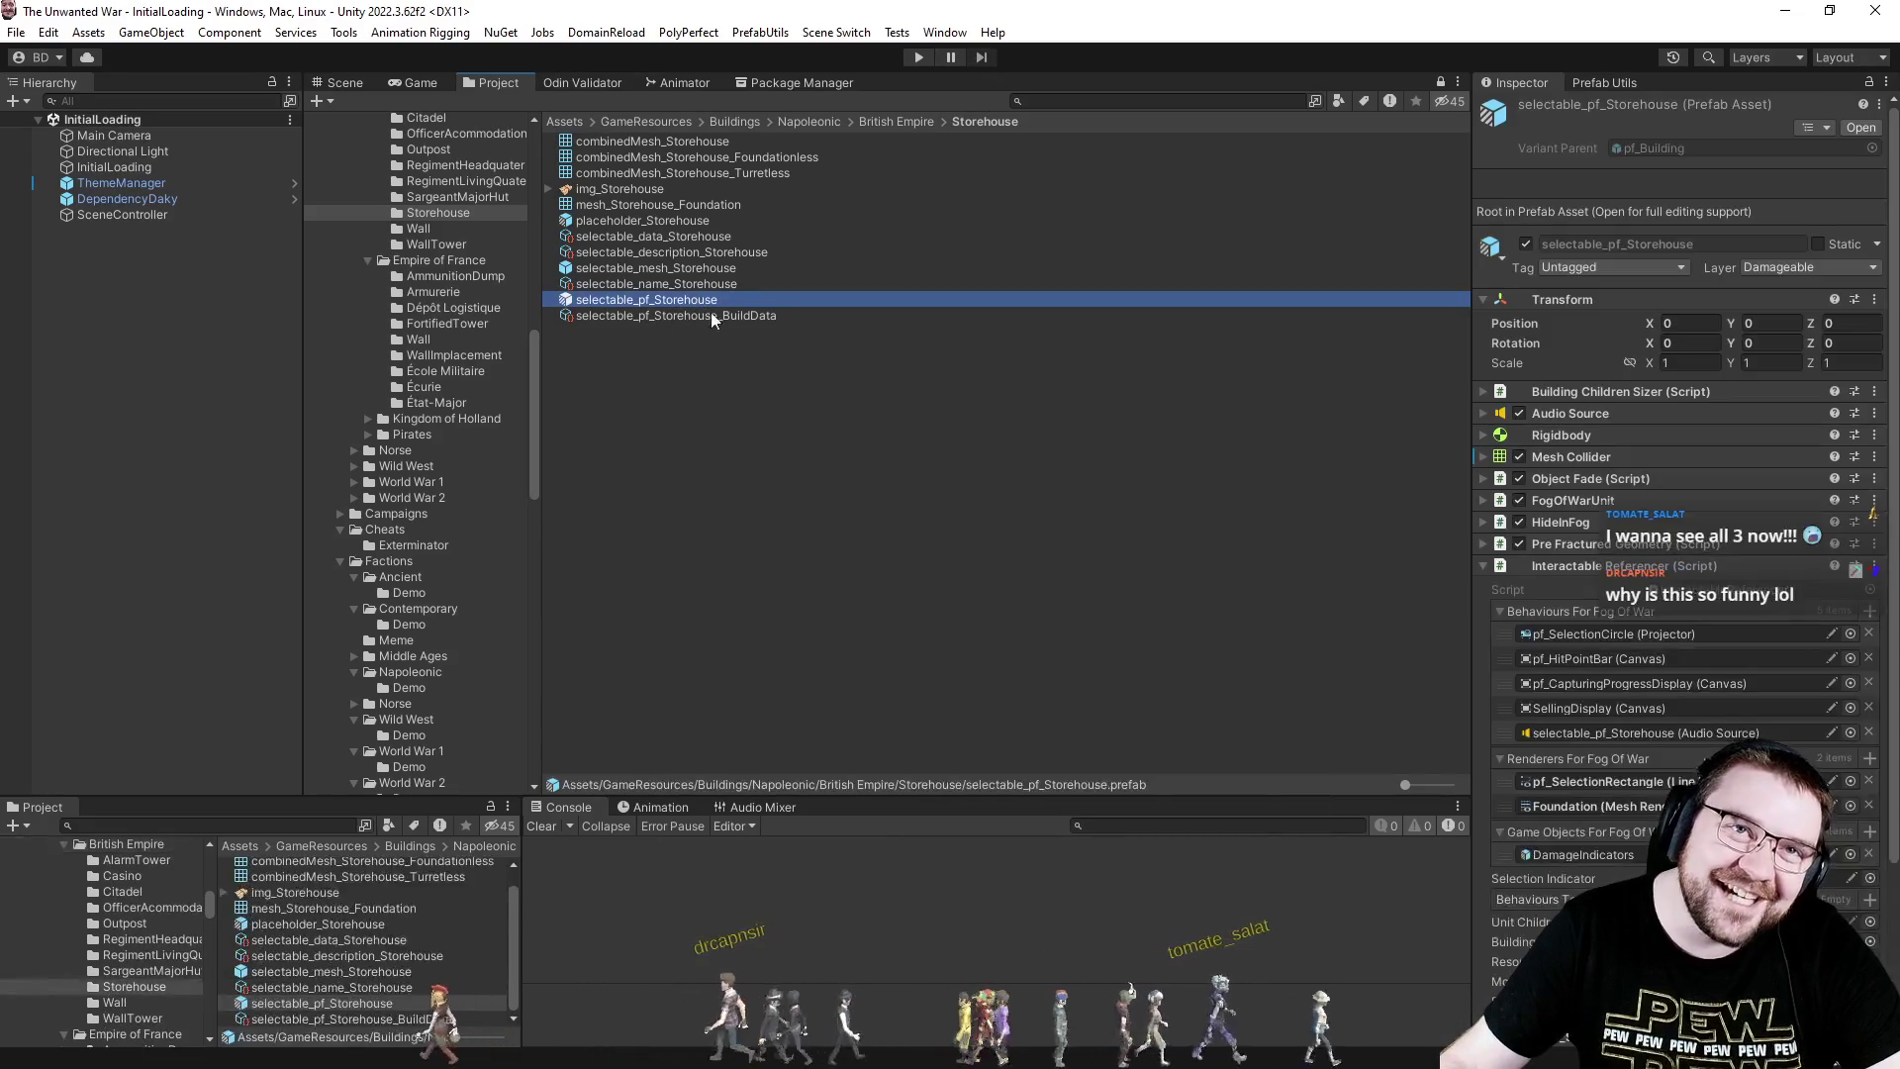
double_click(696, 297)
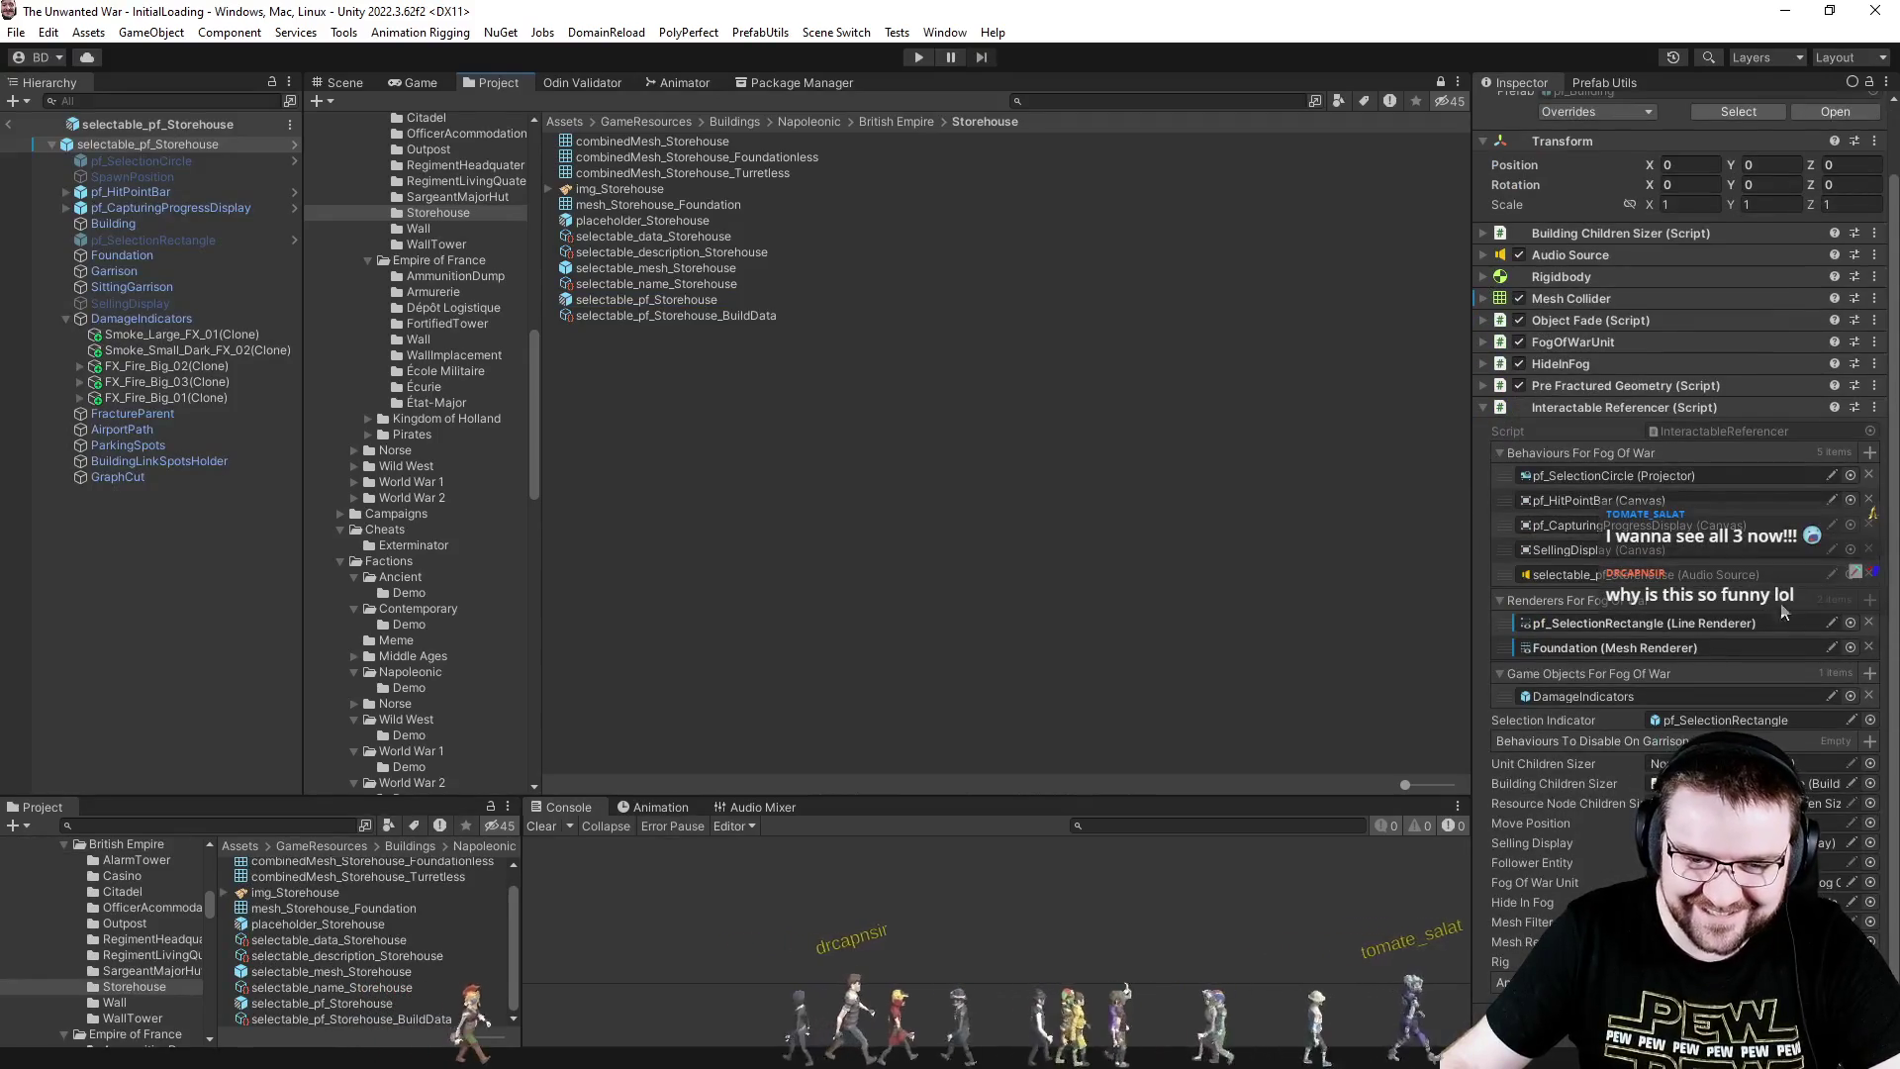
left_click(1868, 647)
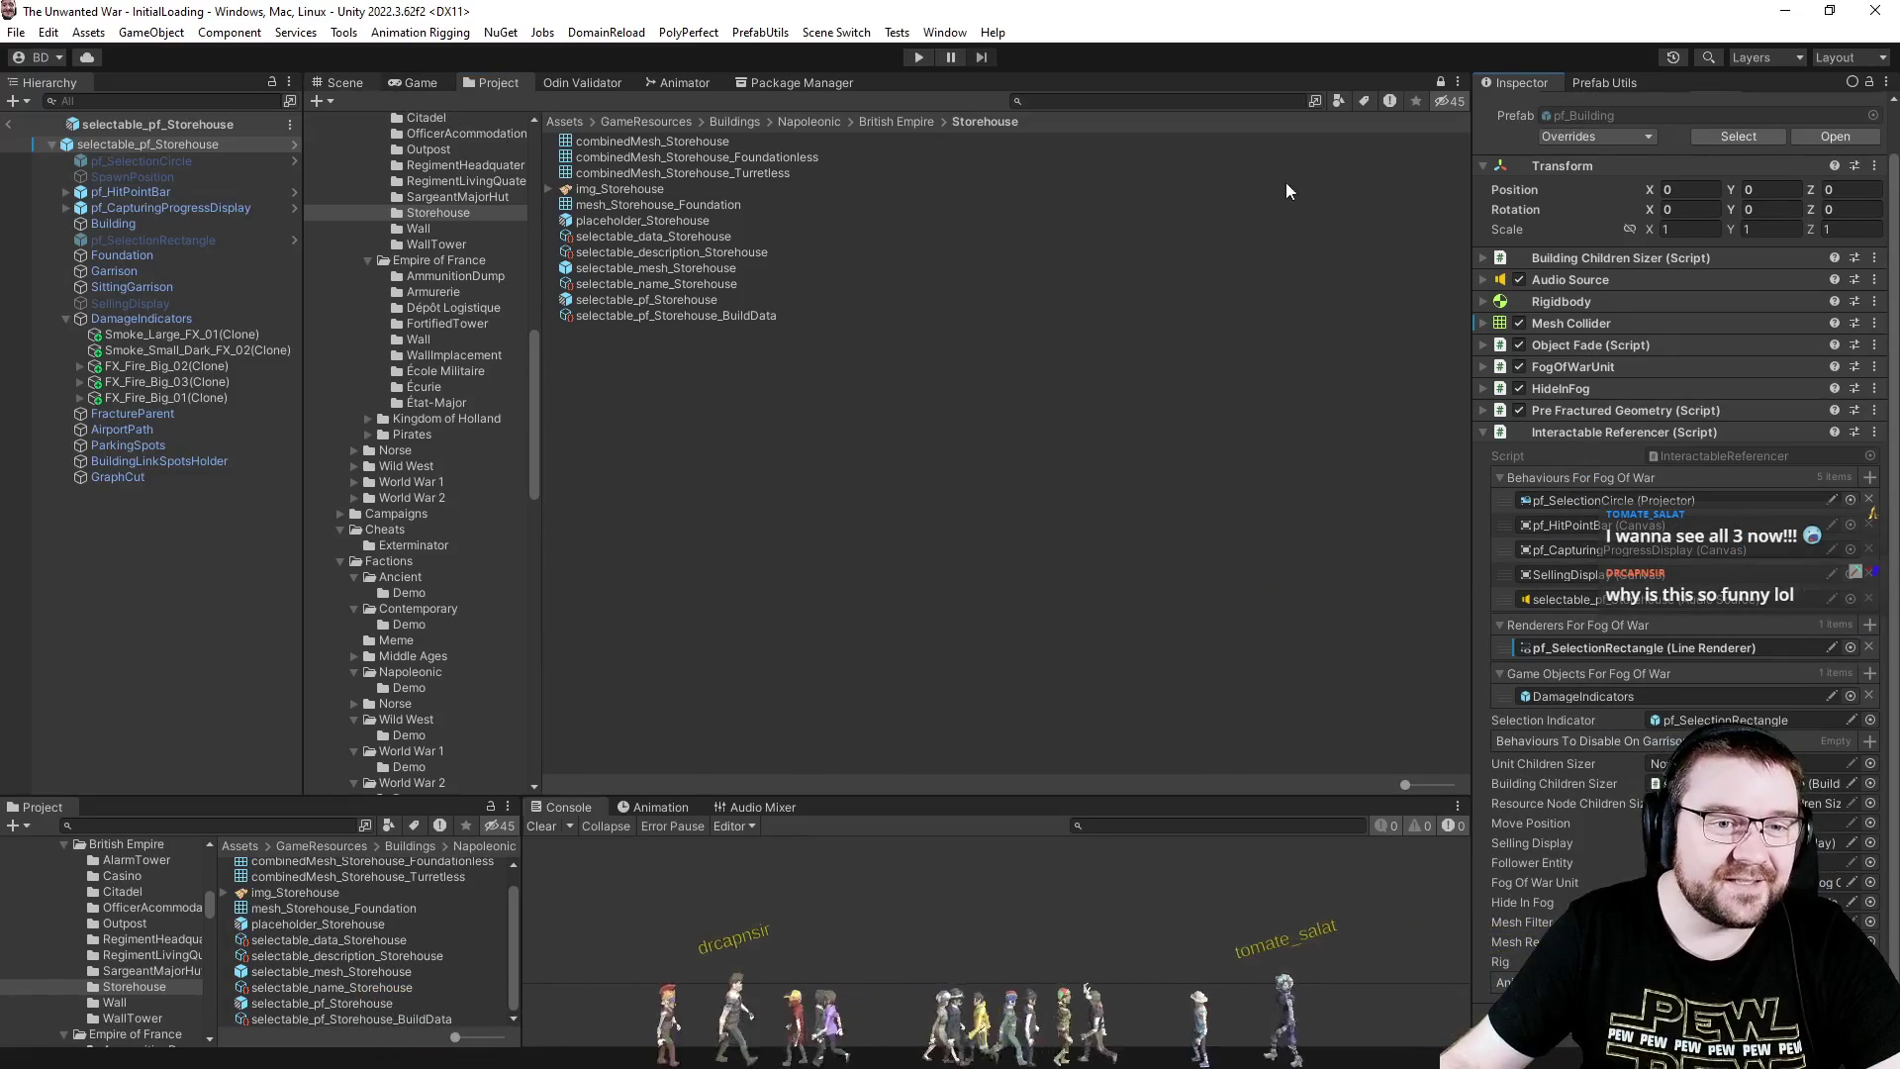
key("ctrl+1")
left_click(1402, 104)
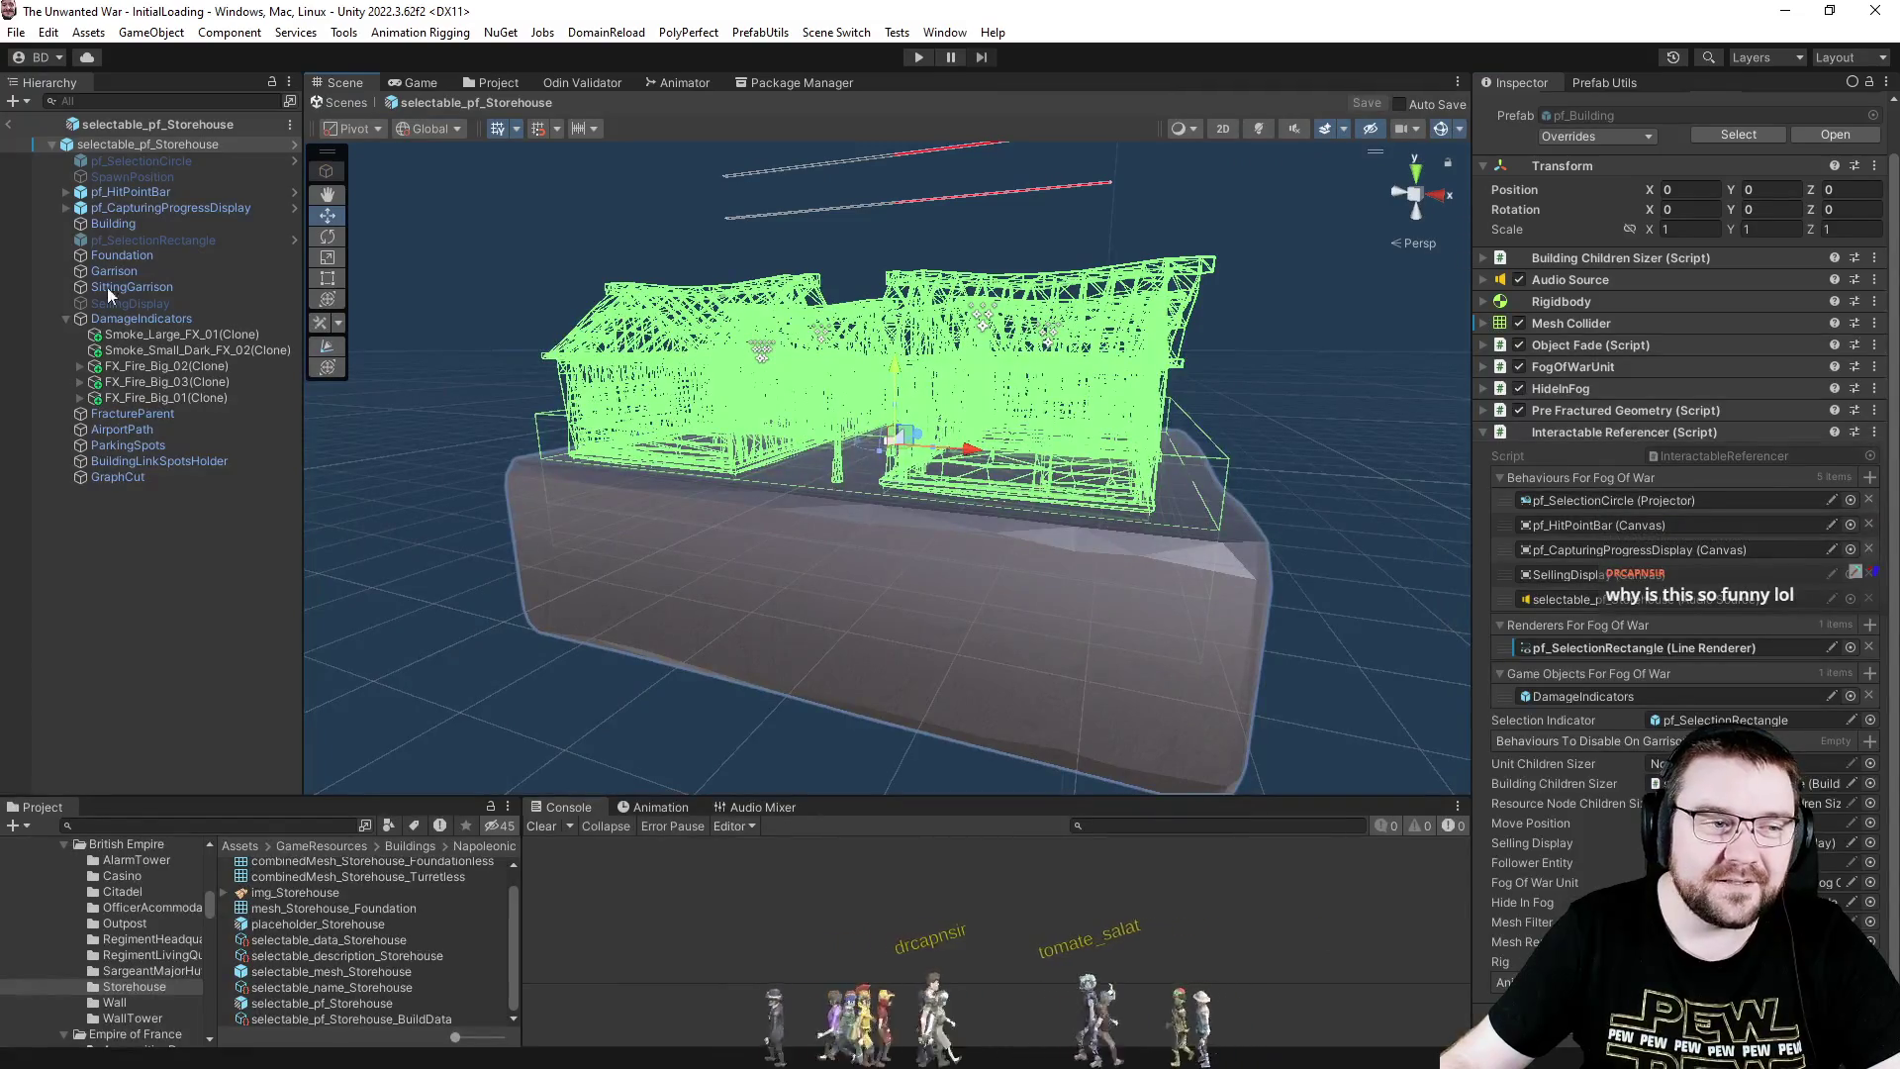
- Empty the Building's Artificer Exclude Objects list by setting its size to 0
left_click(130, 227)
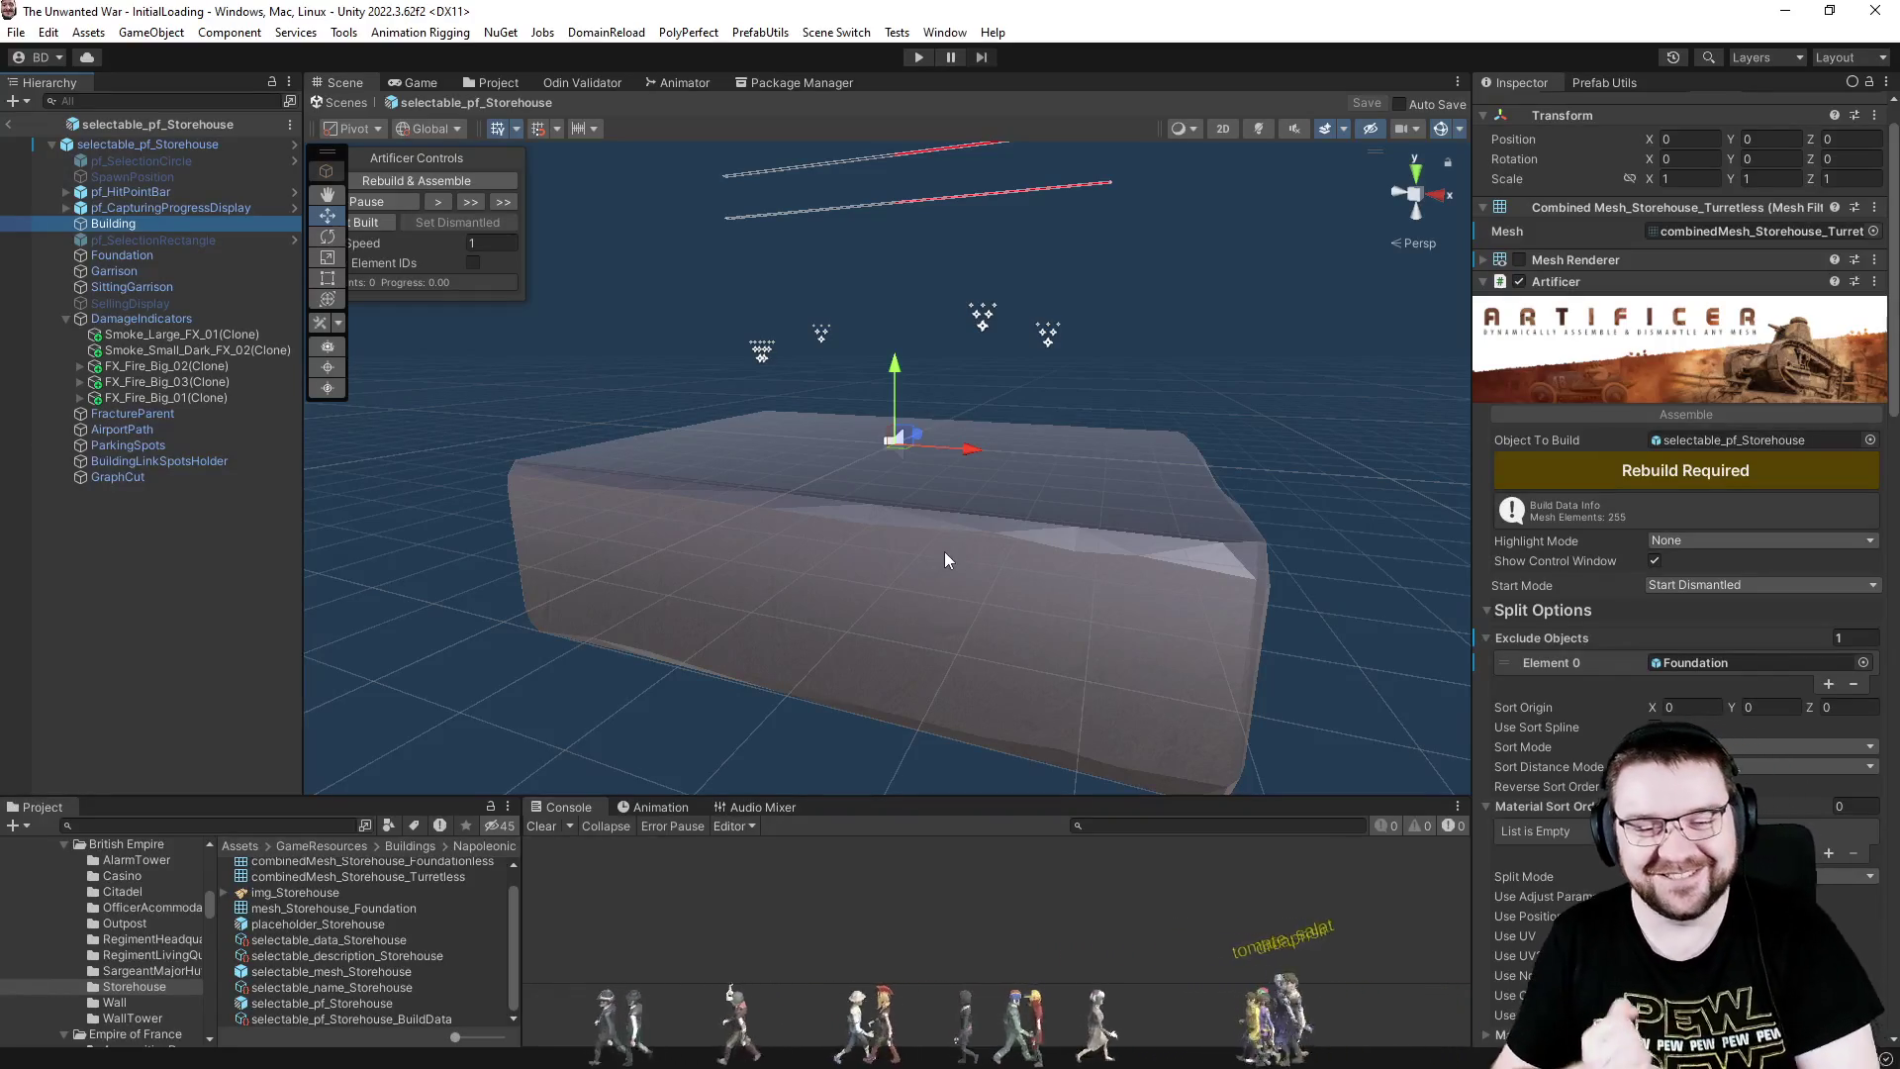
scroll(1568, 763, "down", 5)
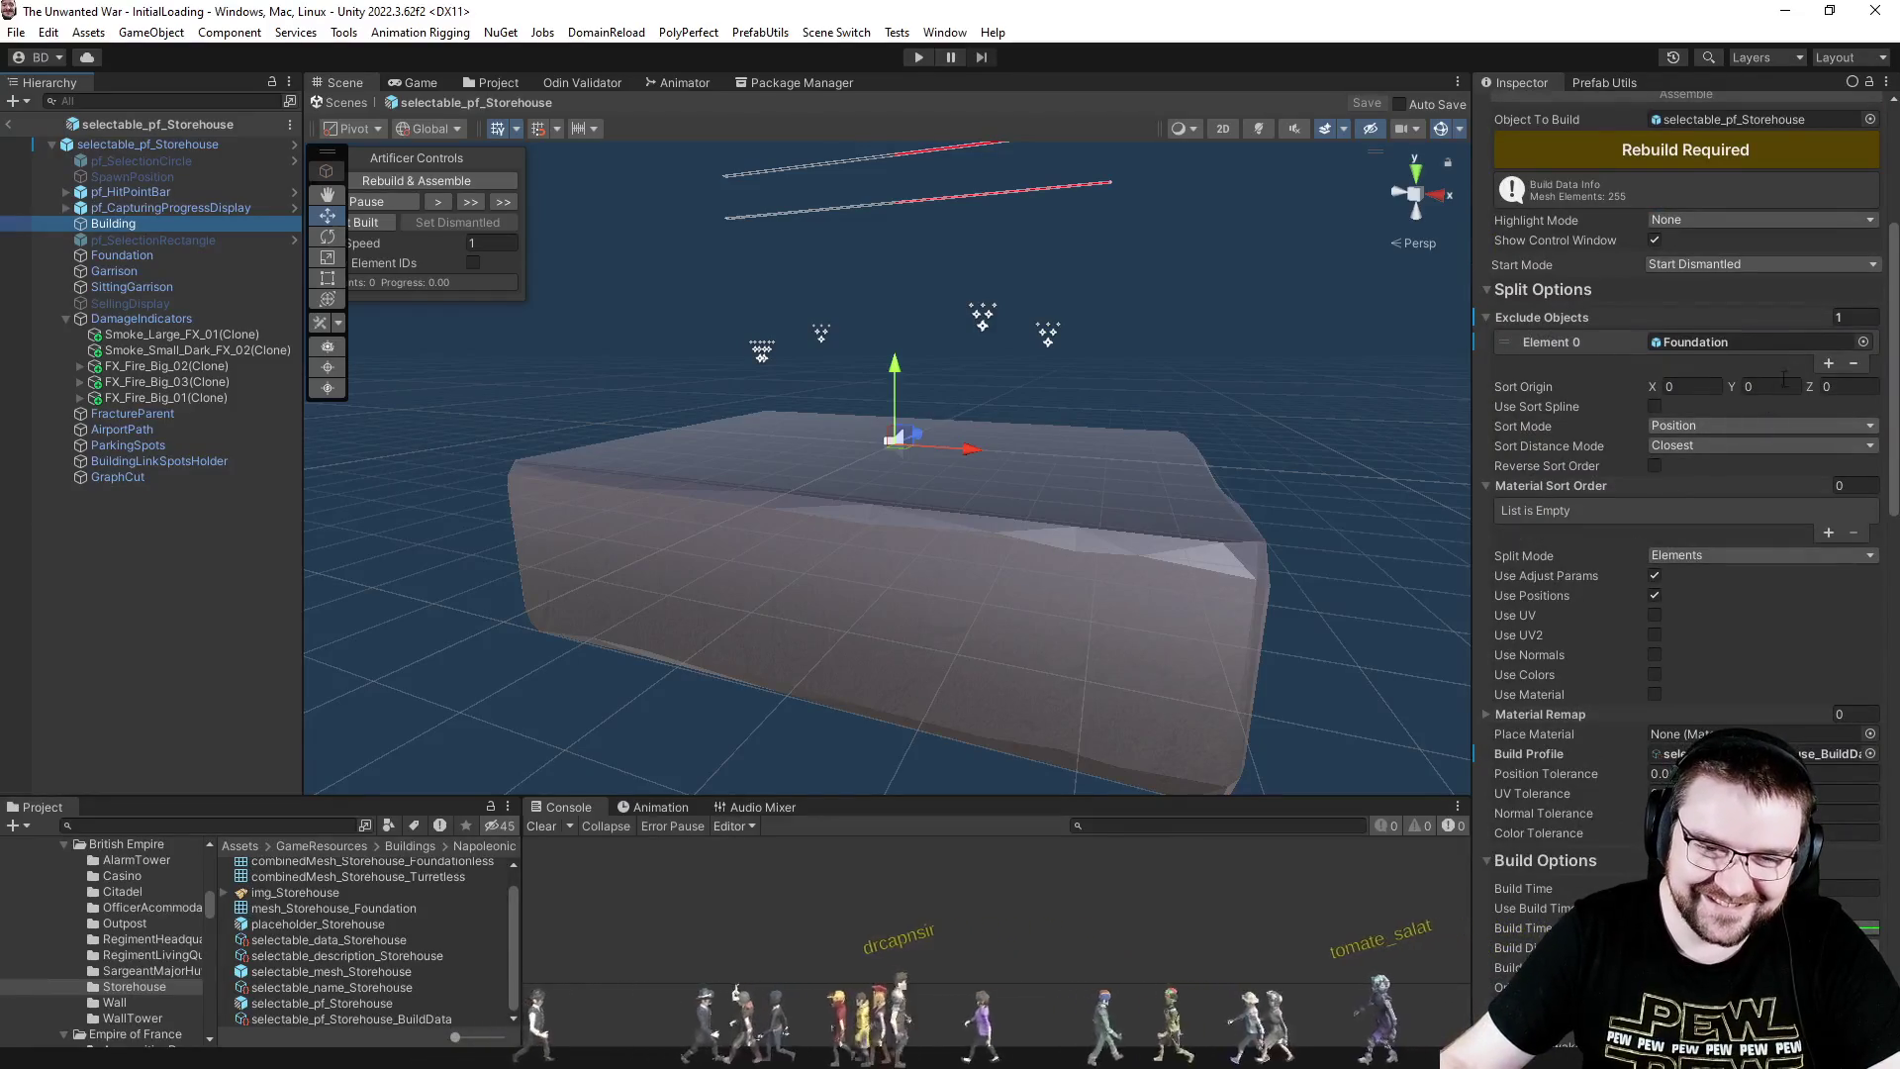
right_click(1542, 347)
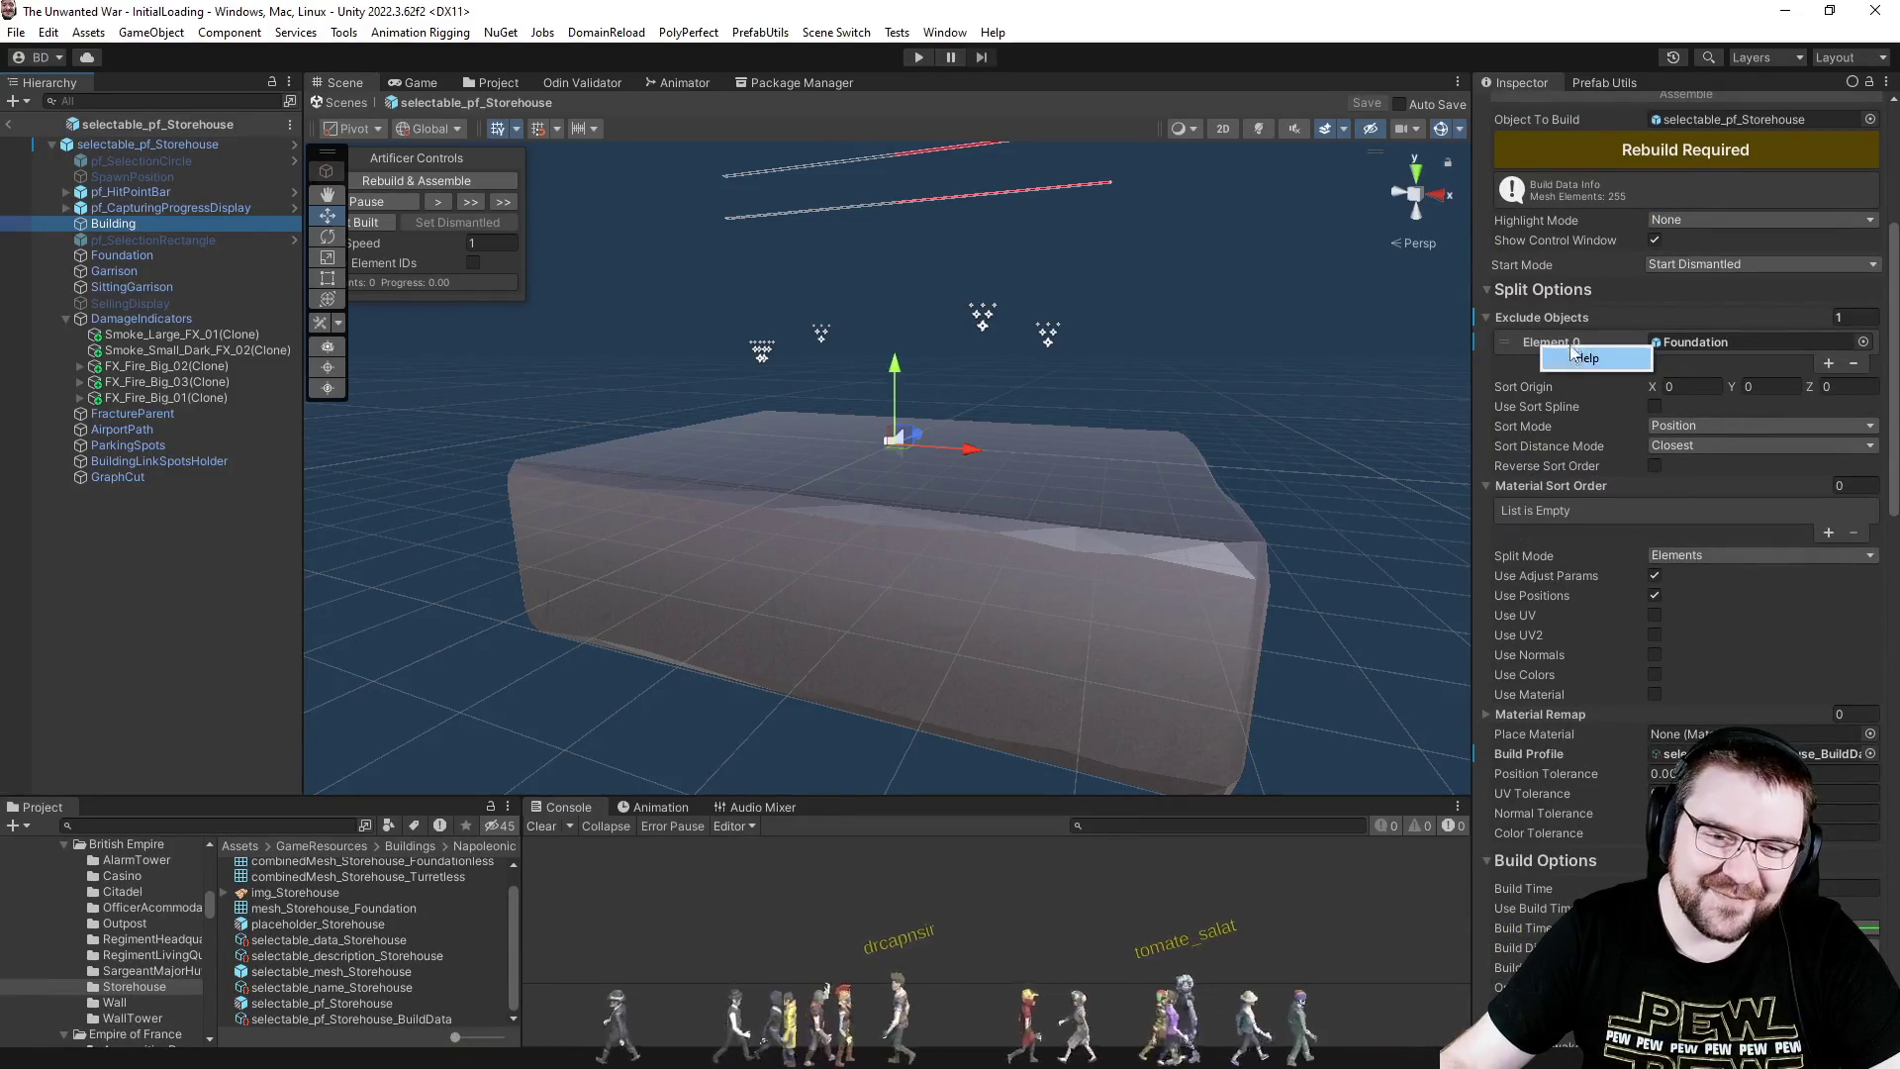
left_click(1846, 317)
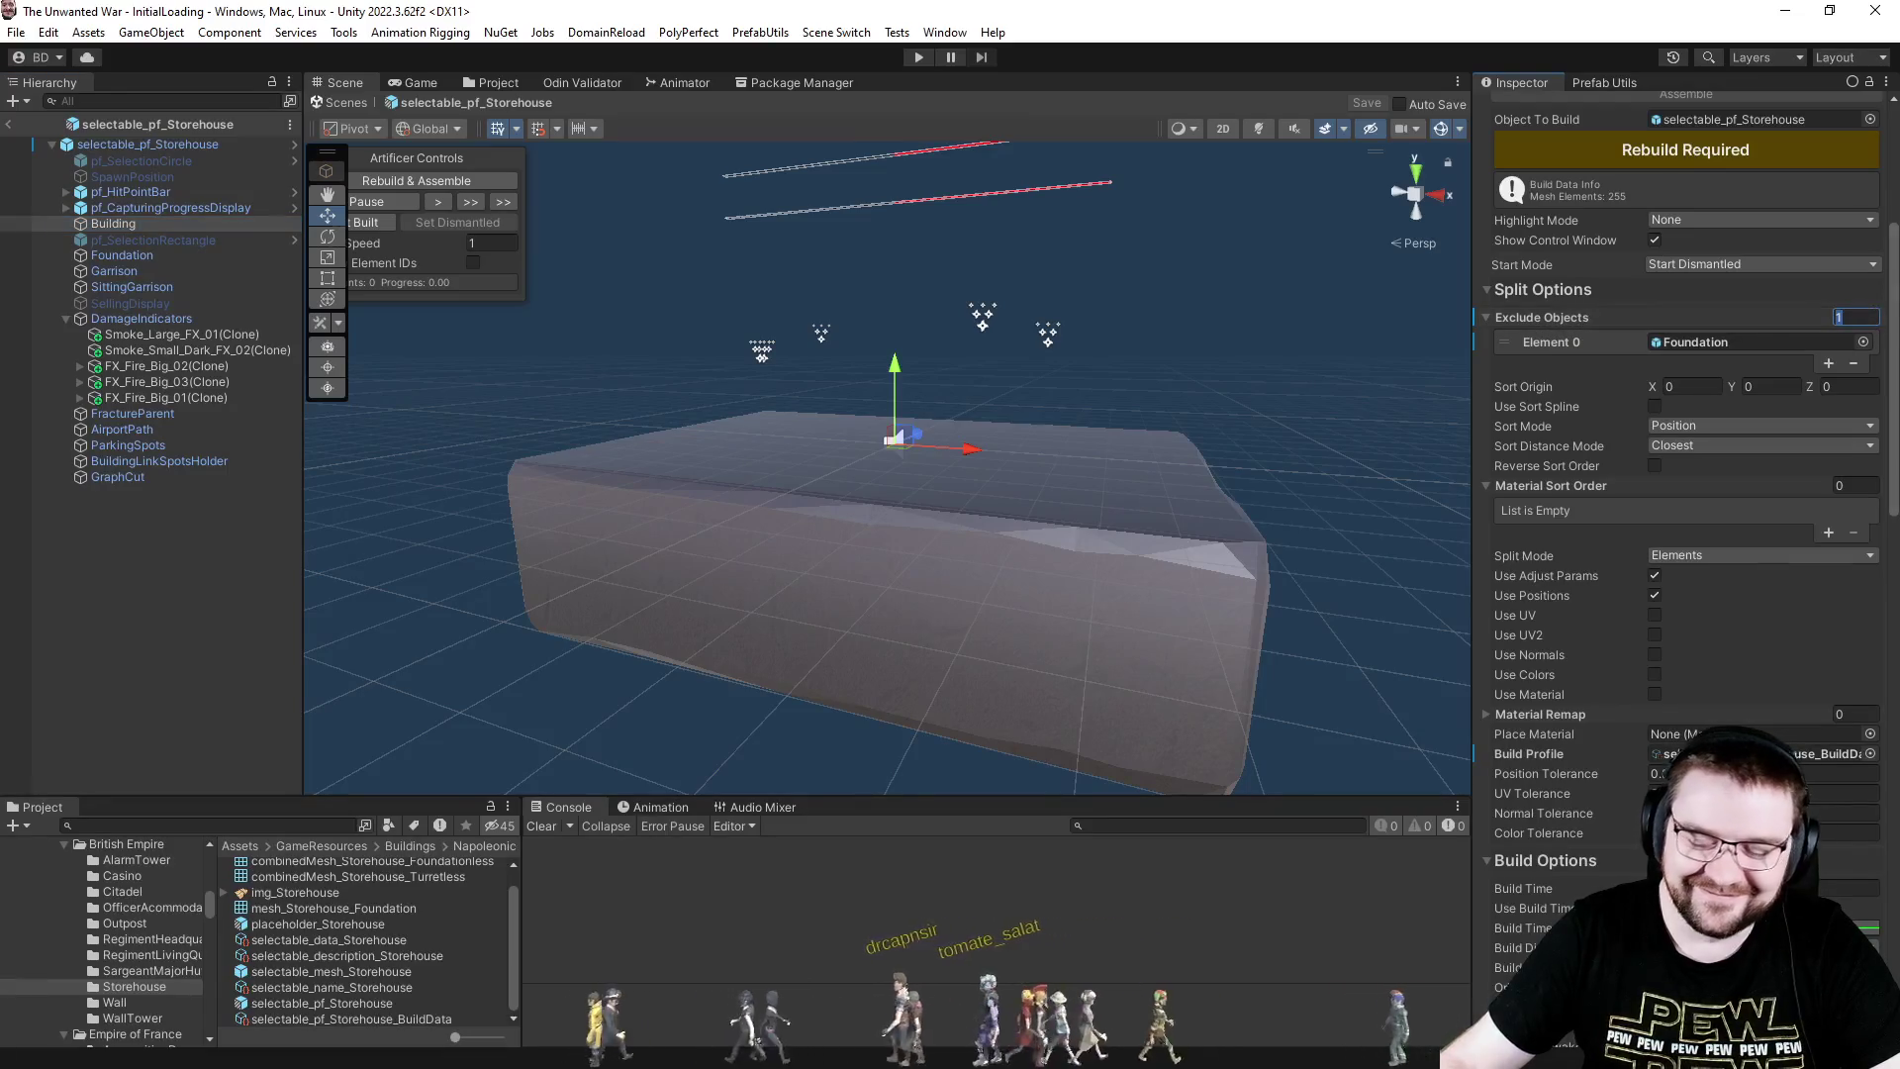
type("0")
key("Return")
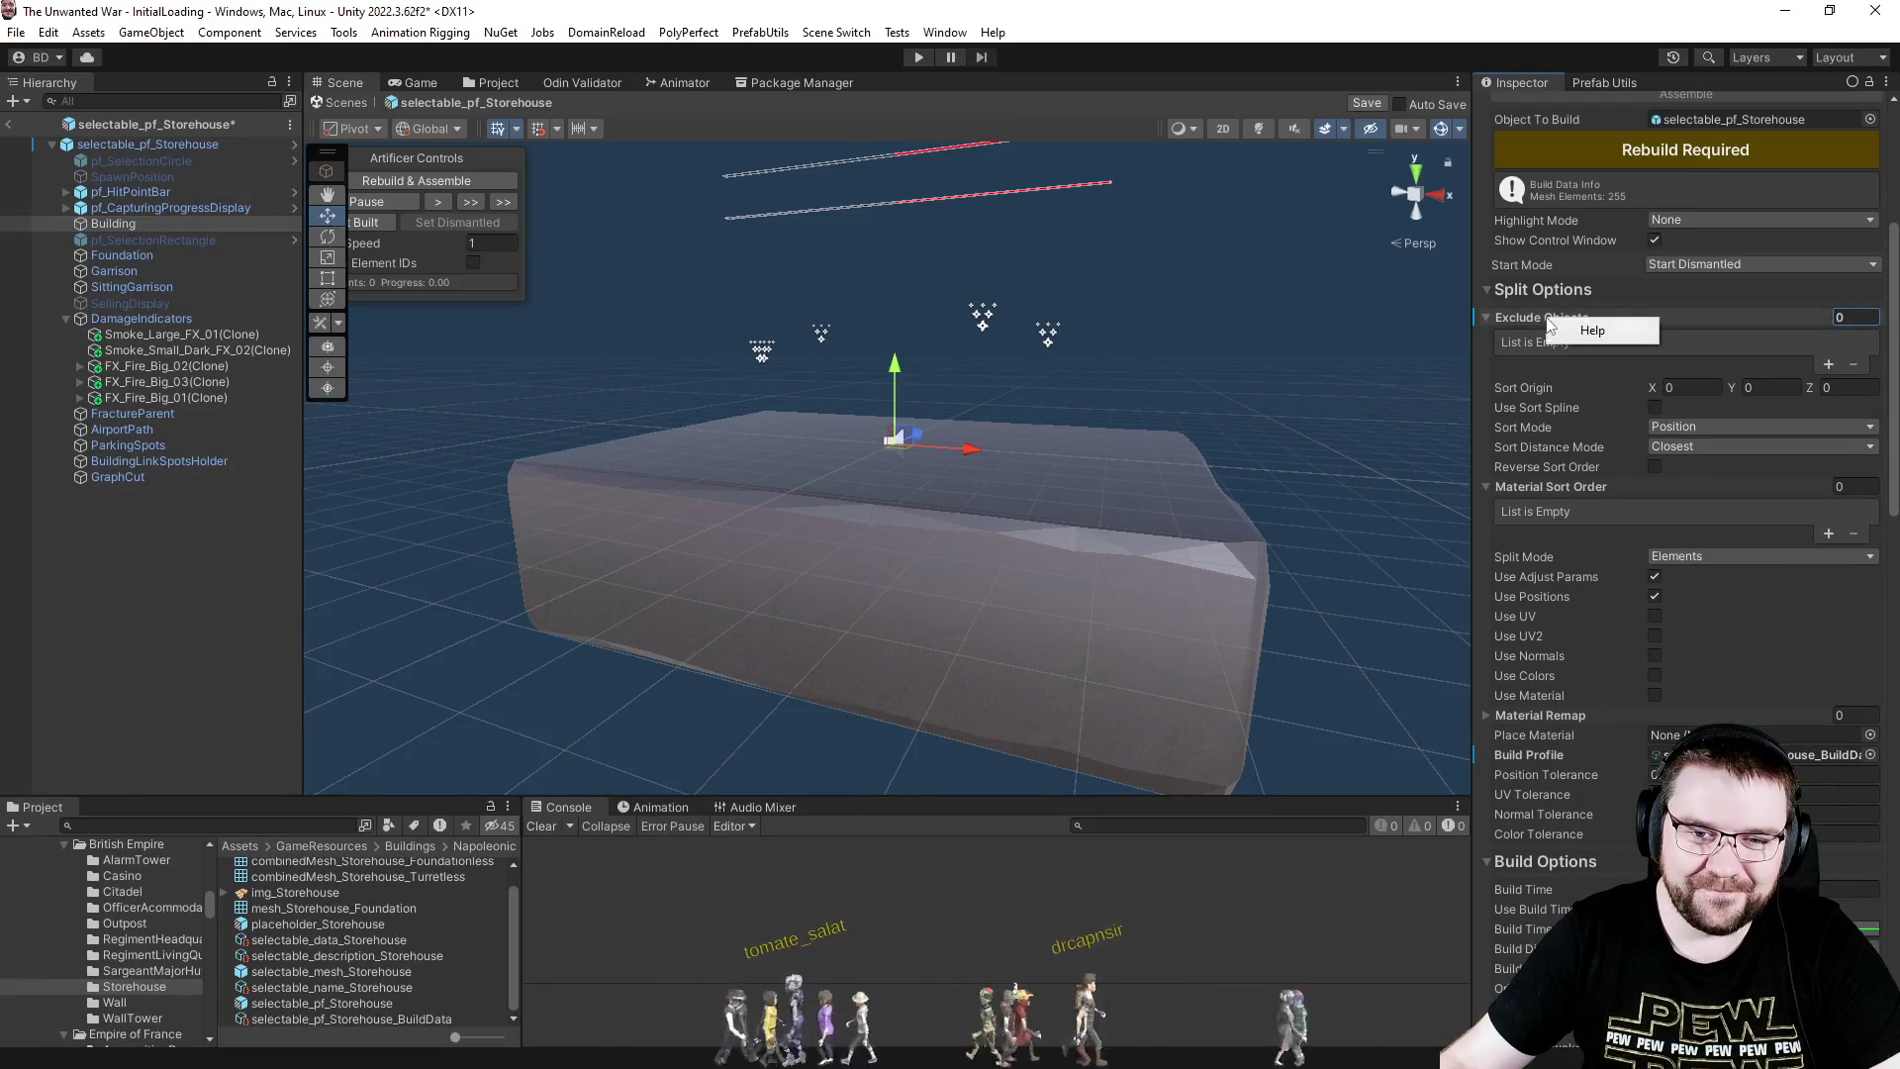
- Check the Foundation and Building objects and save the storehouse prefab
right_click(1499, 364)
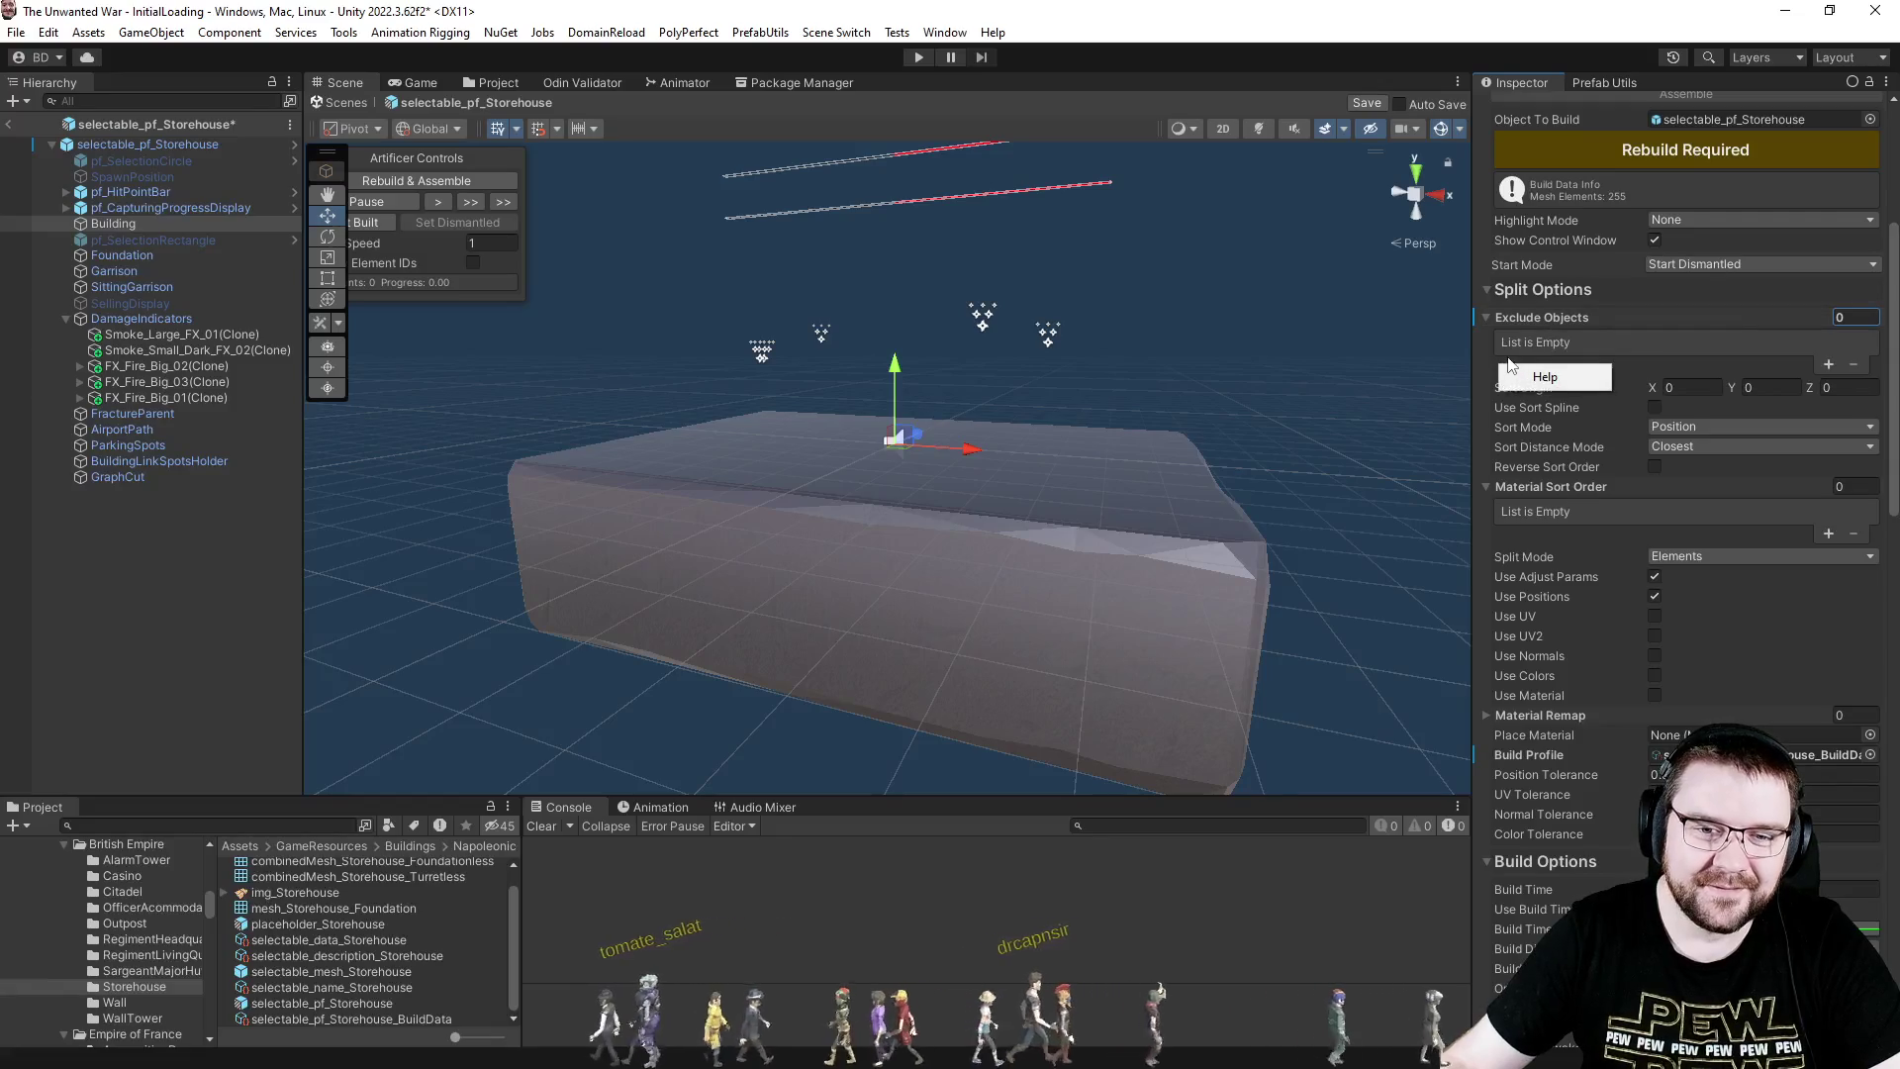
left_click(1358, 476)
left_click(1376, 473)
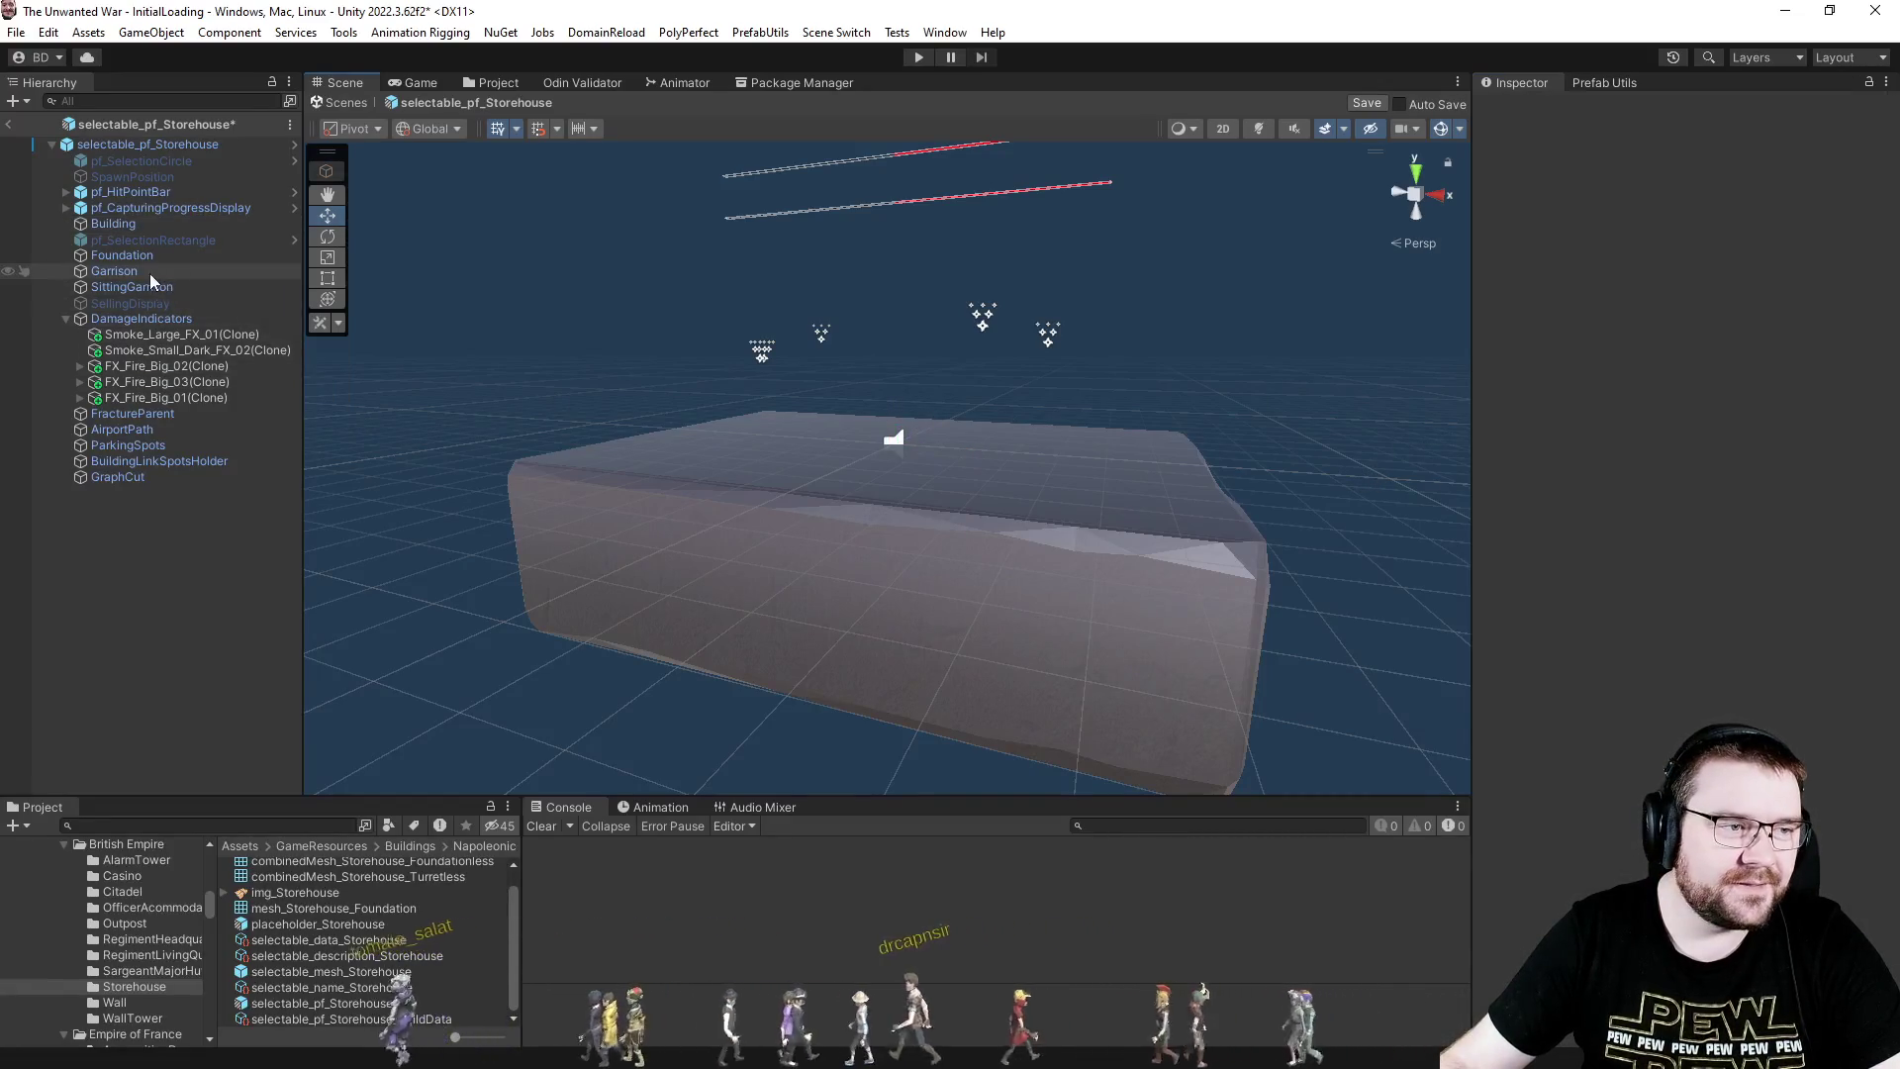
left_click(128, 258)
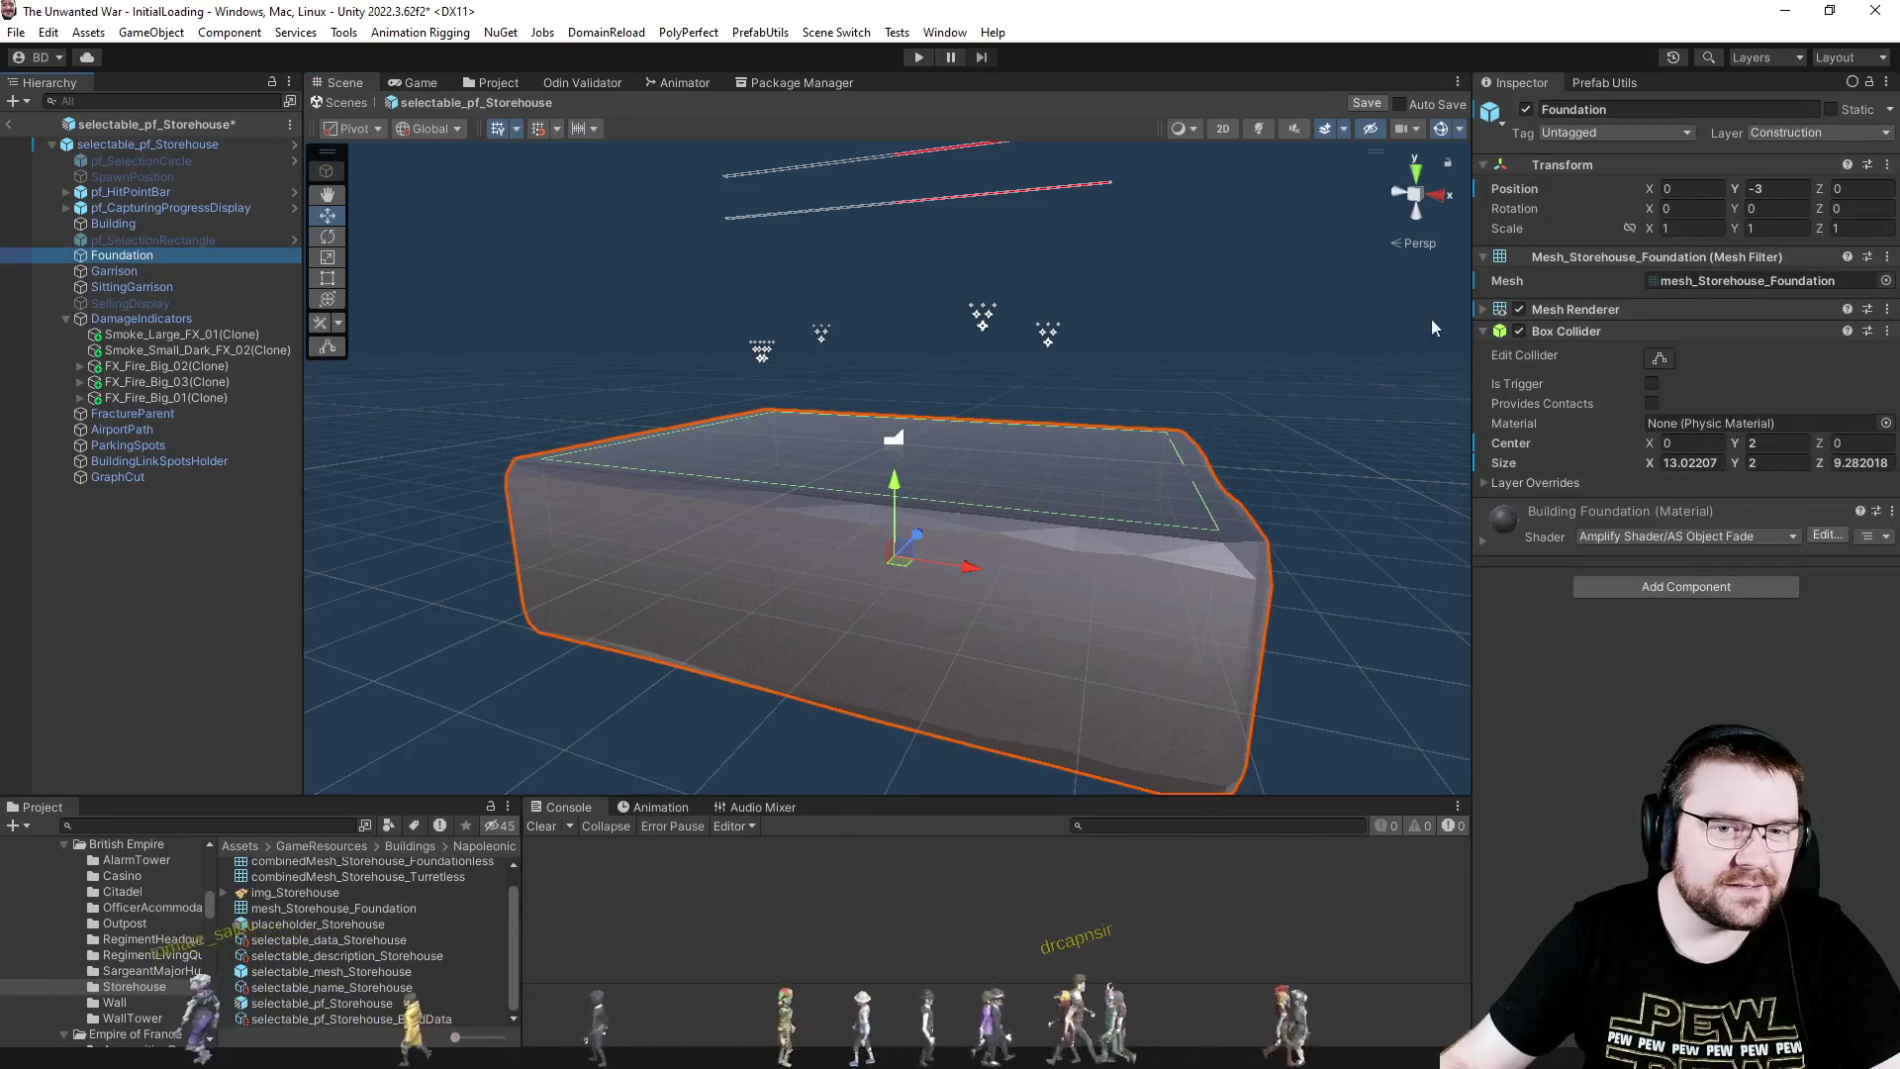
left_click(113, 224)
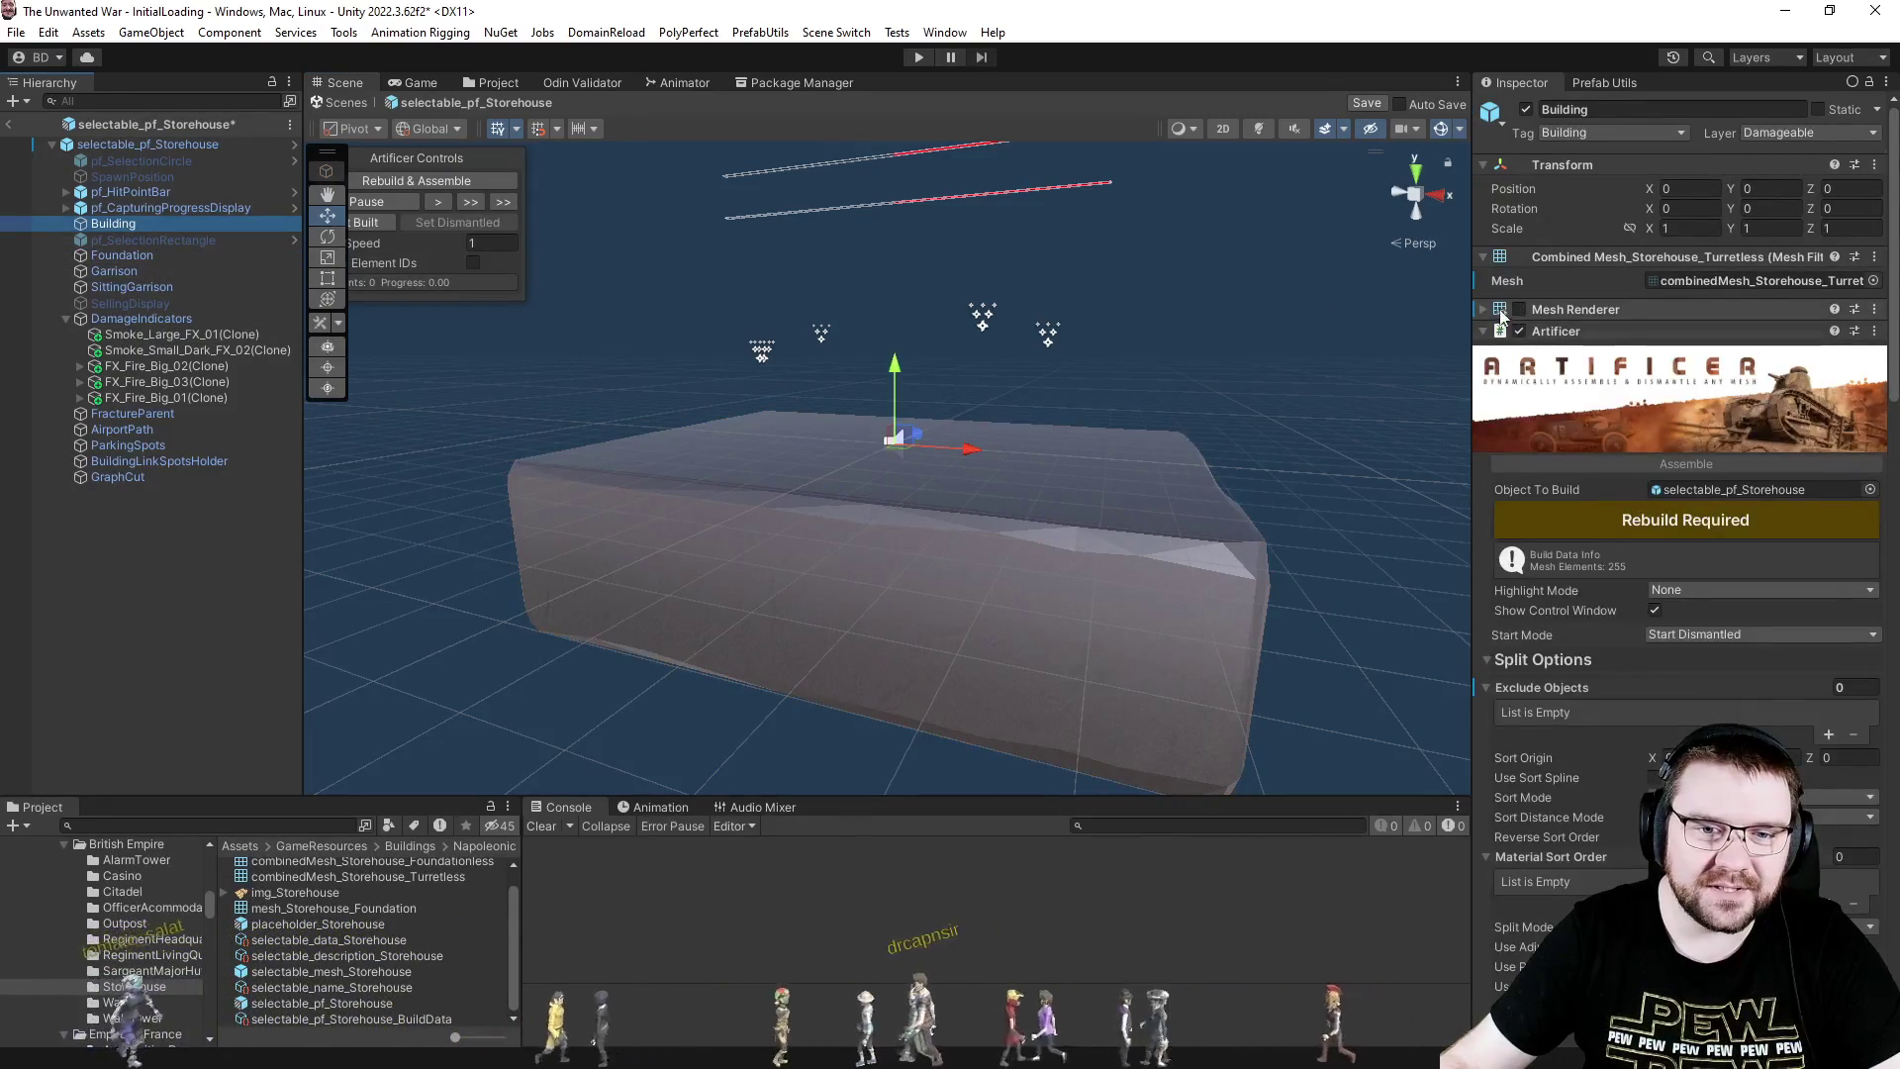
left_click(1483, 692)
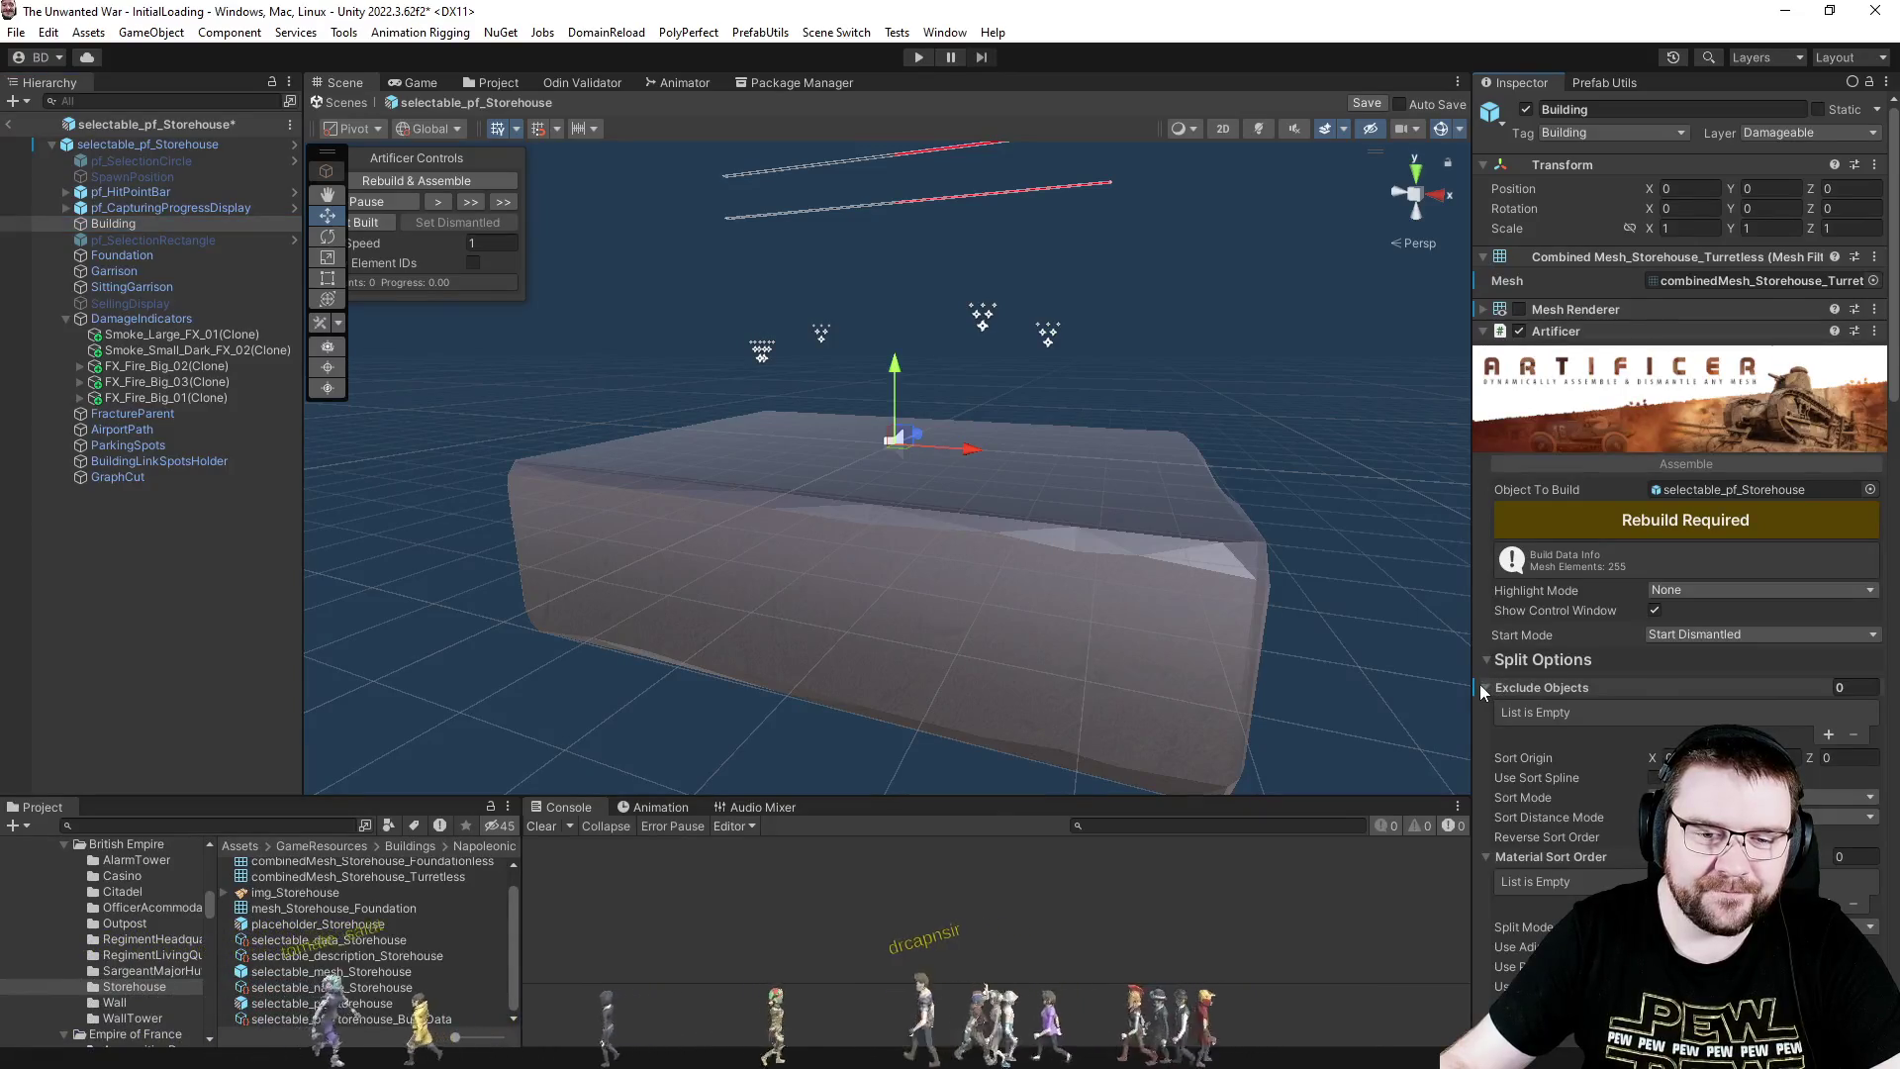
left_click(104, 617)
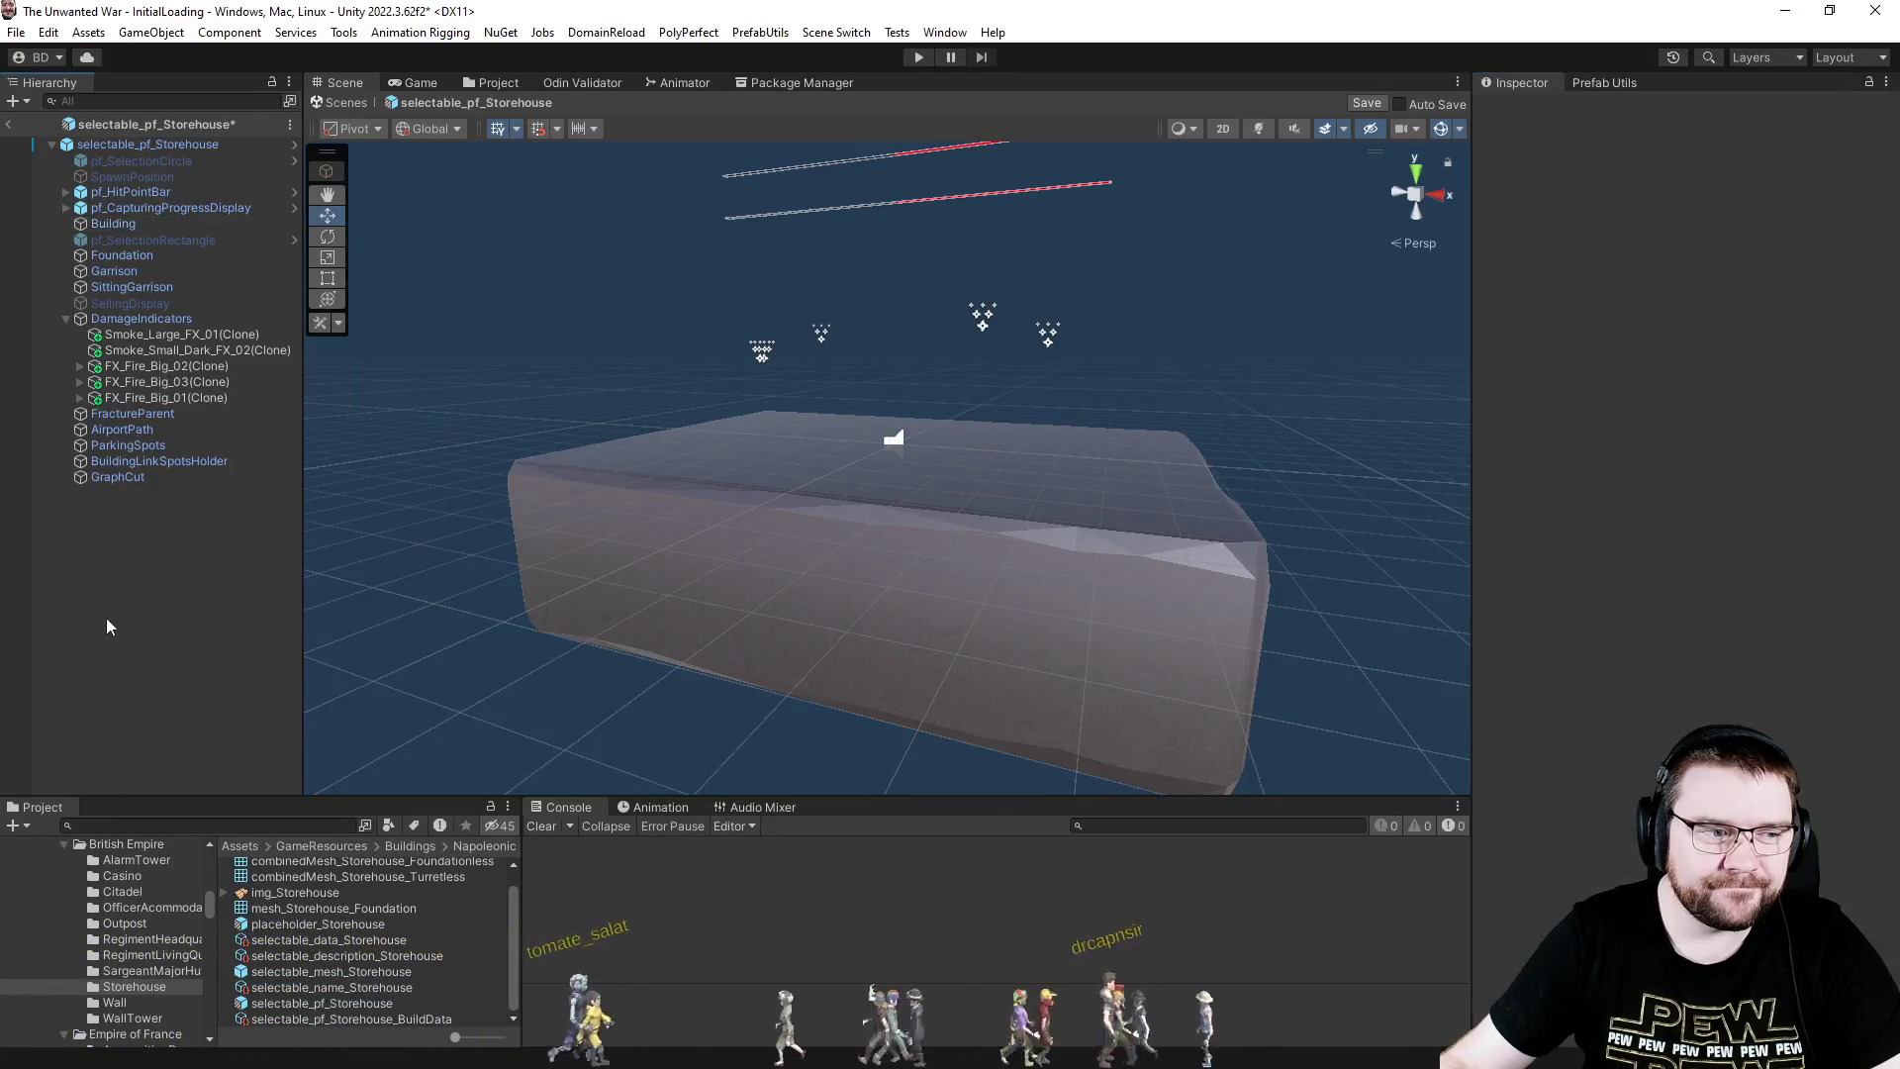
- Browse to Prefabs/GameObjectPrefabs in the Project window and select pf_Building
left_click(501, 85)
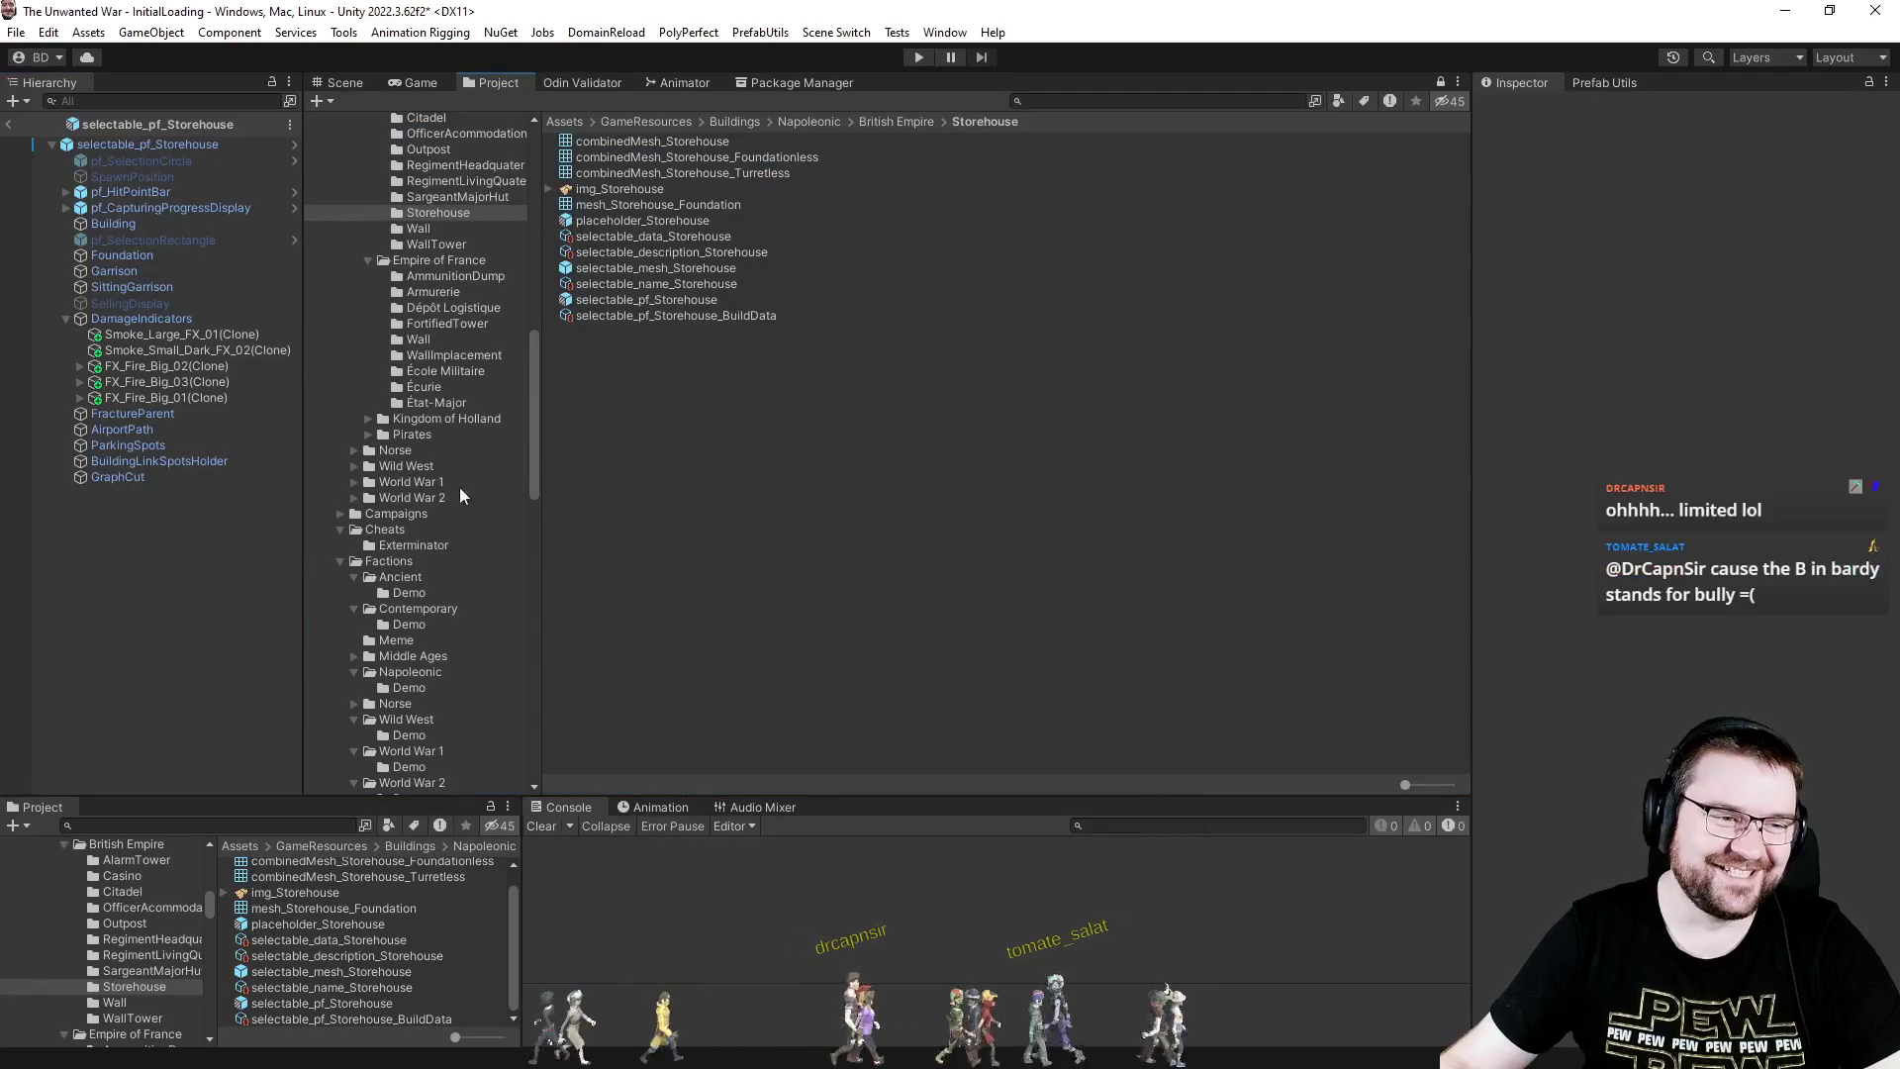
scroll(462, 487, "down", 8)
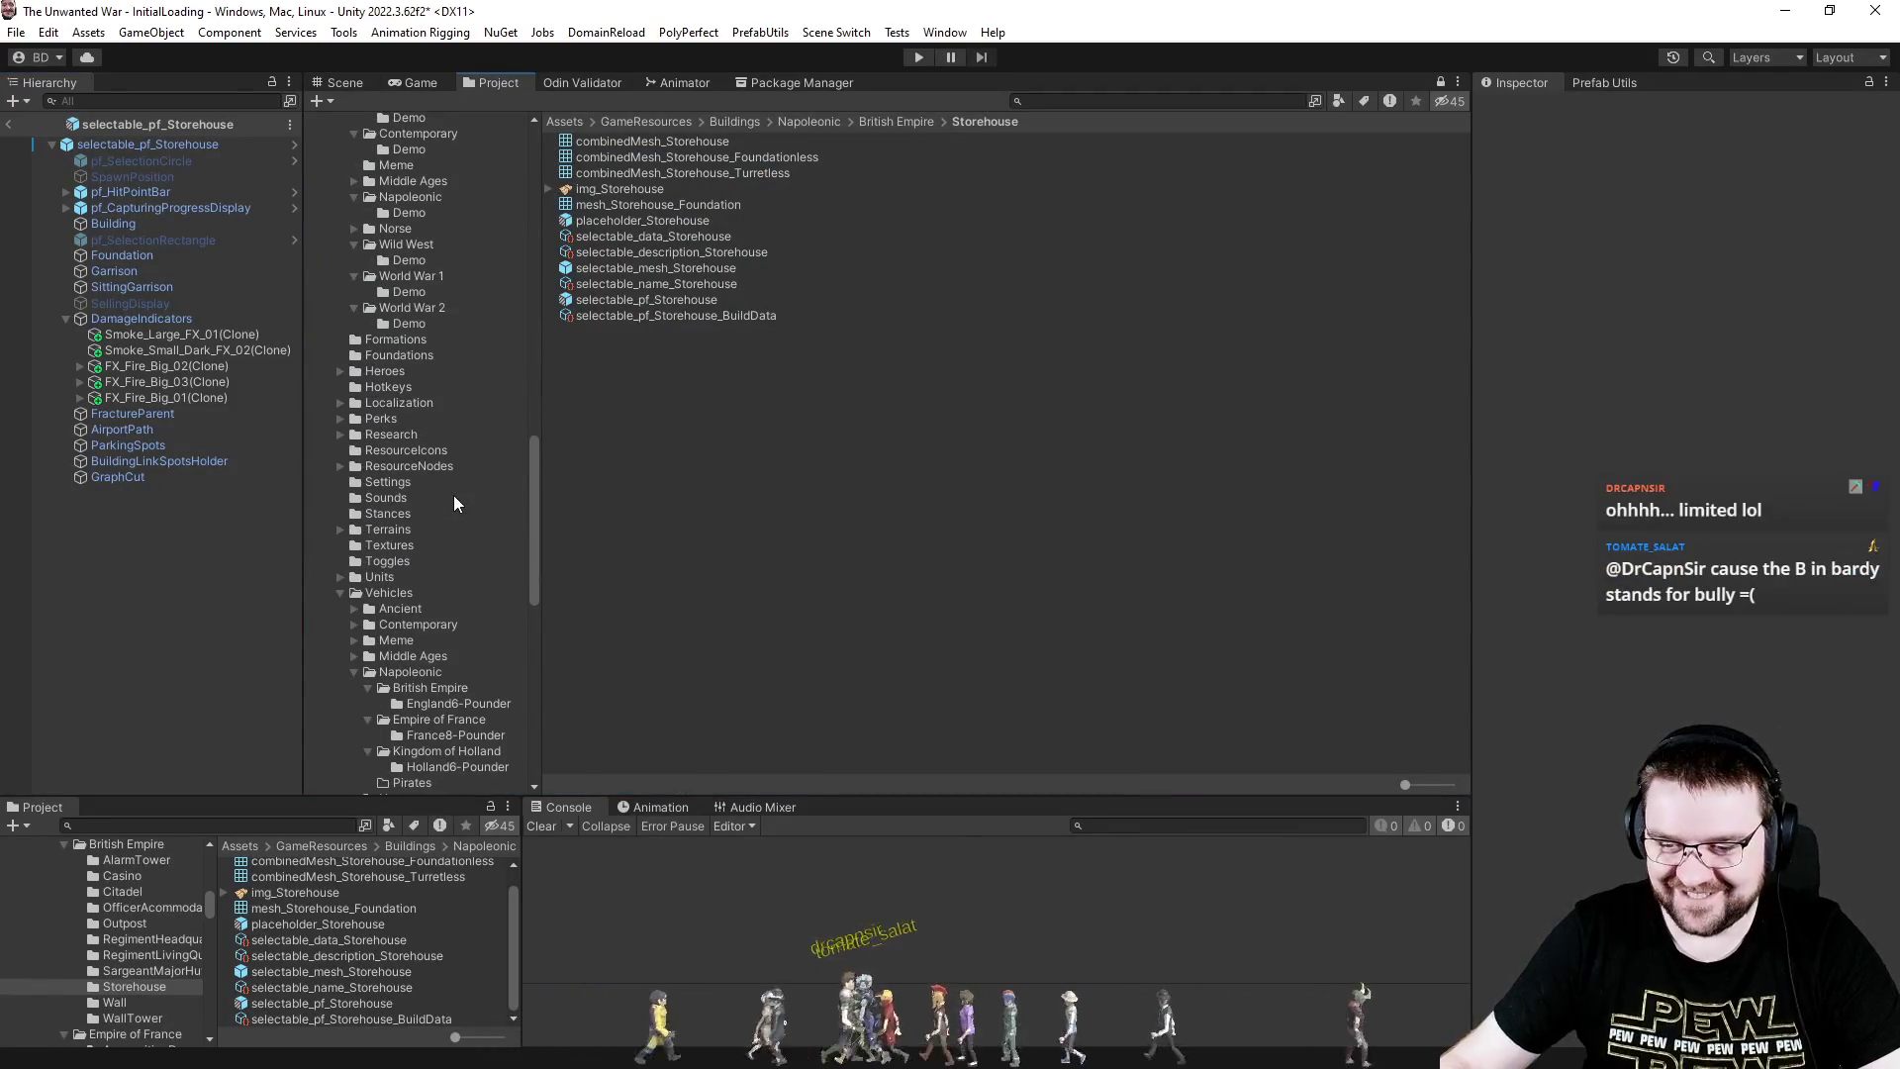
scroll(509, 484, "down", 15)
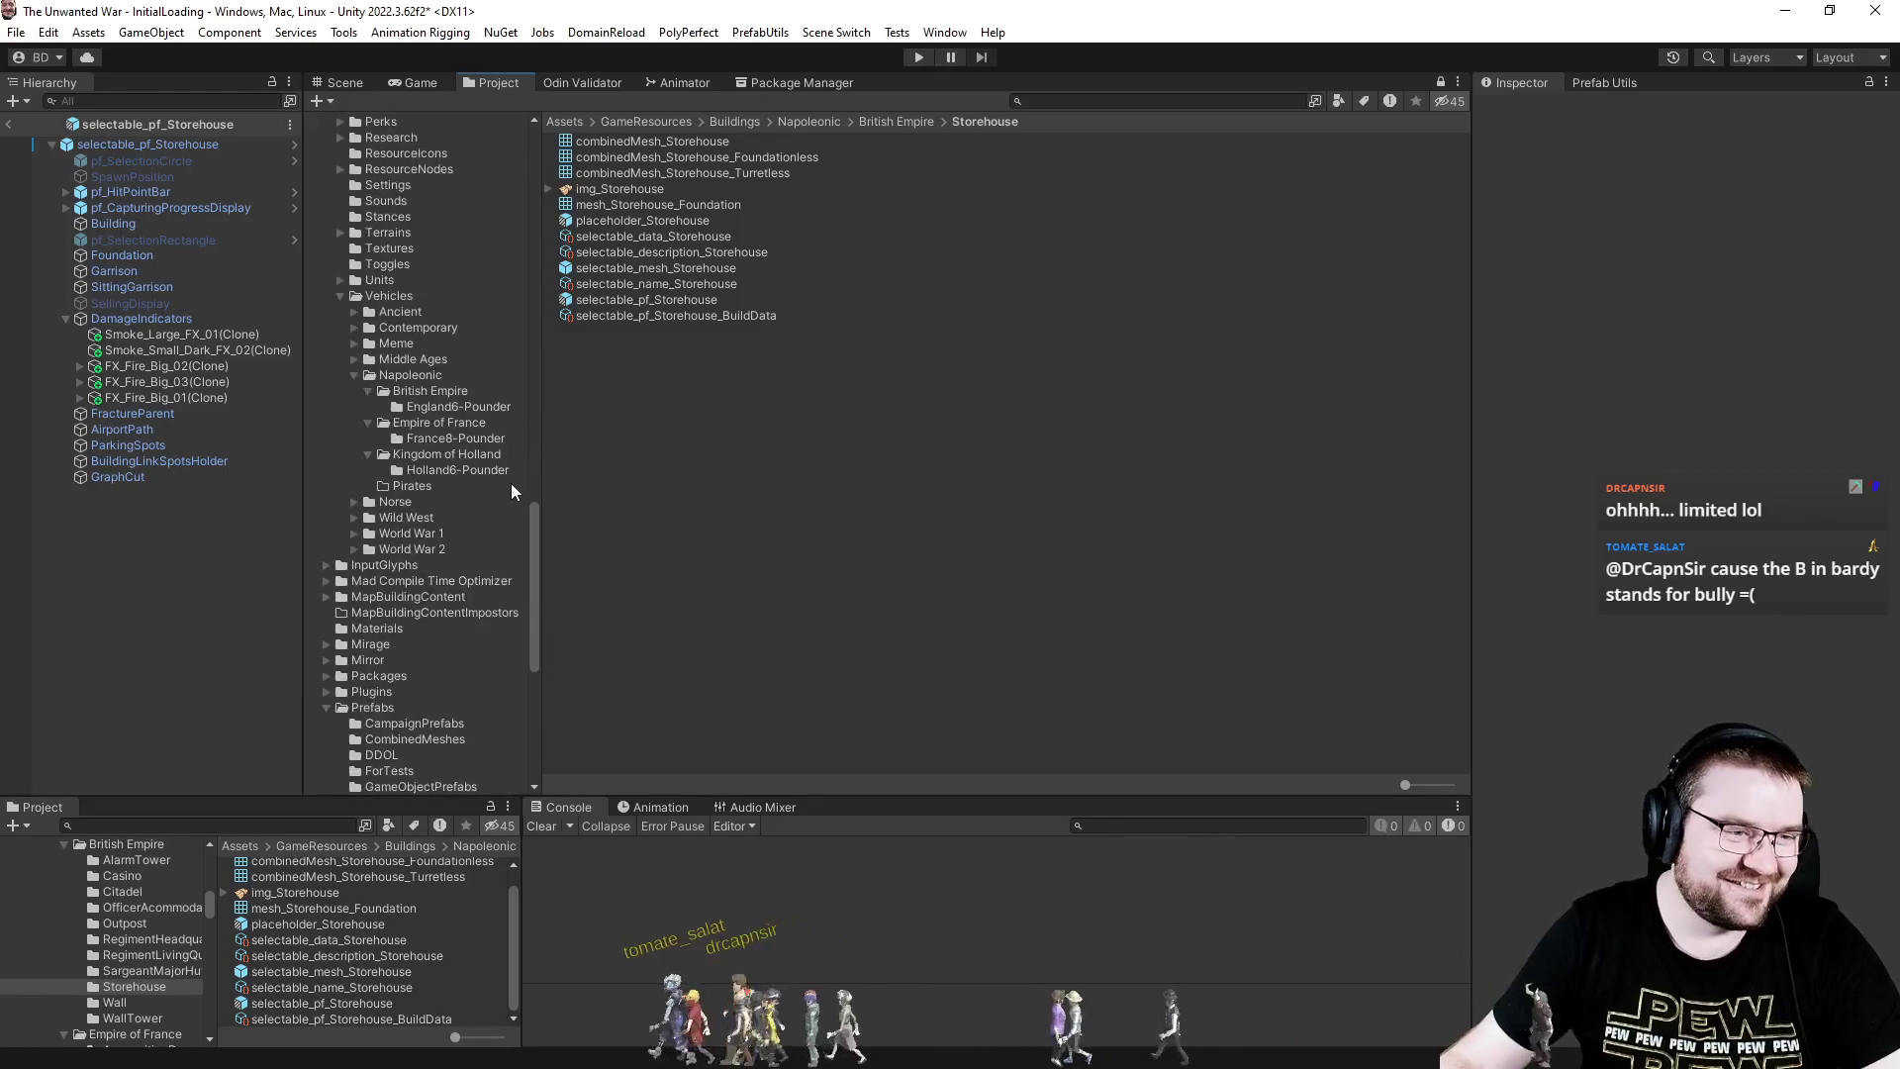
left_click(437, 307)
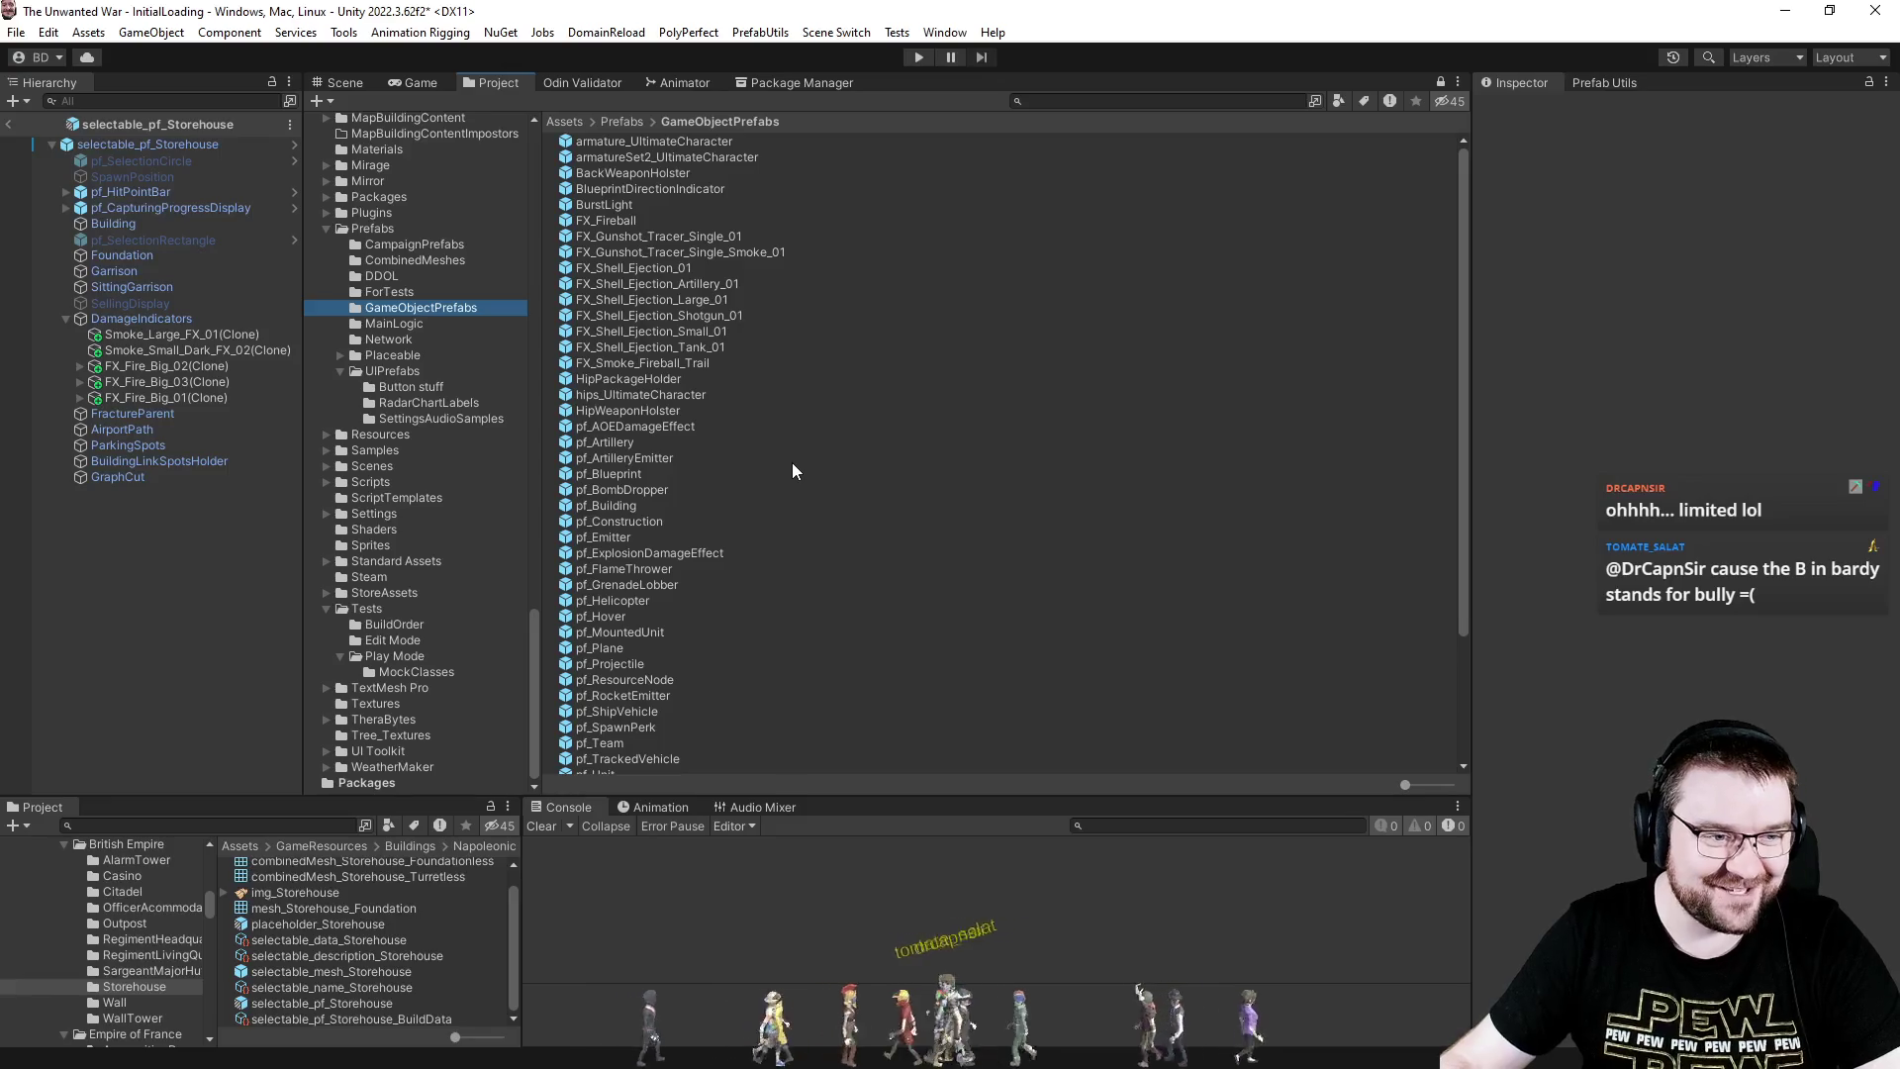
left_click(648, 506)
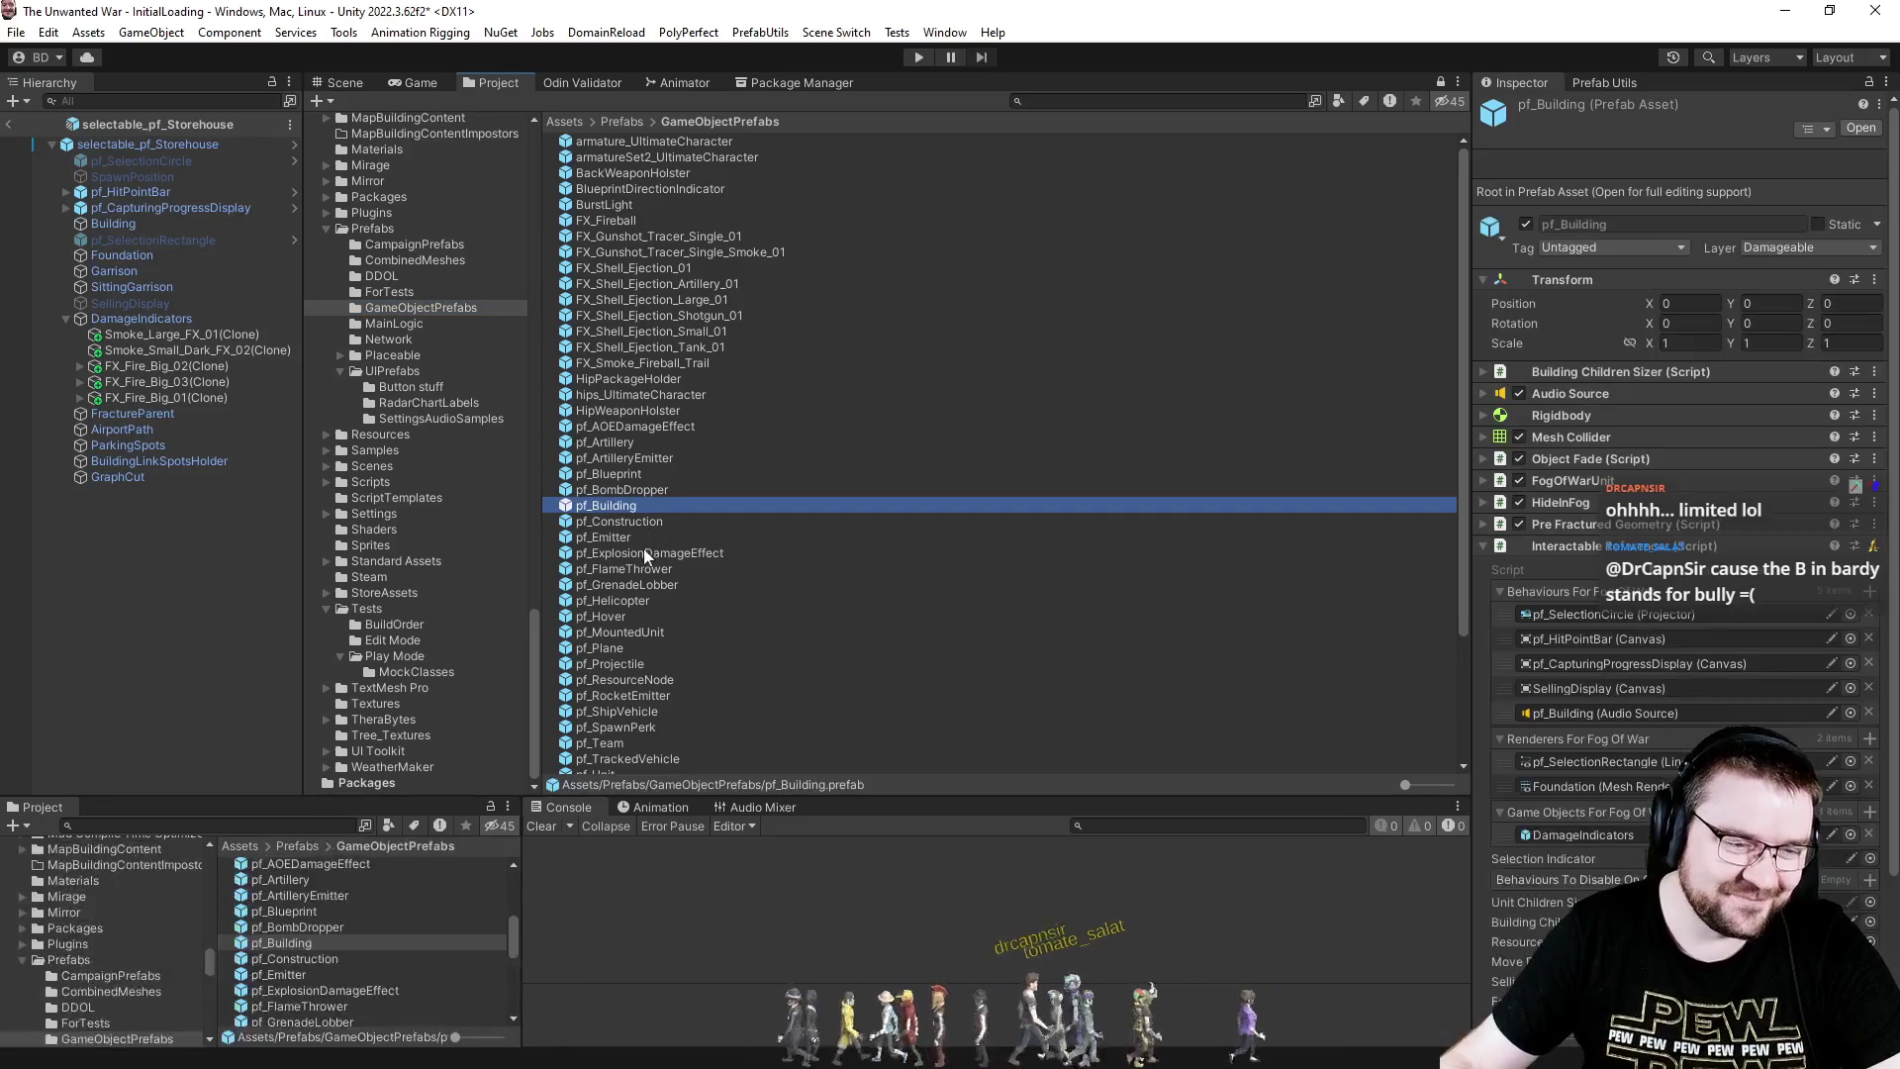
- Add Foundation to pf_Building's Artificer Exclude Objects as Element 0, then exit prefab mode
scroll(1511, 655, "down", 1)
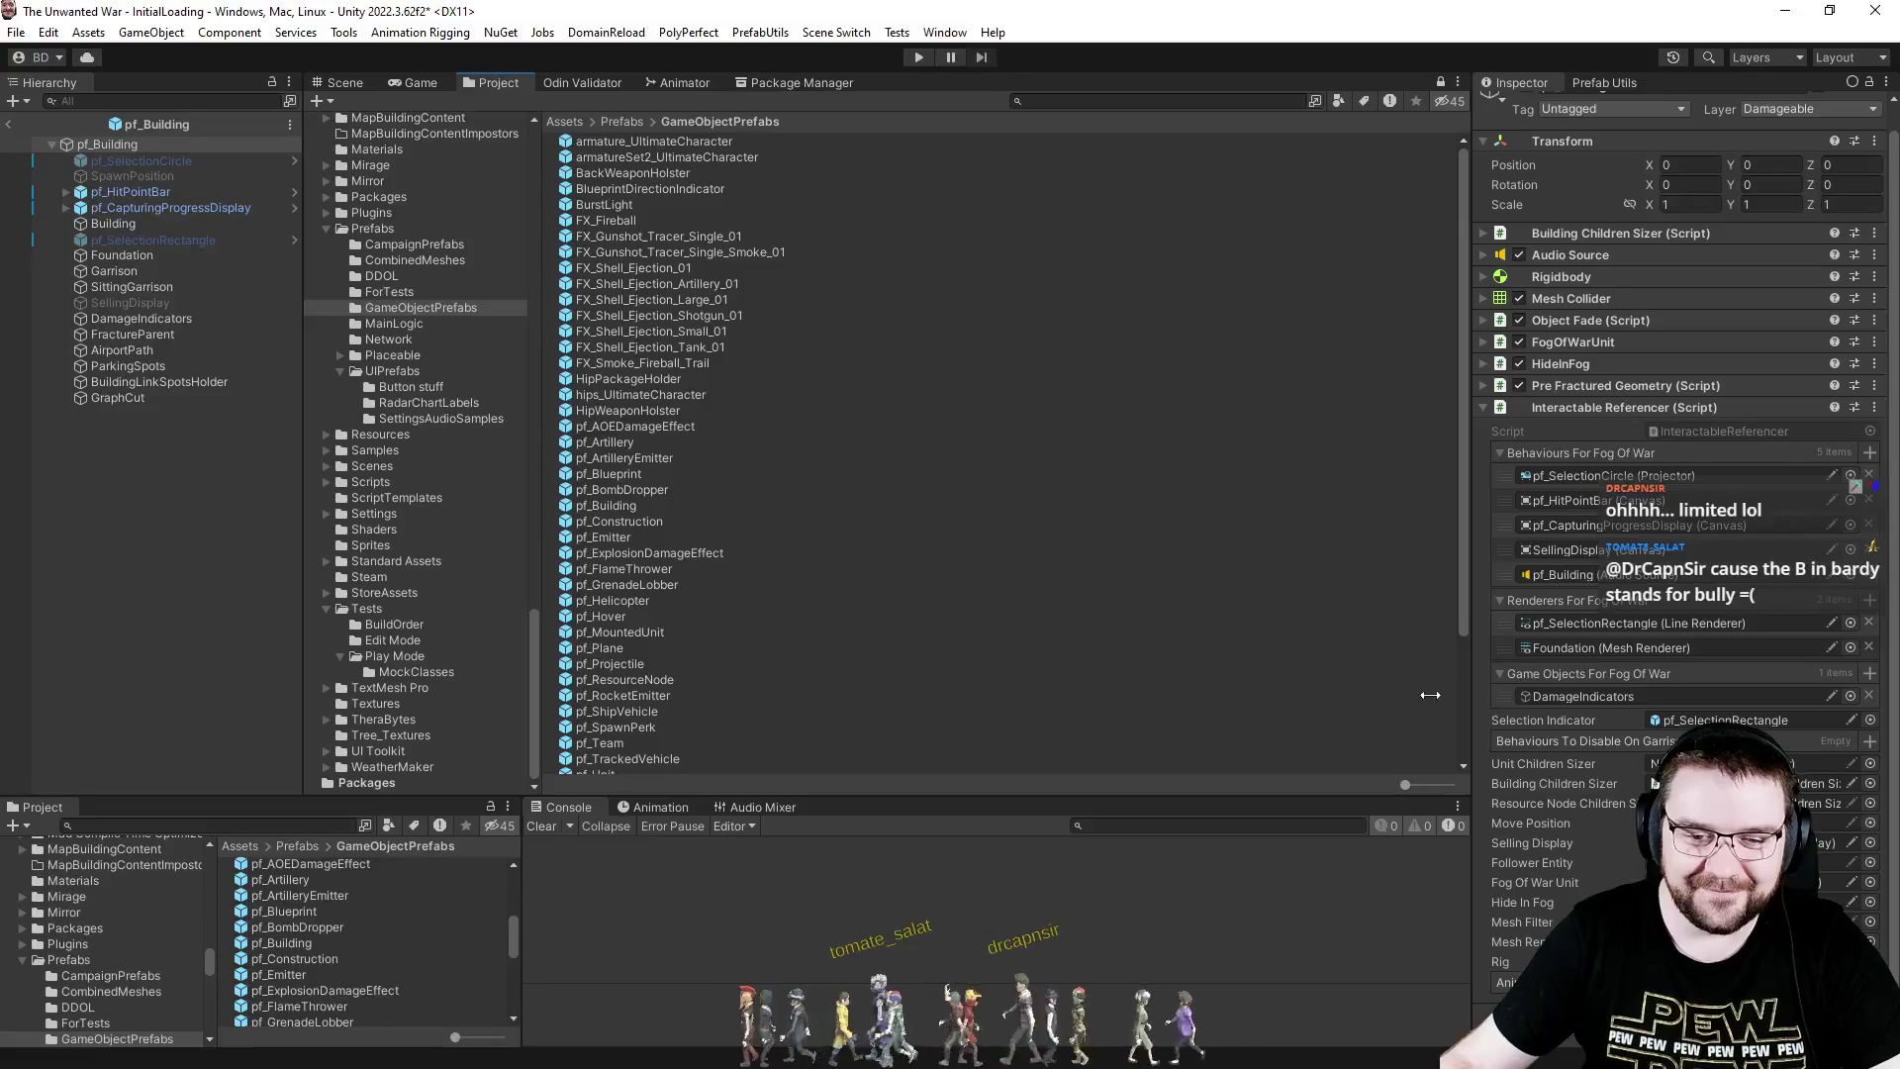
left_click(125, 225)
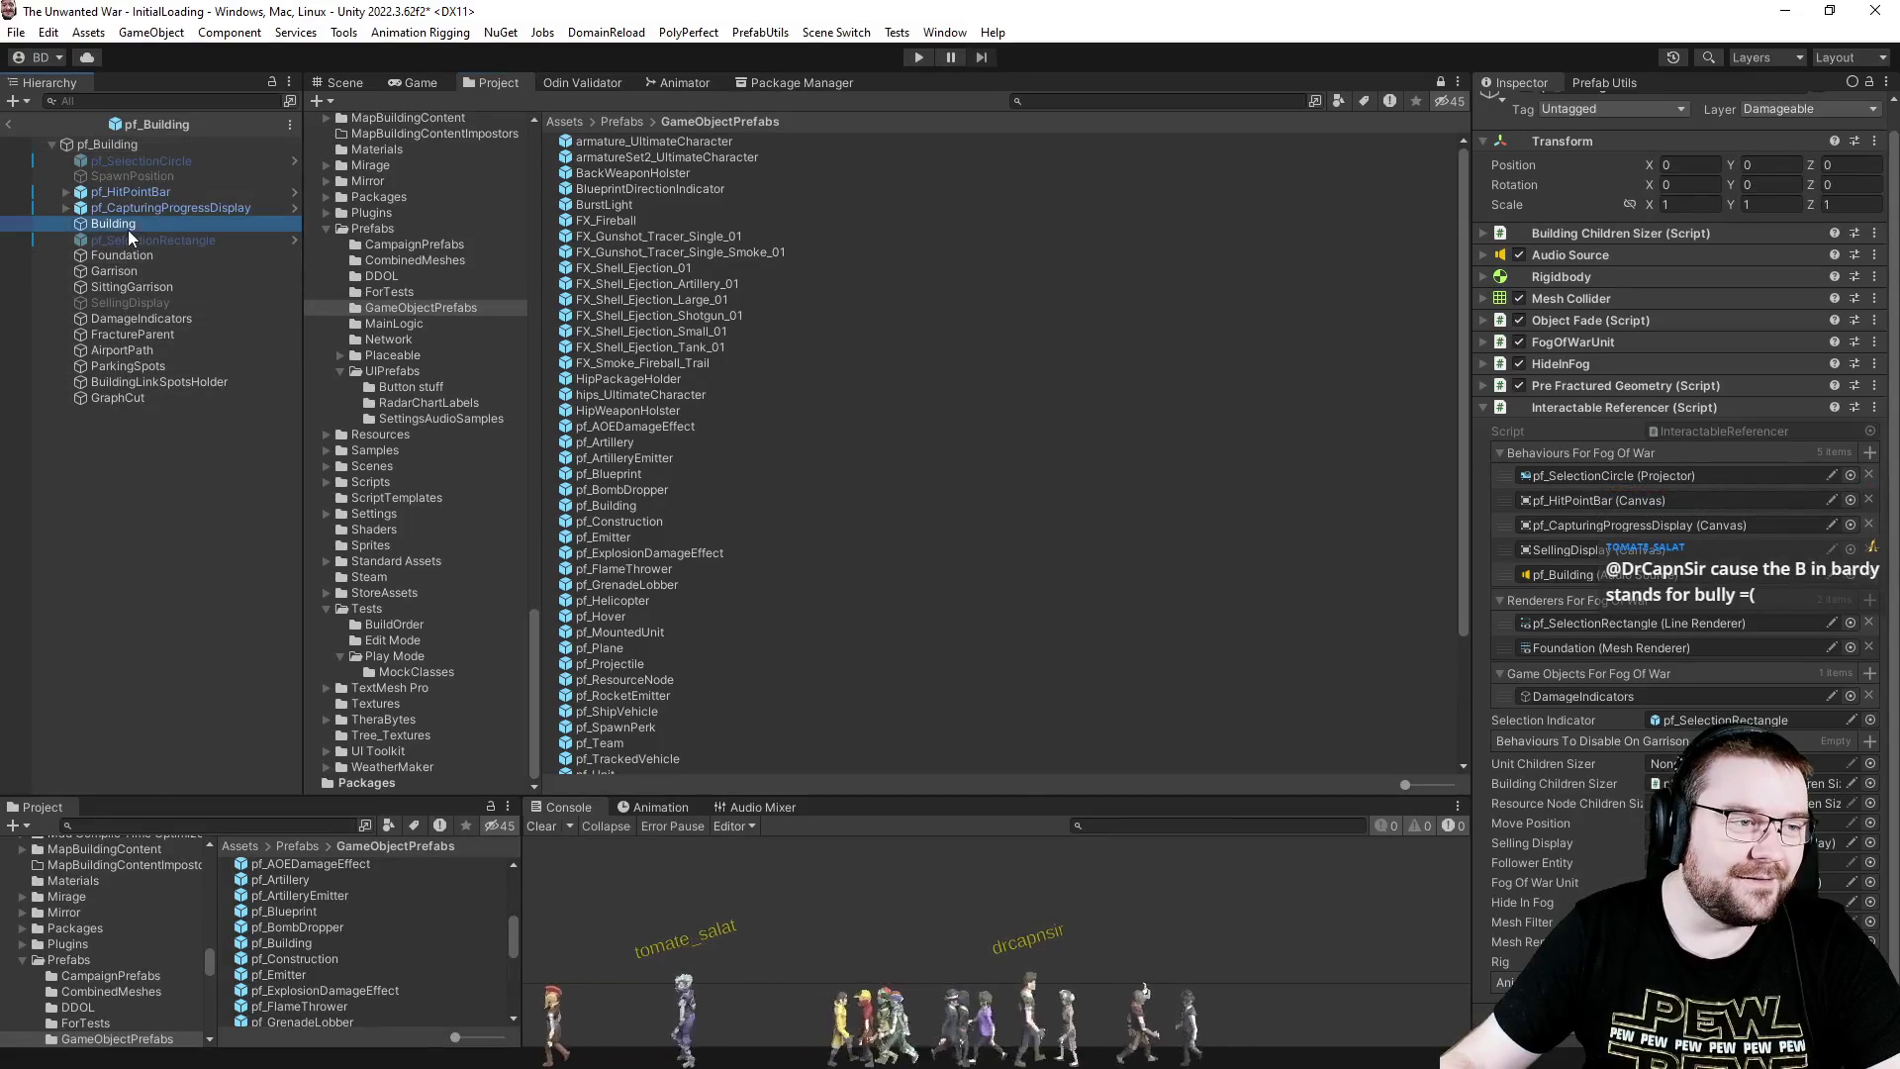
scroll(1682, 495, "down", 5)
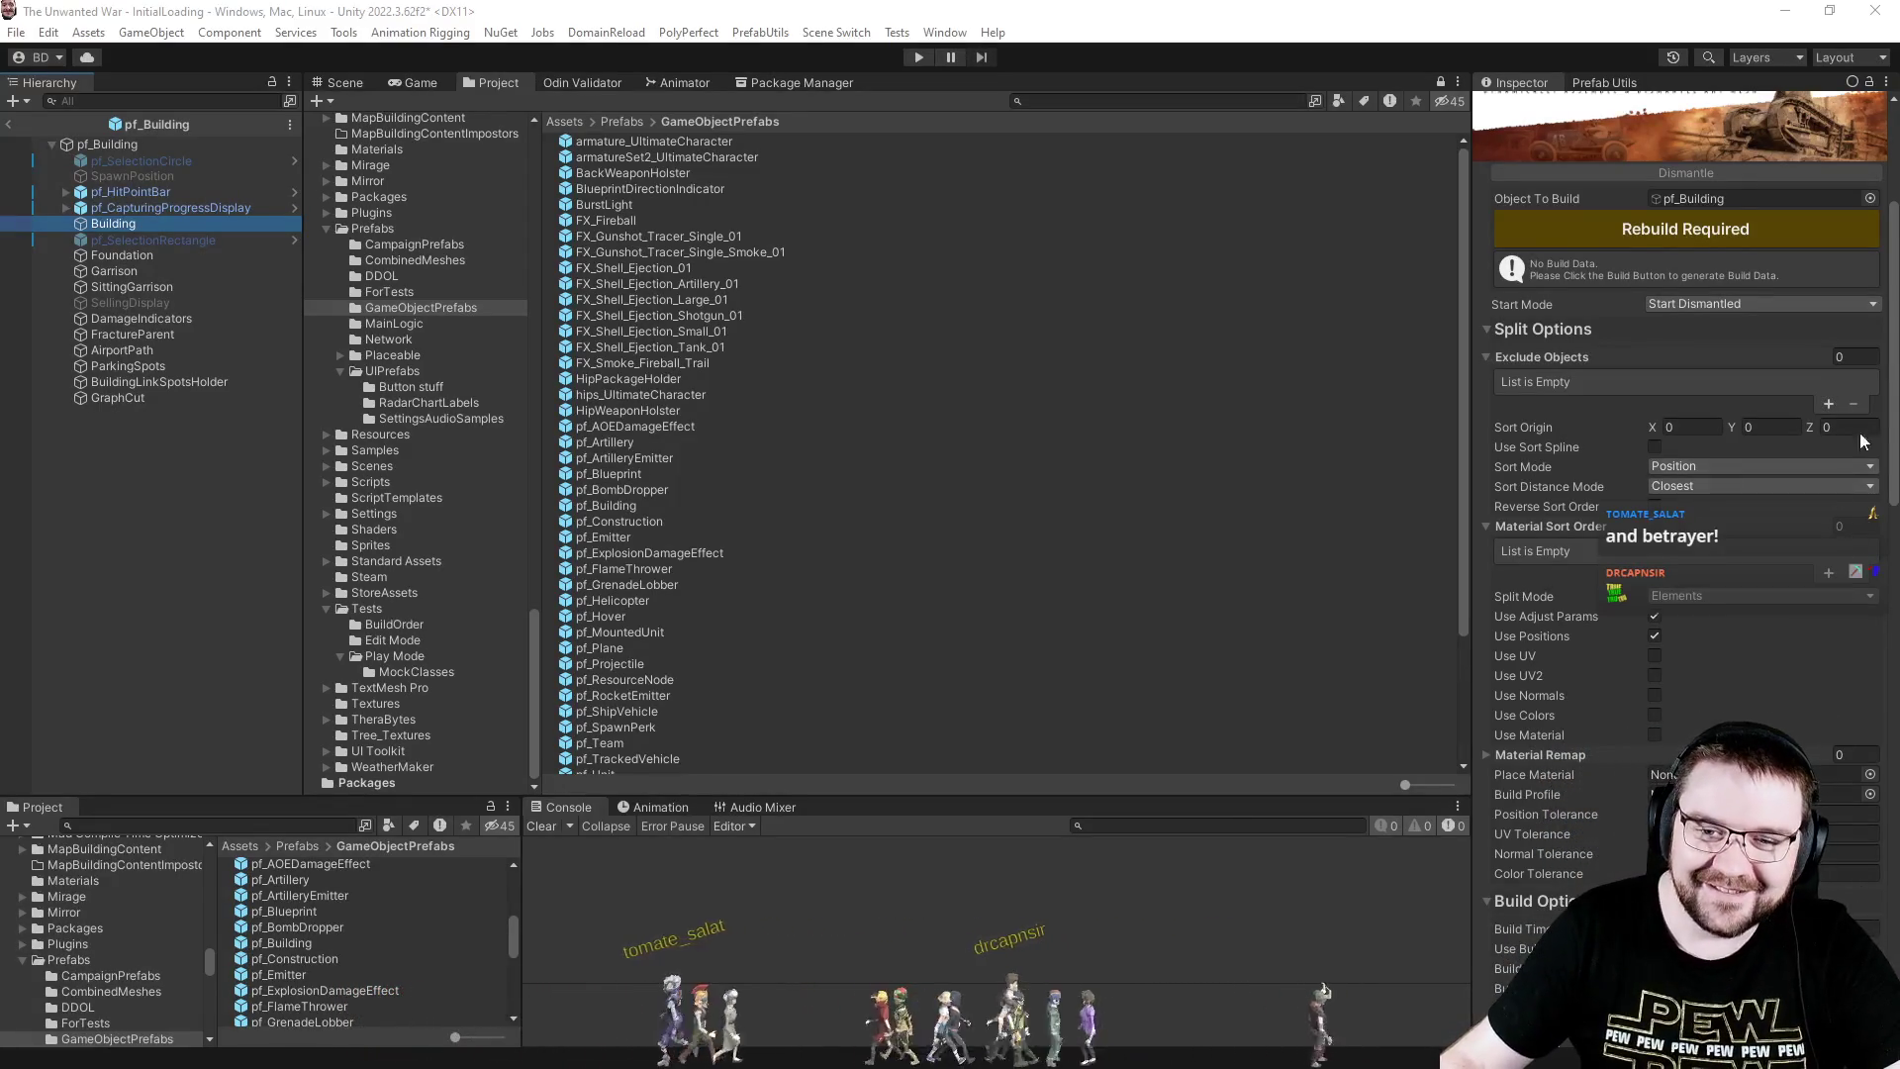
left_click(1828, 403)
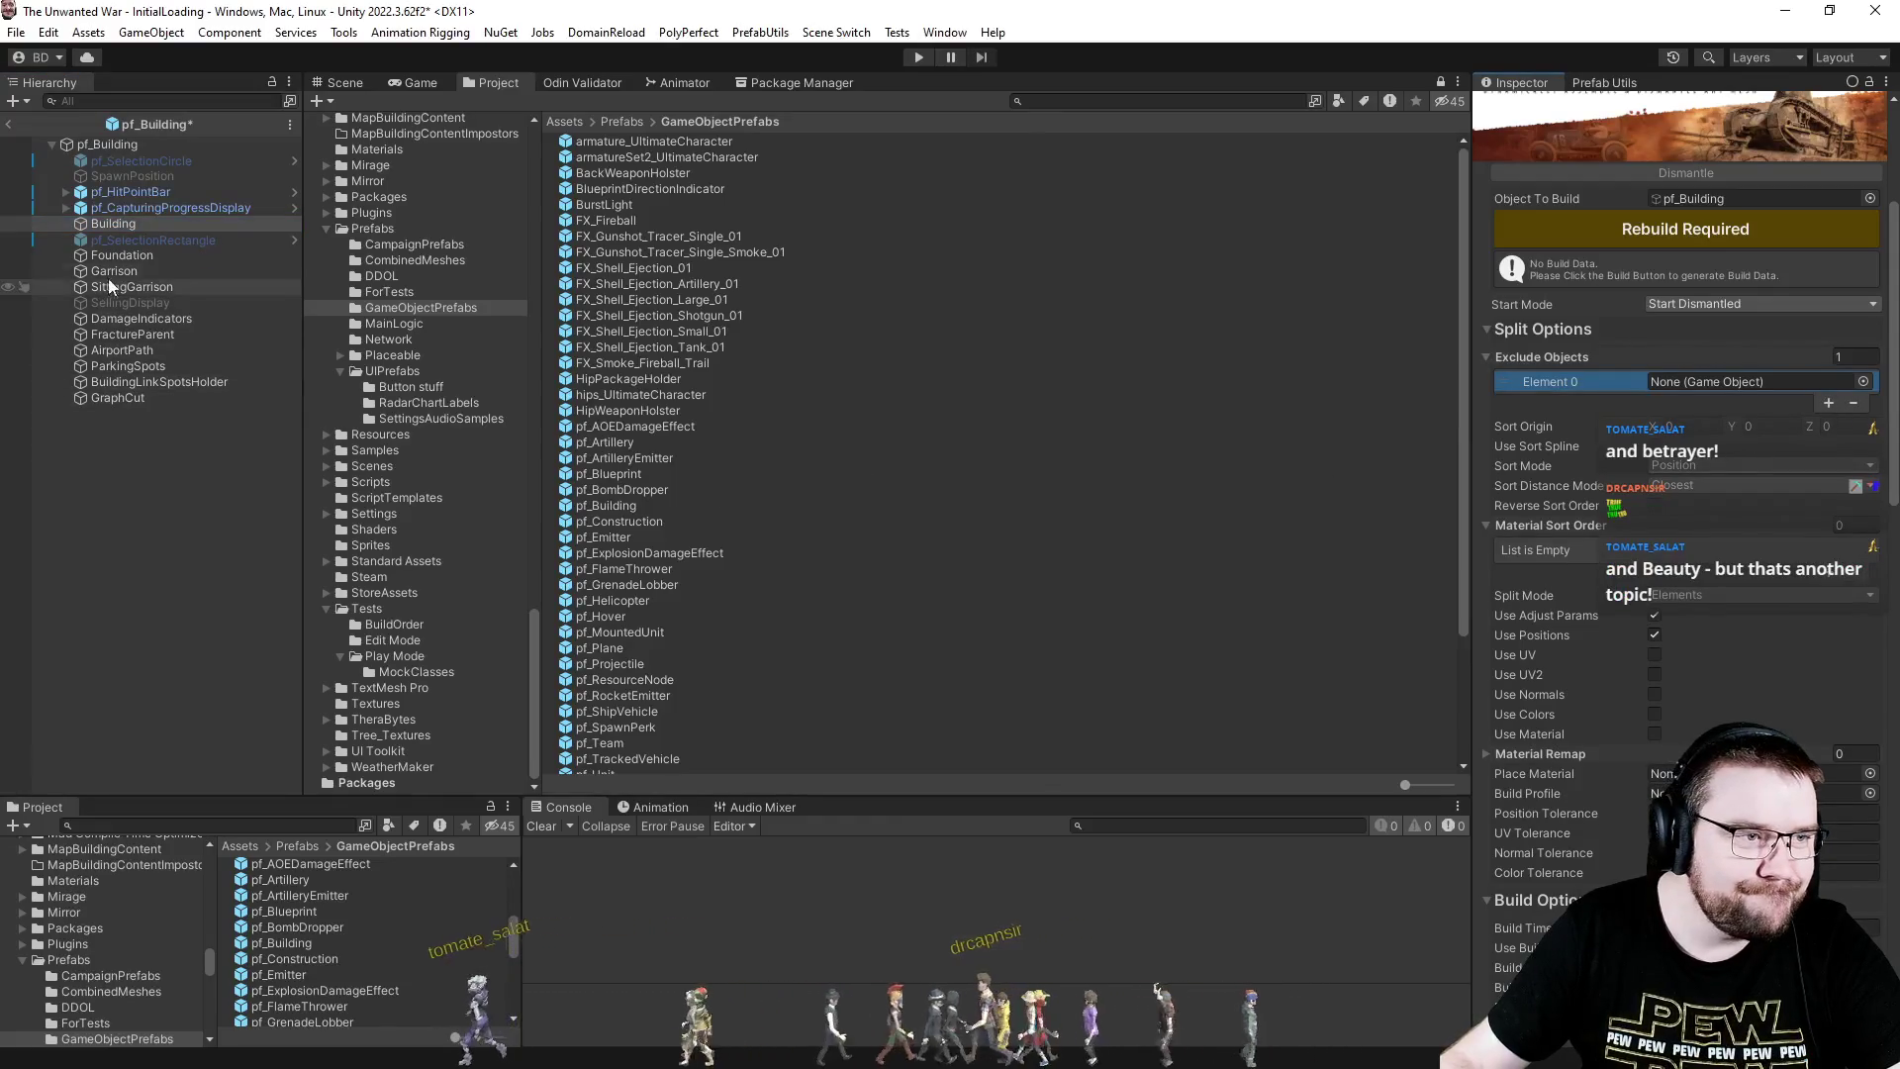
left_click_drag(121, 255, 1772, 386)
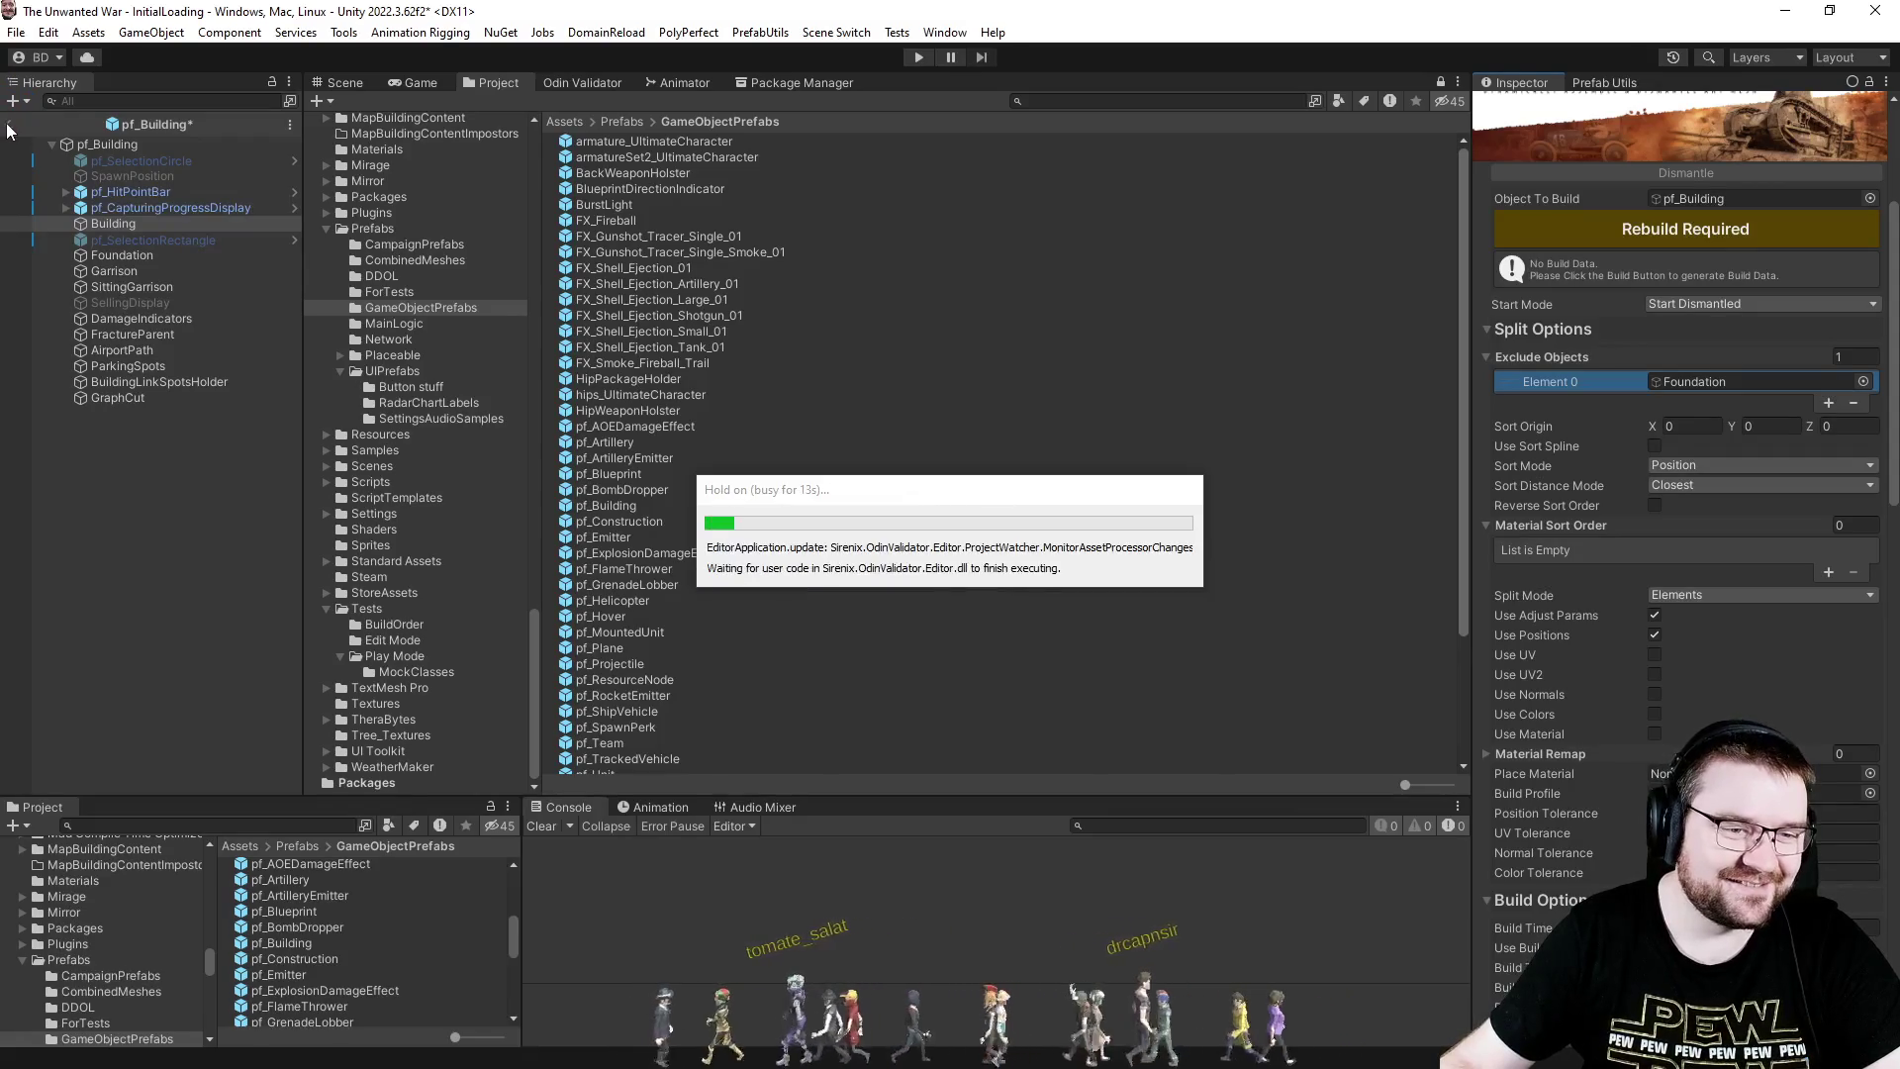
left_click(8, 124)
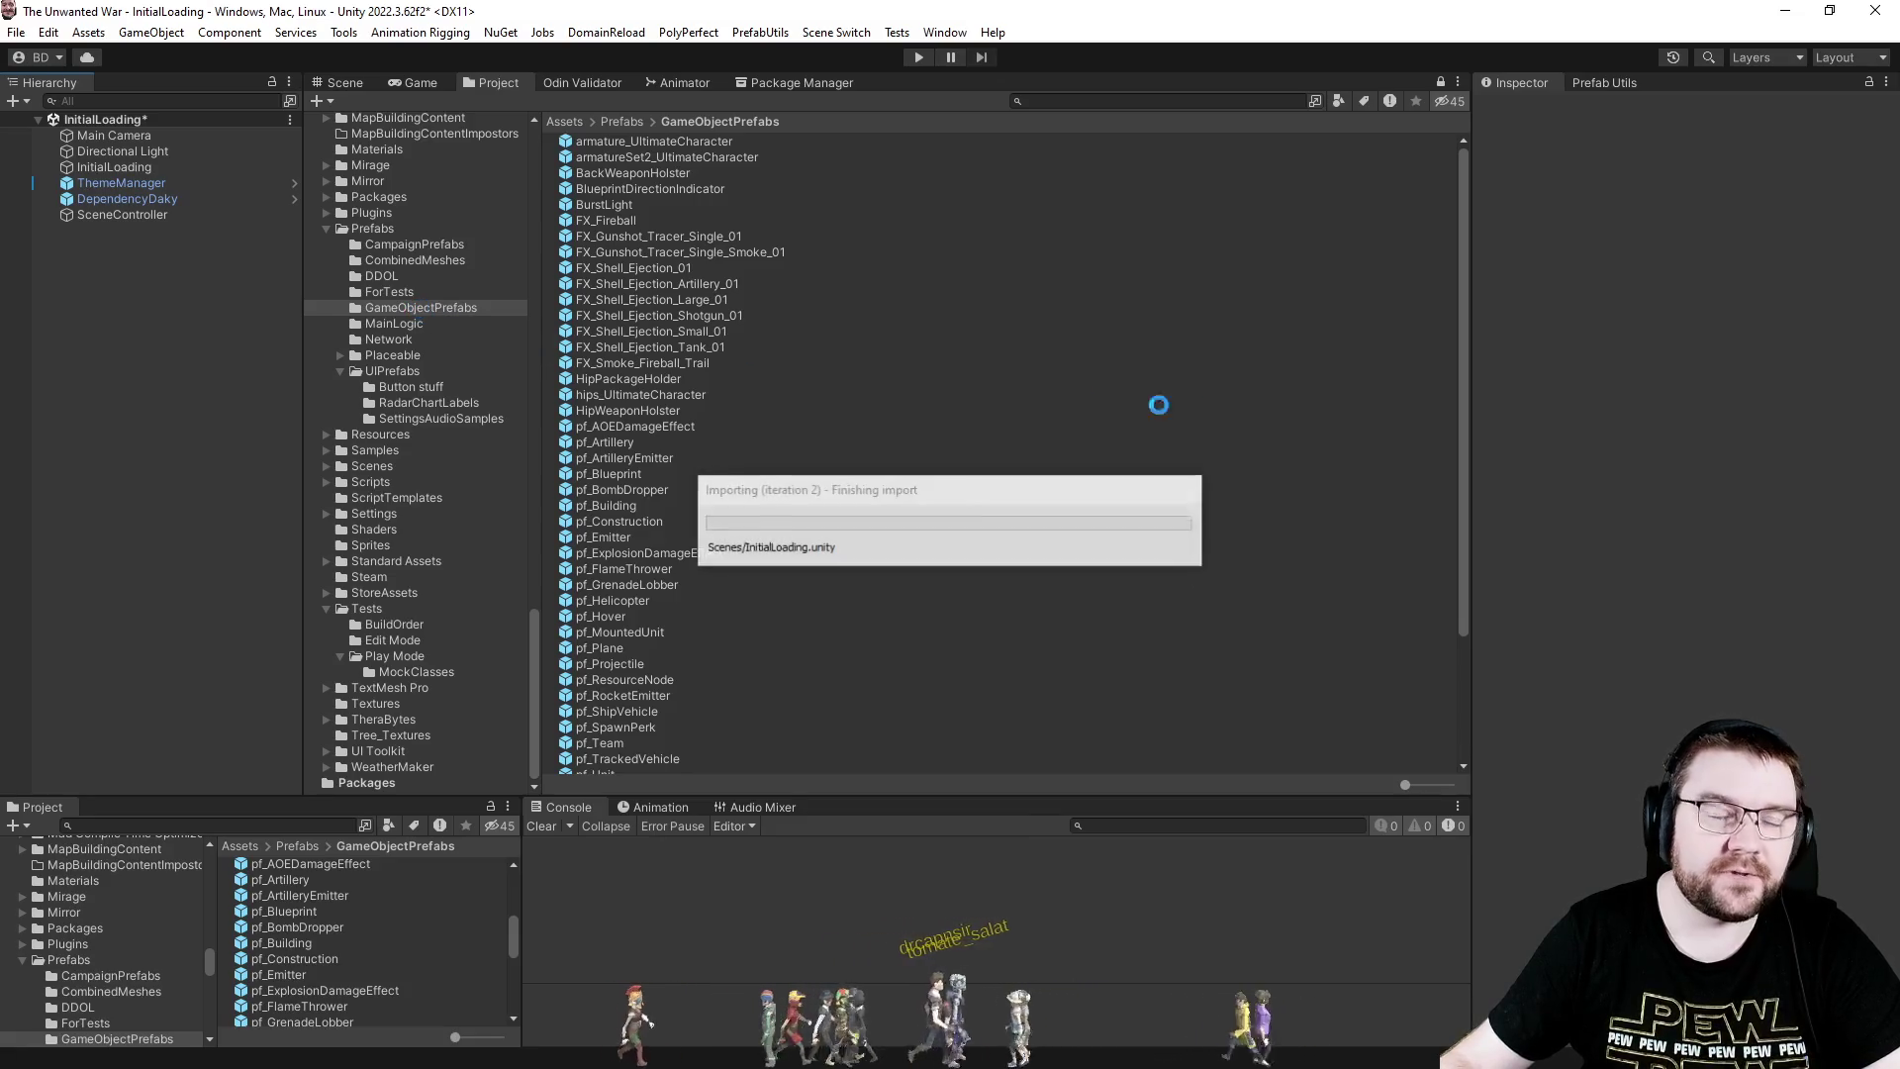
- Run Refresh Placeholders for all buildings from Prefab Utils and confirm it
left_click(1583, 79)
left_click(1731, 492)
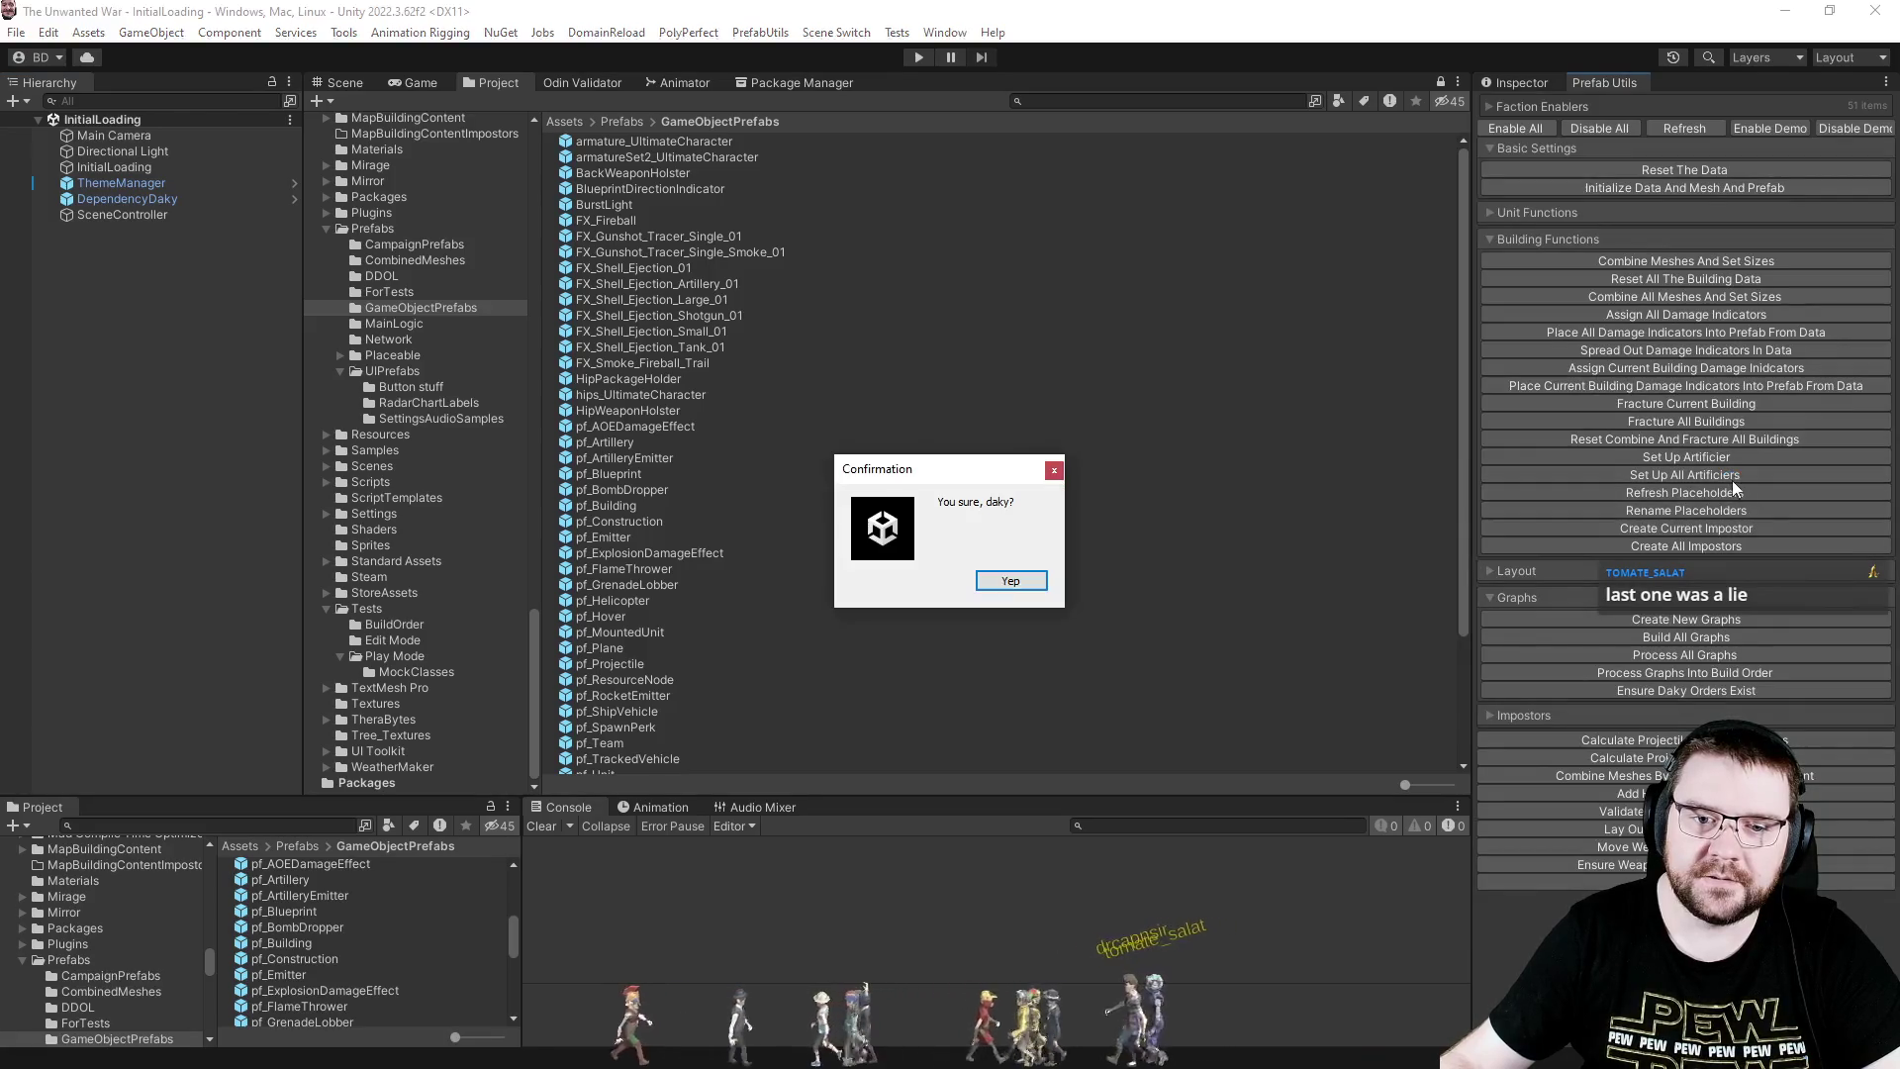
left_click(1029, 582)
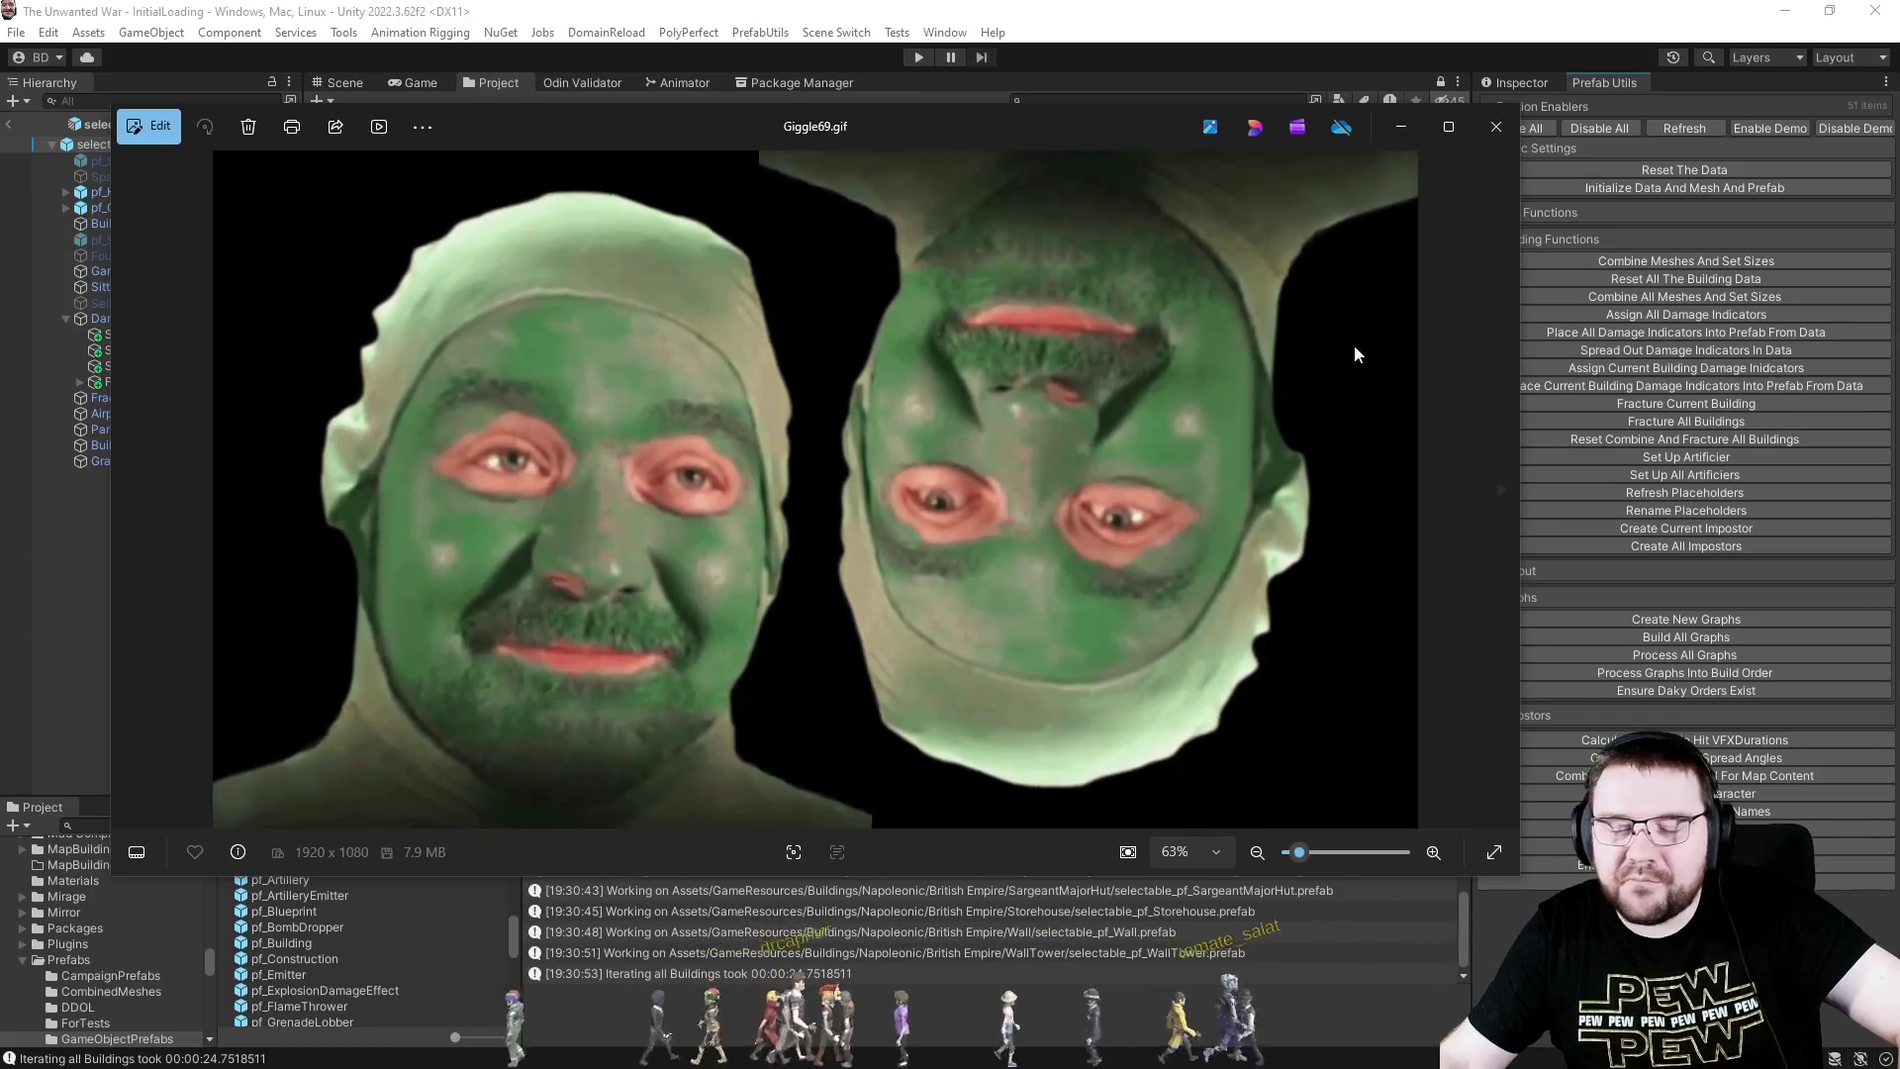
- Close the image viewer, return to the Inspector, and clear the Console
left_click(1491, 129)
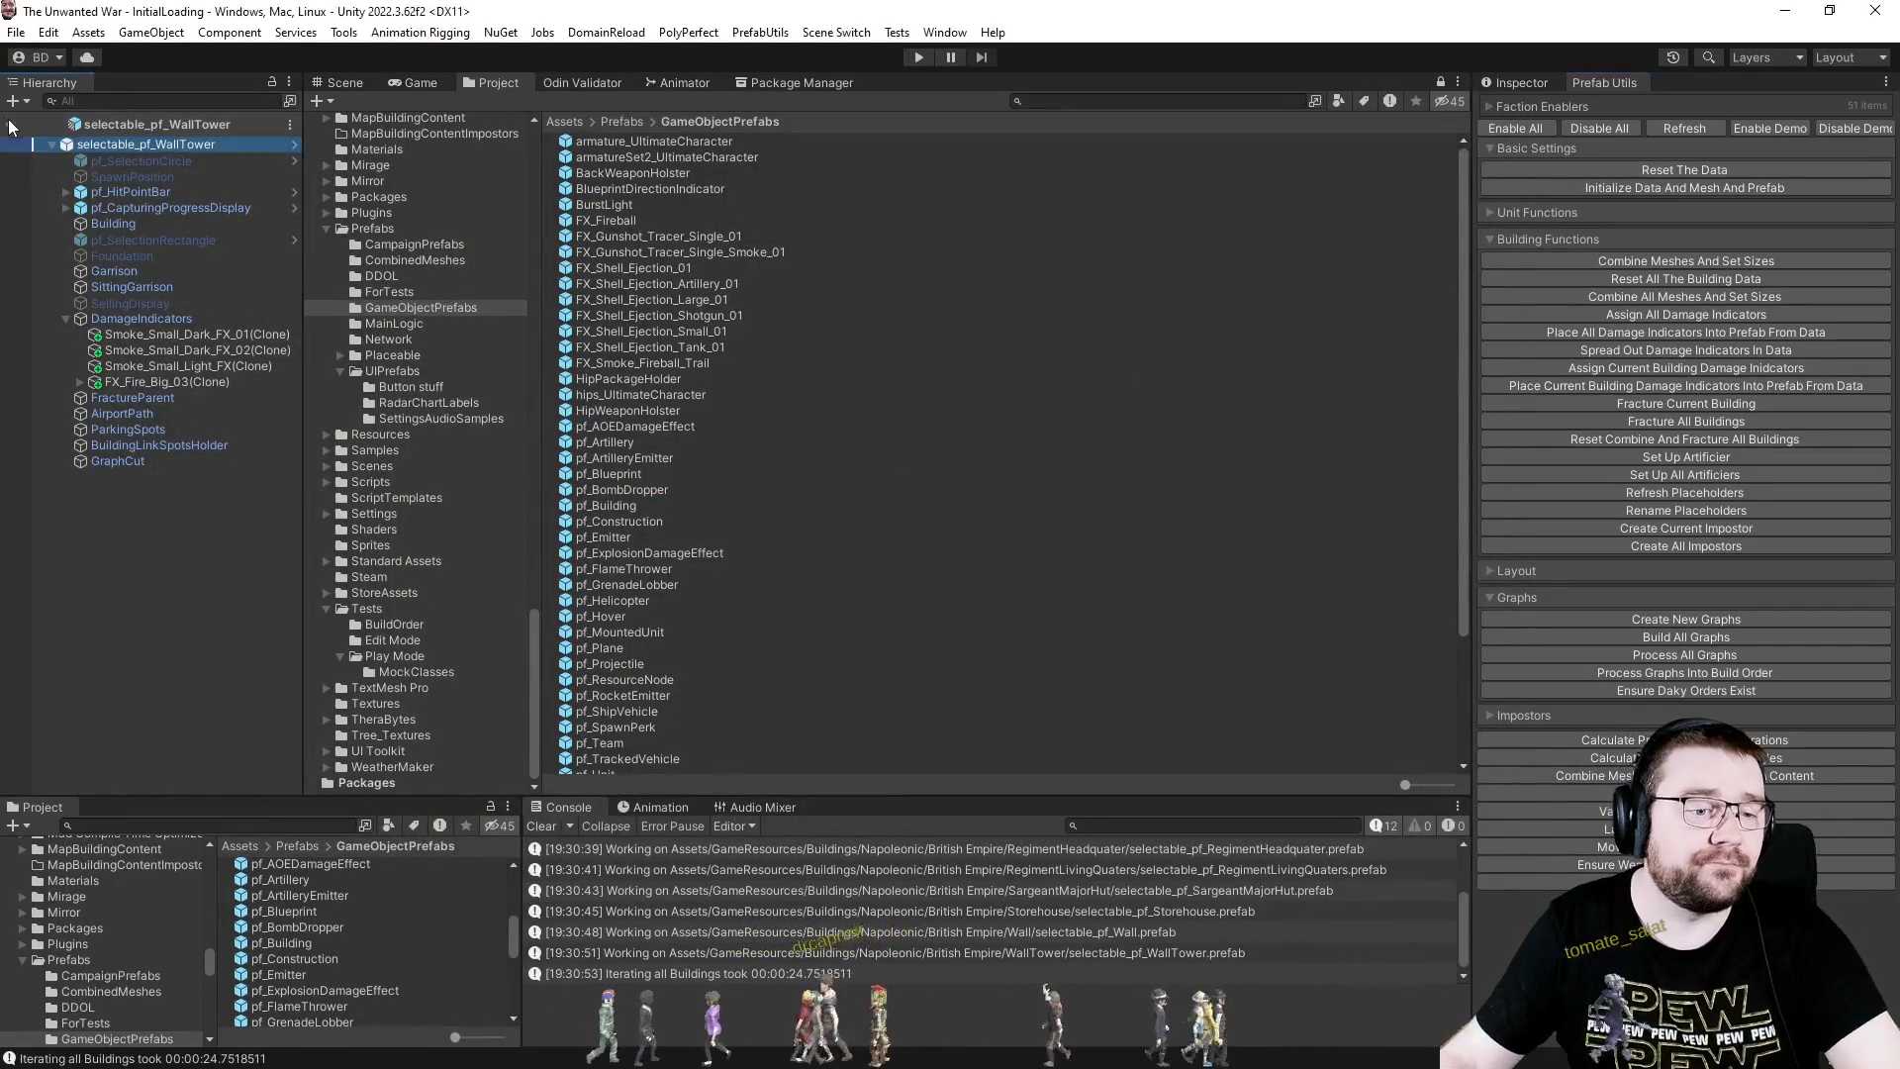
left_click(1523, 85)
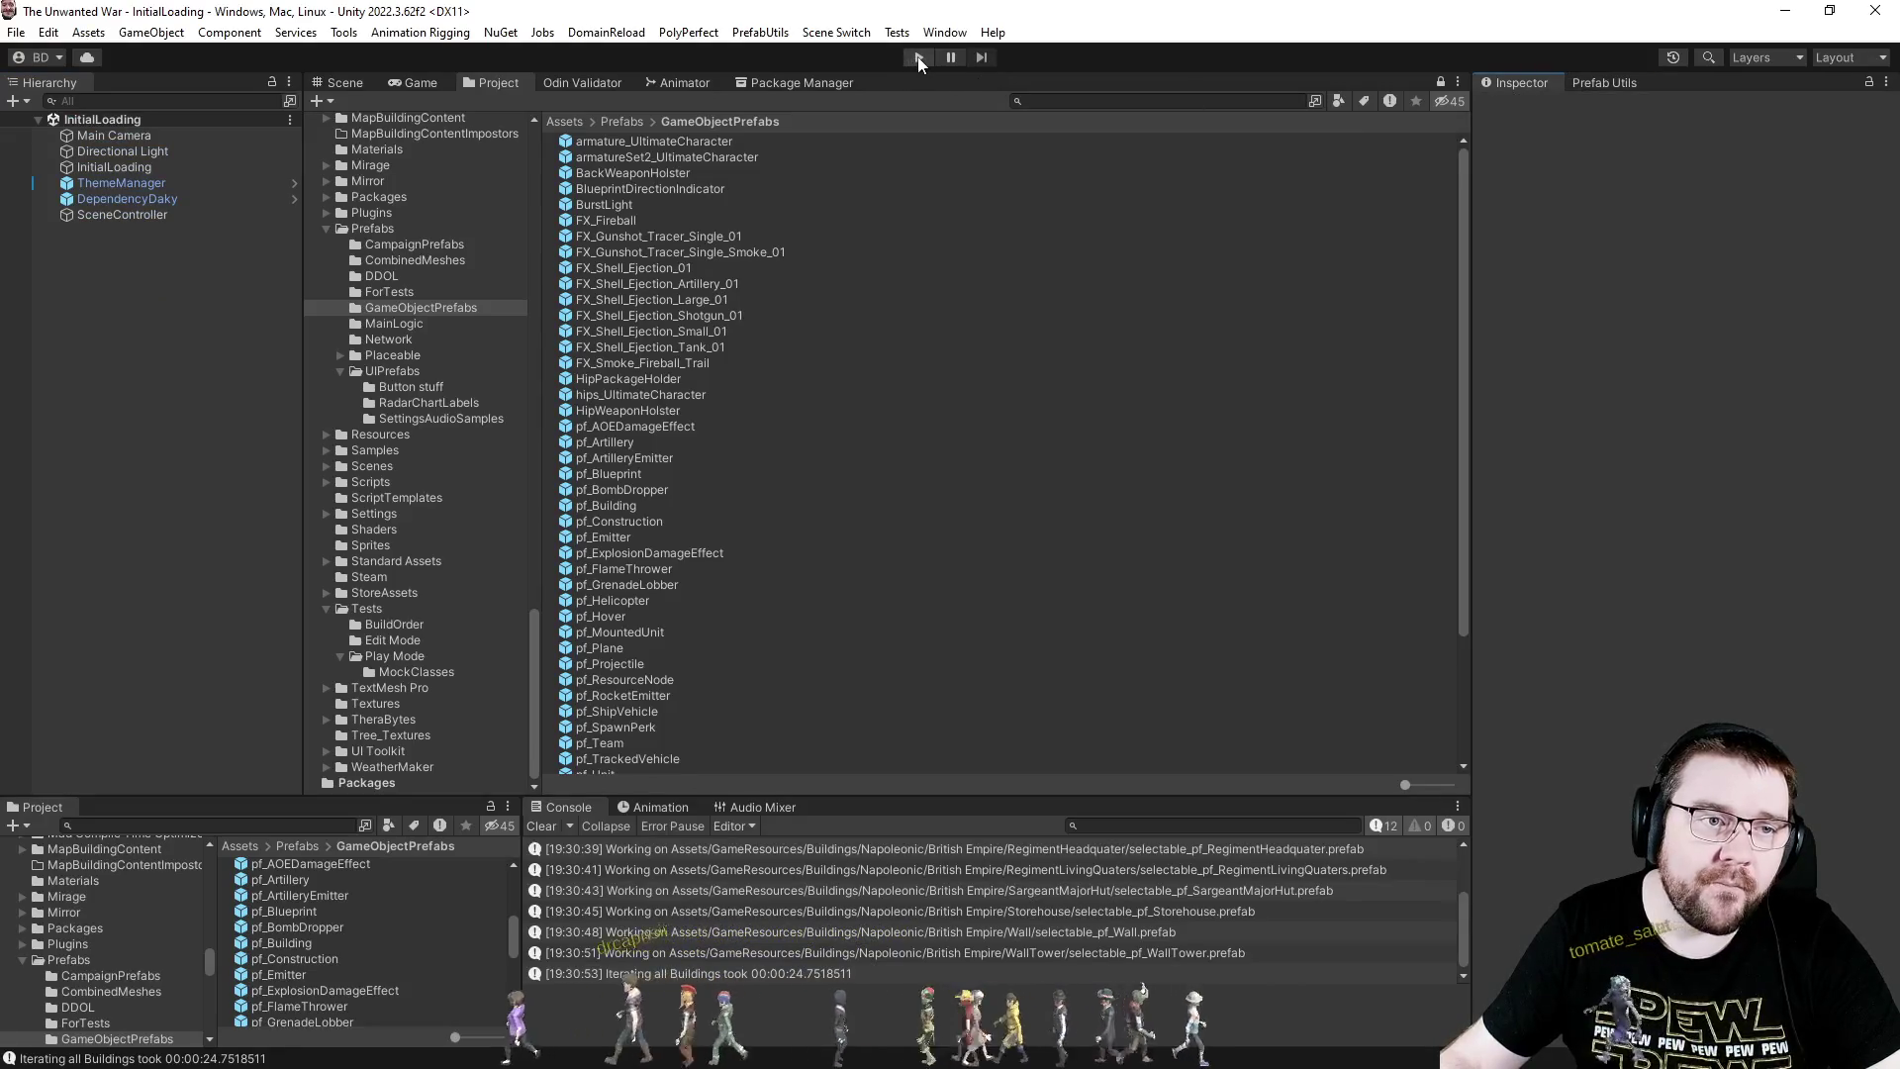
left_click(540, 826)
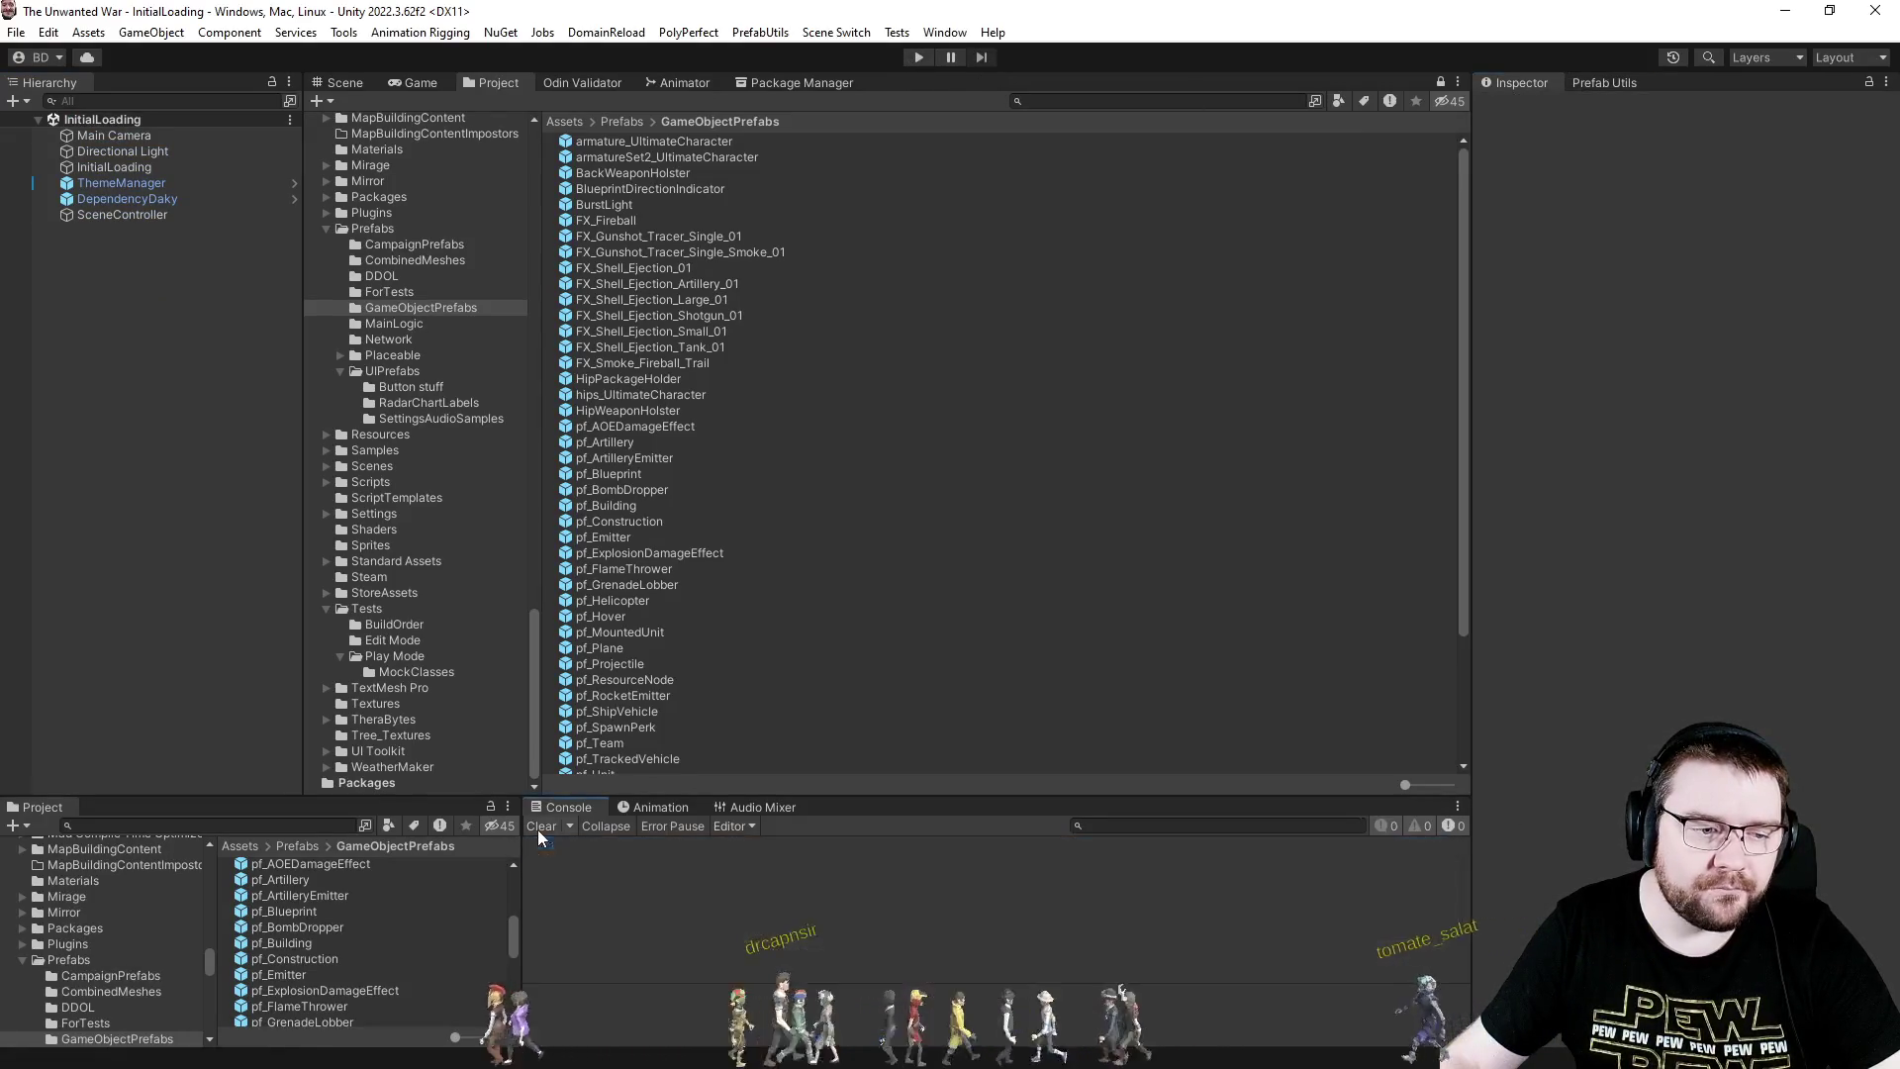
key("alt+Tab")
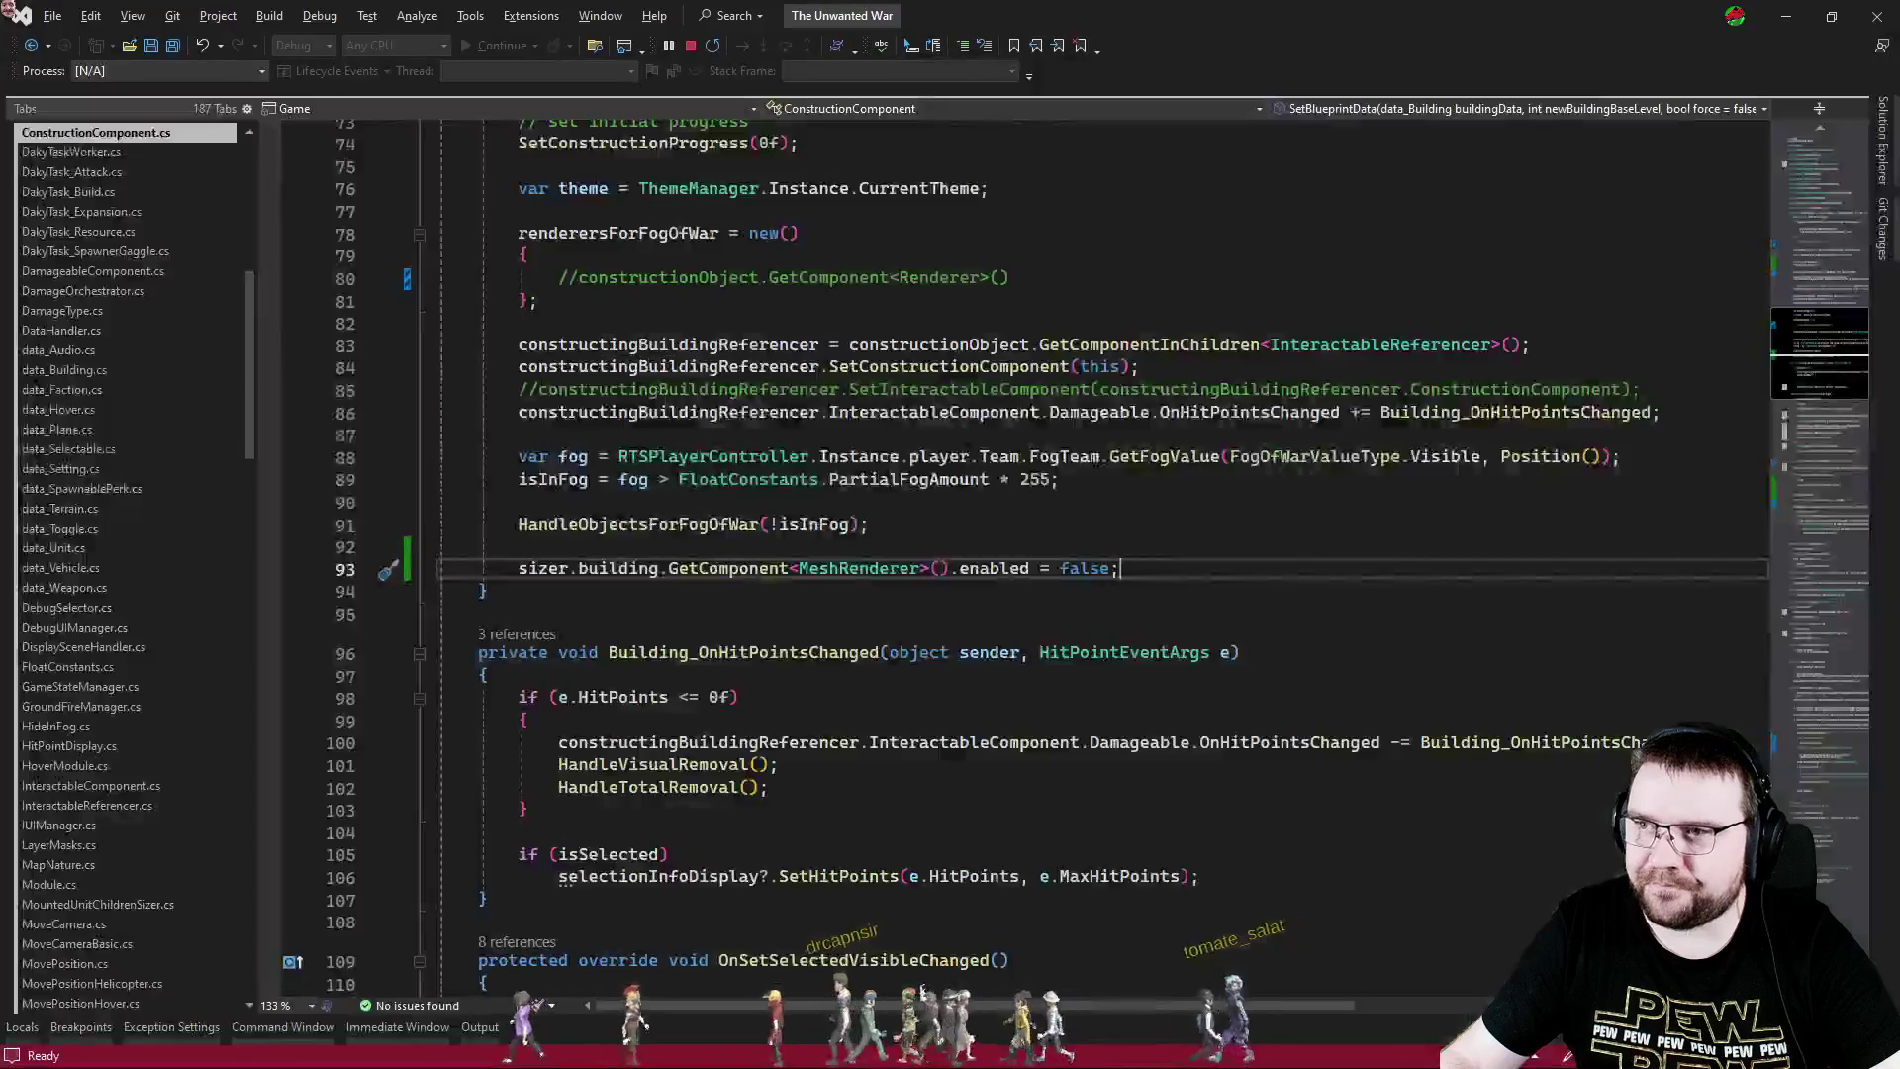
- Switch to RTSPlayer.cs and scroll to the CreateBuilding method
left_click(579, 614)
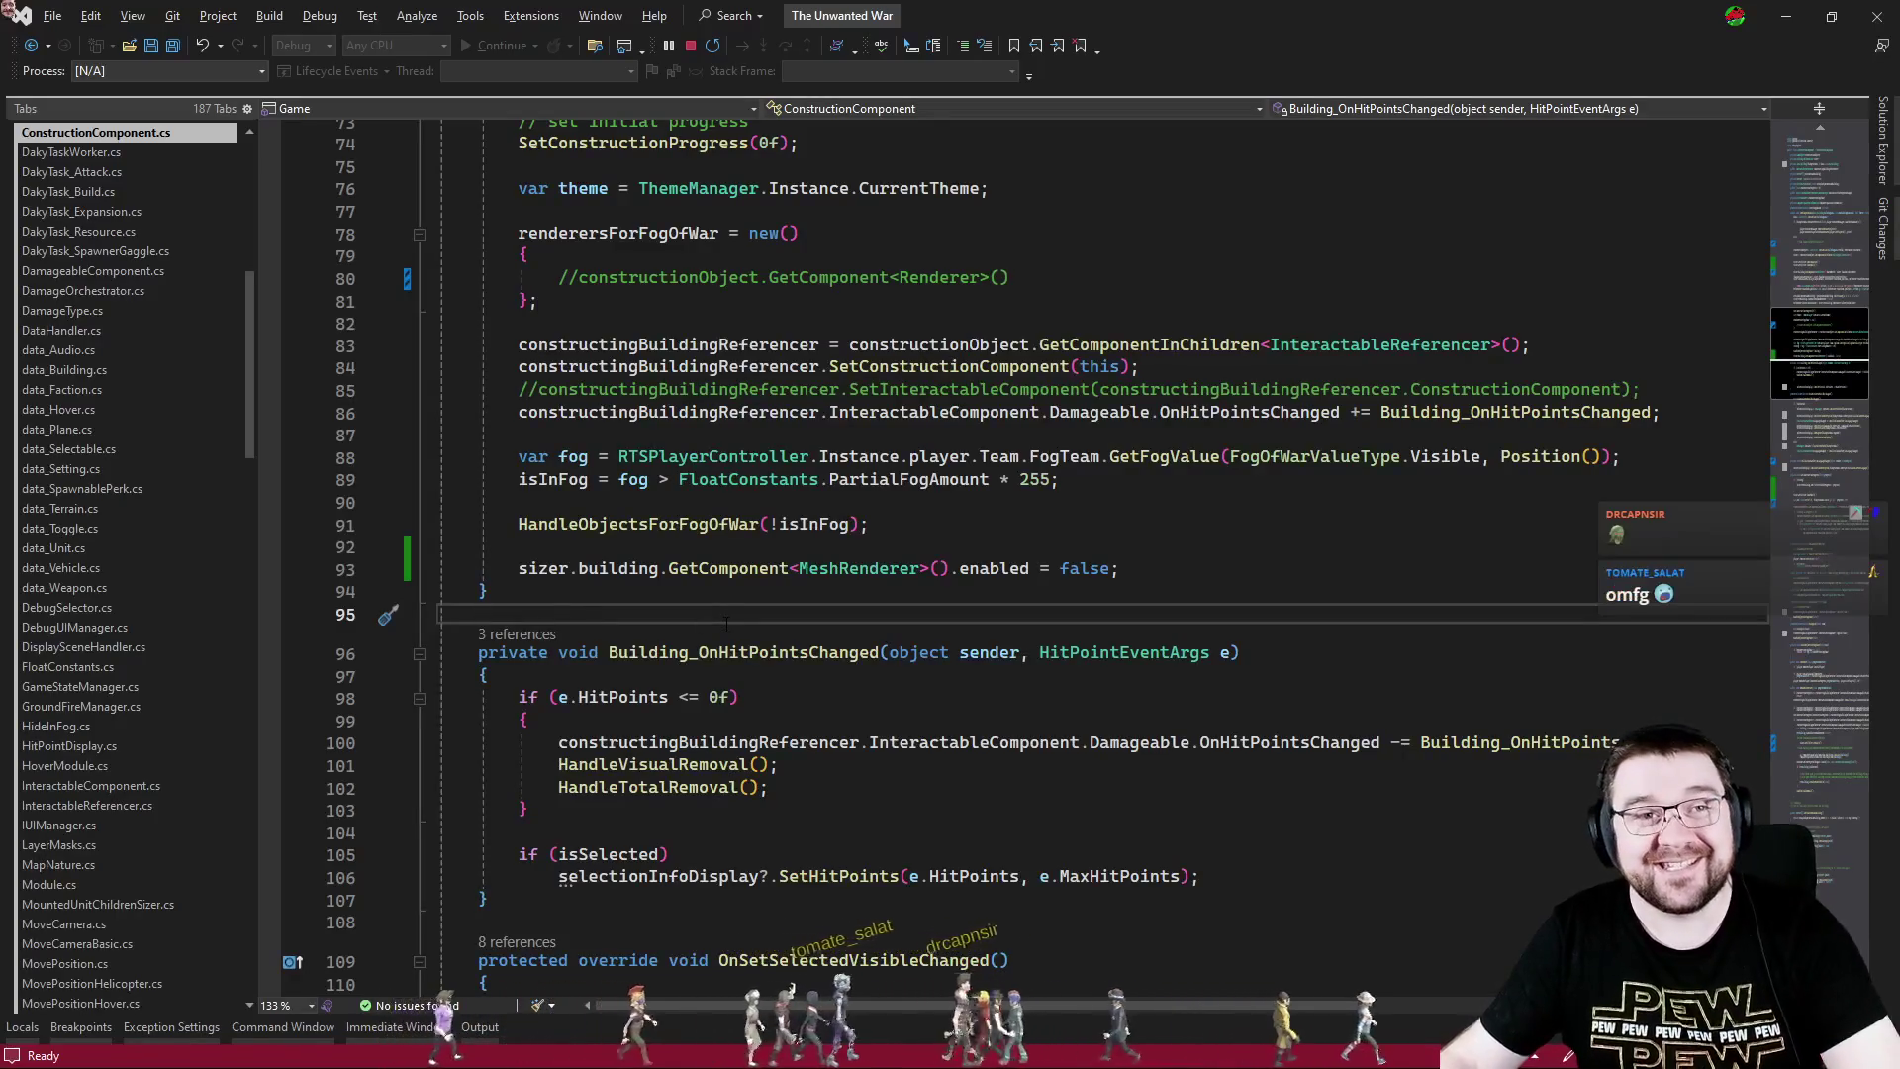
key("ctrl+Tab")
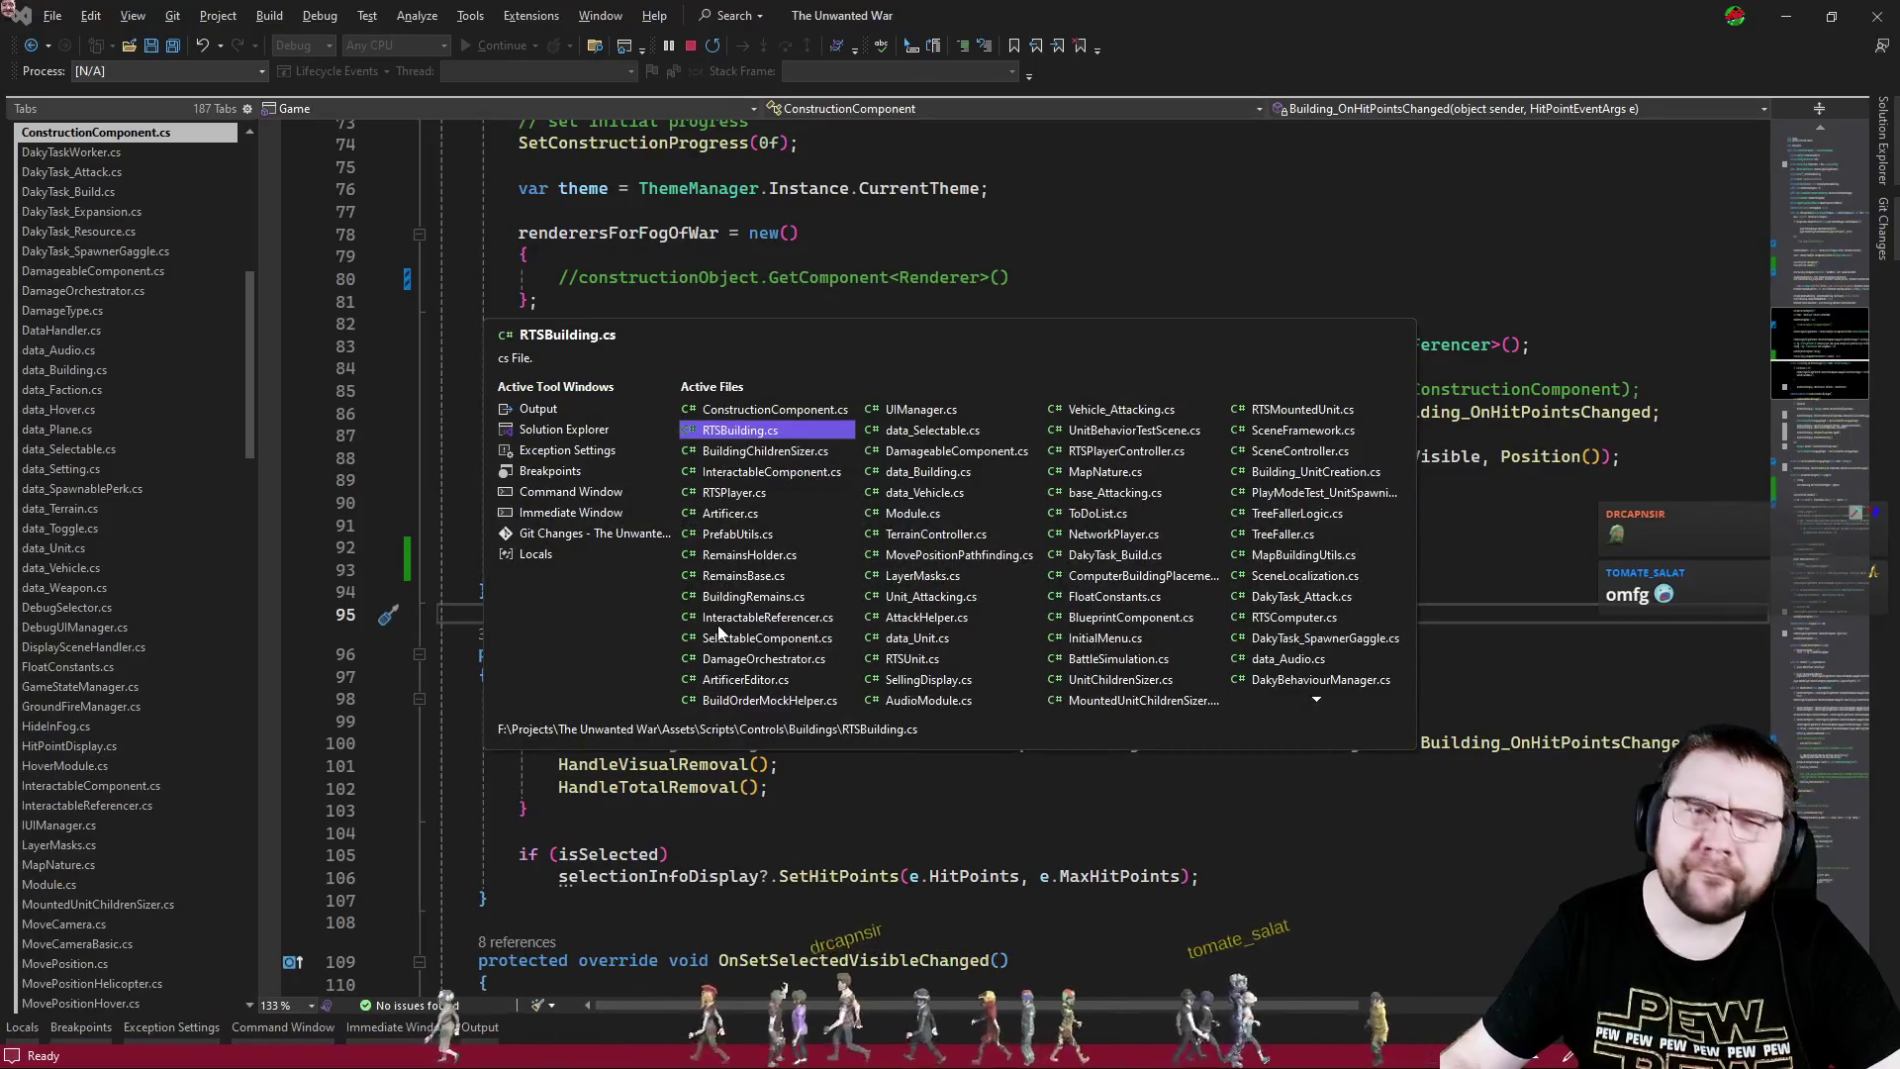
key("ctrl+Tab")
key("ctrl+Tab")
key("ctrl+Tab")
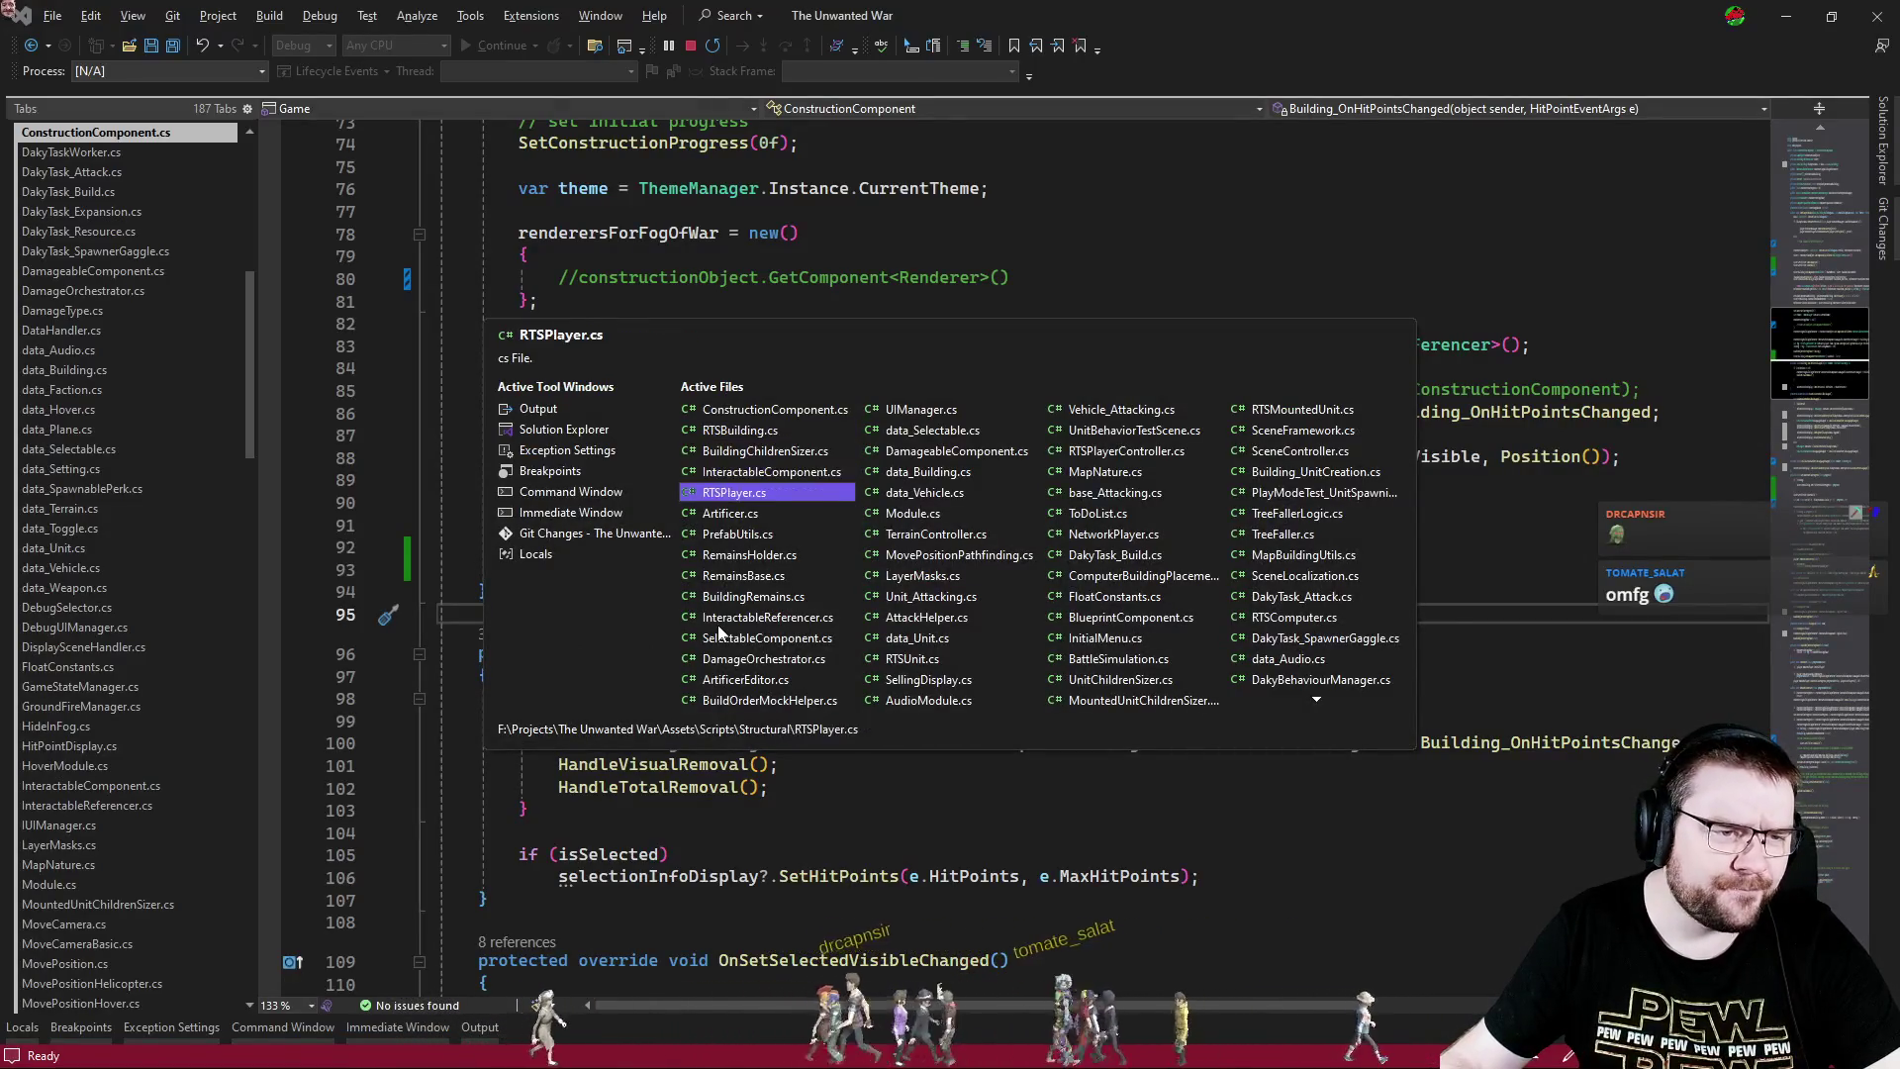
scroll(990, 554, "down", 5)
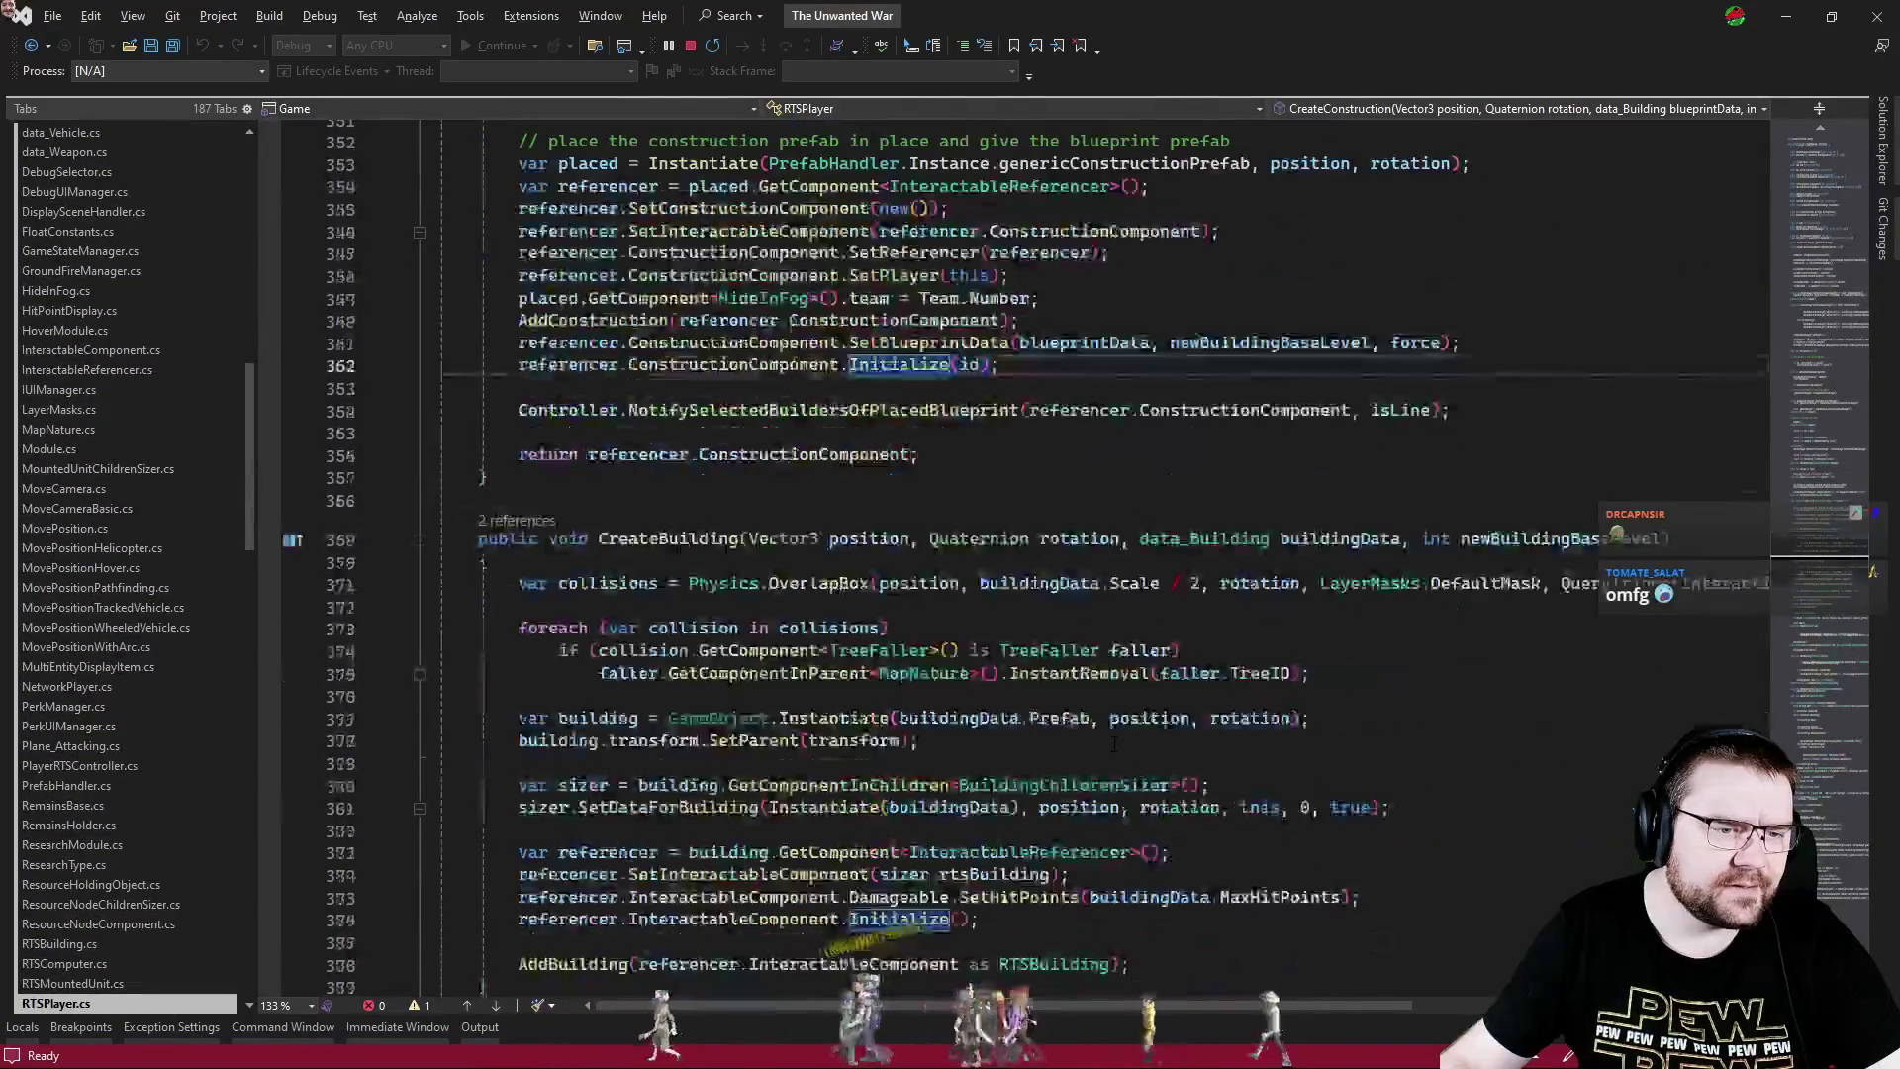
scroll(1108, 787, "down", 2)
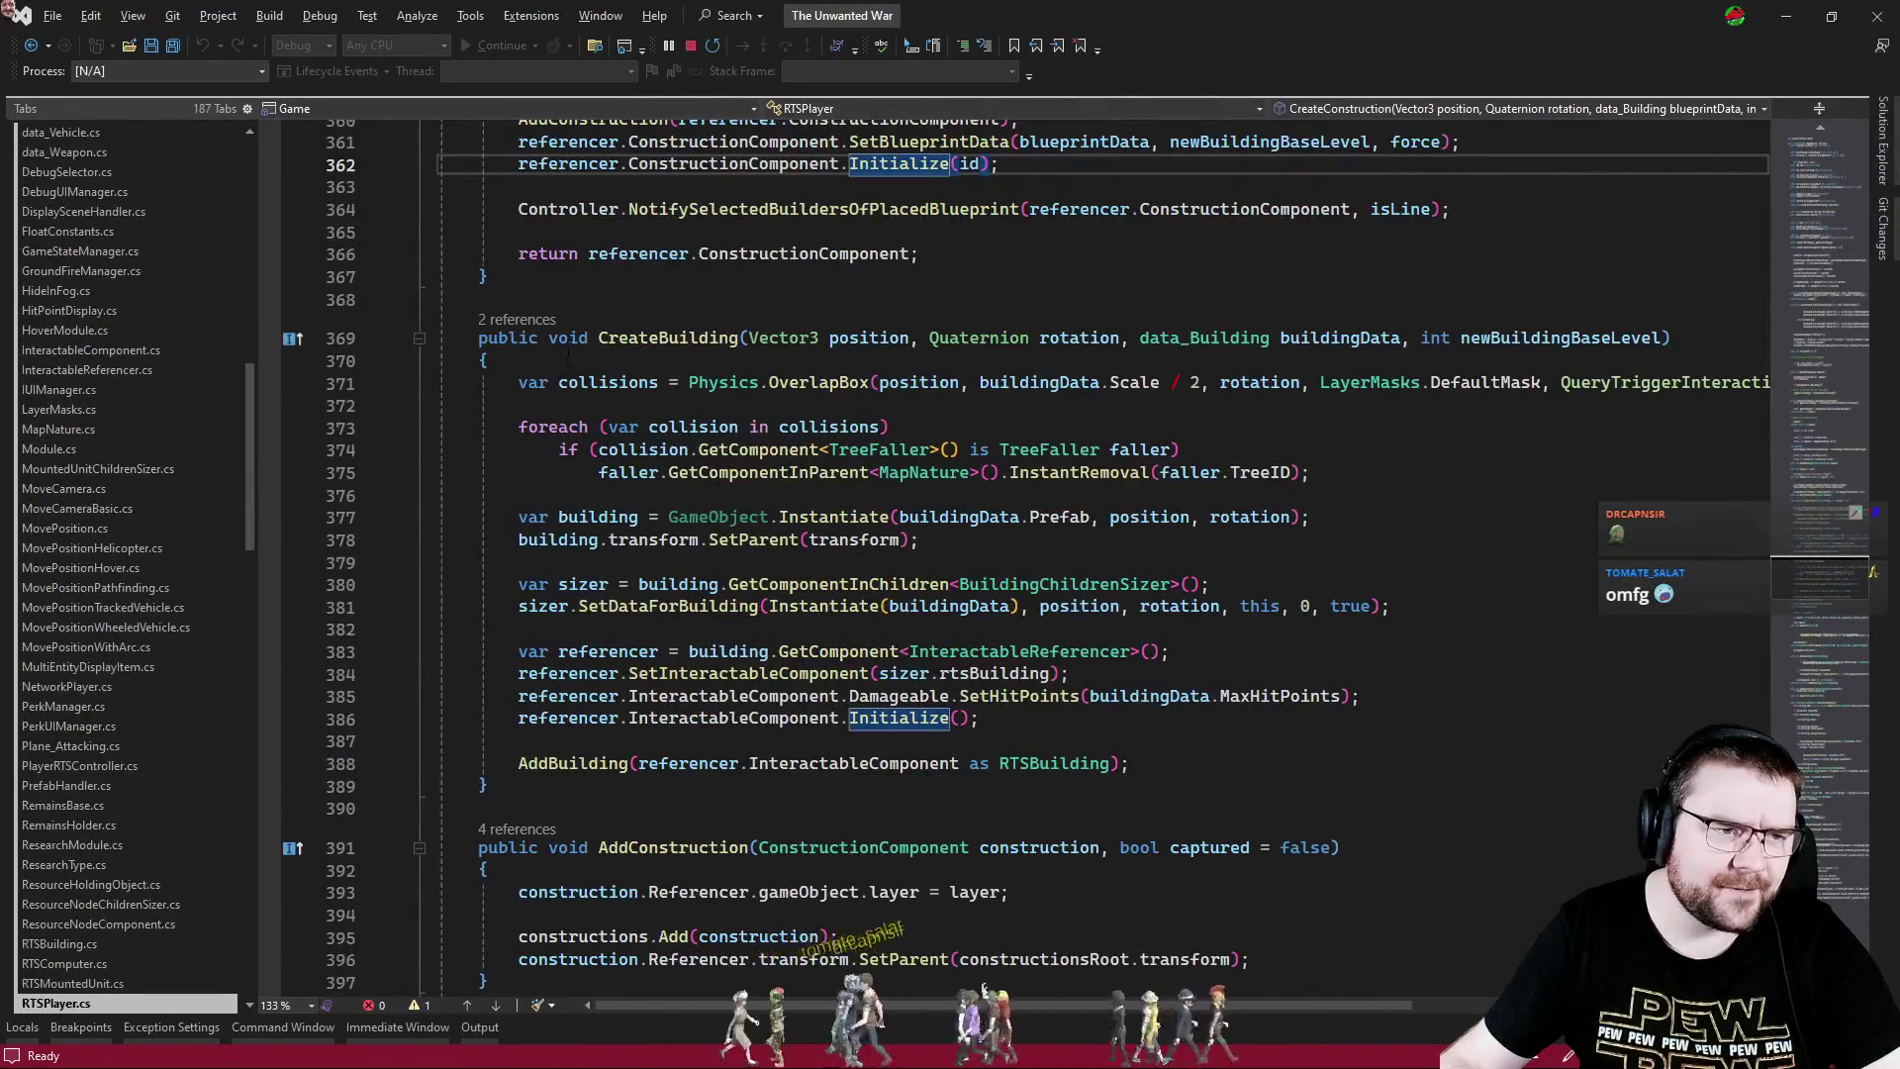
- Follow CreateBuilding's reference into NetworkPlayer.cs, check PlaceBuilding's callers, then navigate back
left_click(533, 323)
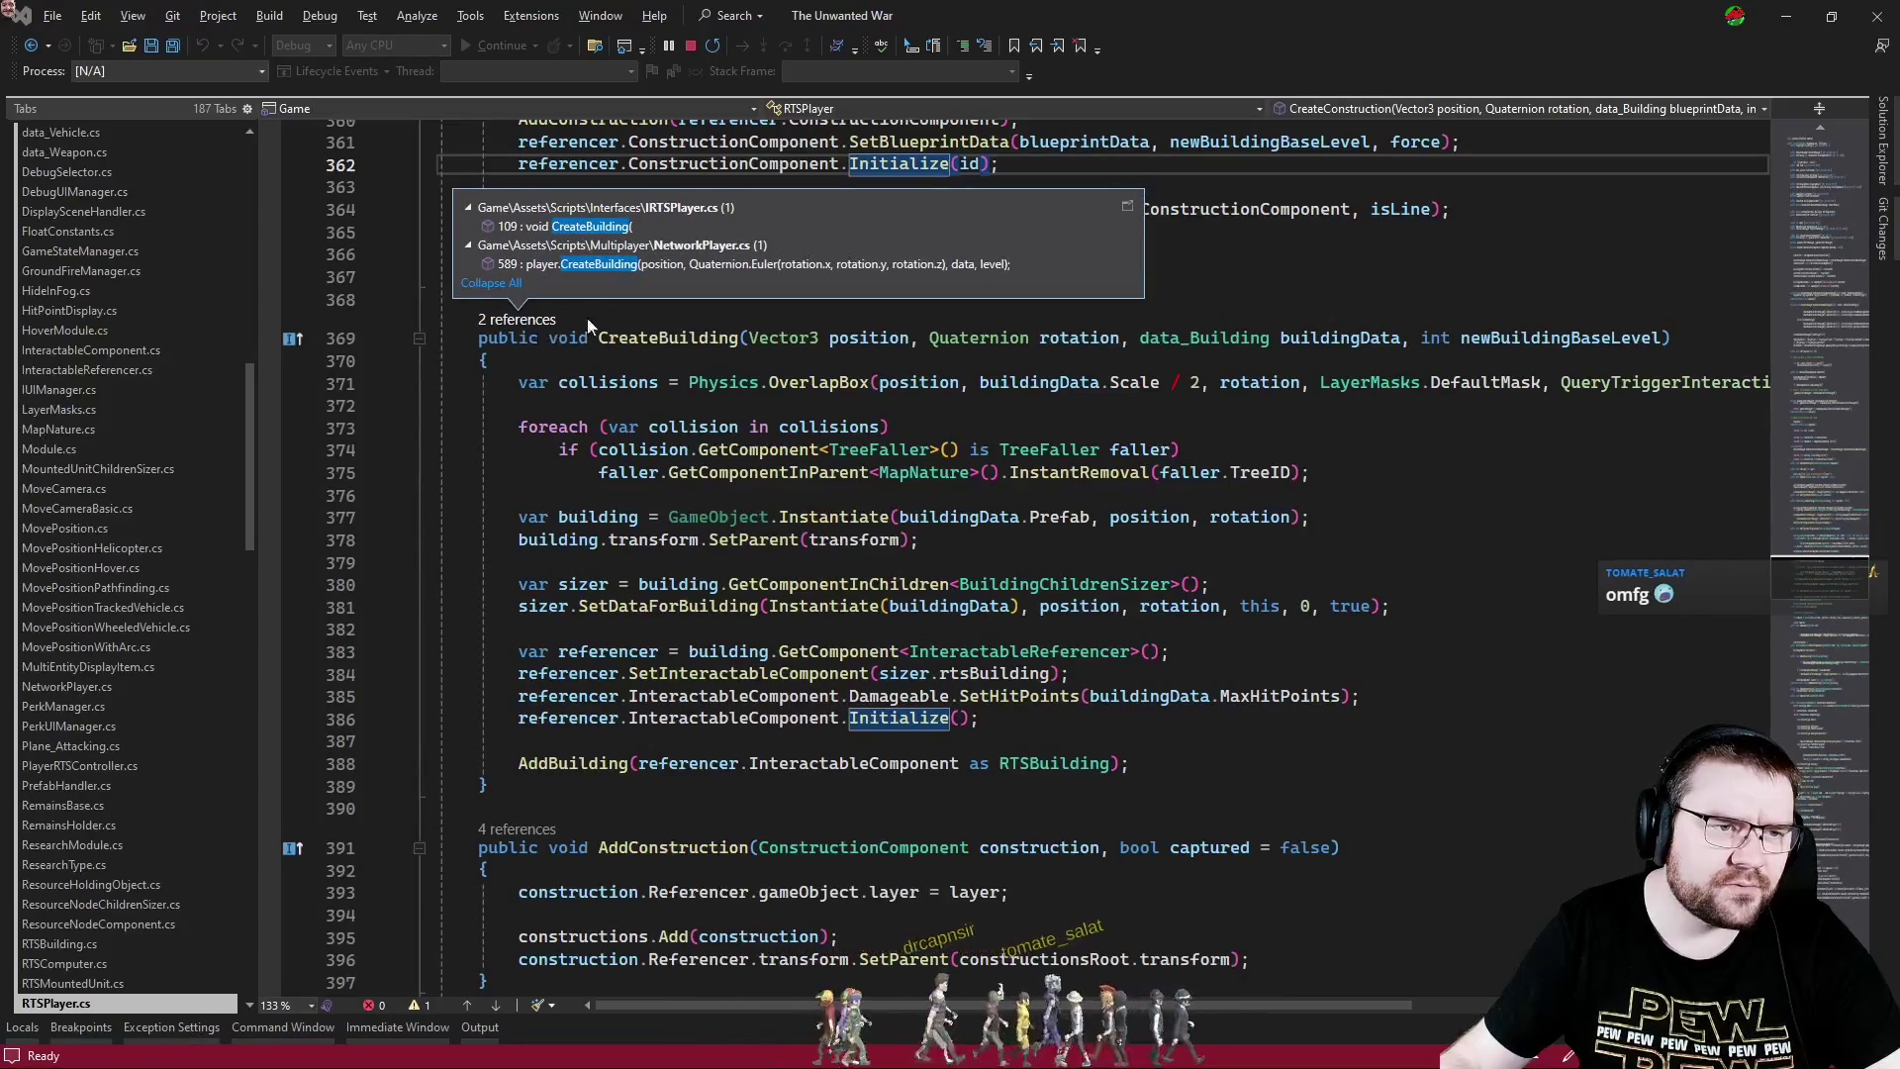
left_click(768, 264)
scroll(647, 484, "up", 6)
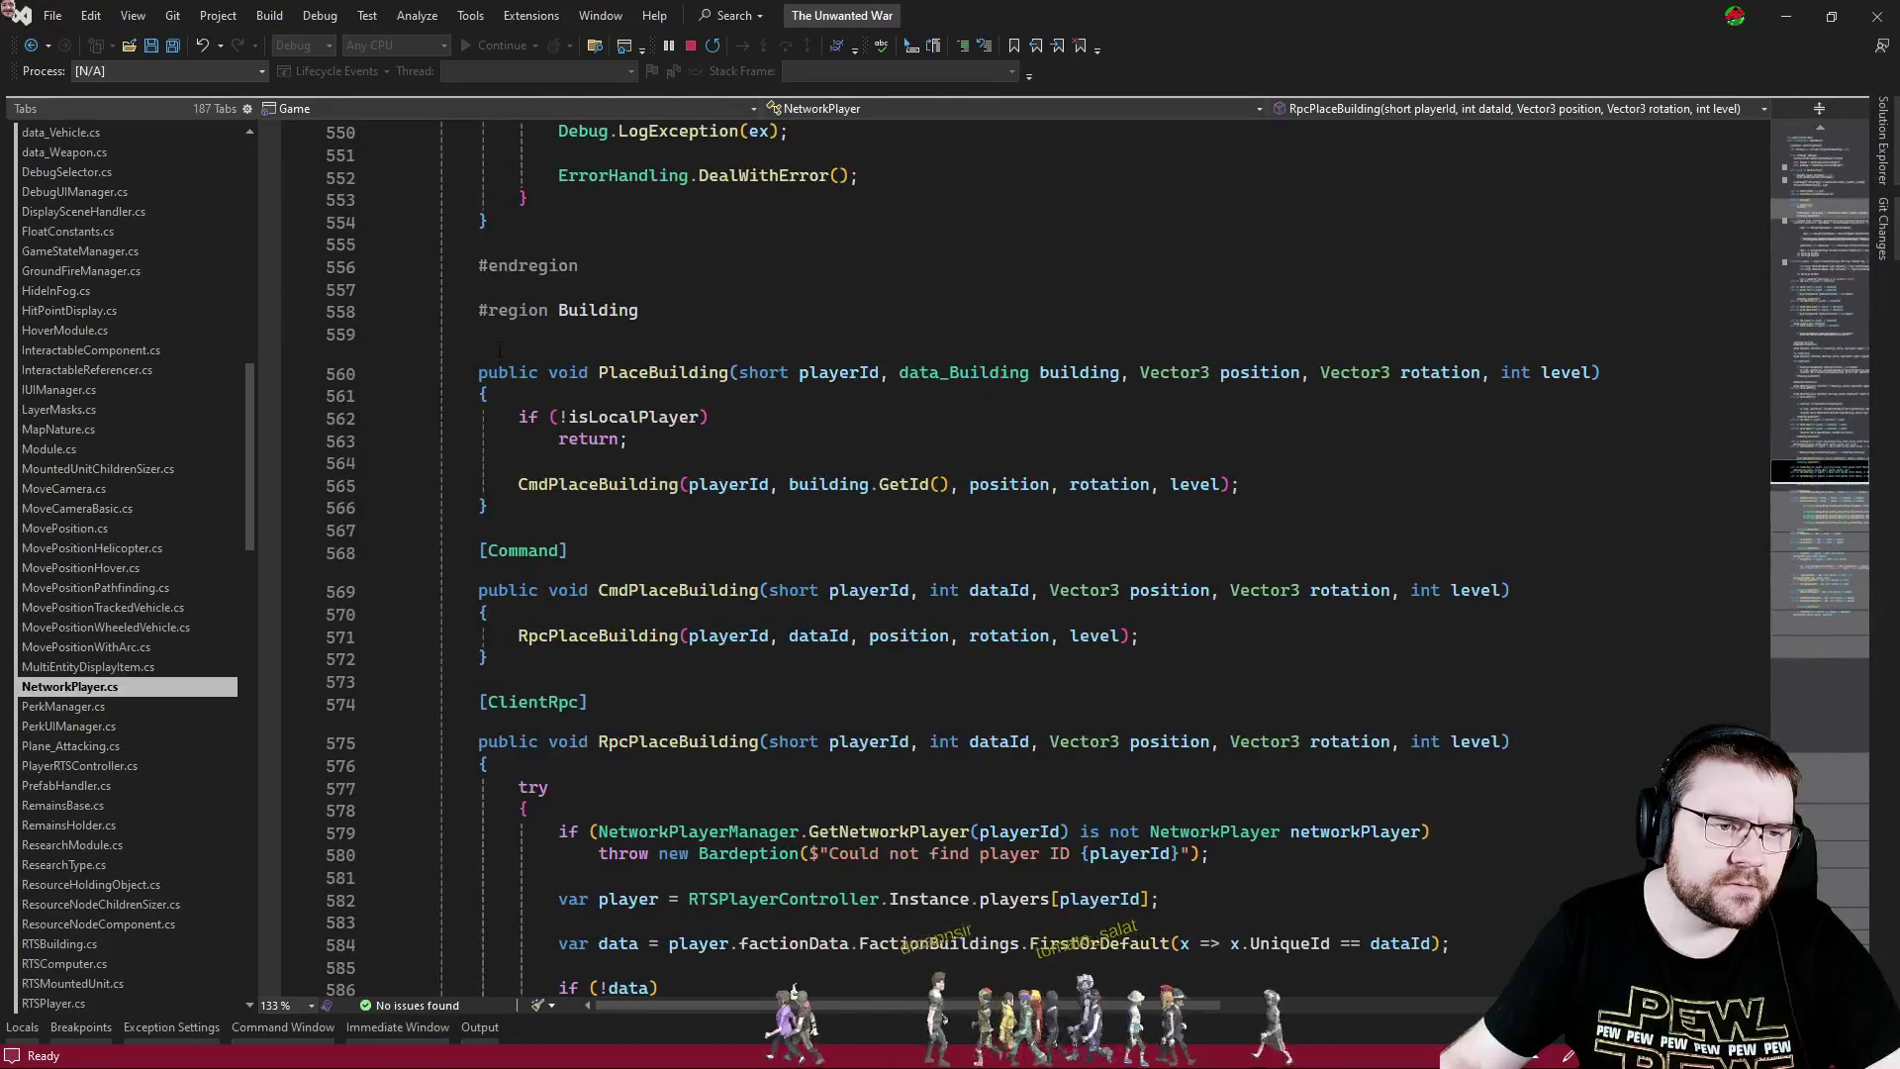
left_click(526, 354)
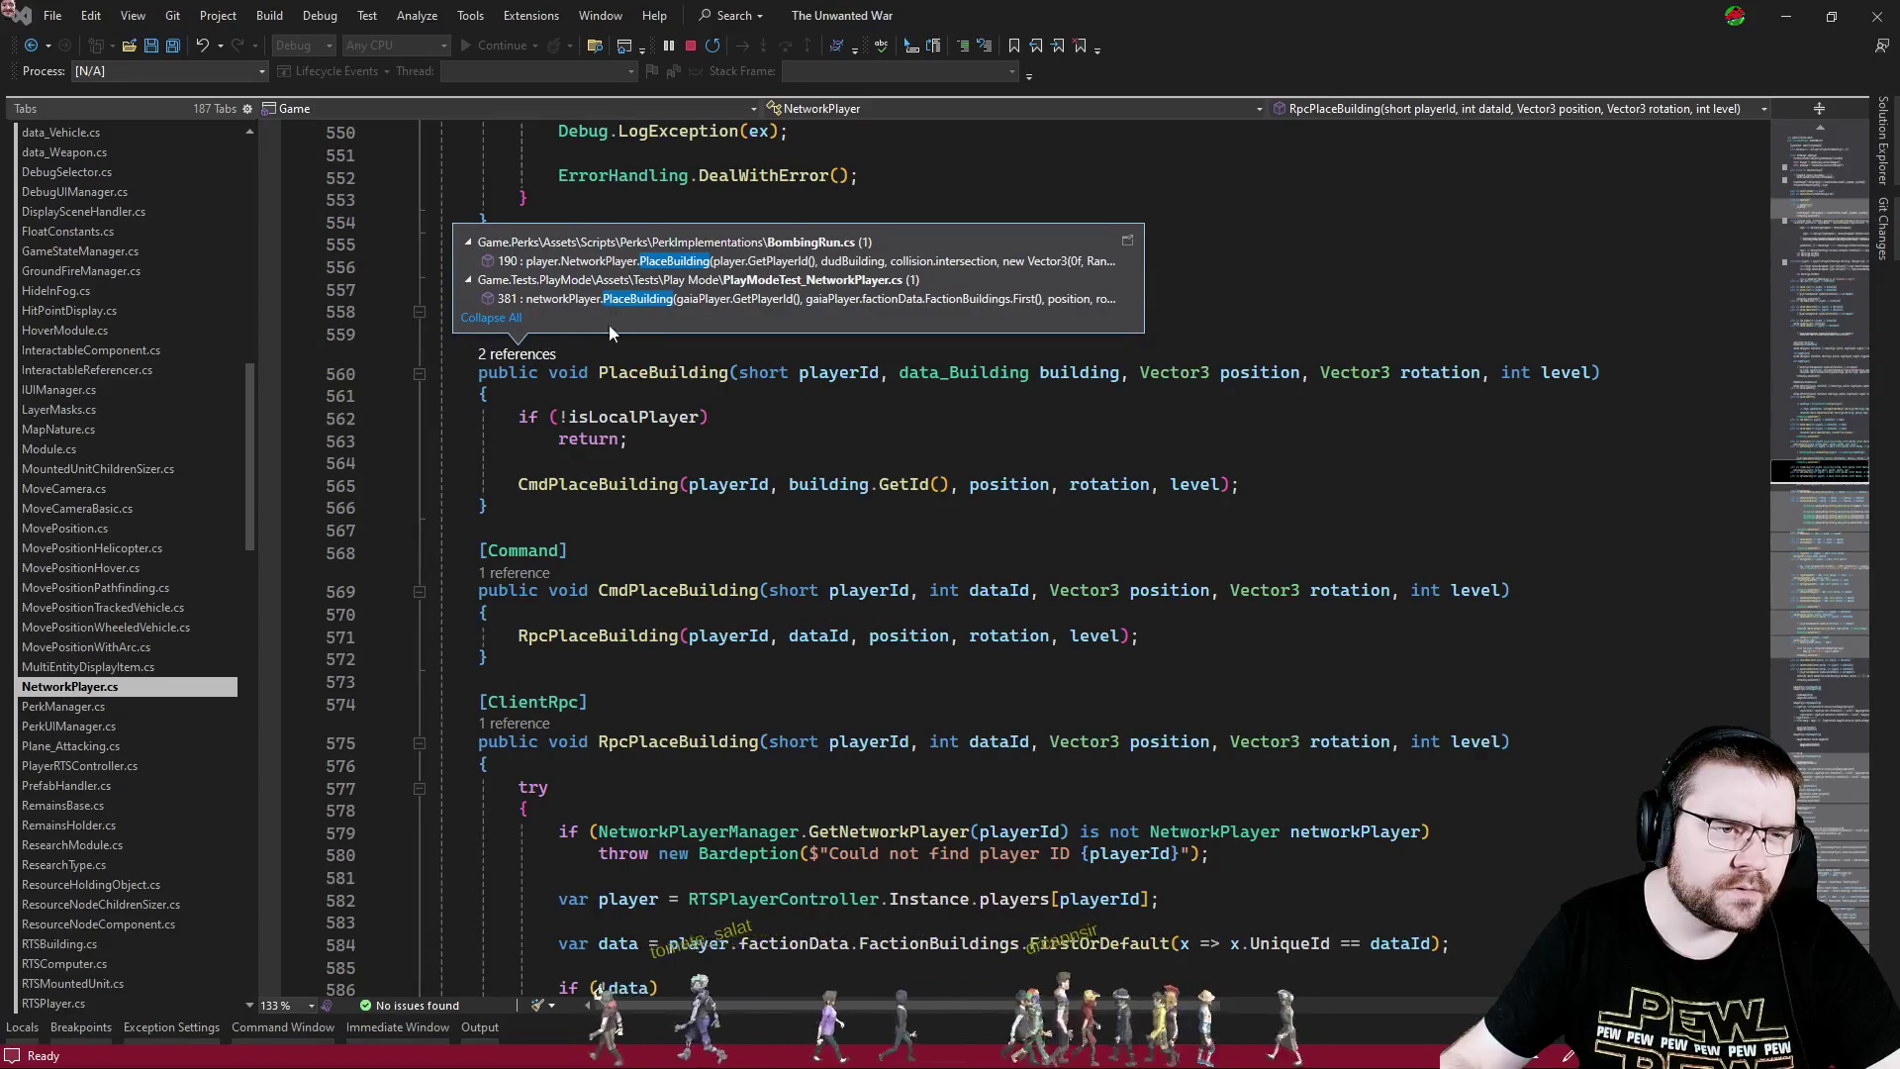
left_click(793, 419)
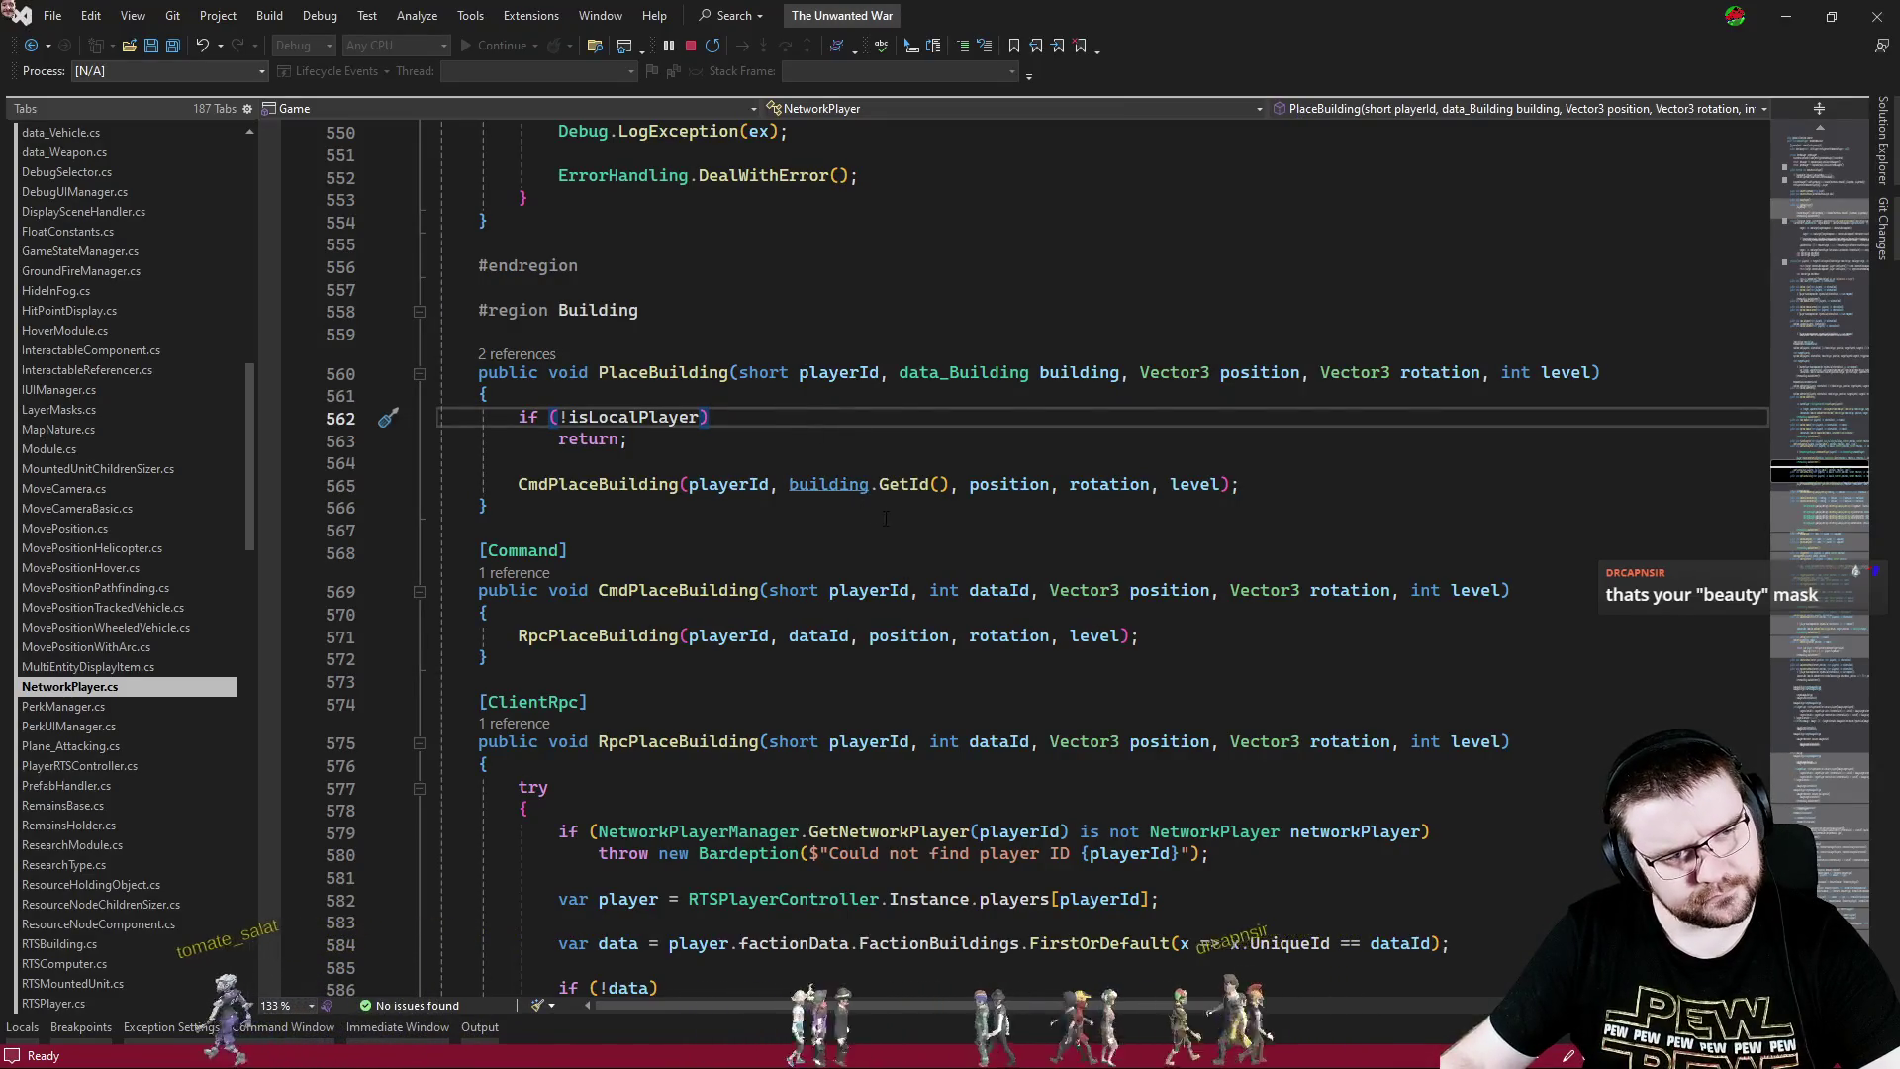
key("ctrl+minus")
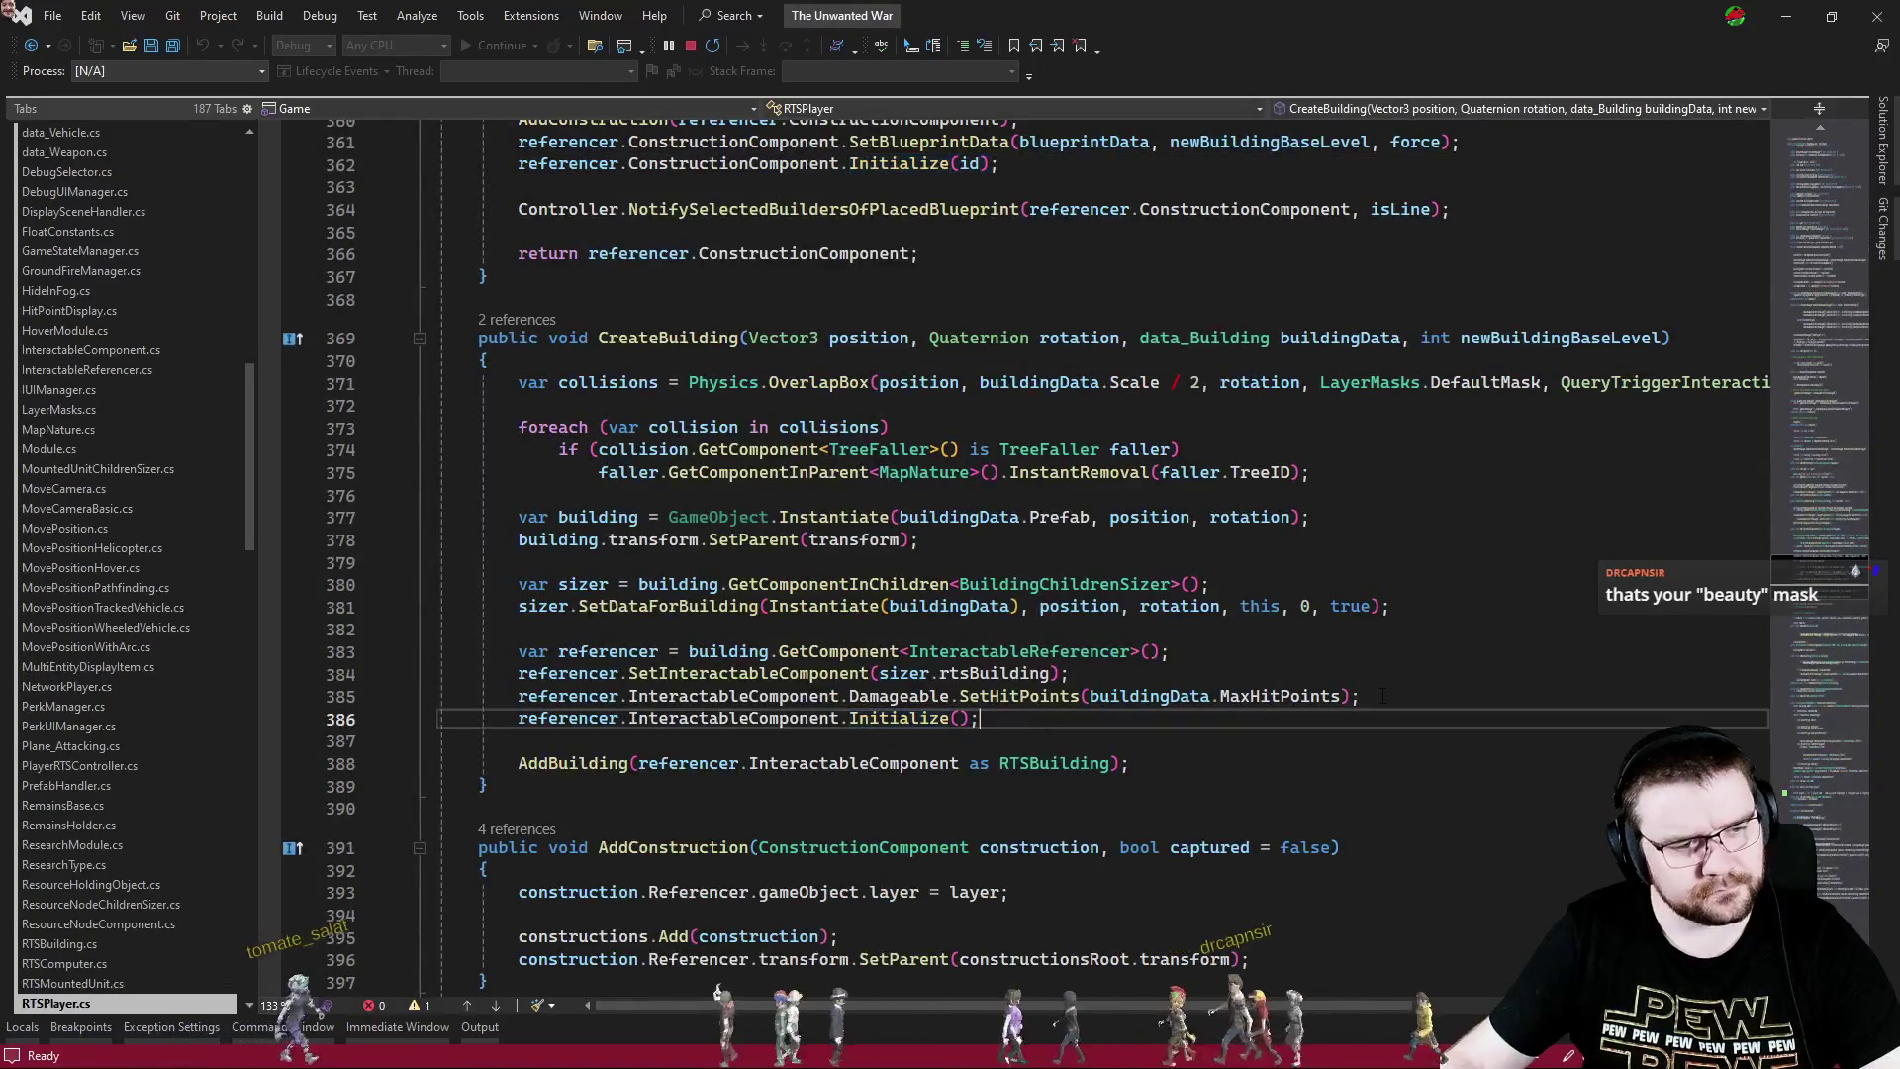
- After Initialize(), add sizer.artificier.SetBuilt() and a sizer.artificier.ConstructionProgress line
key("Return")
key("Return")
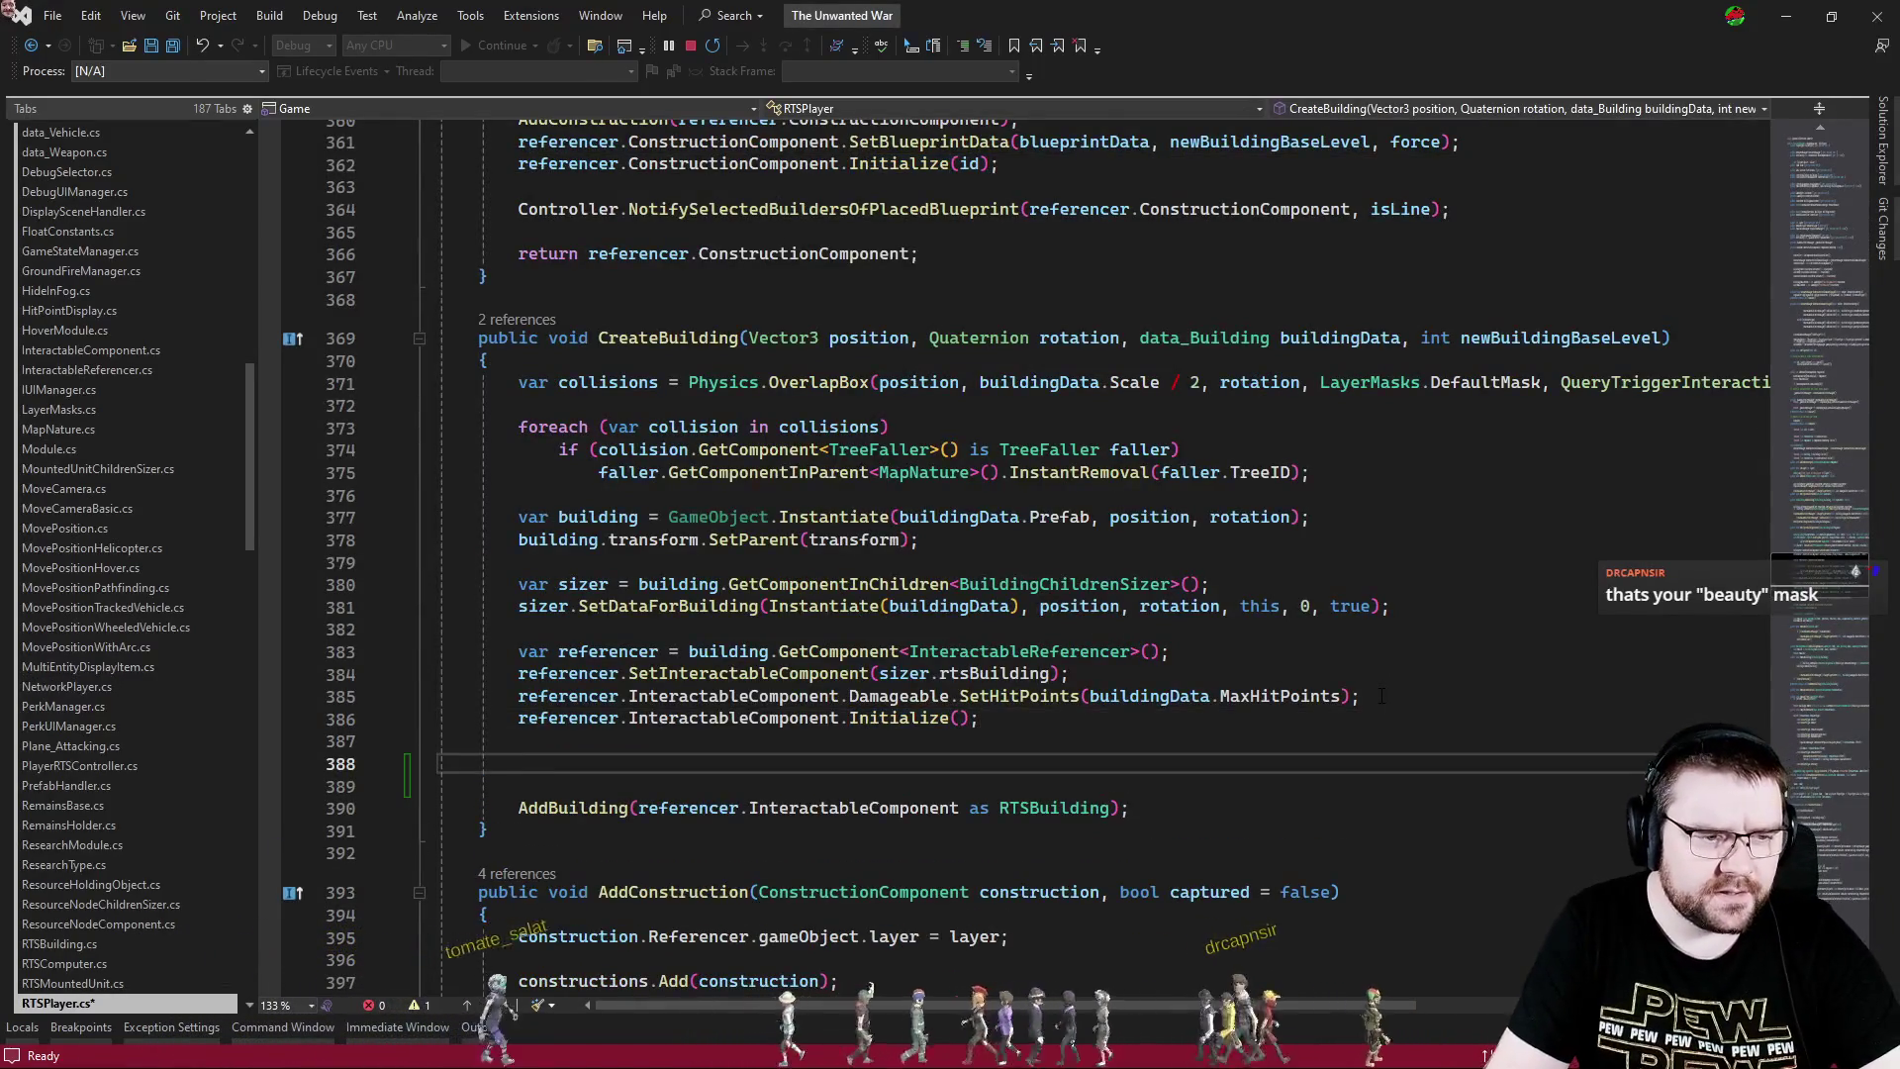
type("sizer.ar")
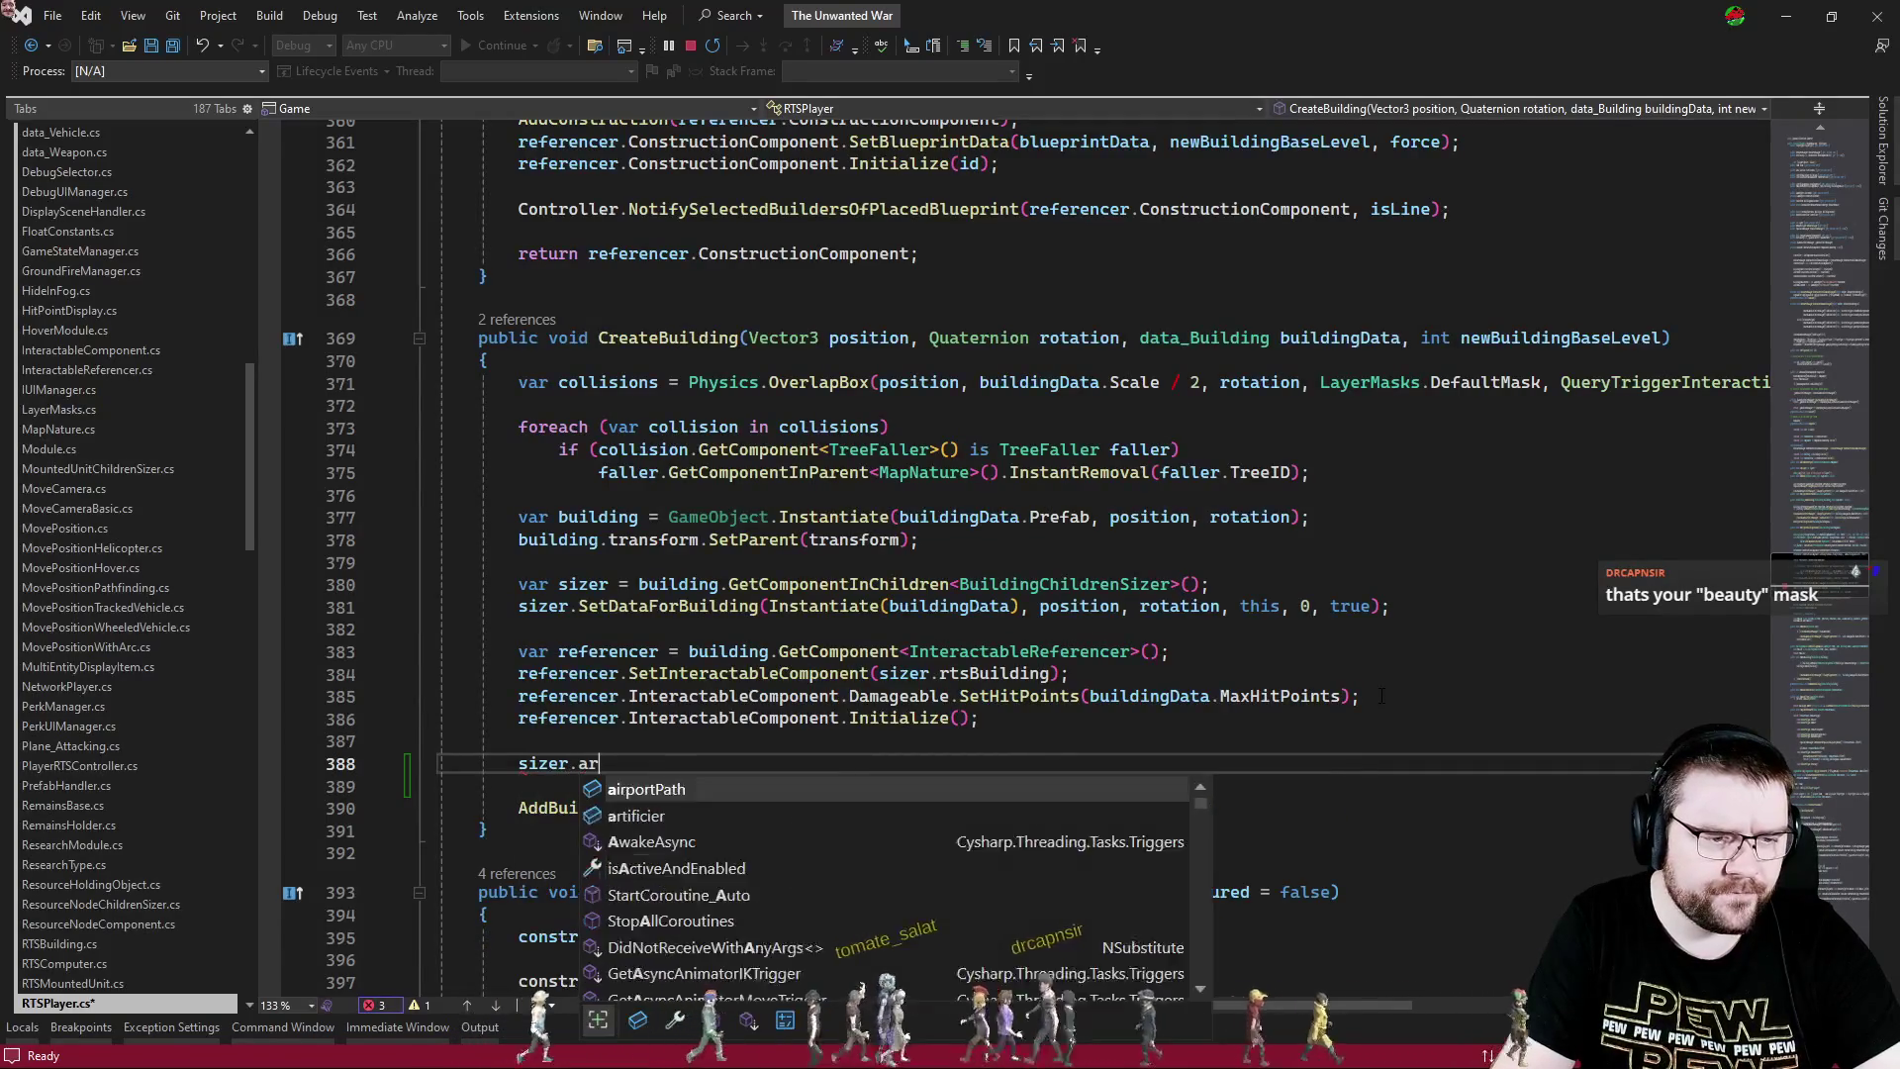
type("tificier.setbu")
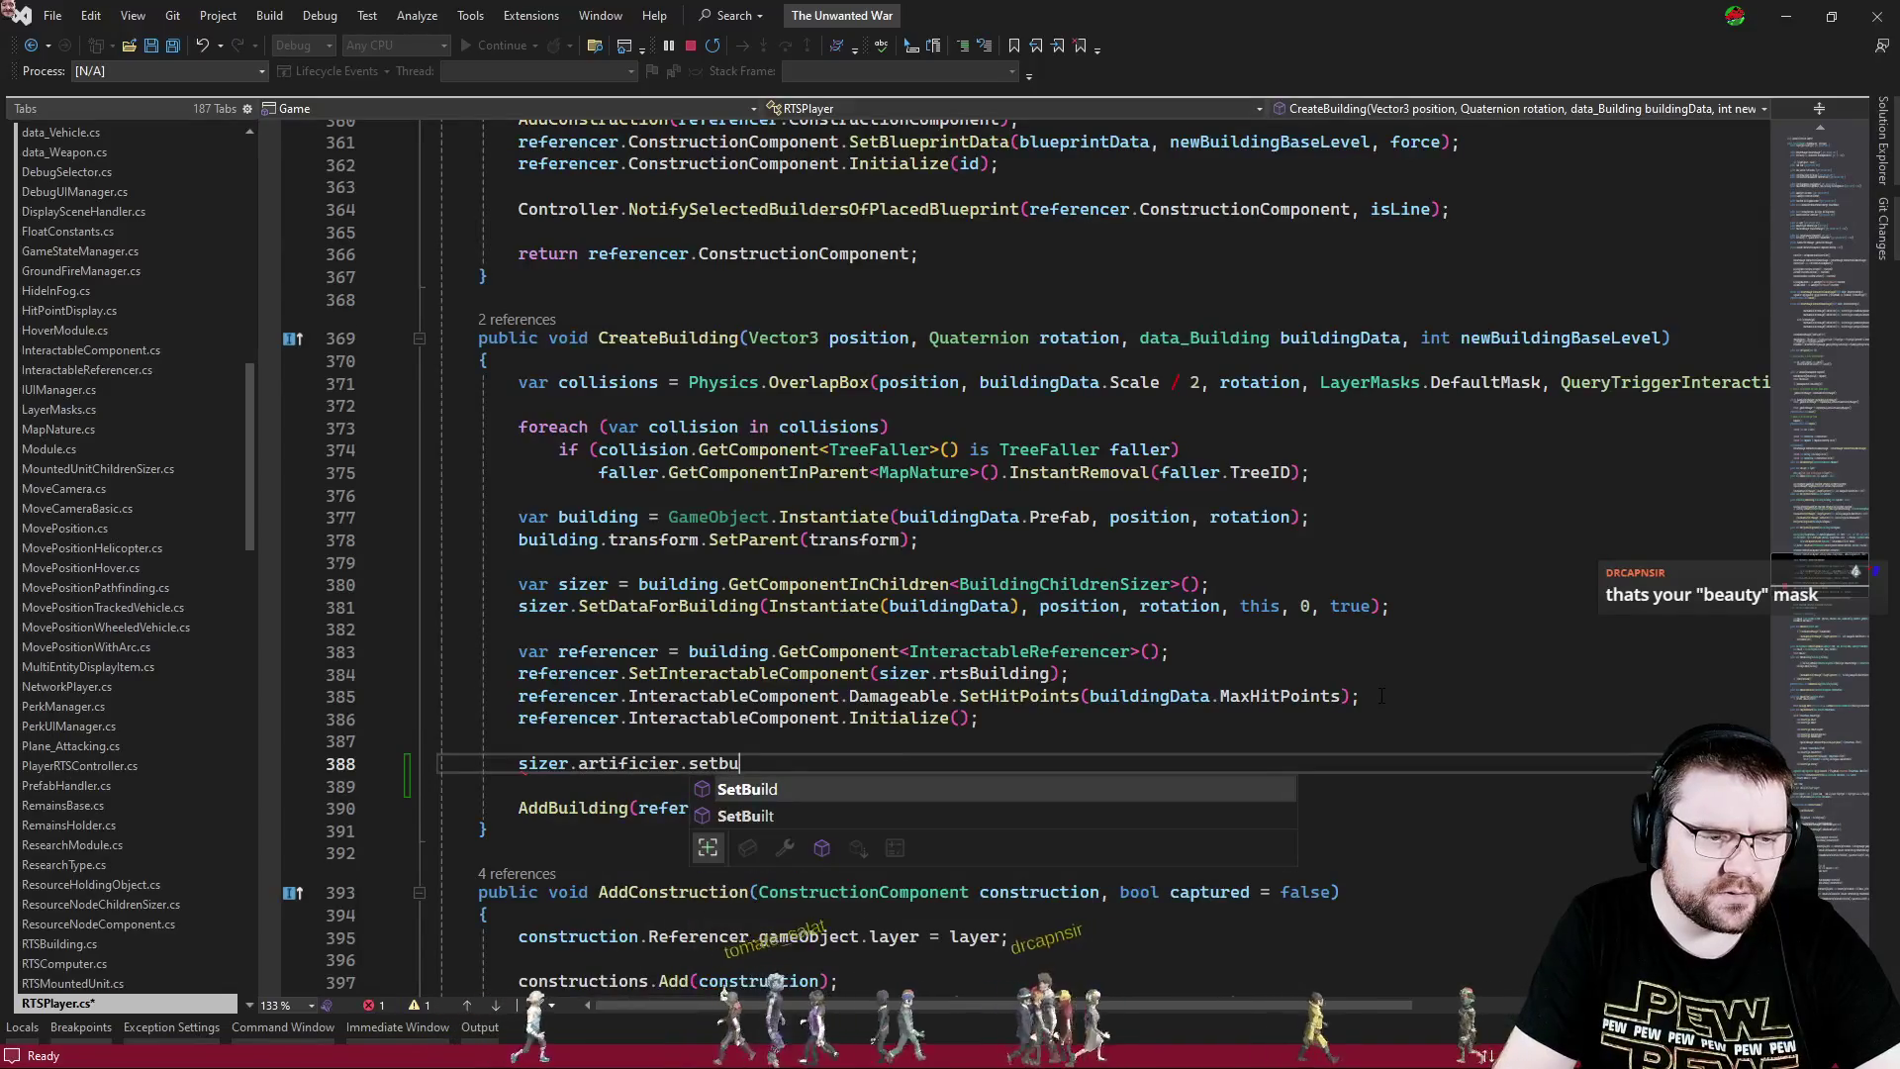
type("ilt();")
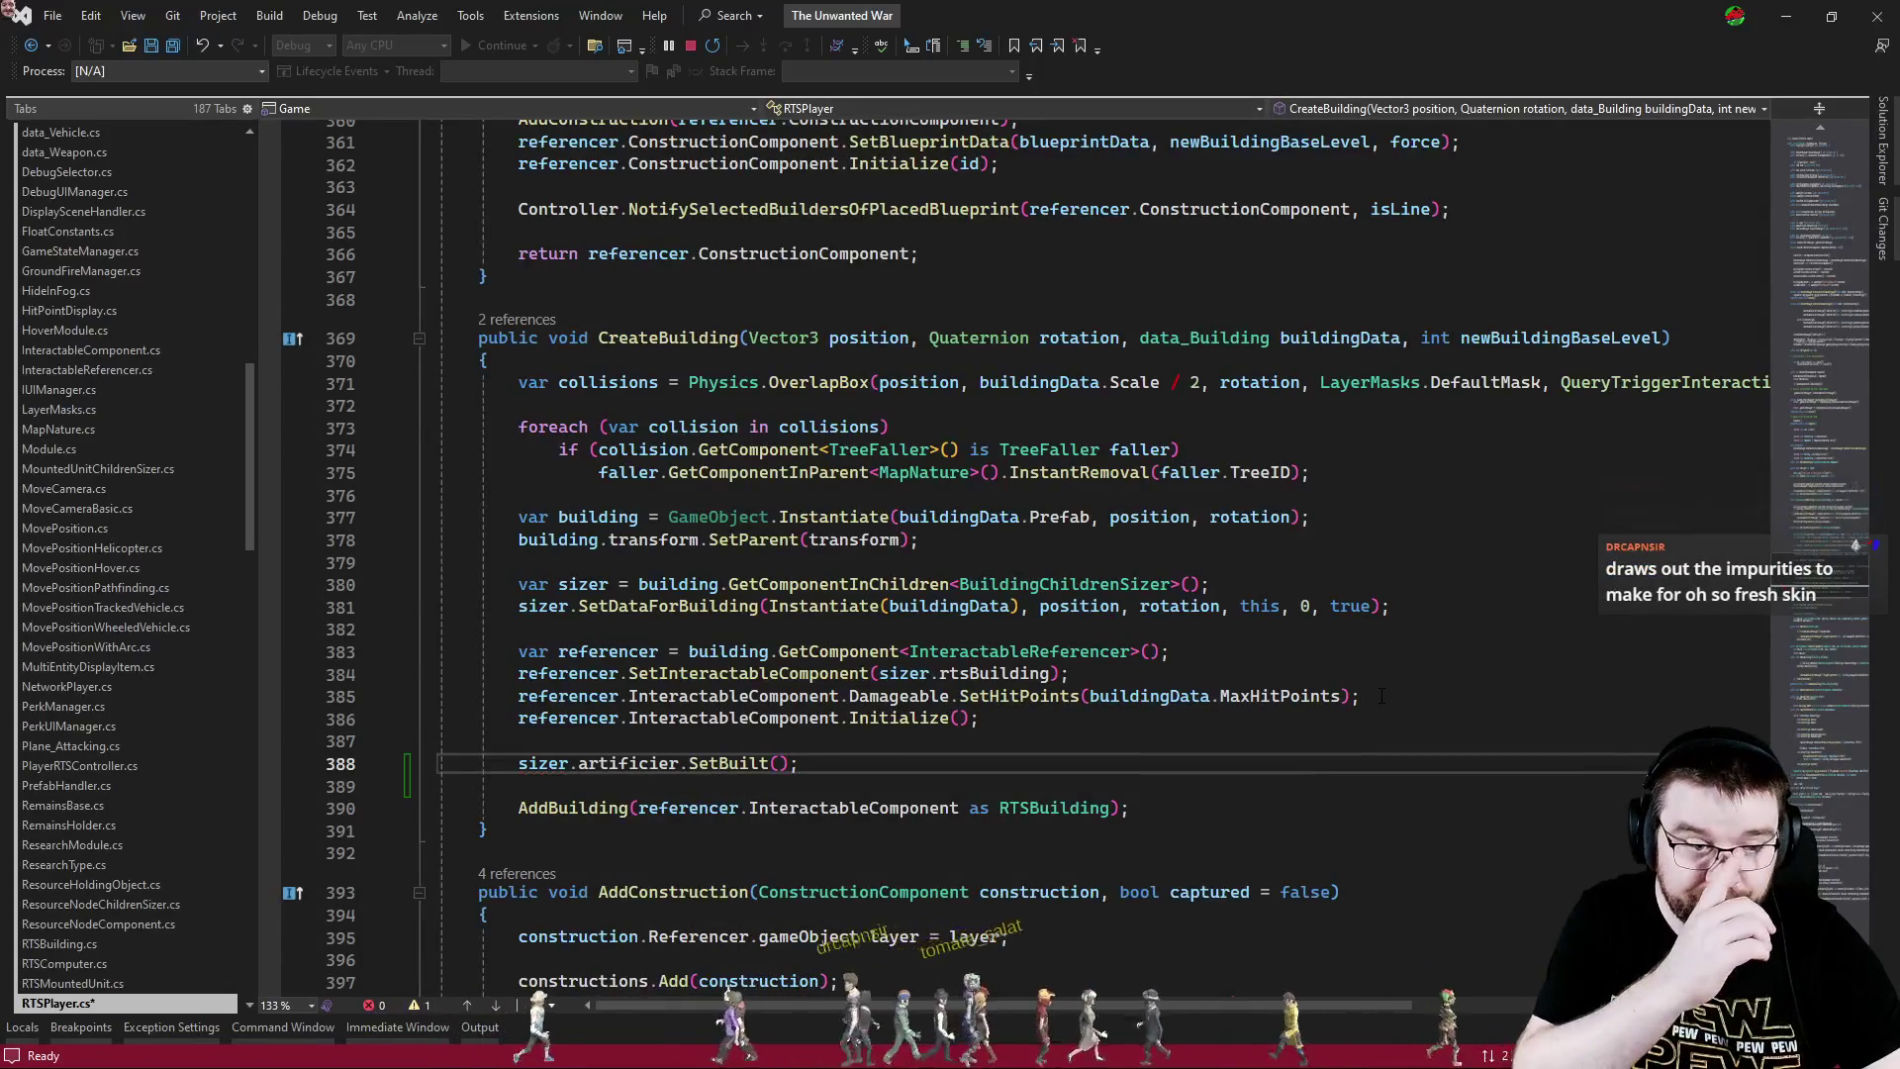
key("Return")
type("sizer.")
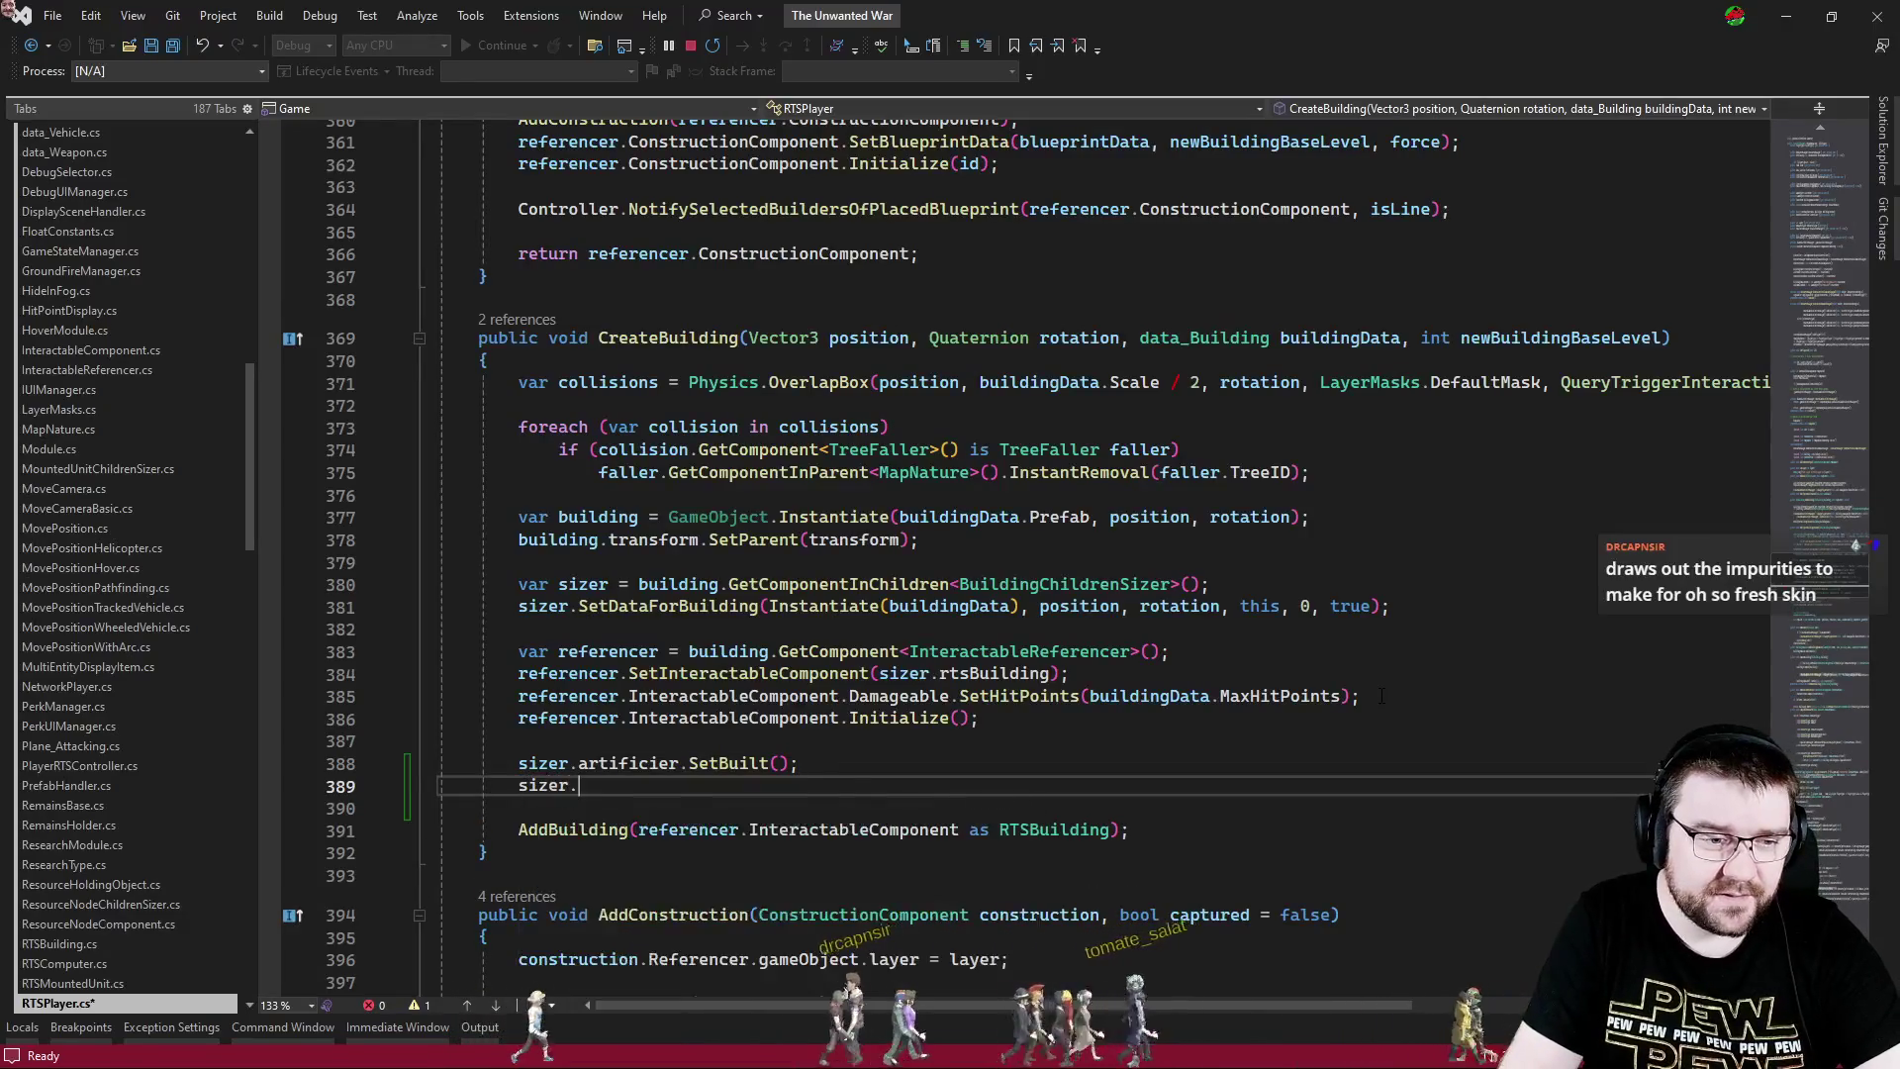
type("artificier.ConstructionProgress = 1f;")
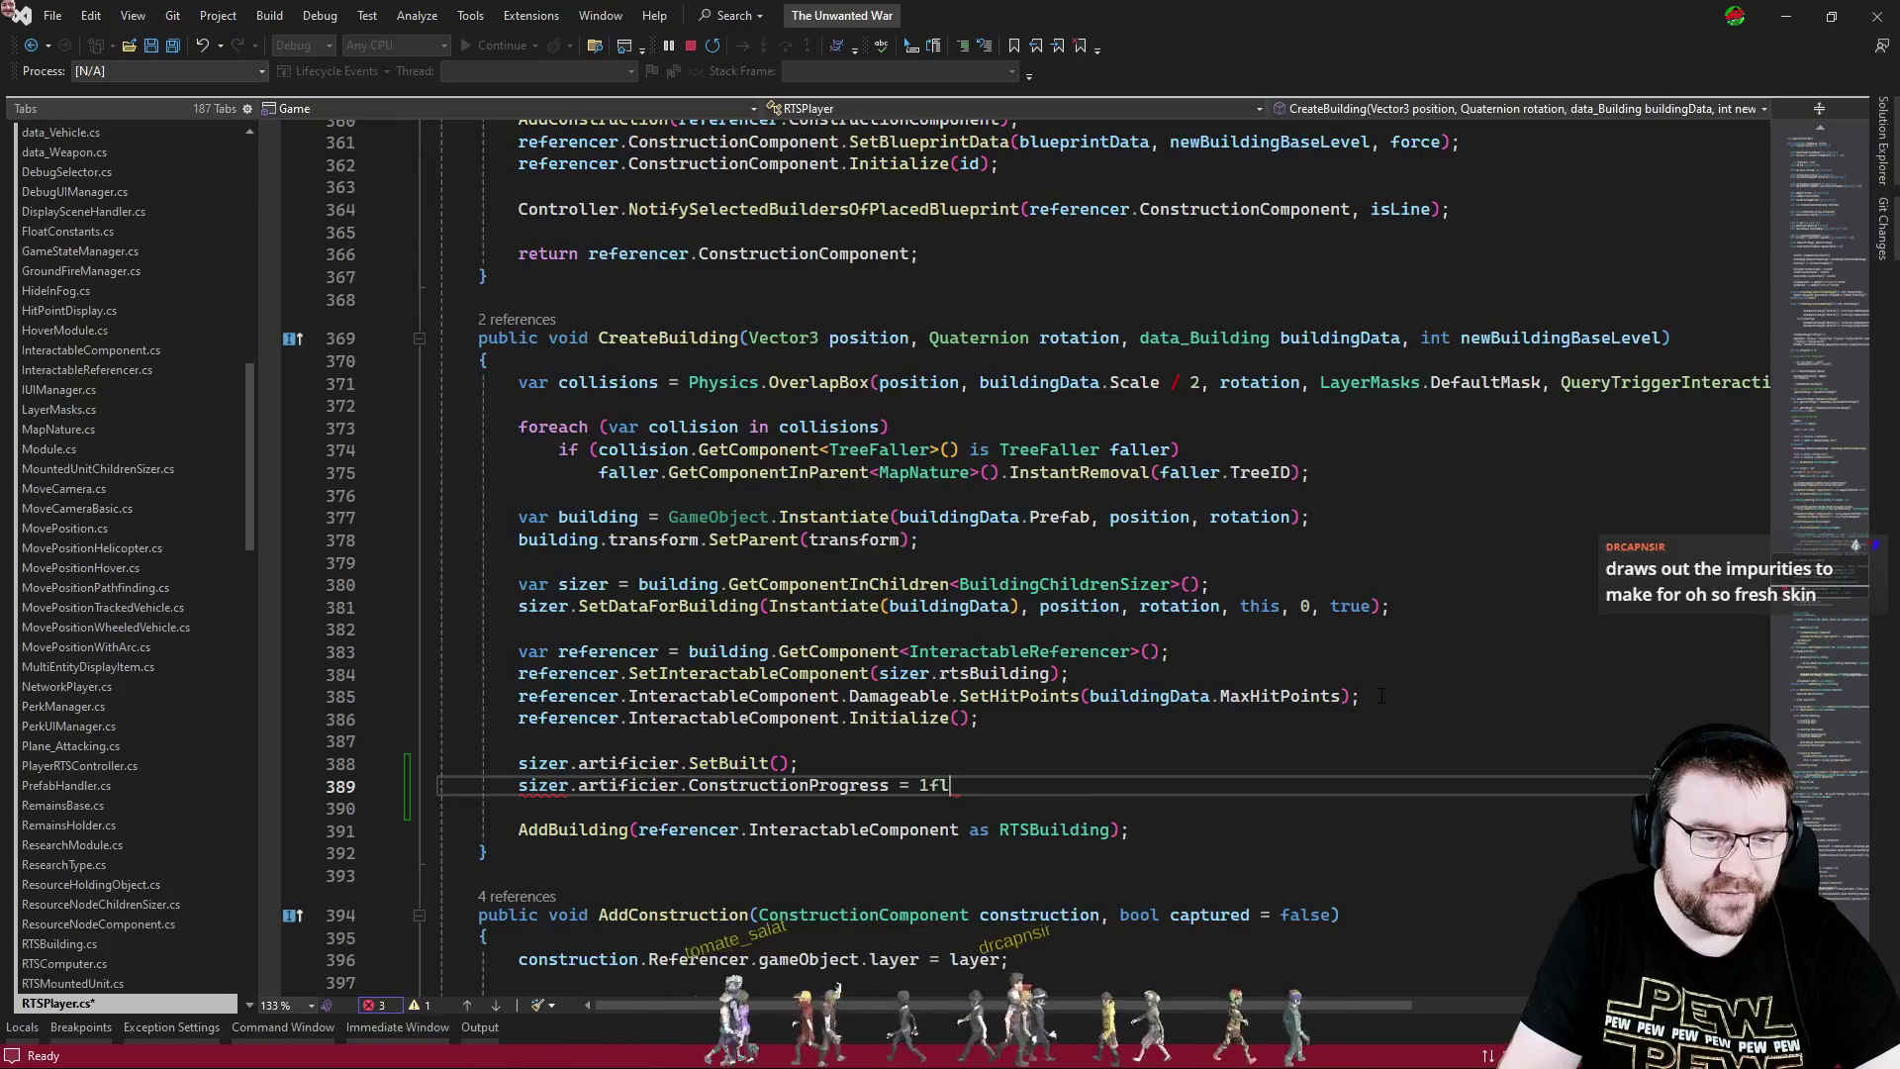
key("Return")
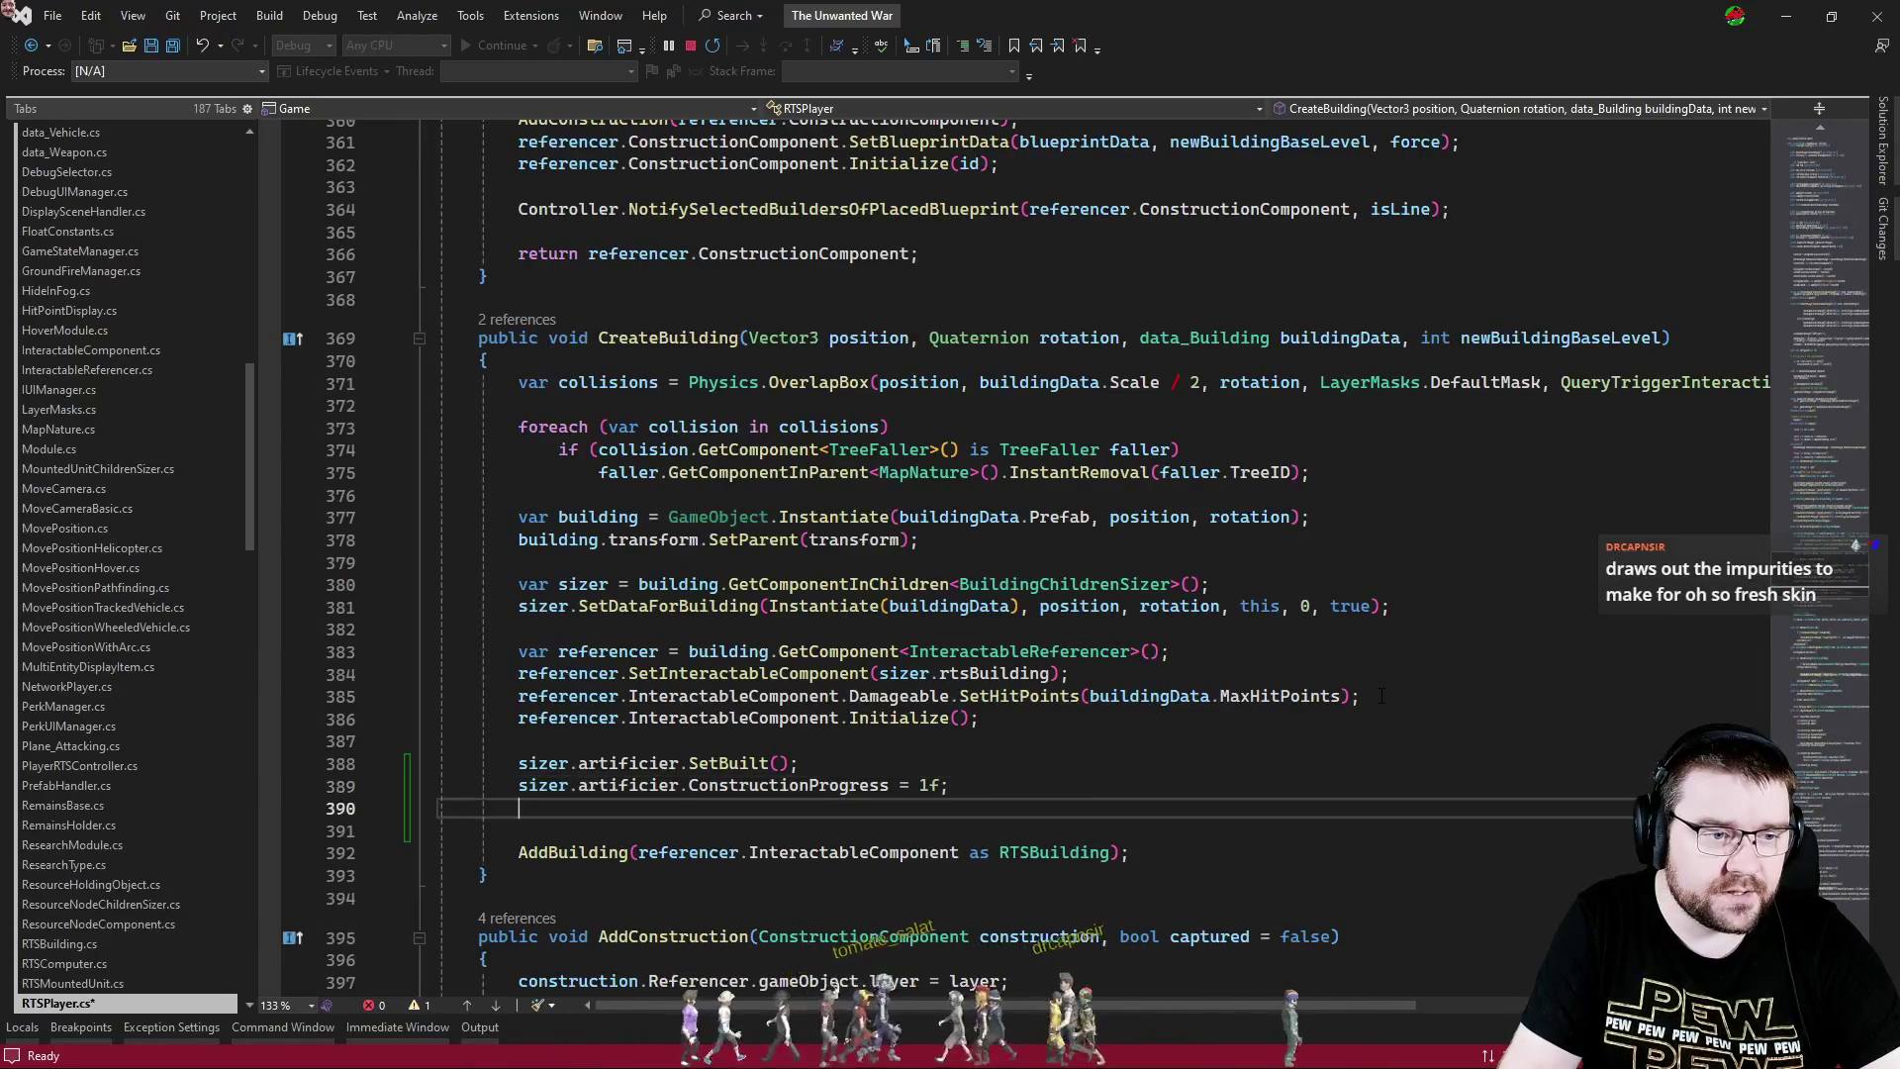
type("building.")
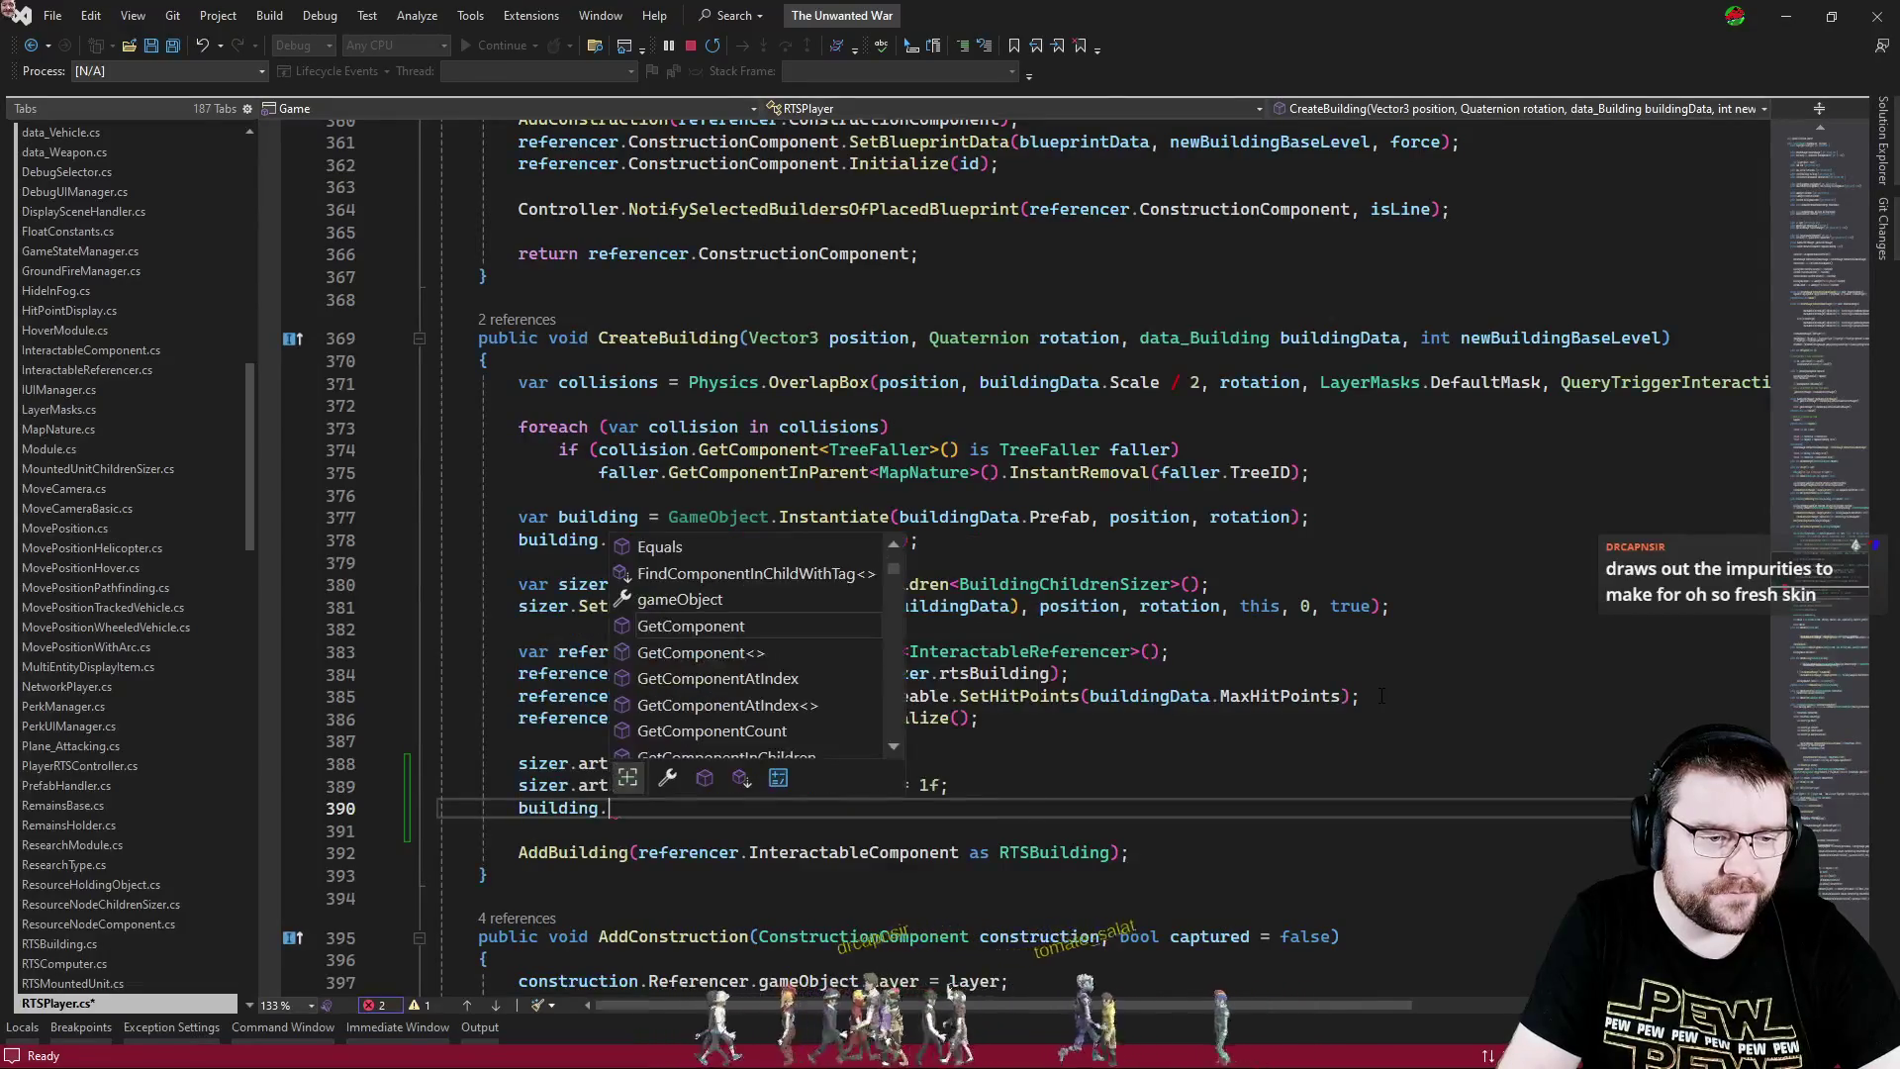
type("arti")
key("BackSpace")
key("BackSpace")
key("BackSpace")
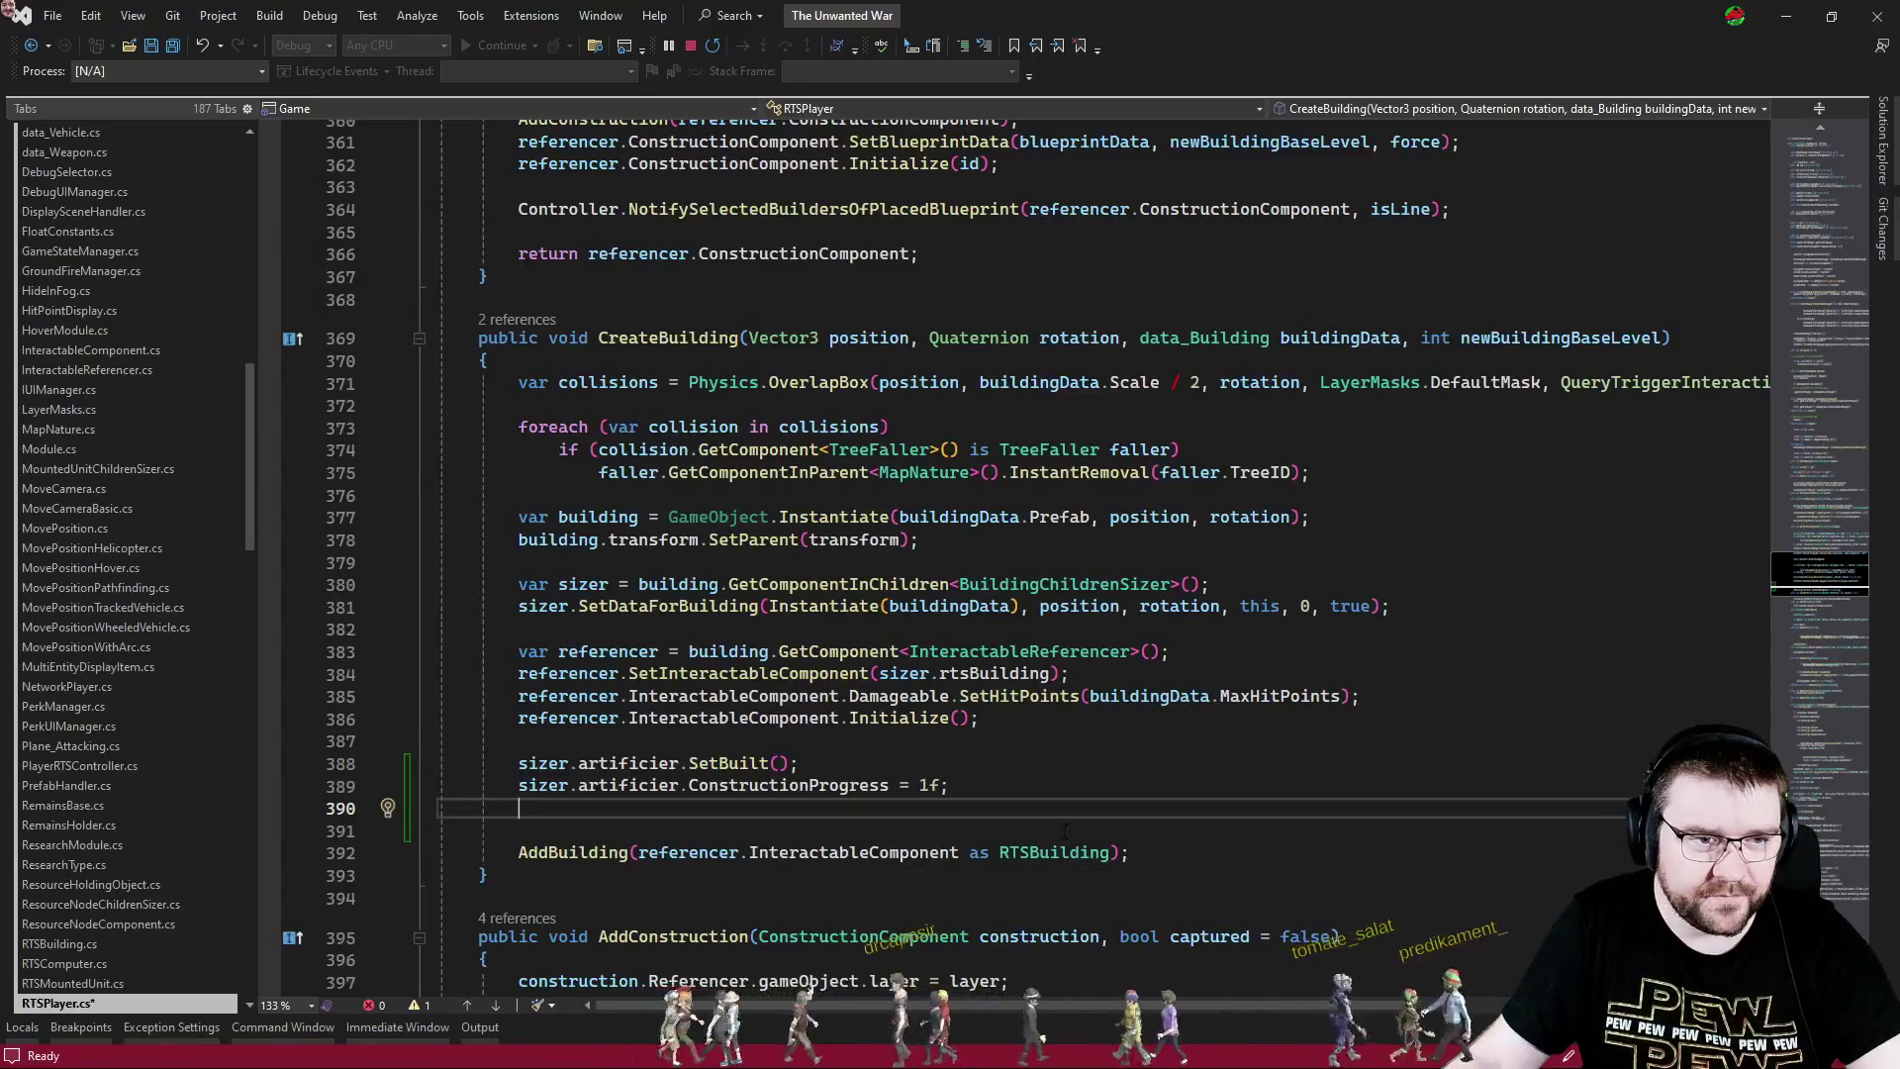
- Extract the AddBuilding argument into a var rtsBuilding declaration and pass rtsBuilding instead
left_click(1121, 852)
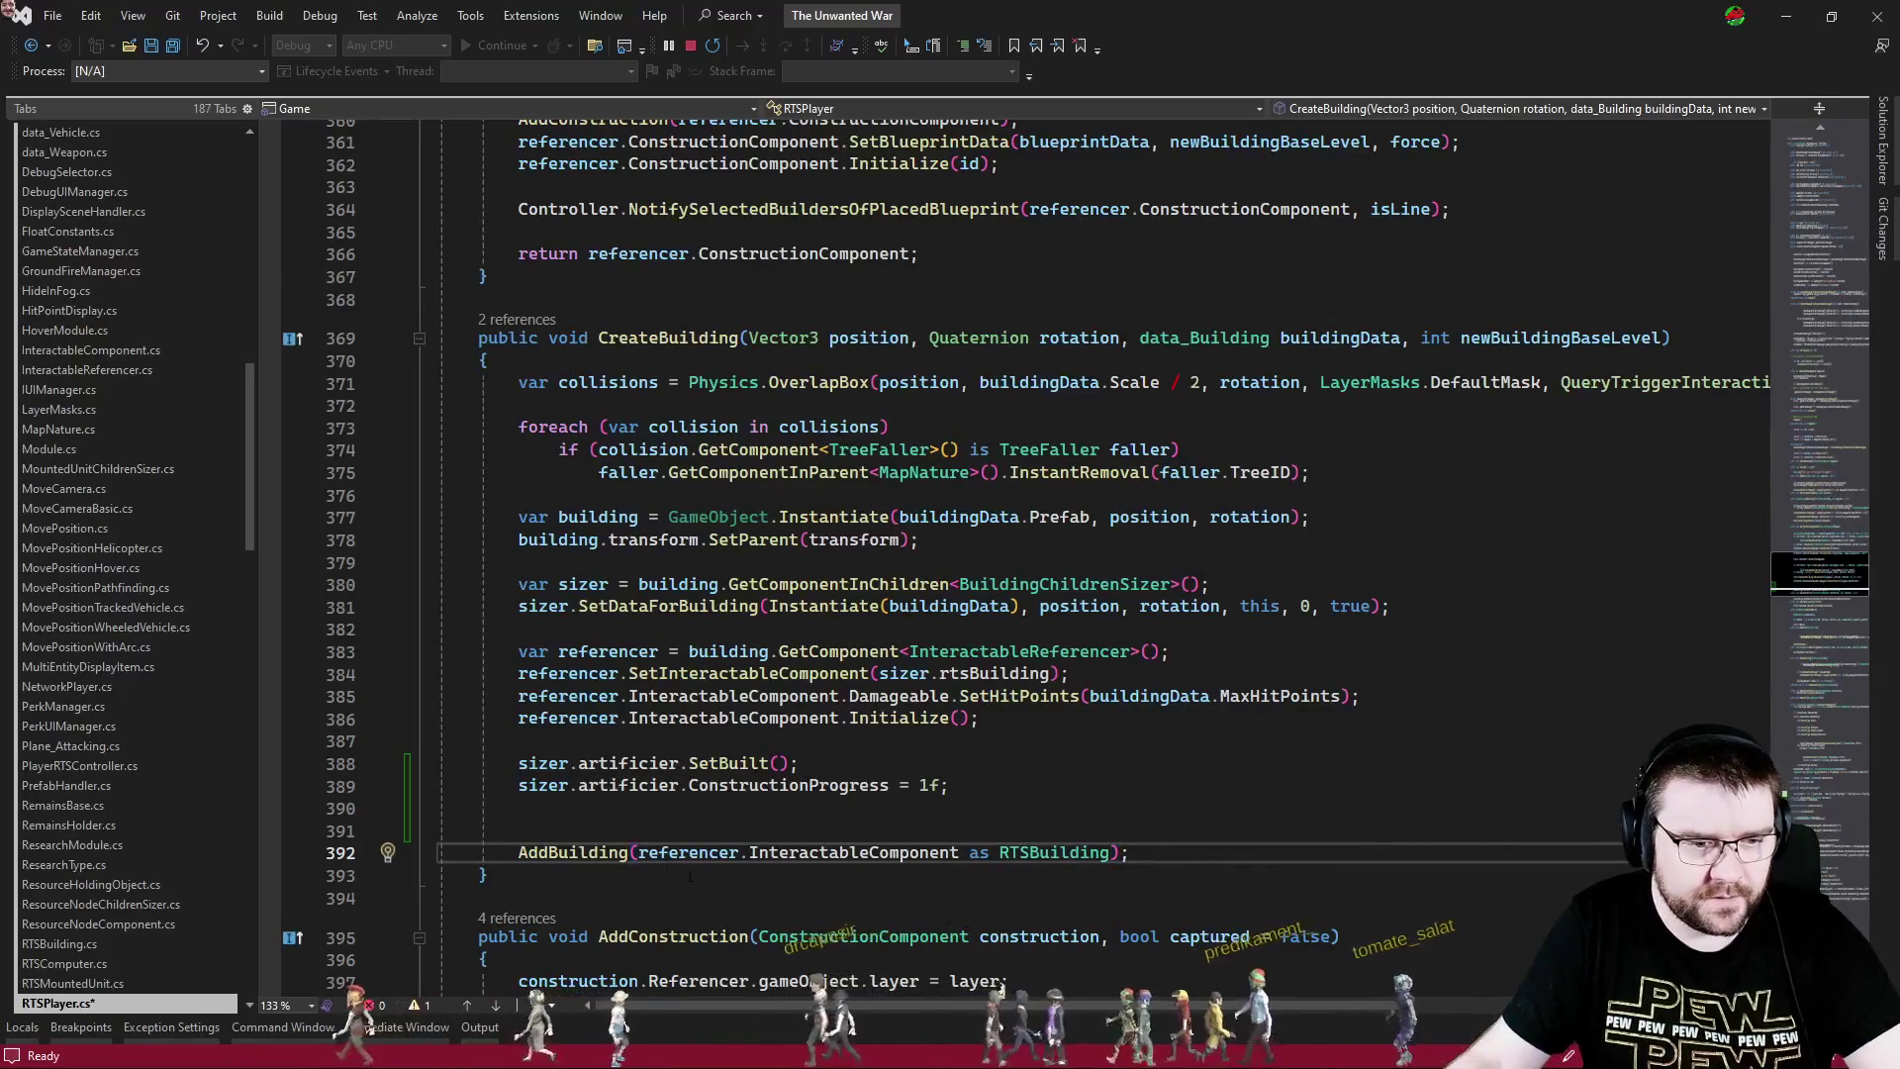
left_click_drag(1110, 852, 639, 852)
key("ctrl+x")
left_click(715, 811)
key("Return")
type("var r")
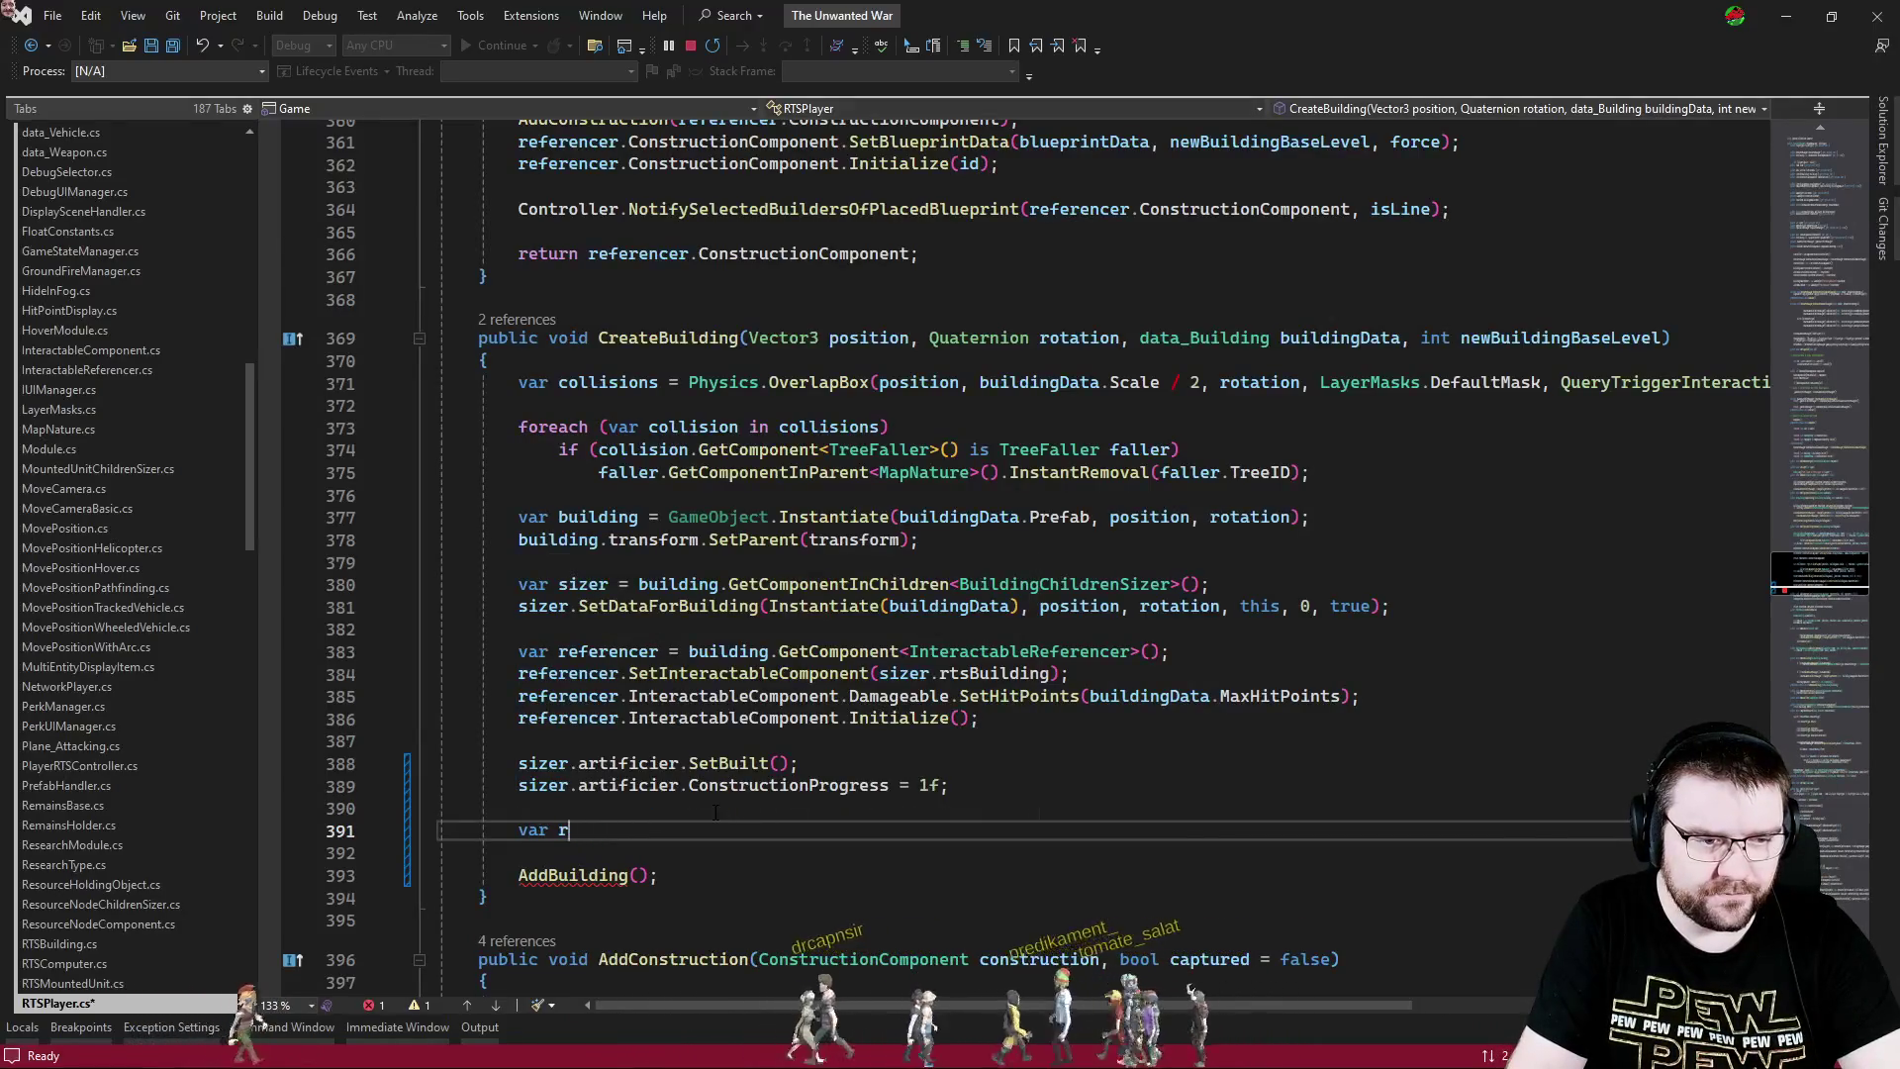
key("ctrl+v")
type(";")
key("Down")
key("Down")
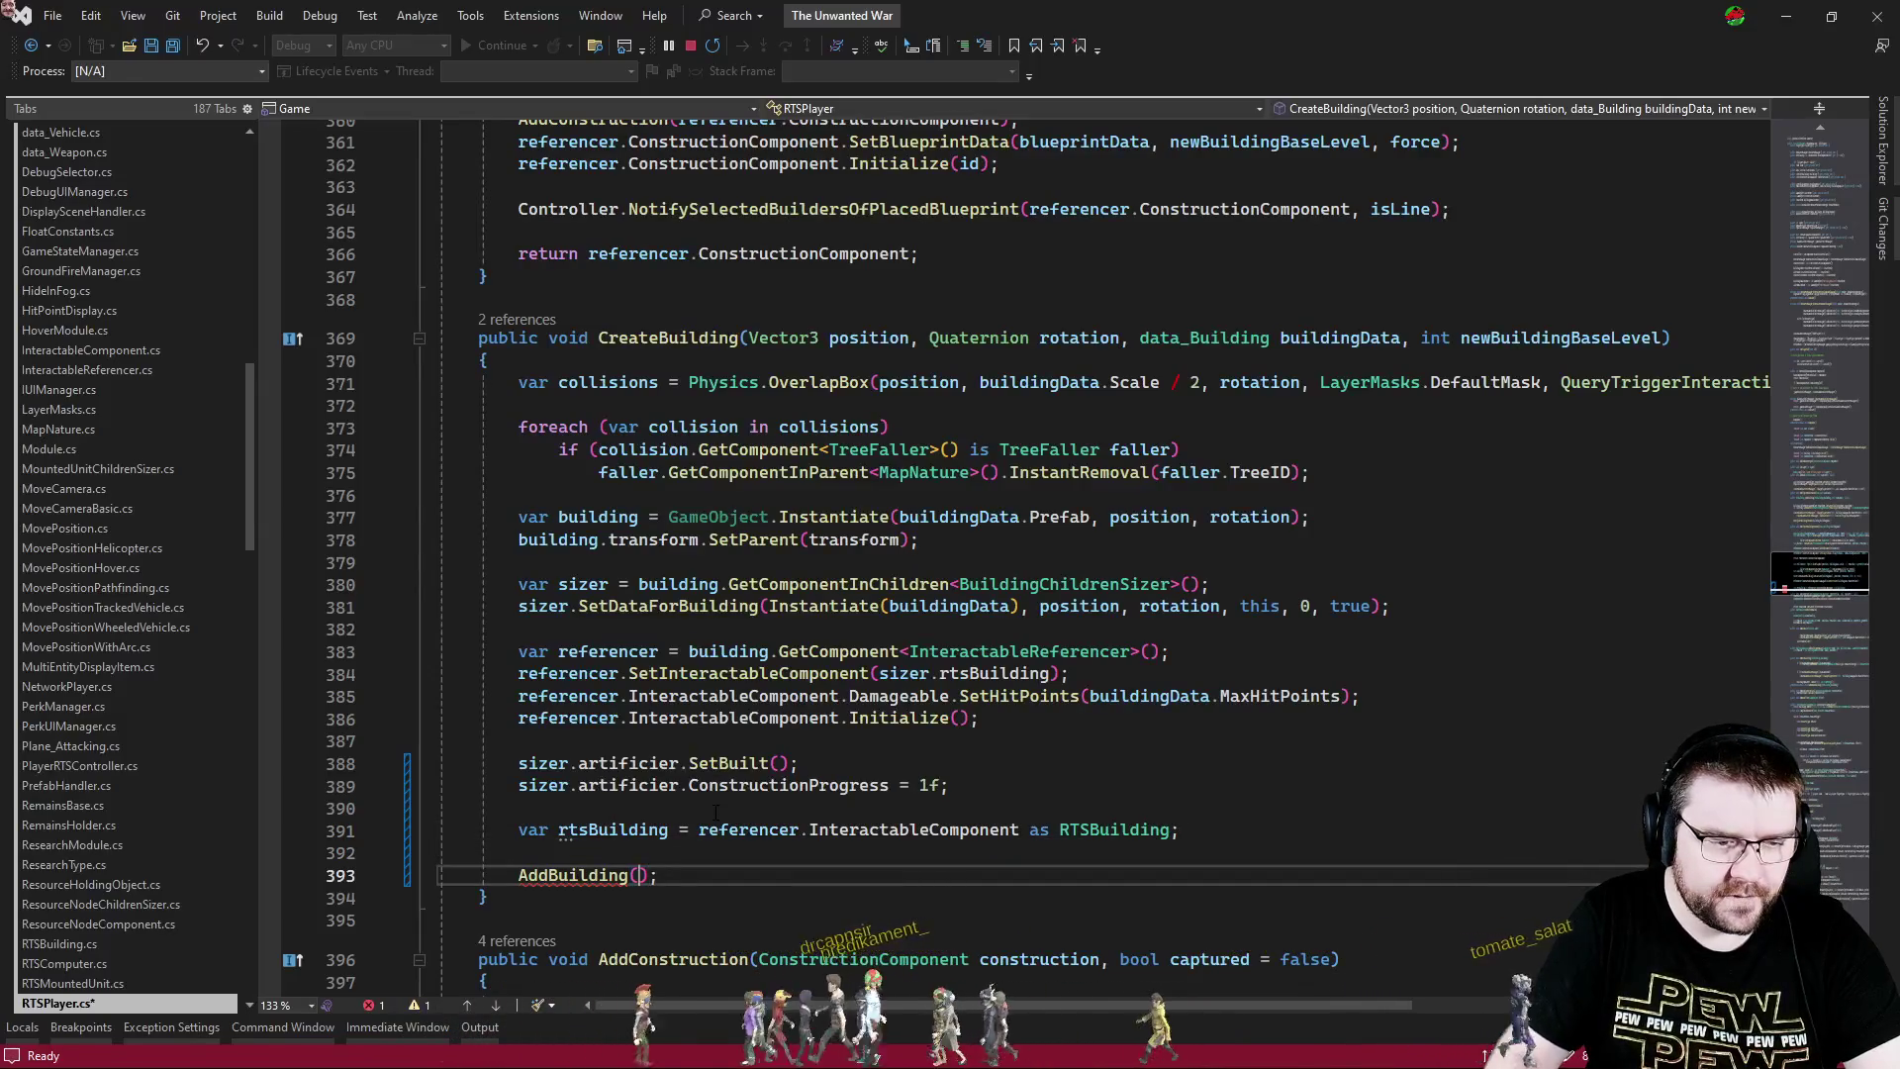
type("rtsbu")
key("Tab")
- Add rtsBuilding.ArtificierVisibleProgress = 1f on a new line before AddBuilding
key("Up")
key("Up")
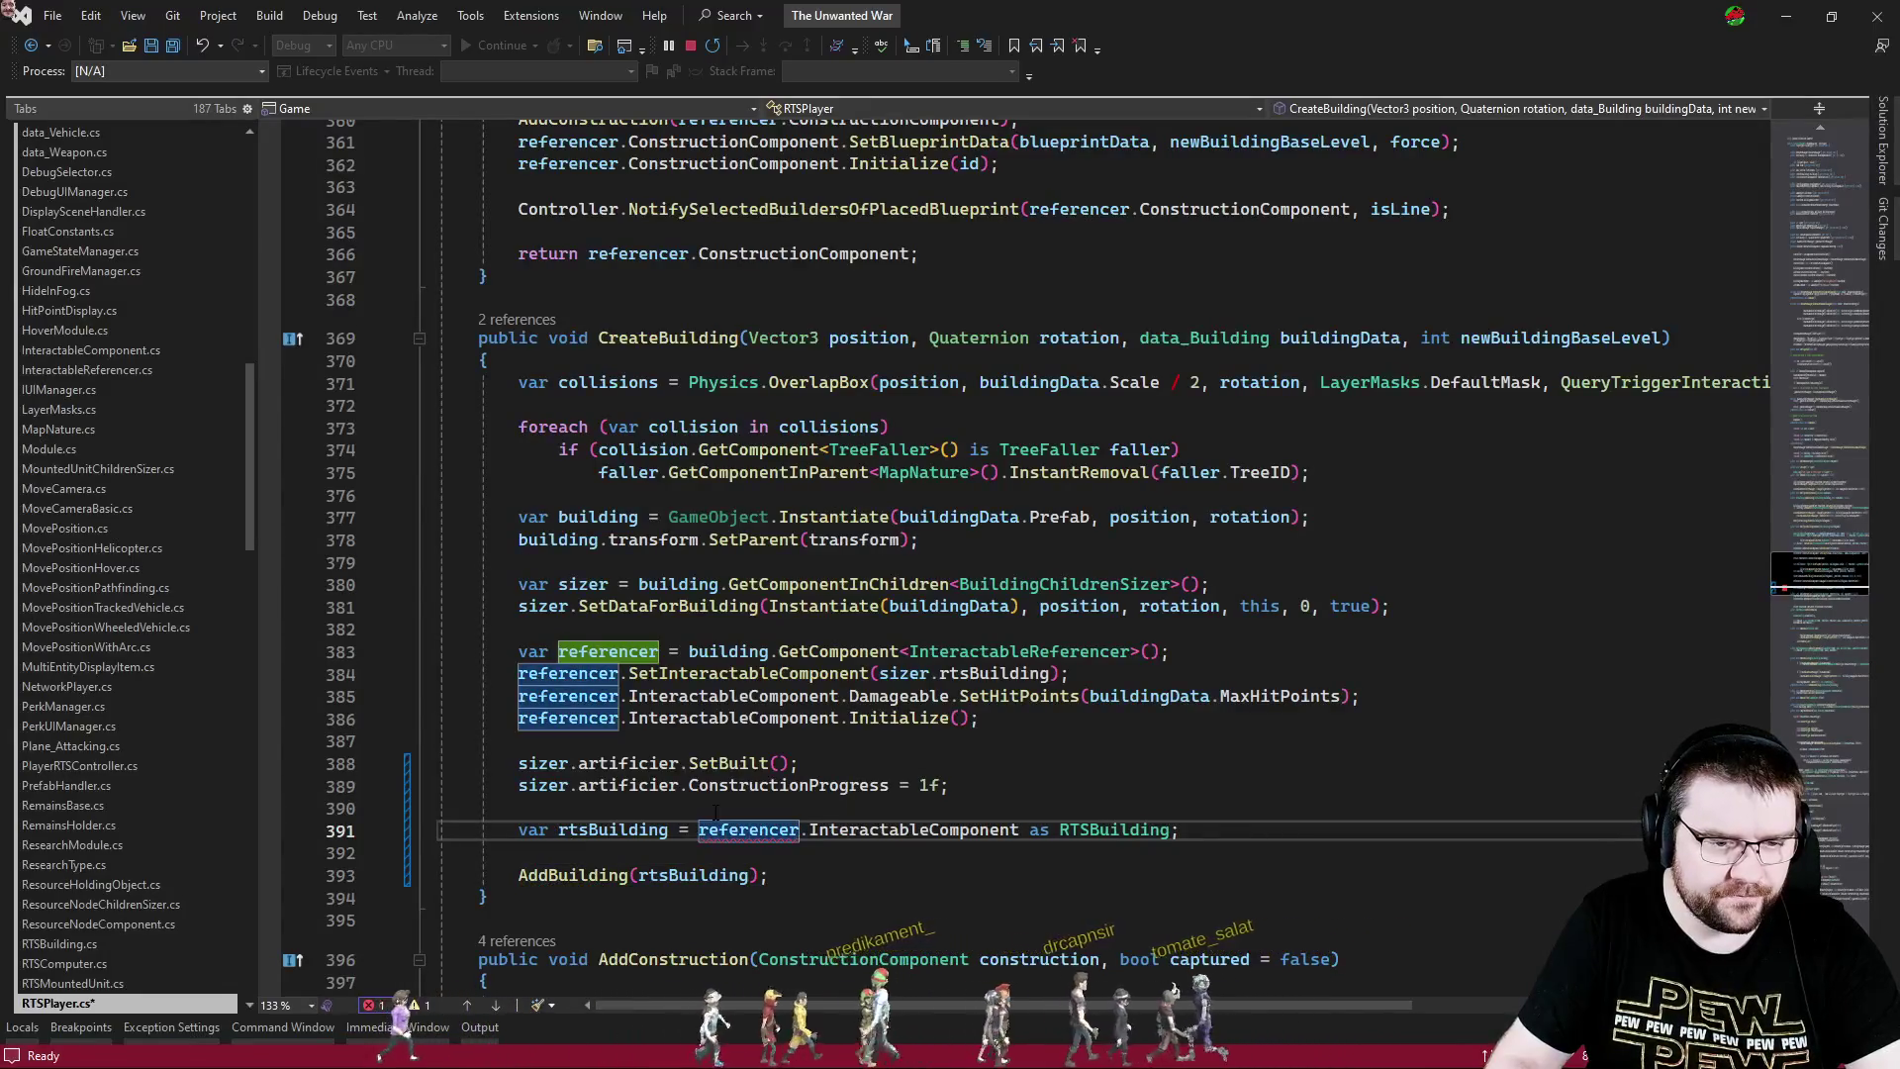
key("Down")
key("Return")
key("Return")
key("Up")
type("rtsBuilding.arti")
key("Tab")
type("= 1")
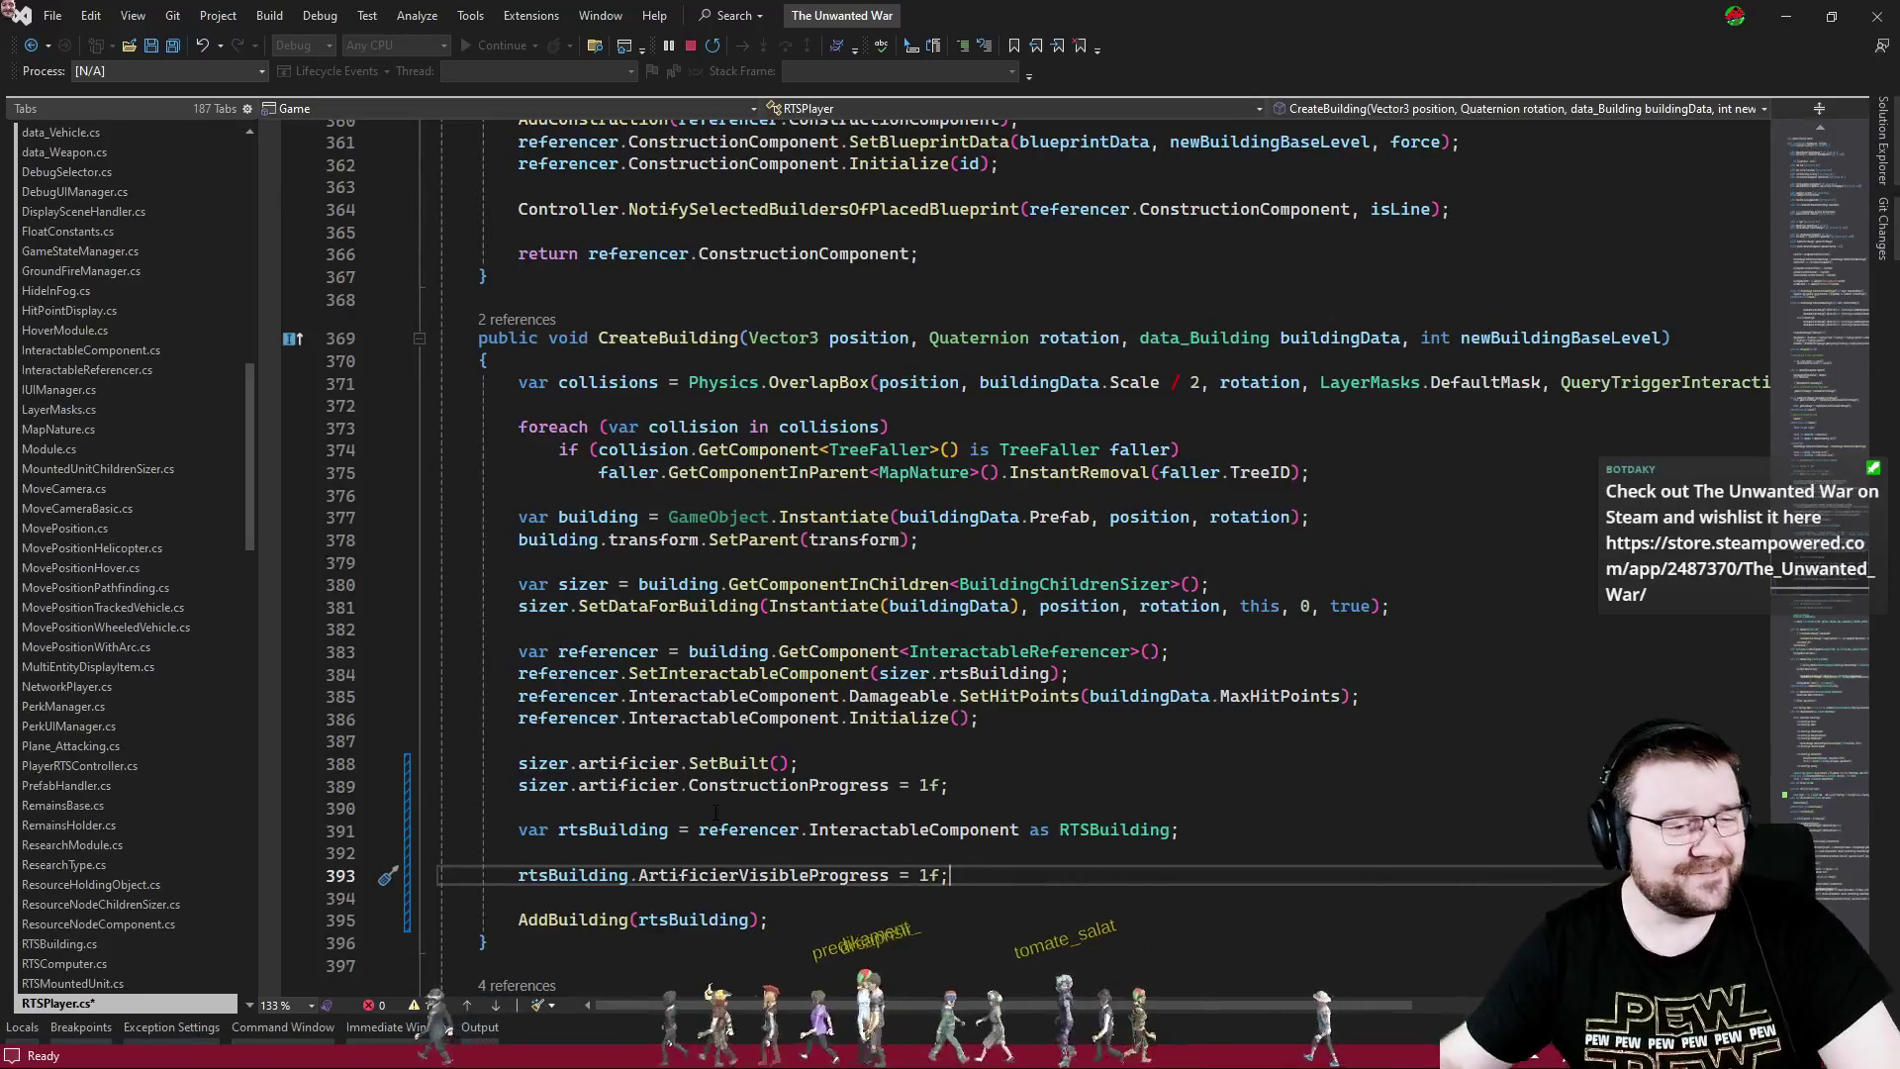
scroll(20, 866, "down", 5)
- Select the new artificier setup lines in CreateBuilding of RTSPlayer.cs
left_click(805, 851)
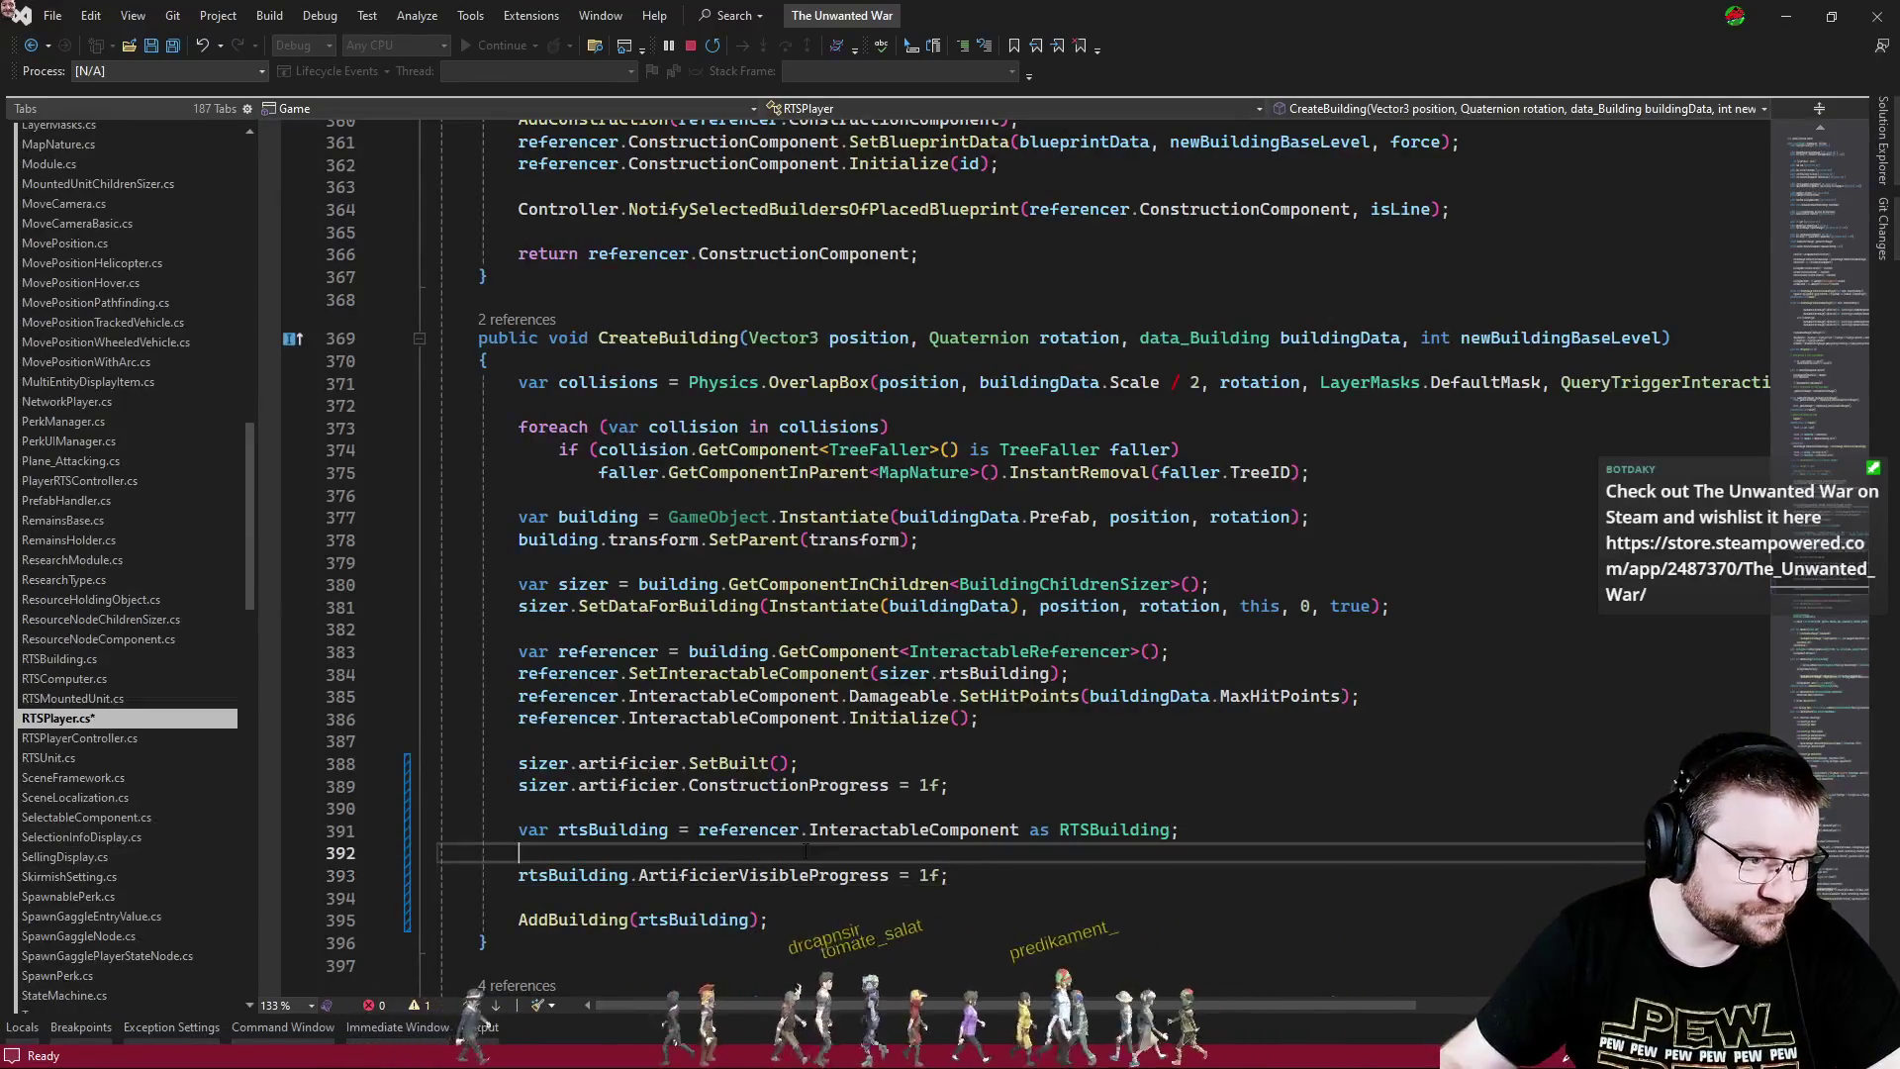
left_click(1148, 697)
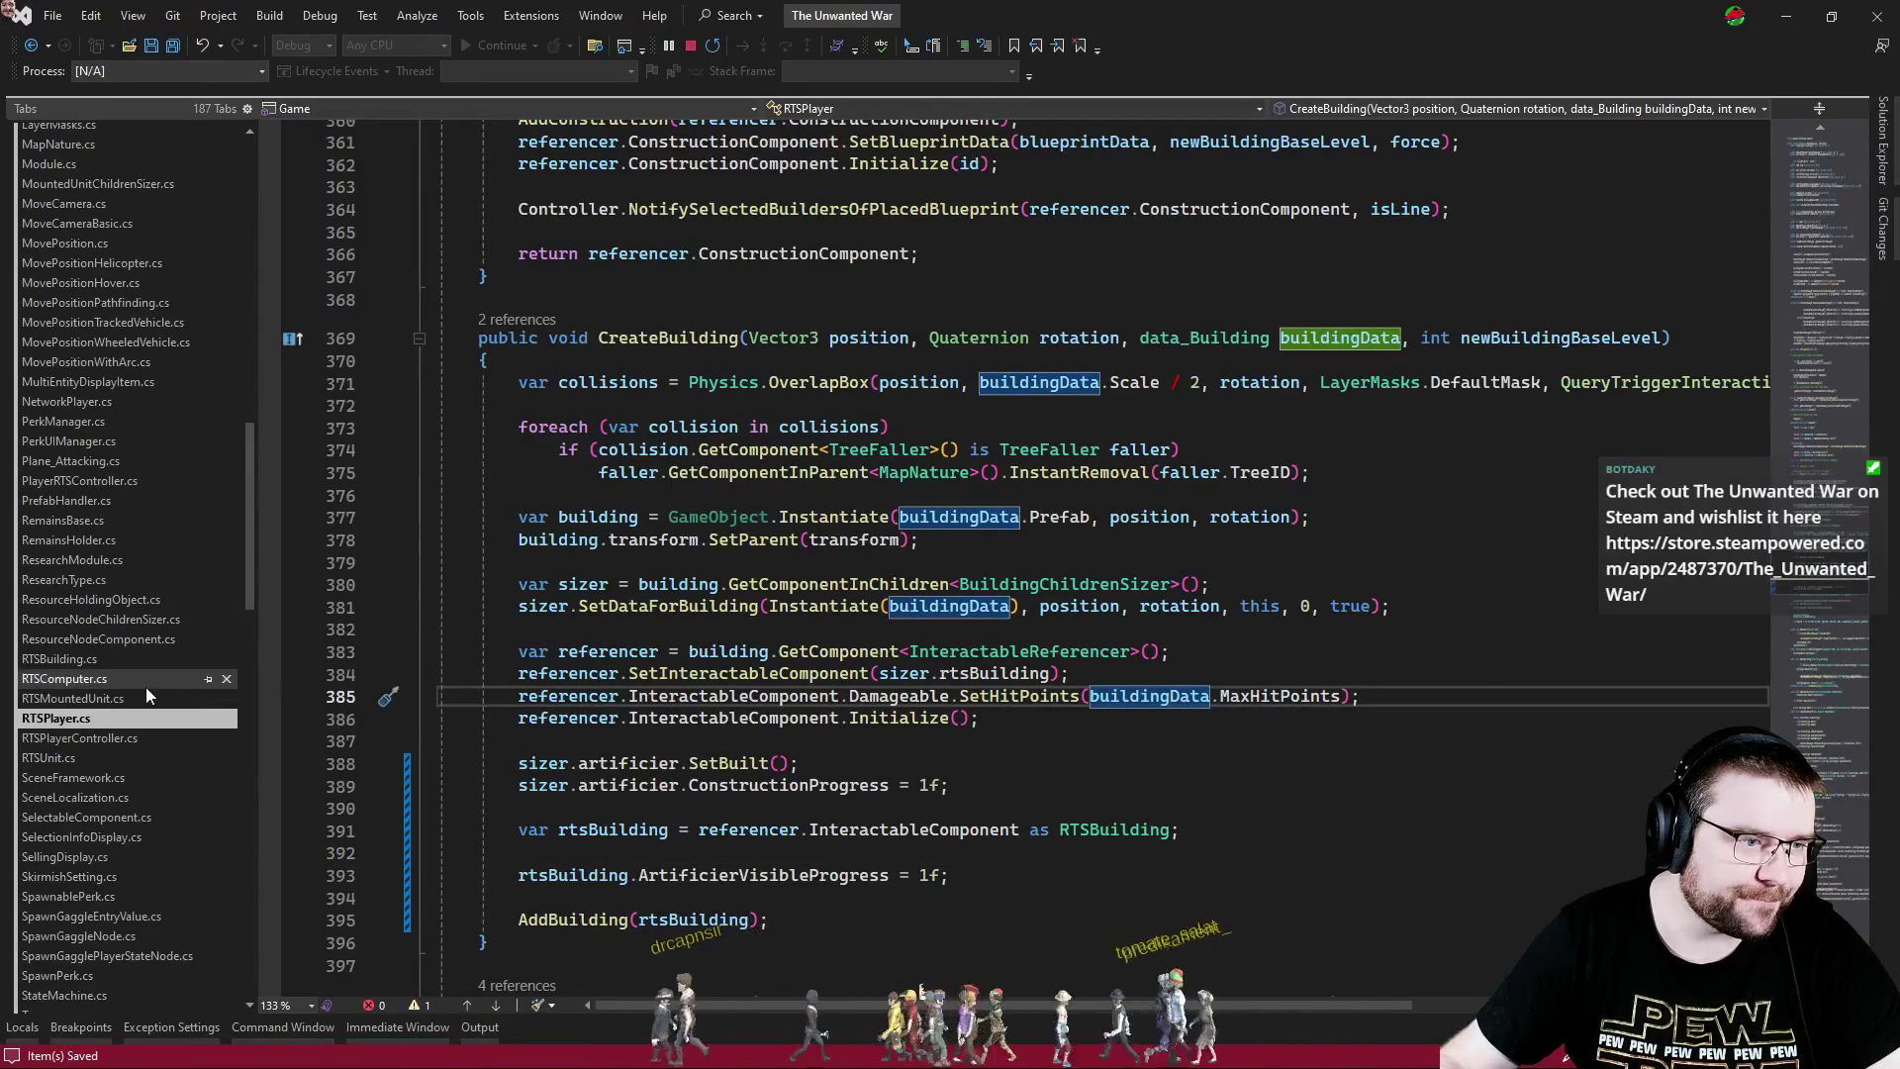
scroll(146, 686, "down", 3)
left_click(108, 548)
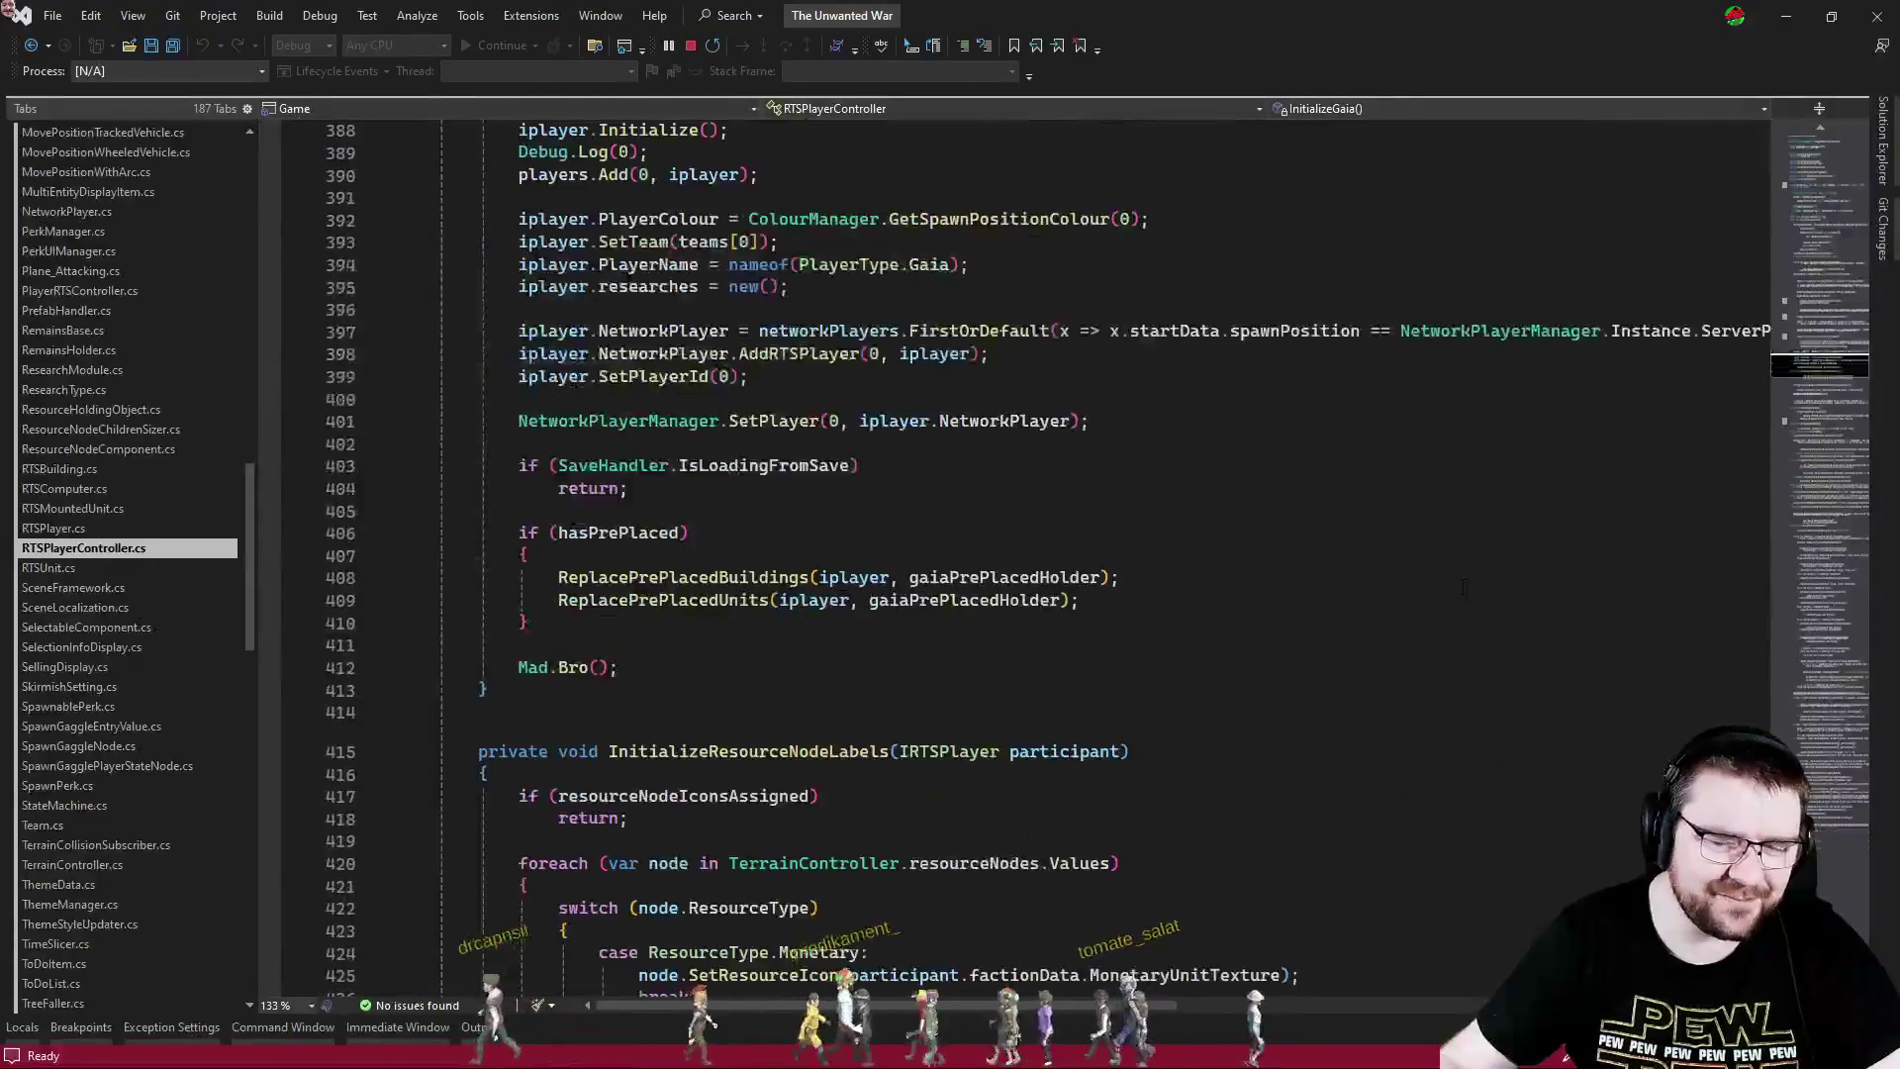
scroll(1462, 587, "down", 20)
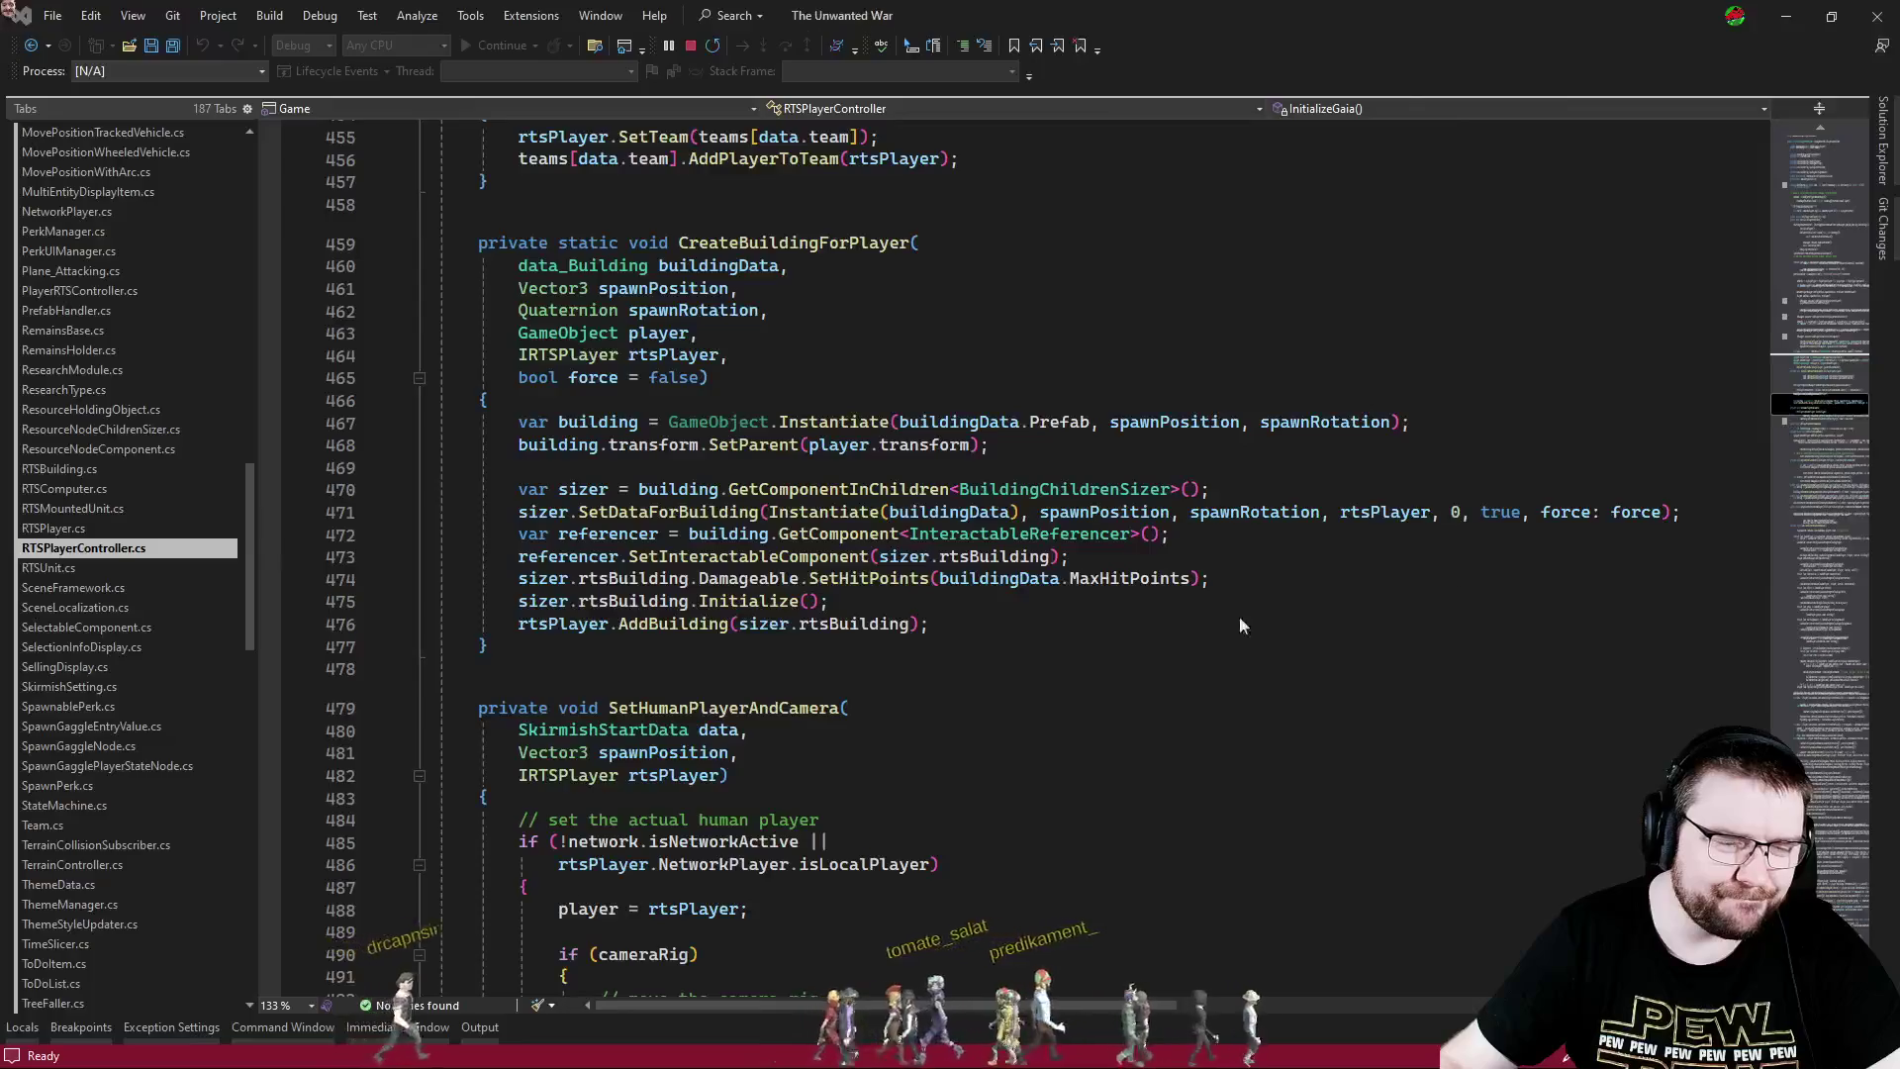
key("ctrl+minus")
- Paste the artificier setup lines into CreateBuildingForPlayer after Initialize in RTSPlayerController.cs
key("ctrl+minus")
key("ctrl+shift+minus")
mouse_move(968, 867)
left_mouse_down()
mouse_move(425, 874)
mouse_move(426, 763)
mouse_move(1069, 805)
left_mouse_up()
key("ctrl+c")
key("ctrl+minus")
scroll(1077, 806, "down", 5)
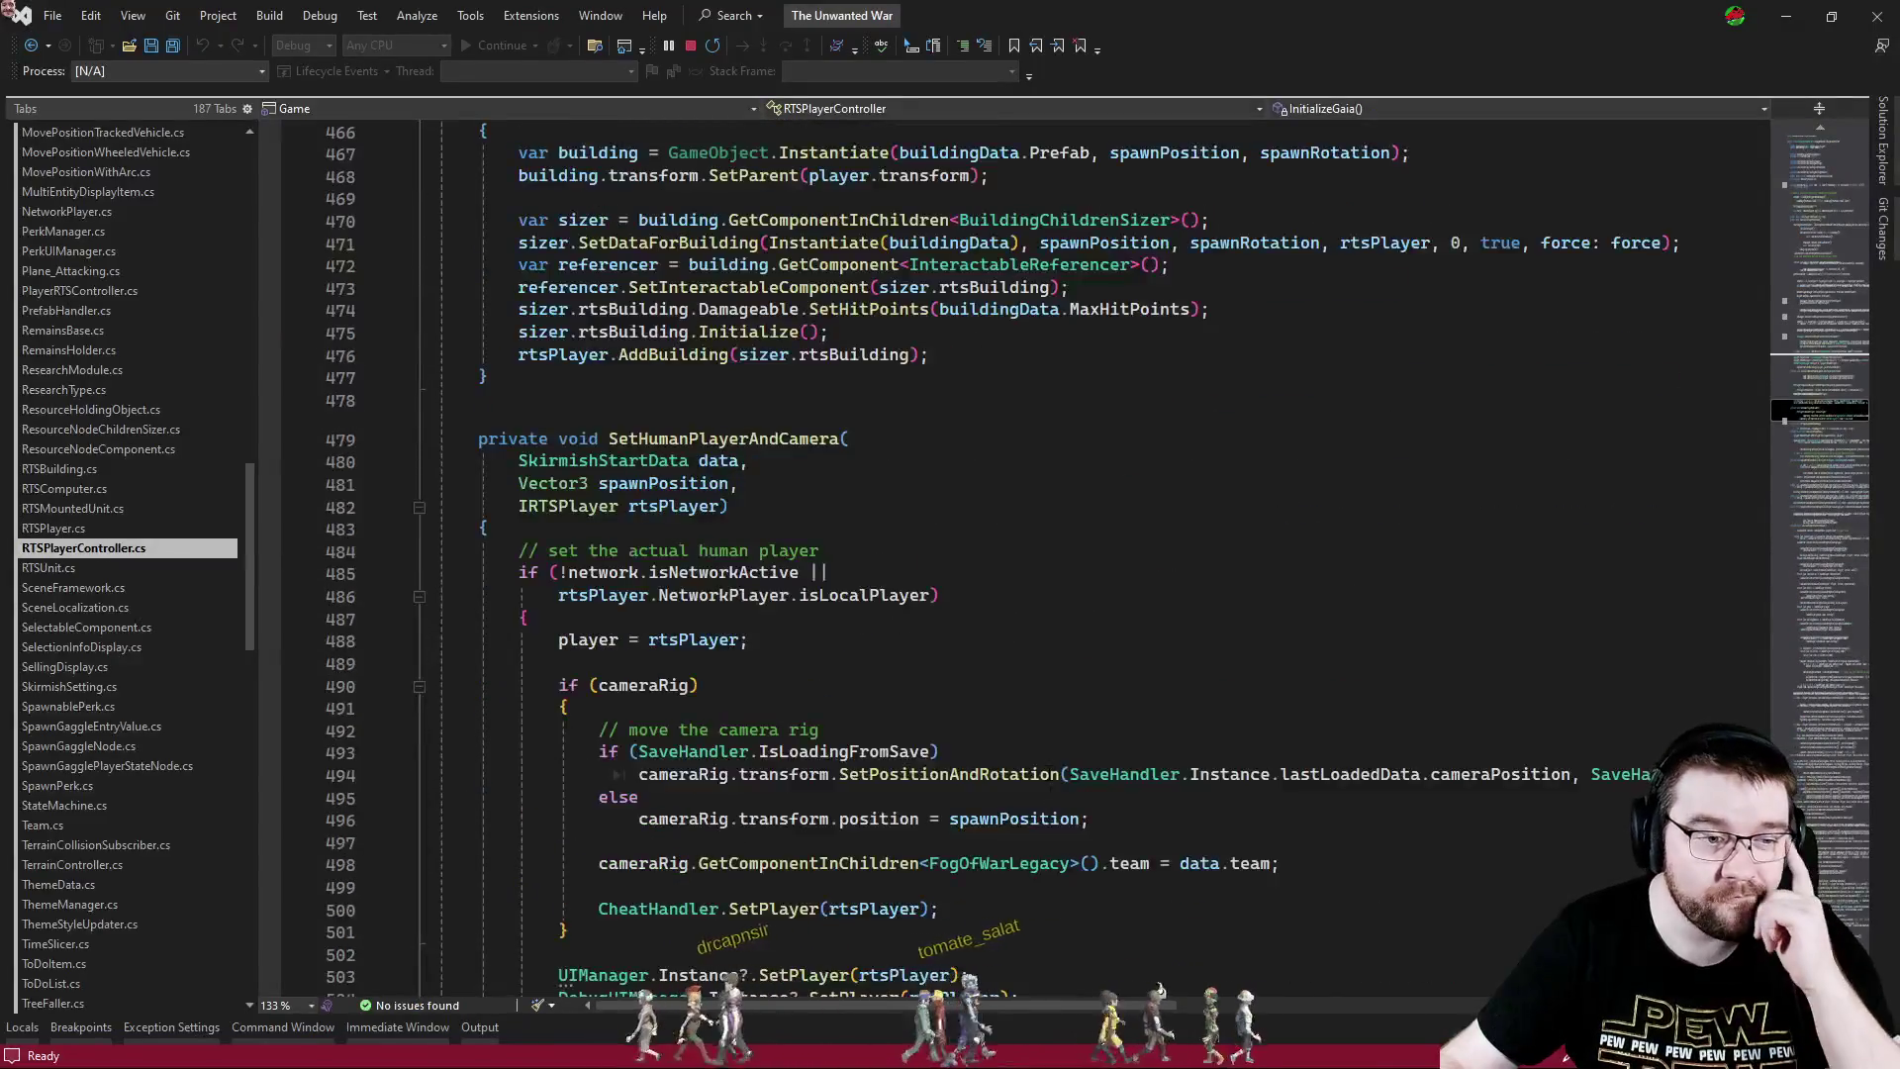
scroll(1036, 763, "up", 7)
scroll(1036, 762, "down", 7)
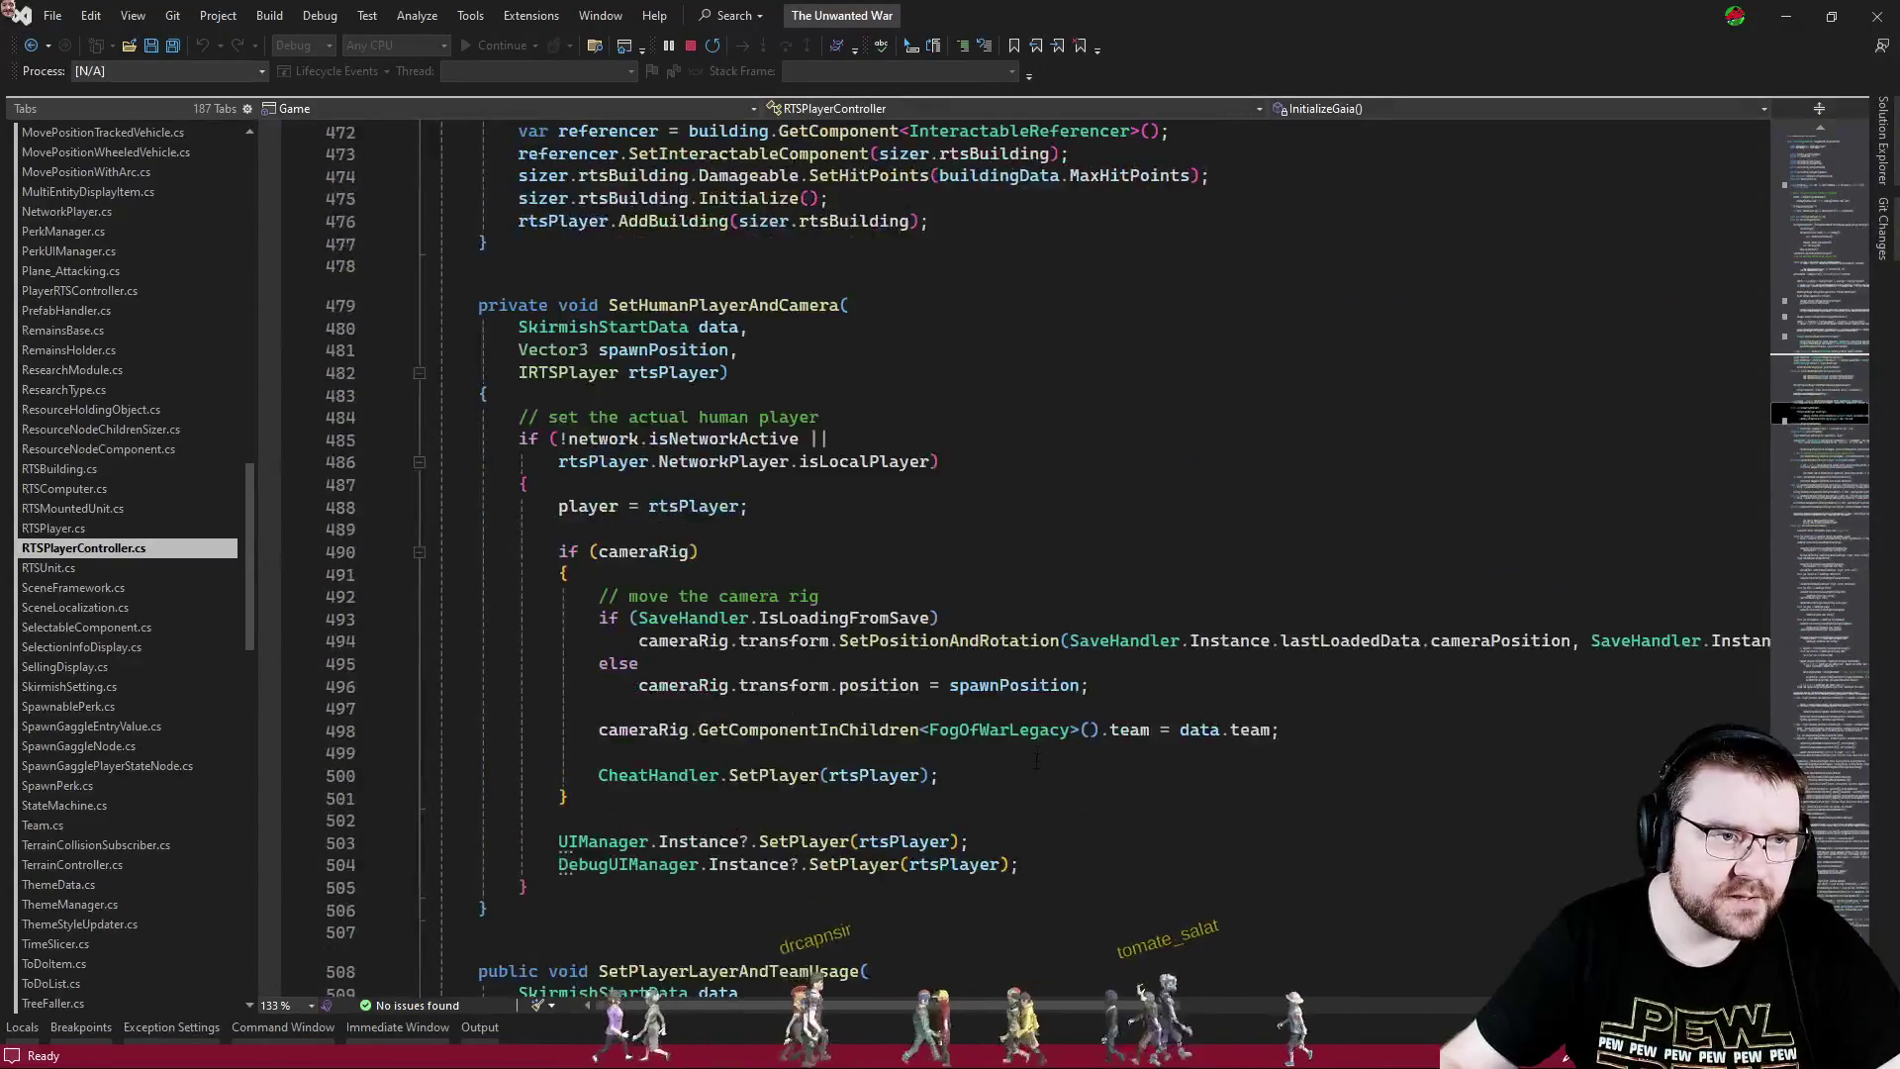
scroll(1036, 757, "up", 5)
left_click(980, 630)
key("ctrl+Return")
key("ctrl+v")
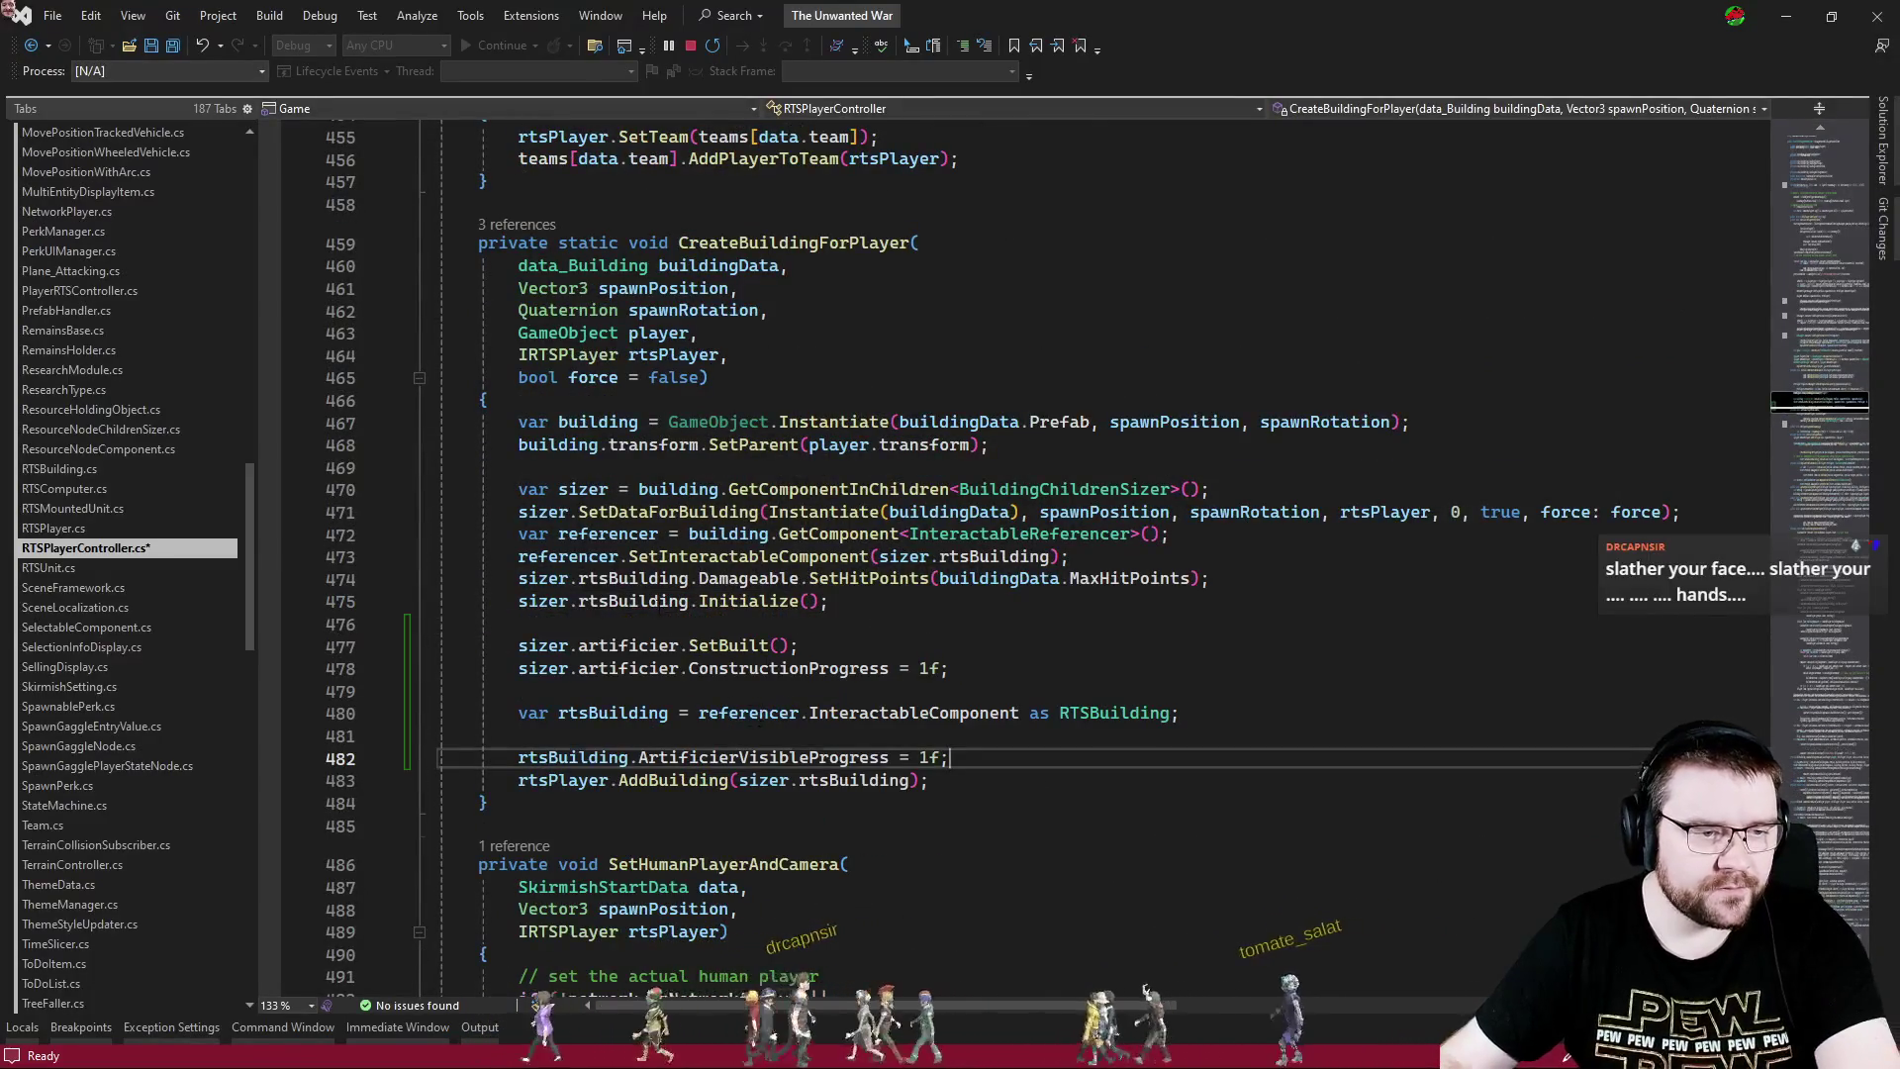
key("Return")
- In RTSPlayer.cs, delete the rtsBuilding variable line and use sizer.rtsBuilding instead
left_click(615, 602)
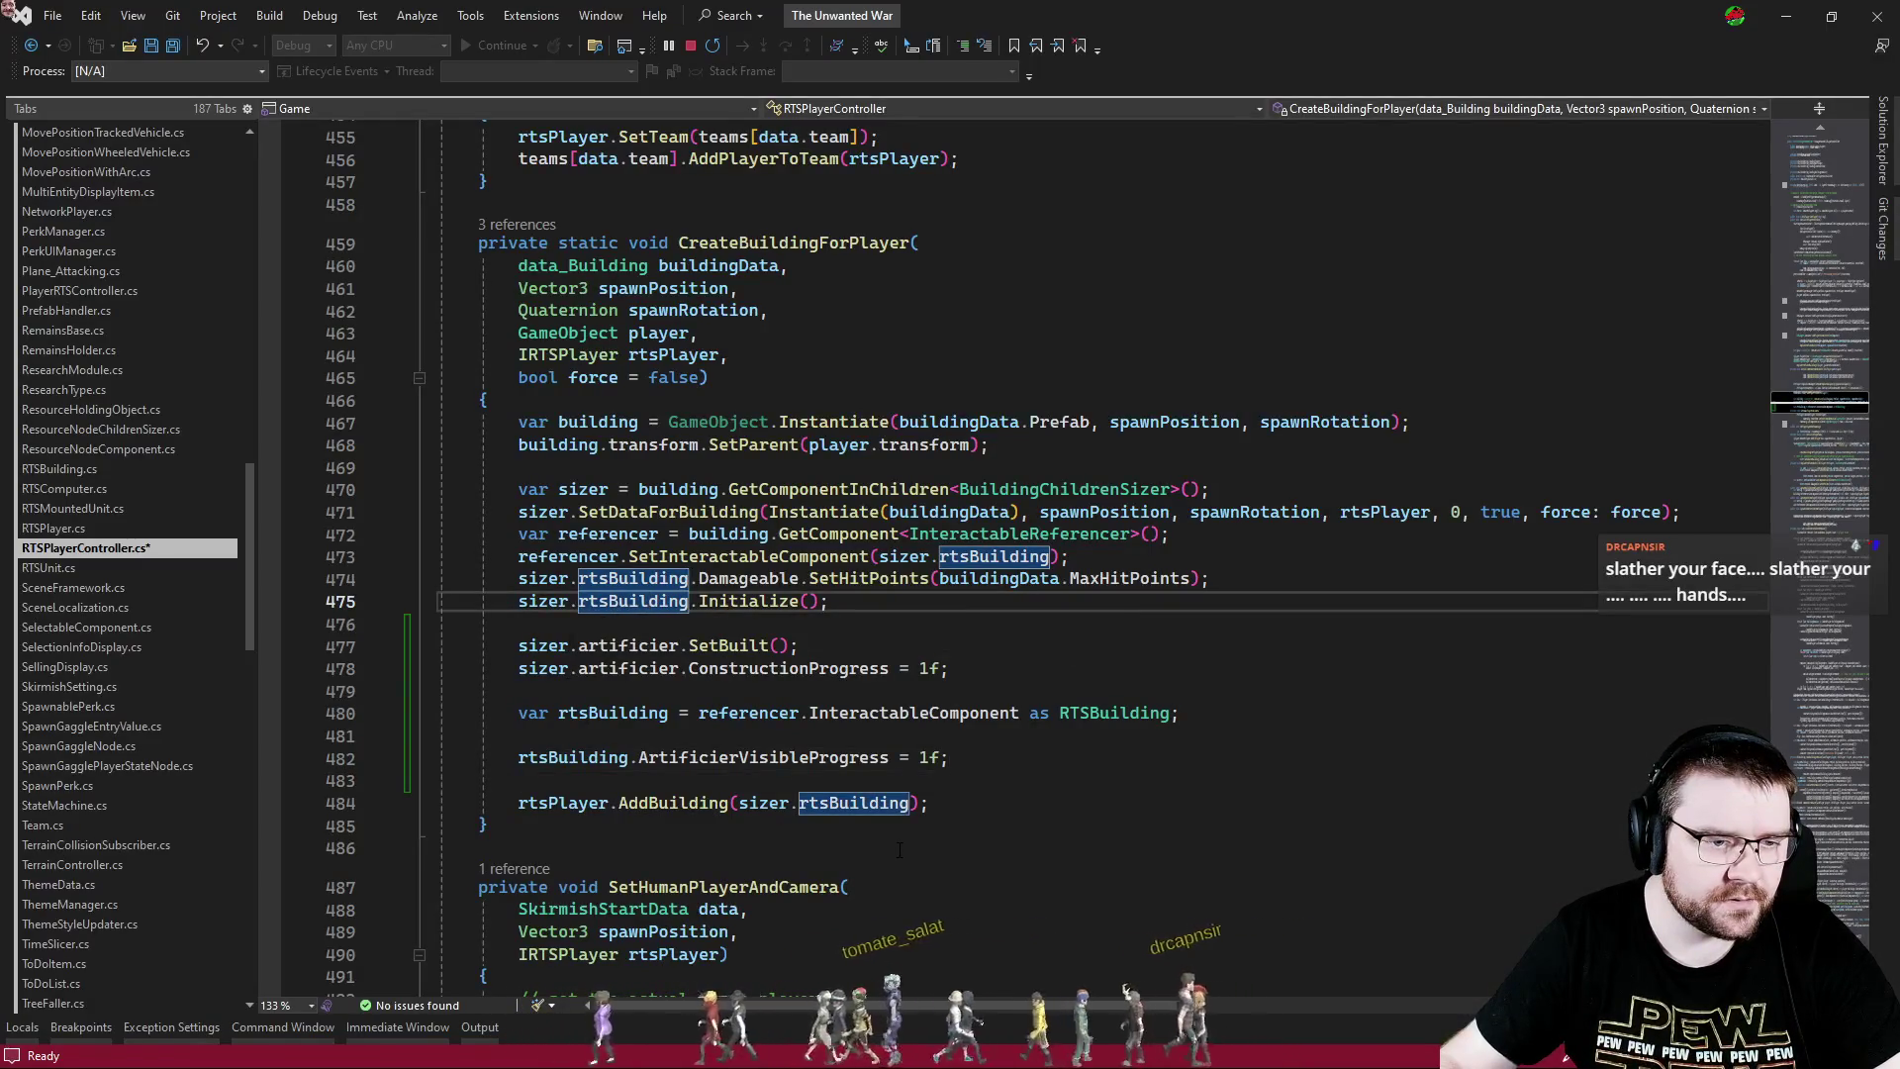
key("ctrl+Tab")
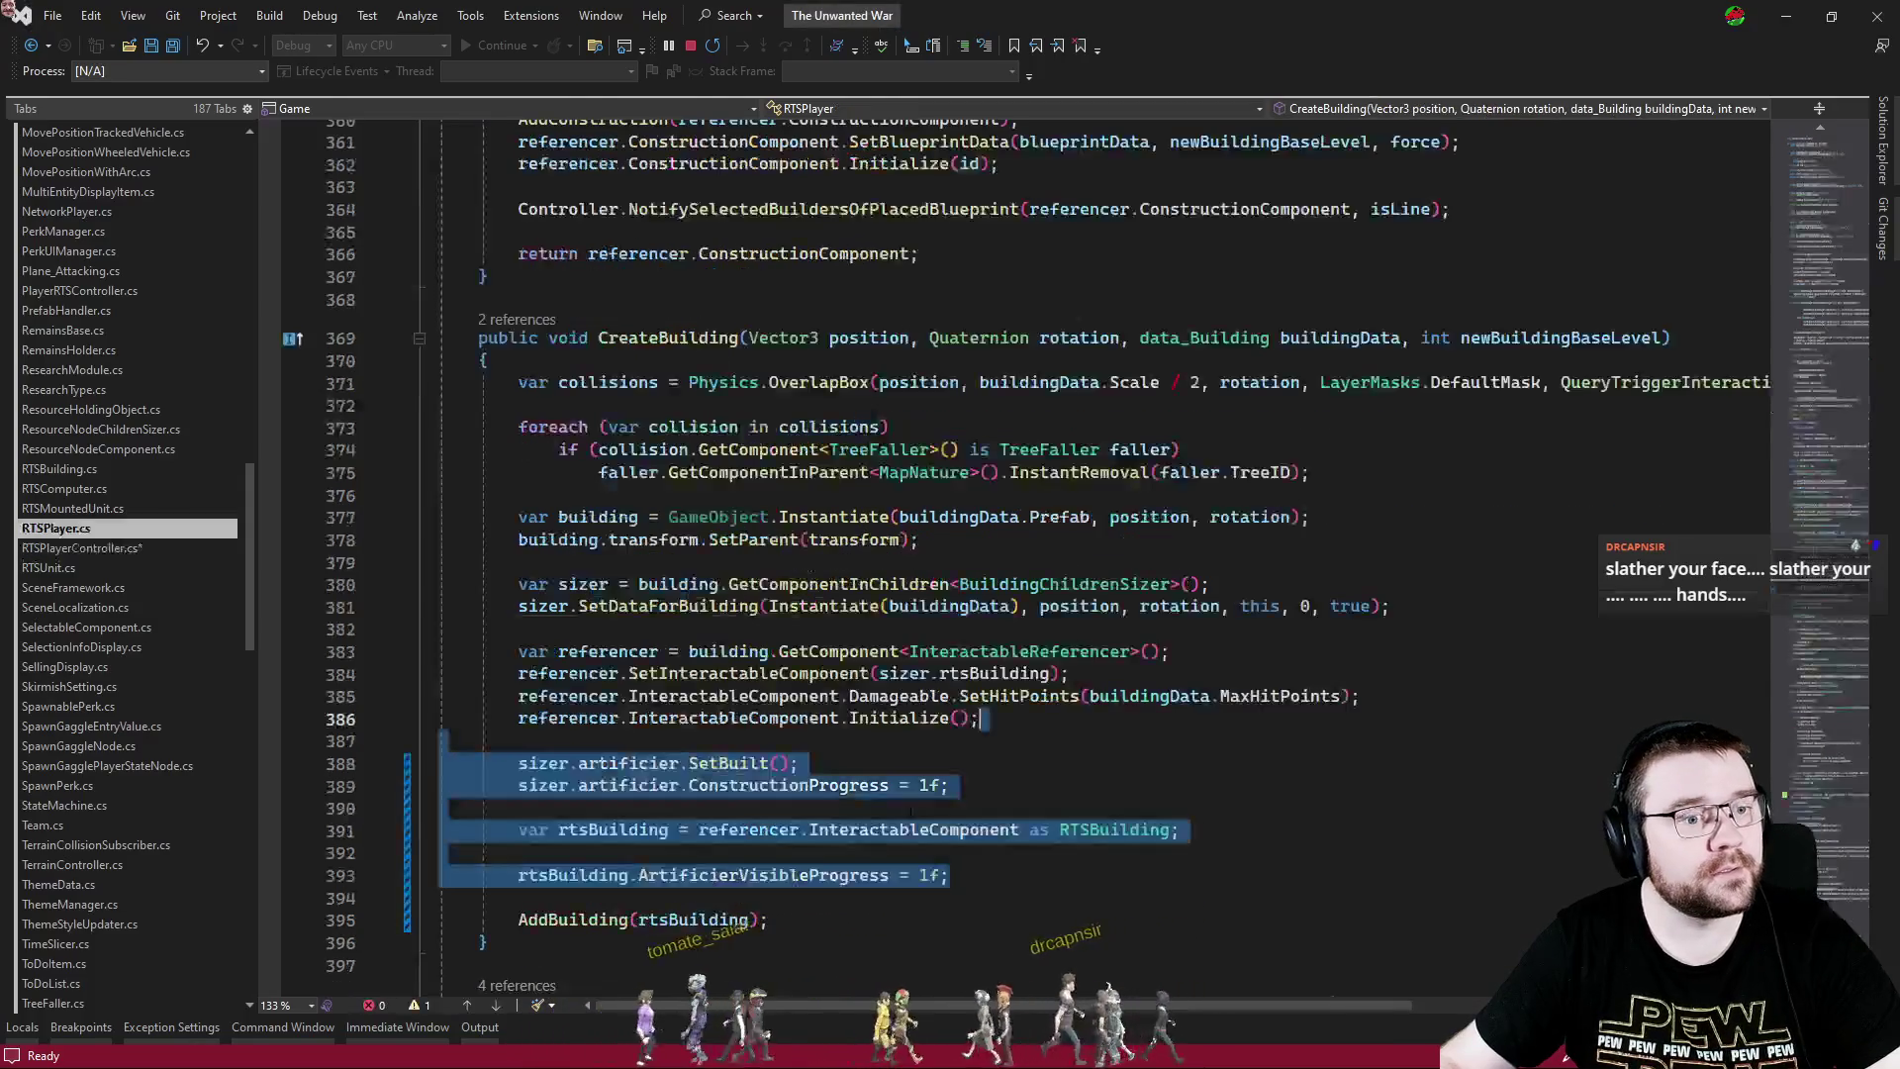
left_click(1223, 829)
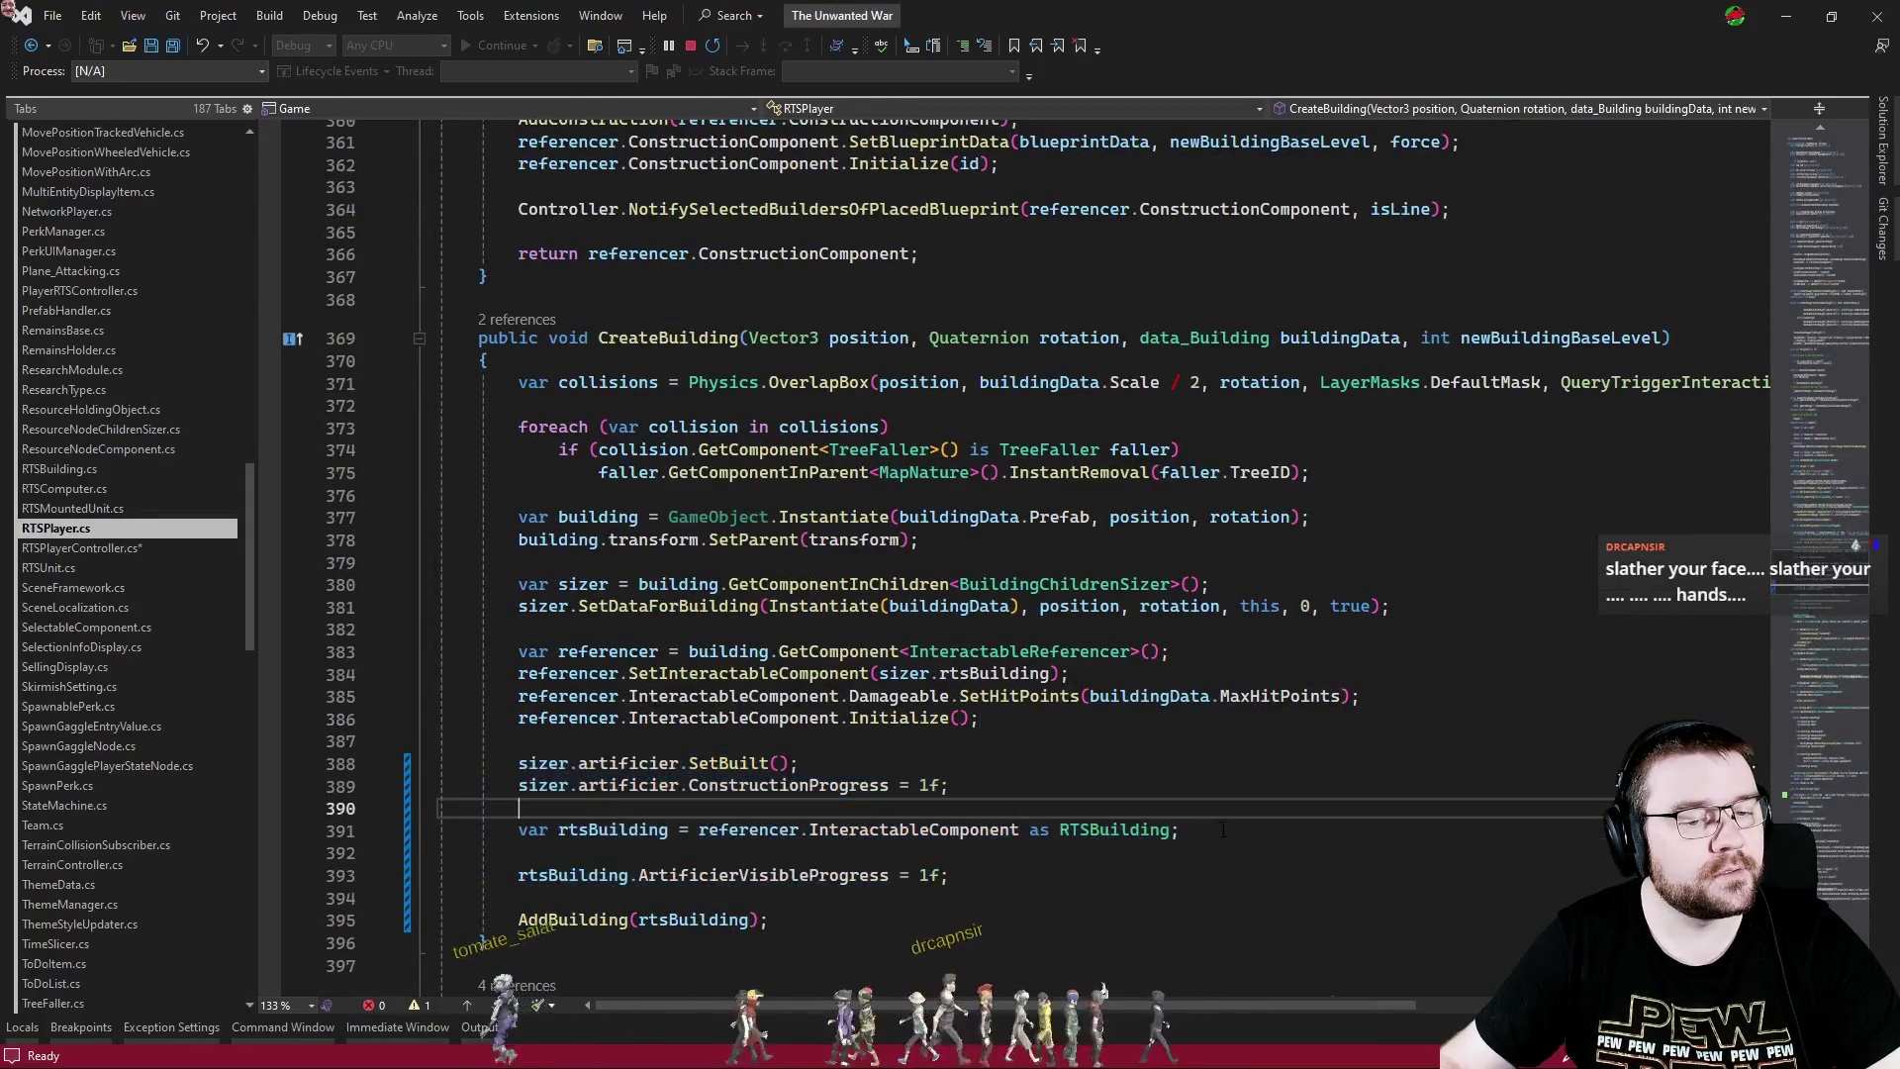
key("ctrl+x")
double_click(611, 831)
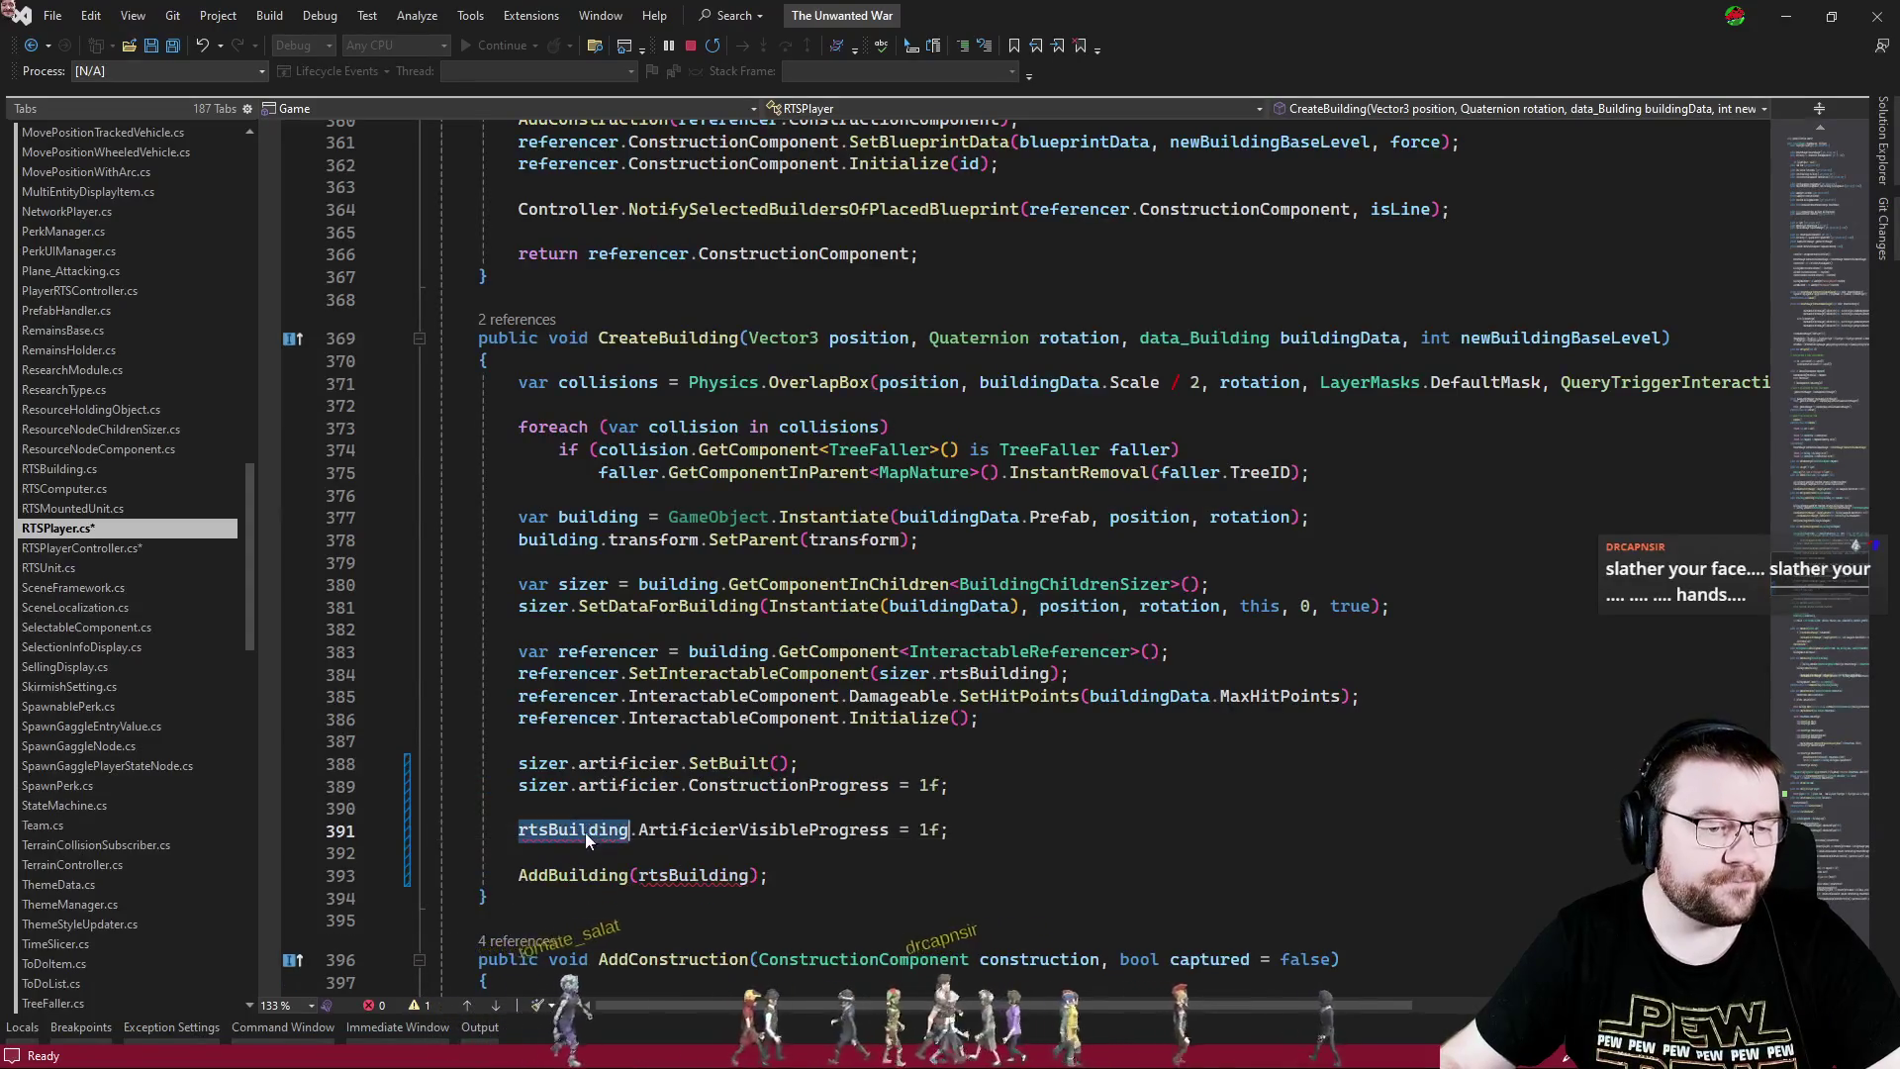
type("siz")
key("Tab")
type(".rts")
key("Tab")
- Pass sizer.rtsBuilding to AddBuilding and remove the empty line above the progress lines
key("Down")
key("Down")
key("Left")
key("ctrl+shift+Left")
type("sizer.rts")
key("Tab")
key("Up")
key("Up")
key("Home")
key("BackSpace")
left_click_drag(1022, 792, 1022, 727)
left_click_drag(1024, 809, 1013, 727)
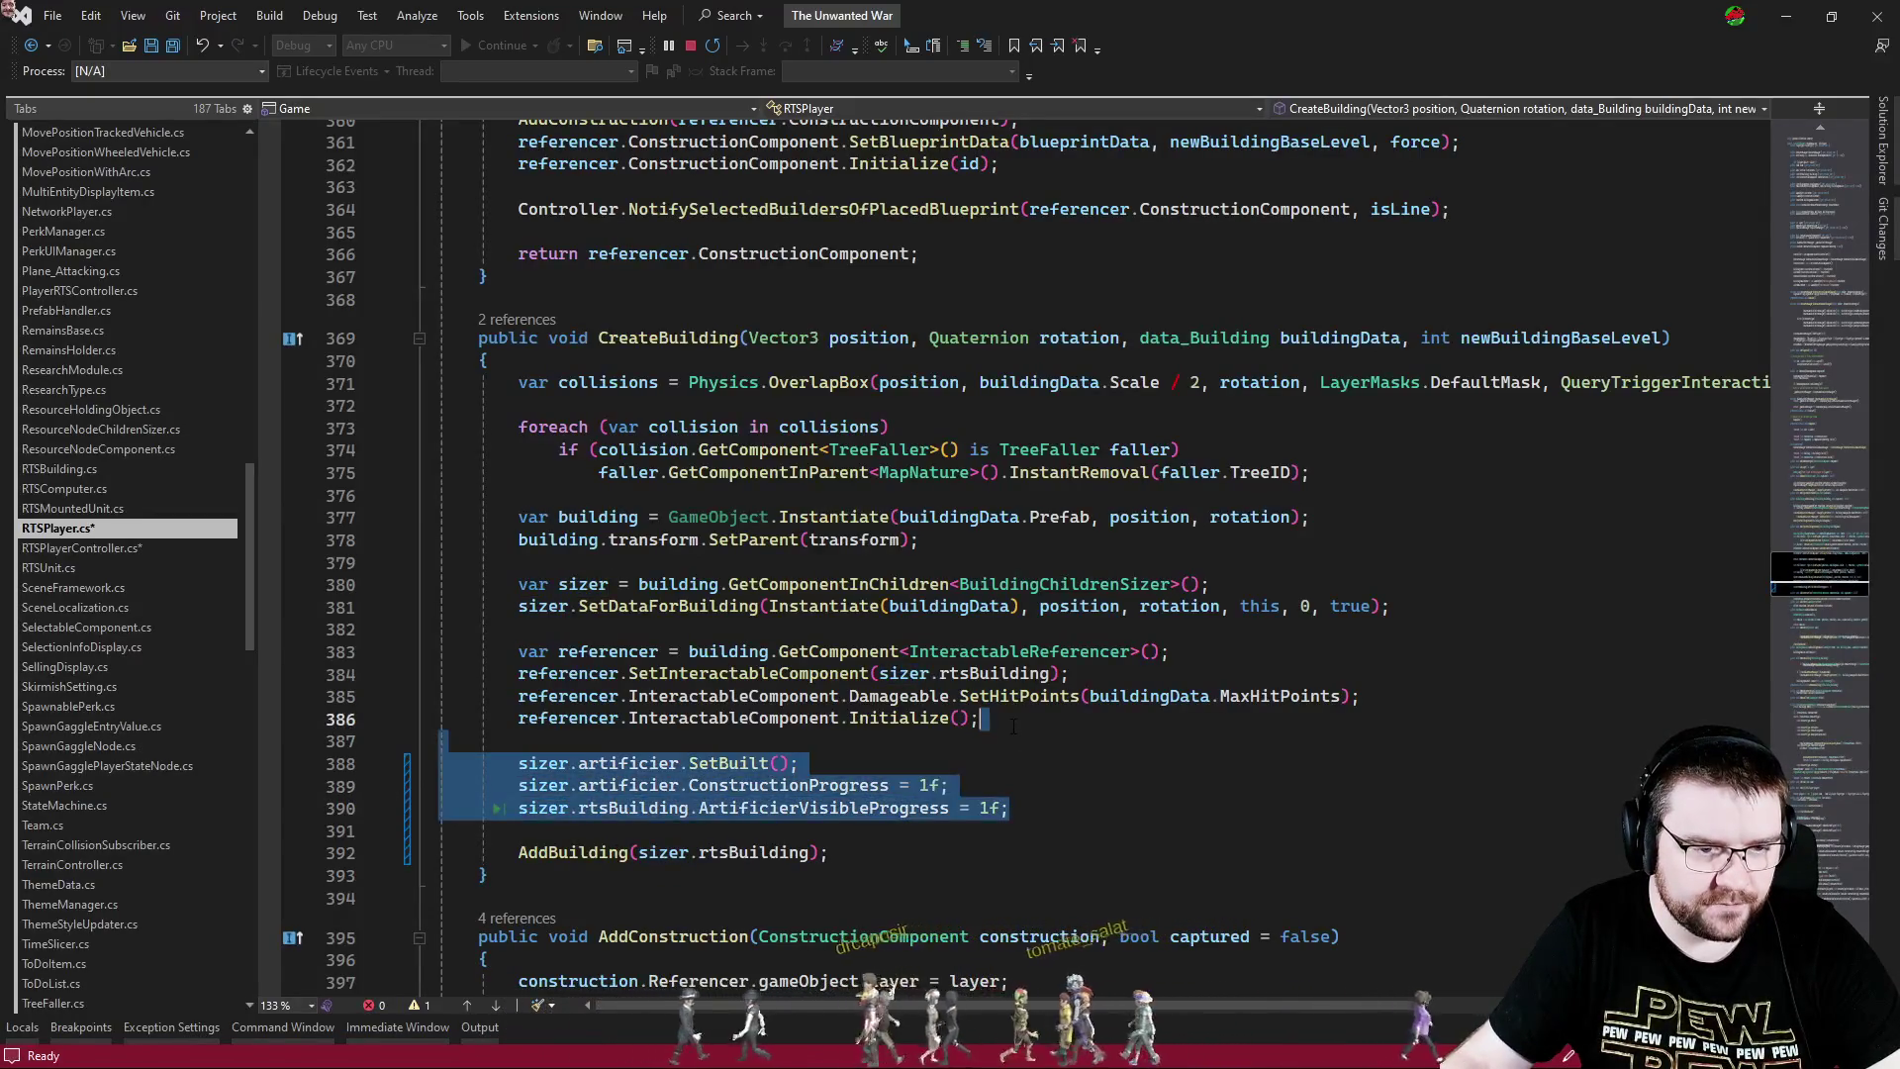
- Switch RTSPlayerController.cs to the sizer-based progress line, then save all files
key("ctrl+Tab")
left_click(909, 682)
left_click(952, 671)
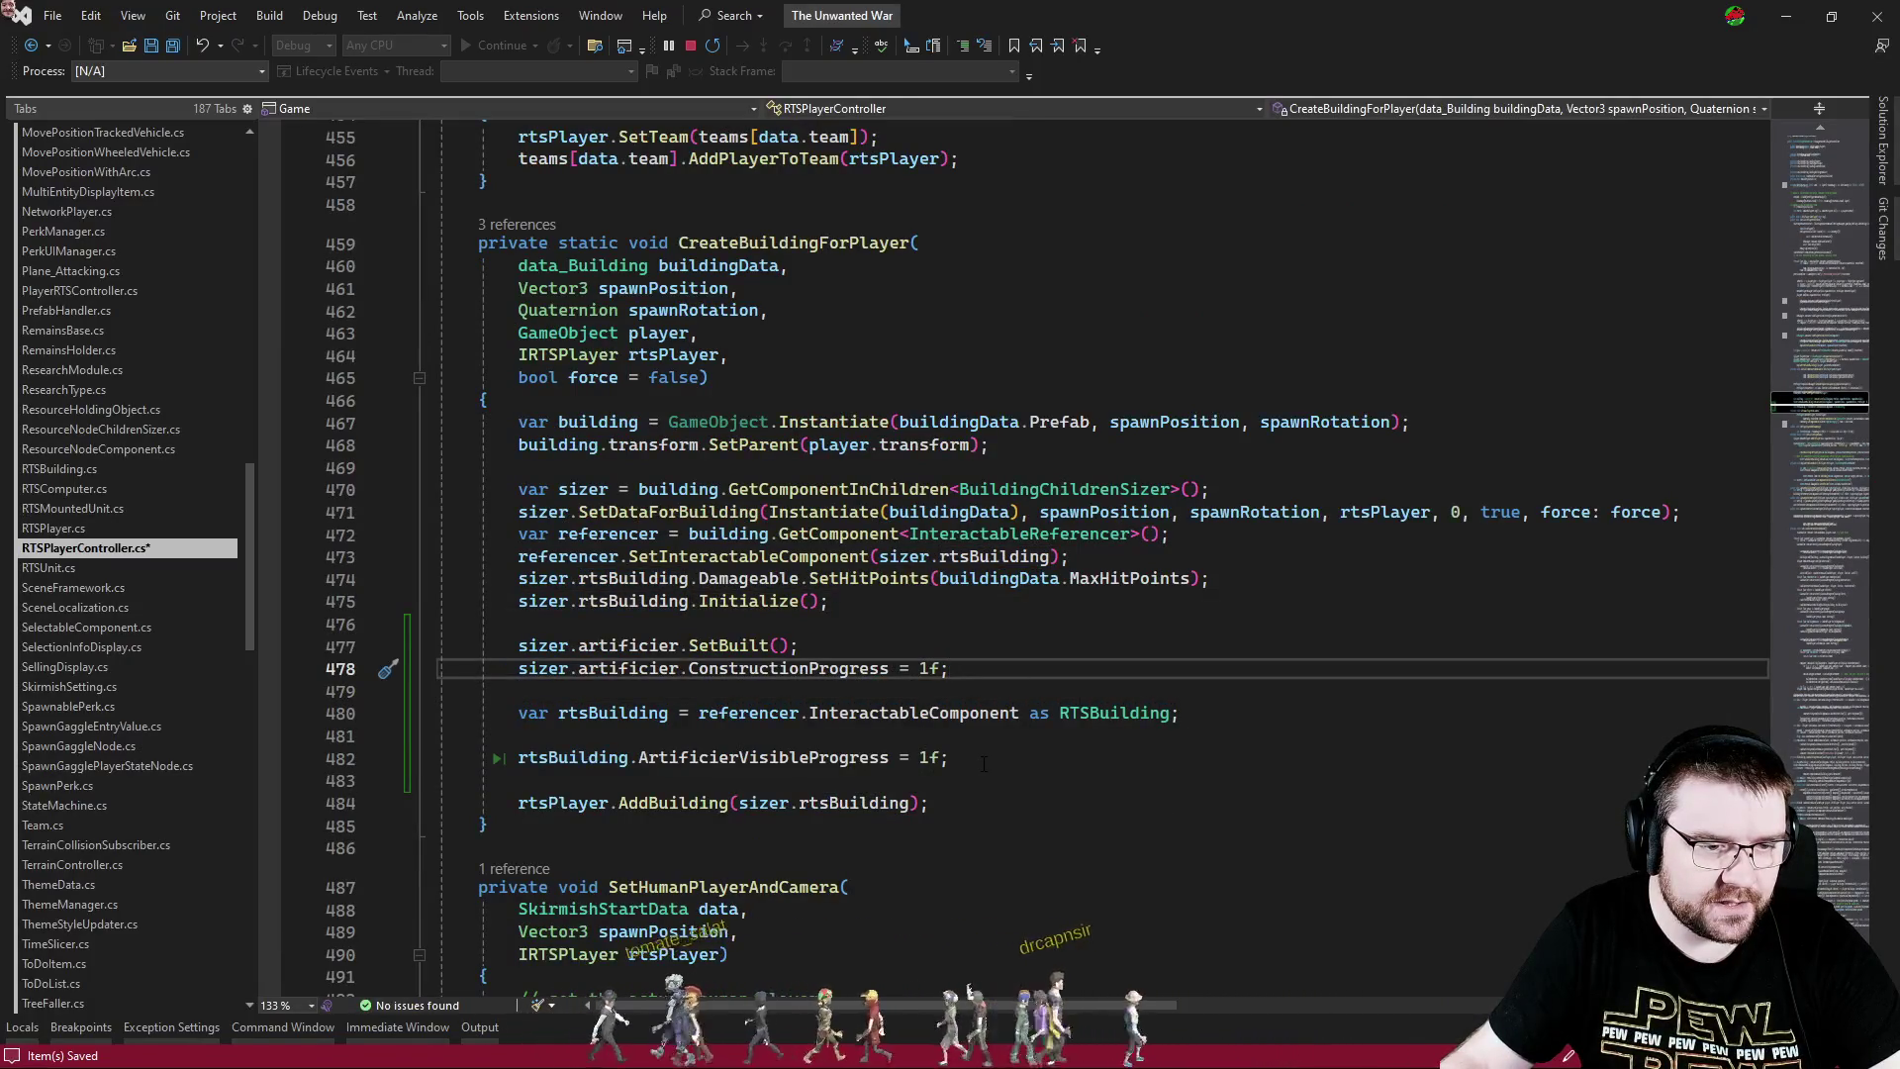
key("Tab")
key("Tab")
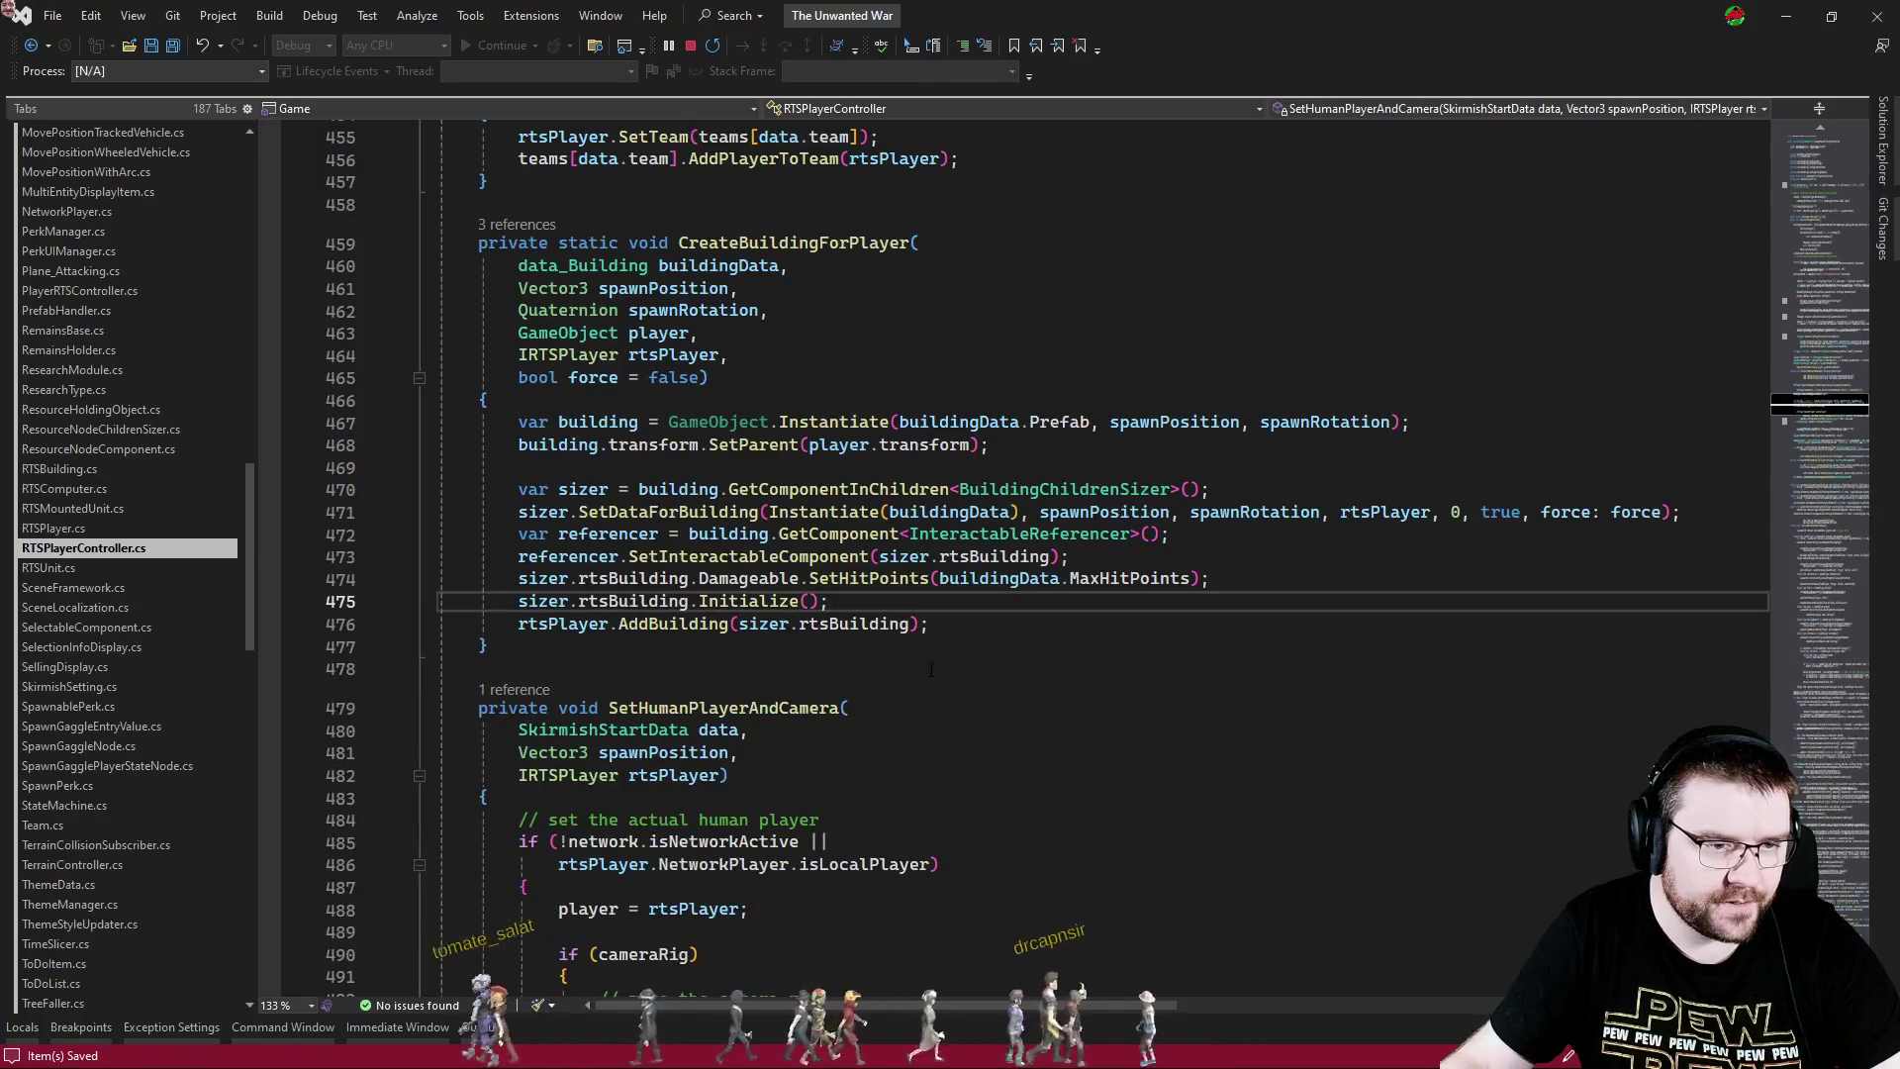
key("Return")
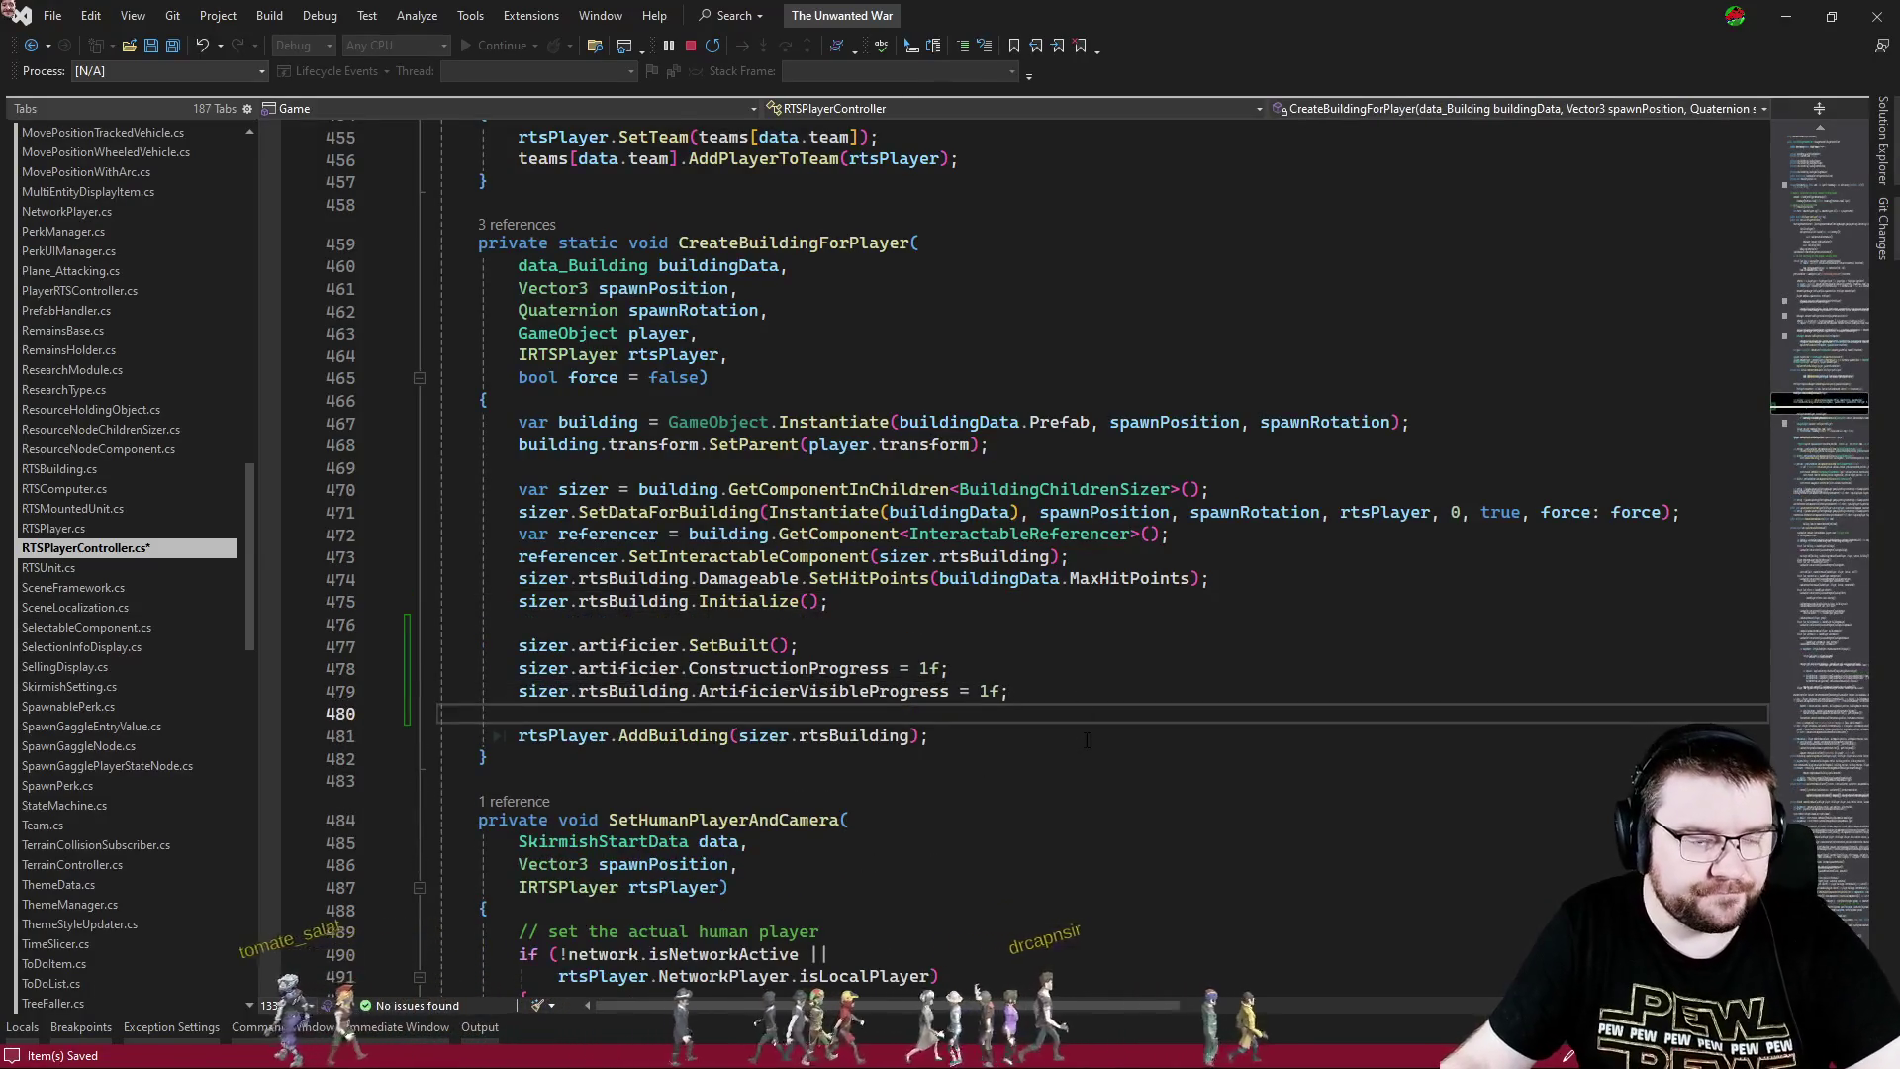
left_click(1085, 736)
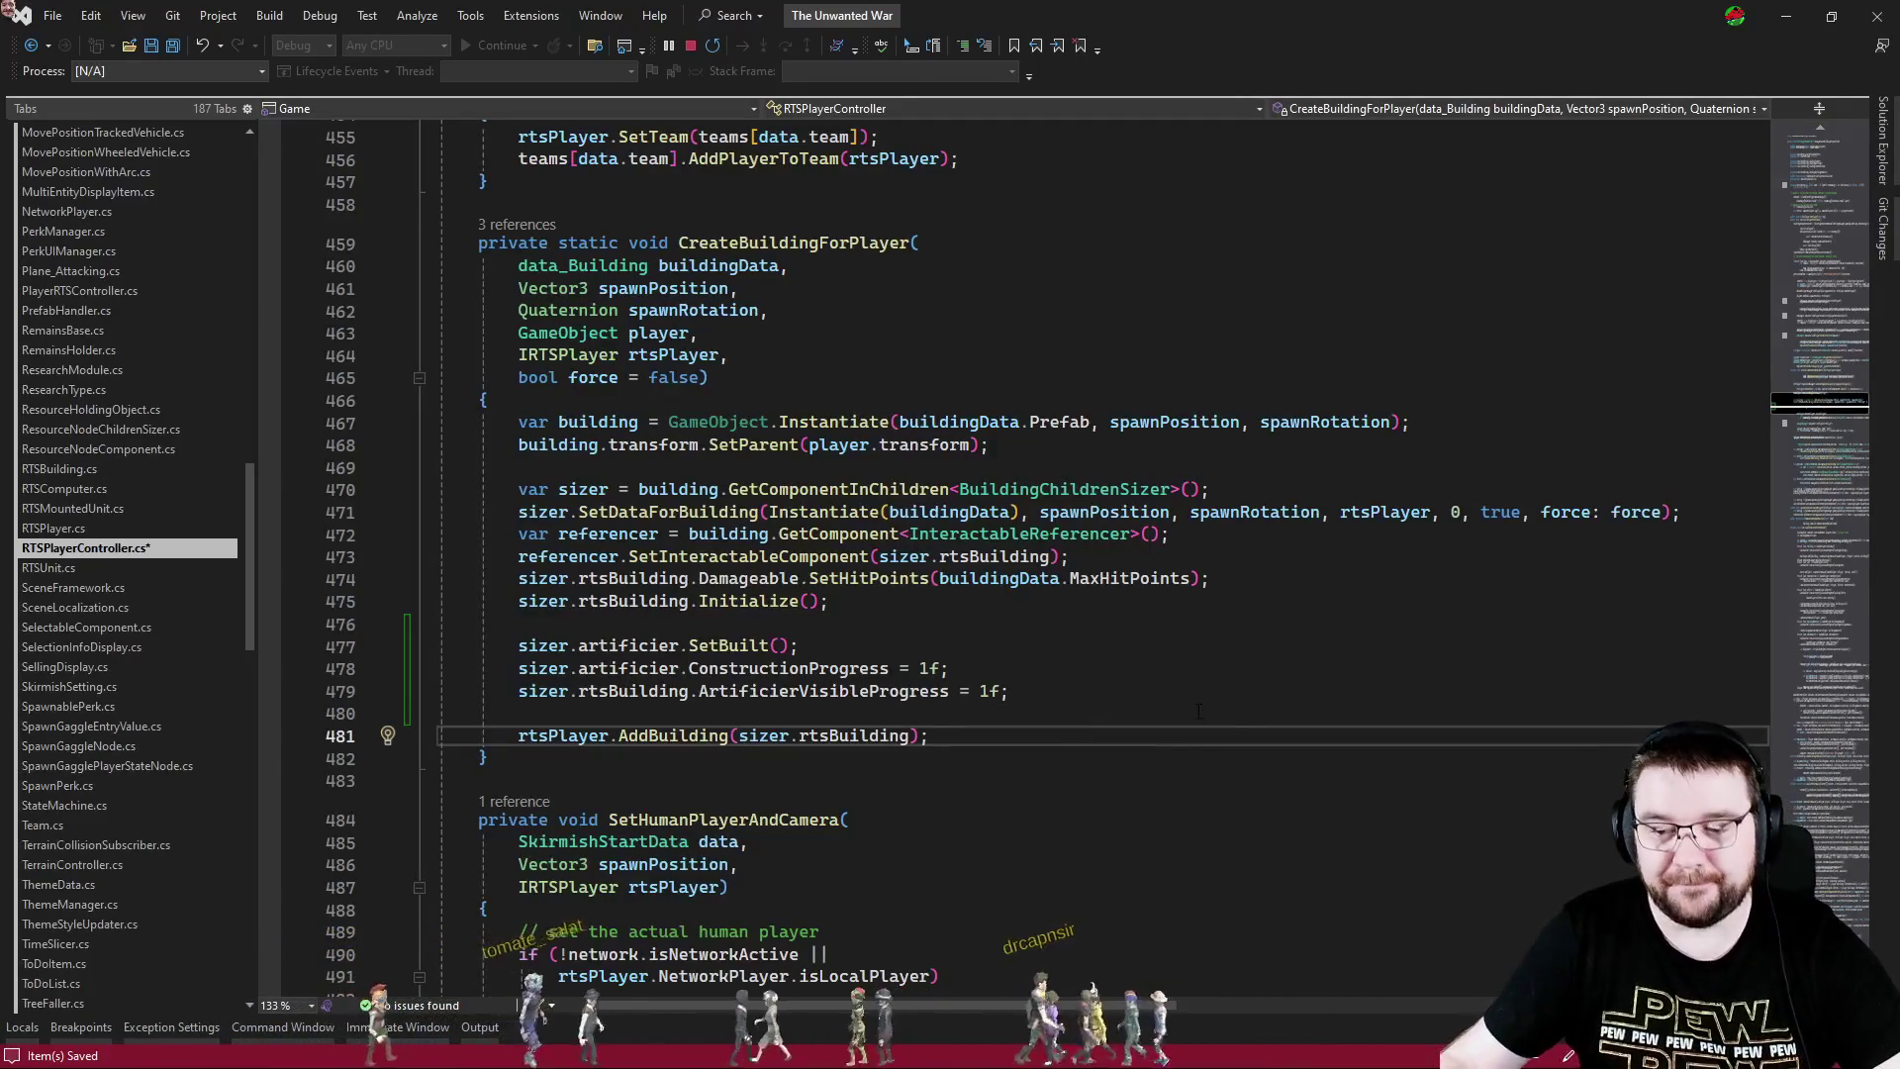
left_click(182, 51)
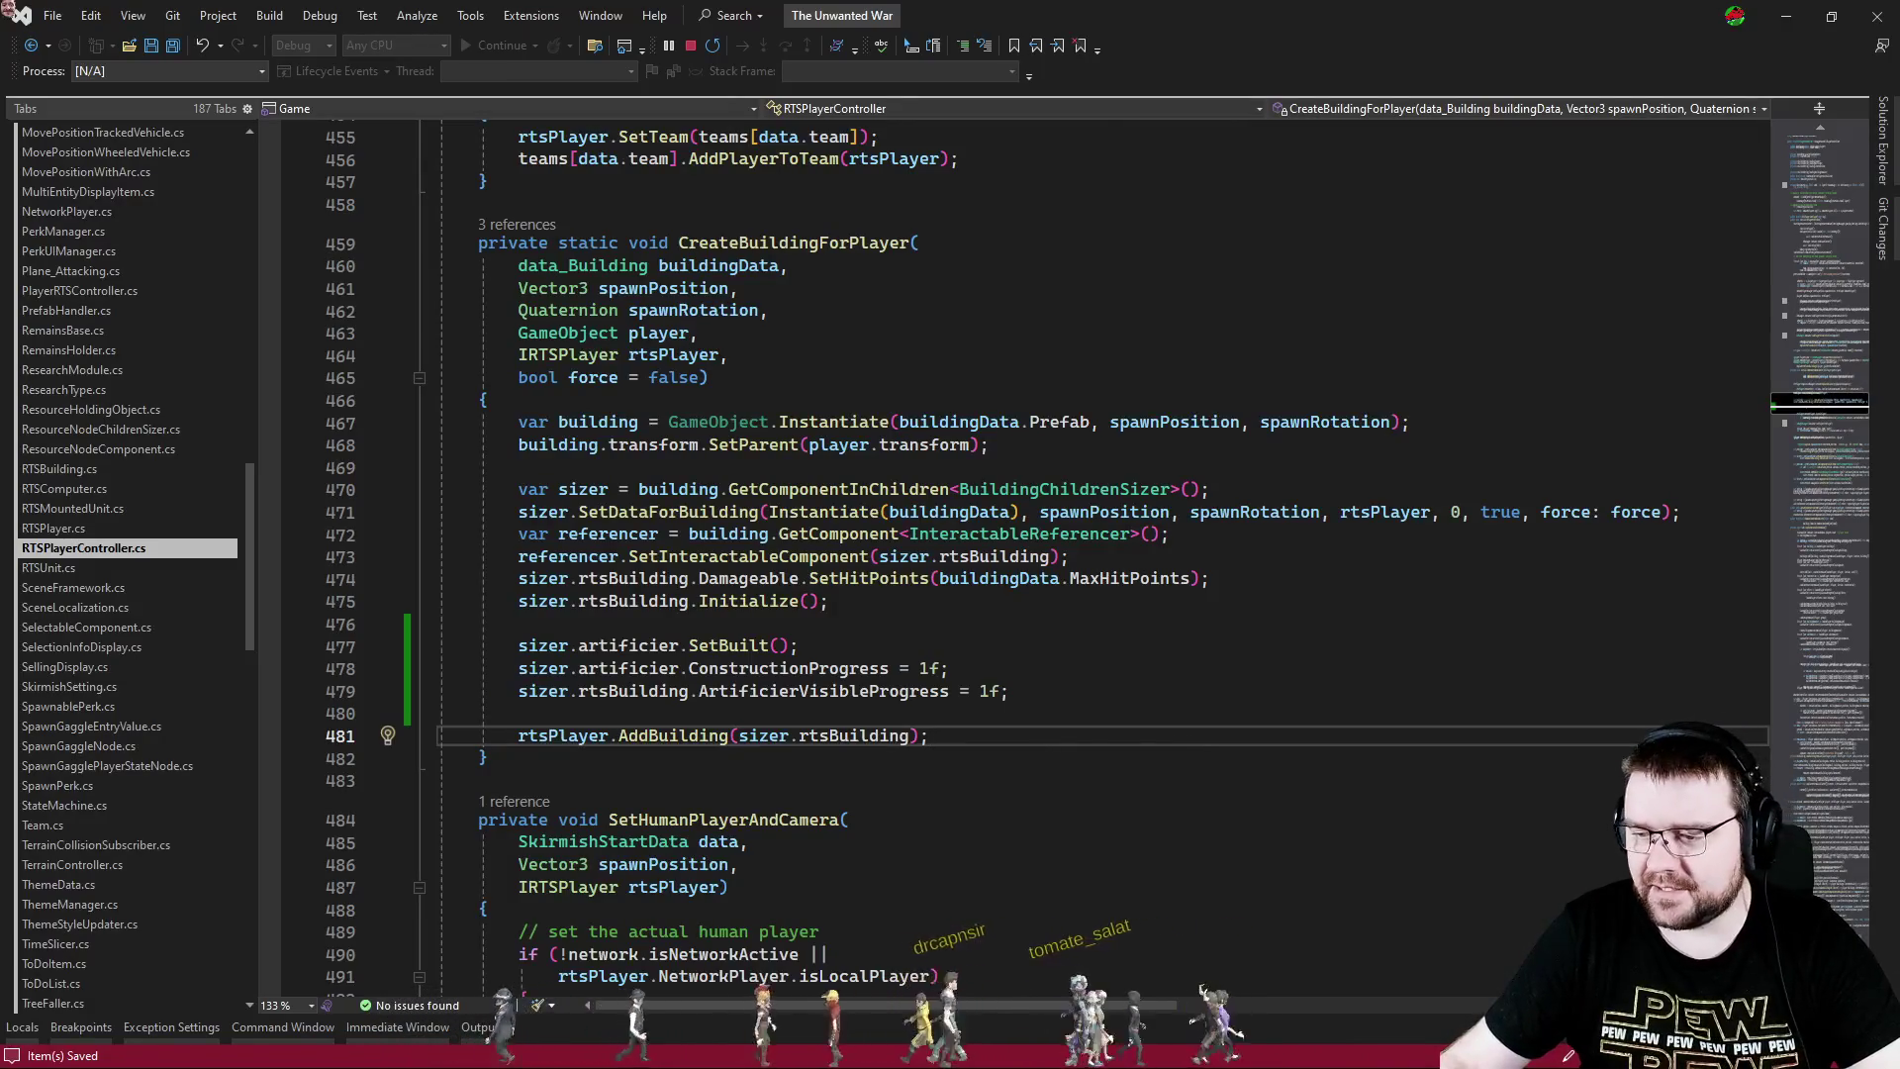
key("alt+Tab")
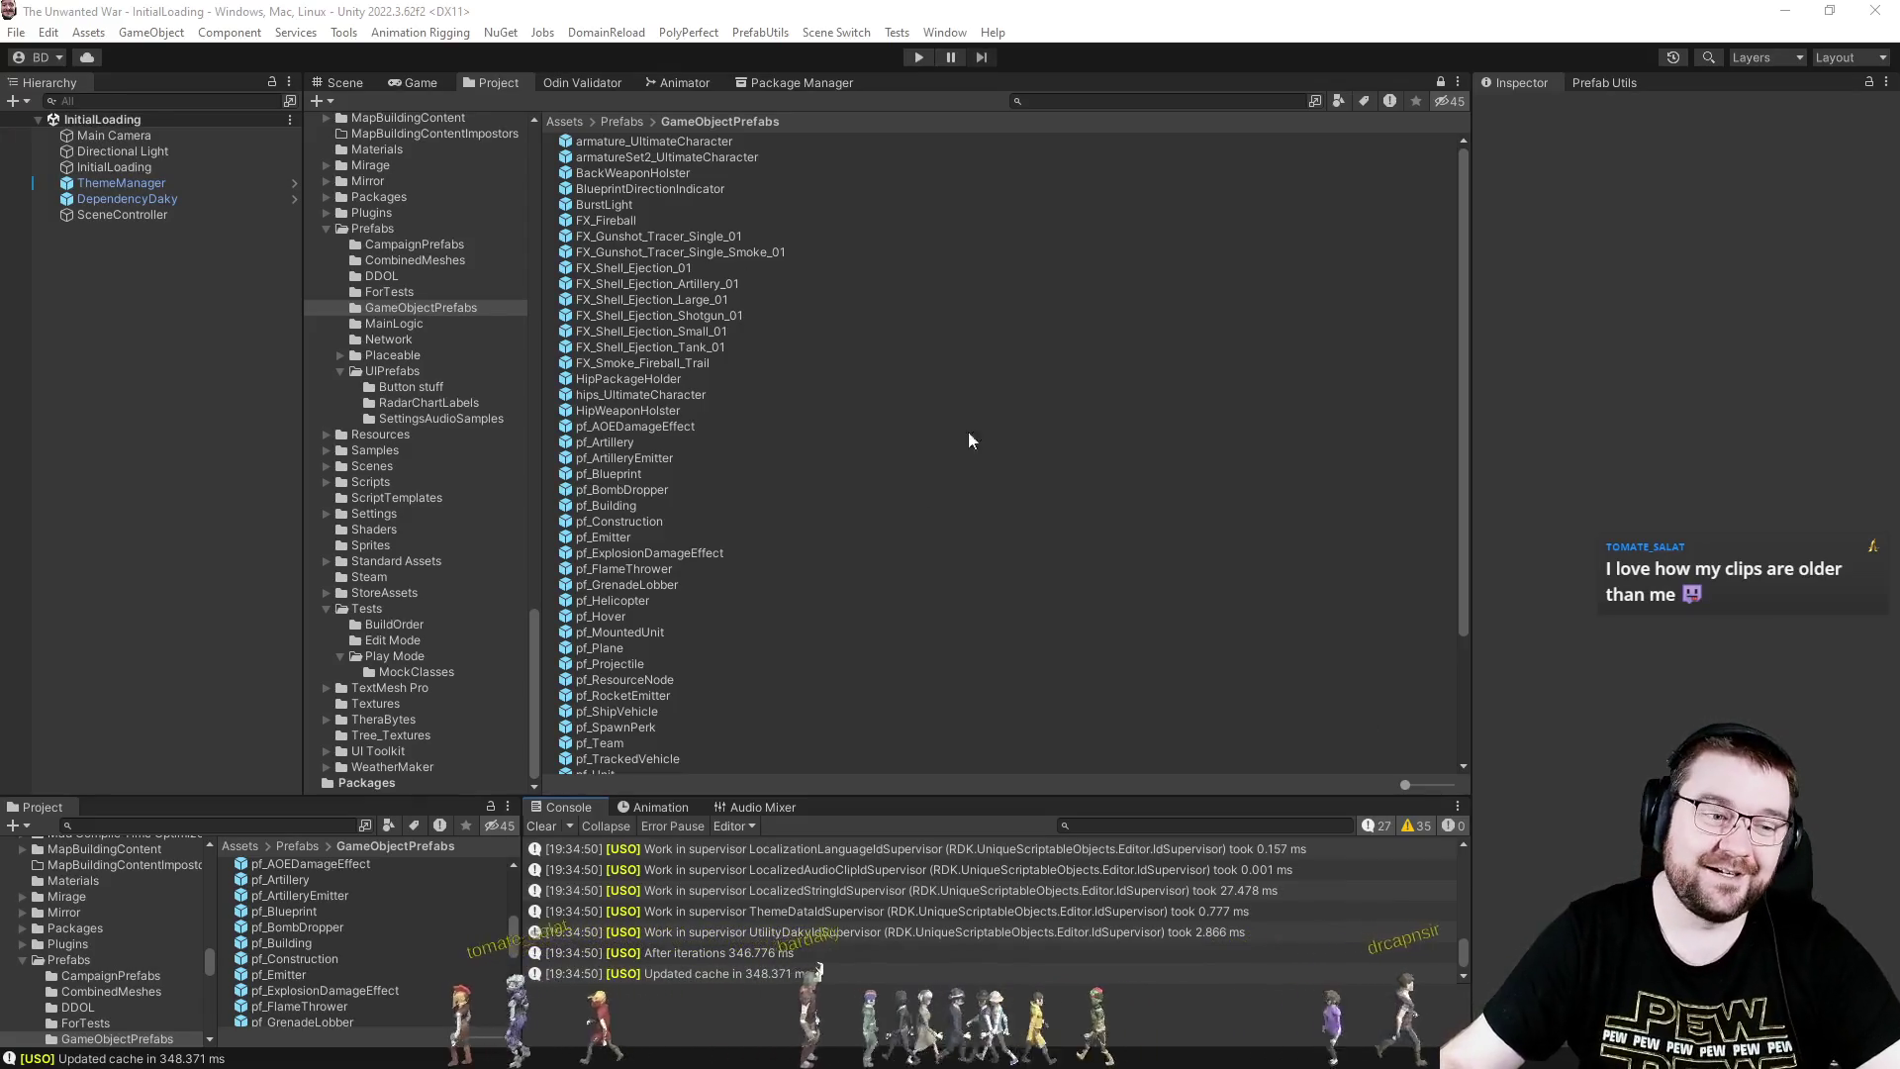
- Enter play mode and launch Narrow Clash with PC - Effortless in slot 3 and Full map exploration
left_click(922, 58)
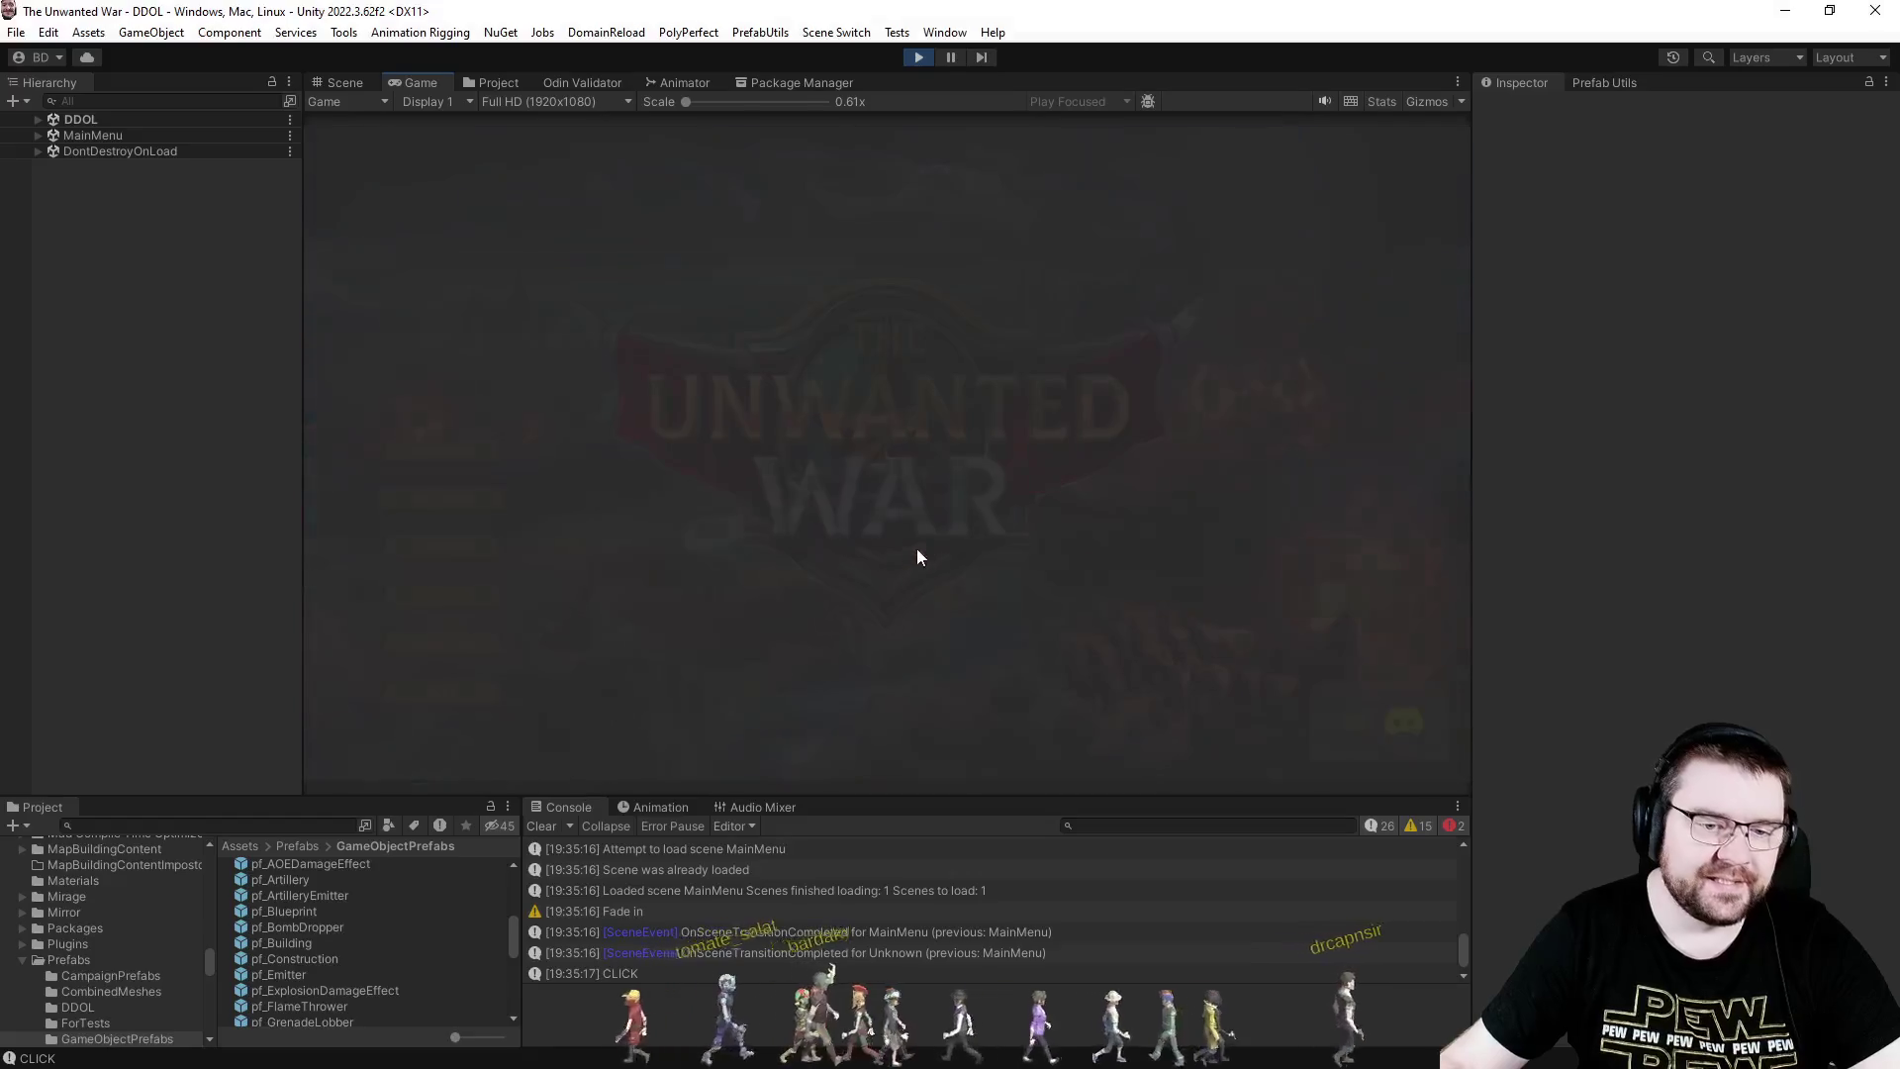
left_click(540, 825)
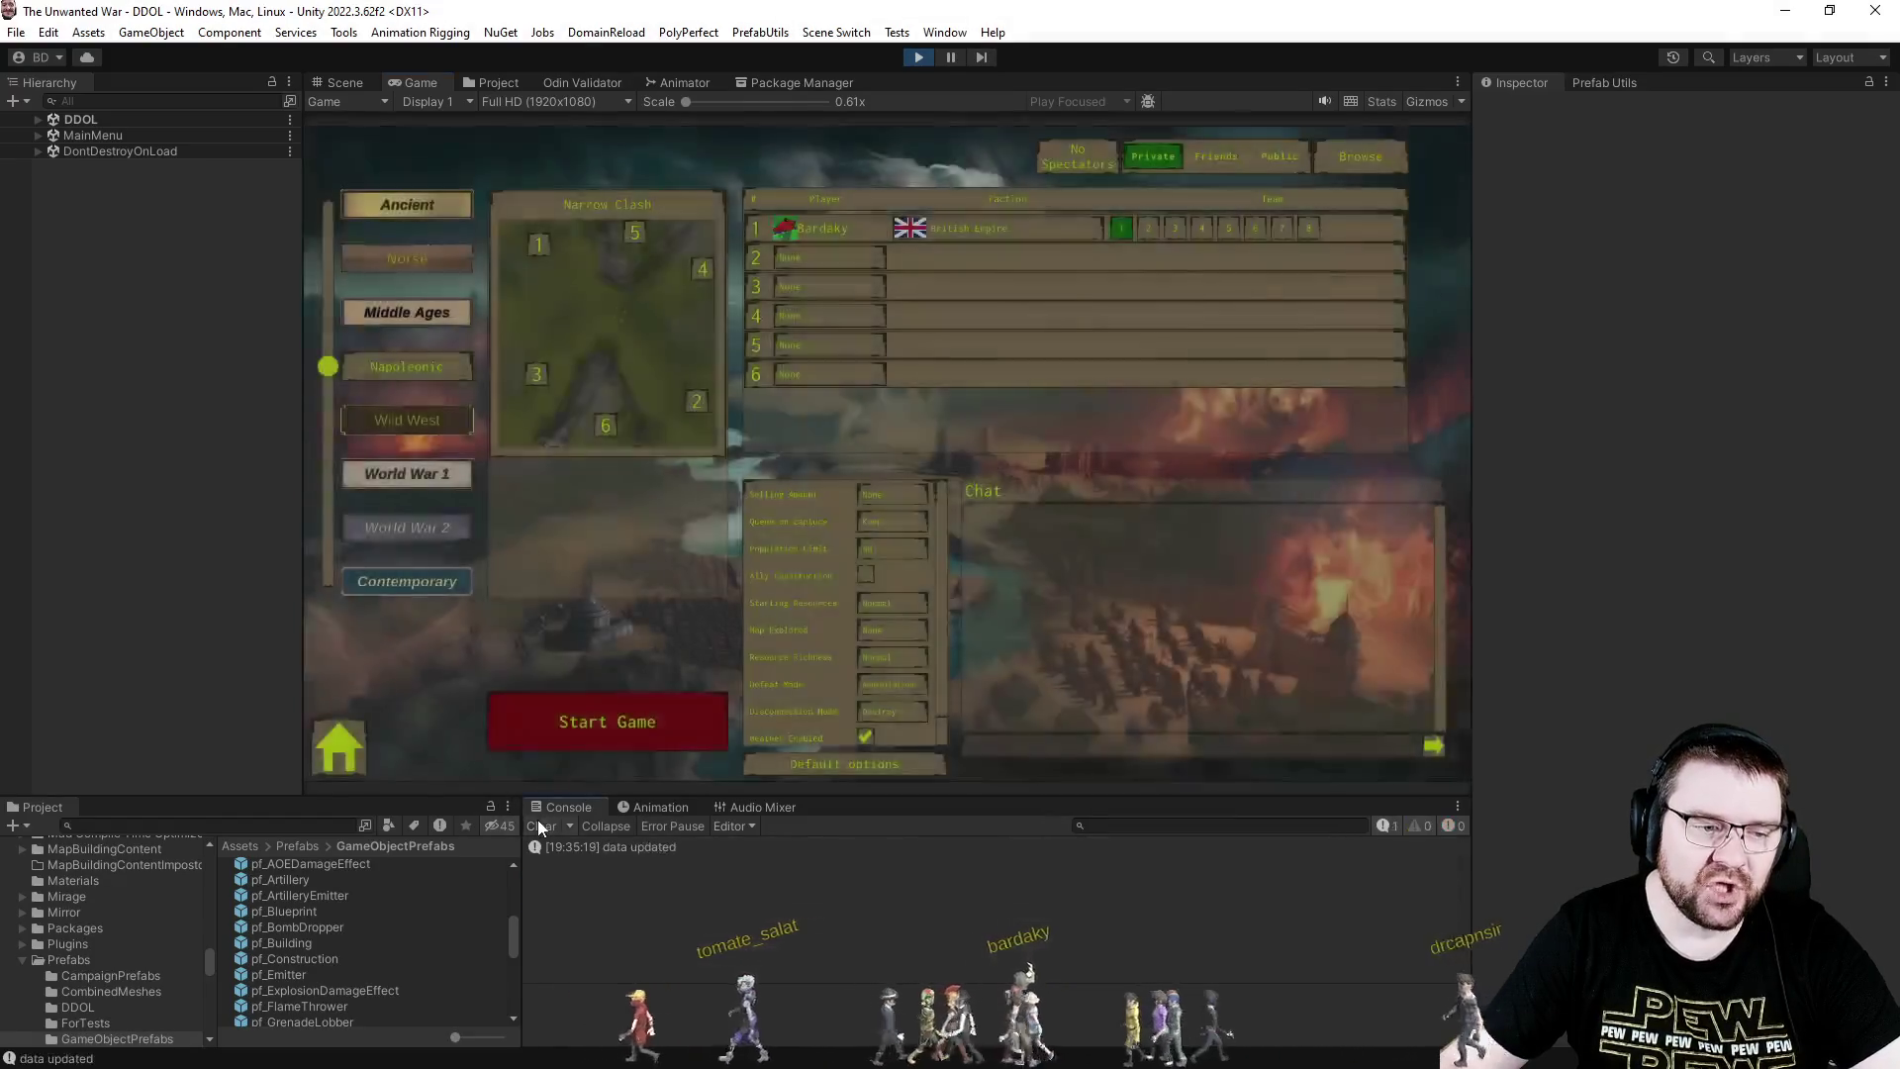
left_click(815, 283)
left_click(810, 365)
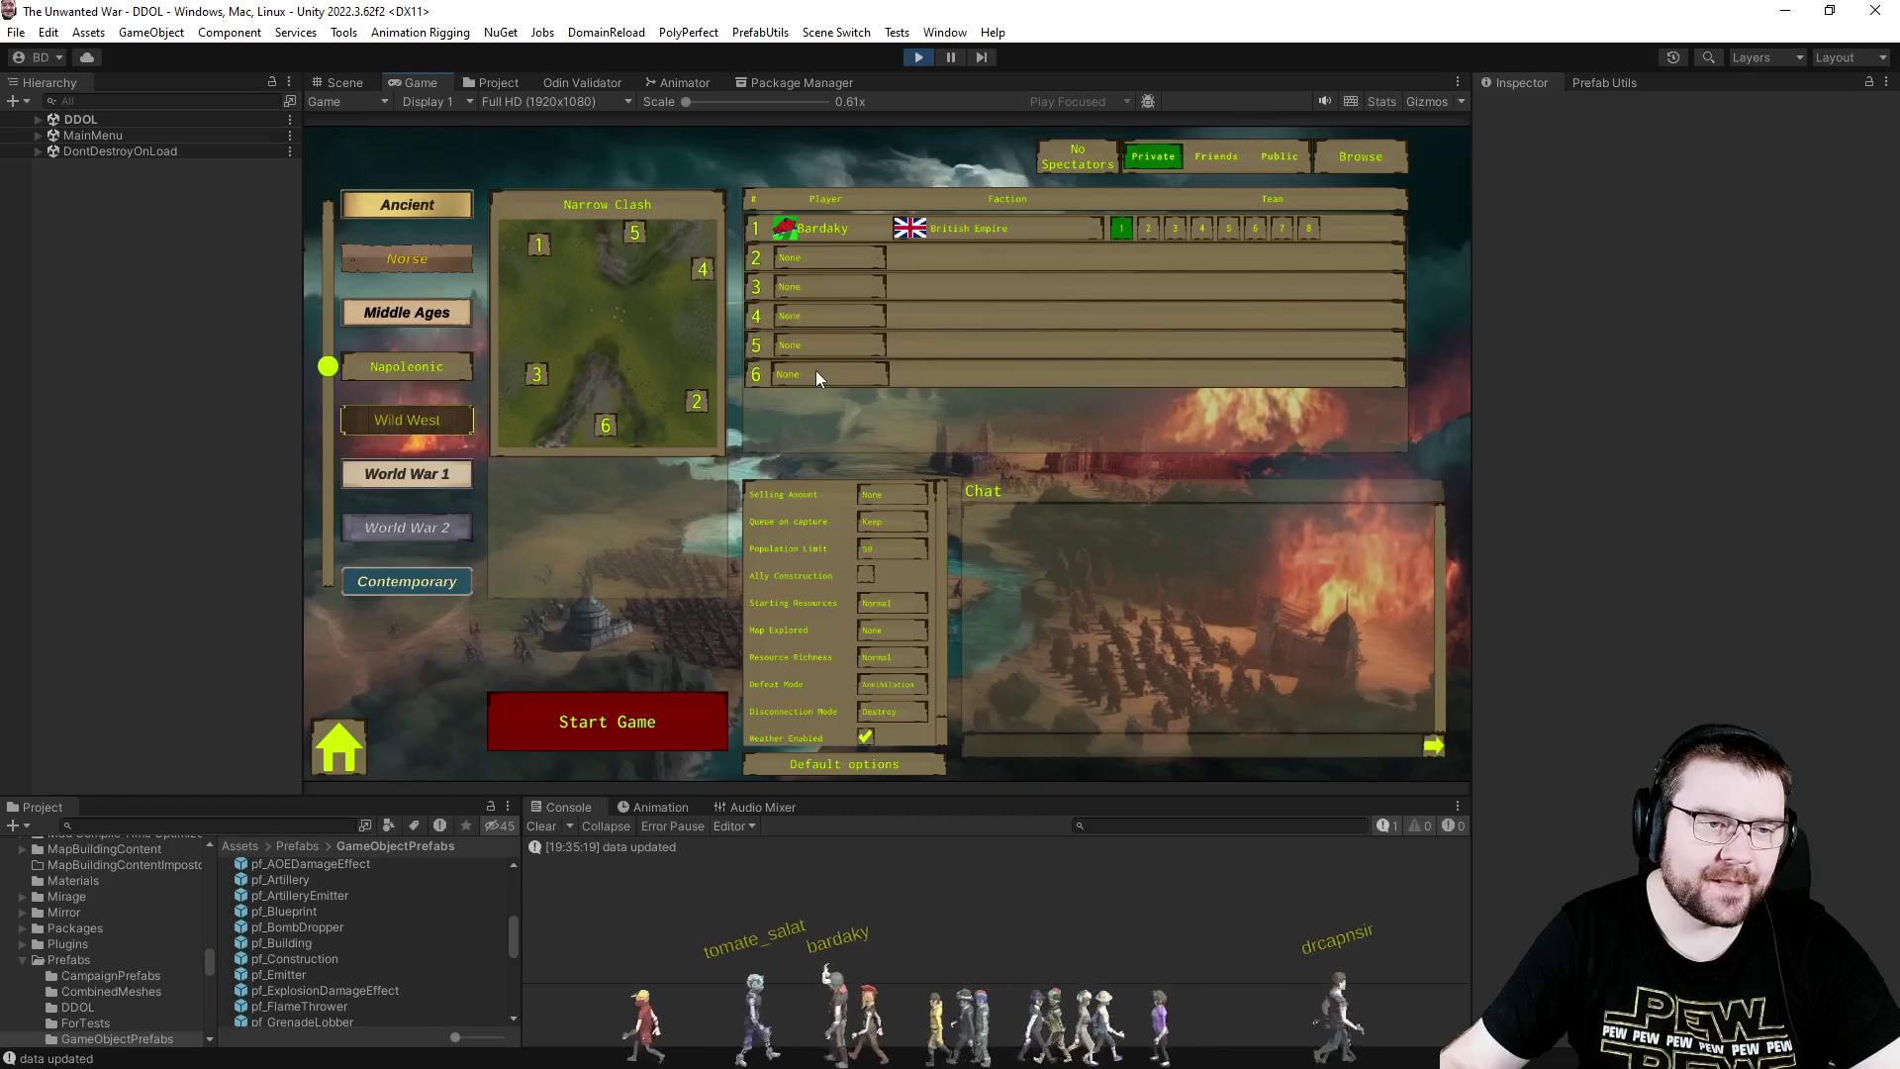
left_click(895, 629)
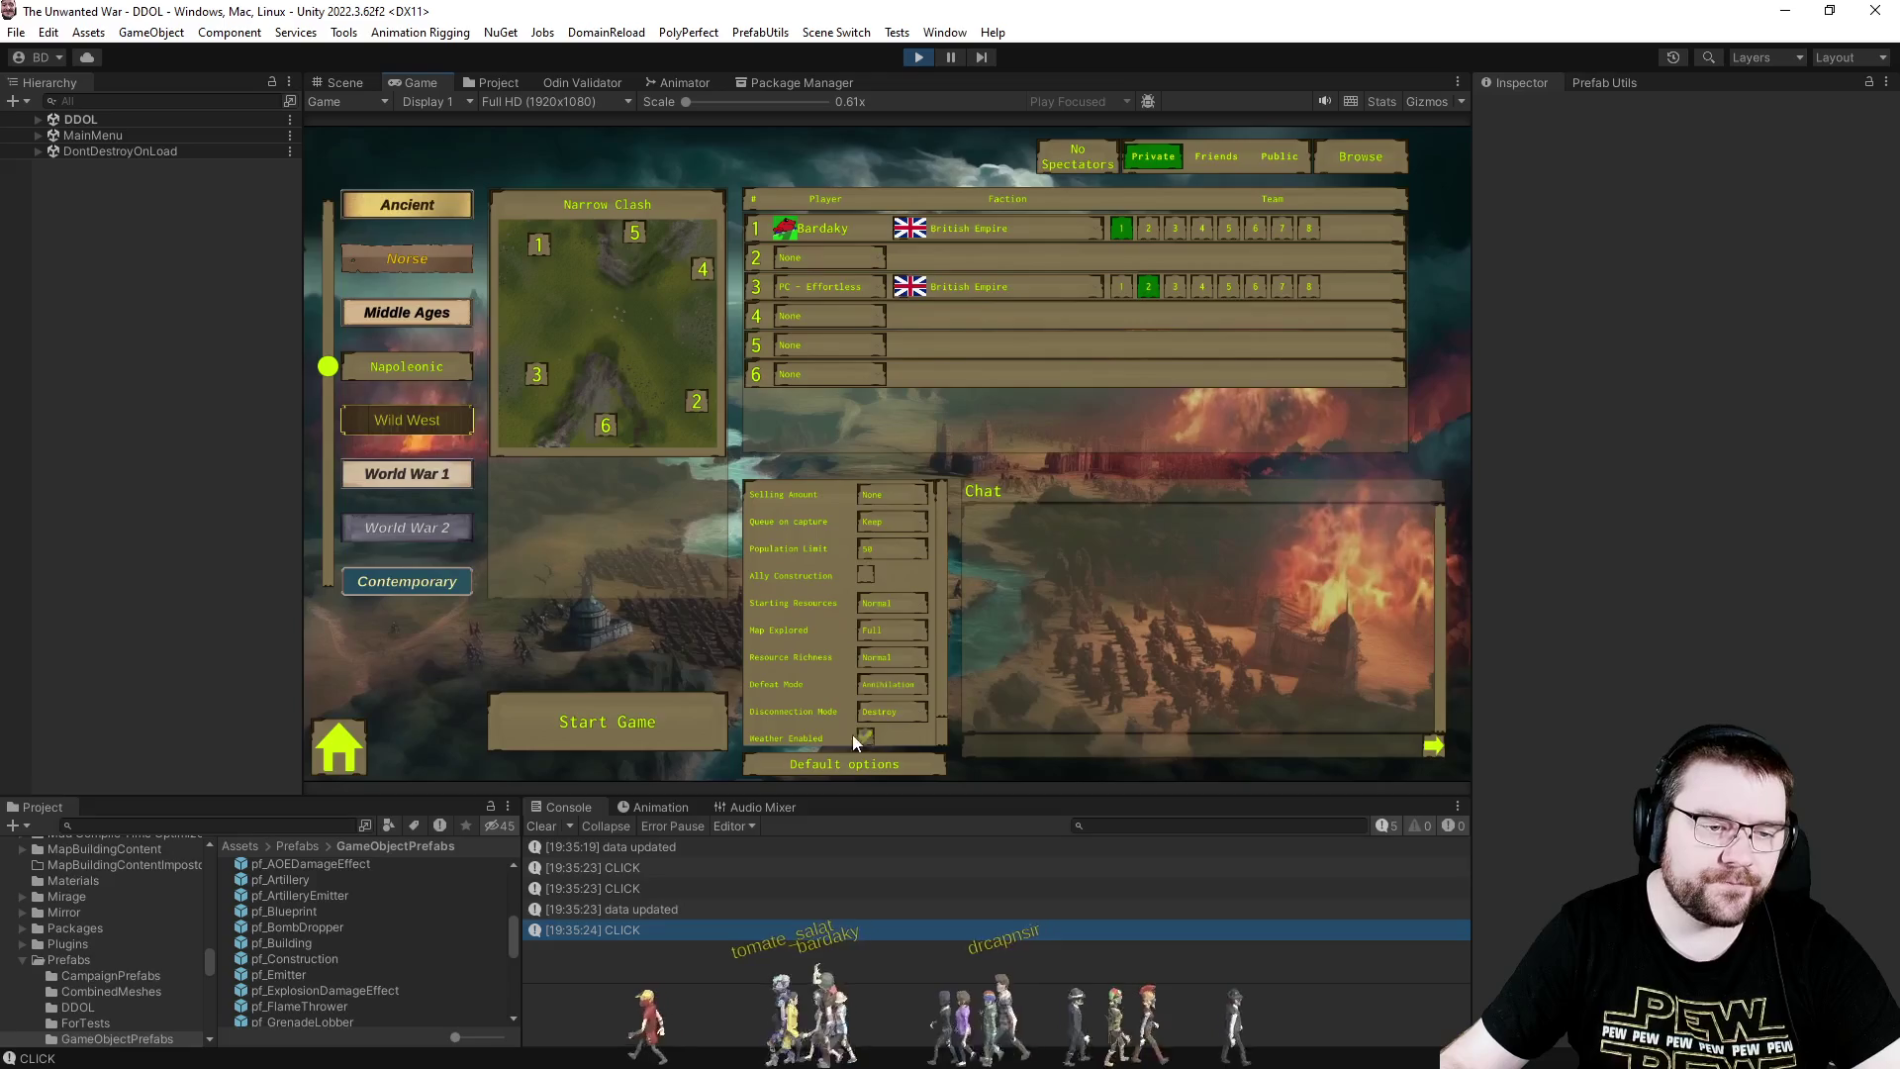
left_click(697, 707)
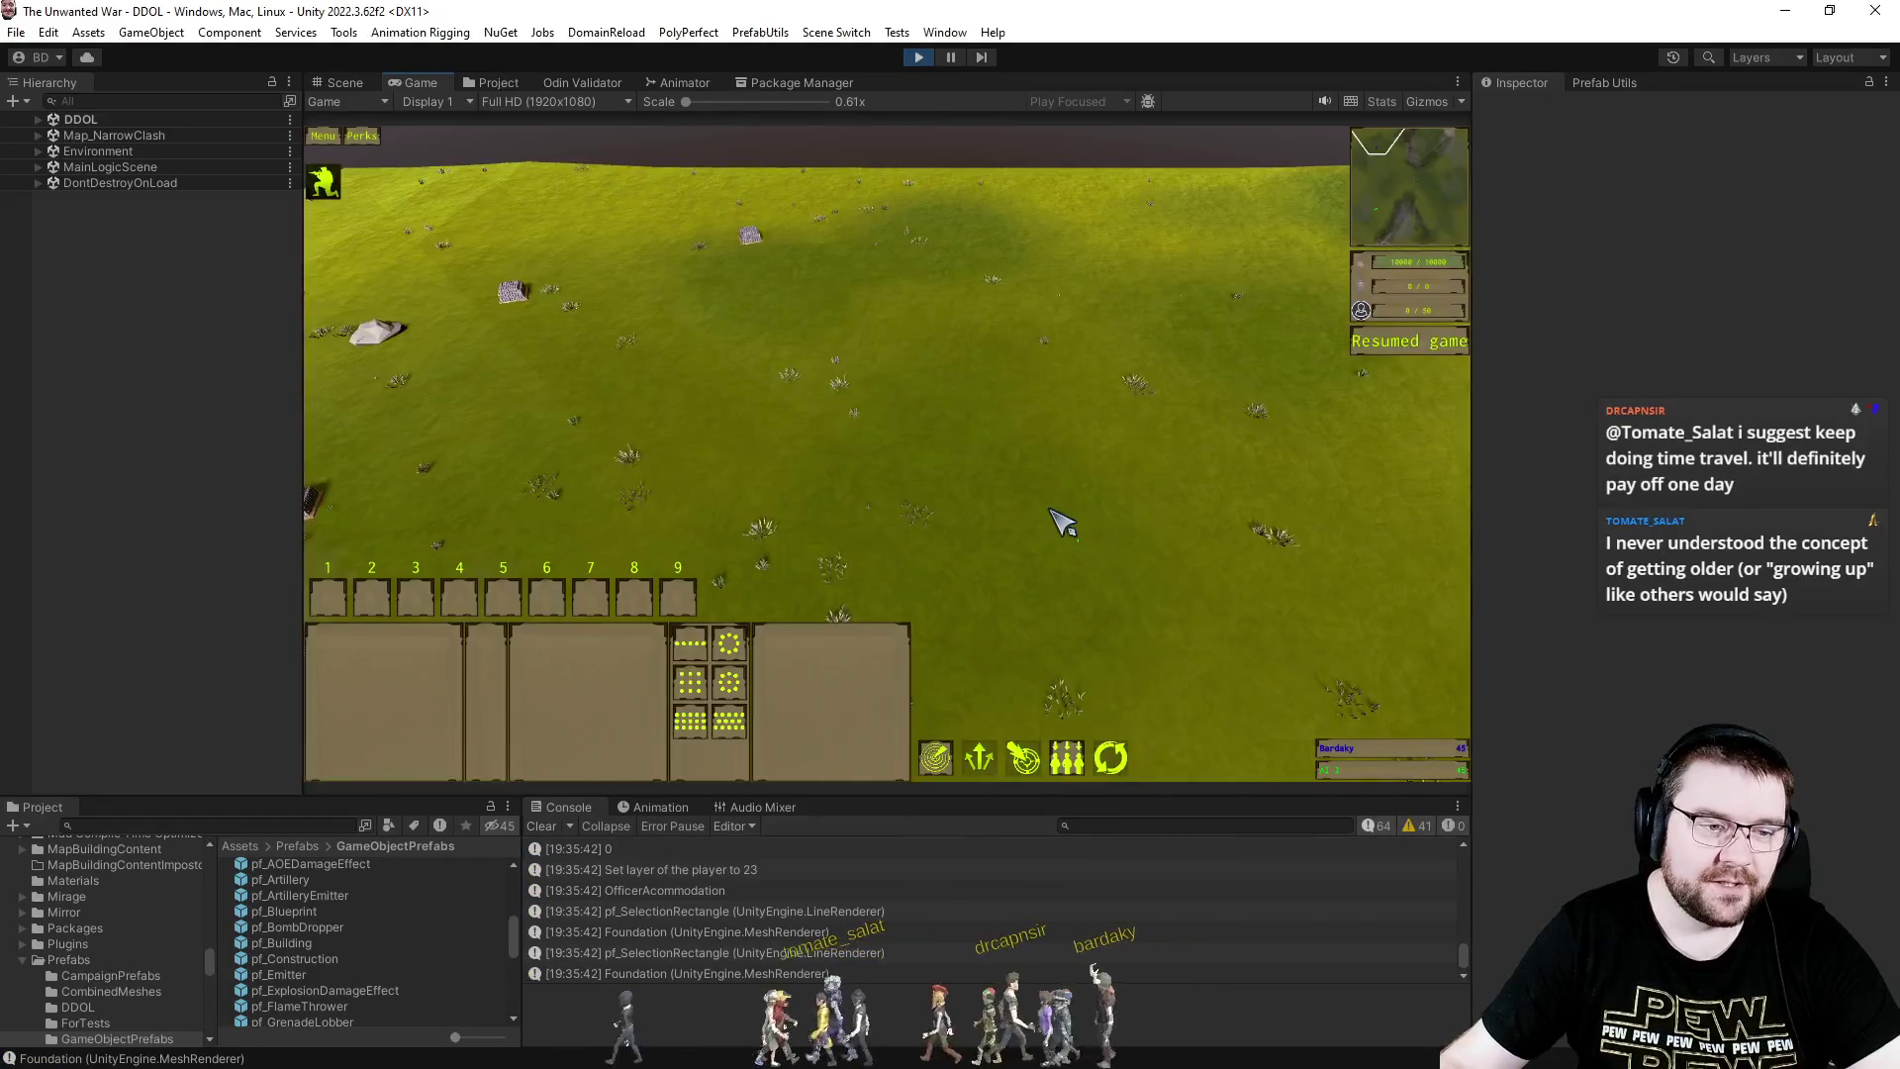
- Box-select the Officer Accommodation in the loaded match, deselect it, and return to RTSPlayerController.cs
mouse_move(662, 279)
left_mouse_down()
mouse_move(1165, 644)
mouse_move(1261, 643)
left_mouse_up()
key("alt+Tab")
key("ctrl+Tab")
key("ctrl+Tab")
key("ctrl+Tab")
key("ctrl+Tab")
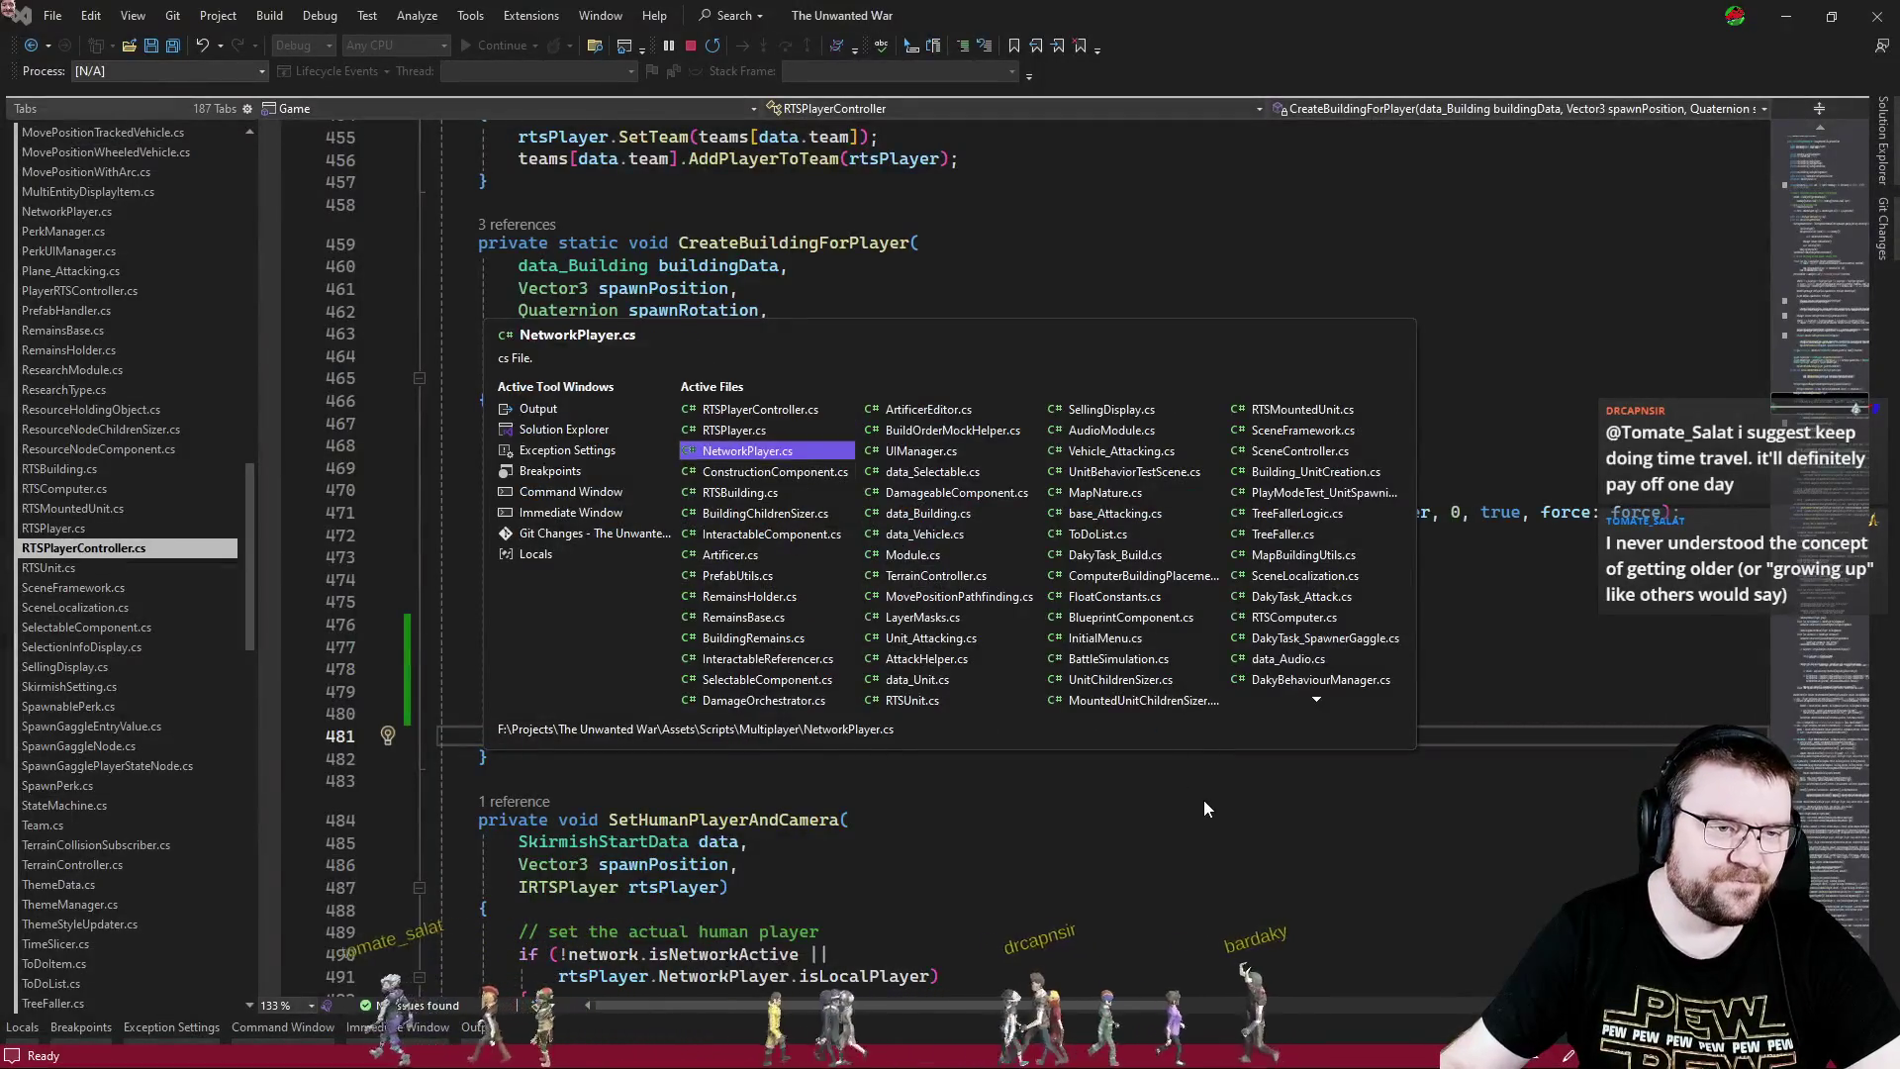
left_click(569, 467)
key("alt+Tab")
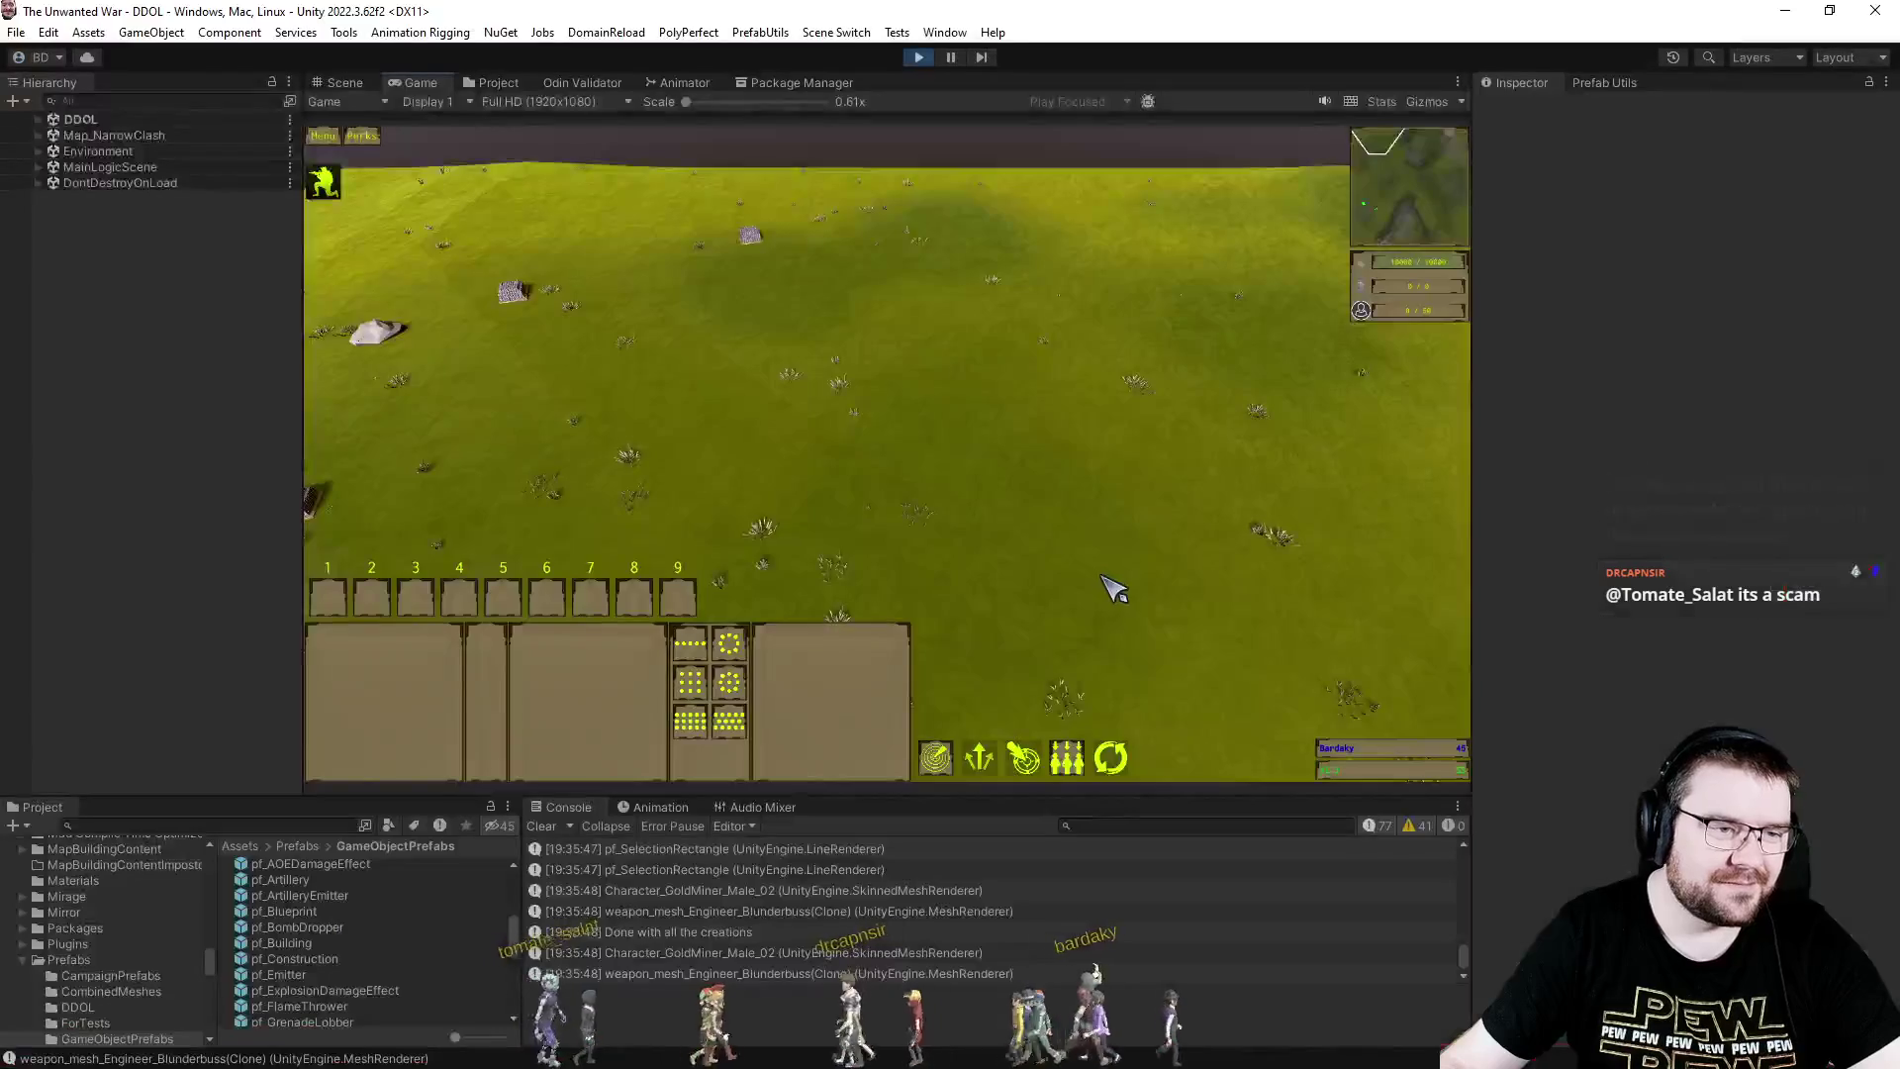
left_click_drag(657, 340, 1234, 657)
mouse_move(564, 303)
left_mouse_down()
mouse_move(818, 407)
mouse_move(1230, 666)
mouse_move(1230, 585)
left_mouse_up()
left_click_drag(615, 360, 1252, 623)
left_click(983, 516)
key("alt+Tab")
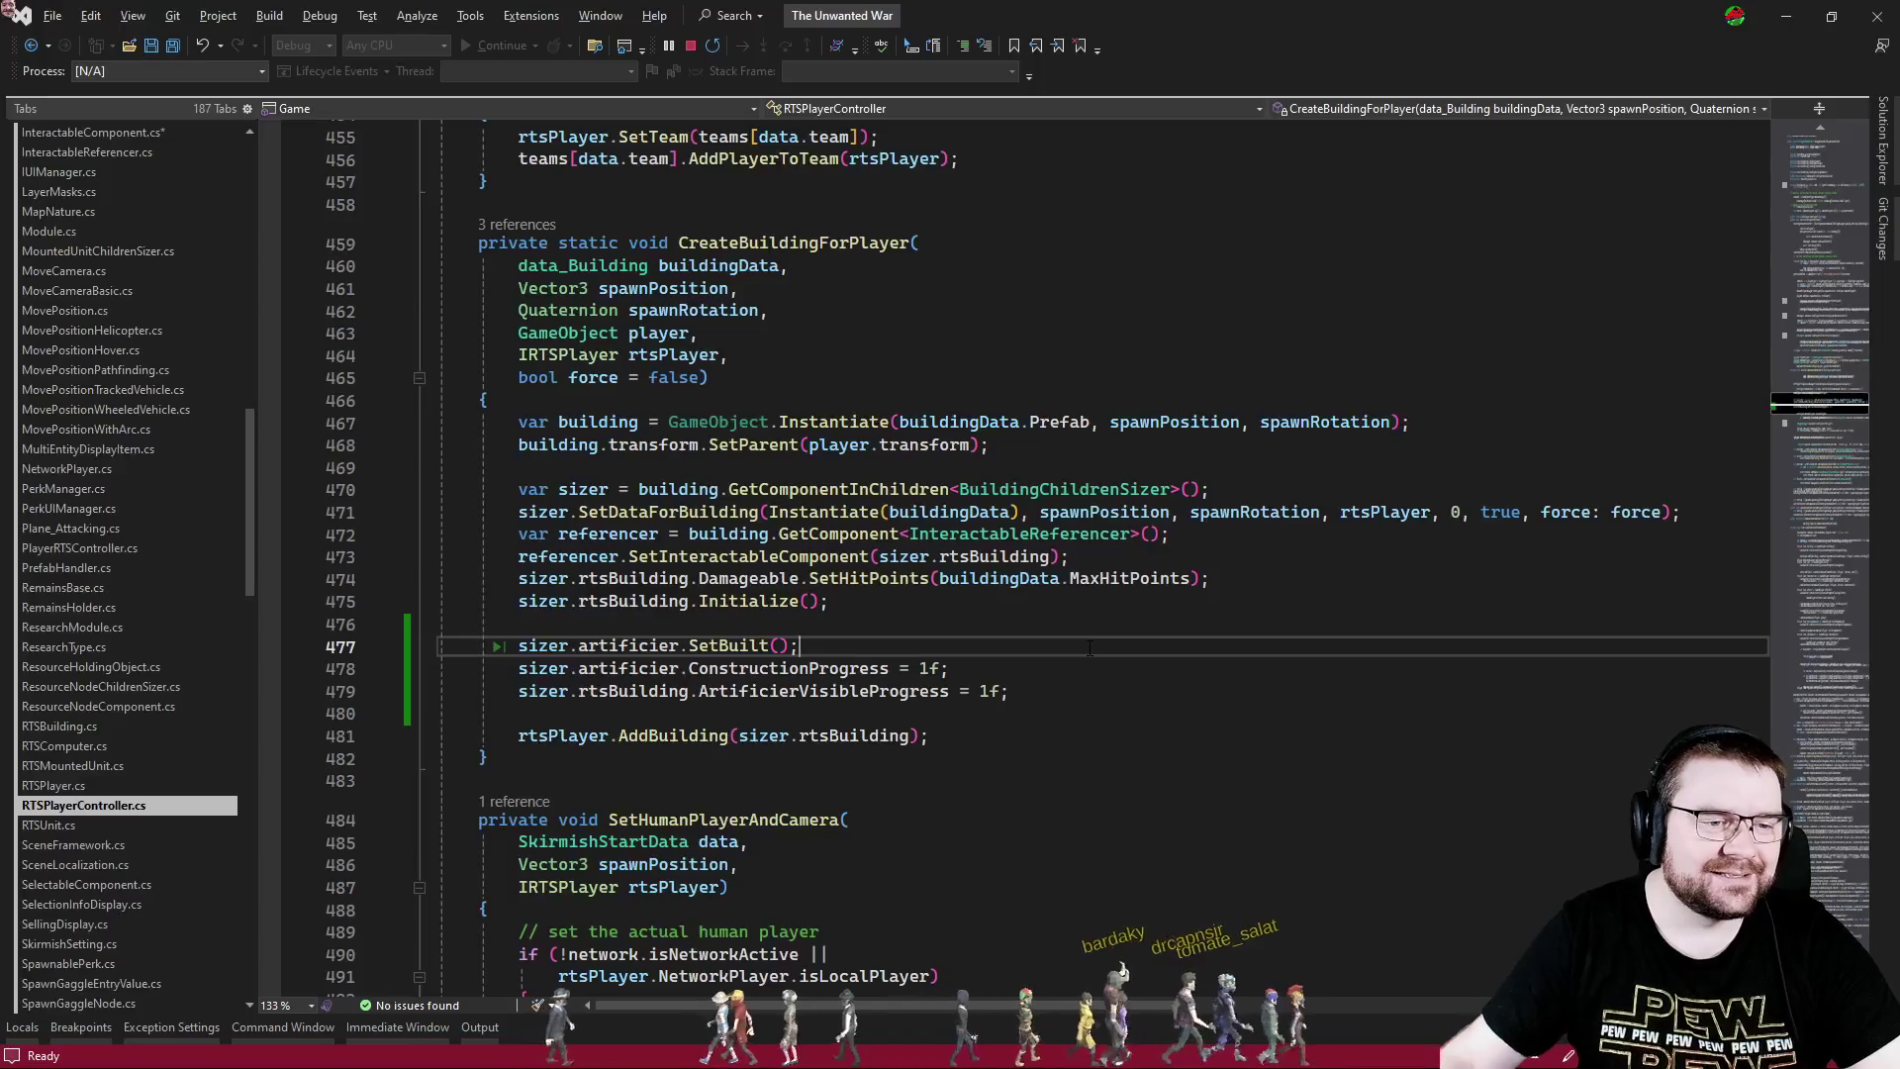
- In RTSPlayerController.cs, move SetBuilt below the progress lines and add sizer.artificier.StartBuild() above them
key("alt+Tab")
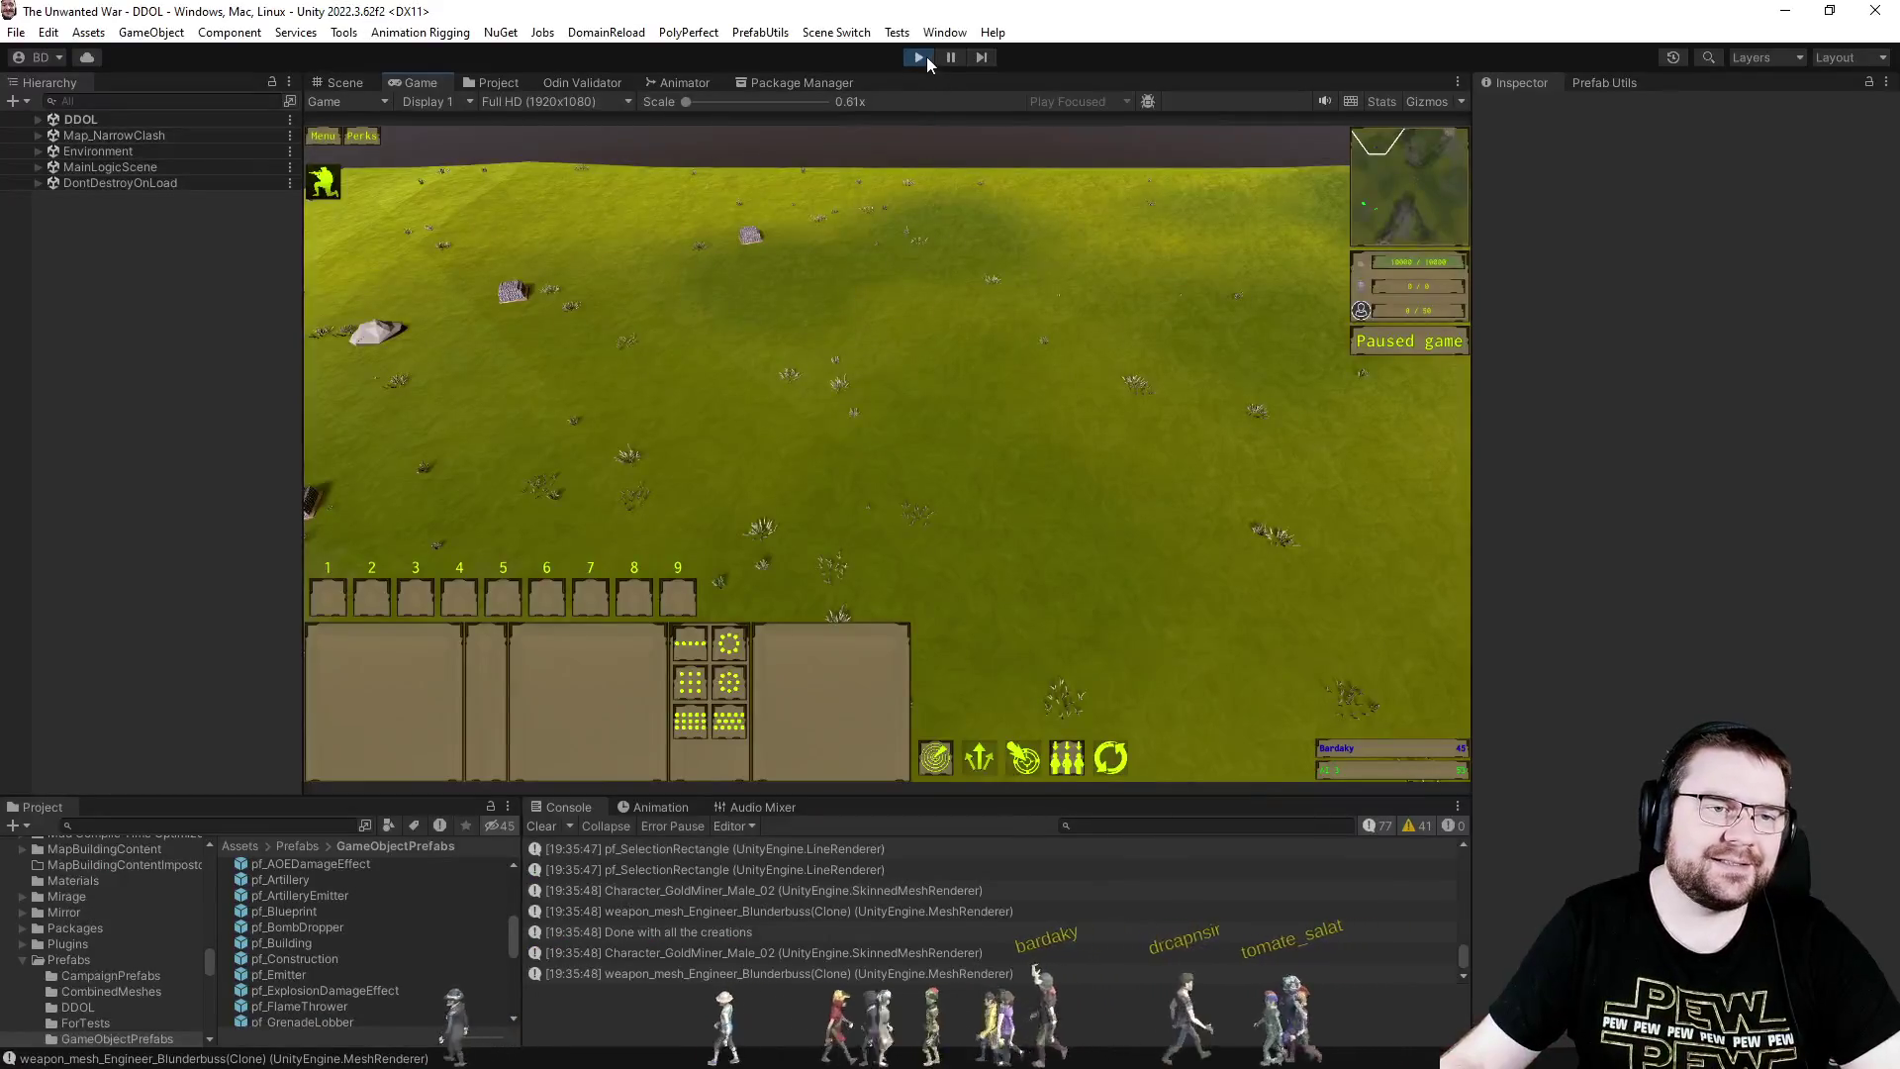
key("alt+Tab")
key("alt+Down")
key("alt+Down")
key("Up")
key("Up")
key("ctrl+Return")
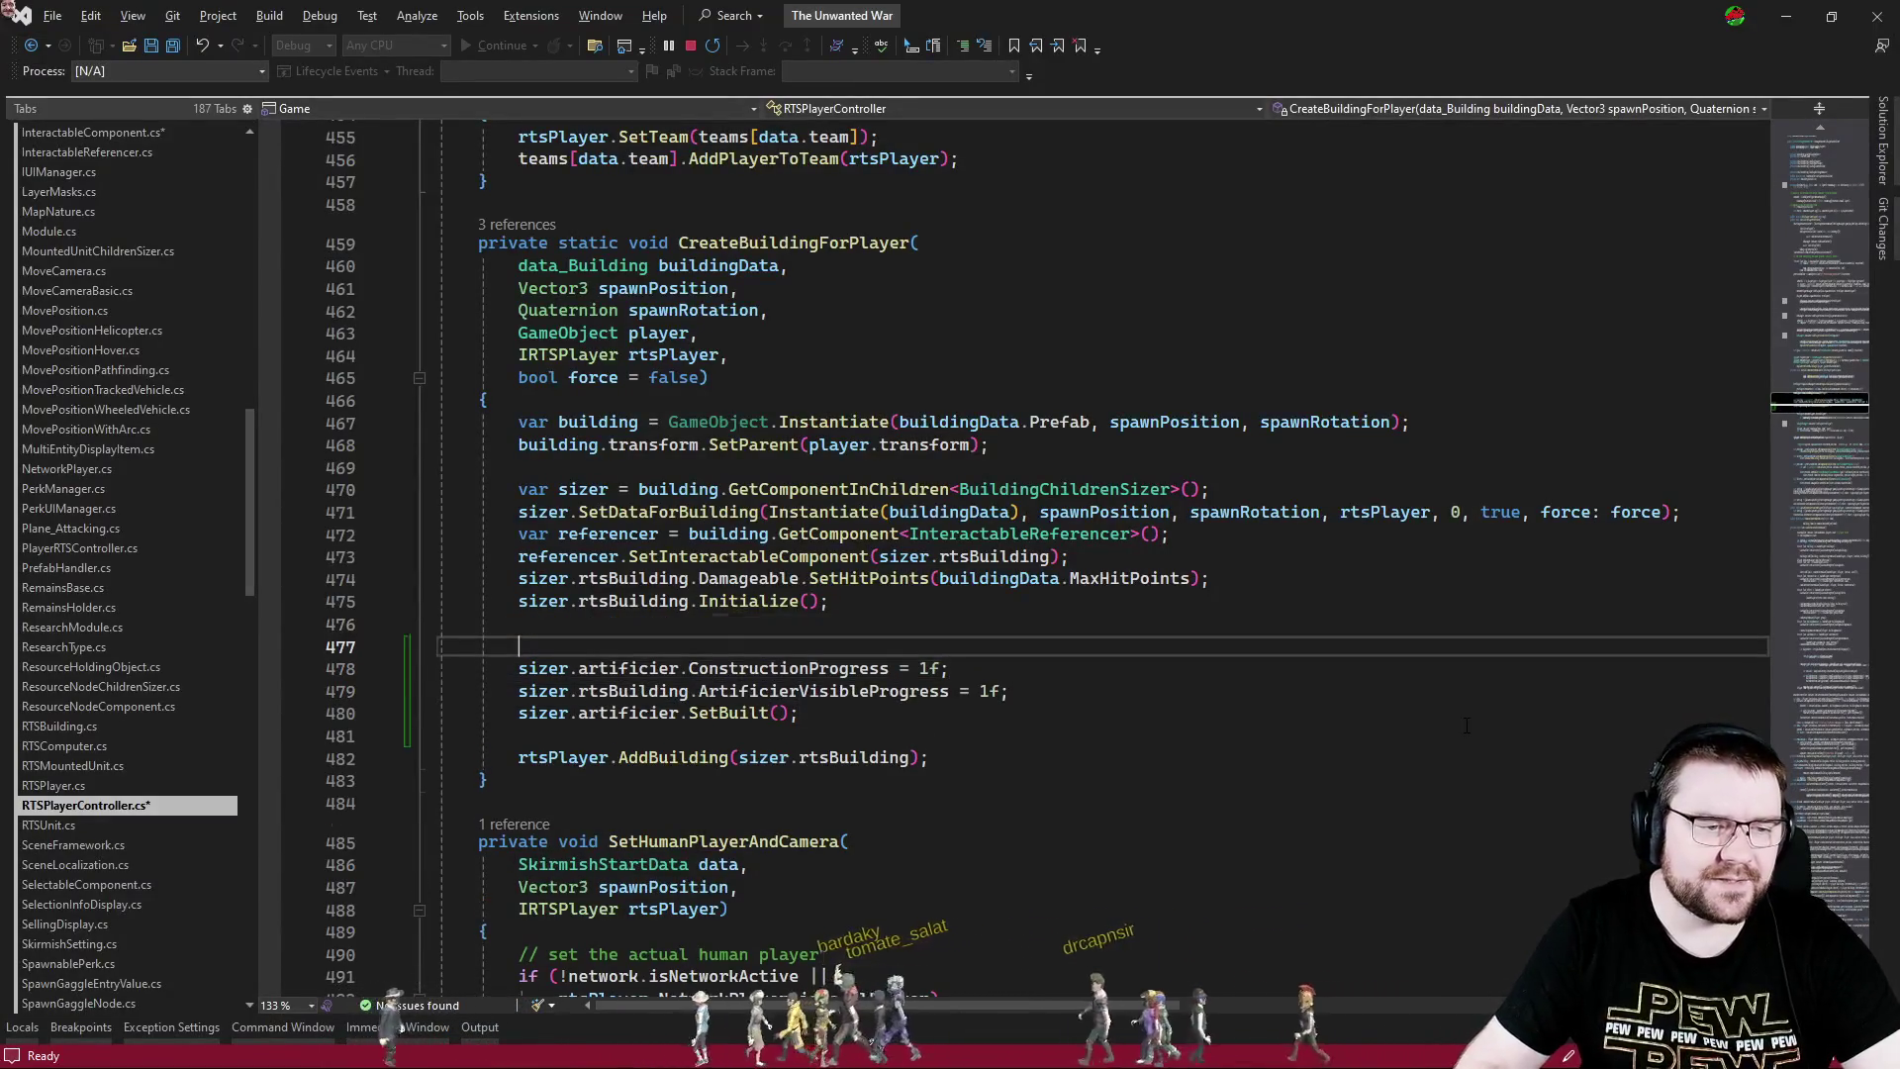
type("sizer.ar")
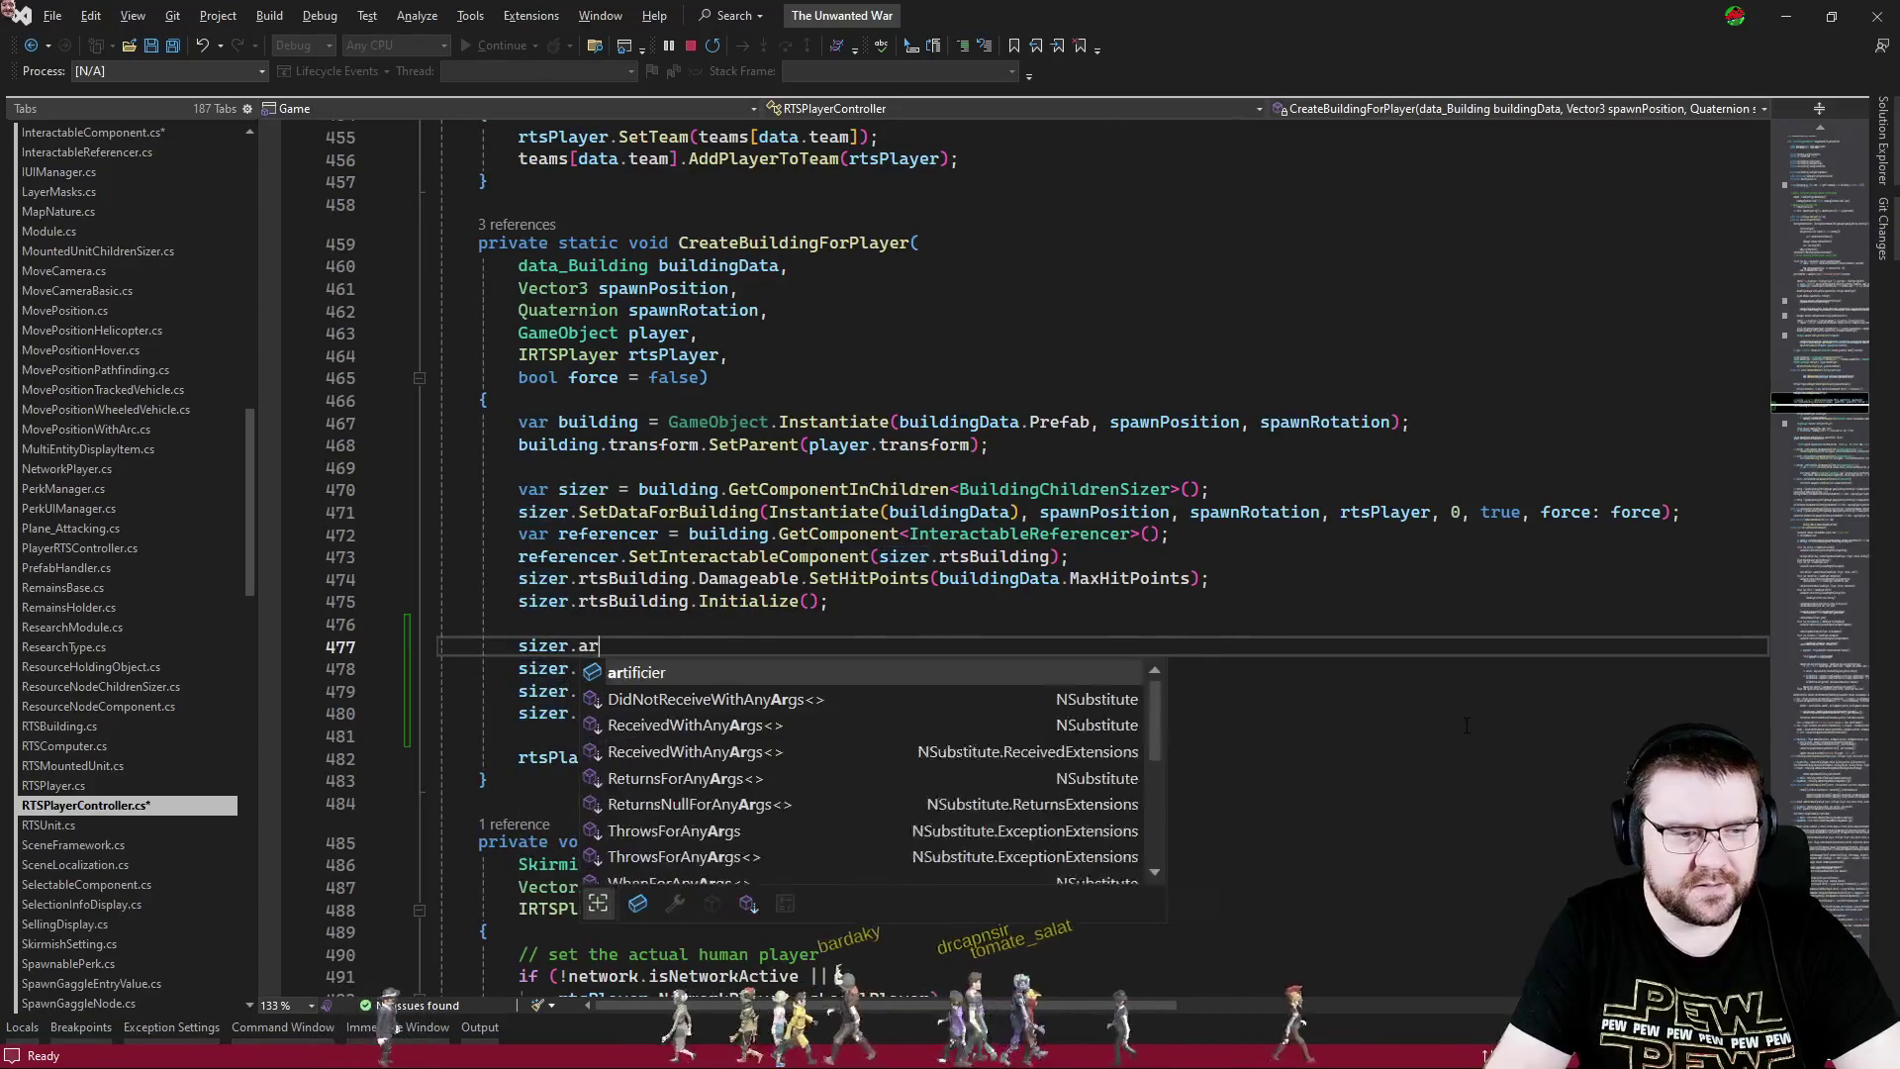
type("tificier.bui")
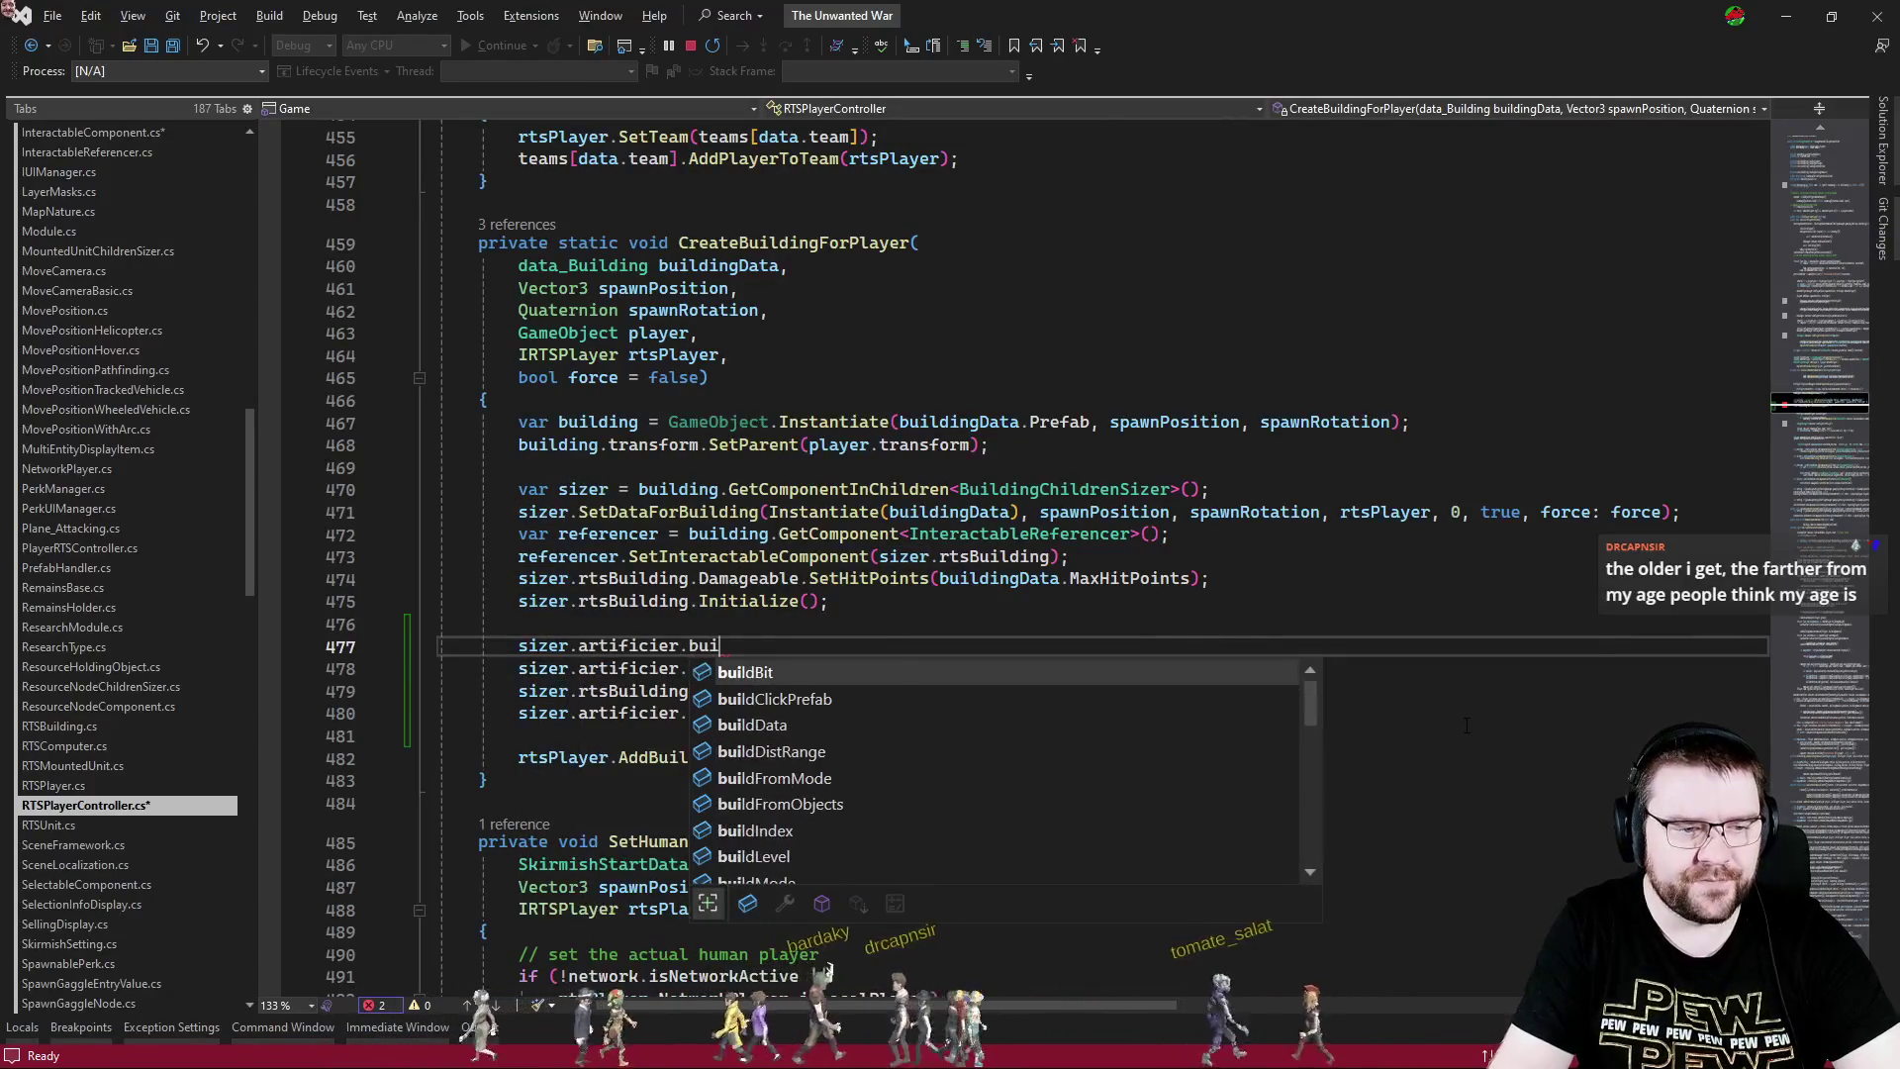
key("BackSpace")
key("BackSpace")
key("BackSpace")
type("StartBuild")
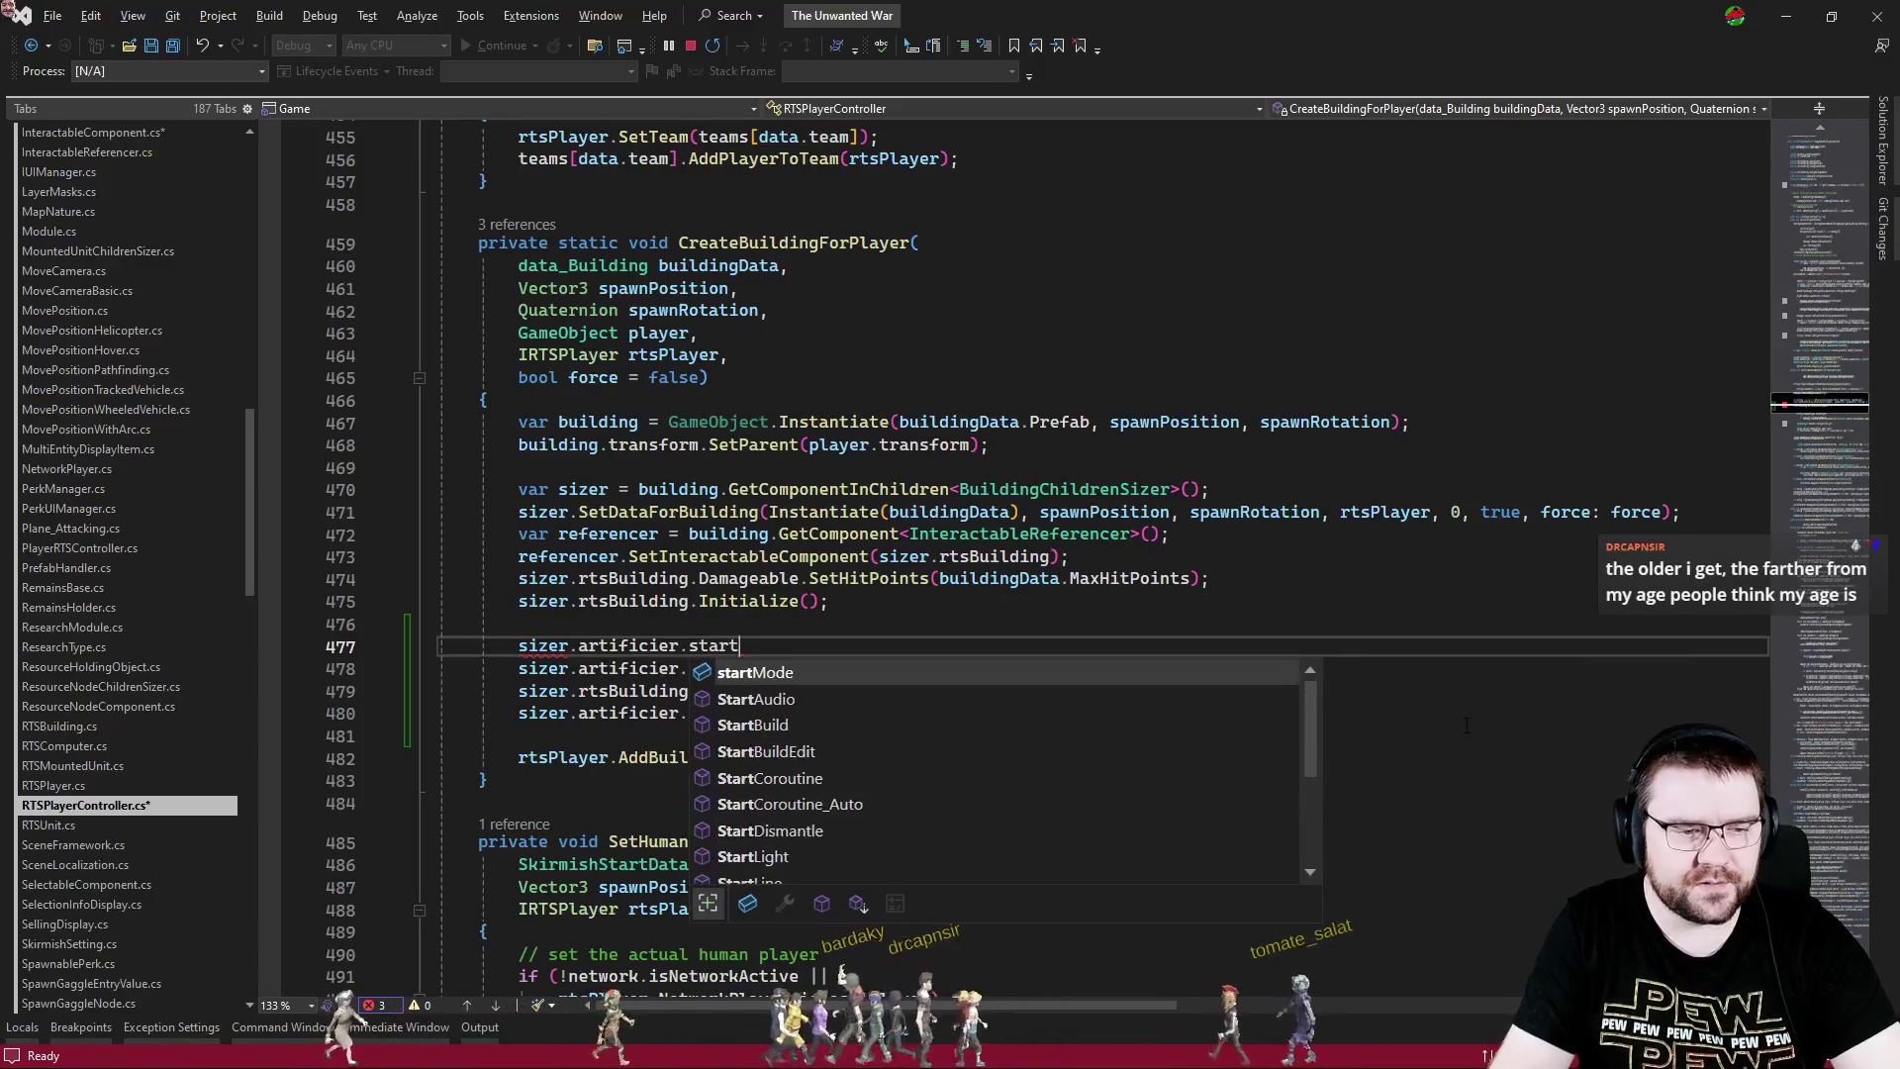
type("();")
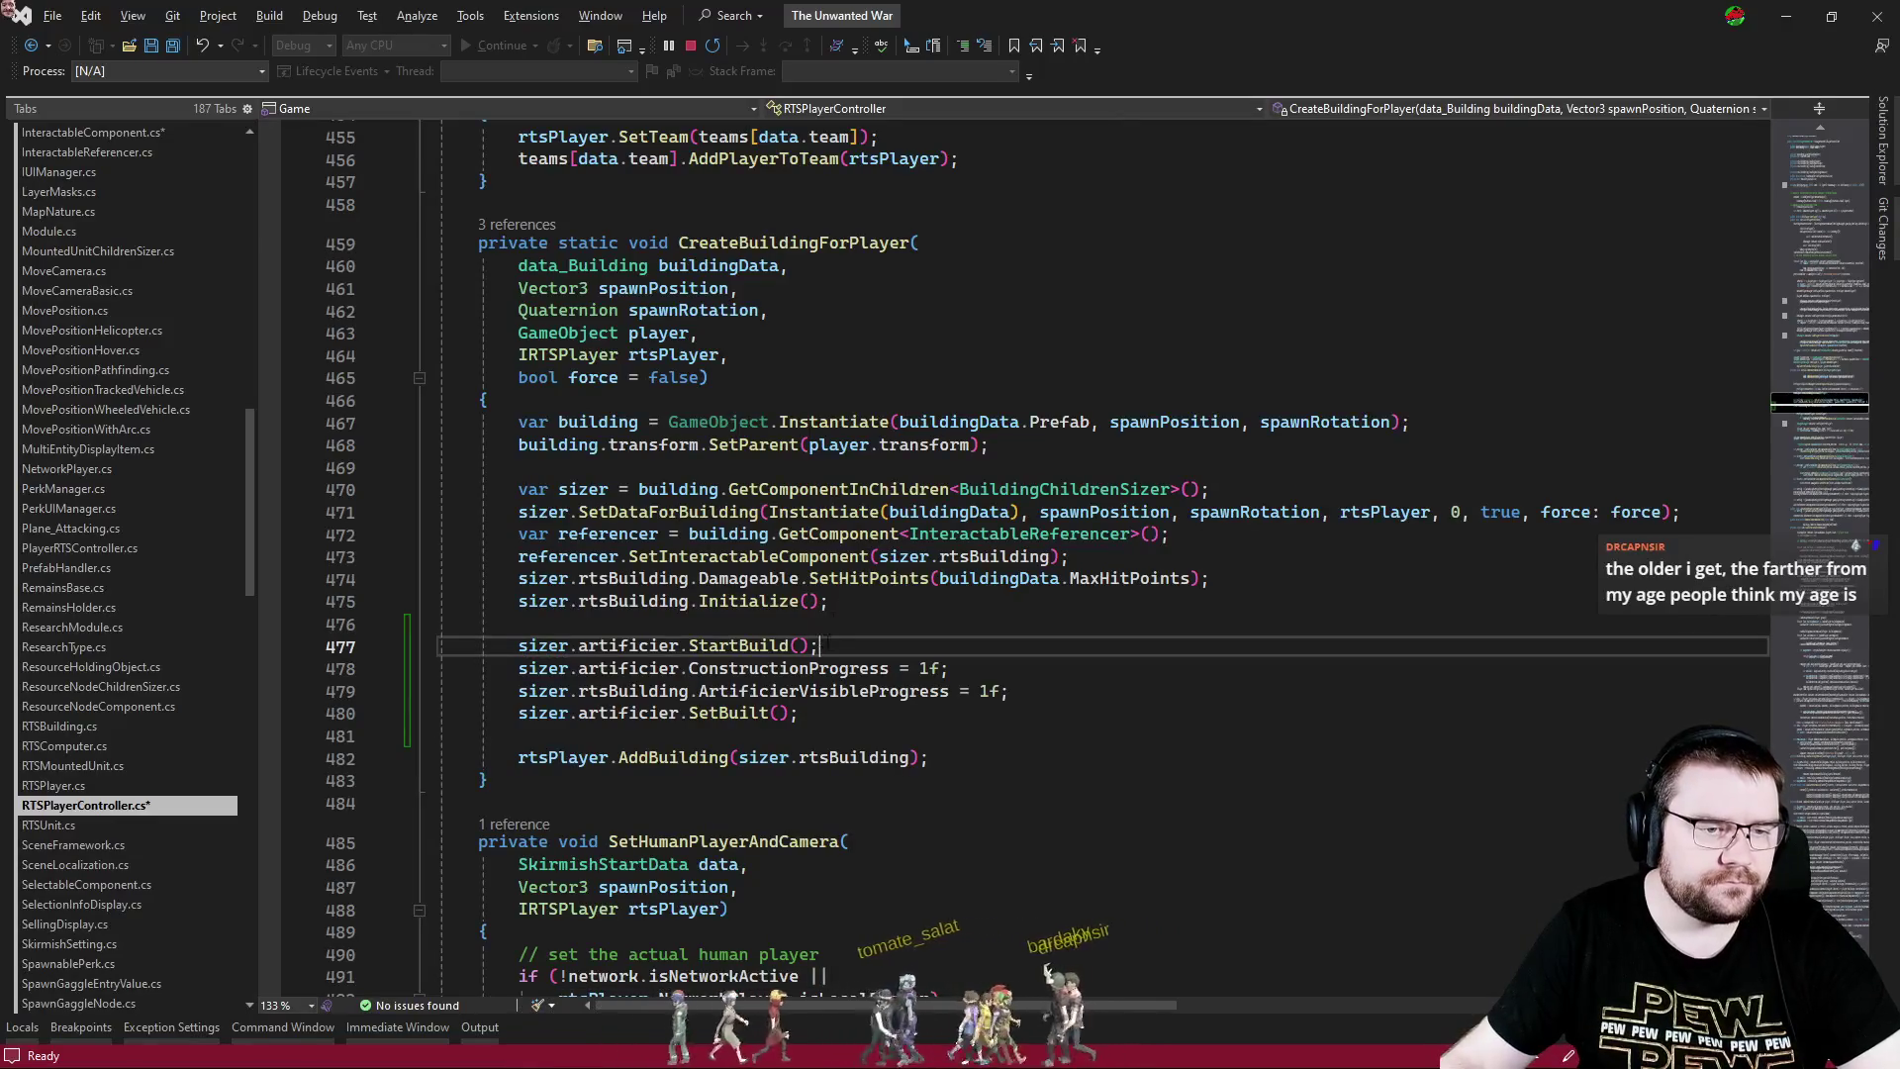
- Navigate from the CreateBuilding definition to its implementation in RTSPlayer.cs
key("ctrl+Tab")
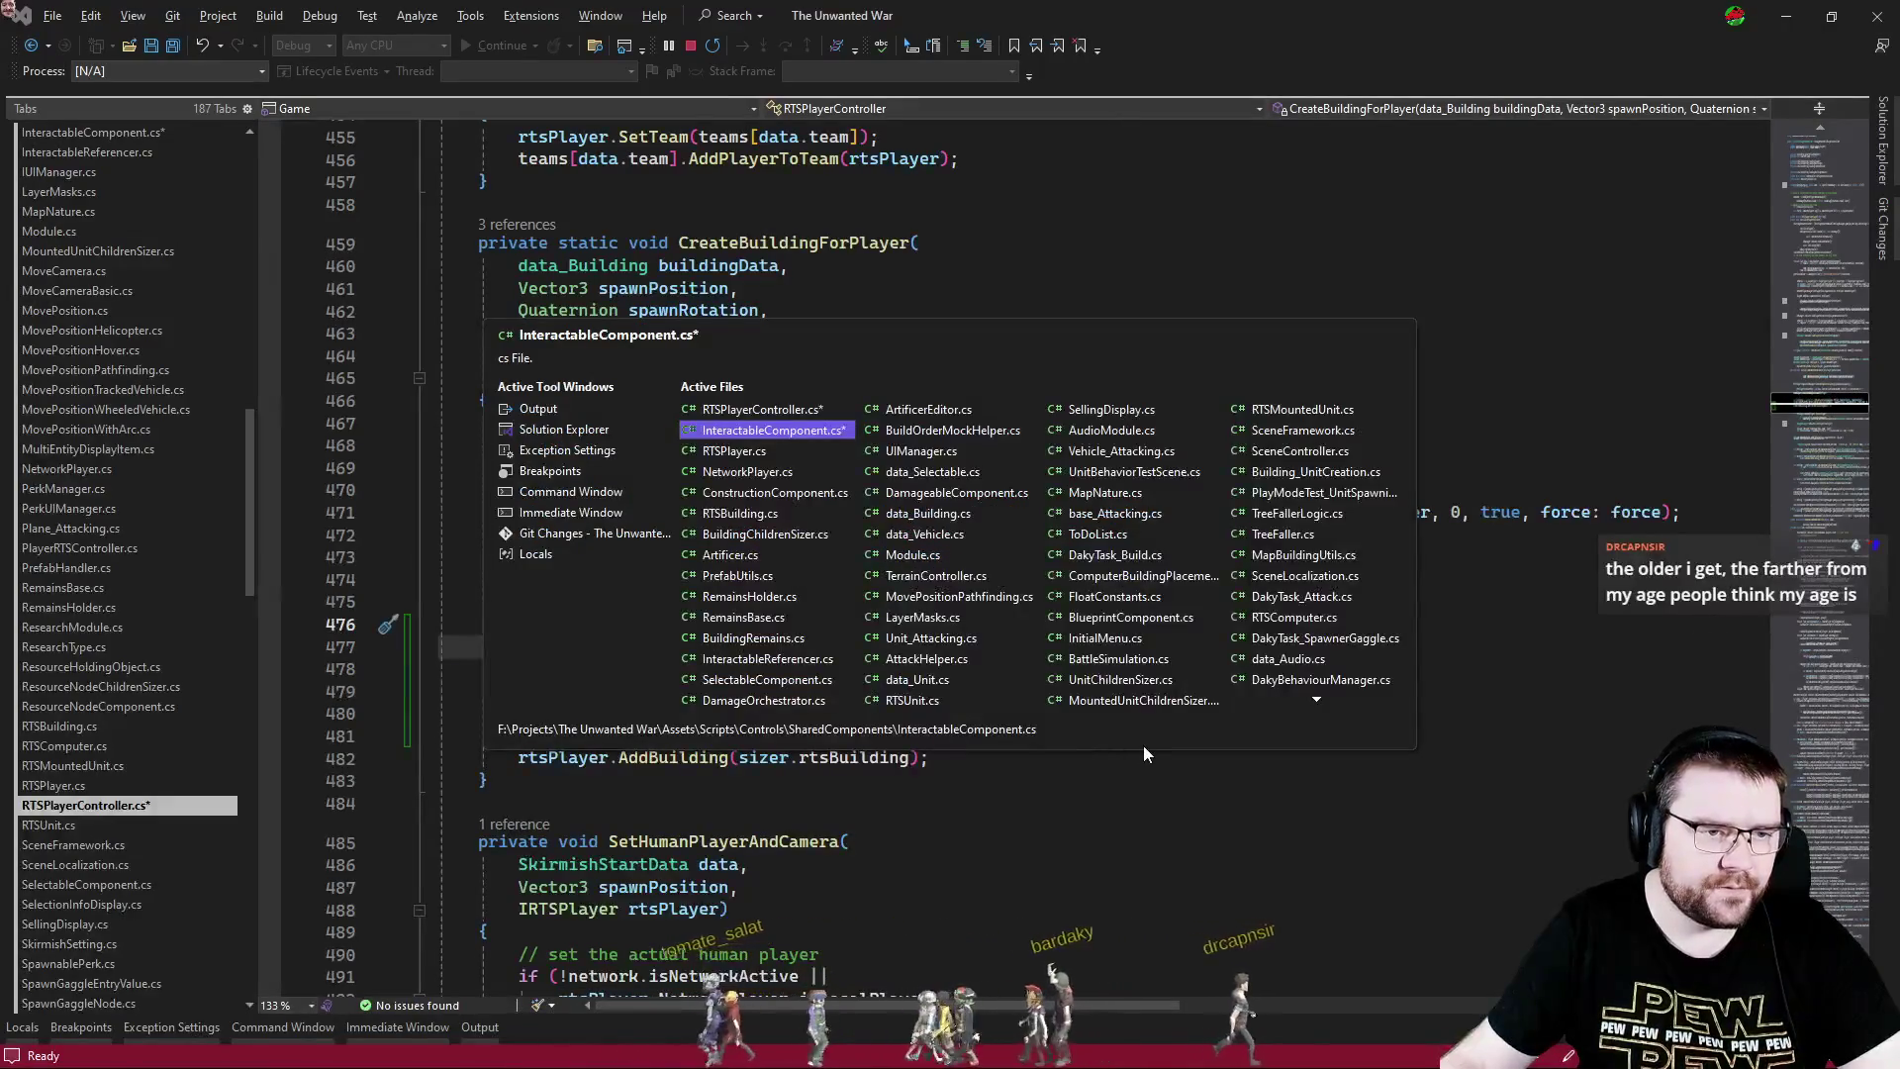
key("ctrl+Tab")
key("ctrl+Tab")
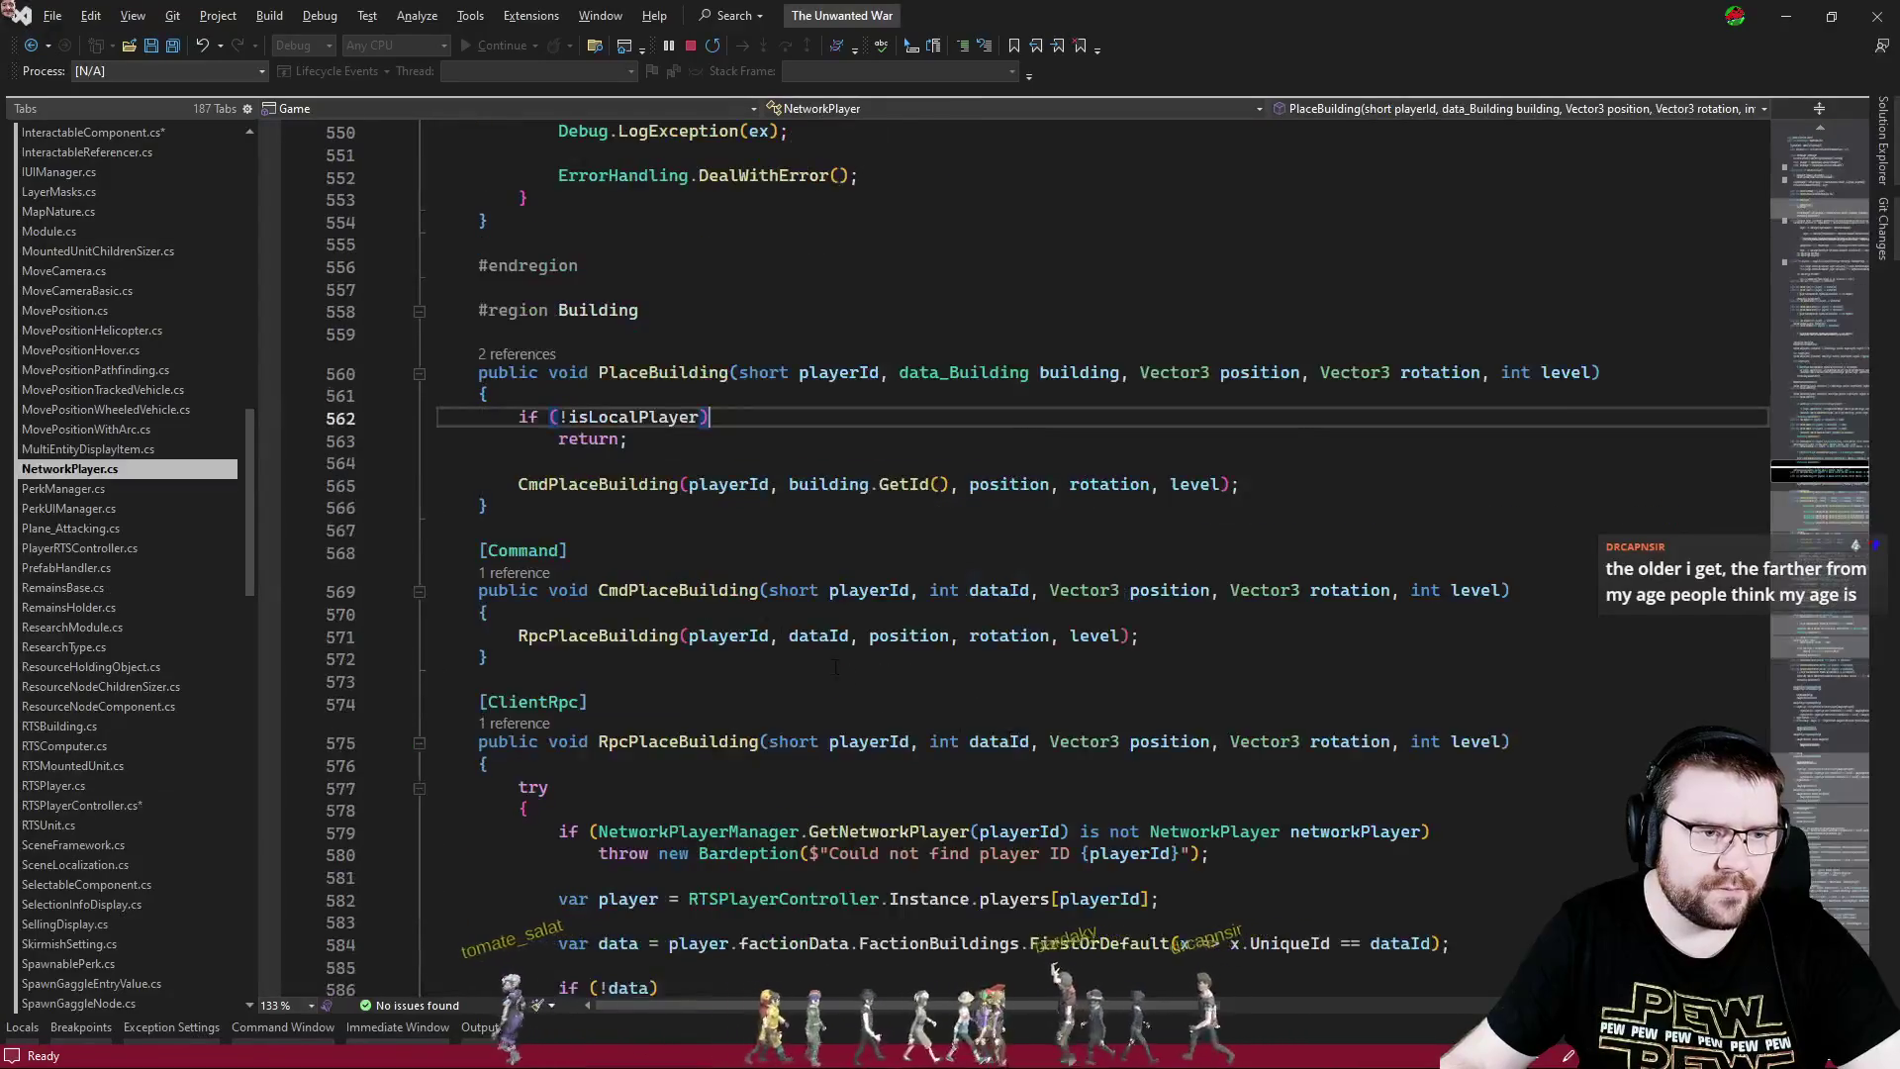
scroll(669, 453, "down", 6)
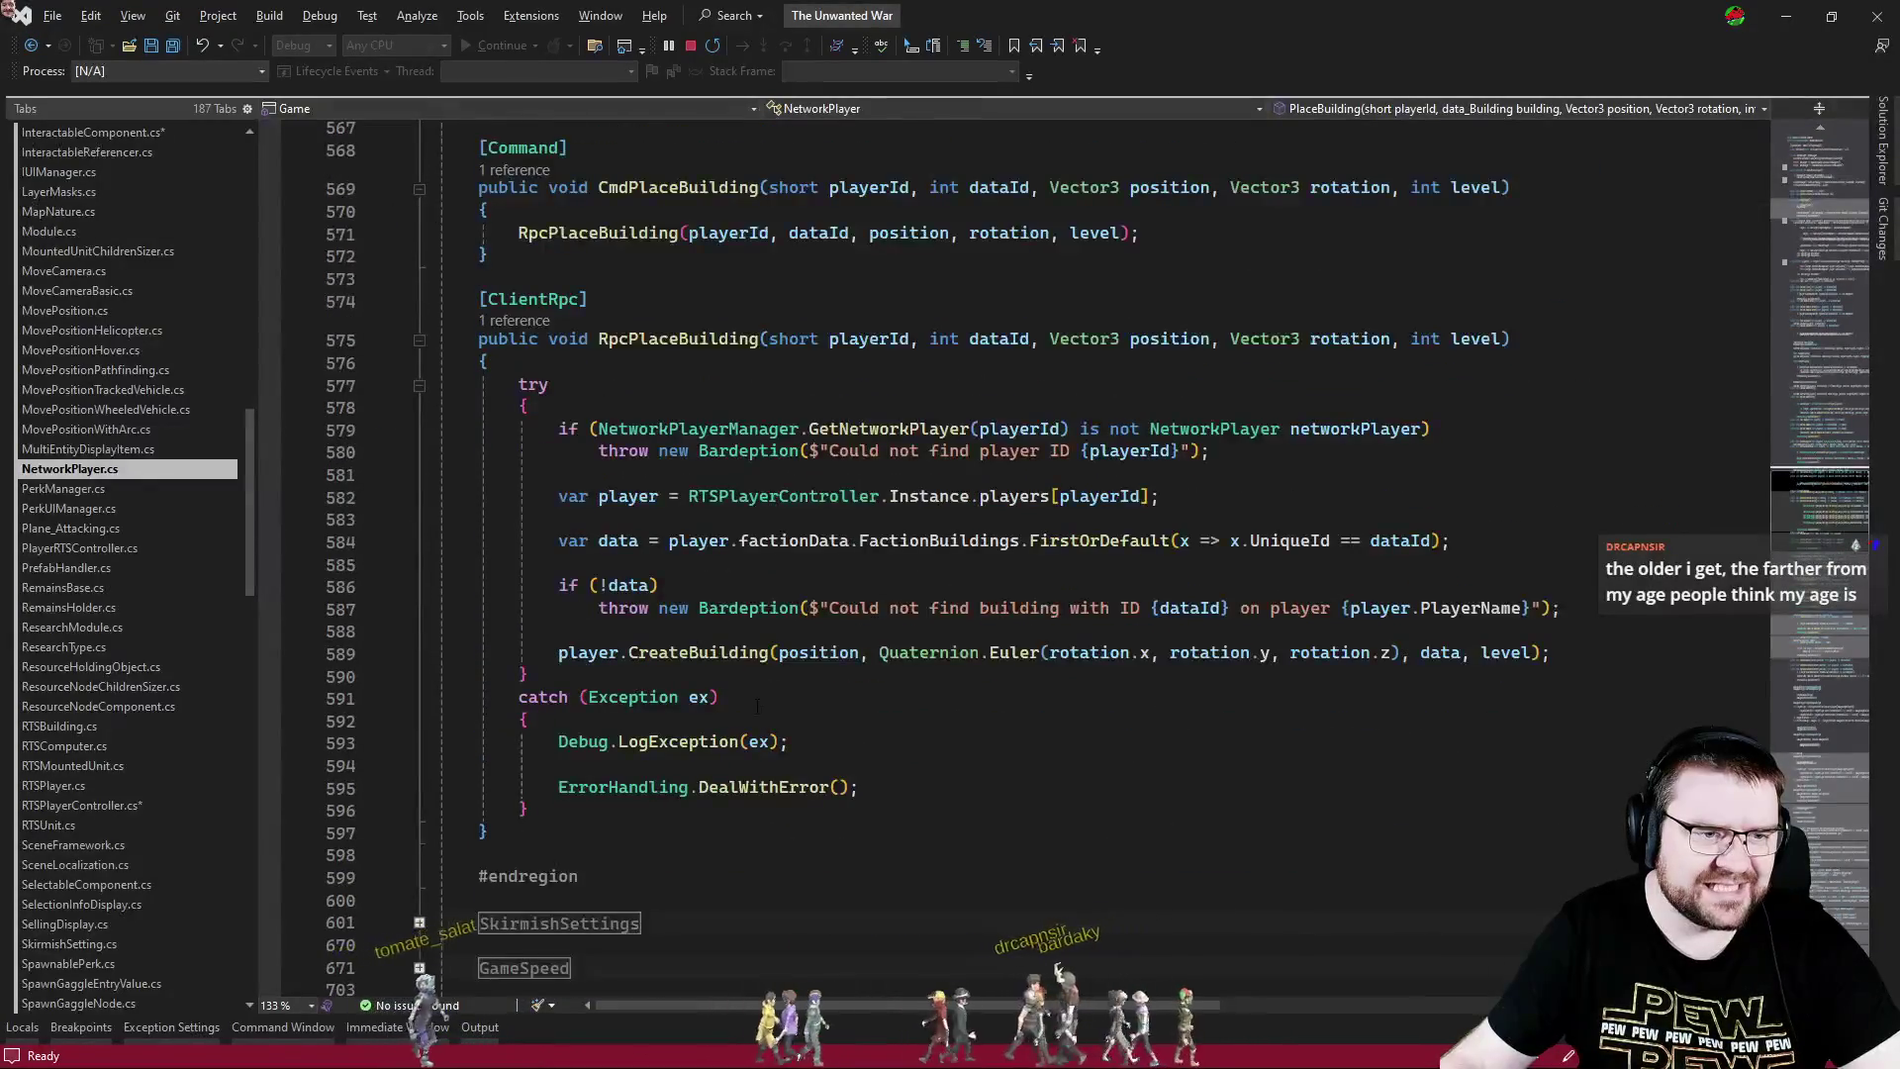
left_click(733, 662, "ctrl")
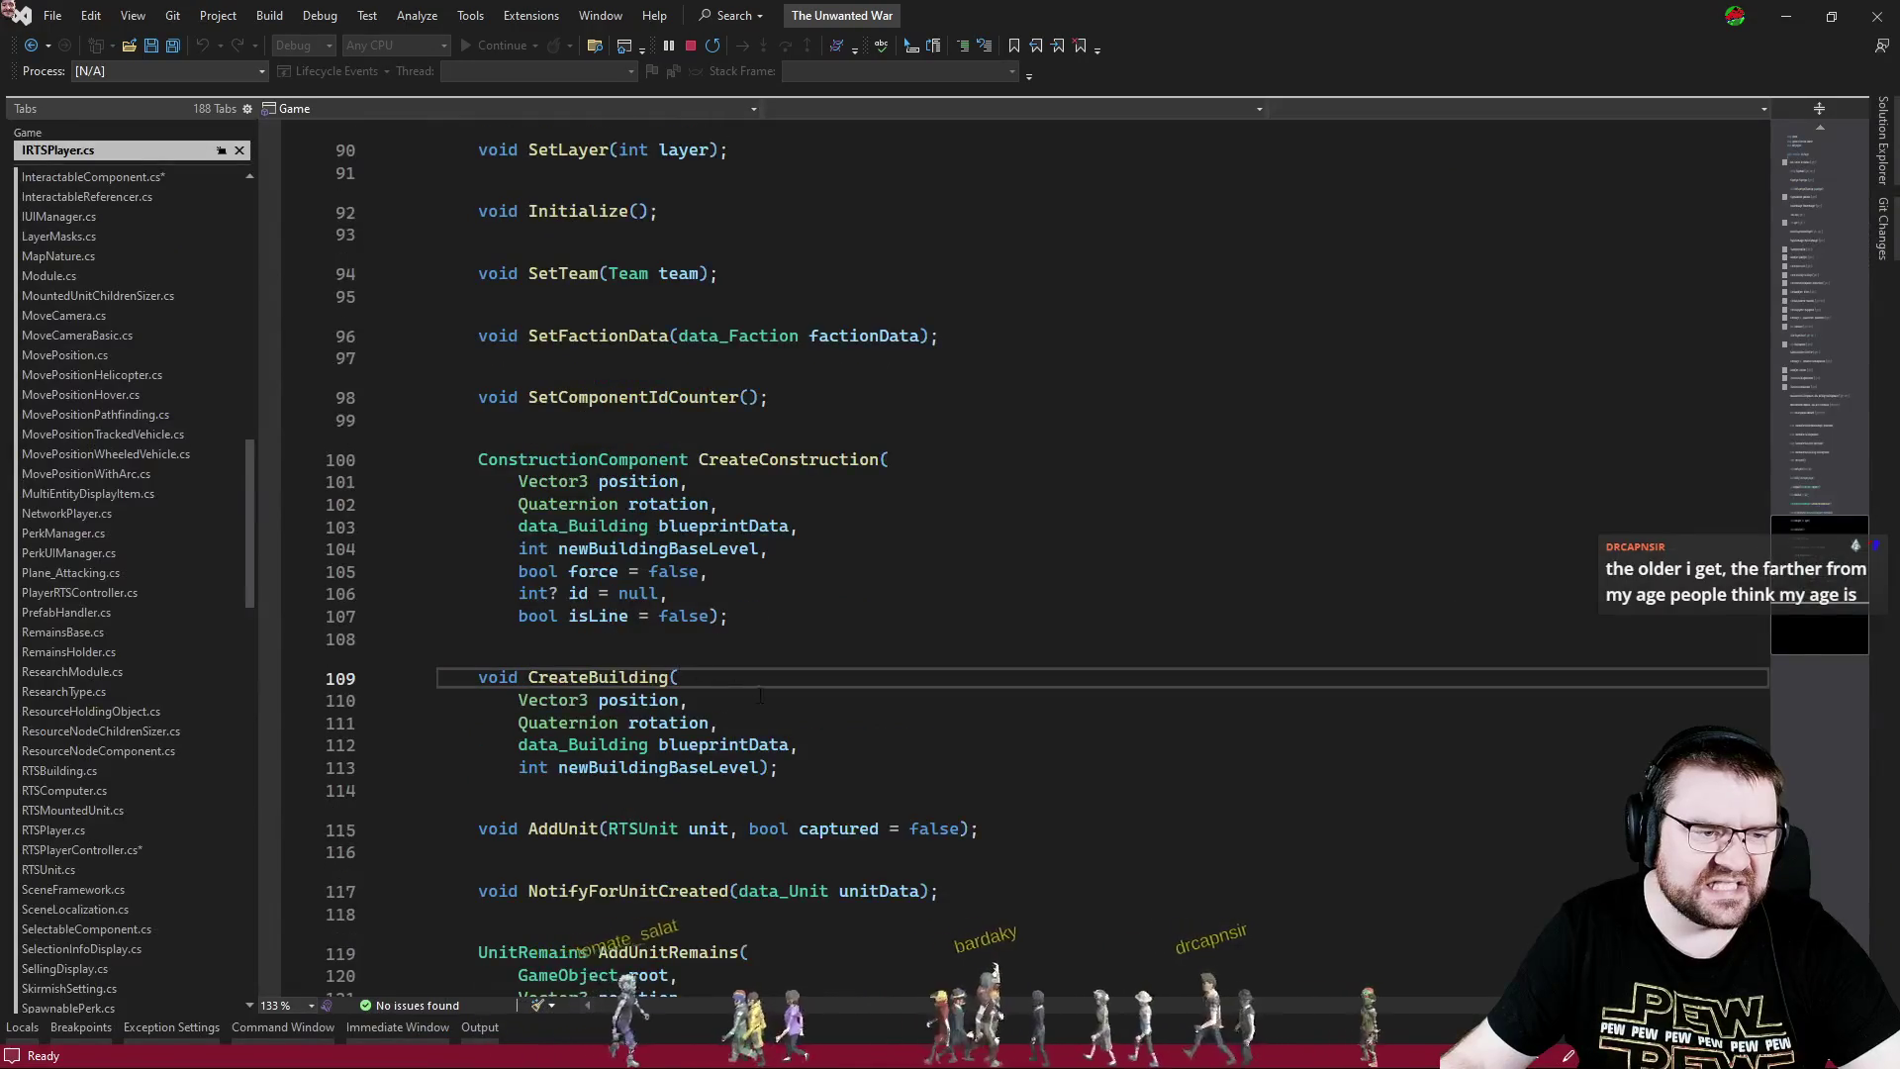
key("ctrl+F4")
key("ctrl+F12")
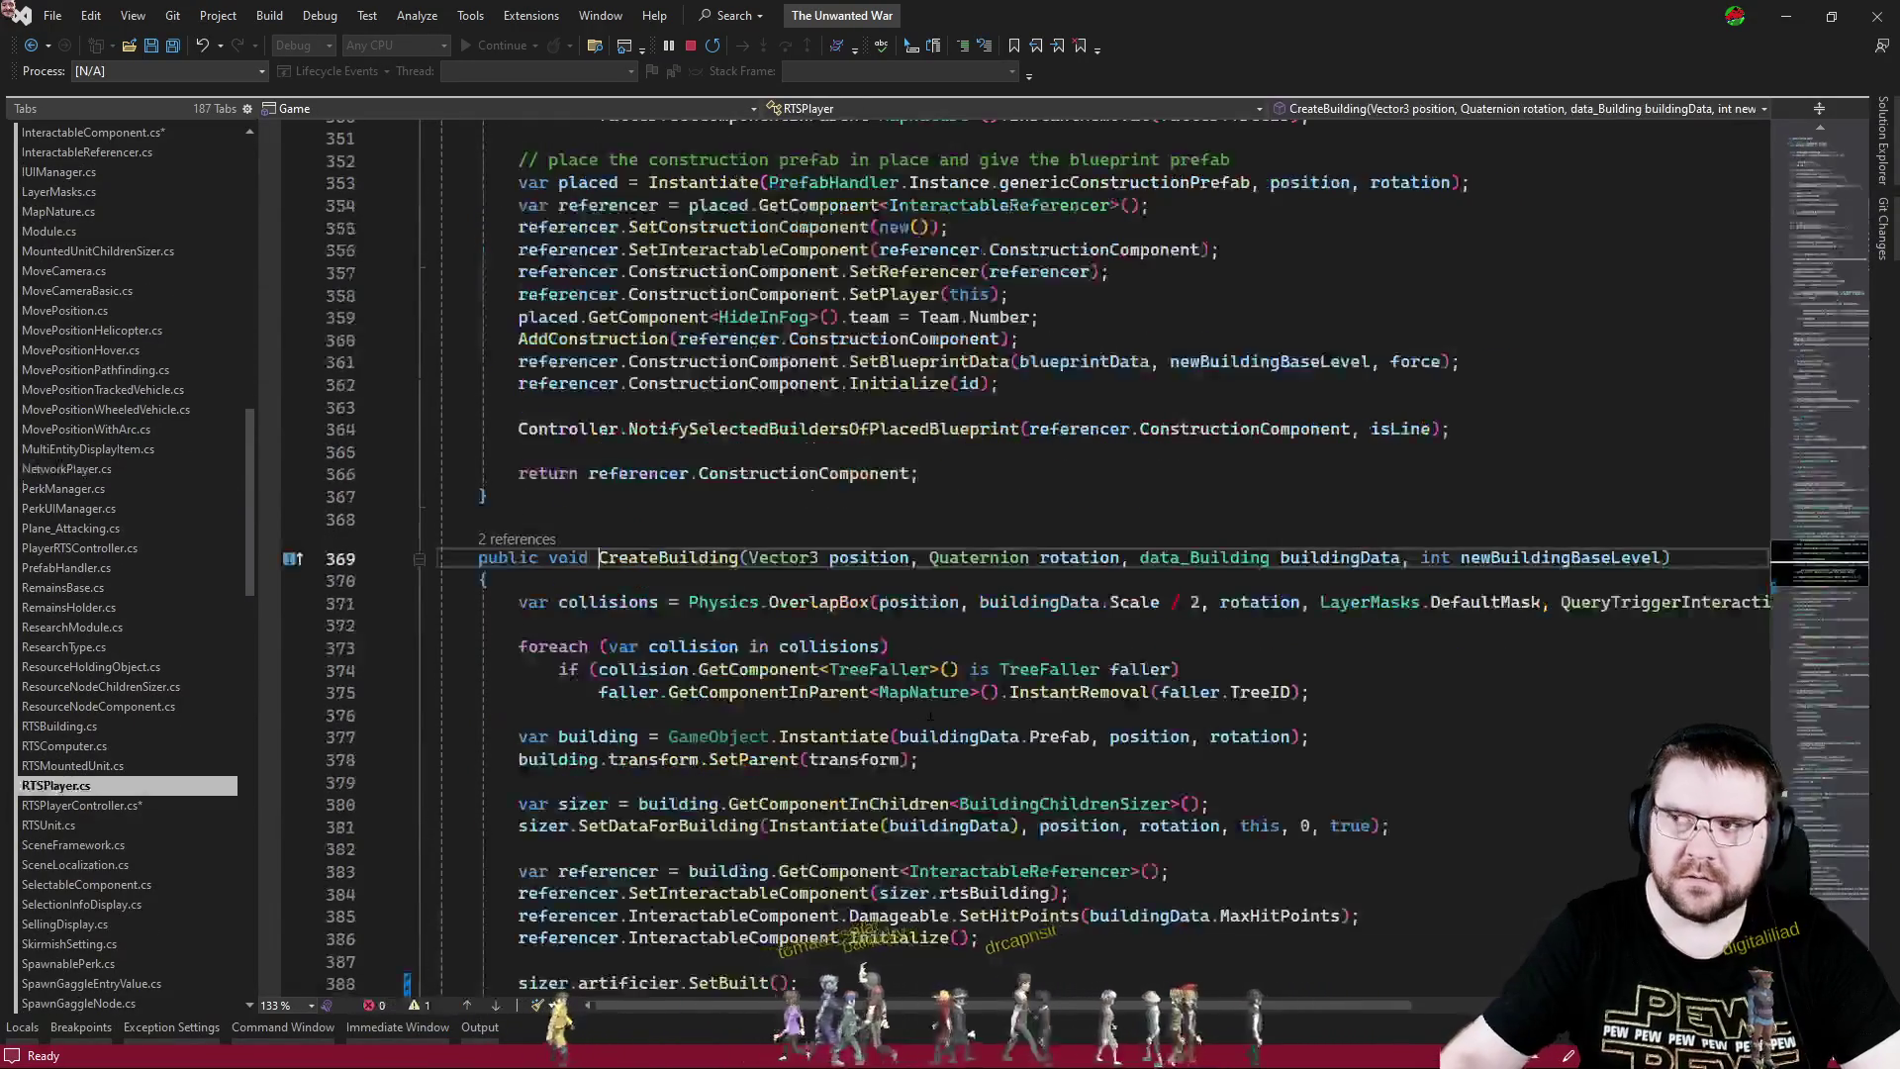
scroll(799, 698, "down", 7)
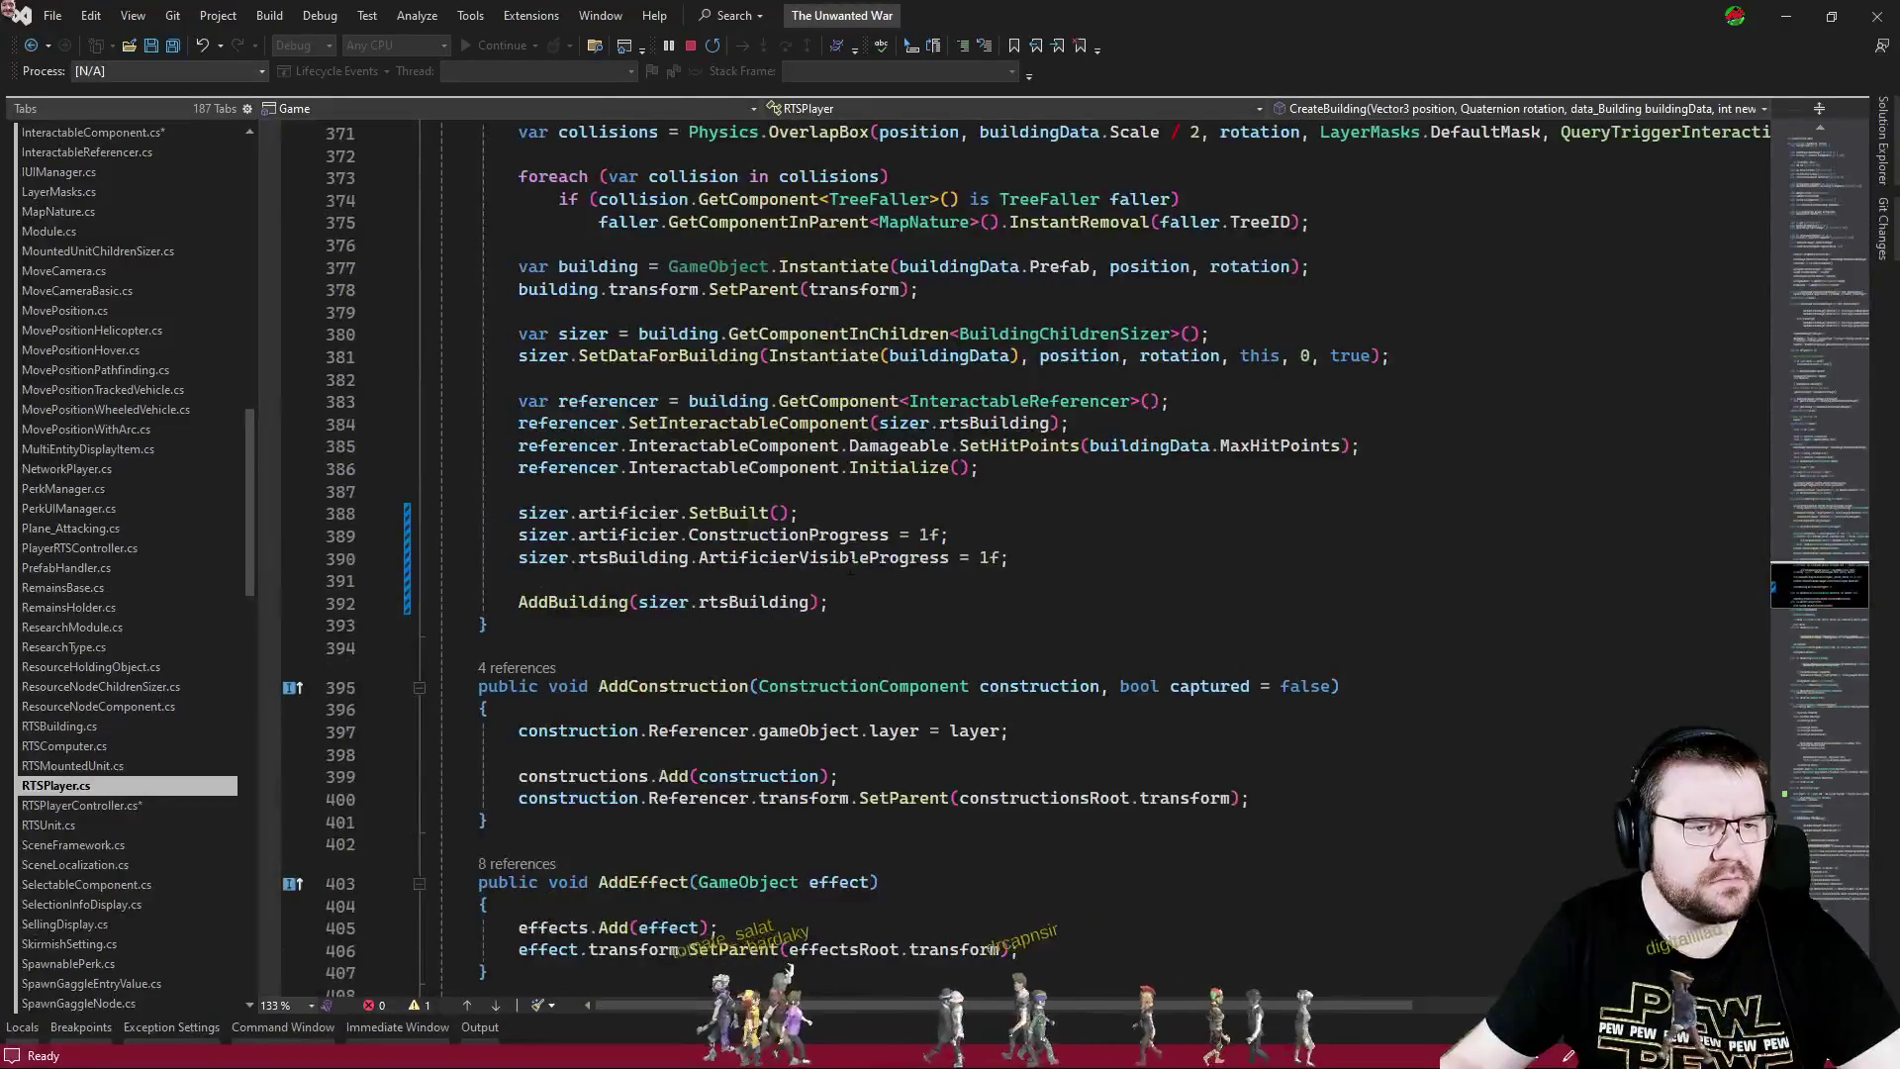
- In RTSPlayer.cs, add the StartBuild call and move SetBuilt below the progress lines
left_click(1036, 559)
left_click(852, 515)
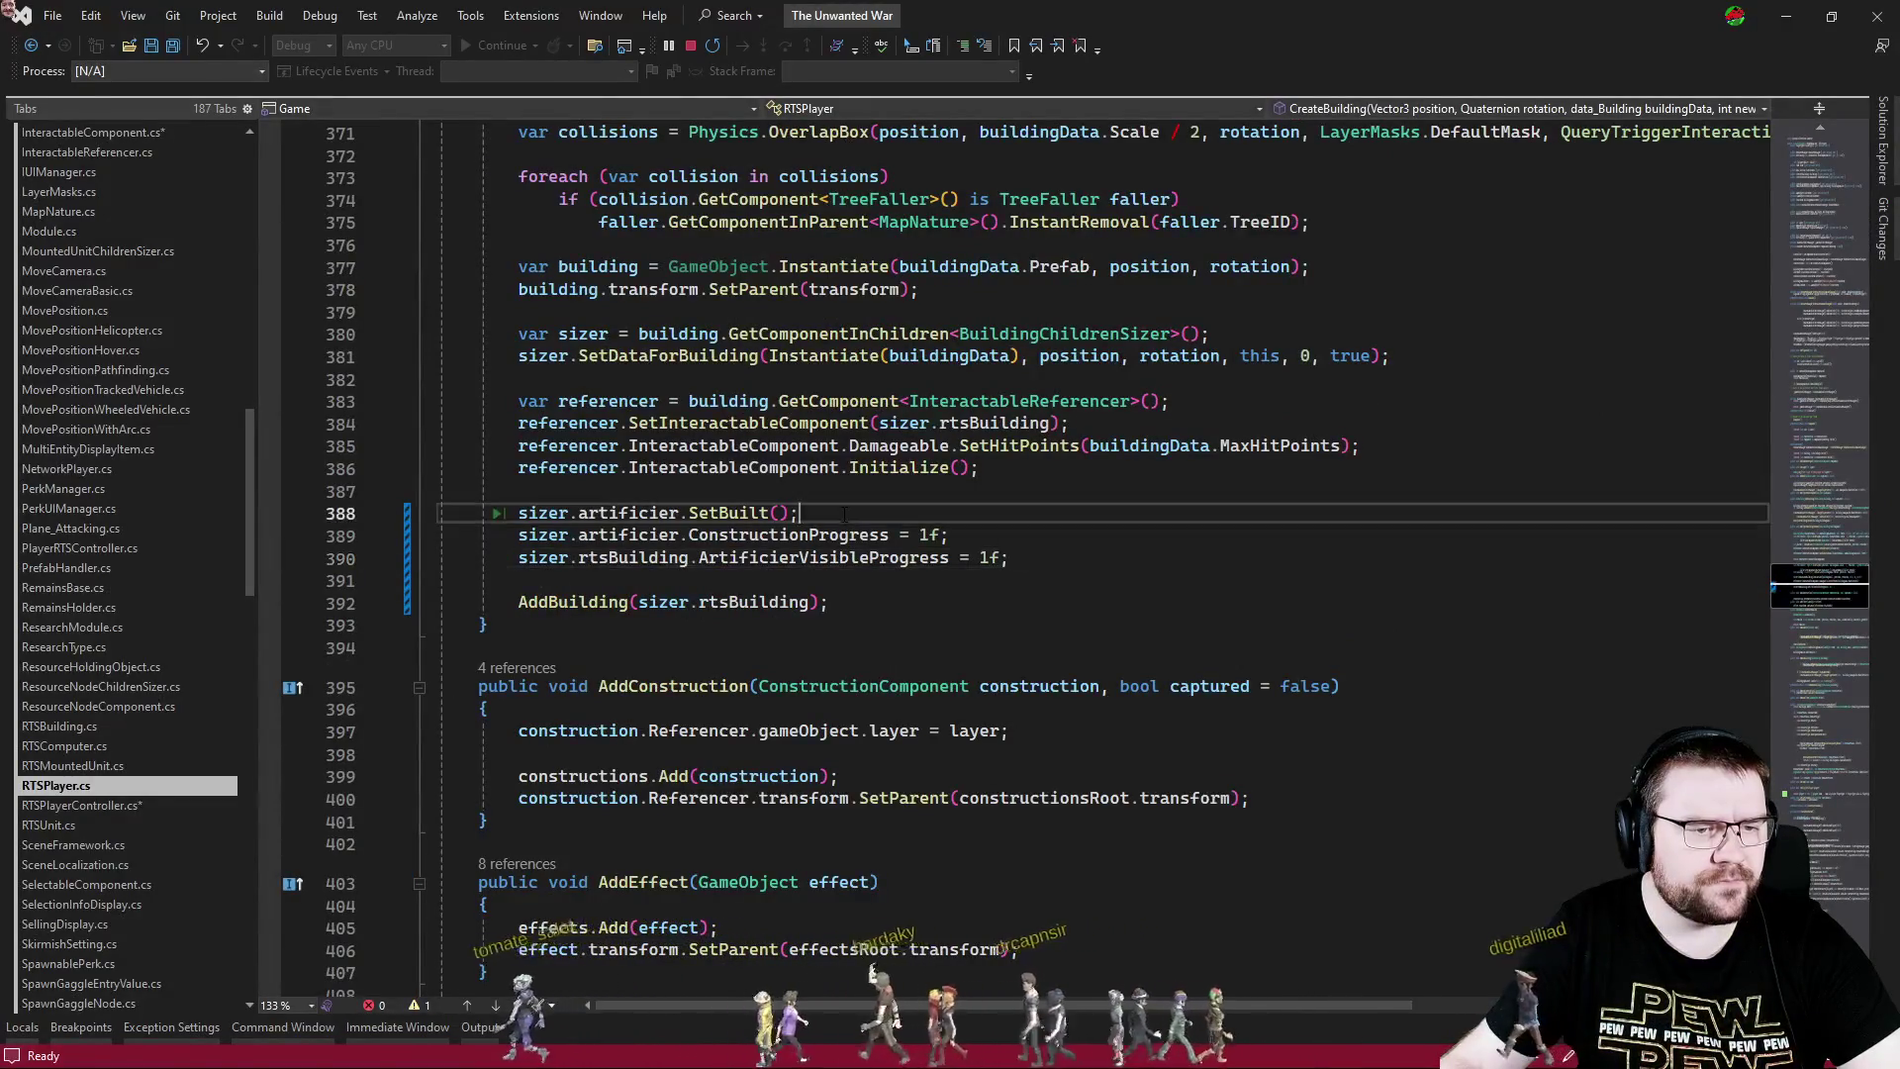
key("Return")
key("Tab")
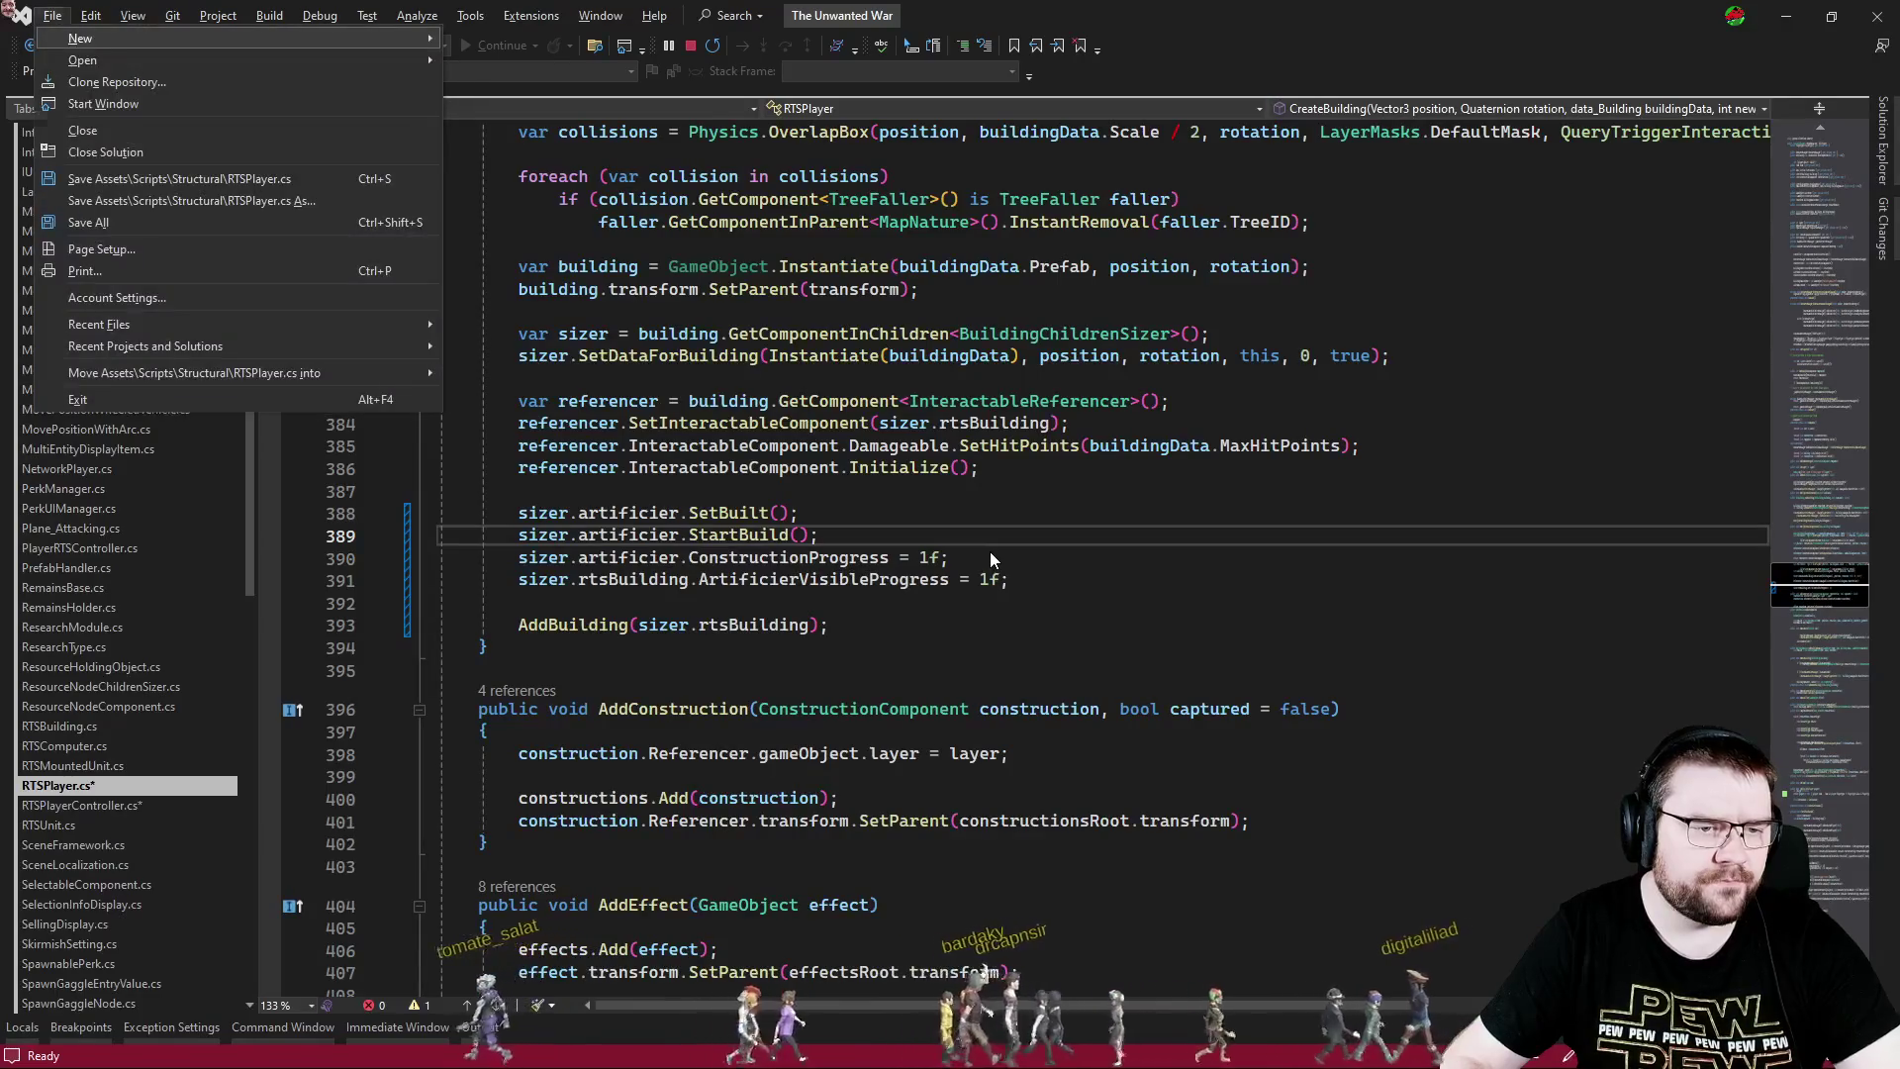
key("Up")
key("alt+Down")
key("alt+Down")
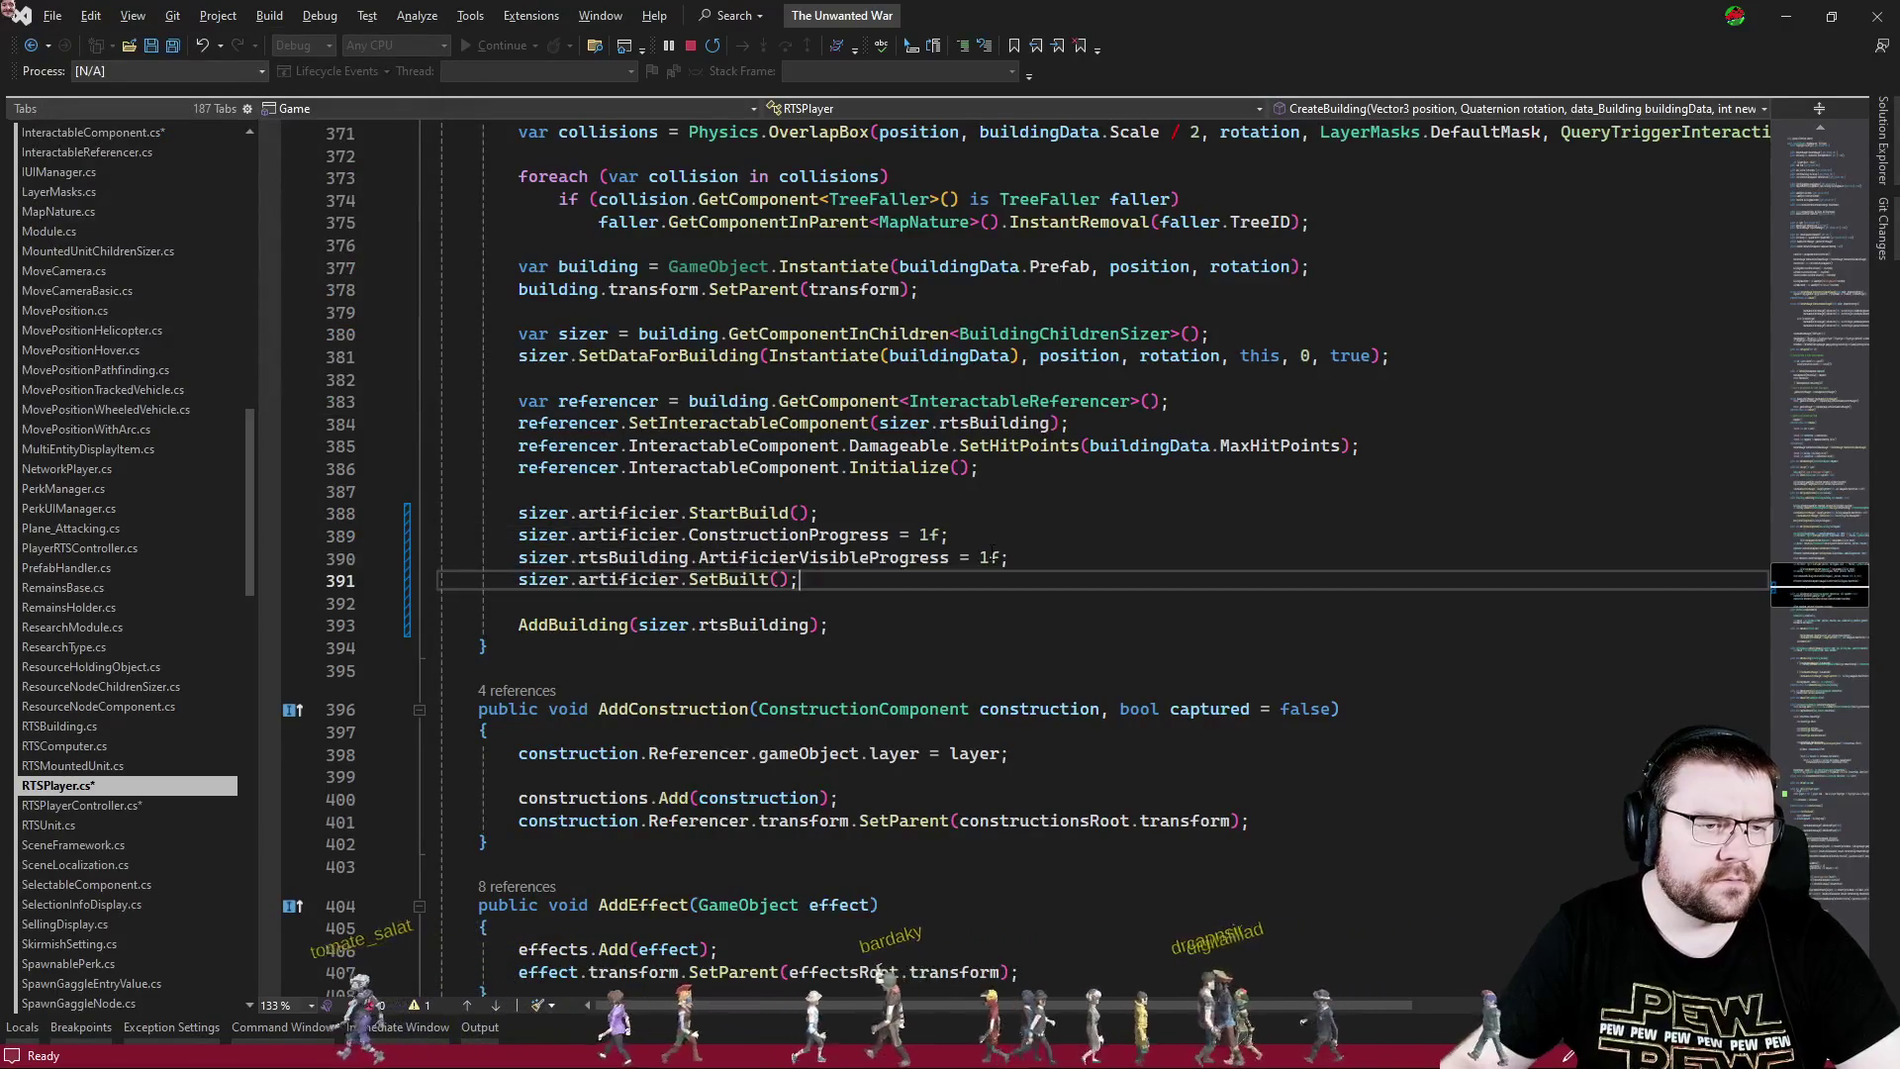
key("alt+Tab")
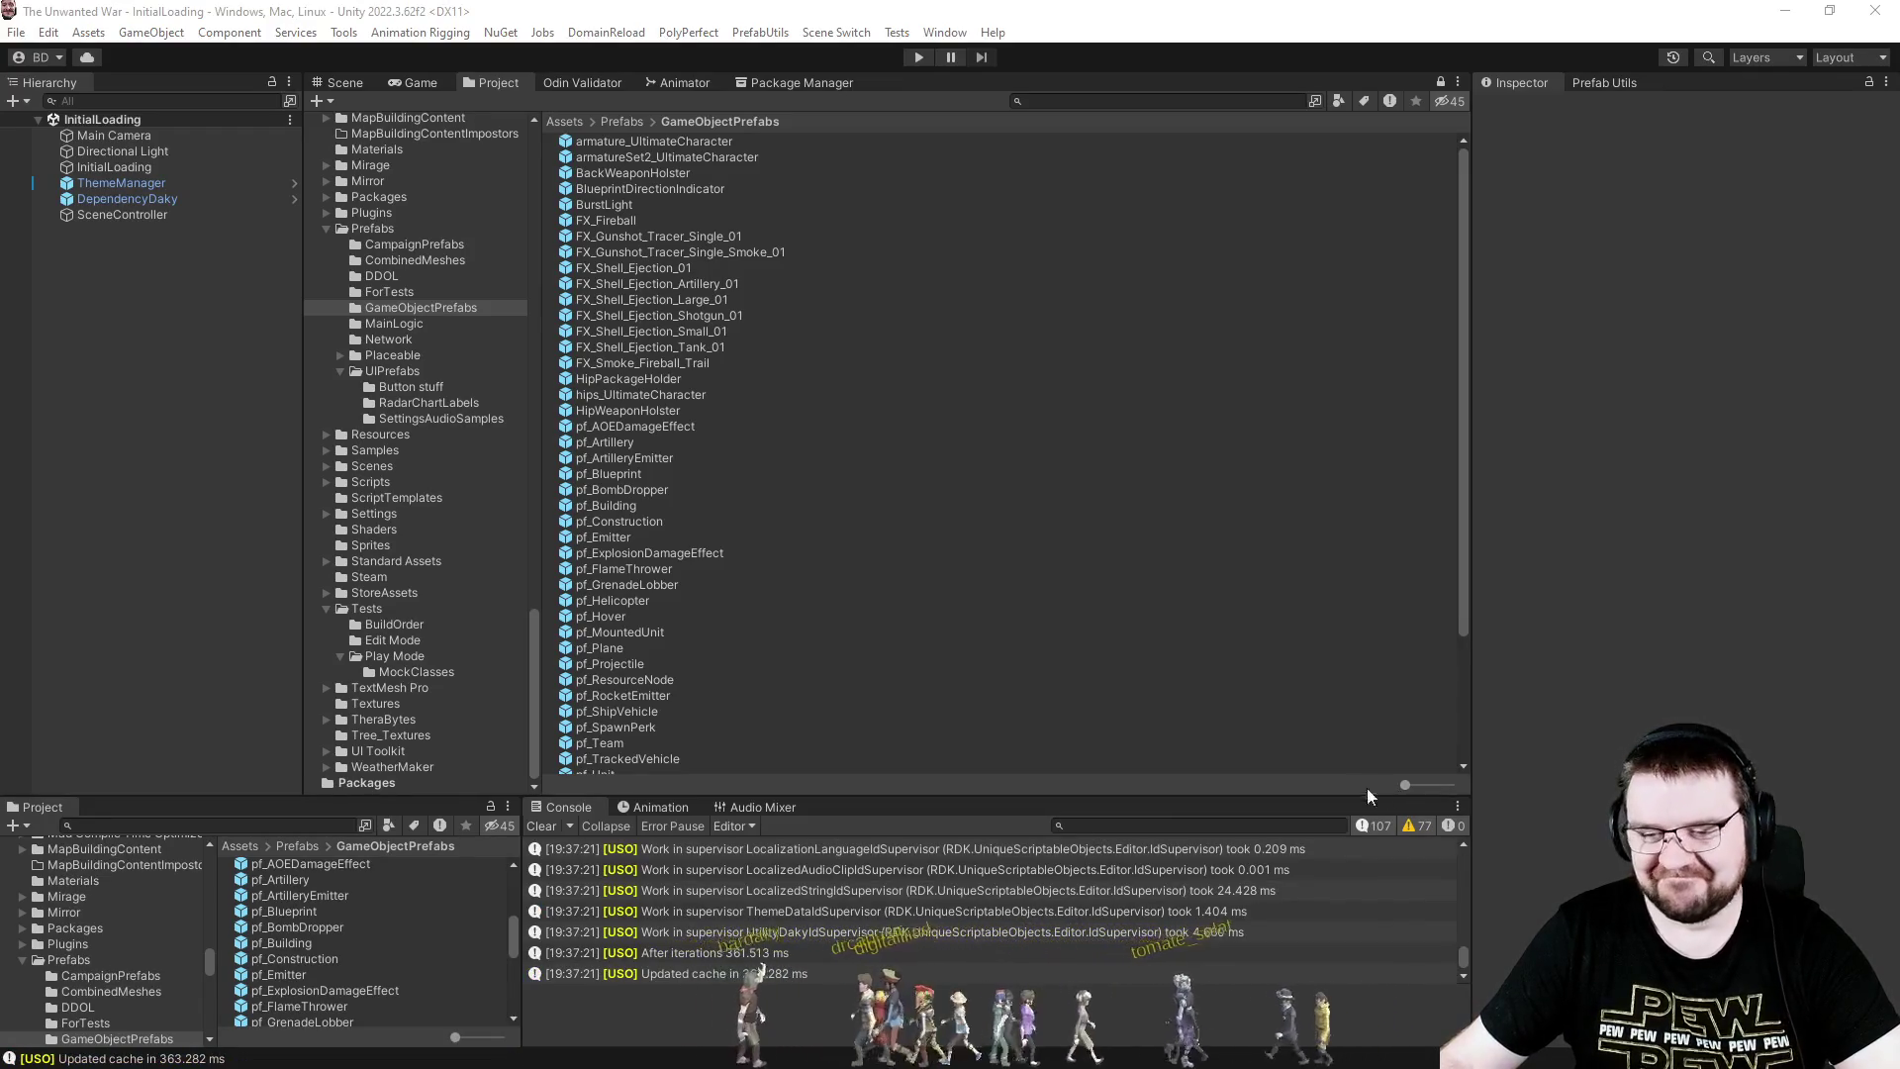
- Press Play and wait for The Unwanted War main menu in the game view
left_click(918, 57)
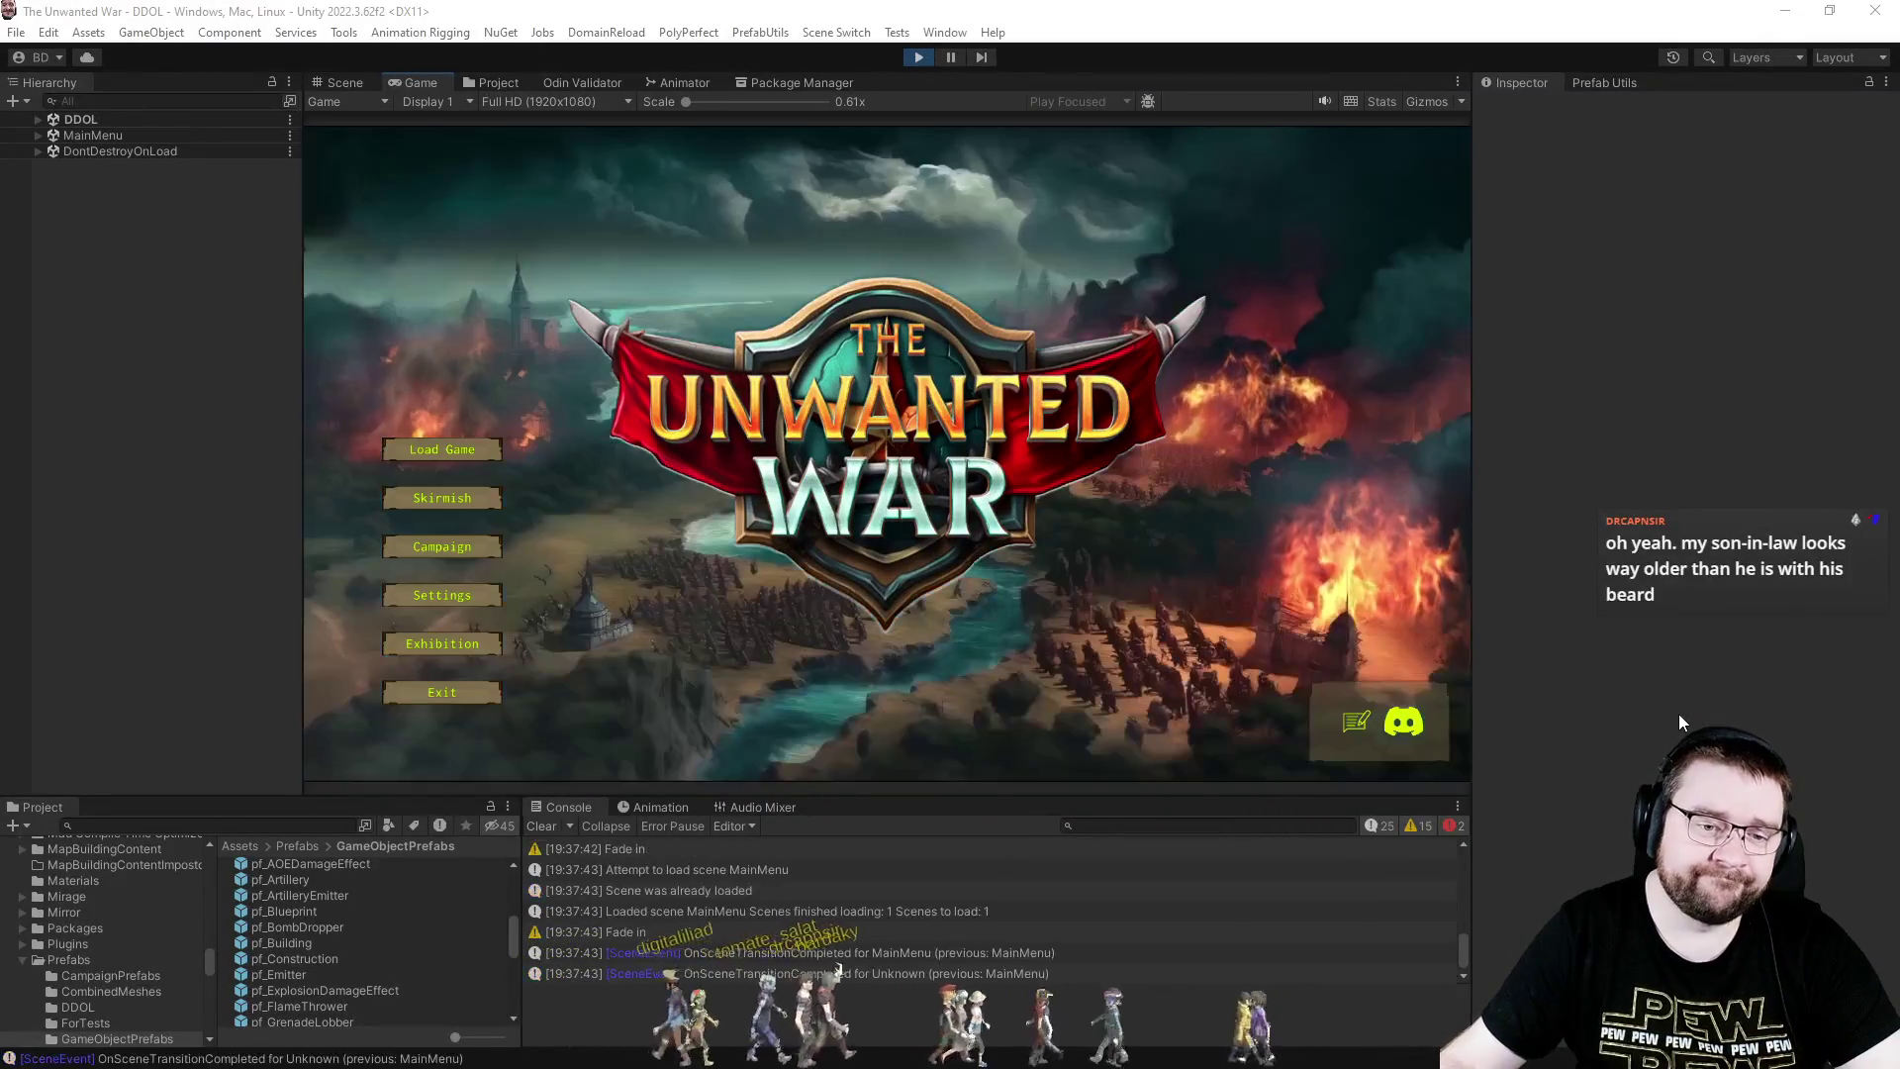
- Start a Narrow Clash skirmish with PC - Effortless in slot 3 and Map Explored Full
left_click(479, 505)
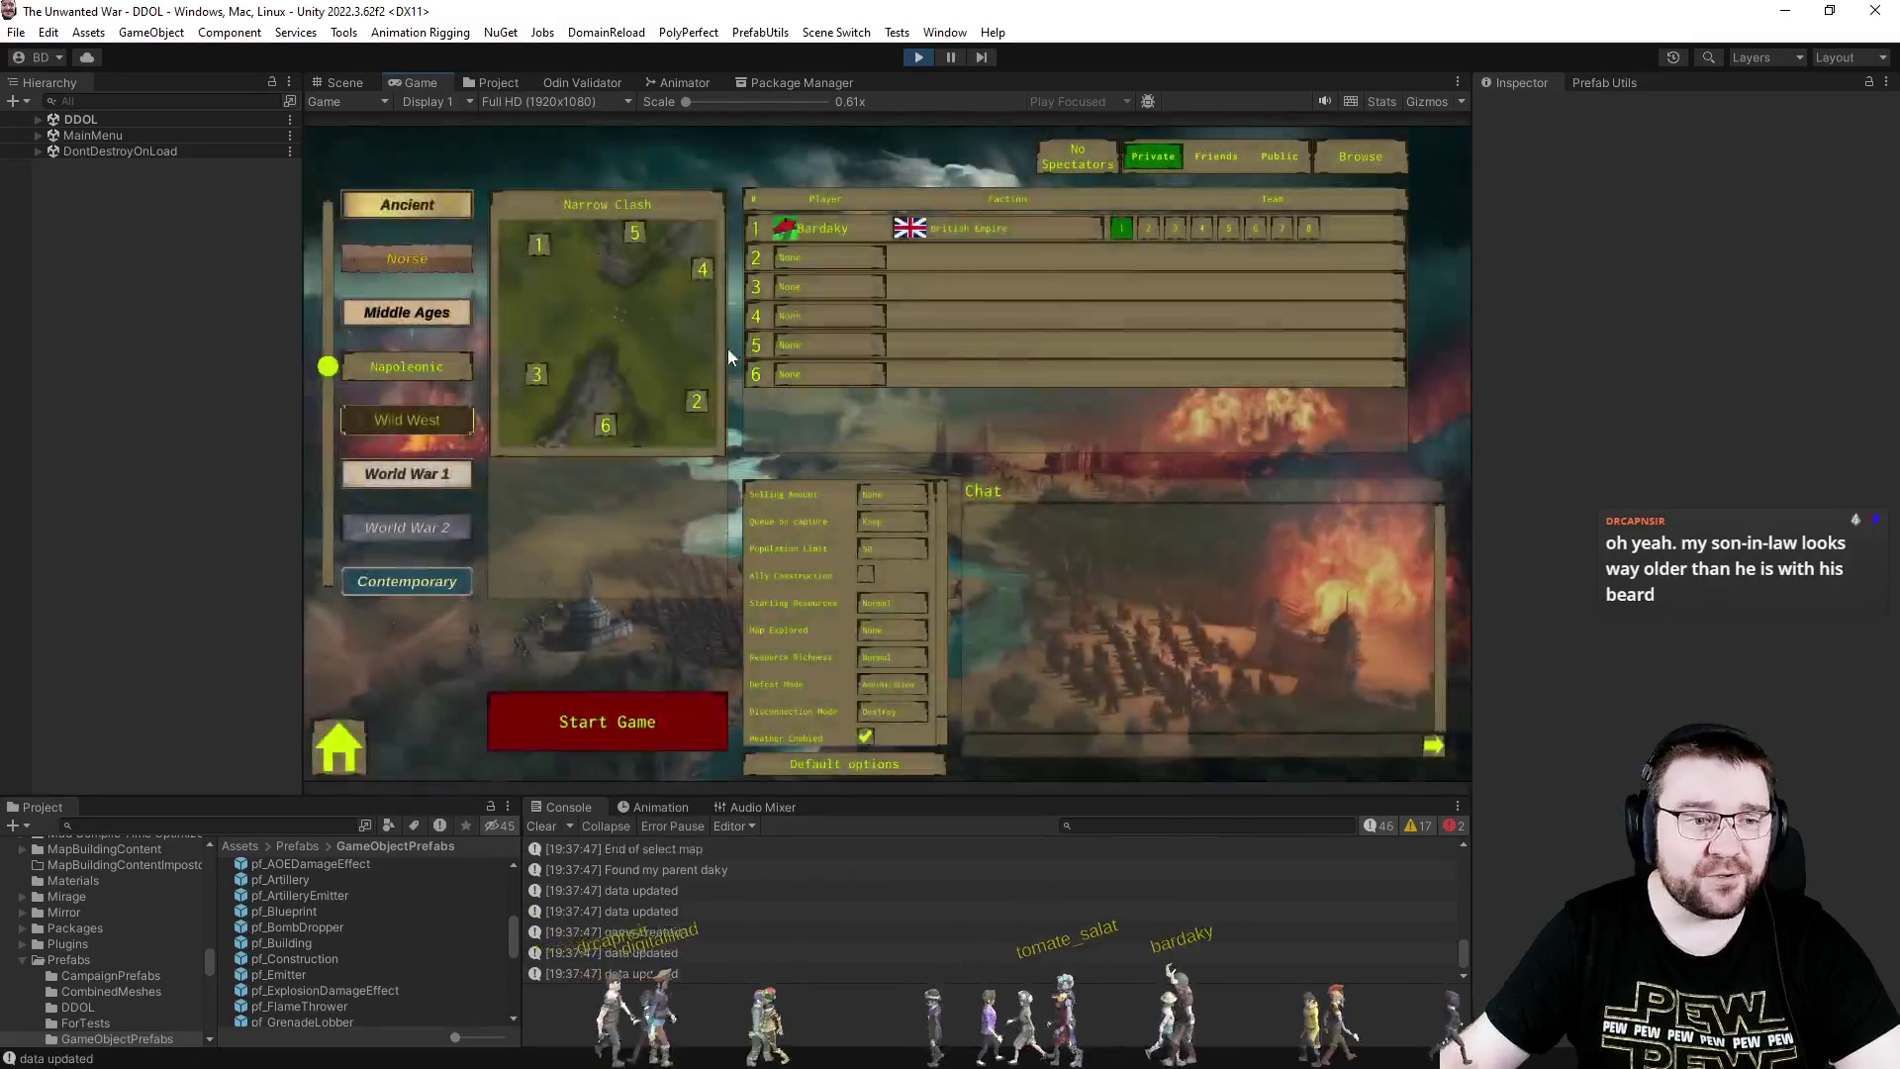
left_click(868, 285)
left_click(864, 368)
left_click(917, 633)
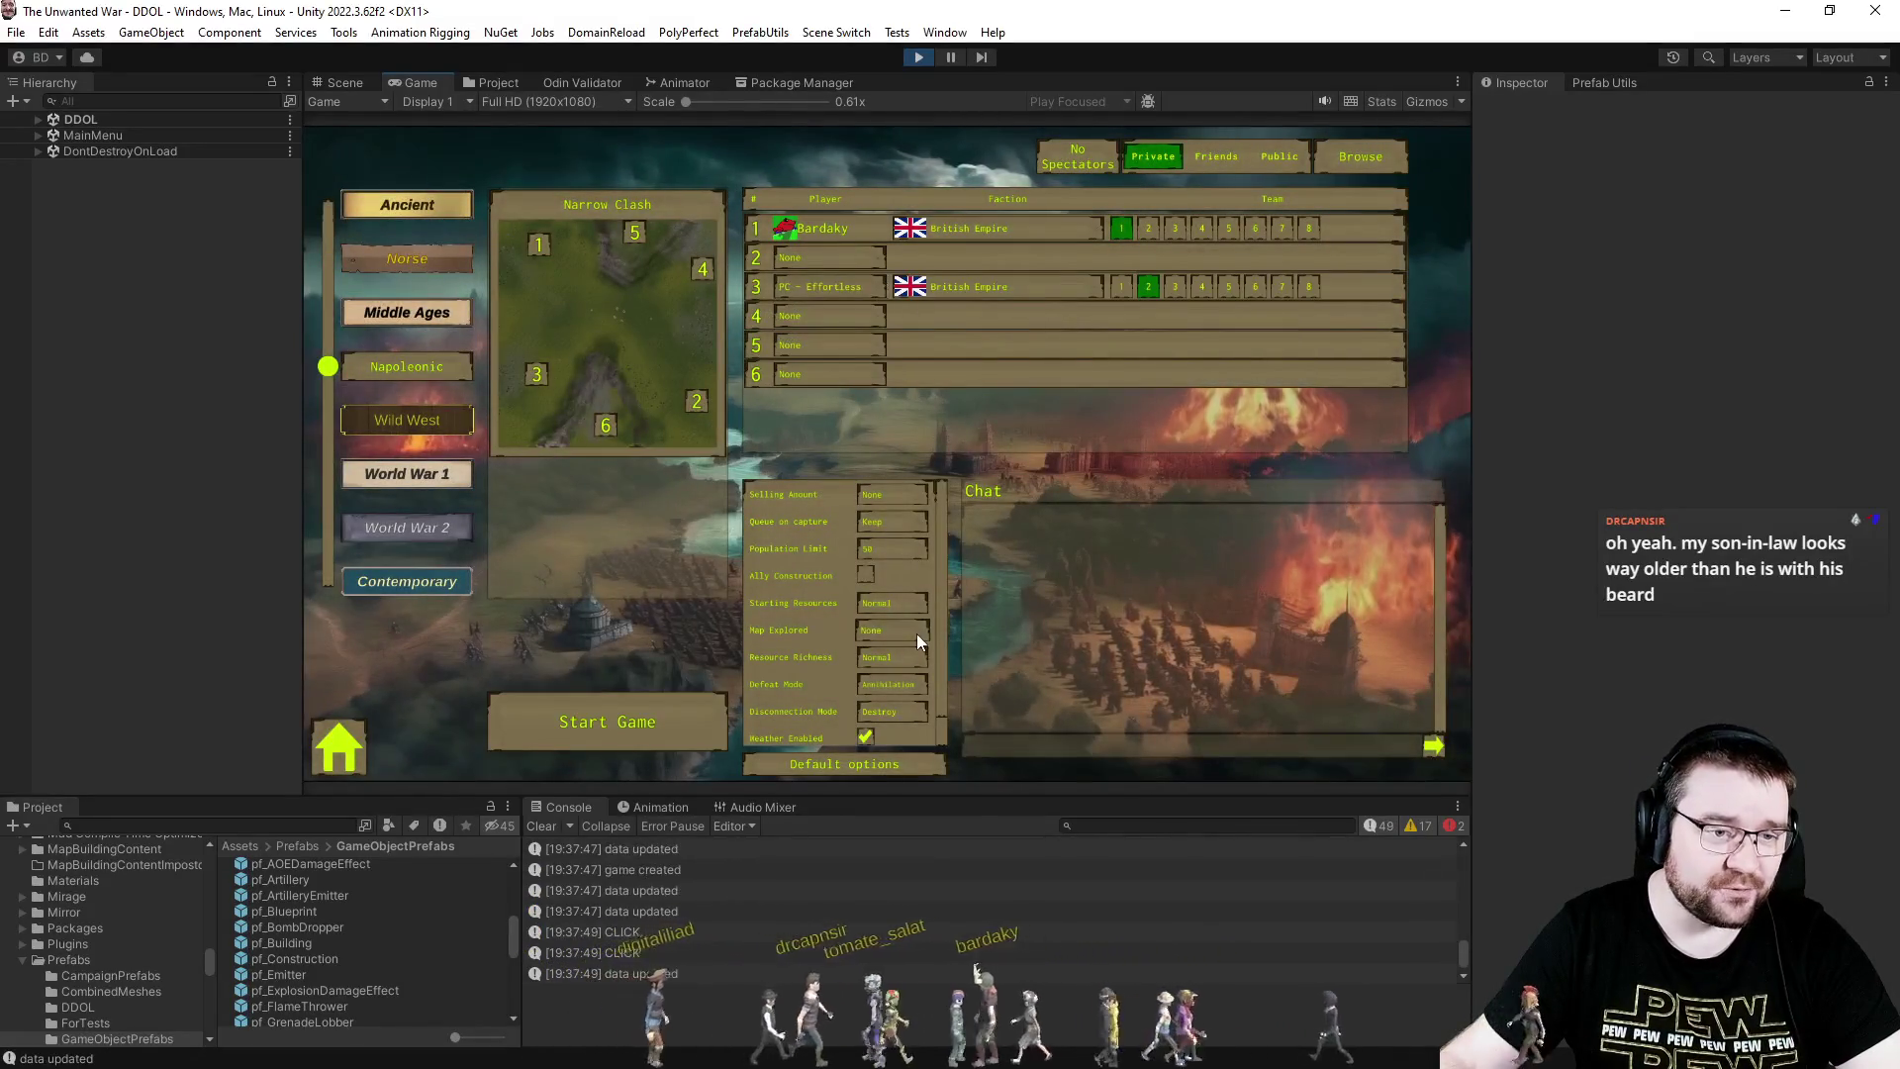
left_click(882, 699)
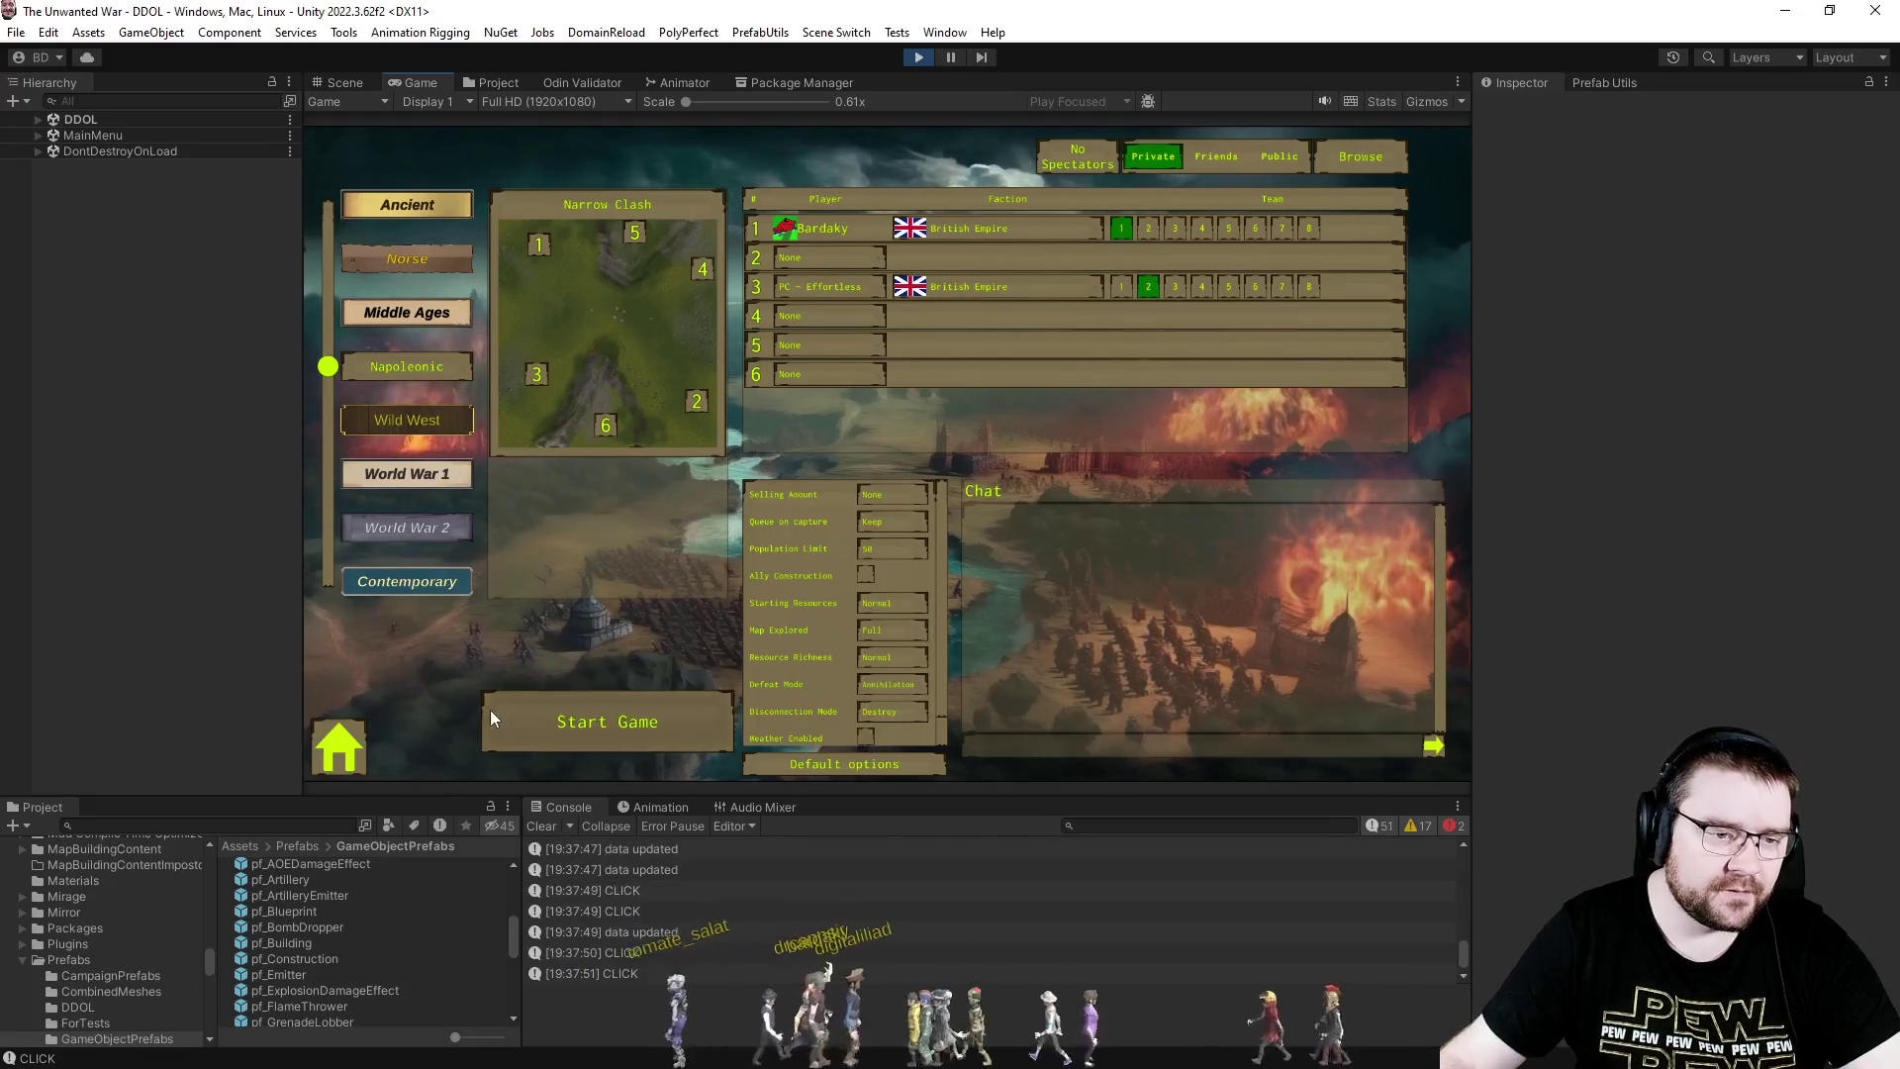
left_click(492, 712)
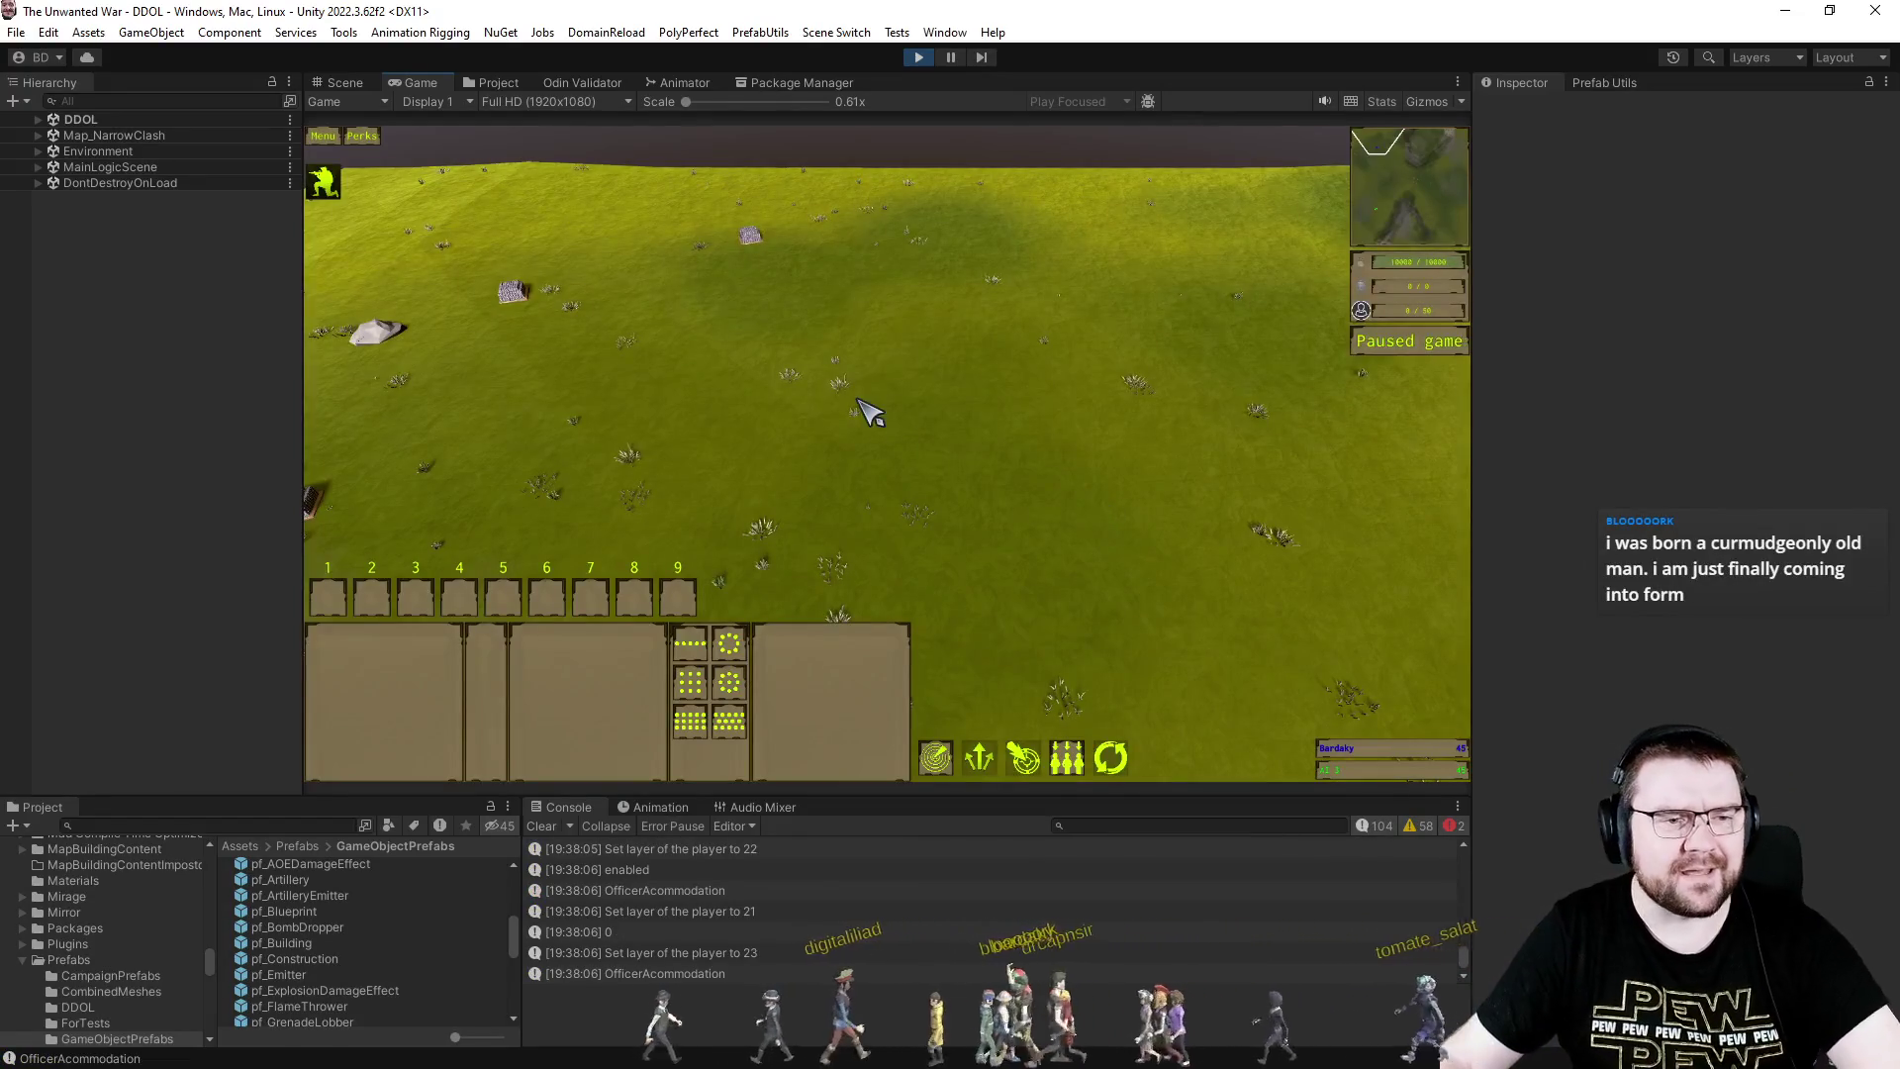
- Select the Officer Accommodation's Building object in Scene view and apply Set Built from Artificer Controls
left_click_drag(750, 348, 1099, 564)
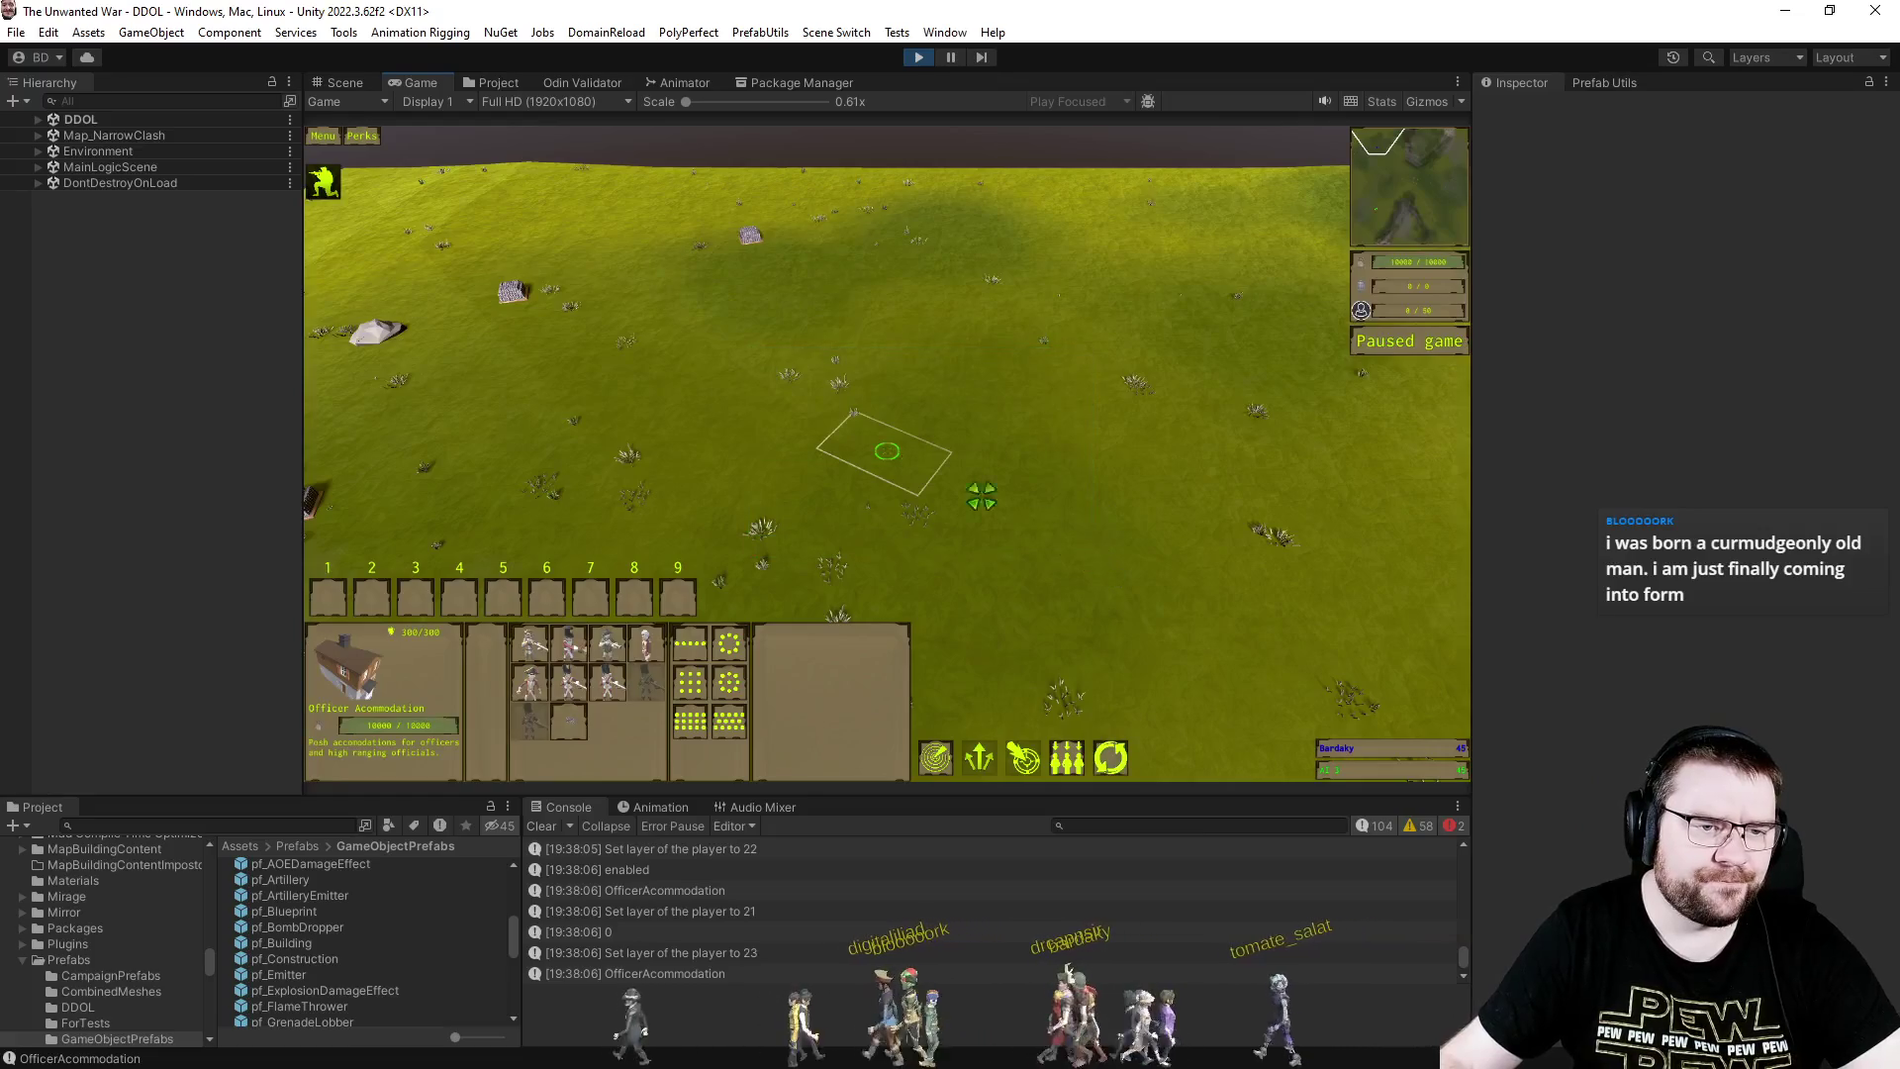
left_click(336, 79)
mouse_move(1168, 455)
left_mouse_down()
mouse_move(705, 440)
mouse_move(927, 414)
mouse_move(925, 470)
left_mouse_up()
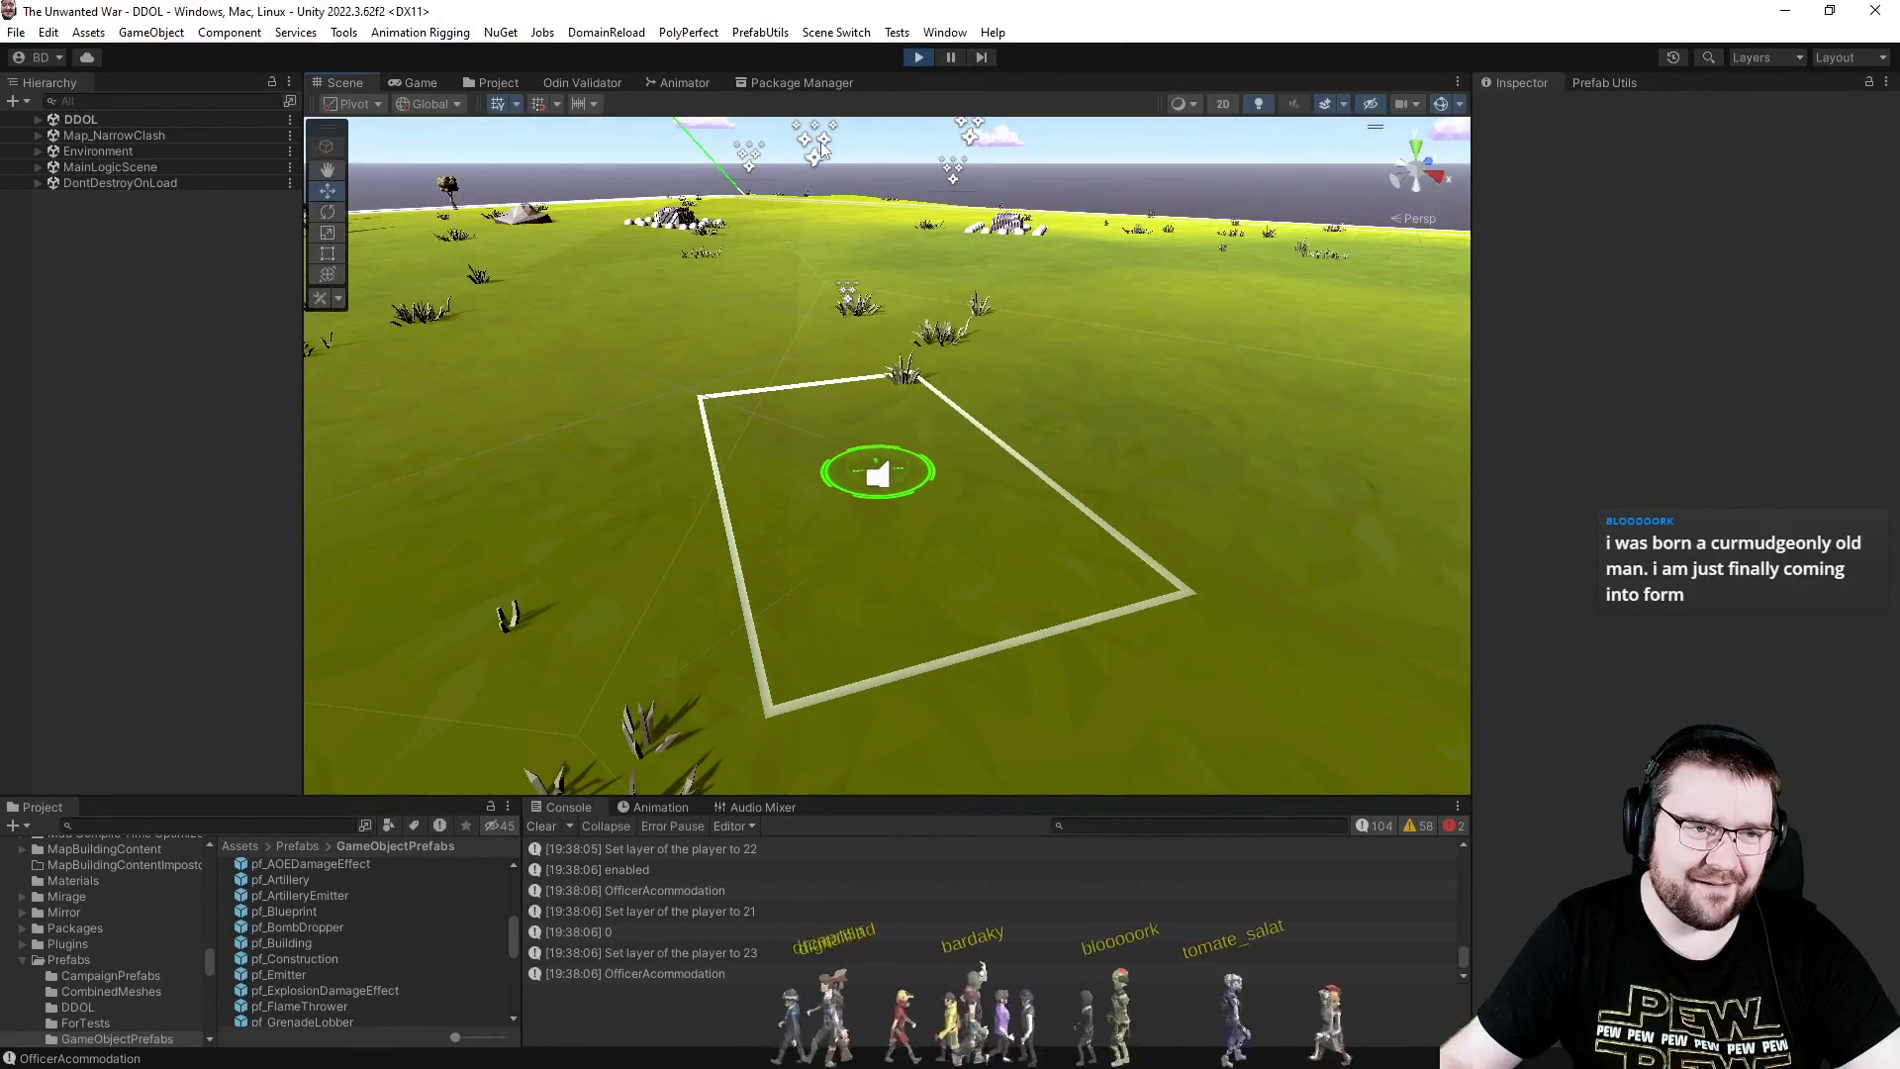
left_click(1058, 554)
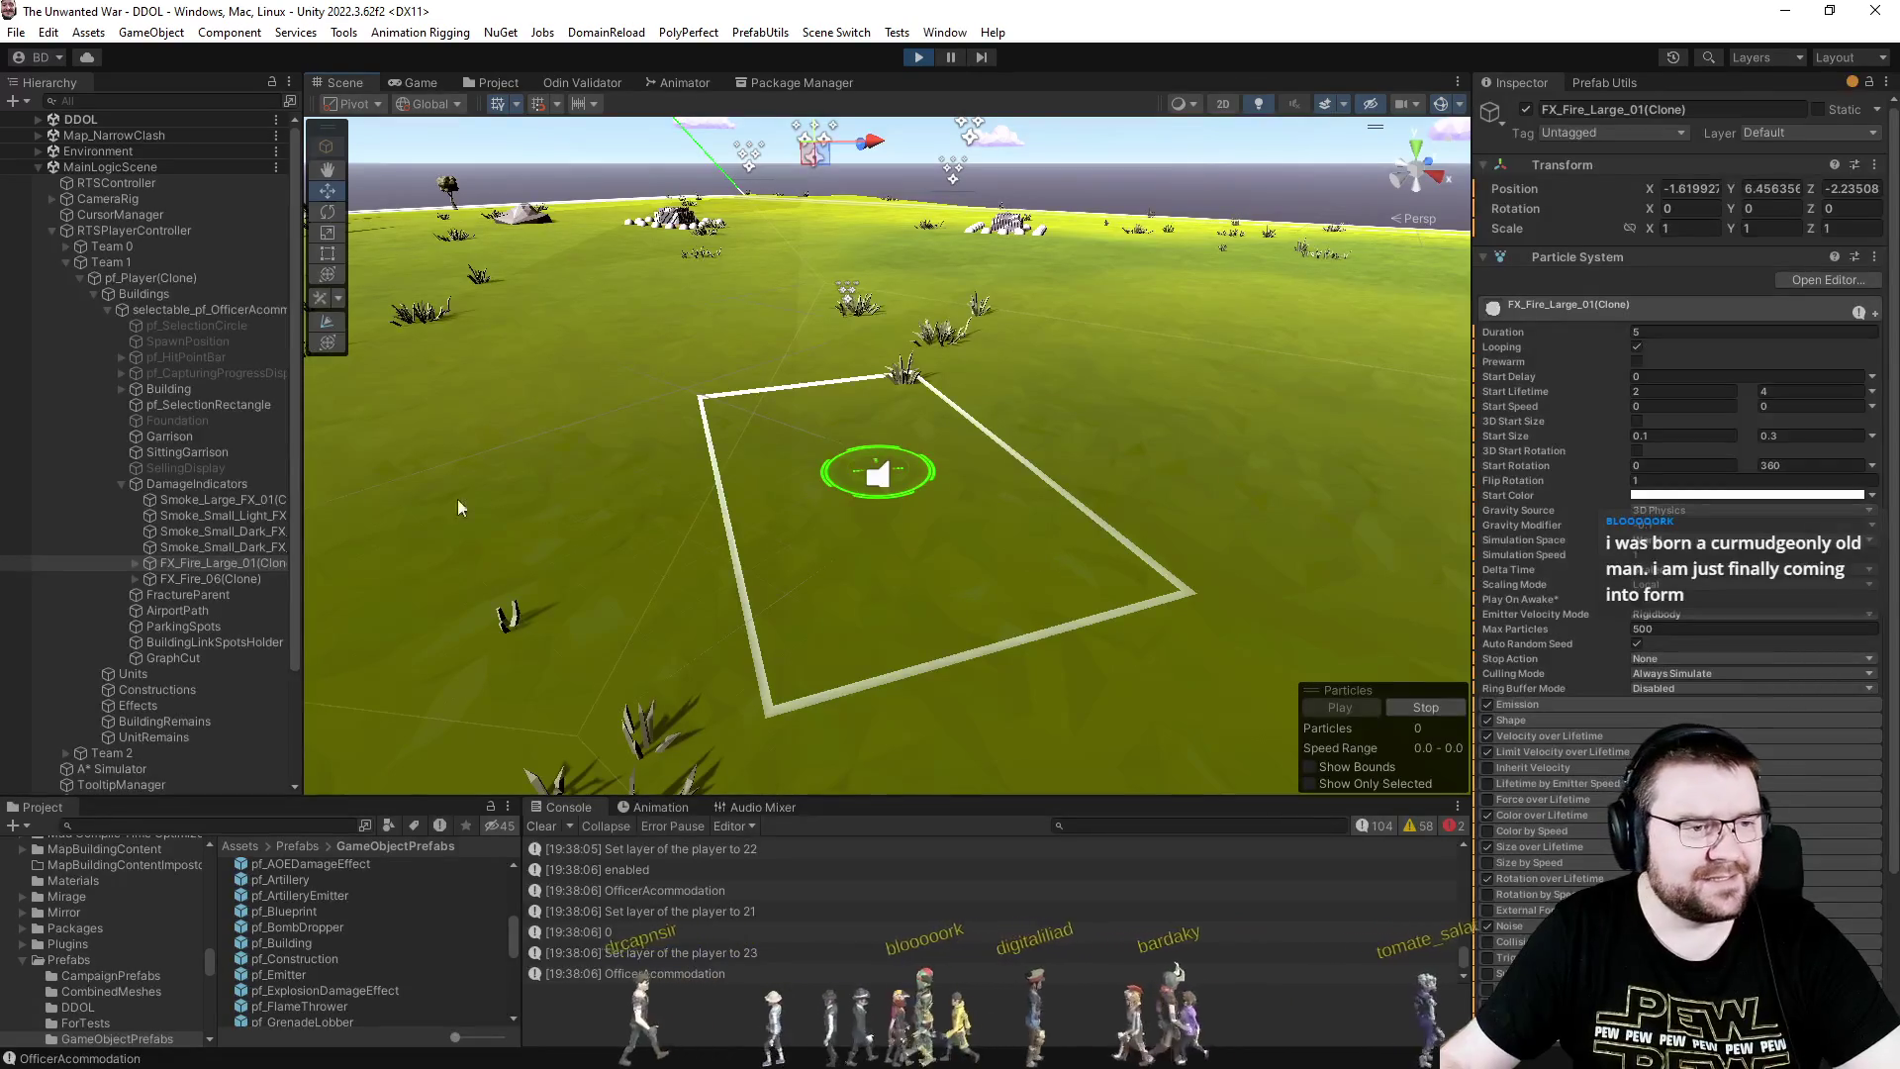
left_click(179, 389)
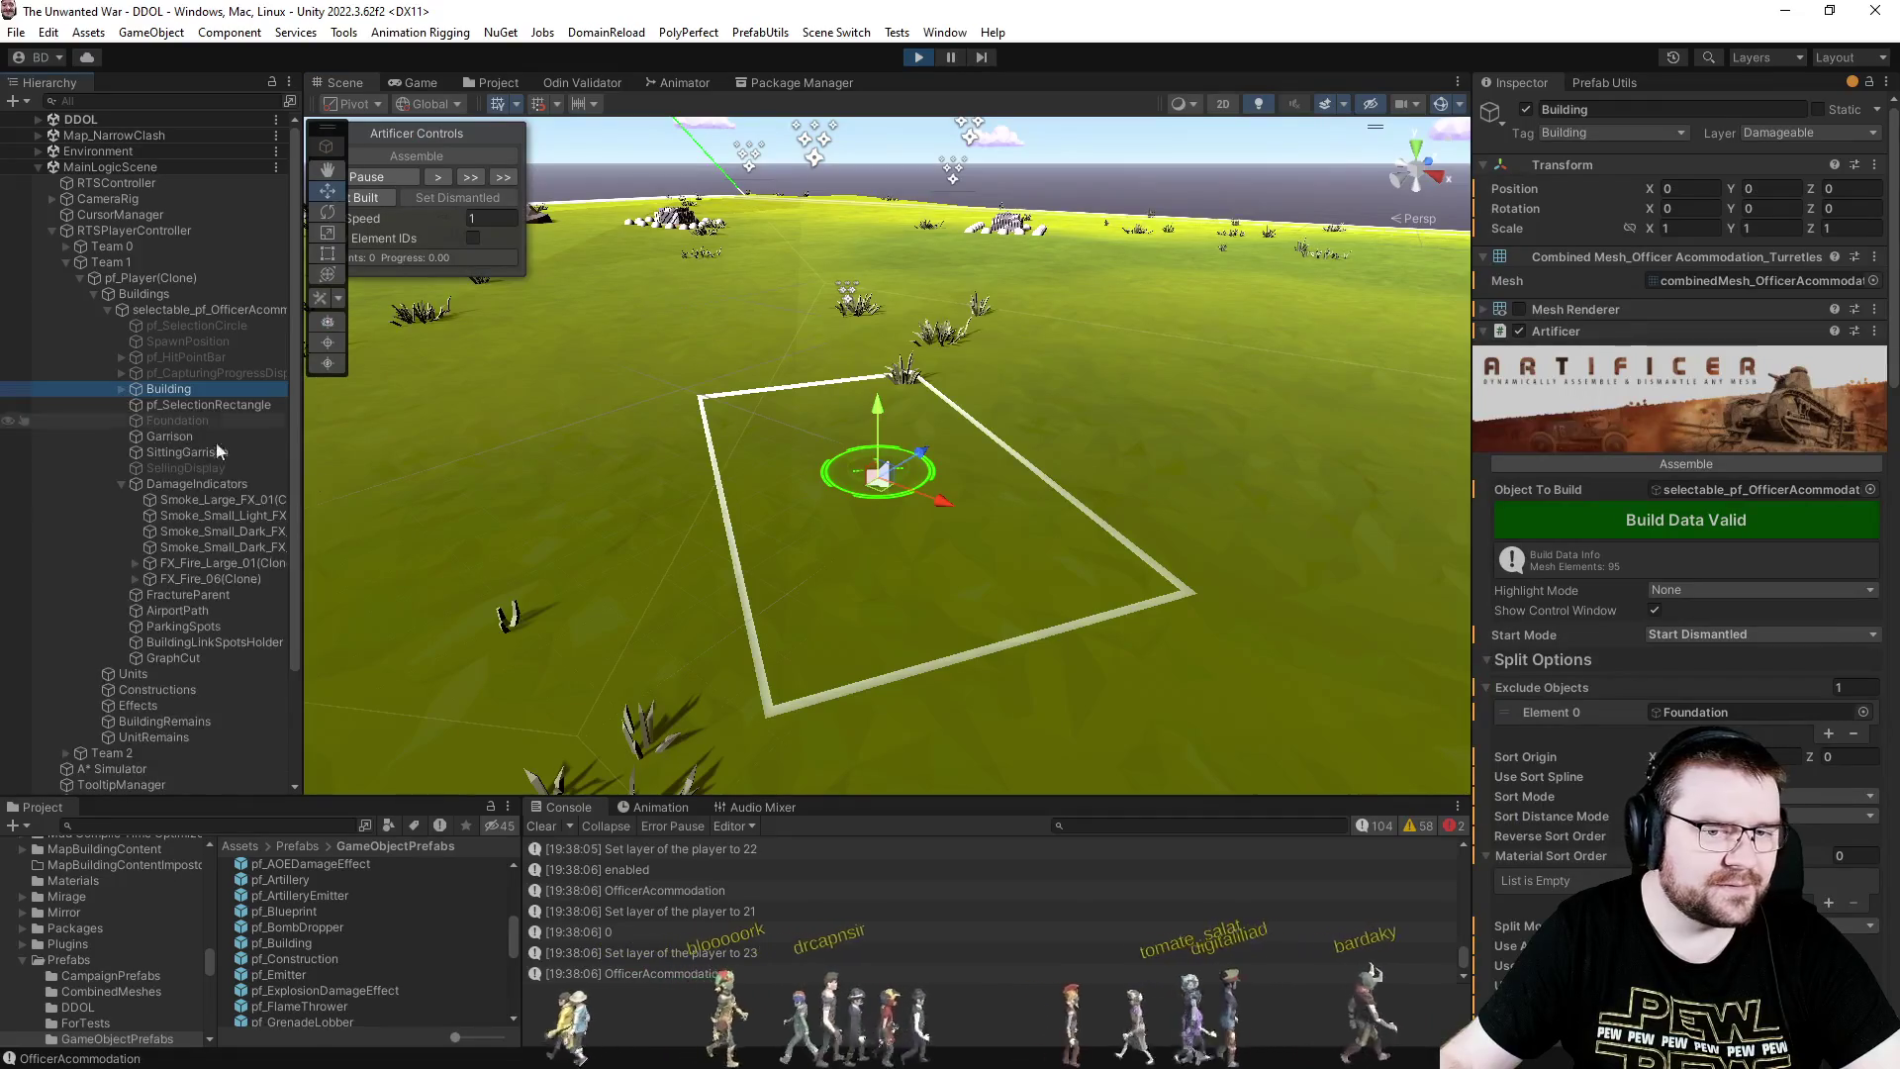
left_click_drag(847, 533, 633, 396)
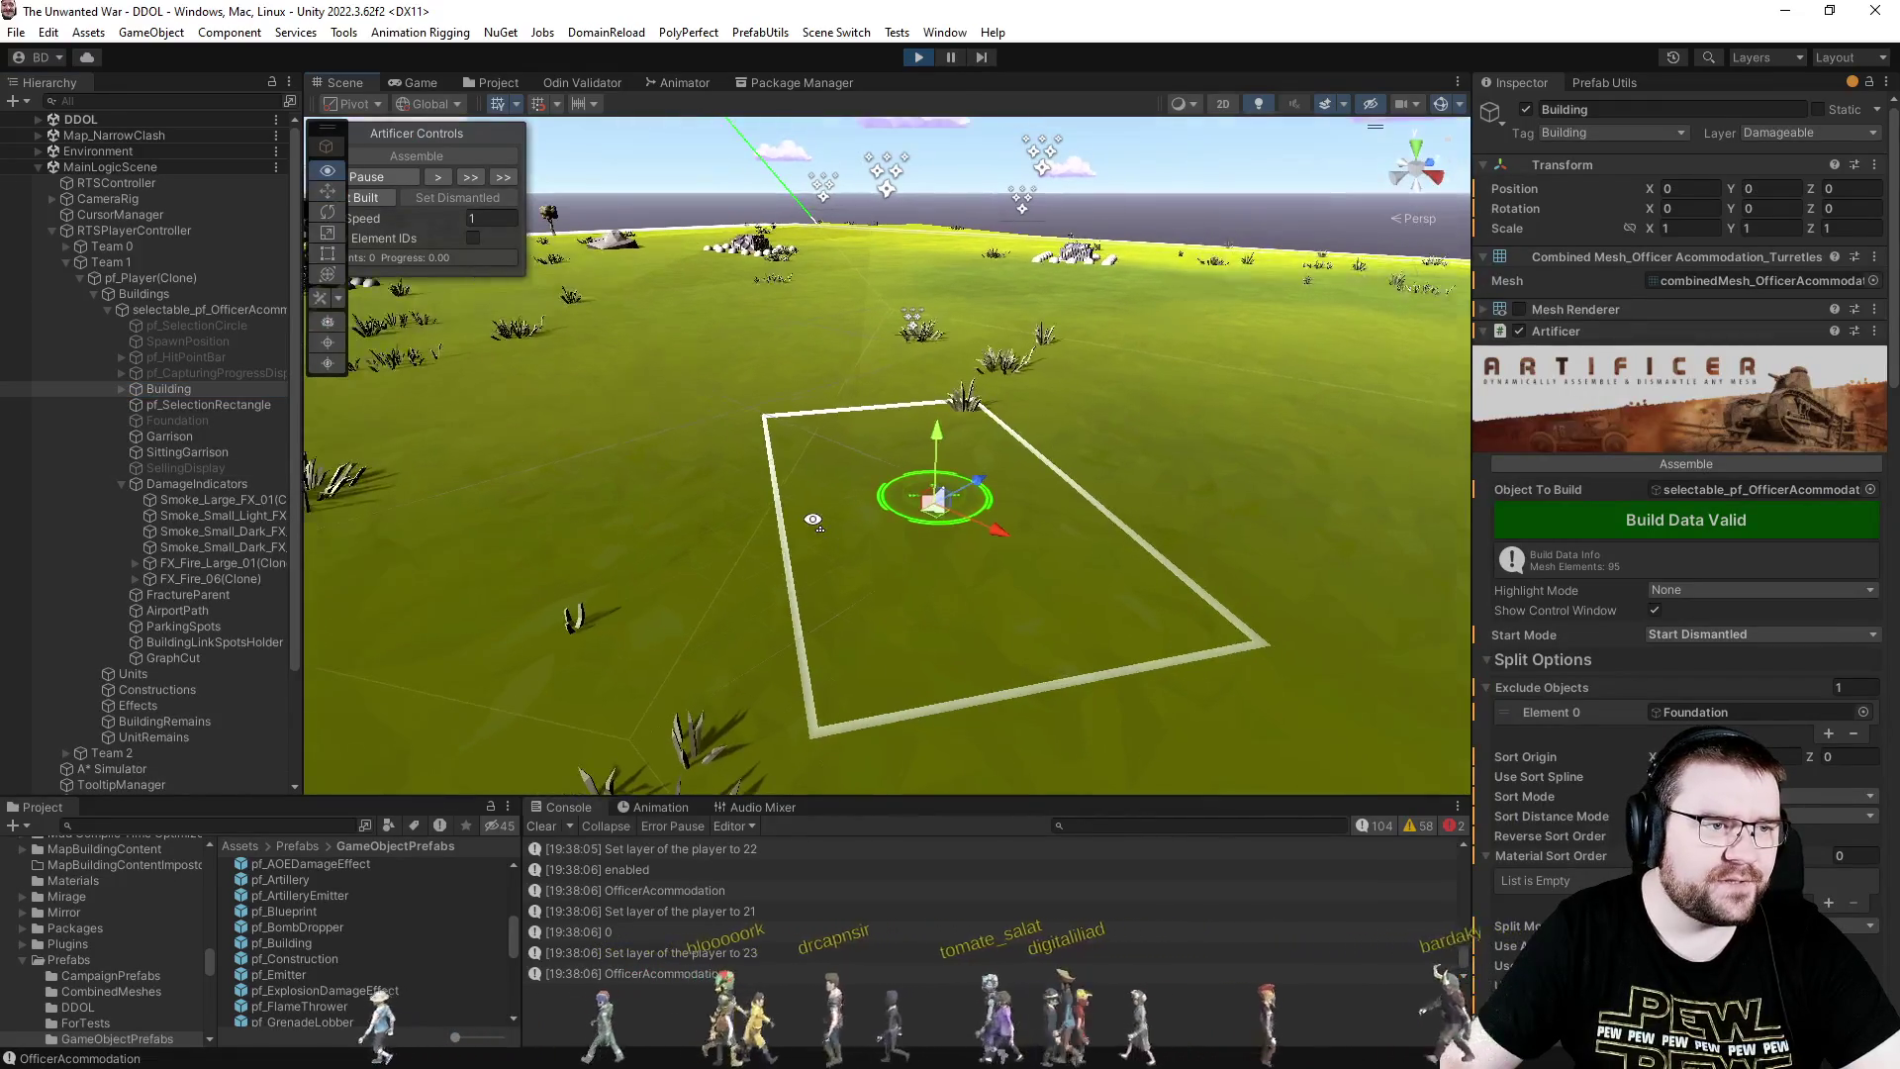
left_click(377, 201)
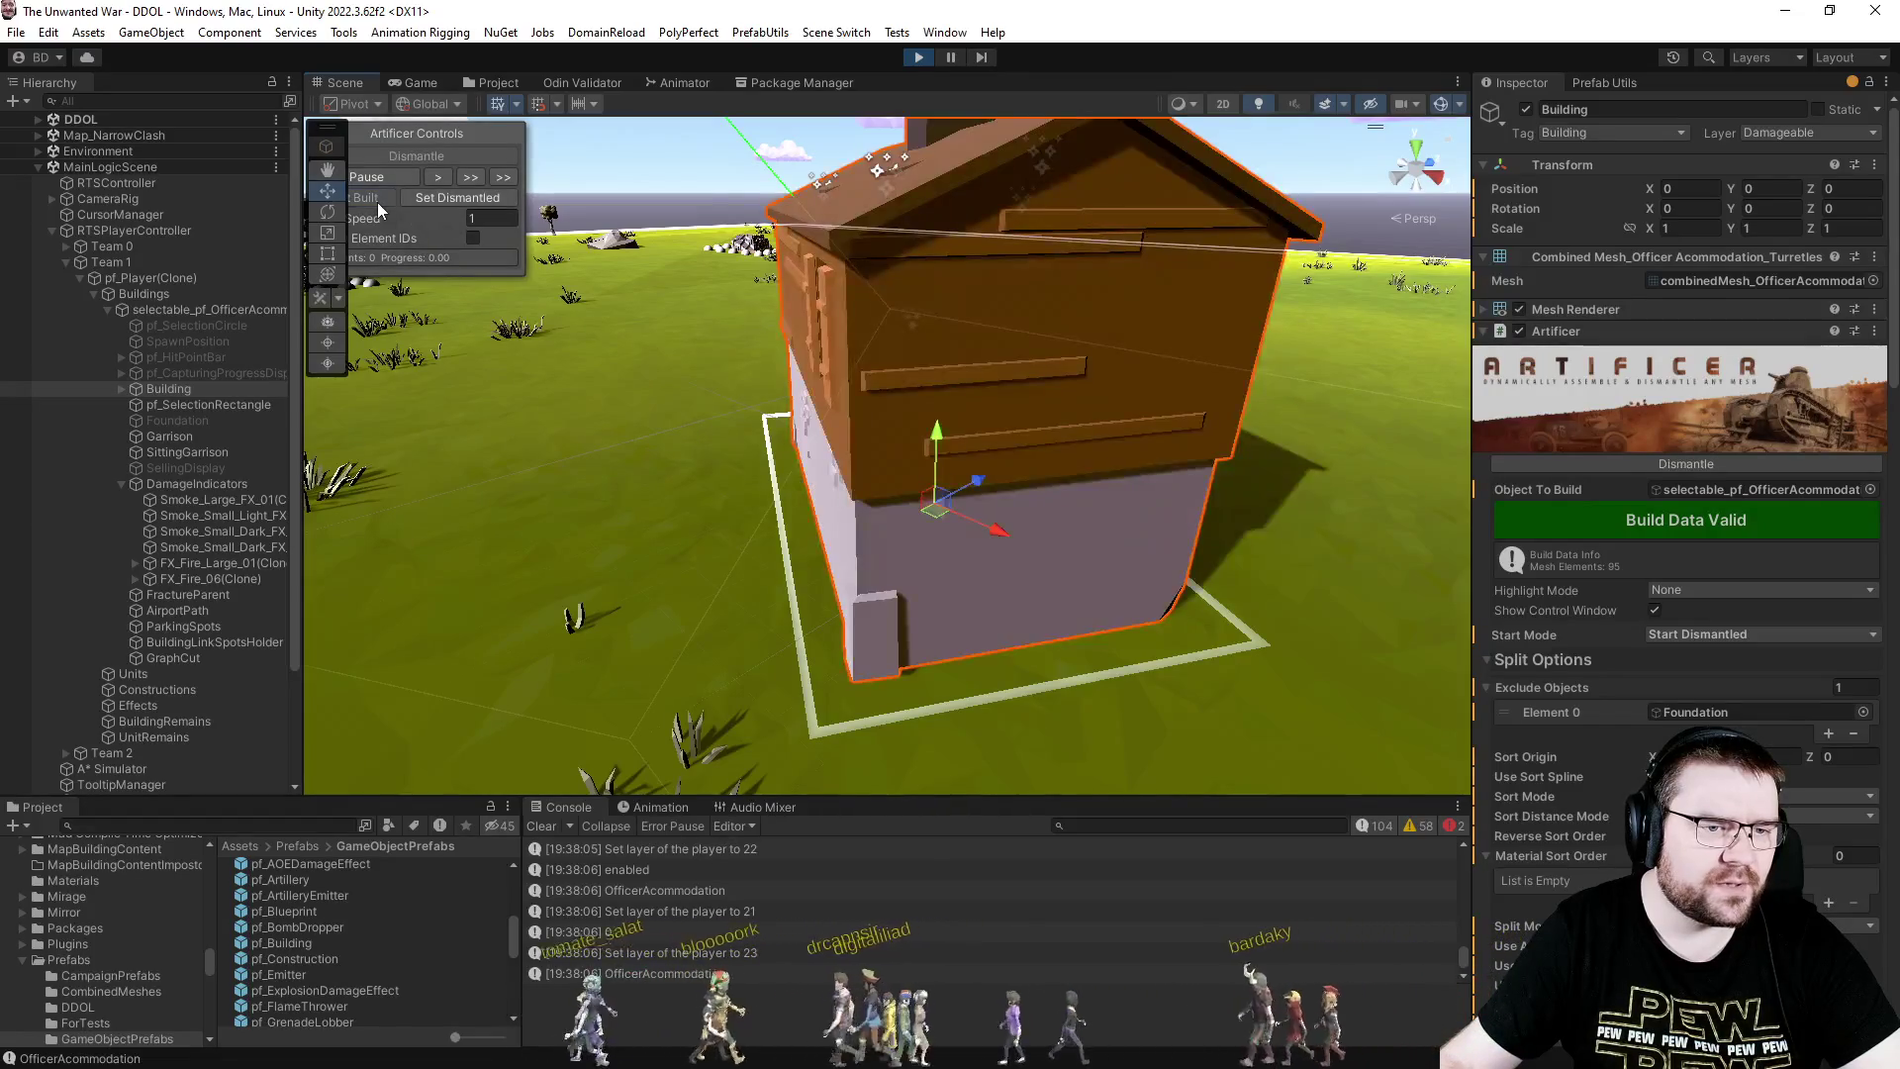
- Back in the Game view, queue a unit from the Officer Accommodation
left_click(491, 83)
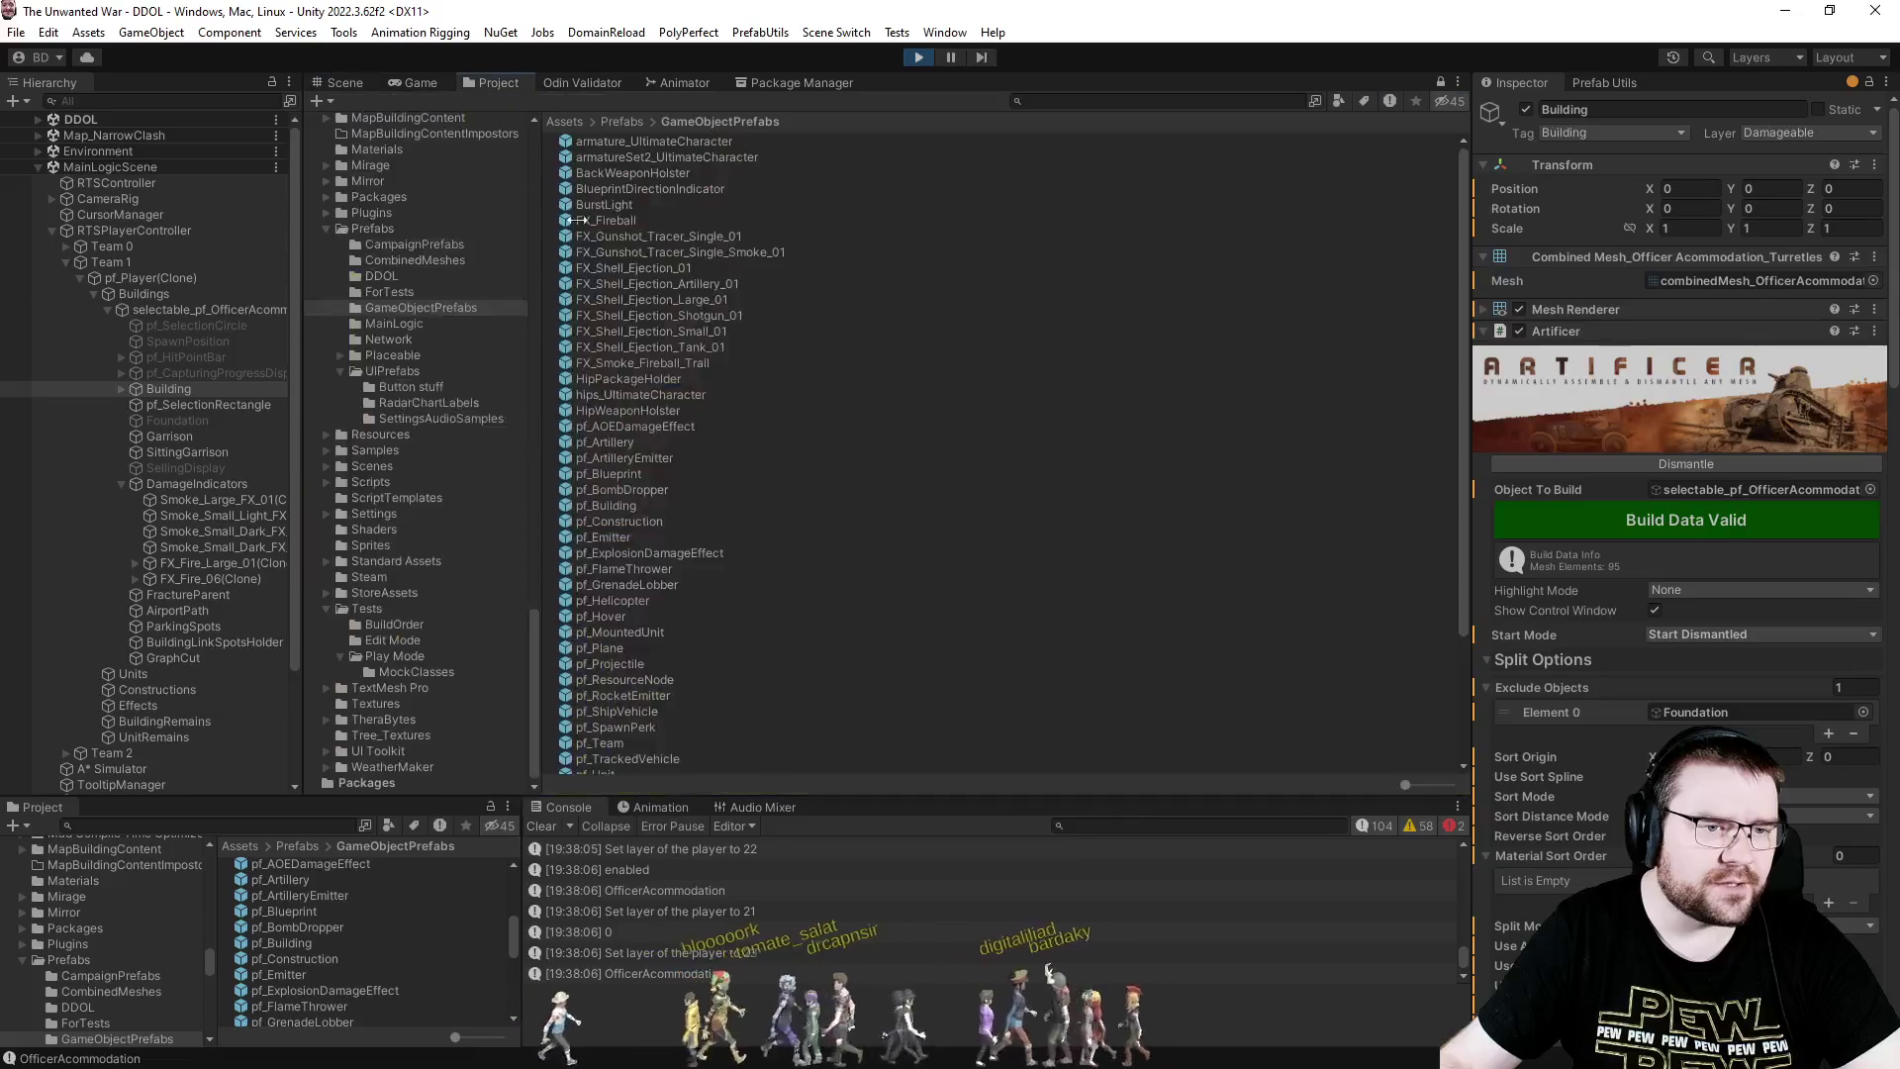
left_click(419, 84)
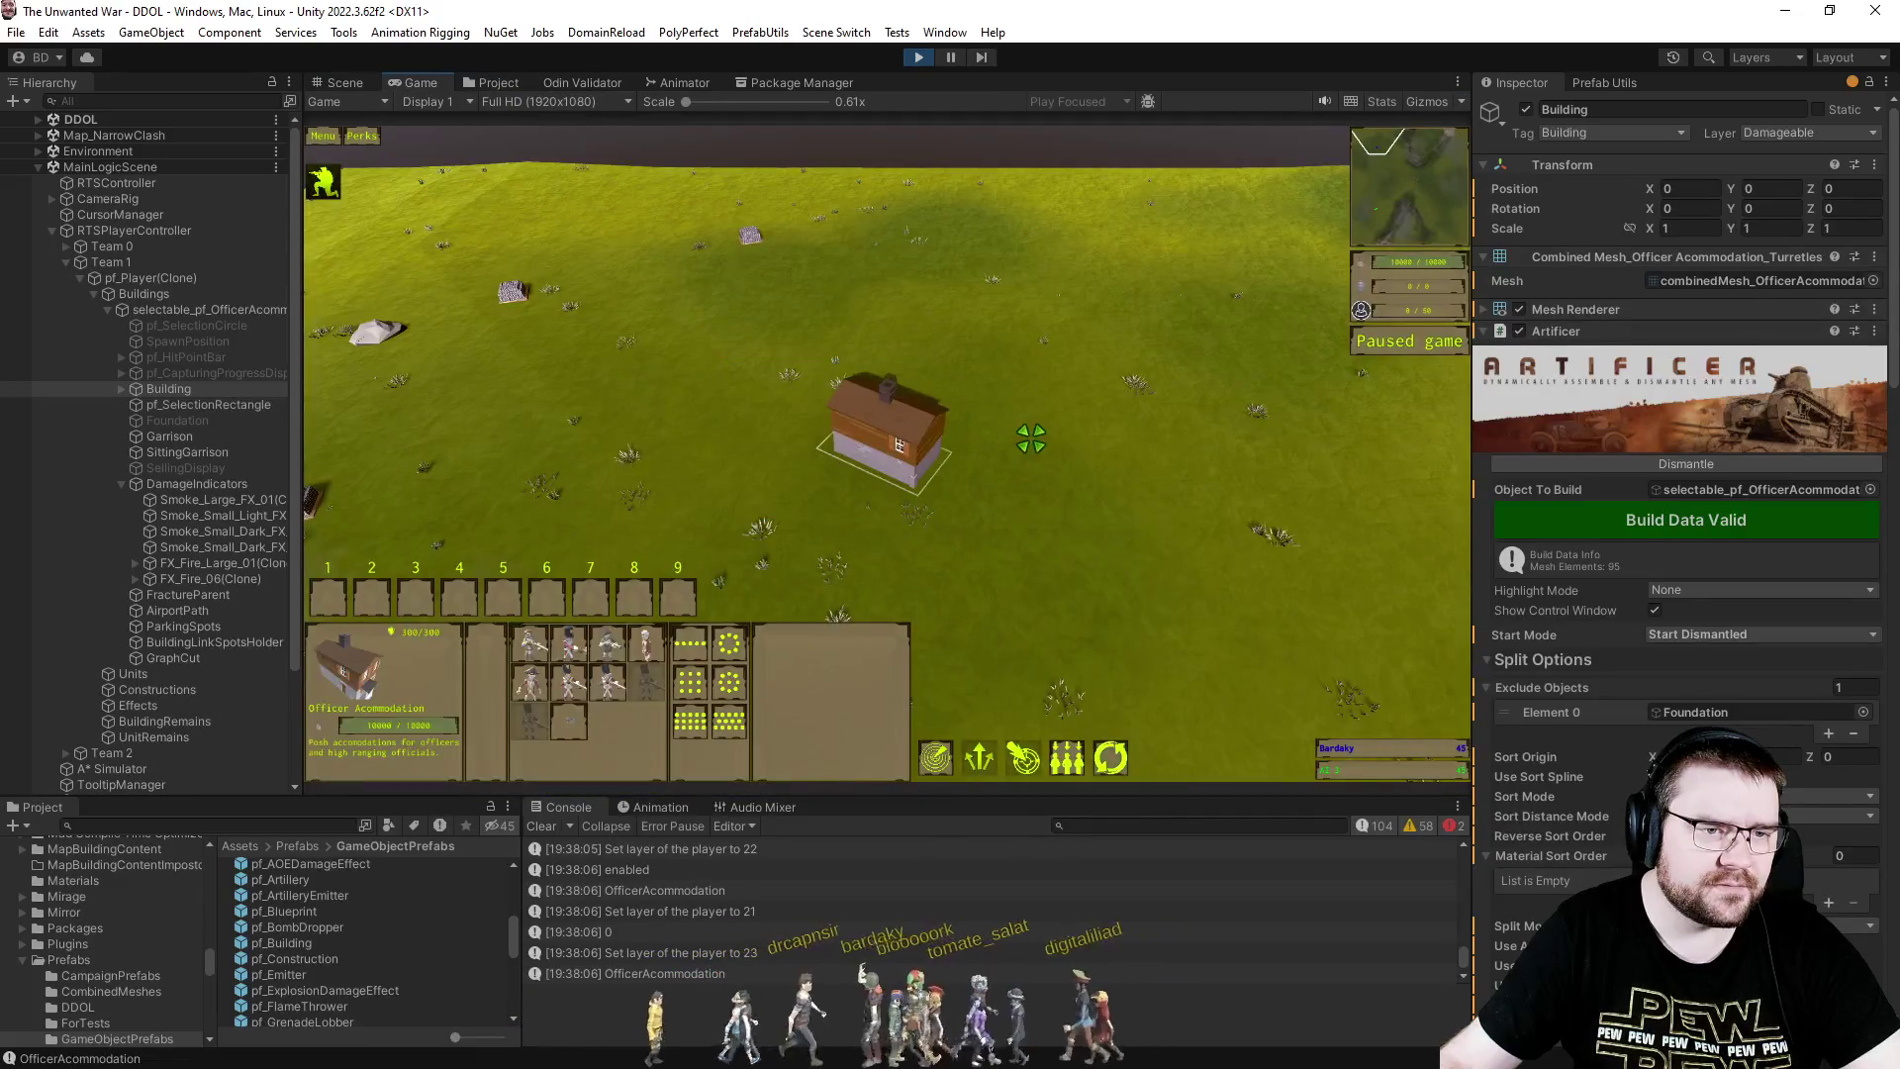
left_click_drag(1065, 435, 921, 462)
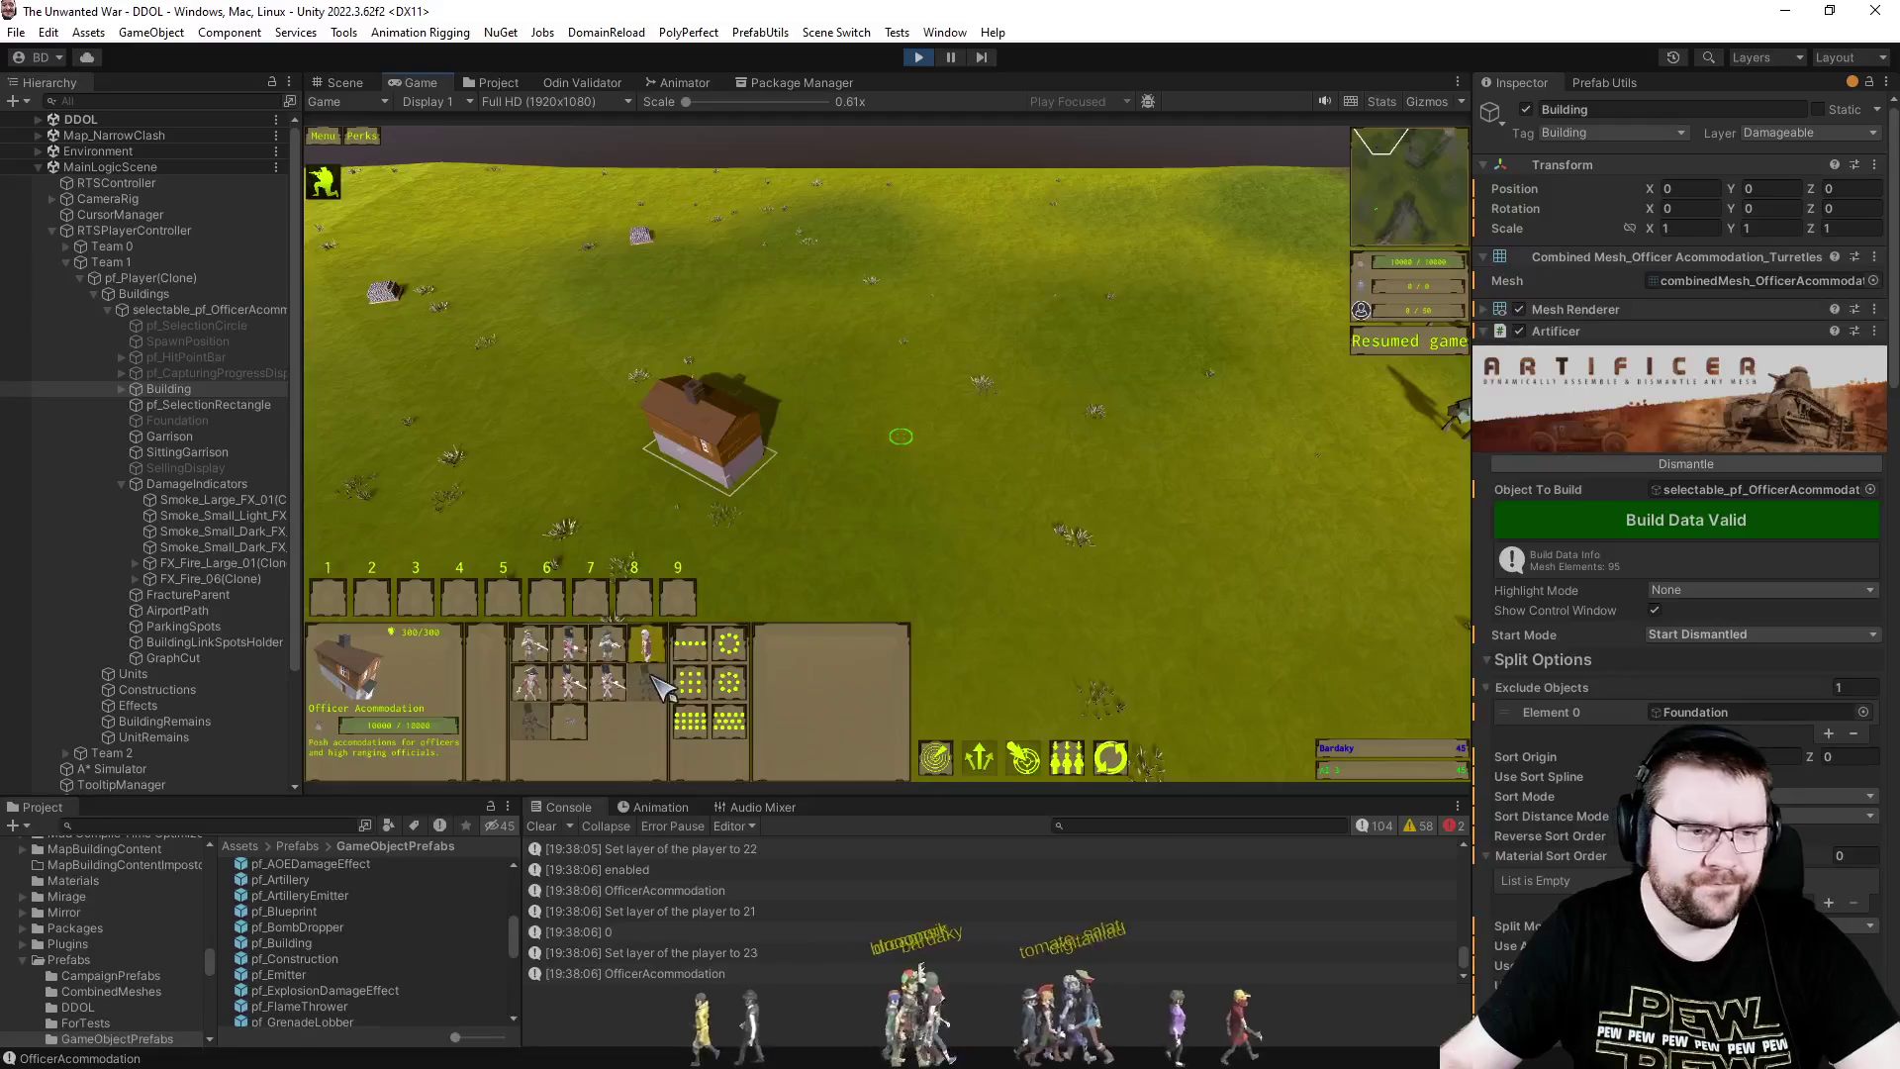
left_click(607, 647)
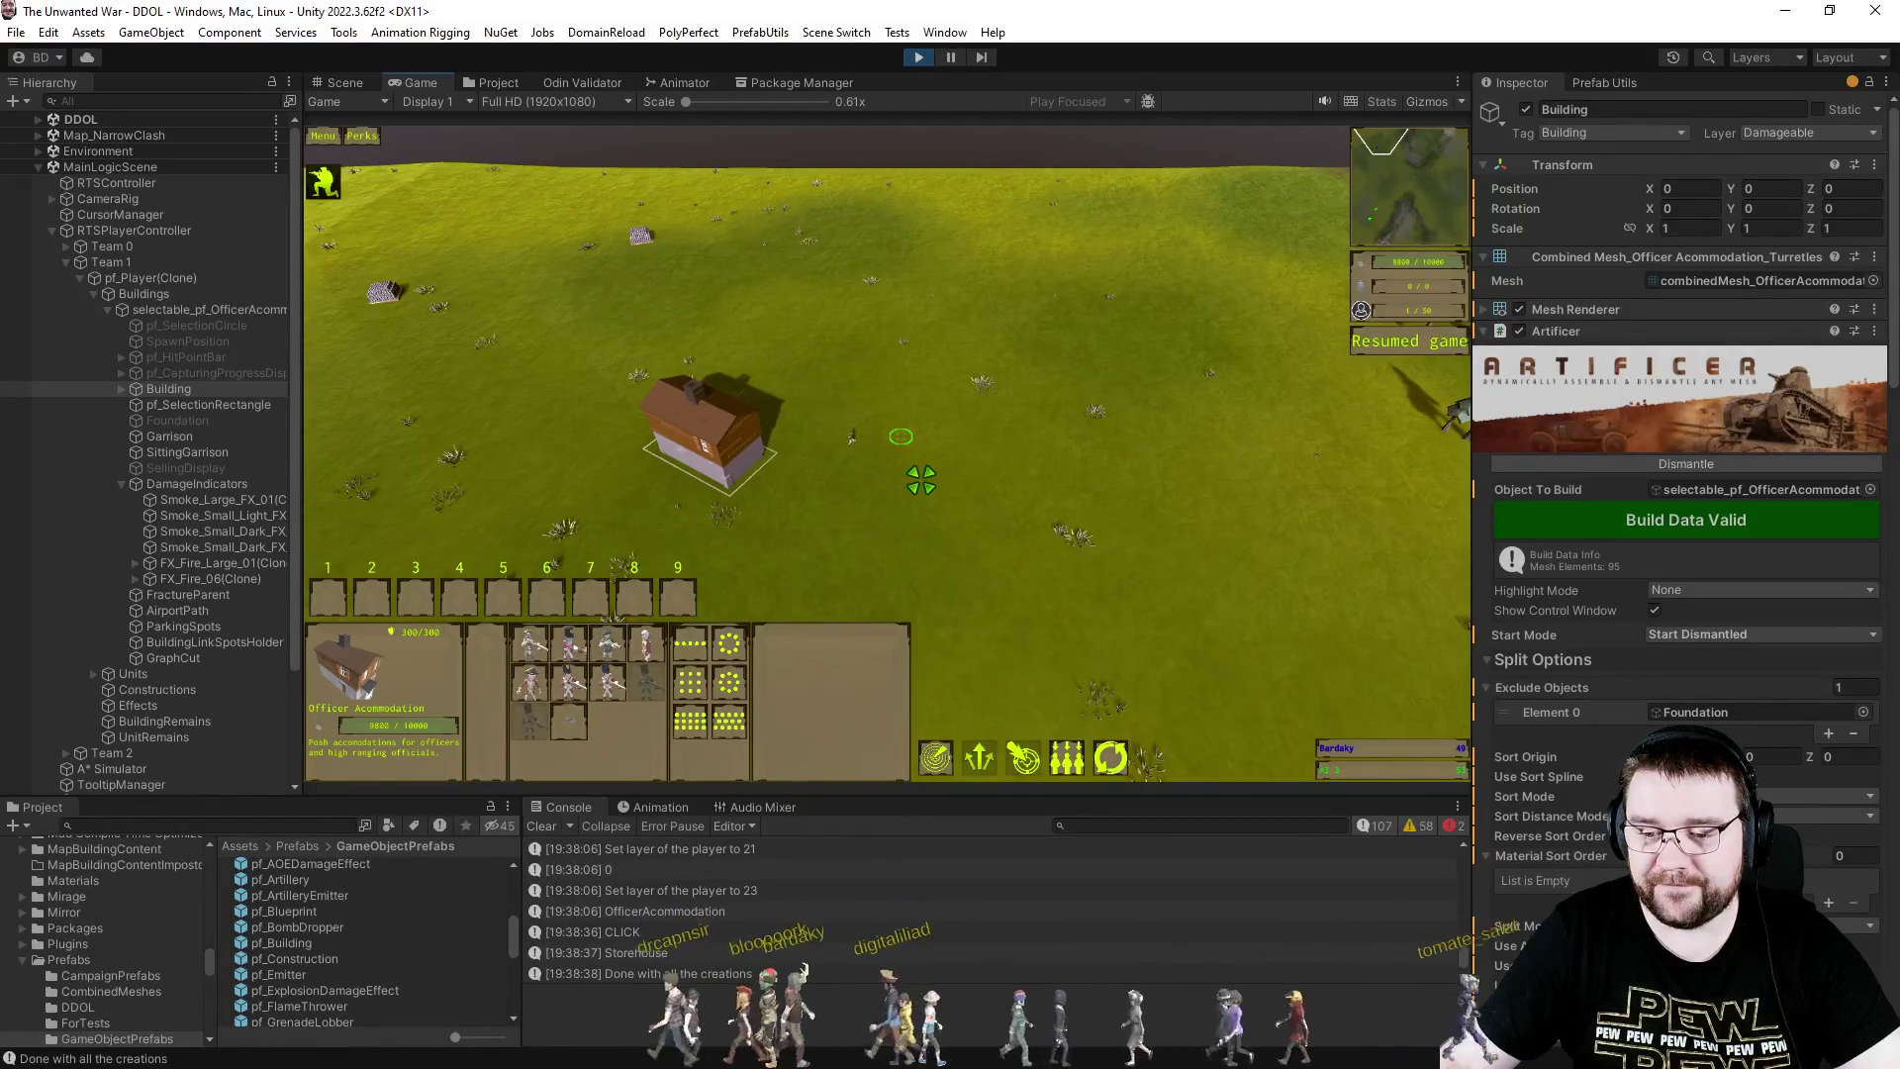
- Have the Engineer place a Casino on the field
left_click_drag(742, 425, 1217, 579)
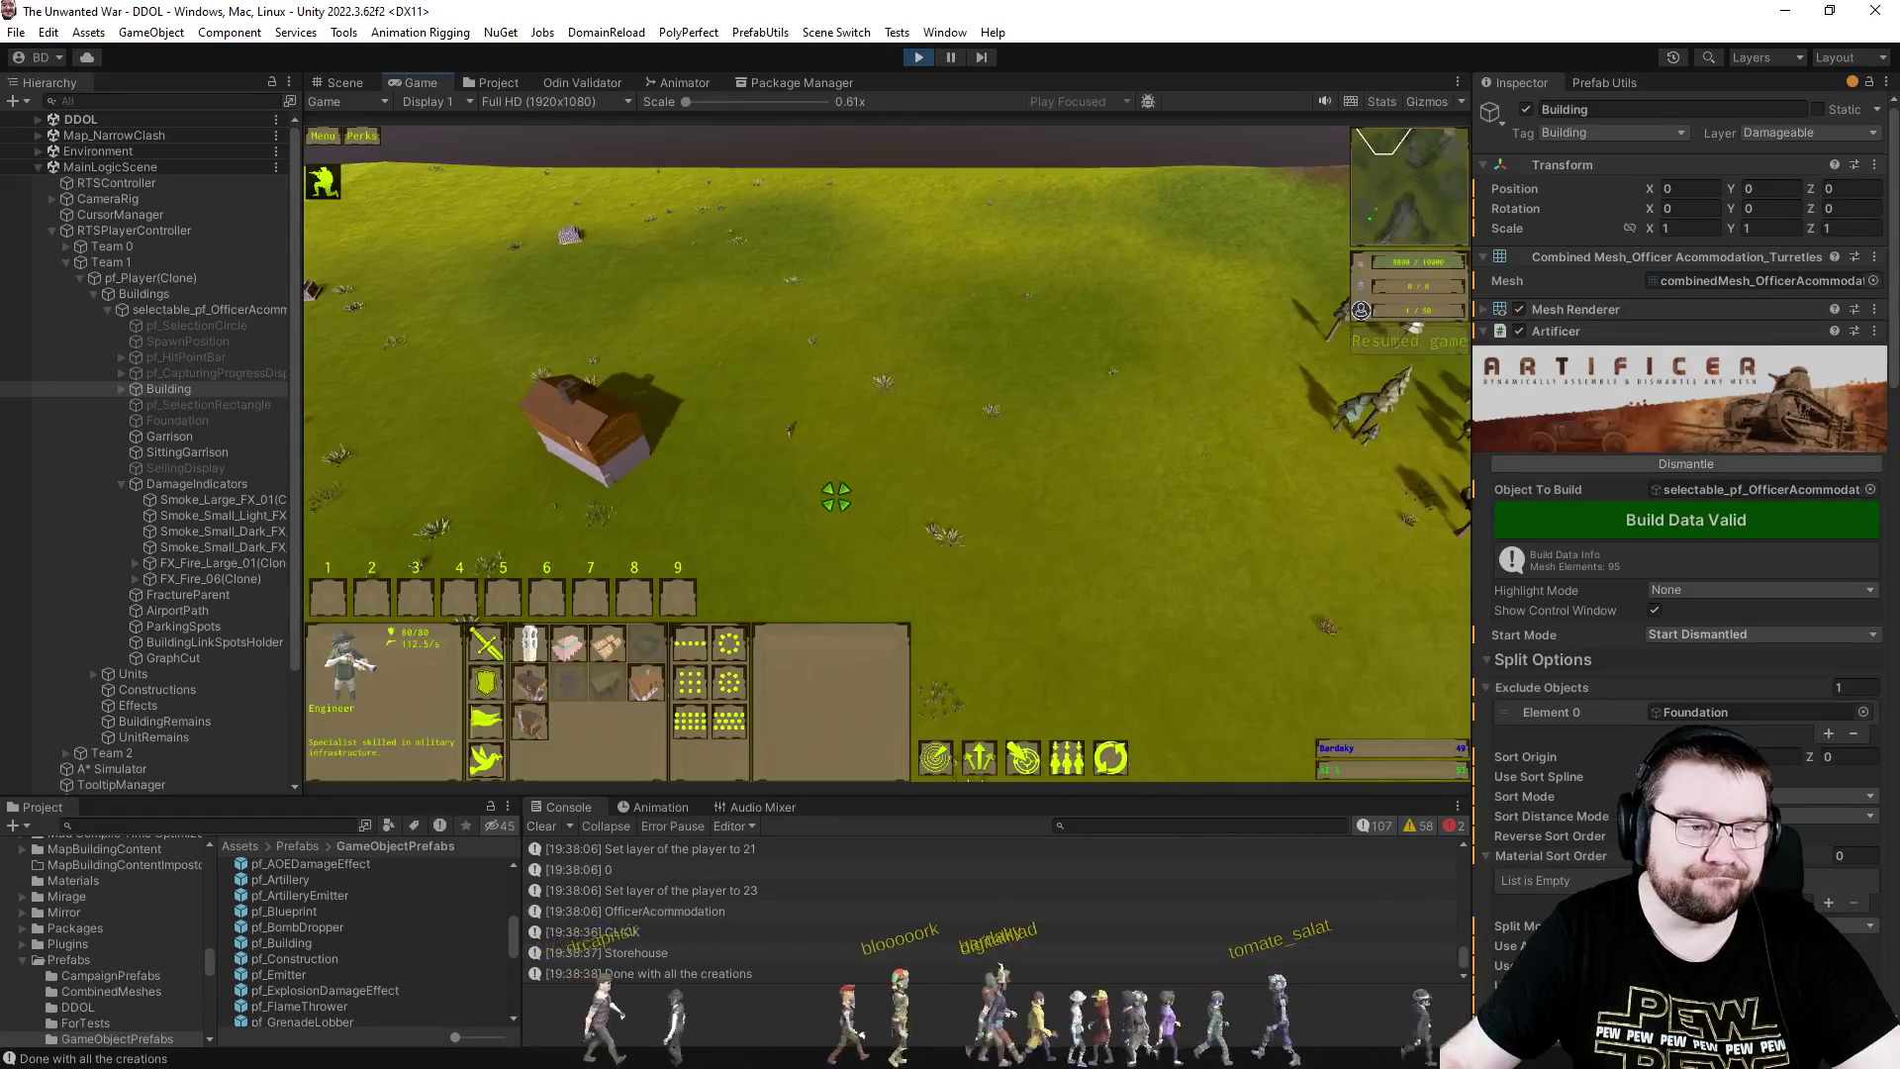
scroll(709, 613, "up", 3)
left_click(652, 697)
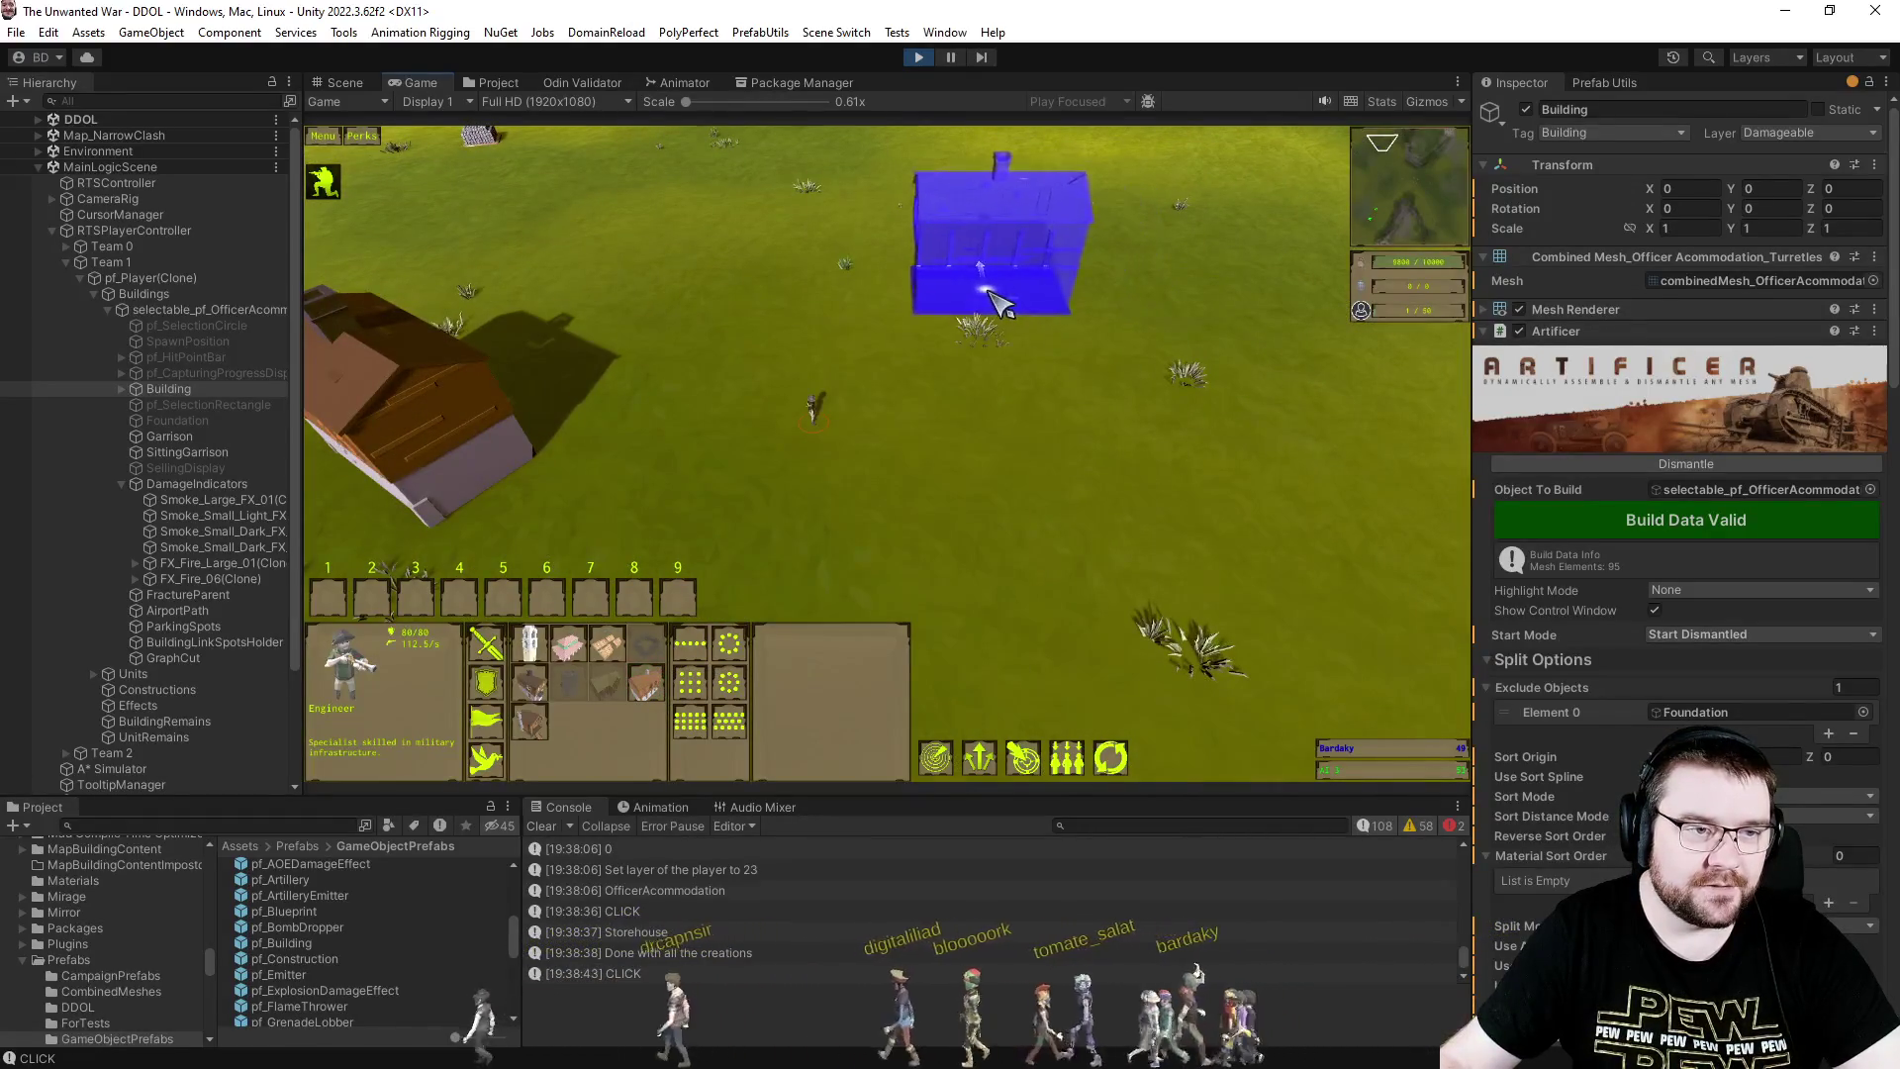
left_click(578, 653)
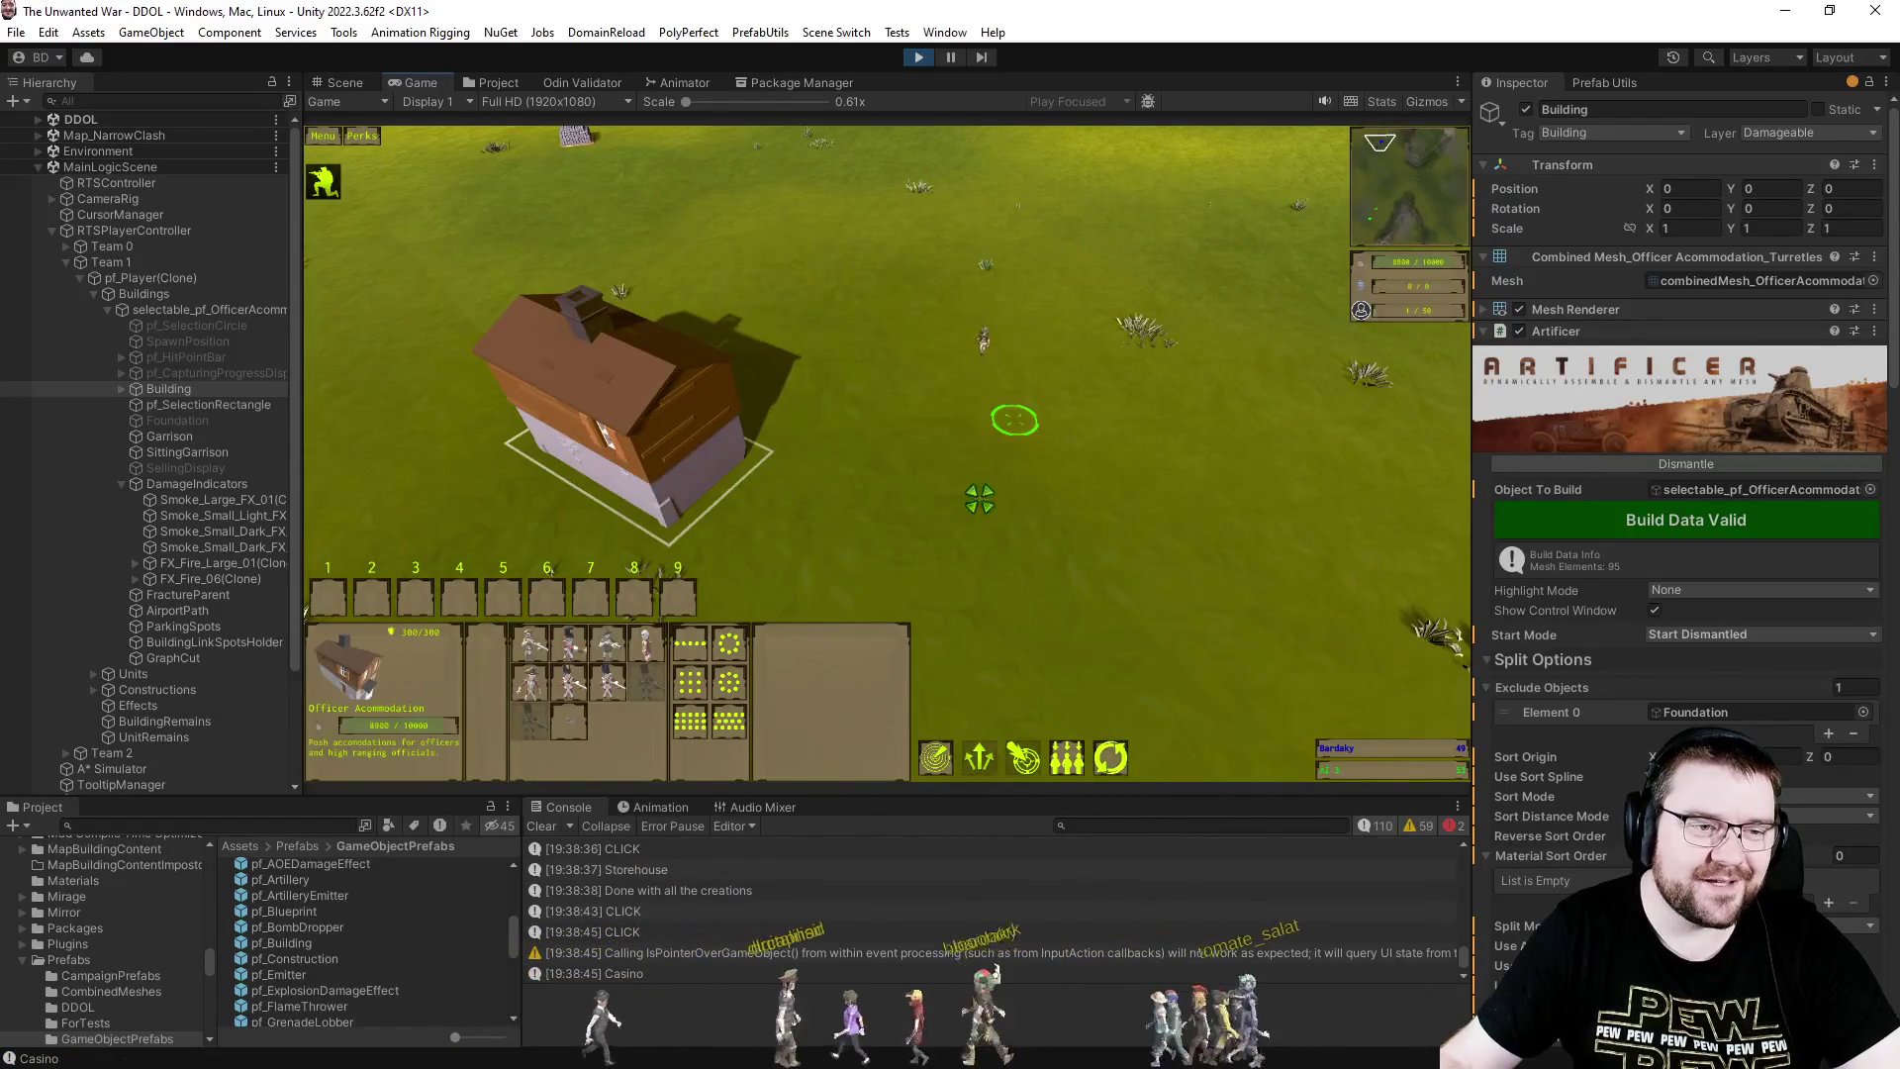
left_click(719, 476)
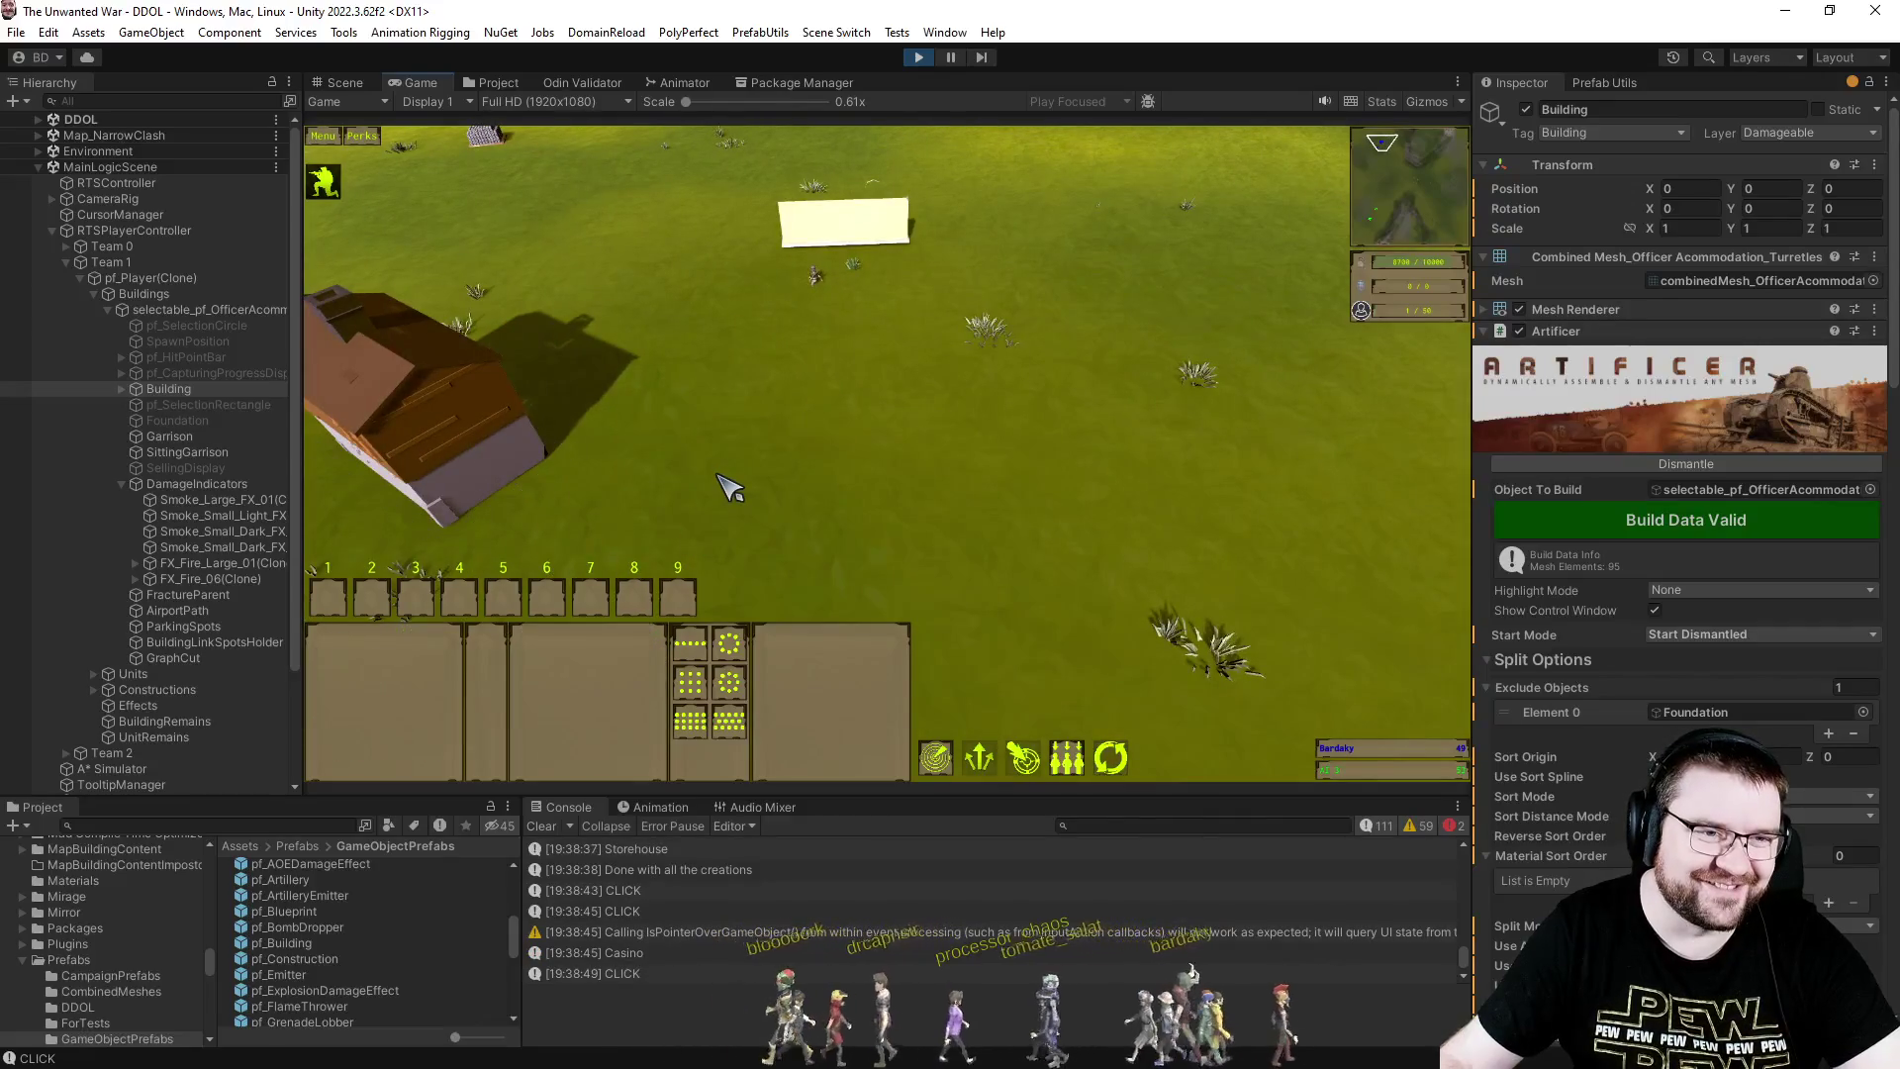
key("q")
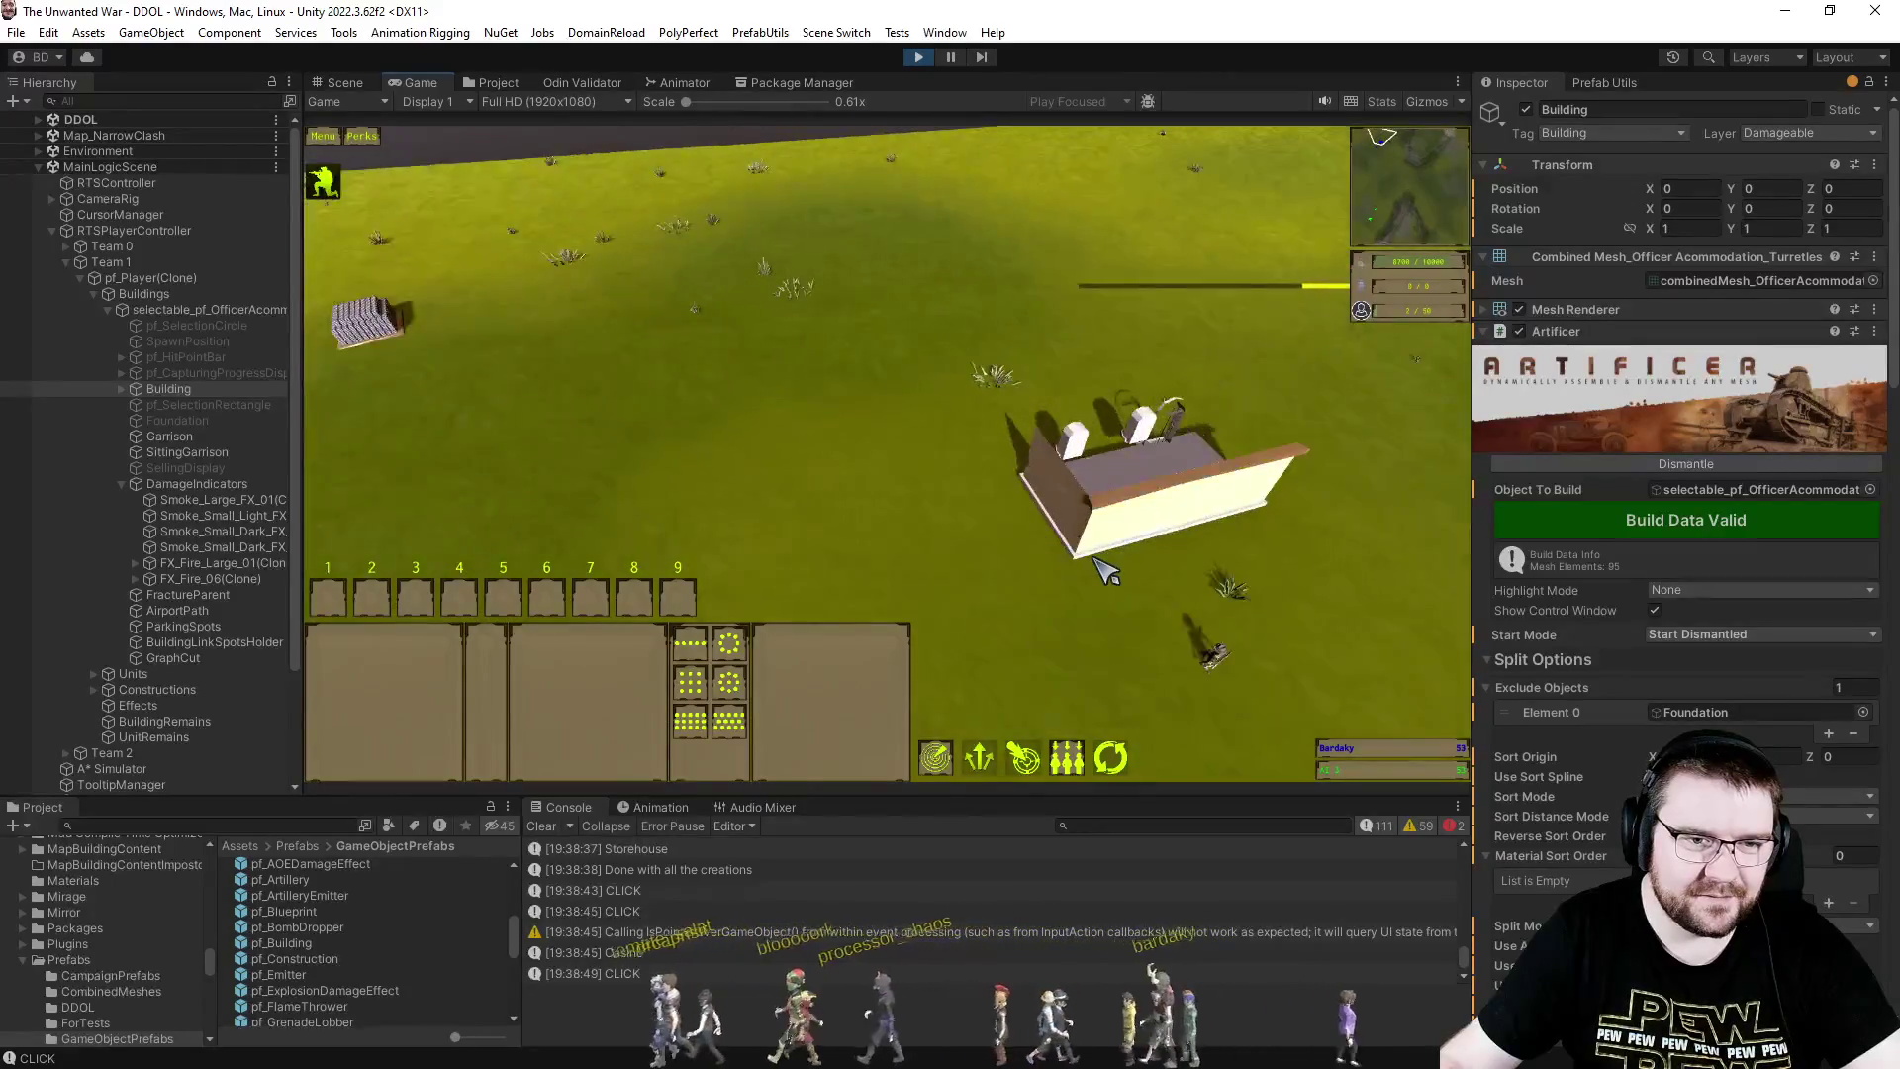
- Have the Engineer place a Storehouse and watch it assemble on its foundation
left_click_drag(653, 433, 896, 530)
left_click(569, 645)
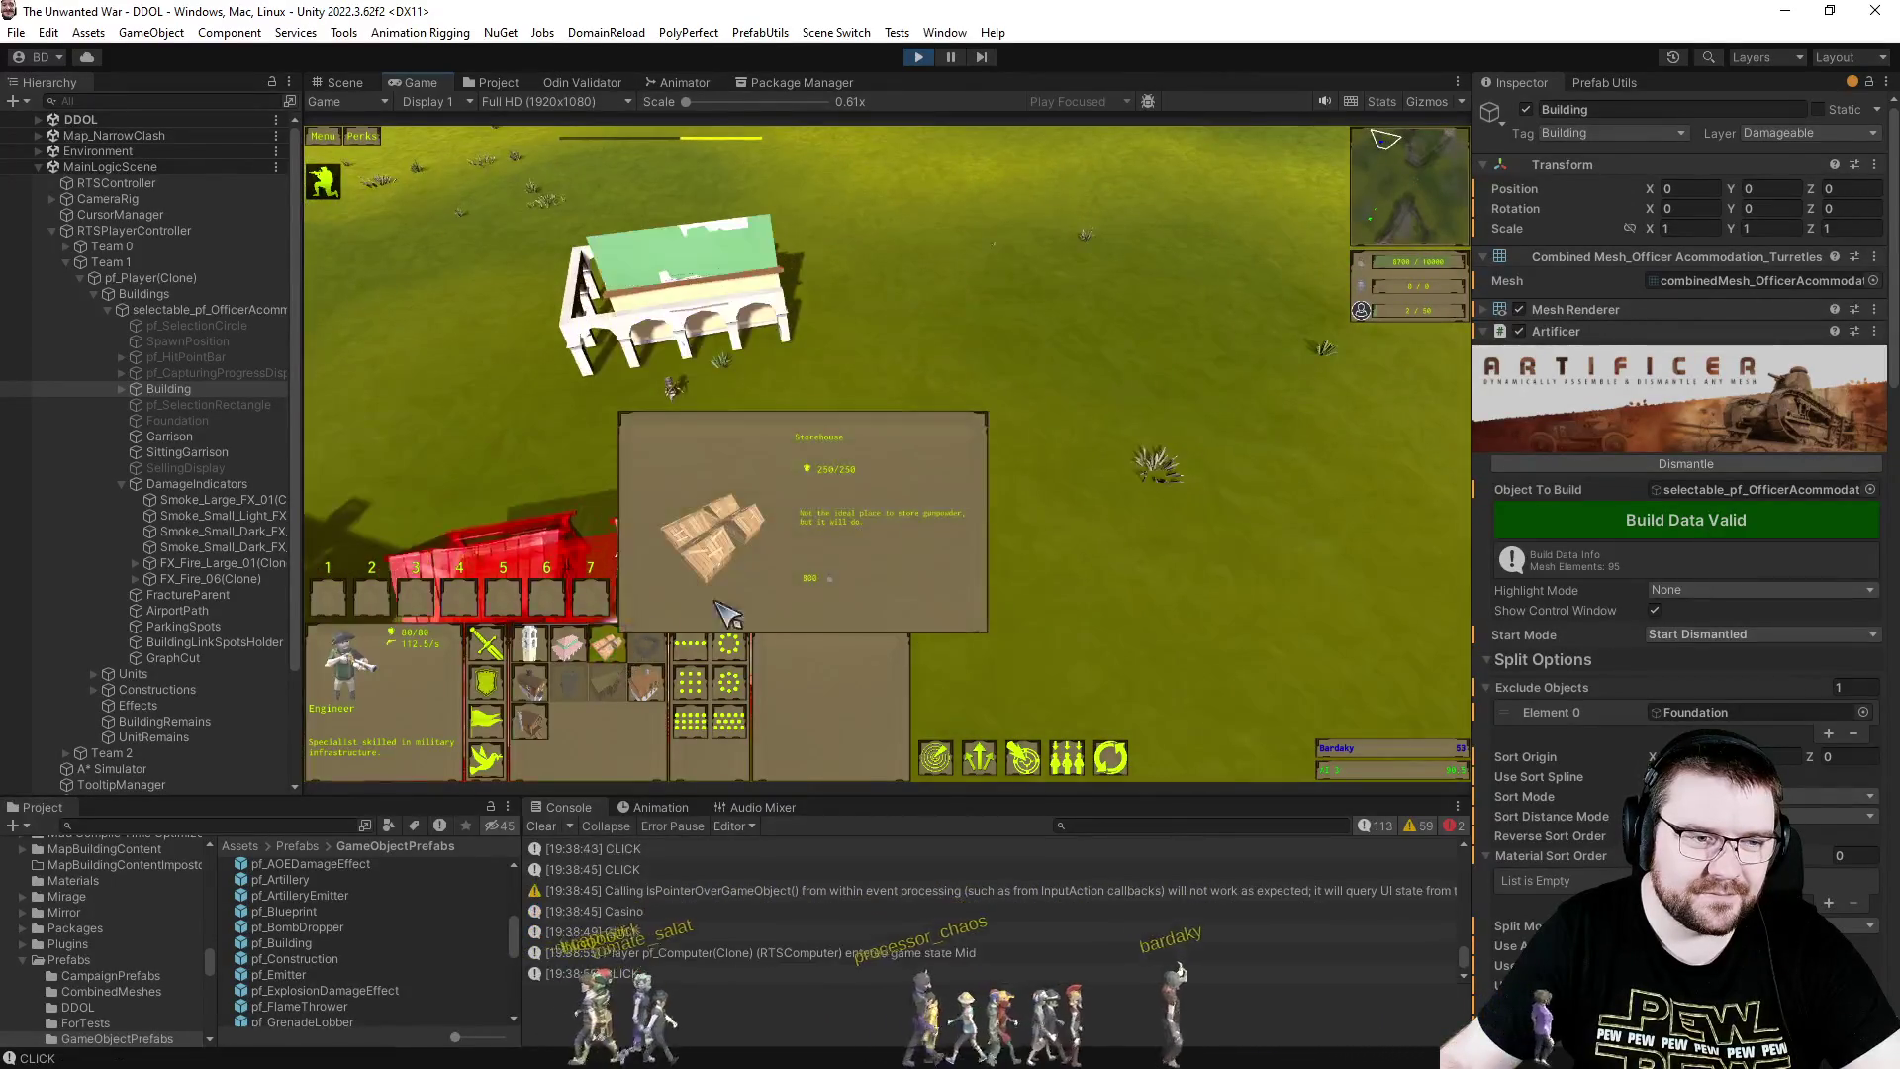
left_click(1034, 490)
key("q")
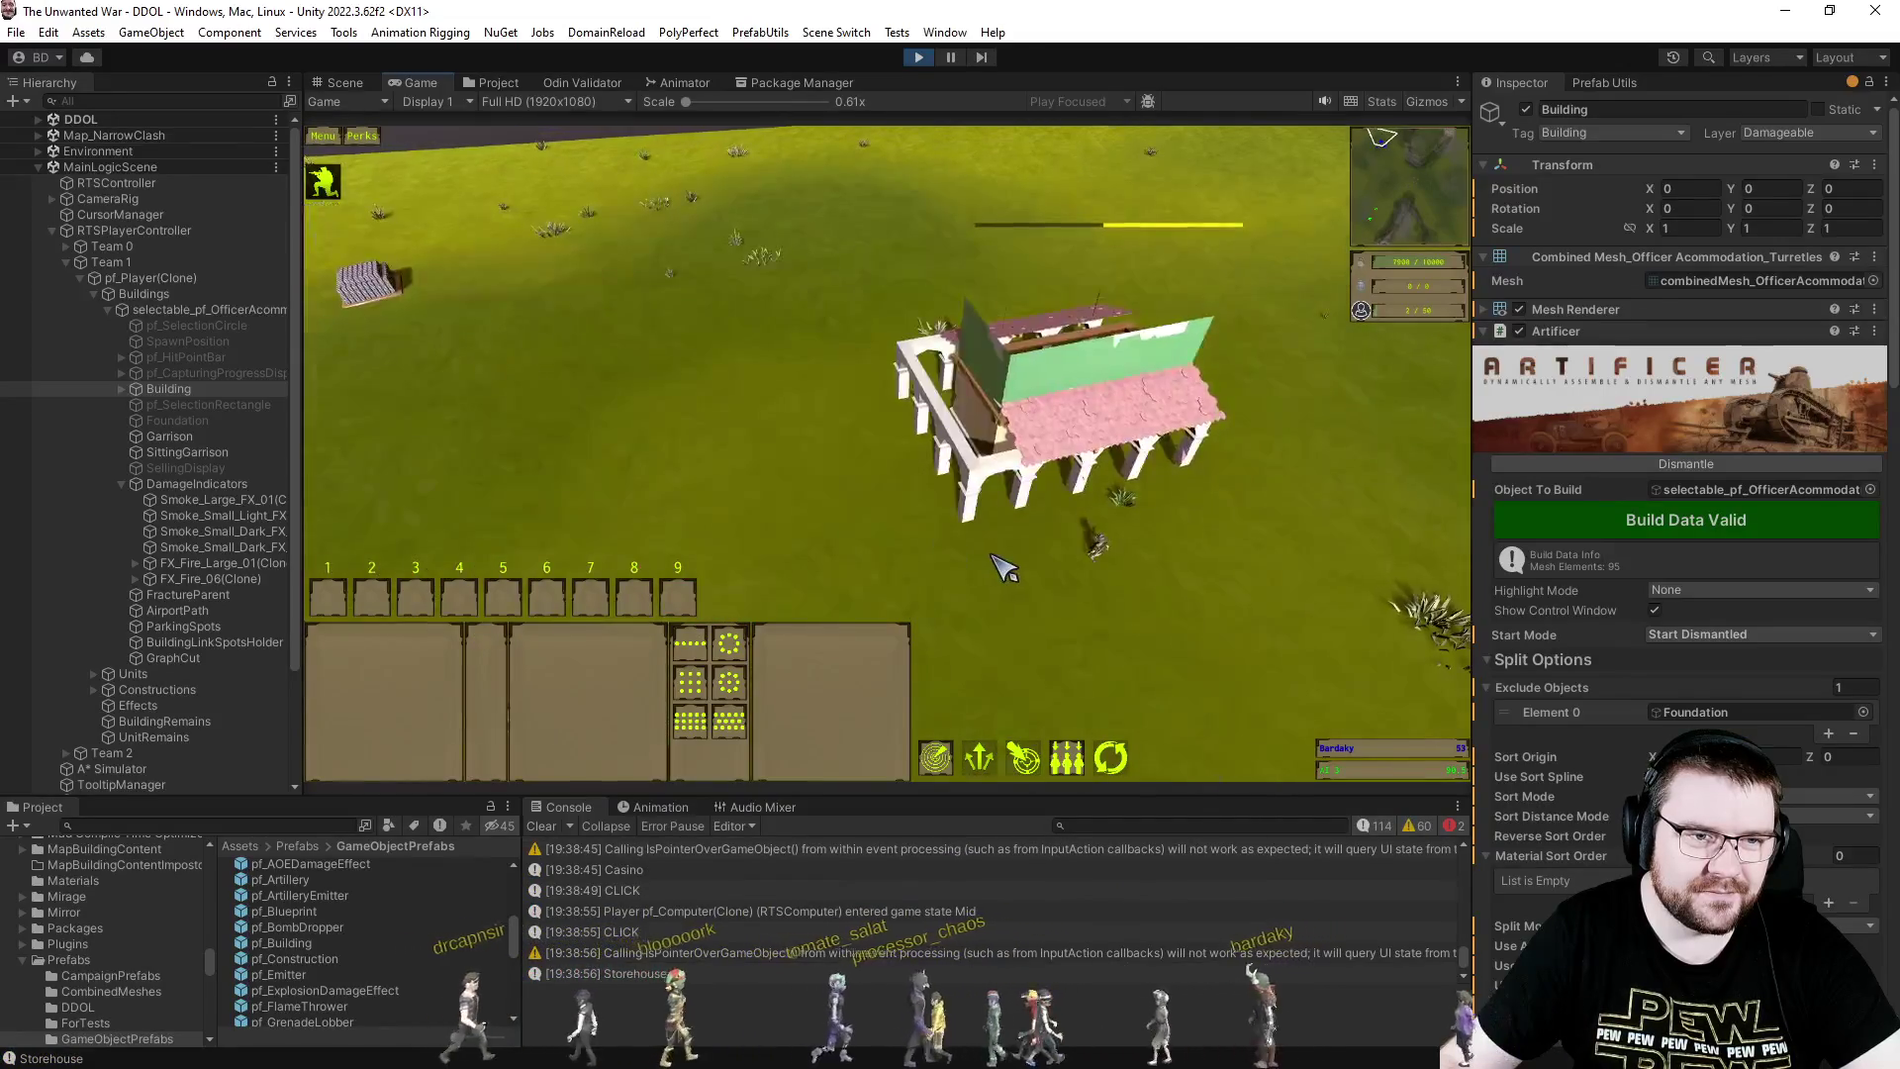
scroll(1029, 593, "up", 3)
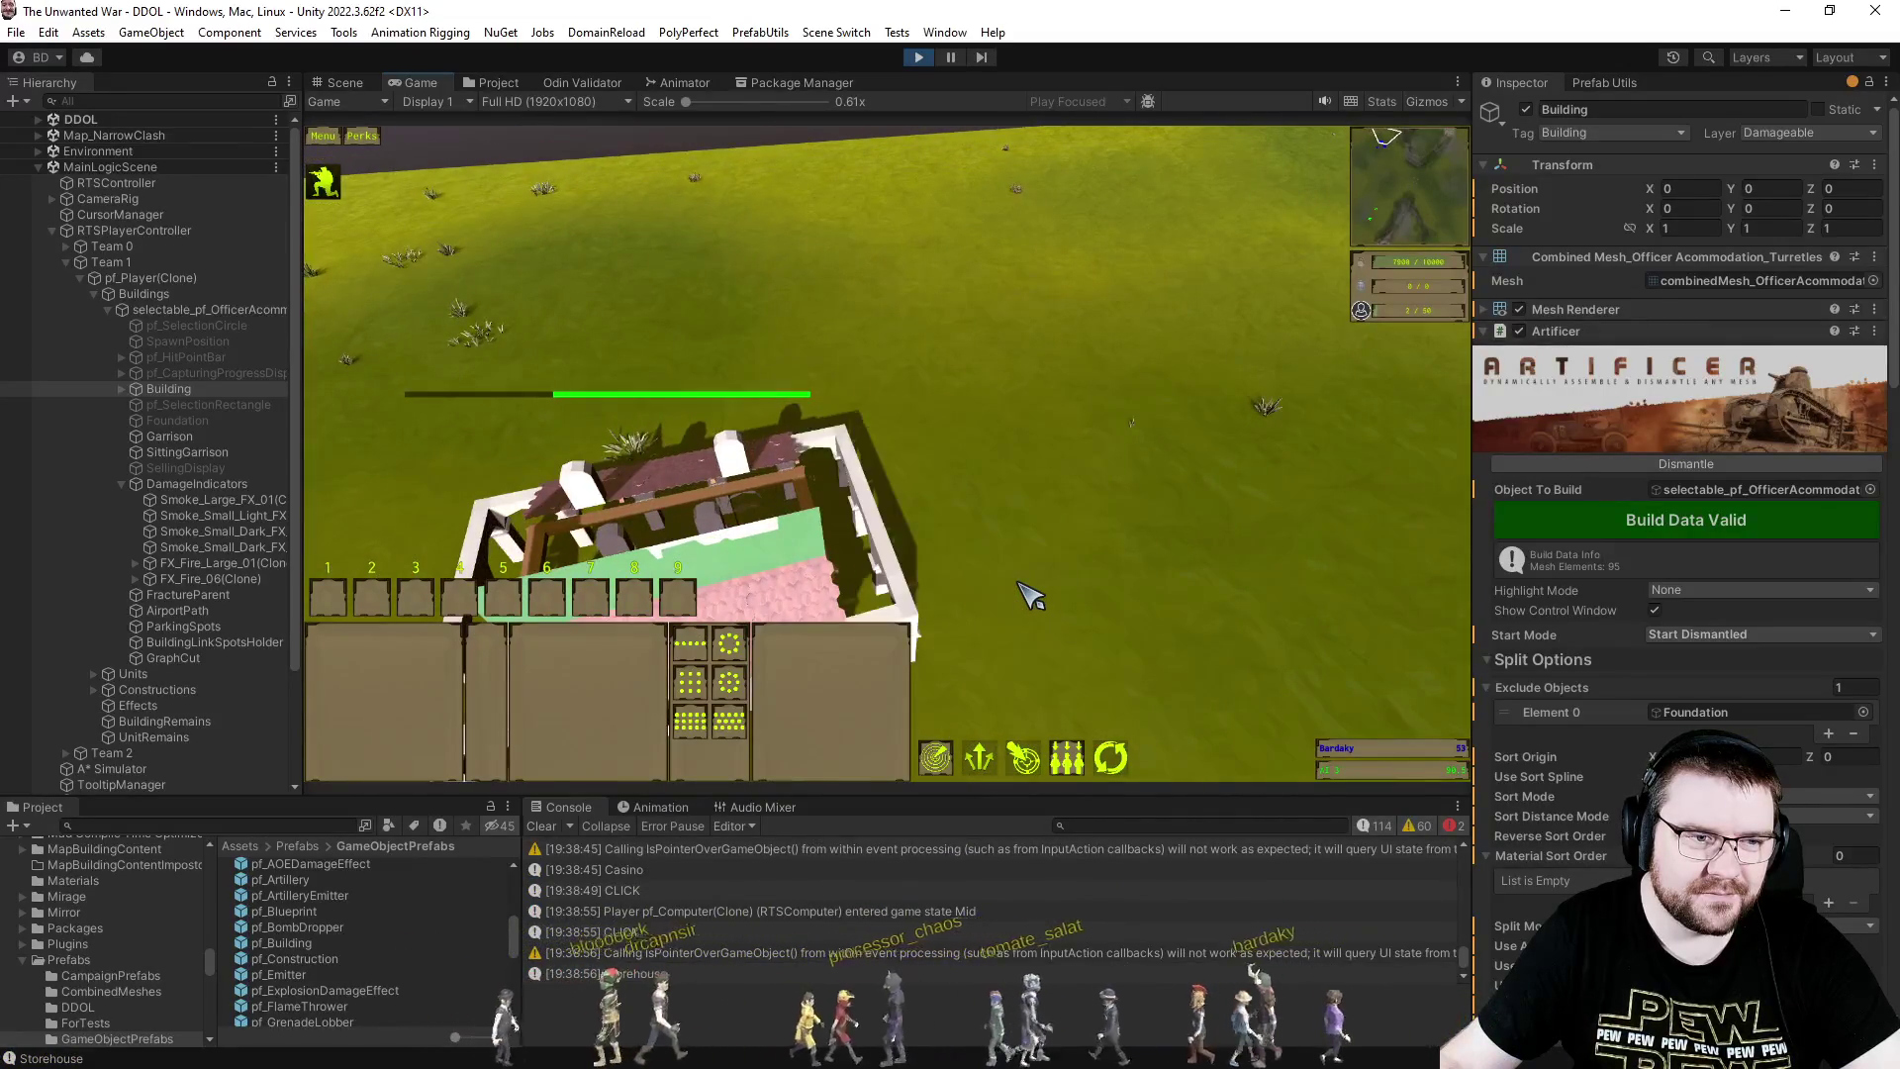
scroll(1029, 594, "down", 3)
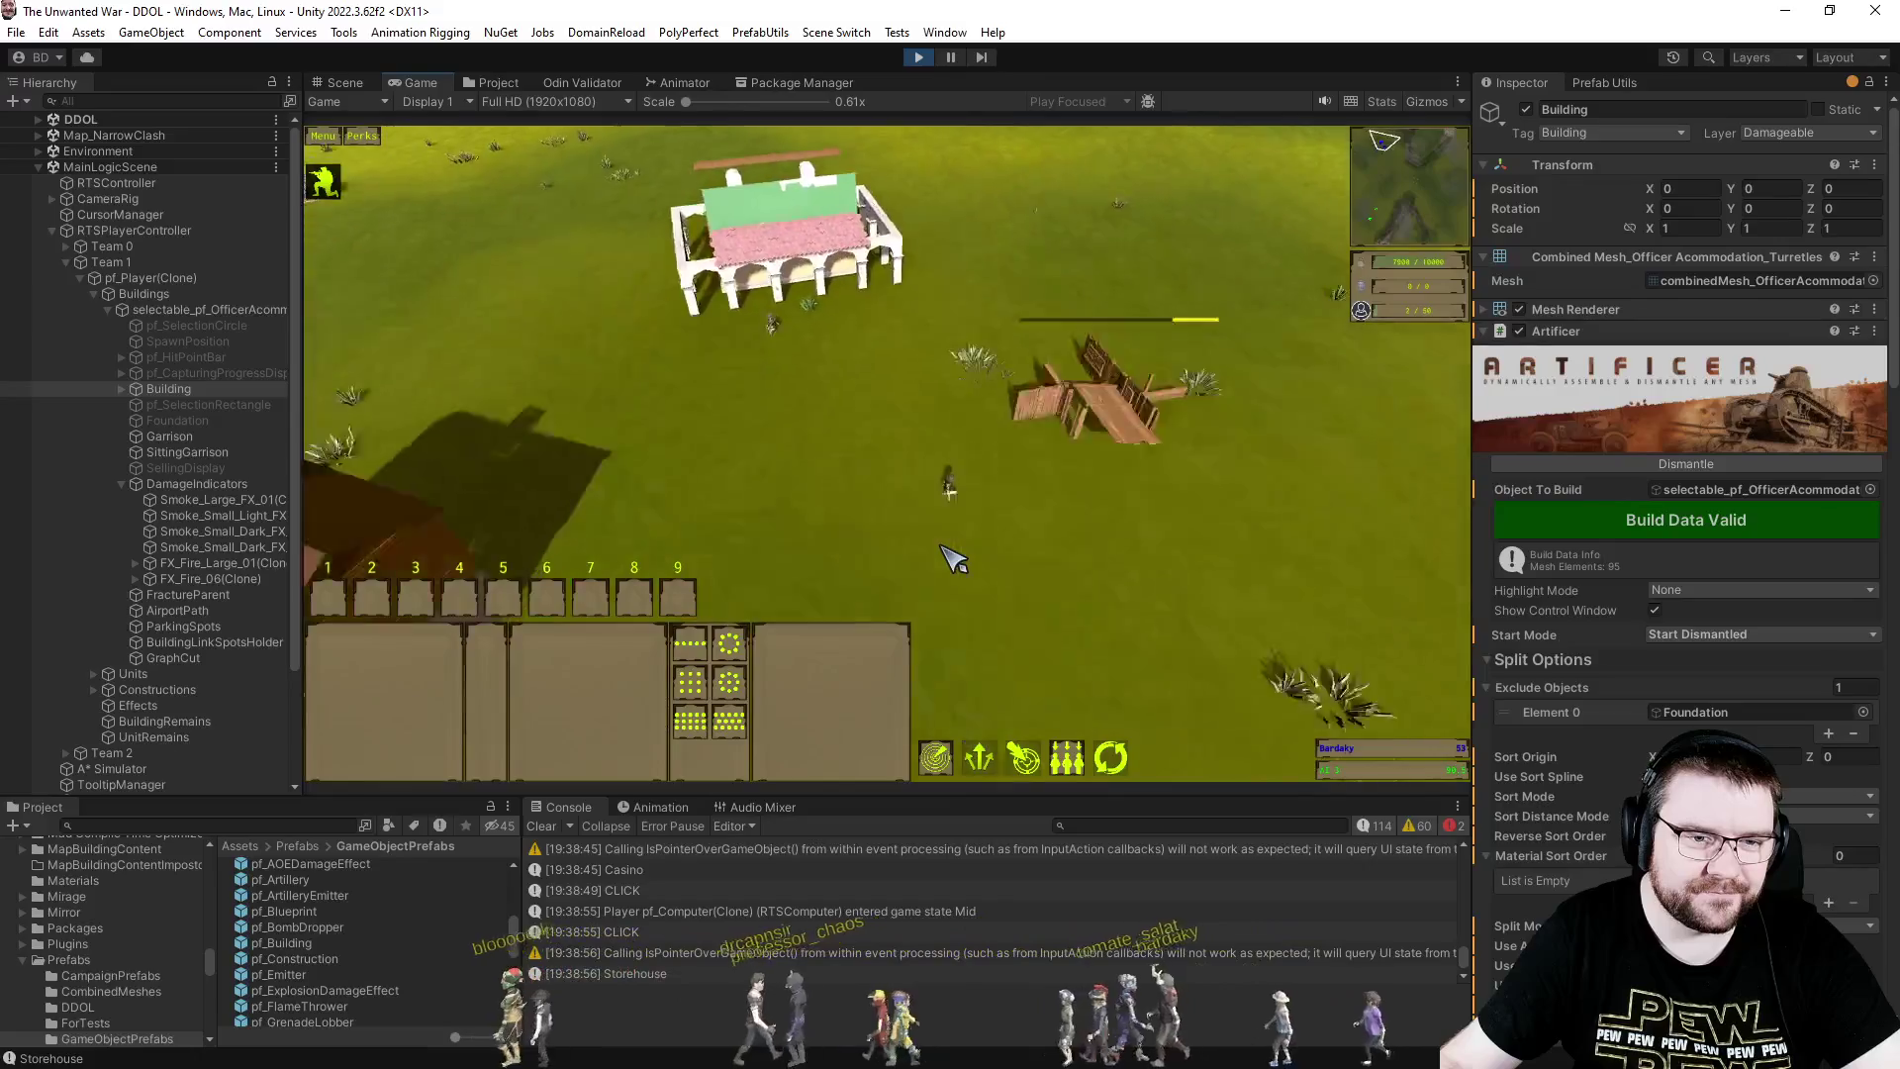
key("q")
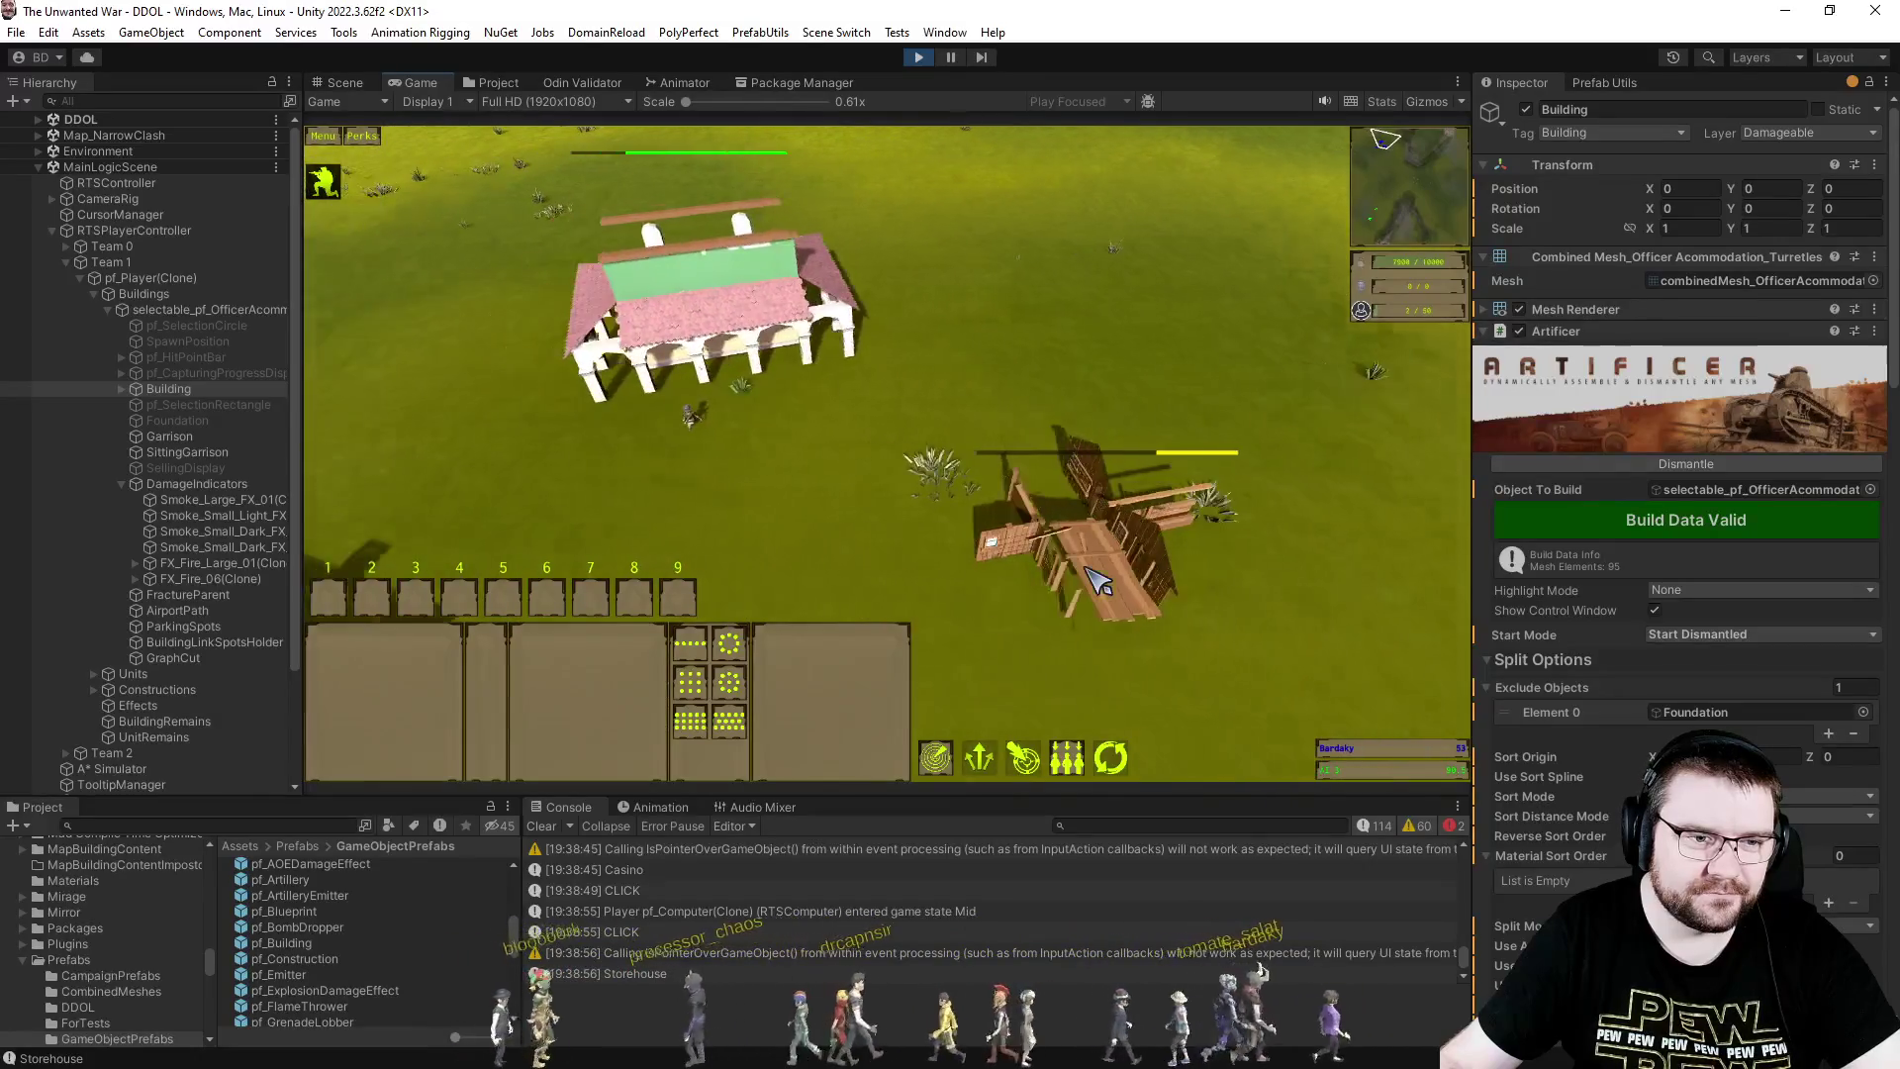
key("q")
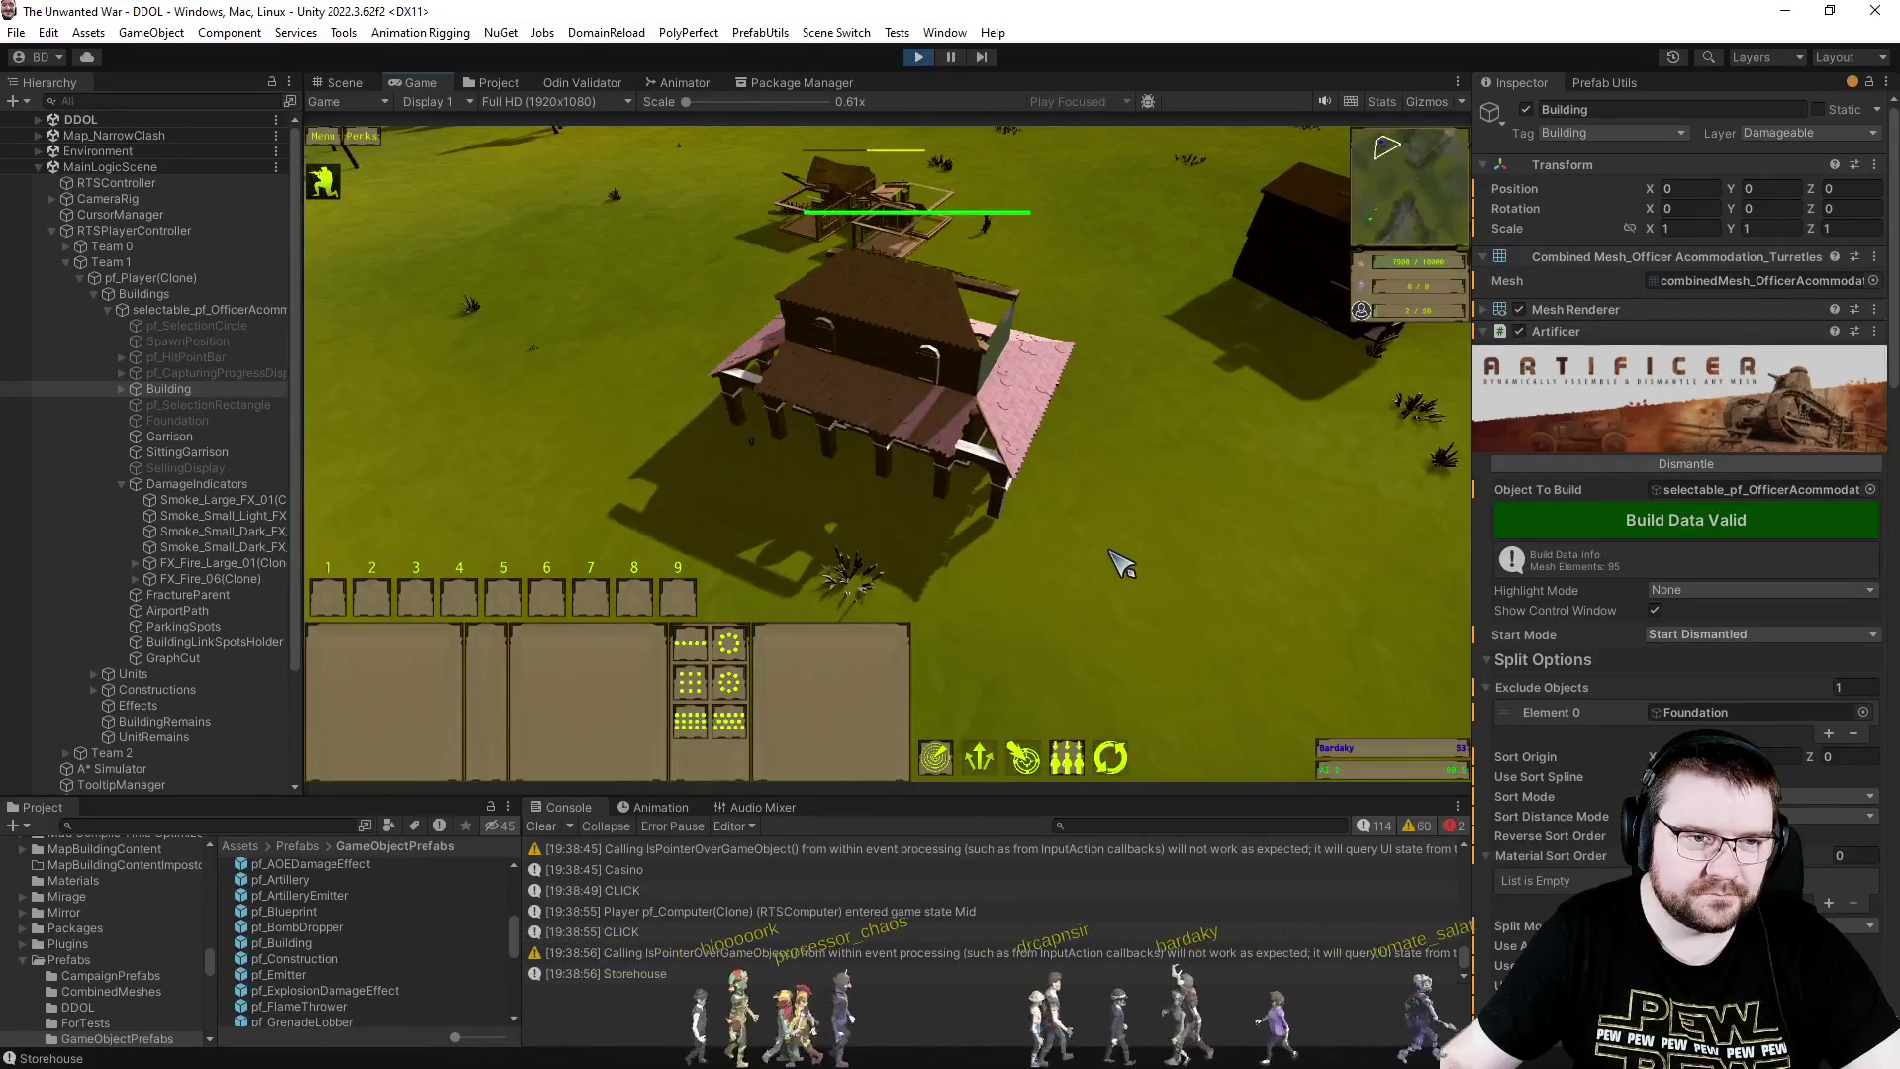
scroll(1134, 557, "down", 3)
key("q")
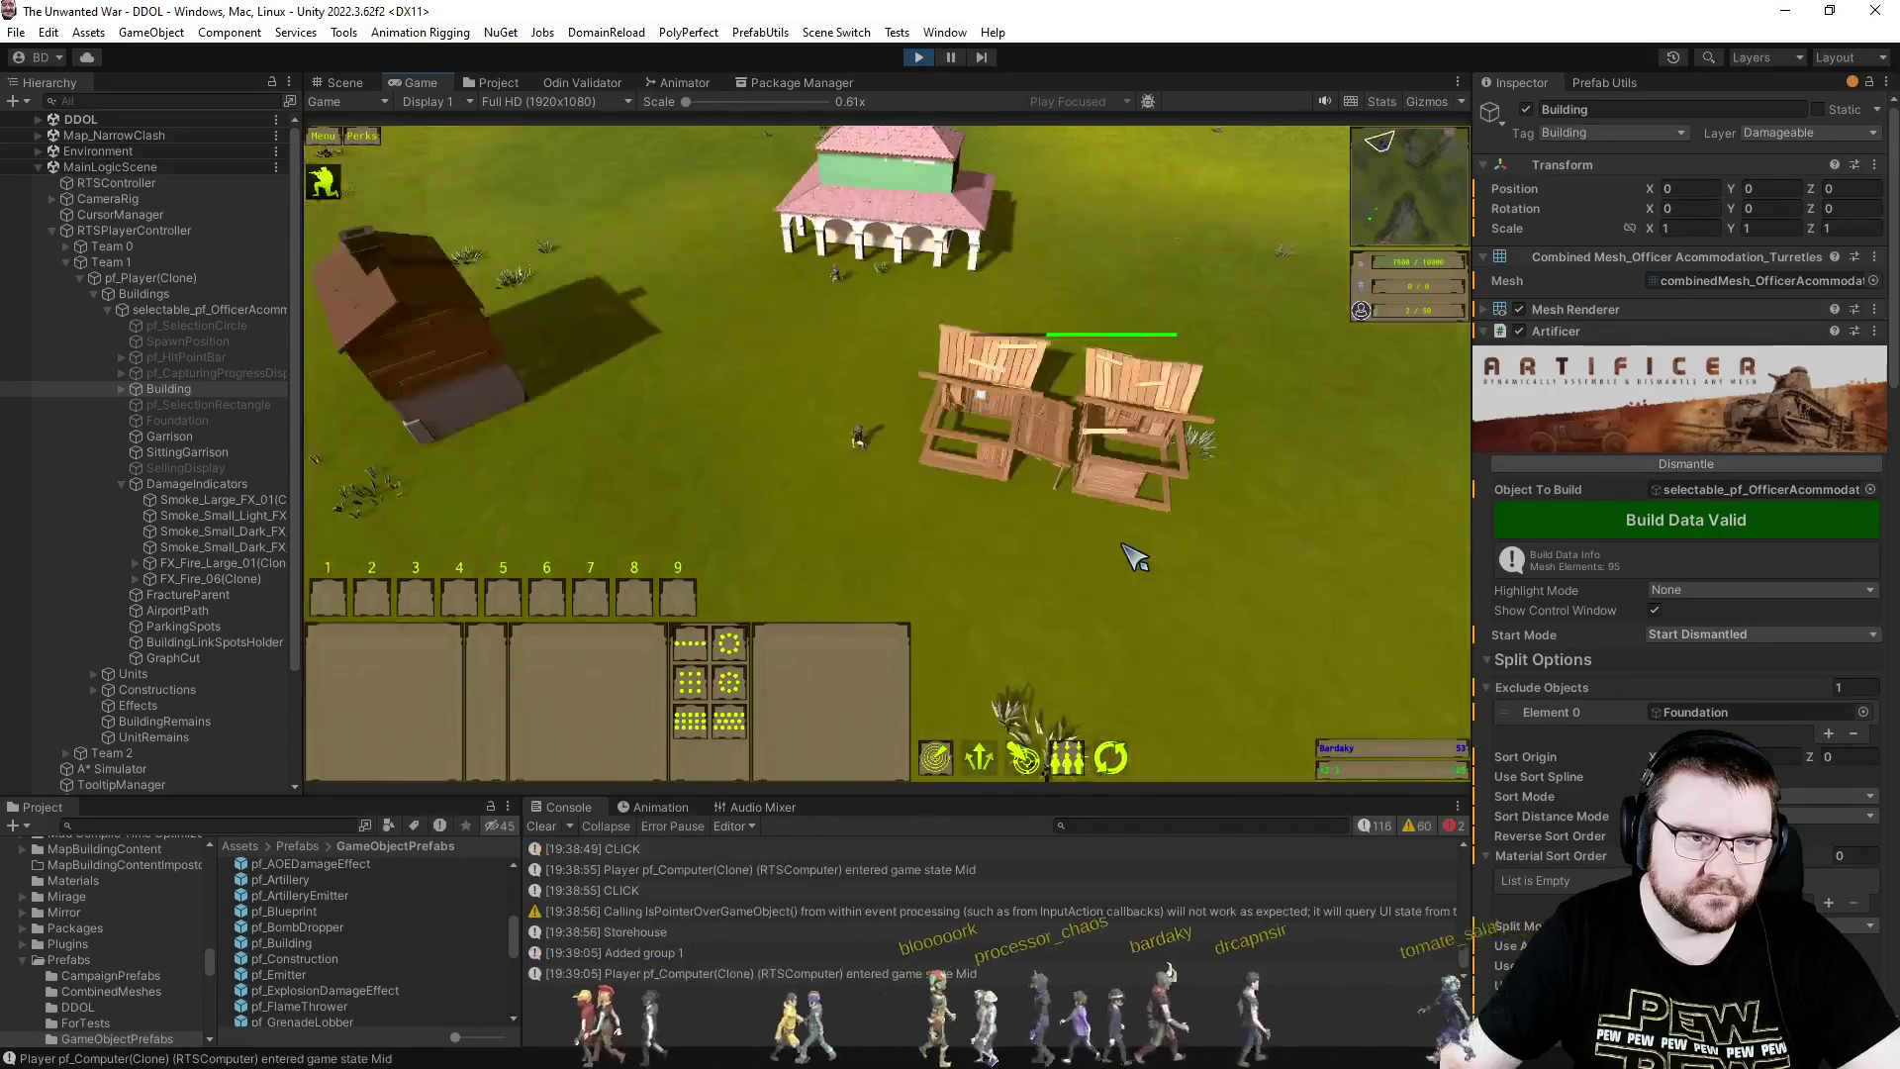
scroll(1128, 557, "up", 2)
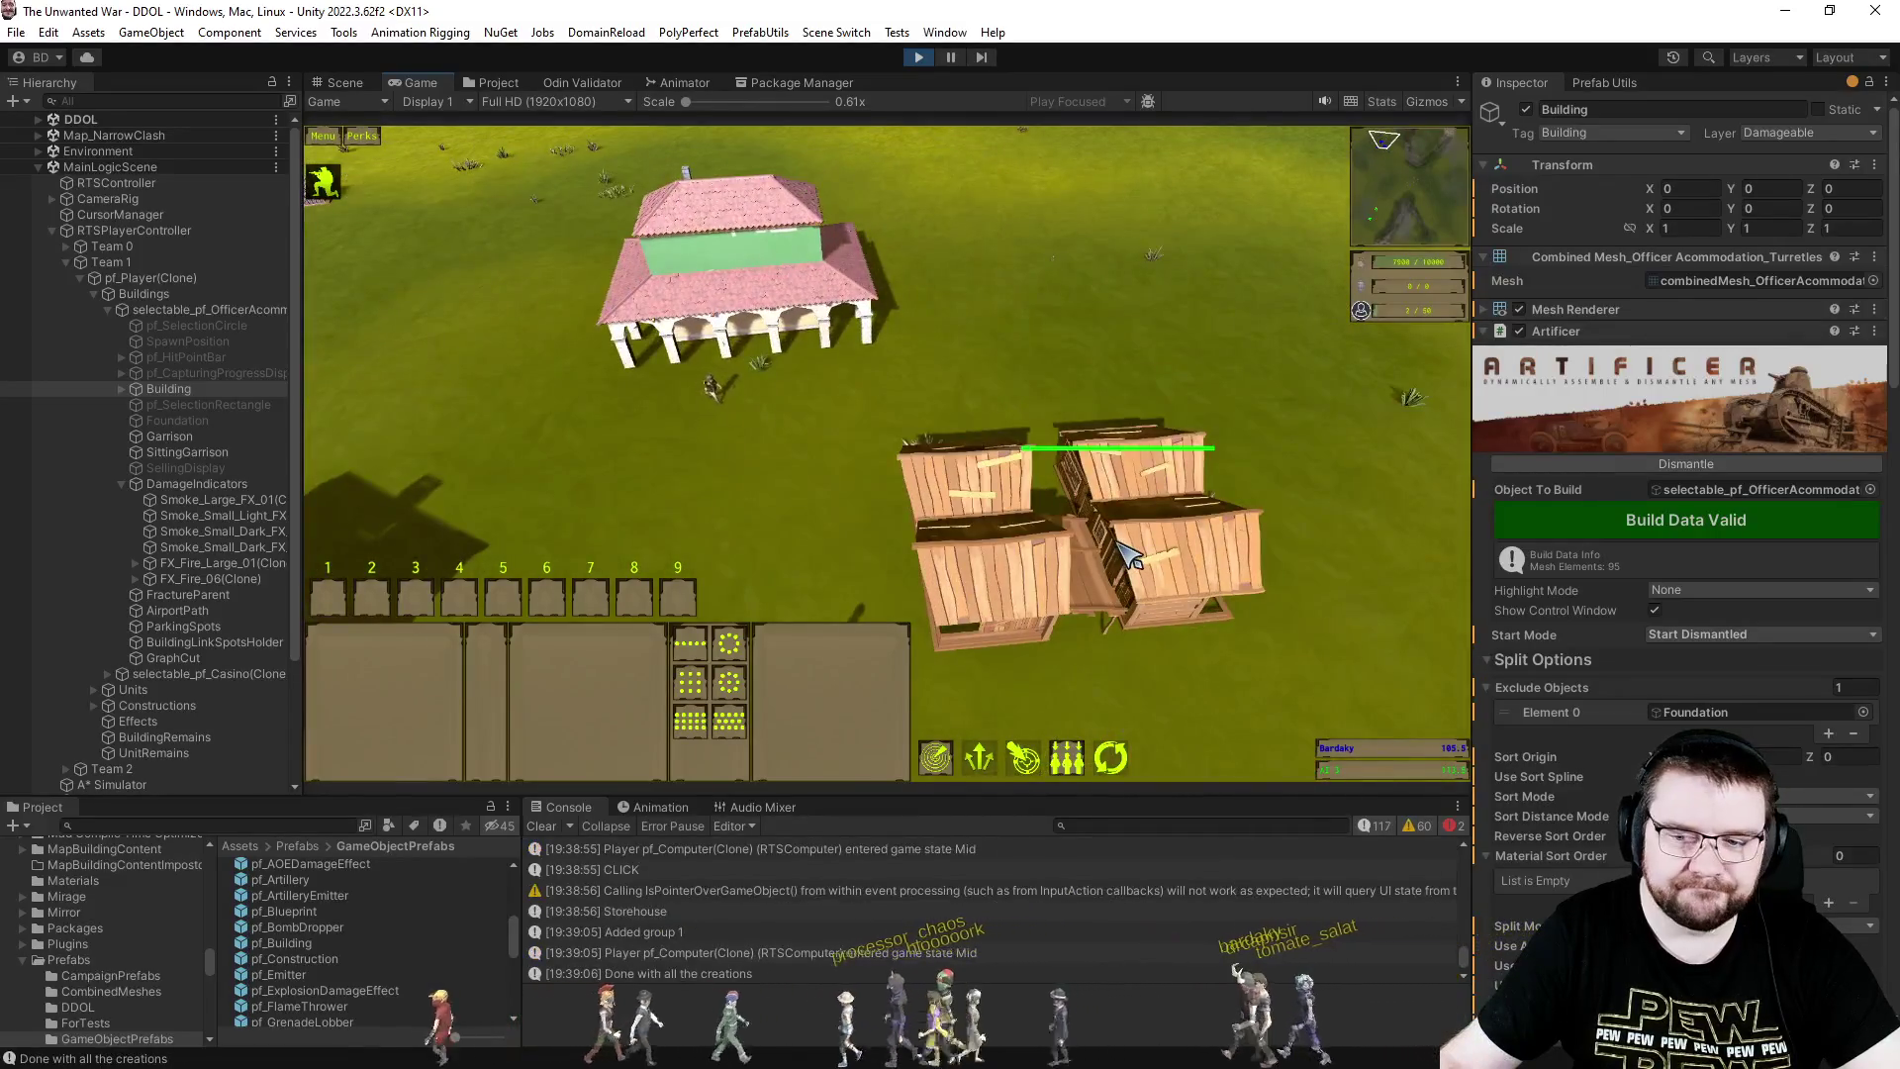
scroll(1129, 554, "down", 2)
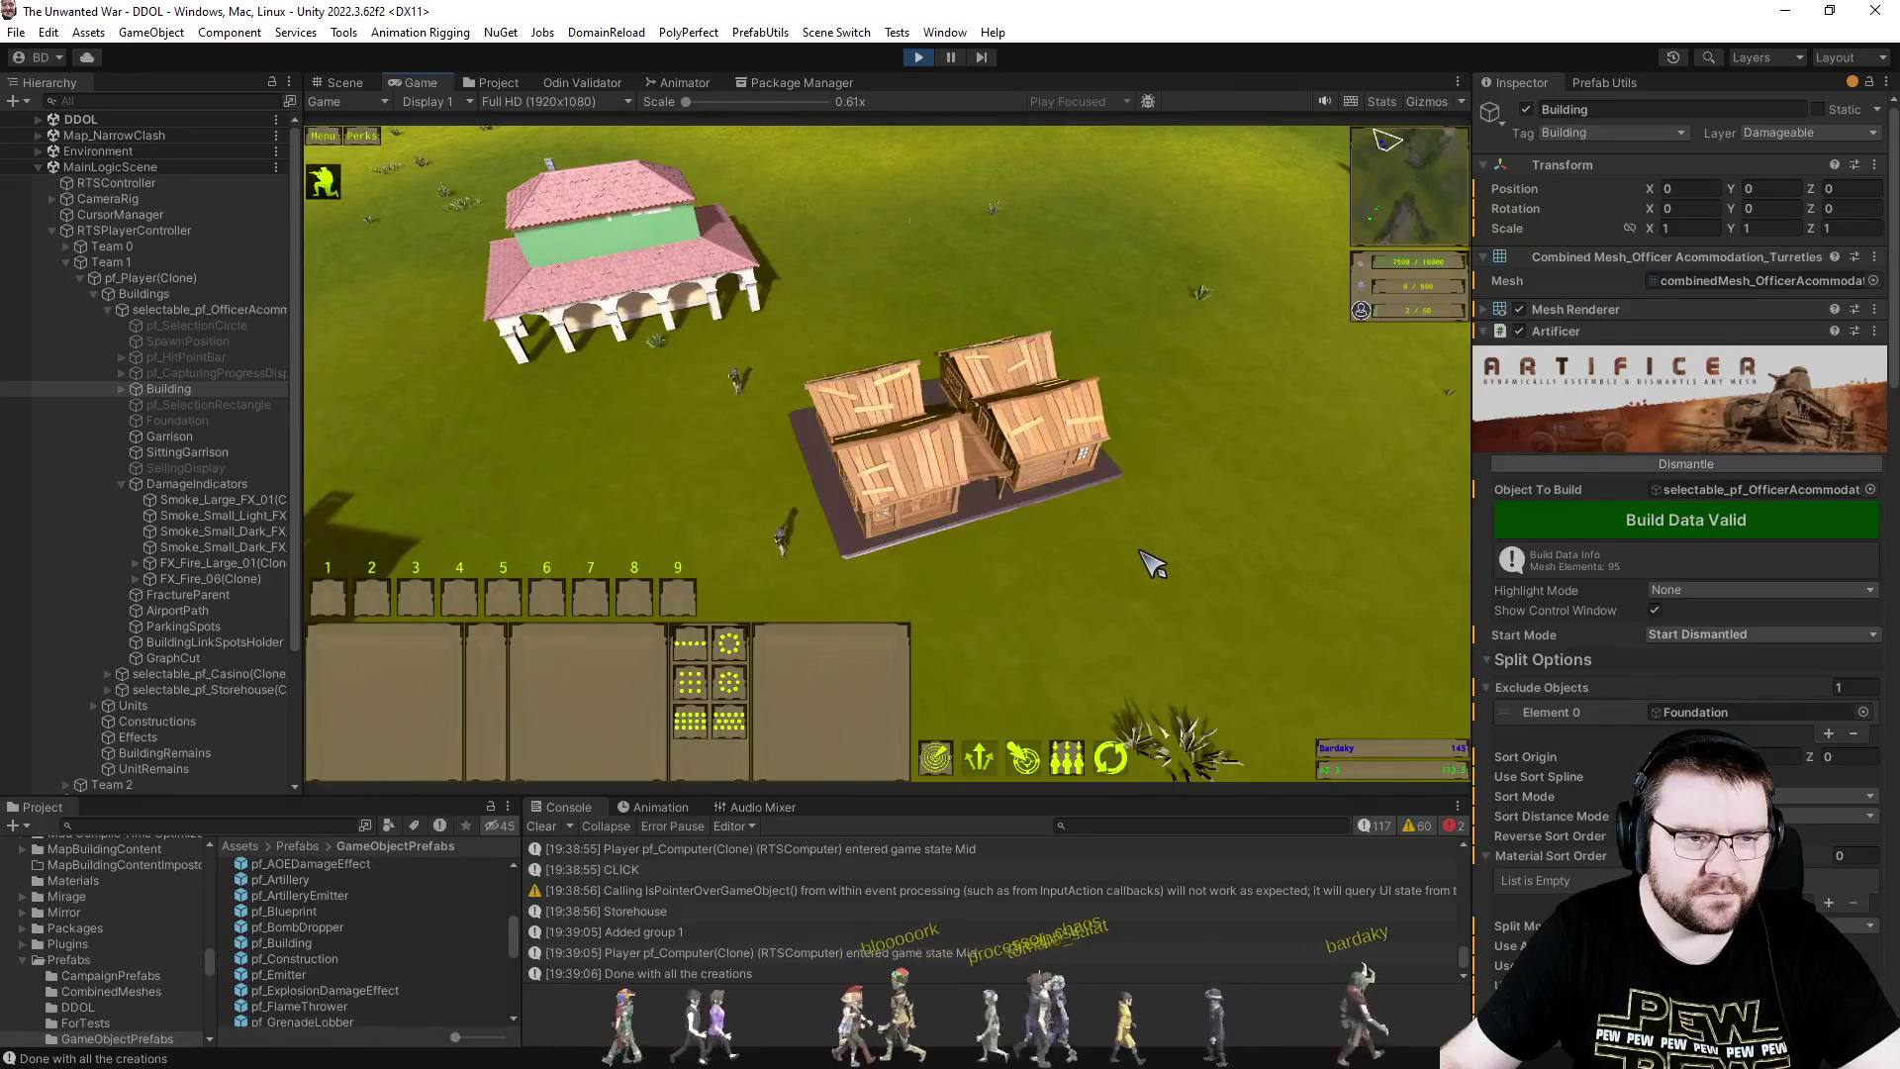
scroll(1083, 540, "up", 3)
scroll(1078, 539, "down", 2)
scroll(989, 522, "up", 1)
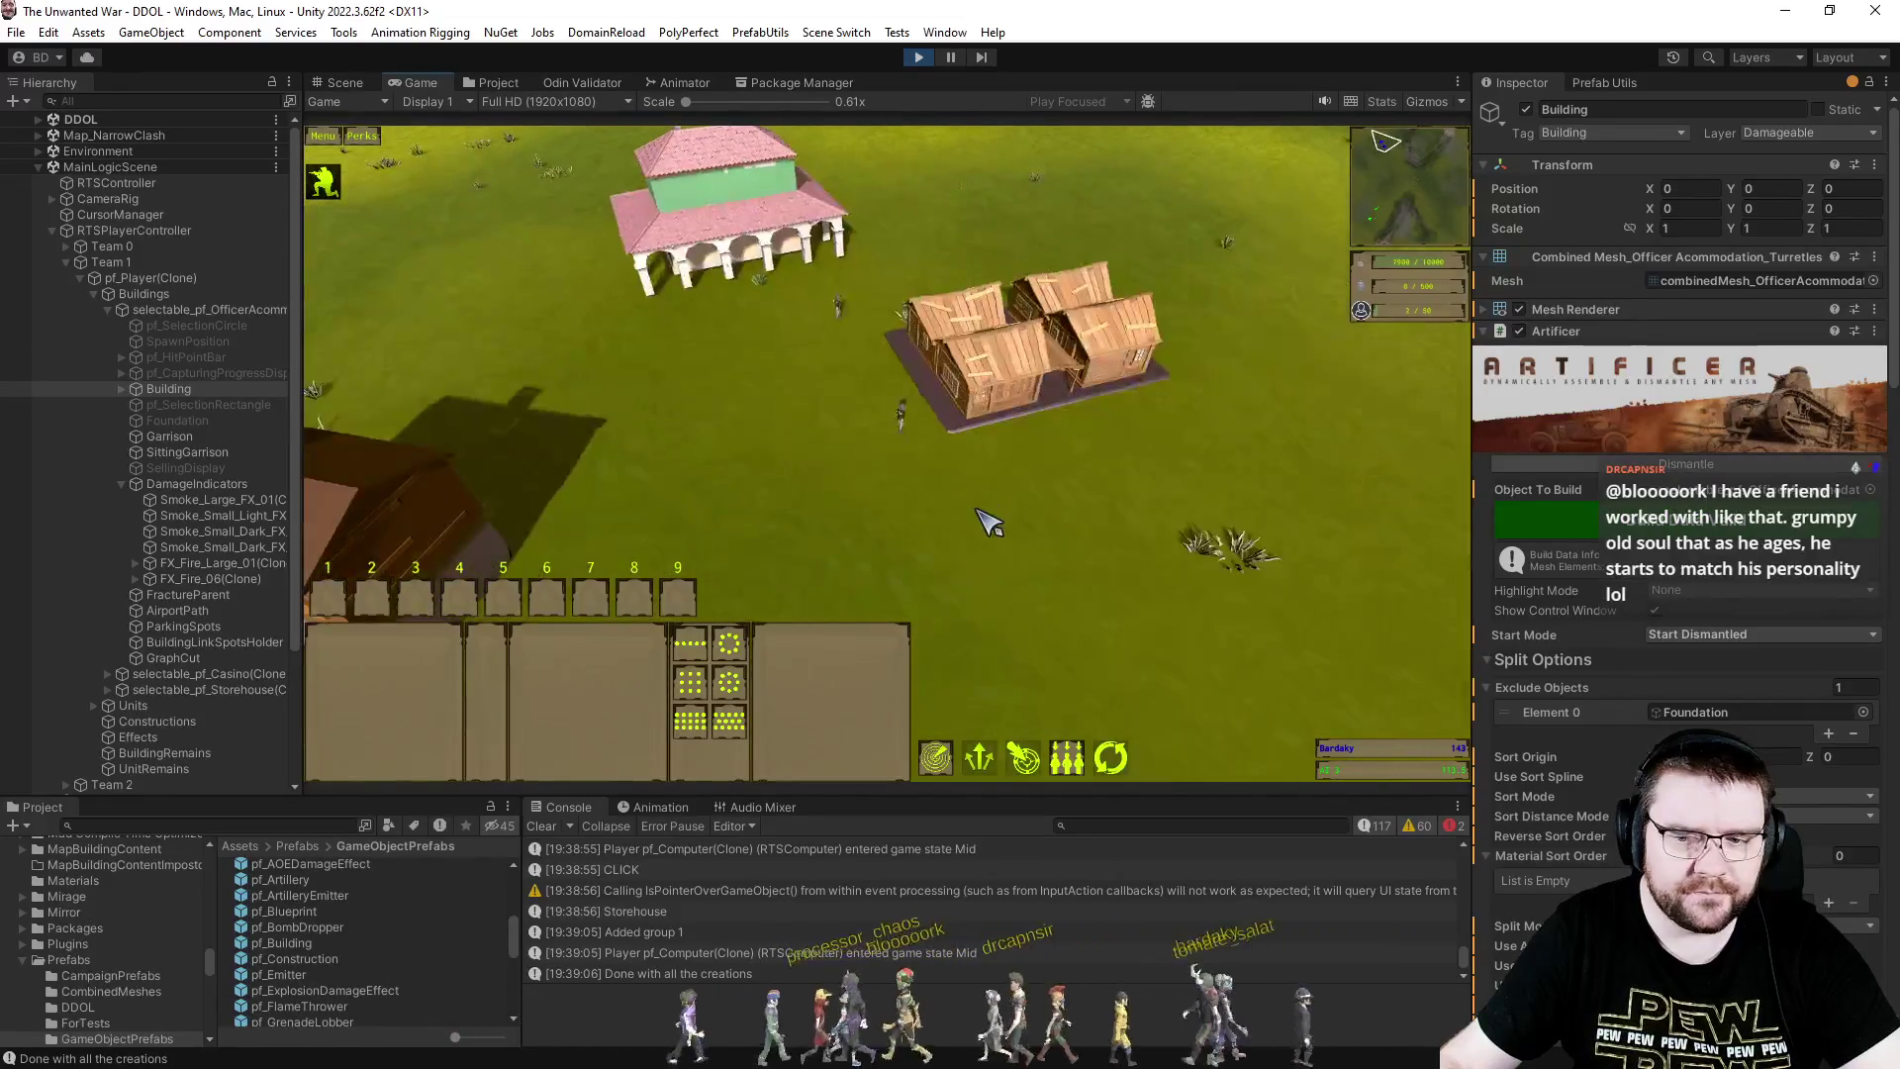
scroll(989, 508, "up", 1)
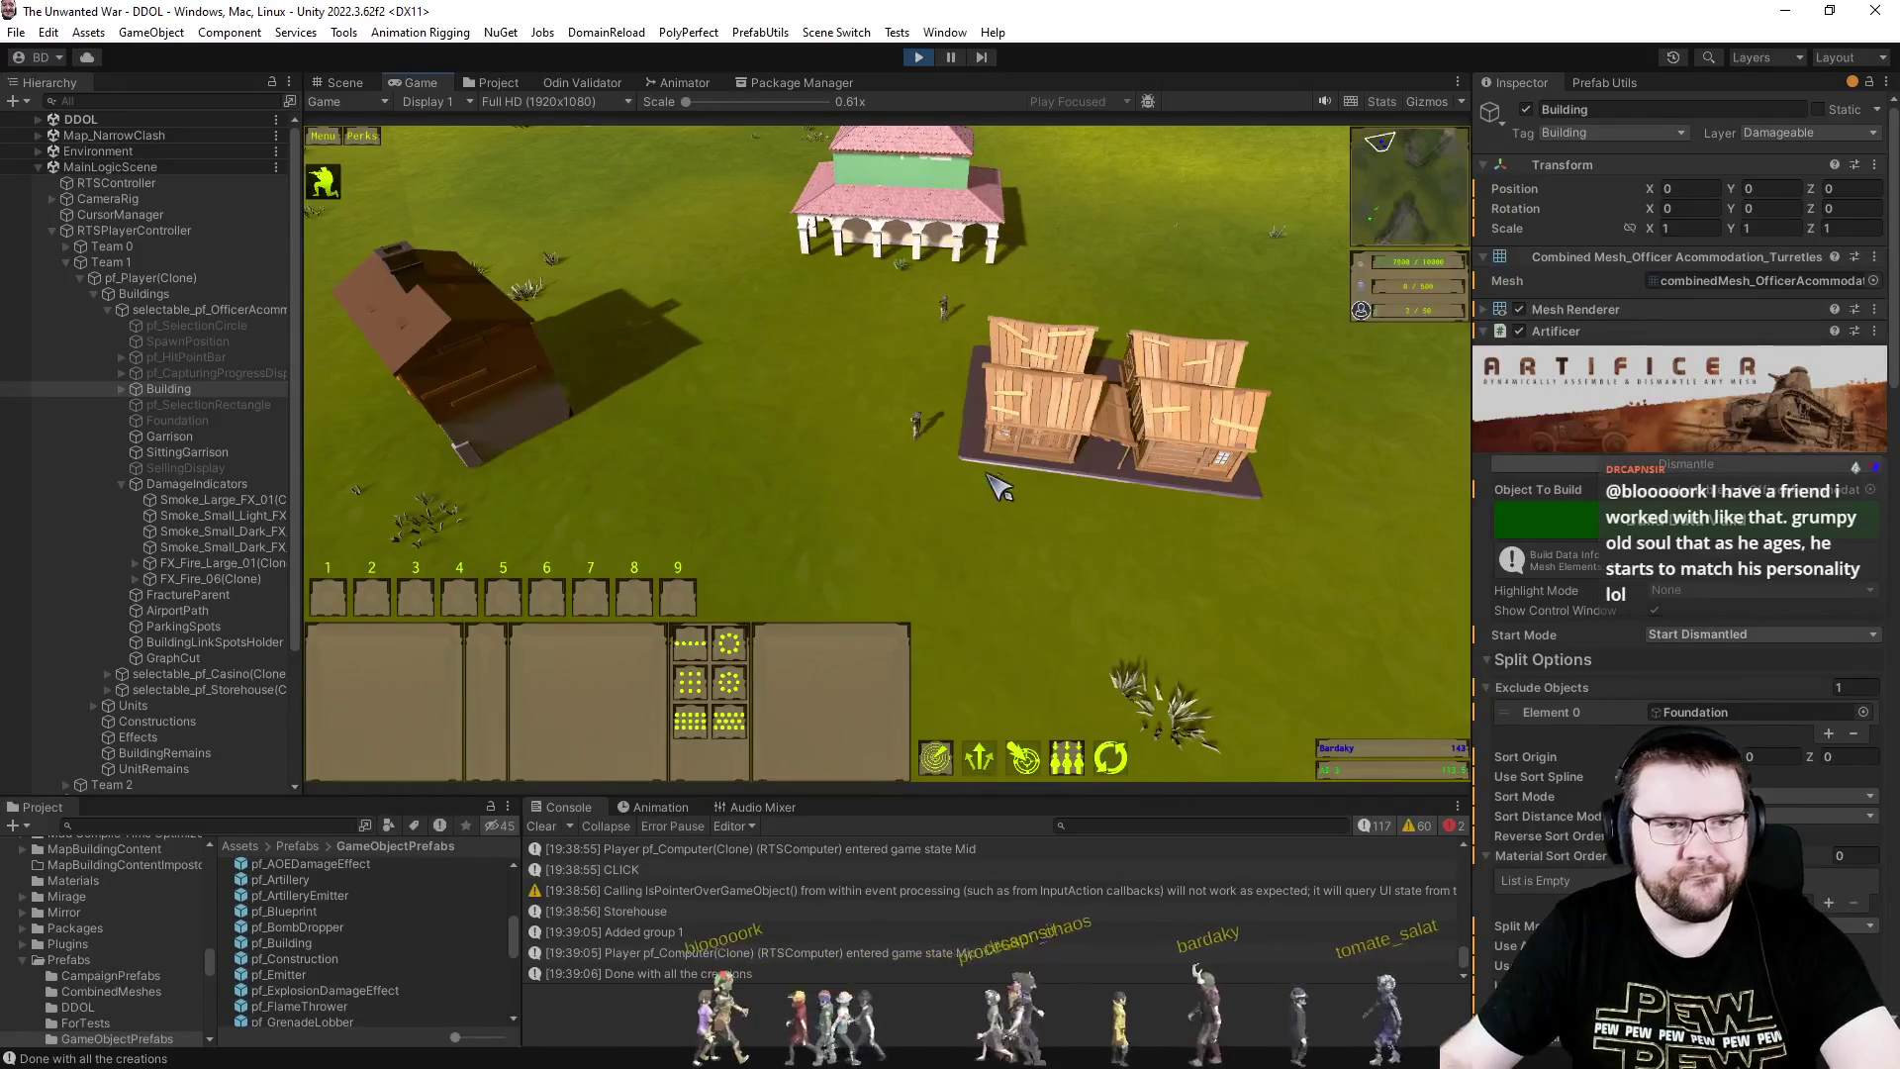
- Place another Storehouse with an Engineer and pause the game
left_click(916, 420)
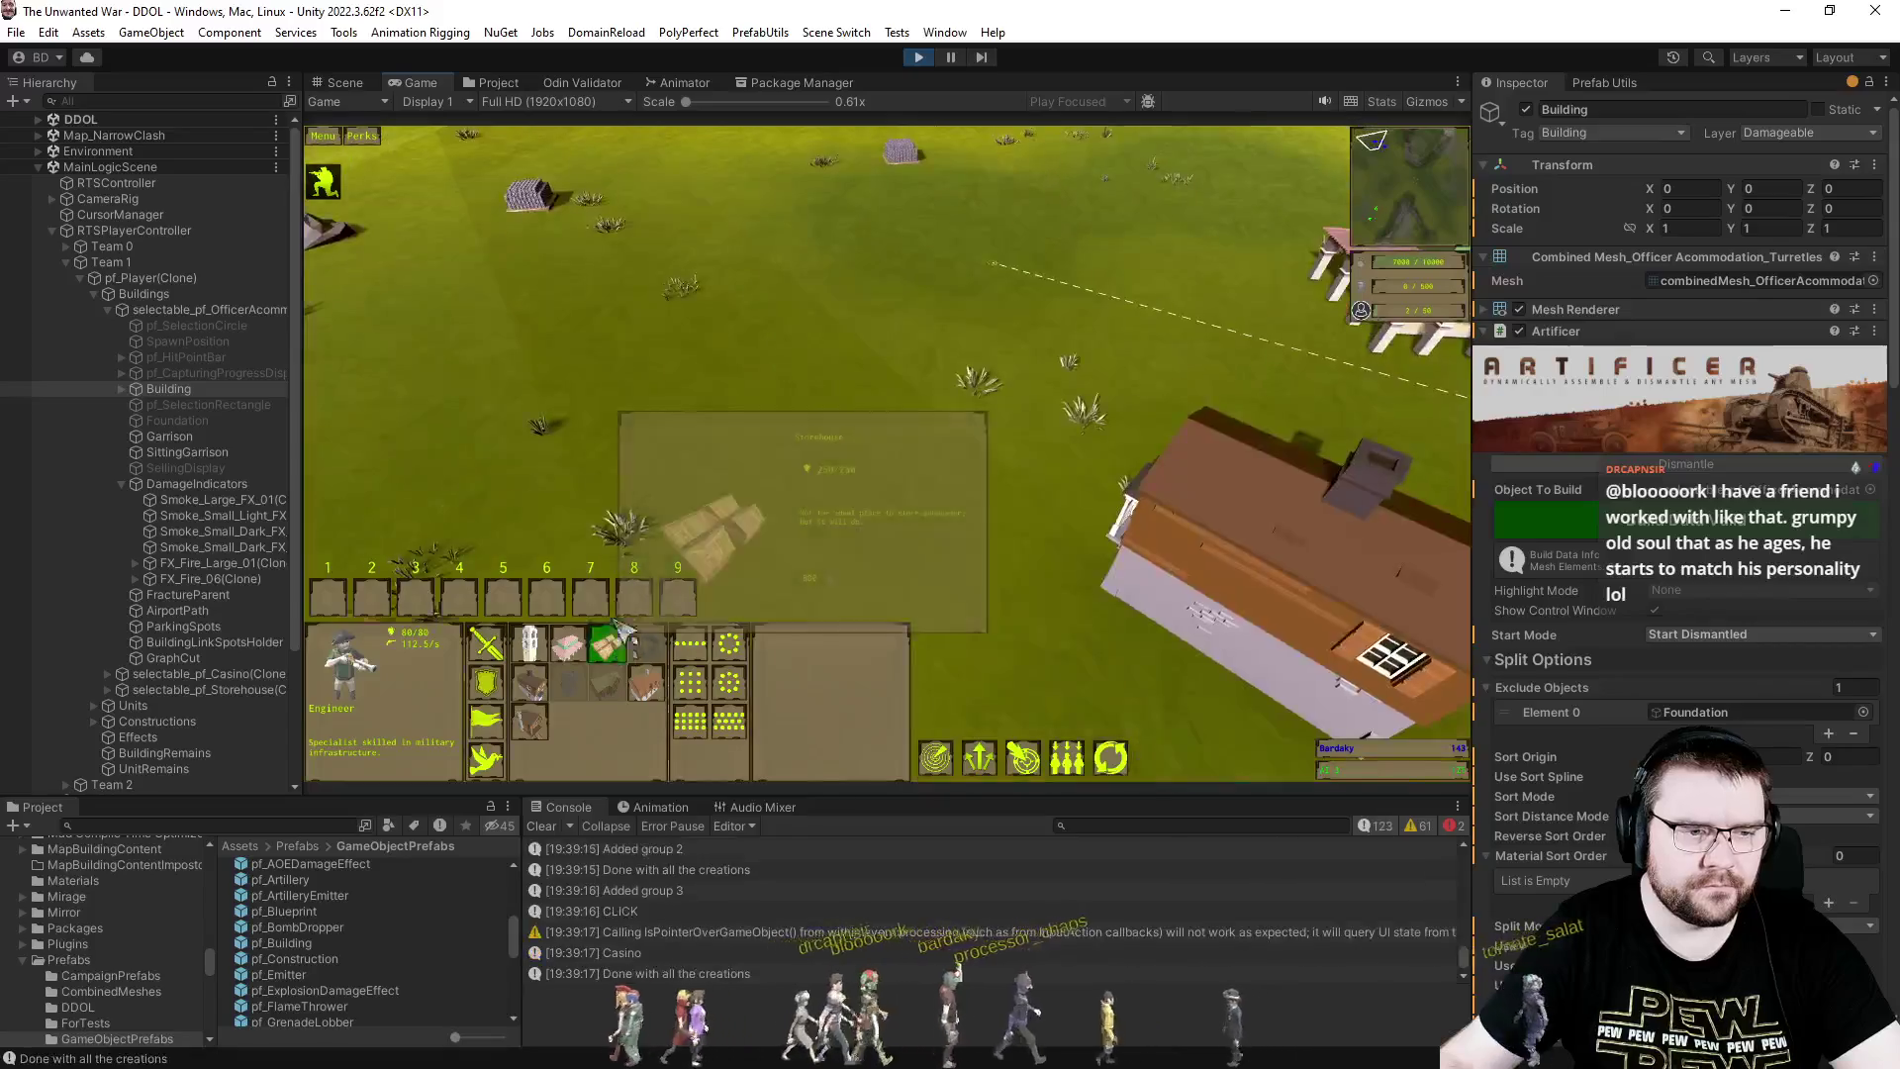
left_click(980, 386)
key("Escape")
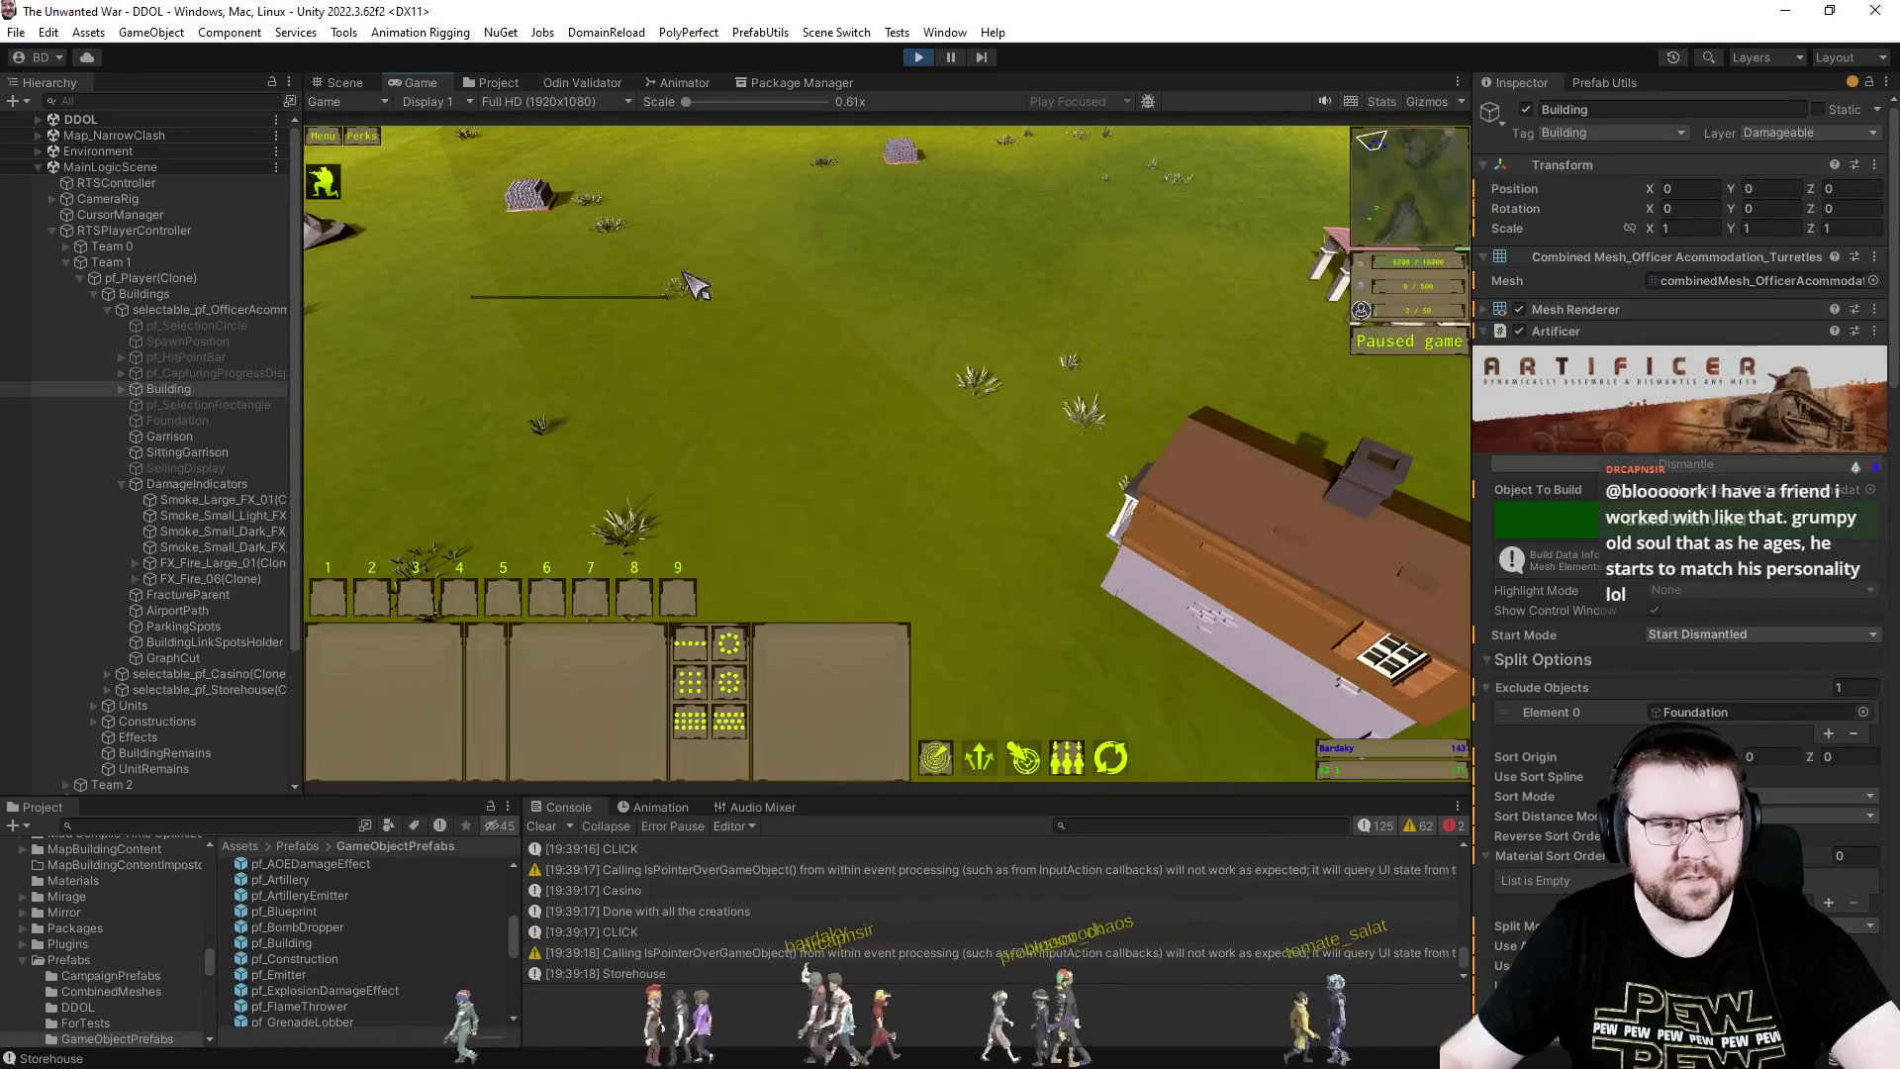
- Expand Constructions to the Casino and inspect its Building and Foundation objects
scroll(99, 558, "down", 4)
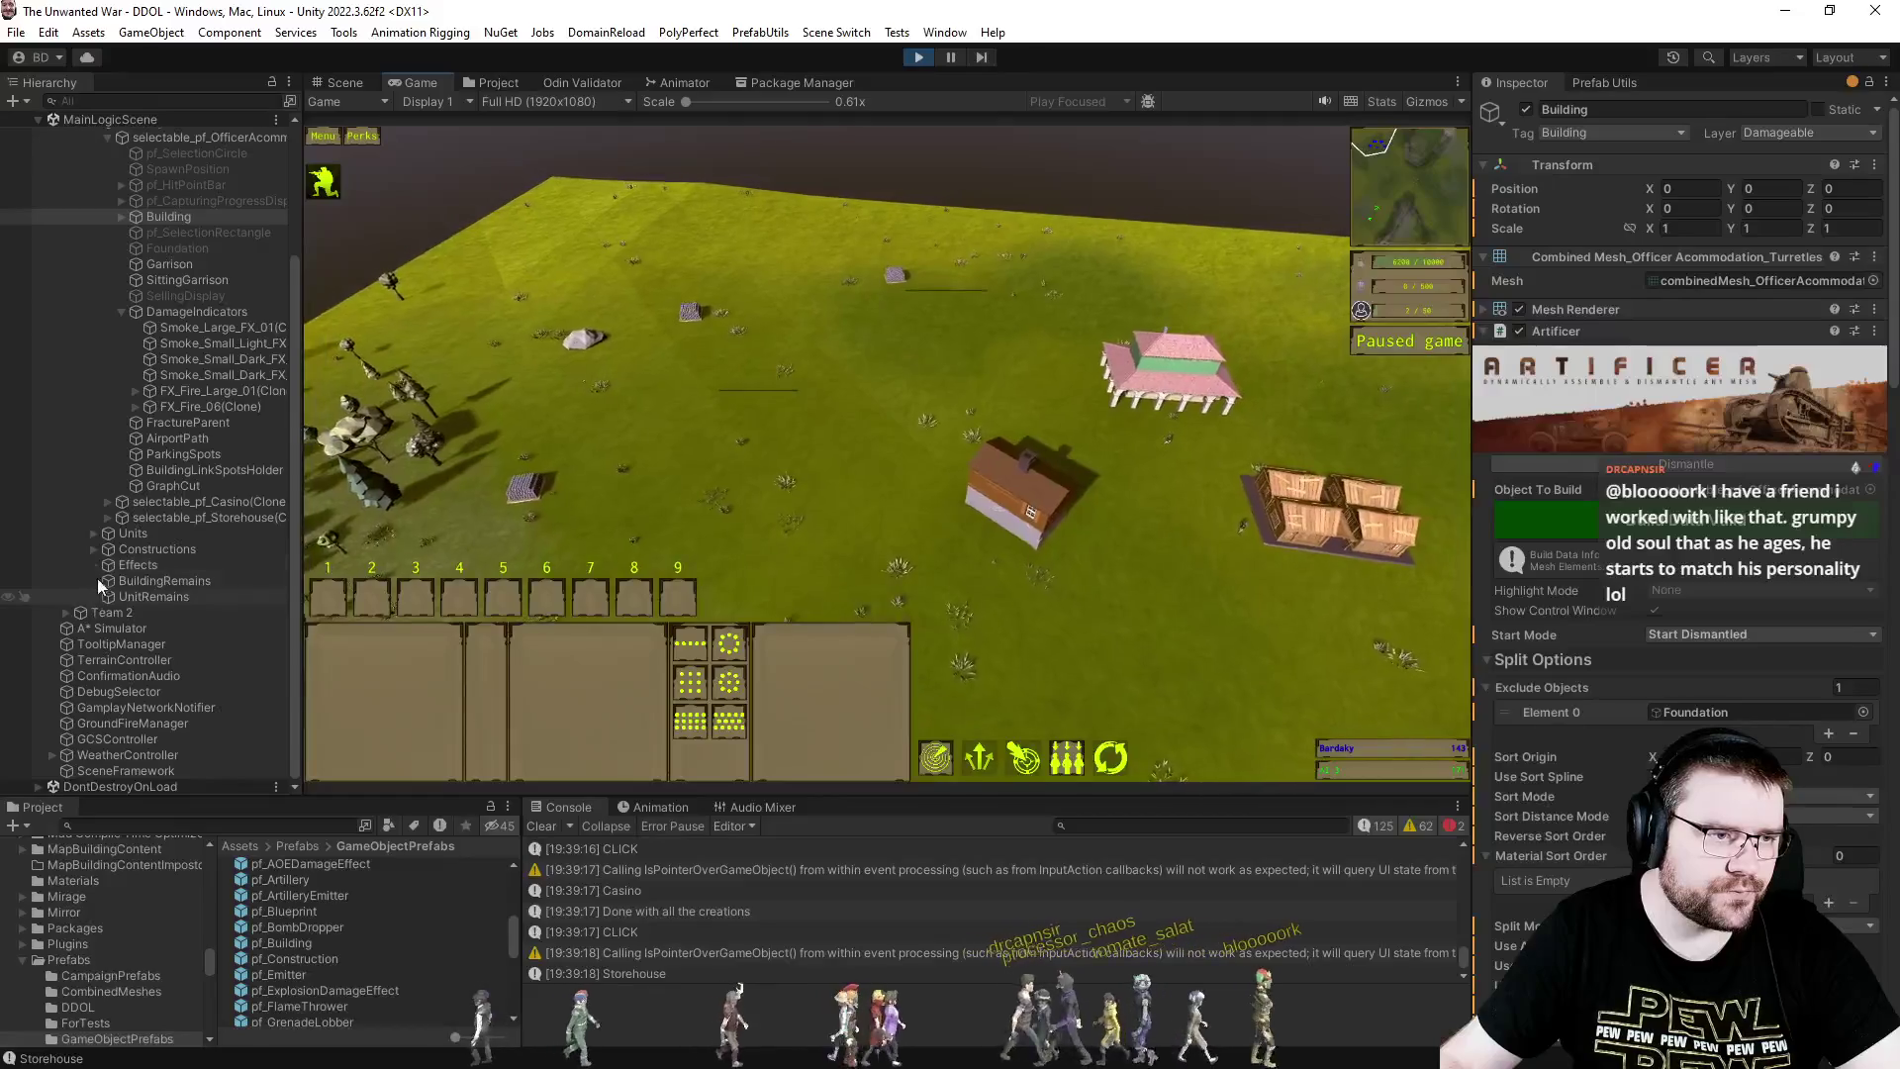
left_click(91, 547)
left_click(107, 565)
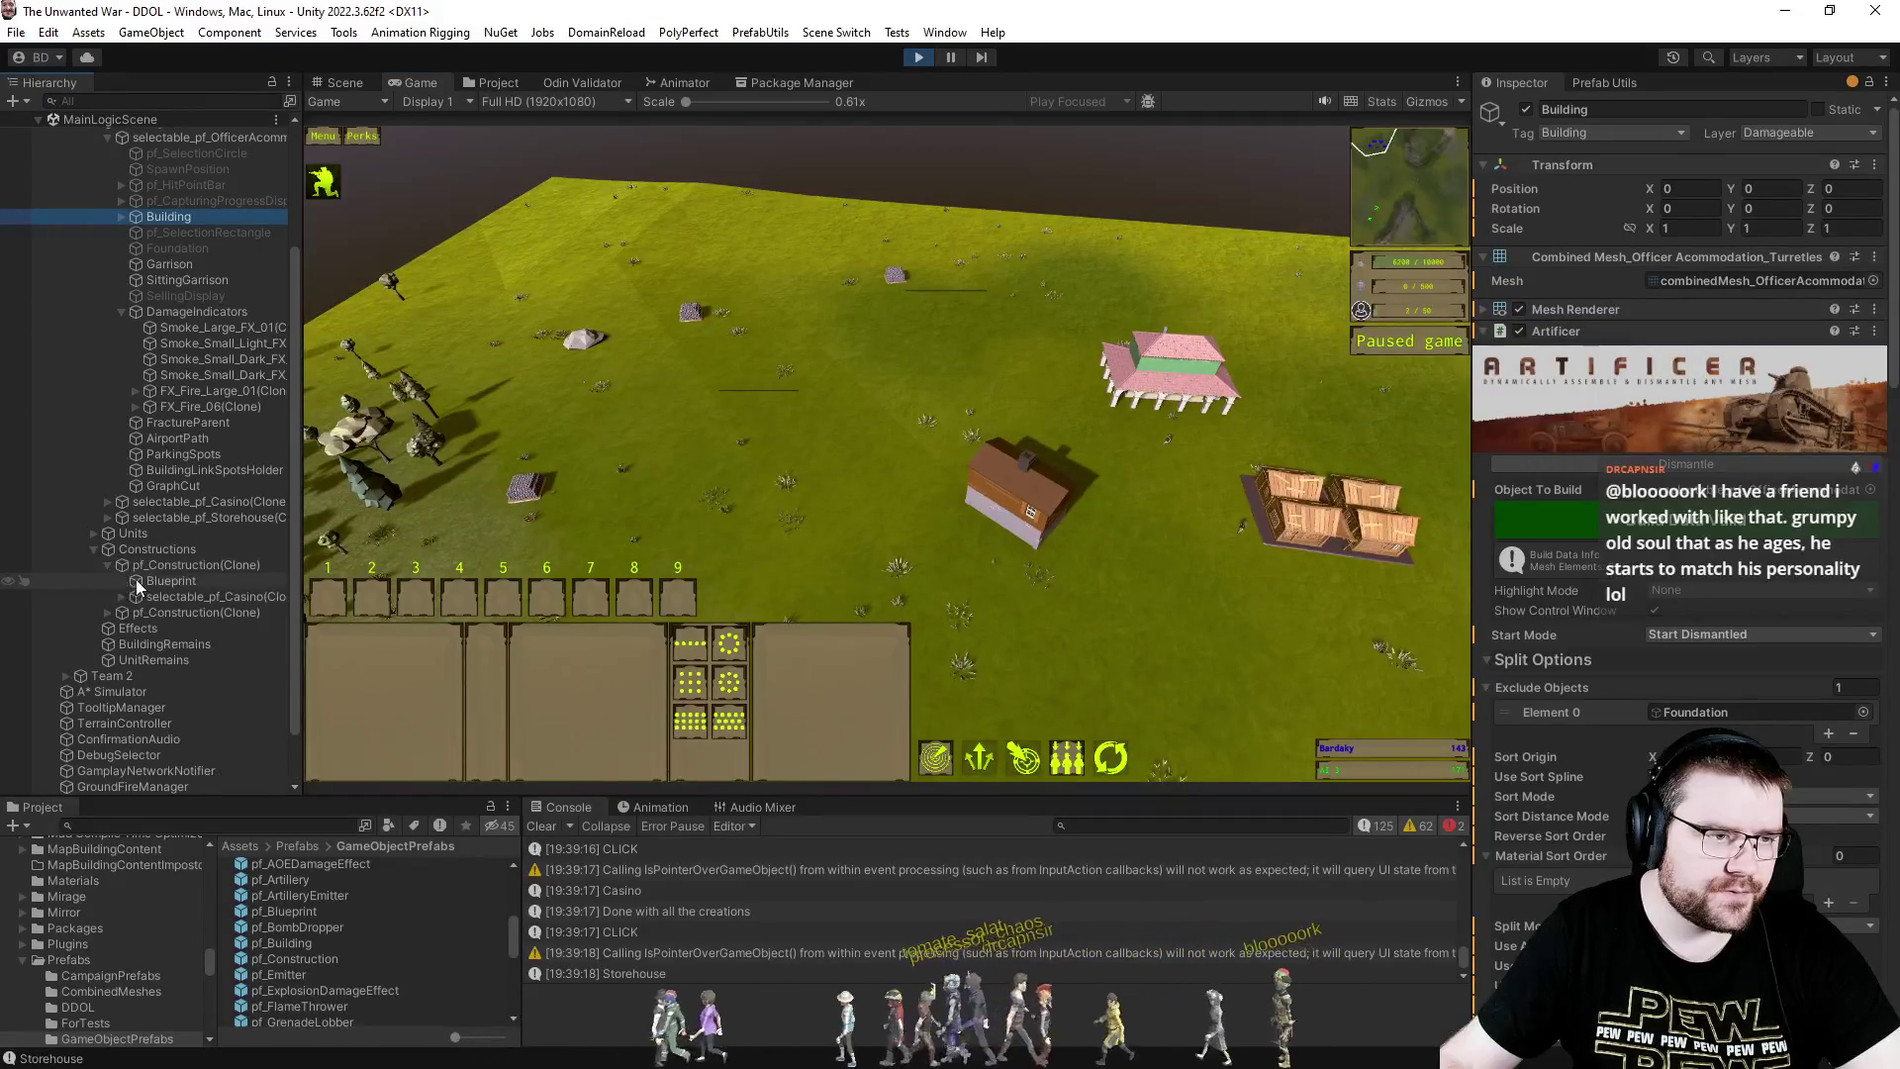
left_click(121, 597)
scroll(165, 603, "down", 5)
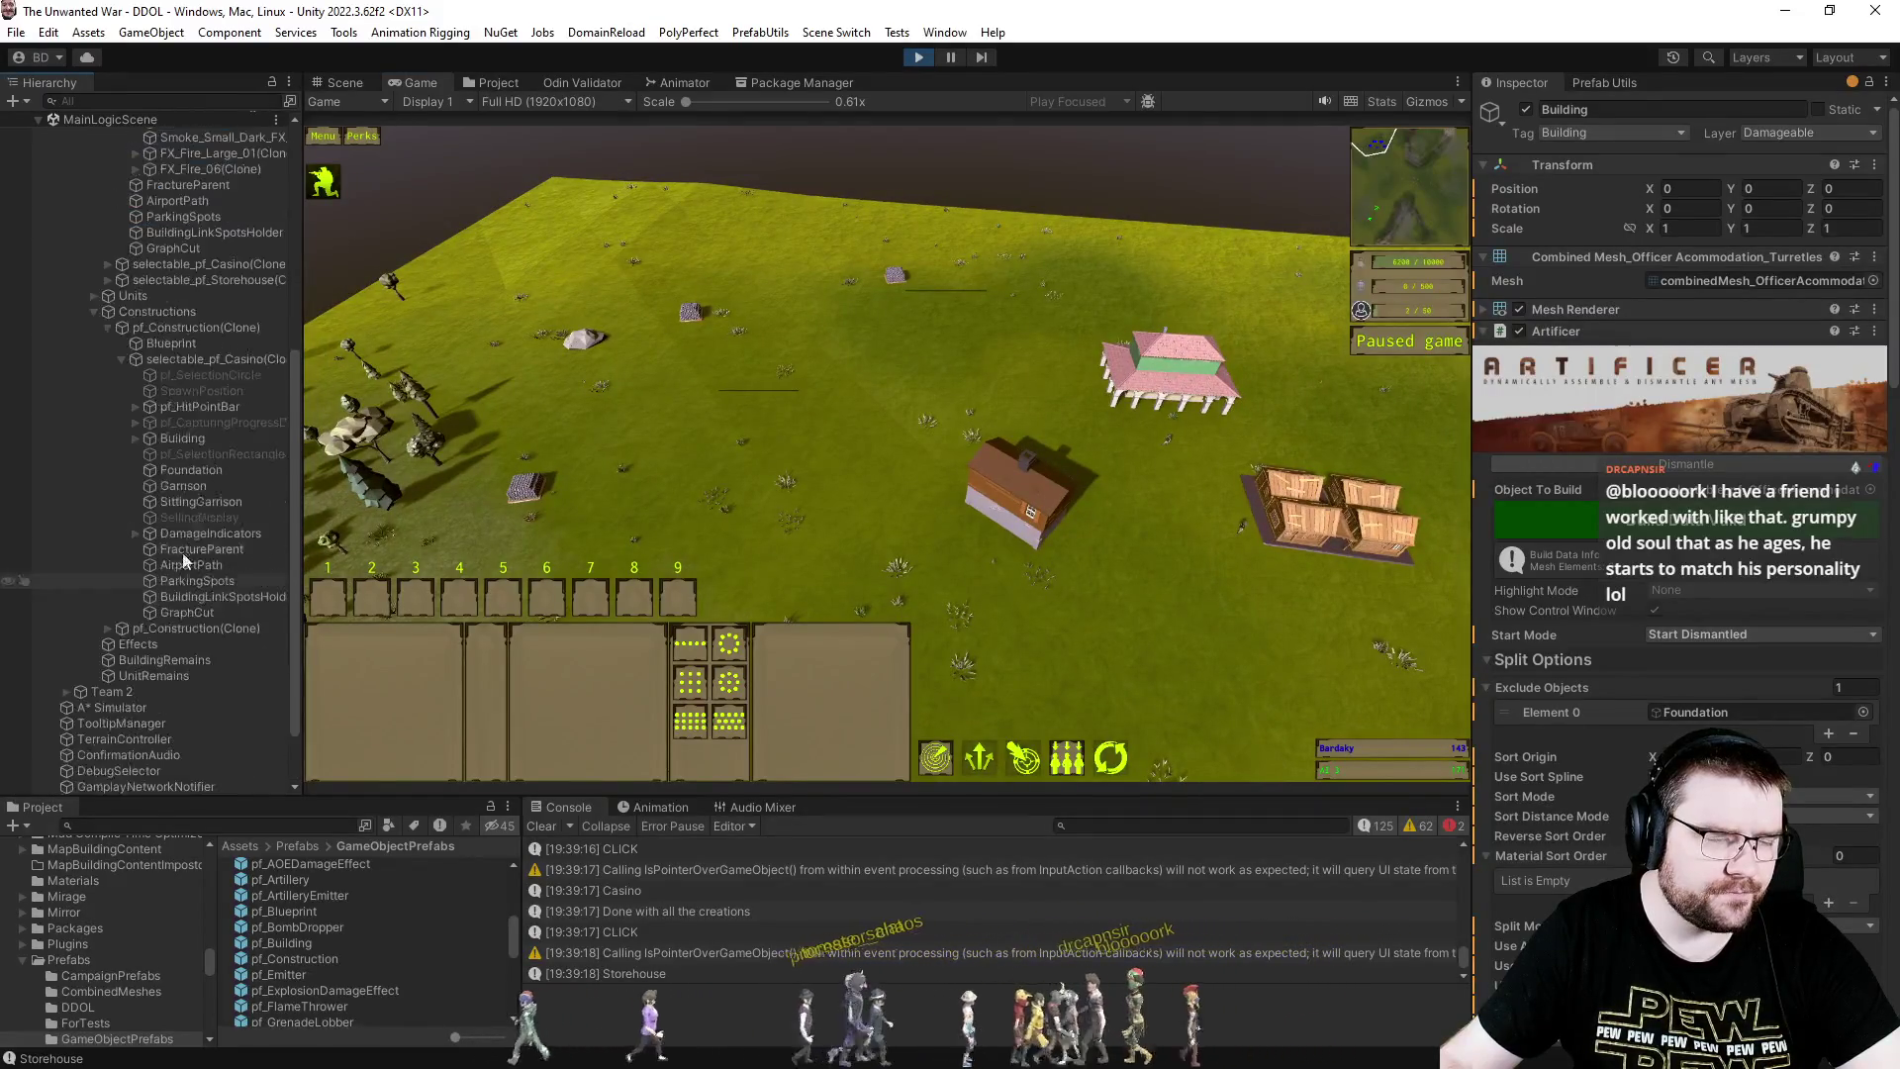
left_click(194, 439)
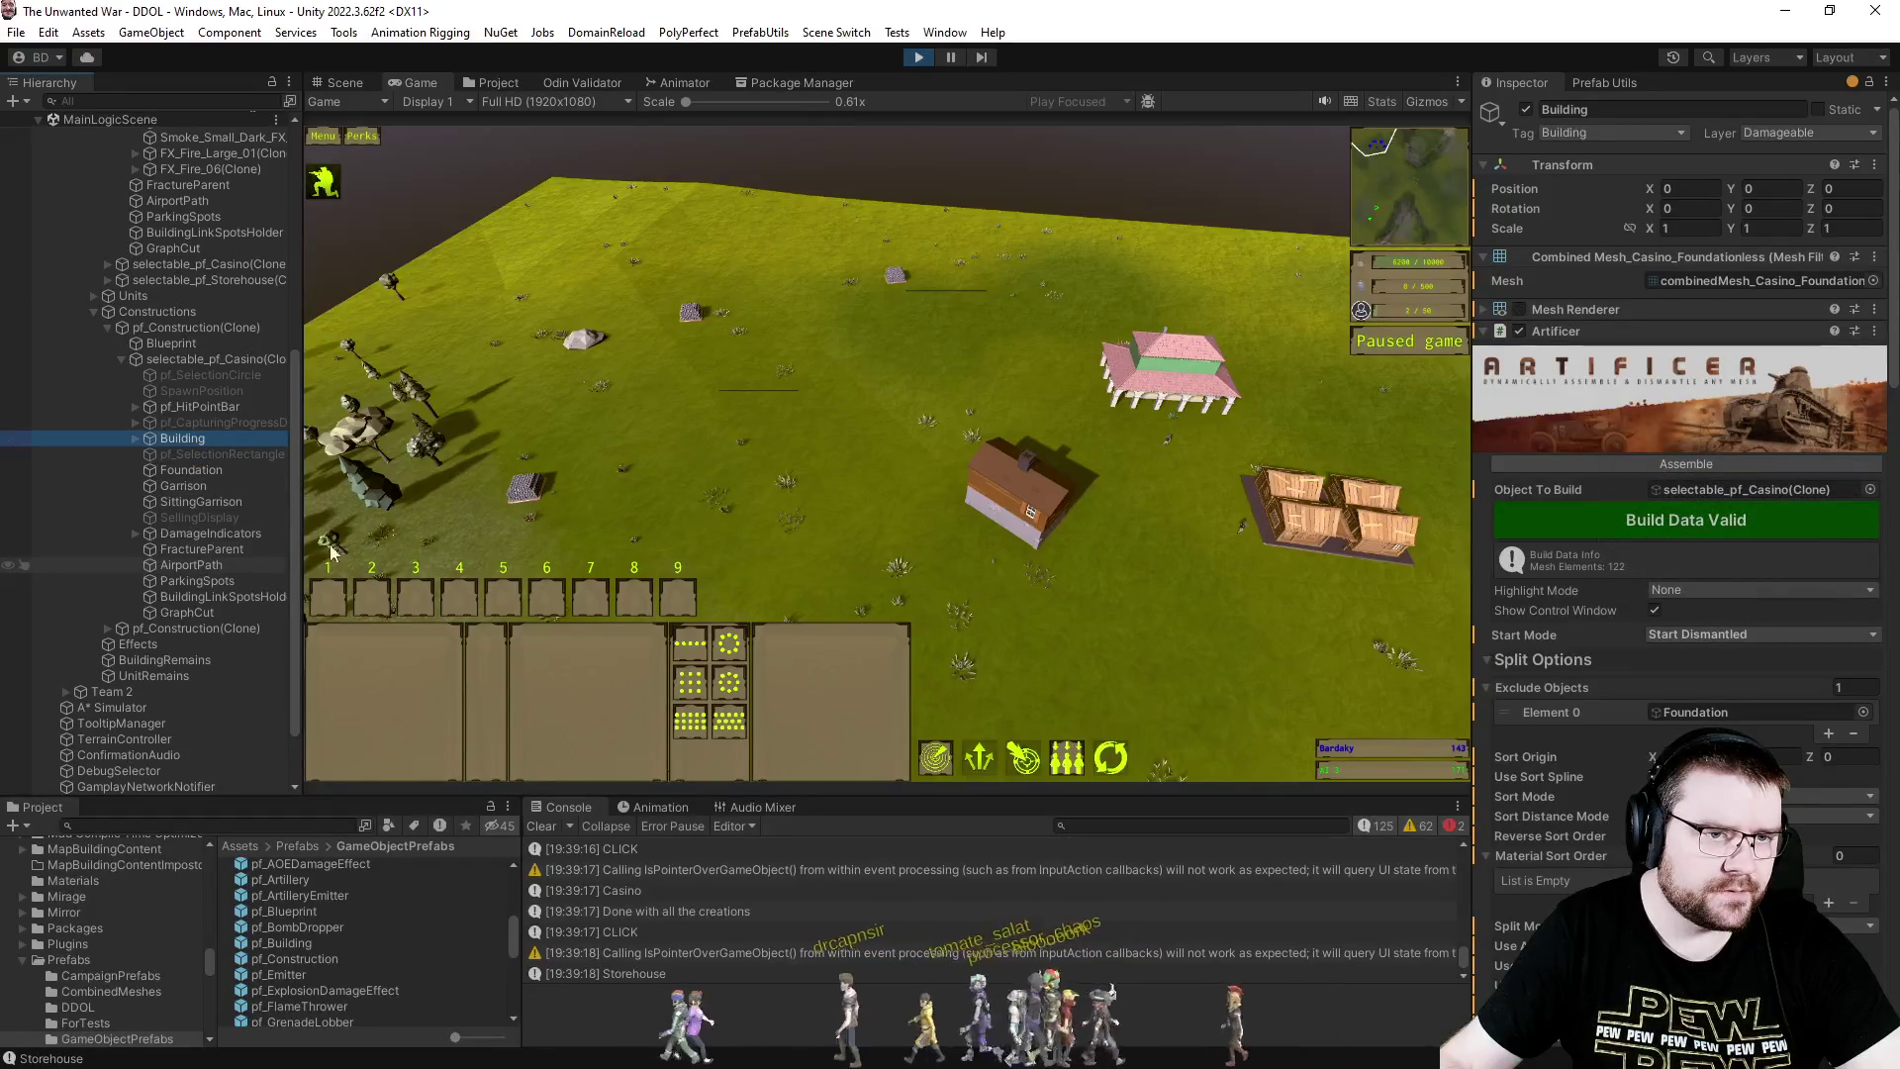
left_click(205, 471)
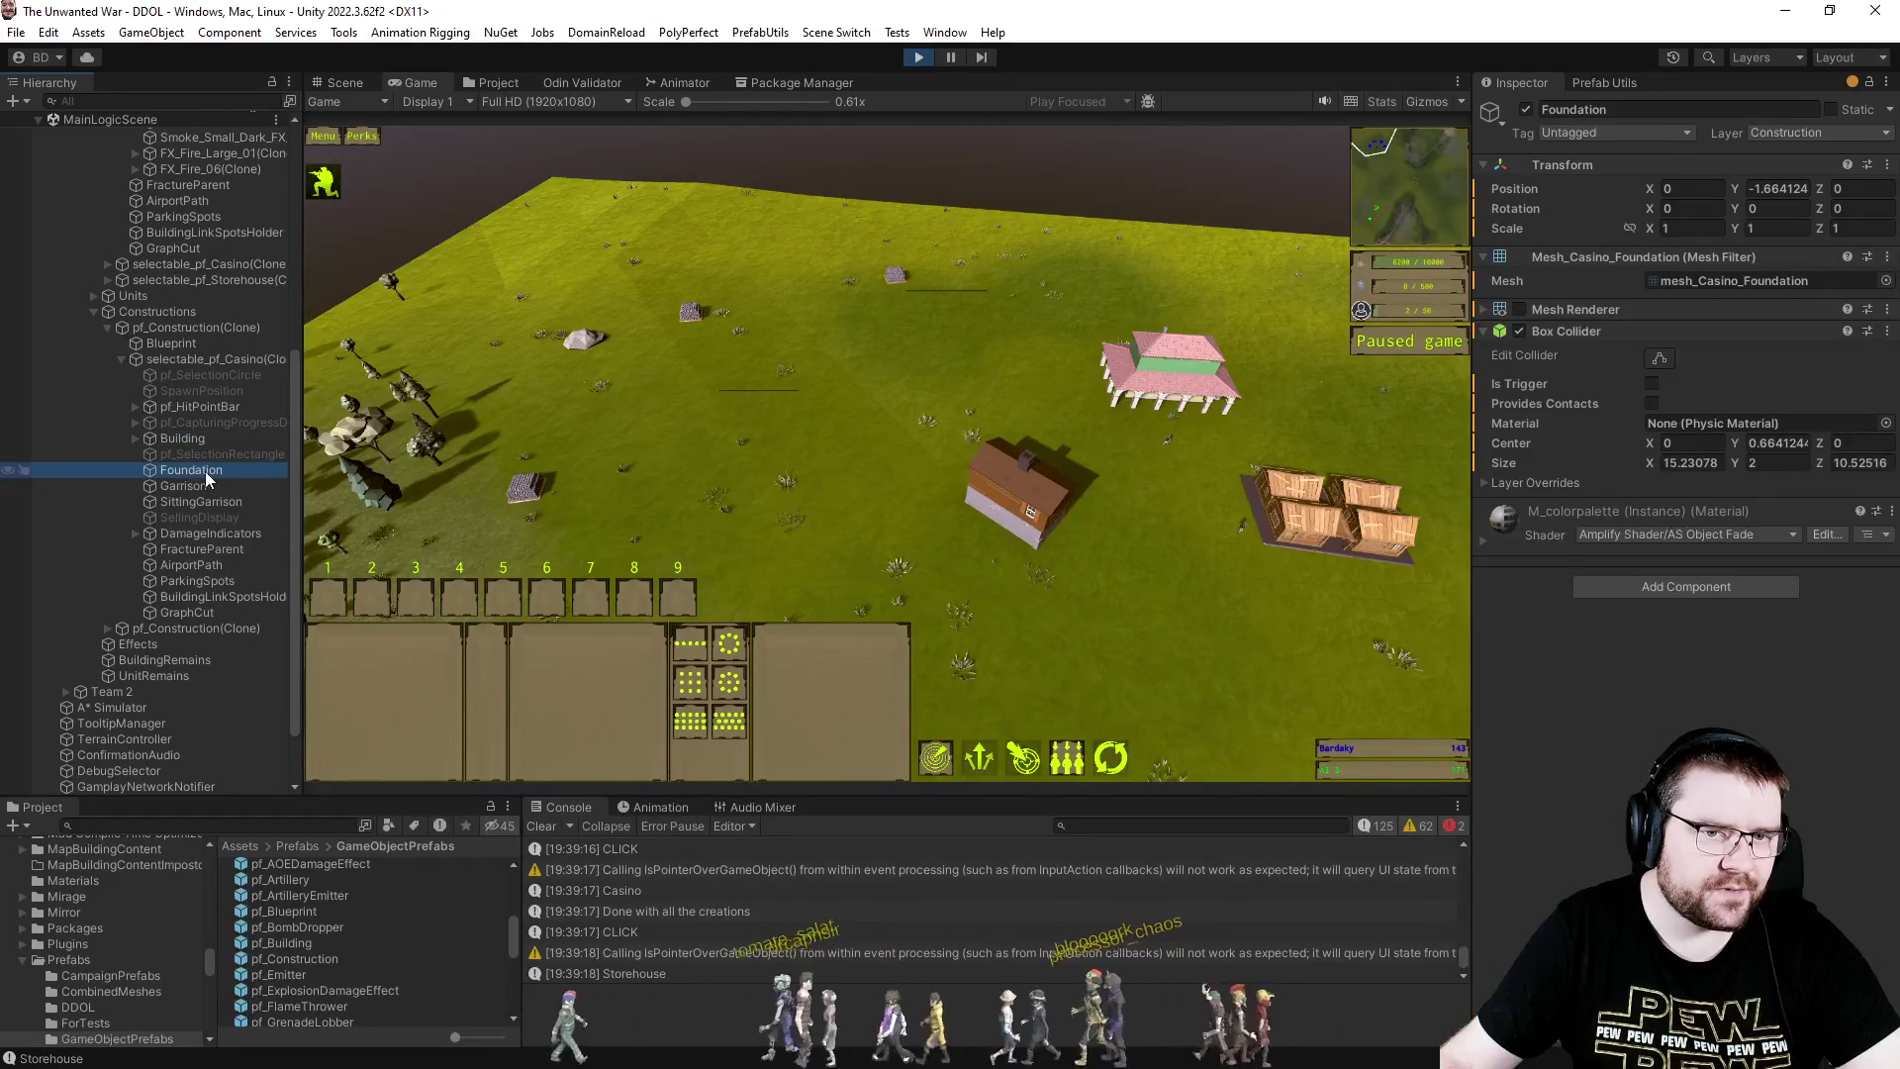
left_click(216, 431)
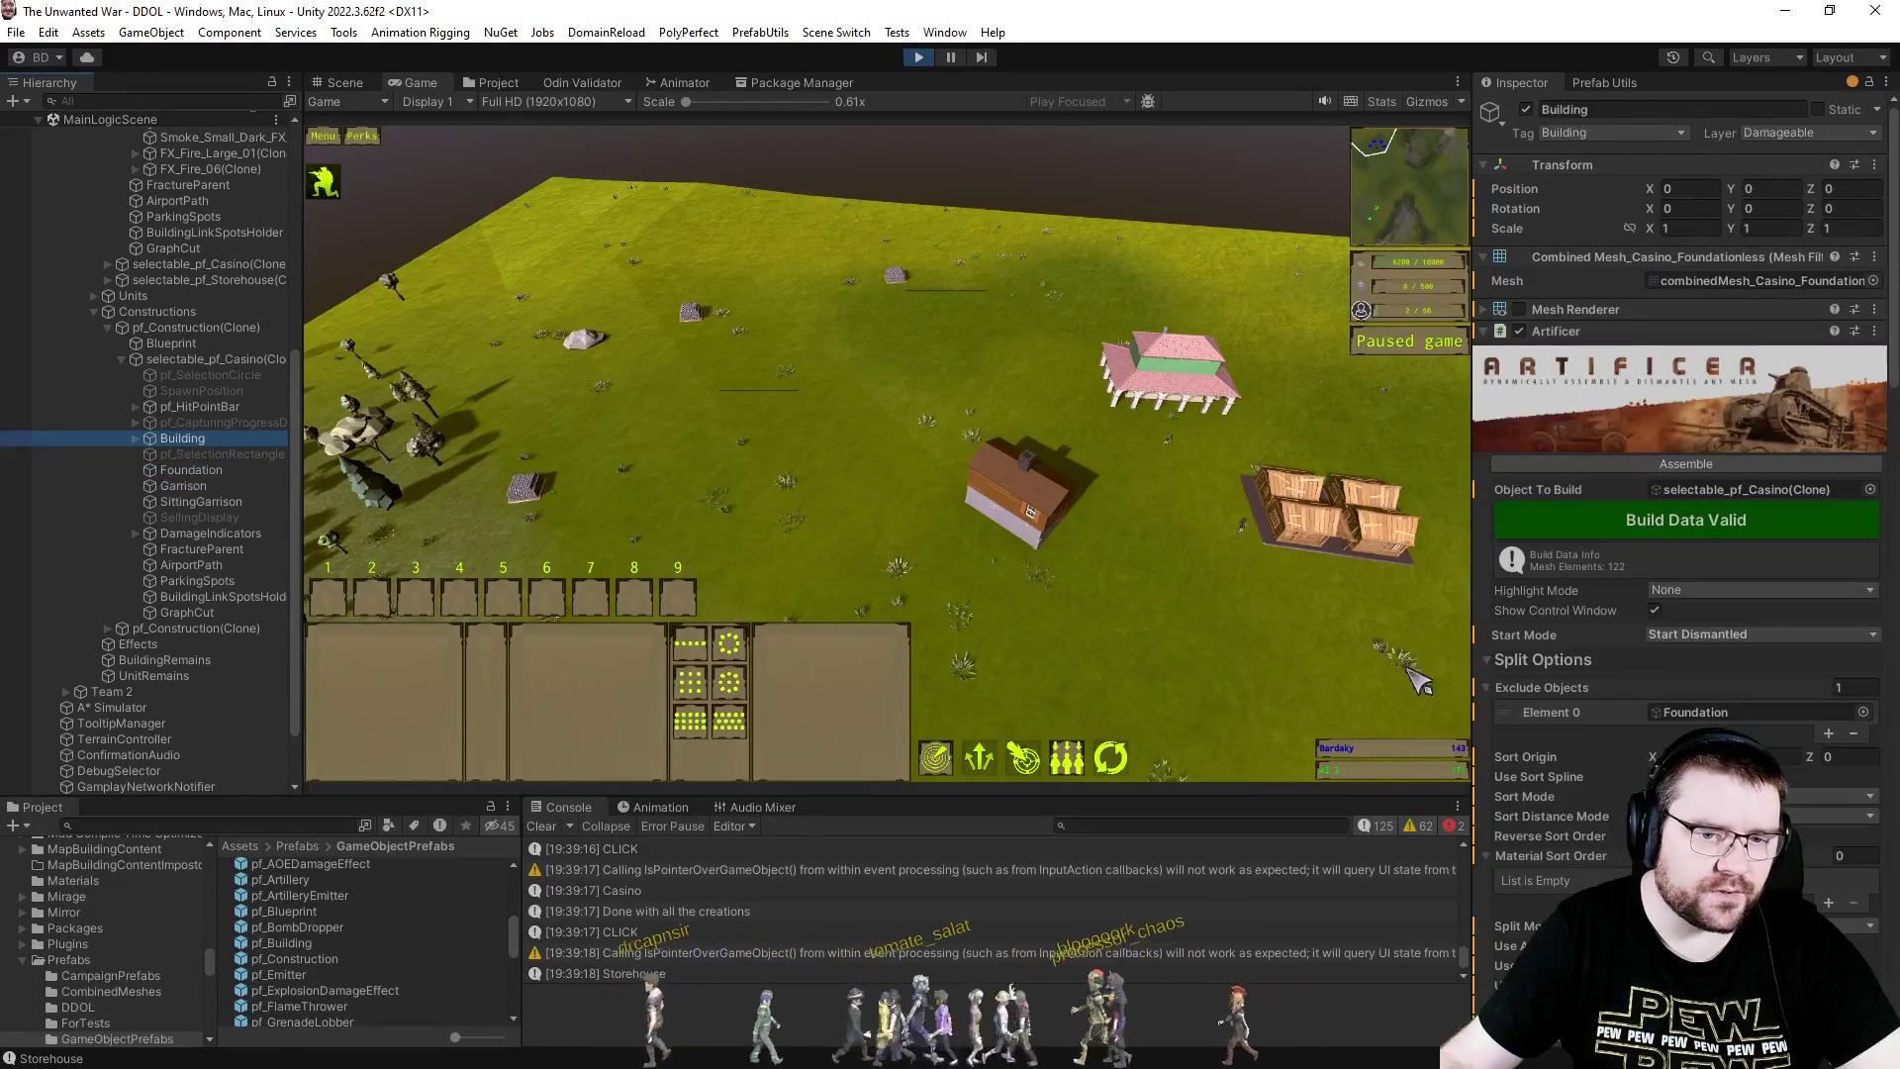
- Review the Building's Artificer settings and zoom the game view onto the brown house
scroll(1591, 679, "down", 5)
scroll(1591, 674, "down", 2)
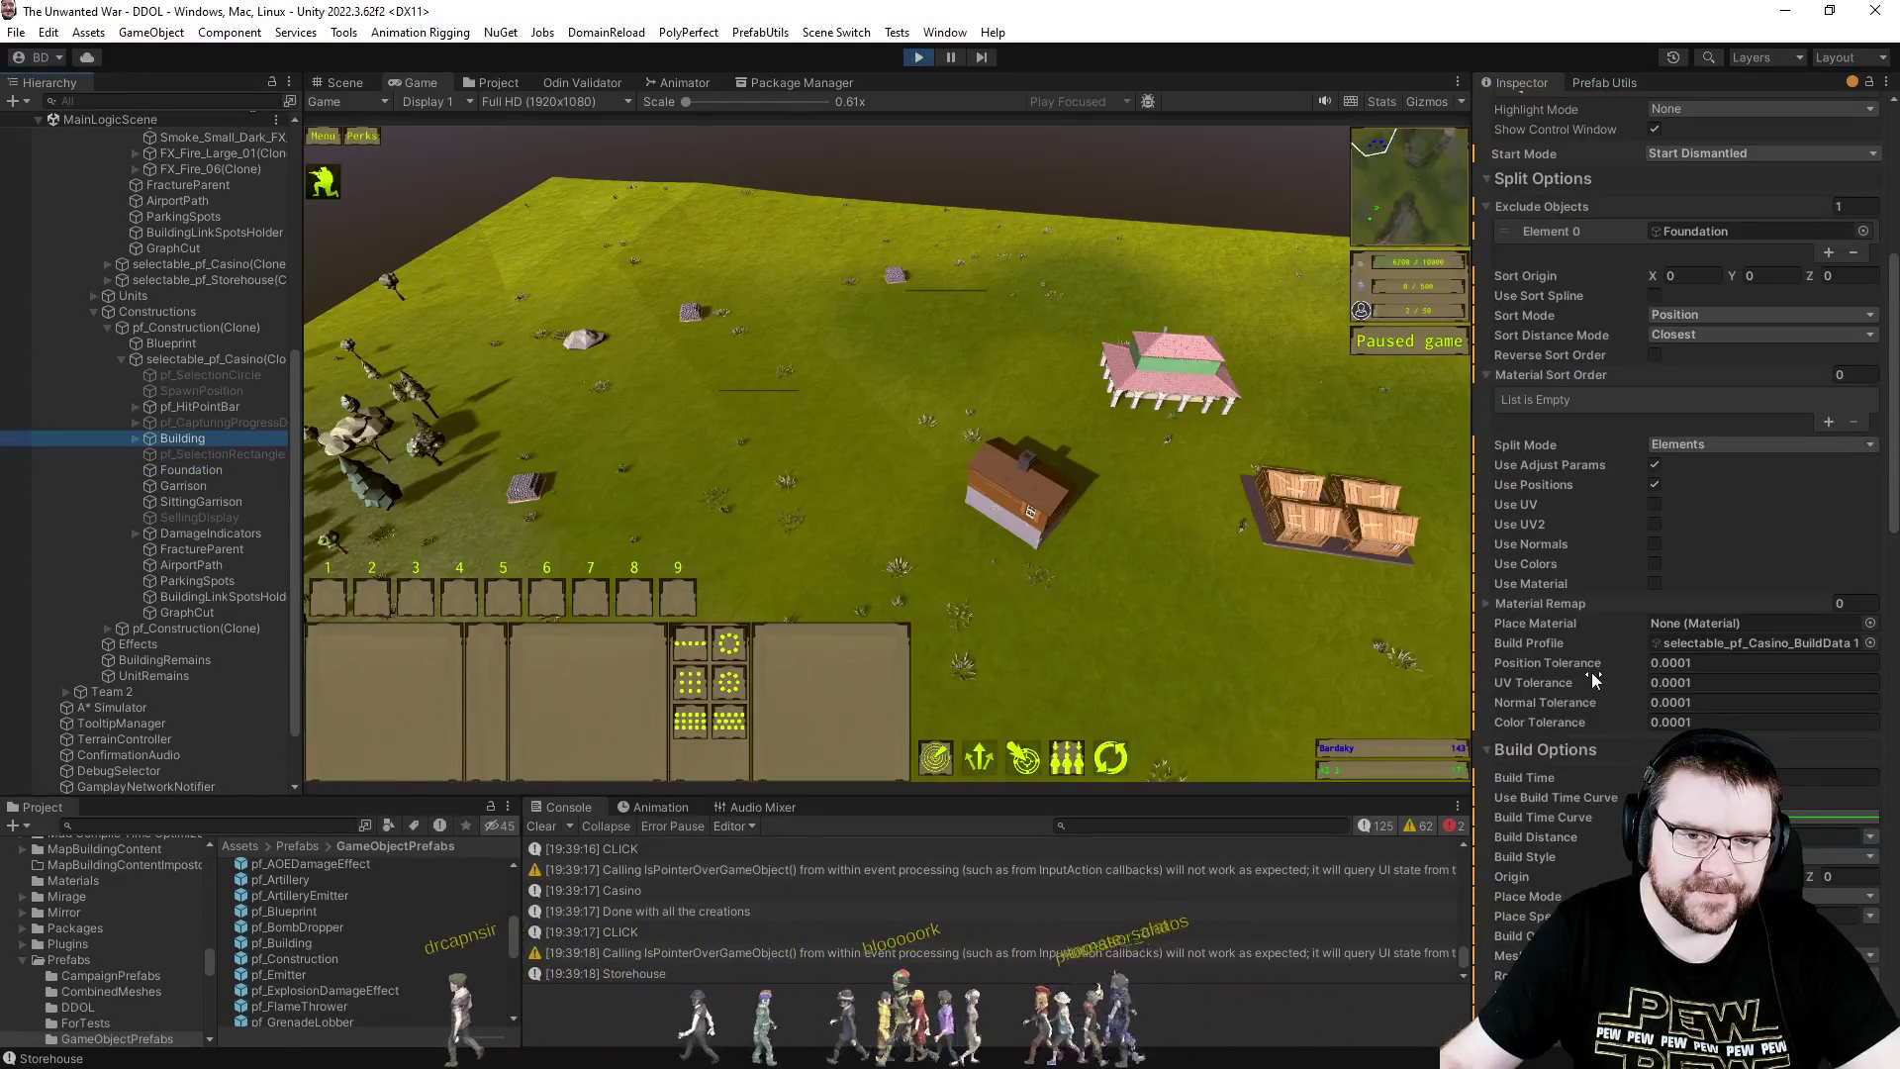
scroll(1593, 663, "down", 3)
scroll(1595, 651, "up", 4)
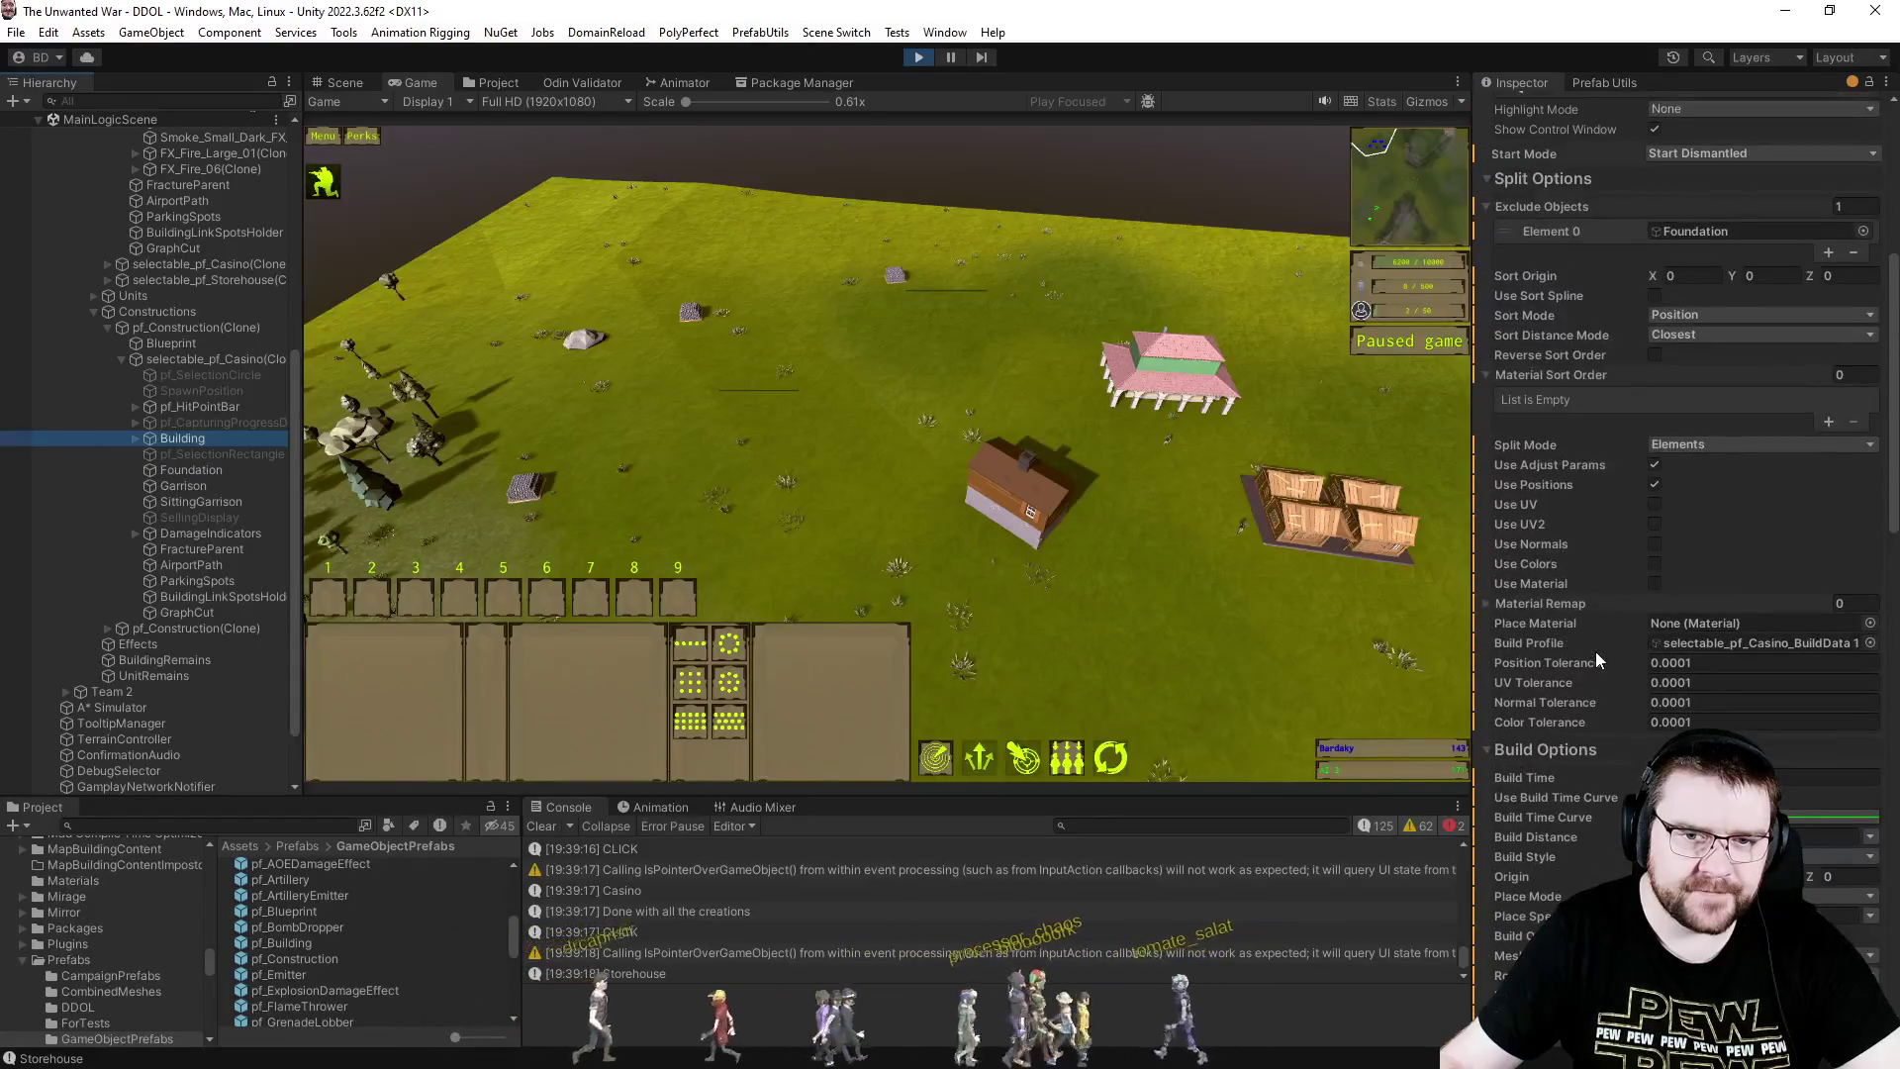
scroll(1562, 407, "up", 1)
left_click(905, 423)
scroll(905, 423, "up", 3)
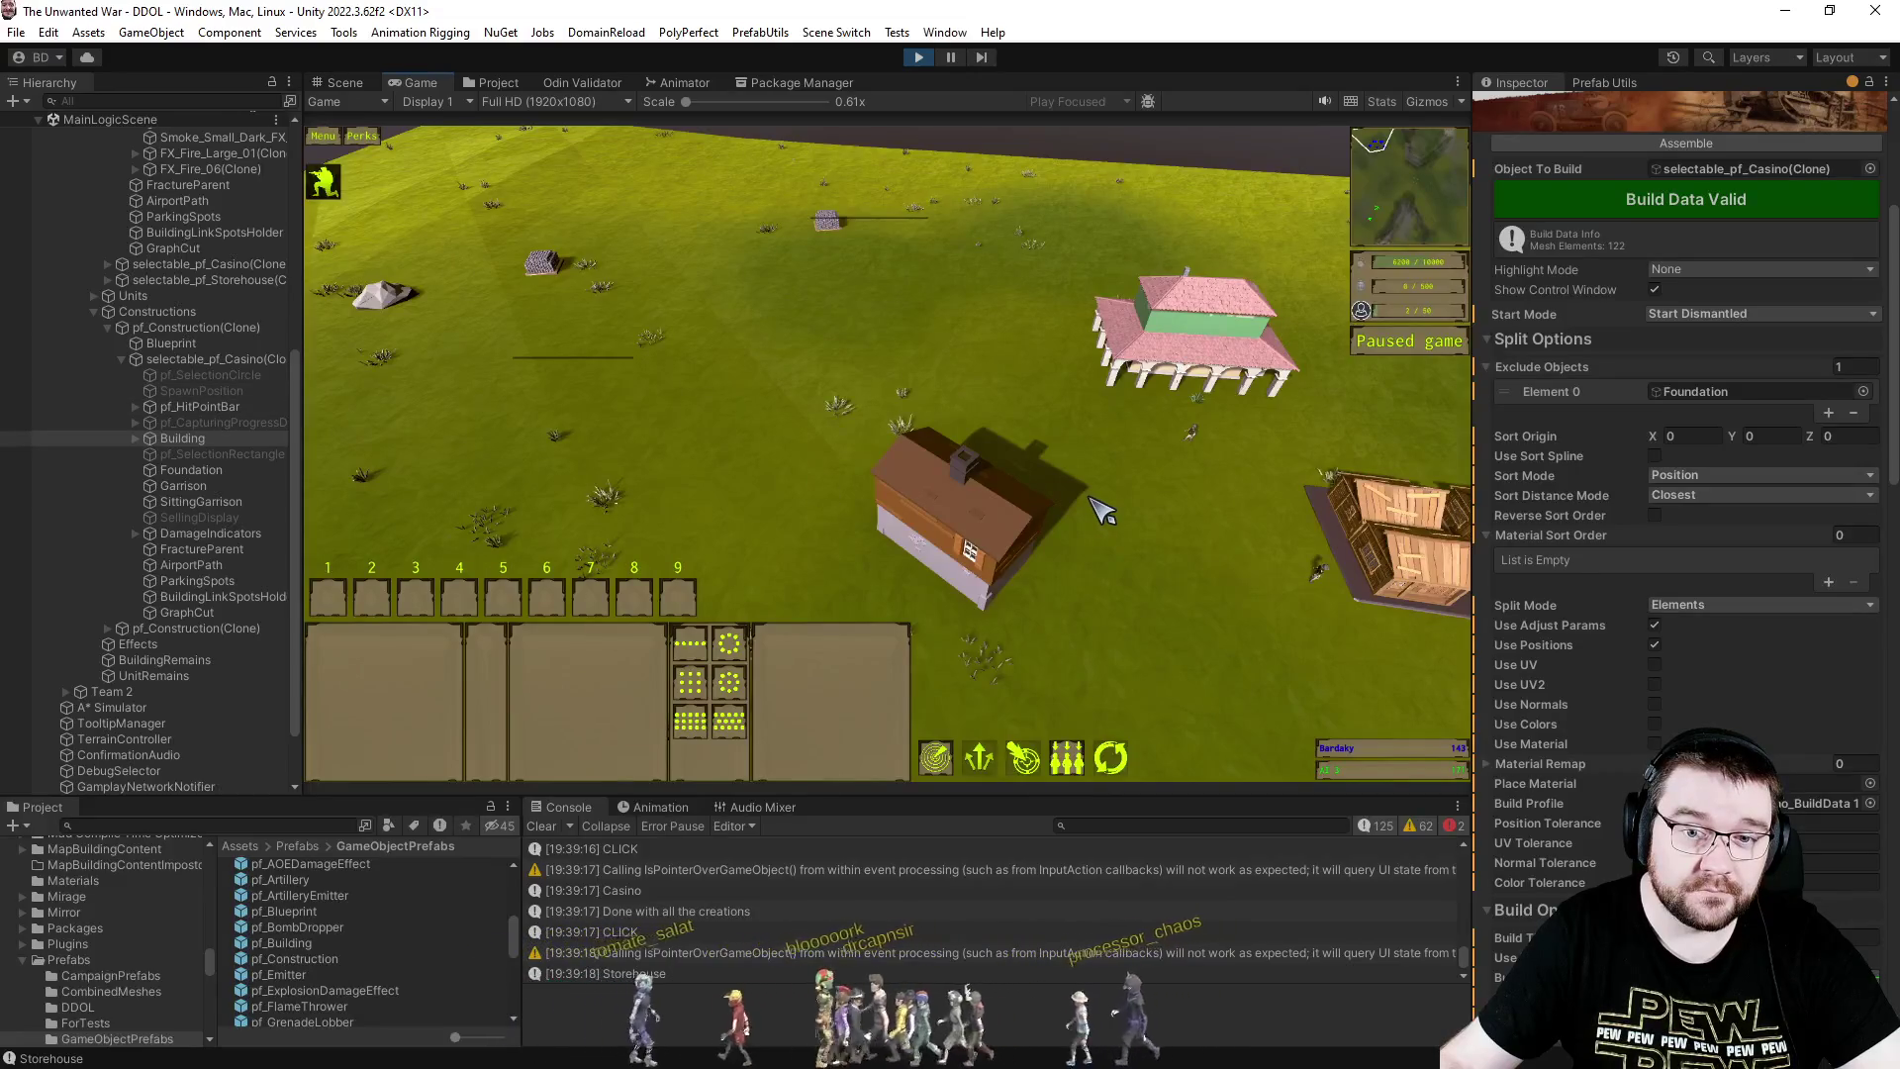
key("alt+Tab")
left_click(894, 618)
key("ctrl+Tab")
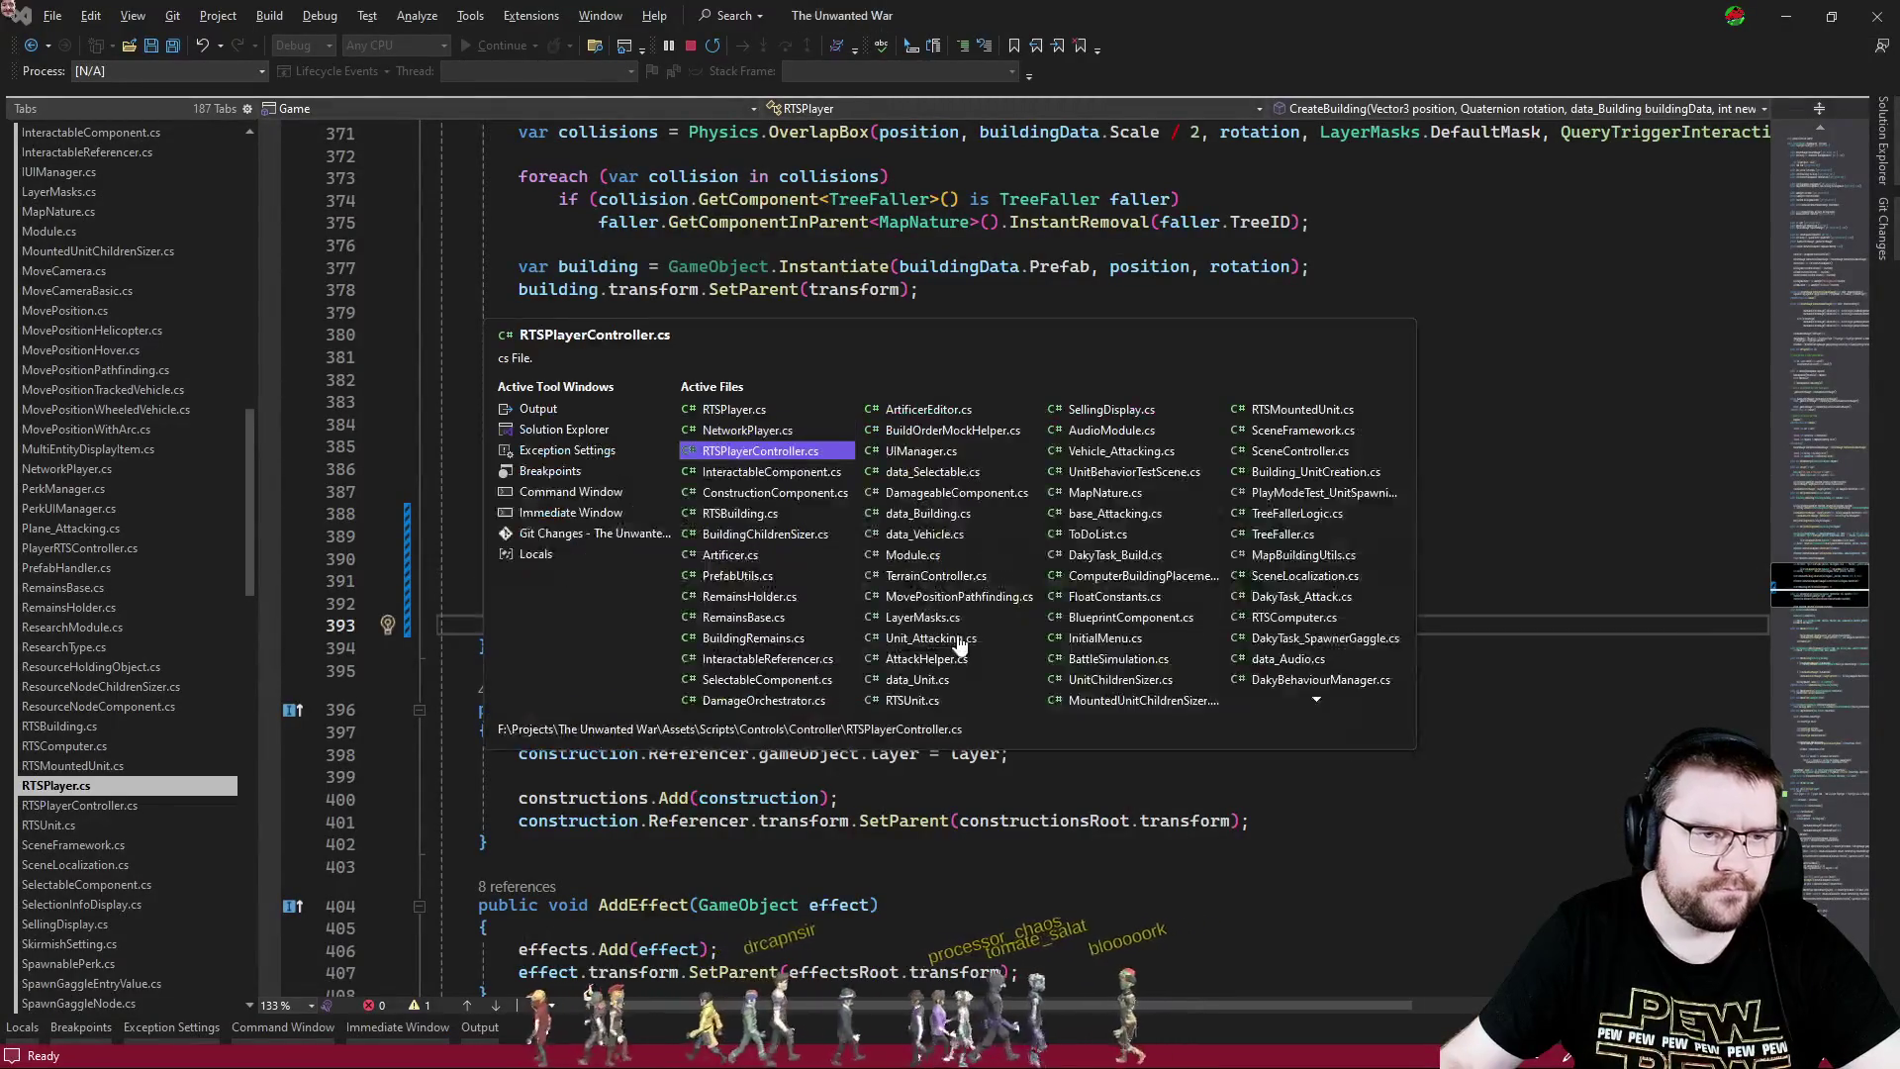
key("ctrl+Tab")
key("ctrl+Tab")
type("sizer.foundation.GetComponent<MeshRenderer>().enabled = true;")
left_click(1027, 639)
key("alt+Tab")
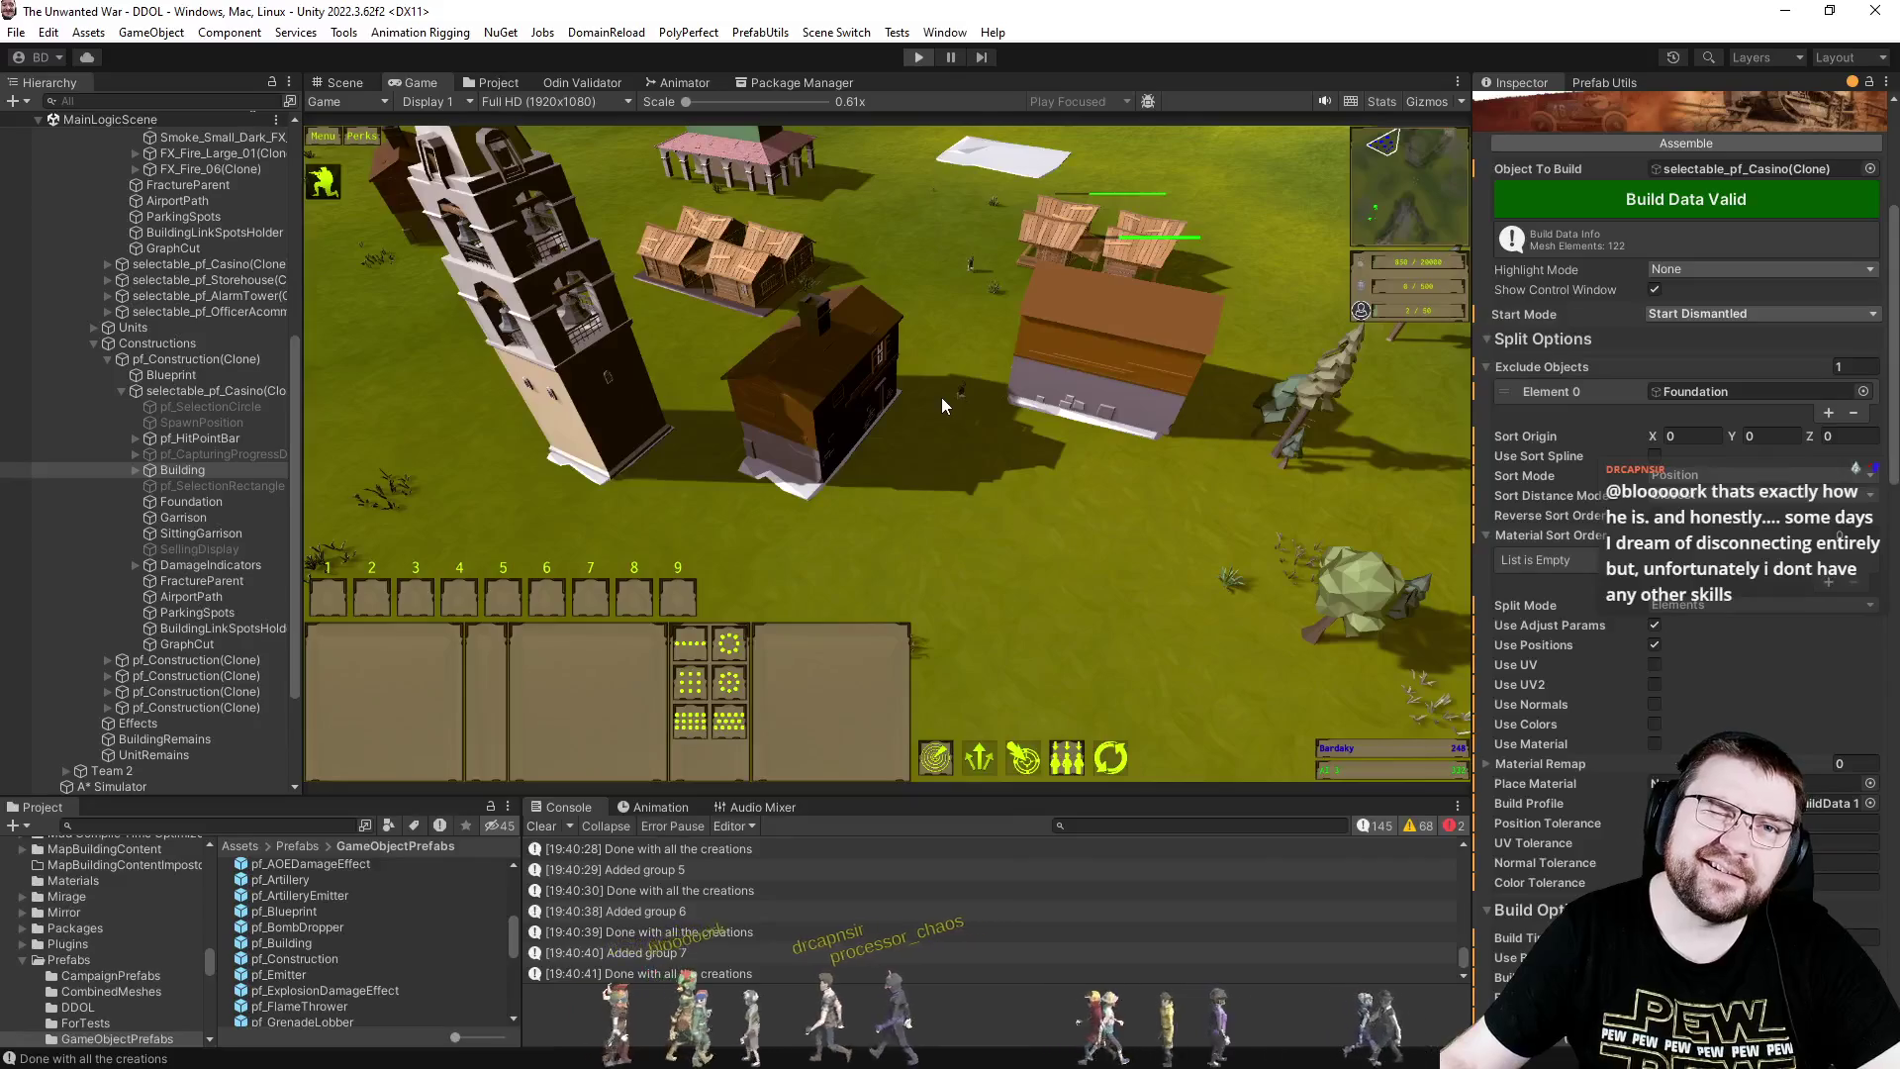
- Exit Play Mode and browse the Project window to the Storehouse folder
key("ctrl+p")
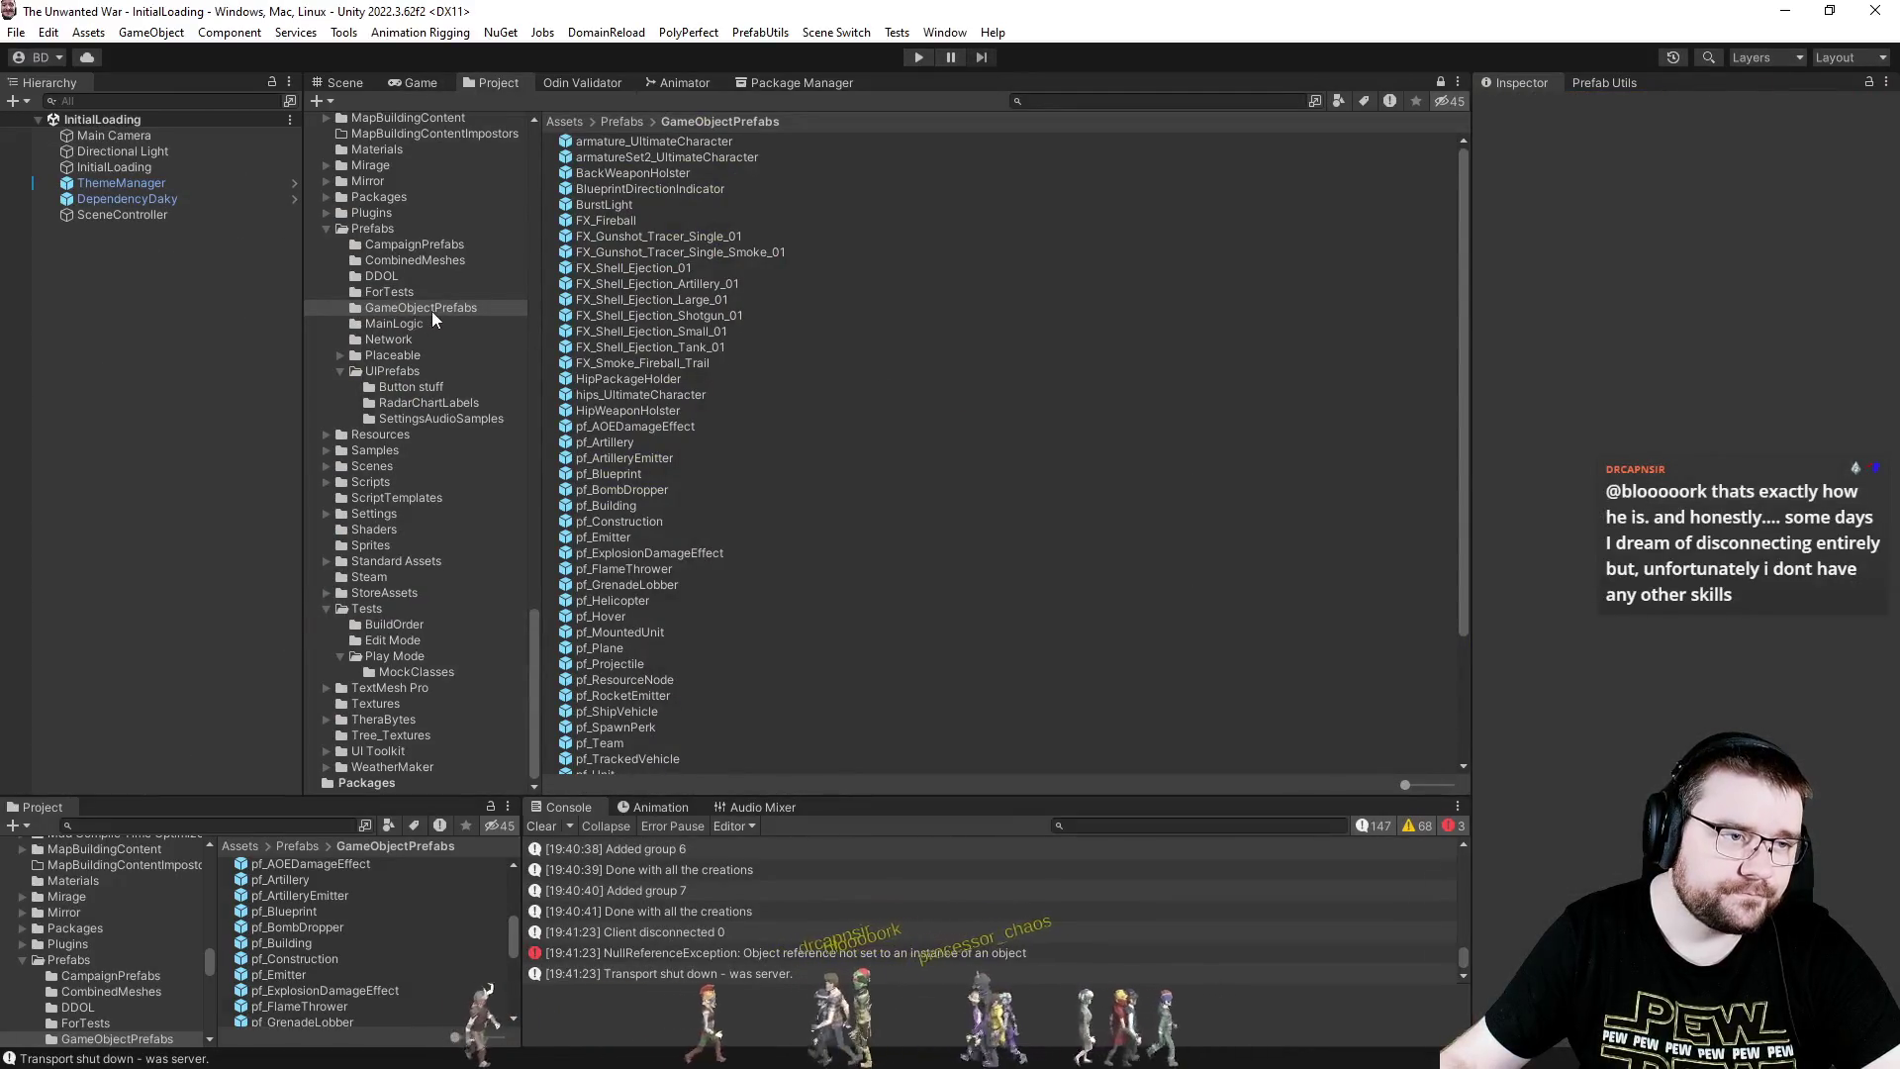
scroll(446, 336, "up", 9)
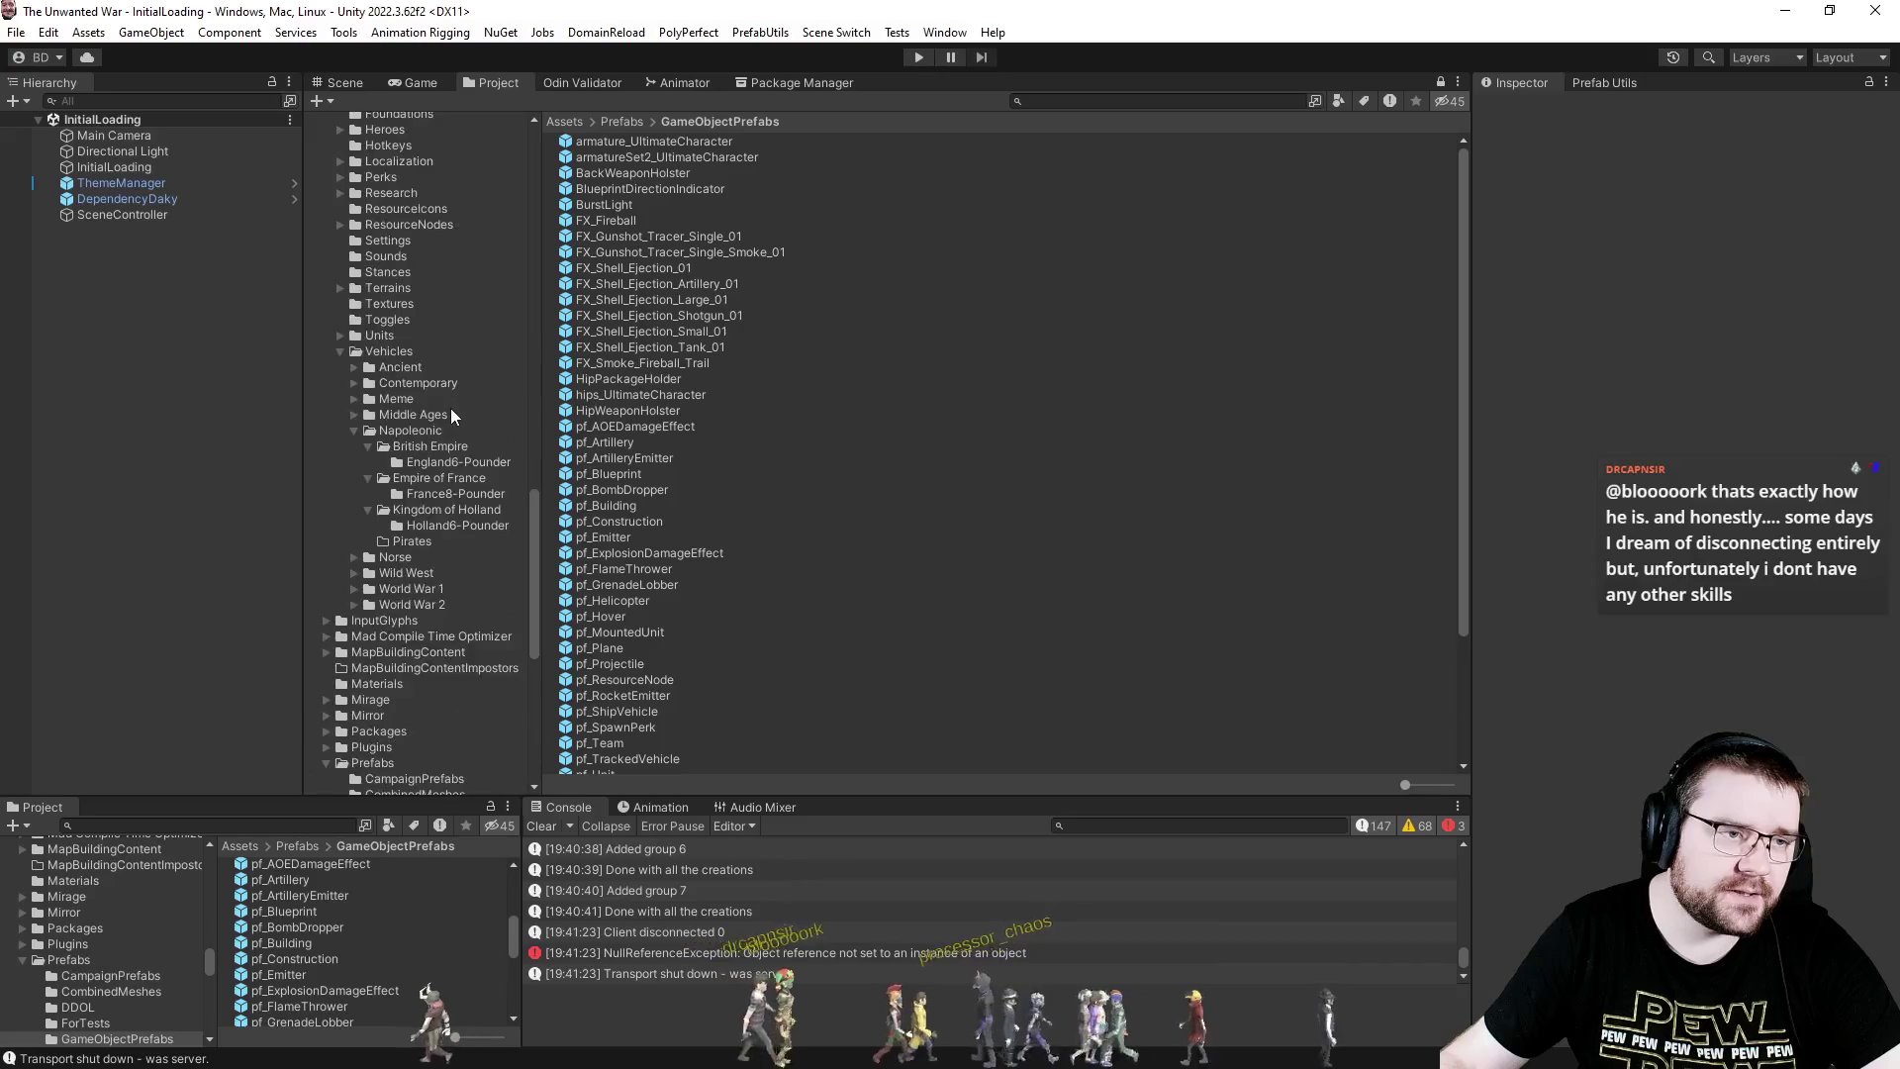
scroll(451, 406, "up", 8)
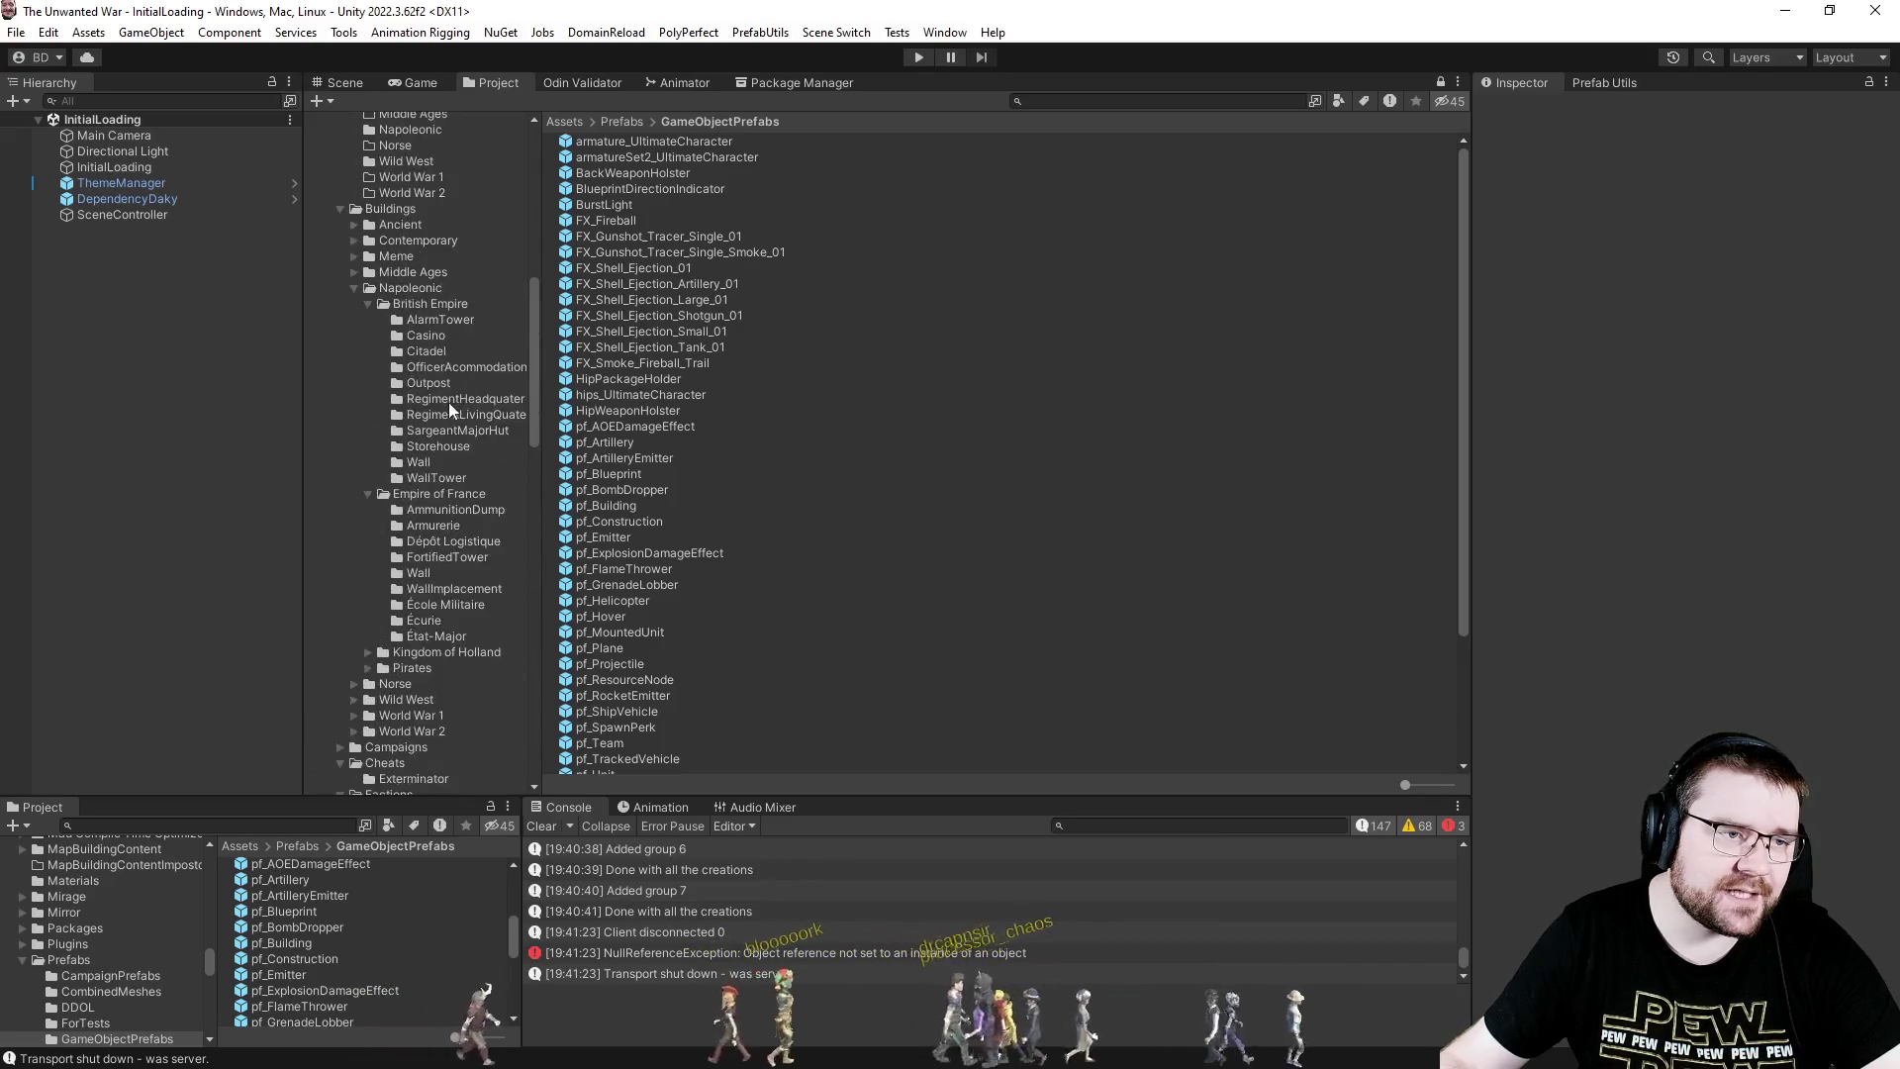
left_click(439, 447)
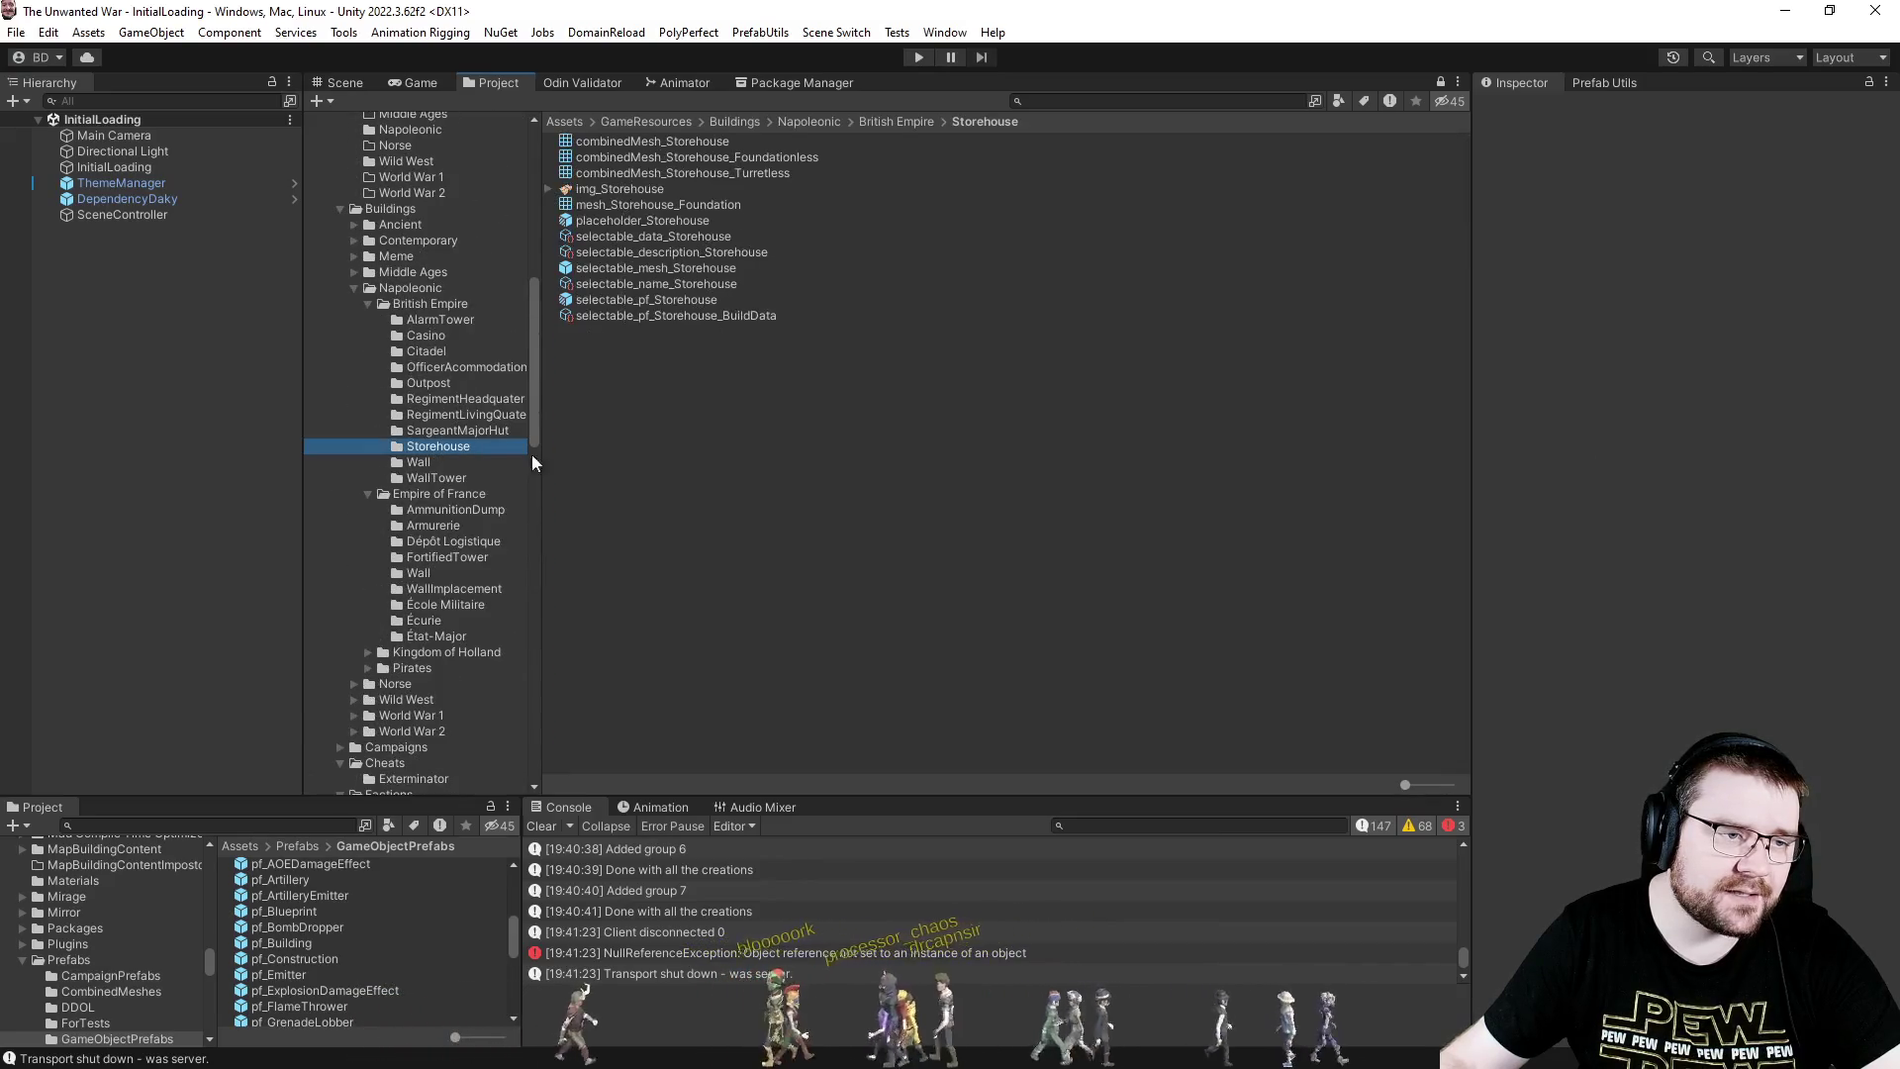
- Open selectable_pf_Storehouse in Prefab Mode and select its Building to view the Artificer
left_click(629, 301)
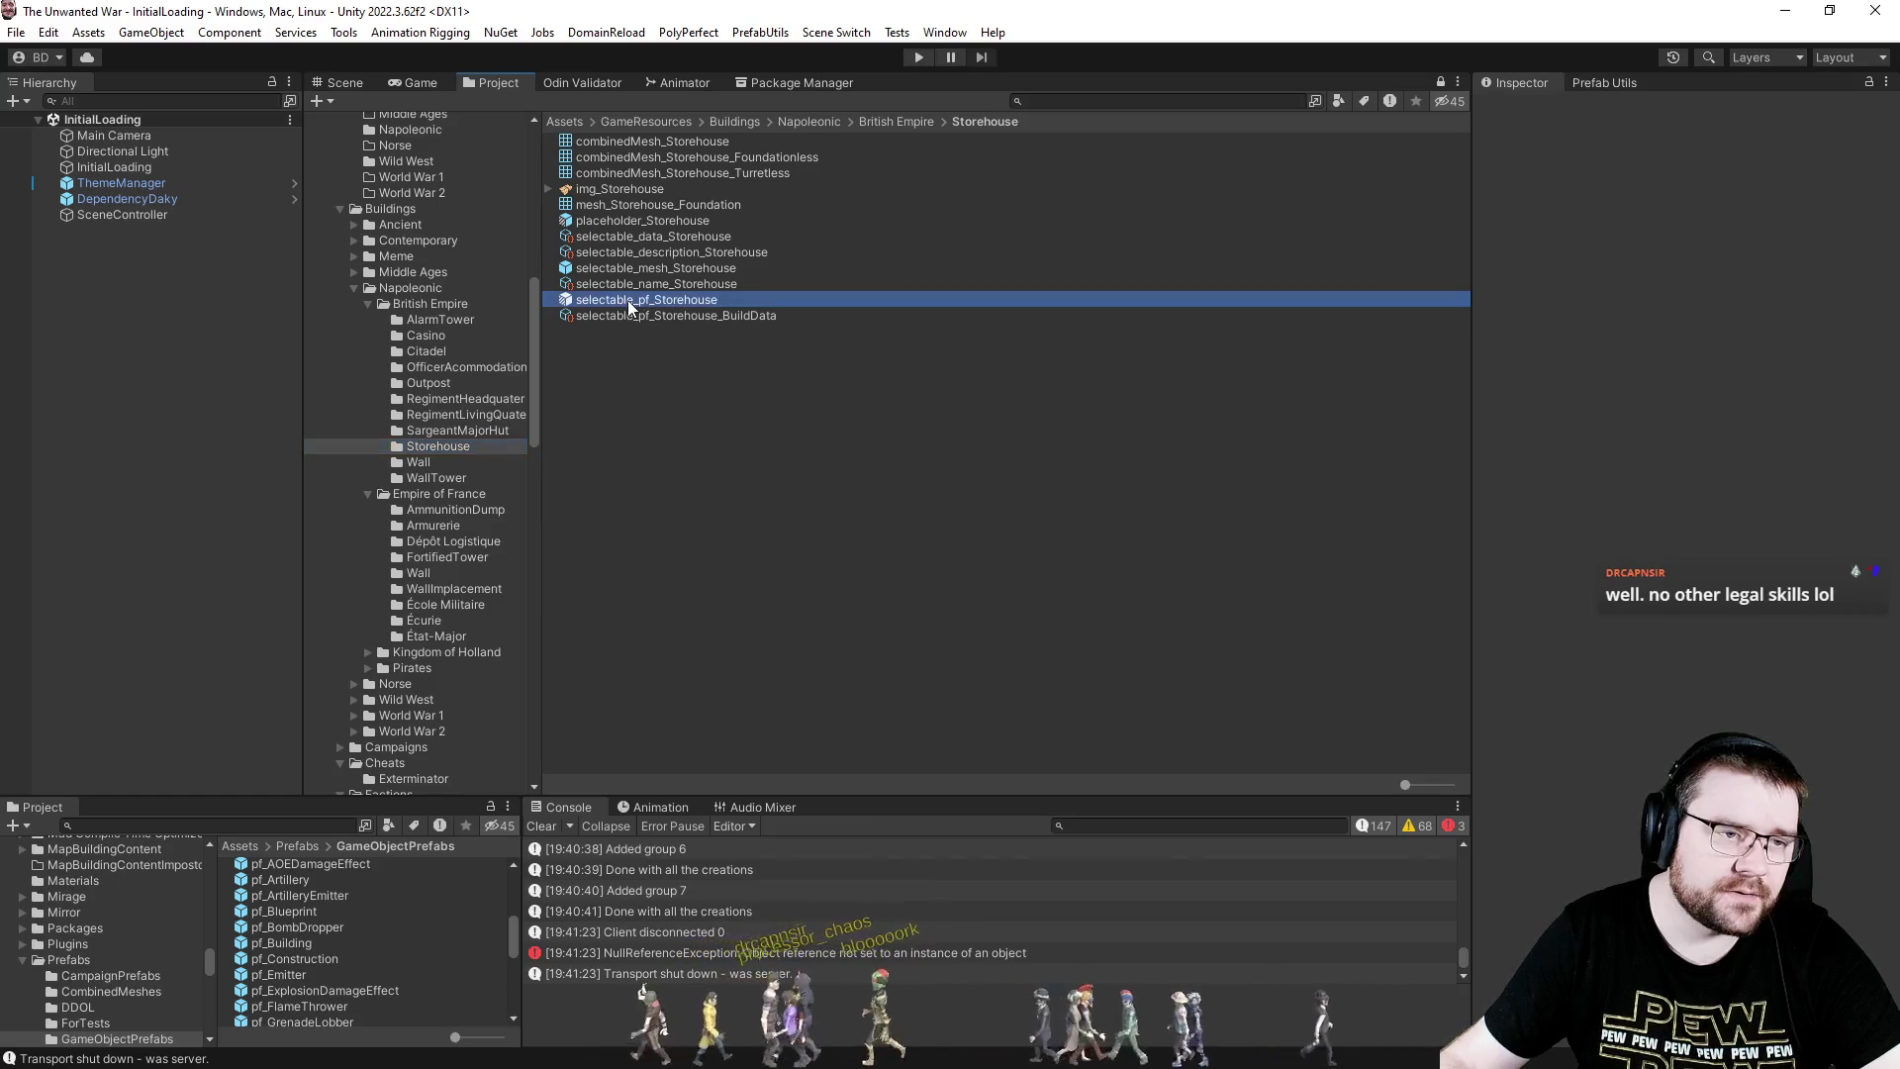
key("Return")
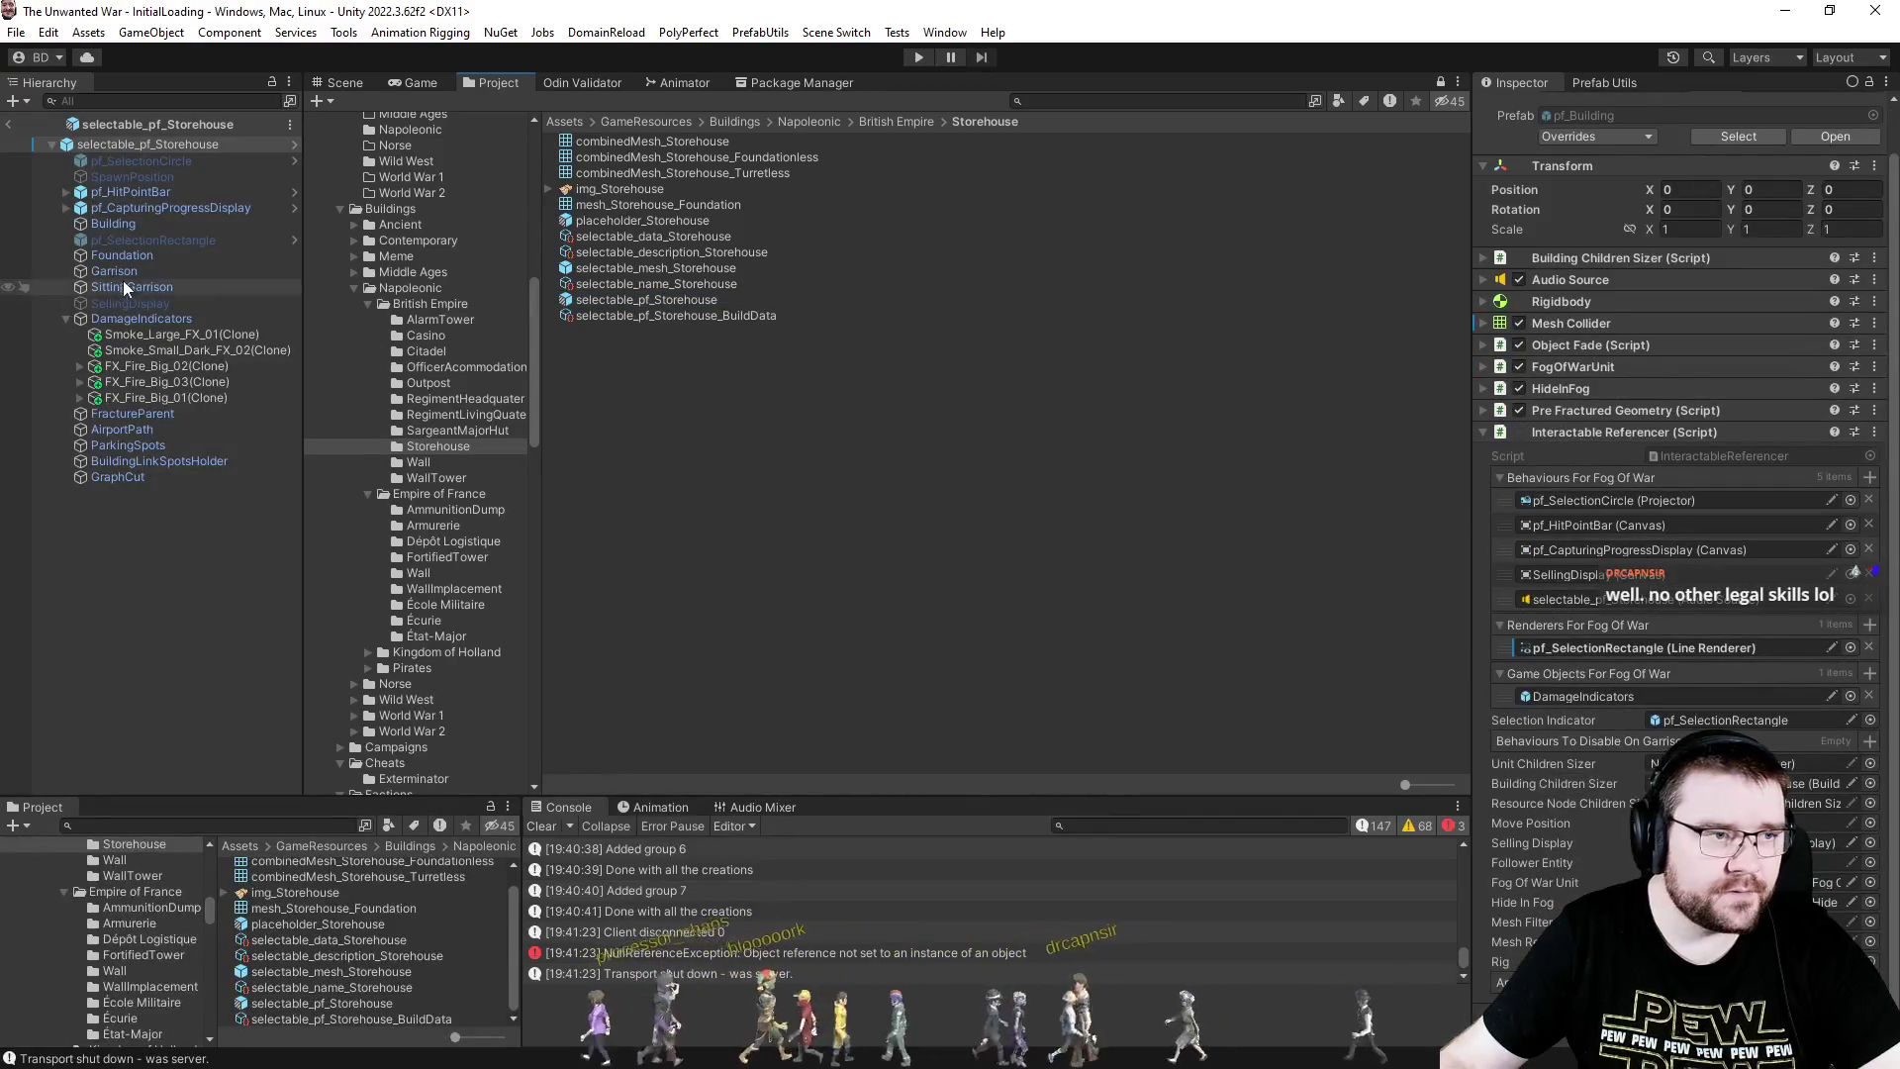
left_click(117, 225)
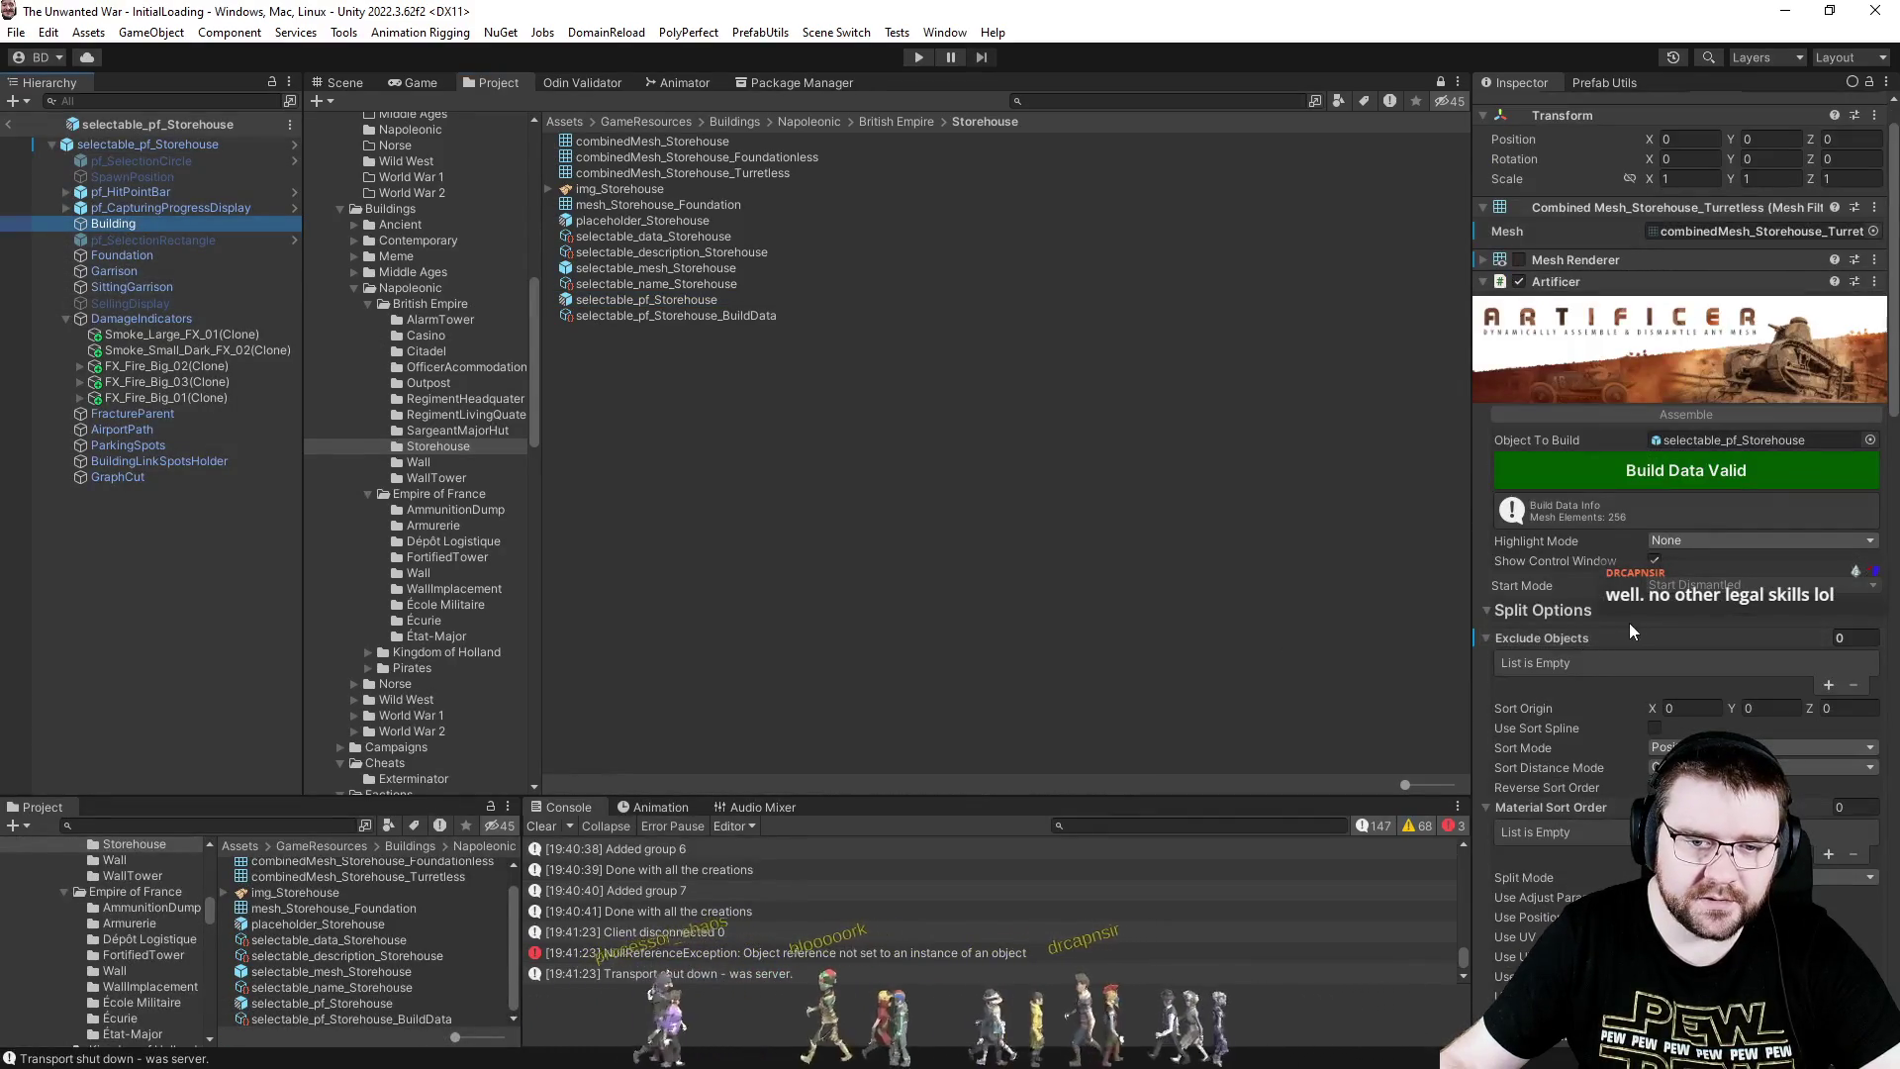
scroll(1623, 624, "down", 1)
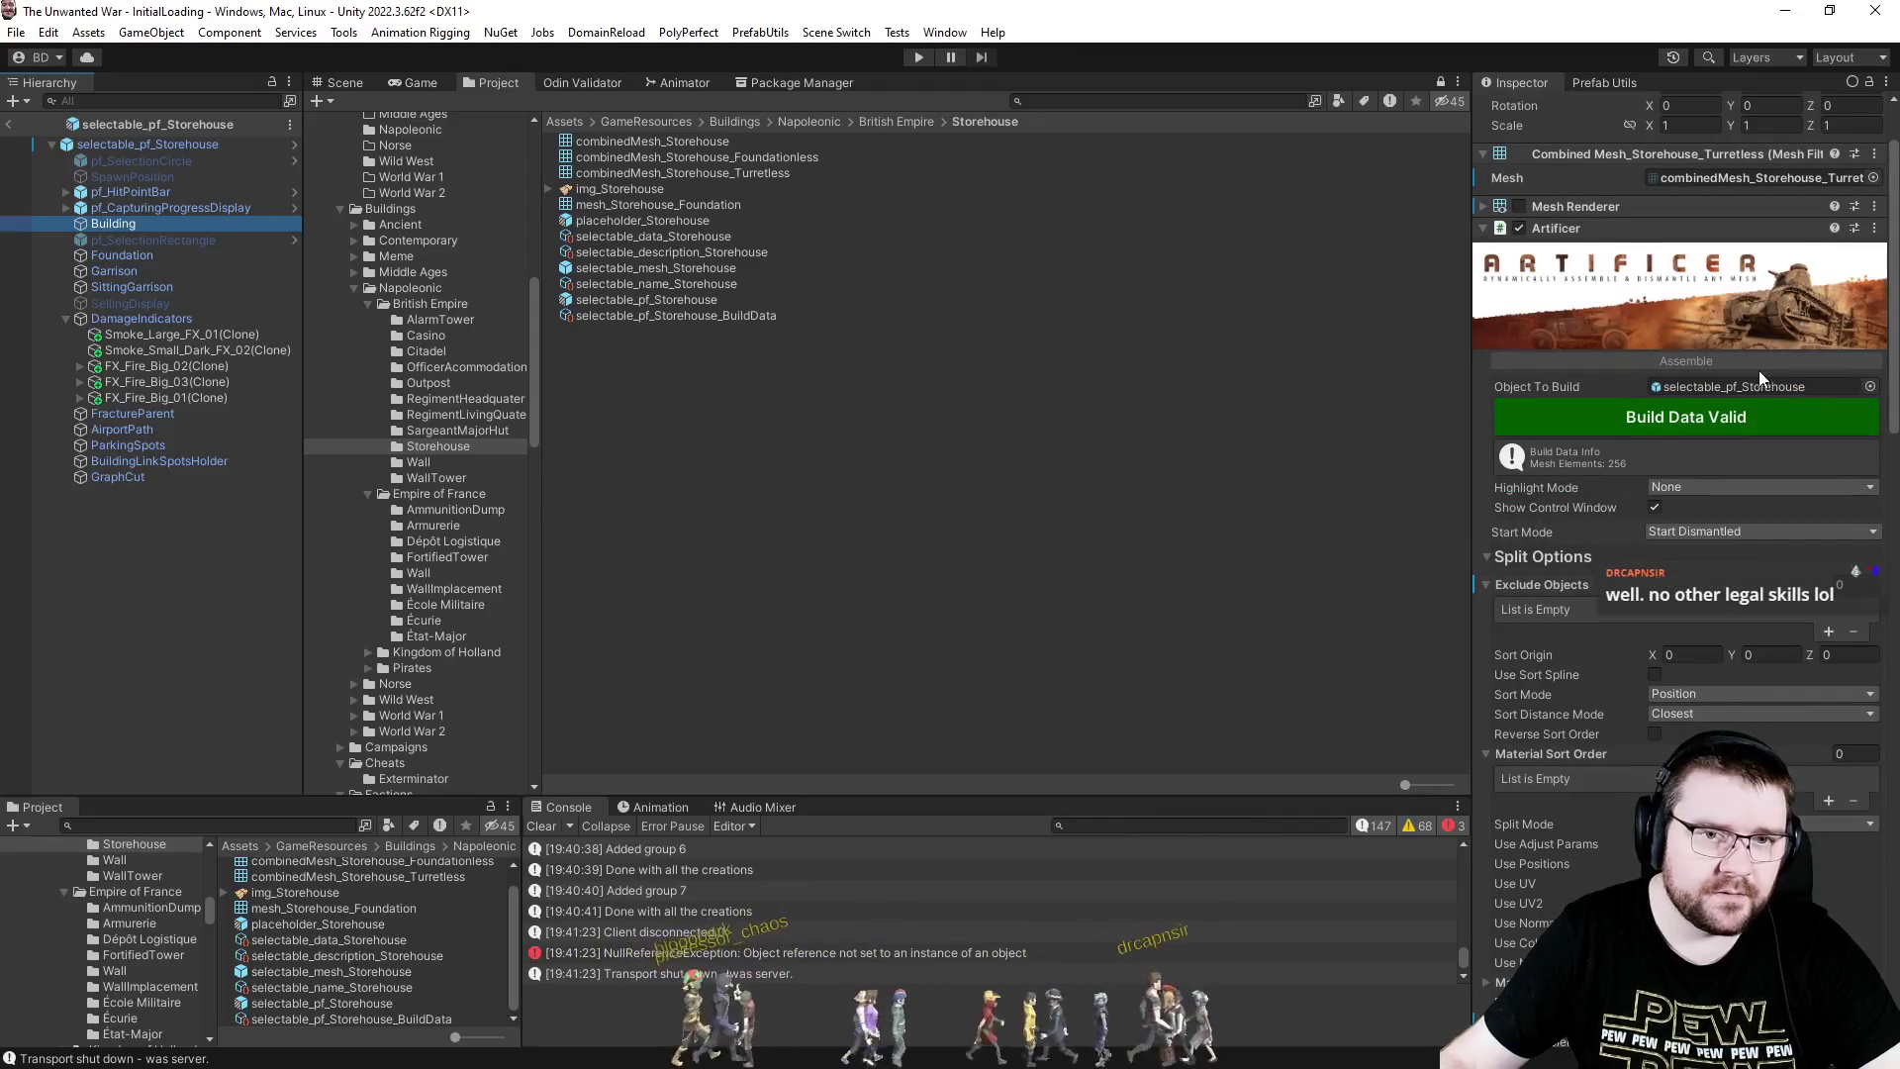
scroll(1768, 378, "up", 2)
- Remove the Artificer component from Building, then restore it
left_click(1874, 330)
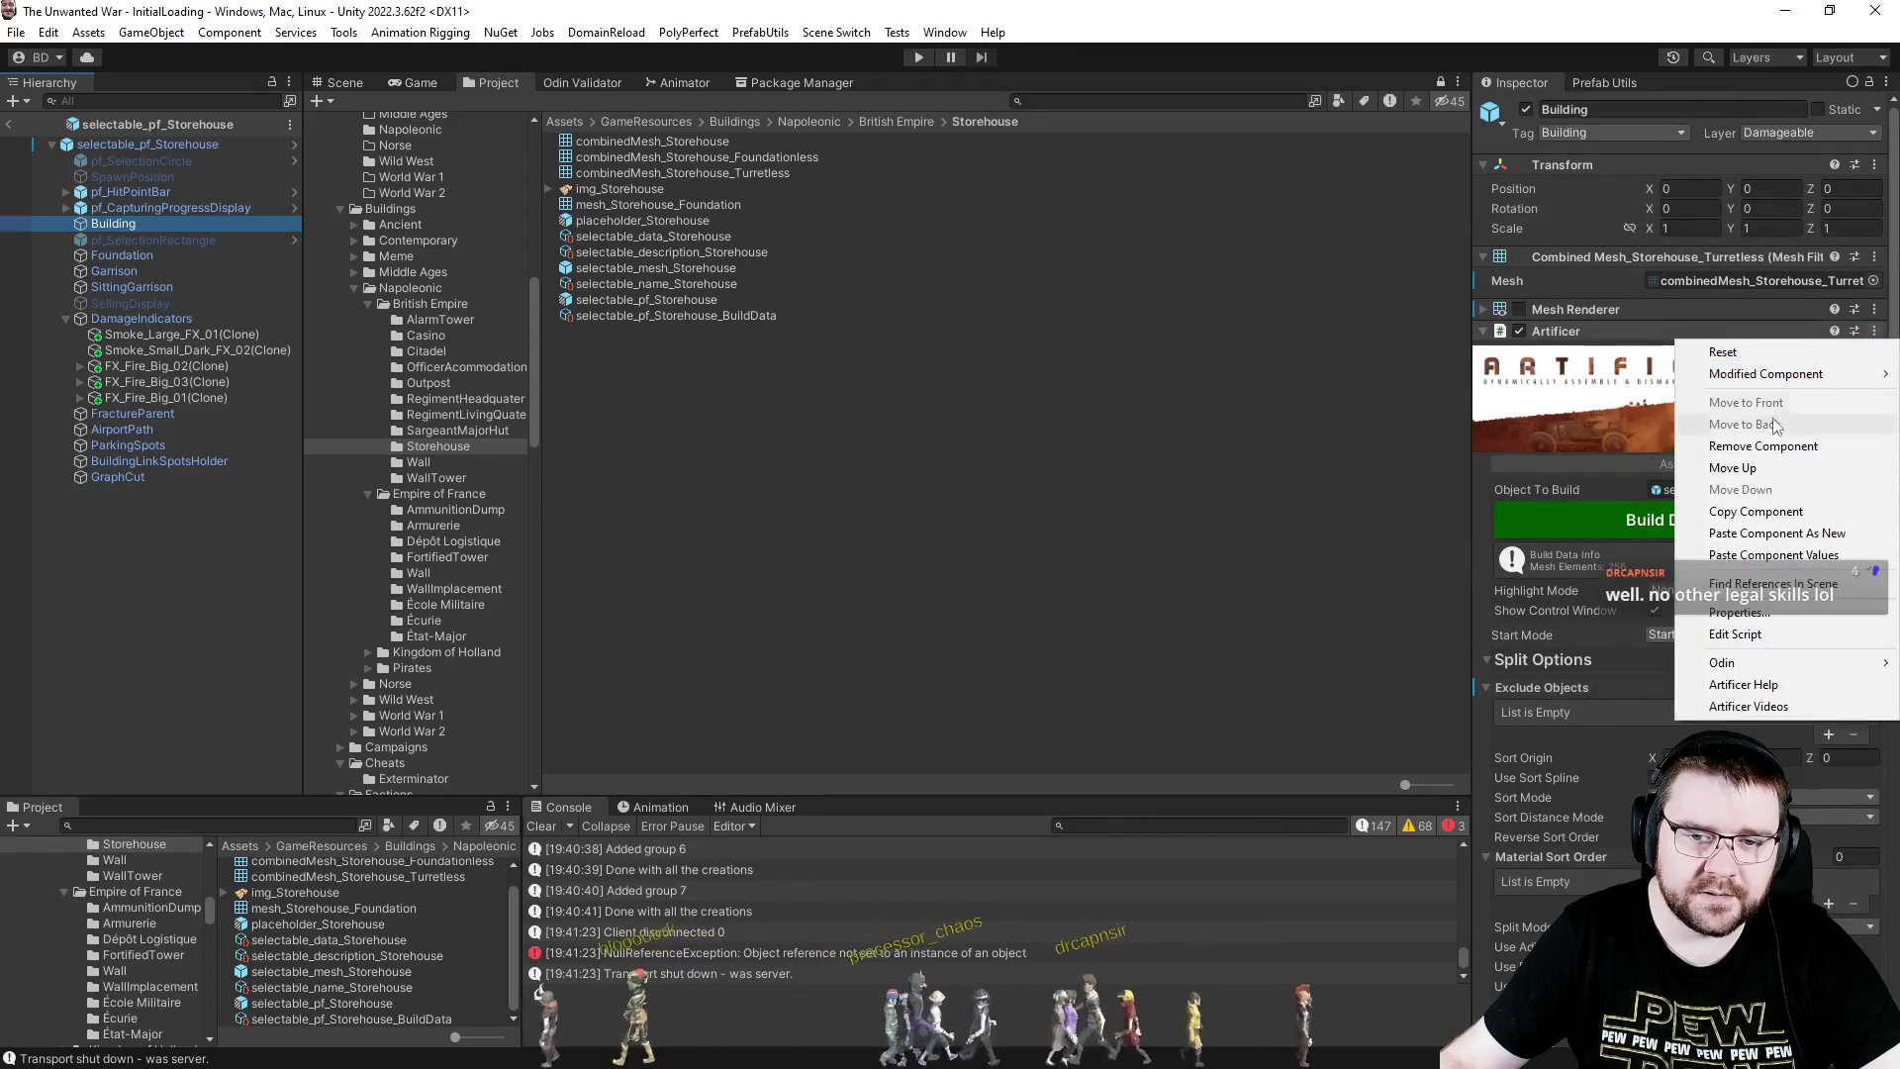
left_click(1698, 439)
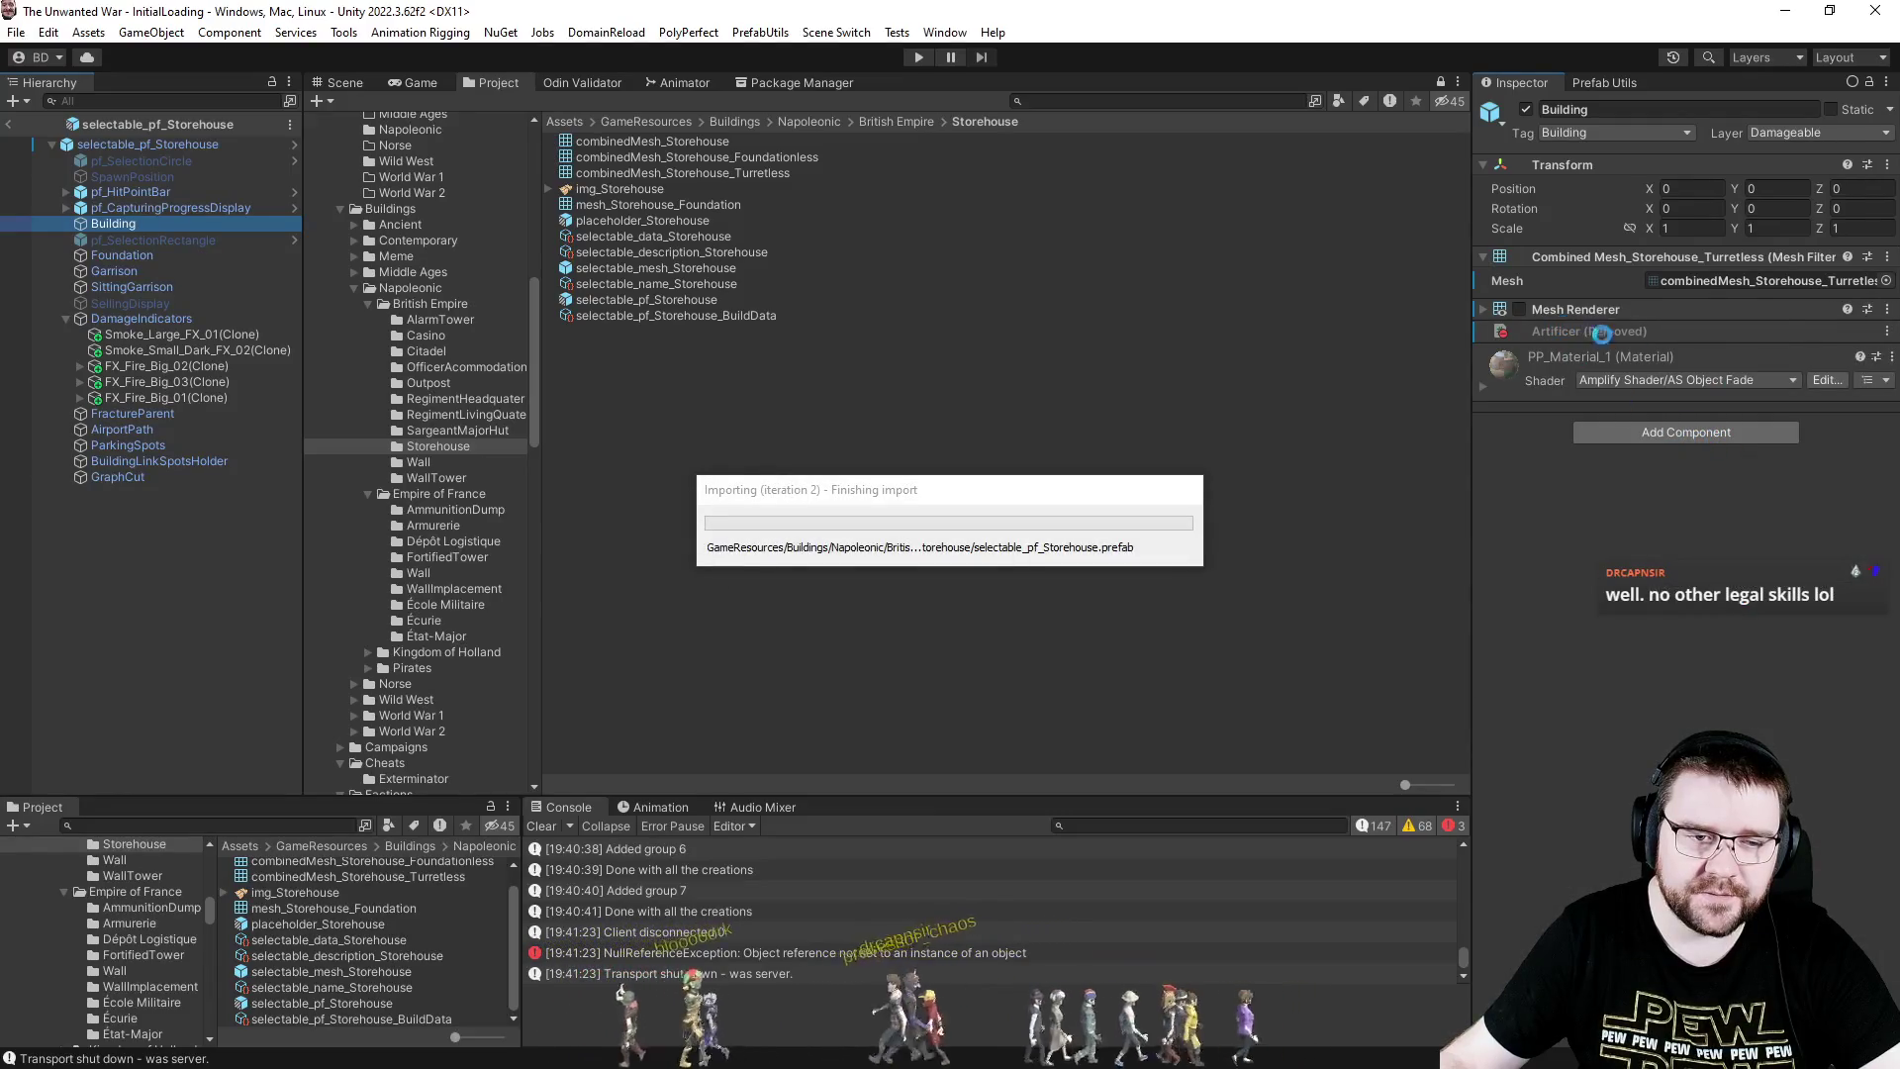
left_click(1886, 332)
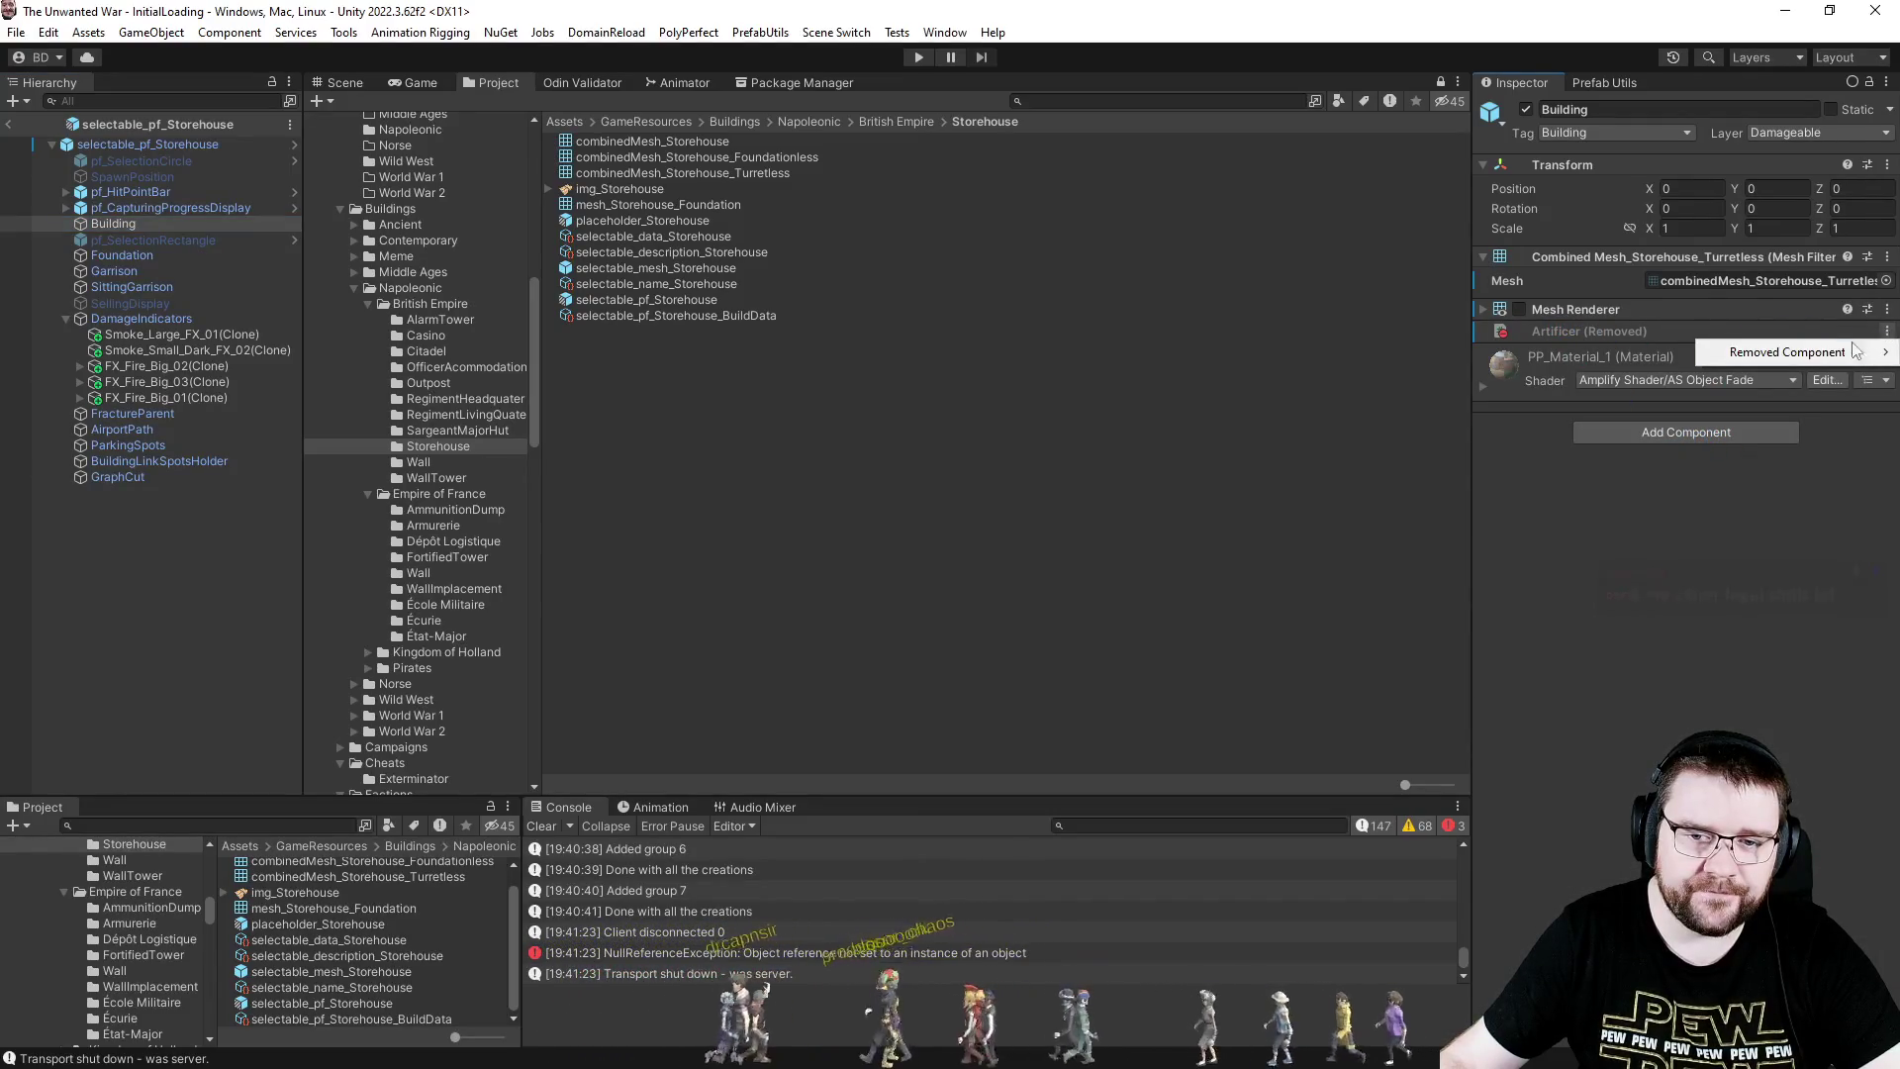
mouse_move(1853, 354)
left_click(1546, 377)
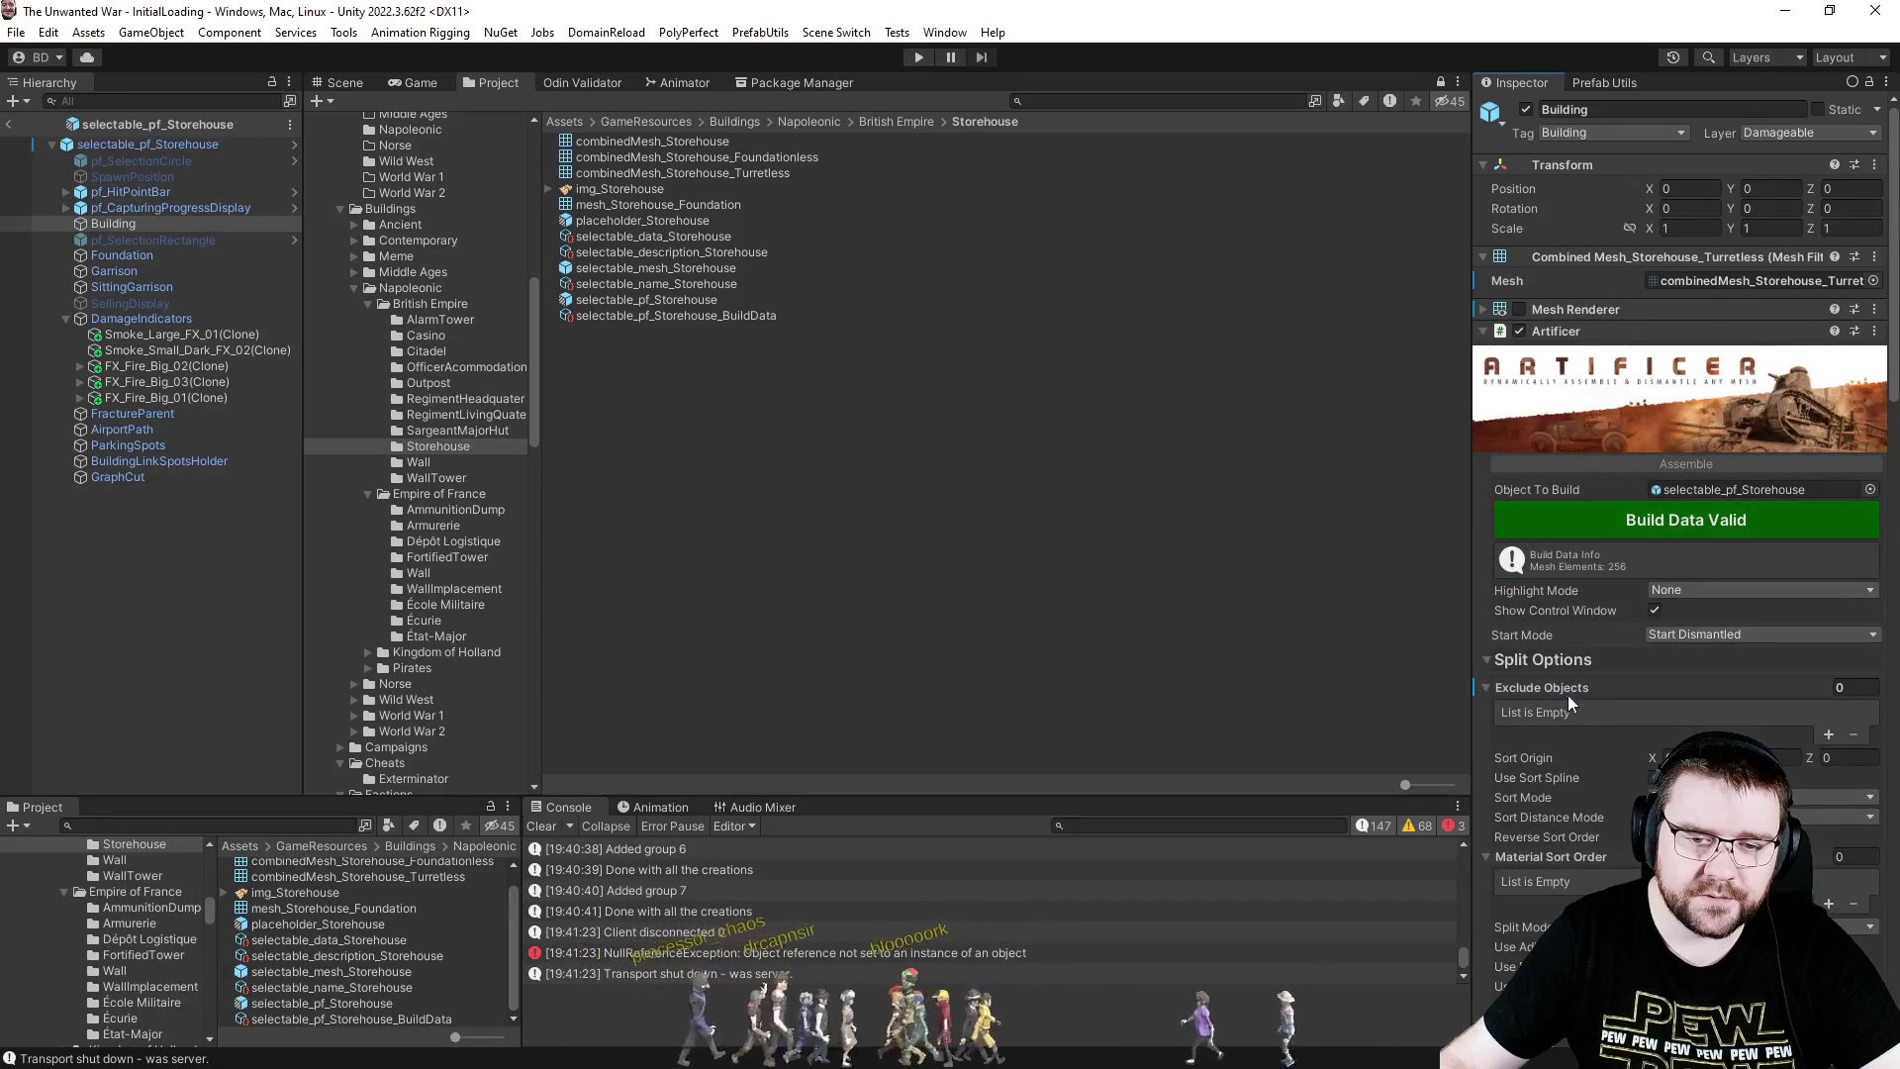
- Collapse Exclude Objects and run Reset The Data from the Prefab Utils tab
right_click(1530, 690)
left_click(1532, 686)
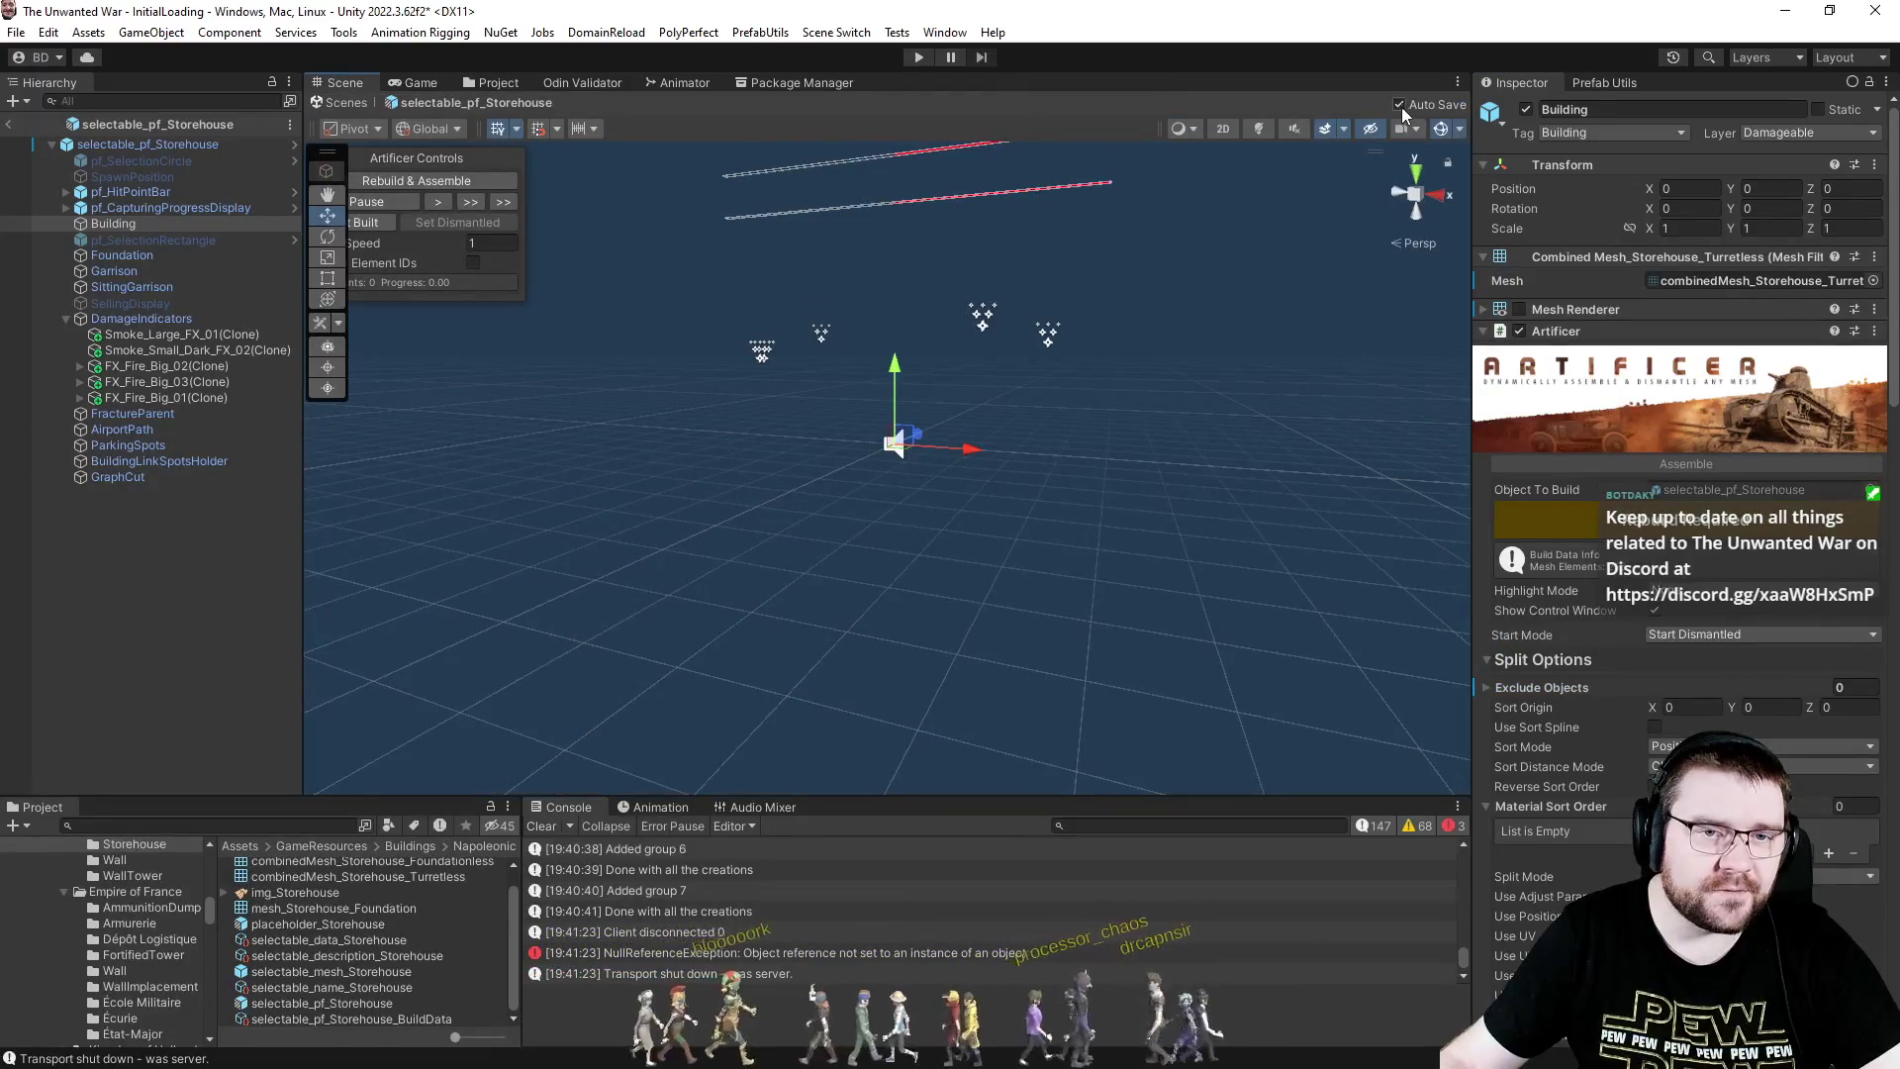
left_click(485, 83)
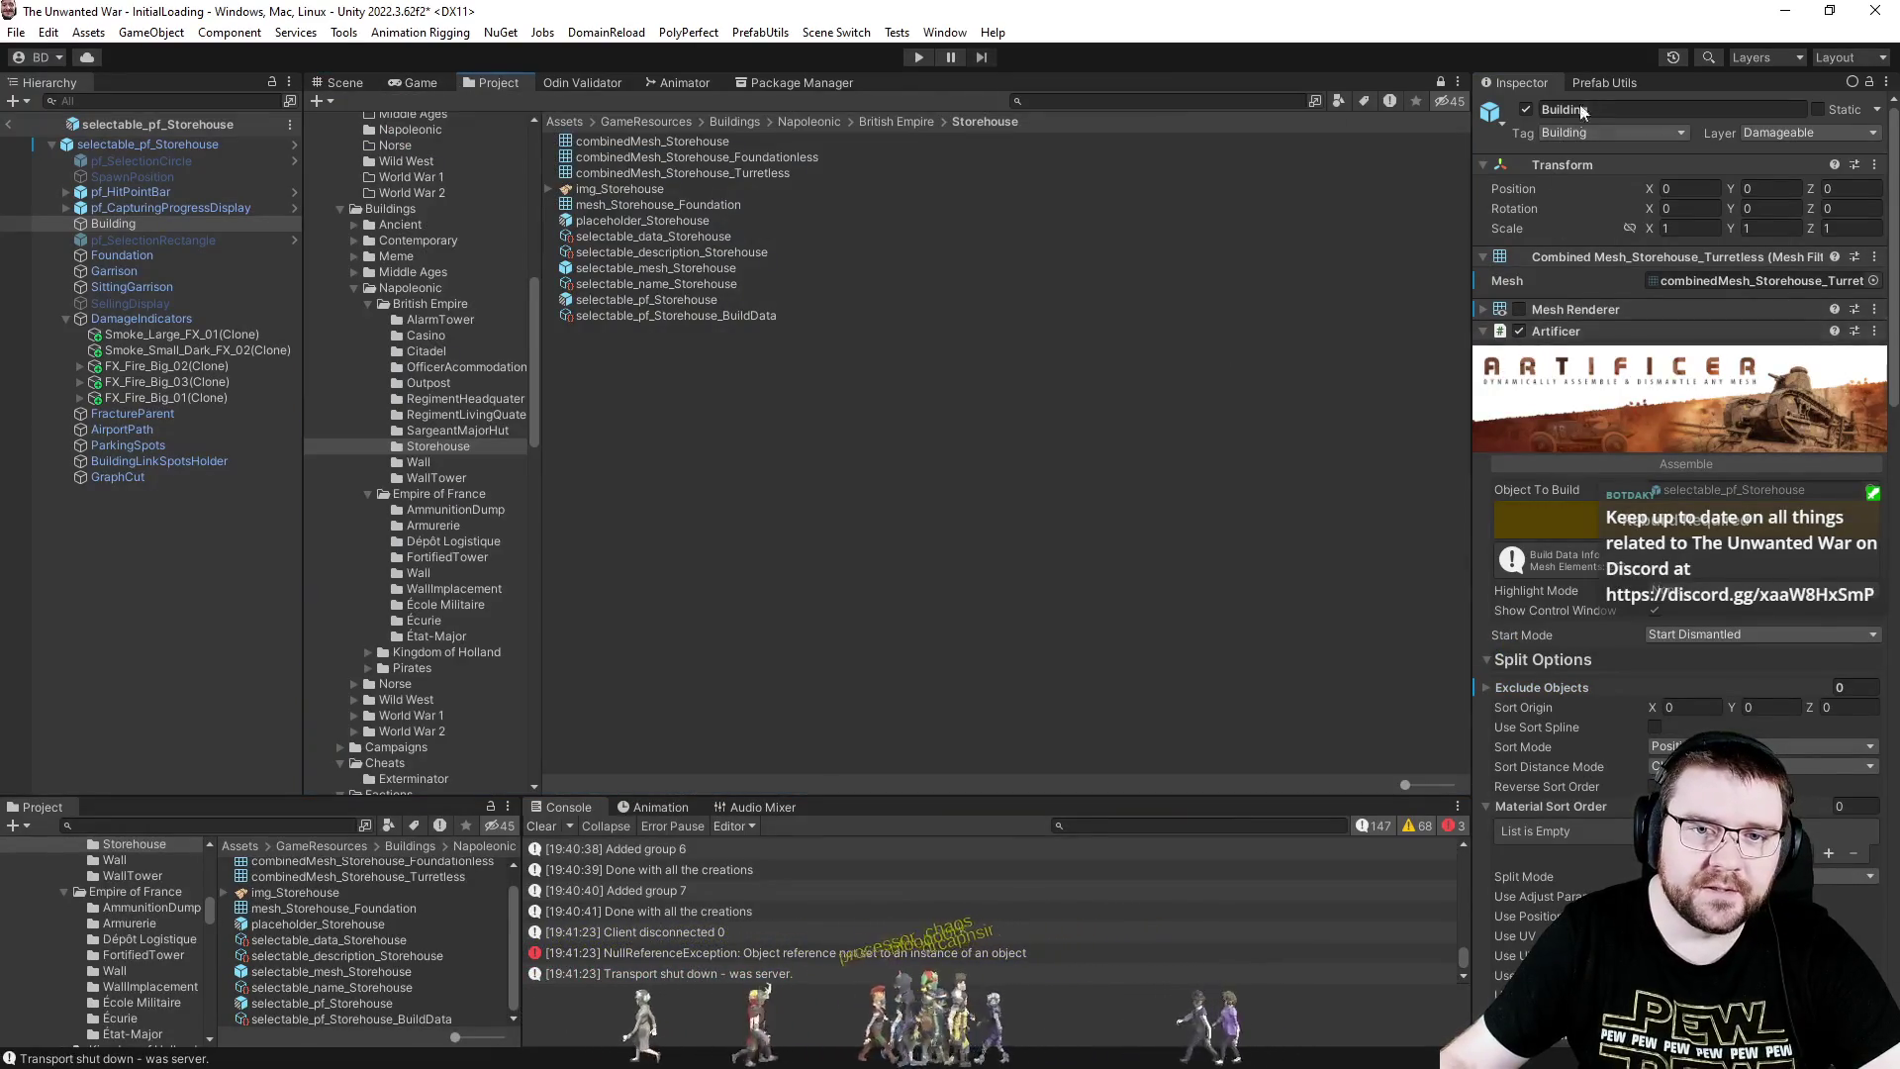
left_click(1620, 83)
left_click(1649, 170)
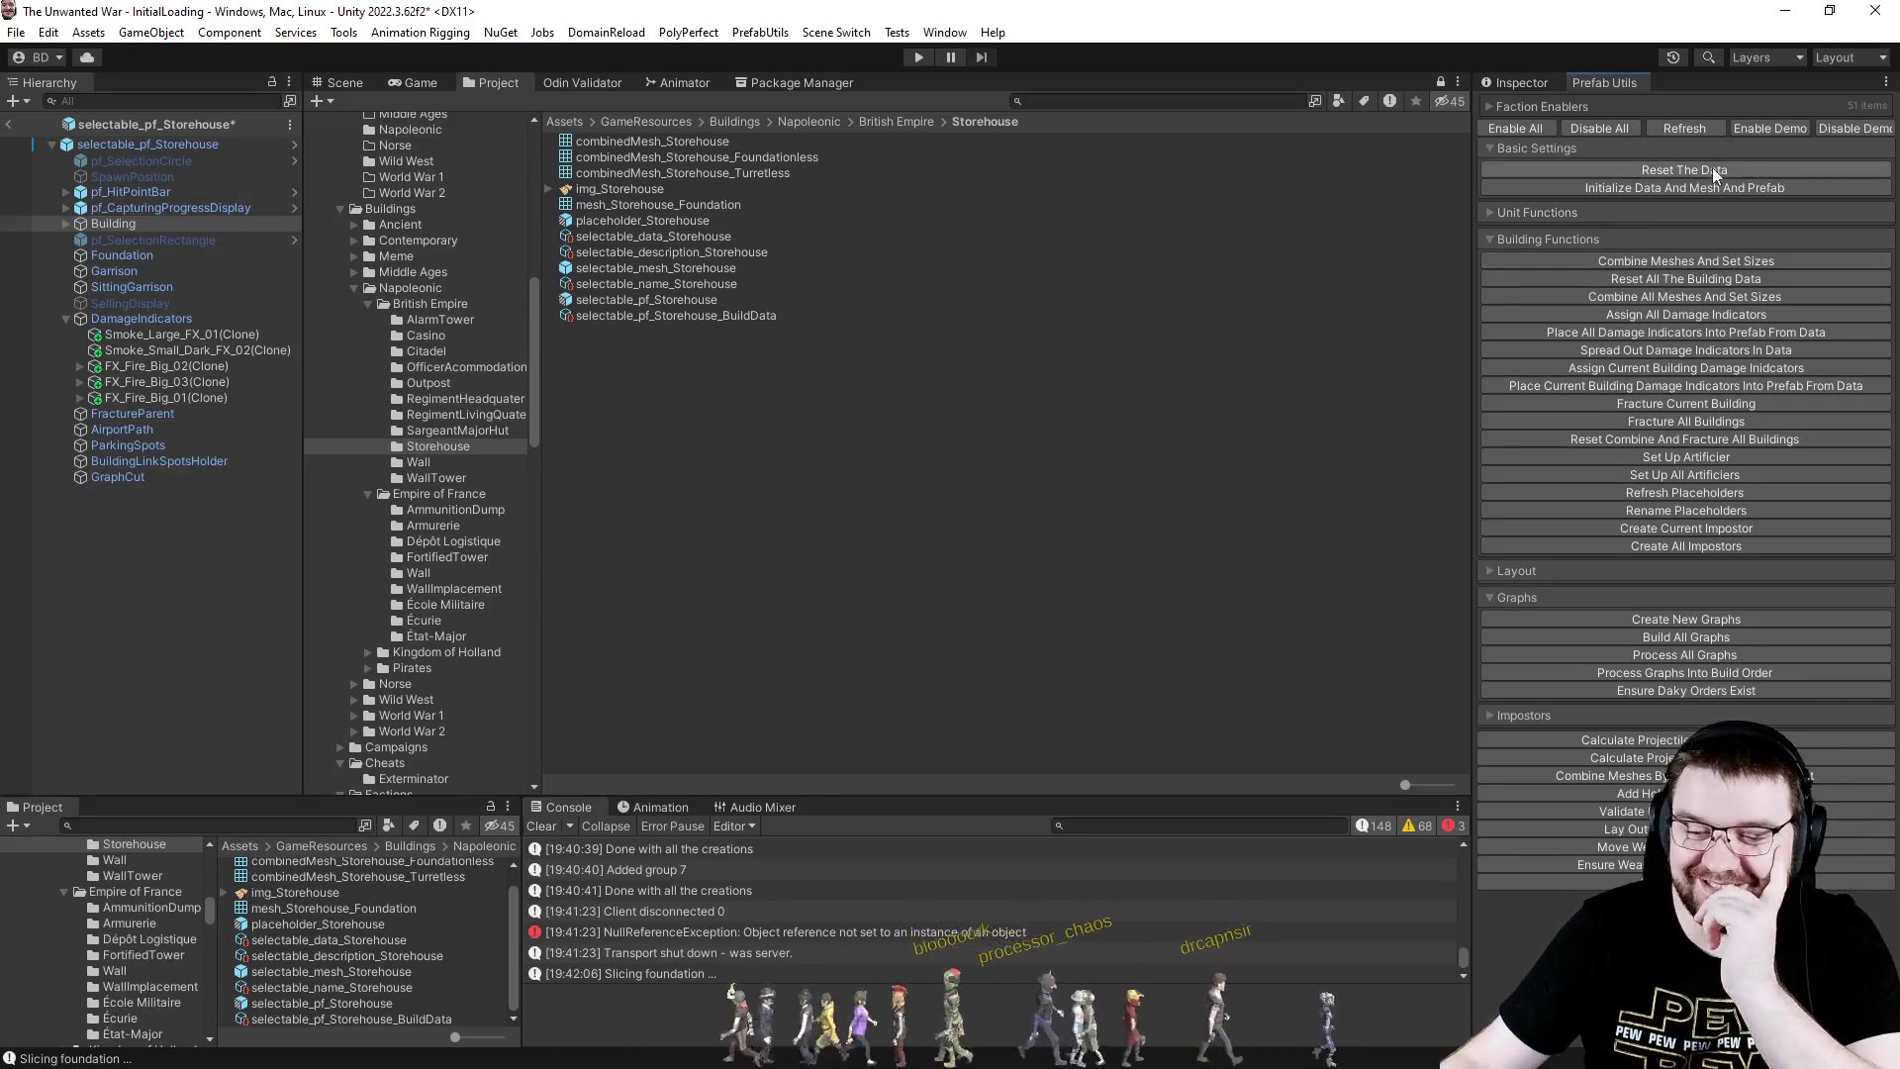
- Run Combine Meshes And Set Sizes and Set Up Artificier, then return to the Inspector
left_click(1683, 261)
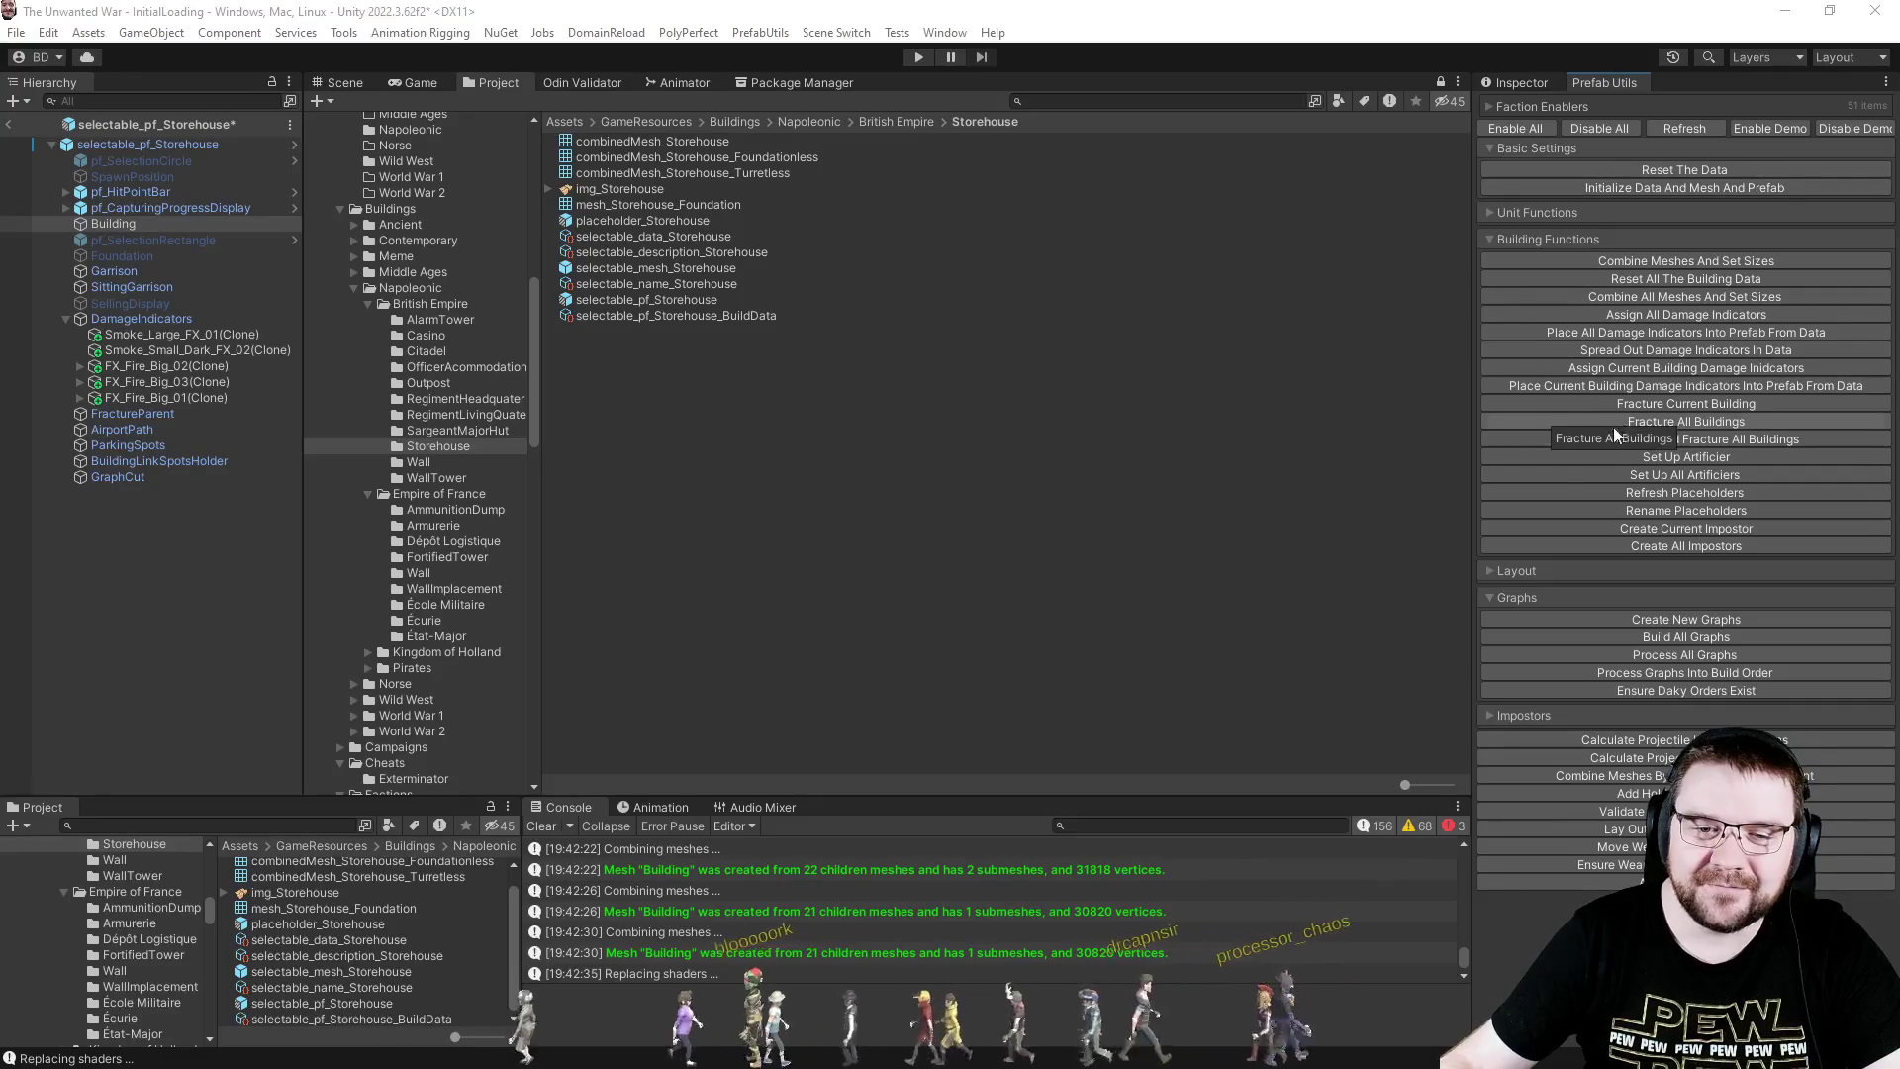
left_click(1621, 458)
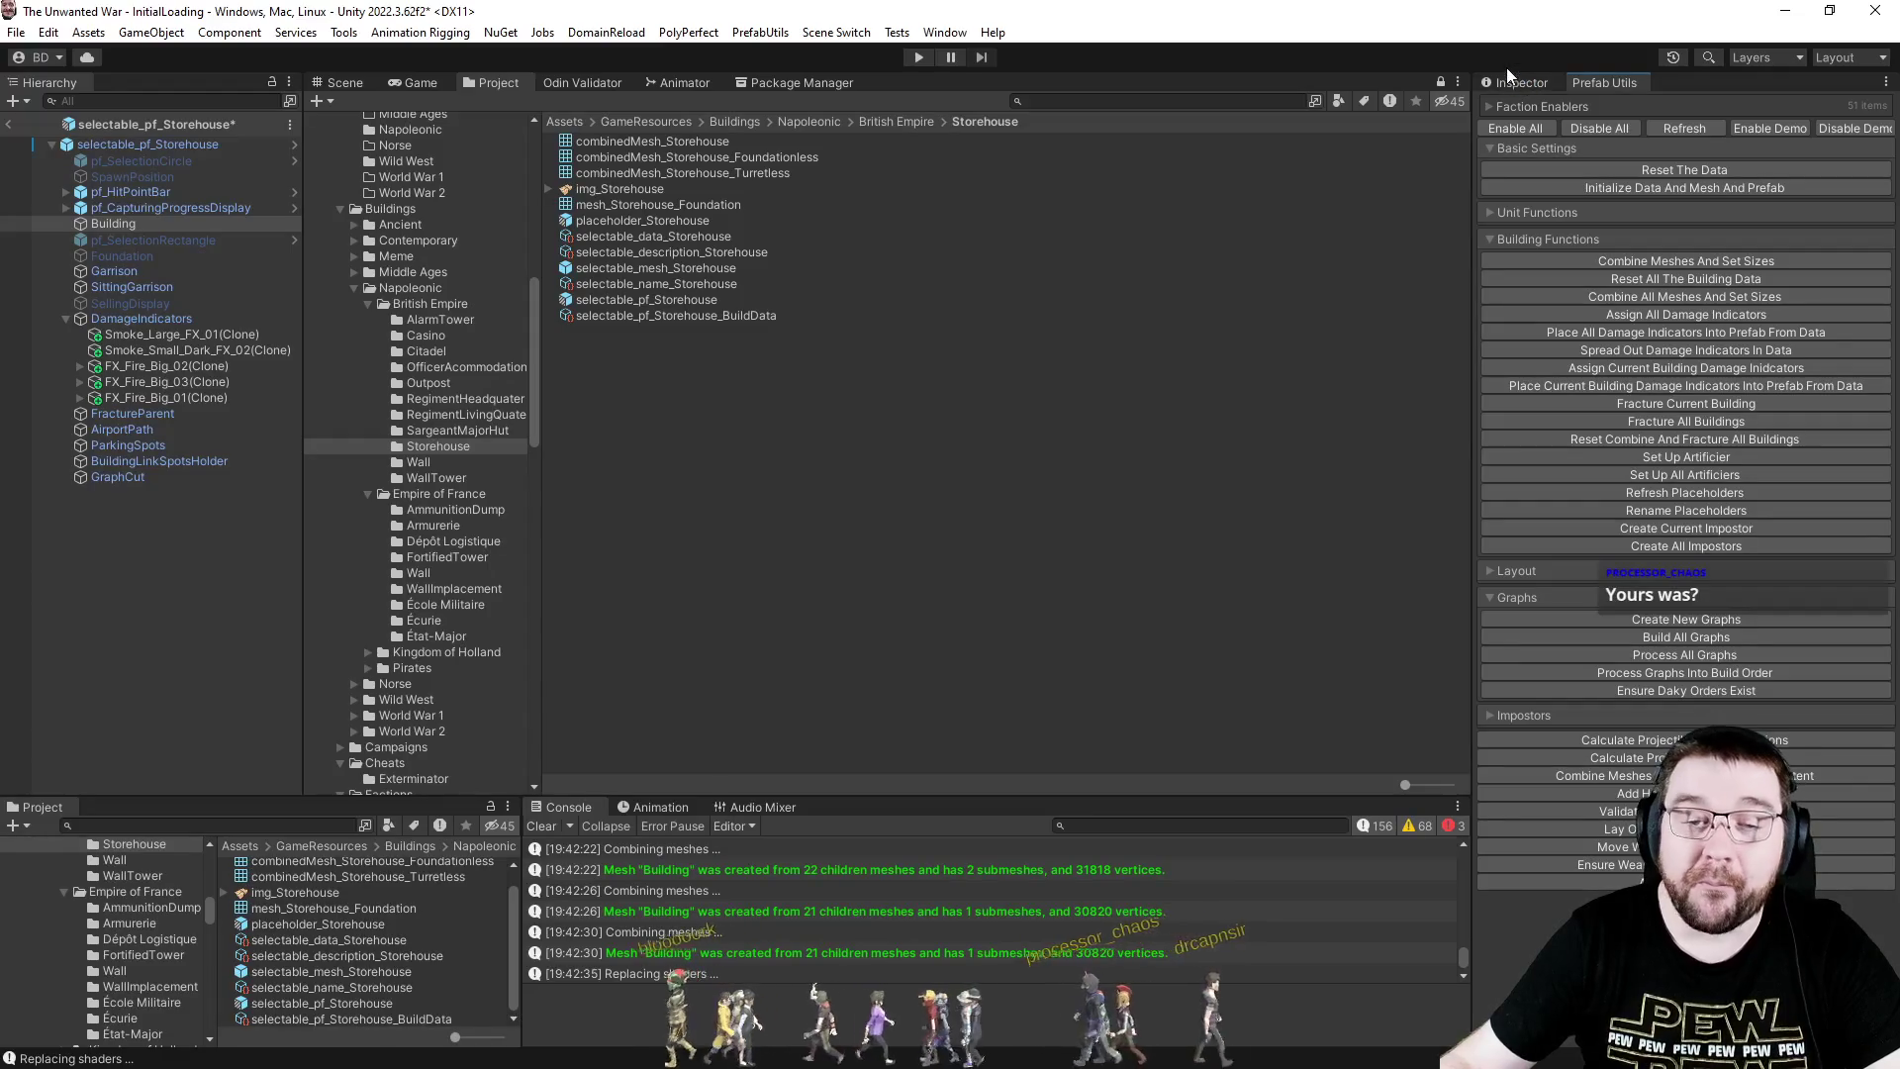
left_click(1506, 84)
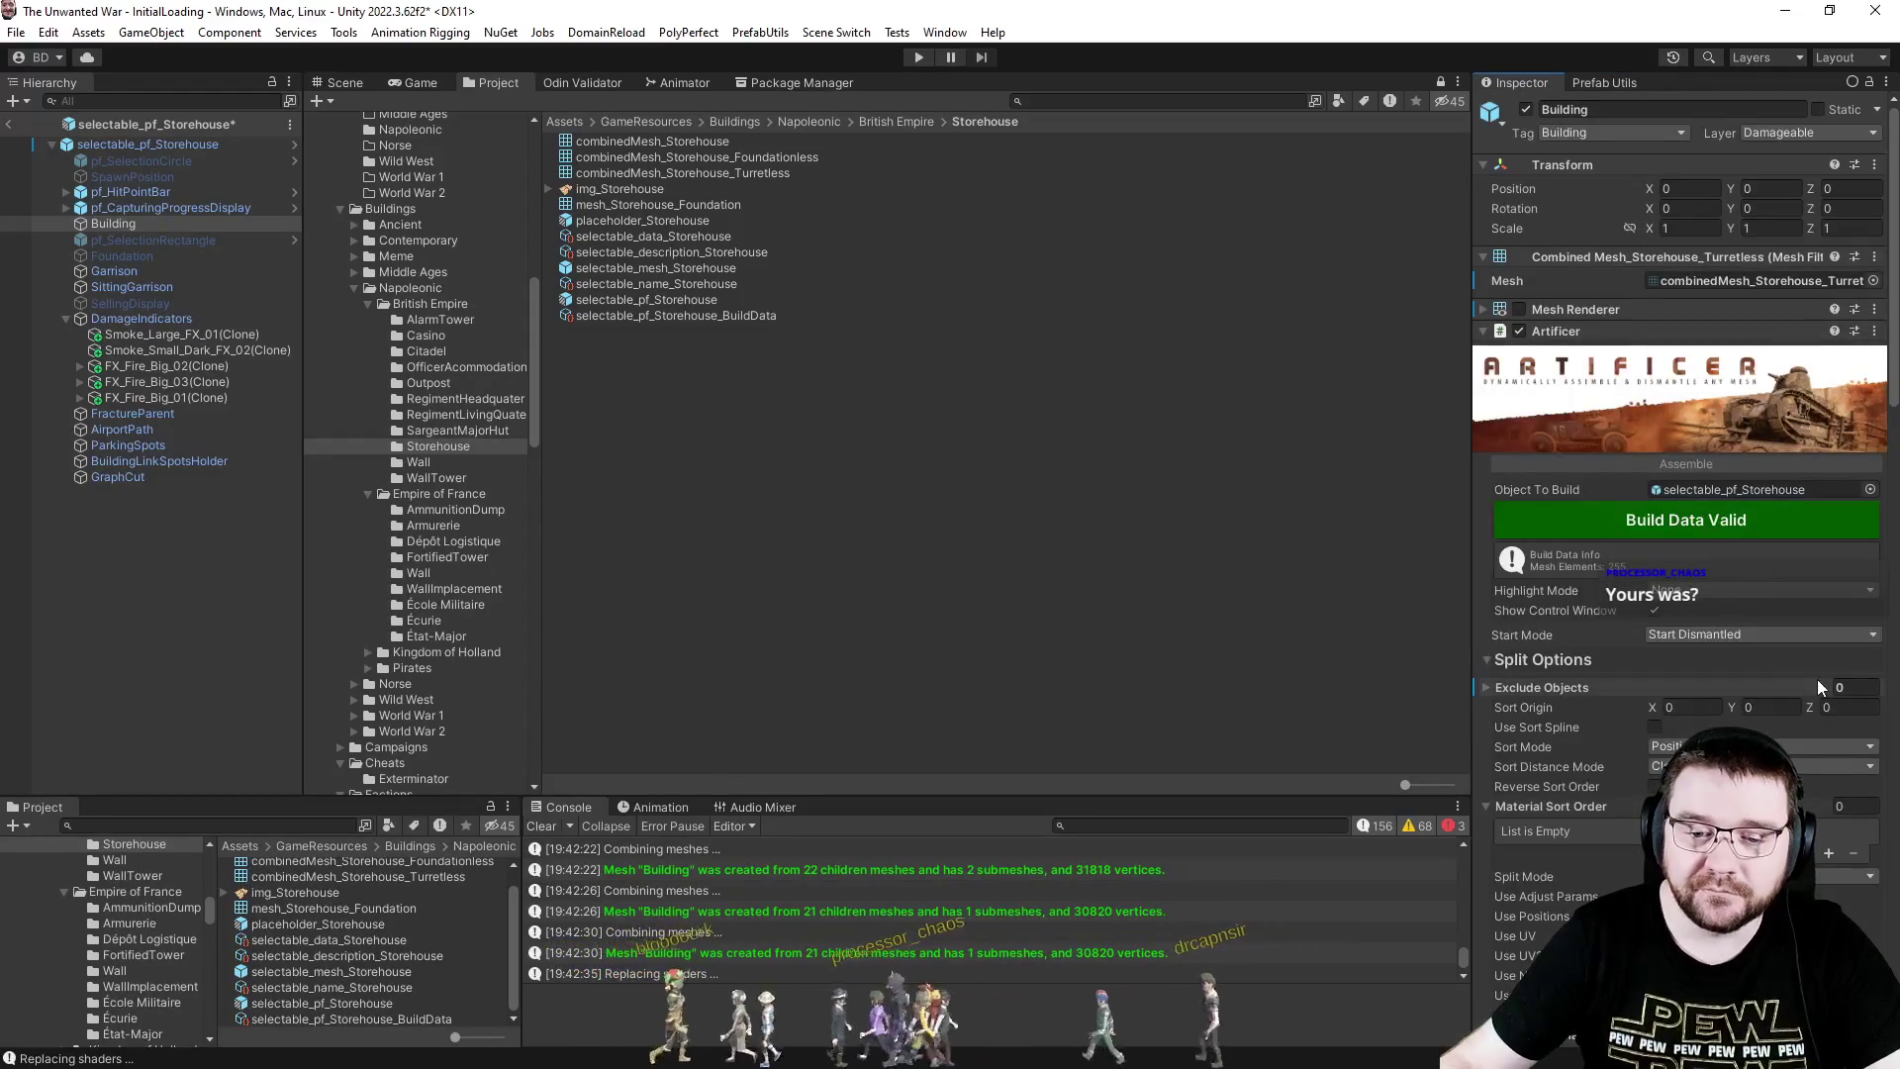
- Add Foundation as a new Exclude Objects entry on the Artificer, then switch to Visual Studio
left_click(1565, 683)
left_click(1827, 734)
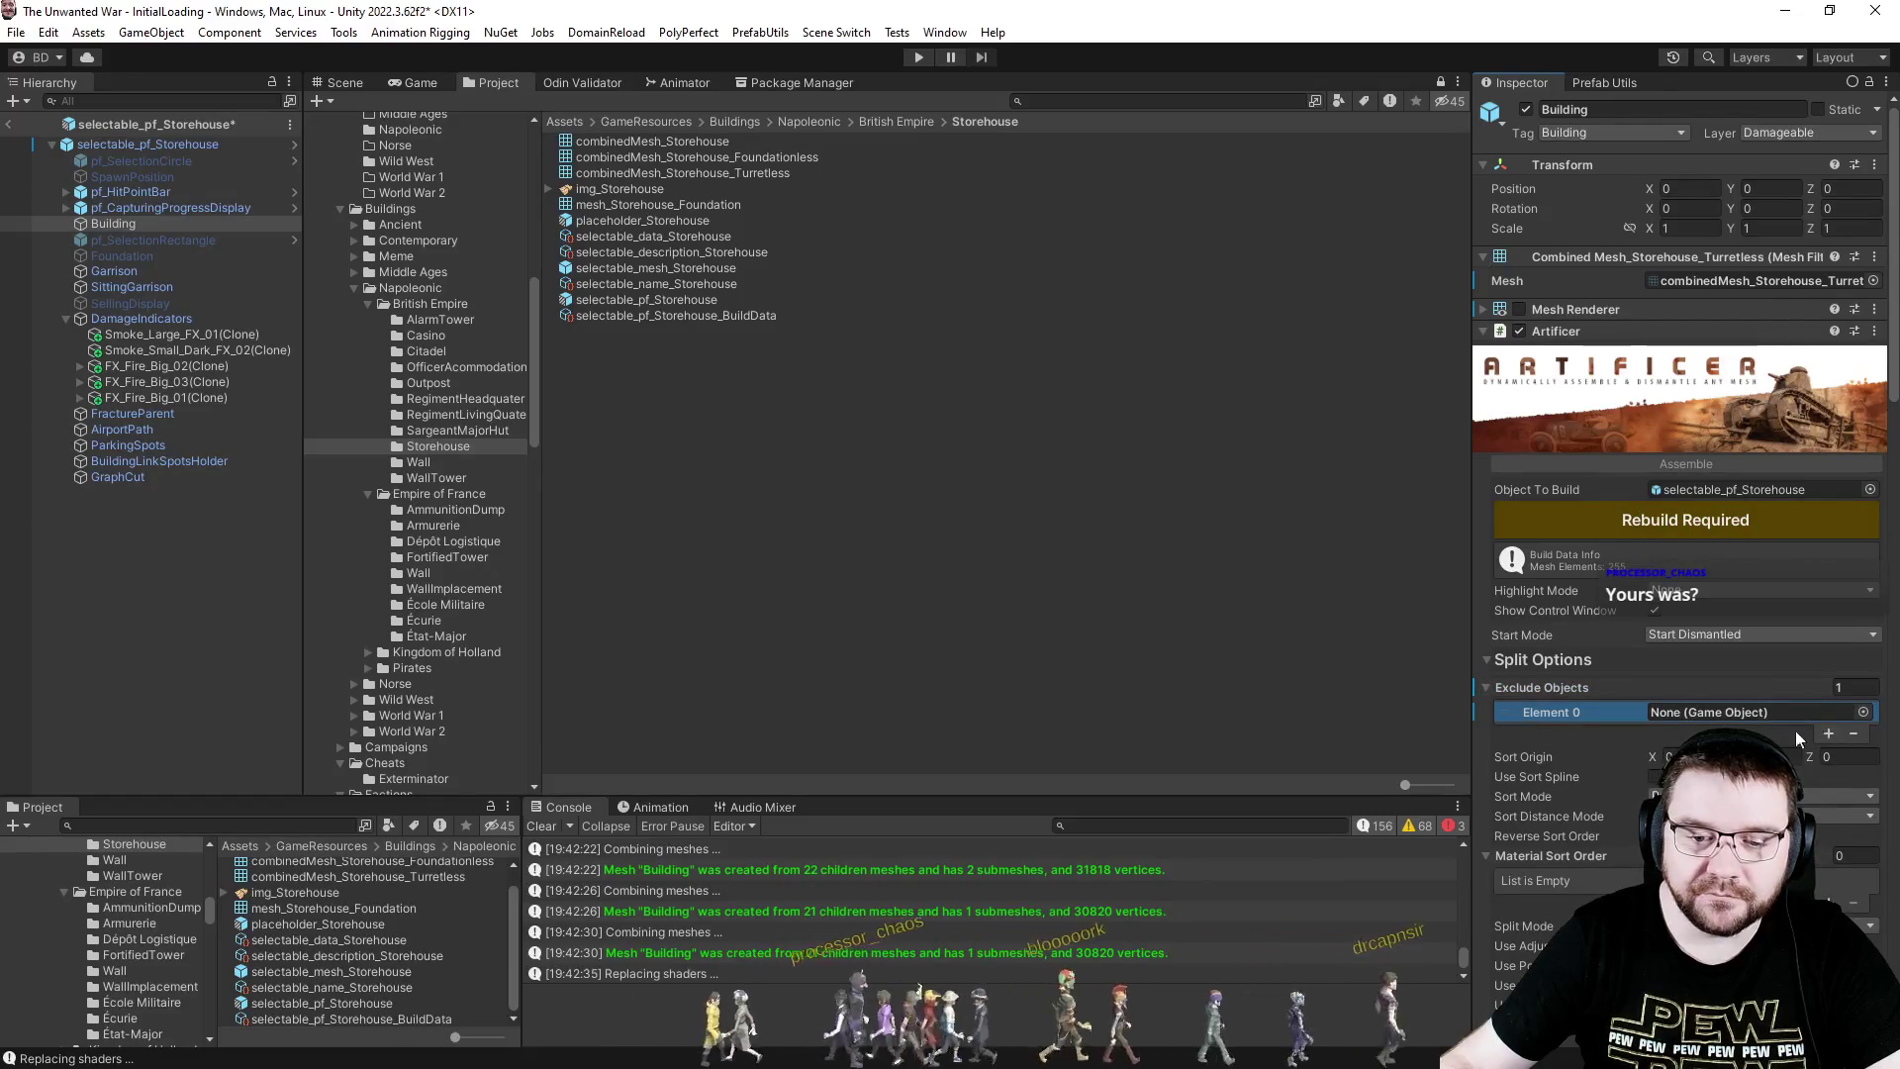
mouse_move(118, 253)
left_mouse_down()
mouse_move(366, 672)
mouse_move(1690, 705)
left_mouse_up()
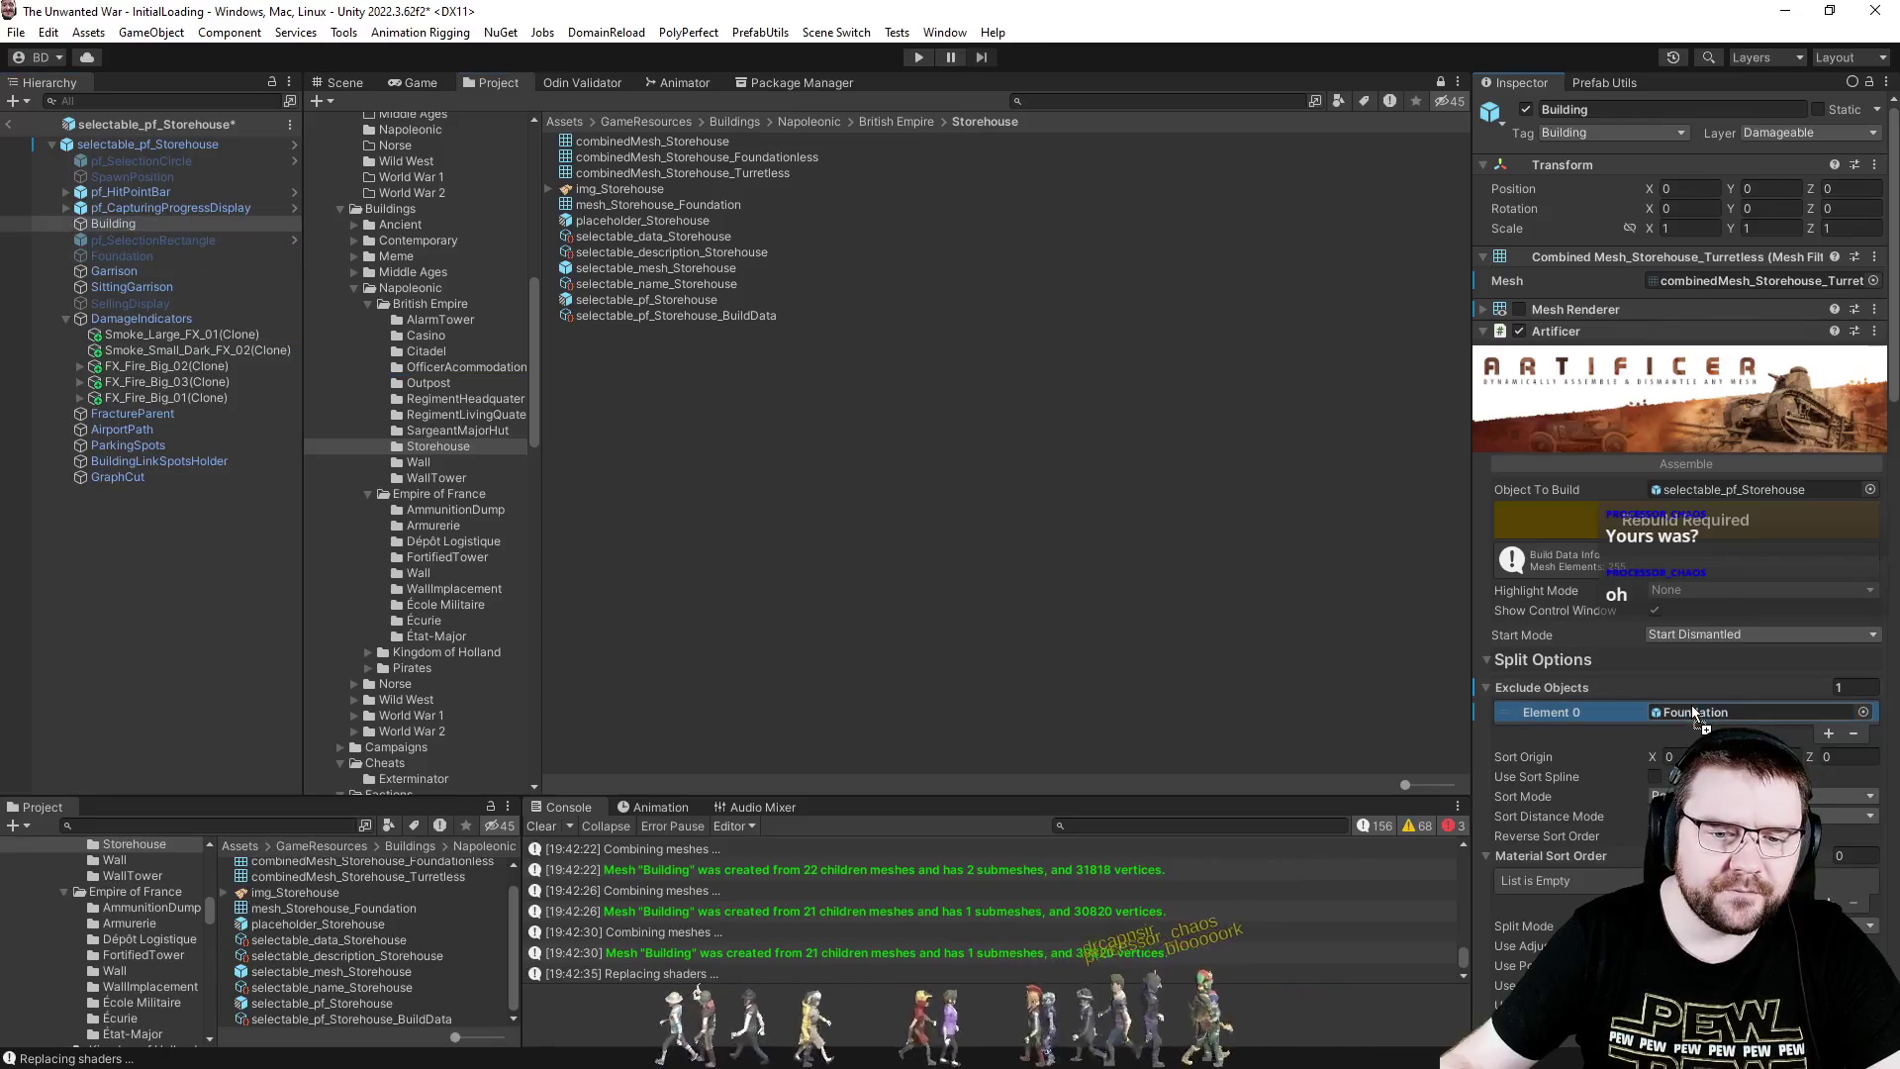
left_click(139, 253)
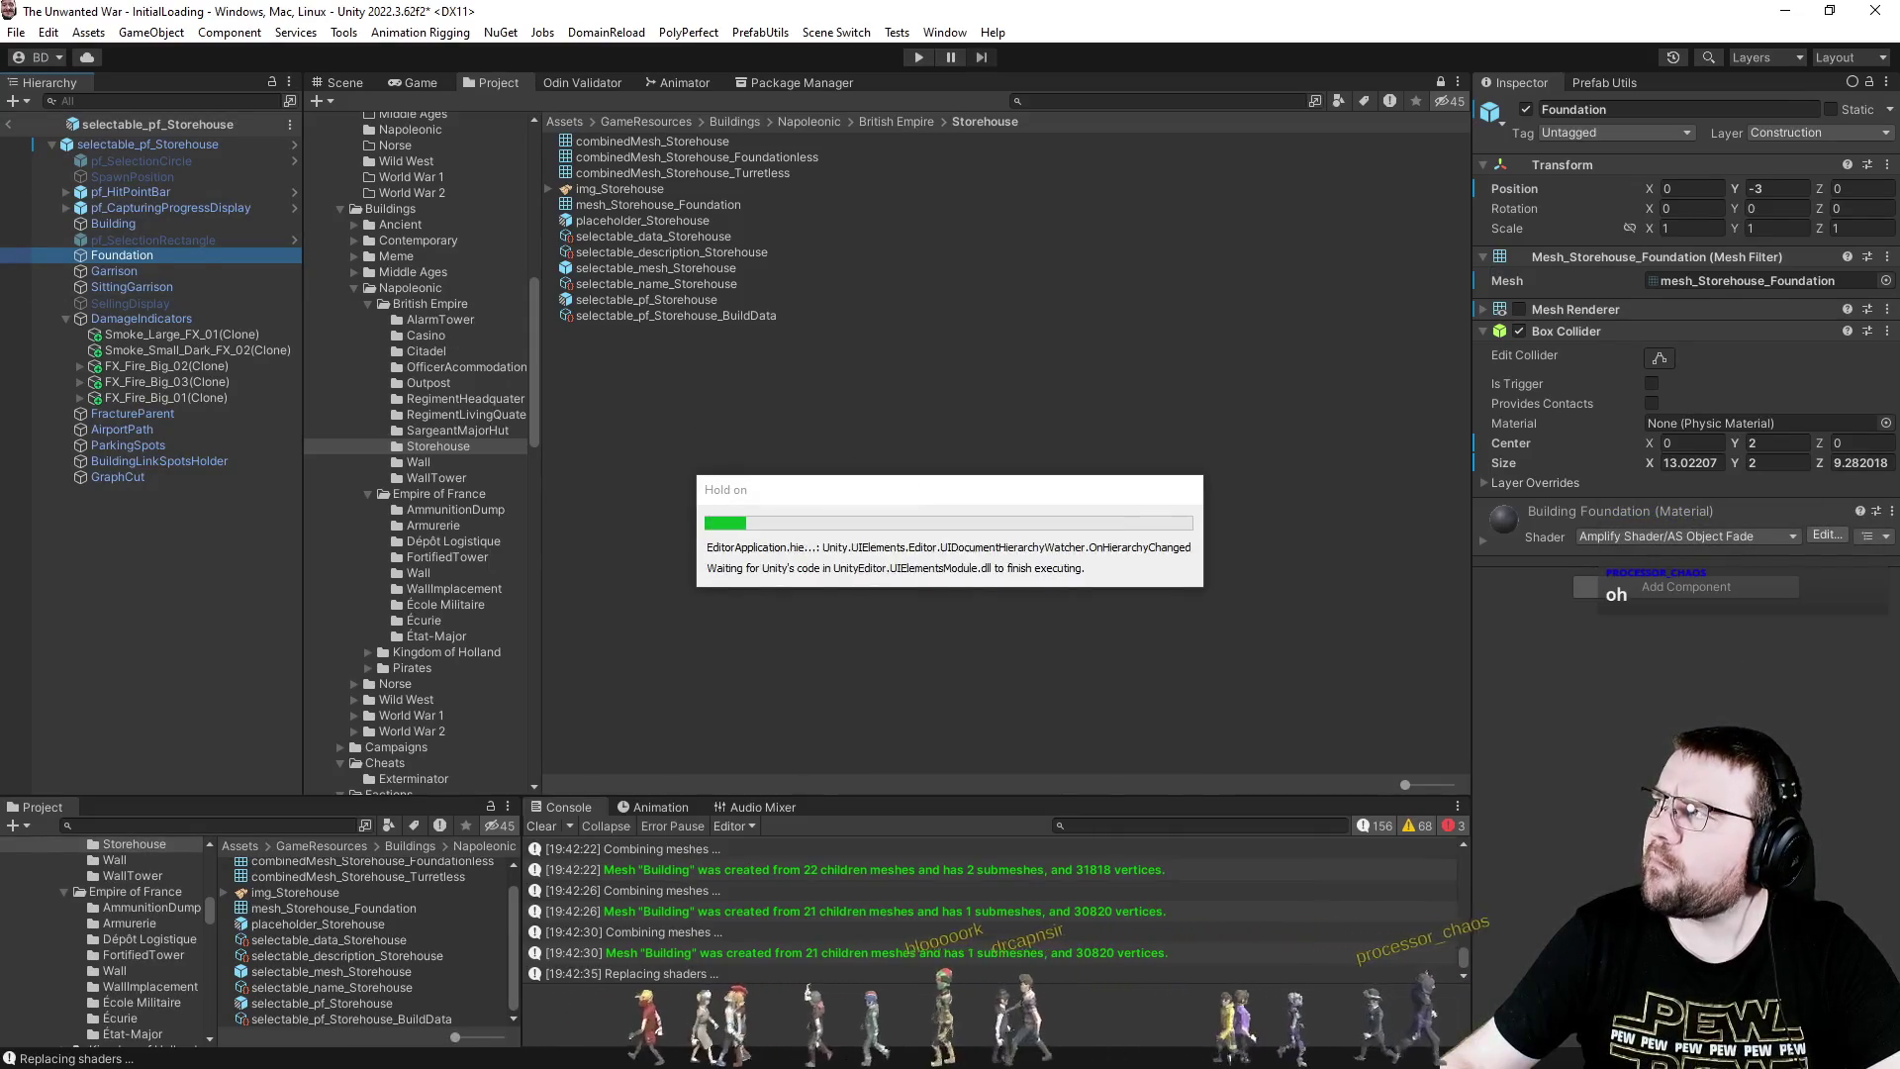
key("alt+Tab")
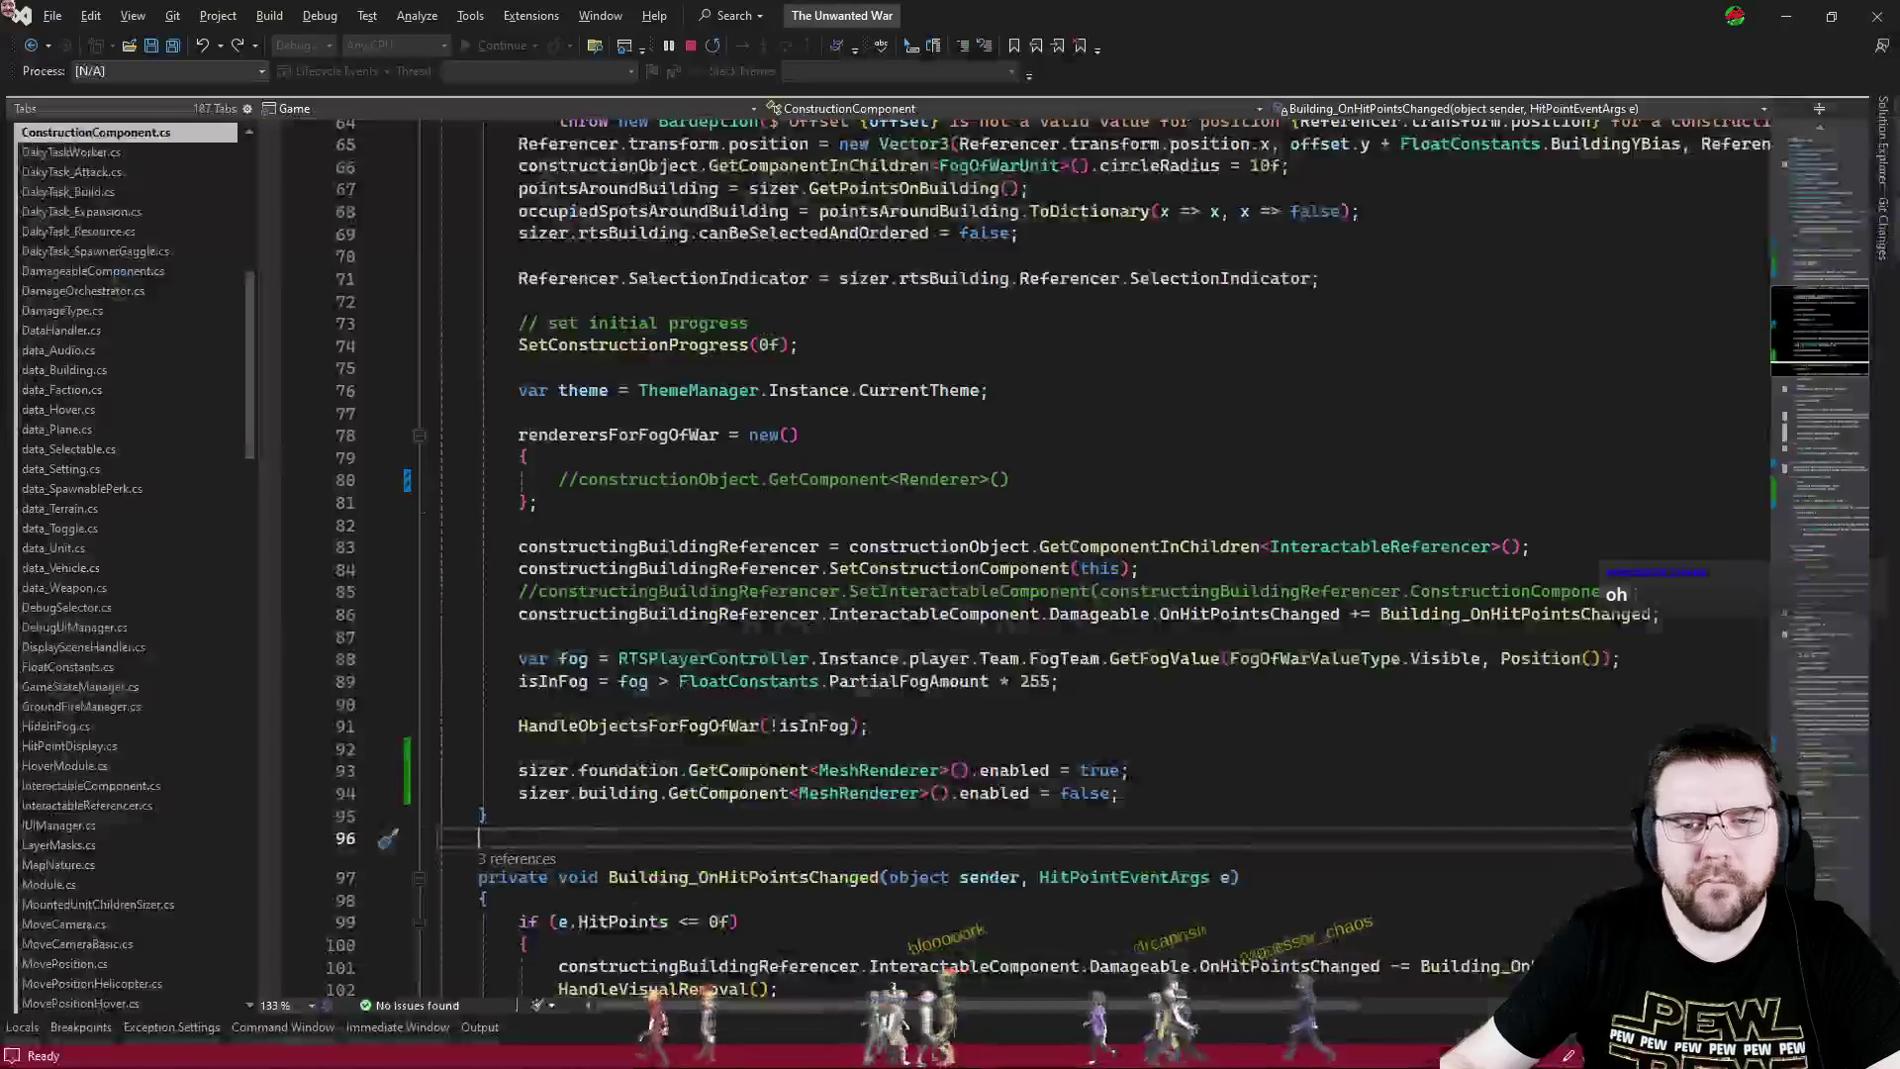
- Switch to PrefabUtils.cs and go to the CombineMeshesInPrefab definition
key("ctrl+Tab")
key("ctrl+Tab")
key("ctrl+Tab")
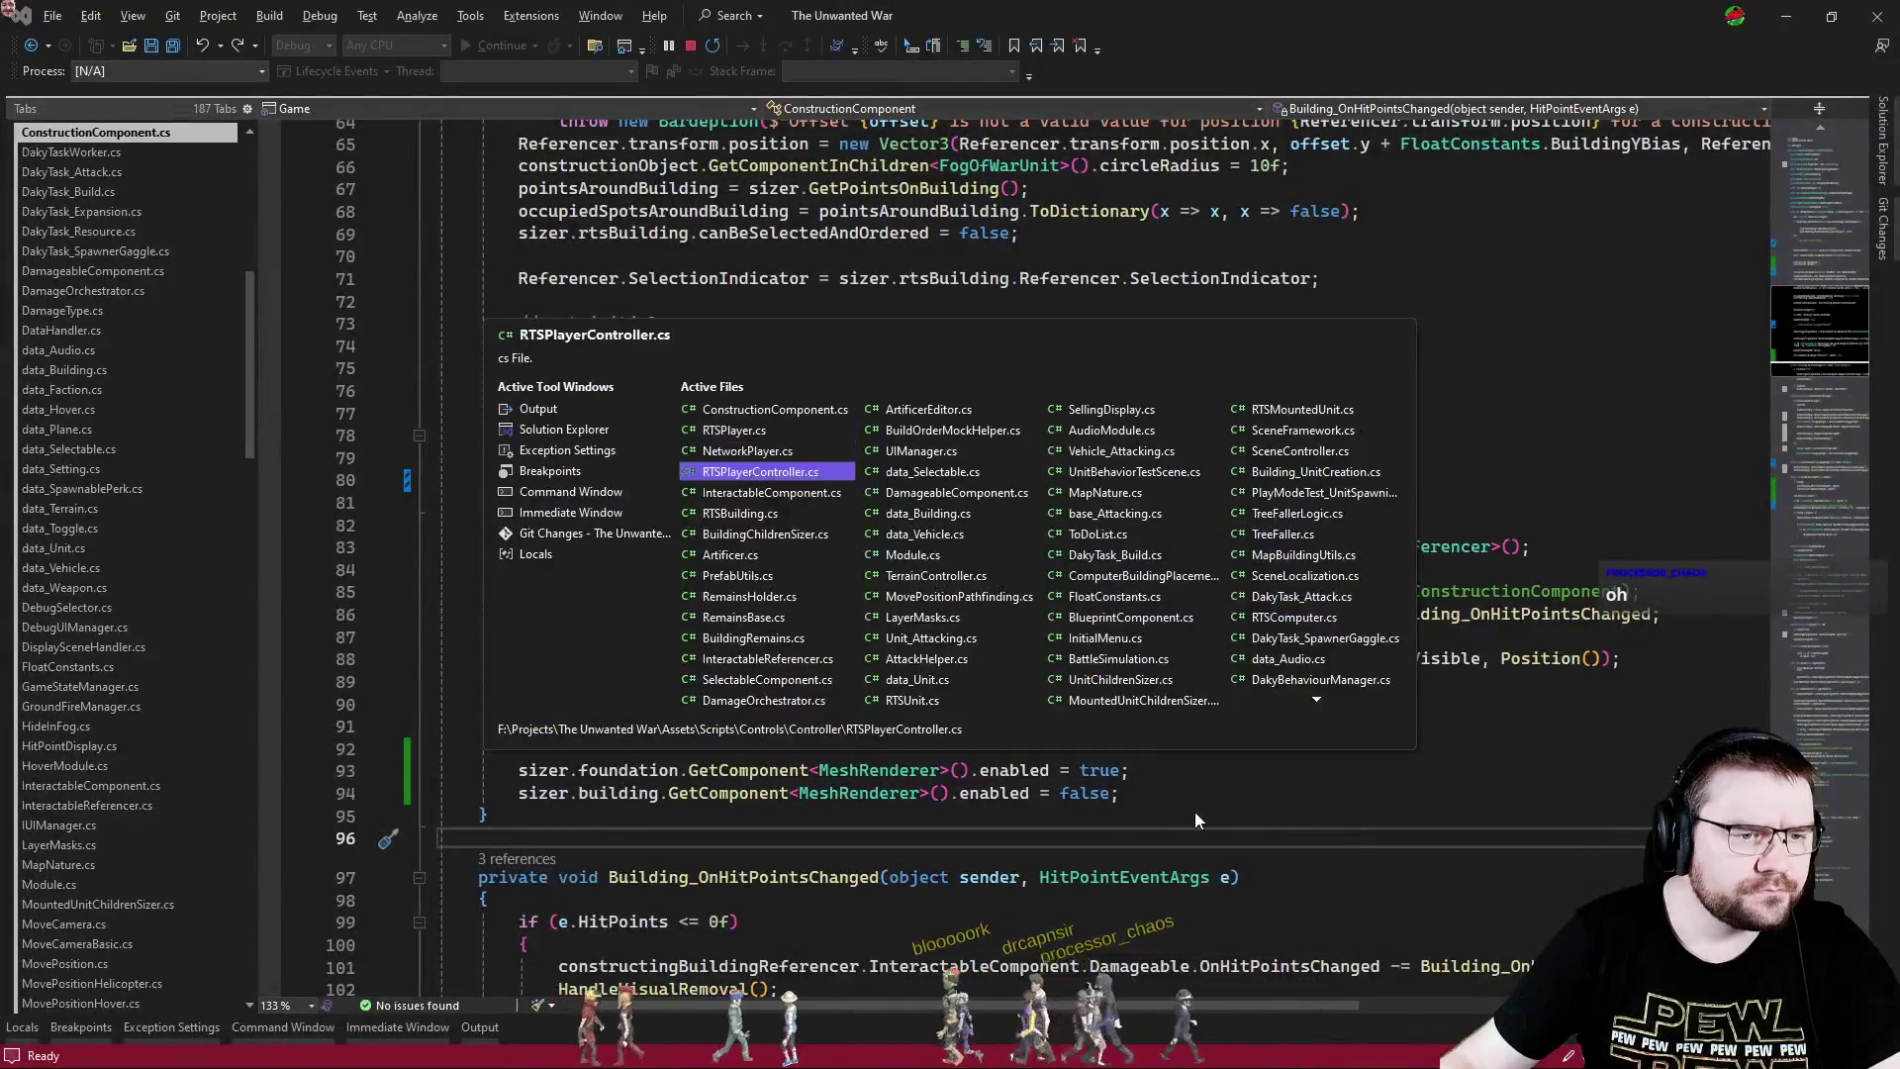
key("ctrl+Tab")
key("ctrl+Tab")
key("ctrl+Tab")
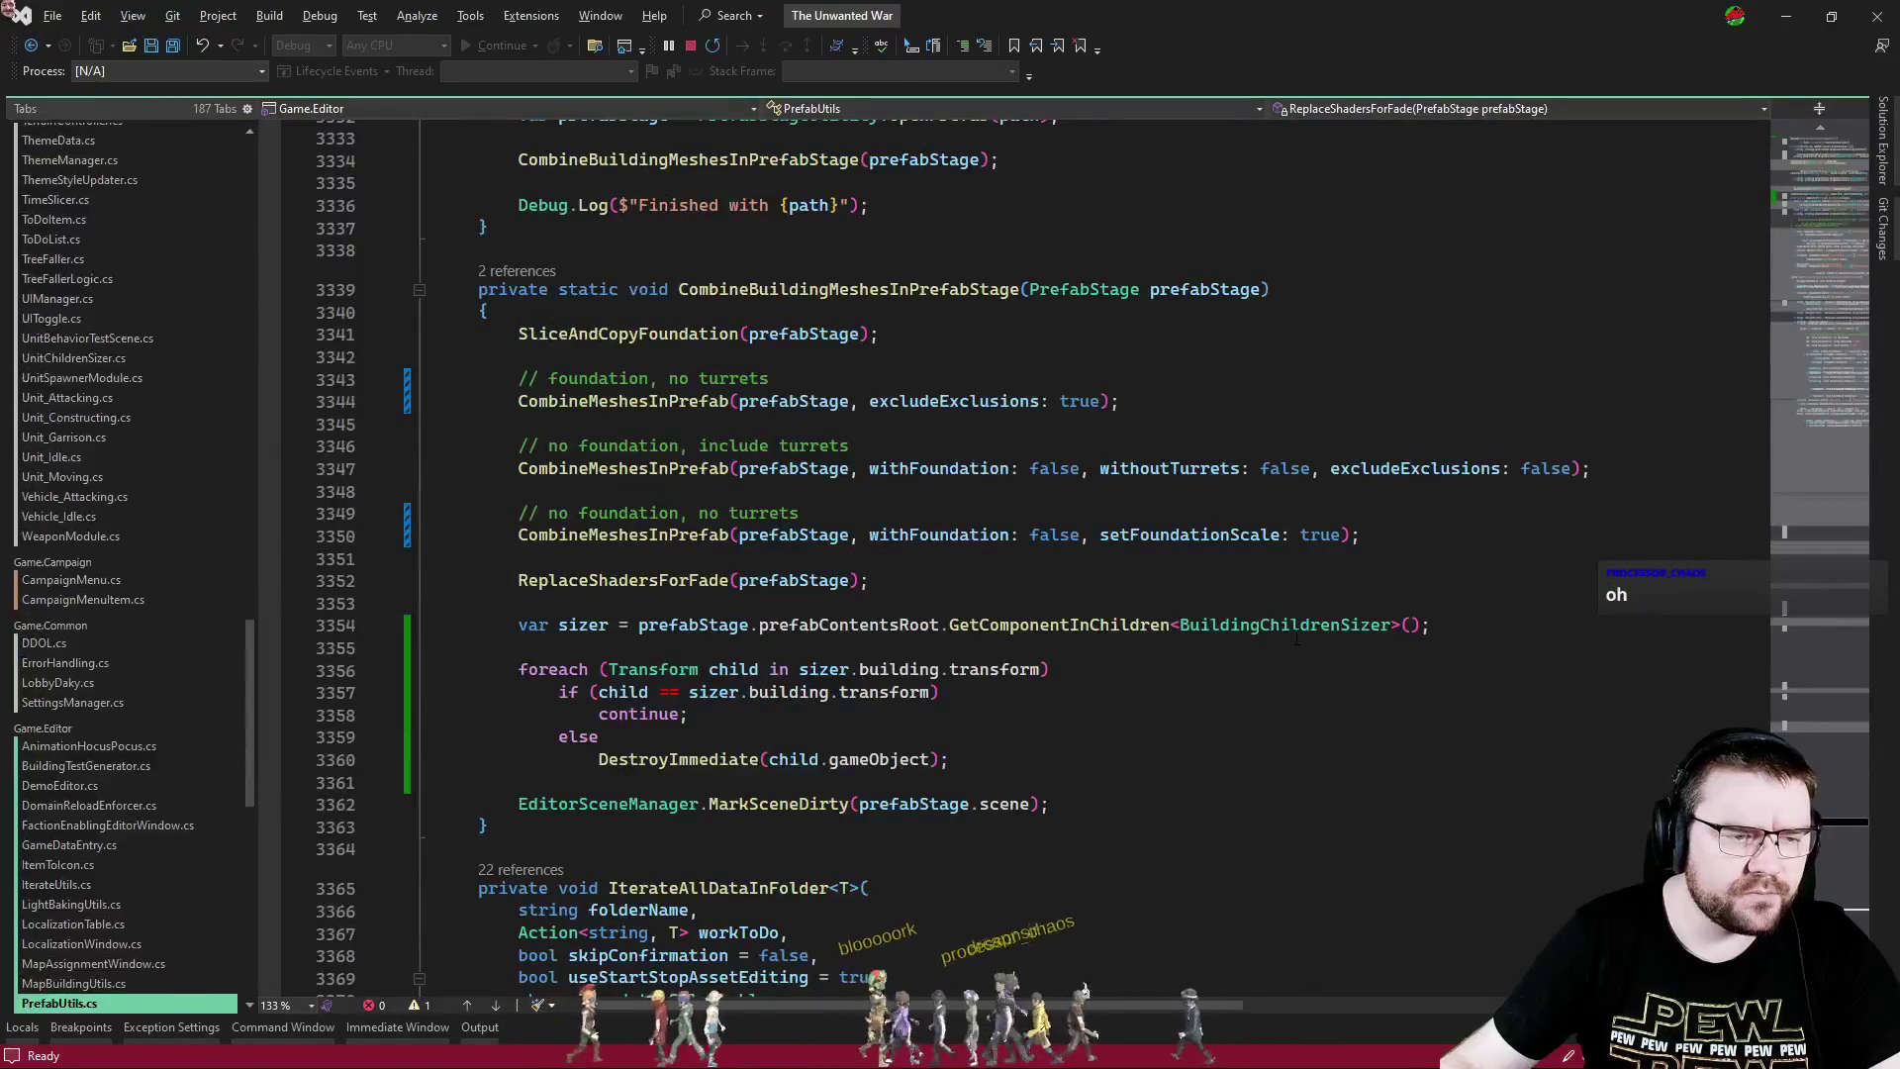
left_click(624, 535, "ctrl")
scroll(1062, 634, "down", 14)
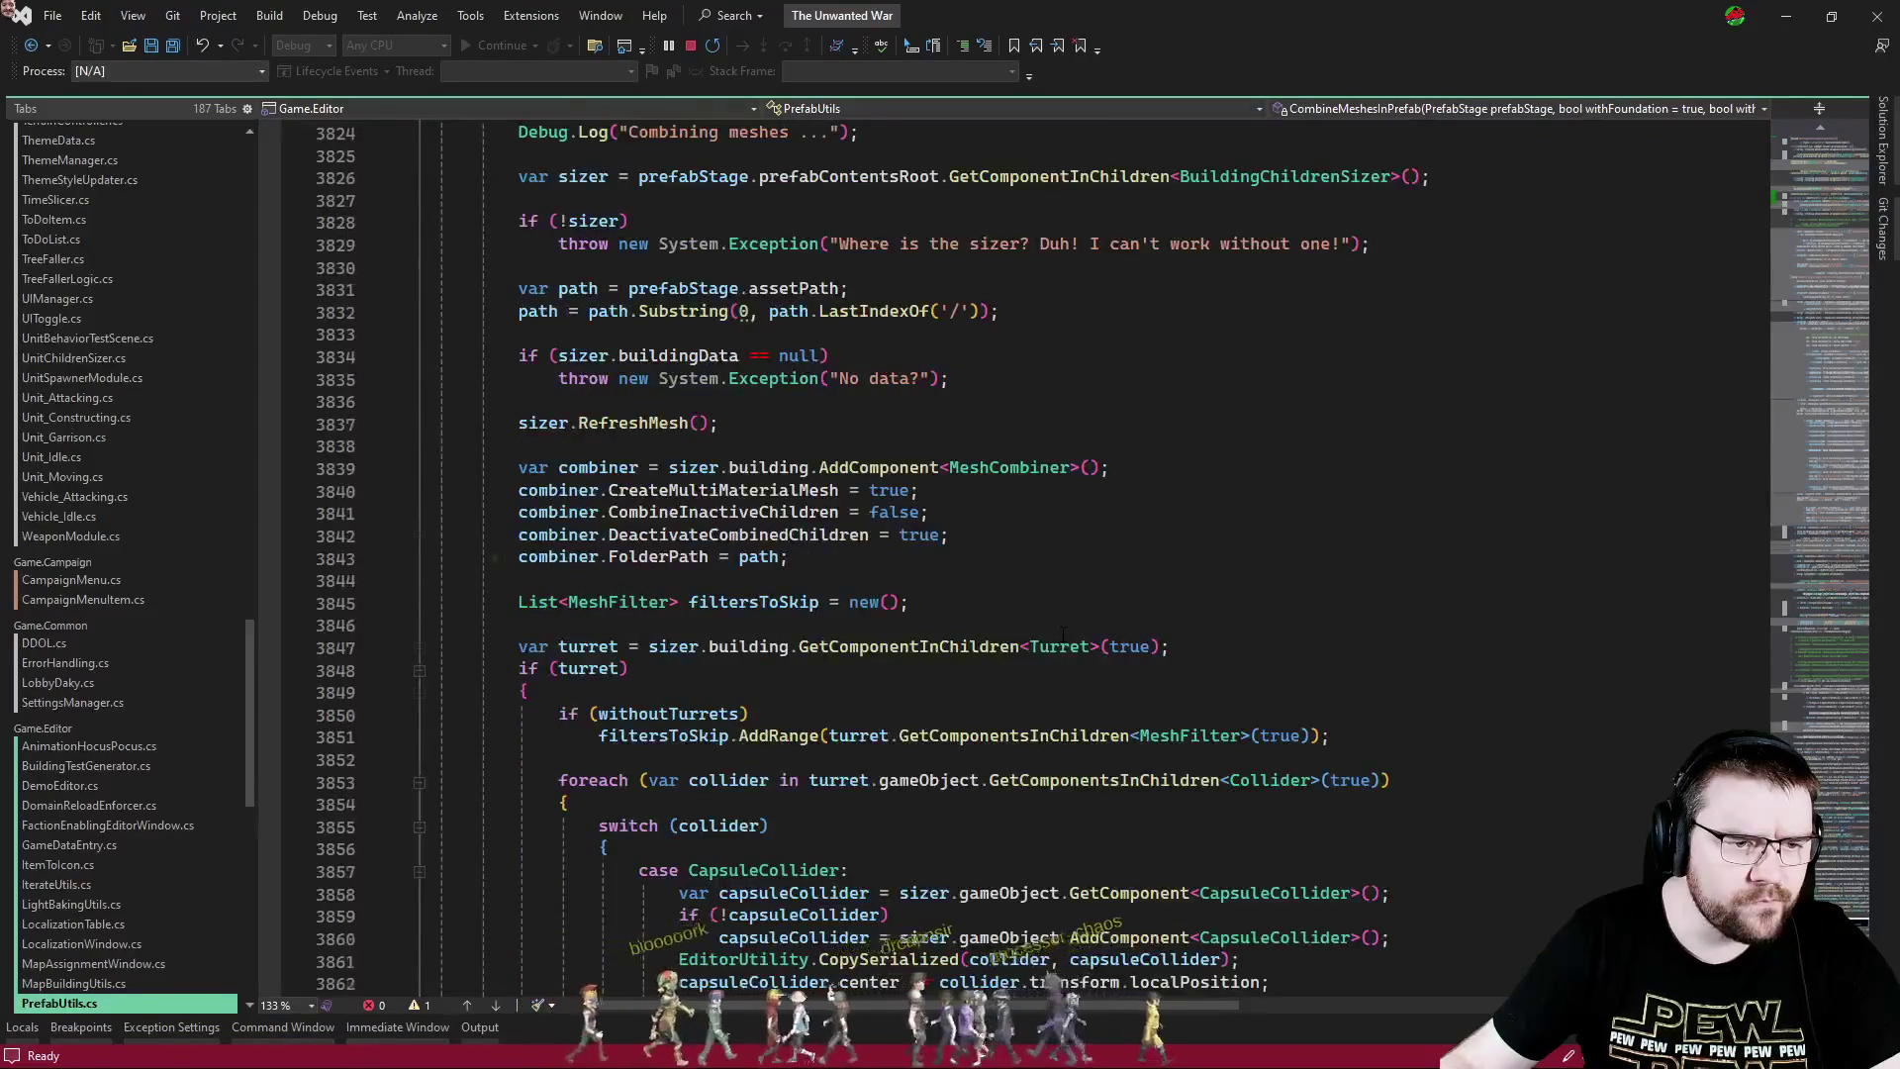
scroll(1062, 633, "down", 20)
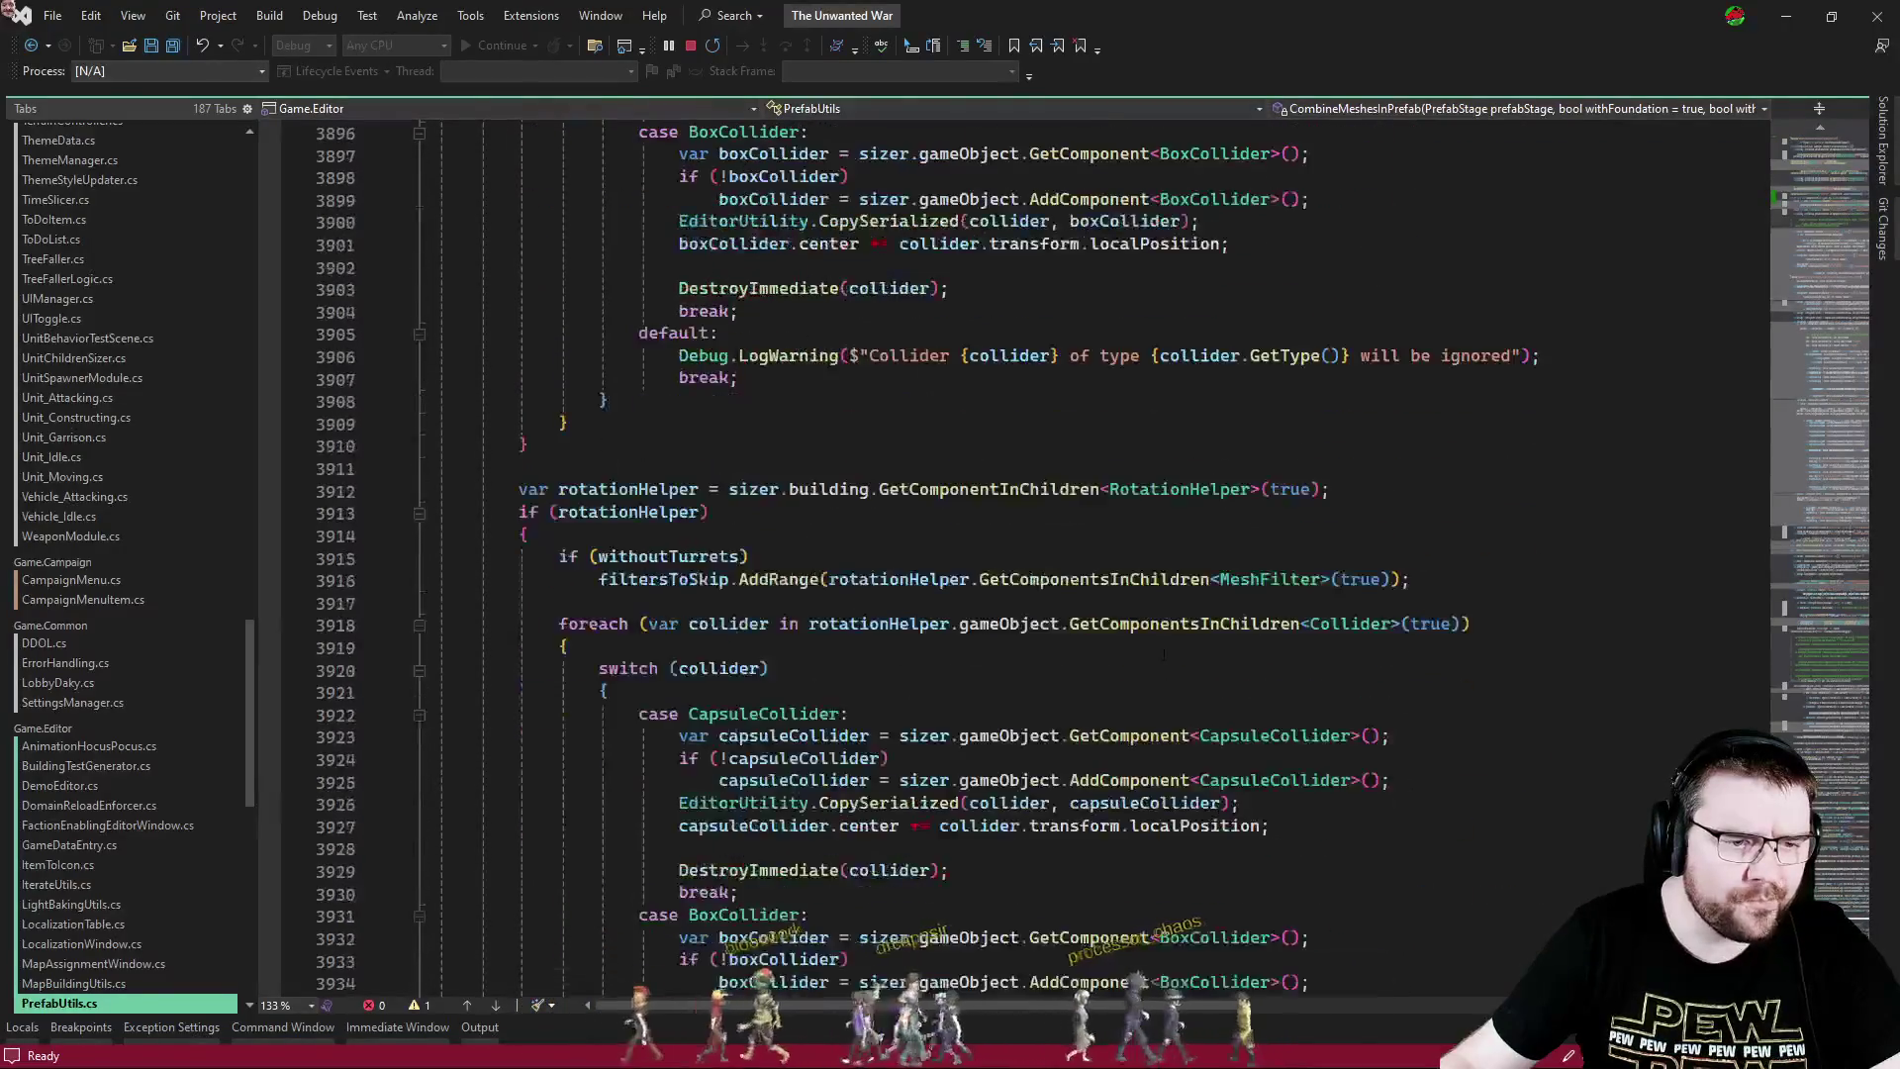
scroll(1197, 658, "down", 5)
- Search the solution for 'setactive(false)' and review the matching calls
key("ctrl+f")
type("set")
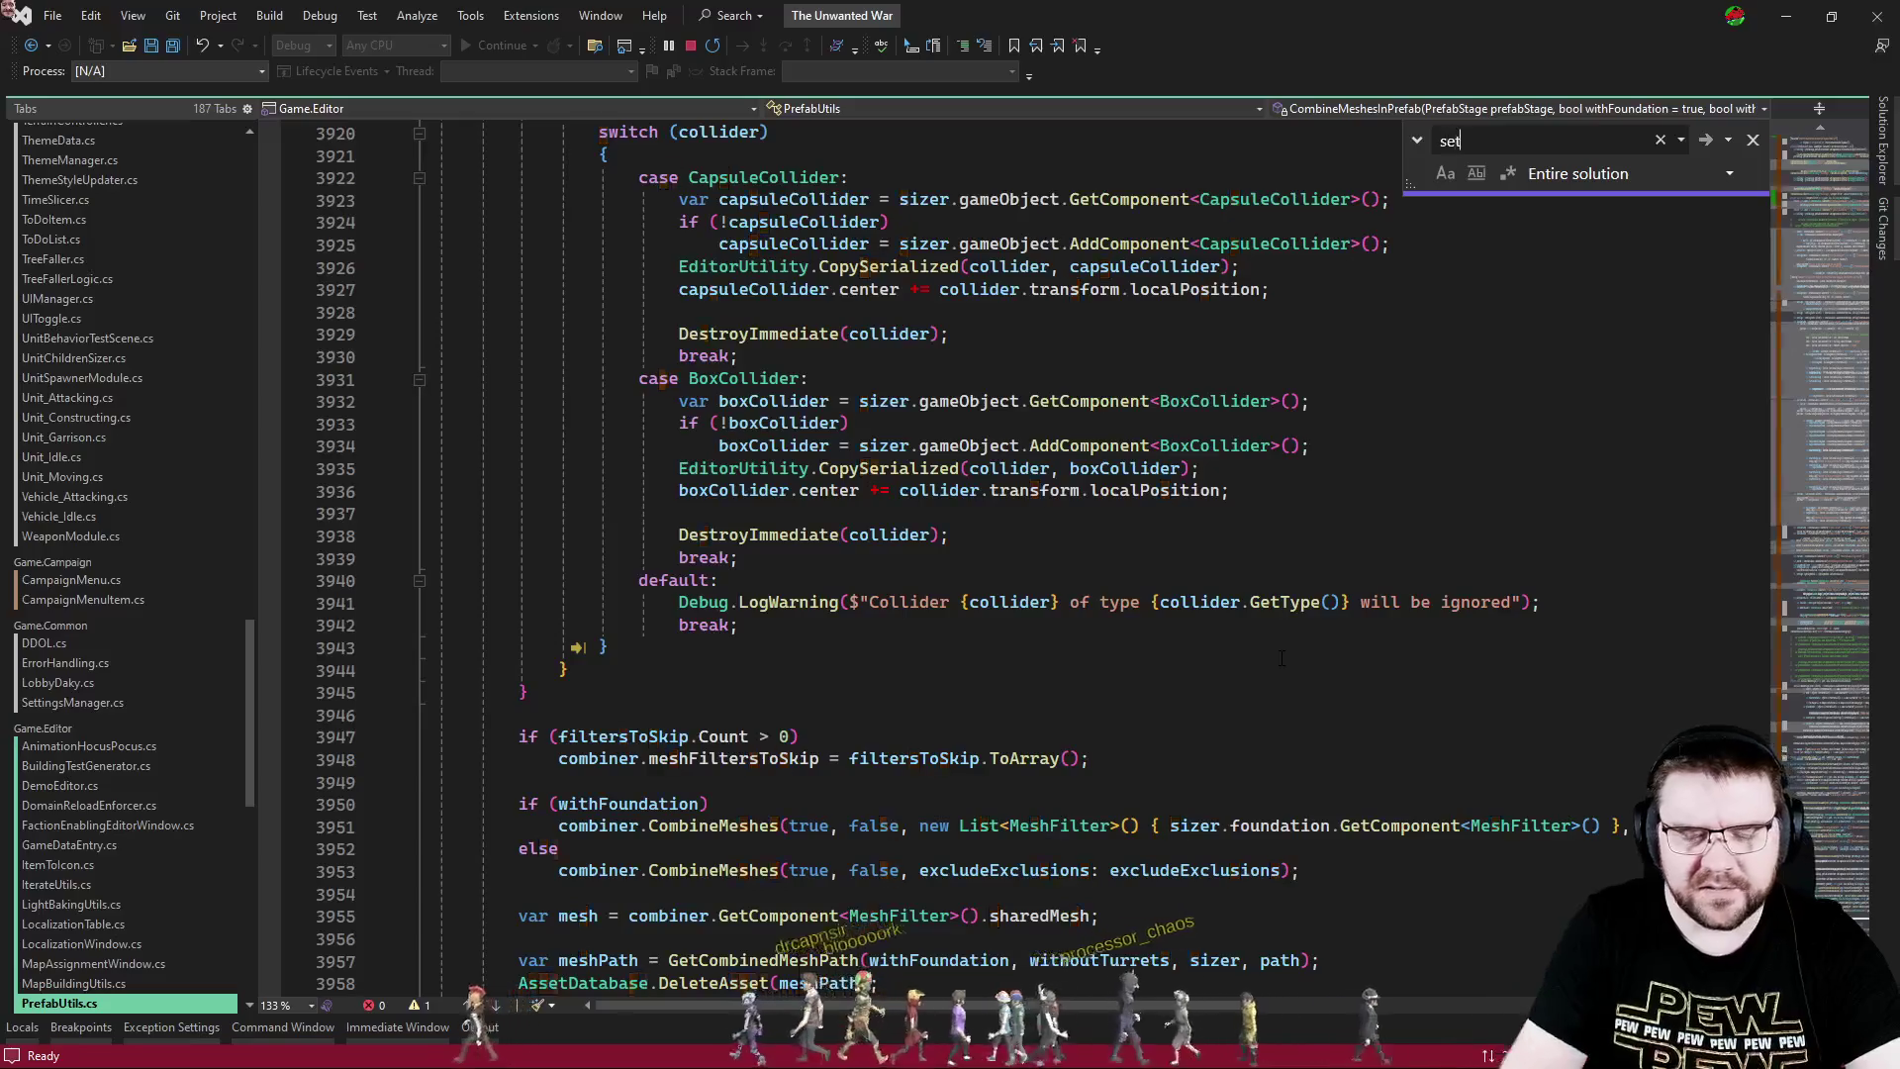
type("active(false)")
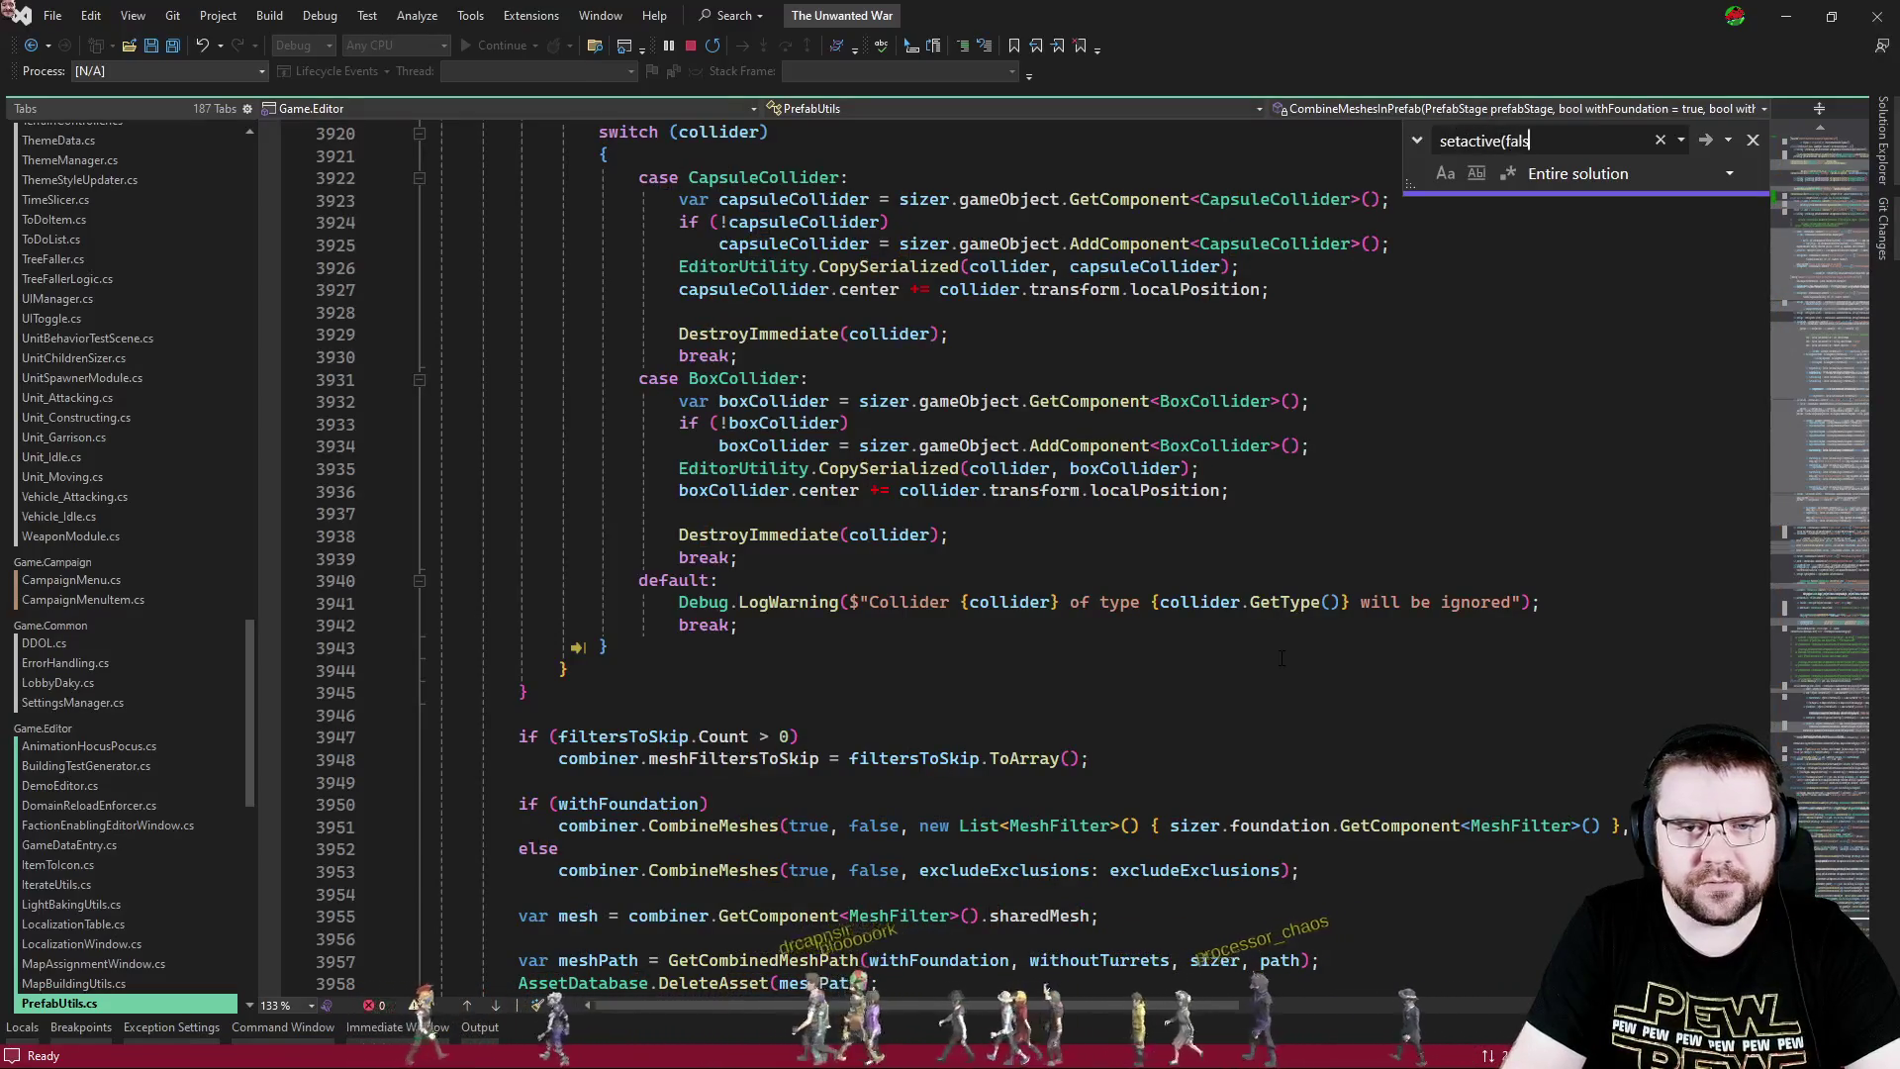
left_click(1286, 670)
key("F3")
scroll(1113, 864, "up", 15)
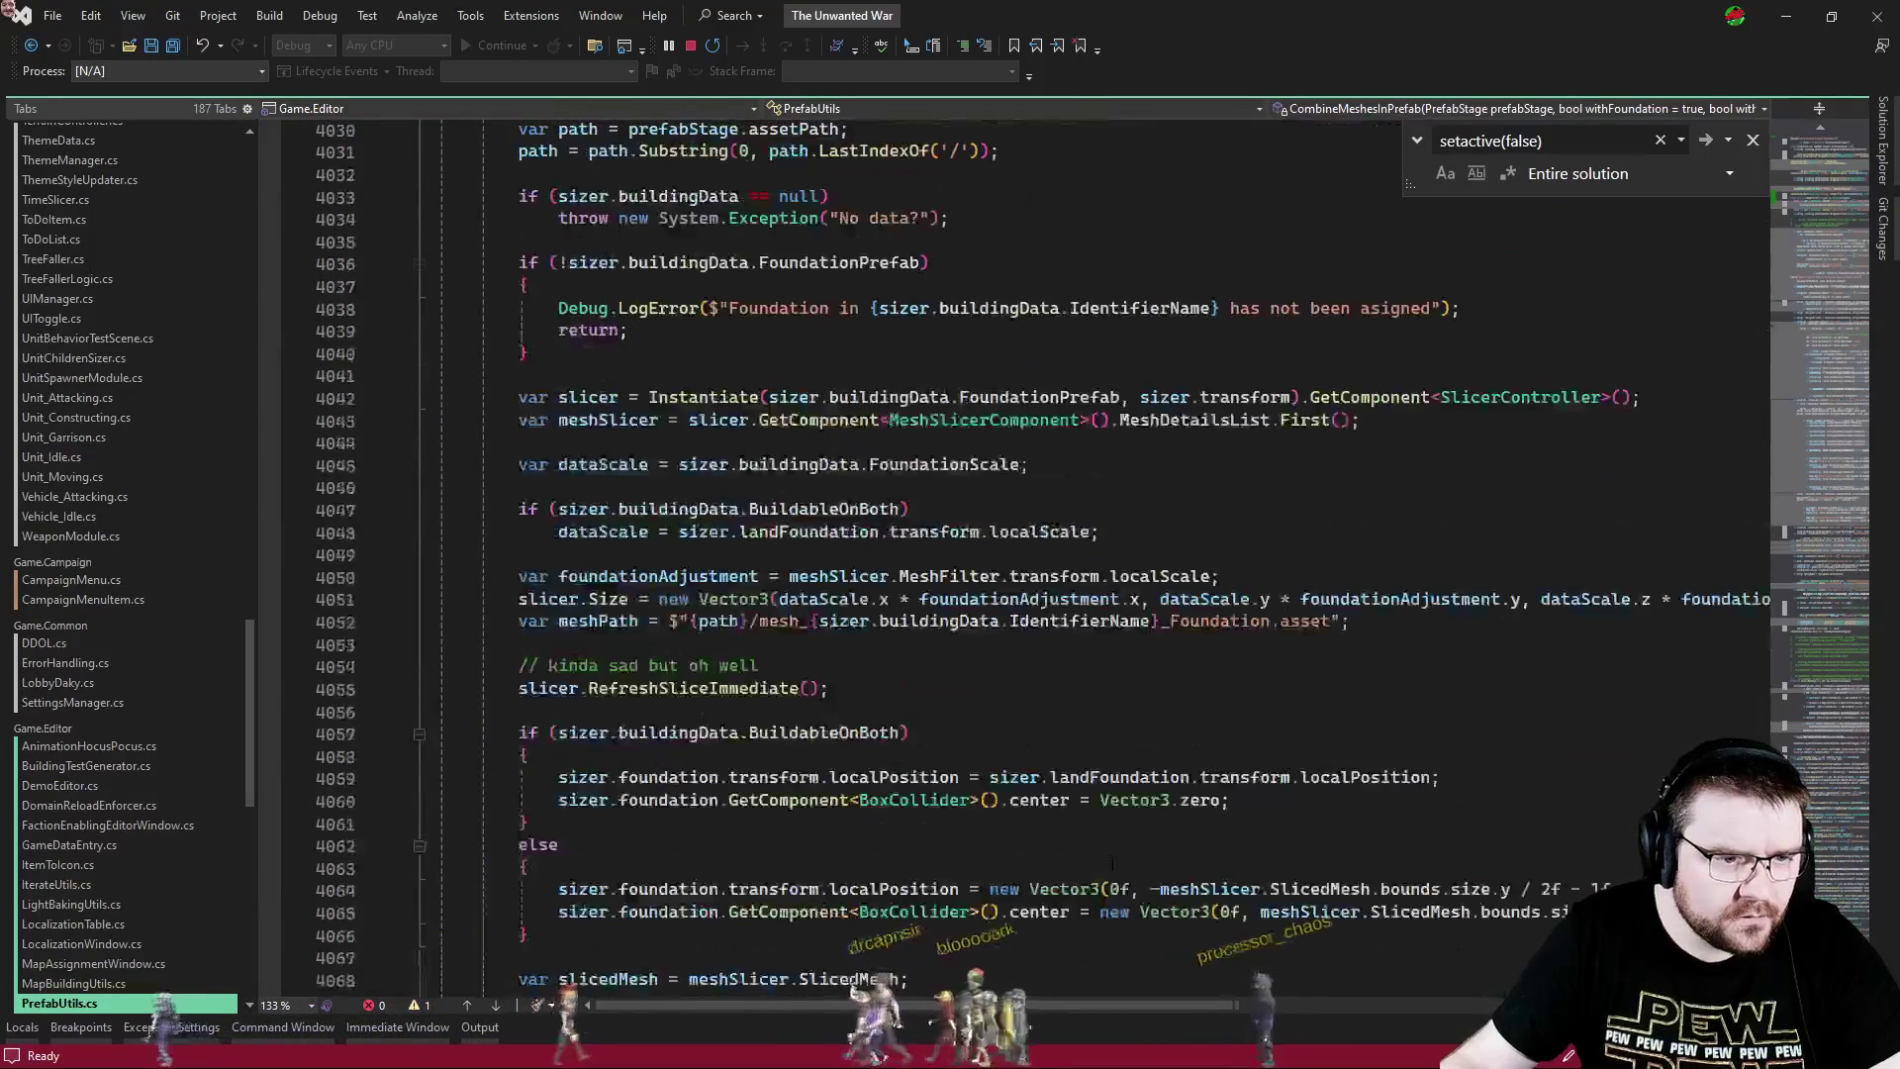
scroll(1112, 864, "up", 7)
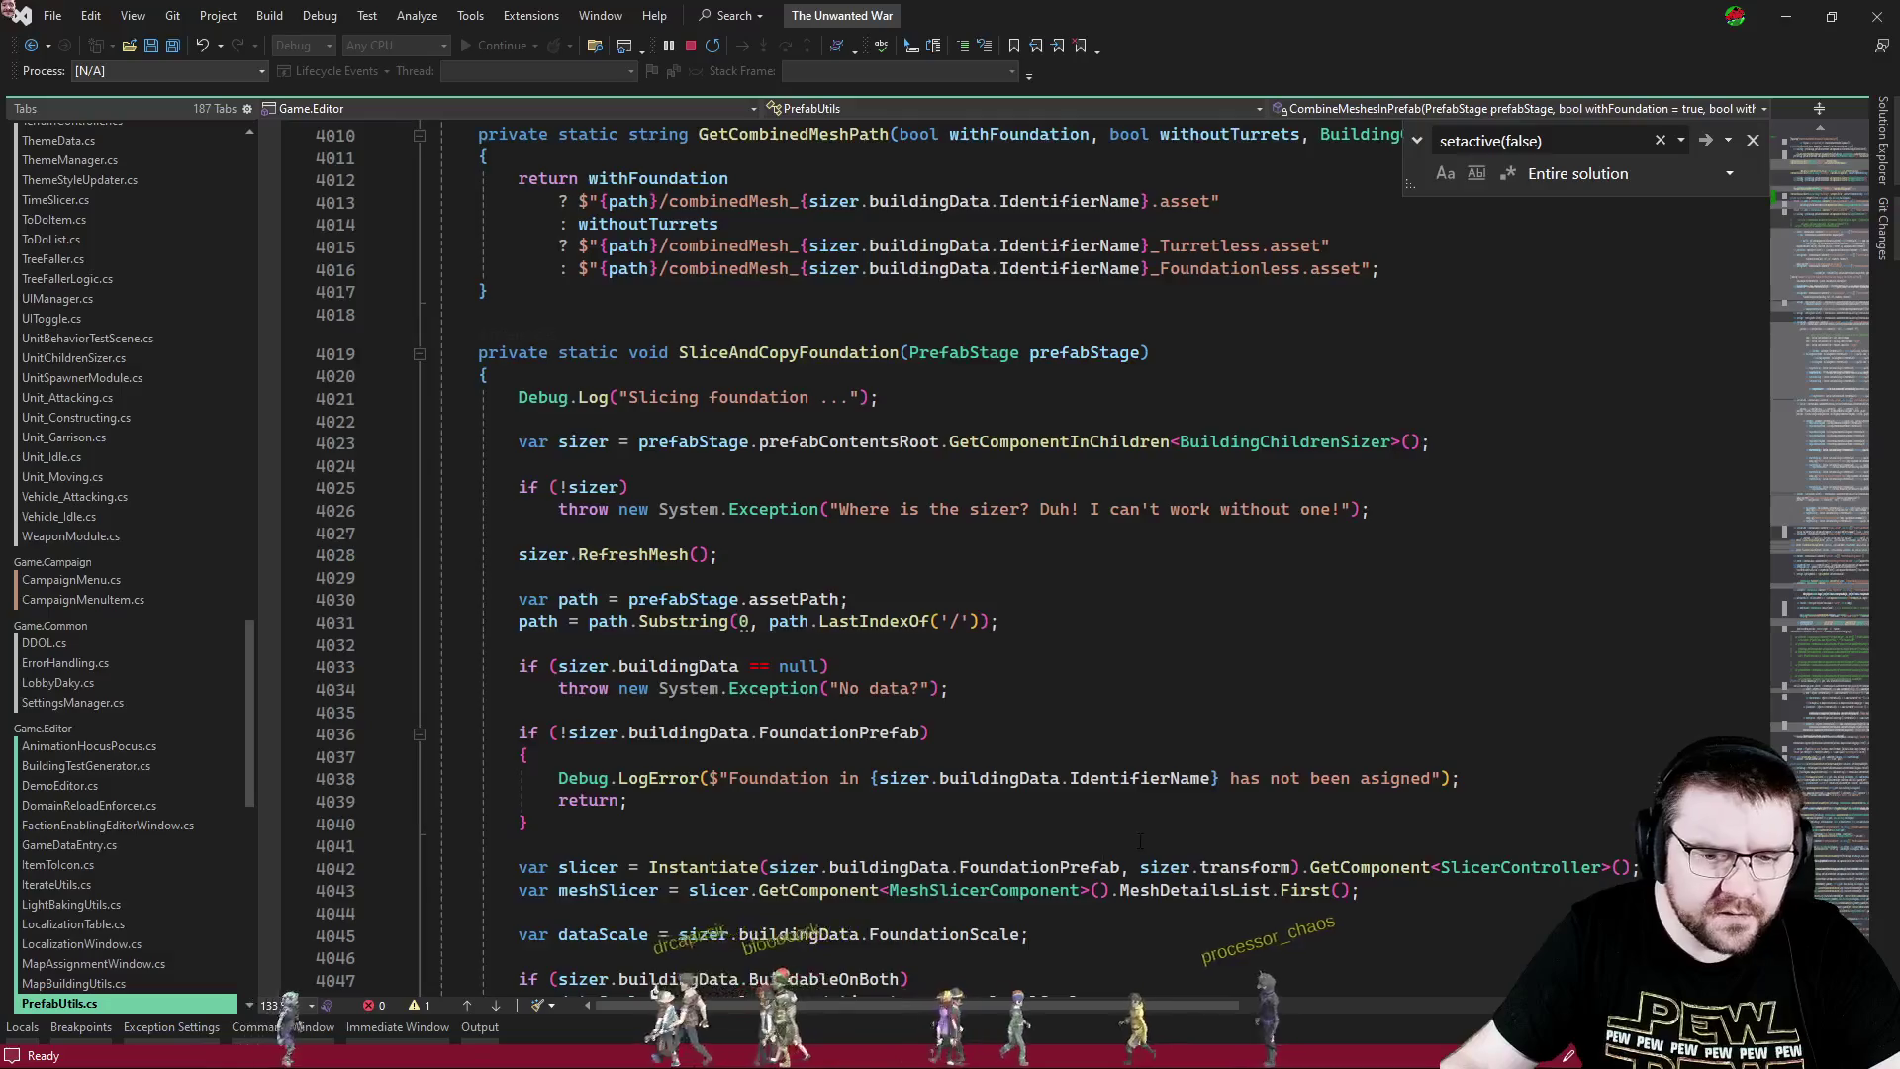
scroll(1140, 842, "down", 16)
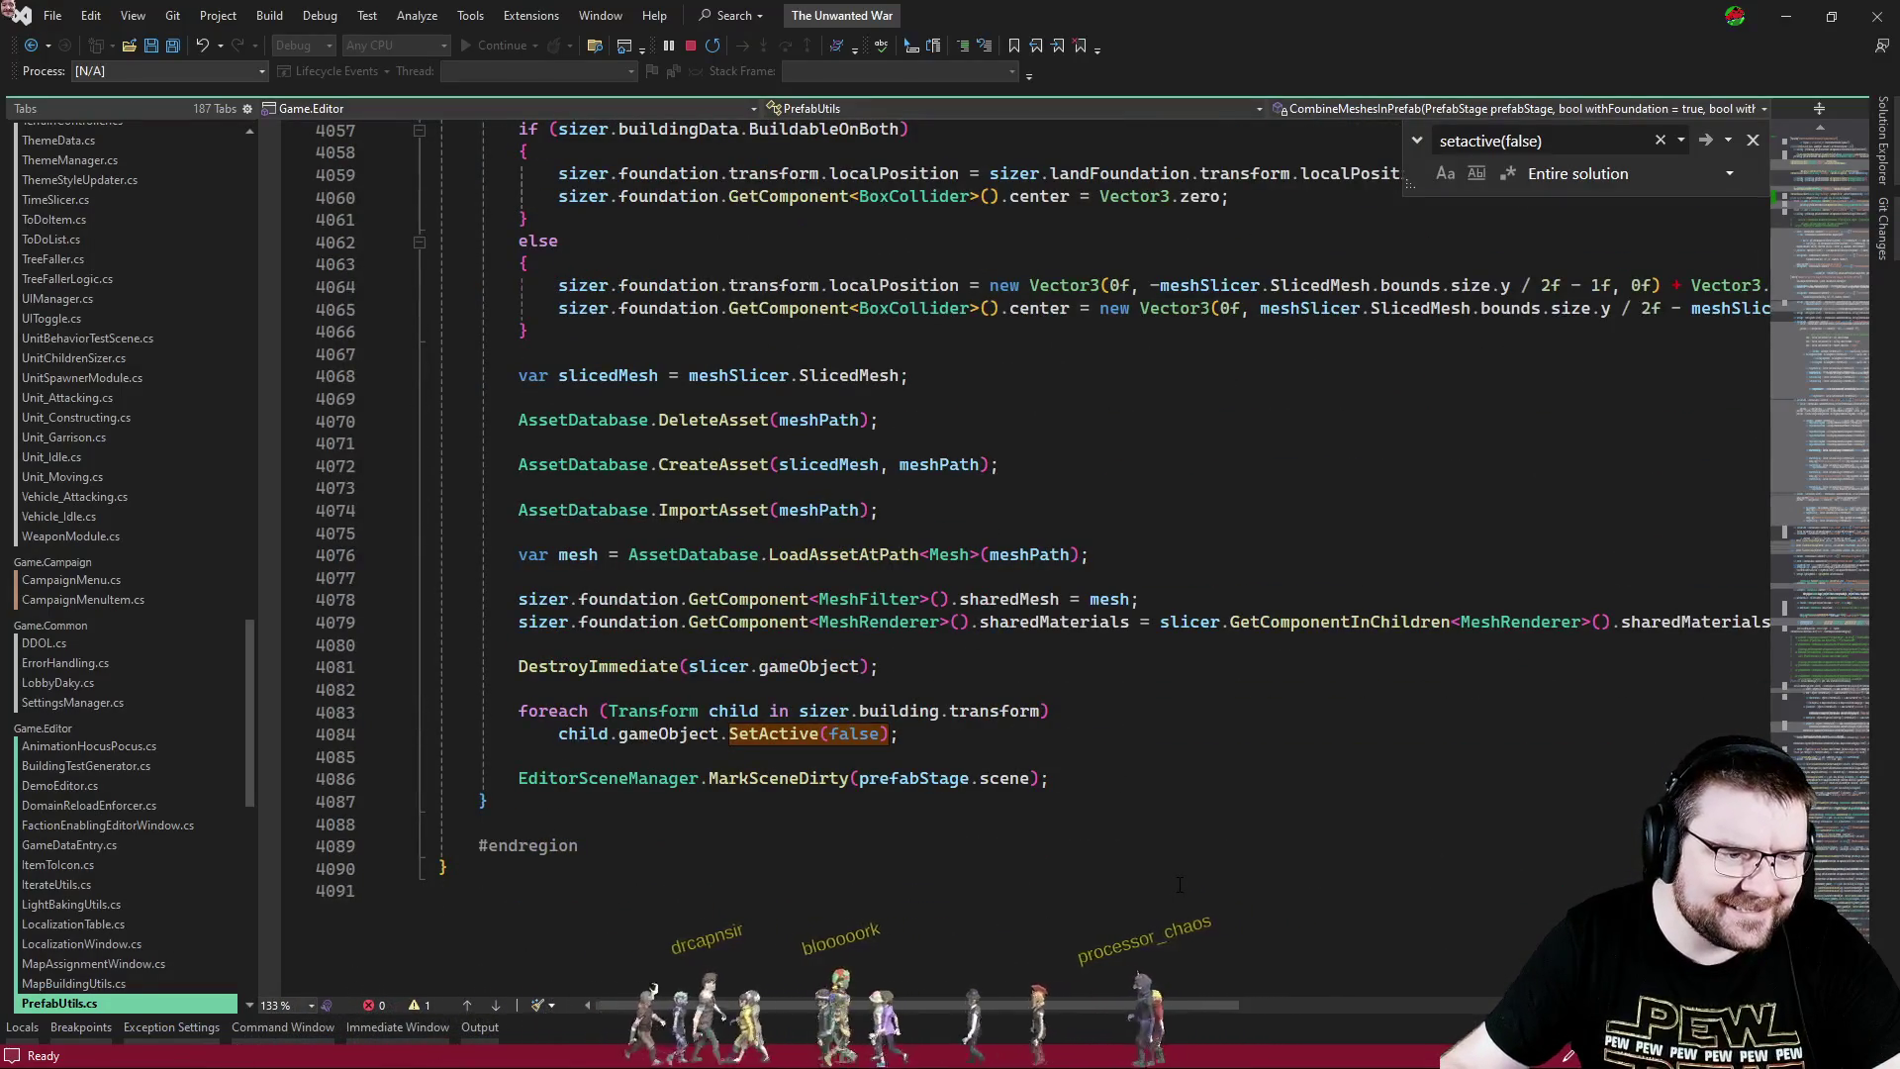
scroll(1208, 800, "up", 20)
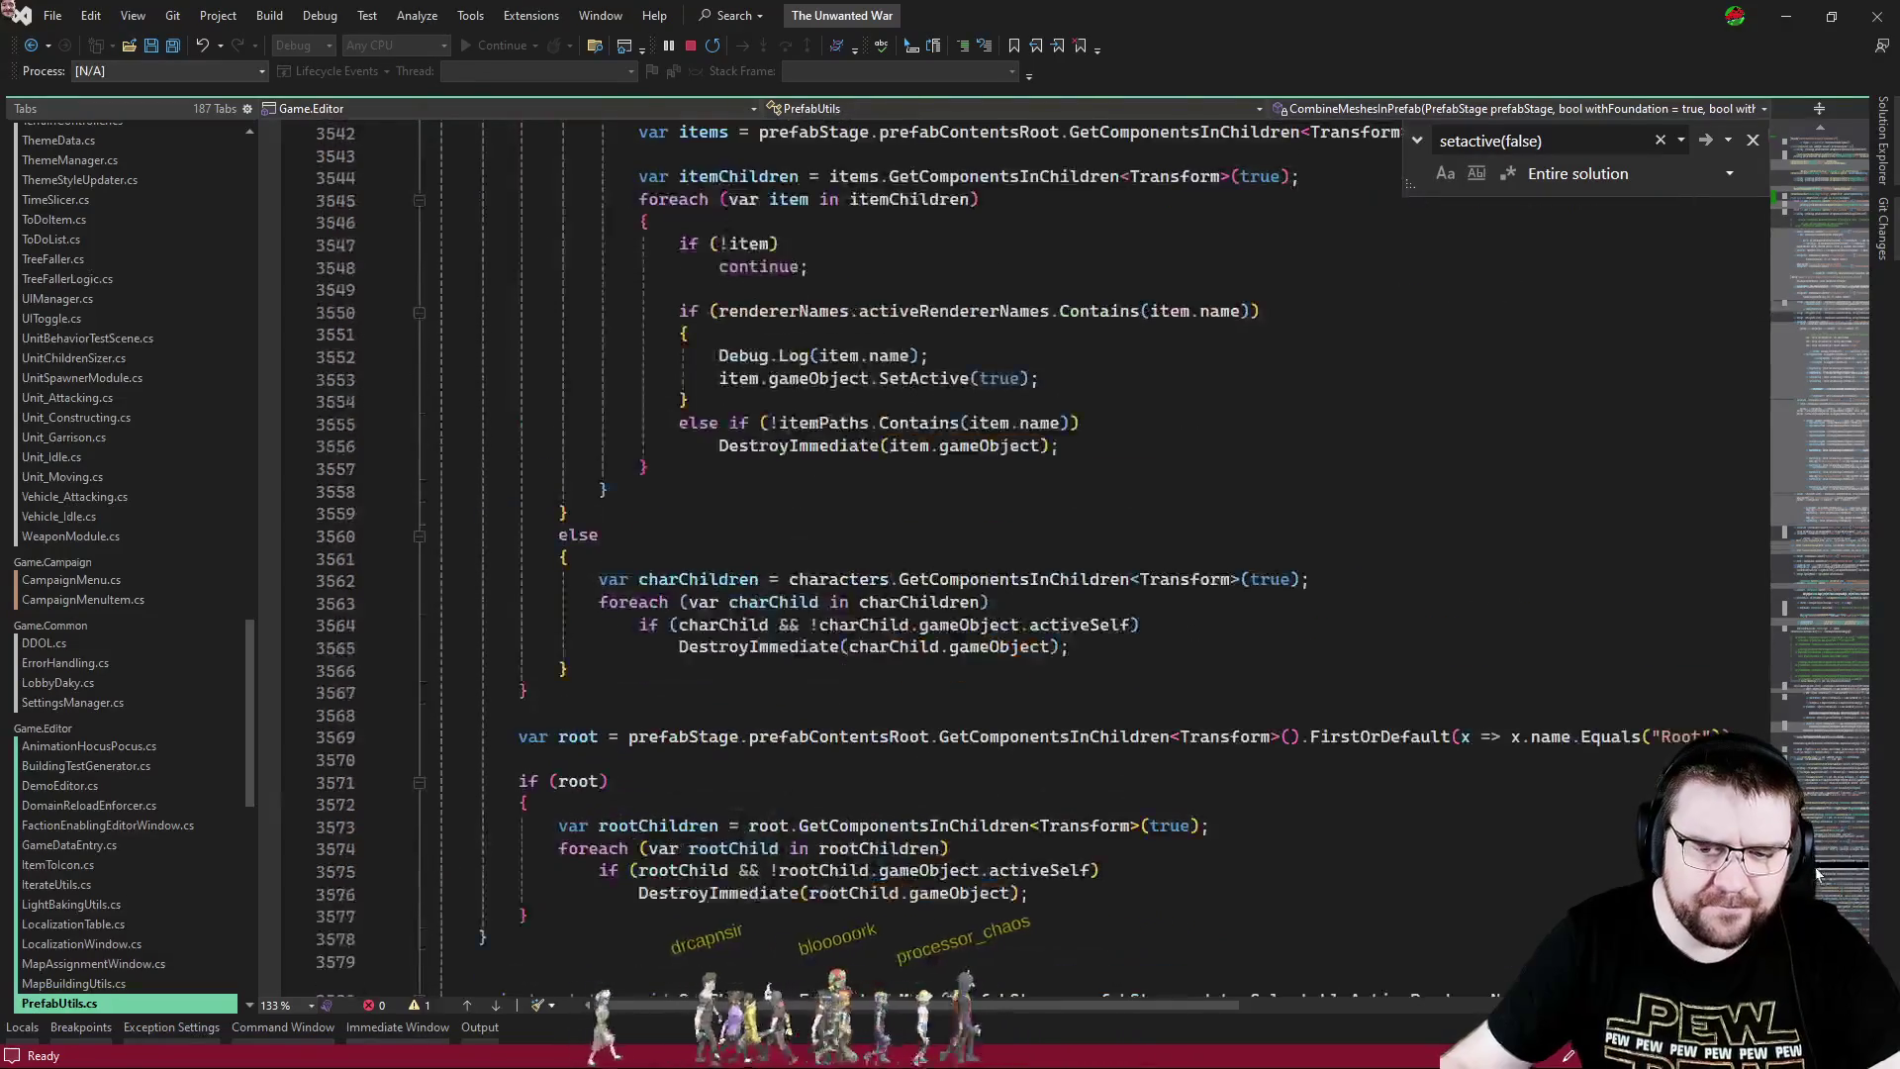
scroll(1207, 799, "down", 4)
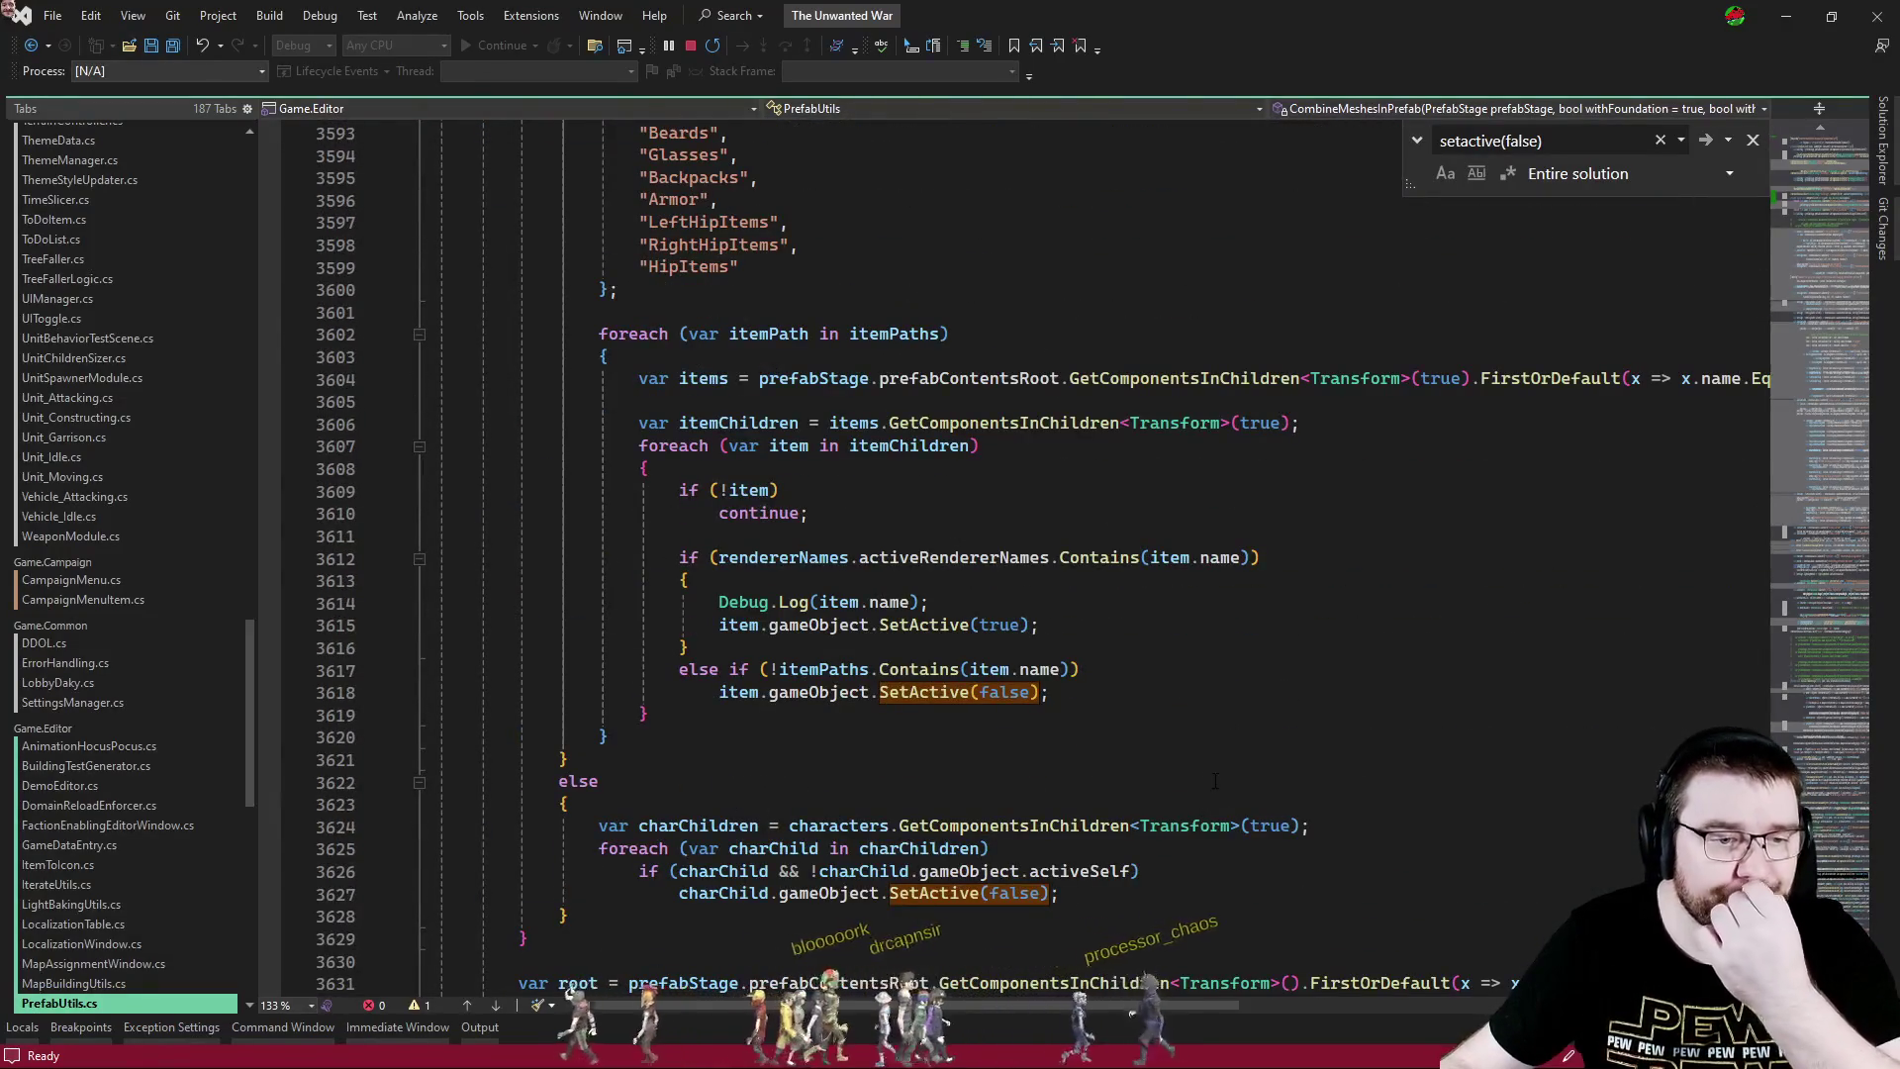
scroll(1216, 781, "up", 6)
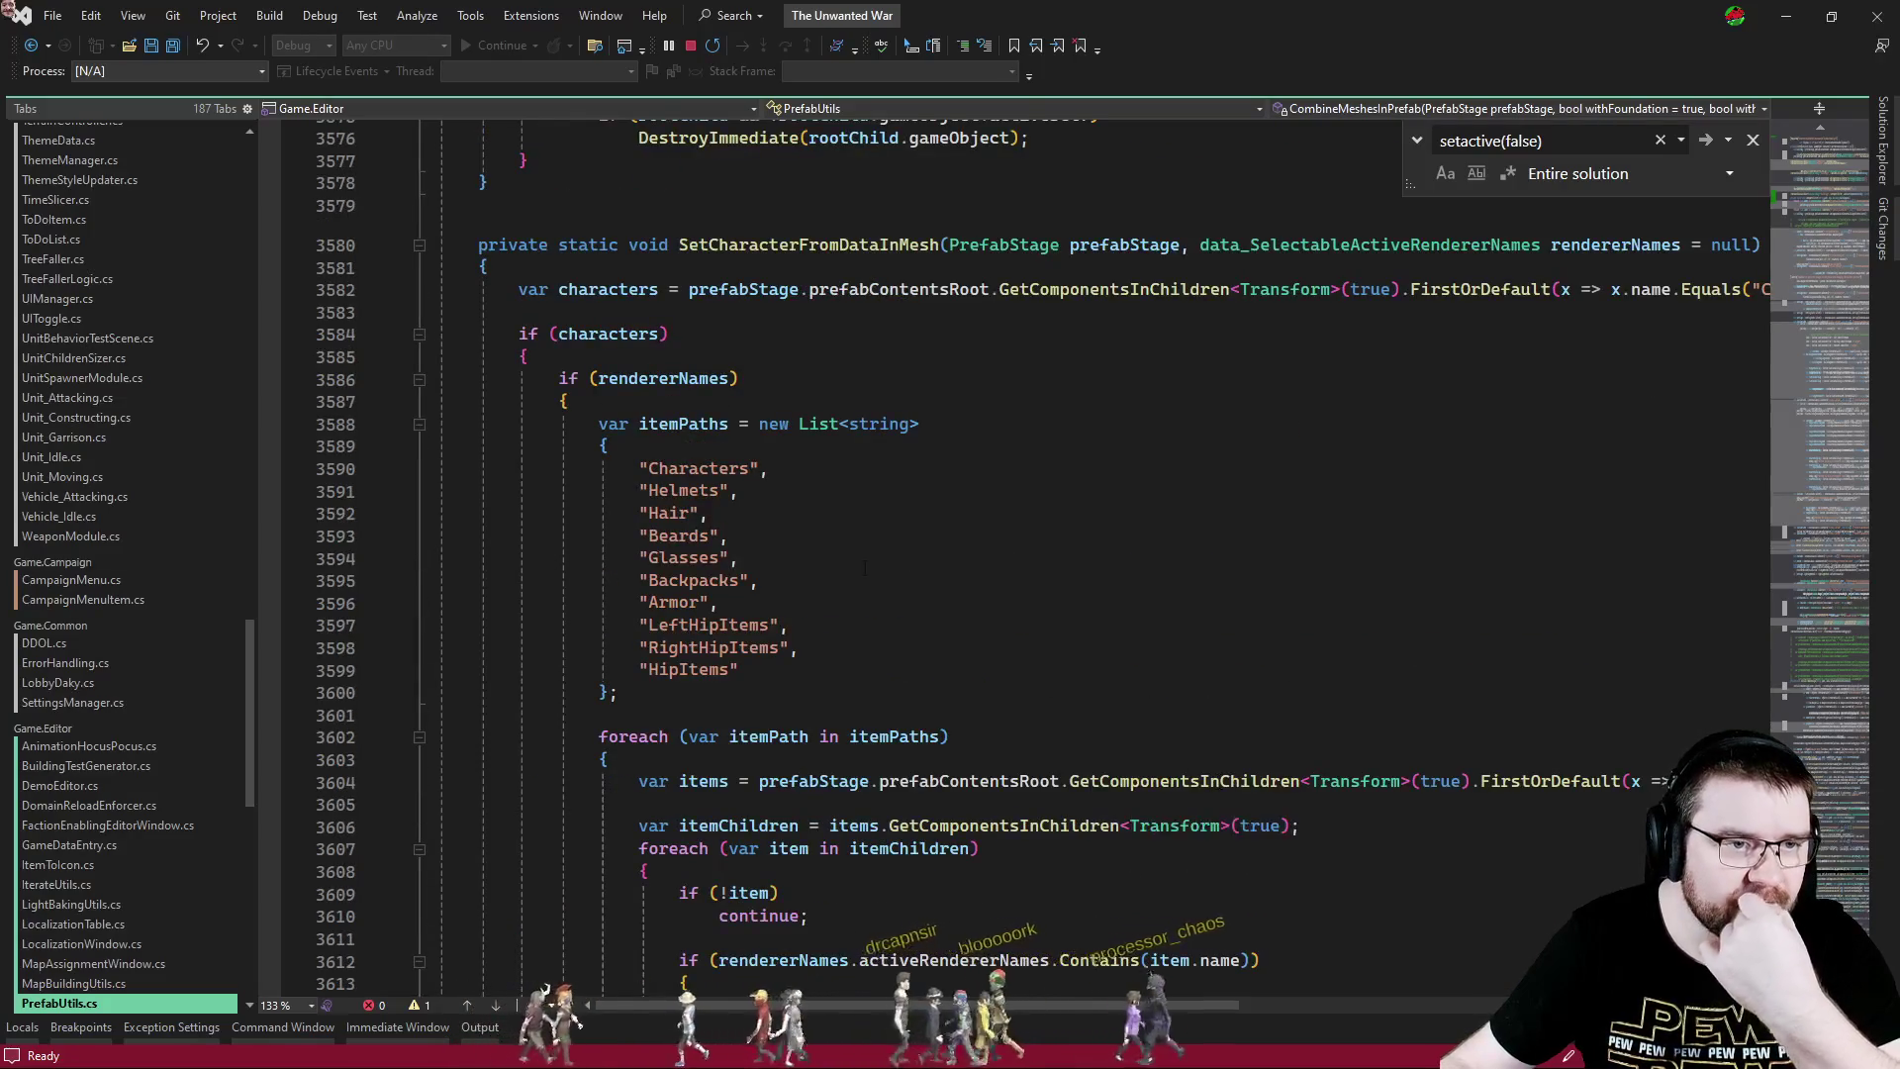
scroll(423, 265, "down", 20)
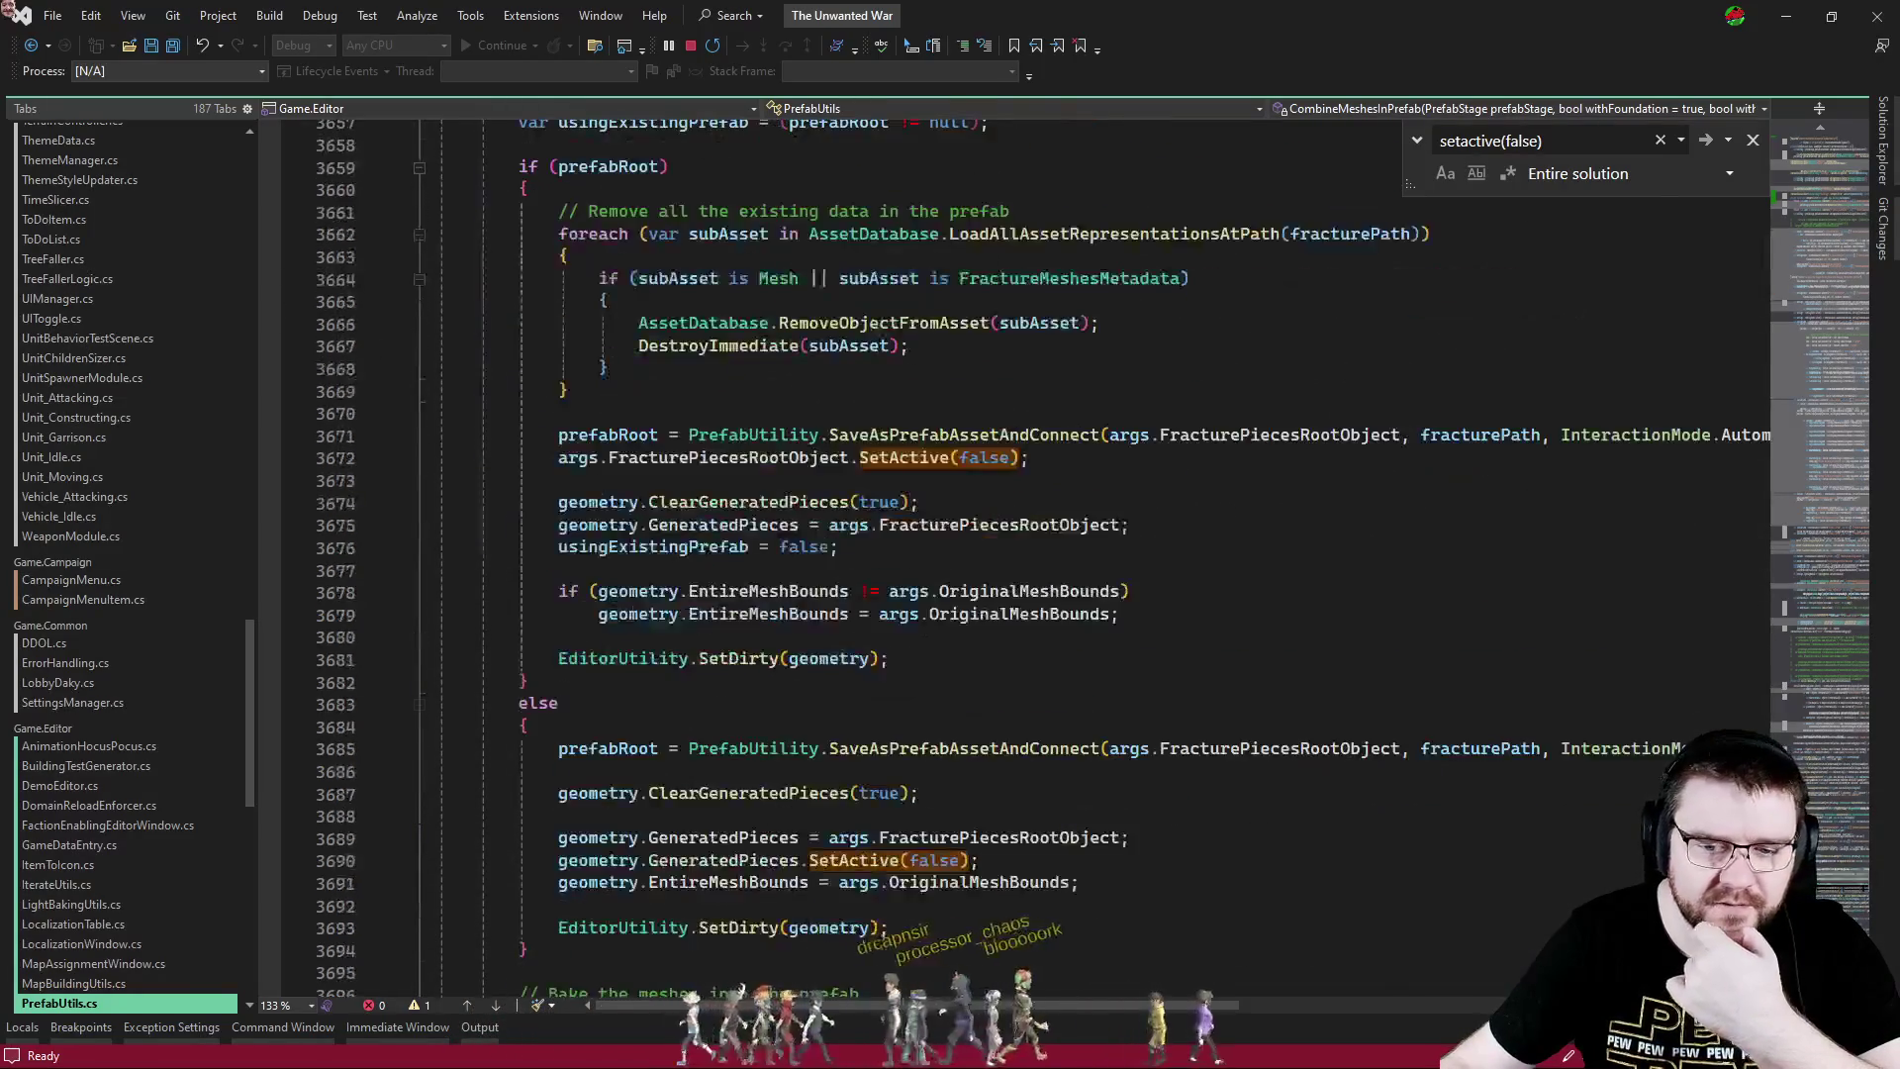
scroll(932, 566, "up", 5)
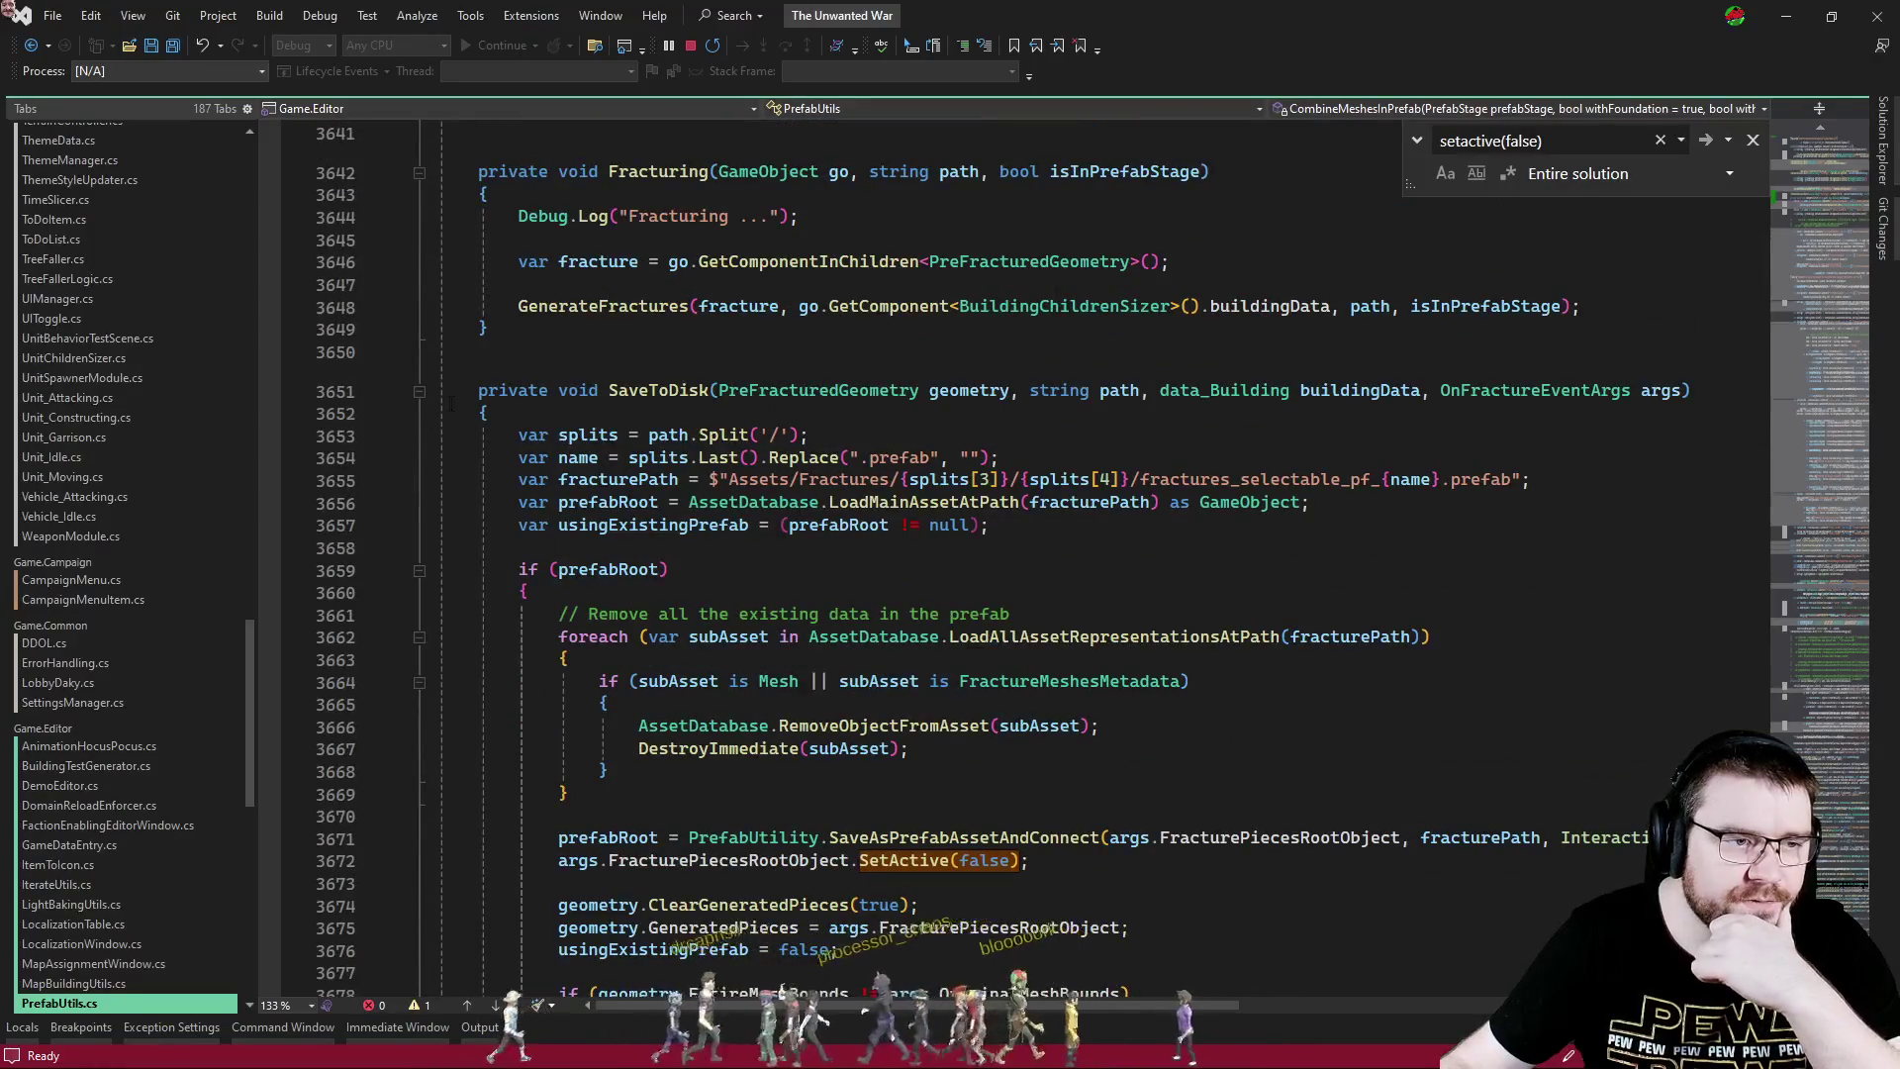
- Collapse the SaveToDisk and GenerateFractures methods, close the search, and return to Unity
left_click(418, 392)
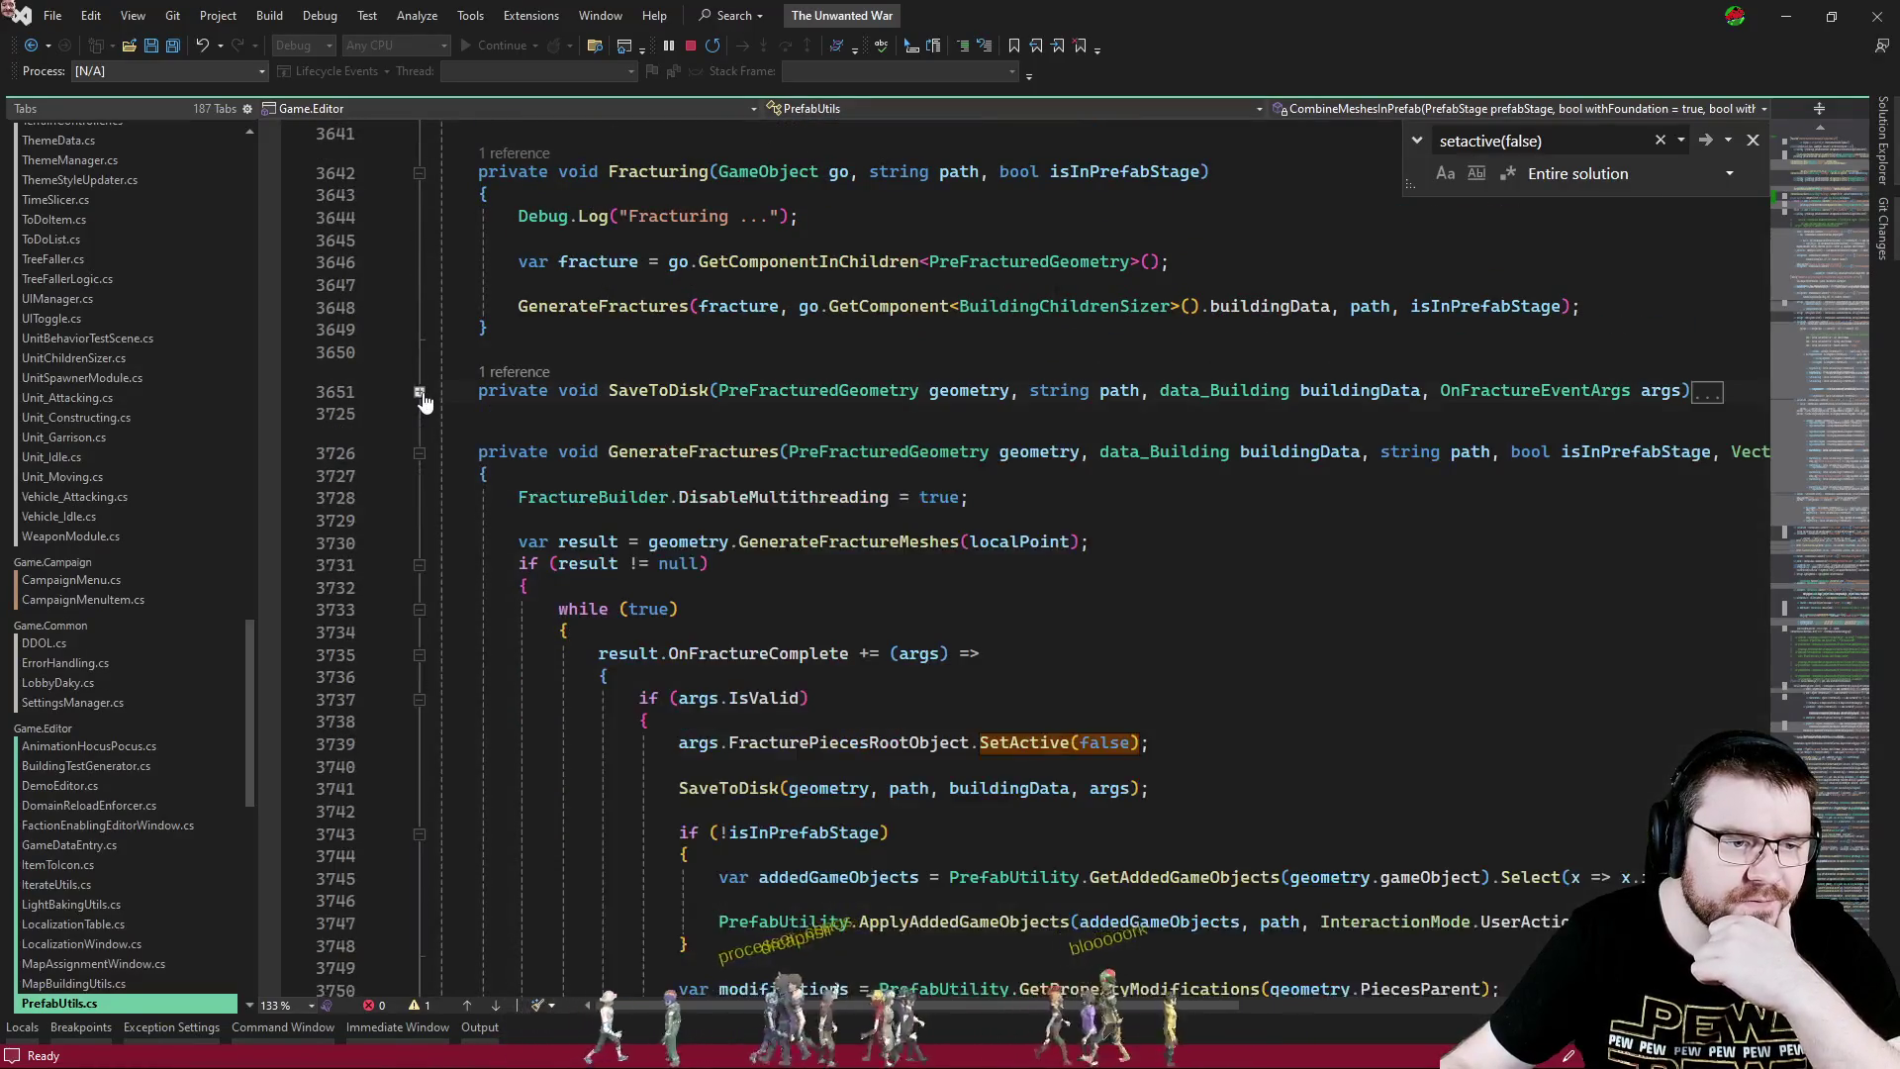
left_click(419, 453)
scroll(990, 554, "down", 17)
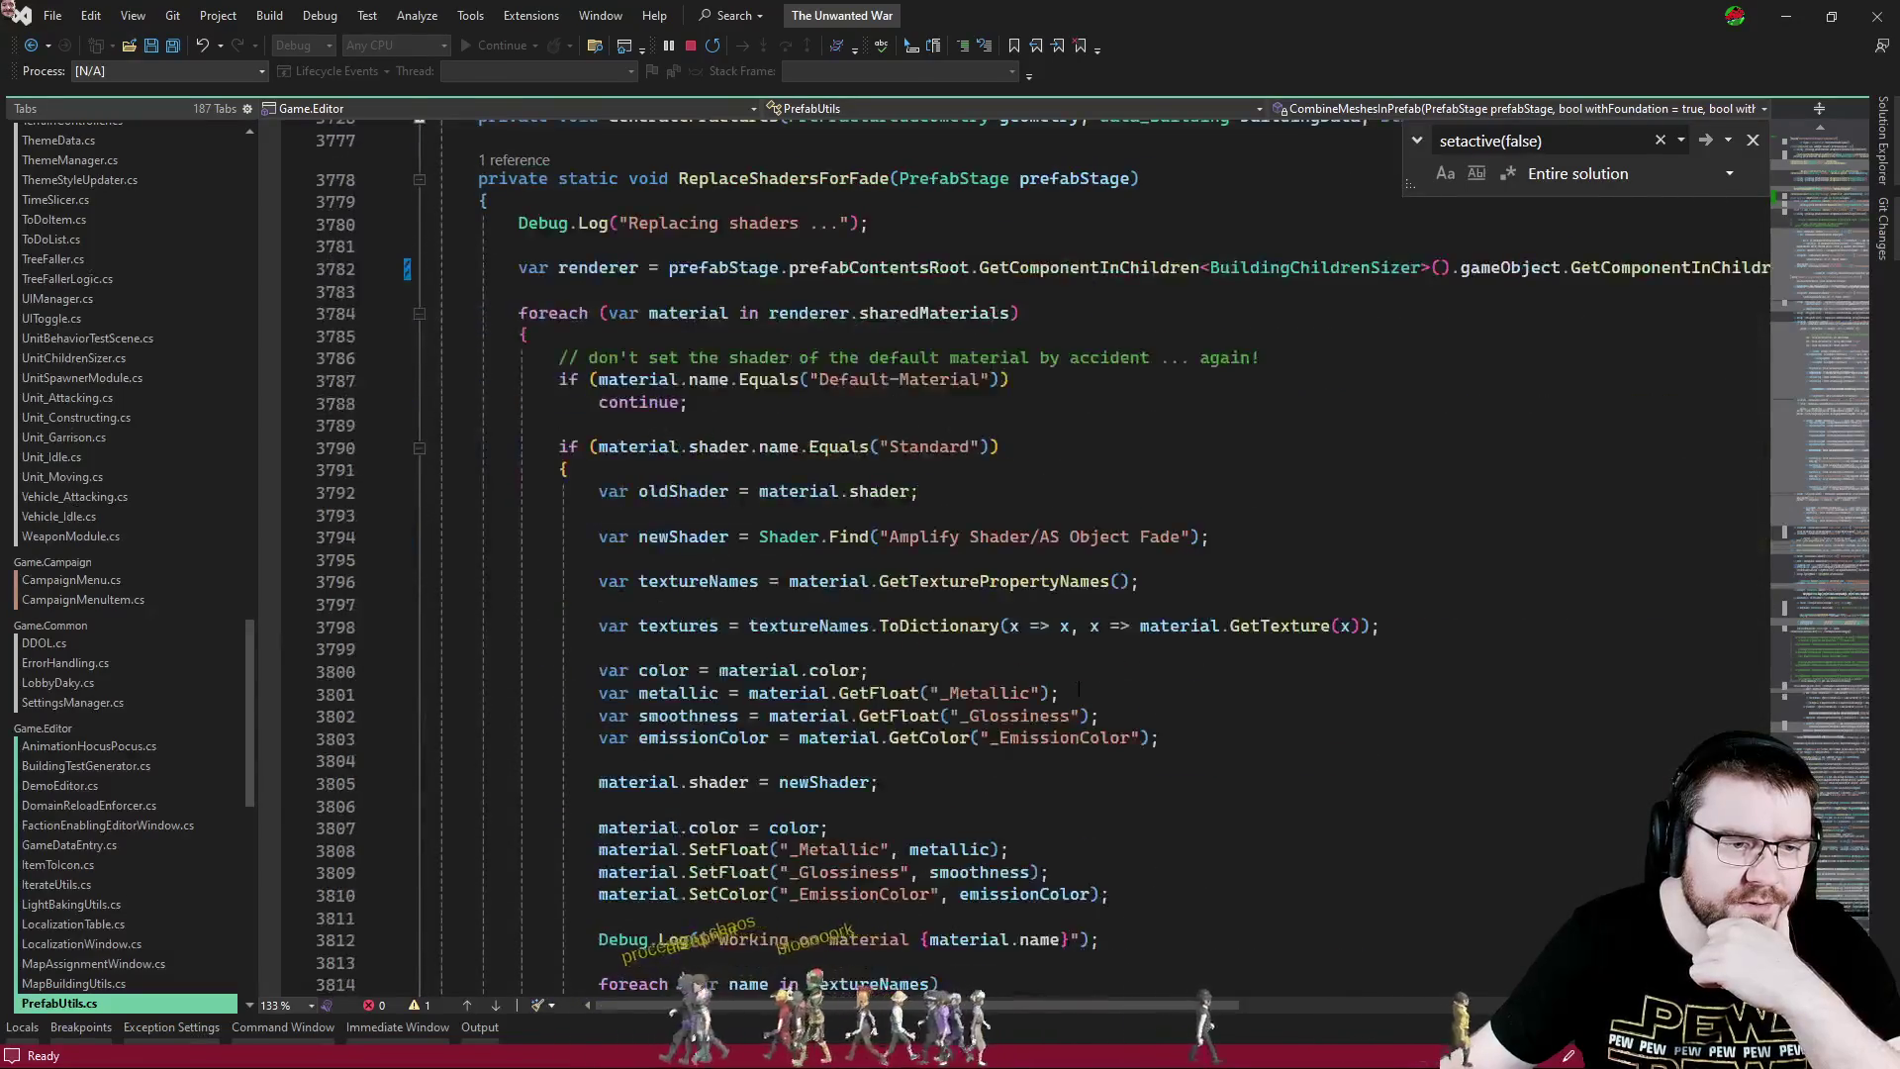
scroll(1210, 686, "down", 3)
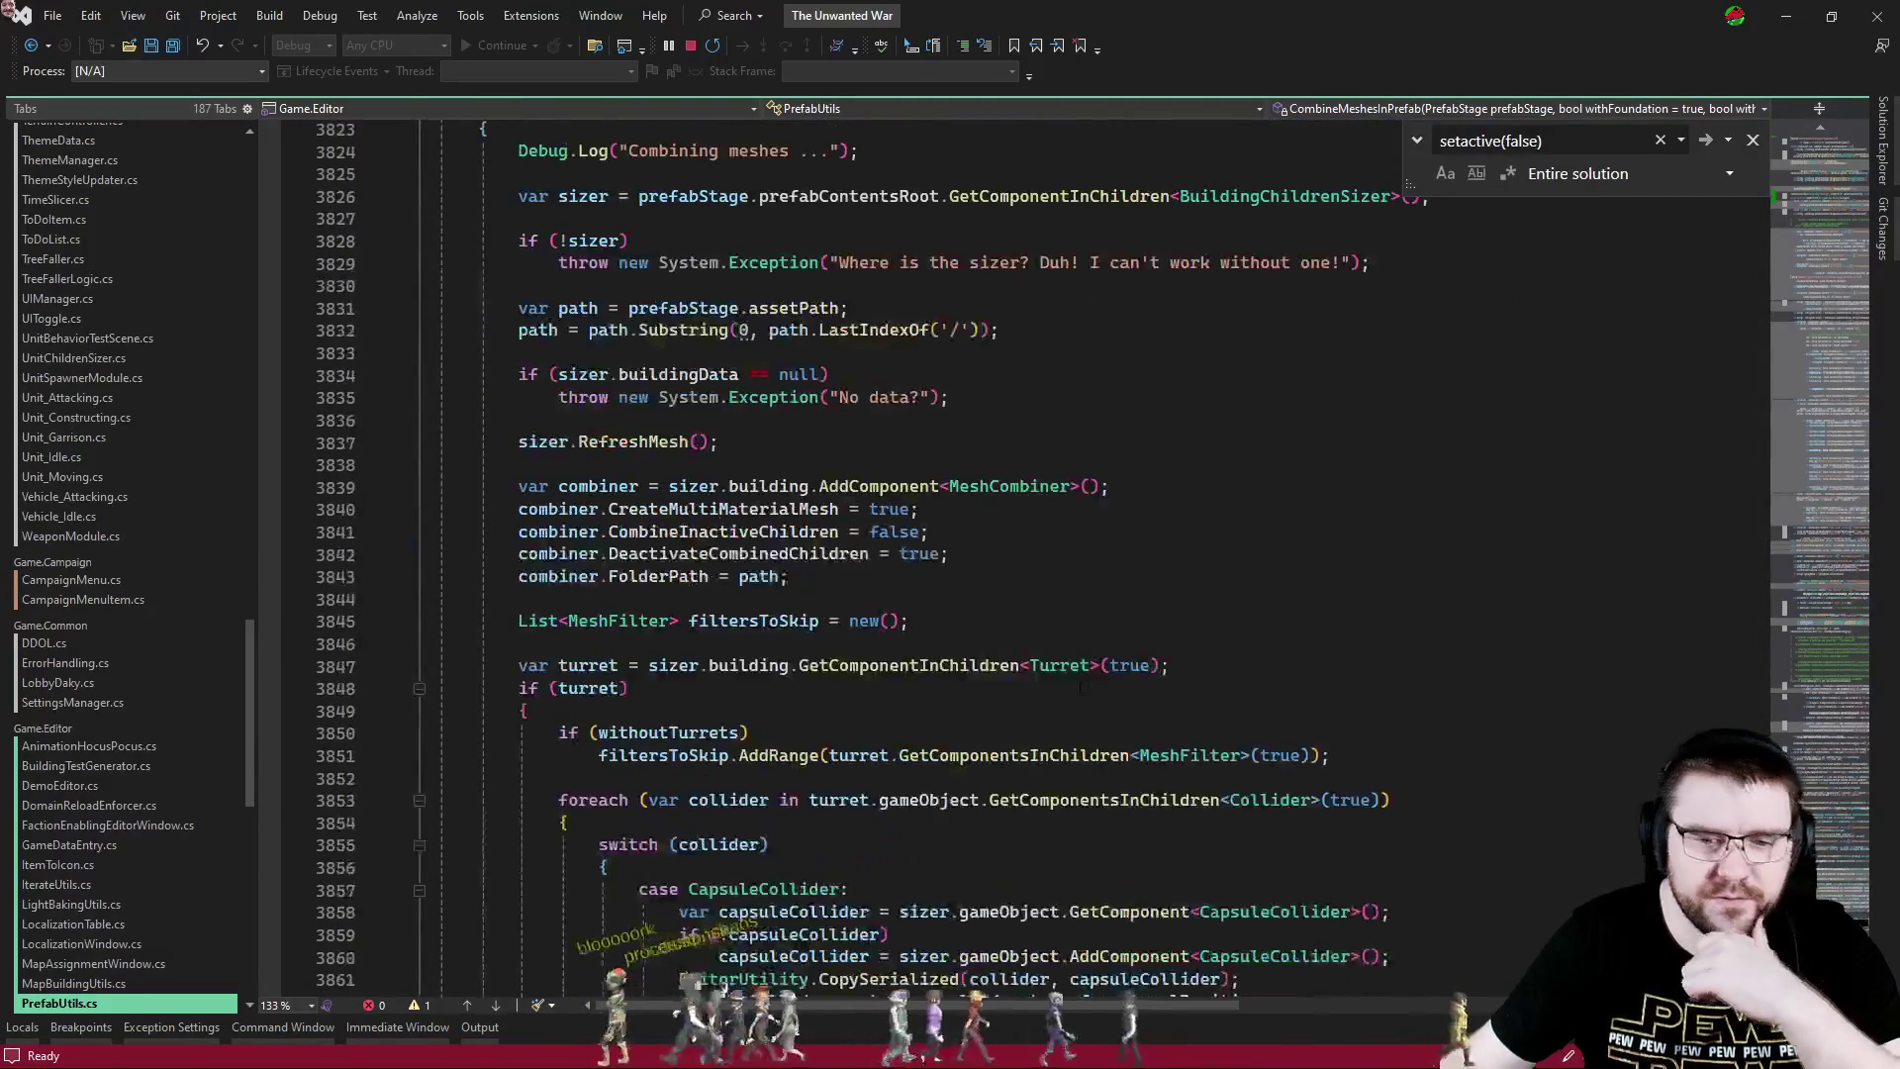
left_click(1210, 687)
key("Escape")
key("alt+Tab")
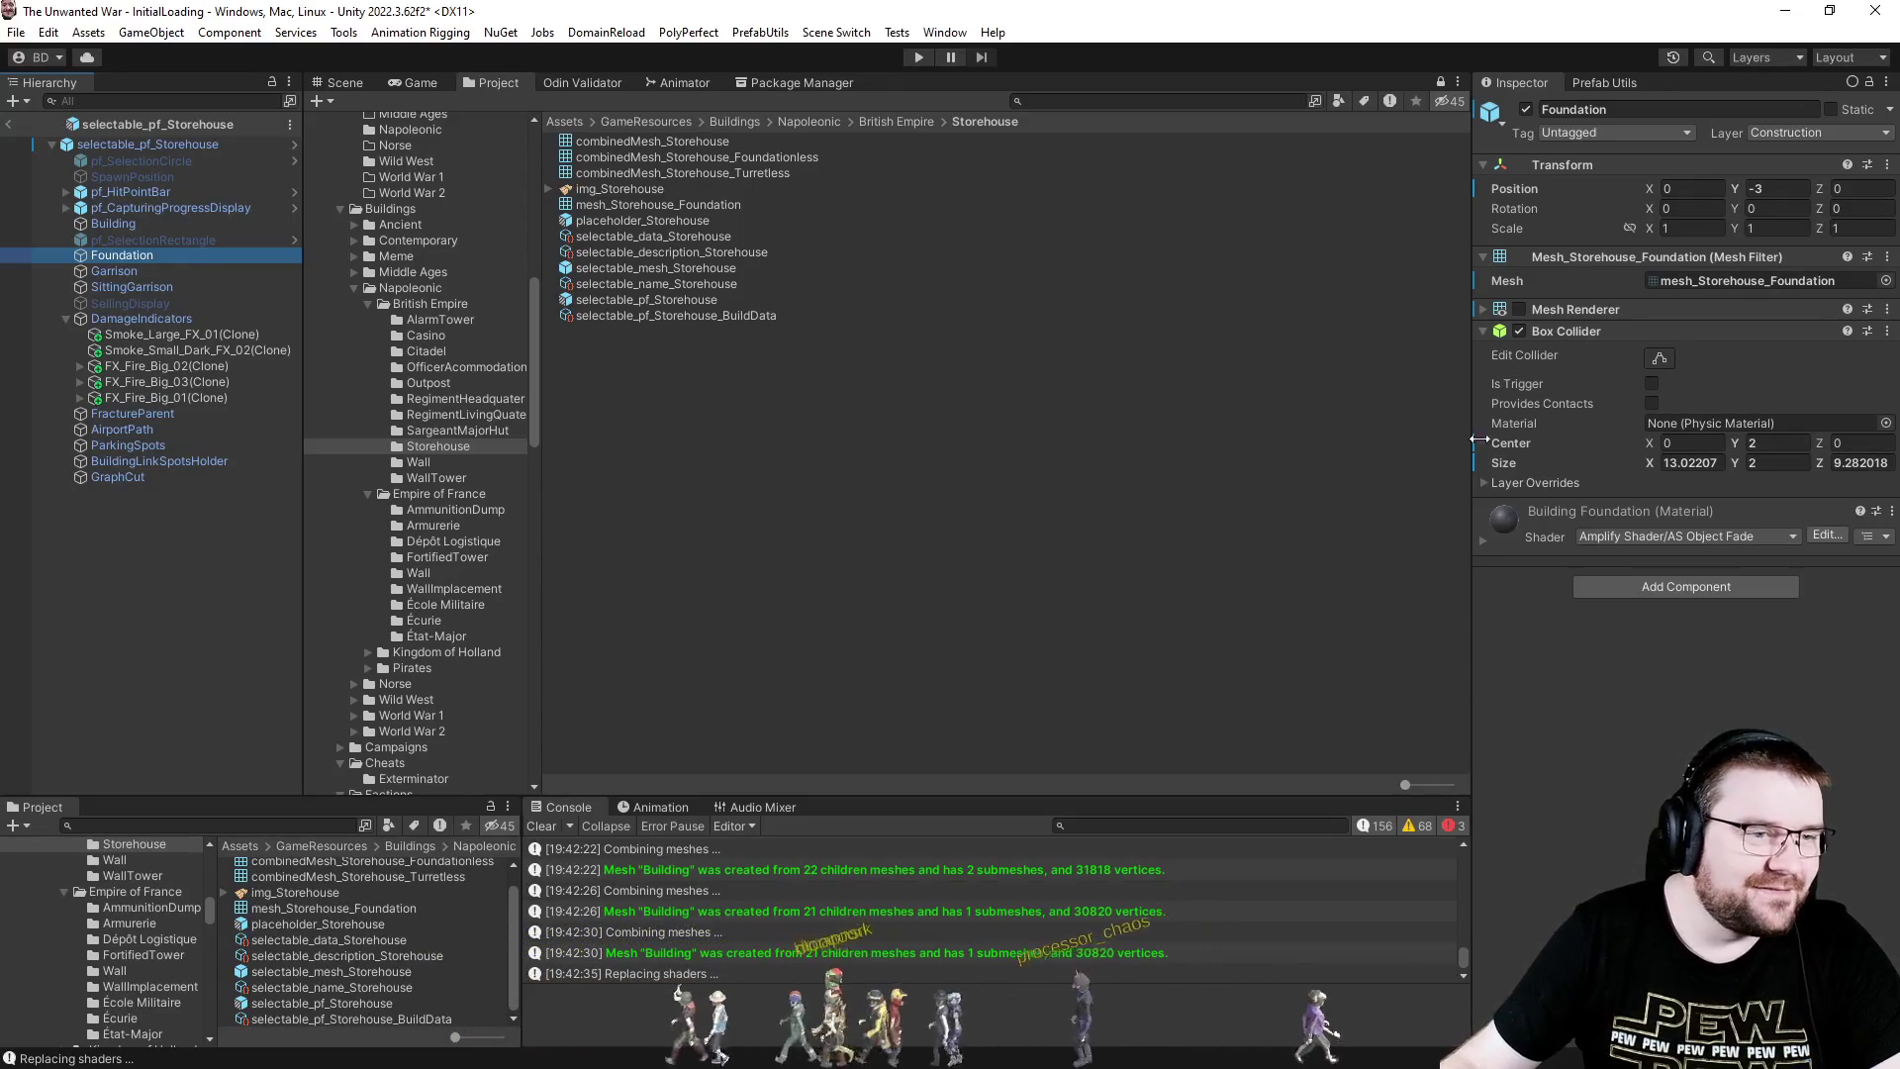
- Tick the Foundation's Mesh Renderer checkbox and save the Storehouse prefab with Ctrl+S
left_click(1517, 309)
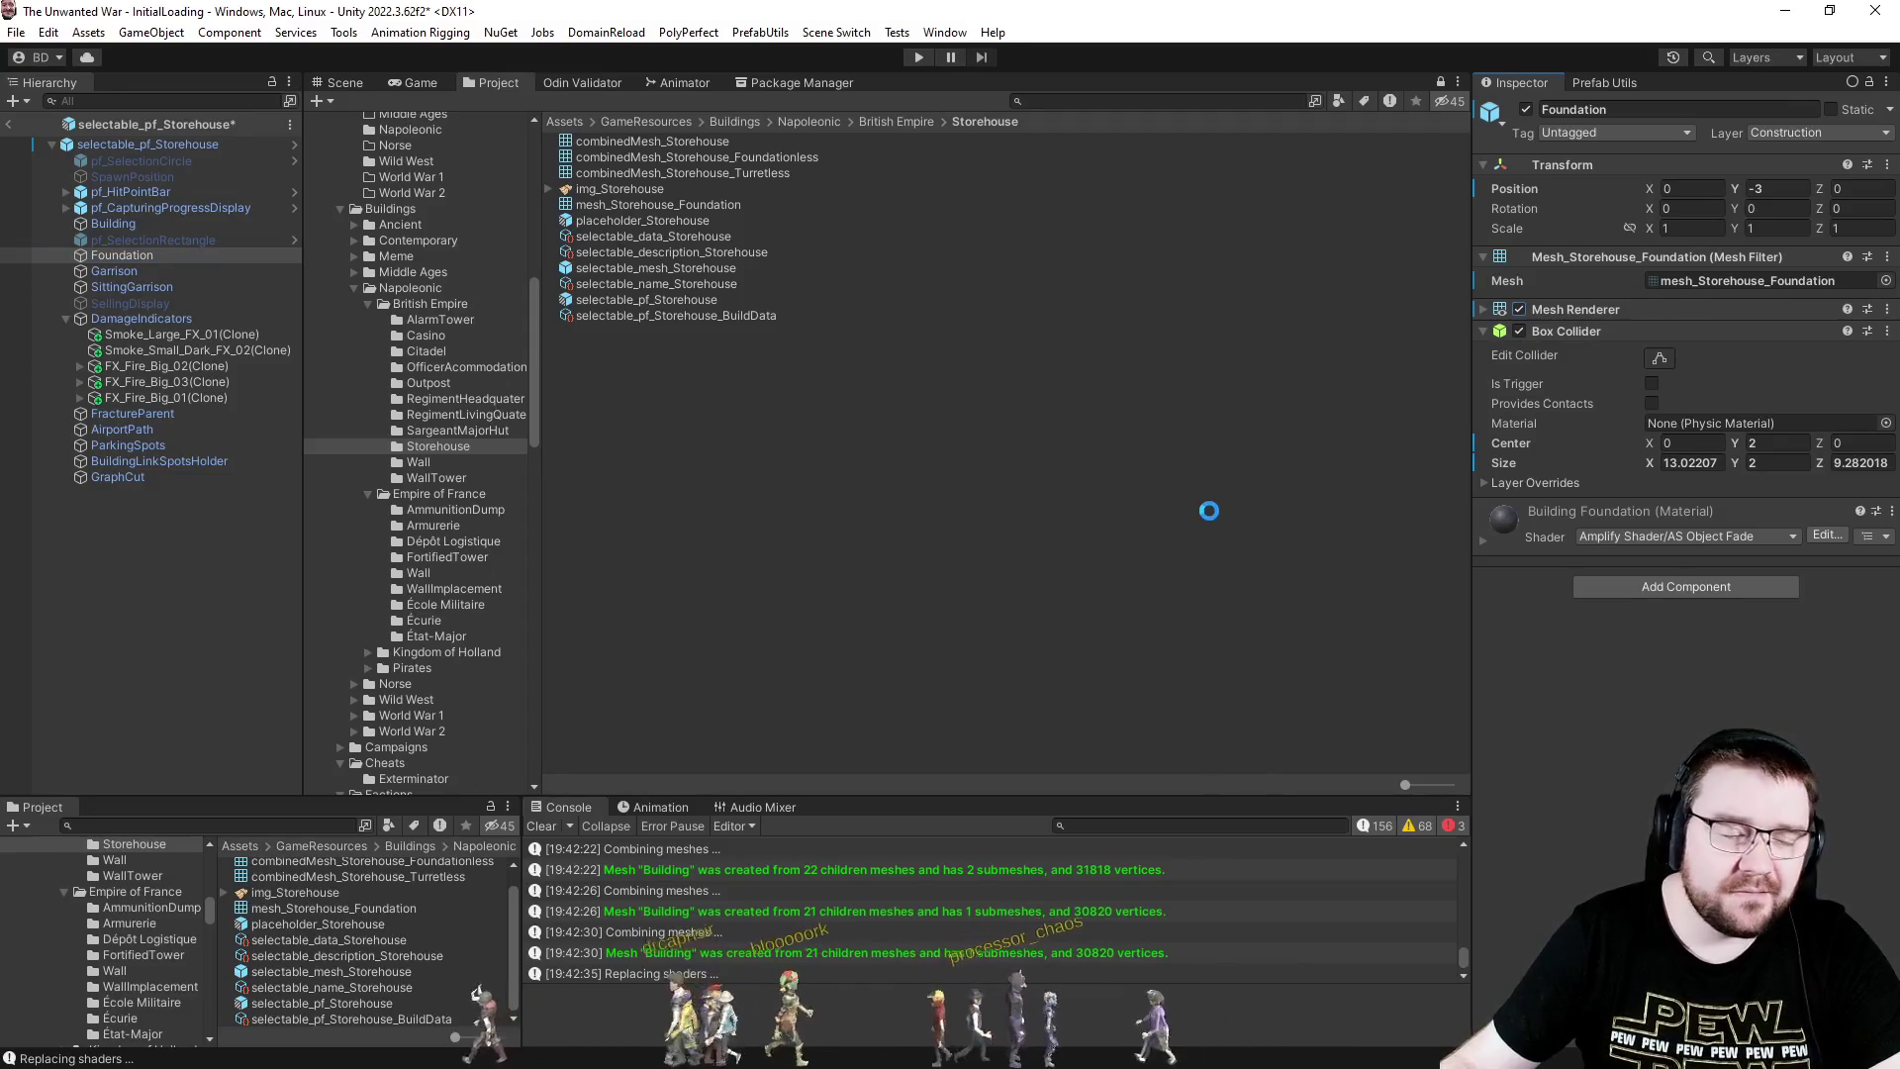
key("ctrl+s")
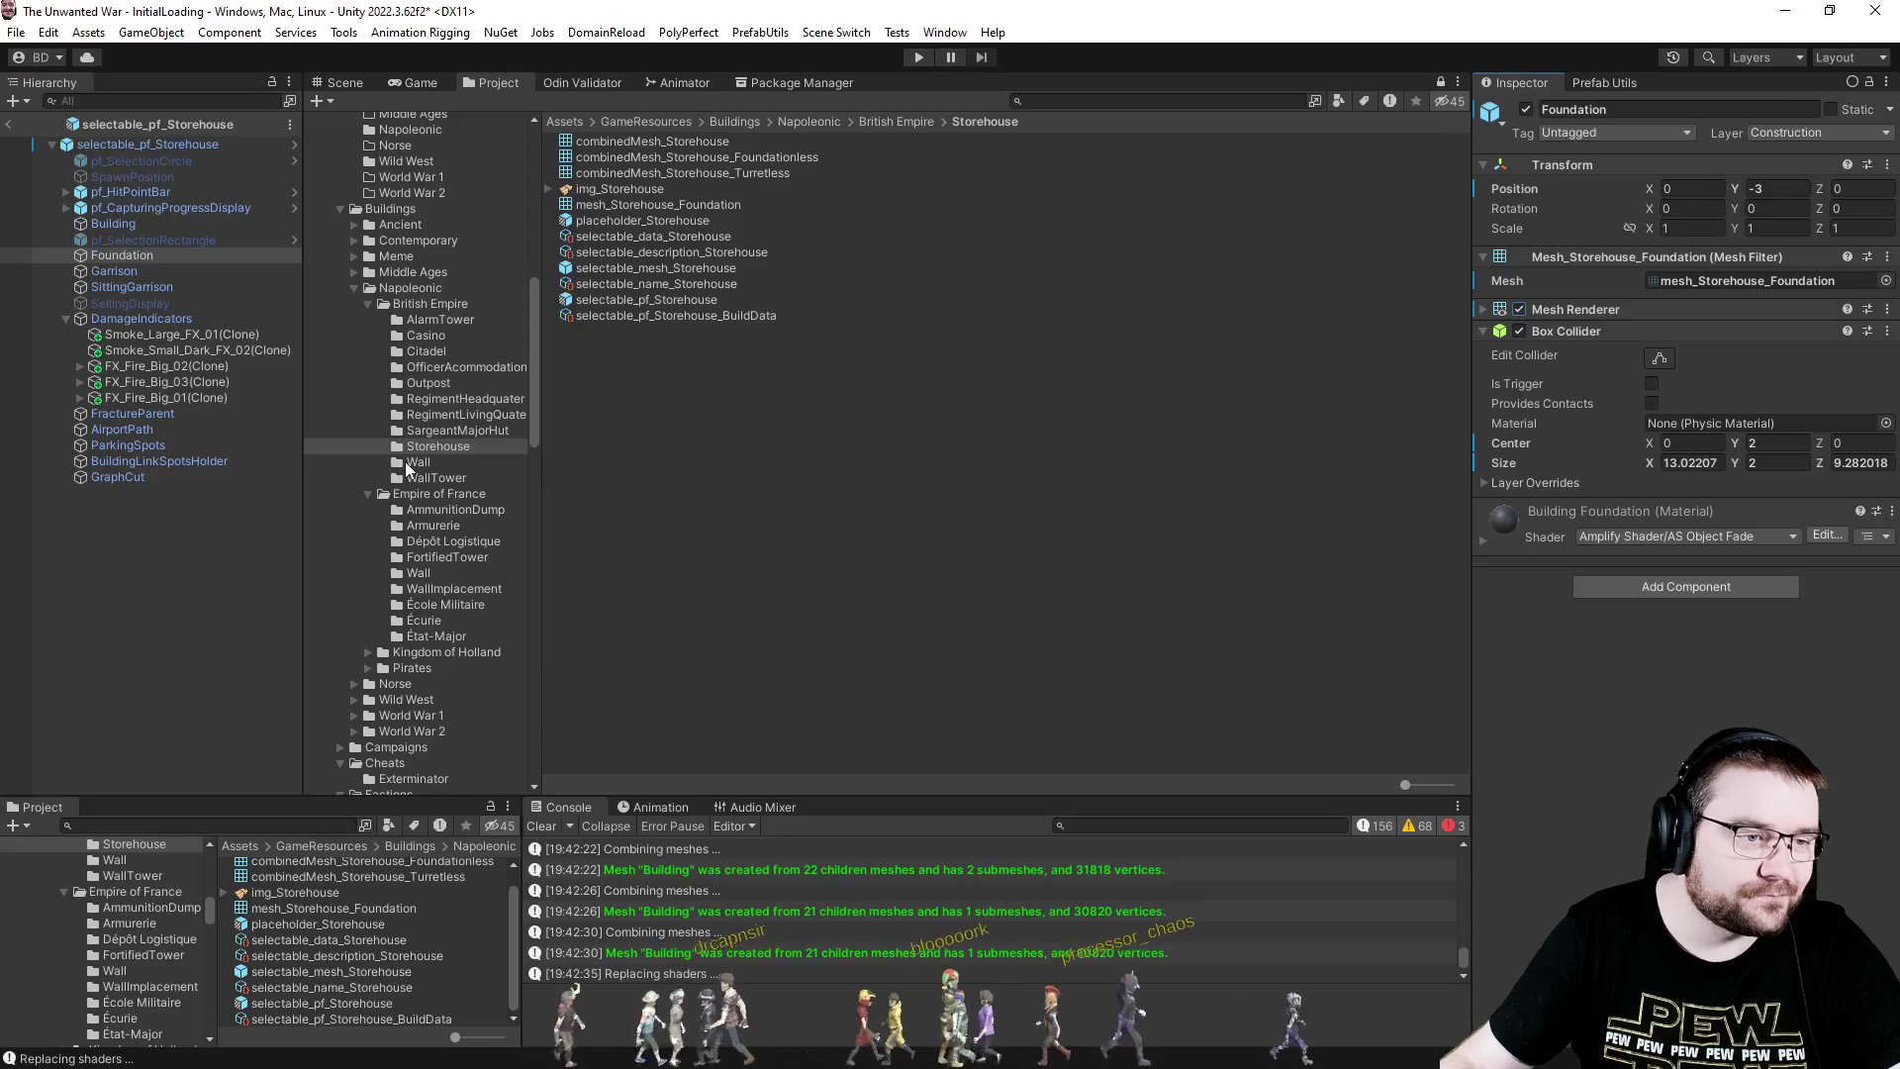
- Open selectable_pf_AlarmTower, inspect its Foundation object, then return to the scene
left_click(440, 320)
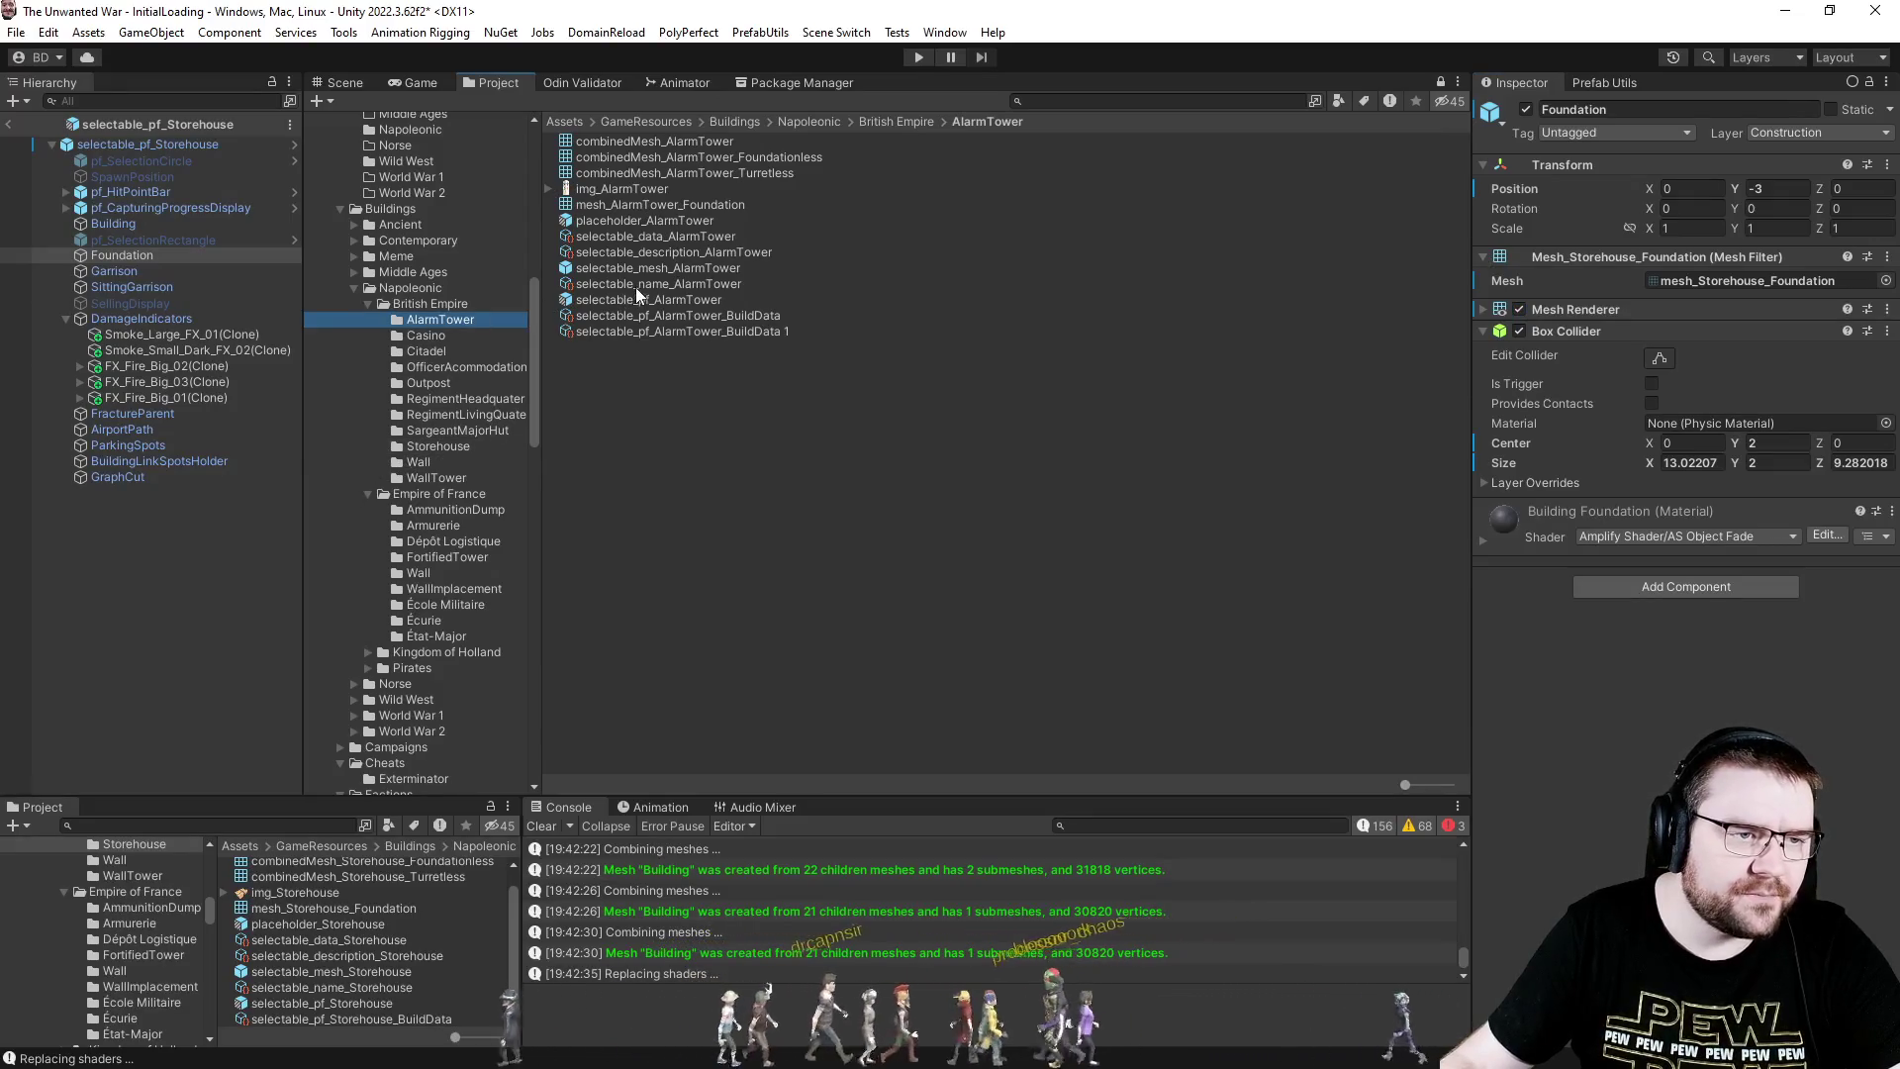
left_click(615, 301)
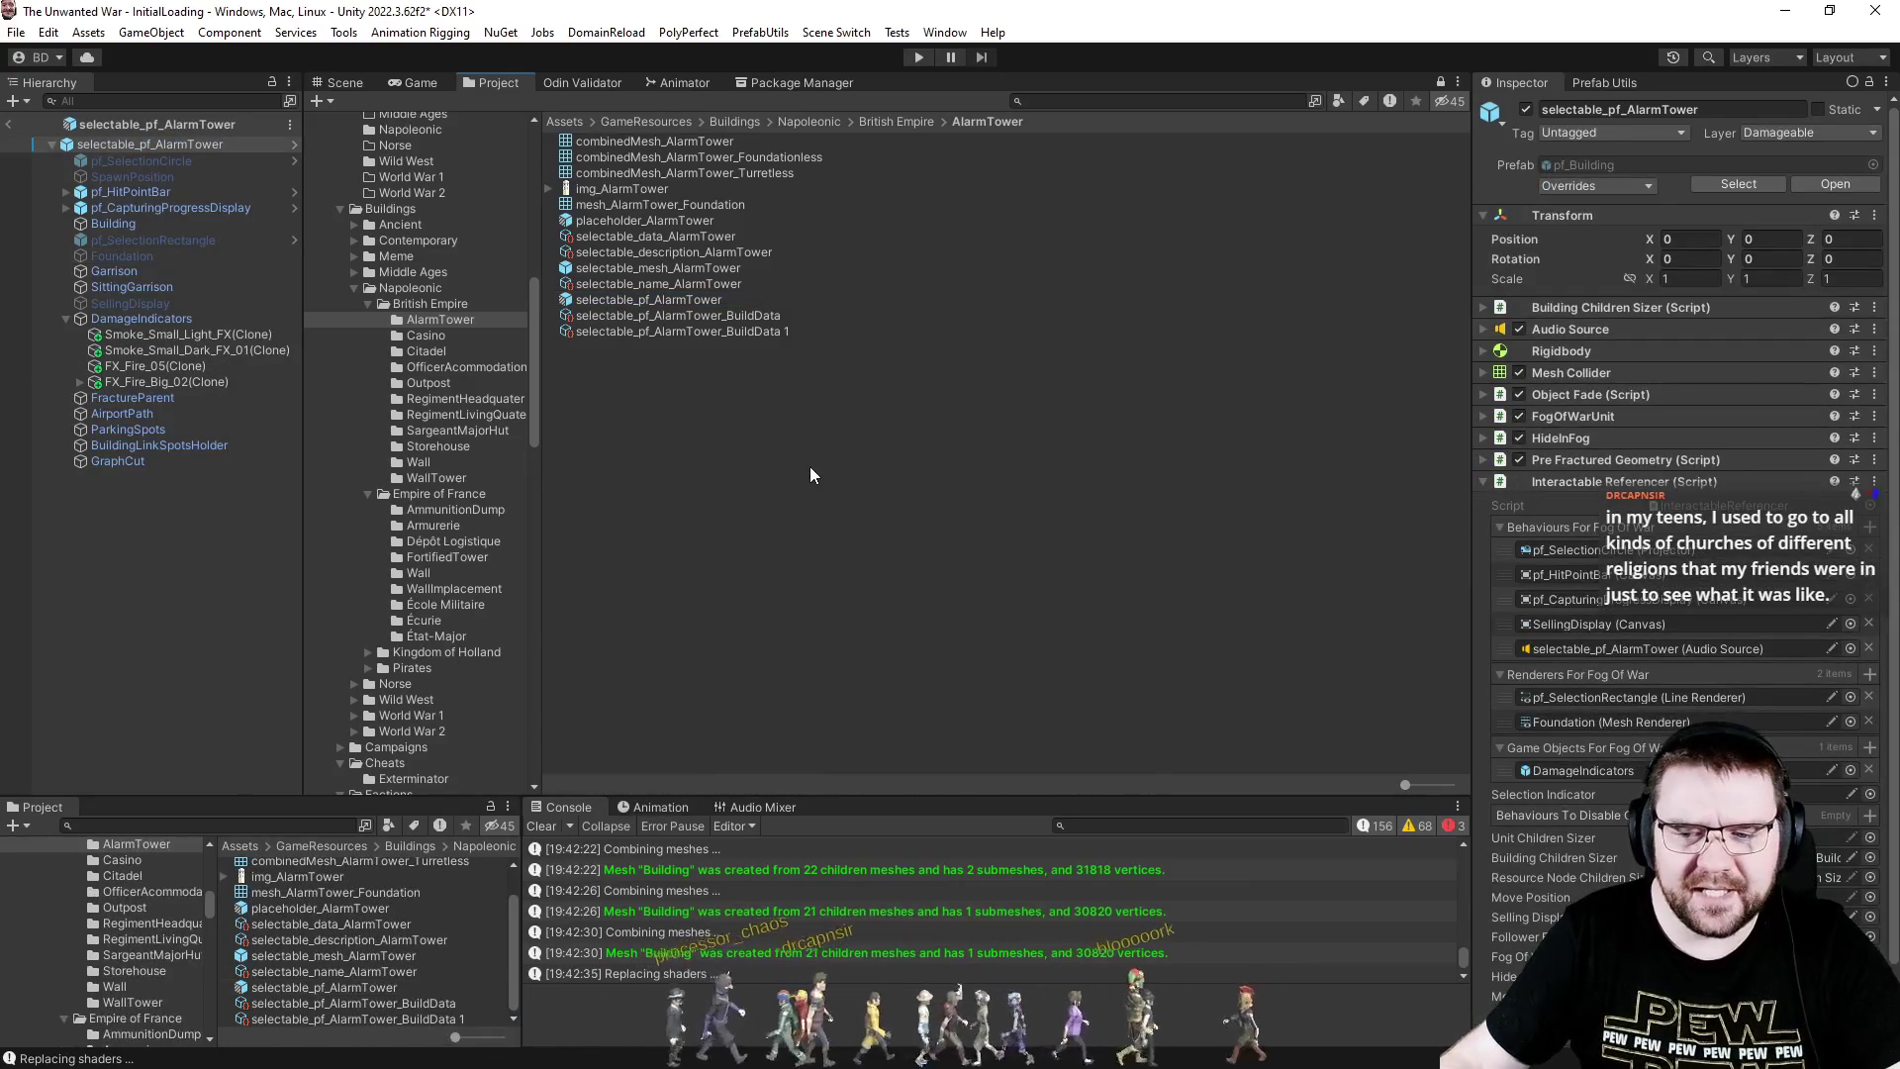
scroll(1535, 492, "down", 2)
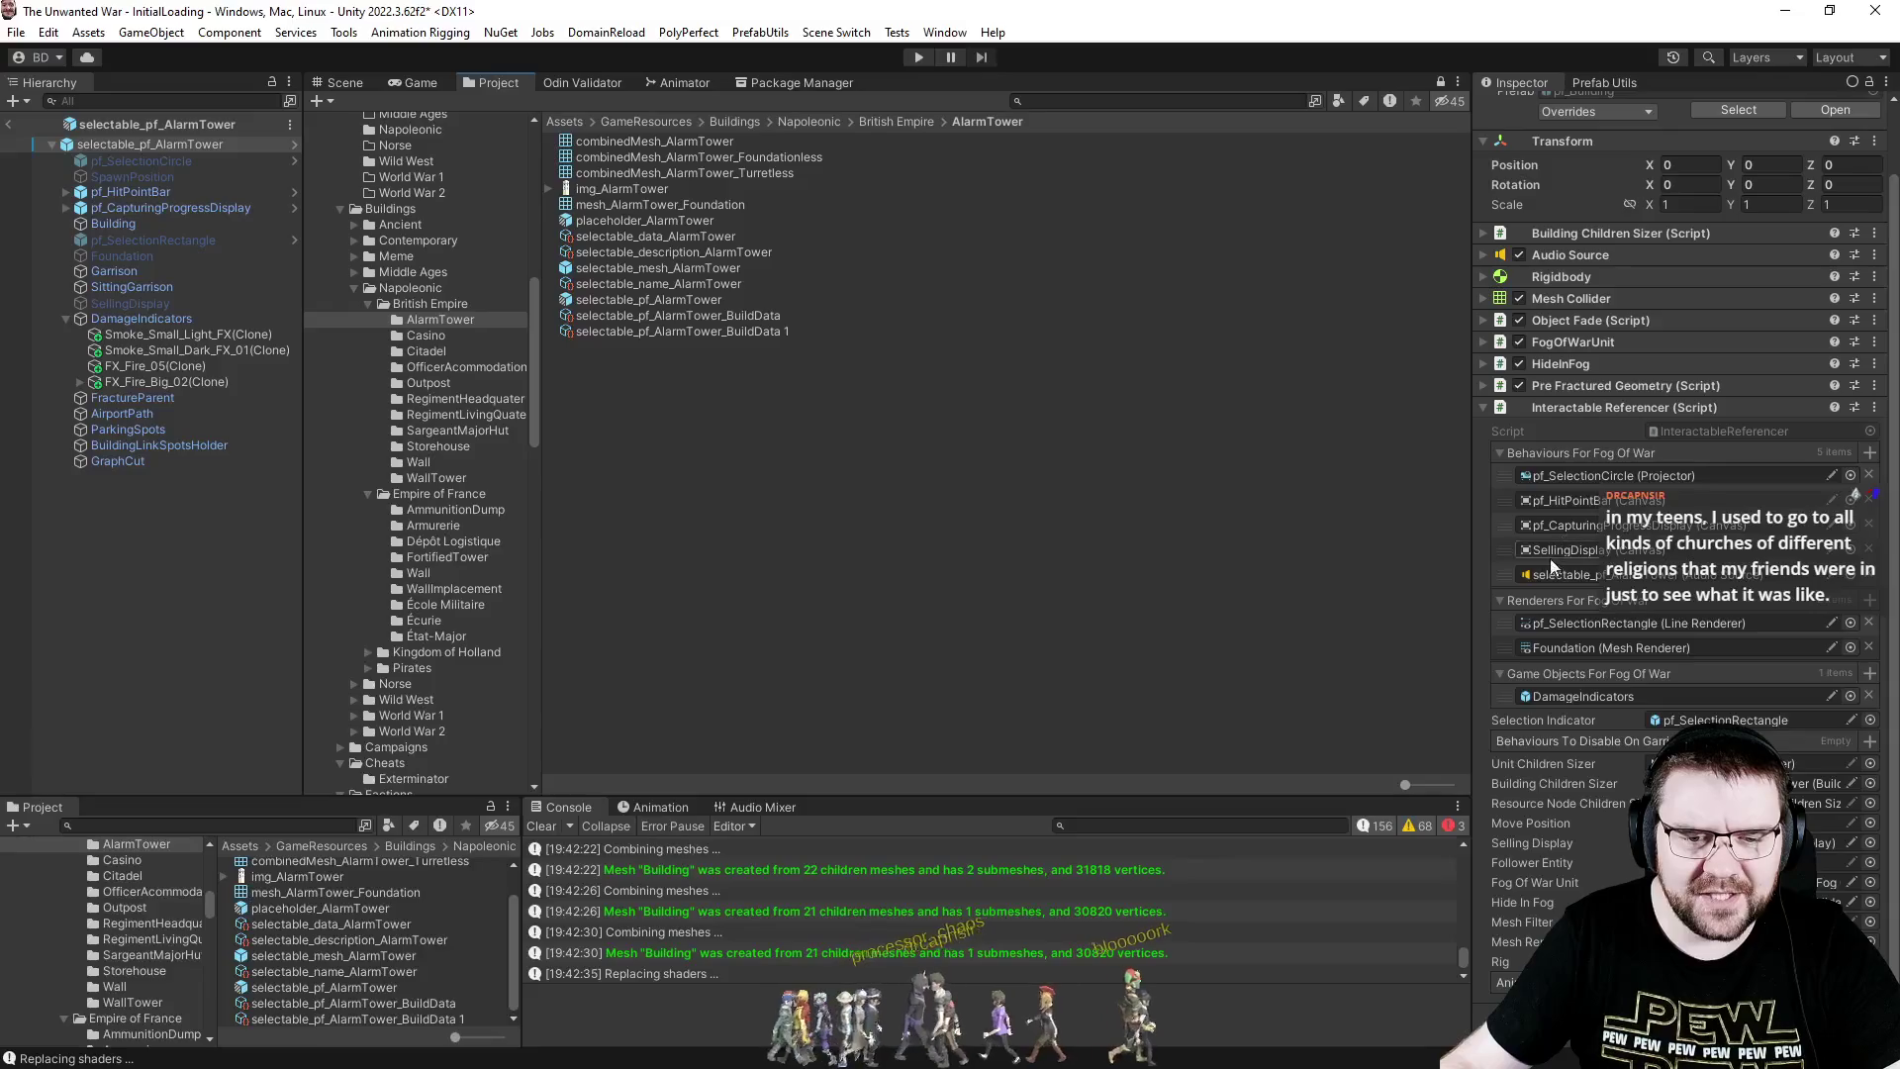
left_click(117, 259)
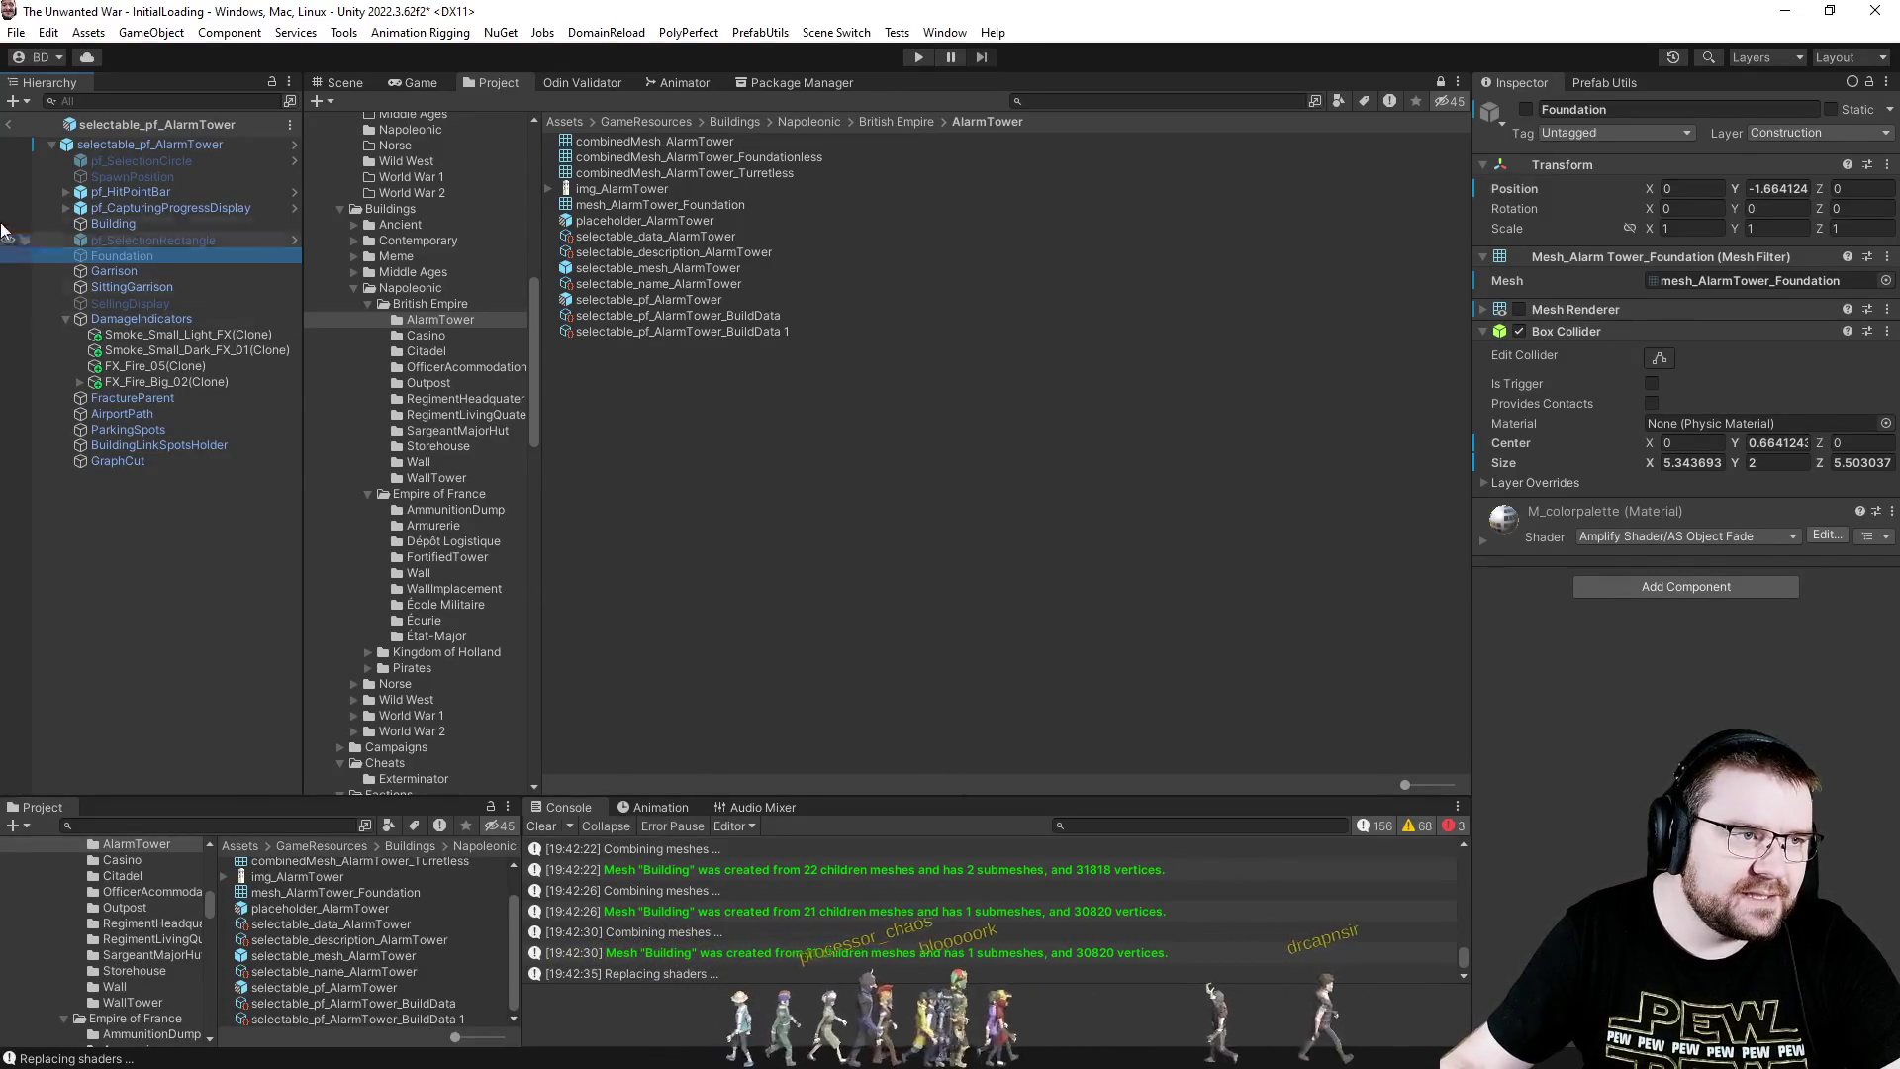
left_click(8, 124)
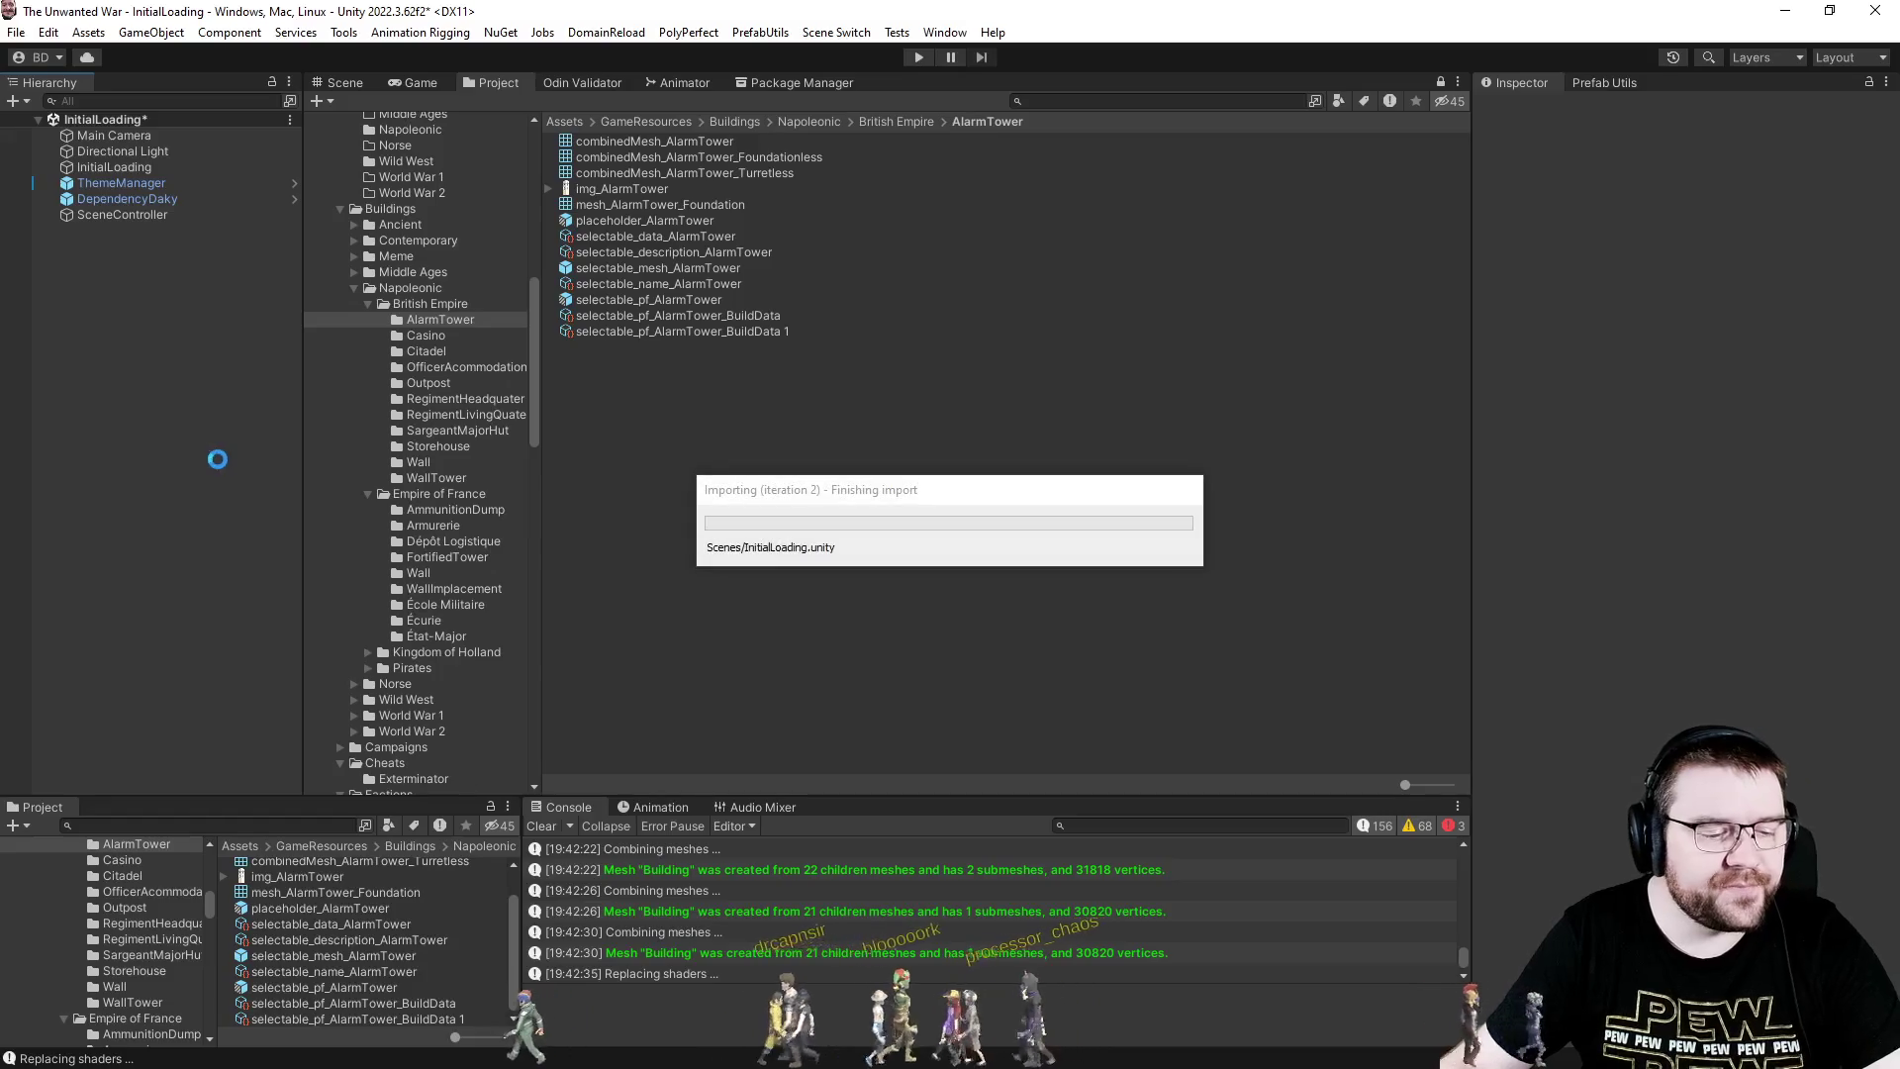
- Clear the console and open pf_Building from GameObjectPrefabs with its Building object selected
left_click(537, 833)
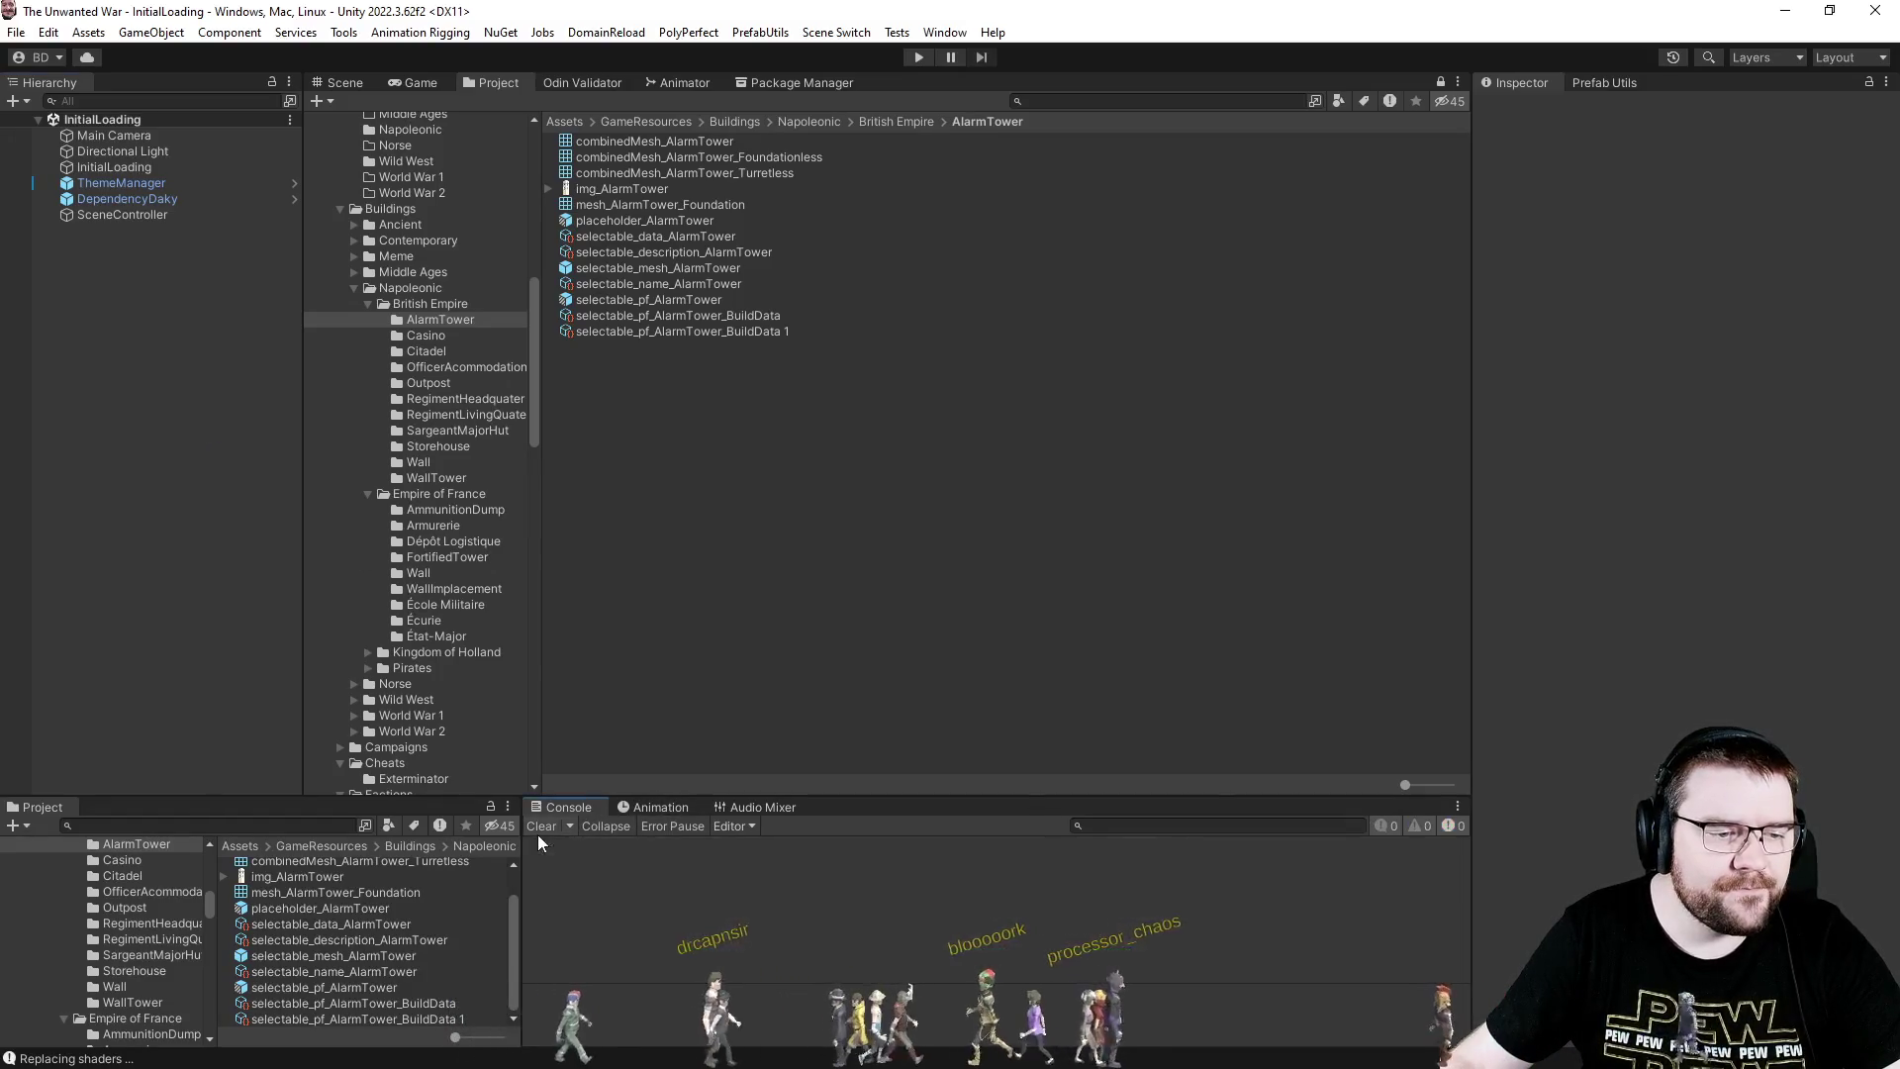
scroll(426, 449, "down", 15)
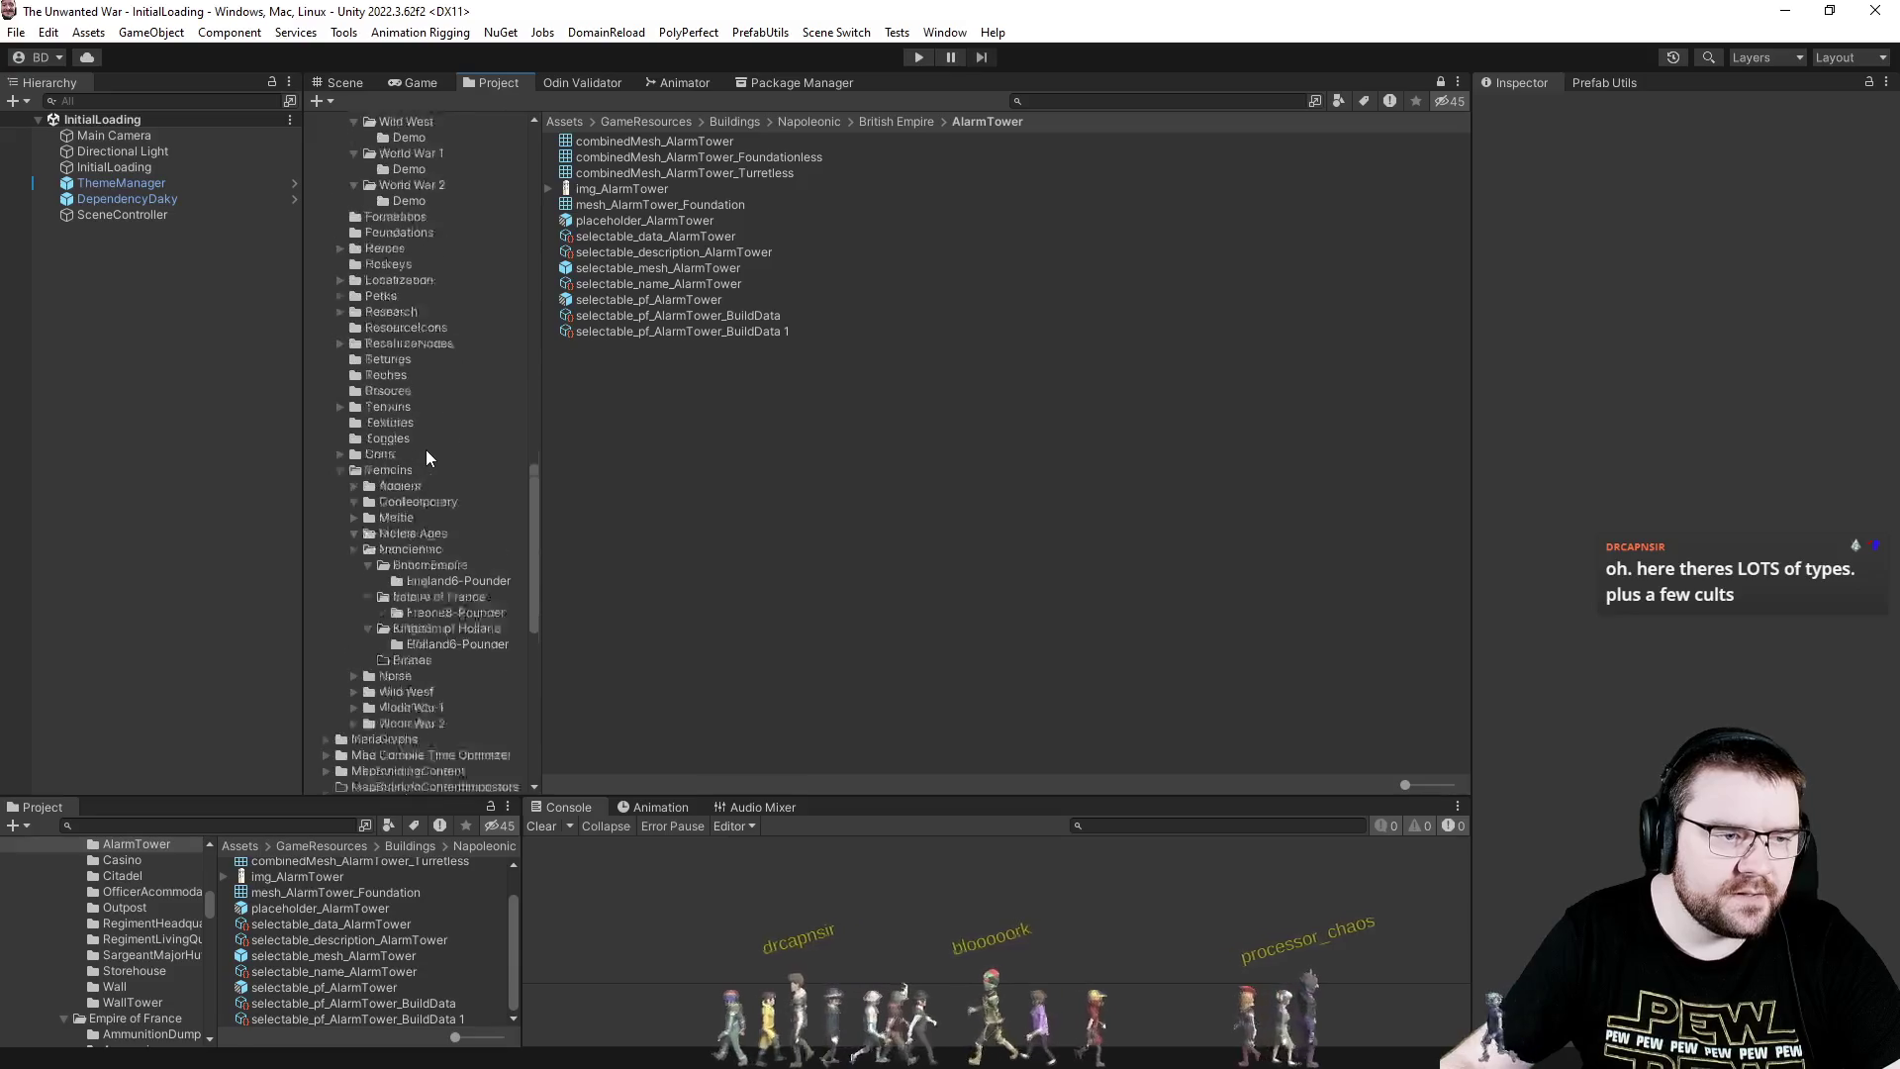
scroll(457, 554, "down", 6)
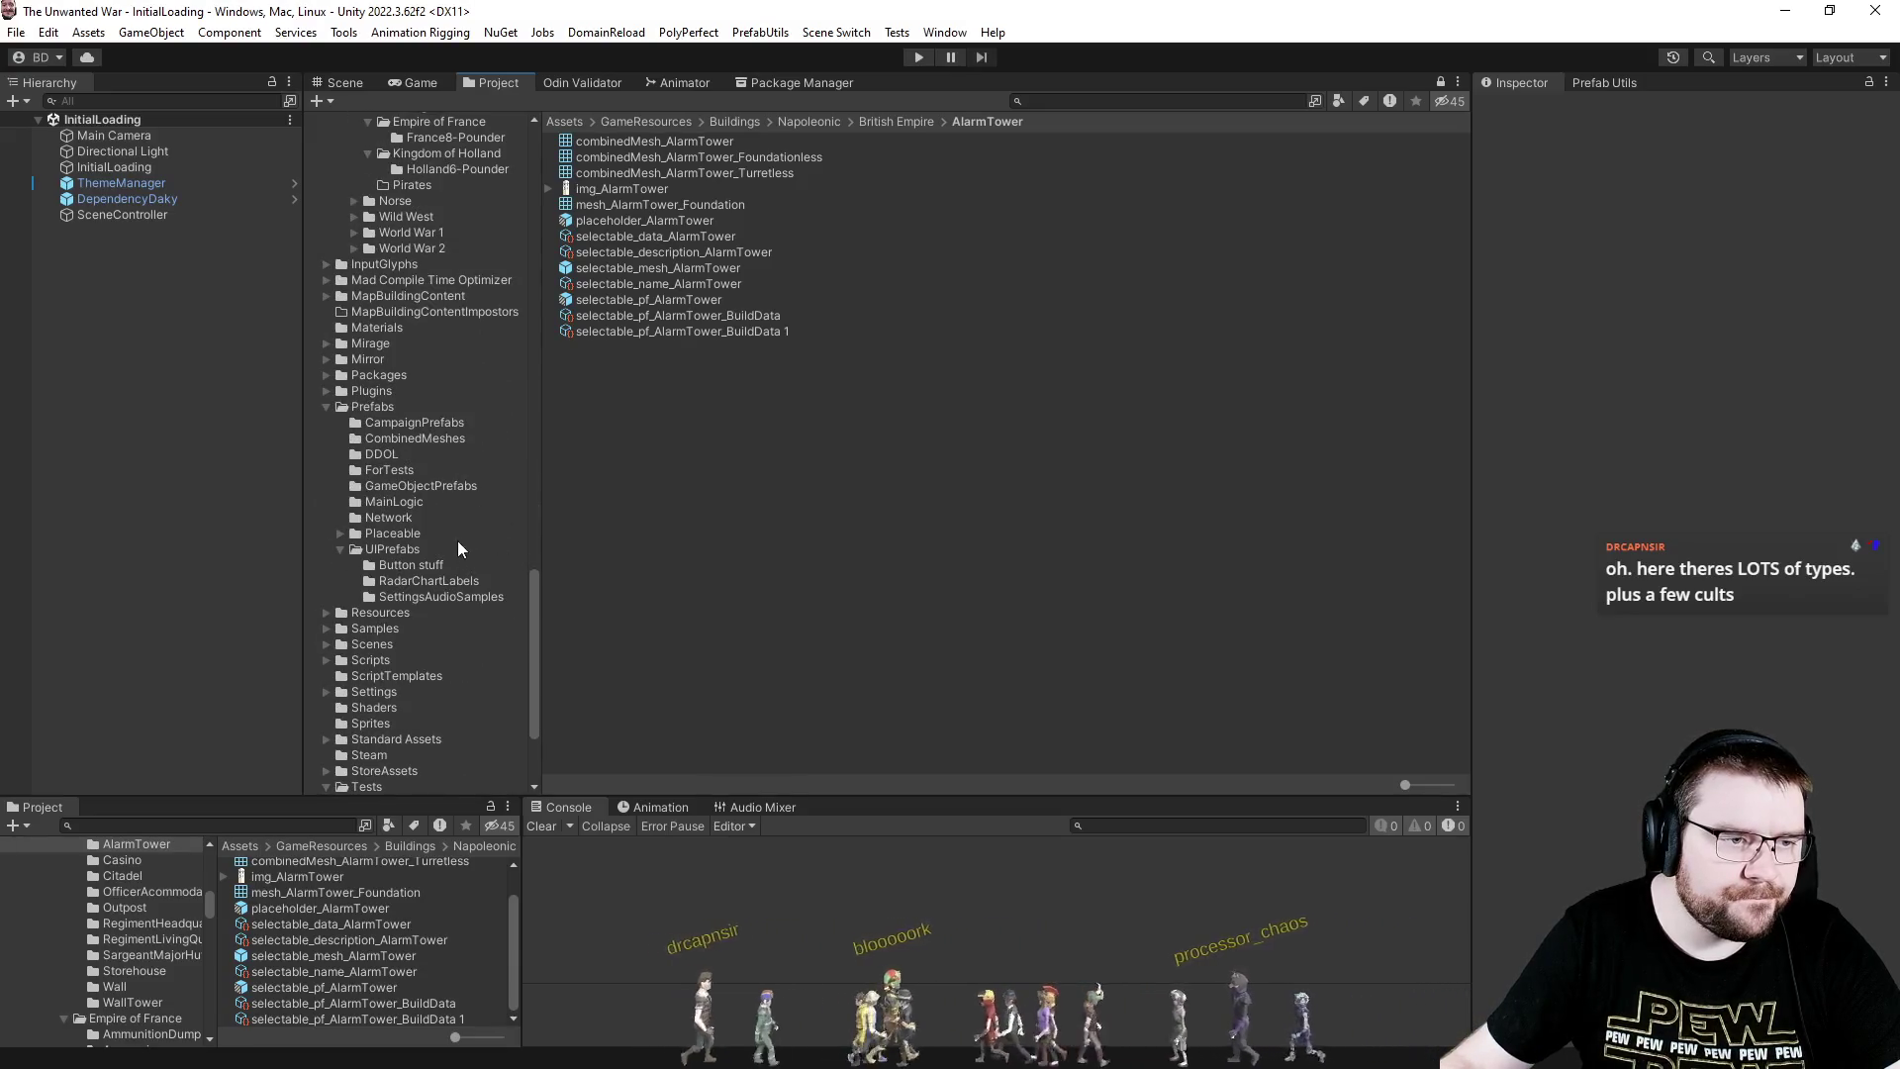
left_click(435, 485)
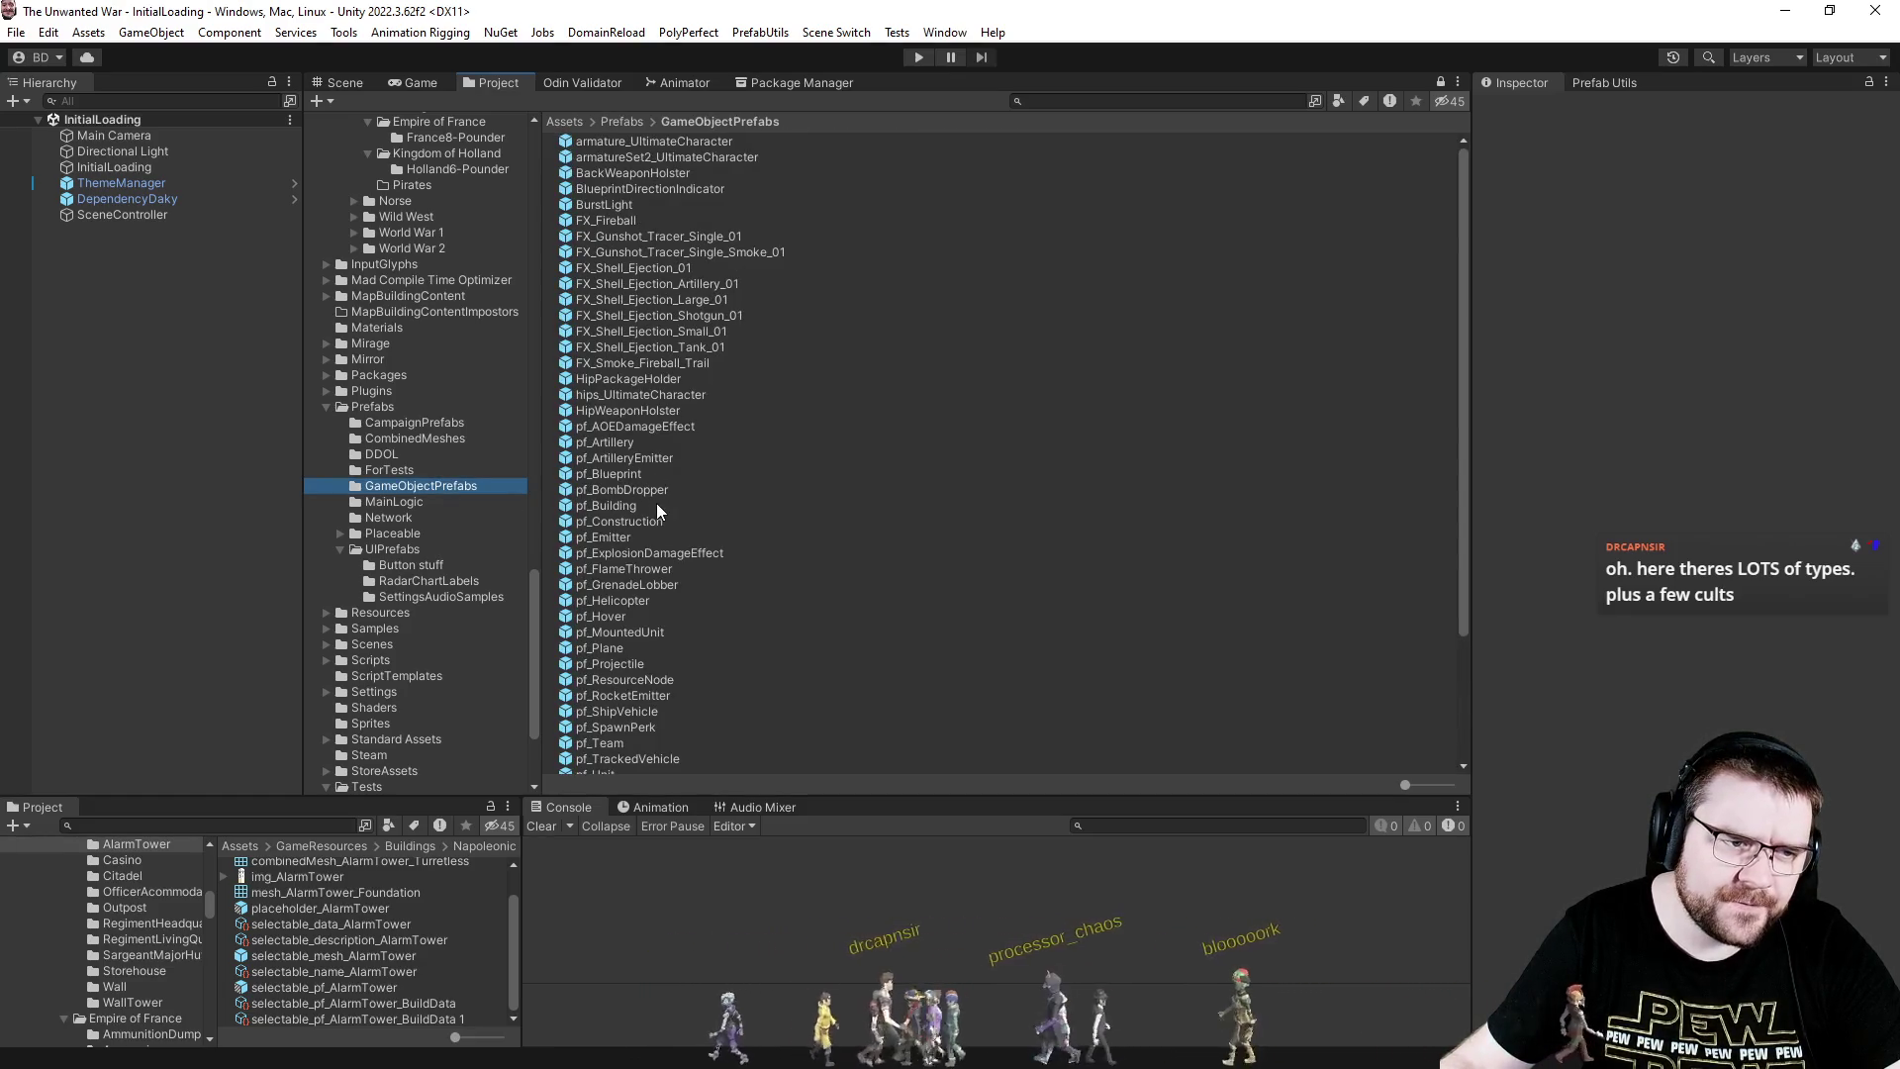
left_click(653, 505)
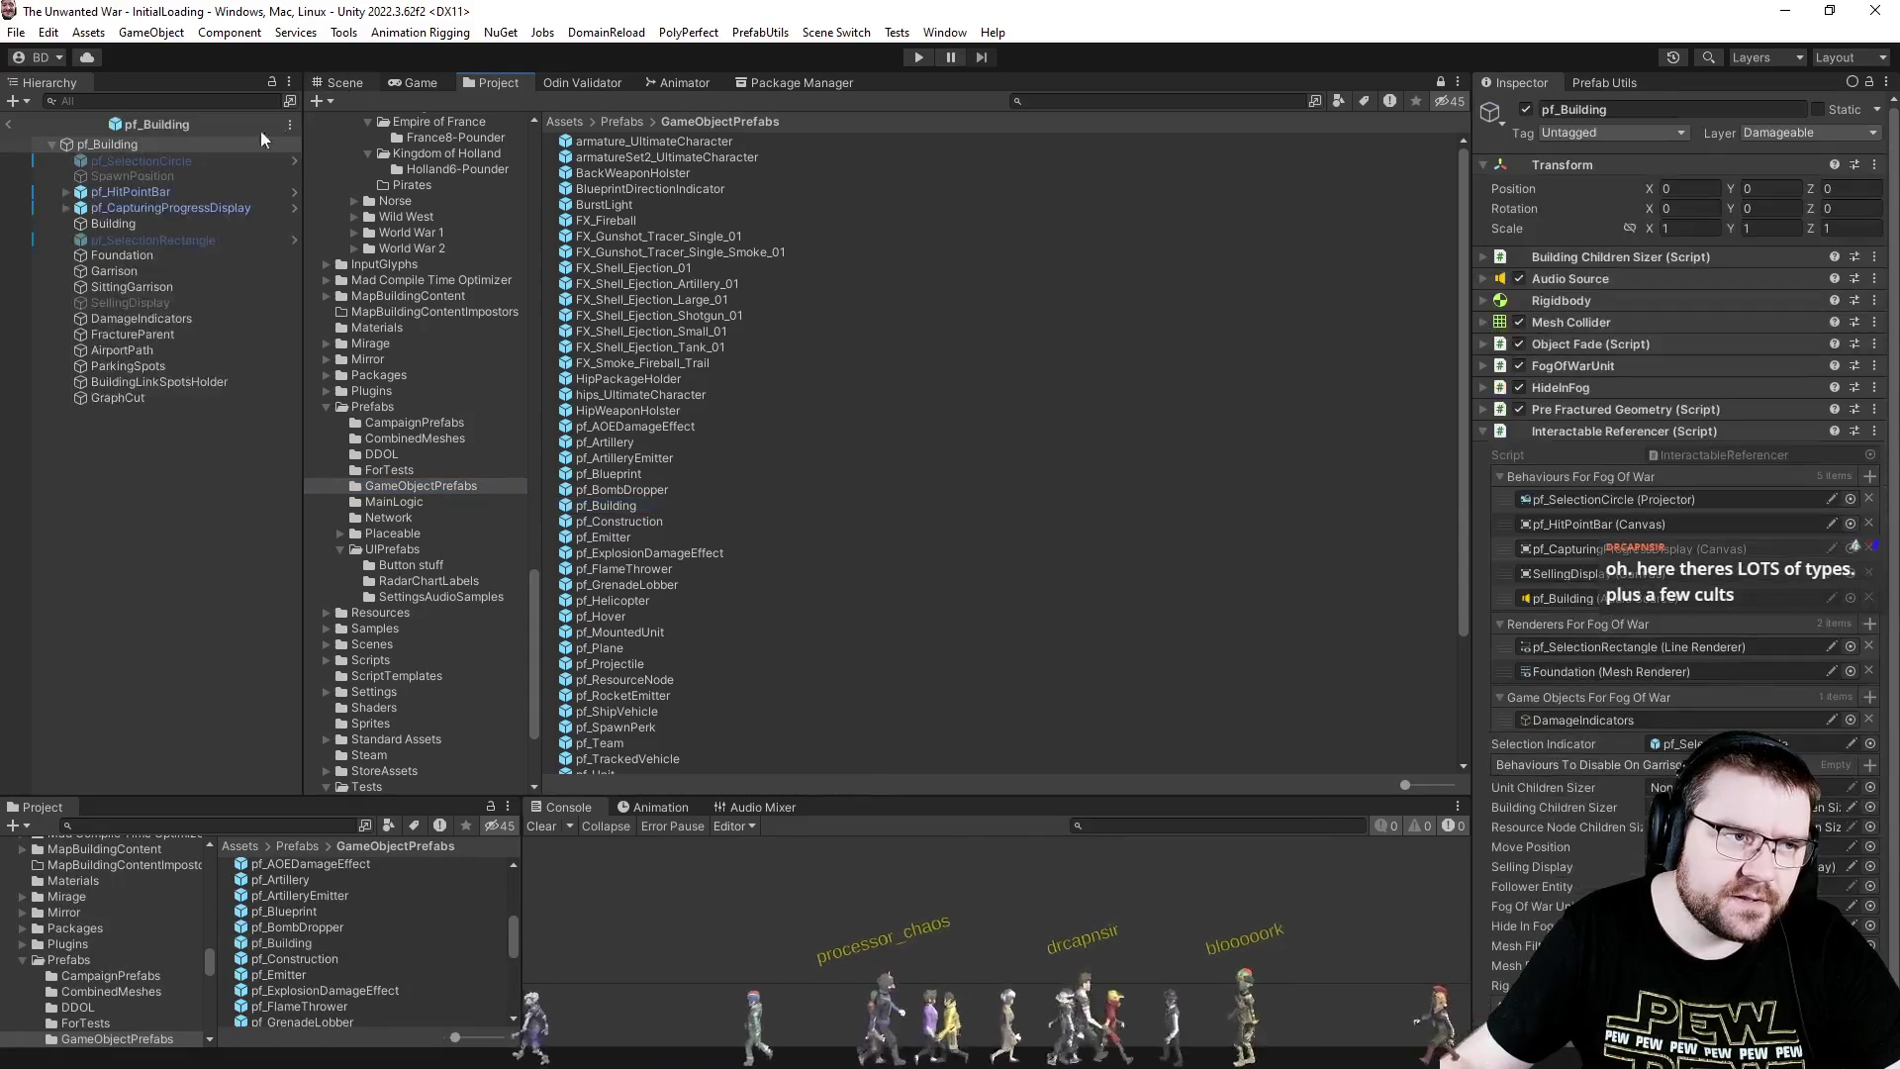
left_click(139, 223)
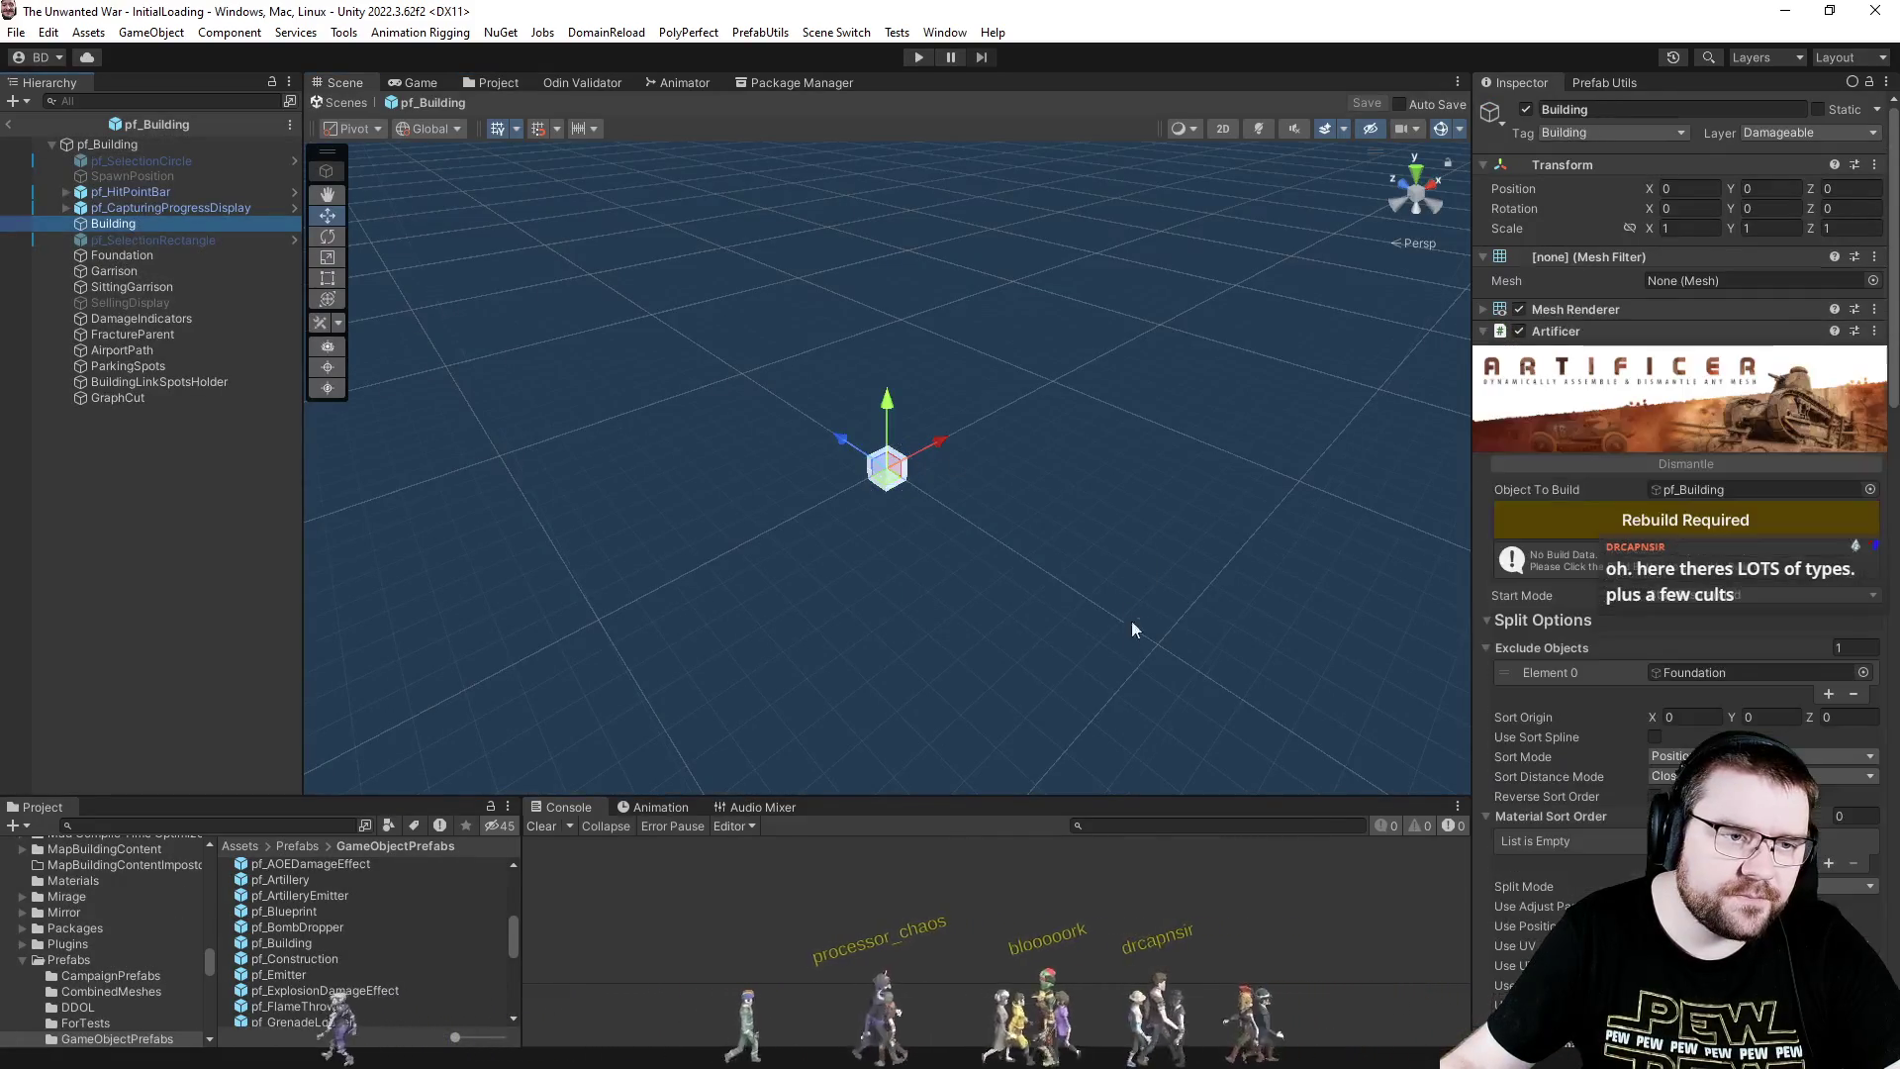
- Set the Artificer's Build Style from Appear to Transform, then leave prefab editing
scroll(1524, 568, "down", 5)
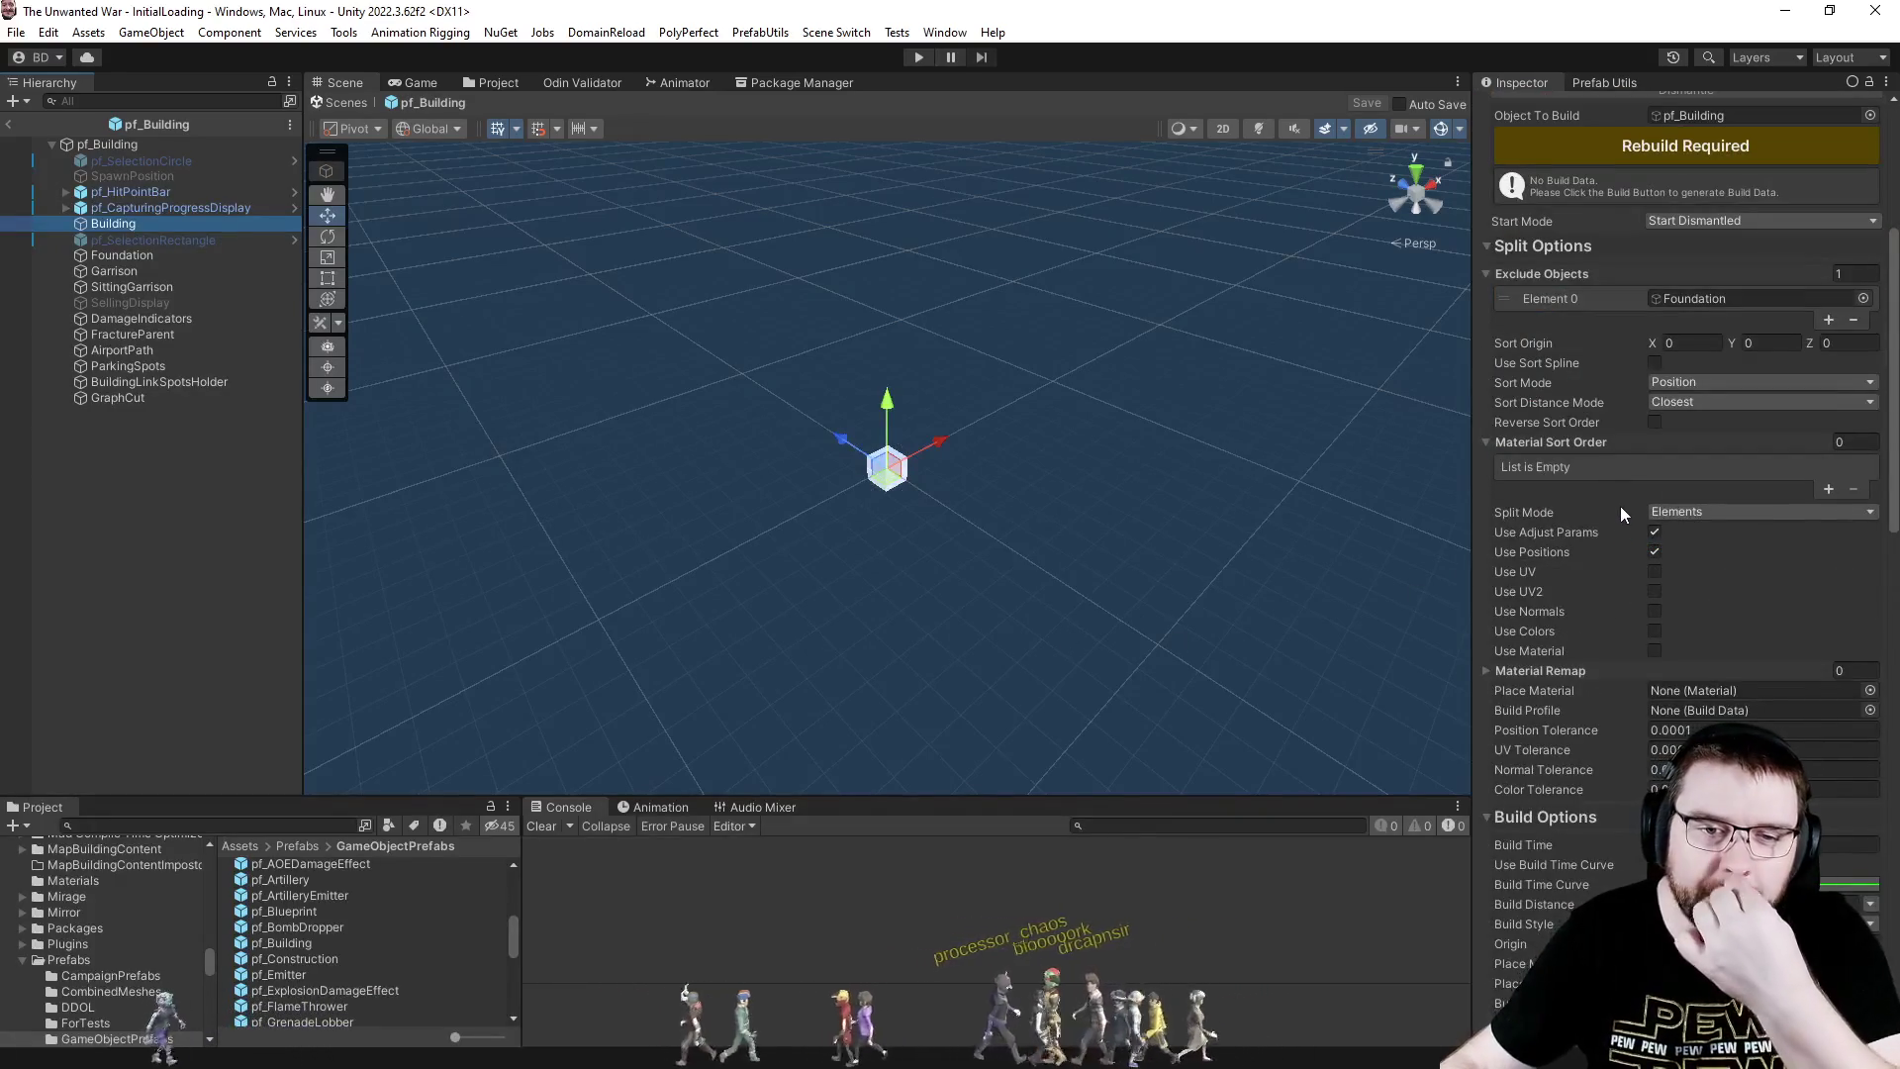
scroll(1597, 505, "down", 10)
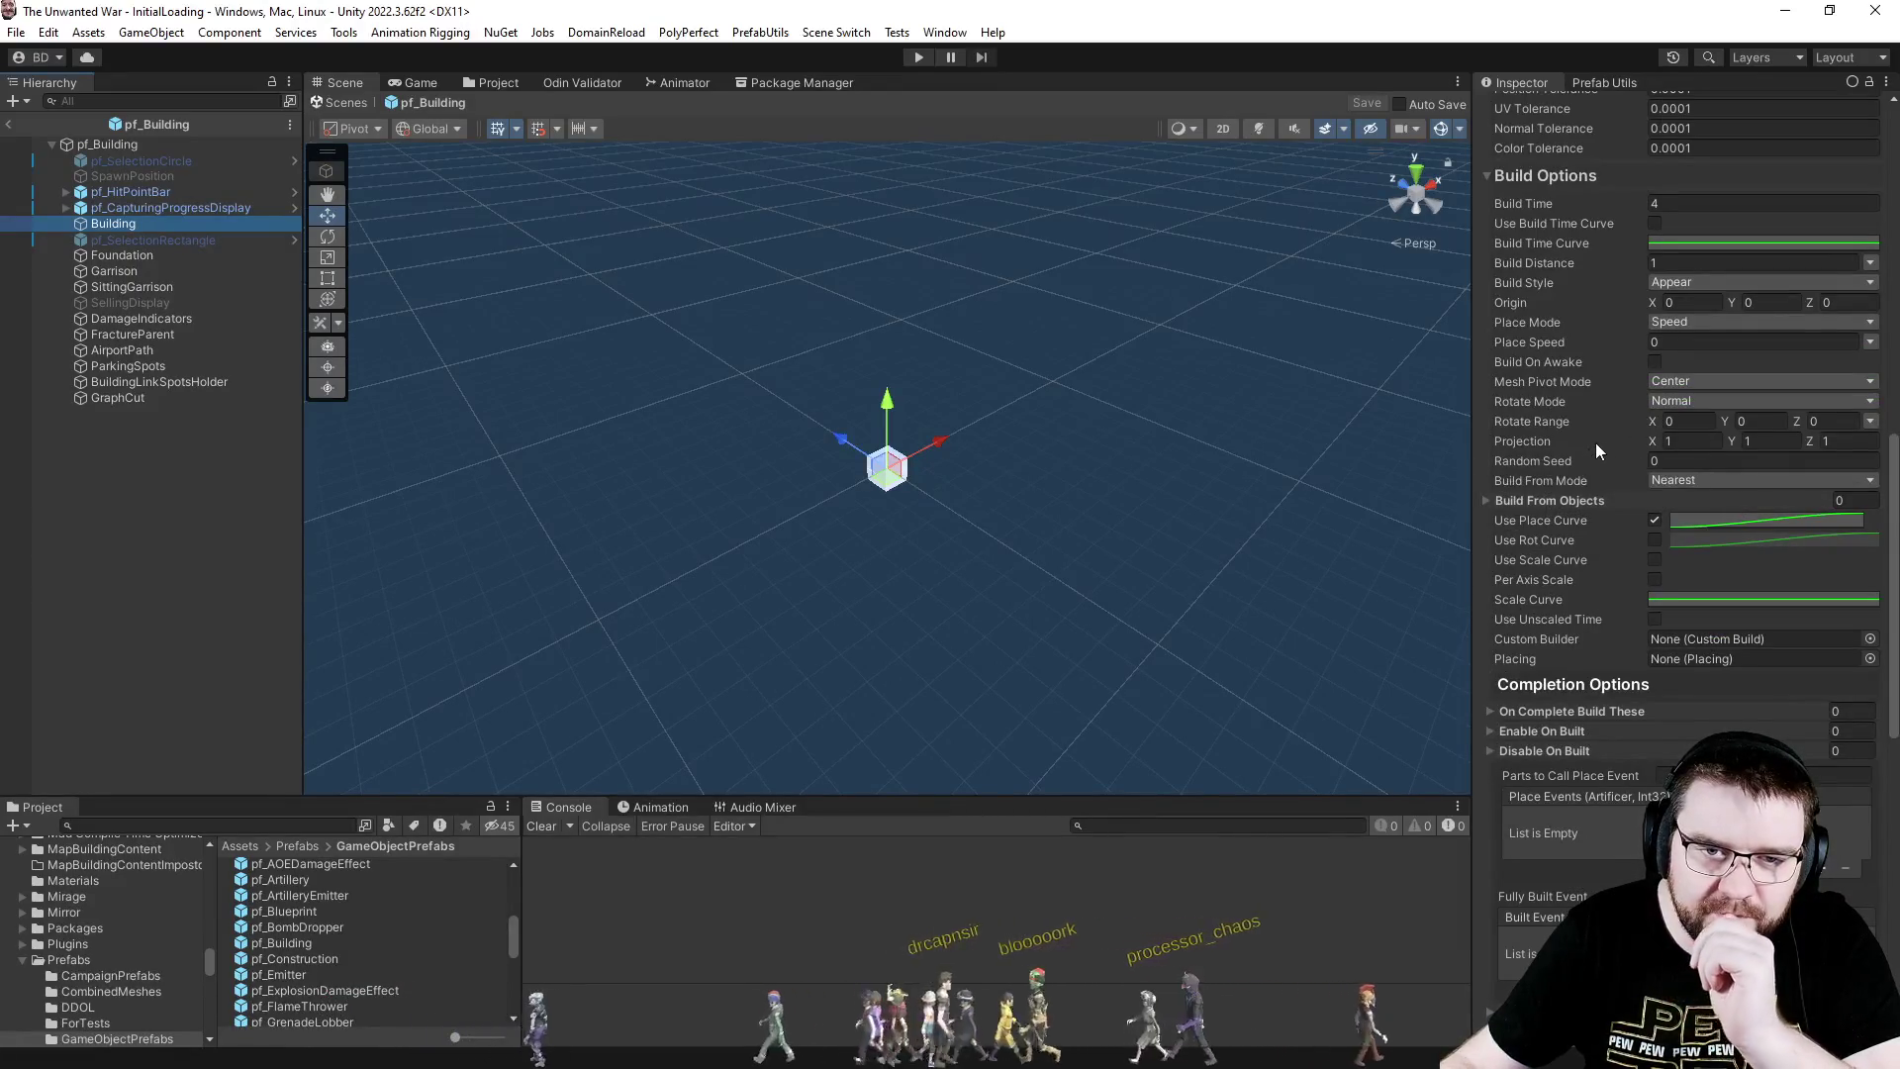
left_click(1708, 283)
left_click(1709, 391)
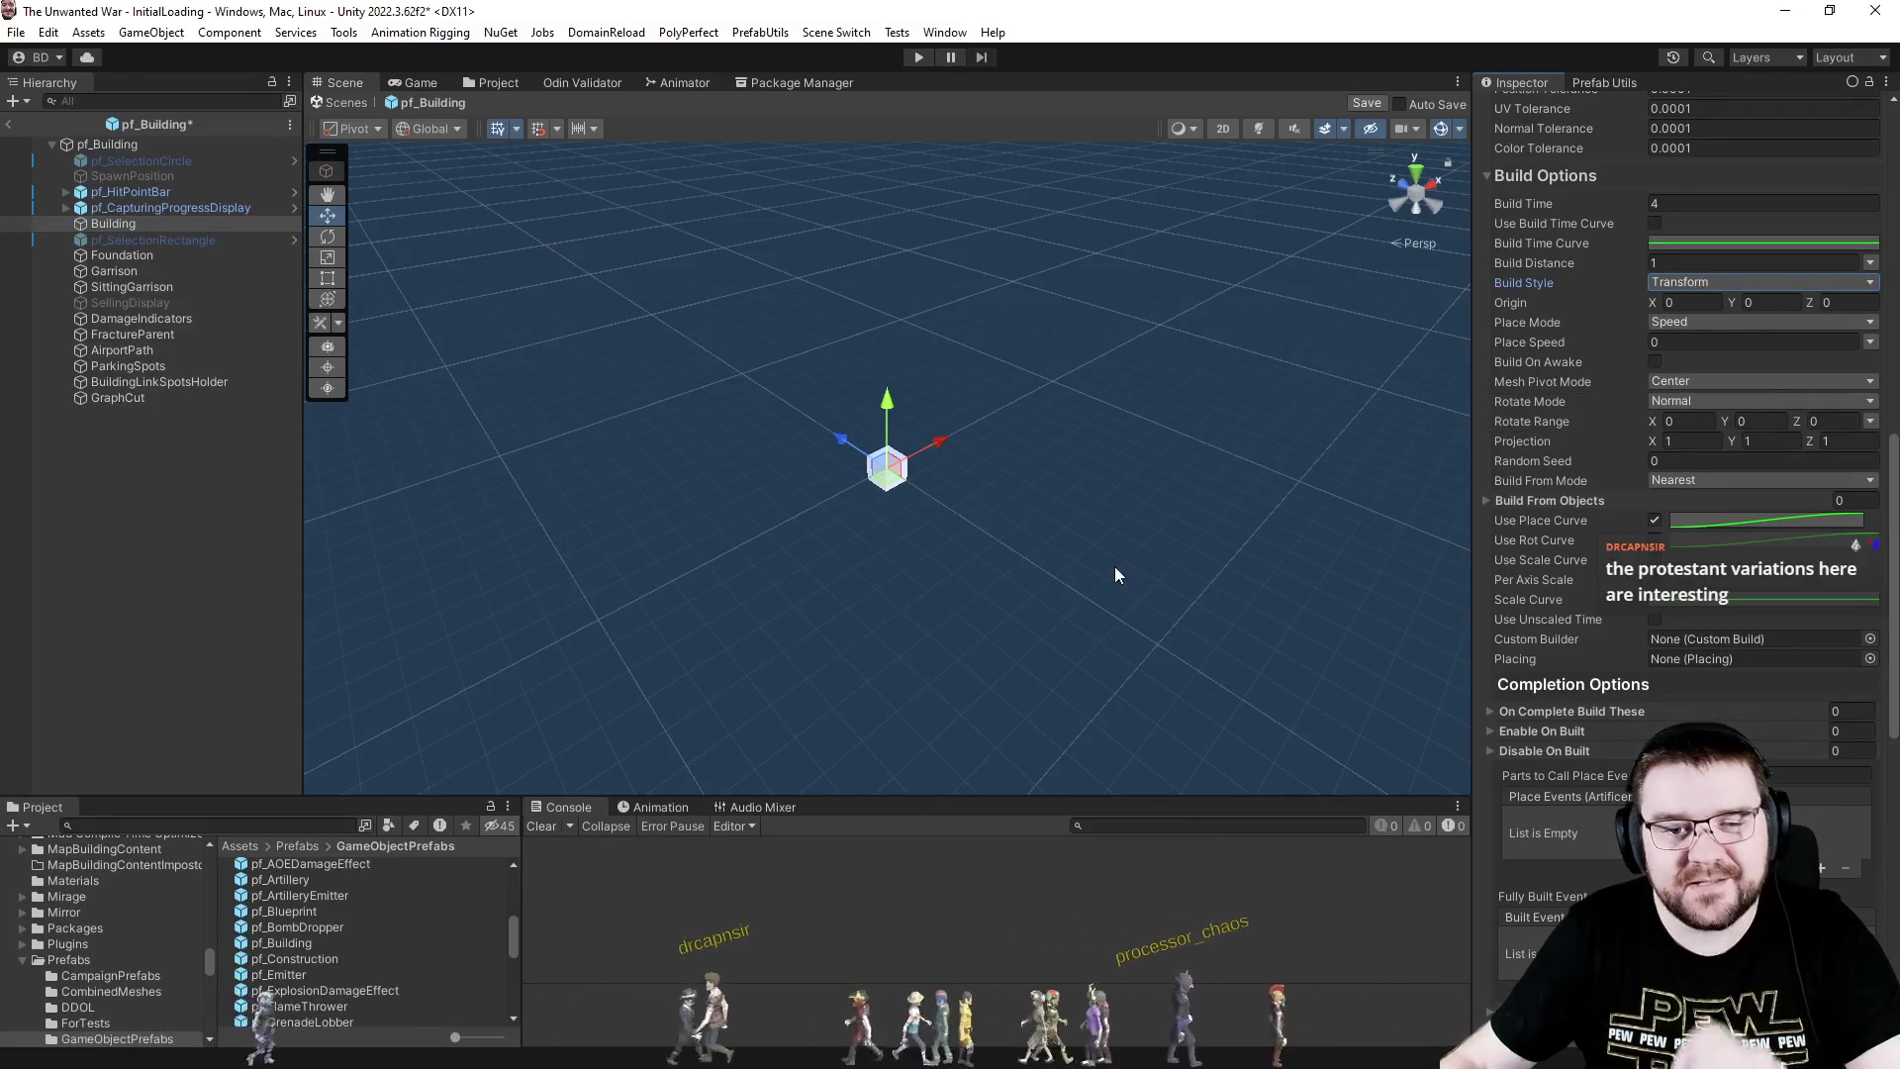
left_click(1483, 499)
left_click(1484, 498)
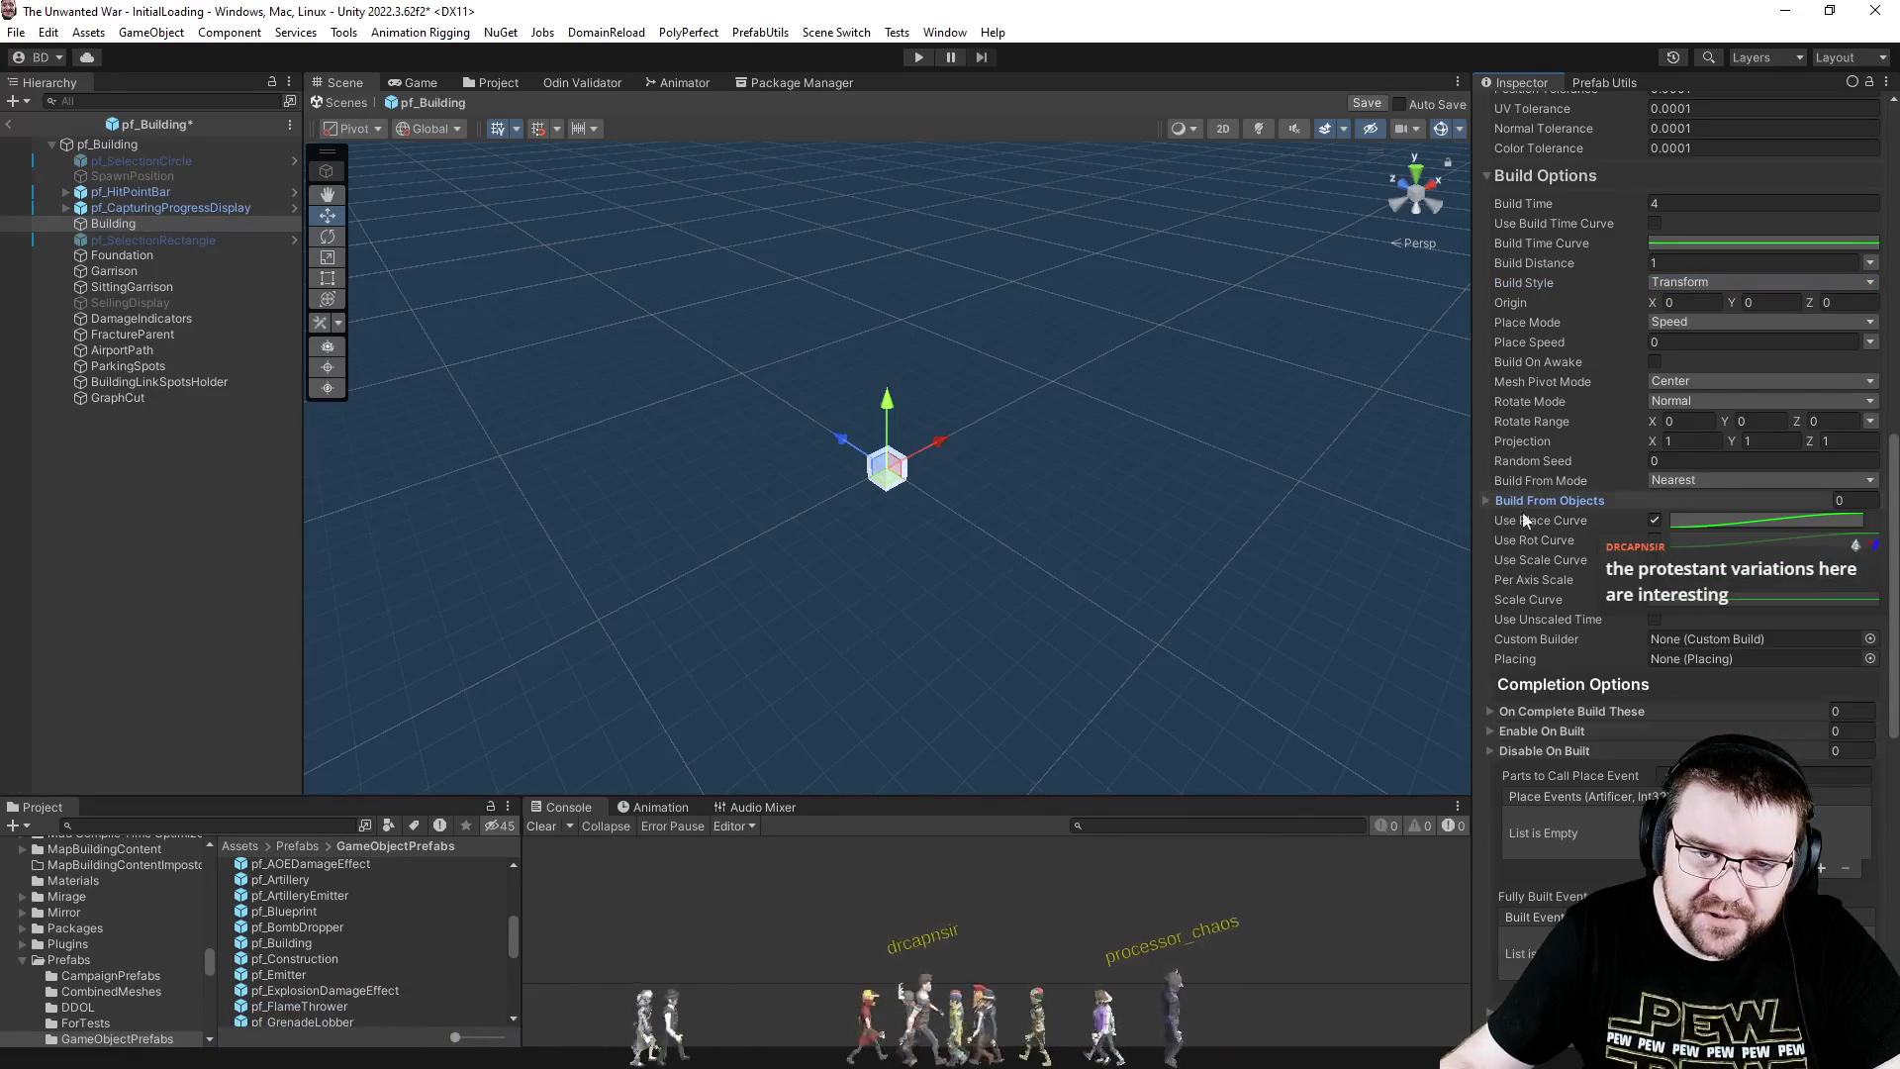
left_click(1677, 479)
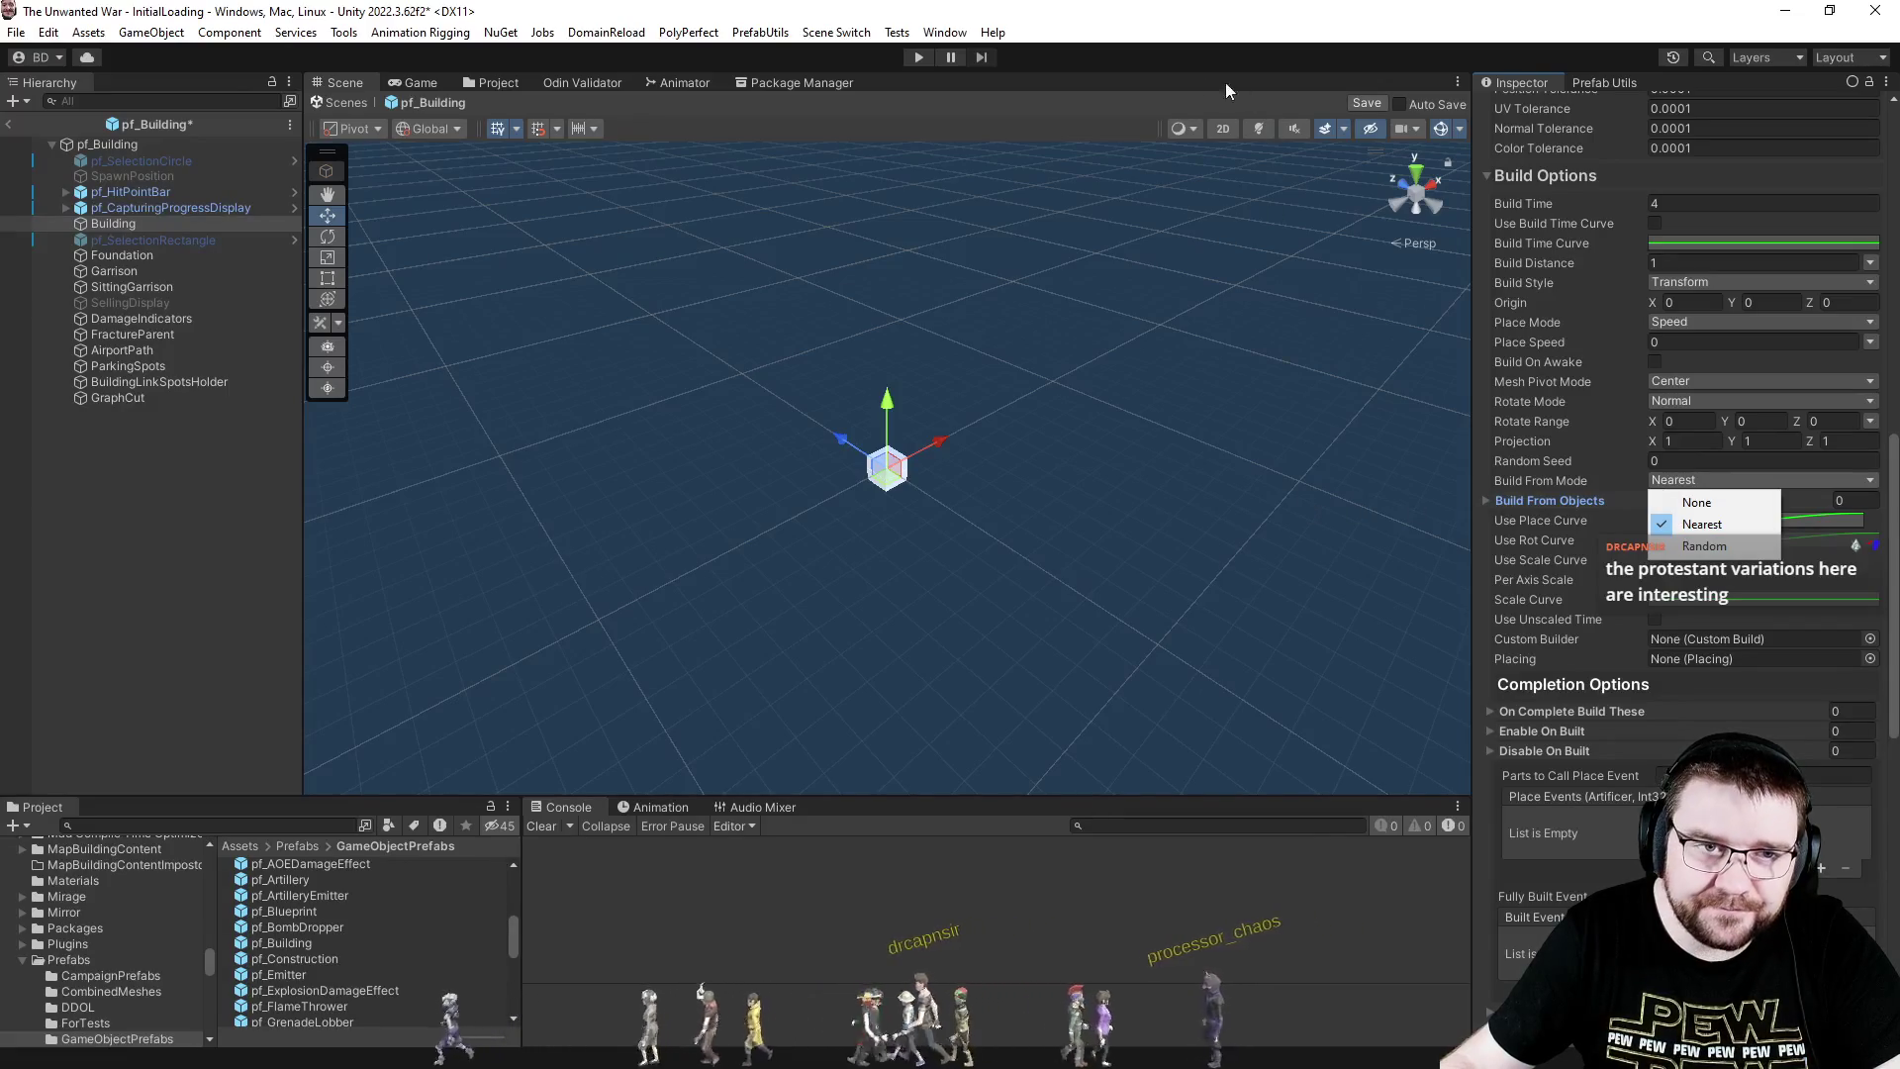
key("Escape")
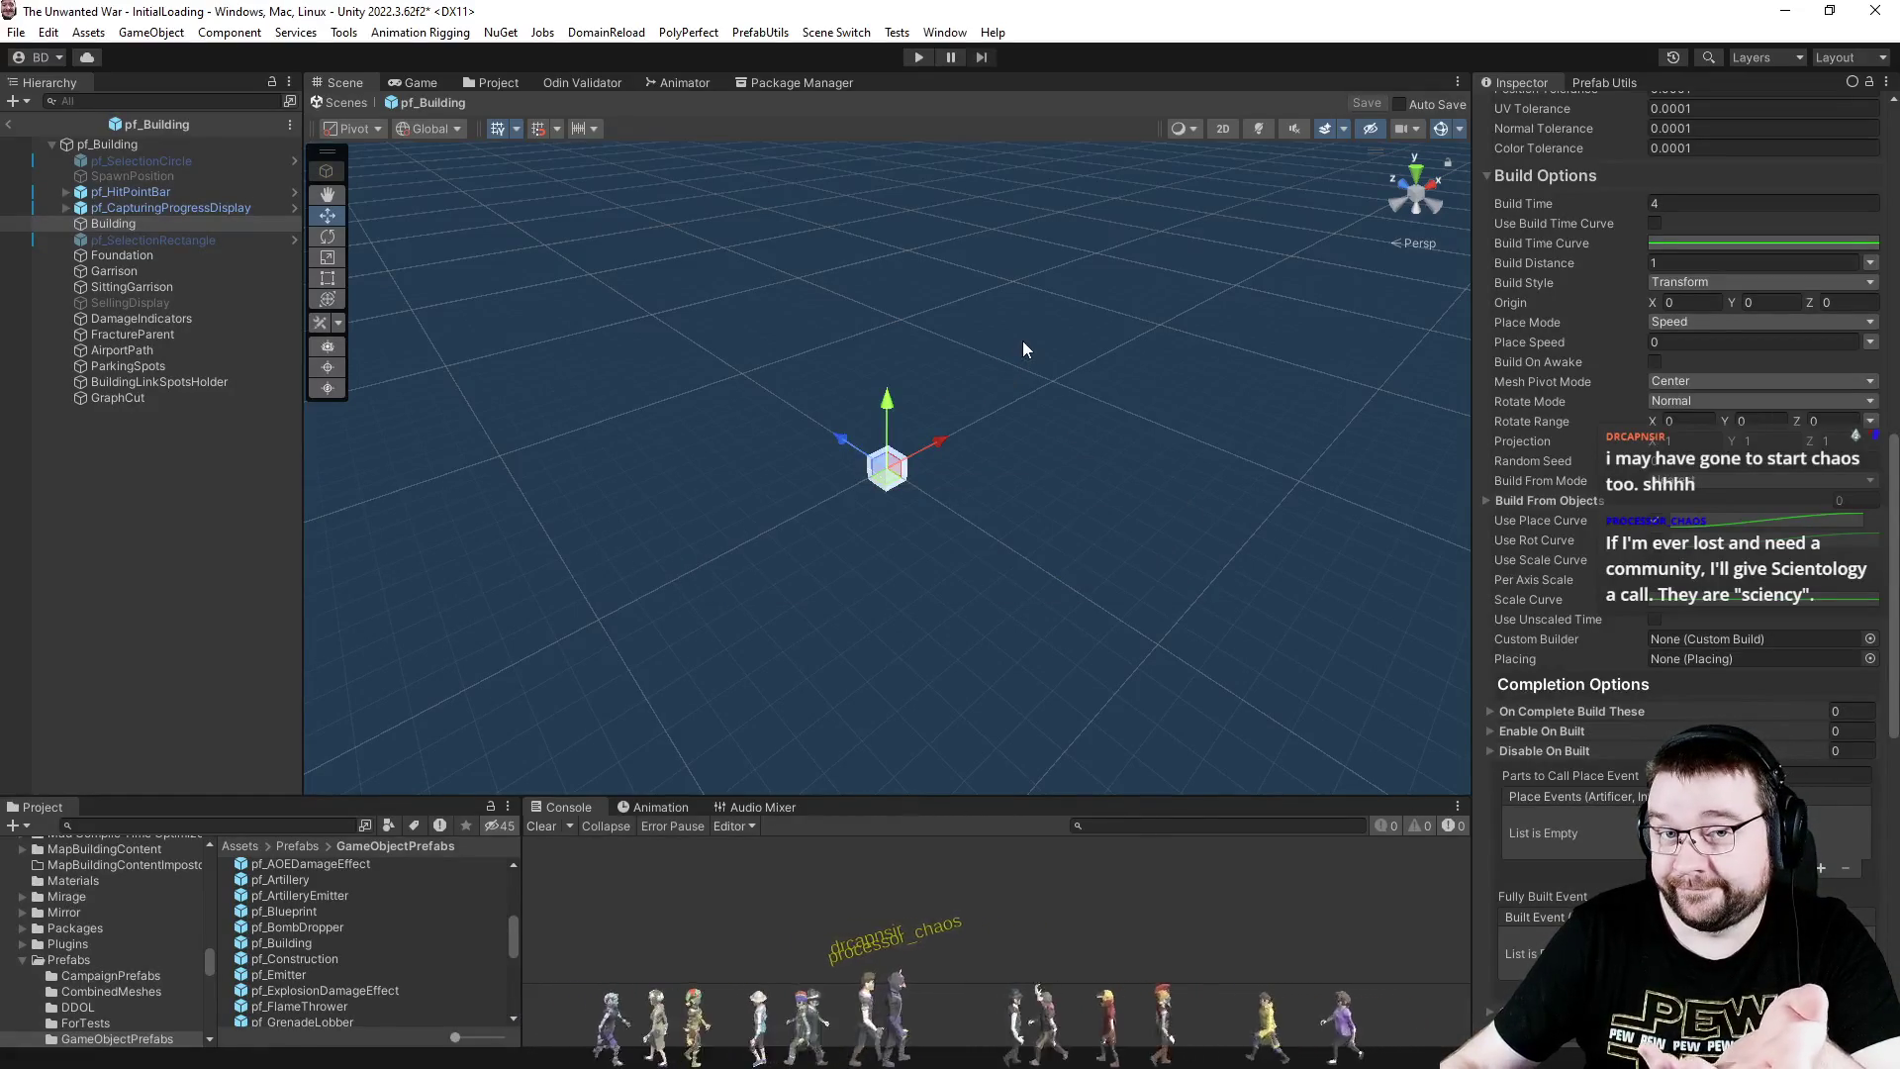
left_click(8, 123)
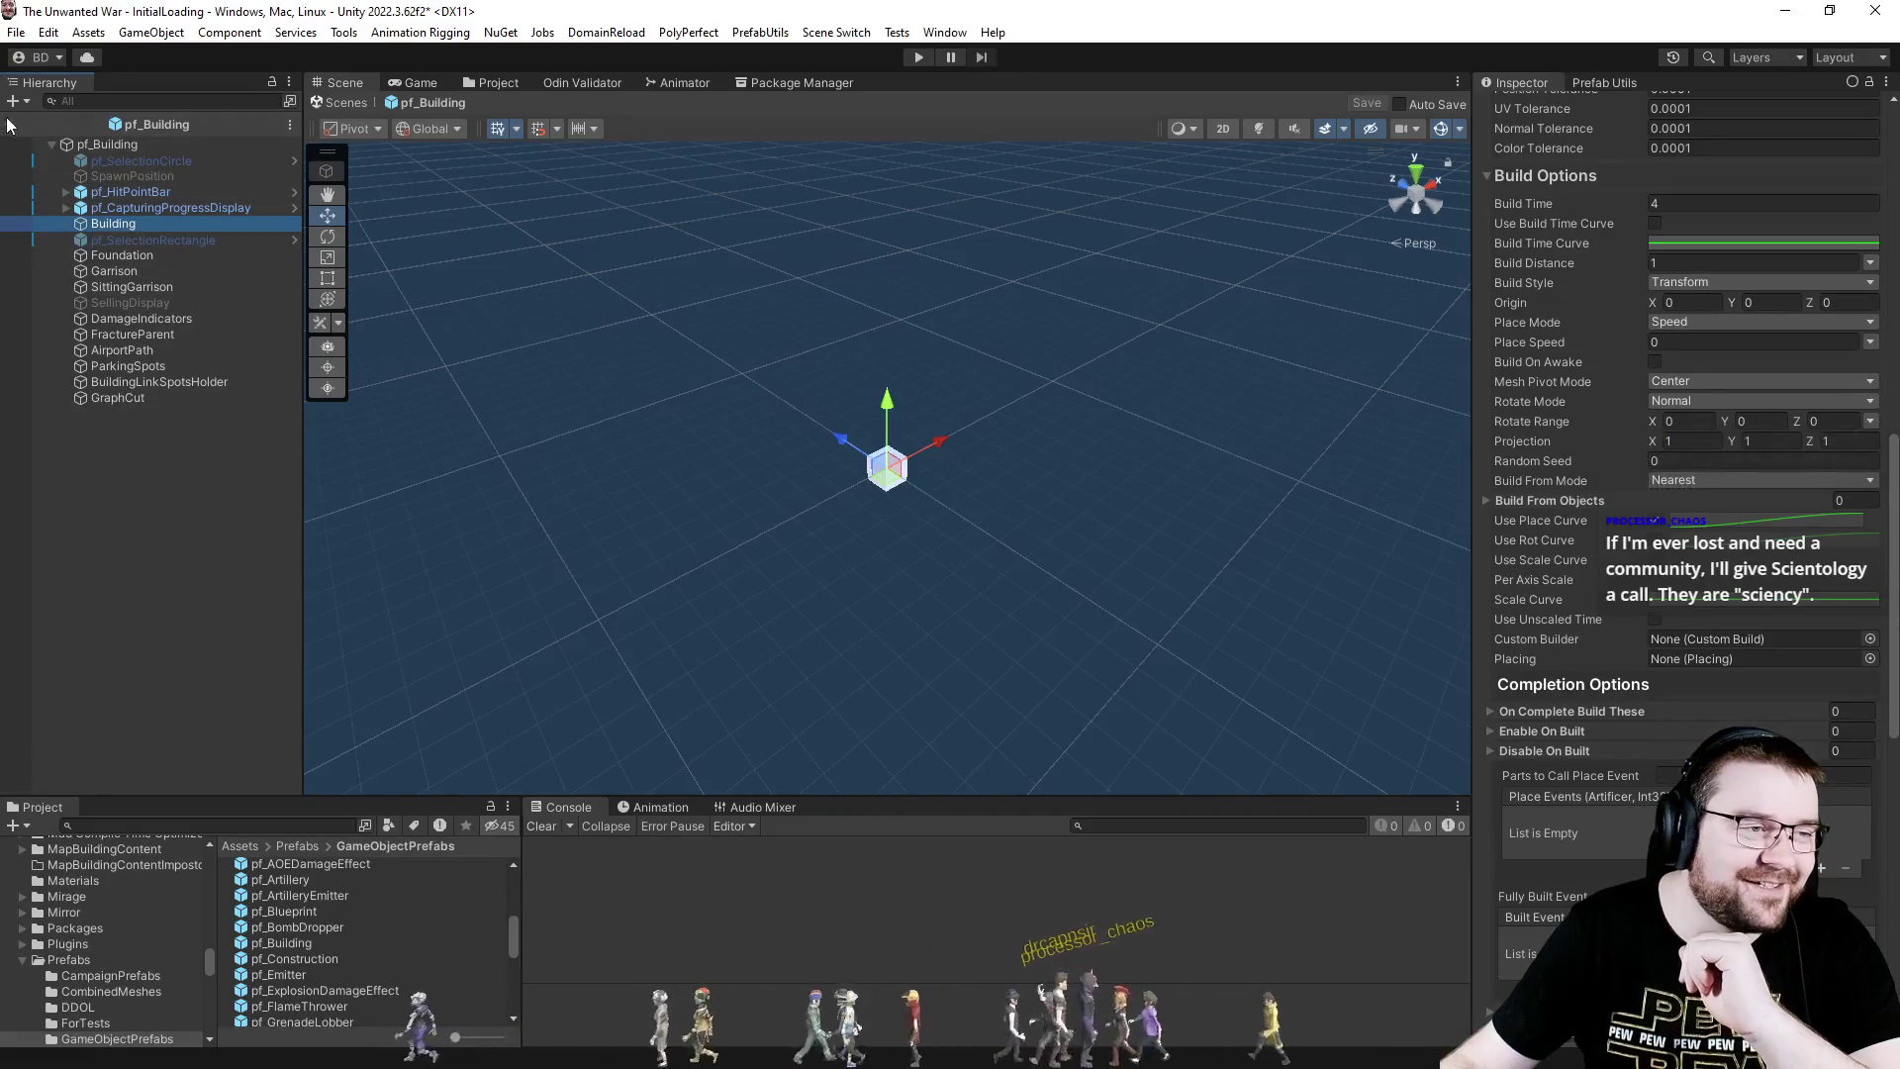
- Enter Play Mode and add a PC - Effortless opponent in slot 3 of a skirmish
left_click(922, 56)
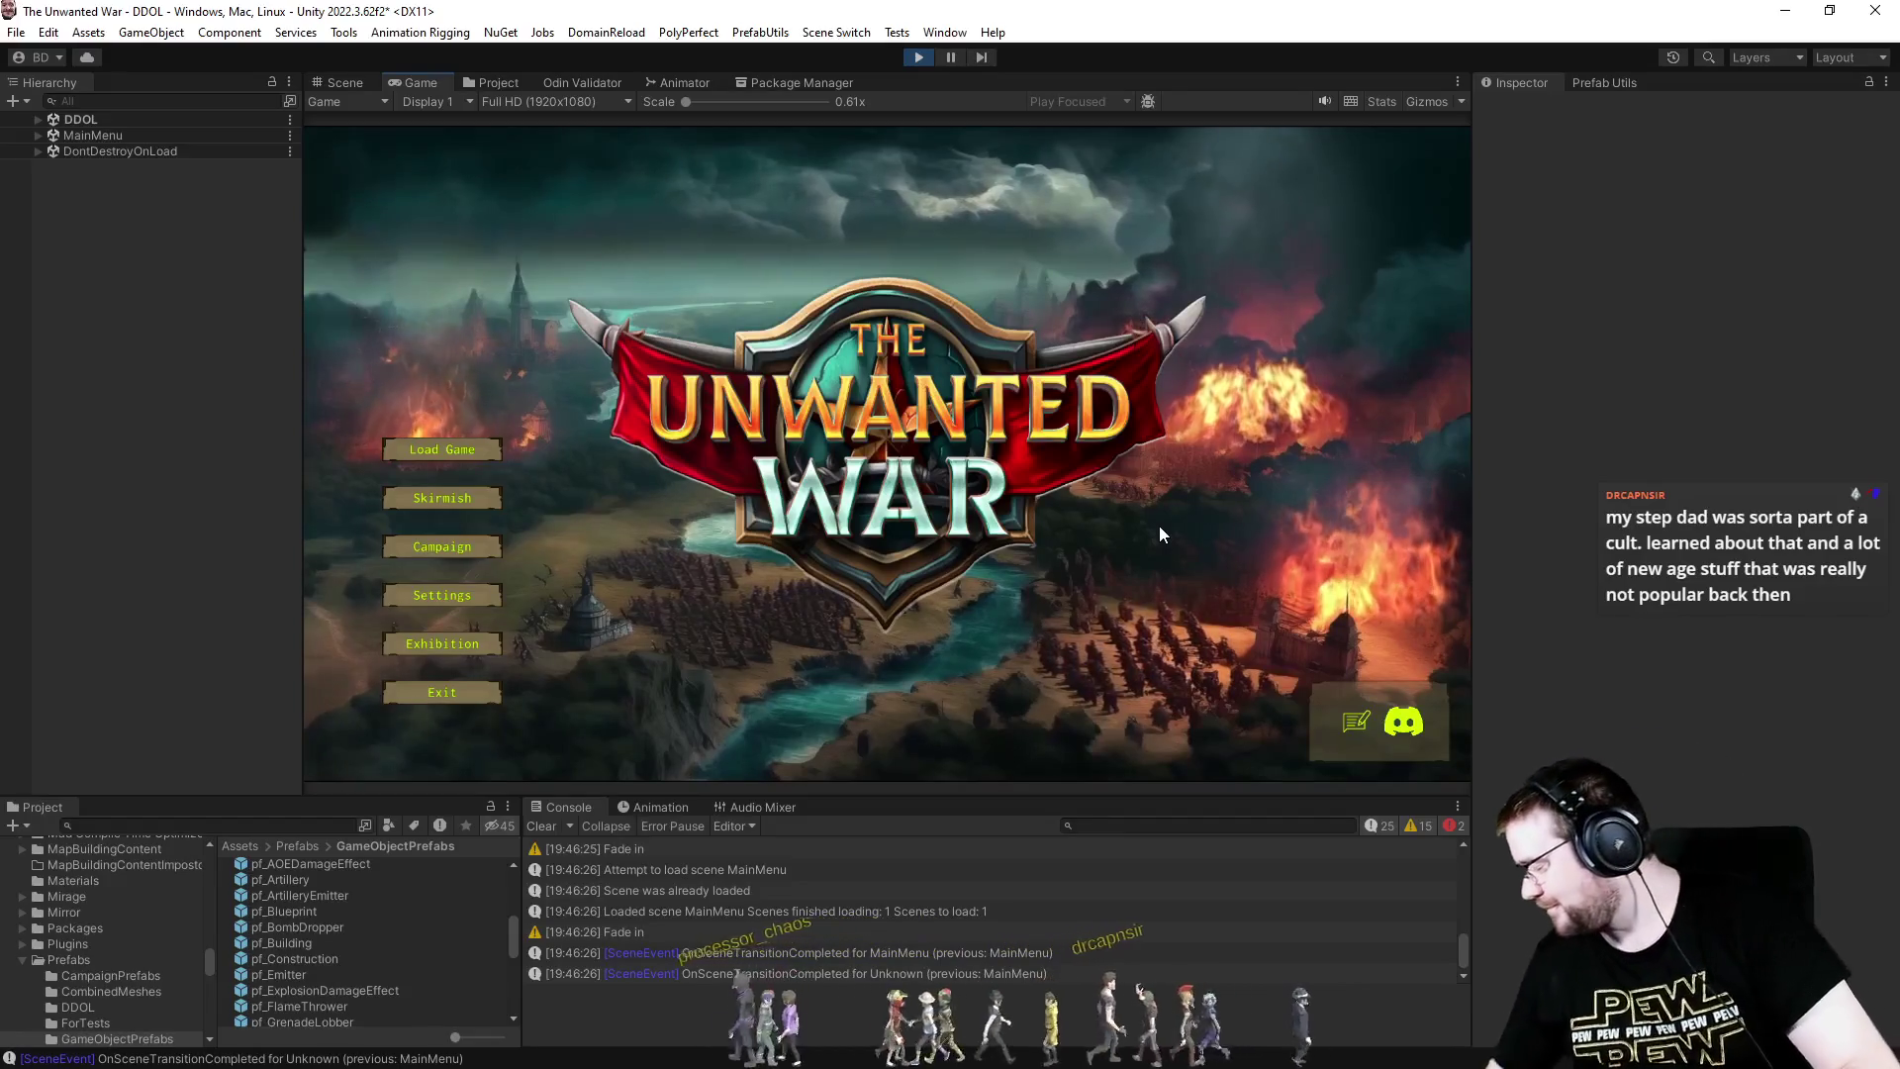
left_click(469, 495)
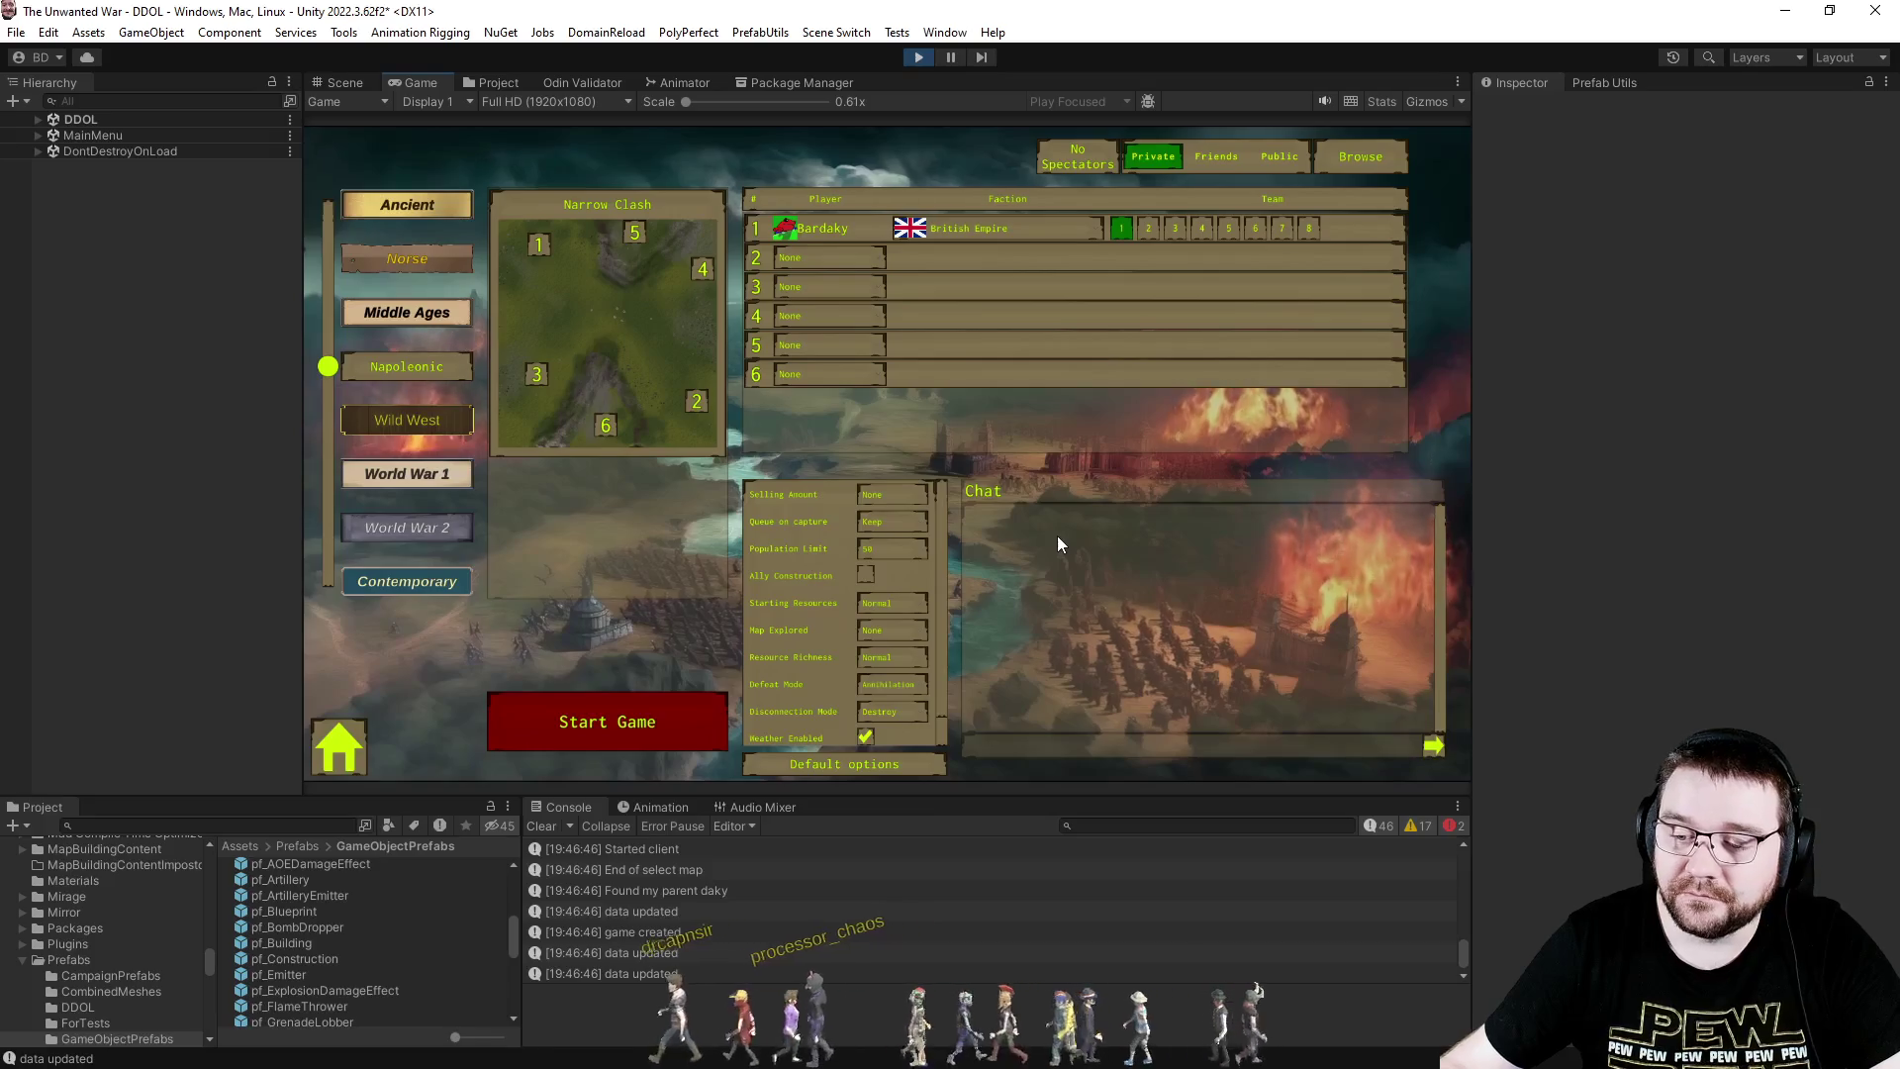
left_click(782, 290)
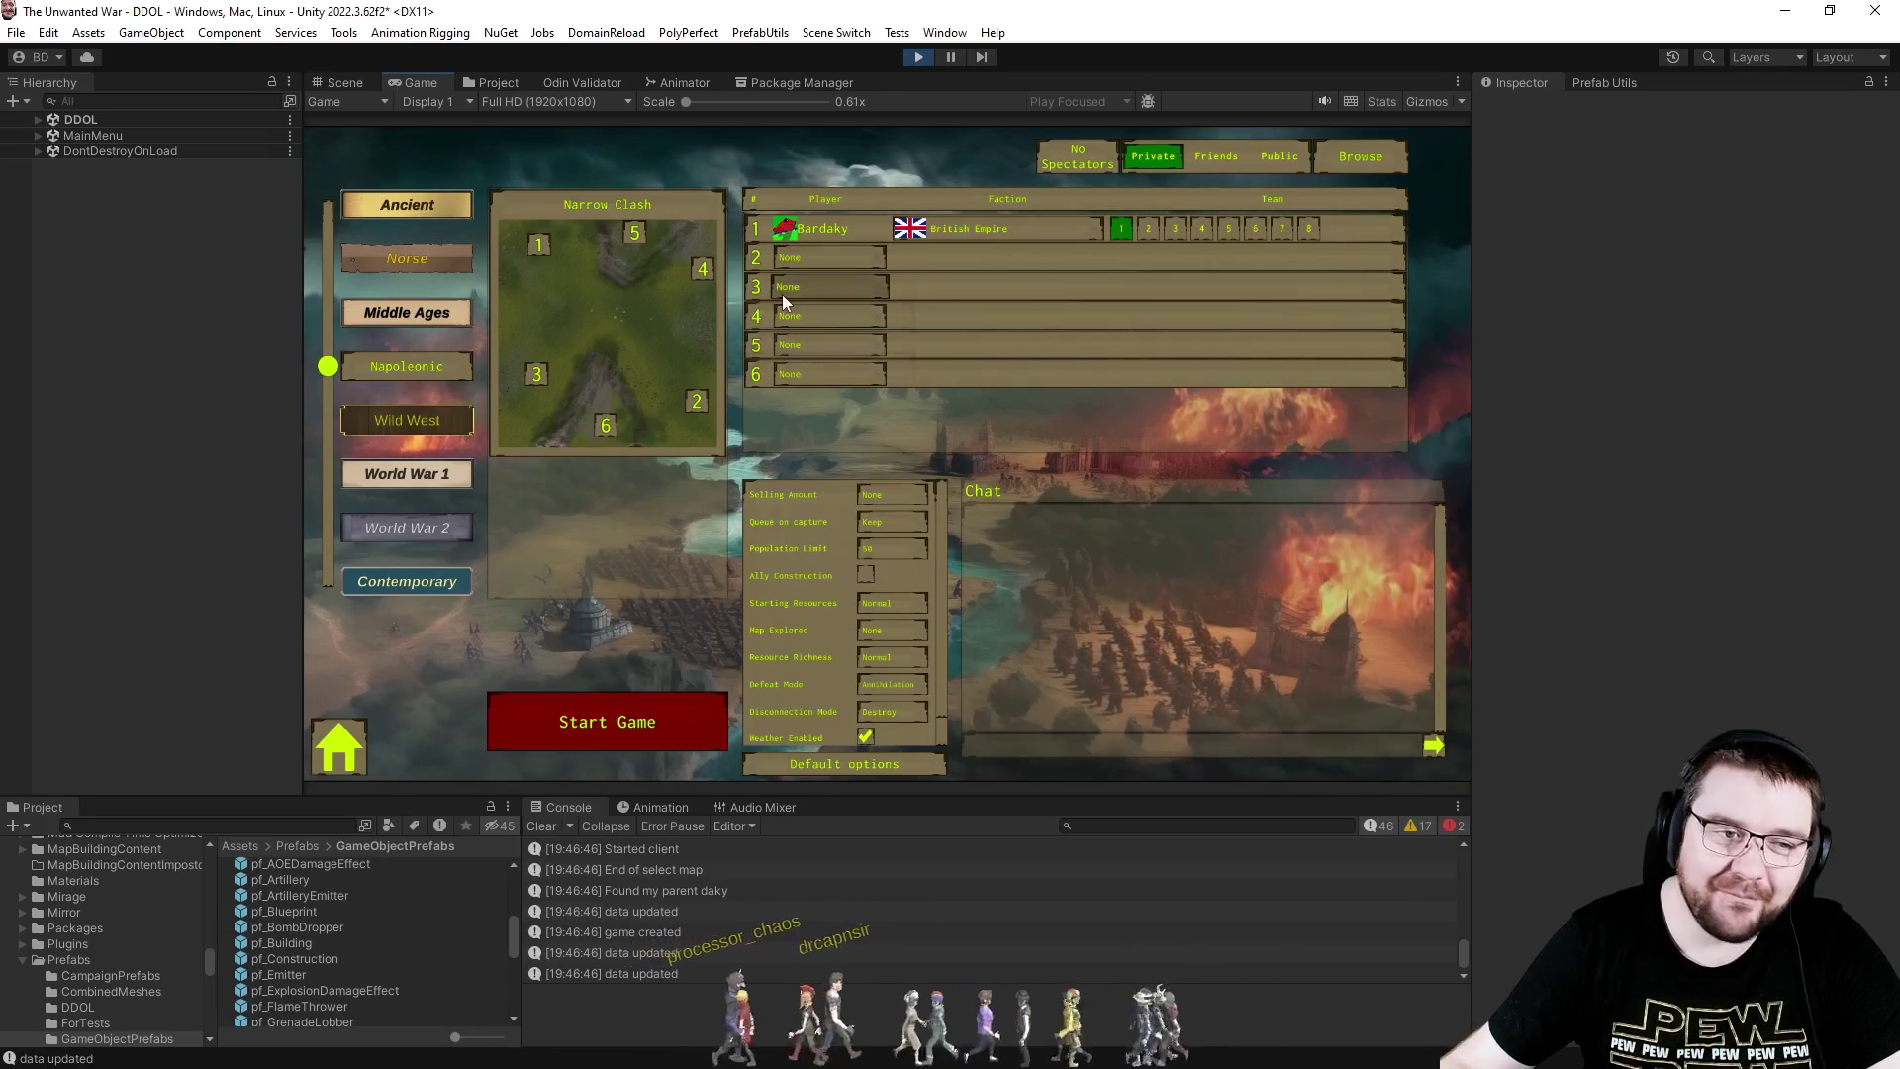
left_click(806, 367)
- Set Map Explored to Full, start the game, view the null reference stack trace, then stop
left_click(893, 633)
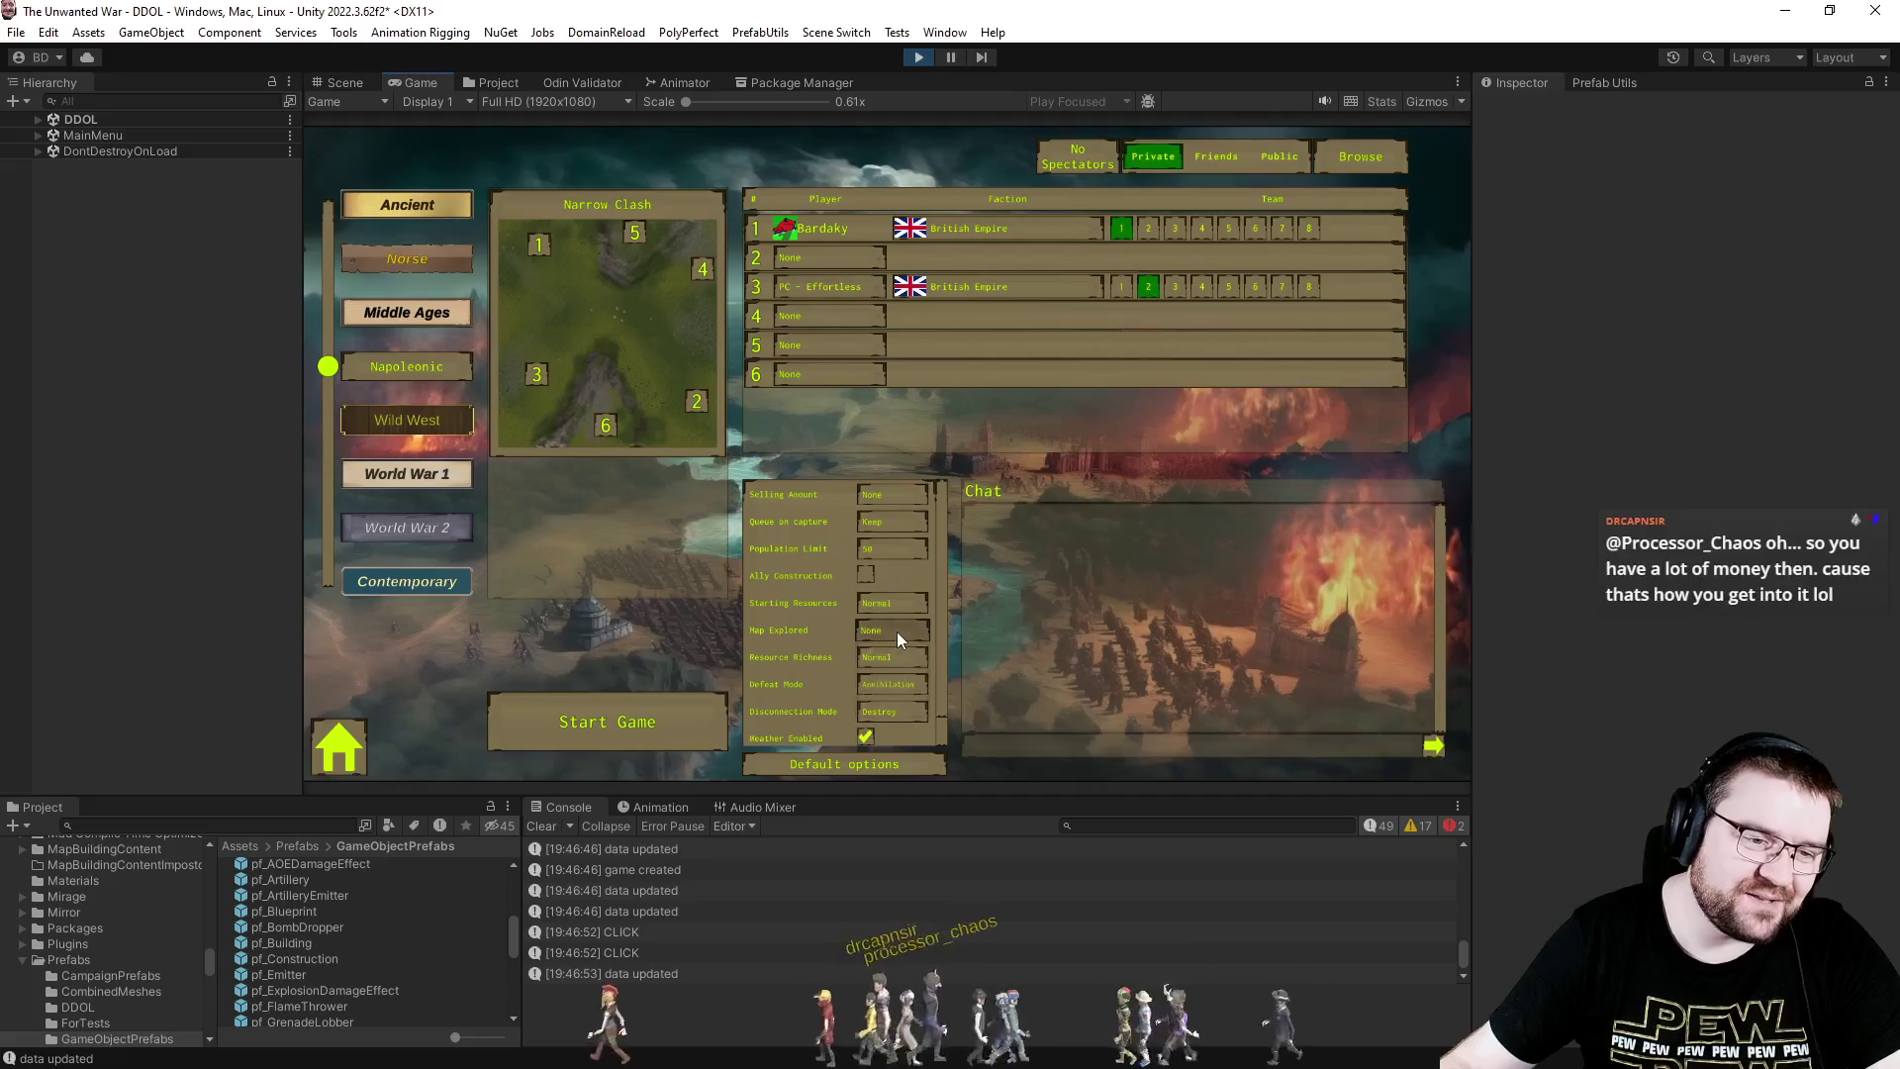
left_click(895, 711)
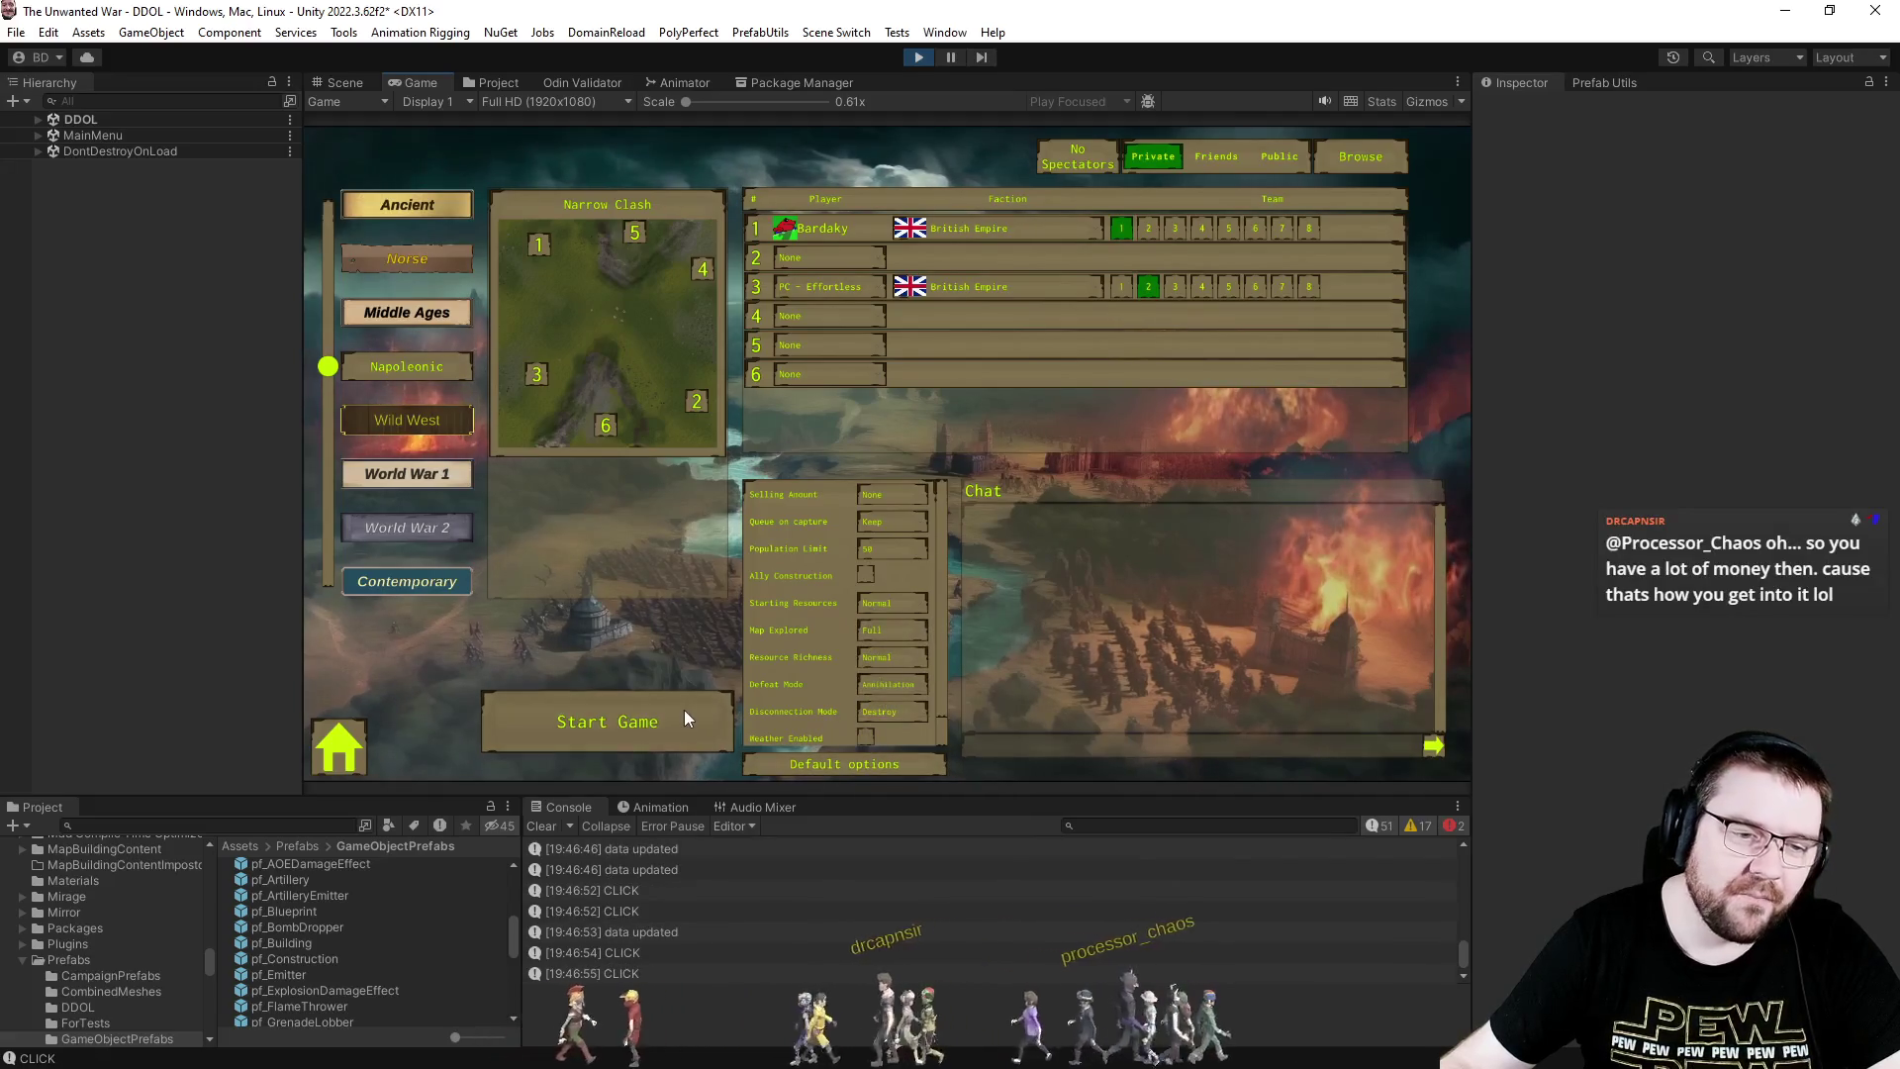
left_click(685, 710)
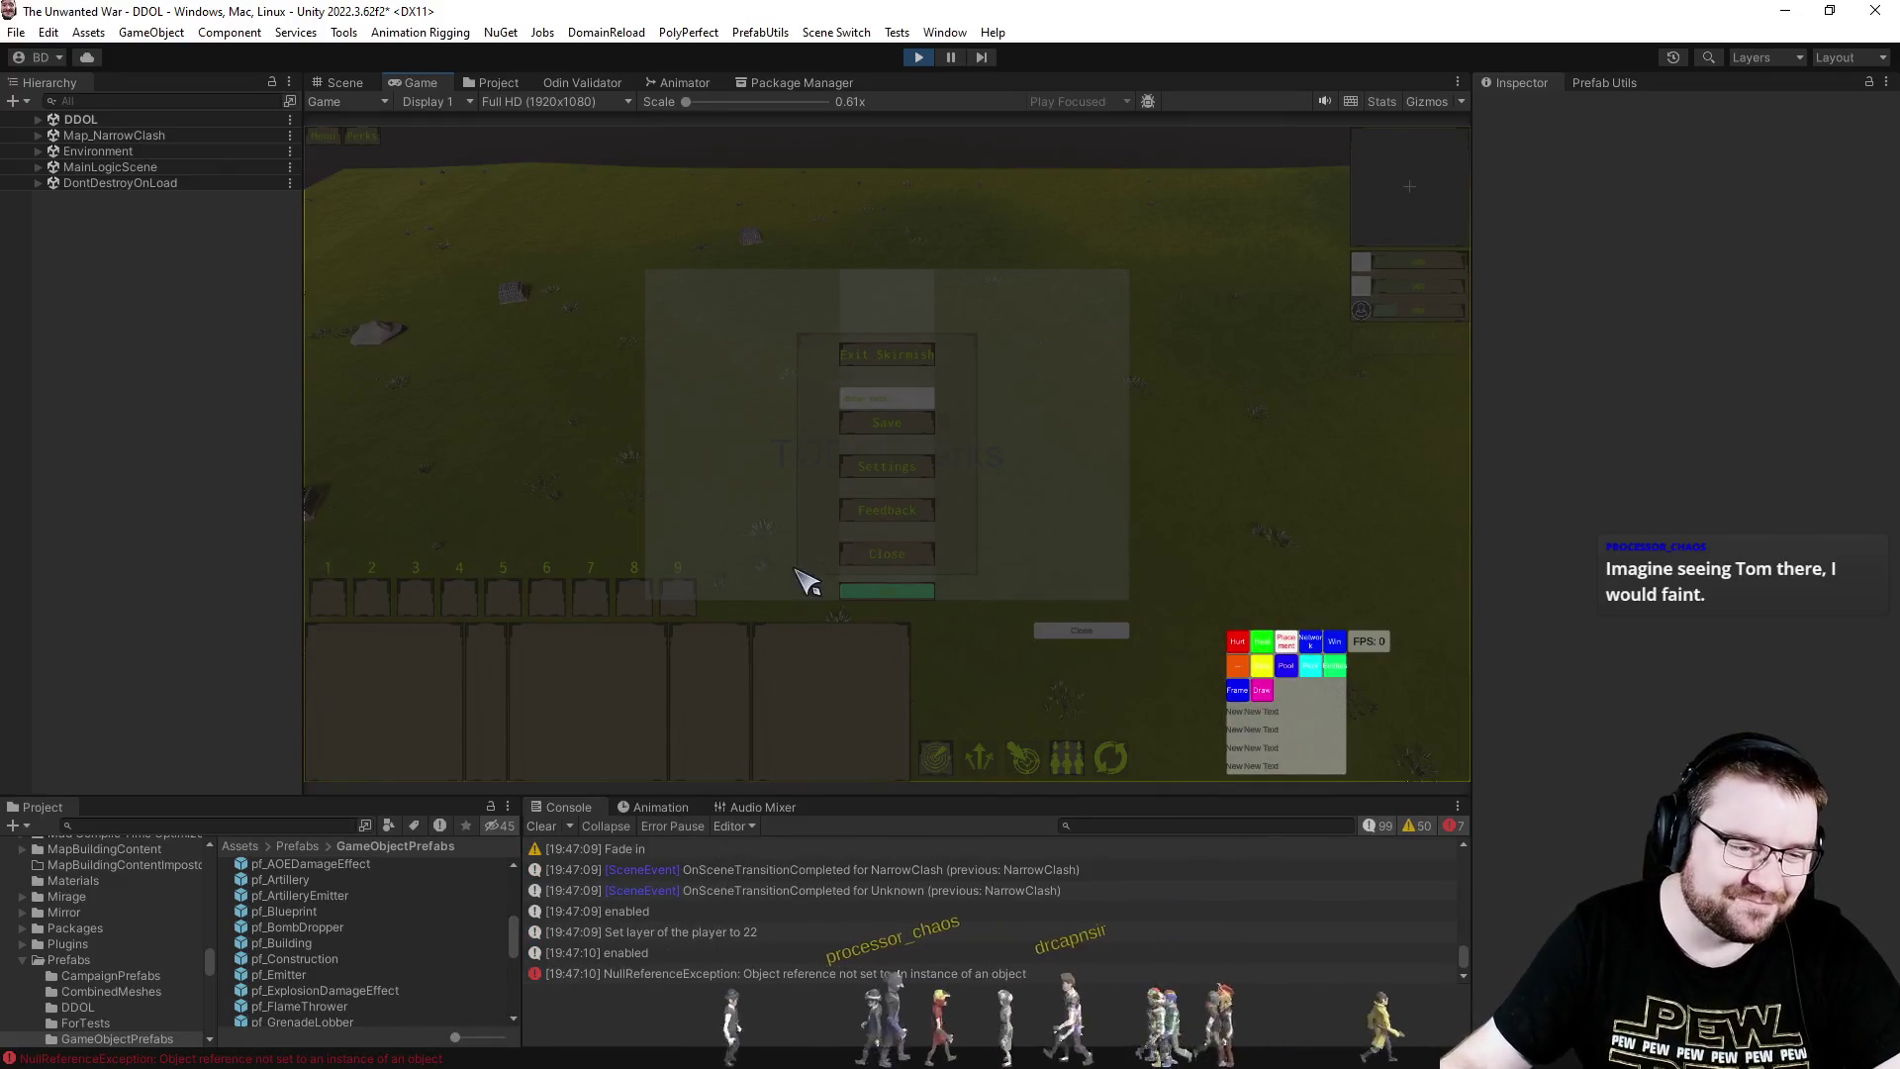
left_click(926, 974)
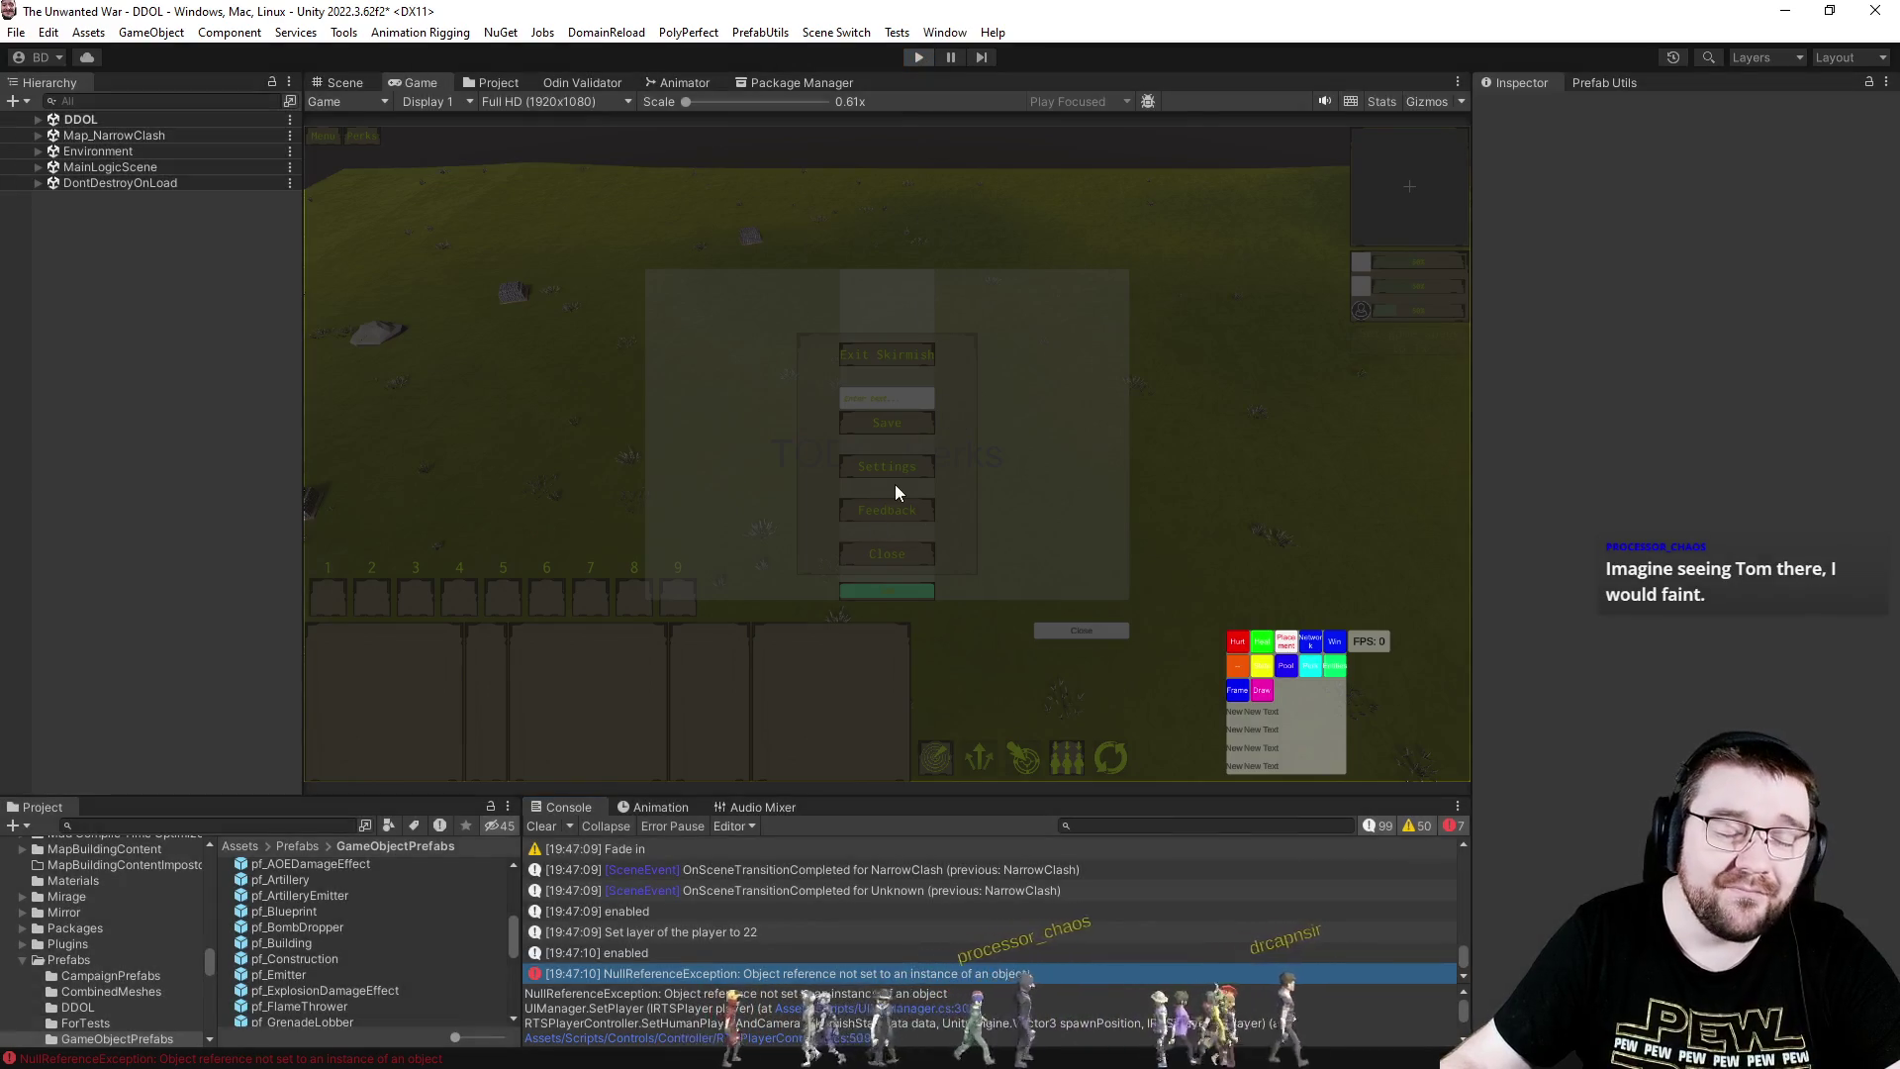
key("ctrl+p")
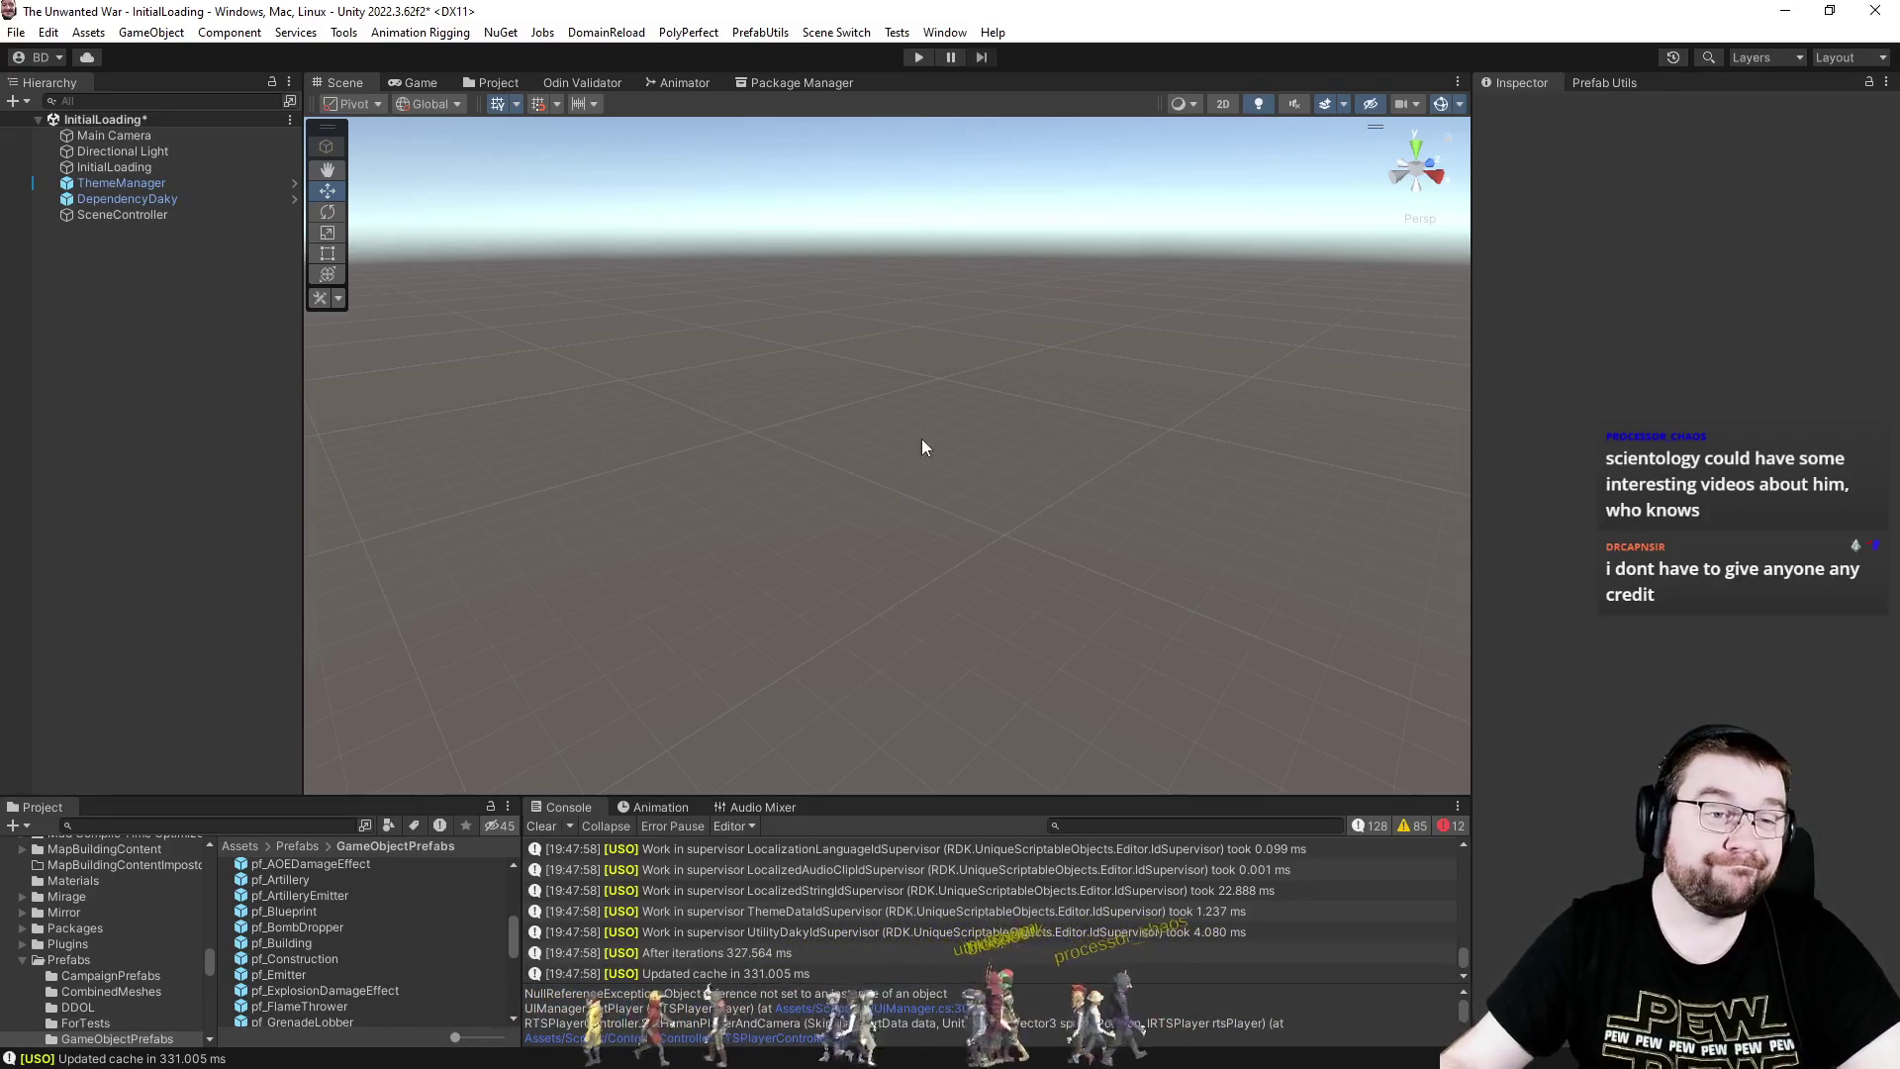
- Relaunch a skirmish with a PC - Effortless opponent in slot 3 and Map Explored set to Full
left_click(916, 58)
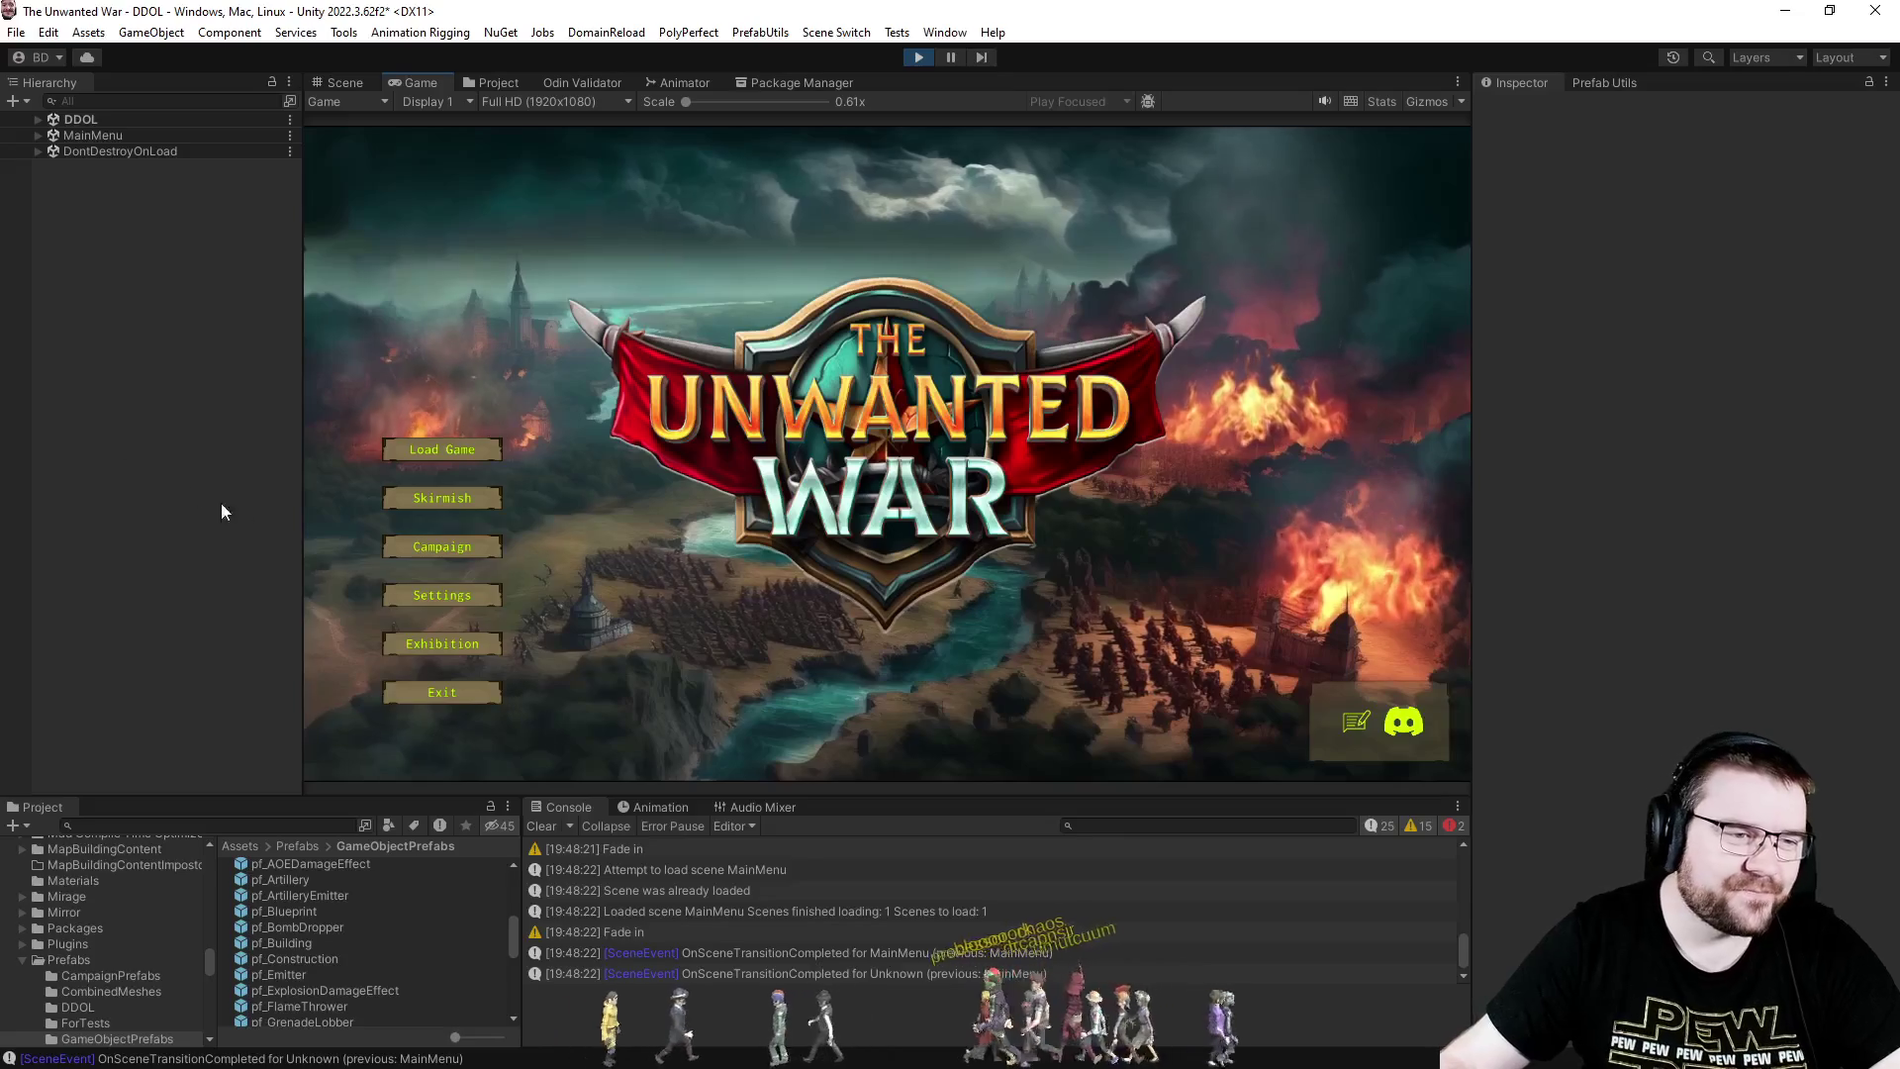
left_click(733, 552)
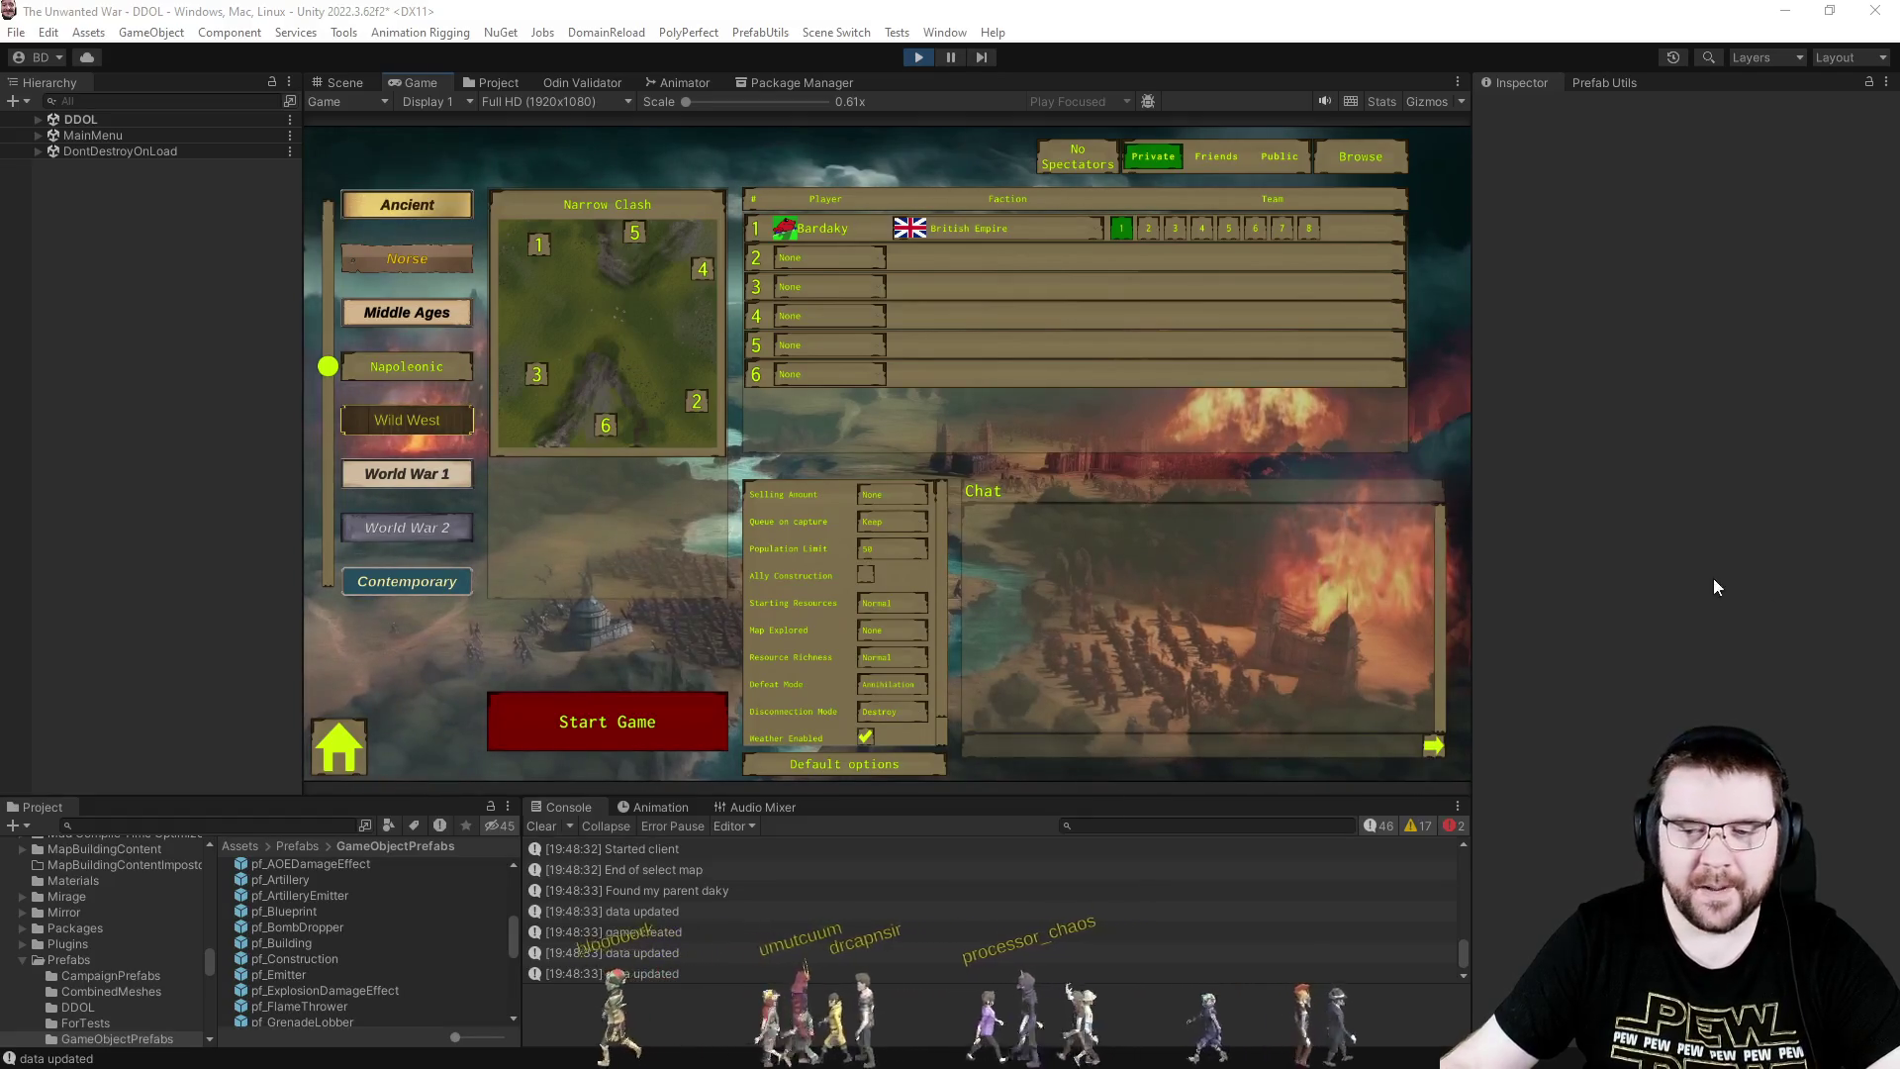
left_click(839, 293)
left_click(841, 364)
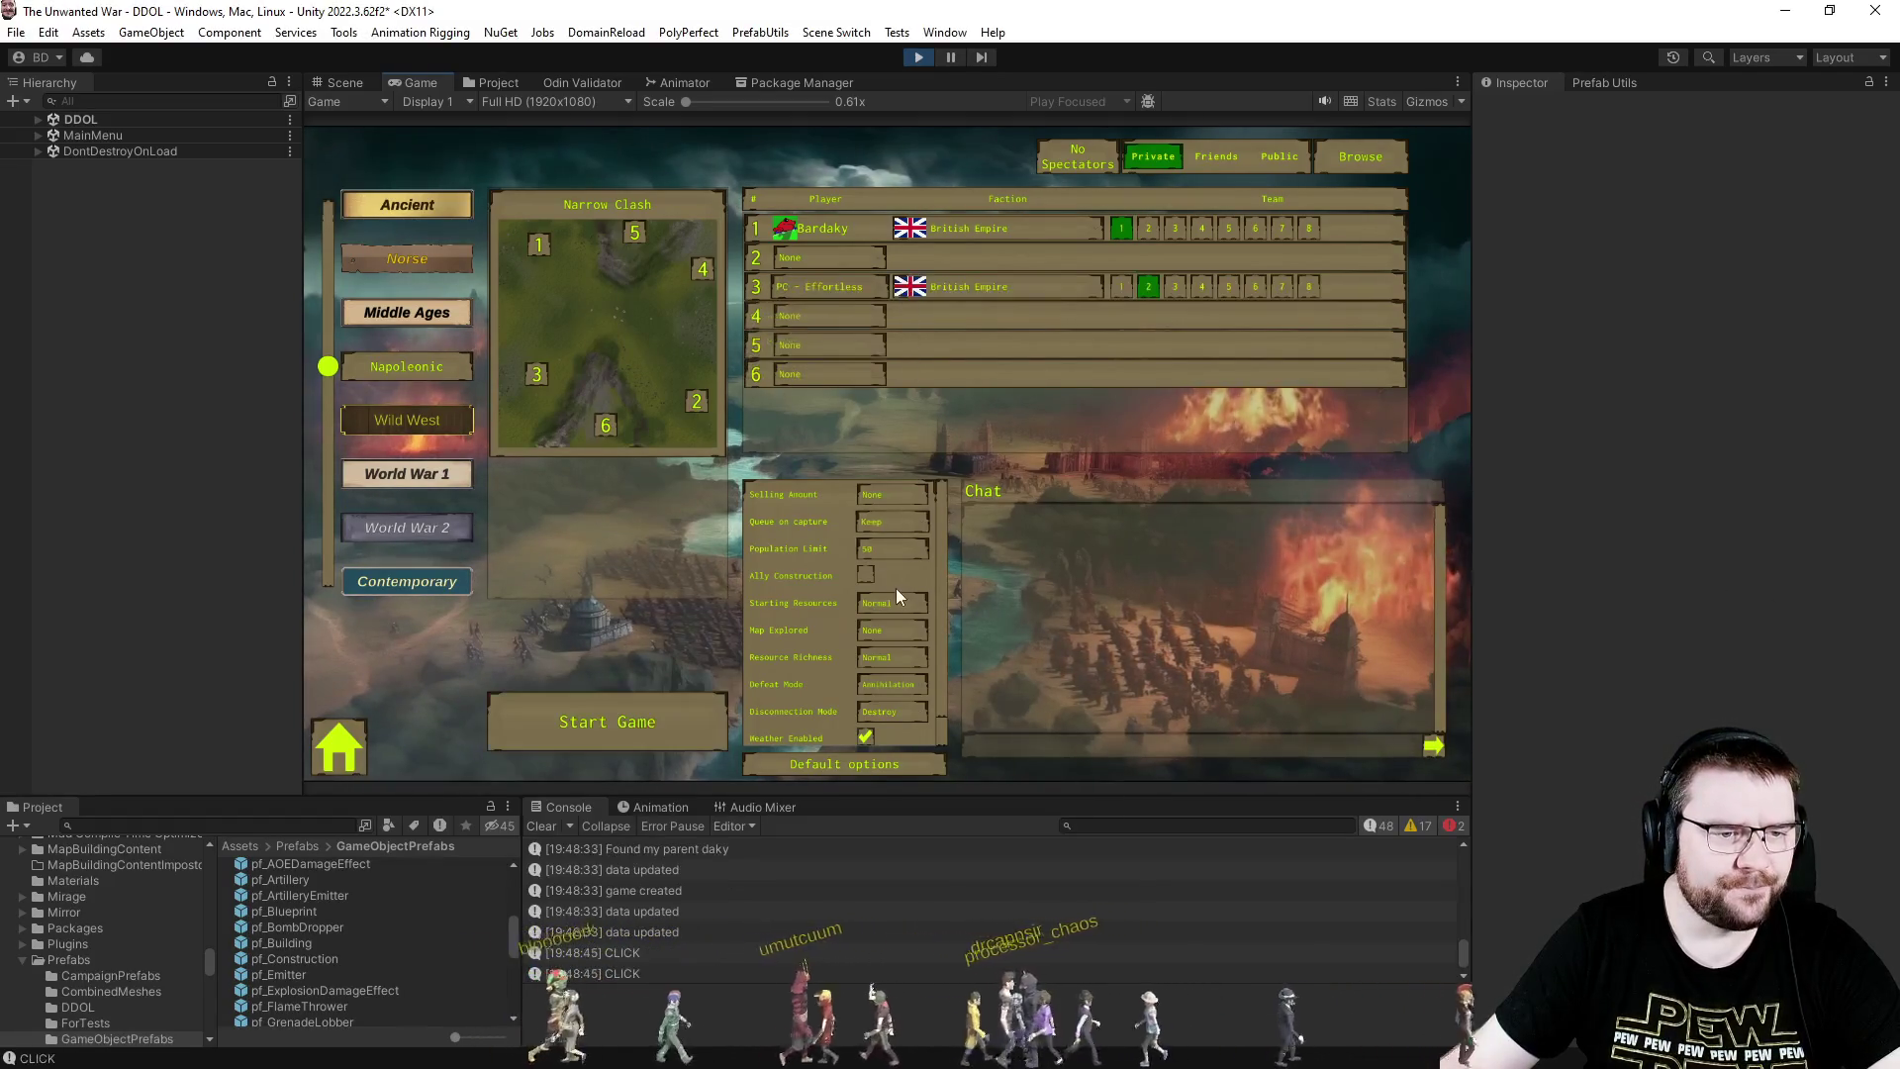
left_click(890, 633)
left_click(873, 734)
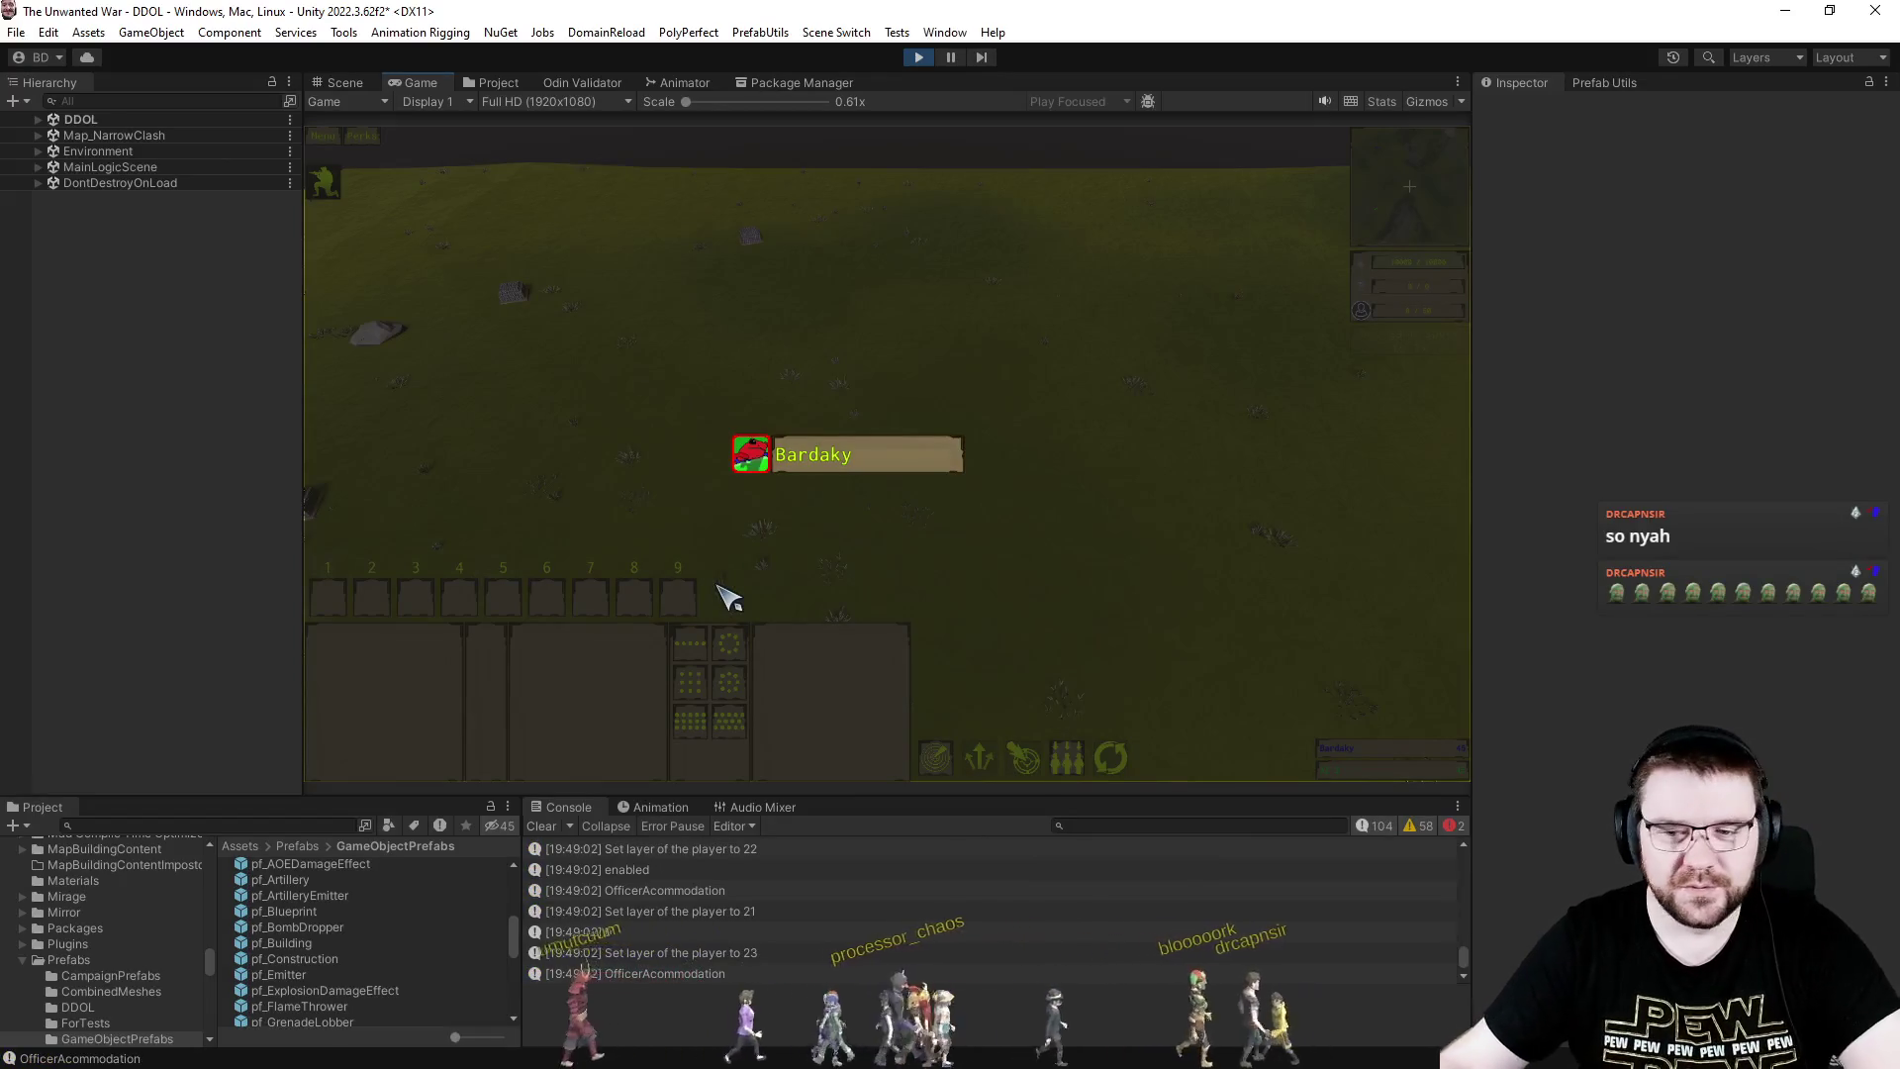
key("Escape")
- Queue a unit from the Officer Accommodation, then select the Engineer
left_click_drag(682, 379, 1344, 708)
left_click(606, 644)
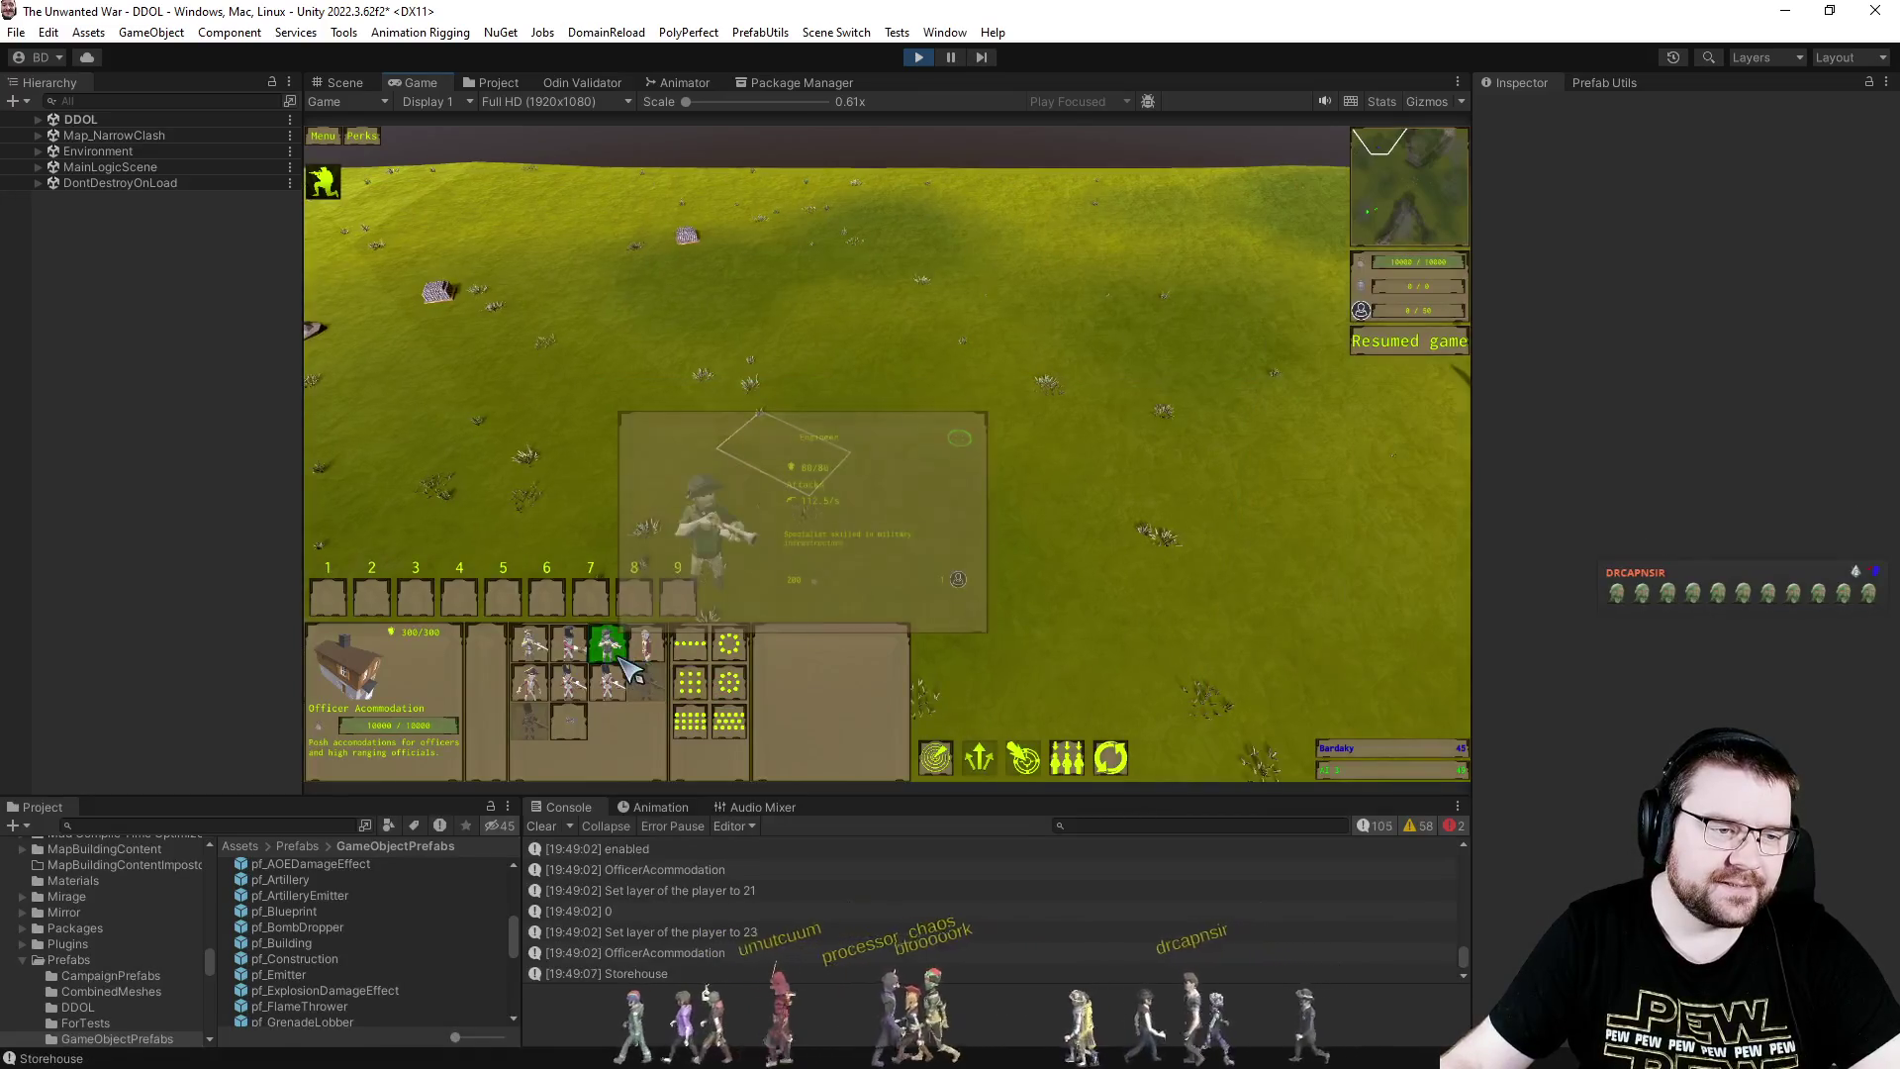
left_click_drag(923, 588, 926, 586)
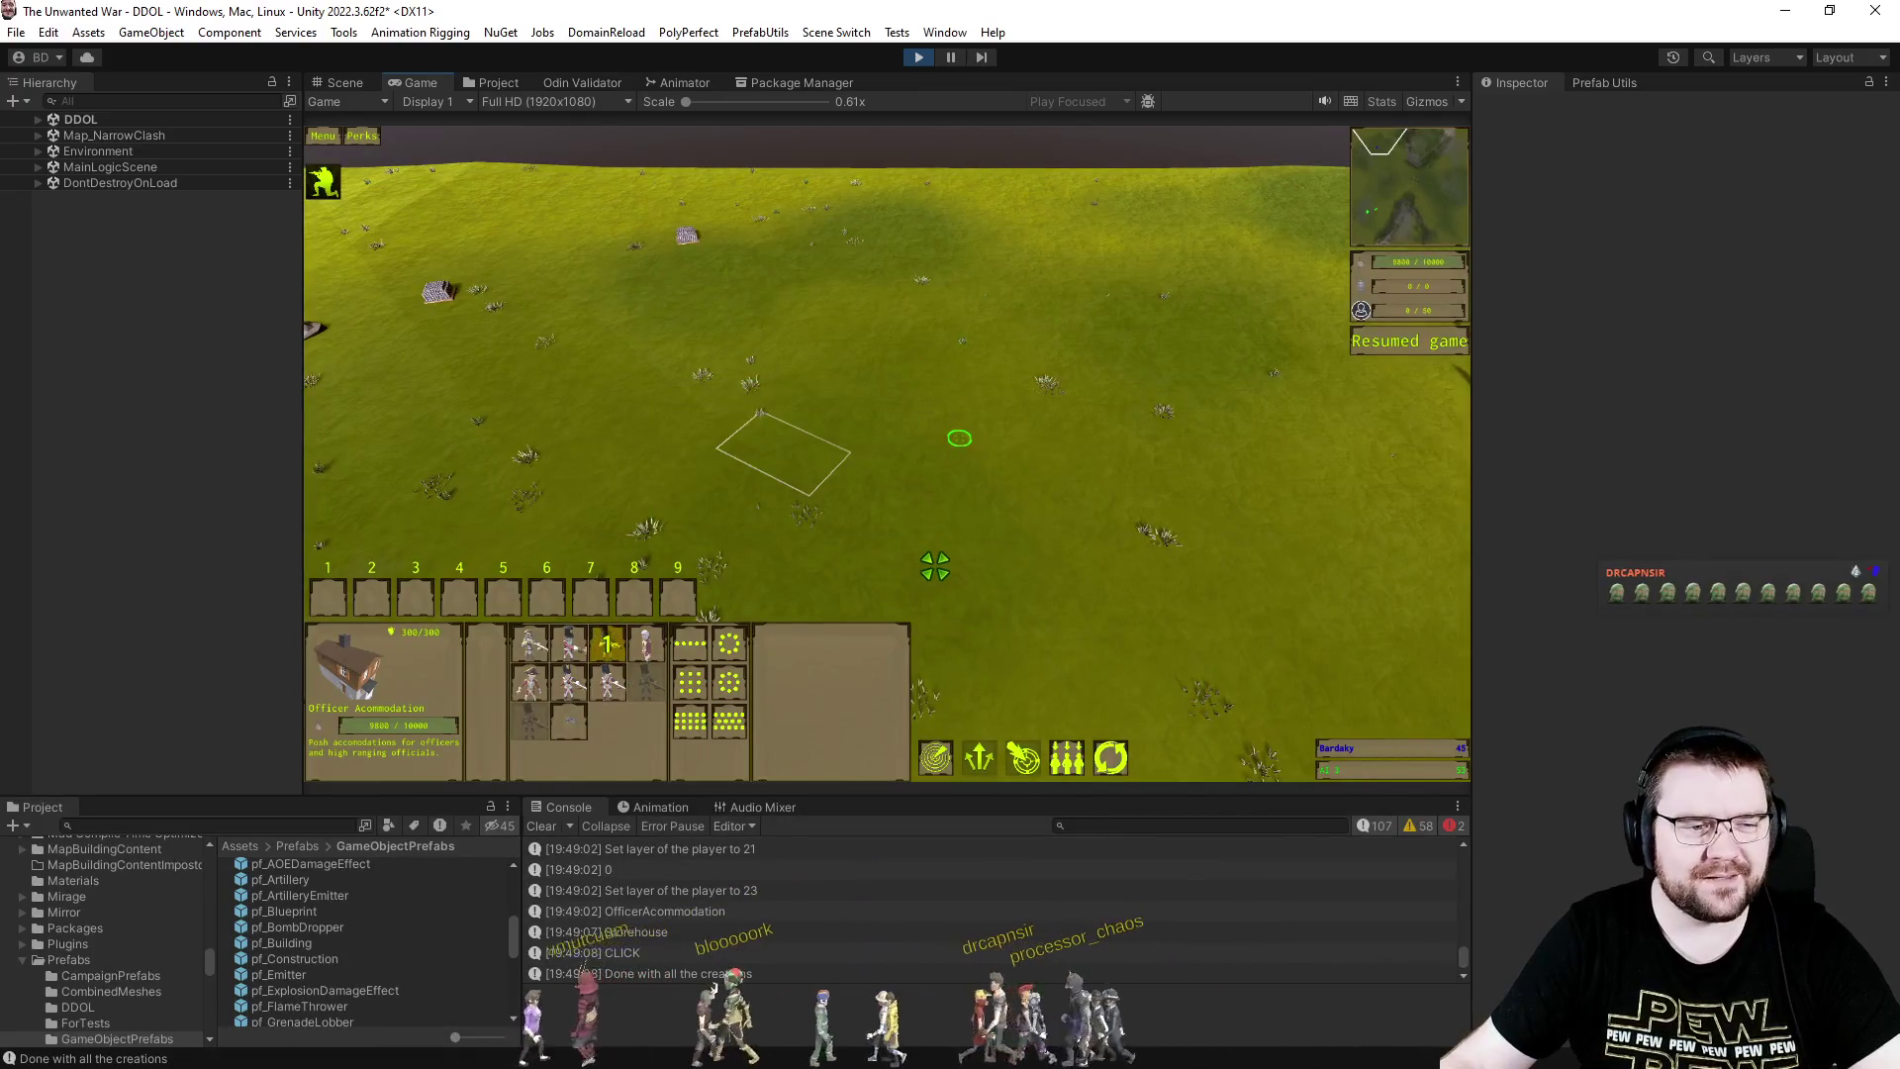
left_click_drag(861, 373, 1141, 529)
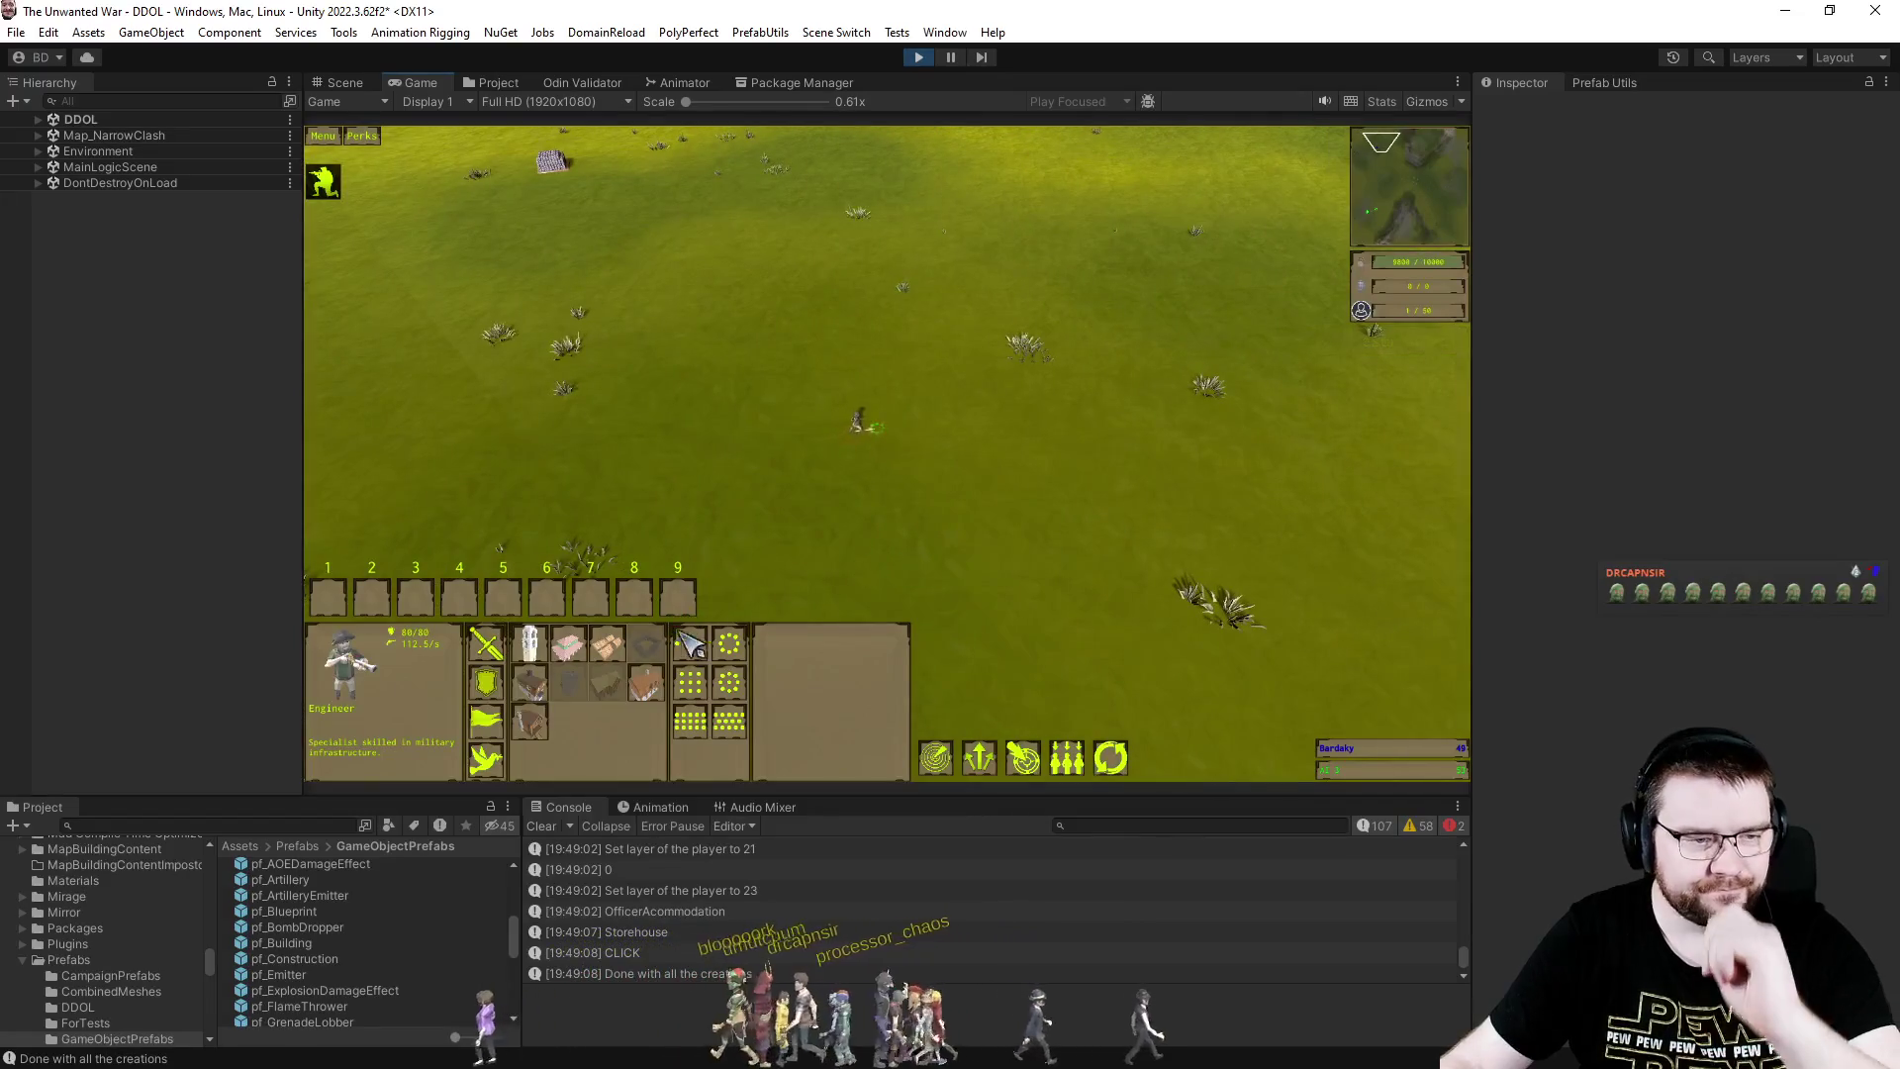
- Place foundations for the Storehouse, another building and the alarm tower on the field
left_click(609, 655)
left_click(1166, 368)
left_click(596, 657)
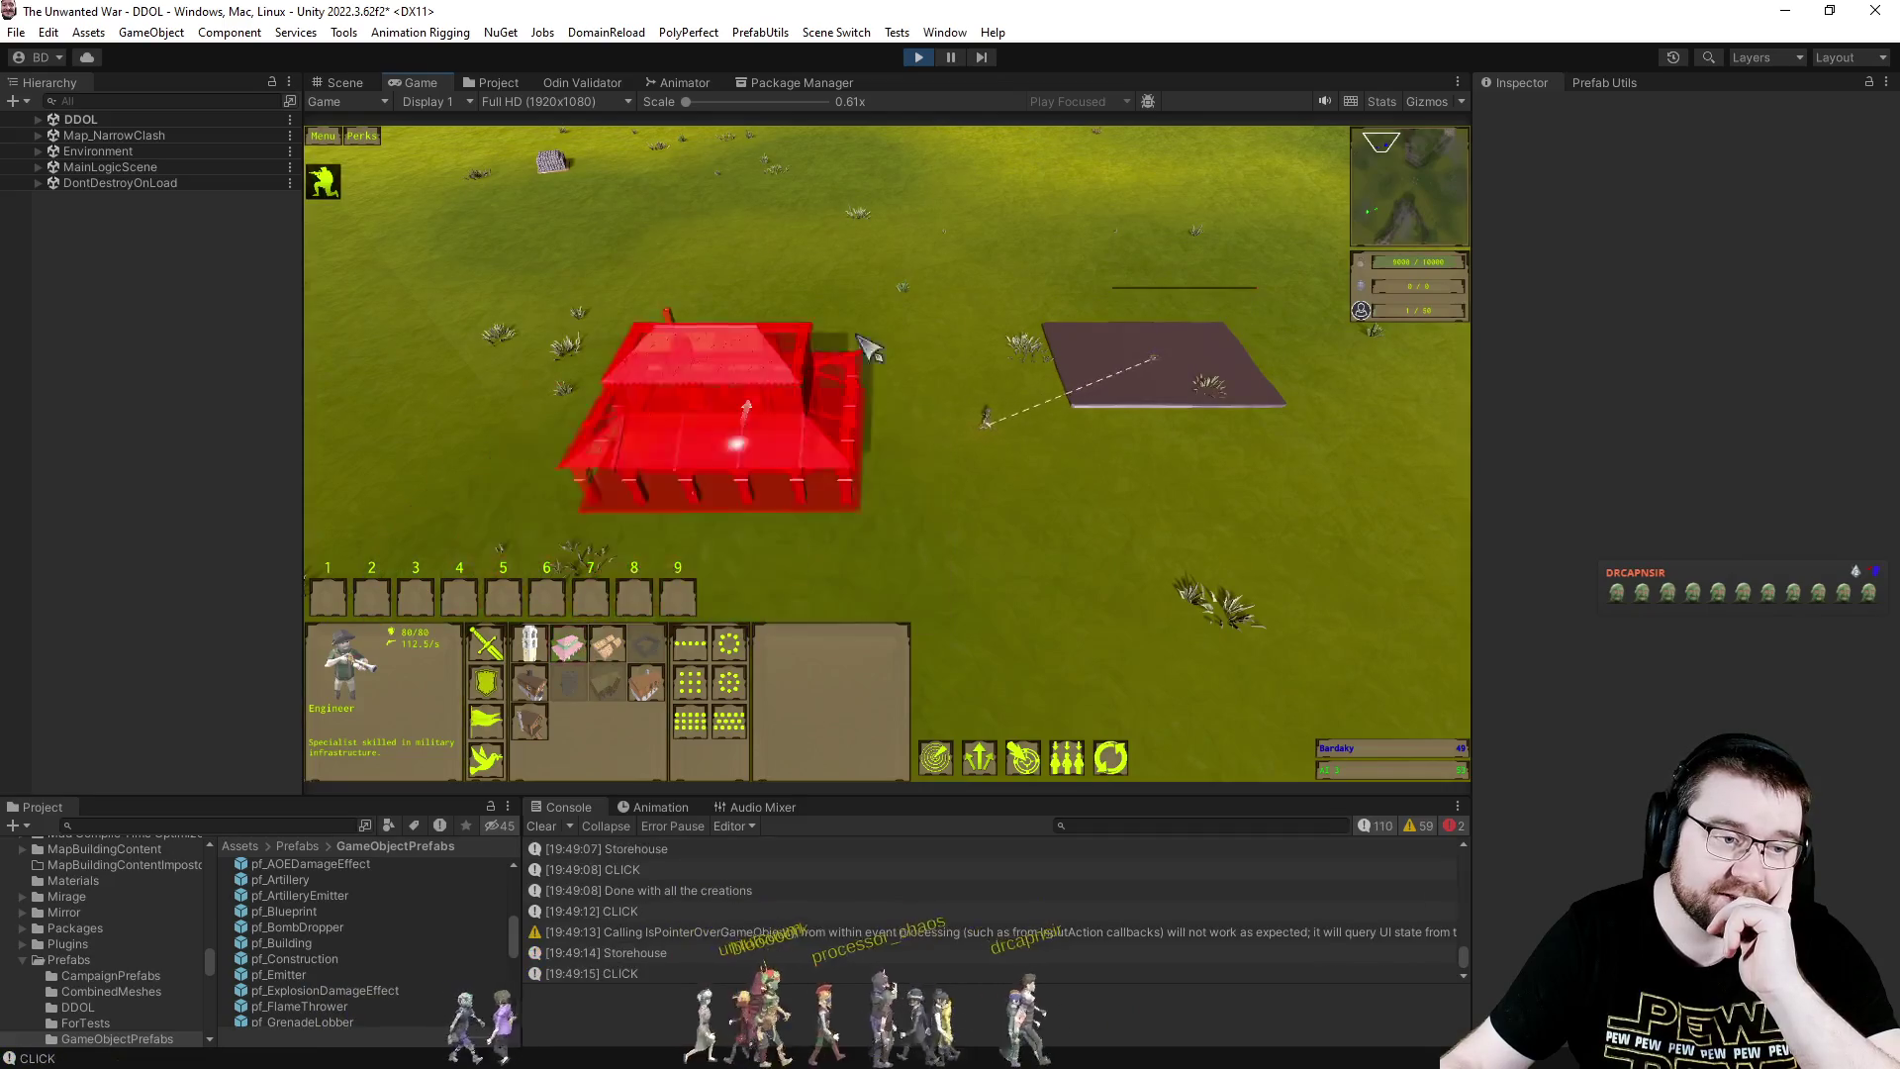
left_click(901, 282)
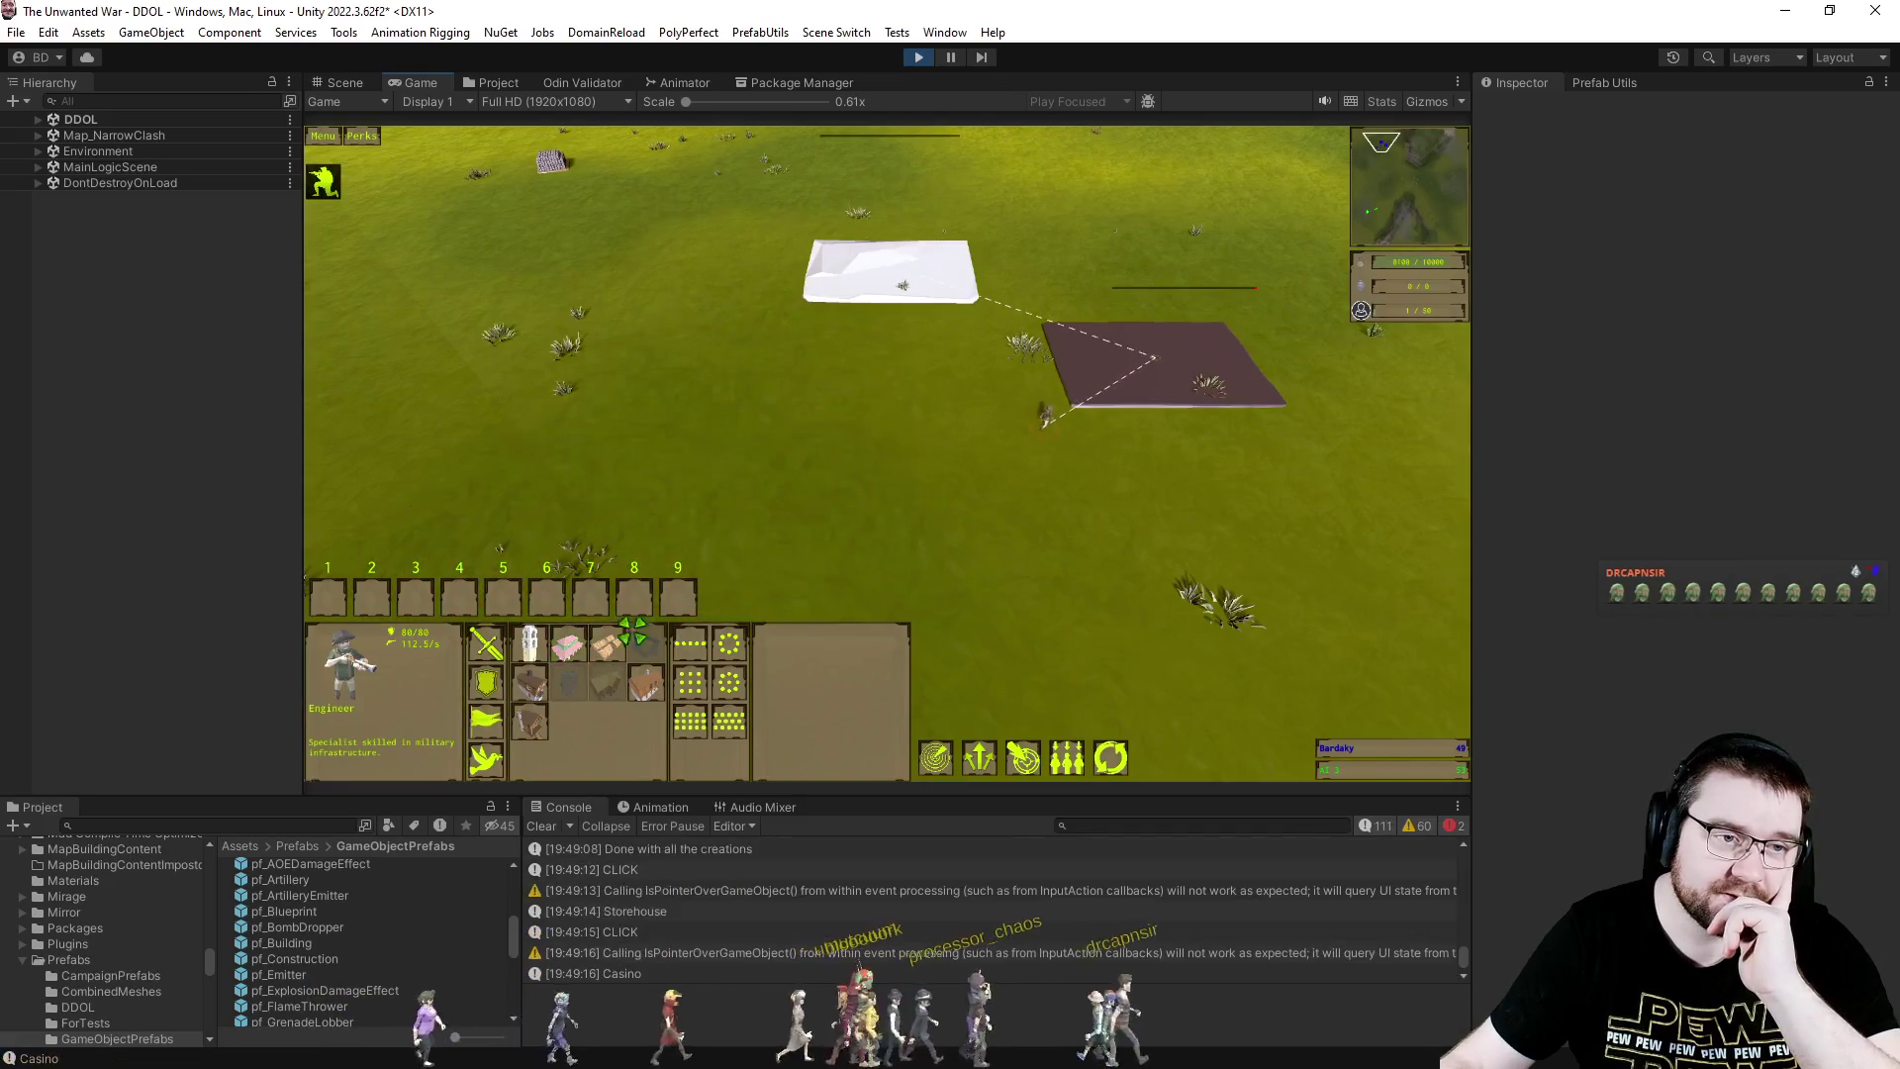
left_click(530, 643)
left_click(1078, 262)
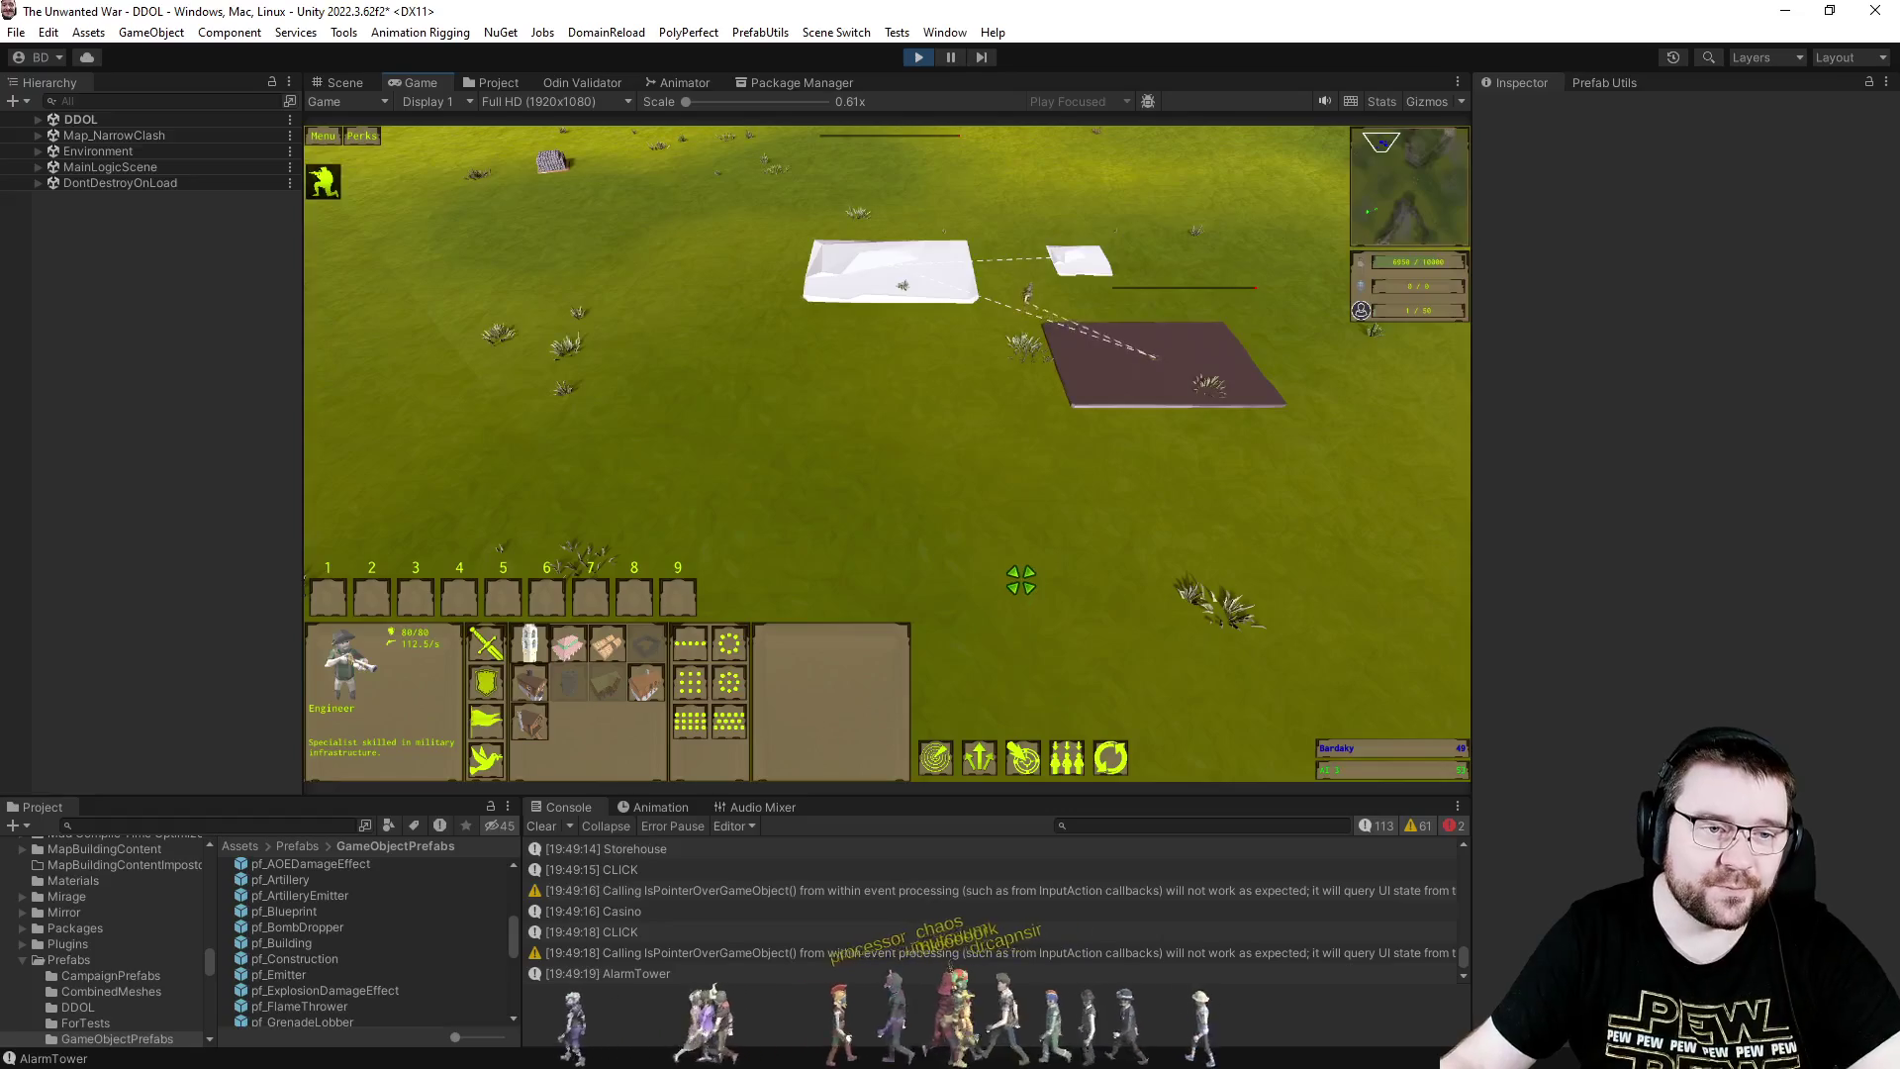
- Send the engineer onto the purple plot, then pause the game in the Scene view
scroll(1022, 581, "up", 3)
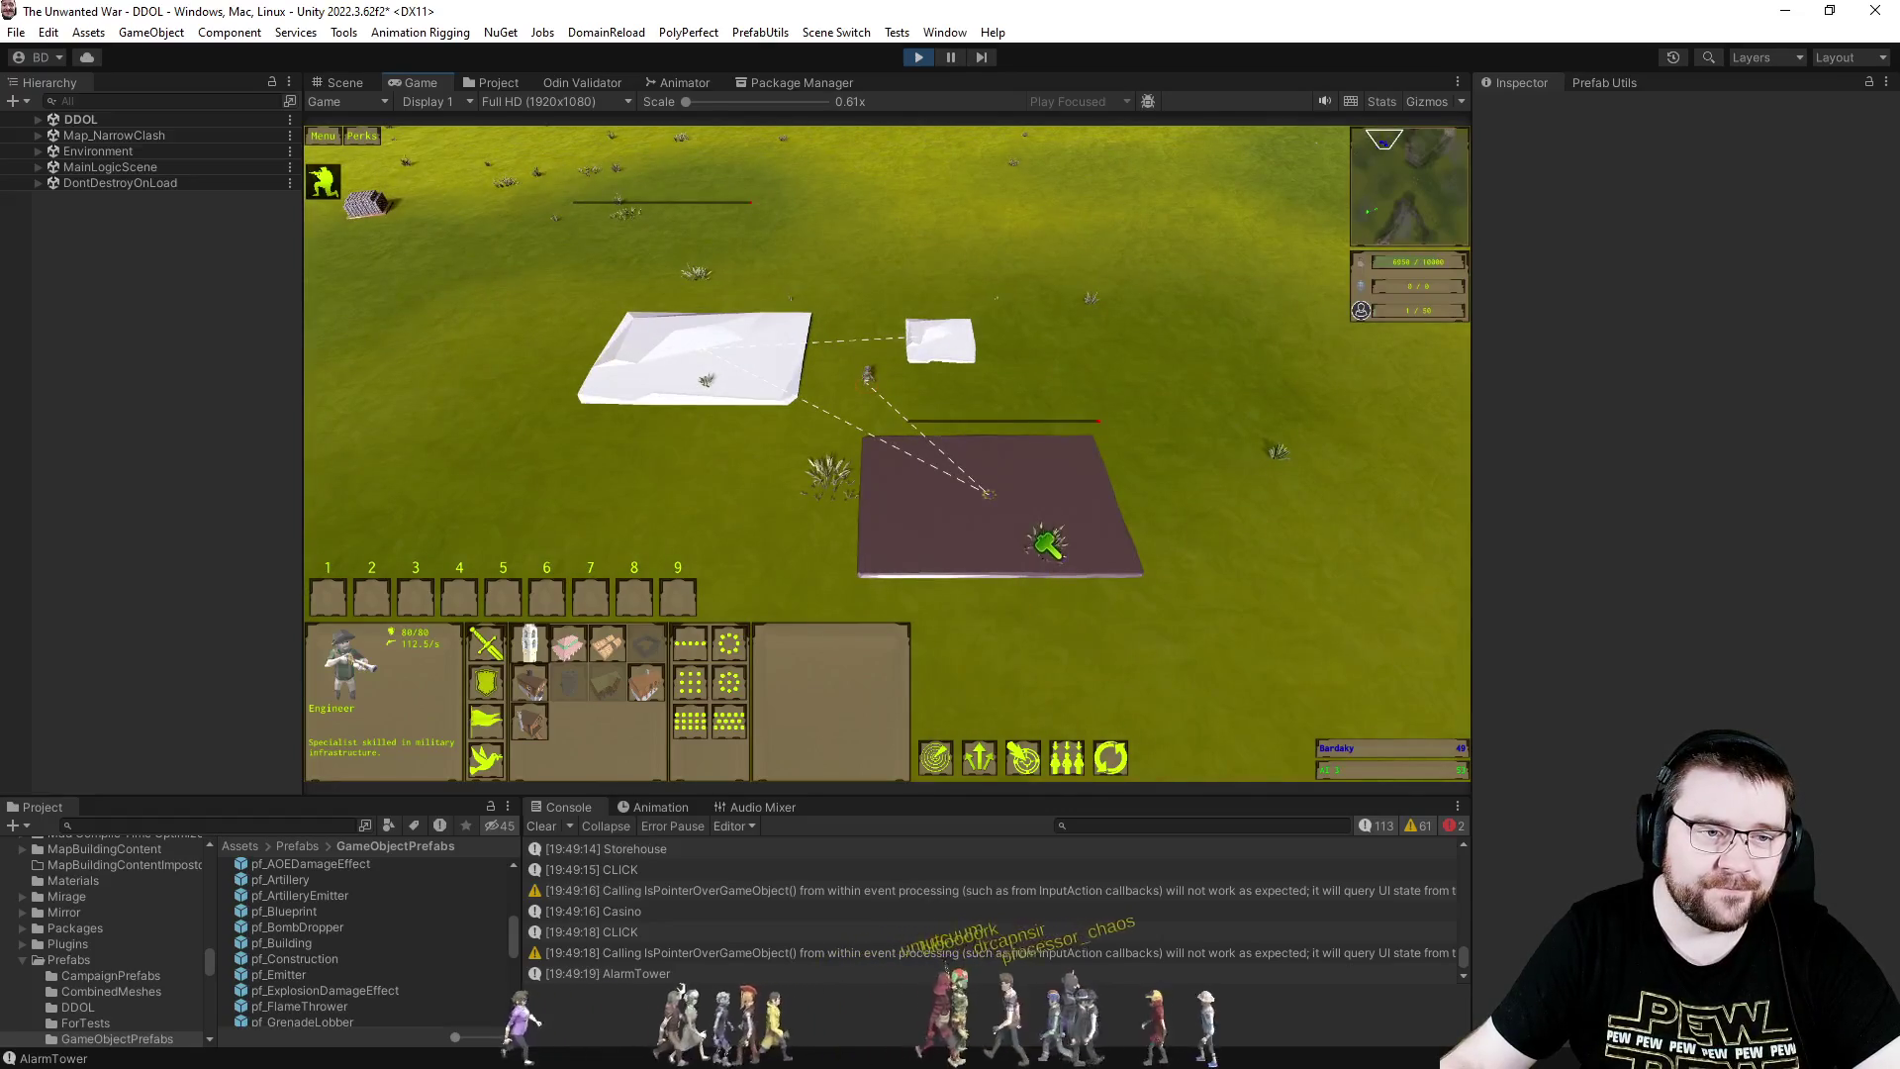
scroll(1047, 544, "up", 5)
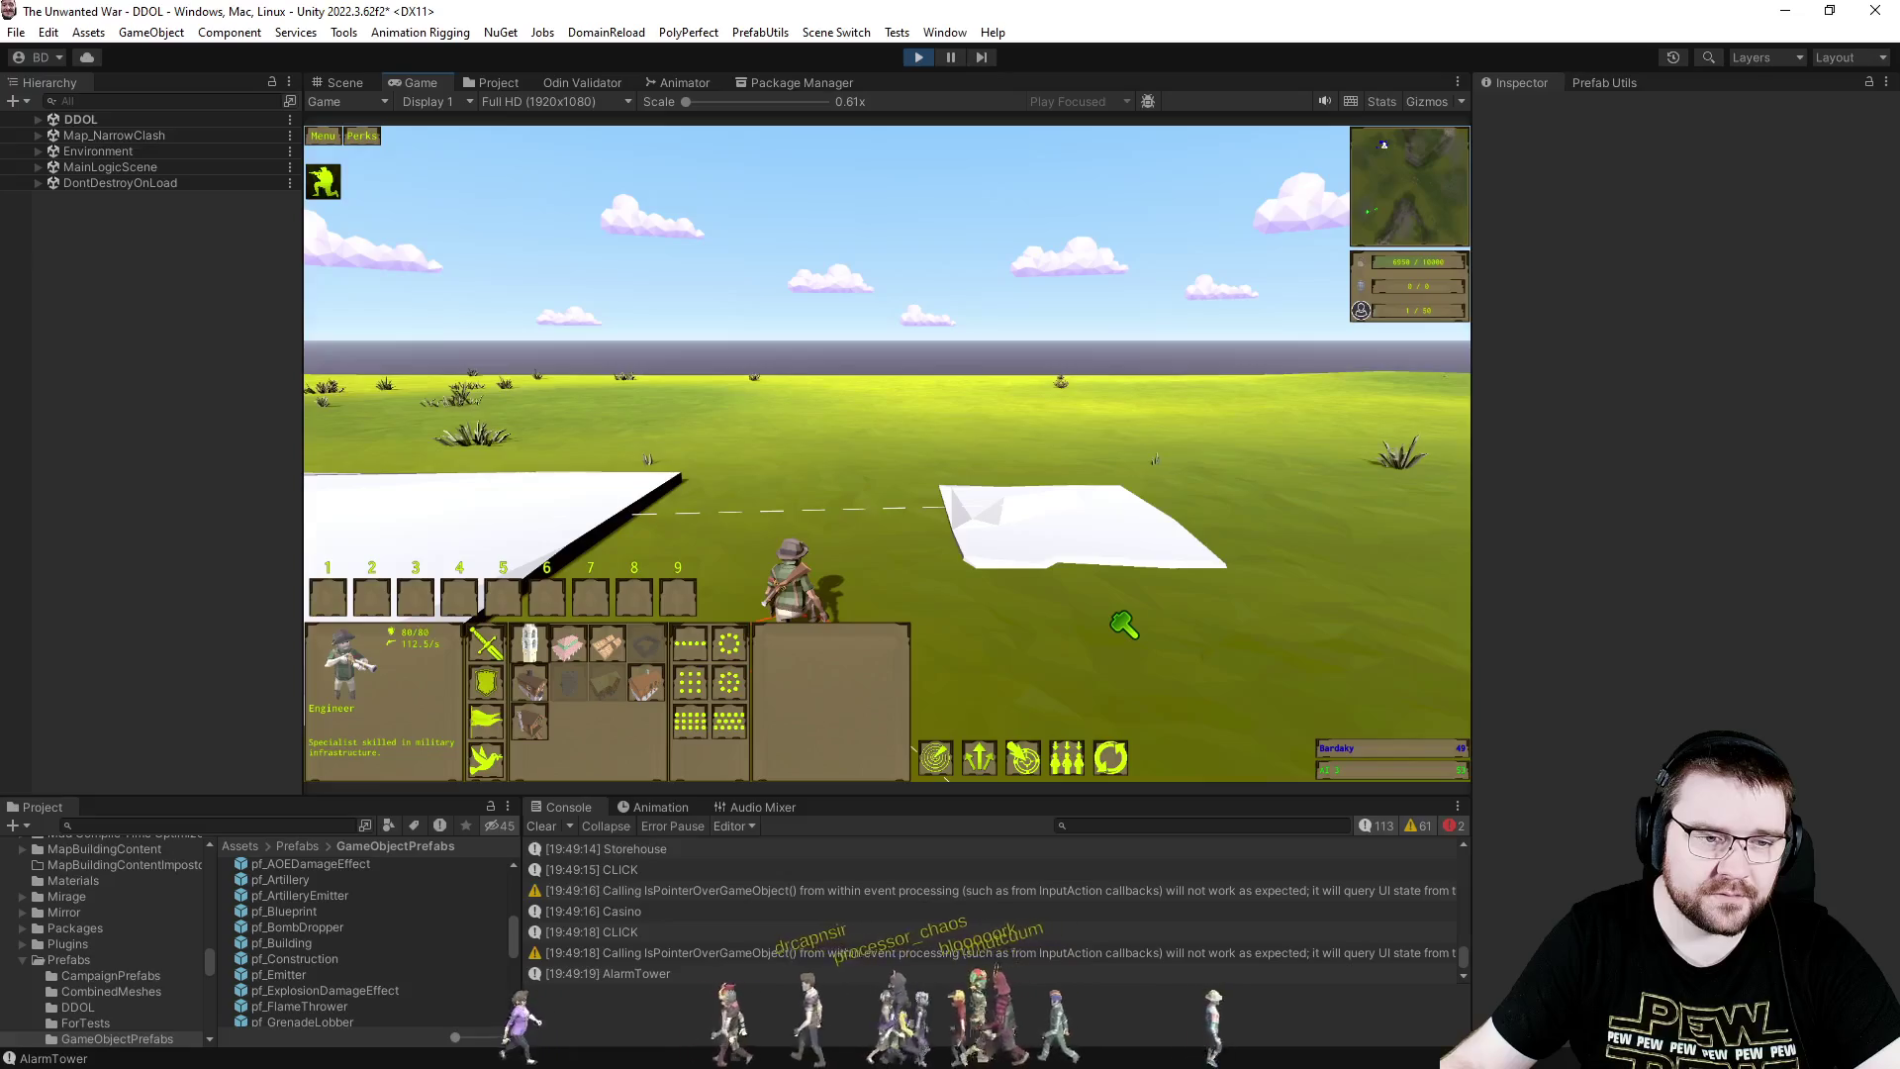
scroll(1123, 624, "down", 5)
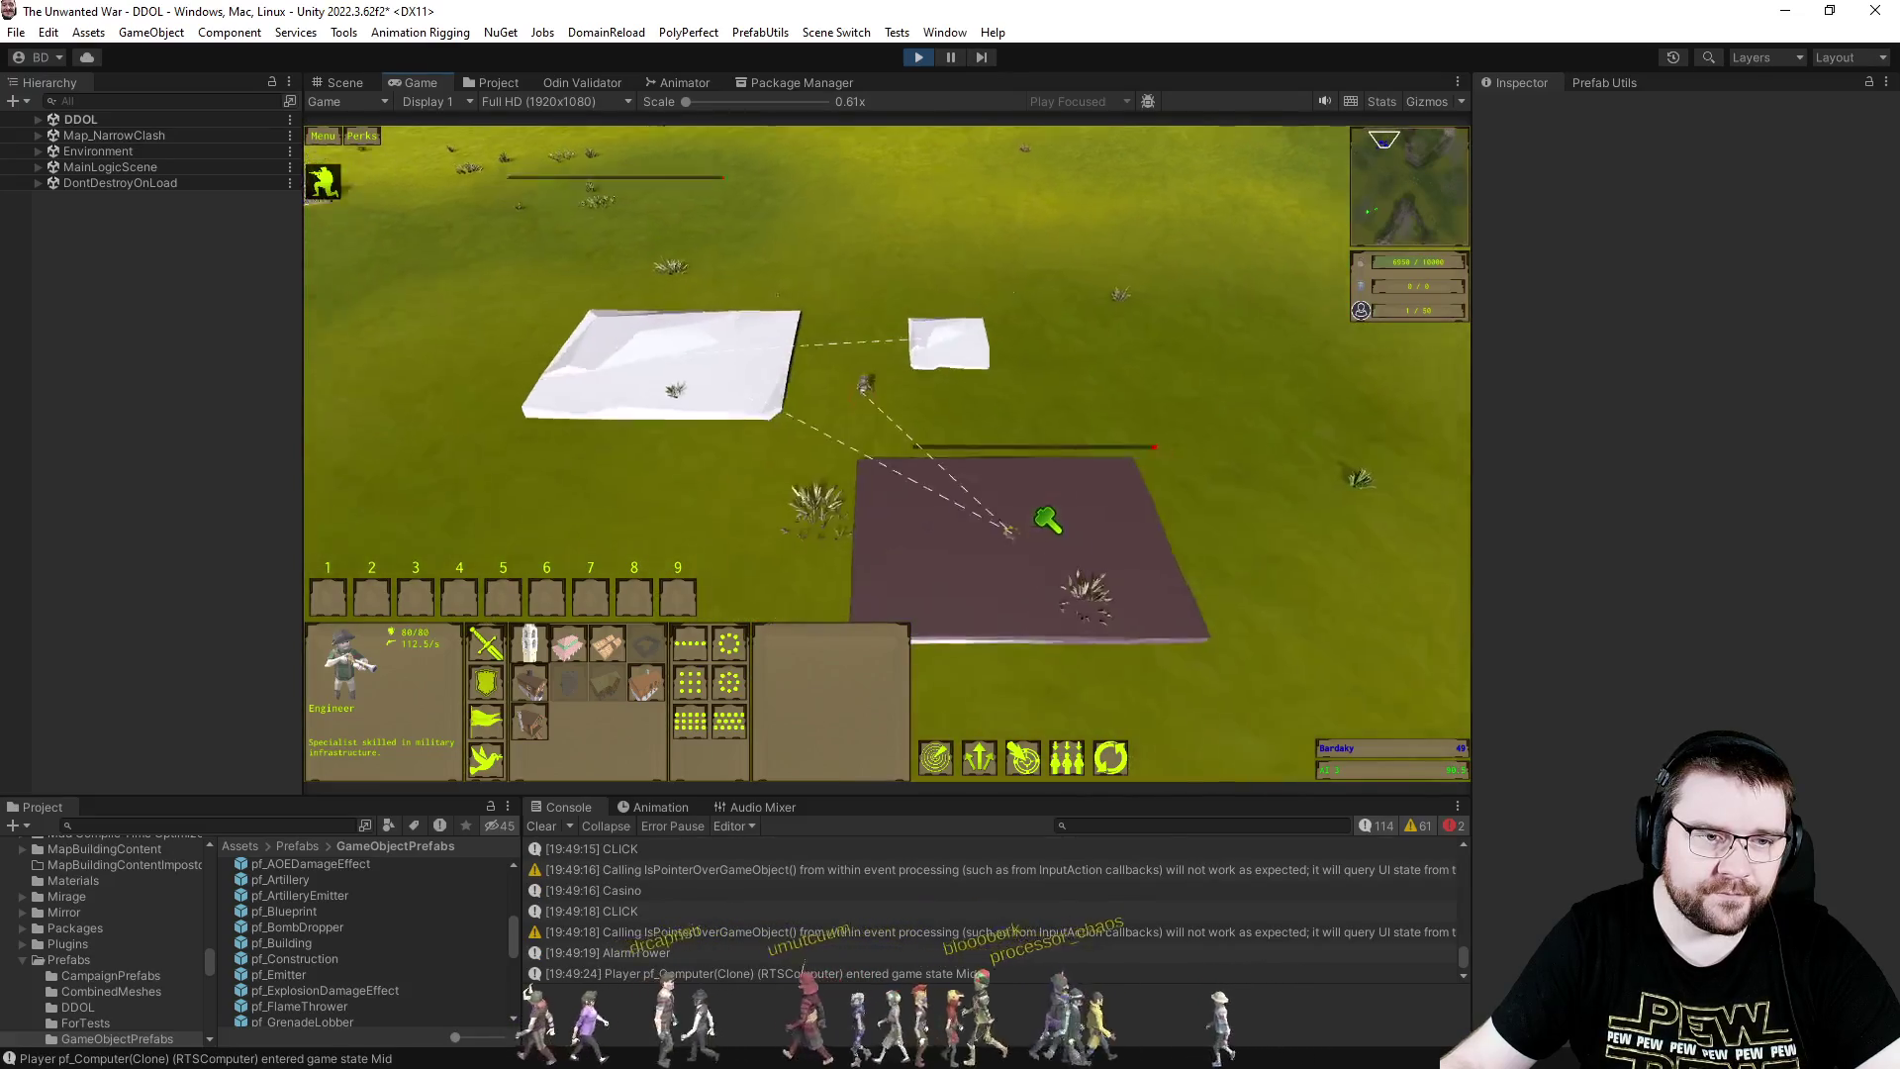
scroll(1047, 522, "down", 5)
scroll(1021, 431, "up", 5)
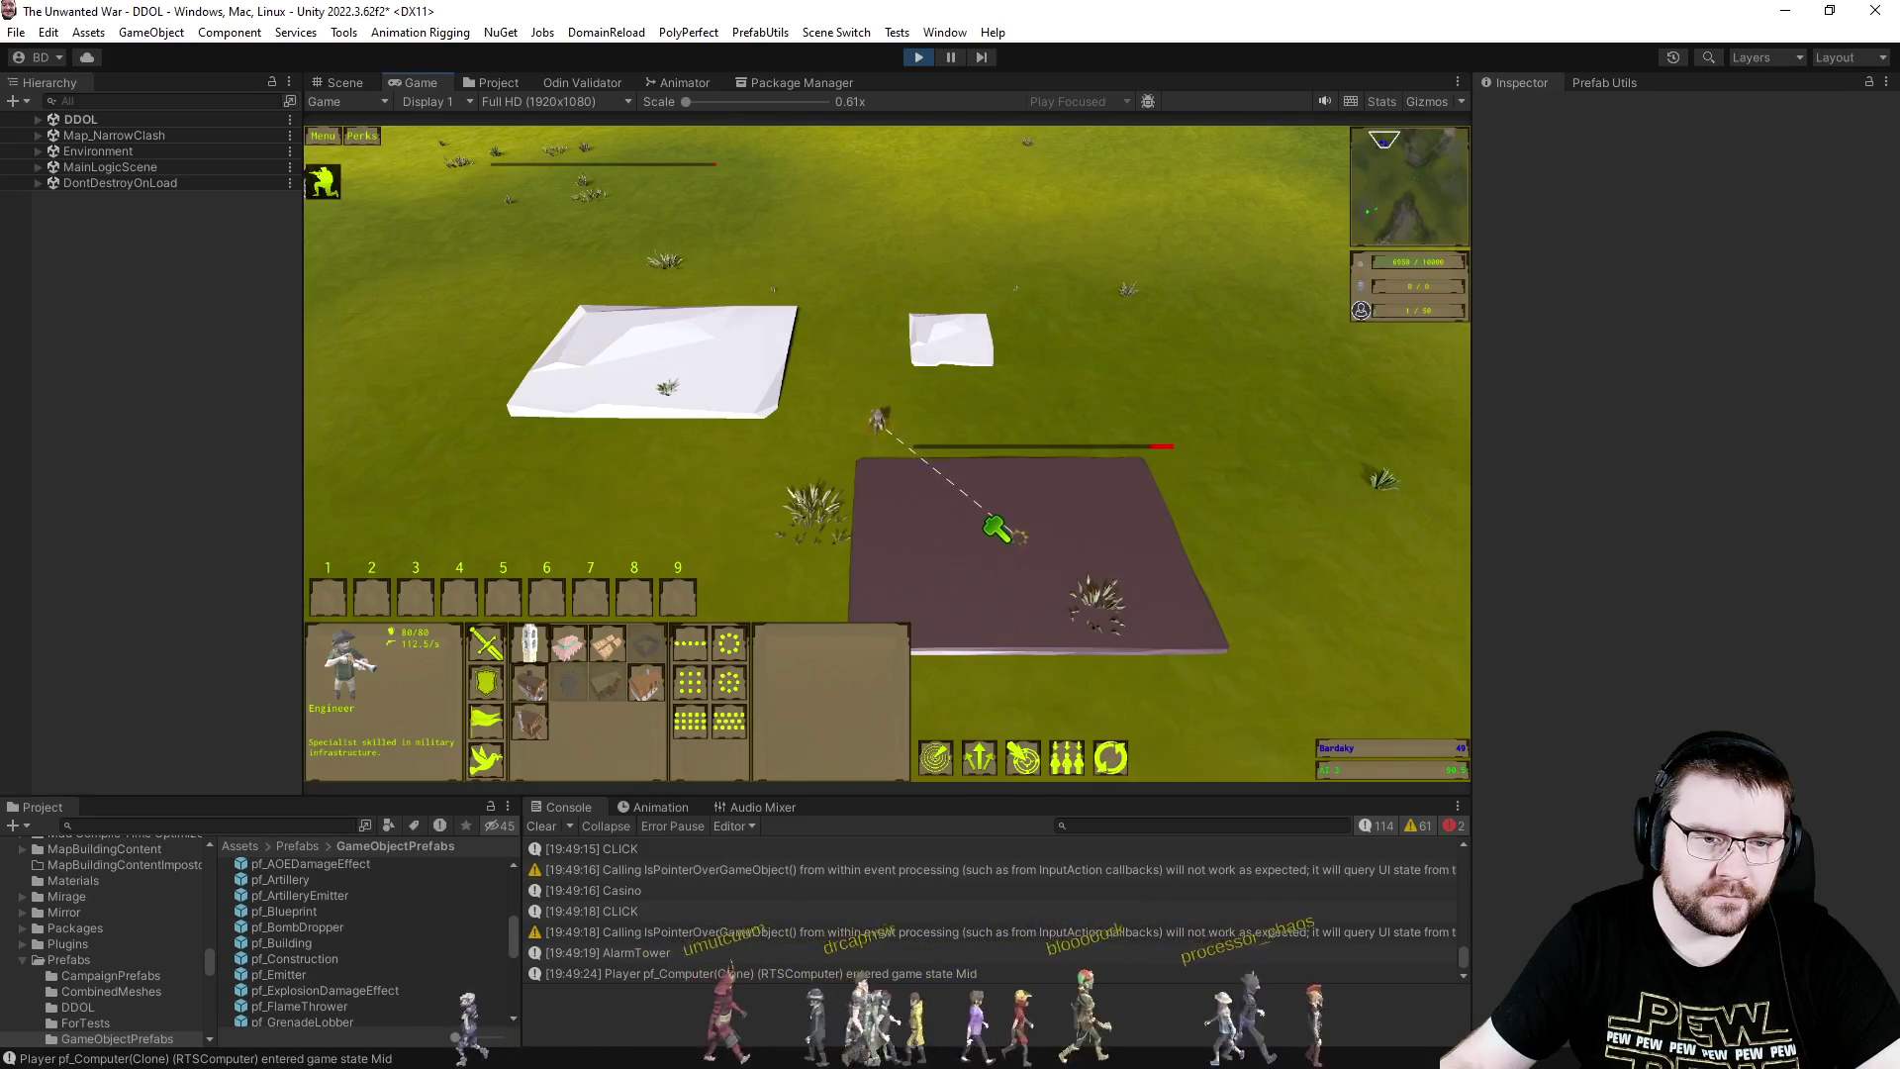
scroll(997, 528, "up", 5)
scroll(1098, 525, "down", 5)
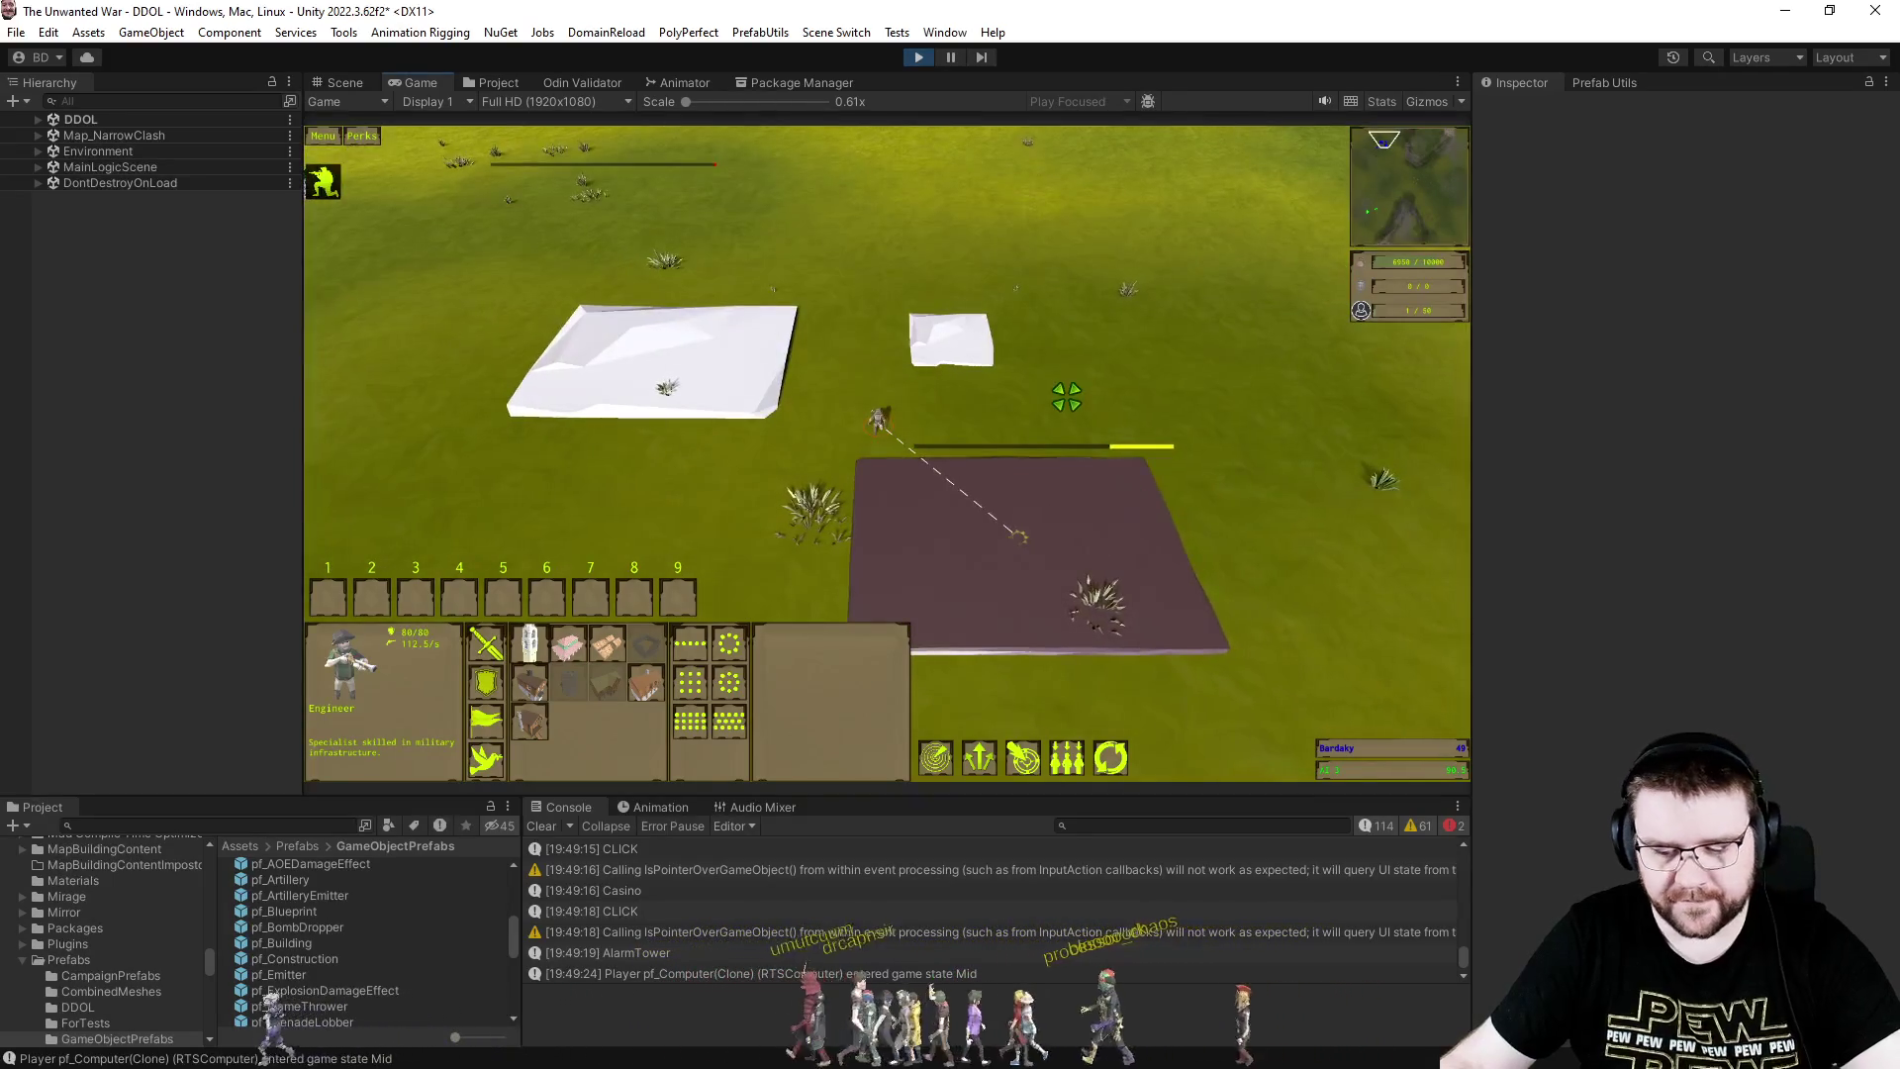
right_click(1077, 382)
key("p")
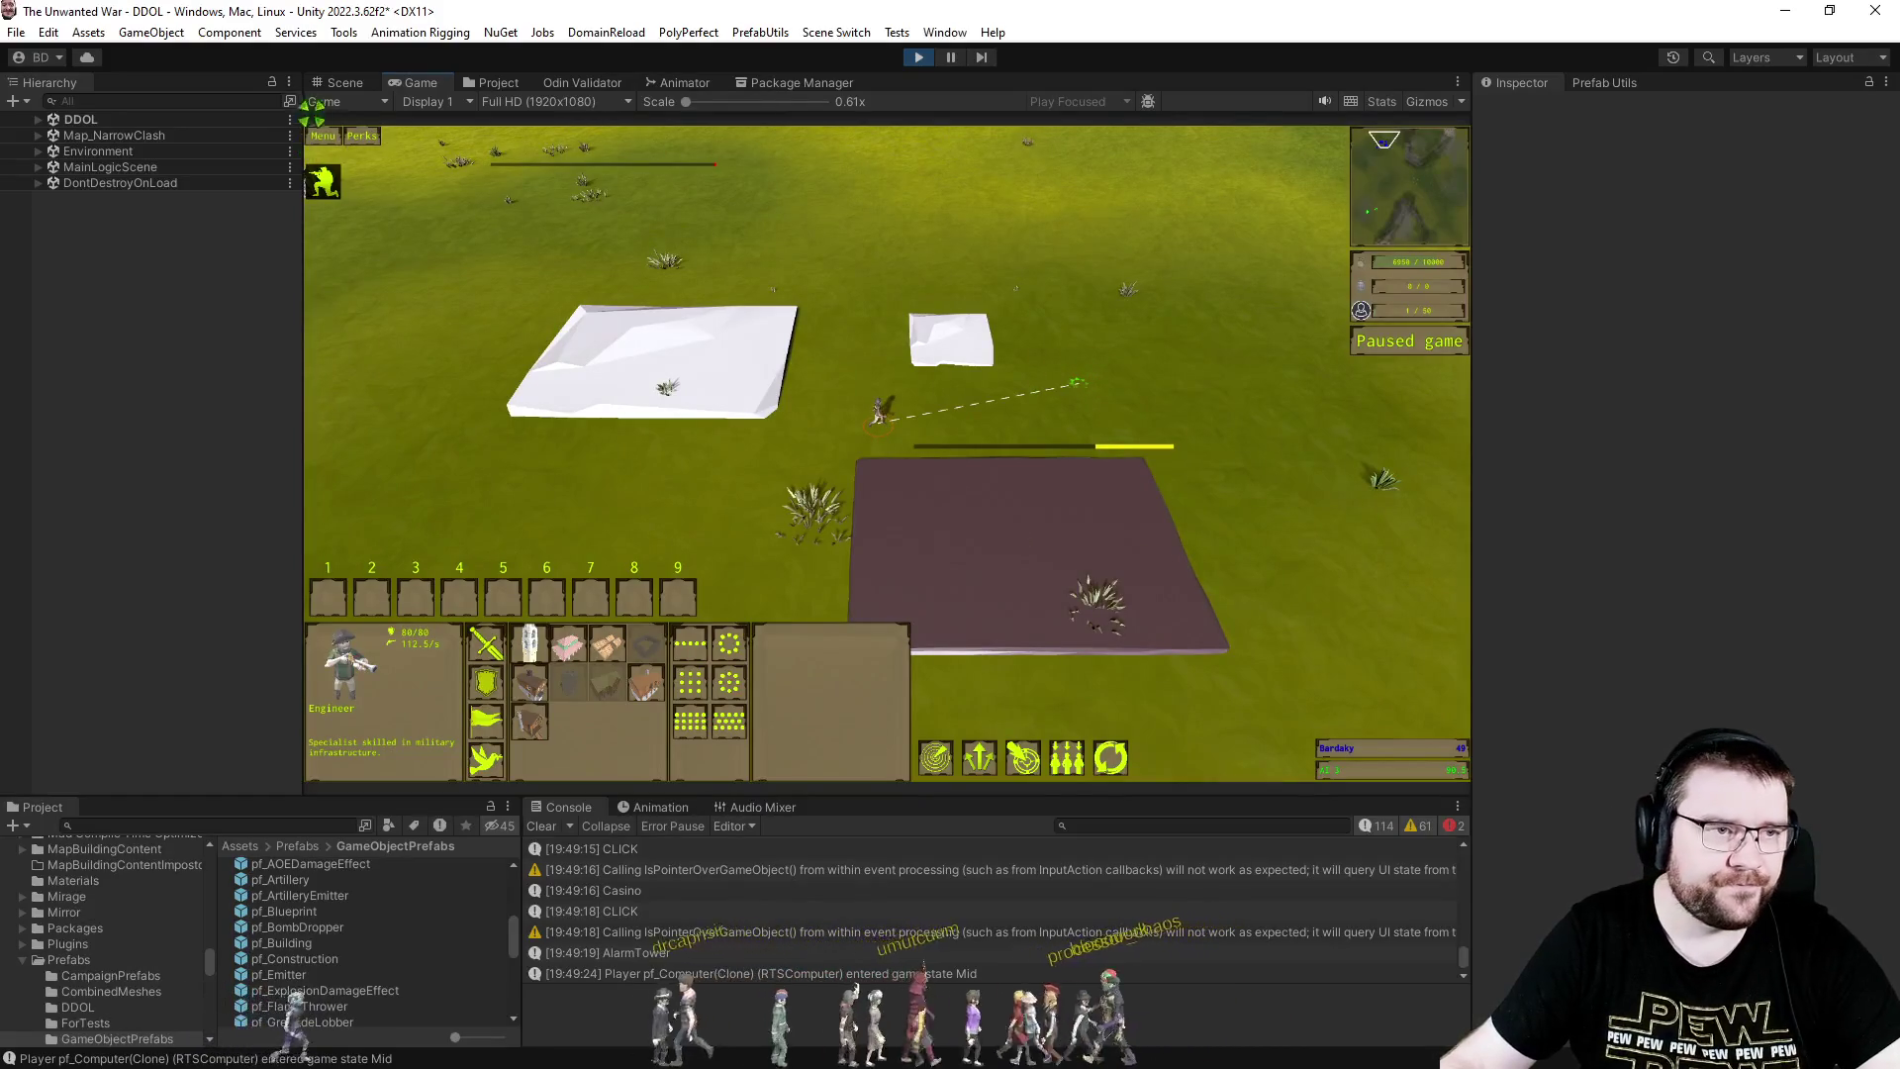
key("ctrl+1")
- Select the storehouse's Building object and set its Artificer Place Speed to 1
left_click_drag(1216, 428, 1128, 457)
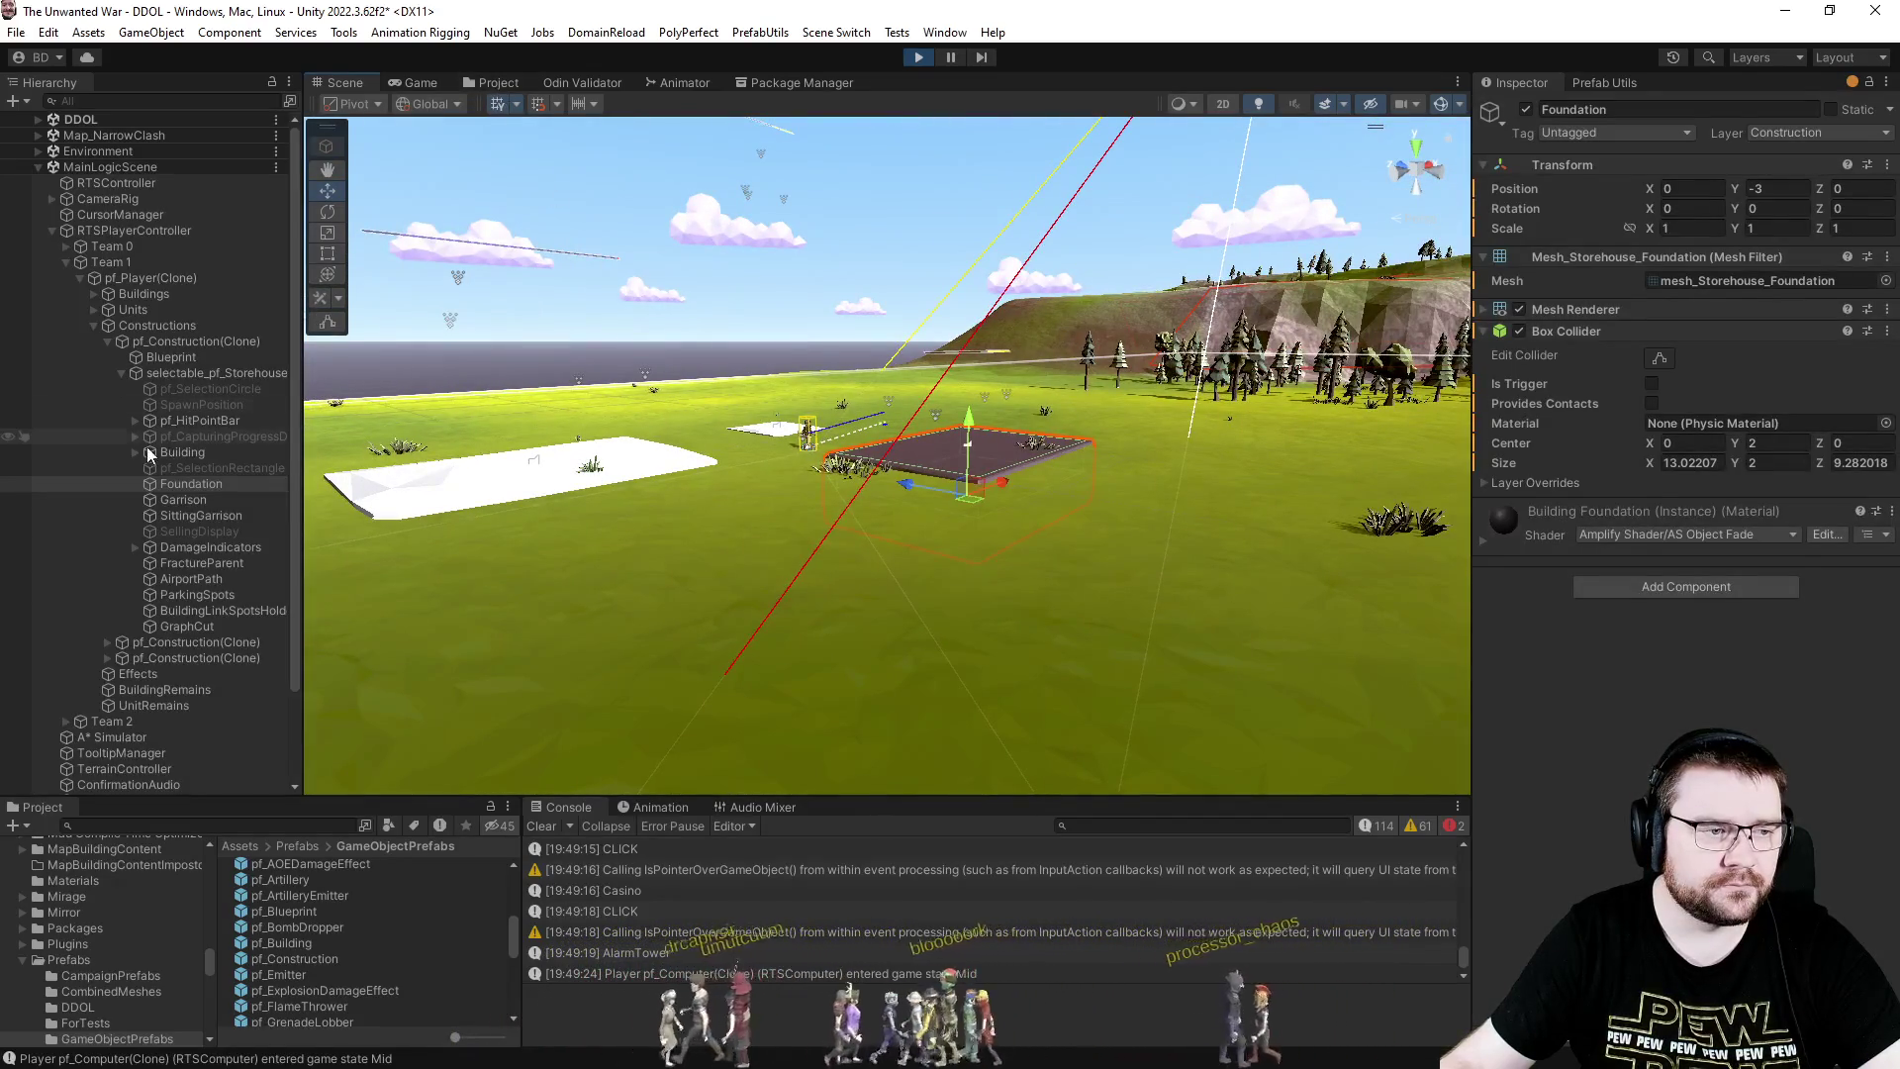
left_click(170, 451)
left_click_drag(438, 136, 491, 139)
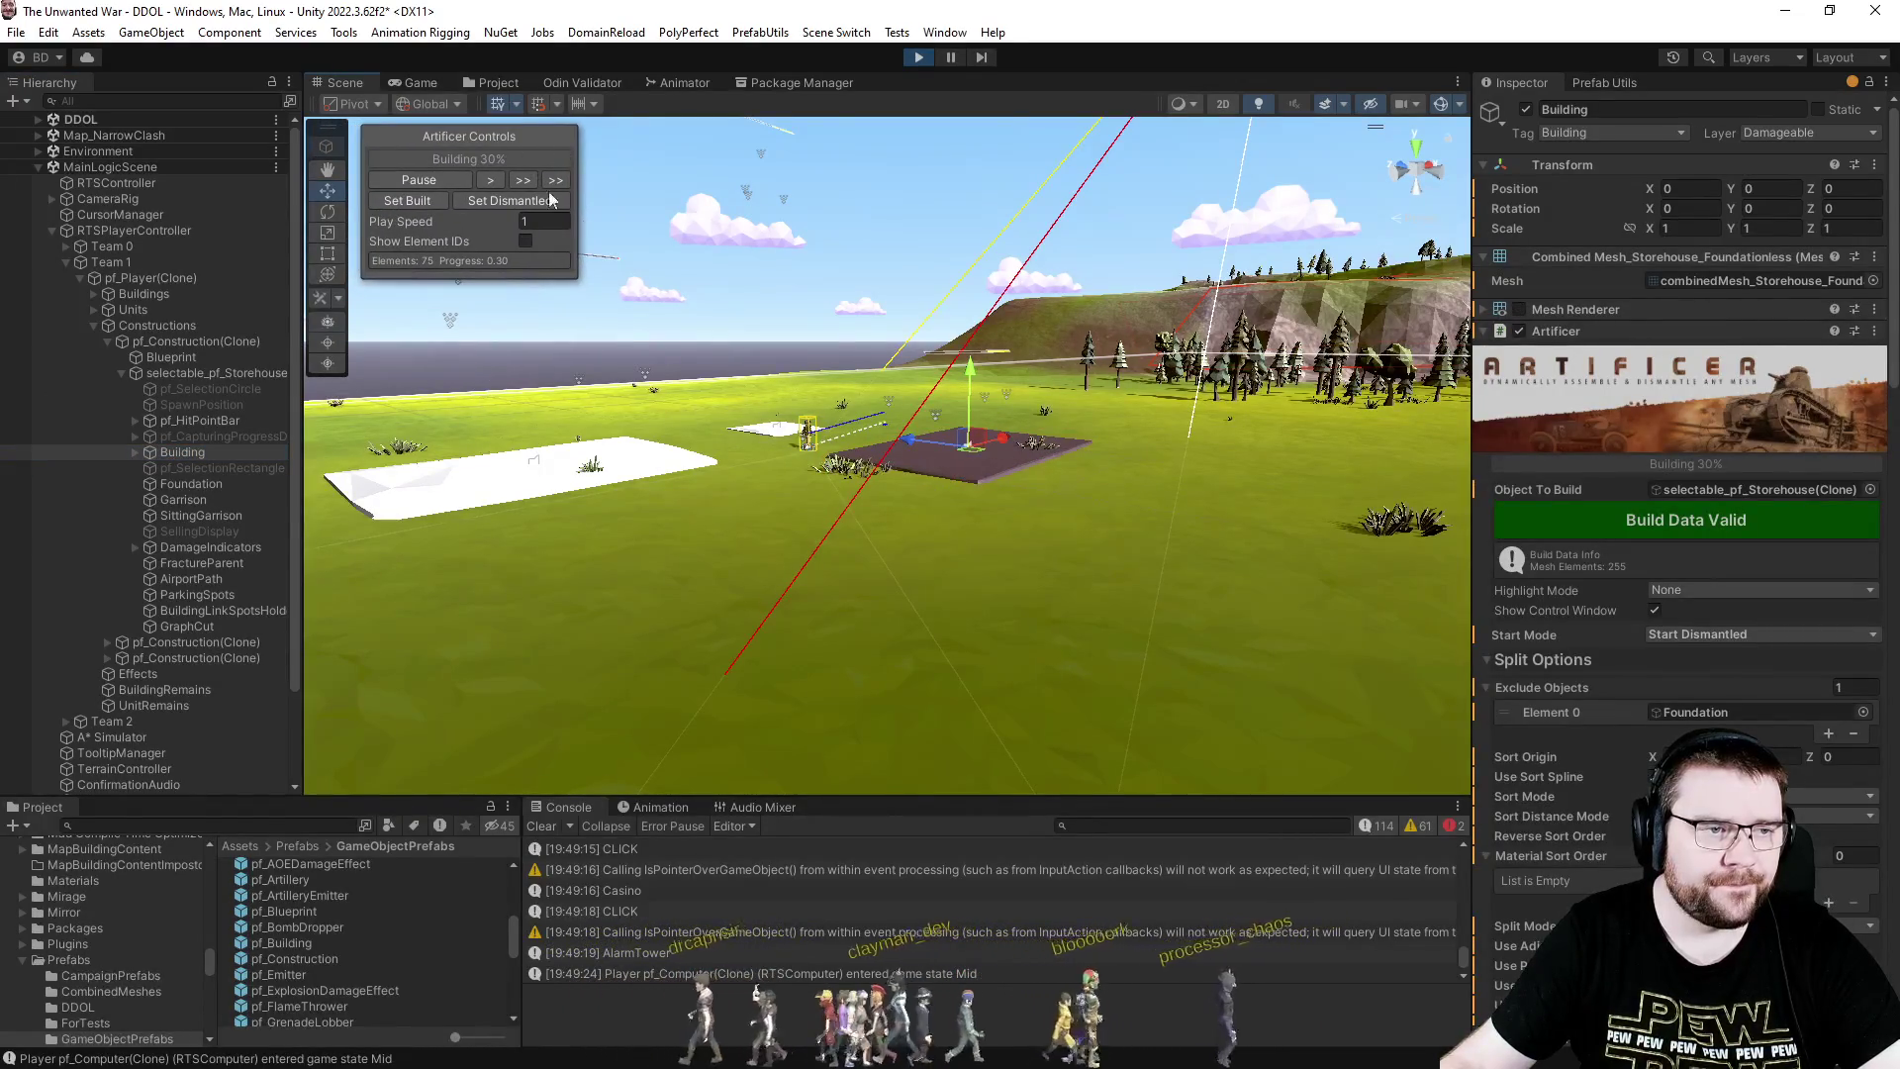
scroll(1848, 599, "down", 10)
scroll(1849, 598, "down", 3)
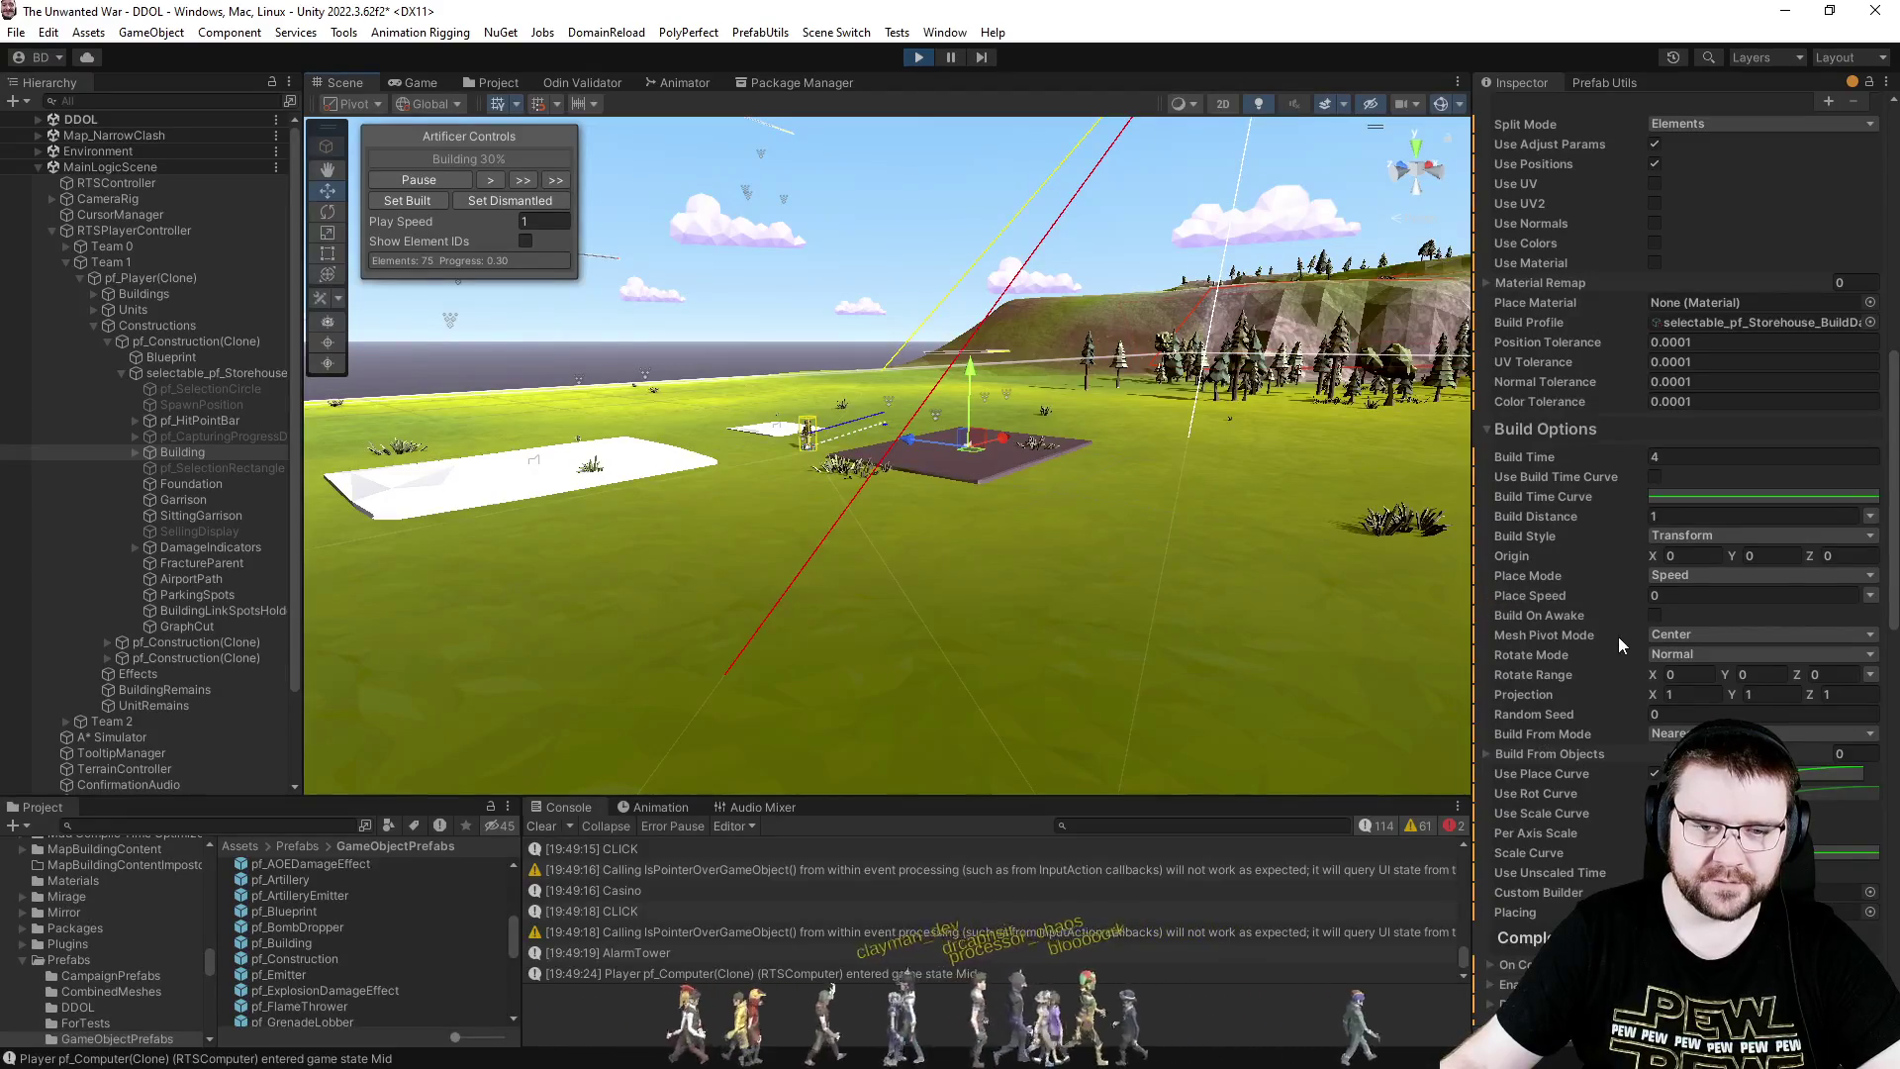
type("1")
left_click(1702, 516)
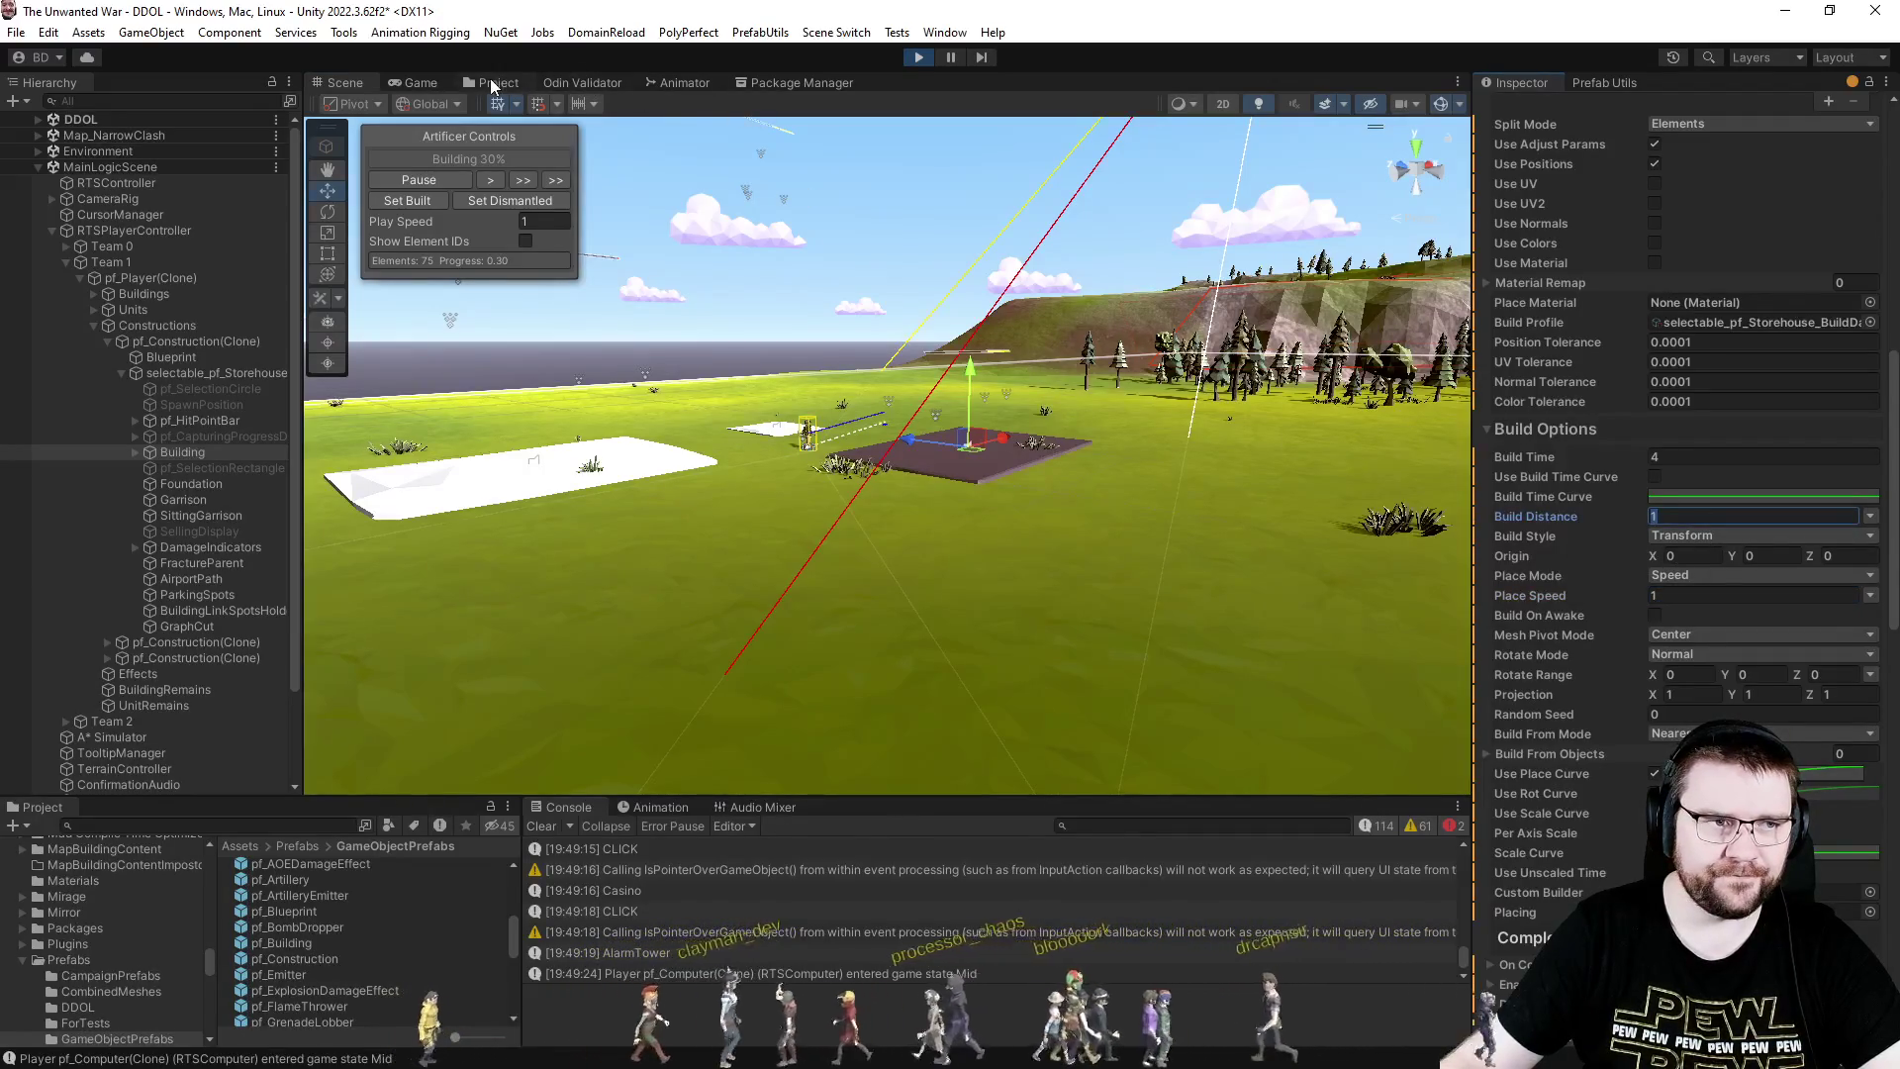
- Rebuild the storehouse's required build data, then return to the Scene view
left_click(495, 83)
left_click(421, 83)
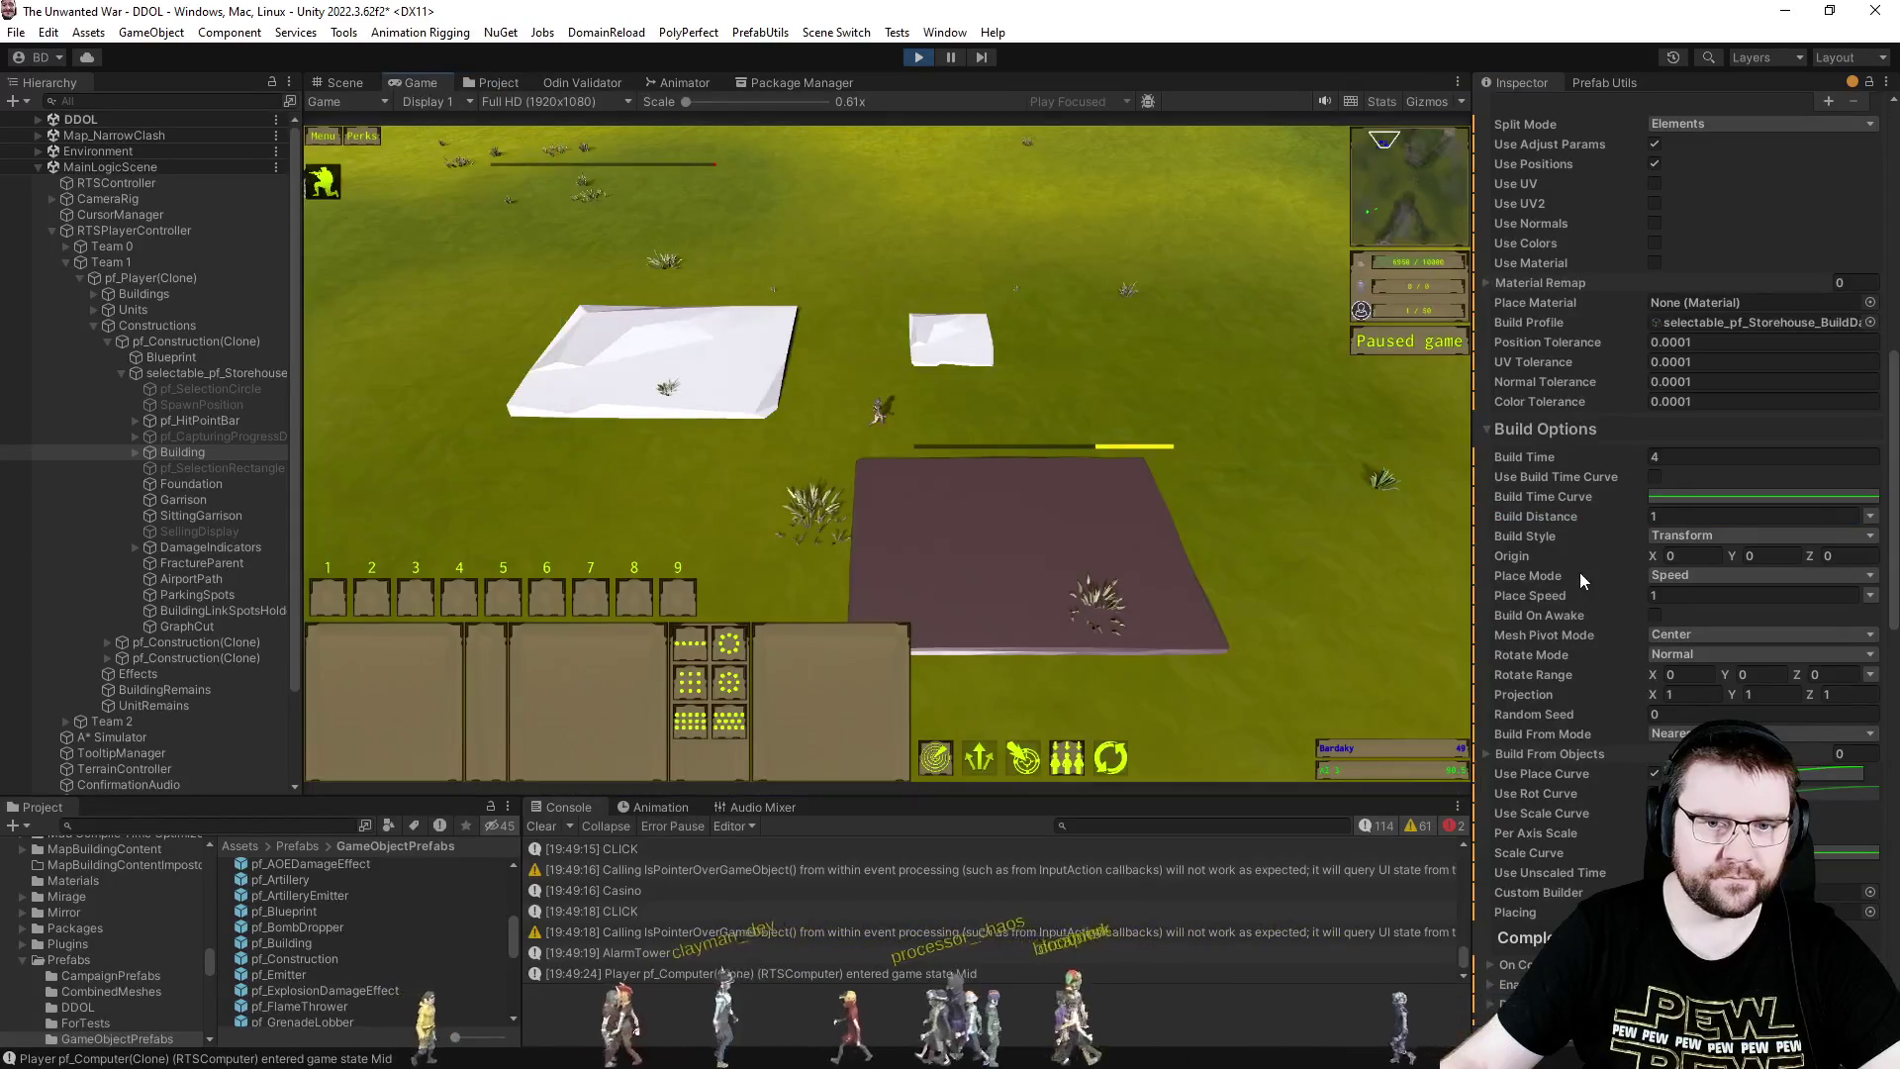
scroll(1584, 564, "up", 5)
scroll(1619, 368, "up", 4)
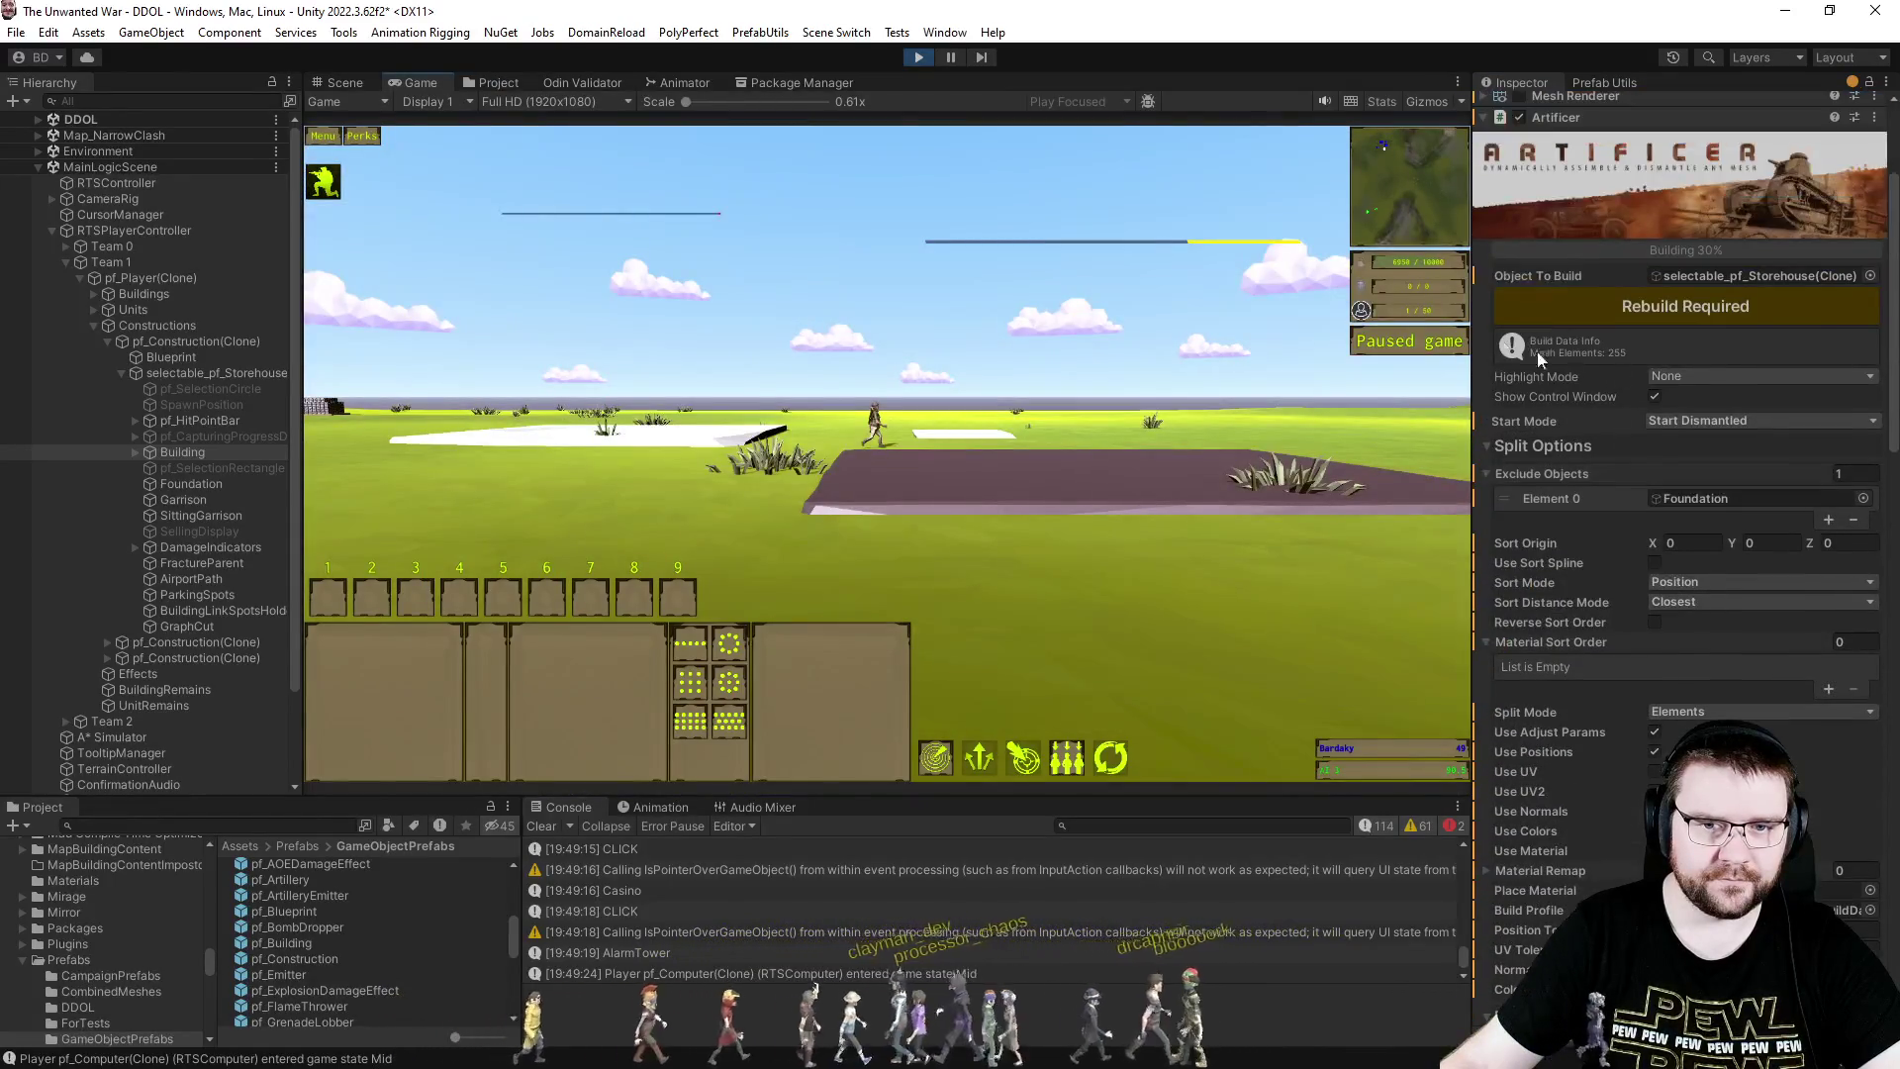
left_click(1583, 293)
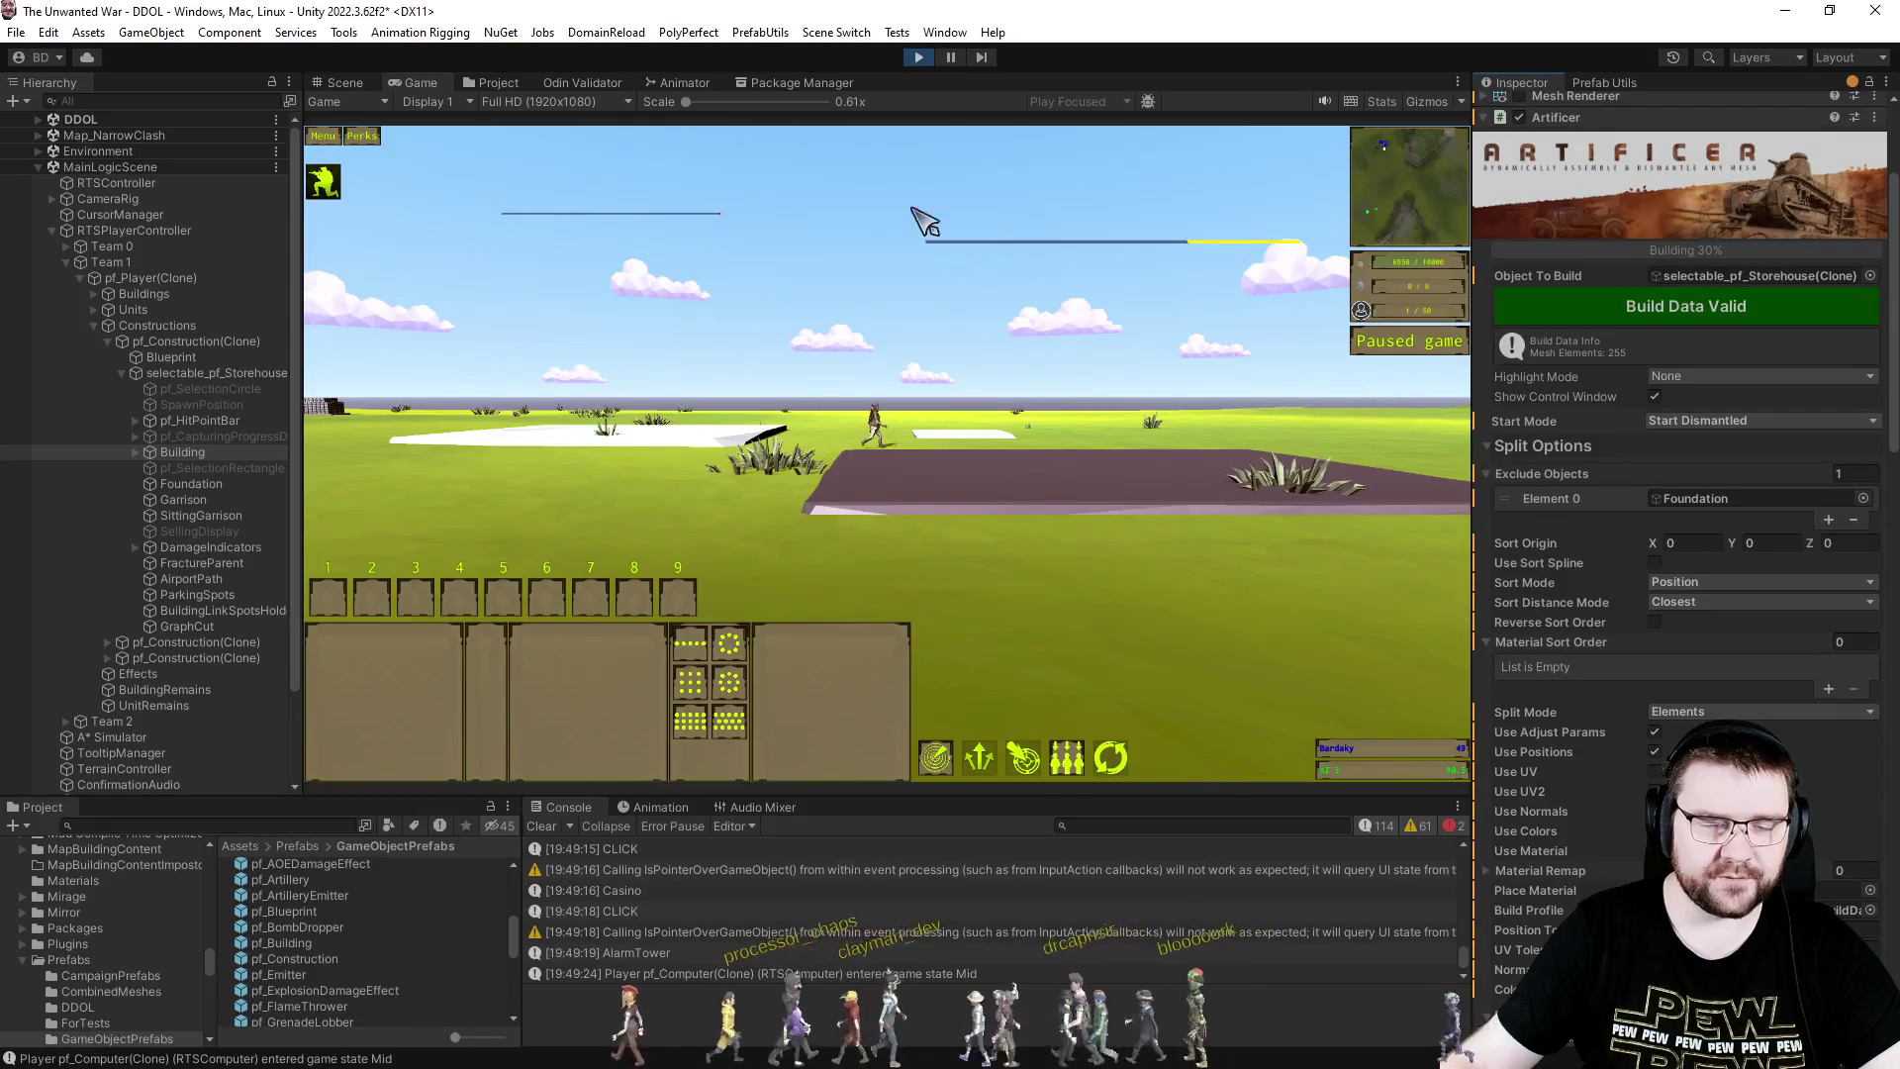
left_click(497, 83)
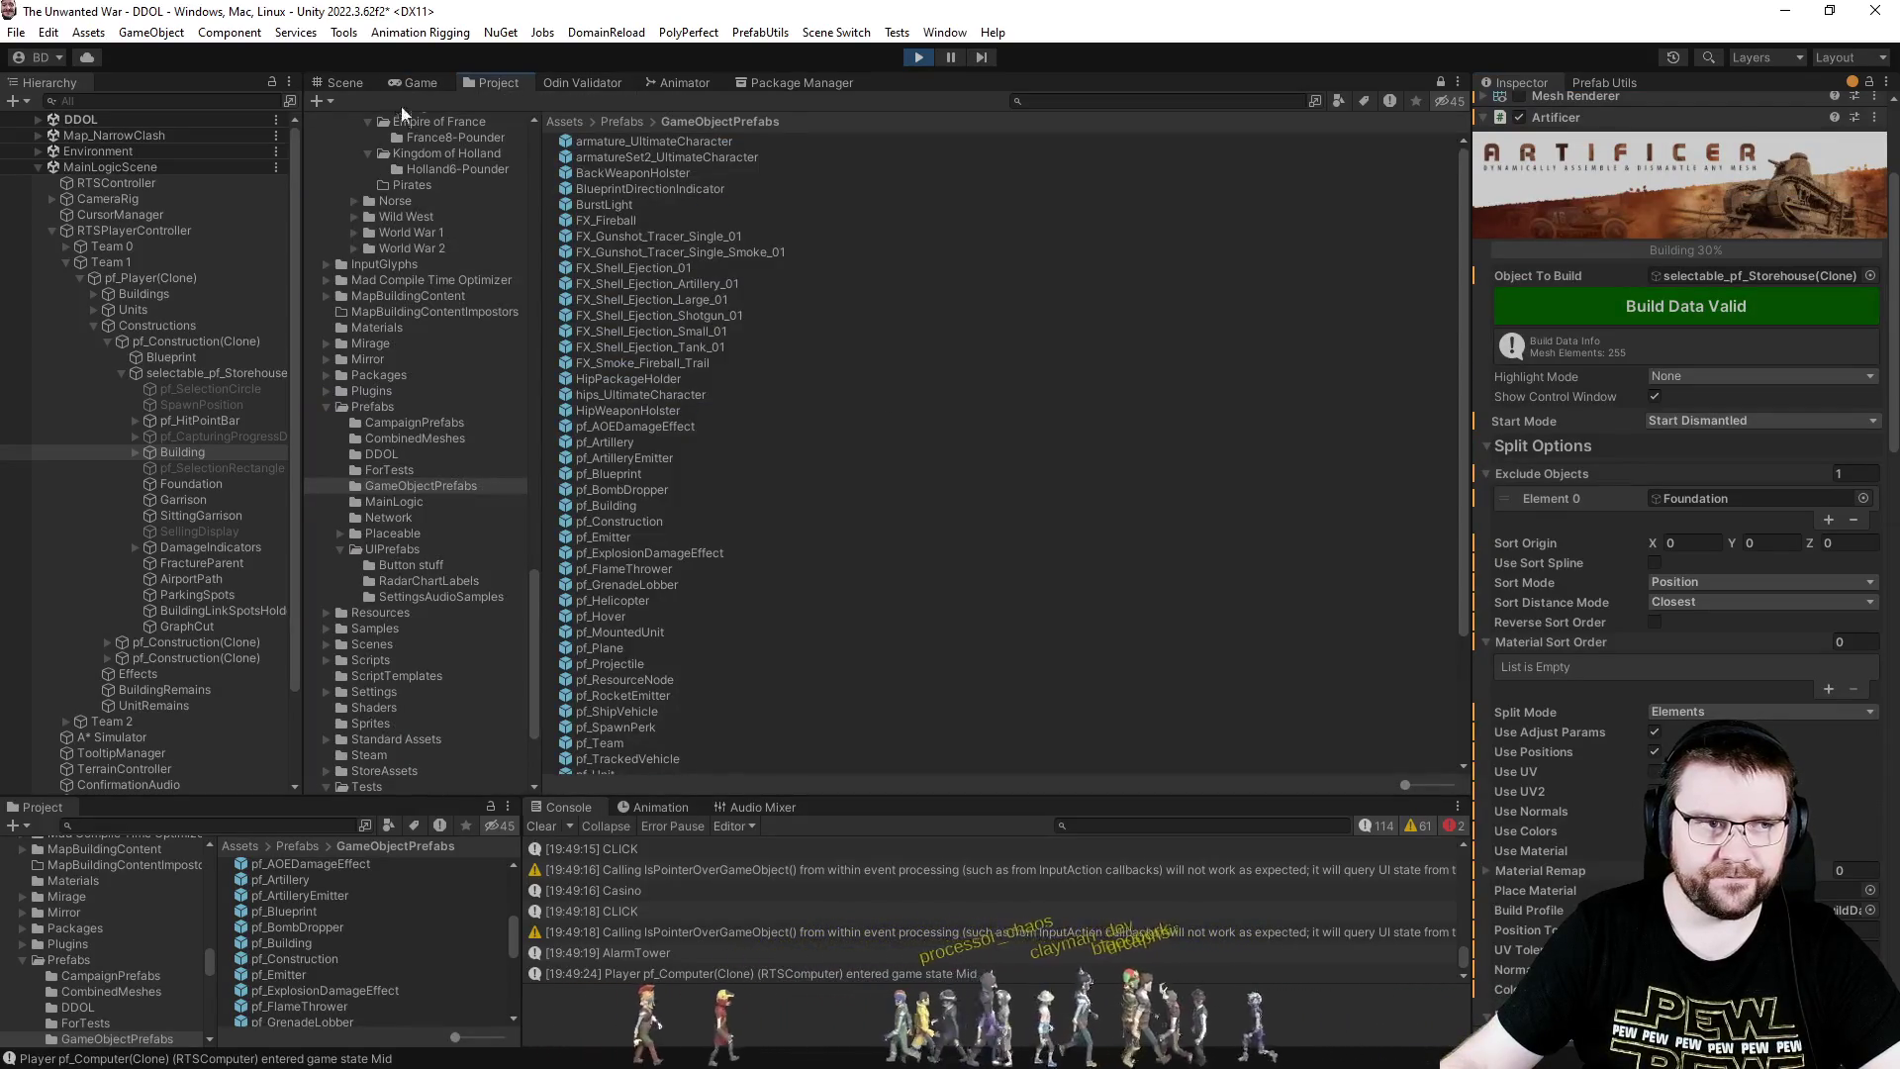
left_click(421, 83)
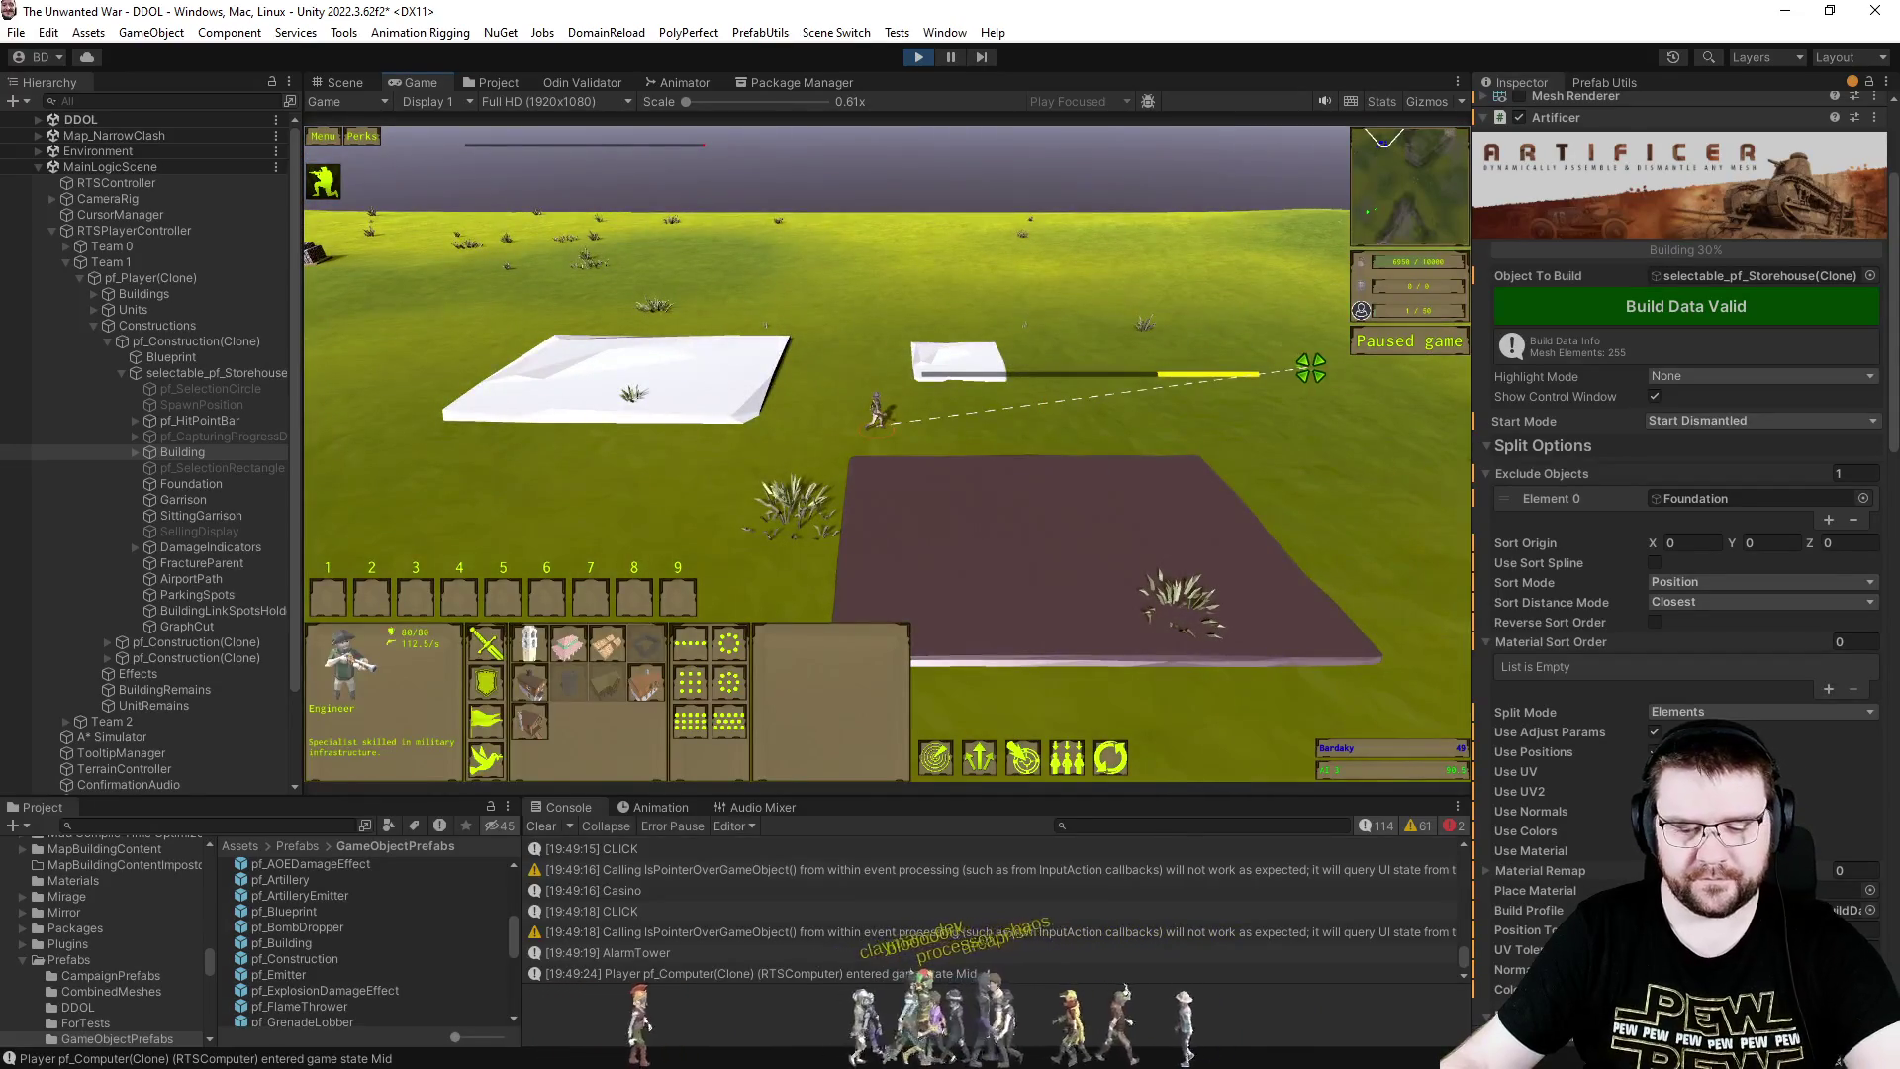
left_click(322, 86)
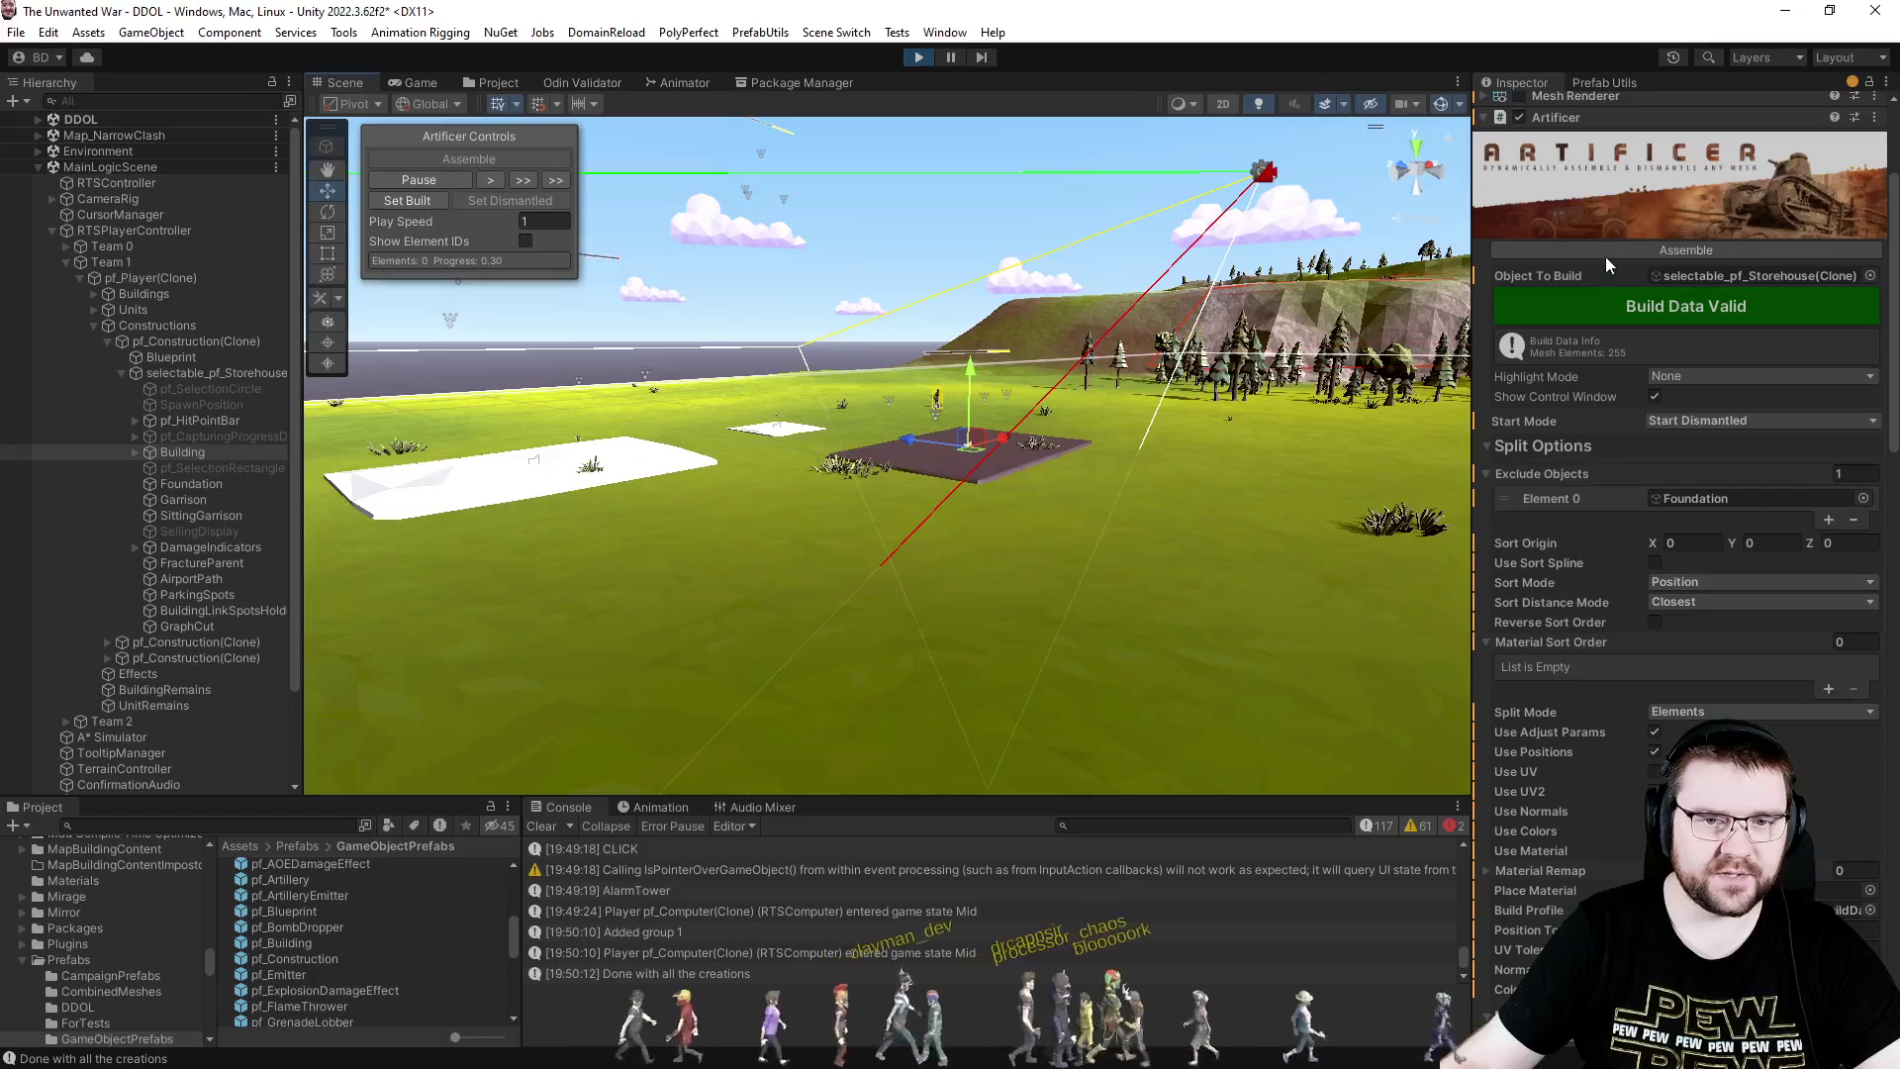
- Assemble the storehouse on its foundation and fly the camera in close to watch
left_click(1612, 252)
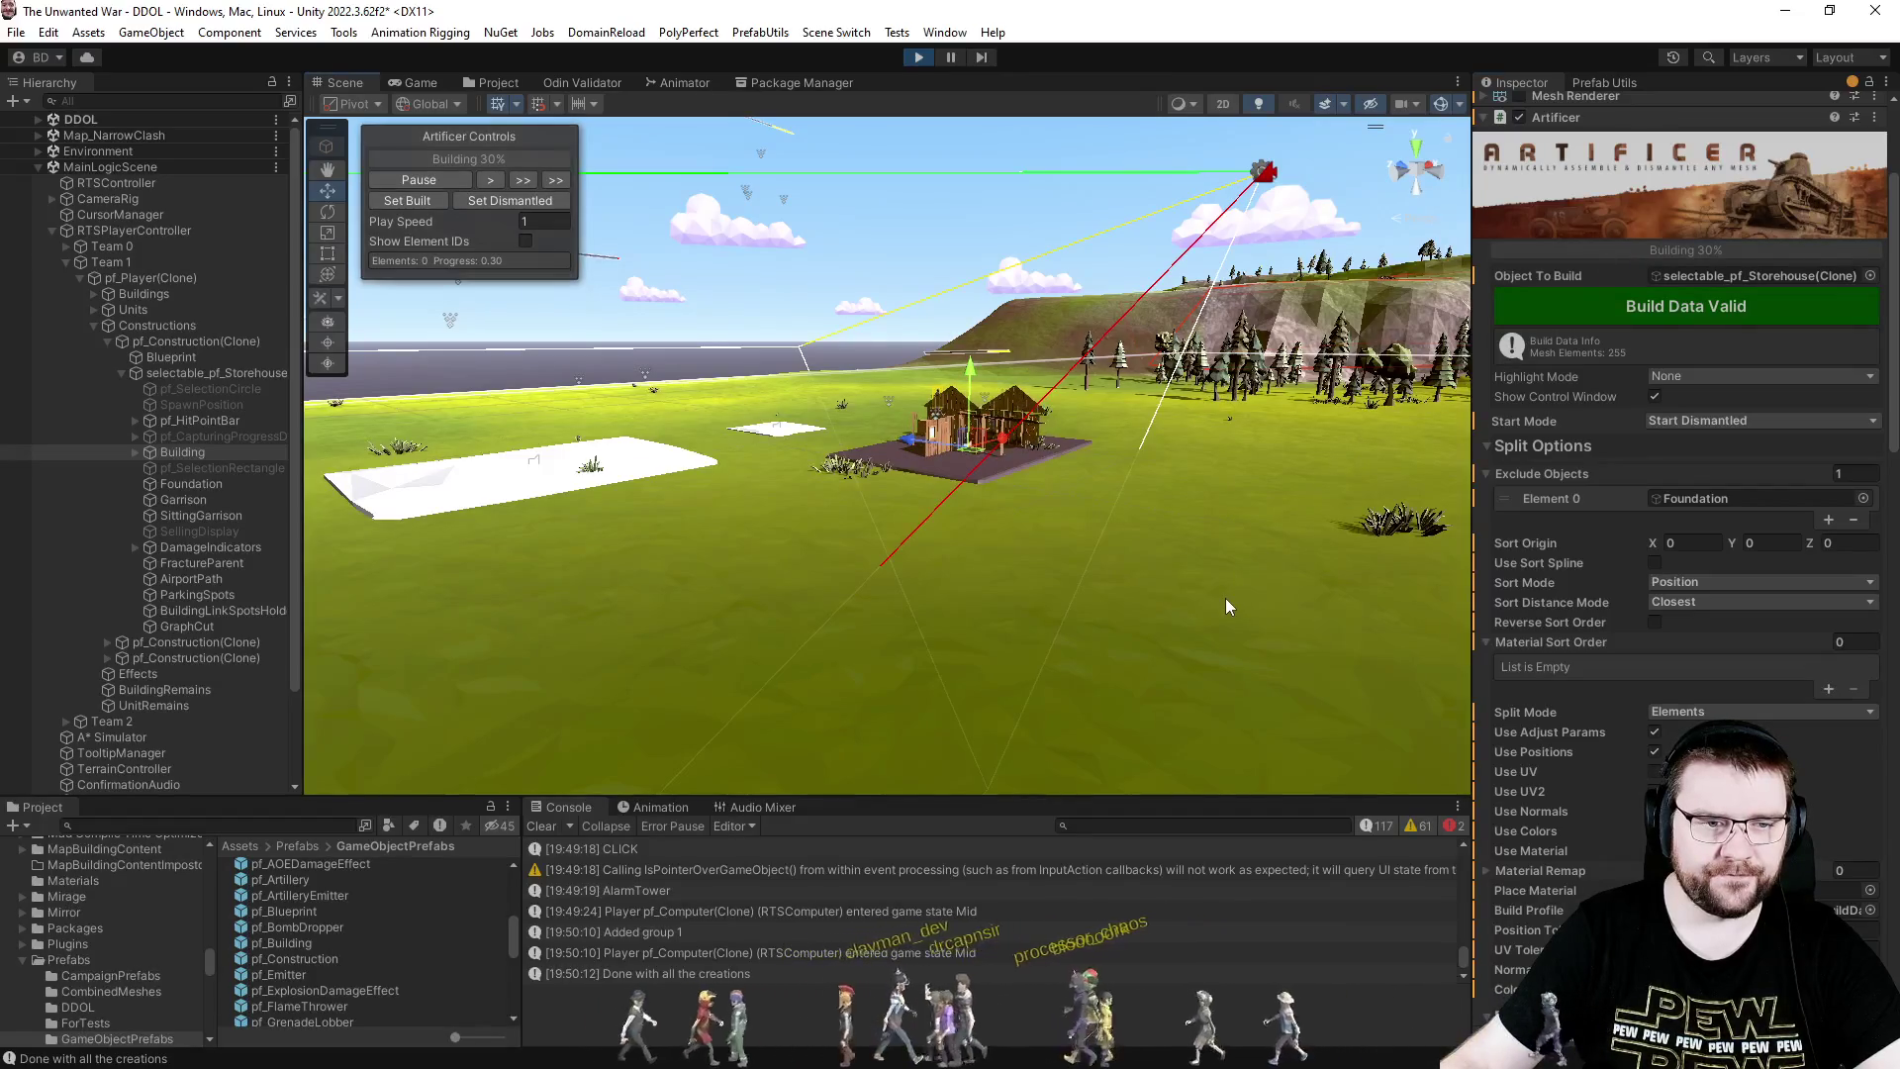
left_click(1193, 604)
mouse_move(1117, 566)
left_mouse_down()
mouse_move(1069, 584)
mouse_move(1108, 574)
mouse_move(846, 538)
left_mouse_up()
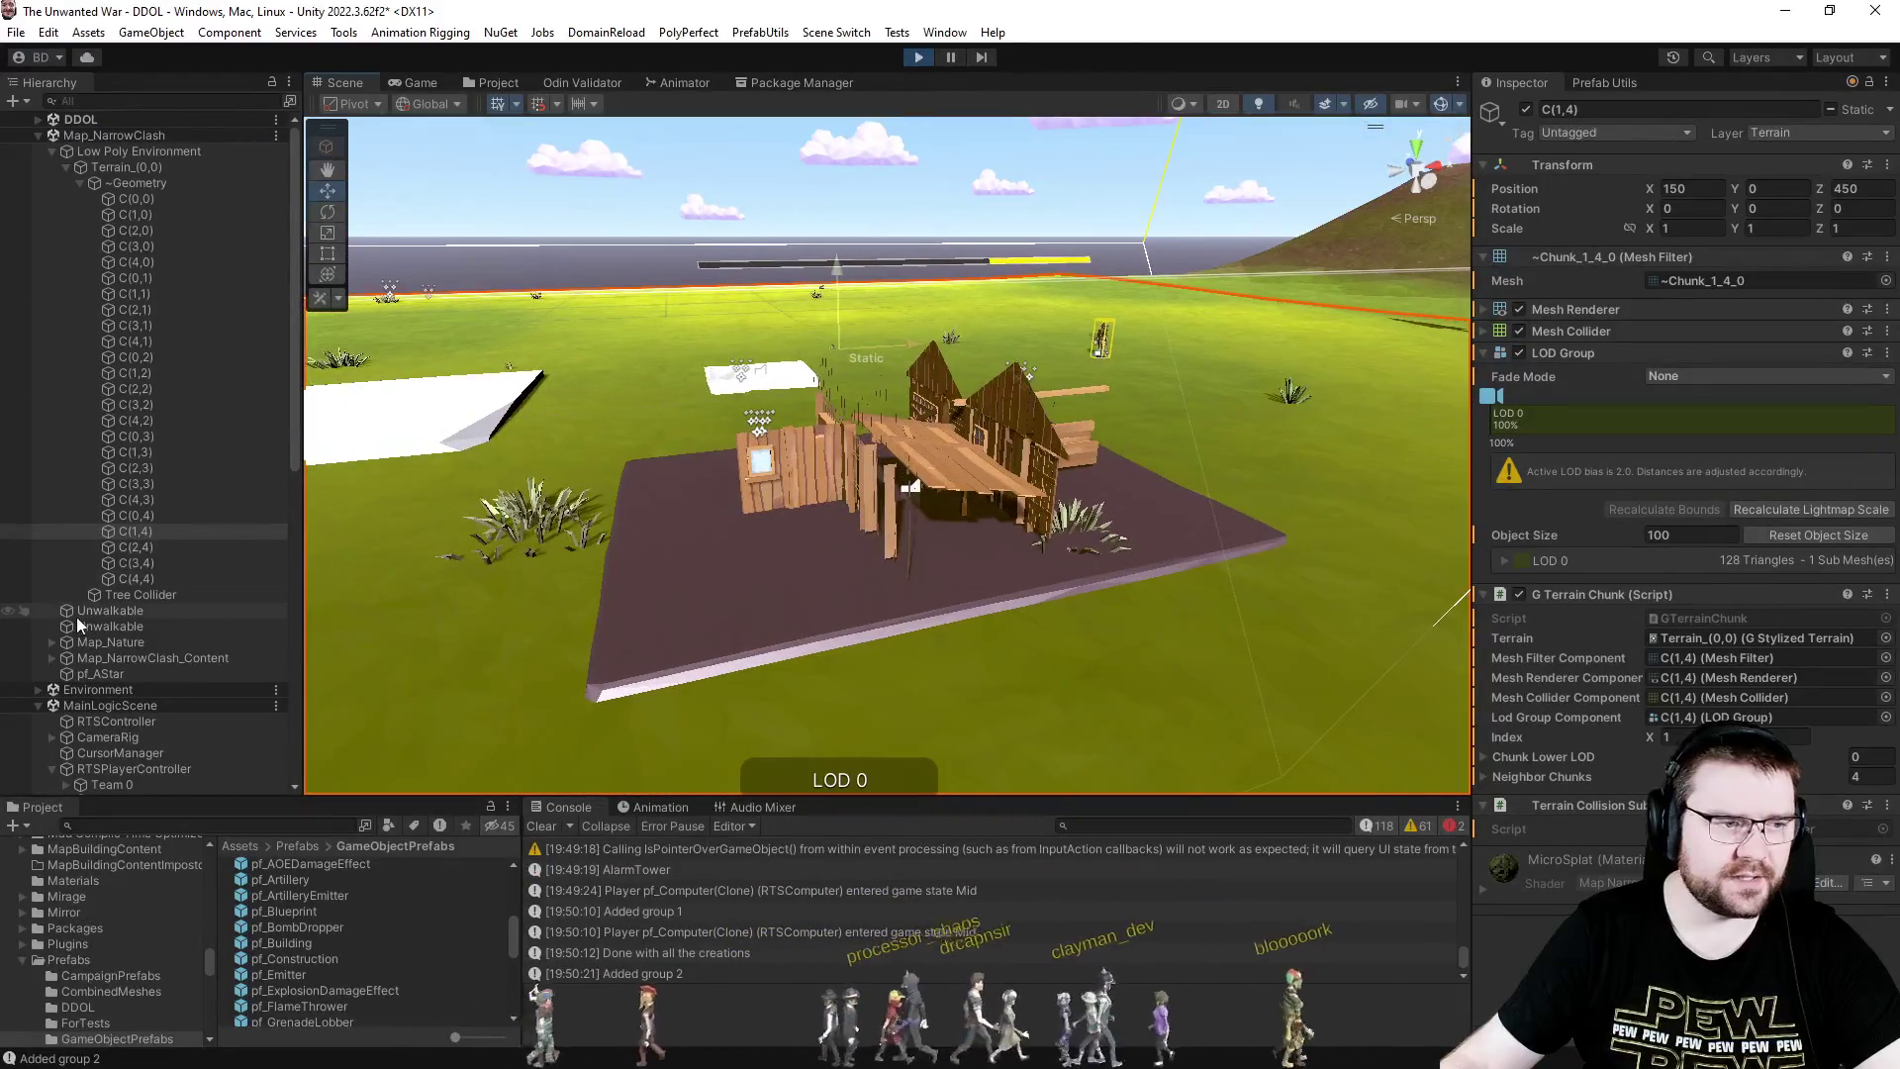
scroll(97, 579, "down", 10)
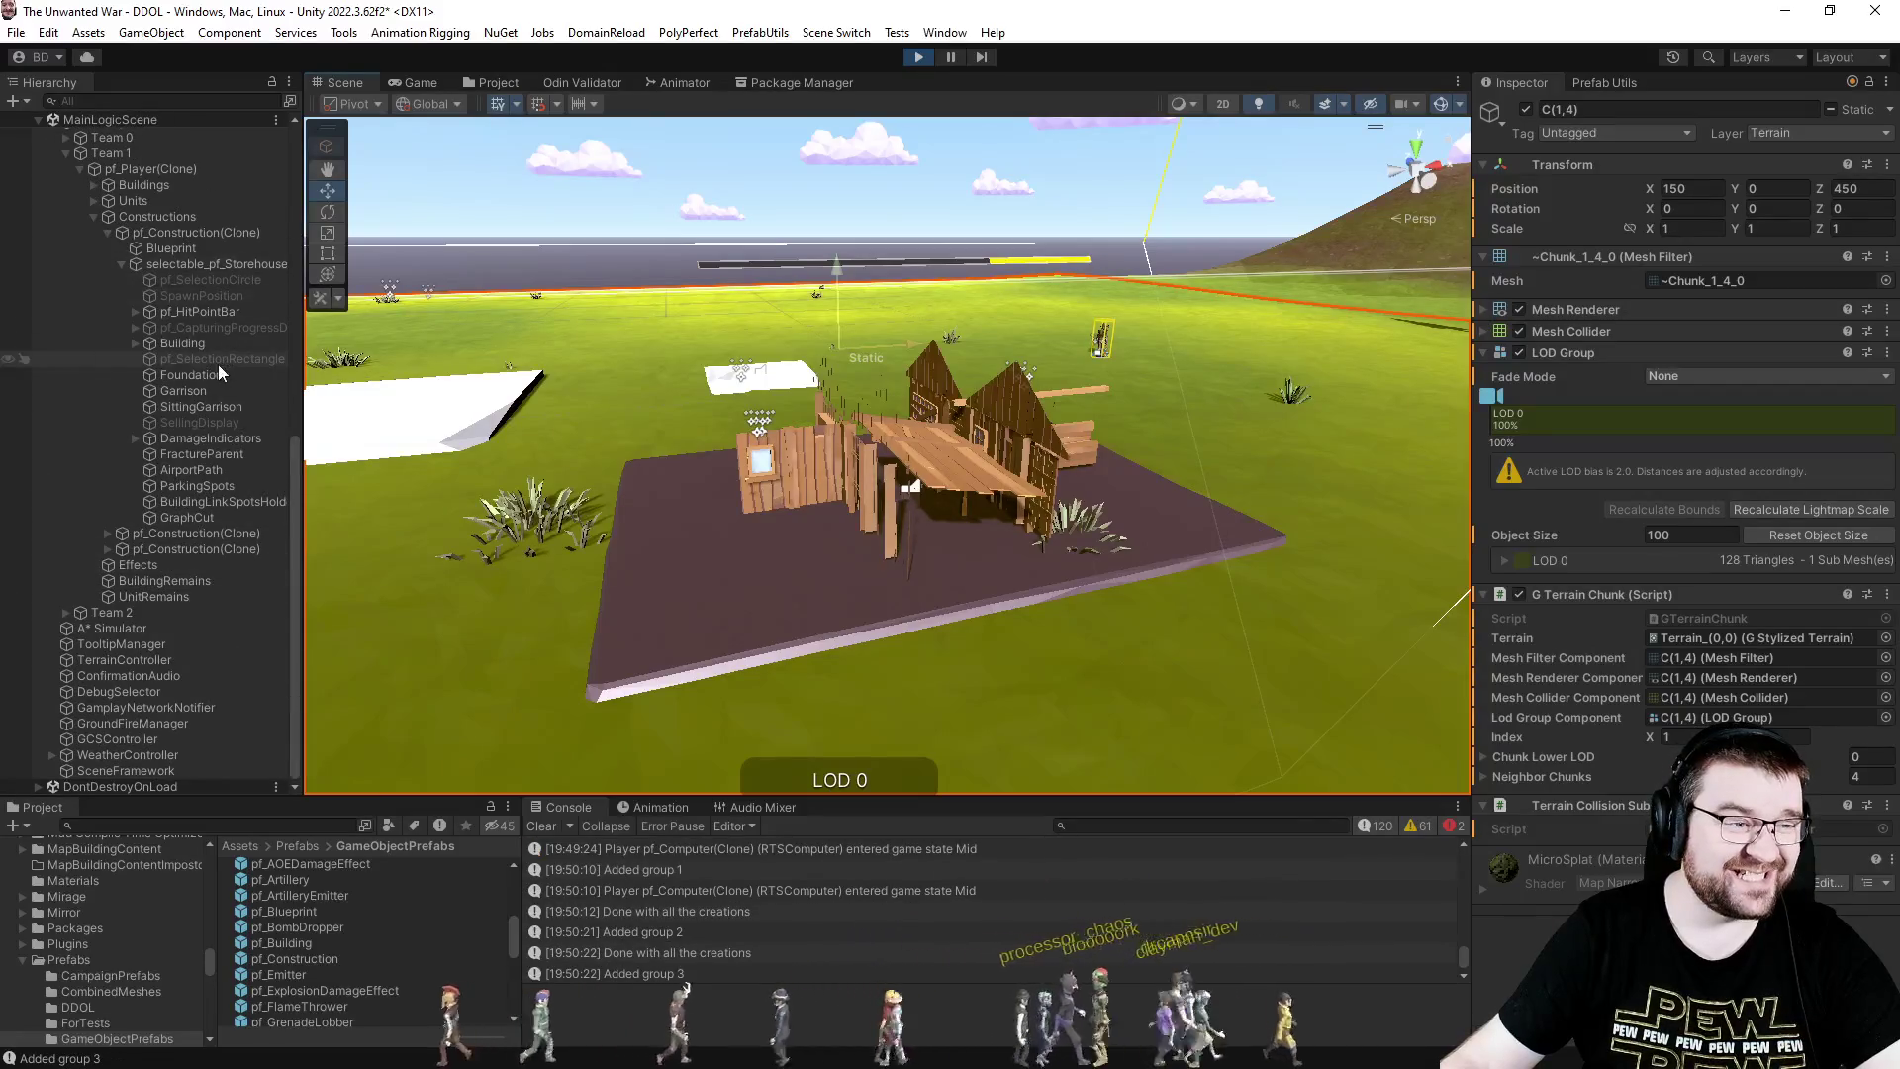
- Reselect the storehouse Building and set it back to dismantled
left_click(188, 345)
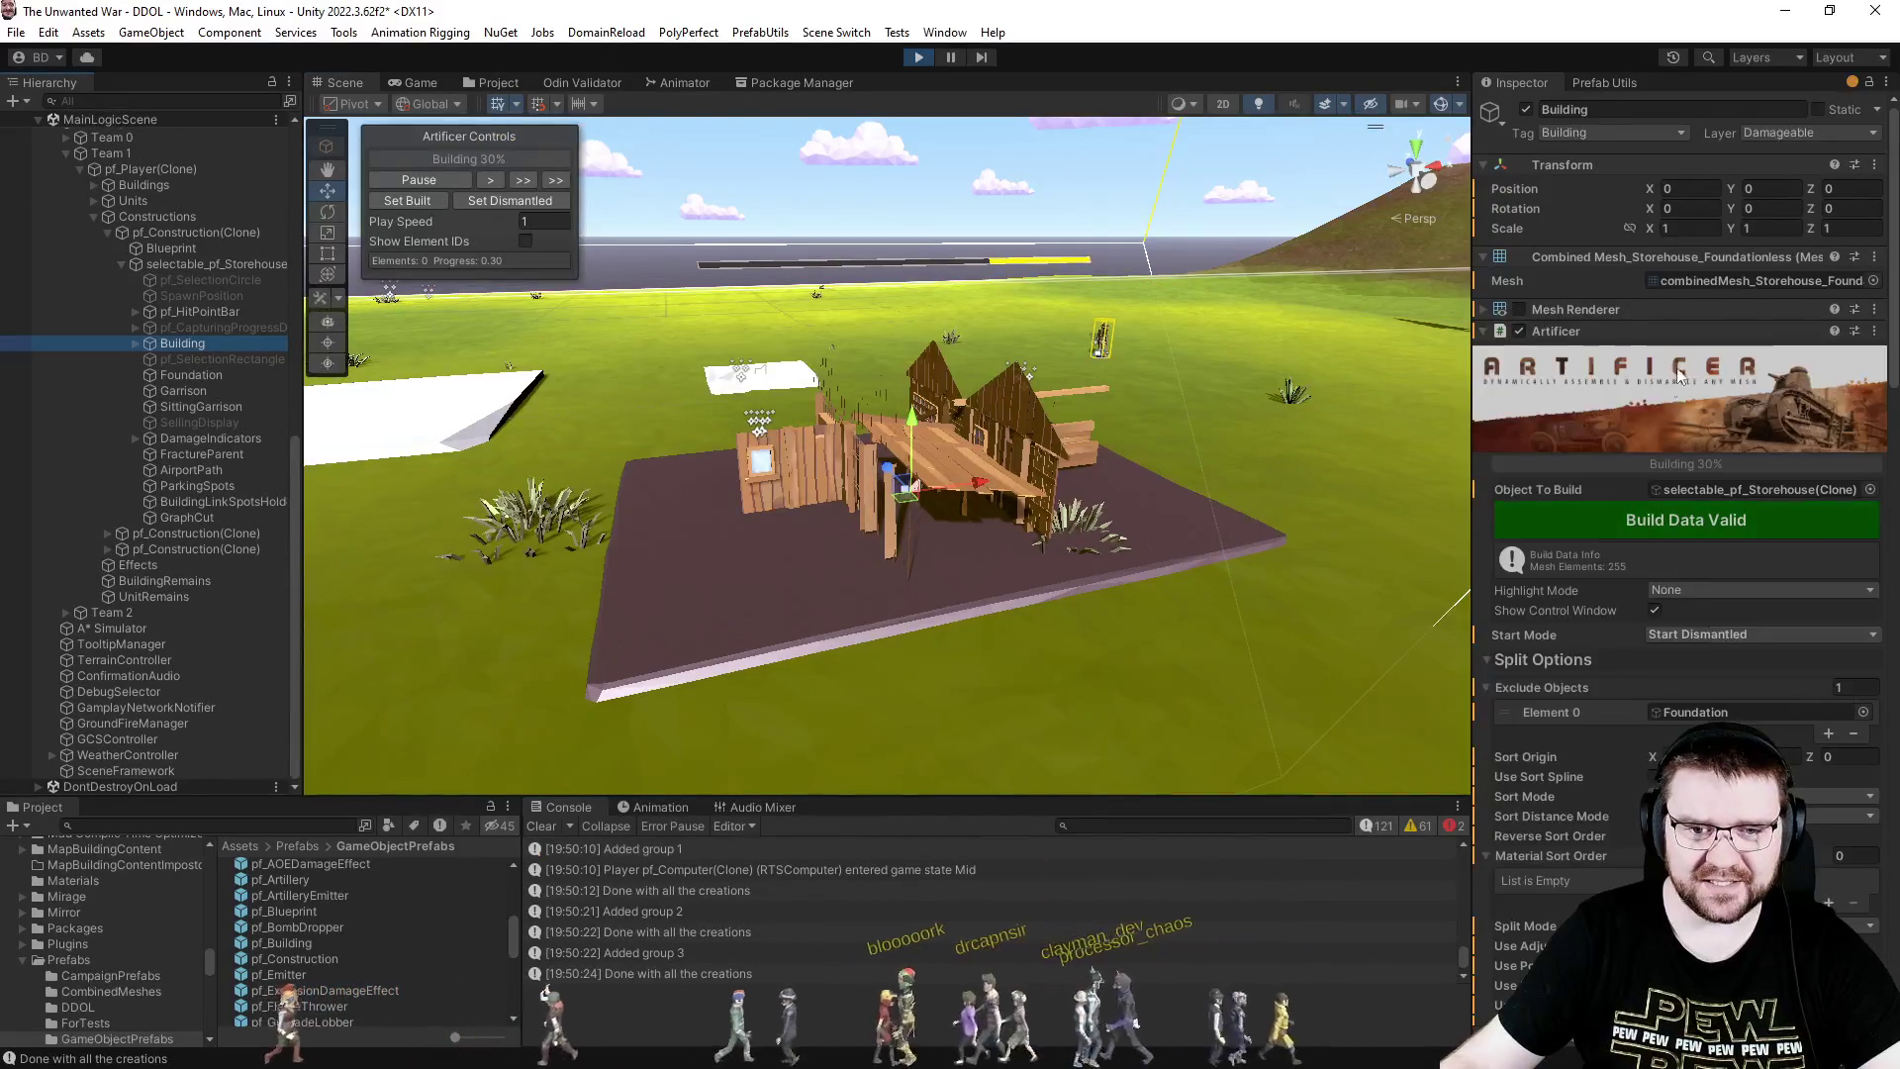
left_click(472, 201)
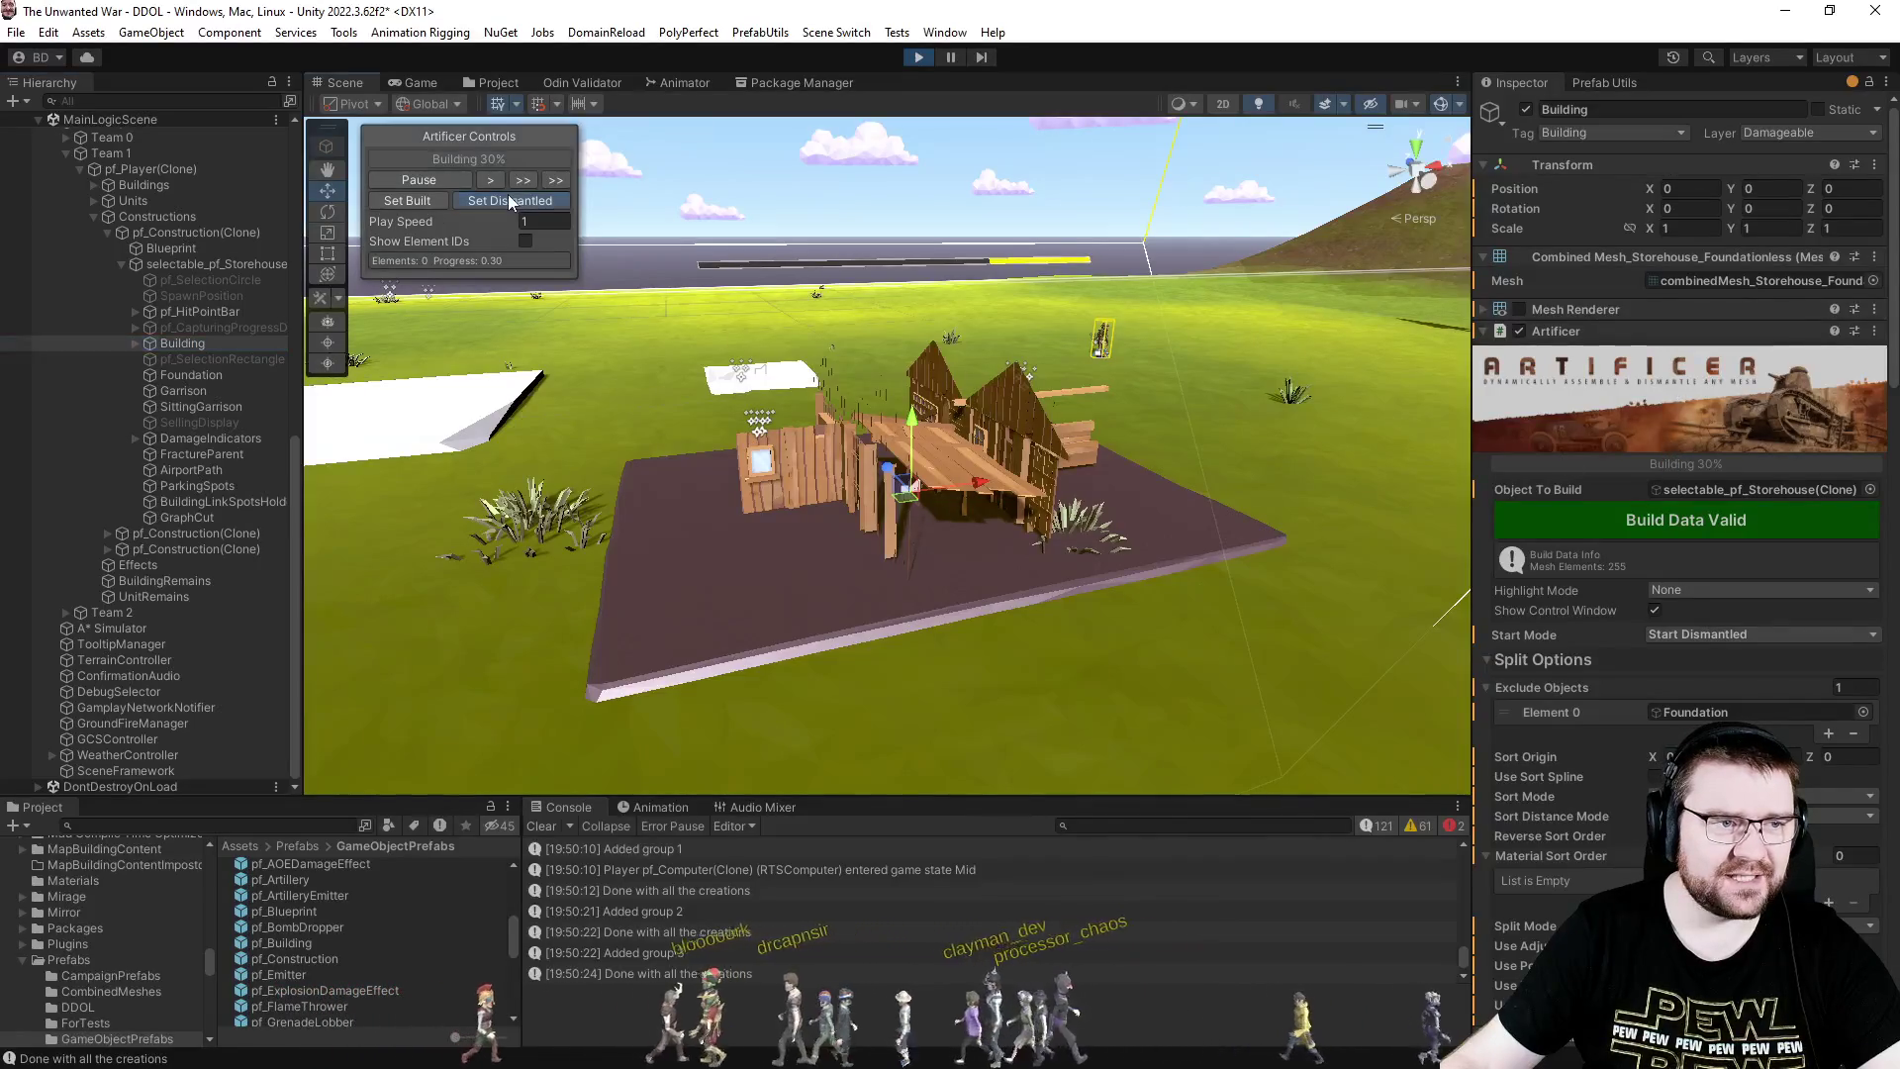
scroll(1658, 637, "down", 5)
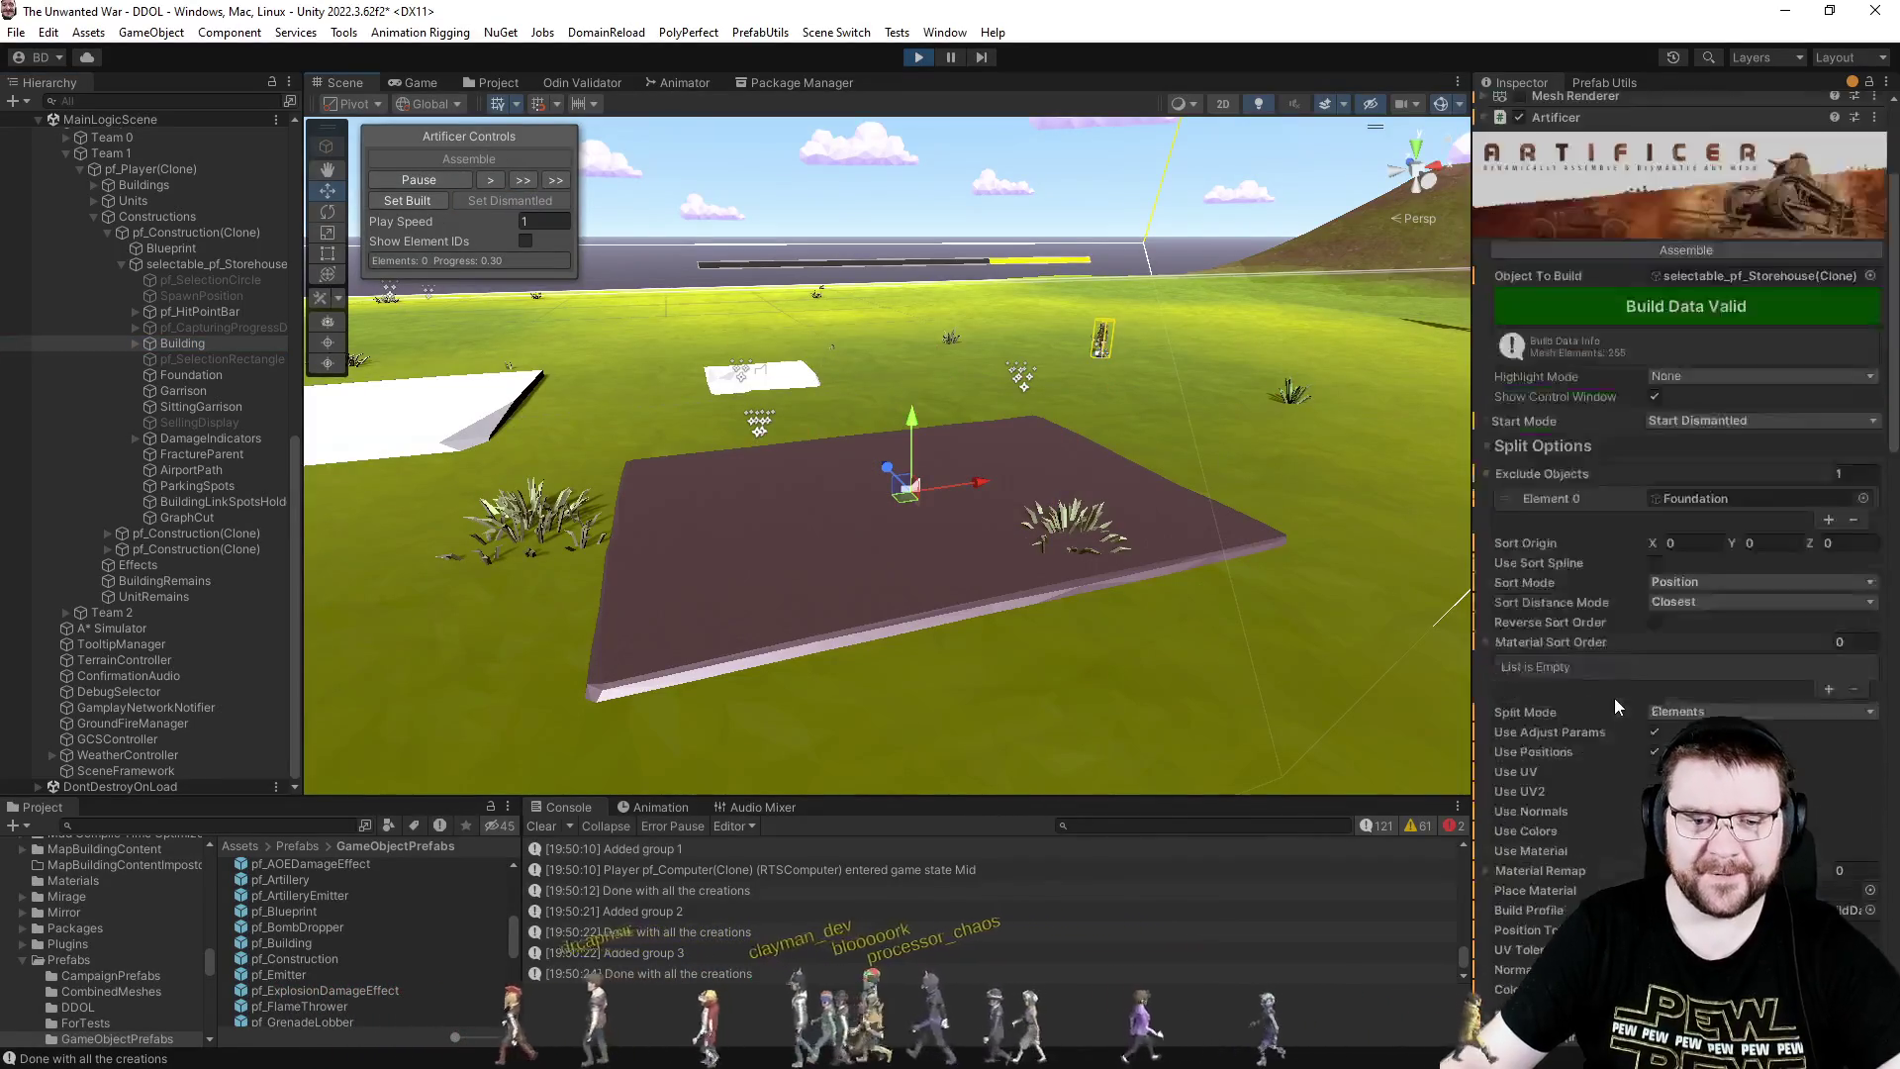
- Set the storehouse's Artificer Build Style to Vertical and rebuild its build data
scroll(1674, 646, "down", 8)
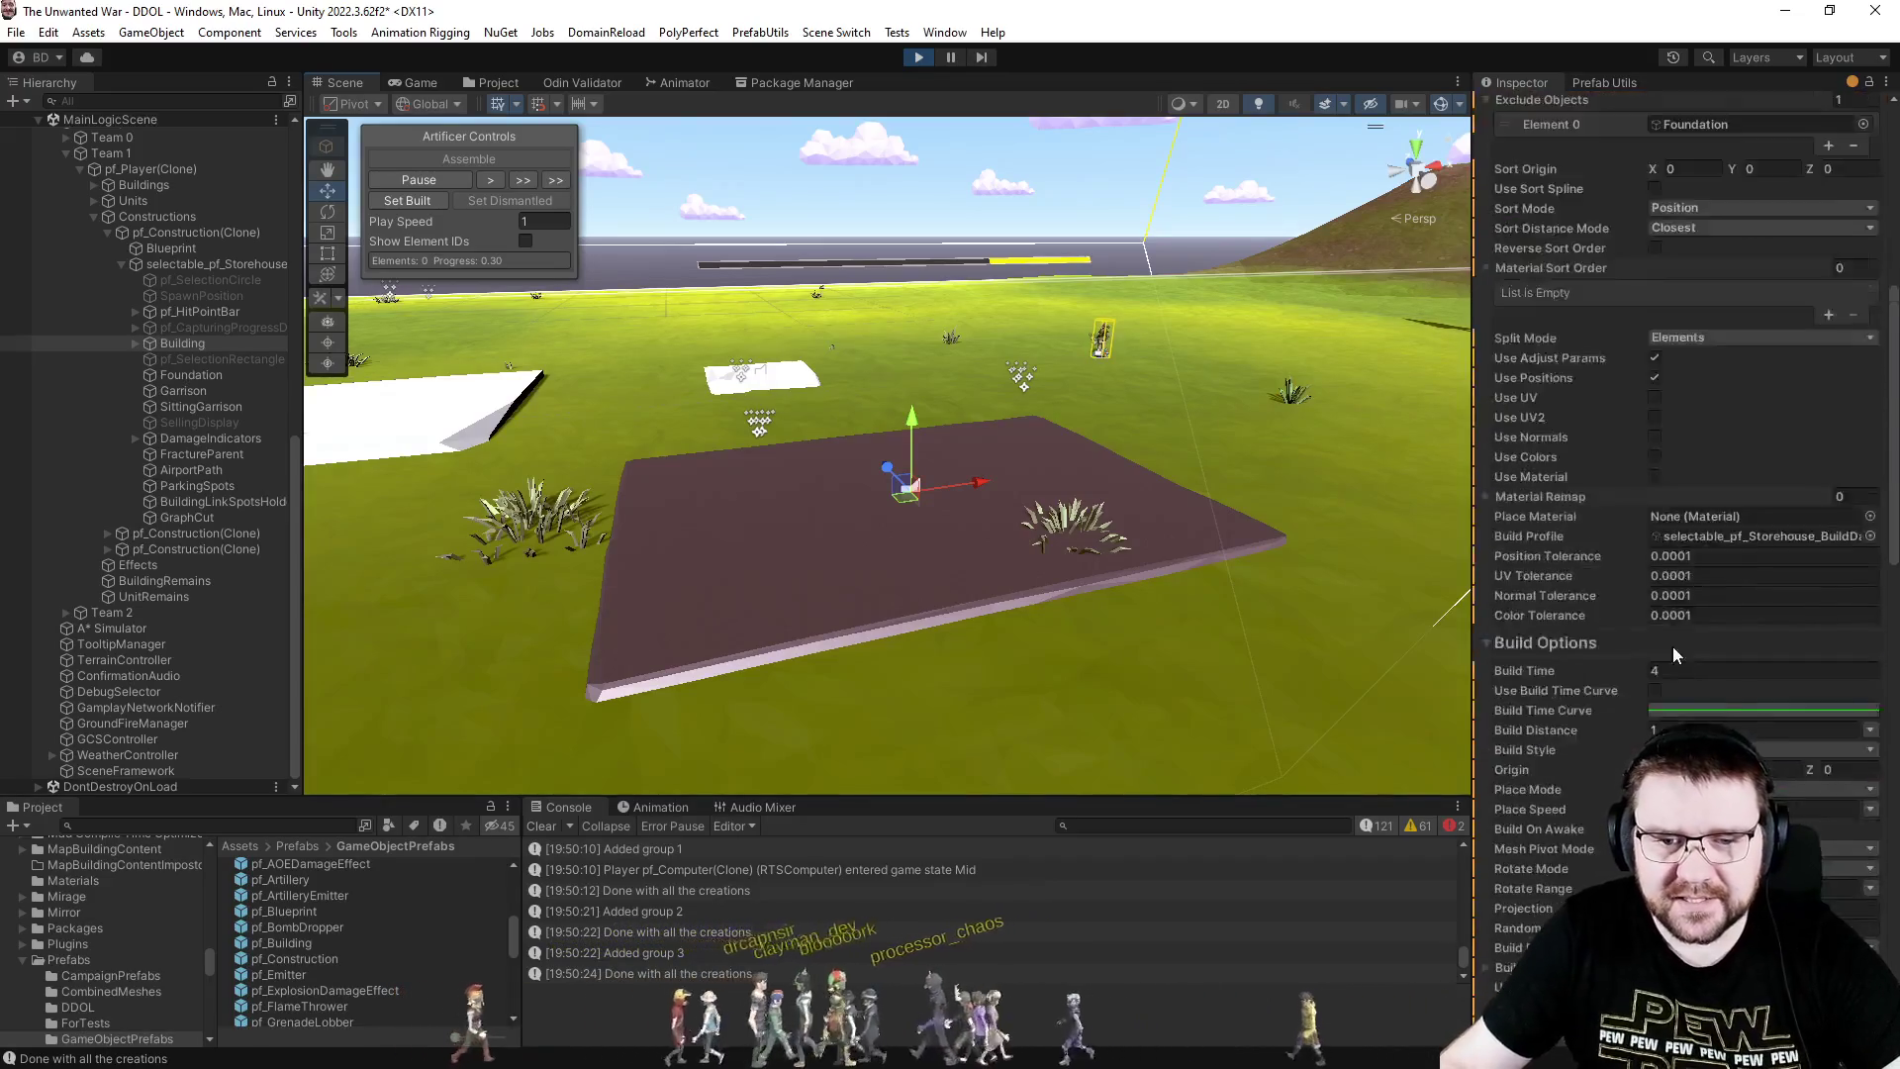
left_click(1710, 481)
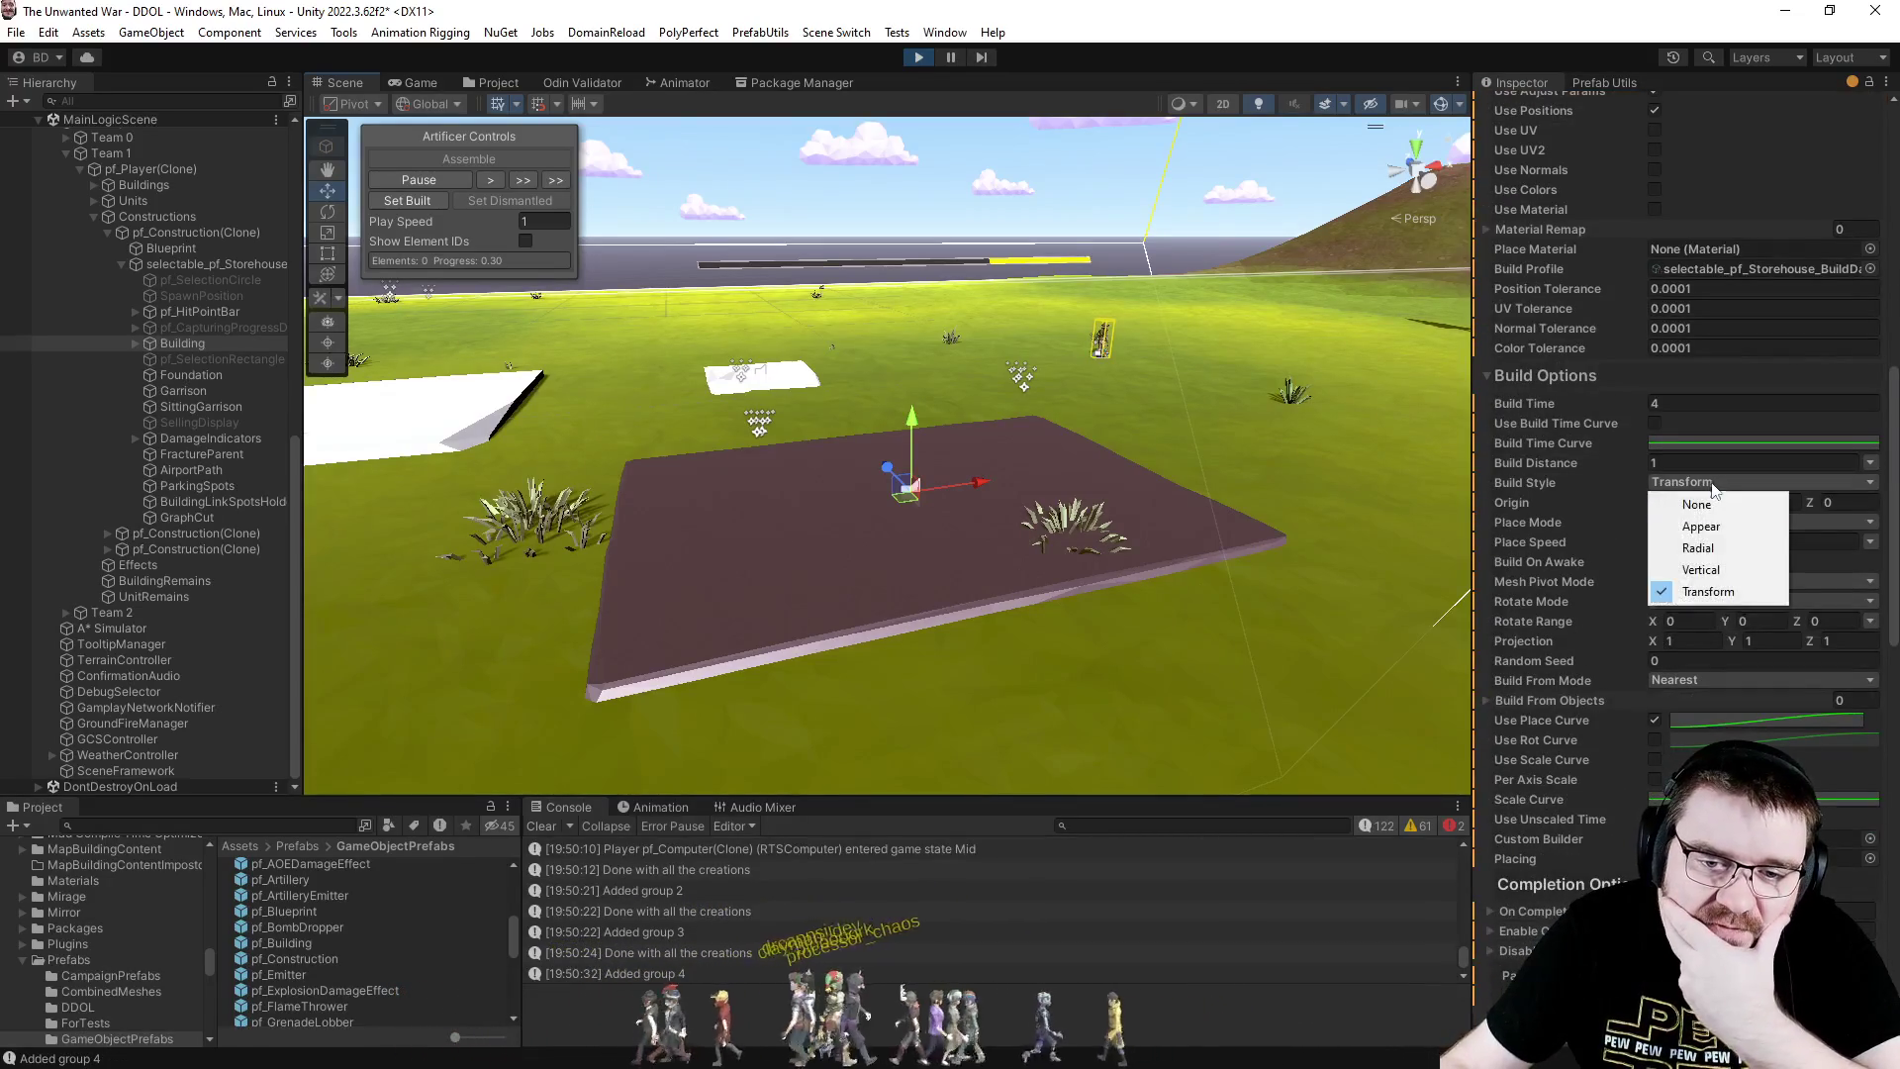
left_click(1731, 568)
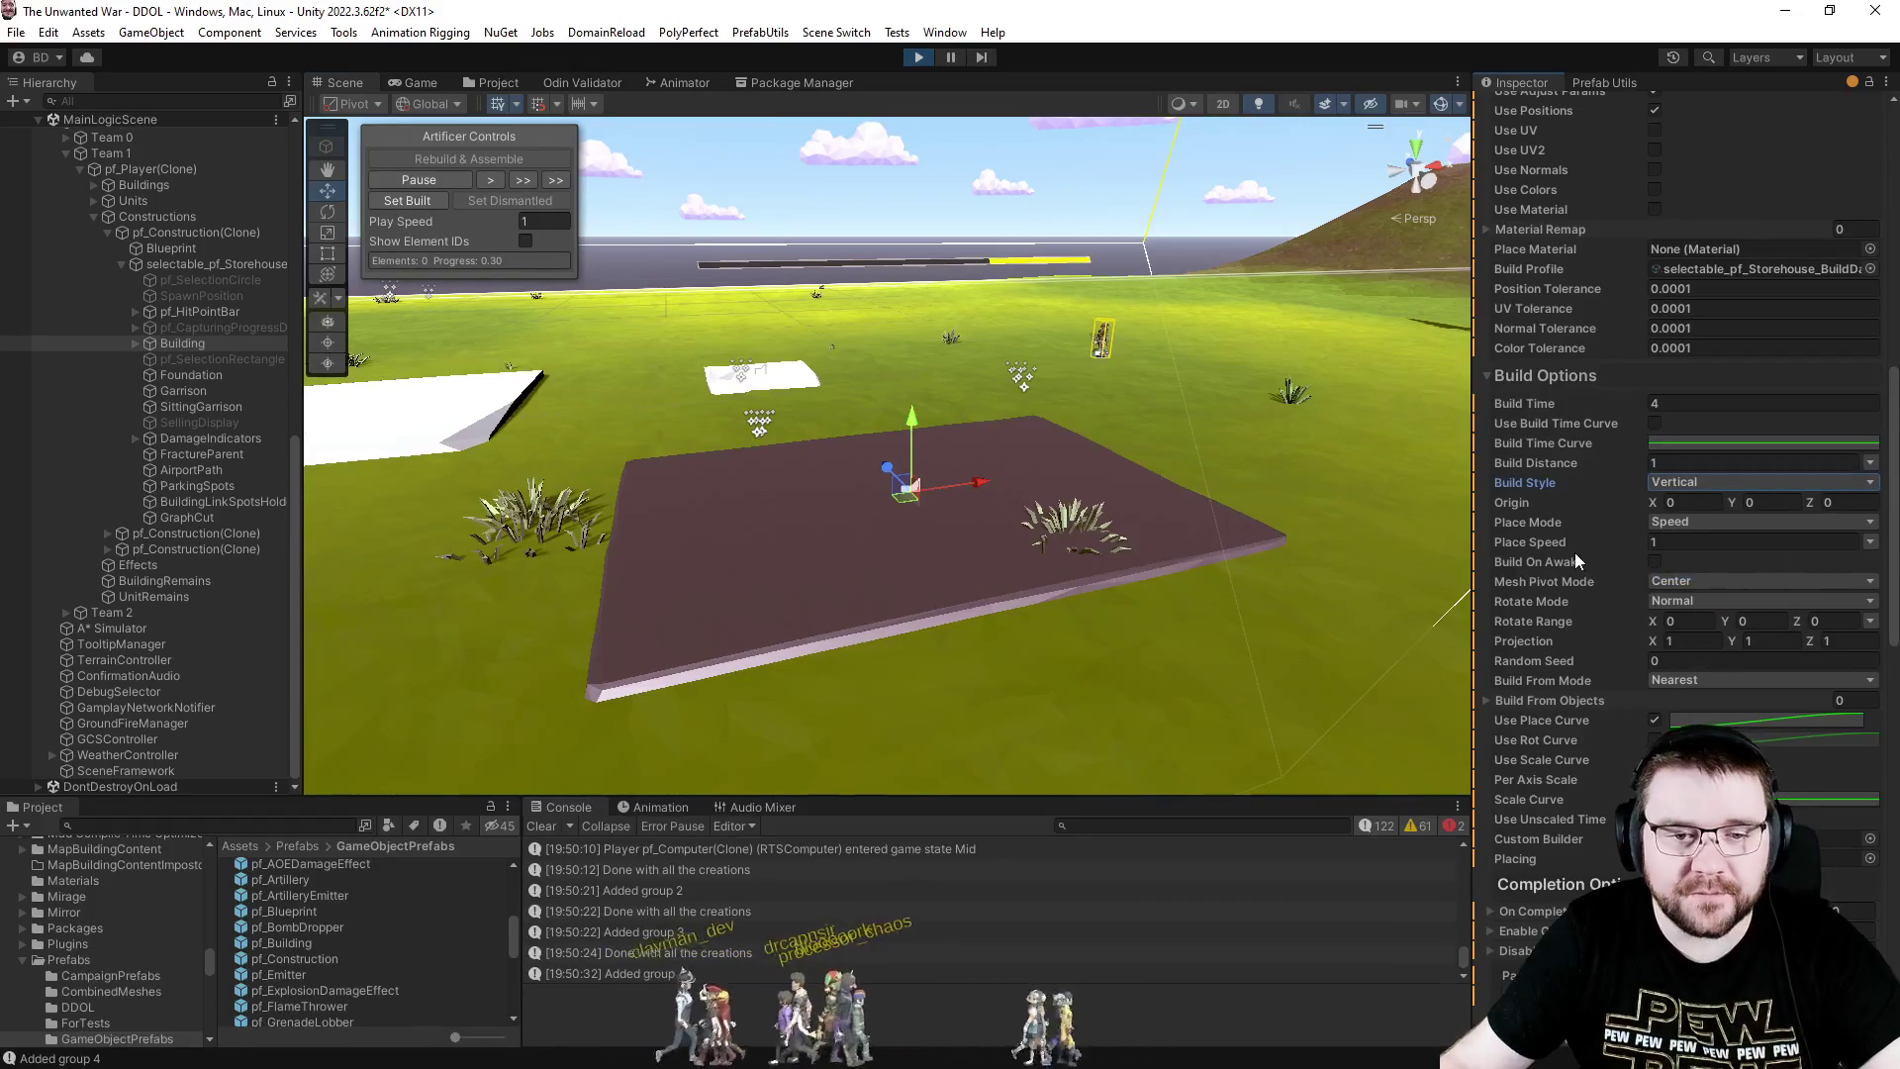
scroll(1593, 470, "up", 8)
left_click(1651, 197)
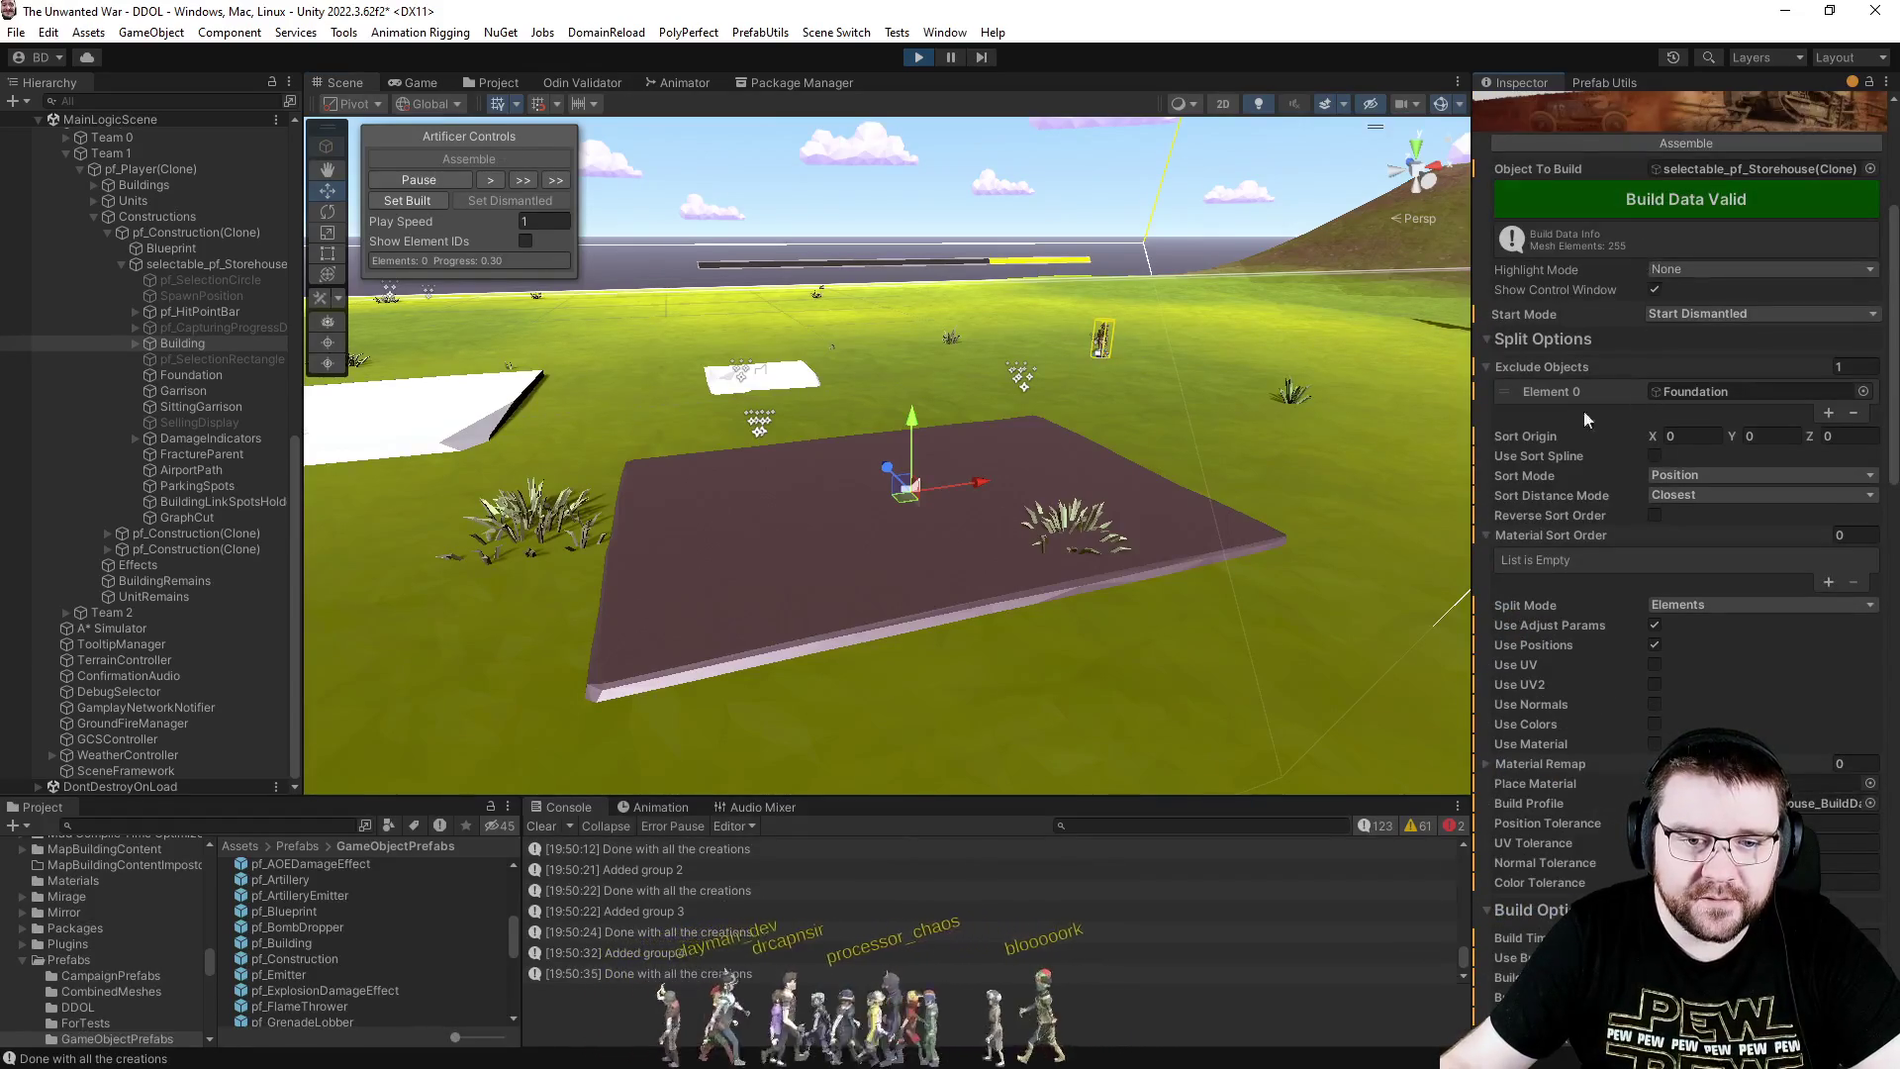
- Replay the Vertical-style storehouse assembly, then dismantle it again
left_click(1488, 338)
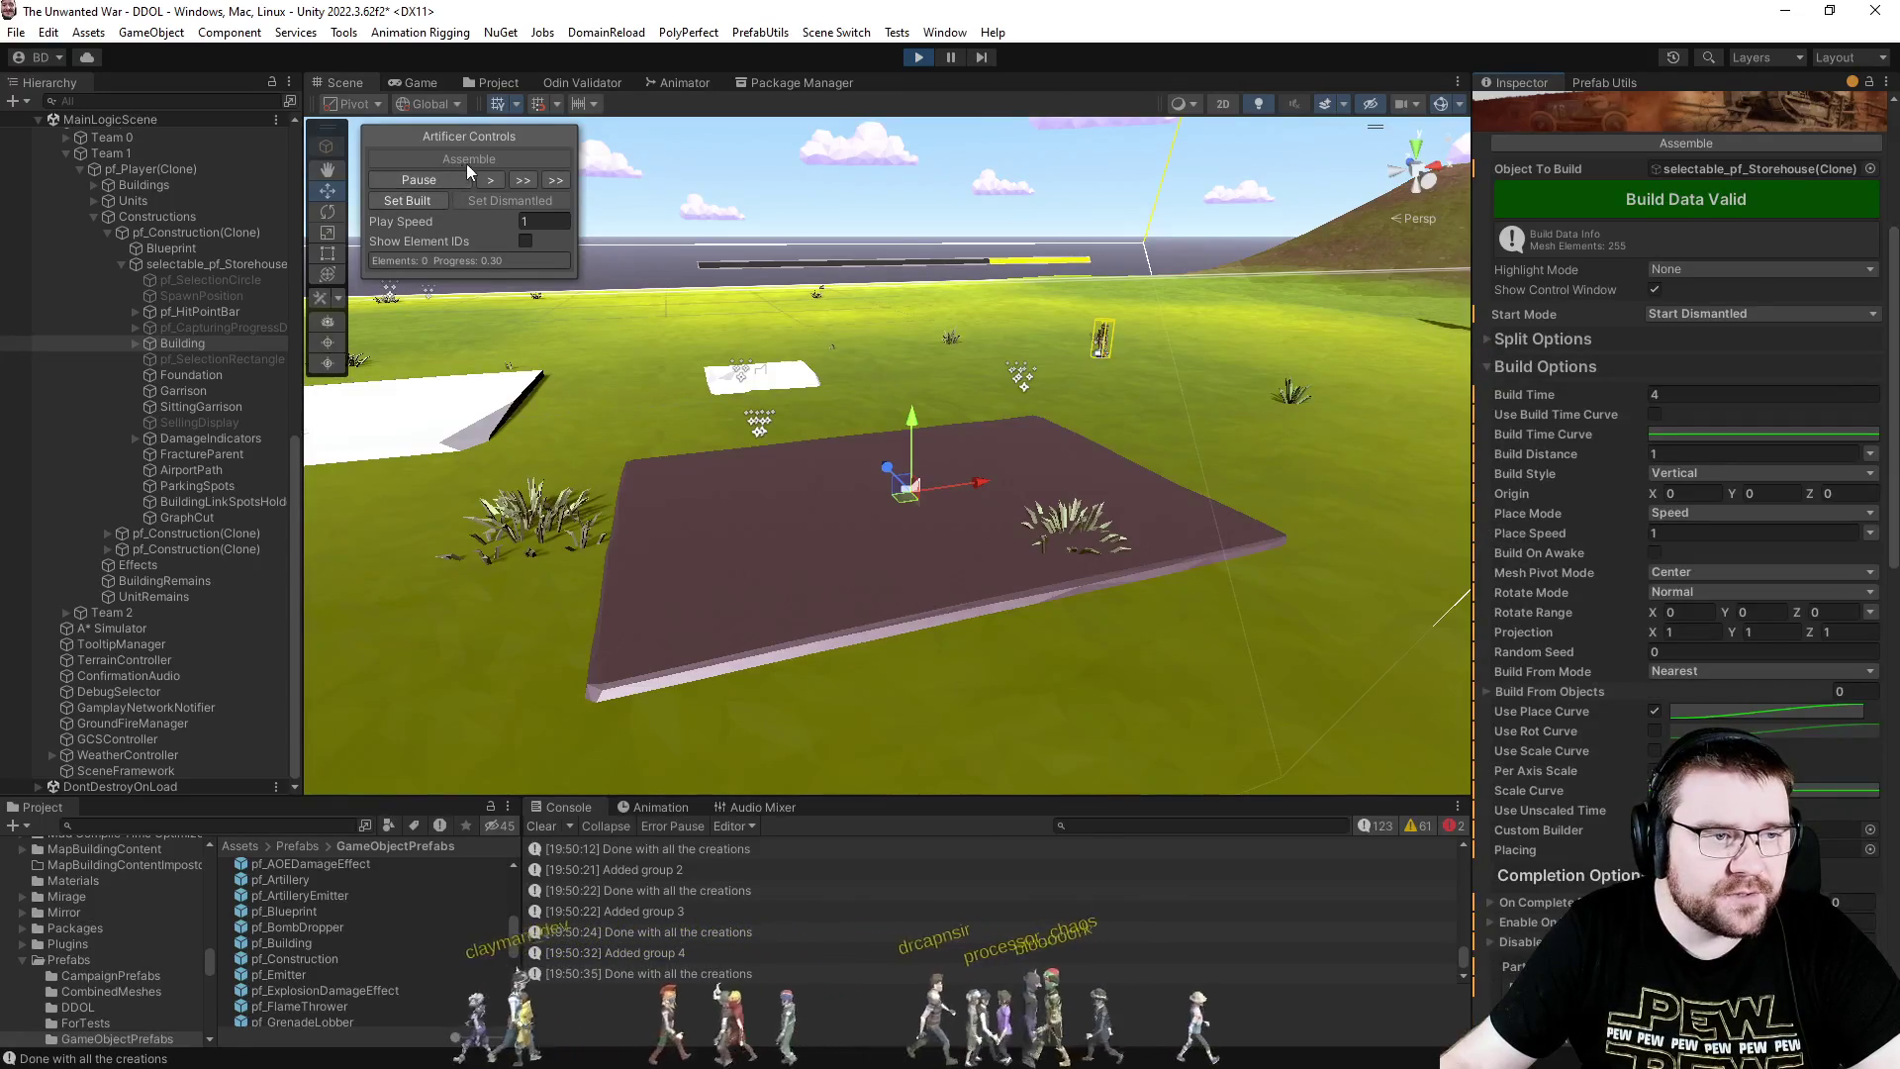
left_click(1720, 145)
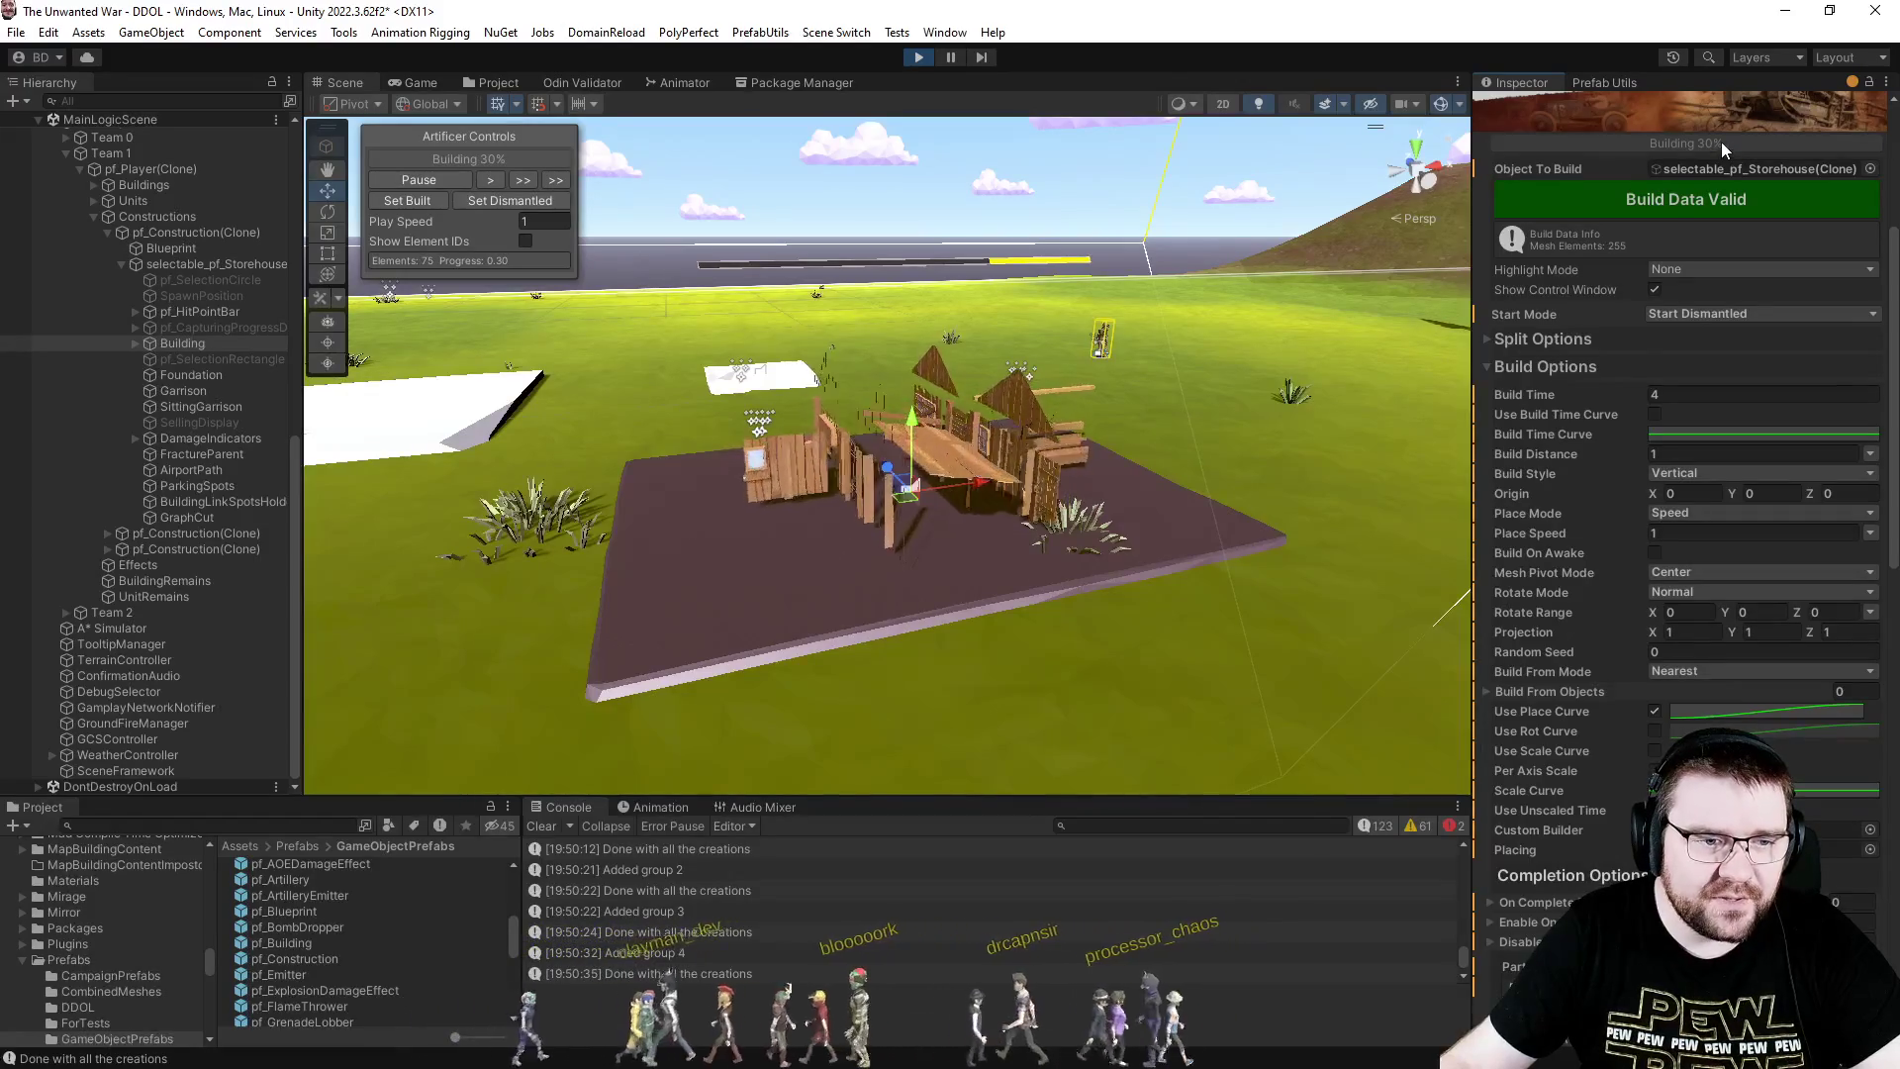
left_click(485, 200)
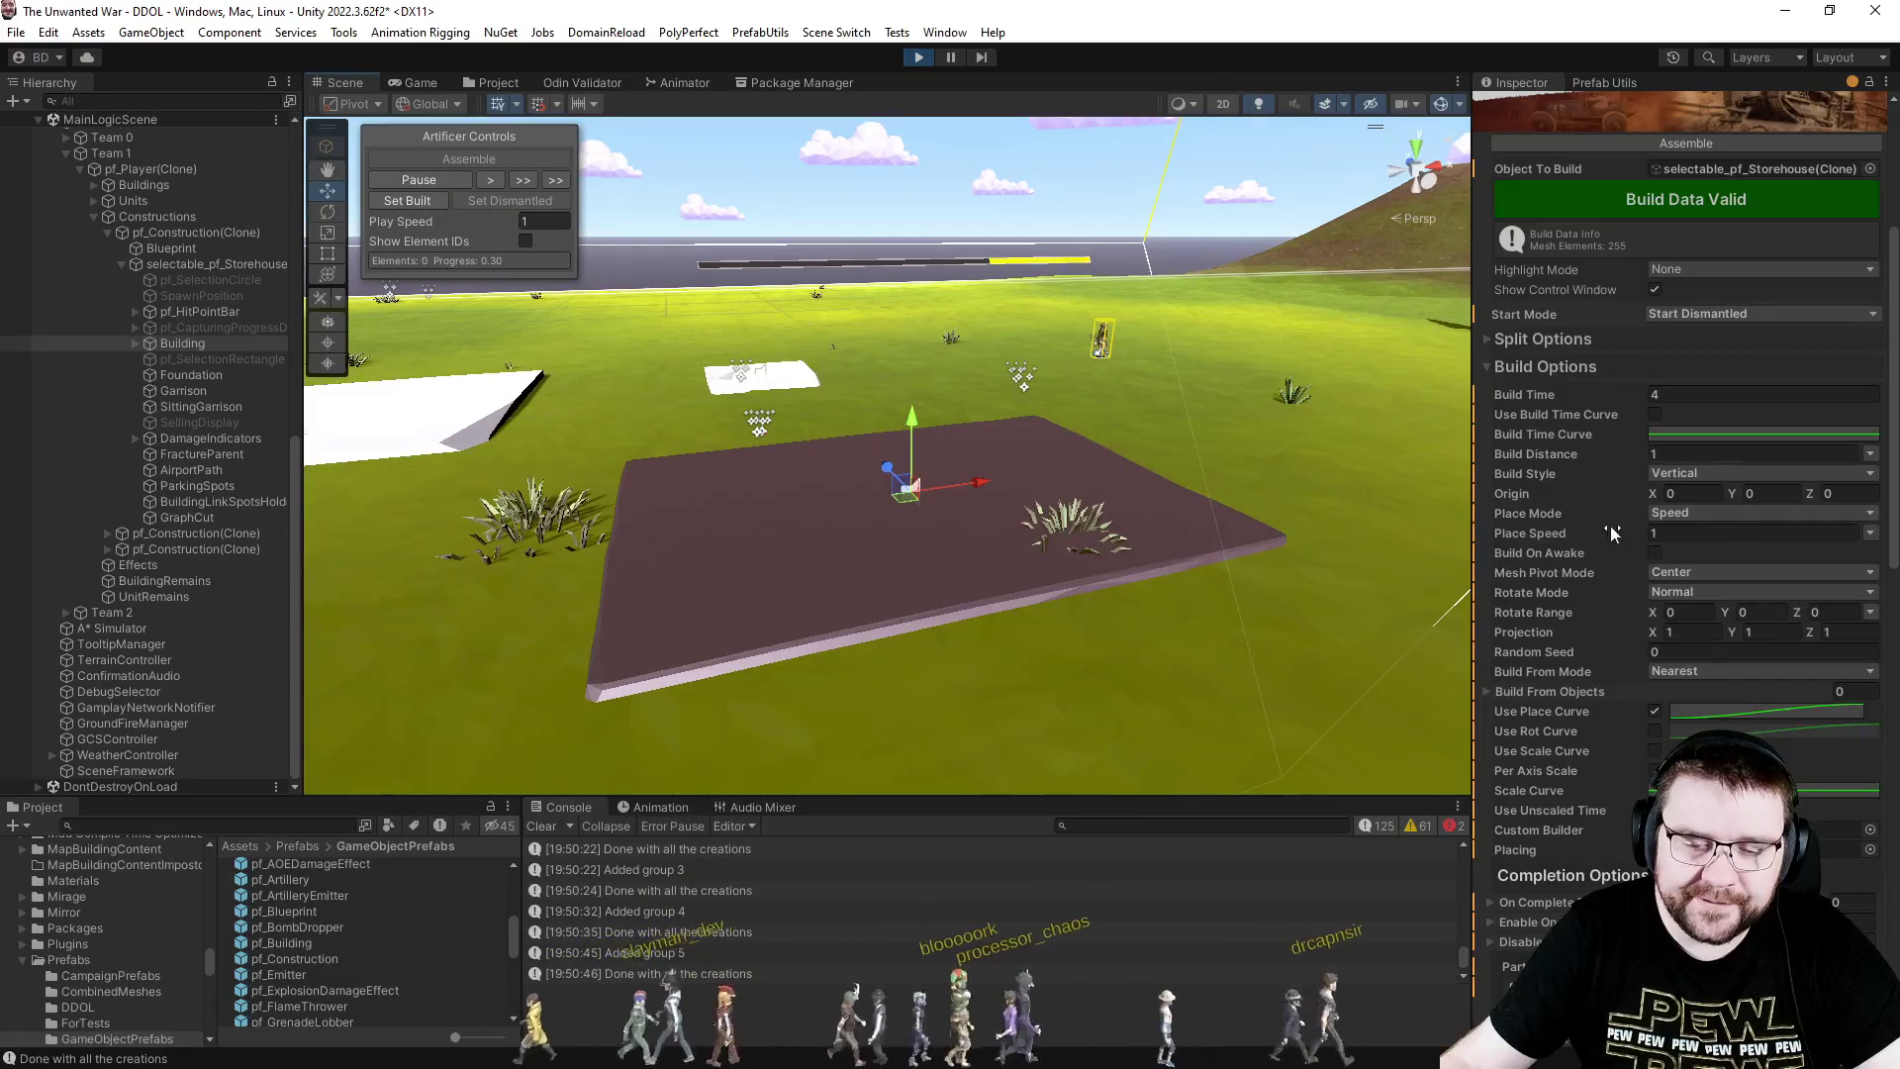